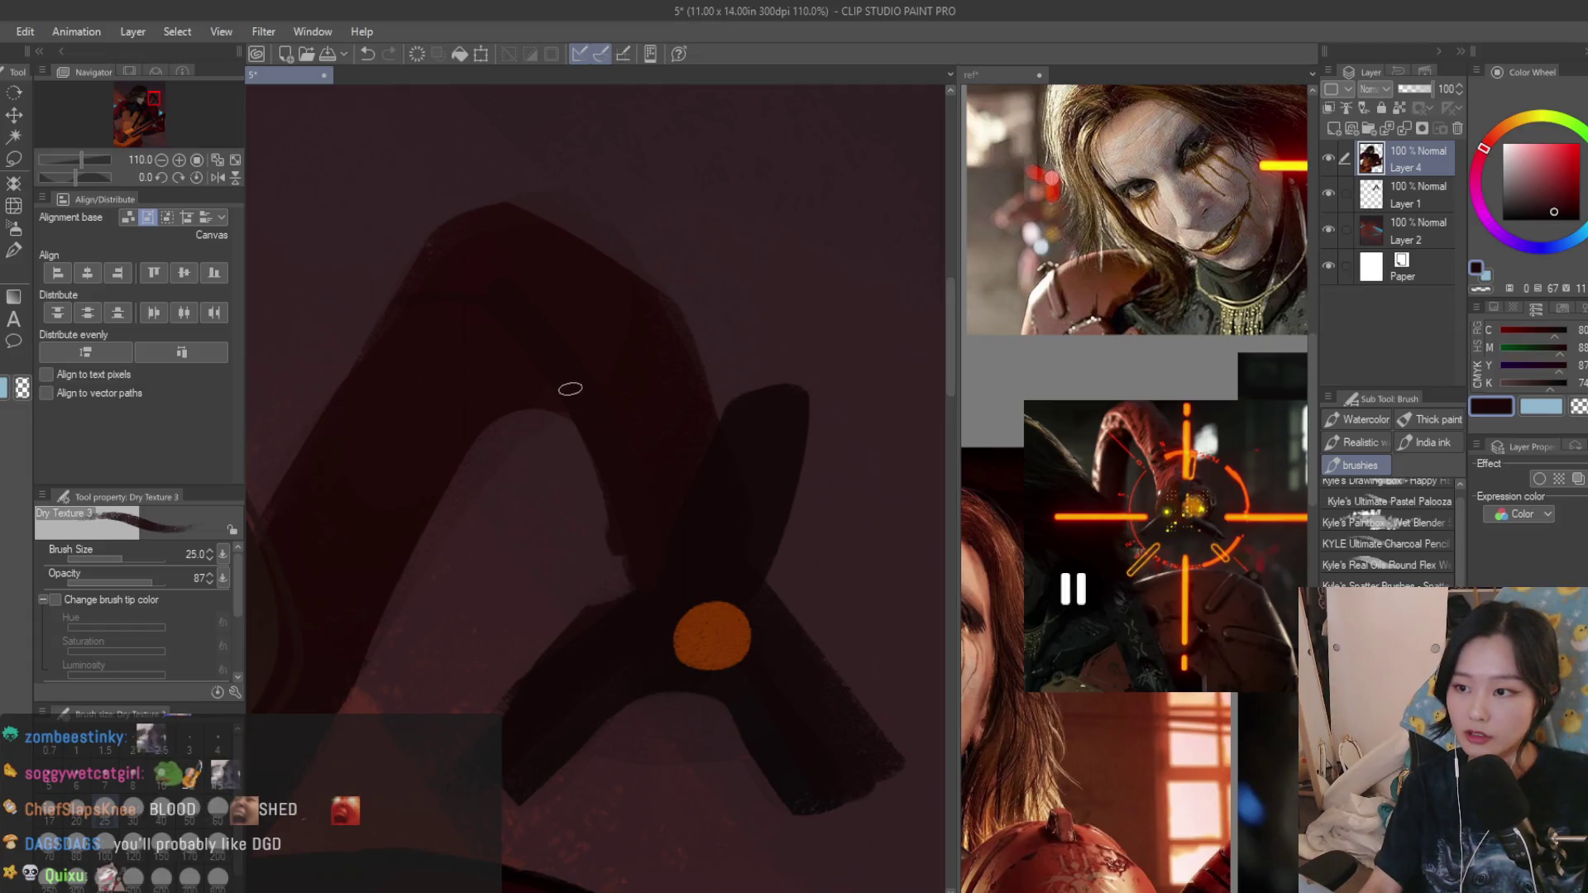
Lighten the serpent head's inner edge and round out its top with dark Dry Texture strokes.
key("x")
left_click_drag(608, 577, 603, 515)
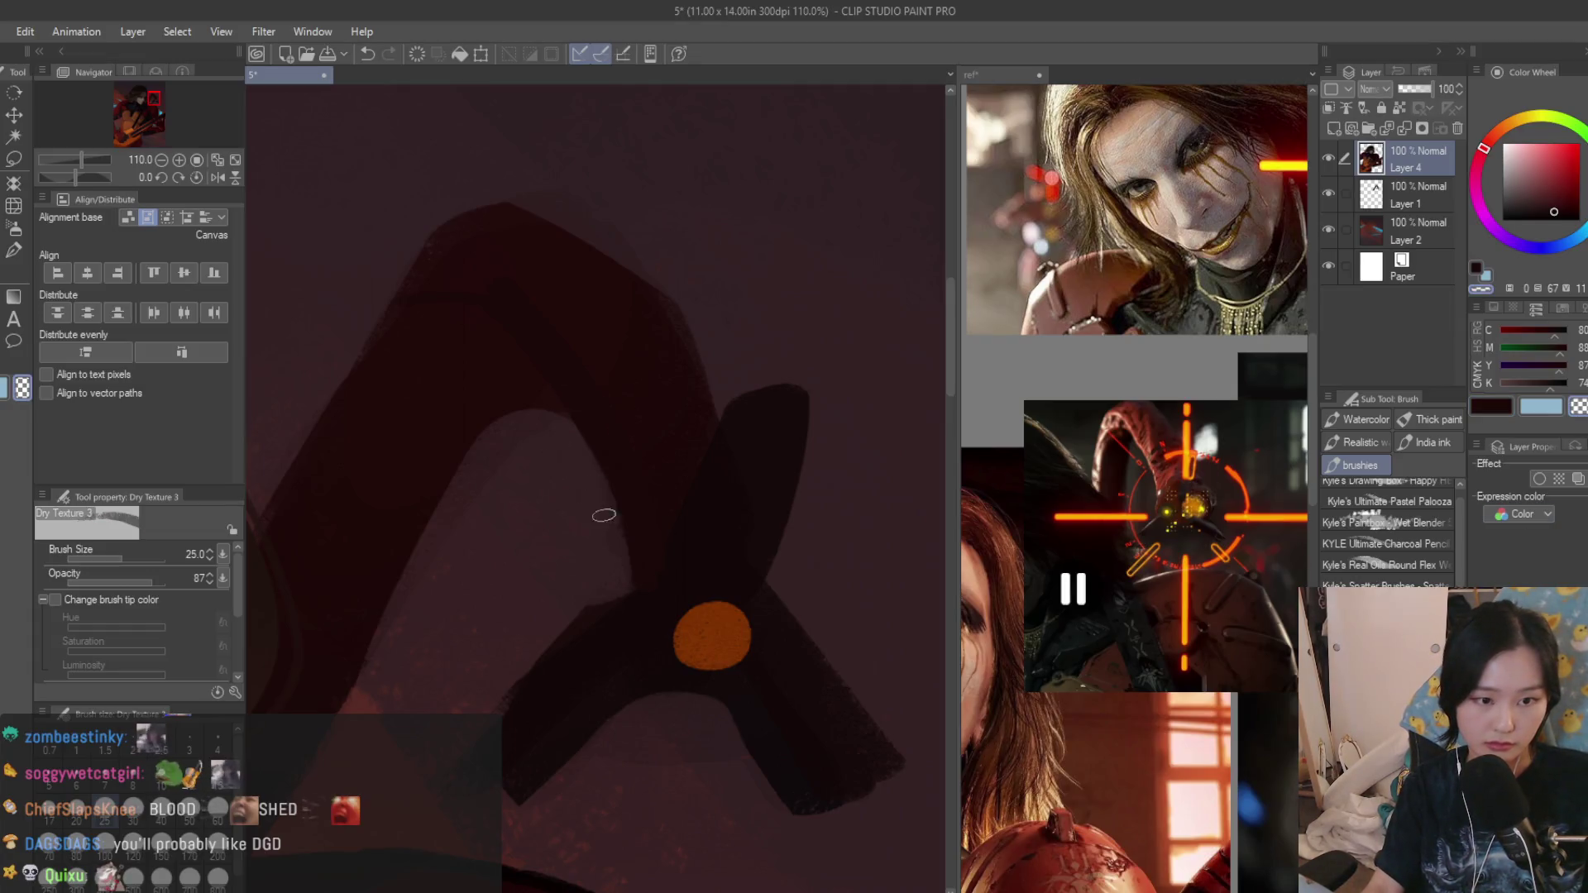
key("x")
mouse_move(422, 248)
left_mouse_down()
mouse_move(595, 262)
mouse_move(636, 310)
left_mouse_up()
left_click_drag(534, 210, 621, 256)
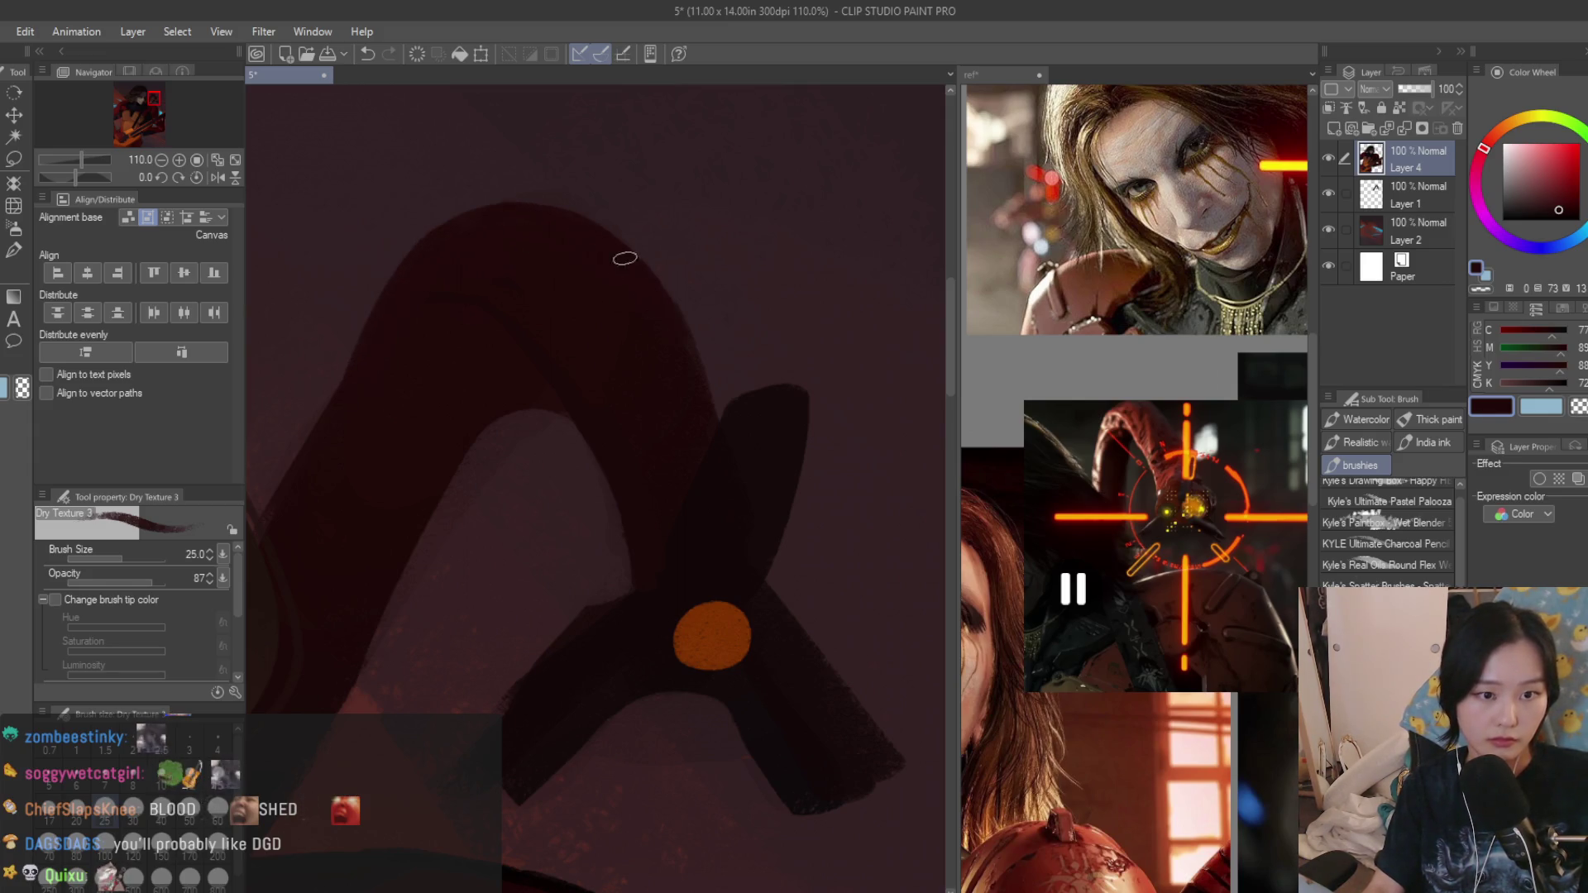
scroll(639, 348, "down", 4)
Merge Layer 4 down into the paint layer below (Ctrl+E).
left_click(1564, 412)
scroll(566, 401, "up", 3)
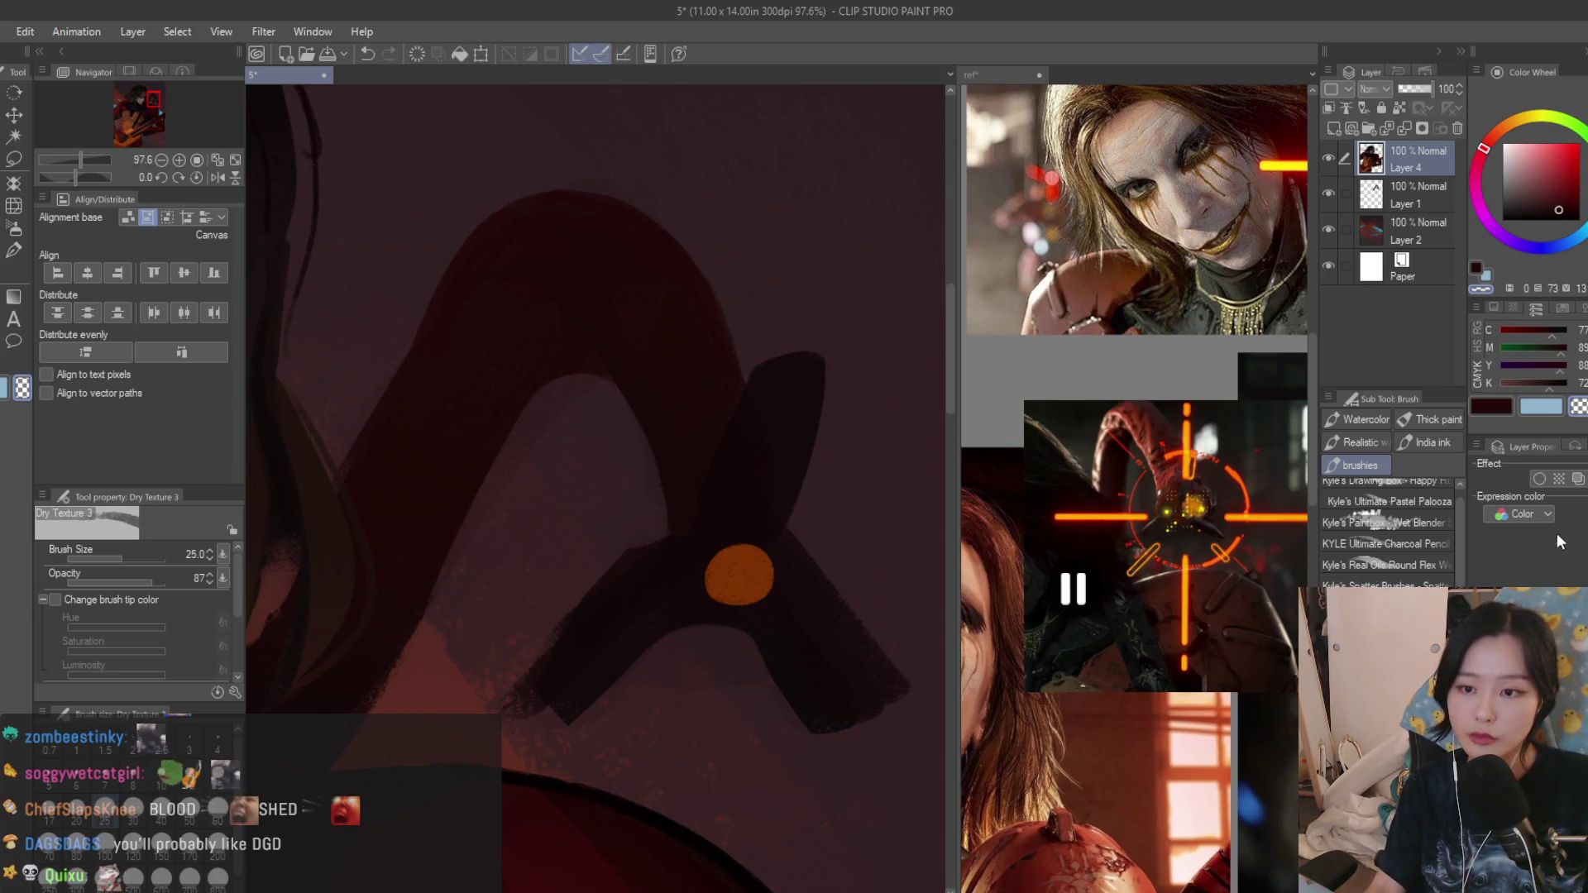
key("ctrl+e")
scroll(534, 358, "up", 2)
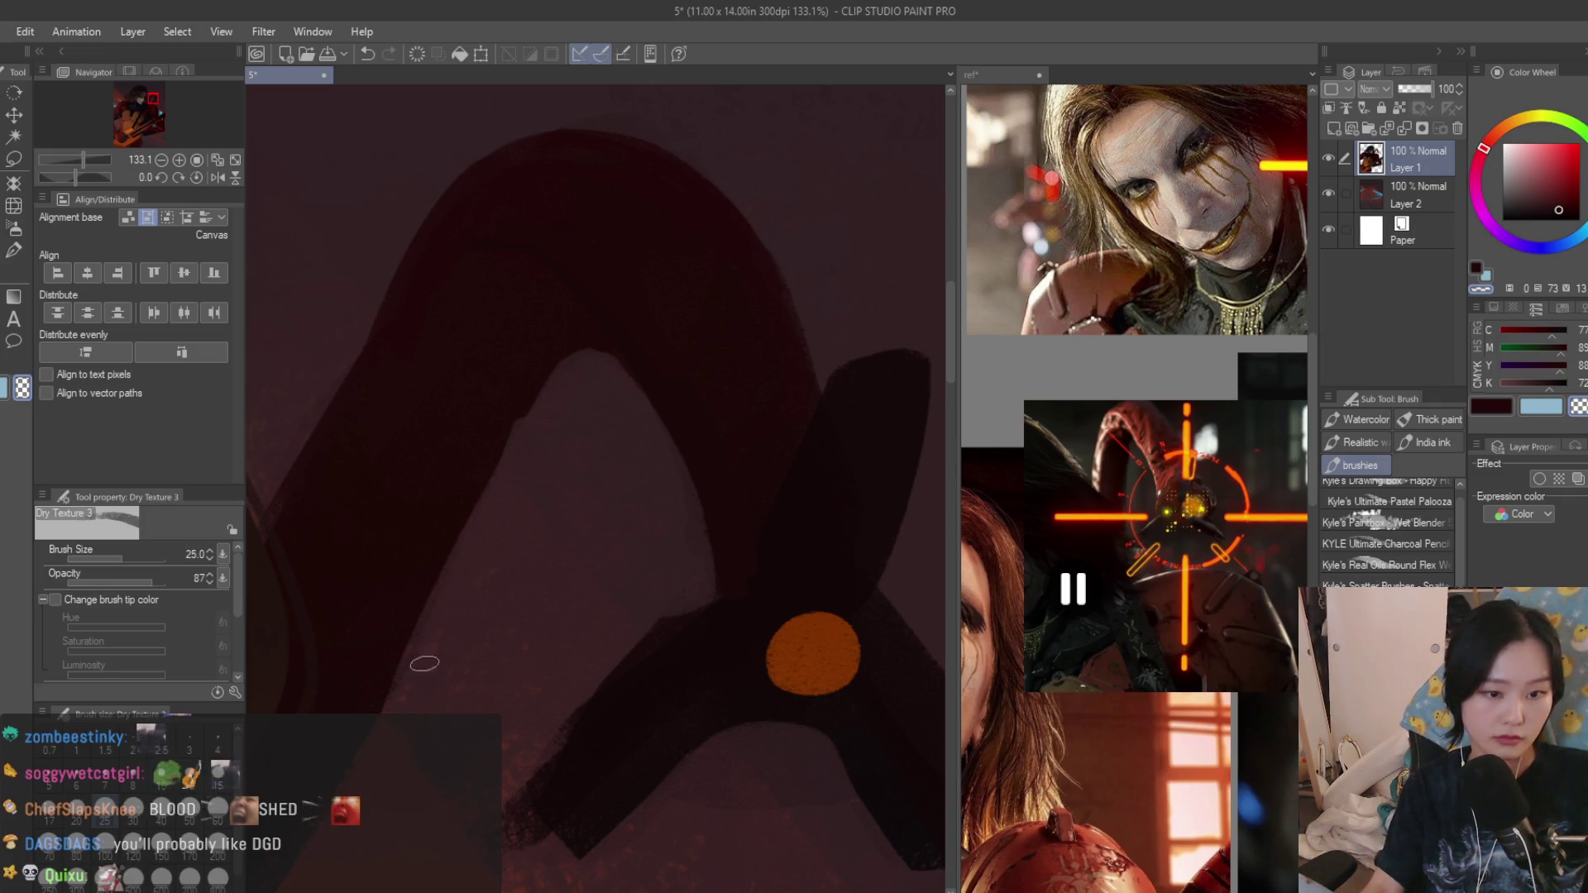
scroll(418, 655, "down", 8)
scroll(674, 418, "down", 7)
scroll(732, 424, "up", 2)
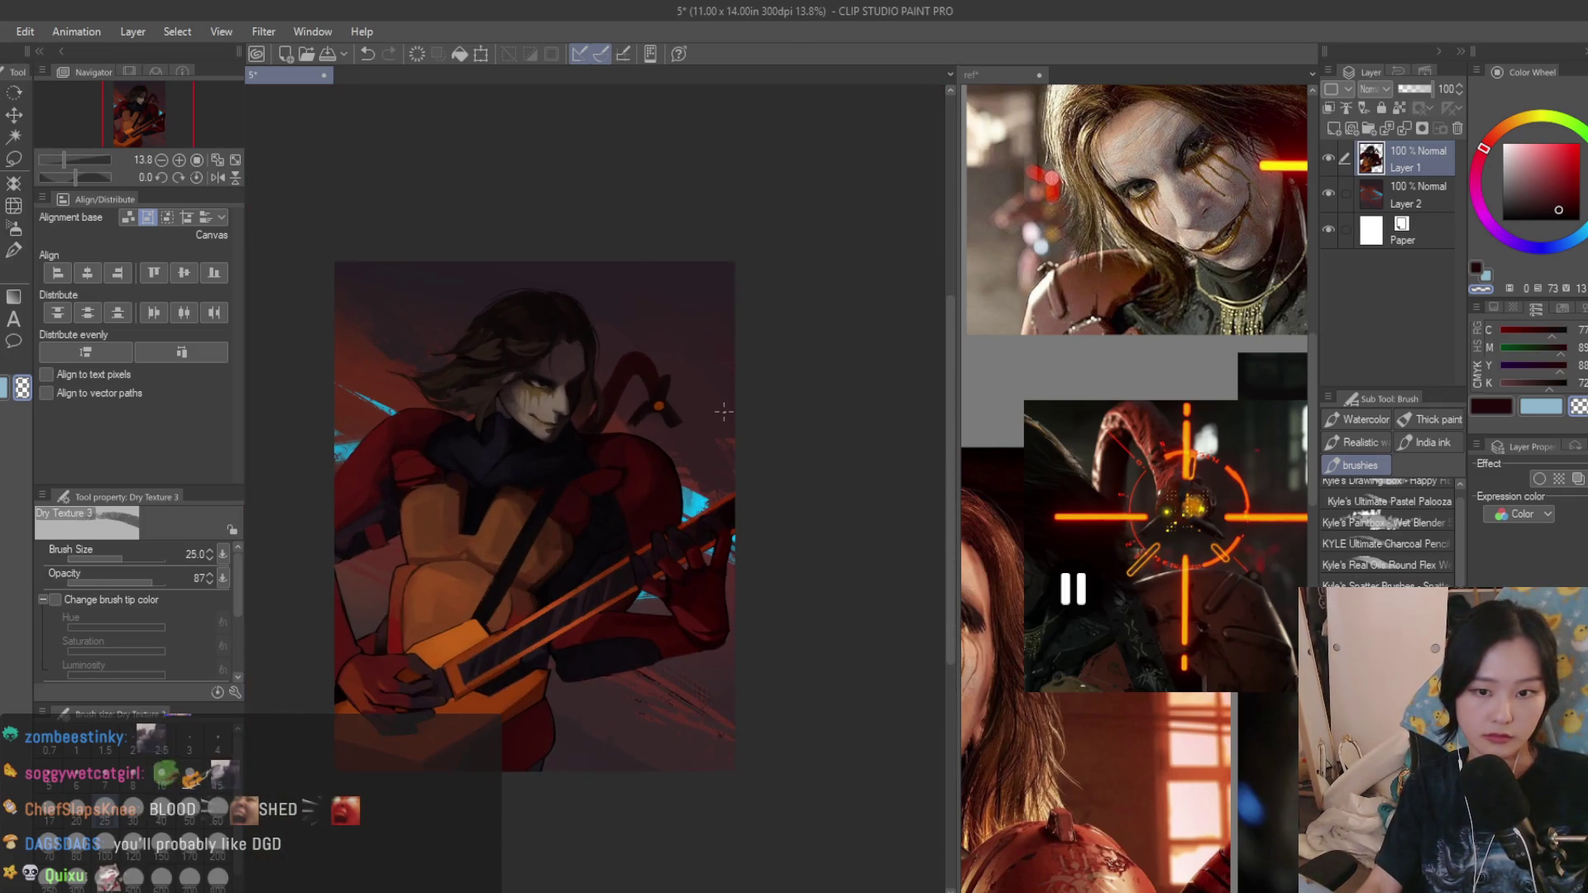
scroll(695, 424, "up", 2)
scroll(621, 426, "up", 3)
scroll(577, 428, "up", 2)
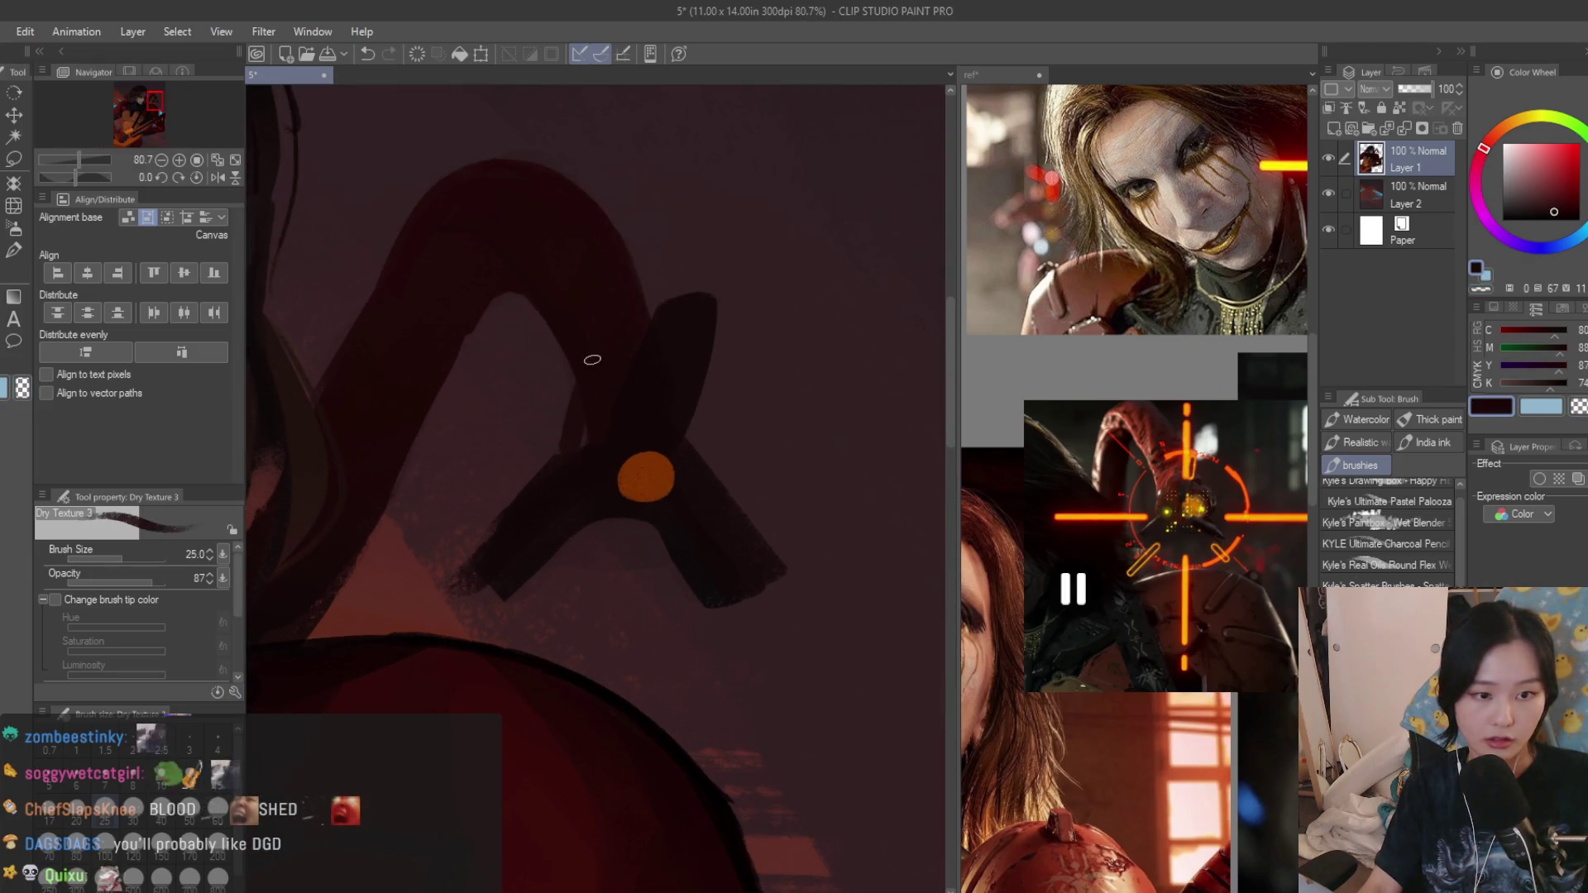
With a doubled brush, cut back the dark fin's edges with lighter red.
key("bracketright")
key("bracketright")
key("bracketright")
mouse_move(659, 571)
left_mouse_down()
mouse_move(676, 557)
mouse_move(640, 525)
left_mouse_up()
mouse_move(736, 504)
left_mouse_down()
mouse_move(702, 482)
mouse_move(733, 489)
left_mouse_up()
mouse_move(541, 562)
left_mouse_down()
mouse_move(539, 460)
mouse_move(464, 557)
mouse_move(471, 589)
left_mouse_up()
mouse_move(734, 375)
left_mouse_down()
mouse_move(729, 297)
mouse_move(681, 437)
left_mouse_up()
scroll(677, 443, "up", 2)
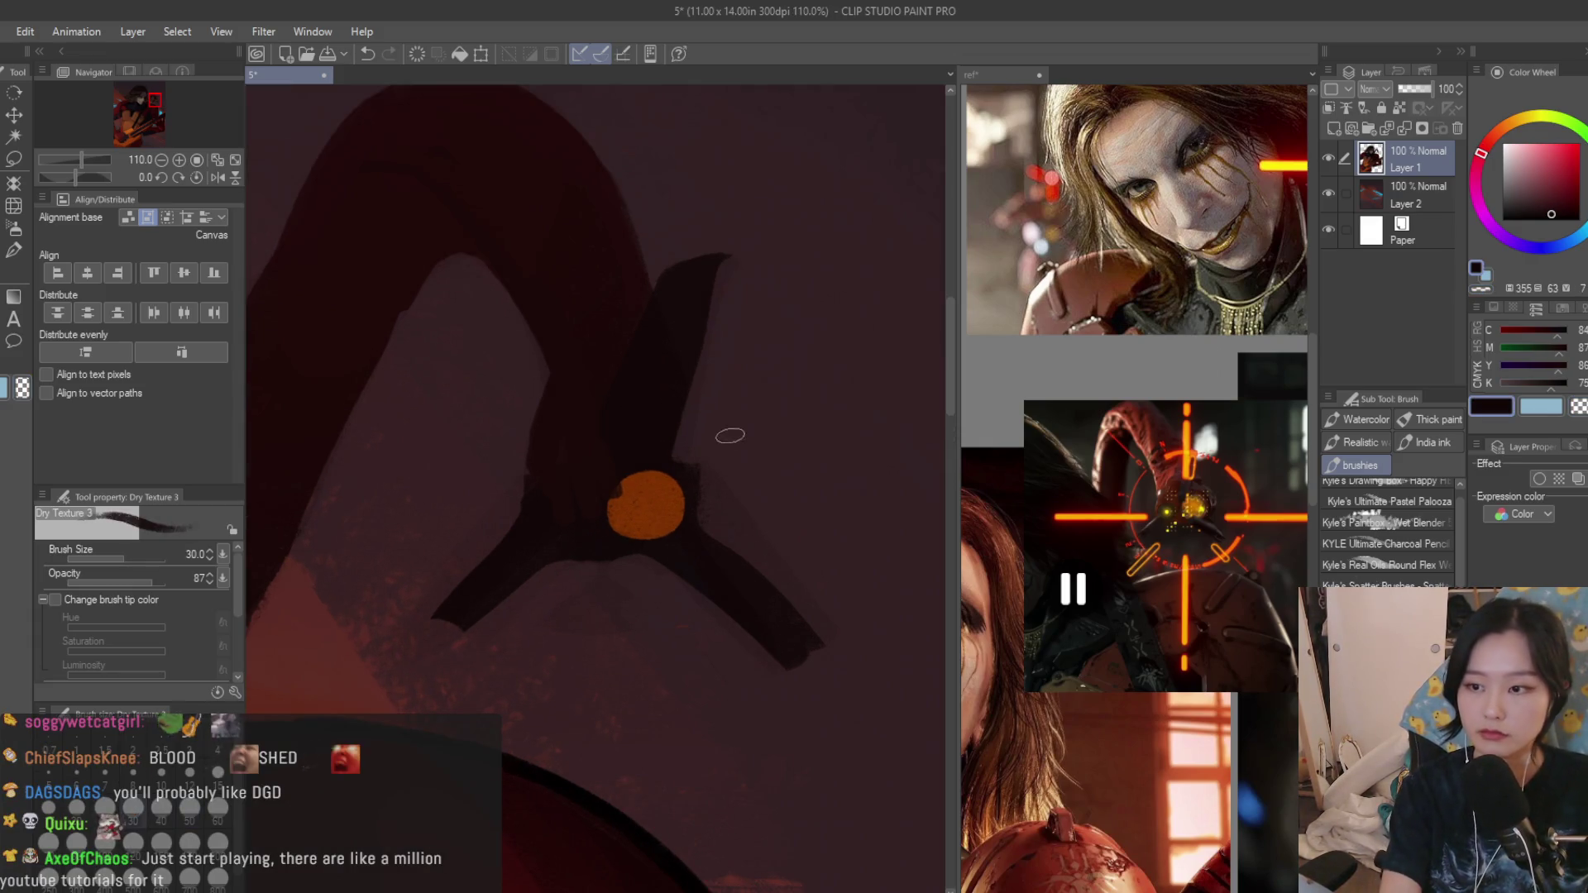
Paint a dark curve right of the orange eye and sample the eye's orange-brown.
left_click_drag(683, 413, 725, 558)
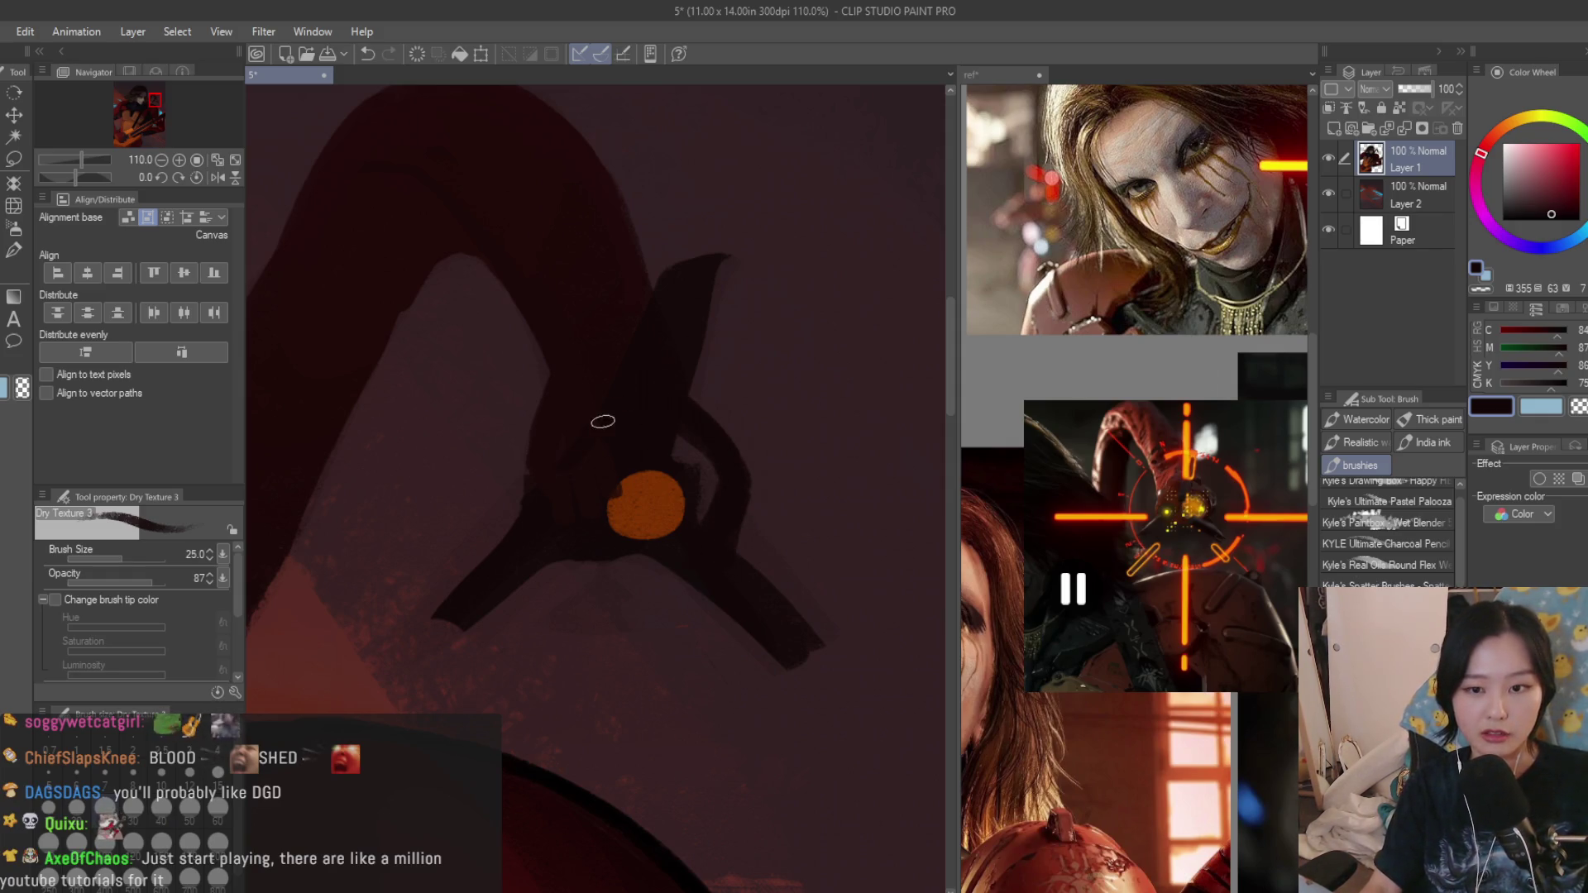
left_click(628, 498, "alt")
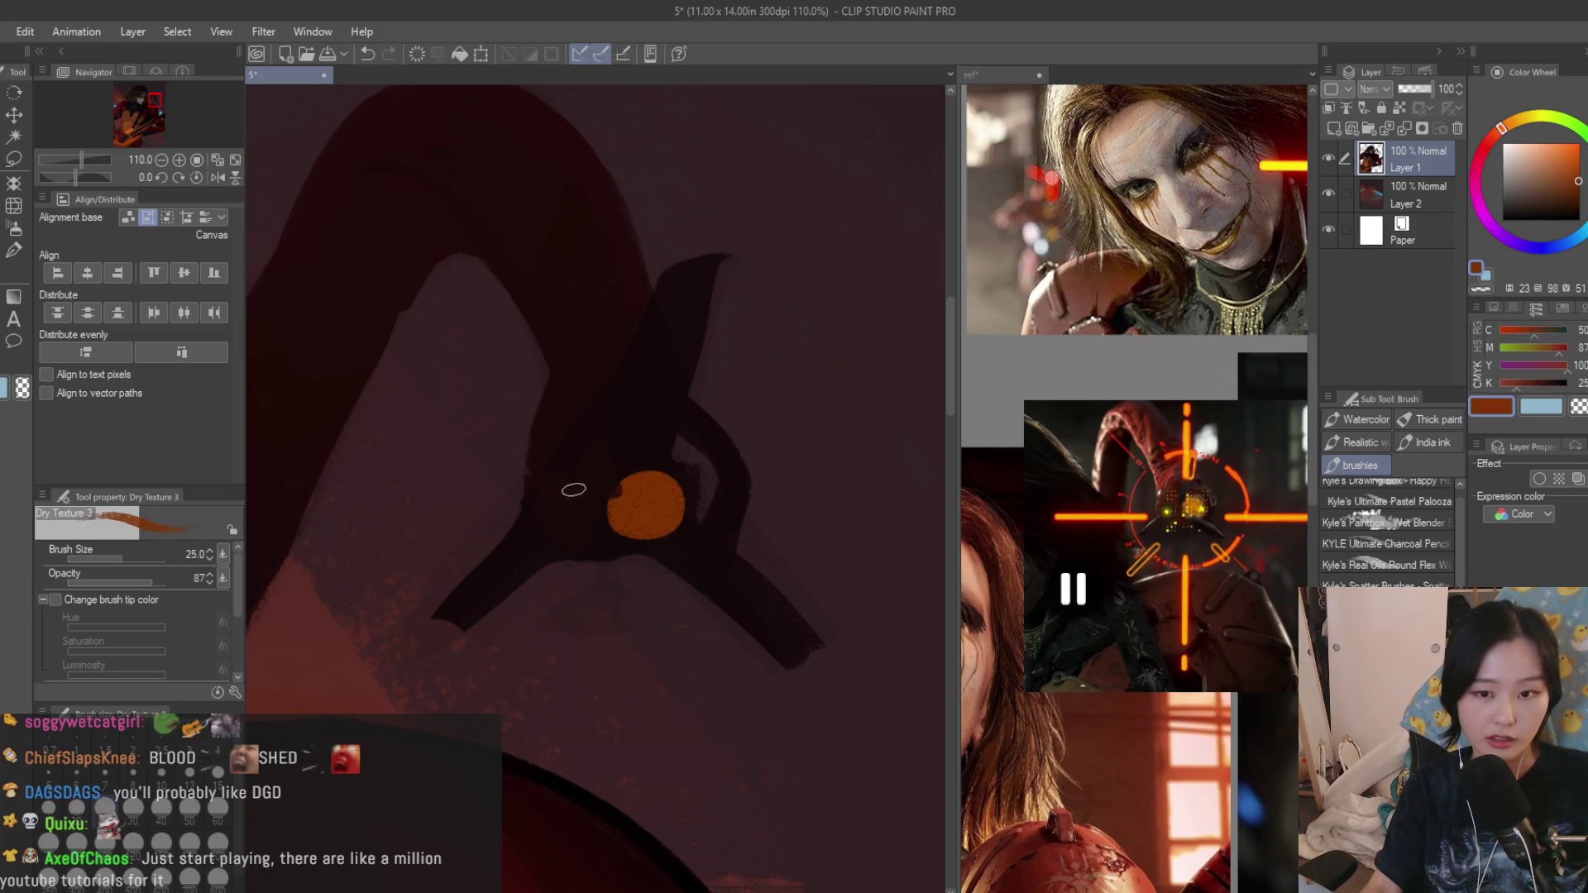
Paint the serpent's orange eye larger, then sample the near-black fin colour.
left_click_drag(650, 481, 671, 487)
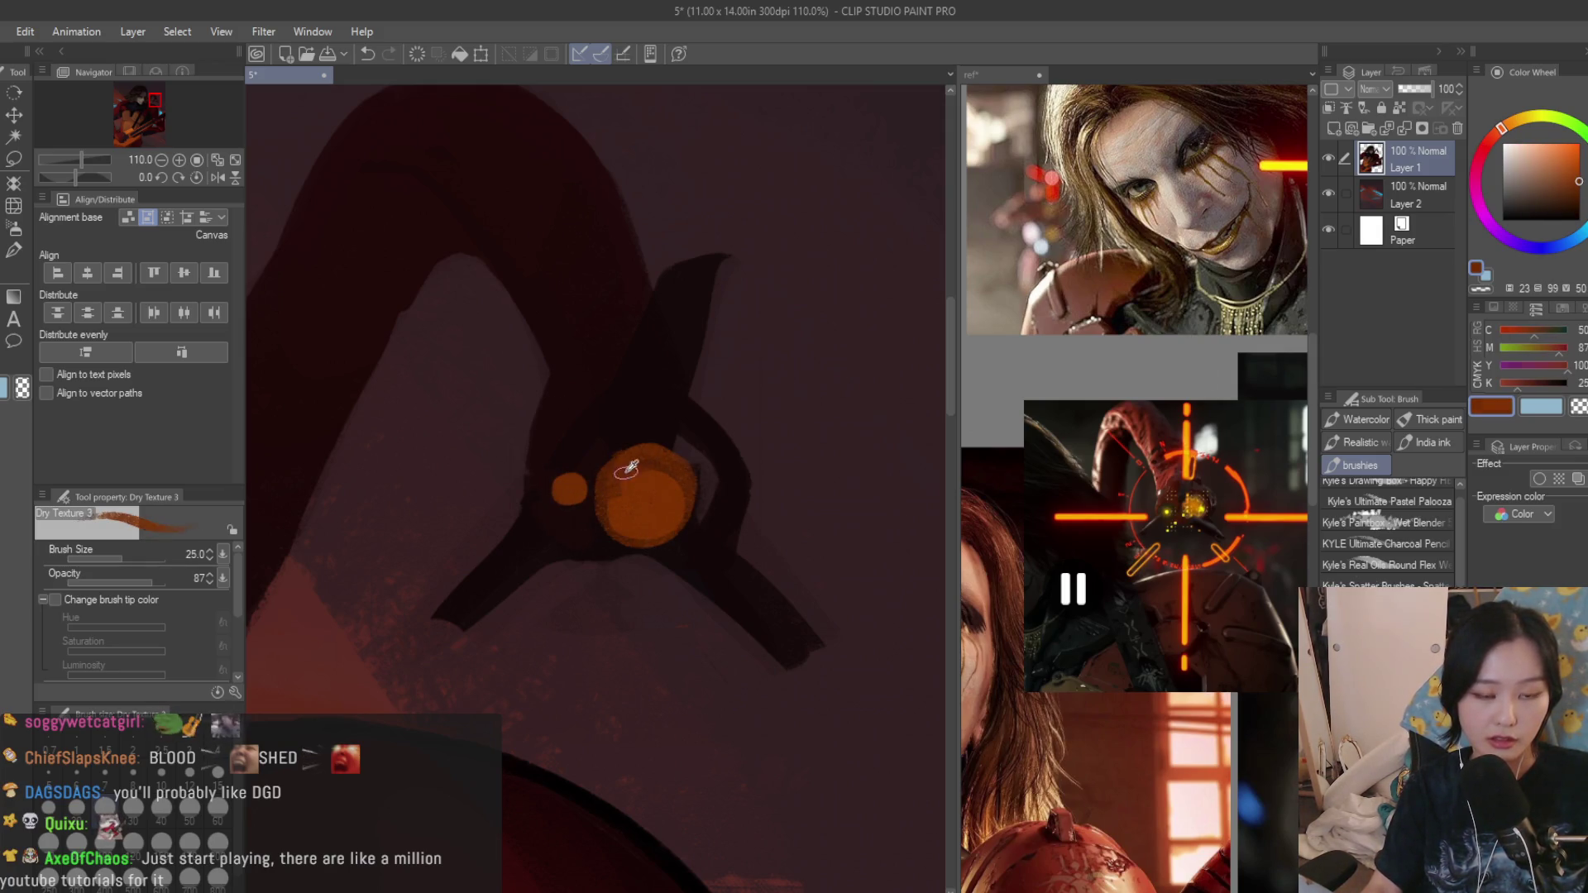
left_click(570, 468, "alt")
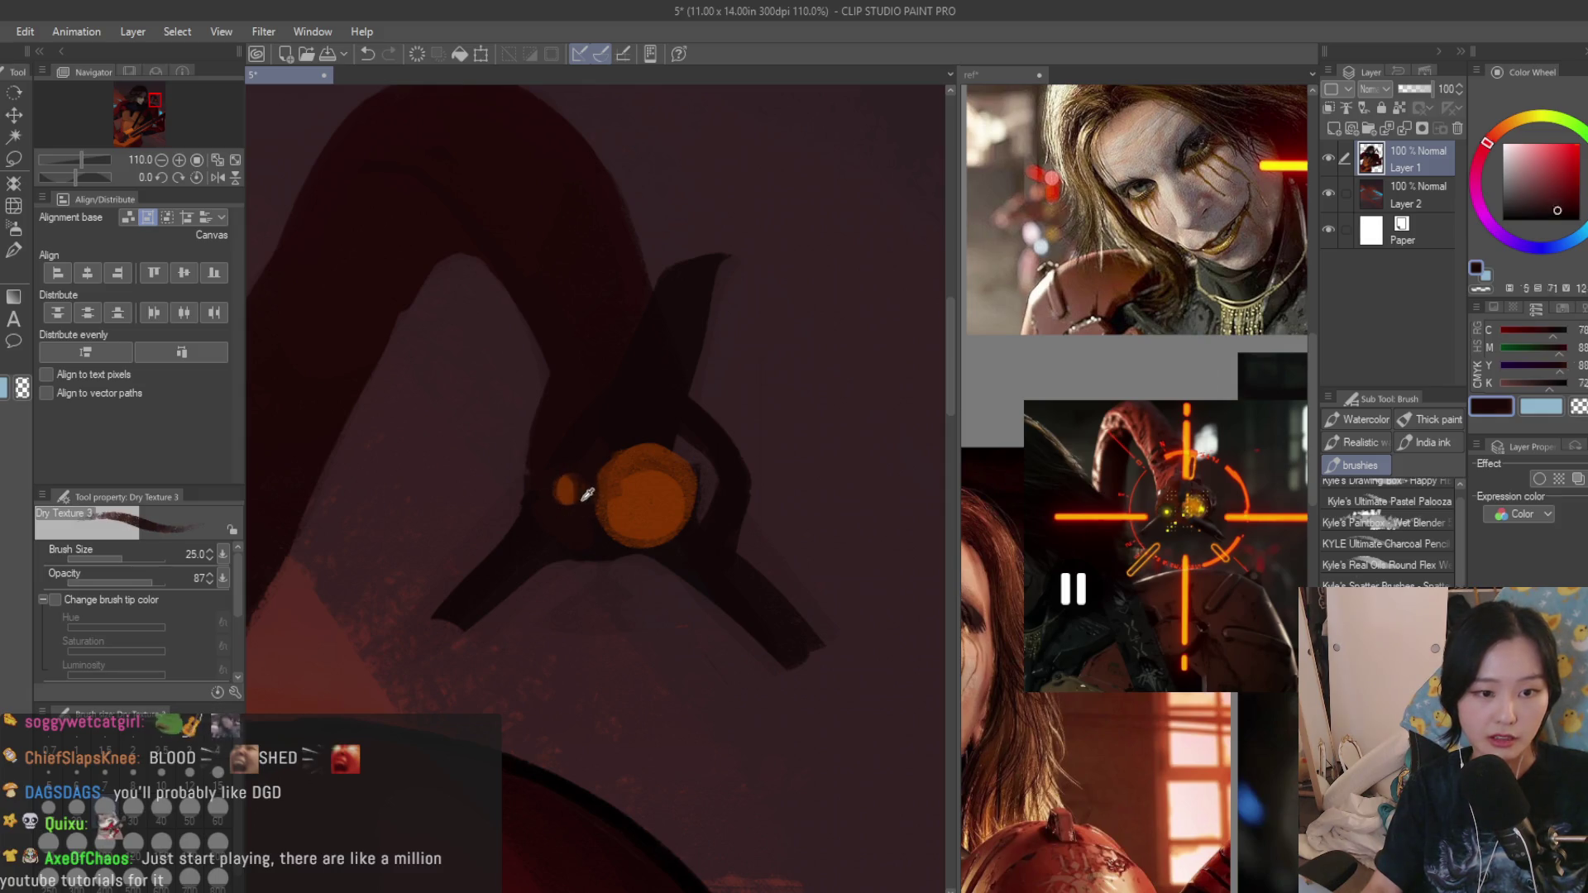
left_click(579, 498, "alt")
scroll(786, 460, "down", 5)
scroll(806, 435, "up", 3)
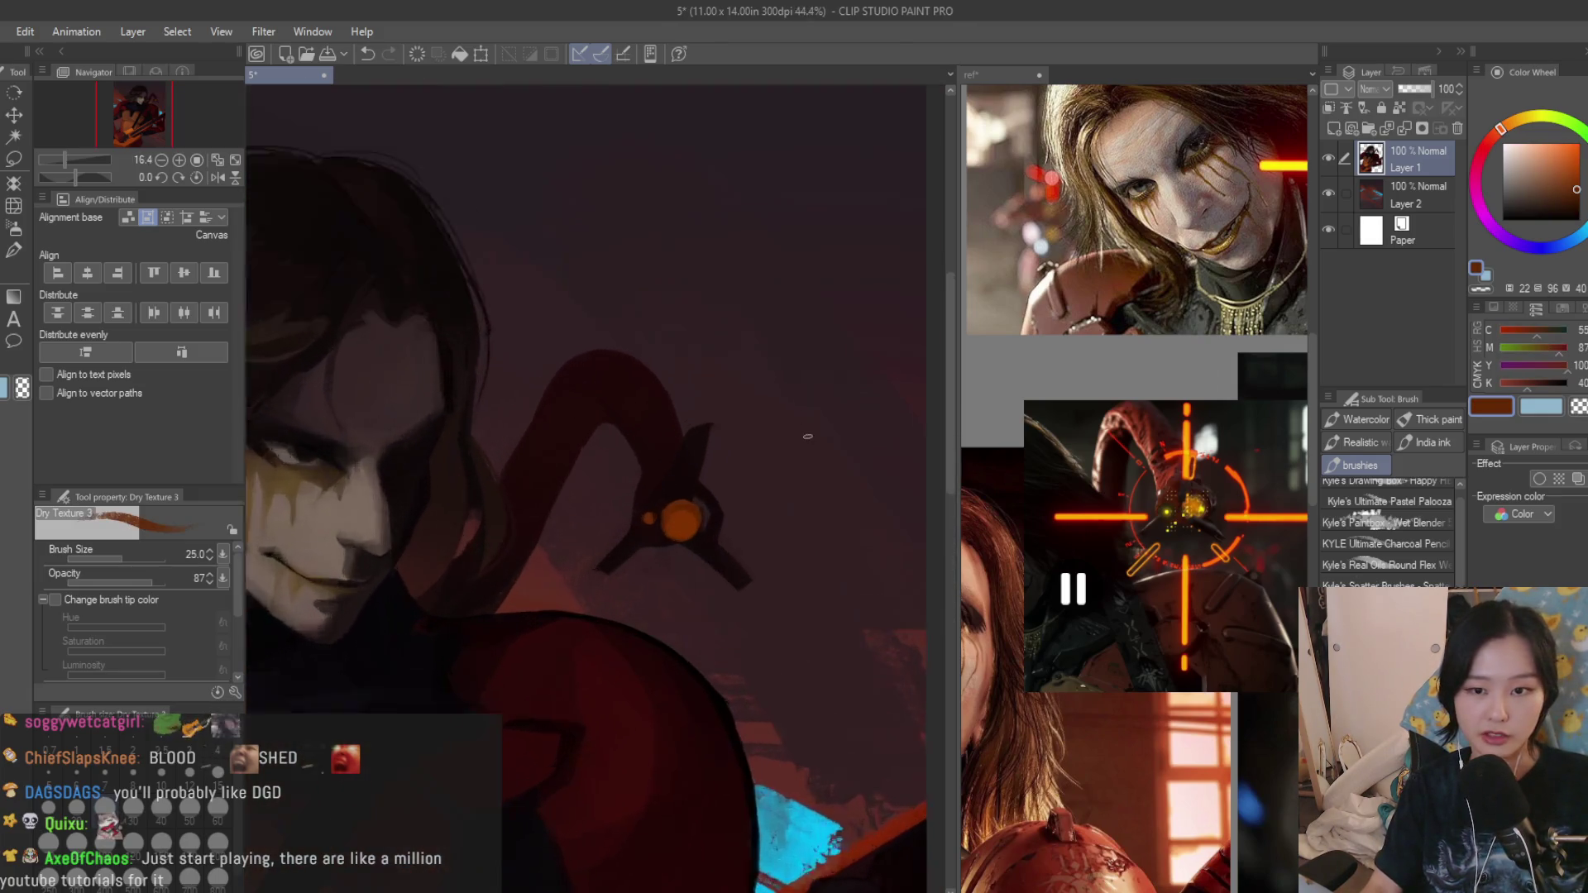
scroll(807, 436, "up", 3)
left_click(749, 638, "alt")
scroll(654, 580, "up", 3)
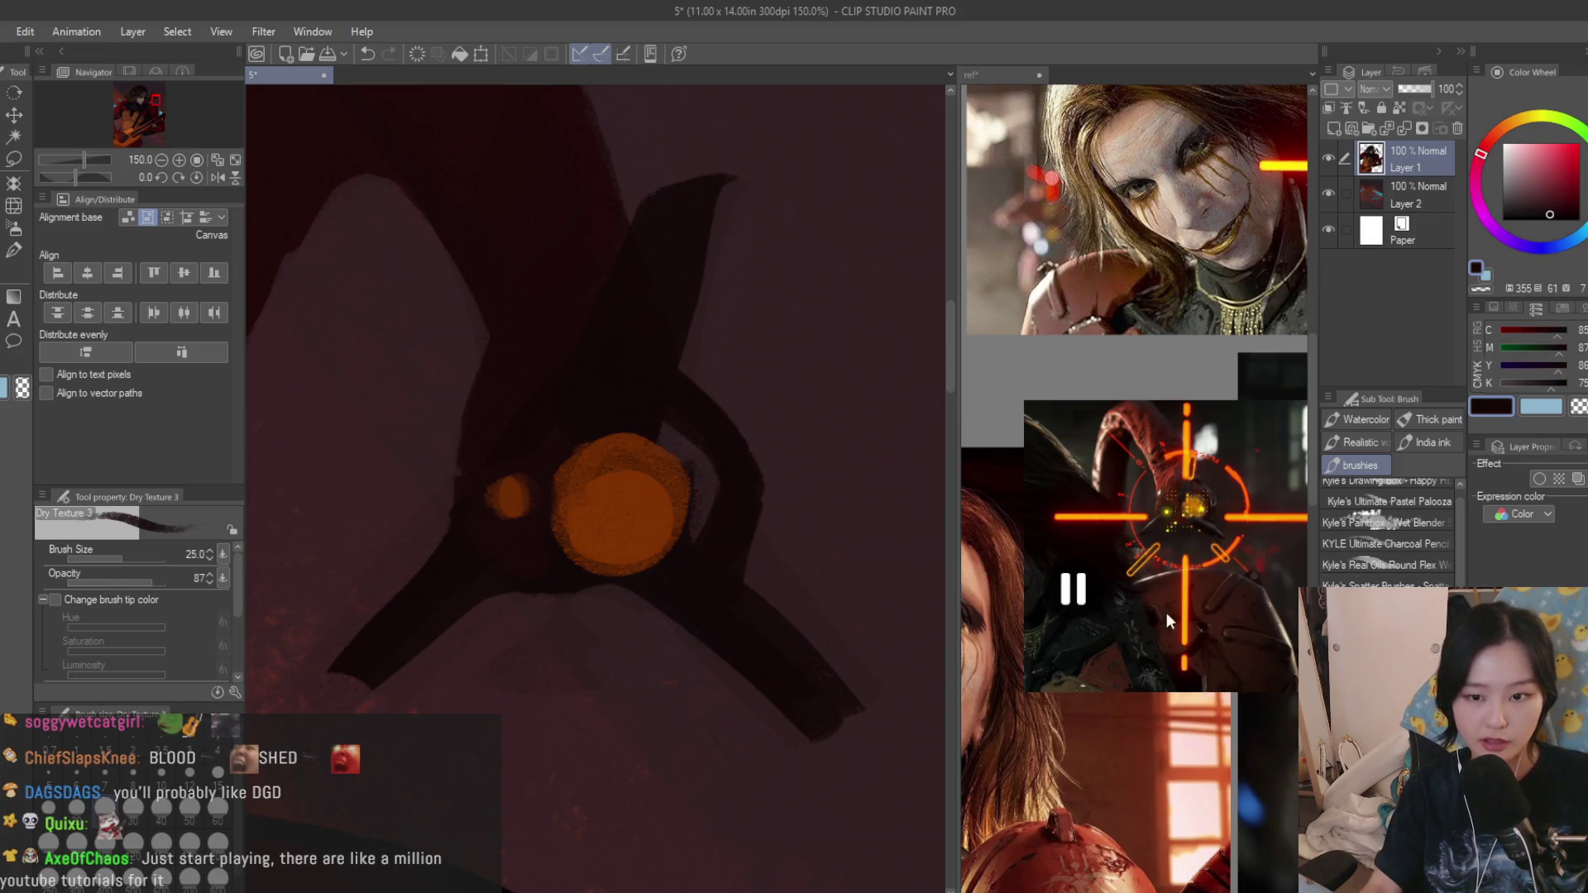
Erase with transparent colour along the dark blade's lower edge, then restore a dark stroke on the red shape's edge.
key("c")
left_click_drag(674, 656, 642, 625)
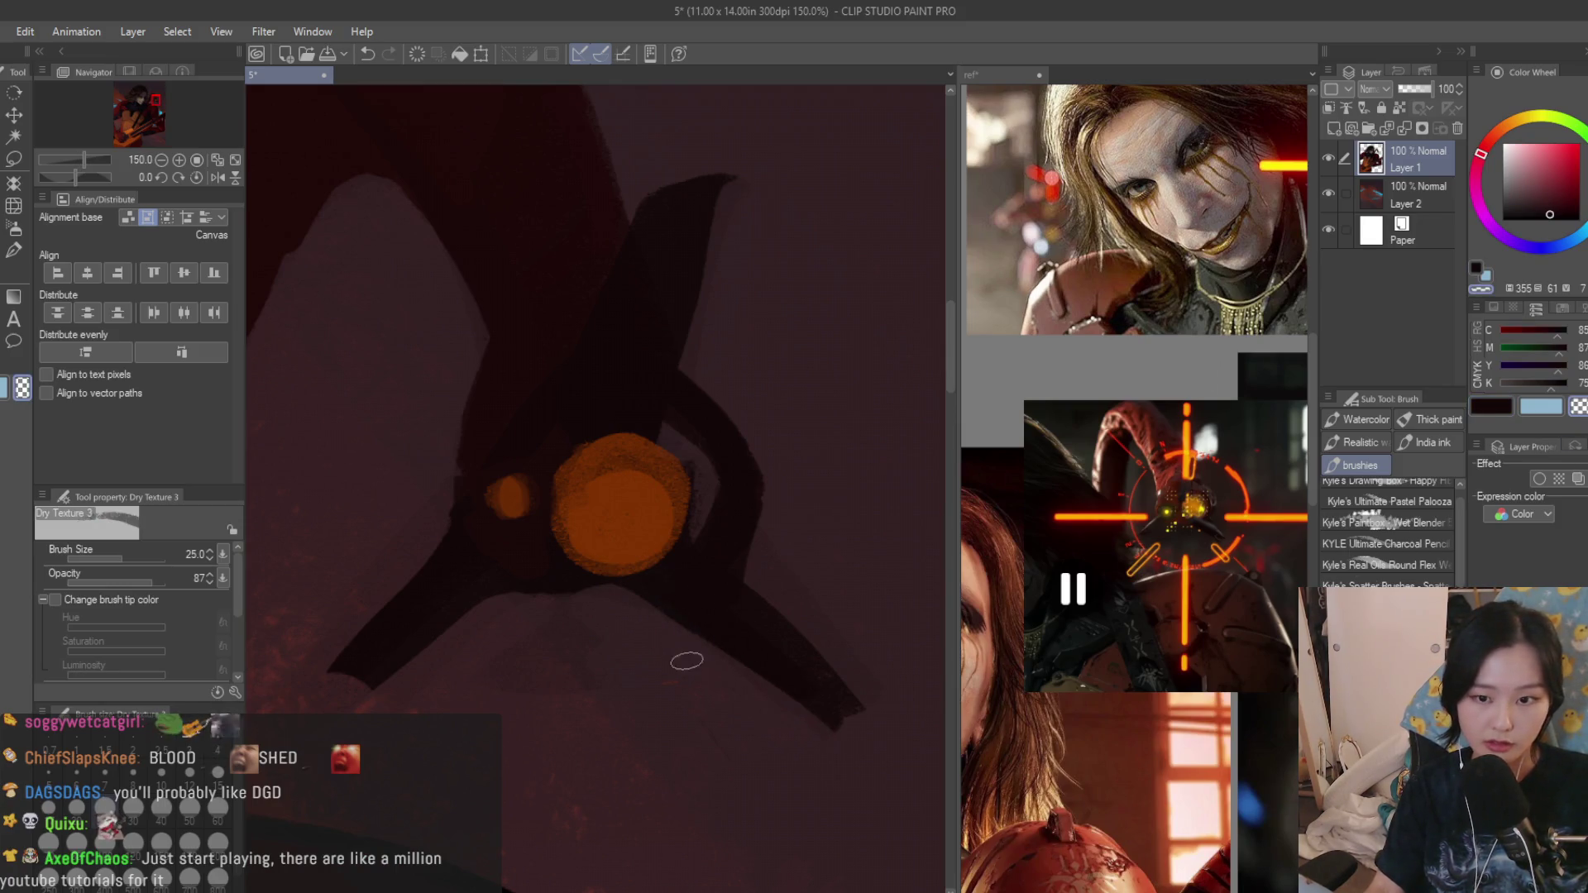
left_click_drag(781, 607, 855, 699)
scroll(855, 699, "down", 2)
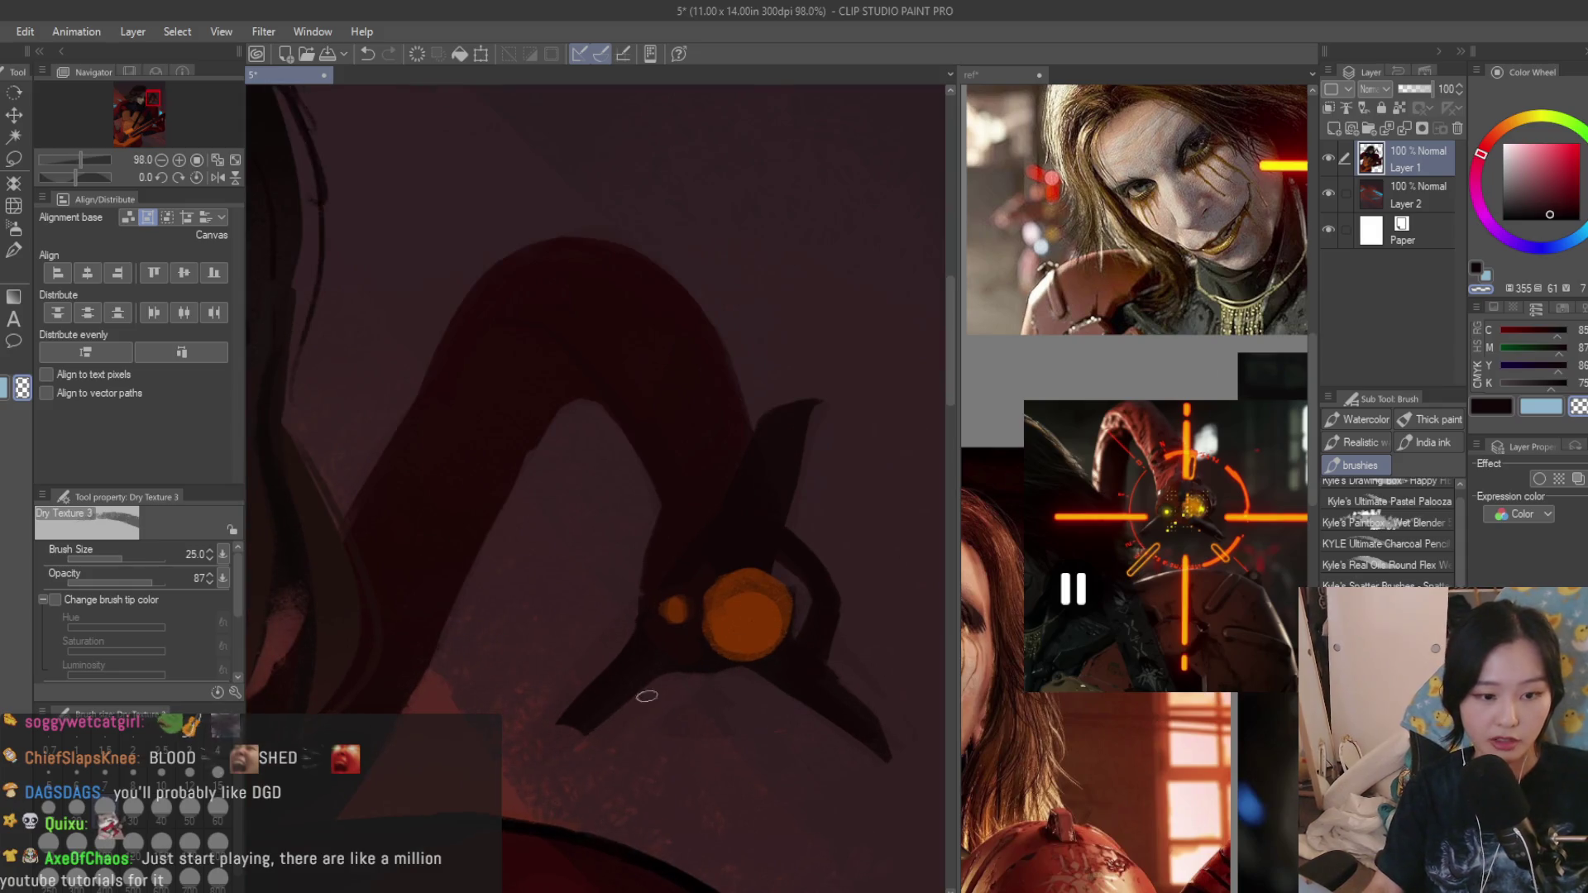
scroll(806, 428, "up", 1)
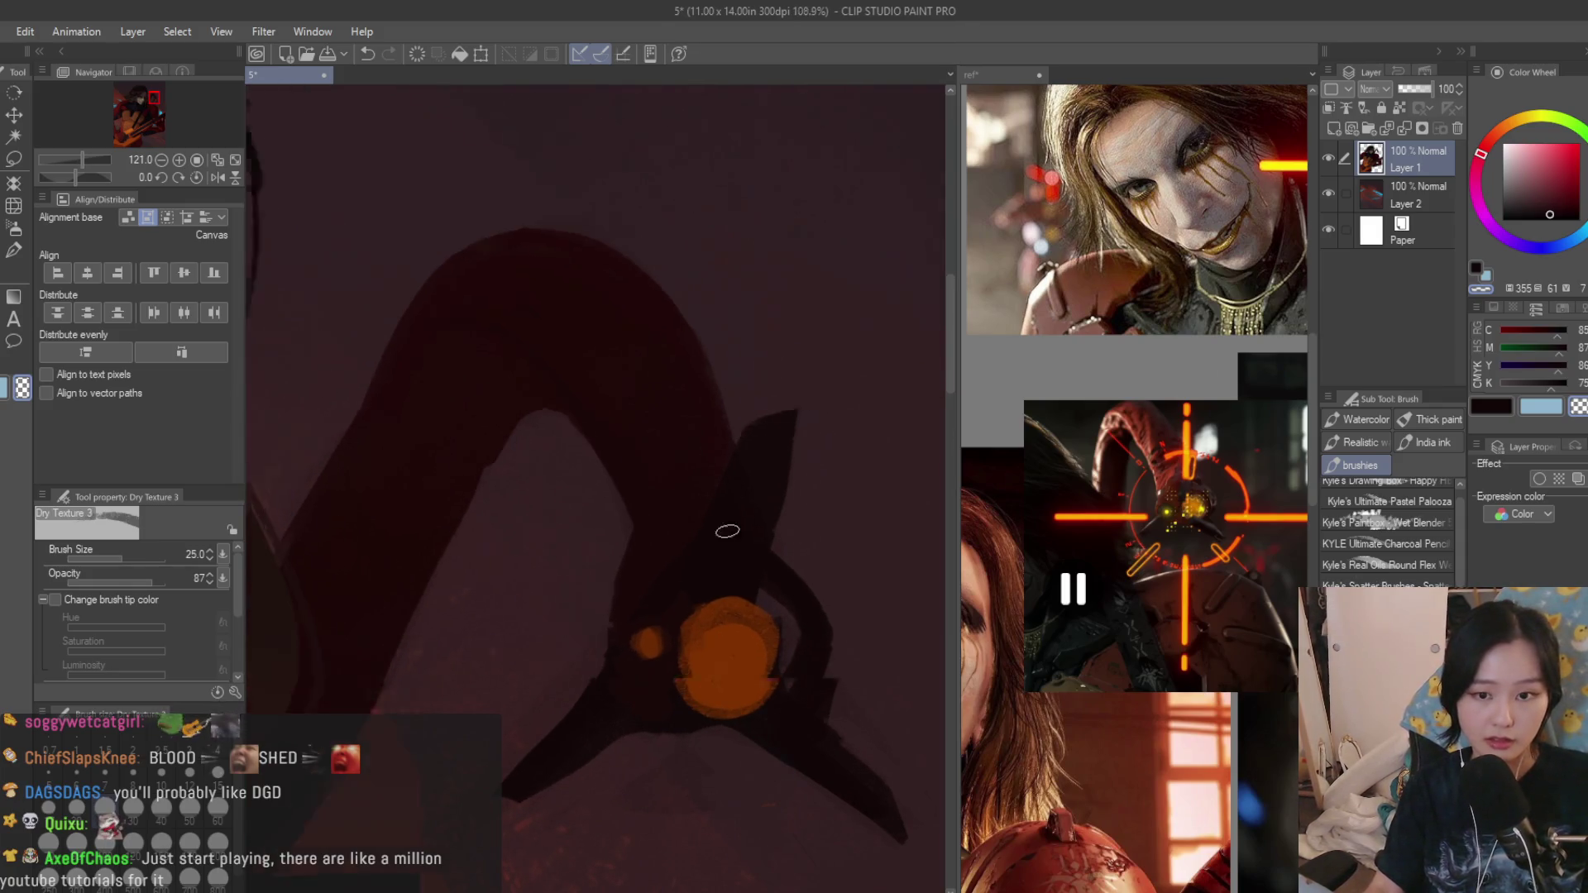
scroll(727, 533, "down", 2)
scroll(732, 465, "down", 3)
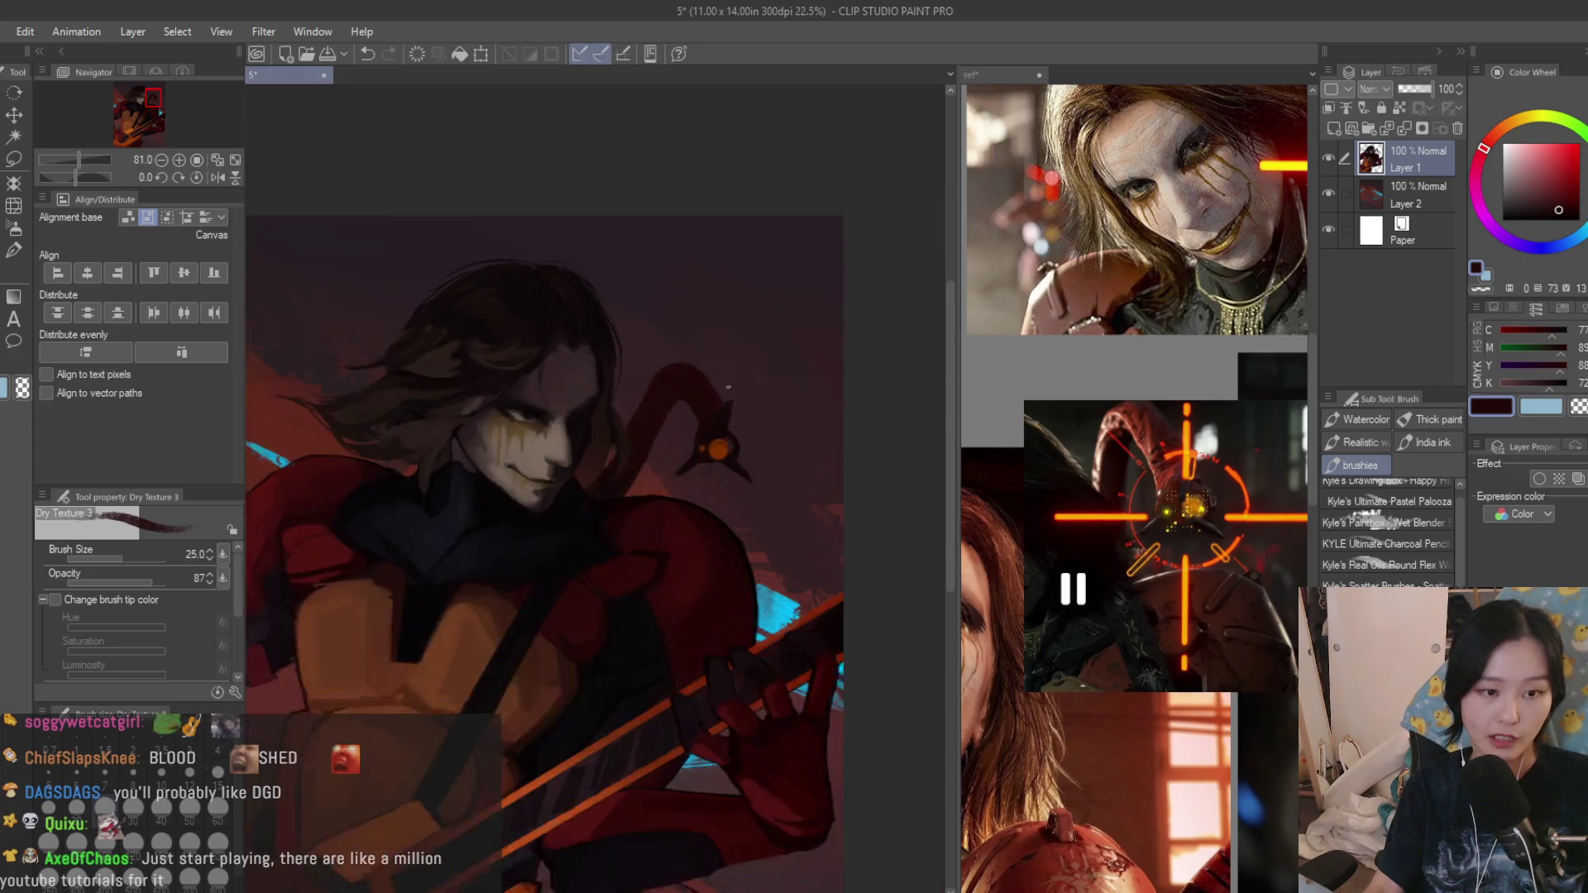
scroll(600, 427, "up", 1)
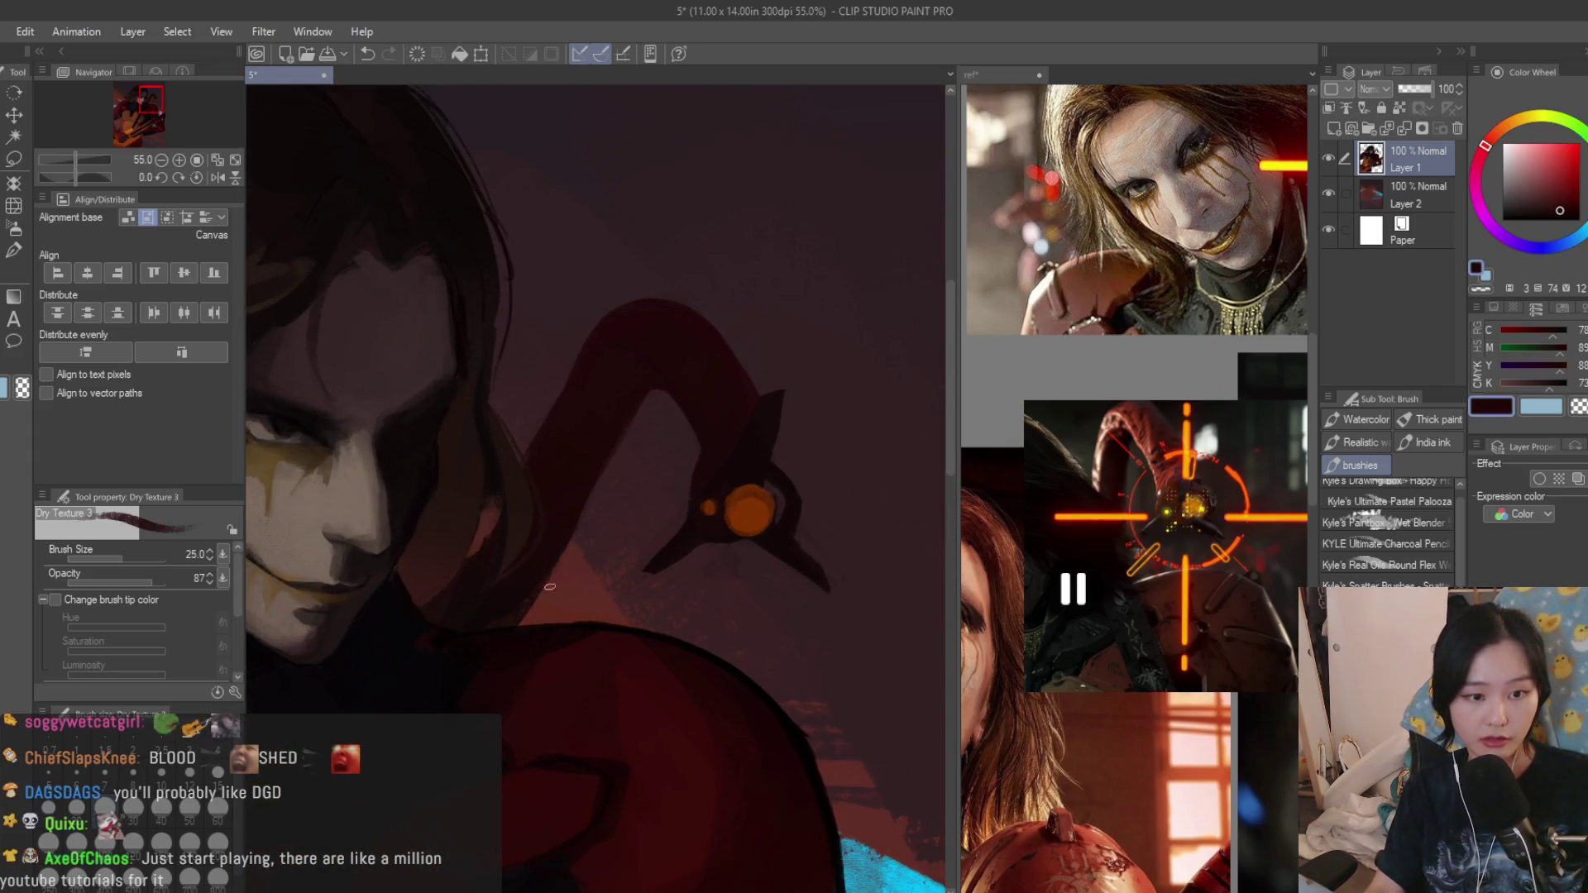
scroll(550, 586, "down", 1)
left_click_drag(576, 481, 533, 572)
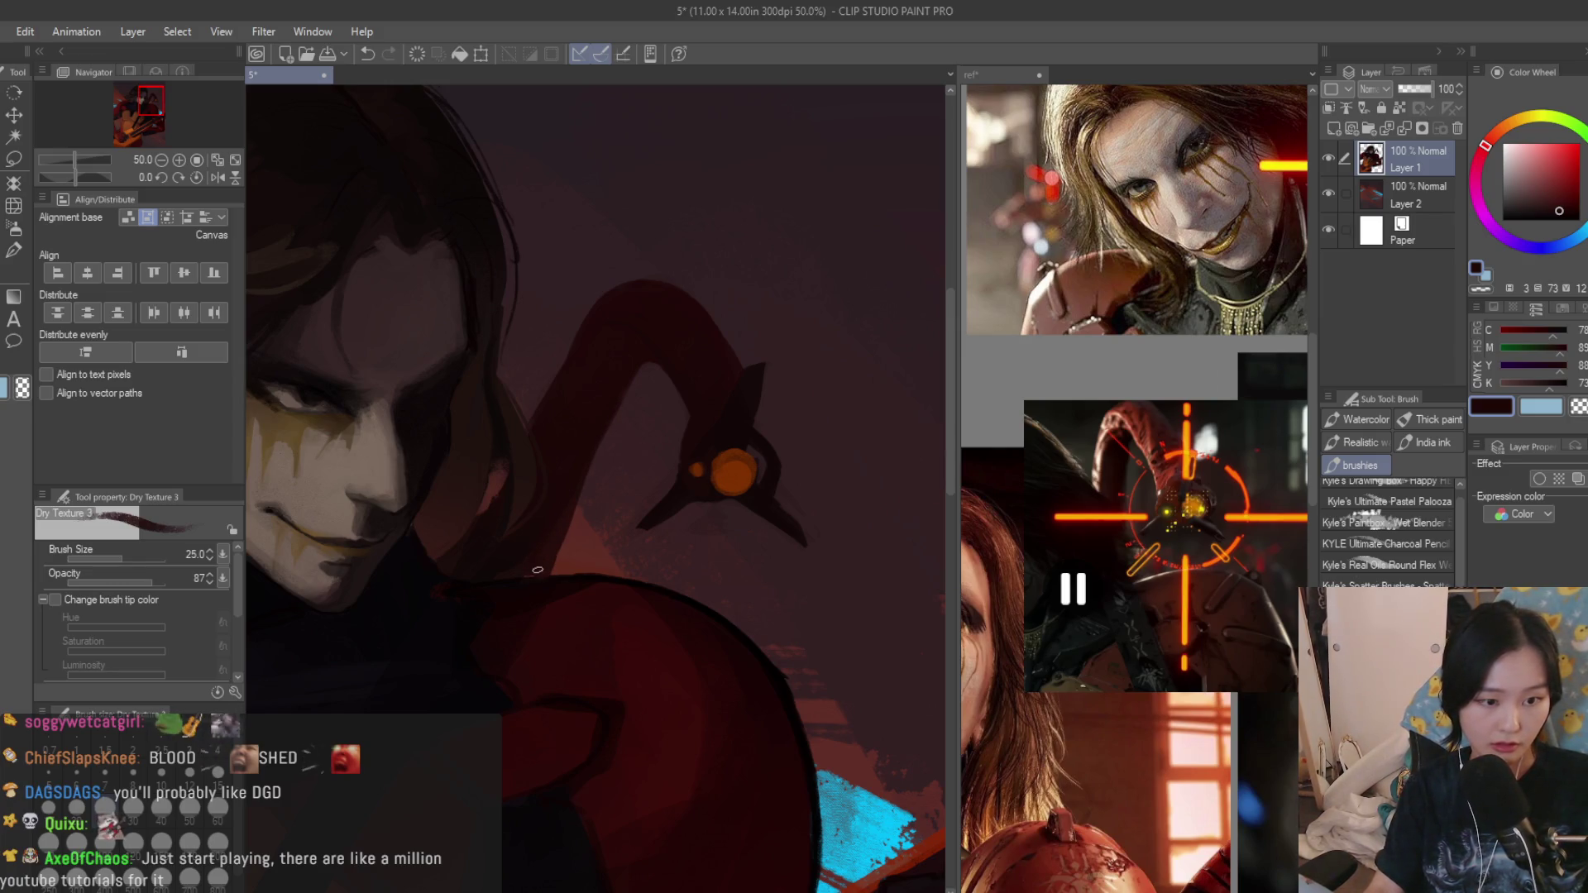
scroll(539, 537, "down", 1)
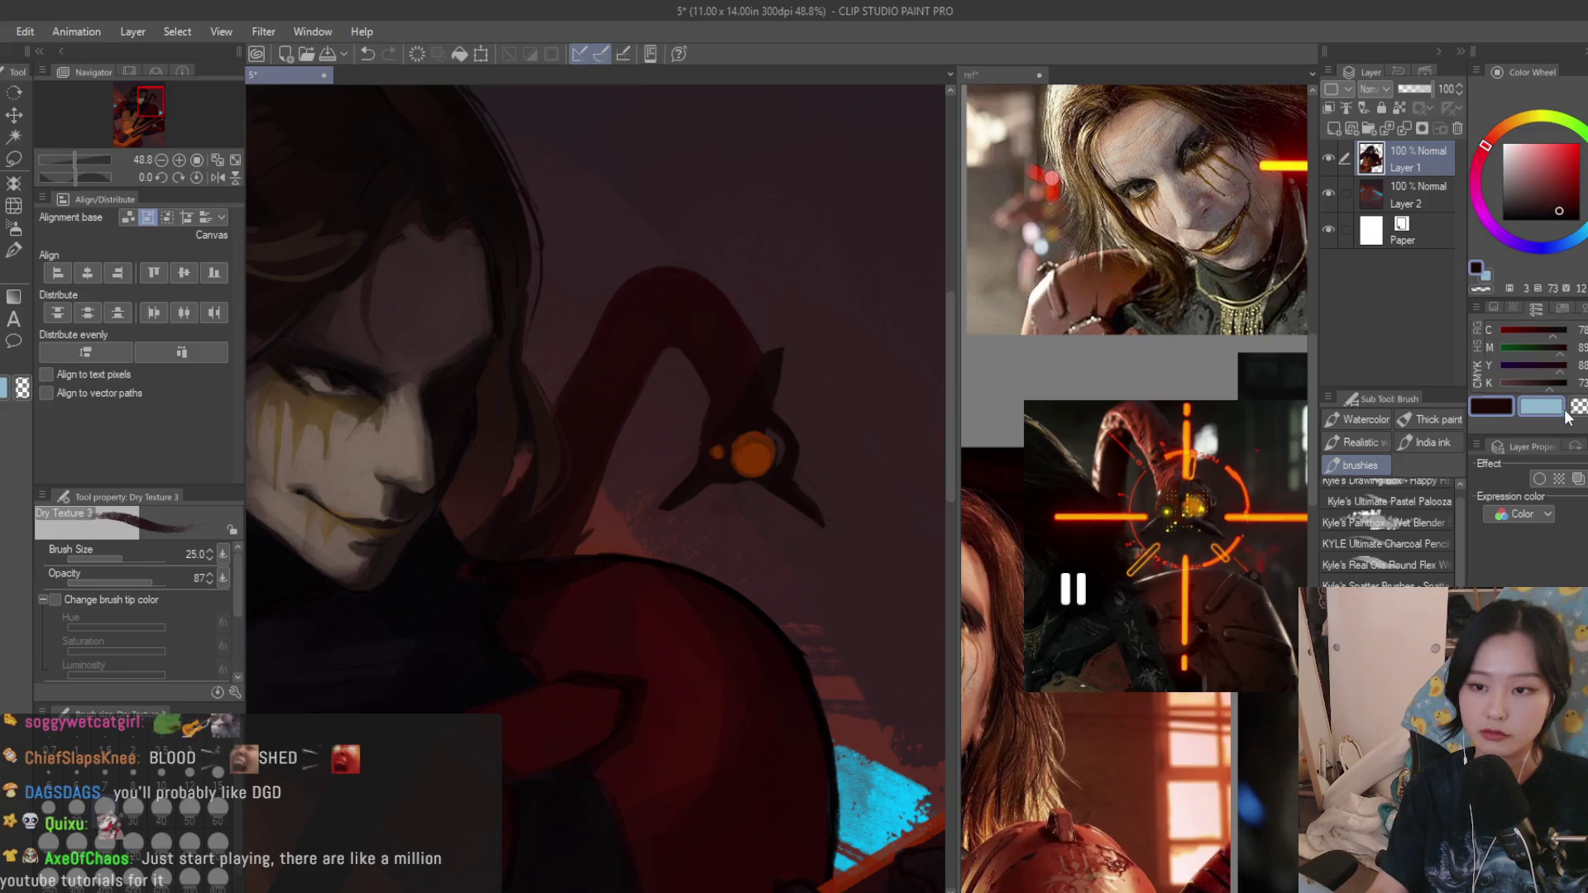
scroll(646, 500, "up", 3)
scroll(584, 524, "down", 2)
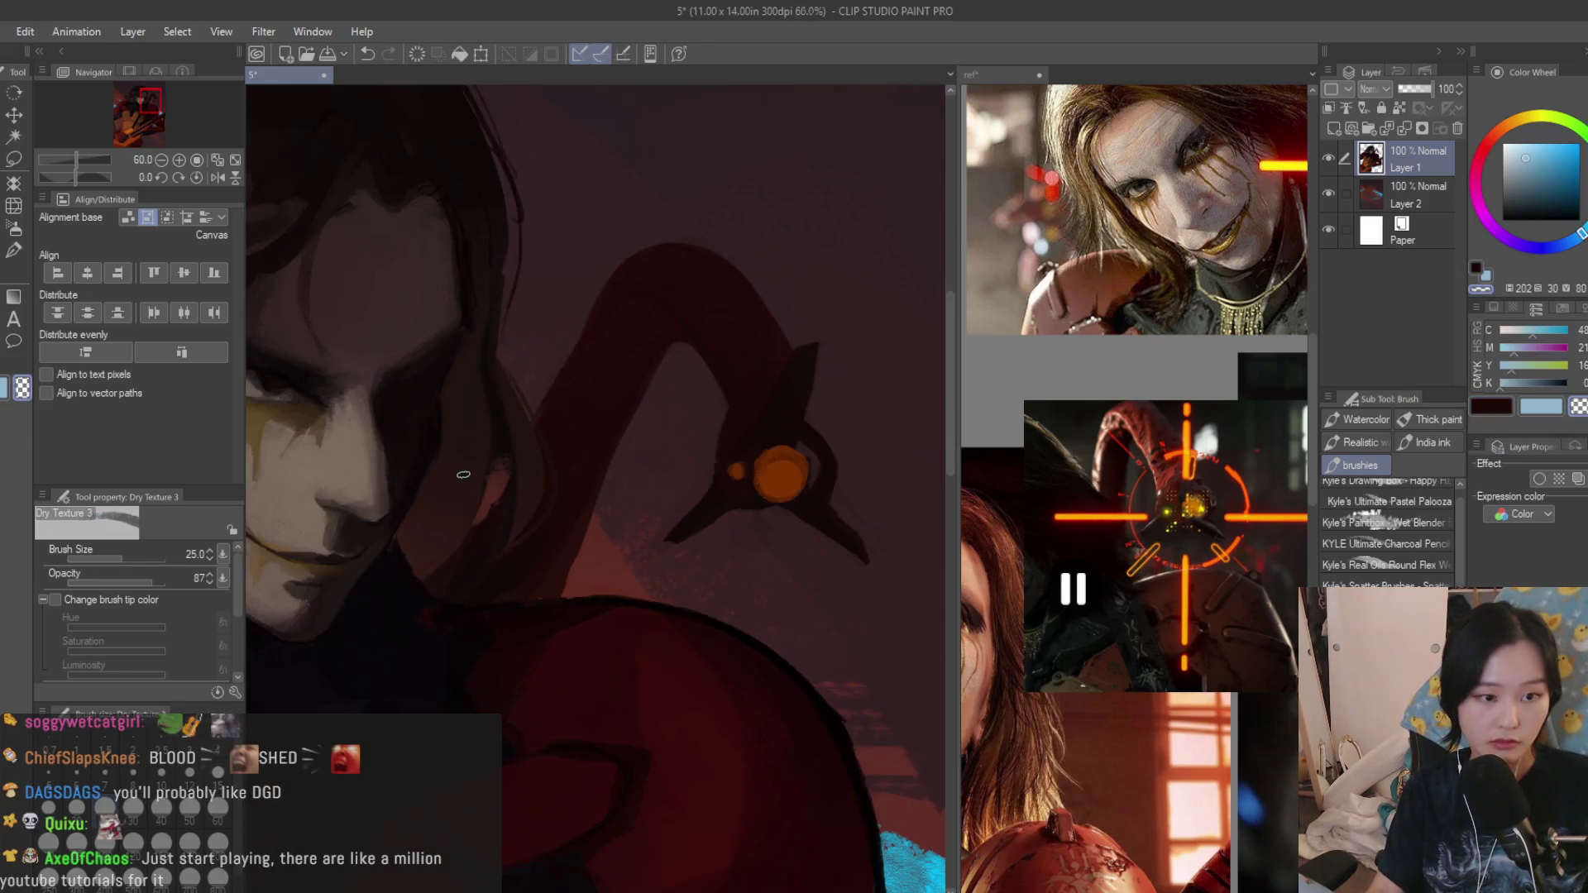
scroll(535, 509, "up", 2)
scroll(500, 496, "down", 3)
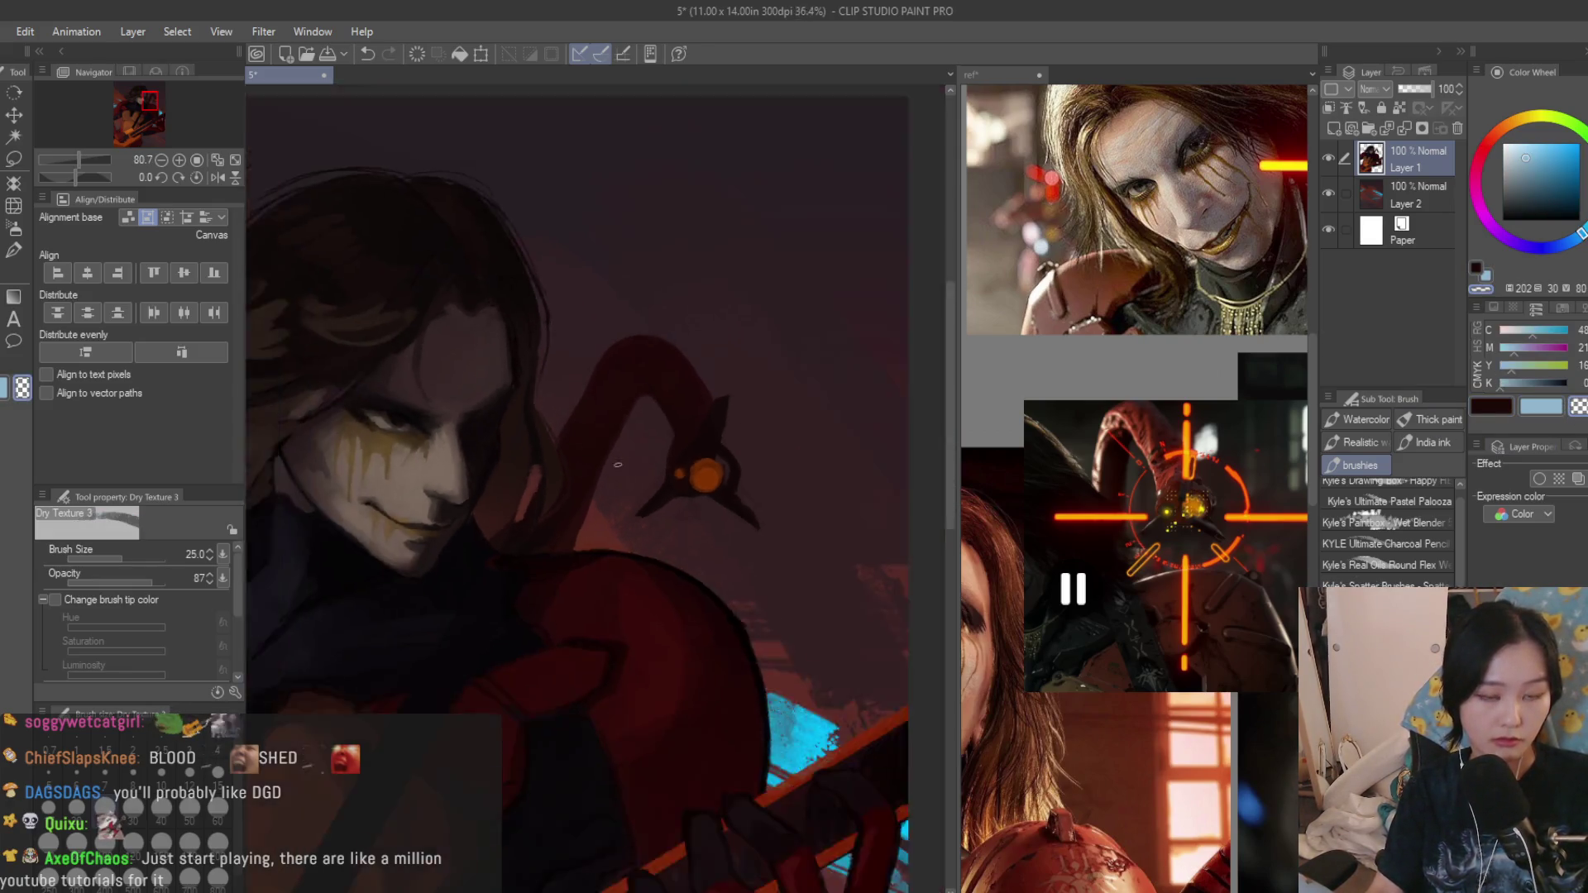
scroll(778, 399, "down", 3)
scroll(757, 398, "up", 2)
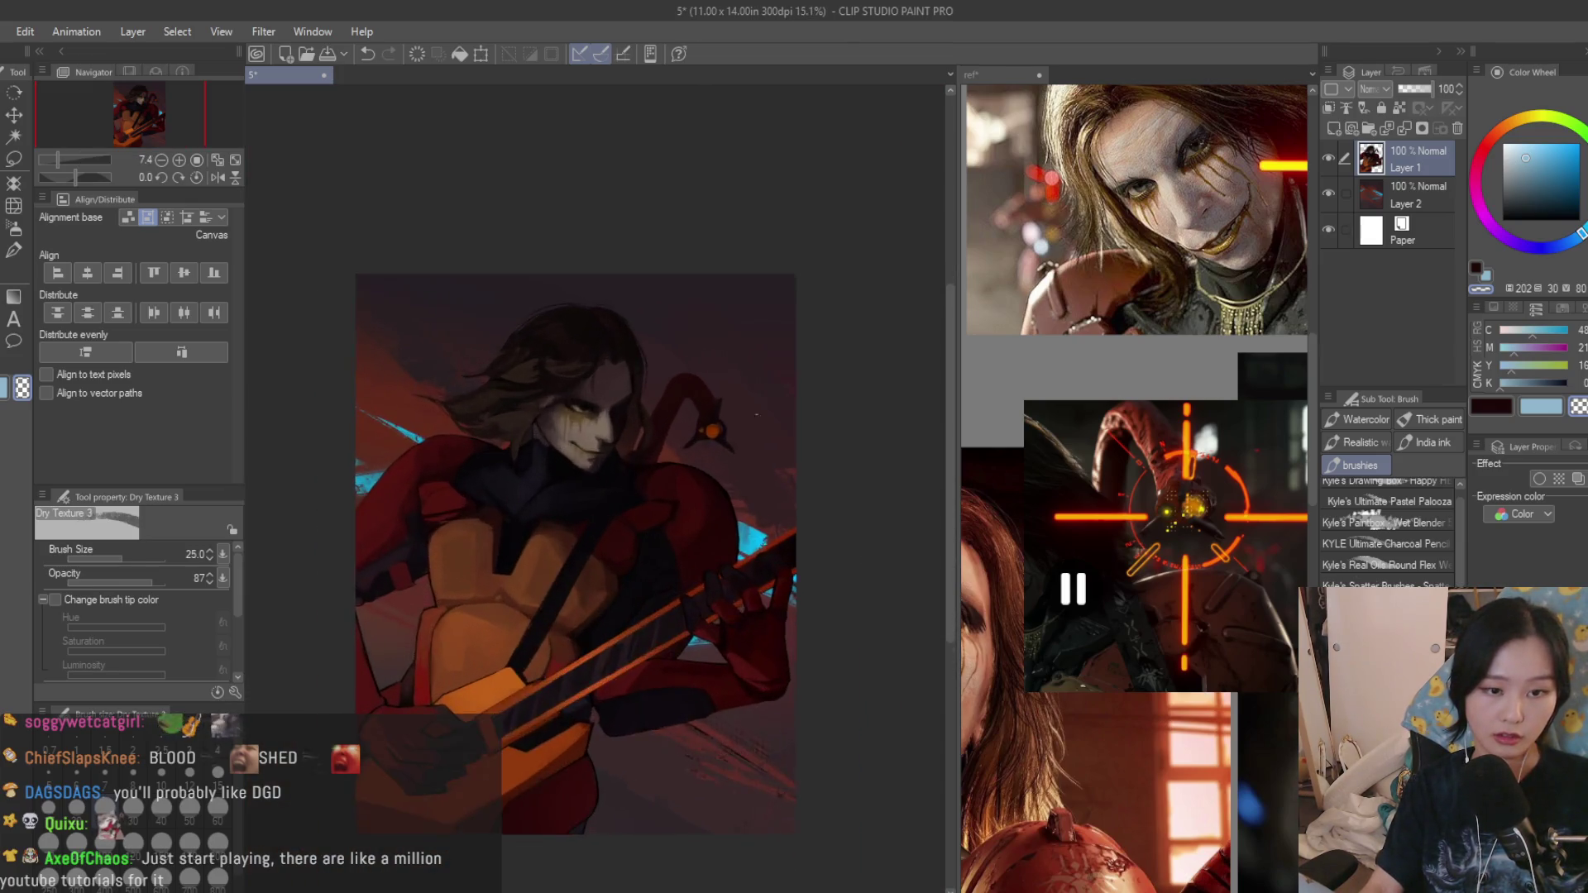
scroll(696, 372, "up", 3)
scroll(608, 410, "up", 2)
Sample the serpent's dark red as the drawing colour and enlarge the brush slightly.
left_click(596, 406, "alt")
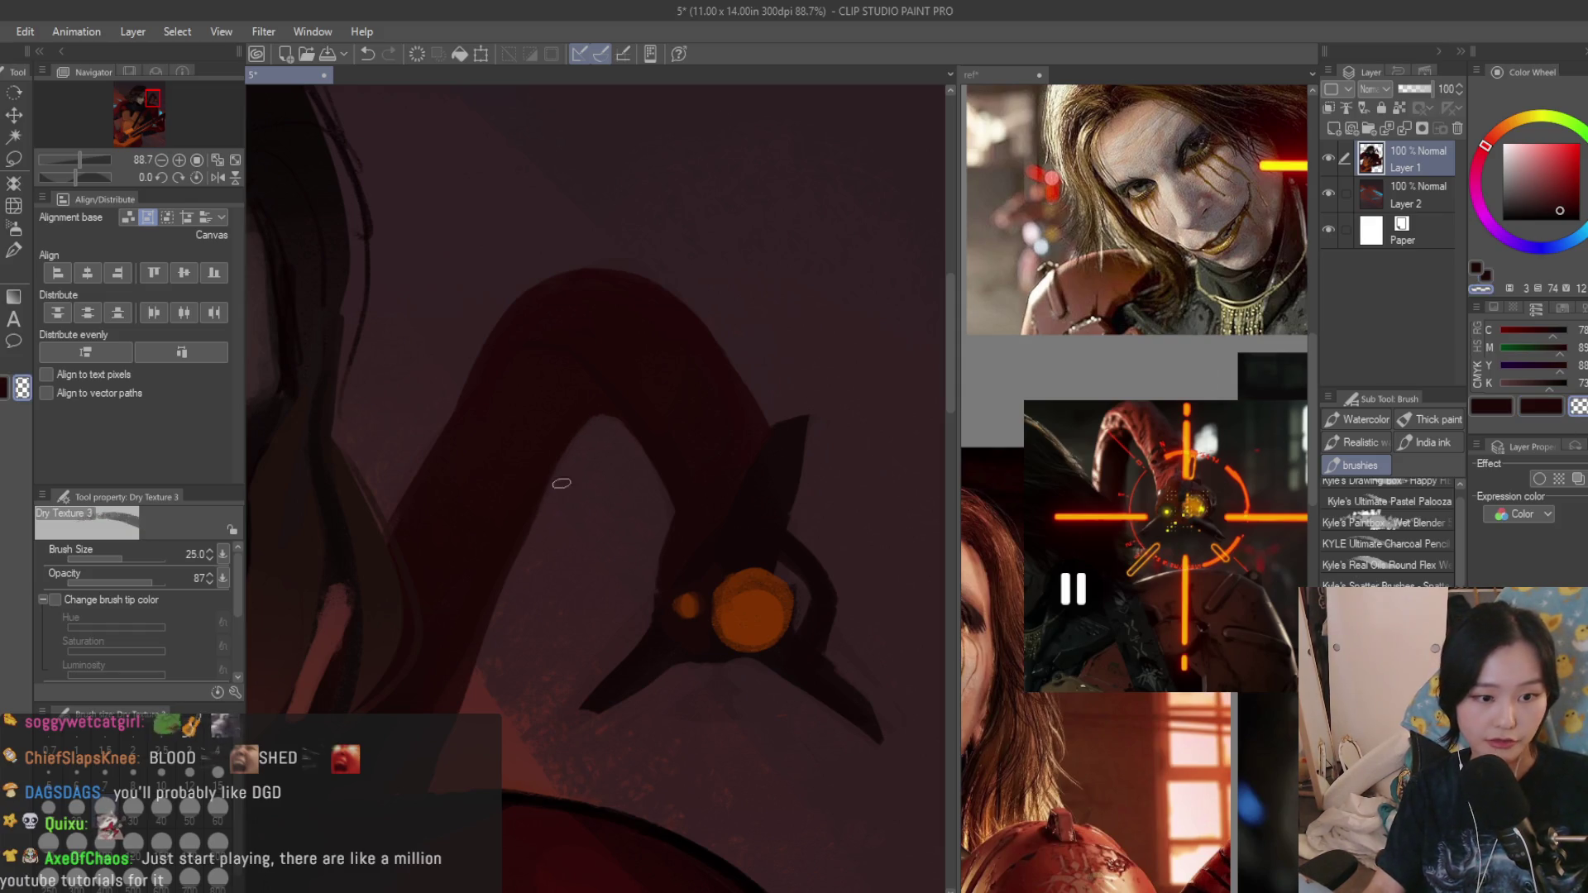
scroll(523, 572, "down", 3)
scroll(646, 443, "up", 3)
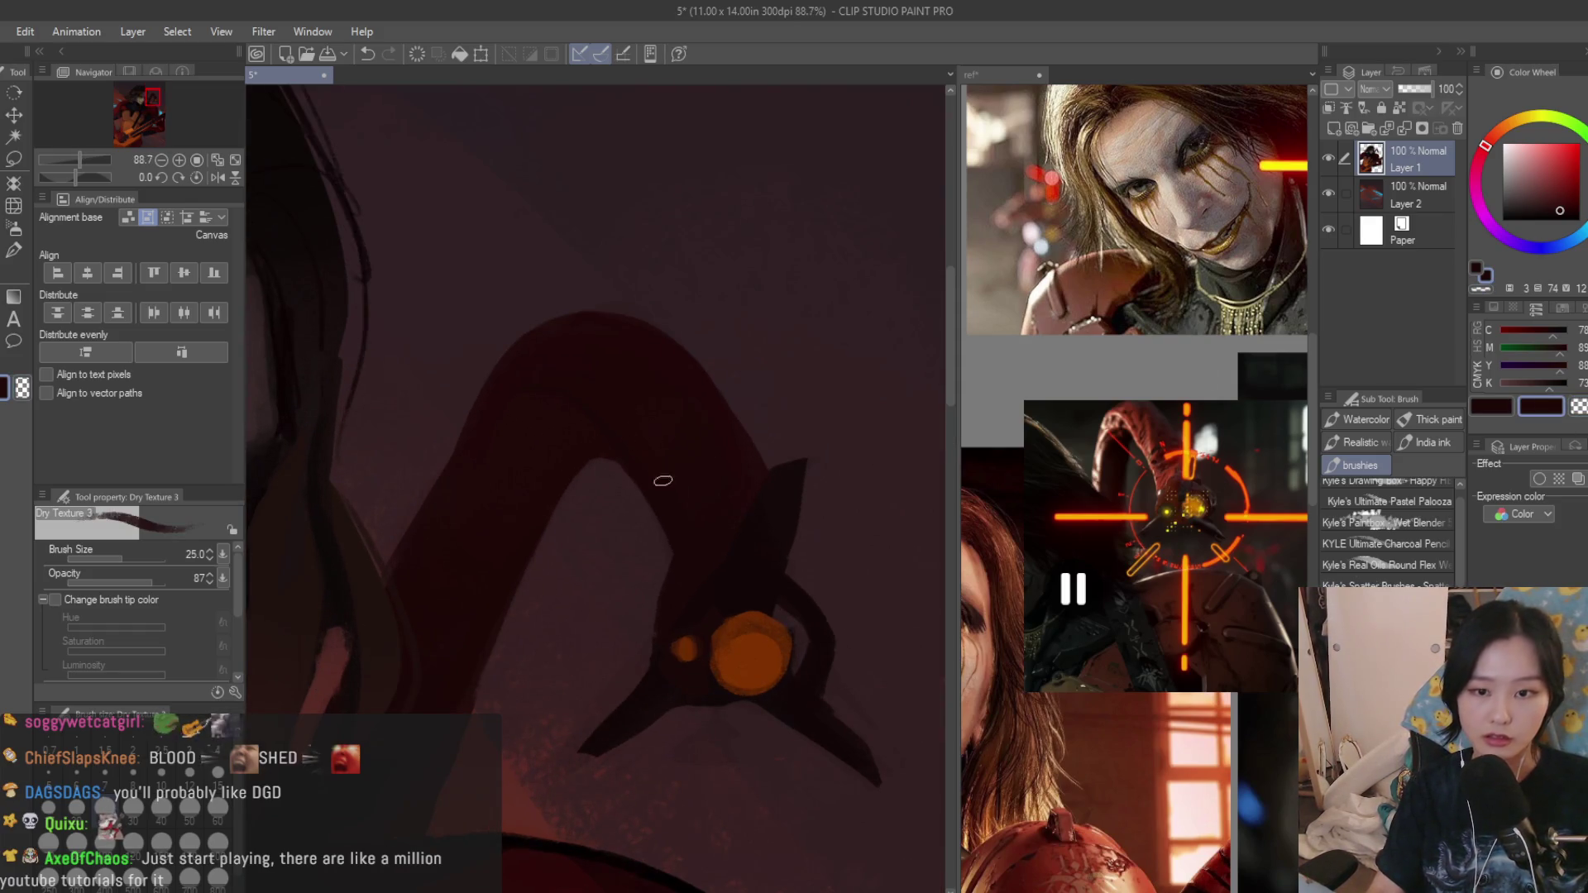
scroll(578, 443, "up", 1)
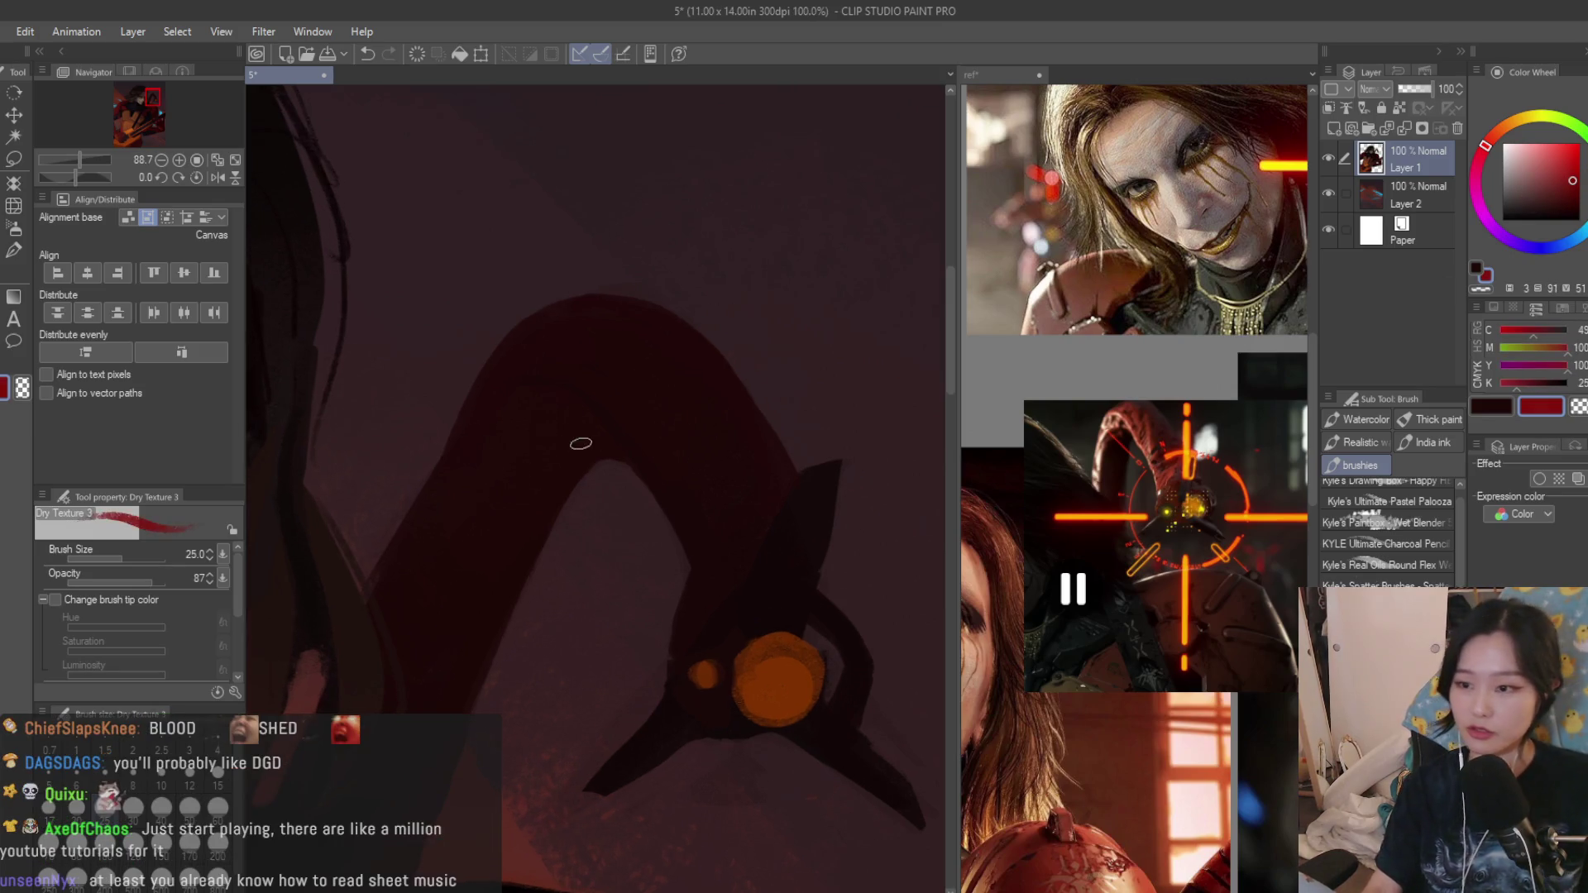
key("bracketright")
scroll(615, 390, "up", 2)
Paint bright red highlights along the serpent's upper neck and left edge, then darken the widest patch.
mouse_move(475, 363)
left_mouse_down()
mouse_move(646, 468)
mouse_move(720, 609)
left_mouse_up()
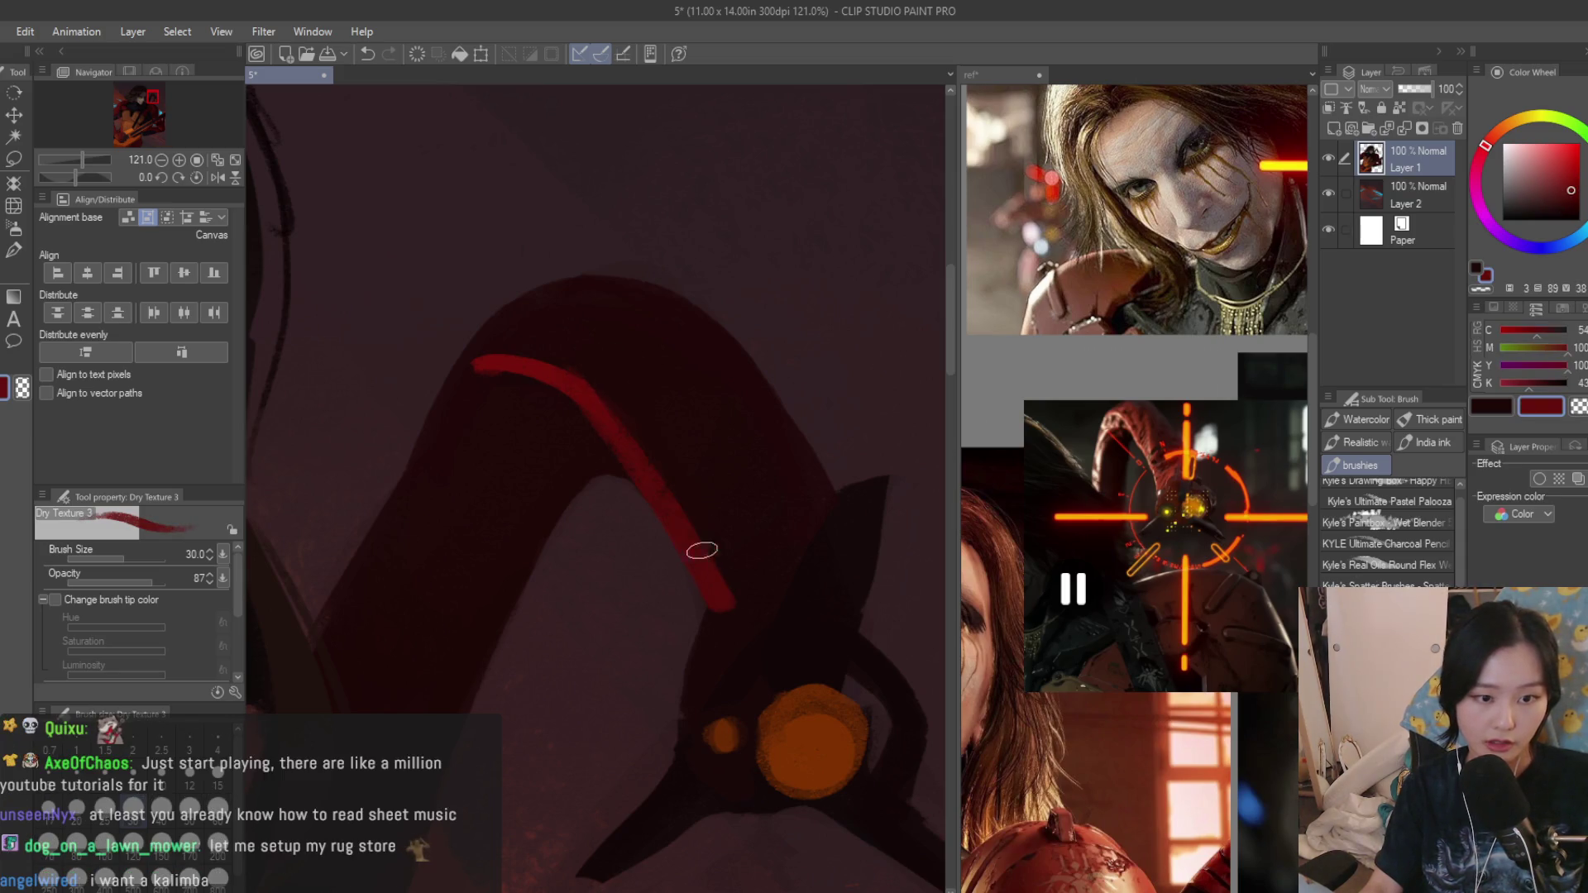
mouse_move(568, 374)
left_mouse_down()
mouse_move(500, 378)
mouse_move(514, 343)
left_mouse_up()
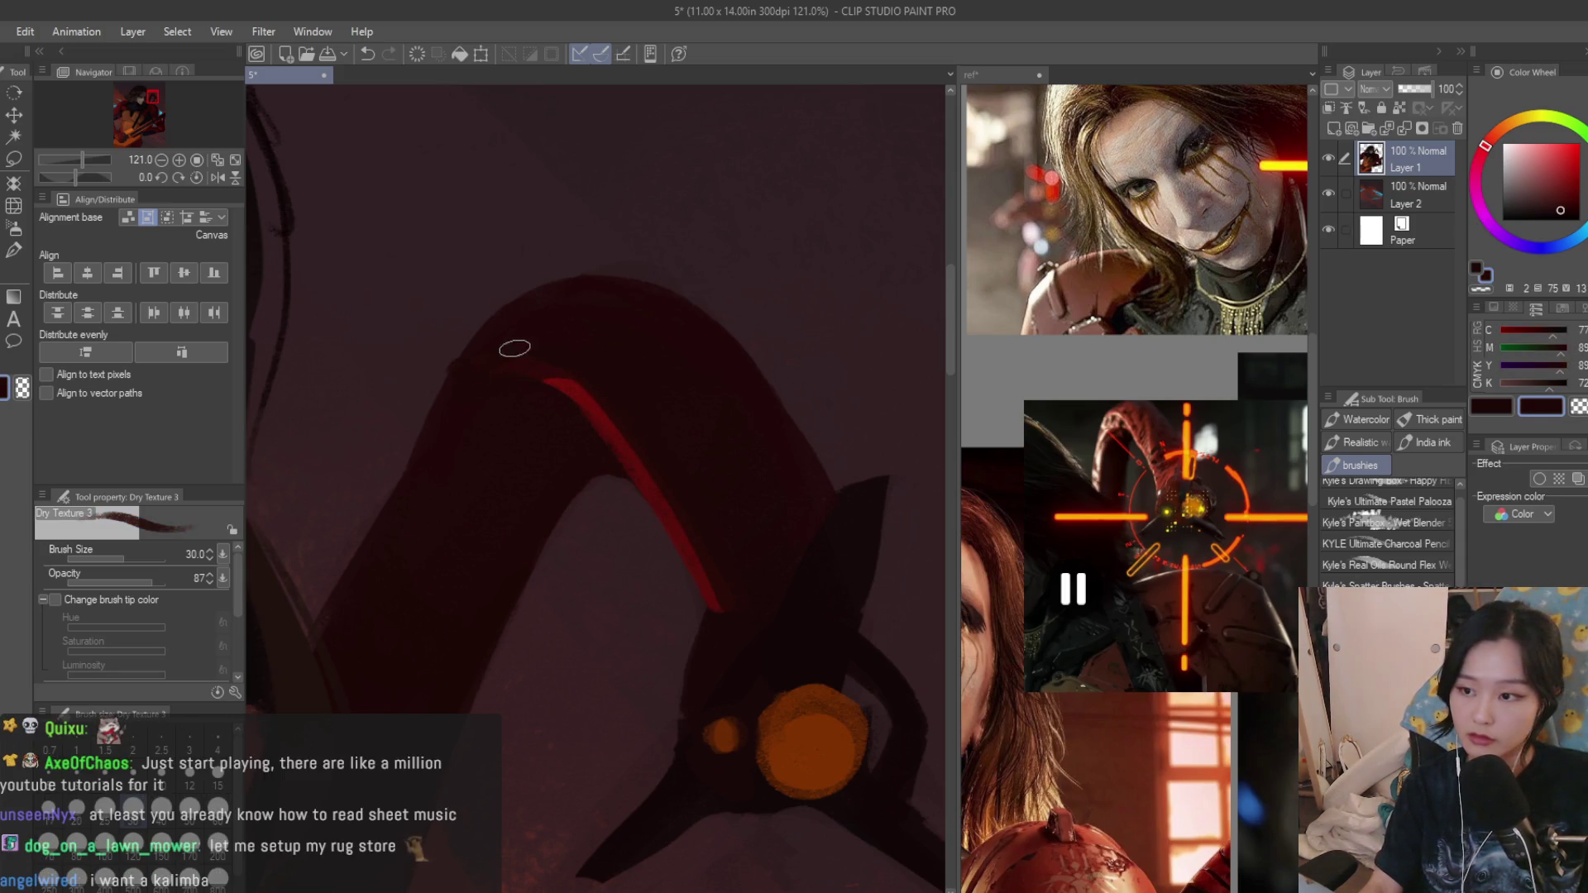
scroll(609, 398, "up", 1)
mouse_move(578, 392)
left_mouse_down()
mouse_move(607, 405)
mouse_move(502, 387)
left_mouse_up()
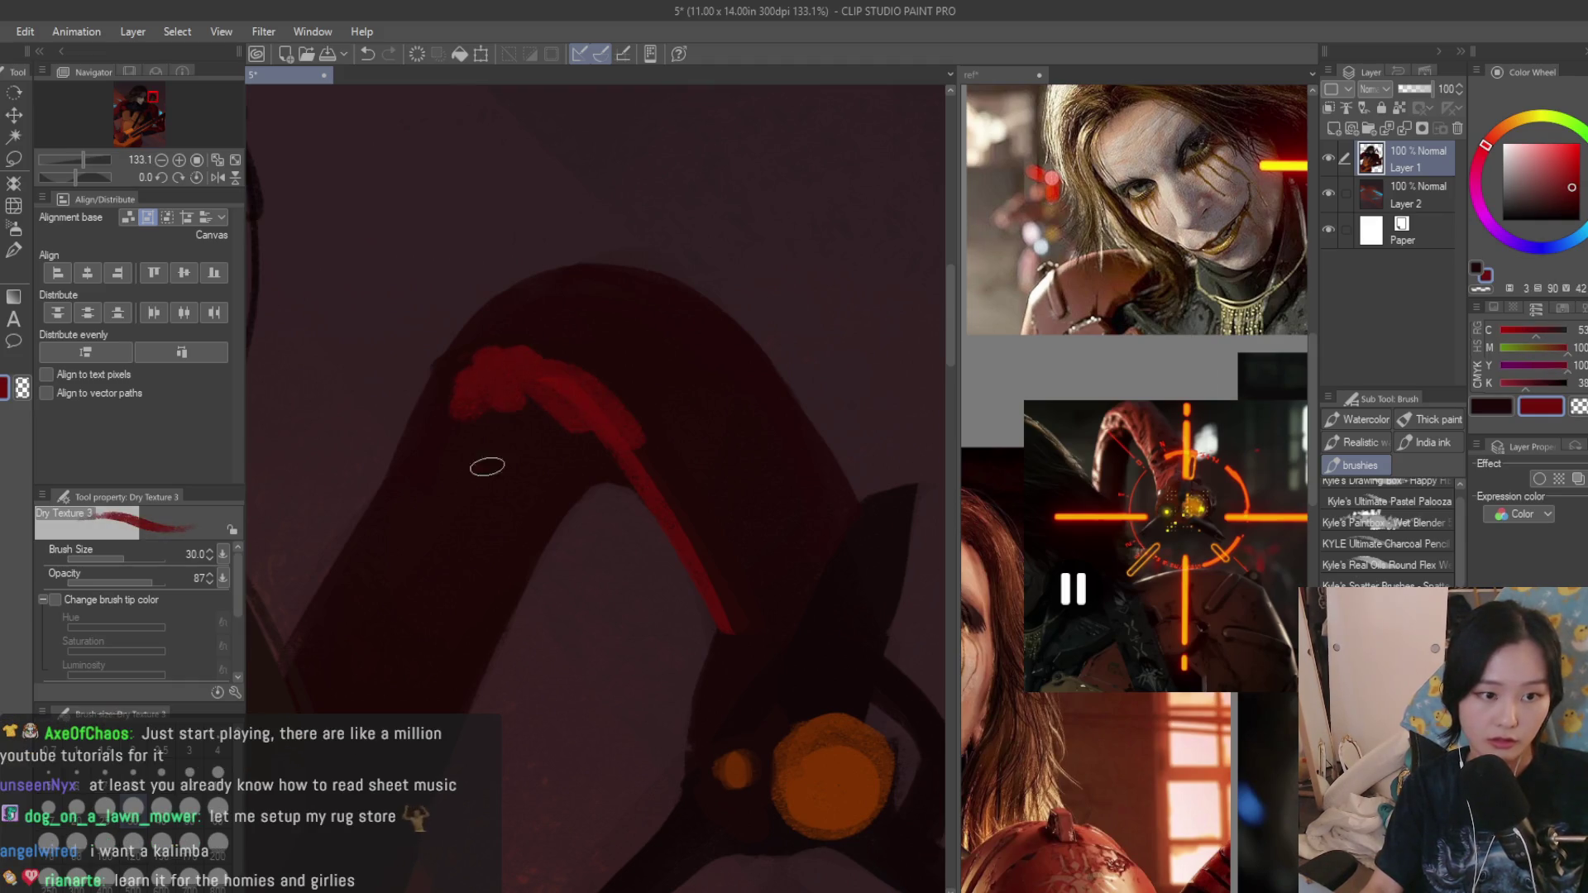
scroll(496, 466, "down", 6)
mouse_move(531, 469)
left_mouse_down()
mouse_move(460, 613)
mouse_move(523, 504)
mouse_move(496, 567)
left_mouse_up()
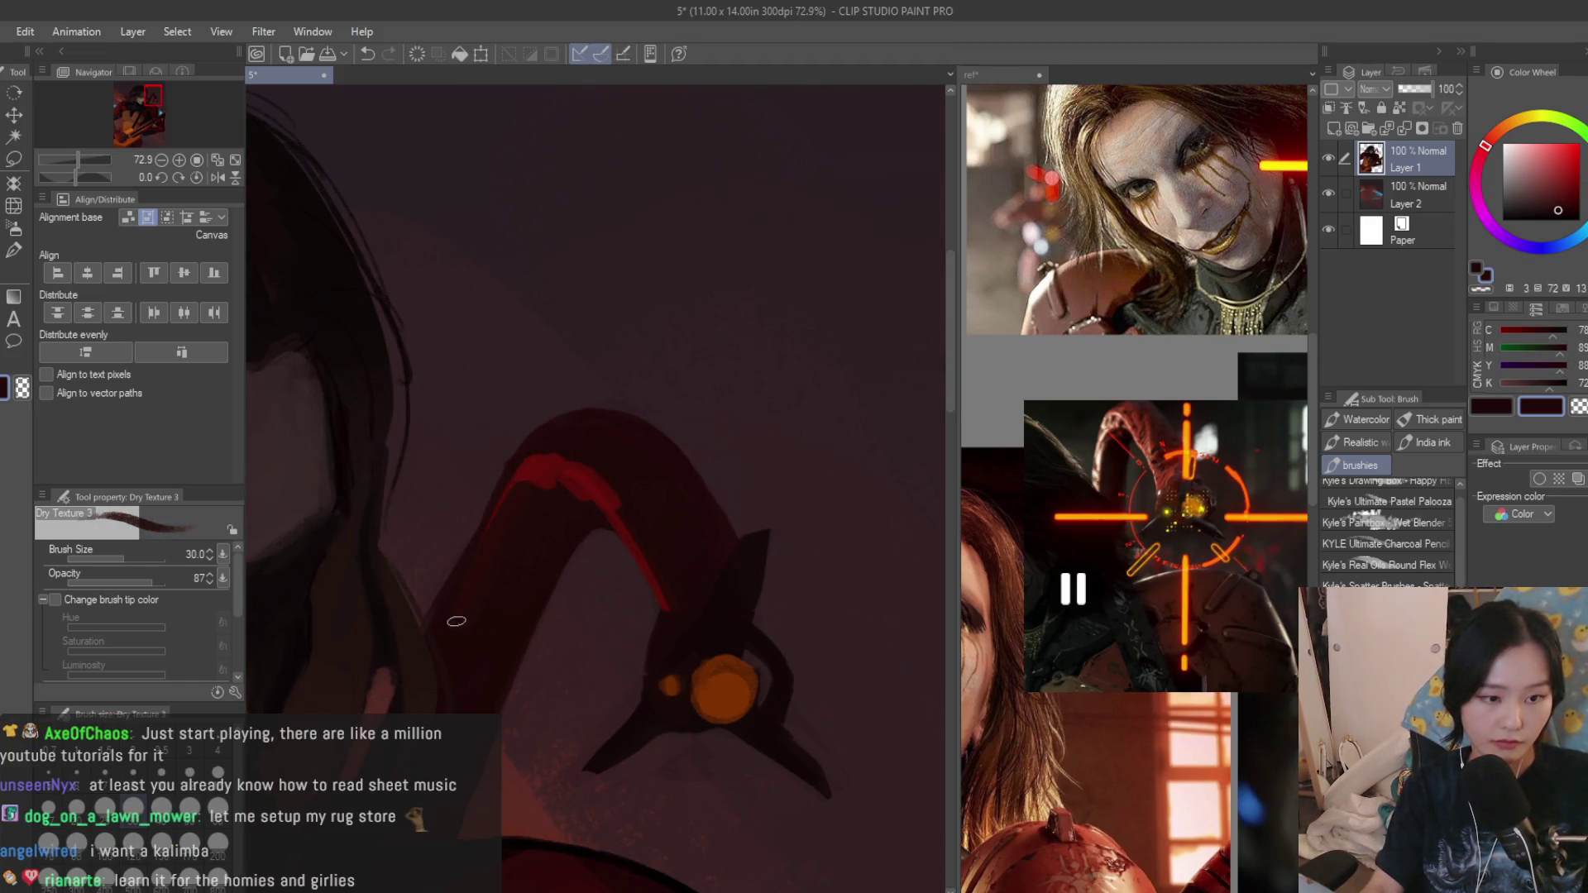
scroll(496, 567, "down", 7)
scroll(712, 443, "down", 7)
scroll(759, 487, "down", 2)
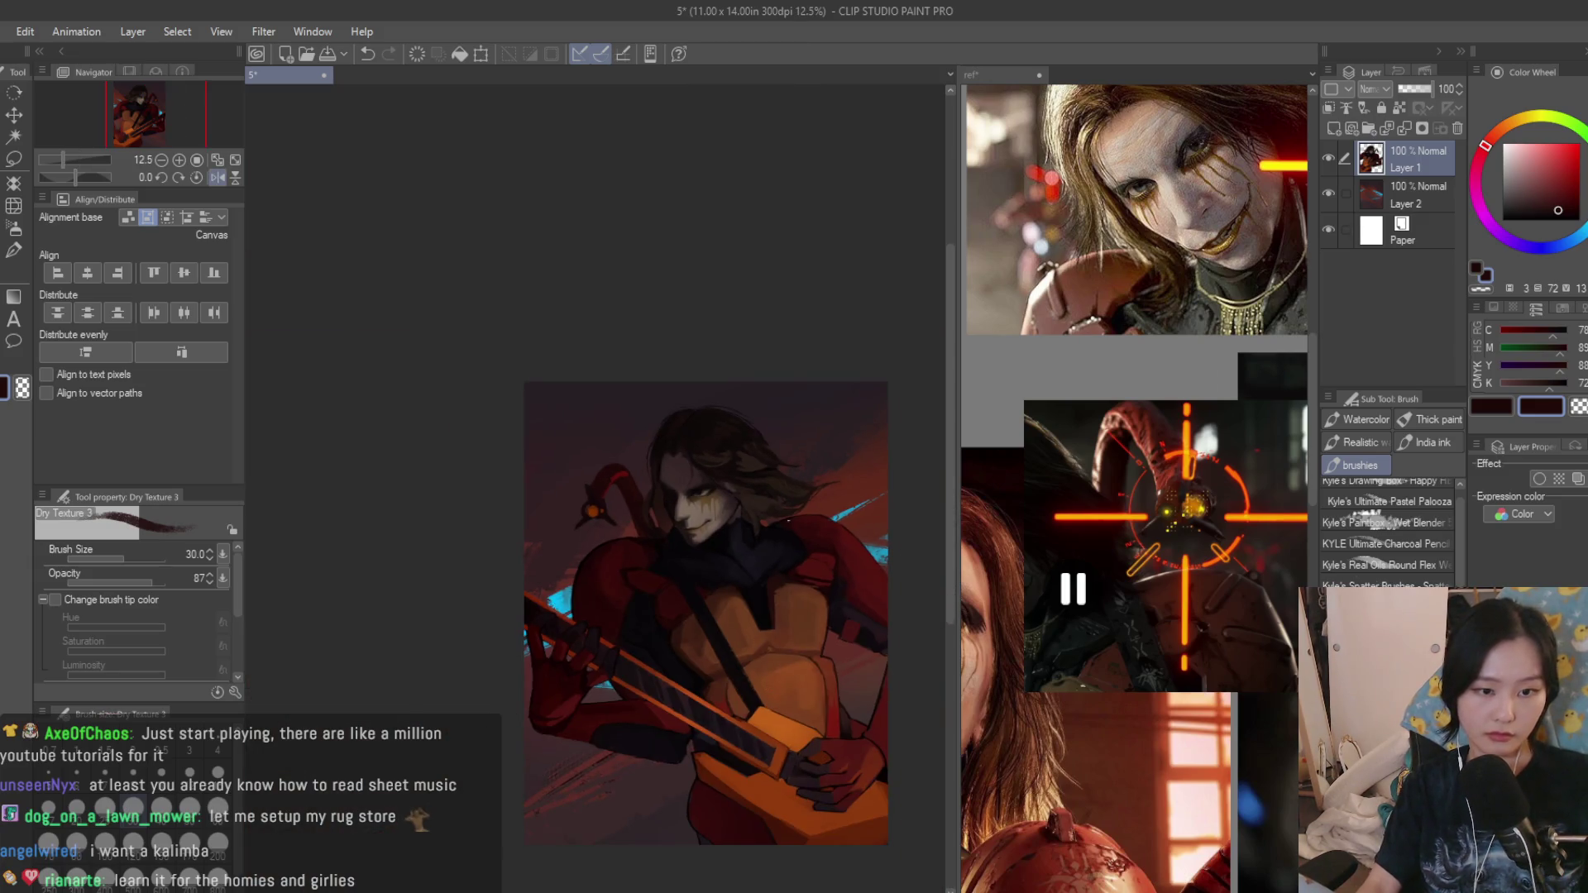
scroll(694, 490, "up", 4)
scroll(646, 492, "up", 3)
scroll(628, 493, "up", 3)
mouse_move(682, 409)
left_mouse_down()
mouse_move(630, 394)
mouse_move(537, 507)
left_mouse_up()
Widen the thin red line on the neck's left edge, brighten the top edge, and flip the canvas to check.
left_click(538, 507, "alt")
left_click_drag(595, 404, 502, 607)
left_click(506, 489, "alt")
left_click_drag(521, 499, 507, 600)
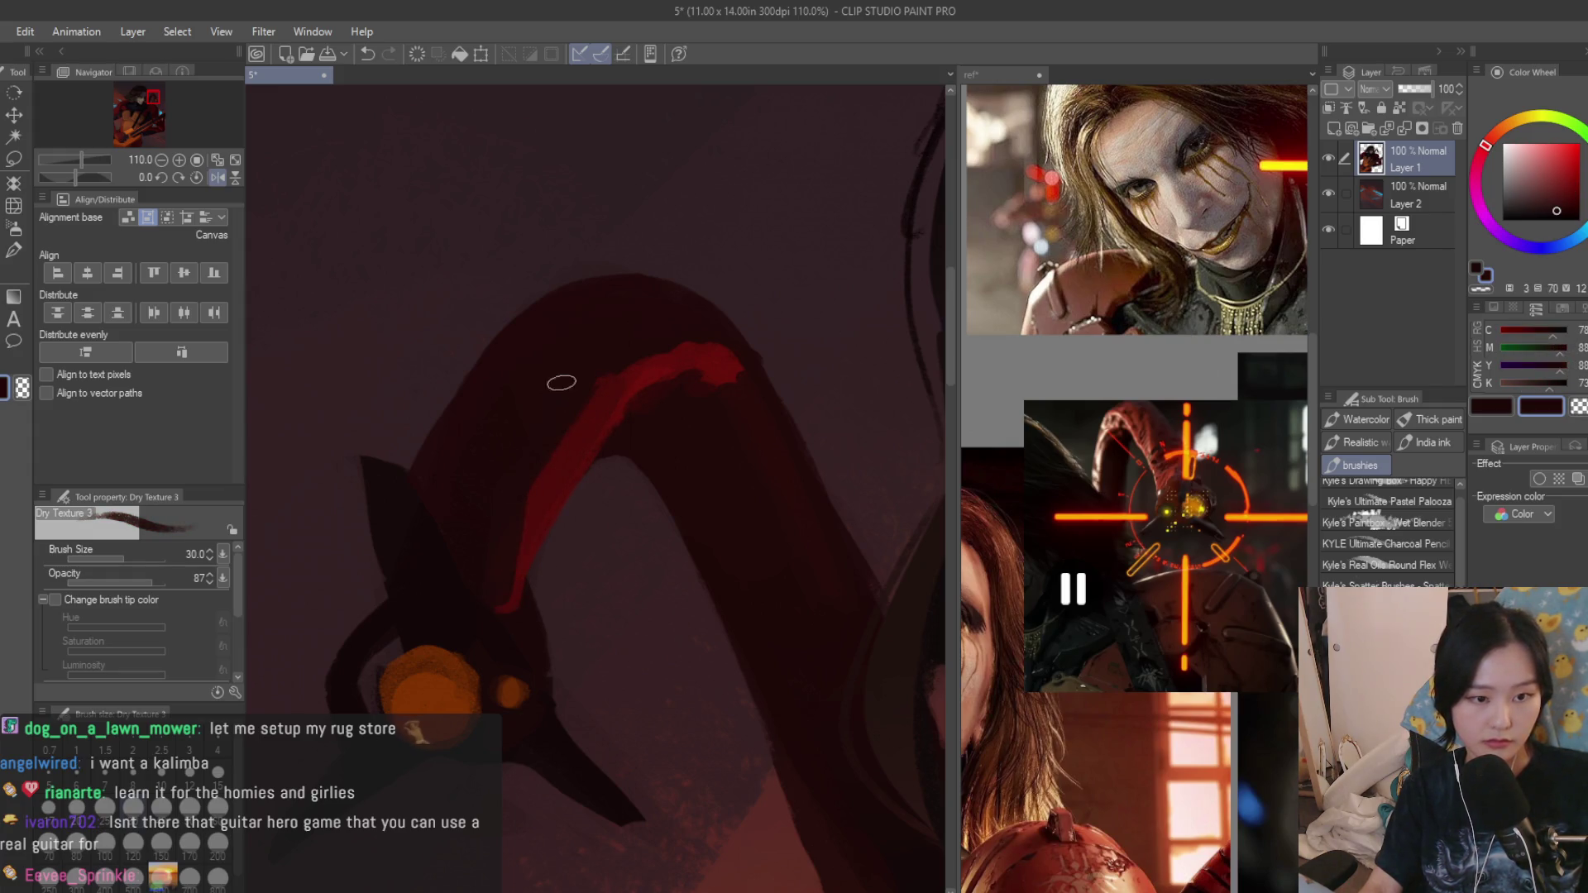
left_click(670, 375, "alt")
mouse_move(609, 394)
left_mouse_down()
mouse_move(702, 336)
mouse_move(674, 336)
left_mouse_up()
key("h")
scroll(727, 398, "down", 1)
mouse_move(599, 429)
left_mouse_down()
mouse_move(683, 426)
mouse_move(594, 390)
left_mouse_up()
Alternate darker and brighter reds to shade and highlight the neck's upper-left edge.
left_click(677, 410, "alt")
left_click(514, 490, "alt")
mouse_move(514, 496)
left_mouse_down()
mouse_move(600, 407)
mouse_move(508, 538)
mouse_move(621, 365)
mouse_move(695, 409)
left_mouse_up()
left_click(492, 565, "alt")
left_click(480, 559, "alt")
left_click(620, 366, "alt")
left_click(665, 349, "alt")
left_click(688, 410, "alt")
left_click_drag(754, 499, 702, 343)
left_click(744, 505, "alt")
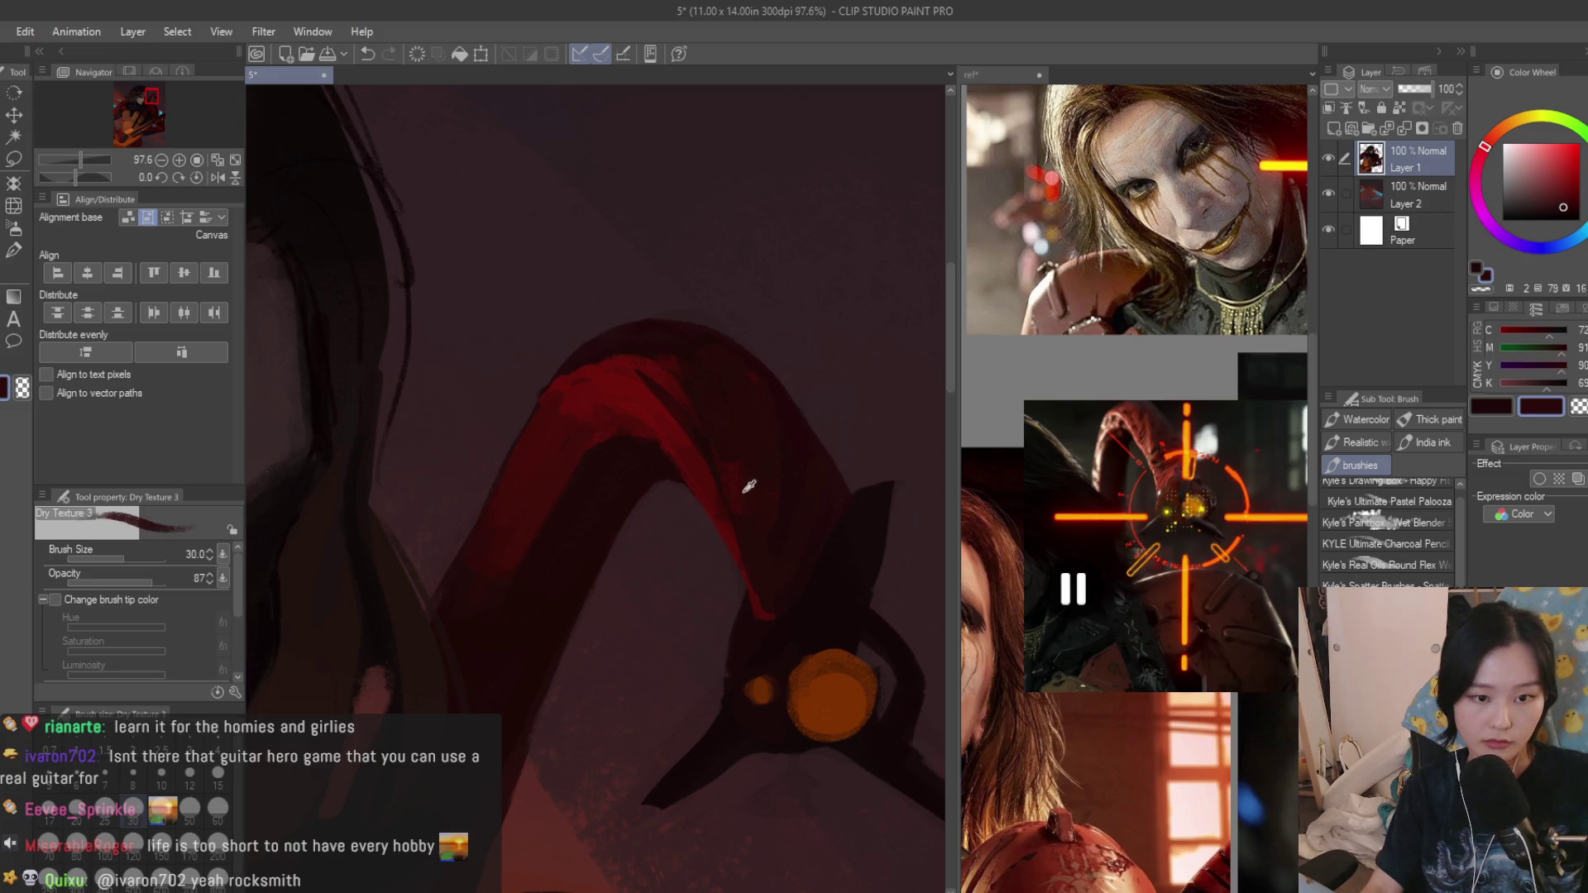
left_click(755, 565, "alt")
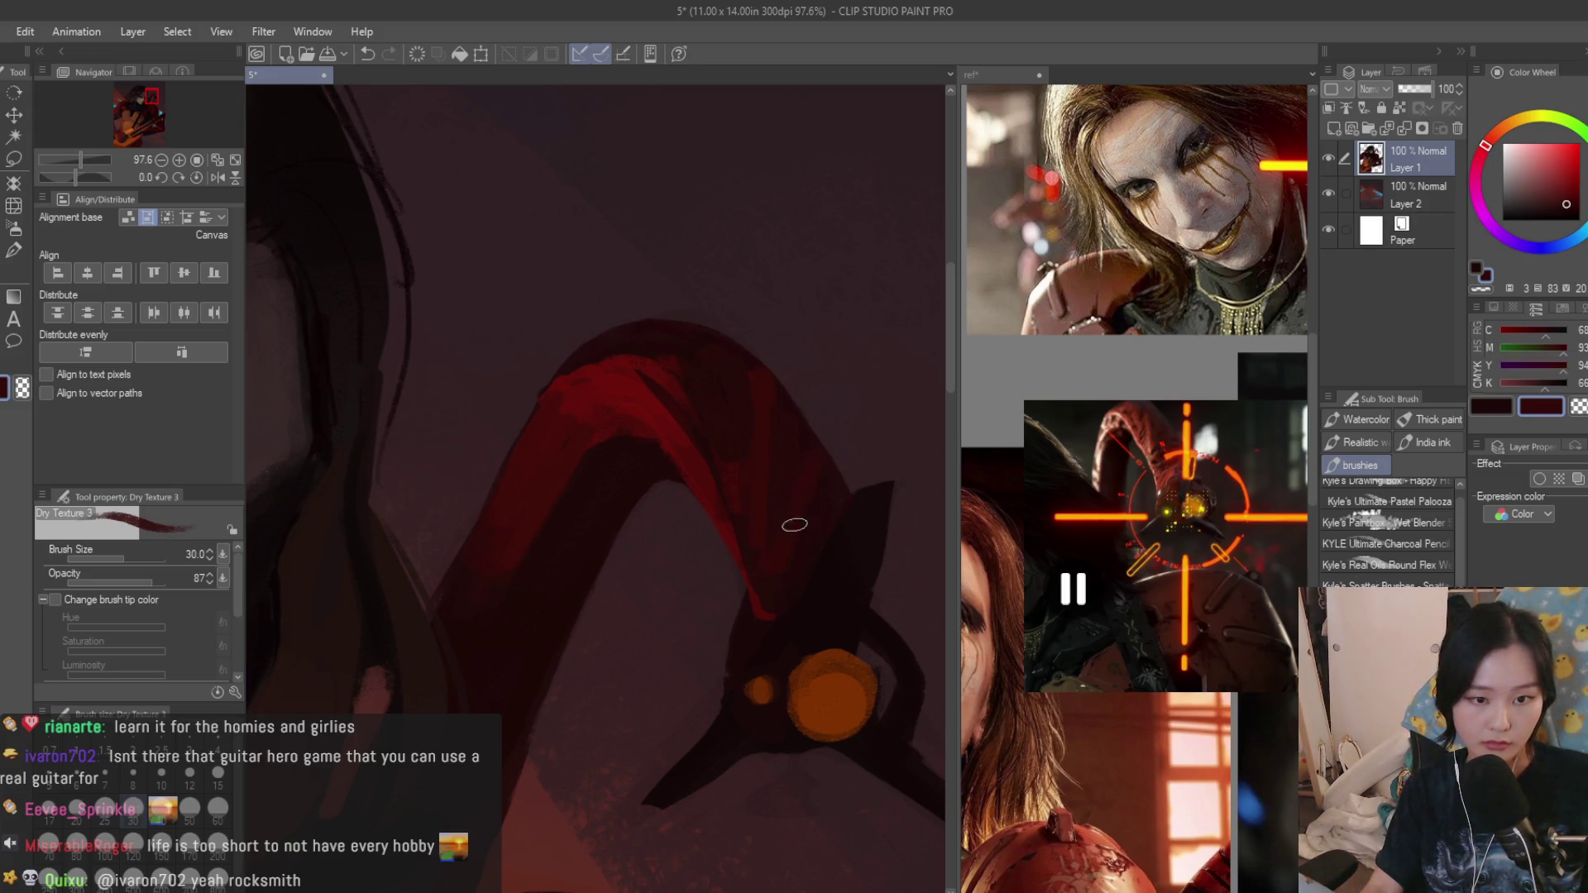
scroll(654, 353, "down", 3)
scroll(654, 353, "down", 2)
scroll(715, 496, "up", 2)
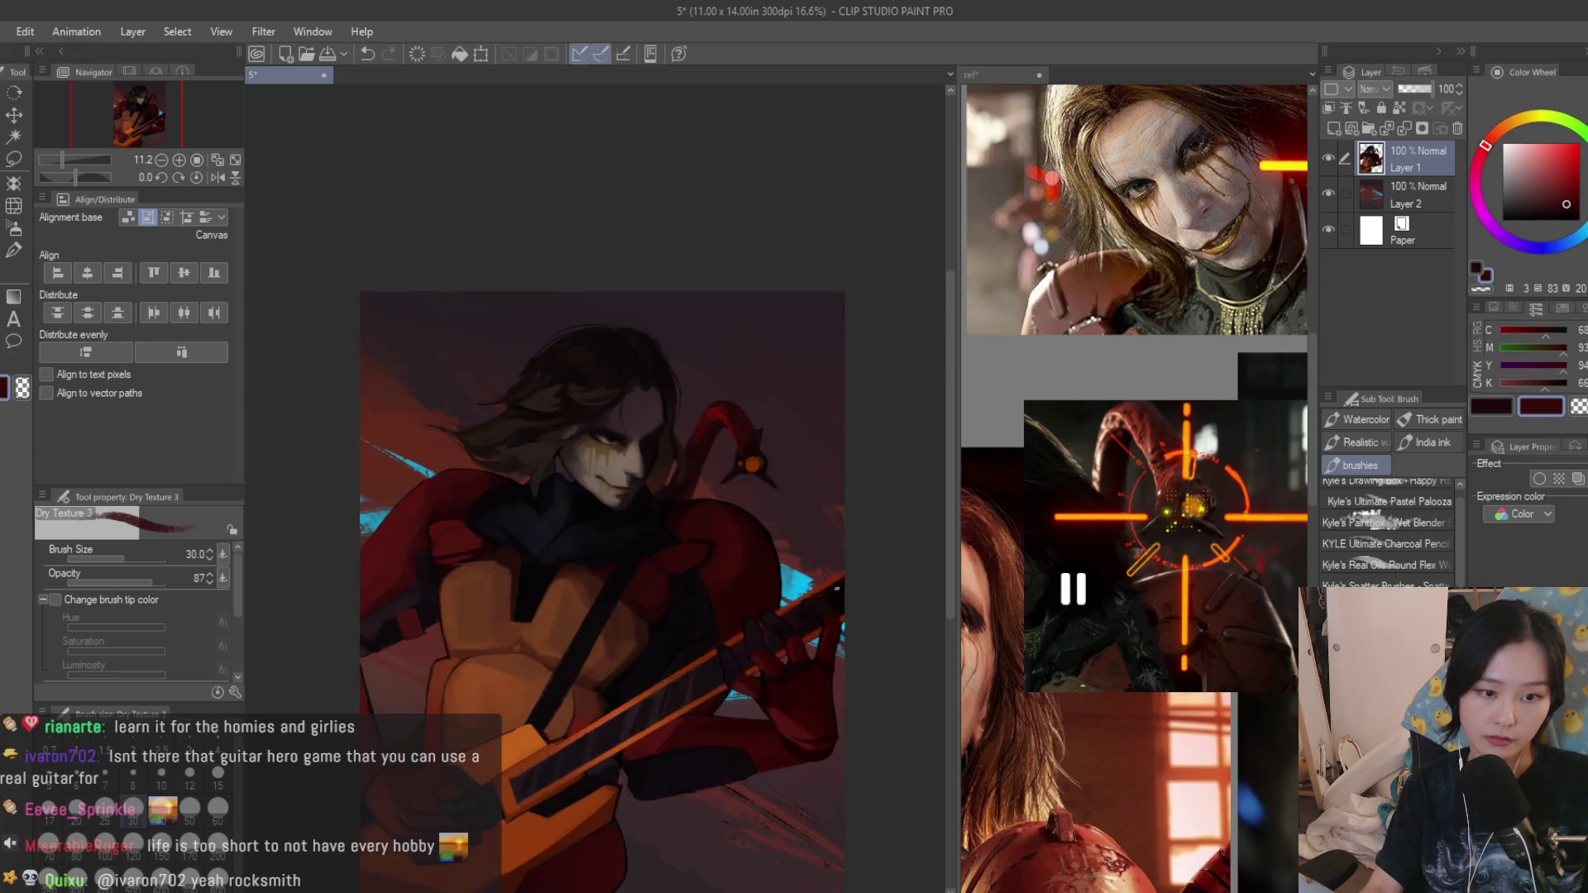
scroll(715, 497, "up", 3)
scroll(715, 497, "up", 1)
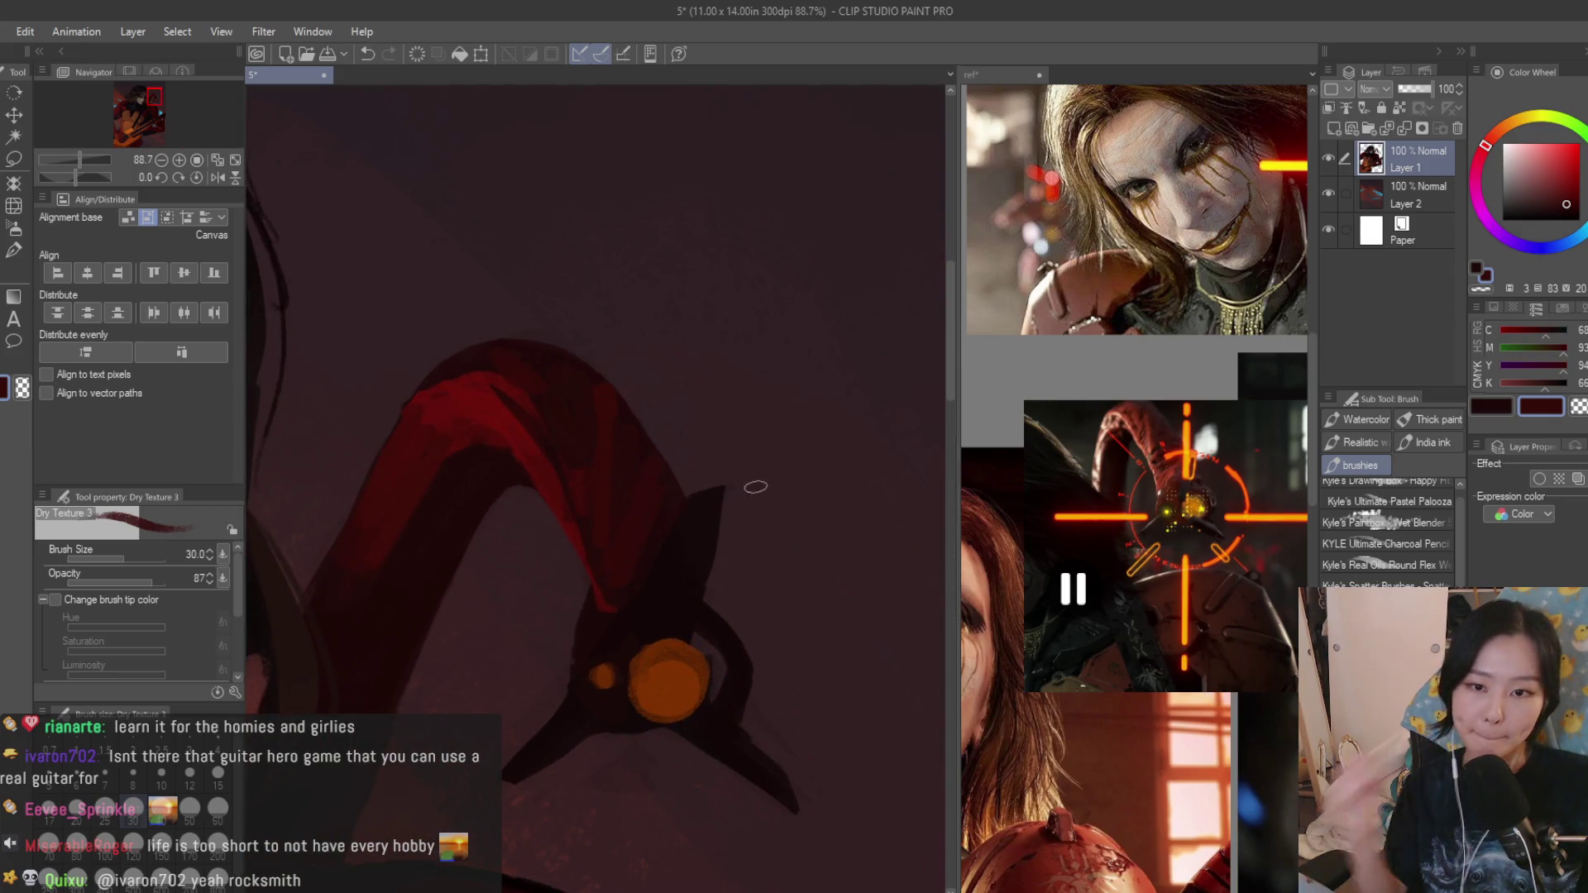
scroll(751, 485, "up", 2)
With a smaller brush darken the curve's right edge, then add a reddish stroke along its inner edge.
left_click(615, 567, "alt")
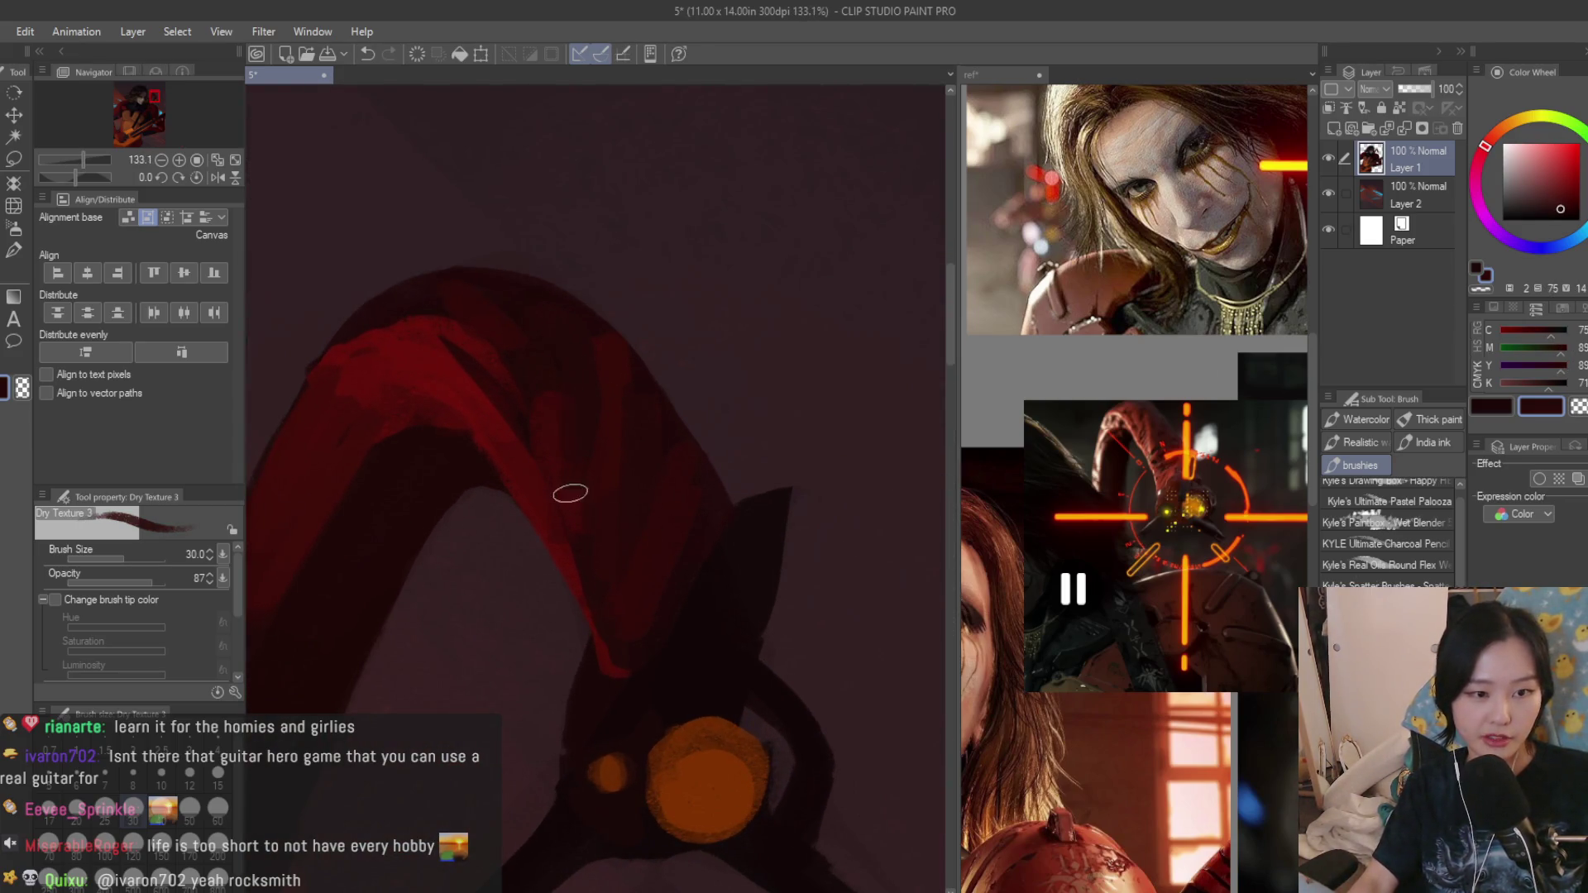
left_click(483, 537, "alt")
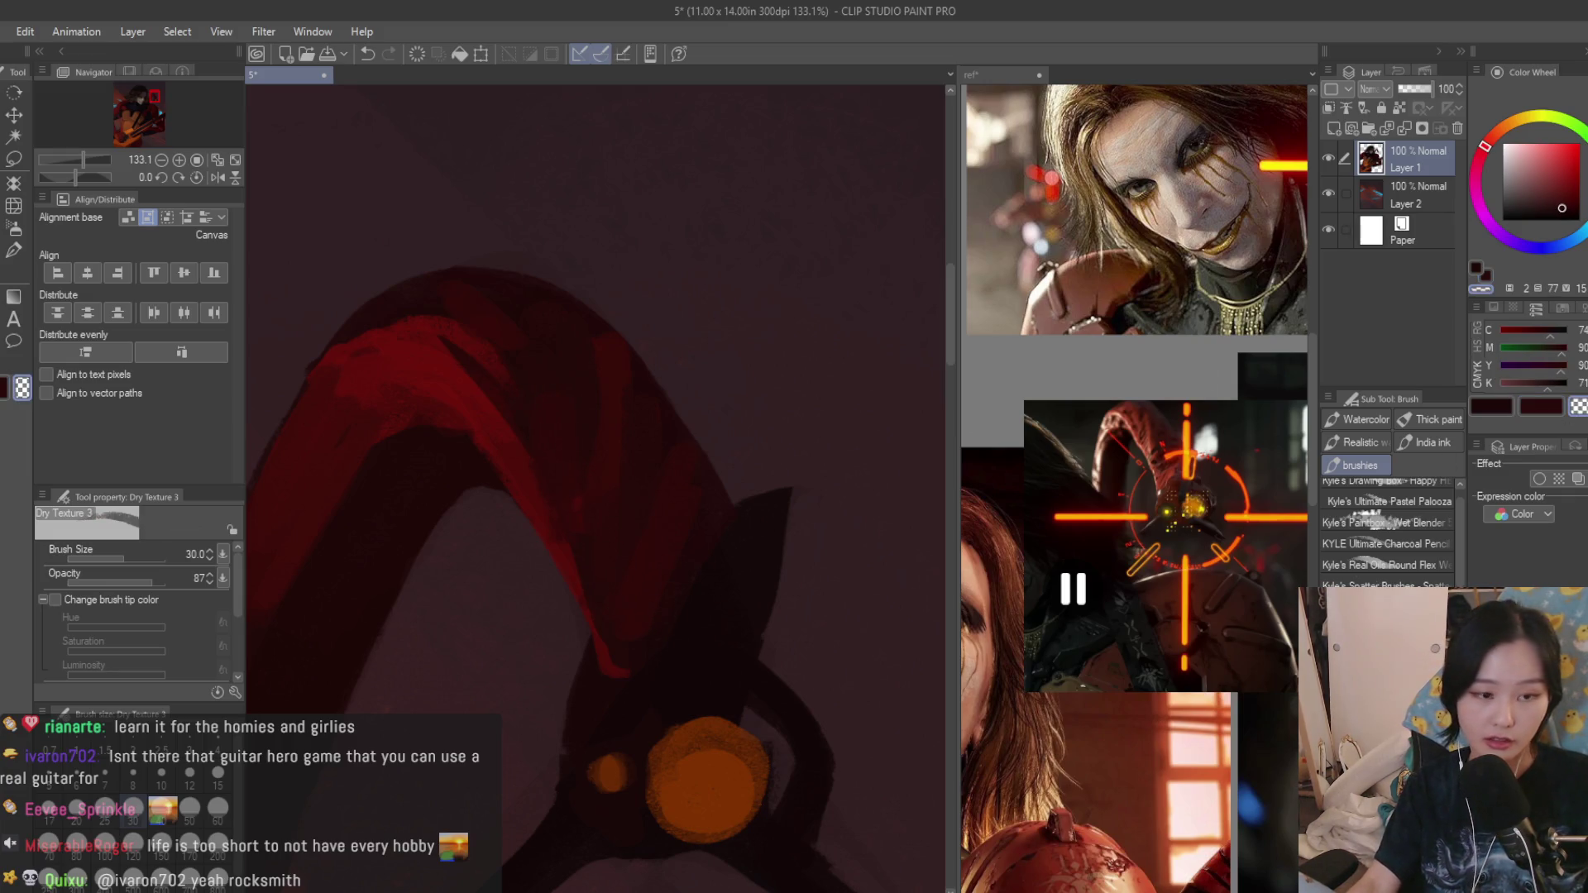
scroll(559, 665, "down", 2)
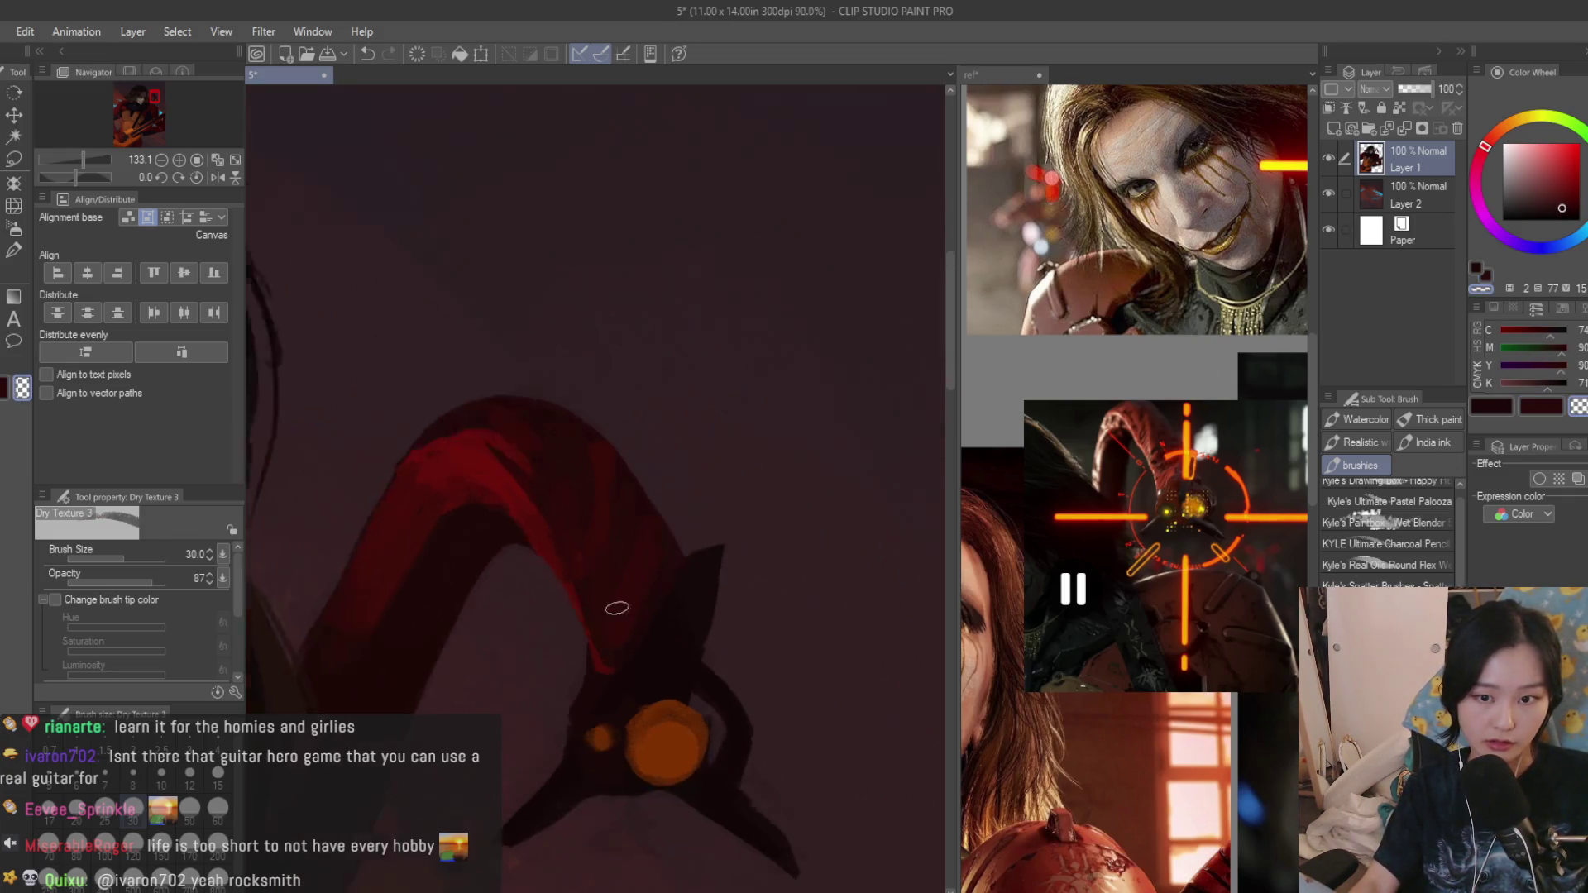
scroll(617, 607, "down", 2)
scroll(645, 520, "down", 3)
scroll(716, 357, "up", 3)
scroll(715, 358, "up", 3)
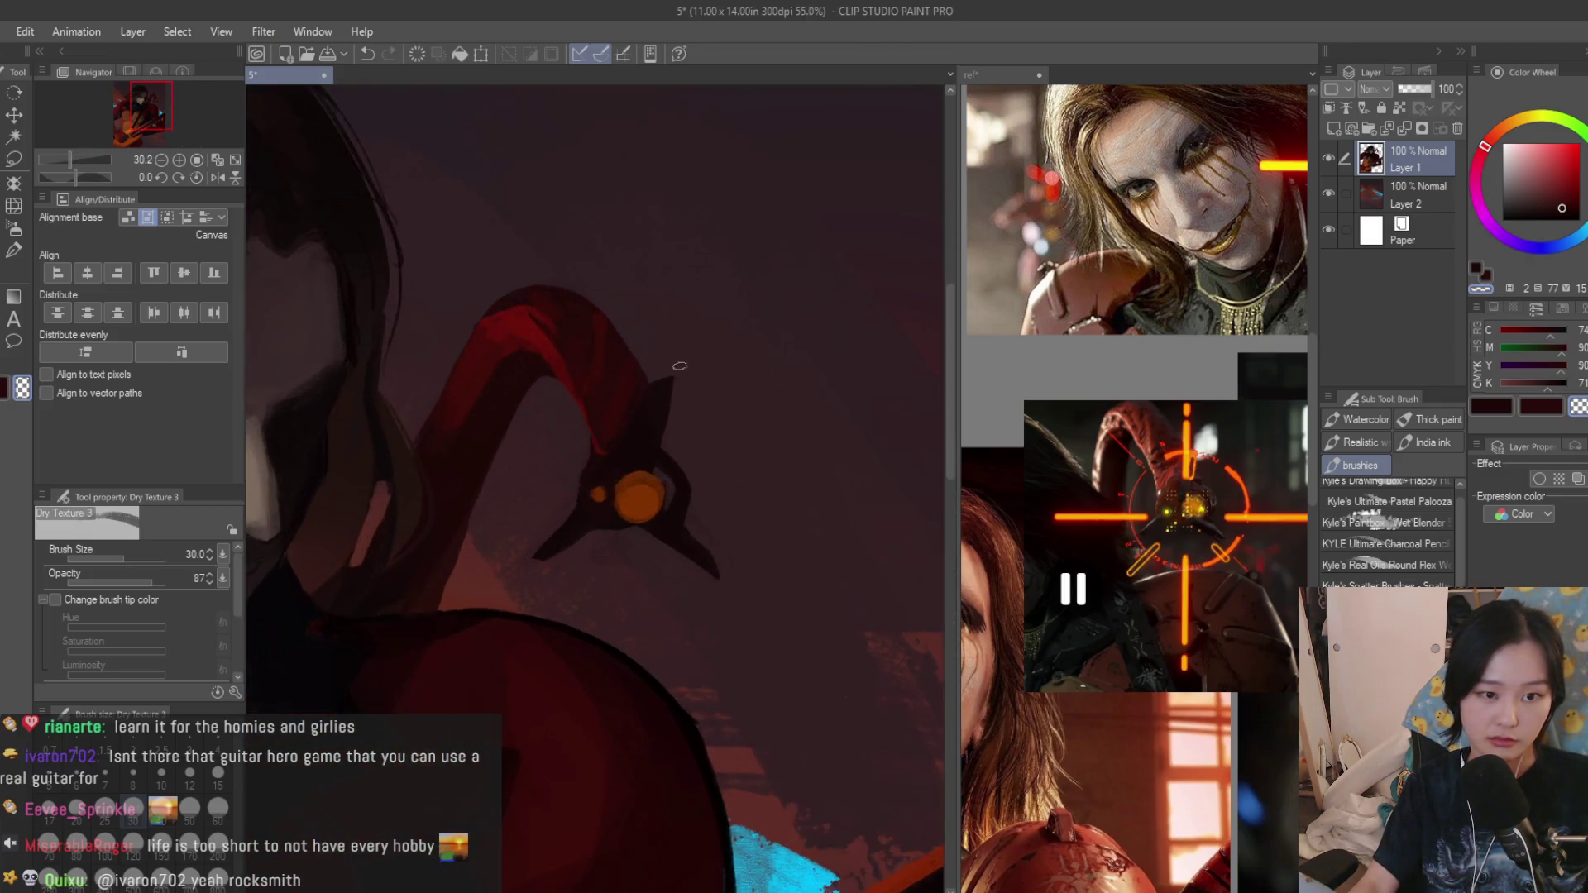
scroll(646, 413, "up", 2)
left_click(1576, 409)
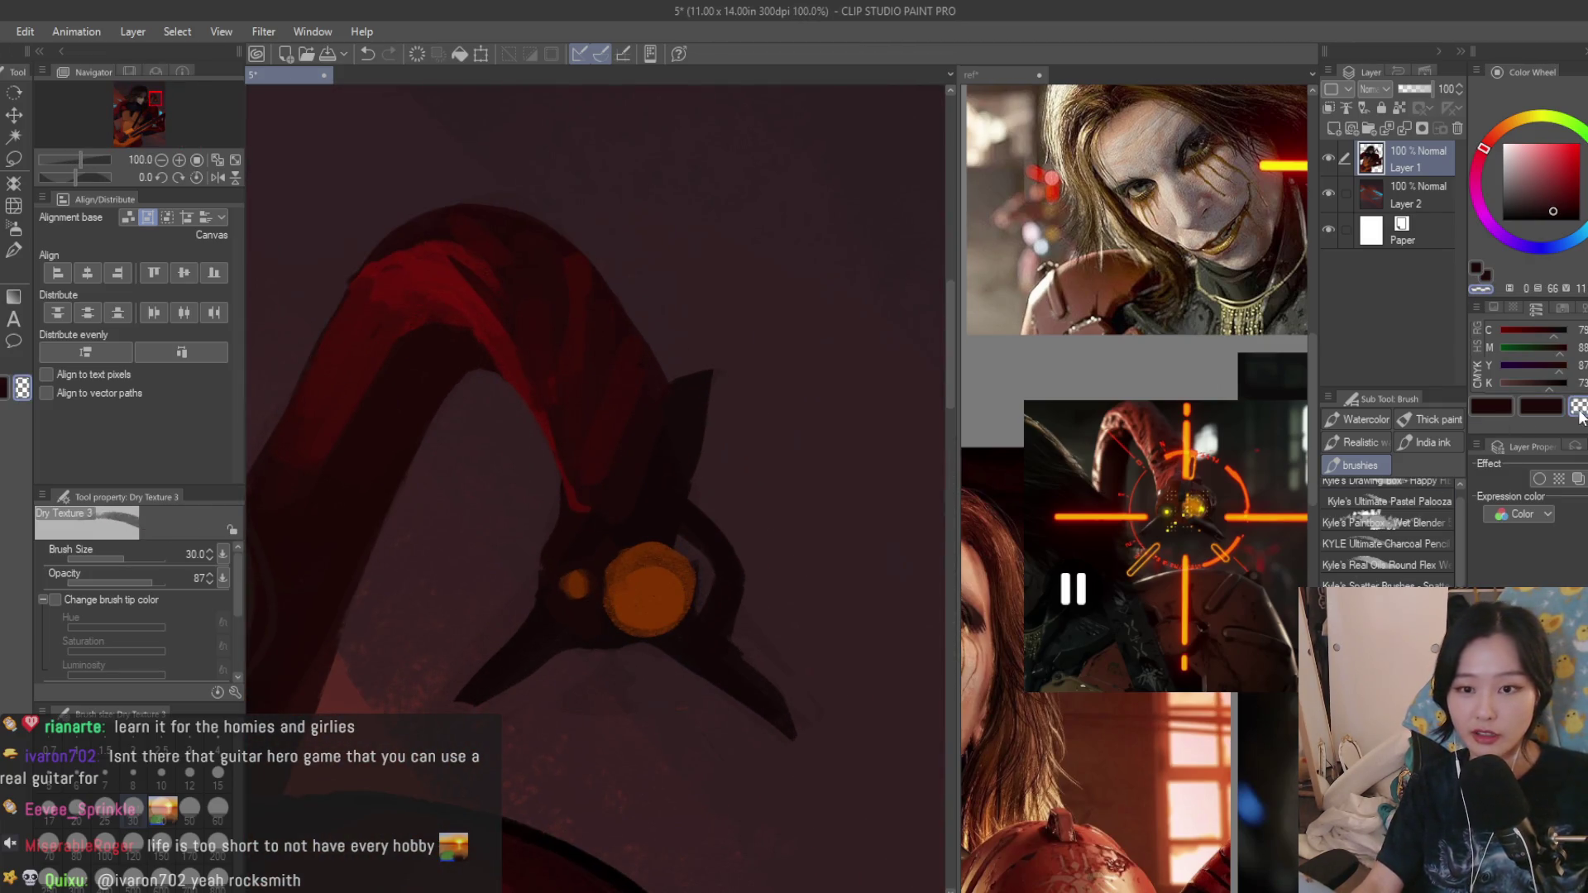
scroll(702, 375, "down", 2)
scroll(752, 455, "down", 3)
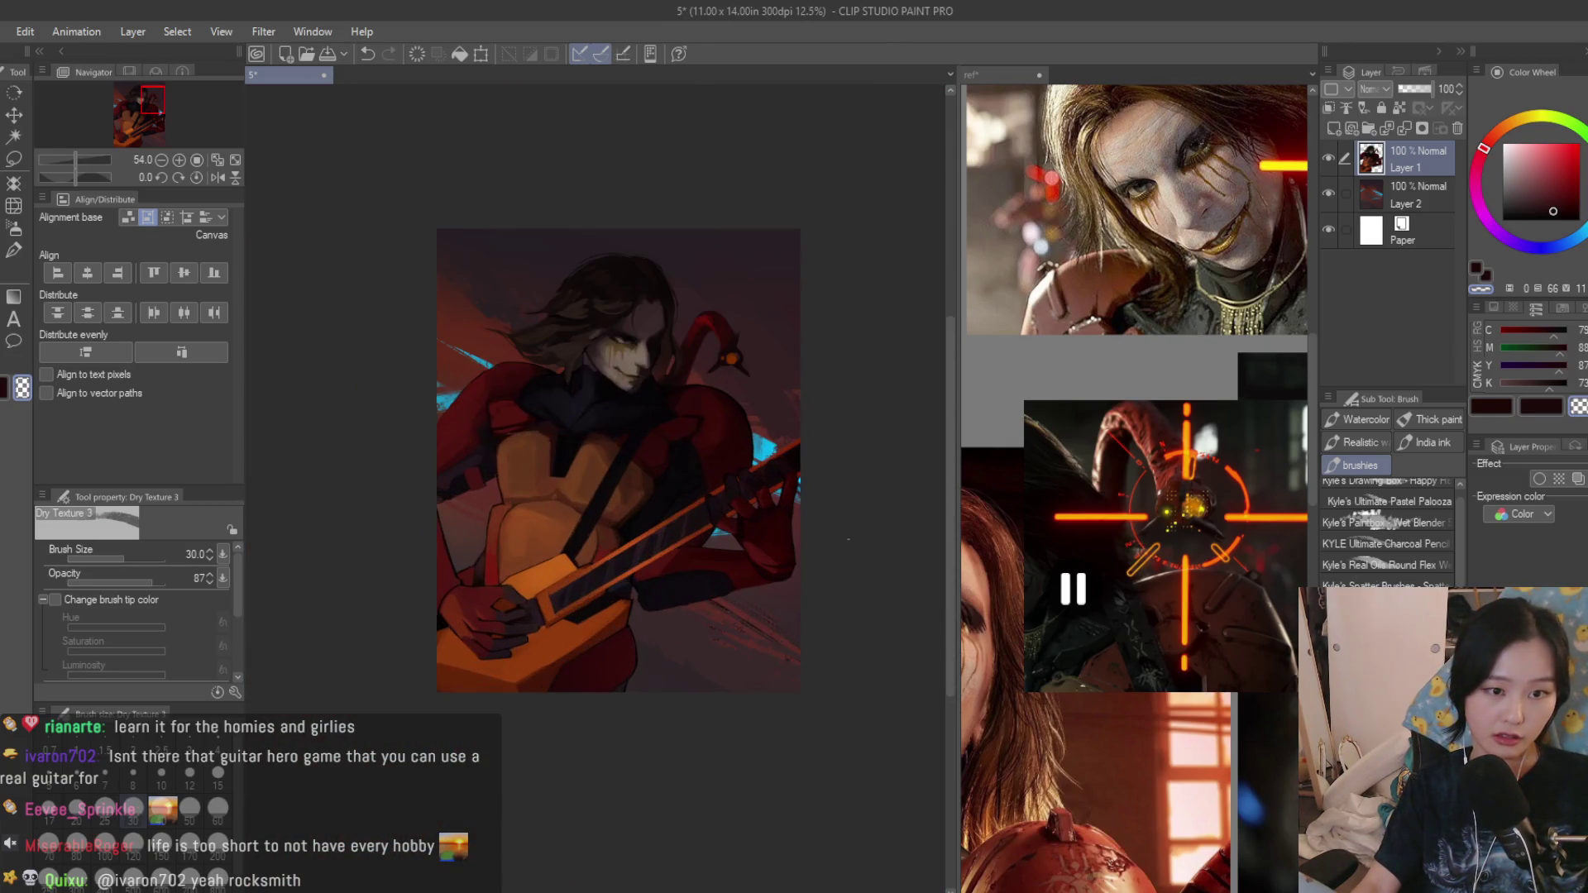
scroll(732, 310, "up", 3)
scroll(732, 310, "up", 3)
left_click(635, 543, "alt")
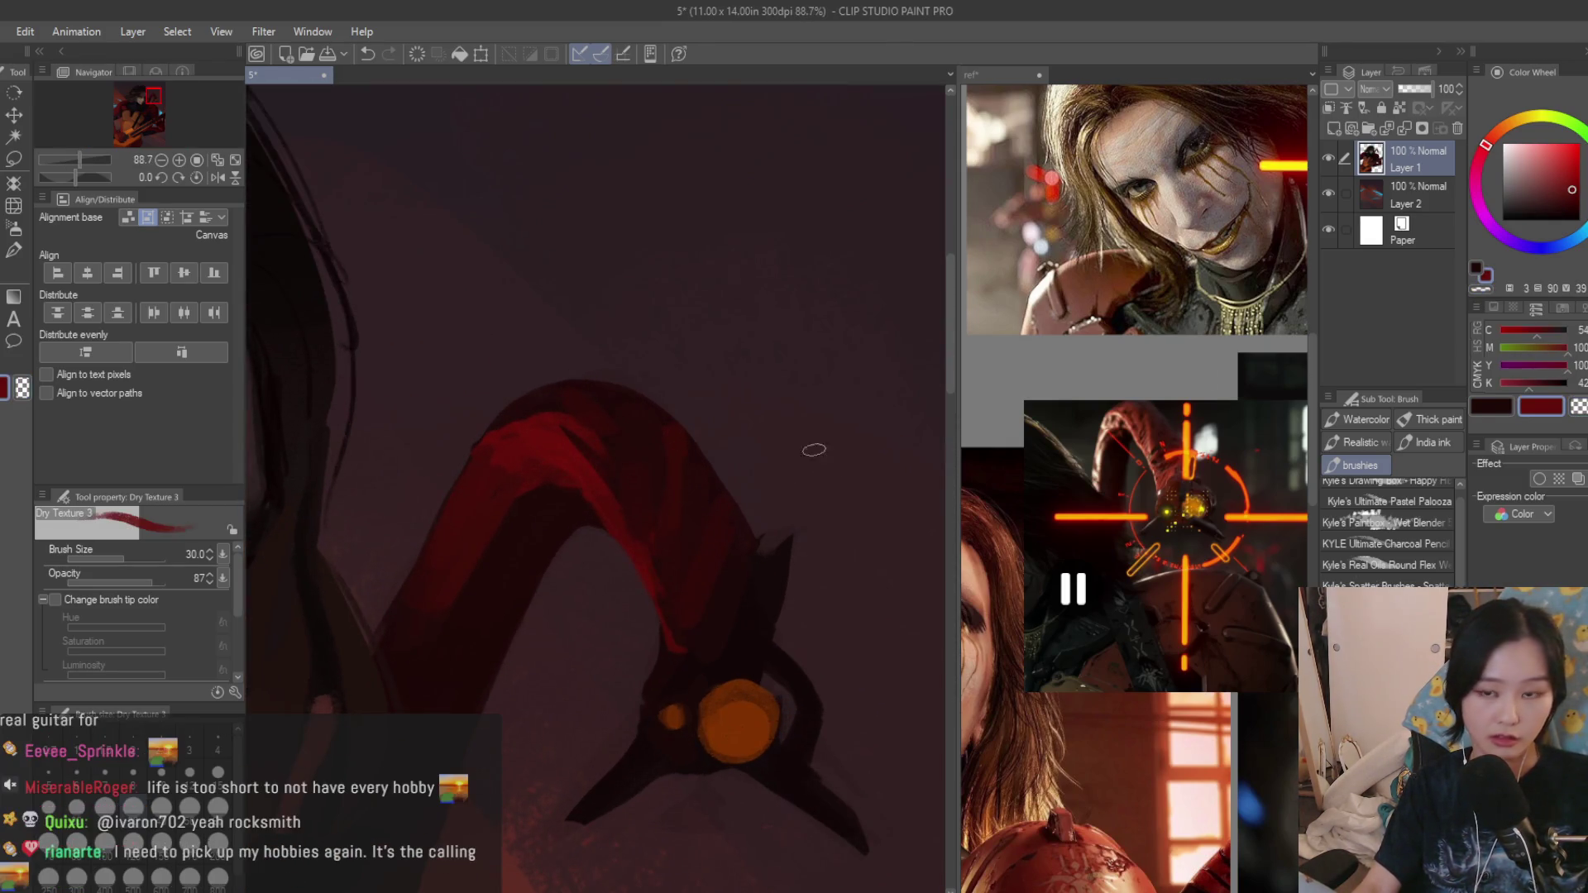
scroll(757, 262, "down", 2)
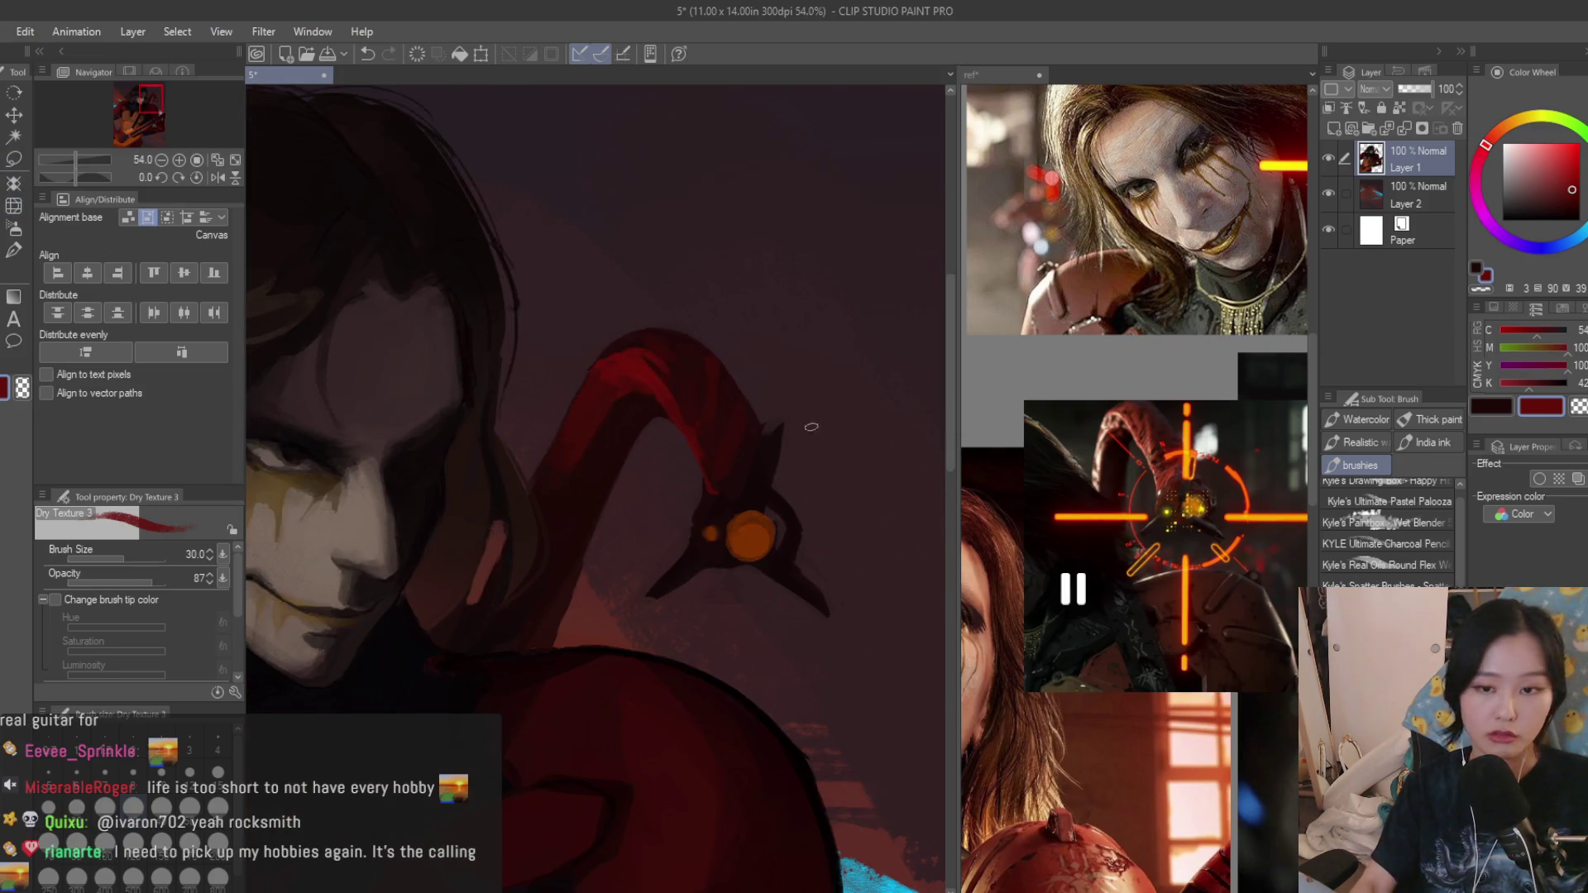
left_click(745, 373, "alt")
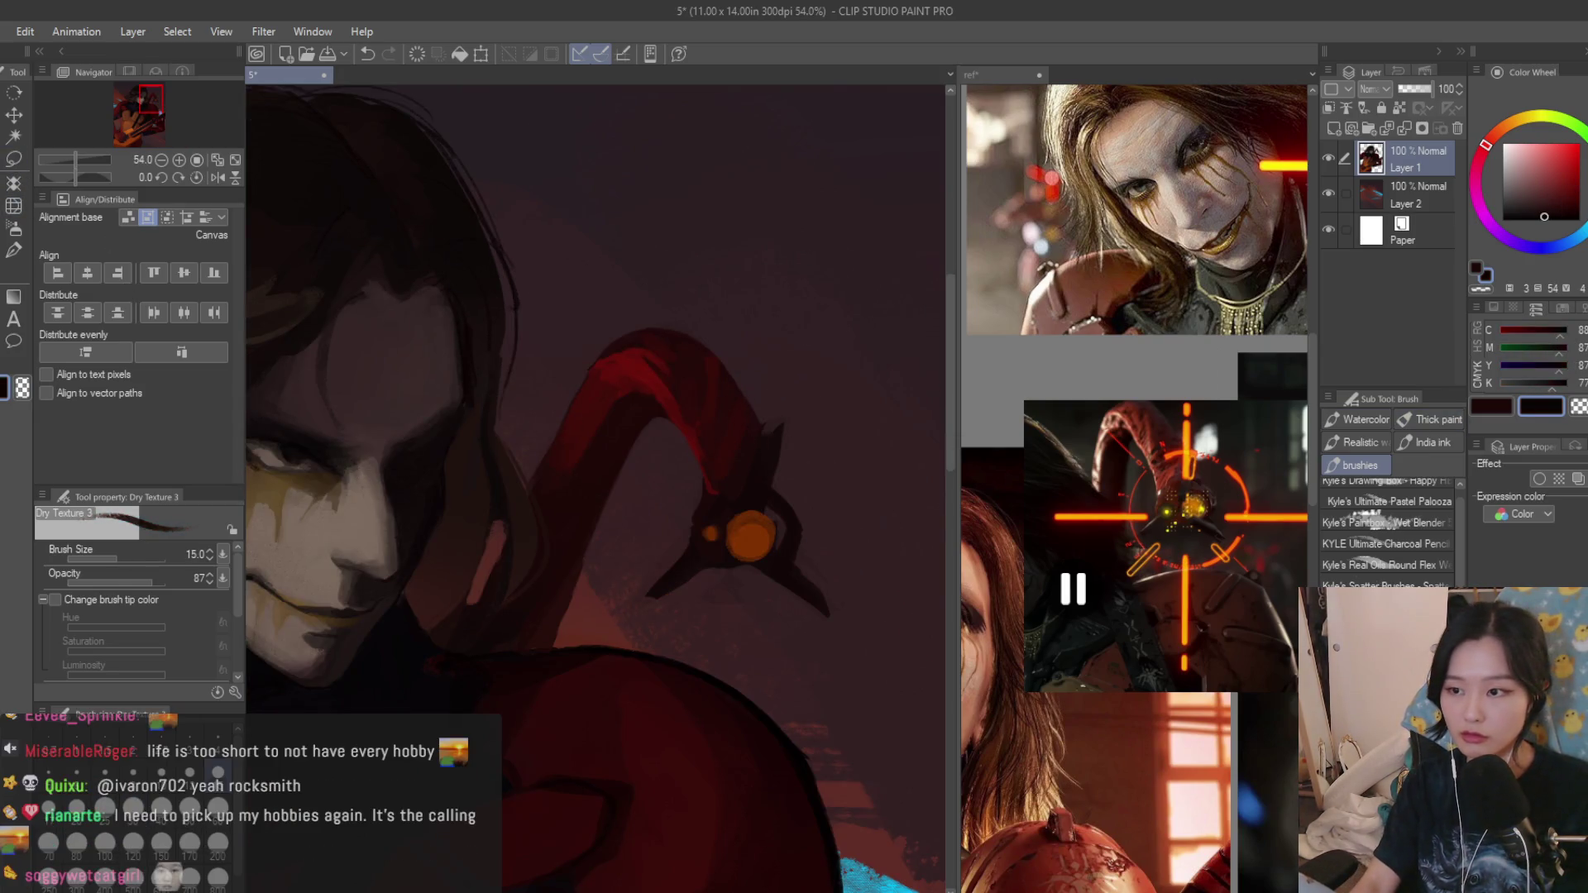
scroll(750, 380, "up", 2)
scroll(751, 381, "up", 2)
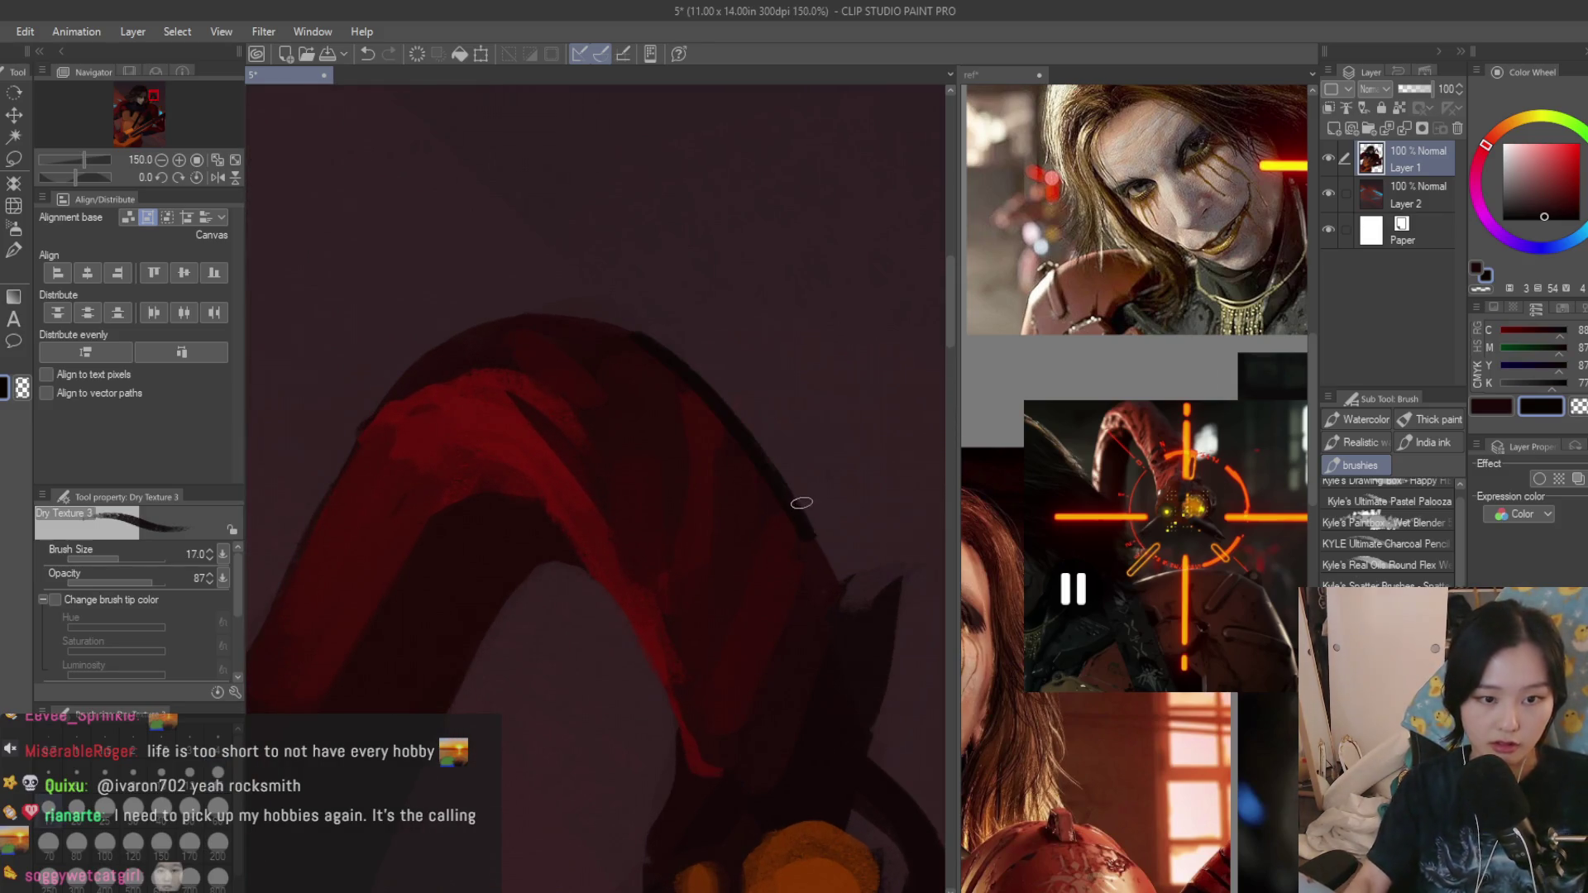
key("bracketleft")
key("bracketleft")
scroll(652, 357, "up", 1)
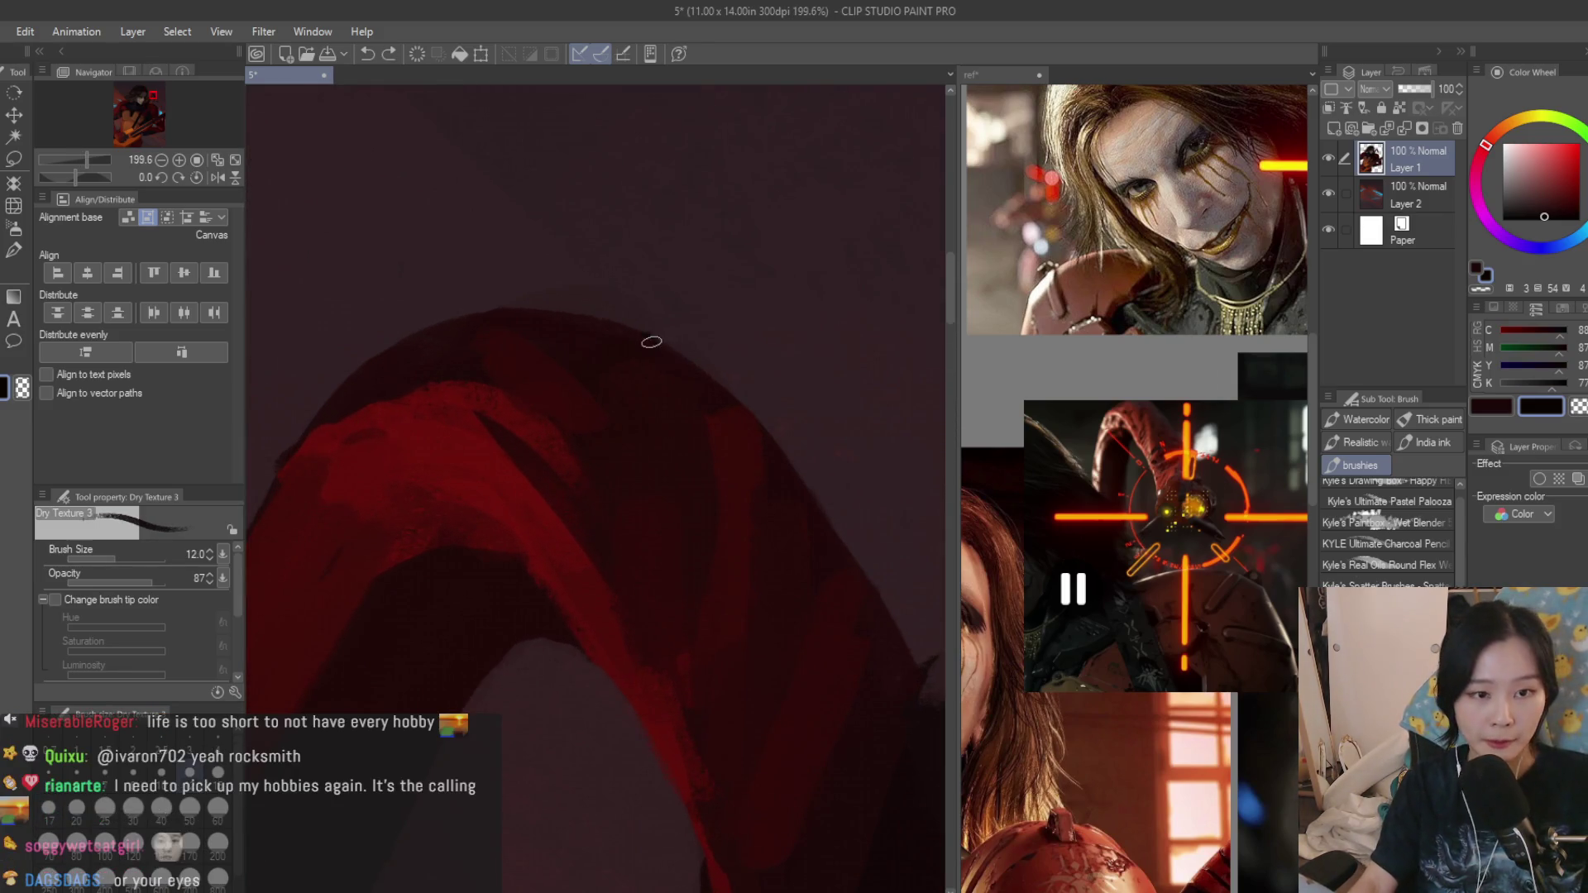
scroll(746, 431, "down", 1)
scroll(702, 401, "up", 1)
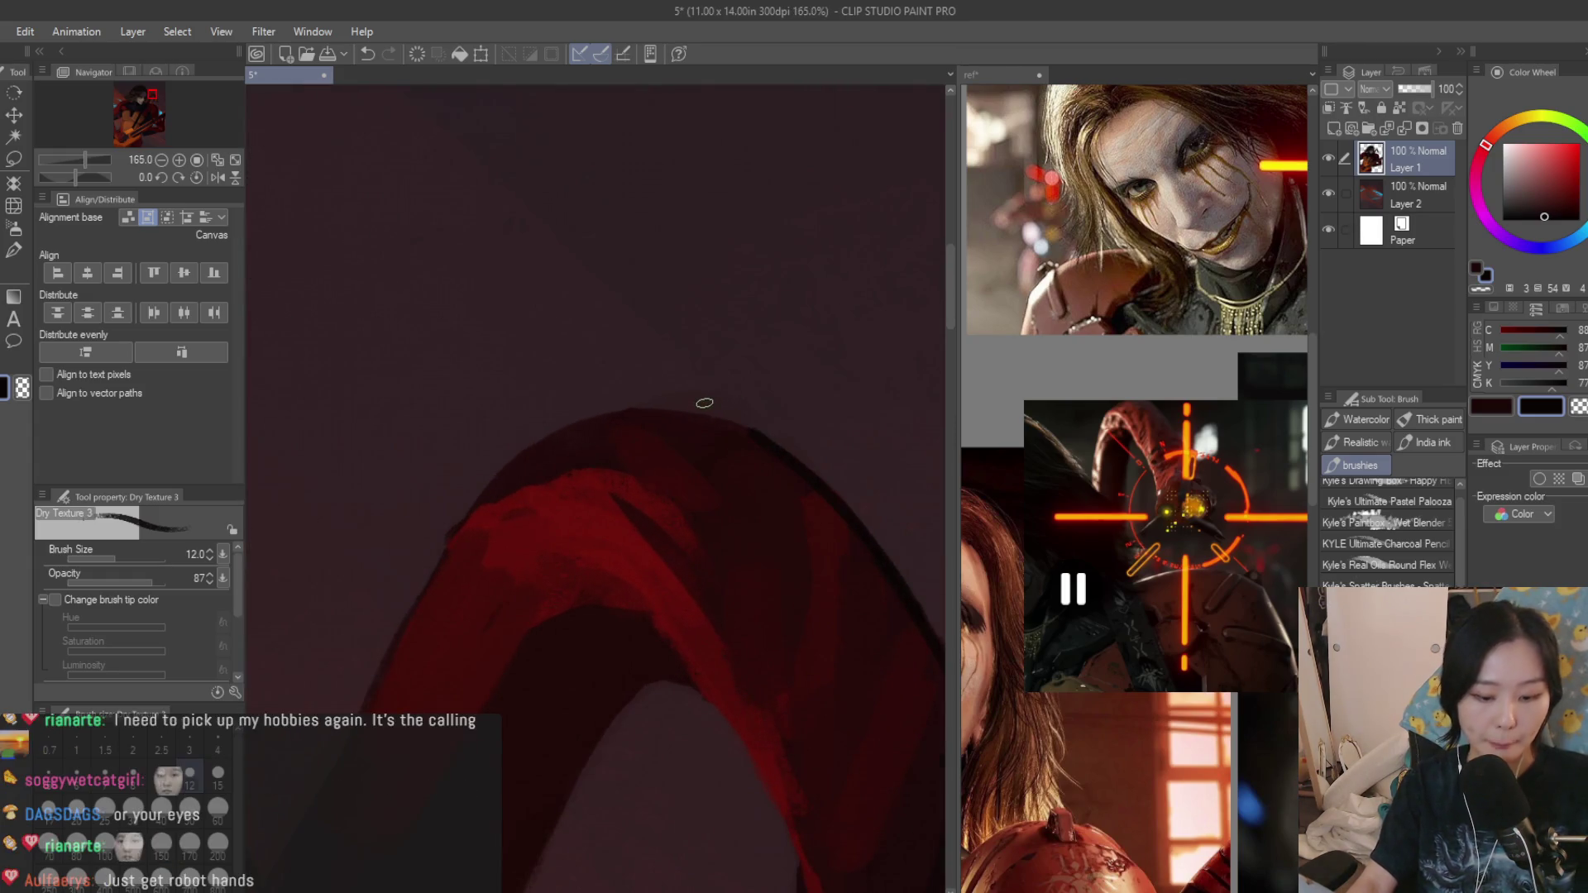
scroll(567, 409, "up", 1)
scroll(570, 400, "up", 1)
scroll(526, 321, "down", 3)
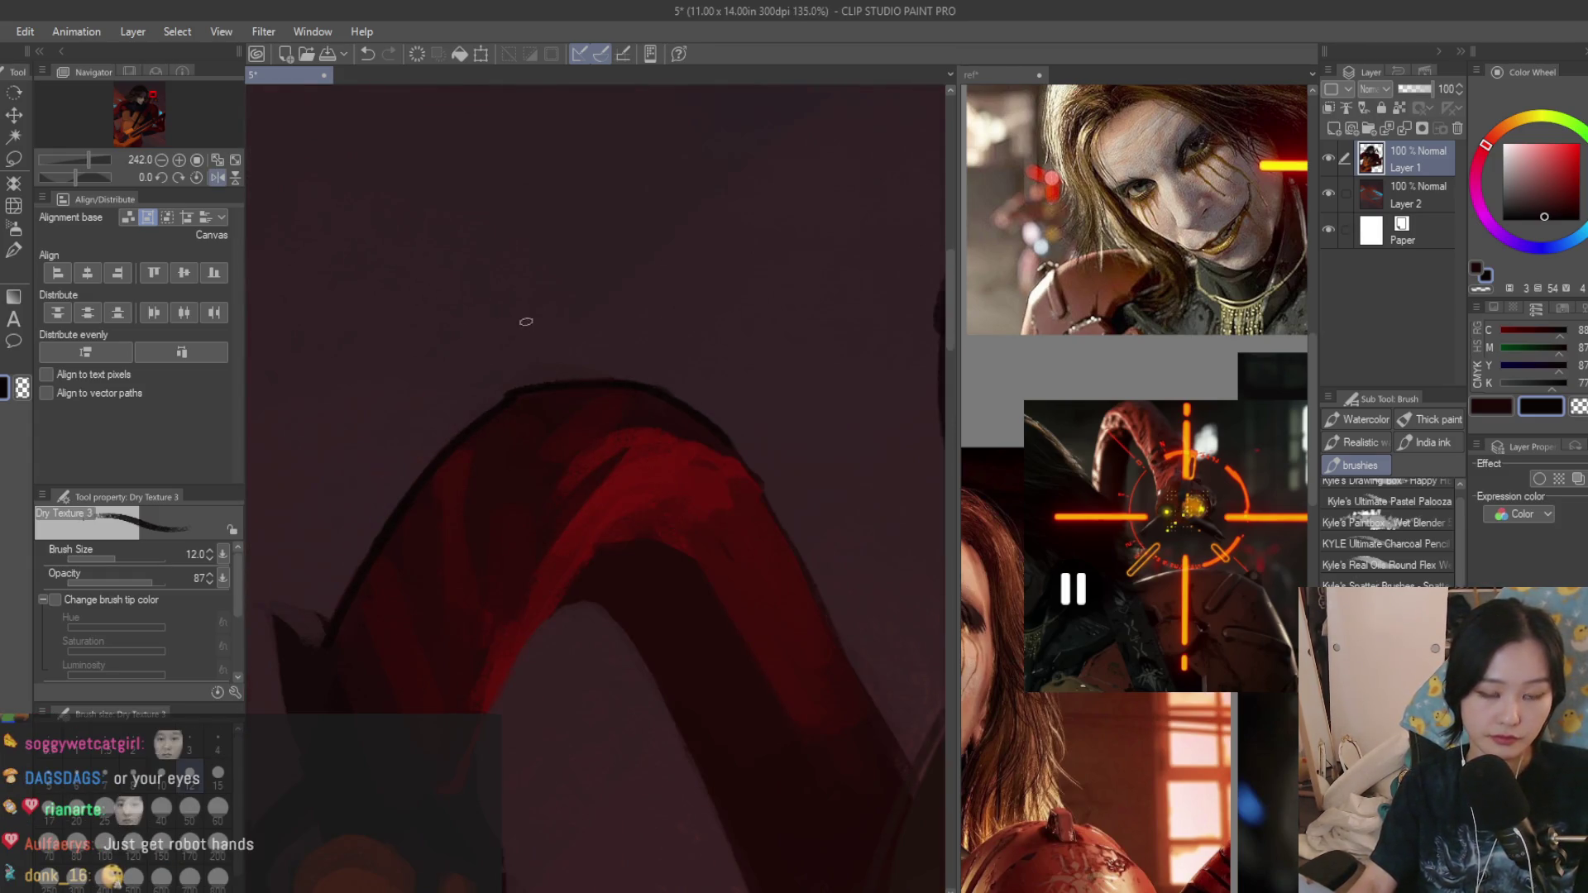
left_click_drag(764, 500, 900, 755)
scroll(612, 506, "down", 1)
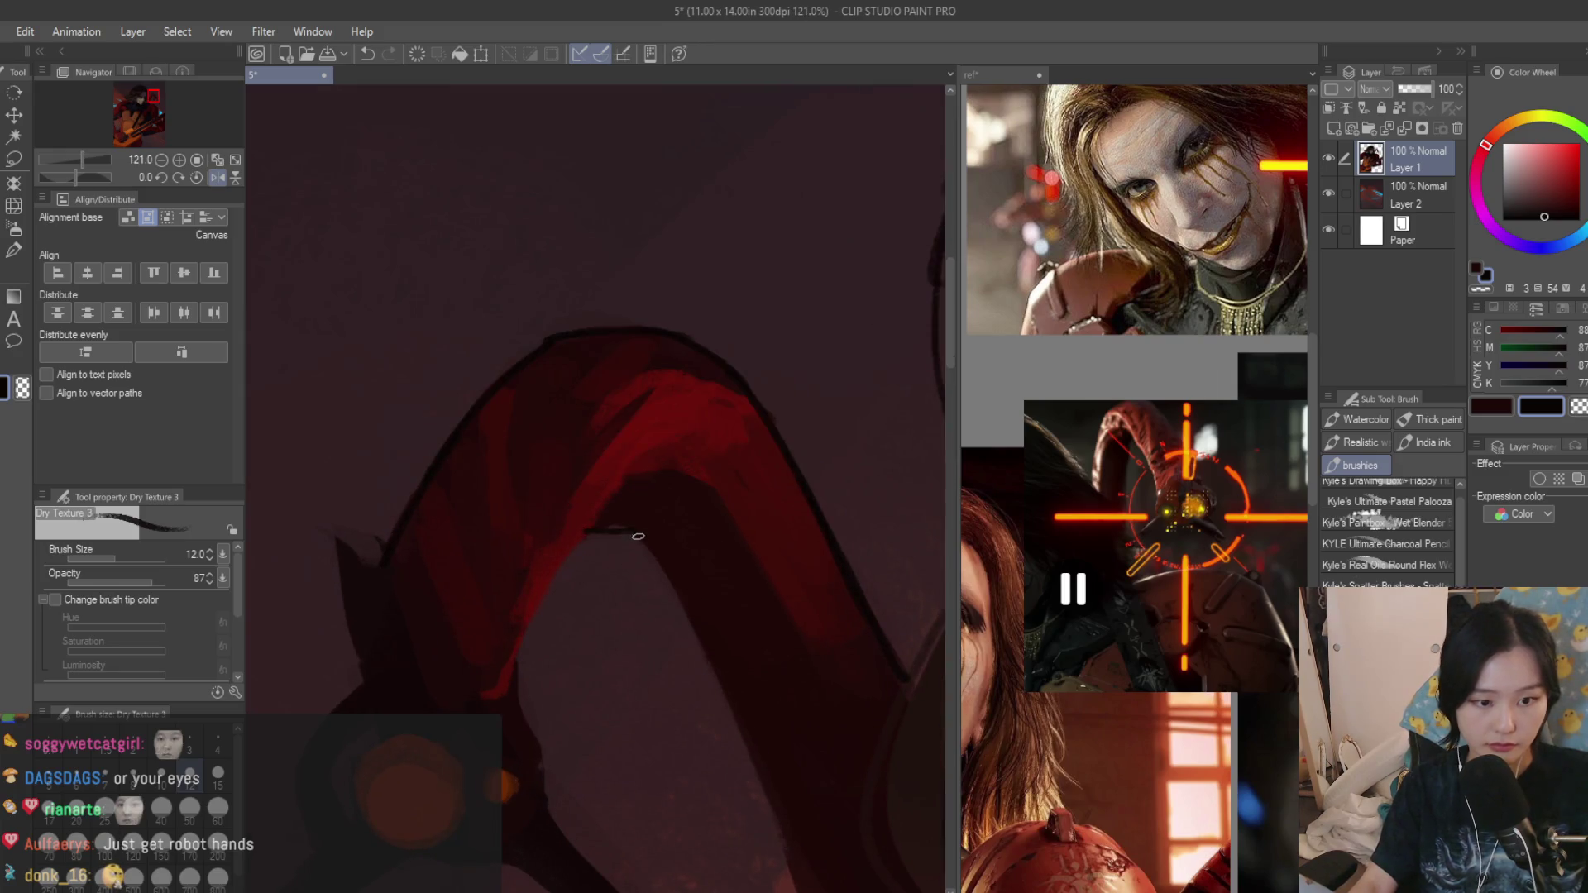
scroll(638, 536, "down", 3)
key("bracketright")
key("bracketright")
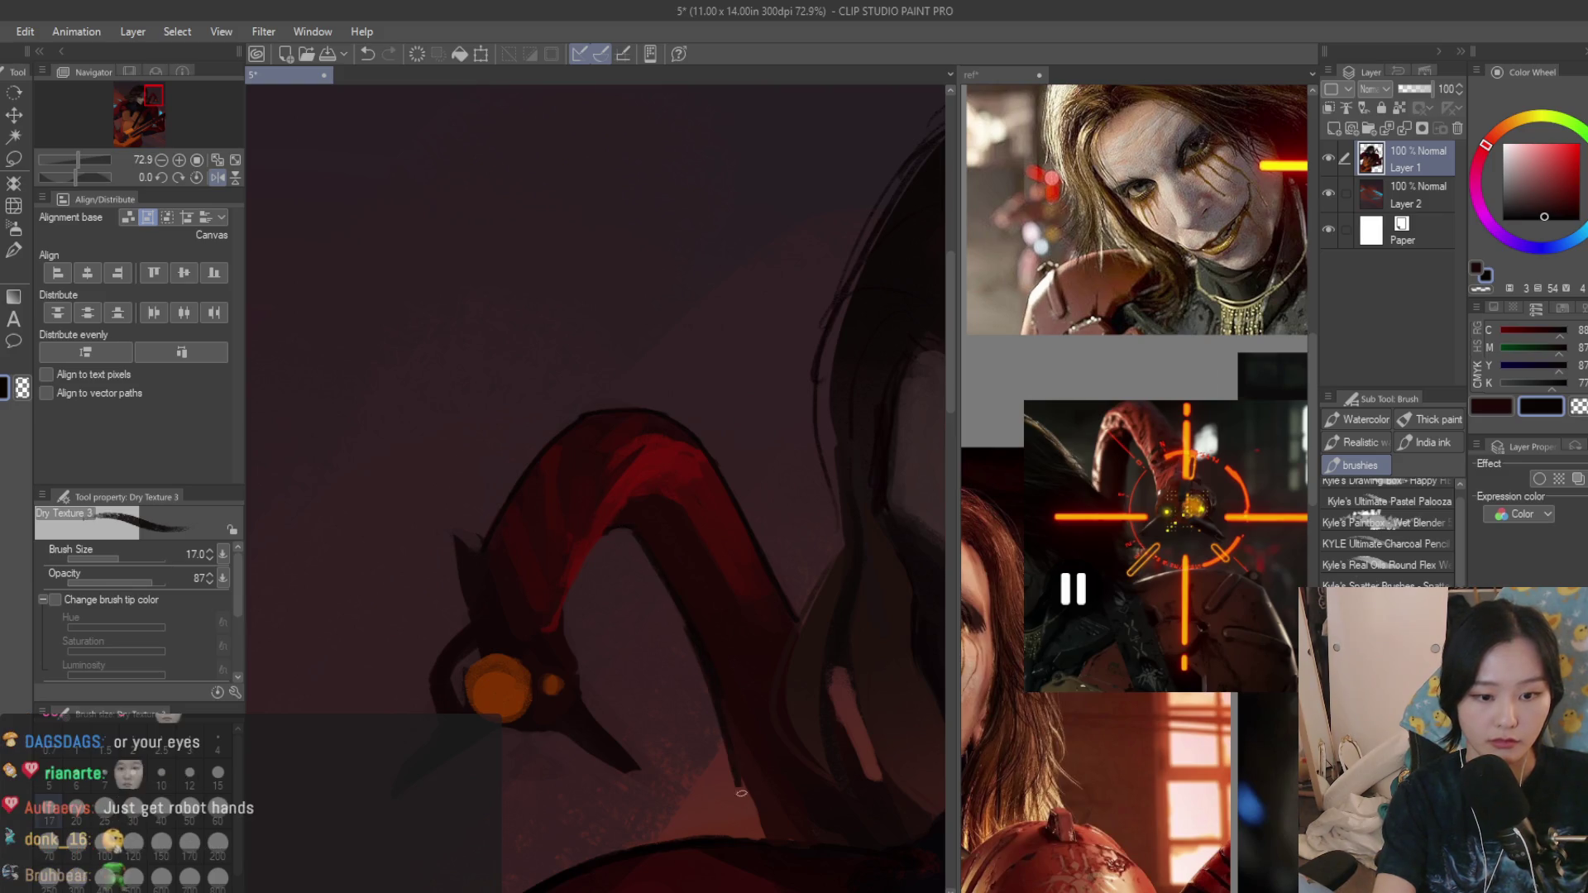
left_click_drag(637, 491, 565, 600)
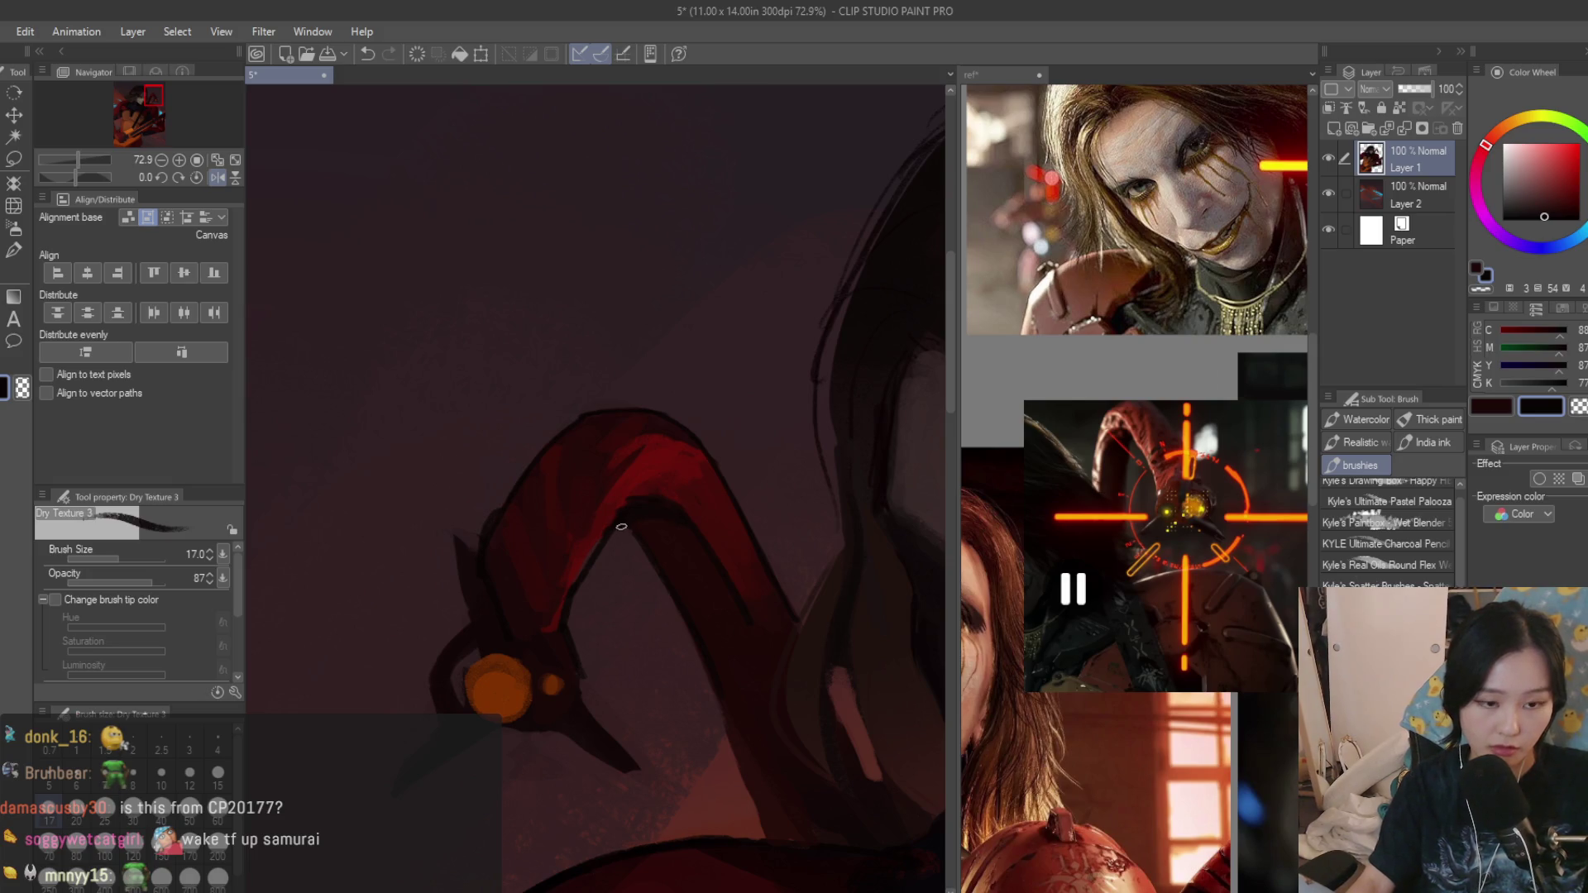
scroll(662, 512, "down", 3)
scroll(662, 512, "down", 2)
scroll(702, 365, "up", 3)
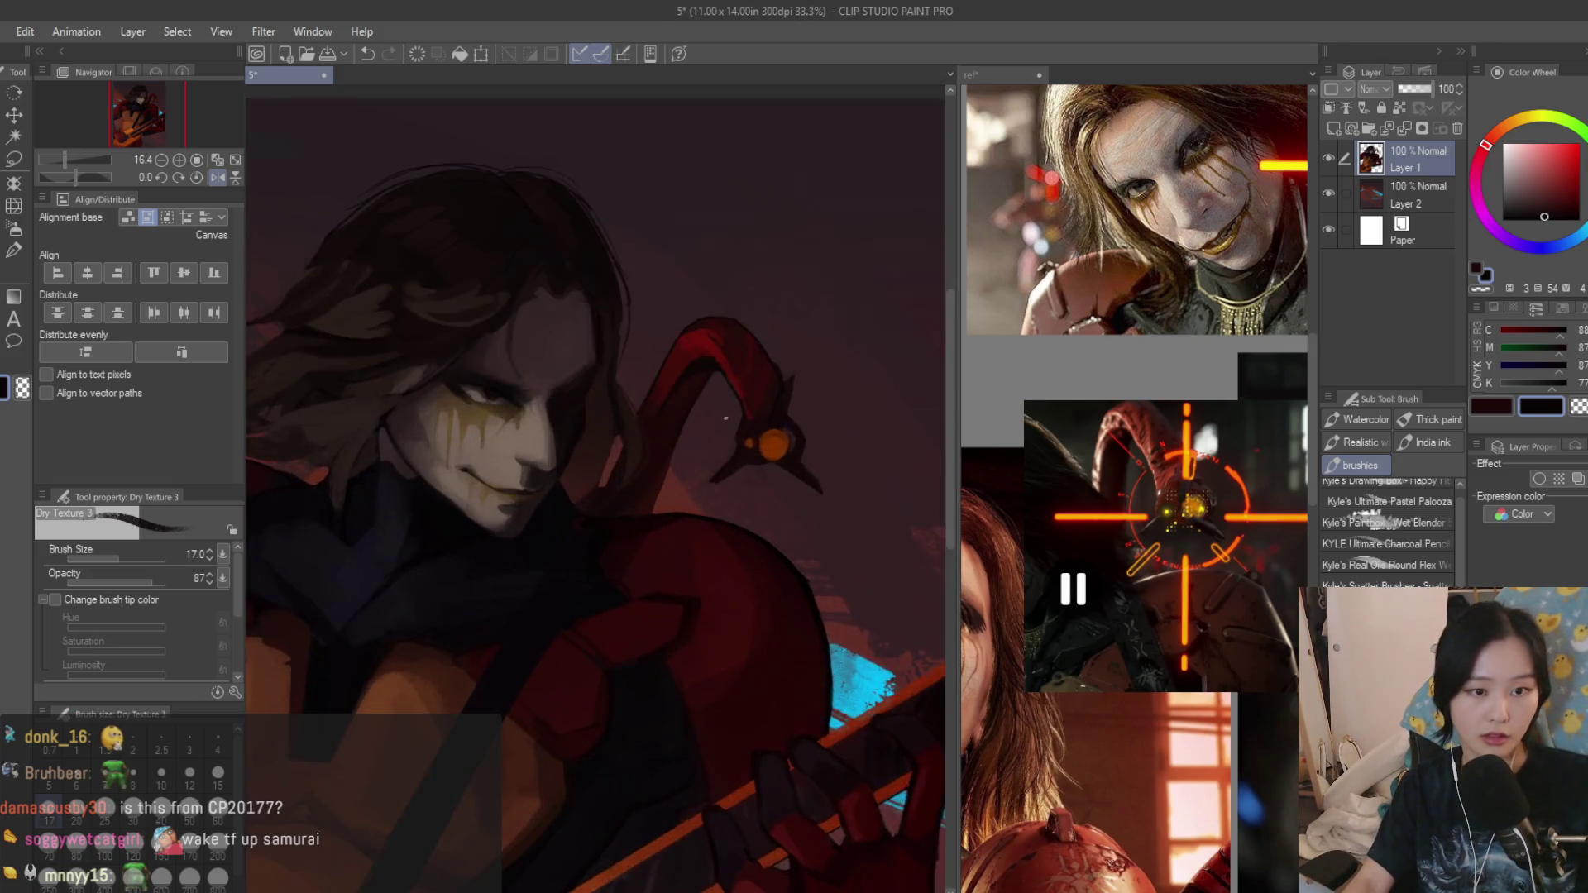
scroll(703, 364, "up", 2)
left_click_drag(685, 403, 626, 559)
key("ctrl+z")
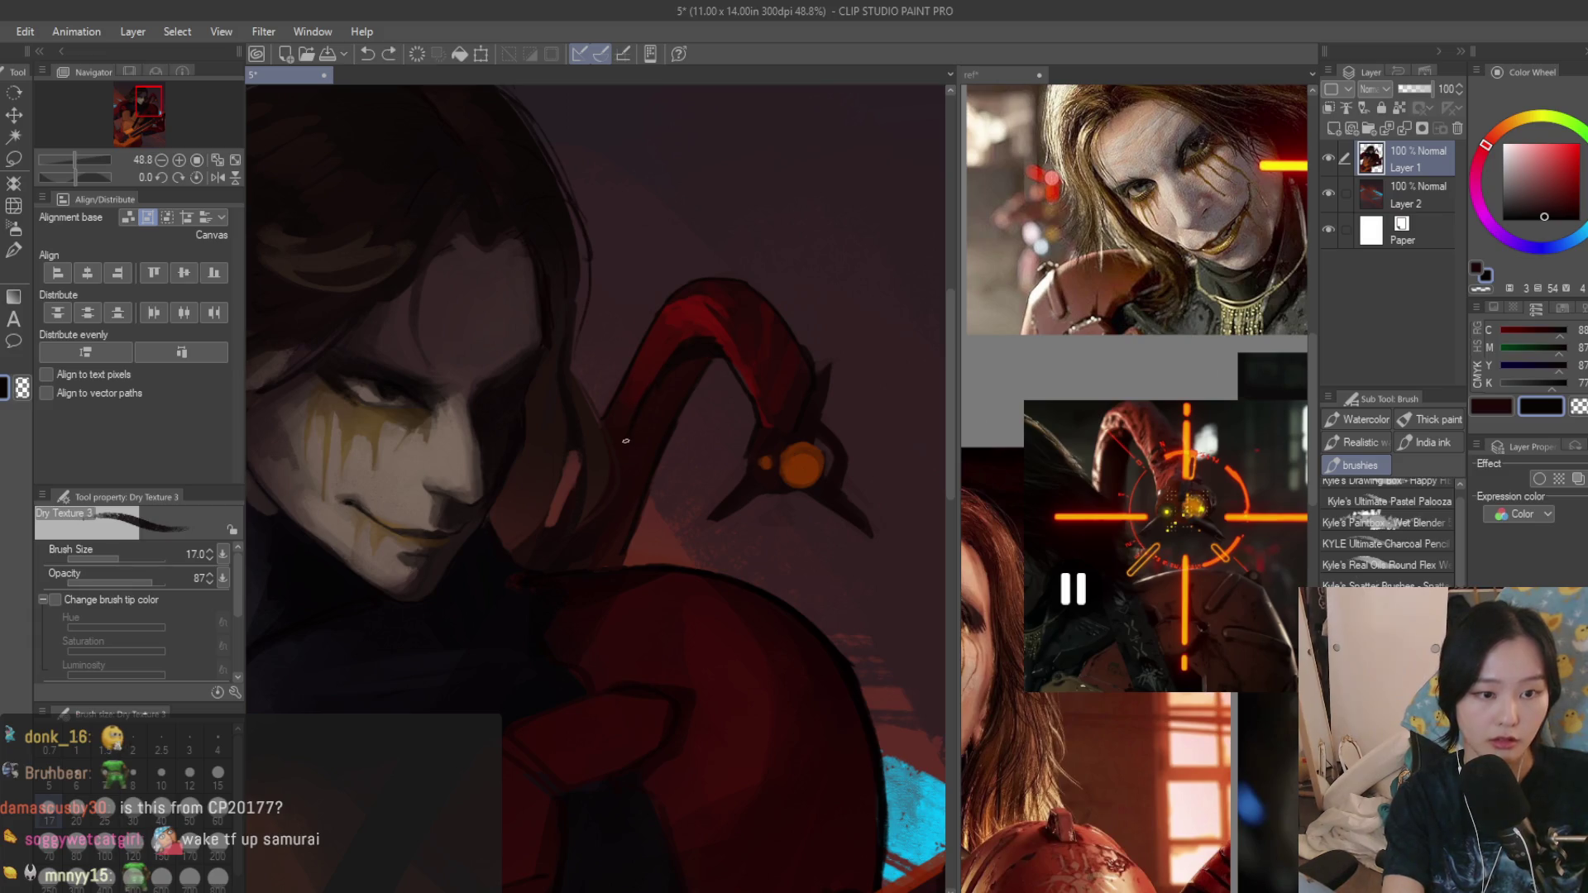
scroll(625, 439, "down", 3)
scroll(625, 439, "up", 3)
scroll(856, 450, "down", 3)
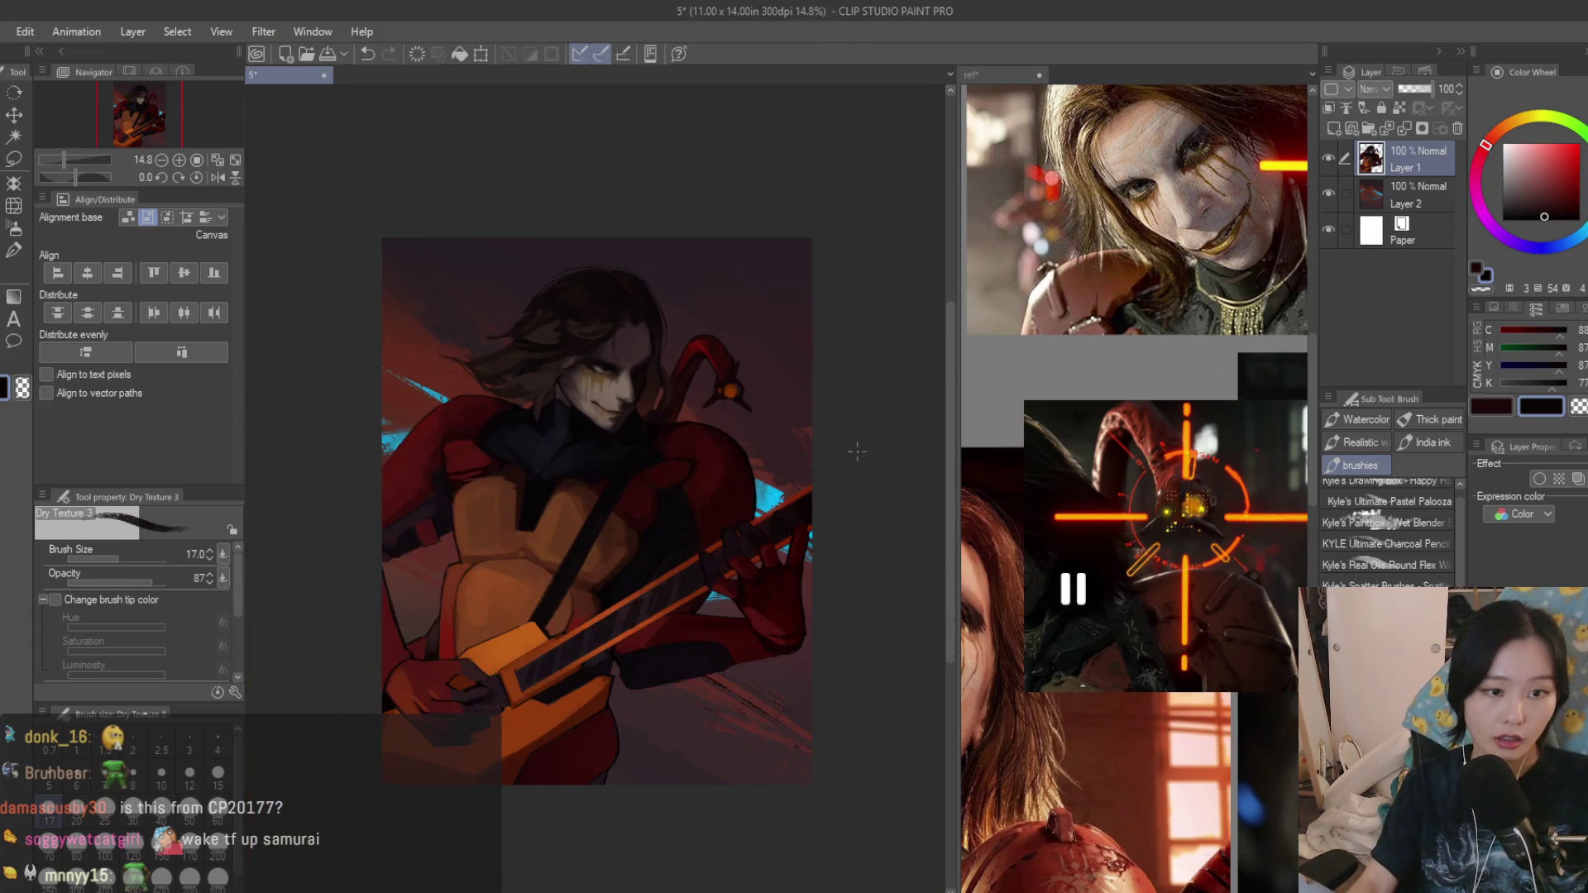
scroll(748, 461, "up", 3)
scroll(747, 461, "up", 2)
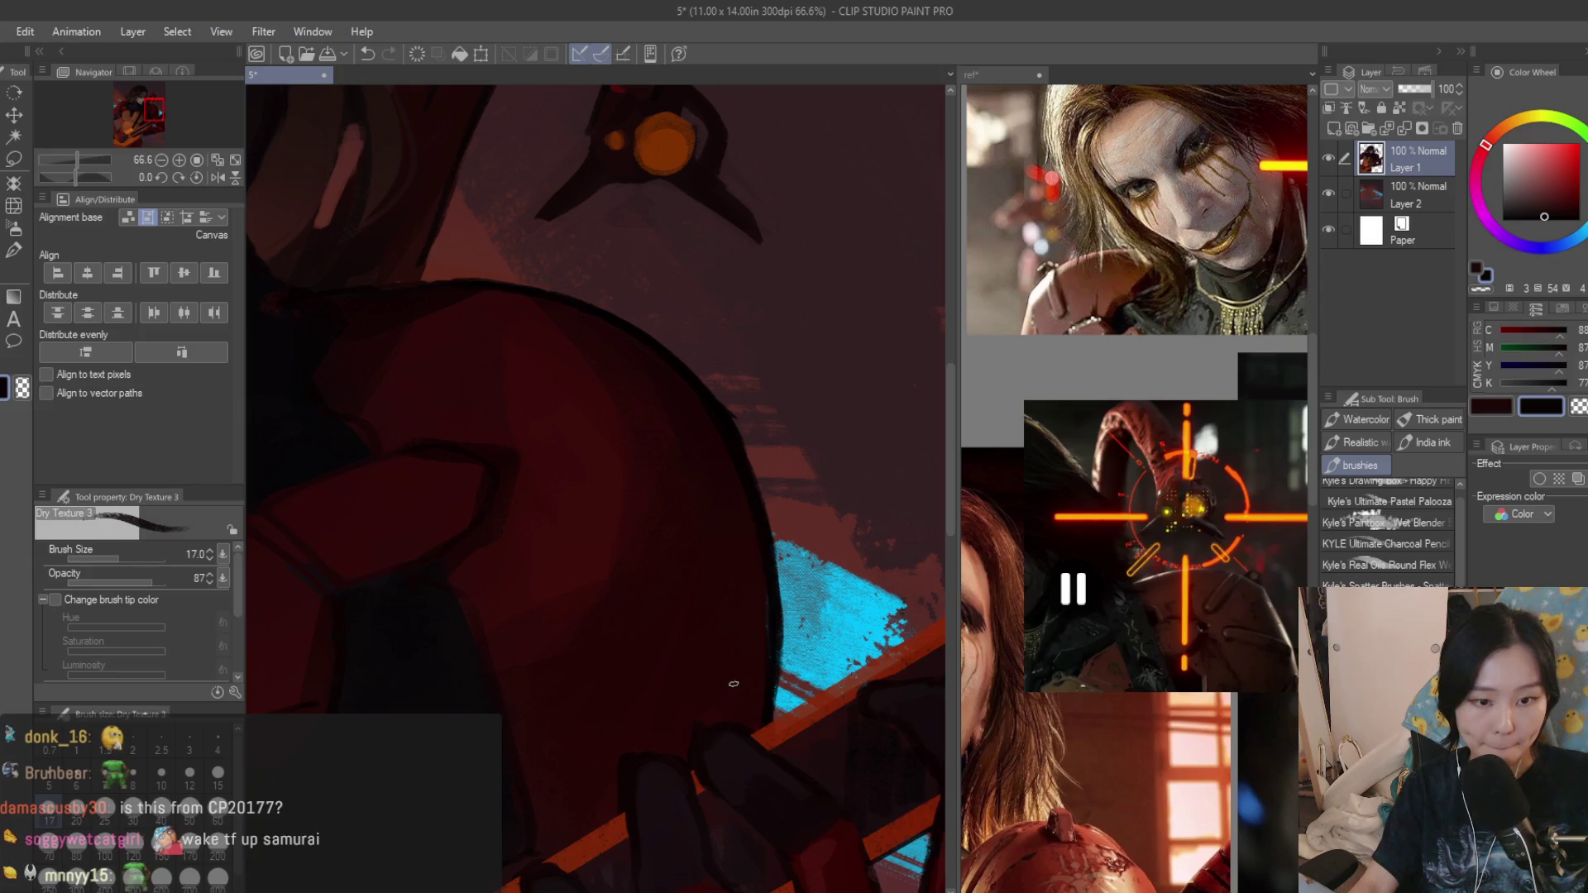
scroll(721, 455, "down", 3)
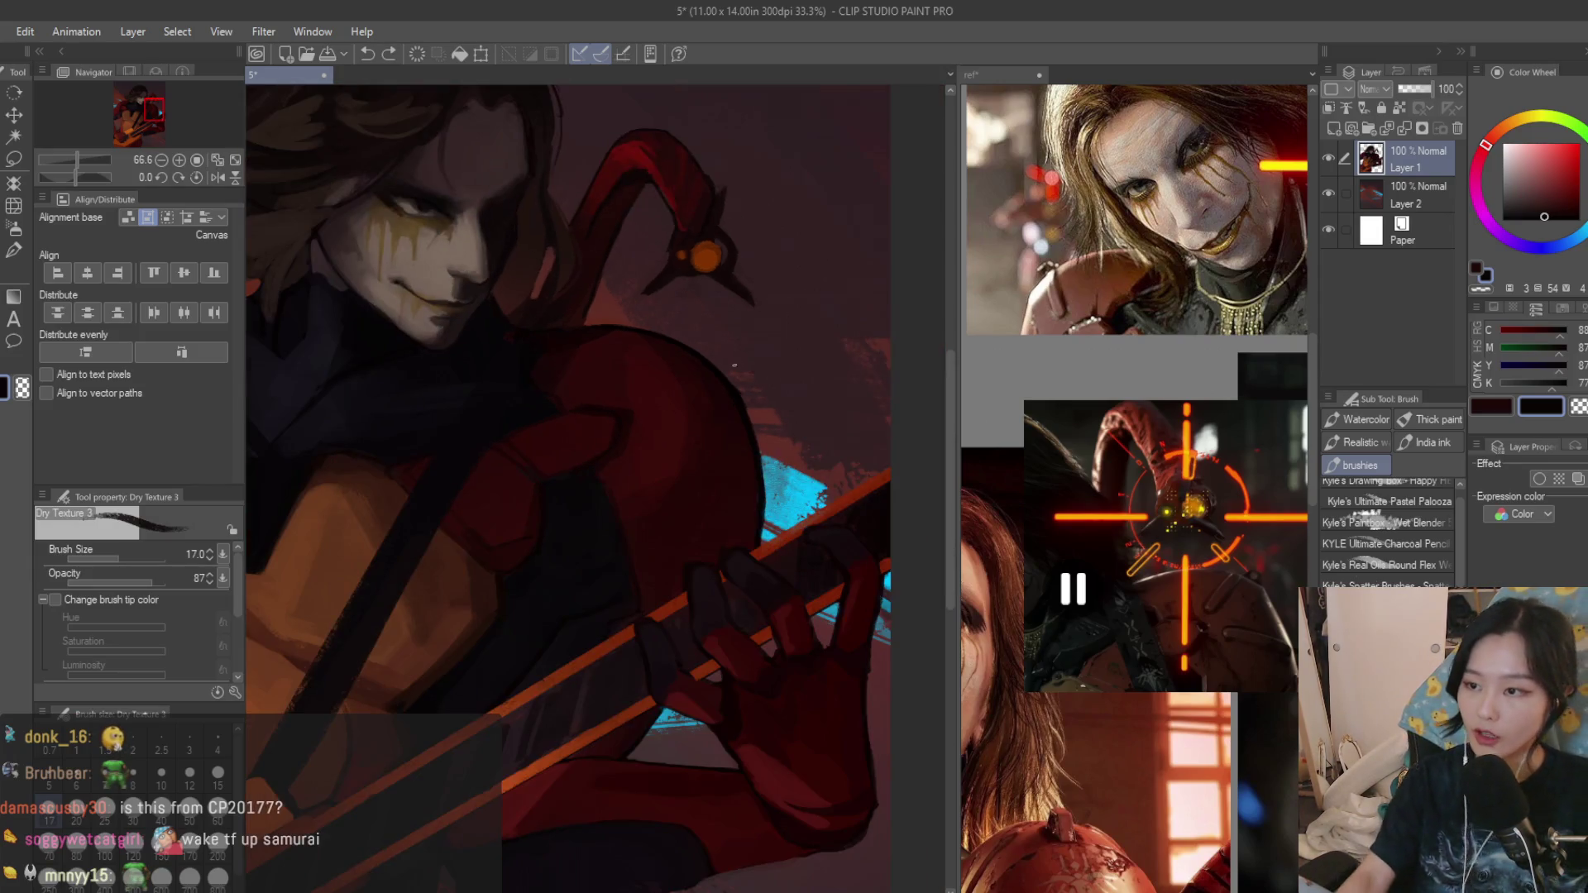
scroll(721, 455, "down", 1)
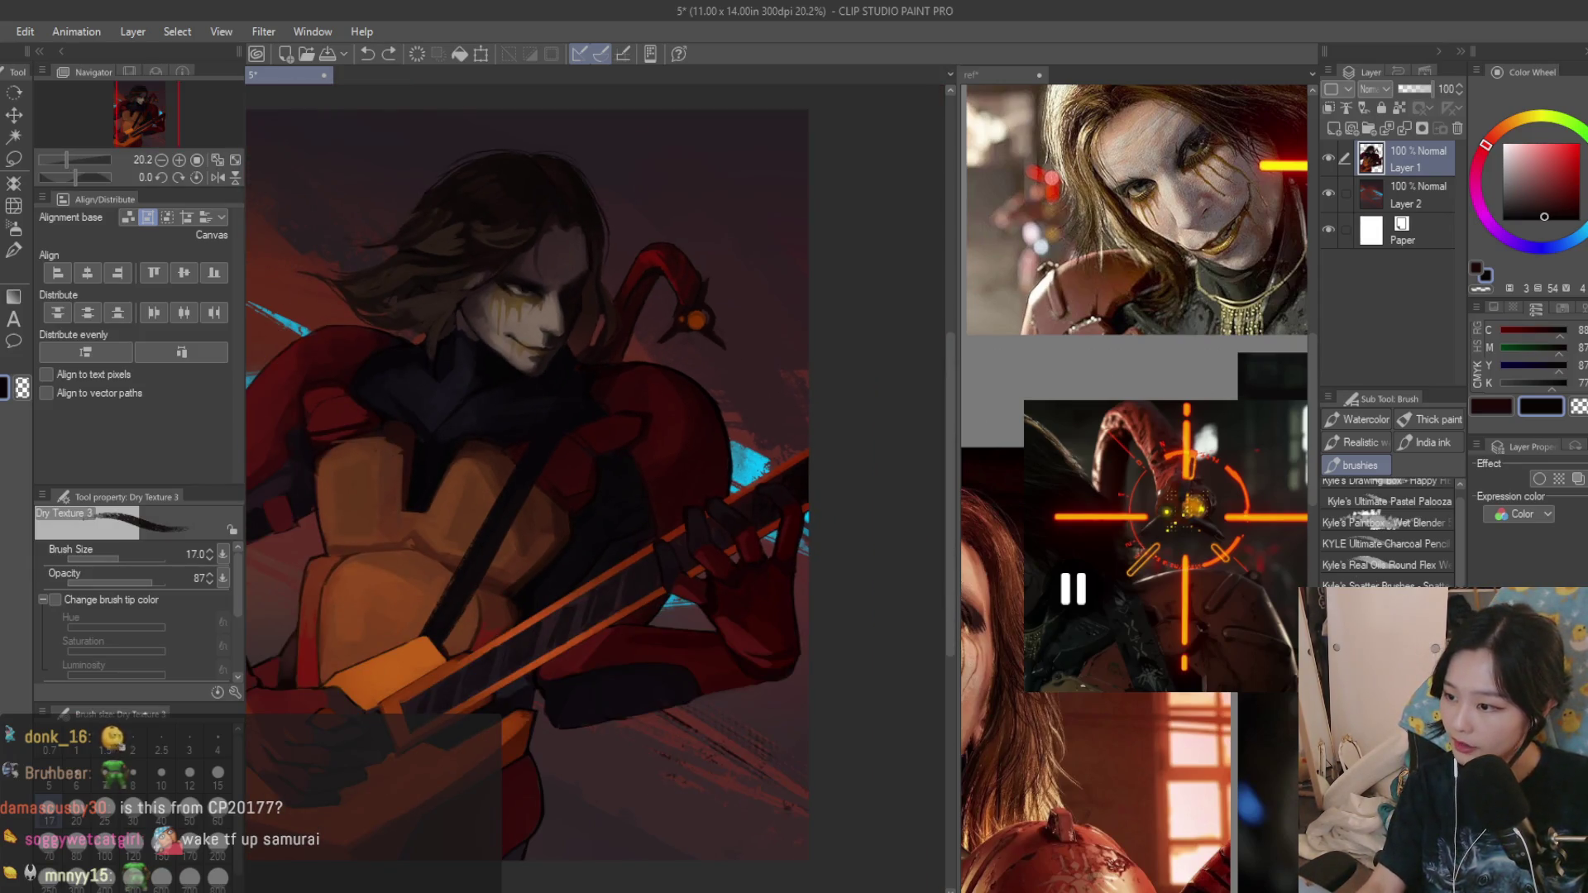
left_click_drag(951, 372, 951, 645)
scroll(582, 468, "down", 1)
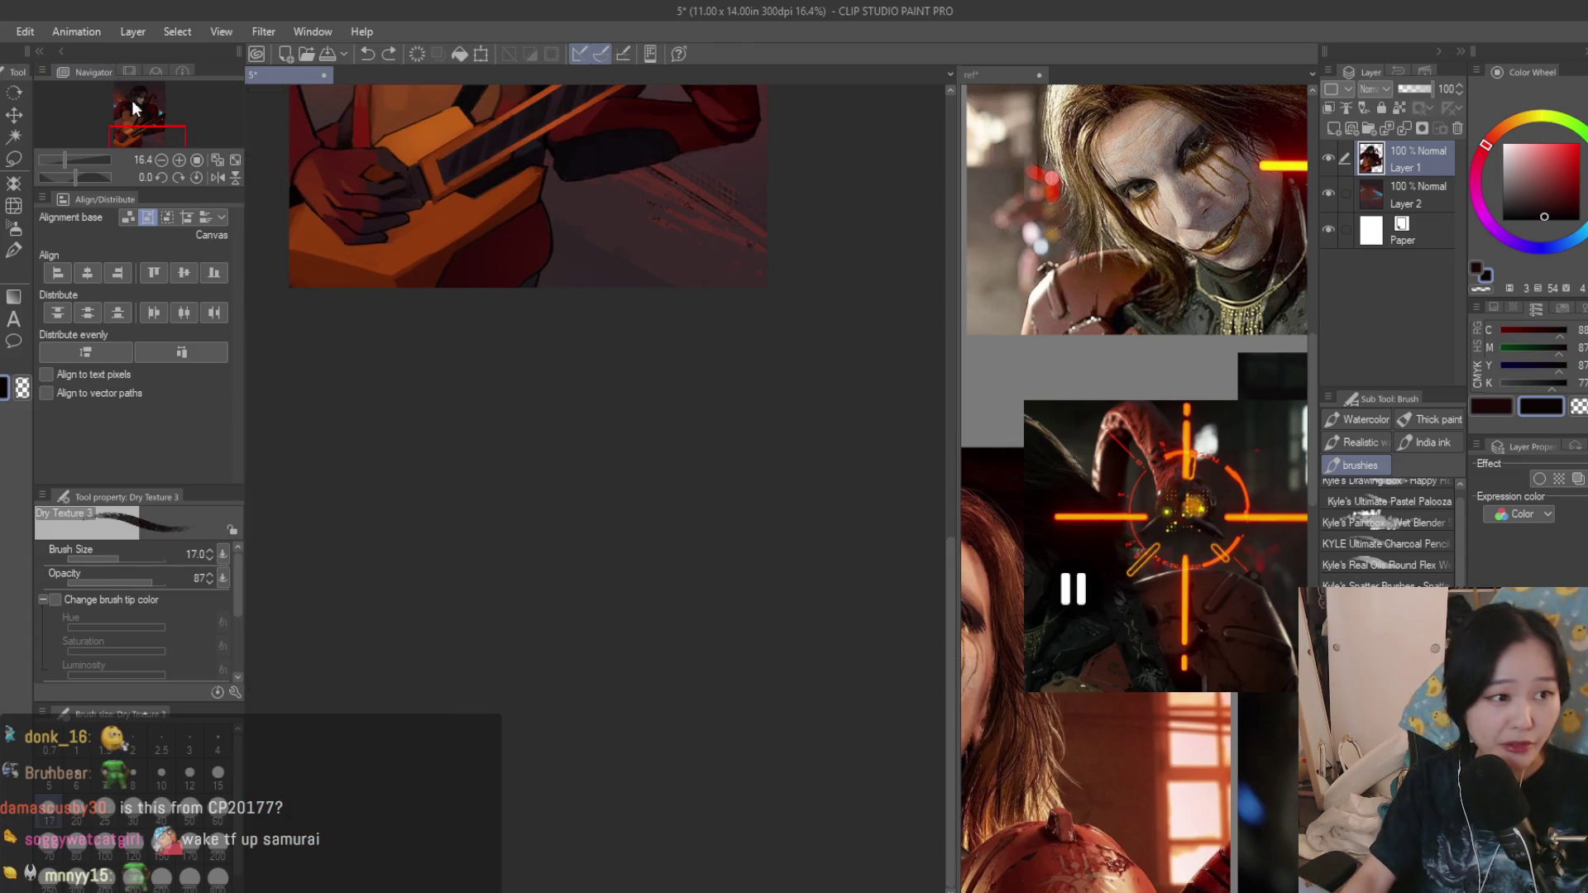
left_click(132, 101)
scroll(620, 399, "up", 1)
scroll(621, 397, "up", 2)
scroll(621, 398, "up", 2)
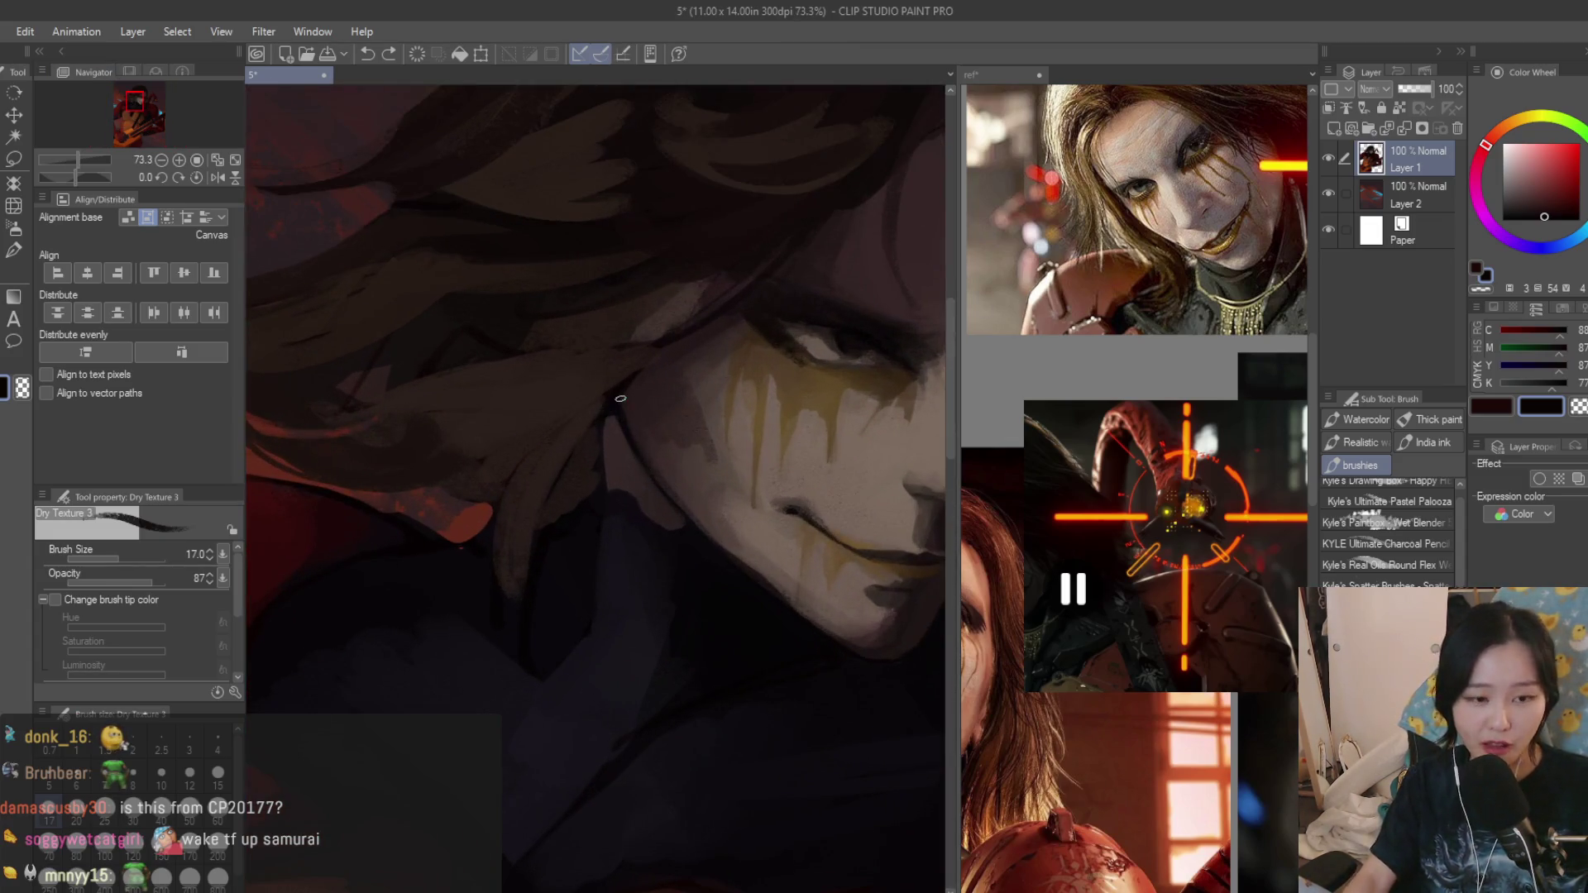
scroll(620, 398, "up", 2)
scroll(632, 407, "up", 2)
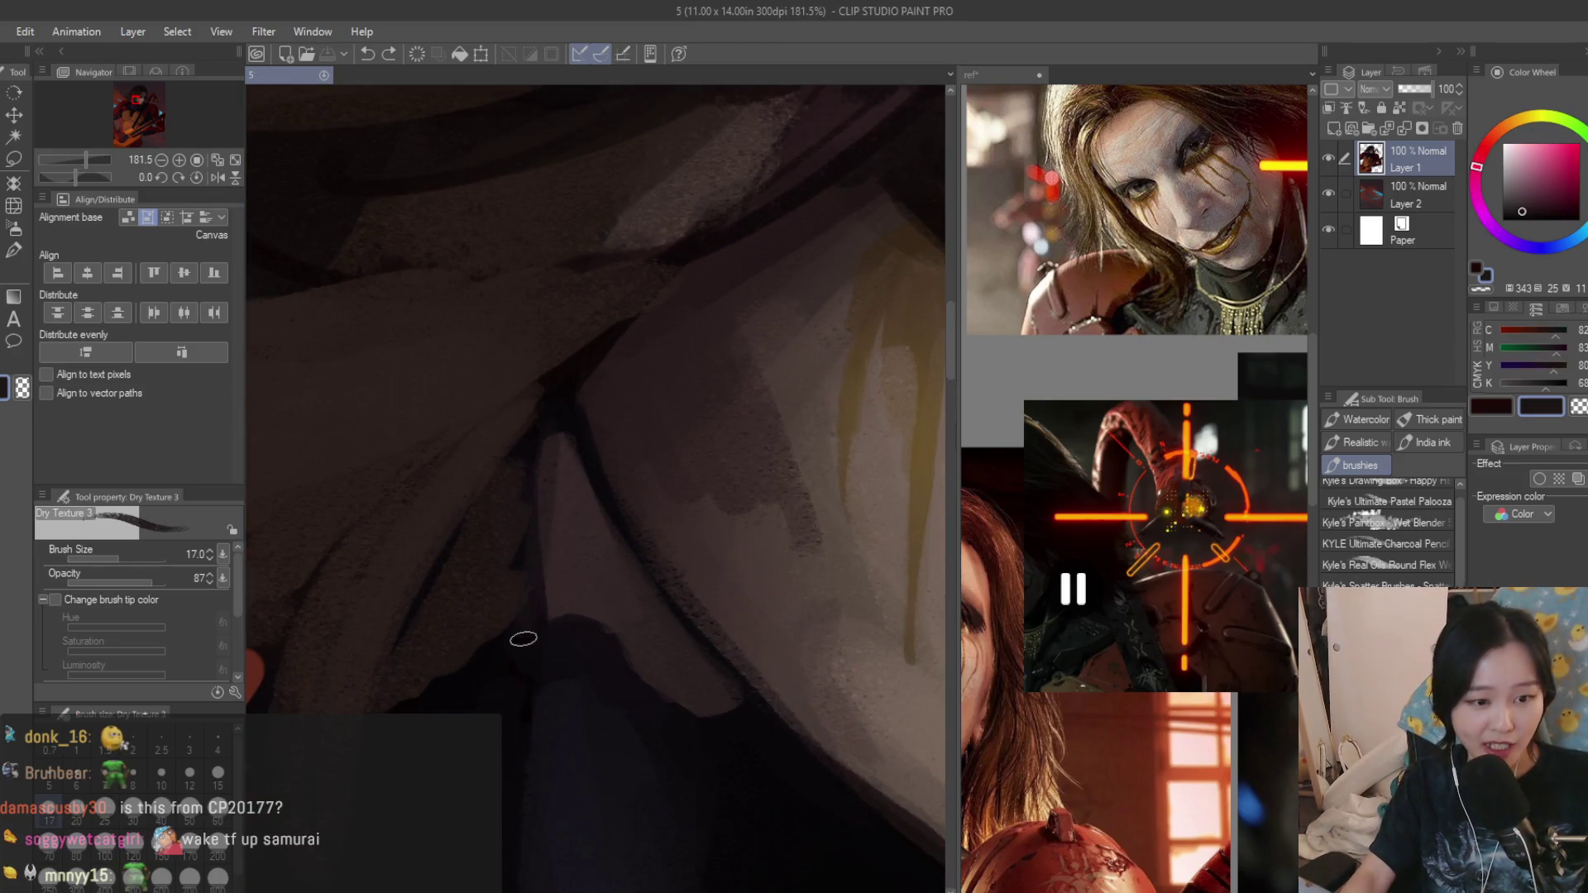
Lasso-outline the shadow shape under the jaw and ready a smaller Soft Airbrush.
left_click(564, 456)
left_click(15, 158)
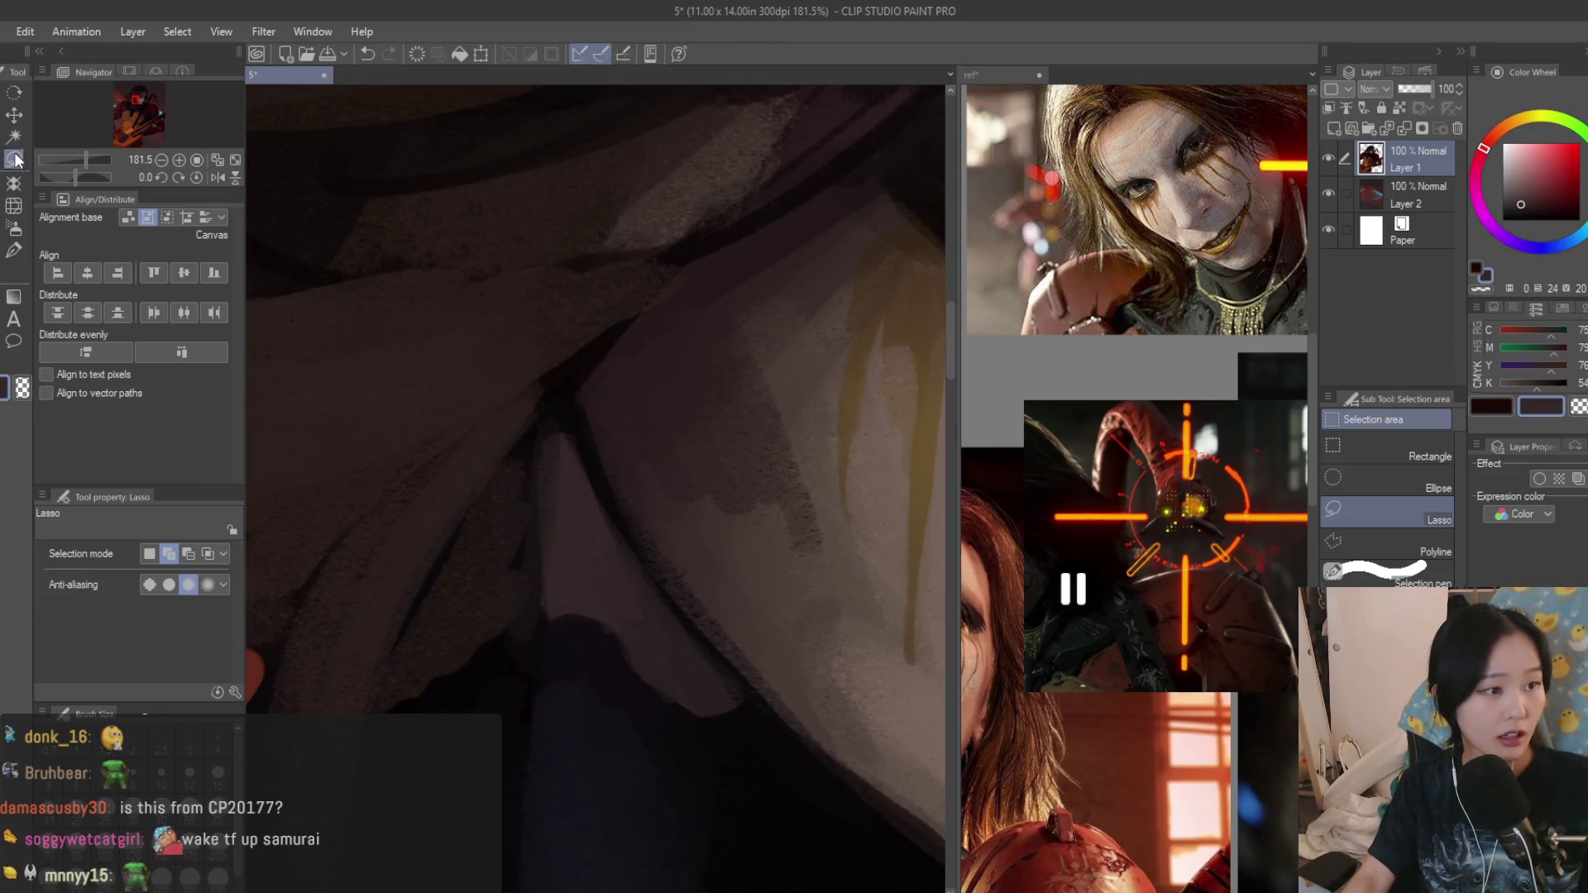
left_click_drag(526, 506, 710, 729)
left_click_drag(663, 575, 546, 410)
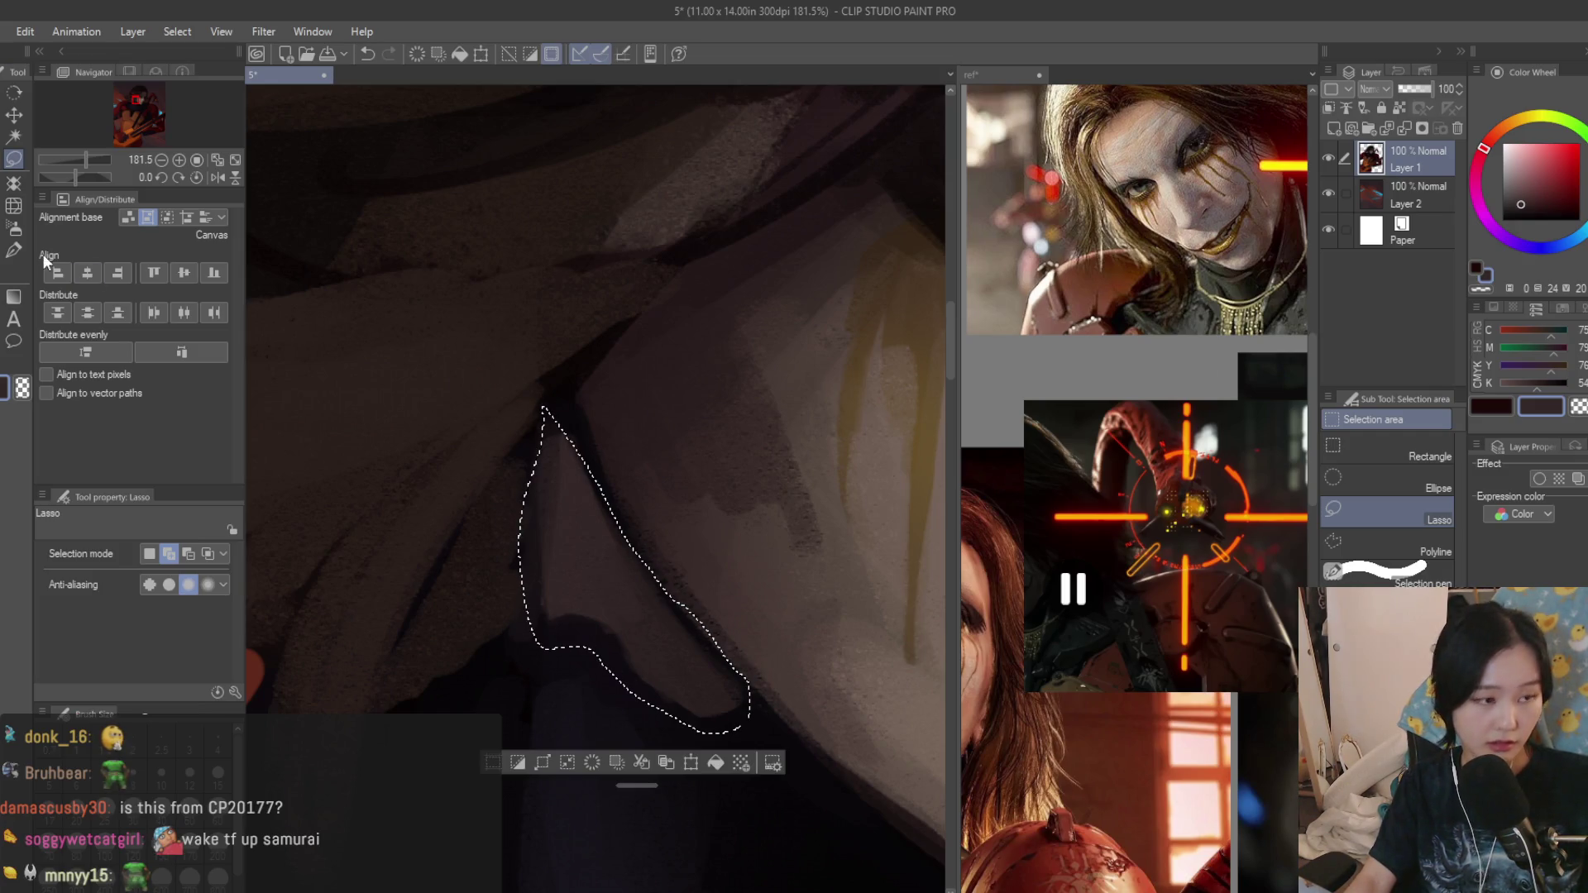
key("b")
key("bracketleft")
key("bracketleft")
key("bracketleft")
key("bracketleft")
key("bracketleft")
key("bracketleft")
scroll(537, 382, "down", 5)
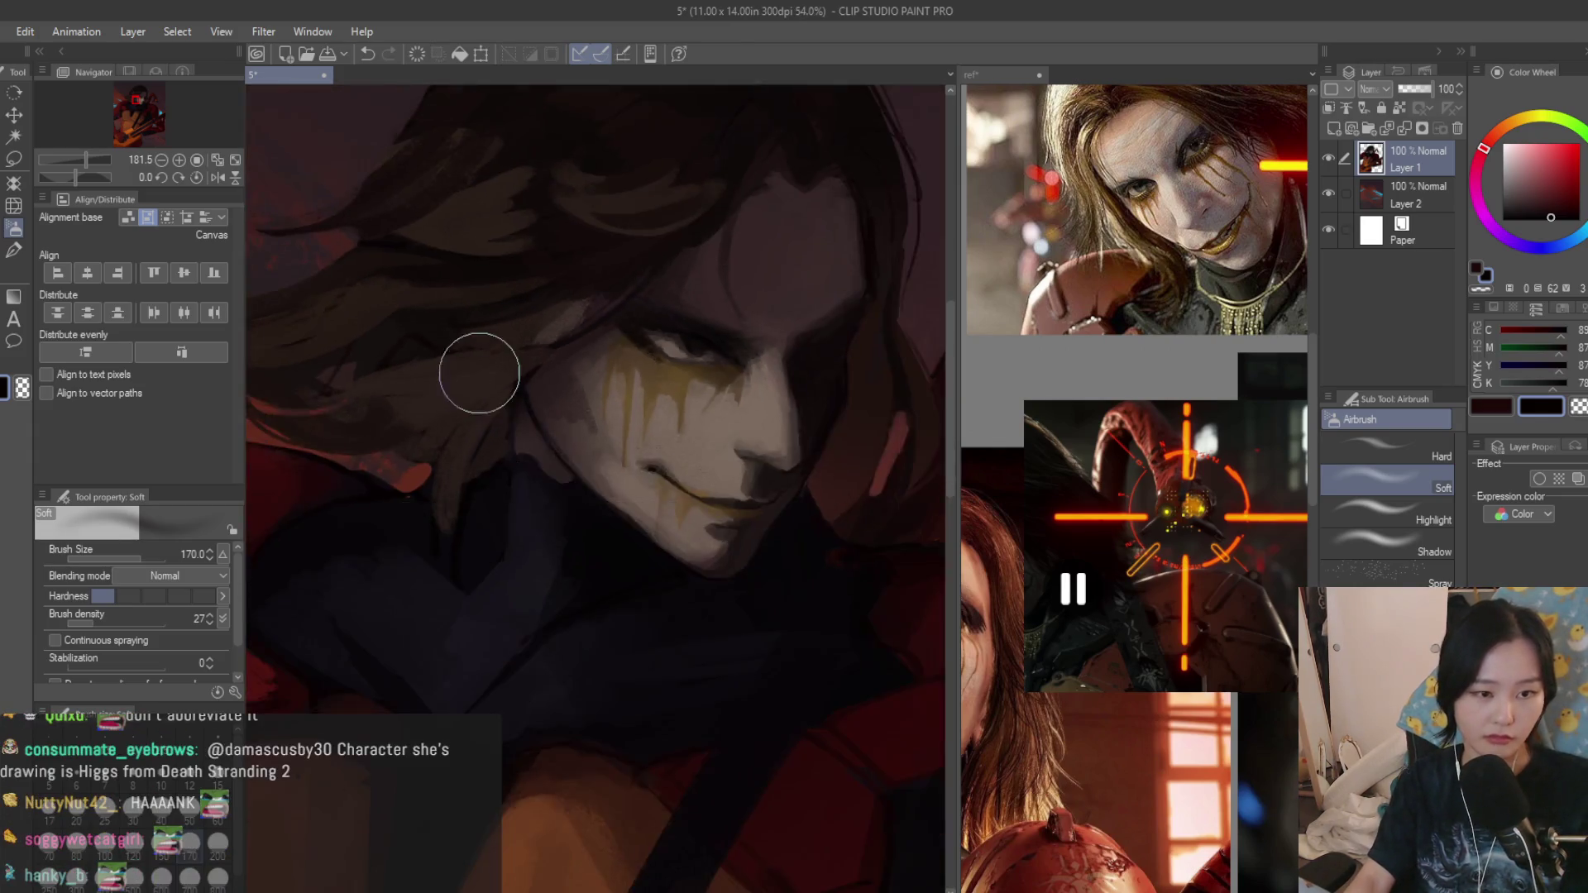
scroll(485, 364, "down", 5)
scroll(741, 349, "down", 3)
scroll(794, 302, "down", 2)
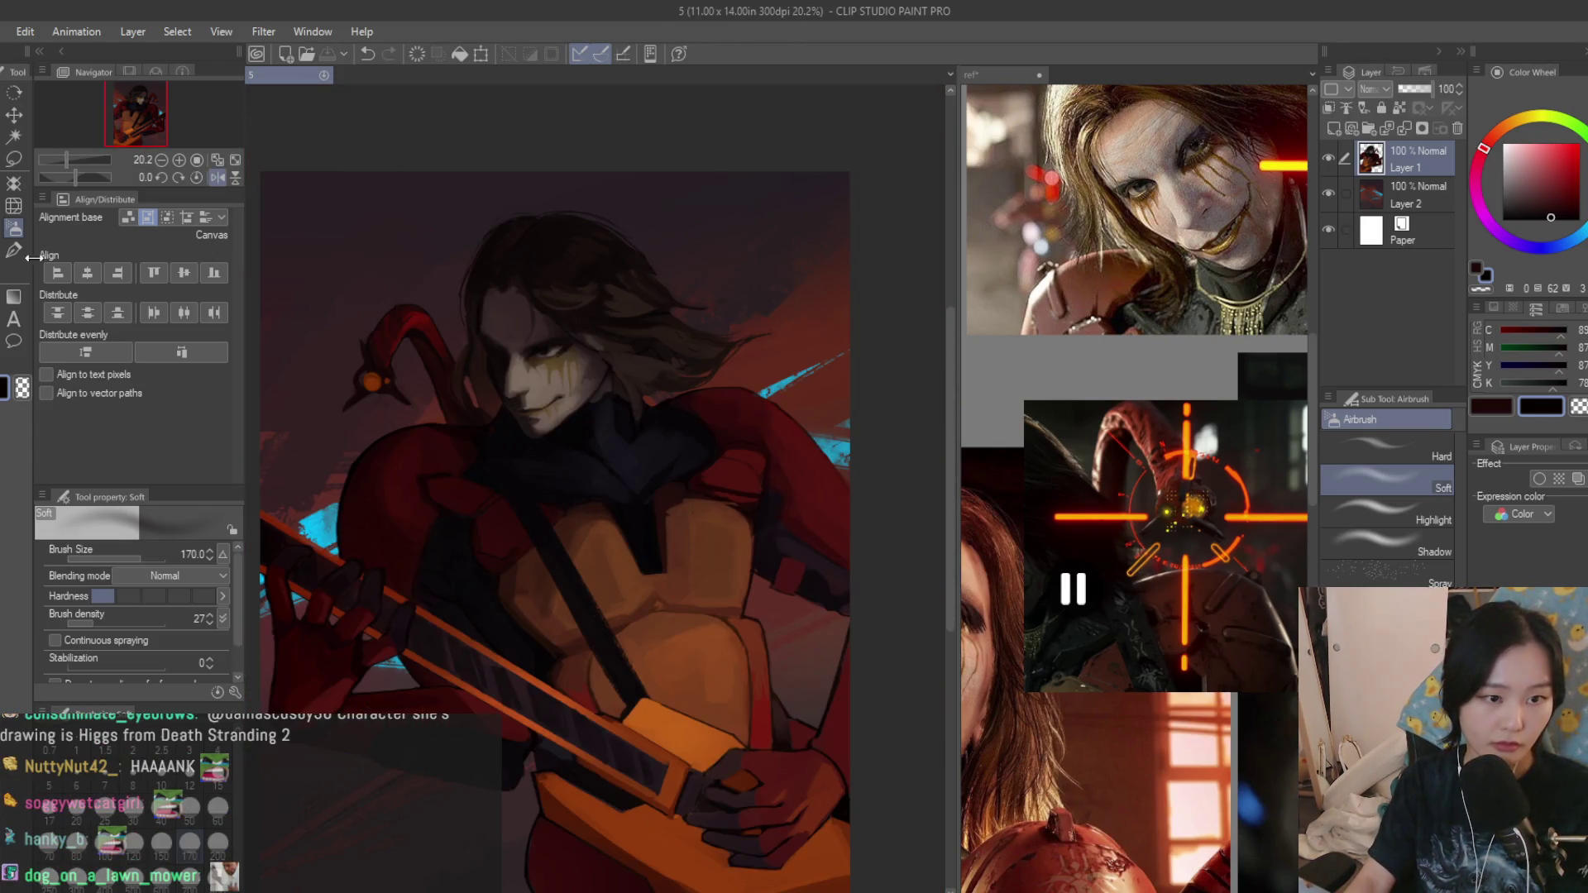
Review the armored guitarist reference collage document and return to the painting.
key("ctrl+Tab")
key("b")
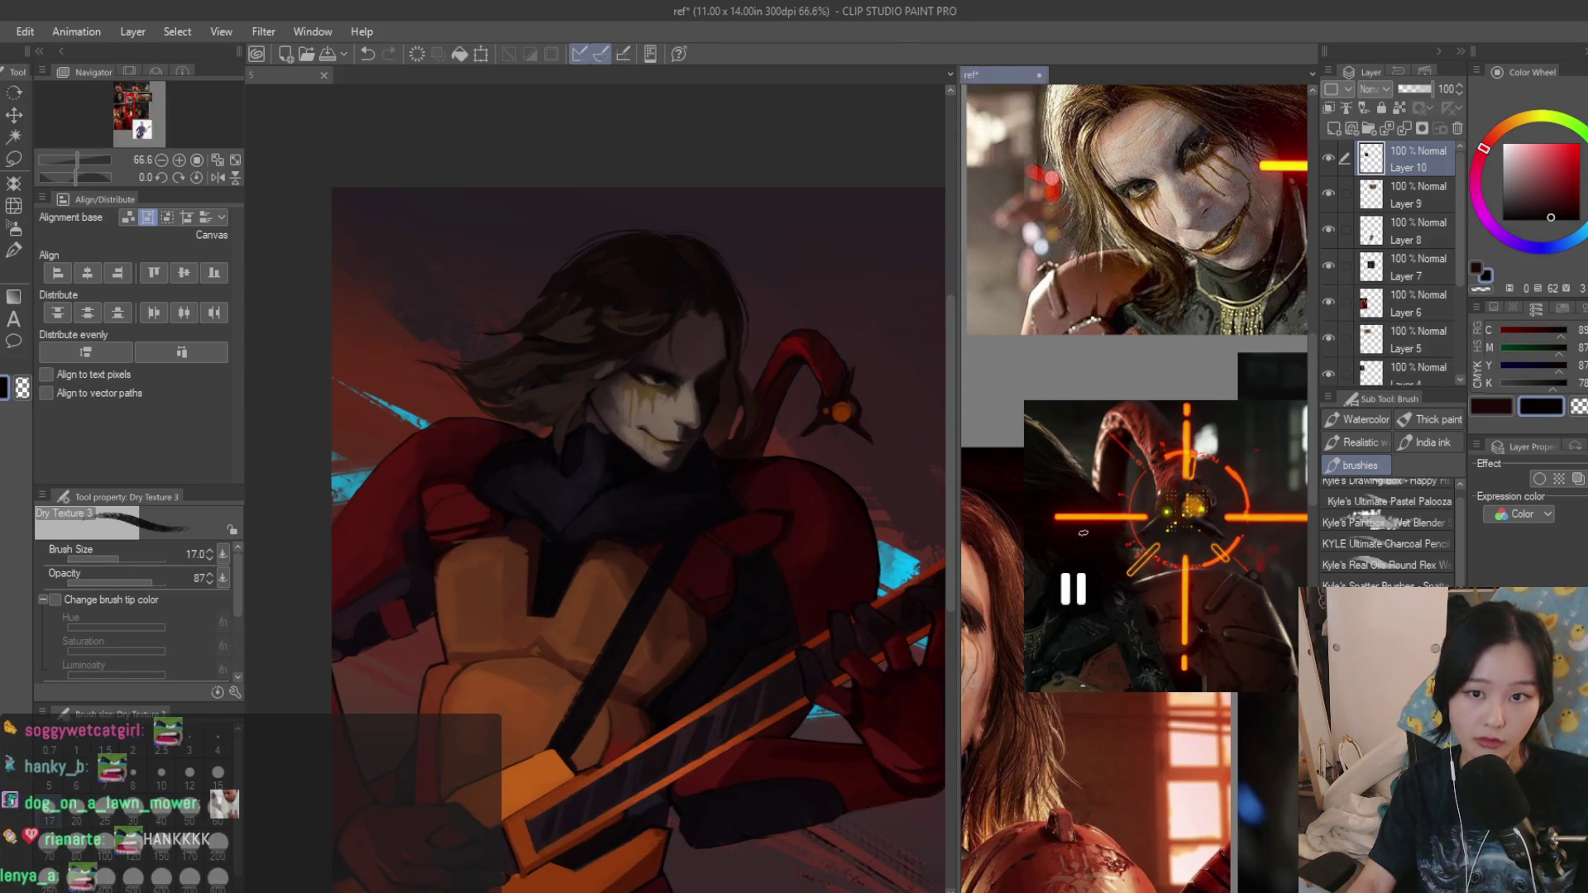
key("ctrl+Tab")
key("ctrl+Tab")
scroll(1080, 513, "down", 2)
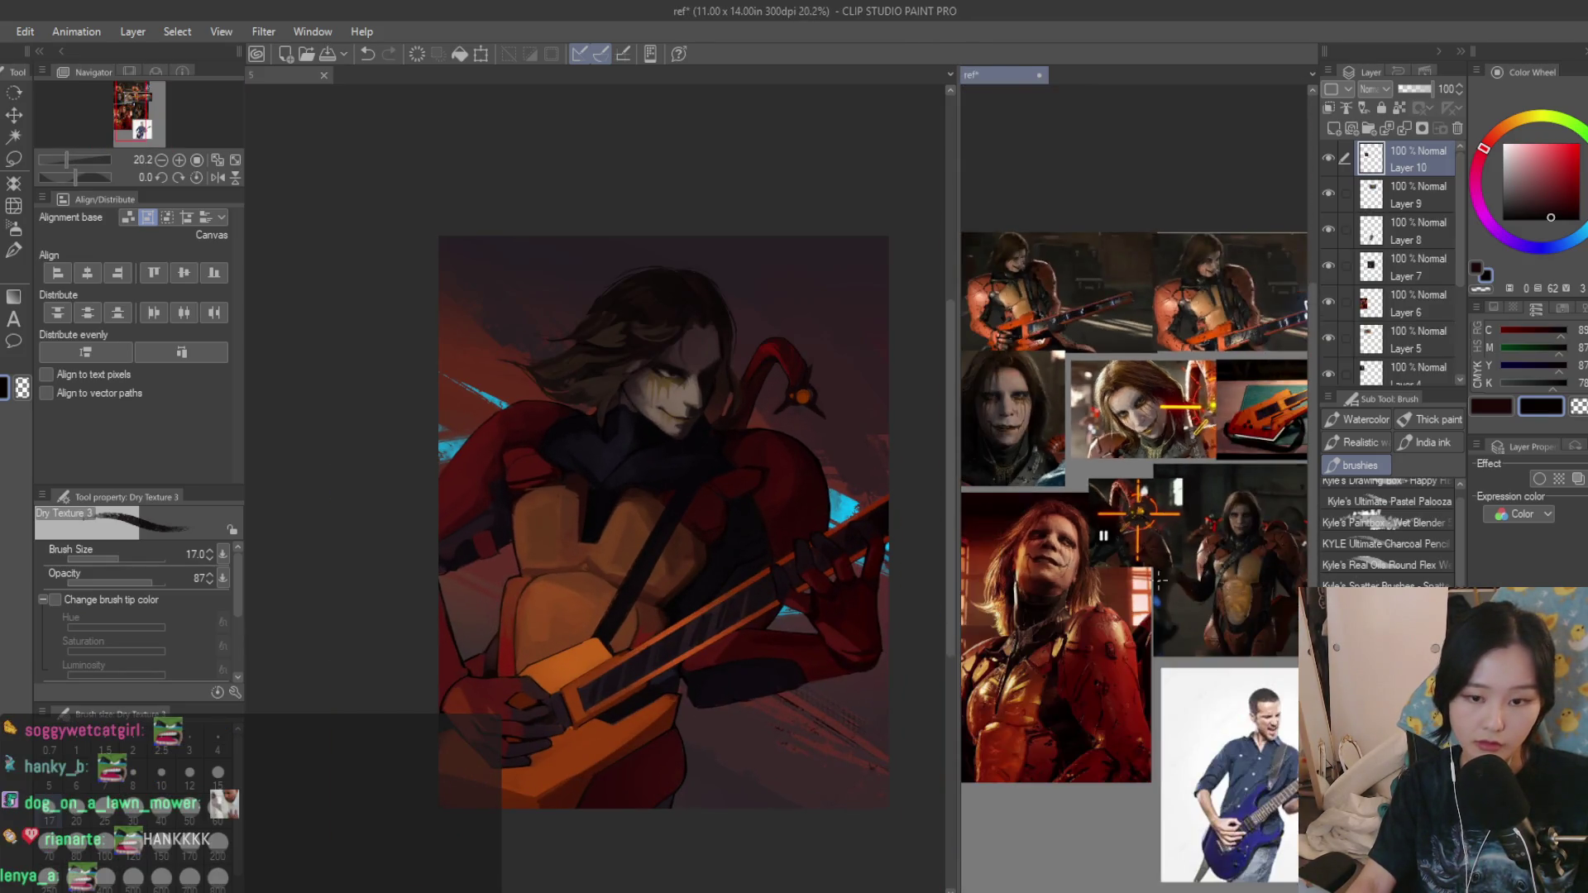
scroll(1116, 434, "down", 2)
scroll(1143, 297, "down", 1)
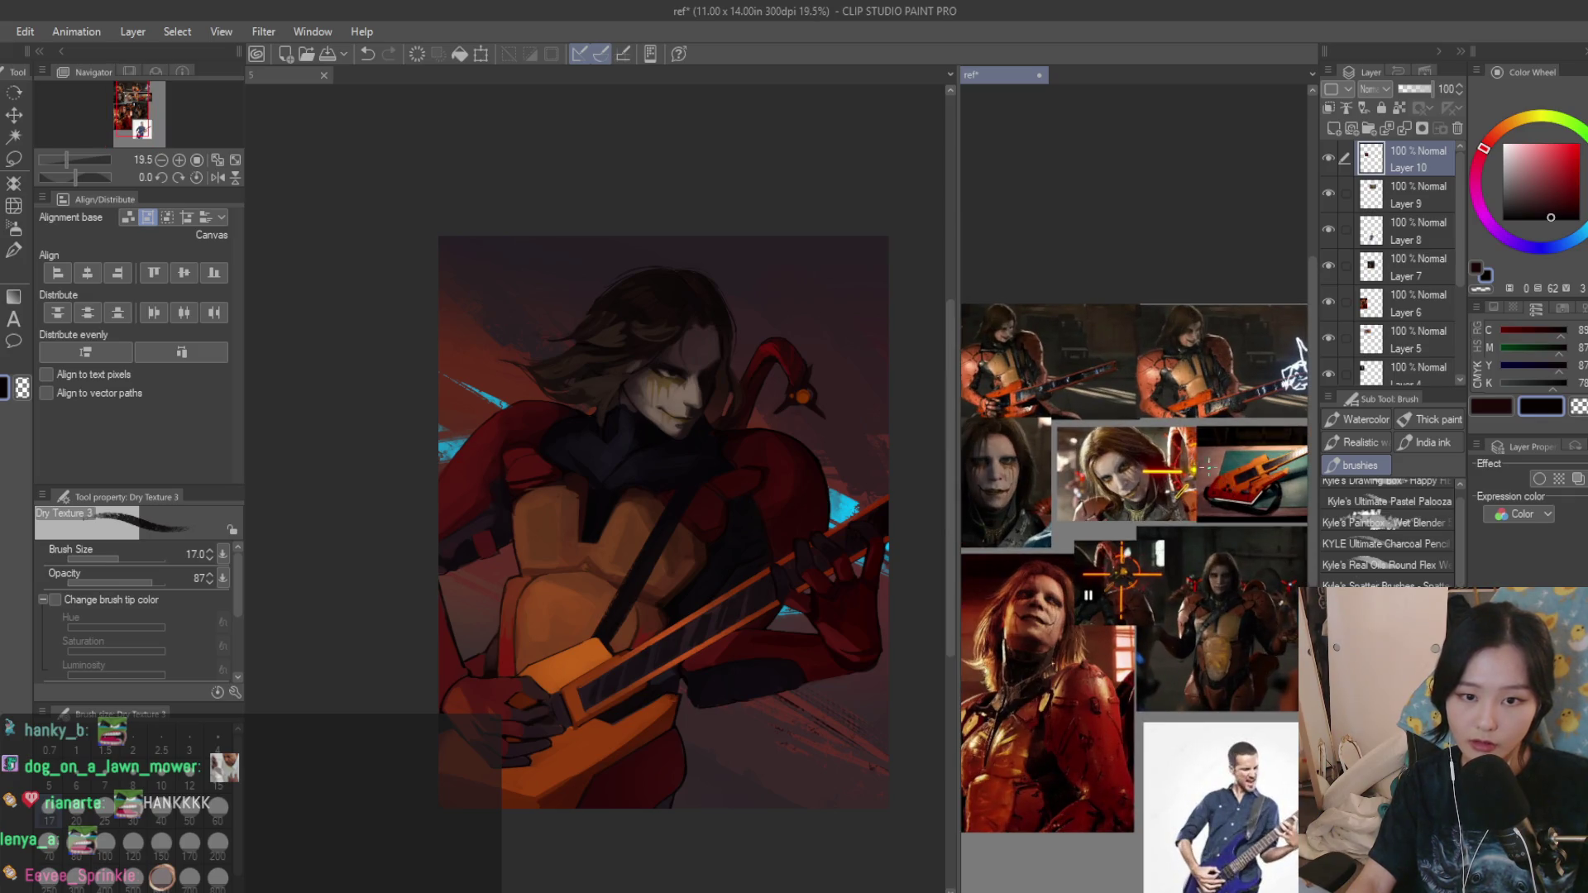
scroll(1297, 354, "up", 2)
scroll(1240, 372, "up", 1)
key("ctrl+Tab")
scroll(750, 502, "up", 2)
scroll(602, 722, "up", 1)
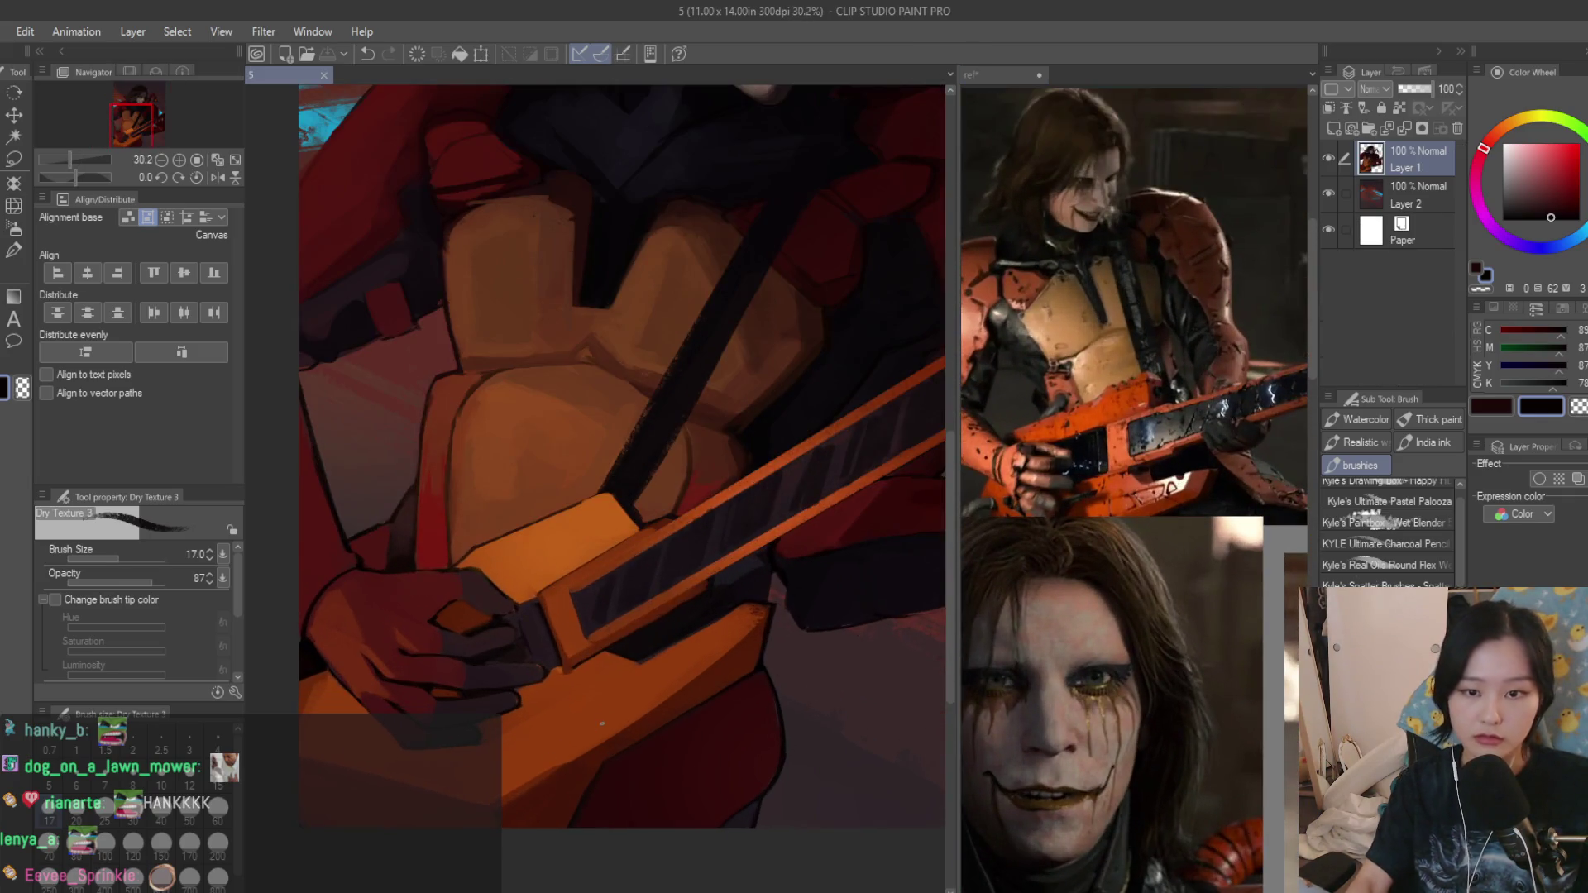
Shade the orange guitar facet in reddish brown inside a polyline selection of its corner, then deselect.
key("bracketright")
scroll(672, 626, "up", 1)
scroll(657, 635, "up", 1)
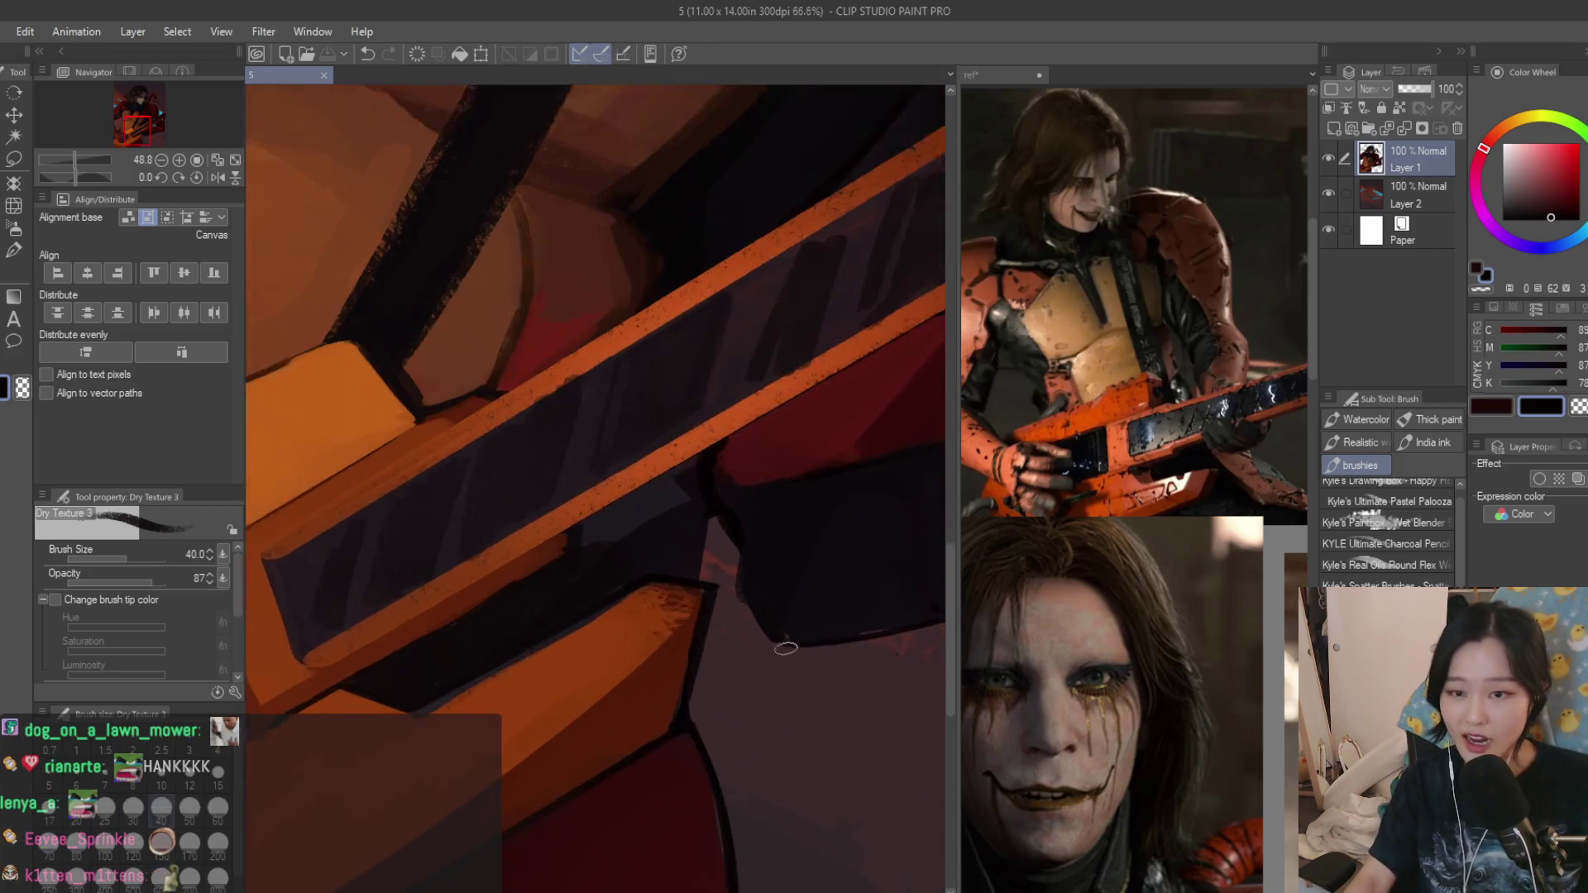
scroll(640, 646, "up", 1)
left_click(628, 653, "alt")
mouse_move(629, 654)
left_mouse_down()
mouse_move(637, 610)
mouse_move(642, 653)
left_mouse_up()
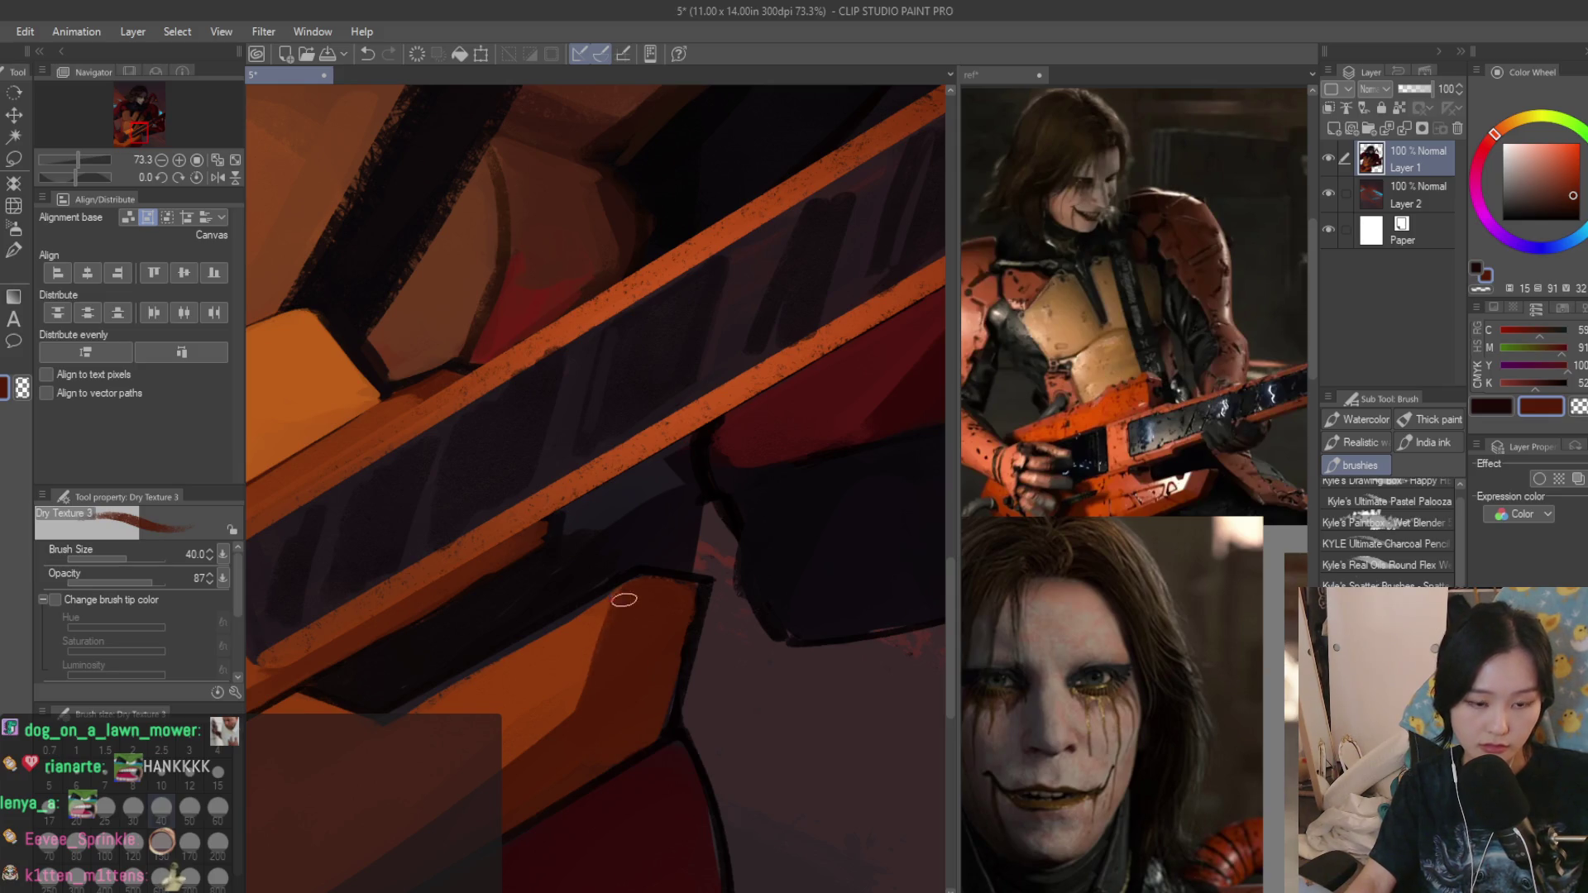
key("m")
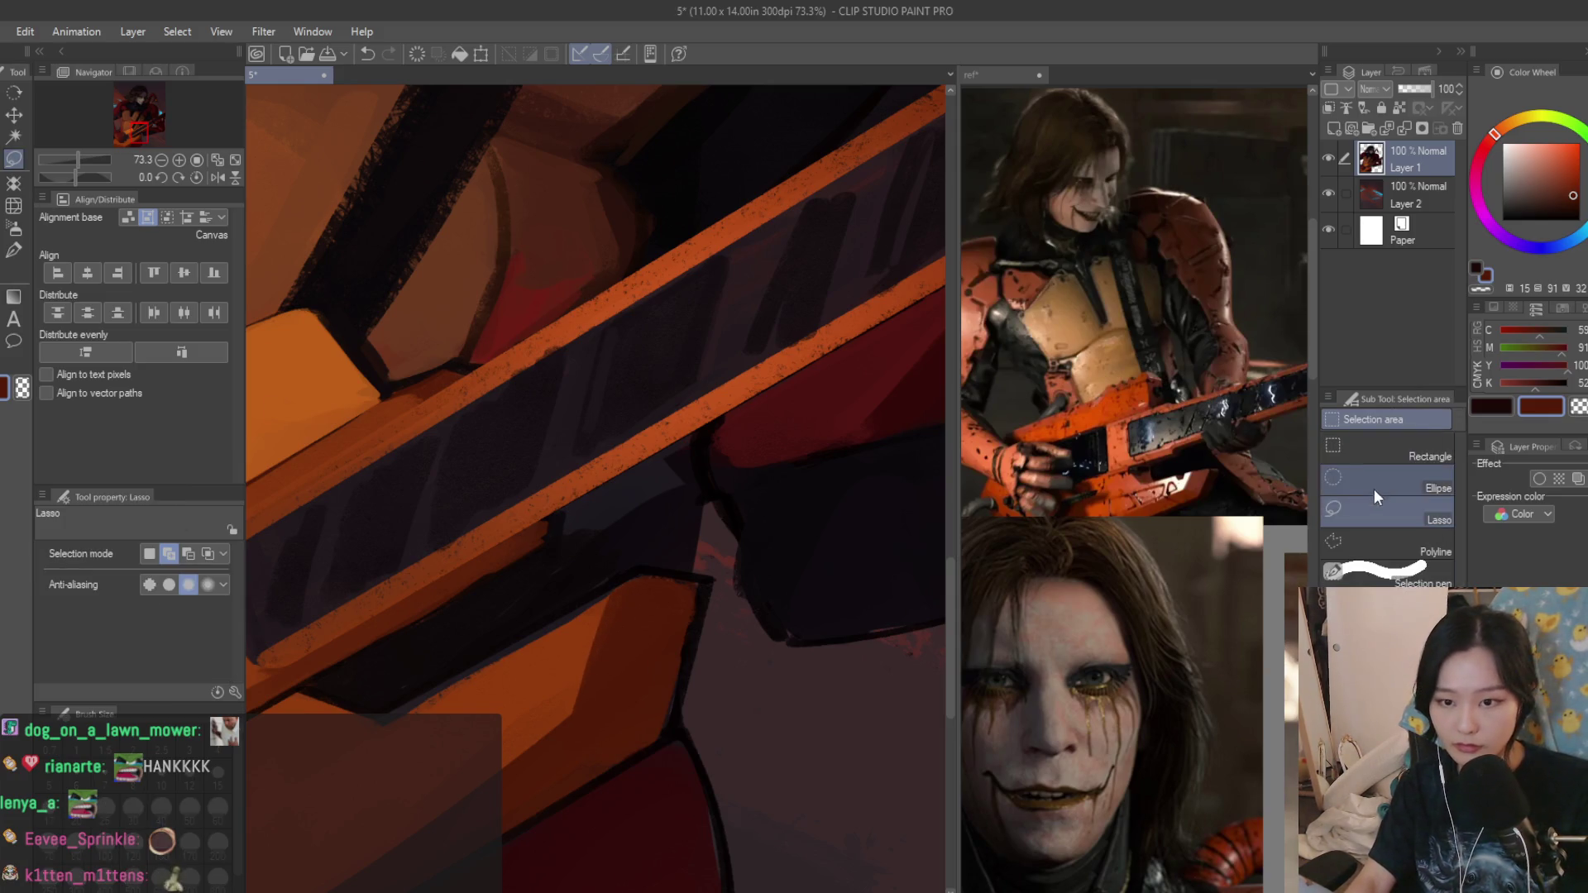
scroll(614, 620, "up", 1)
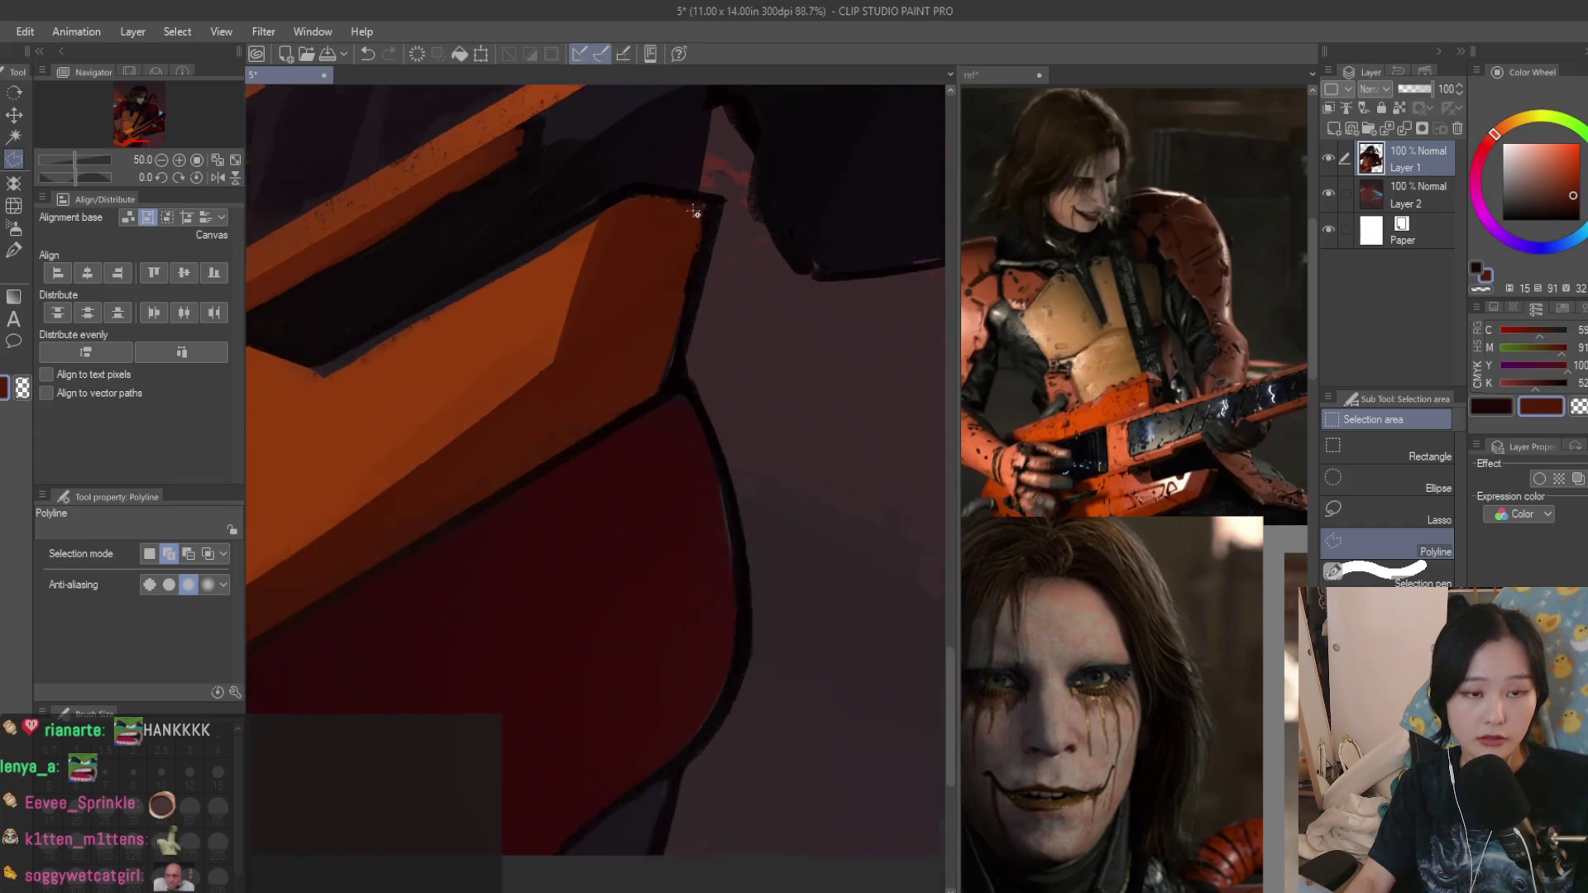
left_click(710, 201)
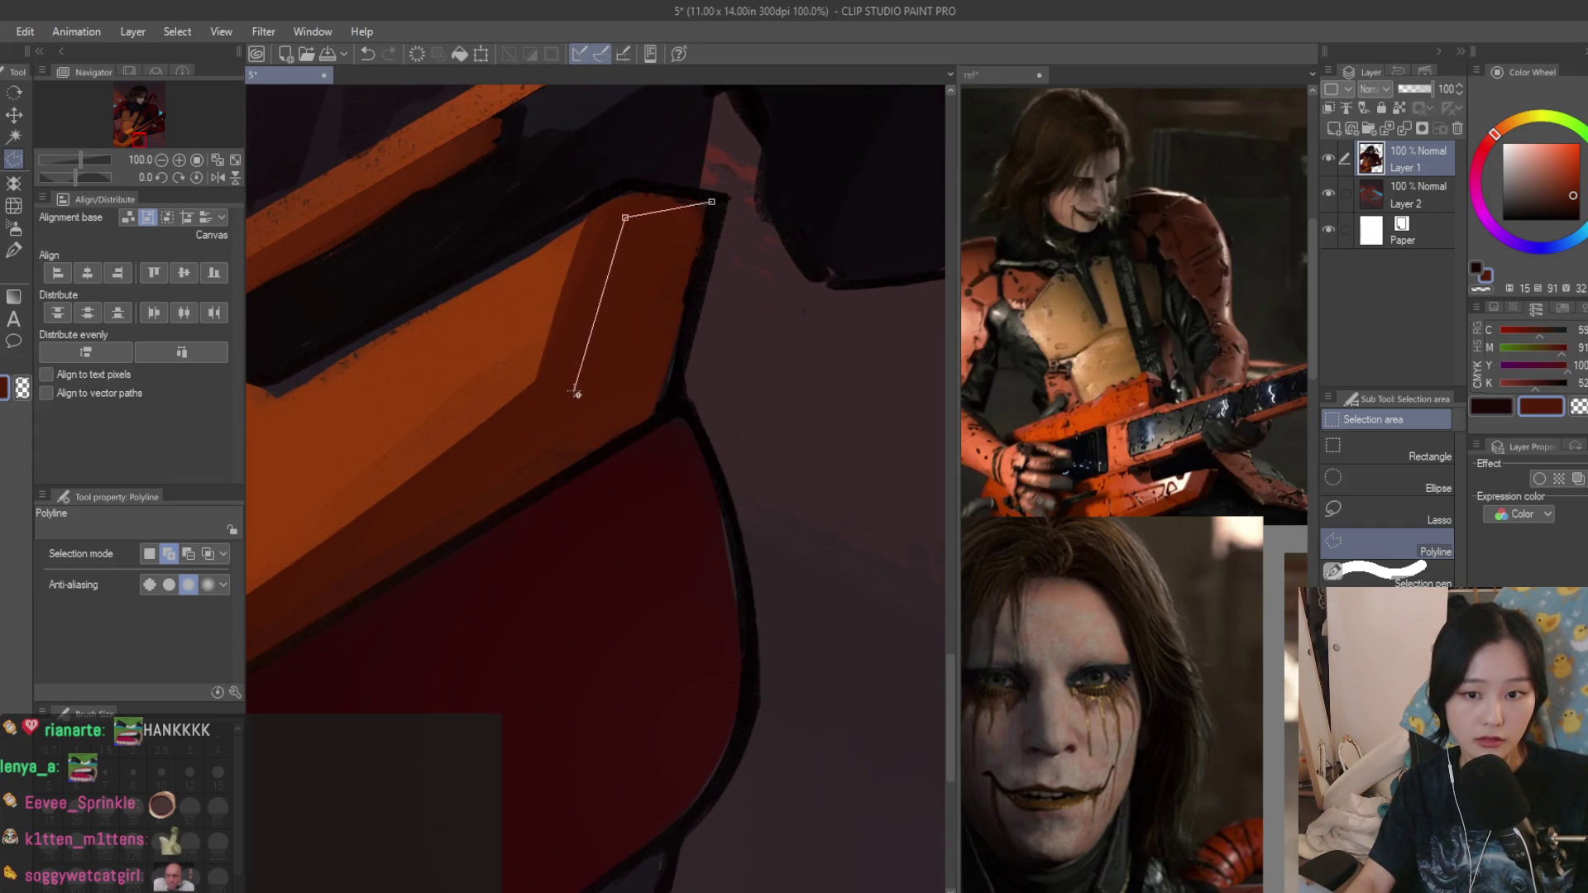
left_click(713, 202)
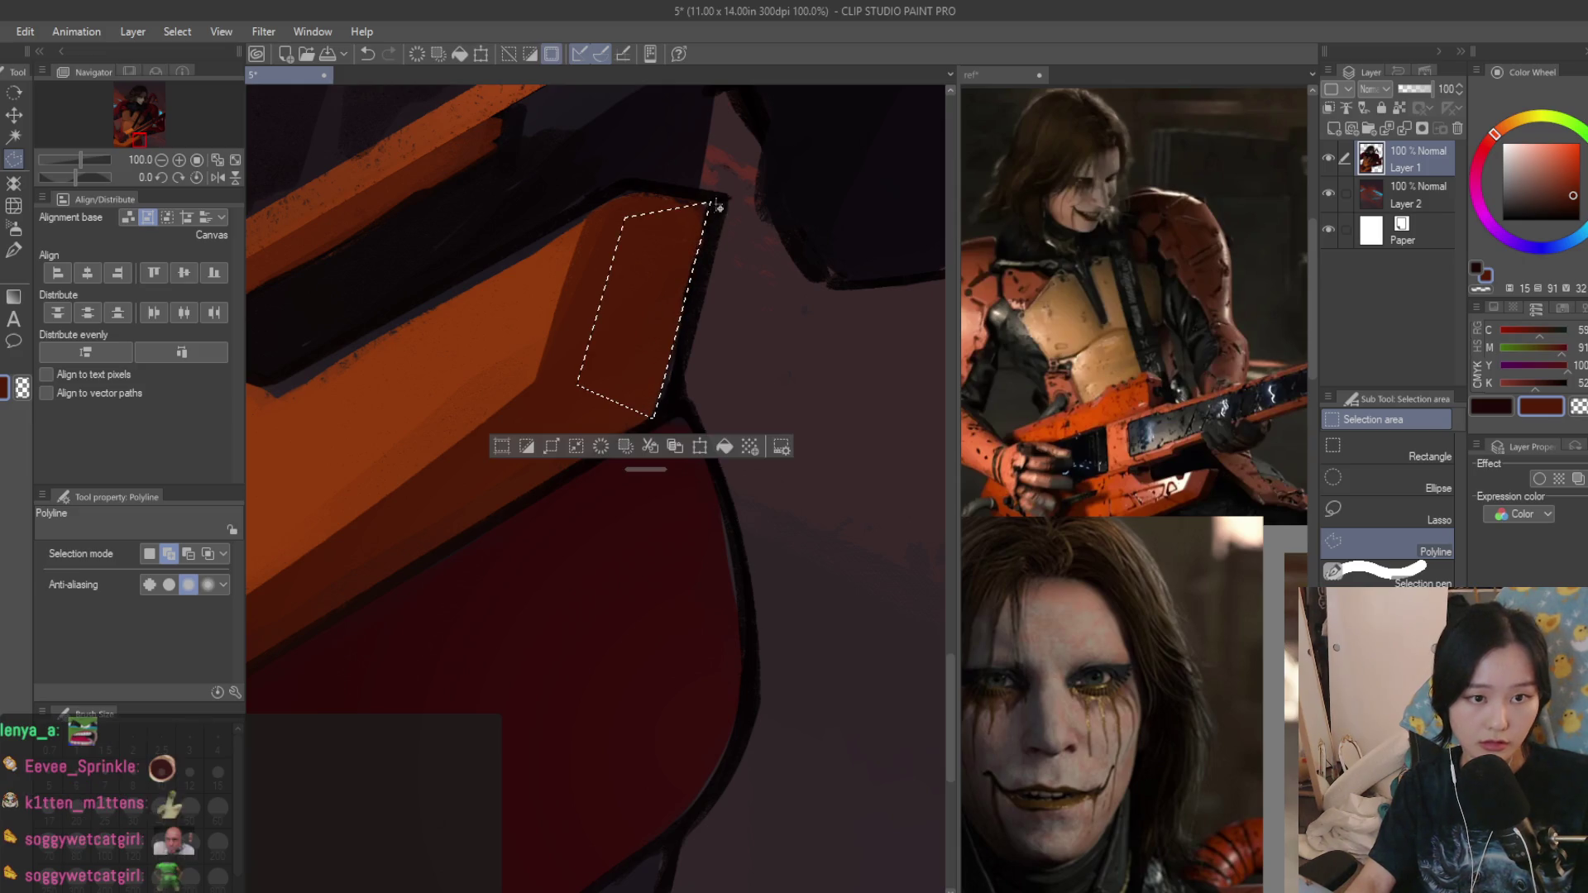
left_click(14, 228)
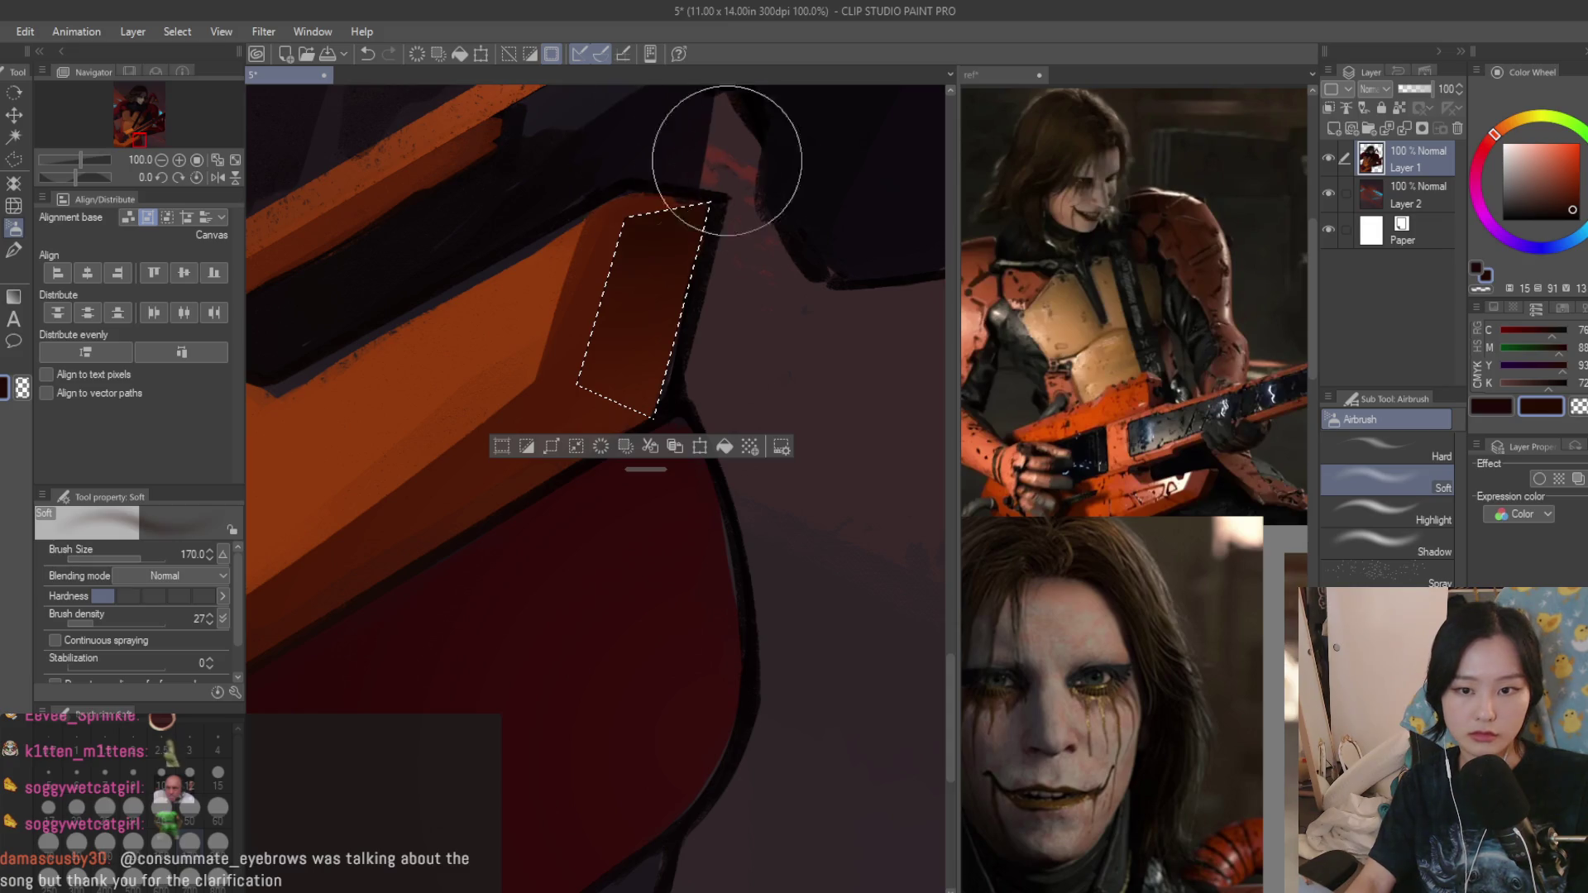
key("ctrl+d")
scroll(756, 519, "down", 5)
scroll(756, 519, "up", 2)
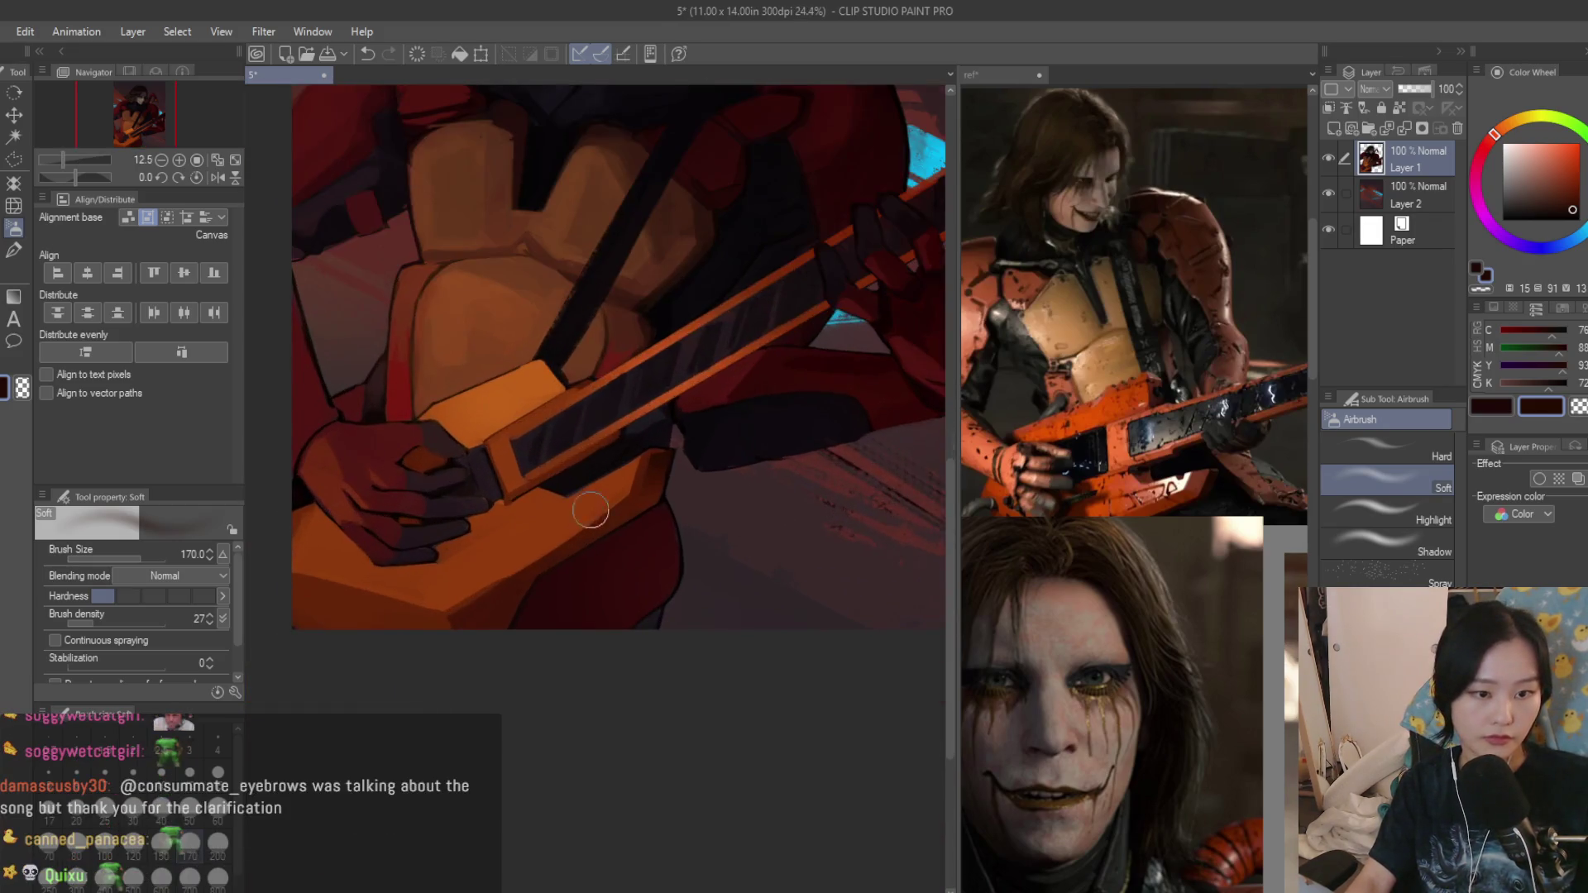
Polyline-select along the guitar's lower dark edge for Soft Airbrush shading.
key("m")
scroll(740, 521, "up", 3)
scroll(740, 522, "up", 2)
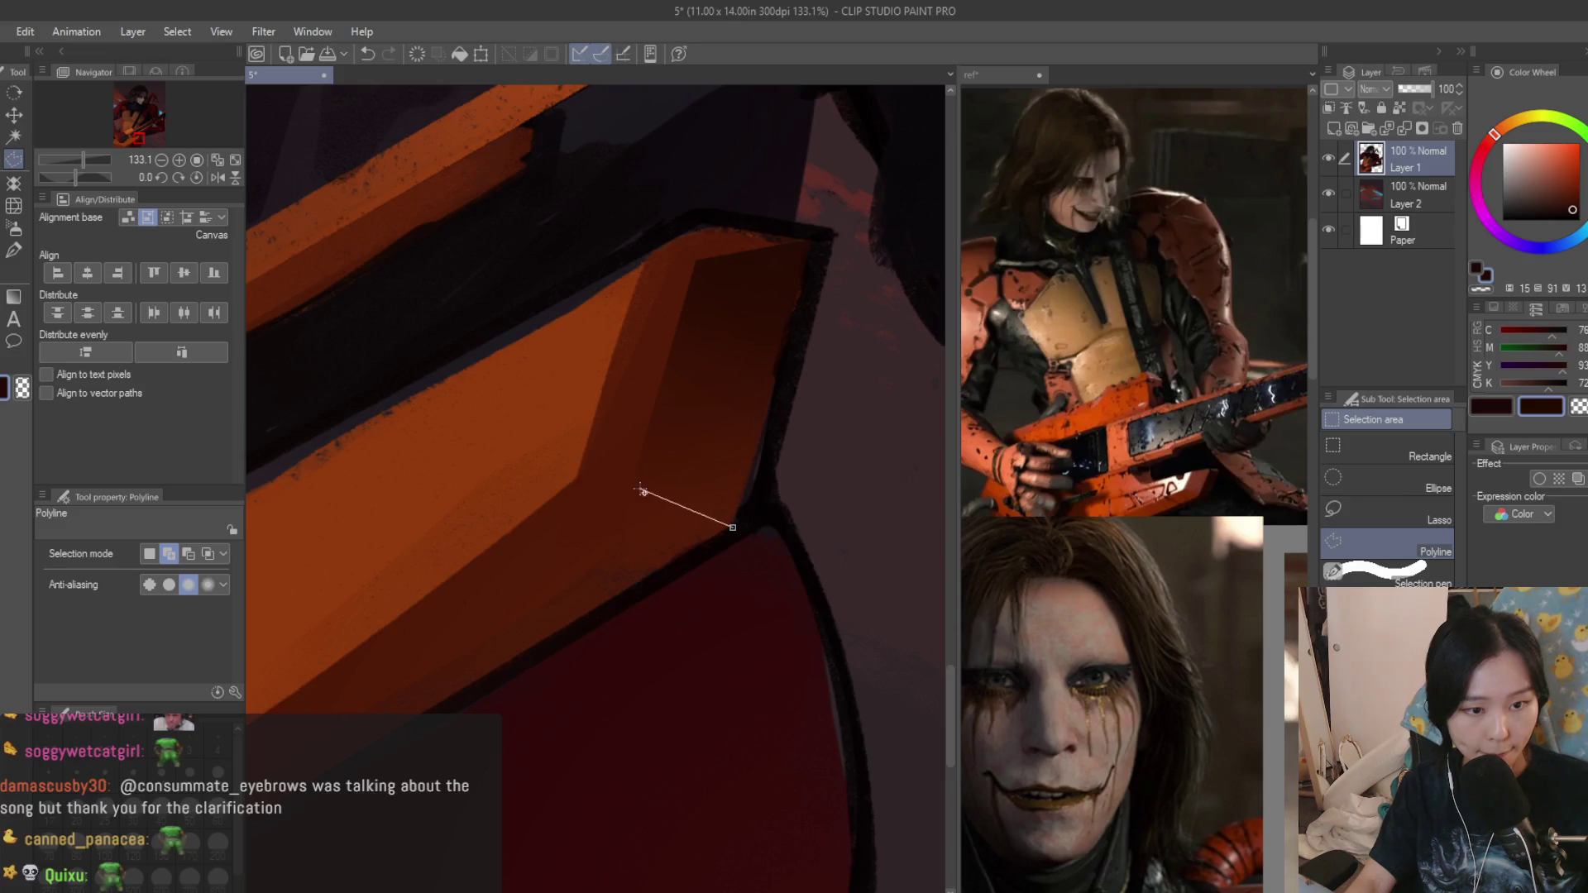
scroll(642, 491, "down", 2)
scroll(728, 488, "down", 2)
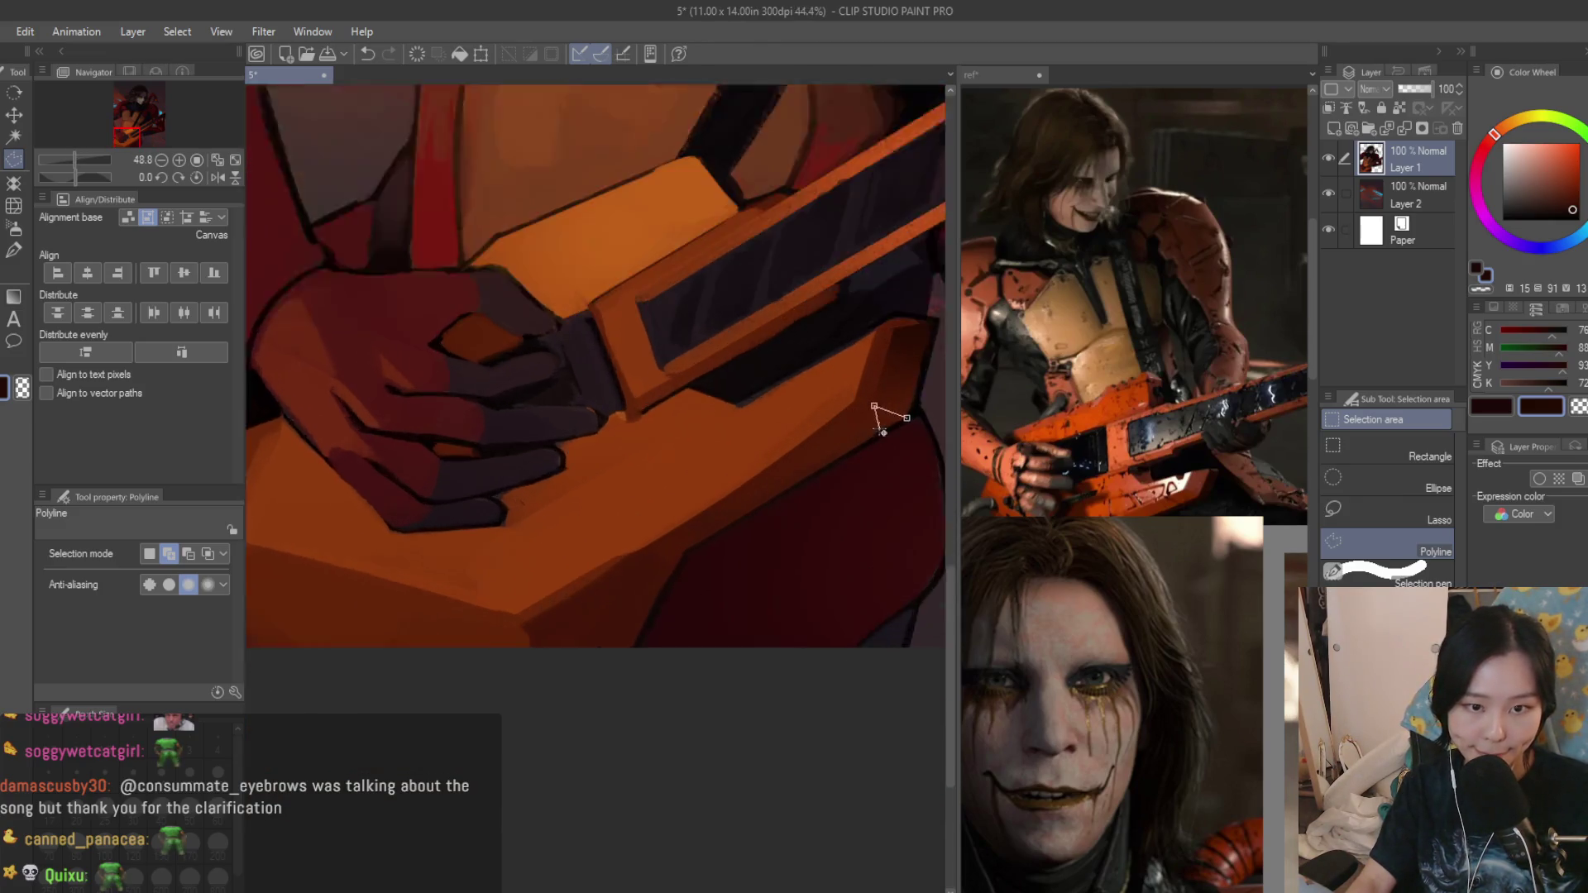
scroll(869, 411, "up", 2)
left_click(852, 410)
scroll(645, 559, "down", 2)
scroll(559, 645, "down", 1)
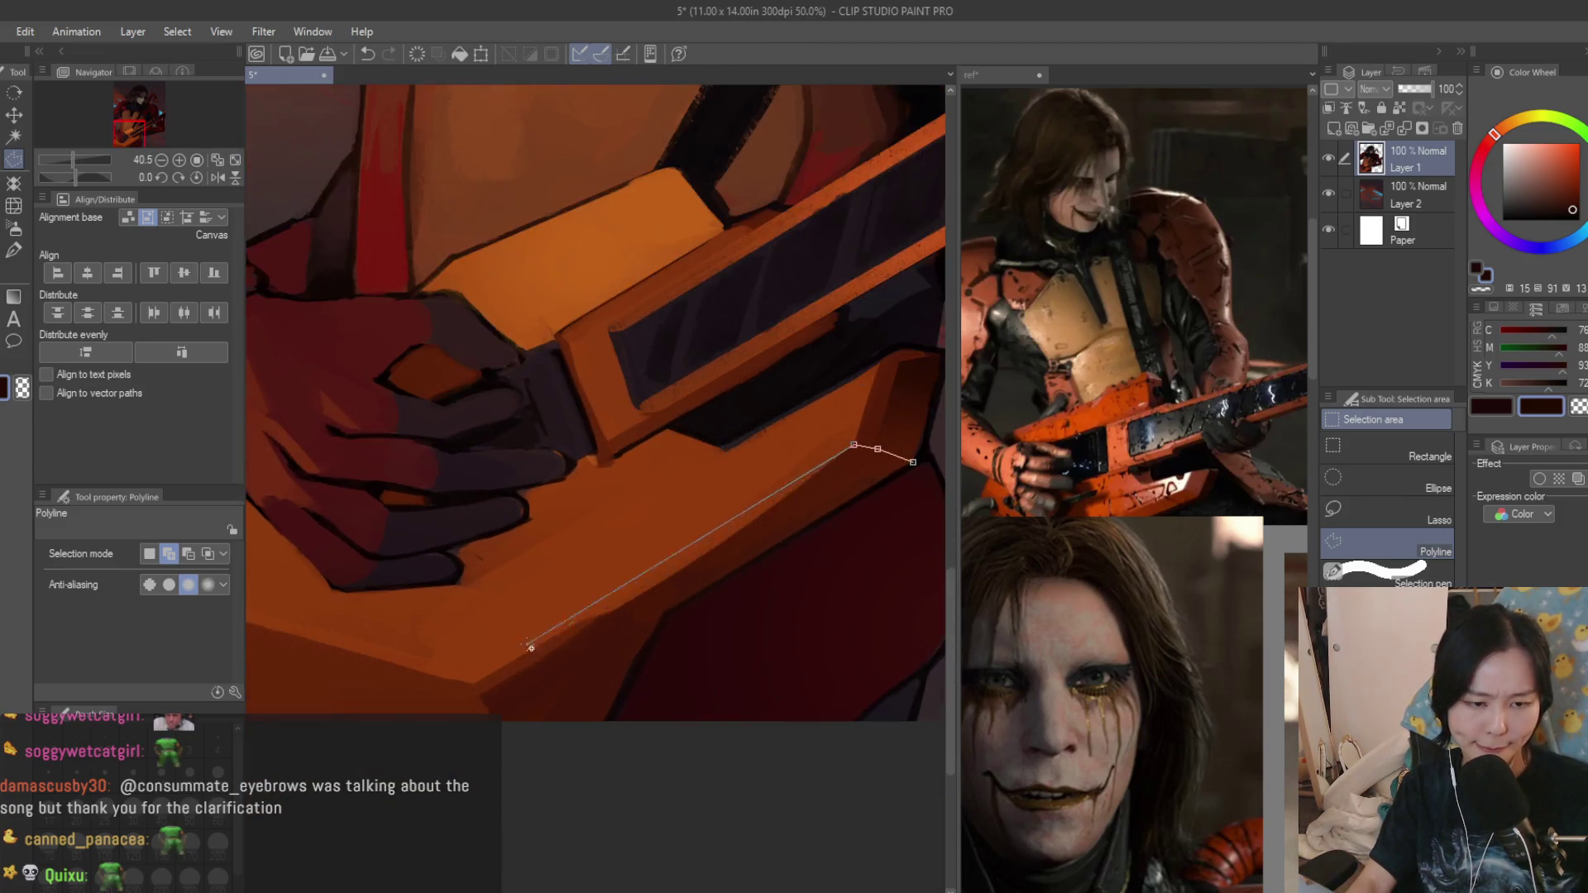
scroll(530, 646, "up", 2)
left_click(482, 698)
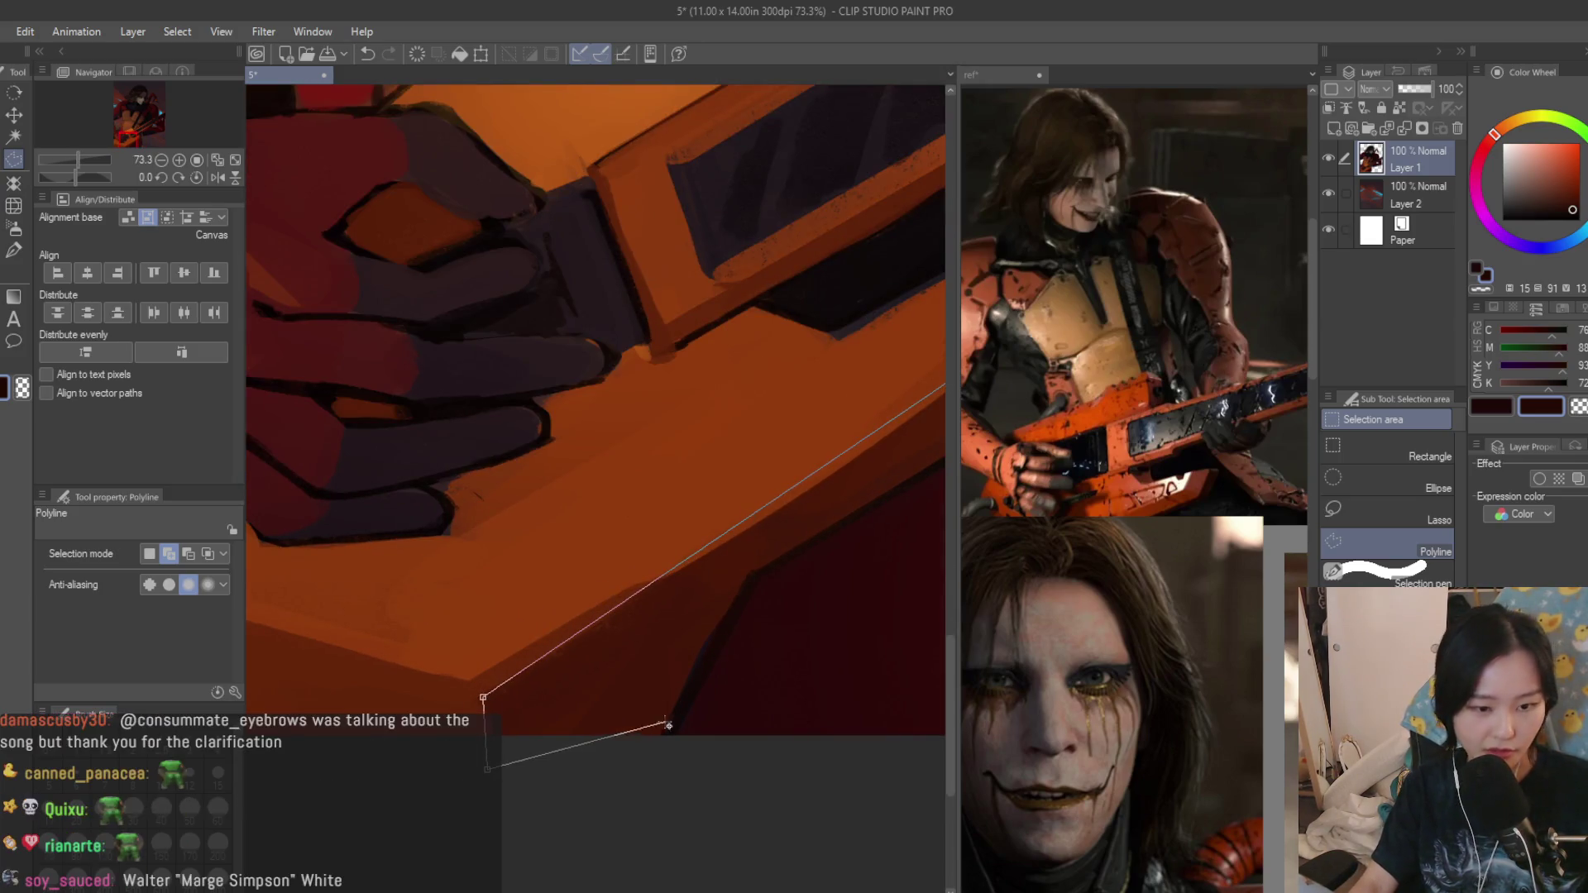
scroll(751, 580, "up", 2)
double_click(829, 569)
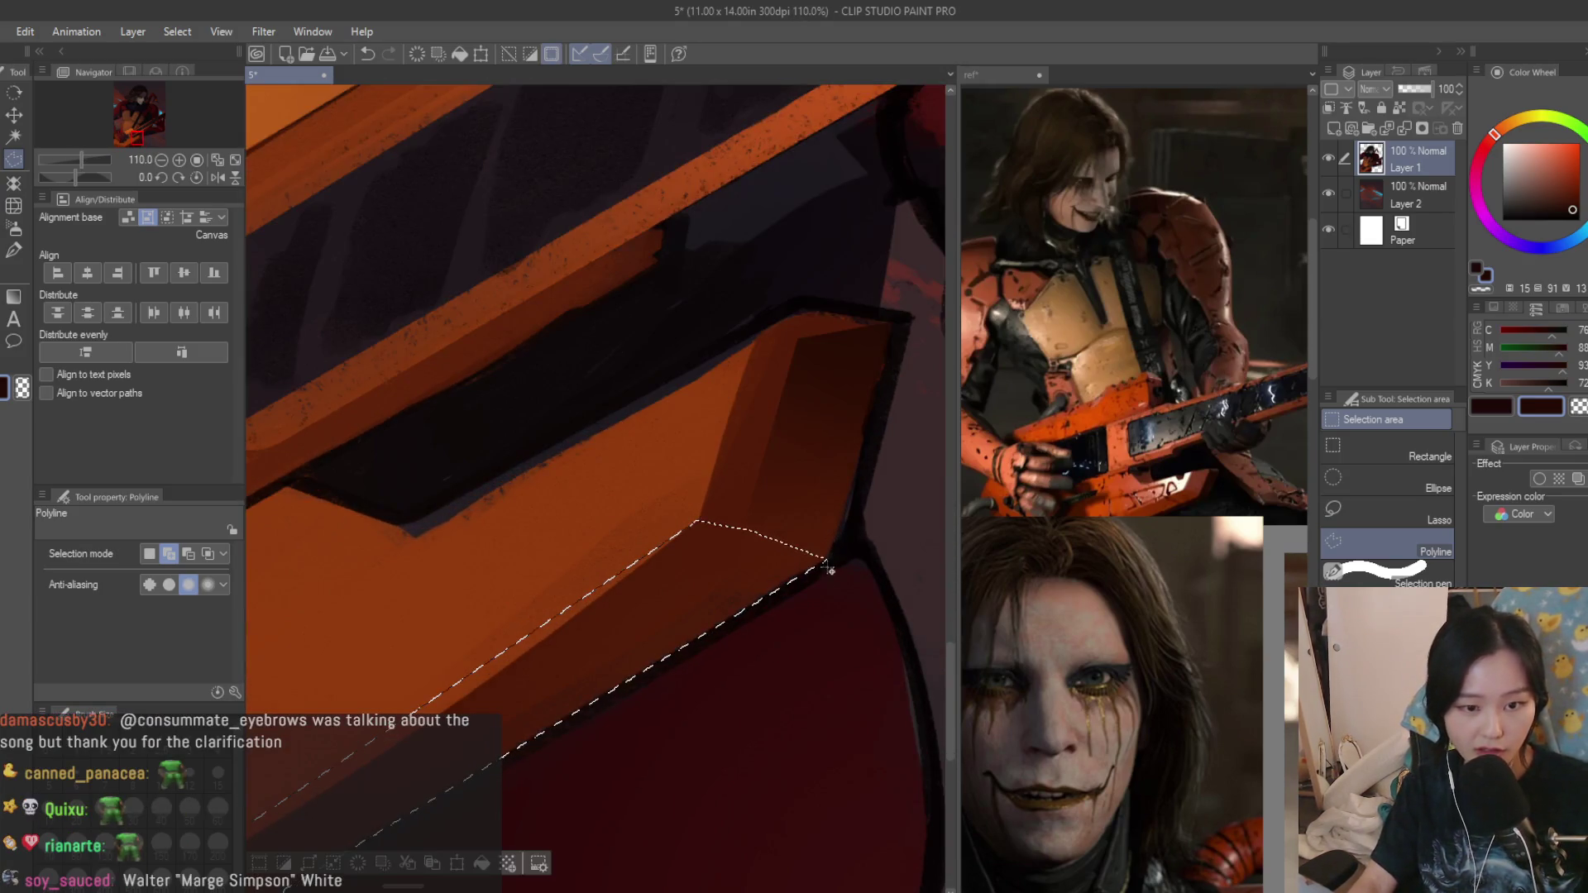
left_click(15, 229)
scroll(819, 459, "down", 5)
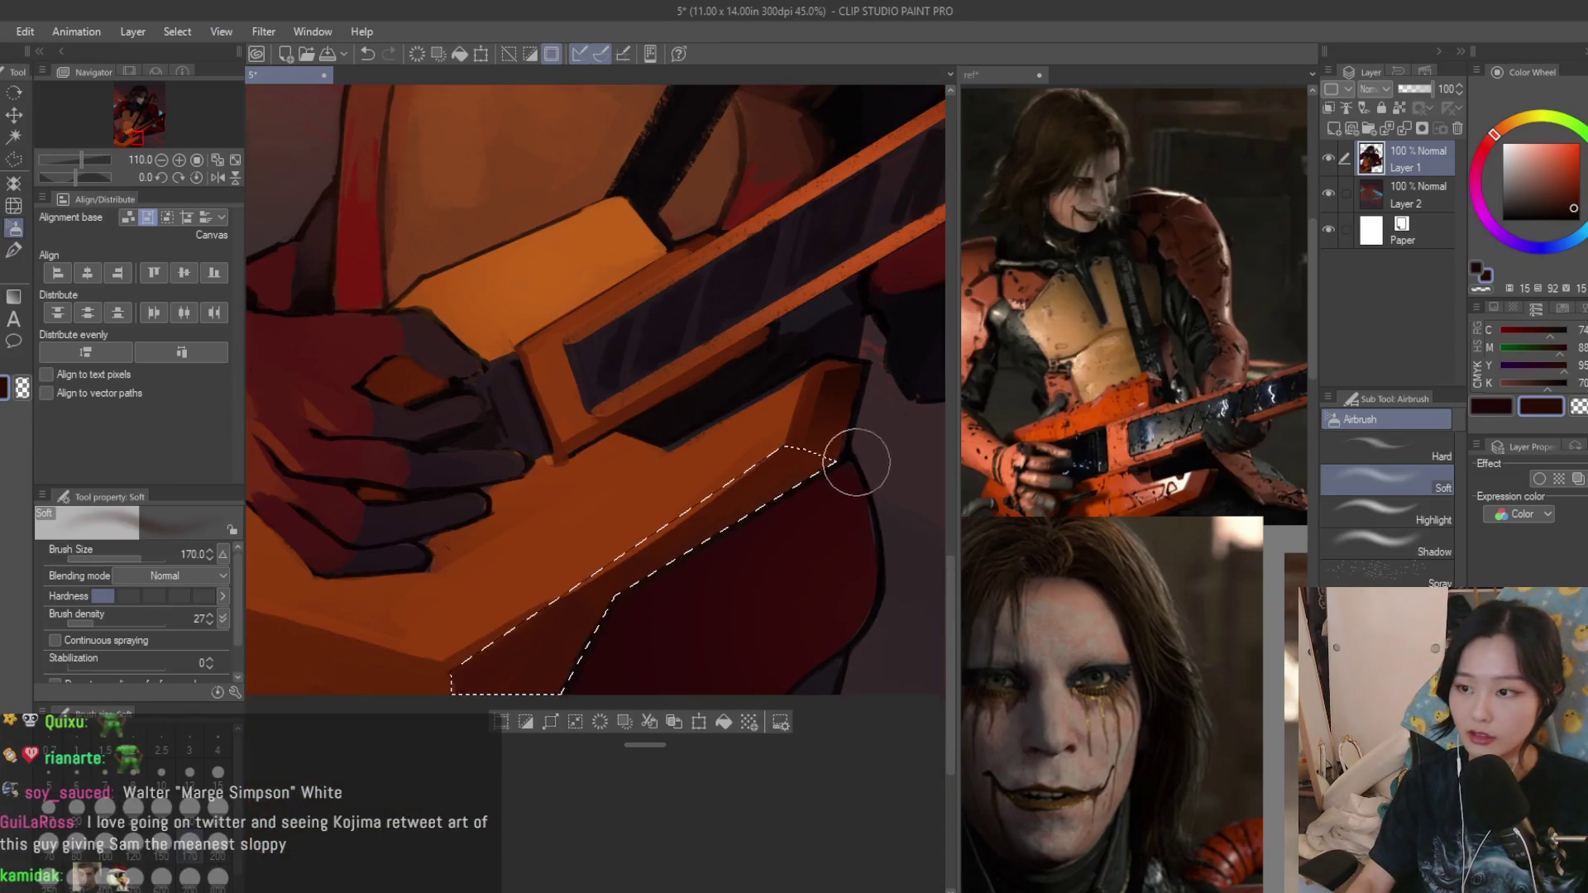
scroll(832, 372, "up", 1)
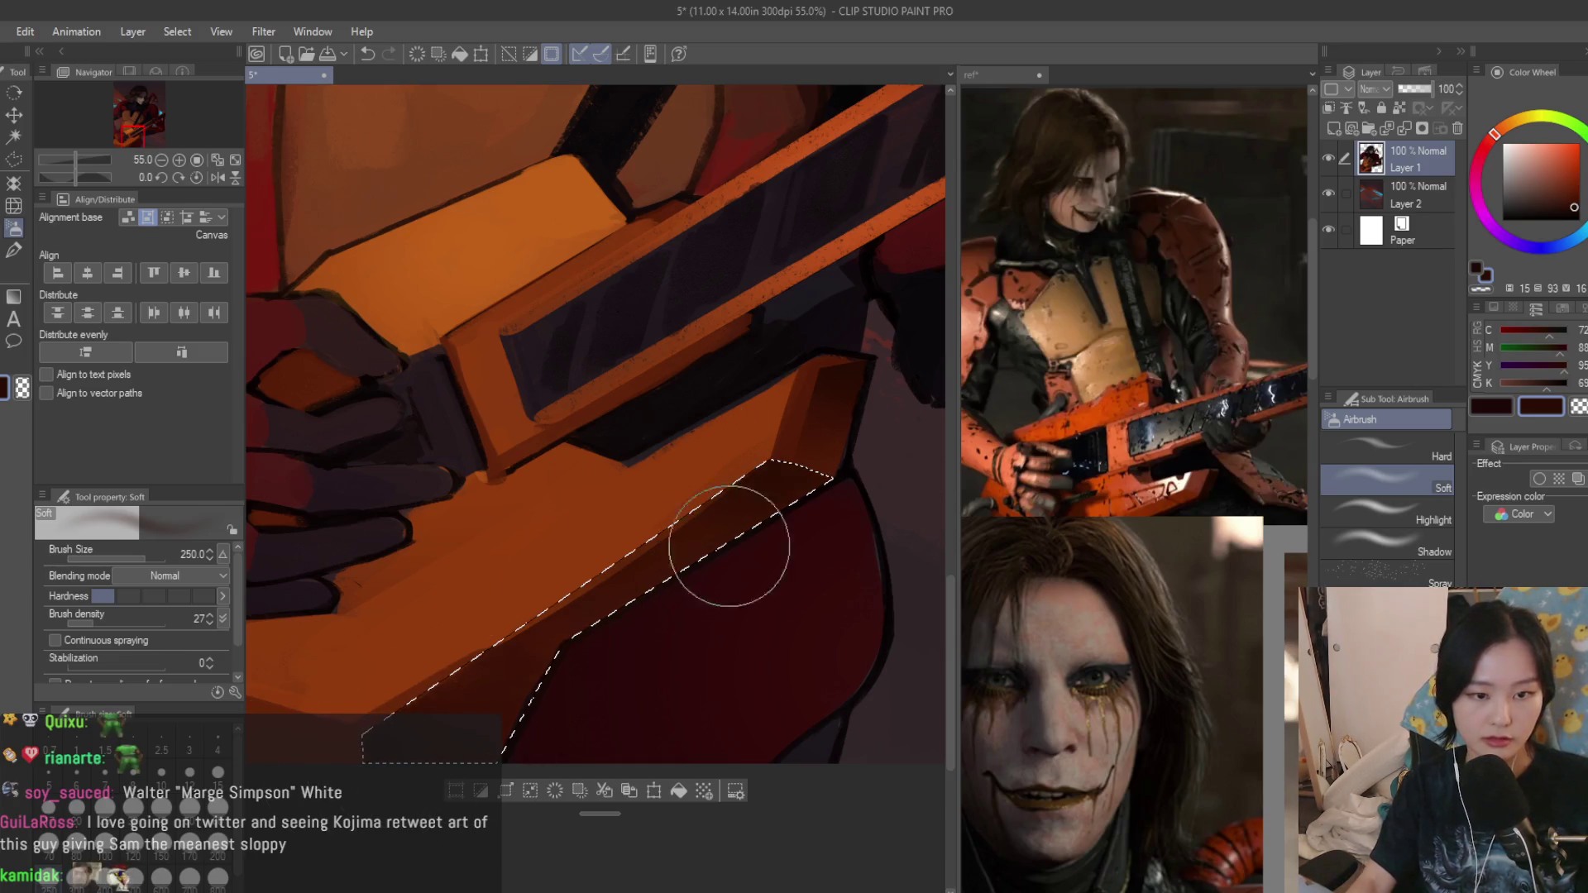
scroll(745, 583, "down", 4)
scroll(770, 583, "up", 2)
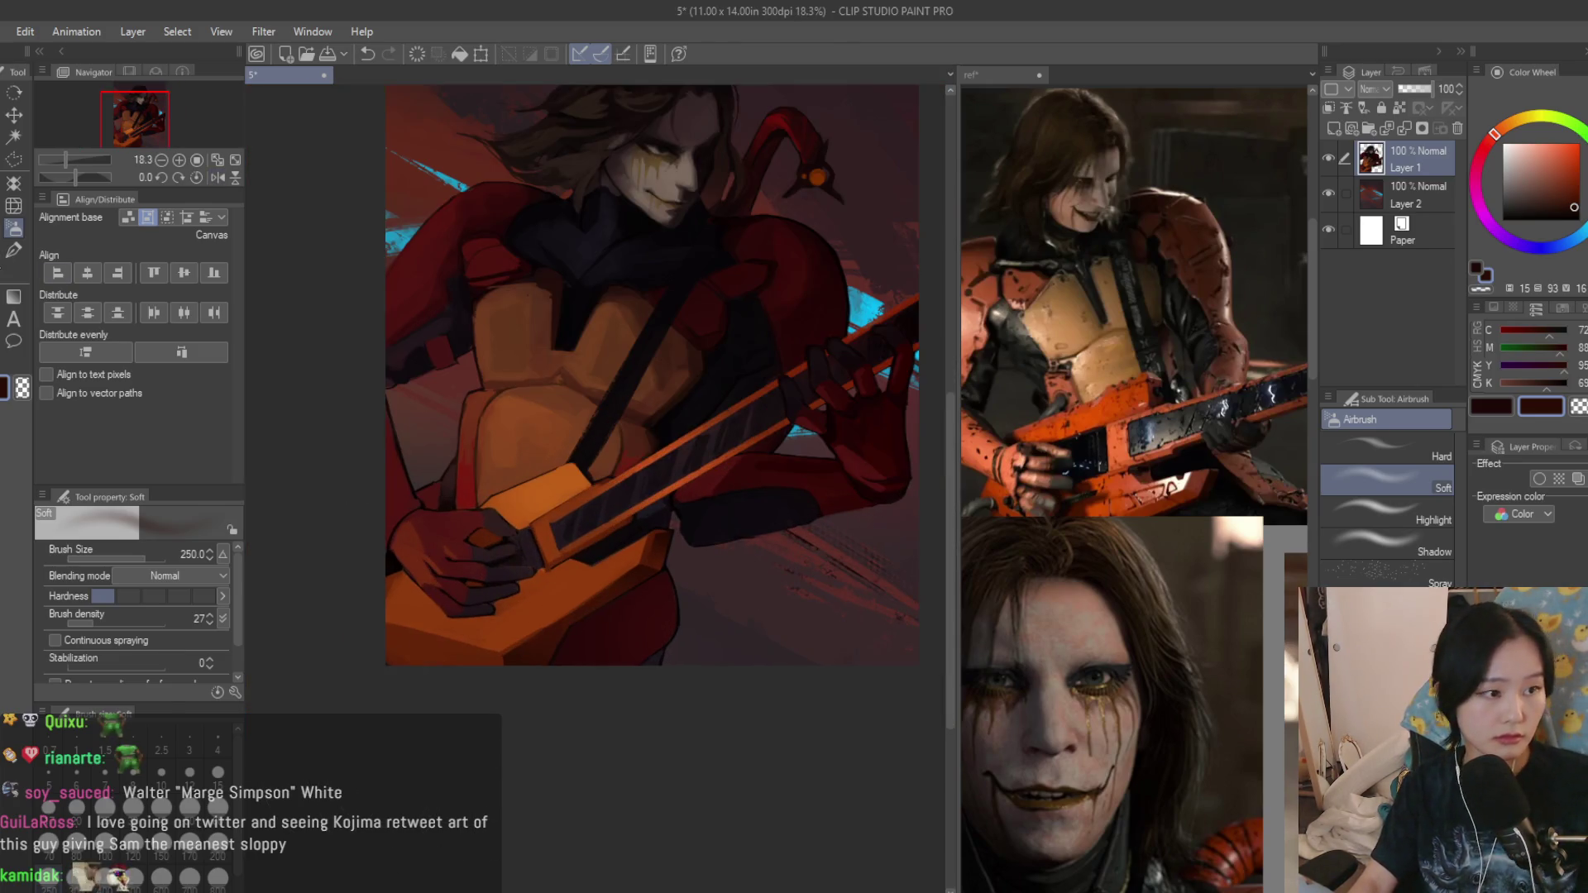
Take the guitar's orange with the Dry Texture 3 brush active, tweaking it on the colour wheel.
key("e")
scroll(546, 633, "up", 1)
scroll(1036, 585, "down", 5)
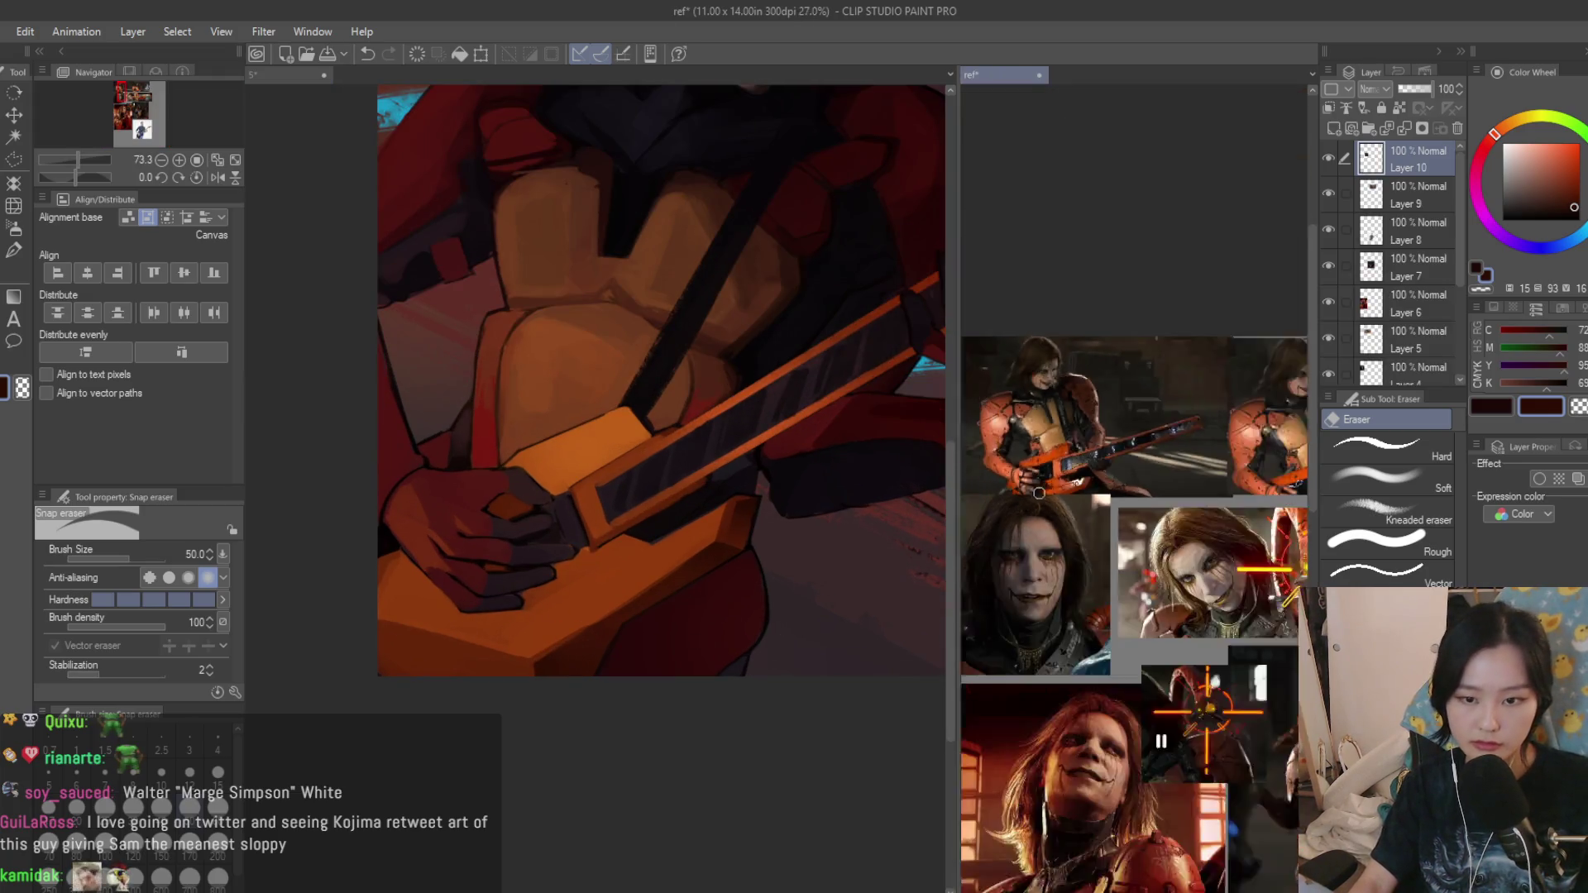
key("b")
scroll(464, 626, "up", 1)
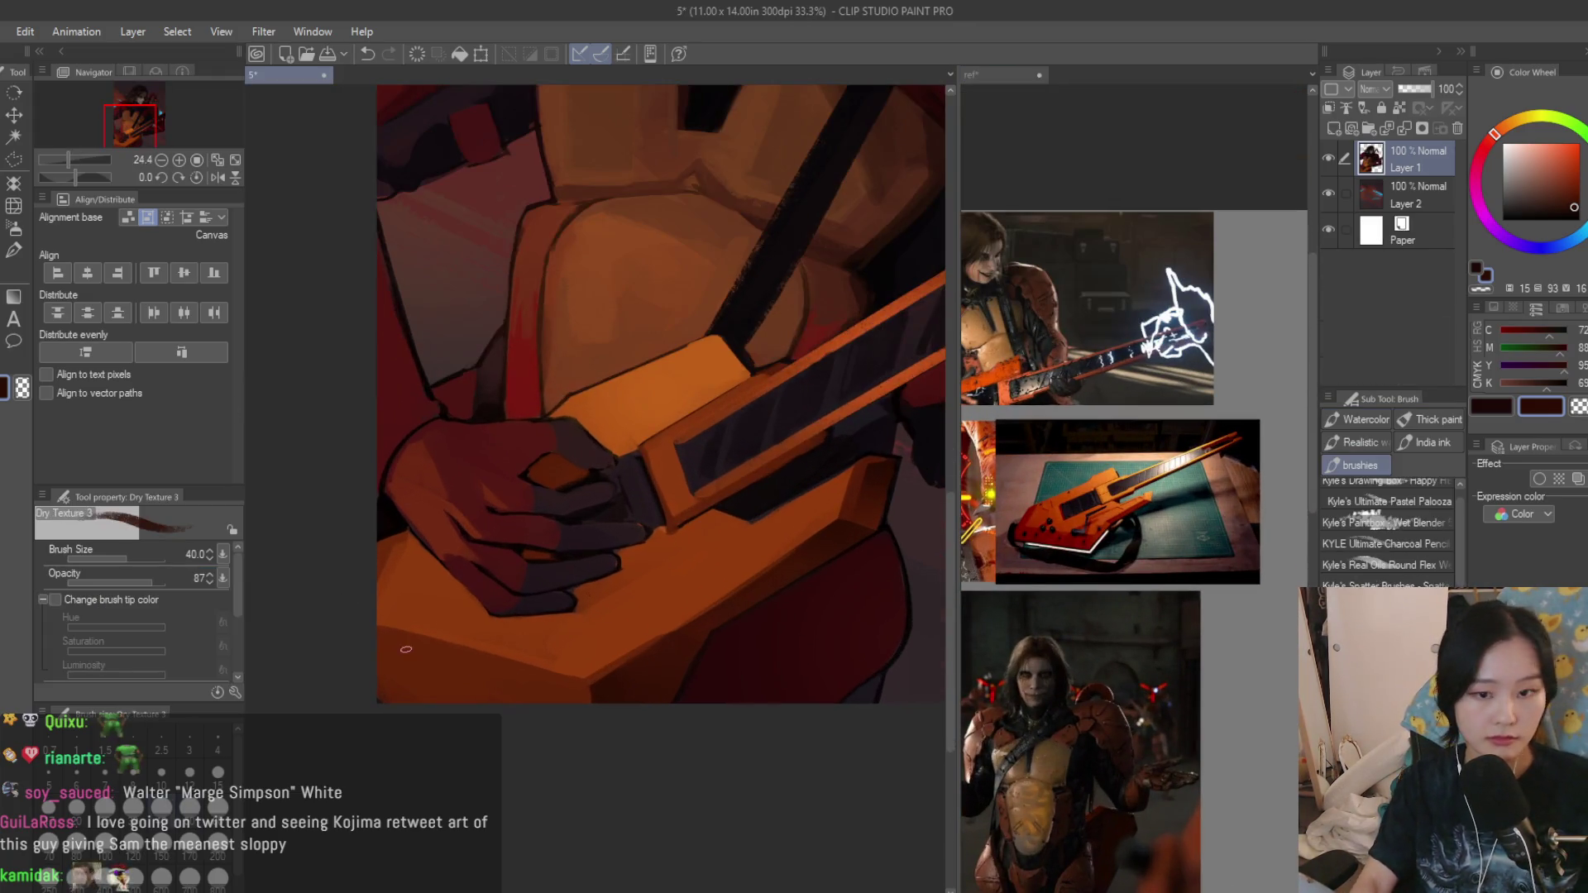
scroll(359, 636, "up", 1)
scroll(497, 671, "up", 1)
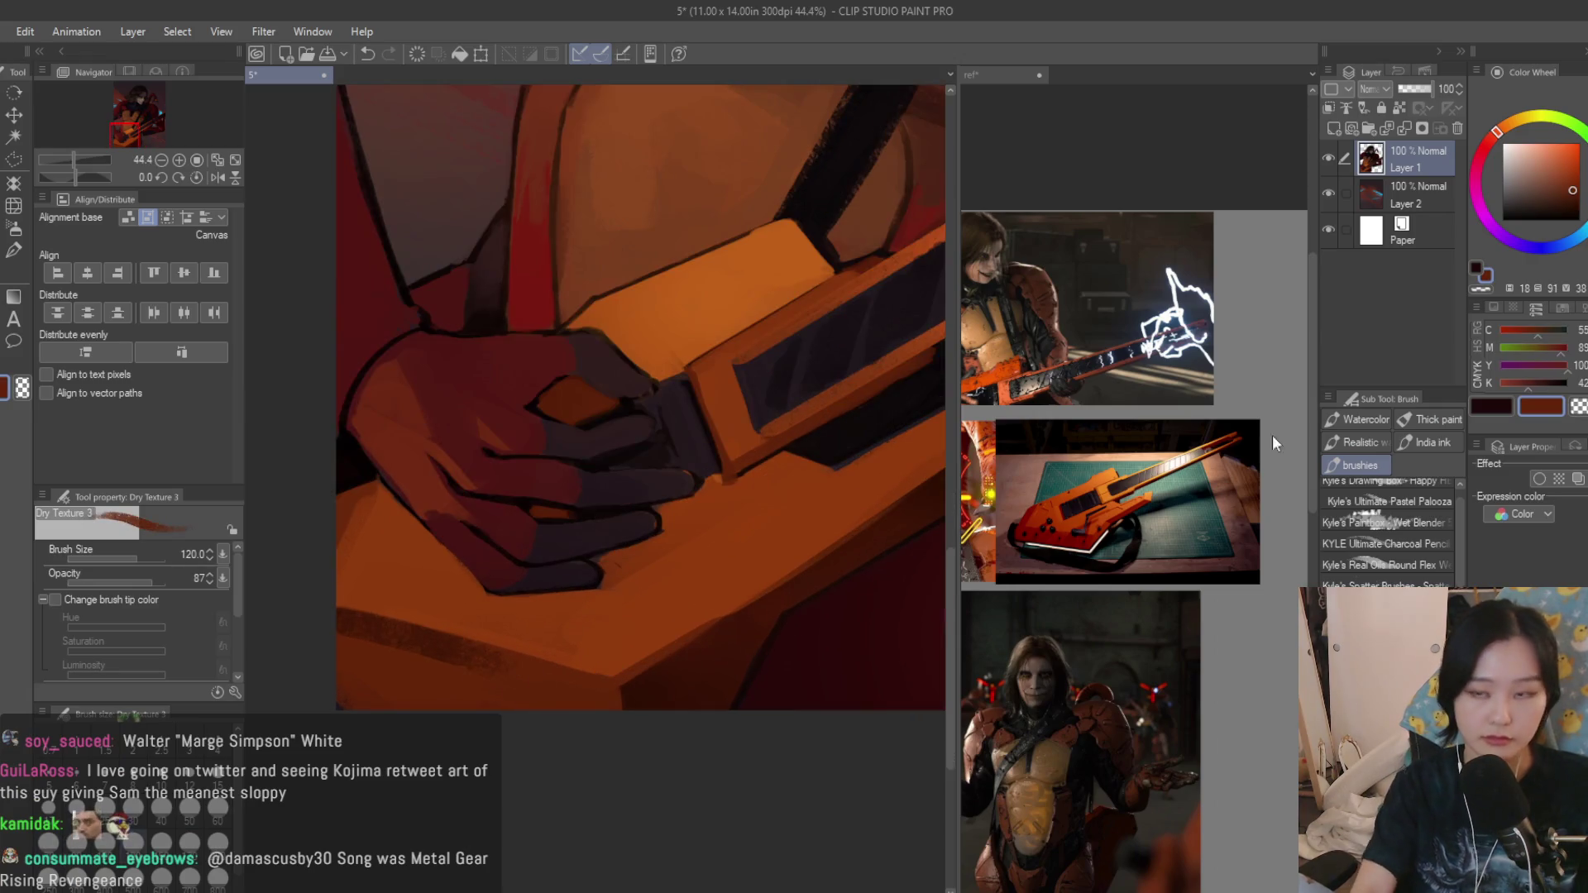
left_click(1480, 151)
scroll(344, 676, "up", 1)
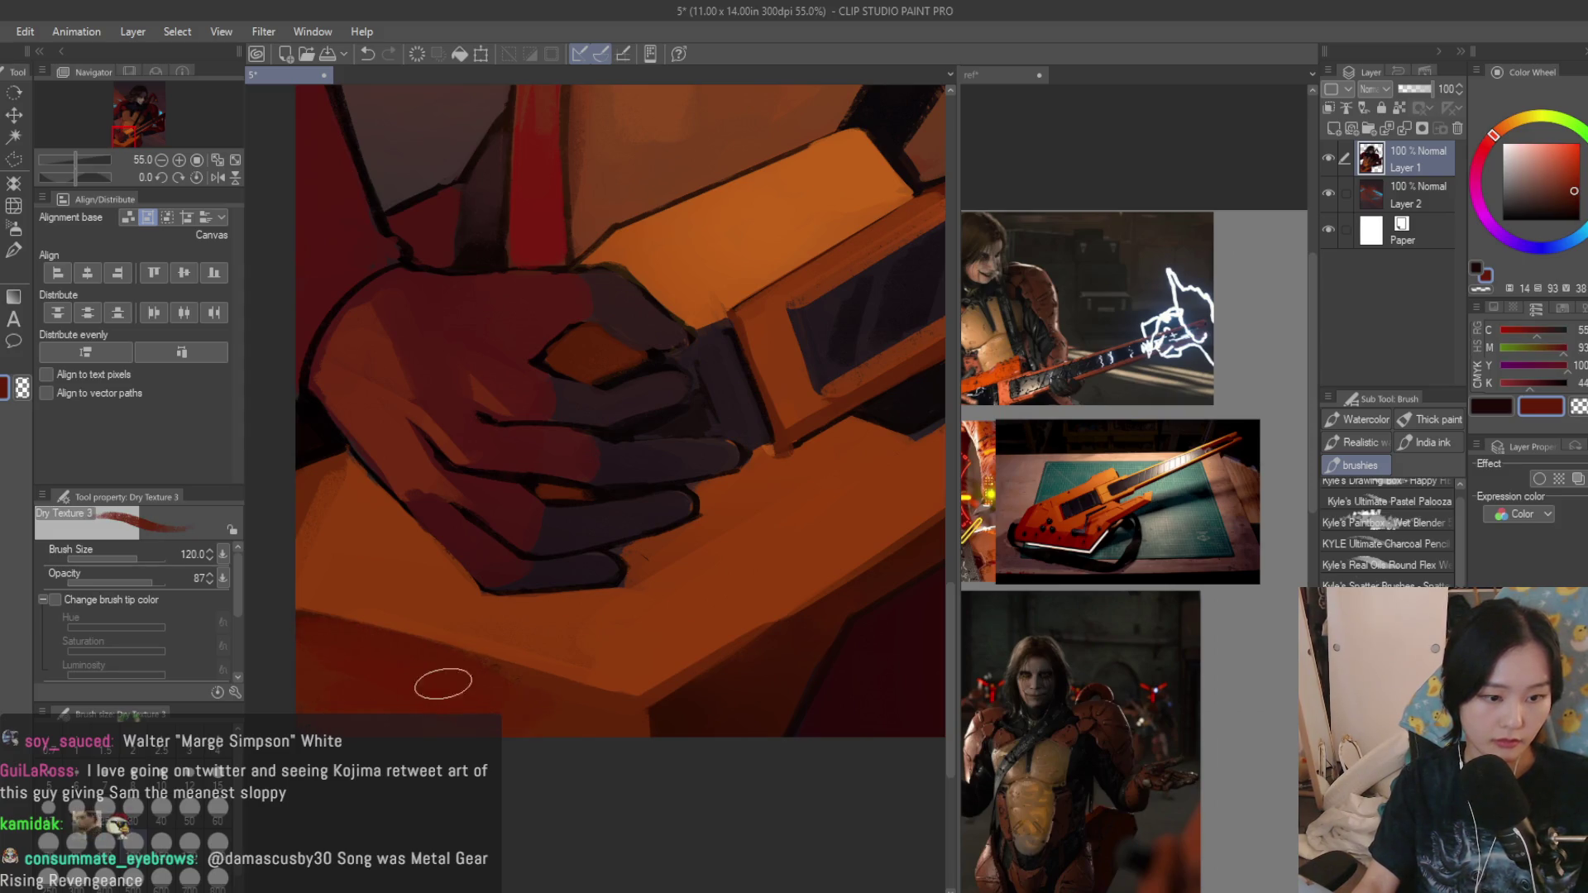
left_click(528, 630, "alt")
scroll(546, 655, "down", 1)
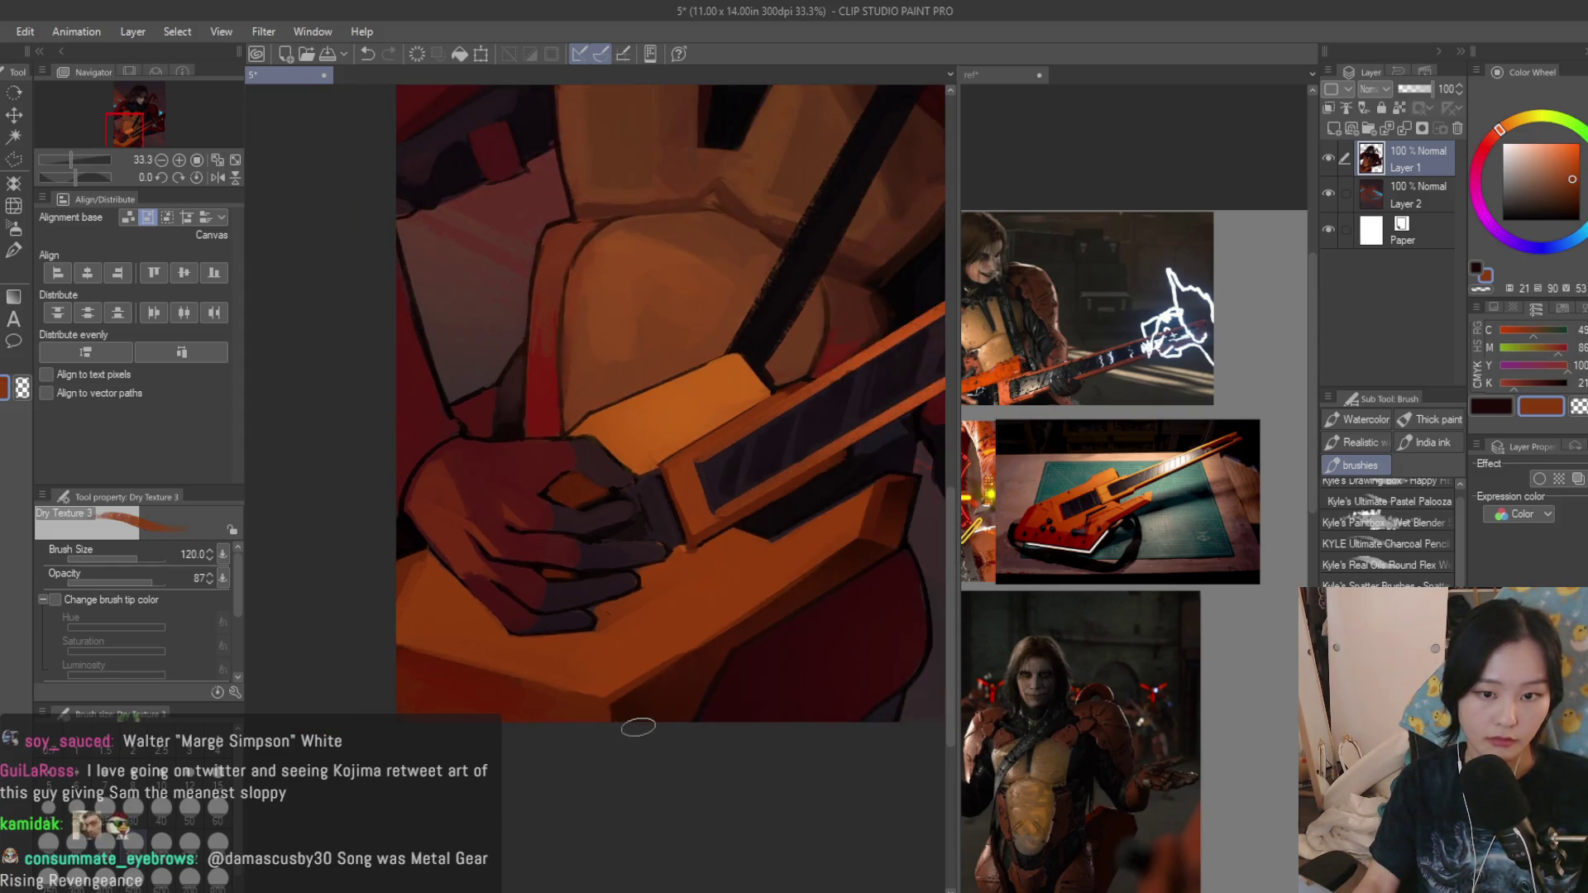
left_click_drag(545, 654, 475, 641)
left_click(15, 159)
scroll(481, 575, "up", 3)
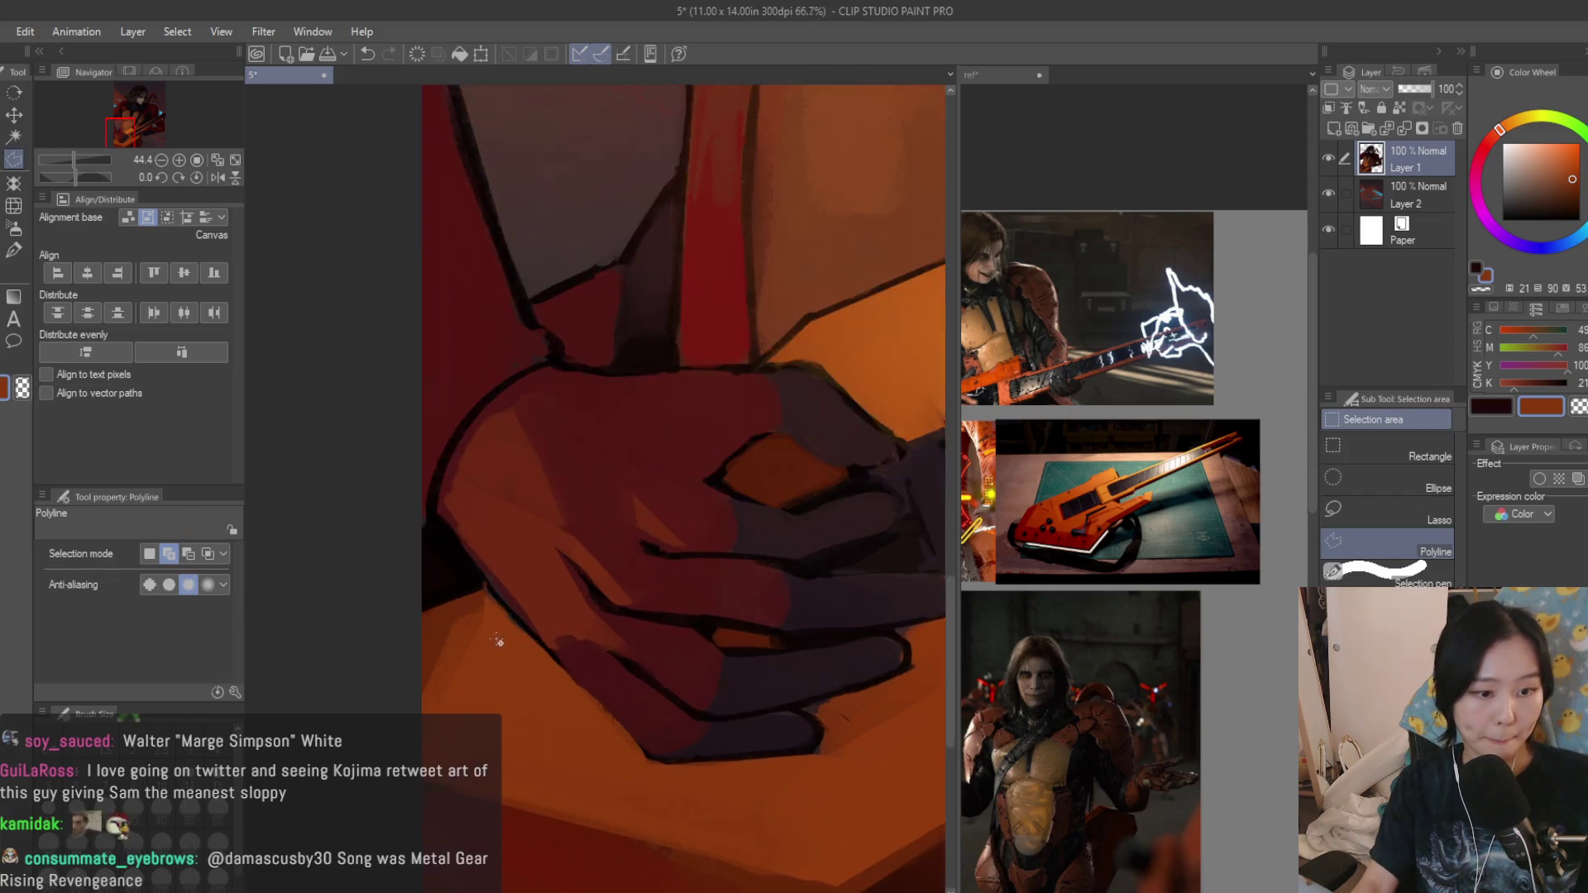
Polyline-select the guitar body section beneath the strumming hand.
left_click(481, 574)
left_click(385, 616)
scroll(354, 722, "down", 1)
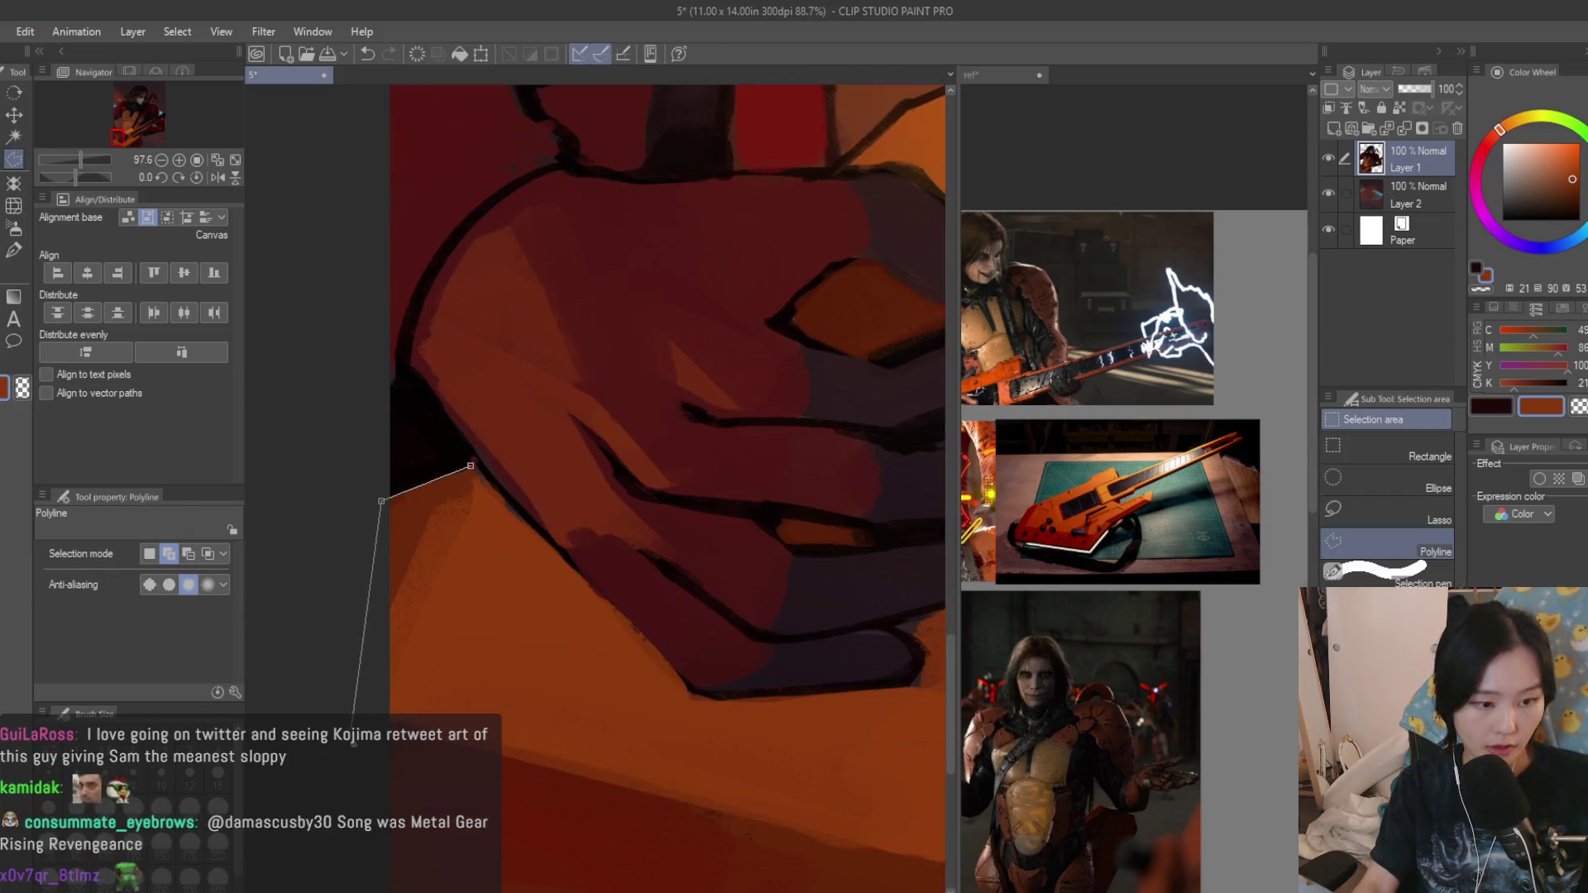
scroll(354, 720, "up", 2)
left_click(664, 820)
scroll(724, 645, "up", 1)
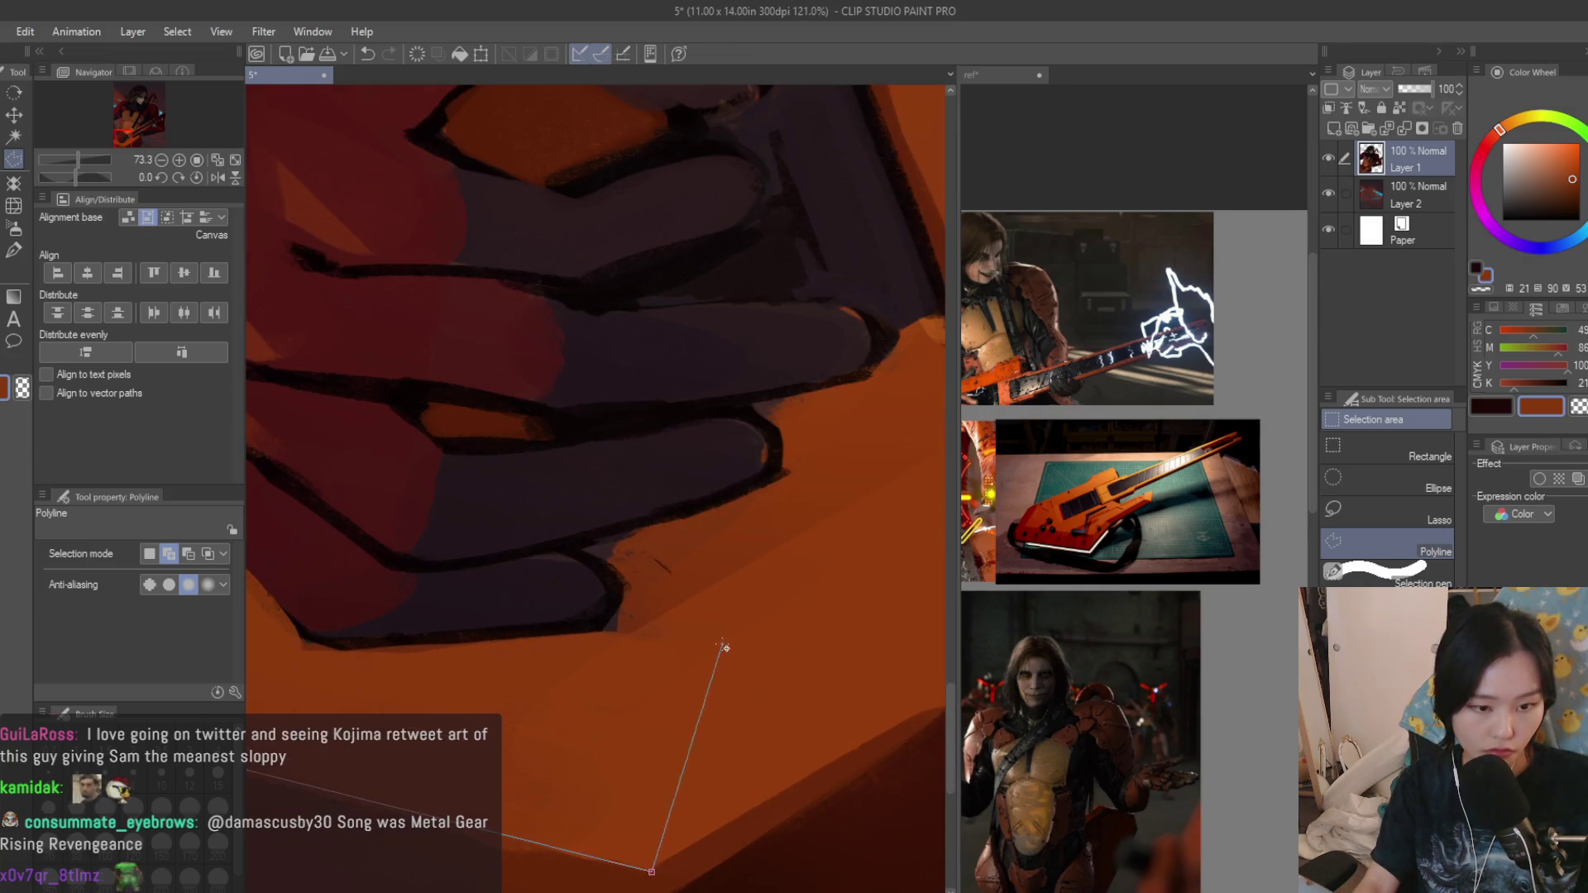
left_click_drag(892, 737, 856, 748)
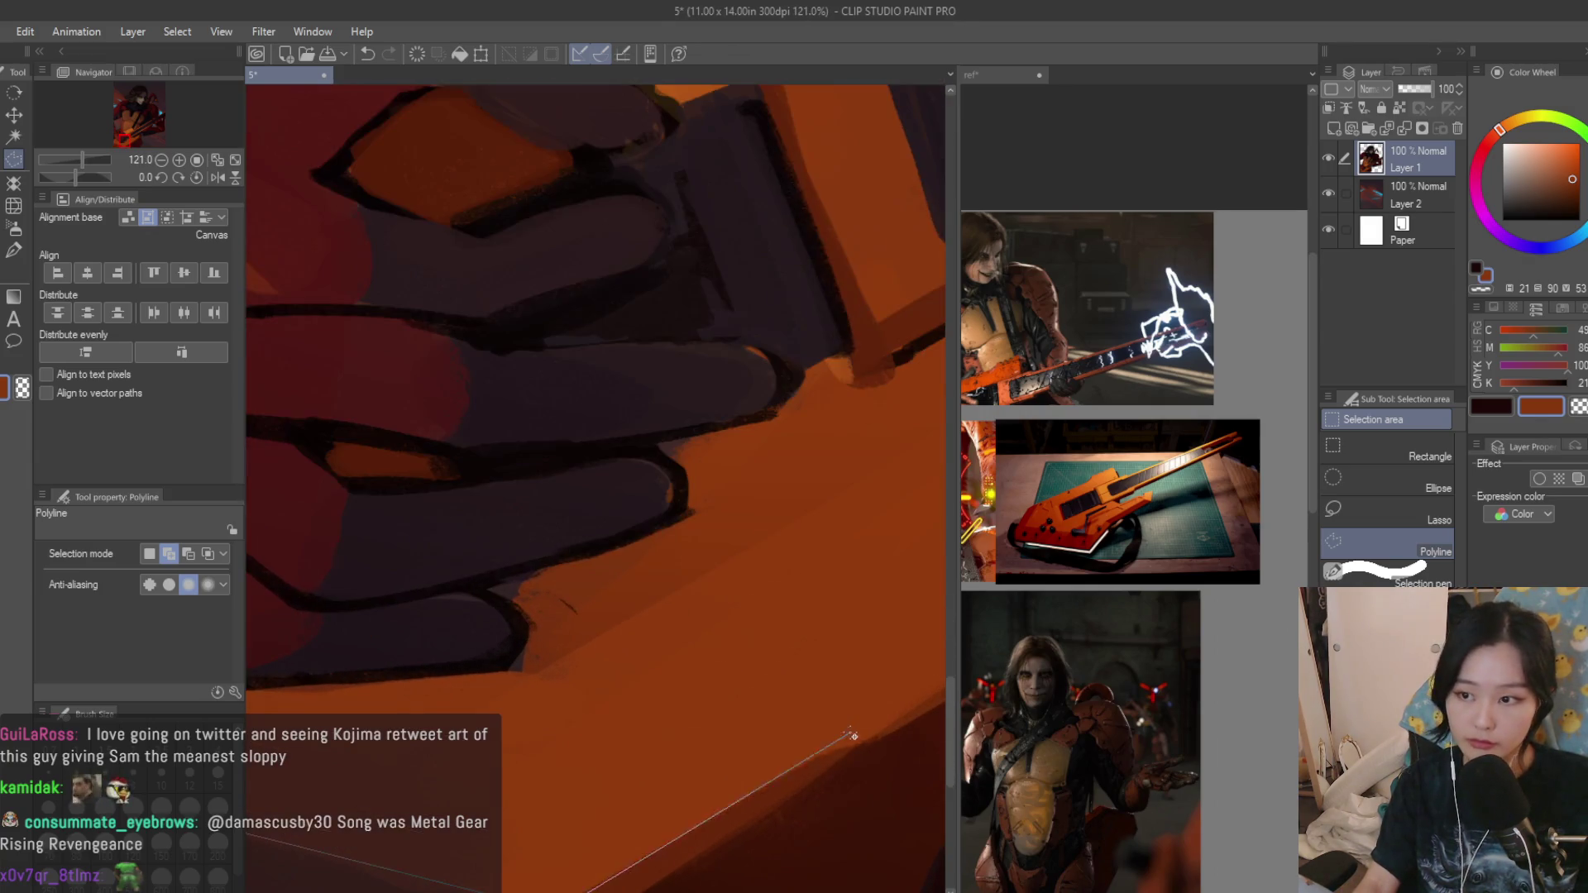
scroll(527, 676, "up", 2)
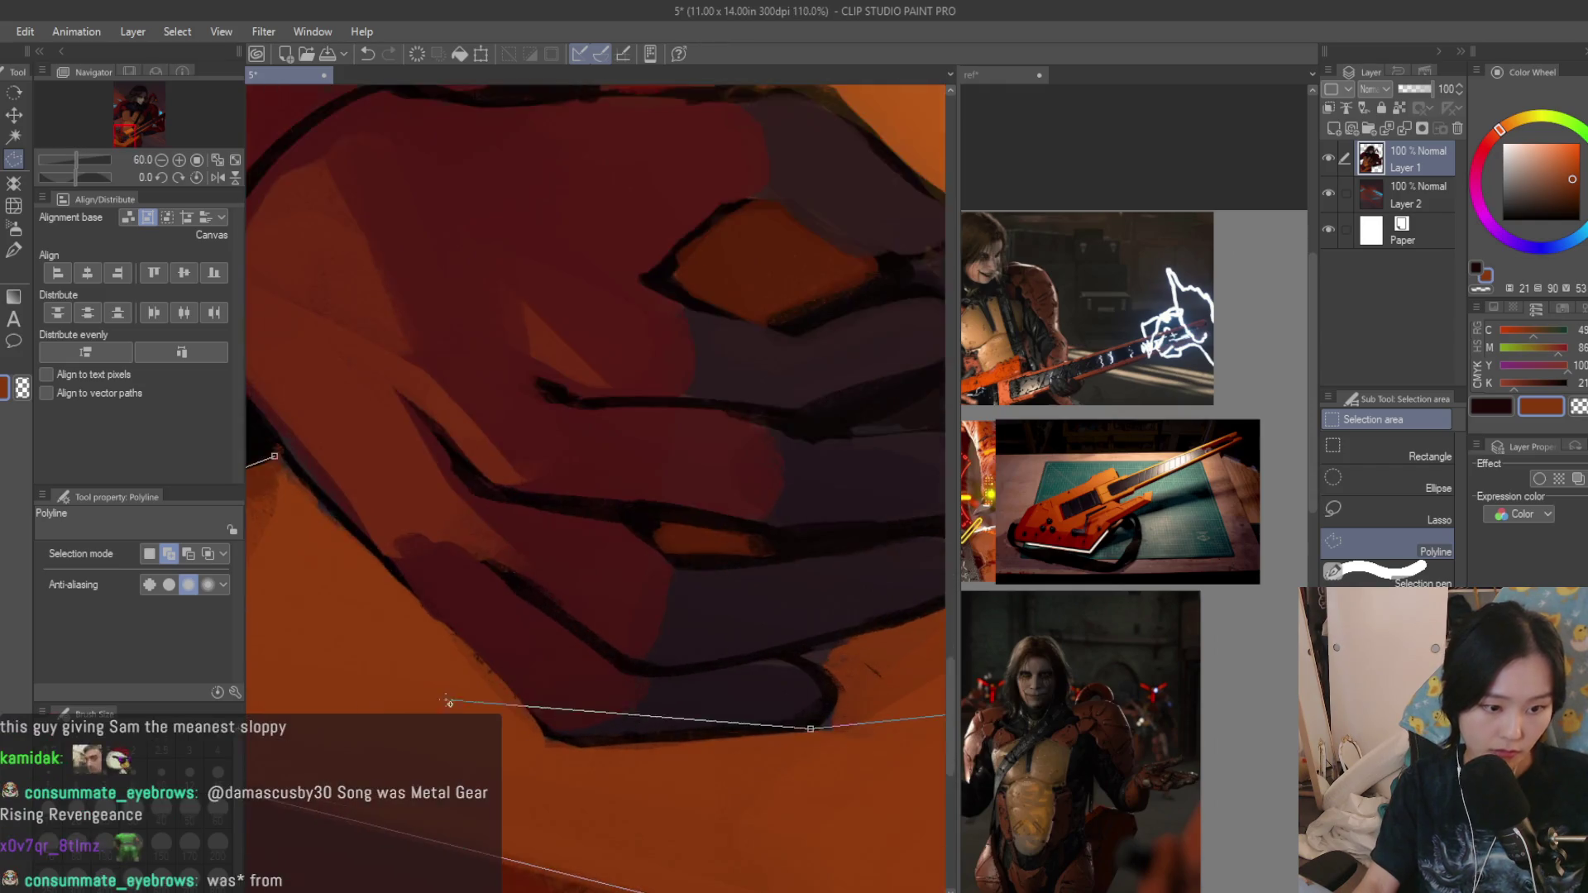
scroll(524, 717, "down", 1)
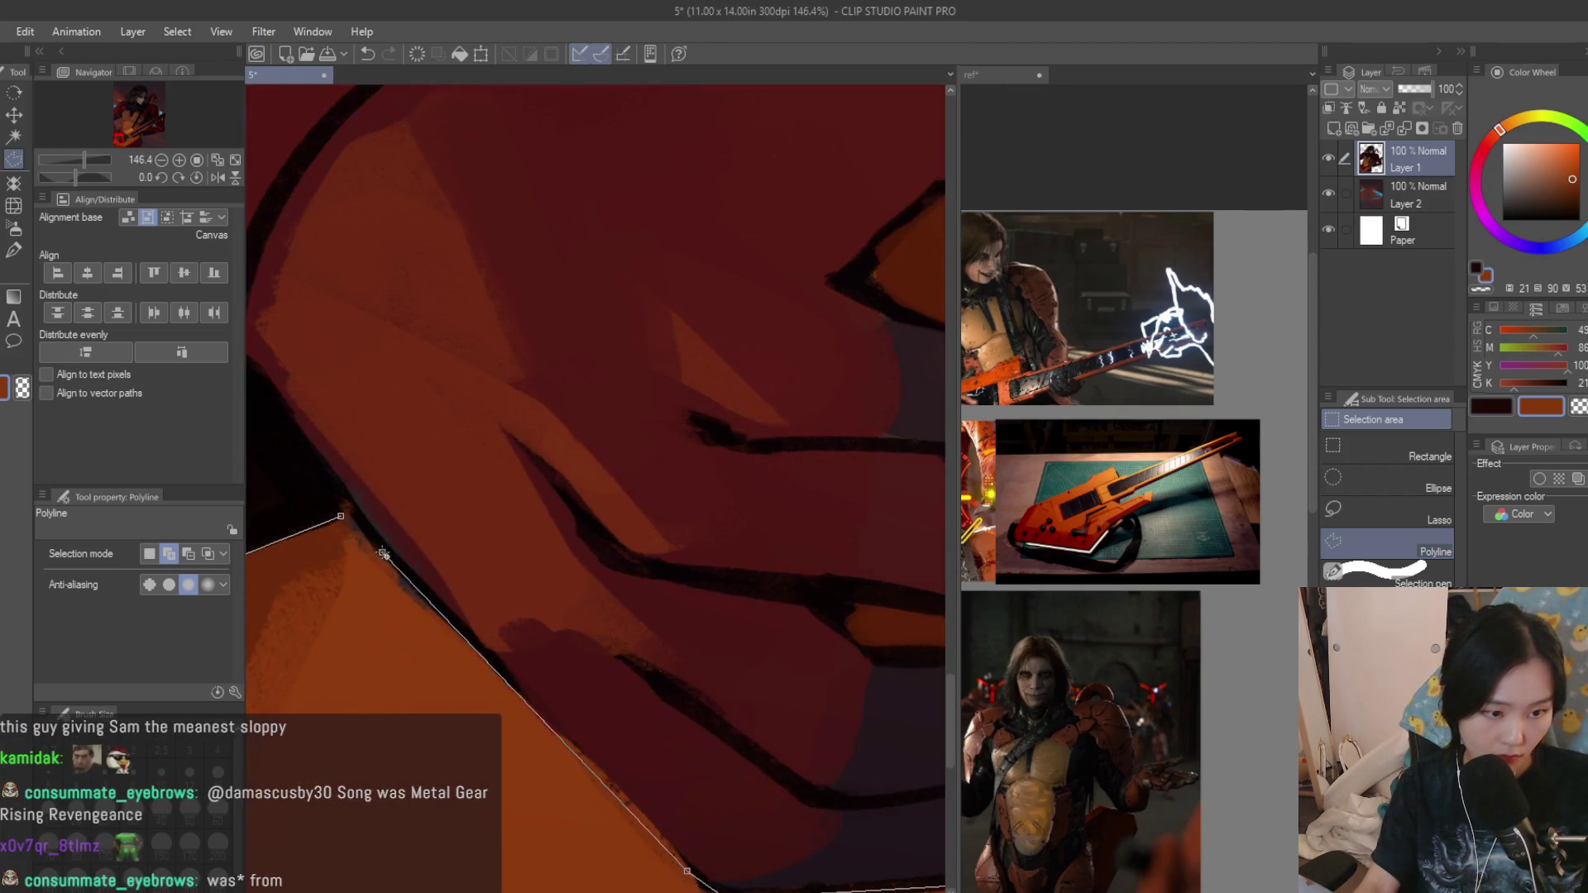
double_click(358, 521)
scroll(358, 521, "down", 3)
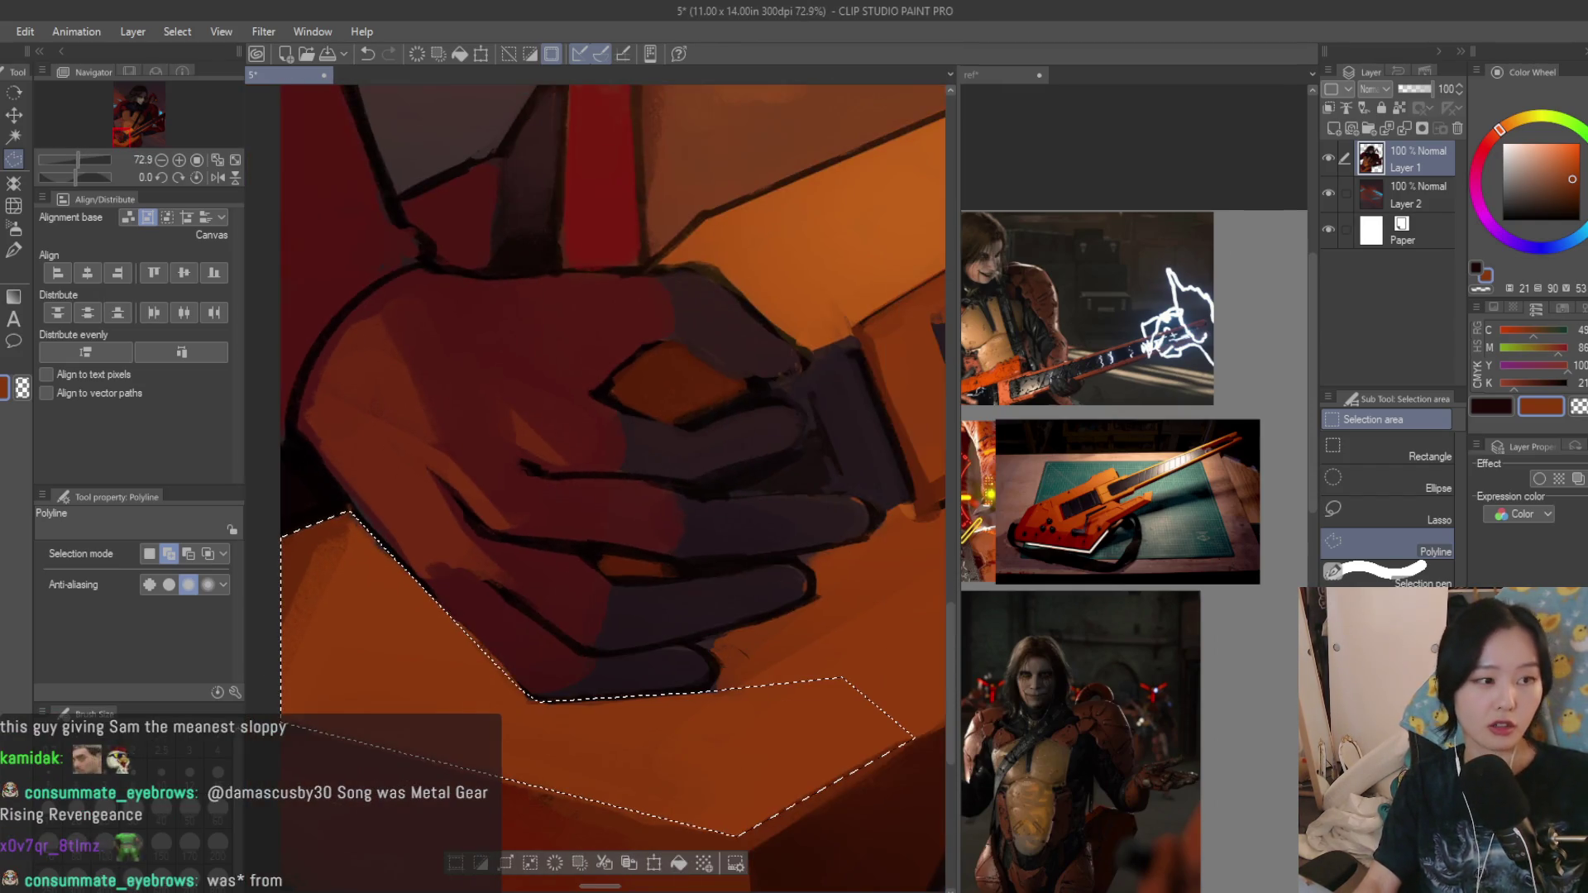
Airbrush the selection with progressively brighter yellow-orange, then clear the selection.
left_click(15, 229)
scroll(331, 630, "down", 2)
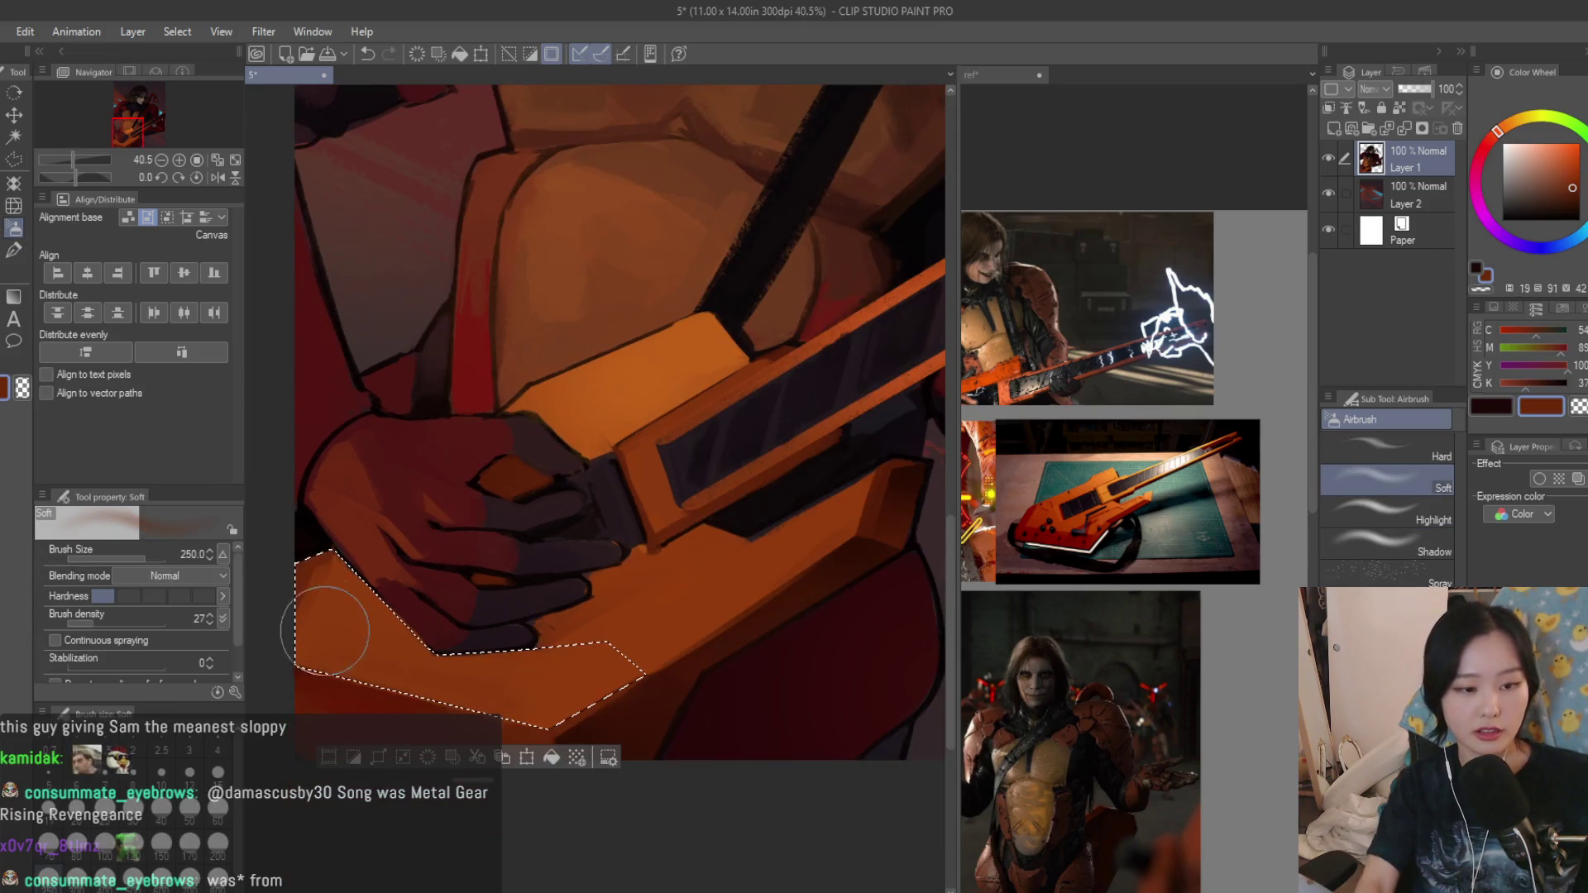
left_click_drag(329, 595, 360, 658)
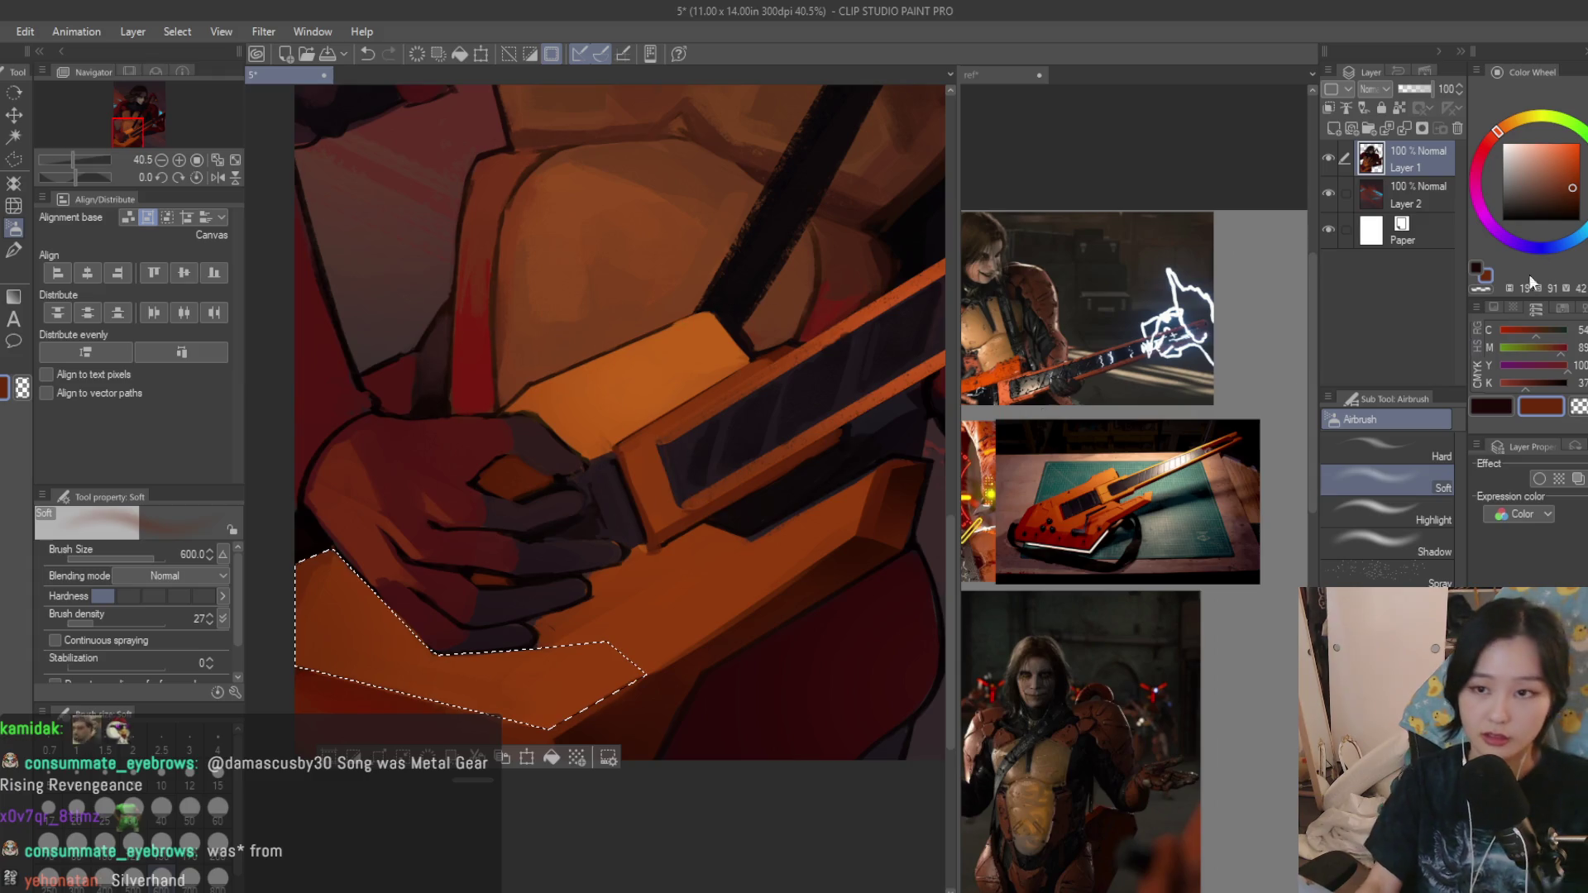
left_click(1519, 121)
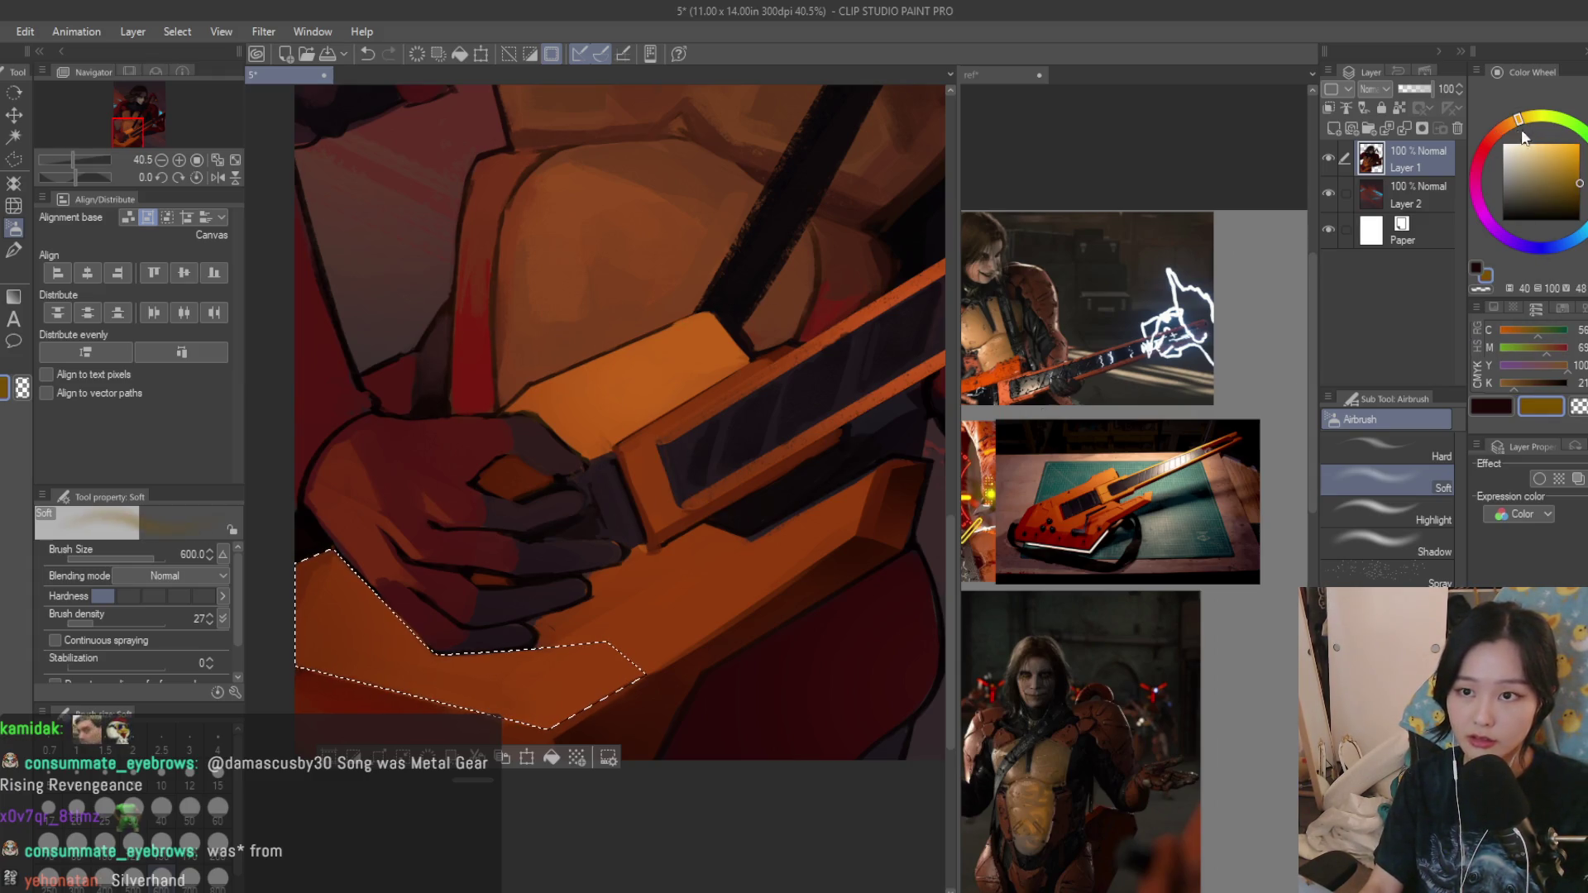
left_click(1511, 120)
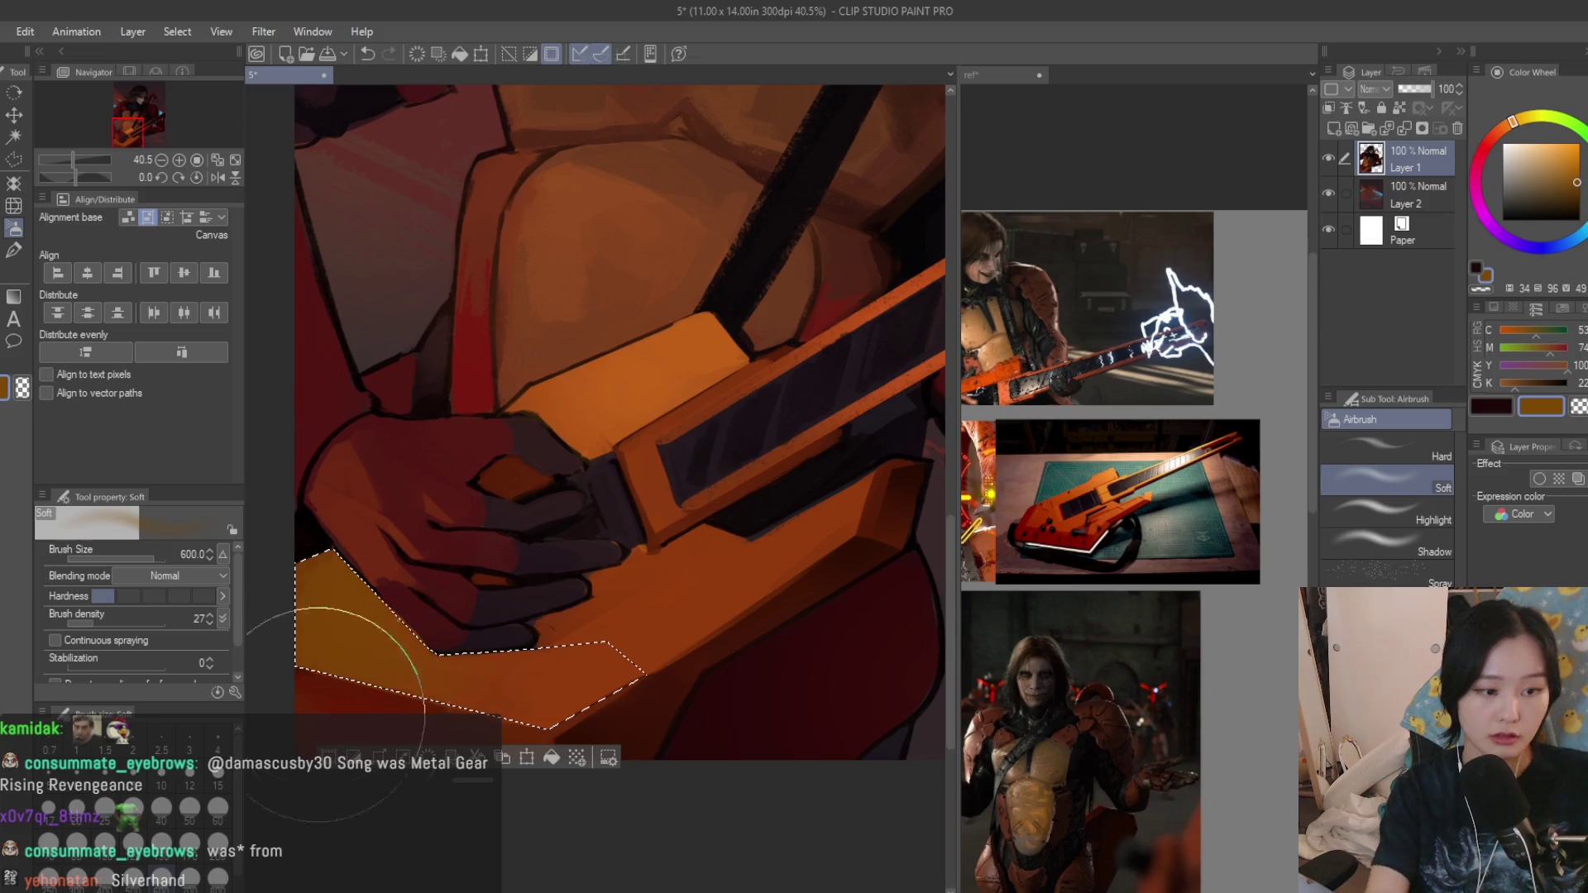
left_click(549, 357, "alt")
left_click_drag(418, 531, 397, 591)
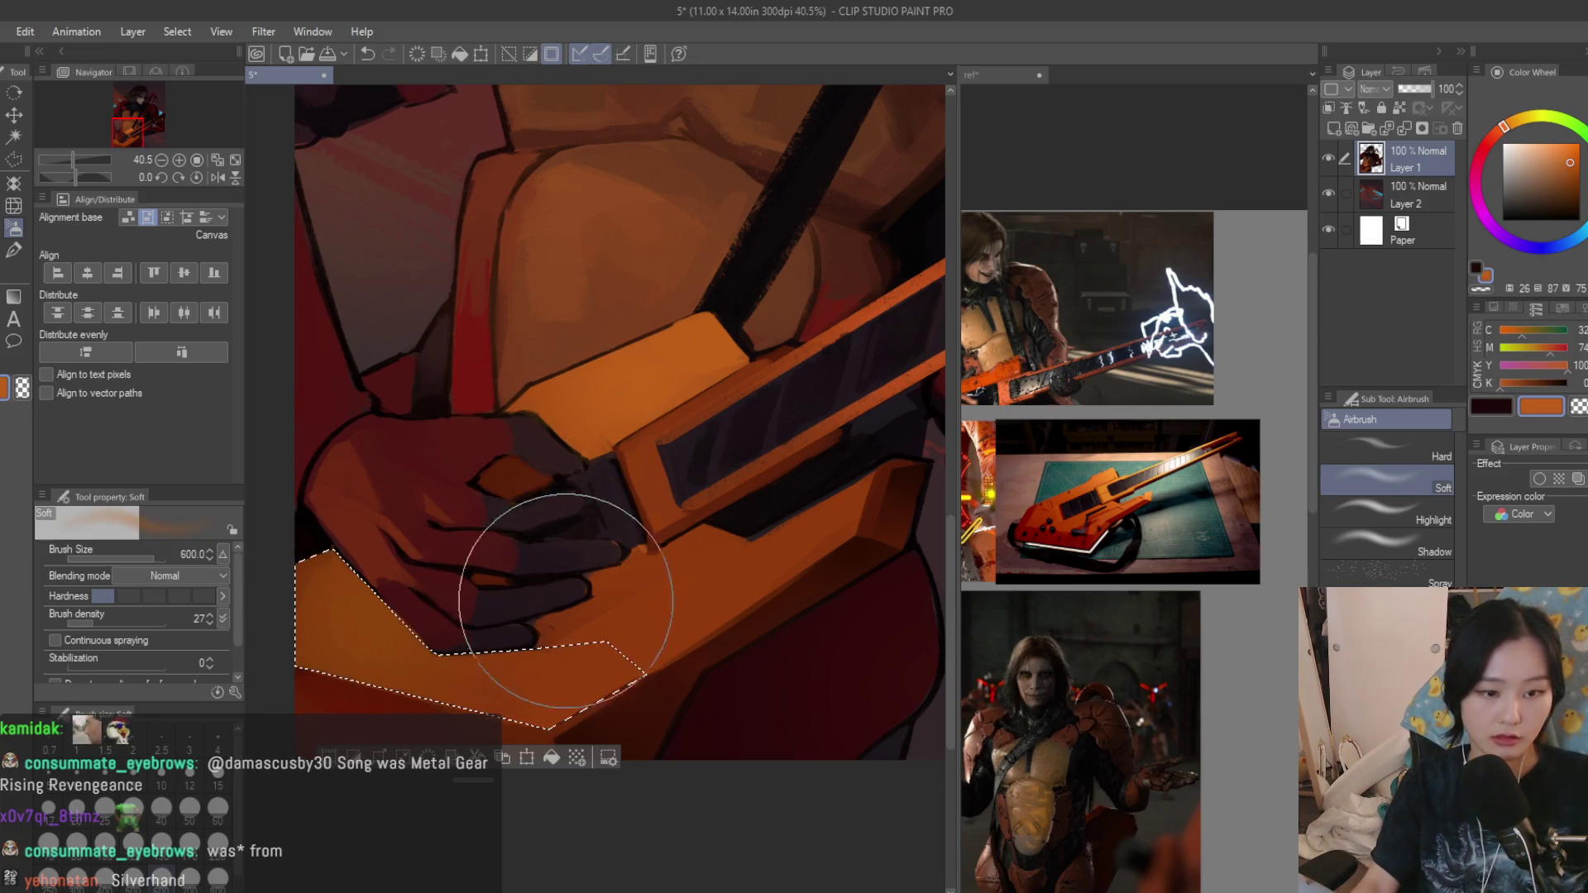
key("ctrl+d")
scroll(422, 609, "down", 2)
scroll(504, 621, "down", 2)
scroll(752, 595, "down", 1)
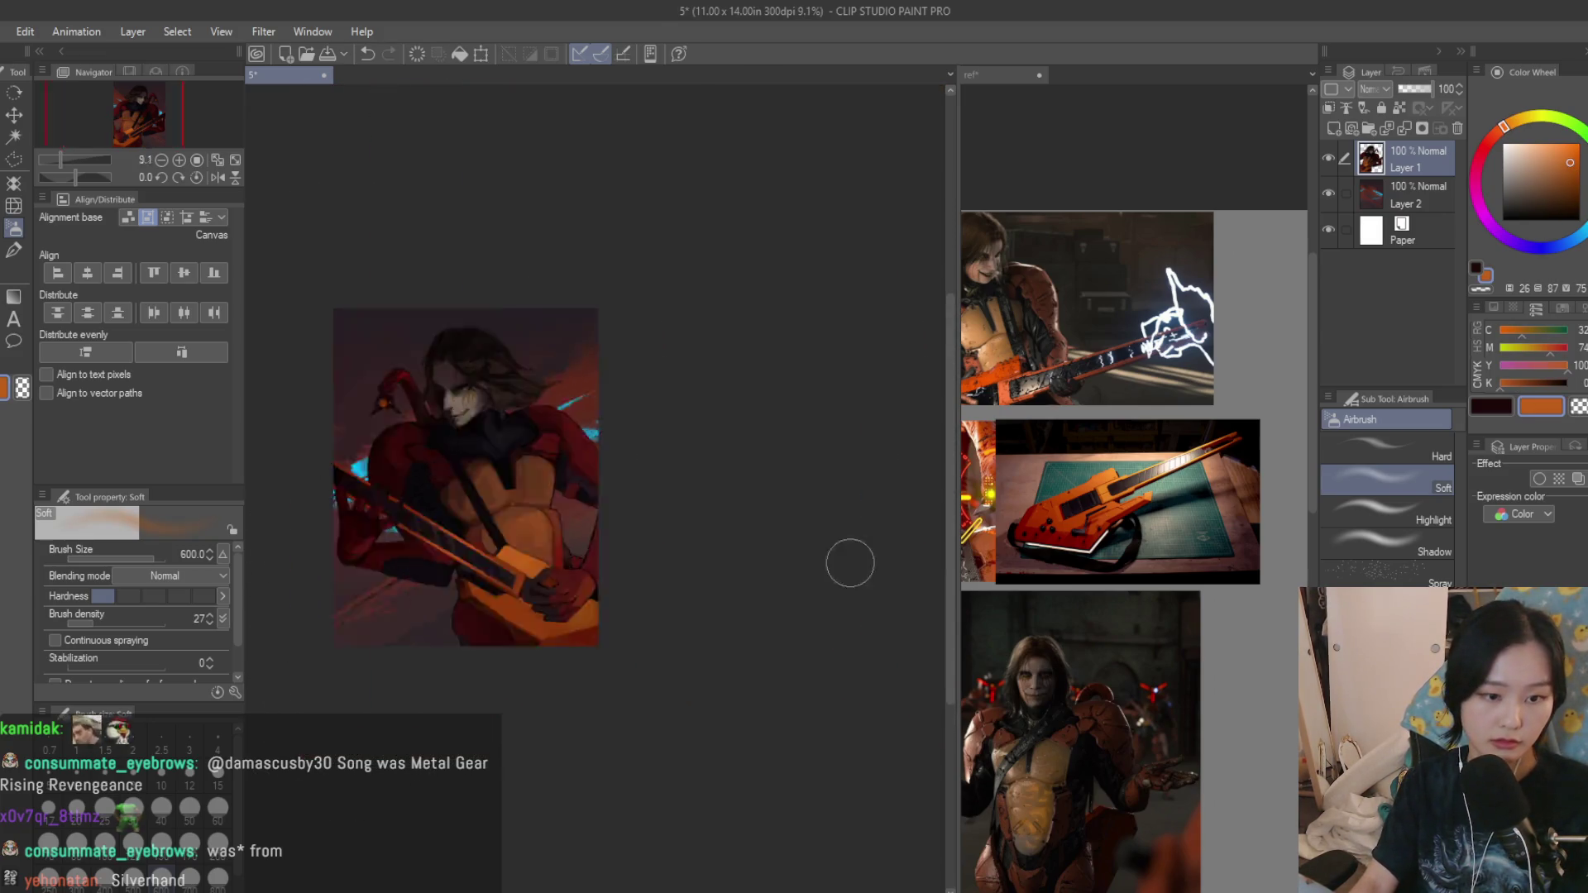
scroll(744, 503, "up", 3)
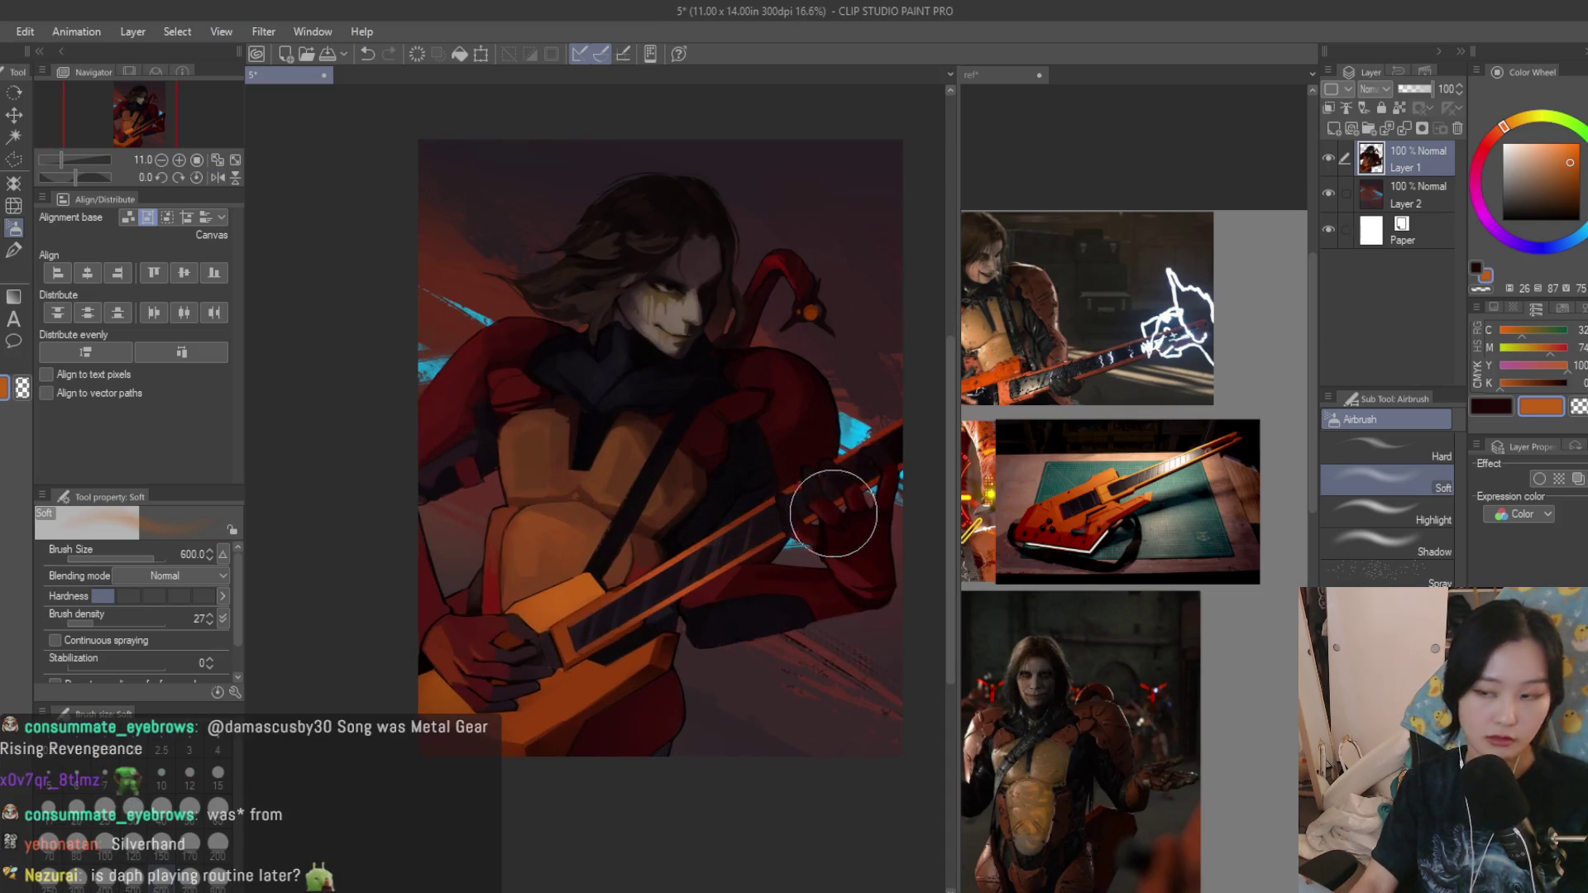
key("b")
scroll(389, 604, "up", 2)
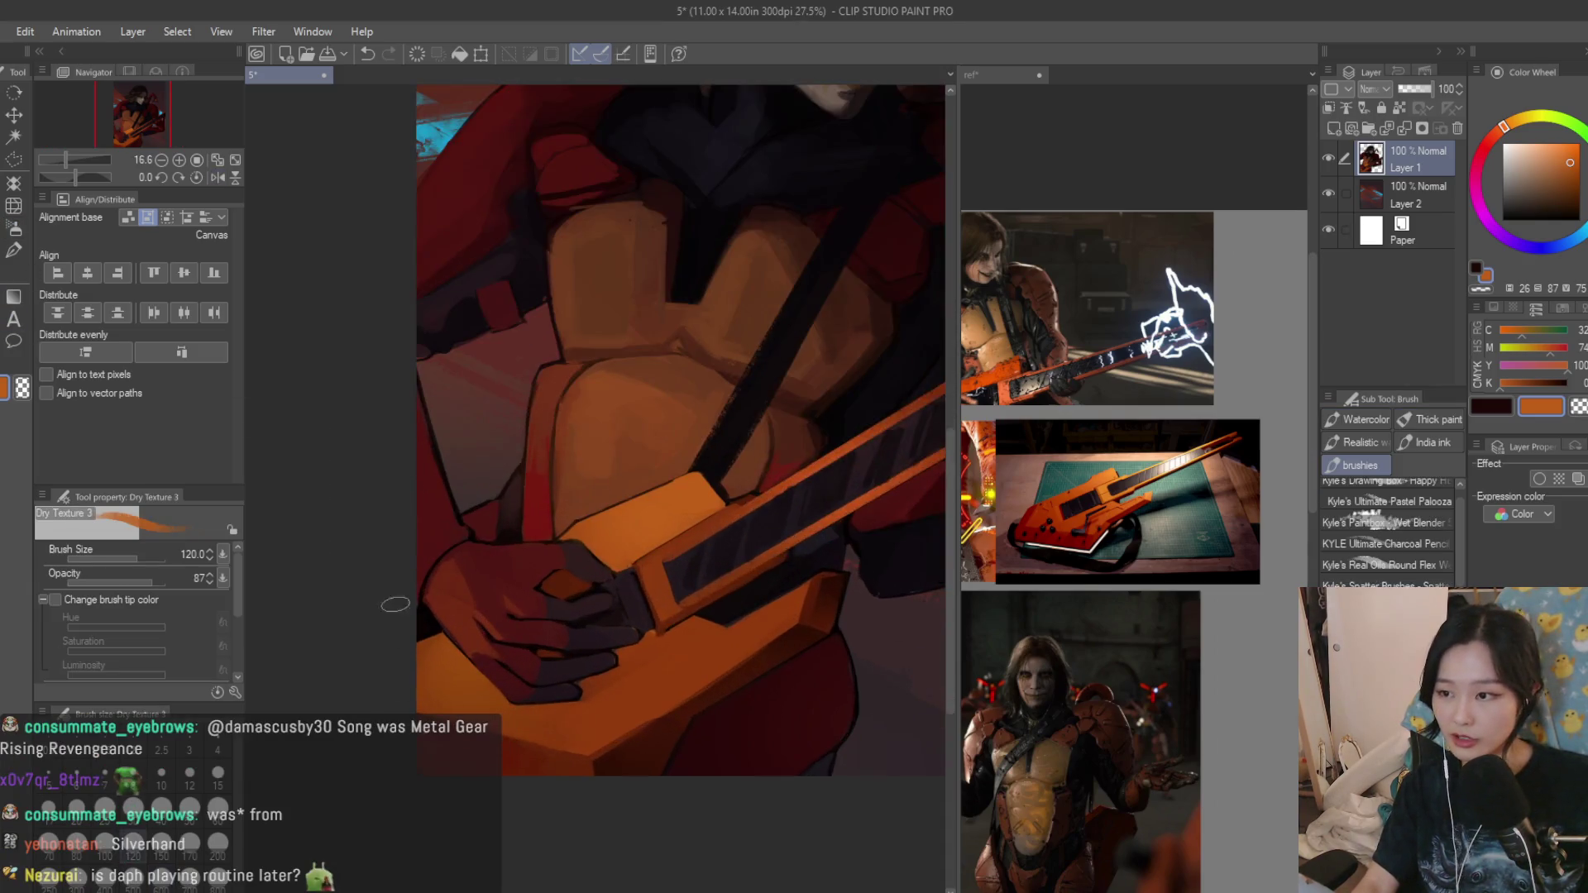
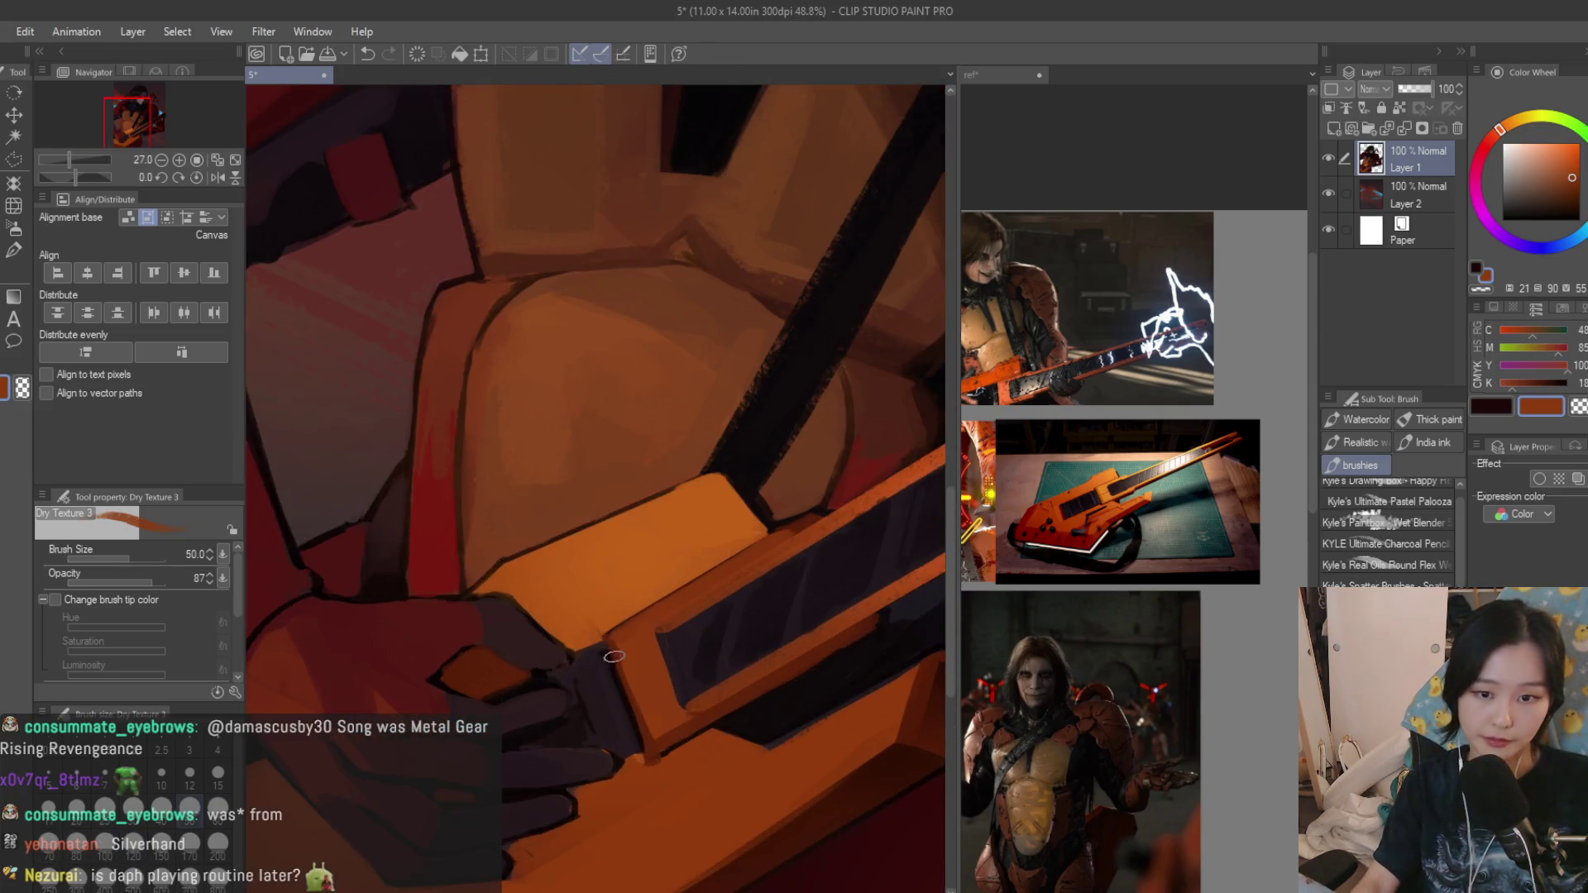
scroll(1092, 372, "up", 3)
scroll(1093, 373, "up", 2)
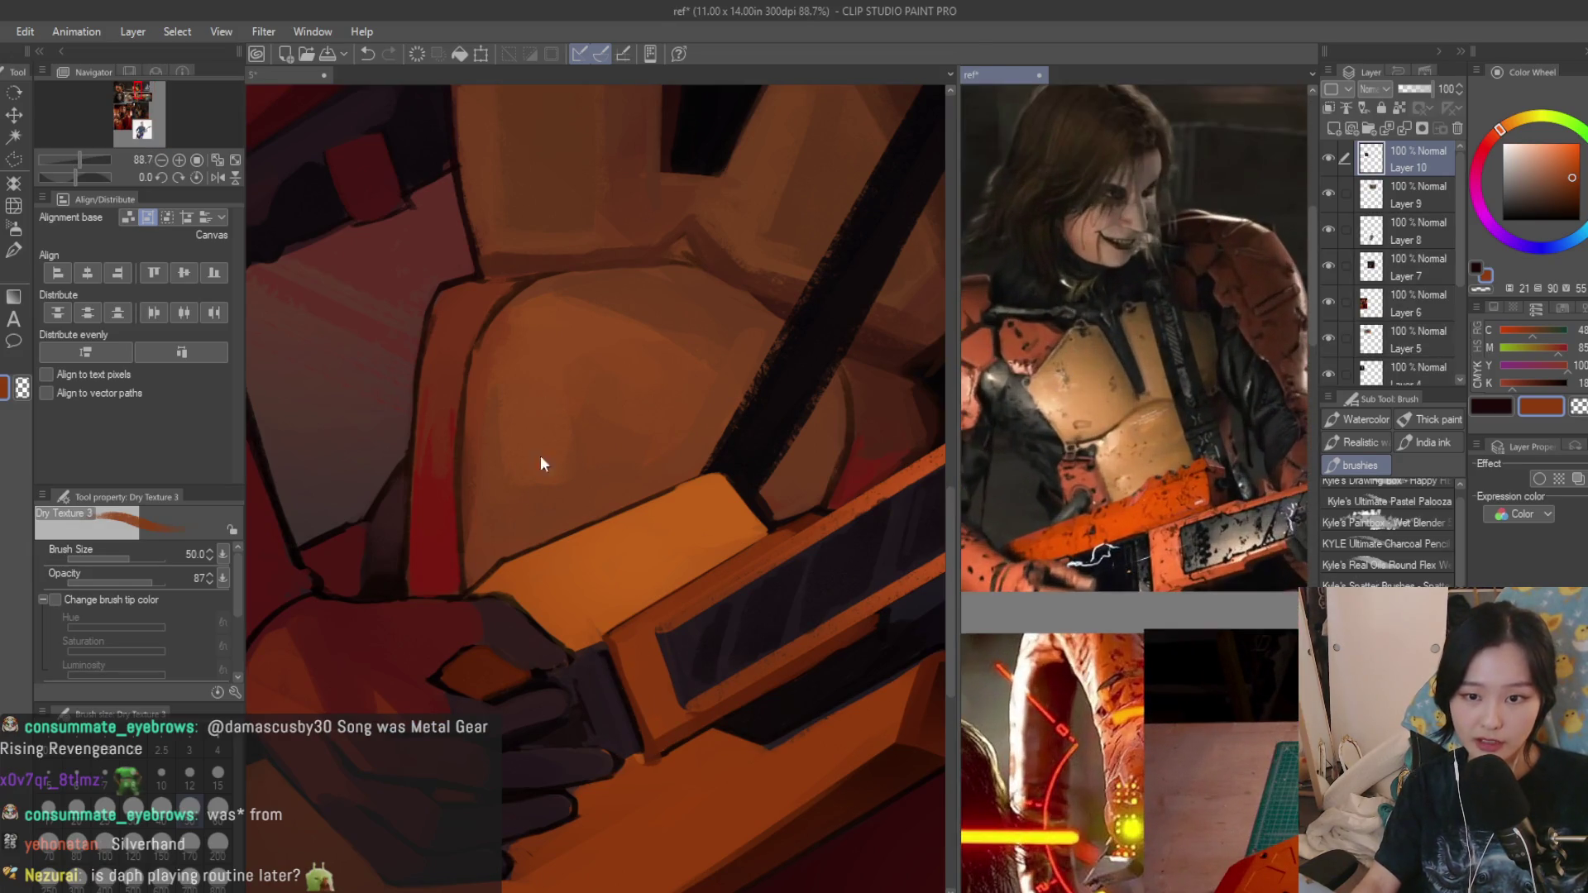
scroll(666, 527, "down", 2)
Outline the strap-meets-guitar wedge with a straight-edged polyline selection, redrawing it once.
left_click(14, 159)
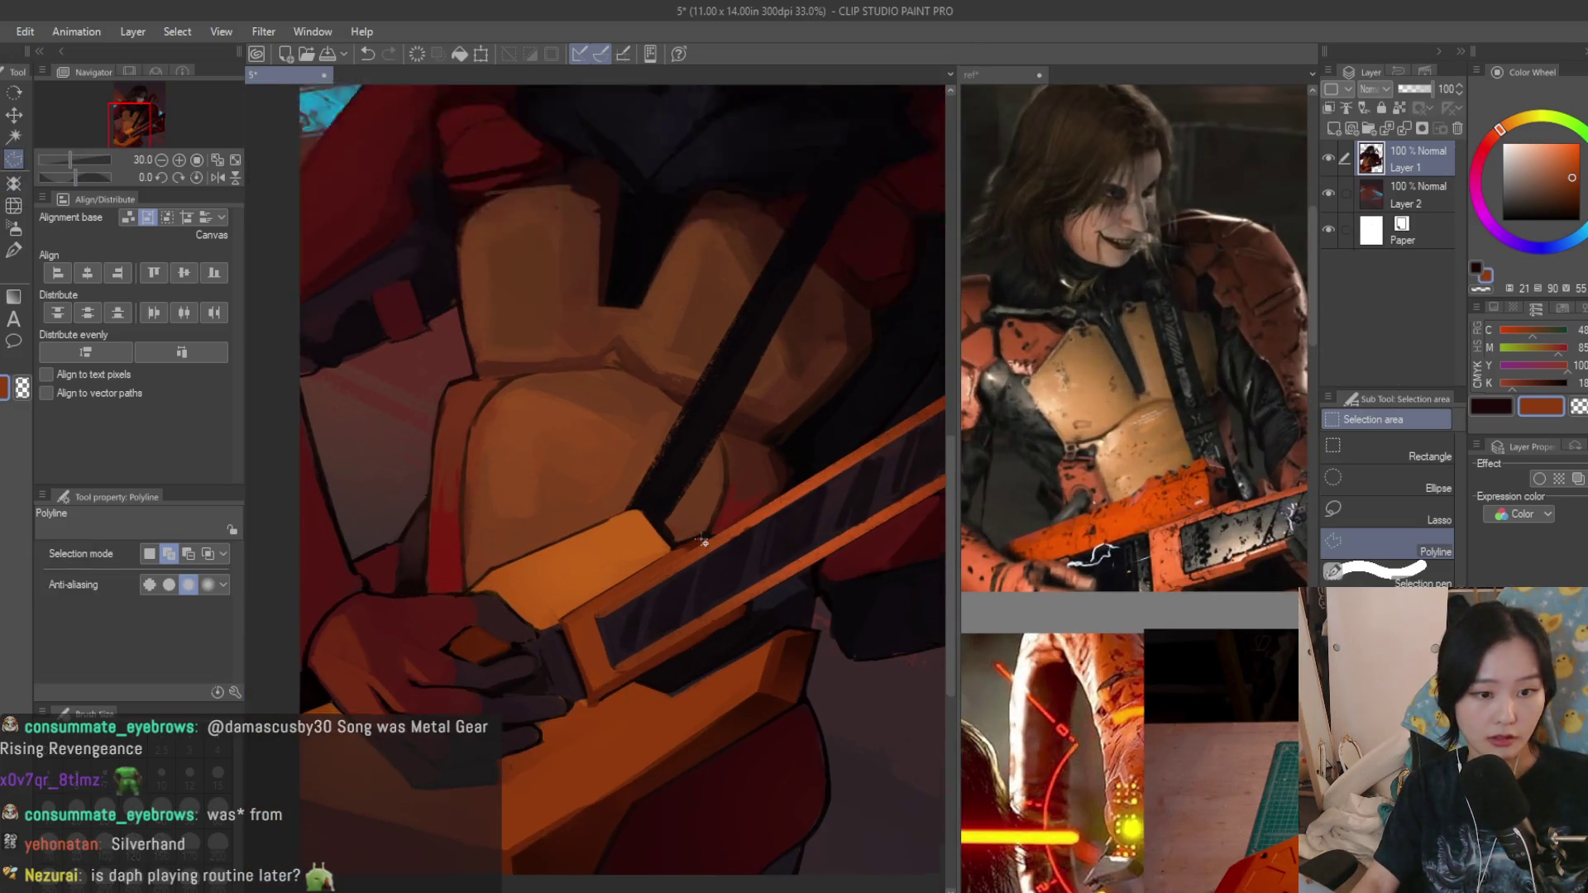
scroll(627, 549, "up", 2)
scroll(626, 549, "down", 2)
scroll(626, 550, "up", 3)
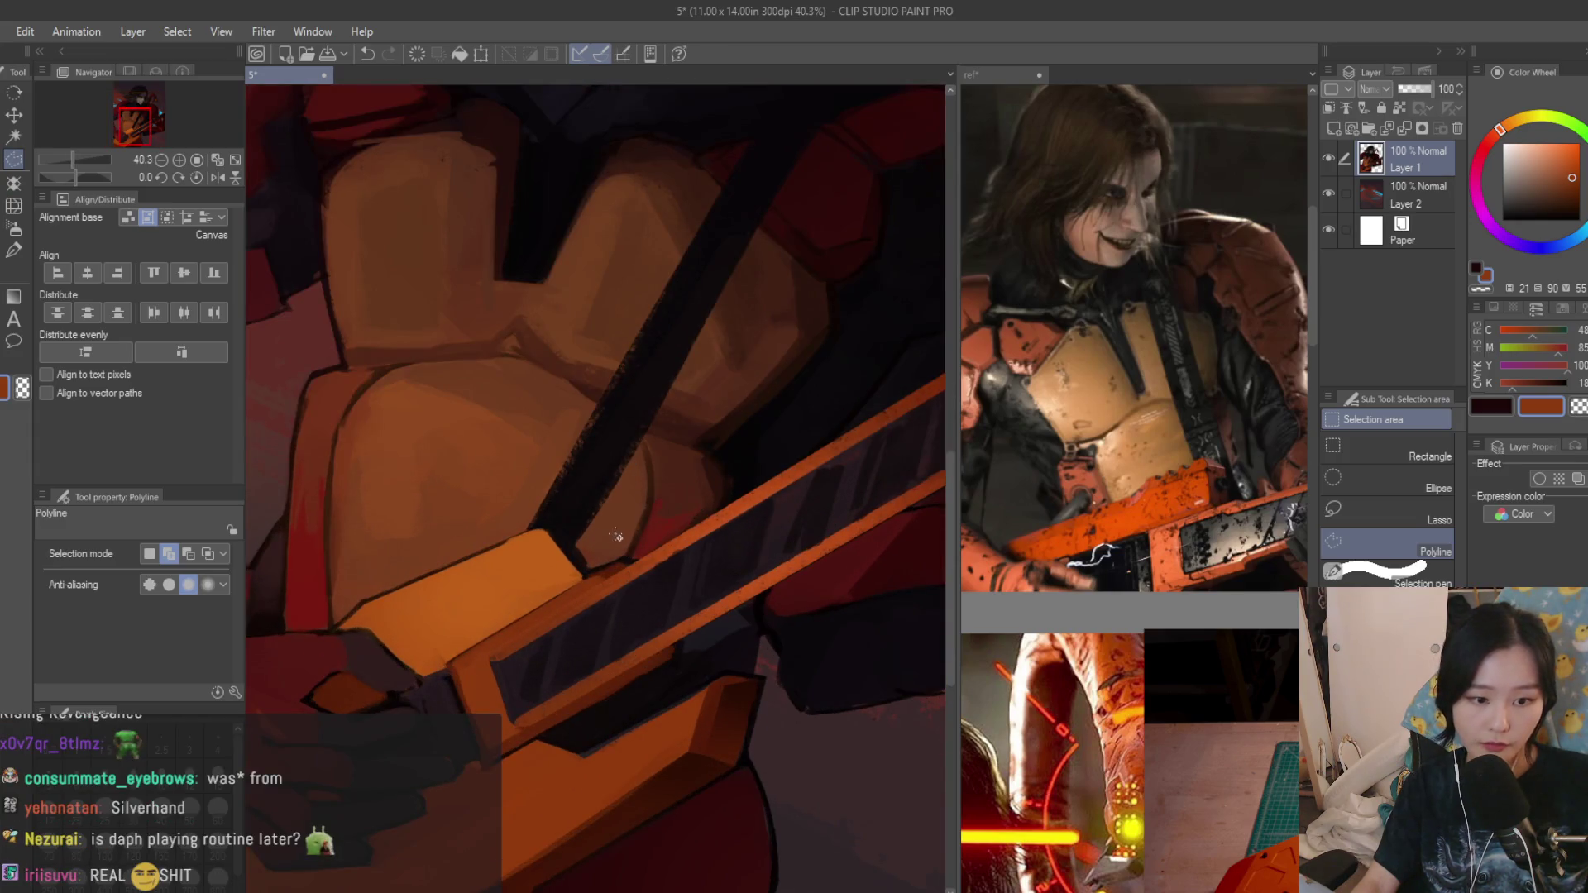
scroll(618, 537, "down", 2)
scroll(618, 537, "down", 1)
scroll(462, 535, "up", 3)
scroll(463, 534, "up", 3)
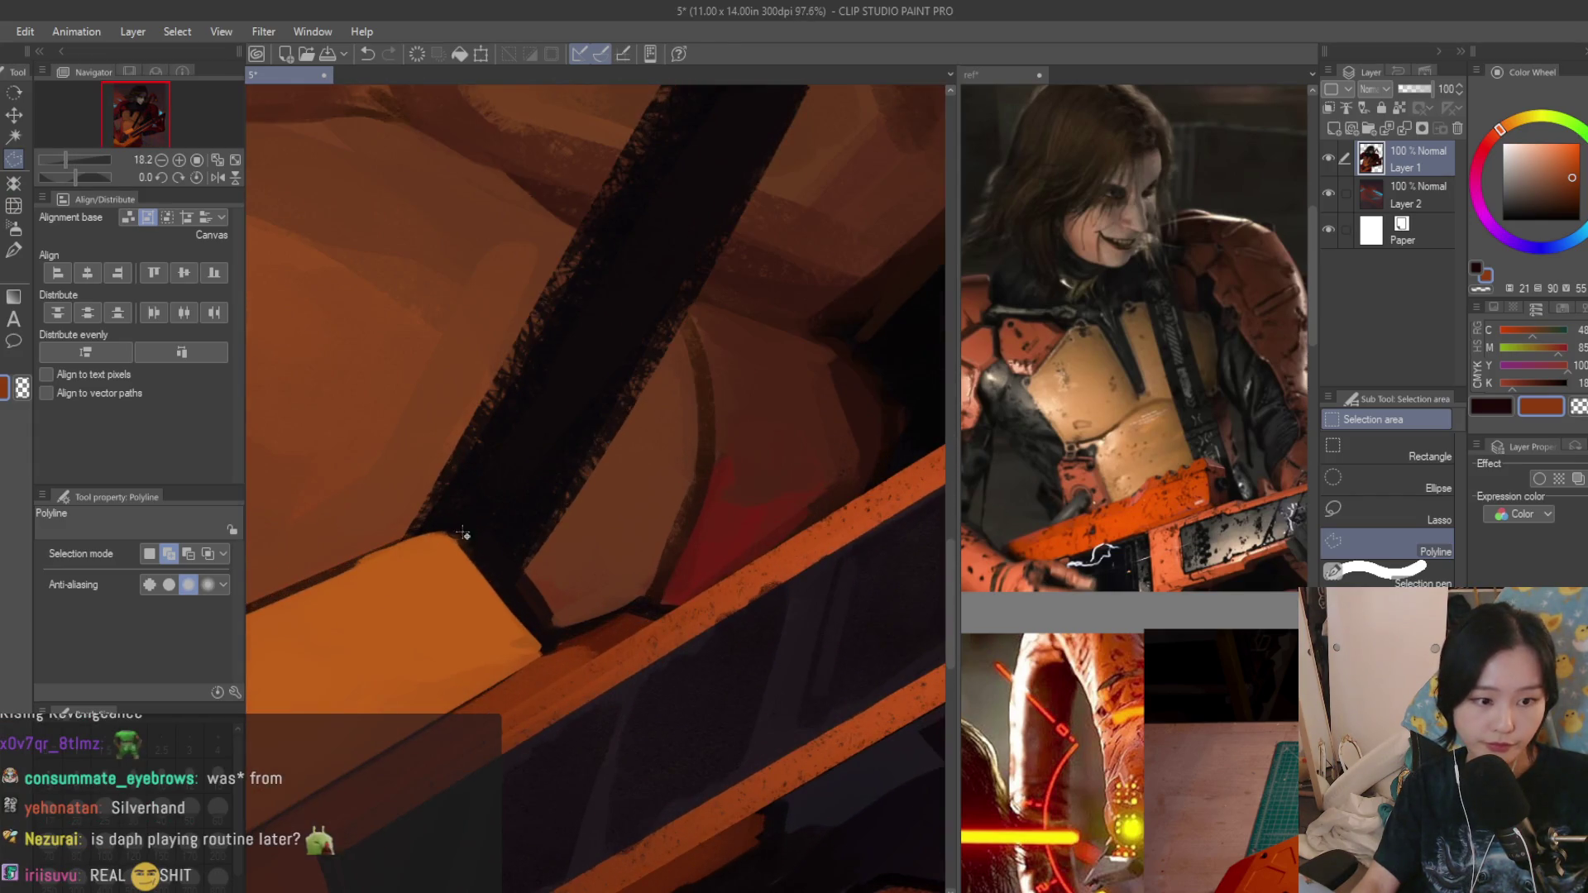
left_click(539, 531)
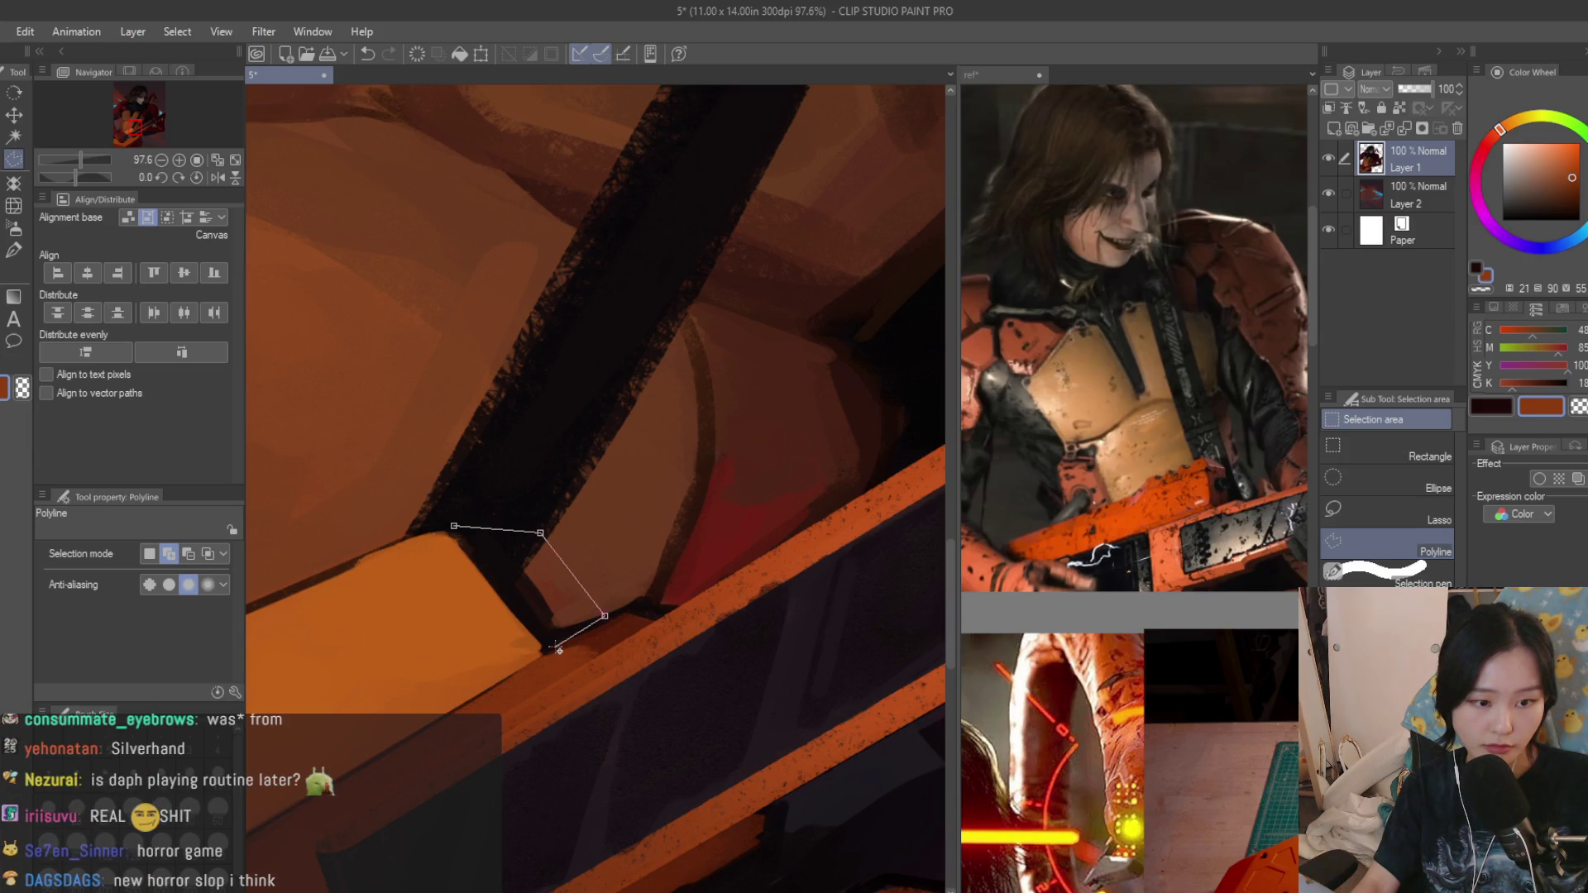
scroll(561, 638, "up", 2)
scroll(569, 621, "up", 1)
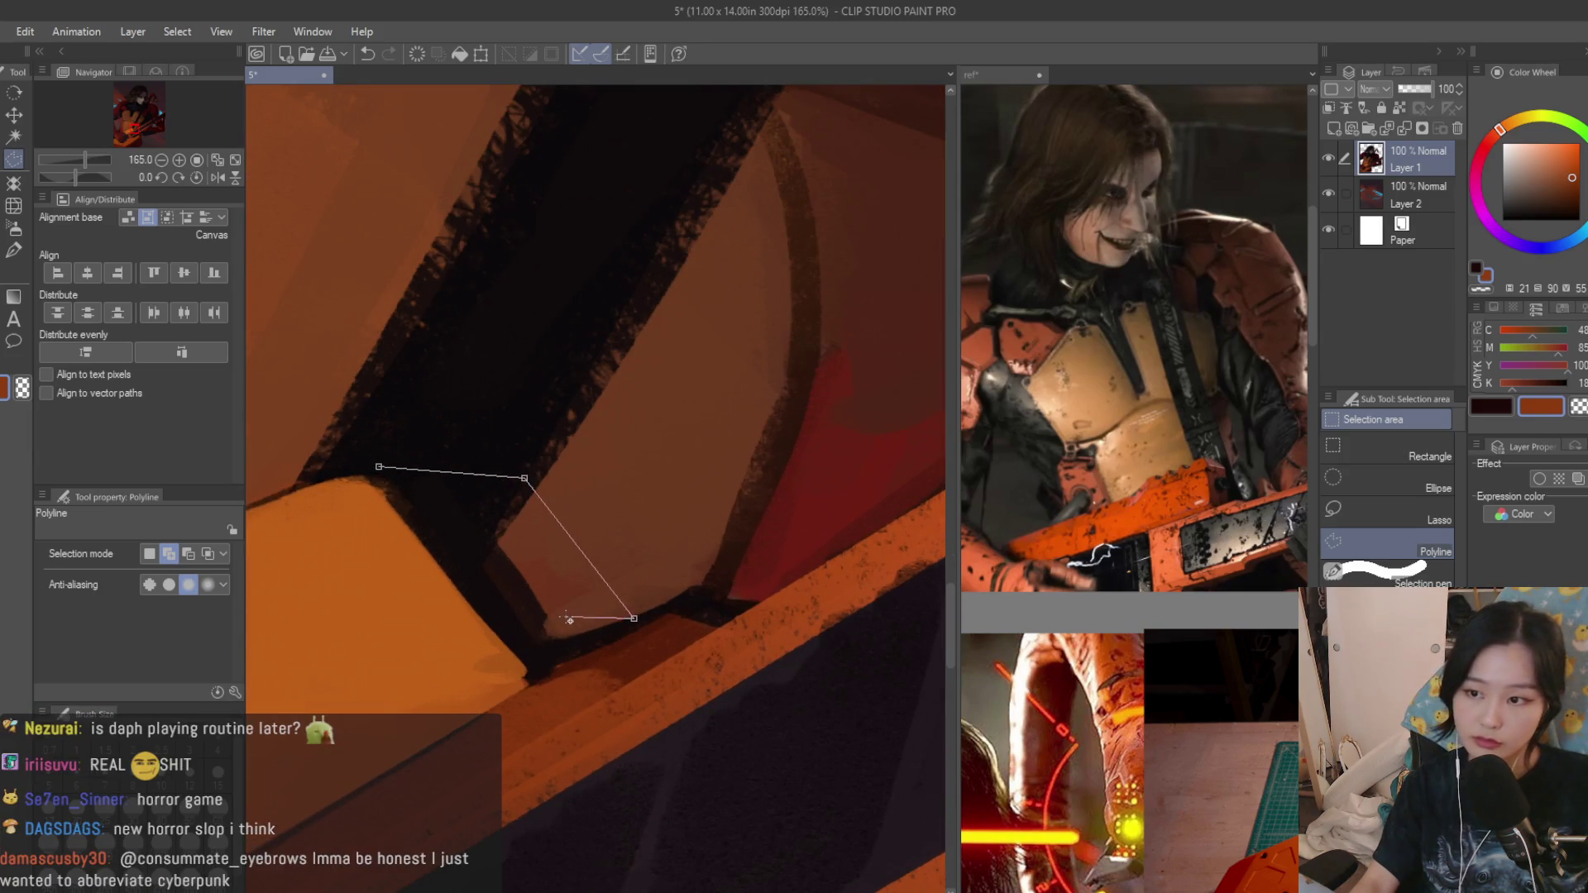
left_click(374, 467)
key("ctrl+z")
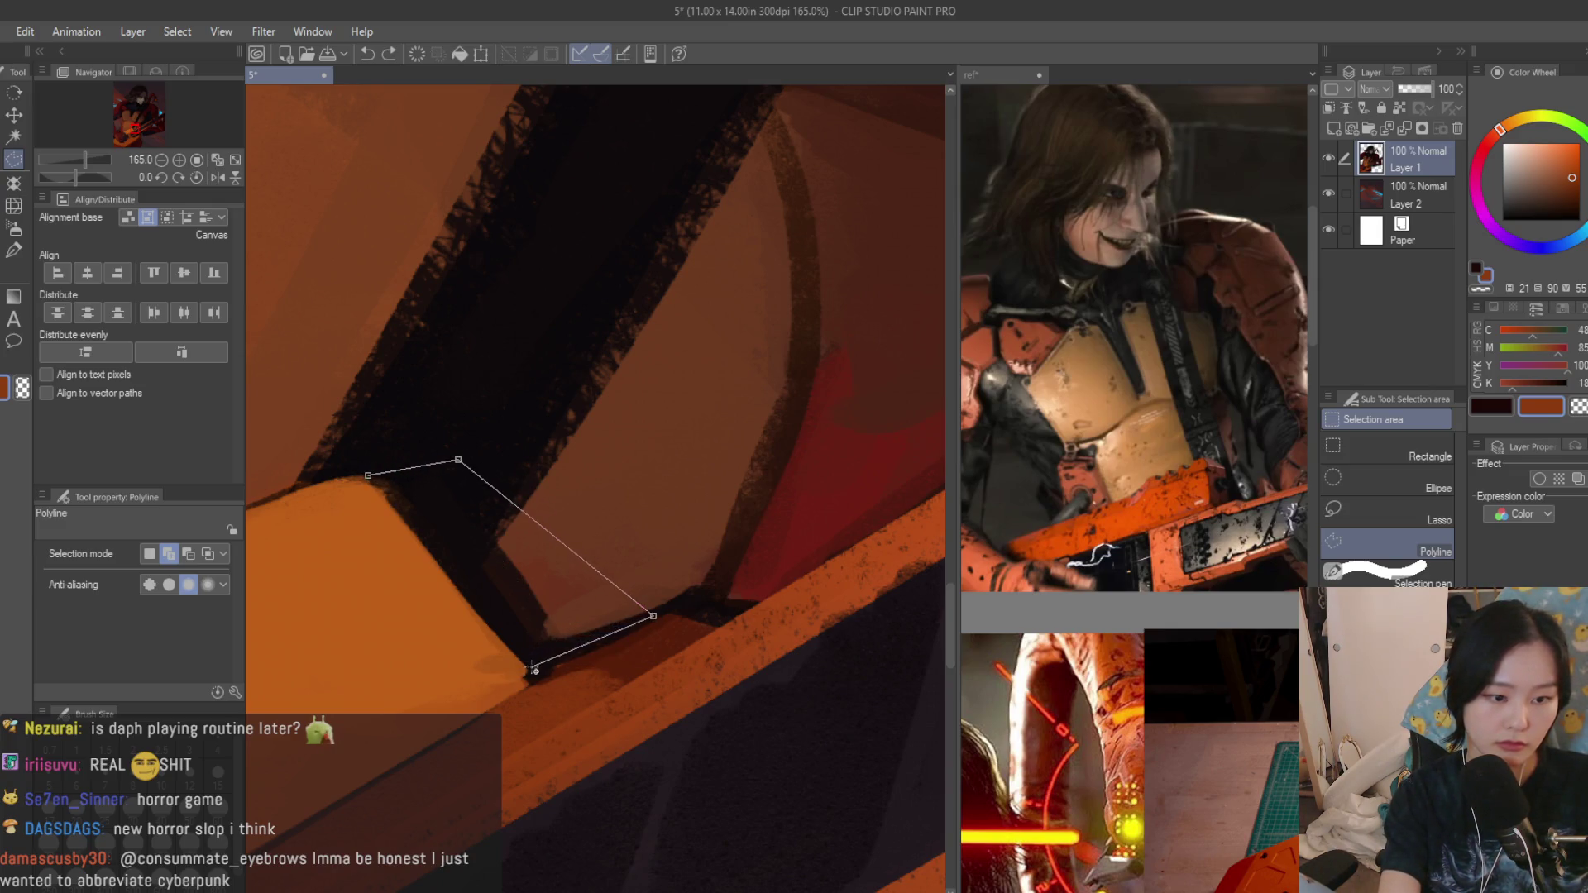
left_click(368, 476)
scroll(533, 559, "down", 3)
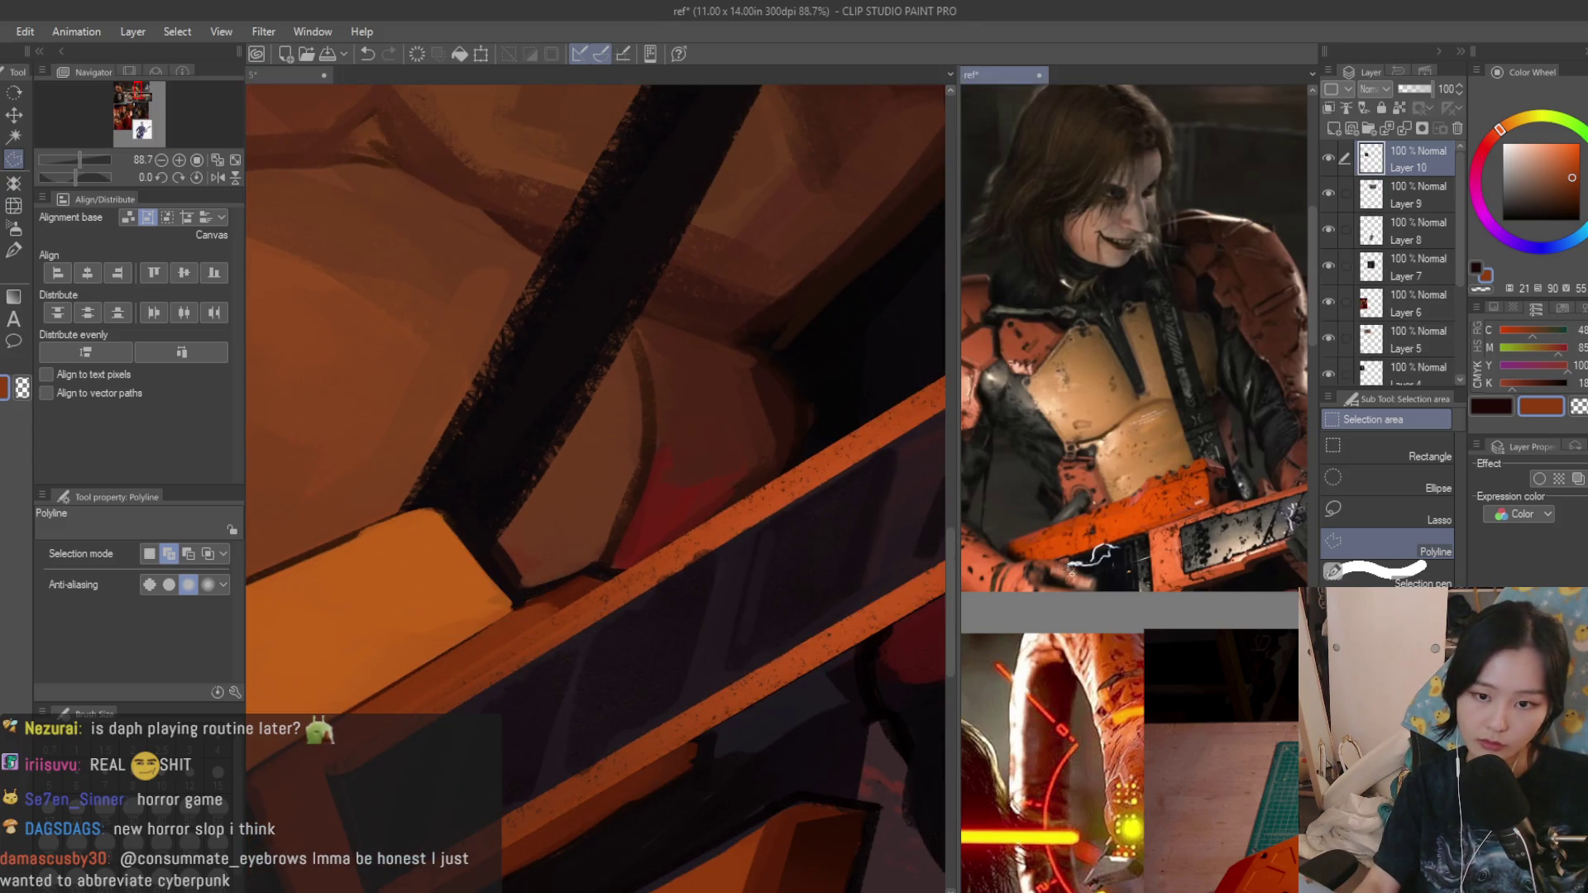
left_click(836, 484)
Airbrush dark red then darker brown into the wedge with a smaller soft airbrush and deselect.
key("b")
left_click(588, 590, "alt")
key("bracketleft")
key("bracketleft")
key("bracketleft")
key("bracketleft")
key("bracketleft")
left_click(1573, 203)
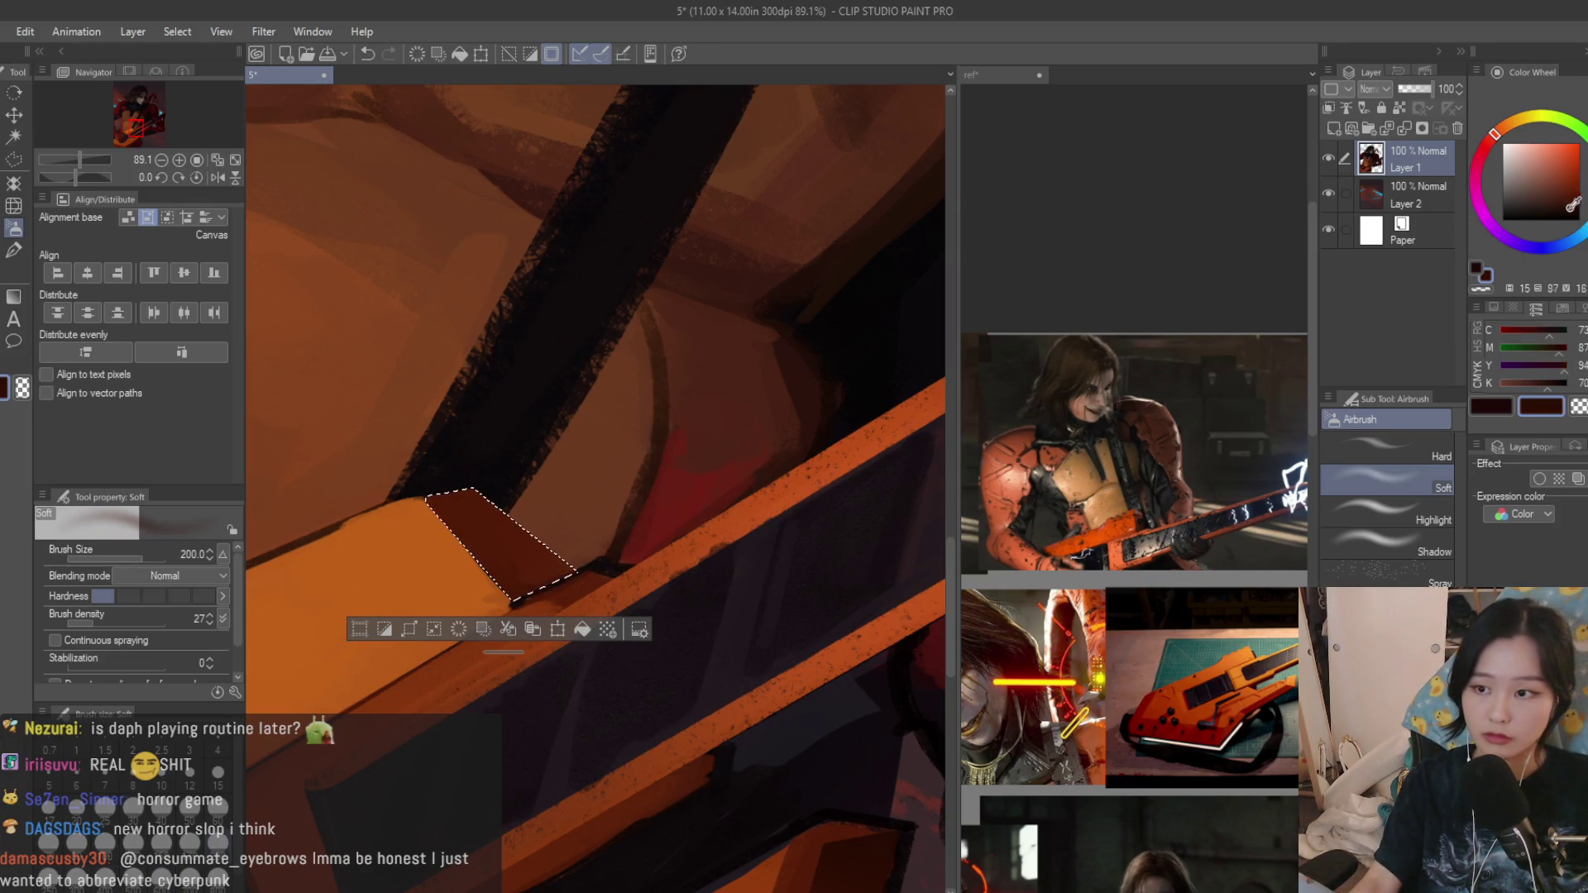
key("ctrl+d")
scroll(372, 524, "down", 3)
scroll(603, 539, "down", 3)
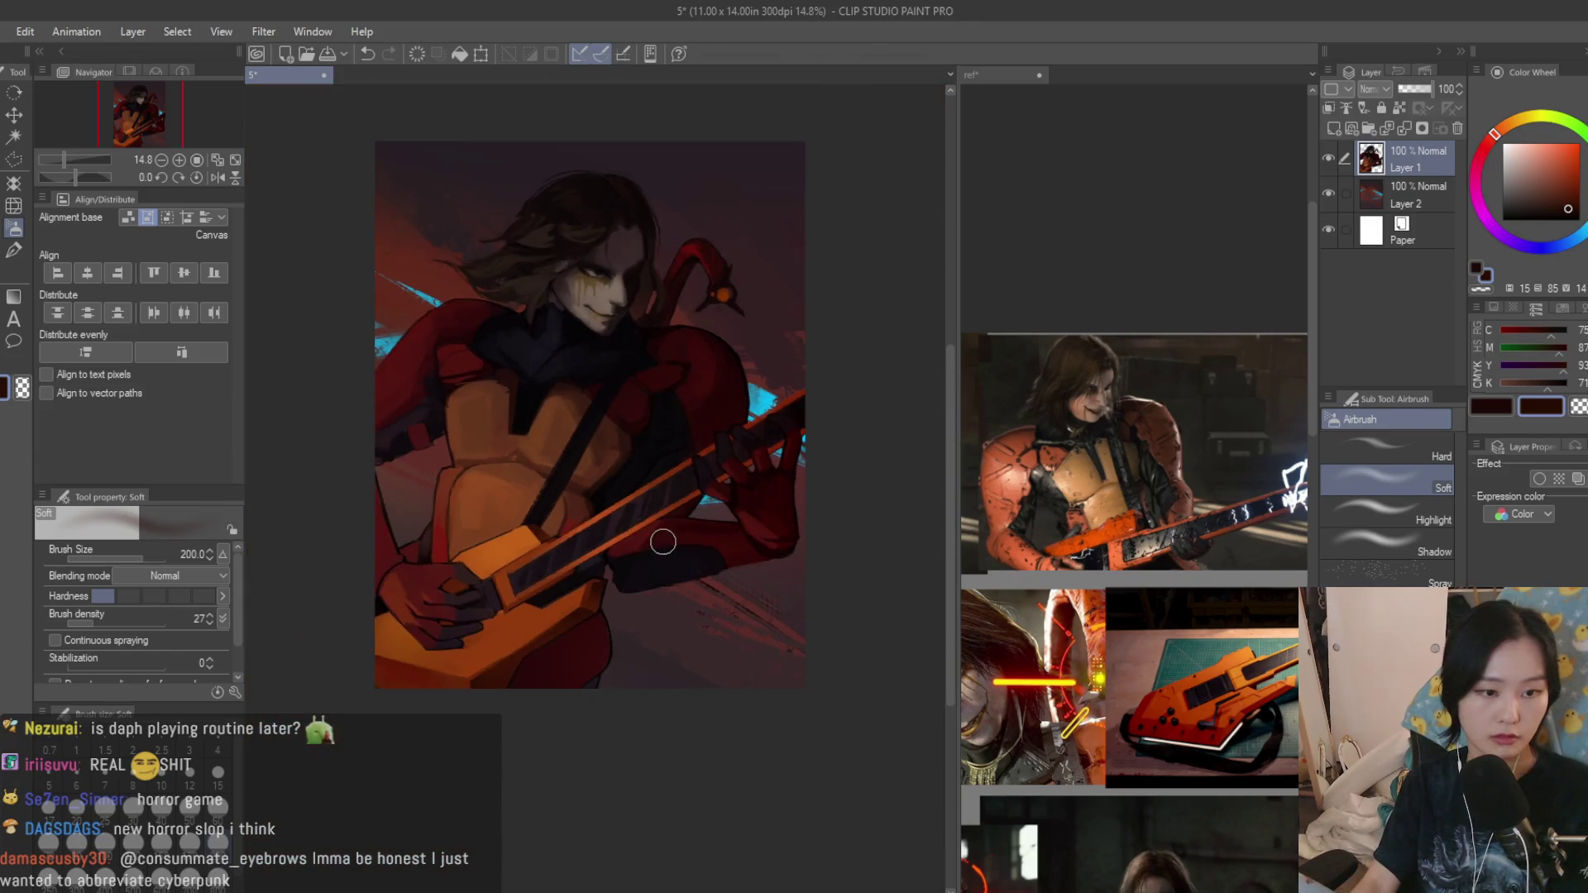
scroll(831, 540, "down", 1)
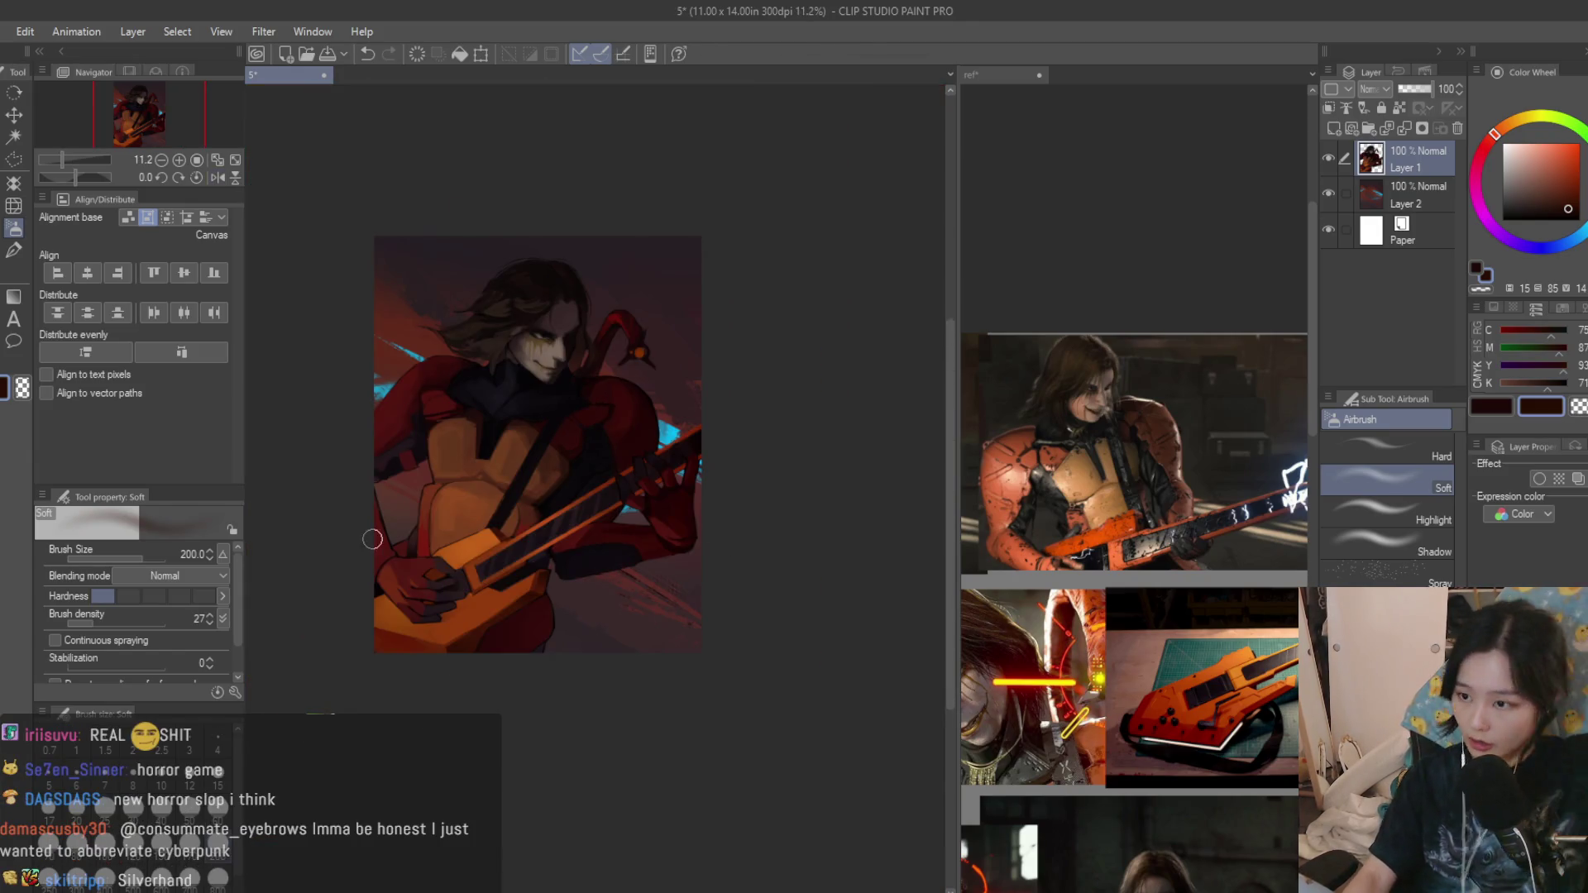
scroll(373, 539, "up", 1)
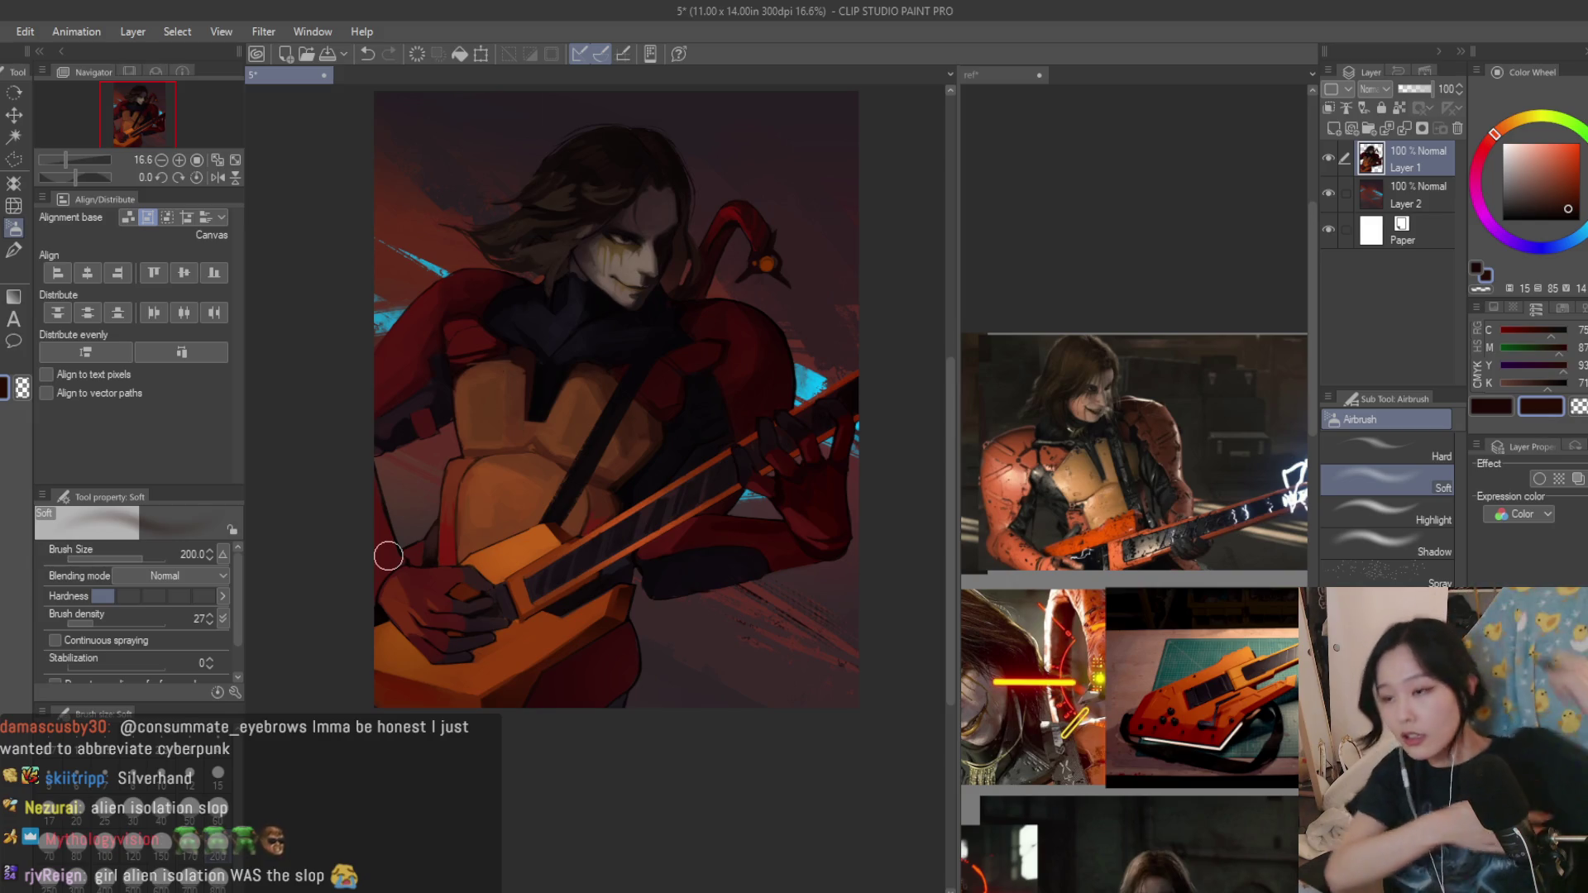
scroll(591, 450, "up", 2)
key("b")
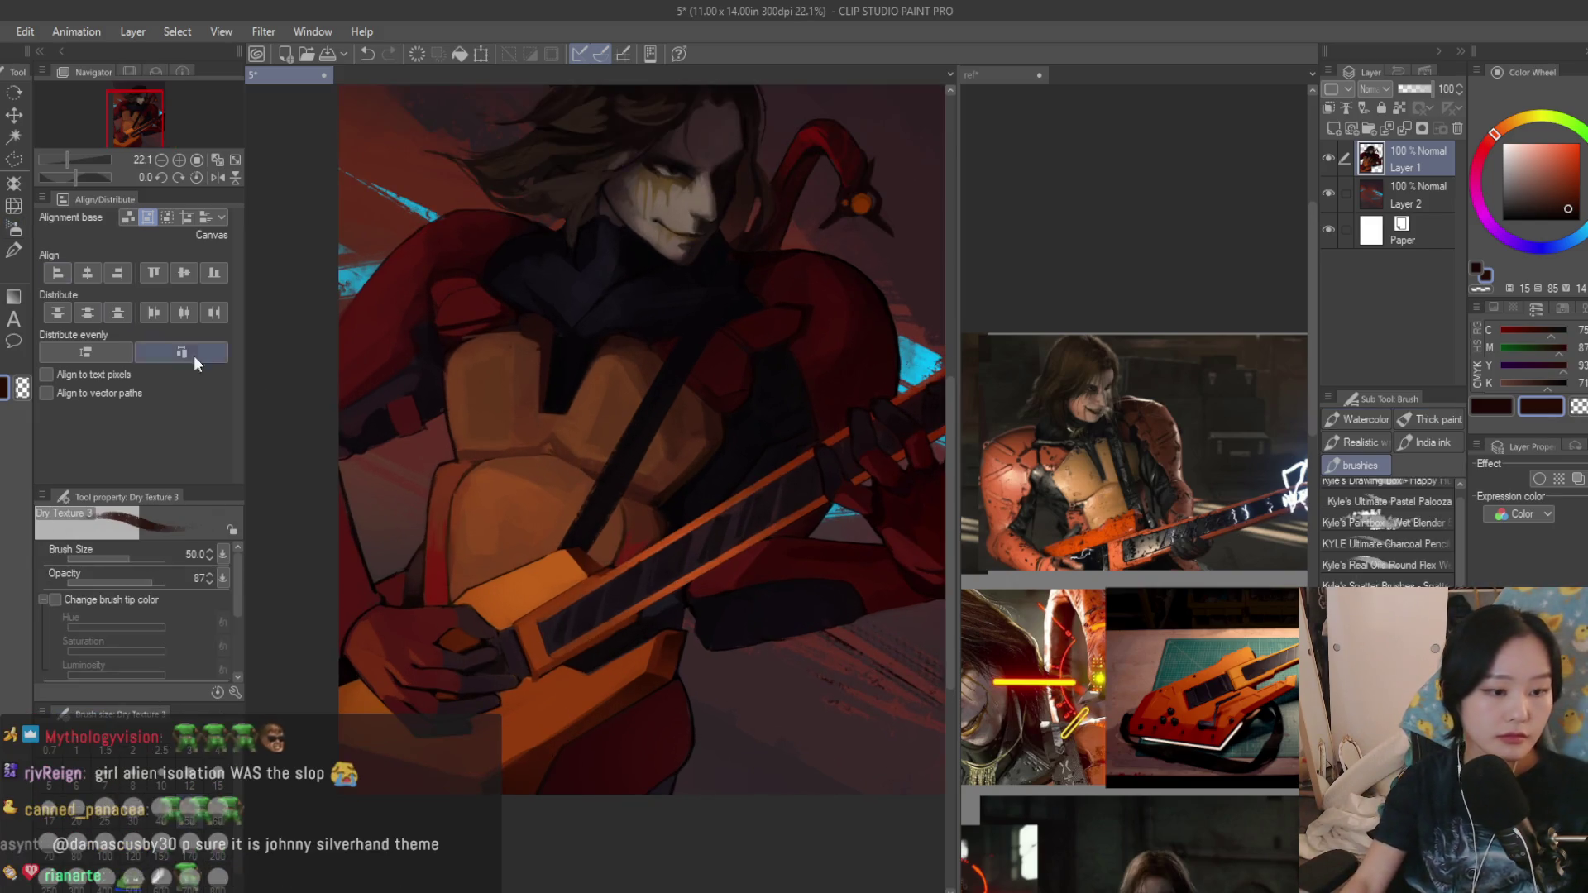
scroll(473, 637, "down", 2)
scroll(473, 637, "up", 4)
scroll(473, 637, "up", 2)
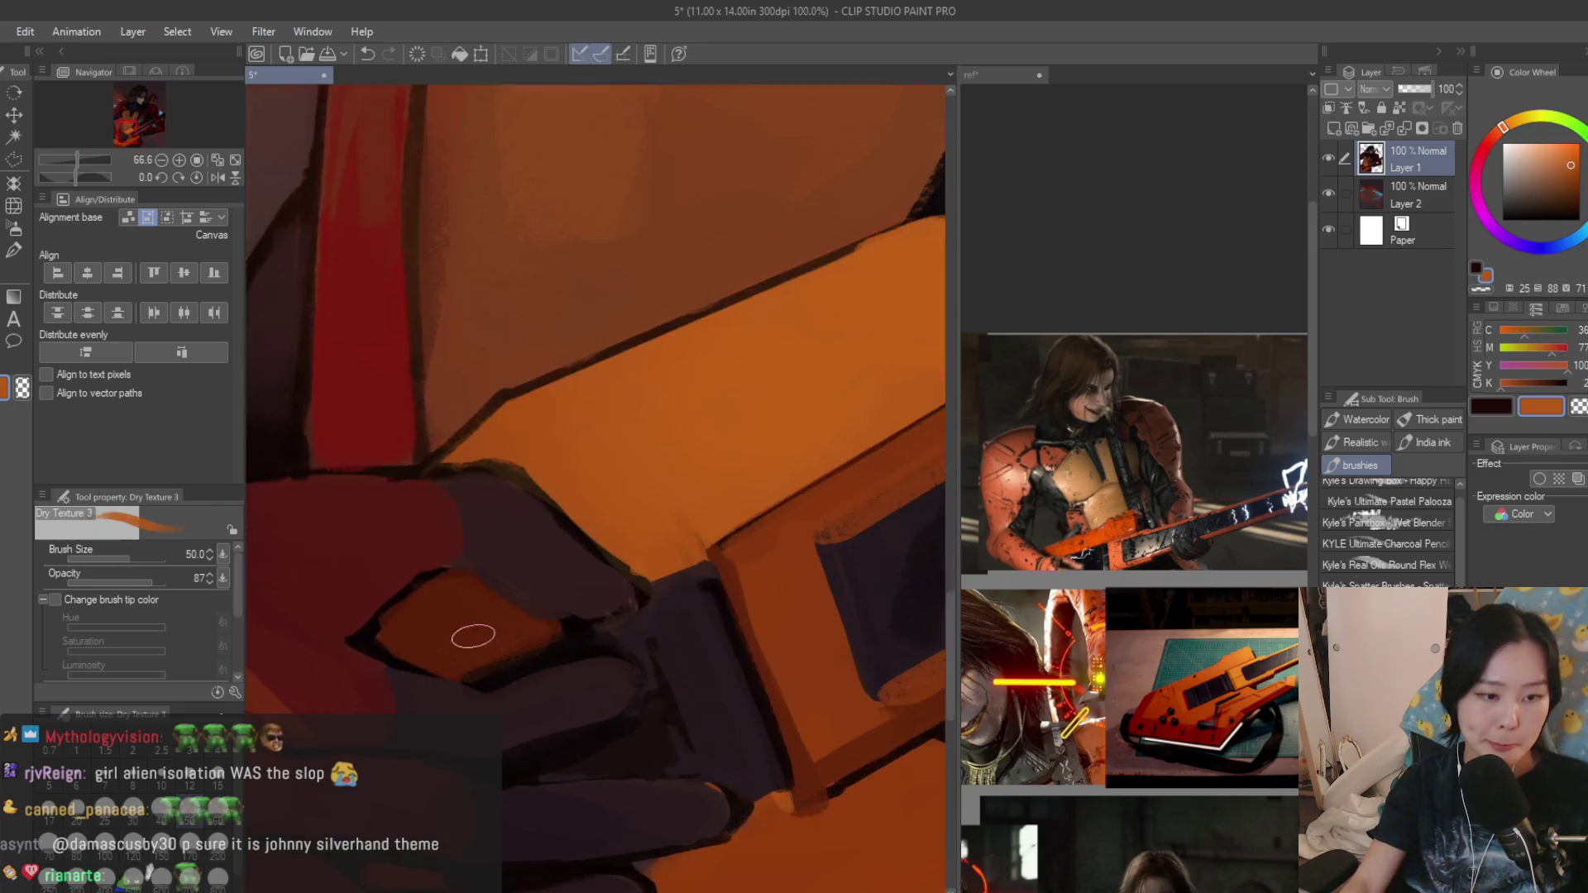
Lasso the back of the strumming hand, airbrush warm orange into it, and return to the Dry Texture brush.
left_click(18, 163)
scroll(521, 549, "up", 3)
left_click_drag(413, 573, 634, 650)
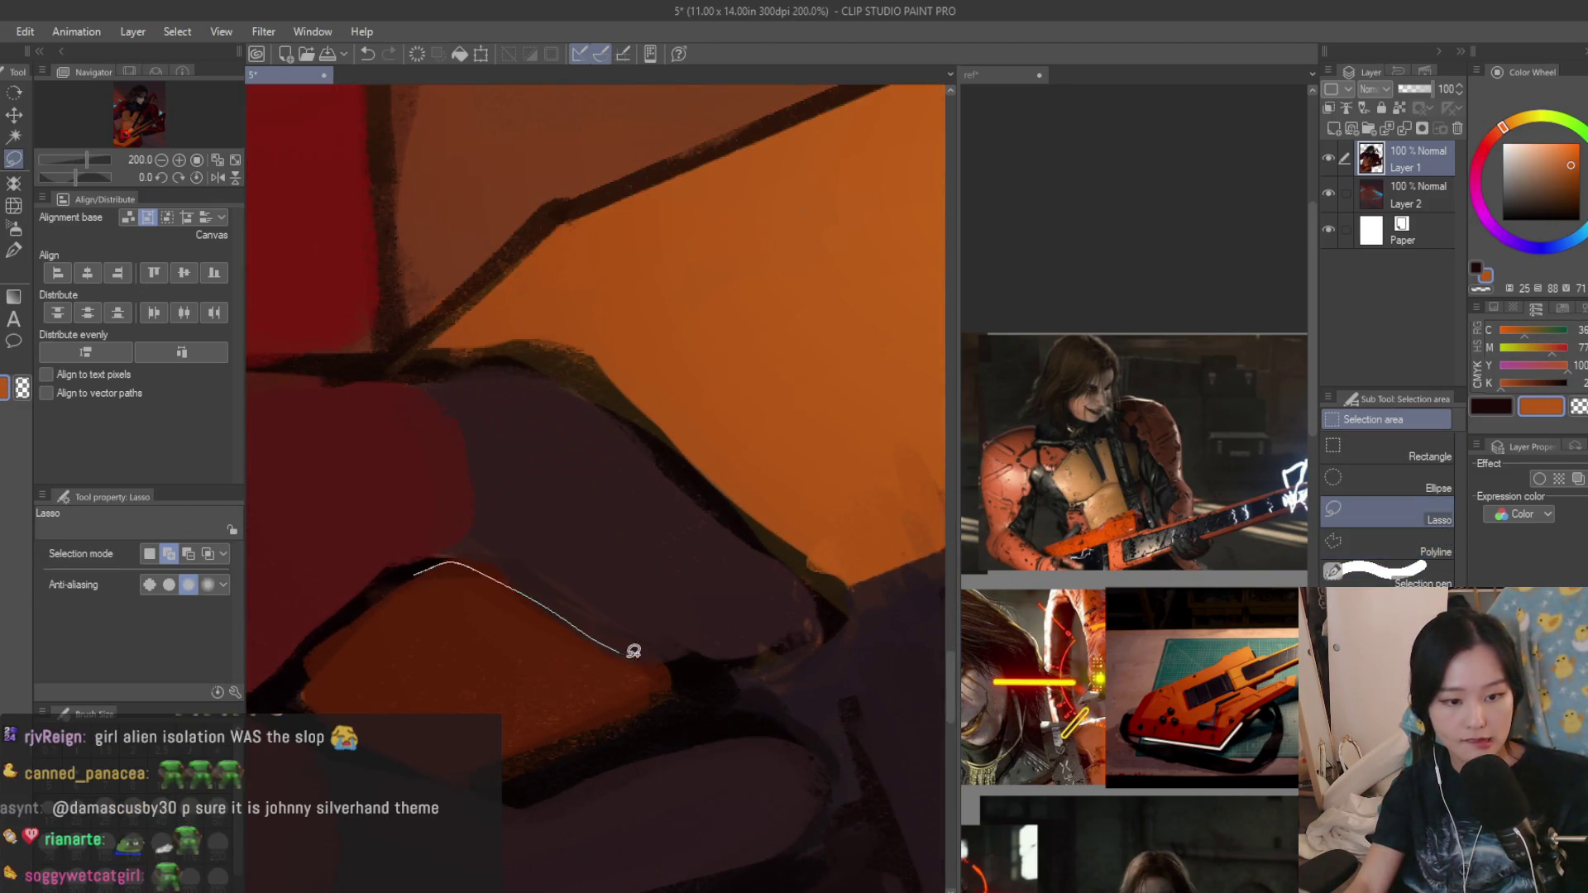
left_click_drag(324, 641, 372, 583)
scroll(373, 583, "down", 2)
key("b")
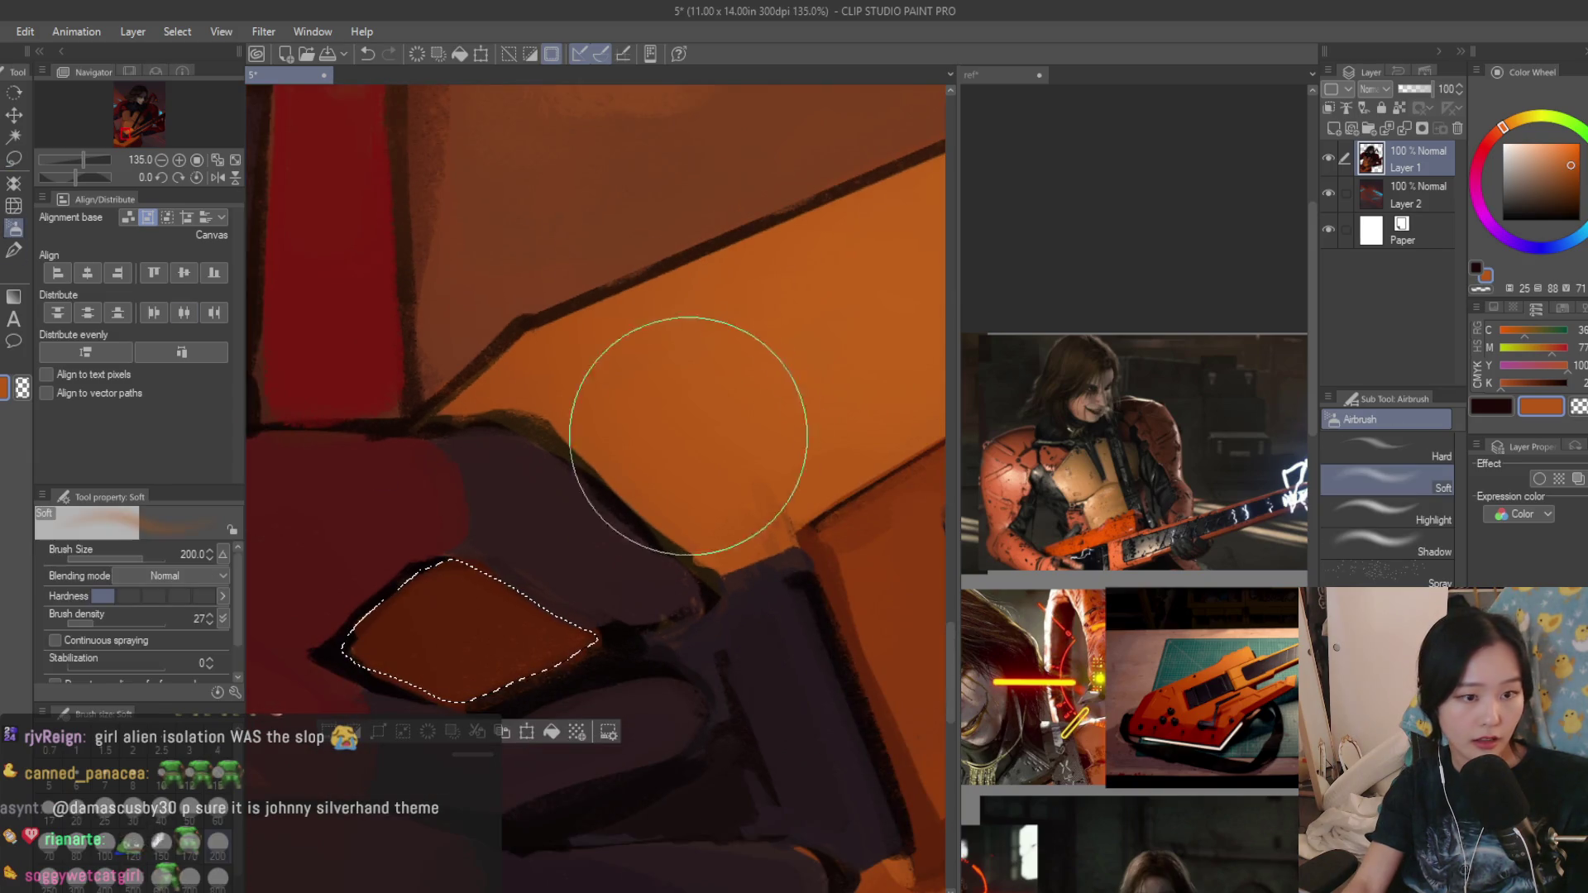
scroll(621, 544, "down", 2)
scroll(609, 604, "down", 2)
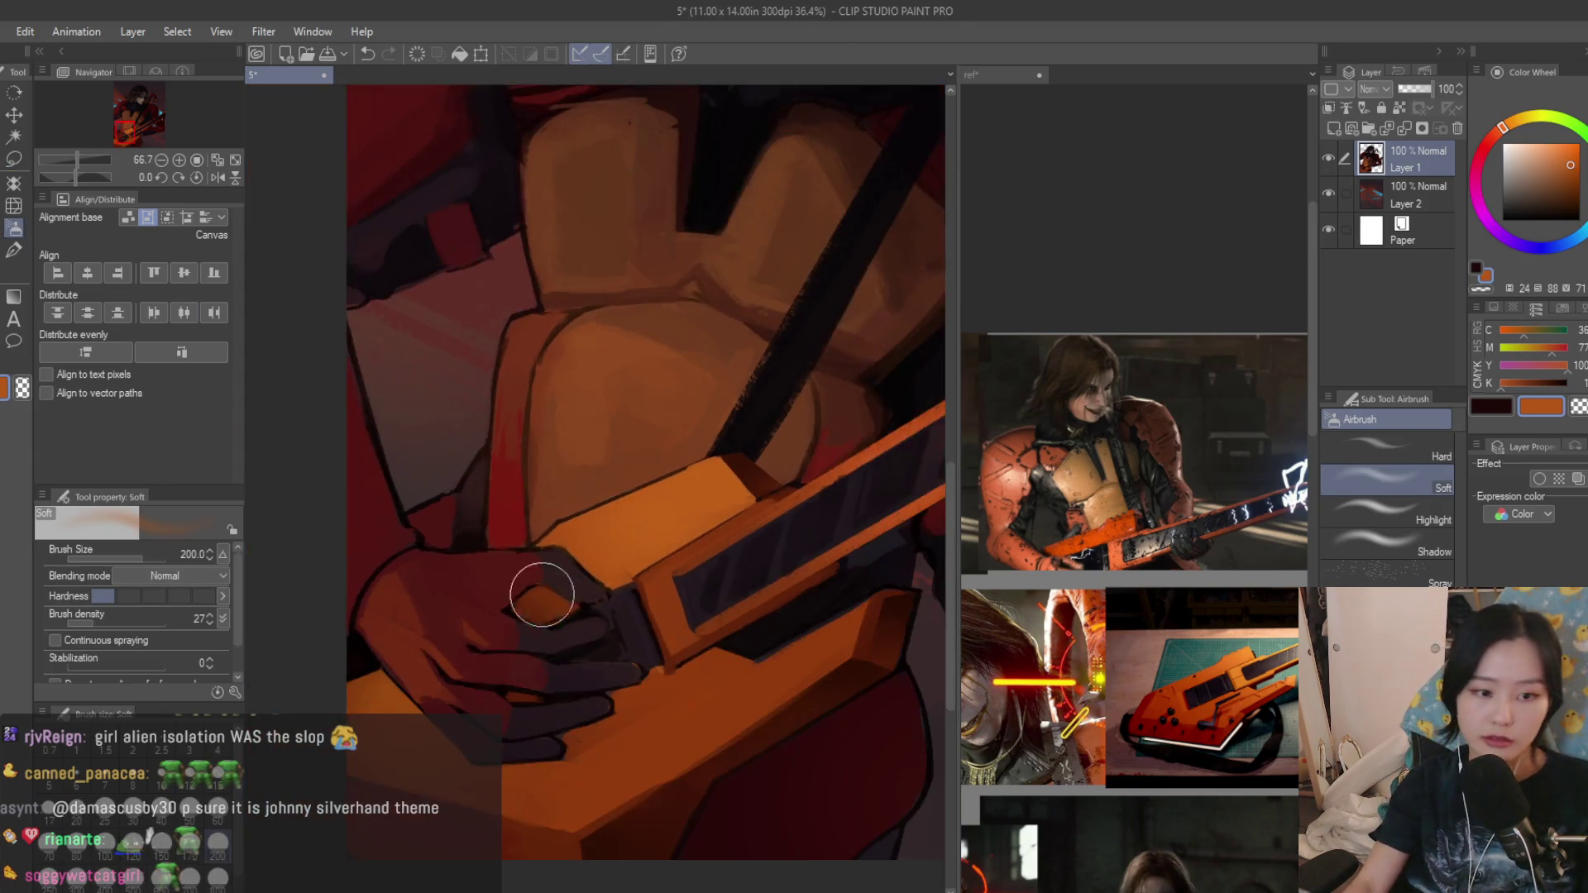
scroll(539, 583, "up", 1)
scroll(702, 624, "down", 1)
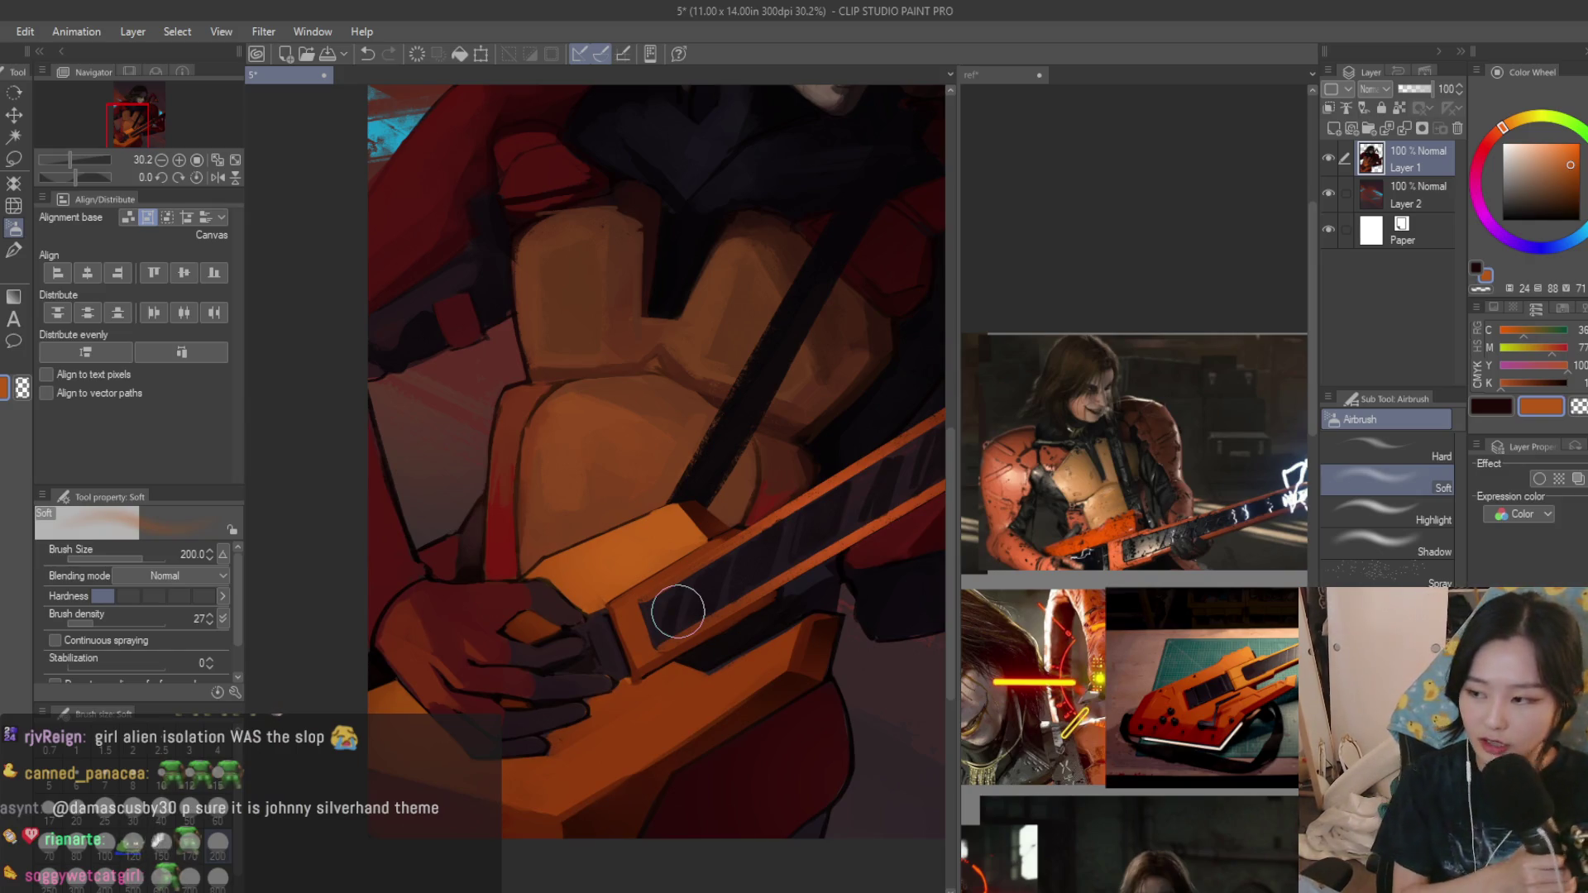
key("b")
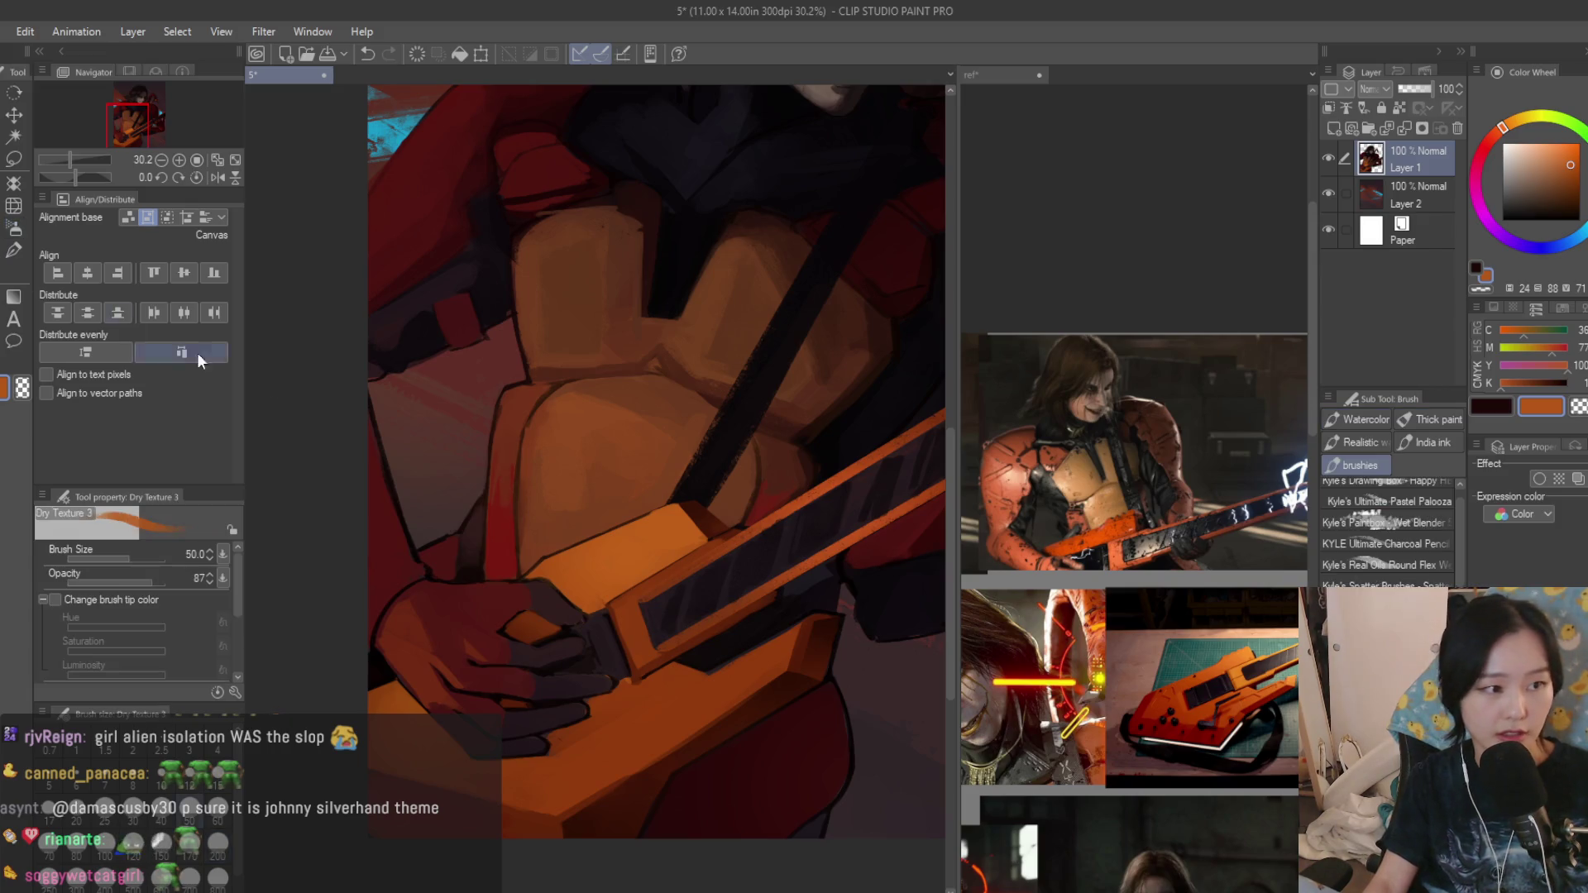
scroll(671, 459, "up", 5)
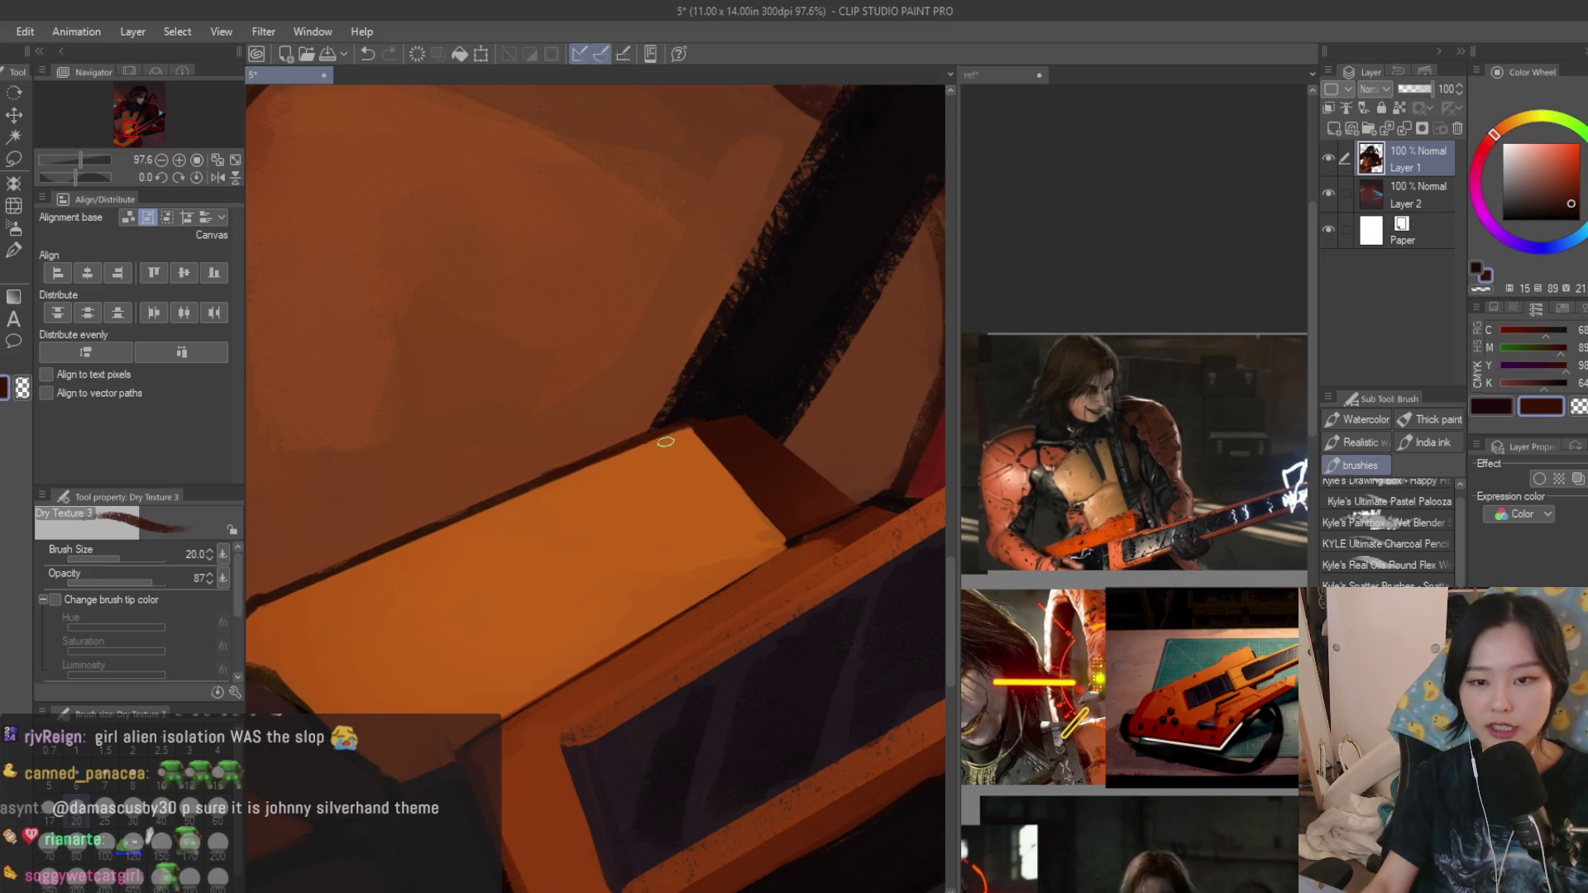
scroll(737, 467, "up", 2)
Paint dark edge strokes along the guitar body and strap with the Dry Texture brush, check the reference, and save.
left_click_drag(740, 490, 683, 521)
scroll(684, 521, "down", 3)
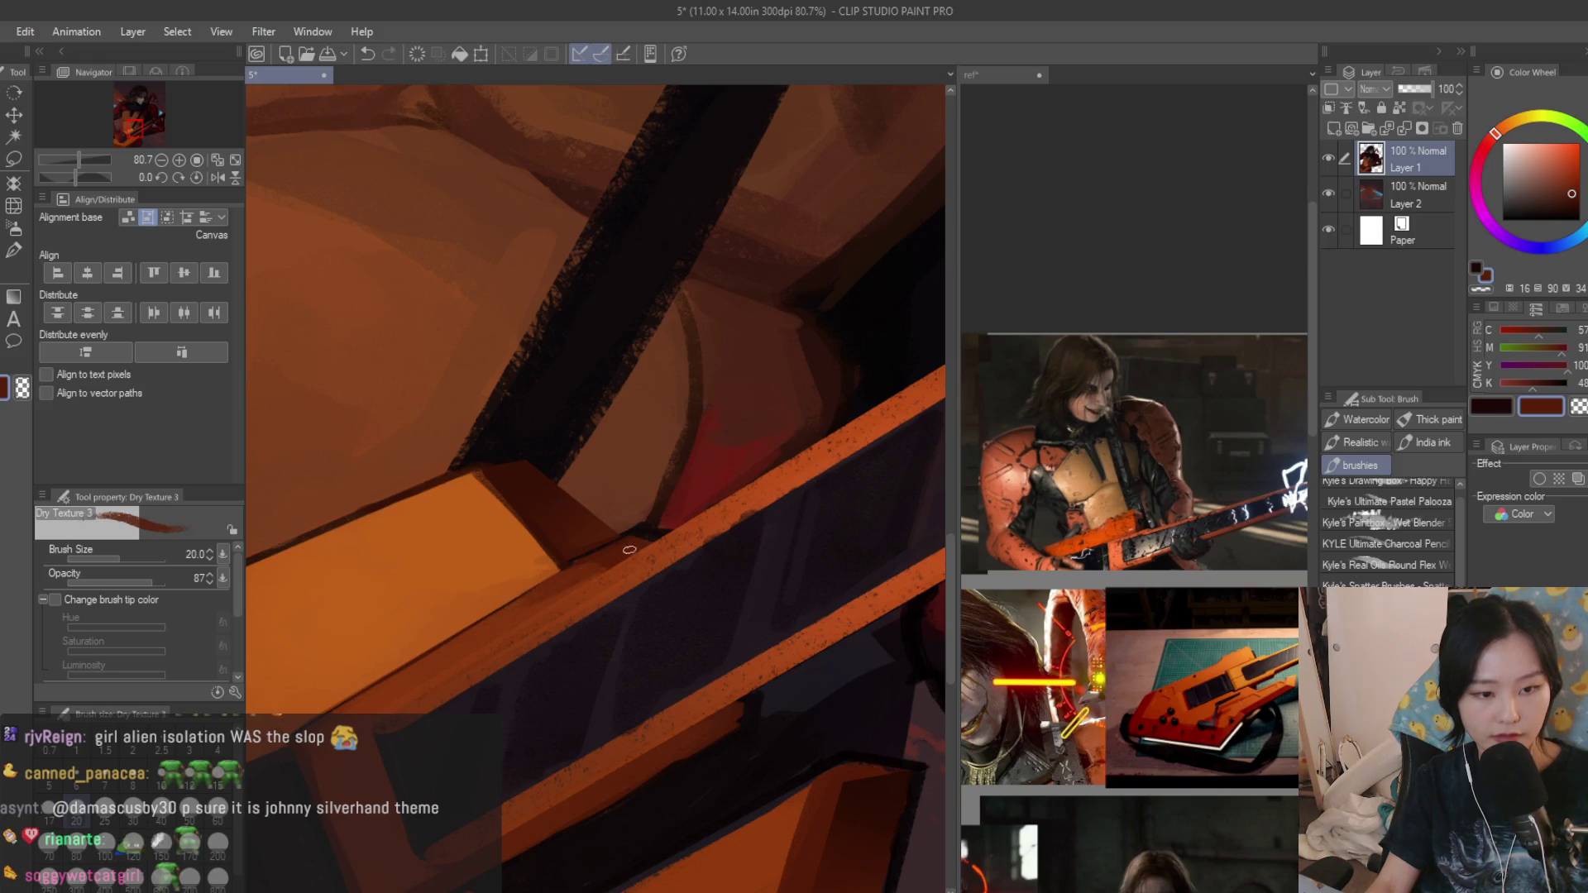
scroll(508, 604, "down", 4)
scroll(562, 633, "up", 2)
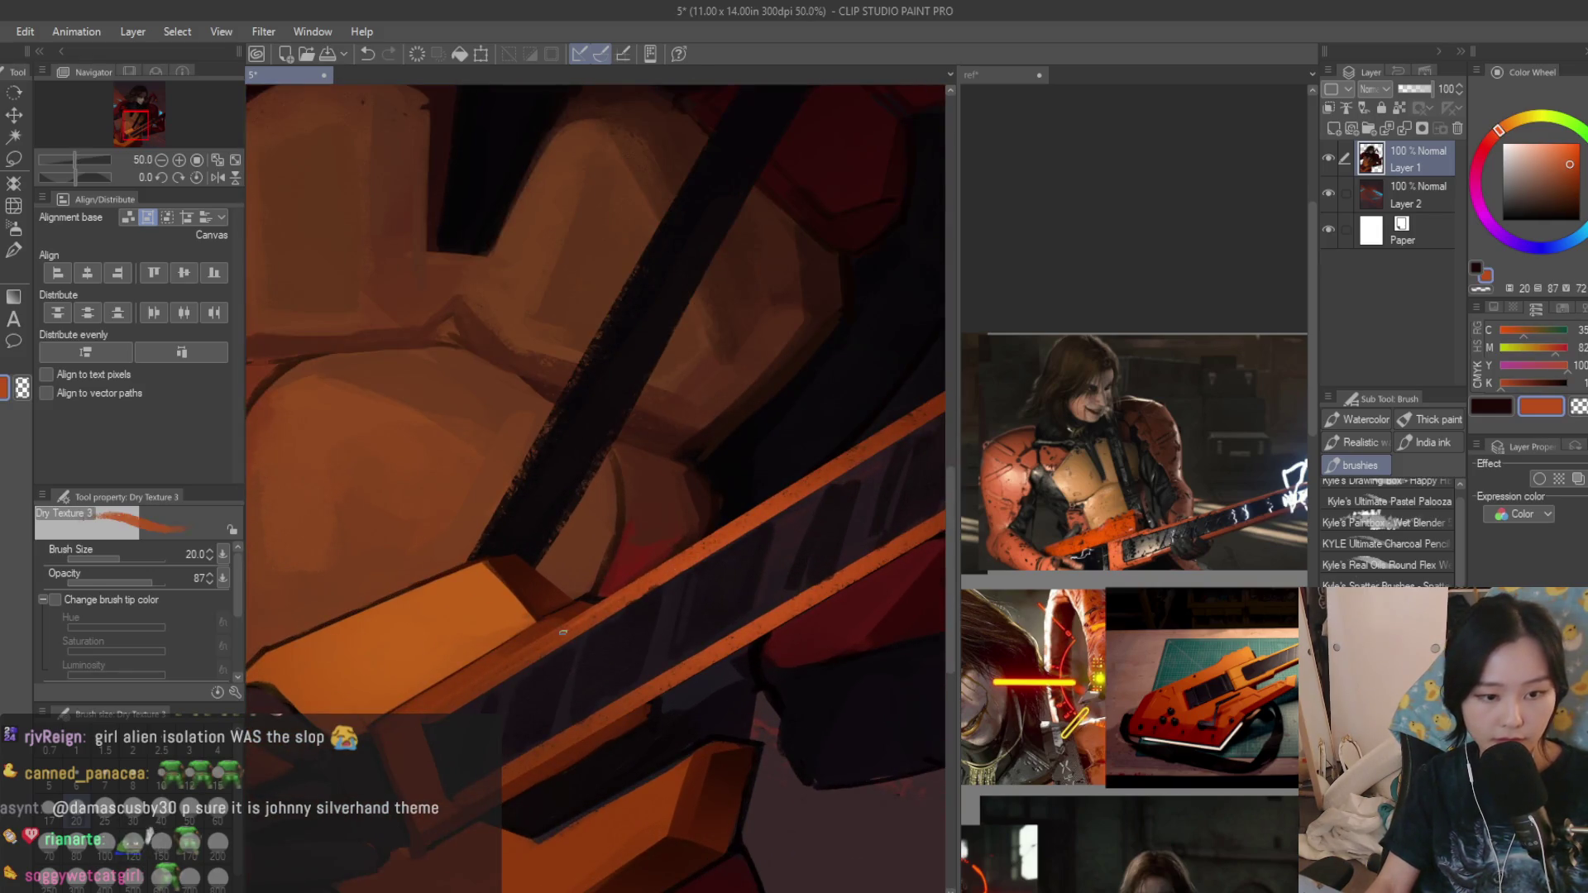
scroll(559, 641, "down", 3)
scroll(620, 634, "down", 1)
scroll(664, 627, "up", 1)
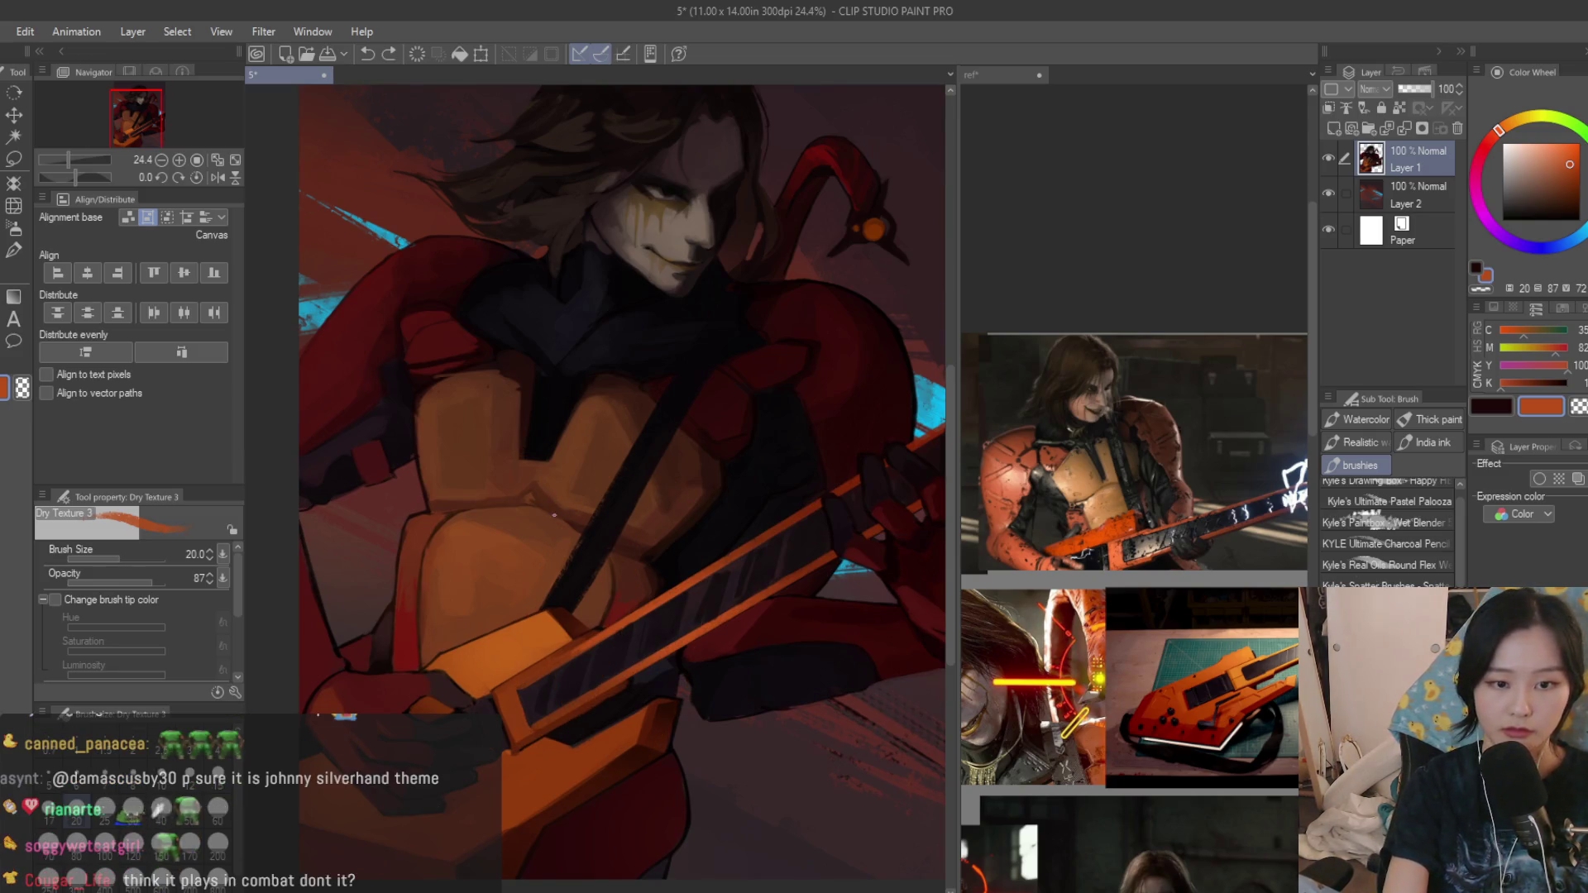
key("ctrl+Tab")
scroll(1129, 496, "up", 3)
scroll(633, 521, "up", 2)
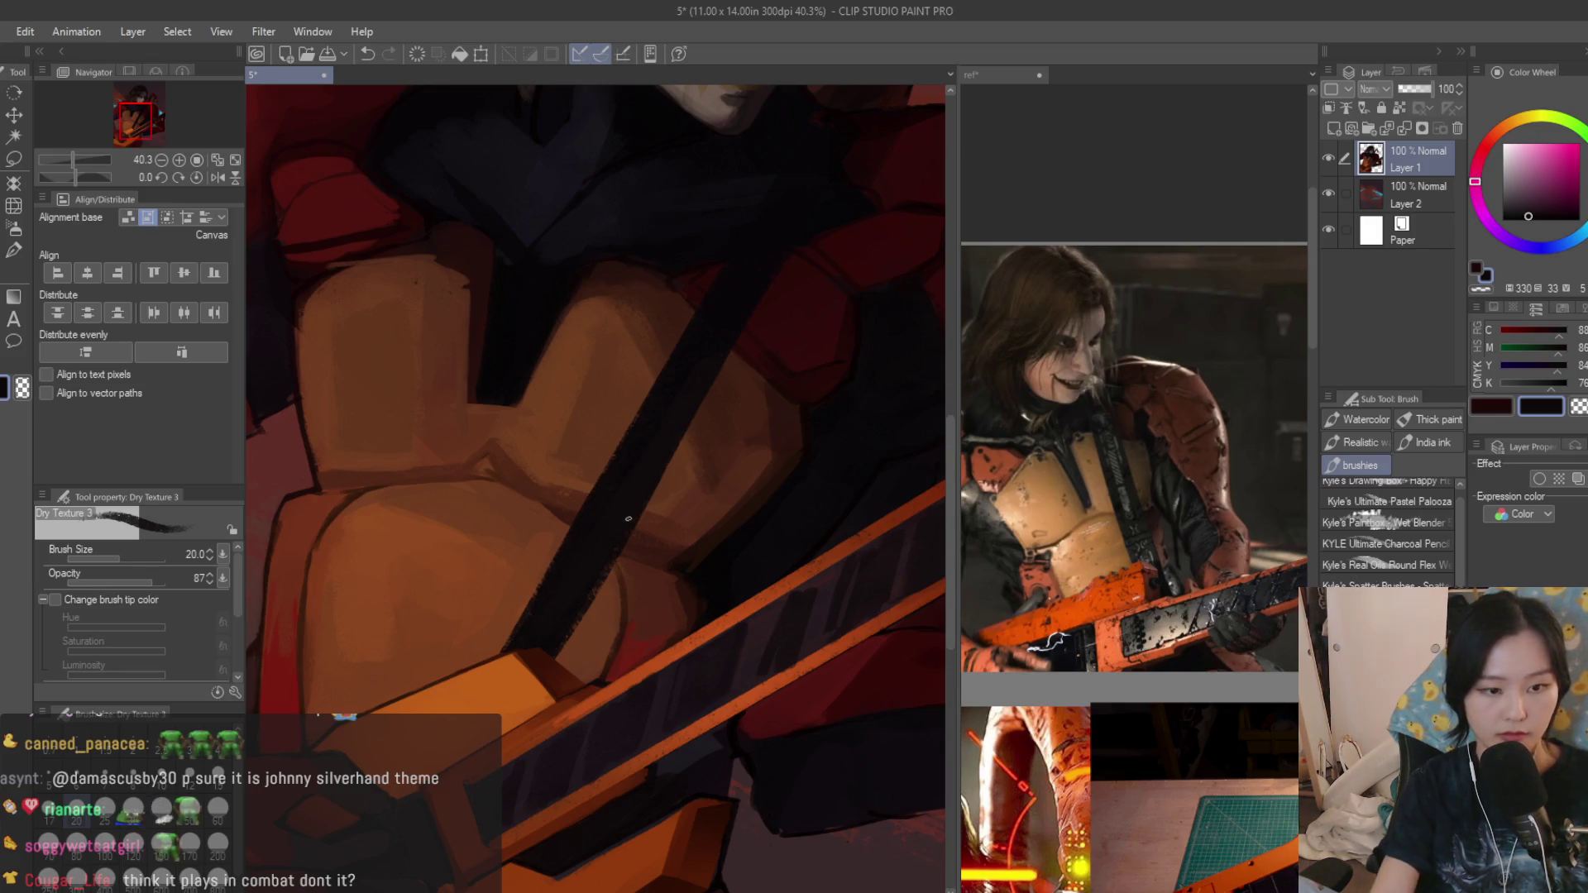
scroll(591, 581, "up", 2)
scroll(533, 703, "up", 2)
left_click_drag(572, 670, 520, 759)
scroll(516, 731, "up", 1)
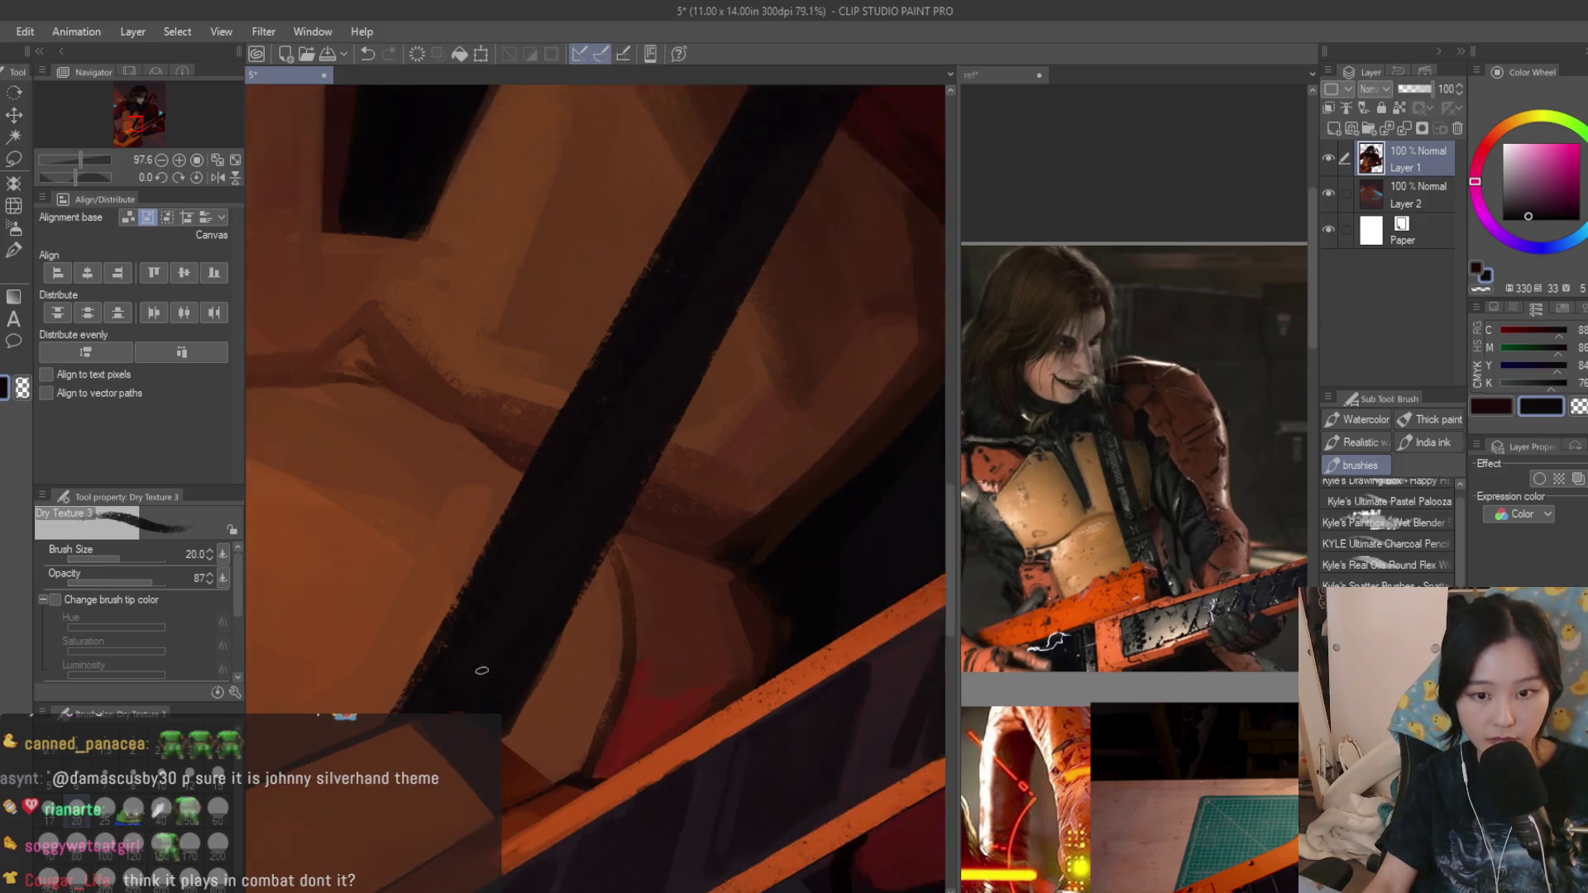
scroll(421, 652, "up", 1)
scroll(584, 746, "down", 1)
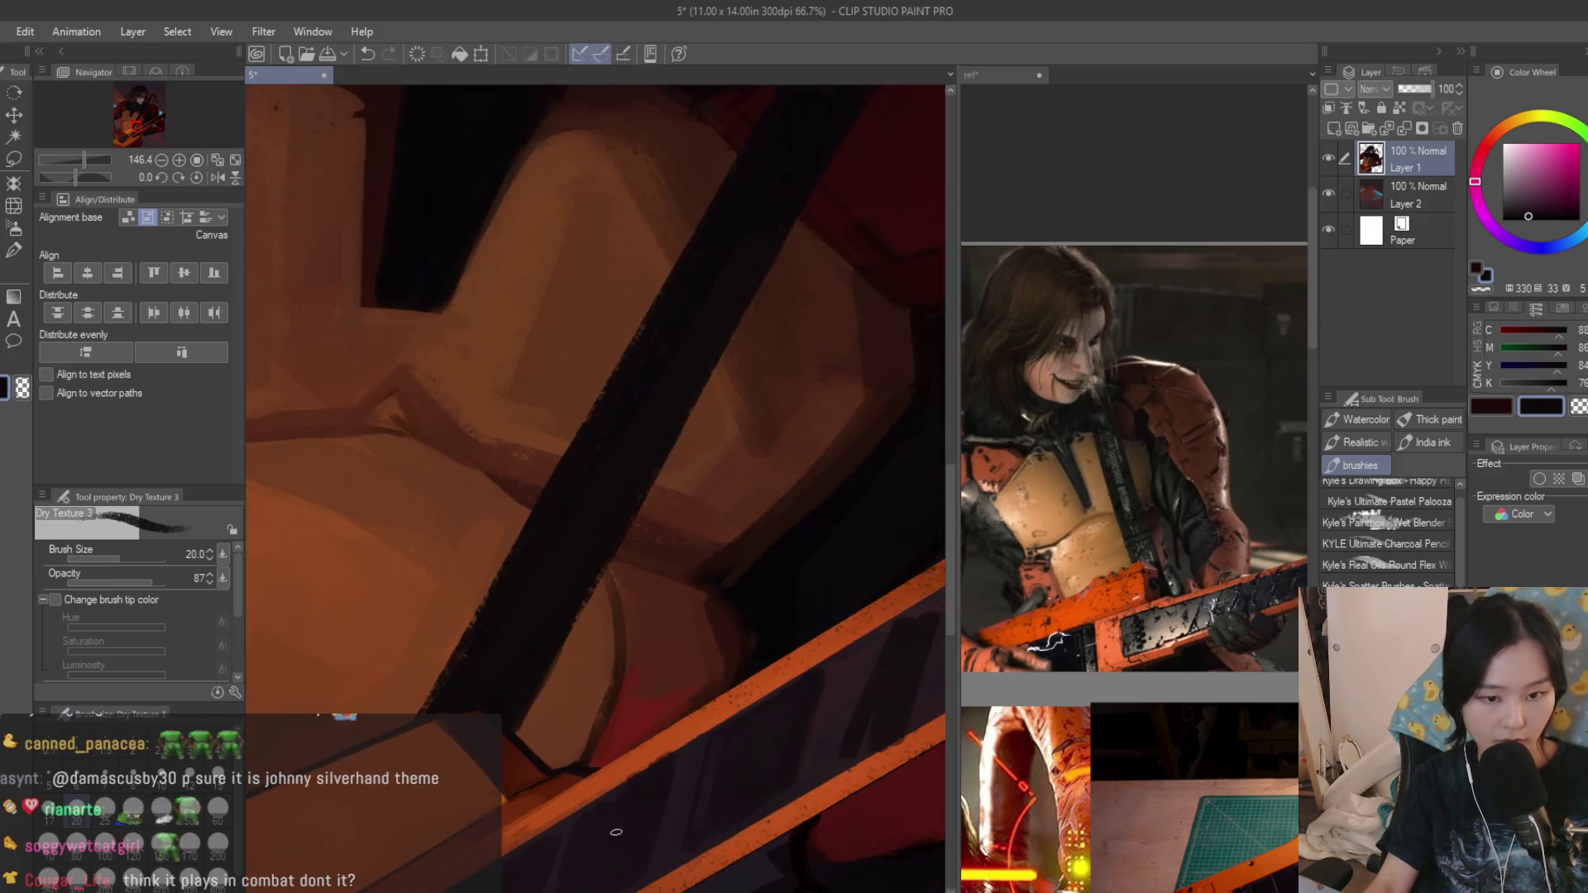
scroll(595, 751, "down", 1)
scroll(670, 765, "down", 1)
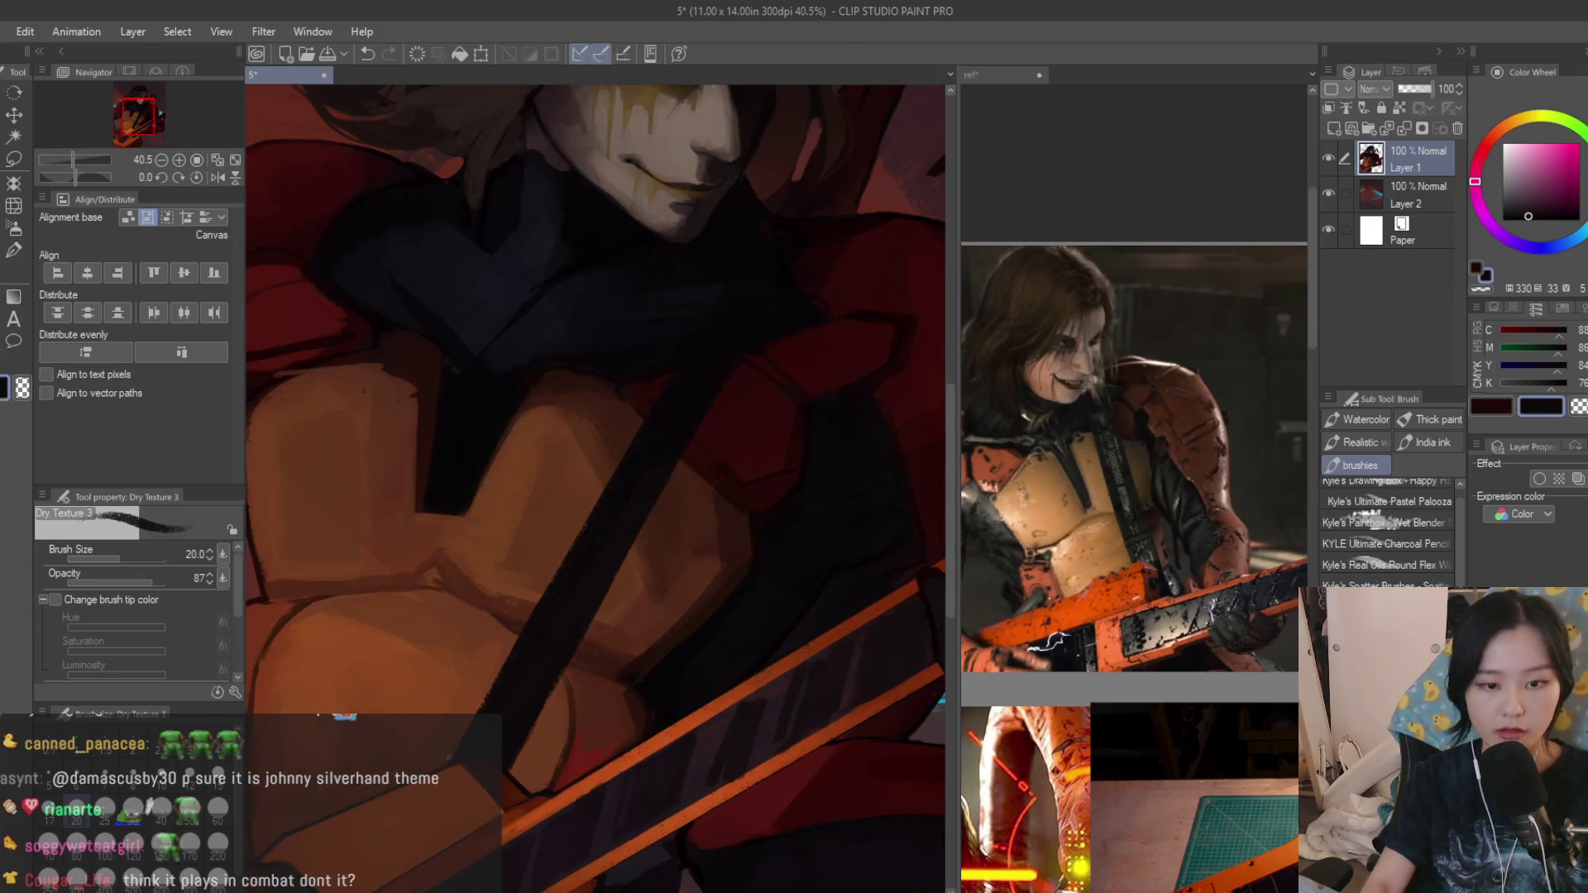
scroll(593, 530, "down", 1)
scroll(587, 572, "up", 3)
scroll(586, 571, "up", 1)
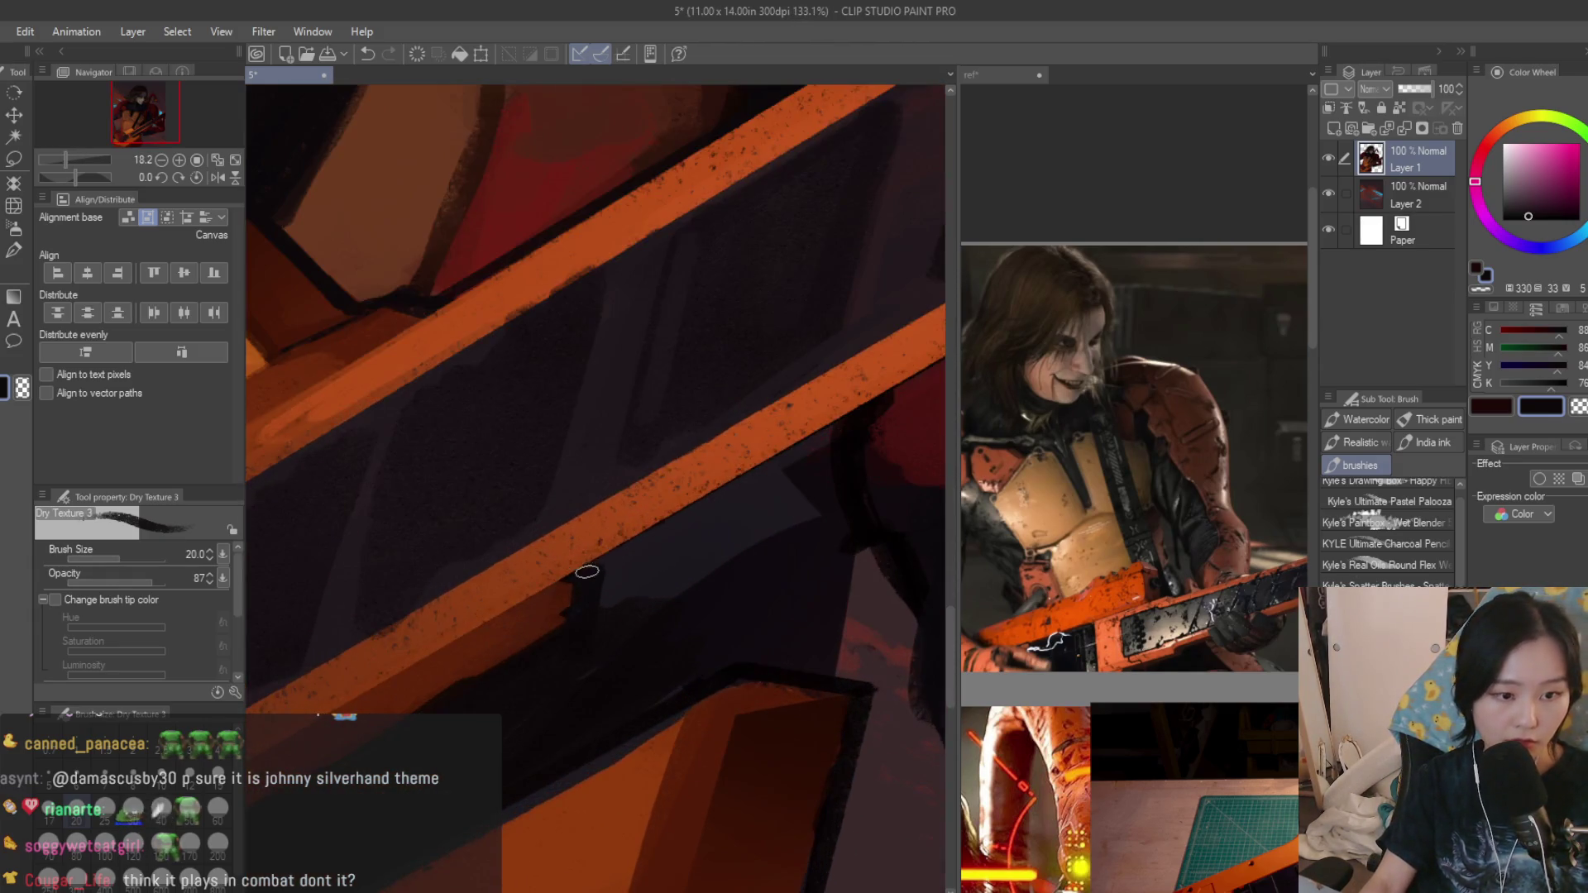
scroll(587, 573, "down", 1)
scroll(583, 596, "down", 2)
scroll(579, 625, "down", 1)
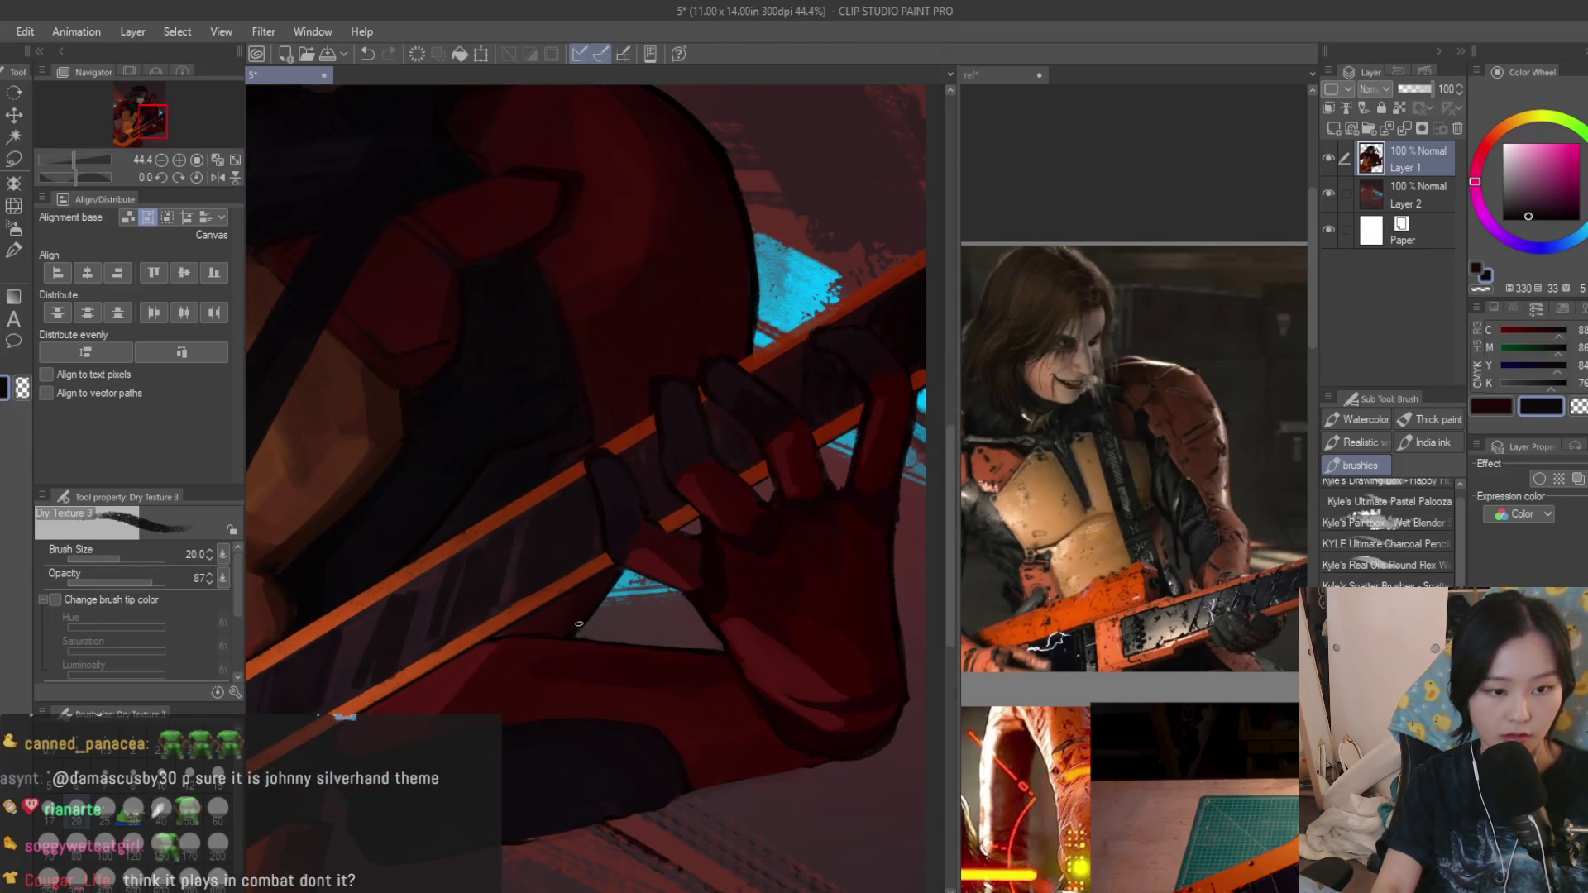
scroll(579, 624, "down", 2)
scroll(578, 624, "down", 2)
key("ctrl+s")
left_click_drag(736, 542, 901, 542)
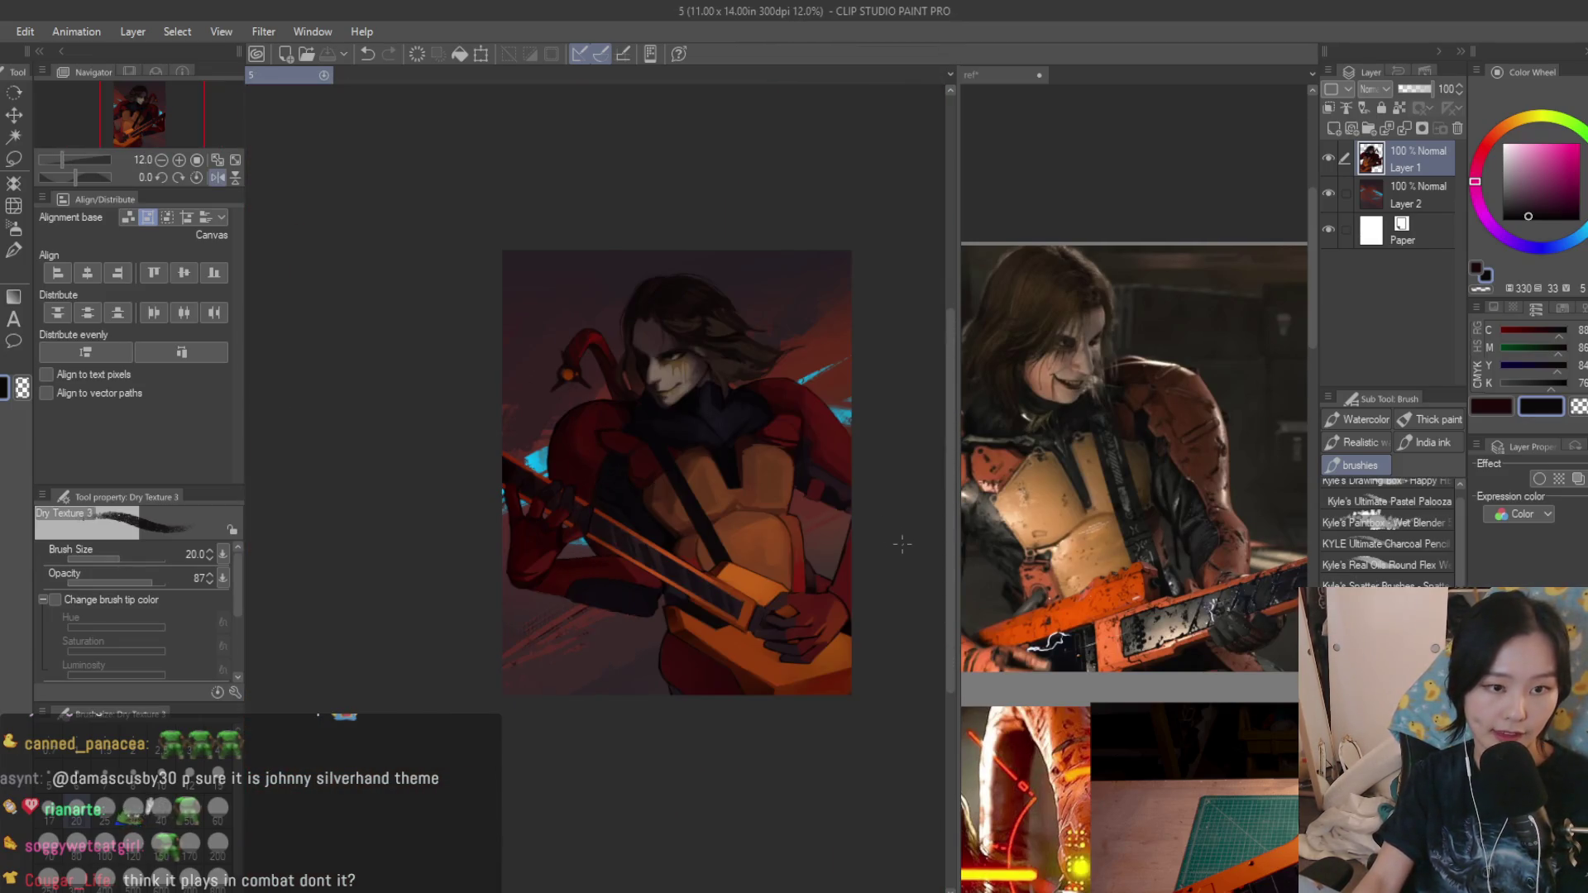
scroll(868, 533, "up", 2)
scroll(745, 496, "up", 1)
scroll(621, 459, "up", 1)
scroll(515, 422, "up", 2)
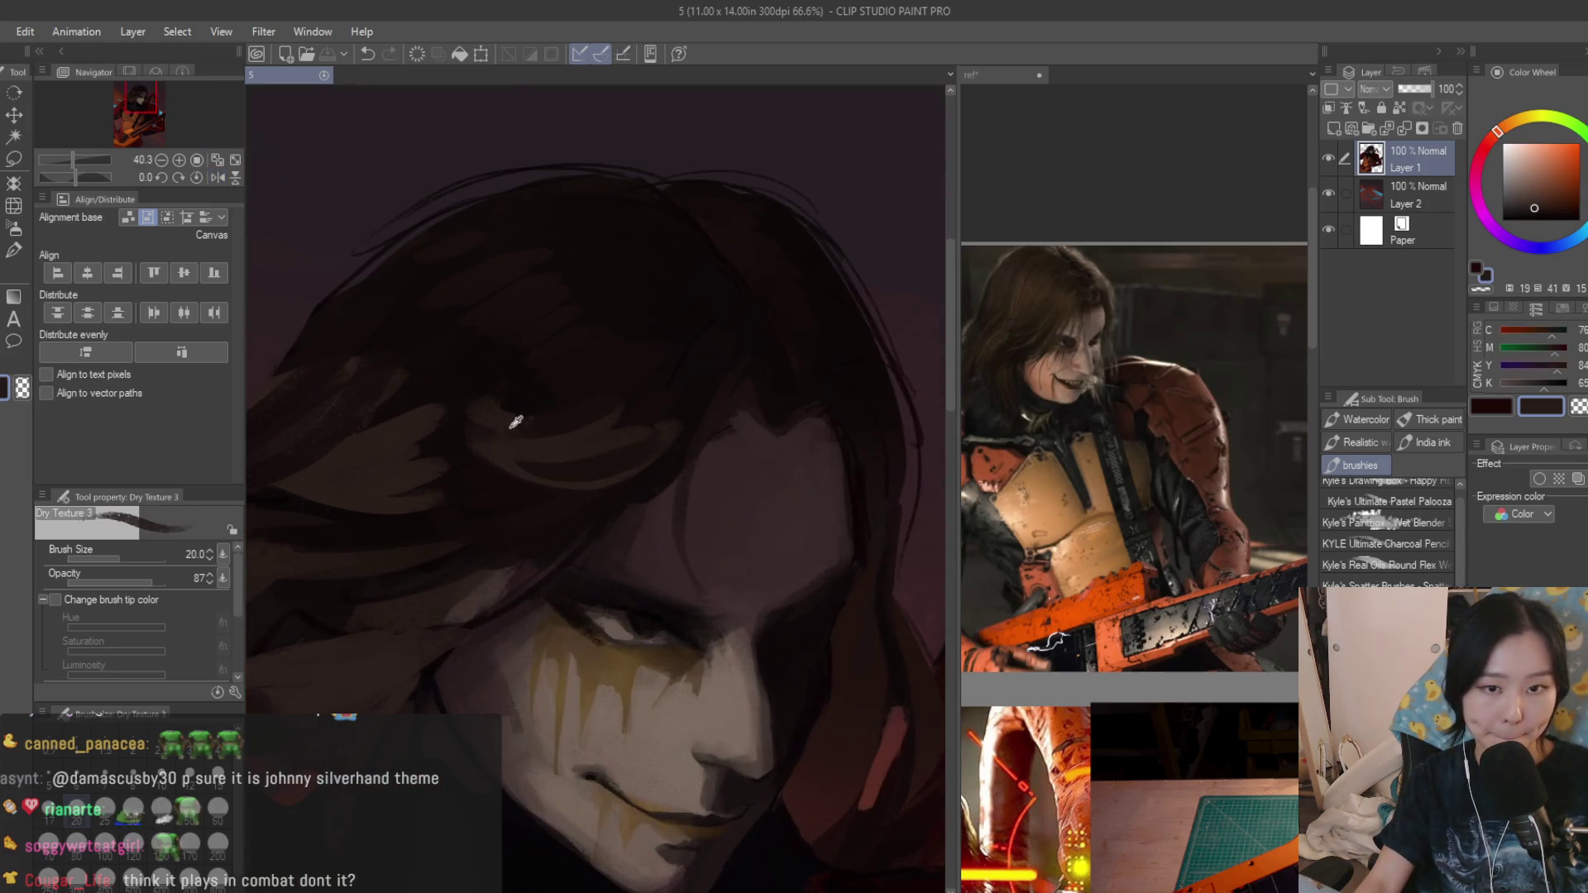
Redo the last hair stroke, enlarge the brush and sample a warmer orange-brown for the hair strands.
key("ctrl+z")
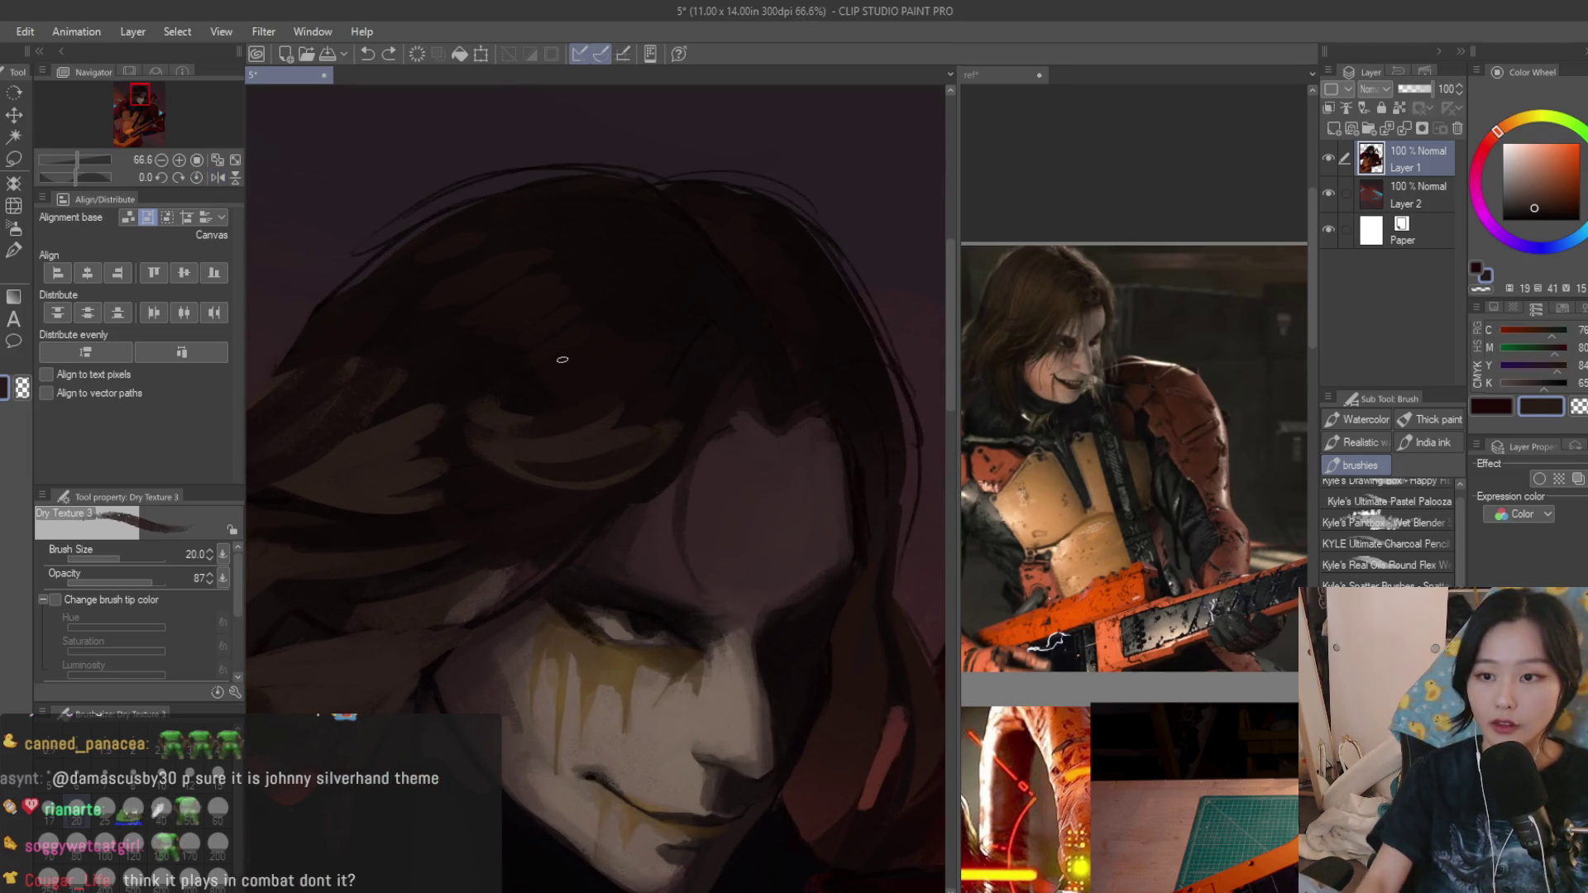
key("ctrl+z")
key("ctrl+y")
key("bracketright")
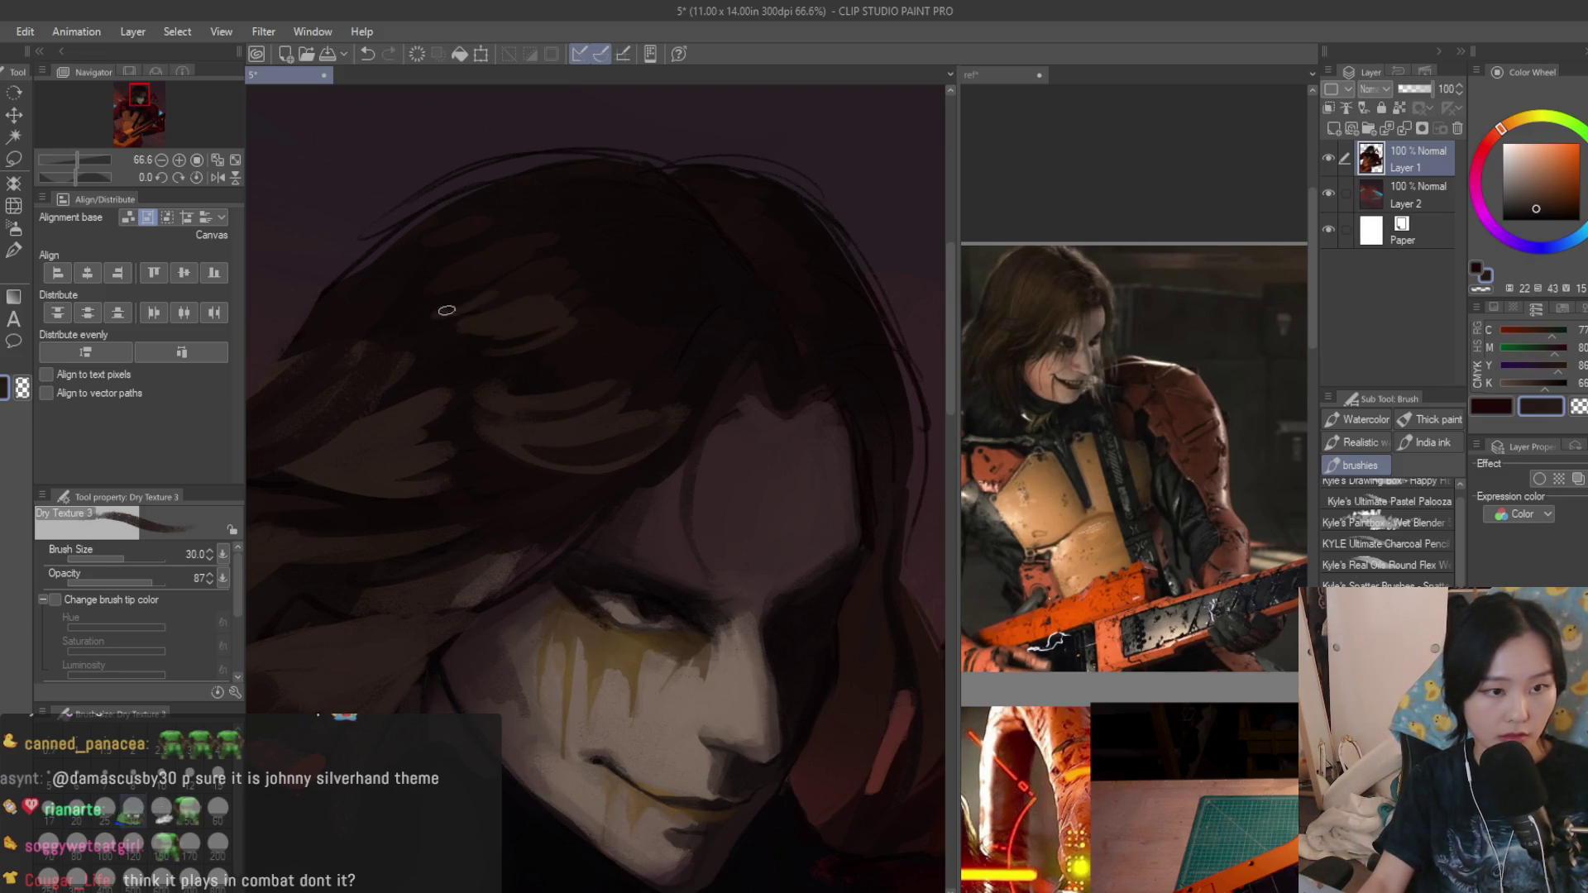
left_click(511, 286, "alt")
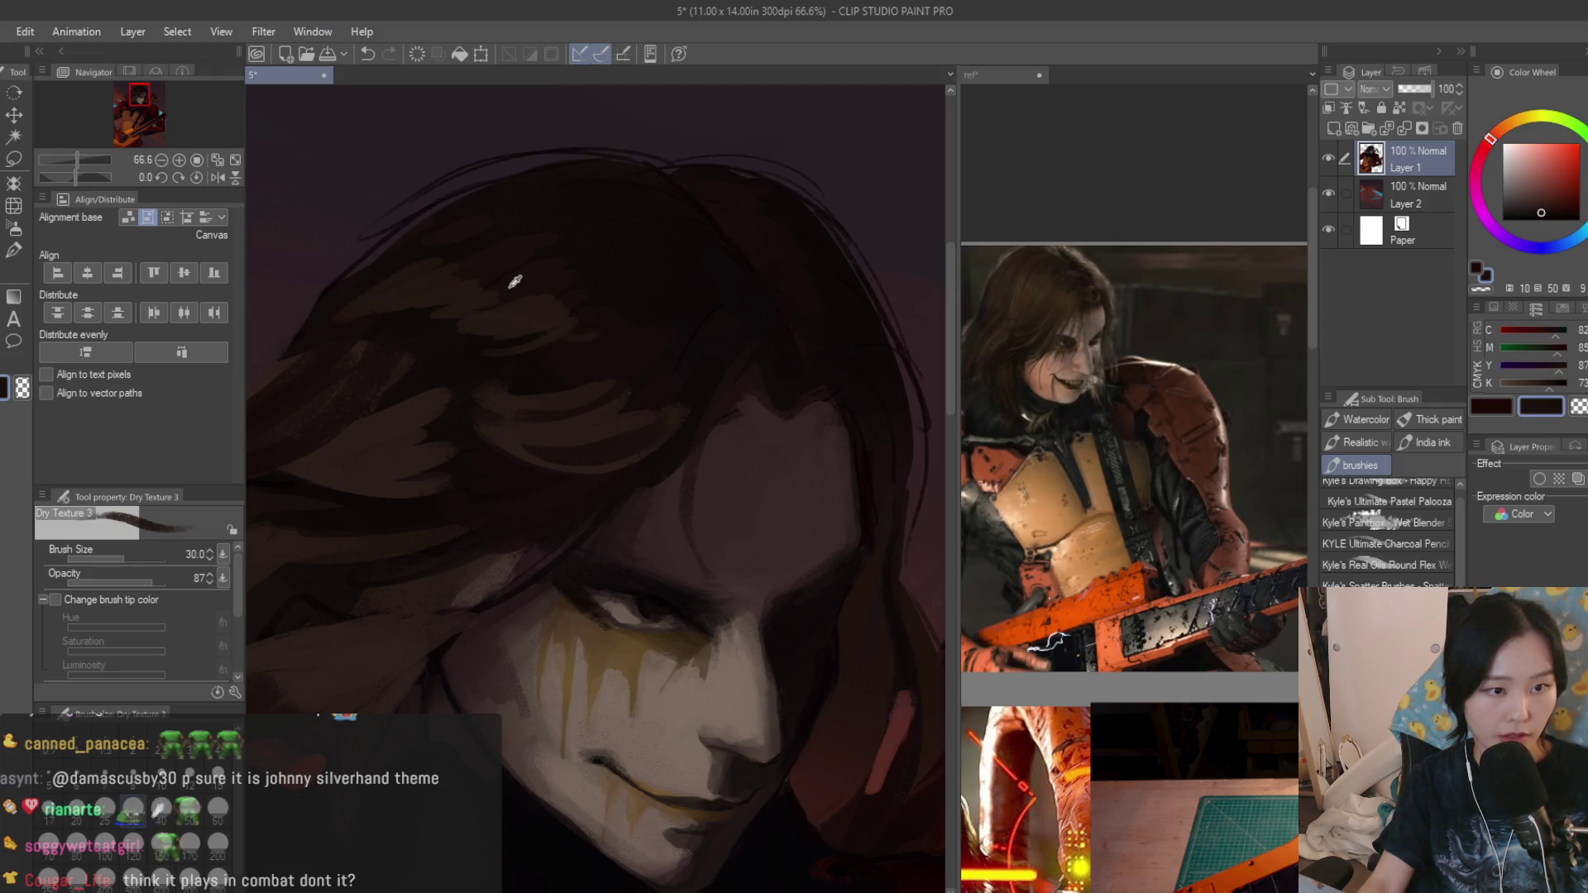
left_click(439, 270, "alt")
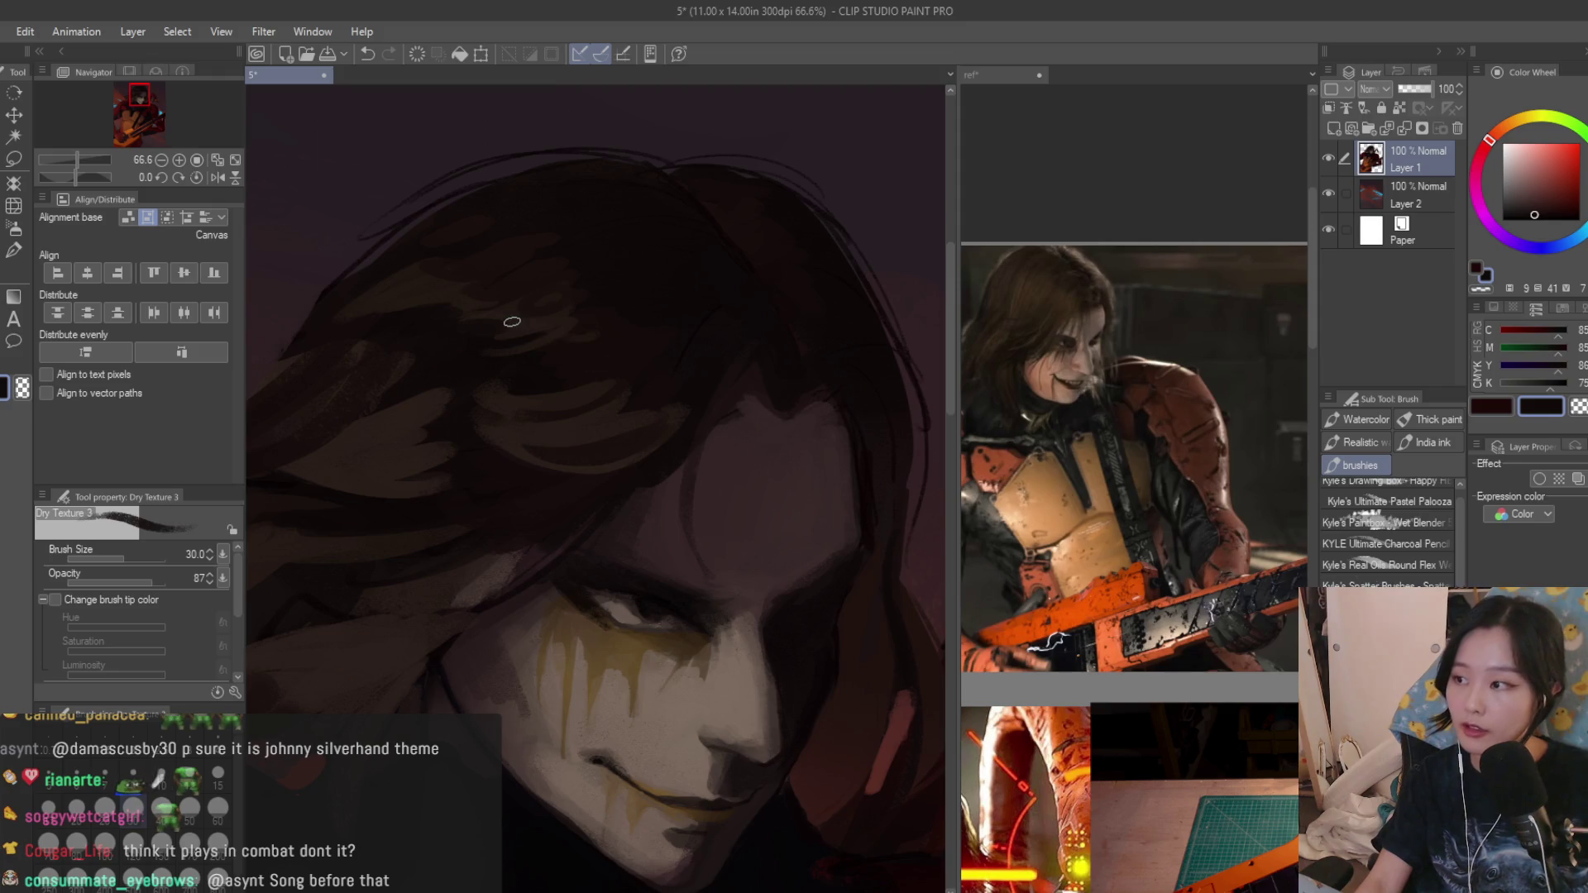
scroll(533, 303, "down", 2)
scroll(598, 327, "down", 1)
scroll(645, 335, "down", 2)
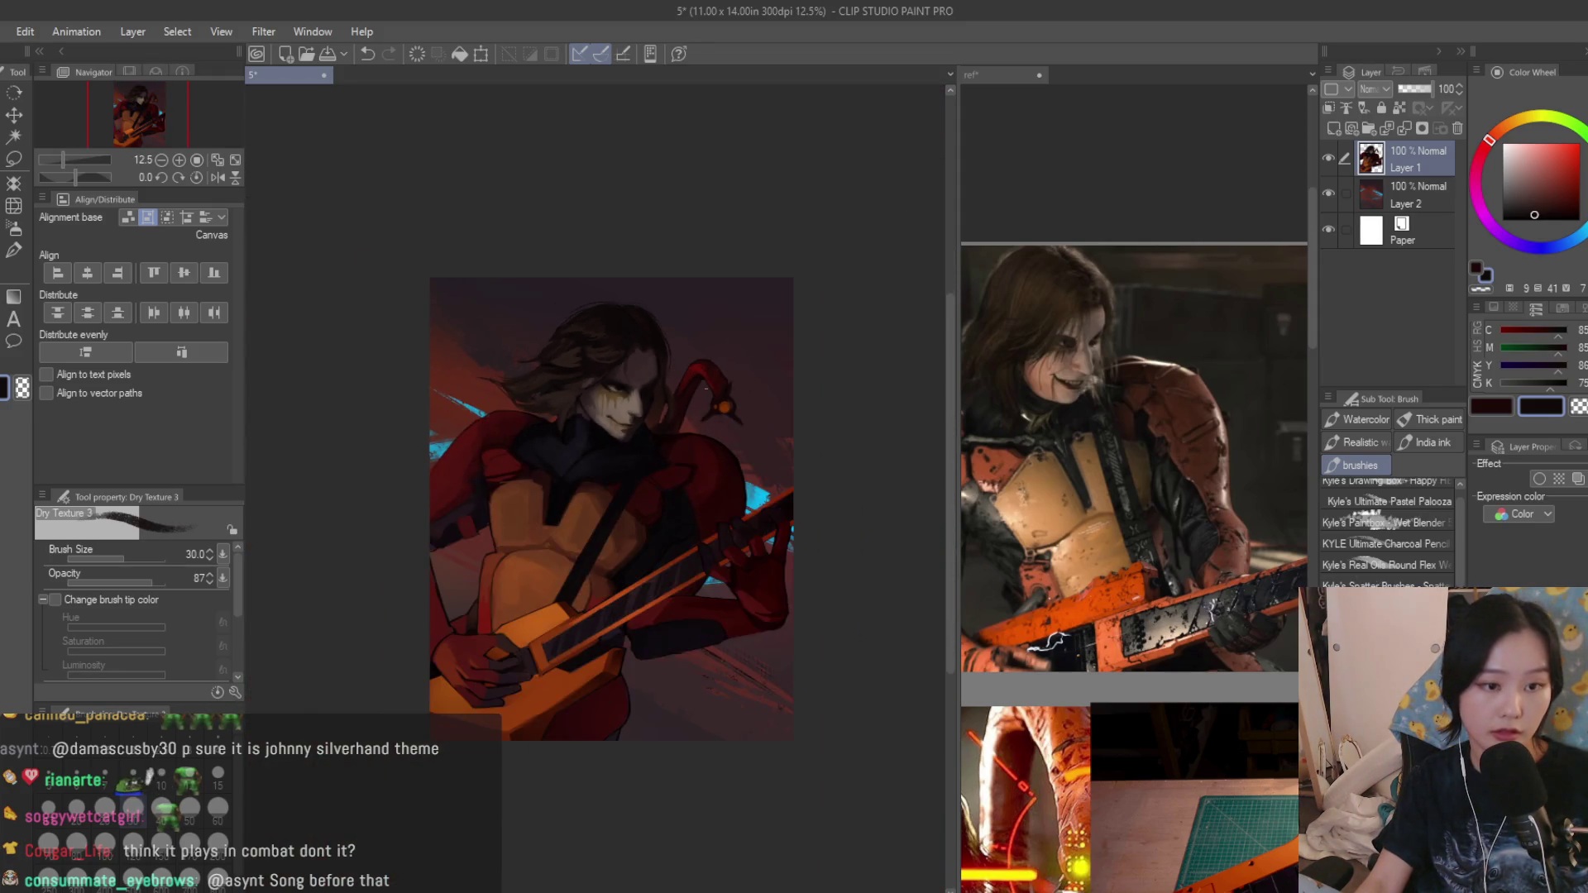
scroll(744, 341, "up", 1)
left_click(1575, 410)
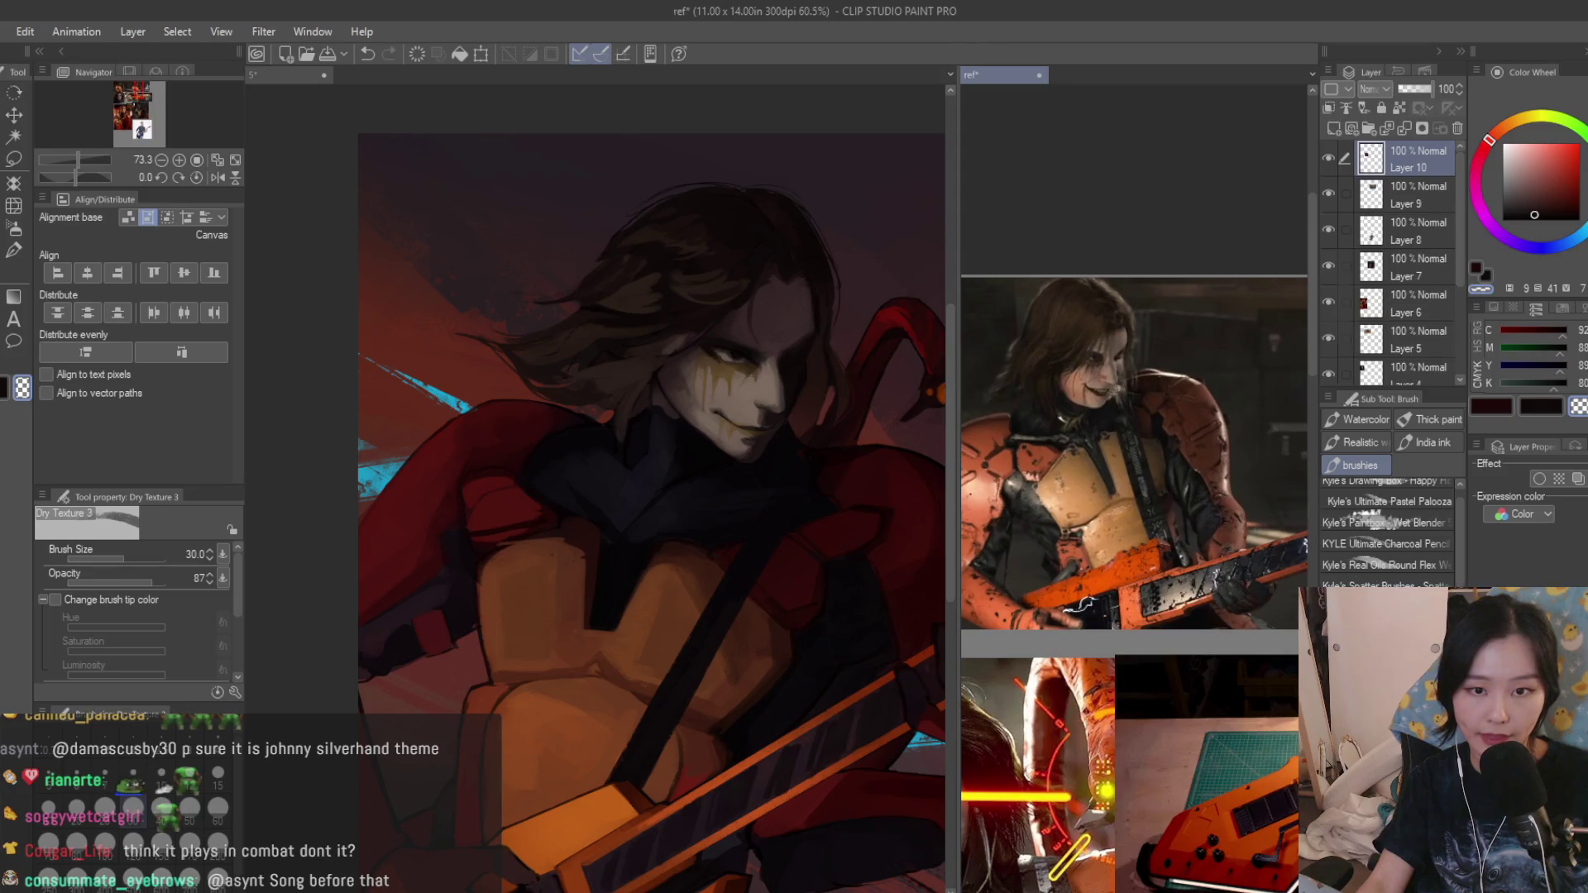
scroll(468, 367, "up", 2)
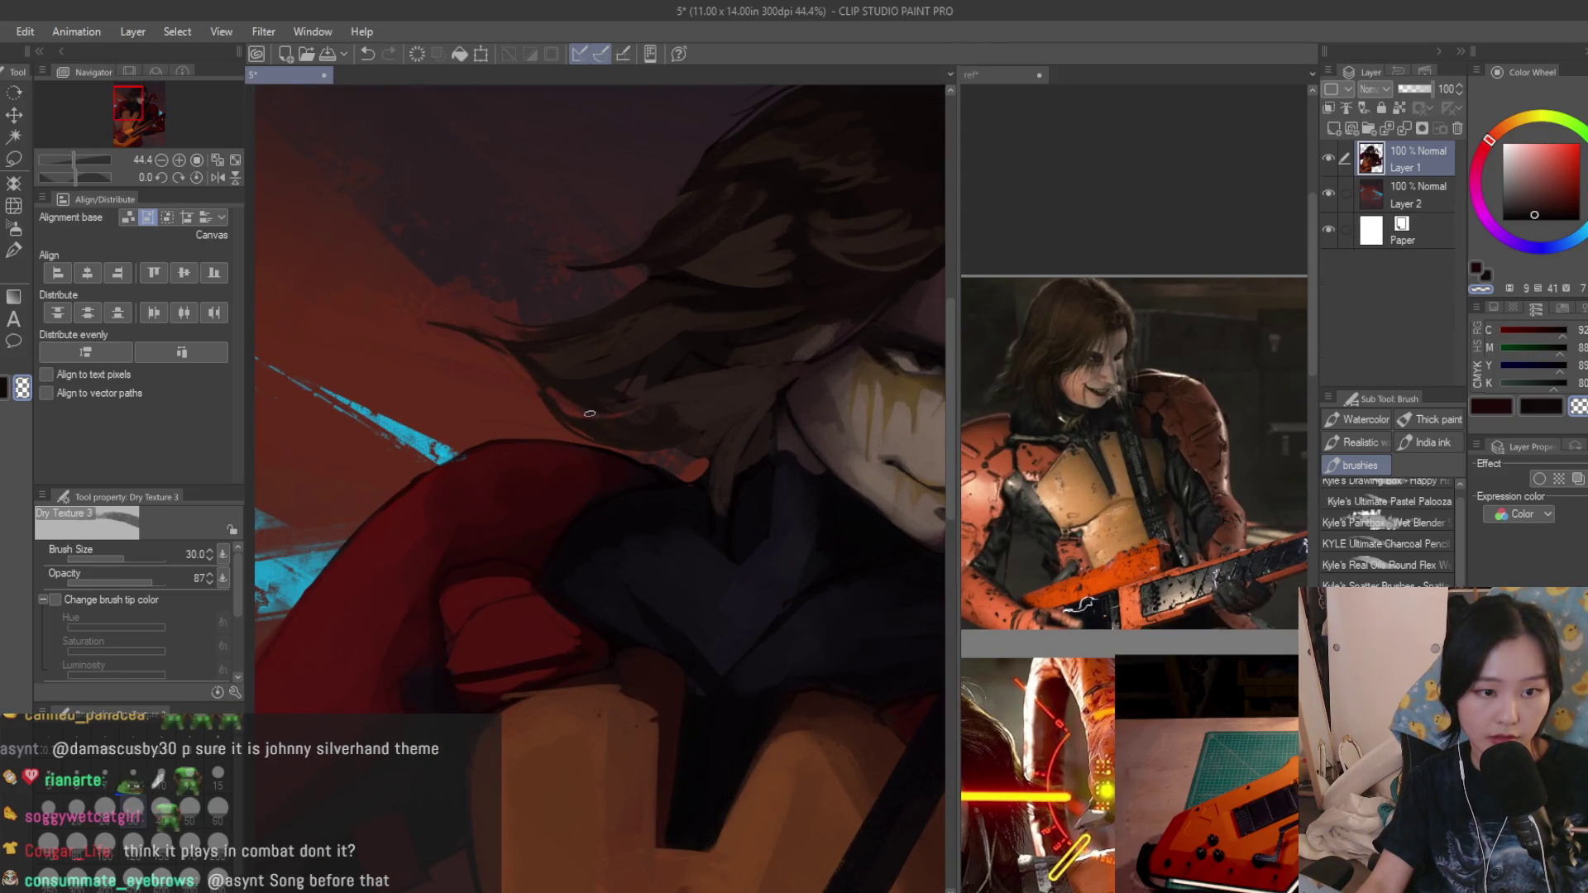
scroll(589, 413, "down", 2)
scroll(590, 413, "down", 2)
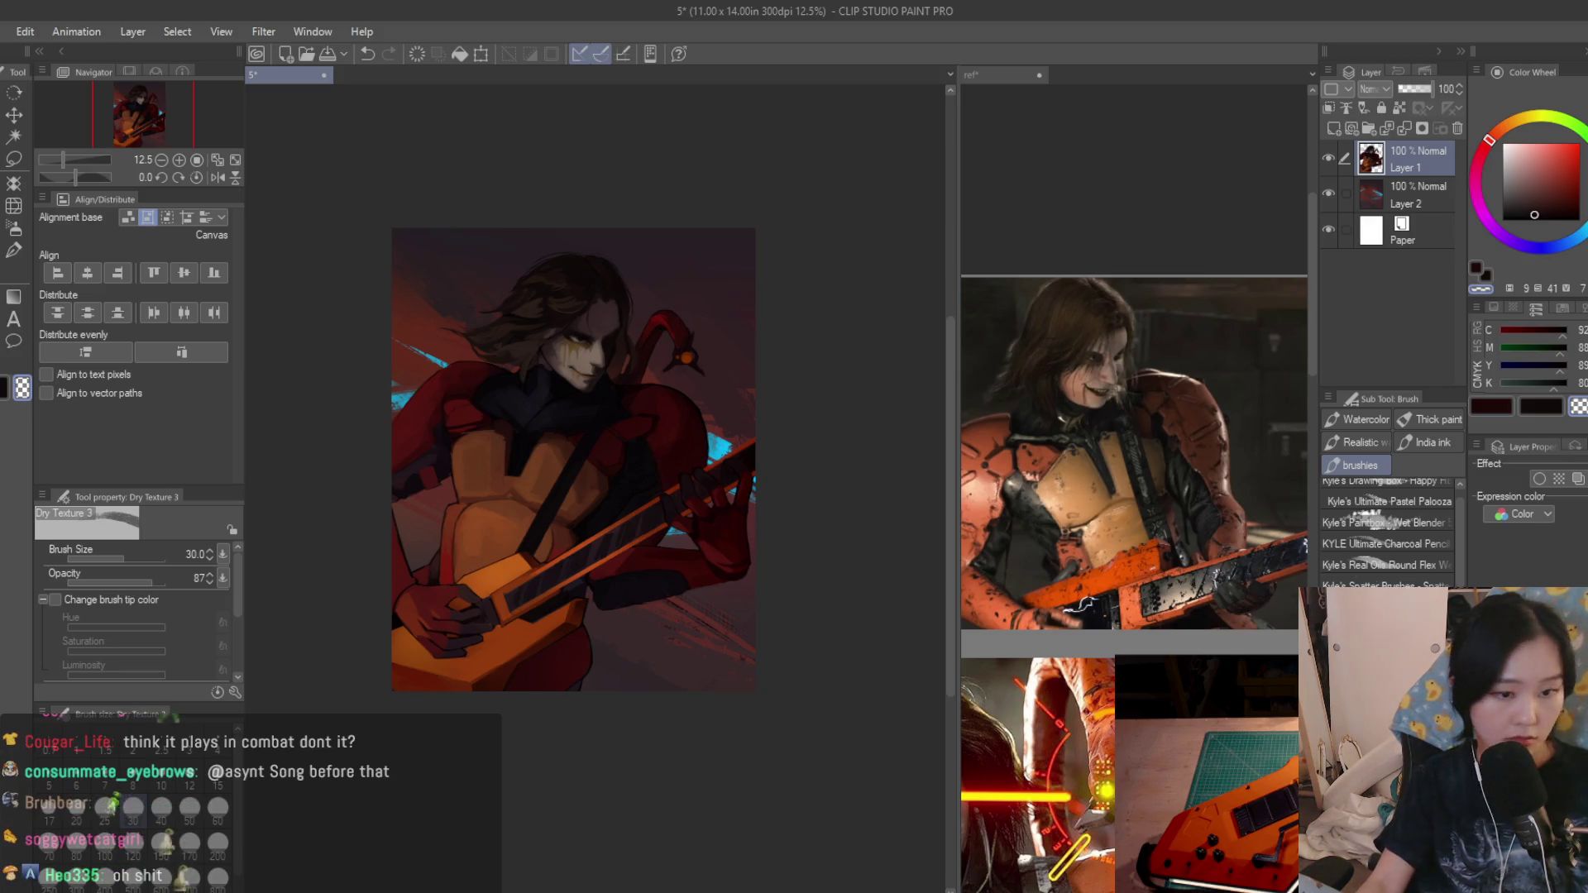
scroll(617, 604, "up", 2)
scroll(1012, 699, "down", 2)
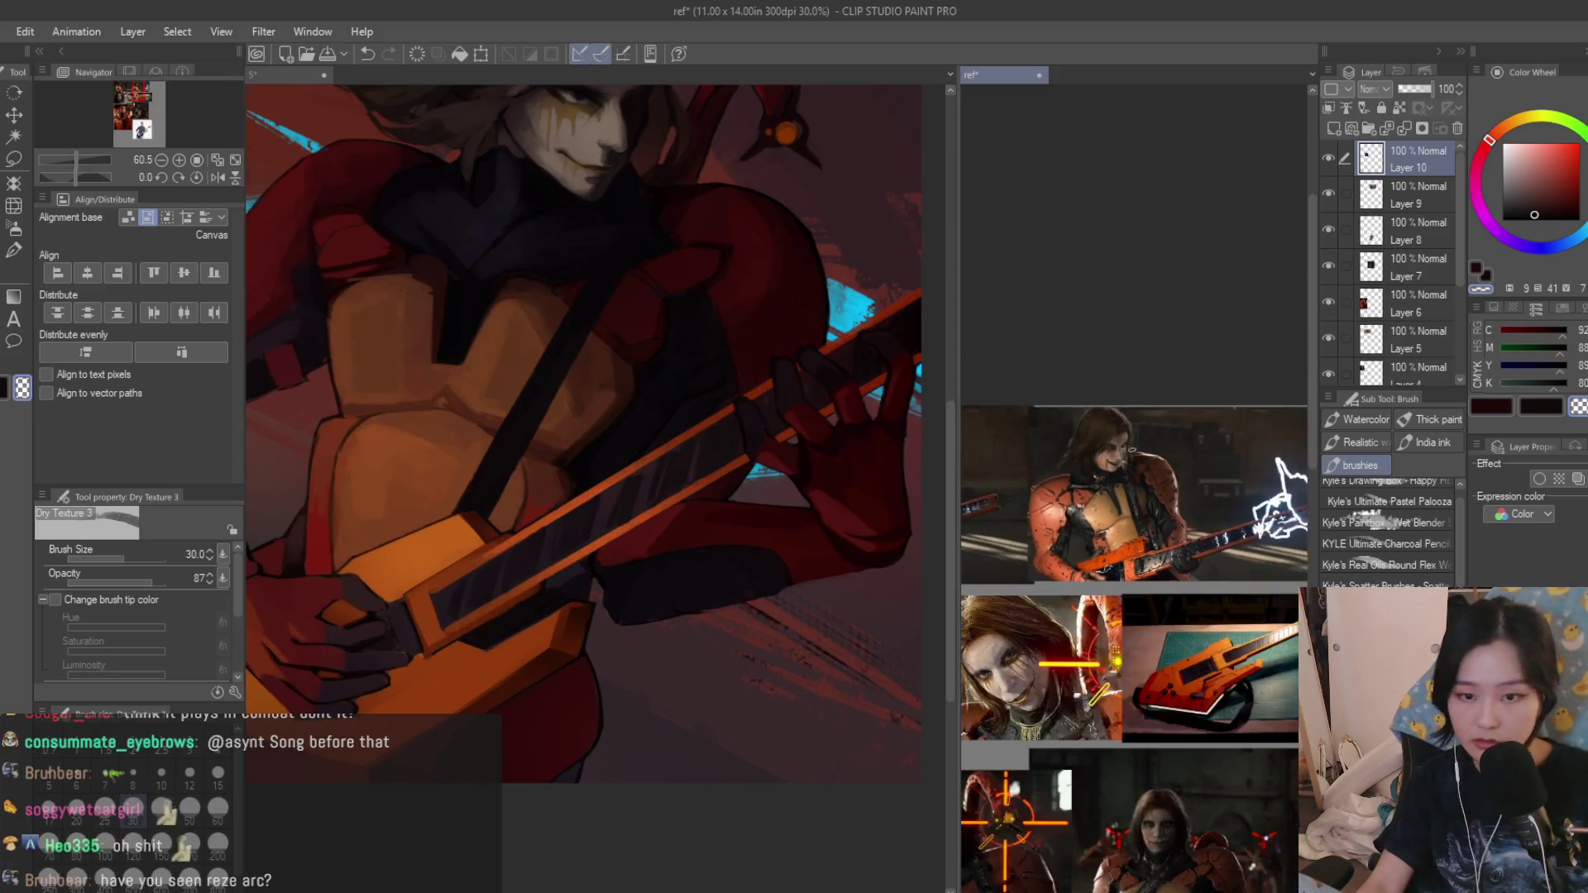
scroll(732, 594, "up", 3)
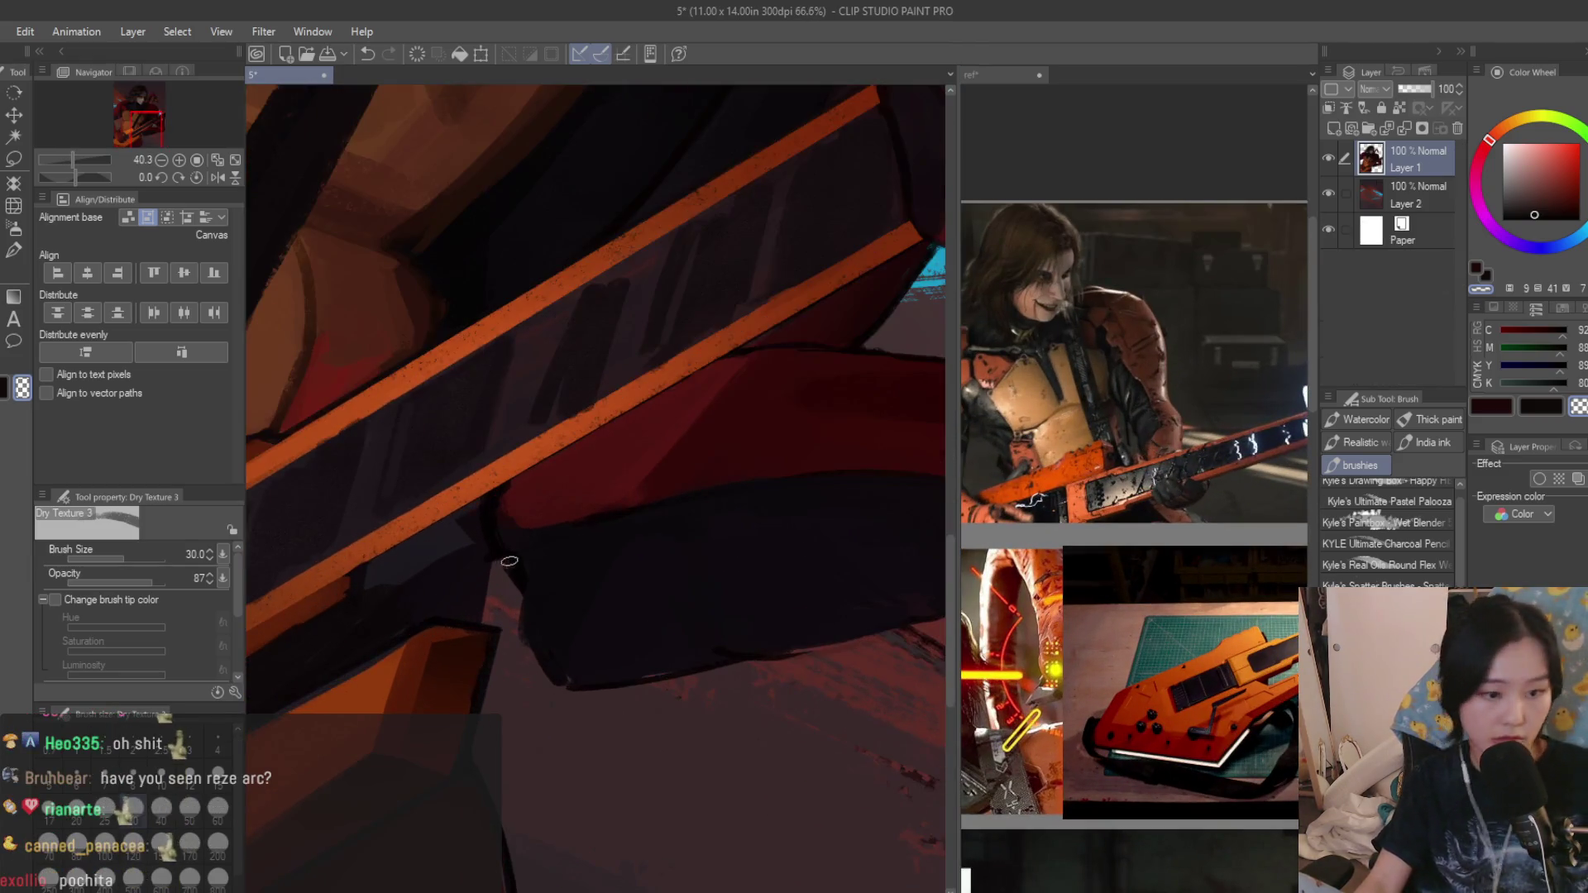
scroll(494, 573, "up", 2)
Sample dark purple and dark red shades for the shape under the guitar neck, then mirror the view to check.
left_click(541, 588, "alt")
left_click(535, 621, "alt")
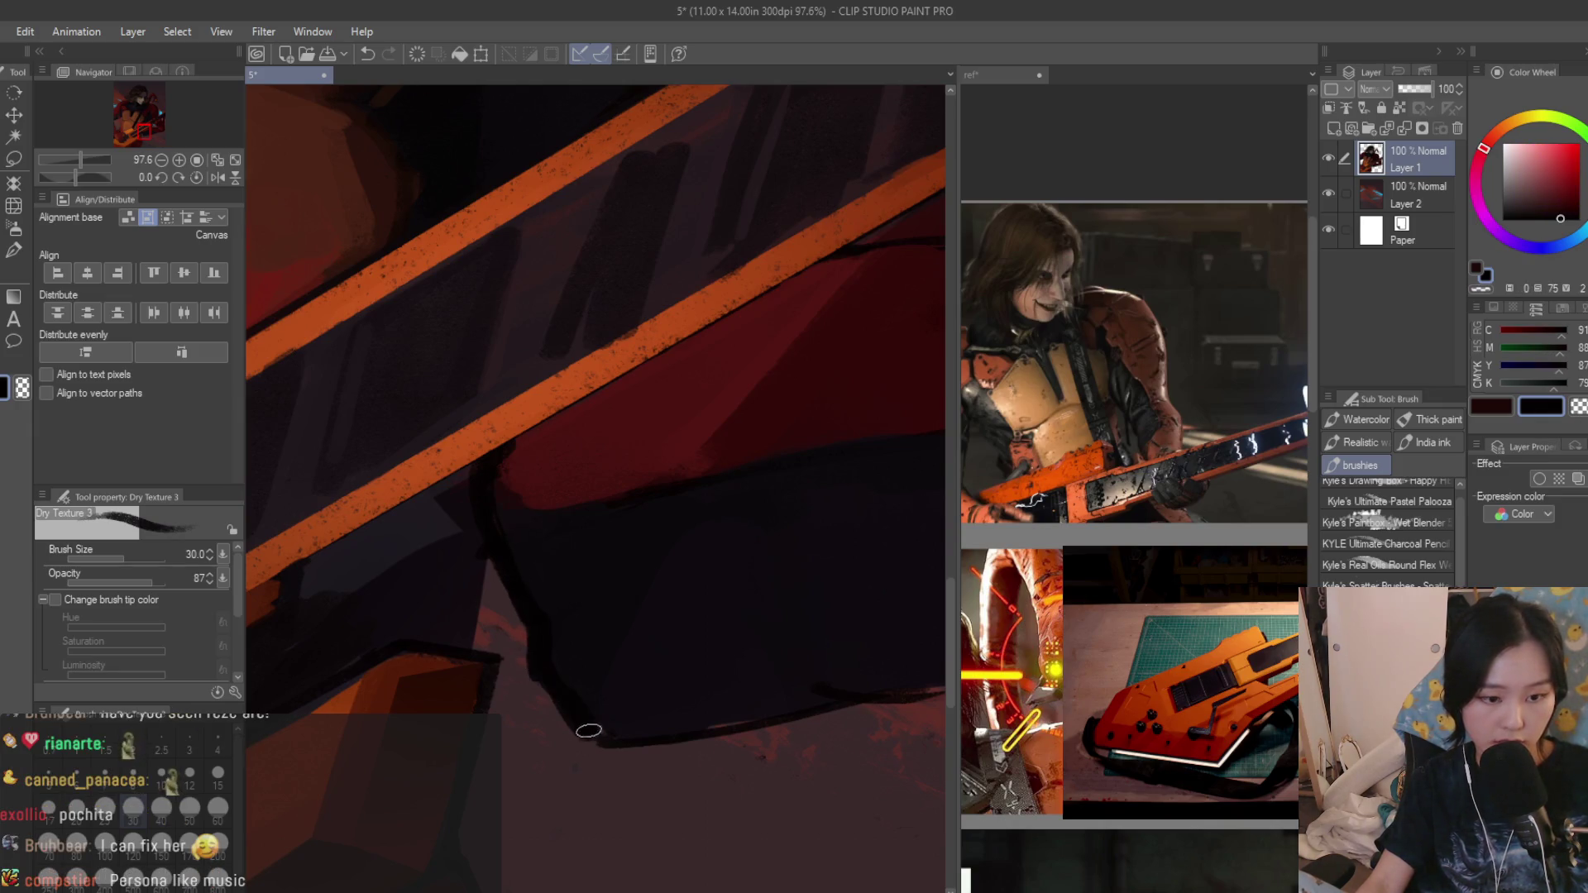
scroll(561, 681, "up", 1)
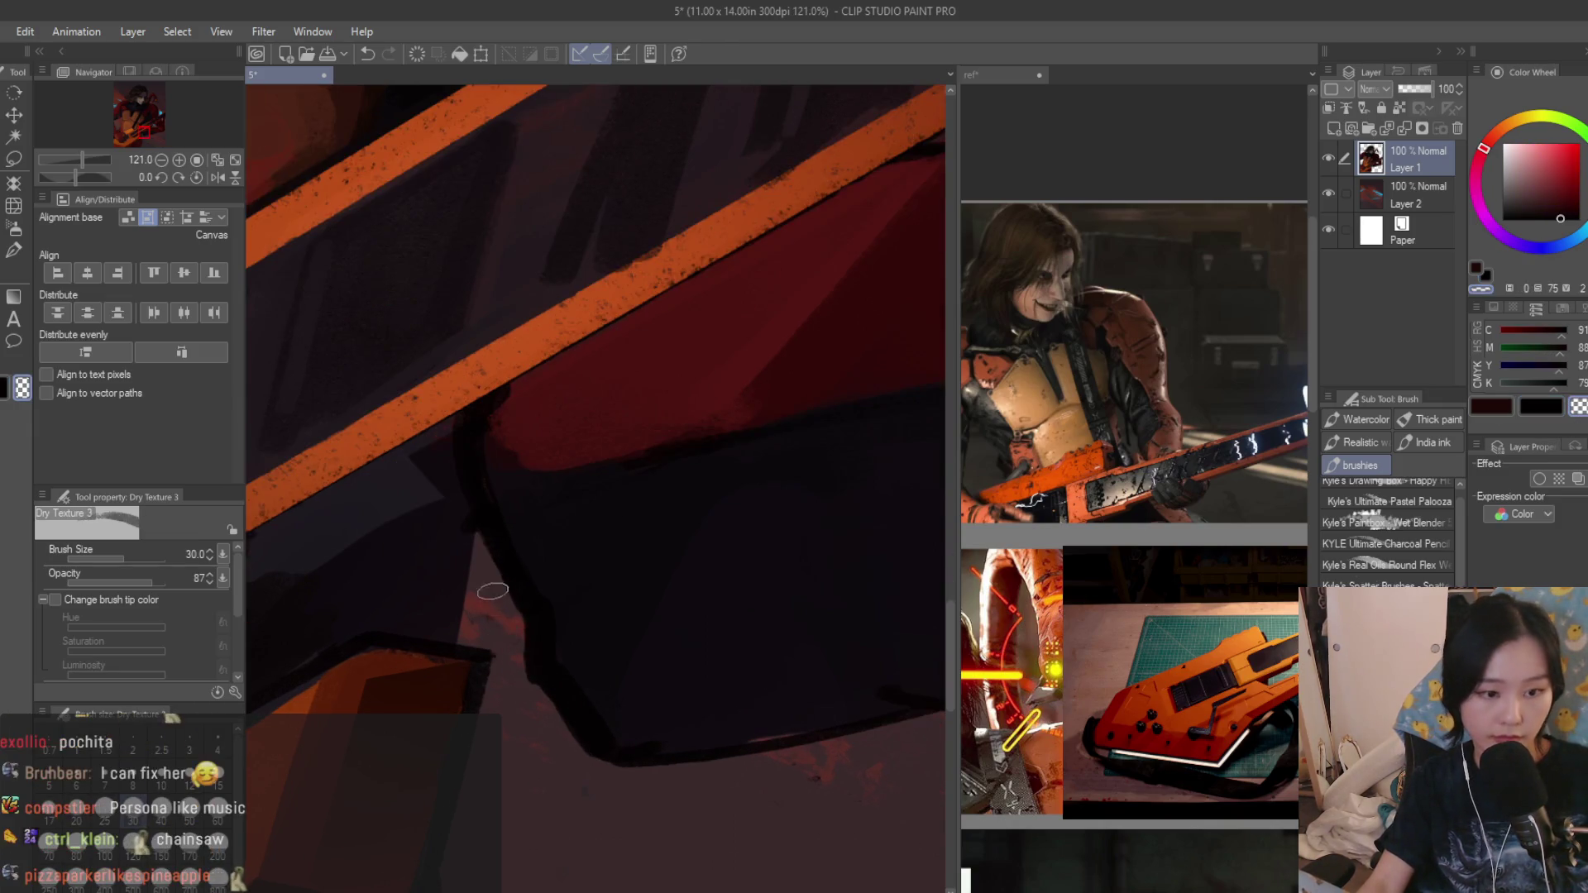
left_click(629, 740, "alt")
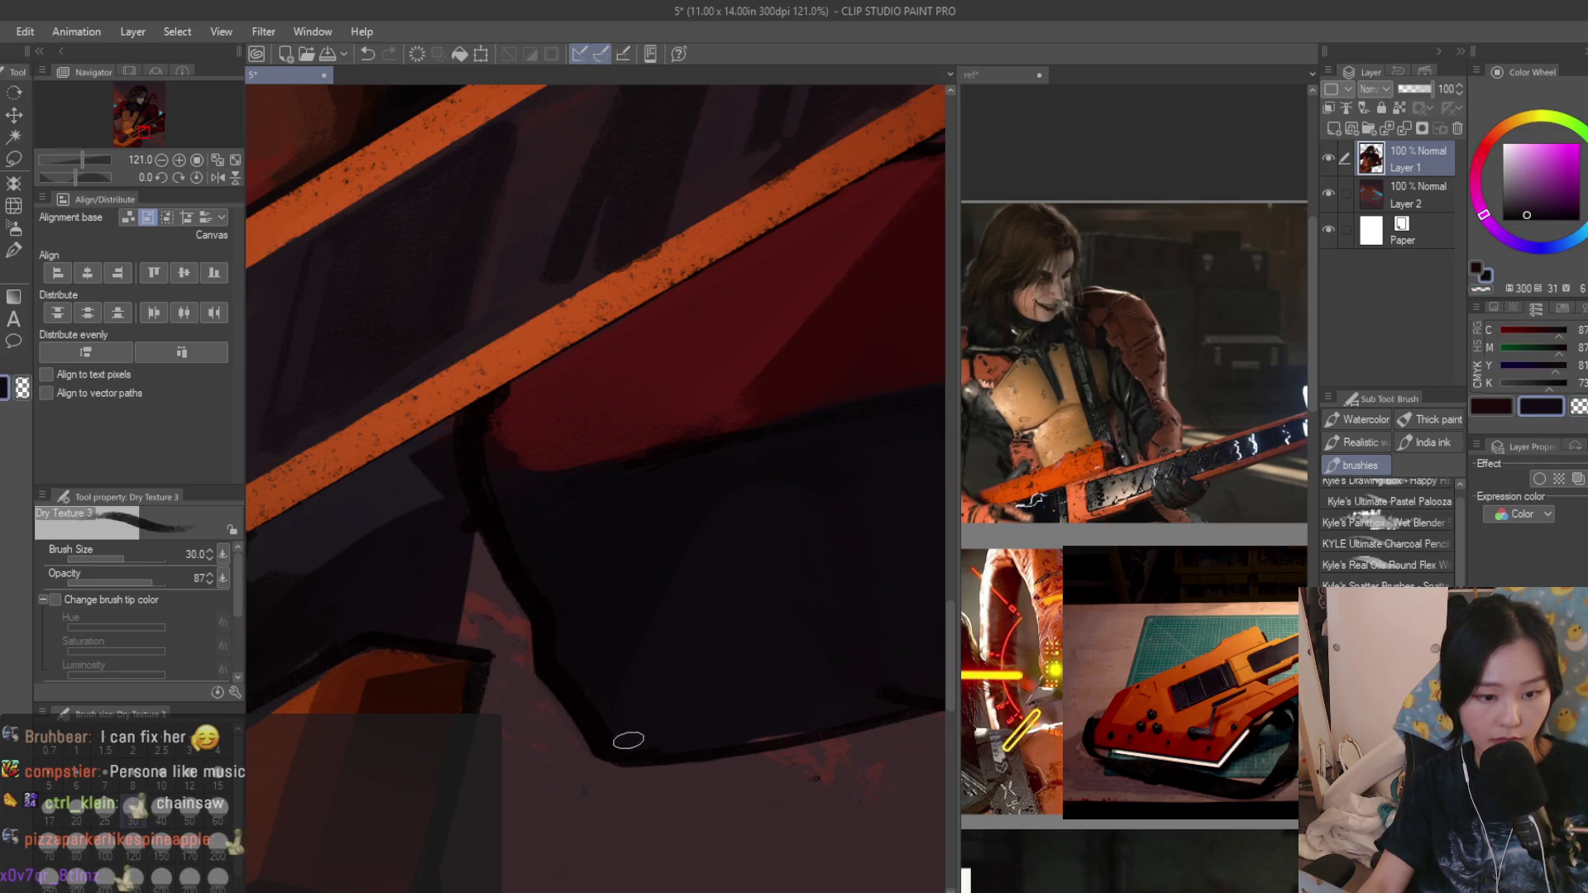
scroll(857, 720, "down", 3)
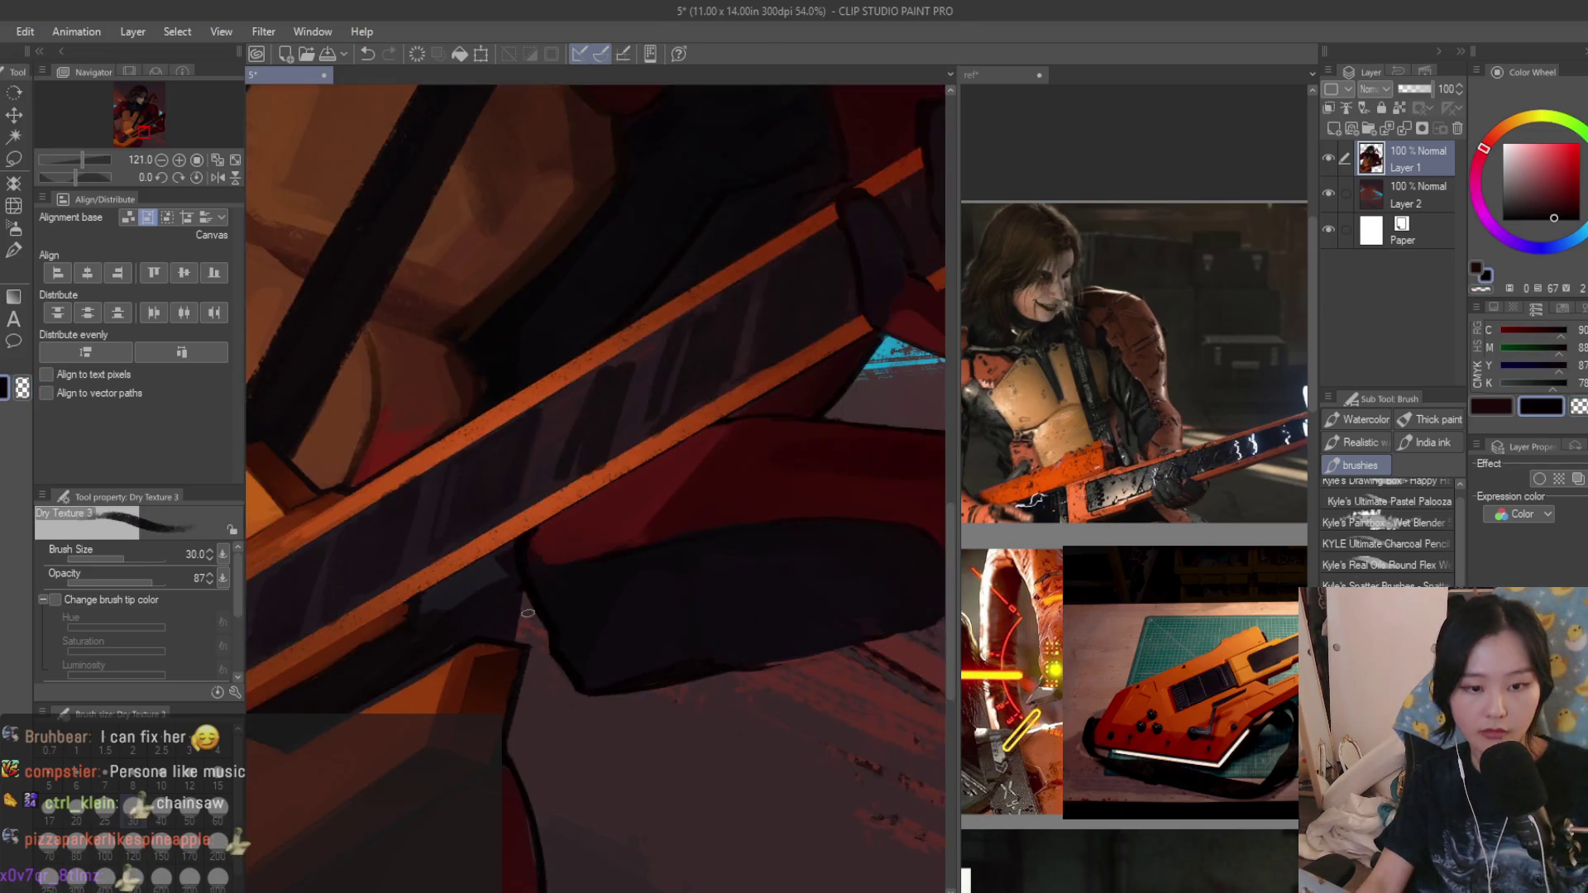
scroll(845, 702, "down", 4)
scroll(835, 690, "down", 2)
key("h")
scroll(620, 558, "up", 2)
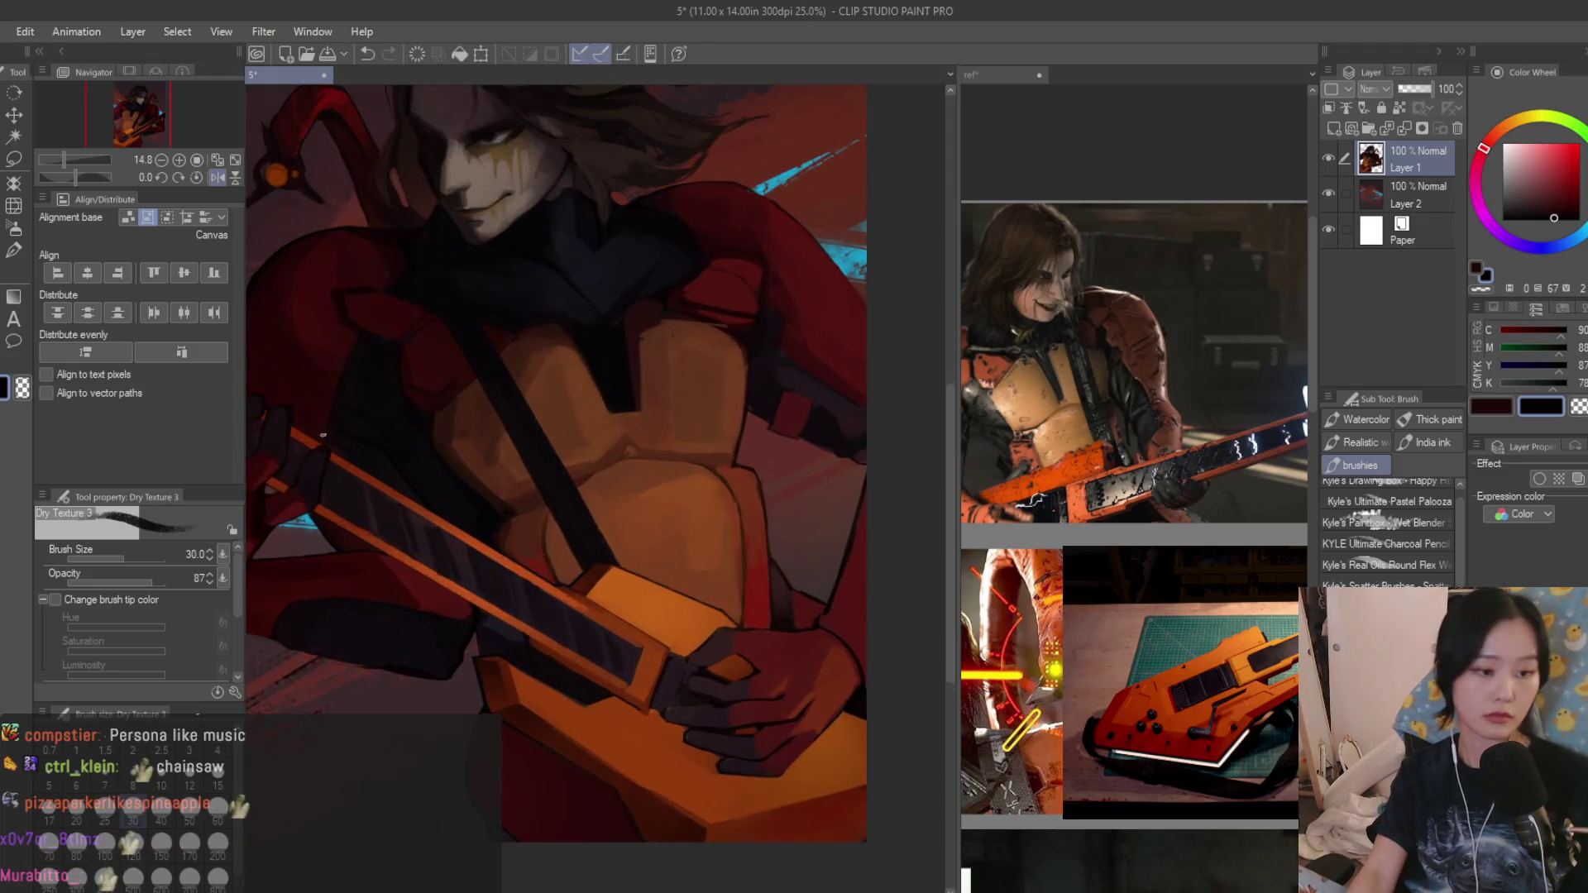
scroll(532, 588, "down", 2)
scroll(533, 589, "up", 3)
scroll(497, 581, "up", 2)
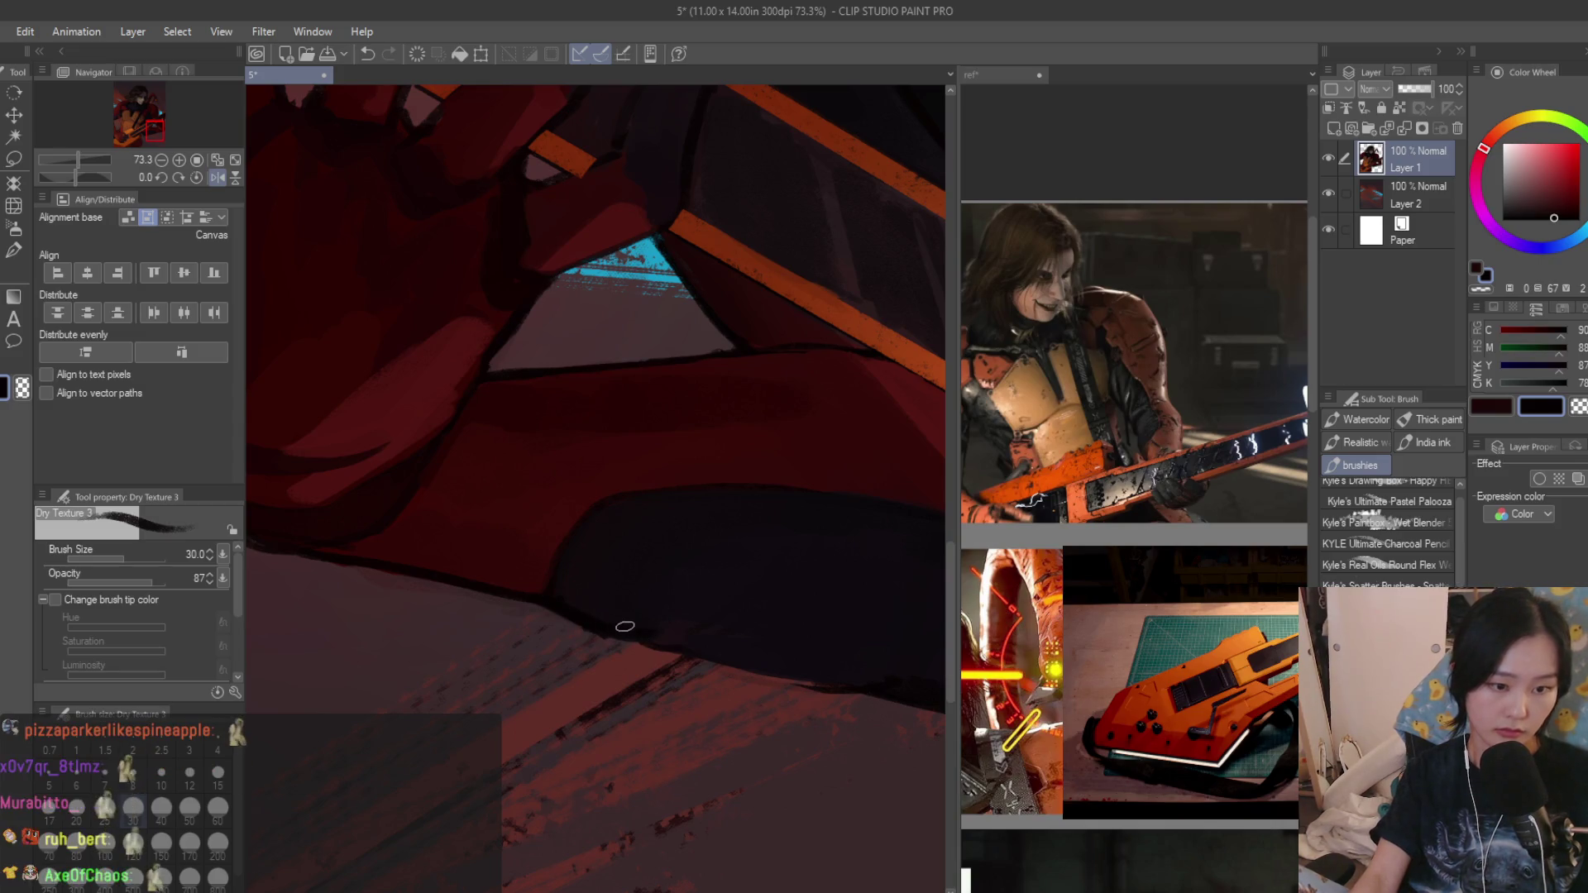
scroll(709, 609, "down", 1)
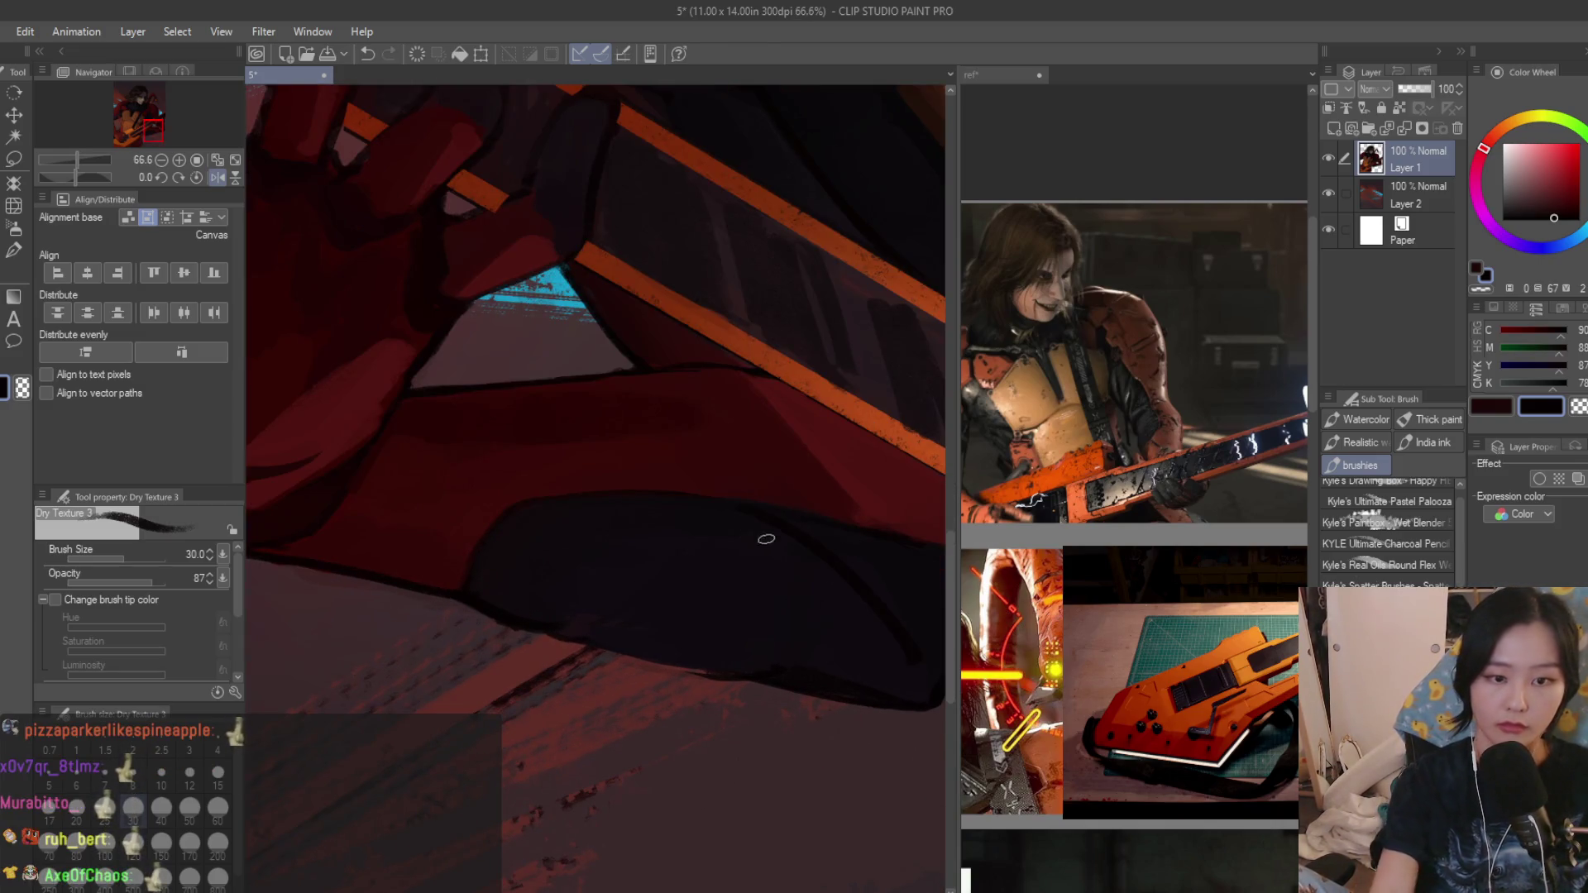
scroll(789, 653, "down", 4)
scroll(790, 654, "down", 1)
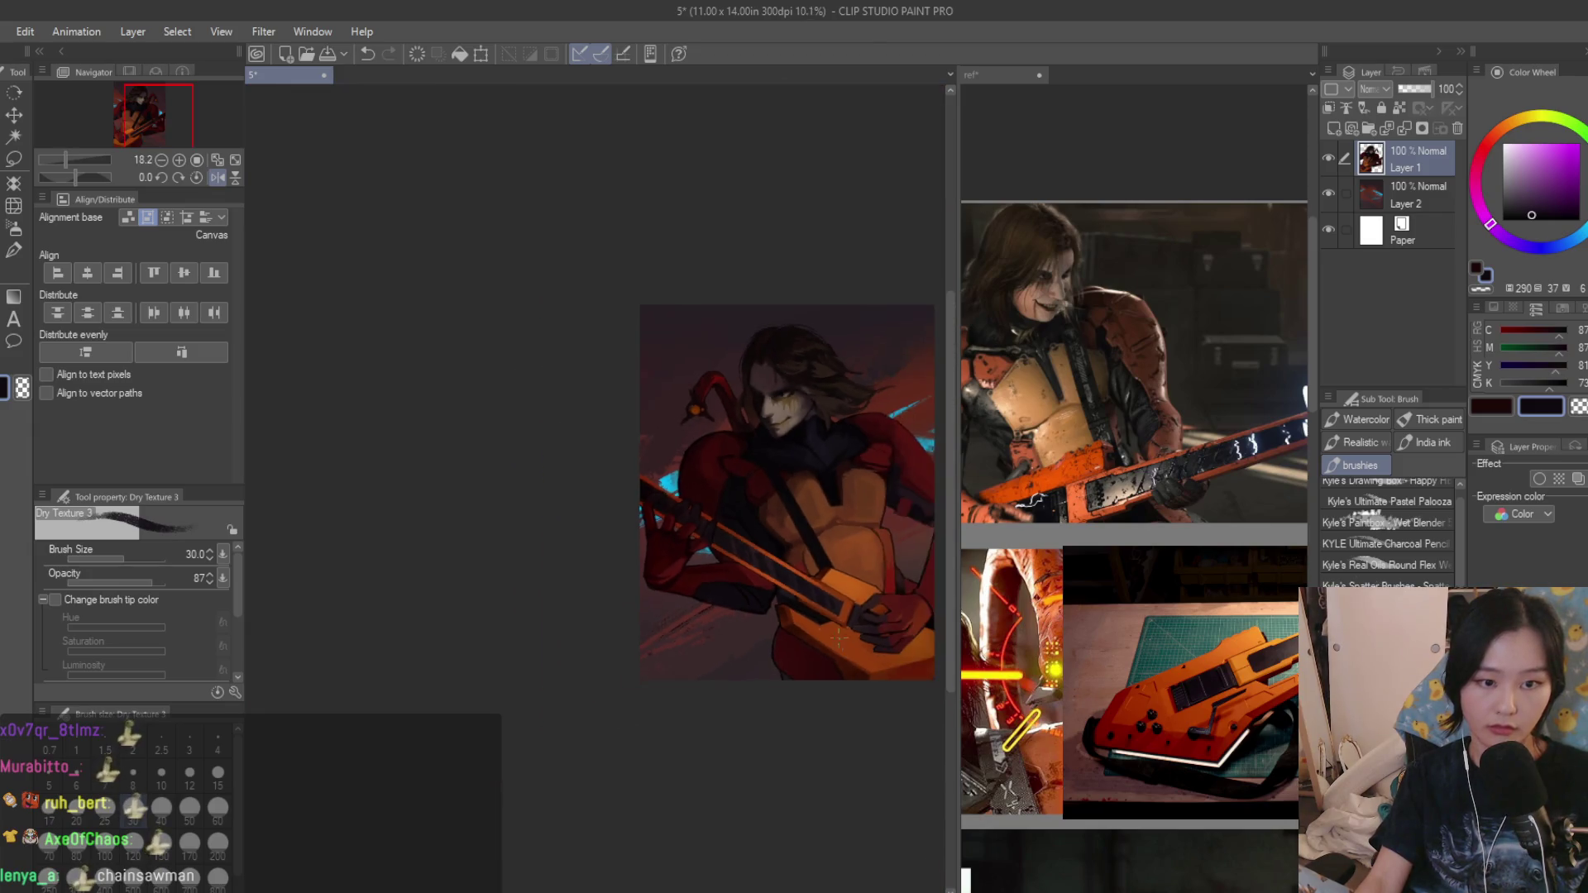
scroll(720, 650, "up", 2)
scroll(646, 647, "up", 2)
scroll(602, 646, "up", 1)
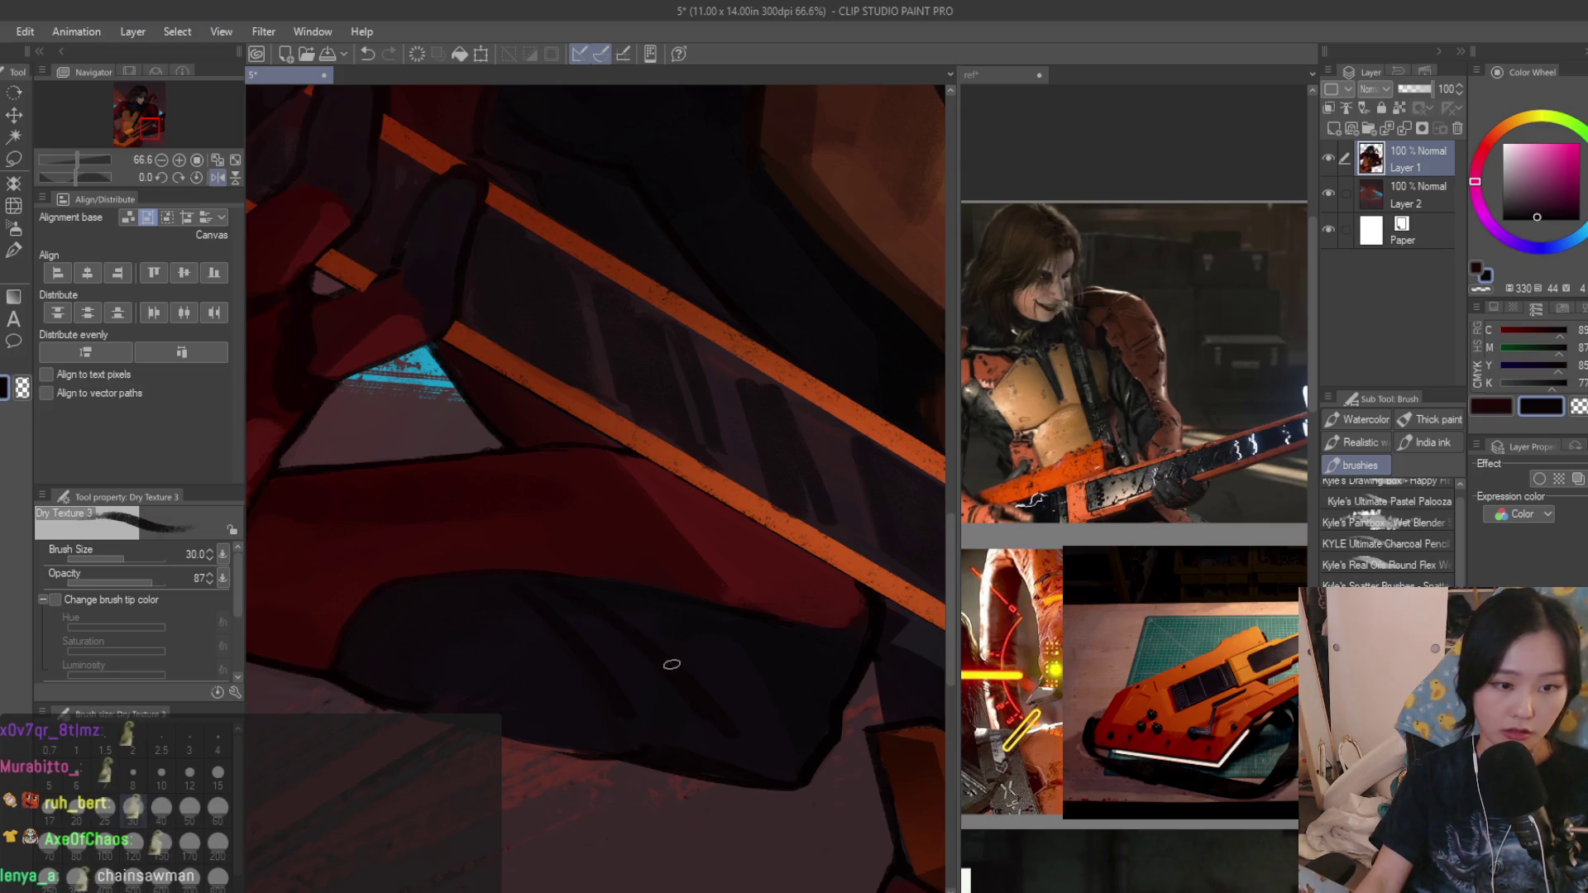
Sample dark red from the painting for the sleeve edge below the guitar neck.
left_click(424, 570, "alt")
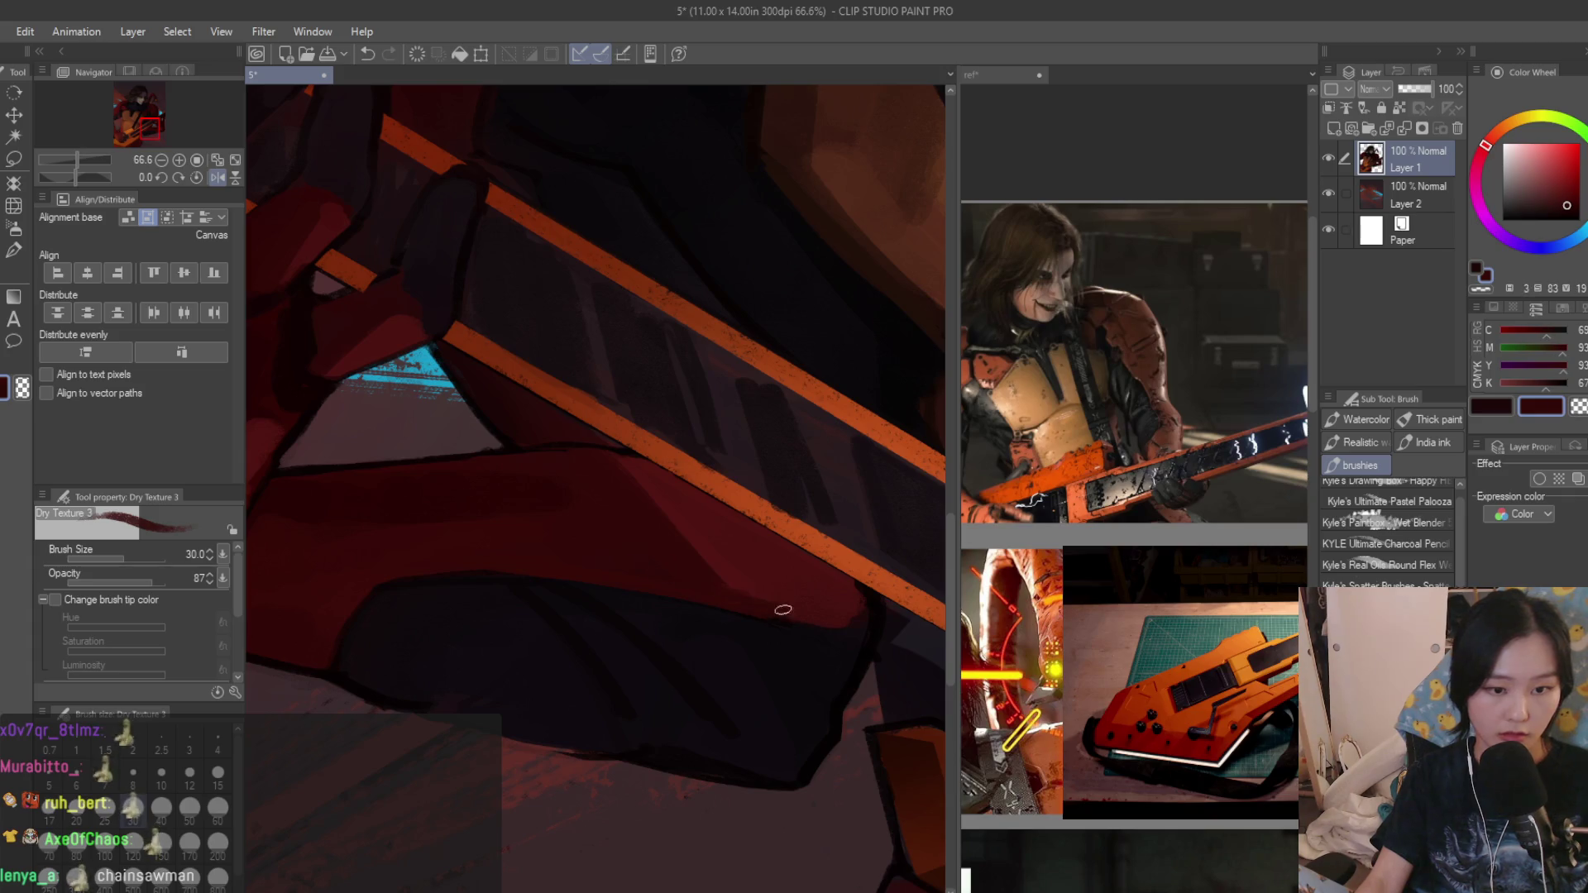
scroll(796, 628, "up", 1)
scroll(777, 567, "up", 1)
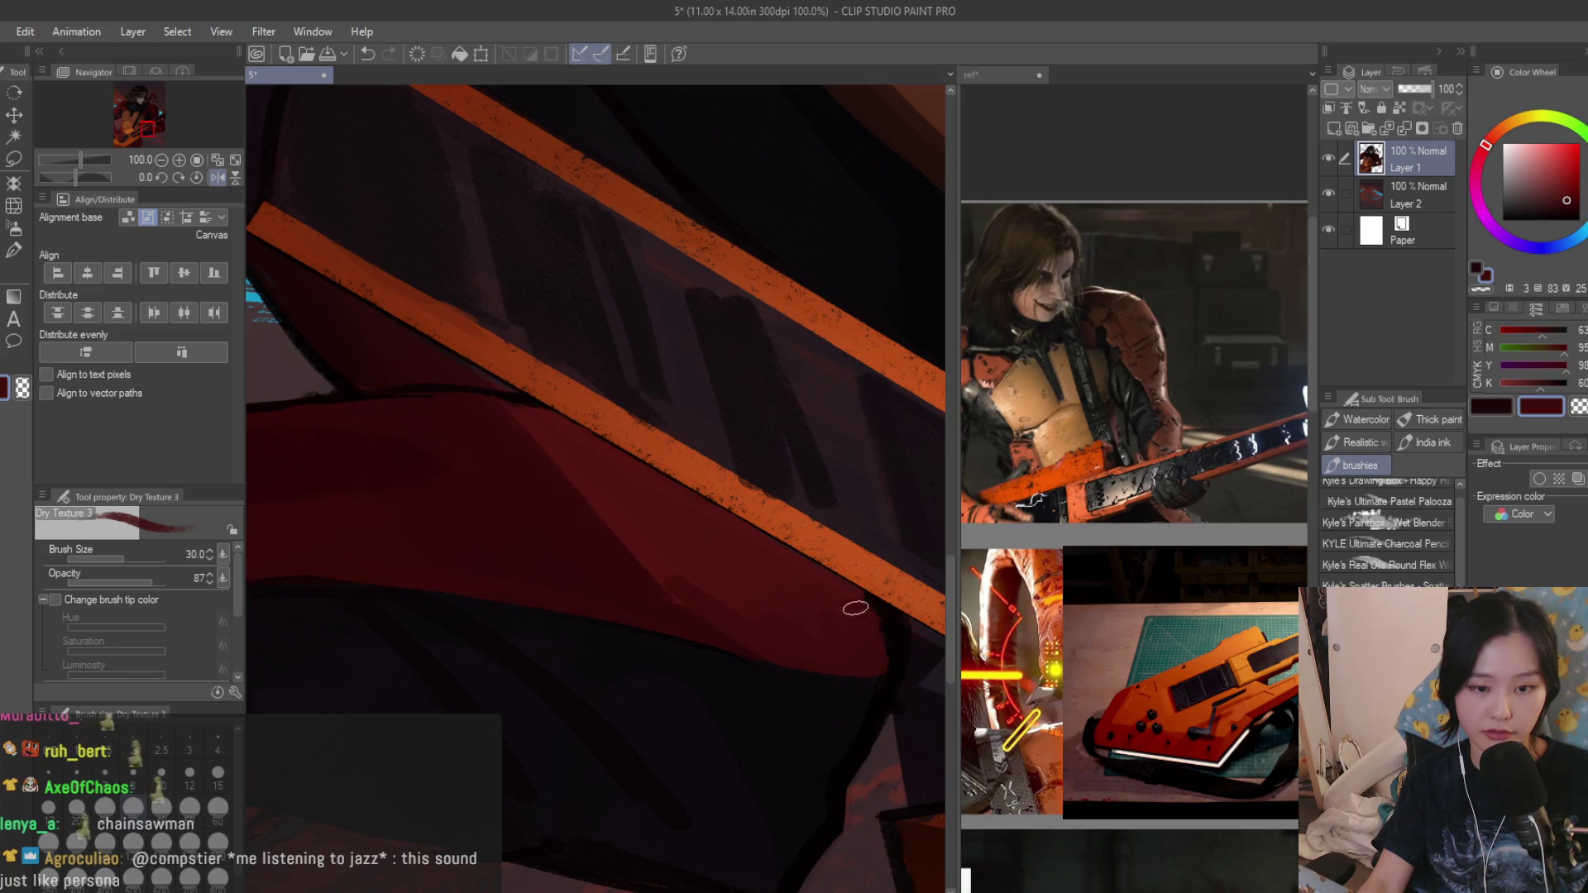
scroll(832, 620, "down", 2)
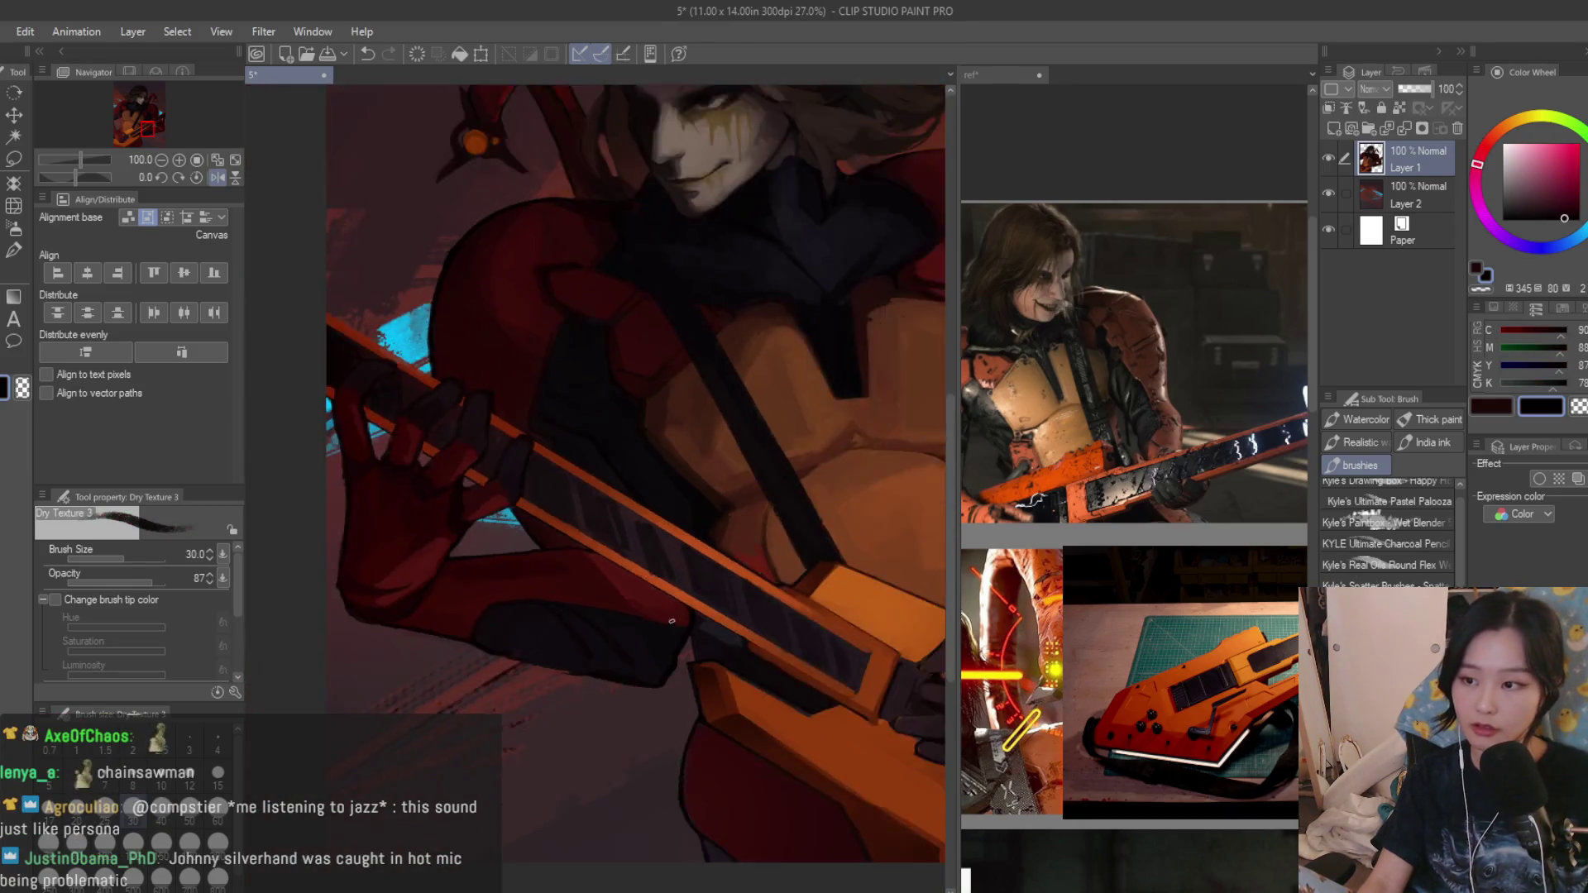
scroll(621, 567, "down", 1)
scroll(598, 583, "down", 1)
scroll(670, 596, "down", 1)
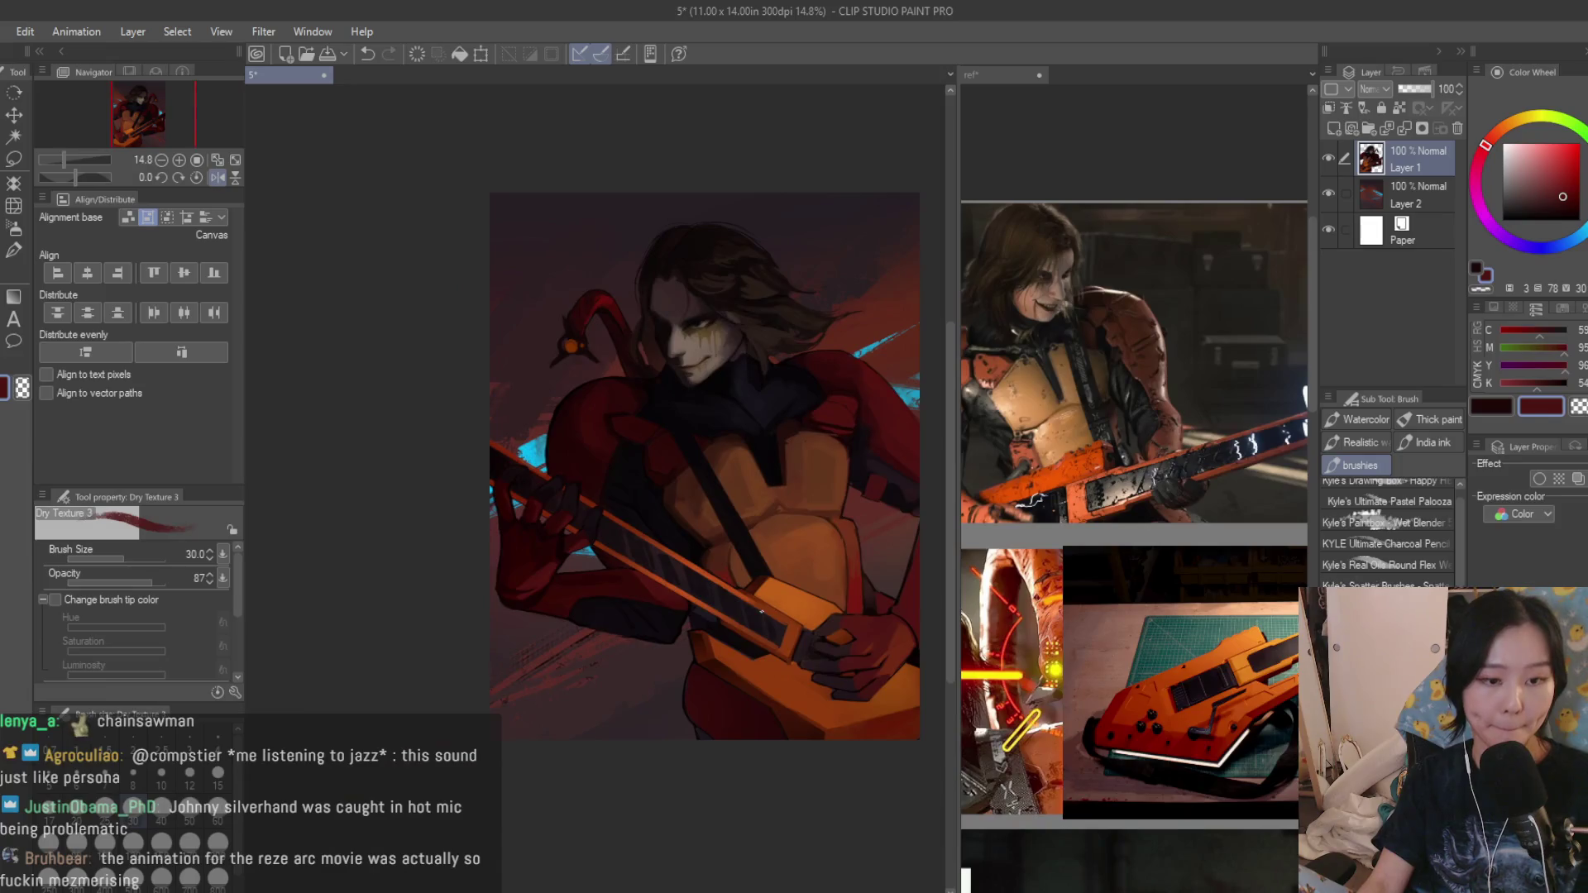
scroll(749, 614, "down", 1)
scroll(510, 596, "up", 2)
scroll(546, 576, "up", 1)
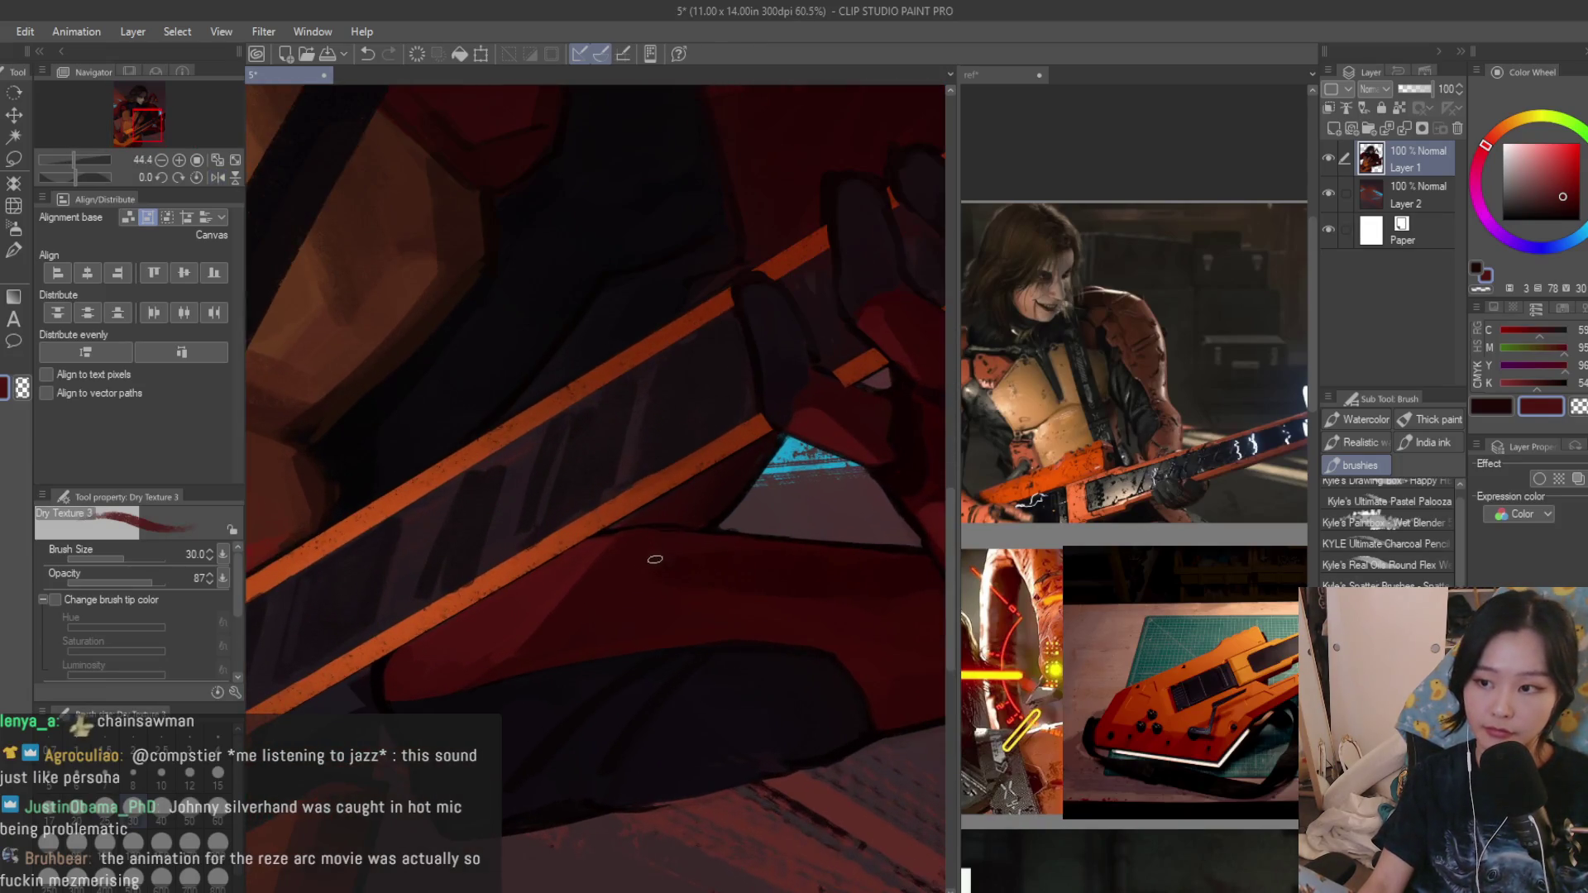
scroll(573, 564, "up", 1)
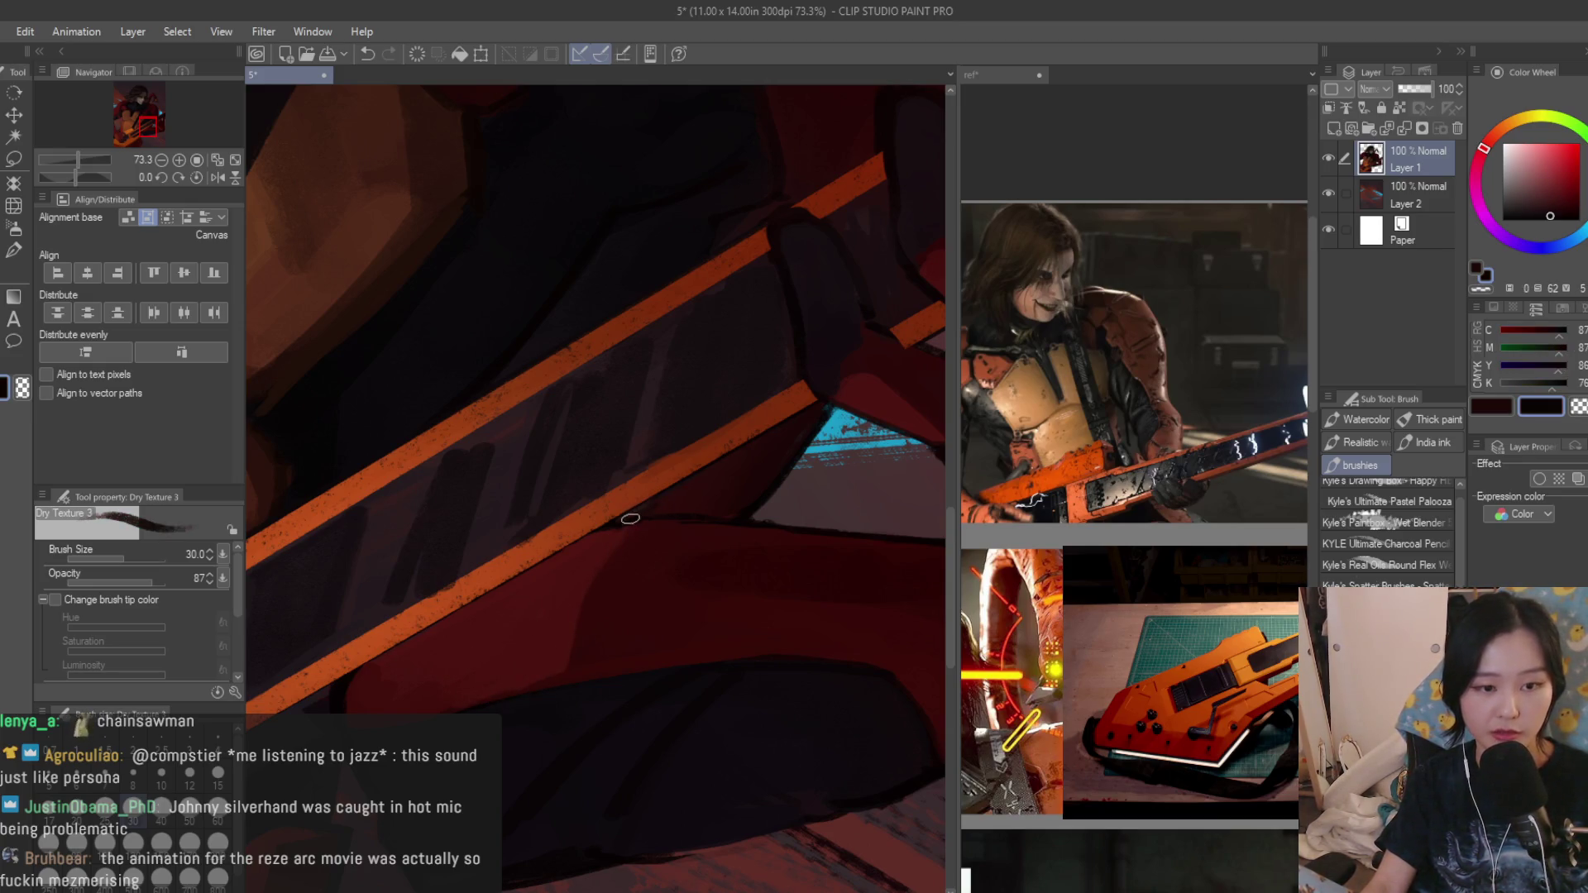
scroll(627, 521, "down", 1)
scroll(745, 545, "down", 2)
scroll(885, 570, "down", 1)
scroll(884, 570, "up", 2)
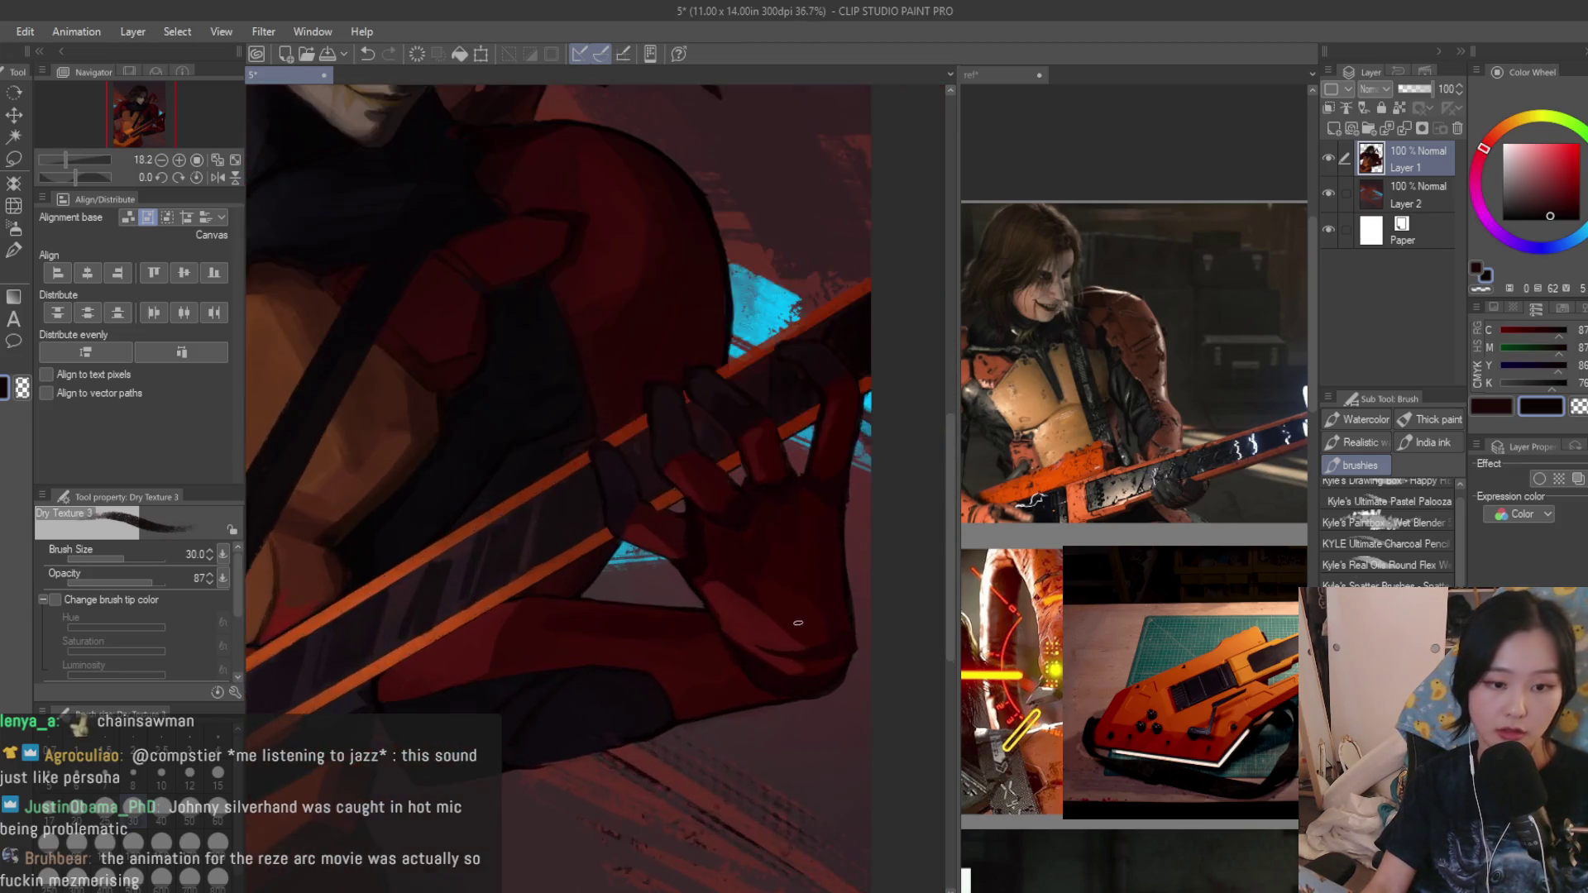
scroll(798, 667, "up", 1)
scroll(858, 636, "down", 1)
scroll(859, 635, "down", 1)
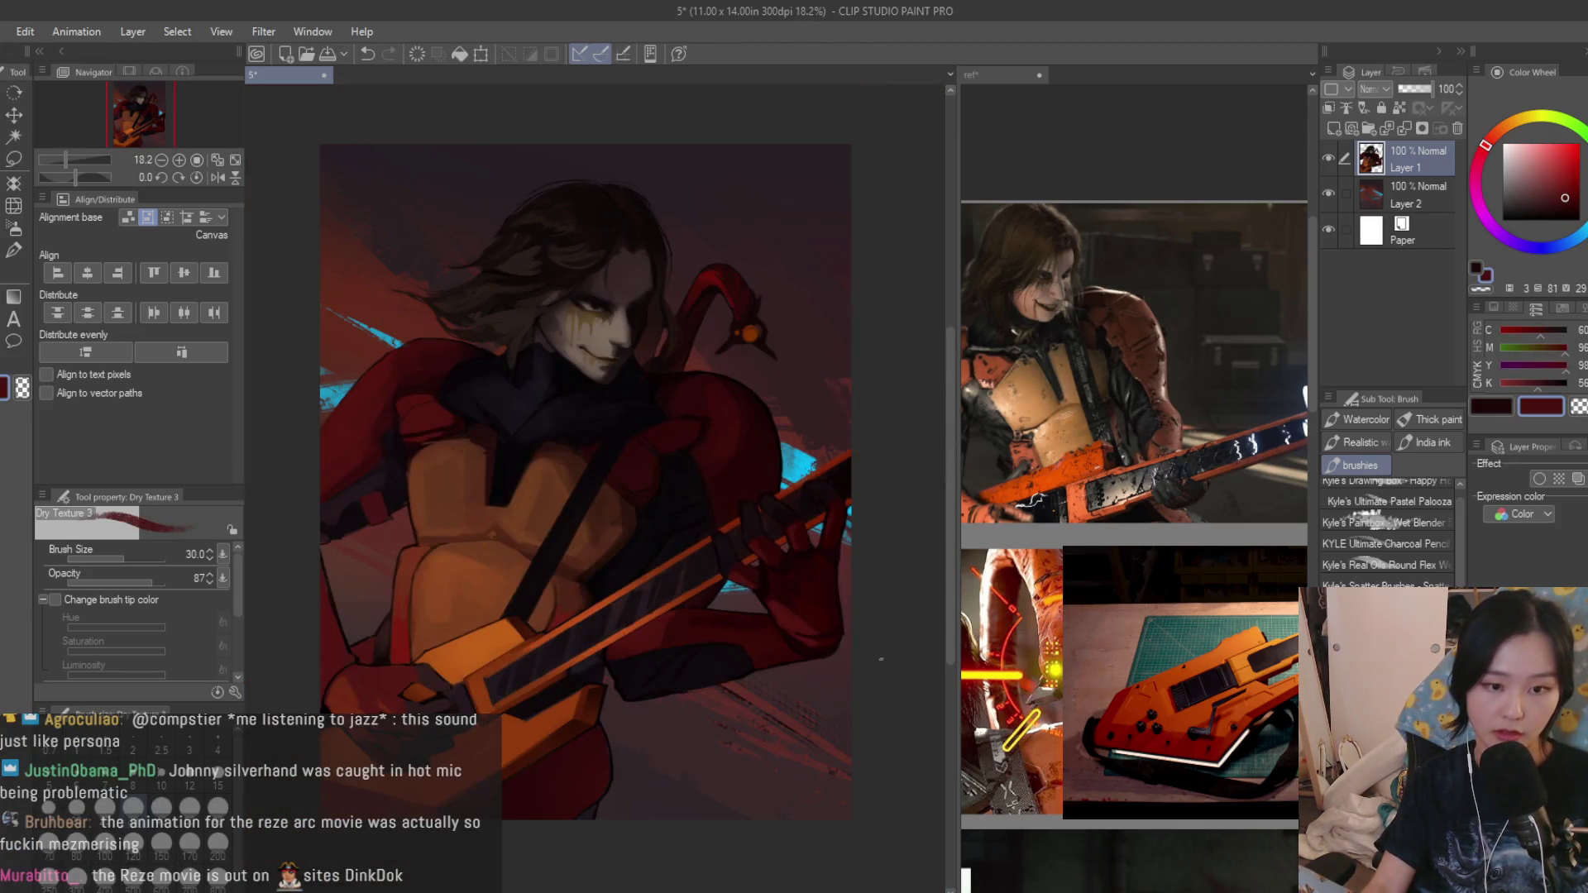
scroll(819, 639, "up", 2)
scroll(745, 632, "up", 2)
scroll(707, 639, "up", 1)
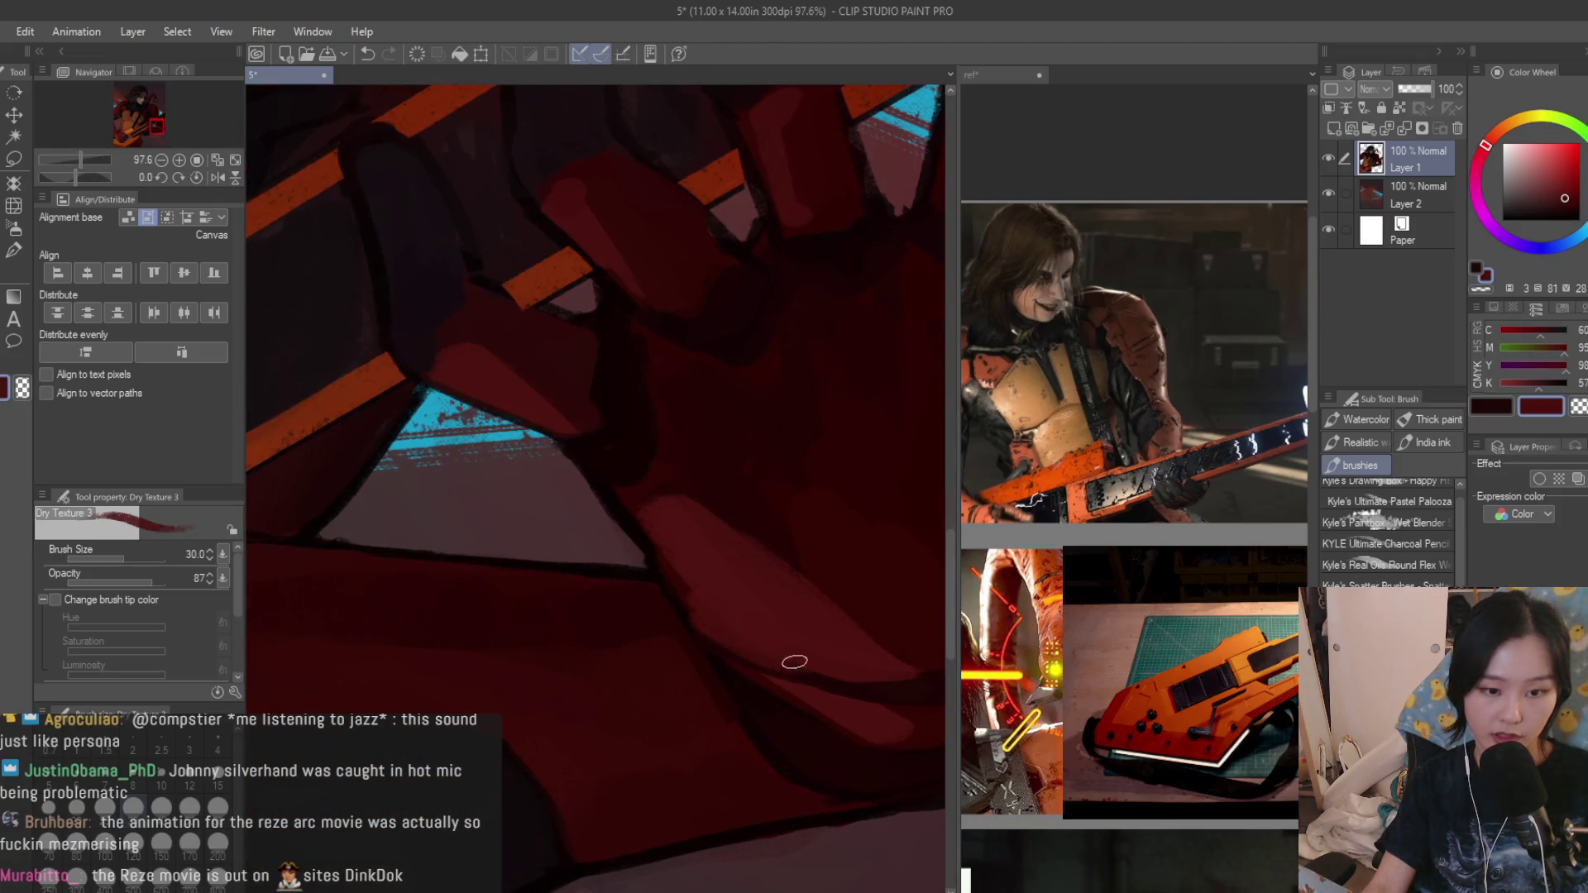
scroll(794, 655, "down", 2)
scroll(781, 638, "up", 1)
scroll(744, 626, "up", 1)
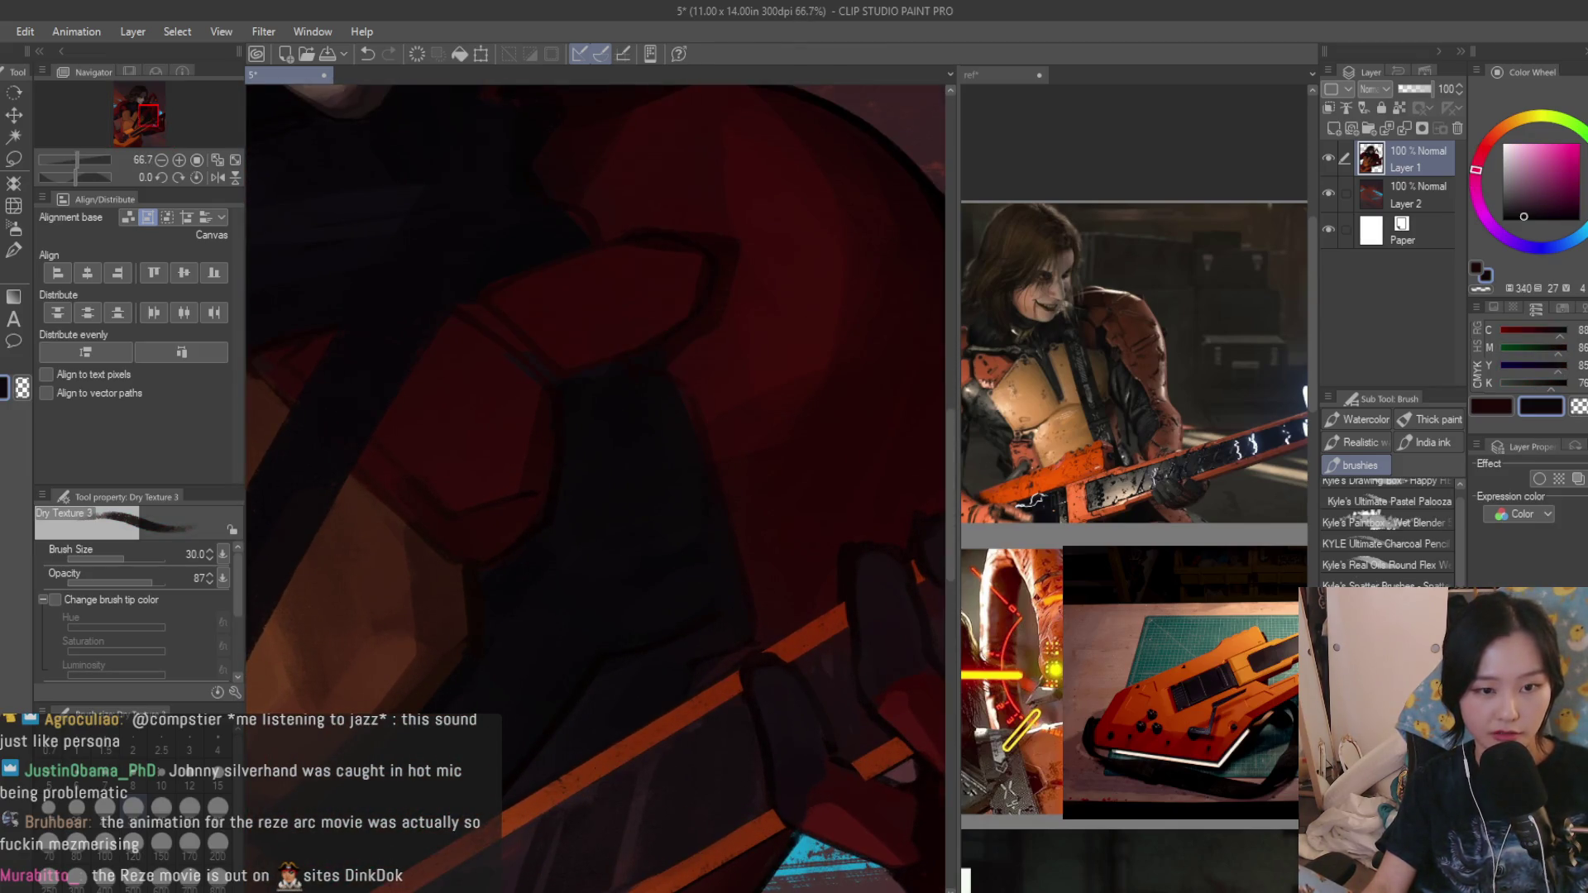
scroll(688, 398, "up", 2)
Sample dark red from the hand area to shade the fingers gripping the neck.
left_click(736, 338, "alt")
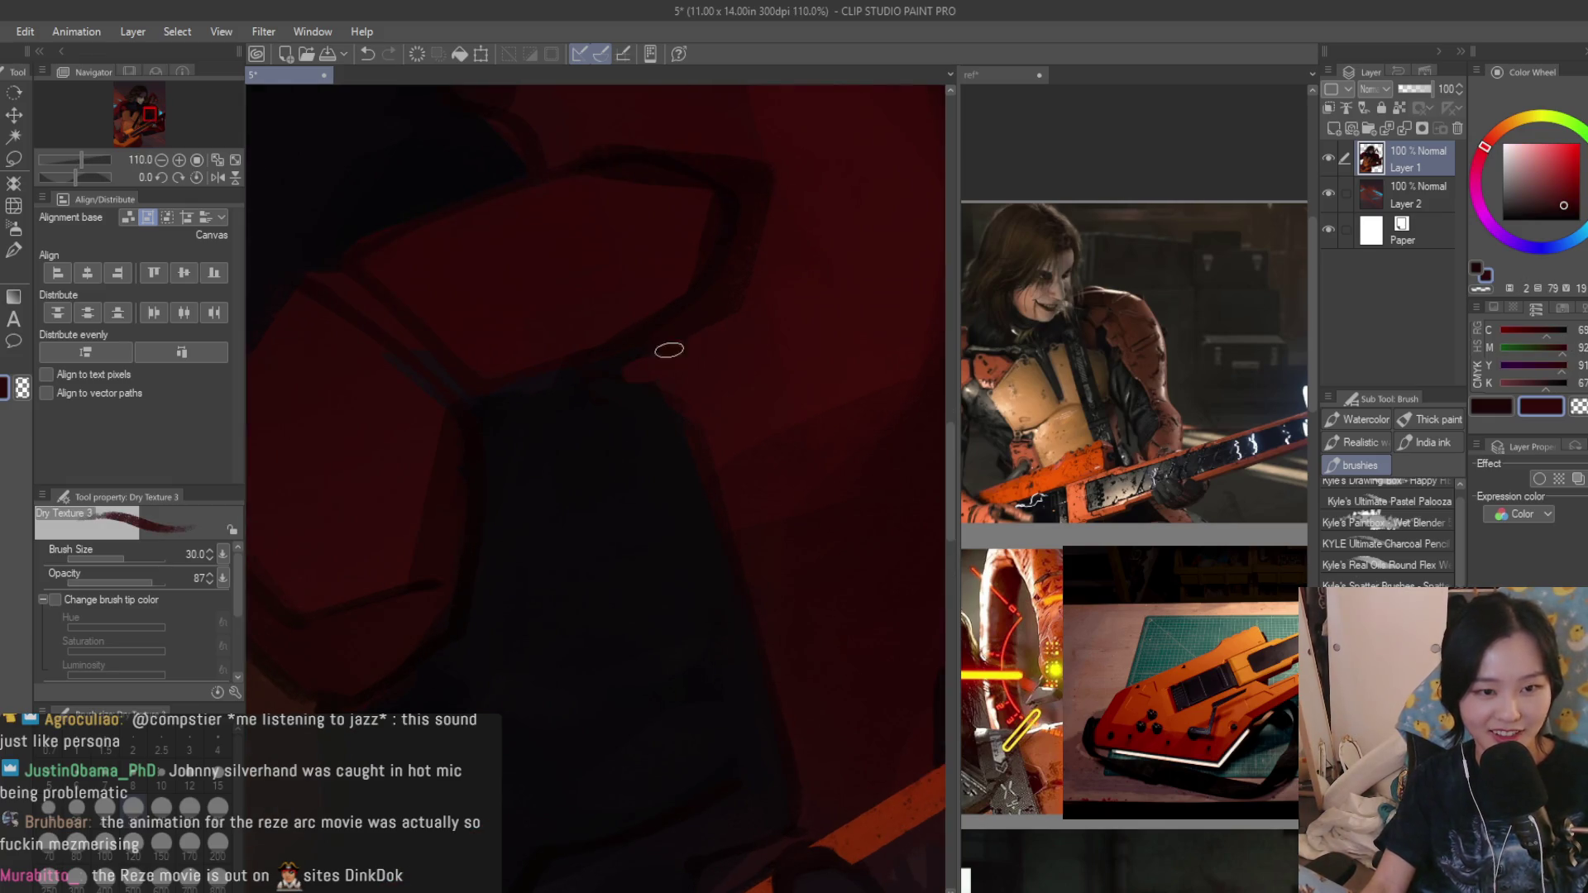
scroll(696, 447, "down", 6)
scroll(801, 551, "down", 2)
scroll(856, 597, "up", 2)
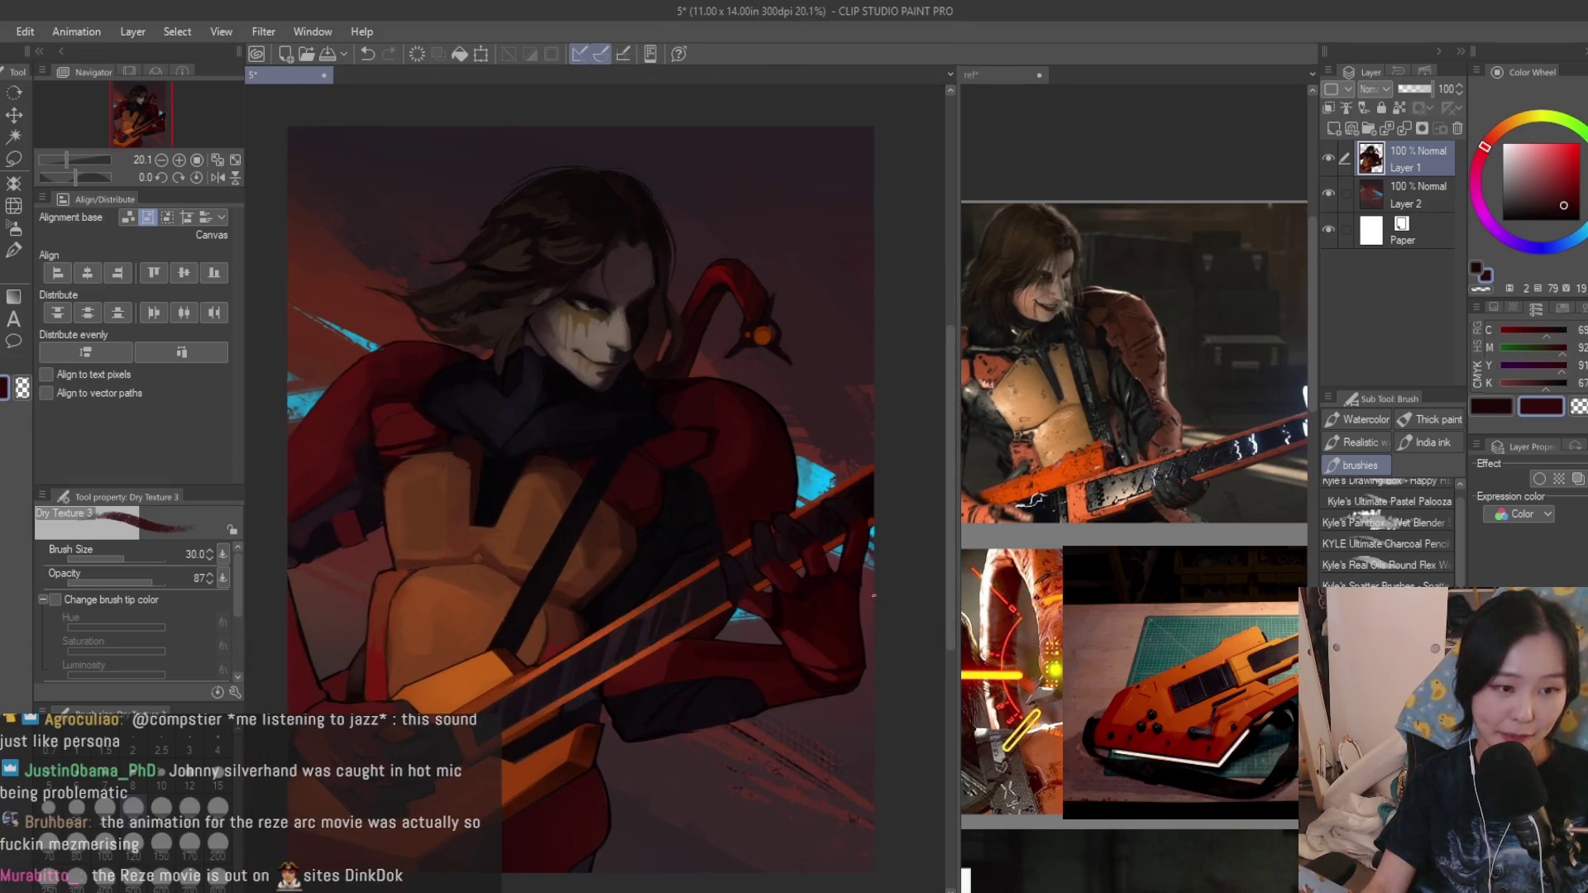
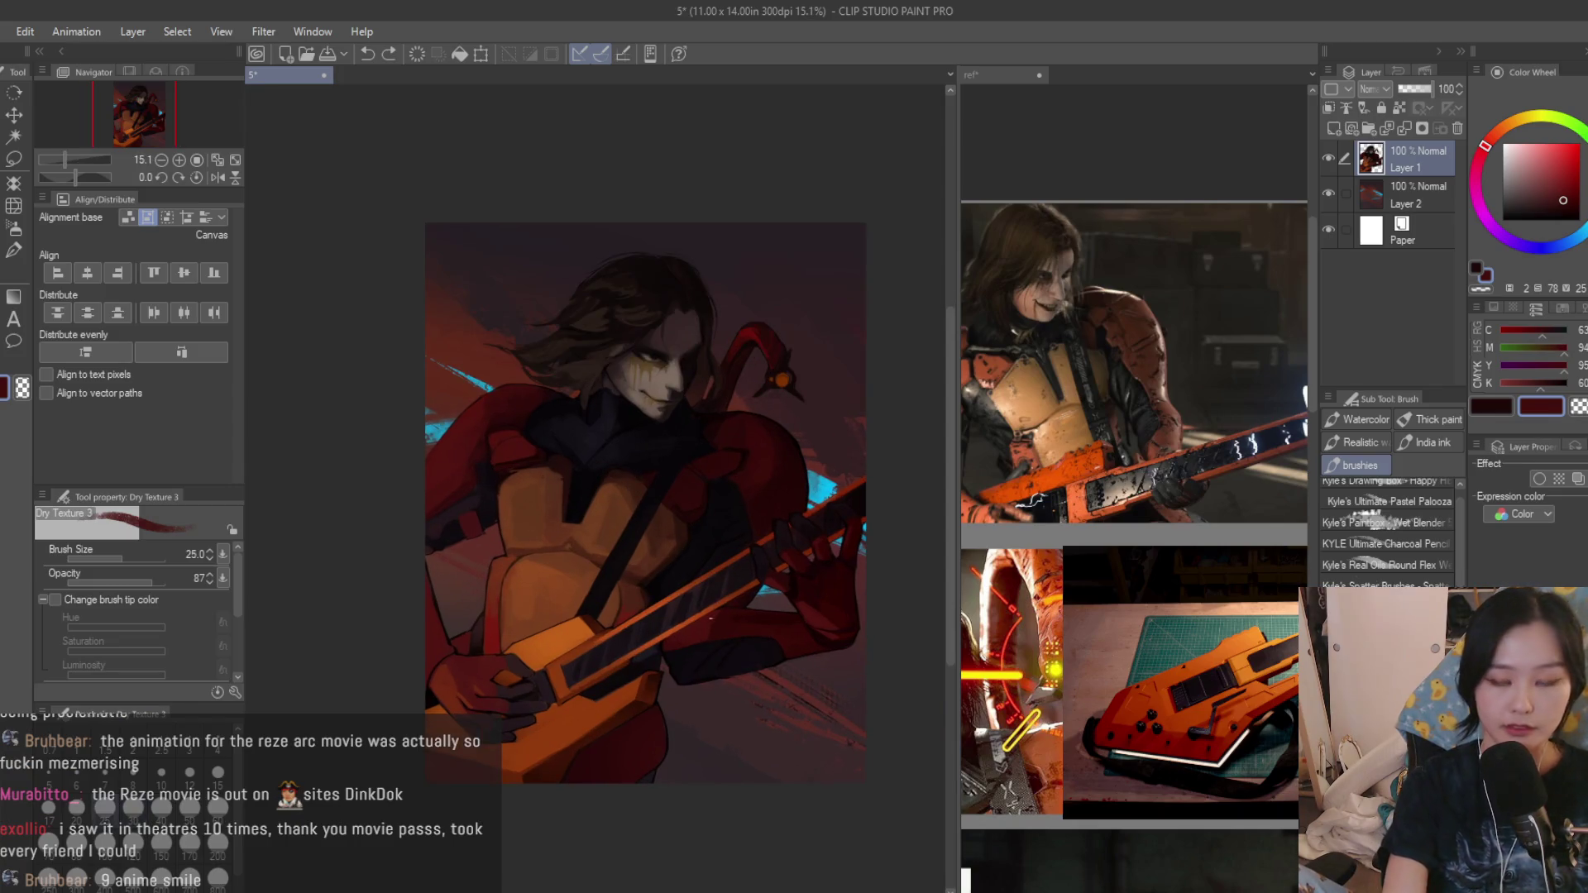
scroll(723, 550, "up", 1)
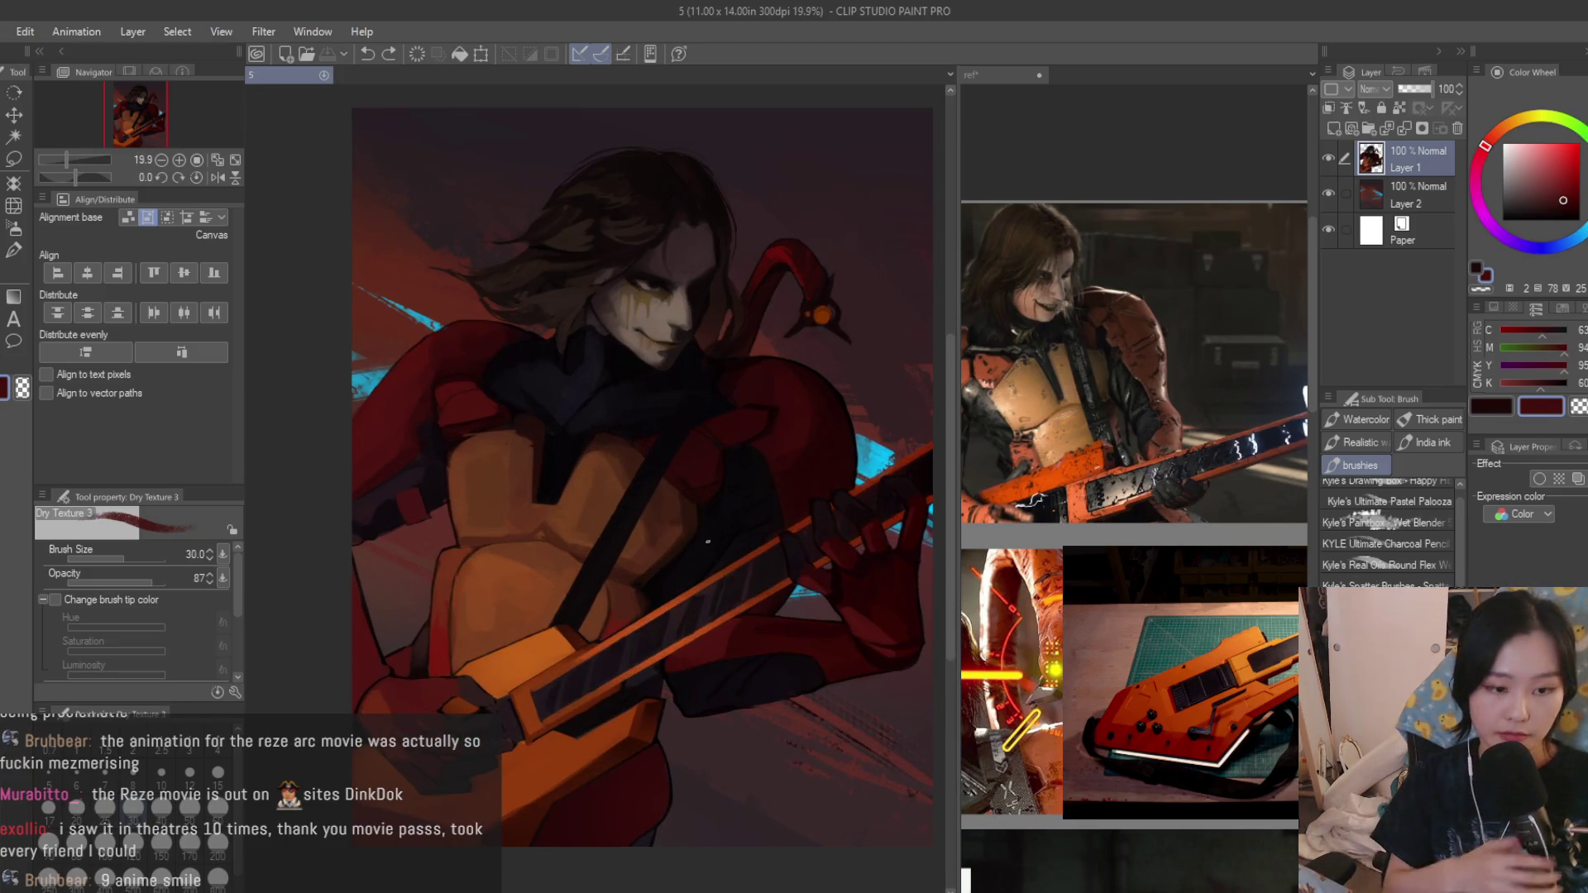
scroll(708, 542, "up", 1)
scroll(707, 543, "up", 3)
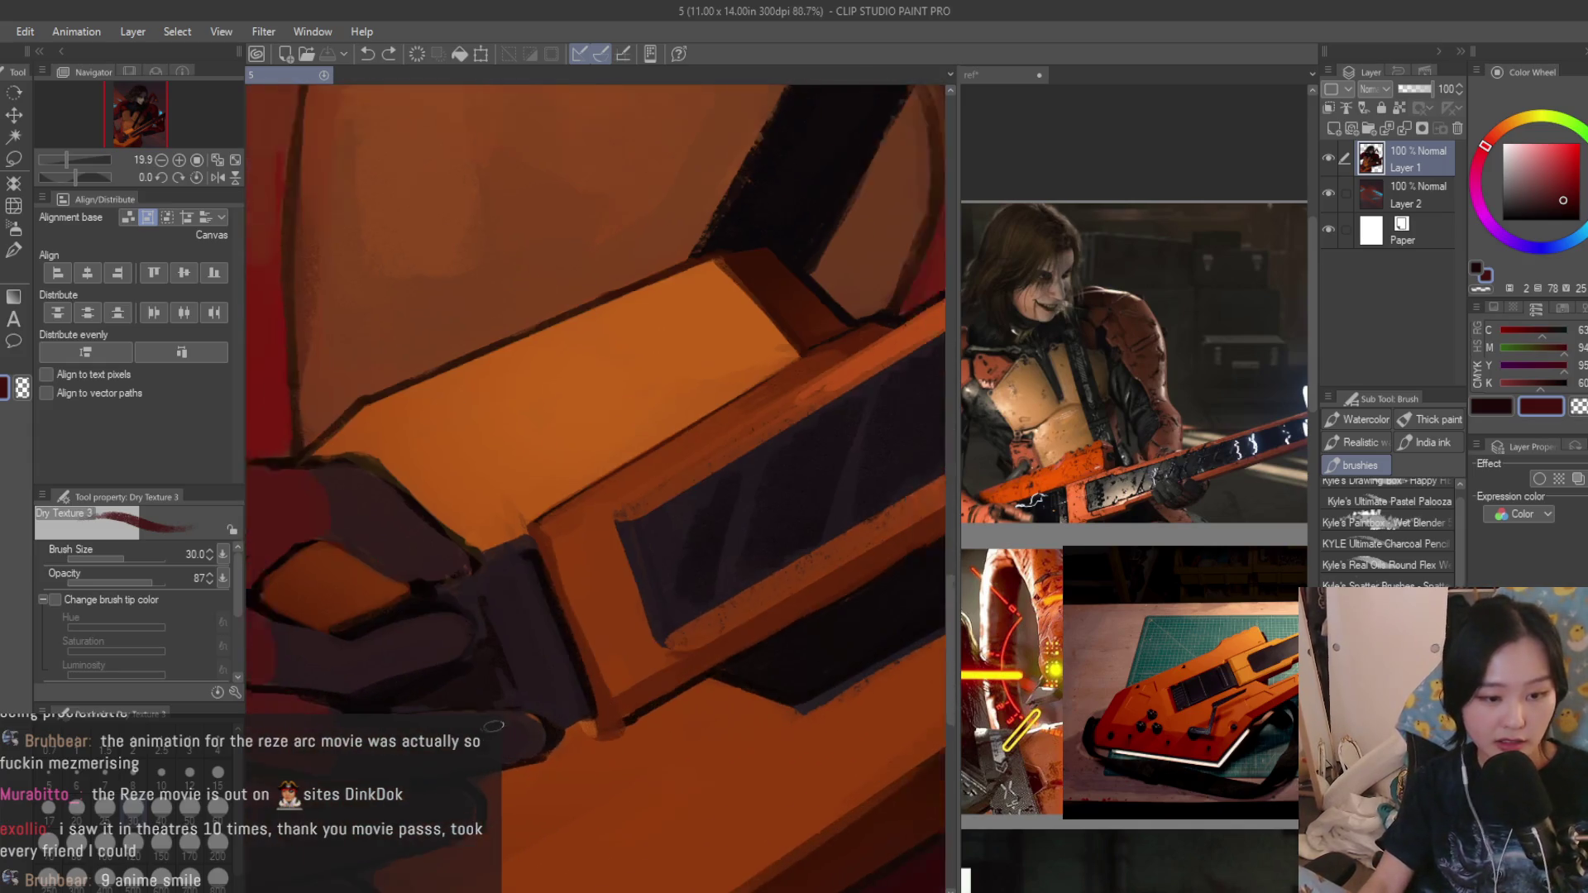
scroll(534, 730, "up", 1)
scroll(524, 741, "up", 1)
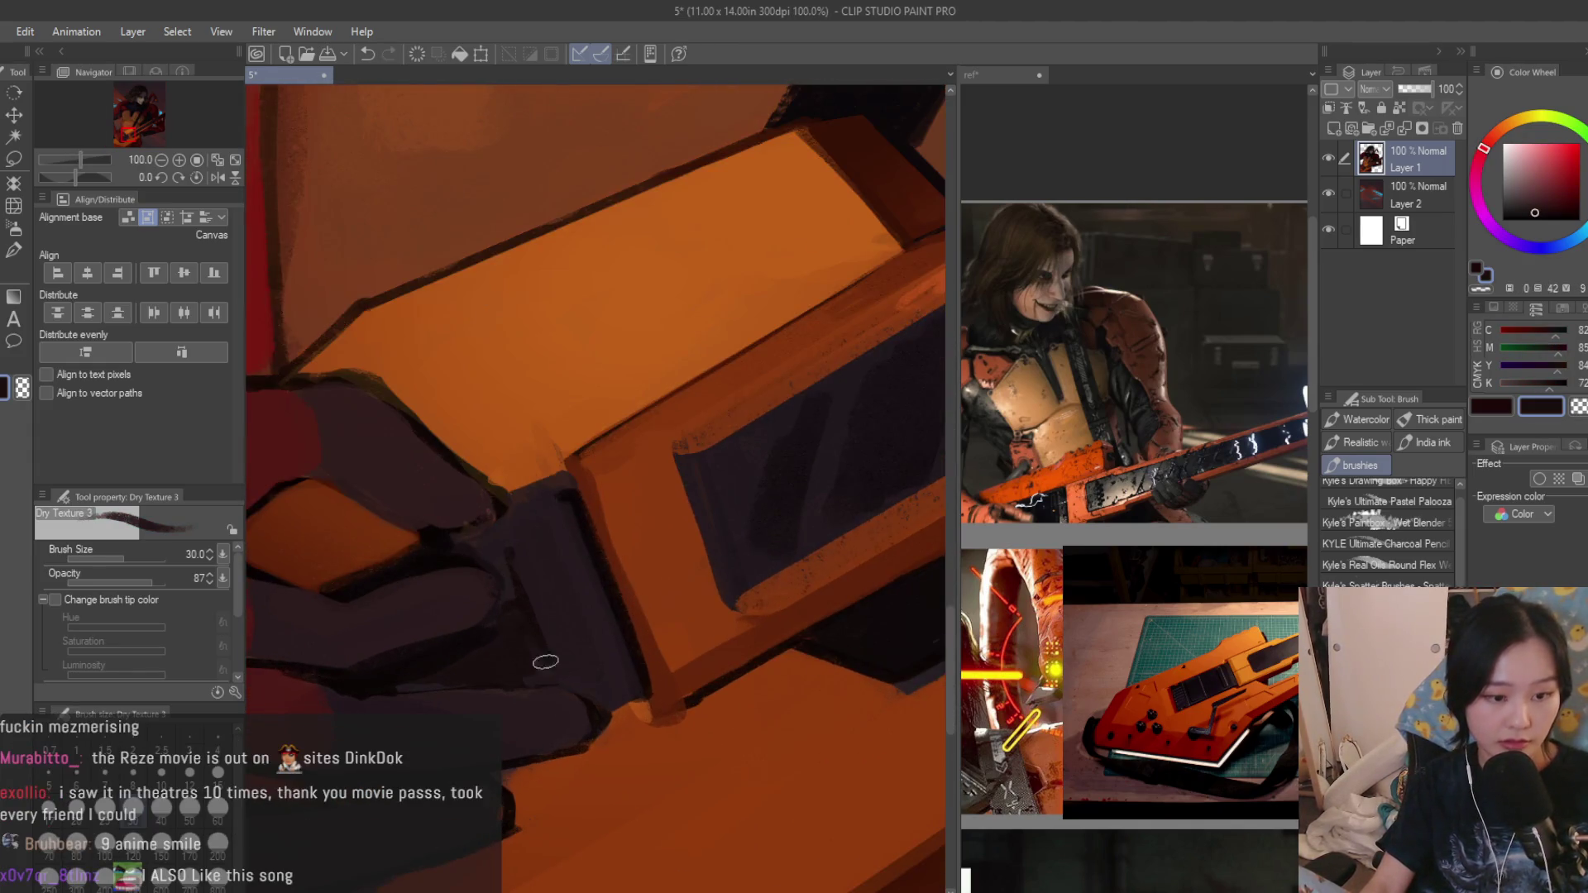
scroll(603, 721, "up", 1)
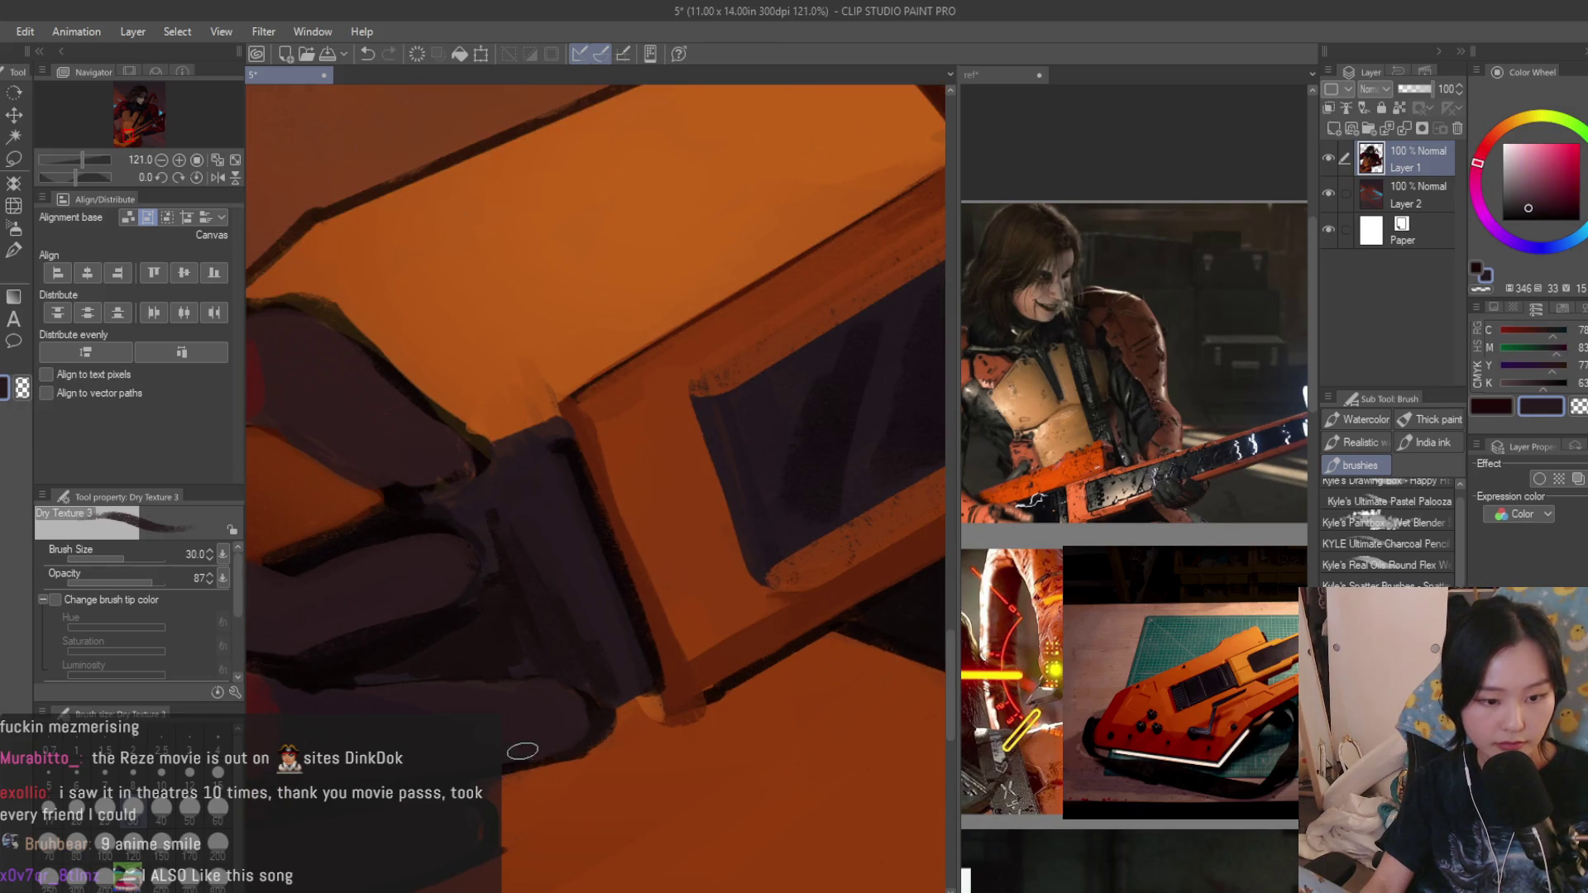
Paint dark purple outline strokes along the orange guitar's top edge by the hand.
left_click(625, 717, "alt")
left_click_drag(511, 796, 618, 759)
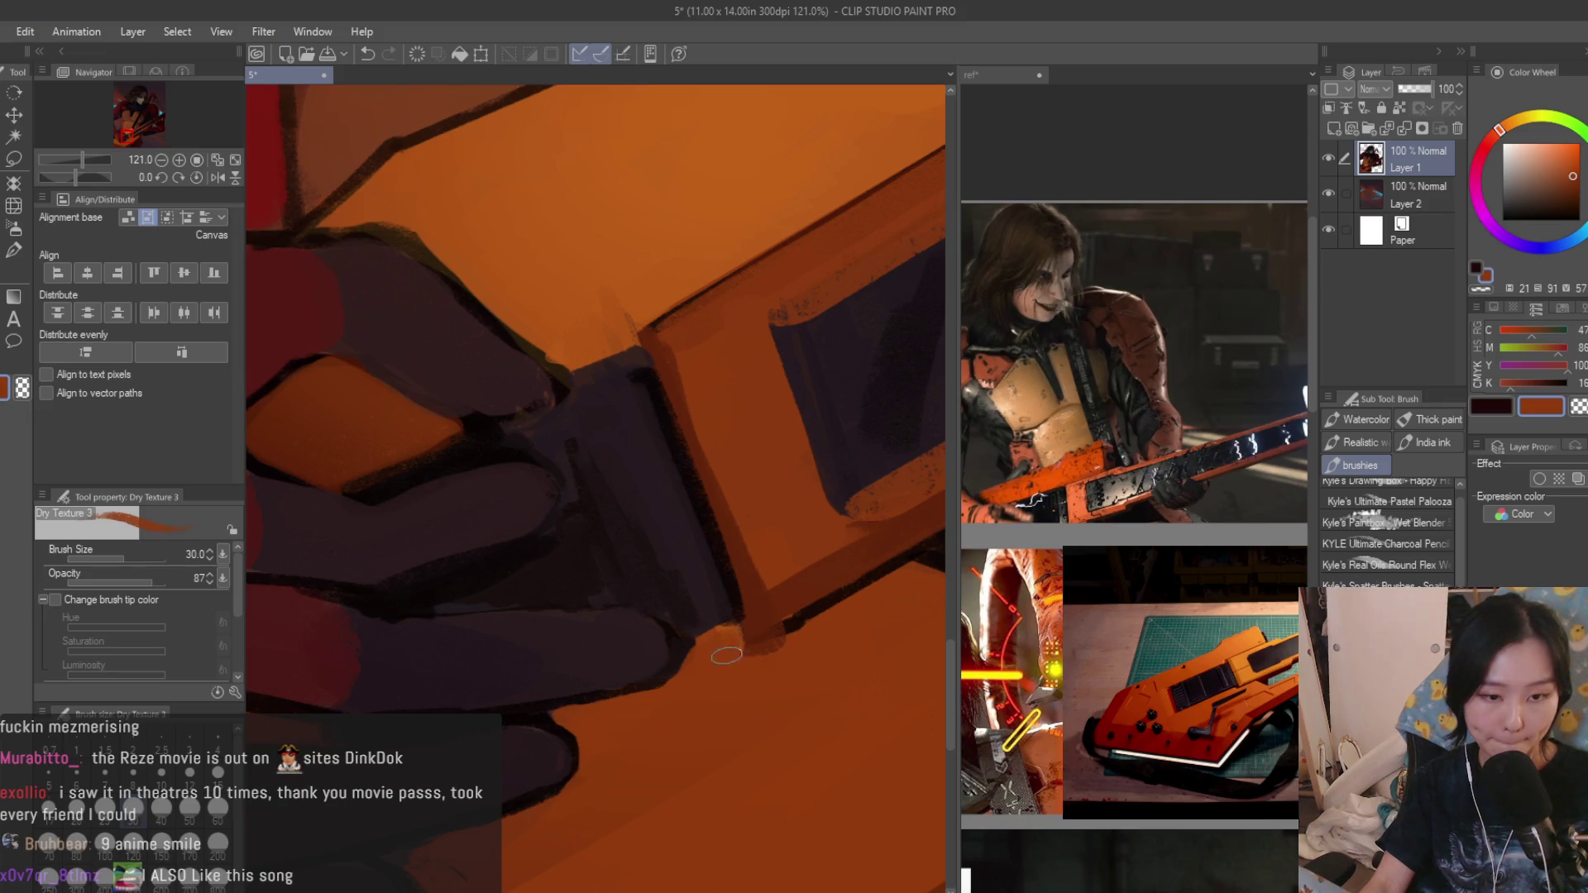
scroll(726, 654, "down", 3)
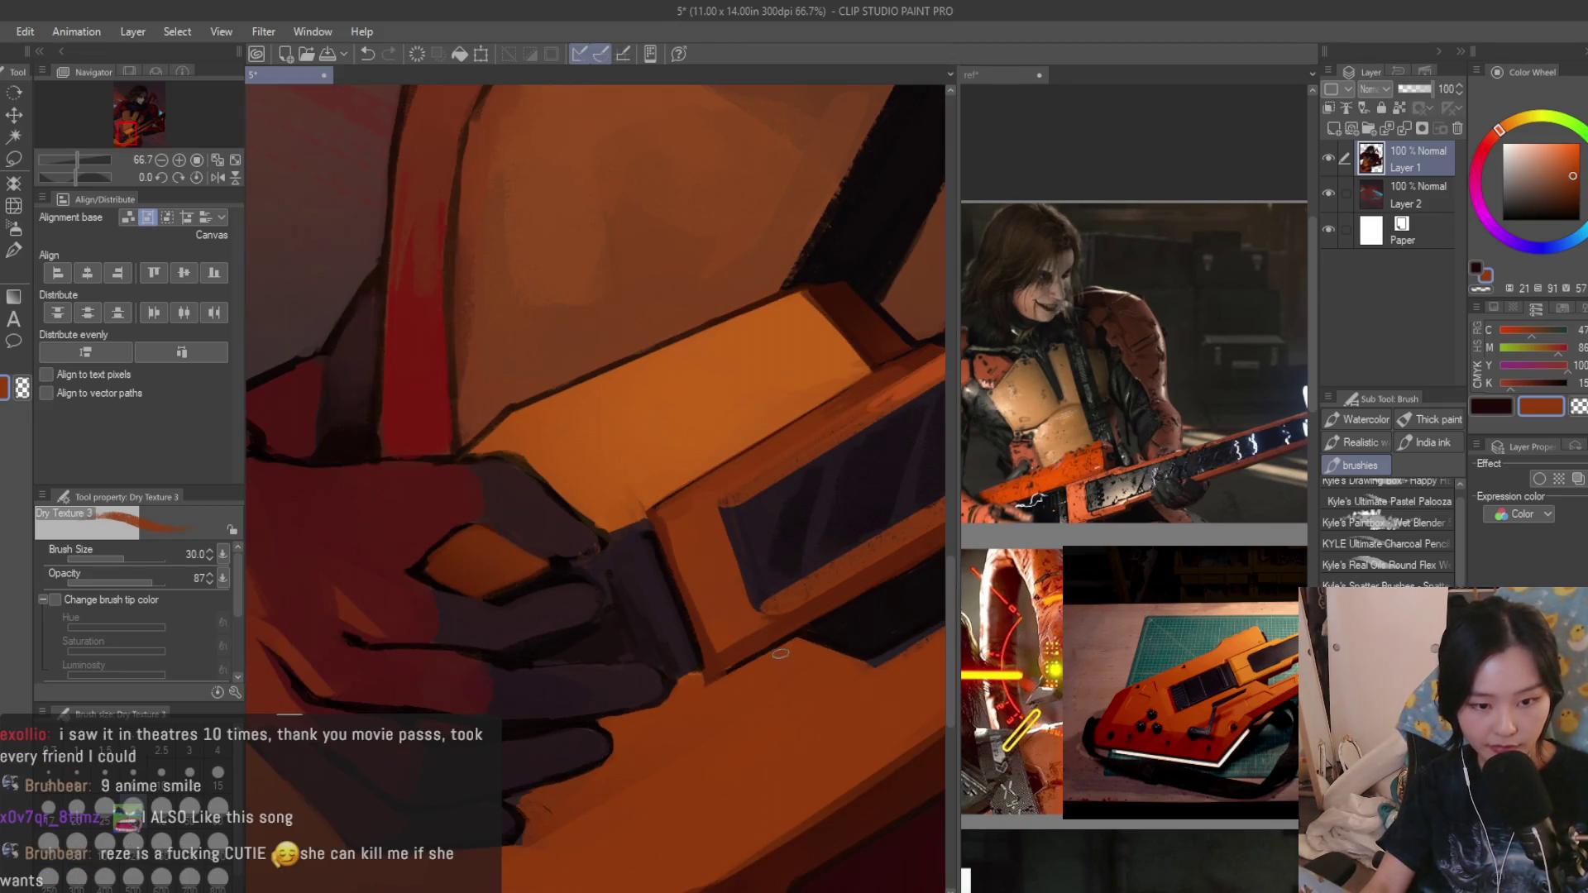
scroll(757, 652, "down", 2)
scroll(732, 652, "down", 1)
scroll(675, 650, "up", 1)
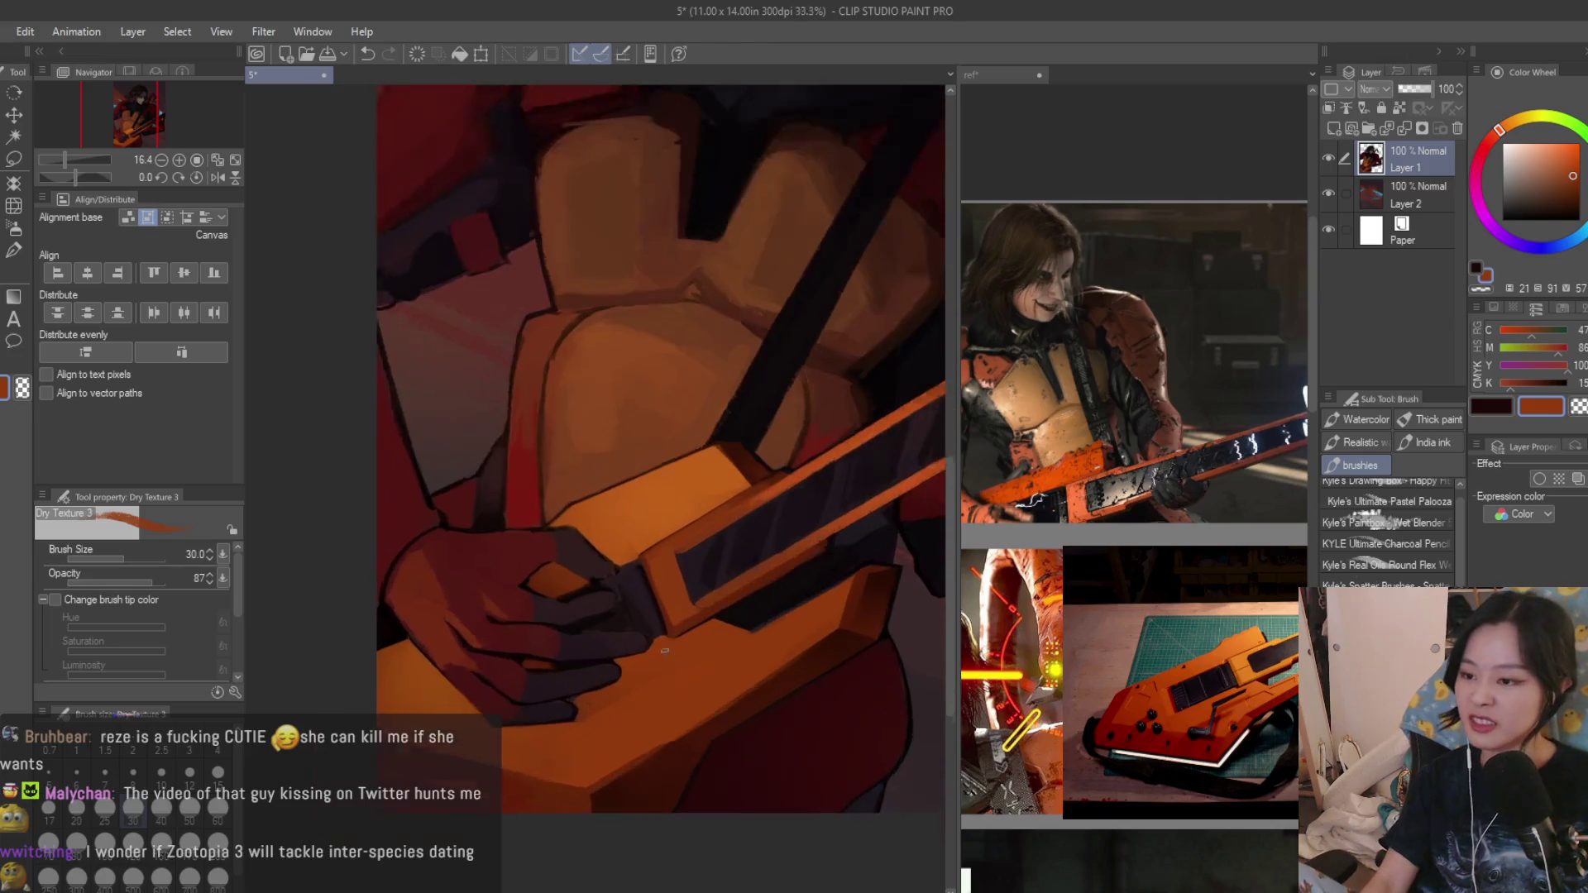
scroll(664, 649, "up", 2)
scroll(669, 639, "up", 1)
scroll(683, 627, "up", 1)
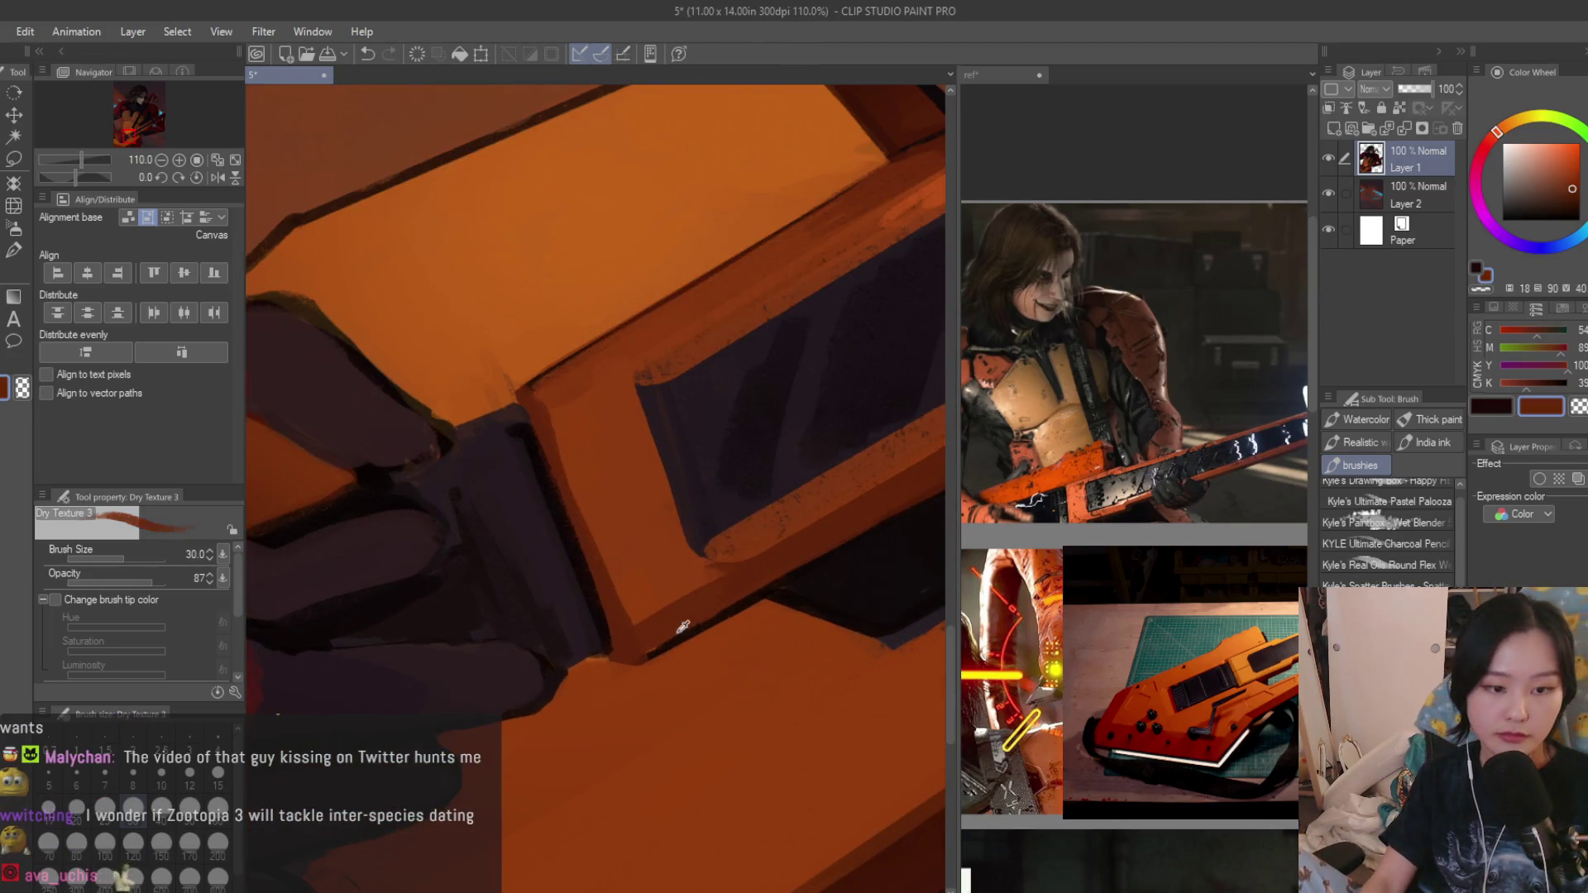
left_click(694, 620, "alt")
left_click_drag(717, 613, 577, 656)
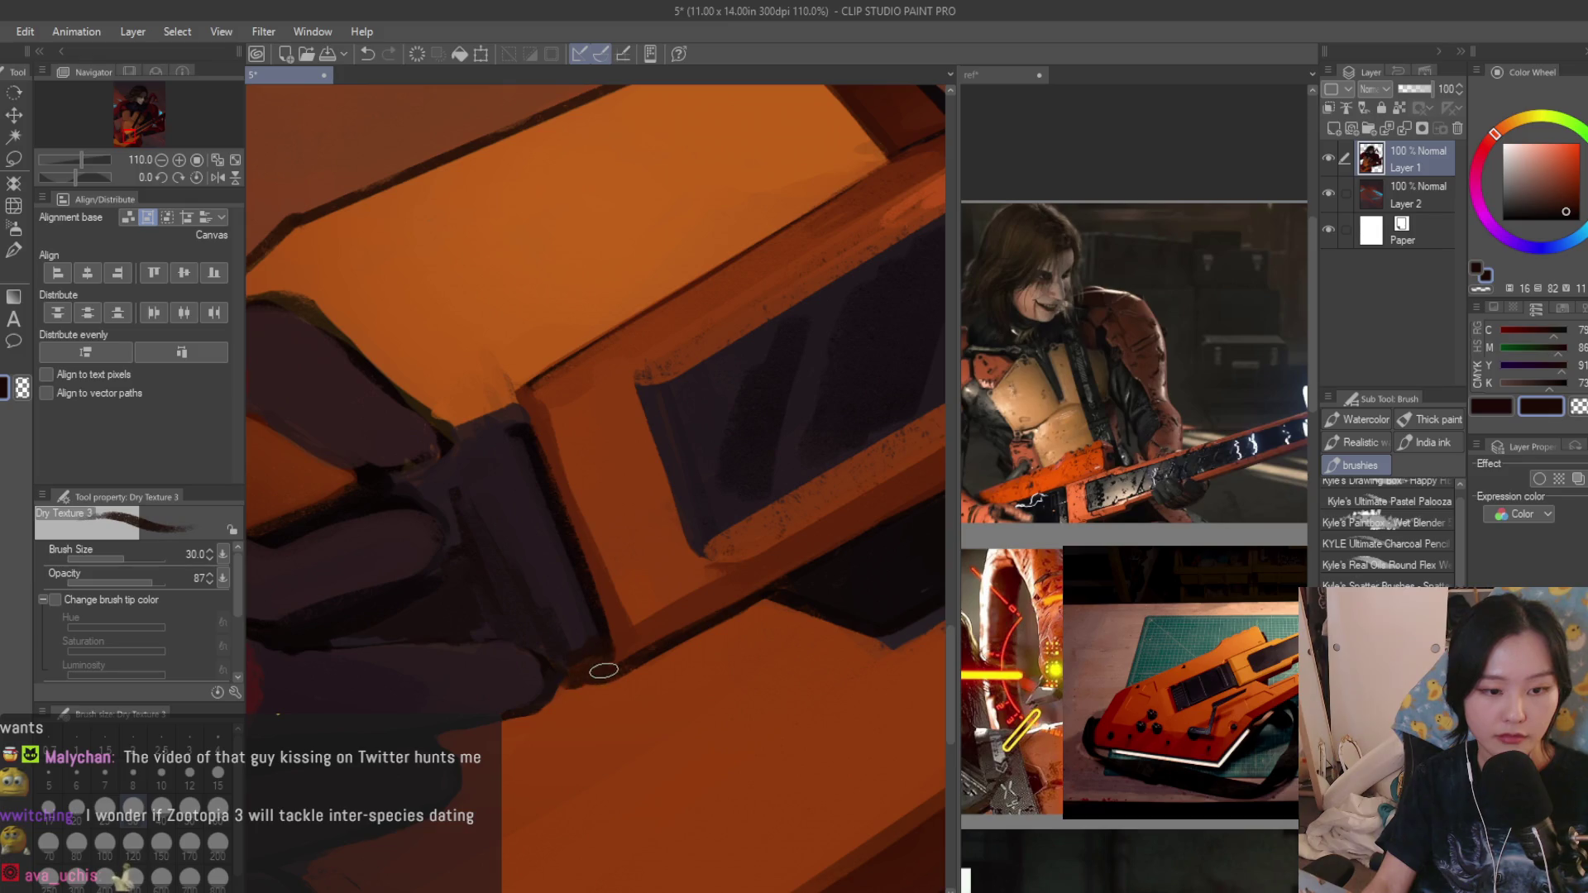
scroll(564, 677, "down", 1)
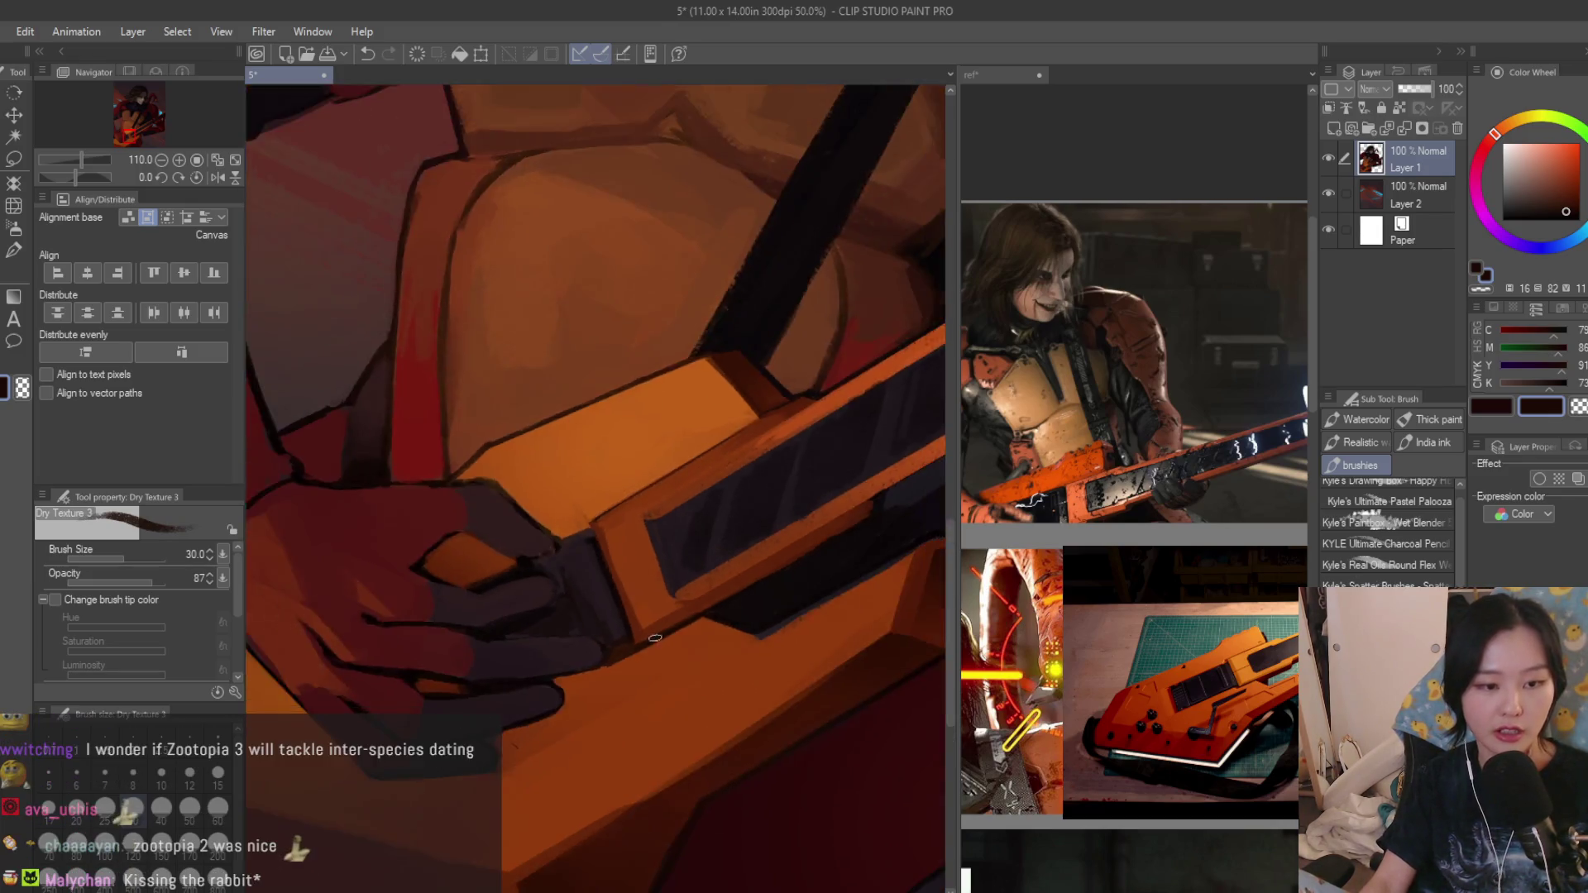
scroll(620, 646, "down", 2)
scroll(694, 608, "up", 2)
scroll(744, 573, "up", 2)
left_click_drag(744, 575, 608, 639)
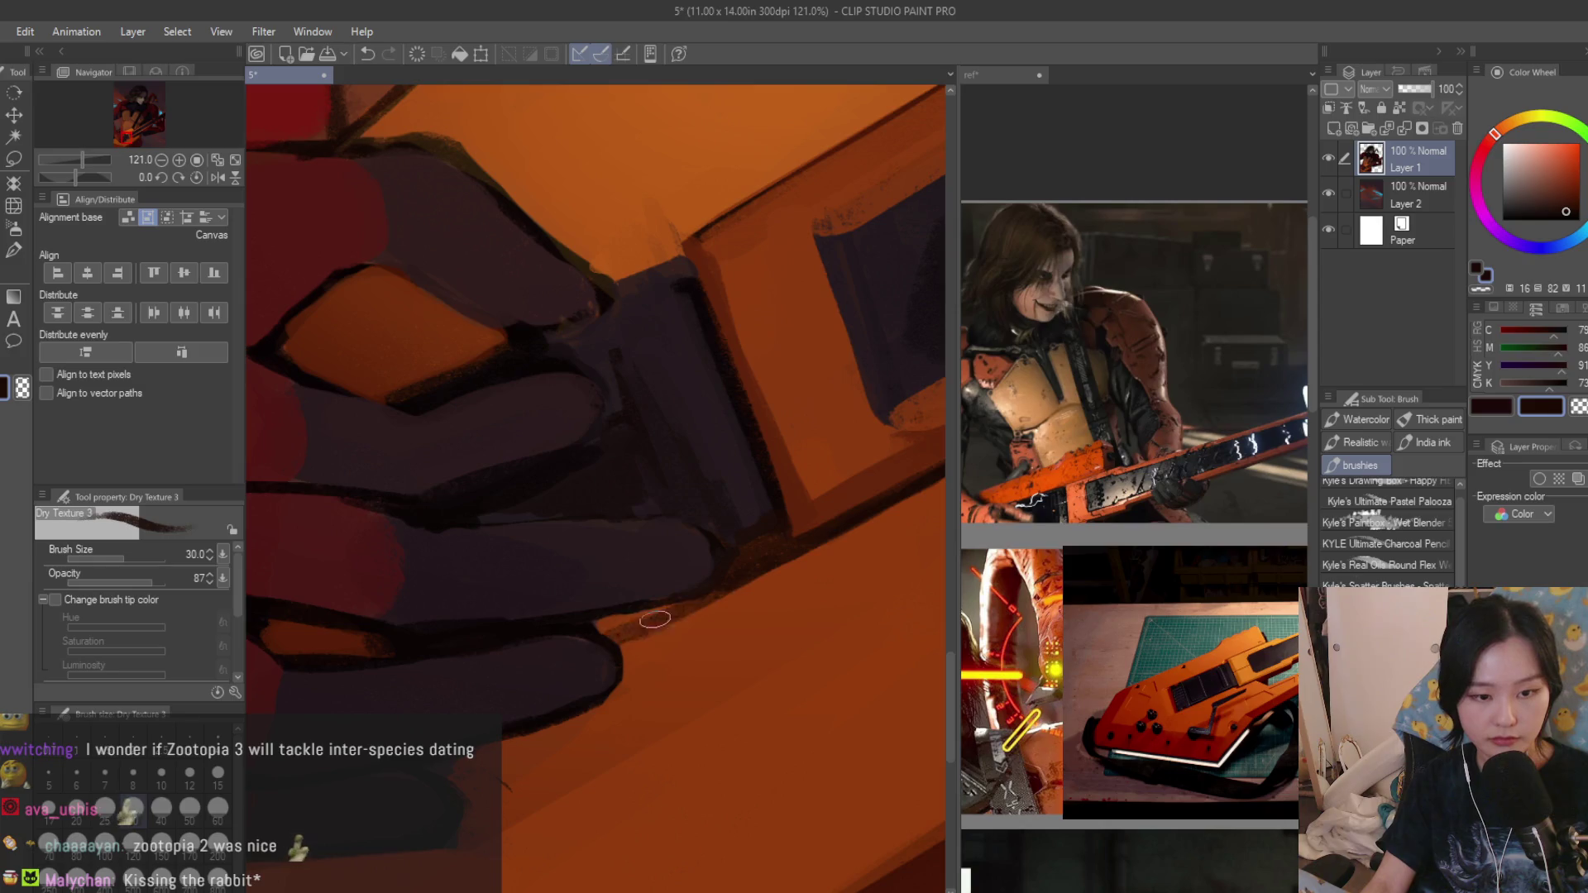
scroll(607, 639, "down", 2)
scroll(608, 657, "down", 3)
Sample orange, near-black and red-brown tones from the painting and shrink the brush for finer lines.
left_click(608, 673, "alt")
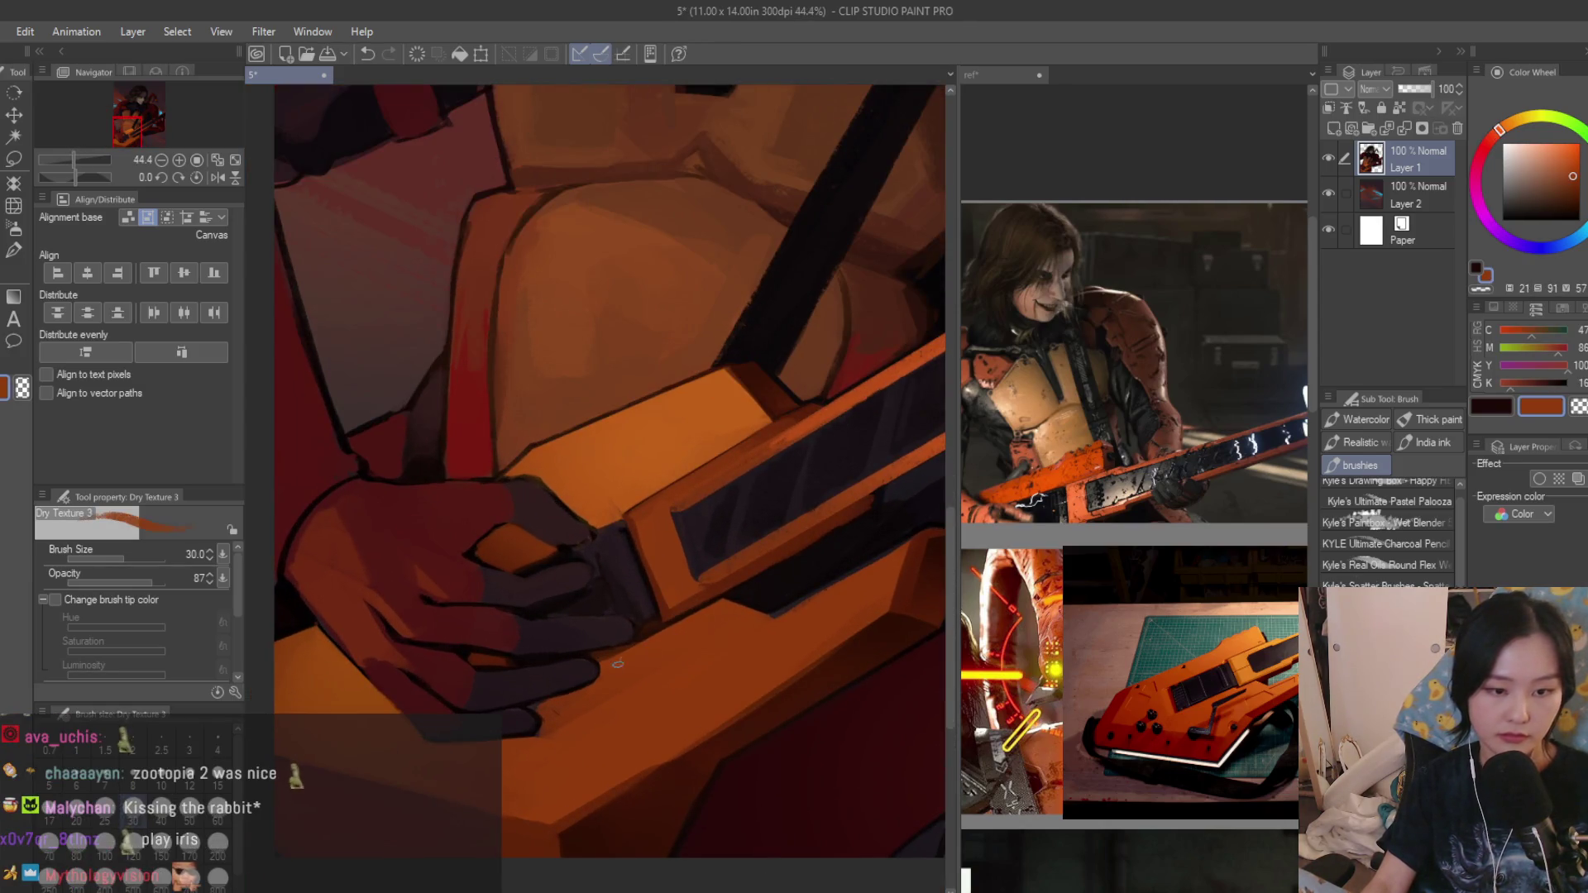
scroll(617, 664, "down", 1)
scroll(695, 583, "down", 2)
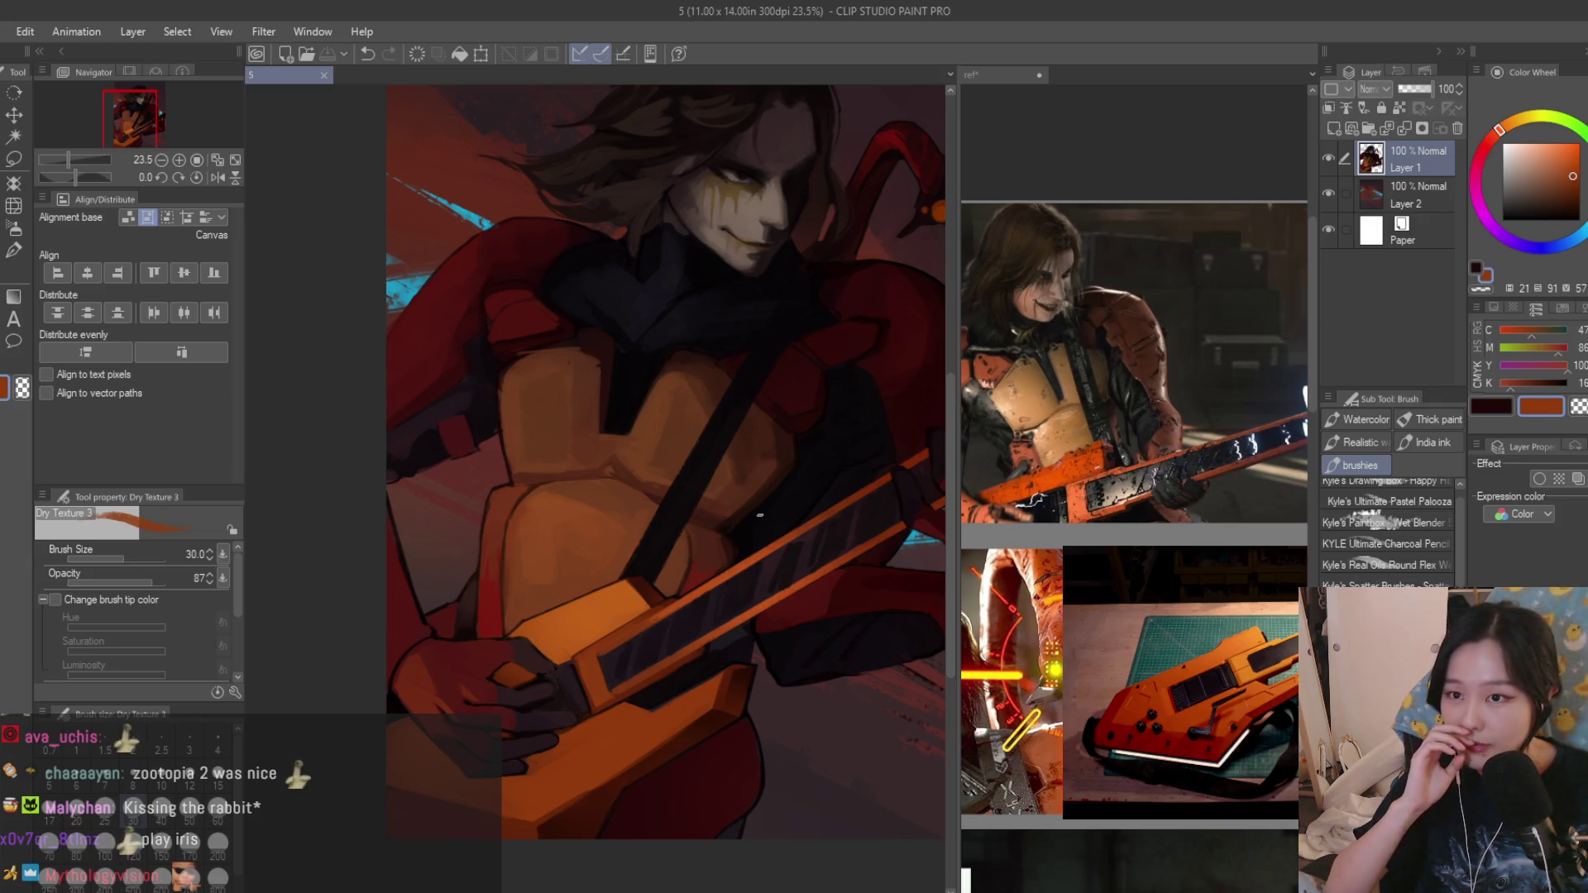
scroll(755, 514, "up", 2)
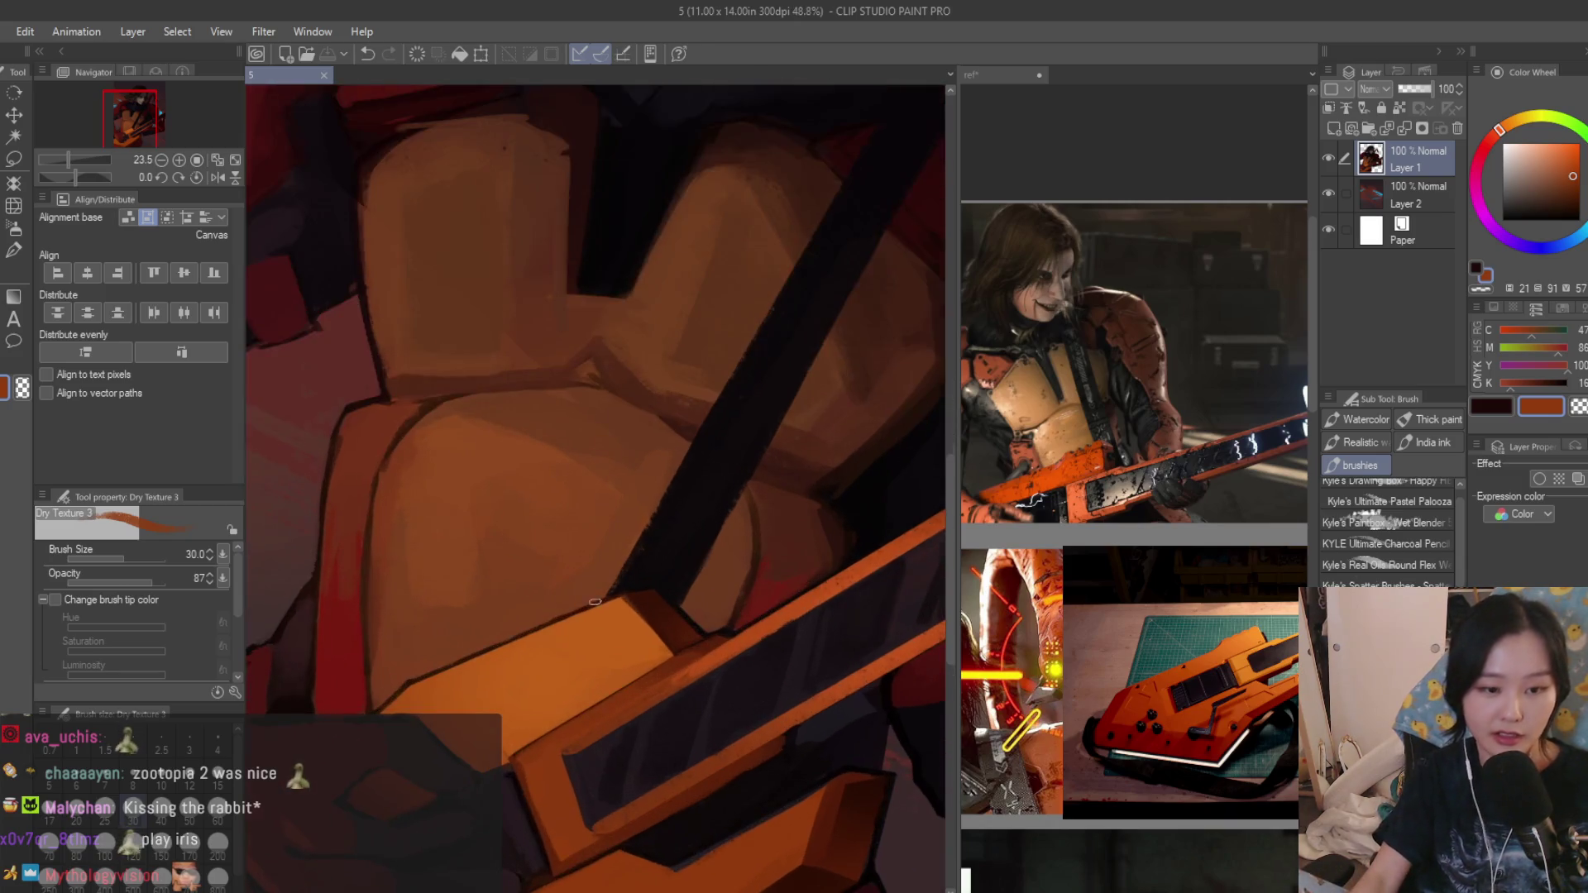
scroll(745, 546, "up", 2)
scroll(733, 596, "up", 2)
left_click(727, 612, "alt")
left_click(690, 621, "alt")
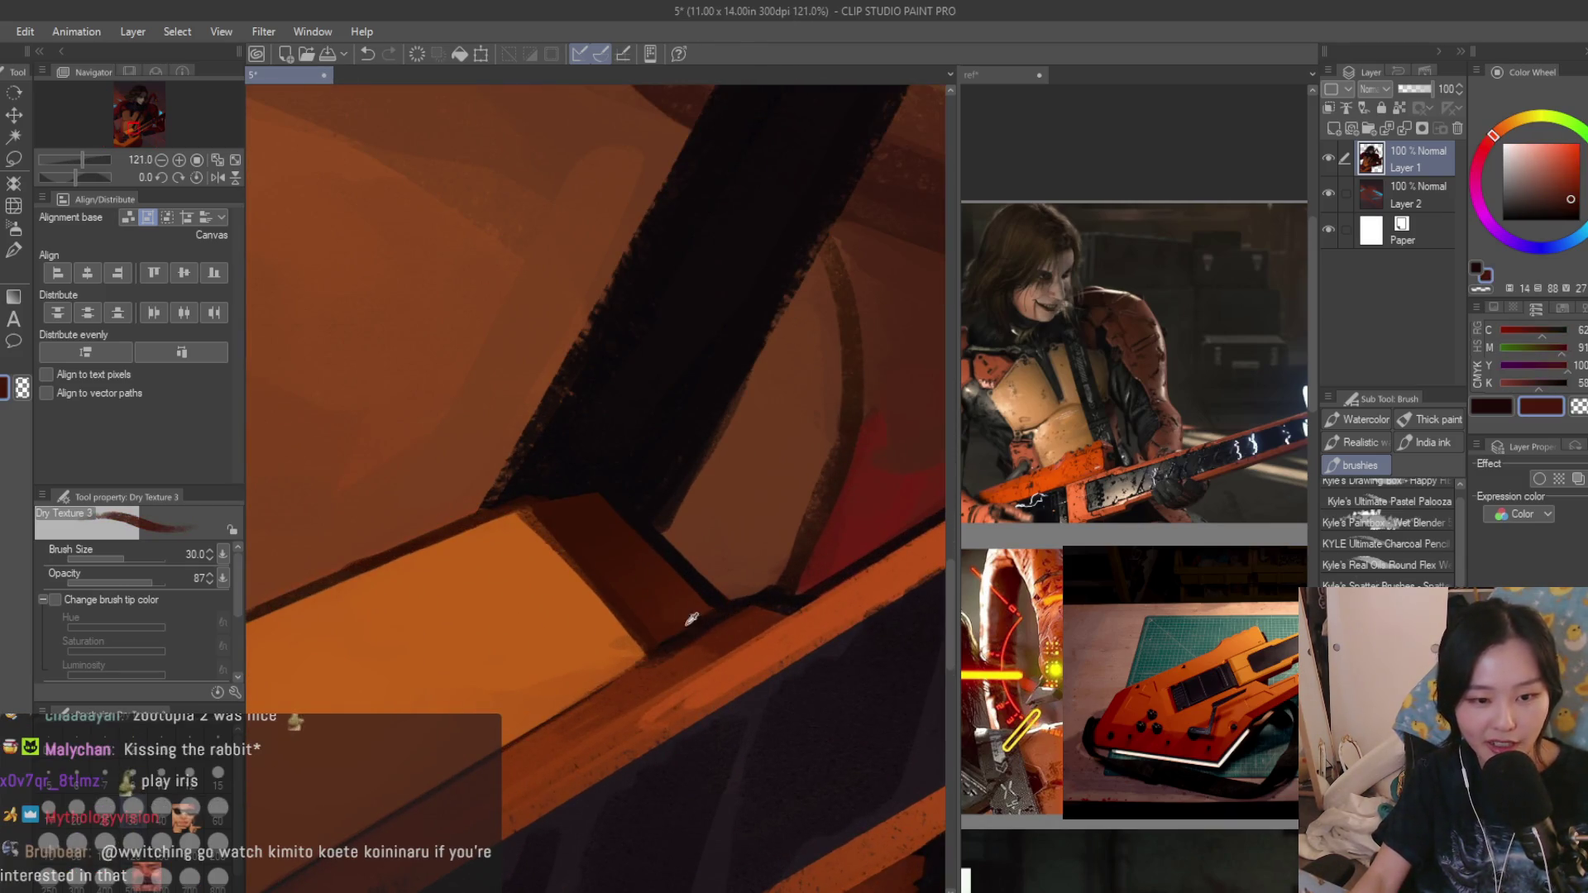
left_click(649, 663, "alt")
scroll(666, 689, "down", 2)
key("bracketleft")
key("bracketleft")
key("bracketleft")
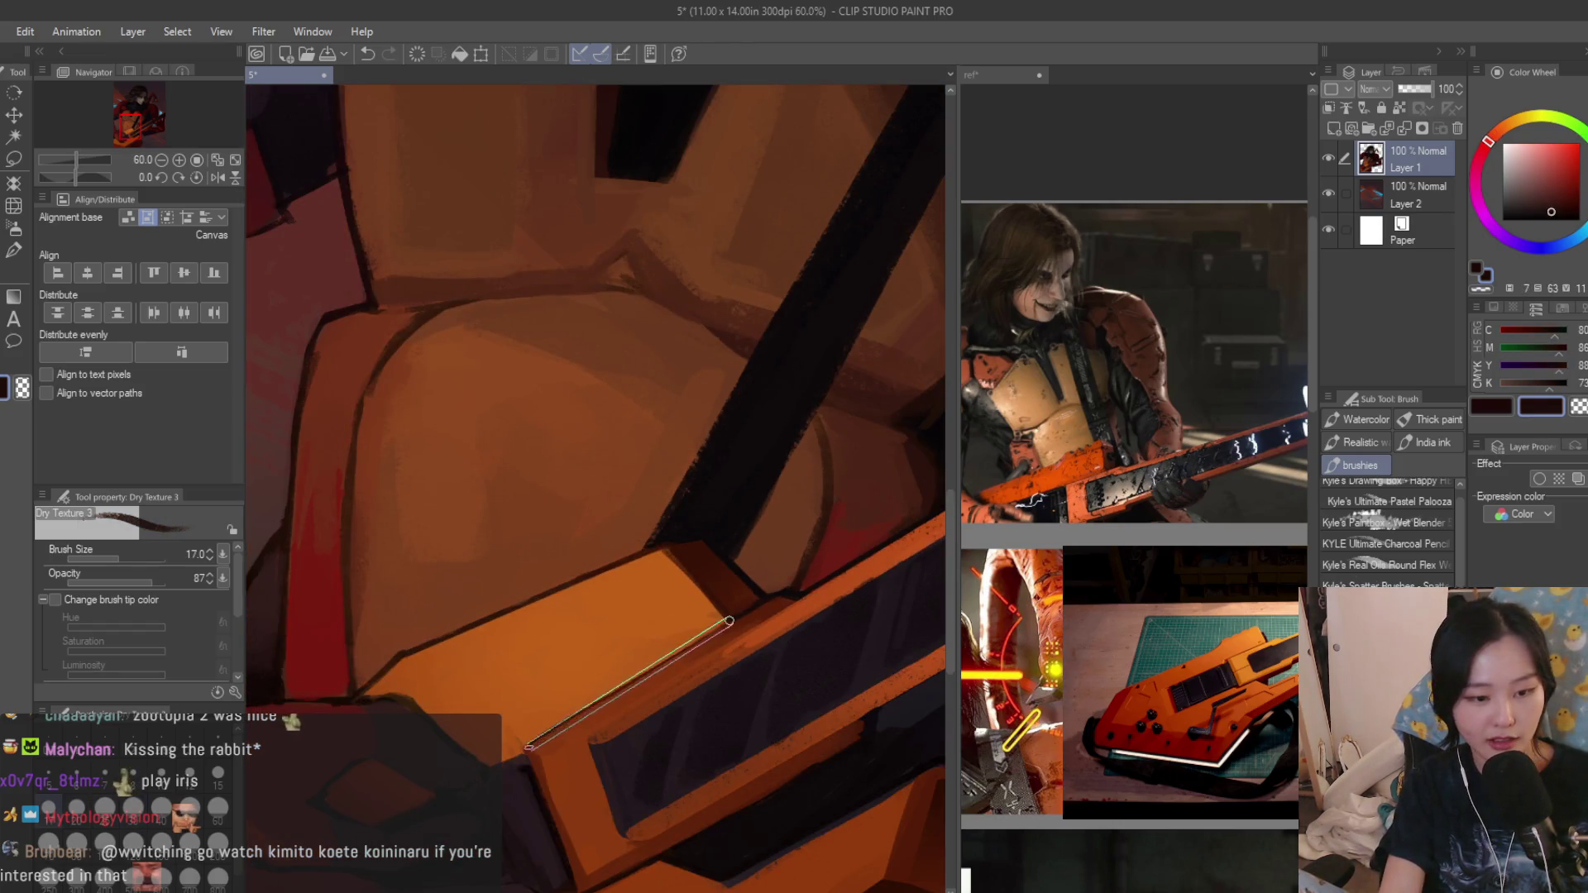
scroll(501, 780, "up", 2)
scroll(515, 762, "up", 1)
scroll(528, 751, "up", 1)
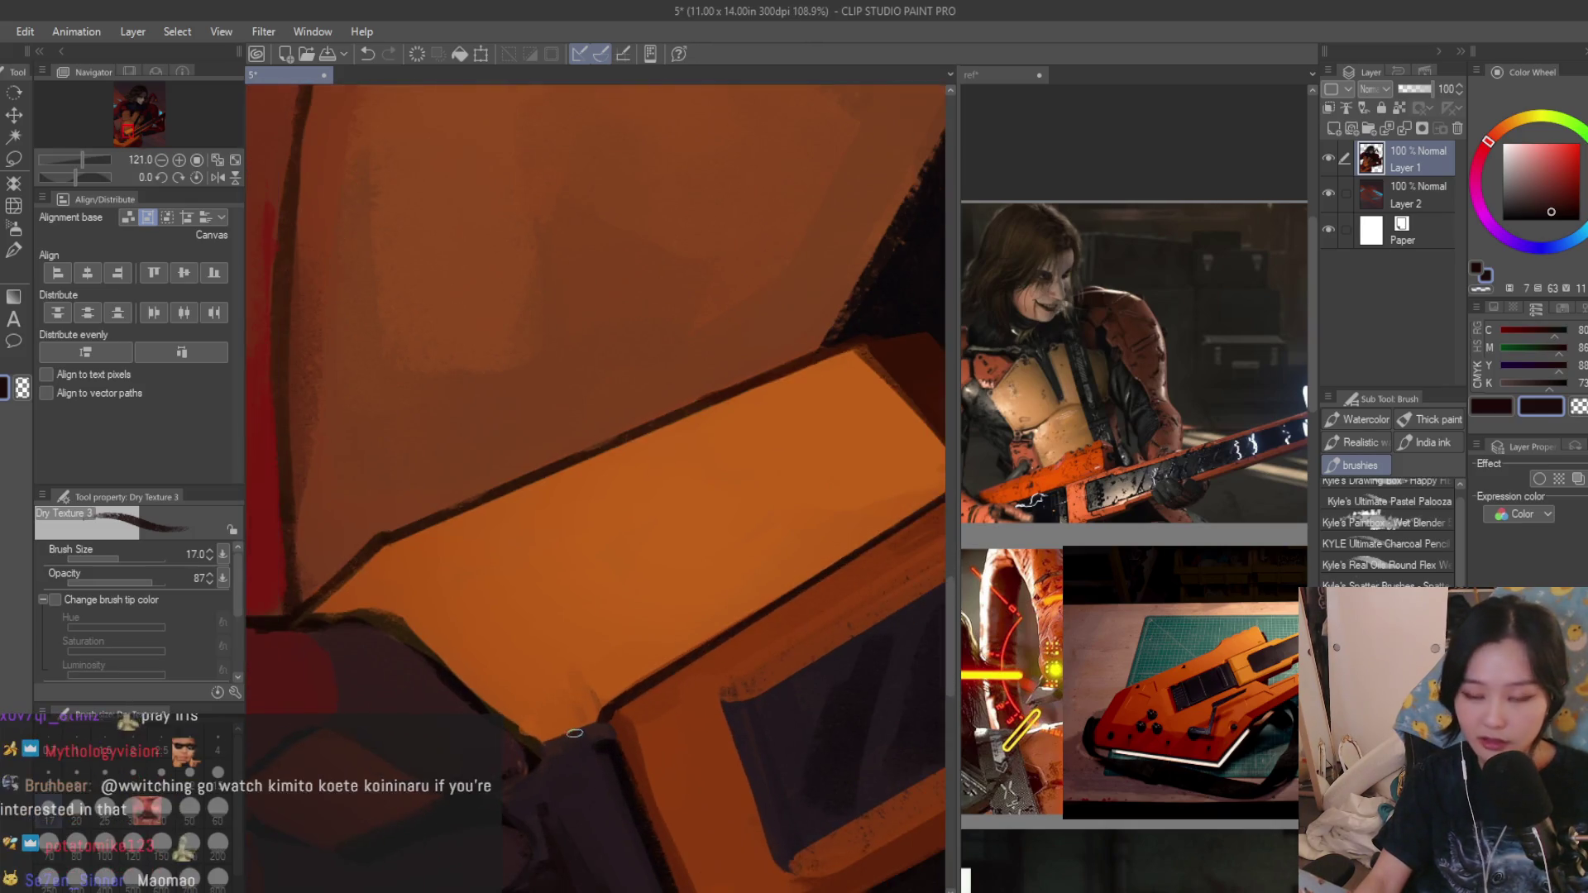
scroll(549, 743, "down", 2)
scroll(558, 733, "down", 2)
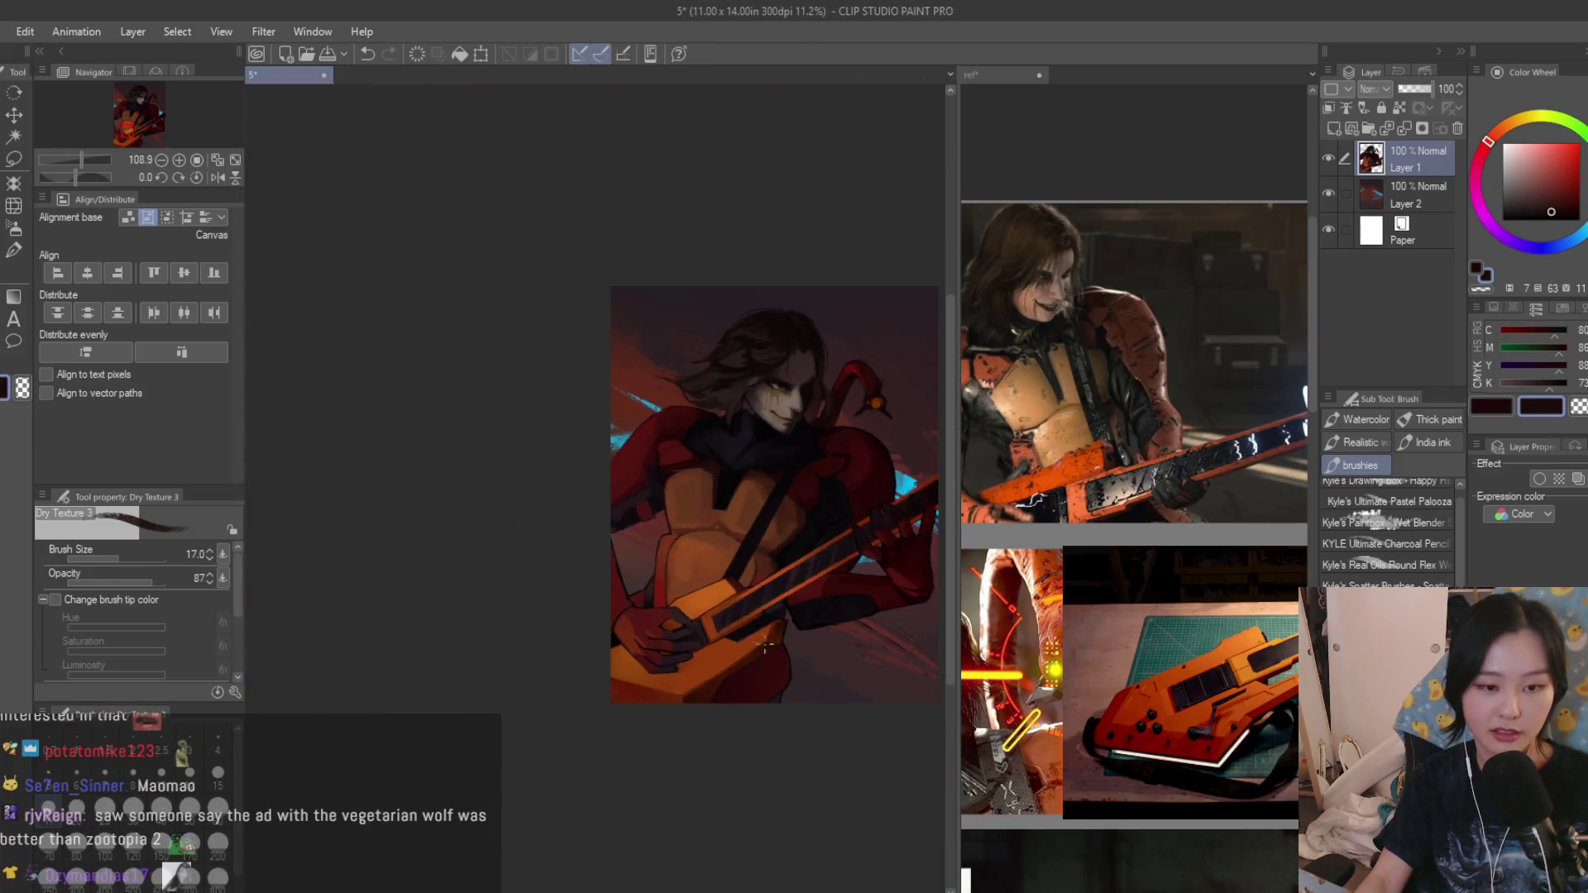
scroll(646, 620, "up", 2)
scroll(680, 577, "up", 1)
With a slightly larger brush, stroke a crisp dark line along the guitar's top edge and resample colours.
key("bracketright")
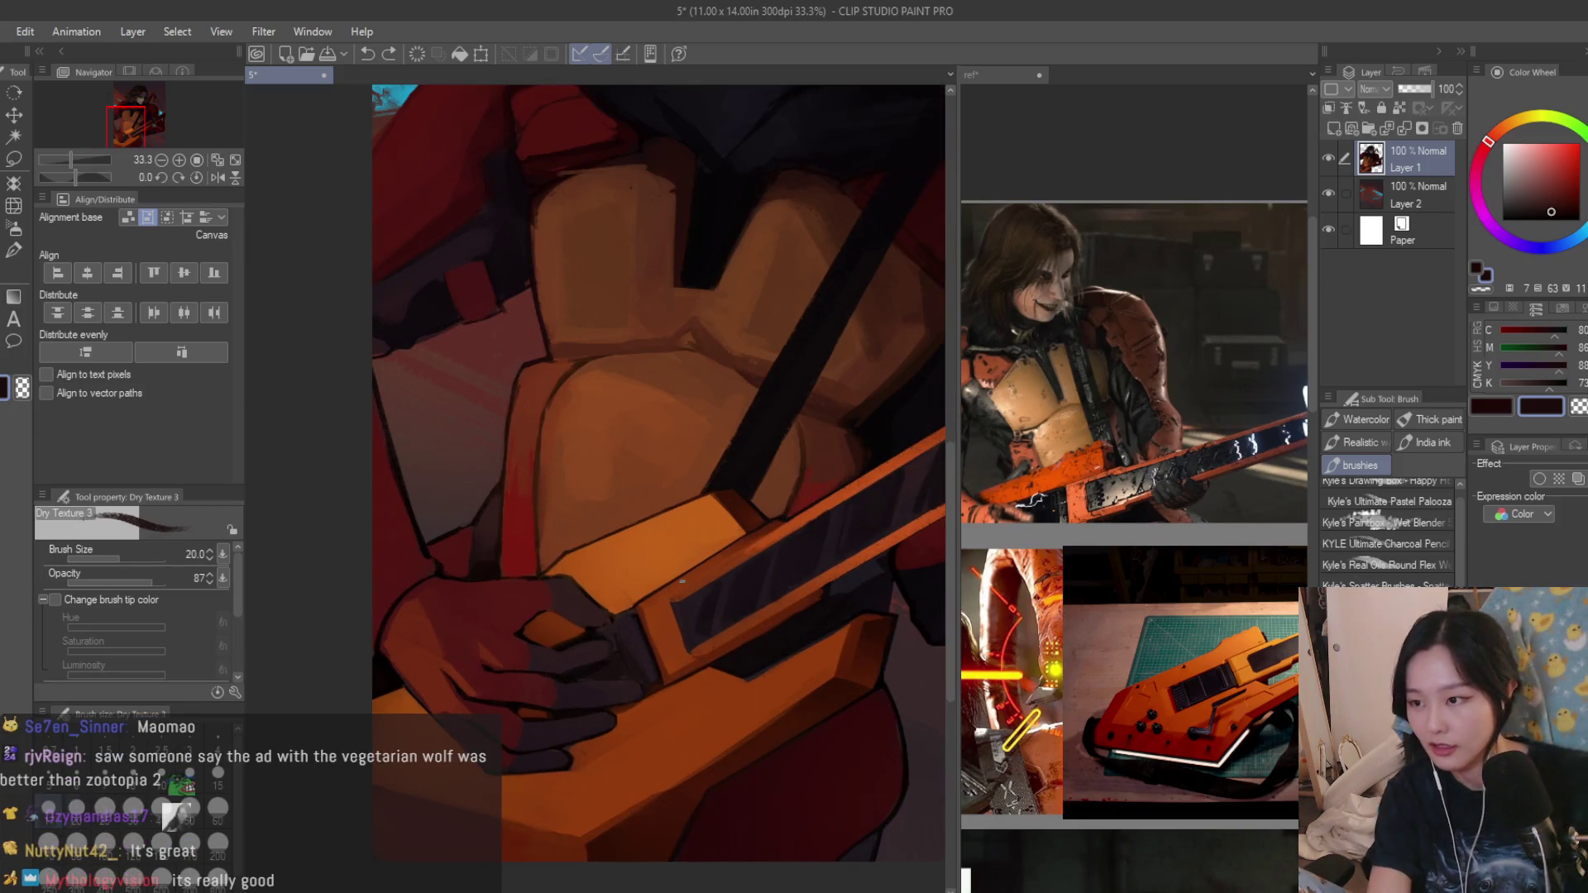
scroll(657, 546, "down", 1)
scroll(621, 483, "down", 1)
scroll(636, 513, "up", 1)
scroll(653, 544, "up", 1)
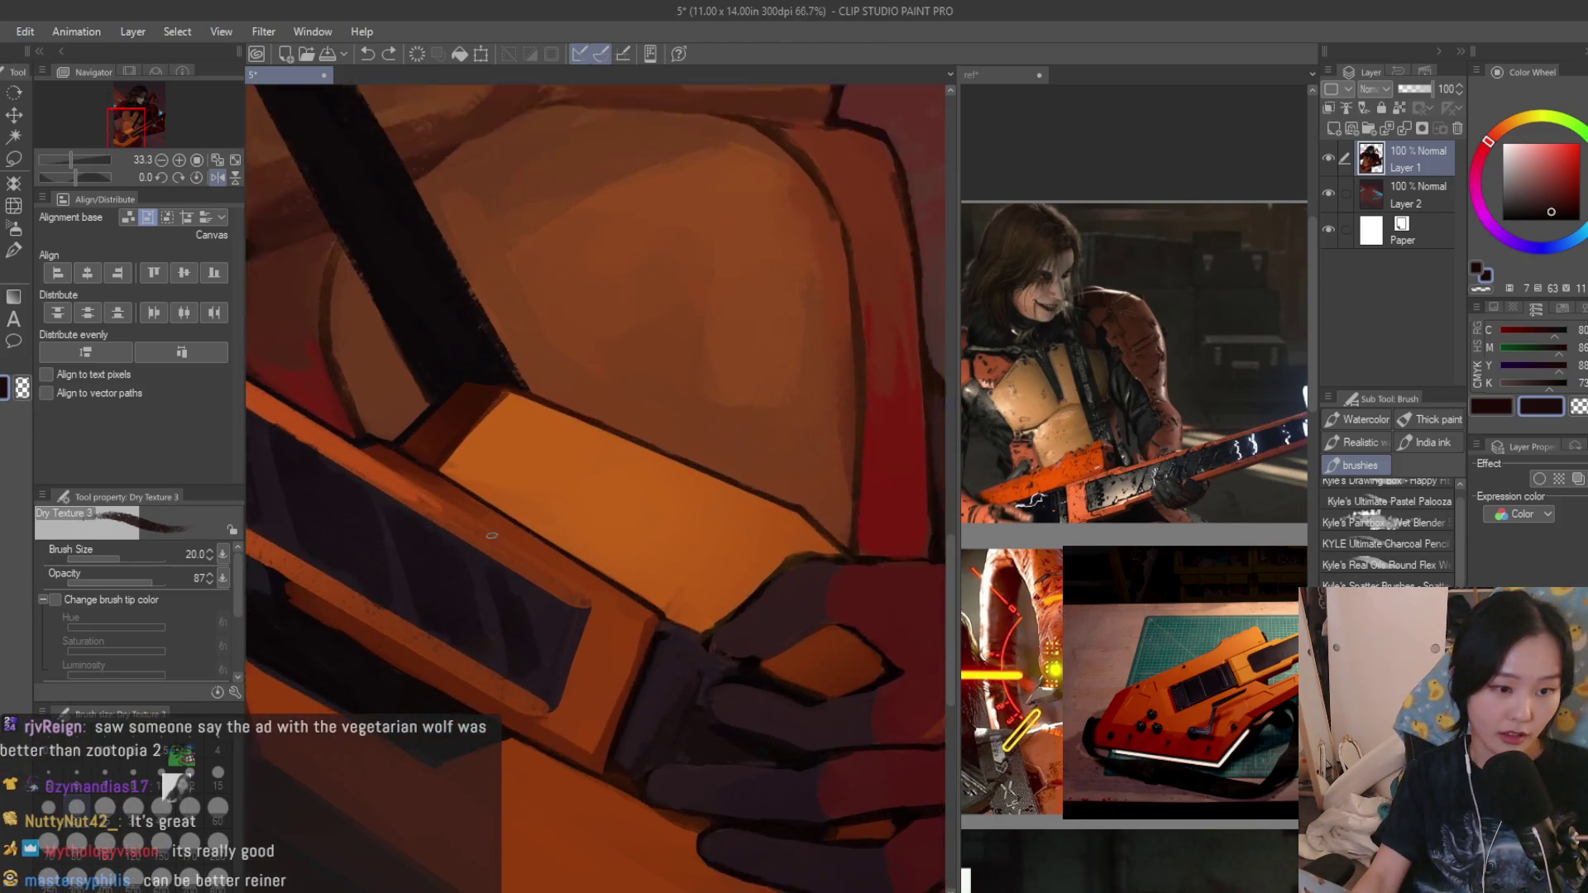
scroll(669, 575, "up", 1)
left_click(685, 605, "alt")
scroll(684, 606, "up", 1)
scroll(686, 605, "up", 3)
left_click_drag(631, 603, 759, 674)
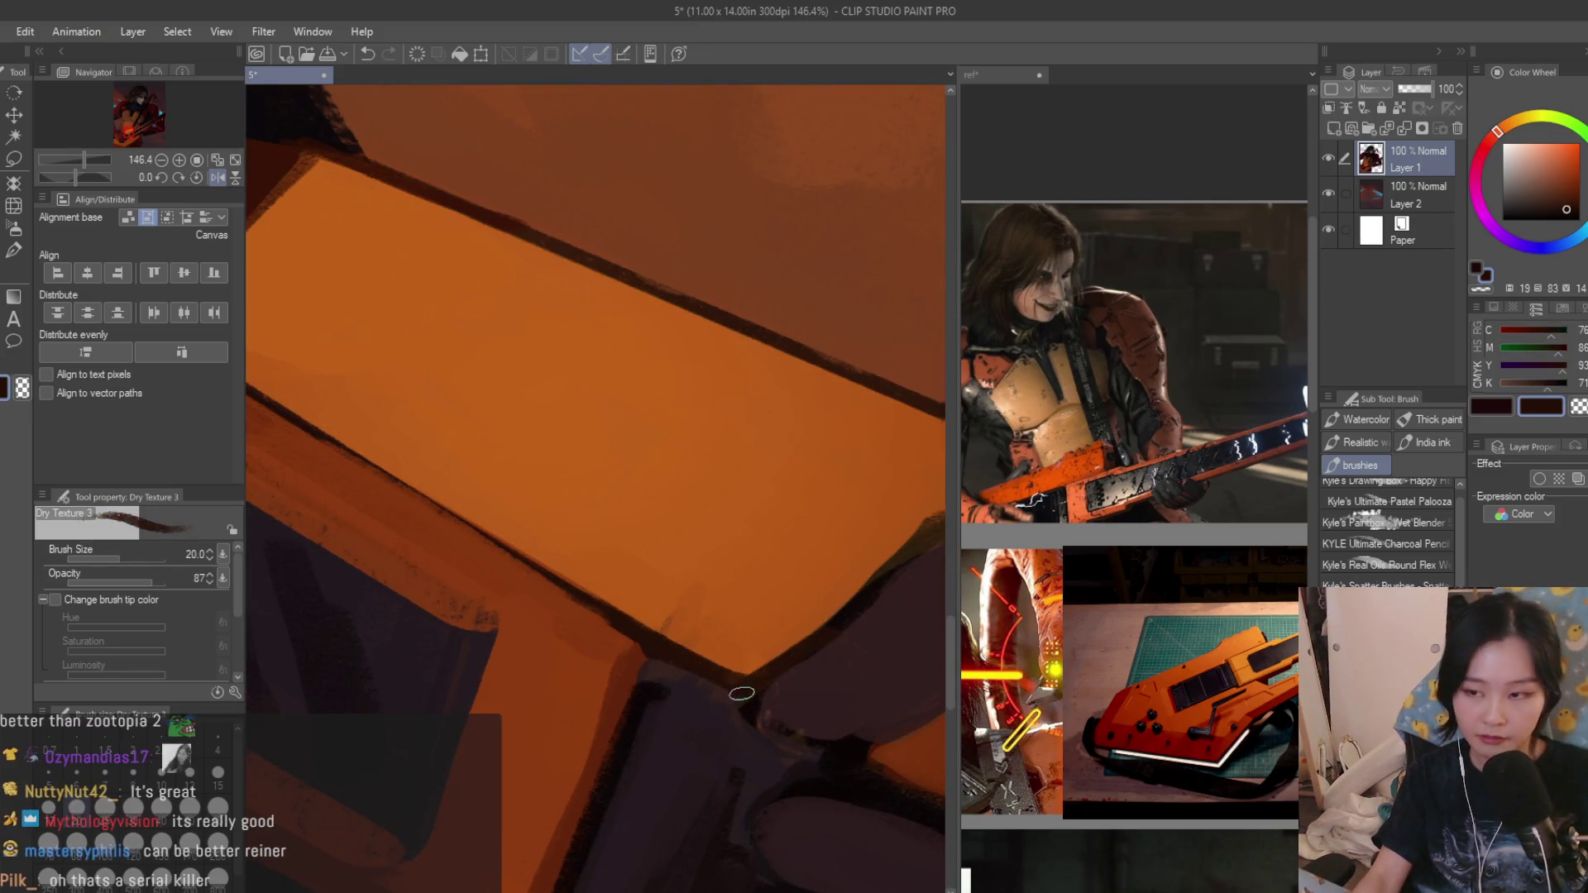
scroll(732, 688, "down", 1)
scroll(683, 671, "down", 1)
scroll(632, 655, "down", 1)
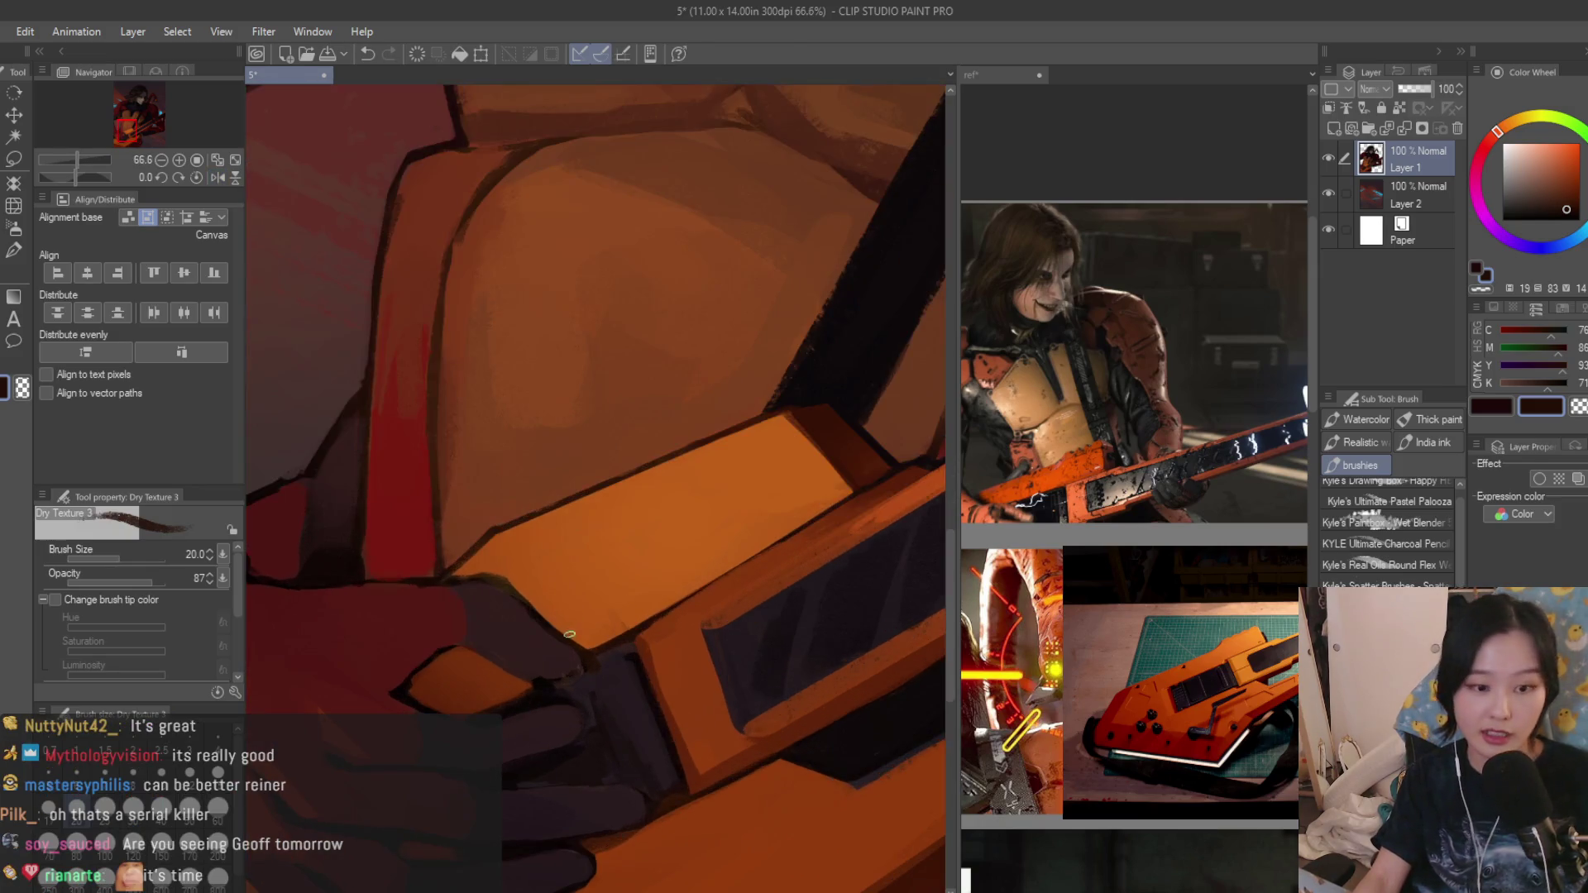
scroll(570, 633, "up", 3)
left_click(578, 727, "alt")
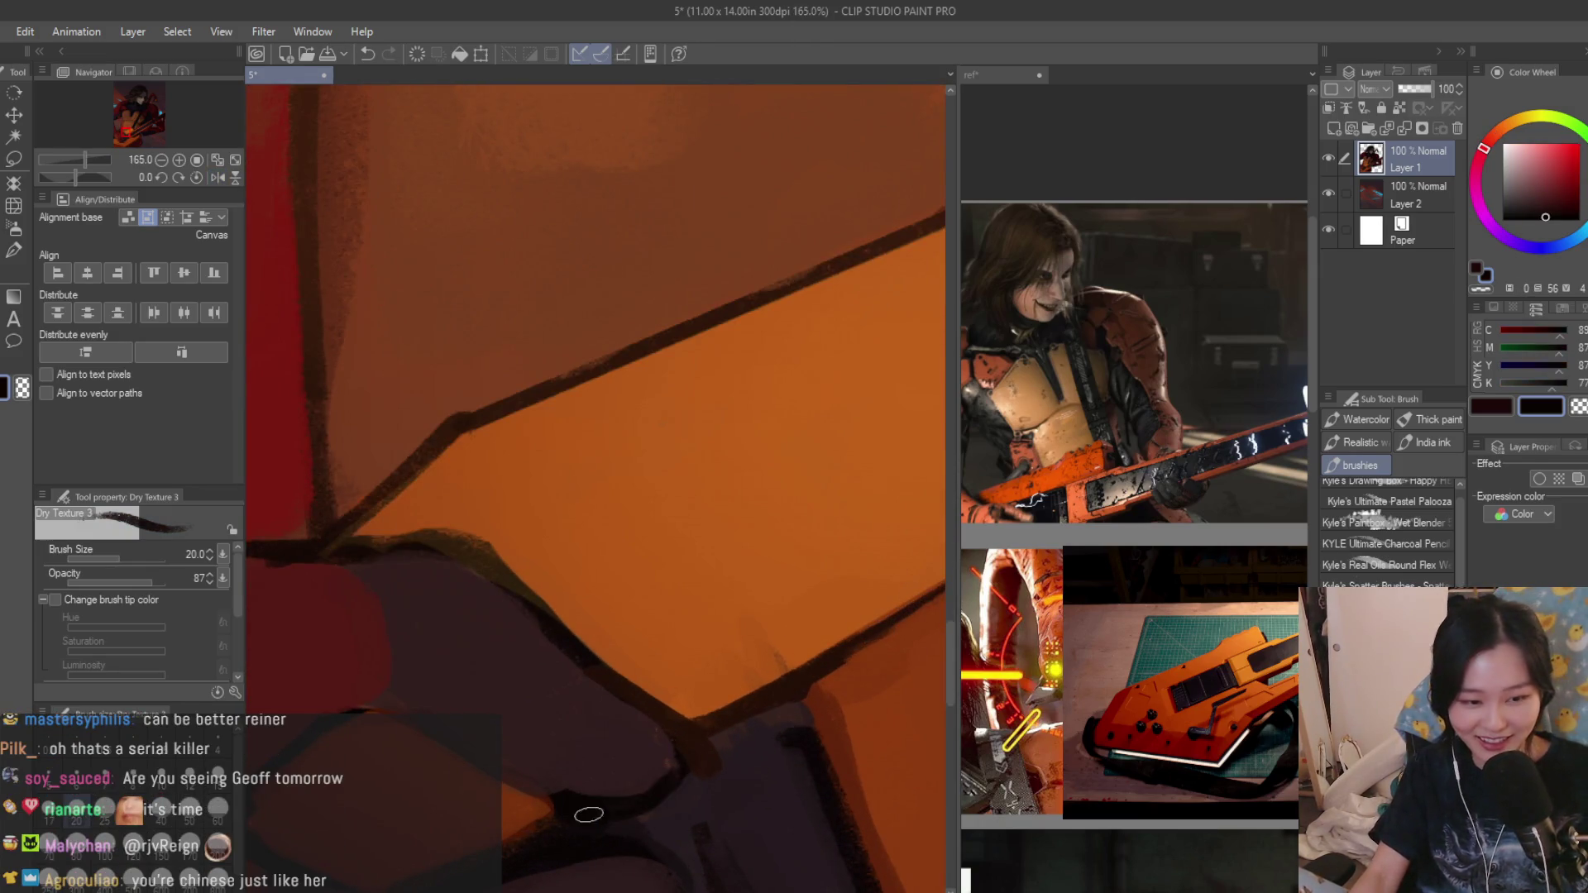
scroll(587, 813, "down", 2)
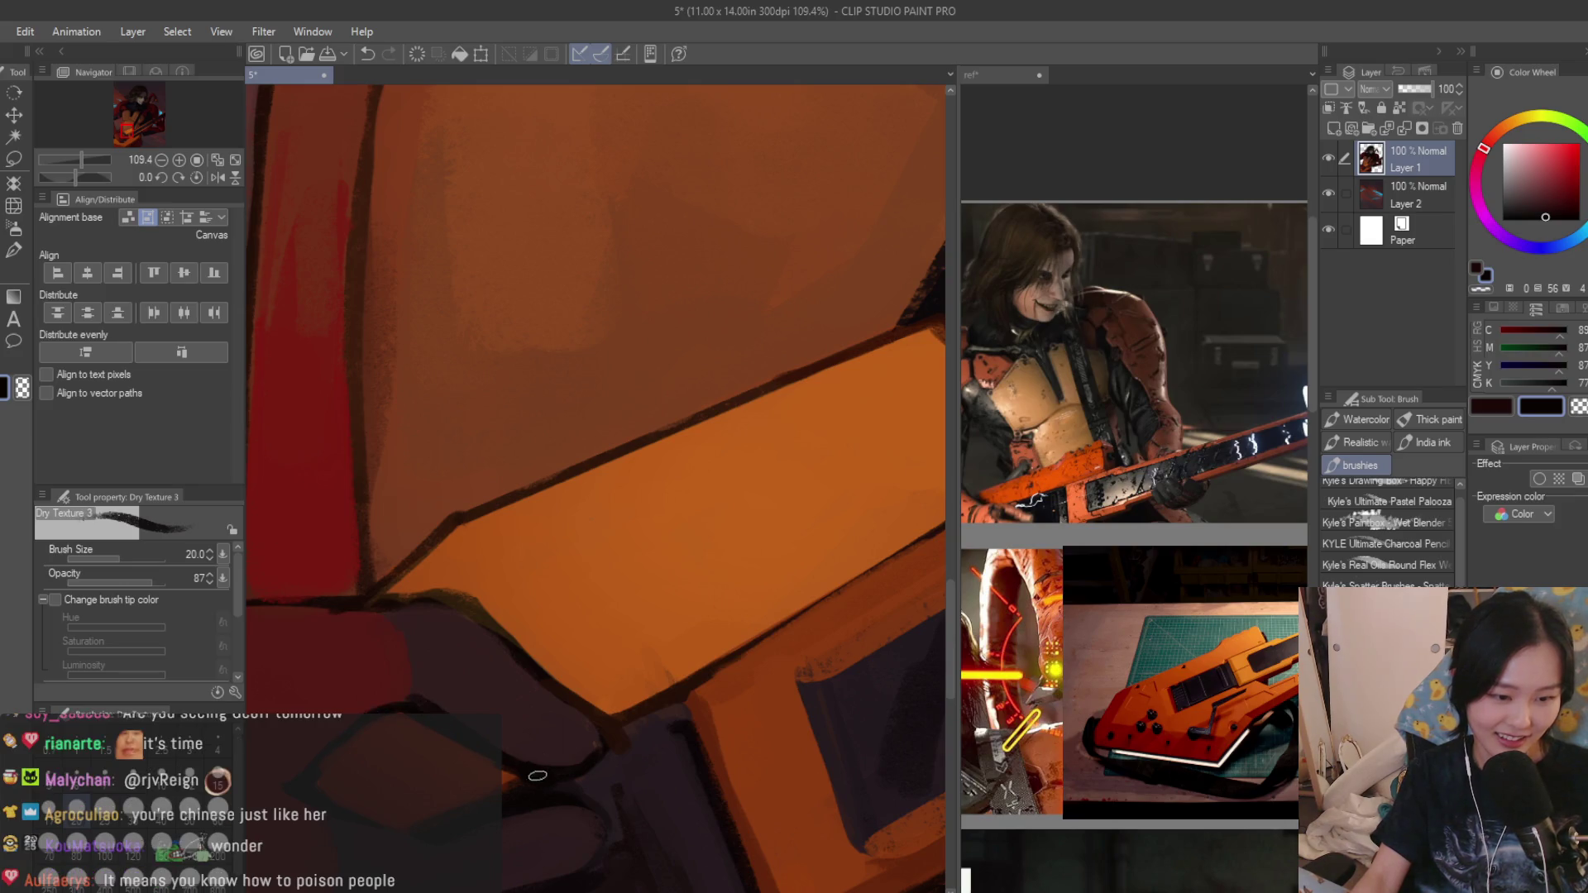
left_click(538, 737, "alt")
scroll(539, 738, "down", 3)
scroll(621, 695, "down", 2)
scroll(688, 661, "down", 1)
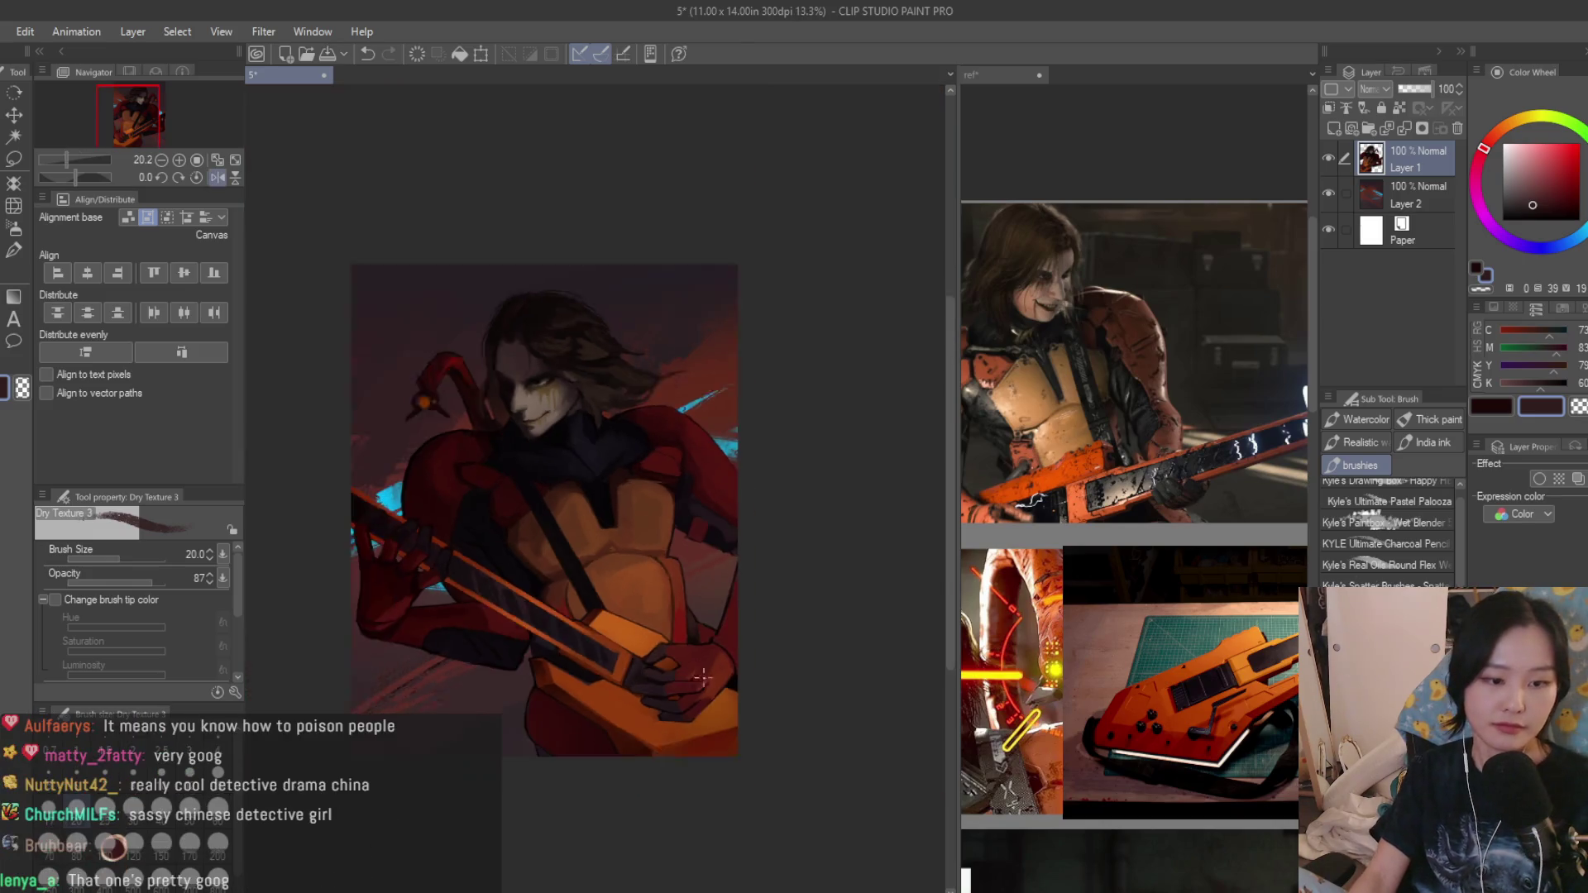
scroll(572, 645, "up", 3)
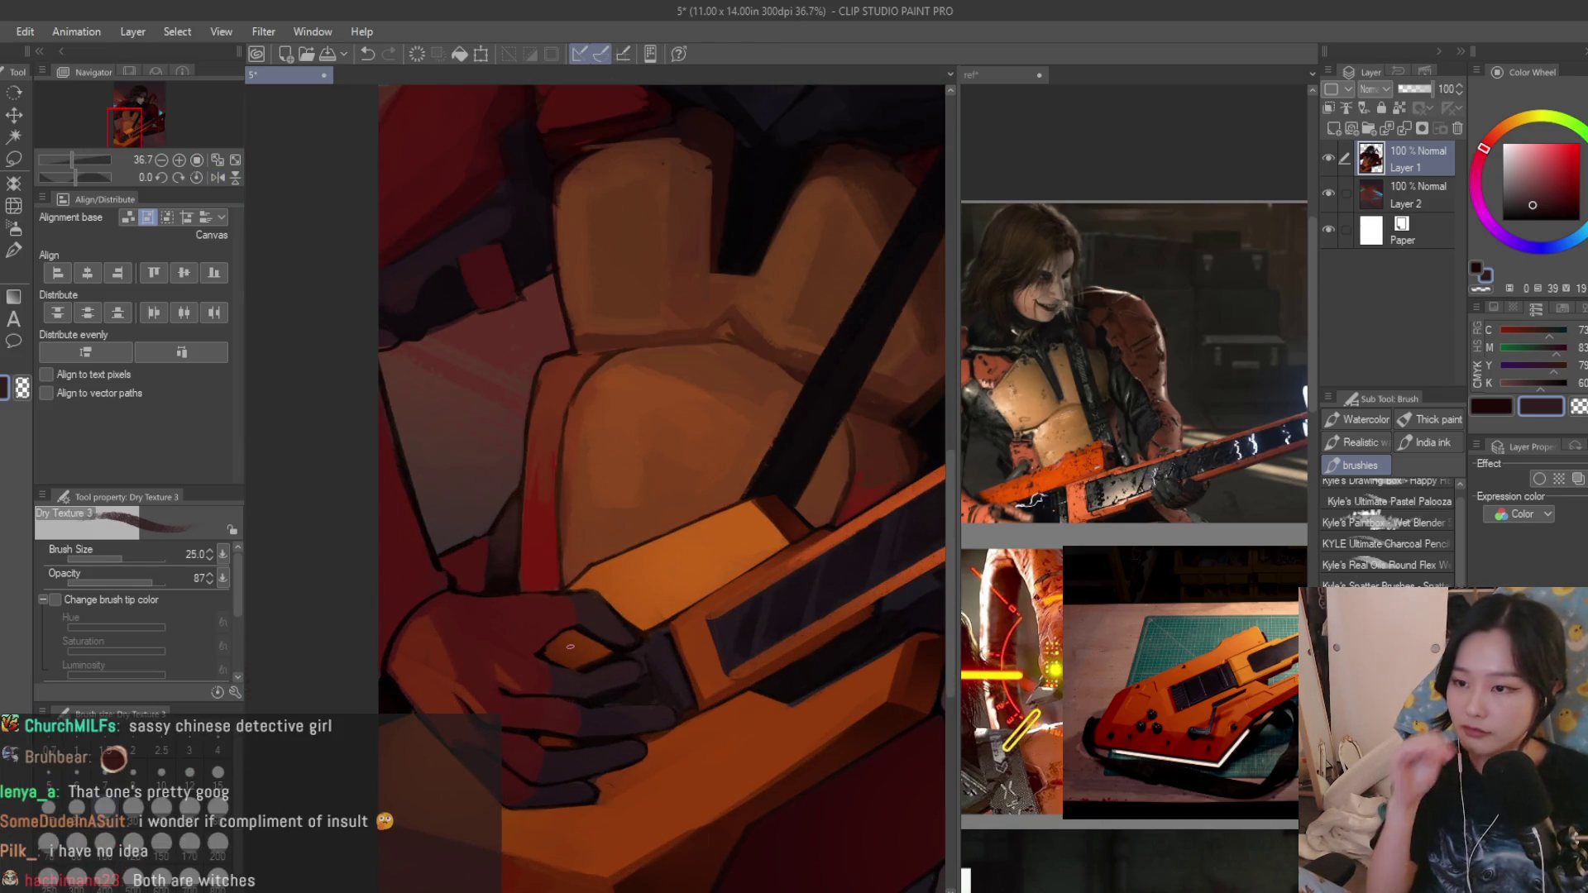
scroll(716, 485, "up", 4)
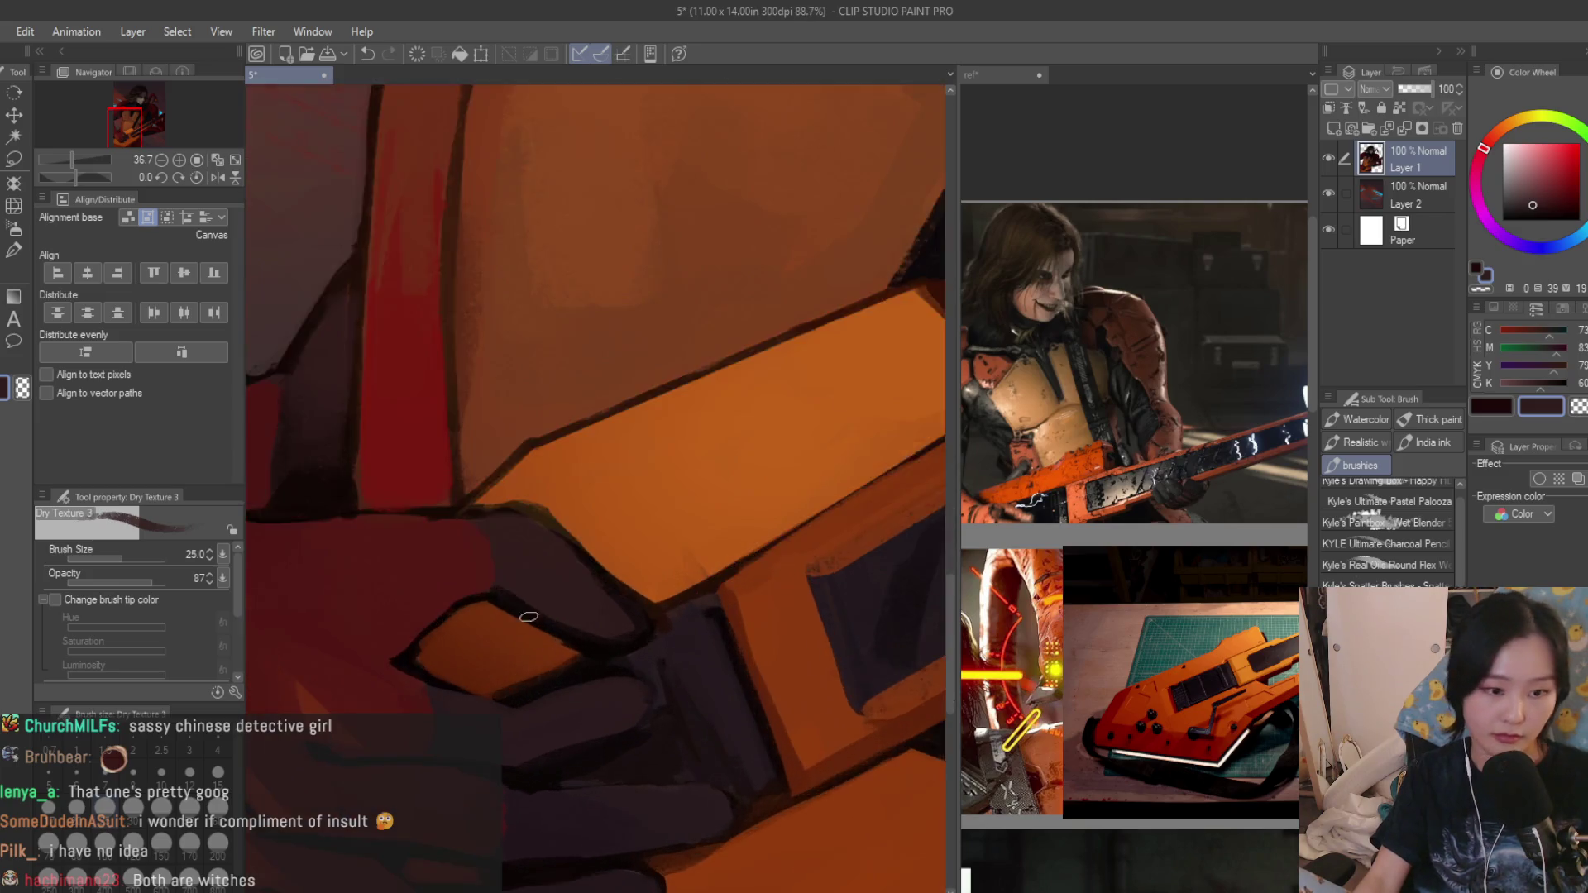
scroll(522, 608, "up", 2)
Sample dark reds from the sleeve and hand to start shading the gripping fingers.
left_click(488, 581, "alt")
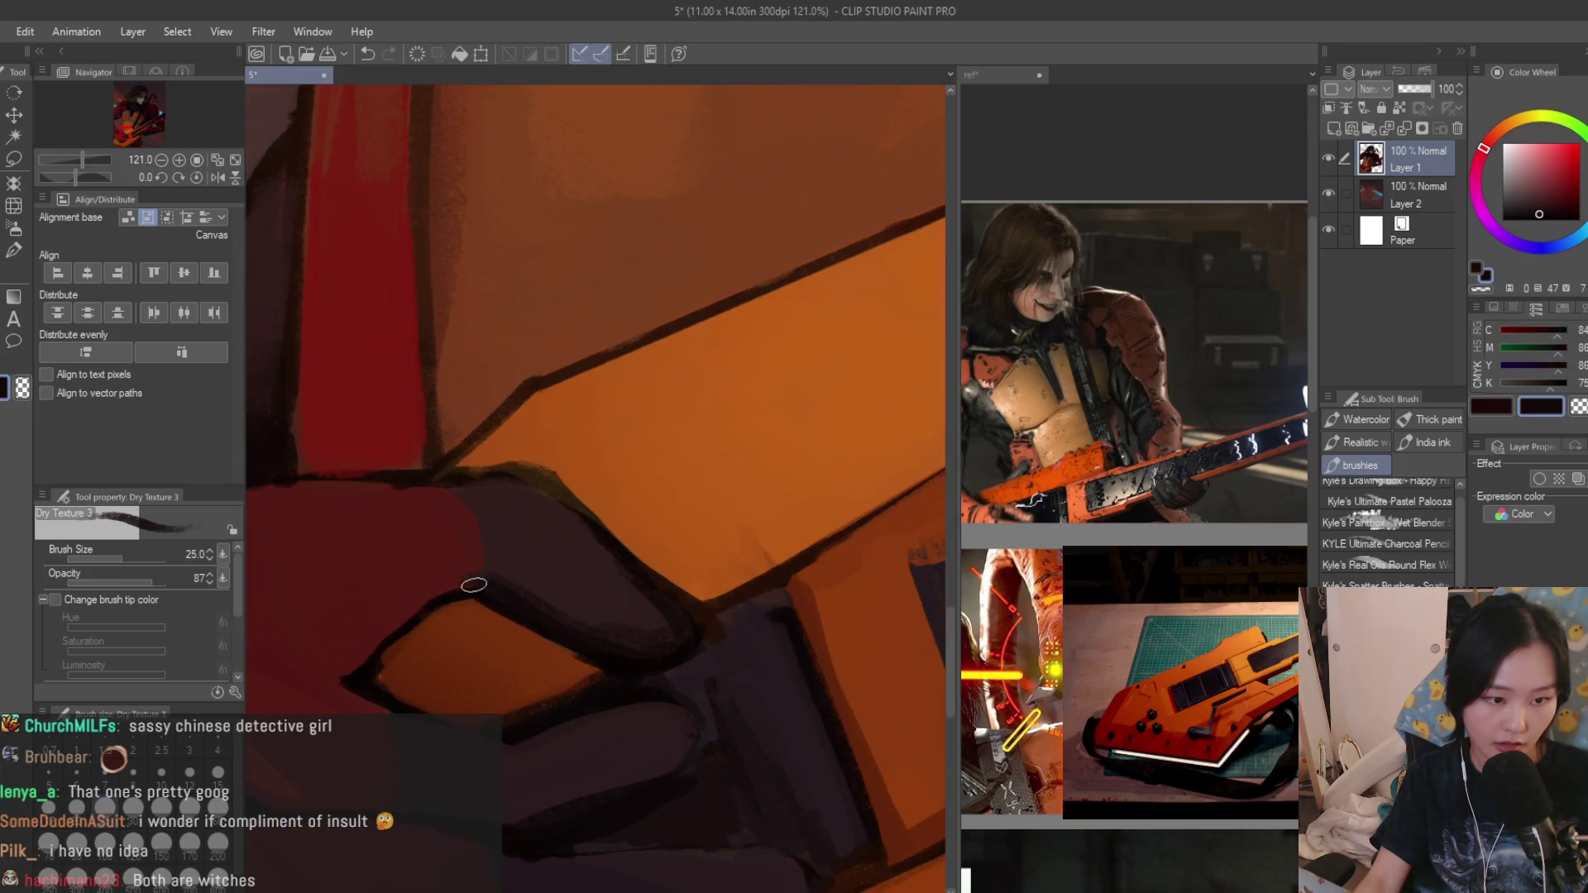
left_click_drag(444, 588, 563, 623)
left_click(536, 623, "alt")
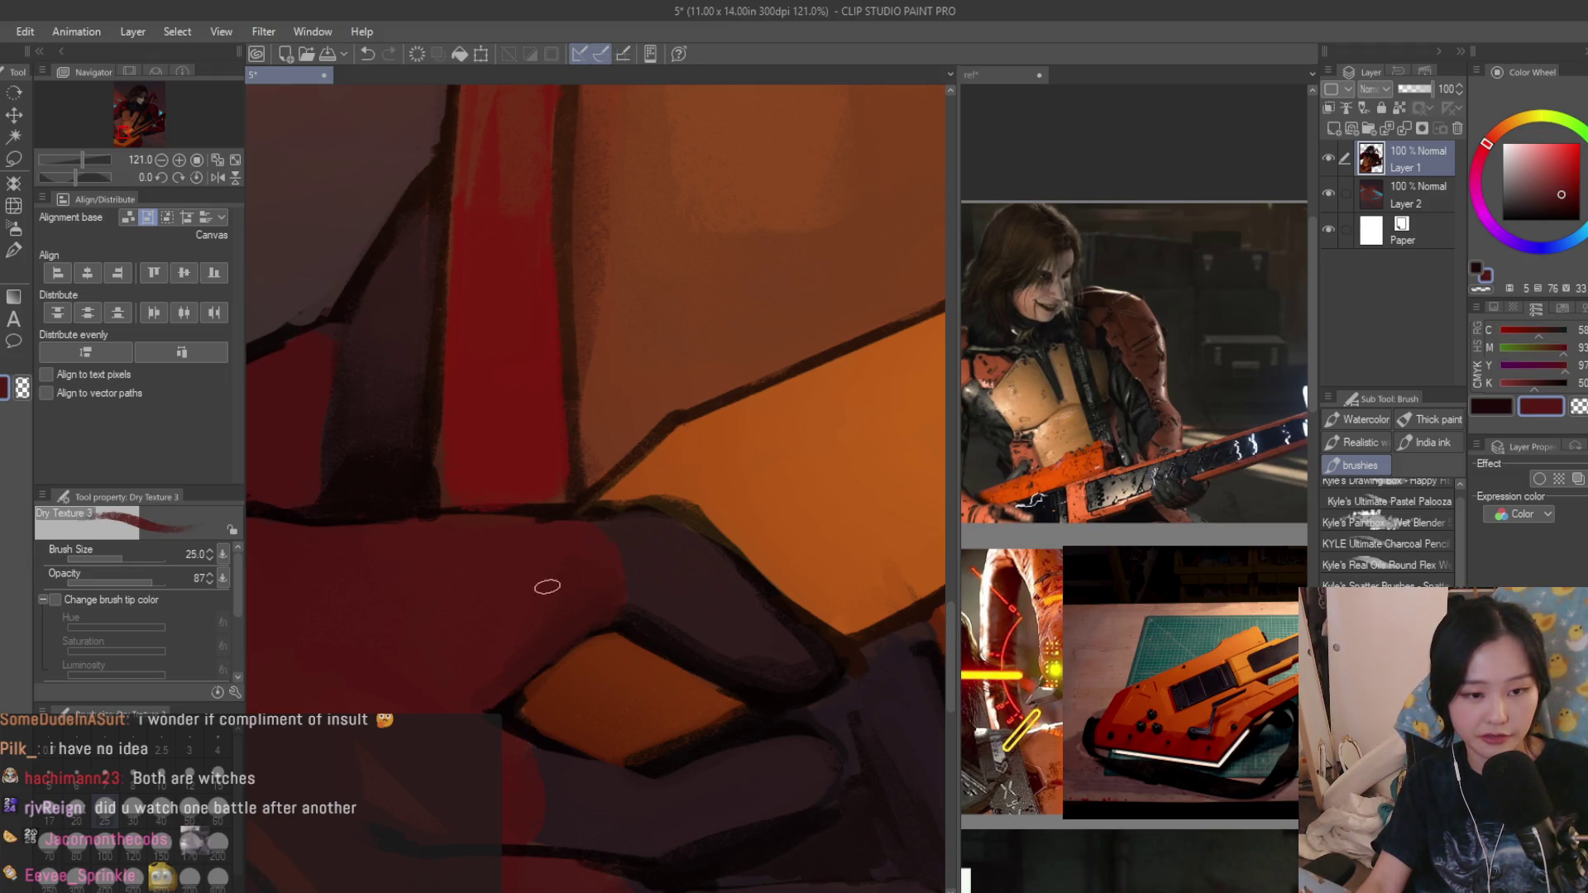
scroll(524, 588, "down", 3)
scroll(525, 588, "down", 3)
scroll(610, 660, "up", 2)
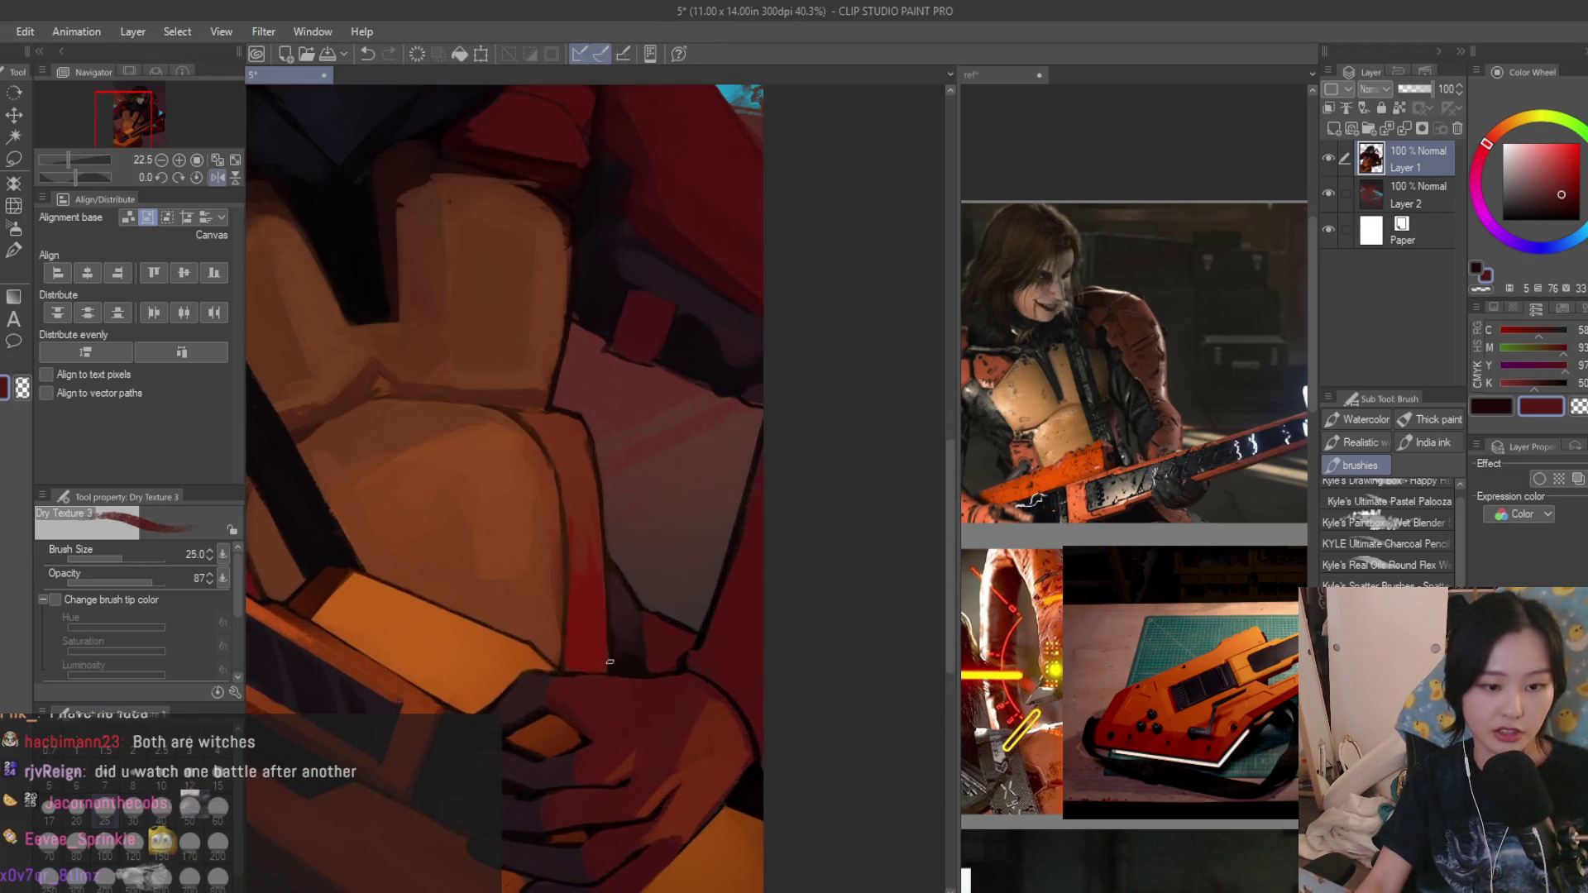
scroll(609, 660, "up", 2)
scroll(601, 713, "up", 2)
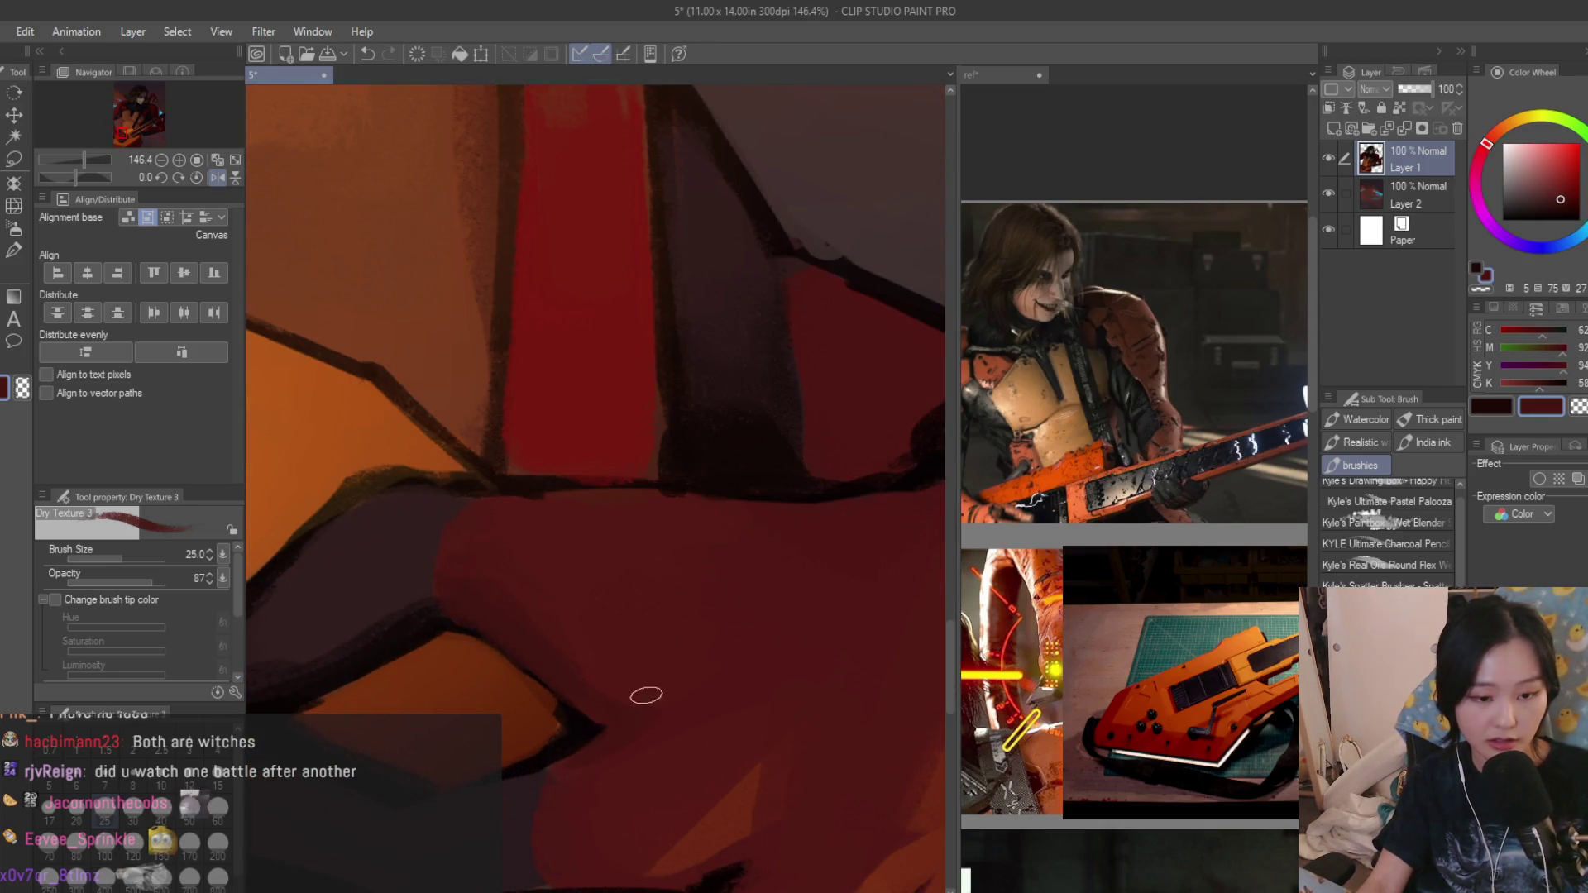
scroll(629, 704, "down", 1)
scroll(747, 673, "down", 2)
scroll(720, 642, "up", 2)
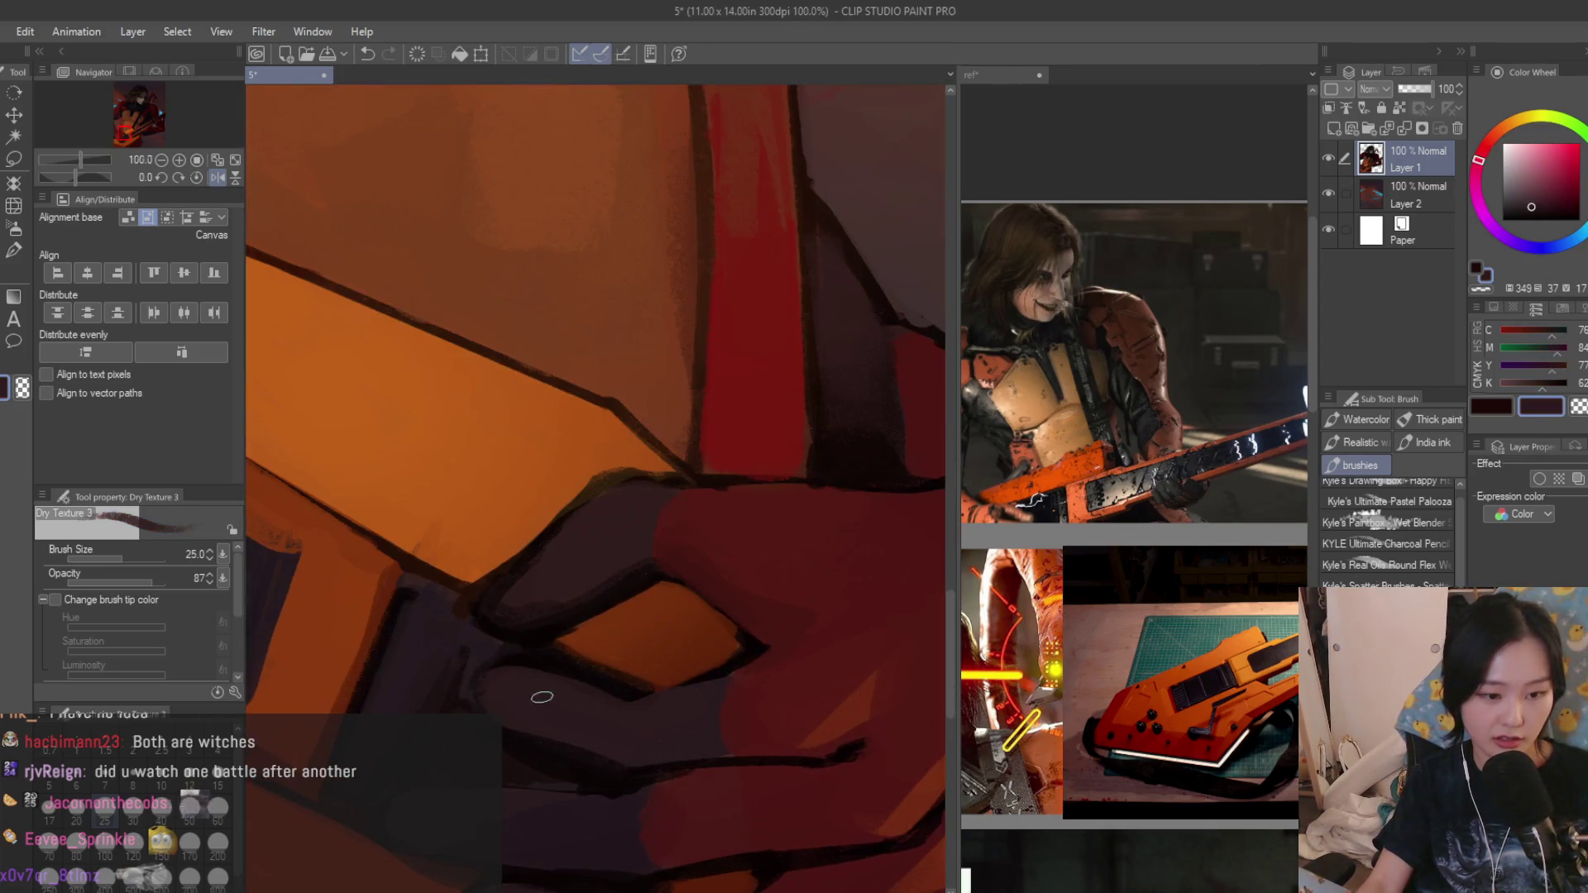
left_click_drag(540, 627, 481, 522)
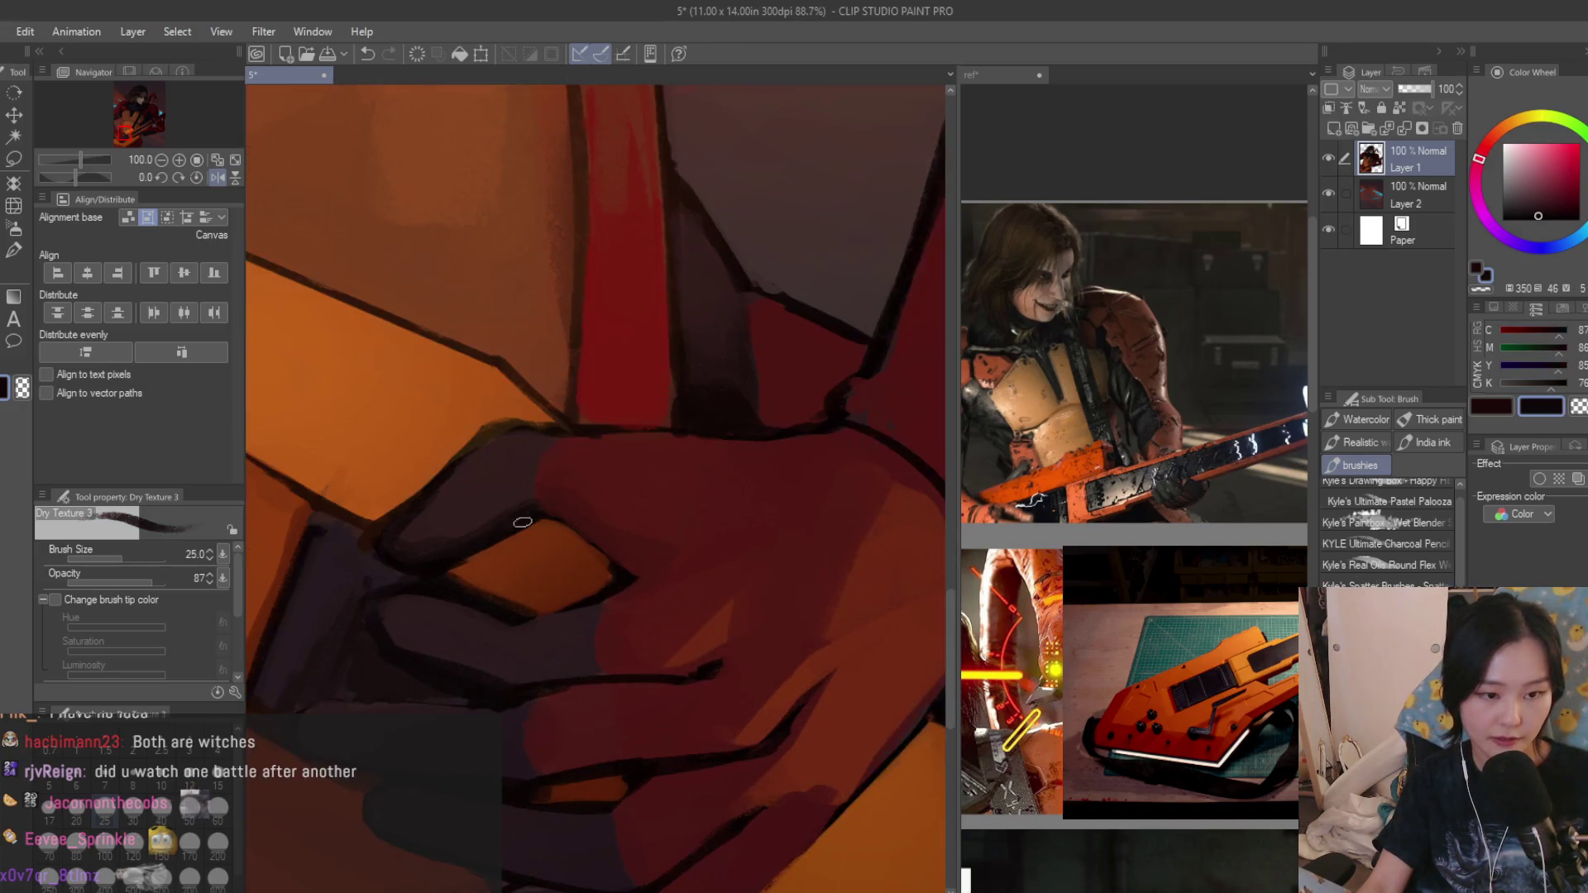
Alternate darker and brighter reds from the hand, ending on a much darker red for finger shadows.
left_click(482, 522, "alt")
left_click(488, 628, "alt")
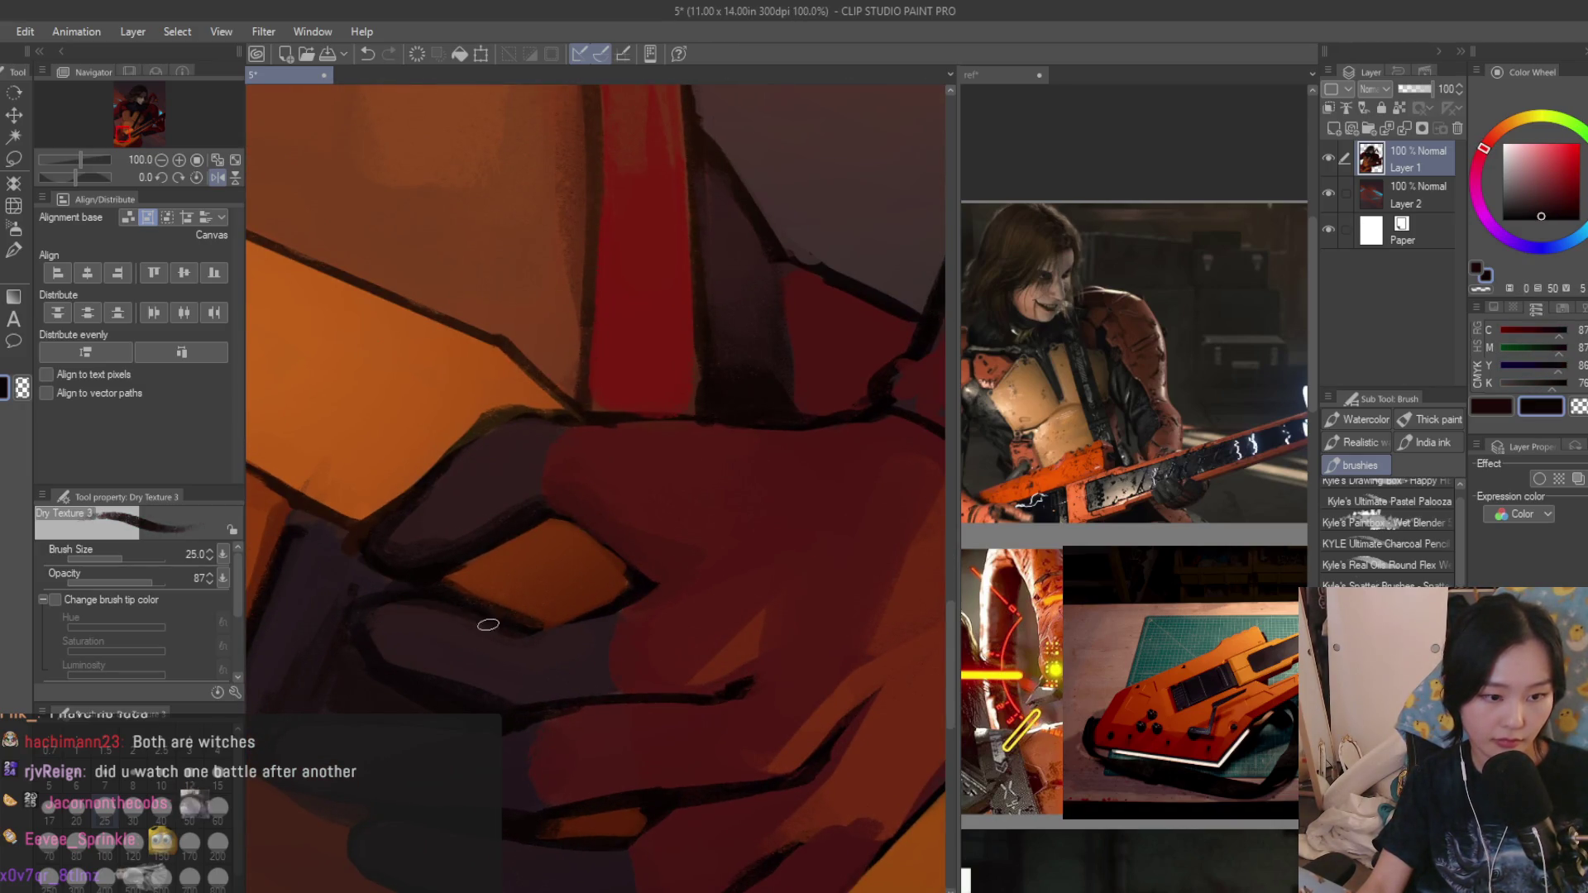
left_click(426, 613, "alt")
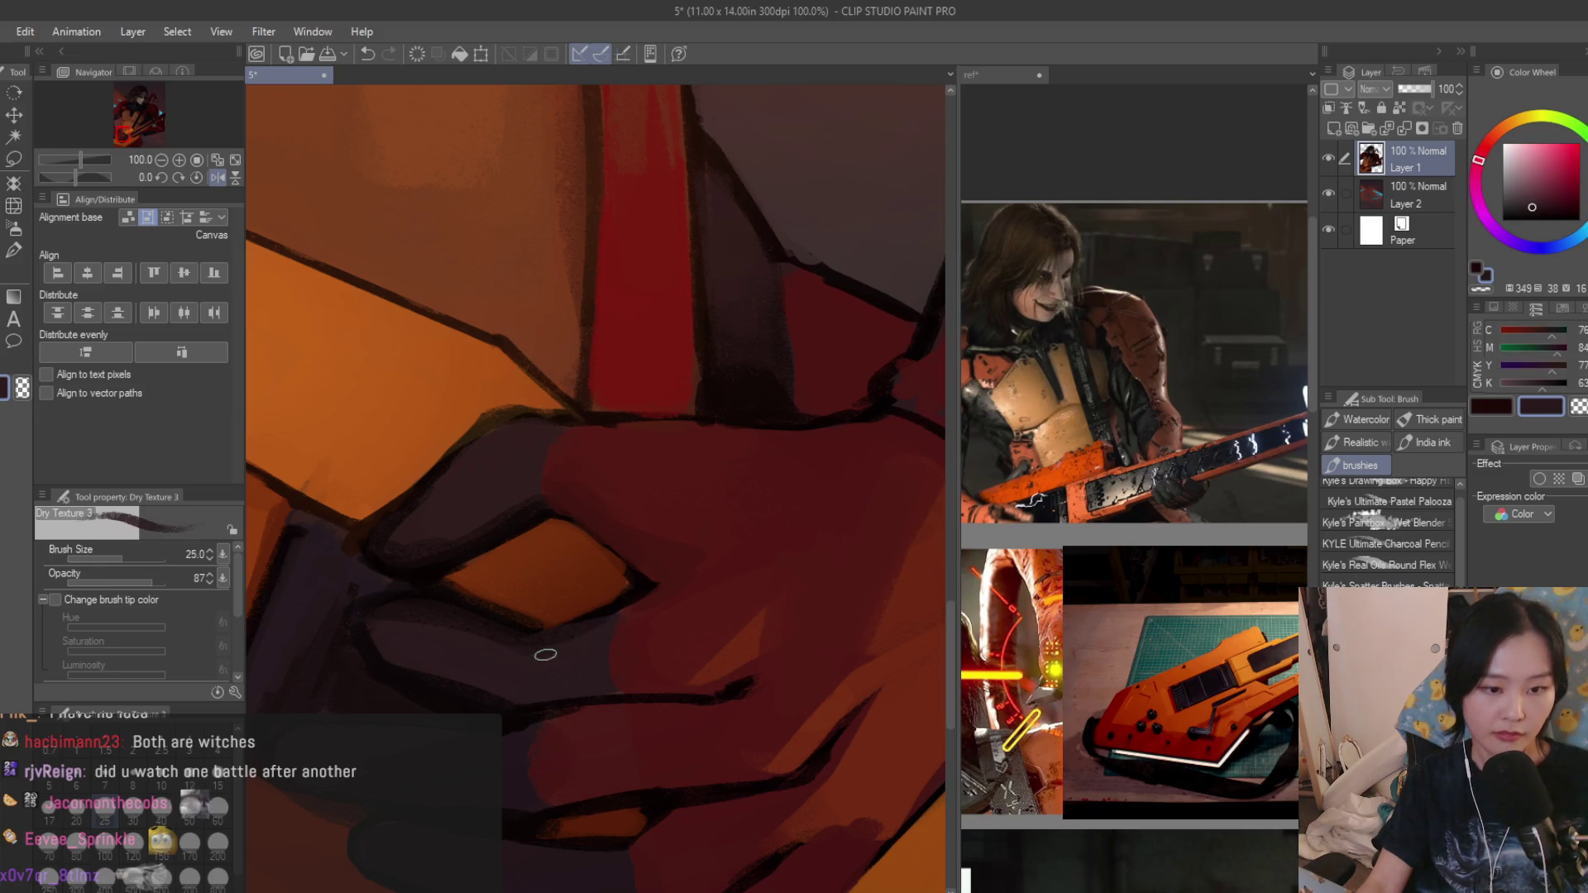
scroll(603, 525, "down", 1)
scroll(677, 667, "up", 1)
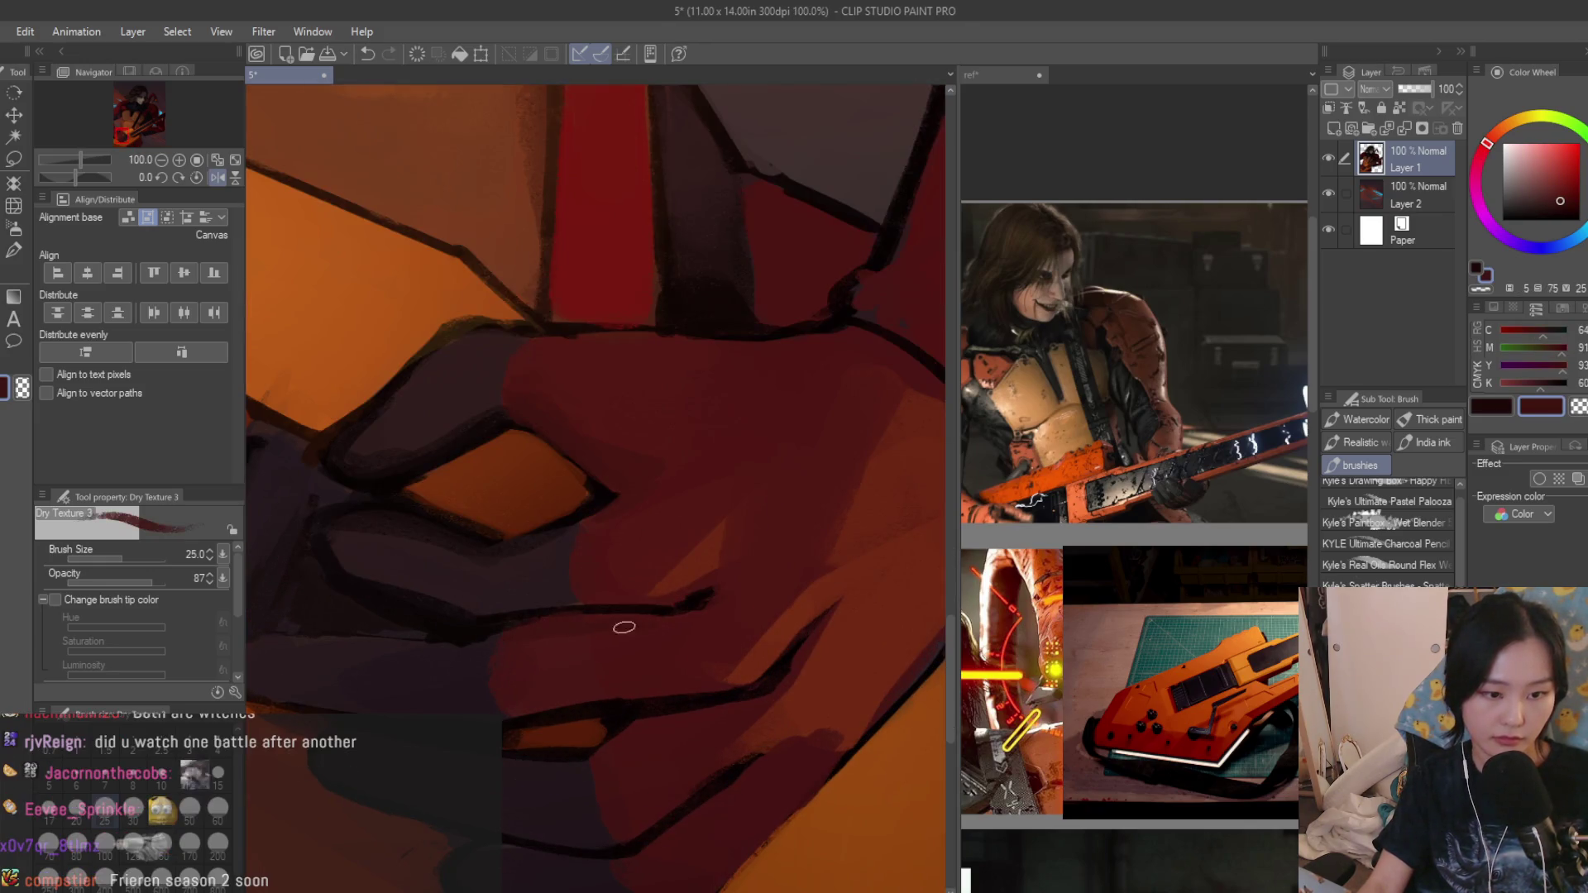
left_click(443, 639, "alt")
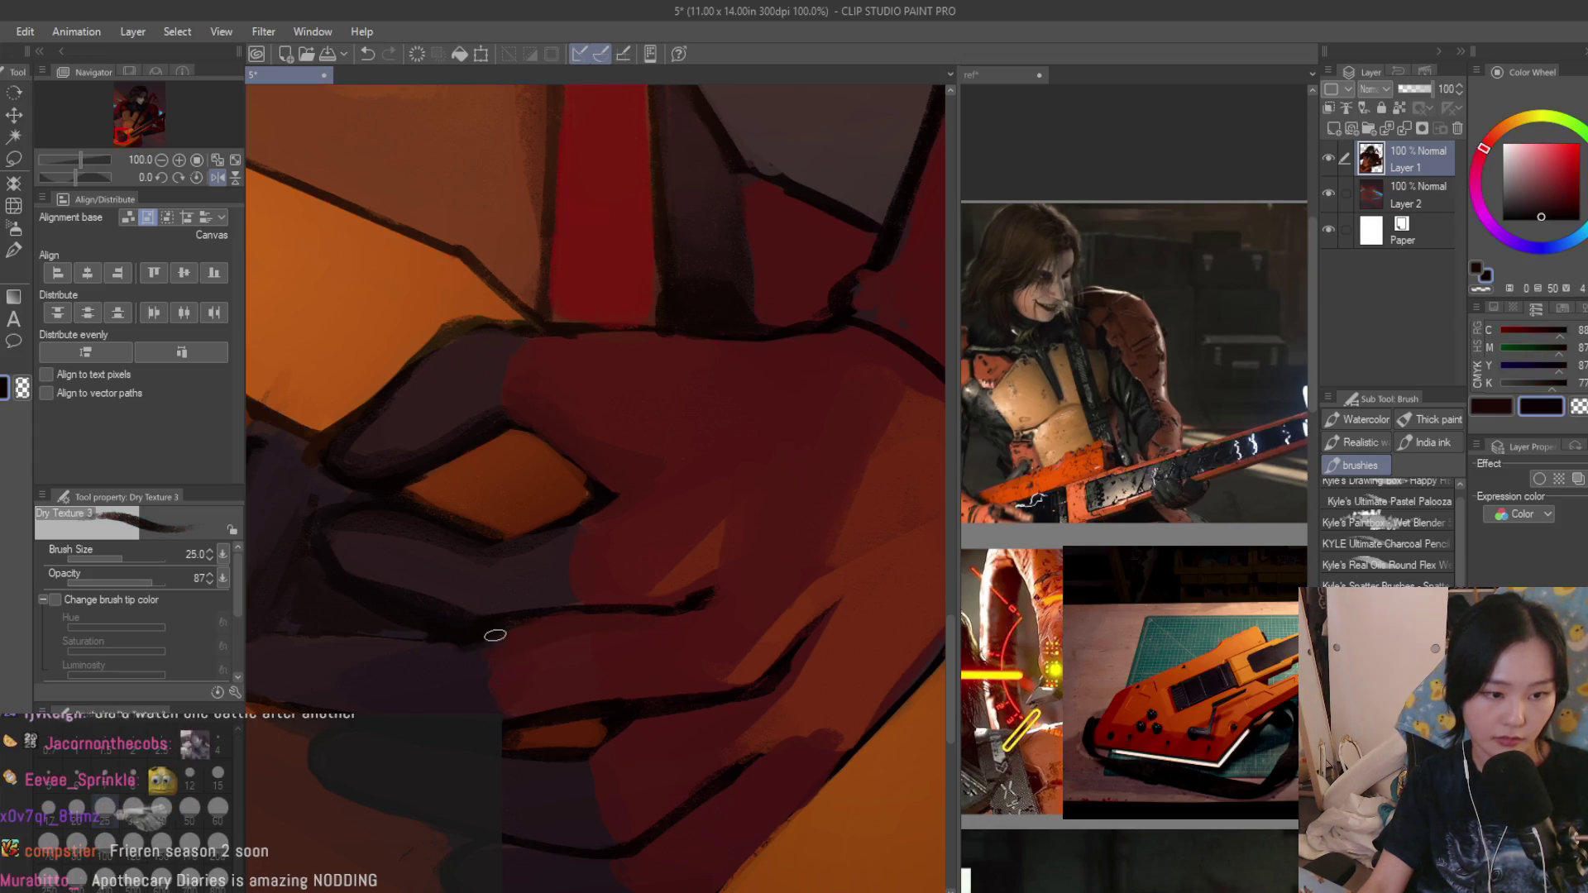
scroll(375, 647, "down", 3)
scroll(375, 646, "down", 2)
scroll(746, 670, "down", 2)
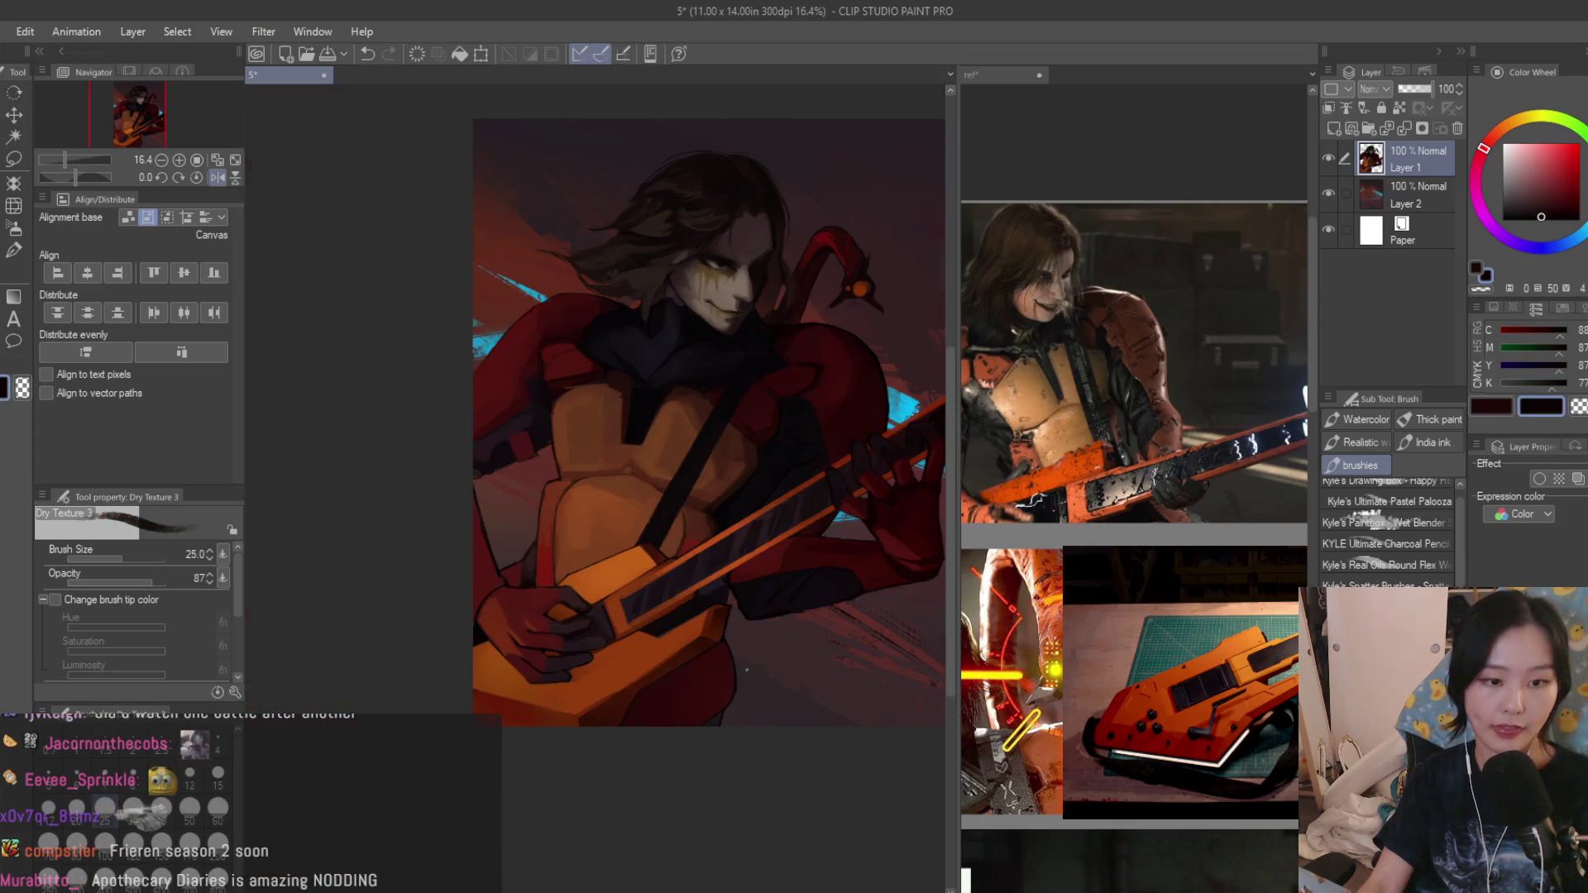
scroll(637, 530, "up", 1)
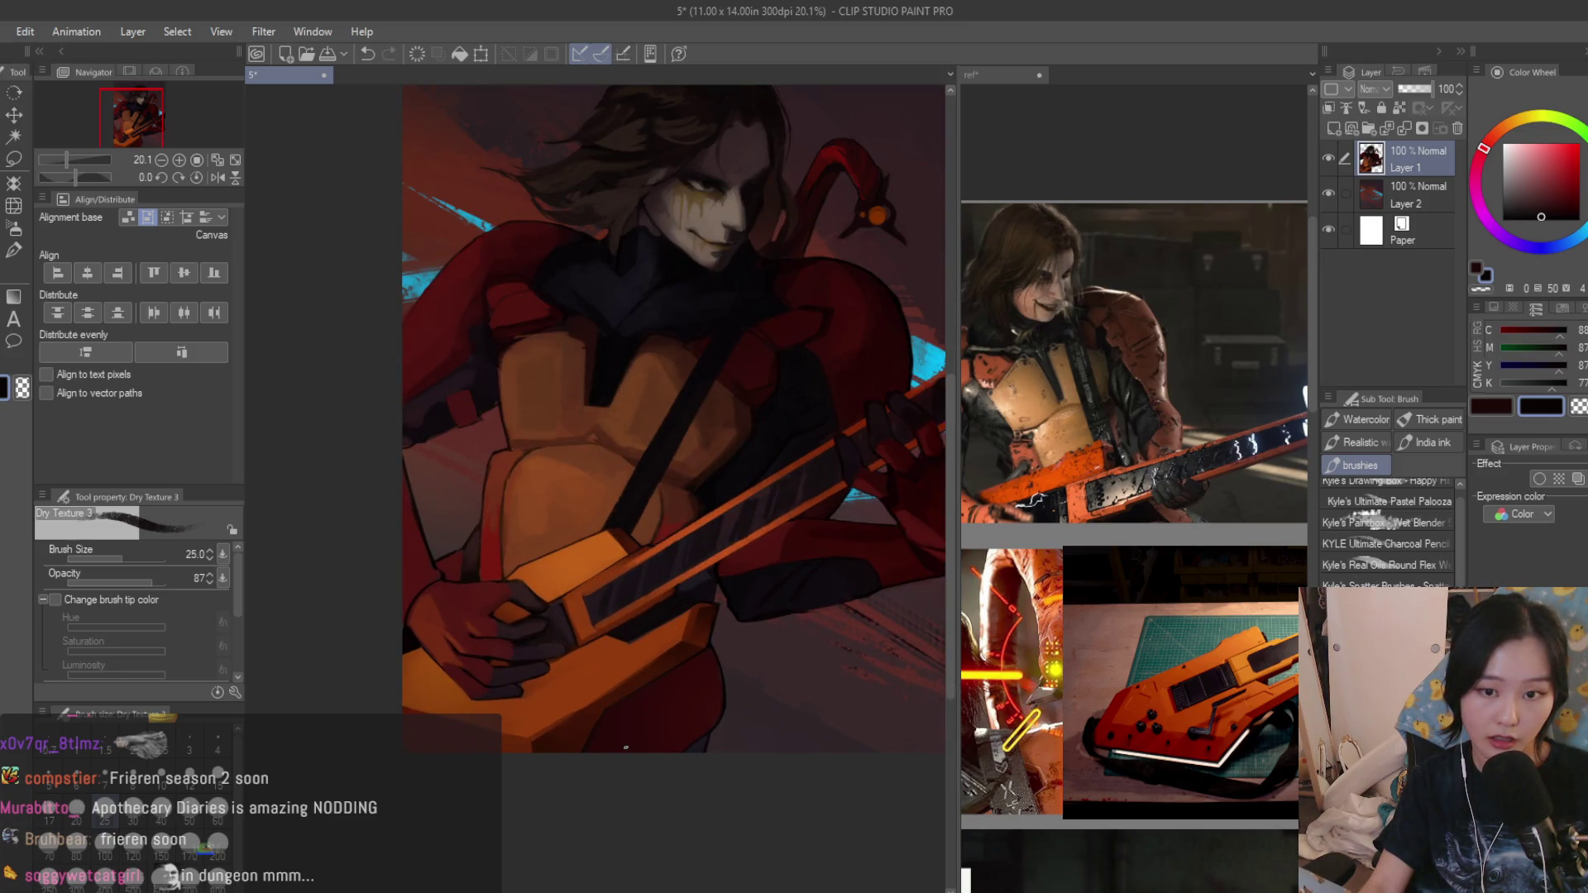
scroll(1134, 547, "up", 2)
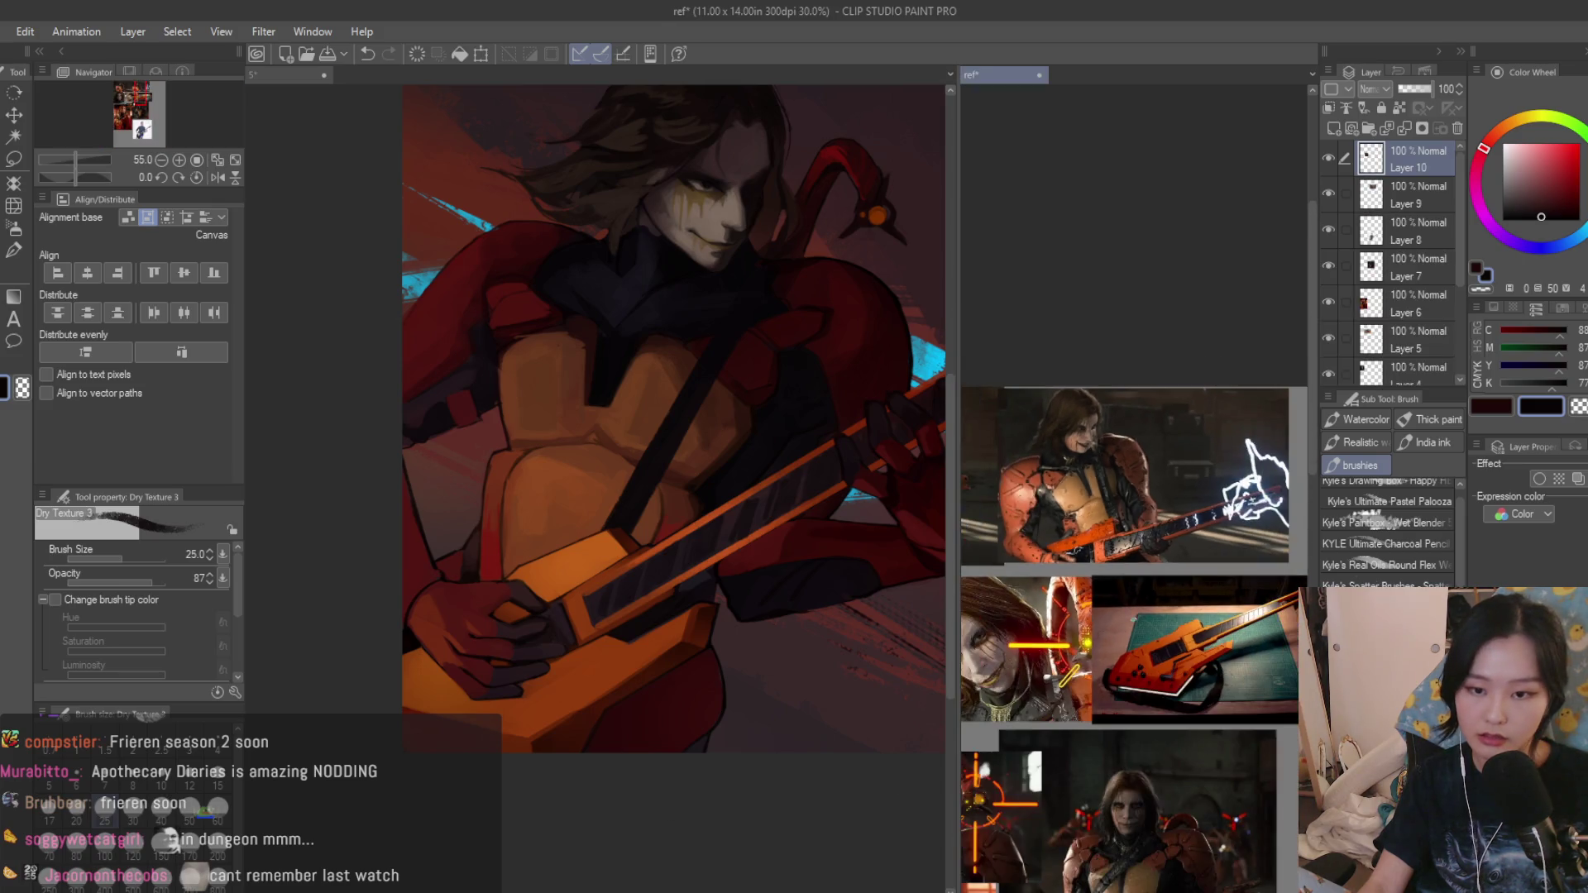
scroll(1133, 621, "up", 2)
scroll(605, 489, "up", 2)
scroll(1087, 496, "up", 2)
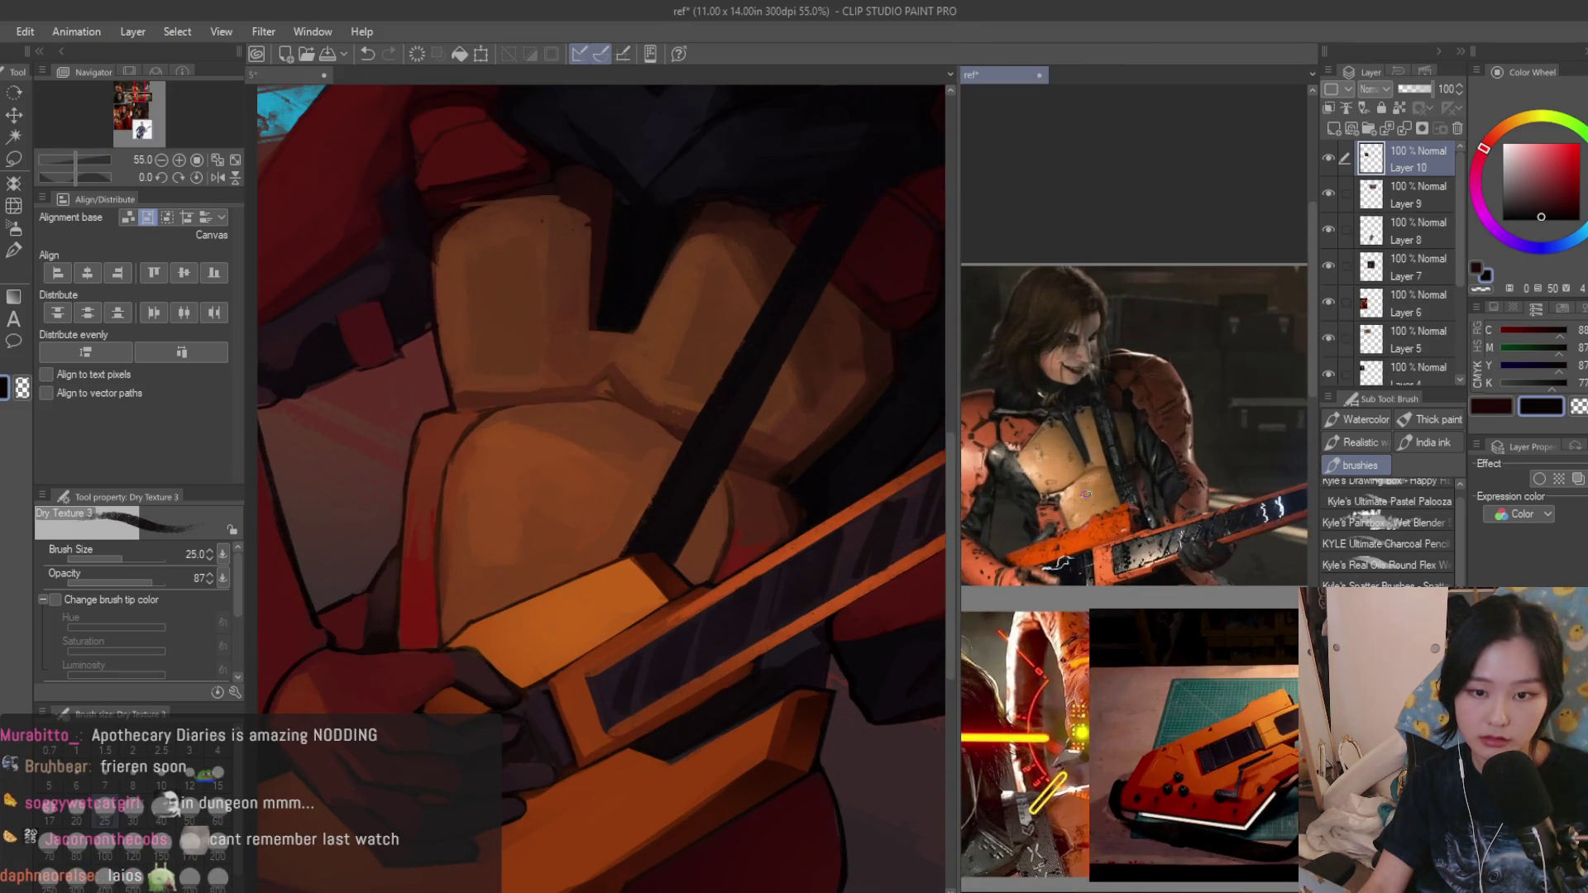
scroll(761, 544, "up", 2)
scroll(620, 521, "up", 2)
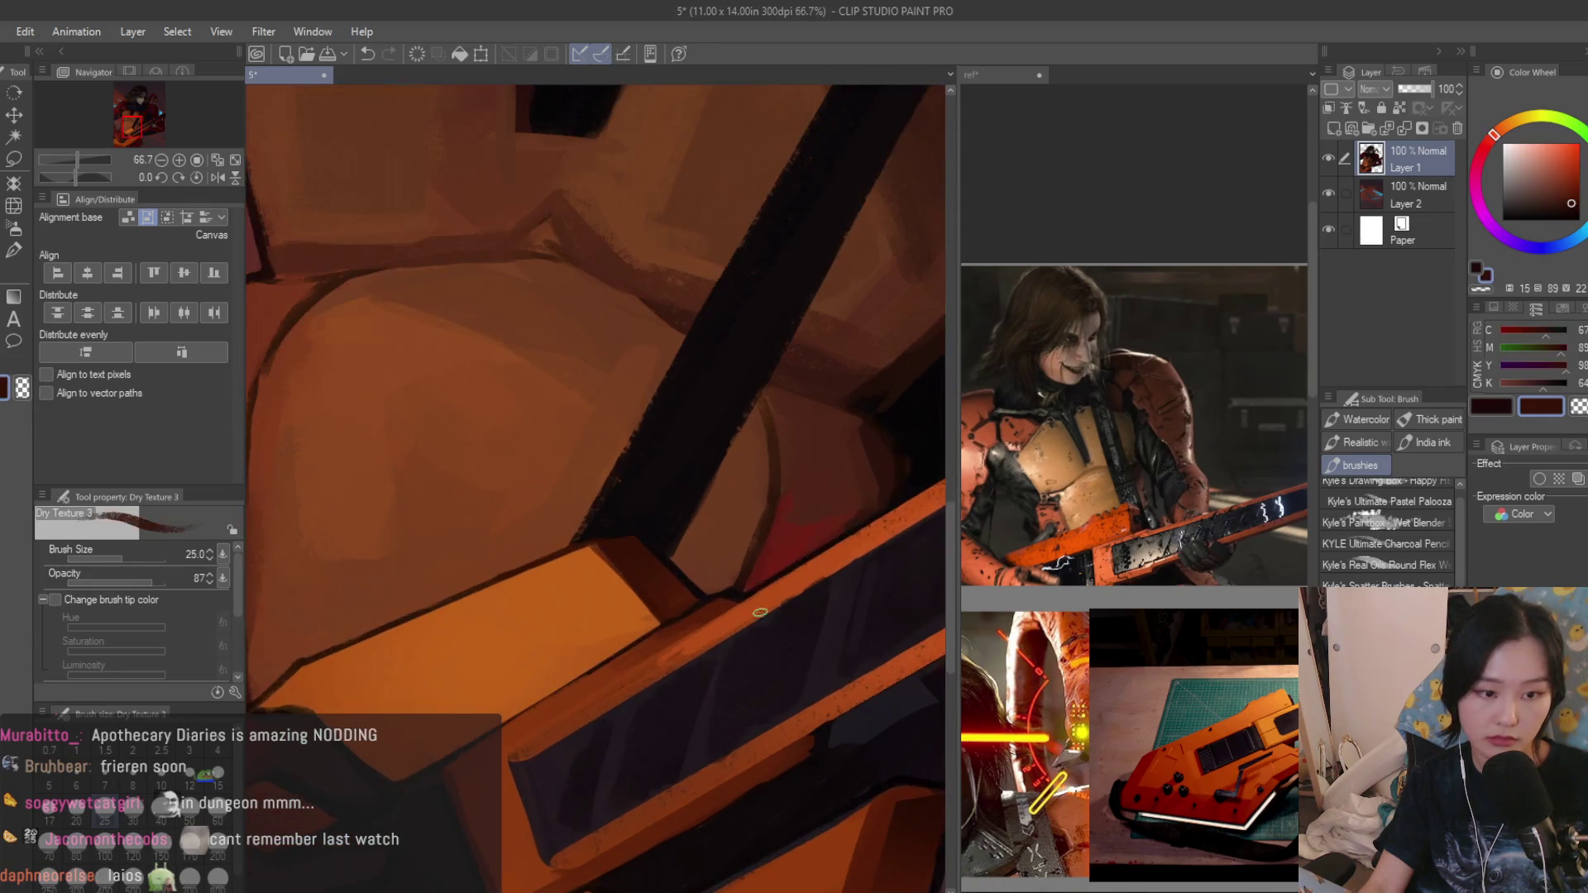
scroll(453, 484, "down", 2)
Switch to the straight-edged Polyline selection tool to outline part of the guitar.
key("m")
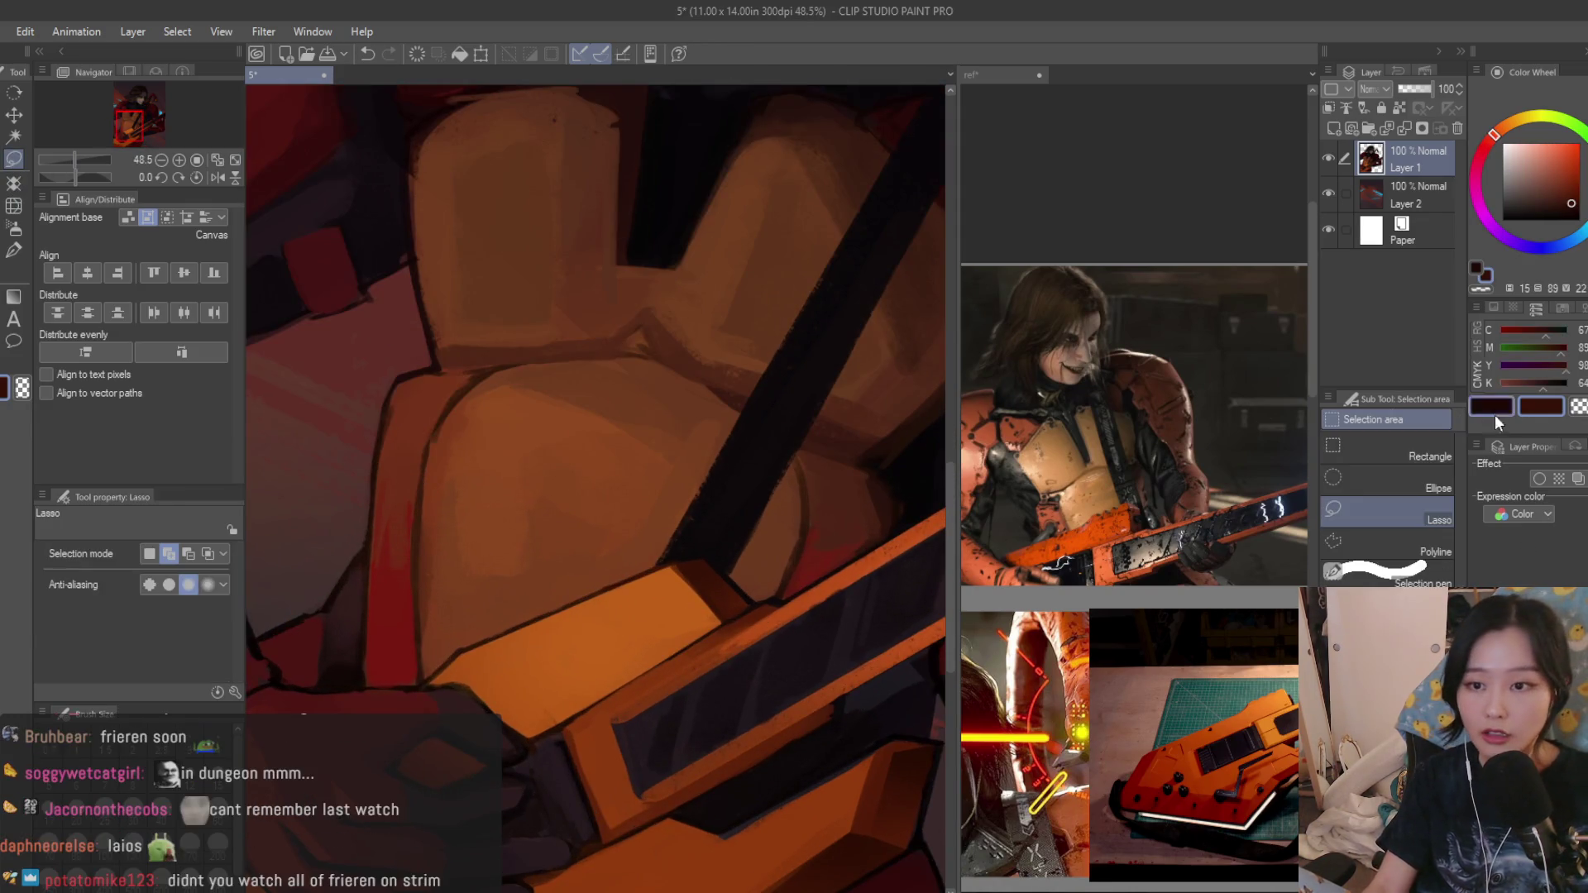
scroll(715, 564, "up", 1)
scroll(715, 564, "up", 2)
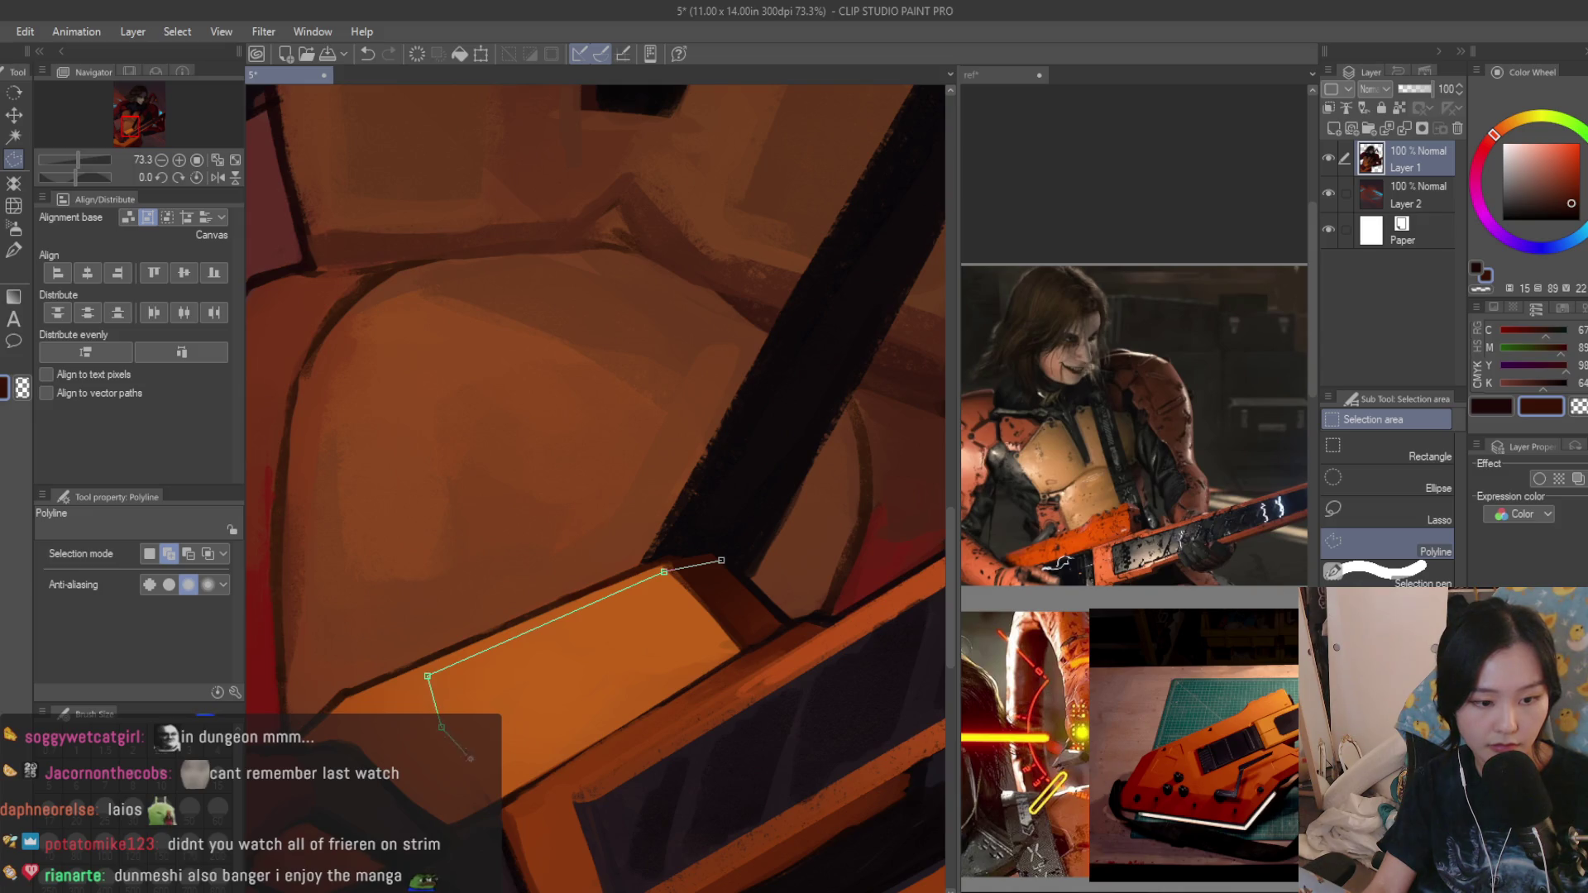
scroll(744, 656, "up", 2)
Close a polyline selection around the guitar's top face and ready the Soft airbrush in orange.
left_click(733, 647)
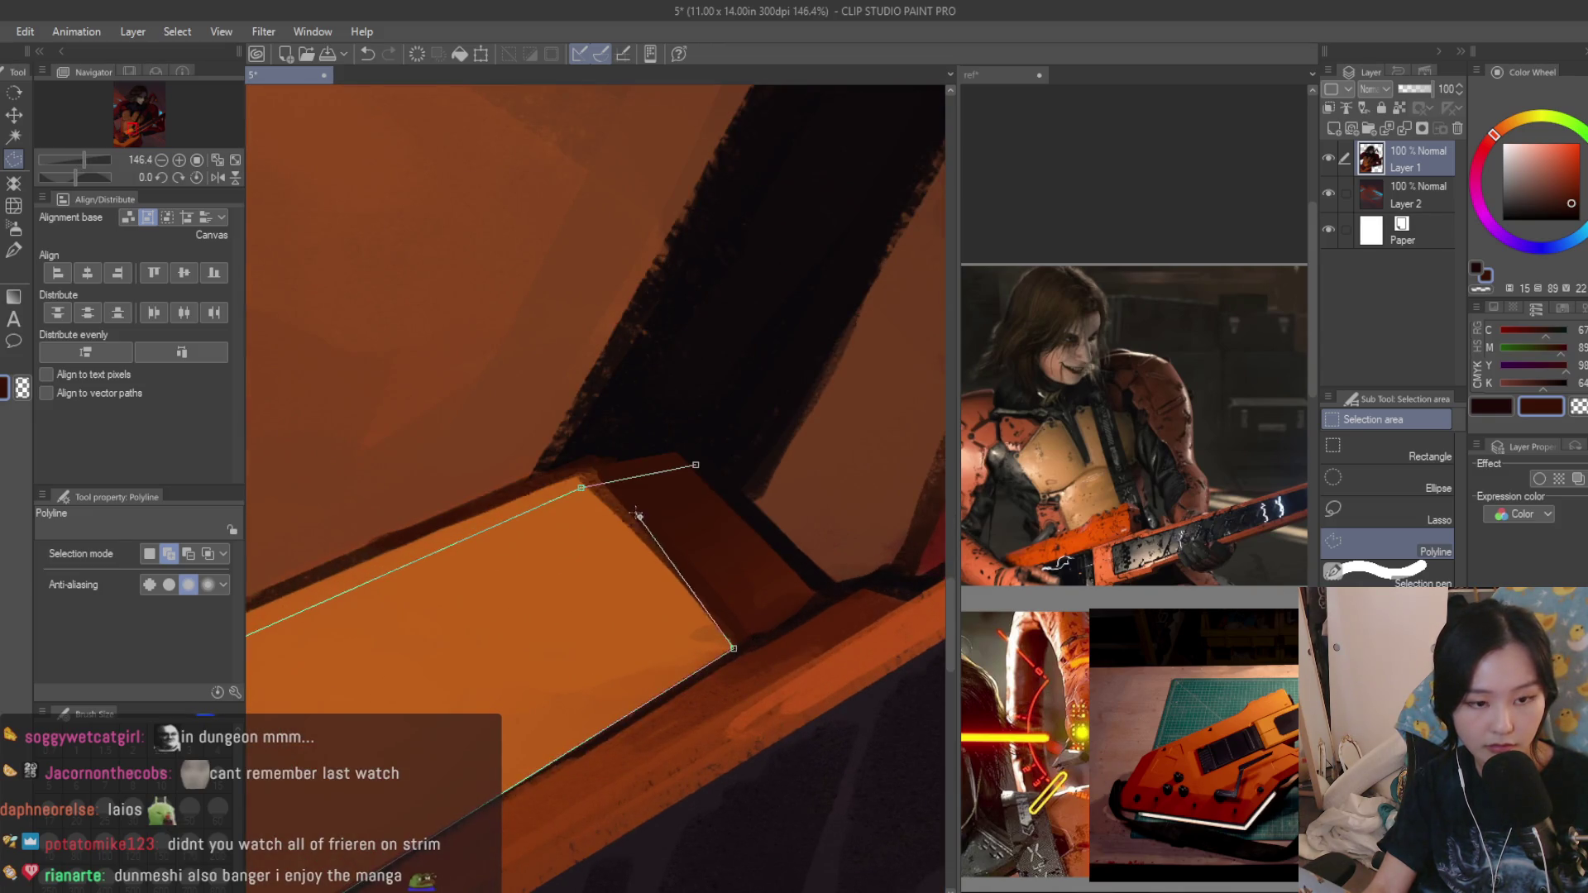
left_click(699, 471)
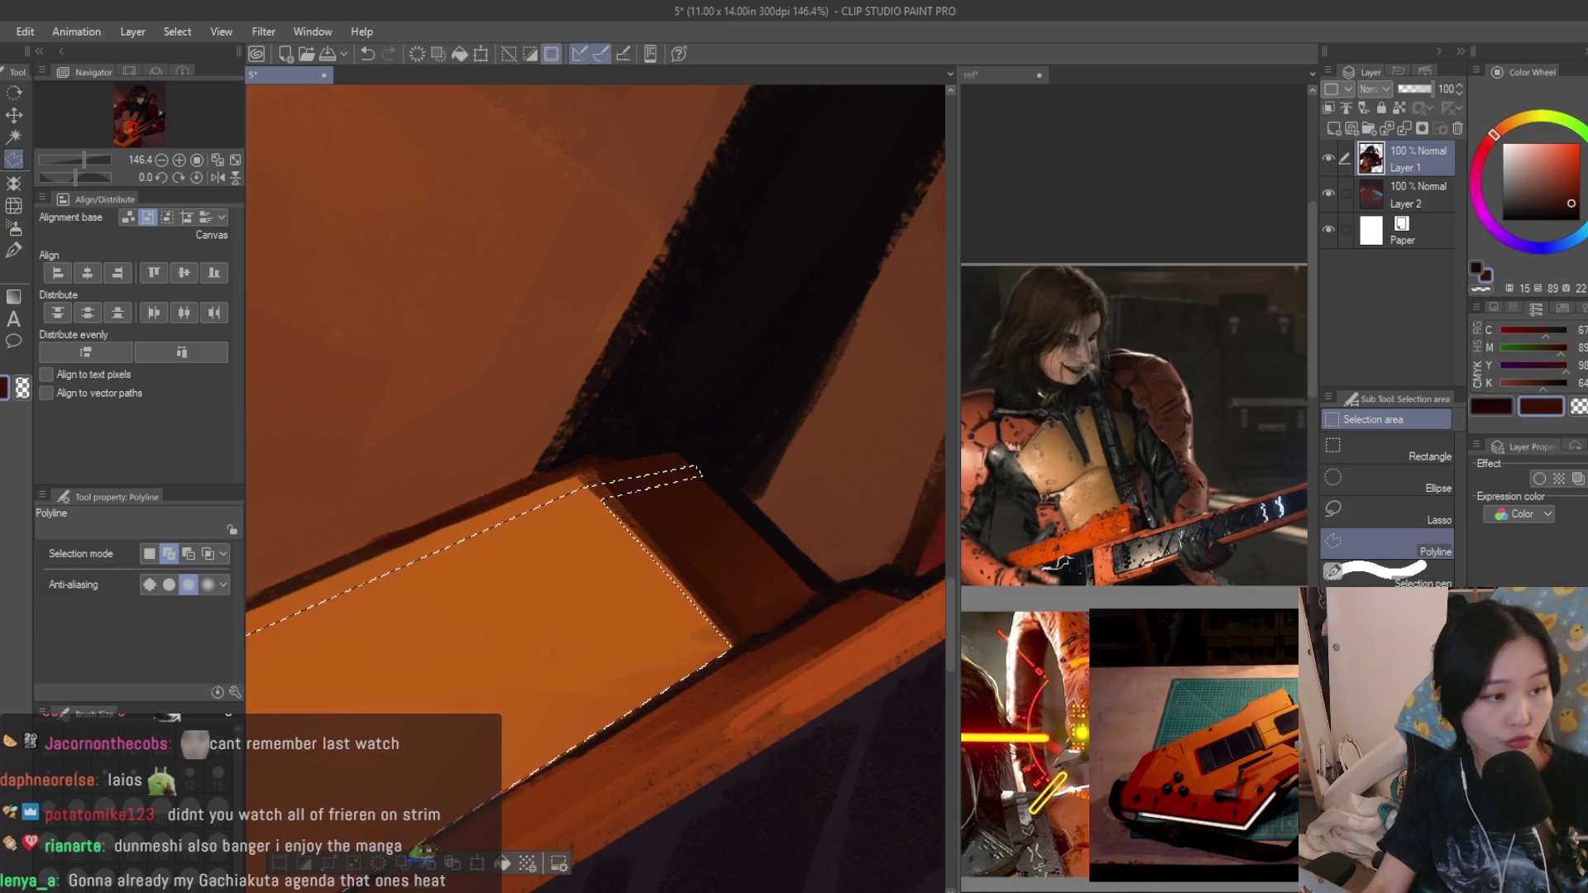
left_click(14, 228)
left_click(556, 655, "alt")
scroll(761, 532, "down", 3)
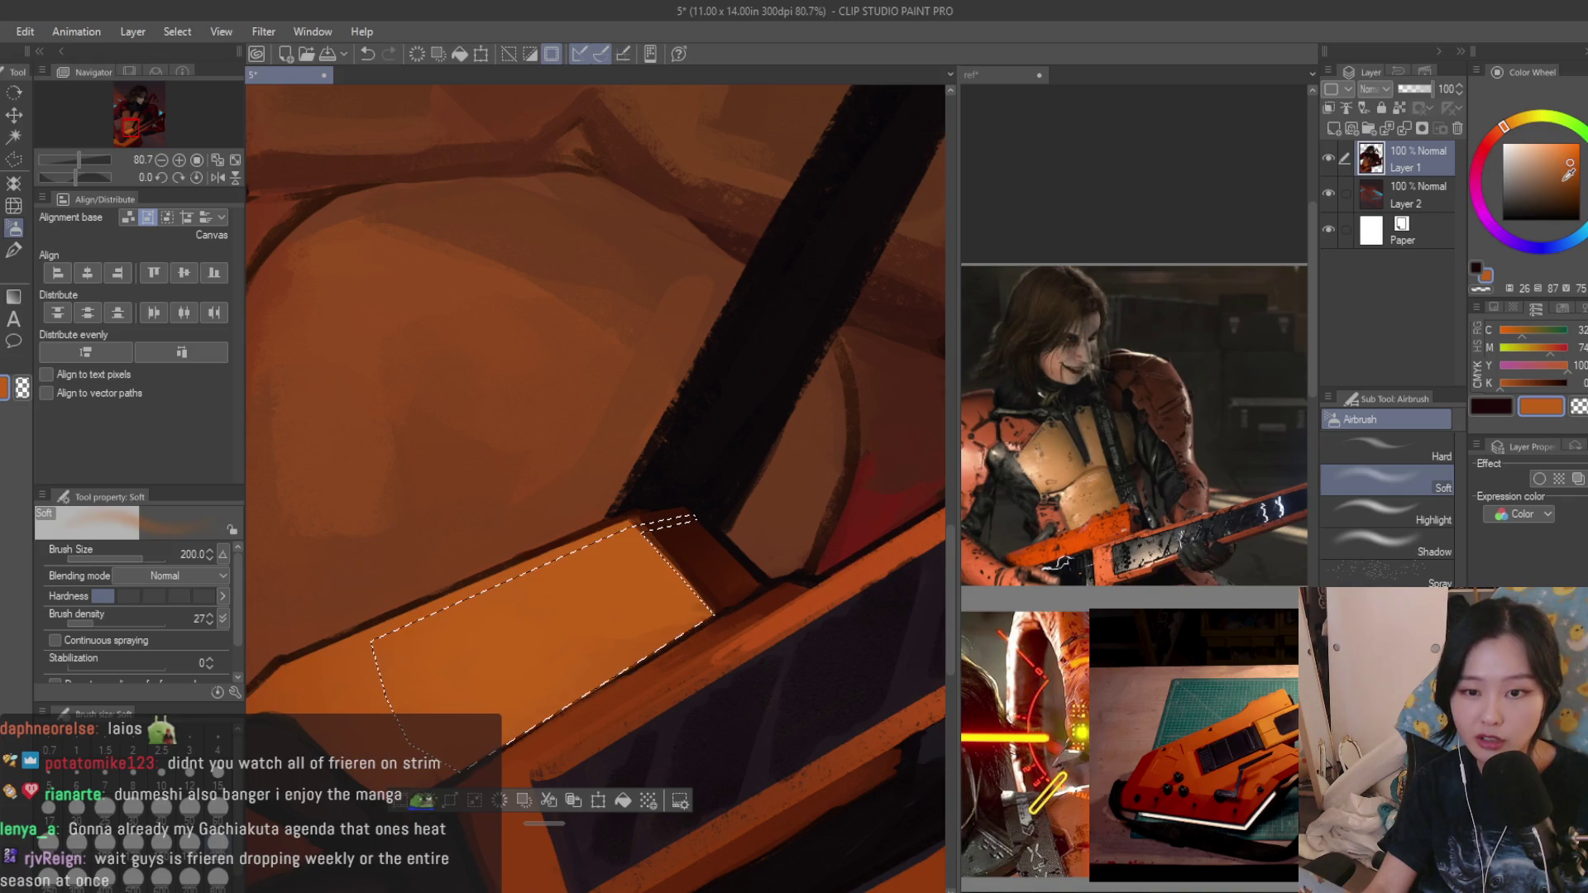
Spray a reddish darker-orange gradient inside the selection with a doubled airbrush, then return to Dry Texture.
left_click(1569, 169)
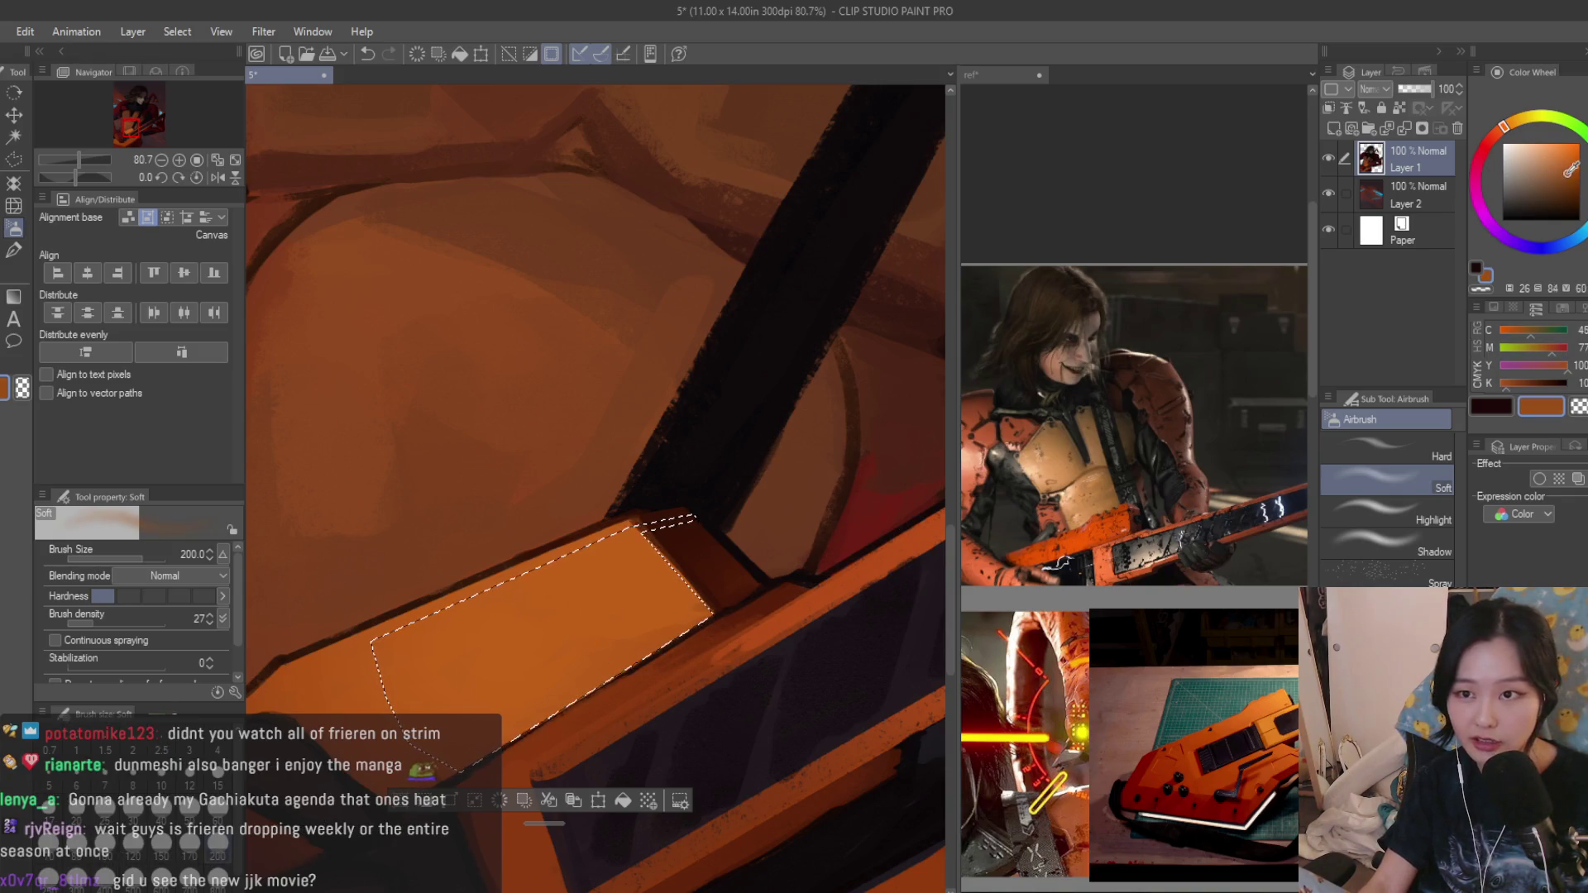
left_click(1490, 142)
key("bracketright")
key("bracketright")
key("bracketright")
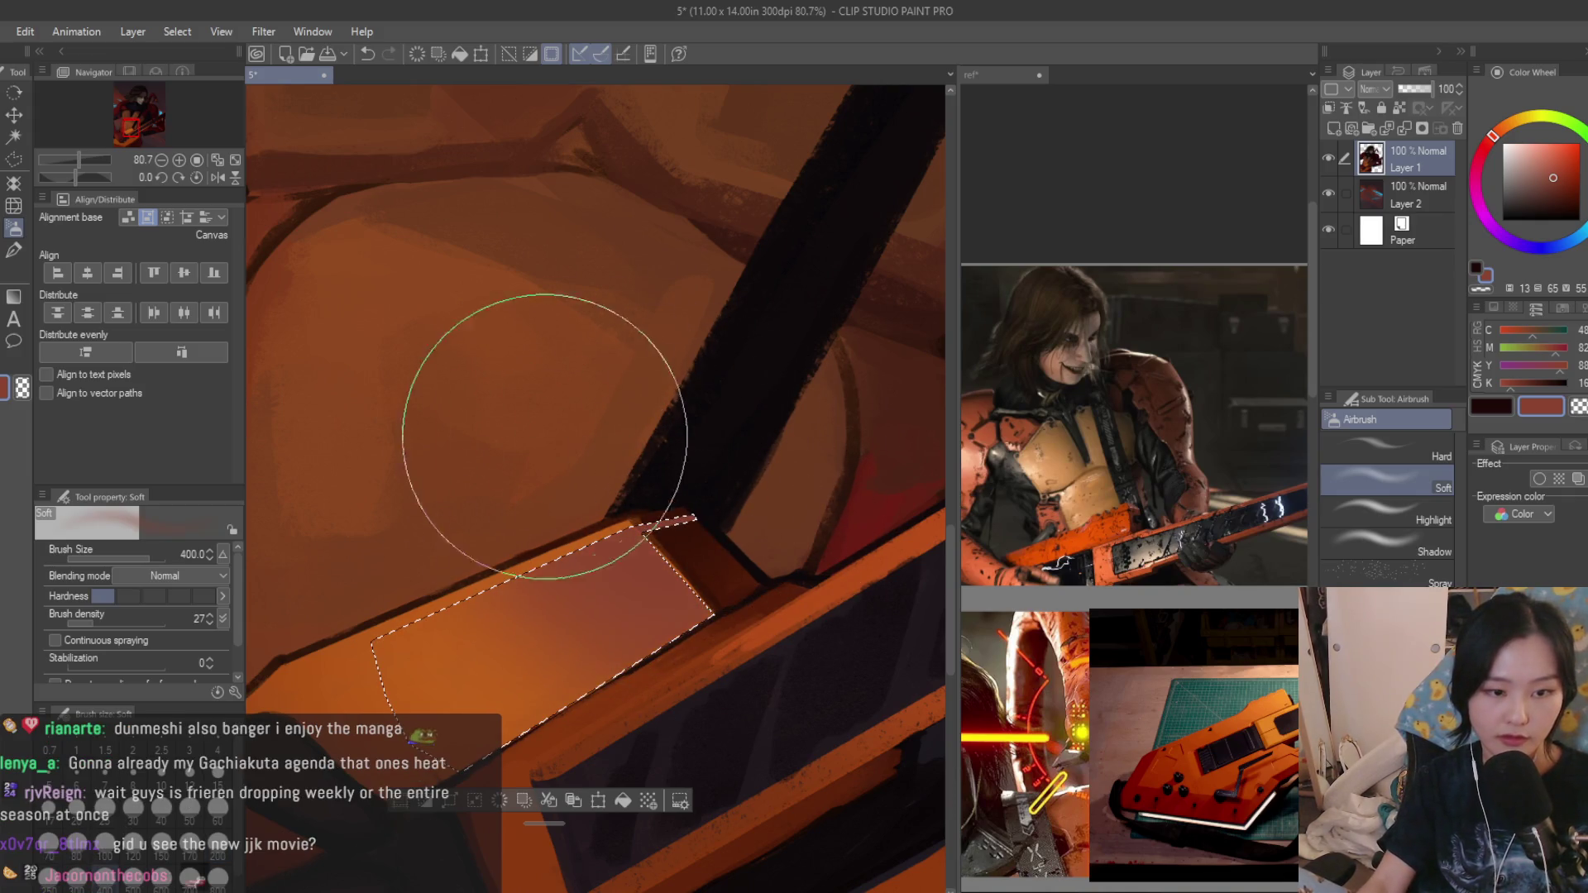
left_click(397, 408, "alt")
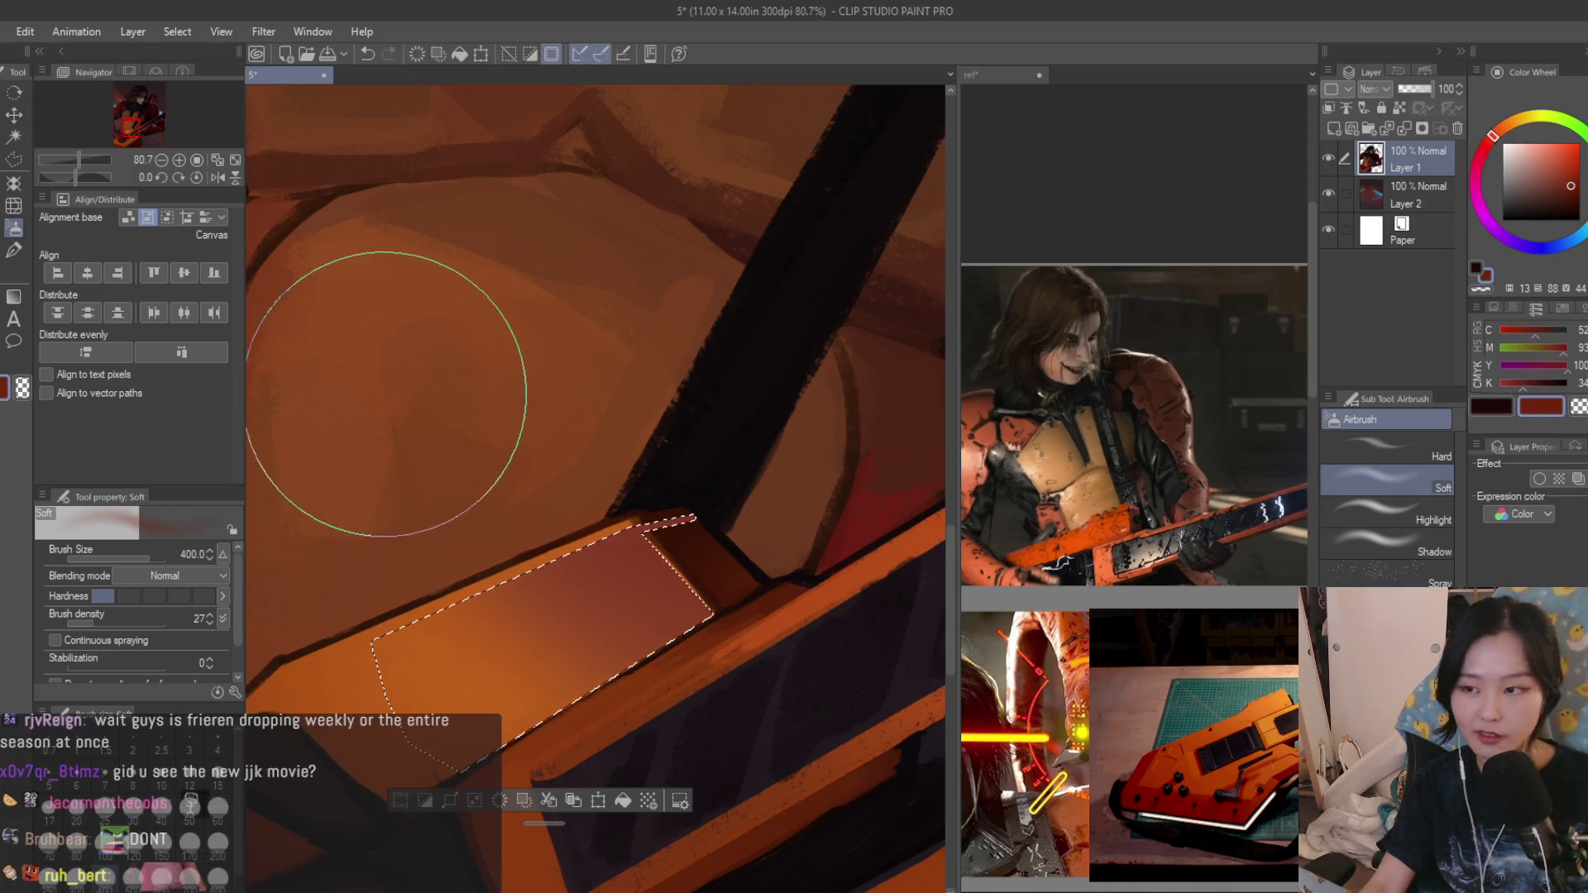
scroll(398, 406, "down", 3)
scroll(596, 550, "down", 4)
scroll(468, 393, "up", 1)
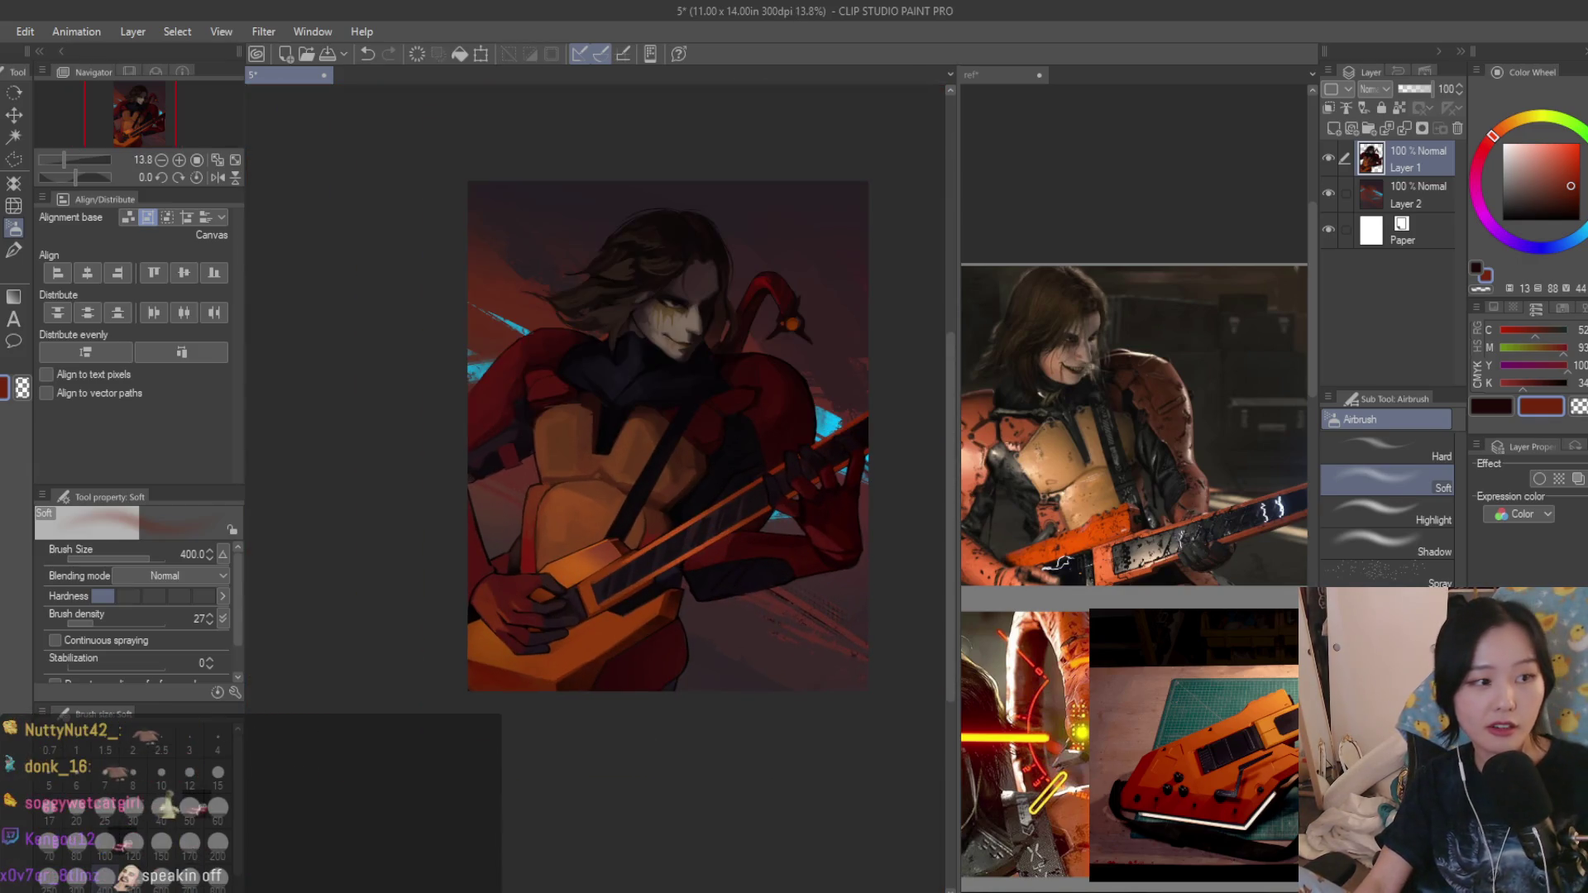
key("b")
scroll(634, 475, "up", 2)
scroll(632, 475, "up", 3)
scroll(570, 454, "up", 3)
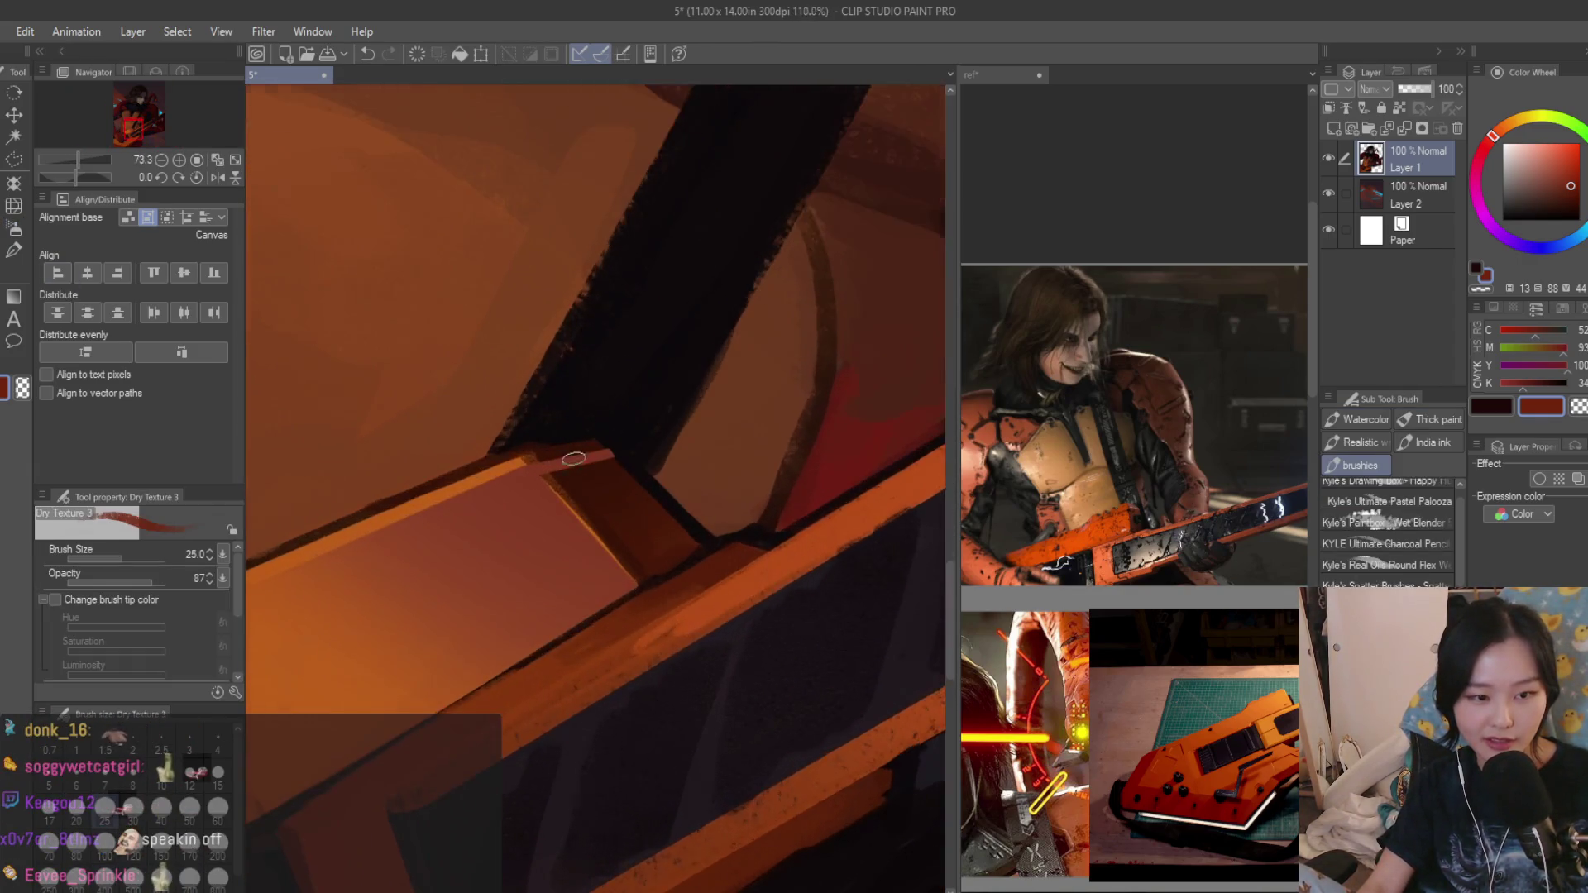
scroll(510, 477, "up", 2)
Repaint the orange edge and pale-red top strip of the guitar, then activate the reference collage document.
left_click_drag(620, 526, 689, 645)
mouse_move(567, 468)
left_mouse_down()
mouse_move(621, 433)
mouse_move(529, 460)
mouse_move(557, 450)
left_mouse_up()
left_click(585, 432, "alt")
left_click(584, 480, "alt")
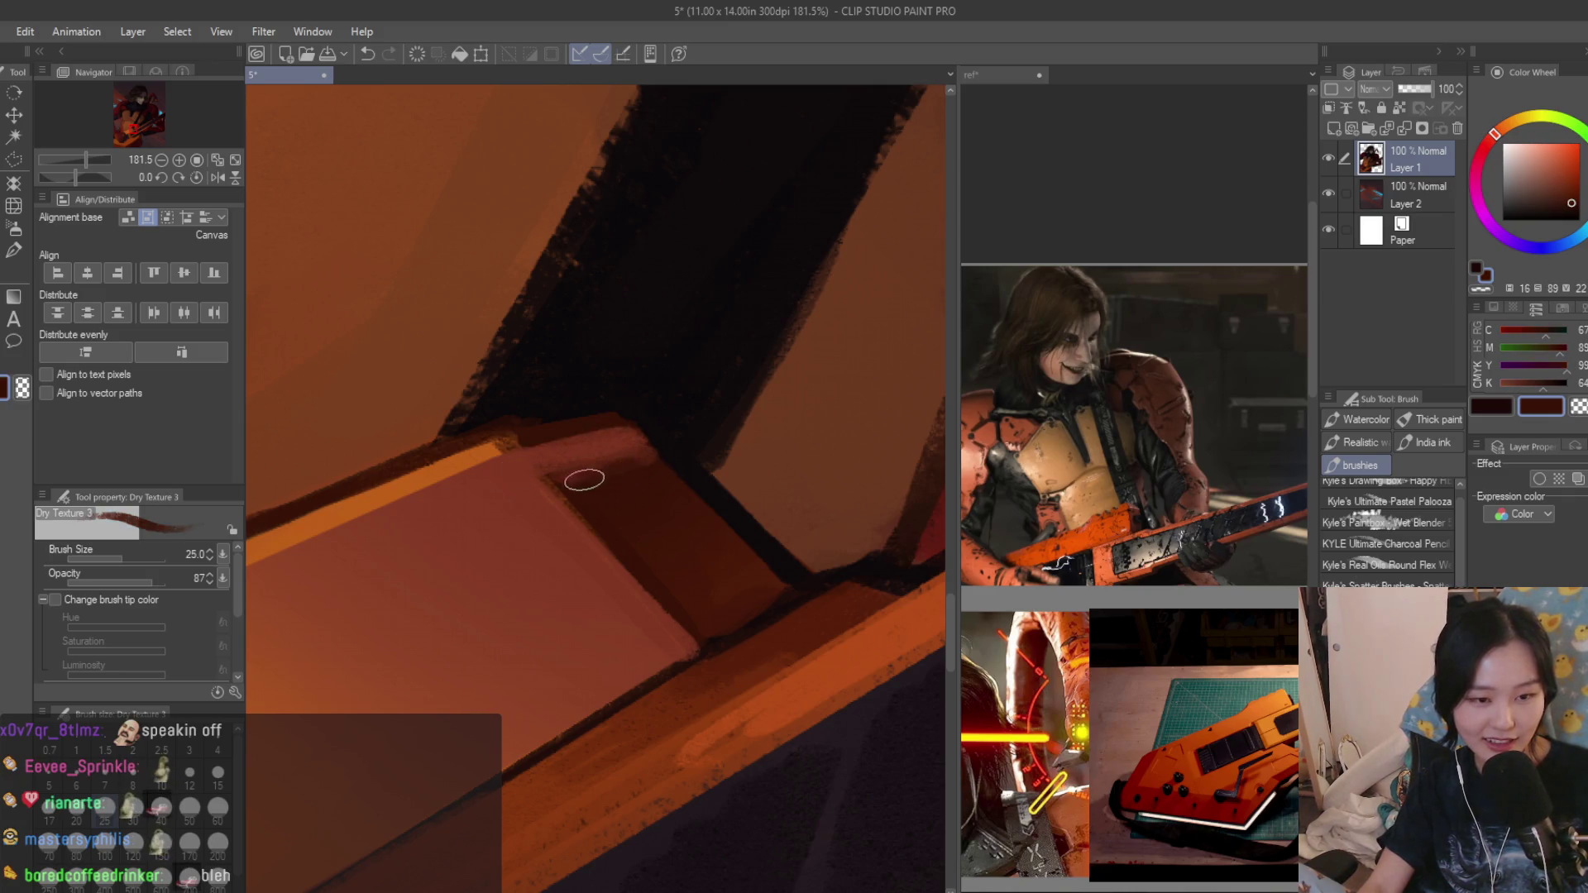
scroll(567, 476, "down", 2)
scroll(620, 497, "down", 2)
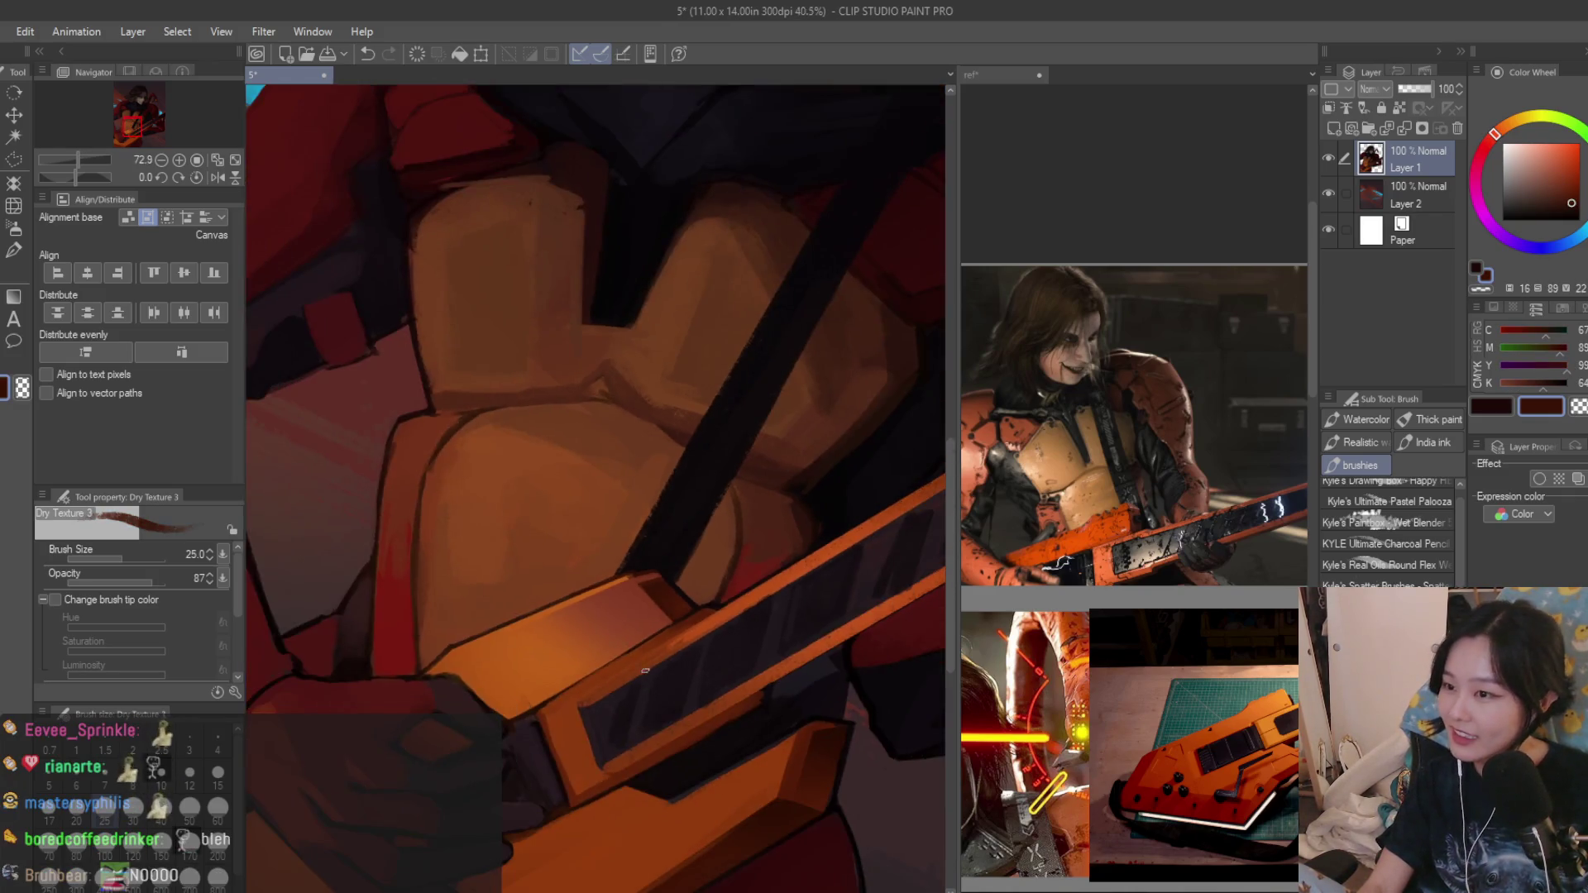
scroll(711, 546, "down", 2)
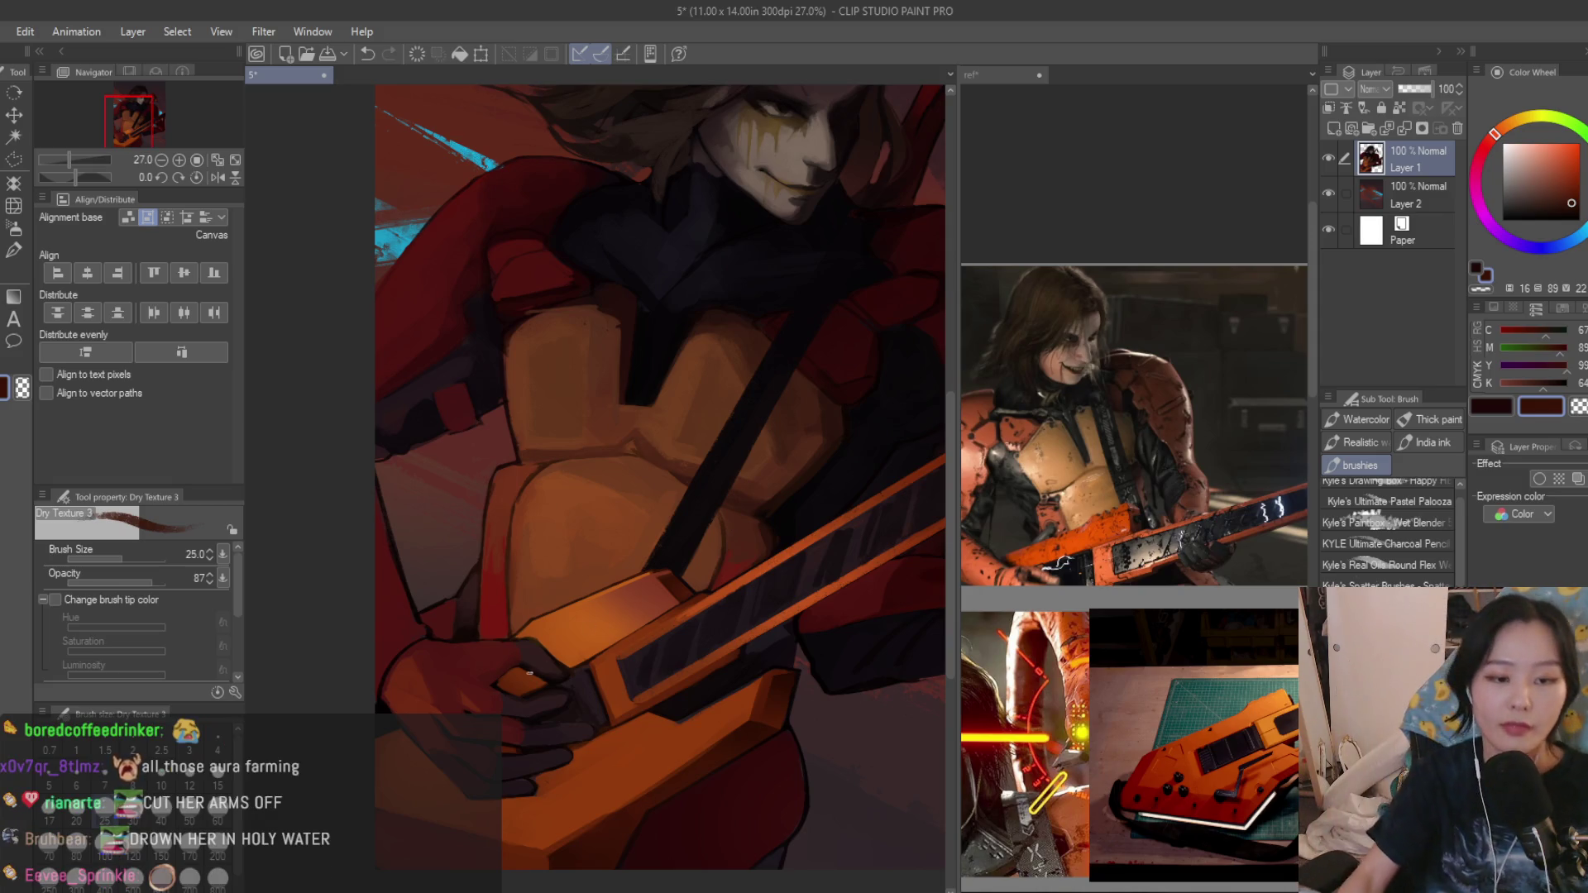
scroll(529, 672, "up", 2)
scroll(540, 640, "up", 2)
scroll(552, 602, "up", 2)
scroll(564, 564, "up", 1)
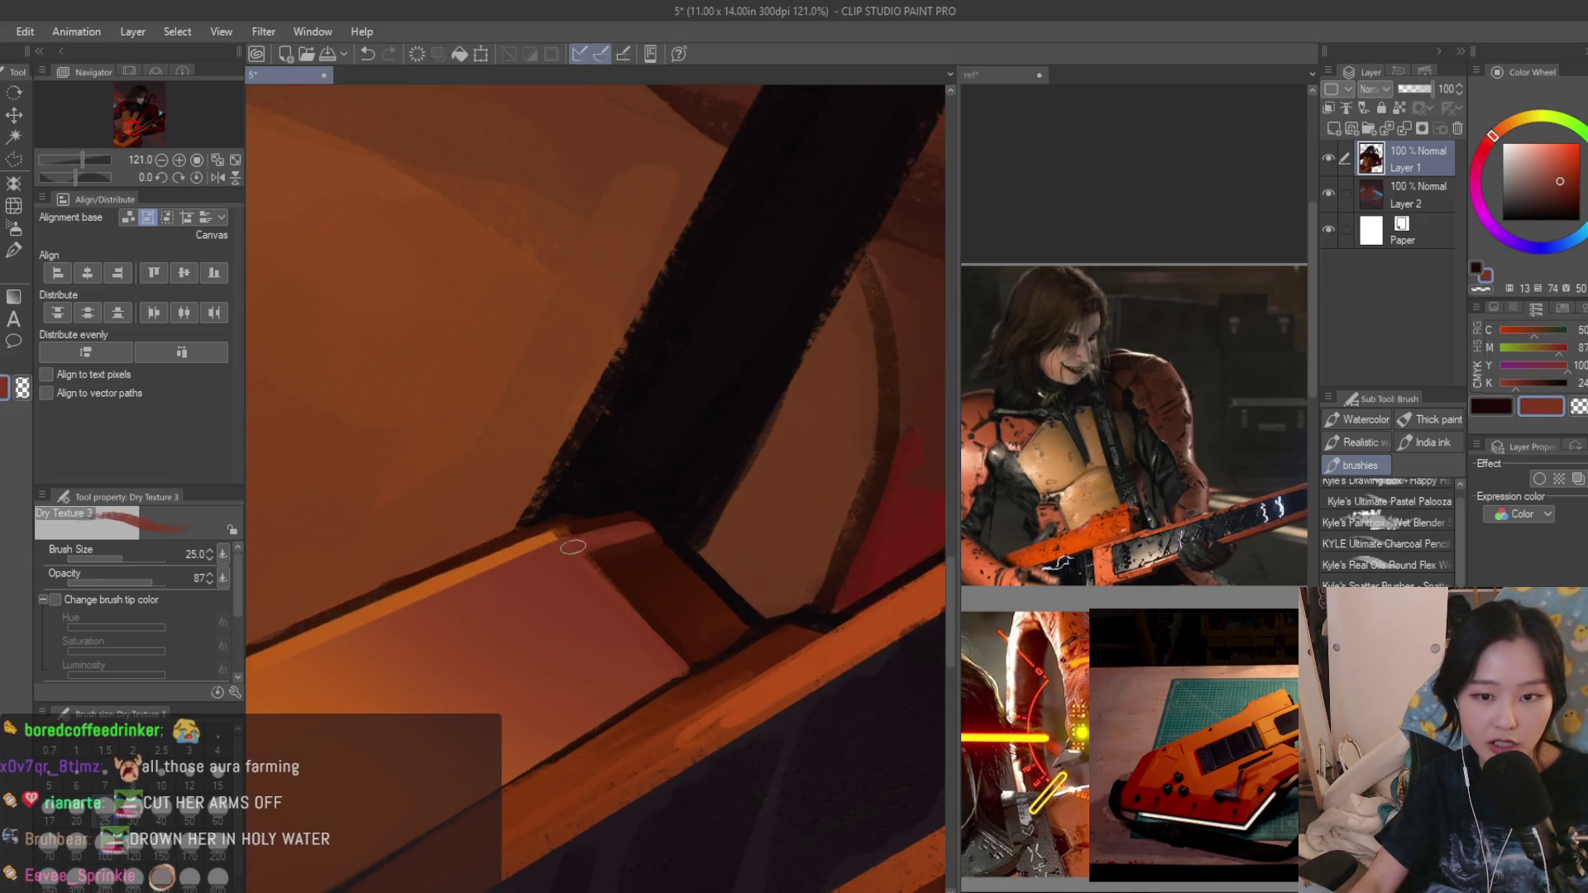
scroll(576, 549, "down", 2)
scroll(627, 568, "up", 2)
scroll(645, 577, "down", 2)
scroll(663, 591, "down", 1)
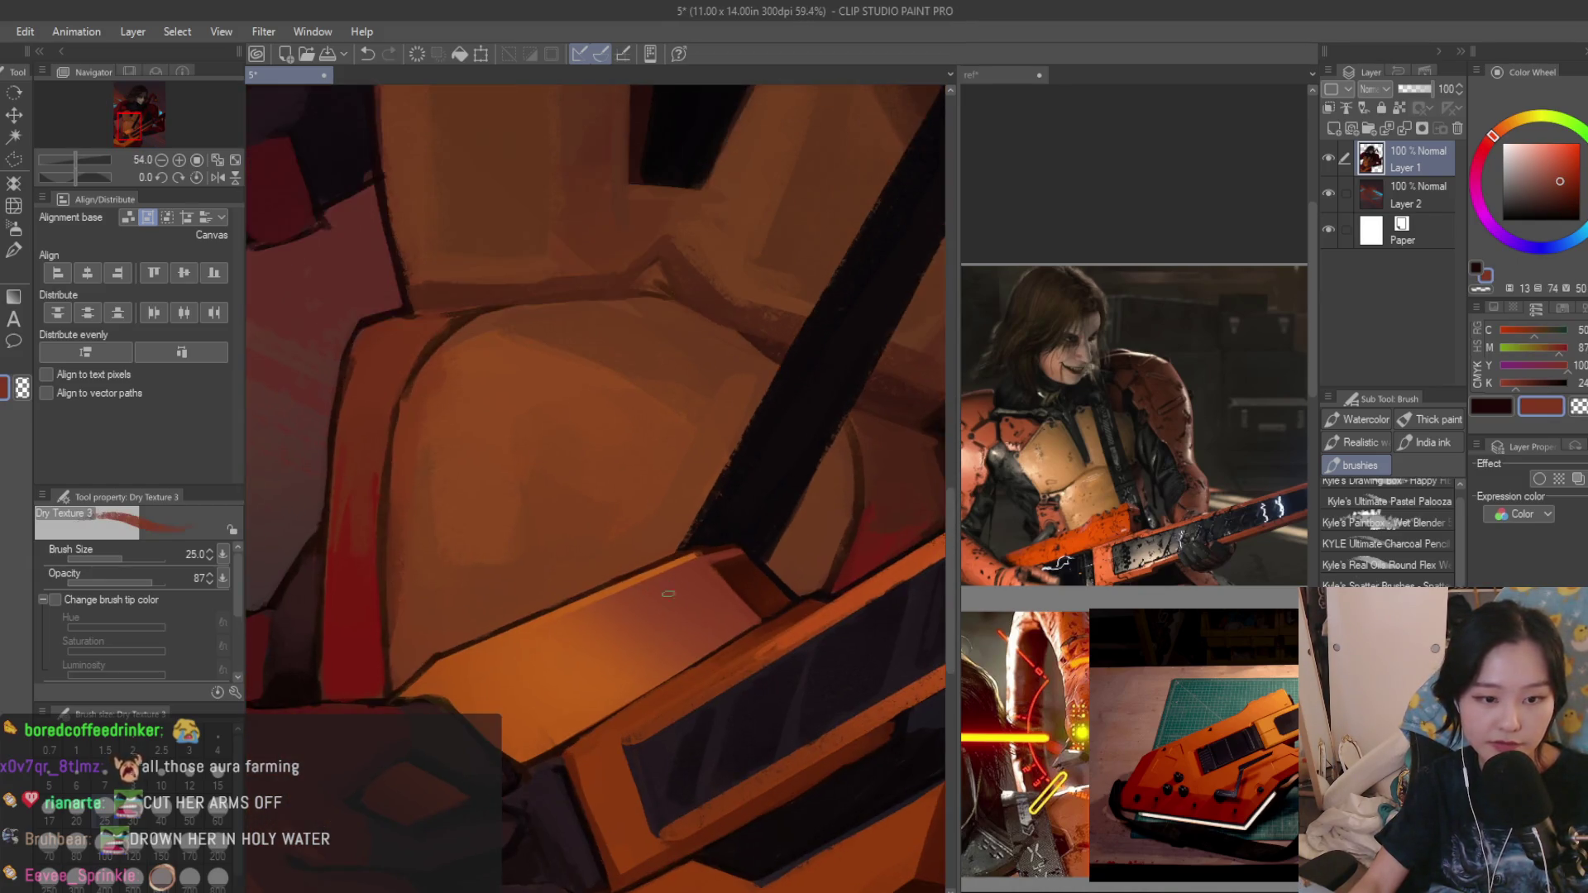
scroll(668, 594, "down", 3)
scroll(720, 591, "down", 2)
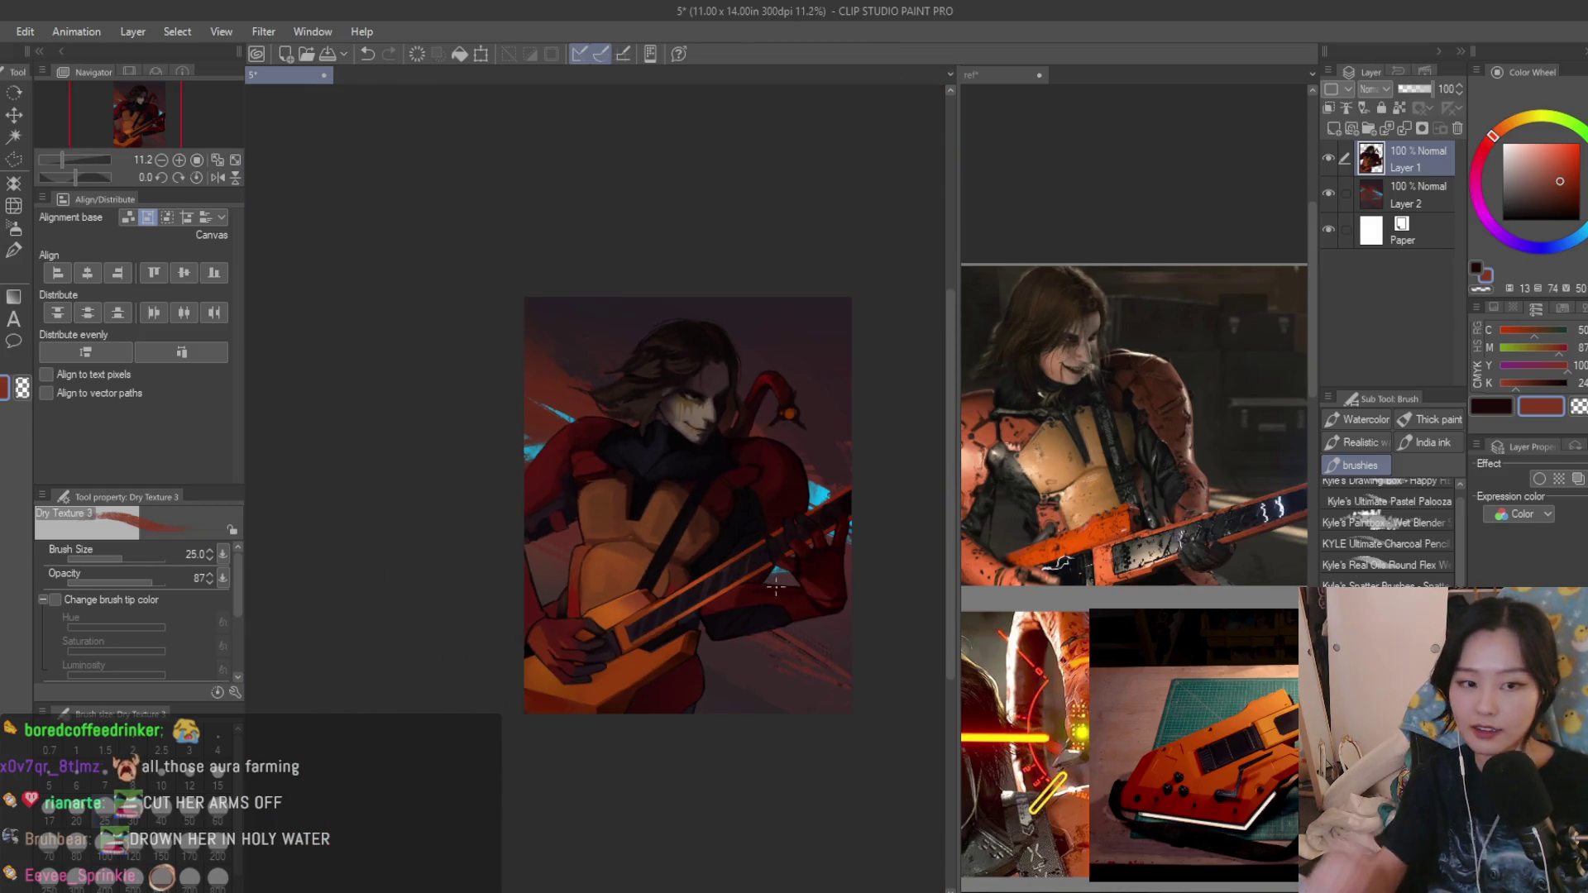
scroll(766, 545, "up", 4)
scroll(753, 492, "up", 2)
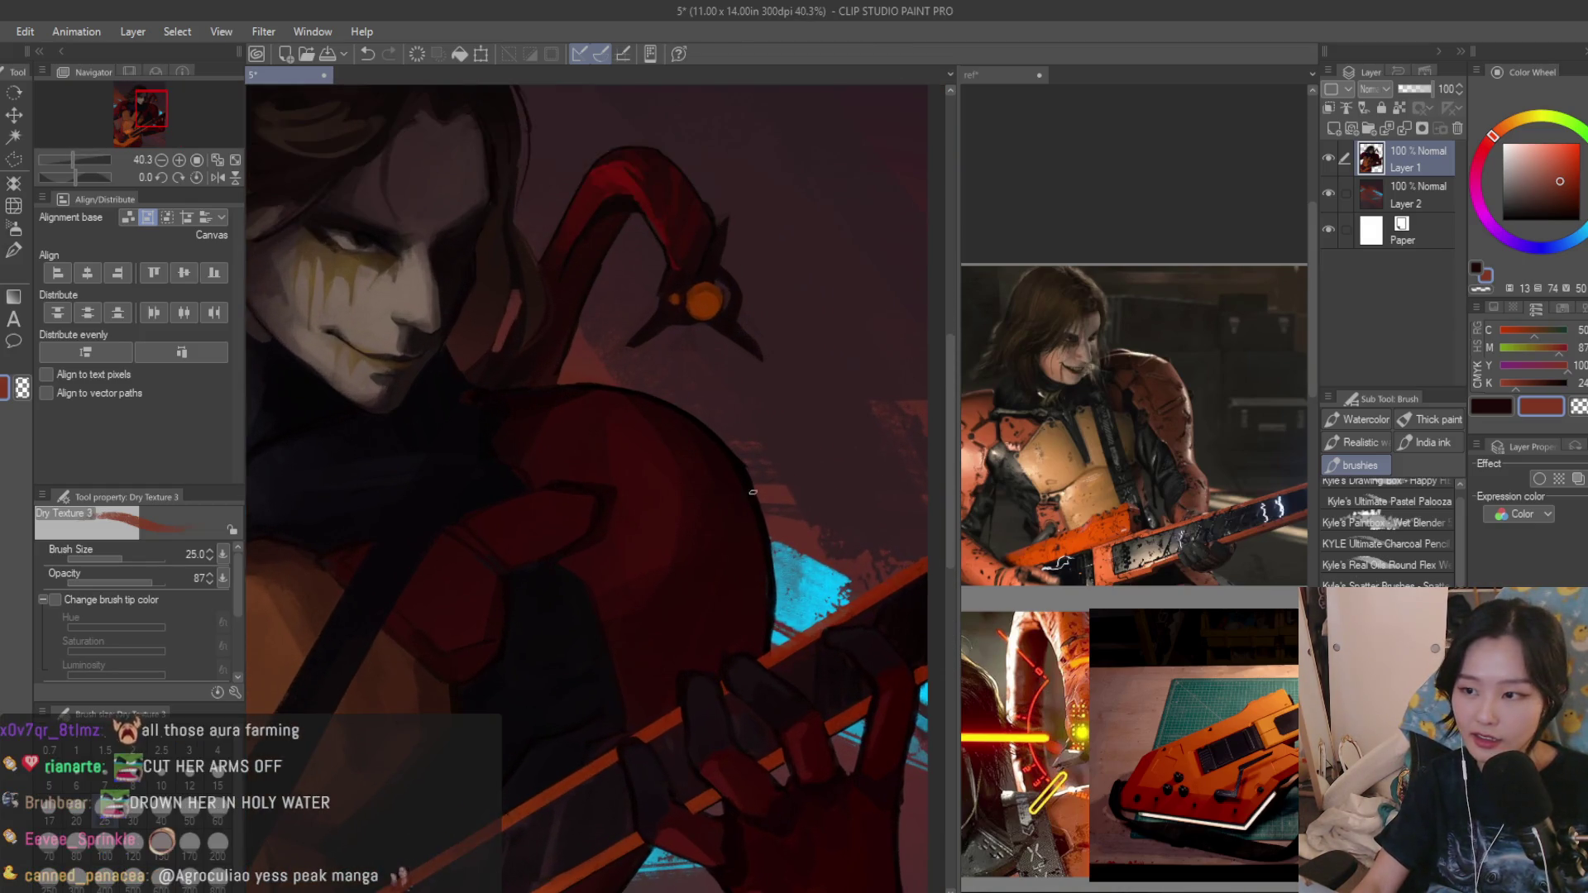
scroll(701, 540, "up", 1)
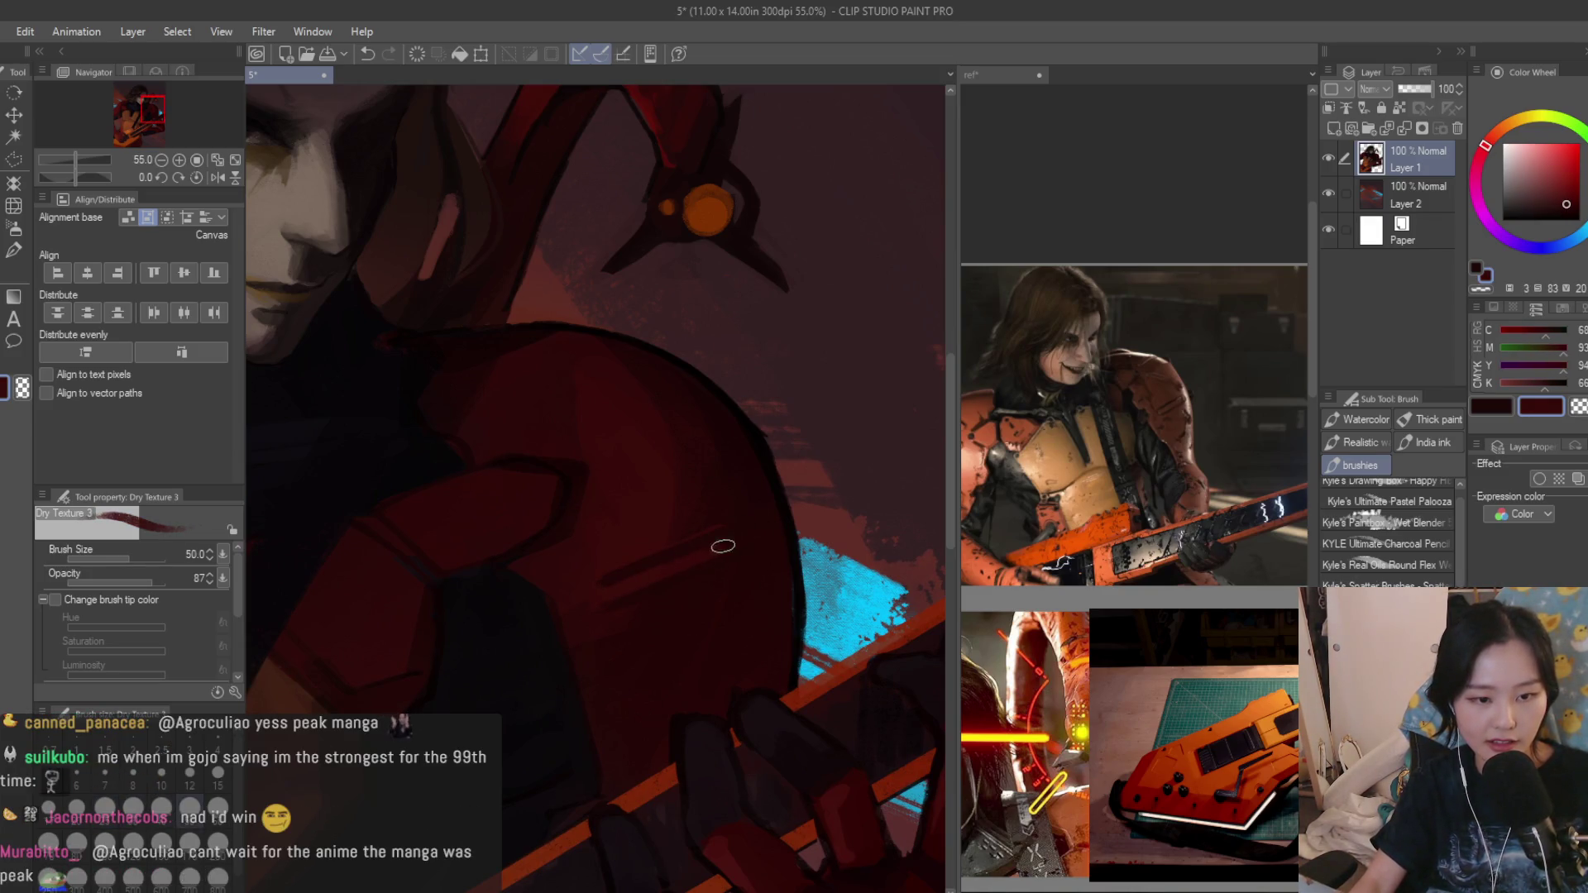
scroll(601, 609, "down", 4)
scroll(879, 555, "down", 3)
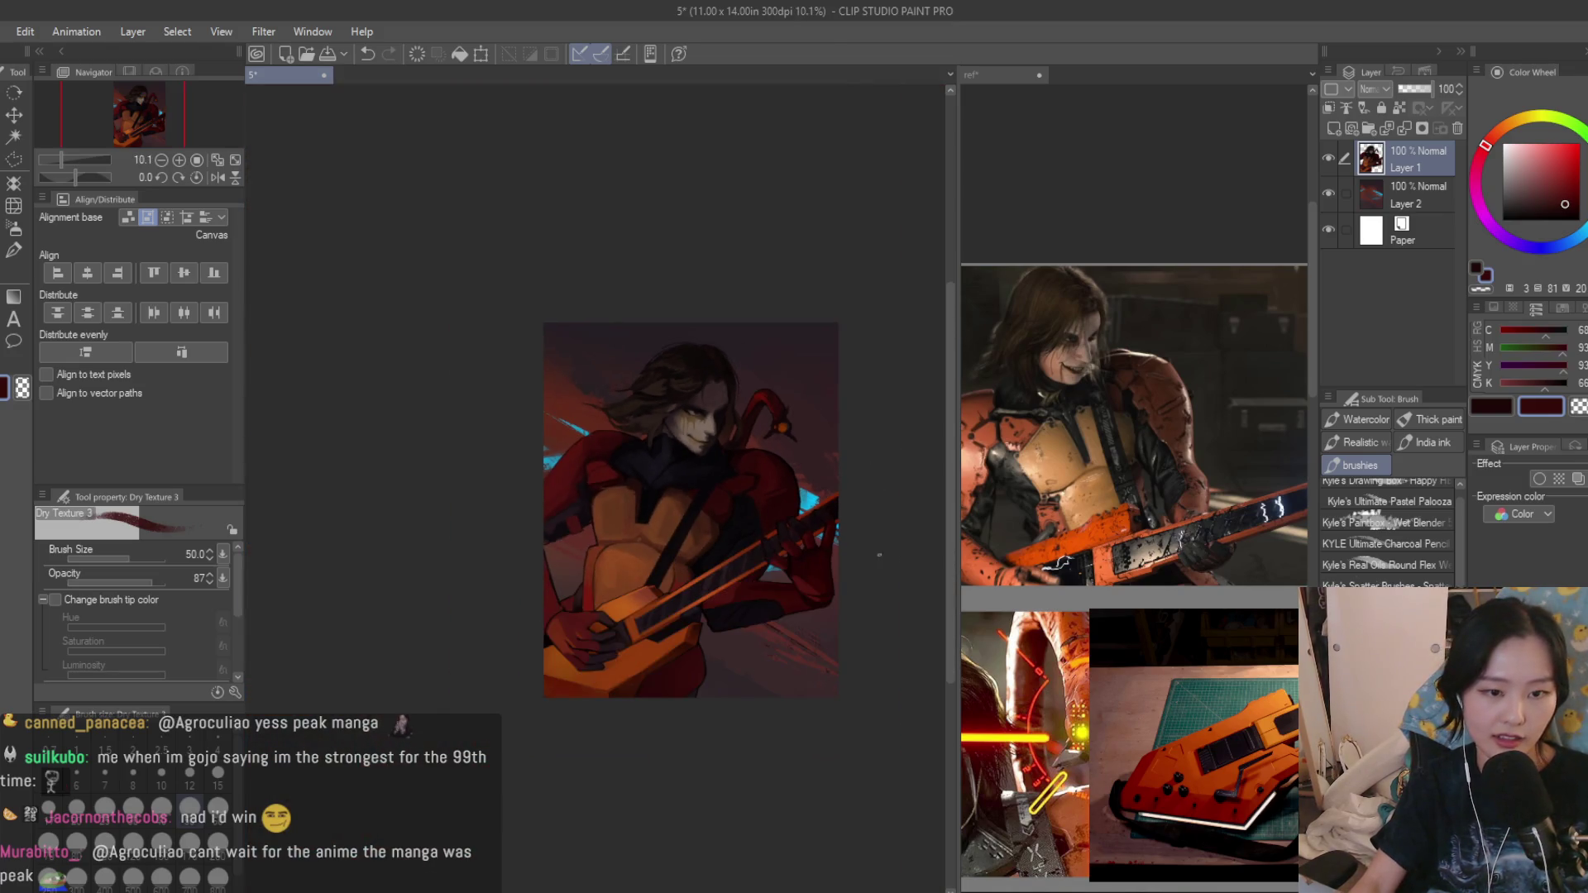
scroll(875, 476, "up", 2)
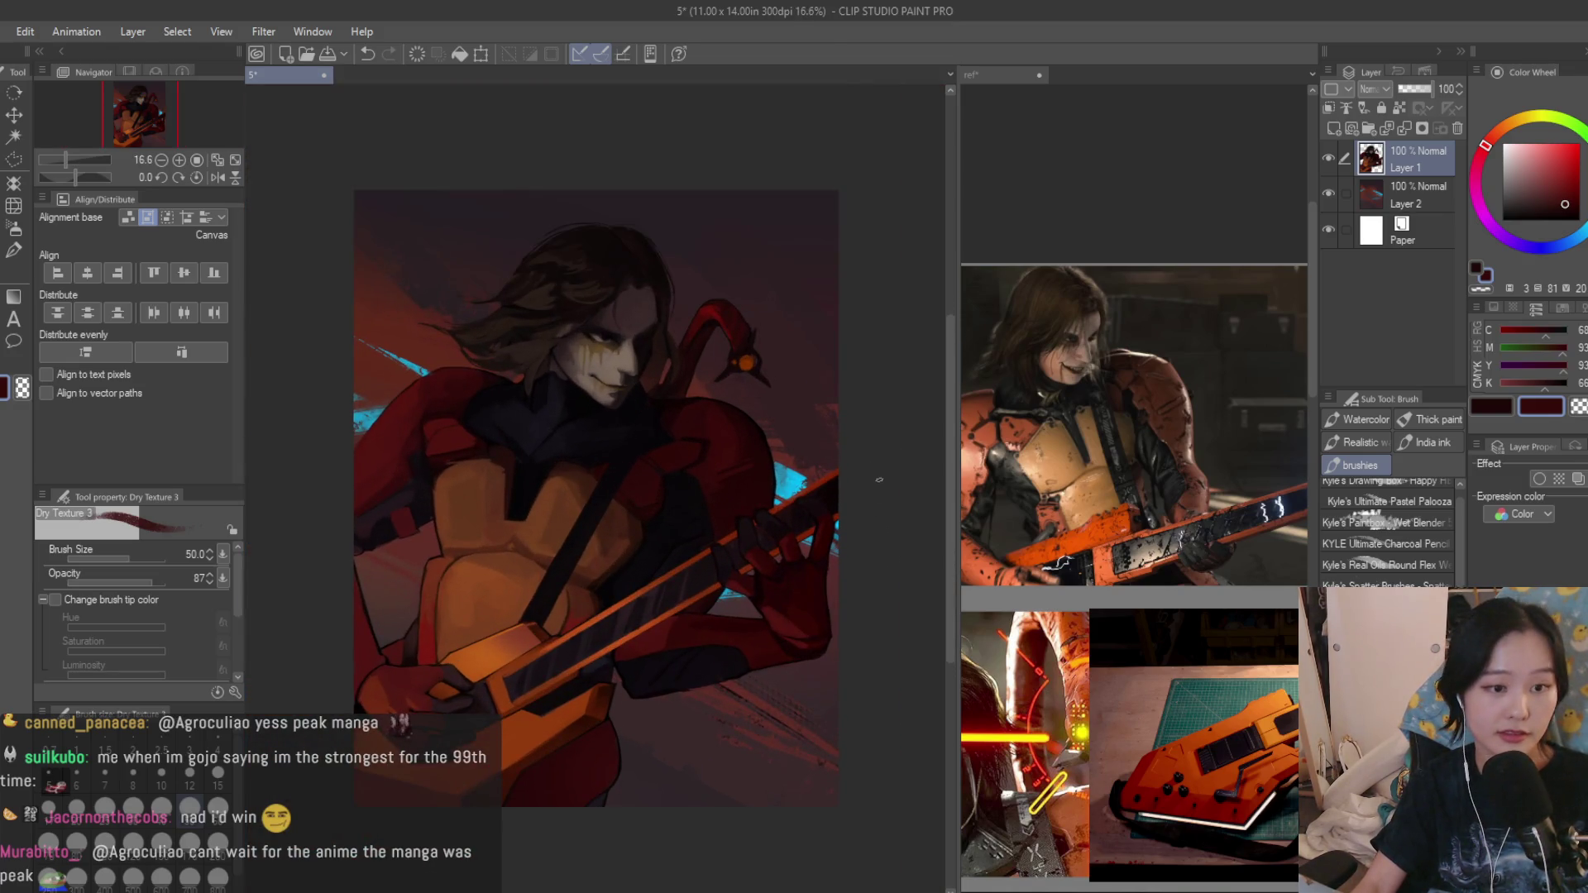
scroll(832, 419, "up", 2)
left_click(1290, 527)
scroll(1291, 527, "down", 2)
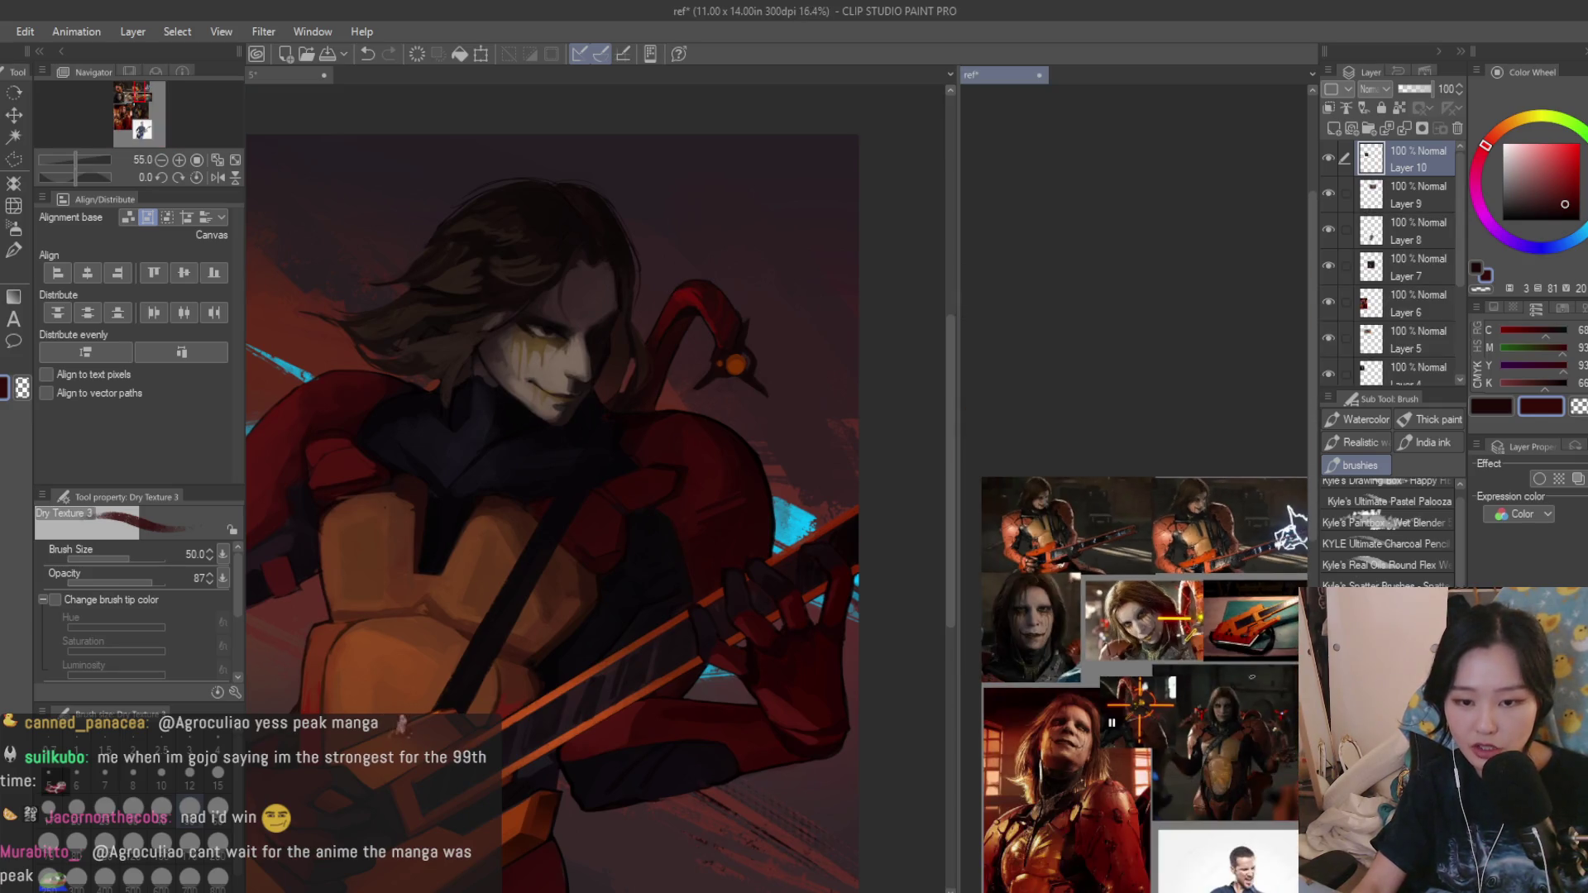
scroll(1002, 862, "up", 2)
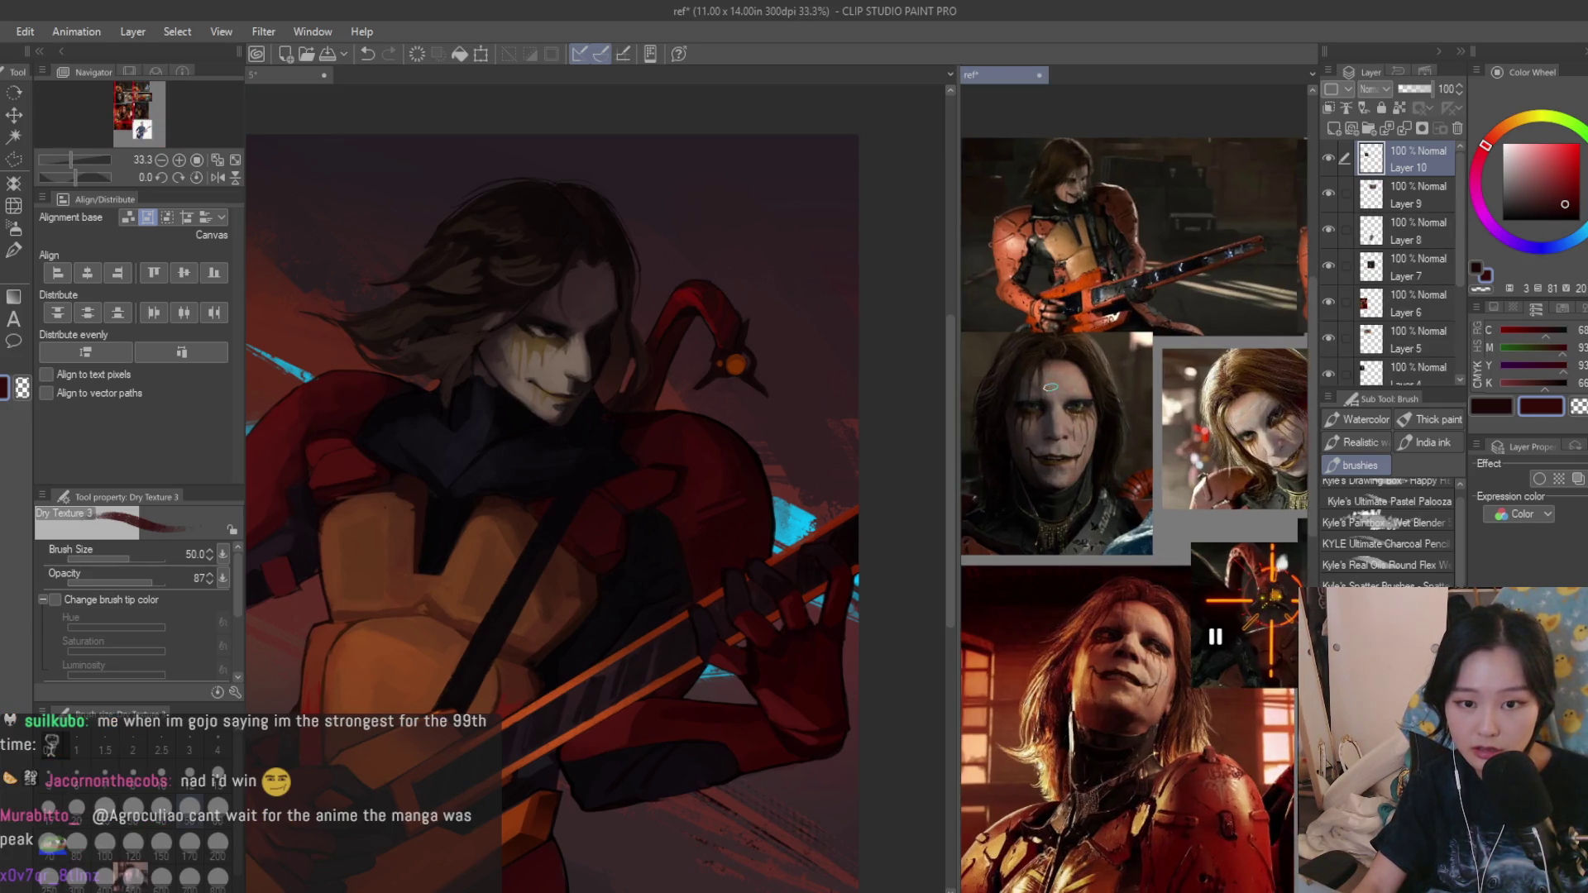
scroll(1062, 323, "up", 1)
scroll(1061, 372, "up", 1)
scroll(1064, 381, "up", 1)
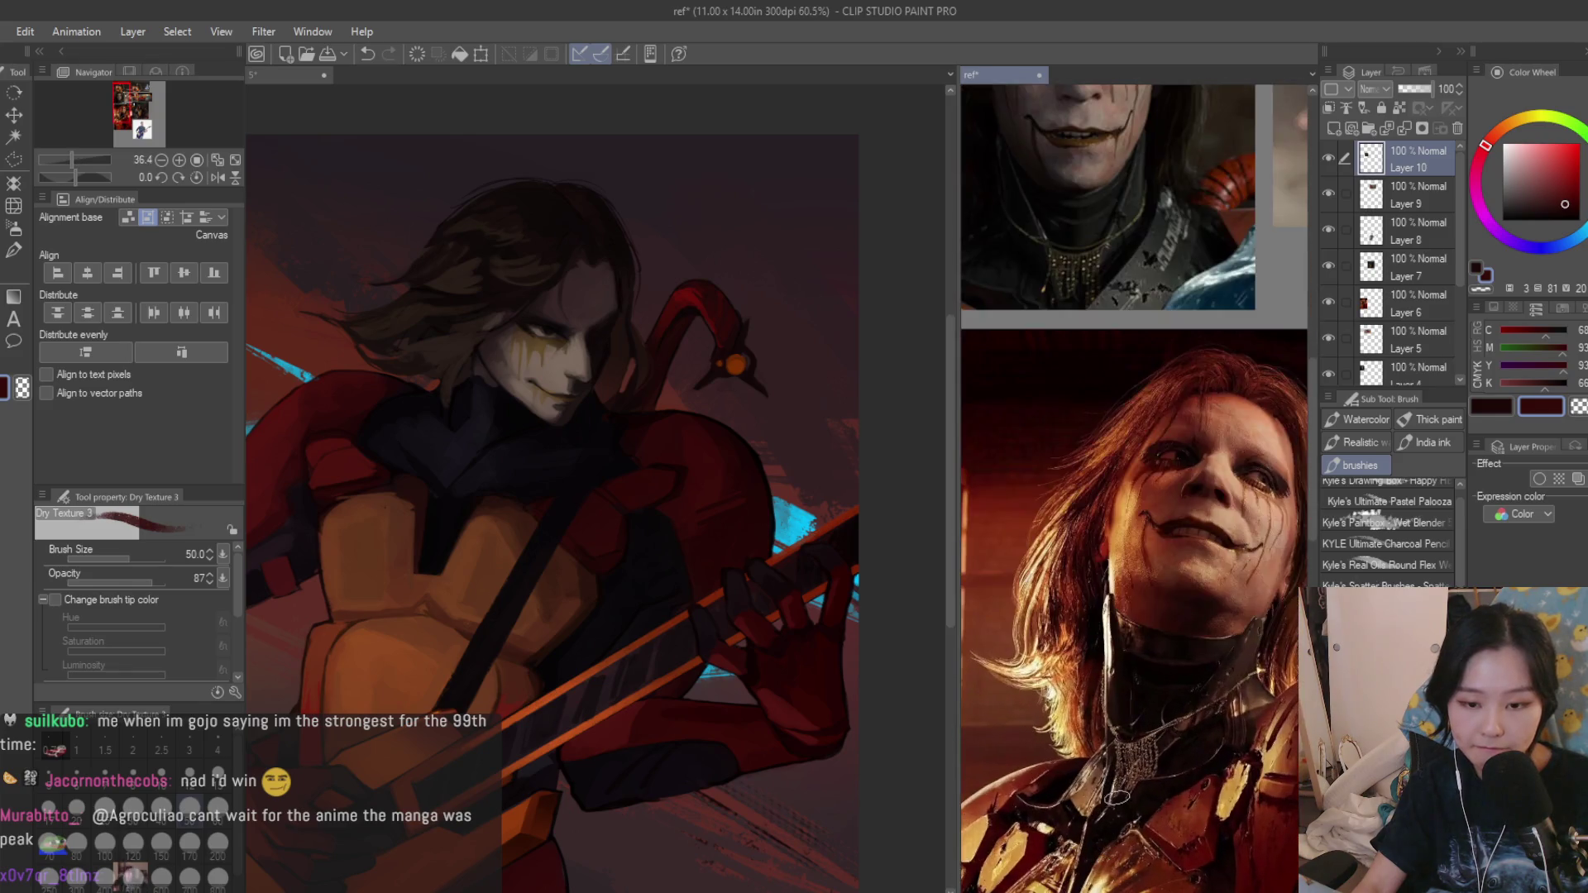
Add a new empty layer on the portrait and draw an upward arm of an orange pendant cord.
left_click(520, 431)
scroll(520, 430, "up", 2)
scroll(525, 430, "down", 2)
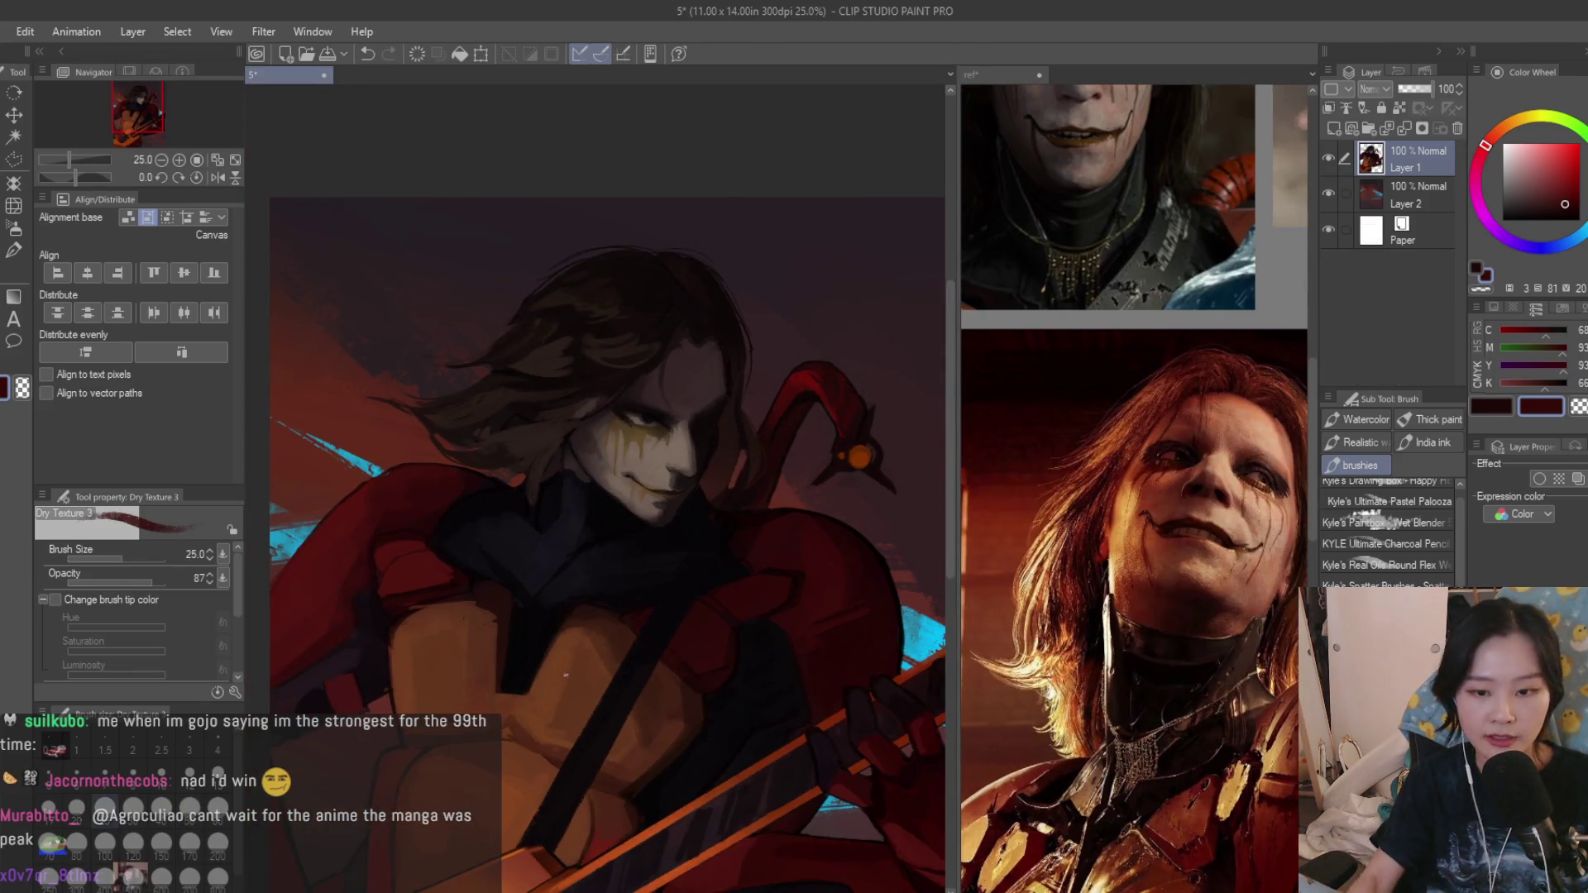
scroll(651, 510, "up", 1)
scroll(476, 497, "down", 2)
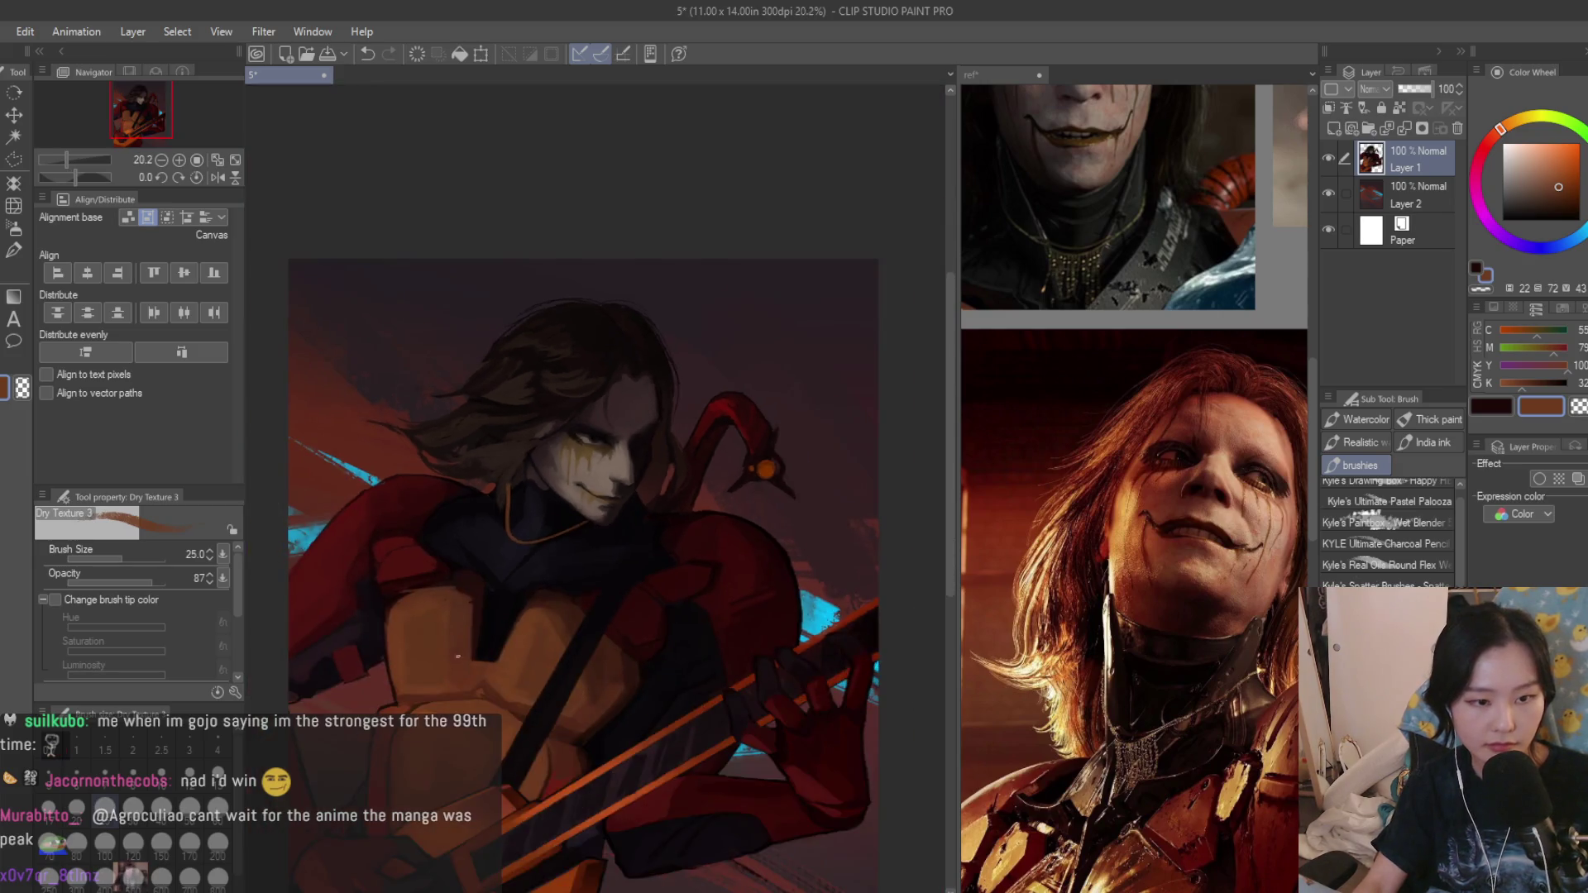
scroll(497, 521, "up", 2)
scroll(539, 556, "up", 1)
scroll(690, 393, "up", 1)
scroll(690, 394, "up", 1)
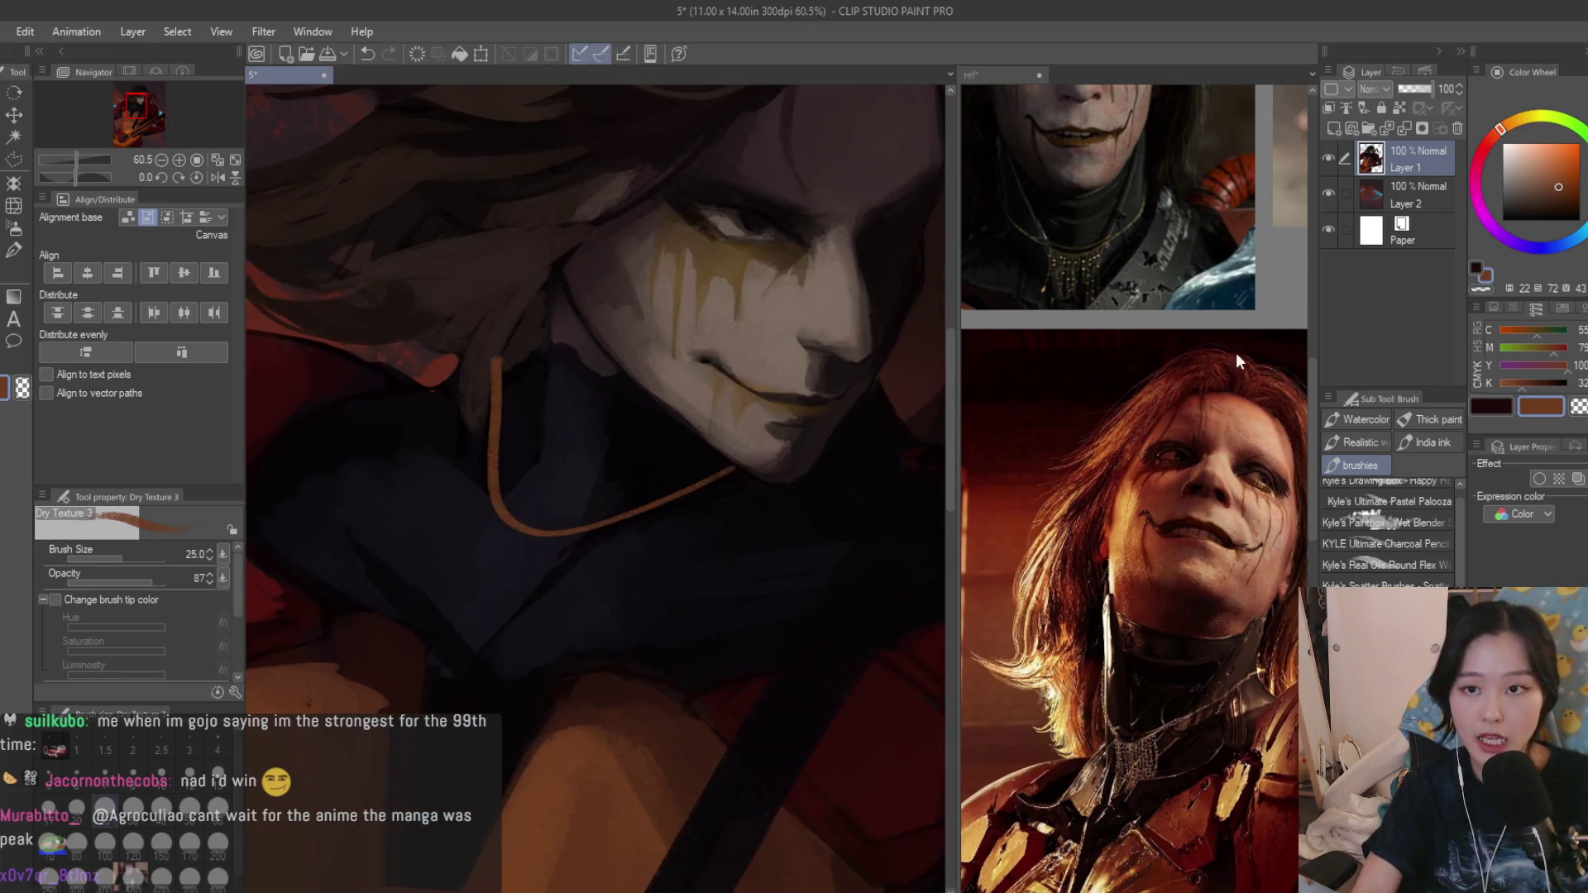
left_click(1329, 126)
left_click_drag(438, 528, 543, 369)
scroll(544, 371, "down", 1)
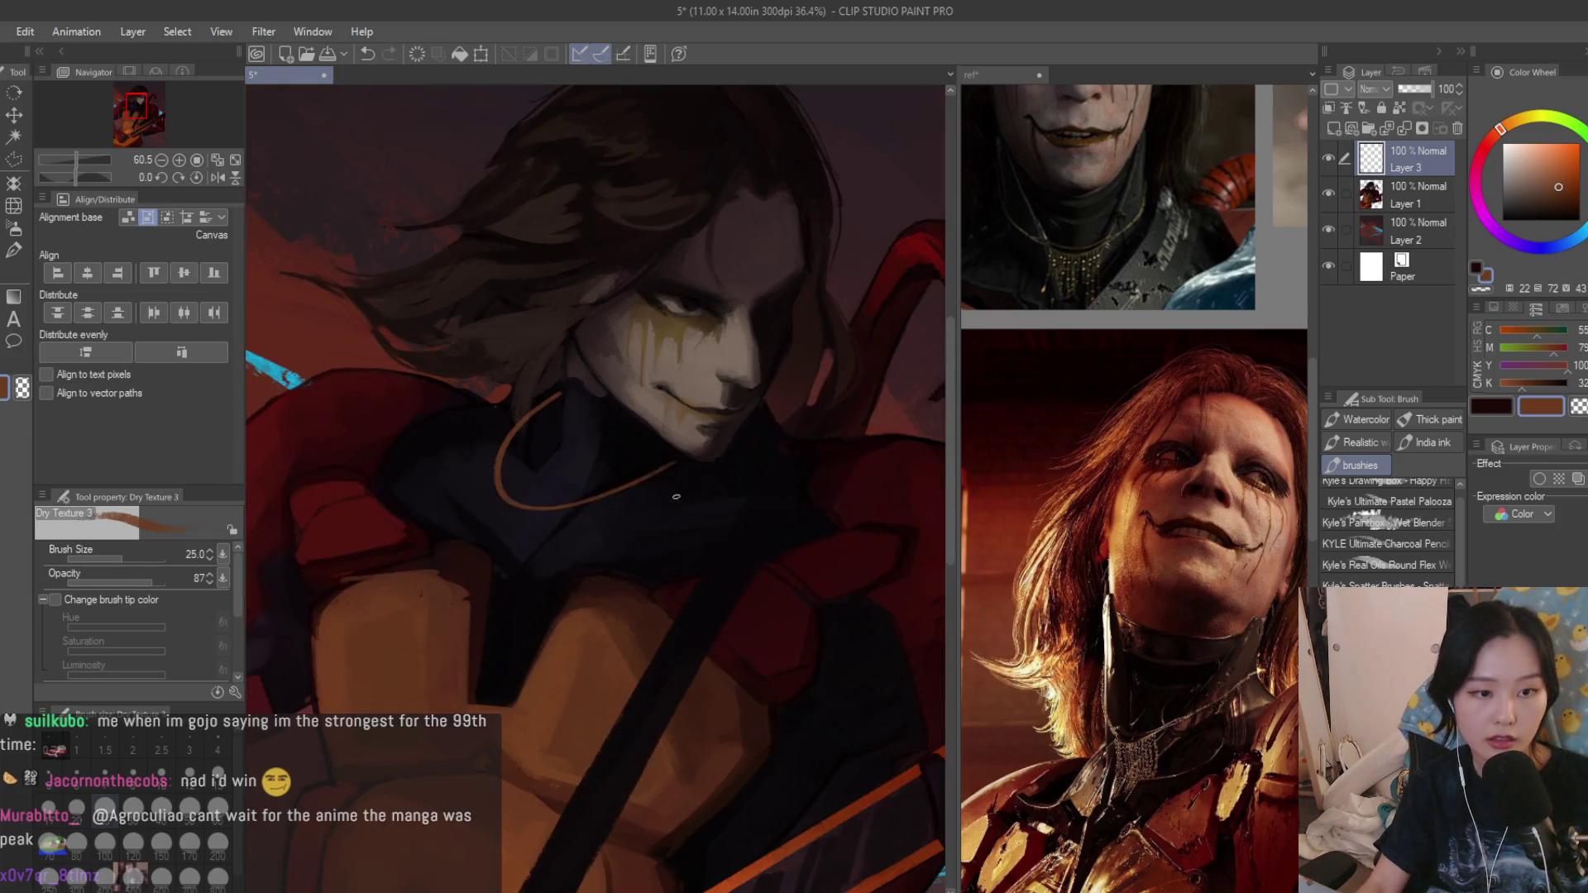
scroll(545, 372, "down", 1)
scroll(638, 433, "up", 2)
scroll(525, 461, "up", 1)
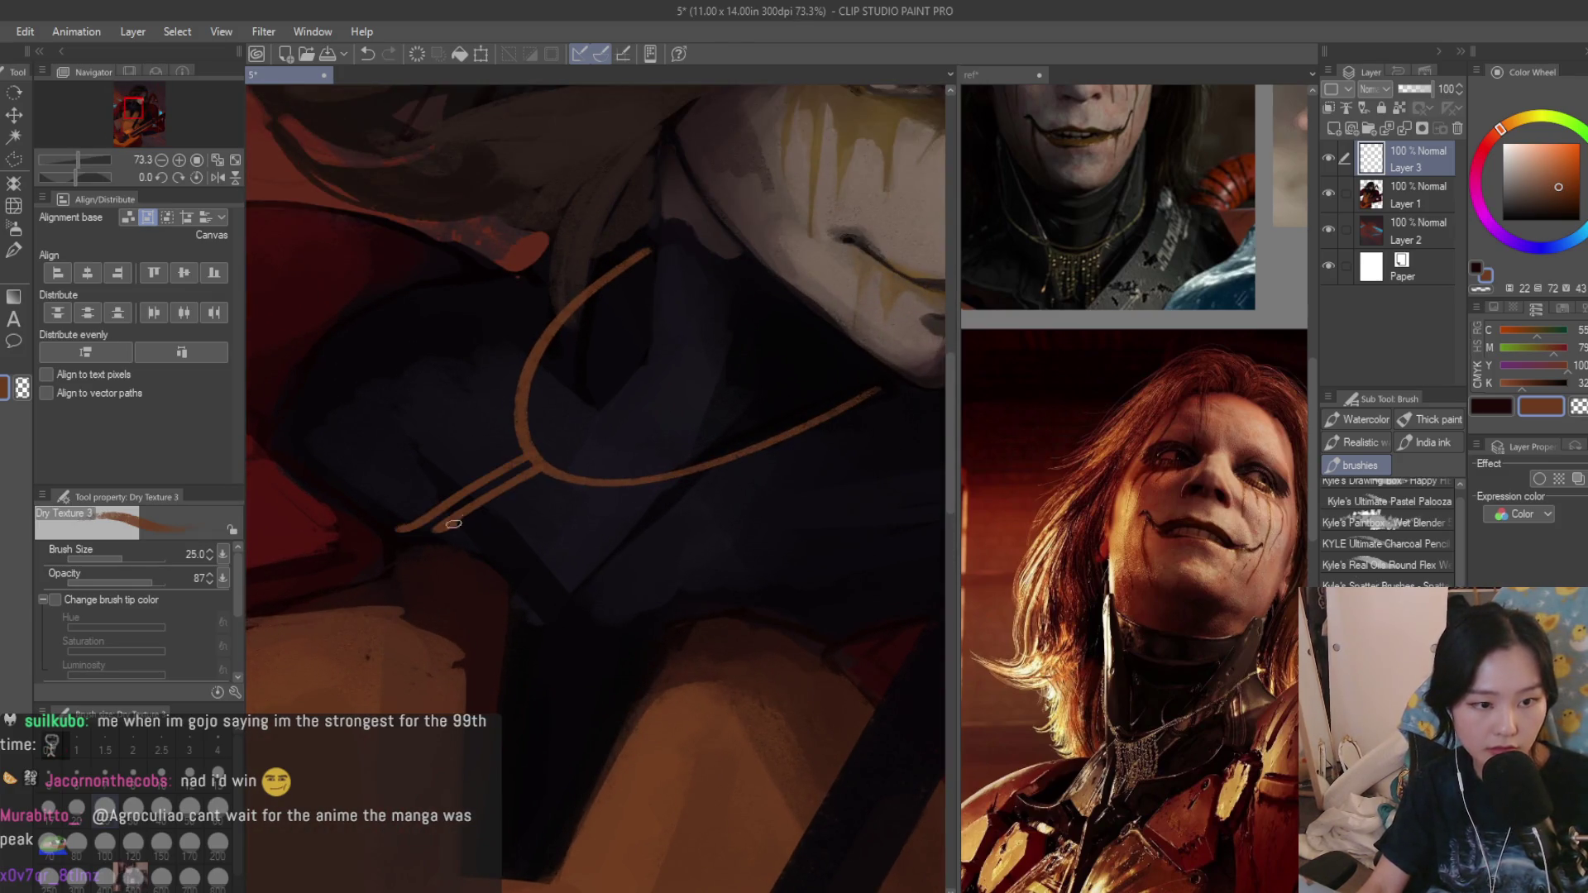
Undo a stray orange stroke and pick a dark brown with the Dry Texture brush.
key("ctrl+z")
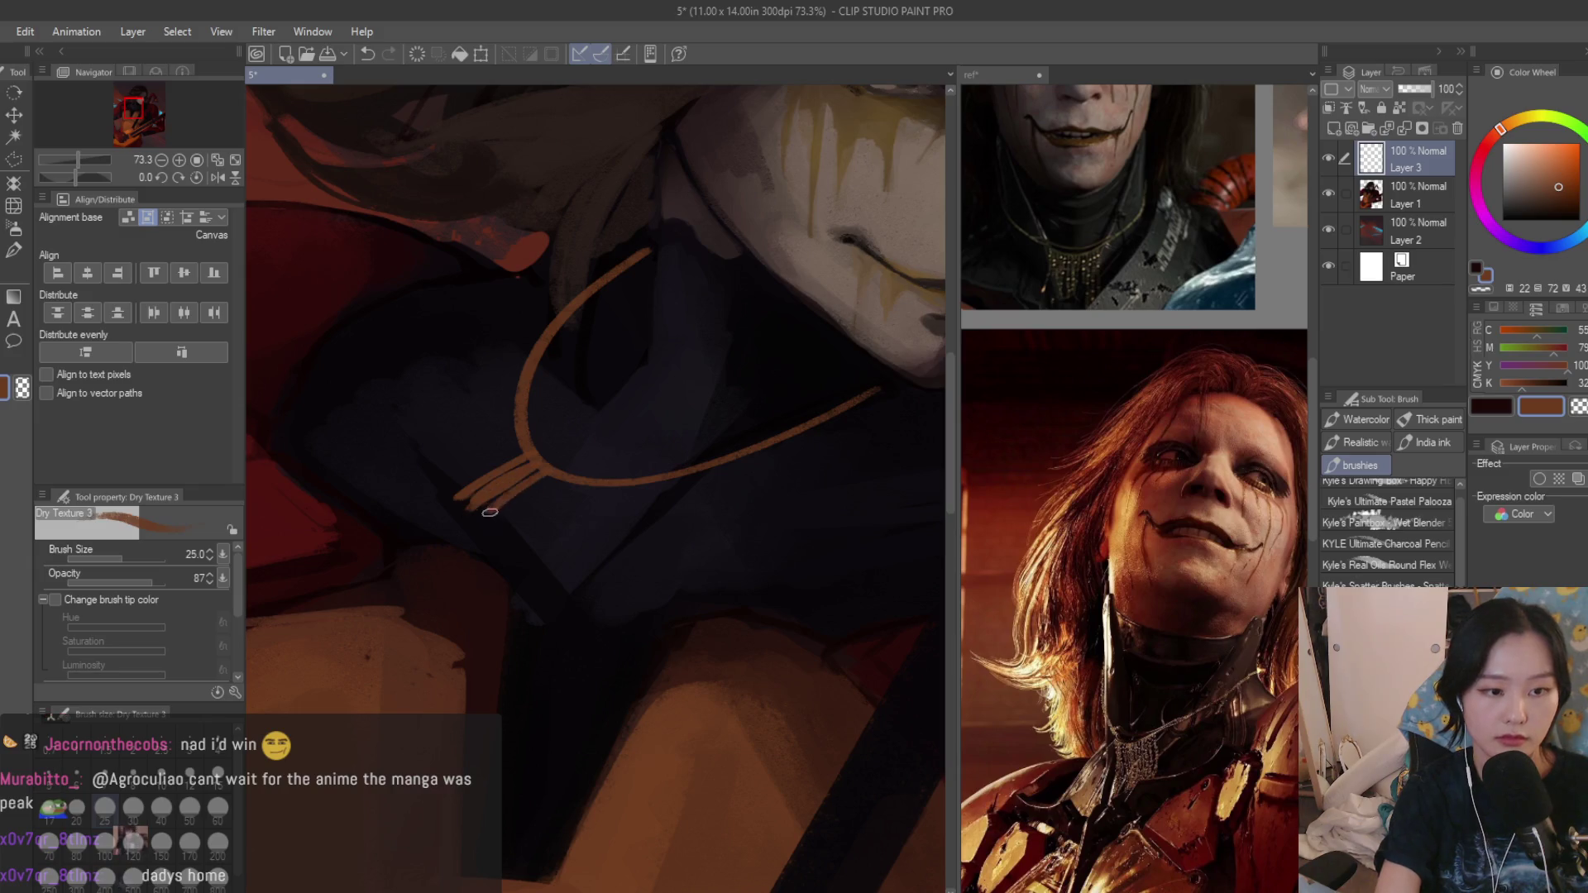
scroll(736, 524, "down", 5)
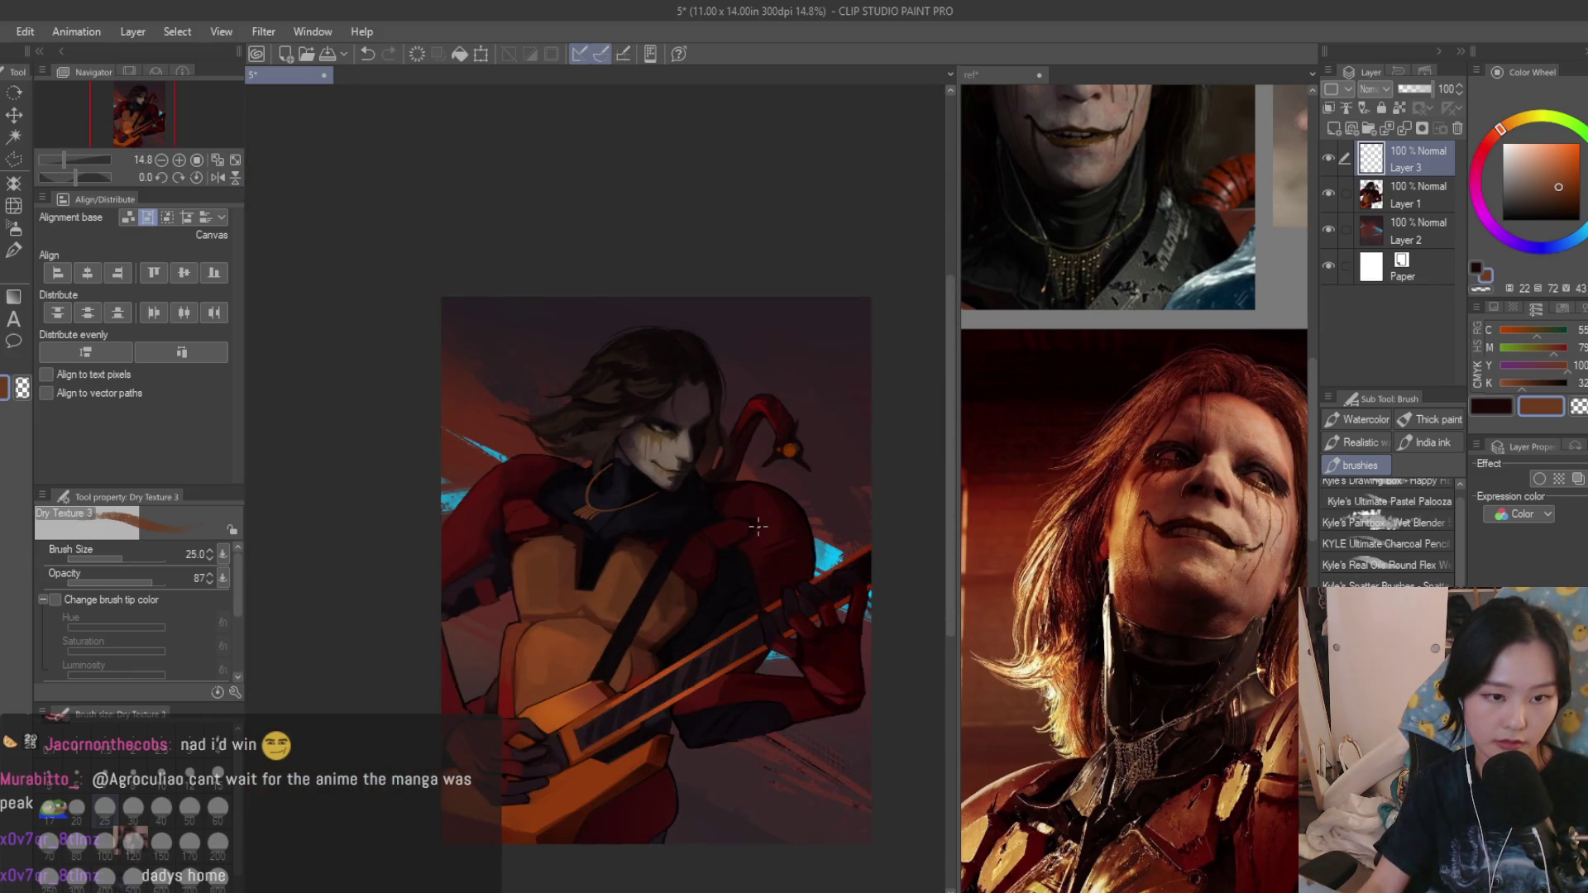
scroll(757, 528, "up", 1)
scroll(758, 527, "up", 1)
key("b")
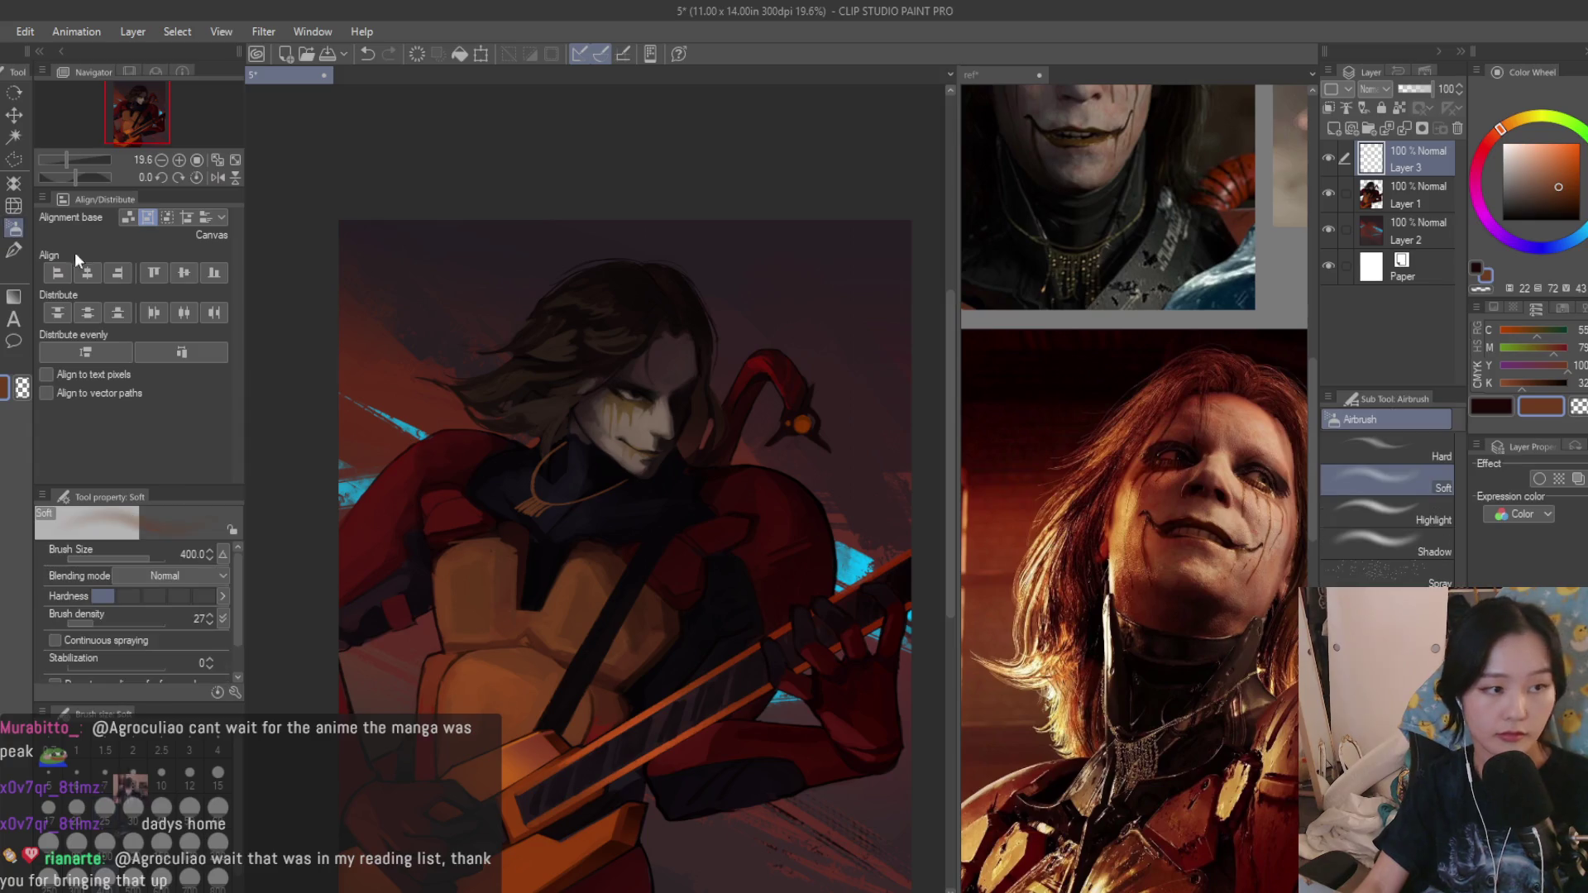
key("b")
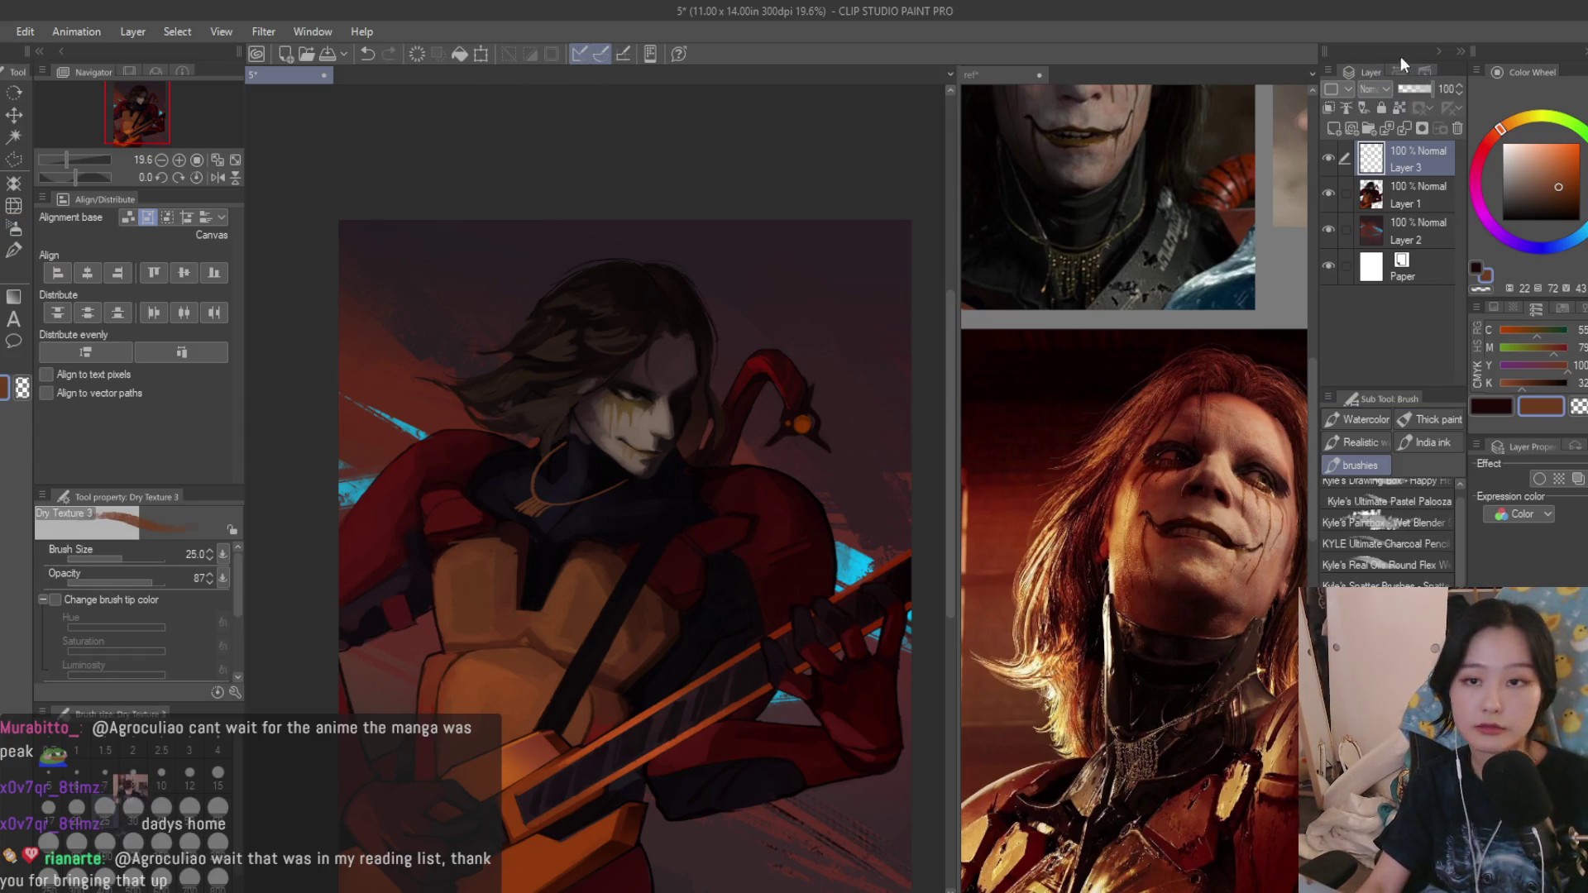
left_click(1304, 367)
scroll(747, 467, "up", 3)
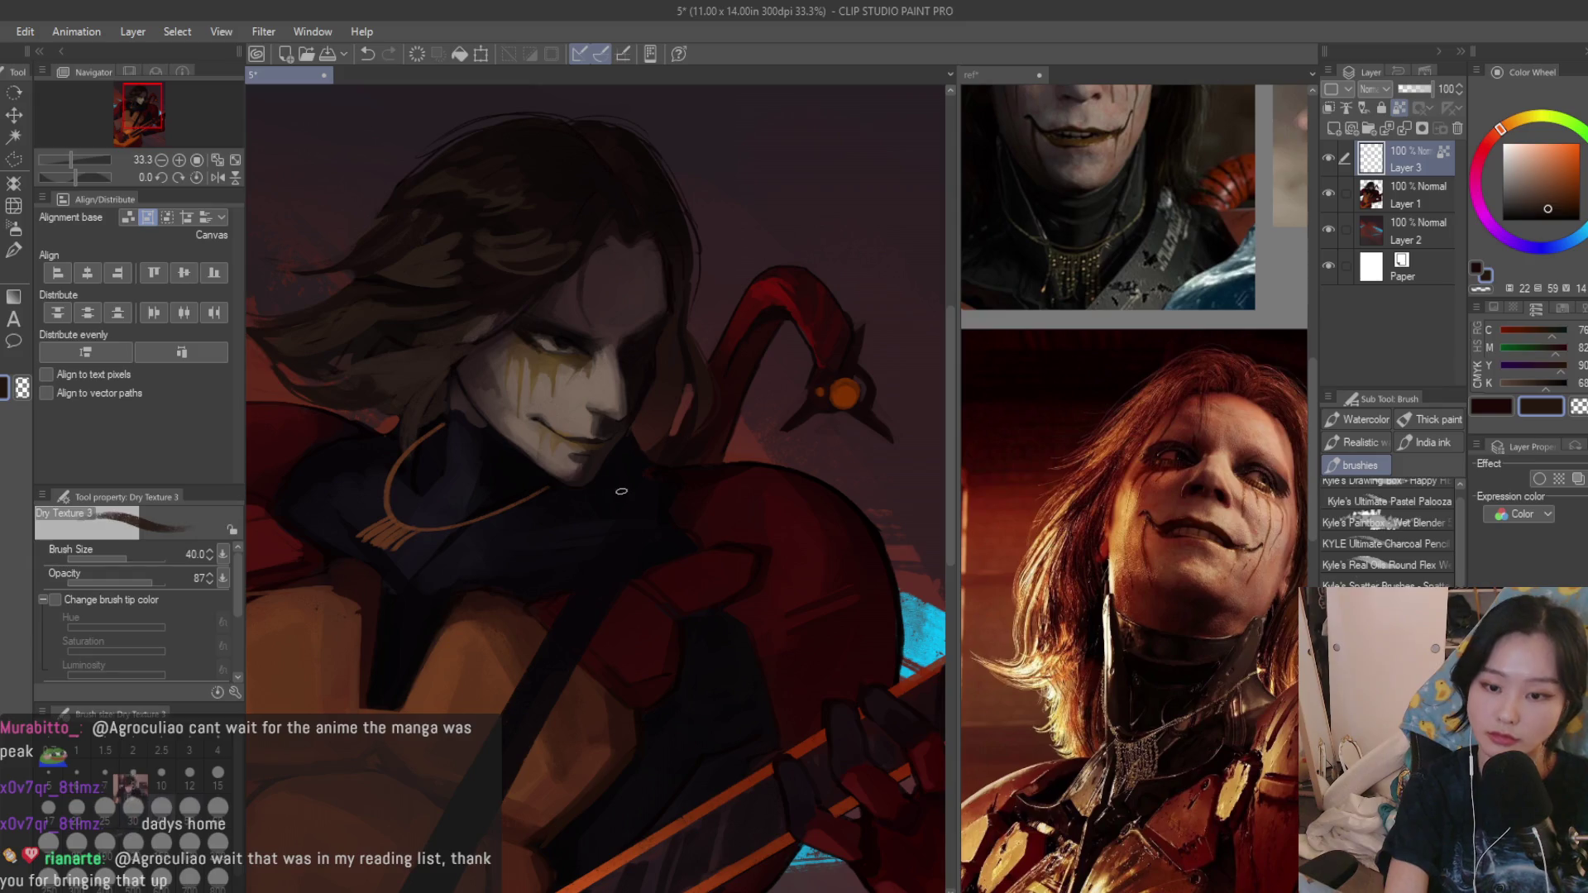
scroll(502, 384, "up", 1)
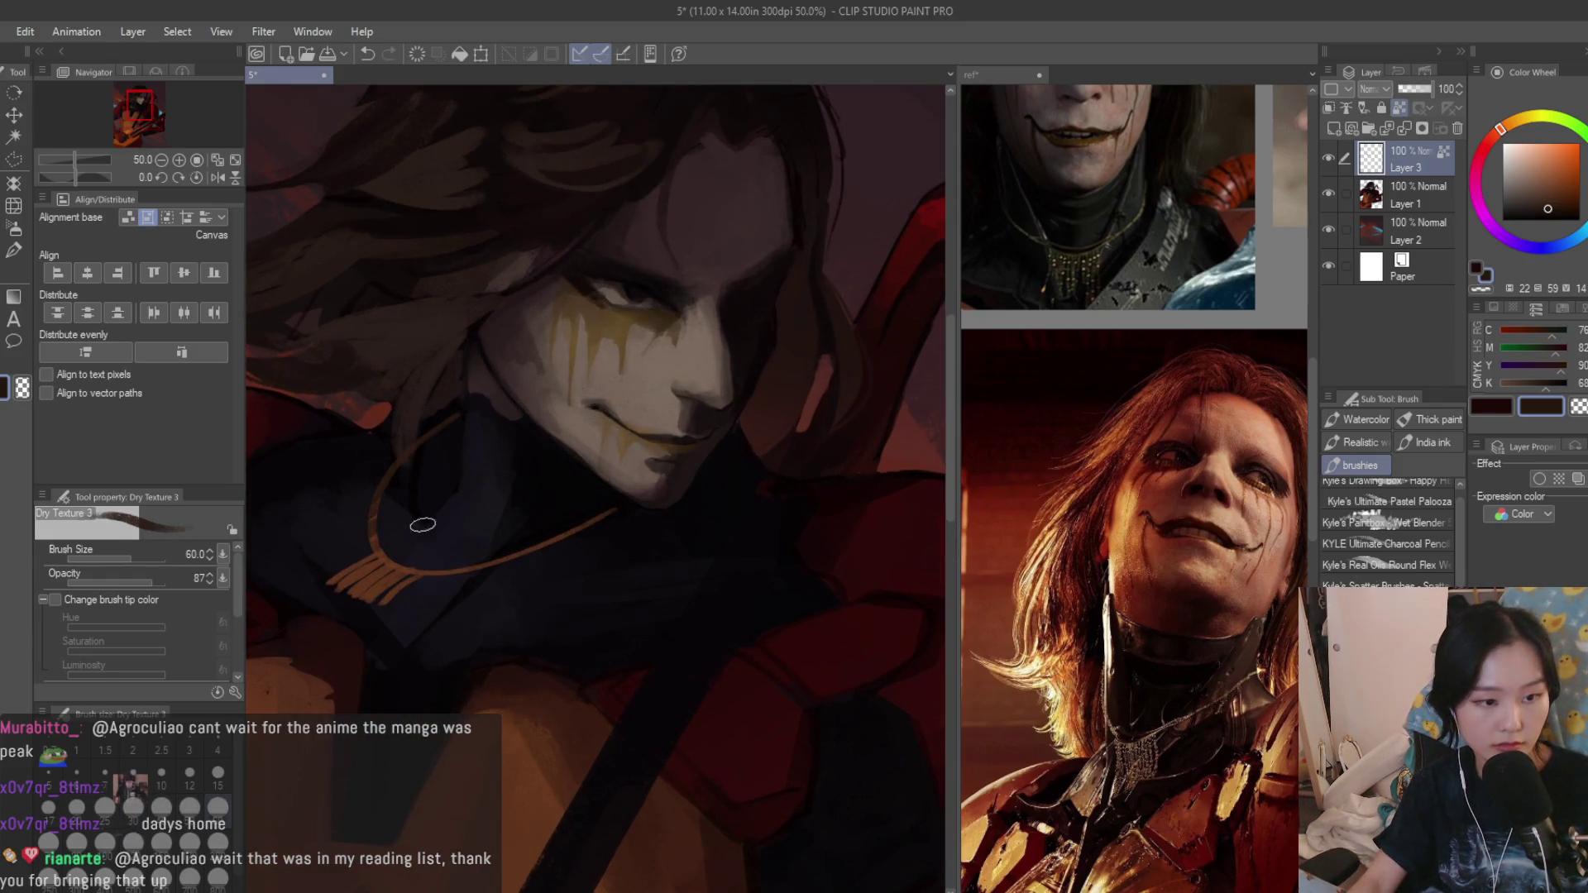
Shade the pendant's tassel ends with a halved brush and merge the layer into the painting below.
key("bracketleft")
key("bracketleft")
key("bracketleft")
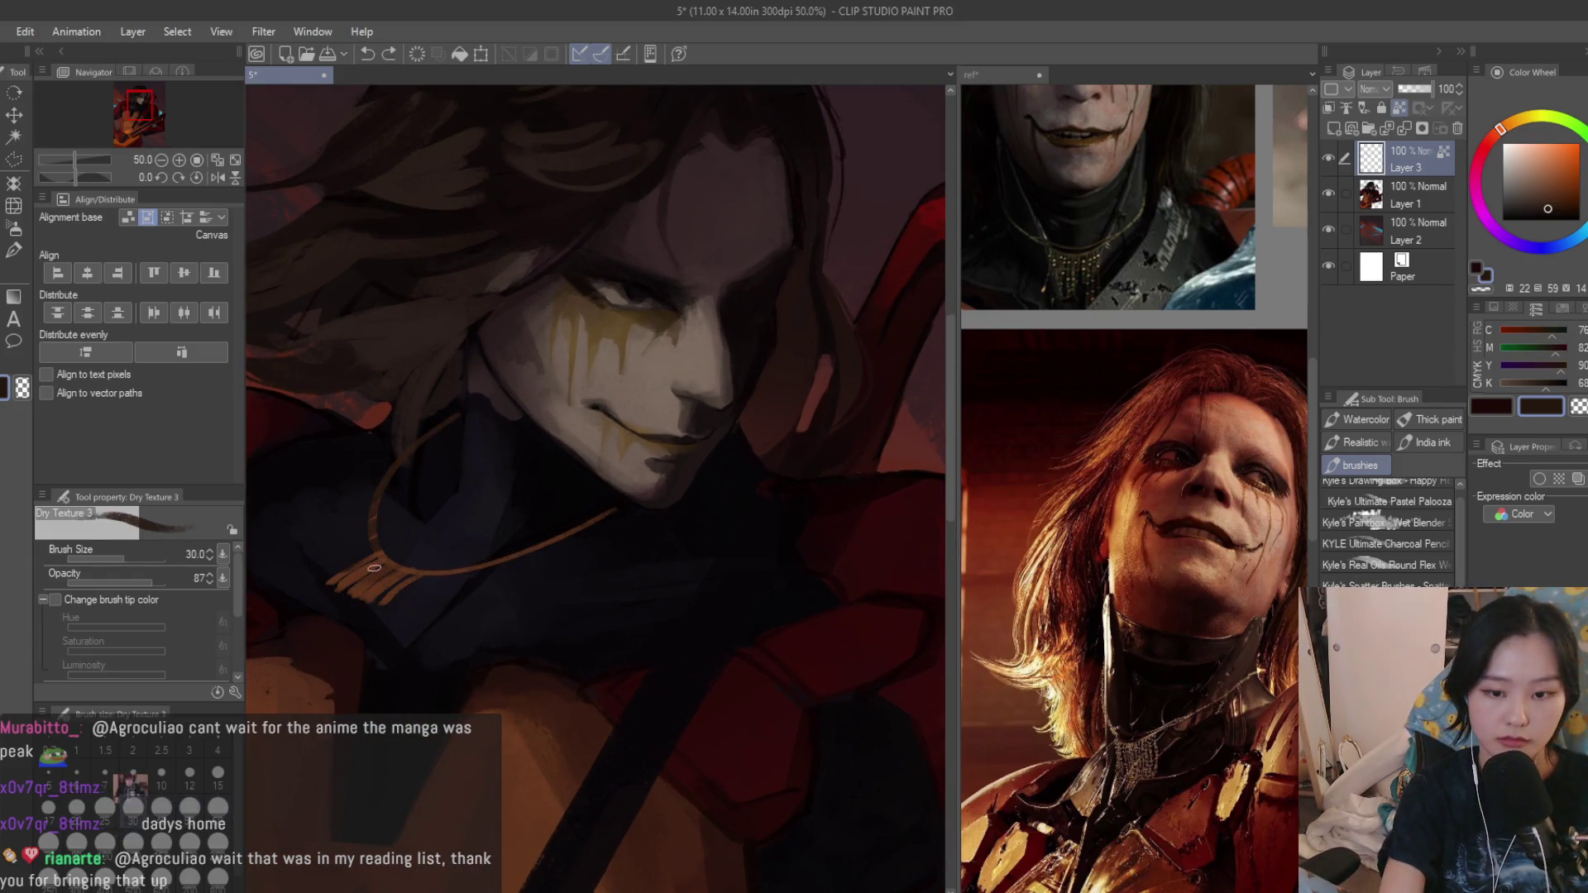
left_click_drag(362, 579, 399, 597)
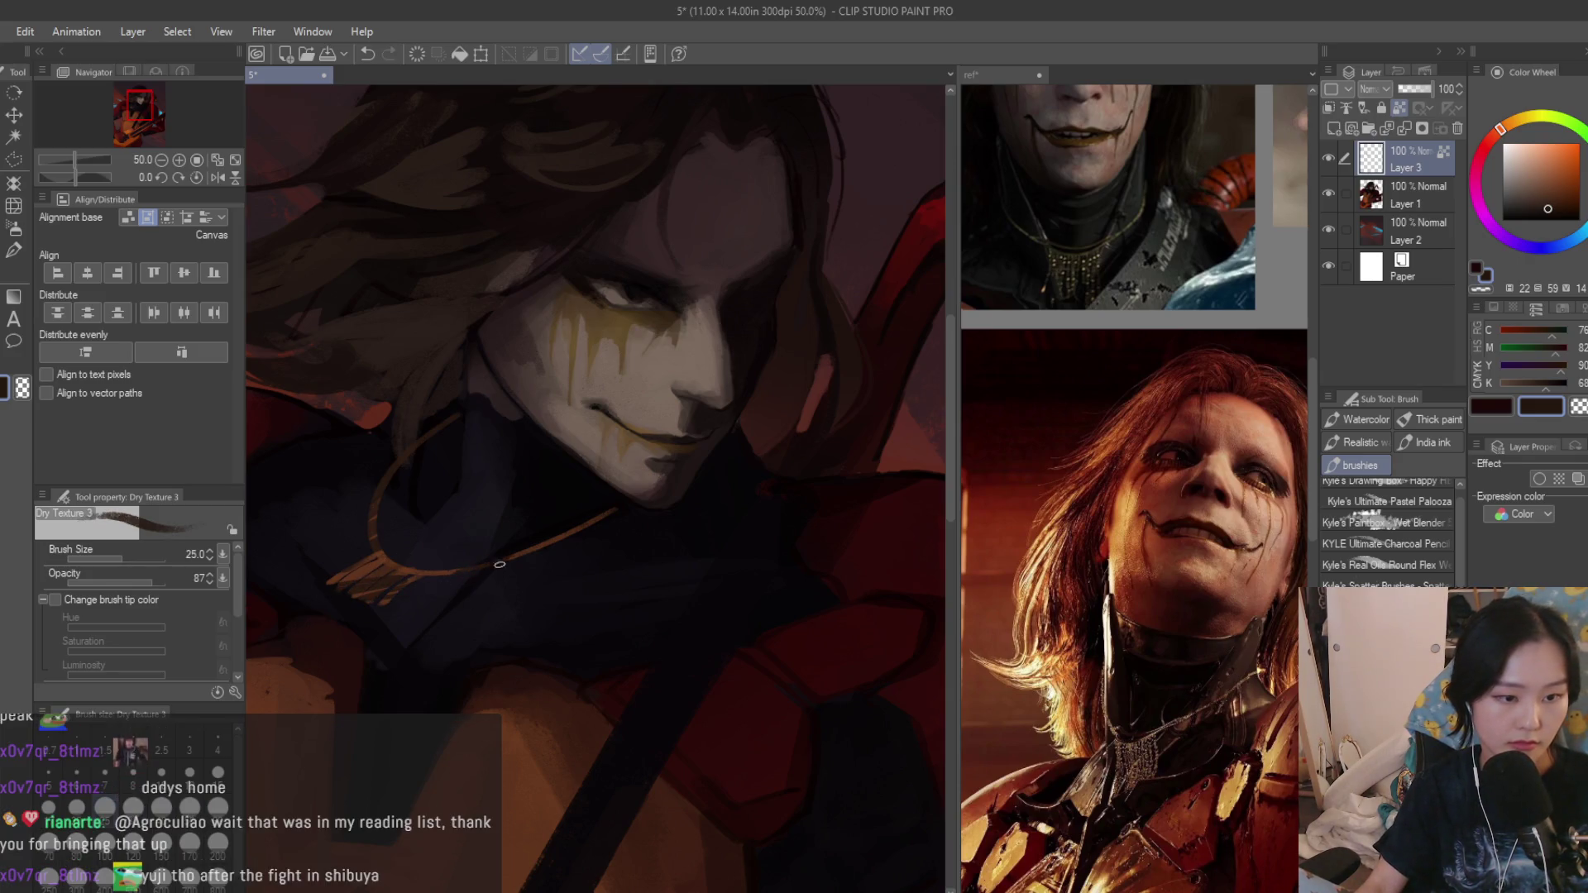
scroll(605, 510, "down", 1)
scroll(695, 447, "down", 2)
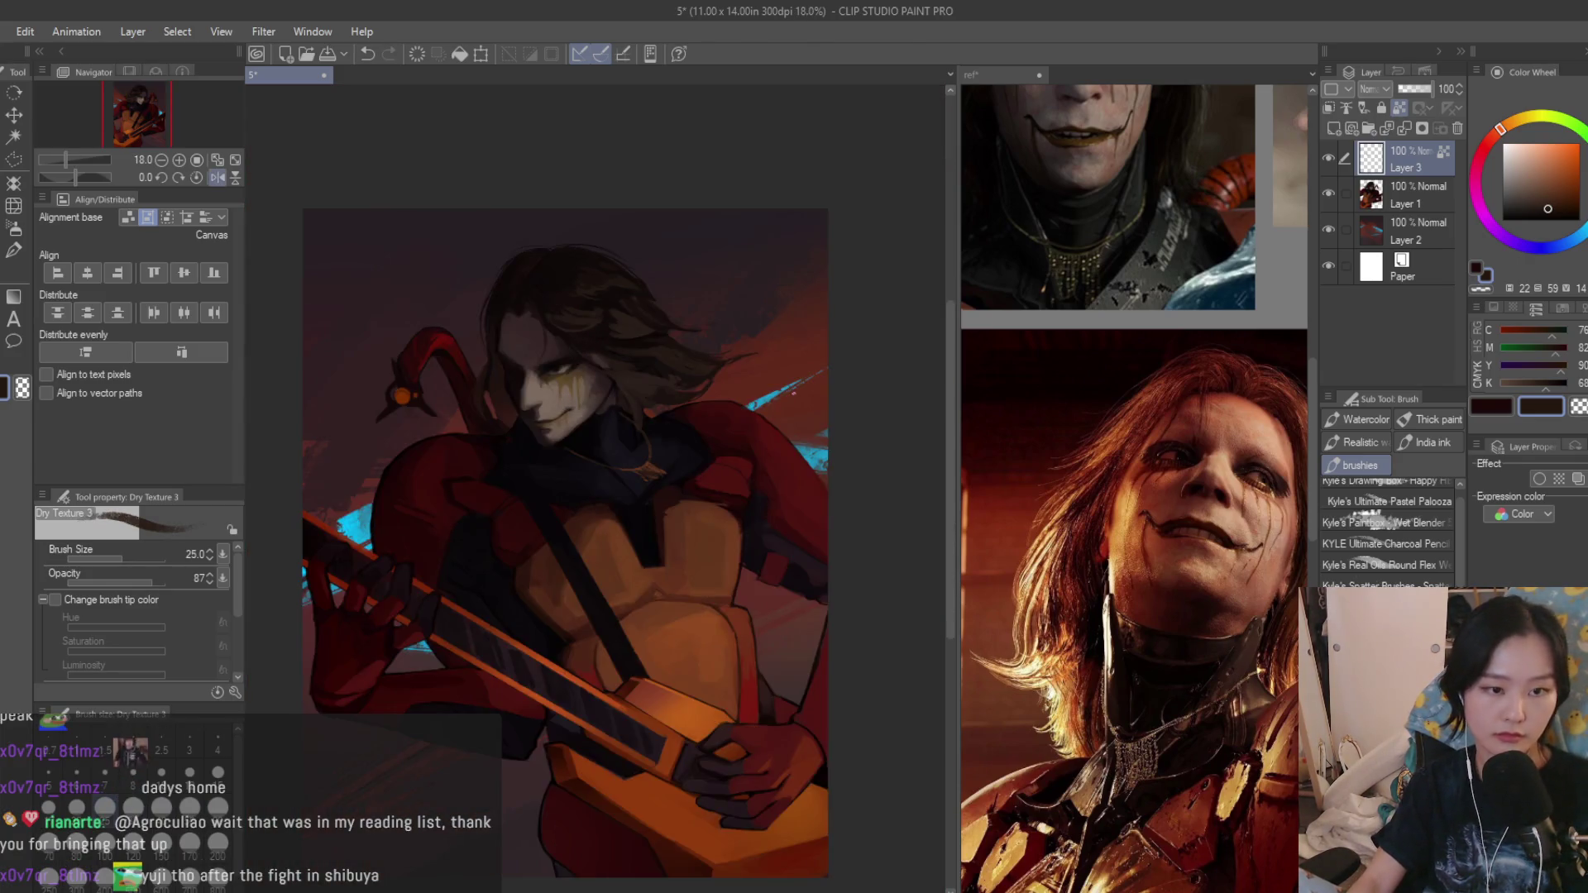
scroll(795, 397, "down", 1)
scroll(794, 397, "up", 2)
scroll(794, 397, "up", 1)
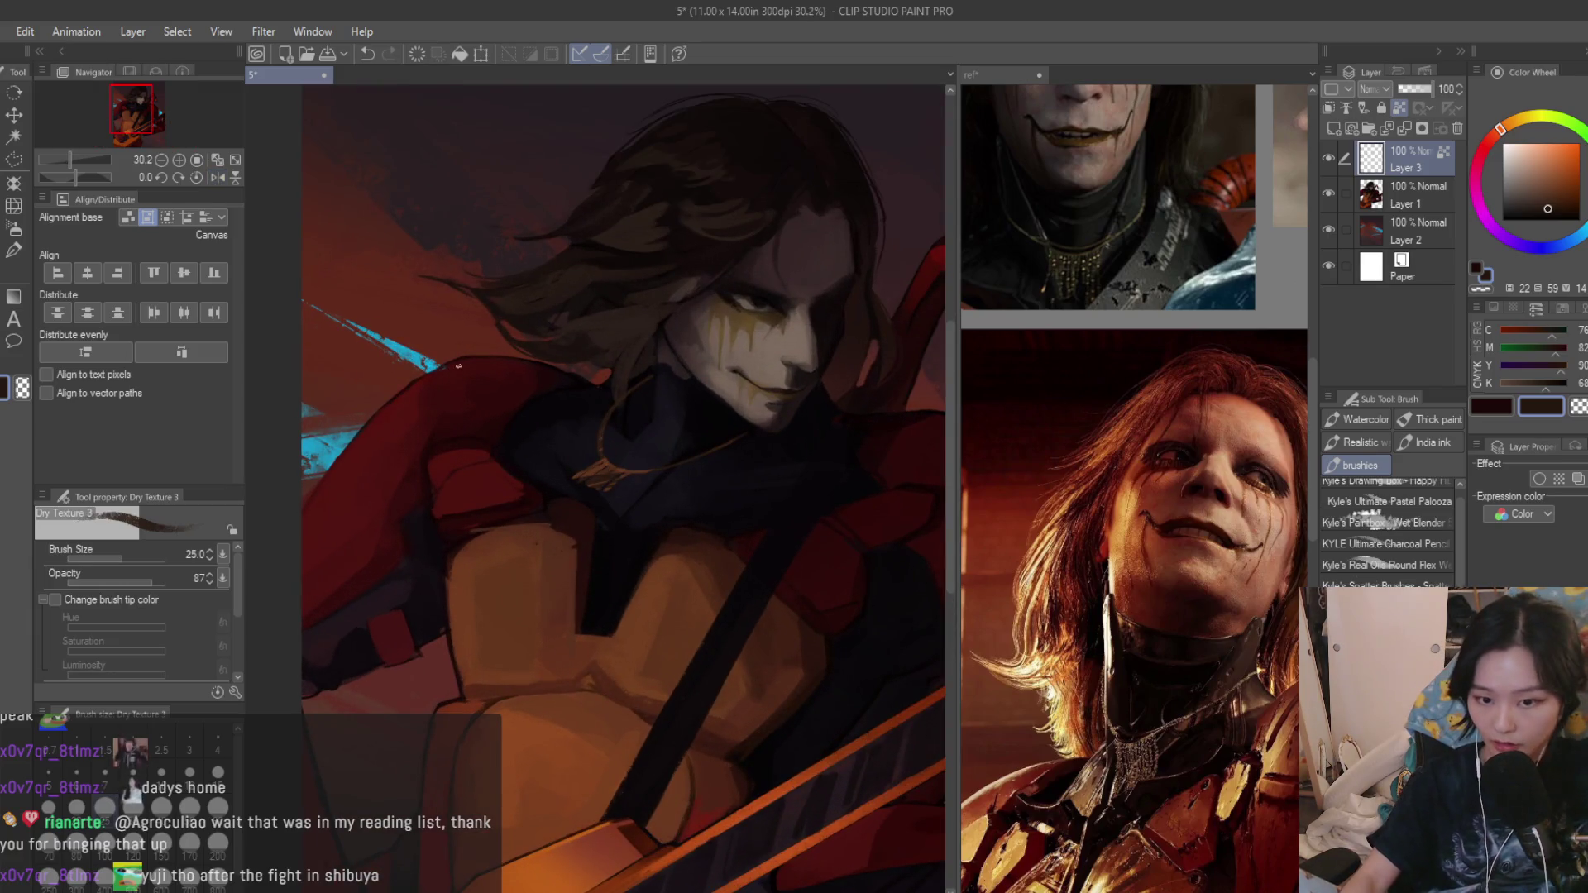
key("ctrl+e")
scroll(695, 497, "down", 2)
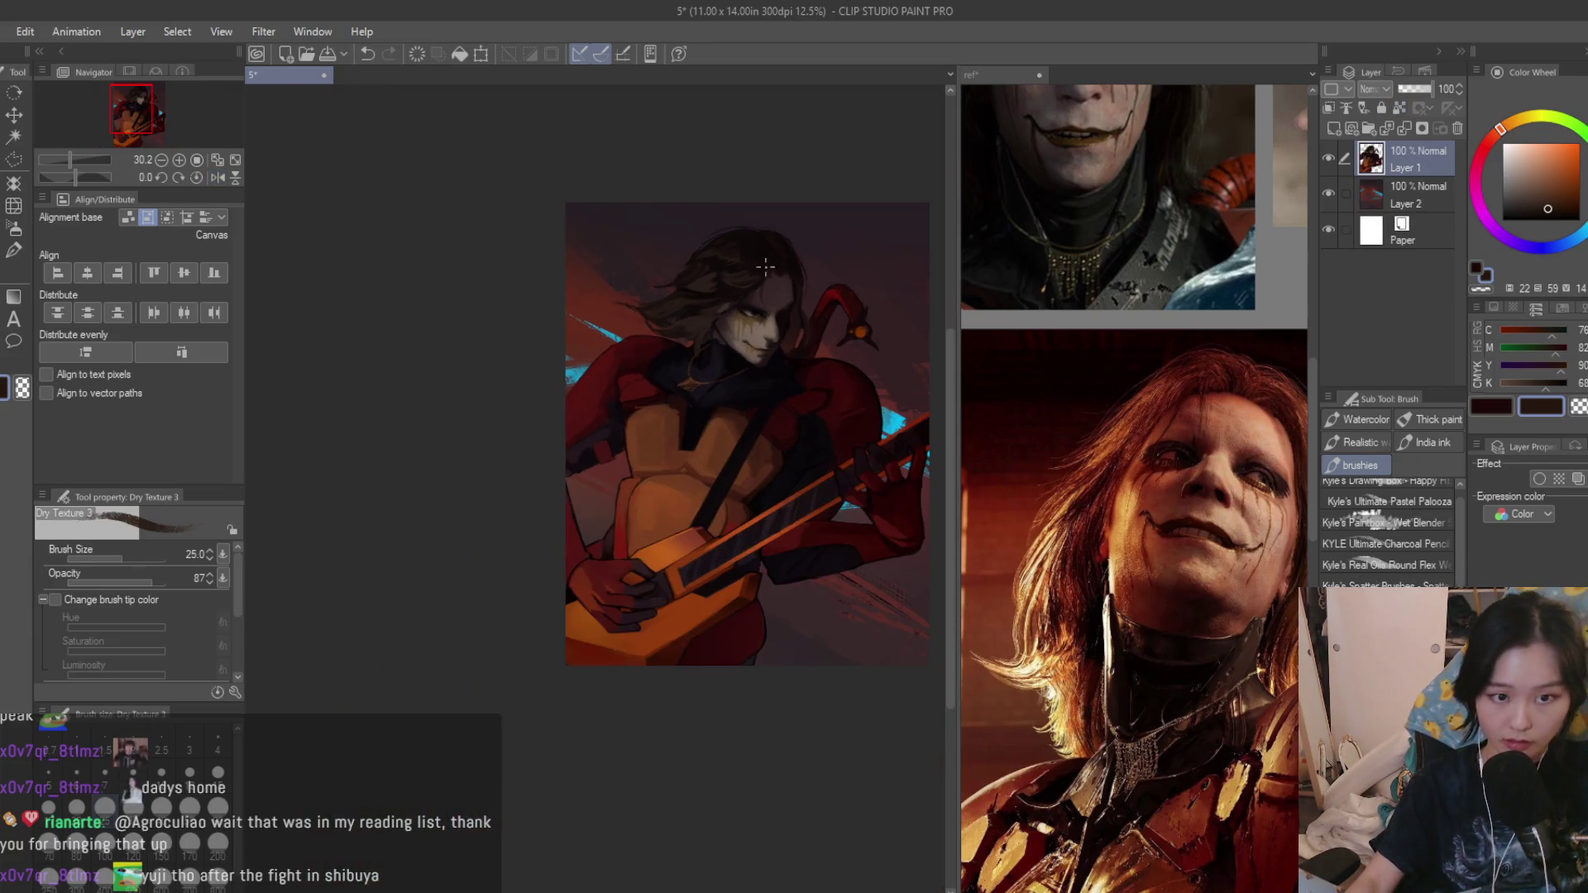
scroll(695, 497, "up", 1)
scroll(694, 497, "up", 1)
scroll(597, 497, "down", 1)
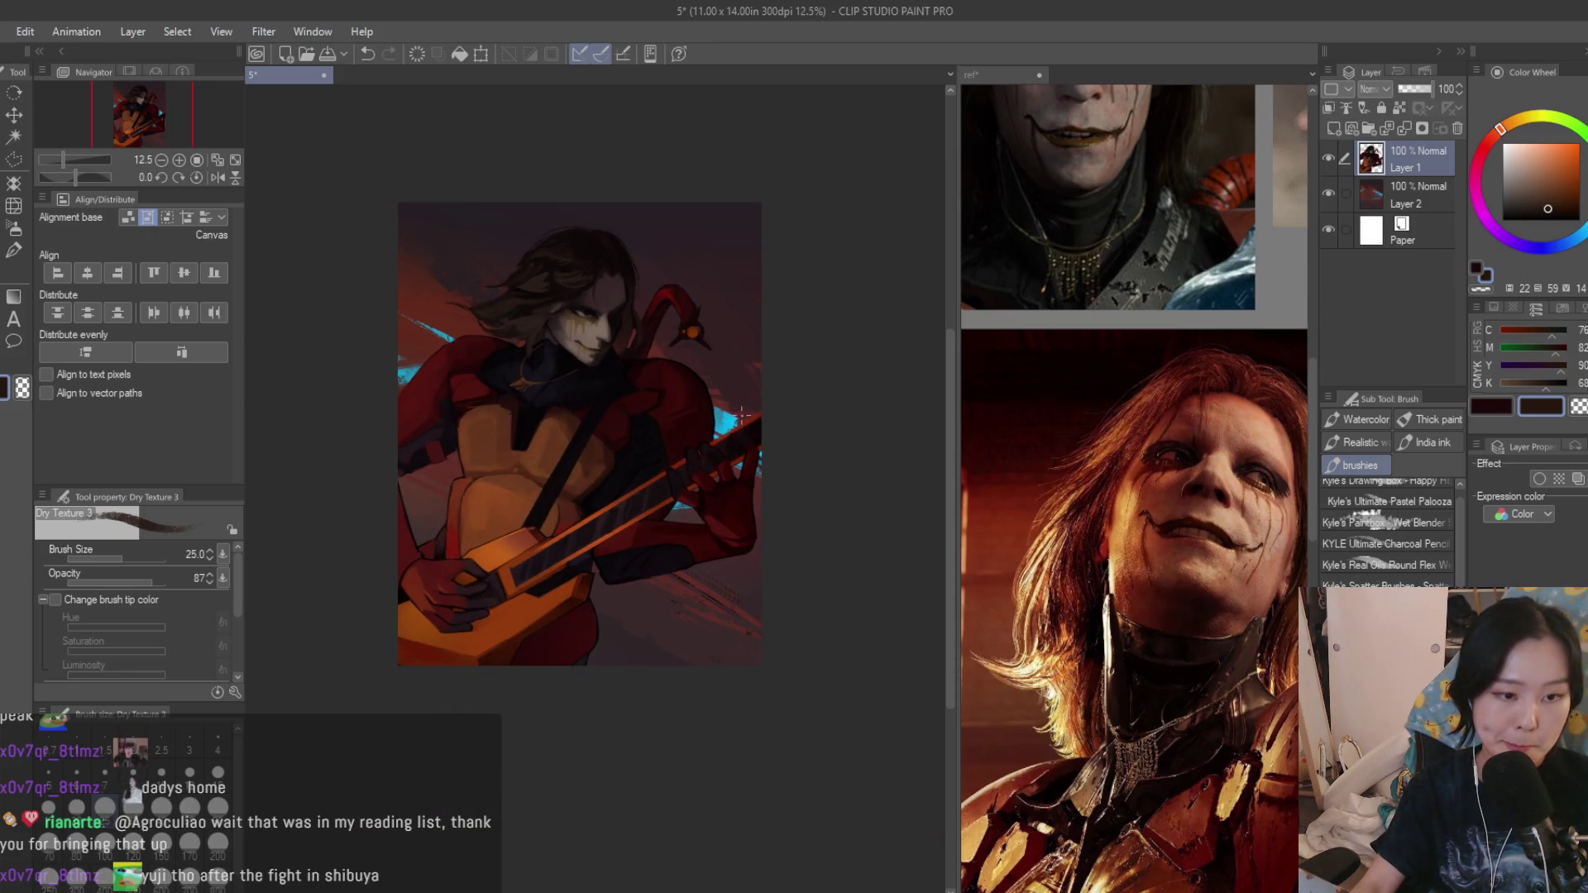
scroll(1140, 636, "down", 2)
scroll(1139, 635, "down", 2)
scroll(1139, 636, "down", 1)
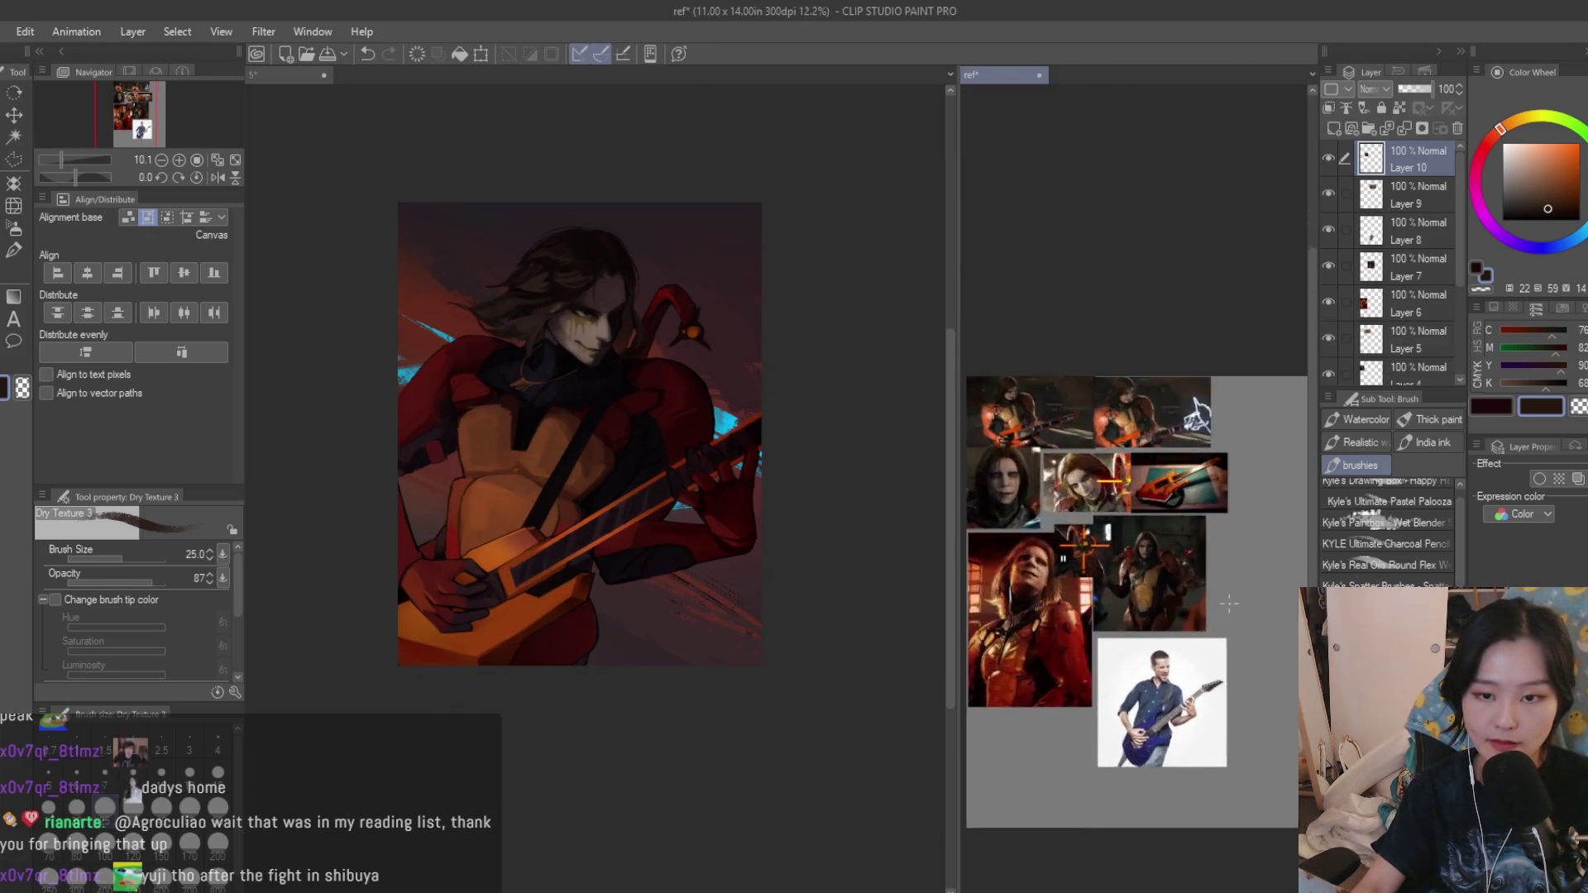
scroll(1140, 635, "up", 3)
scroll(660, 565, "up", 2)
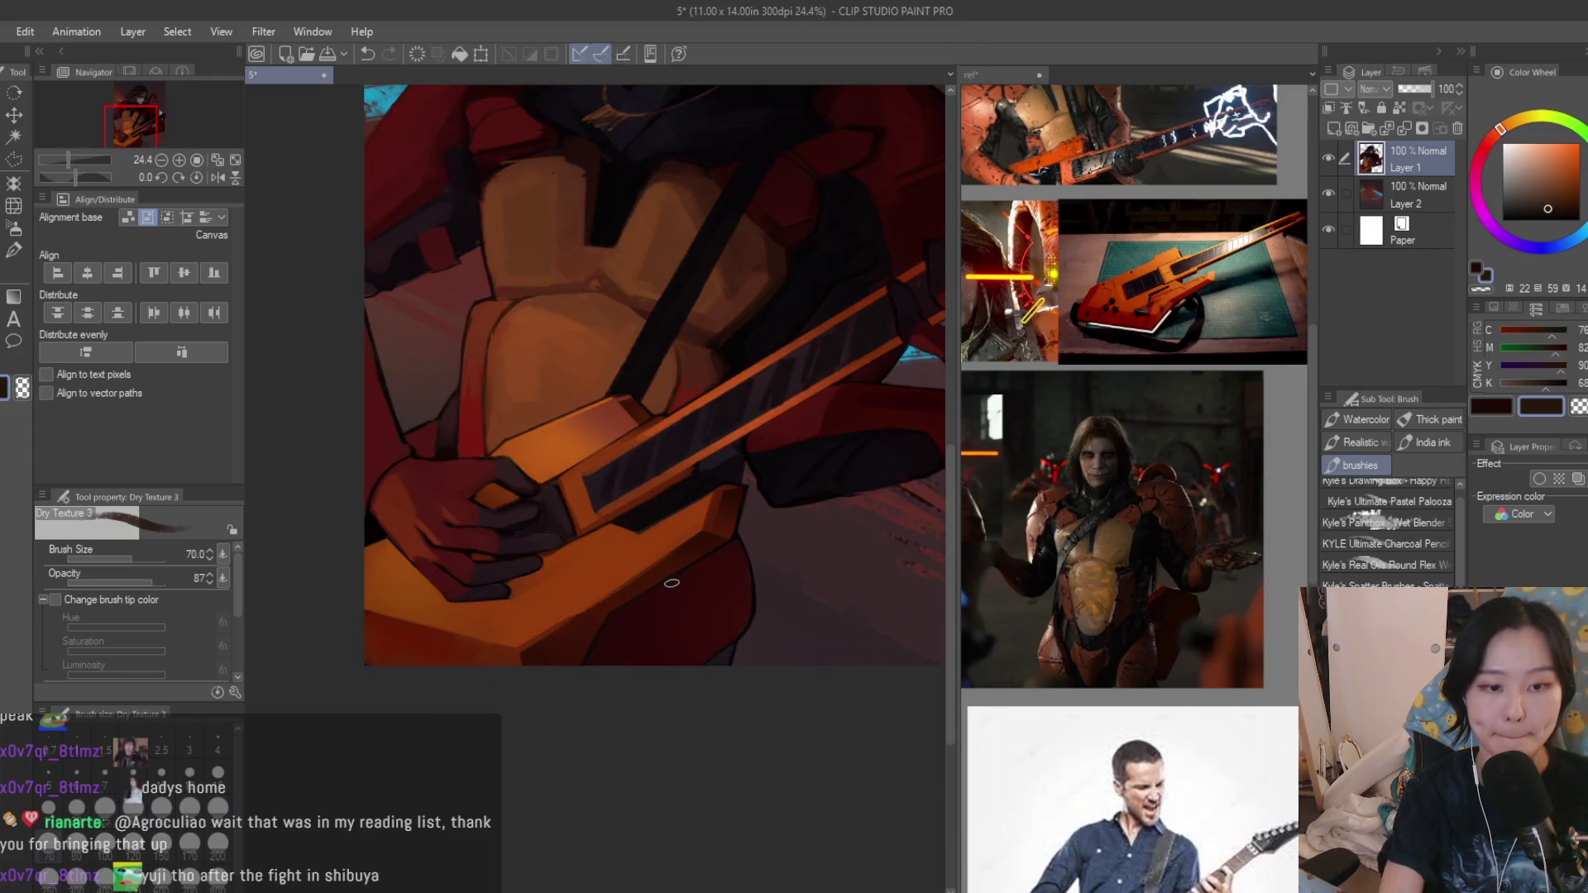
Enclose the dark red shape under the guitar in a polyline selection.
key("m")
scroll(663, 578, "up", 2)
scroll(769, 482, "up", 2)
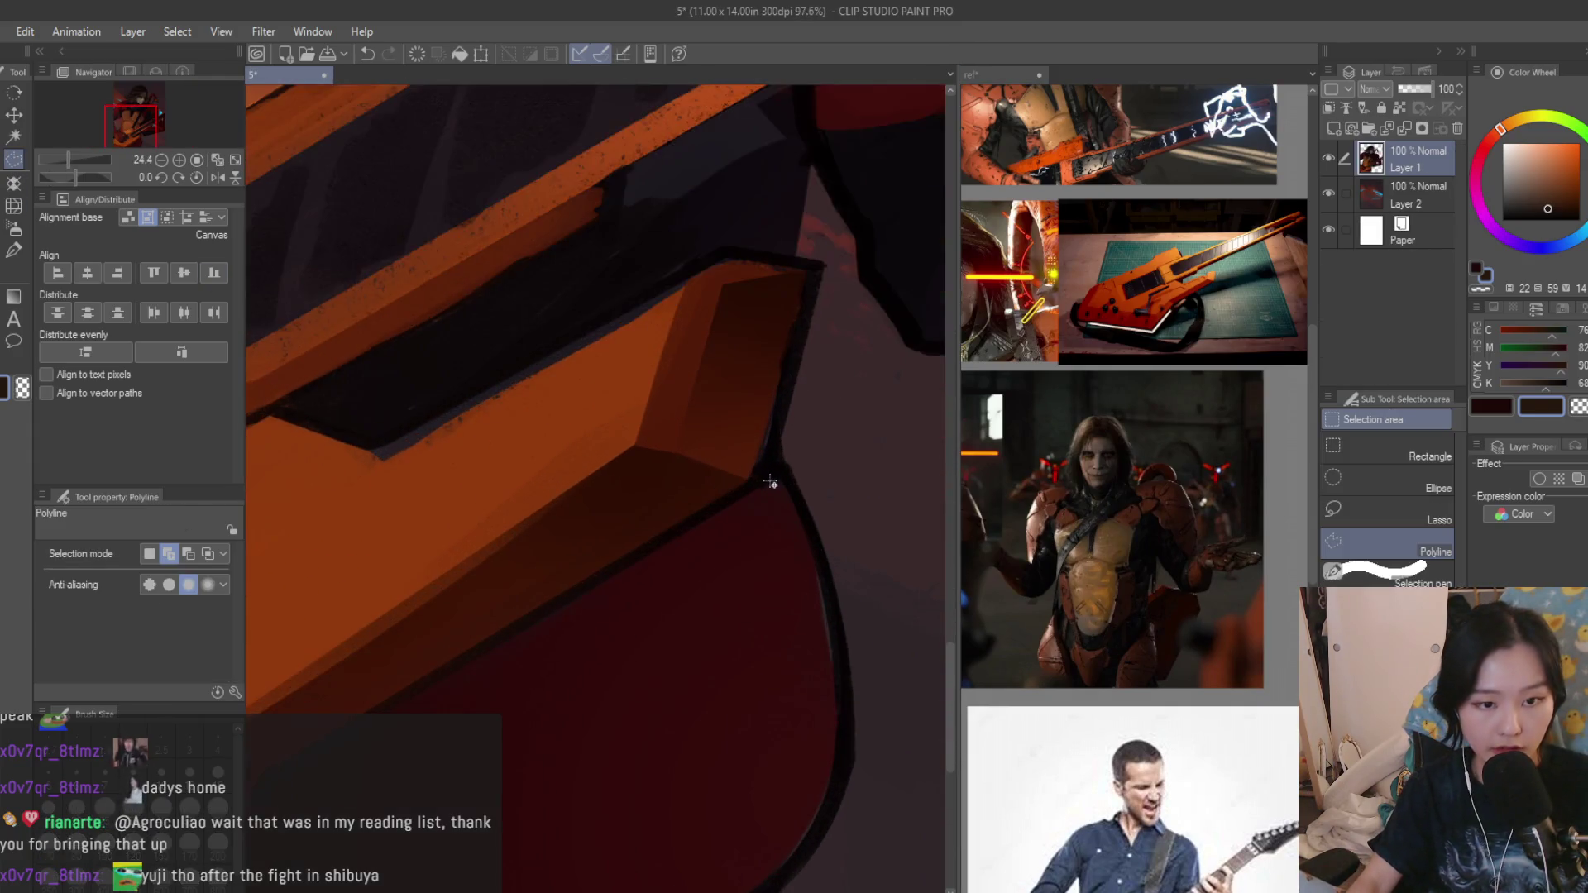
left_click(770, 482)
scroll(696, 546, "down", 3)
scroll(670, 583, "up", 2)
left_click(539, 785)
left_click(811, 741)
left_click(838, 711)
scroll(838, 710, "up", 1)
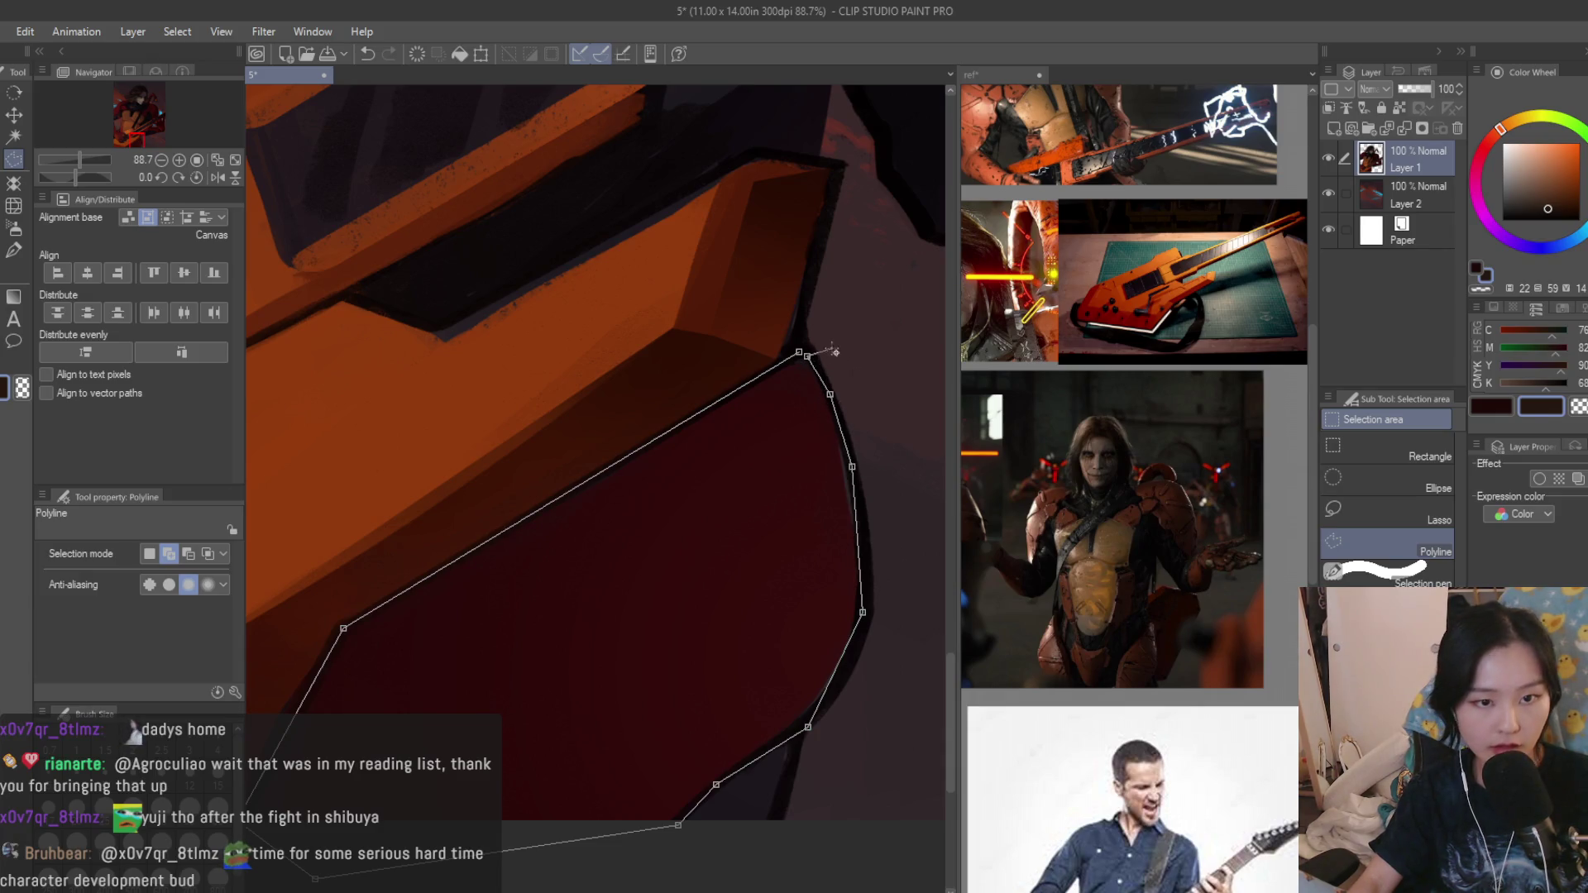
left_click(798, 354)
Airbrush dark red inside it, clear the selection, and brush a dark shadow along the guitar's lower edge.
left_click(15, 231)
left_click(732, 509, "alt")
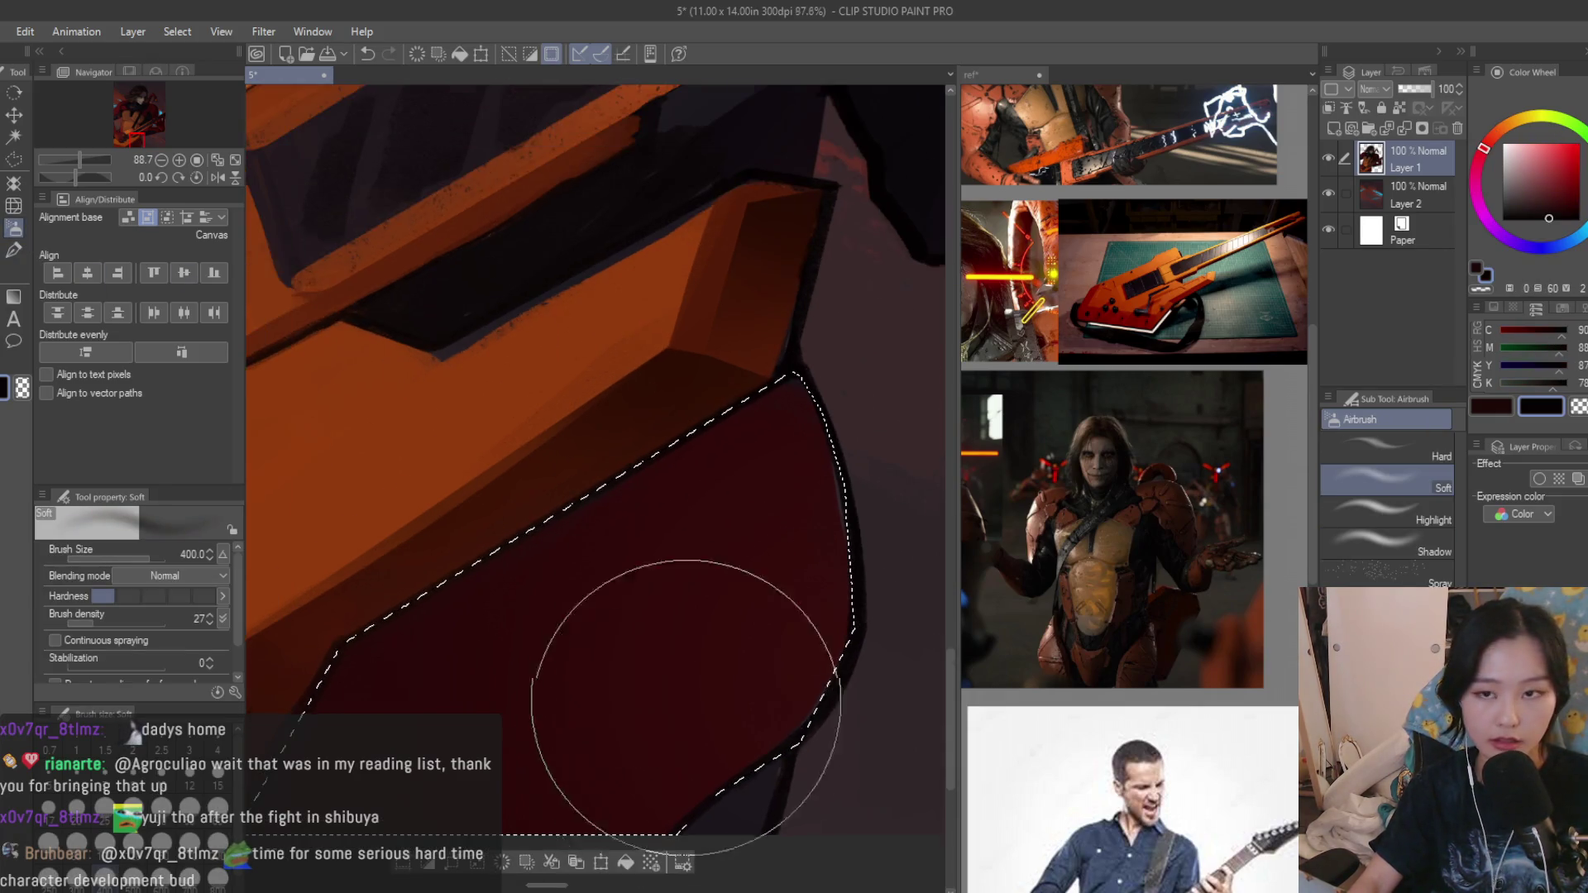
scroll(604, 521, "down", 4)
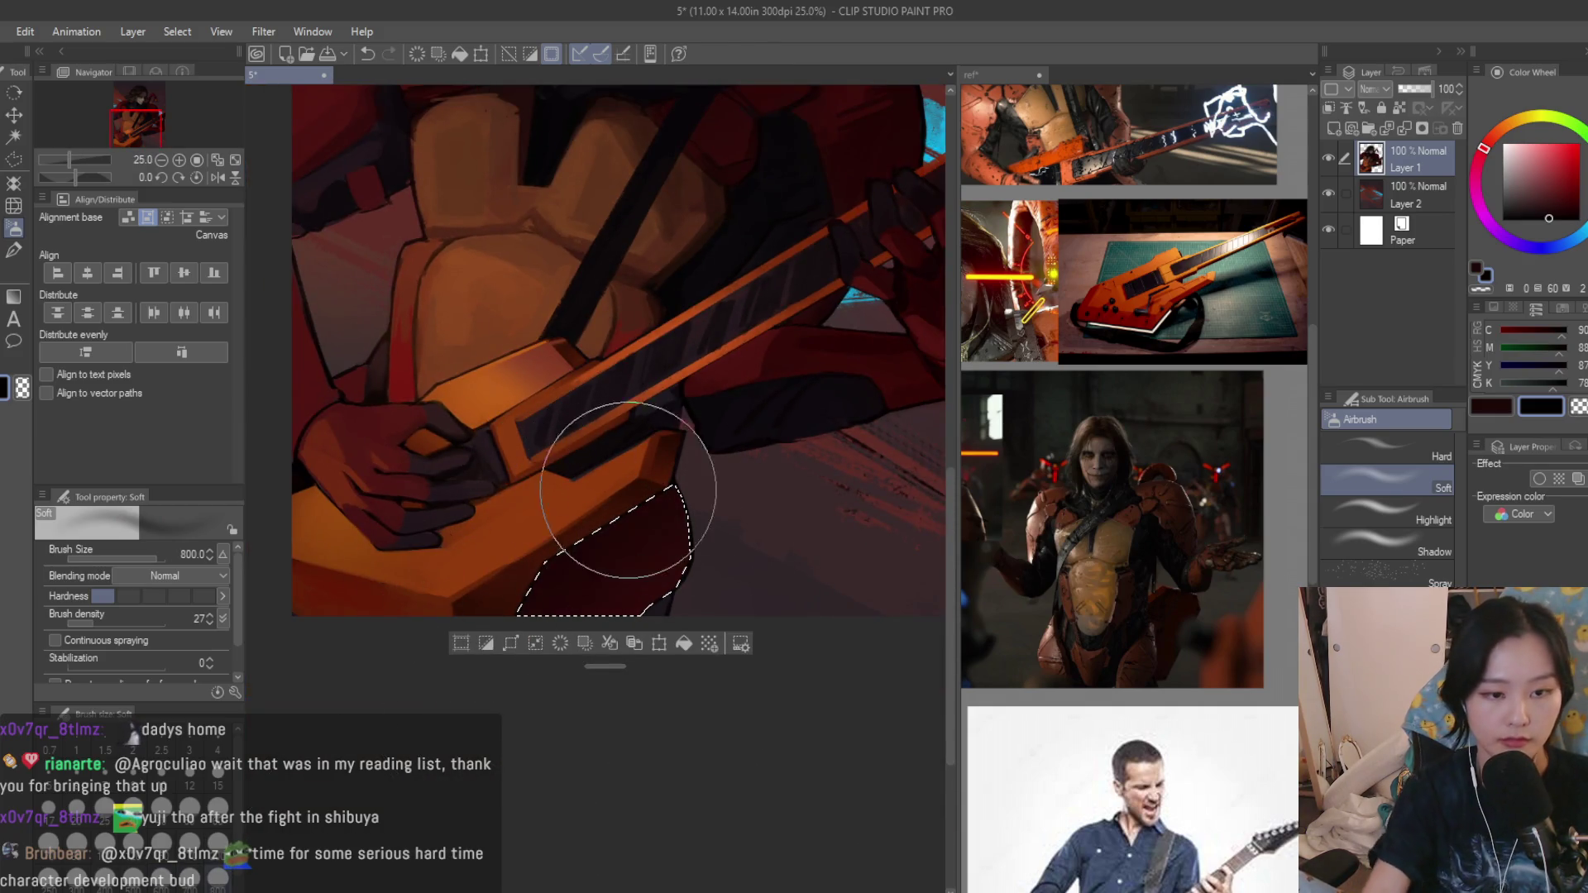
key("ctrl+d")
scroll(592, 657, "down", 4)
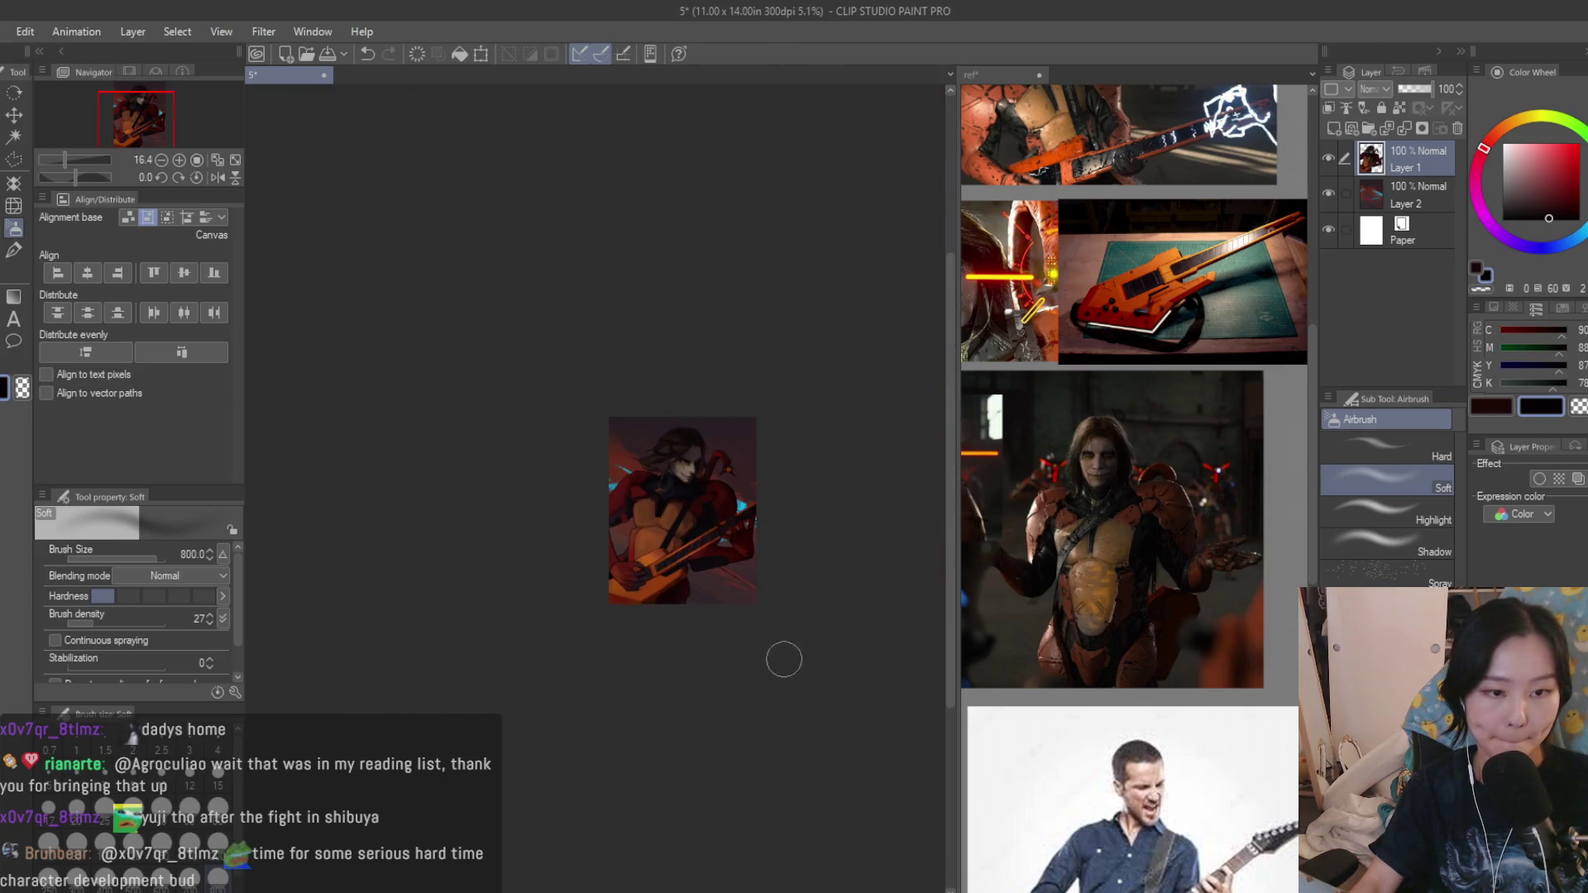
scroll(777, 602, "up", 2)
scroll(715, 493, "down", 1)
key("ctrl+z")
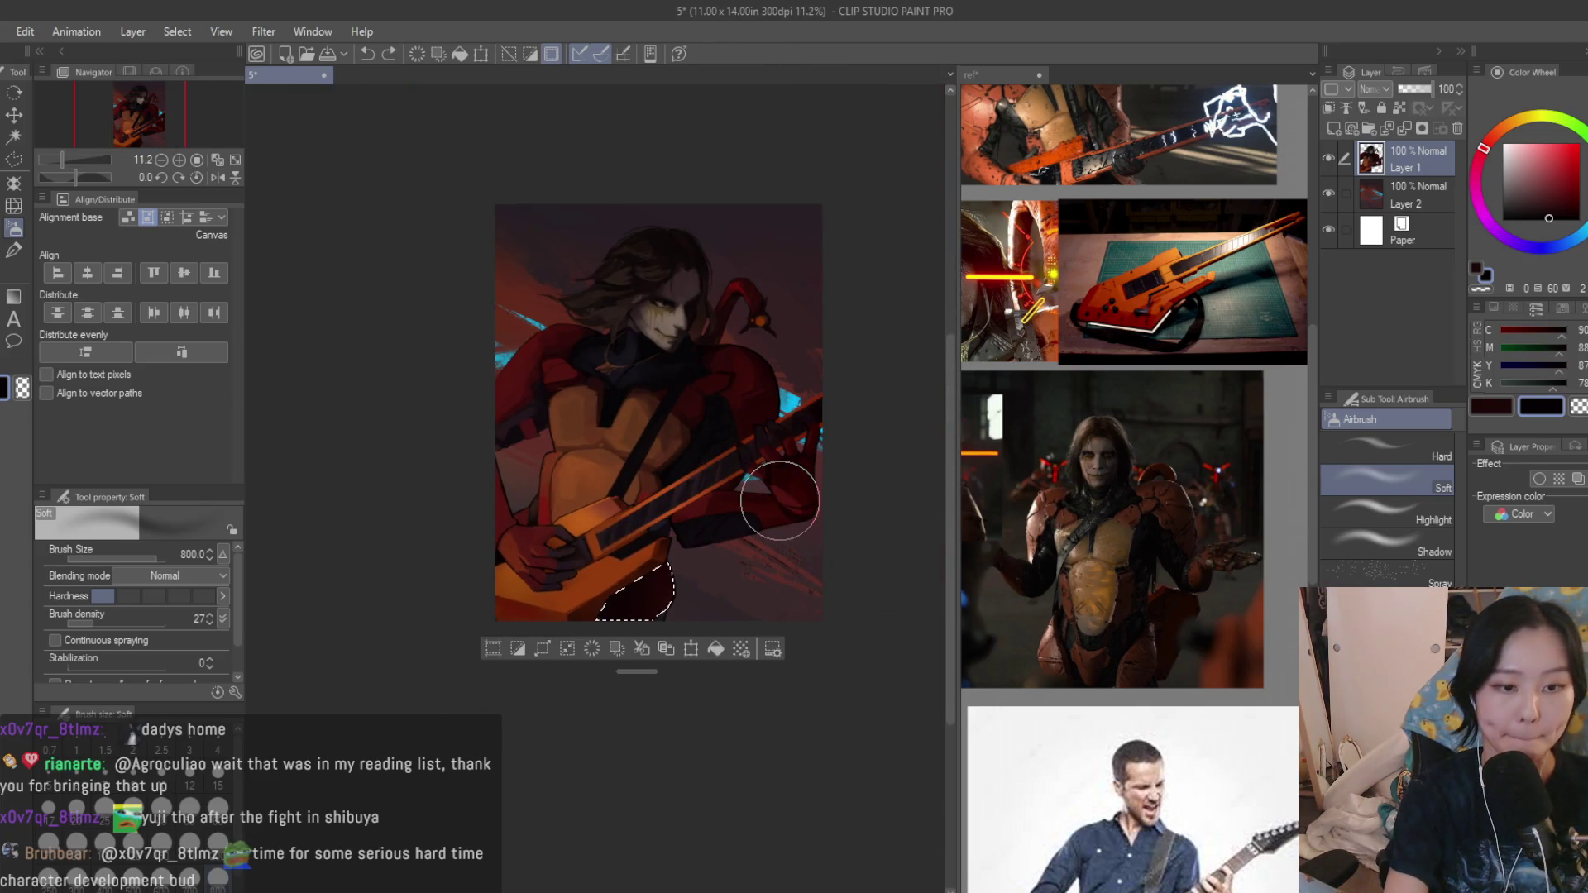
scroll(513, 425, "up", 1)
scroll(596, 558, "up", 3)
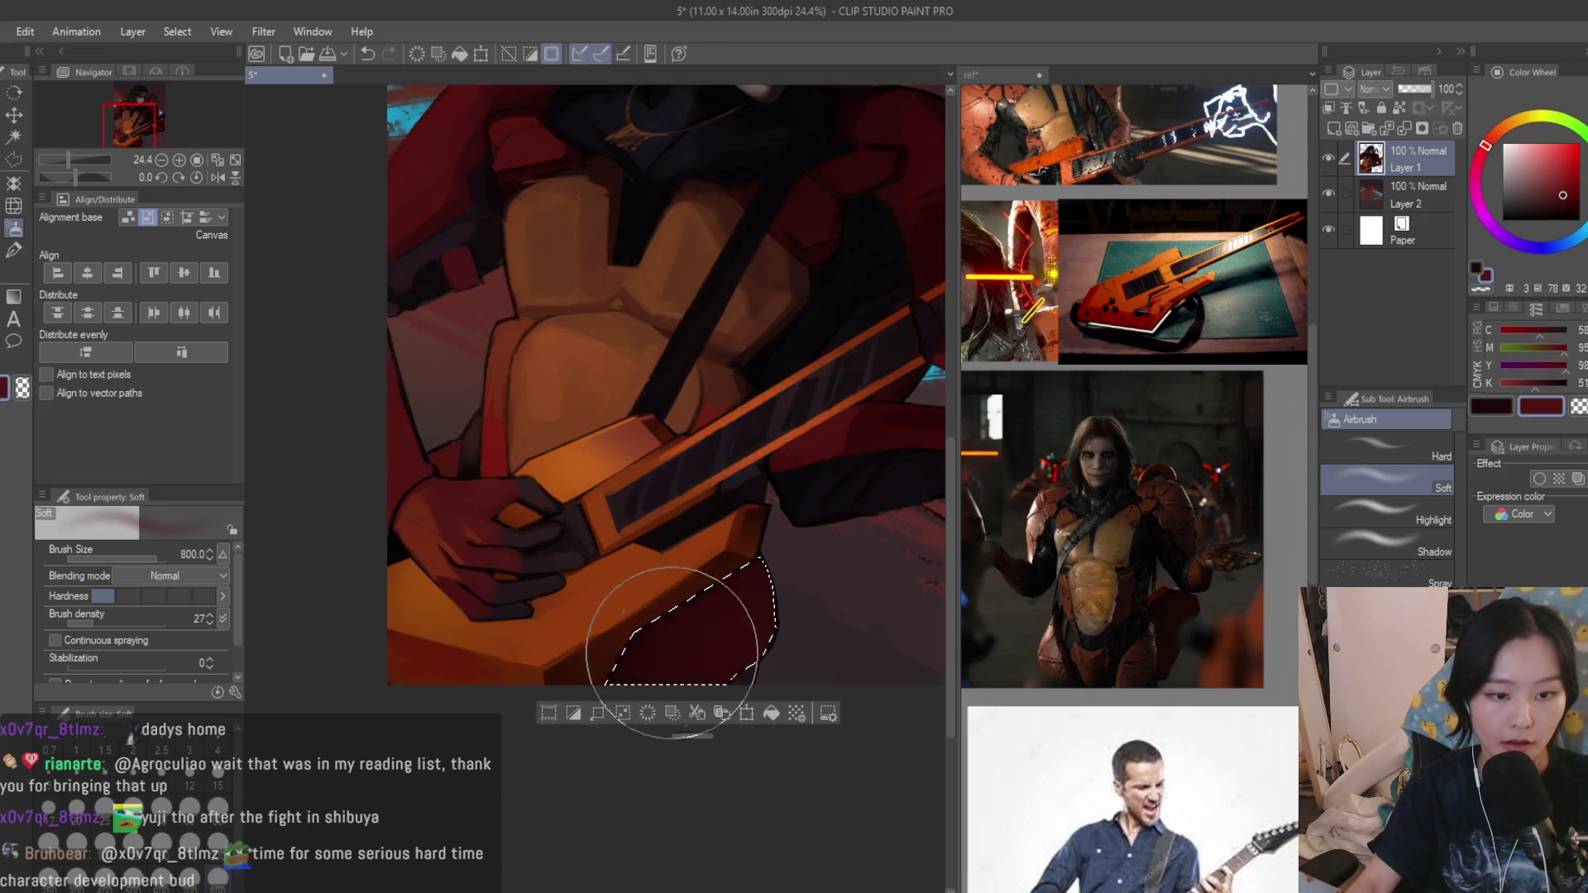
key("ctrl+d")
key("b")
scroll(808, 474, "up", 4)
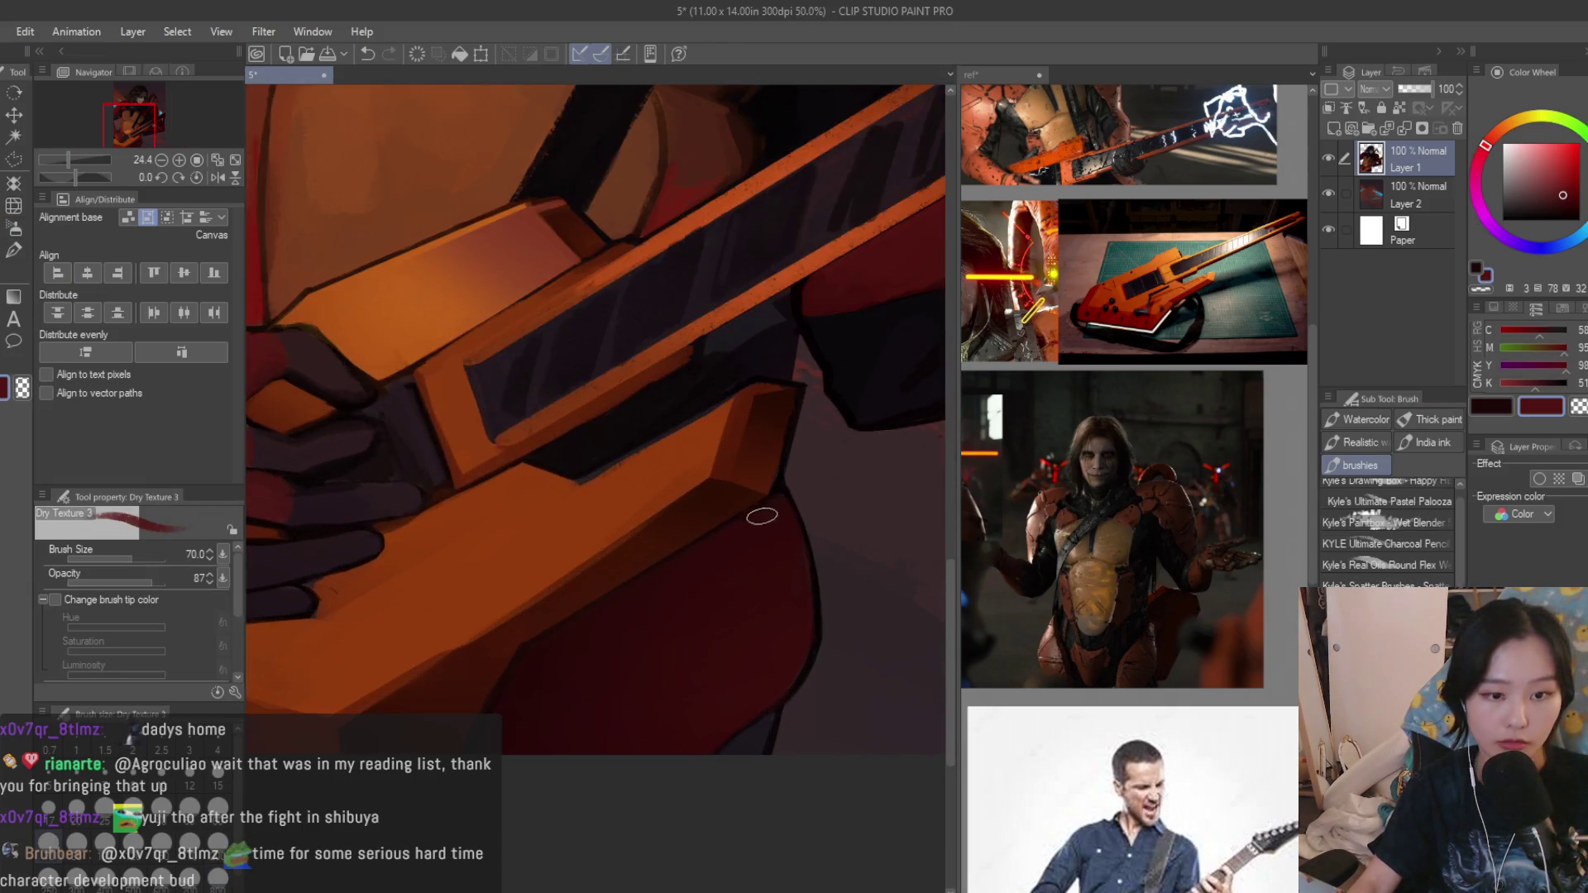
left_click_drag(698, 557, 516, 668)
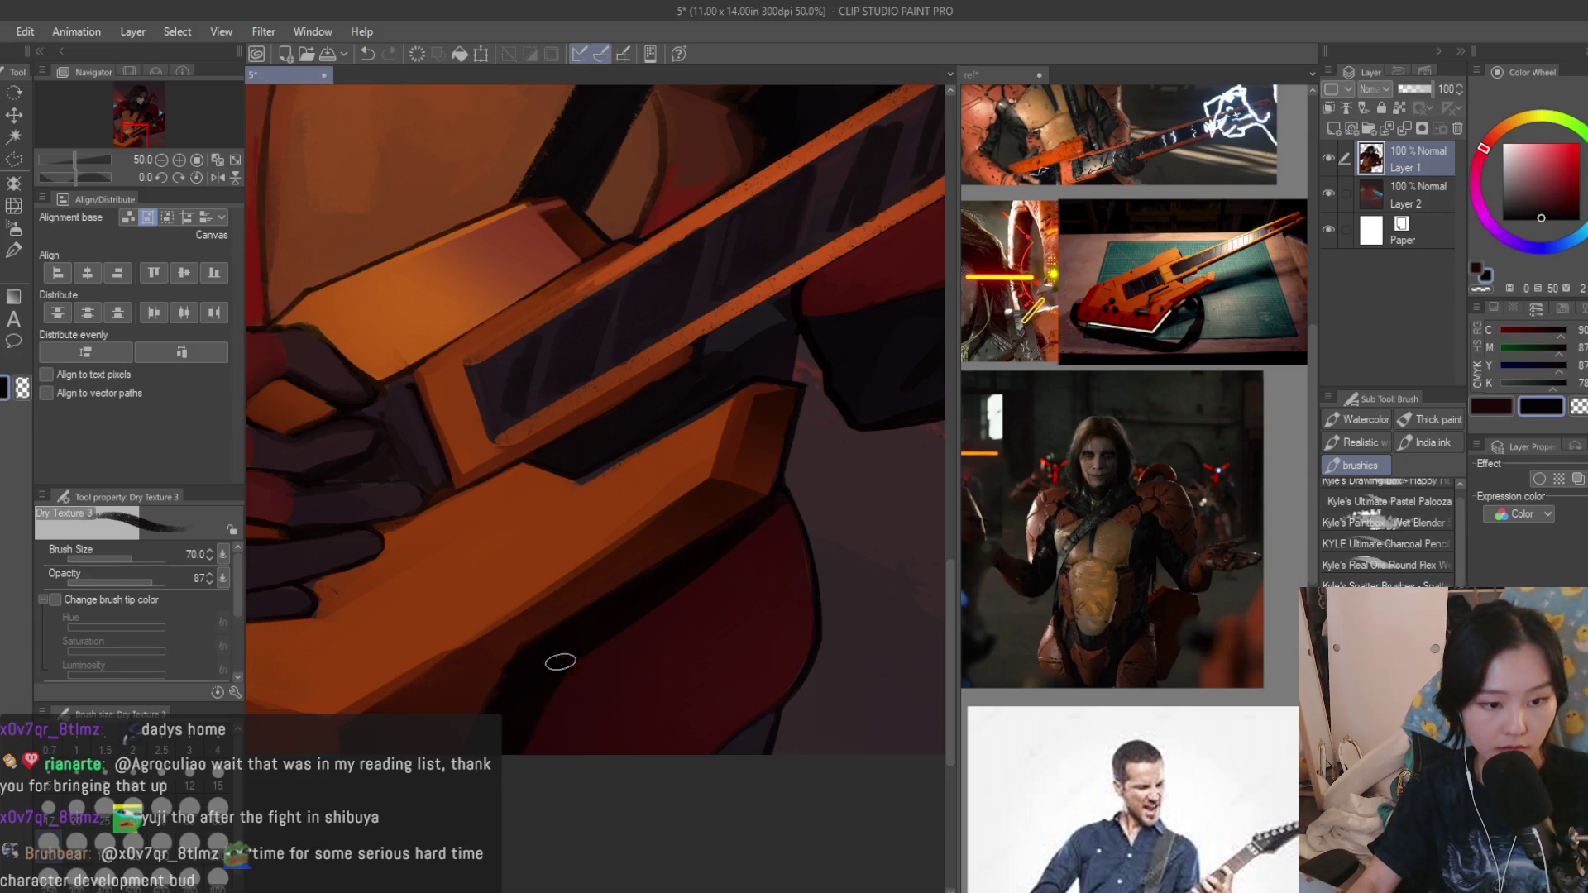
scroll(590, 733, "down", 2)
scroll(645, 744, "down", 2)
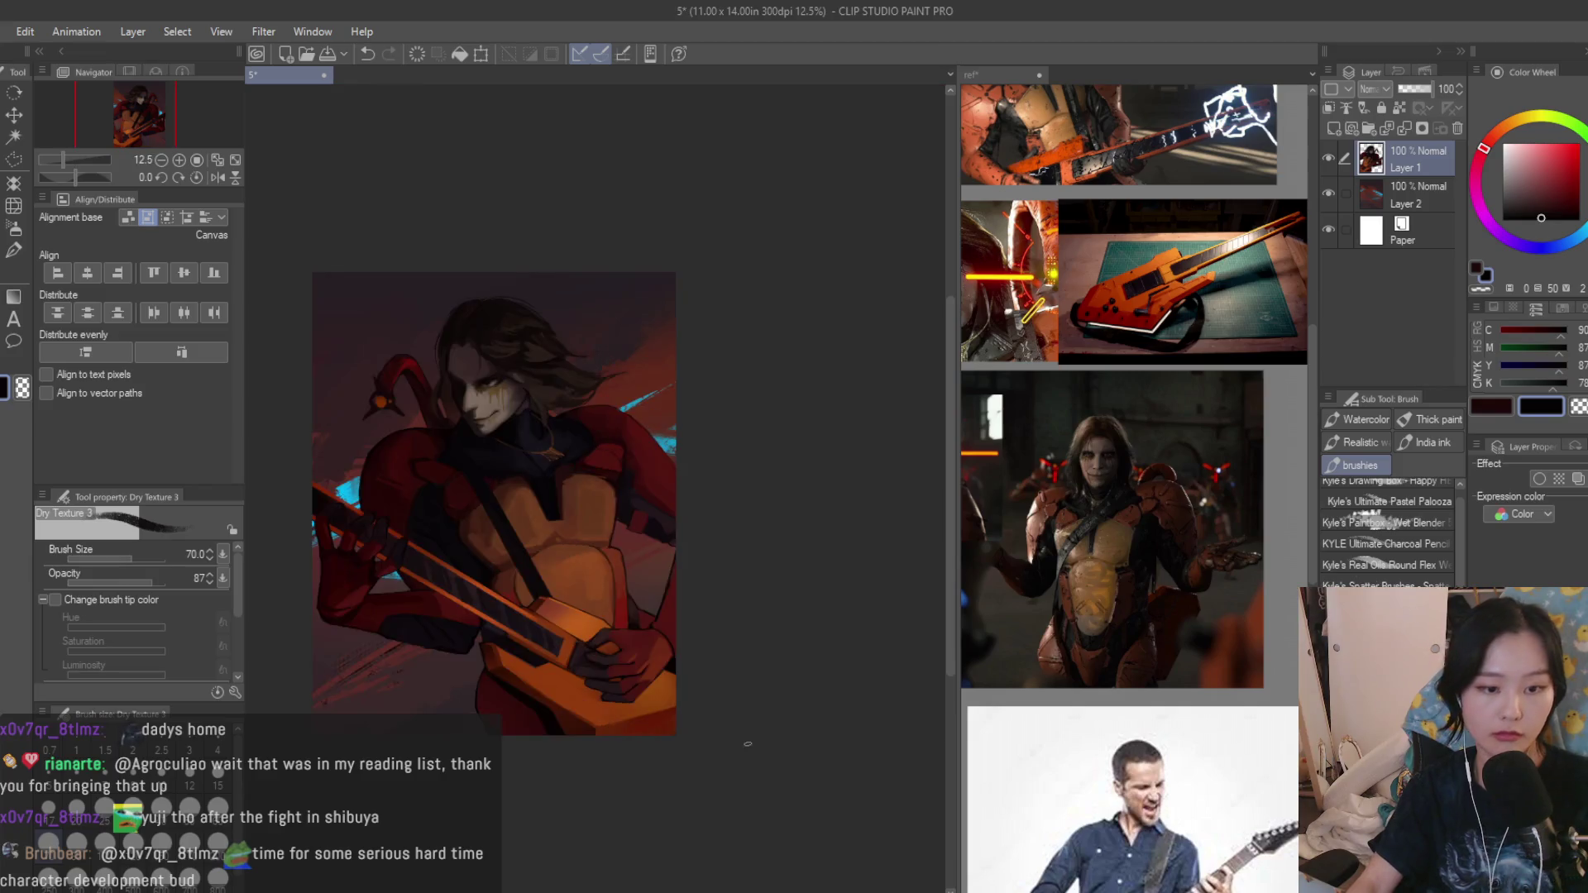
scroll(744, 748, "down", 1)
scroll(648, 847, "up", 1)
scroll(647, 848, "up", 2)
Lasso the red area beneath the guitar body and shade it with the soft airbrush.
key("m")
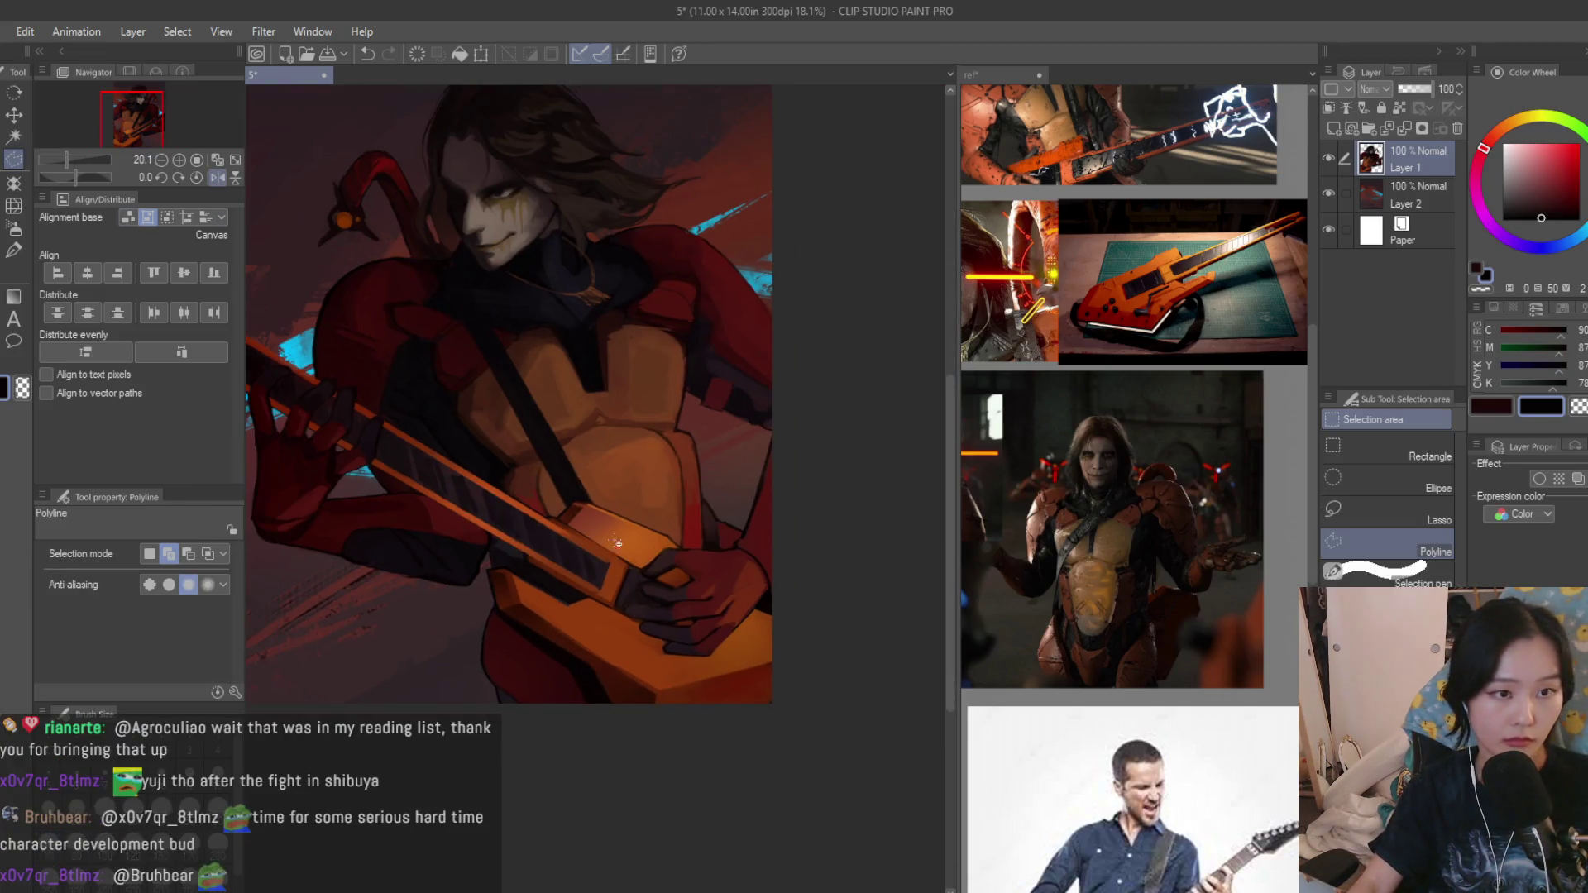
left_click(1377, 516)
scroll(596, 822, "up", 1)
scroll(745, 632, "up", 2)
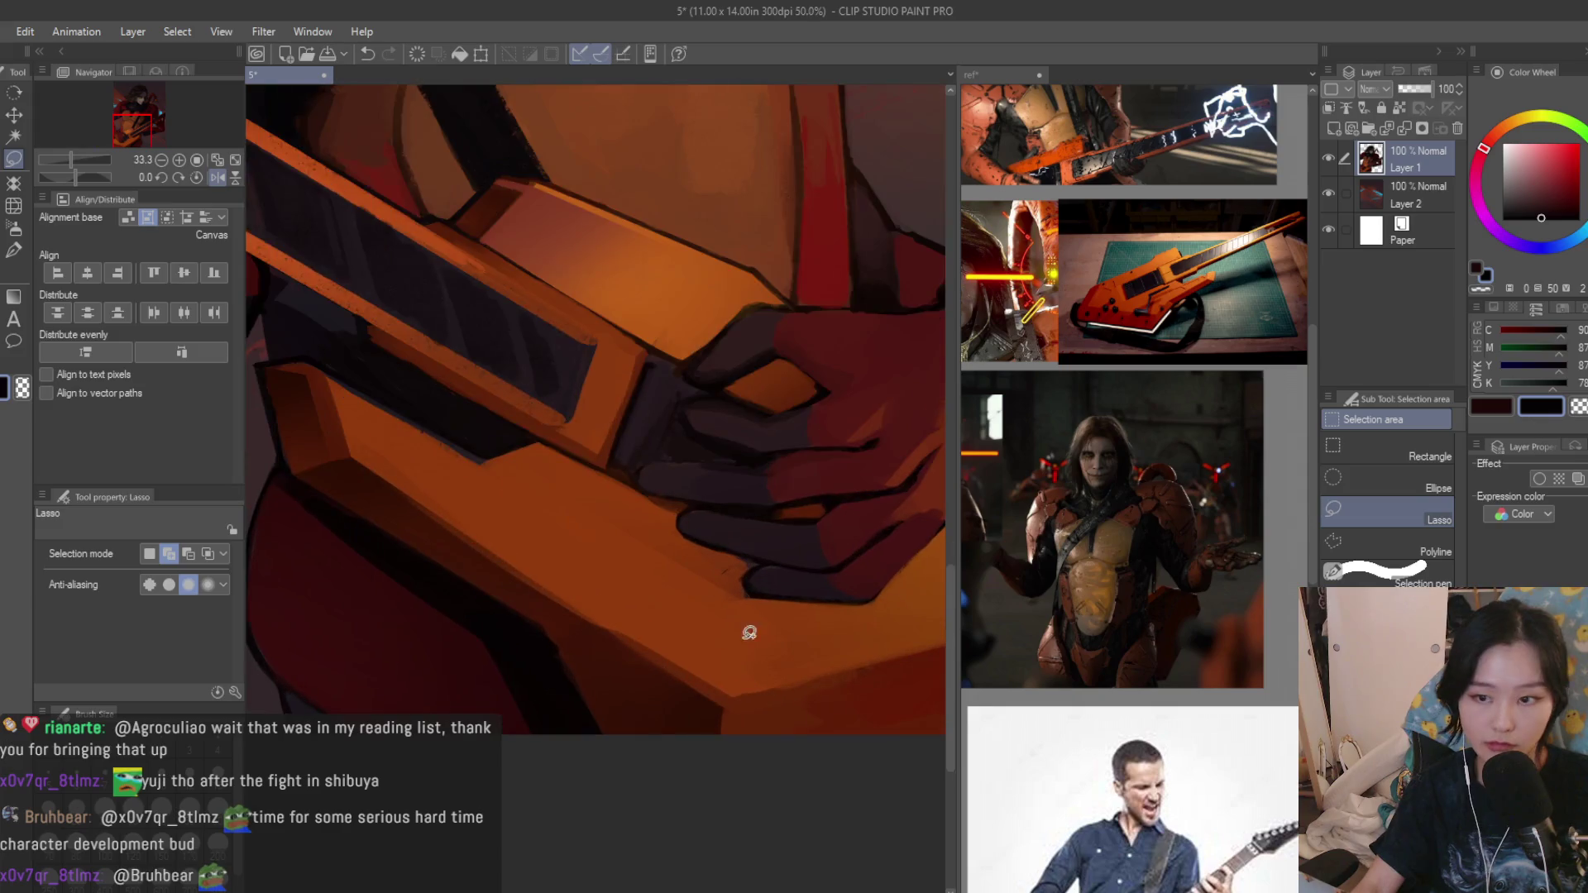
scroll(401, 532, "up", 1)
scroll(310, 463, "up", 1)
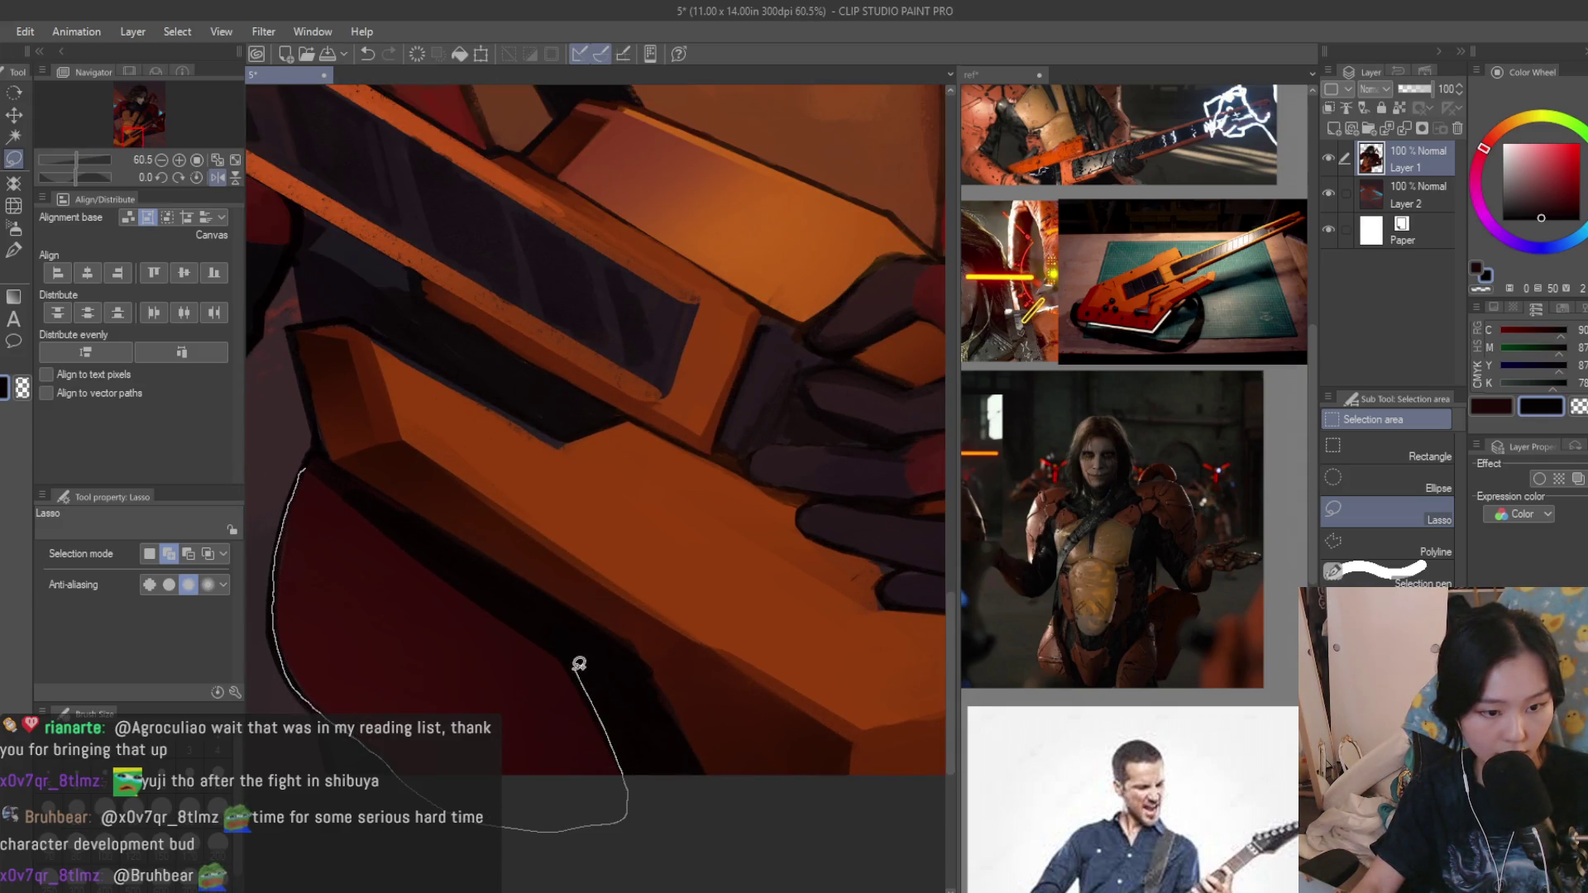
left_click_drag(409, 553, 391, 515)
left_click_drag(631, 870, 658, 763)
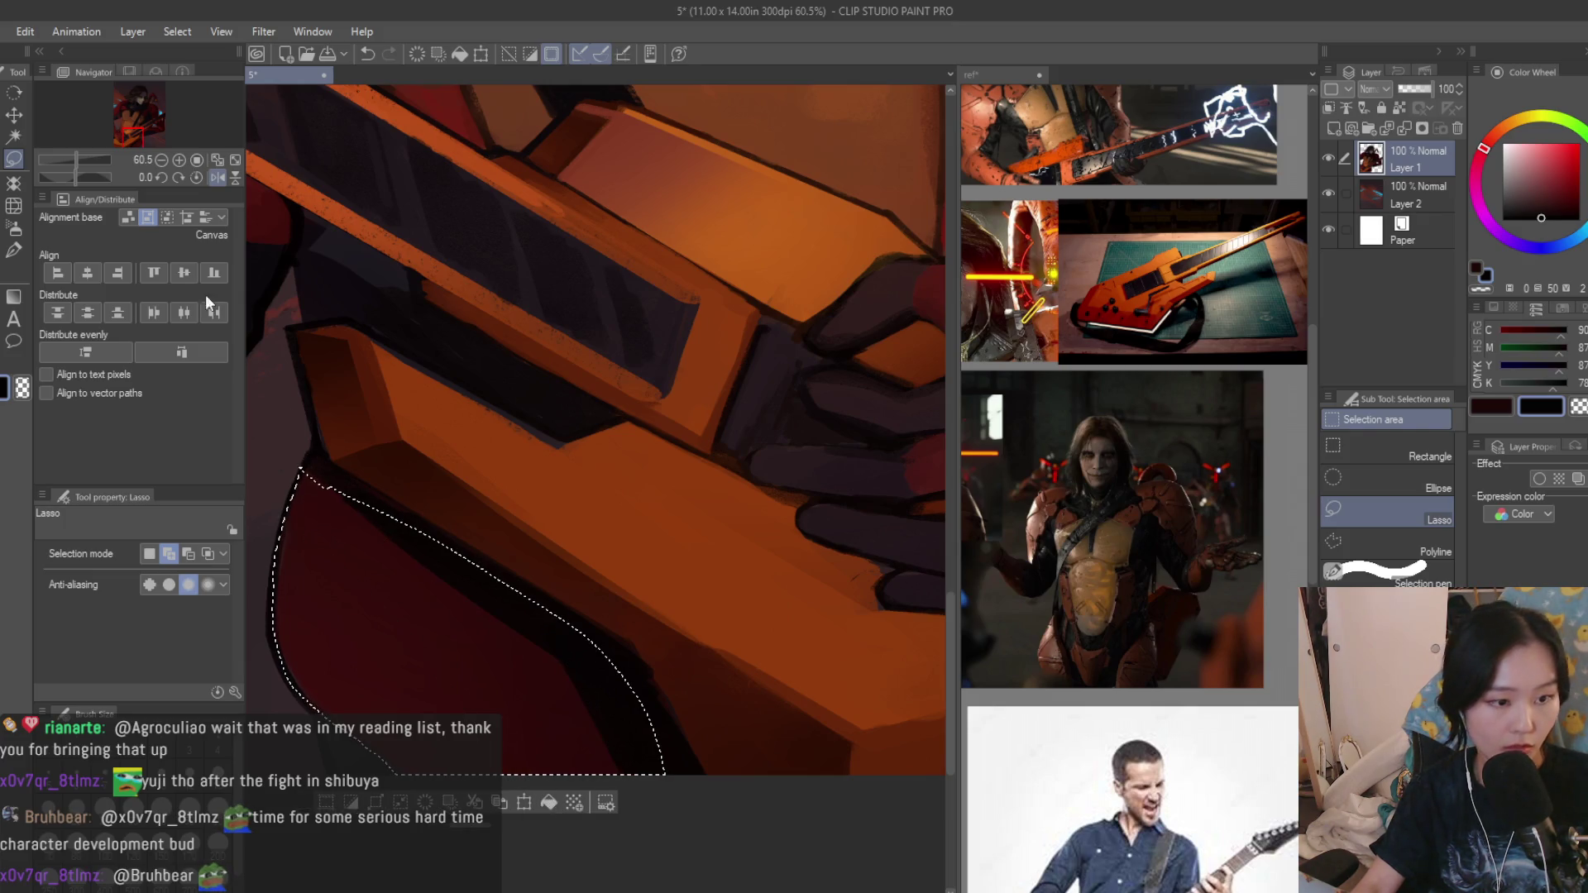
key("b")
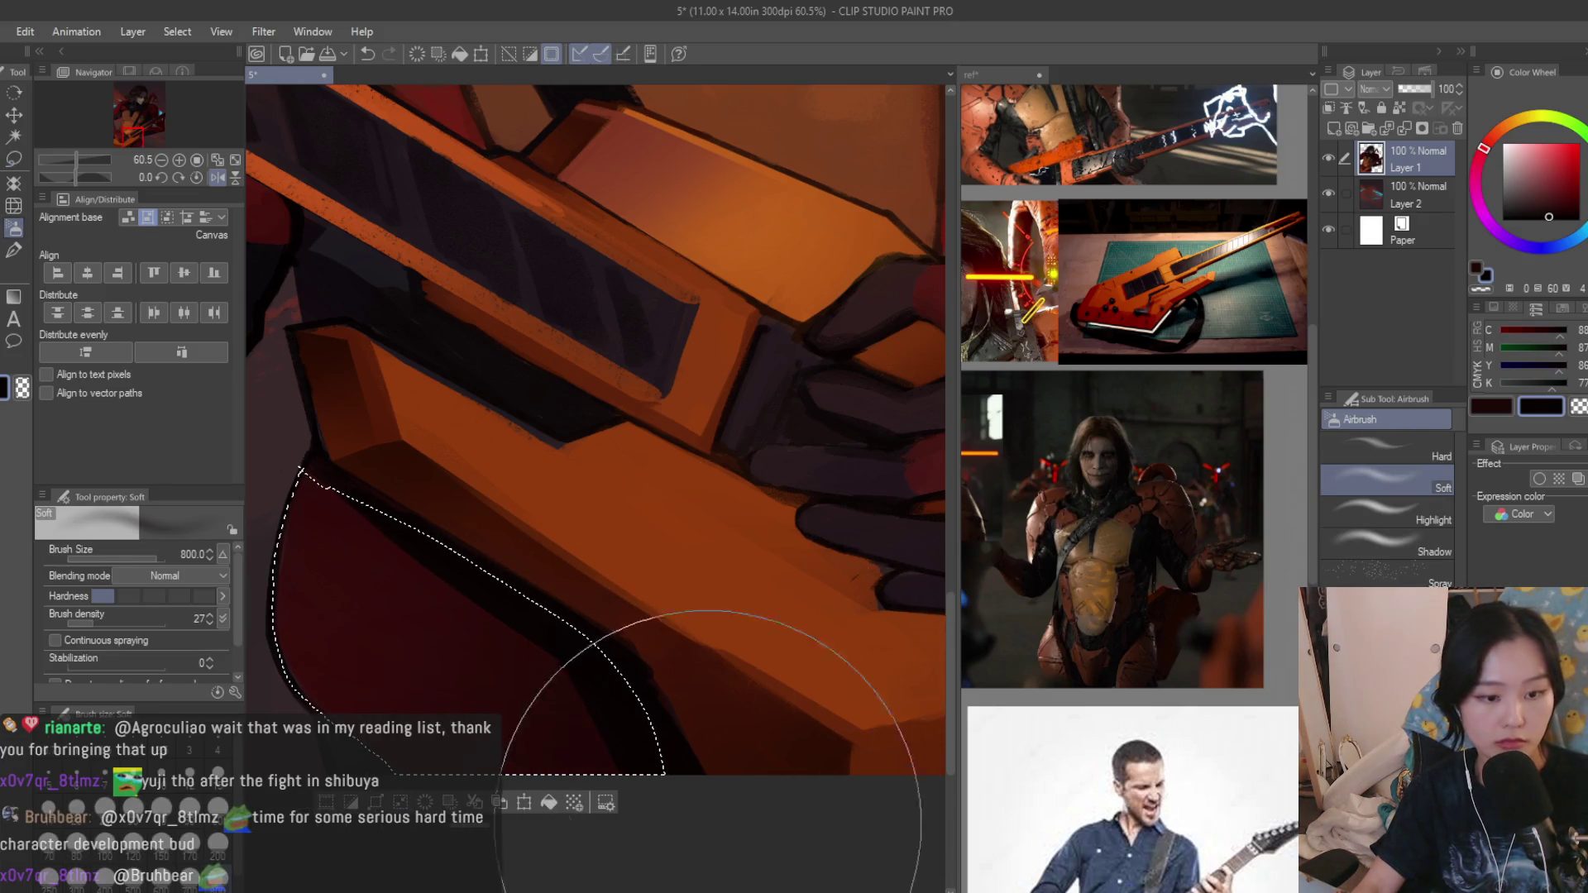
scroll(645, 608, "down", 3)
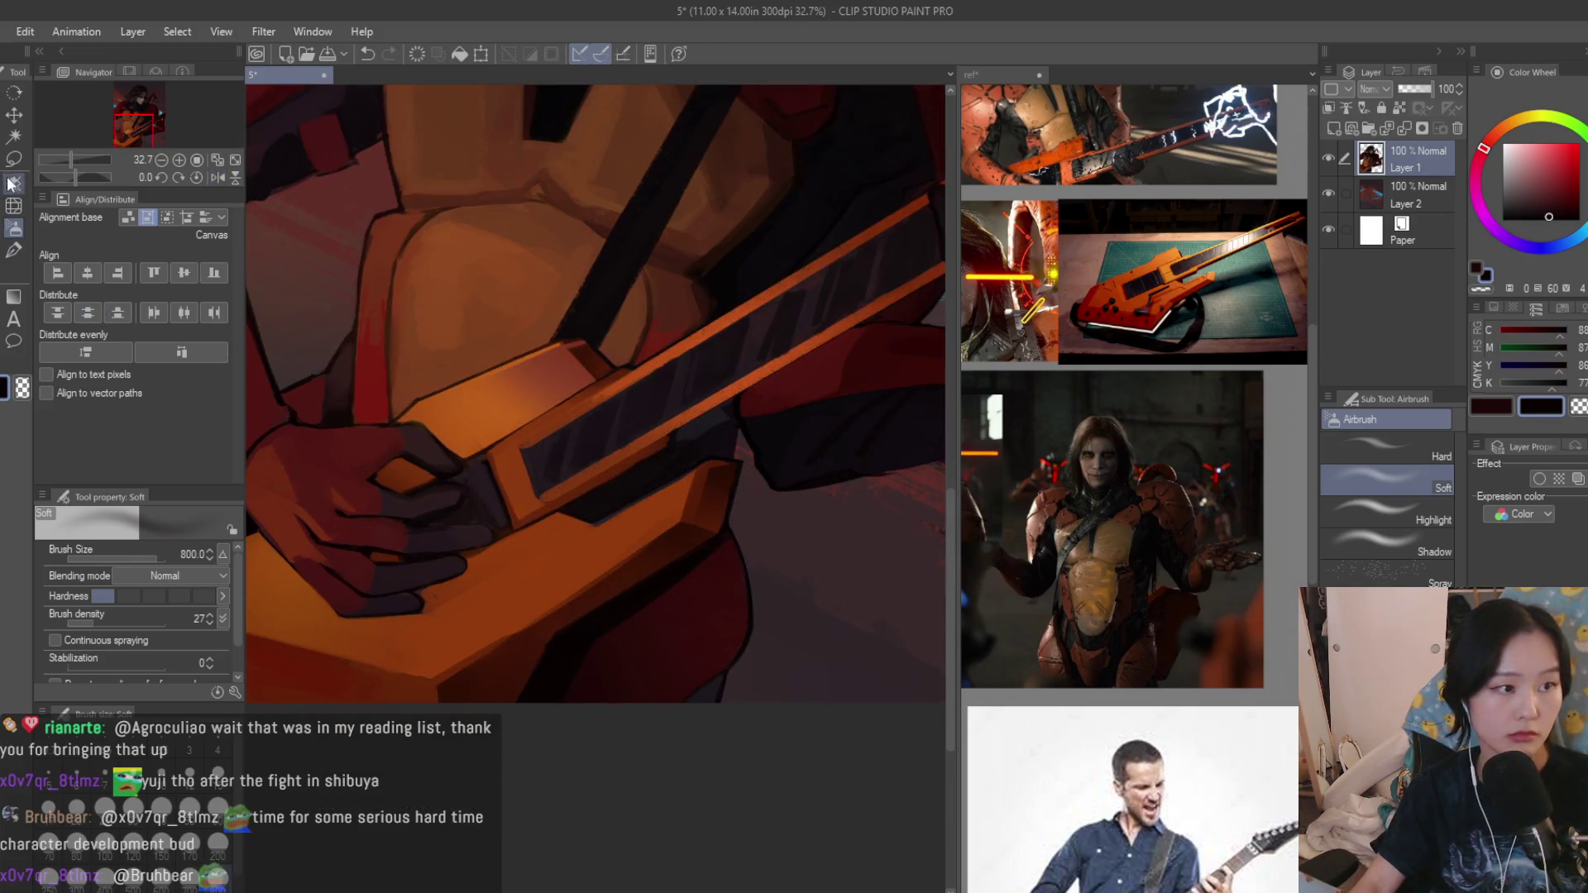
Make a straight-edged polygon selection below the guitar and return to the Dry Texture brush.
left_click(14, 159)
scroll(753, 473, "up", 2)
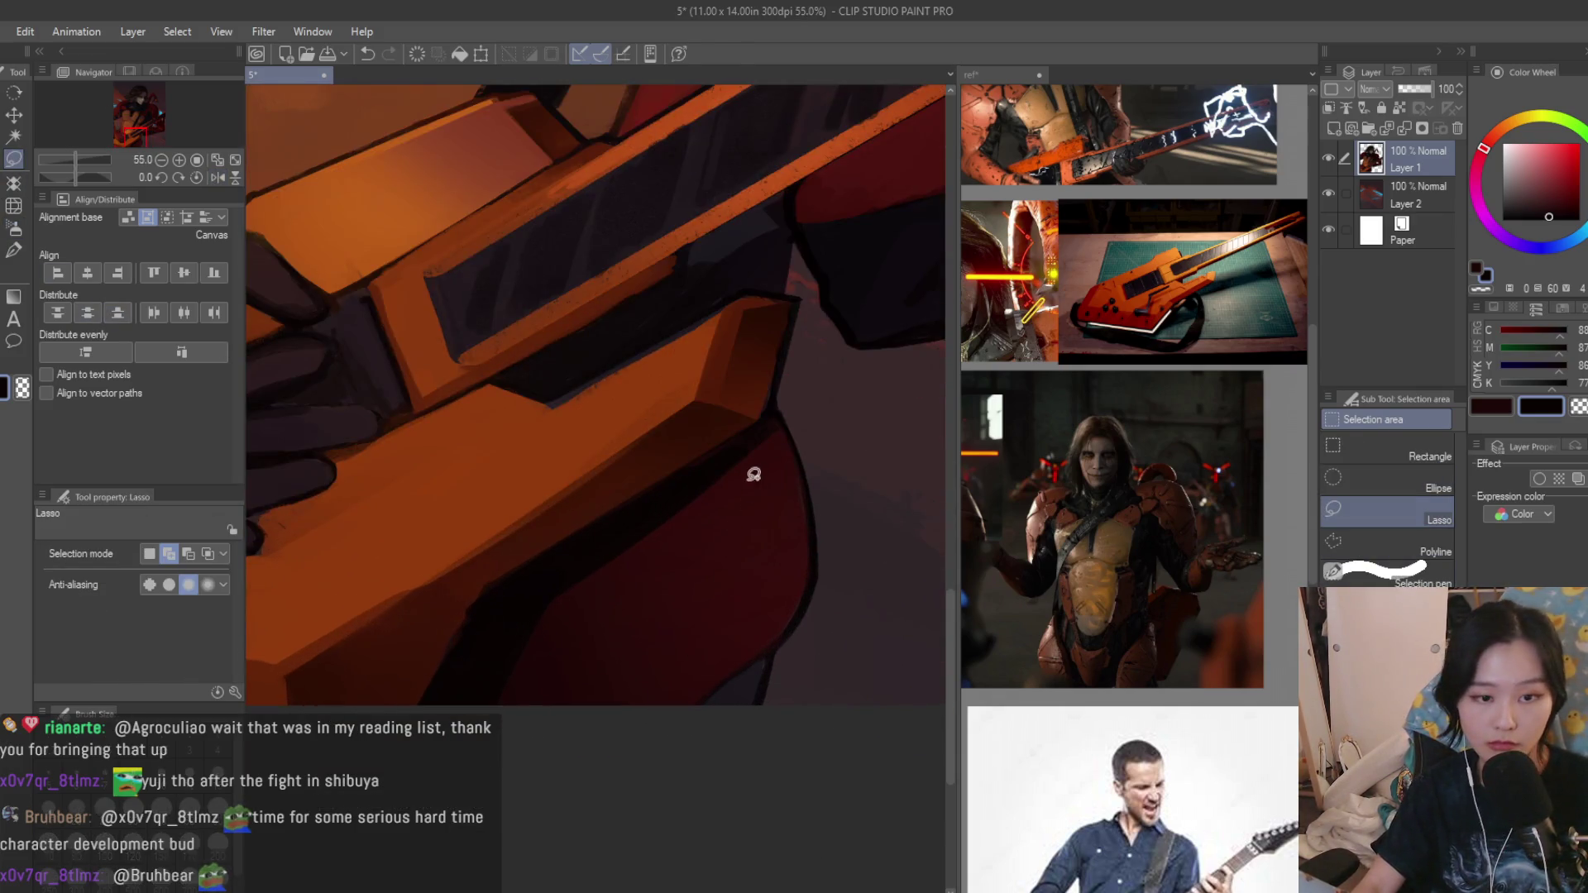
left_click(1414, 551)
scroll(750, 479, "up", 2)
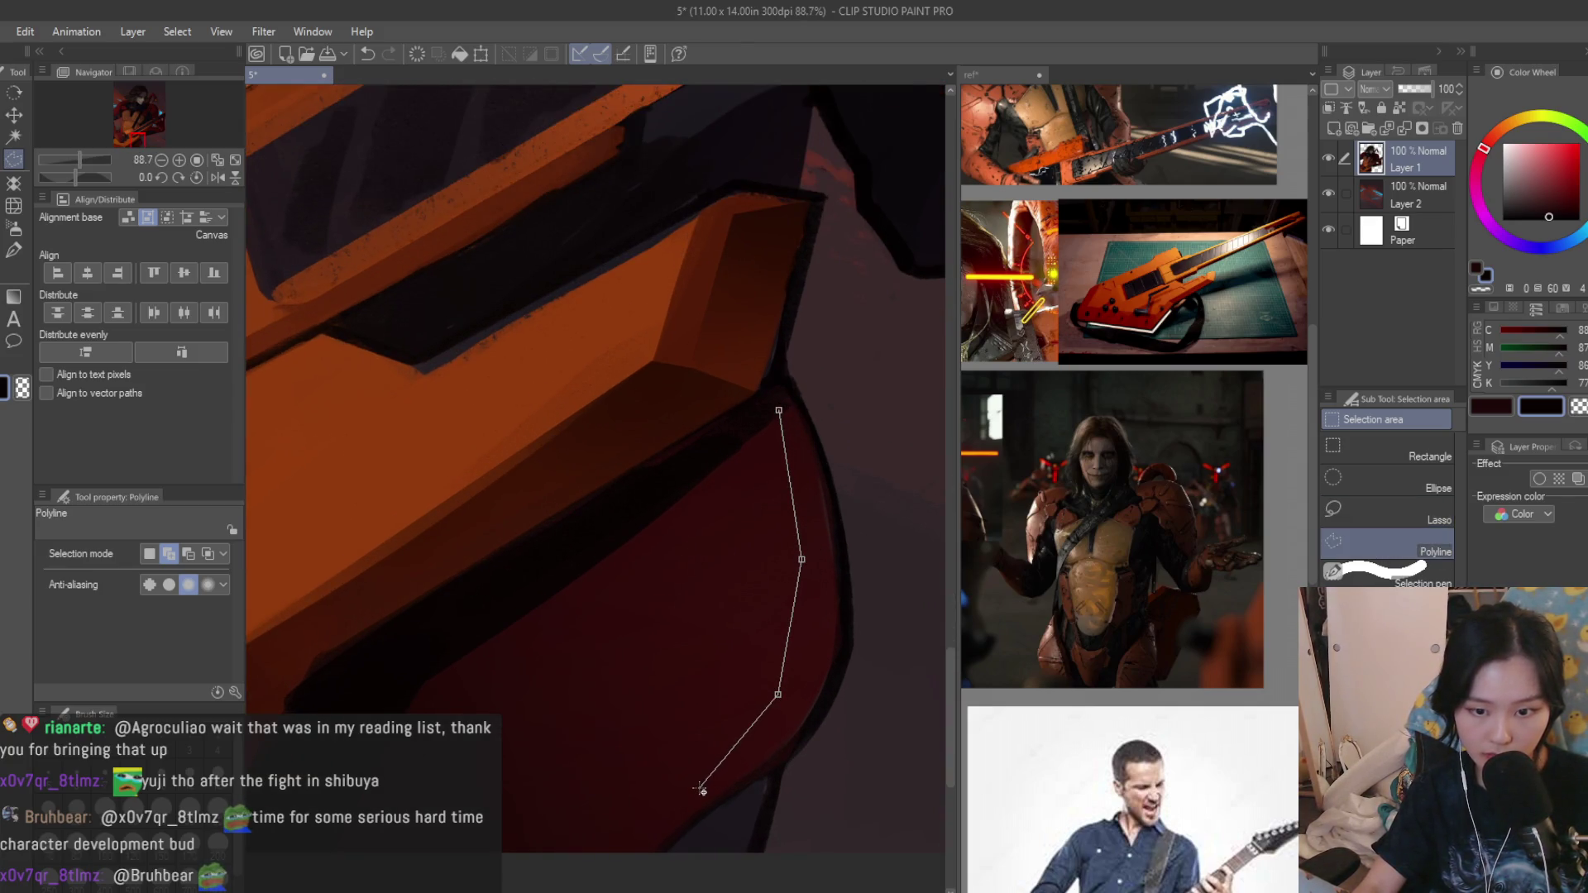
left_click(690, 669)
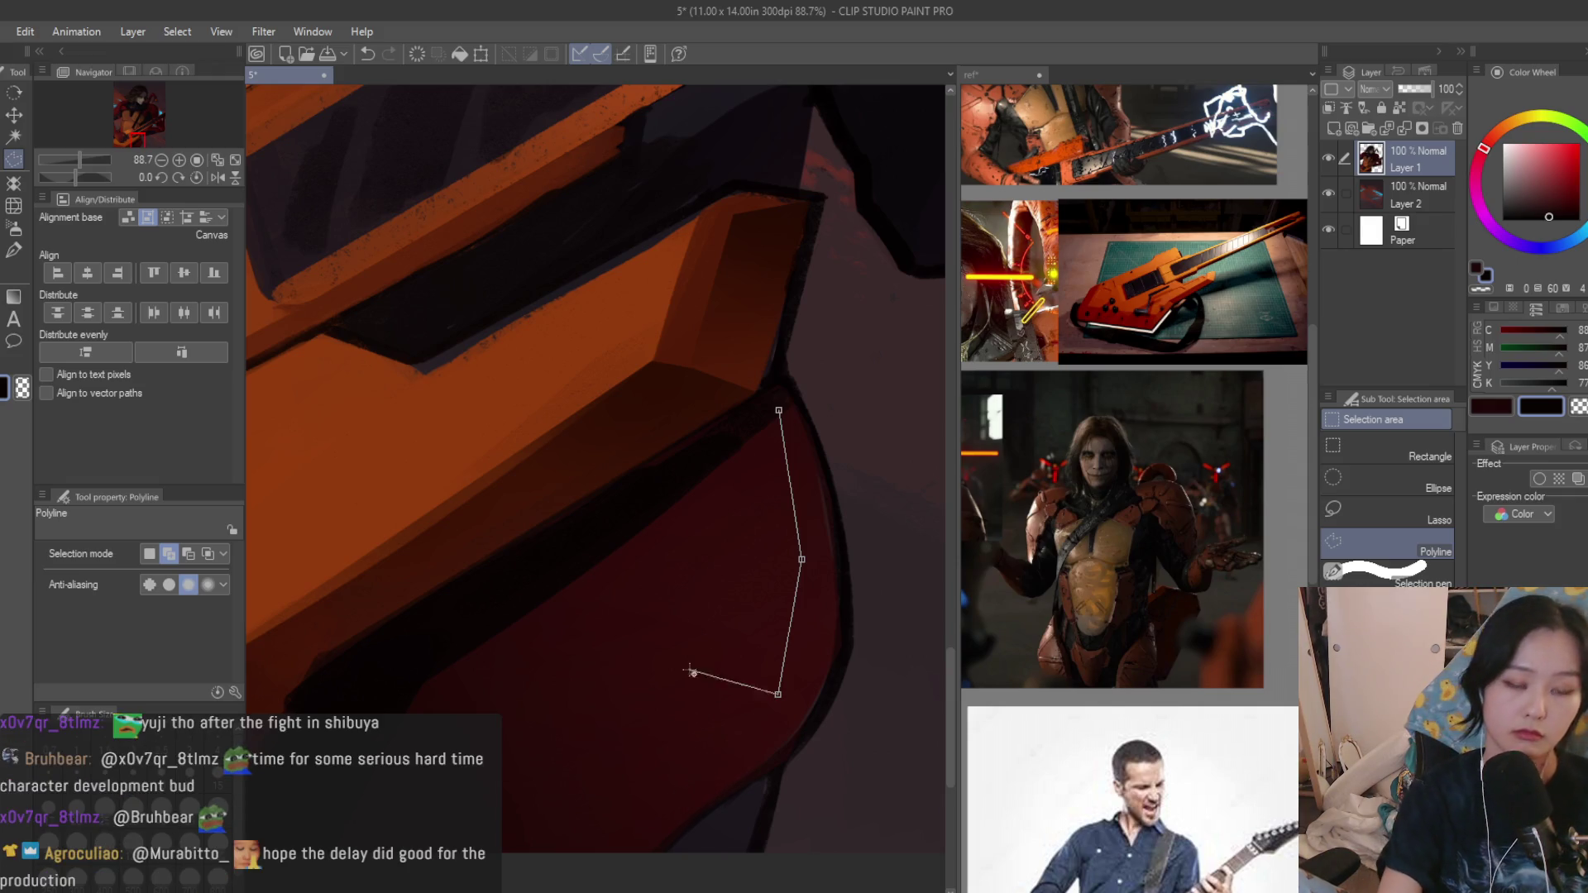
left_click(779, 410)
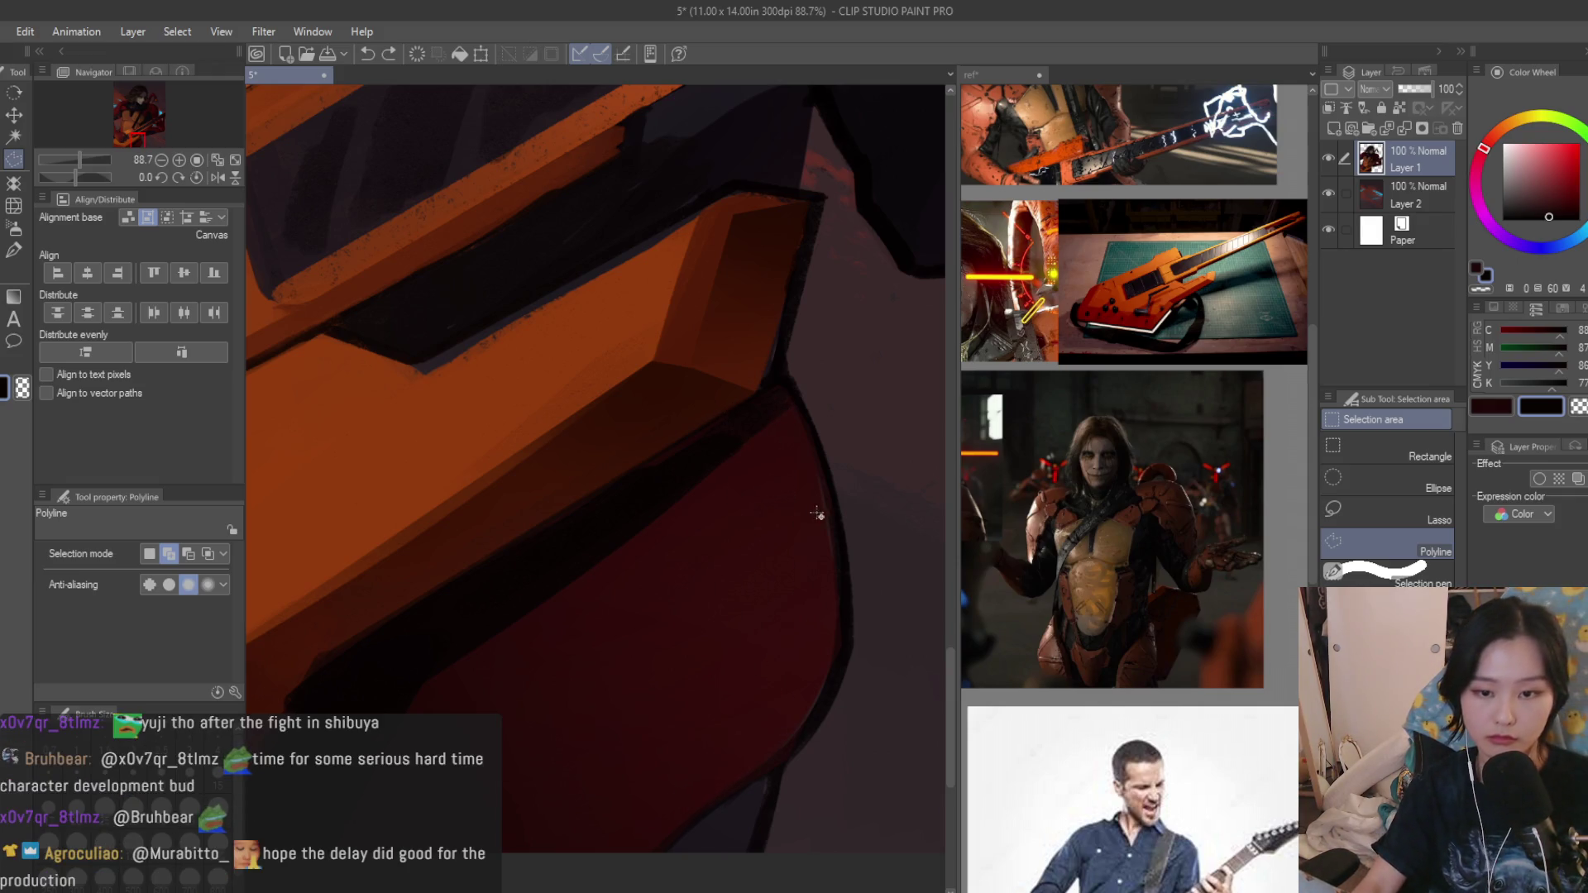
scroll(782, 542, "down", 2)
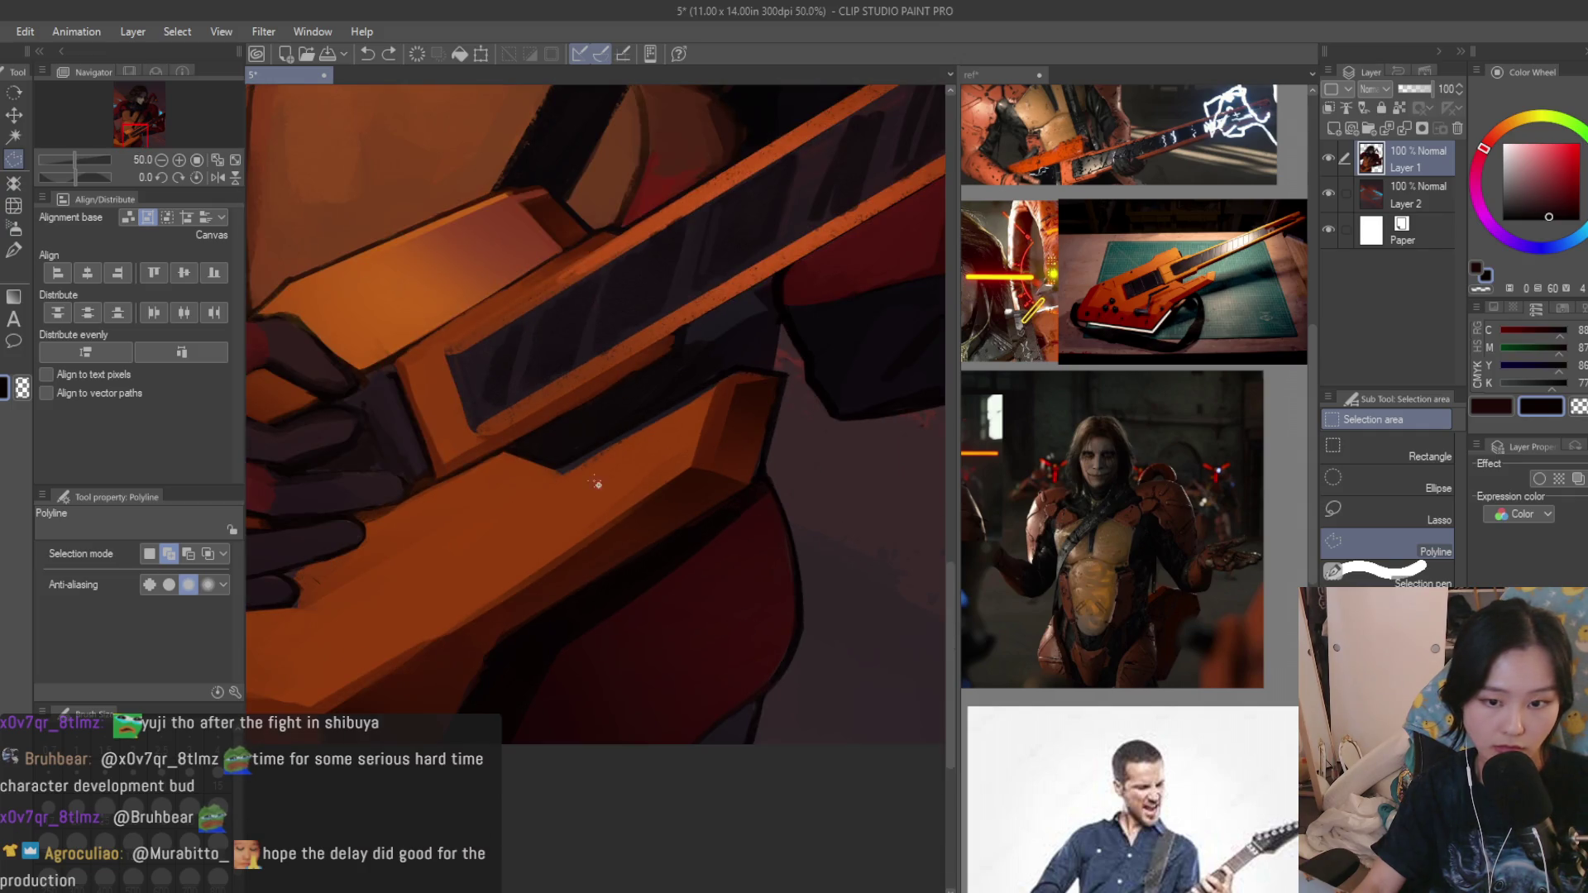
left_click(3, 256)
scroll(709, 630, "up", 1)
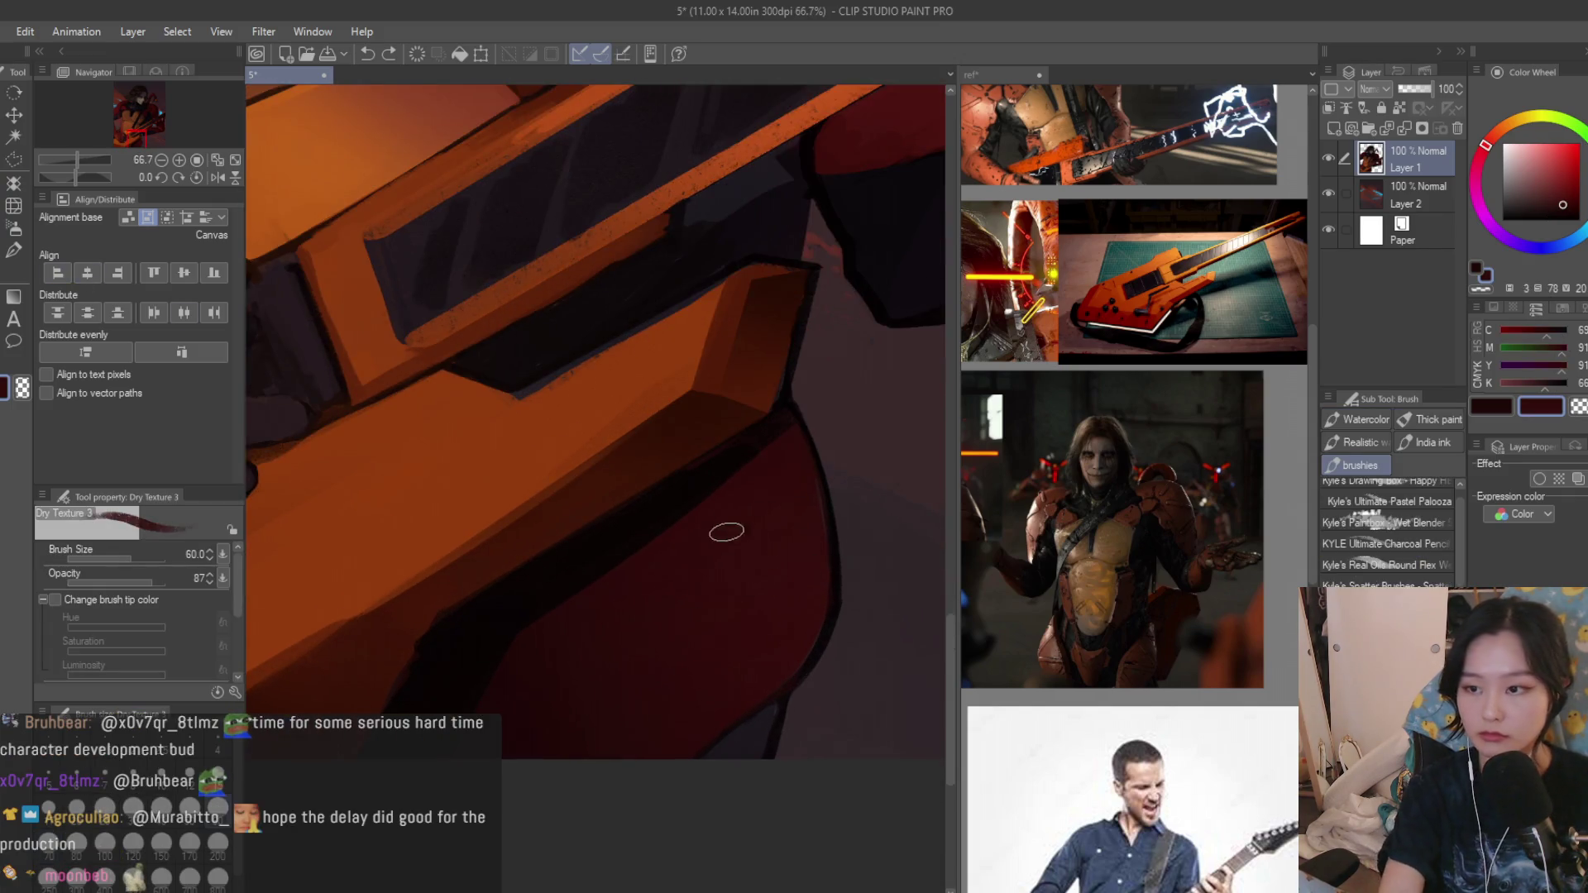
scroll(719, 674, "down", 2)
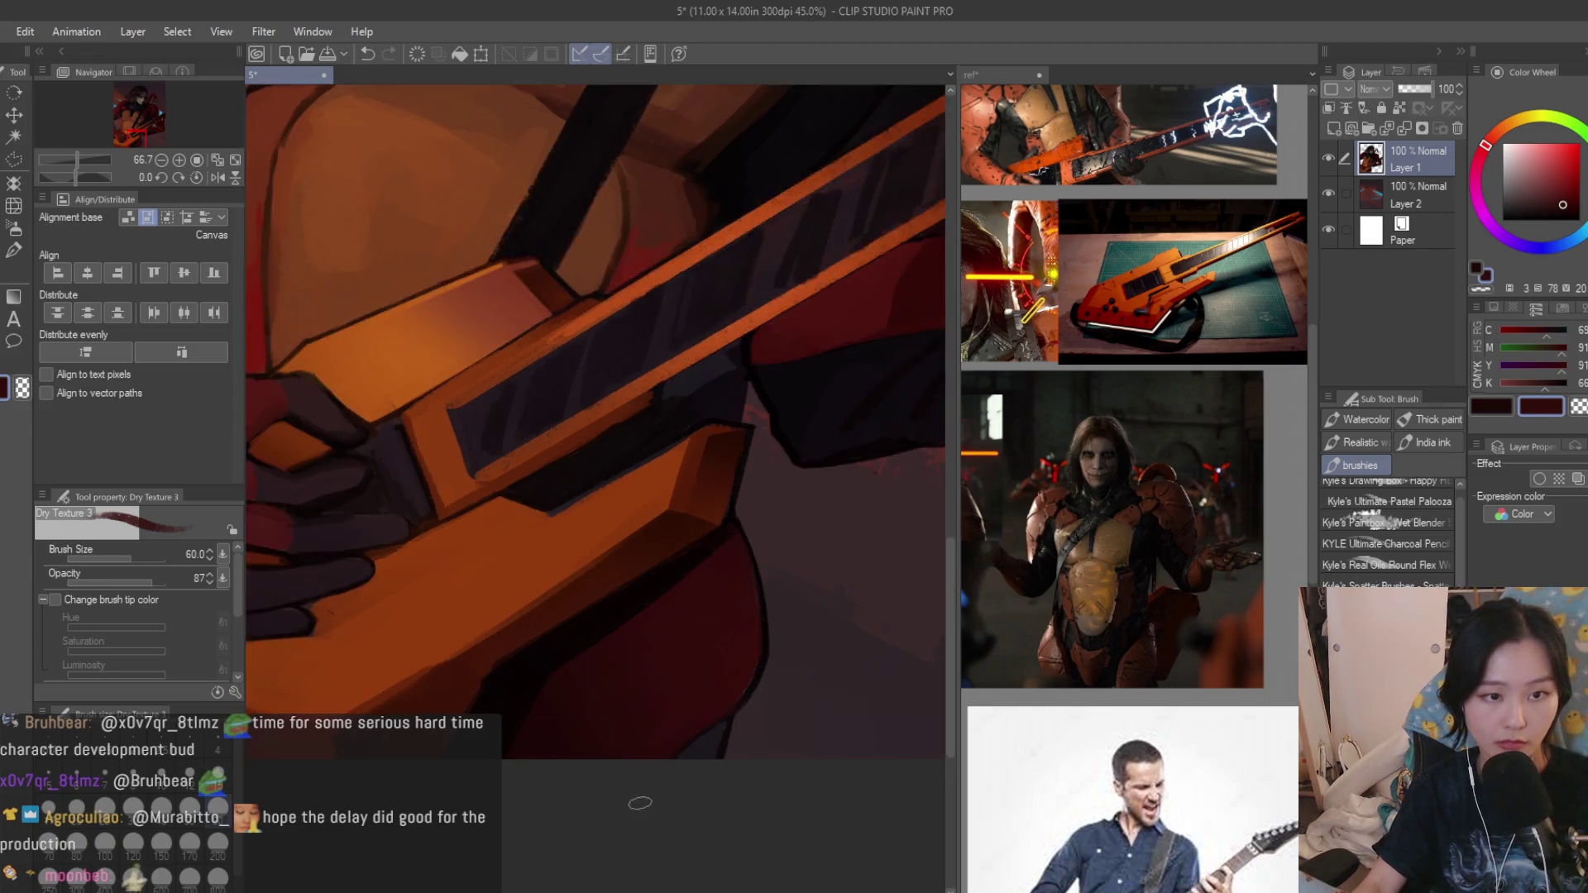
scroll(415, 322, "down", 1)
scroll(709, 655, "up", 2)
scroll(682, 714, "up", 1)
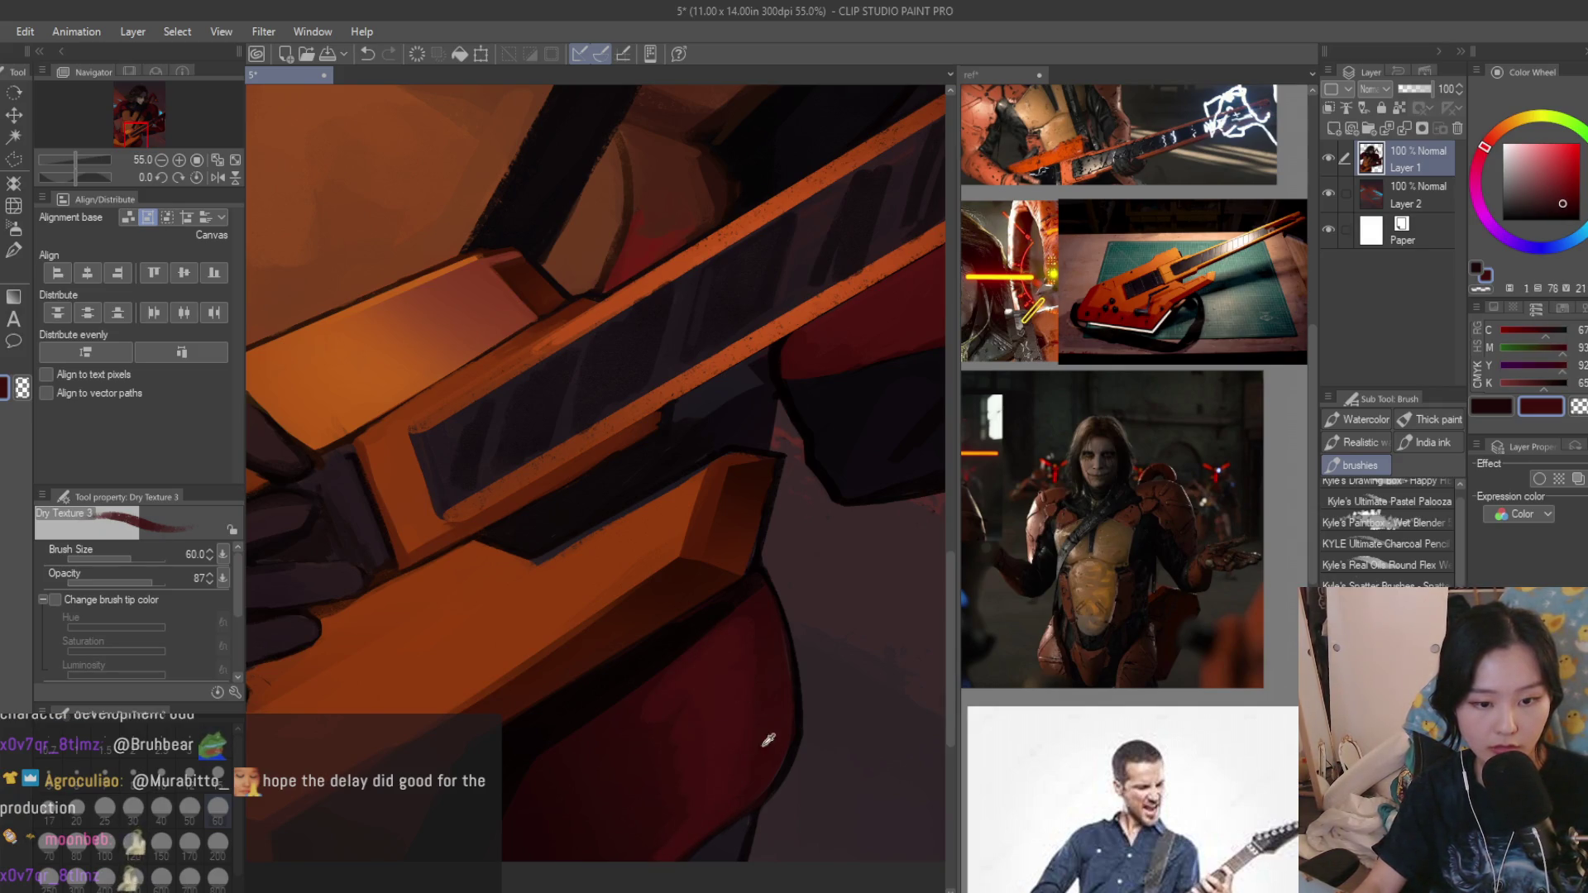
scroll(671, 724, "down", 2)
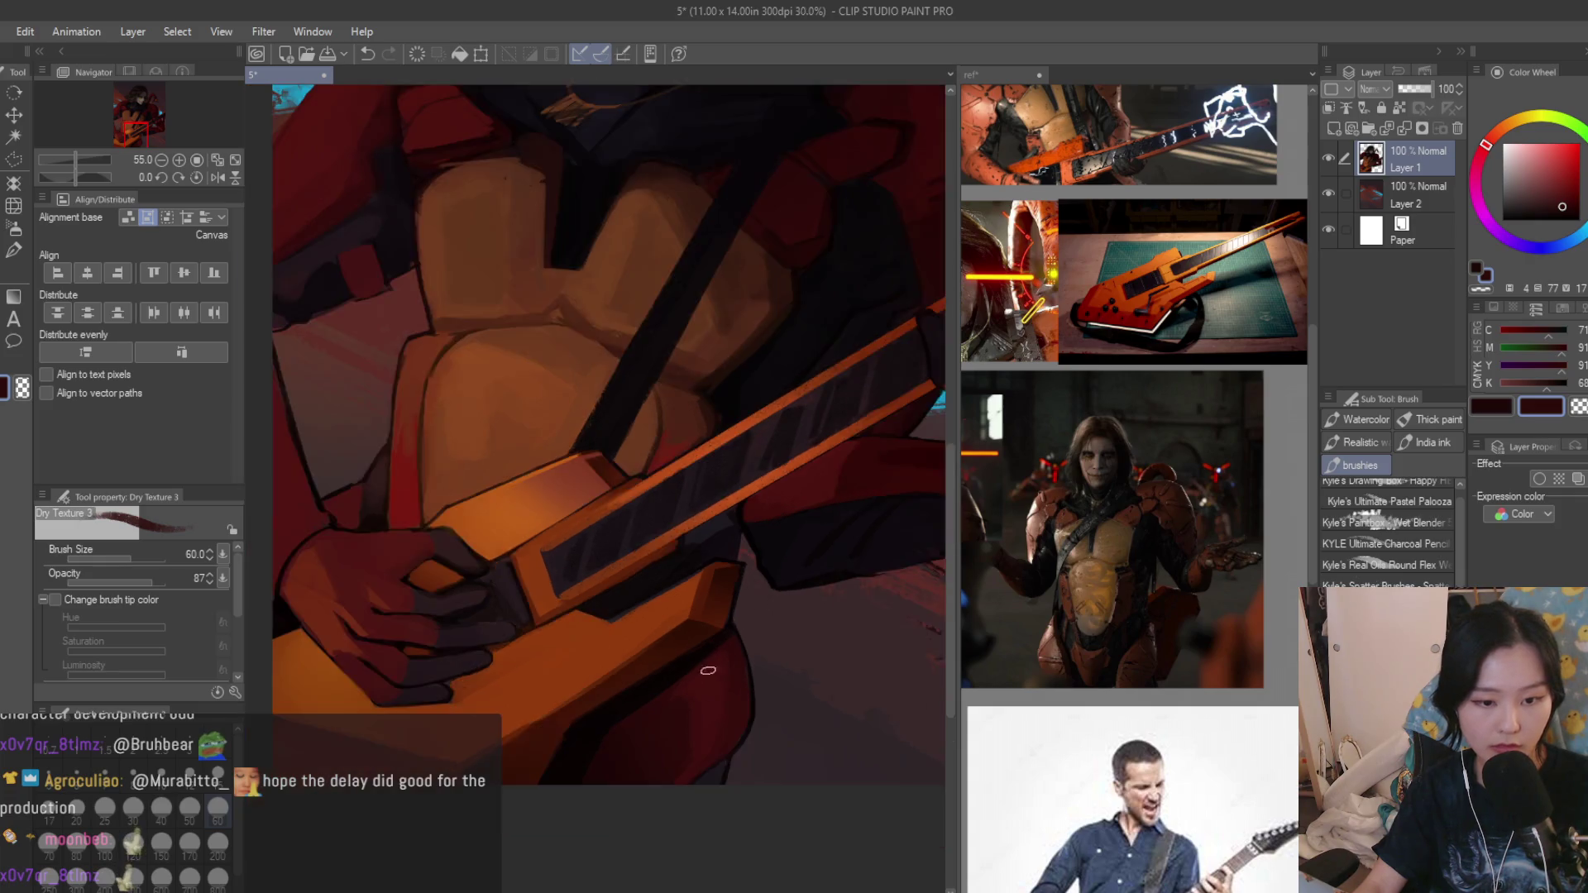
scroll(770, 695, "down", 2)
scroll(878, 689, "down", 1)
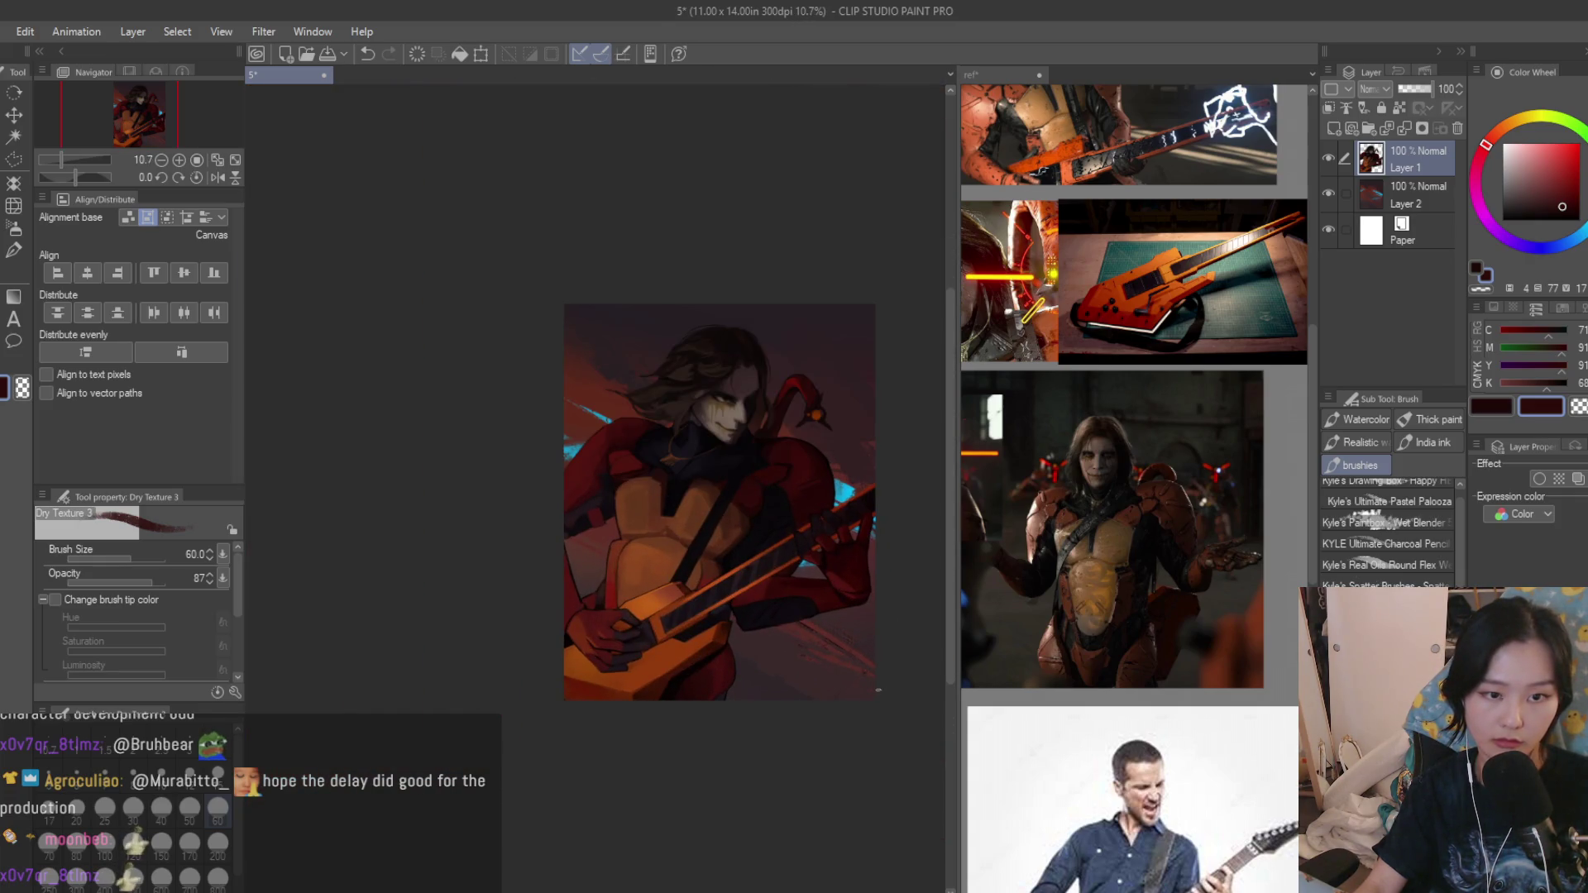
scroll(722, 677, "up", 3)
scroll(638, 677, "up", 1)
scroll(750, 559, "up", 1)
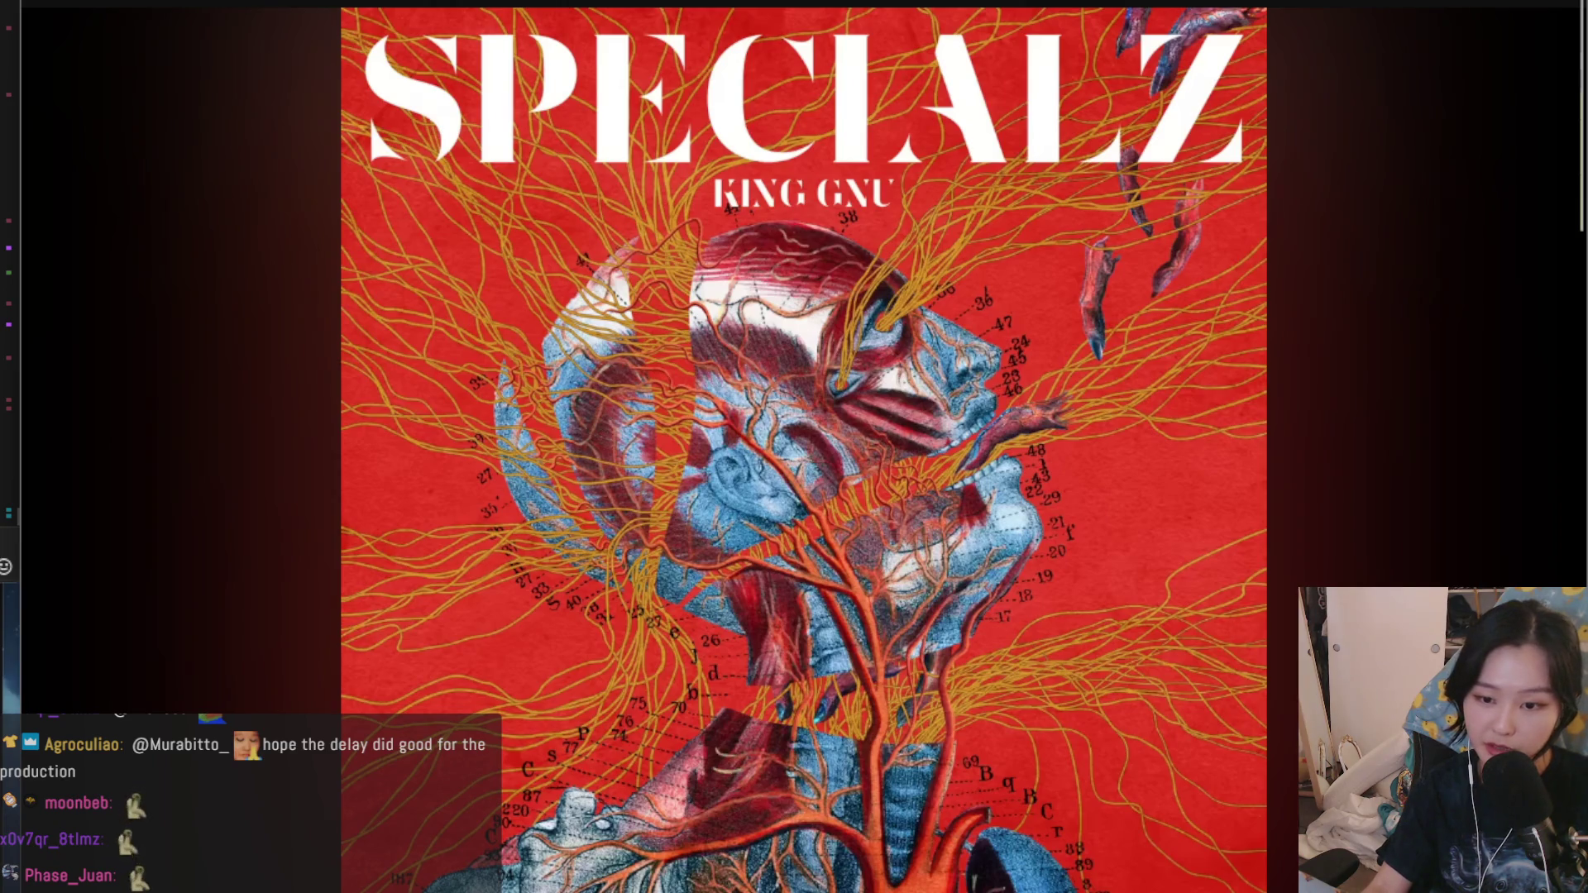
scroll(691, 603, "down", 1)
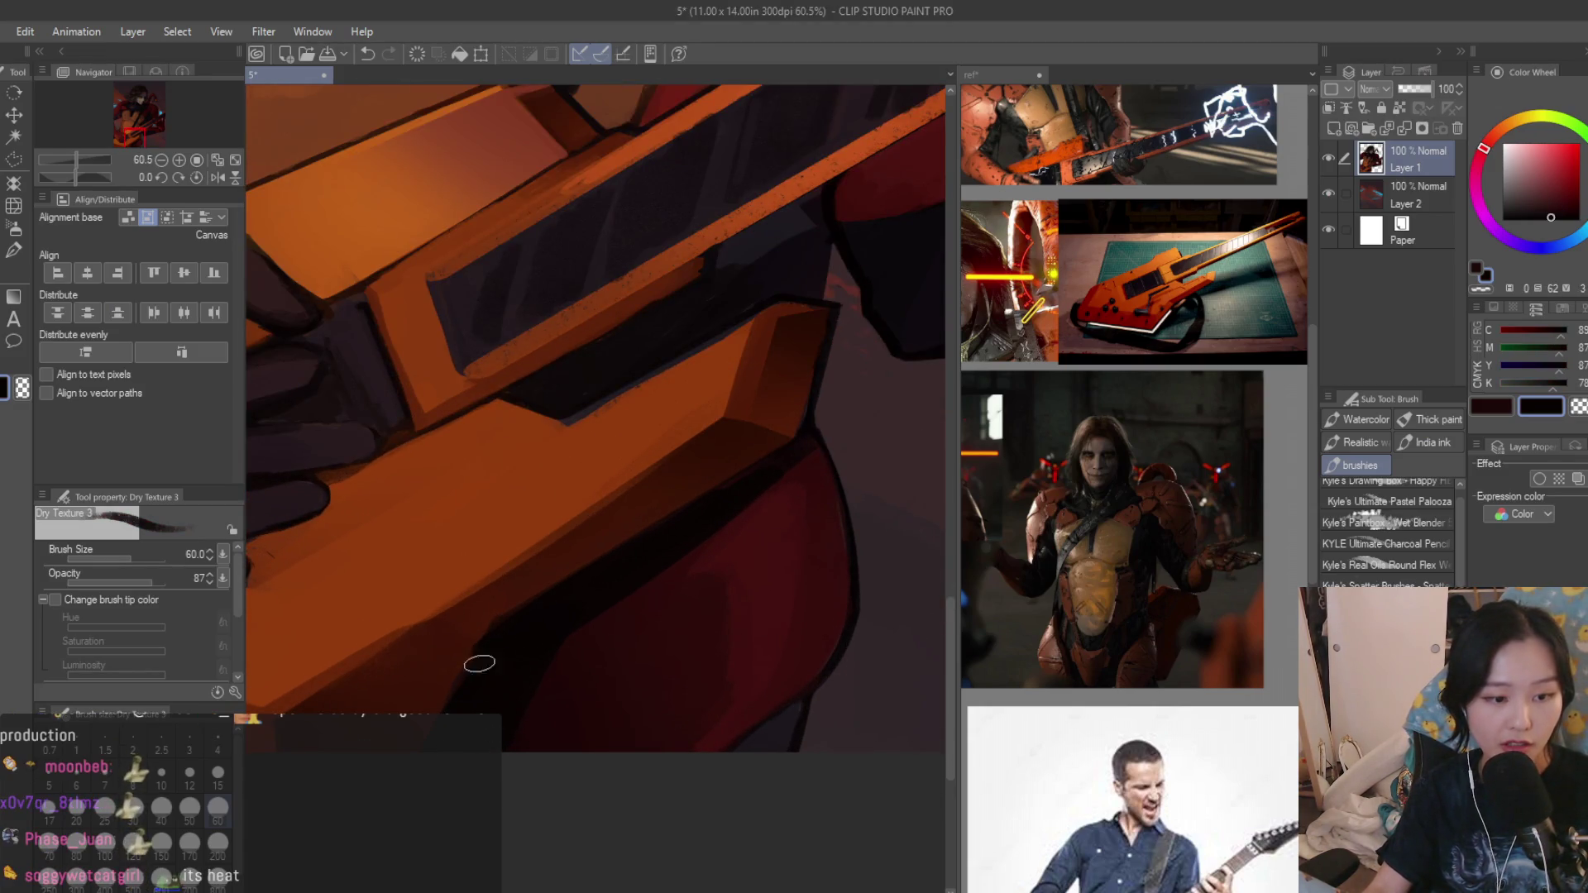
Sample the dark red-brown and shift it toward redder, darker shades on the colour wheel.
left_click(480, 617, "alt")
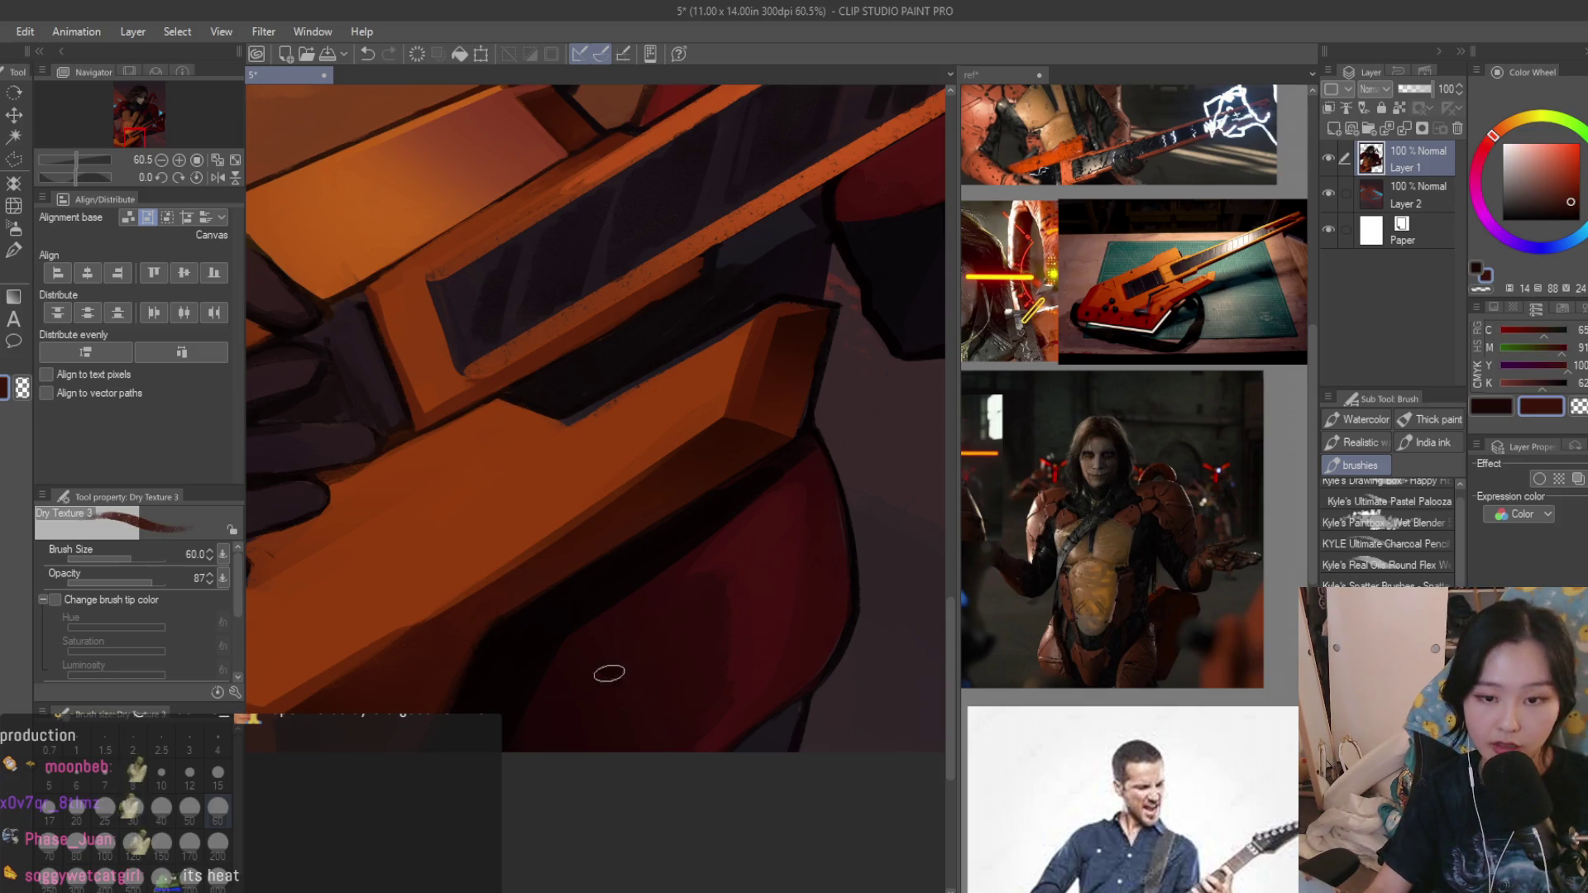
left_click(759, 600, "alt")
scroll(747, 709, "up", 3)
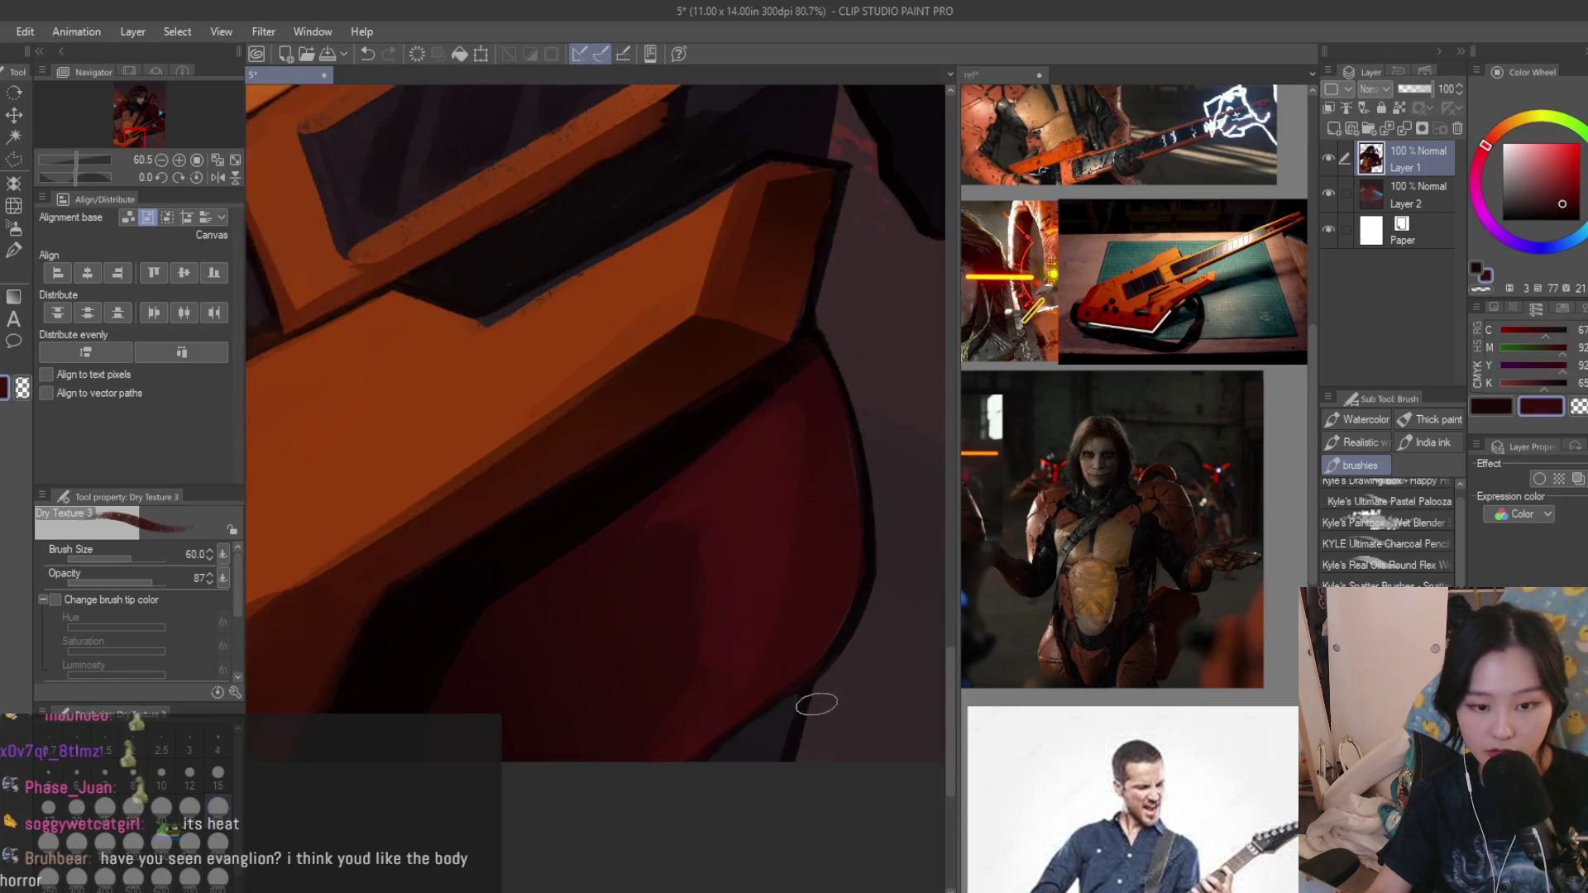
scroll(816, 702, "up", 2)
left_click(709, 770, "alt")
scroll(758, 753, "down", 4)
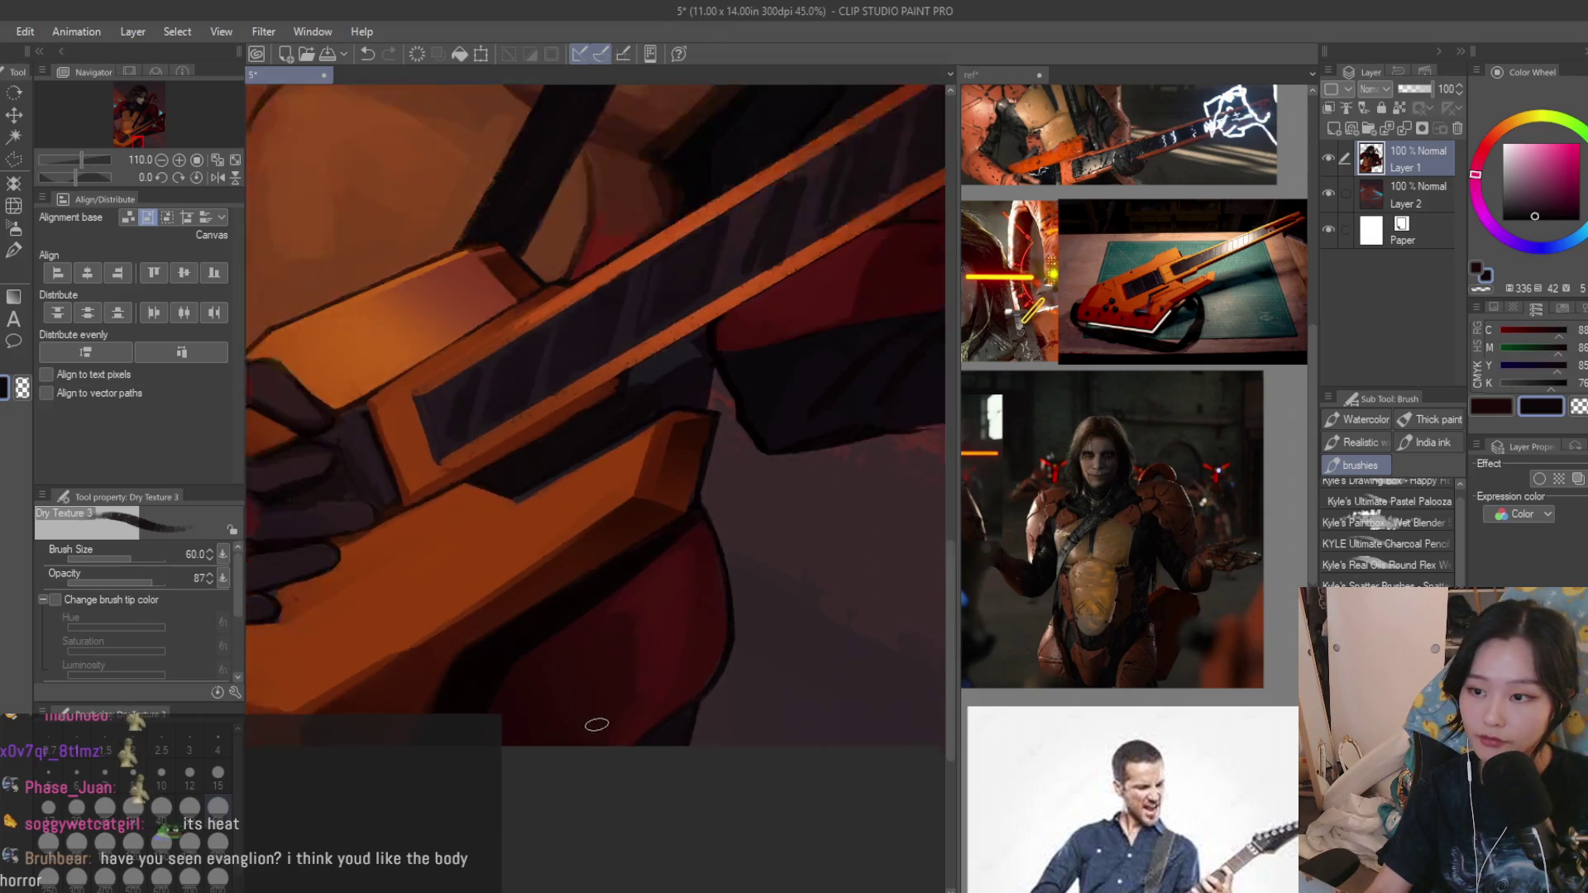
scroll(695, 720, "up", 2)
left_click(733, 678, "alt")
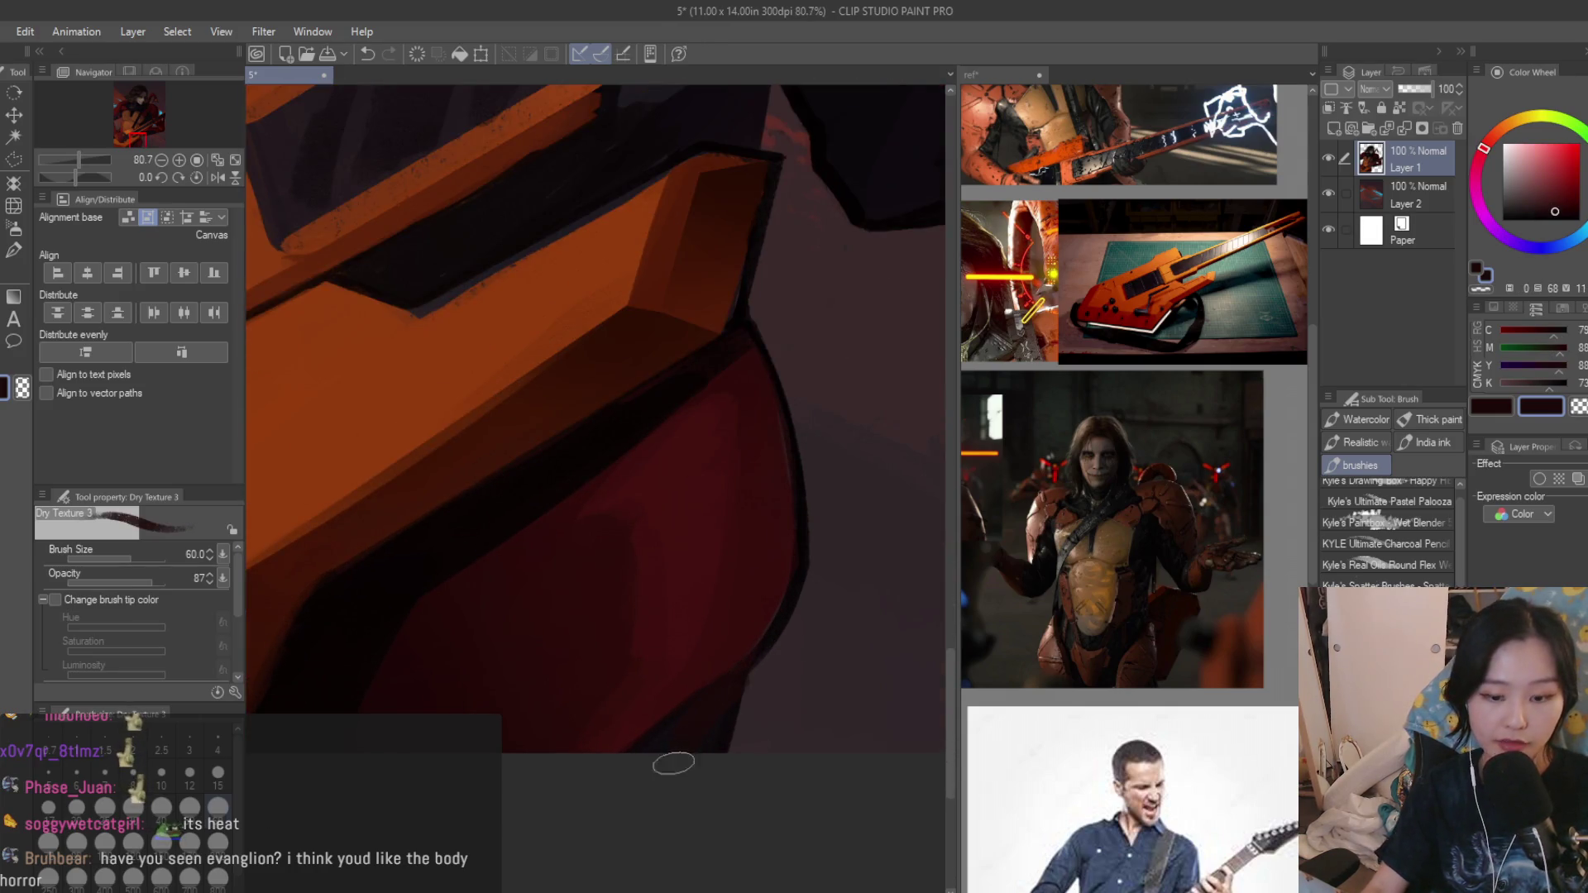
With brush size 40, paint paler magenta-red and light reddish-brown strokes over the left red armor band.
key("bracketleft")
key("bracketleft")
left_click(732, 688, "alt")
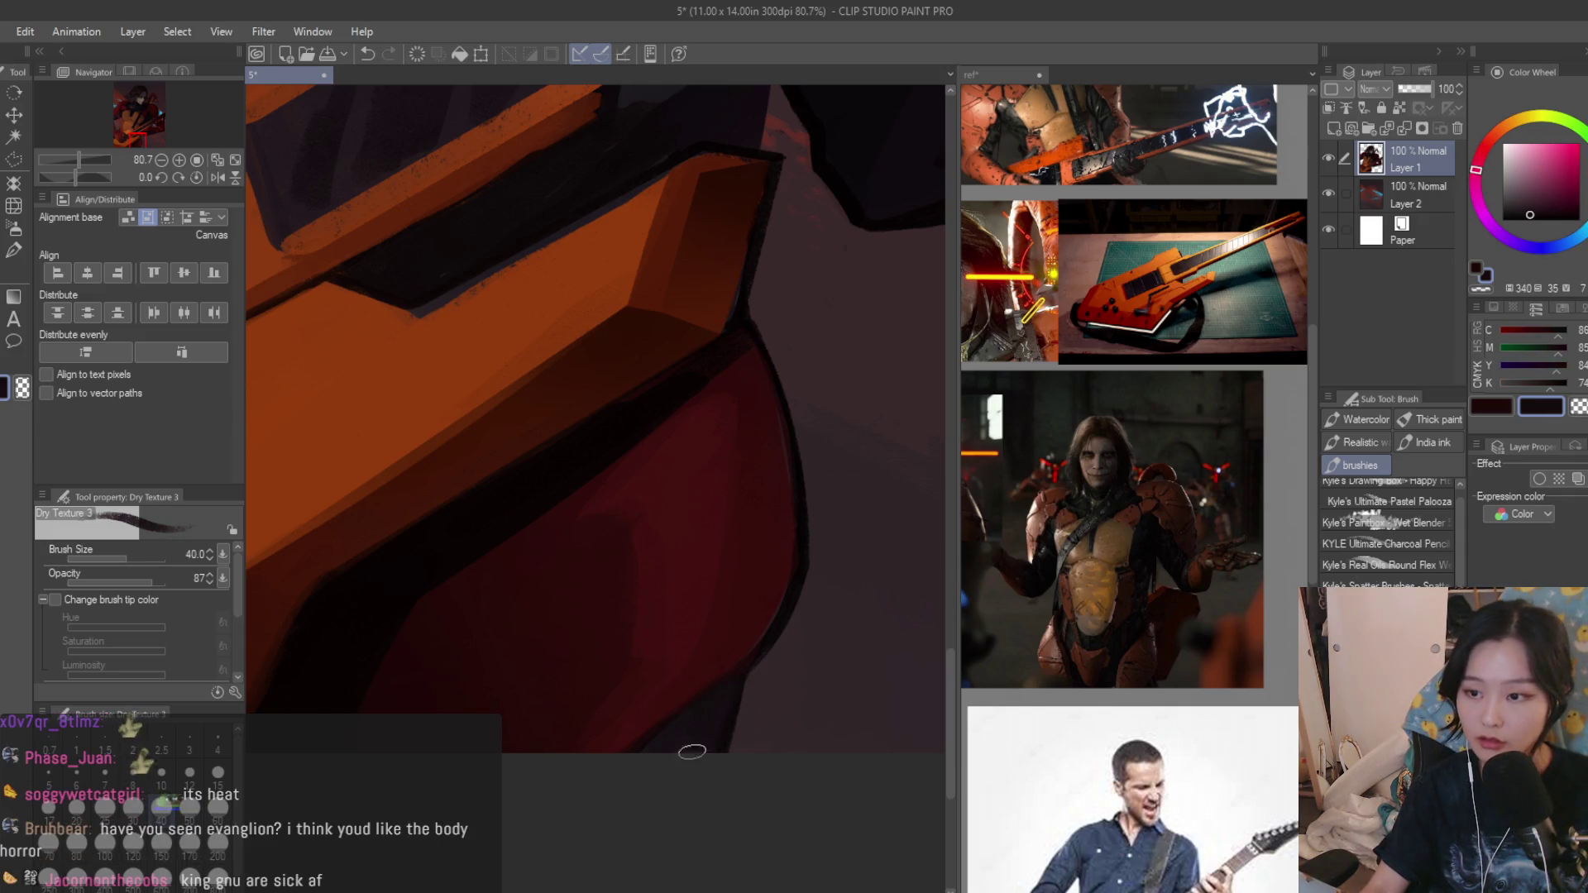
scroll(692, 752, "down", 2)
scroll(596, 596, "down", 3)
scroll(533, 496, "up", 3)
scroll(510, 460, "up", 2)
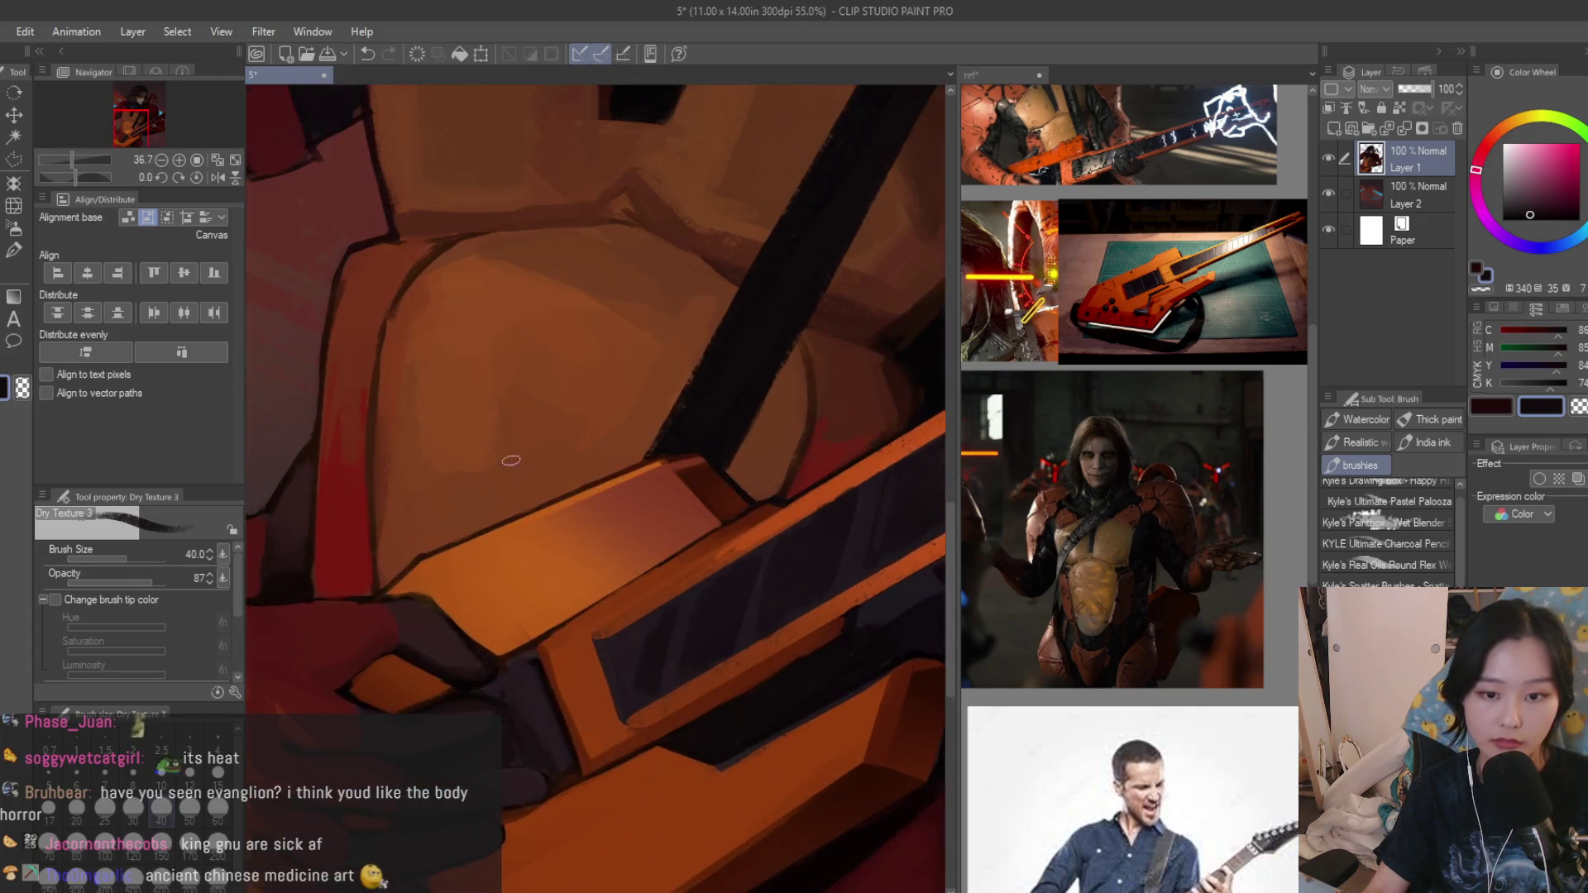
scroll(372, 292, "up", 1)
left_click(373, 361, "alt")
left_click_drag(353, 277, 333, 347)
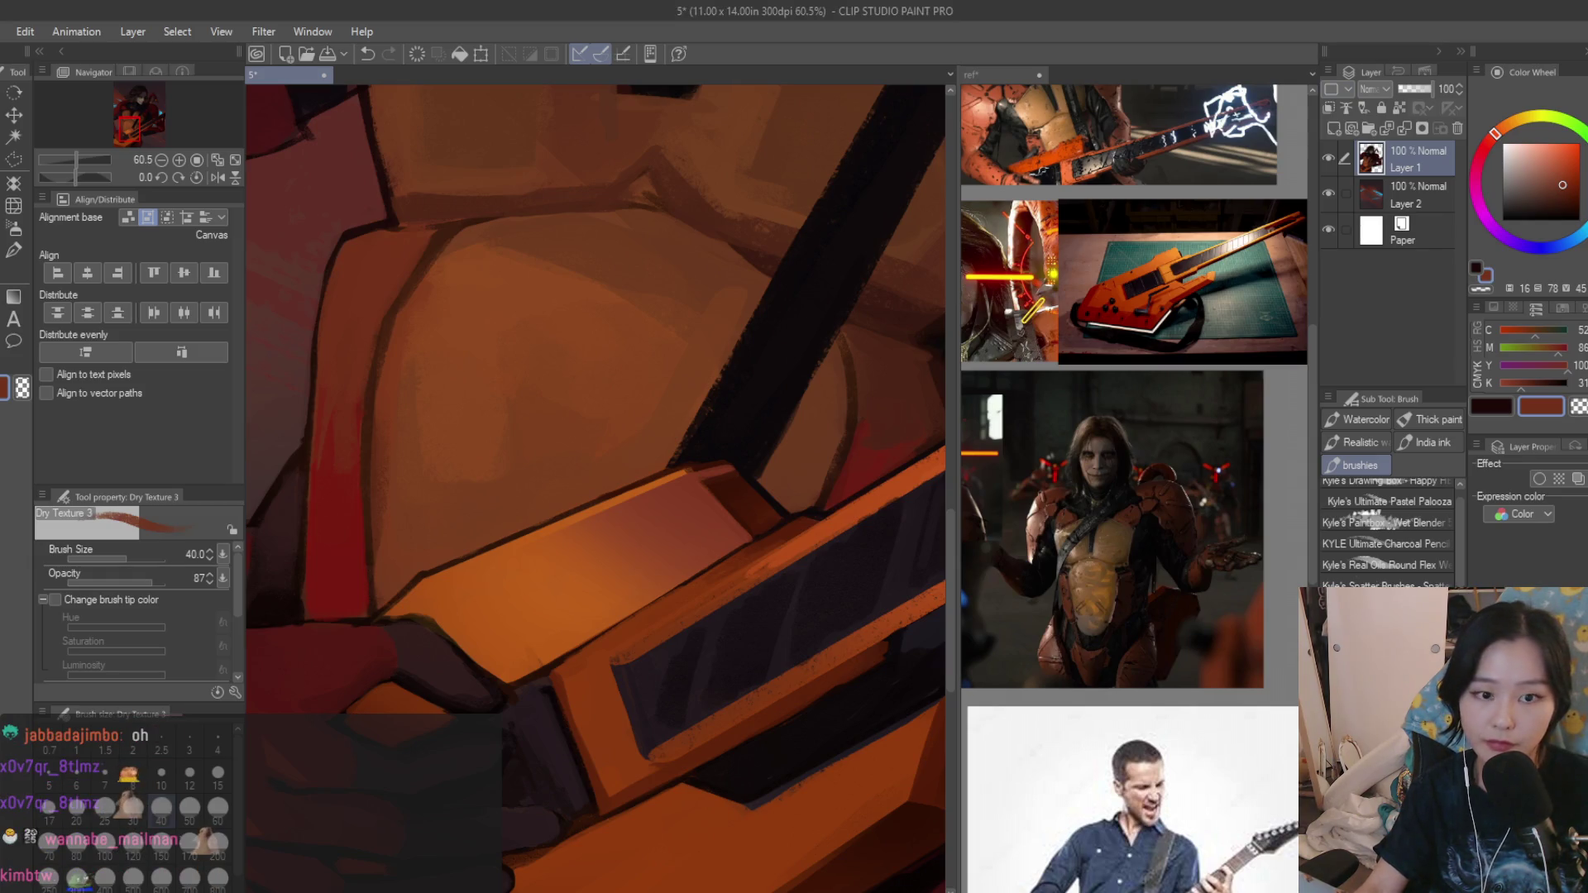
scroll(728, 308, "down", 2)
scroll(728, 308, "down", 3)
scroll(728, 308, "down", 3)
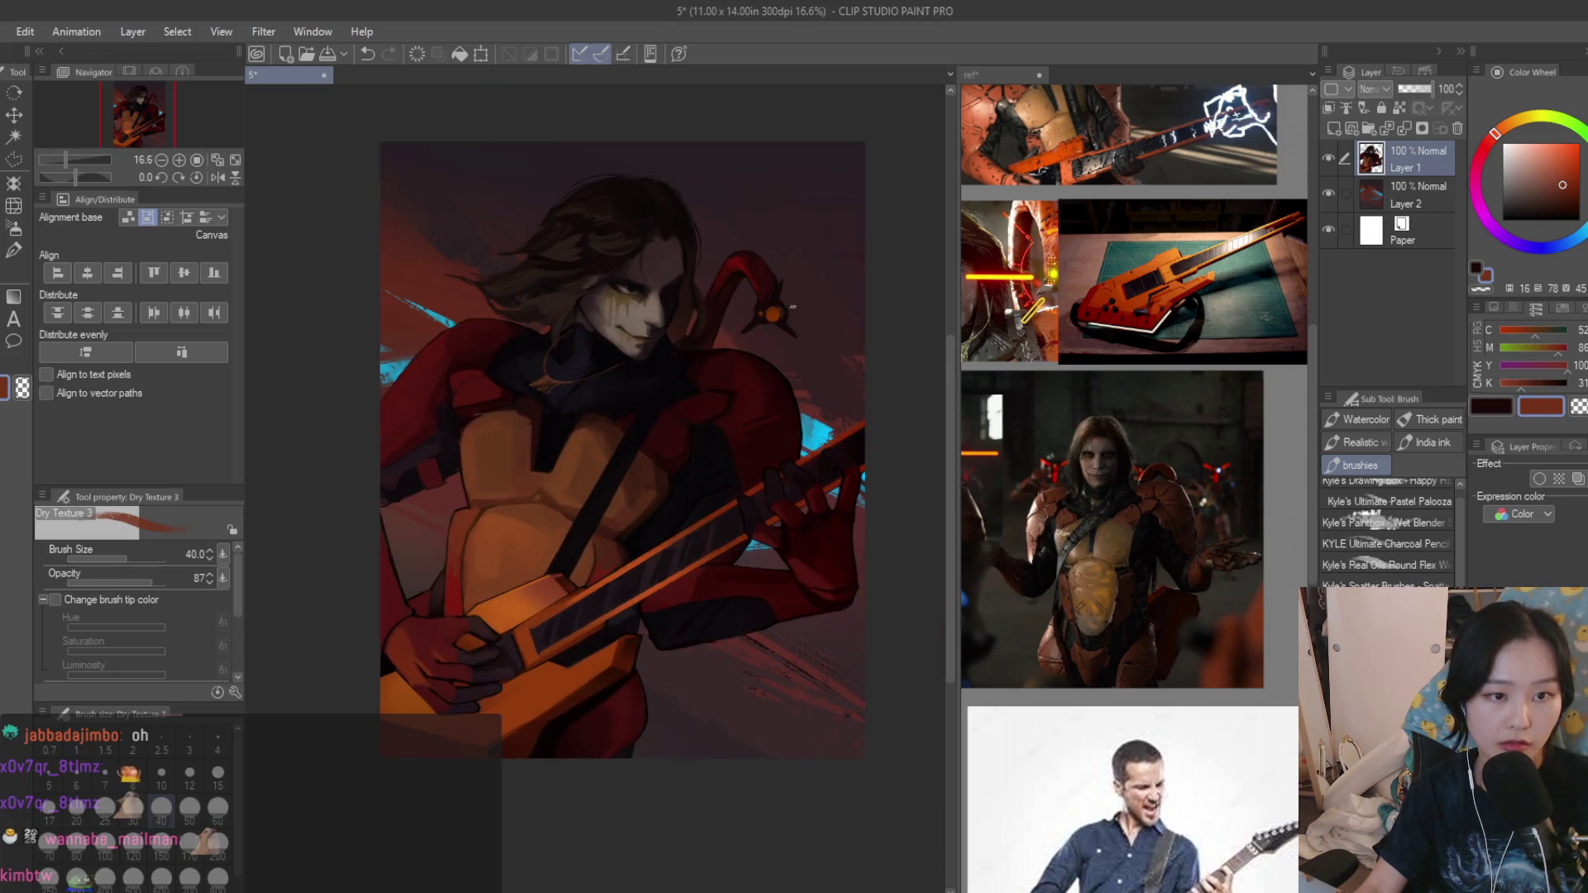
scroll(790, 308, "up", 1)
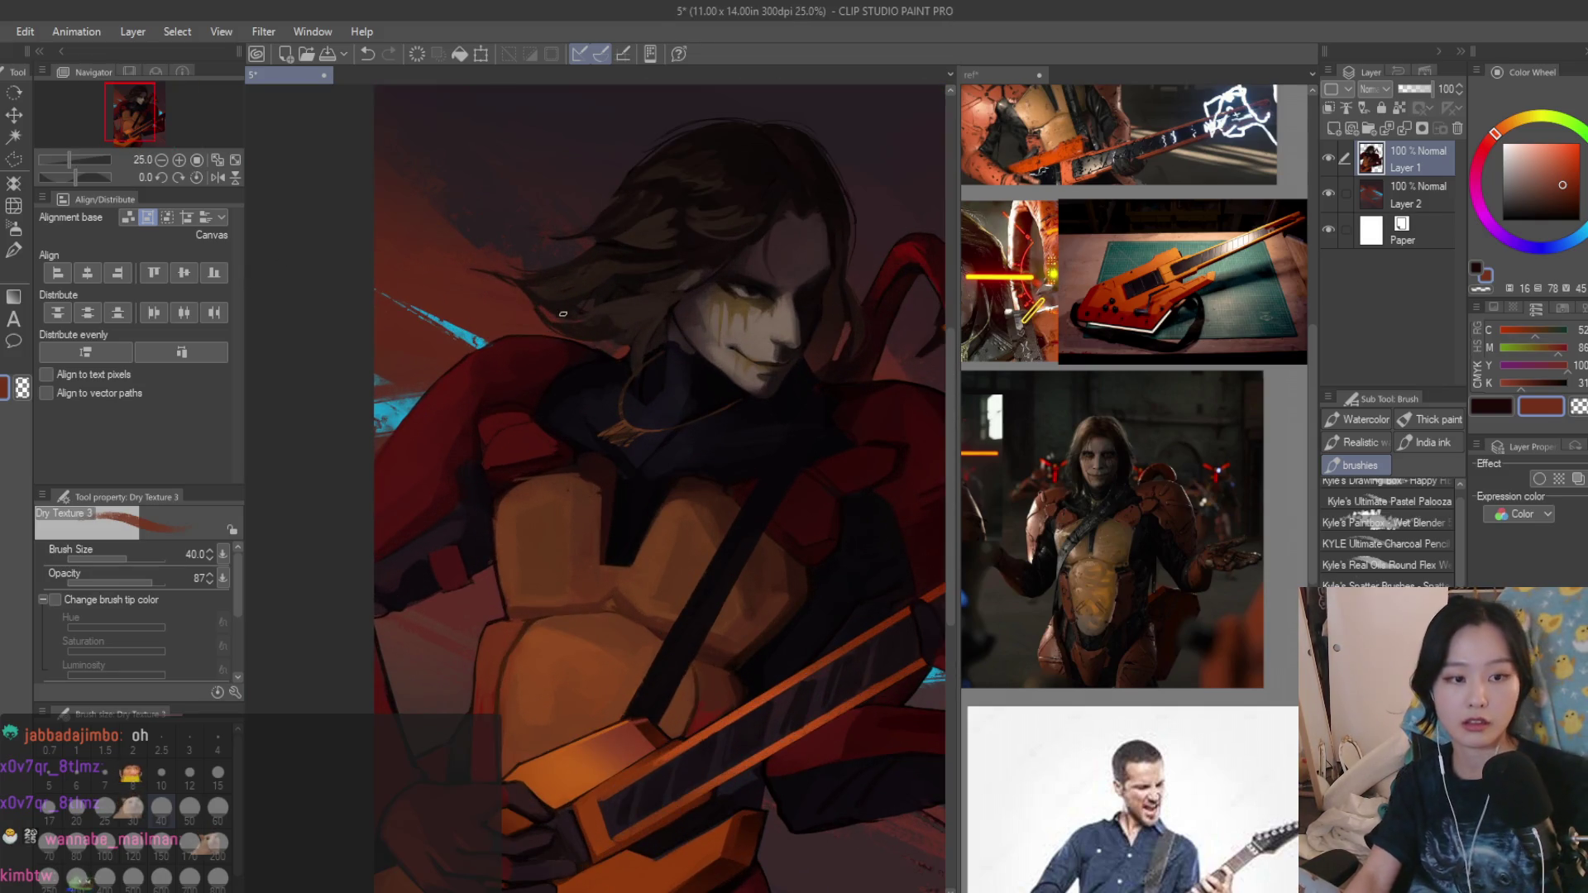
scroll(789, 307, "up", 1)
scroll(708, 343, "up", 1)
scroll(709, 344, "up", 2)
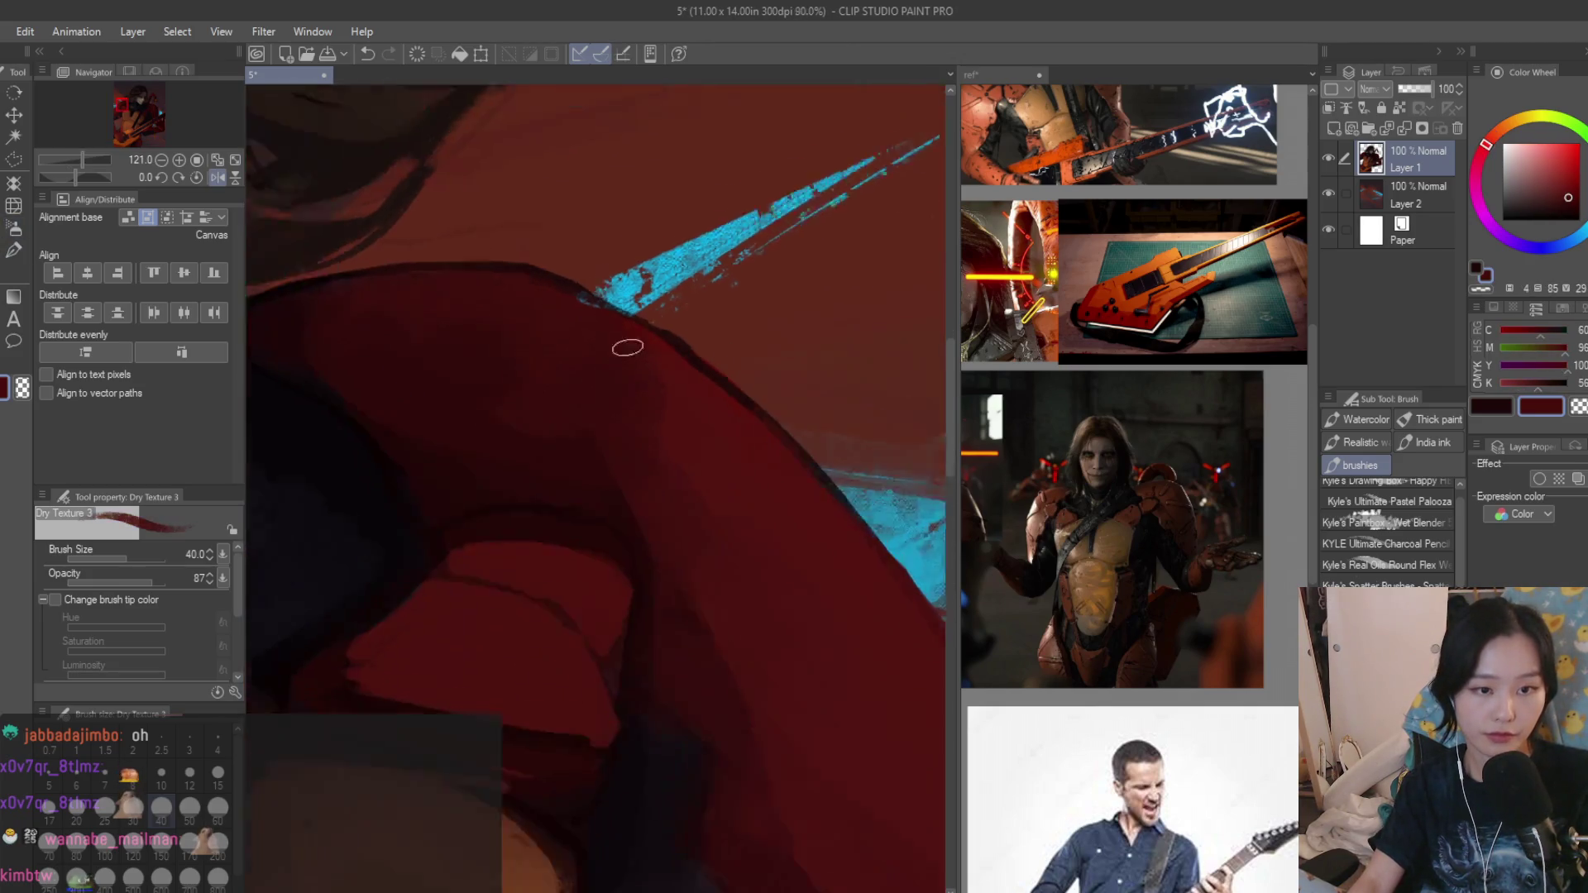
scroll(783, 414, "up", 1)
Shrink the brush and choose a brighter red for the shoulder armour edge.
key("bracketleft")
key("bracketleft")
key("bracketleft")
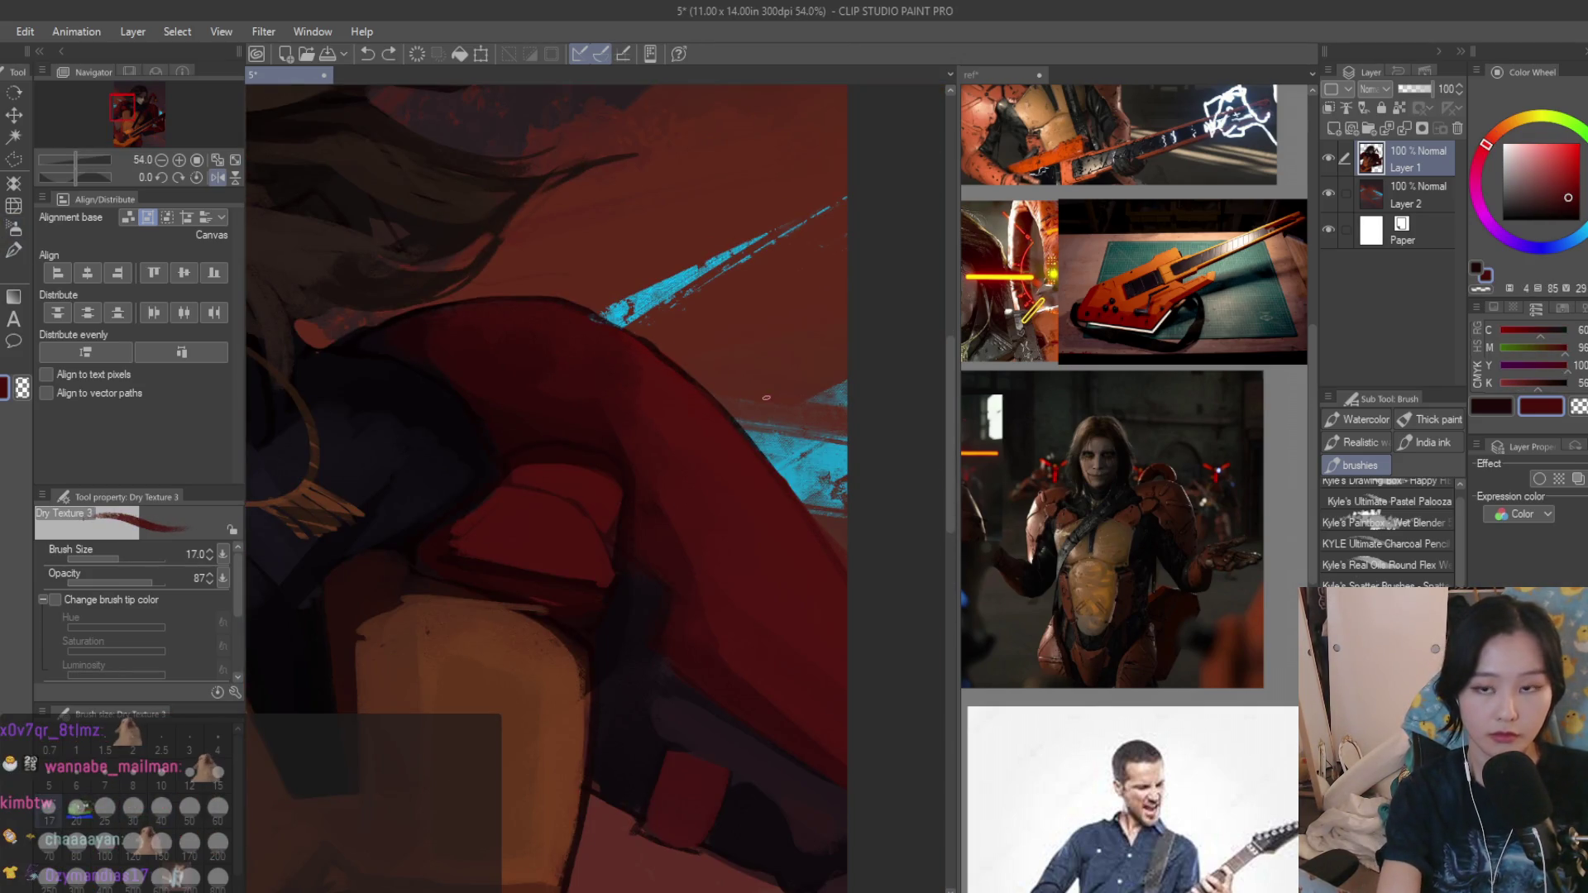
scroll(744, 360, "up", 1)
scroll(641, 358, "up", 1)
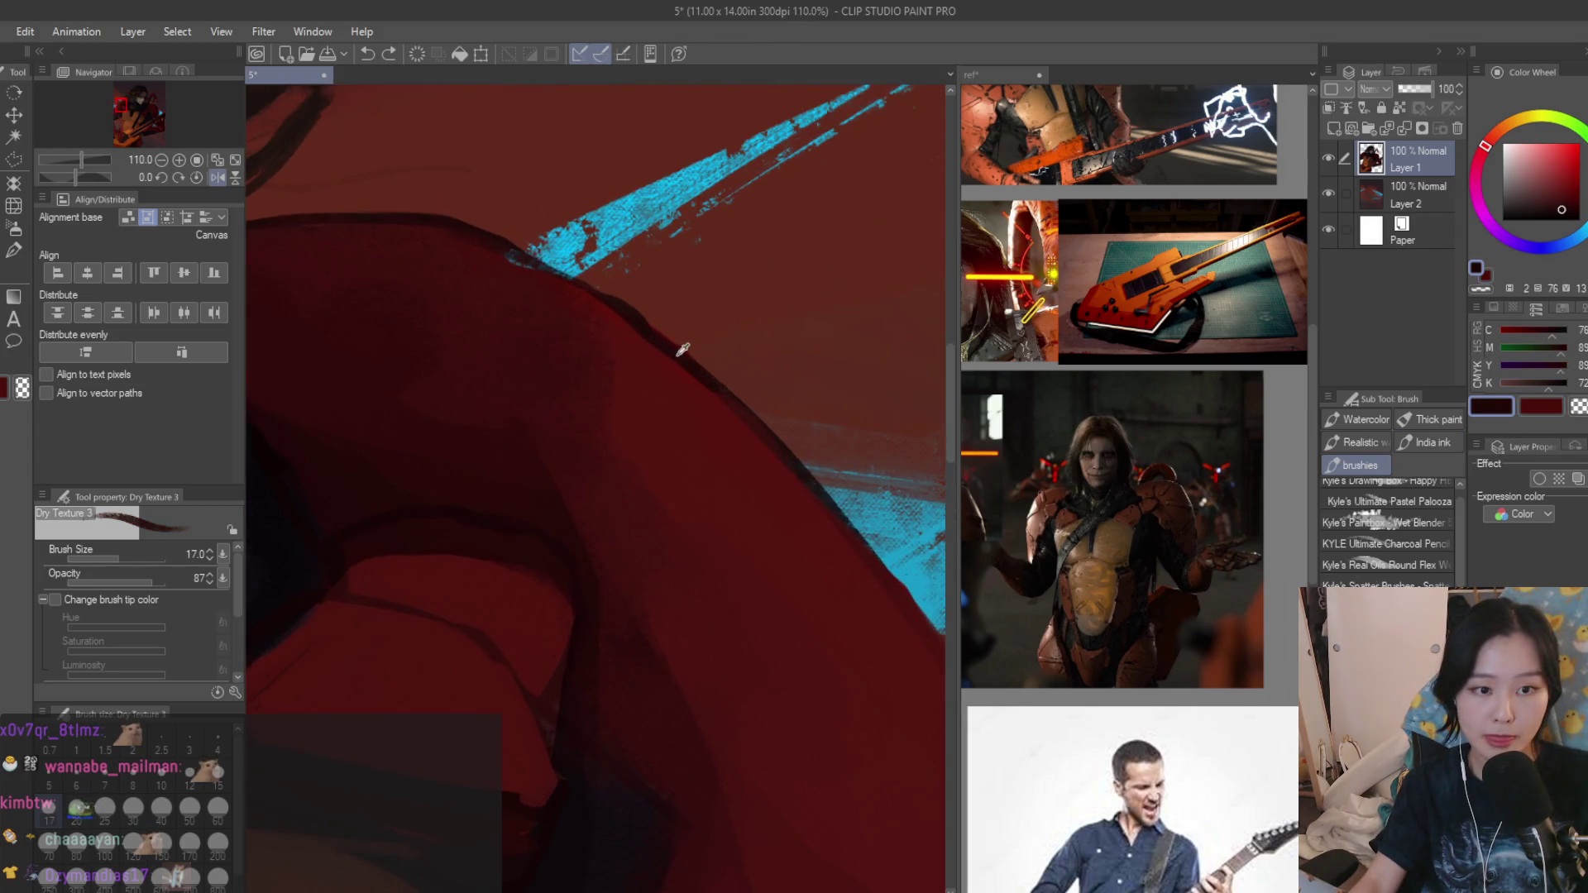
scroll(681, 351, "down", 1)
key("e")
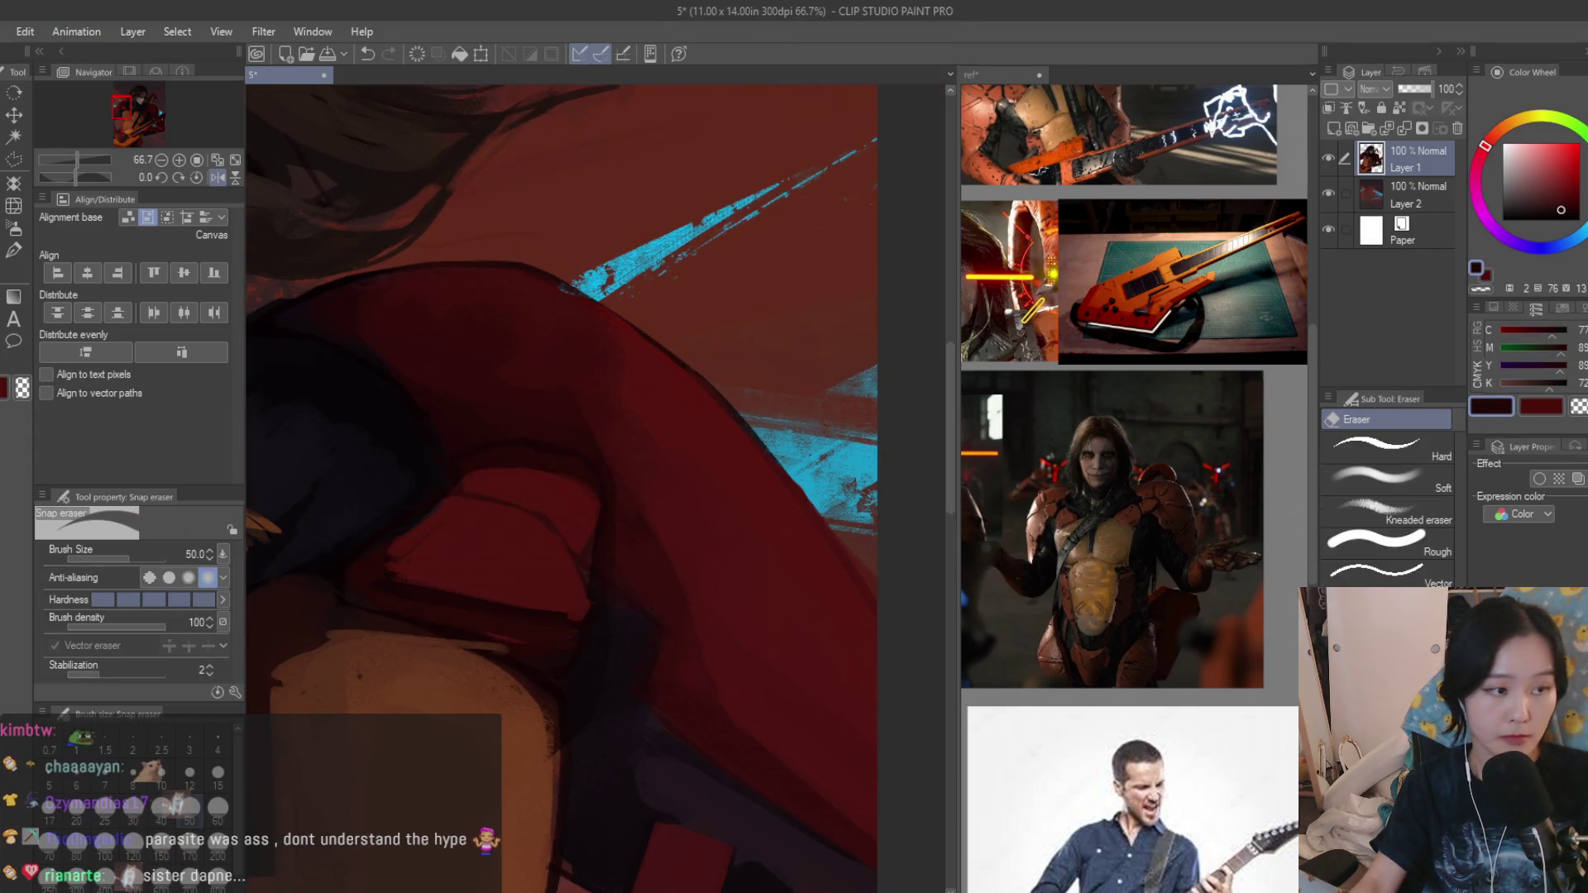
scroll(744, 410, "down", 1)
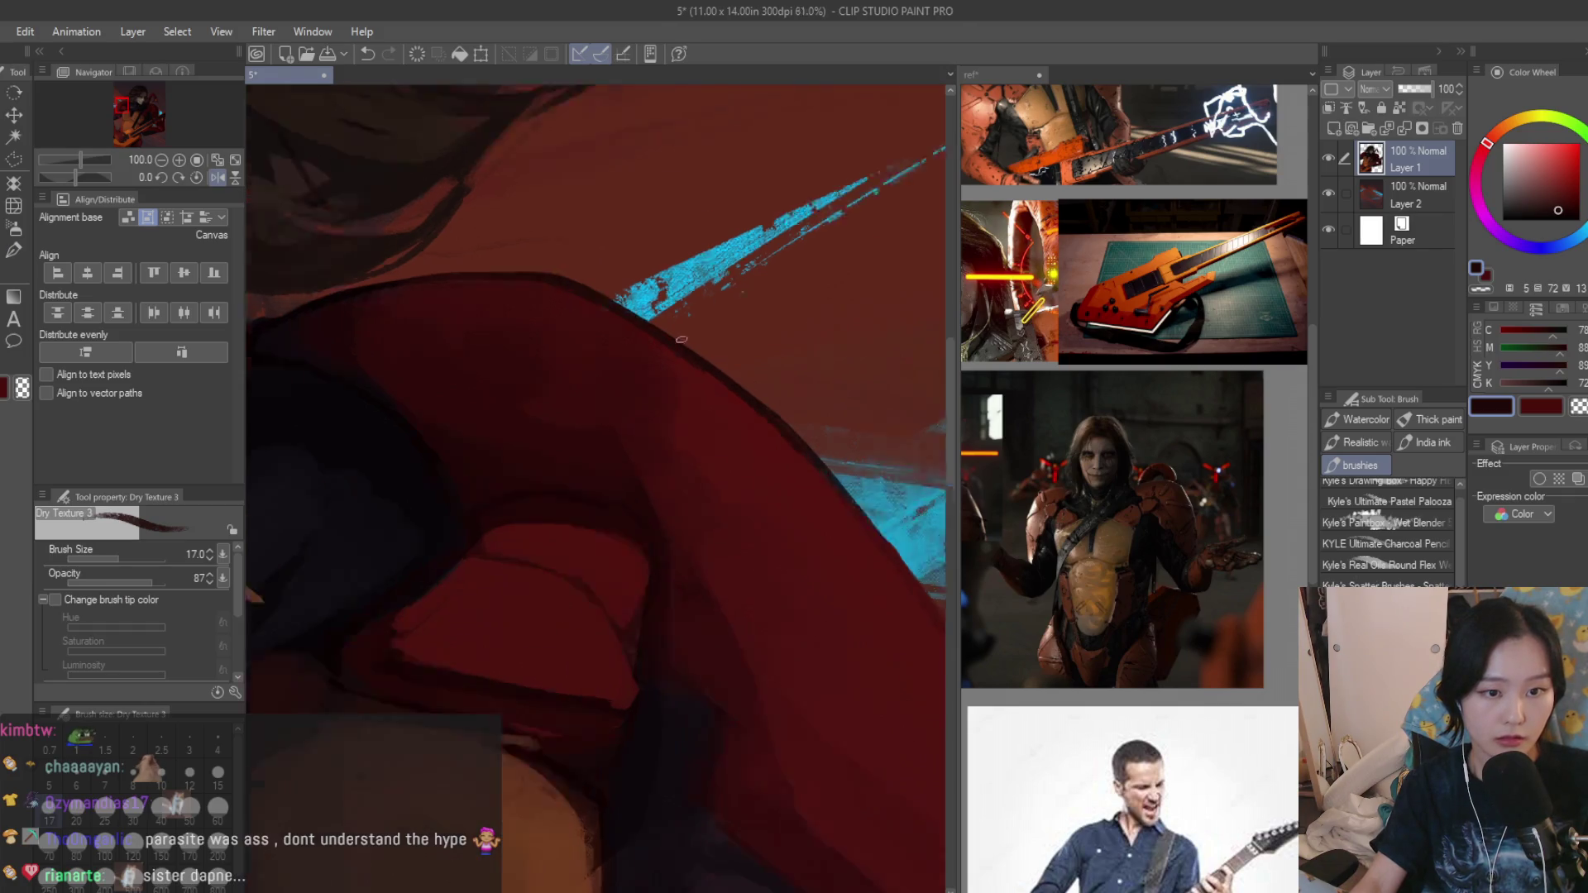
scroll(776, 438, "down", 2)
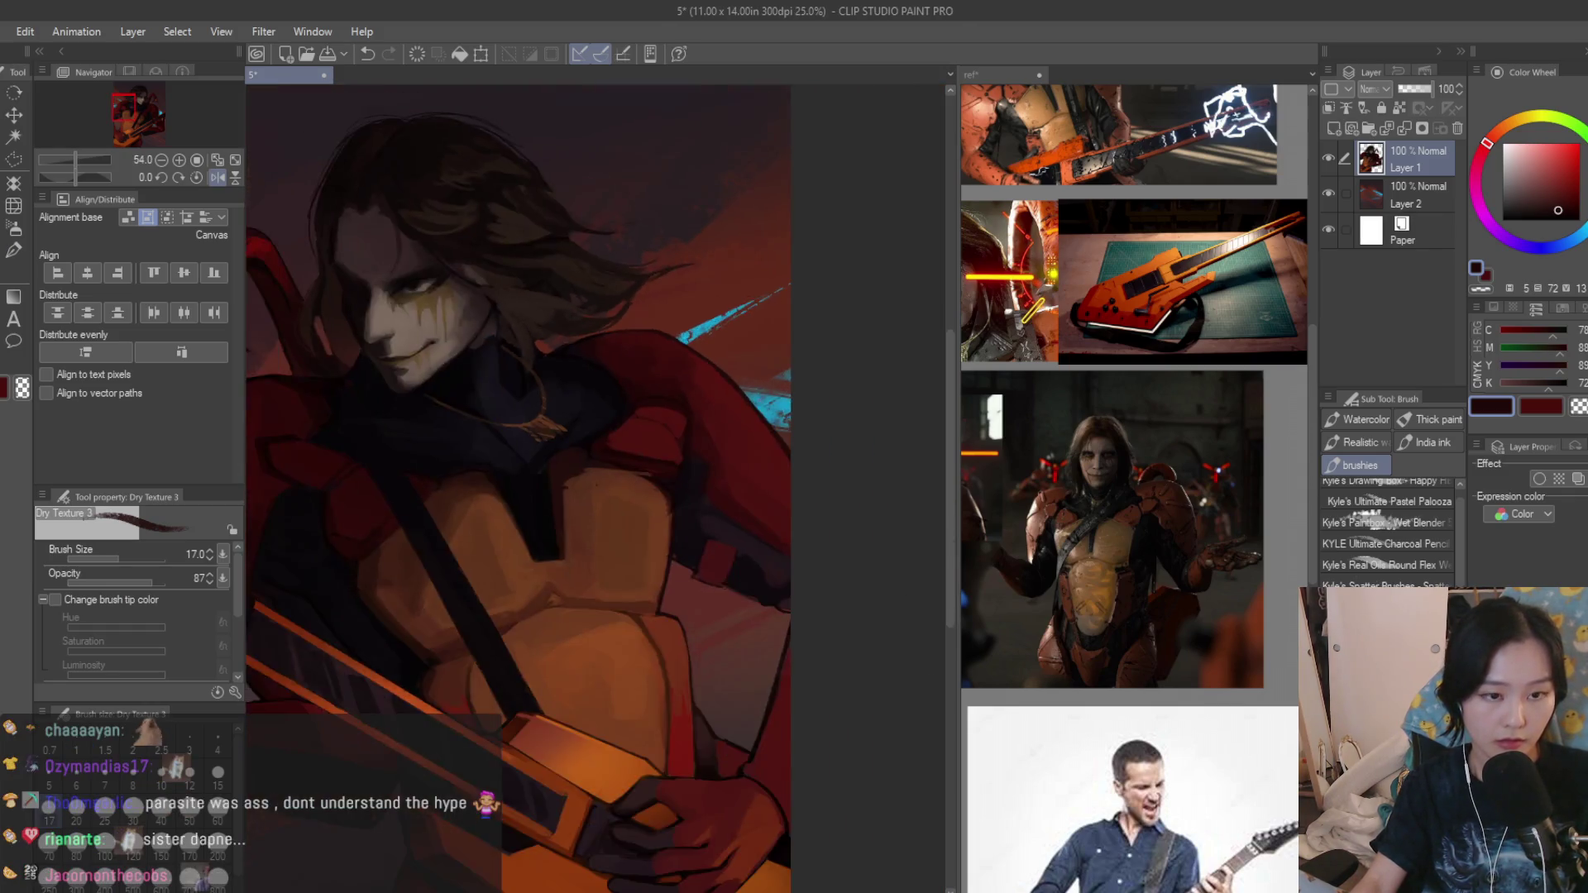
scroll(720, 385, "up", 2)
scroll(665, 337, "up", 2)
left_click_drag(665, 338, 770, 395, "ctrl+alt")
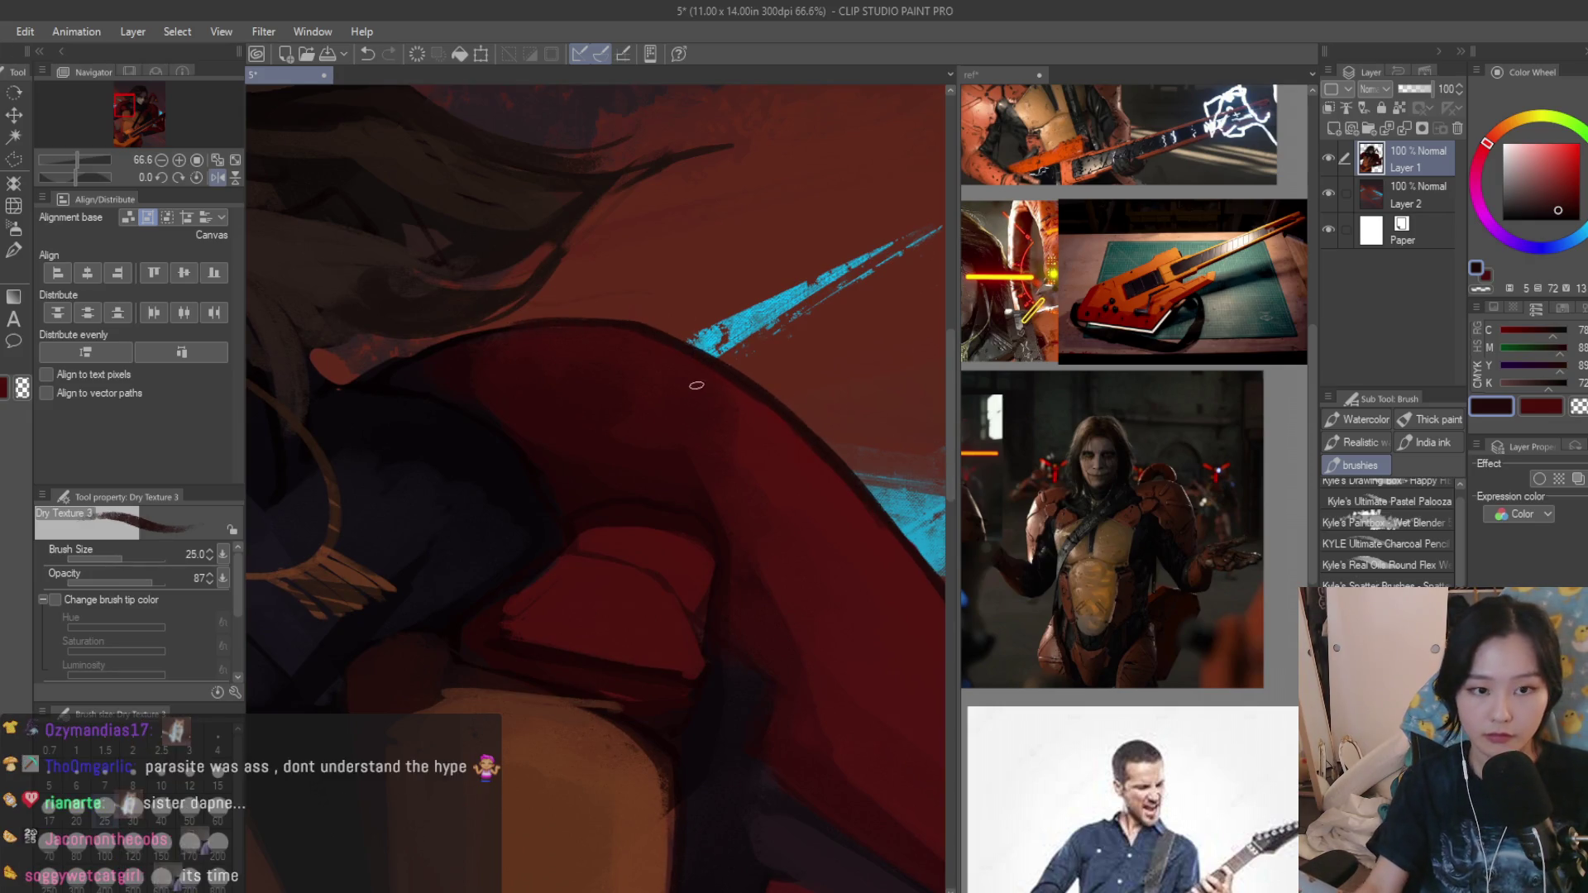
left_click(825, 463, "alt")
scroll(894, 537, "down", 1)
Sample near-black and dark reds from the shoulder and stroke them along the armour edge.
left_click(503, 376, "alt")
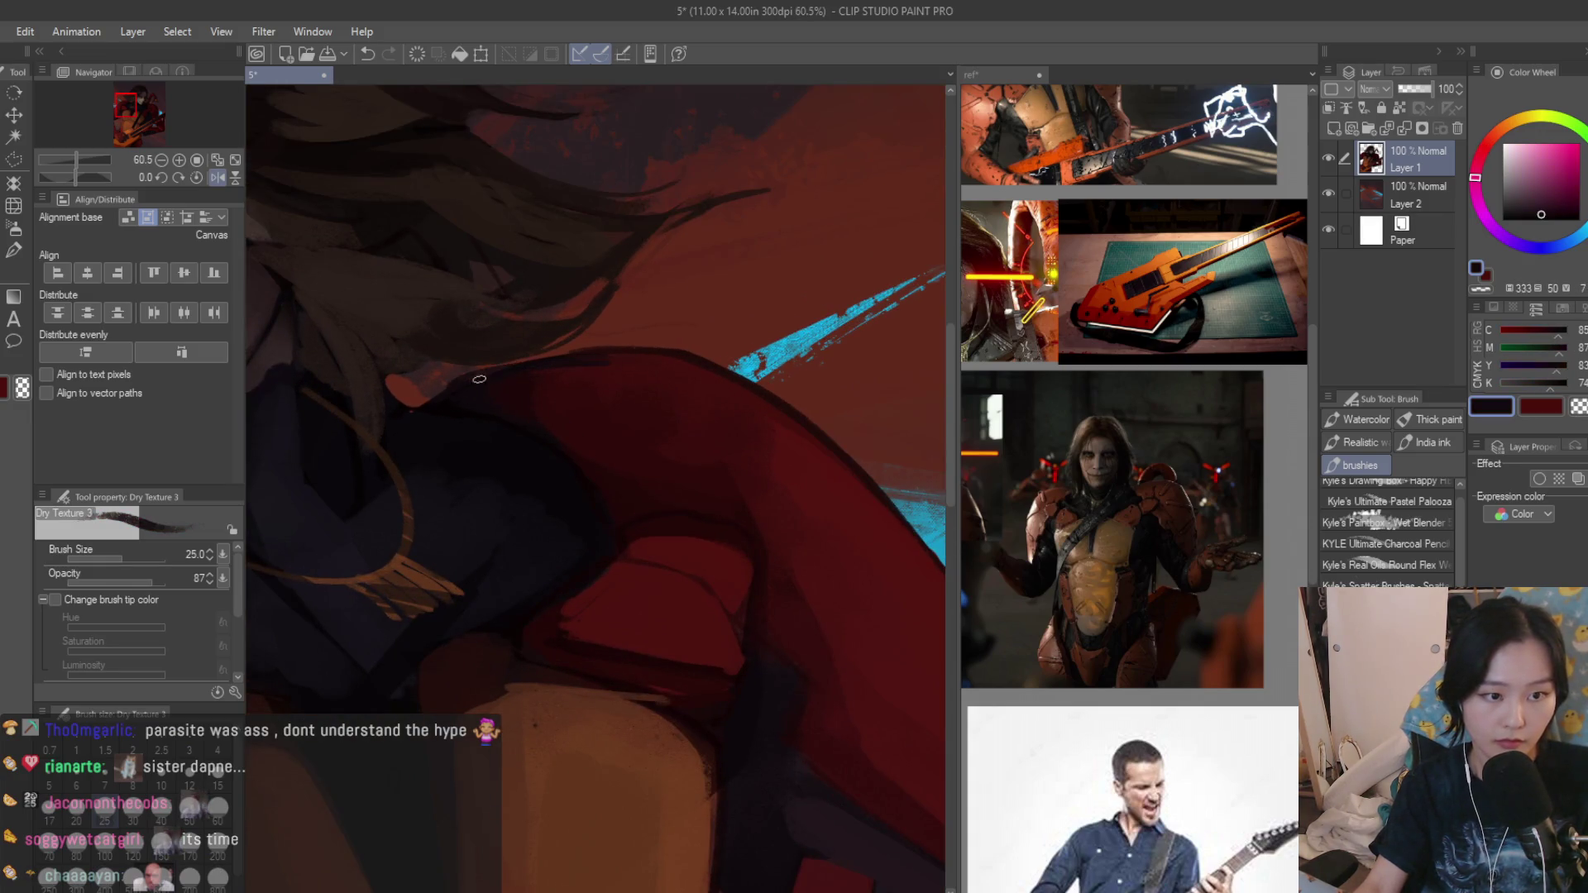
left_click(553, 371, "alt")
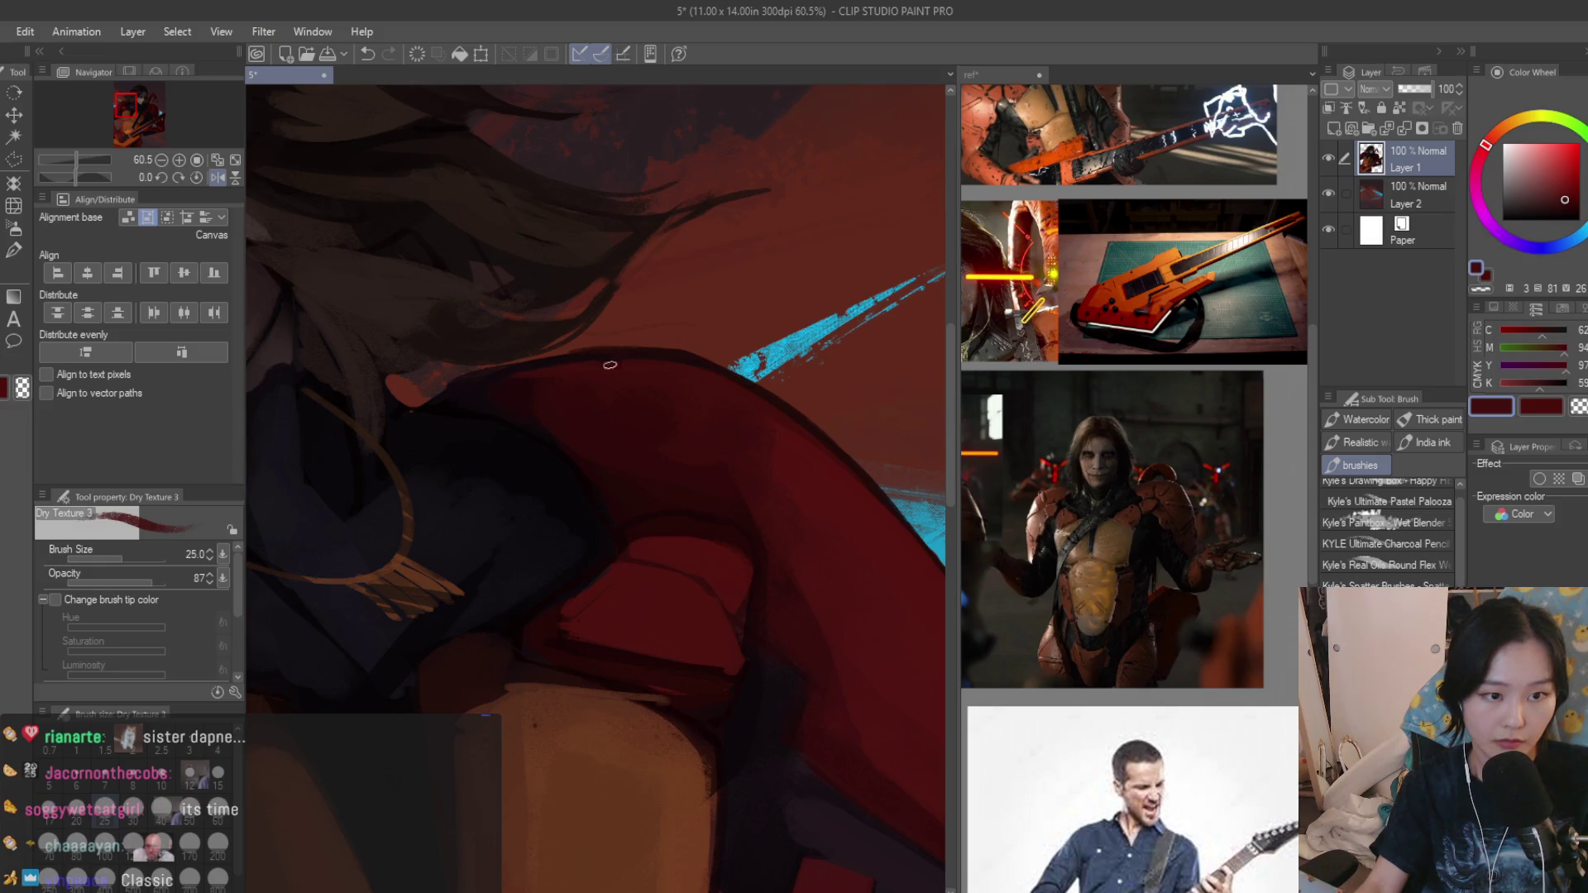
scroll(609, 364, "up", 2)
left_click_drag(610, 363, 749, 411)
left_click(750, 410, "alt")
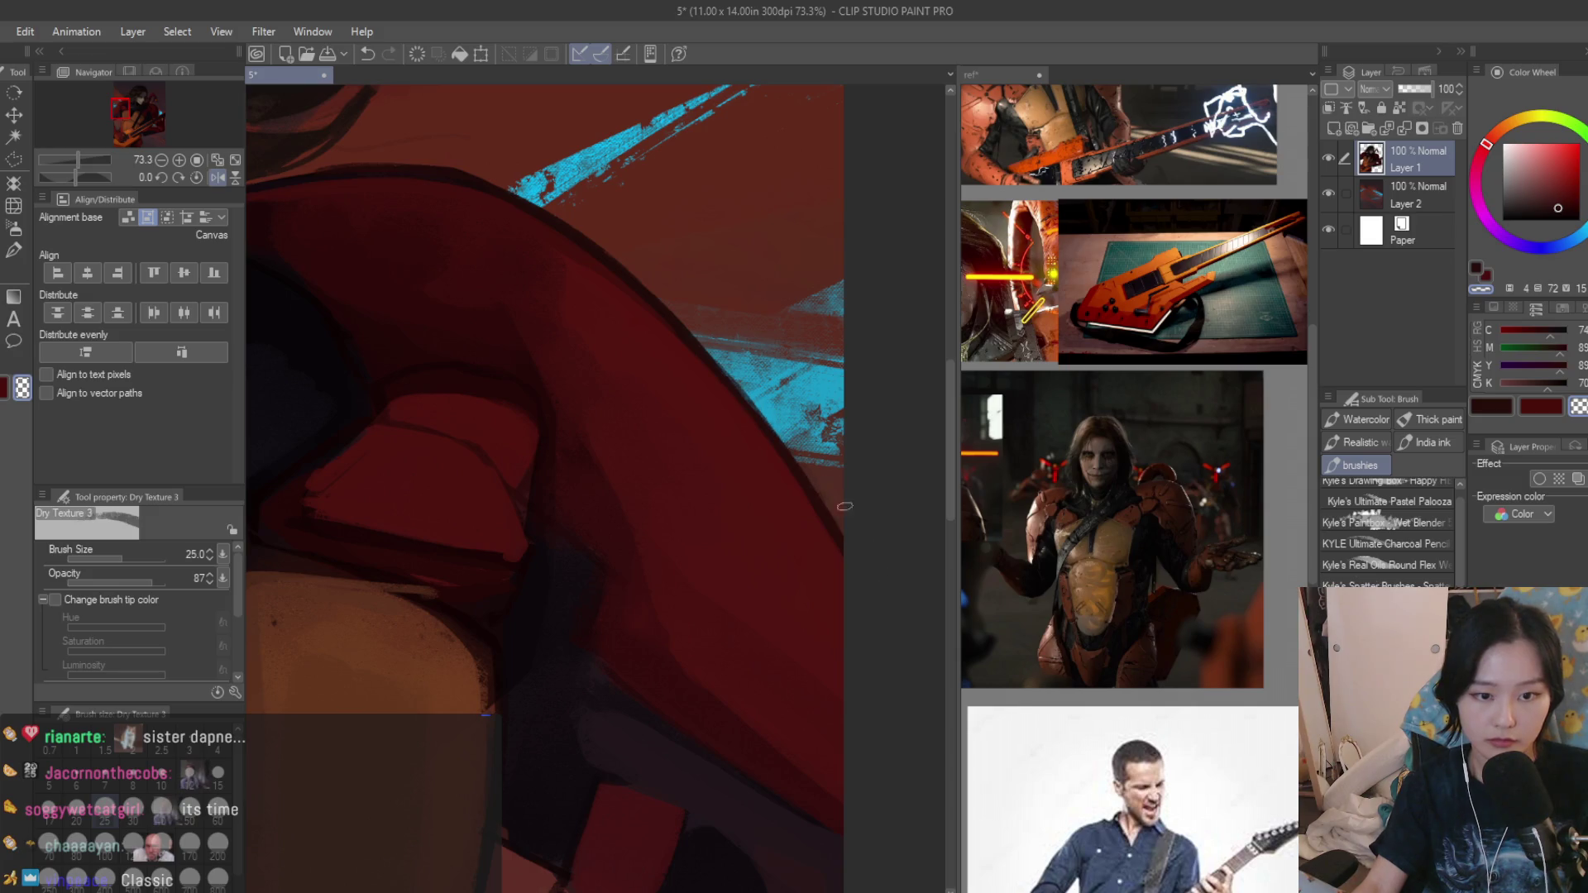
scroll(641, 457, "down", 4)
scroll(641, 457, "down", 2)
scroll(452, 352, "up", 3)
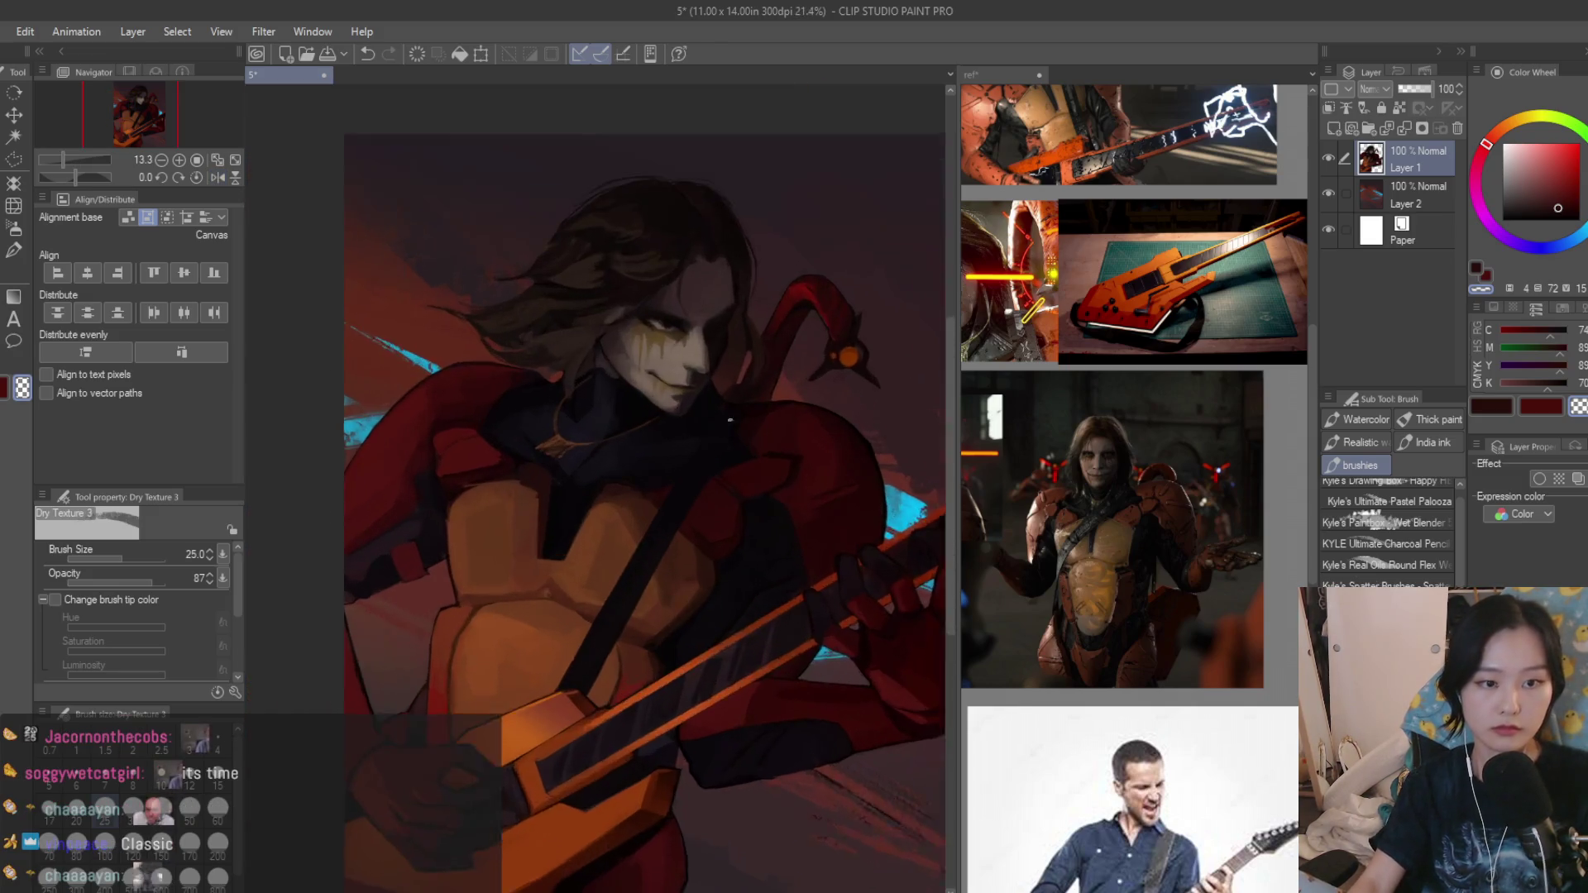
scroll(453, 352, "up", 3)
scroll(452, 353, "up", 3)
Try a dark blue-grey stroke on the hair edge over the shoulder, then undo it.
left_click(537, 374, "alt")
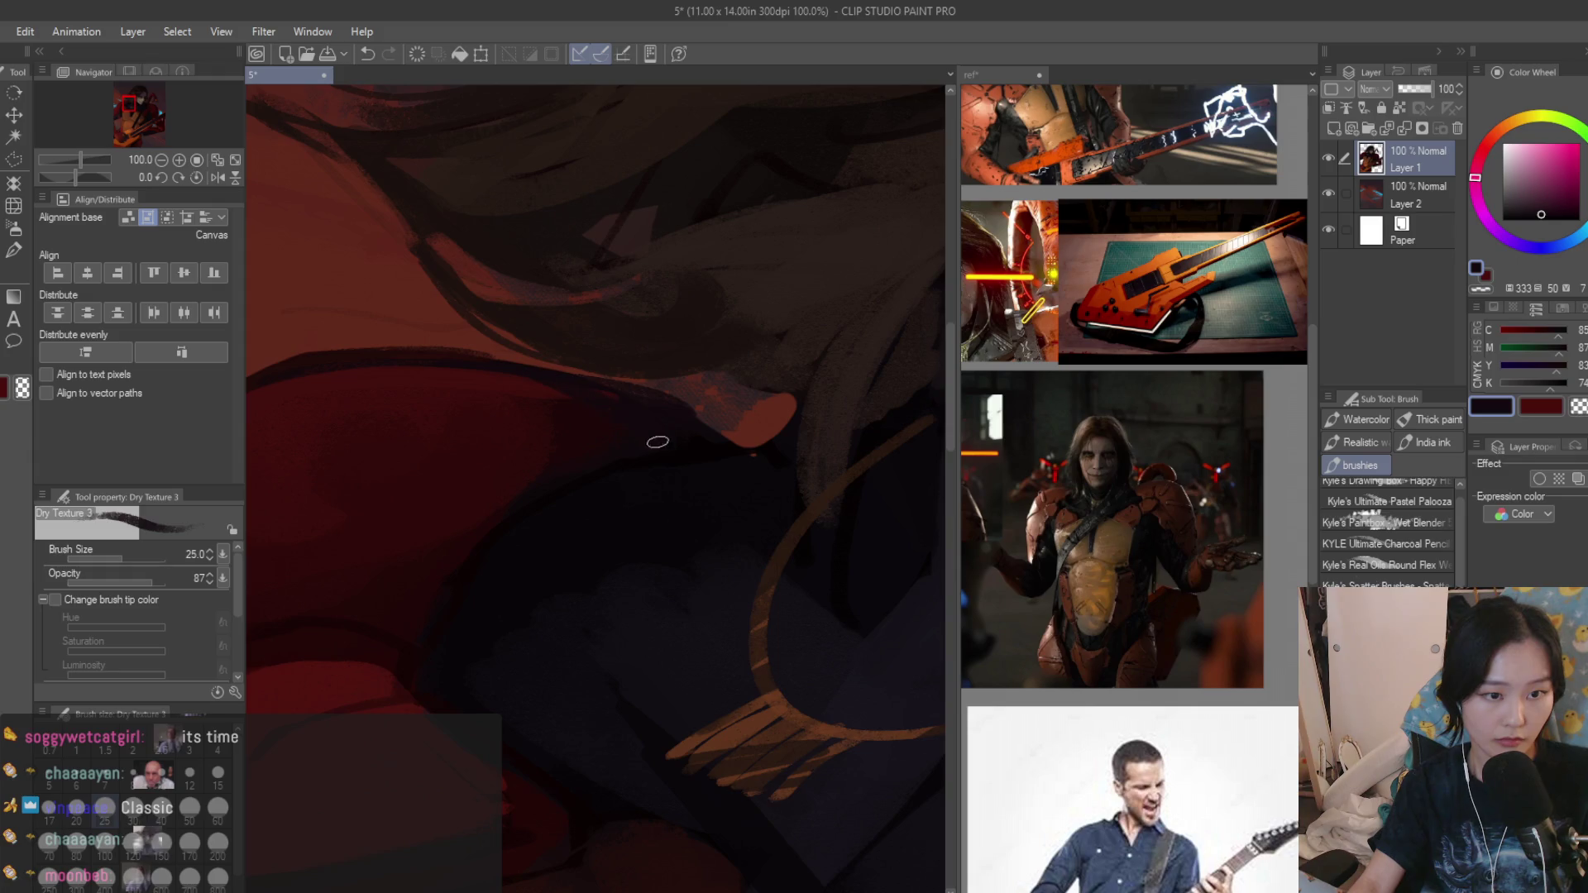
scroll(740, 459, "up", 3)
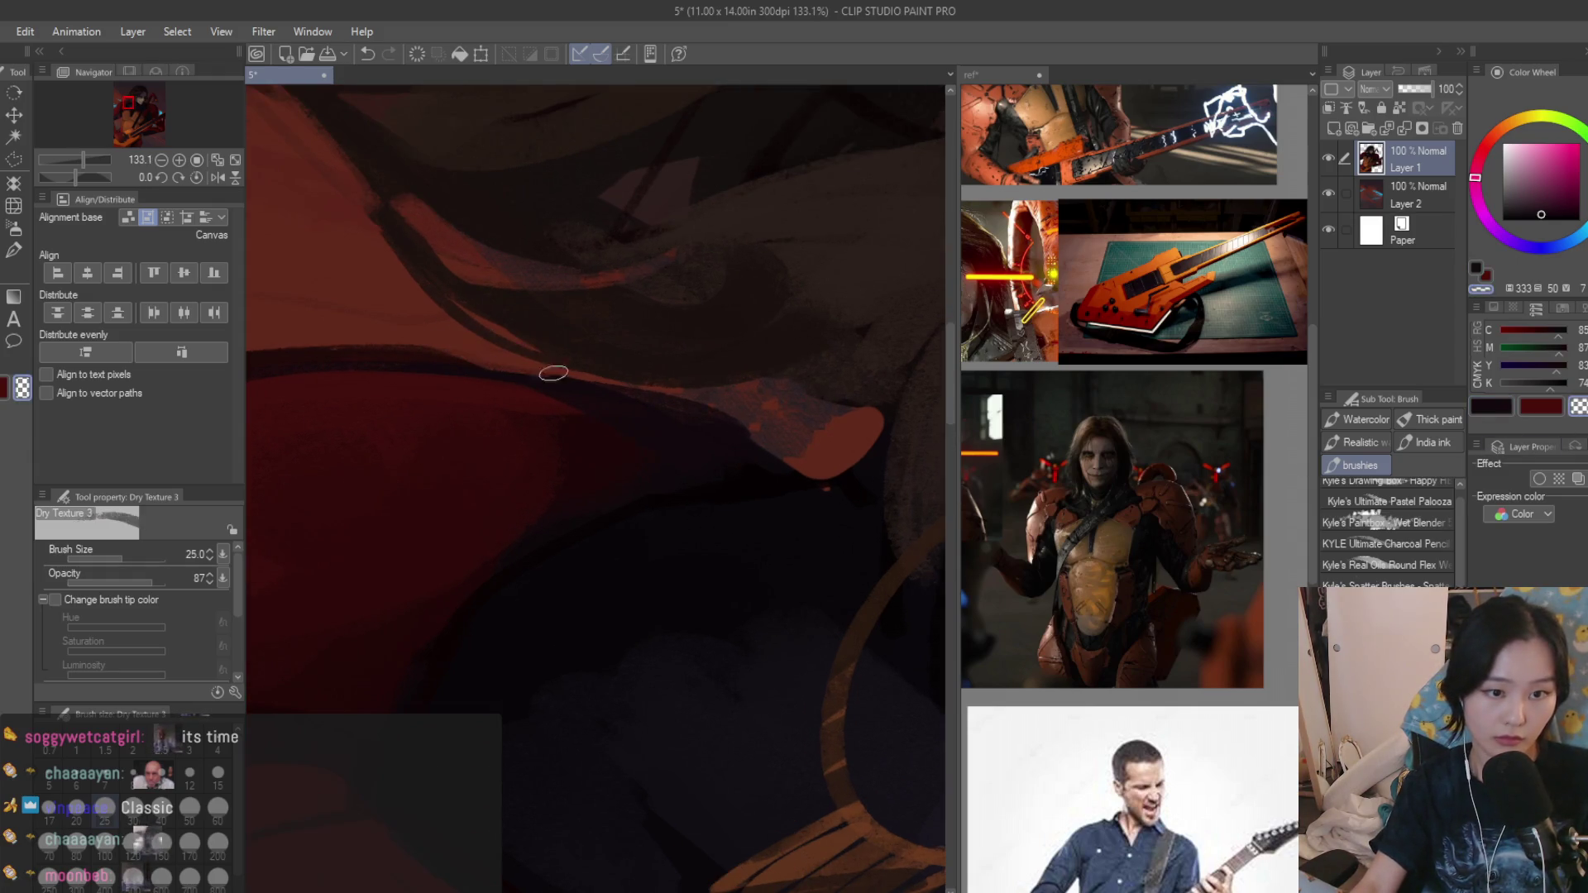
scroll(694, 414, "down", 2)
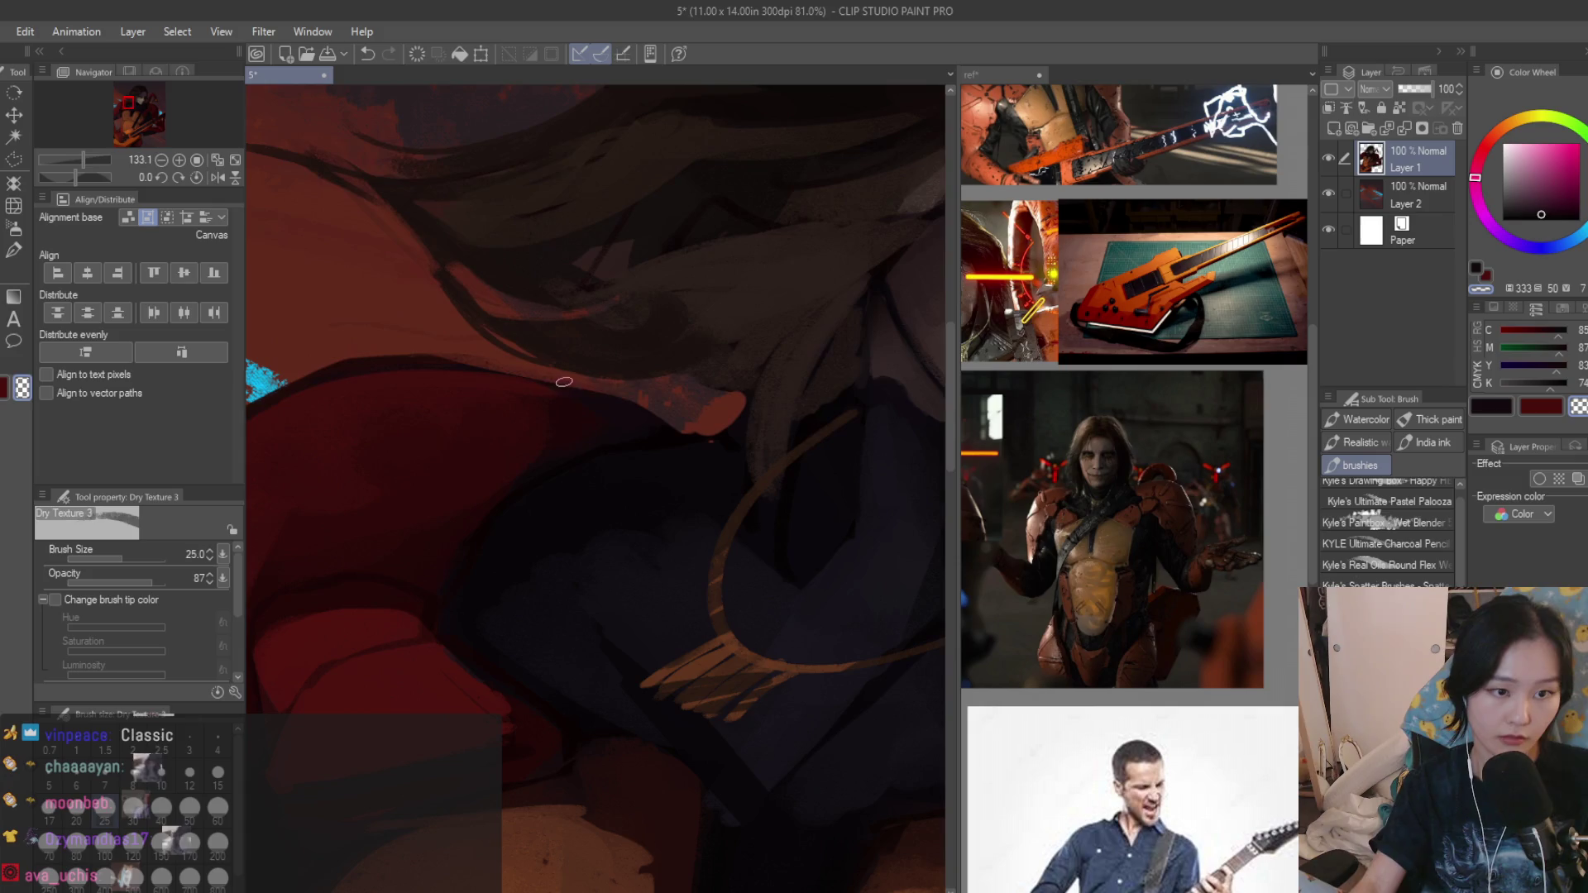
left_click_drag(645, 403, 567, 372)
key("ctrl+z")
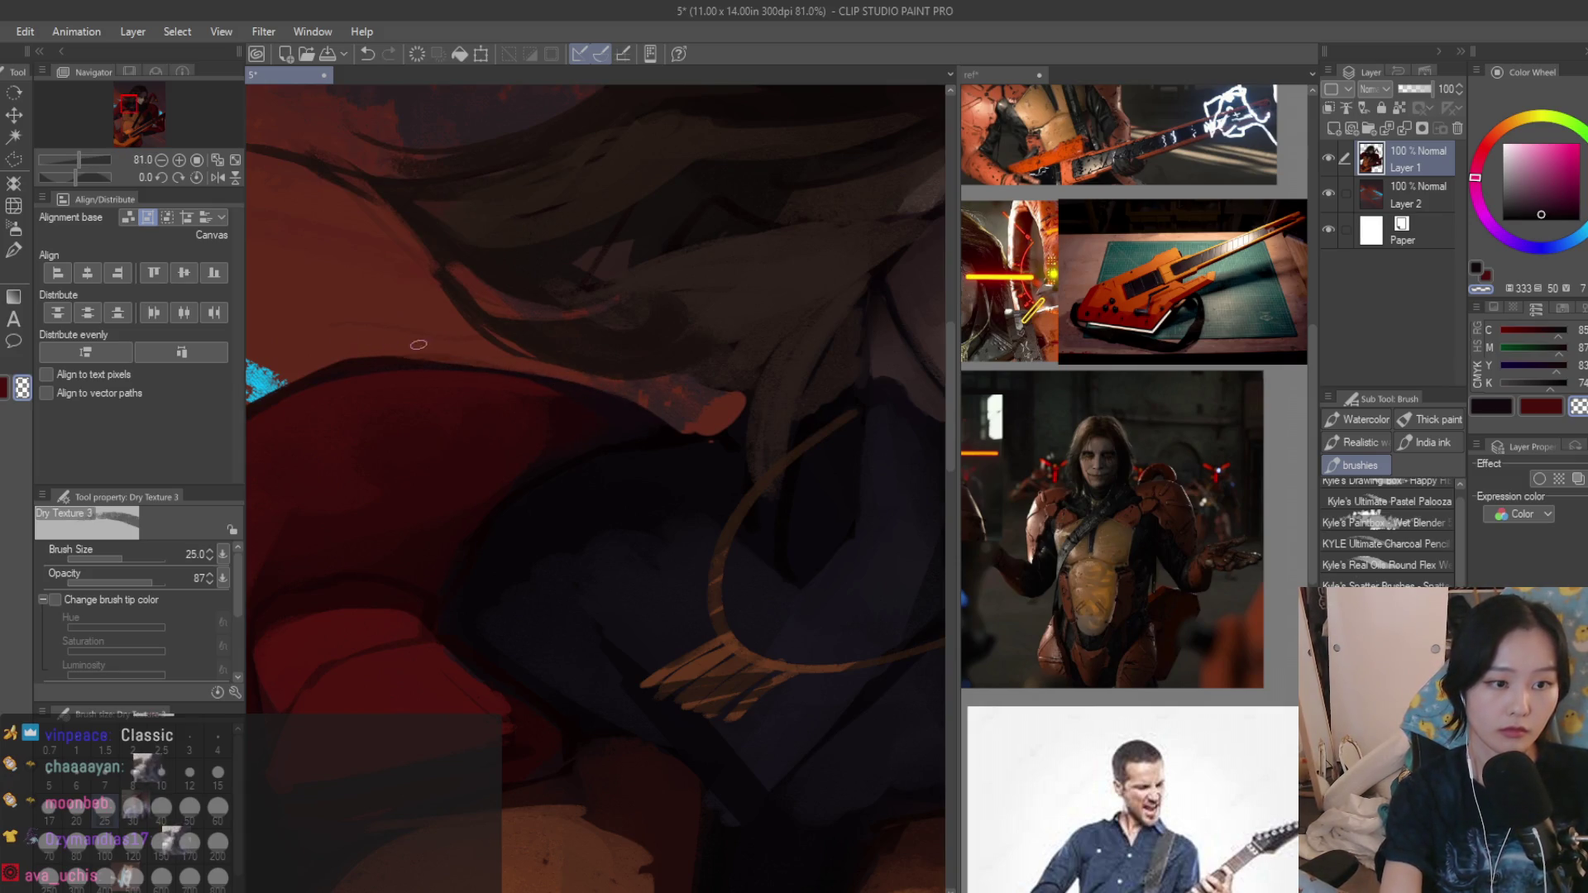
scroll(456, 355, "down", 3)
scroll(558, 398, "down", 3)
scroll(668, 428, "down", 2)
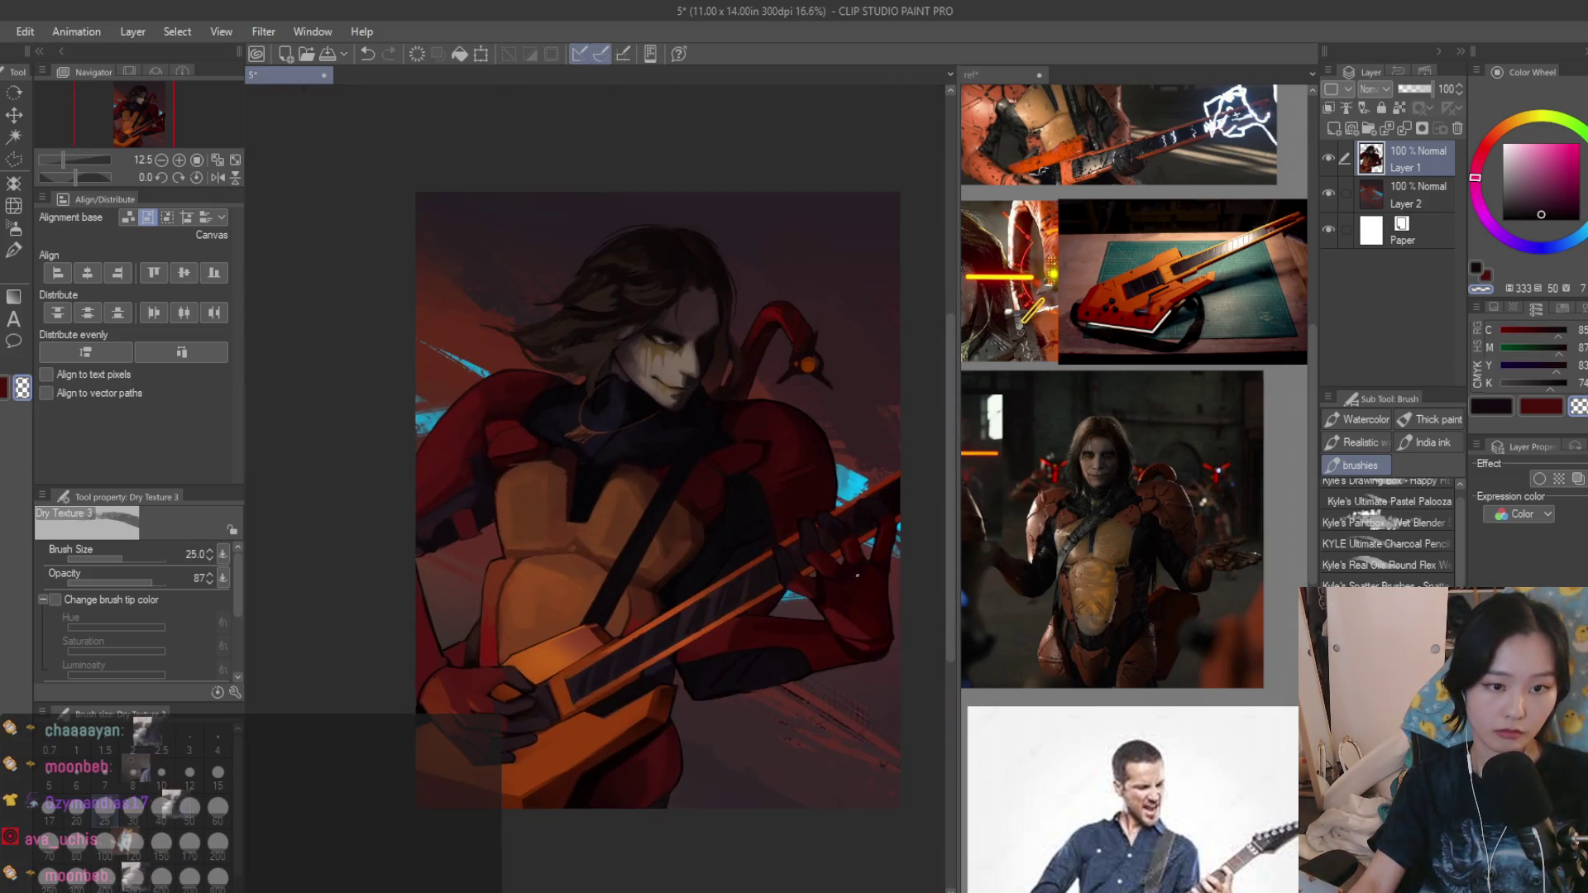
scroll(669, 427, "up", 2)
scroll(512, 358, "down", 2)
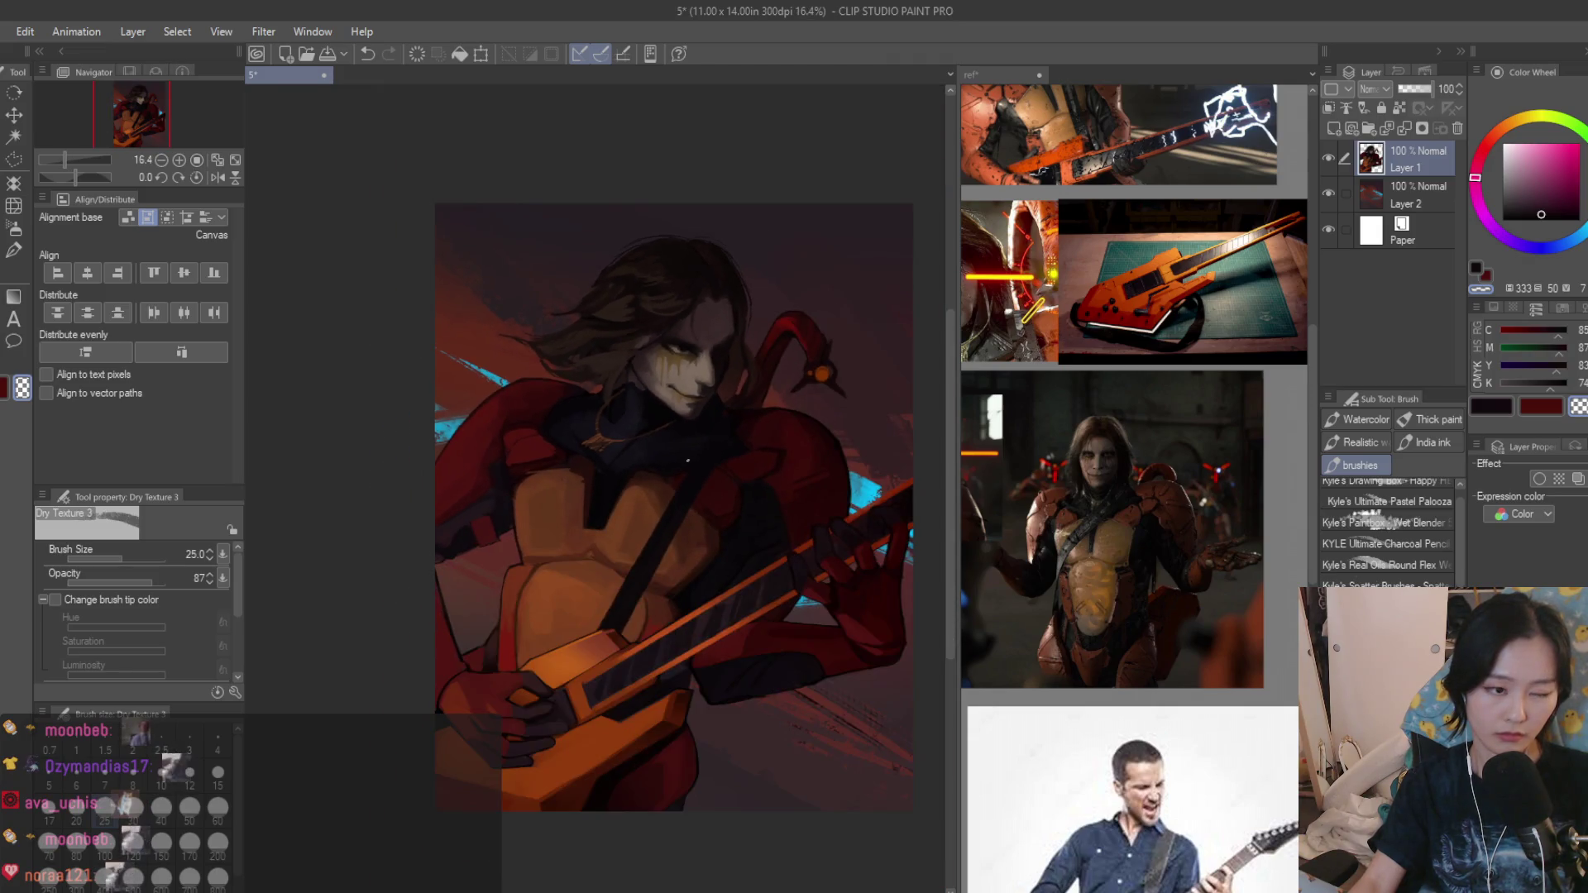
scroll(705, 484, "up", 1)
scroll(717, 516, "up", 1)
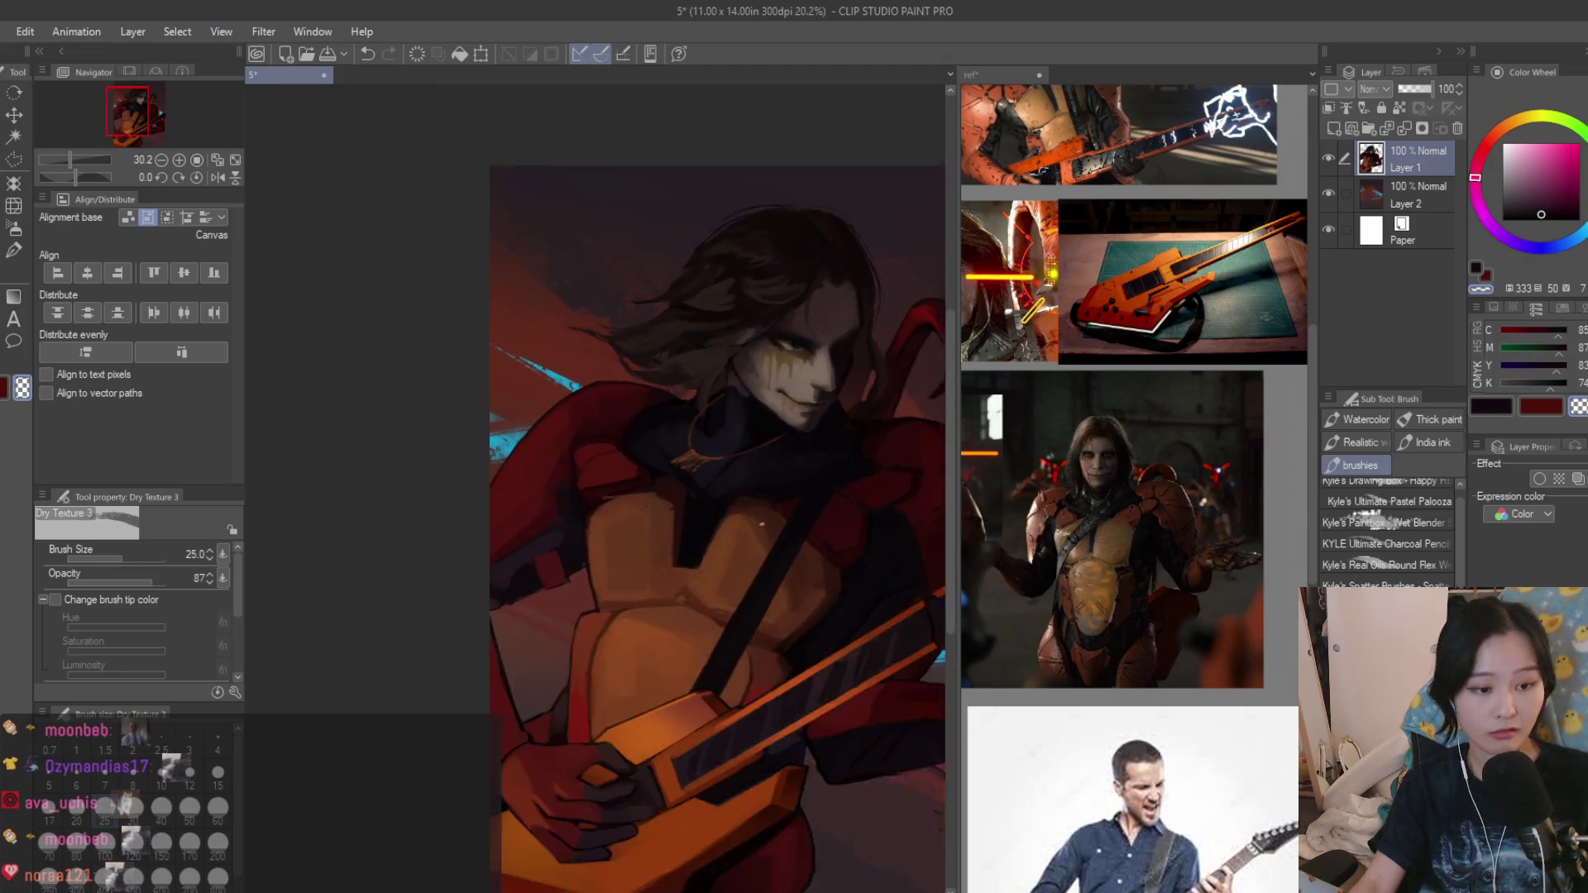
scroll(729, 546, "up", 2)
scroll(736, 571, "up", 1)
scroll(735, 572, "up", 1)
Darken the small red rectangle's top-left and right edges with sampled dark shades.
left_click(688, 604, "alt")
left_click_drag(695, 573, 584, 655)
left_click(673, 581, "alt")
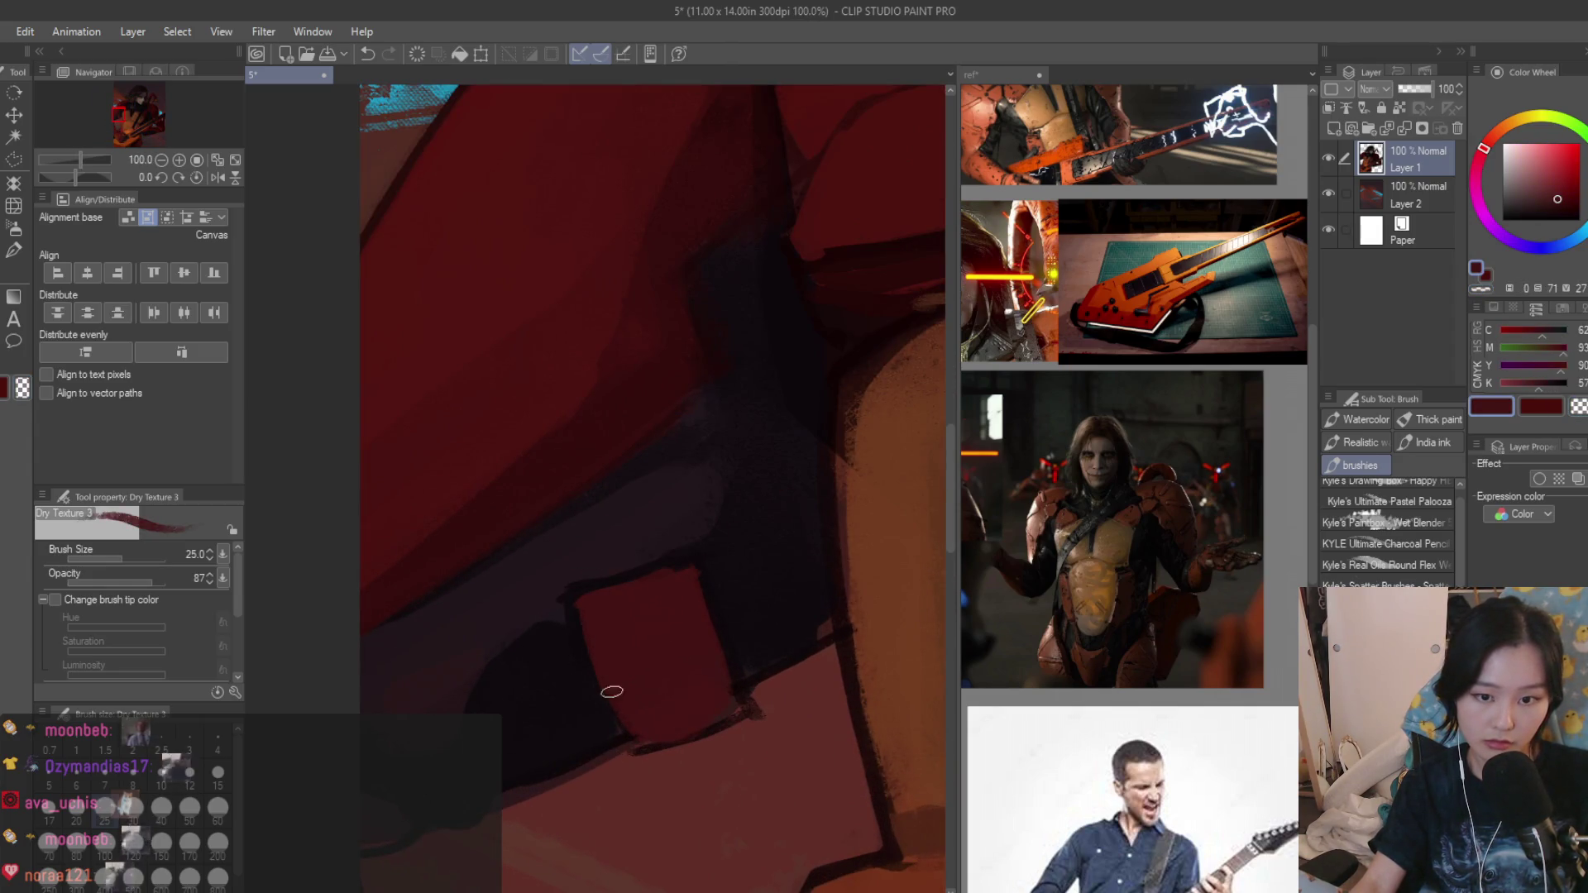
left_click(706, 595, "alt")
mouse_move(701, 573)
left_mouse_down()
mouse_move(695, 674)
mouse_move(670, 635)
mouse_move(703, 711)
left_mouse_up()
Repaint the rectangle's dark strip in red and add a dark stroke below it.
left_click(668, 635, "alt")
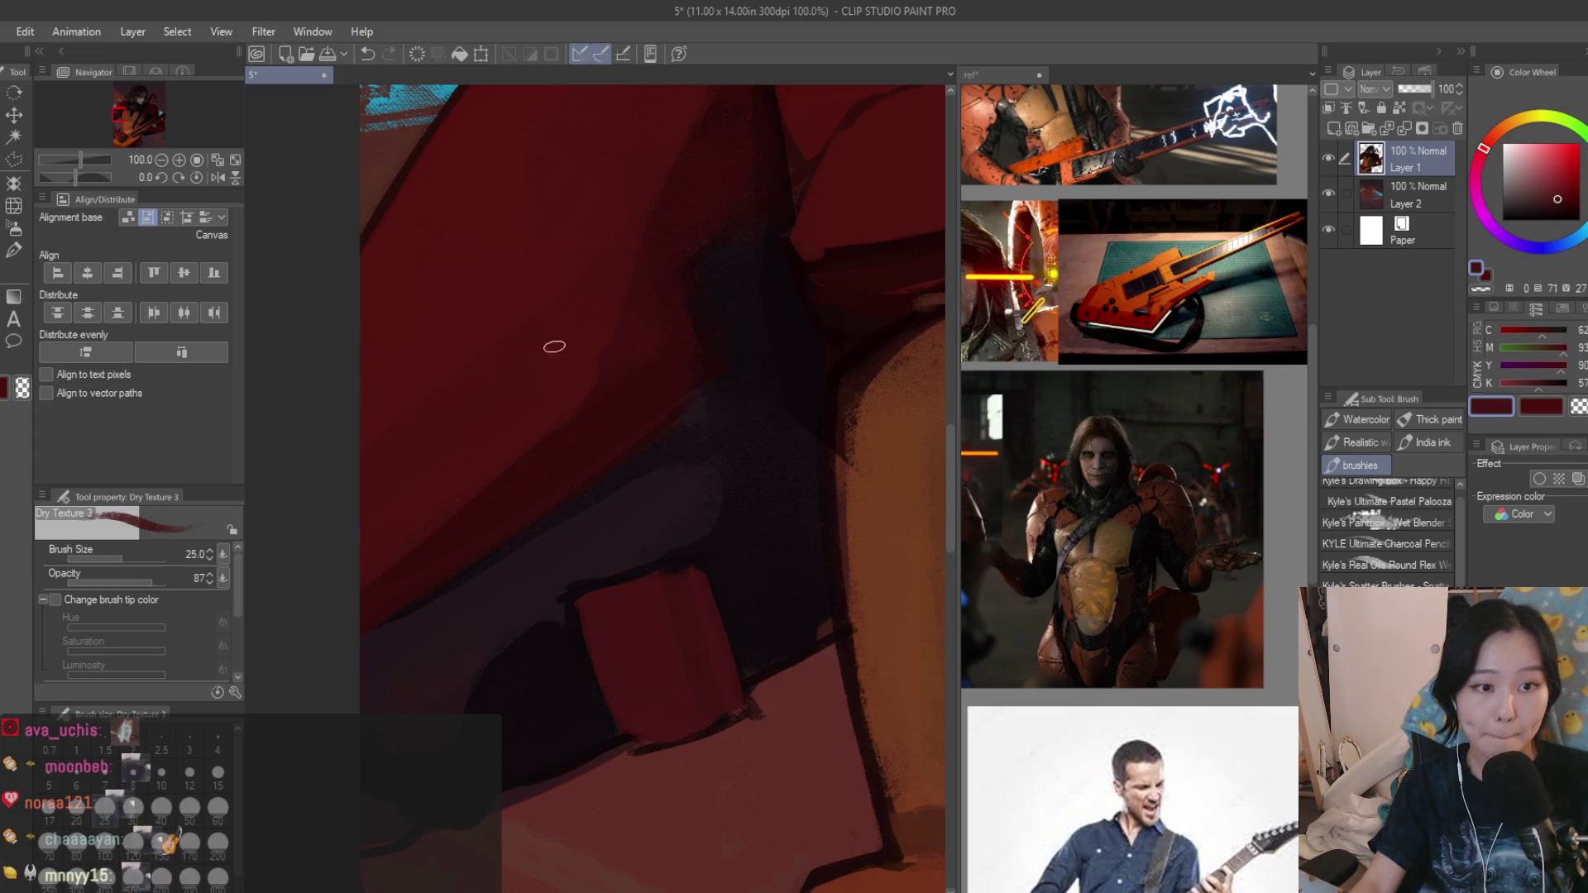
left_click(636, 551, "alt")
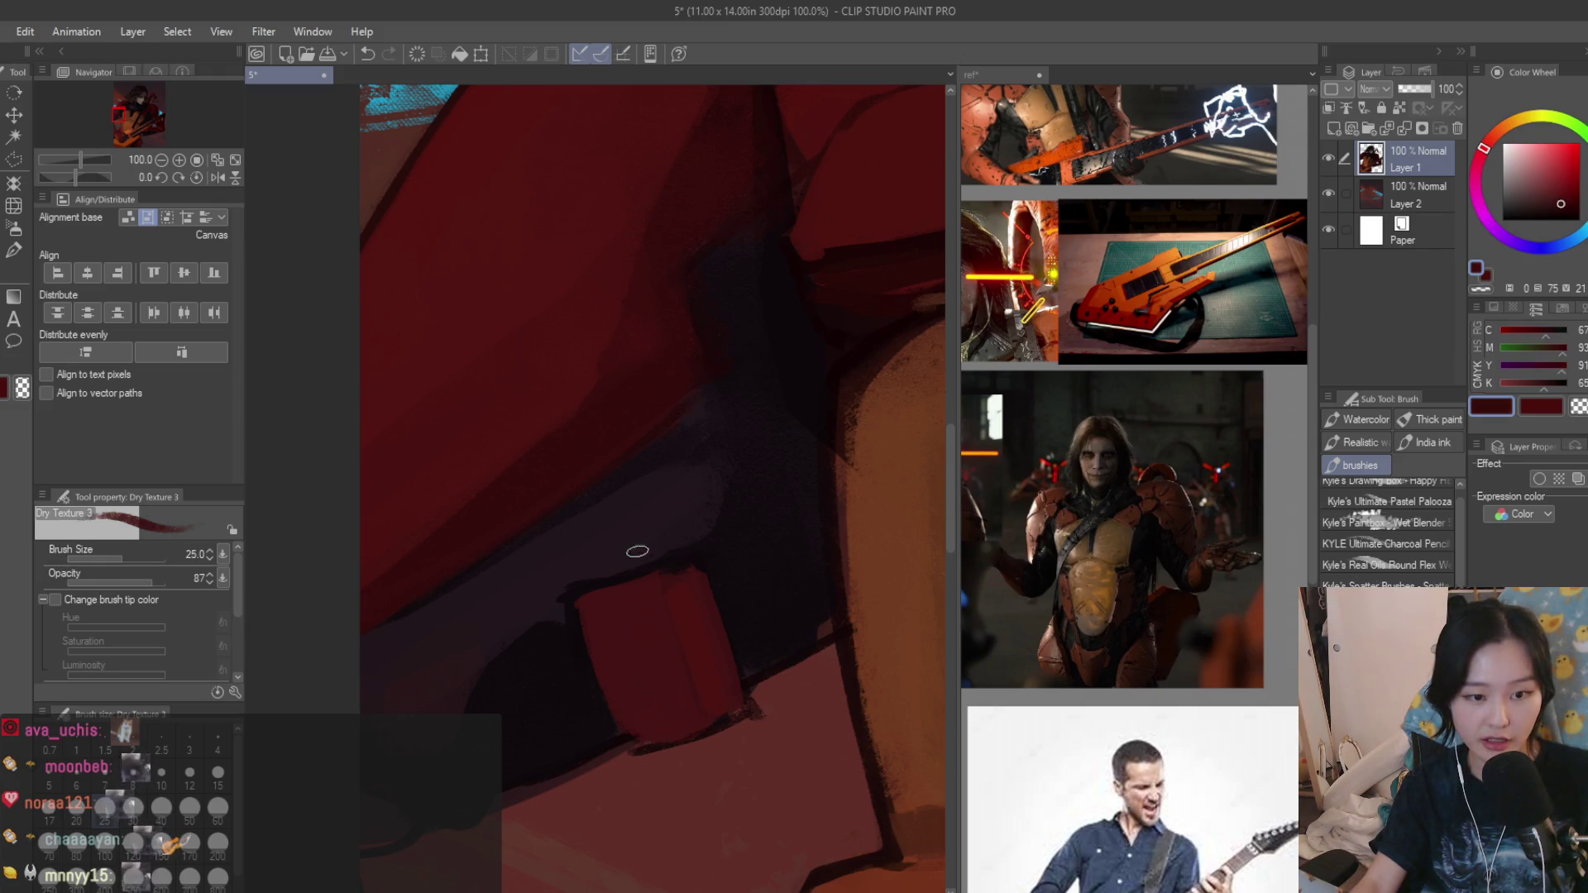
left_click(666, 629, "alt")
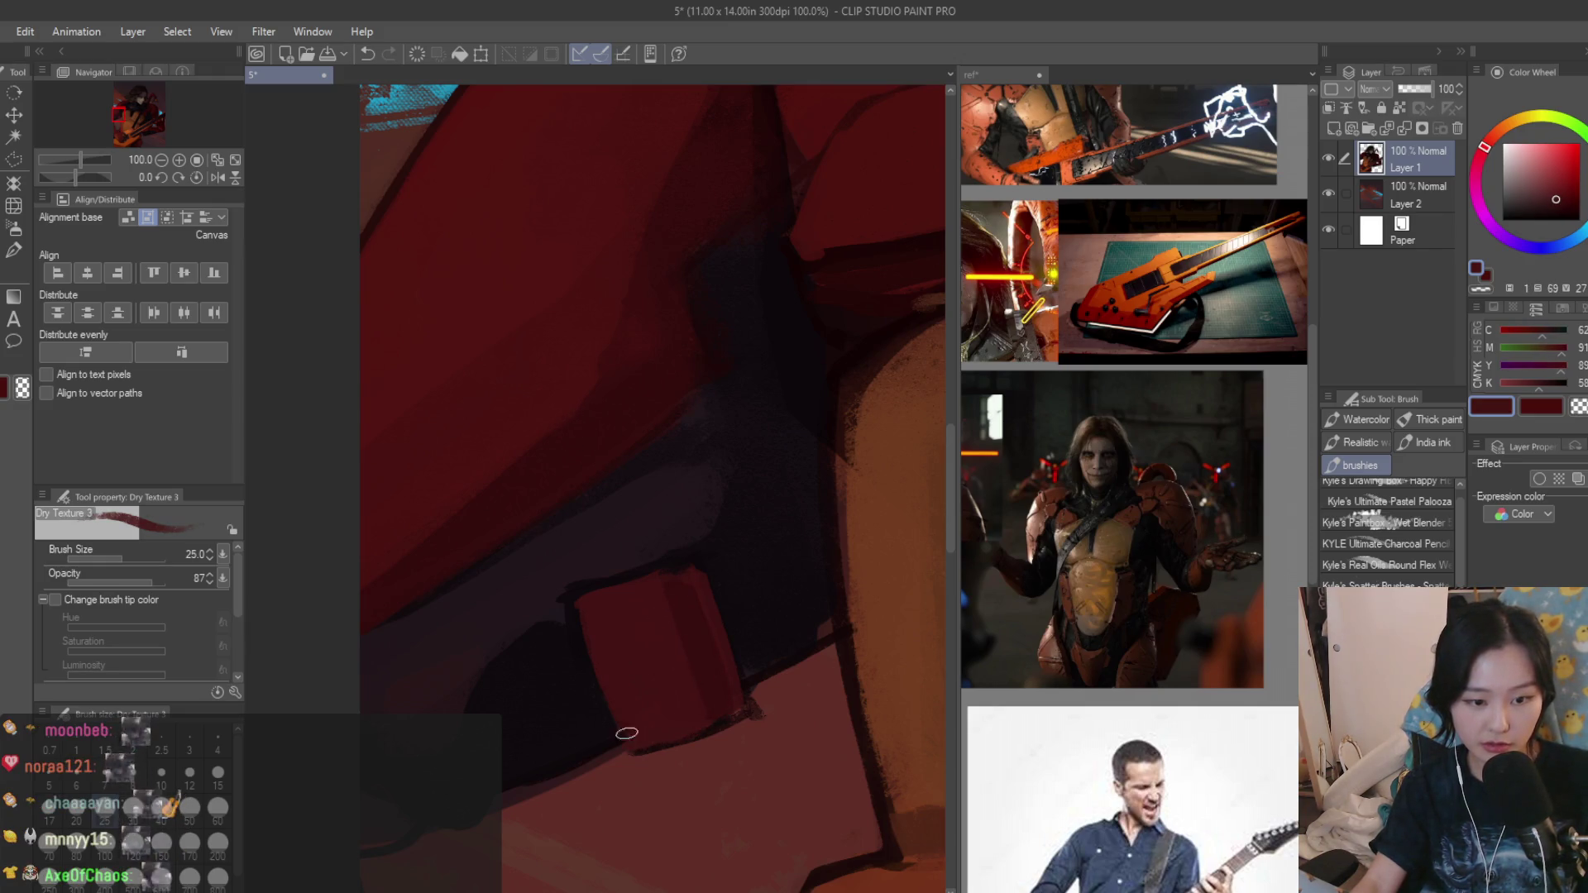
left_click(747, 666, "alt")
left_click_drag(840, 642, 744, 684)
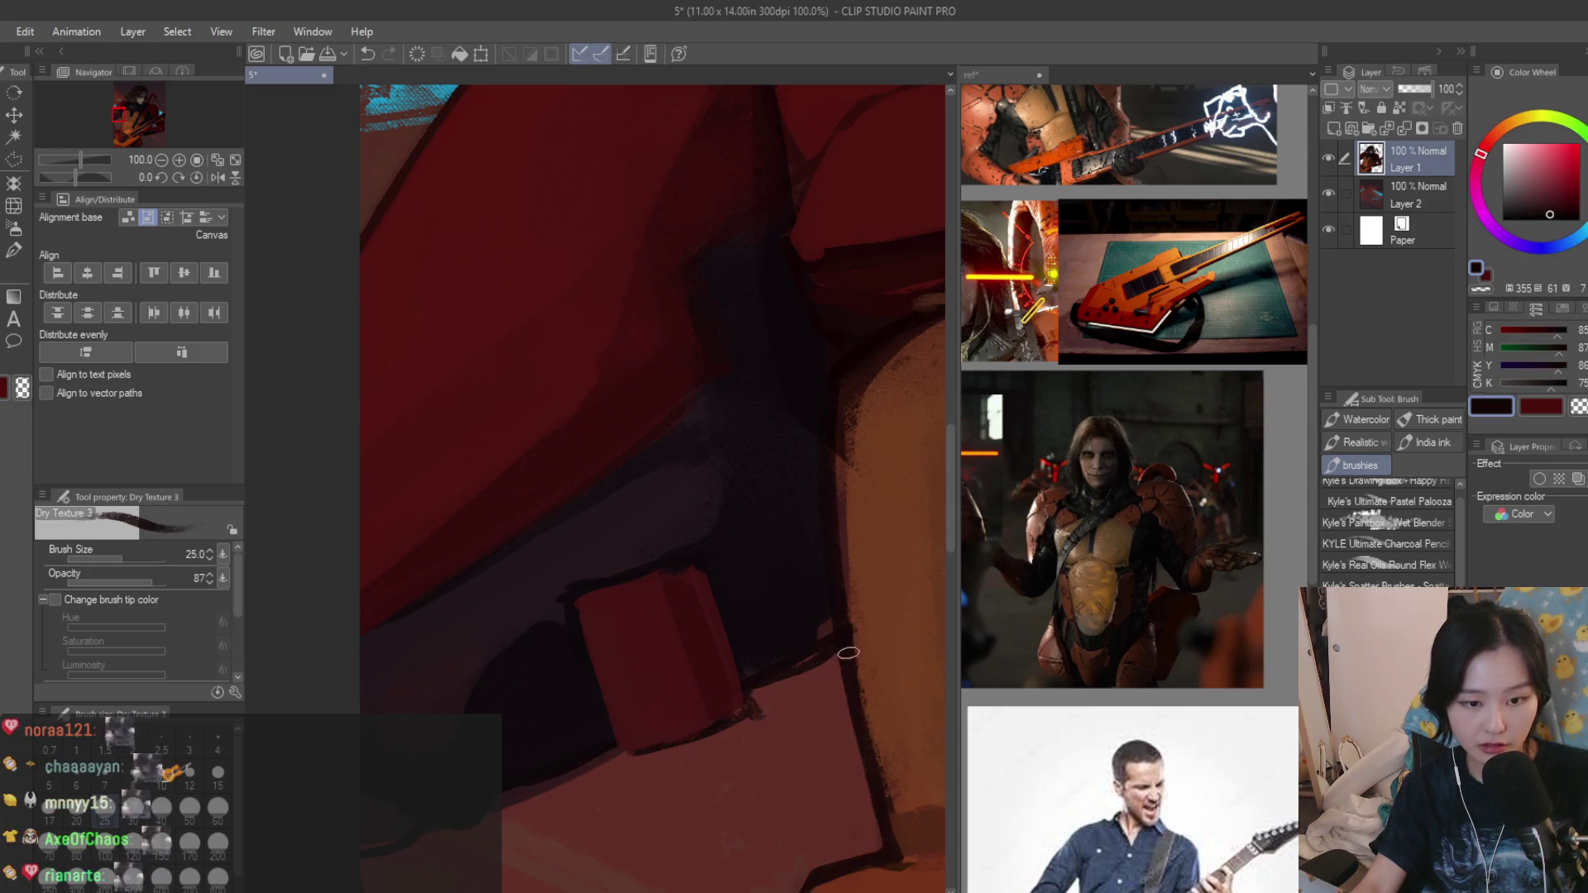
key("bracketleft")
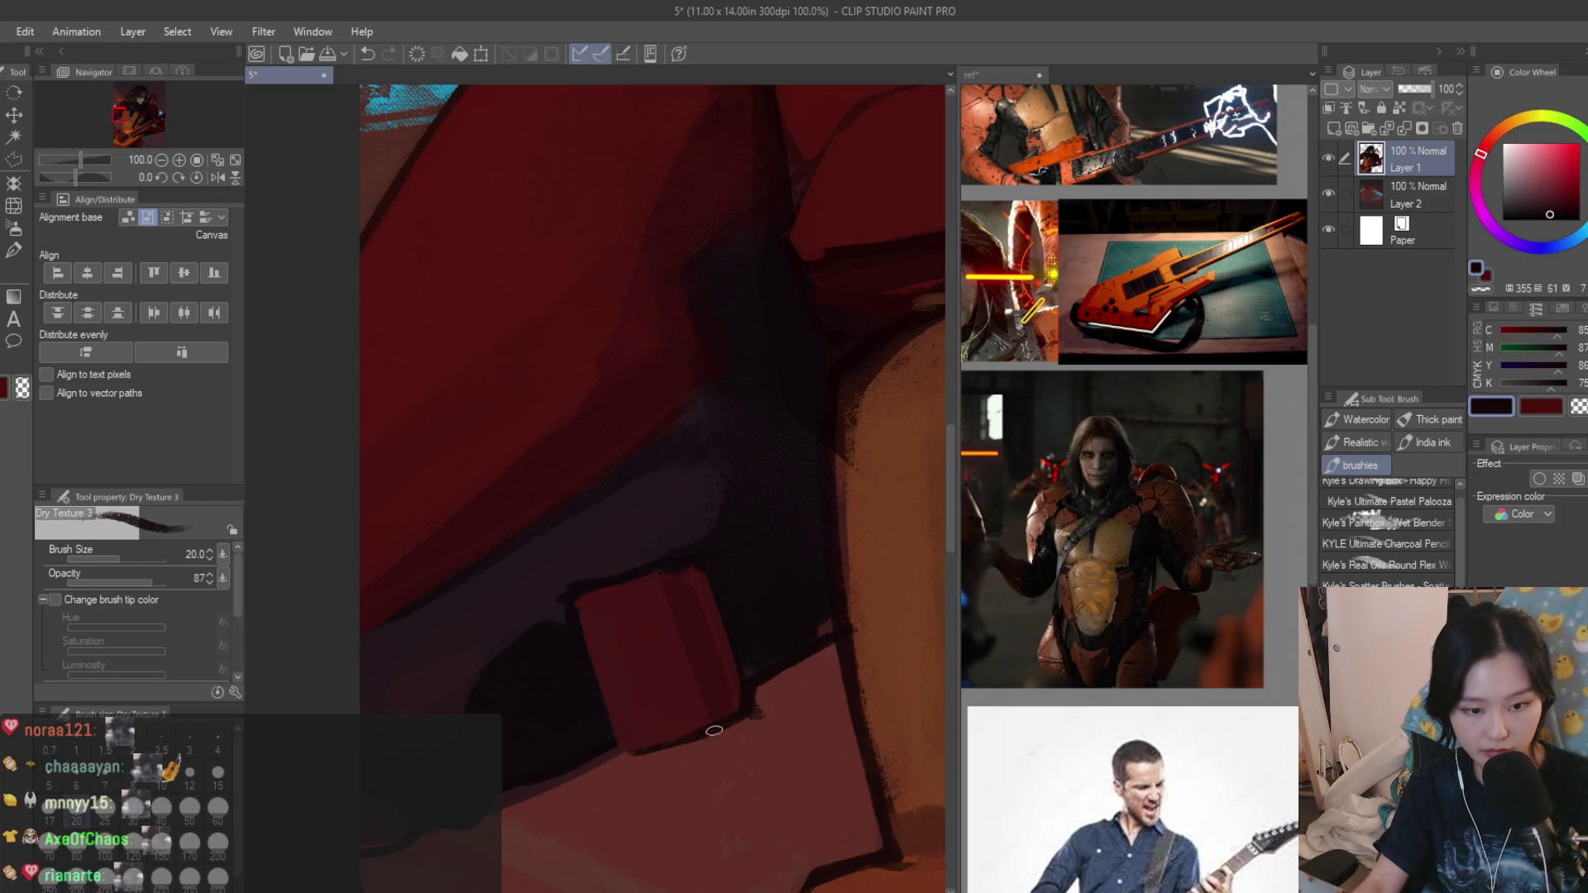
scroll(611, 749, "down", 2)
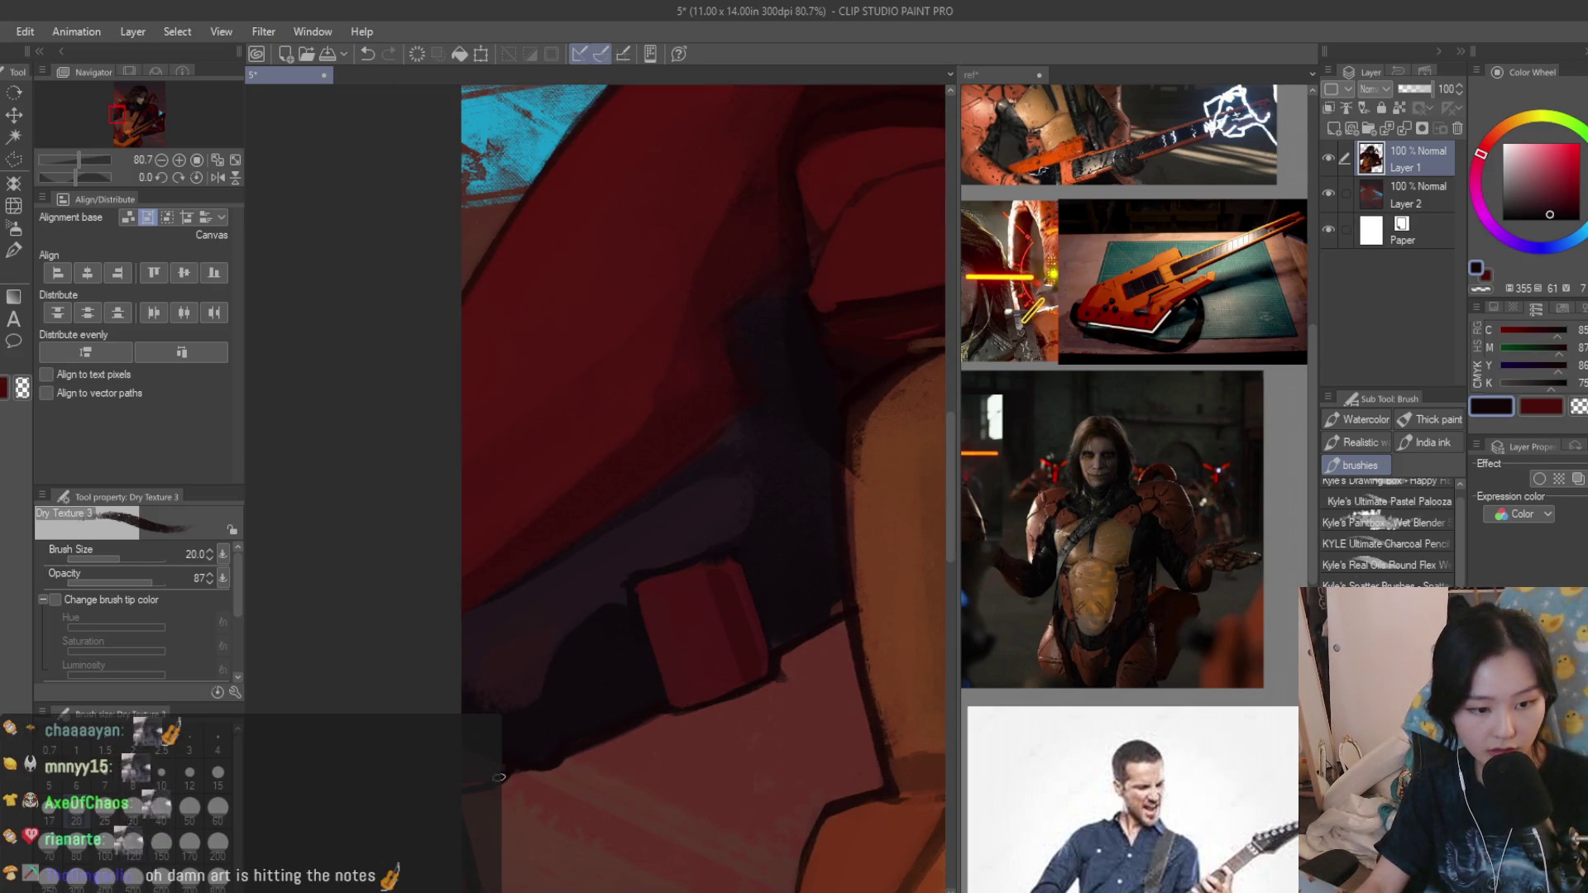
Sample muted reds and darken the red armor block with a much larger brush.
left_click(521, 741, "alt")
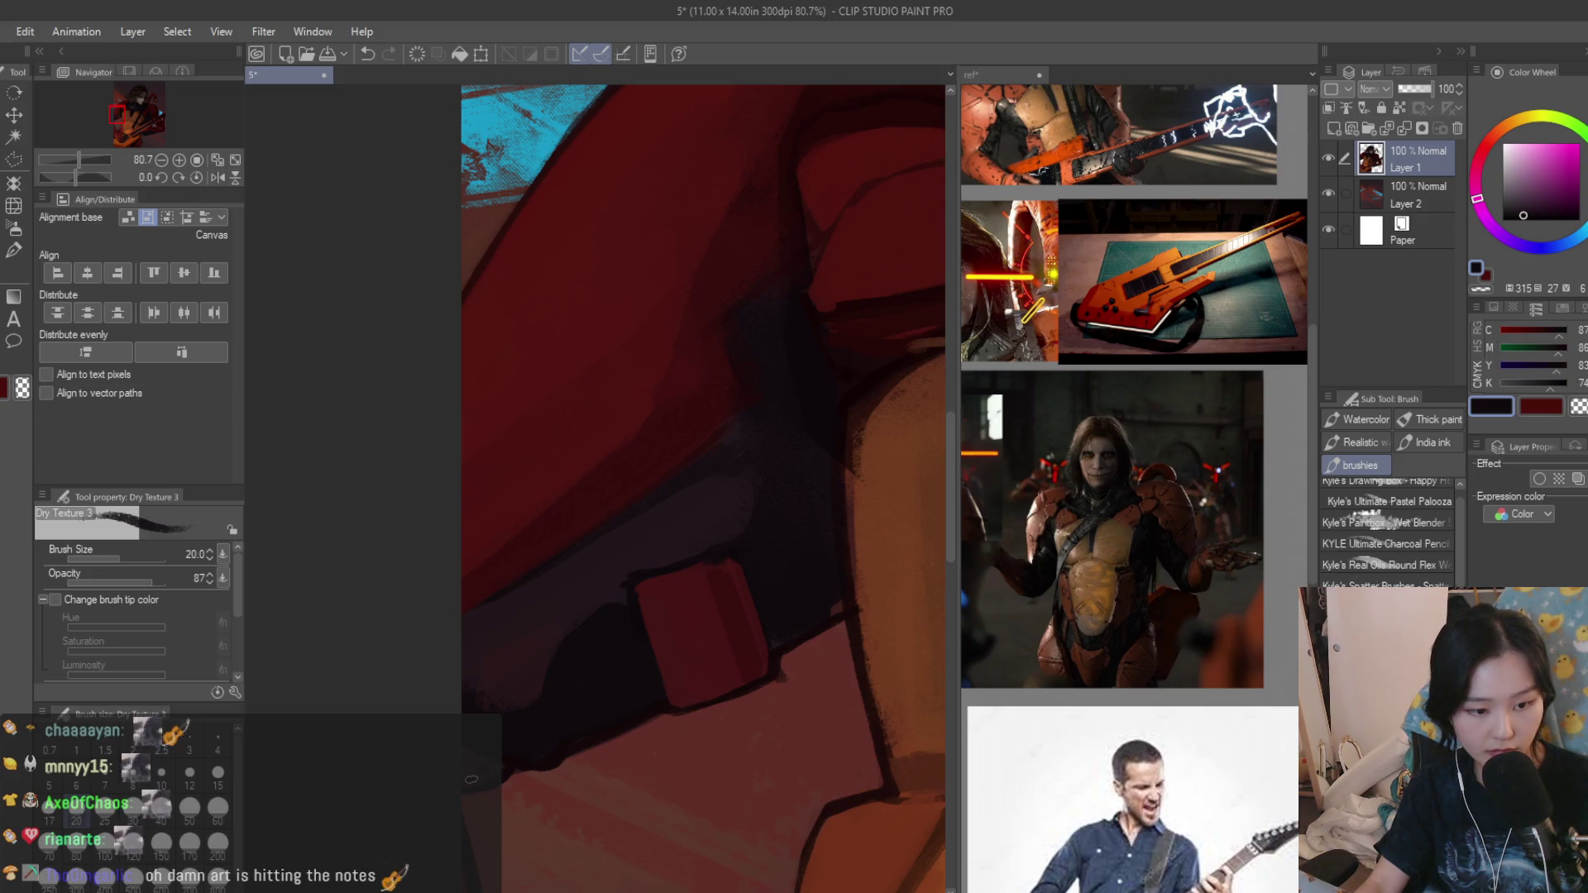
left_click(480, 740, "alt")
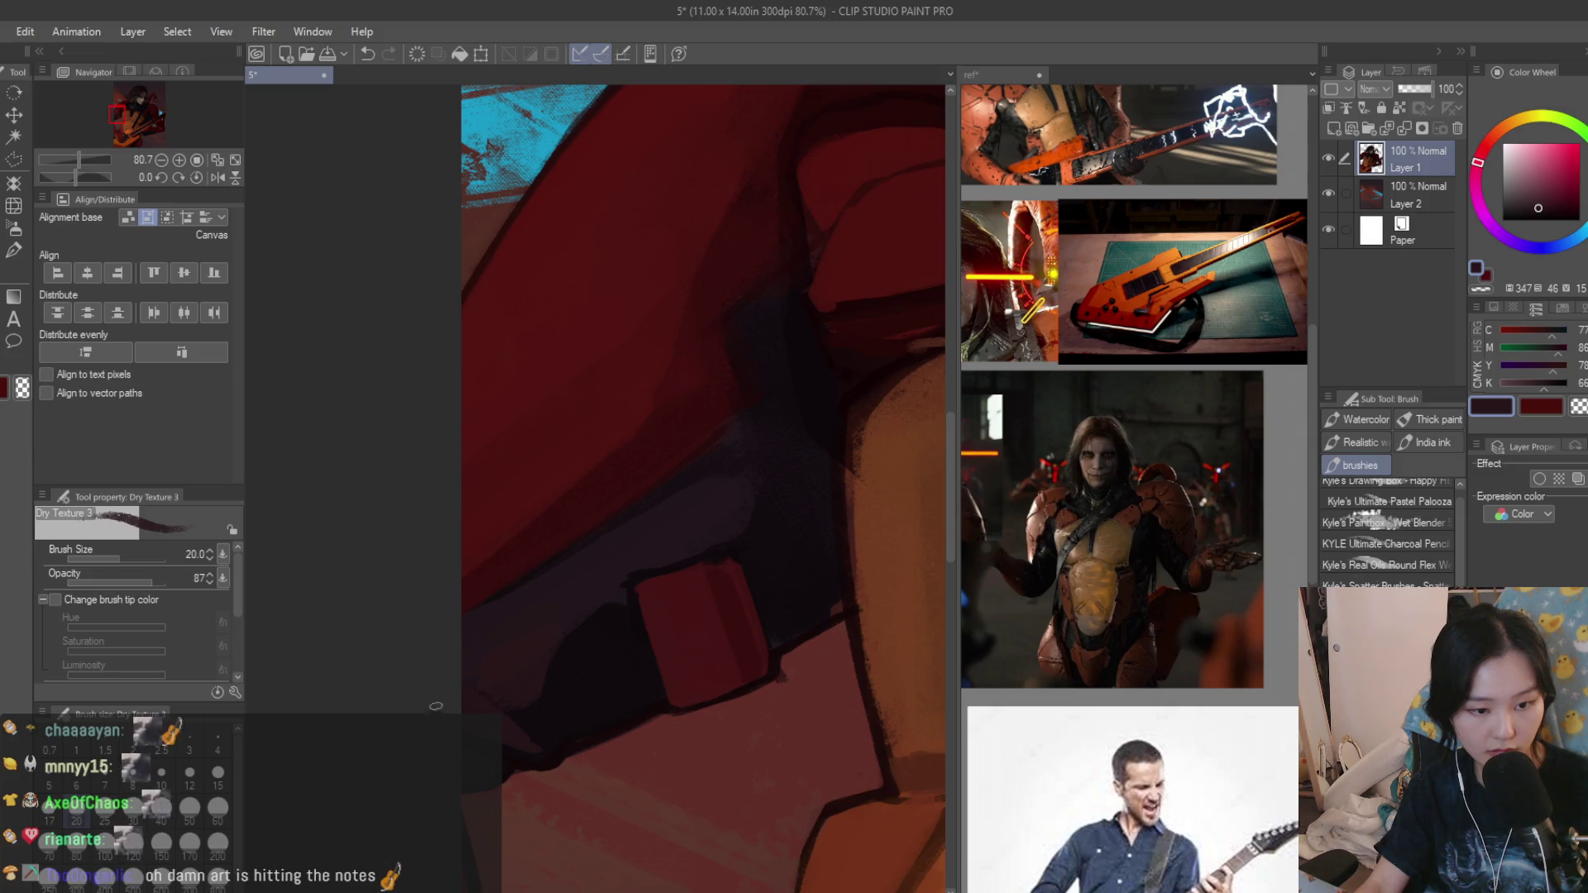
scroll(454, 748, "down", 5)
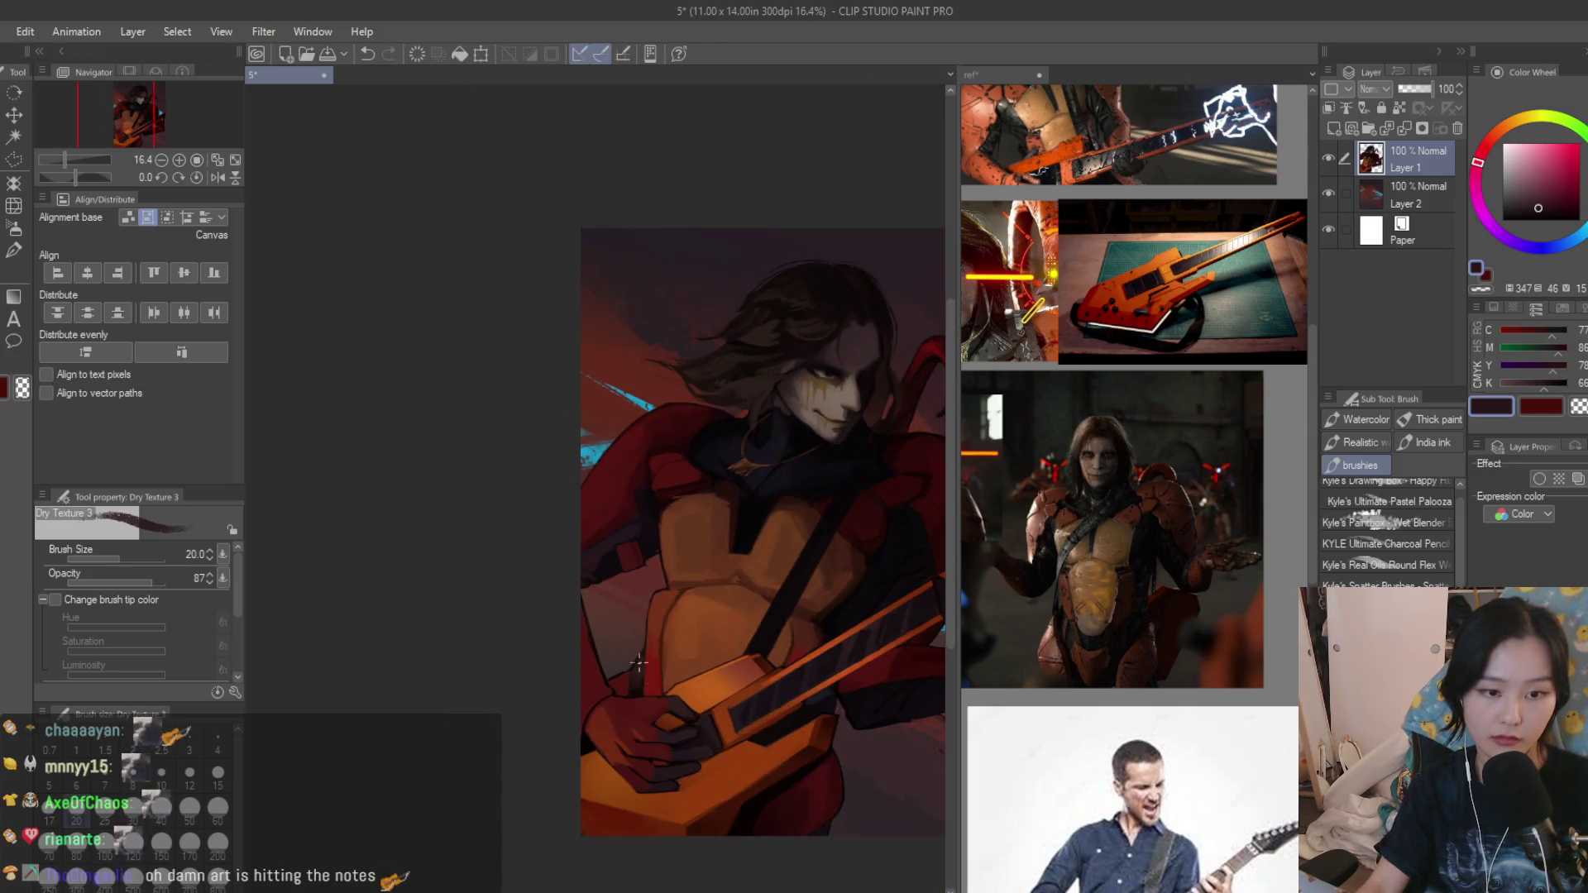
scroll(608, 594, "up", 3)
scroll(610, 594, "up", 1)
left_click(605, 575, "alt")
key("bracketright")
key("bracketright")
key("bracketright")
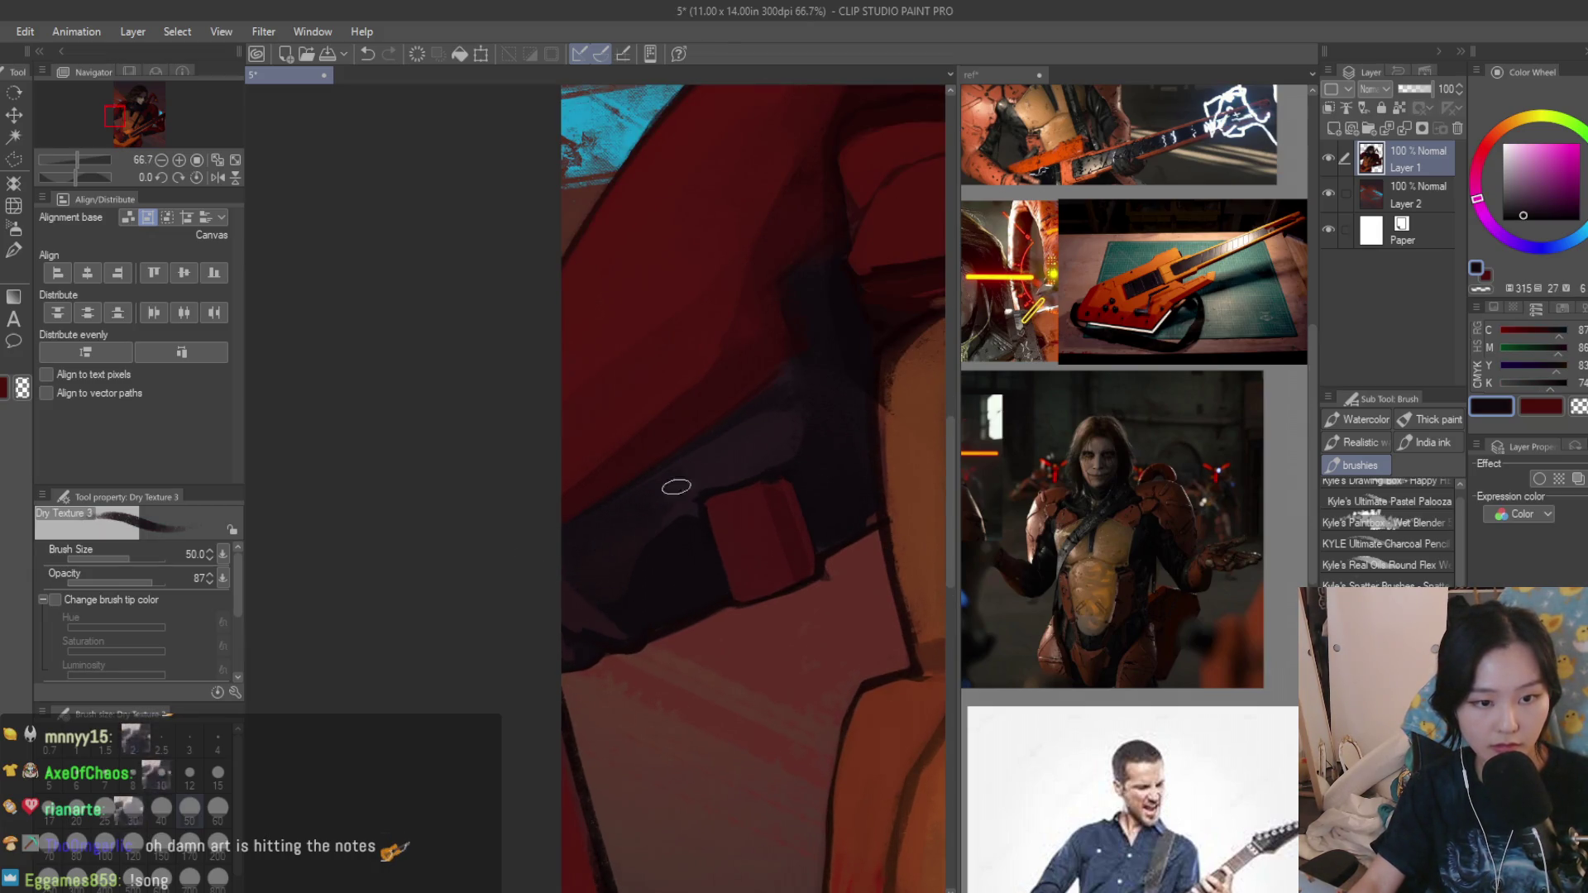
scroll(631, 534, "down", 4)
scroll(631, 534, "down", 2)
scroll(509, 469, "up", 3)
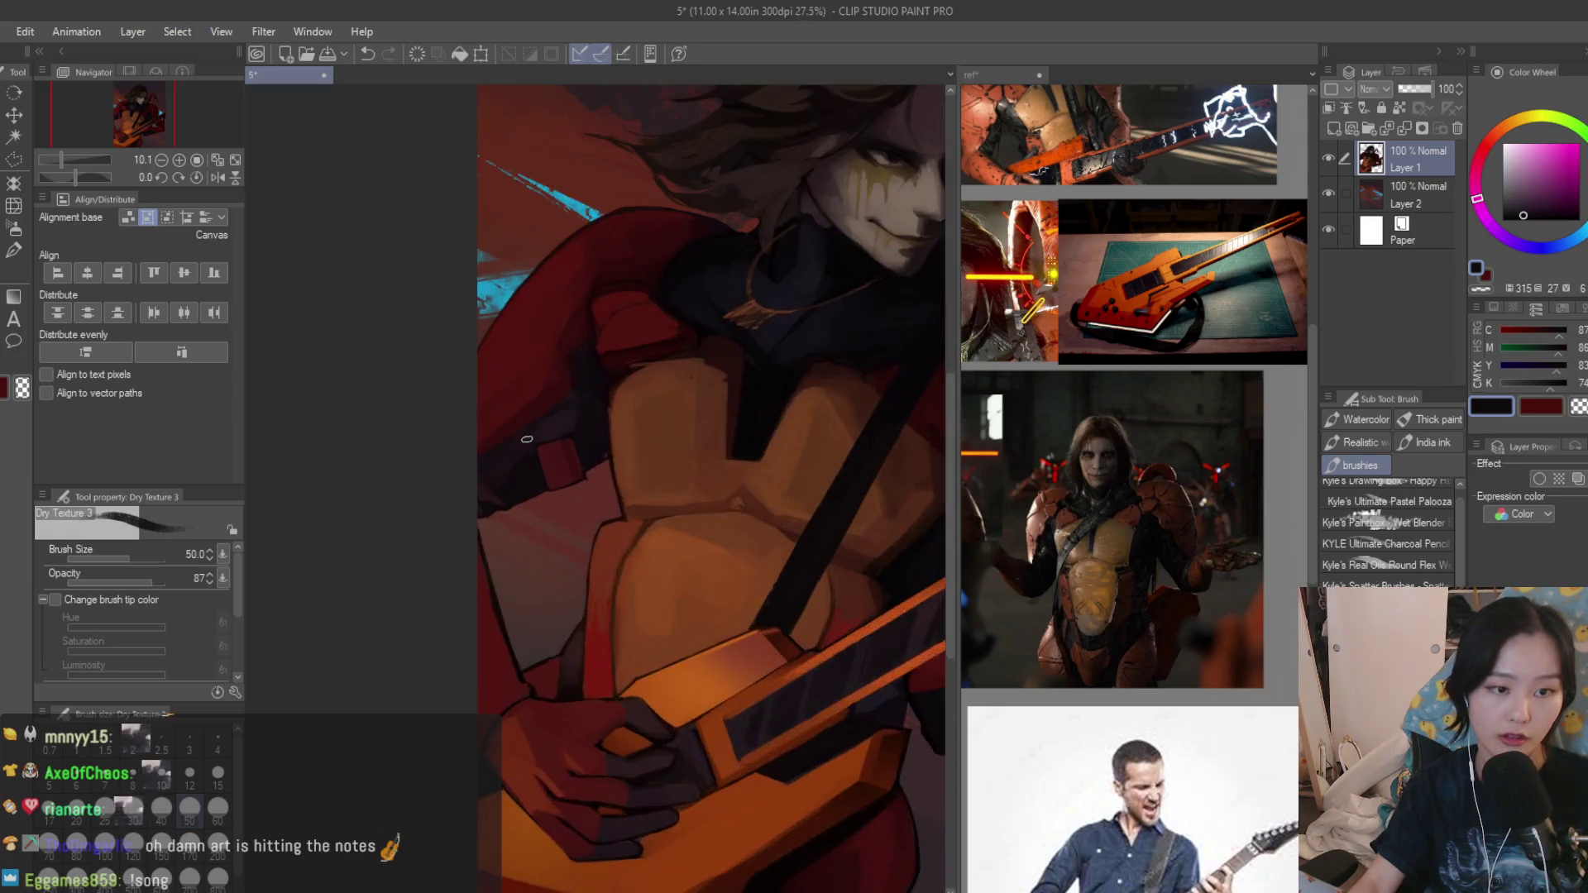
scroll(509, 470, "up", 2)
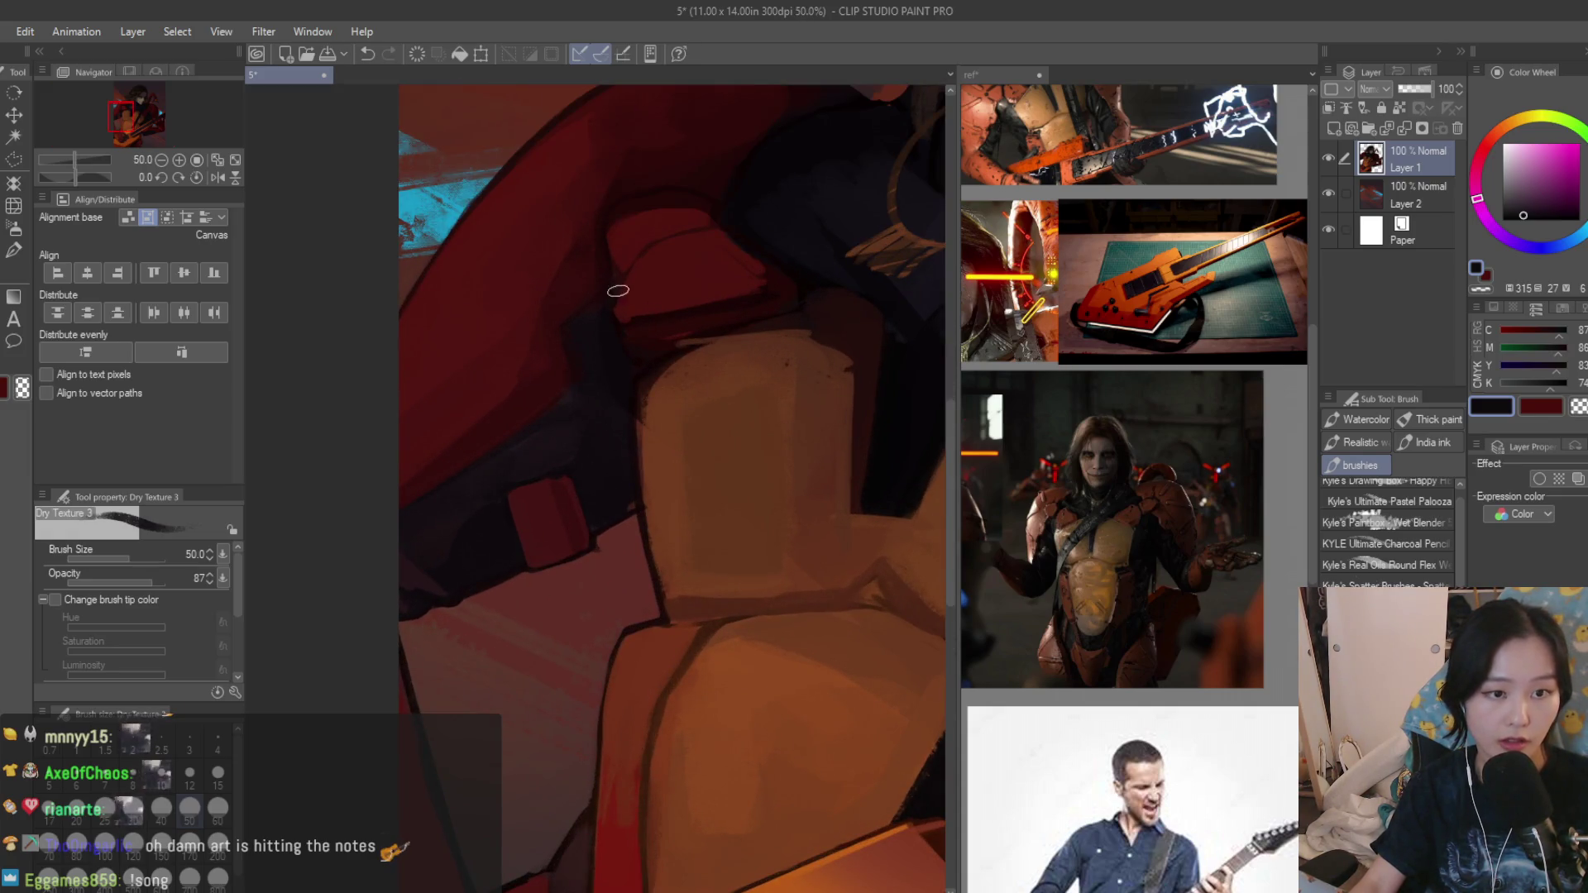
scroll(619, 290, "up", 2)
scroll(550, 567, "up", 2)
mouse_move(582, 645)
left_mouse_down()
mouse_move(549, 549)
mouse_move(508, 679)
mouse_move(533, 624)
mouse_move(583, 653)
mouse_move(483, 546)
left_mouse_up()
scroll(527, 650, "down", 3)
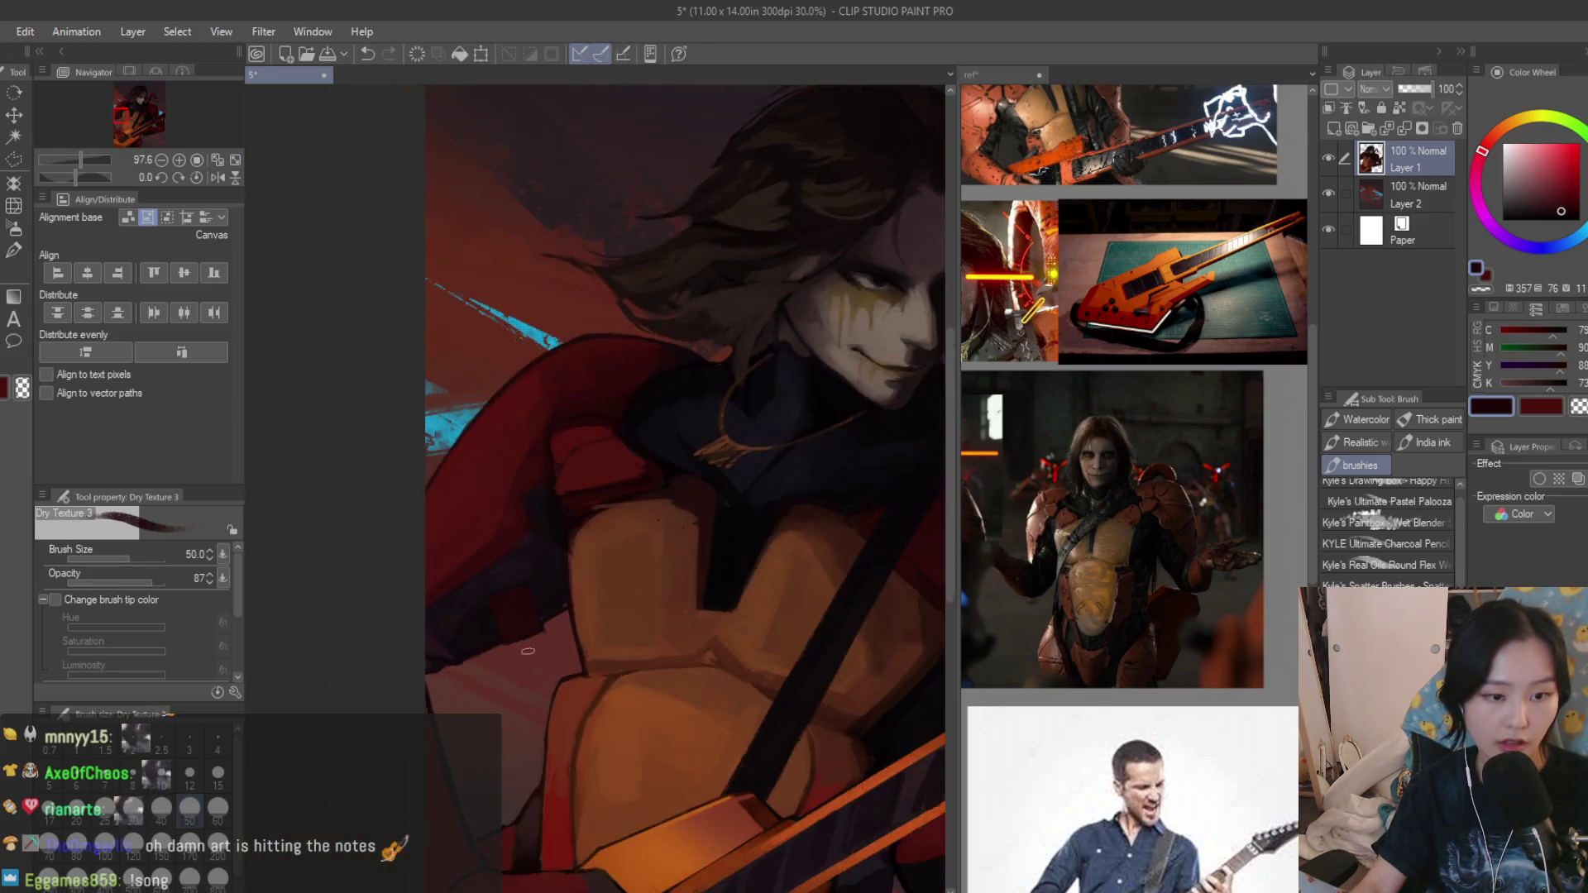
scroll(528, 650, "down", 3)
Bring the reference board window to the front.
left_click(1117, 368)
scroll(1116, 368, "down", 2)
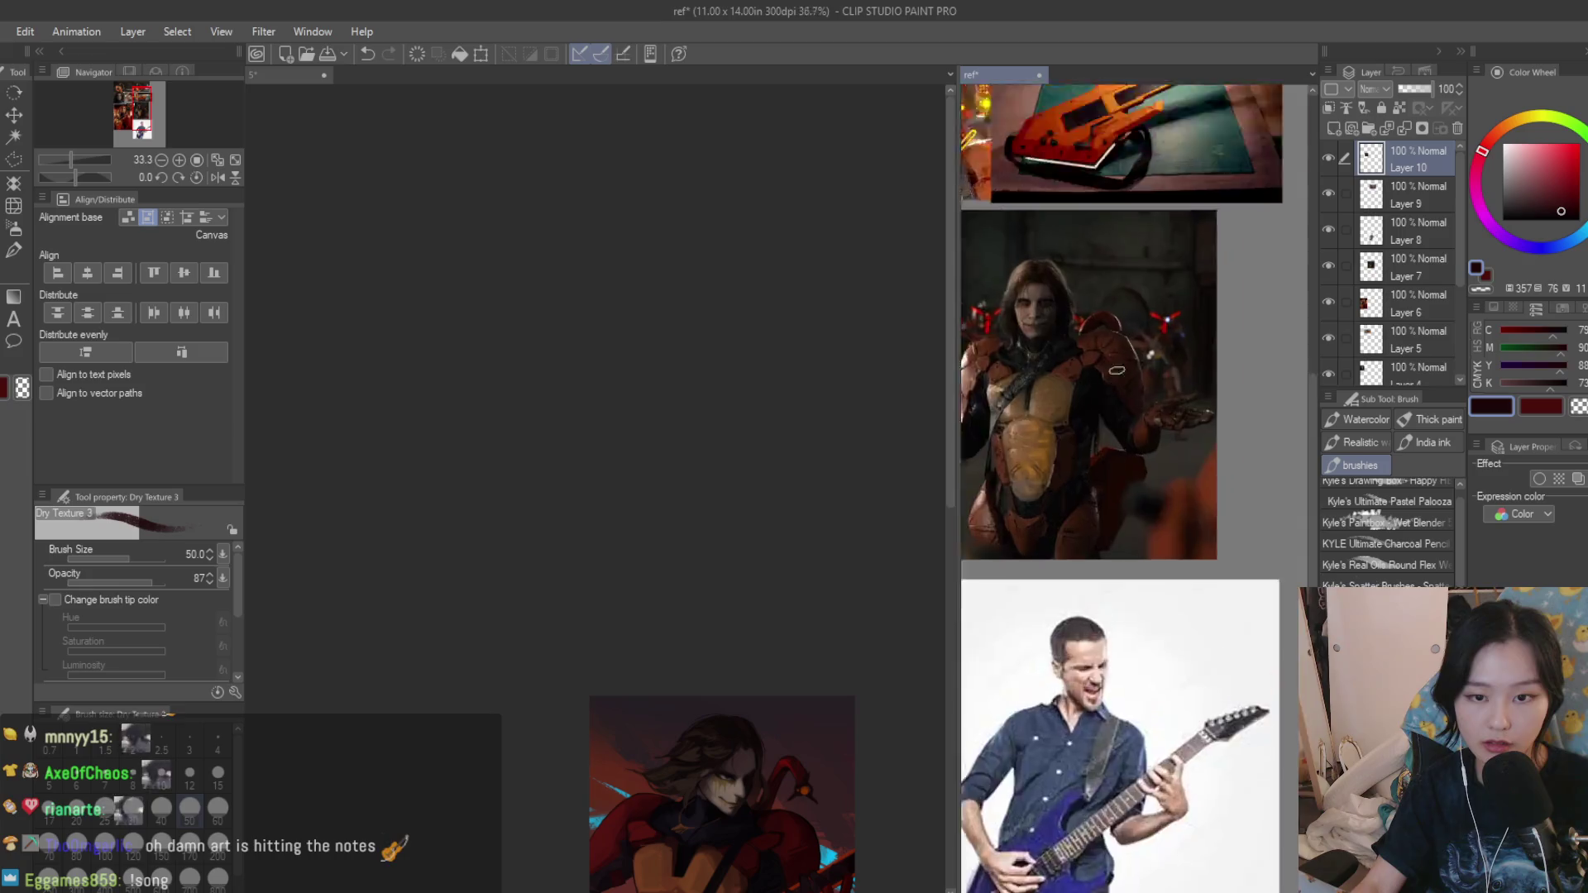
scroll(1116, 368, "up", 1)
Return to the main portrait document to look over the hand on the guitar.
left_click(698, 297)
scroll(788, 647, "up", 5)
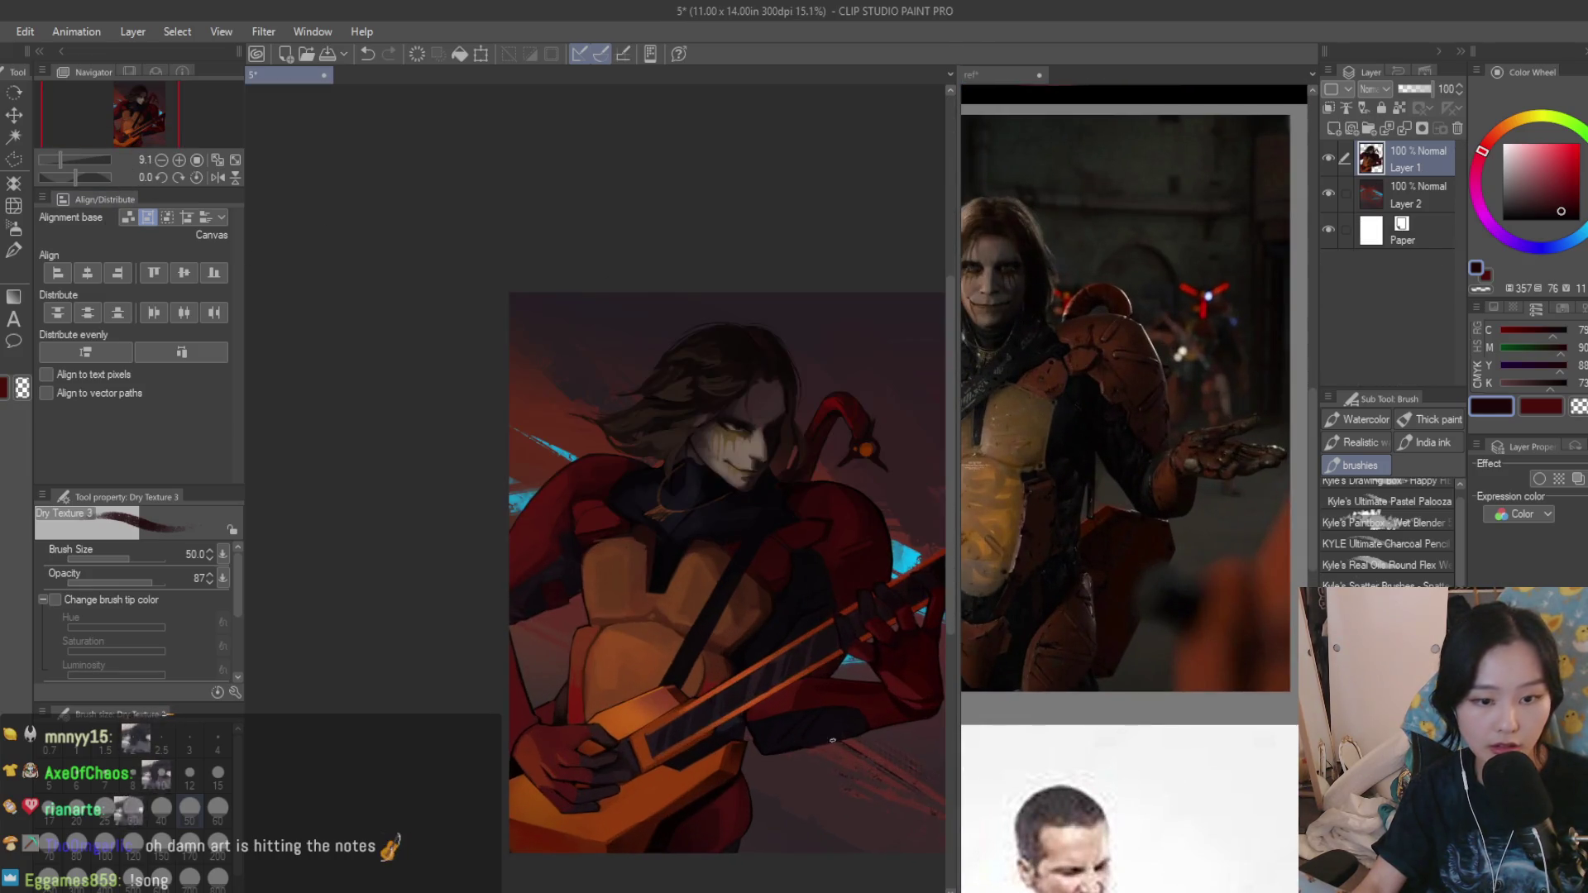
scroll(743, 648, "up", 4)
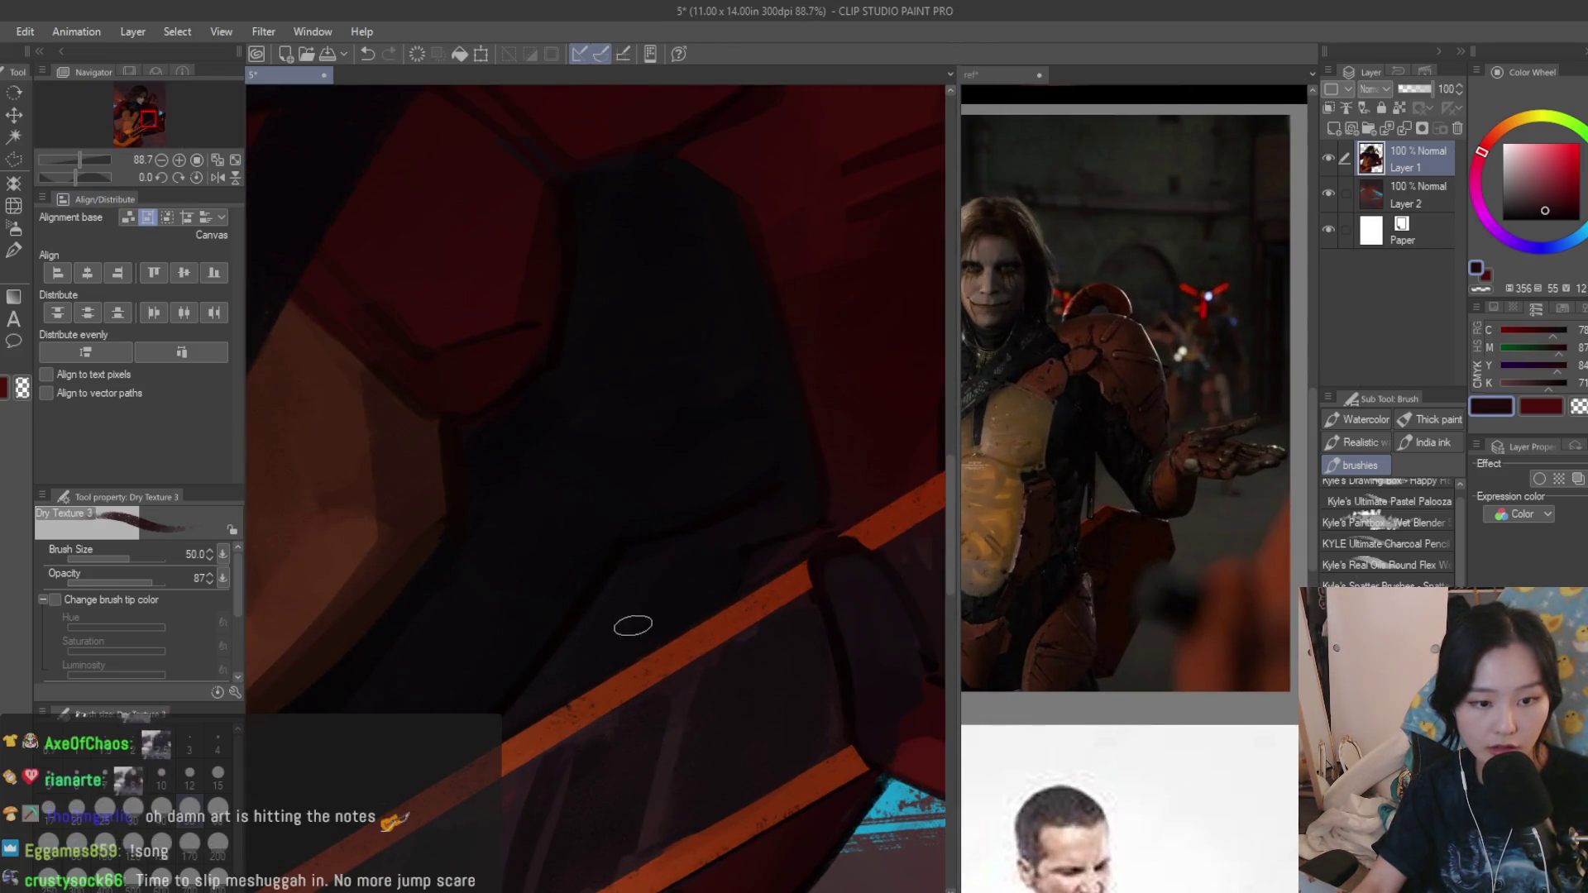
scroll(561, 691, "down", 2)
scroll(798, 583, "down", 3)
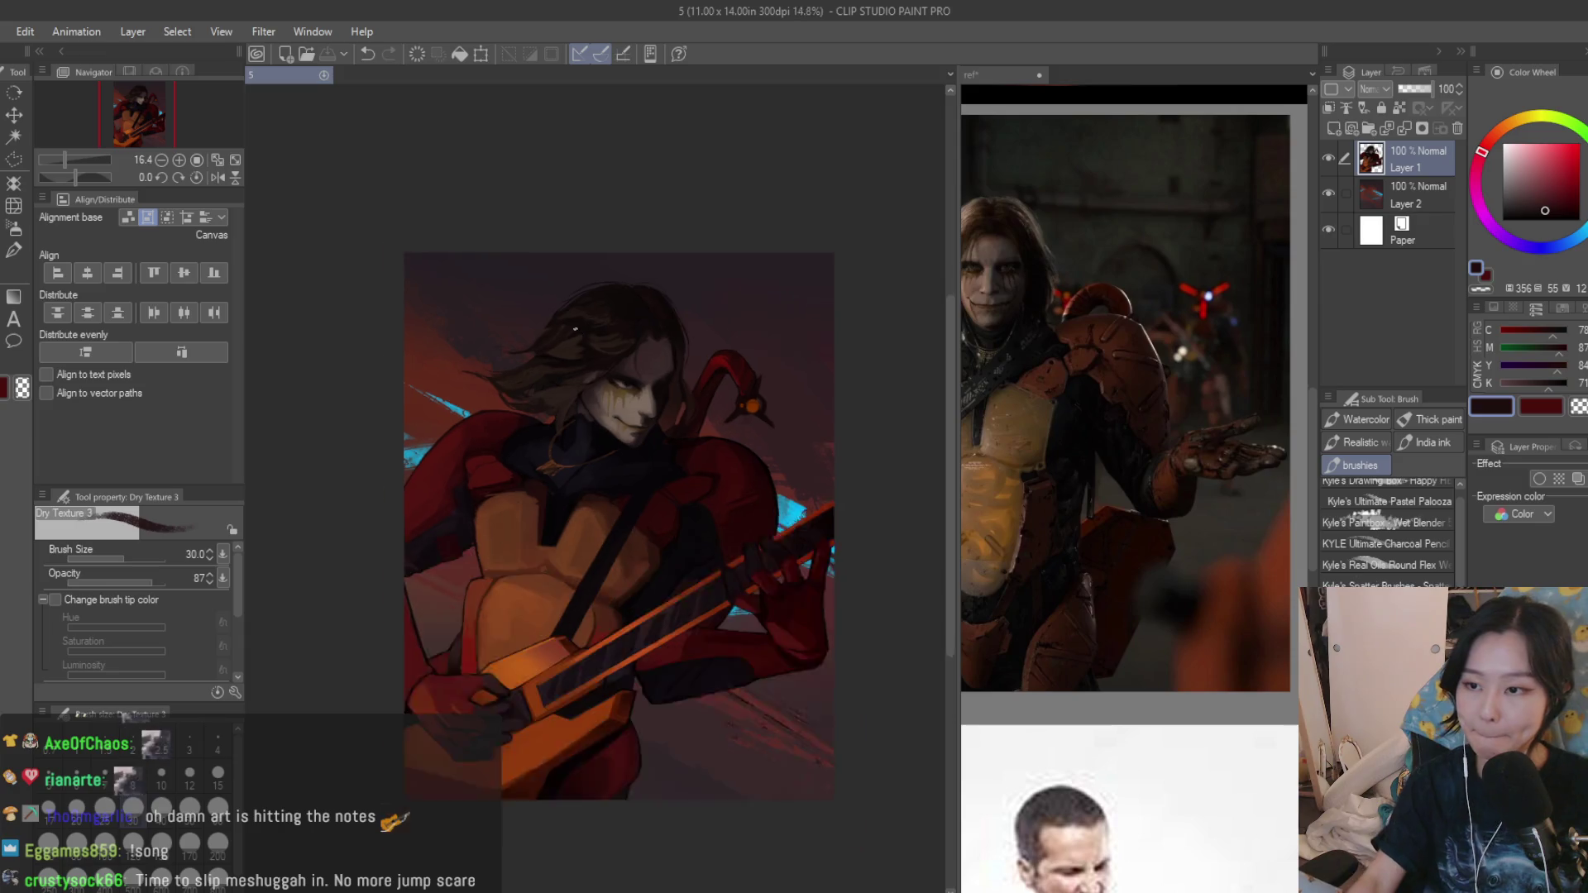
scroll(554, 432, "up", 3)
scroll(554, 432, "up", 2)
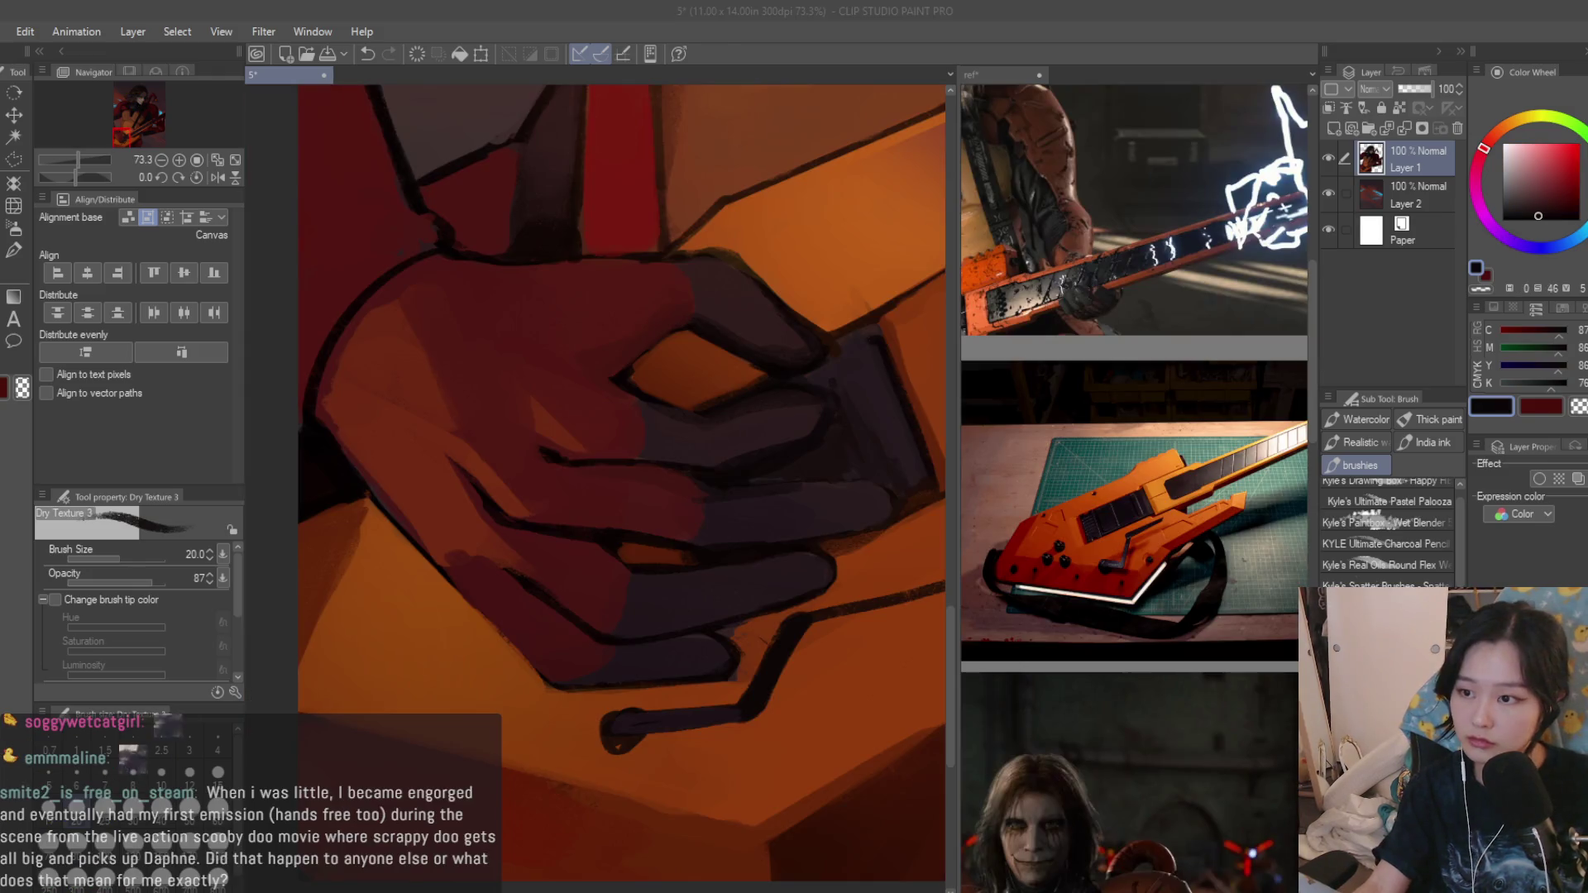
scroll(804, 574, "up", 3)
Tidy the rough dark line edge near the hand with sampled orange-brown.
left_click(760, 659, "alt")
left_click_drag(775, 583, 717, 689)
left_click(733, 720, "alt")
left_click(728, 749, "alt")
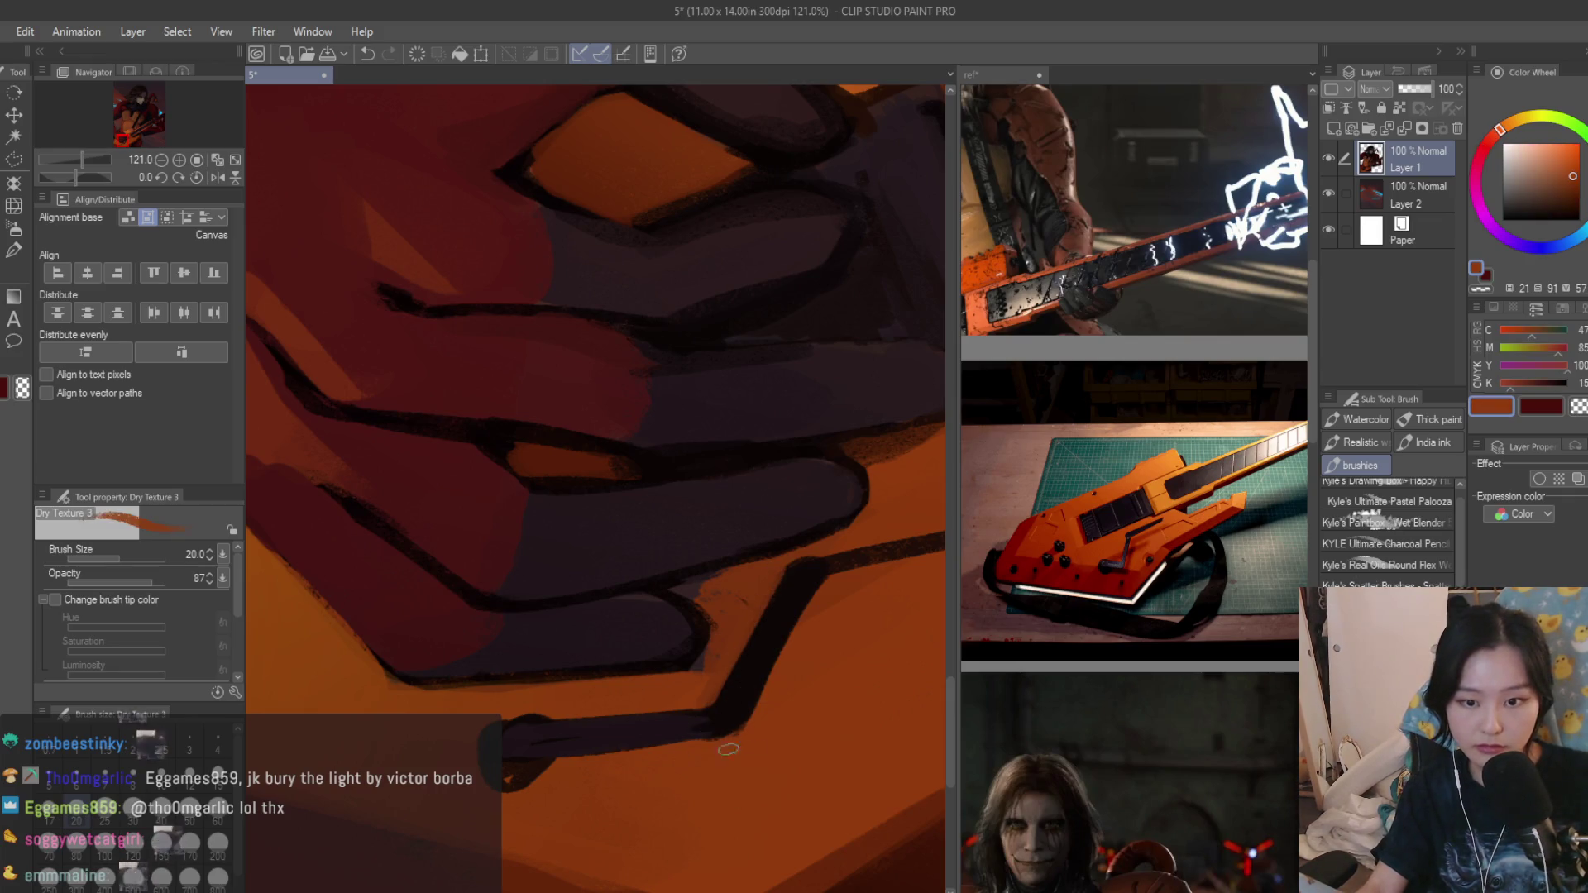
scroll(620, 690, "down", 4)
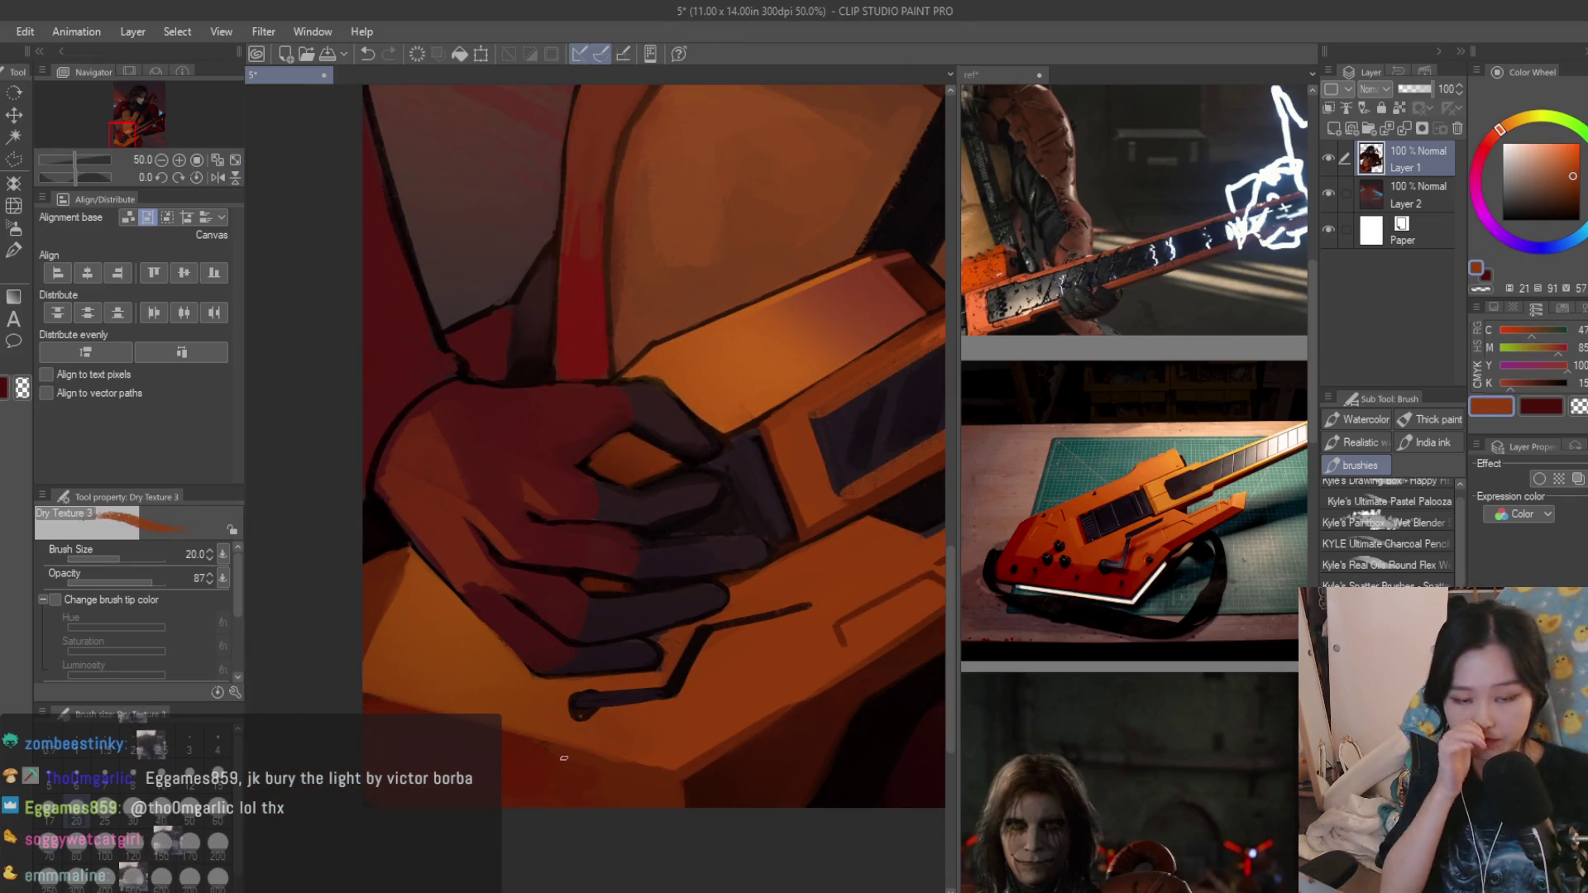
scroll(378, 574, "up", 3)
scroll(418, 602, "down", 2)
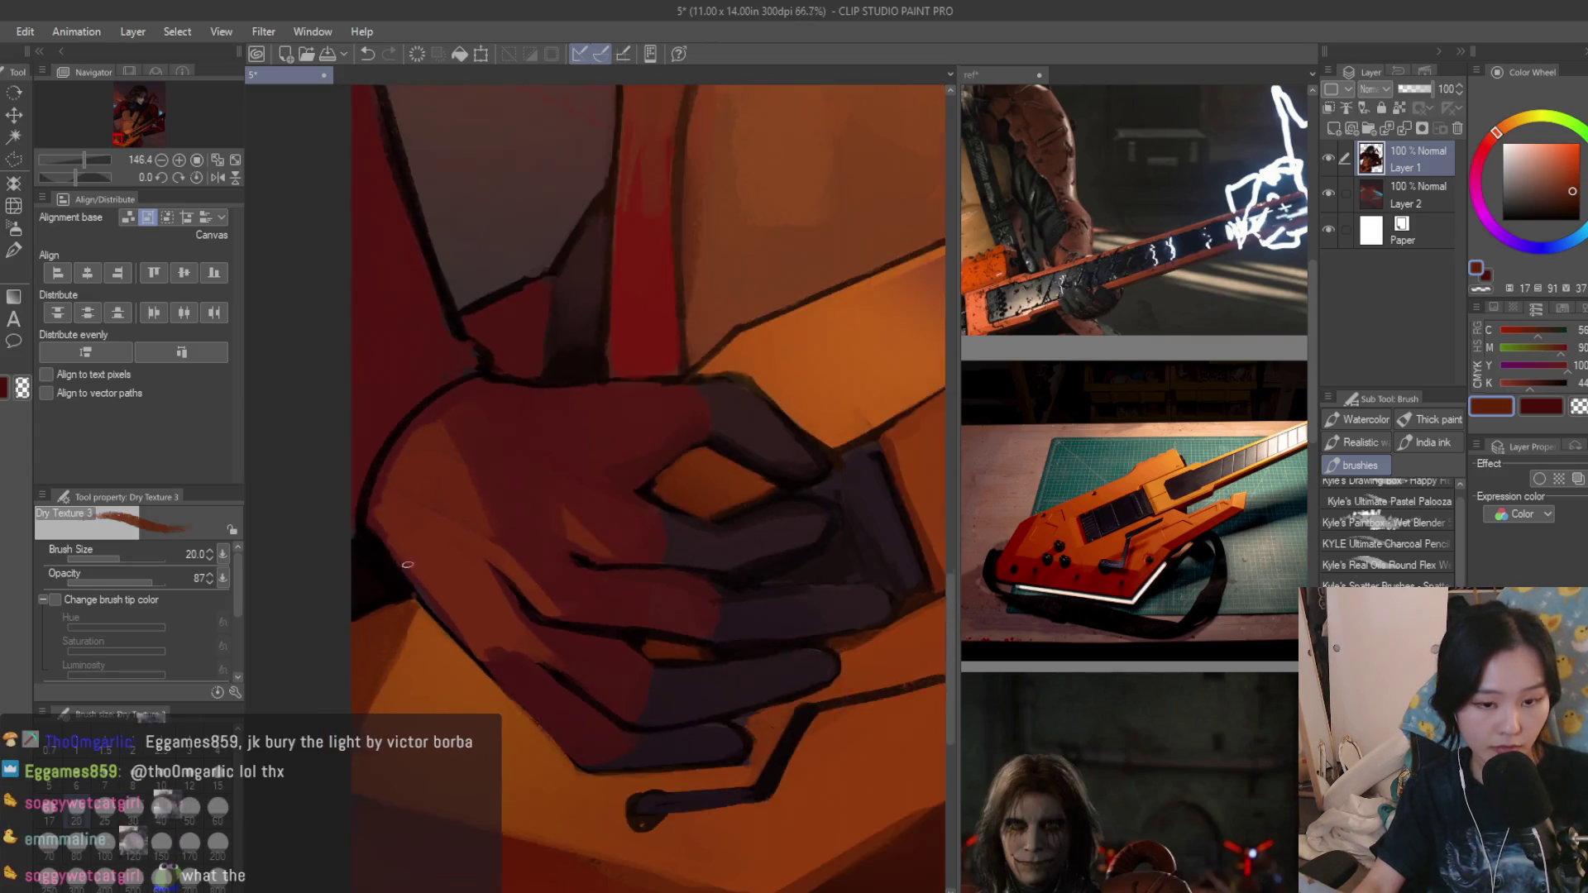
scroll(782, 588, "up", 2)
scroll(781, 588, "up", 2)
scroll(801, 600, "up", 1)
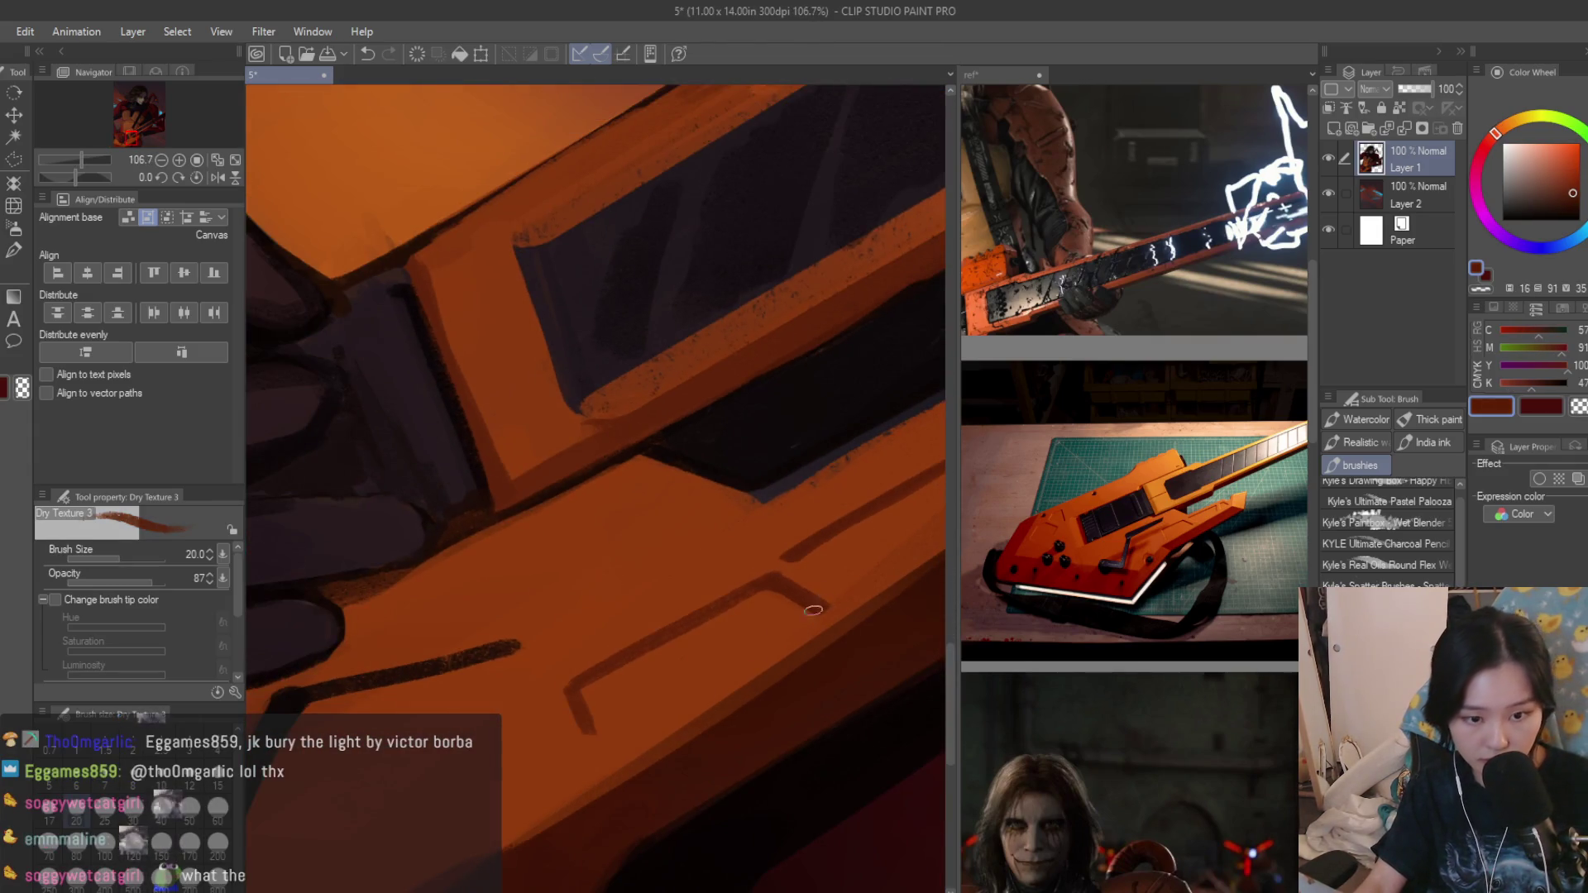
Darken the inner edges of the guitar's panel with dark strokes, adjusting brush size.
mouse_move(816, 610)
left_mouse_down()
mouse_move(739, 643)
mouse_move(782, 608)
left_mouse_up()
left_click_drag(621, 689, 781, 595)
scroll(798, 730, "down", 5)
scroll(797, 730, "down", 3)
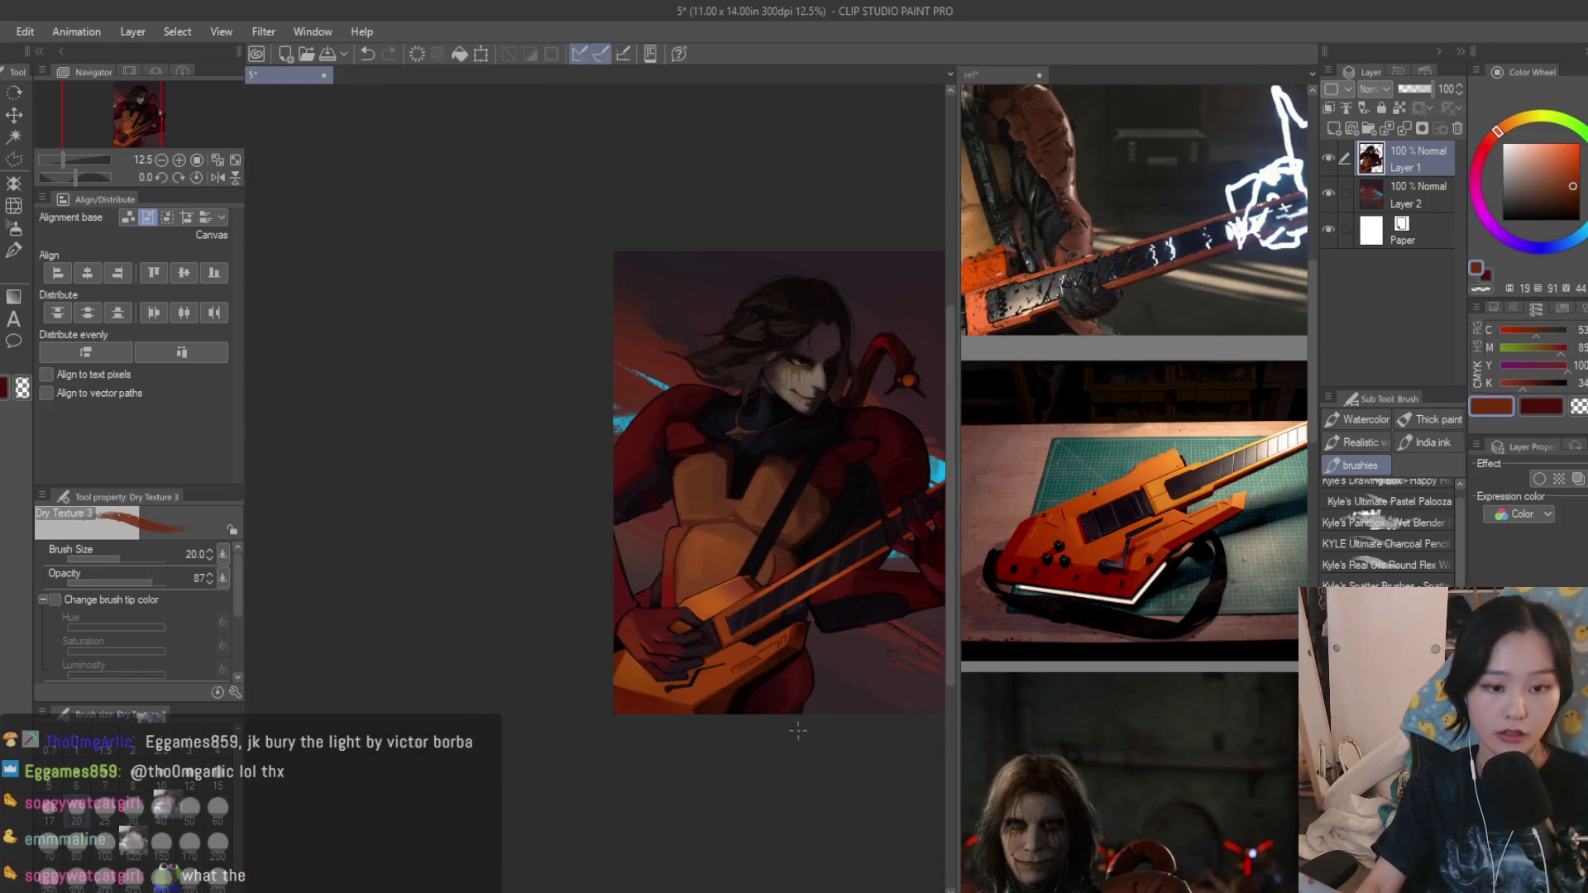
key("bracketright")
key("bracketright")
key("bracketright")
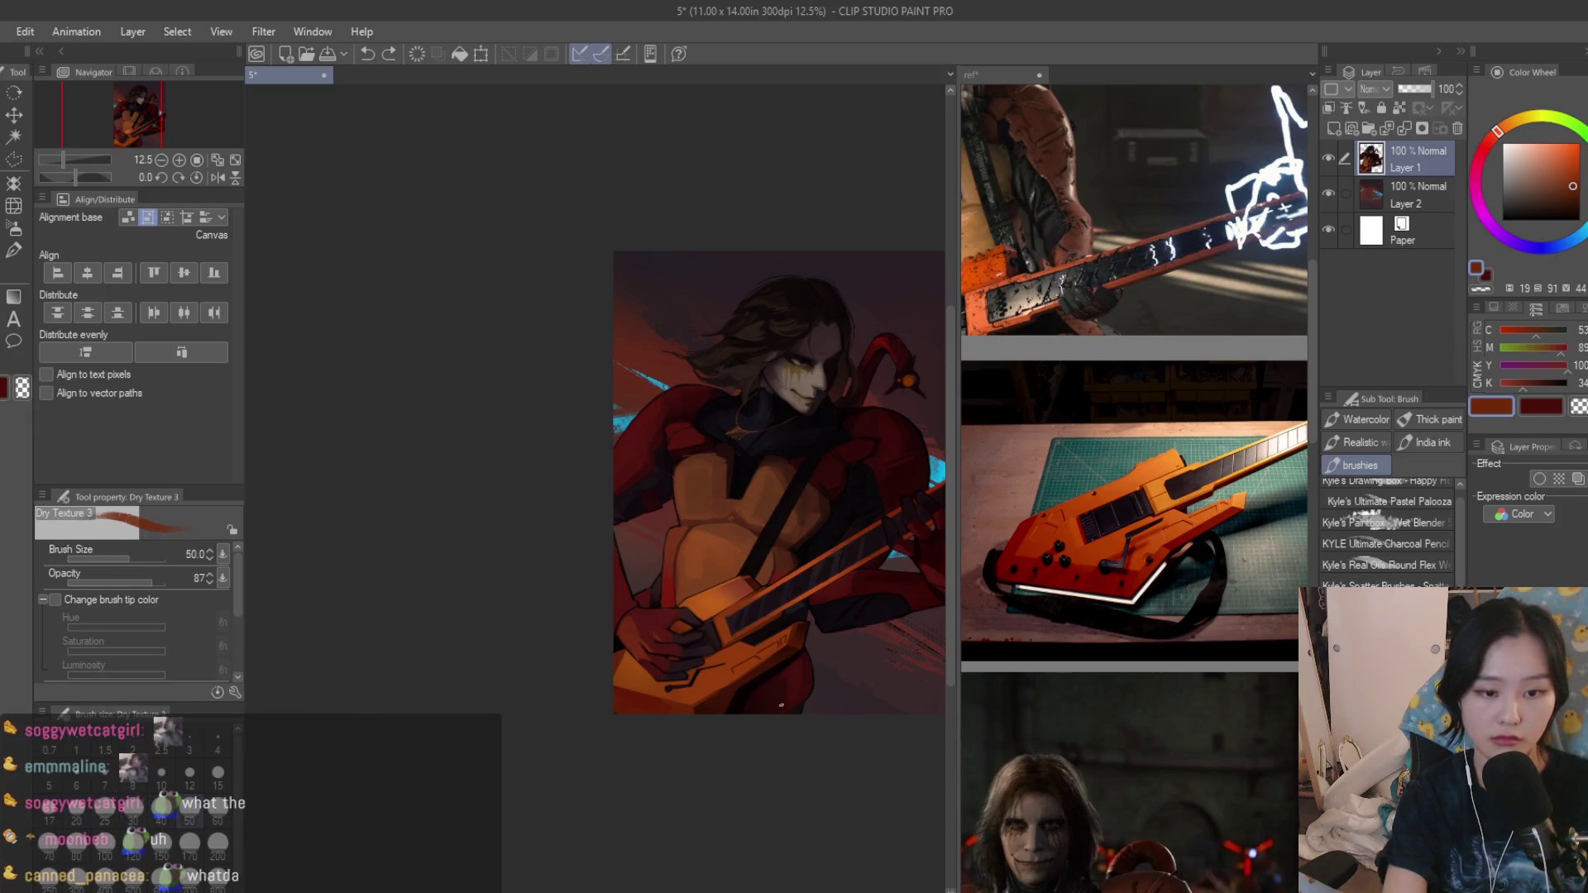
scroll(780, 705, "up", 4)
scroll(775, 670, "up", 3)
scroll(765, 607, "up", 3)
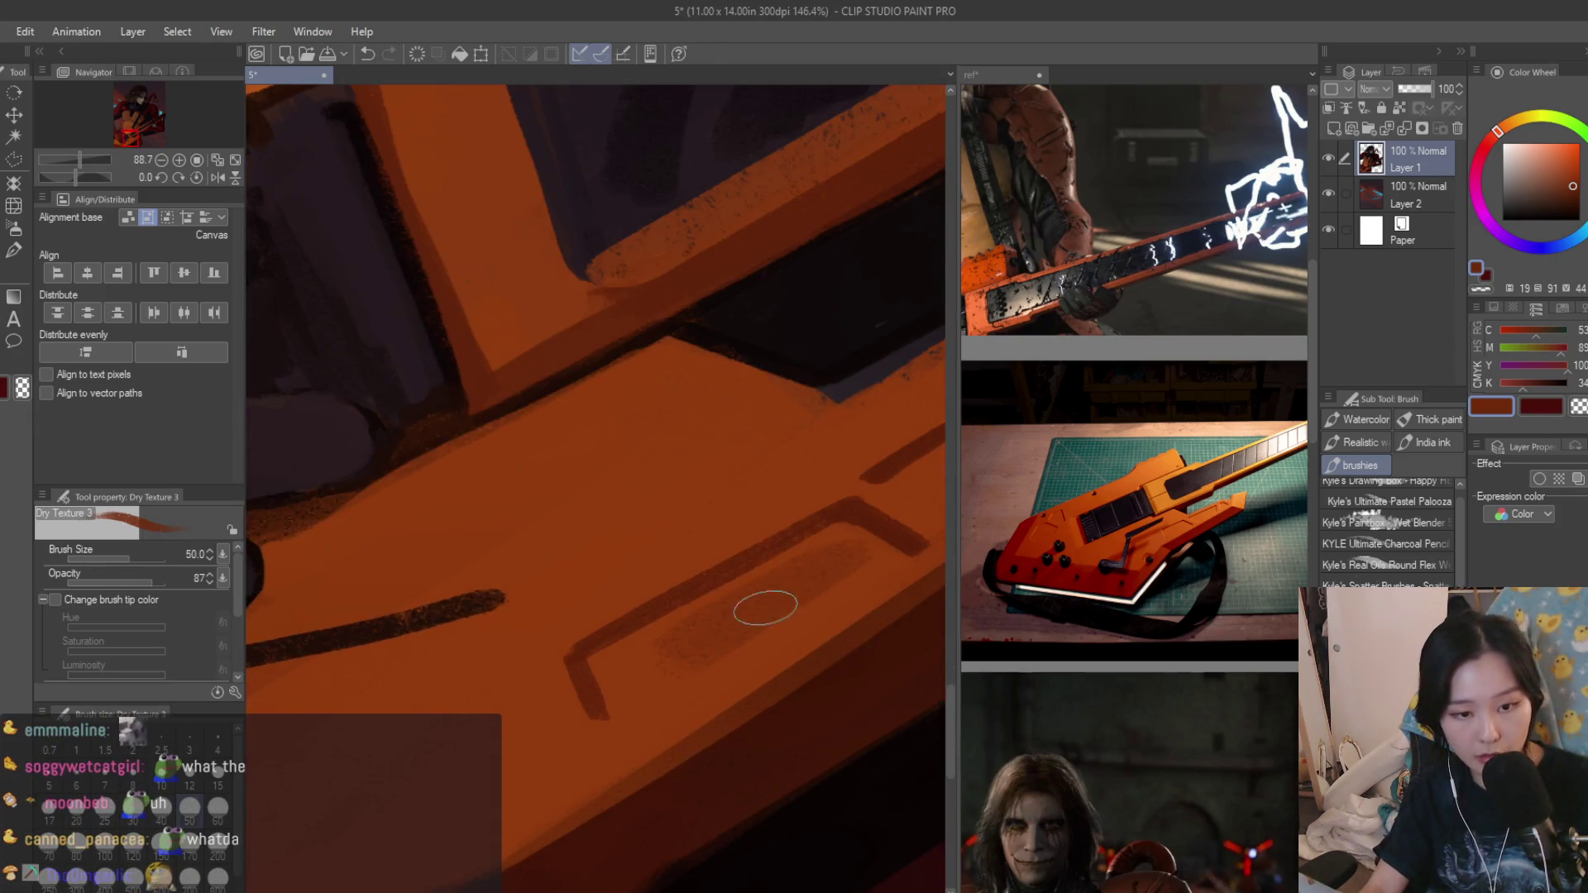
key("bracketleft")
key("bracketleft")
Paint and deepen the dark groove inside the guitar panel.
mouse_move(758, 604)
left_mouse_down()
mouse_move(623, 641)
mouse_move(696, 584)
mouse_move(598, 632)
left_mouse_up()
mouse_move(758, 595)
left_mouse_down()
mouse_move(647, 664)
mouse_move(575, 658)
mouse_move(489, 683)
mouse_move(486, 724)
left_mouse_up()
scroll(509, 747, "down", 1)
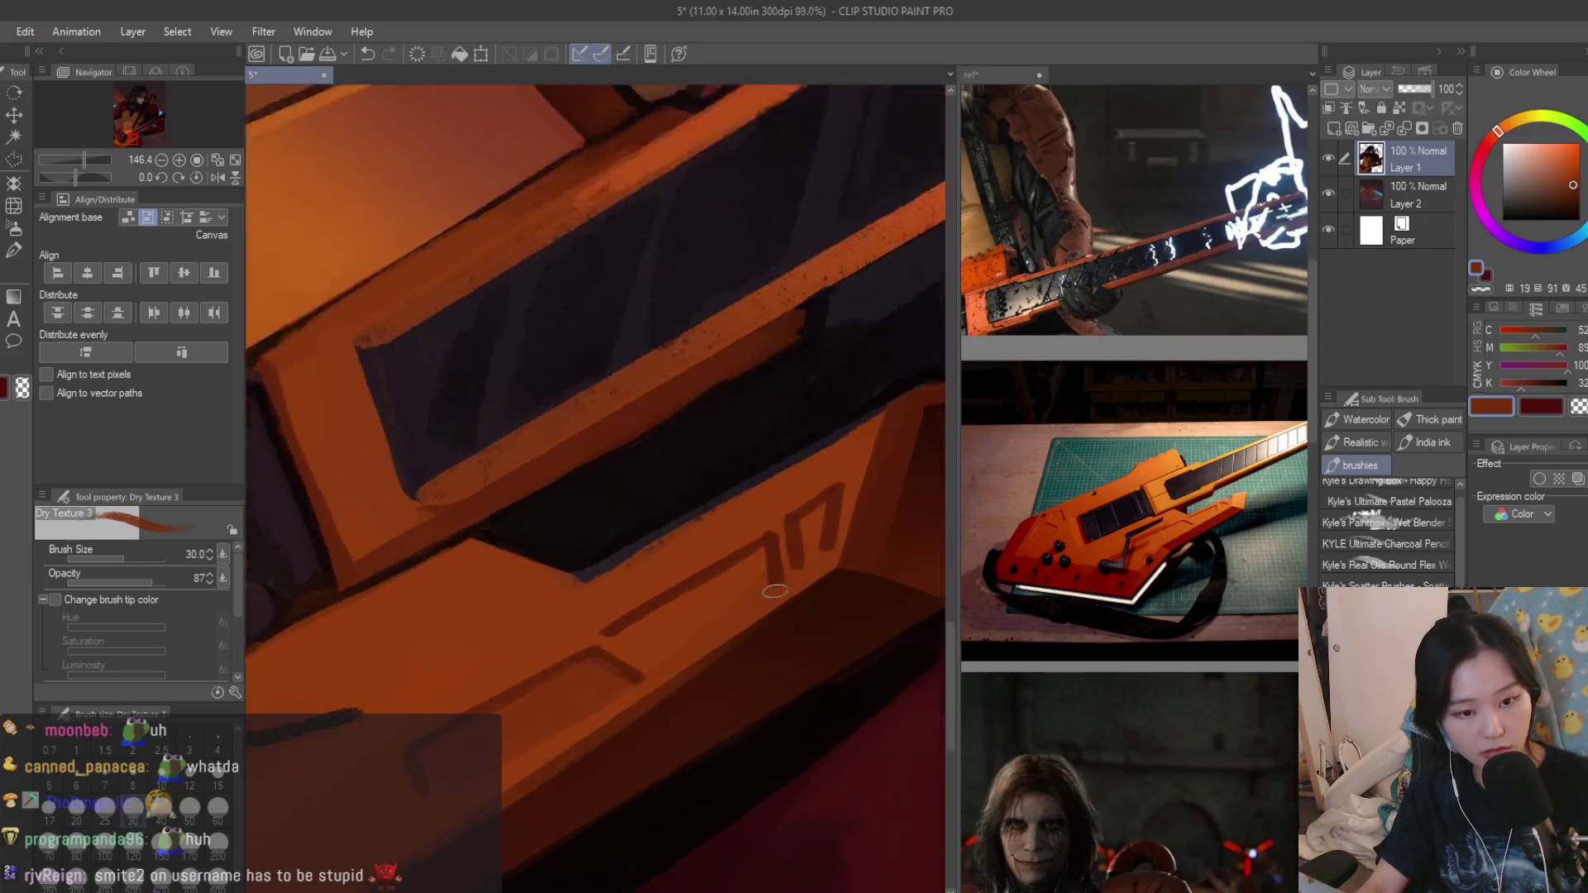
mouse_move(734, 556)
left_mouse_down()
mouse_move(609, 658)
mouse_move(682, 639)
left_mouse_up()
scroll(837, 485, "down", 2)
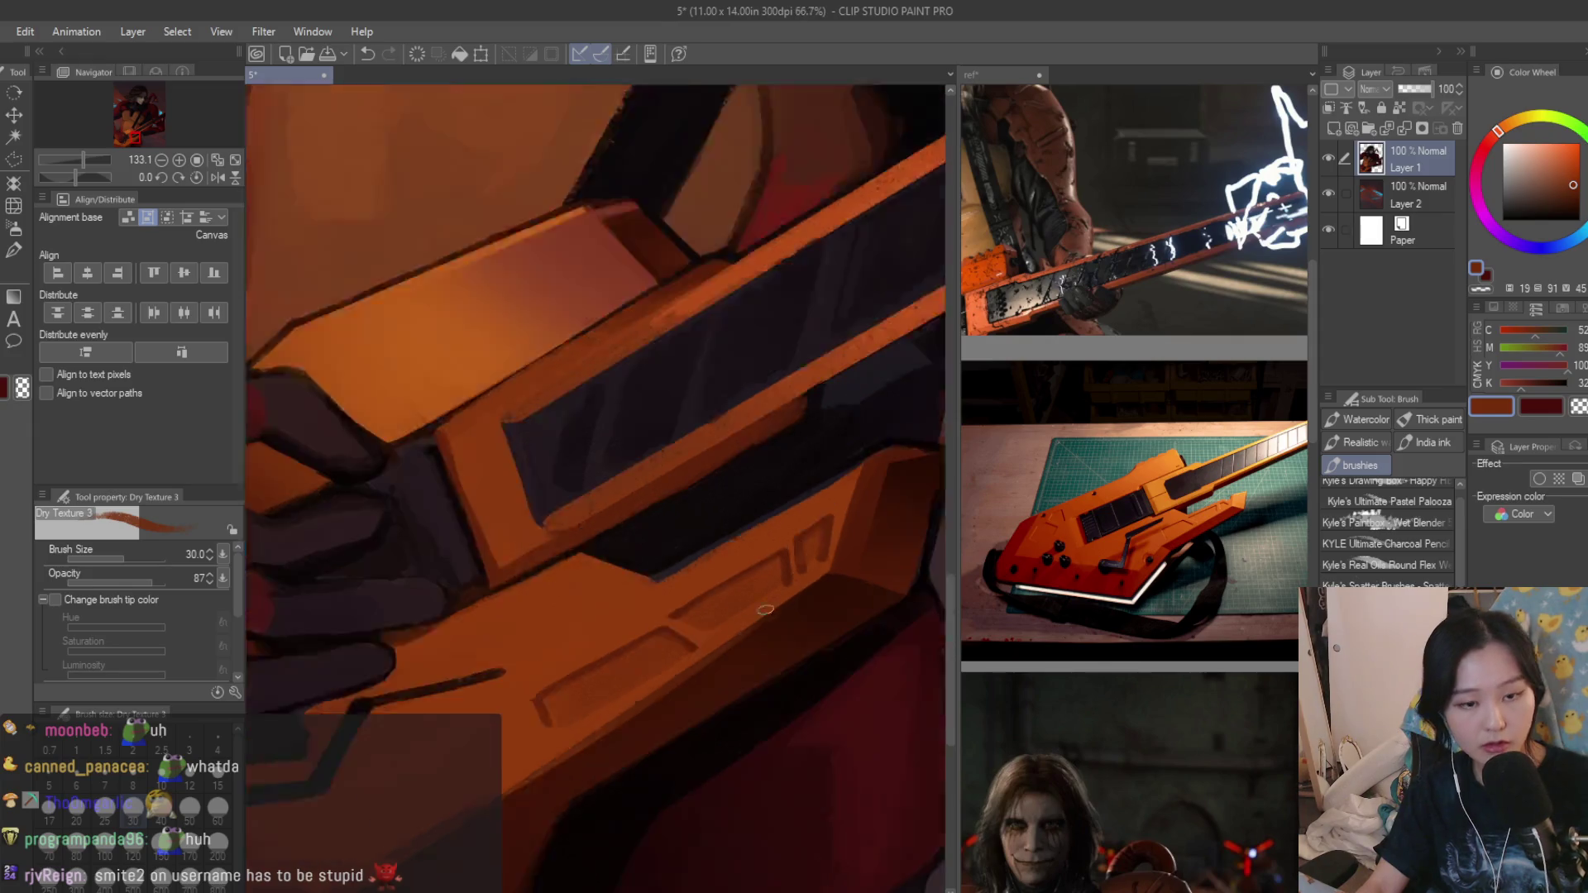
scroll(836, 486, "down", 2)
scroll(837, 485, "down", 1)
scroll(830, 617, "up", 4)
scroll(830, 616, "up", 3)
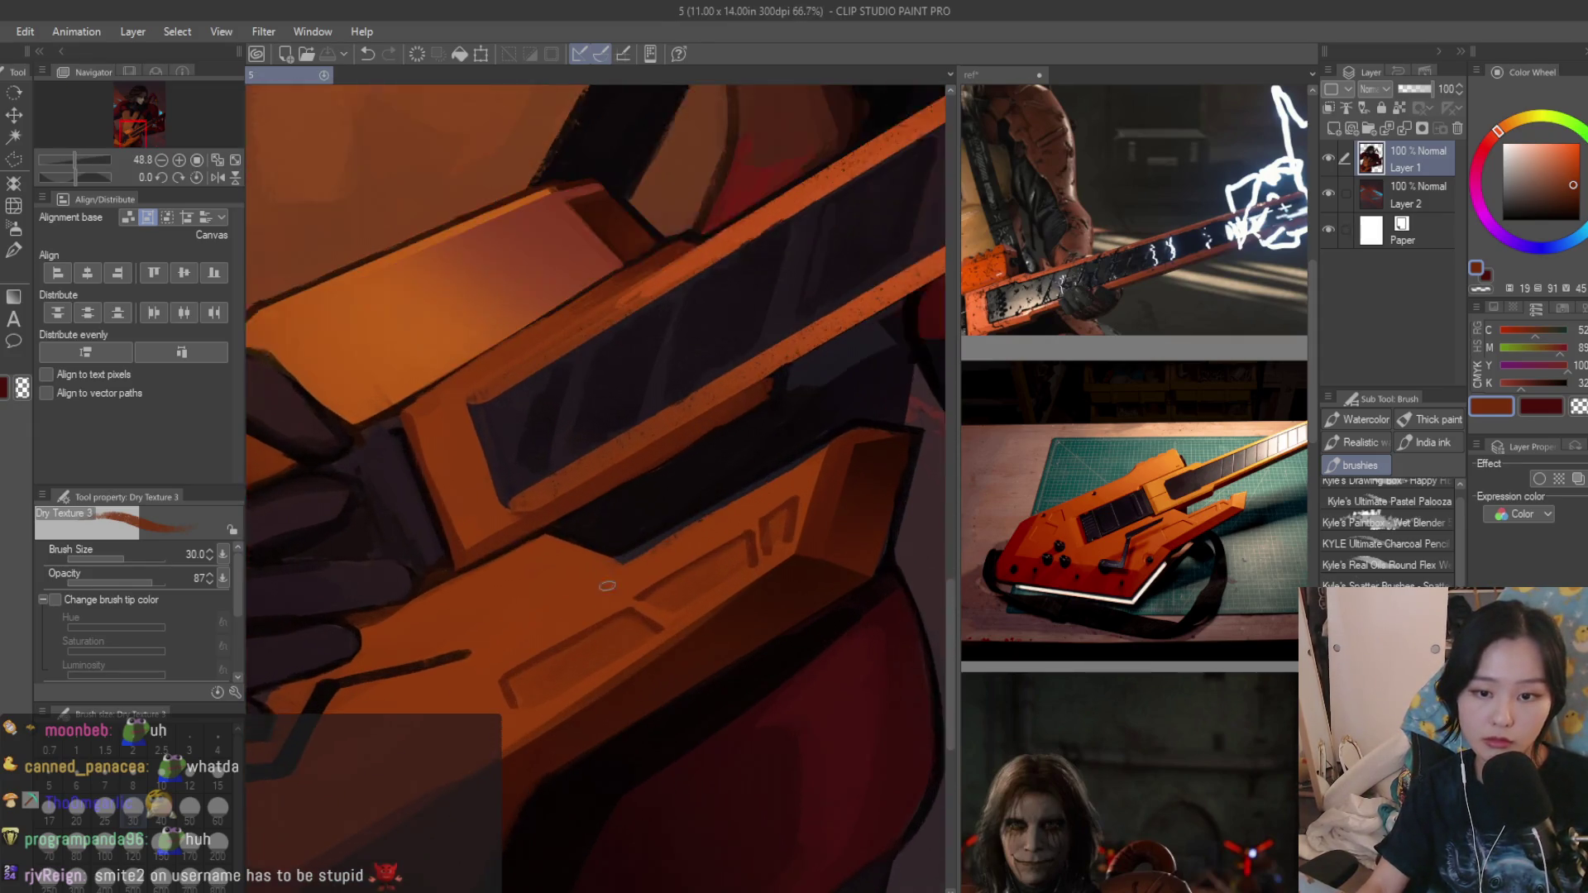
left_click_drag(658, 584, 703, 555)
scroll(566, 642, "down", 4)
scroll(620, 596, "down", 4)
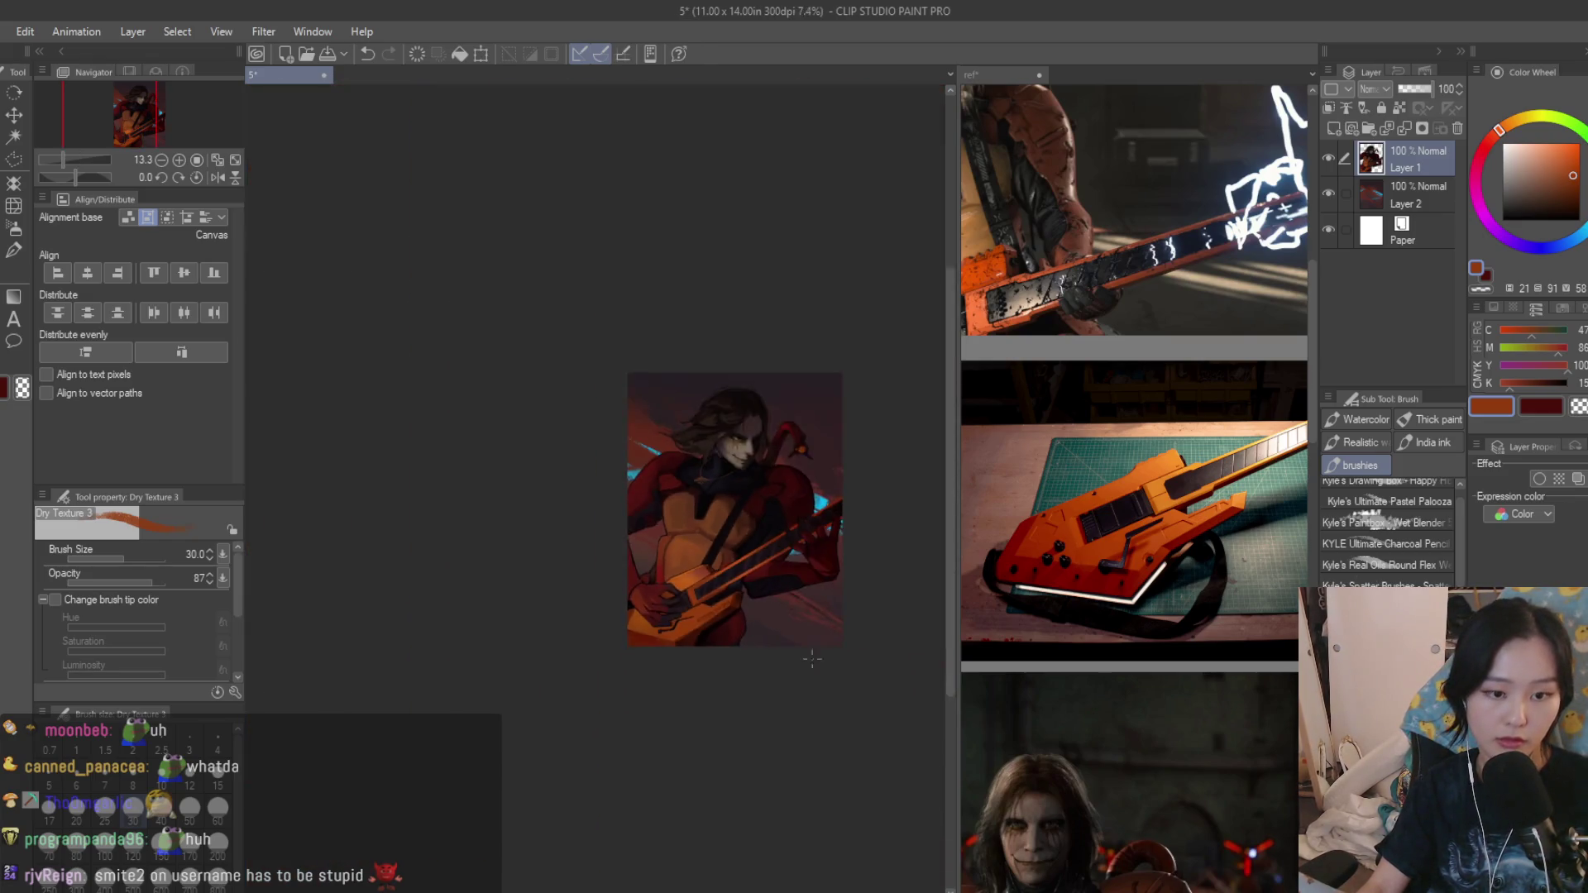
scroll(806, 571, "up", 3)
scroll(904, 569, "down", 1)
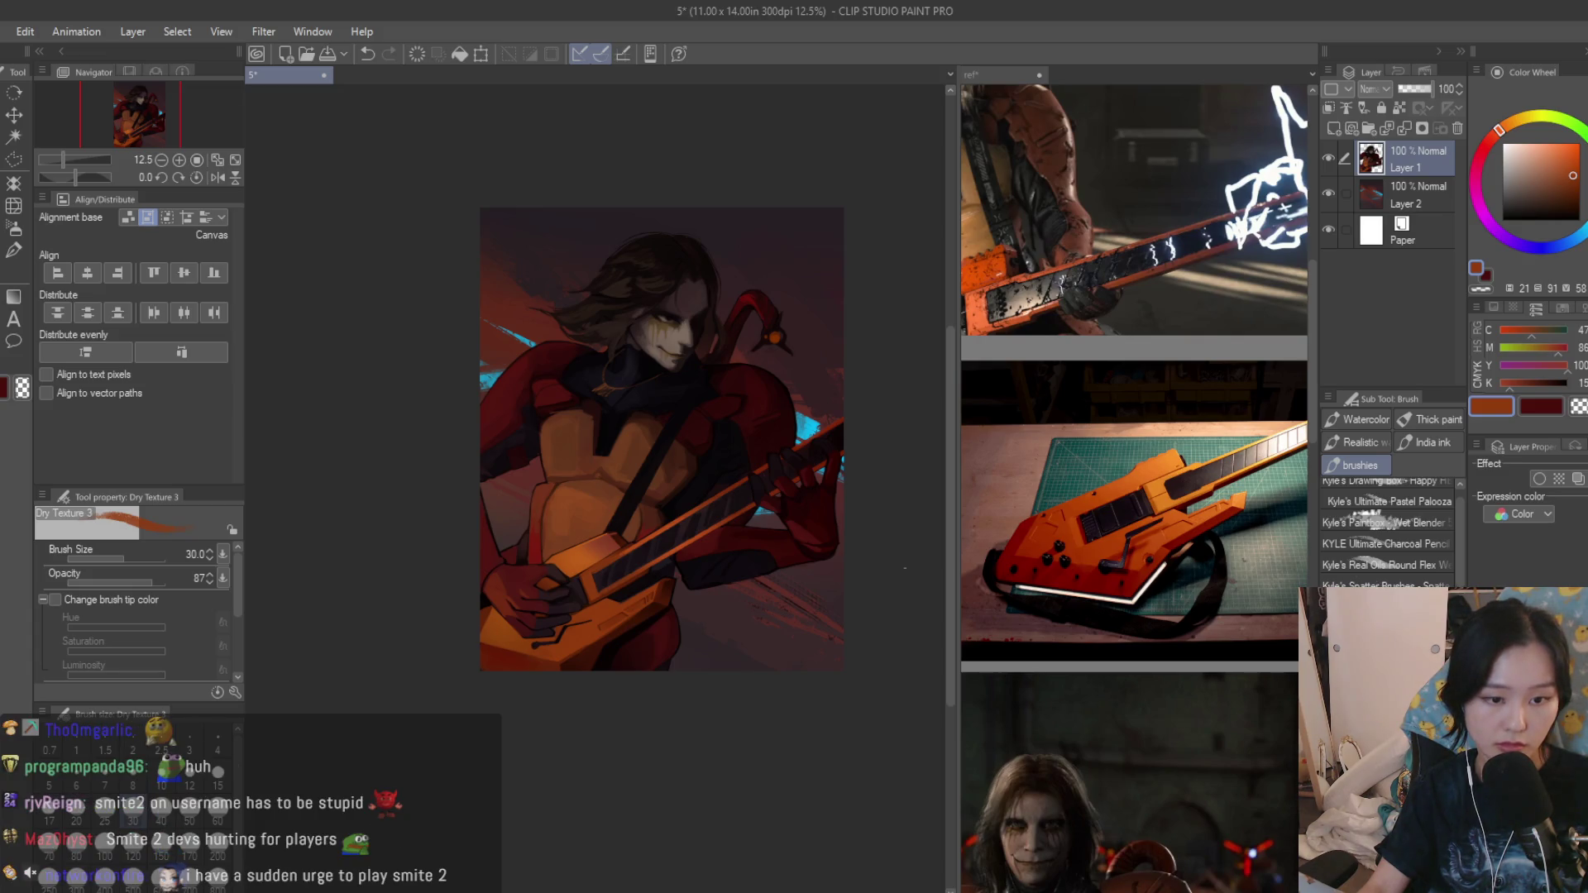
scroll(793, 521, "up", 4)
Sample a dark purple from the painting and make the brush much larger.
left_click(596, 621, "alt")
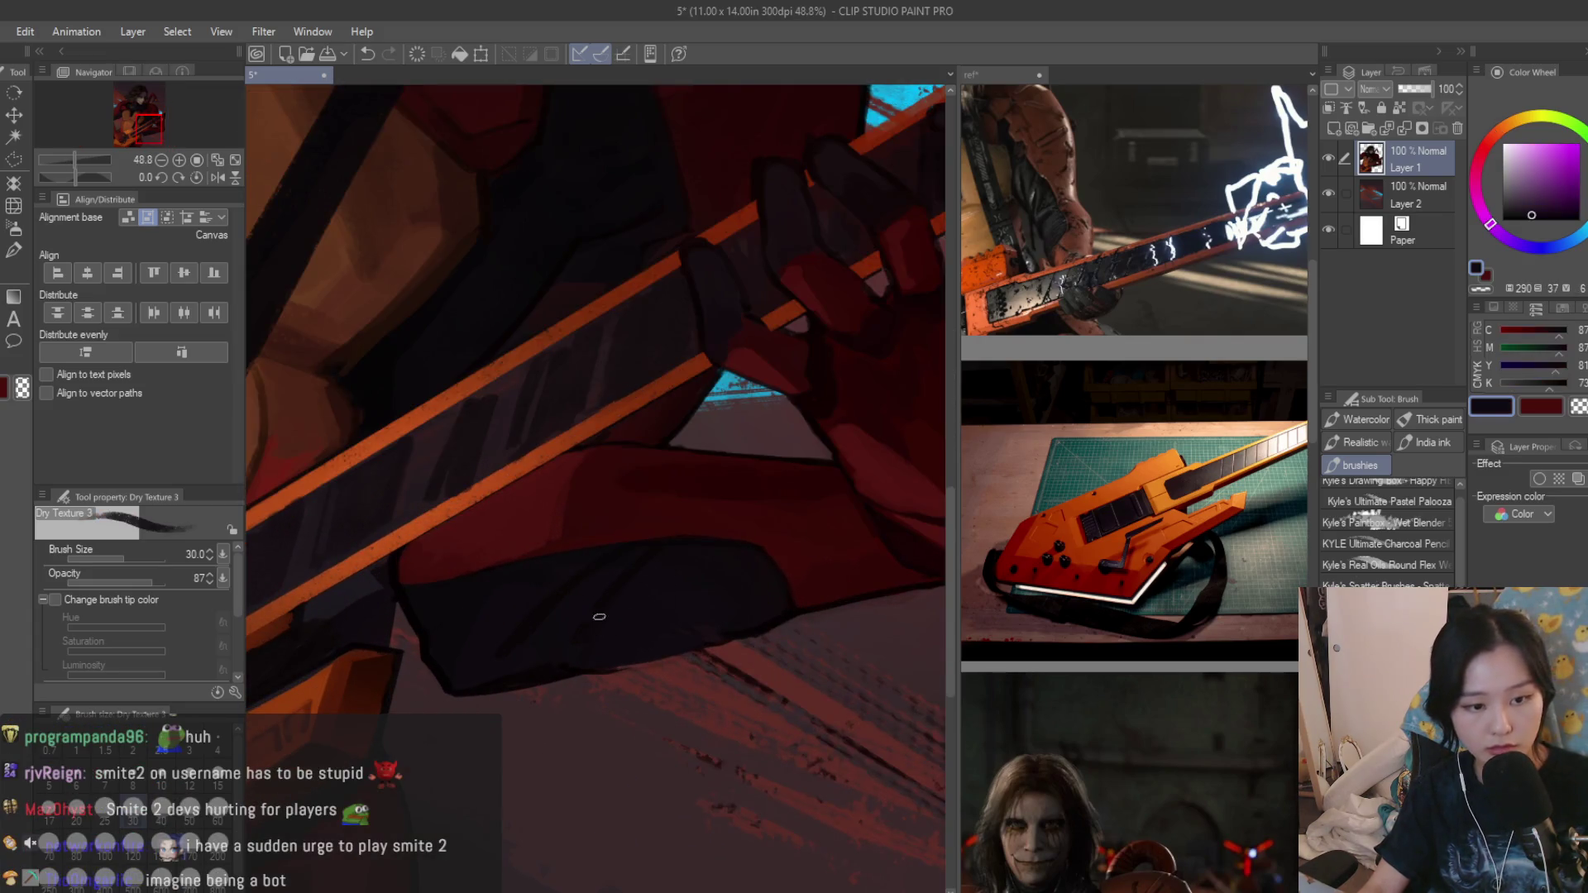
scroll(635, 455, "down", 2)
scroll(595, 373, "up", 1)
left_click(553, 291, "alt")
scroll(559, 296, "up", 1)
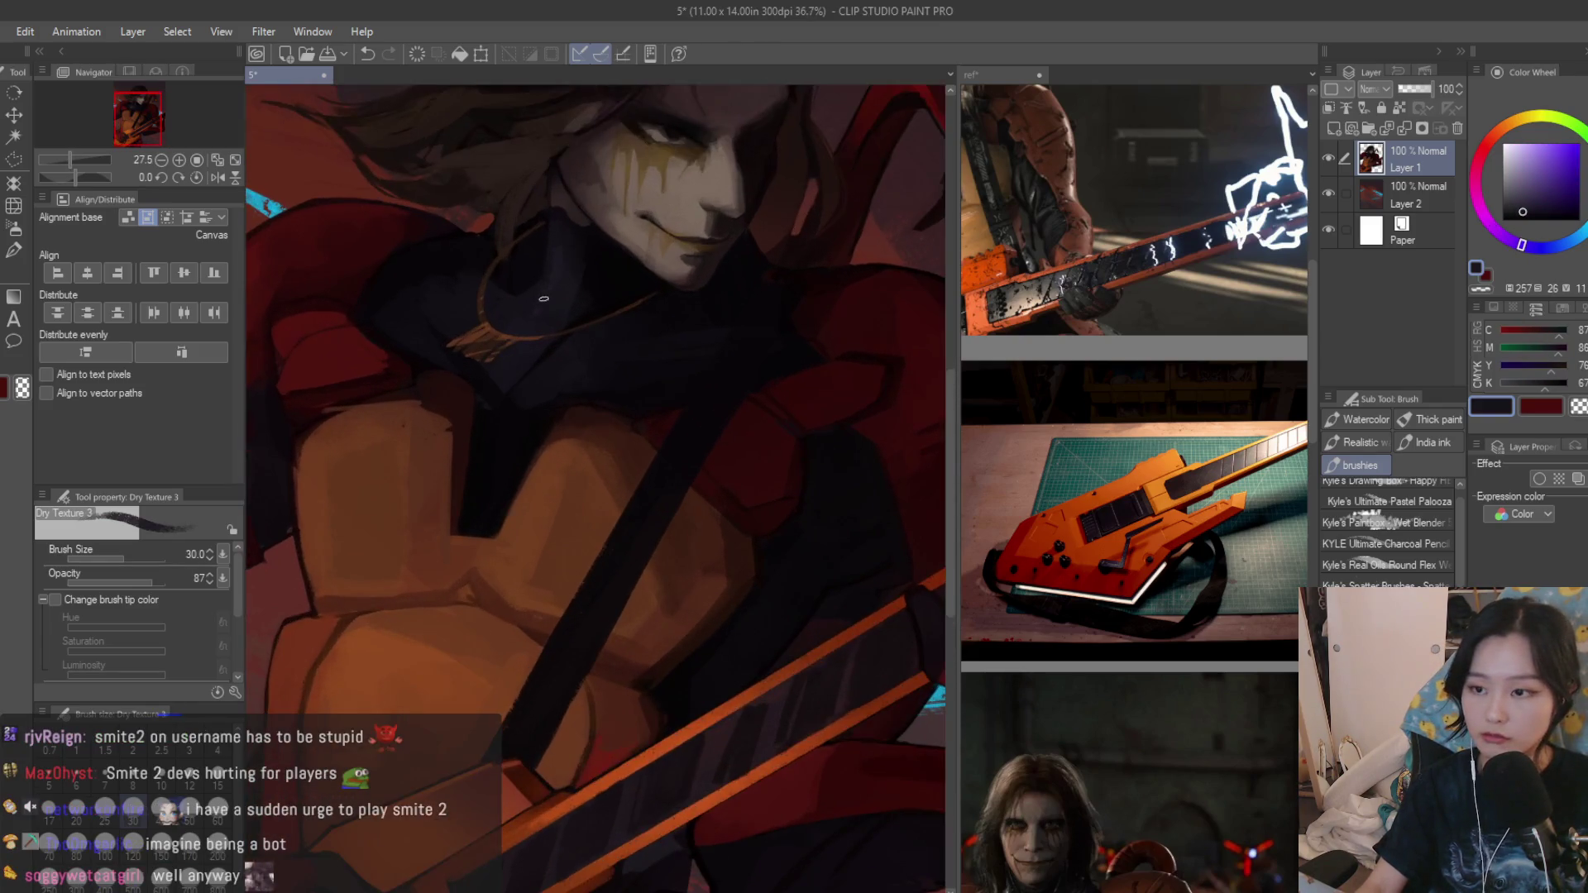
left_click(580, 305, "alt")
scroll(621, 372, "down", 3)
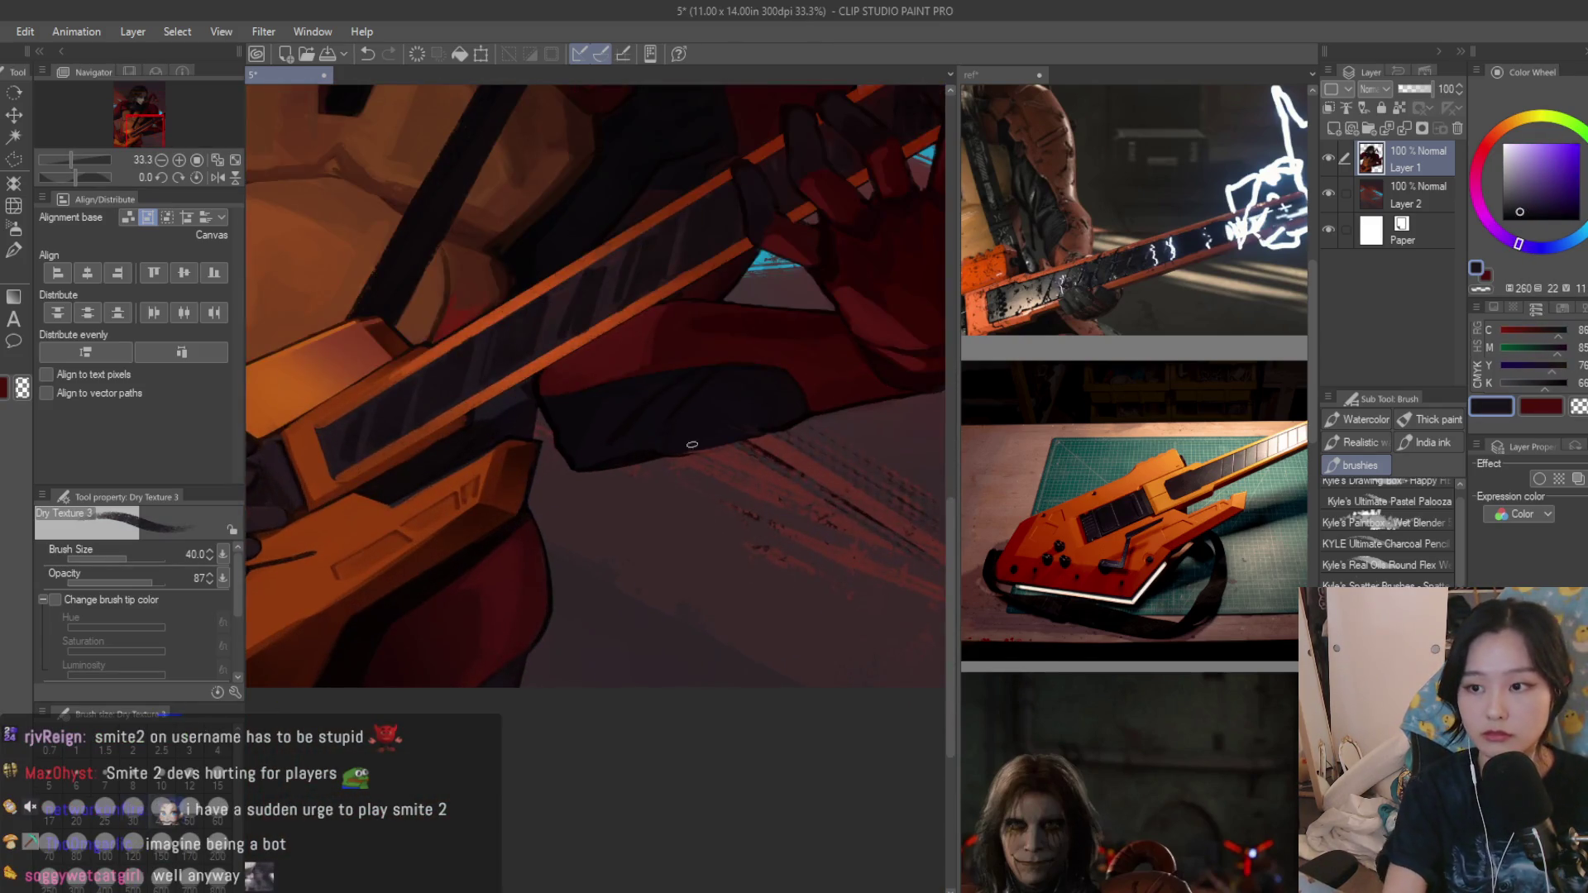
scroll(695, 343, "up", 2)
scroll(583, 435, "up", 3)
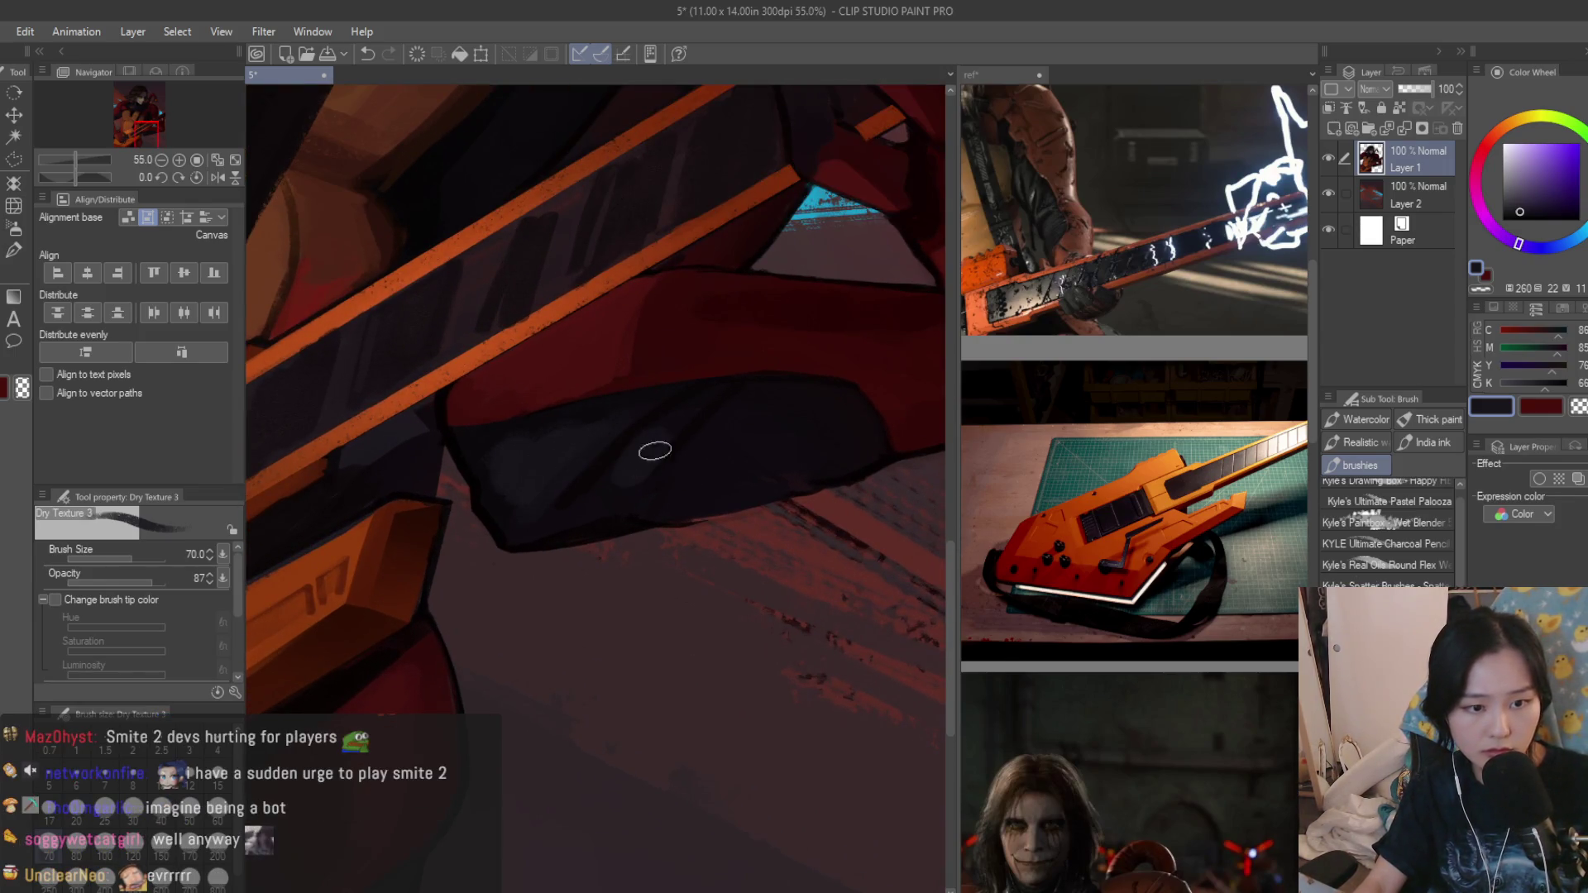
scroll(818, 433, "down", 3)
scroll(742, 640, "down", 4)
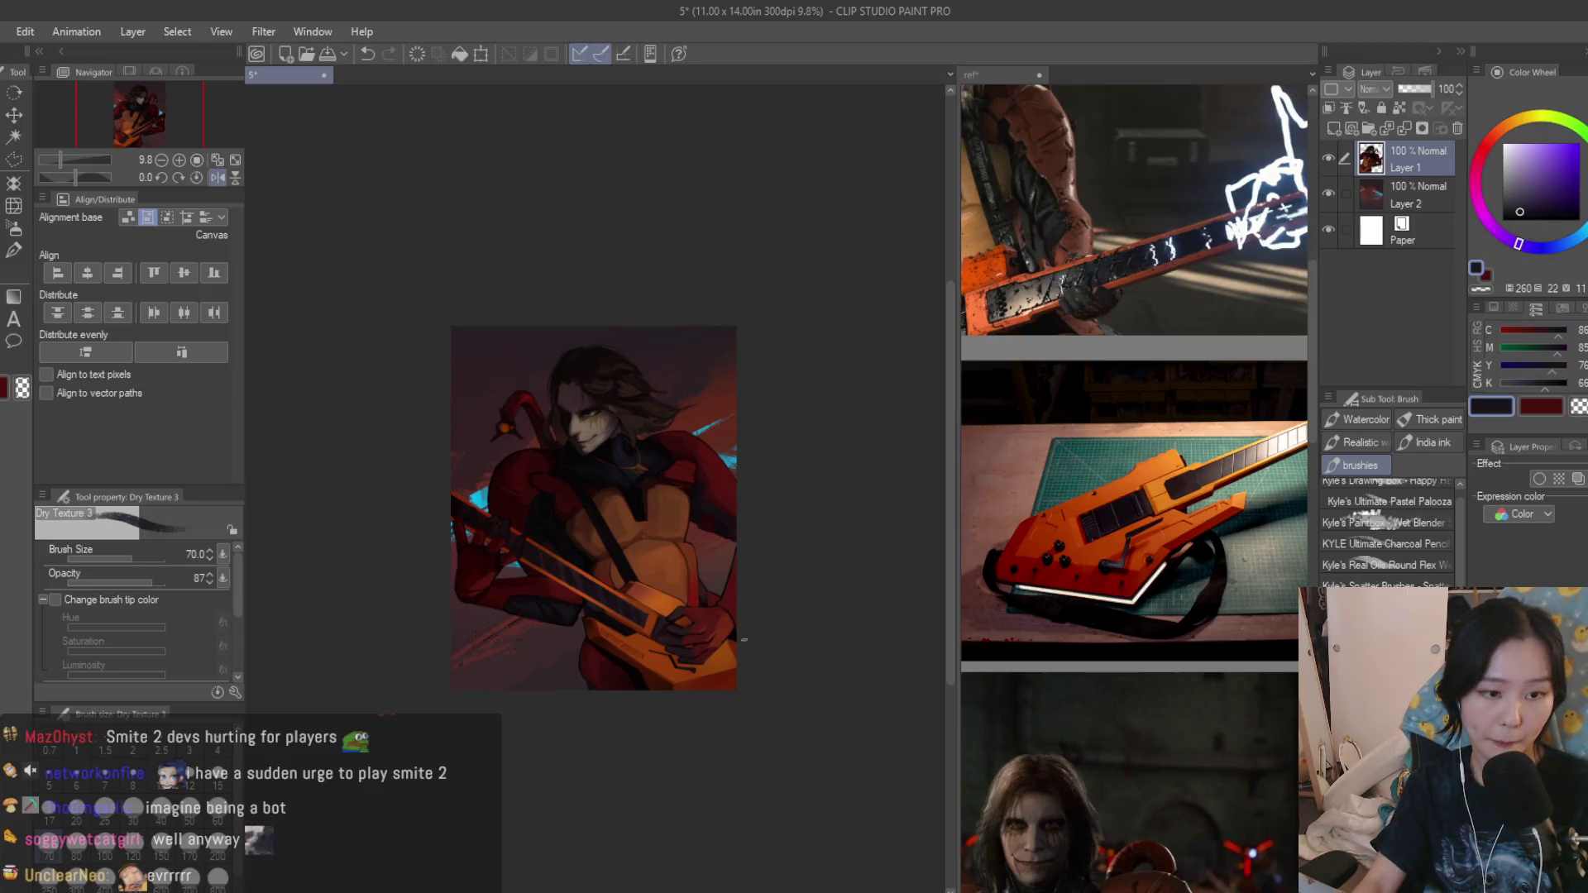
scroll(741, 640, "up", 2)
scroll(695, 633, "up", 2)
scroll(595, 630, "up", 1)
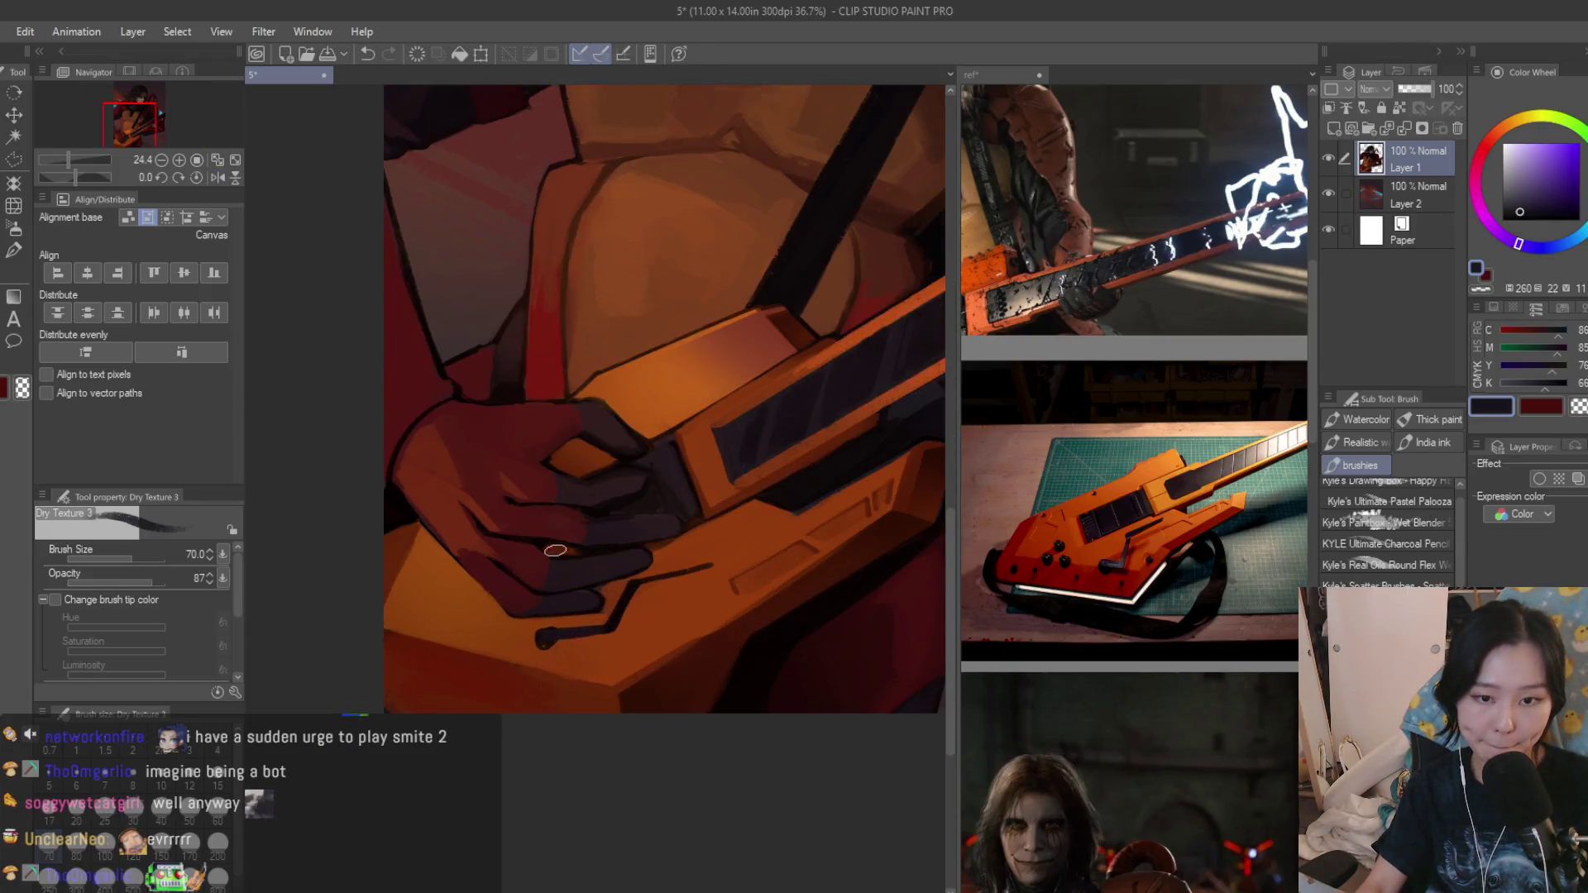
scroll(496, 627, "up", 1)
scroll(591, 669, "up", 1)
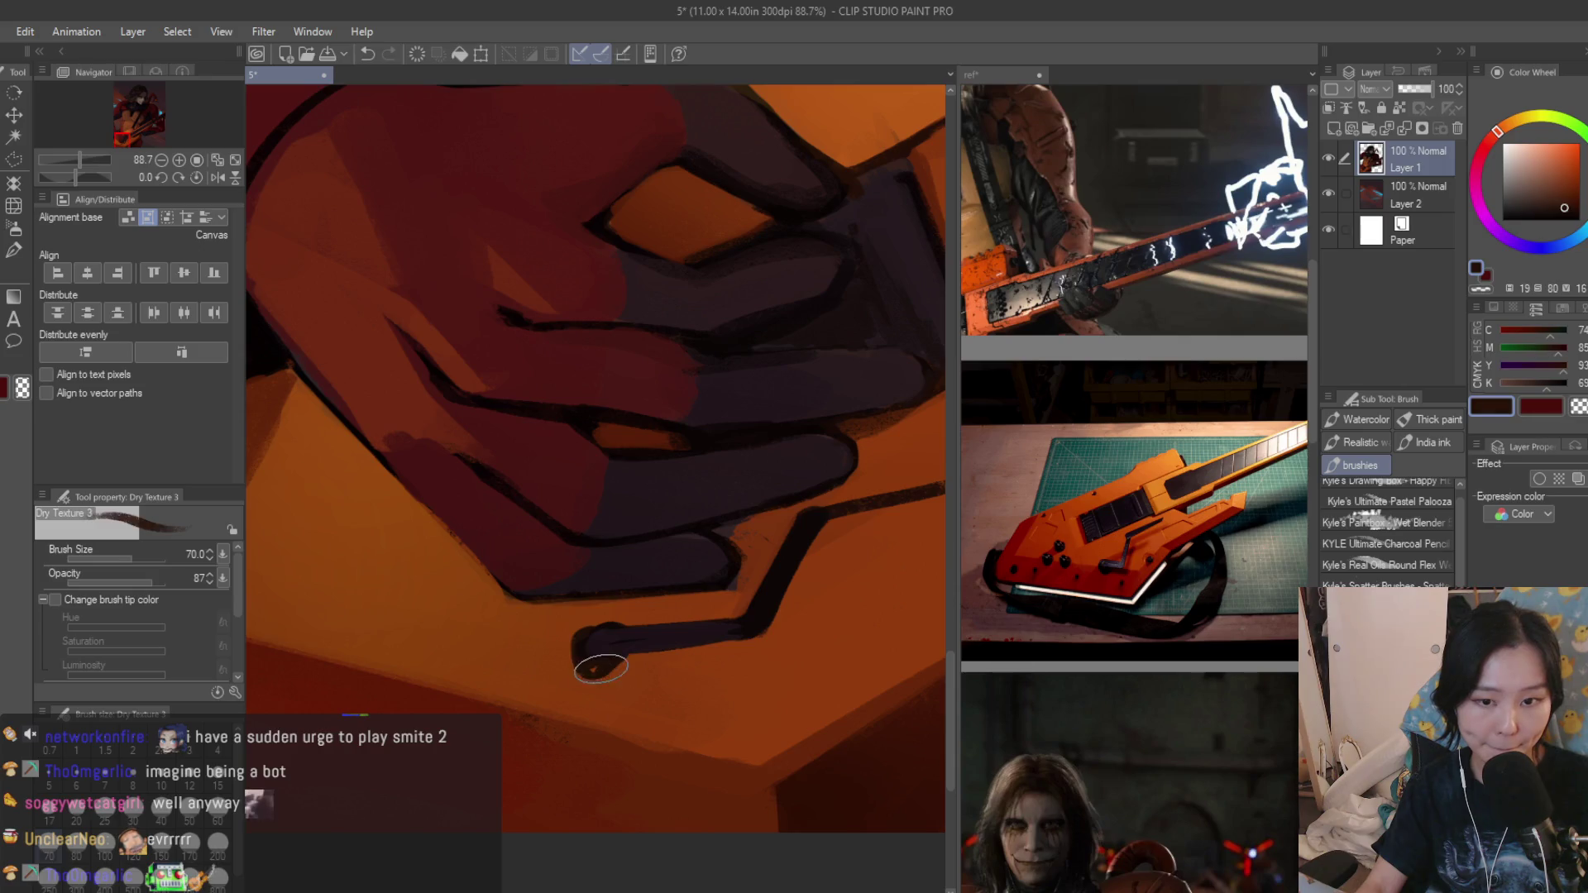
scroll(599, 668, "down", 1)
With a smaller brush, paint a dark knob mark on the guitar, redoing a stray attempt.
key("bracketleft")
key("bracketleft")
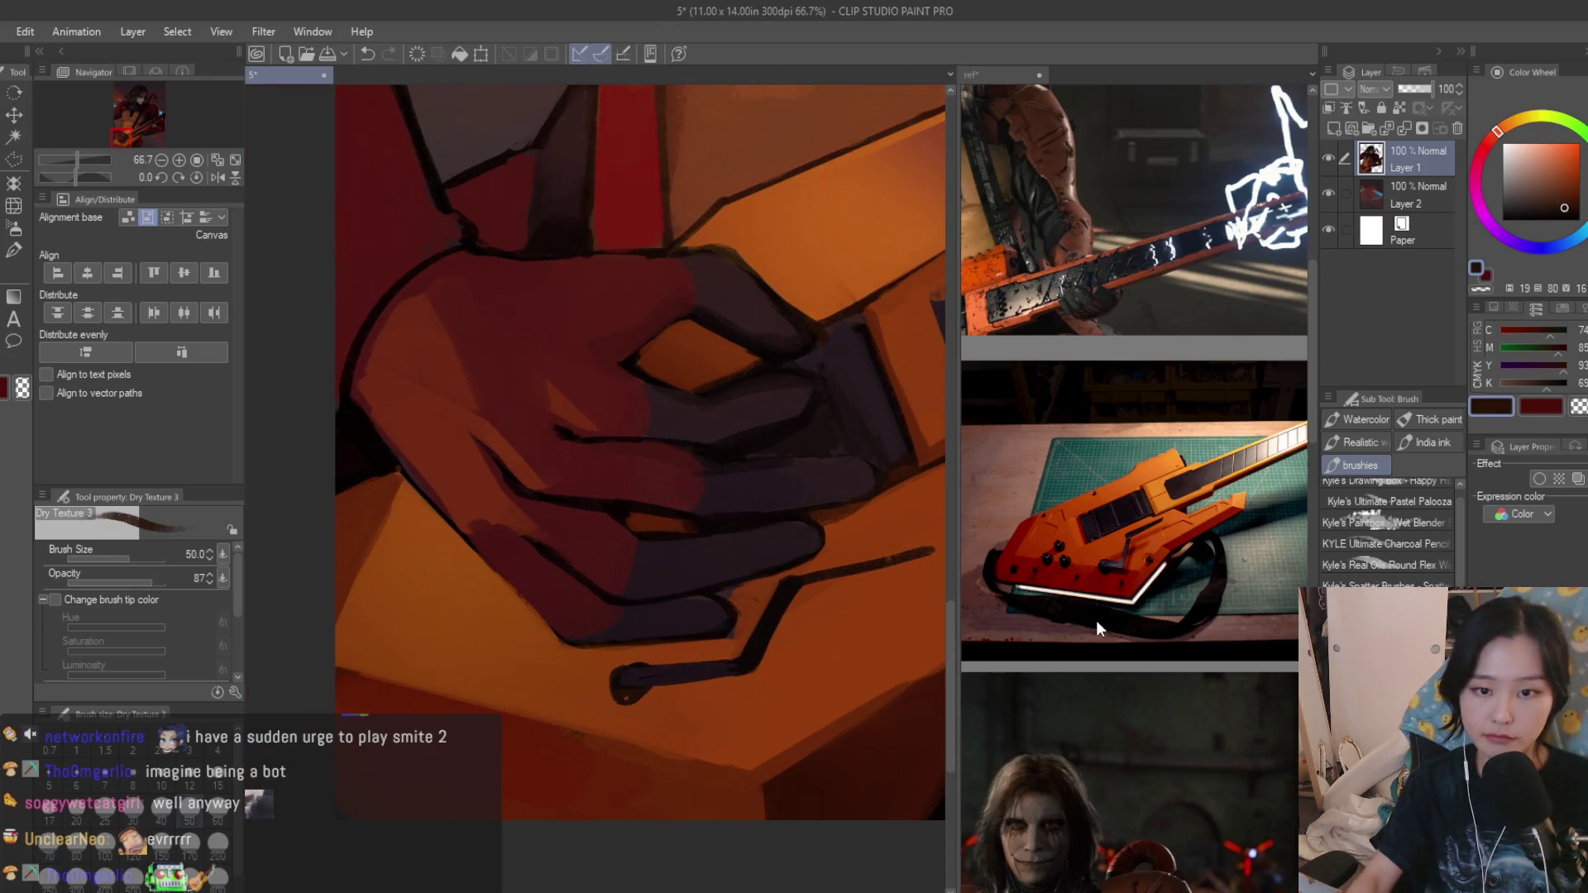
scroll(1096, 630, "down", 2)
scroll(1068, 608, "down", 2)
scroll(1041, 584, "down", 2)
scroll(1004, 558, "up", 1)
scroll(1006, 558, "up", 1)
scroll(1005, 556, "down", 3)
scroll(1054, 521, "up", 2)
scroll(1117, 497, "up", 1)
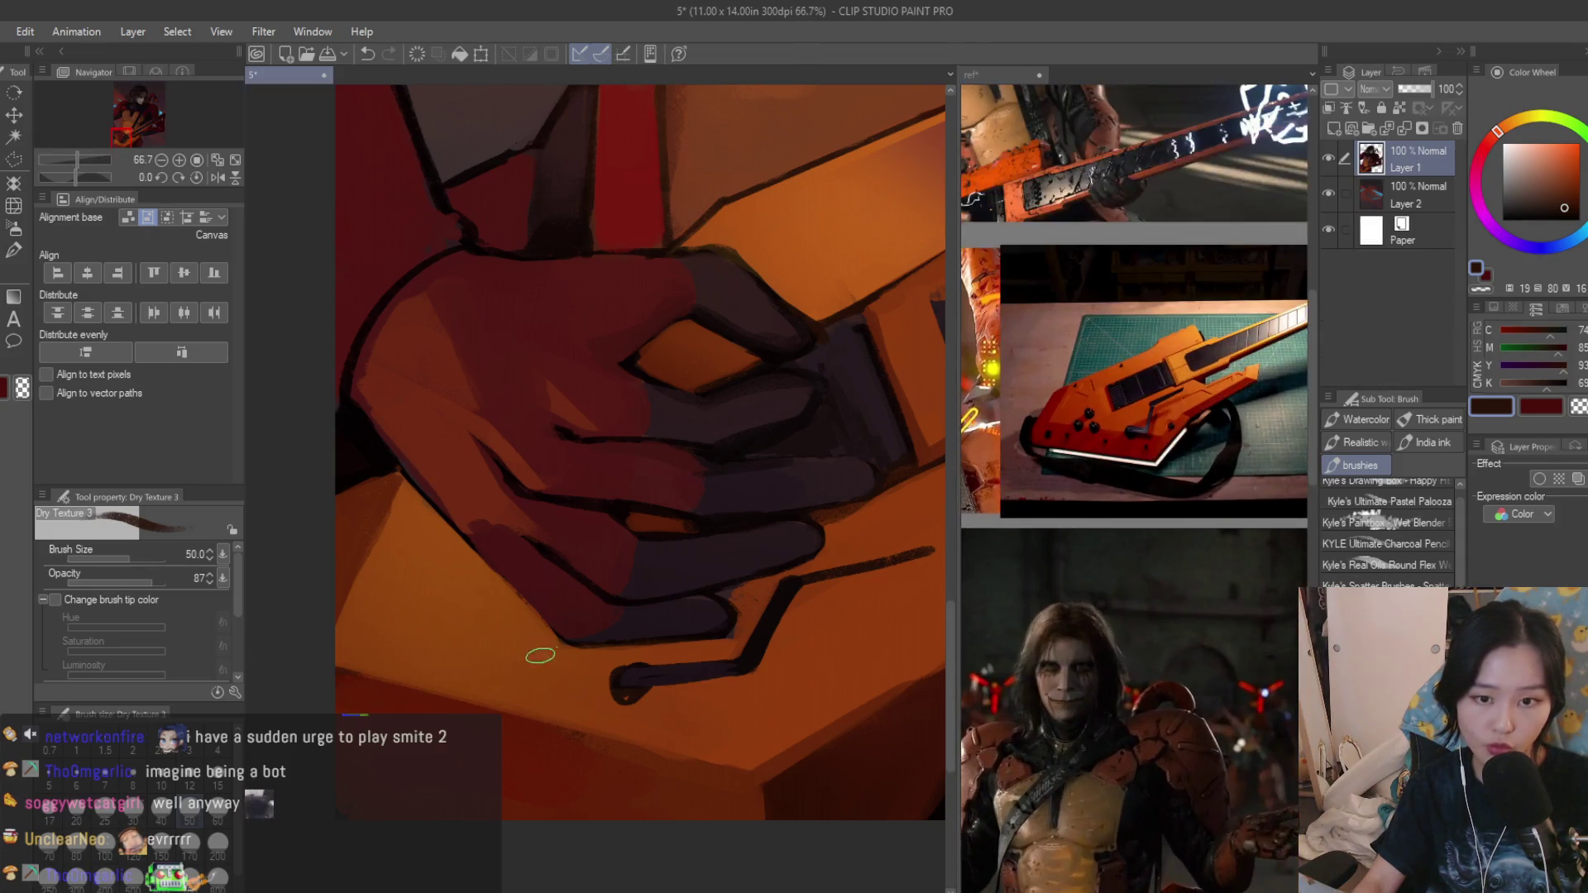
scroll(540, 656, "up", 2)
key("bracketleft")
key("bracketleft")
mouse_move(485, 621)
left_mouse_down()
mouse_move(407, 638)
mouse_move(385, 695)
left_mouse_up()
key("ctrl+z")
mouse_move(528, 701)
left_mouse_down()
mouse_move(513, 736)
mouse_move(494, 708)
left_mouse_up()
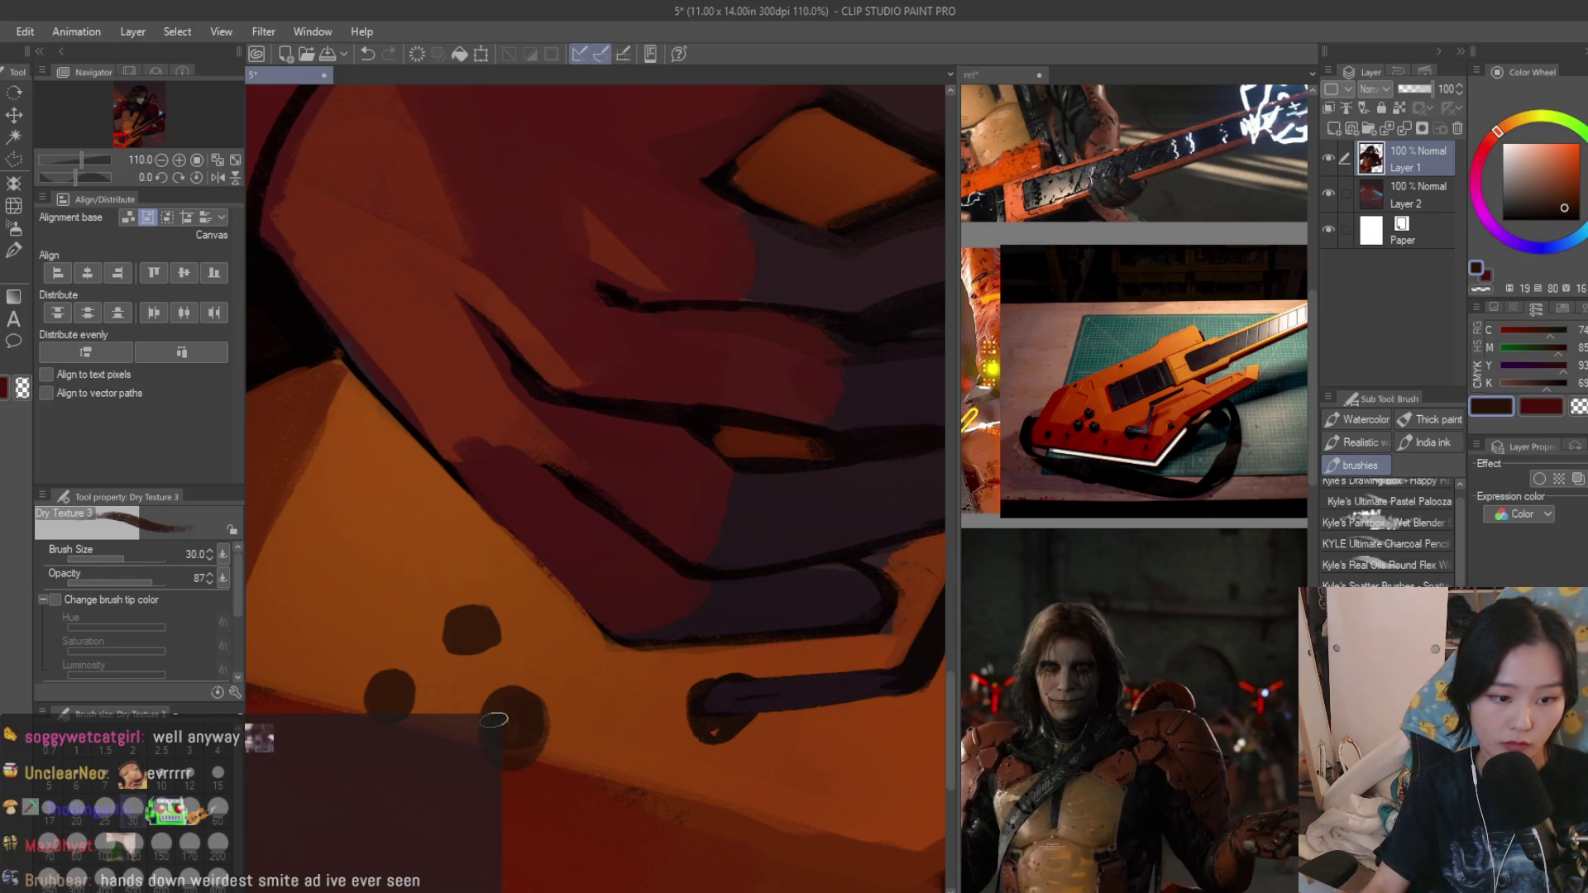
scroll(468, 613, "down", 4)
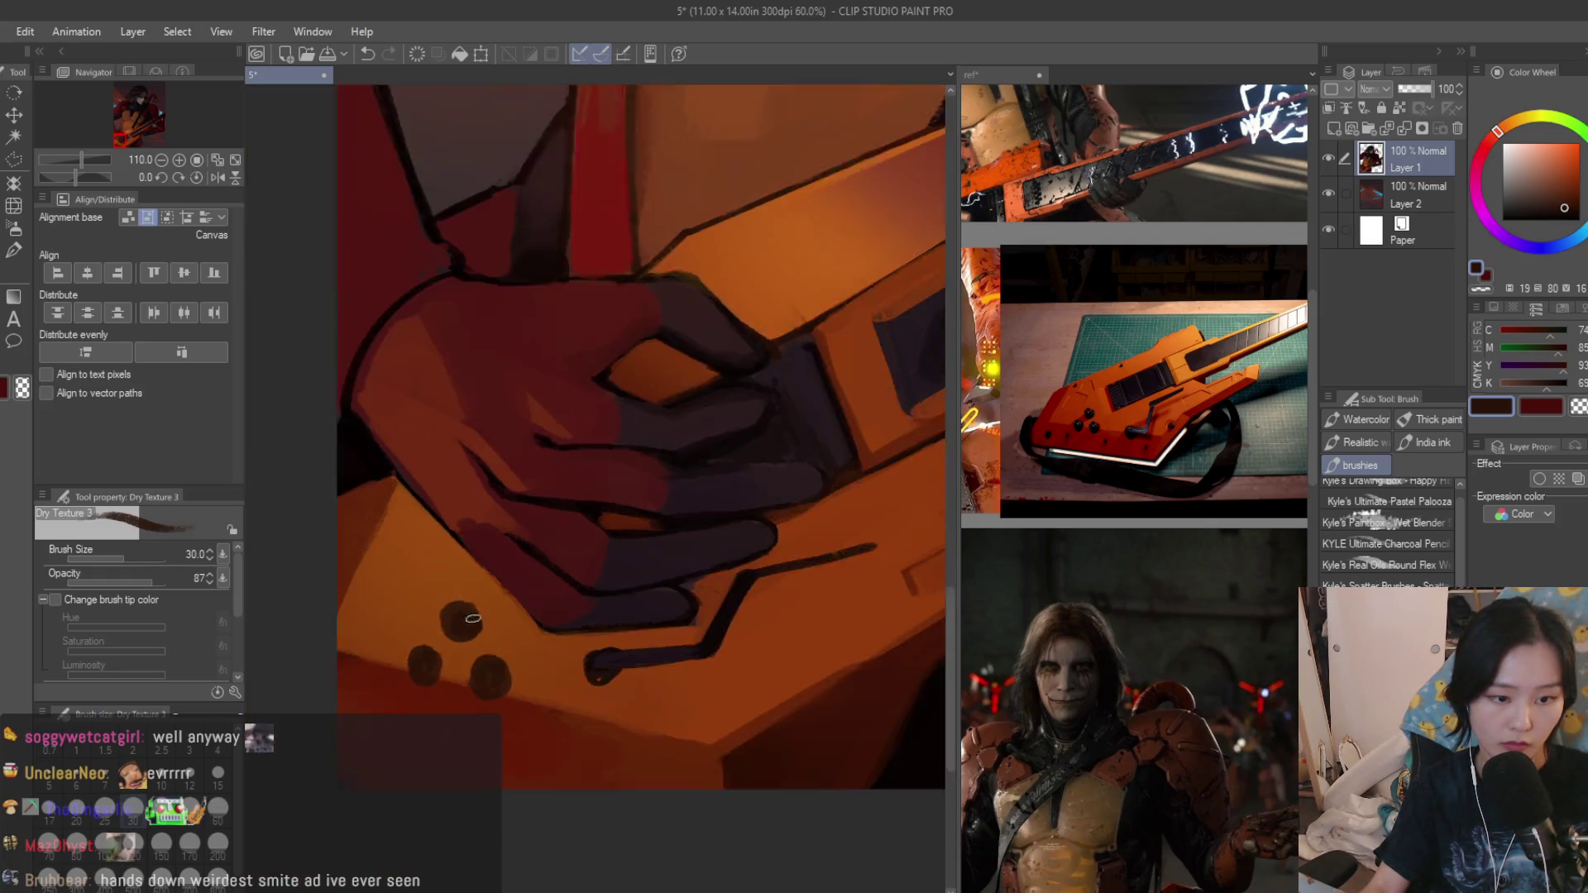
scroll(583, 683, "down", 4)
scroll(703, 752, "down", 2)
scroll(586, 700, "up", 3)
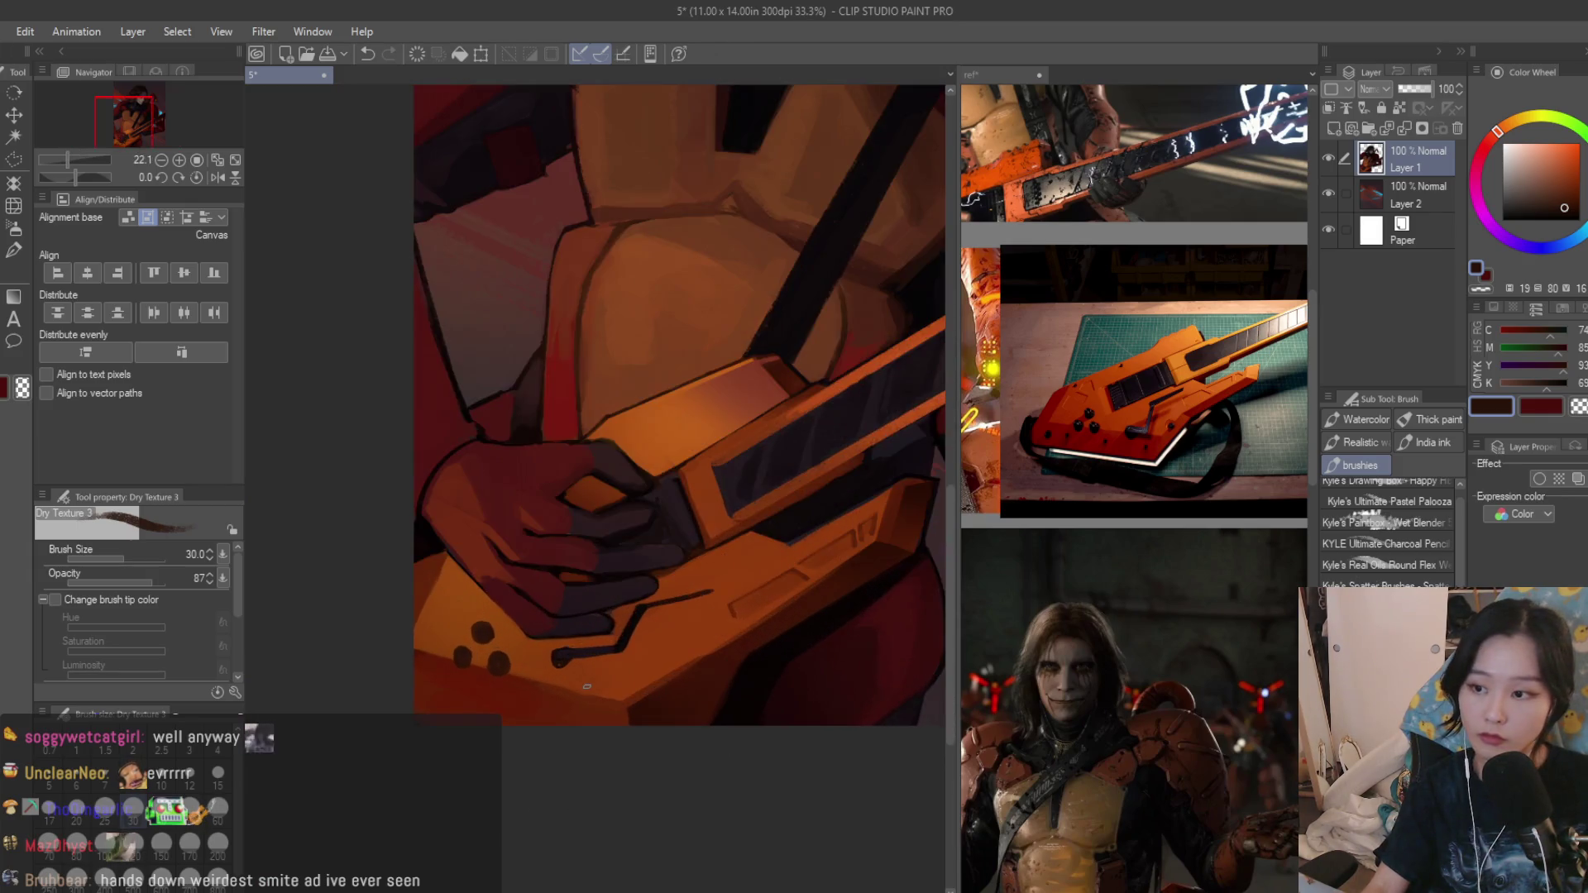
scroll(545, 720, "up", 2)
scroll(434, 580, "up", 1)
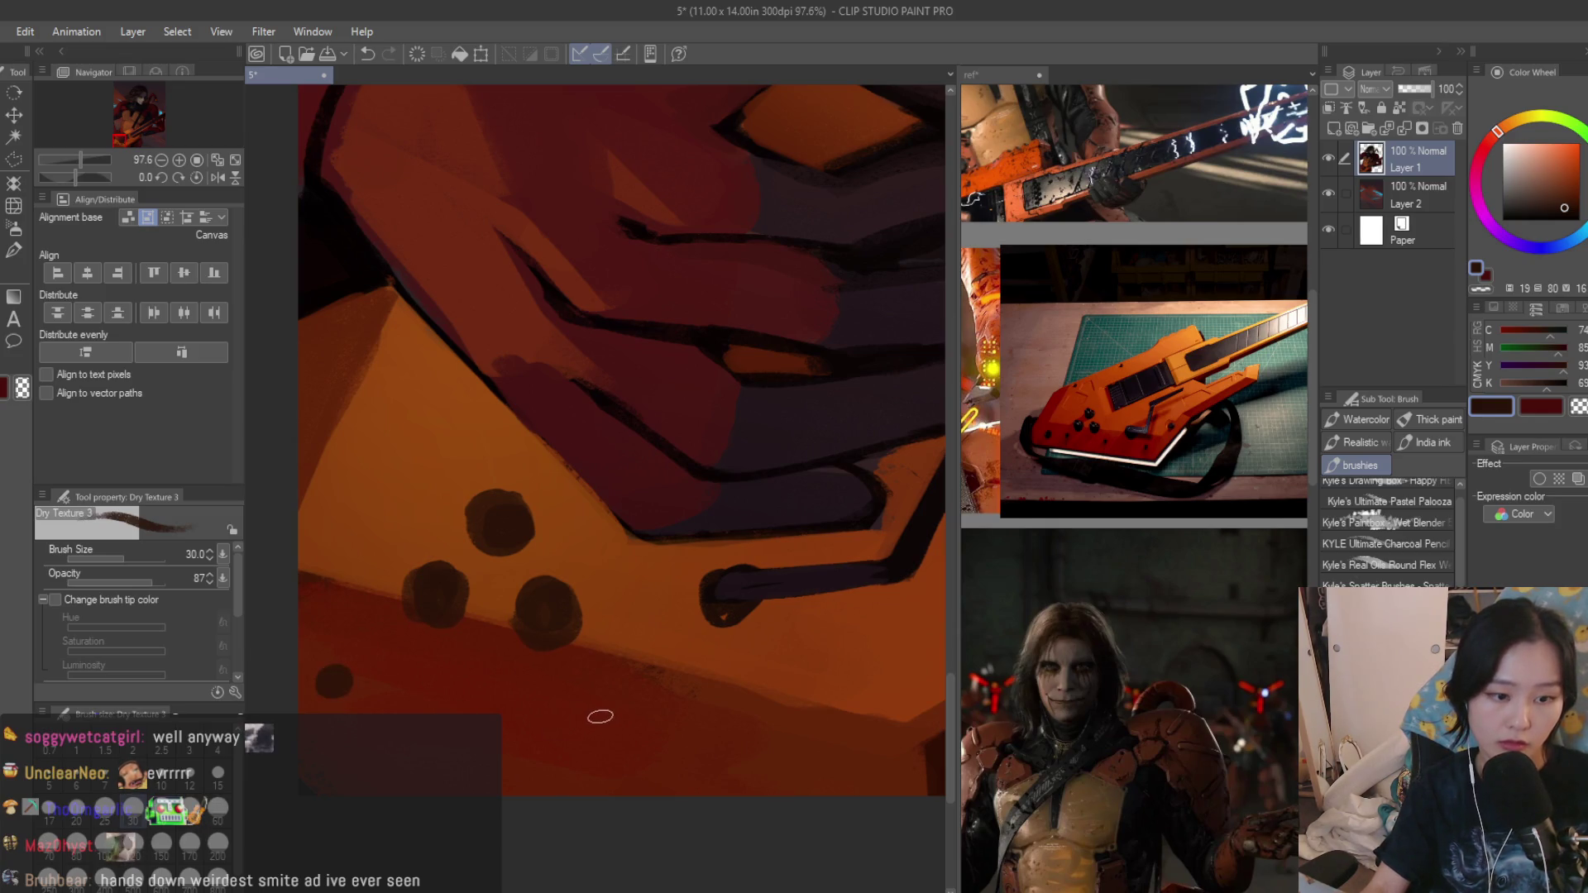
scroll(609, 727, "down", 1)
scroll(709, 750, "up", 1)
scroll(709, 750, "down", 1)
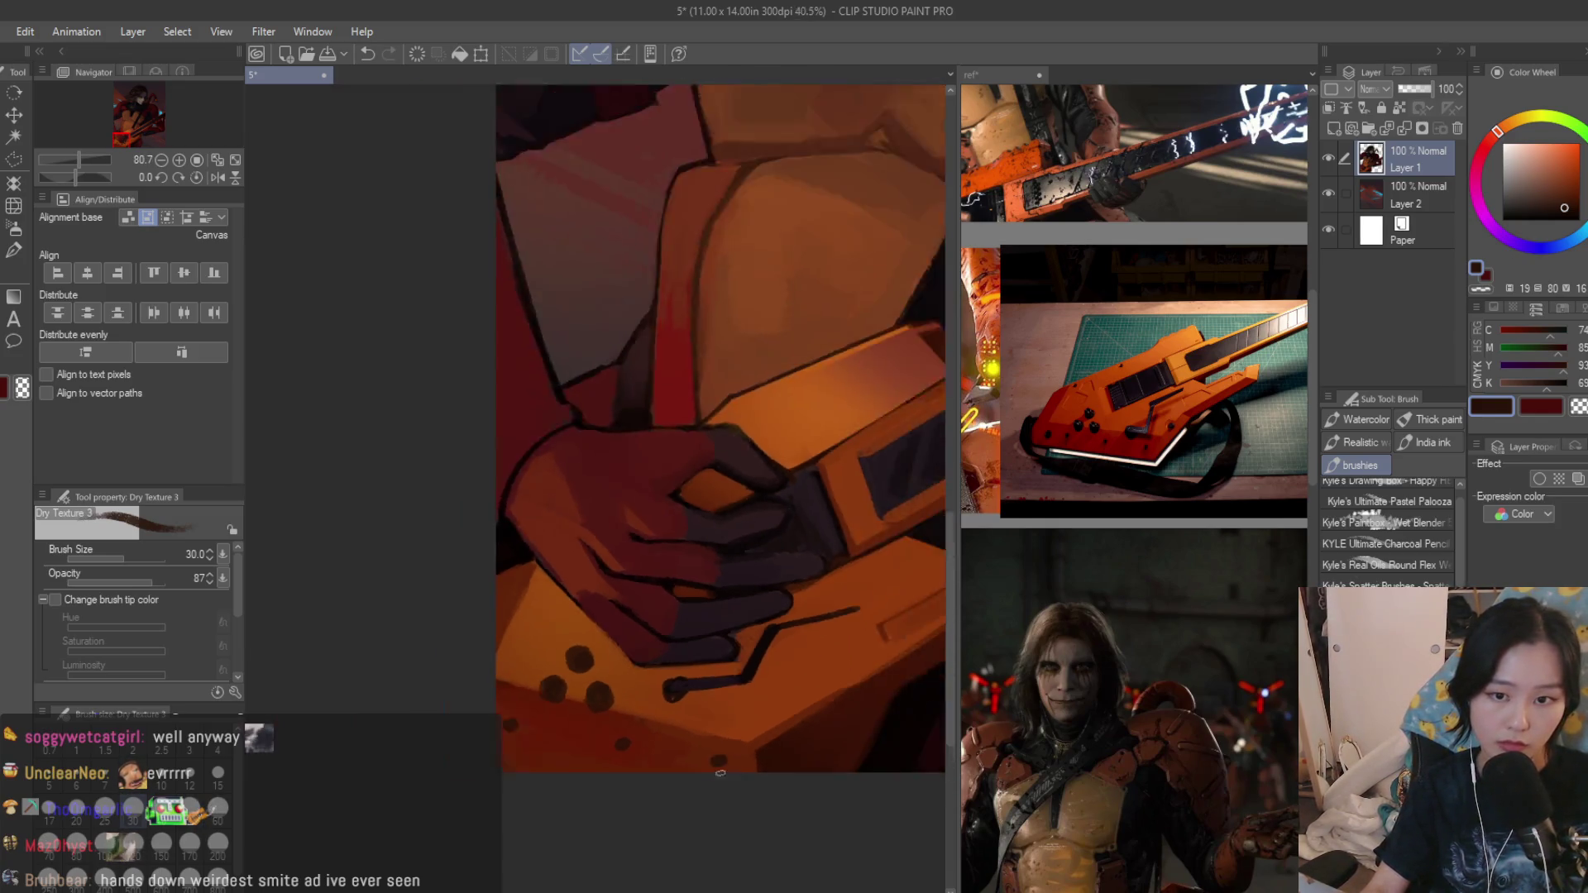
scroll(792, 712, "up", 1)
scroll(792, 721, "up", 1)
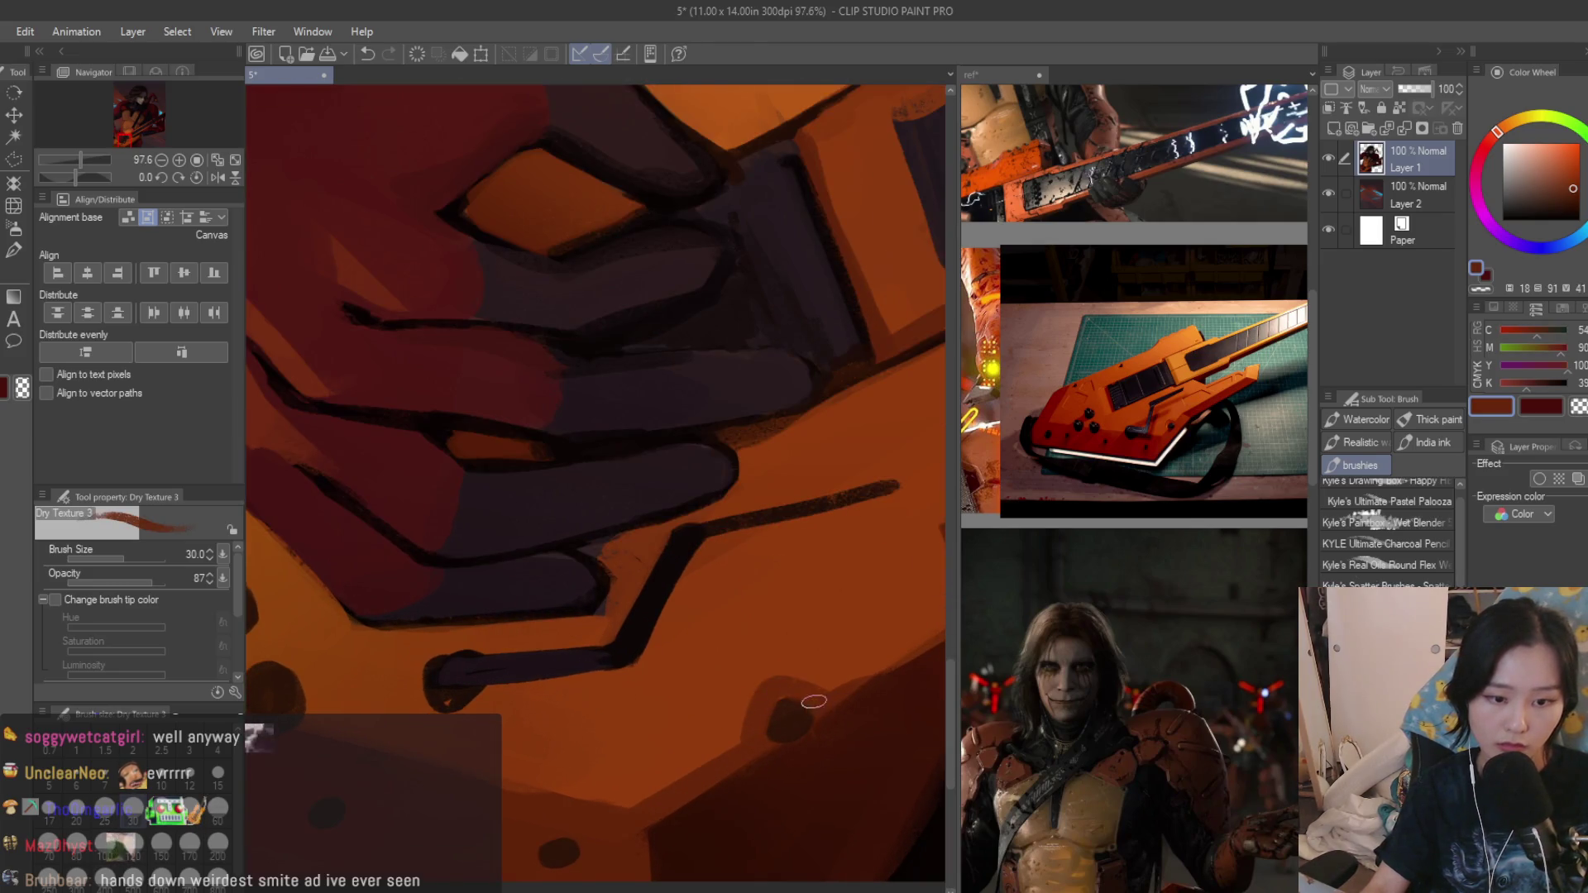
scroll(595, 657, "down", 2)
scroll(505, 629, "up", 1)
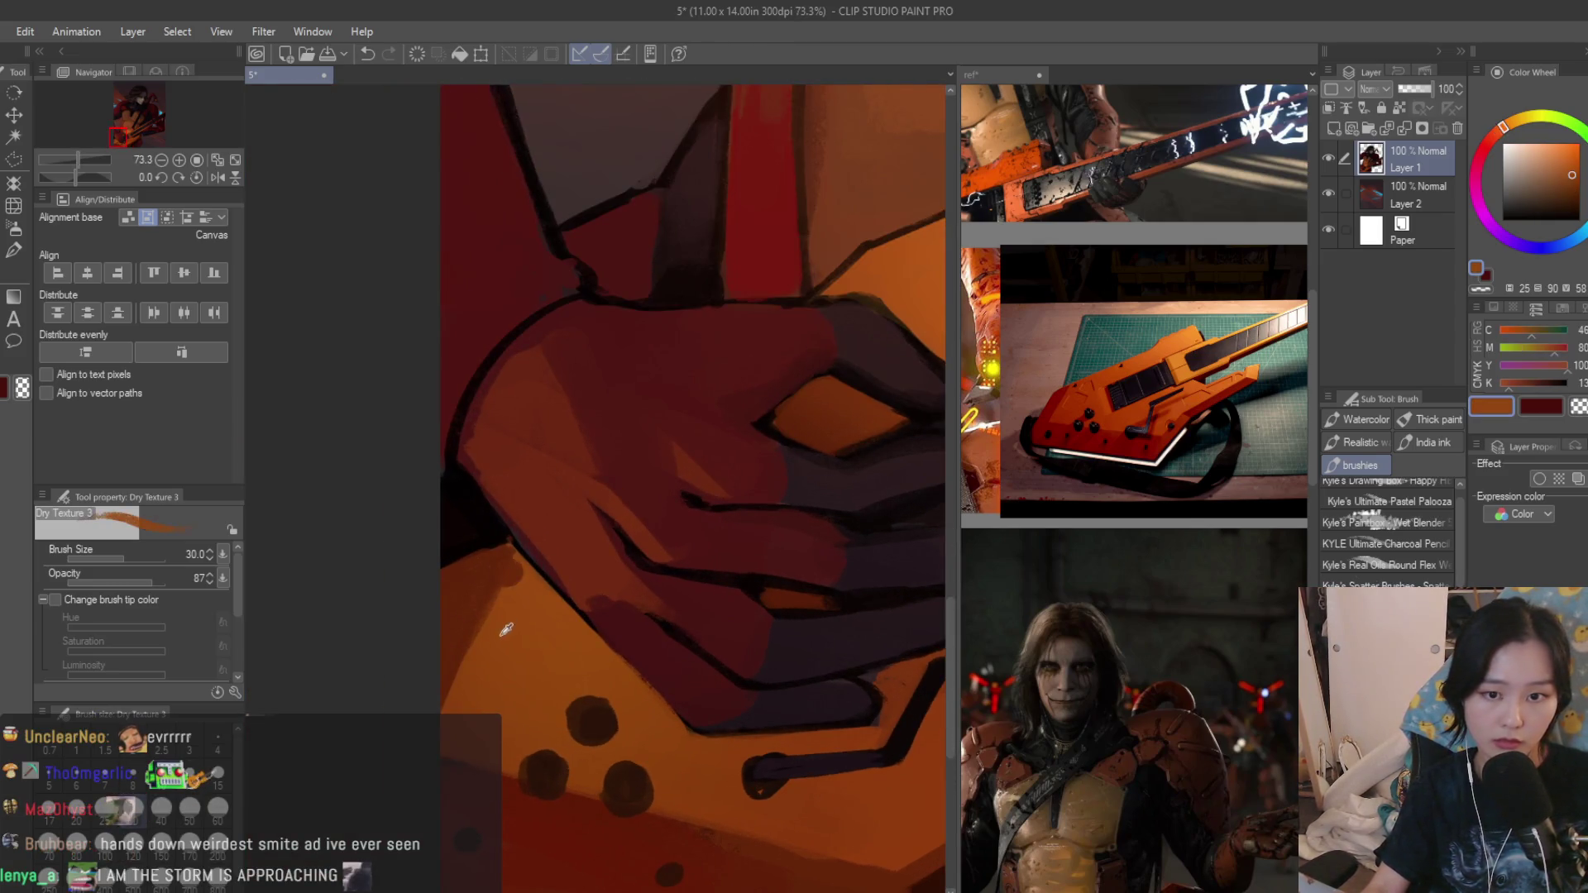
scroll(487, 696, "down", 2)
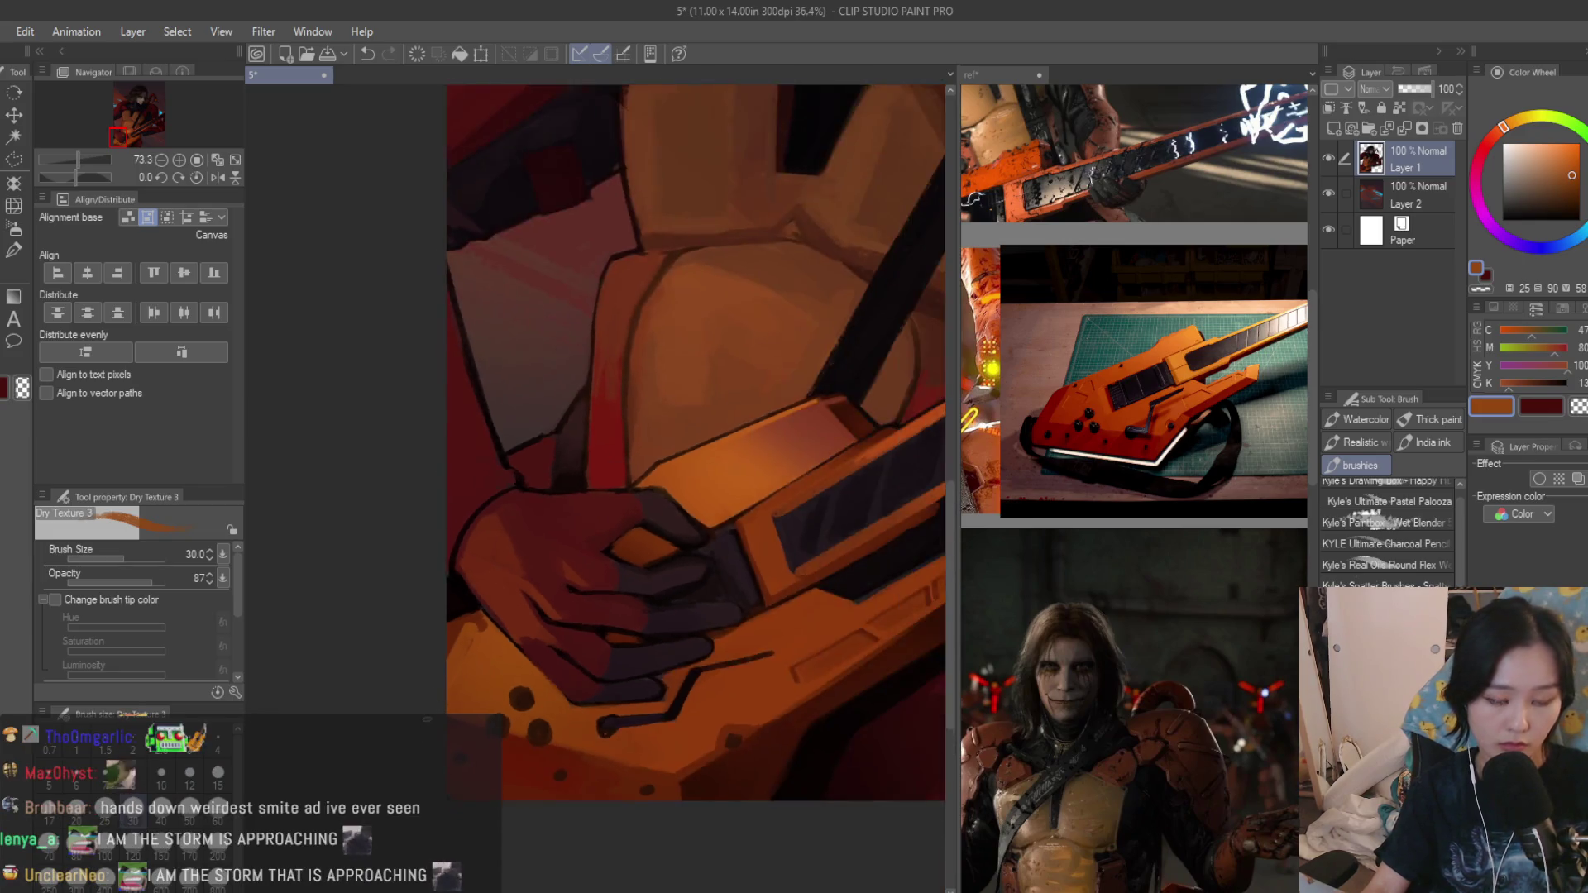
scroll(491, 694, "down", 2)
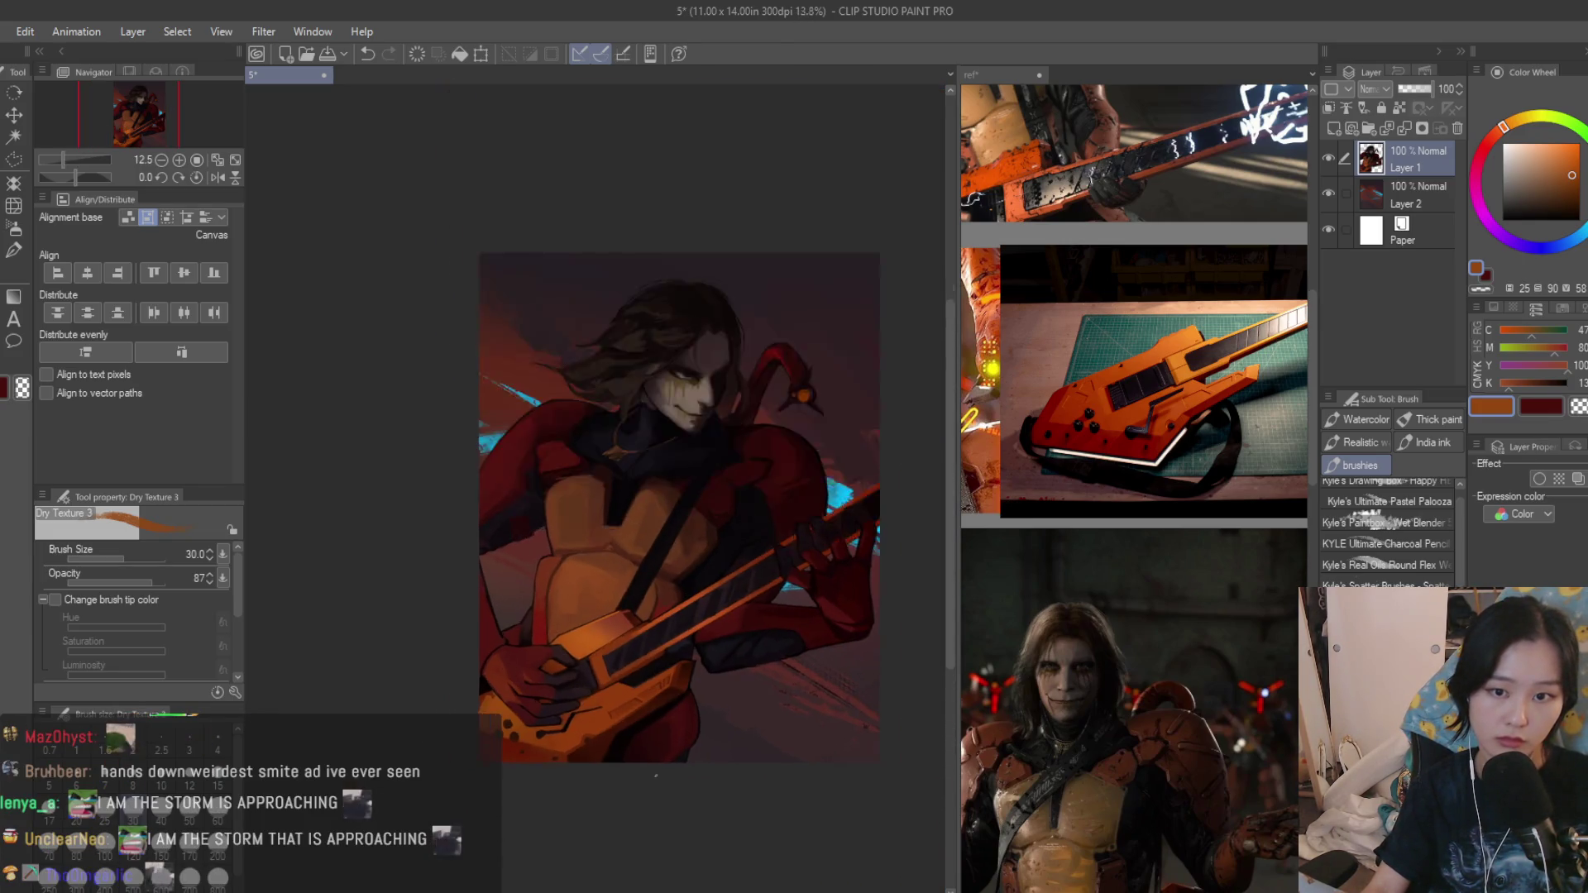
scroll(621, 621, "up", 2)
scroll(558, 558, "up", 1)
scroll(514, 525, "up", 1)
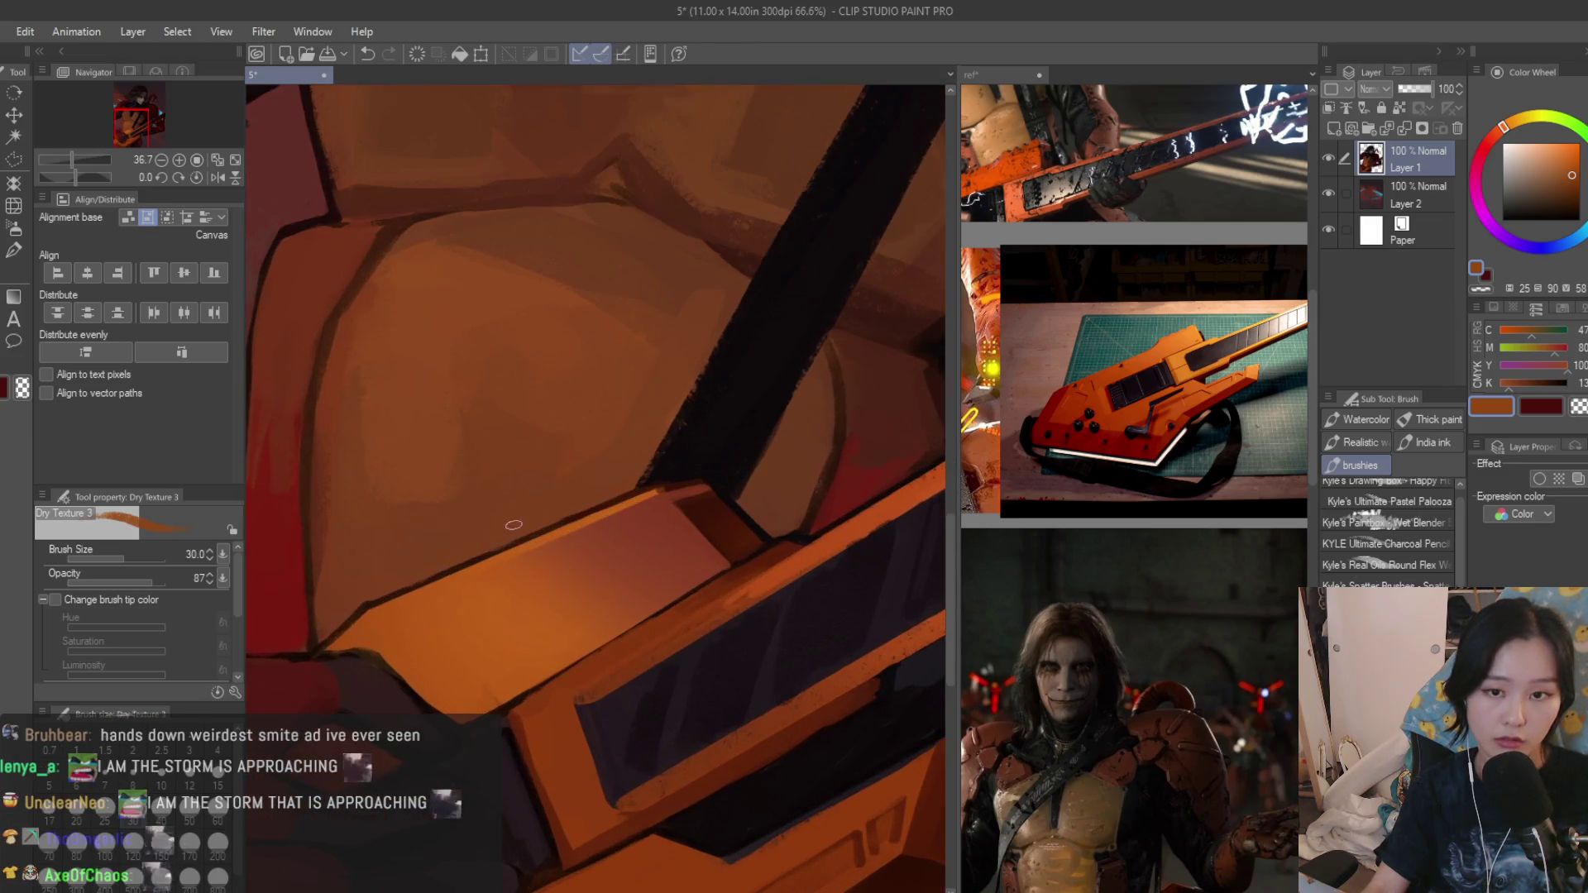
scroll(513, 525, "up", 1)
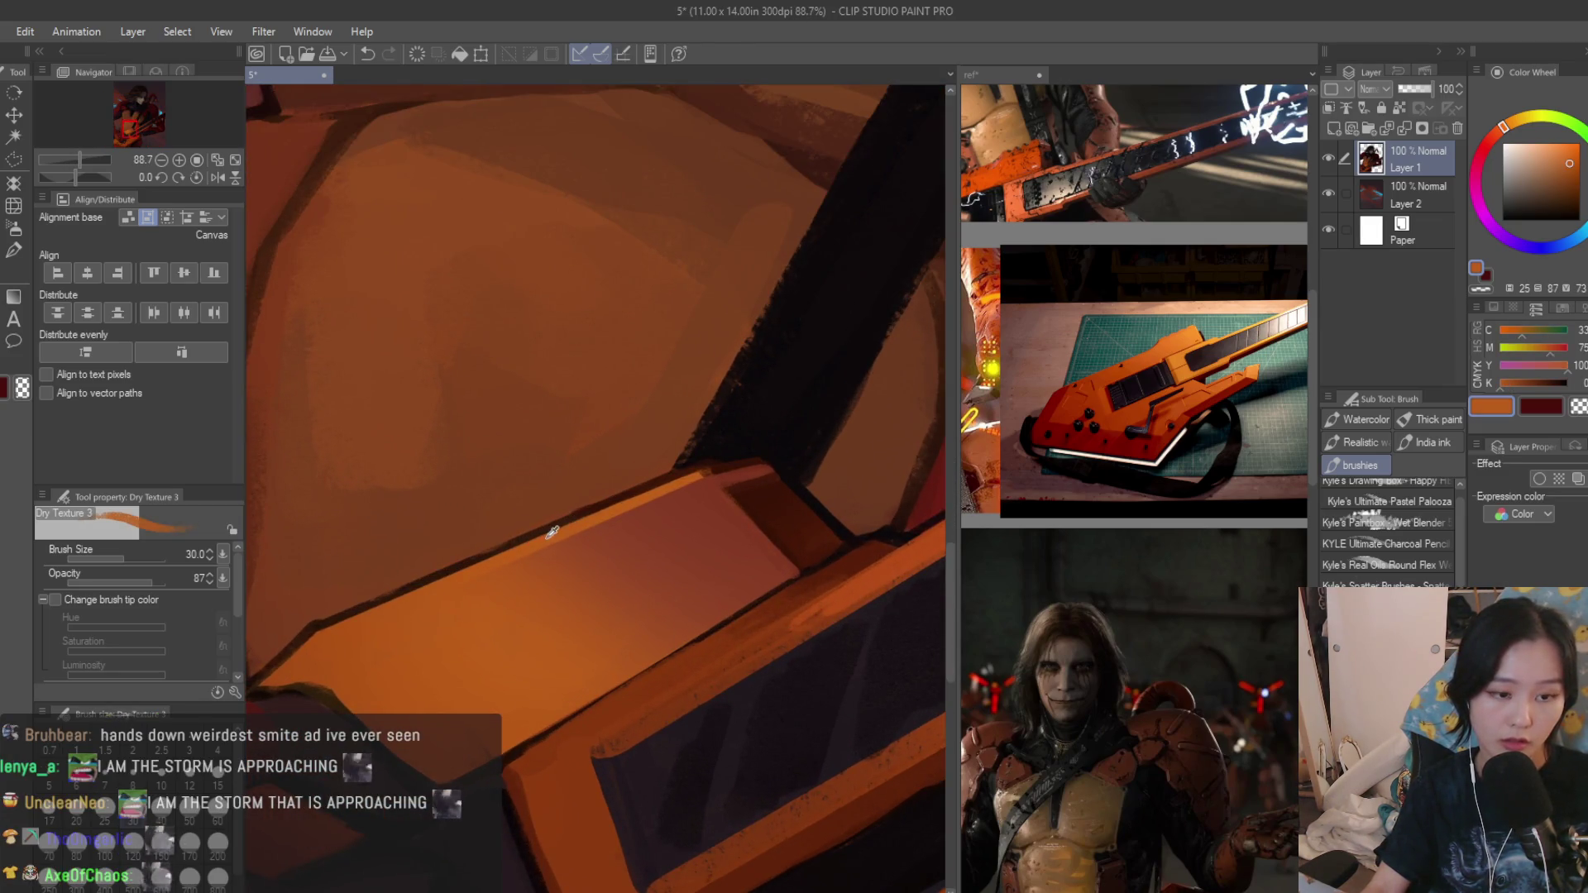
Dab light orange notches along the guitar edge, paint them back over, then switch to a crisp brush.
left_click_drag(518, 537, 438, 560)
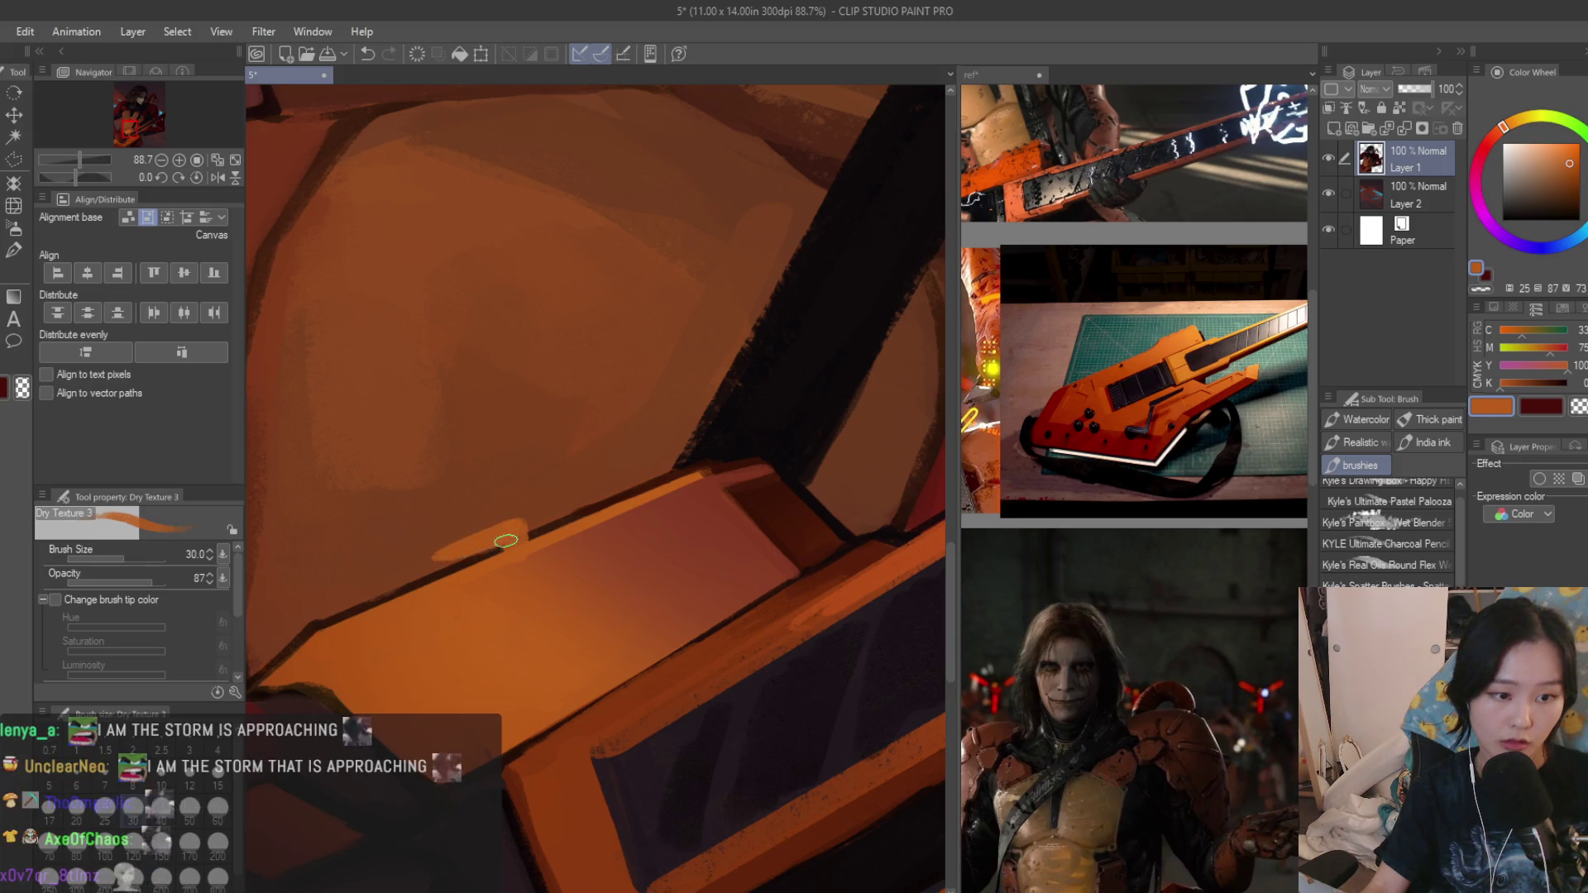
scroll(514, 530, "up", 1)
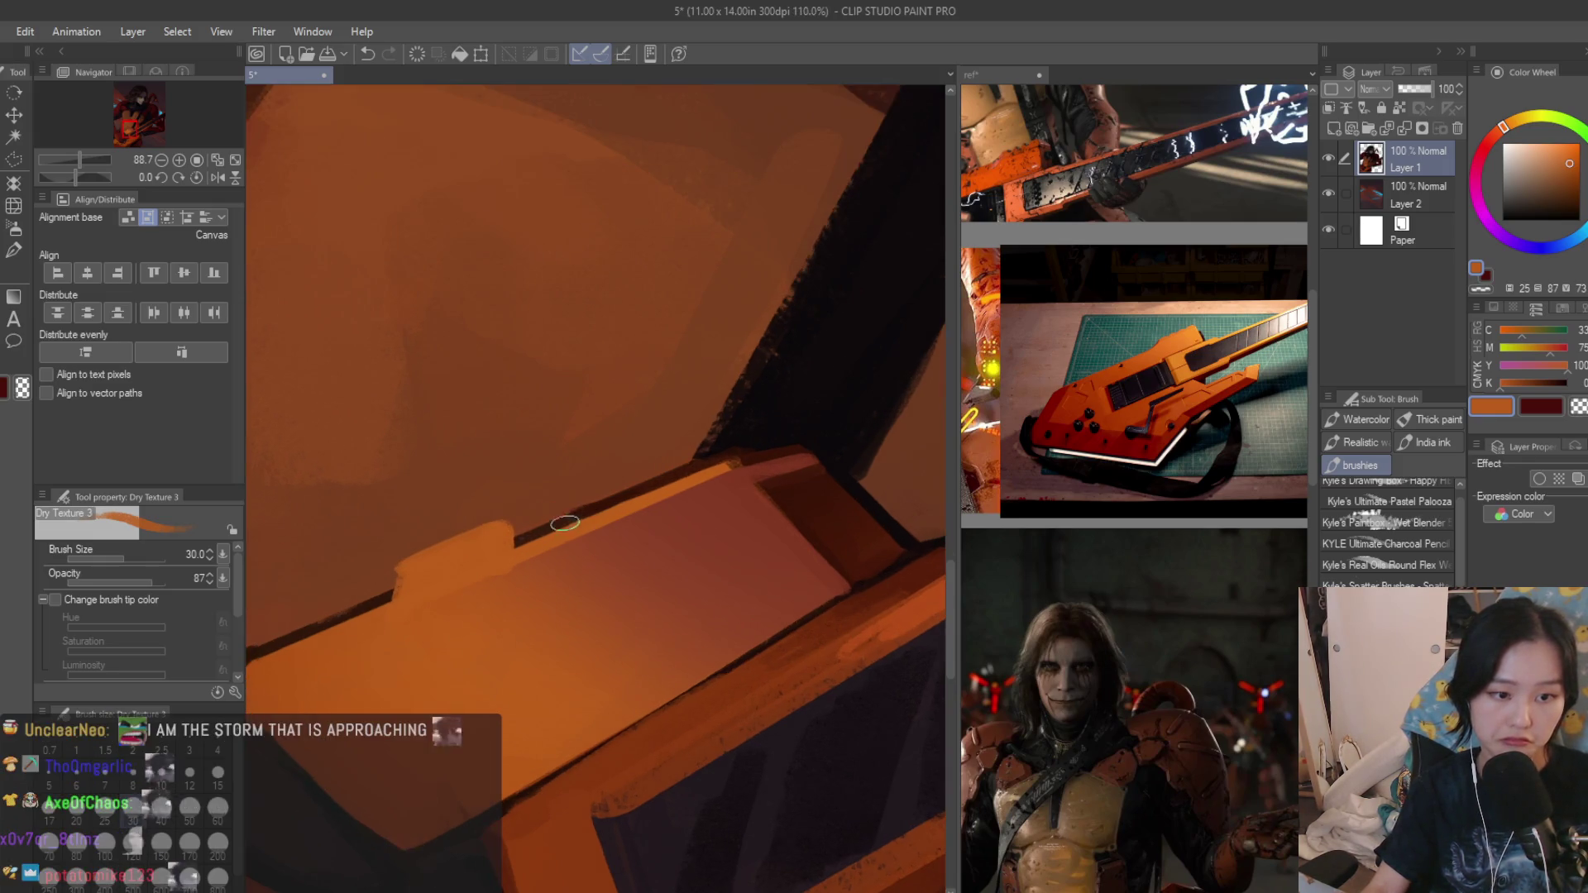
left_click_drag(547, 532, 557, 511)
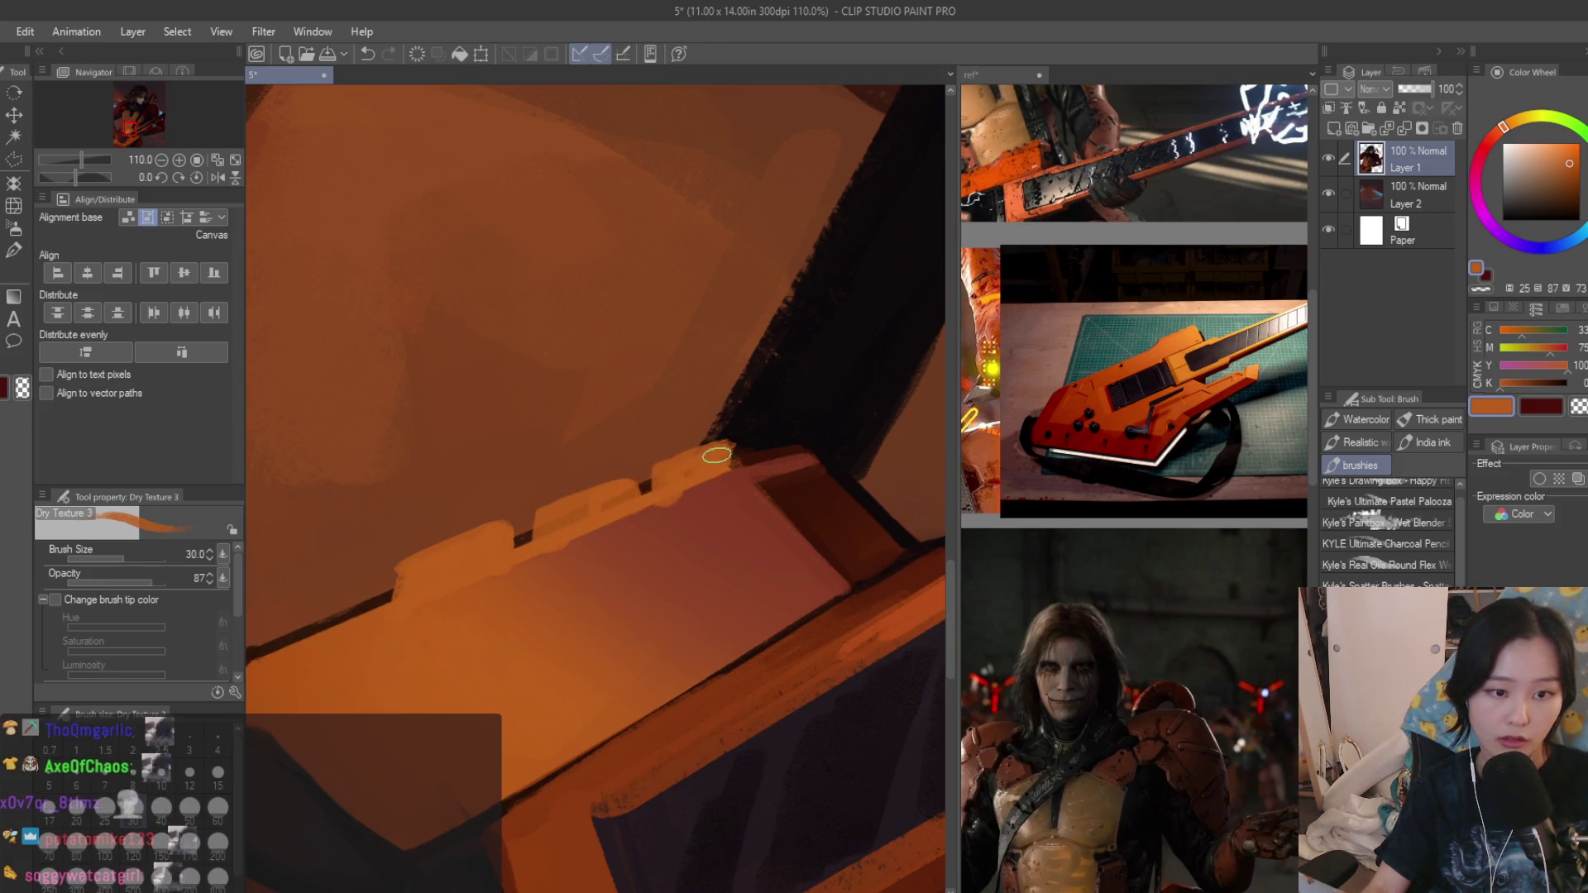
scroll(716, 456, "down", 4)
scroll(704, 643, "down", 4)
scroll(722, 695, "up", 3)
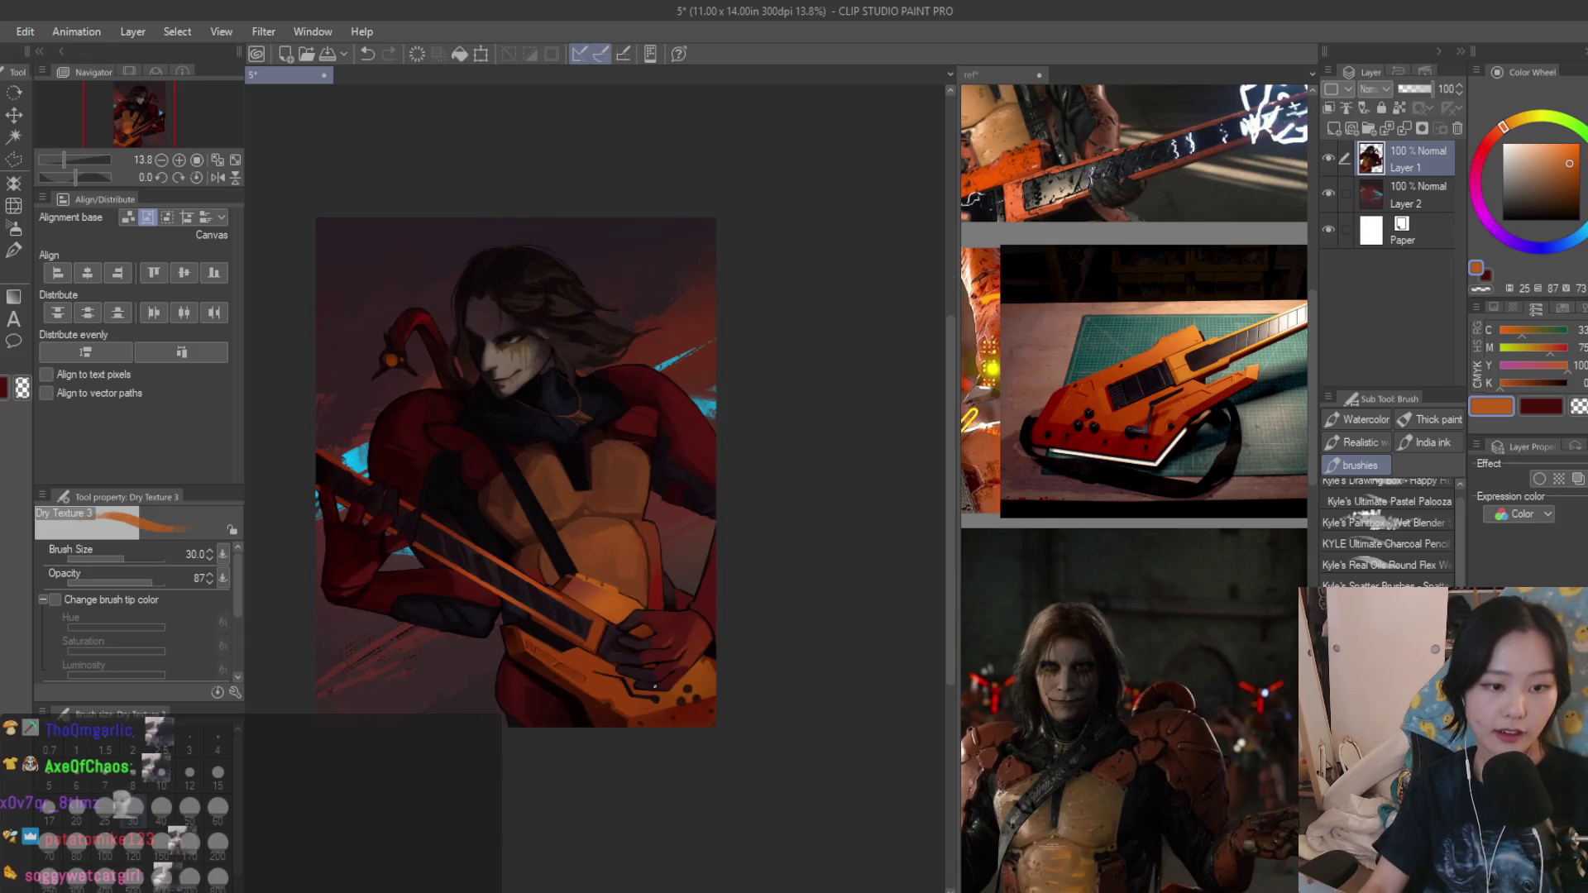
scroll(645, 670, "up", 3)
scroll(573, 649, "up", 3)
left_click_drag(574, 649, 549, 568)
key("[")
left_click(14, 248)
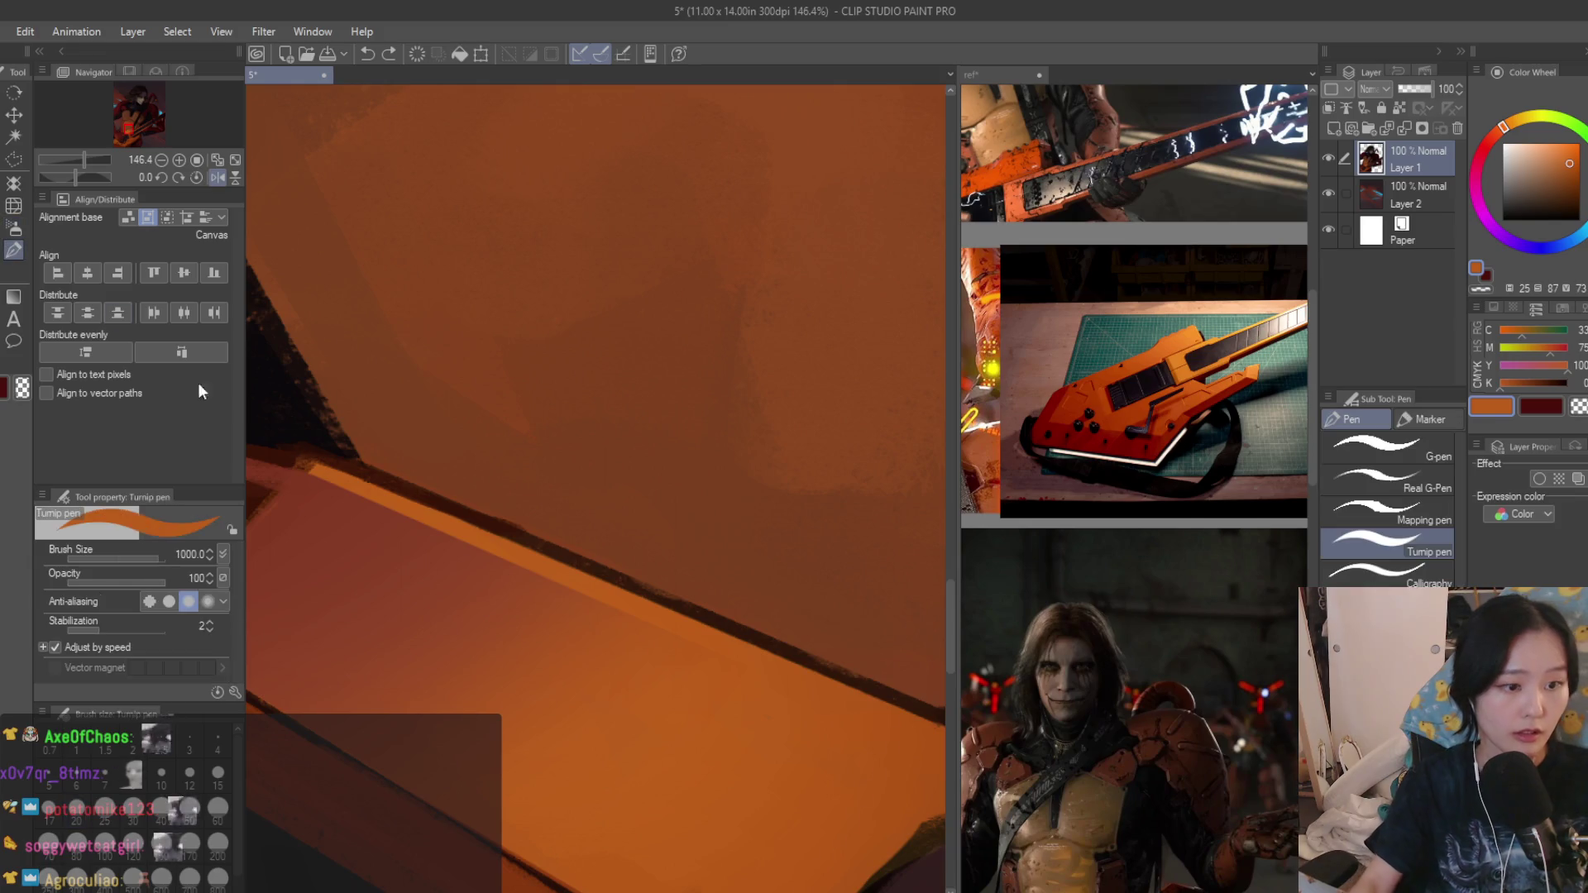
Paint a row of raised orange tabs along the guitar's top edge with a small brush.
key("[")
key("[")
key("[")
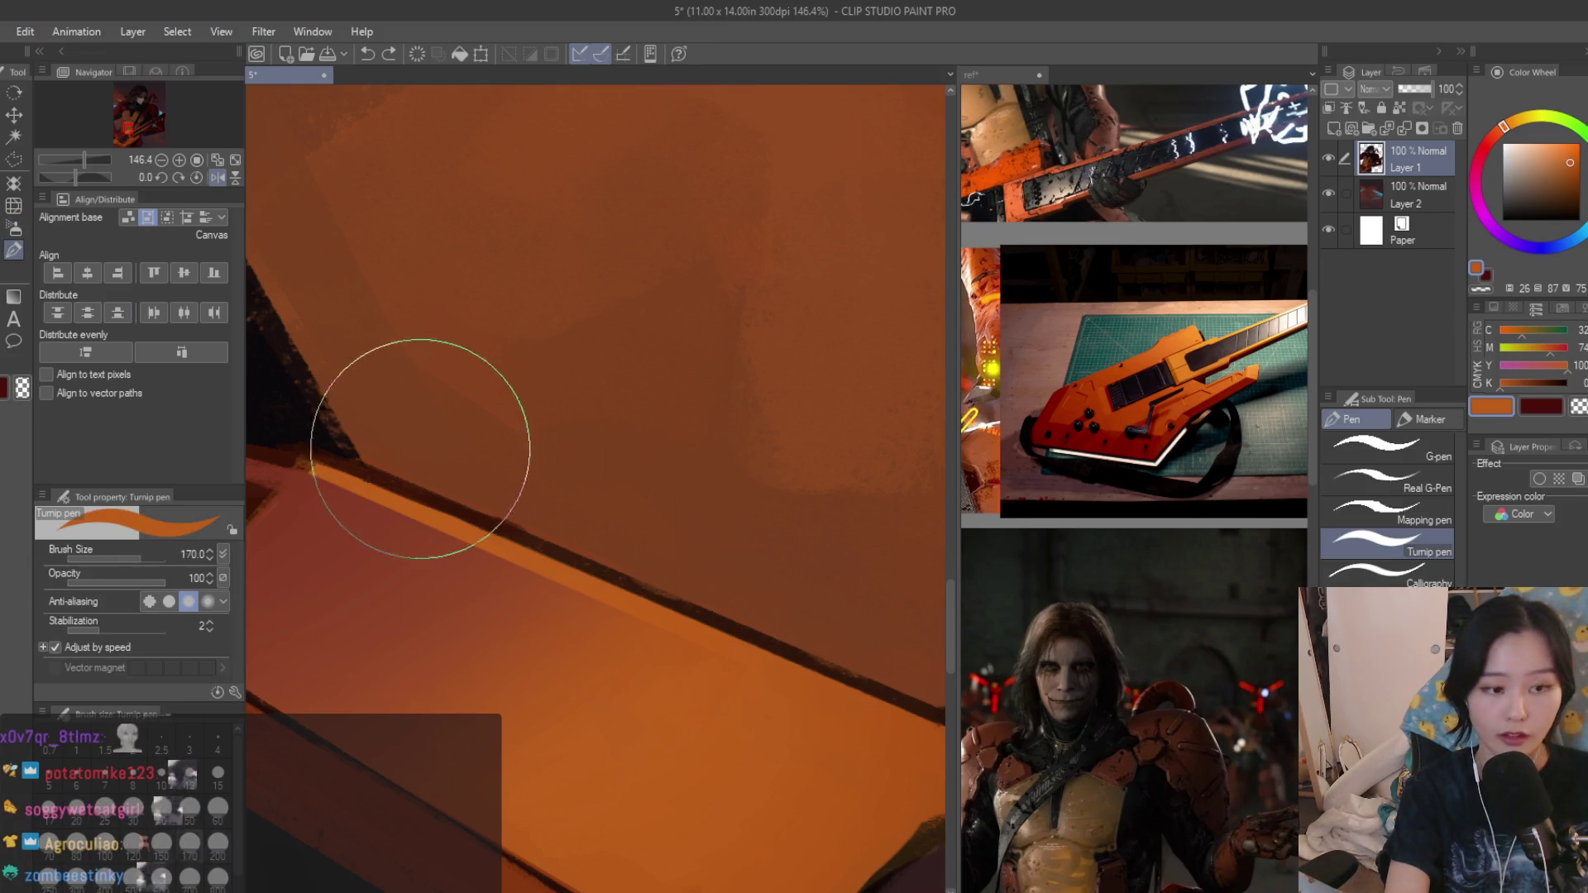
scroll(408, 450, "up", 1)
left_click_drag(374, 435, 455, 509)
mouse_move(388, 448)
left_mouse_down()
mouse_move(520, 532)
mouse_move(708, 608)
left_mouse_up()
left_click_drag(560, 542, 838, 668)
scroll(701, 611, "down", 1)
left_click(721, 608)
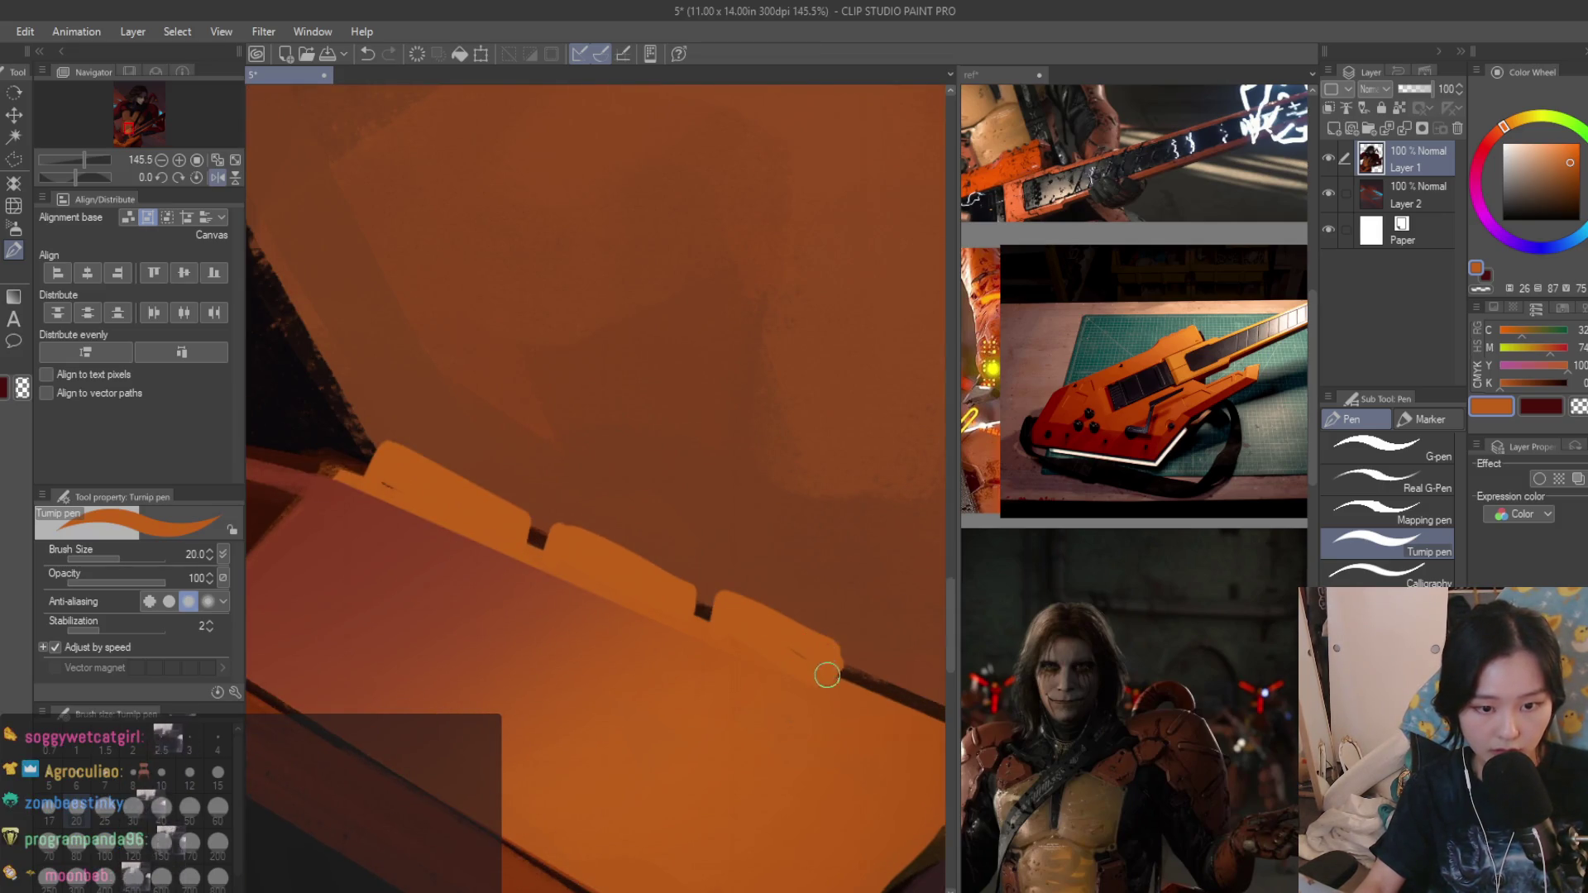
scroll(825, 651, "down", 3)
scroll(773, 632, "up", 3)
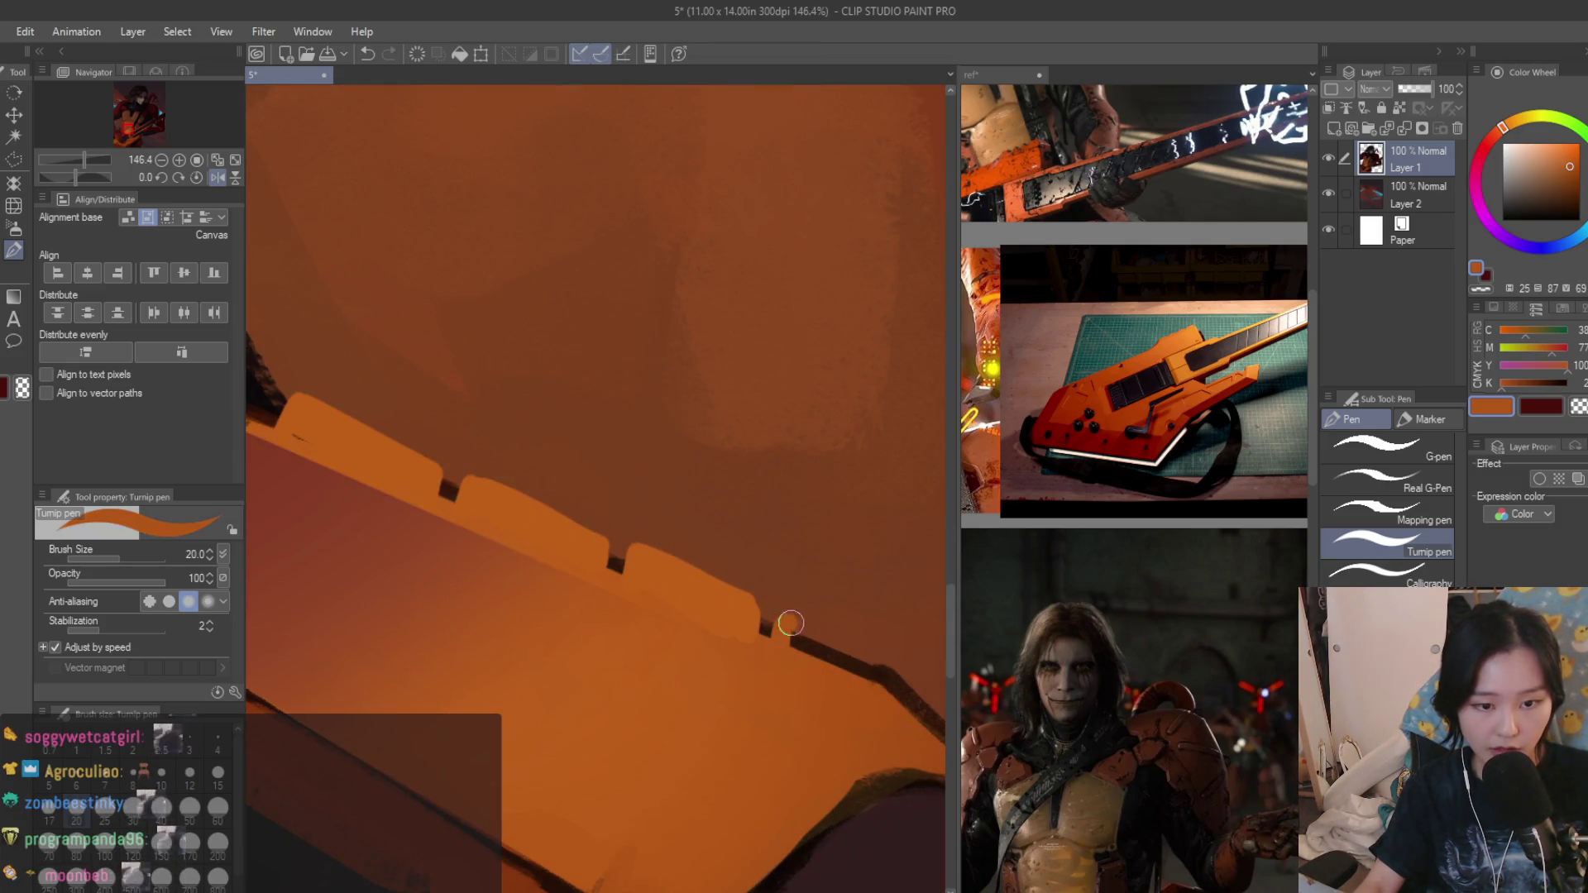
left_click_drag(790, 622, 792, 641)
scroll(847, 653, "down", 5)
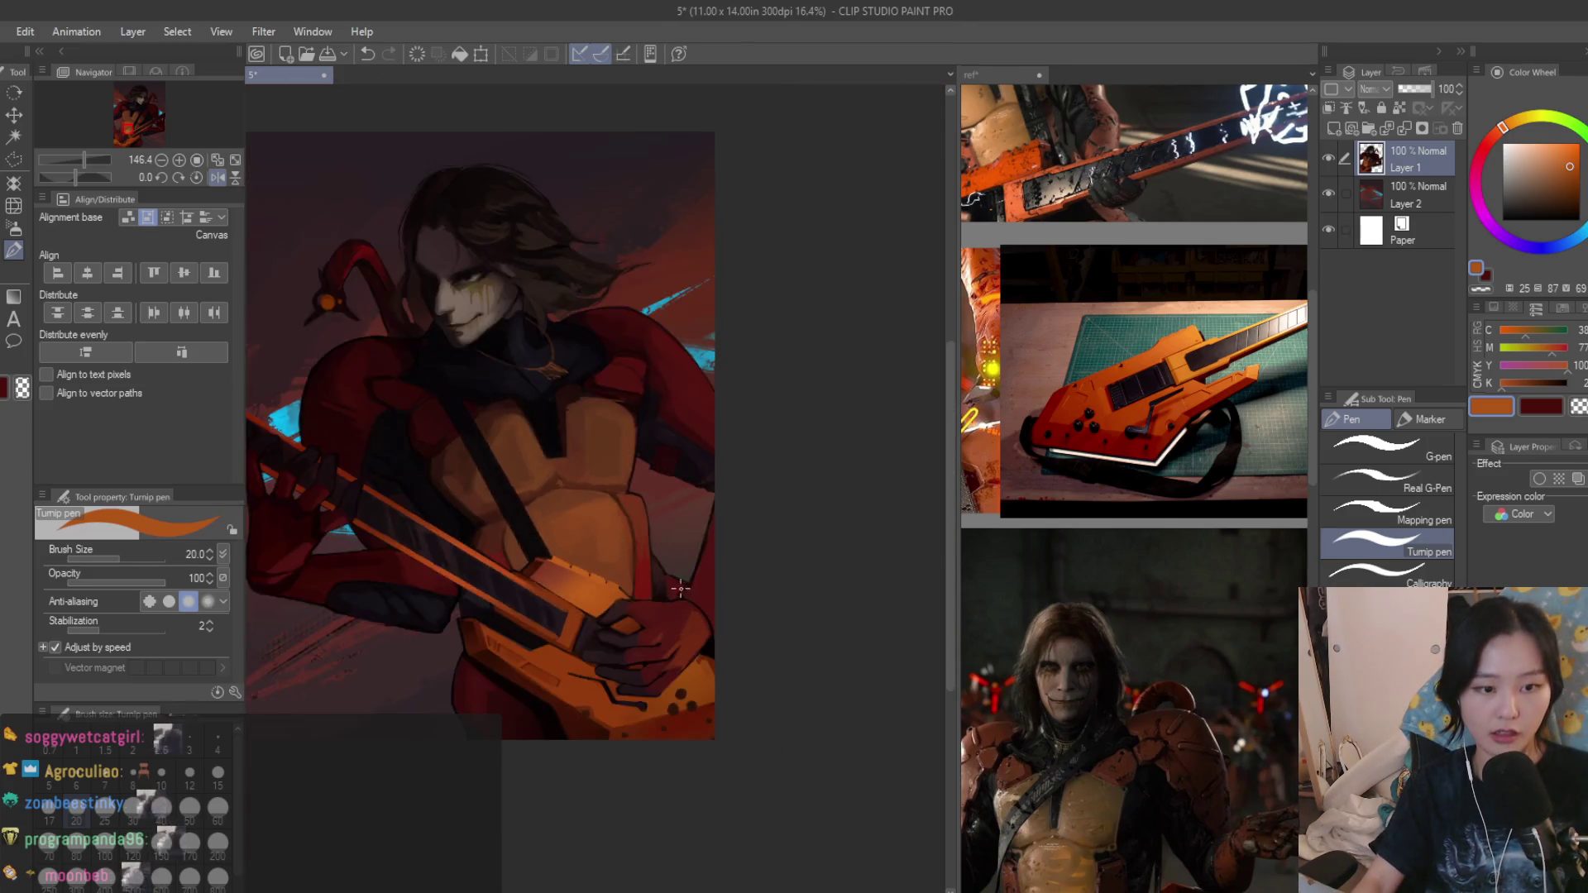
scroll(657, 574, "up", 3)
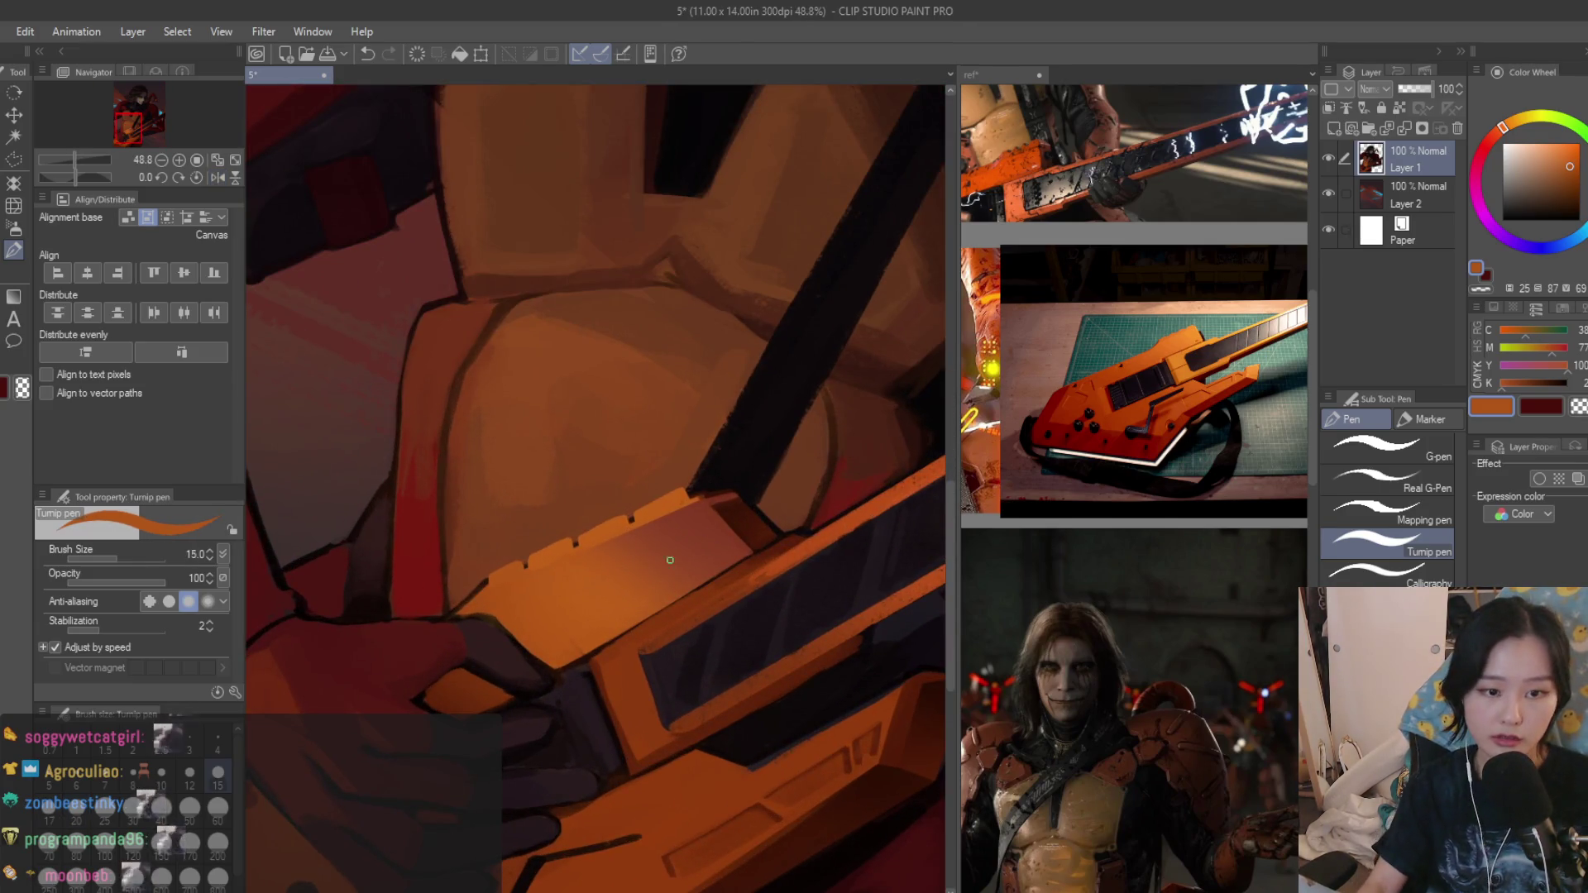
scroll(657, 575, "up", 5)
Pick a dark colour and outline the notches along the ledge top, undoing a stray stroke.
left_click(646, 443, "alt")
left_click_drag(647, 443, 666, 499)
left_click_drag(639, 433, 427, 547)
key("ctrl+z")
mouse_move(593, 457)
left_mouse_down()
mouse_move(347, 583)
mouse_move(508, 509)
left_mouse_up()
mouse_move(372, 571)
left_mouse_down()
mouse_move(360, 627)
mouse_move(556, 517)
left_mouse_up()
scroll(381, 581, "down", 2)
scroll(381, 581, "up", 1)
Redraw the dark ledge-top outline until the stroke sits right.
key("ctrl+z")
mouse_move(441, 576)
left_mouse_down()
mouse_move(561, 522)
mouse_move(360, 607)
left_mouse_up()
key("ctrl+z")
key("ctrl+z")
left_click_drag(558, 524, 359, 605)
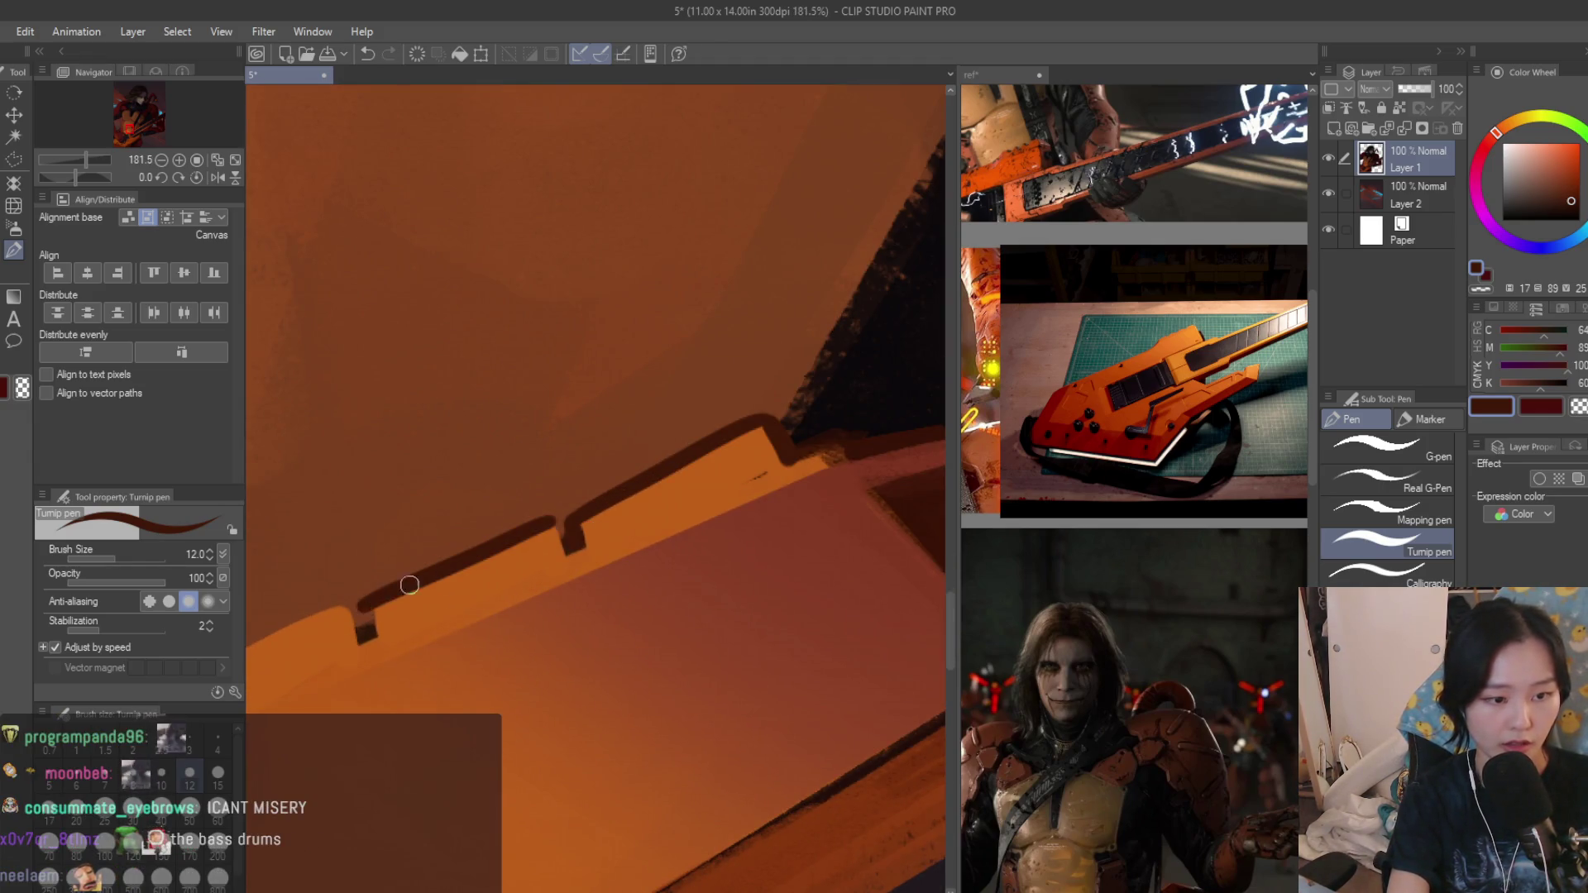
scroll(557, 526, "down", 4)
scroll(620, 583, "down", 4)
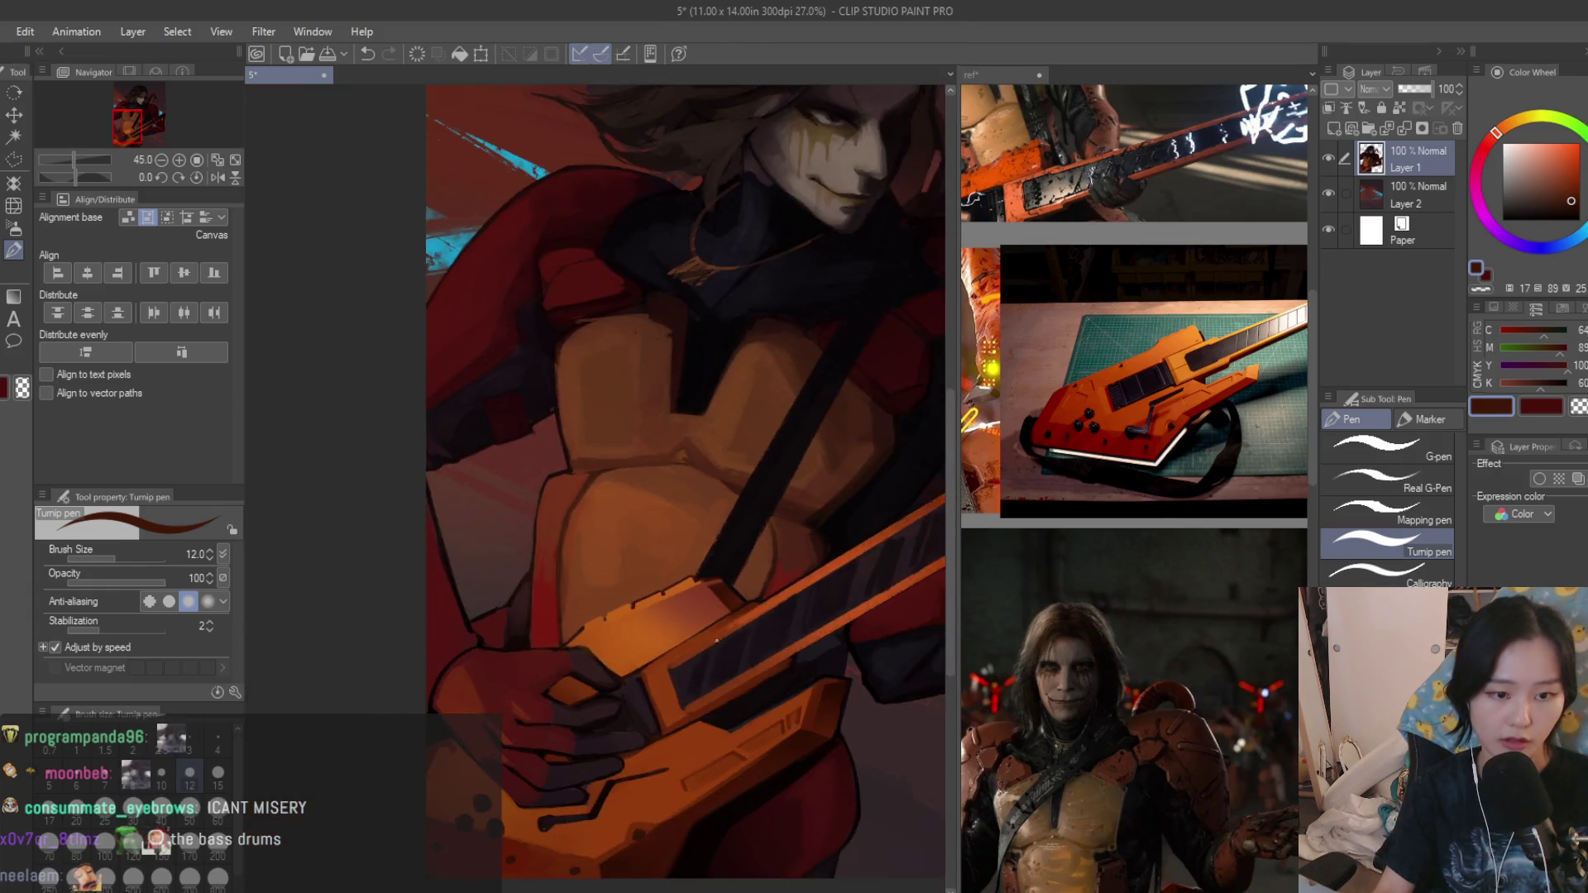
scroll(726, 694, "down", 4)
scroll(677, 744, "up", 5)
scroll(645, 720, "up", 4)
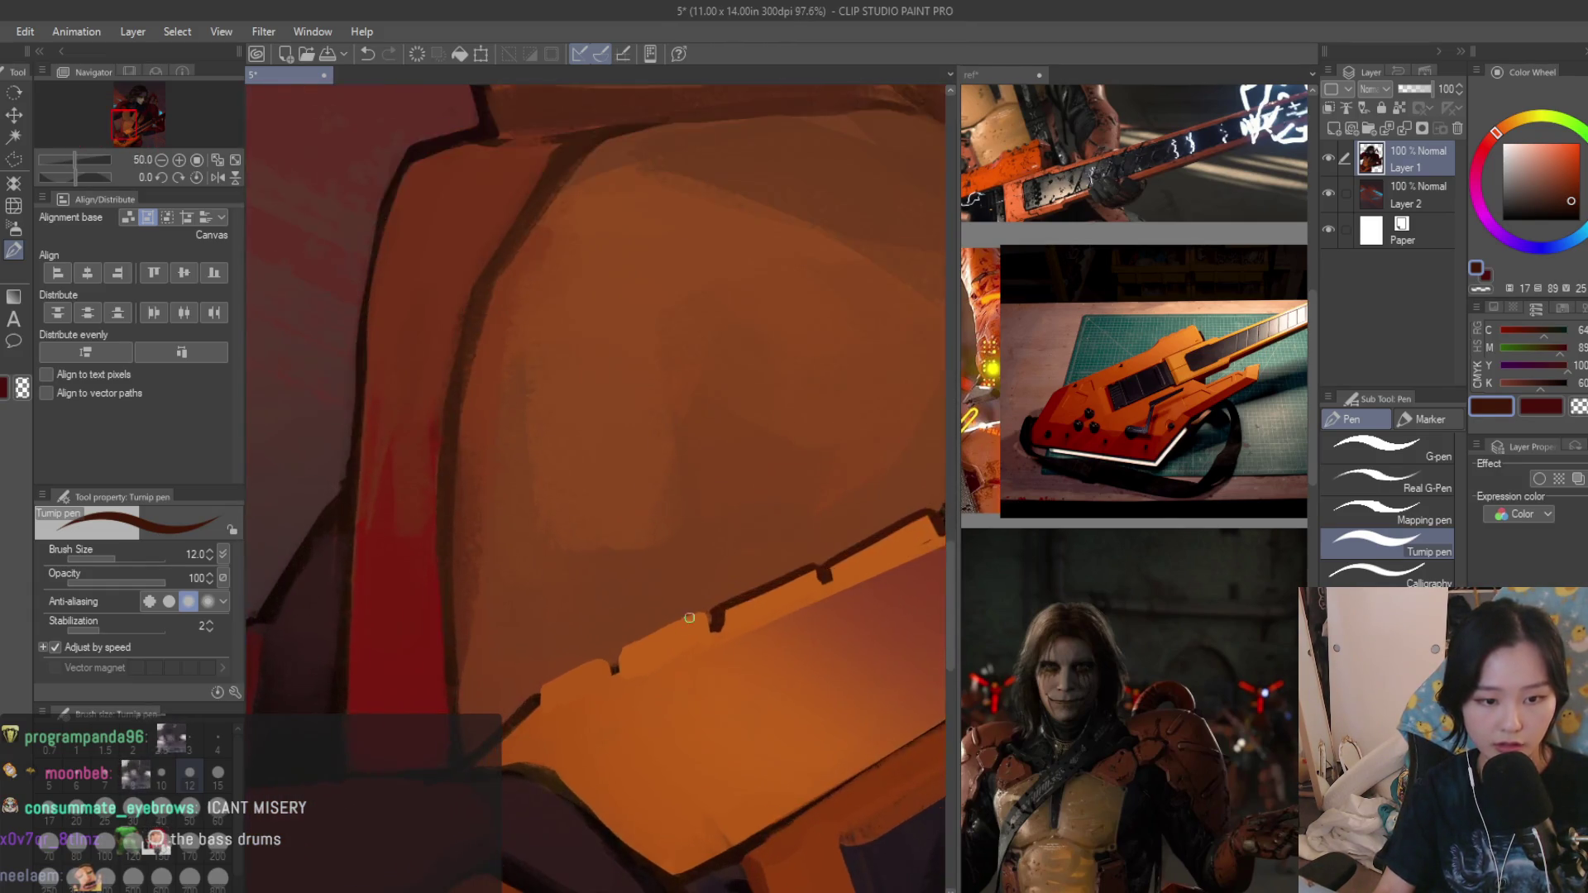
scroll(608, 695, "up", 3)
Outline the far end of the ledge top in dark brown, retrying the stroke.
left_click_drag(730, 608, 569, 670)
left_click_drag(714, 607, 565, 676)
key("ctrl+z")
left_click_drag(719, 608, 421, 739)
left_click(698, 609, "alt")
left_click(597, 664, "alt")
Redraw the lower ledge outline down toward the guitar body, resampling orange and brown.
key("ctrl+z")
left_click_drag(565, 675, 415, 744)
key("ctrl+z")
left_click_drag(565, 676, 430, 746)
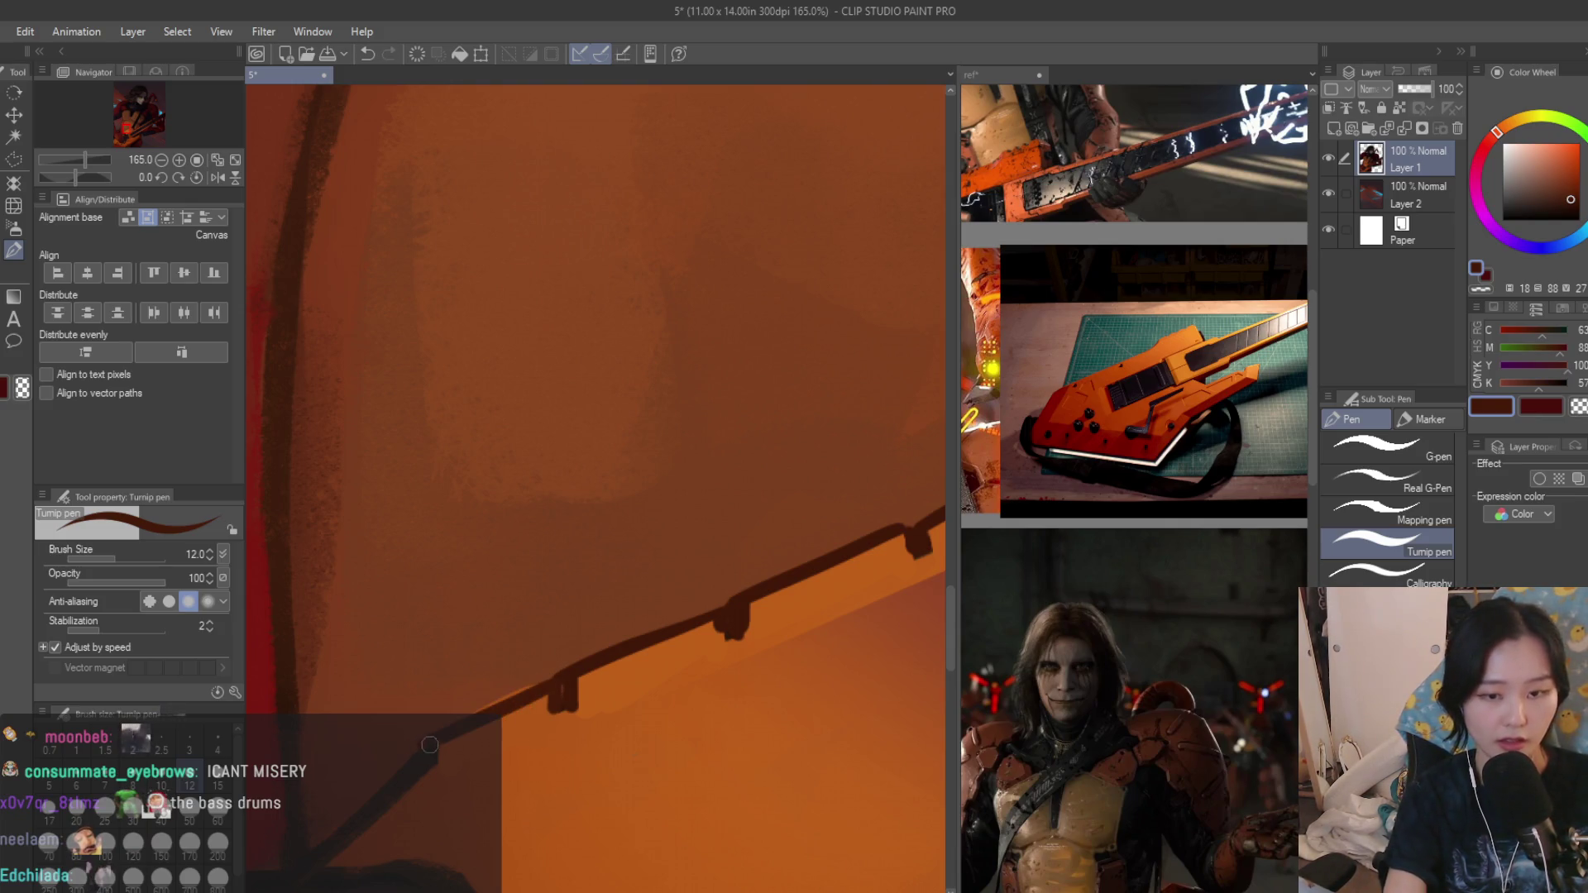
scroll(493, 644, "down", 5)
scroll(579, 620, "up", 4)
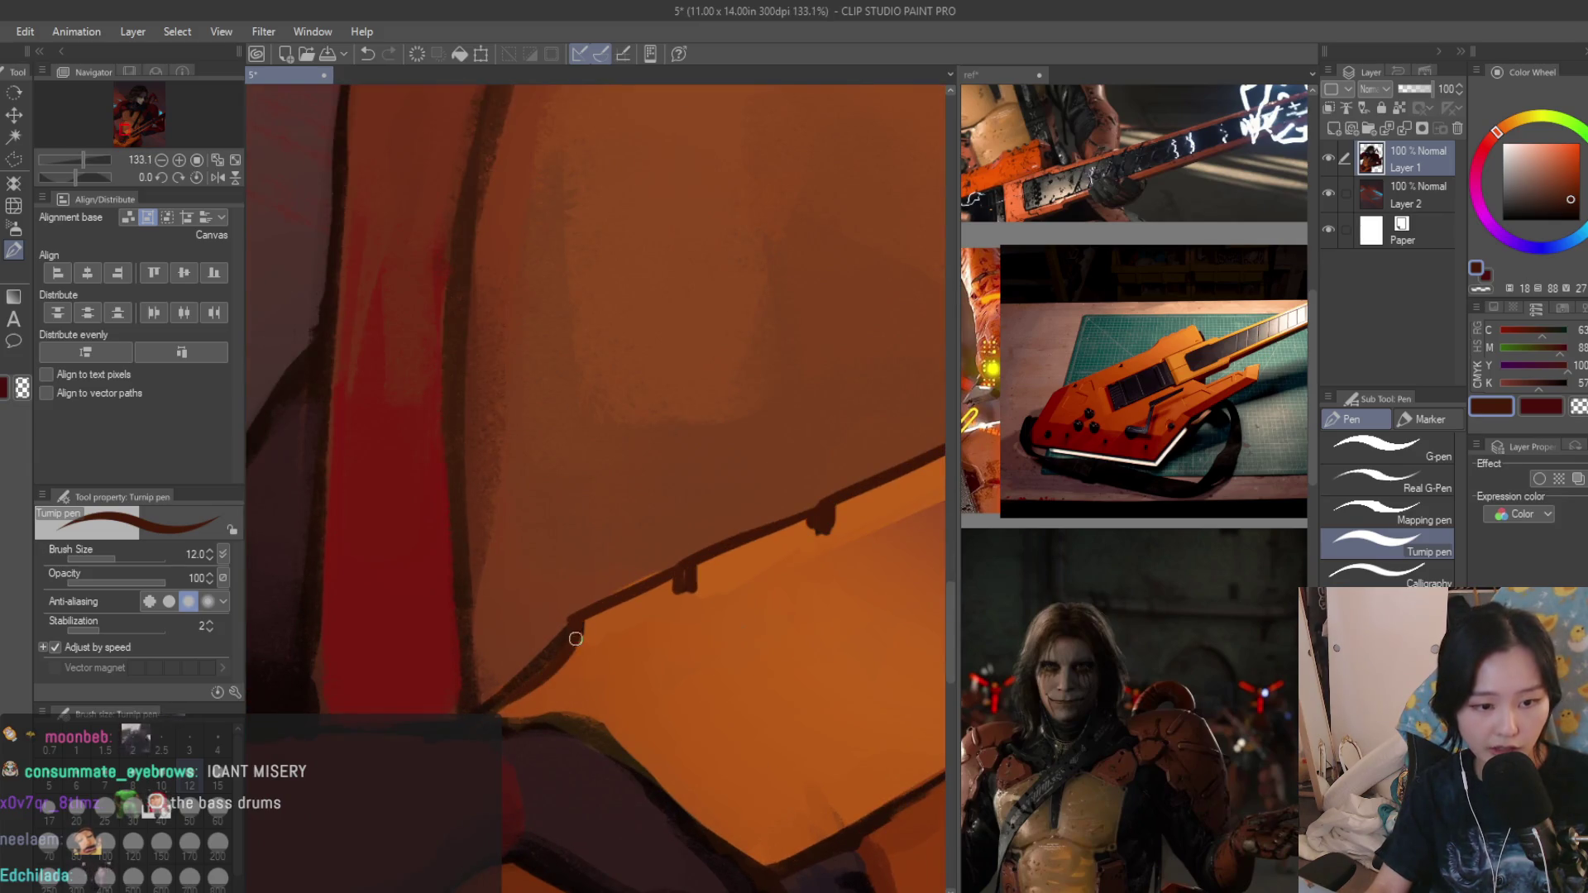
left_click(527, 666, "alt")
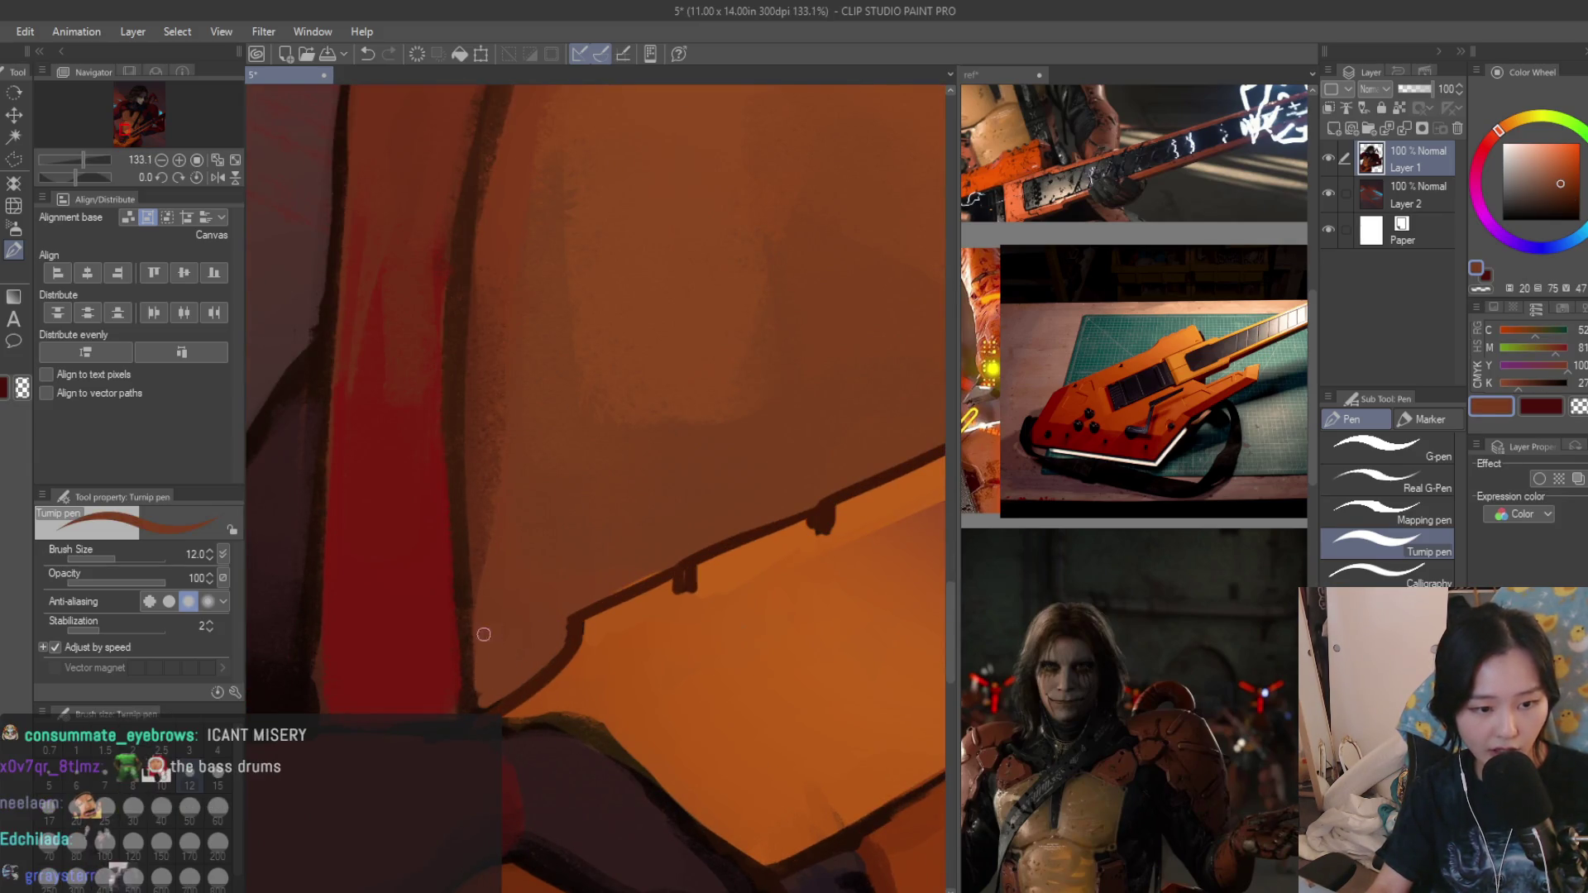
scroll(483, 632, "down", 6)
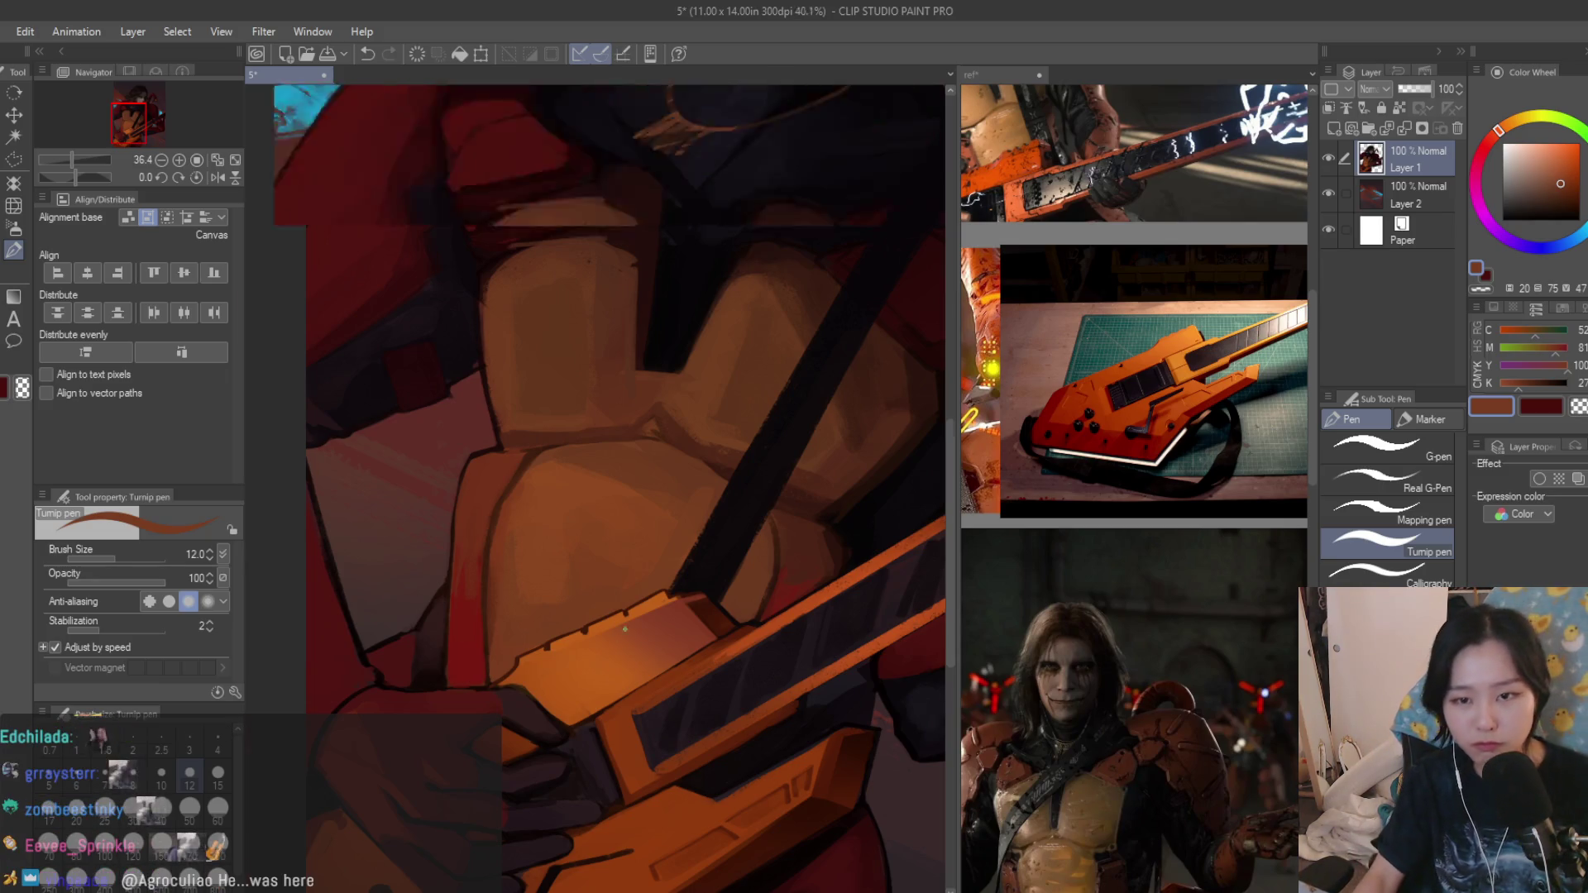
scroll(469, 682, "up", 5)
scroll(592, 557, "down", 5)
scroll(729, 539, "up", 3)
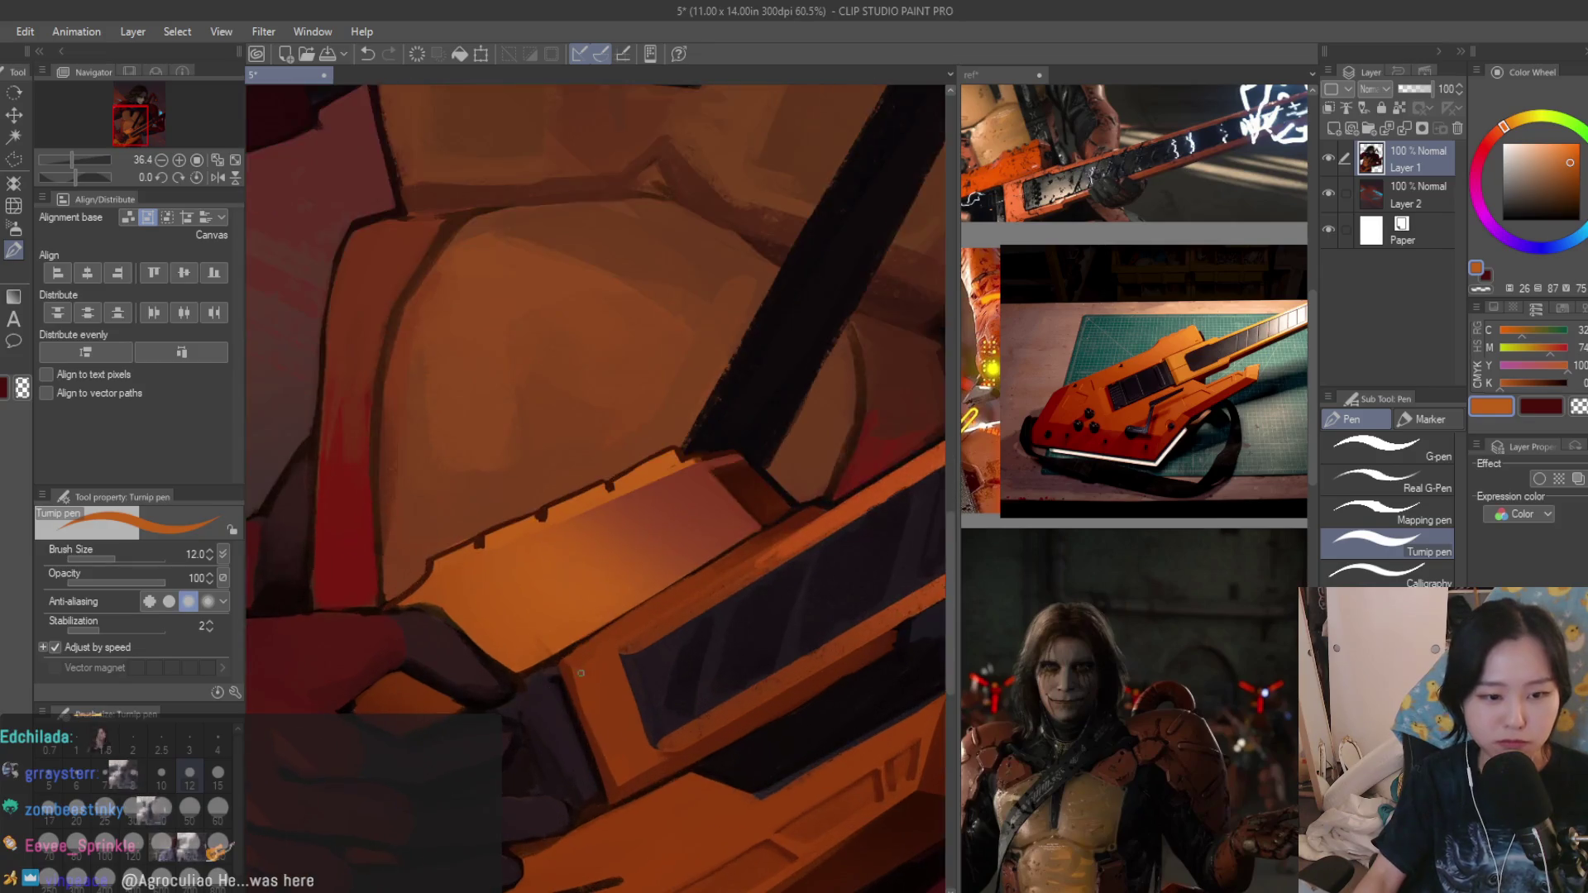
scroll(554, 677, "up", 3)
scroll(604, 627, "up", 1)
left_click(562, 687, "alt")
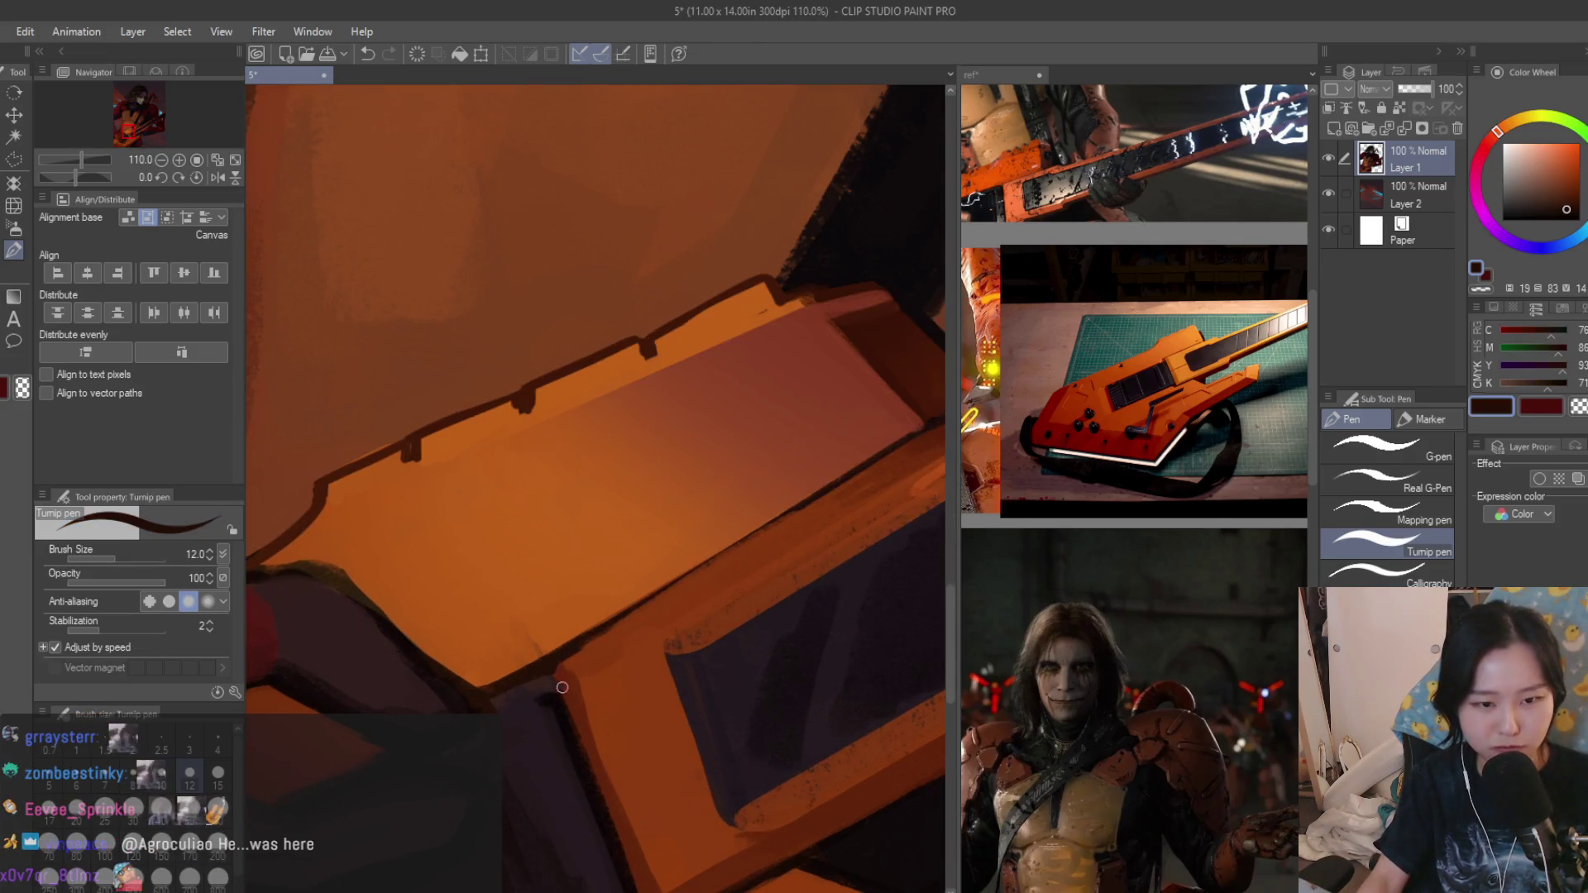
scroll(595, 489, "down", 3)
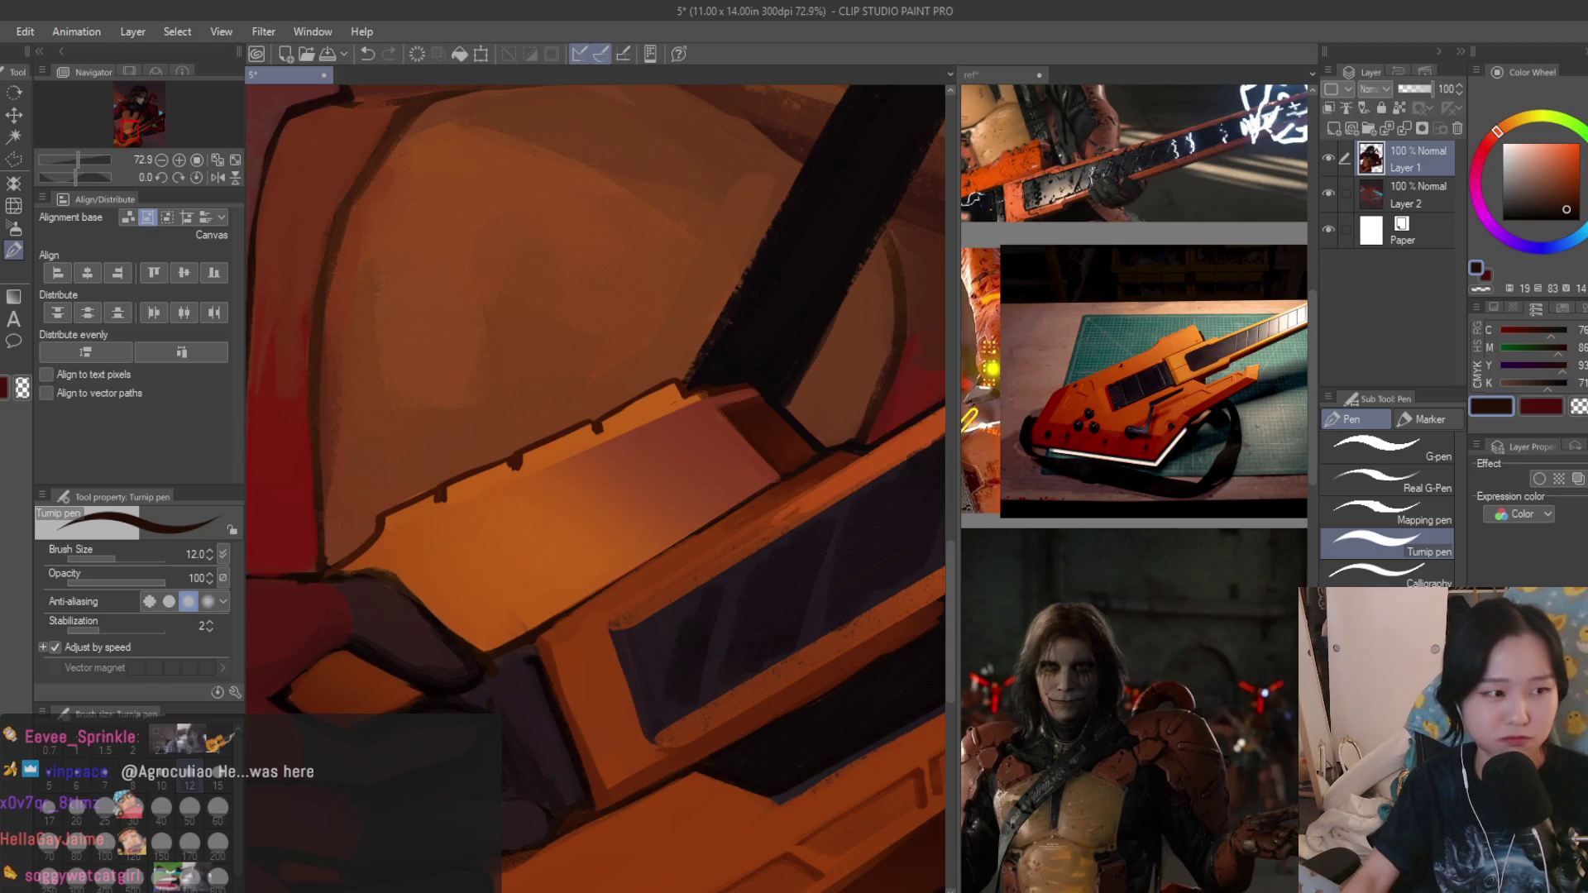
Switch to the Dry Texture brush at a larger size for painting the guitar body.
key("b")
scroll(821, 737, "down", 2)
key("bracketright")
key("bracketright")
key("h")
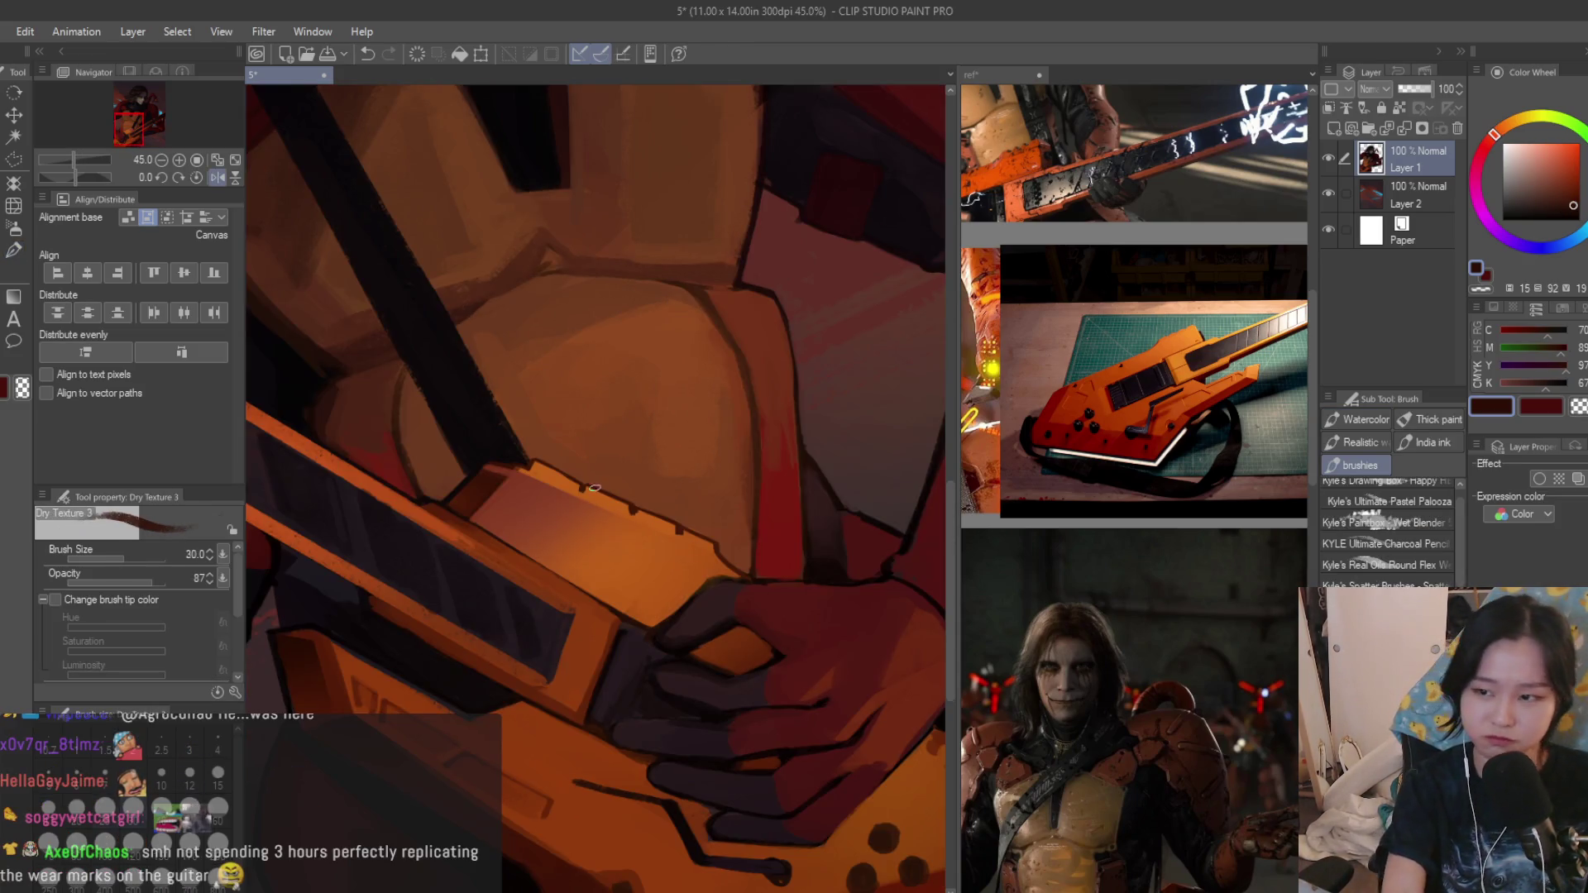
scroll(617, 552, "up", 2)
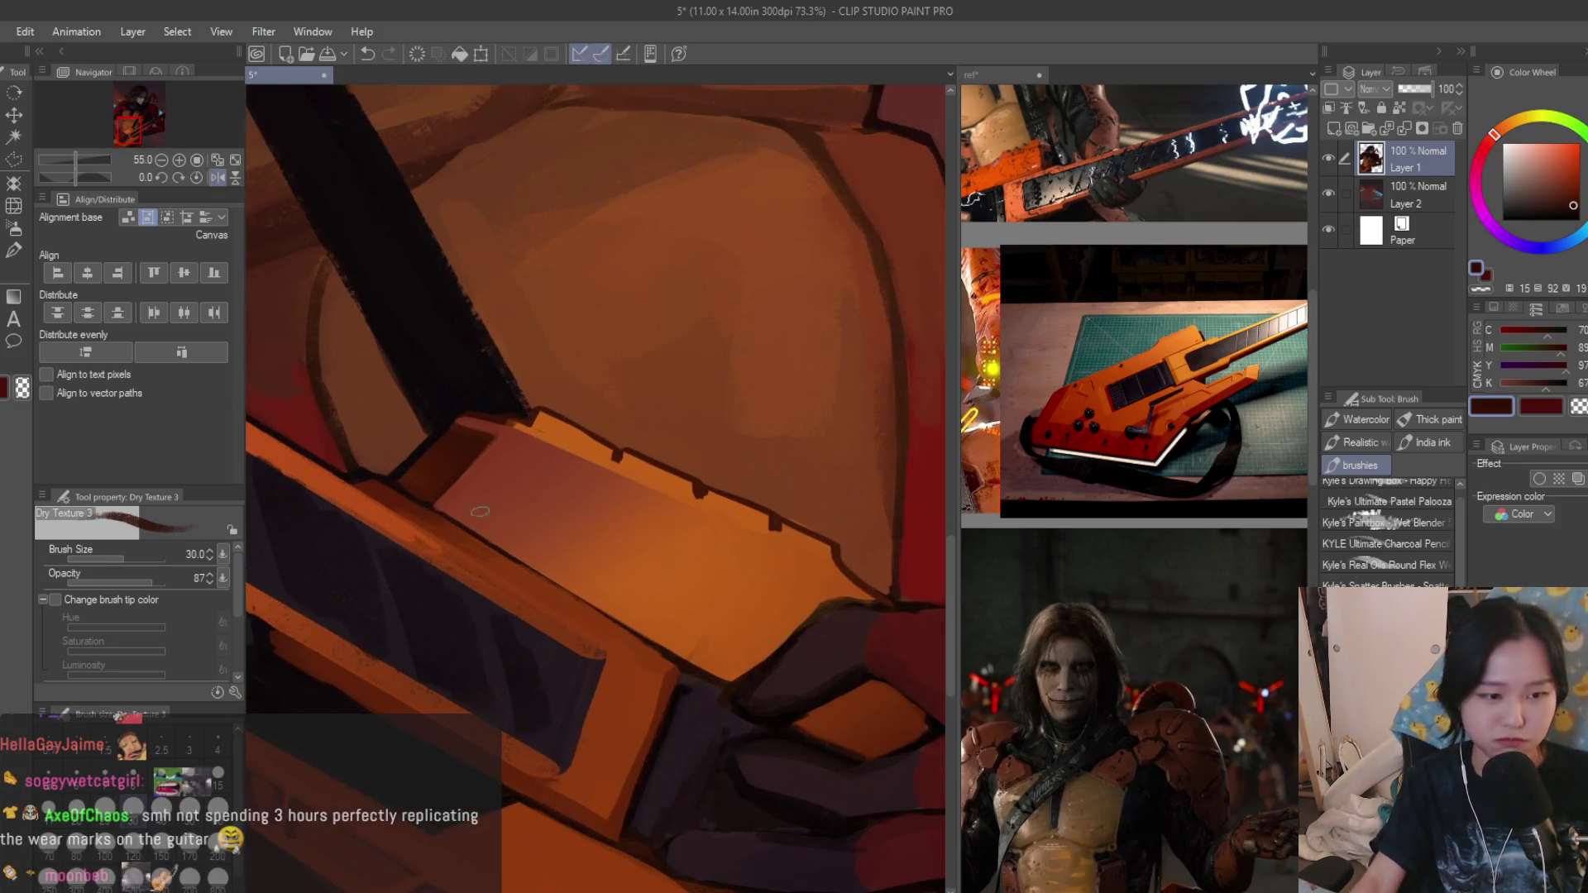
Paint a dark grainy shadow line along the guitar plane's lower edge with Dry Texture 3, retrying at sizes 25 and 17.
left_click_drag(450, 509, 590, 587)
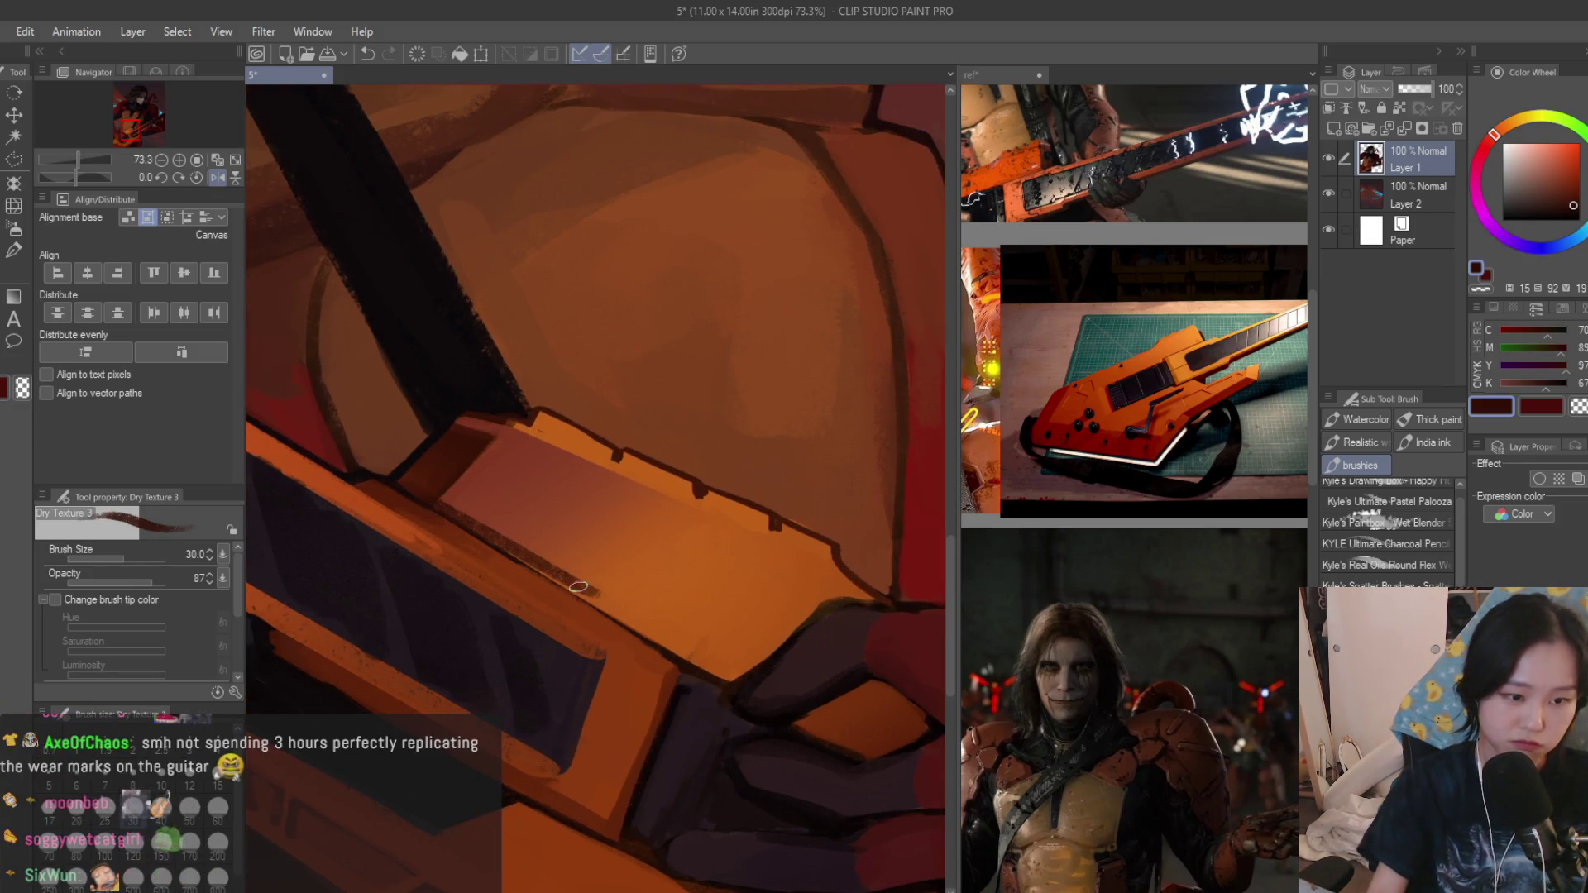
scroll(589, 587, "up", 2)
key("ctrl+z")
key("bracketleft")
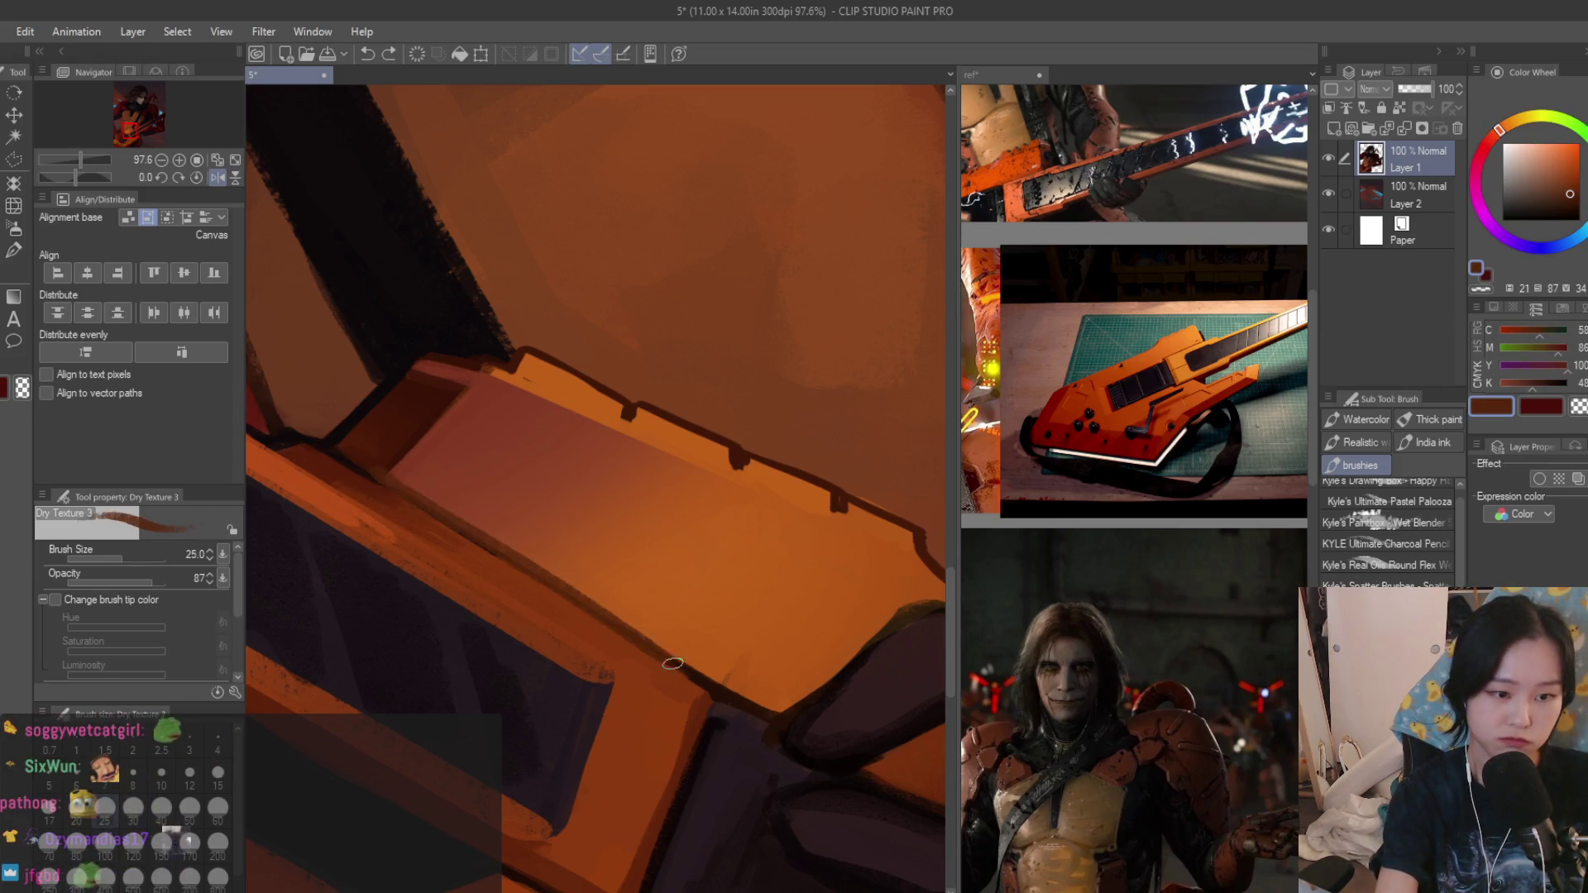
left_click_drag(380, 477, 690, 647)
key("ctrl+z")
left_click_drag(379, 477, 714, 674)
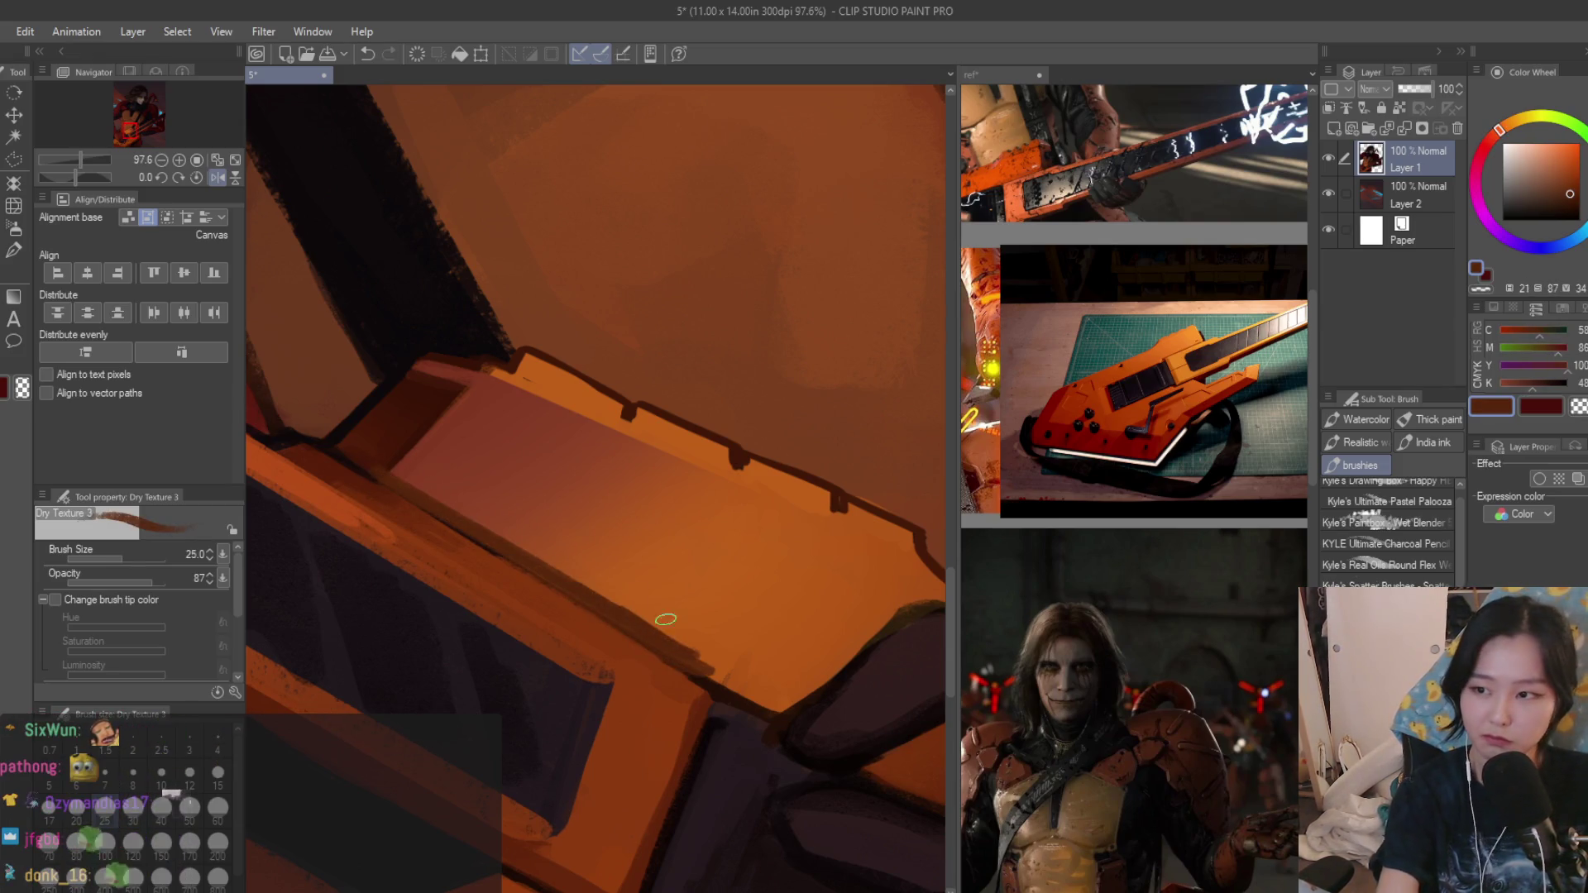
scroll(663, 658, "up", 1)
scroll(690, 646, "up", 1)
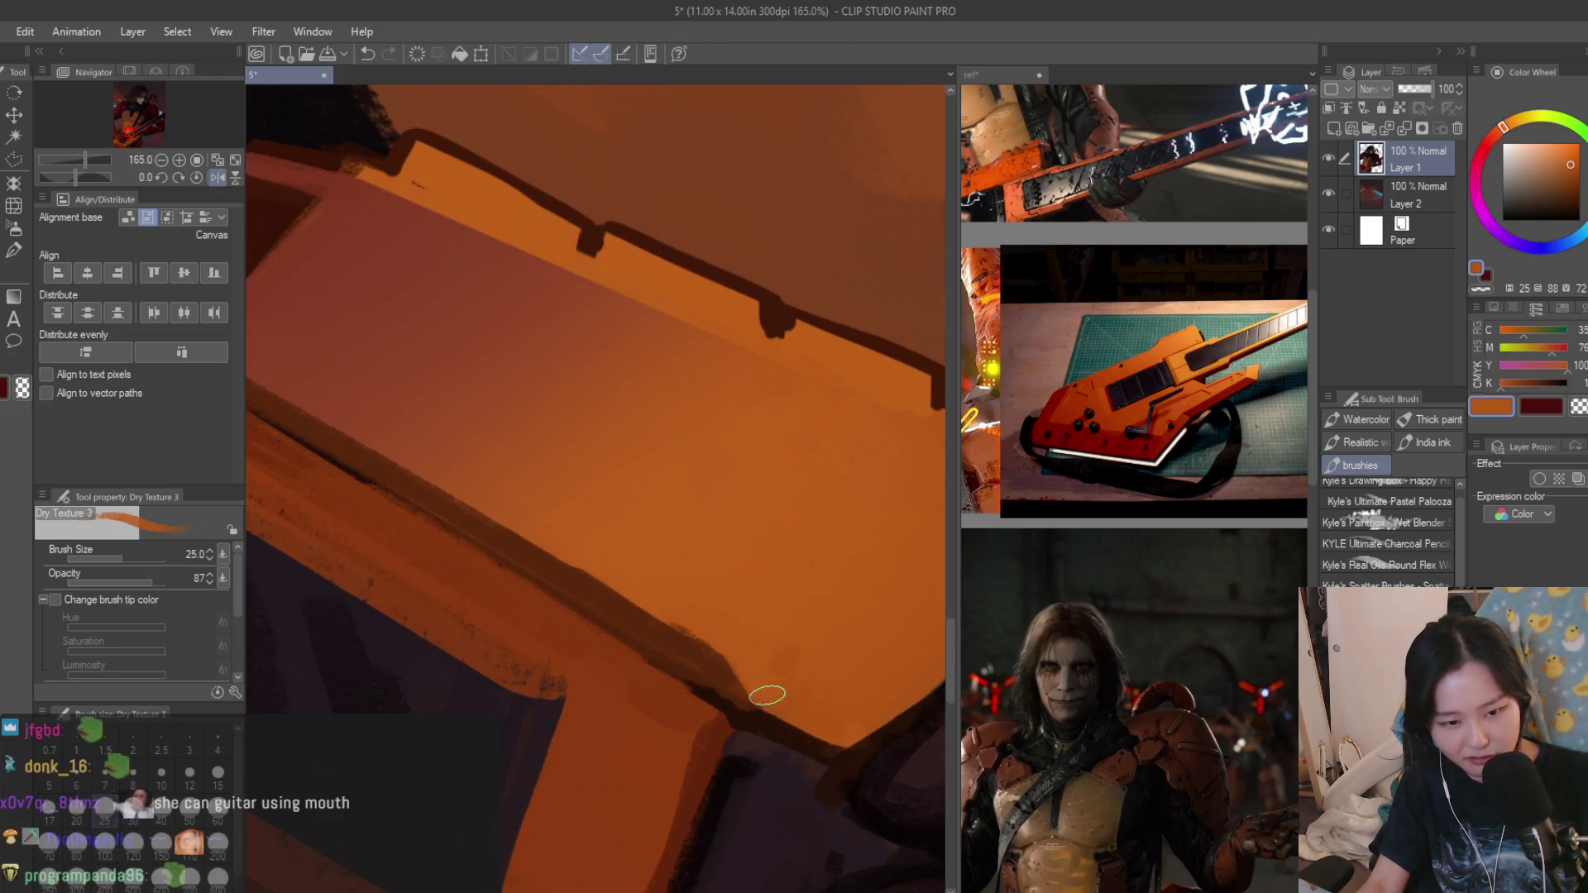
scroll(755, 688, "down", 2)
key("bracketleft")
key("bracketleft")
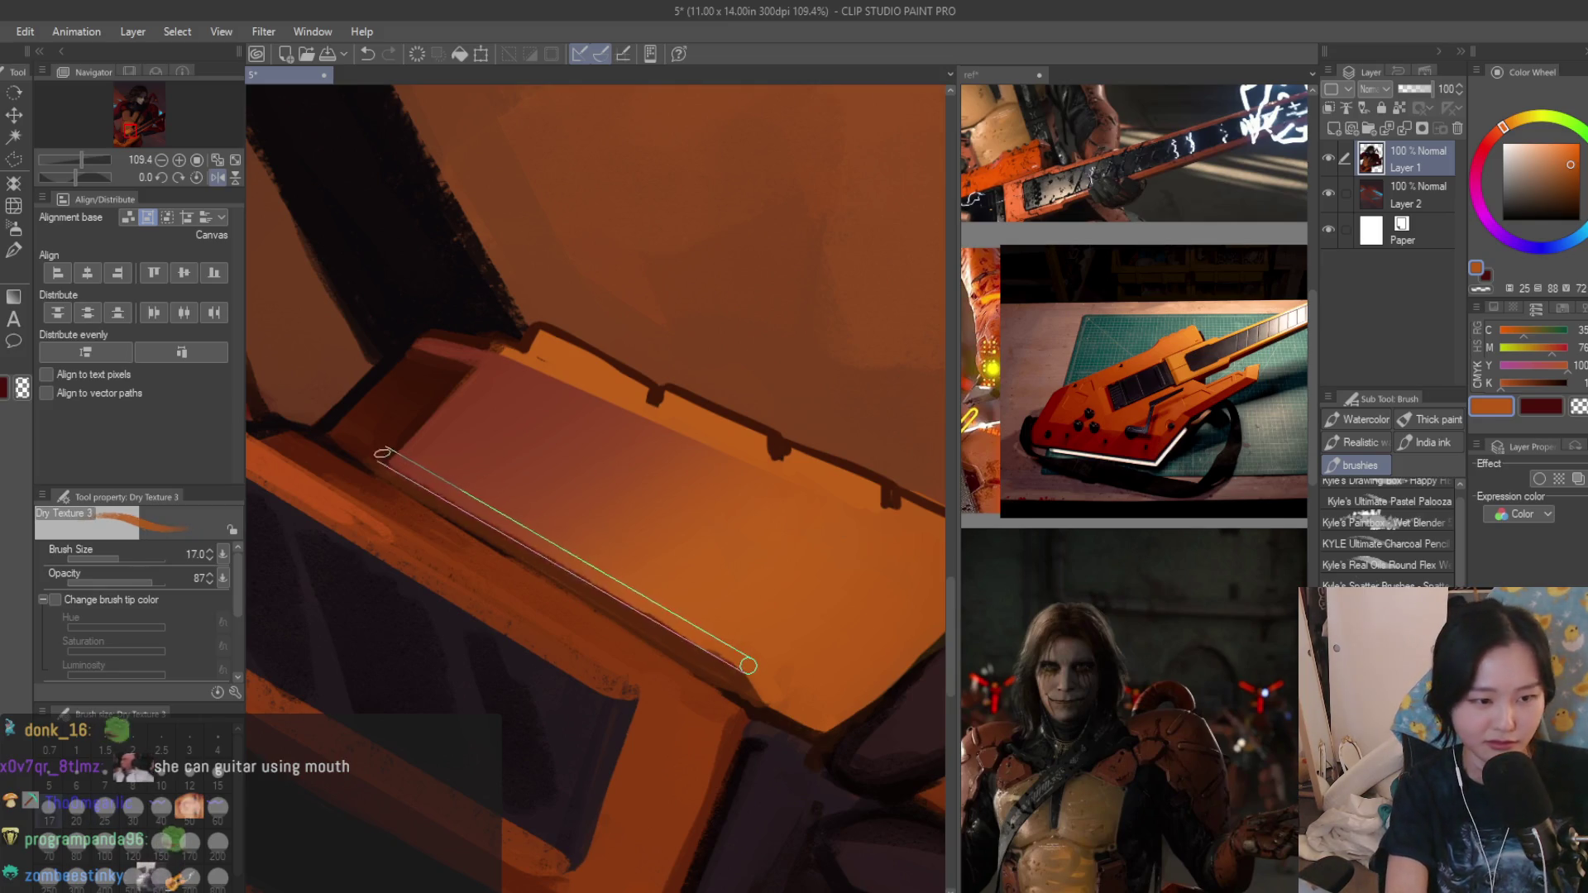
scroll(637, 552, "down", 3)
scroll(636, 551, "up", 1)
scroll(497, 608, "up", 1)
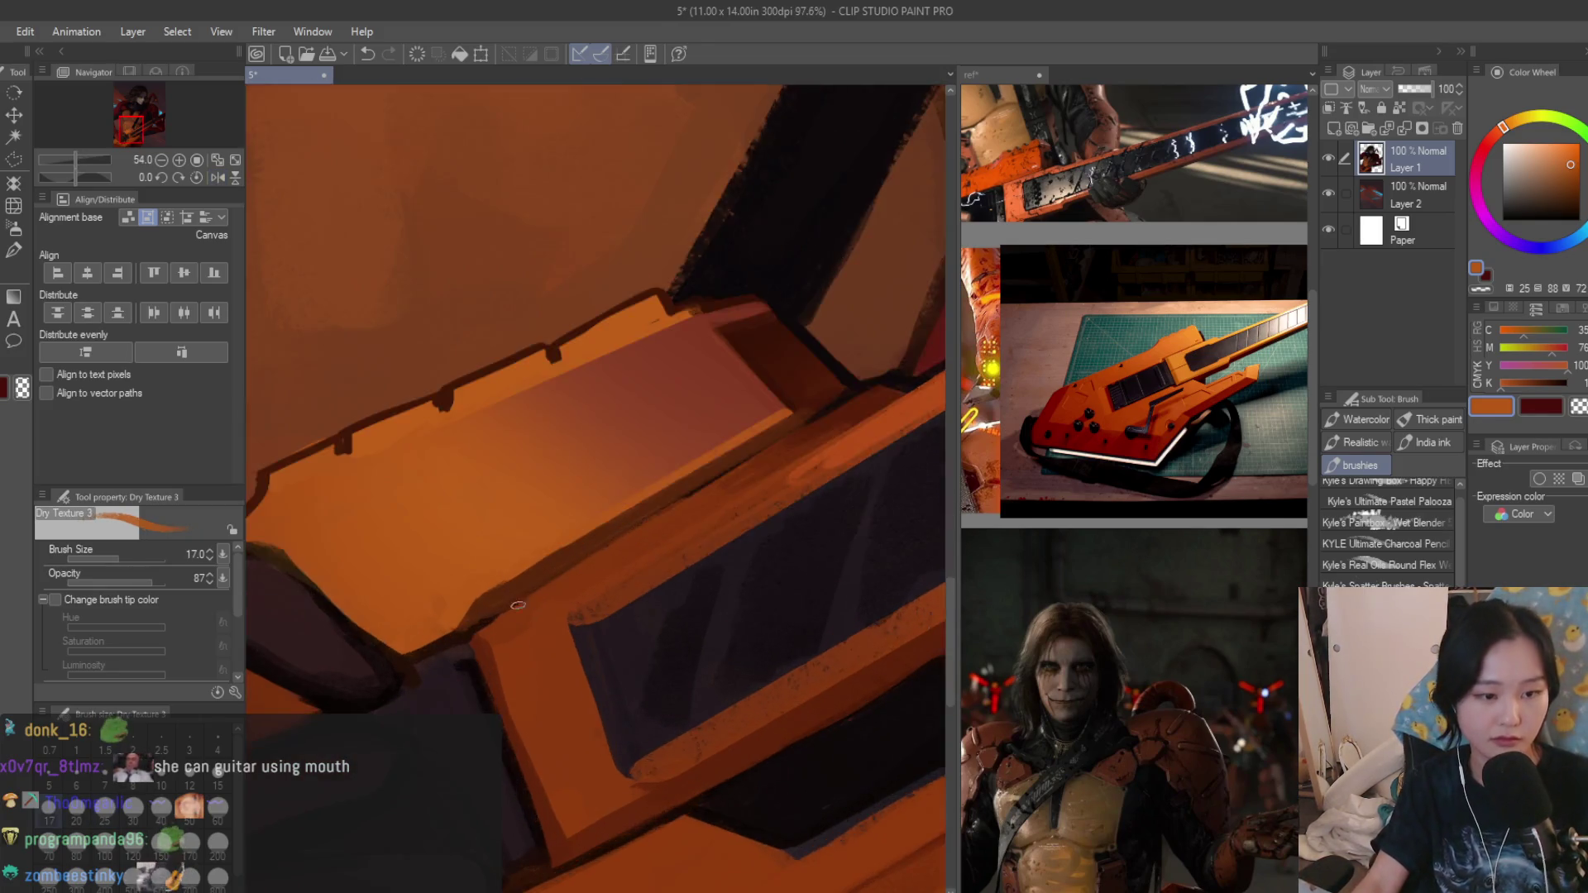
scroll(453, 629, "up", 1)
scroll(446, 599, "down", 3)
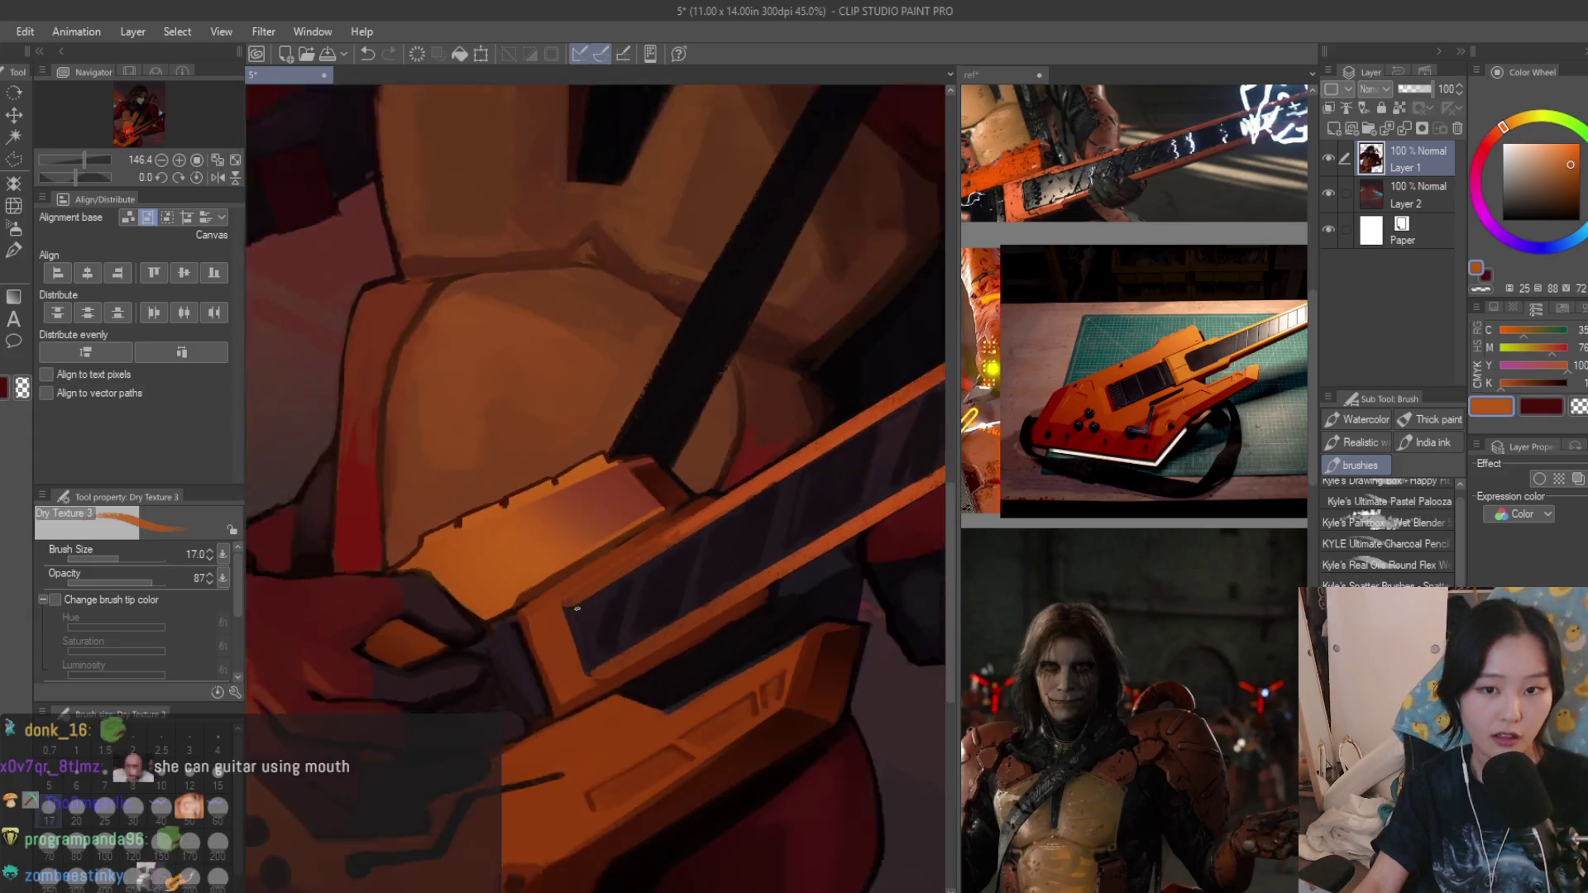
scroll(496, 602, "down", 2)
scroll(596, 602, "down", 3)
scroll(670, 603, "down", 3)
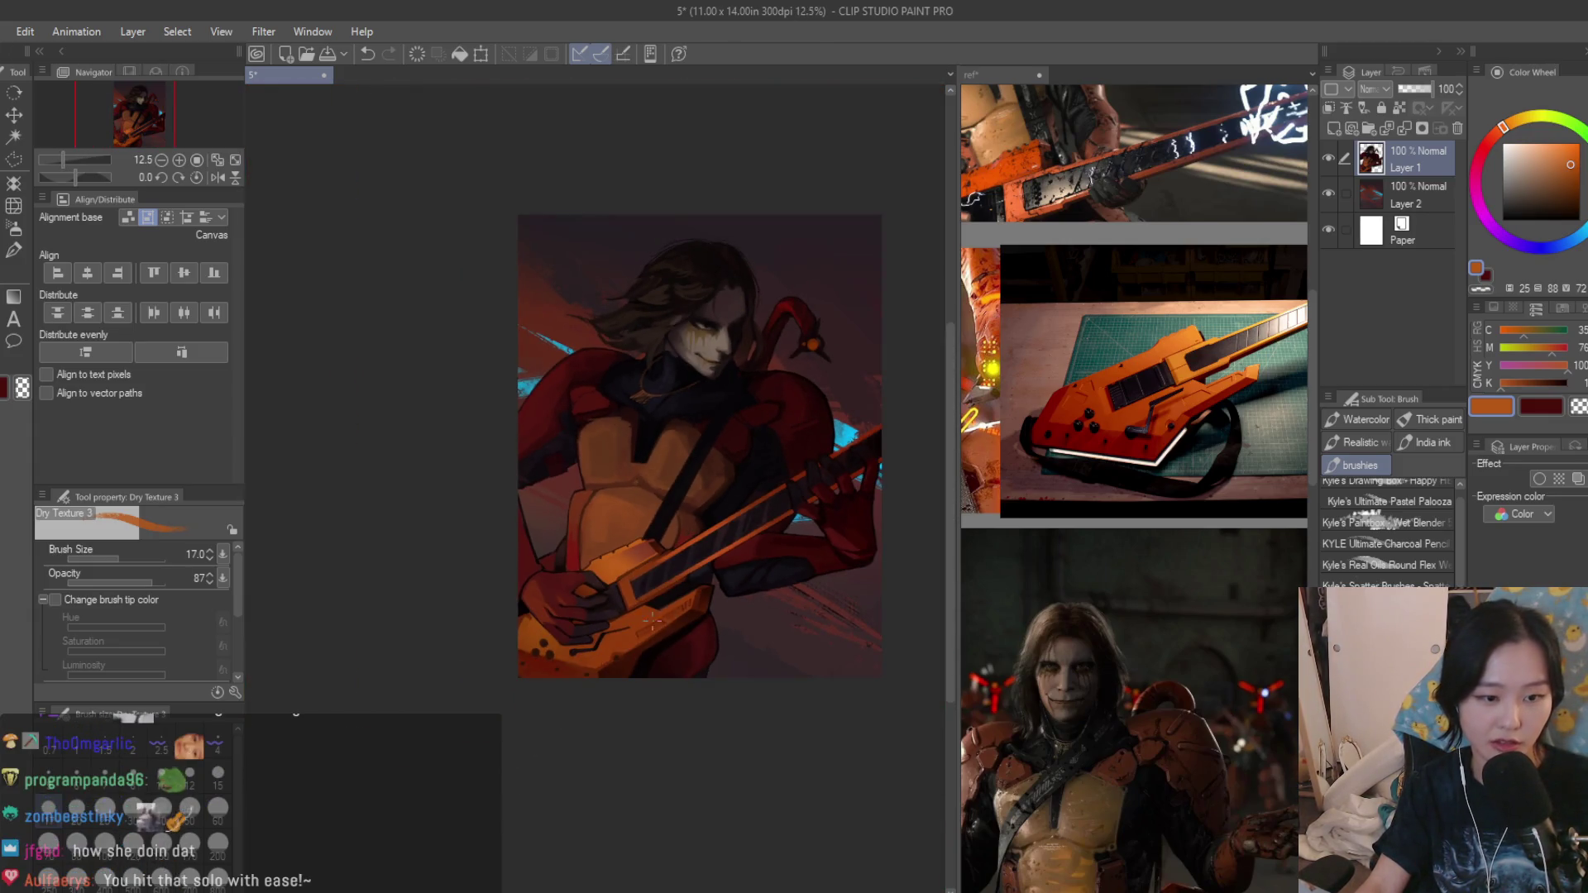
scroll(670, 604, "up", 1)
scroll(545, 592, "up", 1)
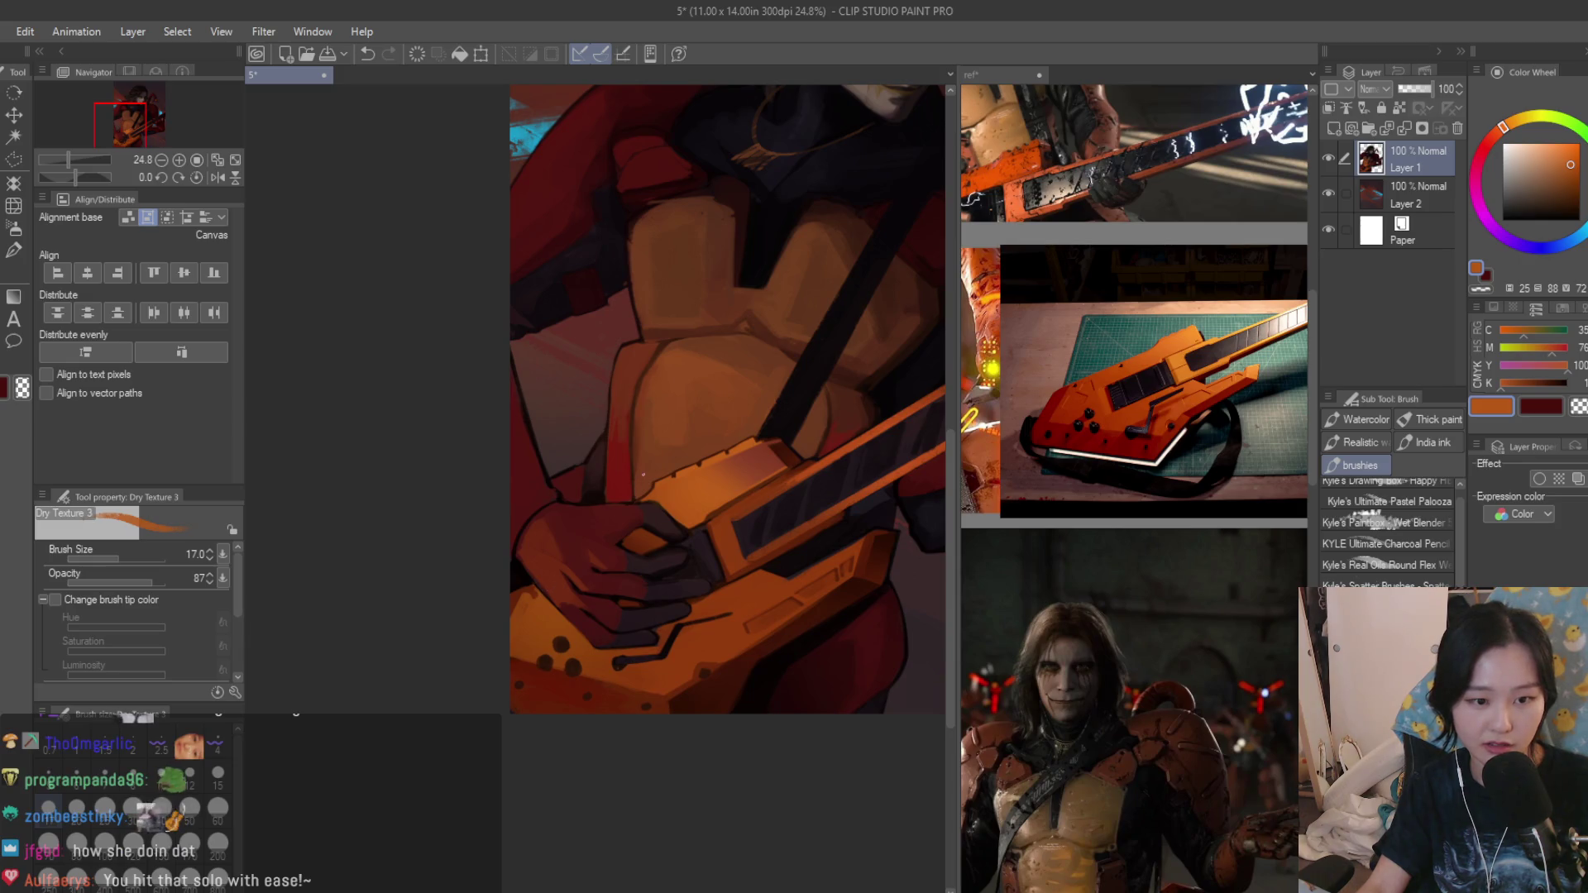
scroll(642, 476, "up", 1)
scroll(495, 593, "up", 1)
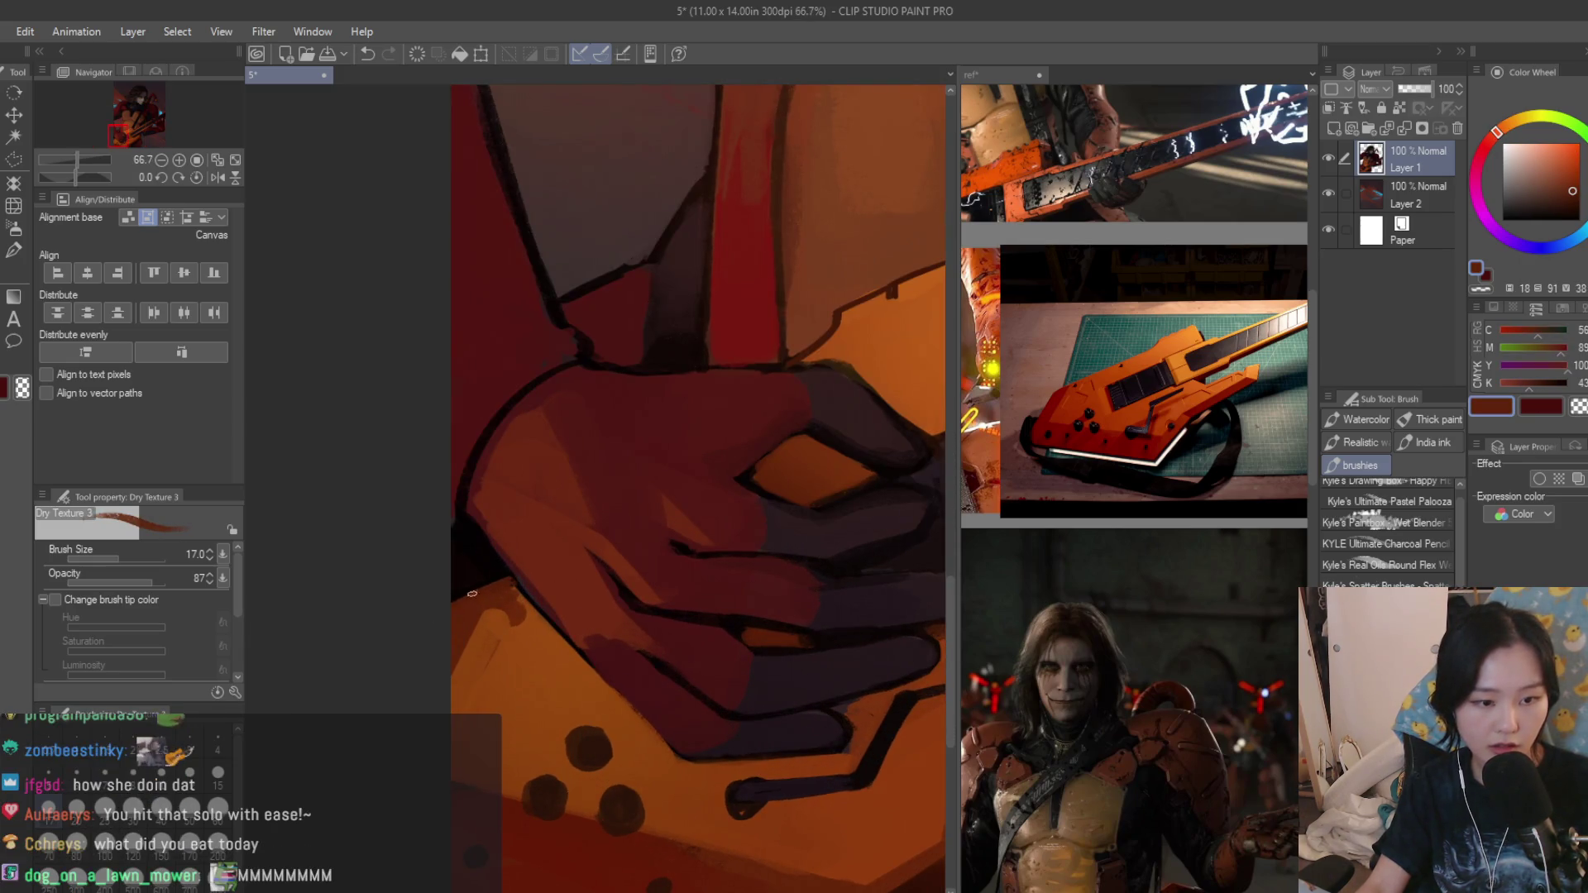
scroll(508, 580, "down", 2)
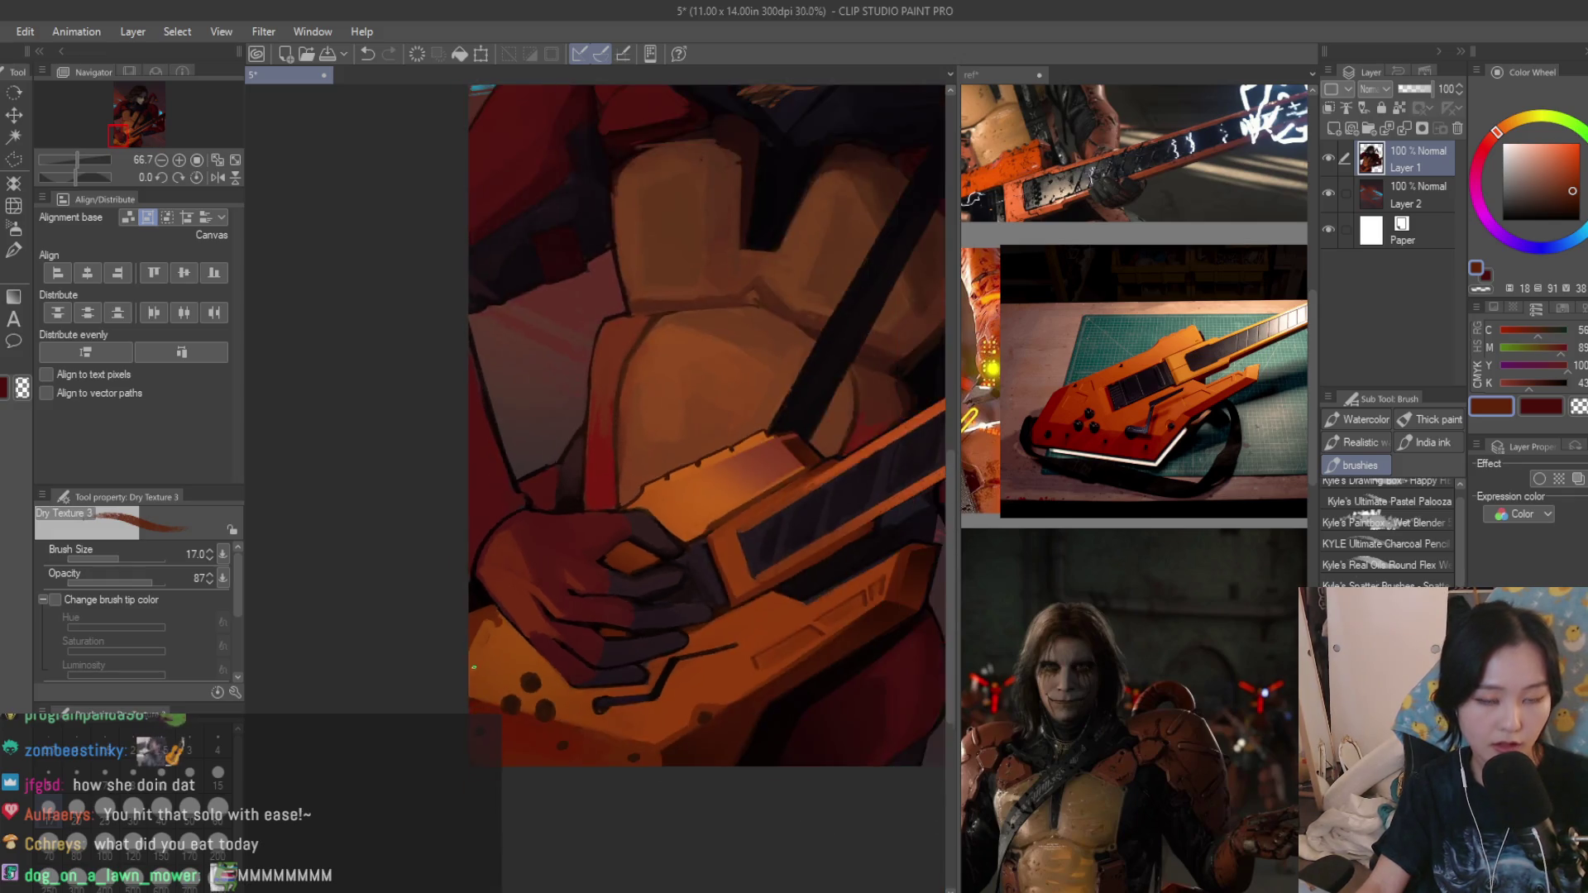
scroll(607, 502, "down", 2)
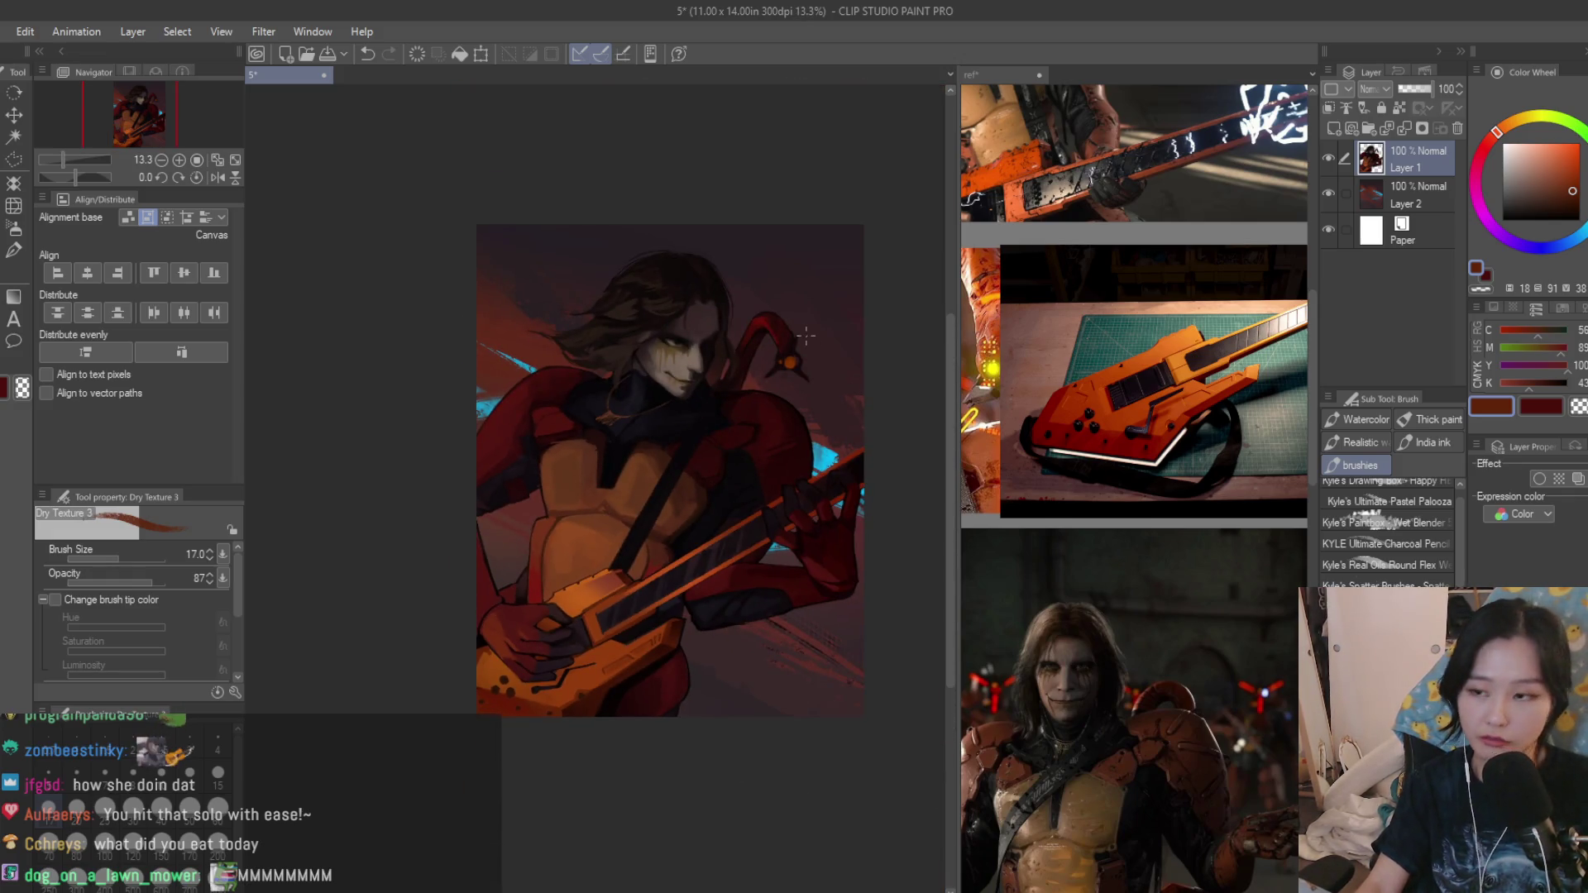
scroll(805, 334, "up", 1)
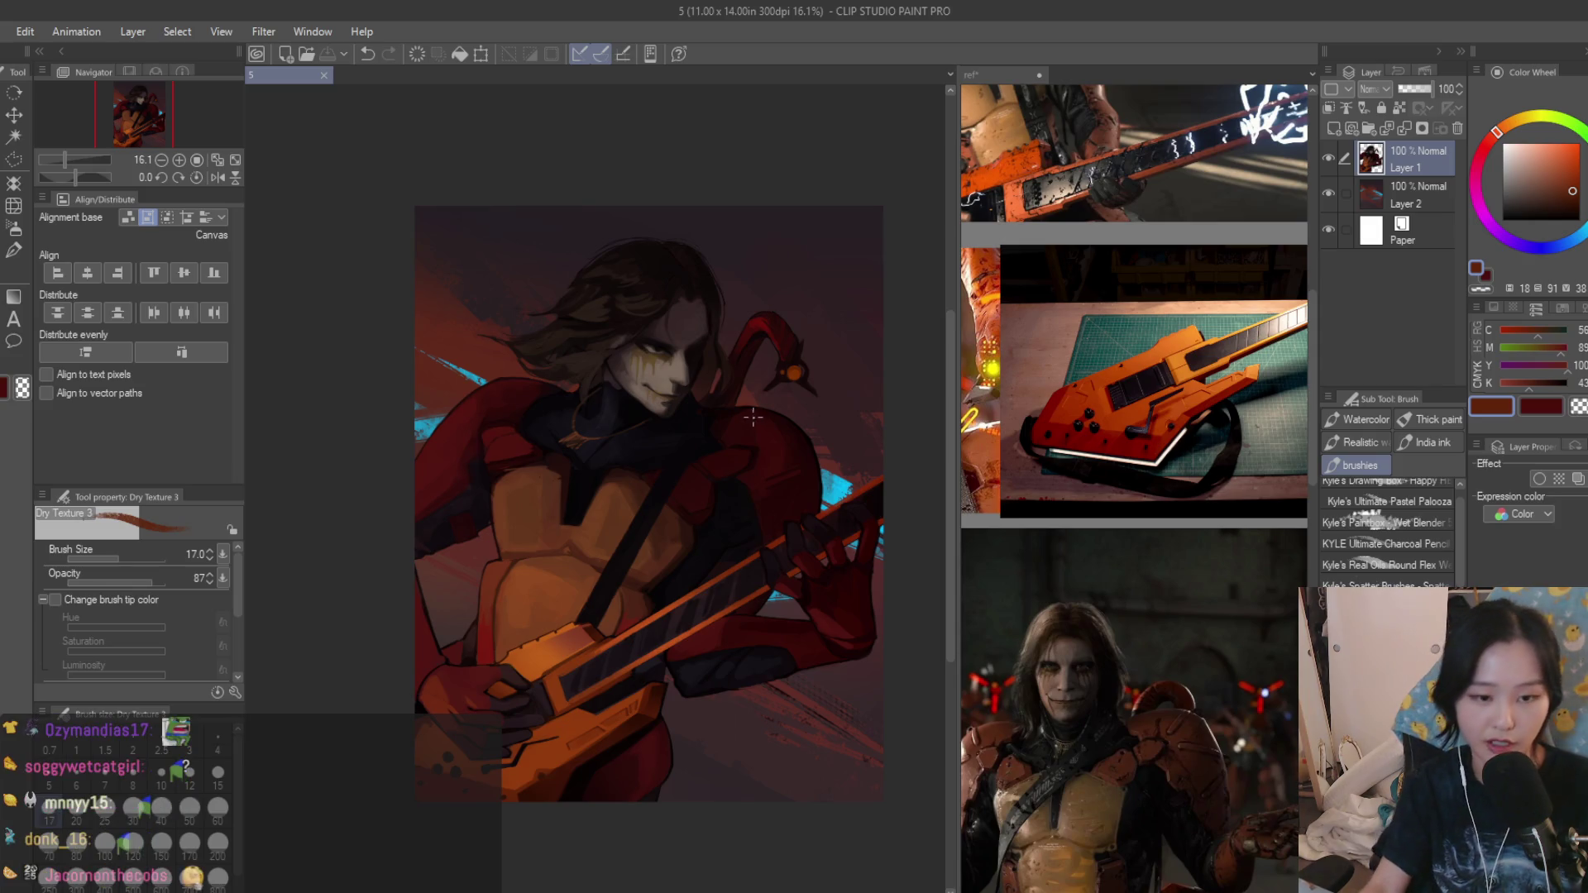
scroll(595, 652, "up", 3)
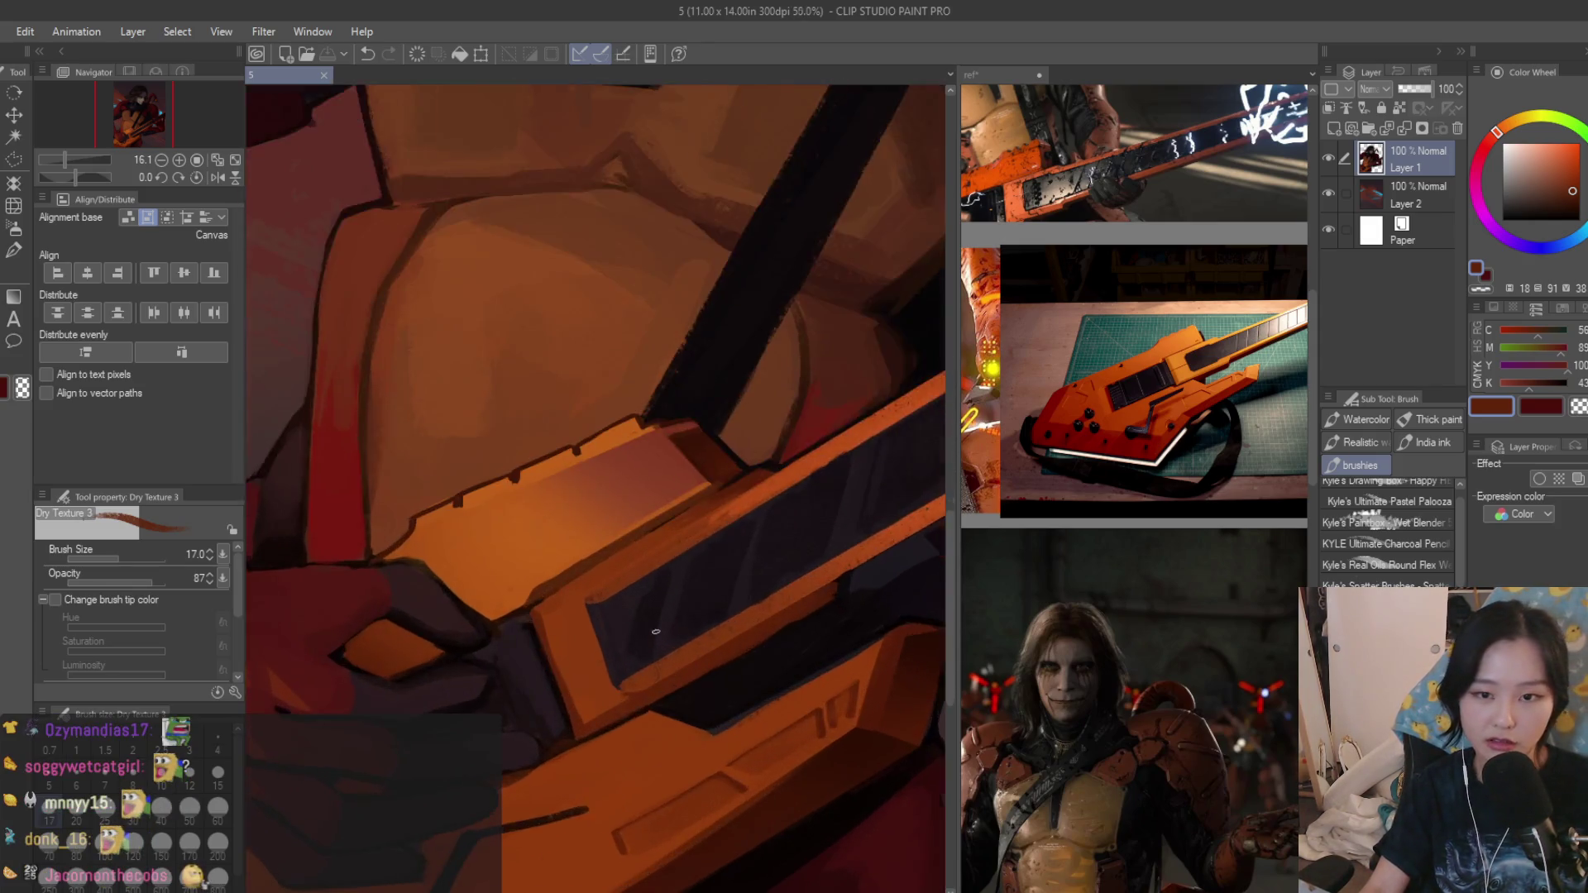
scroll(595, 653, "up", 2)
scroll(628, 525, "down", 1)
Sample a brighter orange and paint highlights on the raised guitar block edges at brush size 30.
left_click(501, 605, "alt")
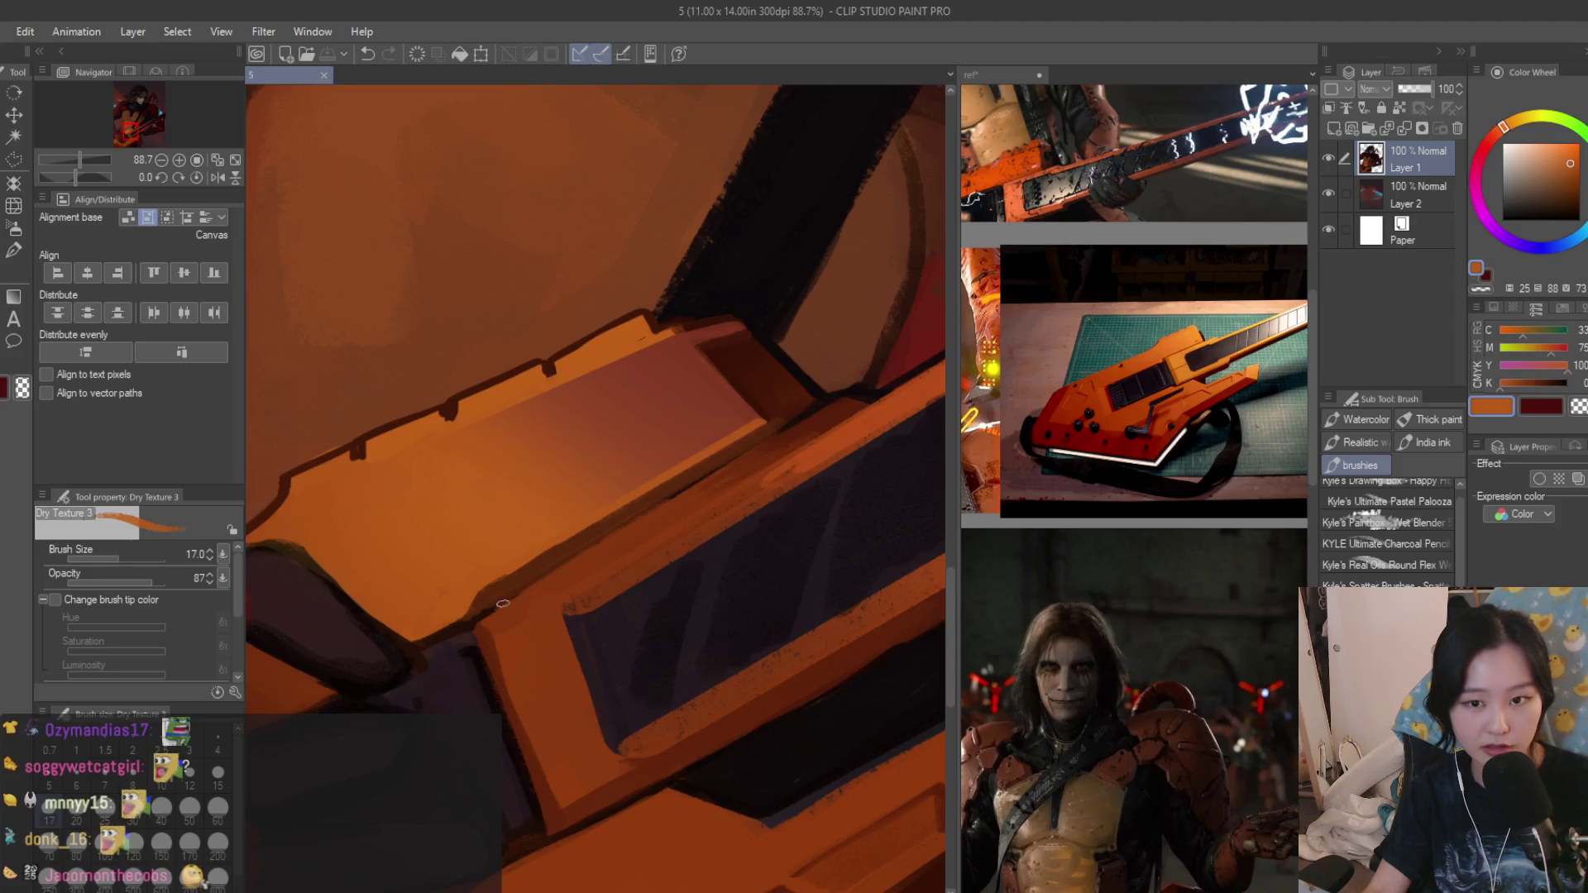
mouse_move(590, 713)
left_mouse_down()
mouse_move(559, 658)
mouse_move(541, 661)
left_mouse_up()
key("bracketright")
key("bracketright")
key("bracketright")
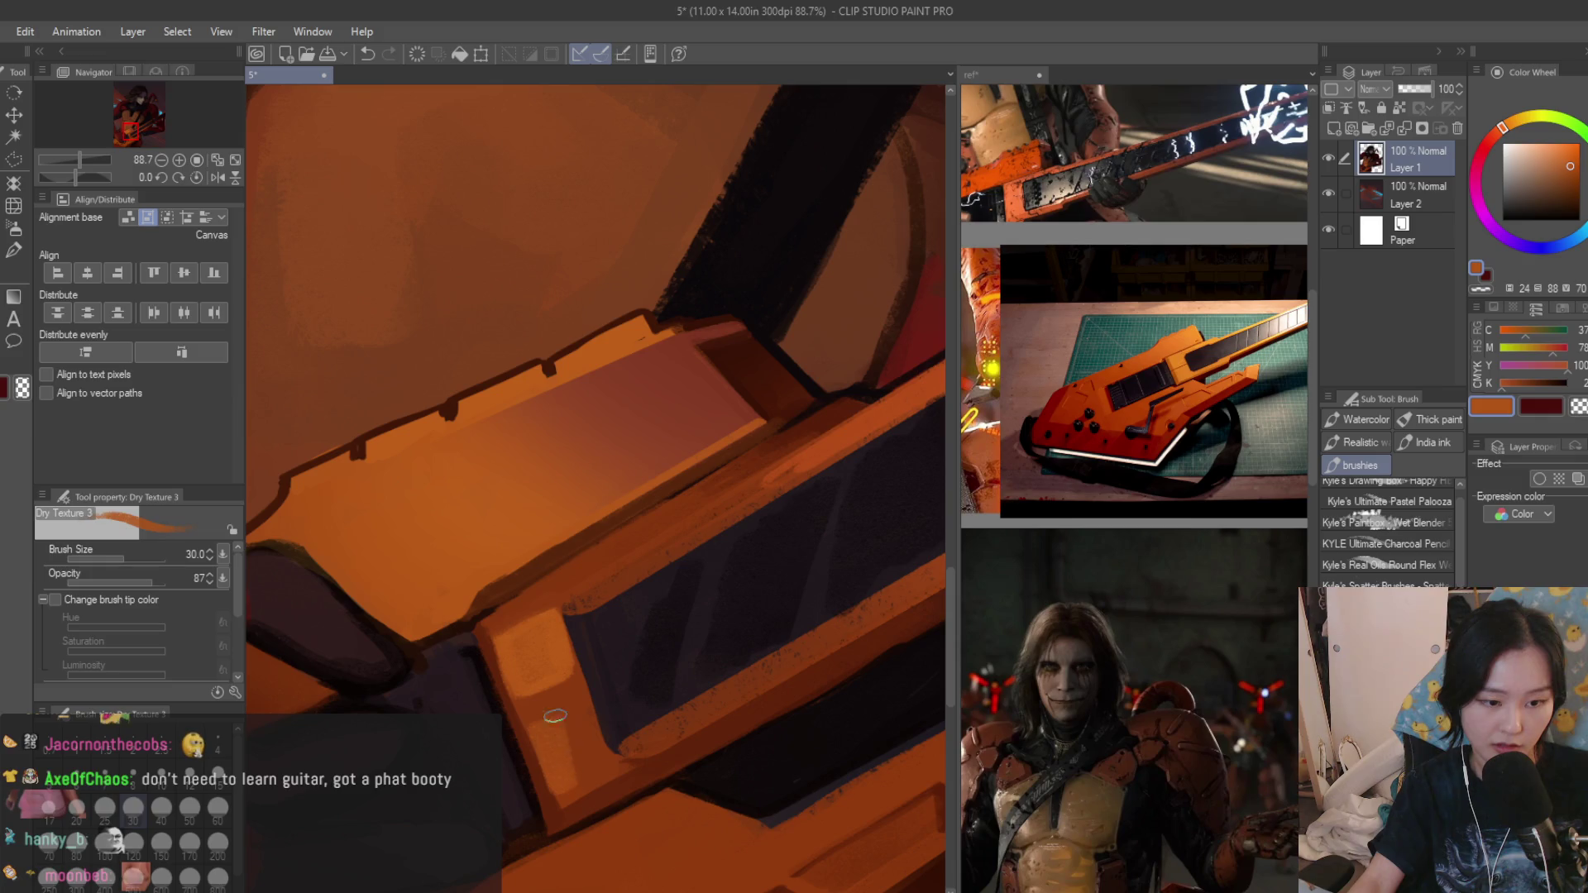
left_click_drag(555, 715, 587, 715)
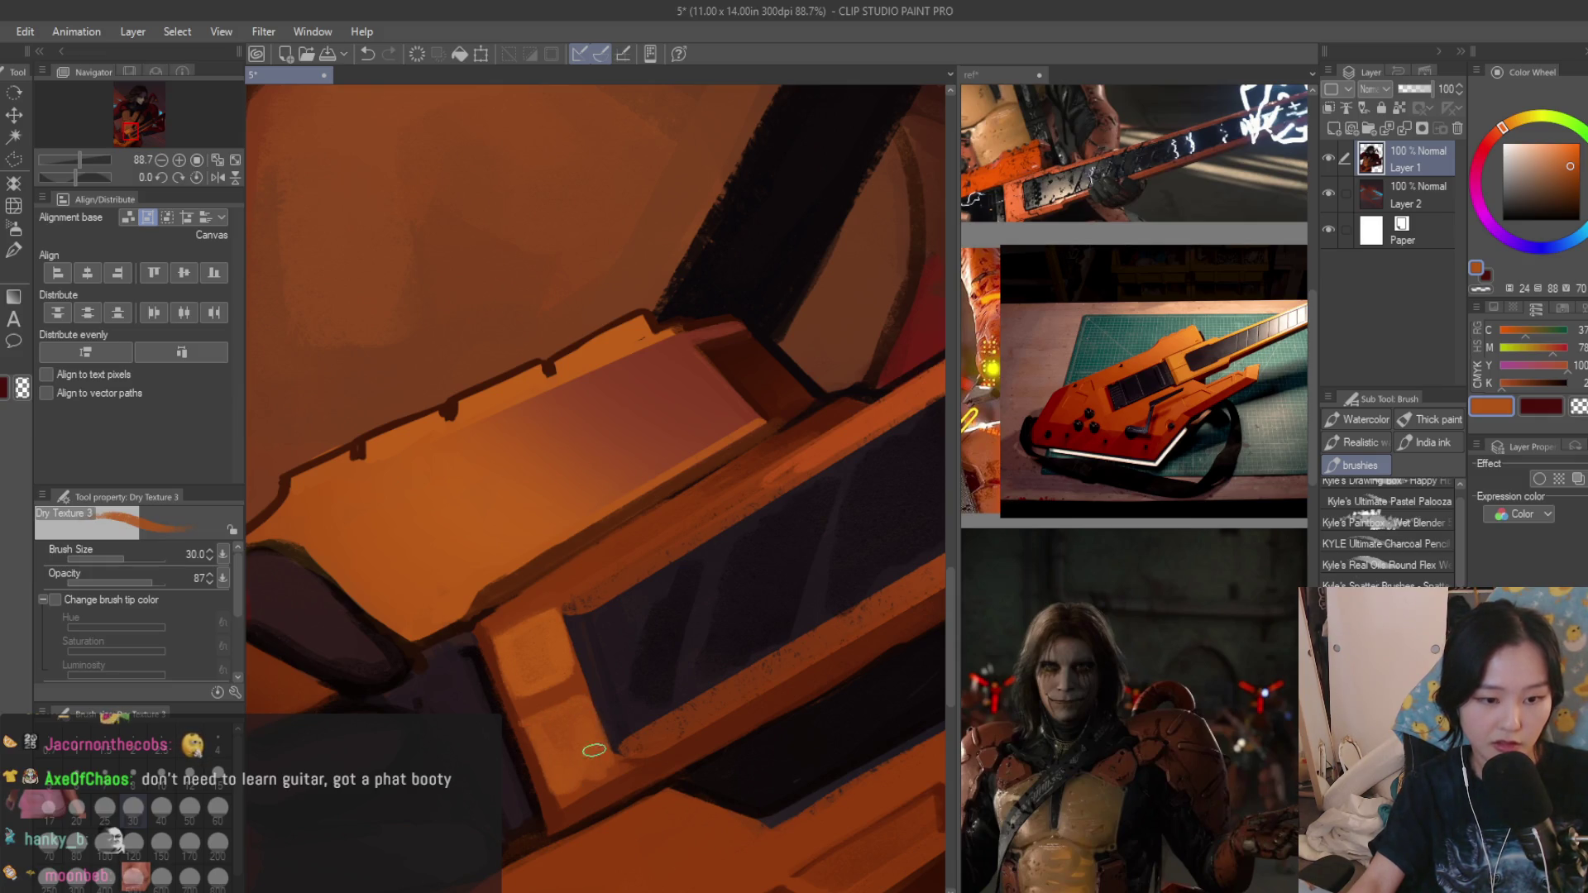
scroll(594, 749, "down", 3)
scroll(620, 757, "down", 8)
scroll(692, 778, "up", 4)
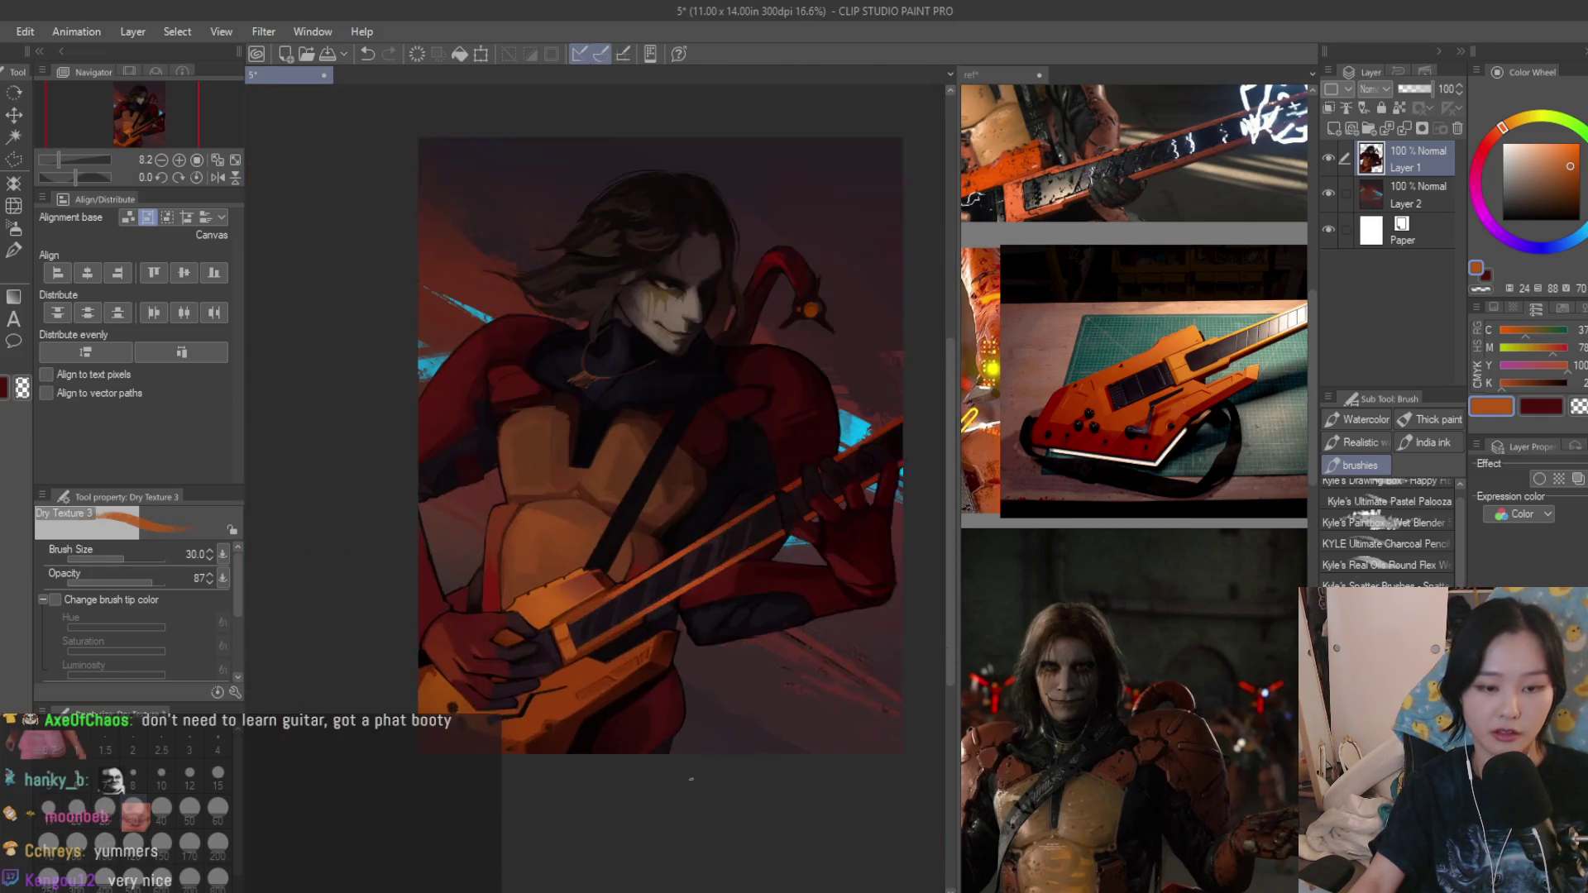
scroll(572, 620, "up", 3)
scroll(496, 595, "up", 3)
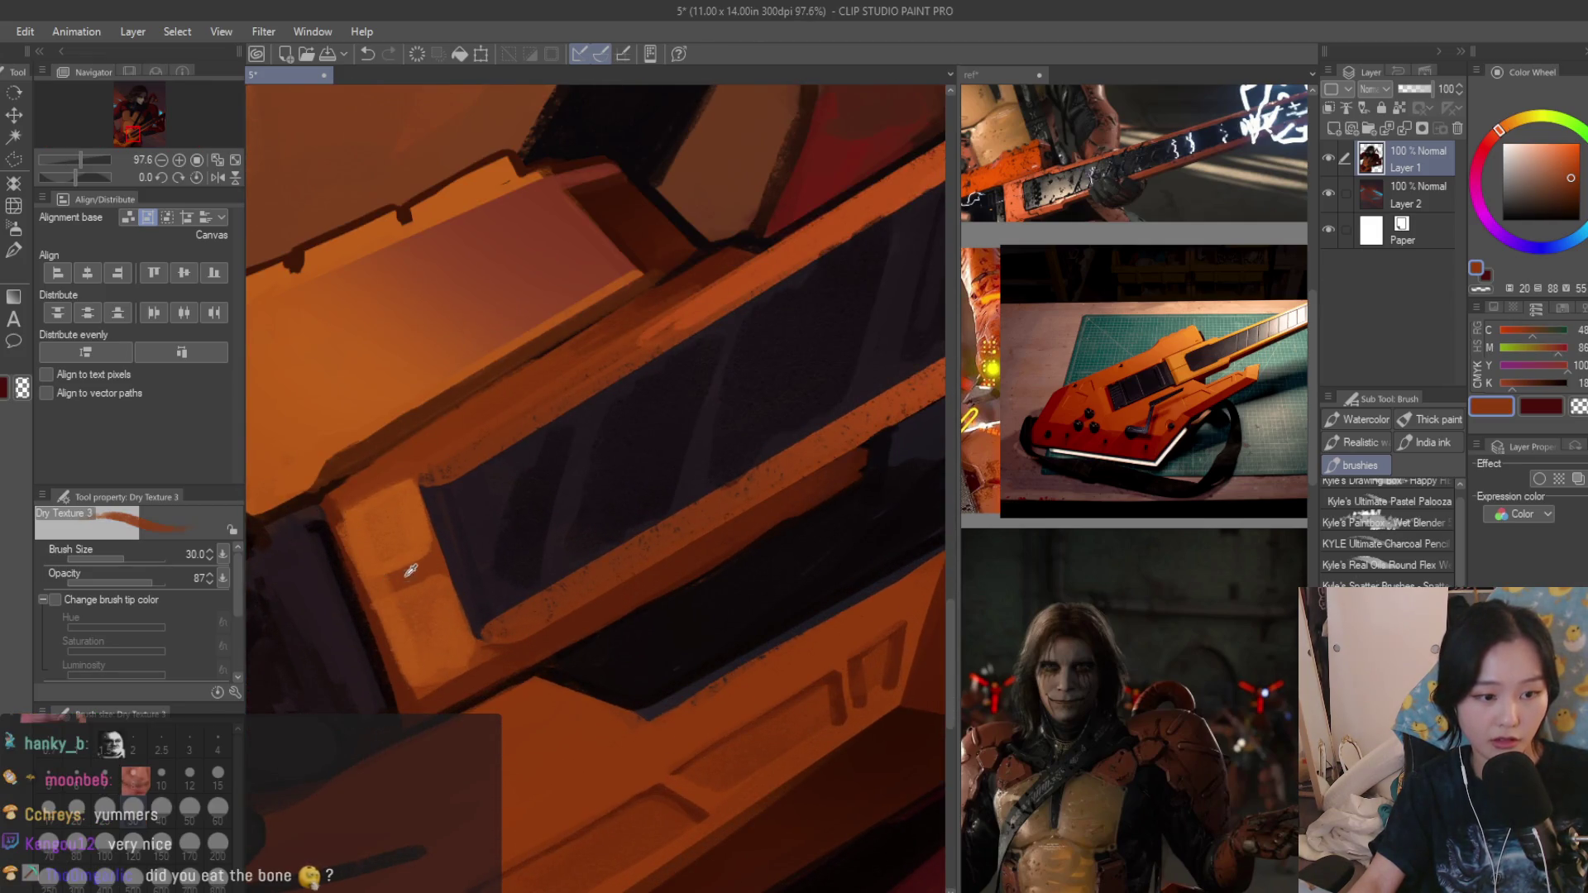
Try darker strokes on the block's left side and end face, then undo them.
left_click_drag(343, 527, 410, 665)
left_click_drag(373, 582, 503, 677)
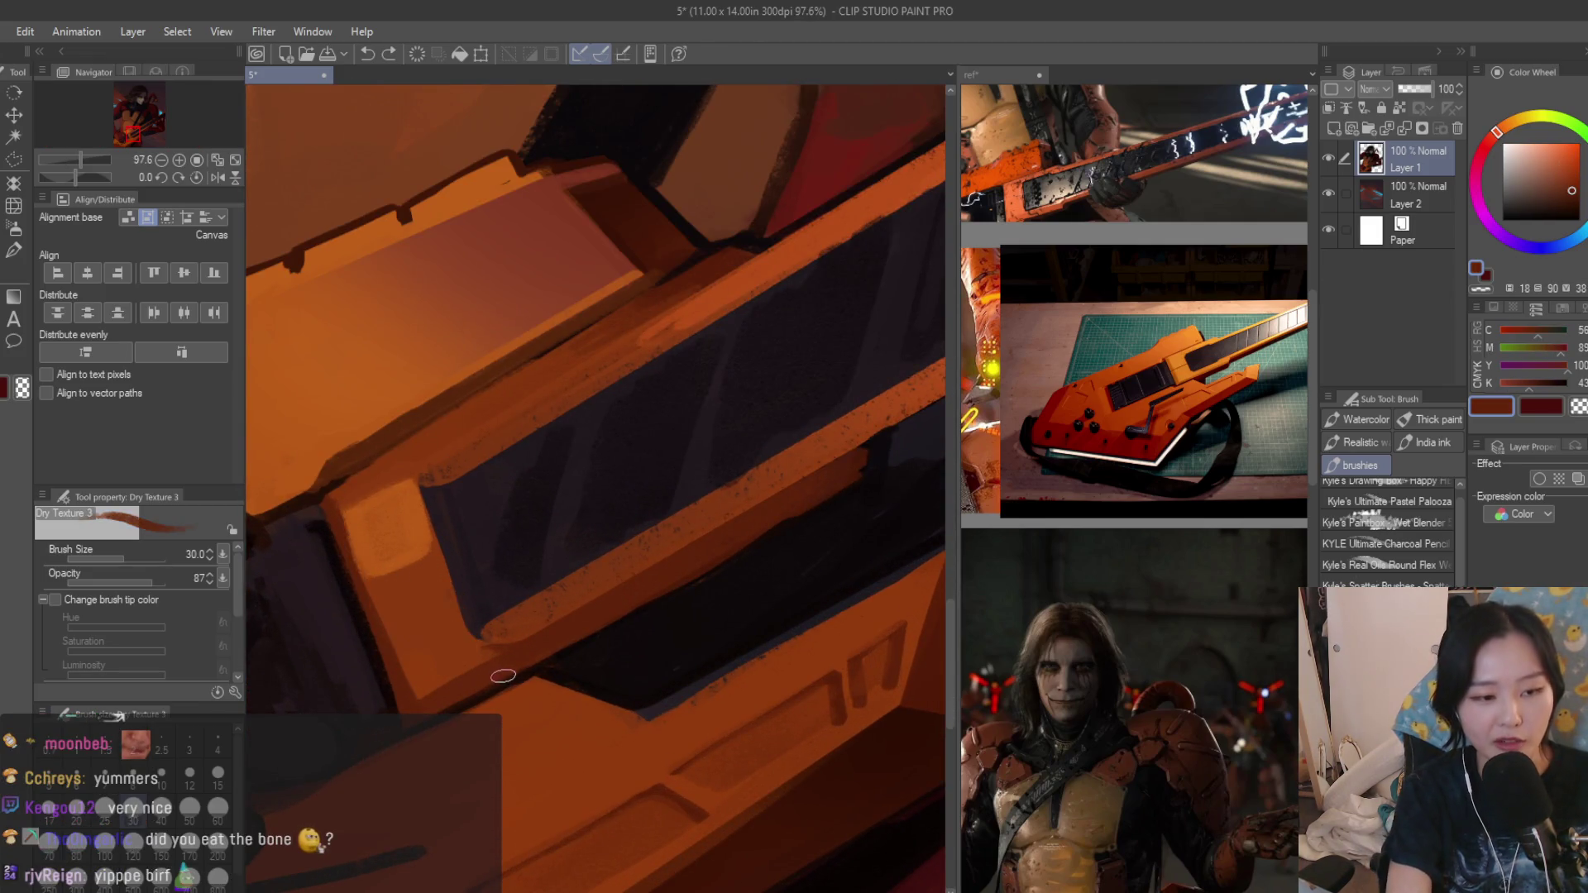
key("ctrl+z")
key("ctrl+z")
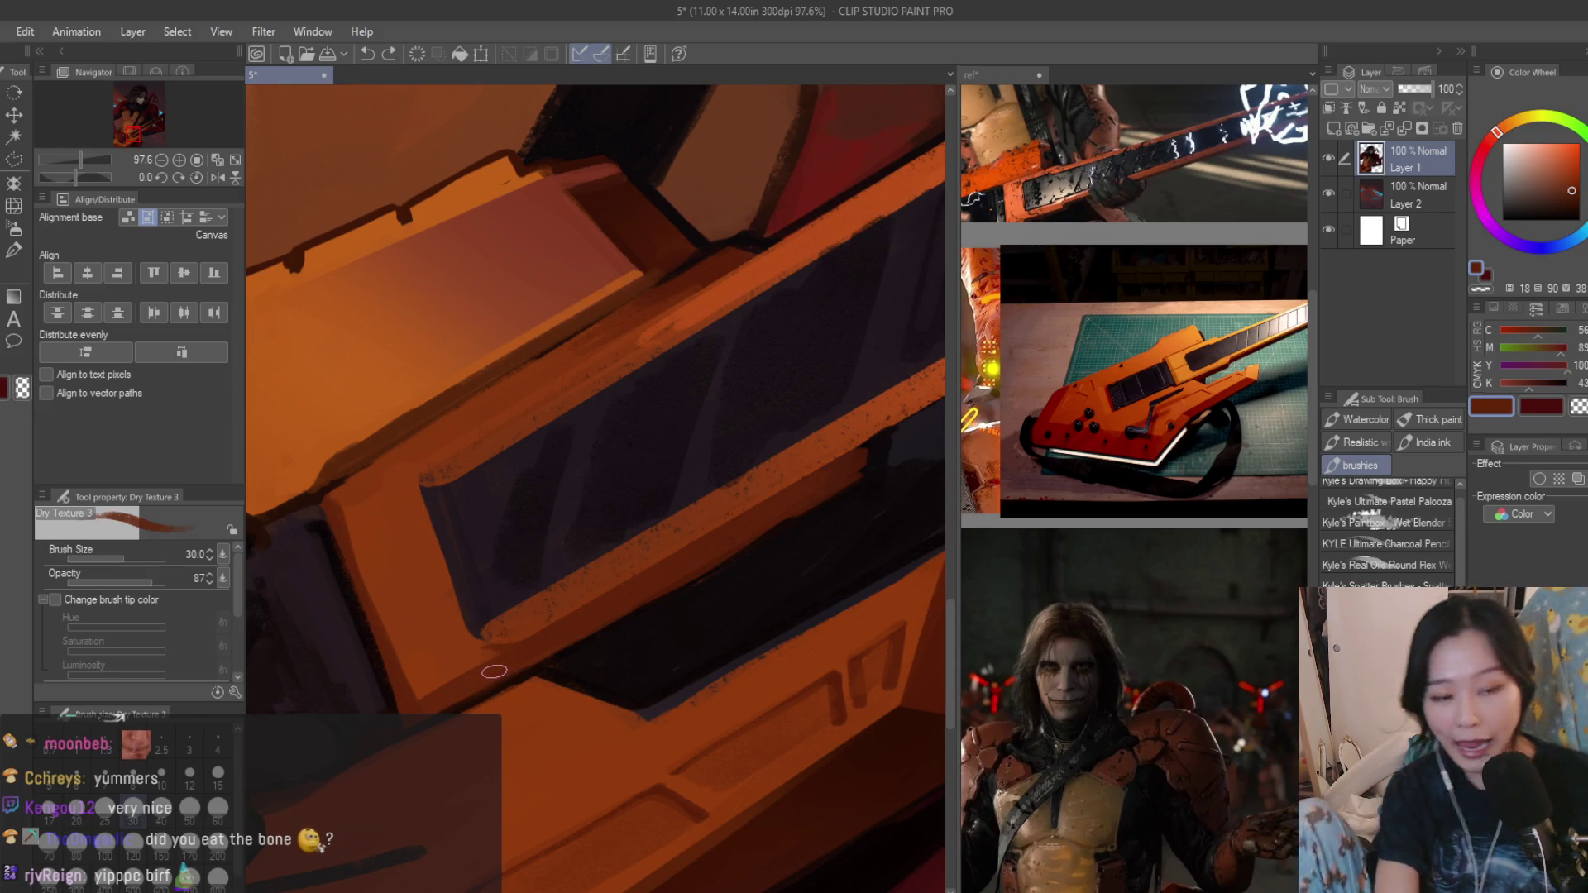
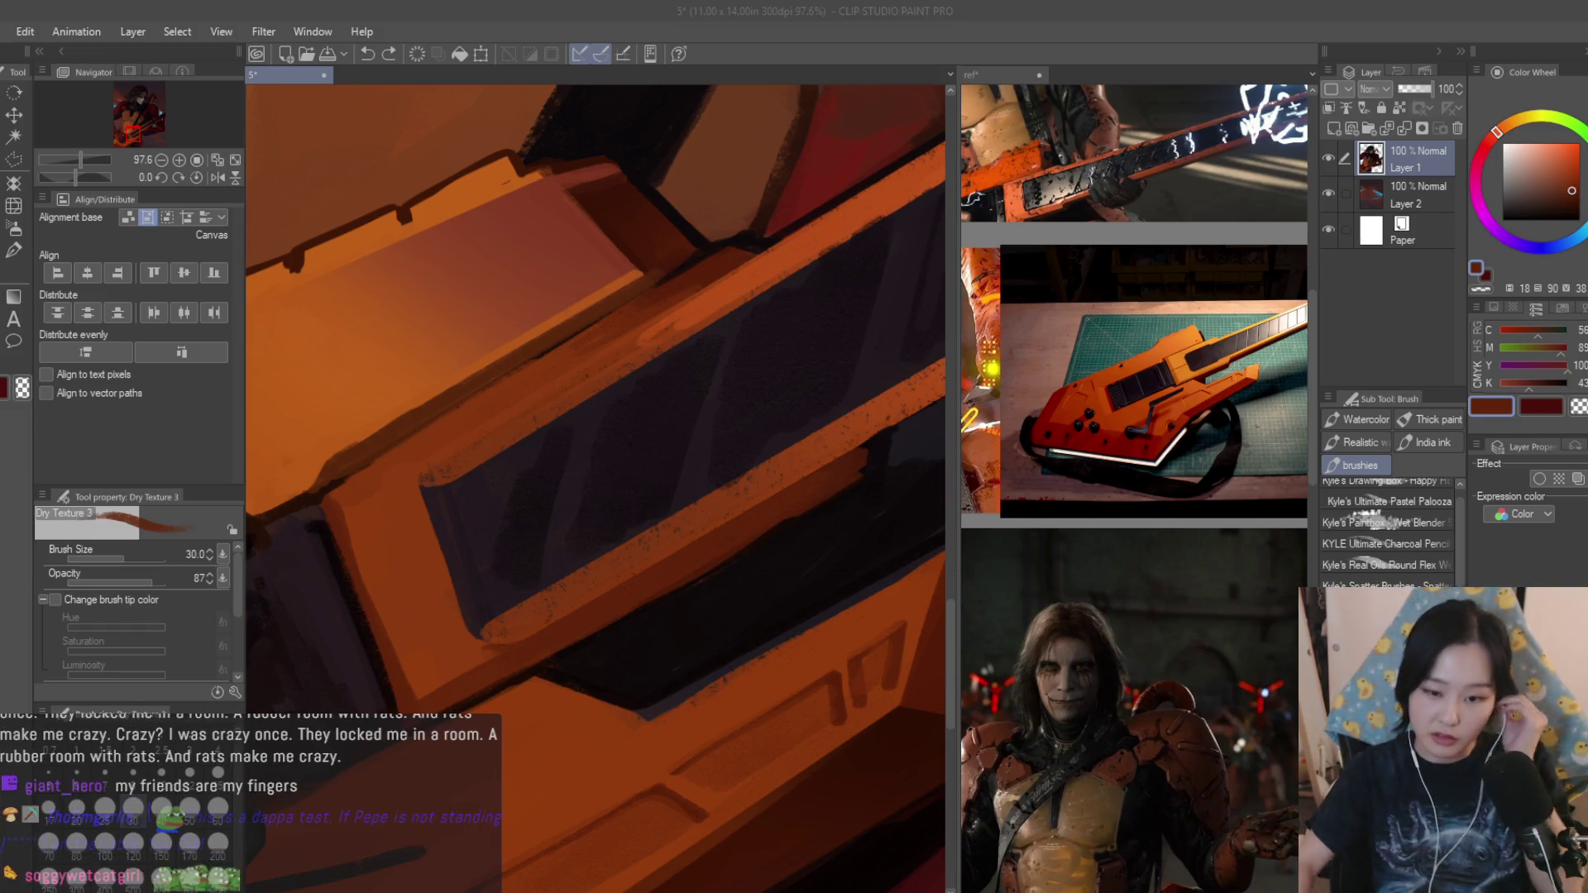
scroll(709, 570, "down", 2)
scroll(707, 570, "down", 2)
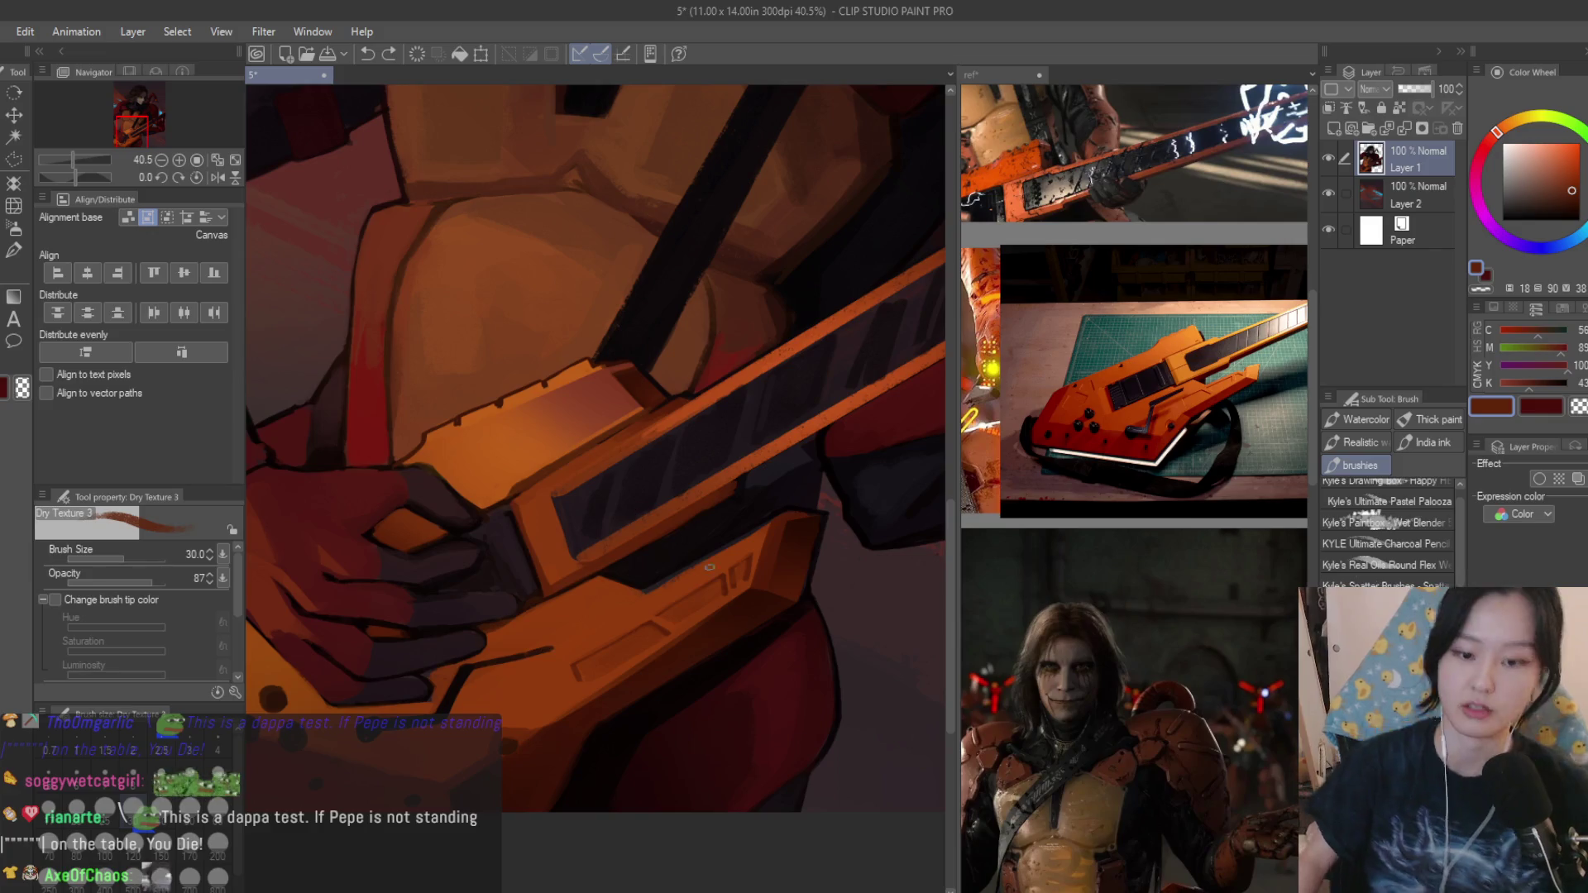
scroll(707, 568, "down", 3)
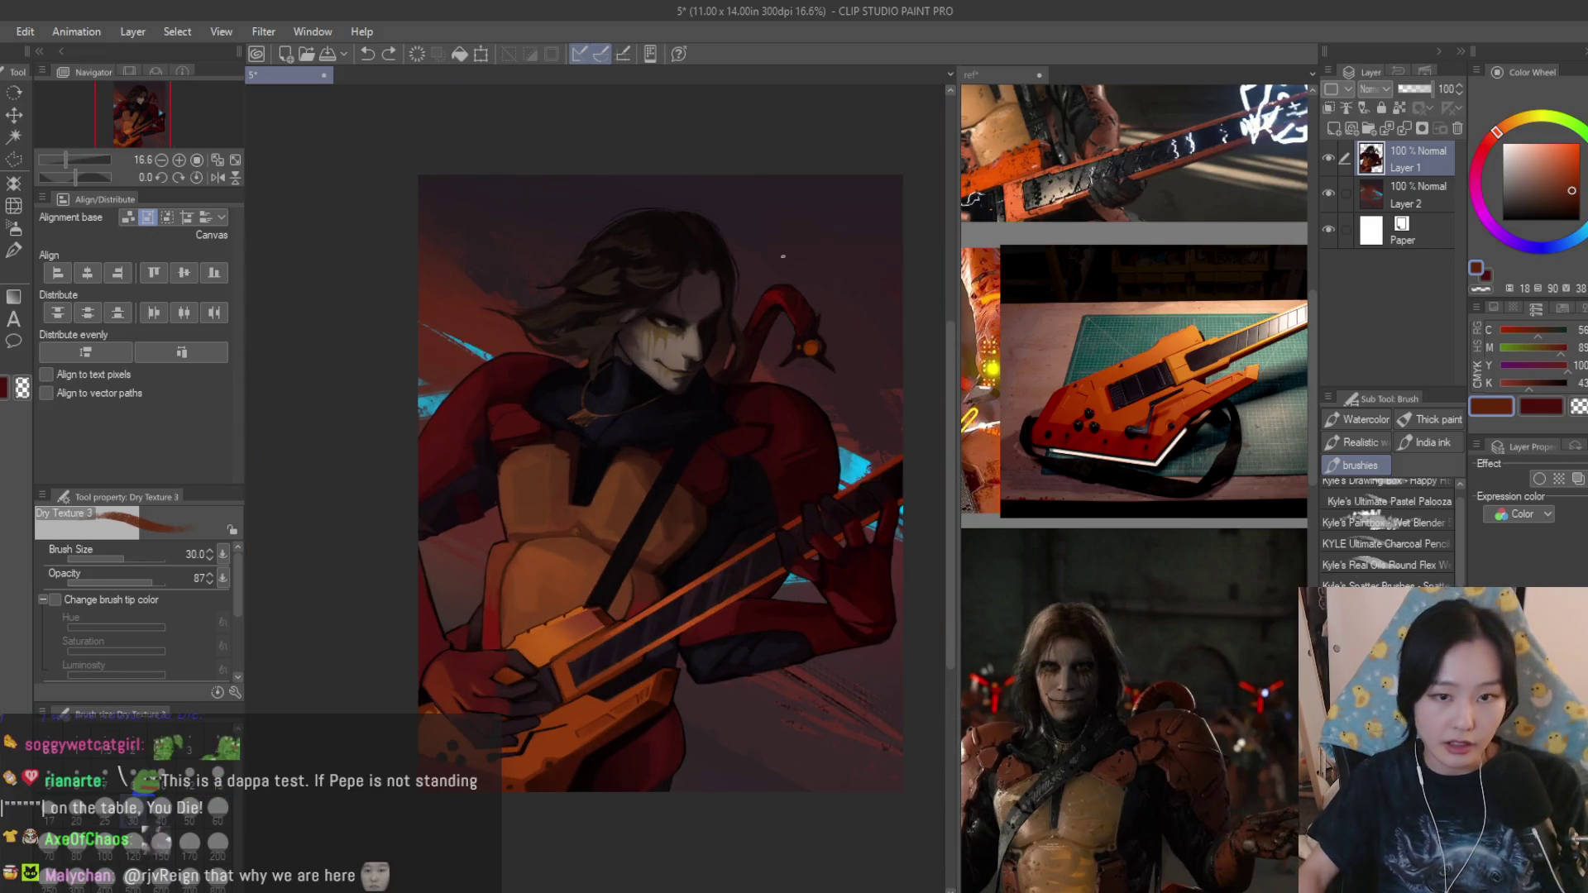
Select background Layer 2 and load the Scratches texture brush.
left_click(1436, 188)
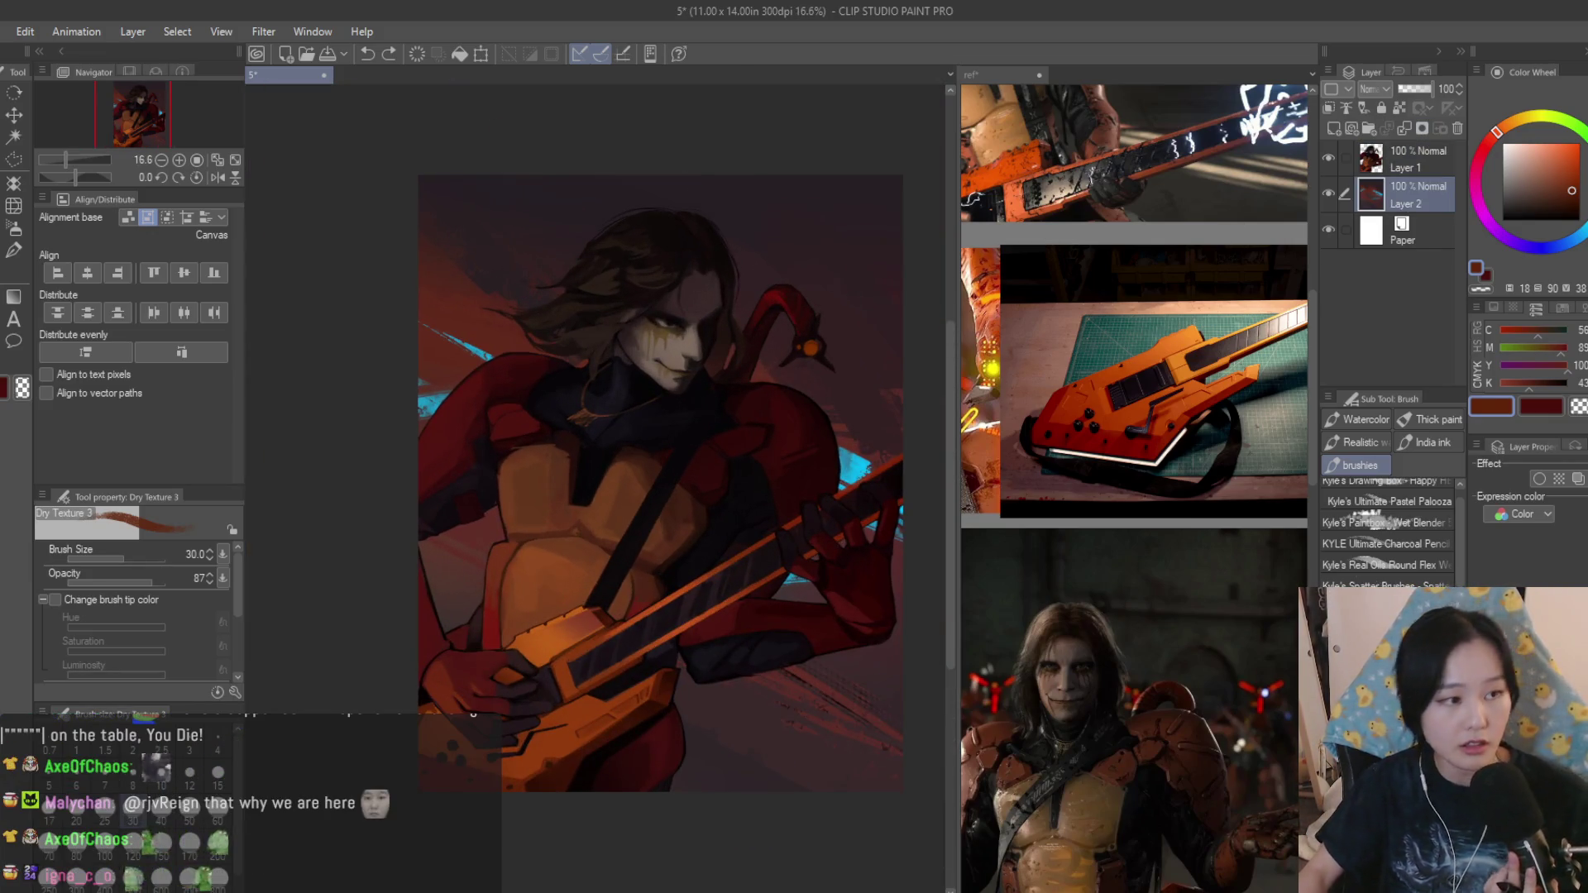
scroll(1364, 521, "down", 3)
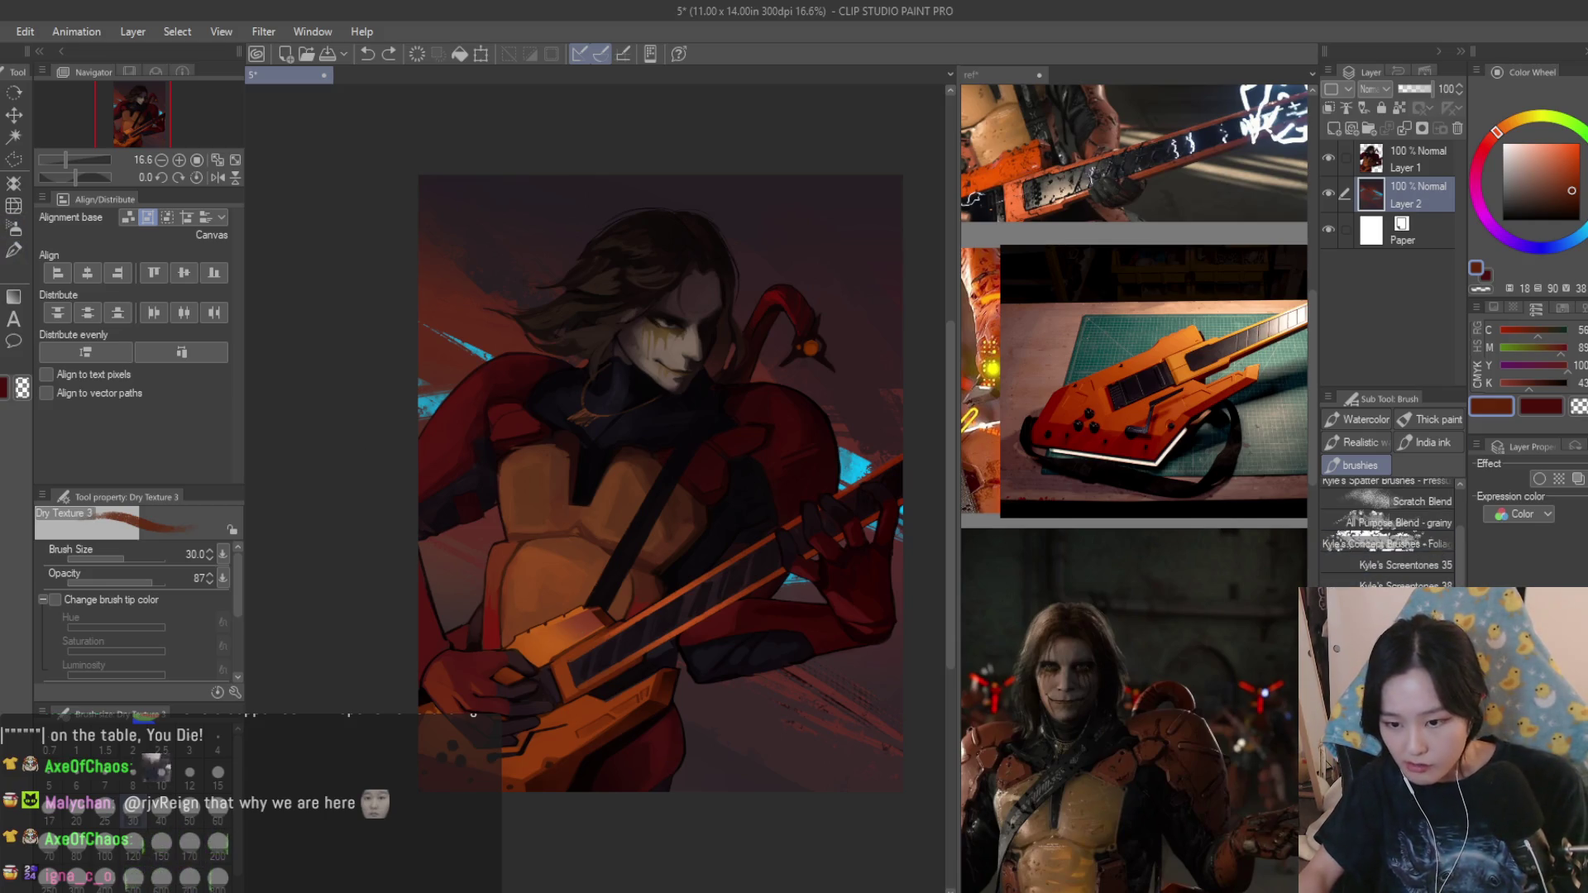
left_click(1377, 543)
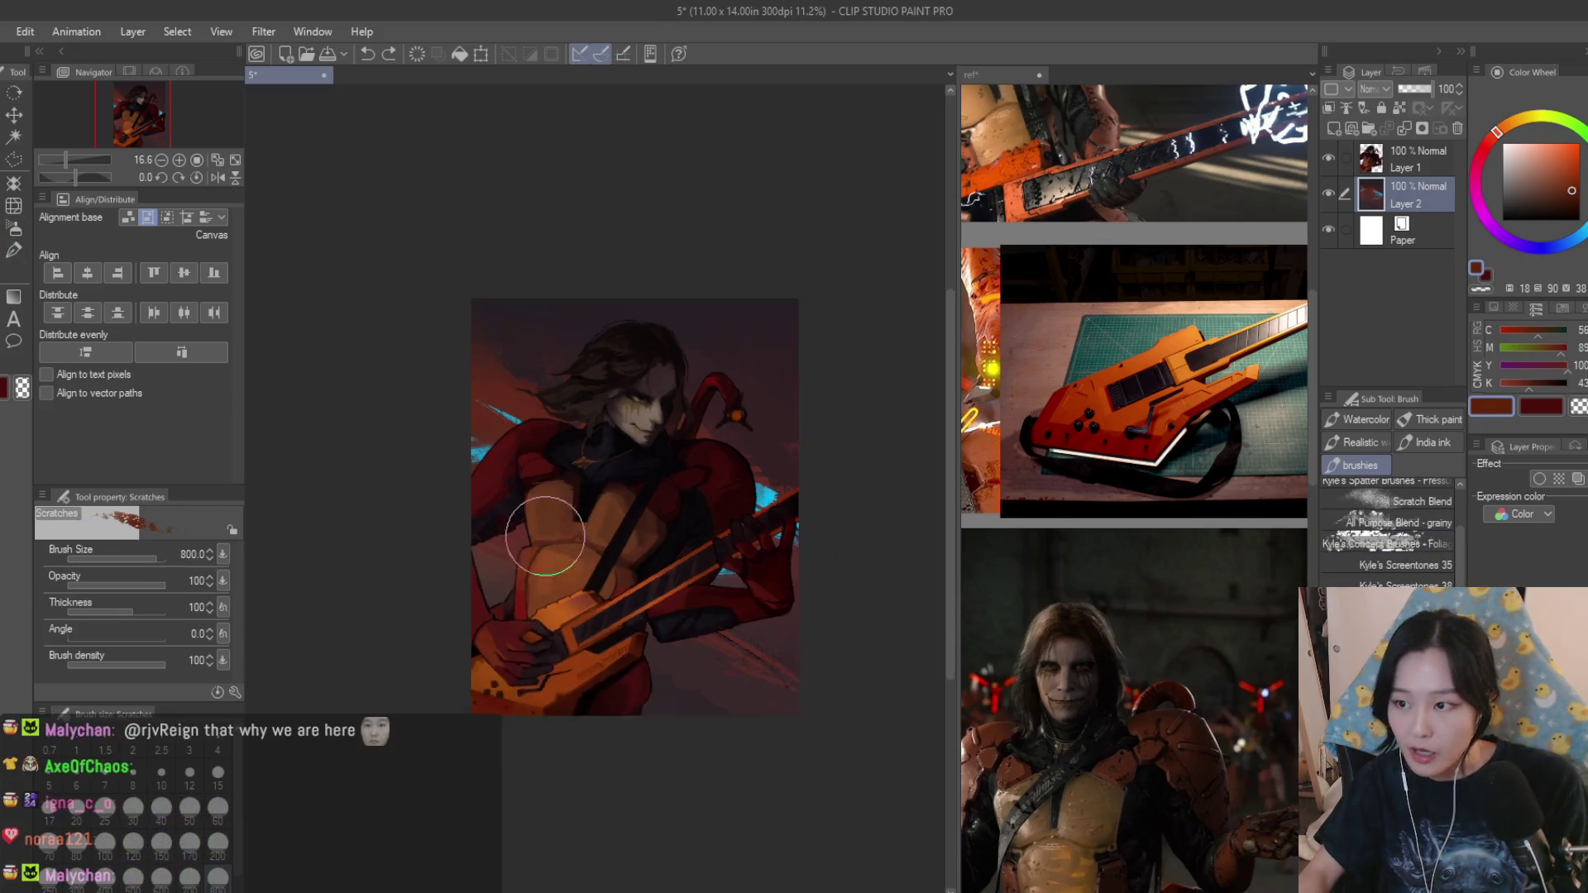
scroll(620, 497, "up", 3)
Stroke a 1500-size dark grey scratch texture along the top, undo it, and load Airbrush Soft.
key("bracketright")
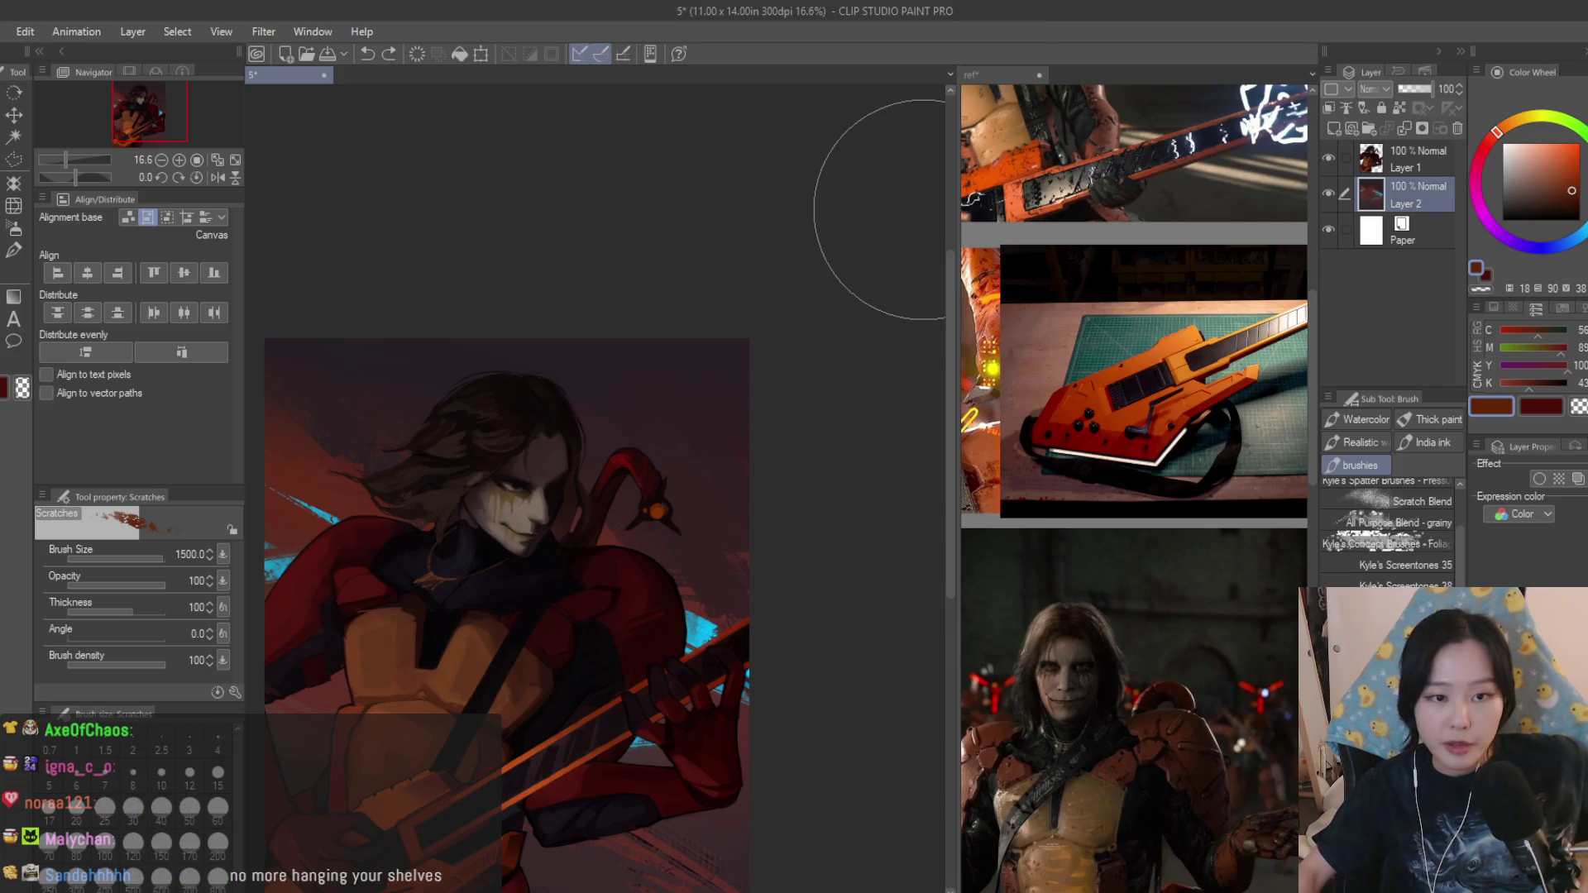
left_click(879, 210, "alt")
scroll(1129, 496, "down", 2)
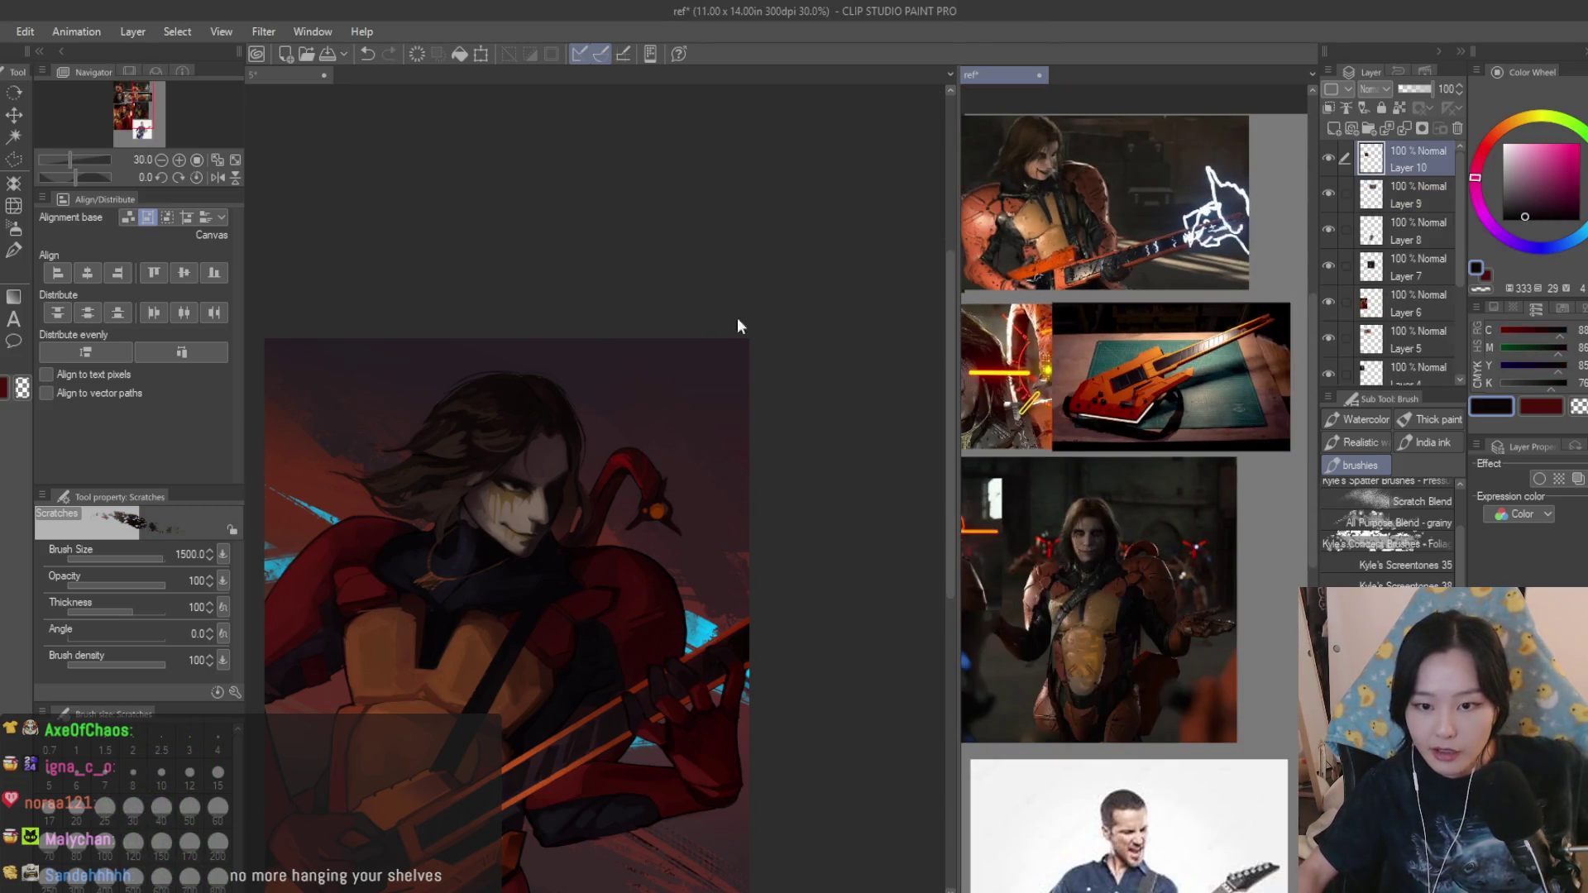
scroll(745, 407, "down", 1)
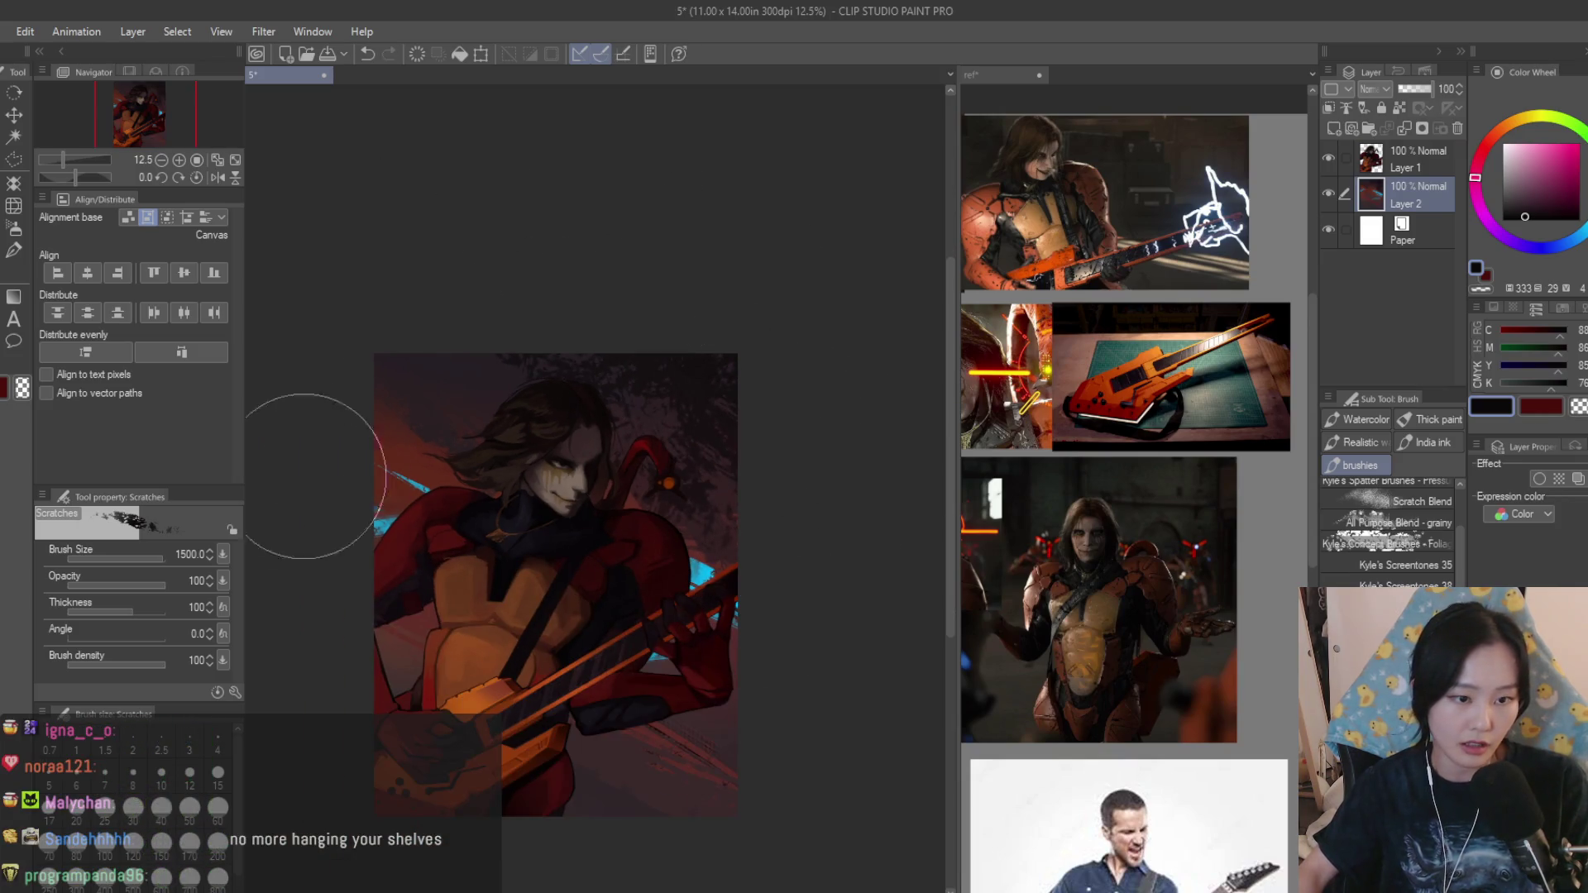
left_click_drag(754, 409, 425, 284)
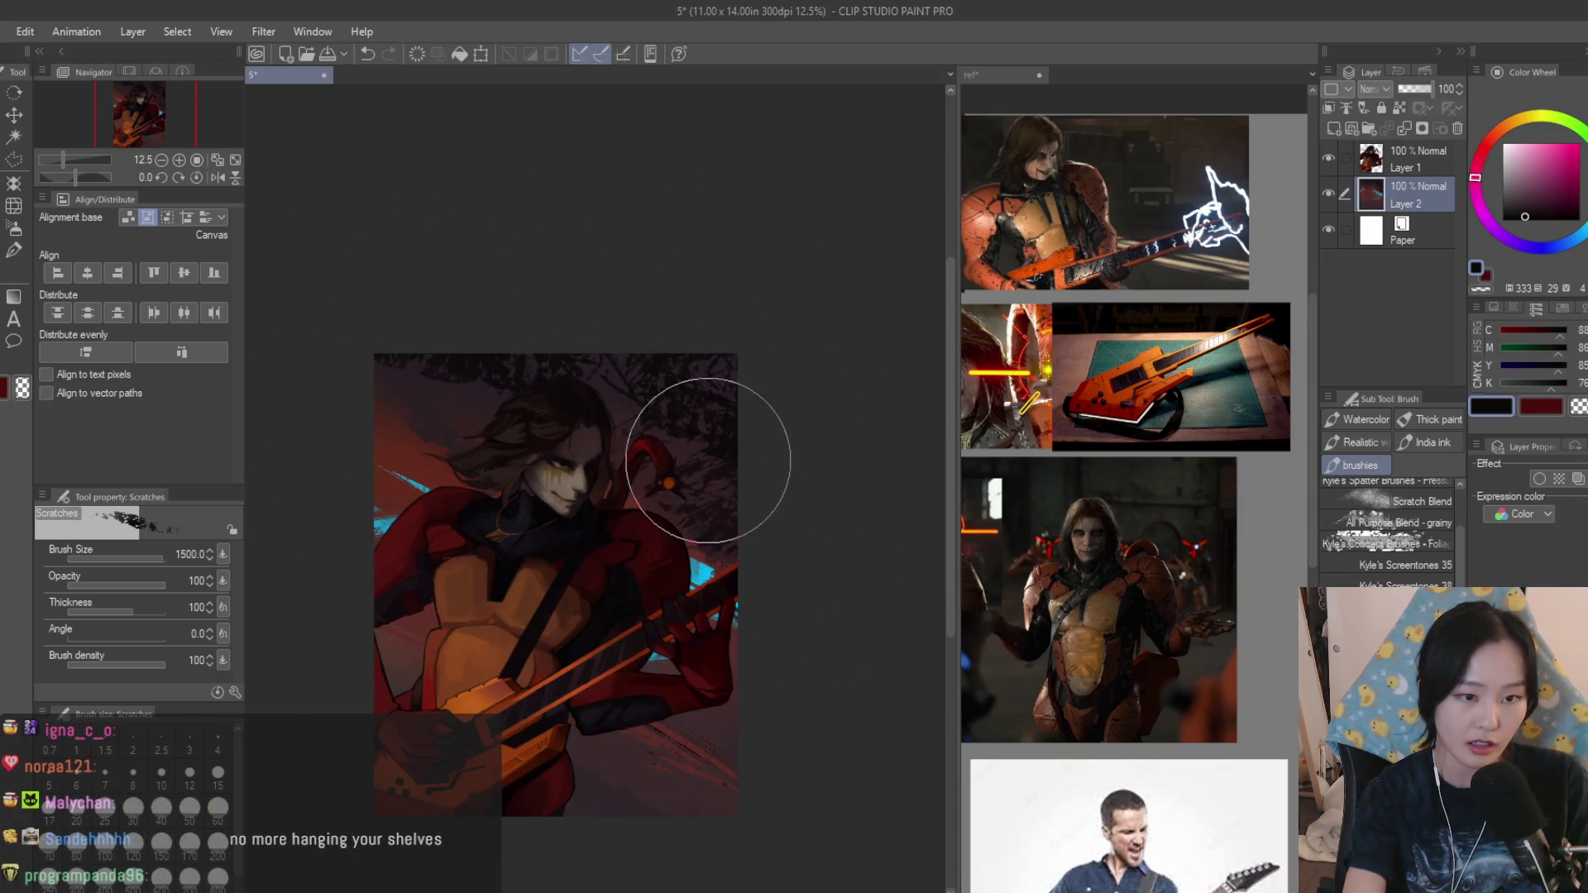
key("ctrl+z")
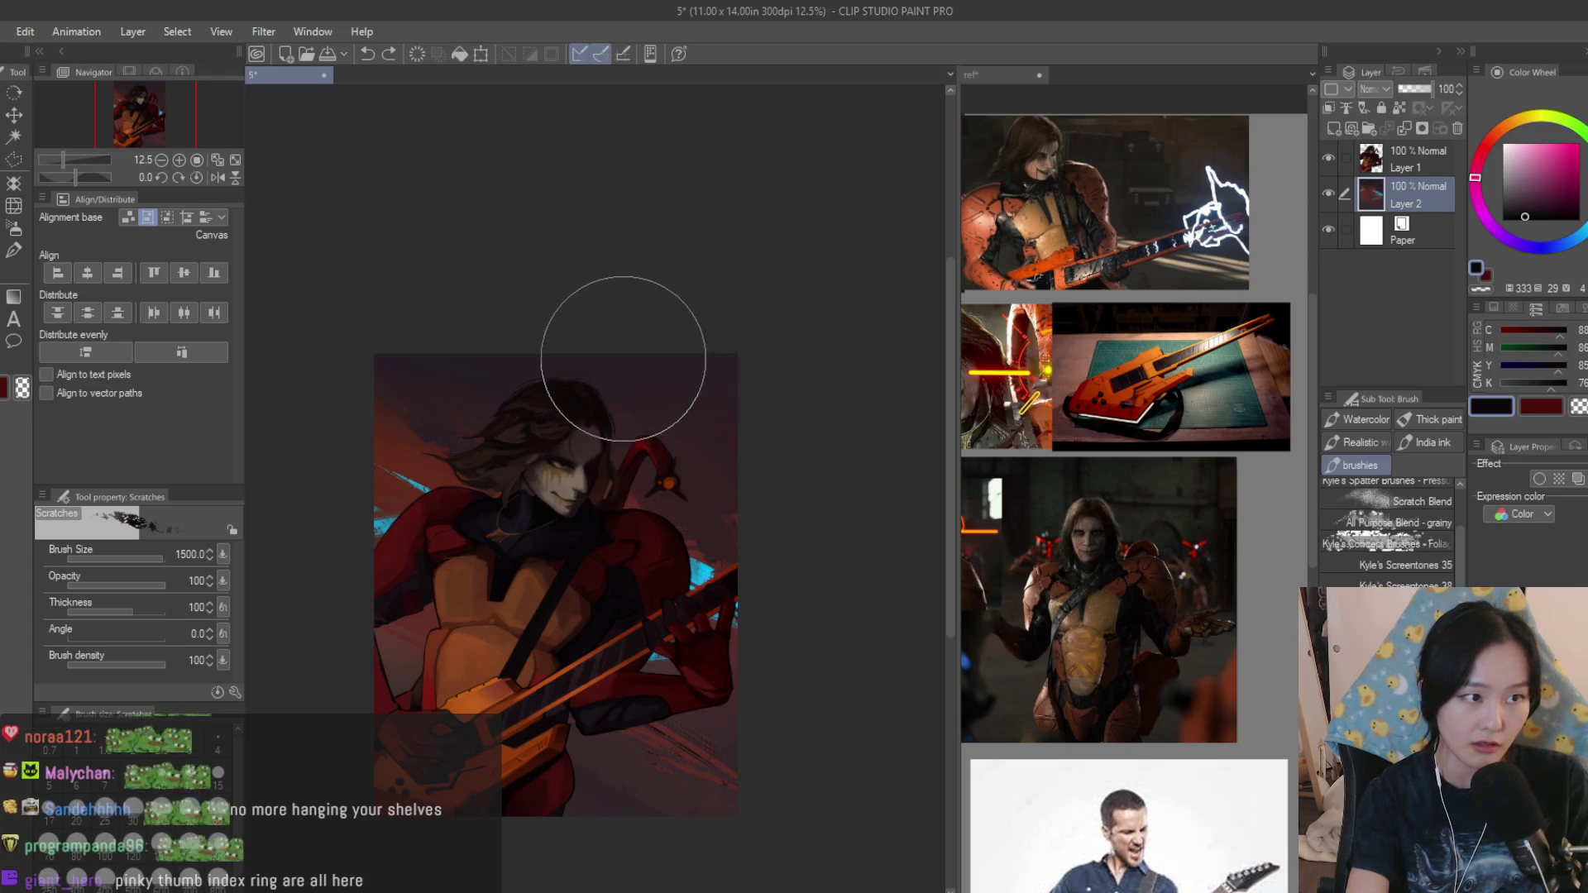
left_click(12, 228)
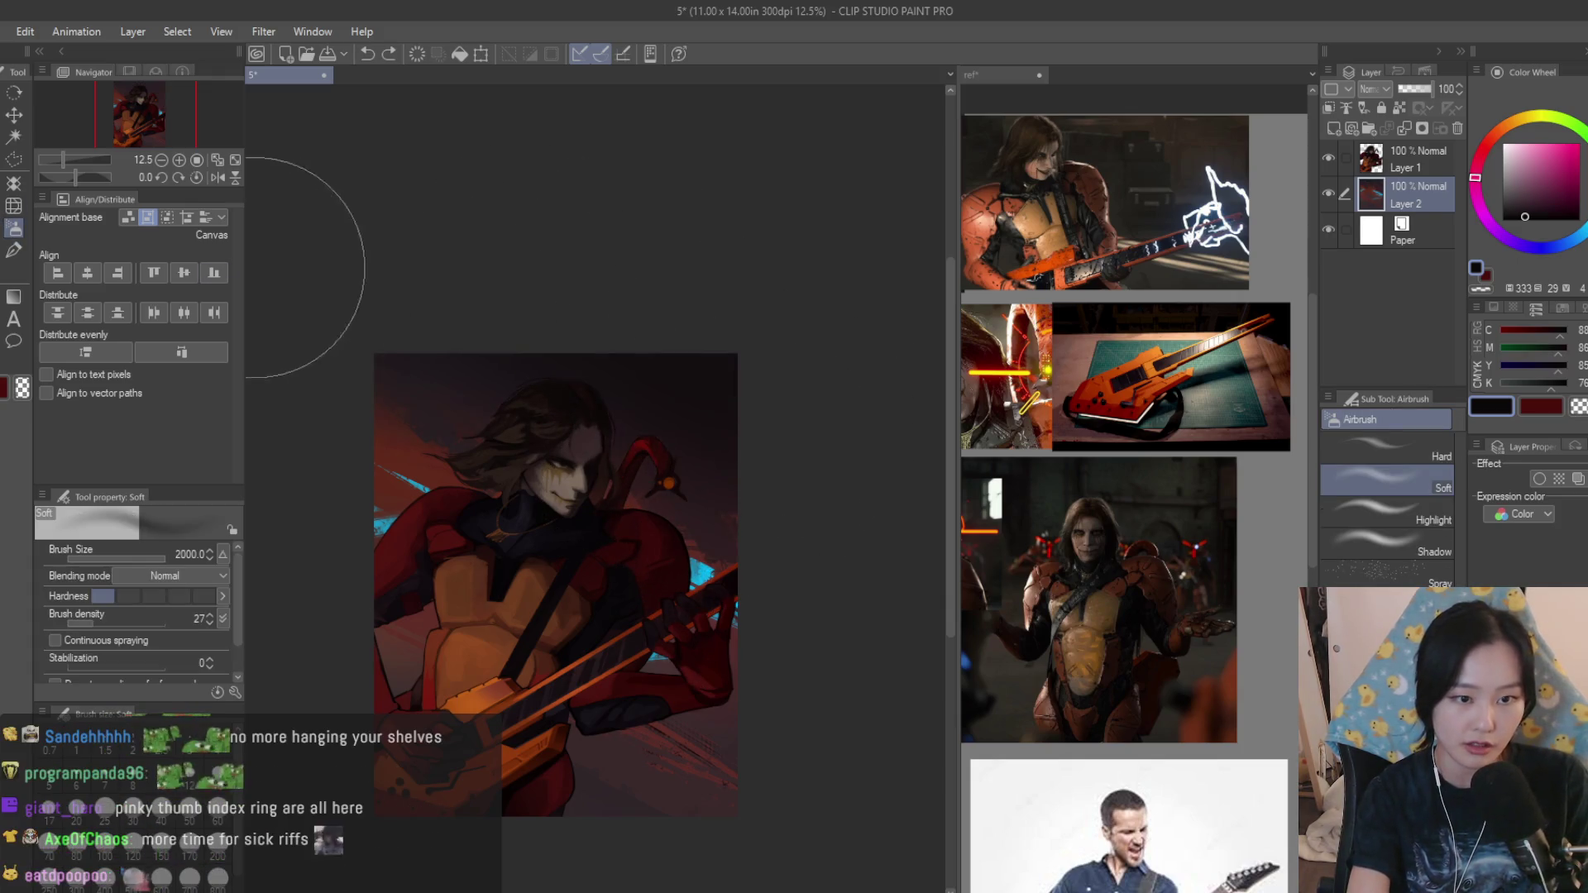
scroll(734, 663, "down", 3)
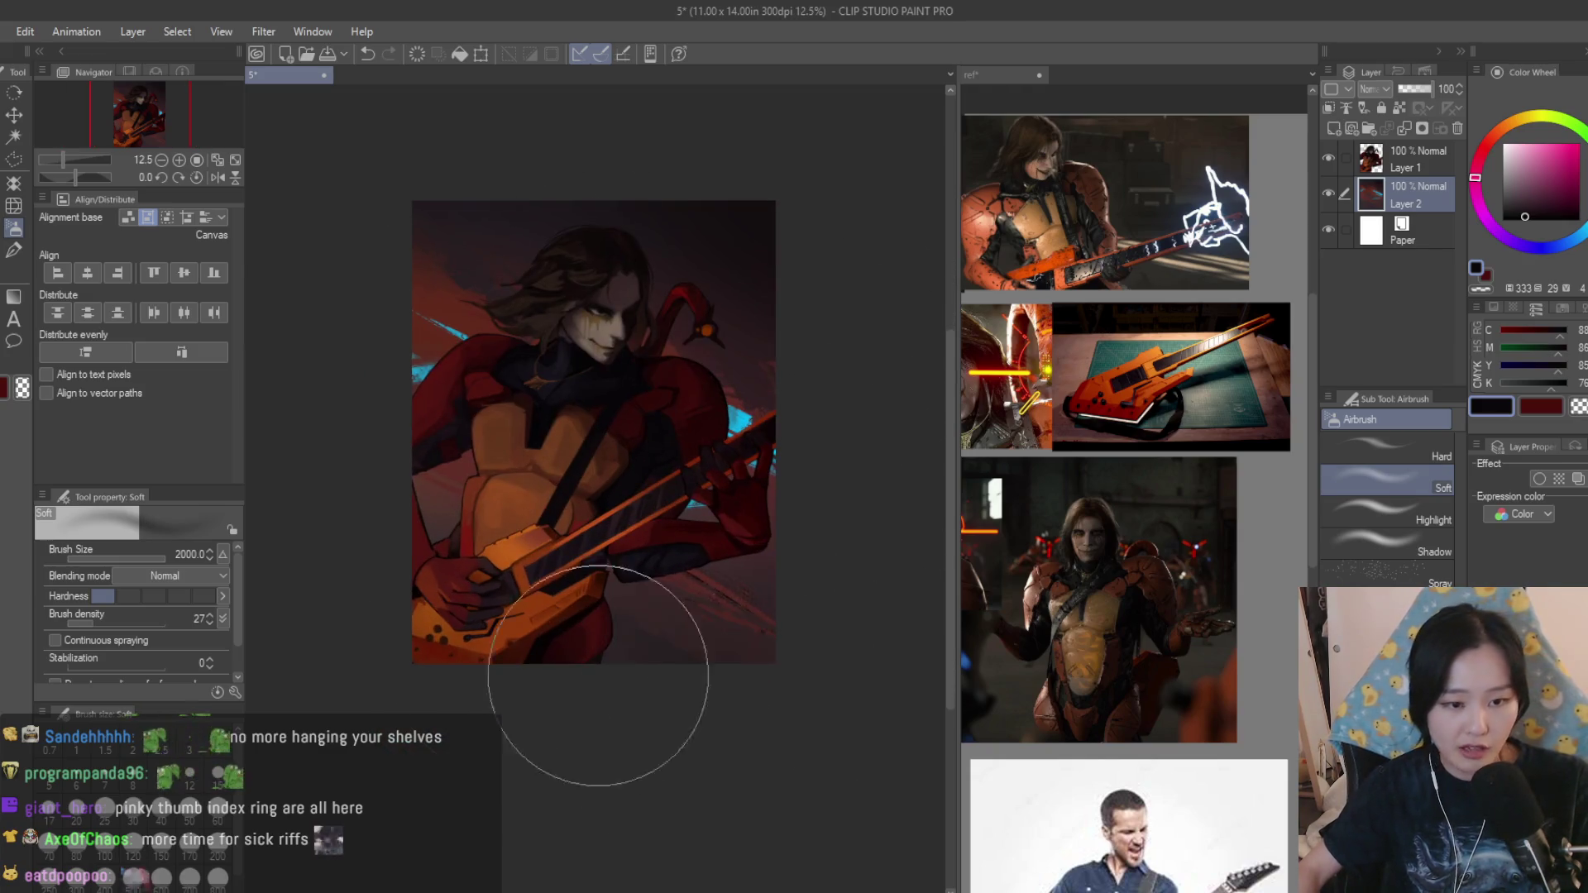
Spray reddish shading on the lower right, then darken the top with a dark blue-violet.
mouse_move(612, 720)
left_mouse_down()
mouse_move(744, 667)
mouse_move(454, 665)
mouse_move(766, 678)
mouse_move(434, 591)
mouse_move(673, 674)
mouse_move(479, 674)
mouse_move(744, 745)
mouse_move(653, 699)
left_mouse_up()
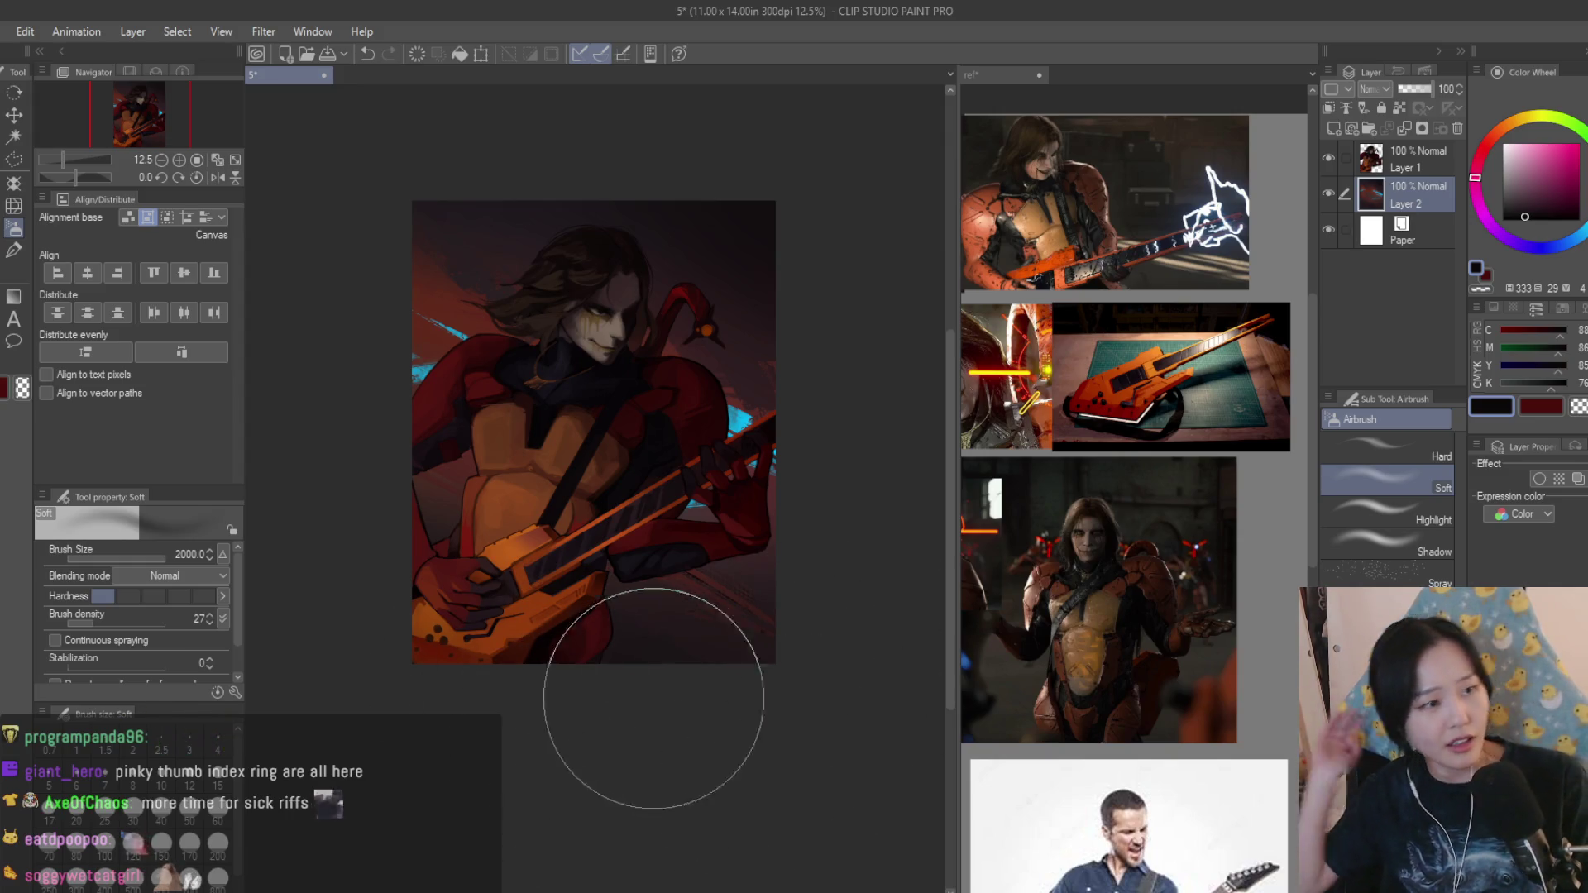
left_click(1532, 245)
left_click_drag(1530, 211, 1527, 219)
mouse_move(692, 185)
left_mouse_down()
mouse_move(323, 199)
mouse_move(671, 207)
mouse_move(461, 135)
mouse_move(524, 201)
mouse_move(772, 344)
left_mouse_up()
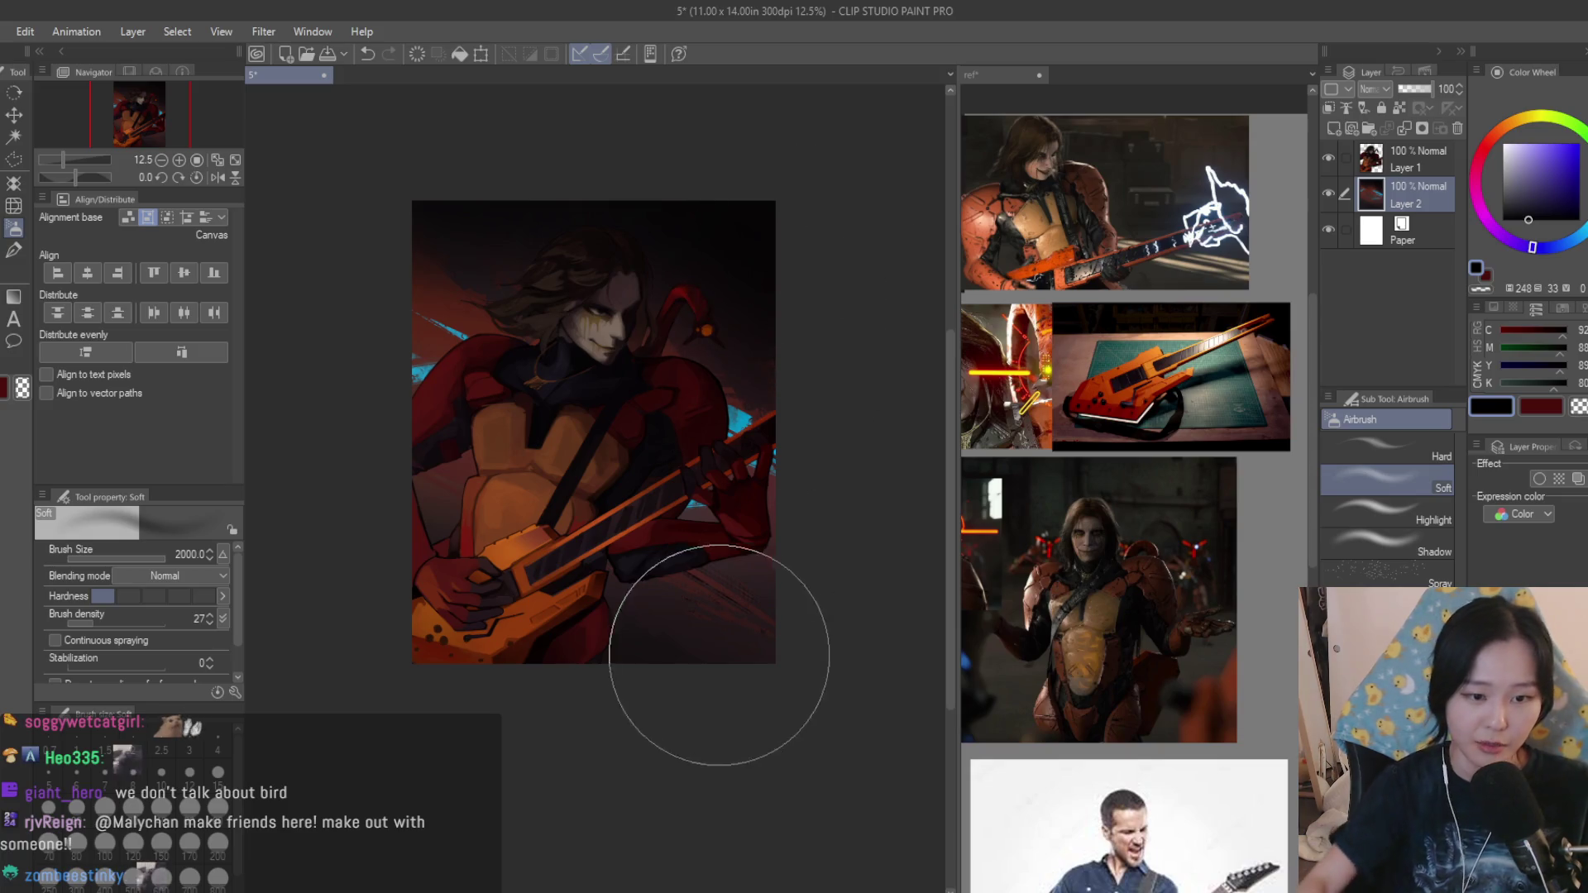
Shrink the brush to 1500, glance at the reference collage, and return to the Scratches brush.
key("[")
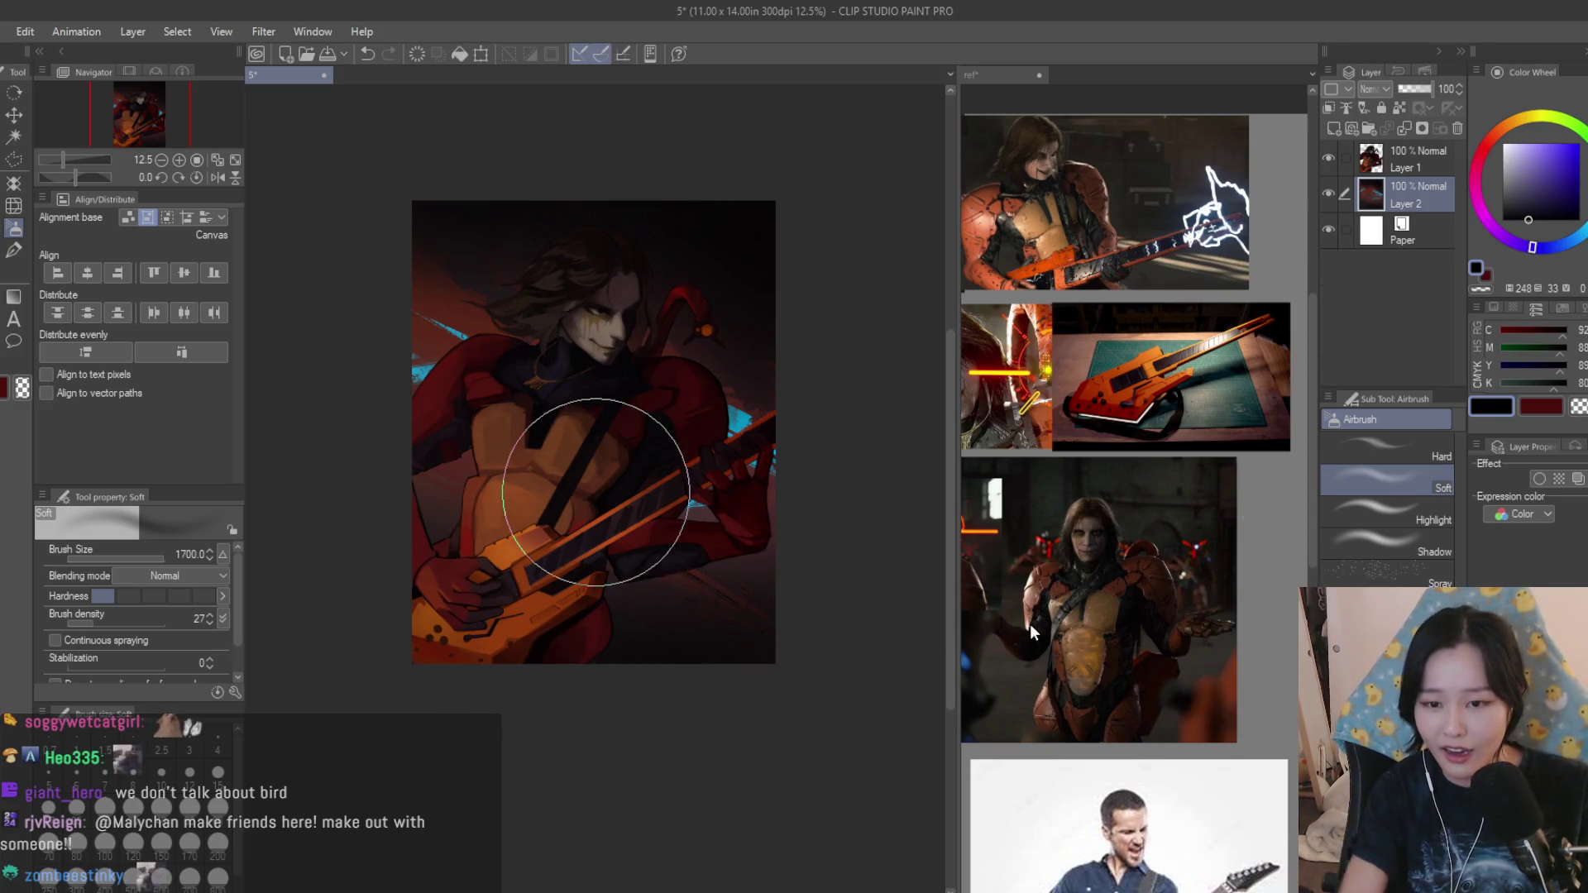
left_click(1218, 531)
scroll(1220, 531, "down", 2)
scroll(1275, 534, "down", 1)
scroll(1275, 535, "up", 2)
scroll(1276, 533, "up", 2)
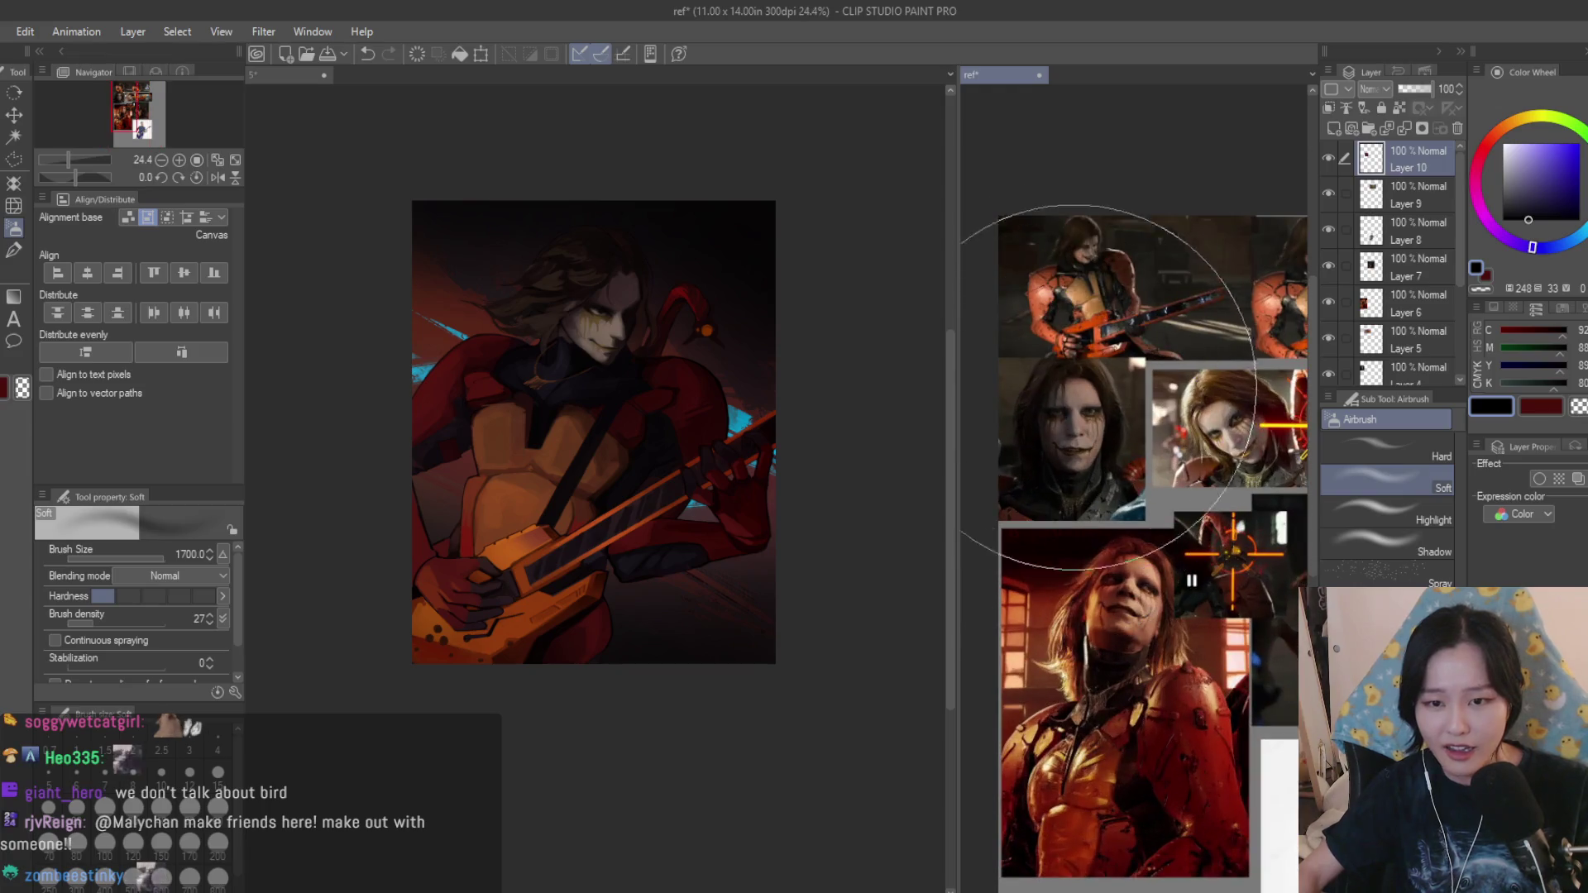
left_click(691, 461)
scroll(670, 546, "up", 1)
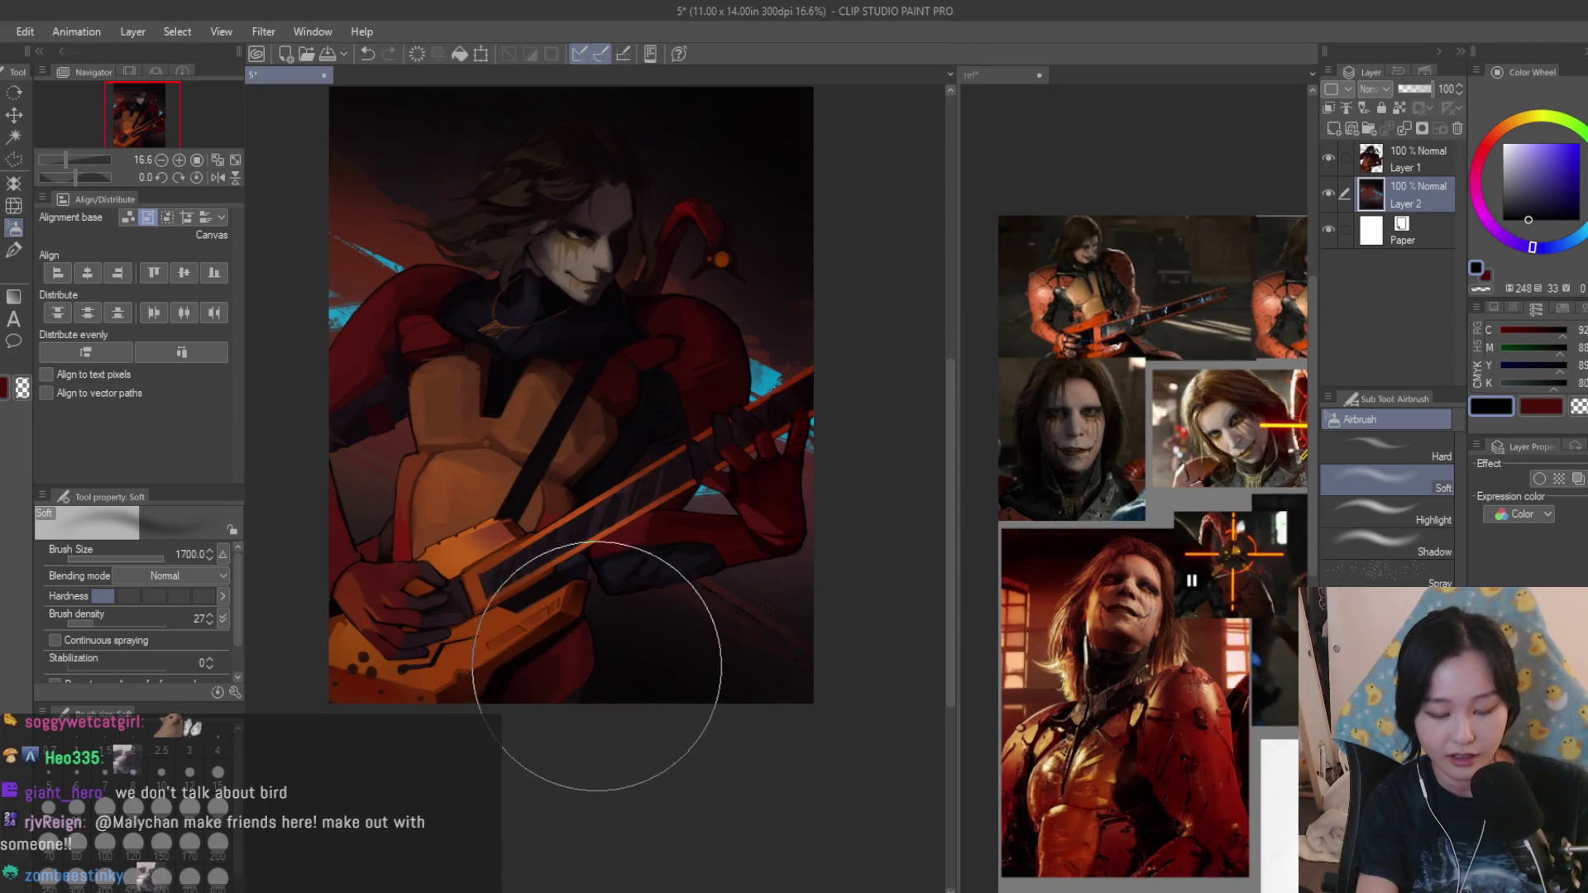
key("[")
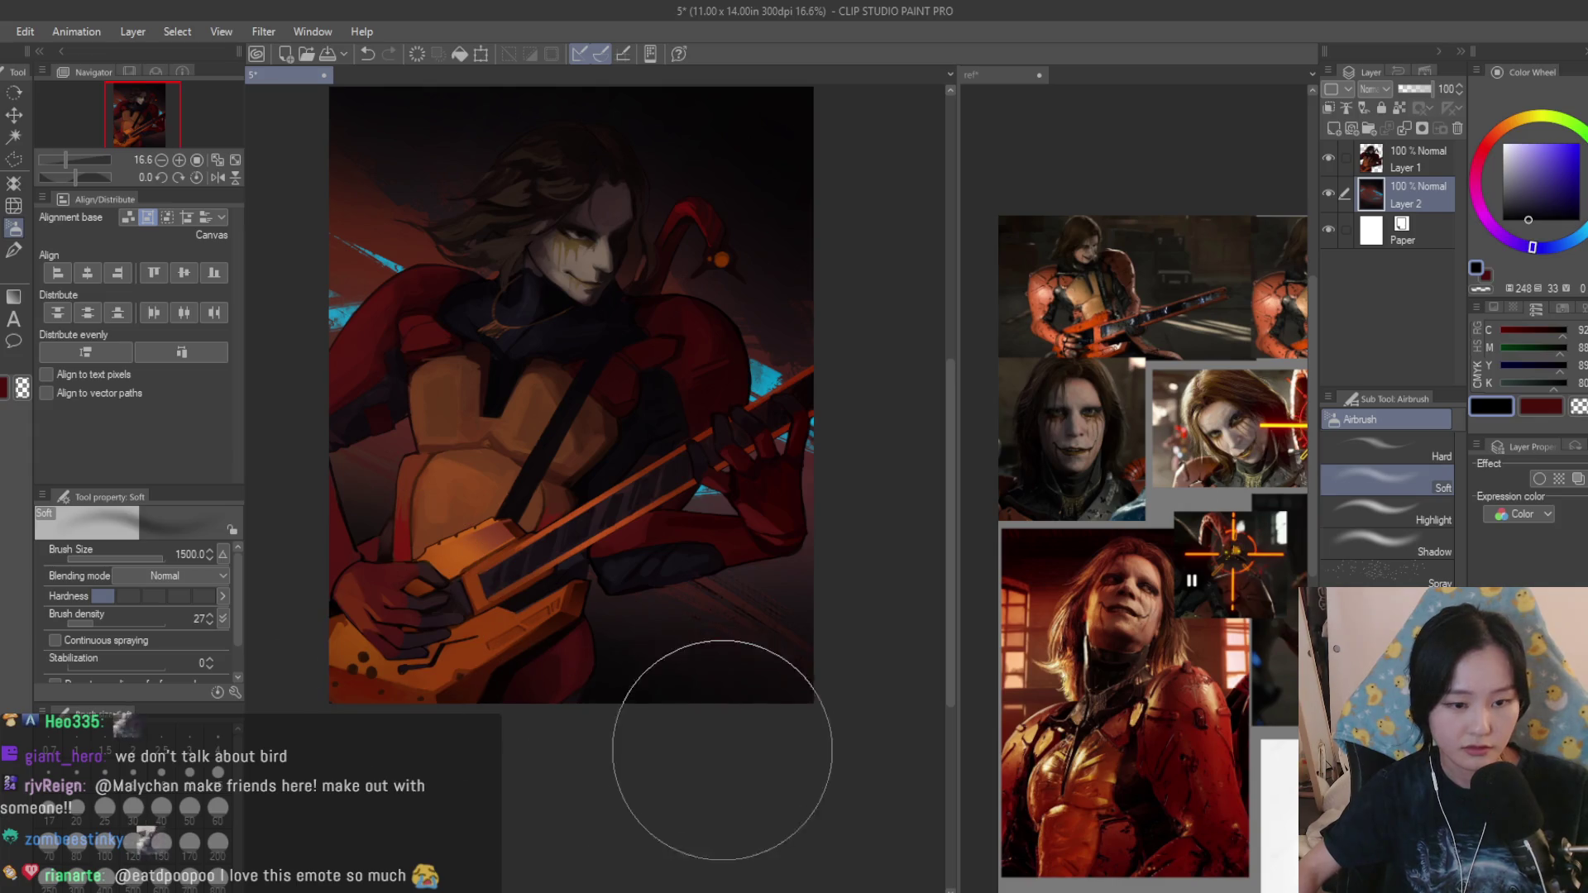
left_click_drag(701, 761, 727, 482)
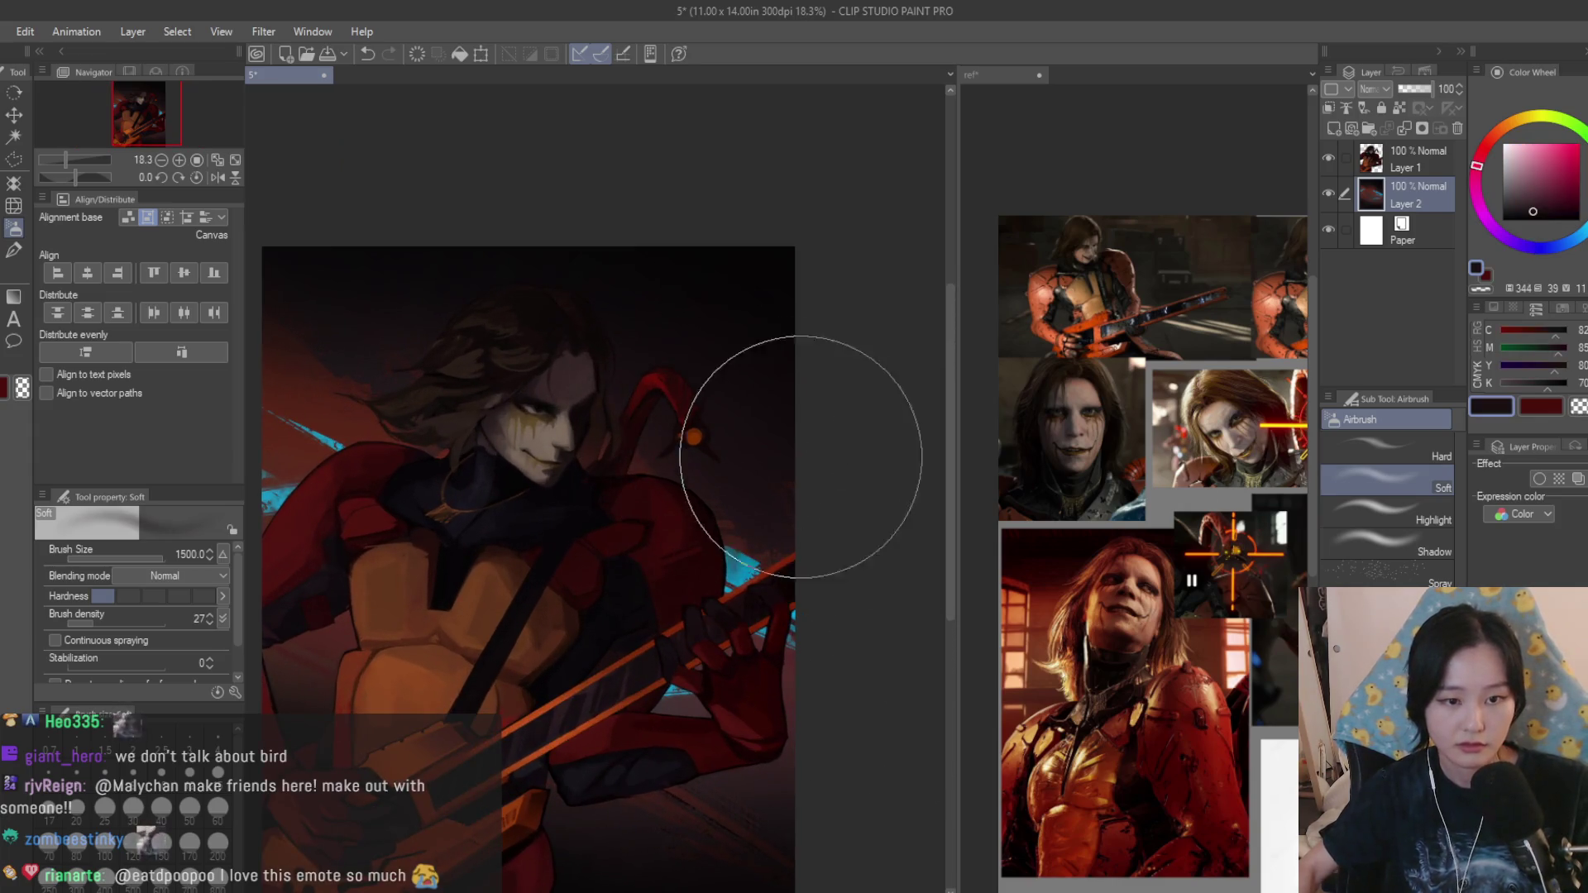
left_click(14, 249)
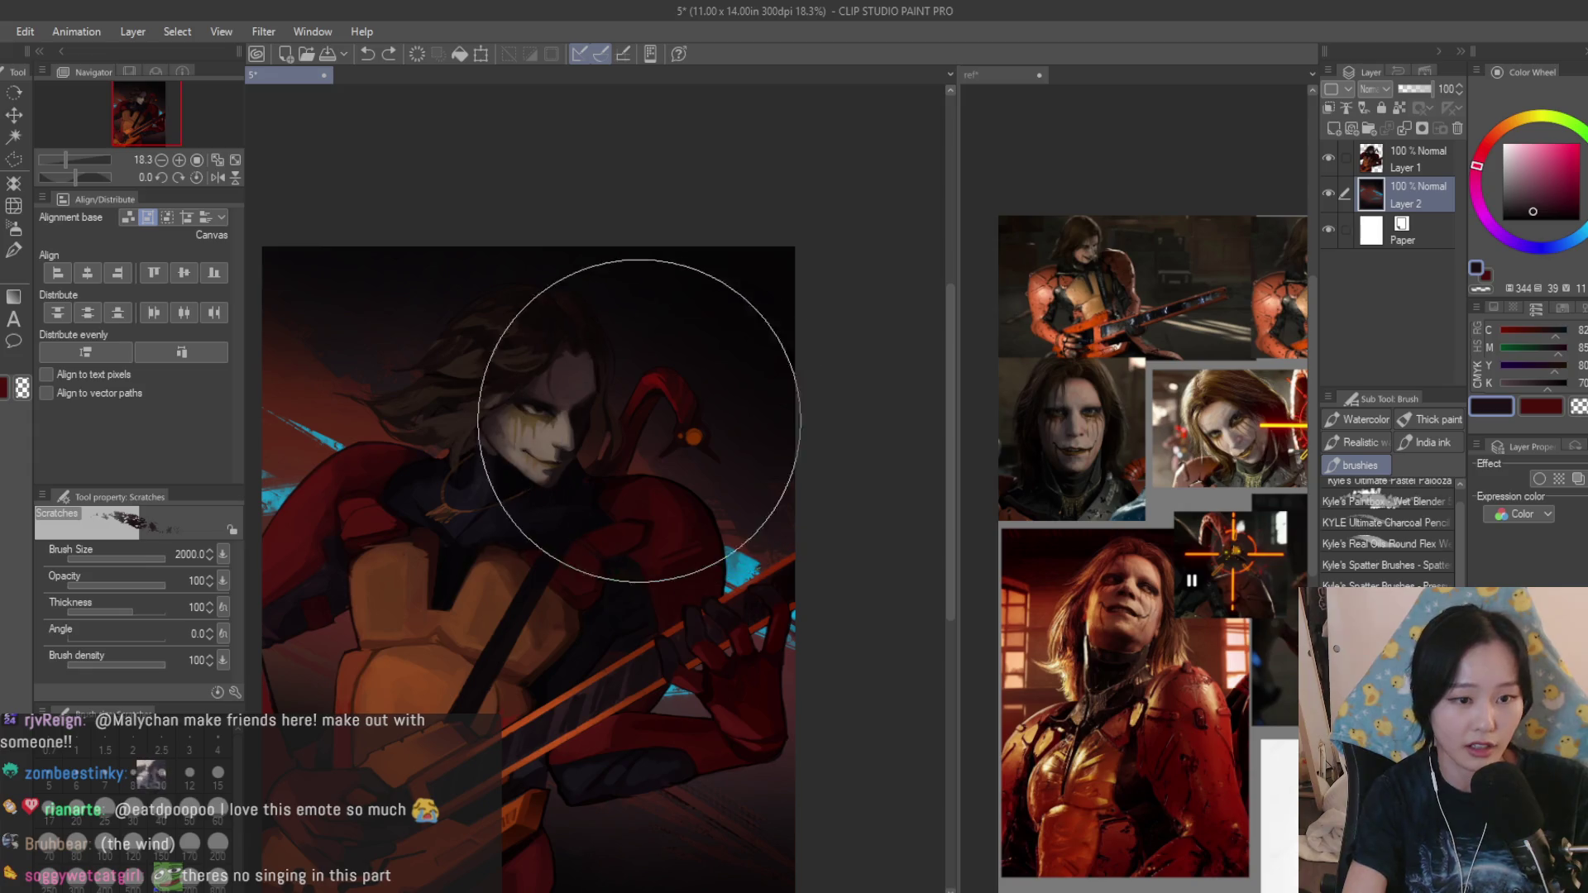
Spray the top near black with a darker red soft airbrush at 1700, then add a new raster layer above Layer 2.
key("bracketleft")
key("bracketleft")
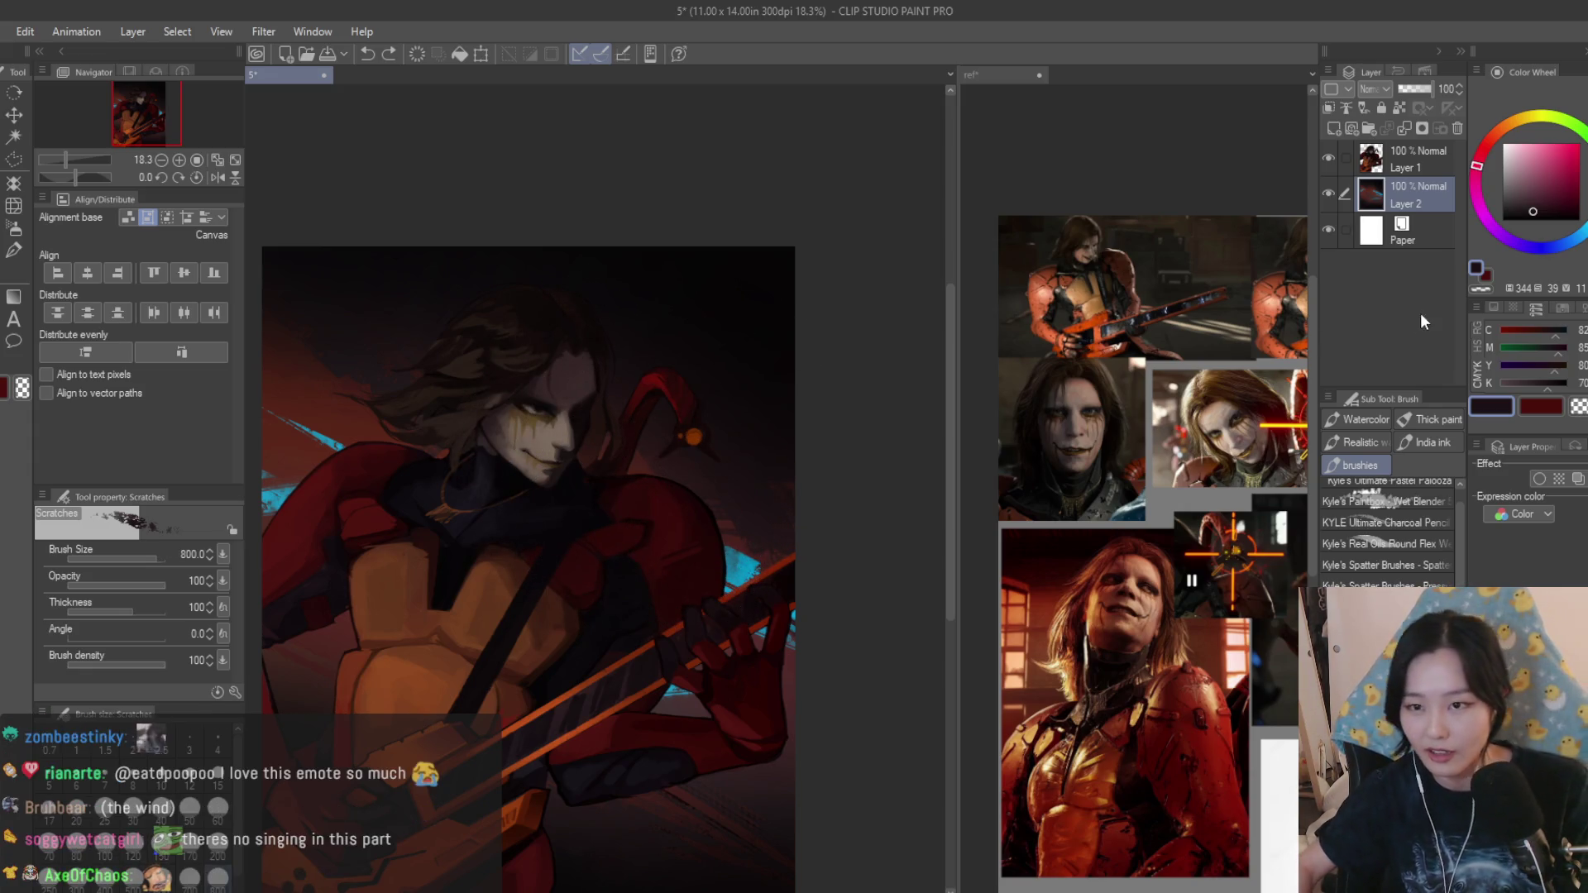
left_click(765, 467, "alt")
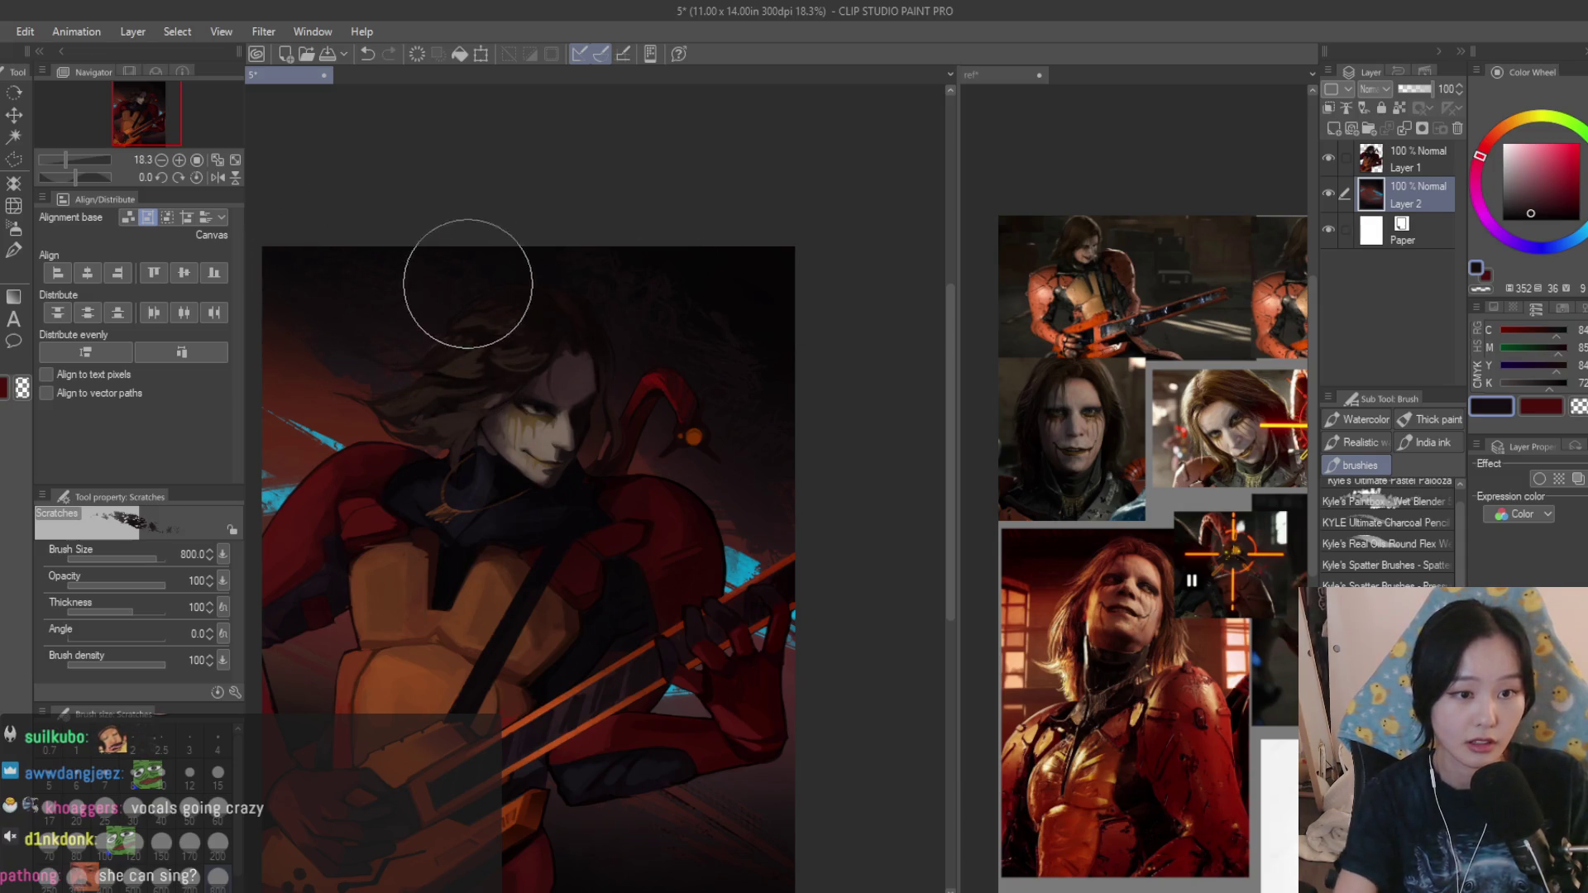
left_click(14, 227)
scroll(567, 217, "up", 2)
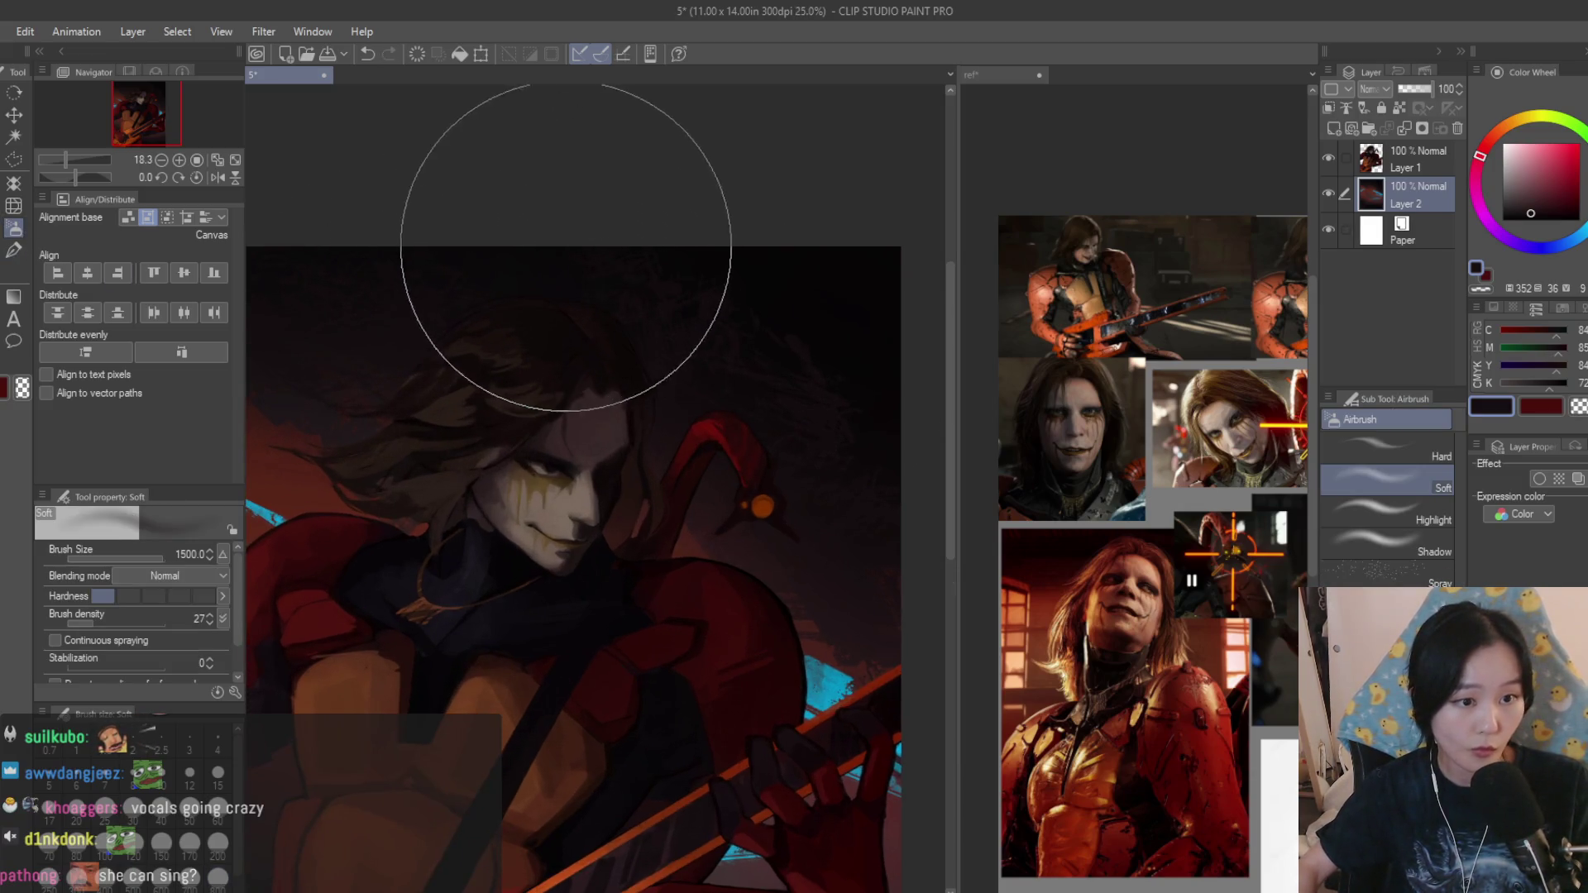
scroll(532, 248, "down", 2)
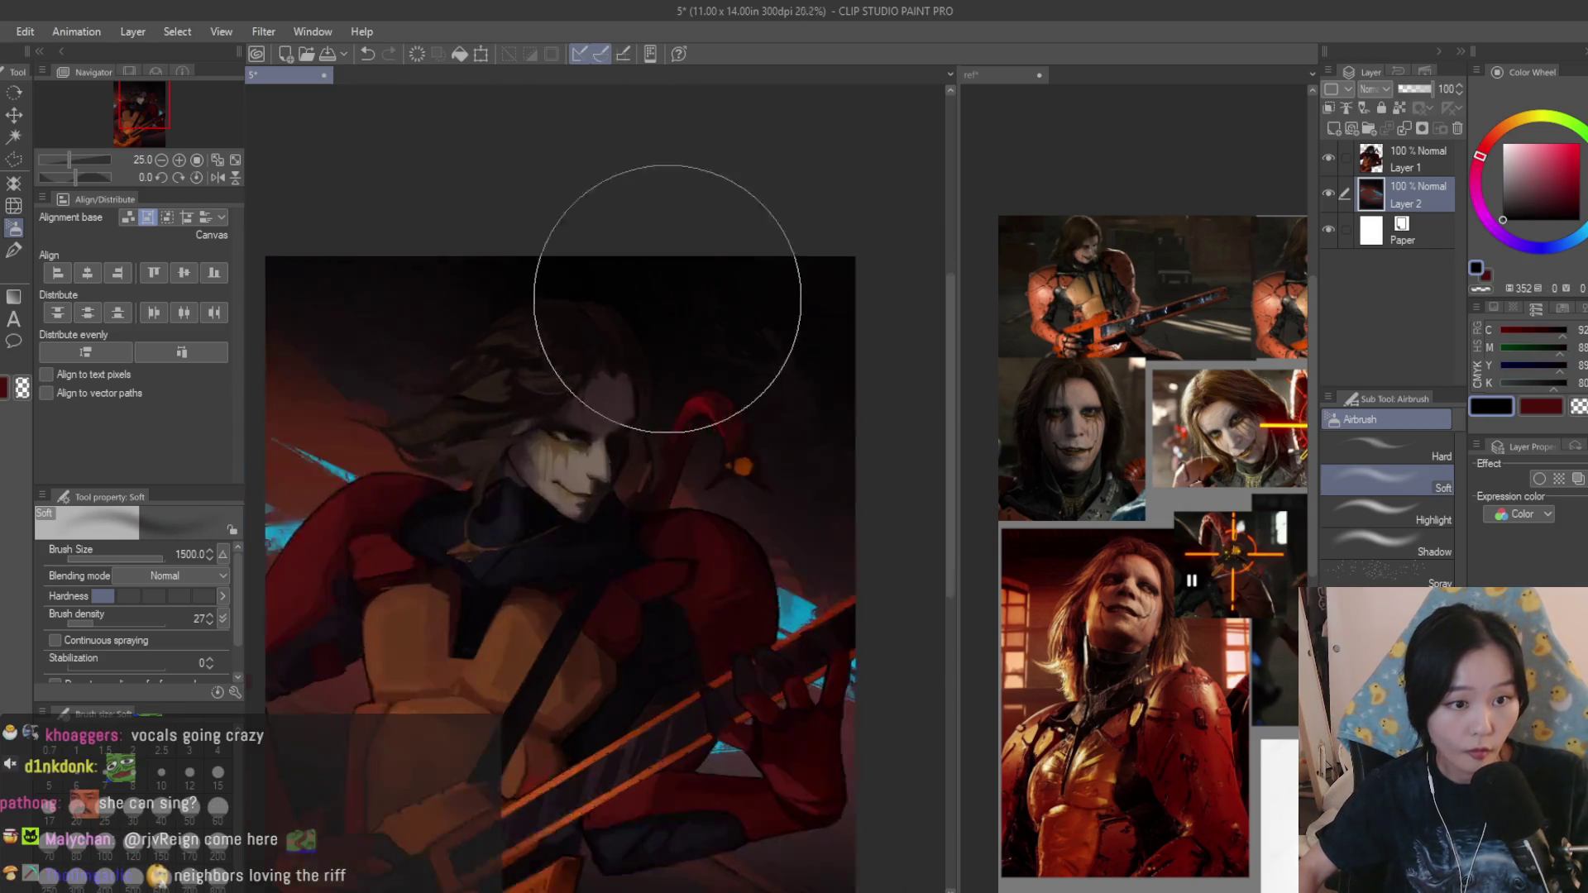
scroll(665, 283, "down", 3)
scroll(708, 338, "up", 2)
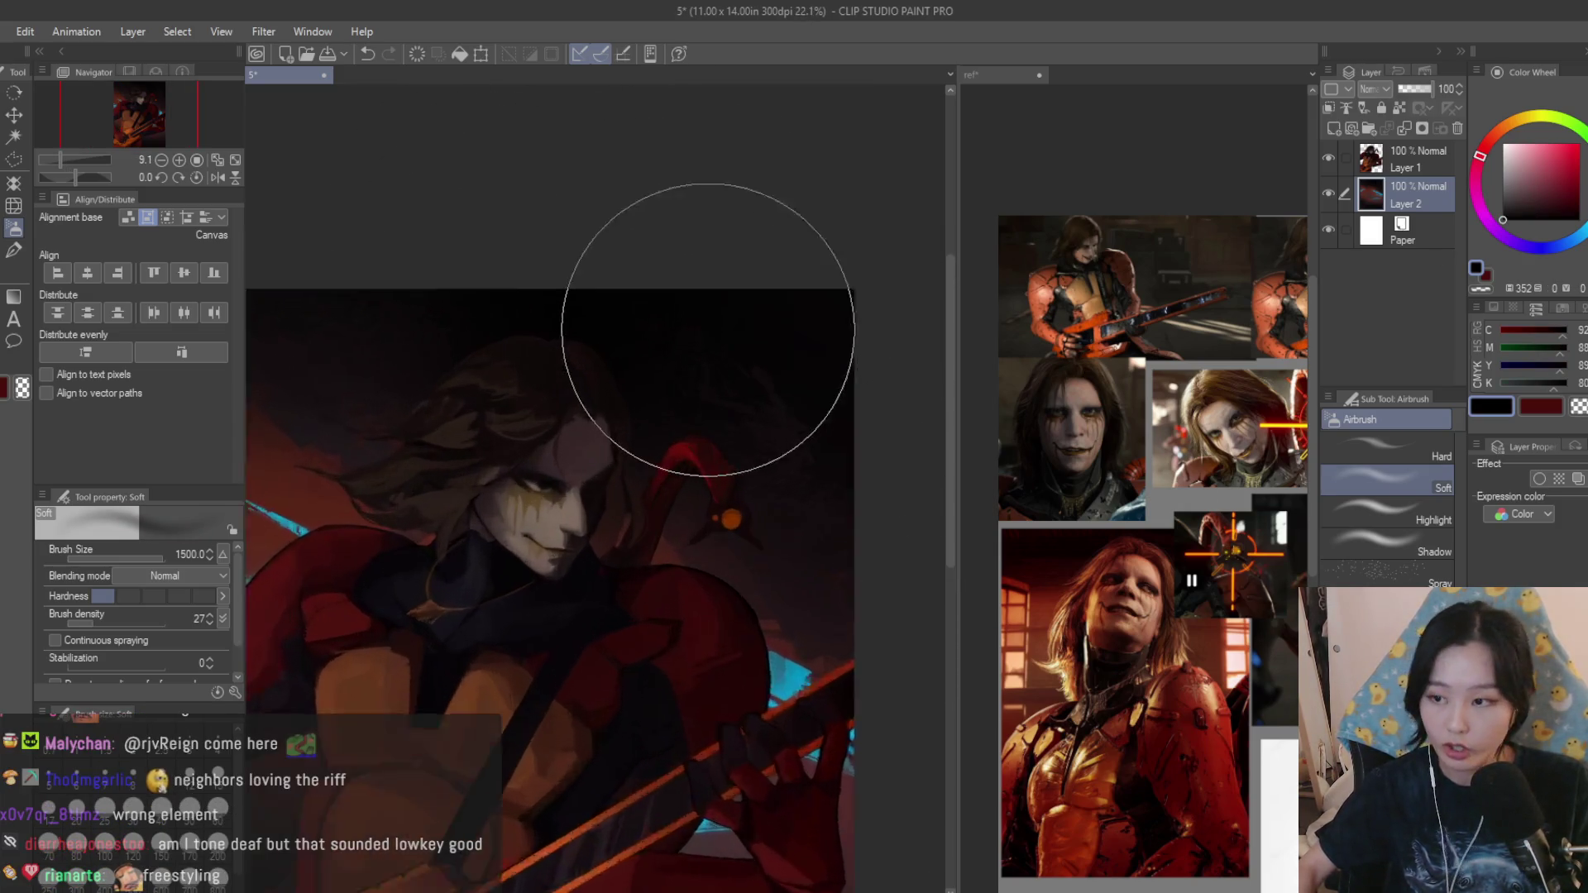
scroll(574, 373, "up", 1)
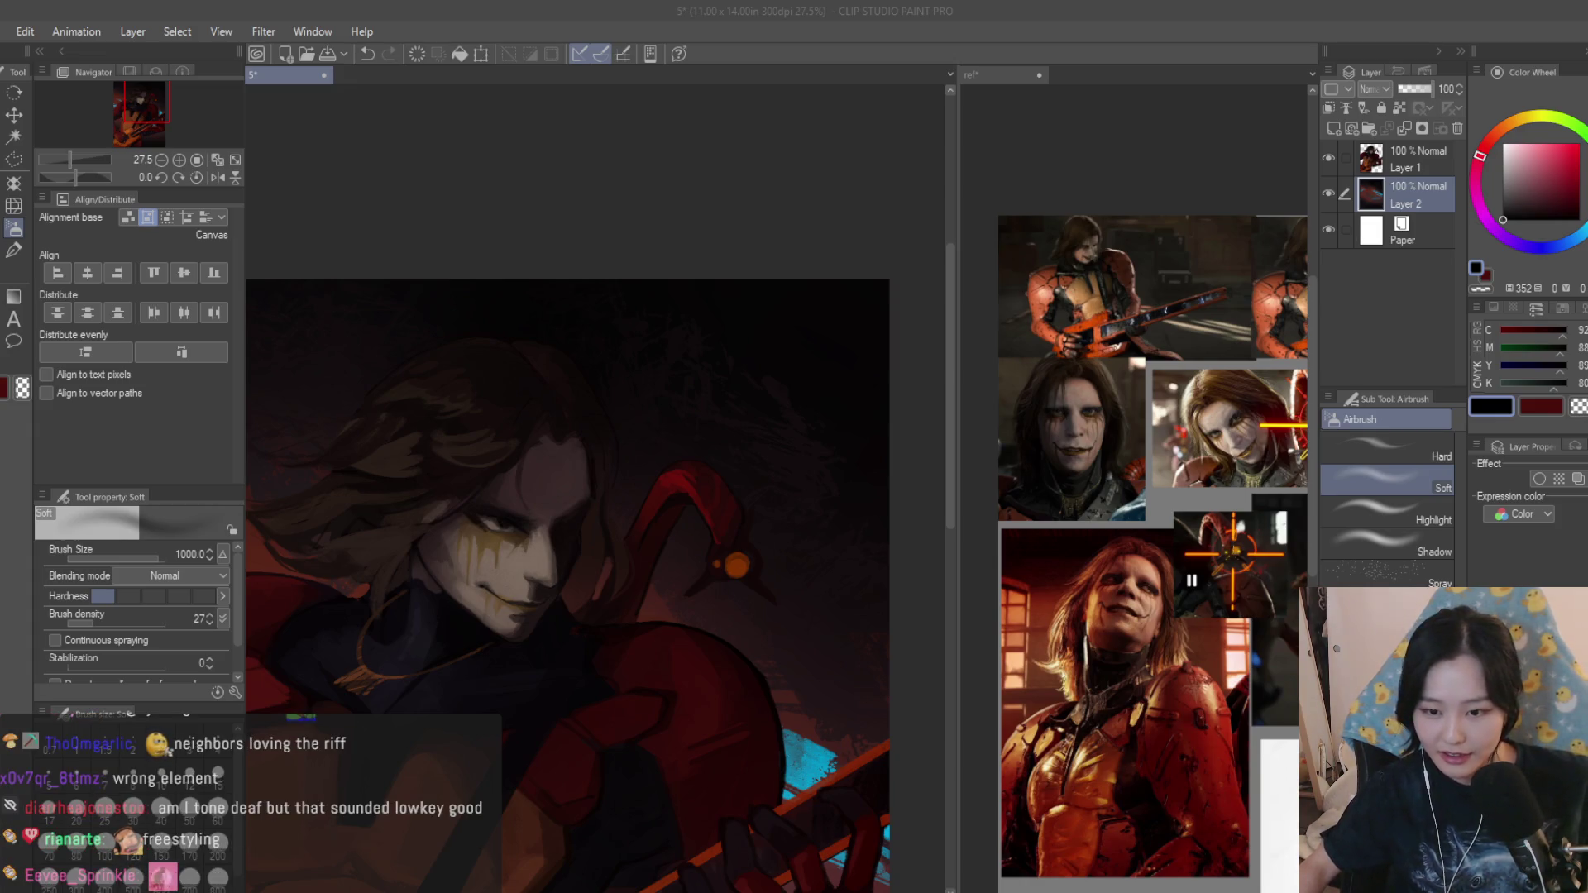
scroll(673, 310, "down", 2)
scroll(822, 497, "down", 2)
scroll(822, 626, "up", 1)
scroll(822, 725, "up", 1)
key("bracketright")
key("bracketright")
key("bracketright")
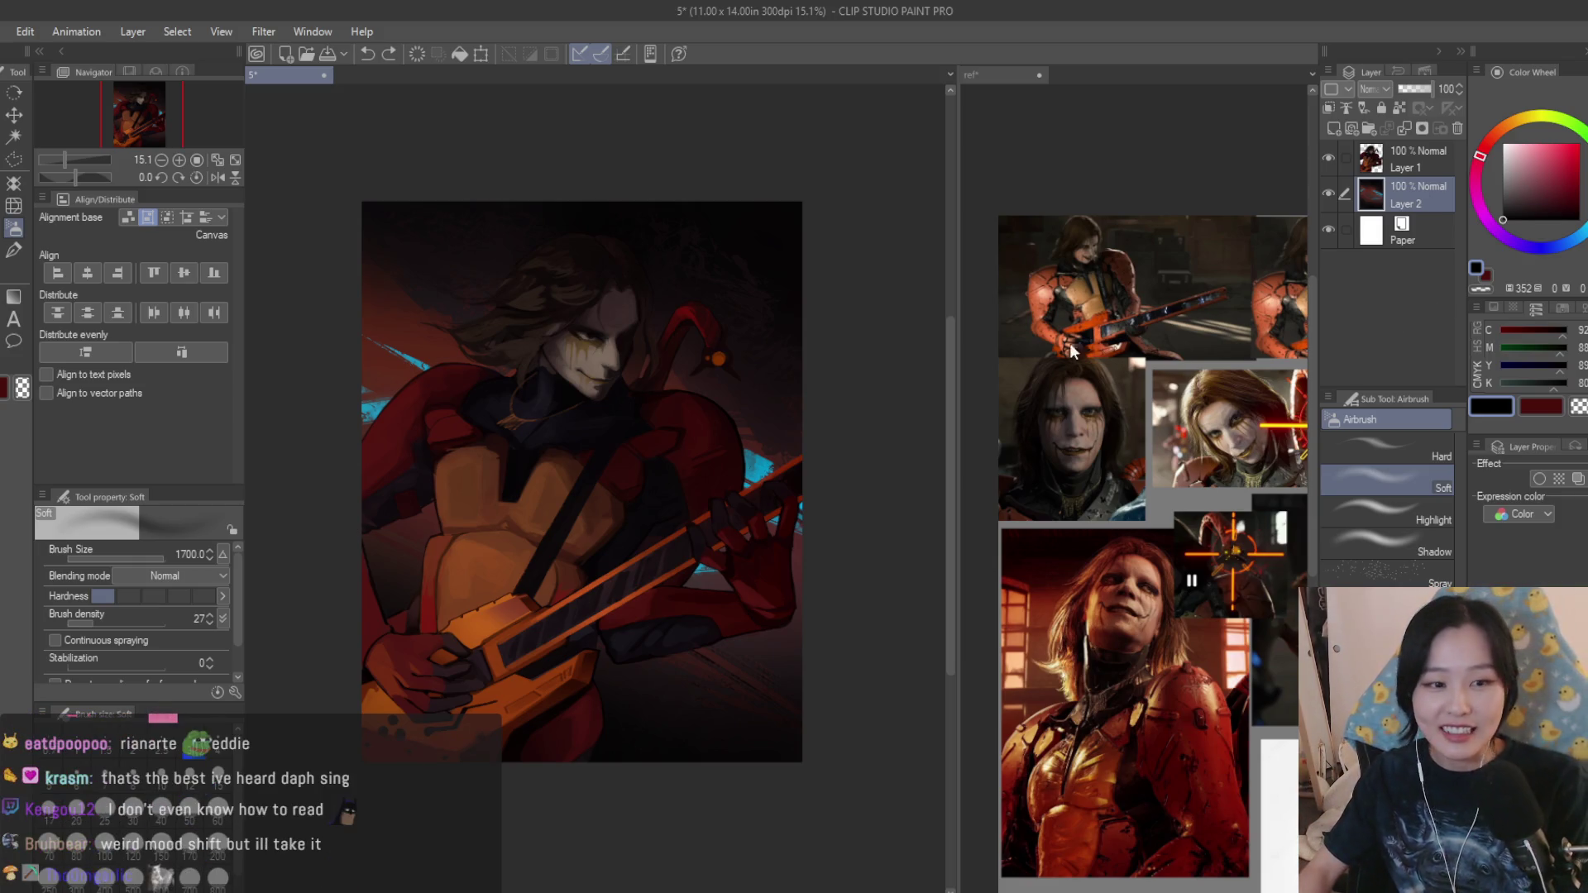
left_click(1333, 129)
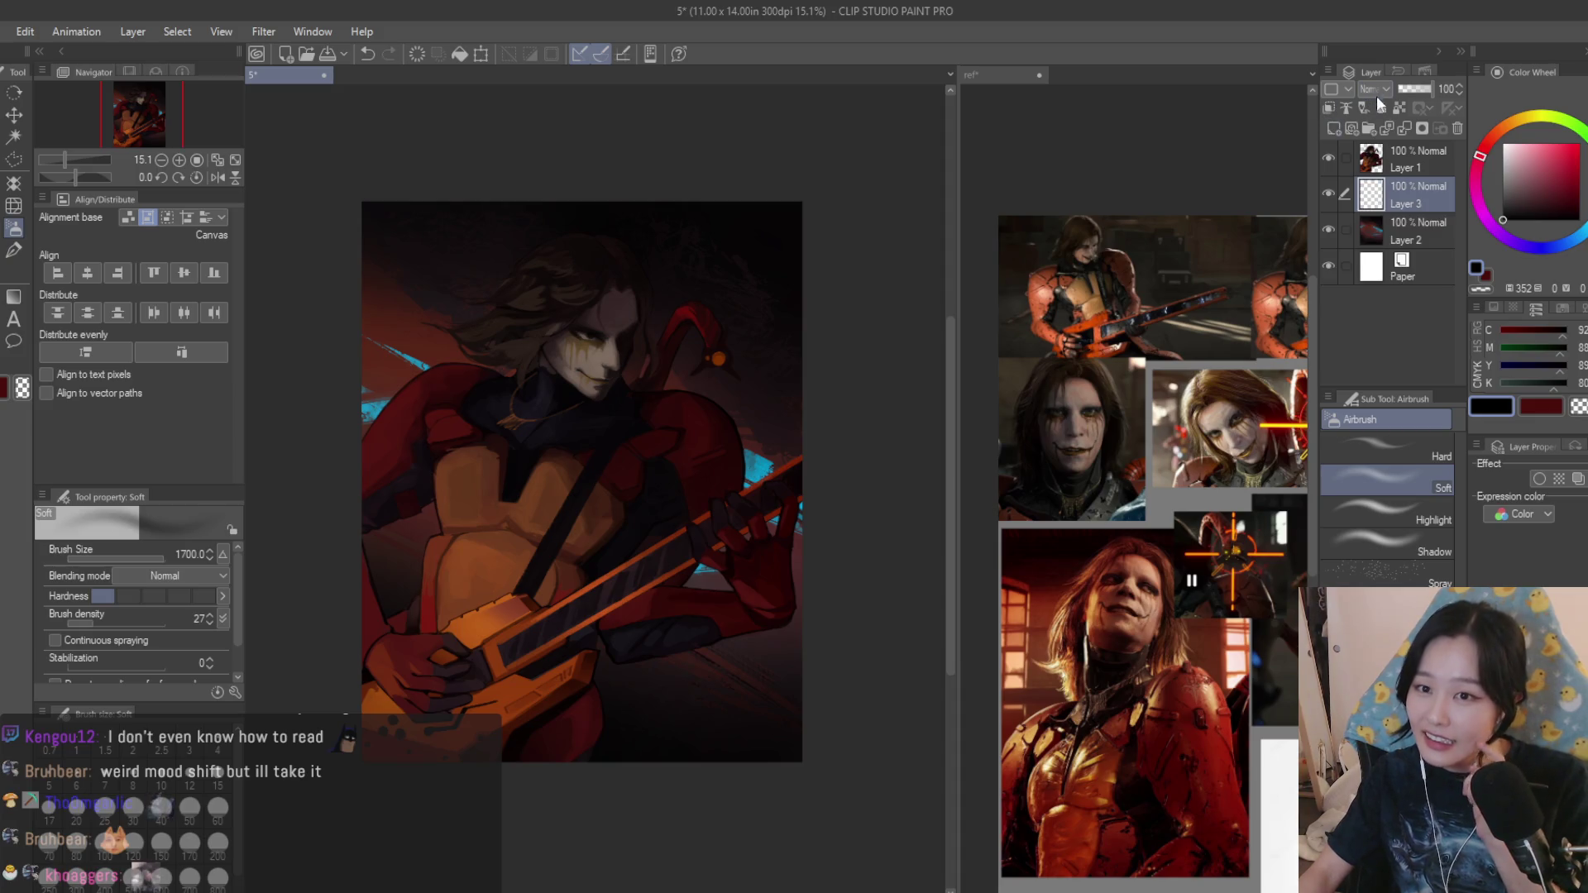
Set the new layer to Add Glow and airbrush red glow around the hair, cape, chest and guitar.
left_click(1559, 143)
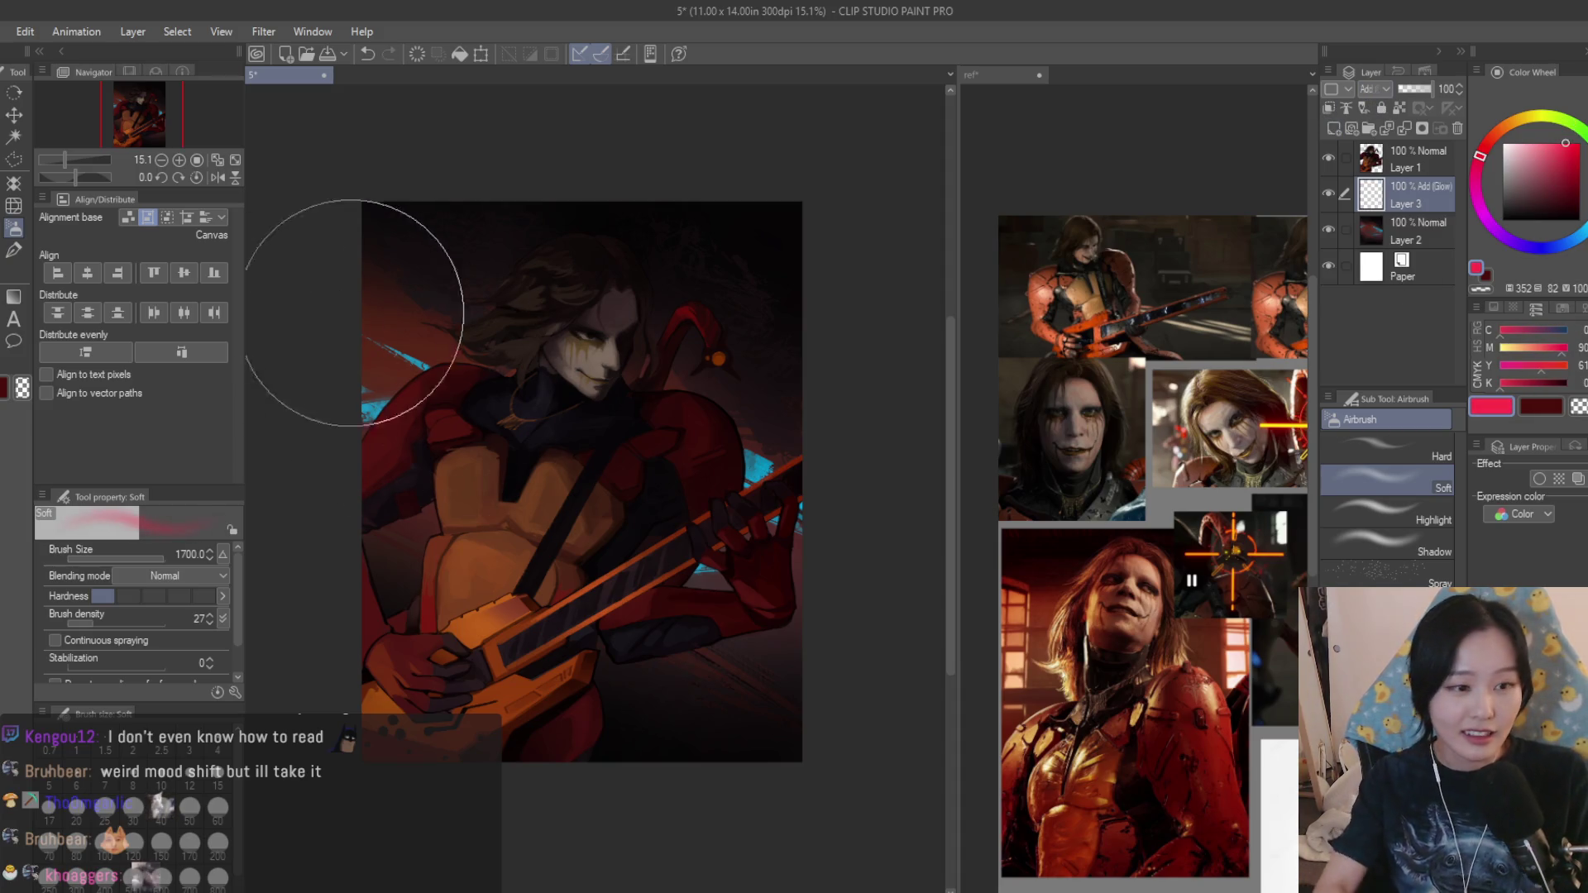
left_click_drag(528, 429, 638, 762)
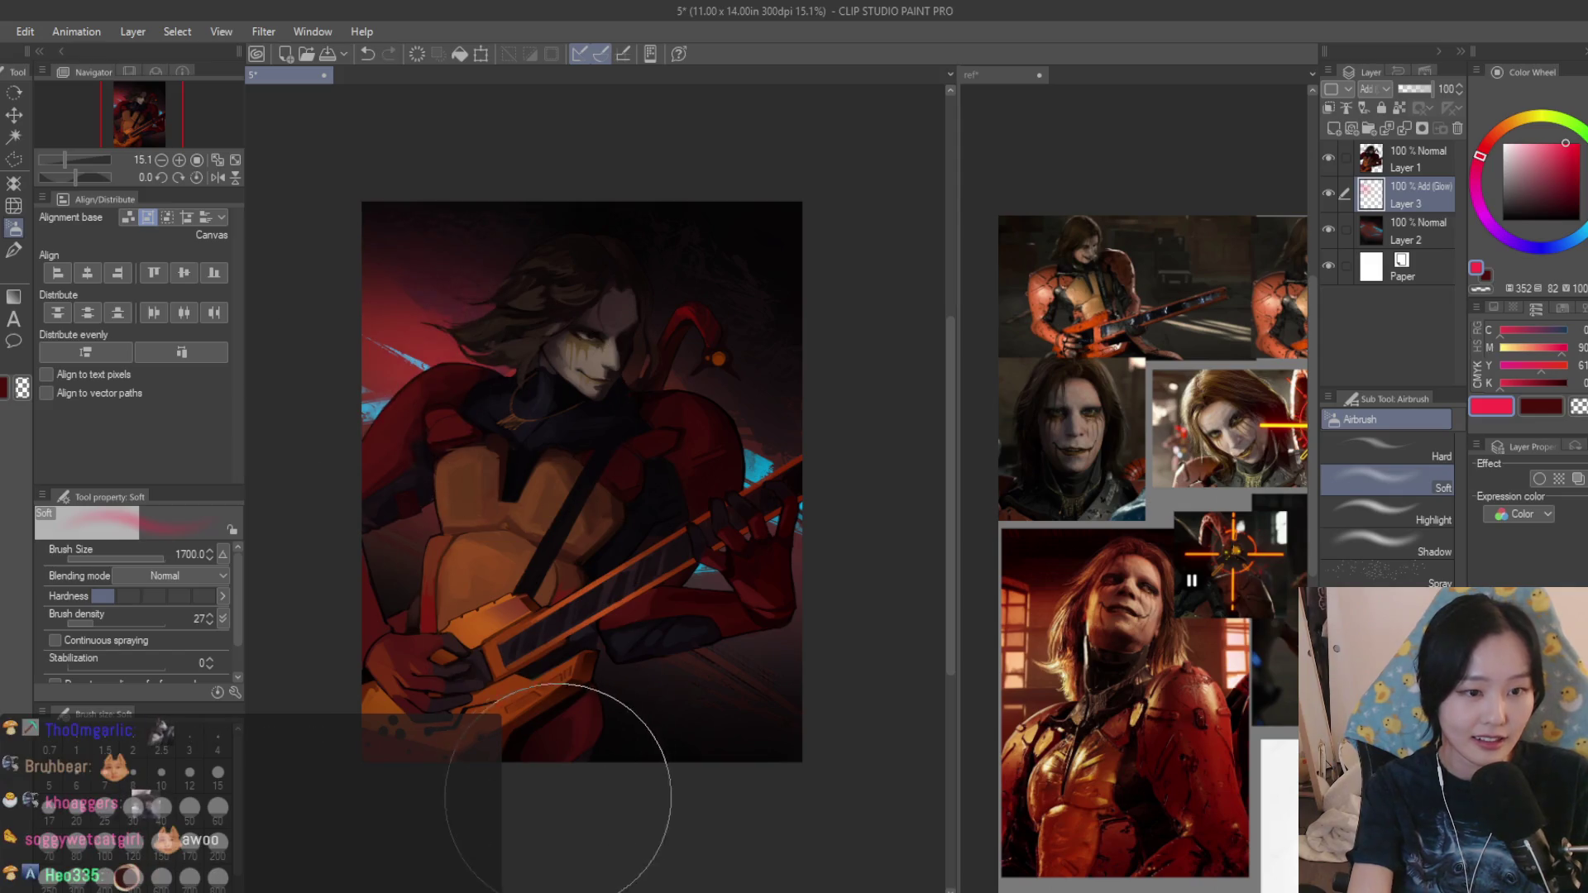
mouse_move(549, 389)
left_mouse_down()
mouse_move(676, 426)
mouse_move(443, 355)
mouse_move(712, 392)
left_mouse_up()
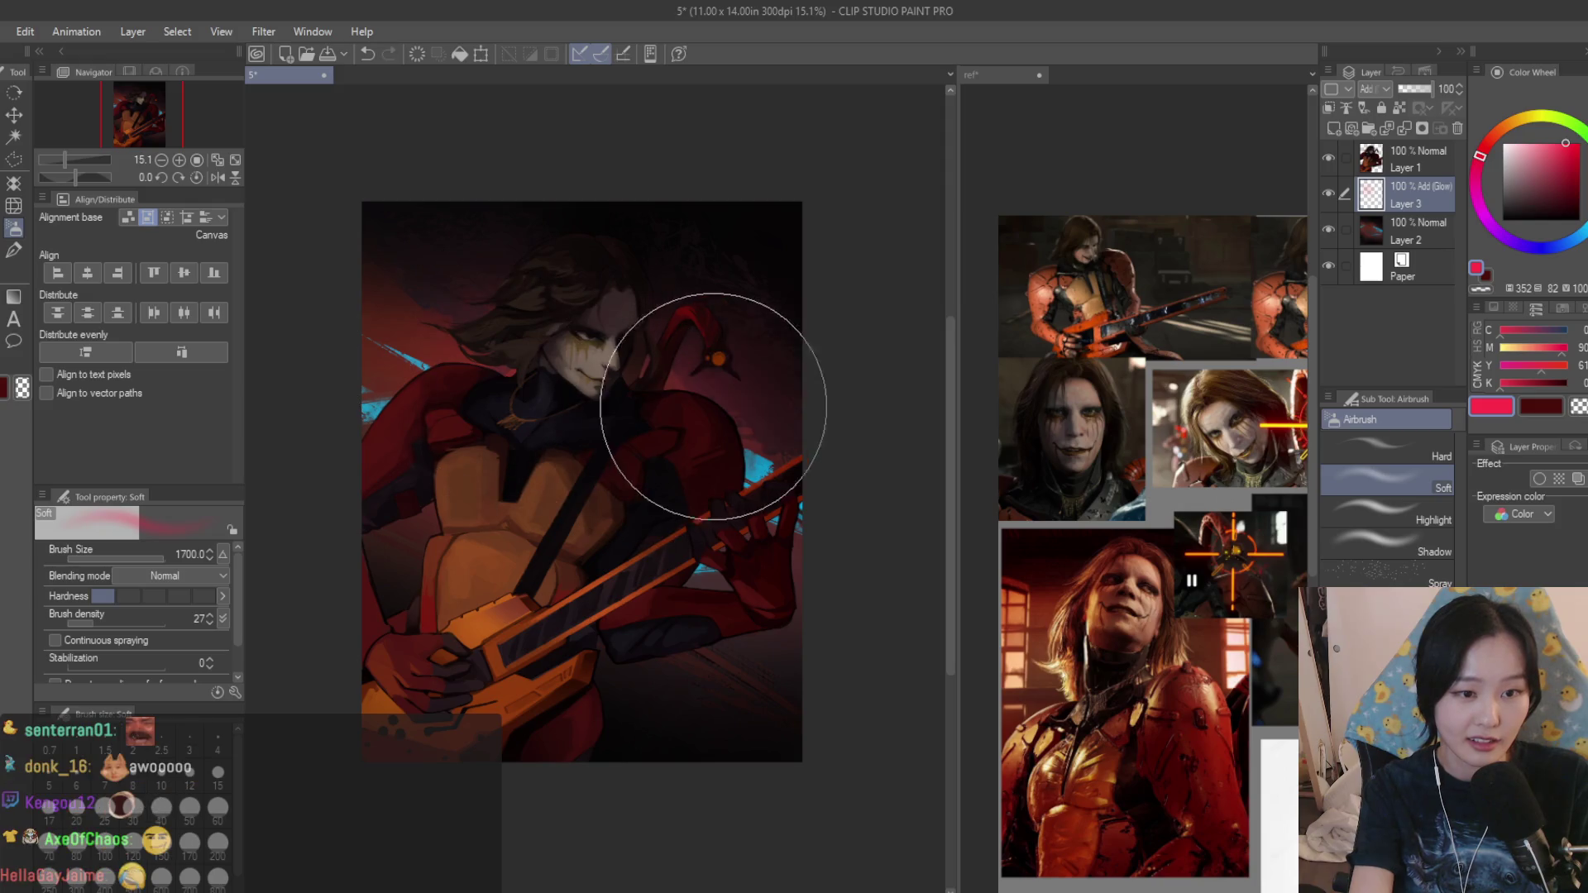
mouse_move(484, 484)
left_mouse_down()
mouse_move(426, 497)
mouse_move(674, 531)
mouse_move(514, 478)
left_mouse_up()
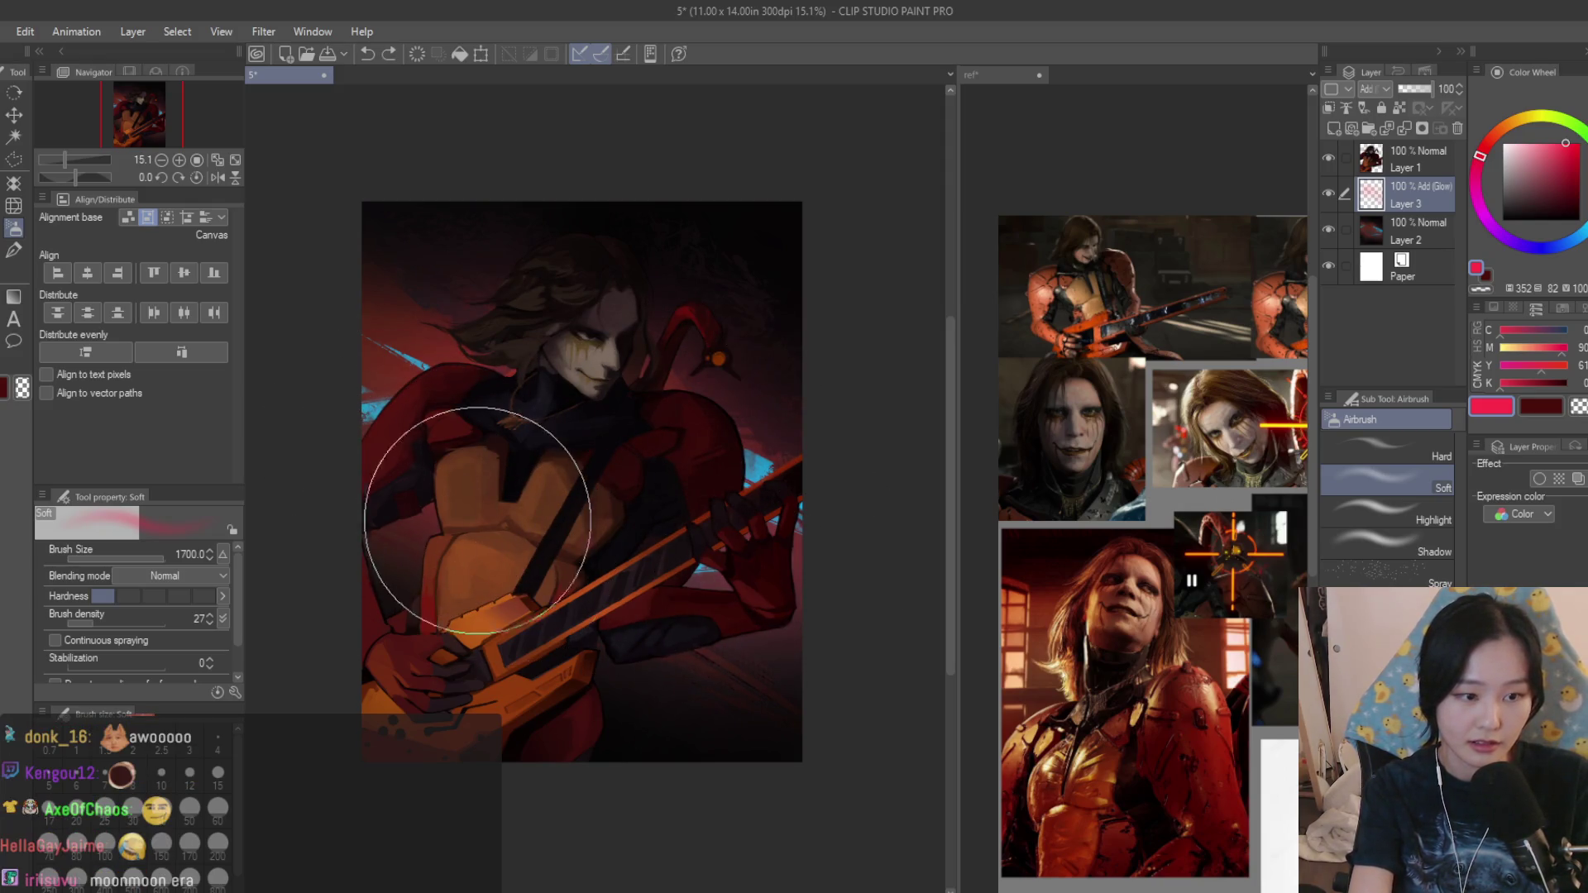
left_click(1498, 146)
mouse_move(464, 422)
left_mouse_down()
mouse_move(775, 620)
mouse_move(568, 603)
mouse_move(408, 532)
mouse_move(454, 479)
mouse_move(673, 578)
mouse_move(783, 475)
left_mouse_up()
Try cyan glow touches around the hand and left edge with a smaller brush, then undo them.
left_click(1572, 244)
key("[")
key("[")
key("[")
mouse_move(709, 514)
left_mouse_down()
mouse_move(773, 497)
mouse_move(778, 557)
left_mouse_up()
key("ctrl+z")
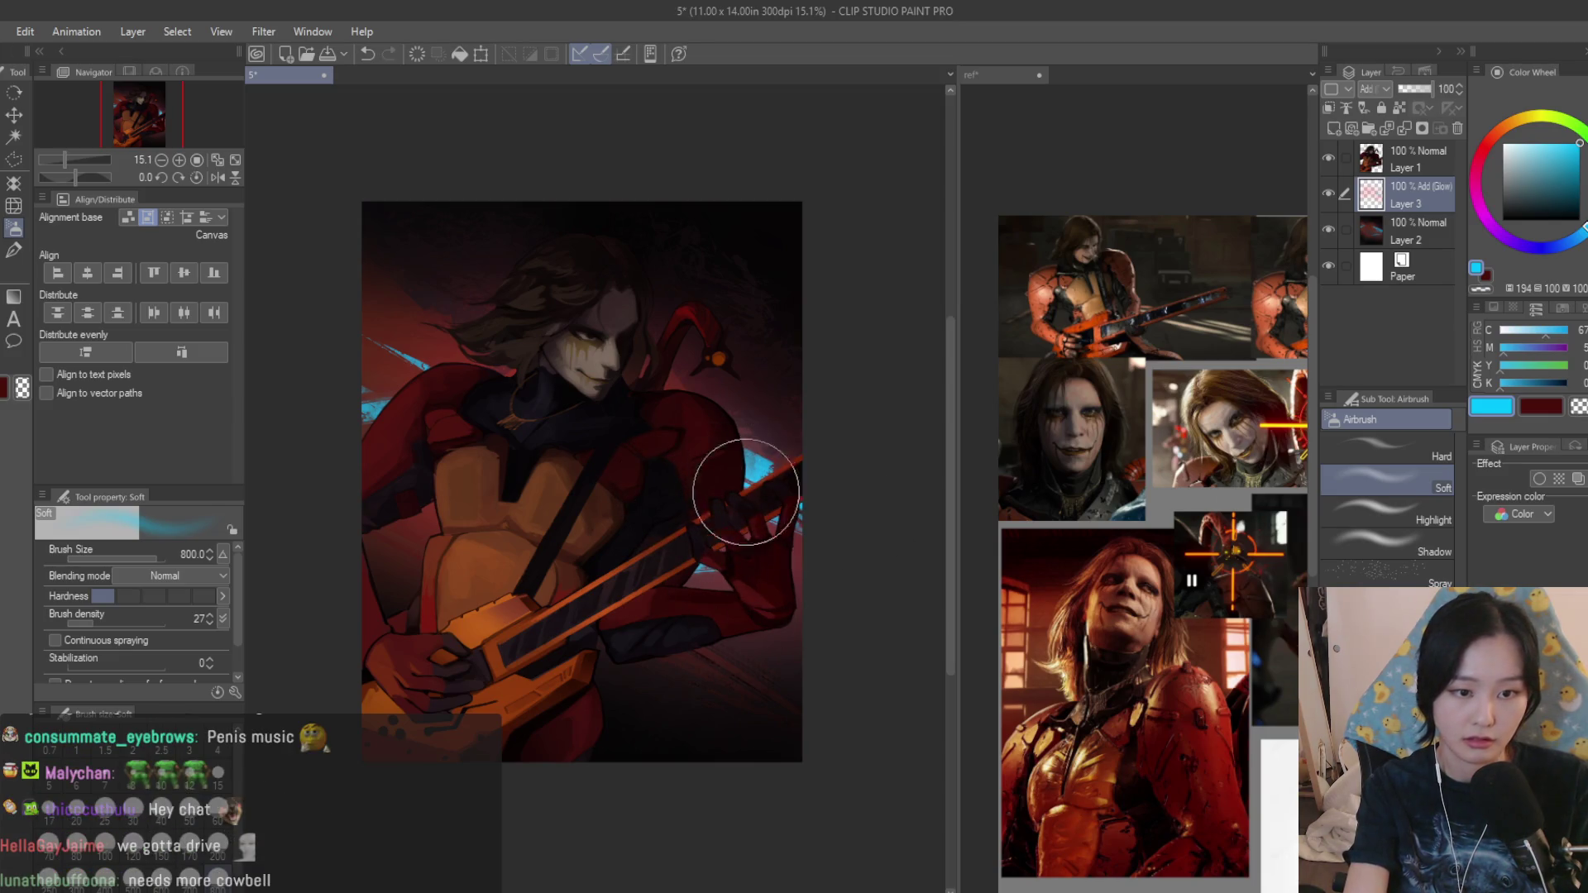
key("[")
key("[")
key("[")
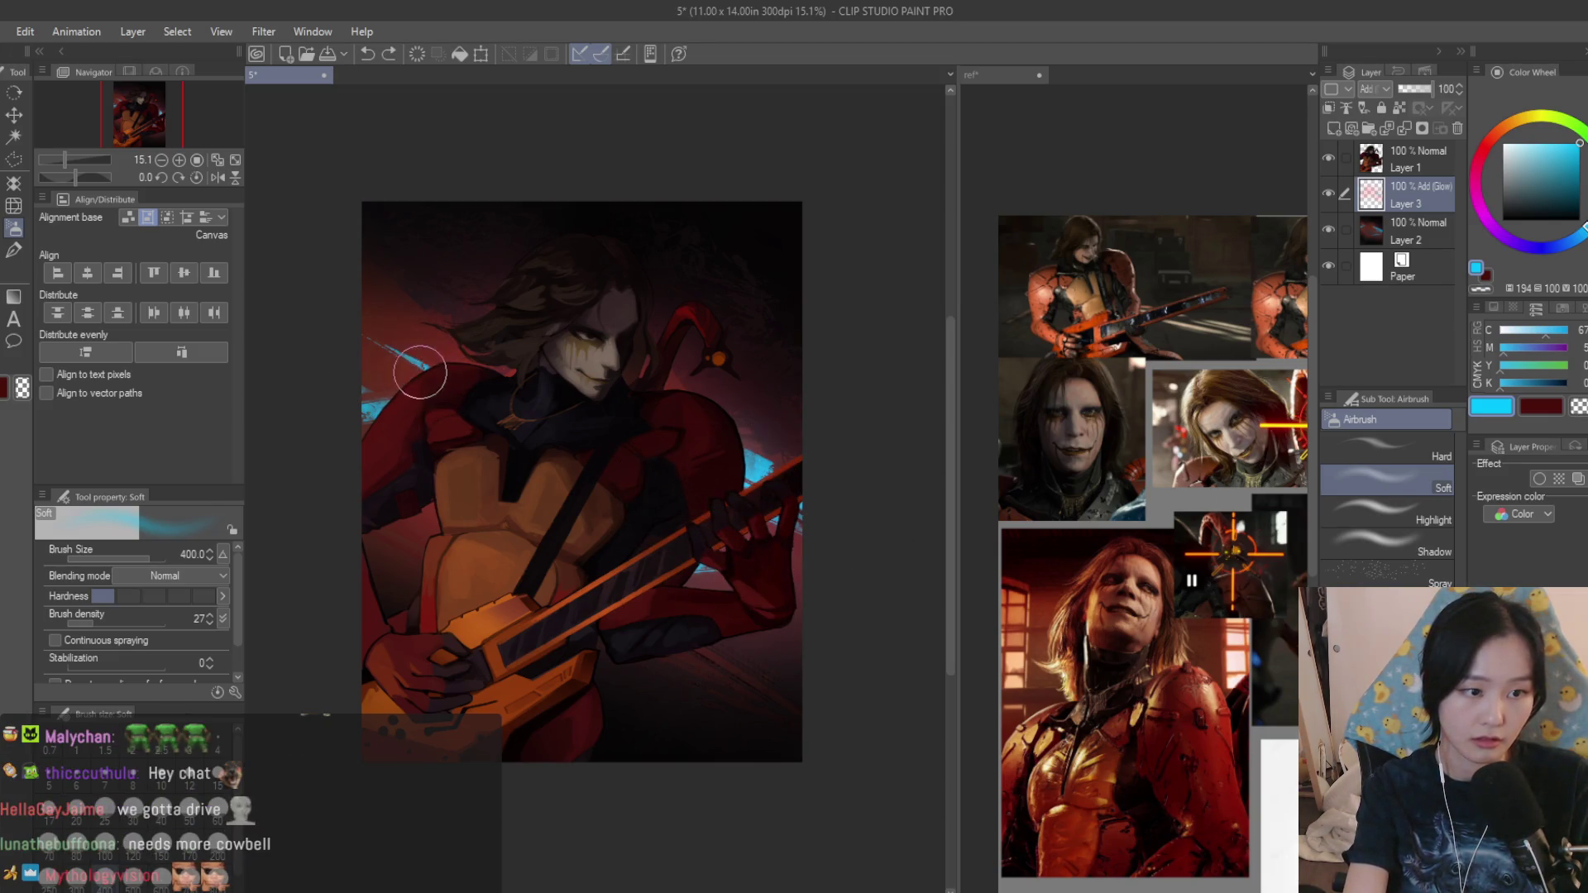
key("[")
key("ctrl+z")
scroll(769, 520, "down", 3)
Mirror-check the composition, merge the glow layer down, and load the Scratches brush in dark red.
key("h")
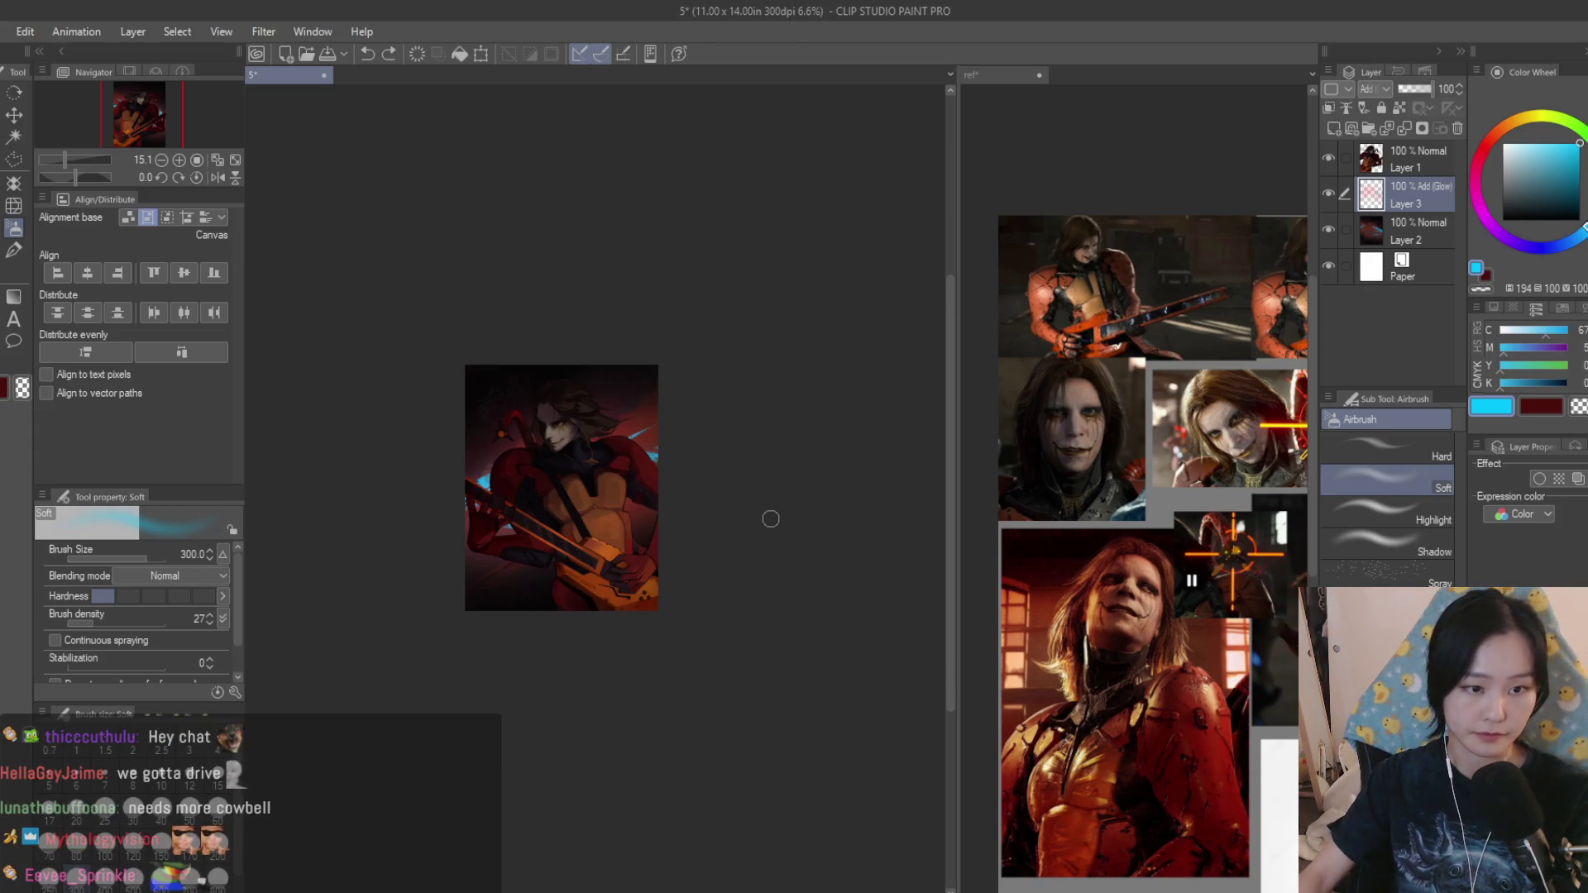
key("h")
scroll(763, 497, "up", 3)
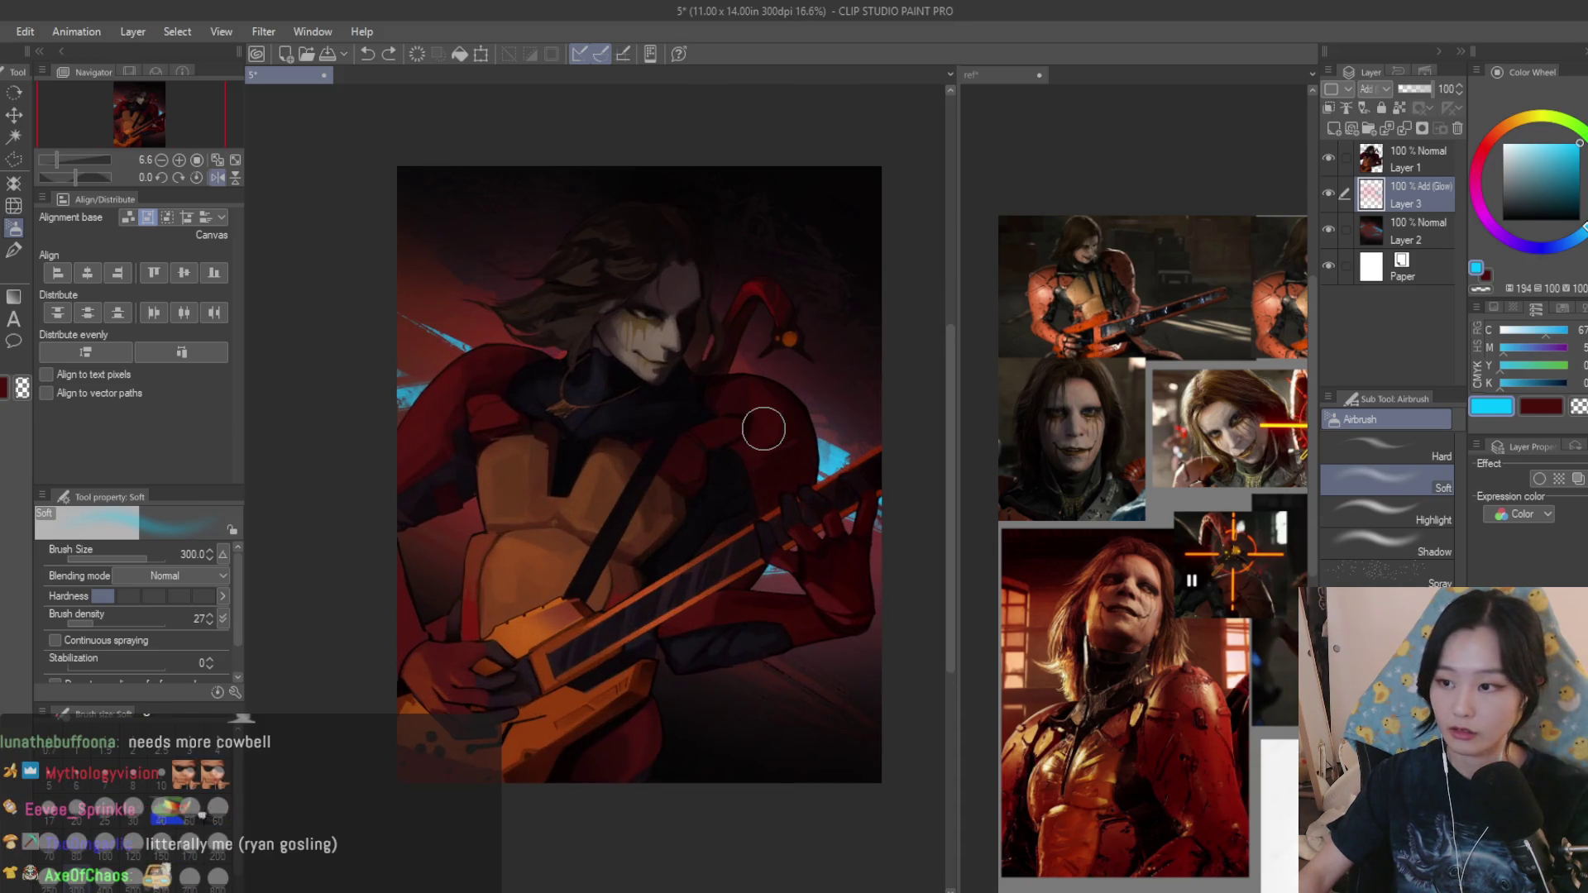
scroll(754, 428, "up", 2)
key("ctrl+e")
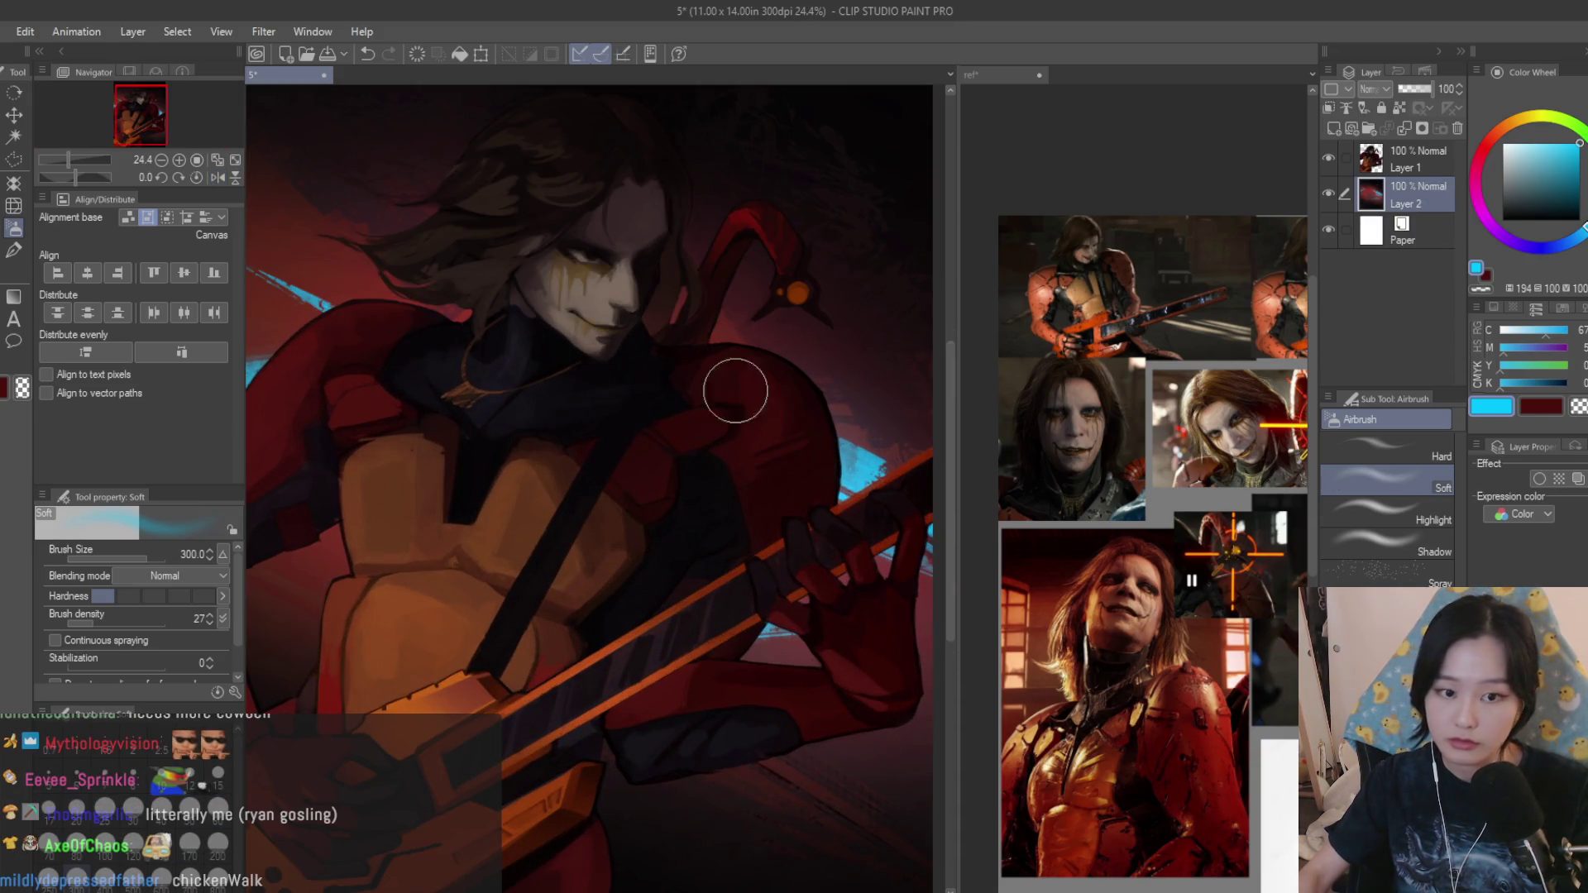
left_click(7, 270)
left_click(795, 314, "alt")
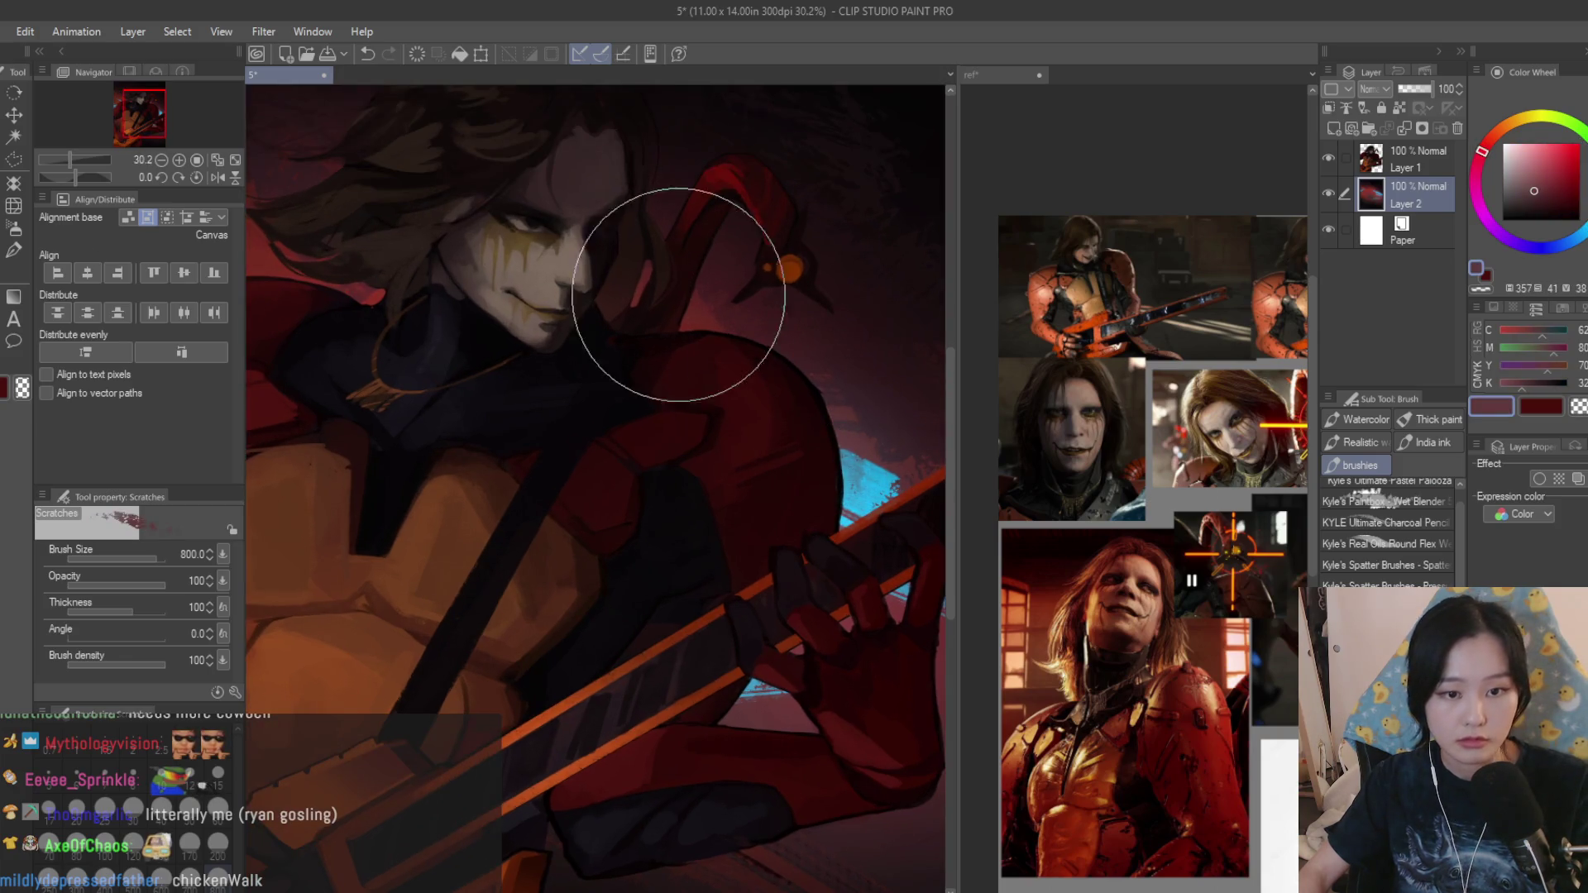
scroll(675, 561, "down", 2)
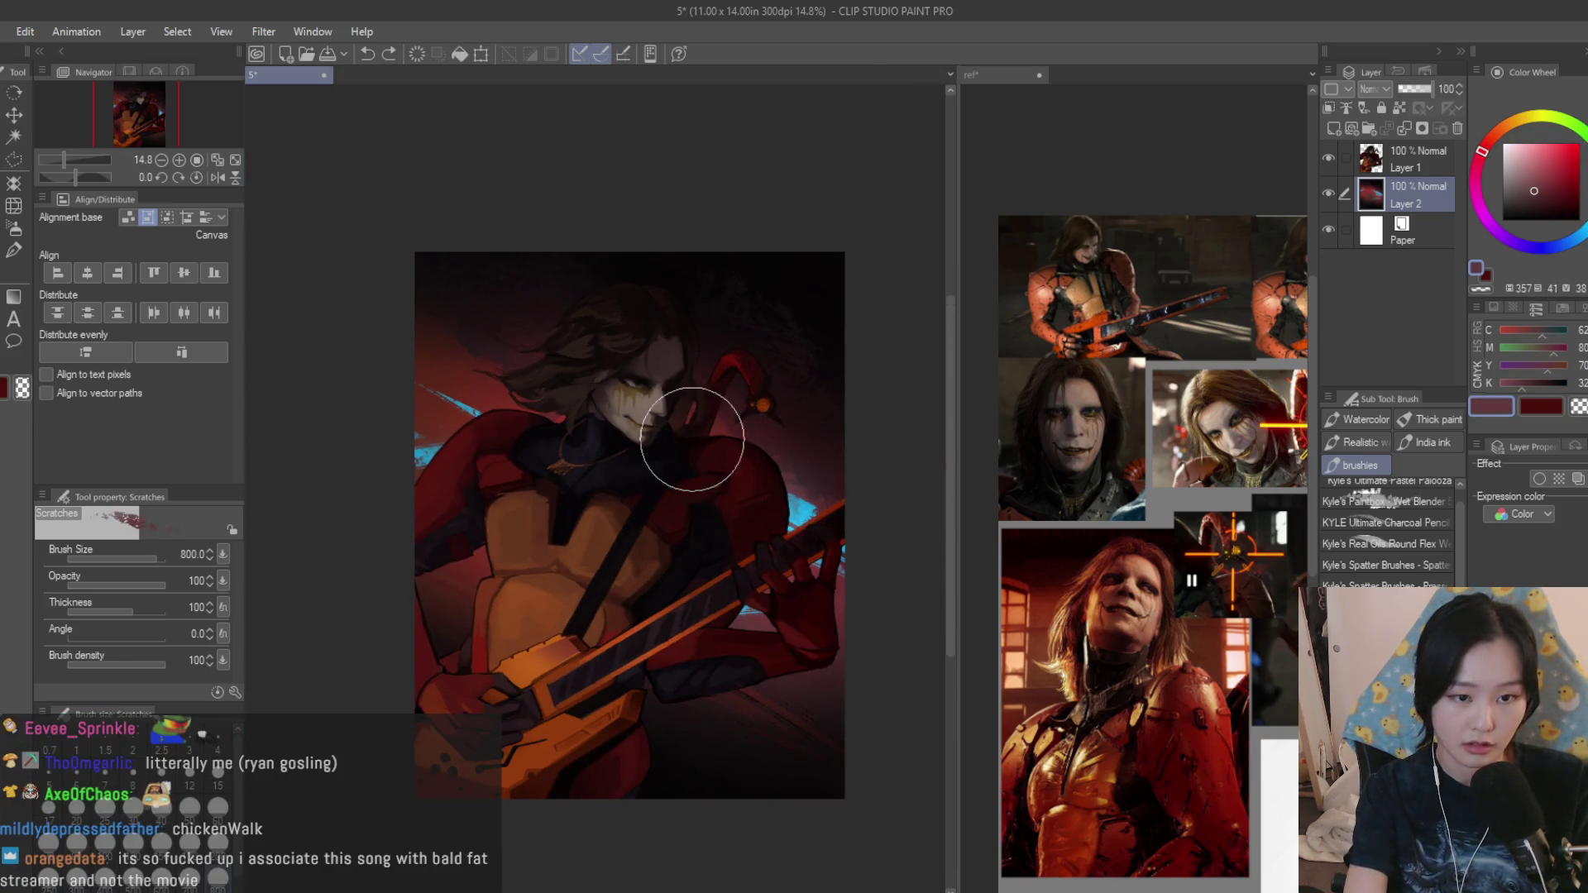
Paint dark red scratch texture along the right background and over the left shoulder, then return to the soft airbrush.
left_click_drag(811, 449, 866, 449)
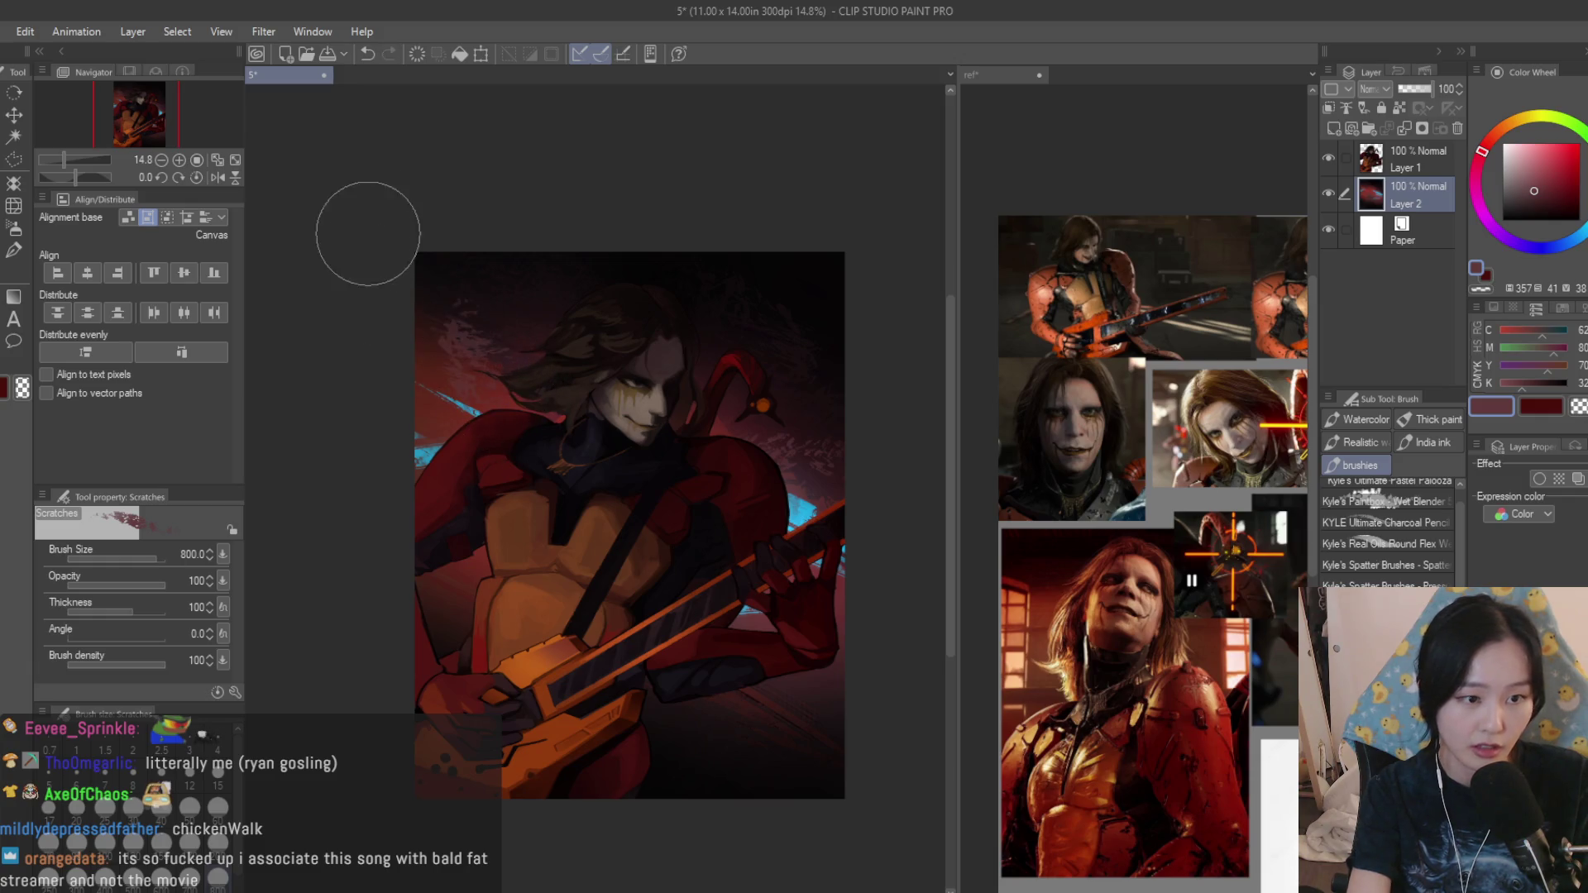
left_click_drag(497, 479, 498, 490)
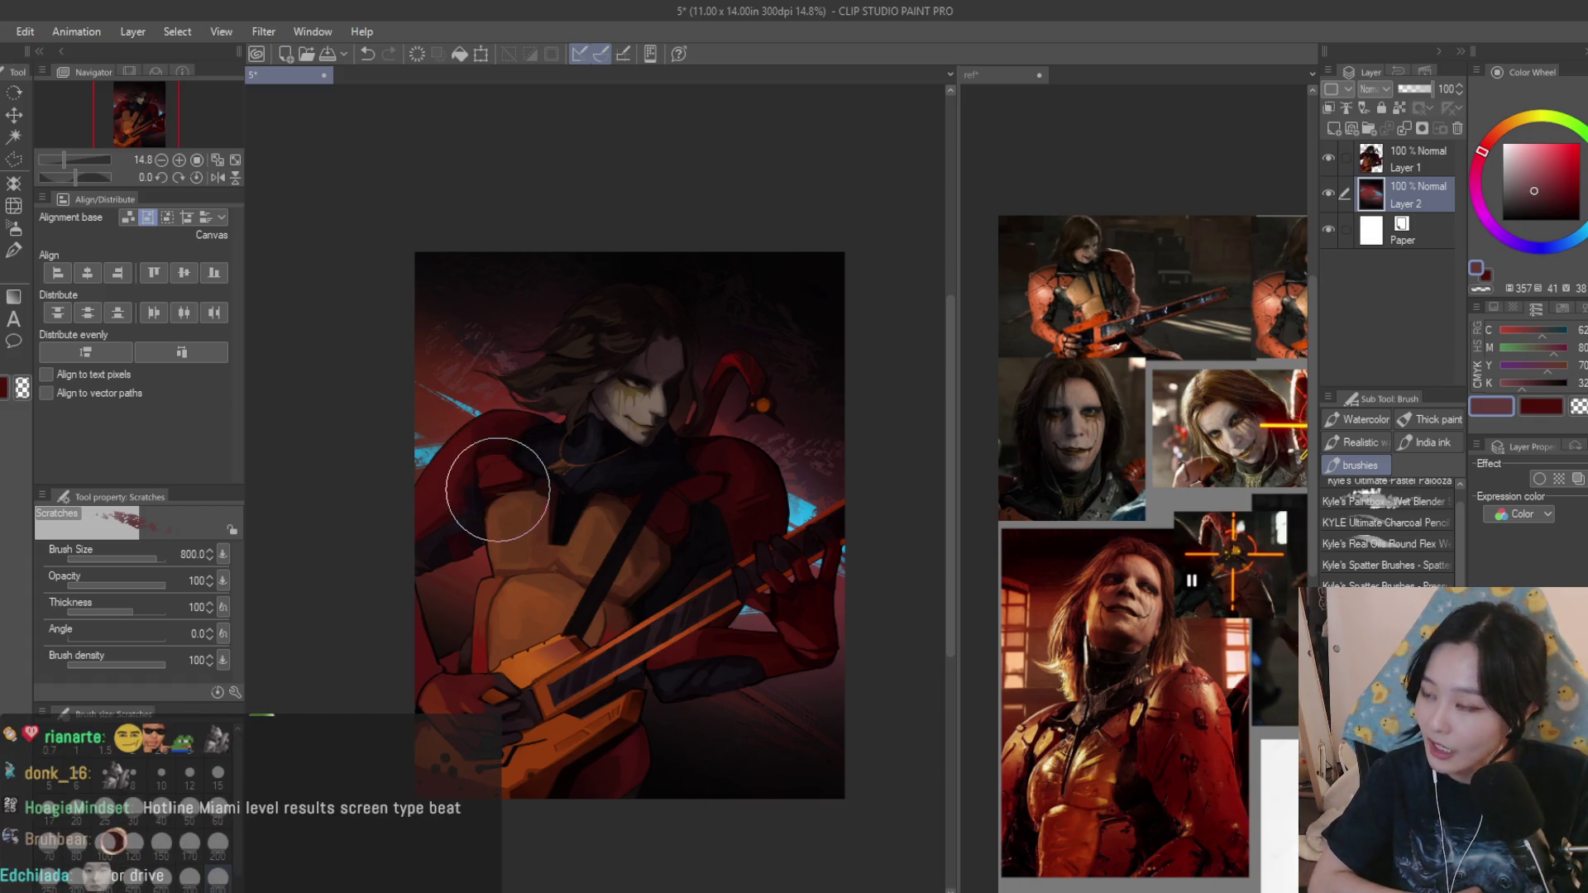
scroll(744, 583, "up", 2)
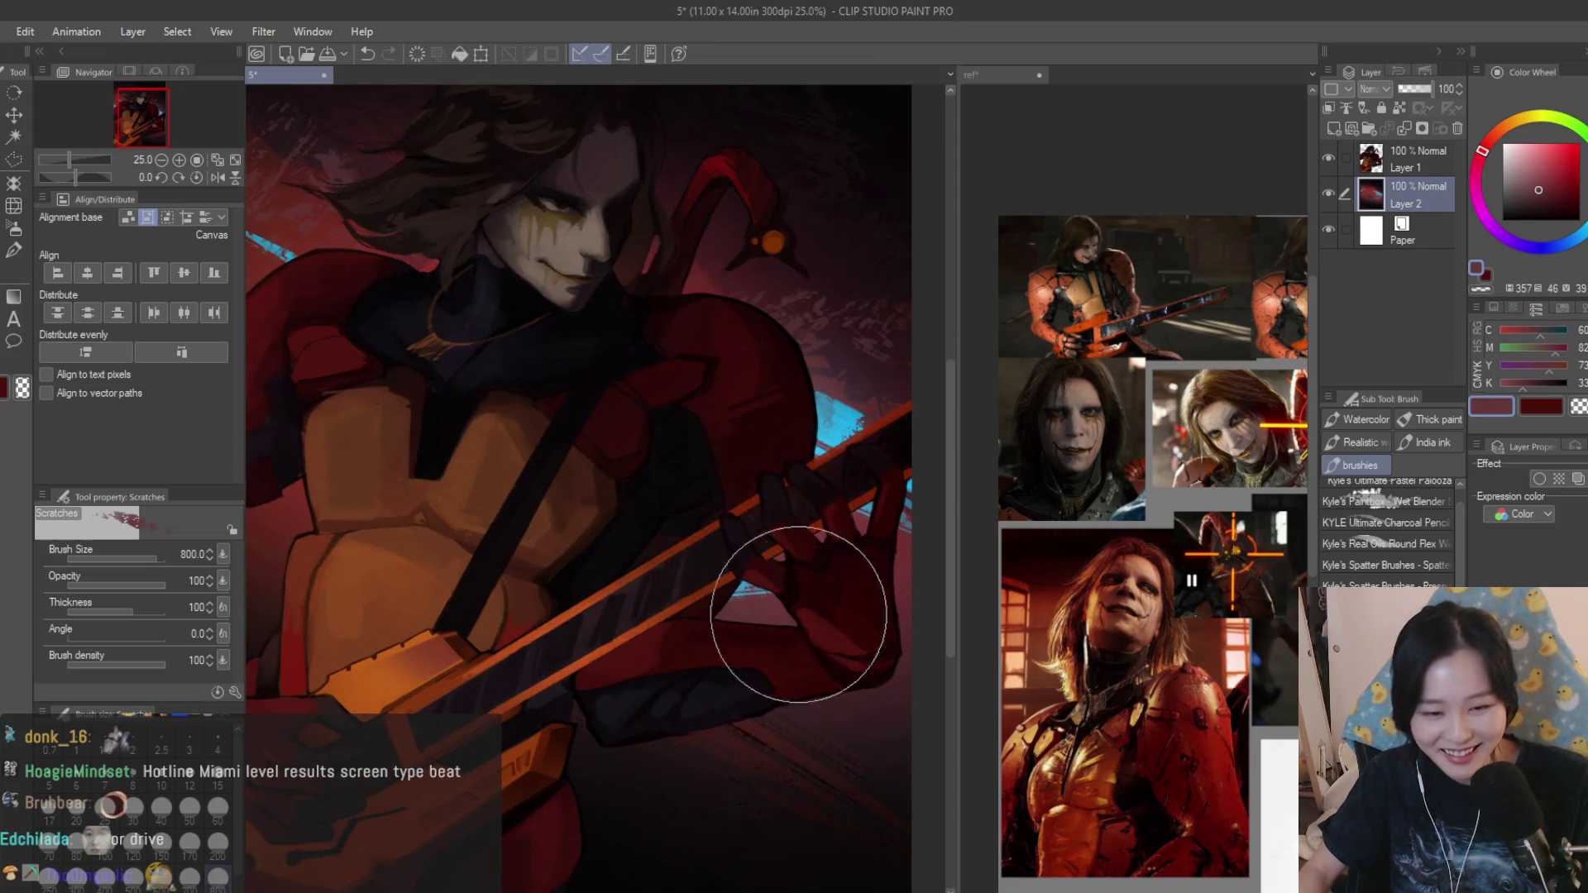
scroll(598, 444, "down", 2)
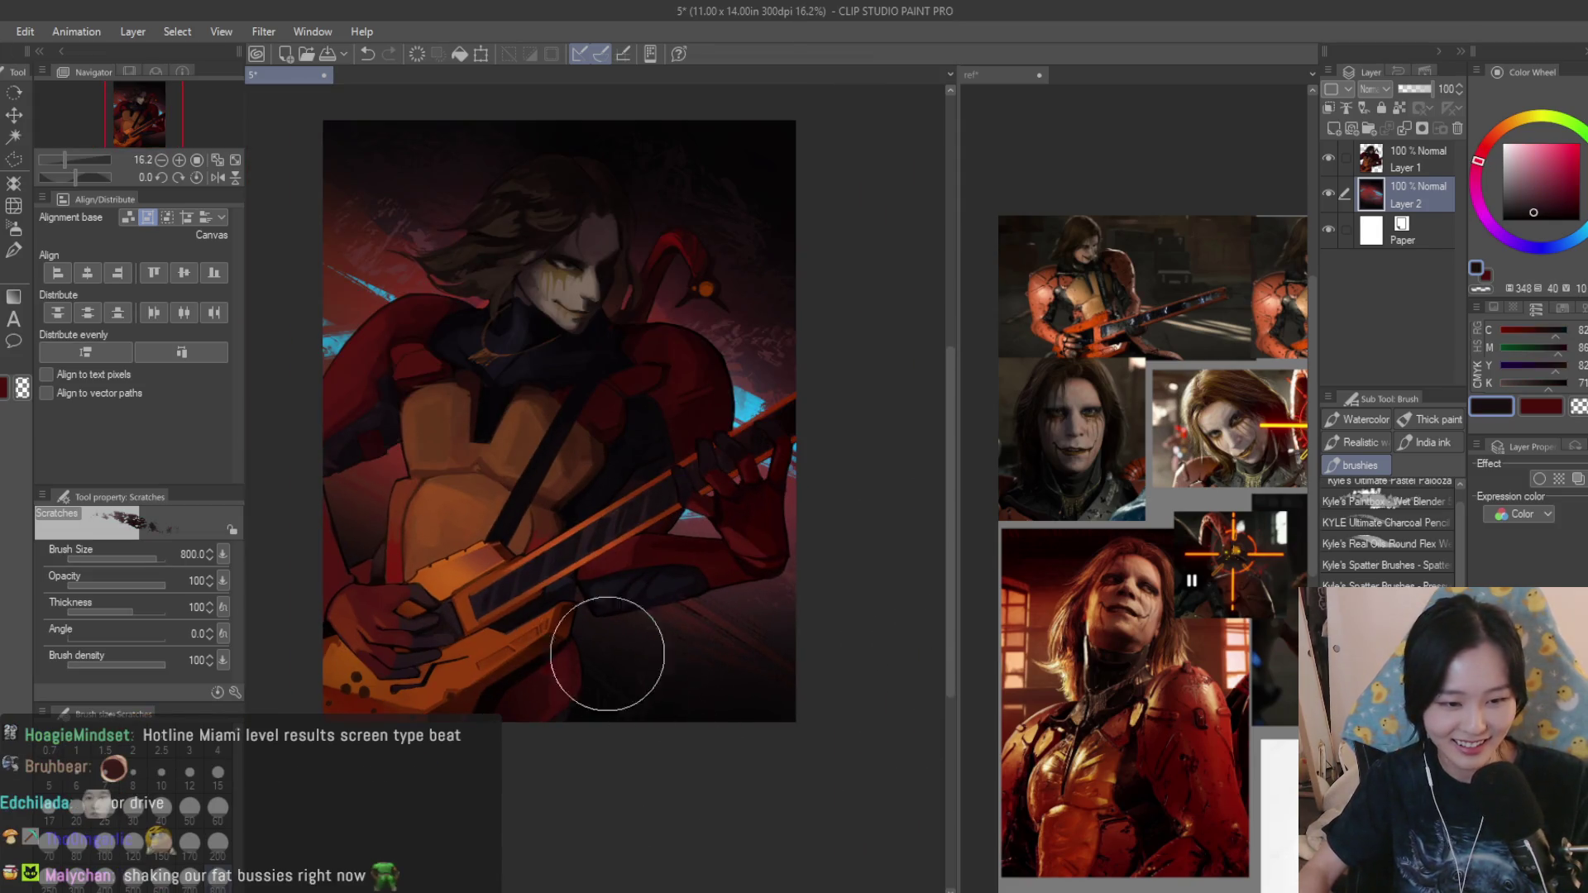
scroll(868, 559, "down", 1)
scroll(850, 554, "up", 1)
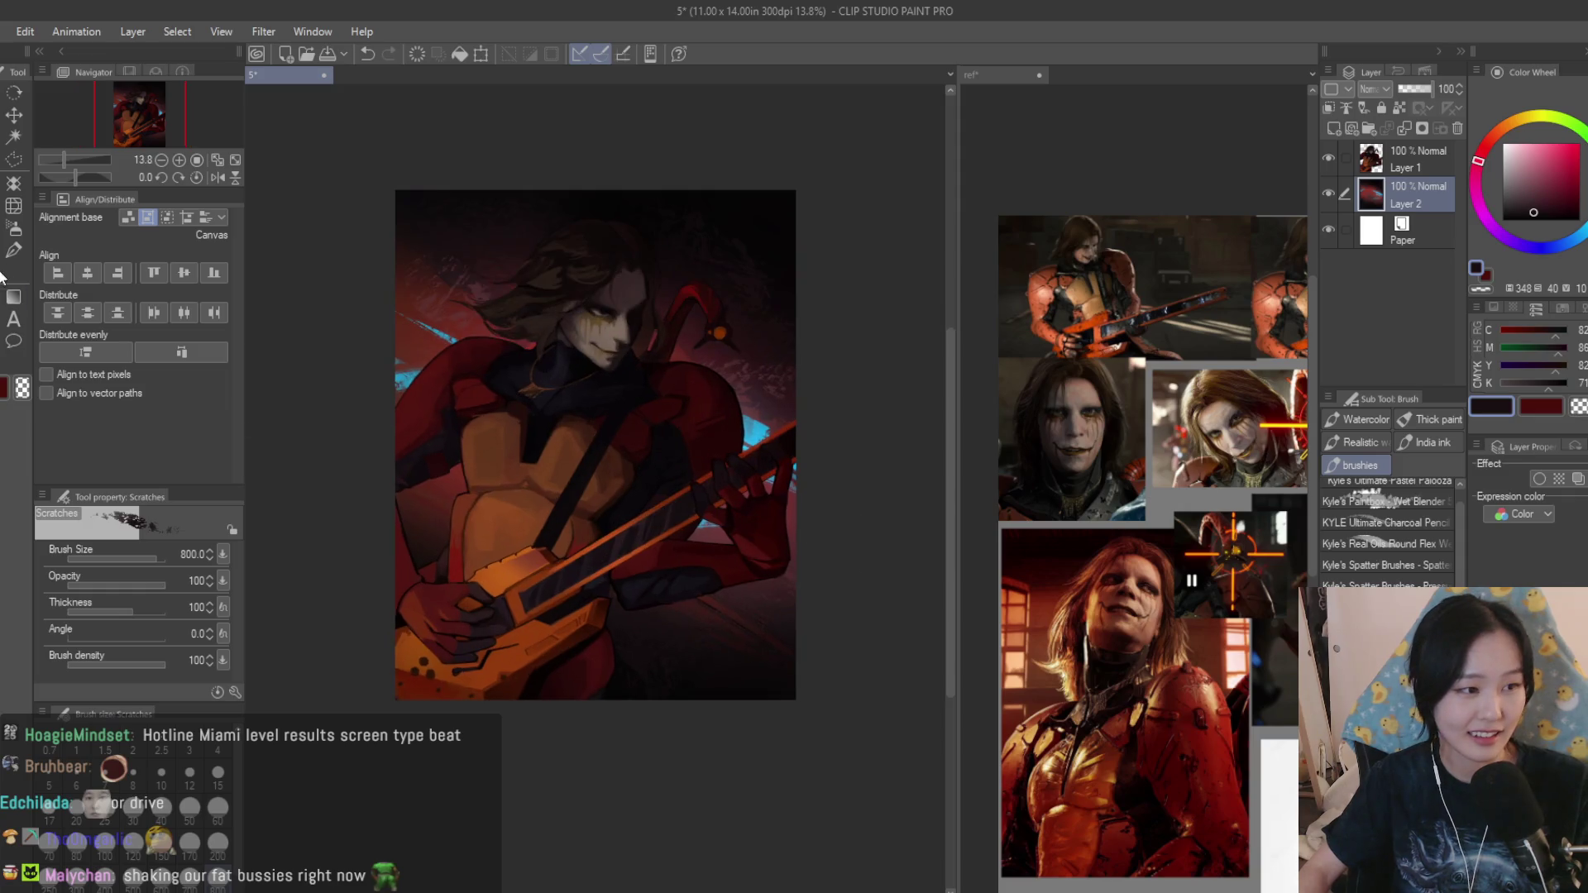
key("b")
scroll(851, 414, "up", 1)
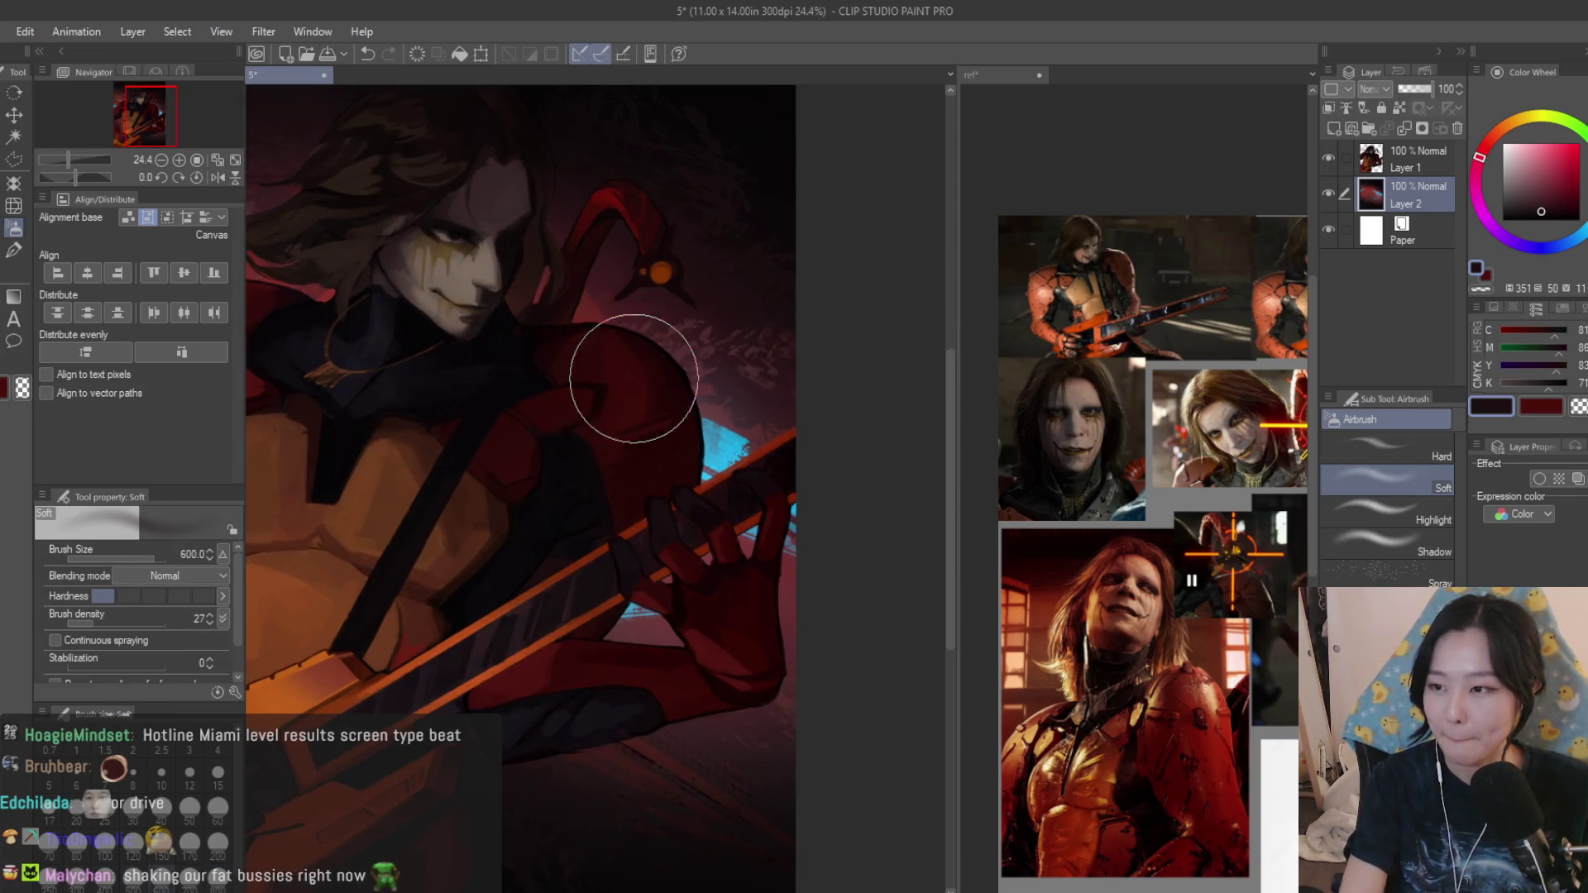
scroll(688, 248, "up", 1)
Double the airbrush size for face shading, toggle Layer 2 to check, and select figure Layer 1.
key("bracketright")
key("bracketright")
key("bracketright")
scroll(819, 461, "down", 2)
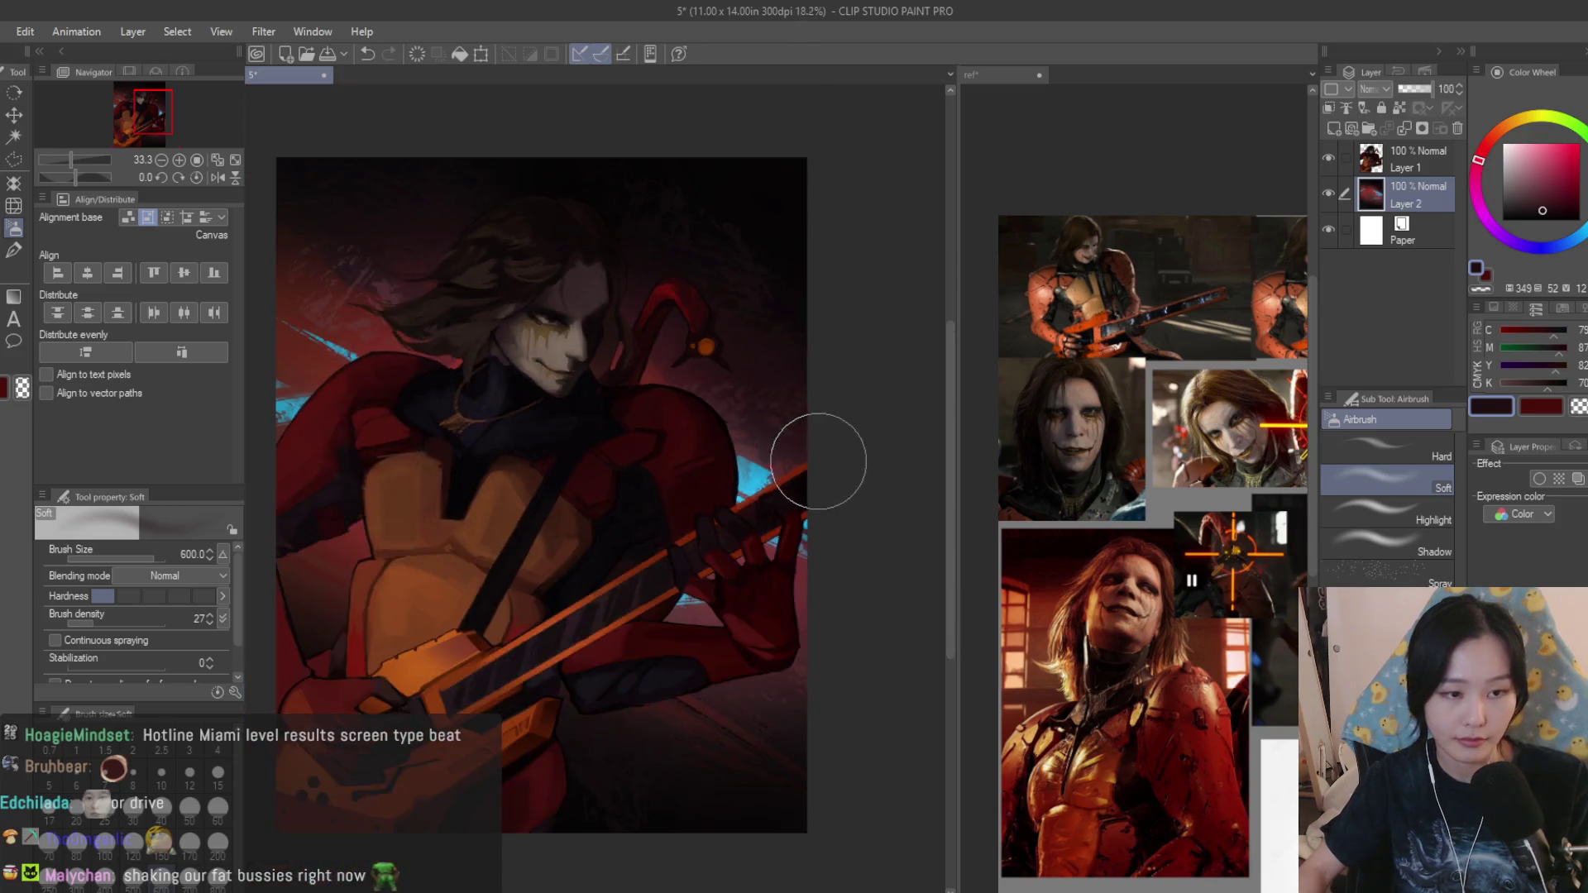
scroll(666, 319, "down", 1)
scroll(732, 283, "up", 1)
scroll(704, 378, "up", 1)
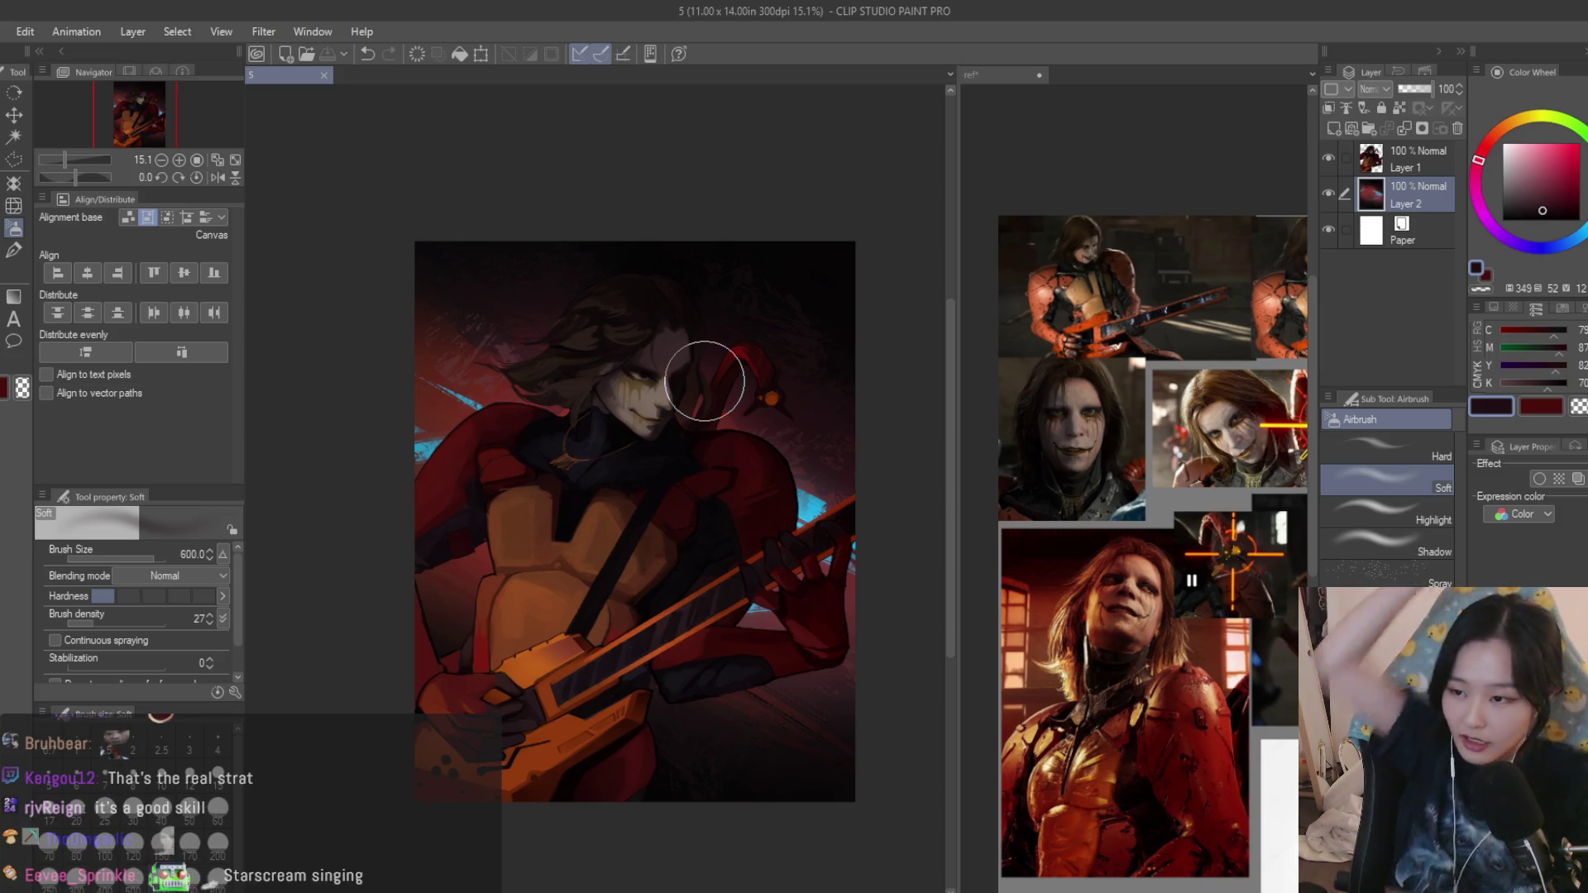
scroll(525, 376, "up", 2)
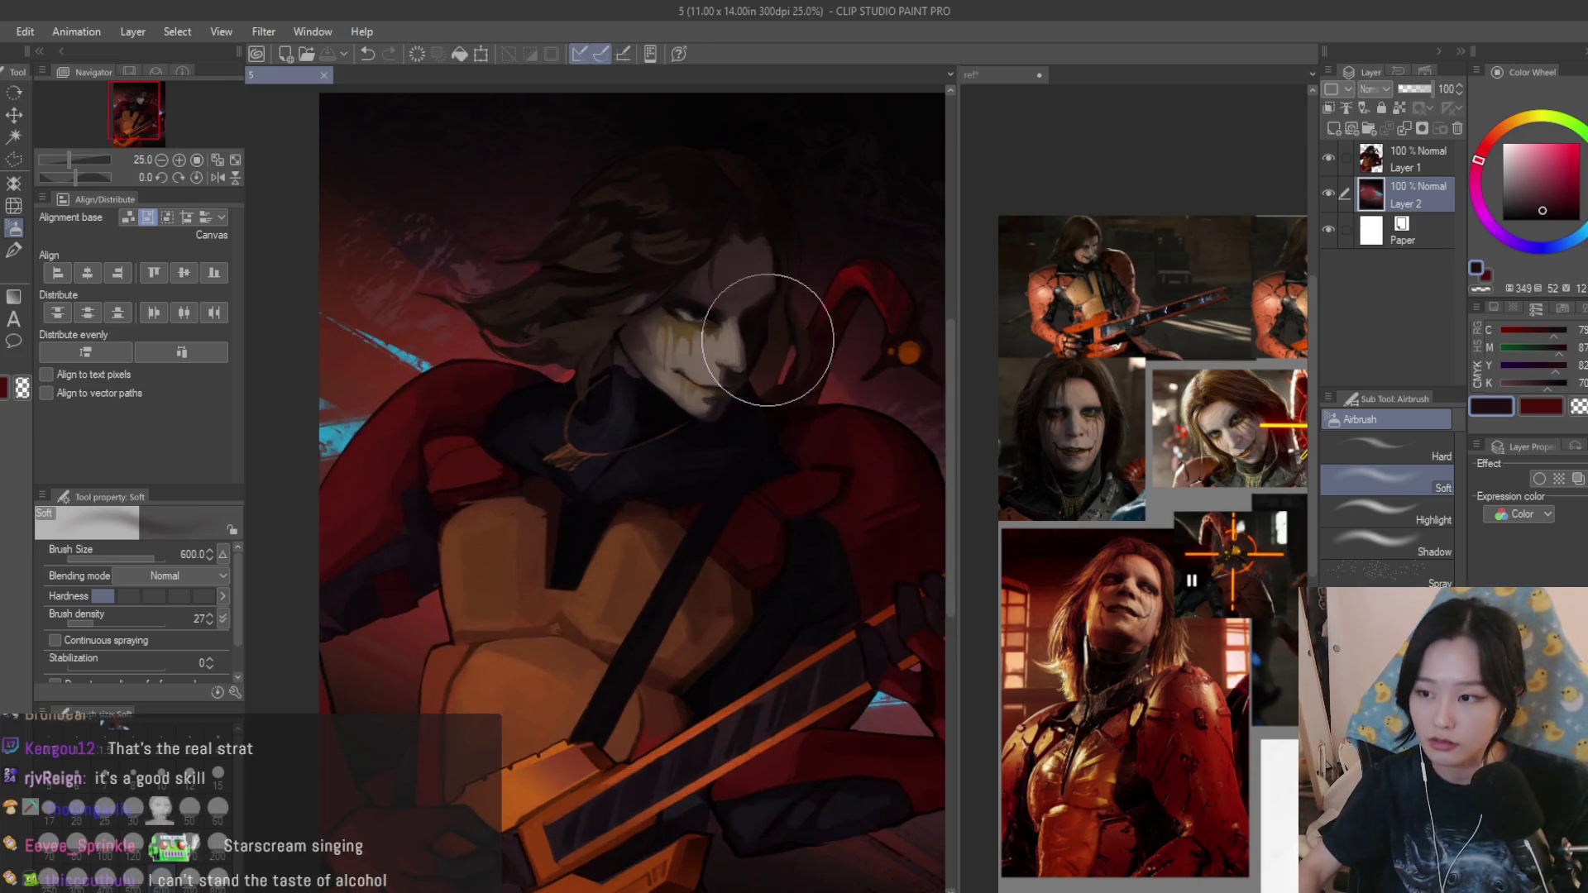
scroll(779, 336, "down", 1)
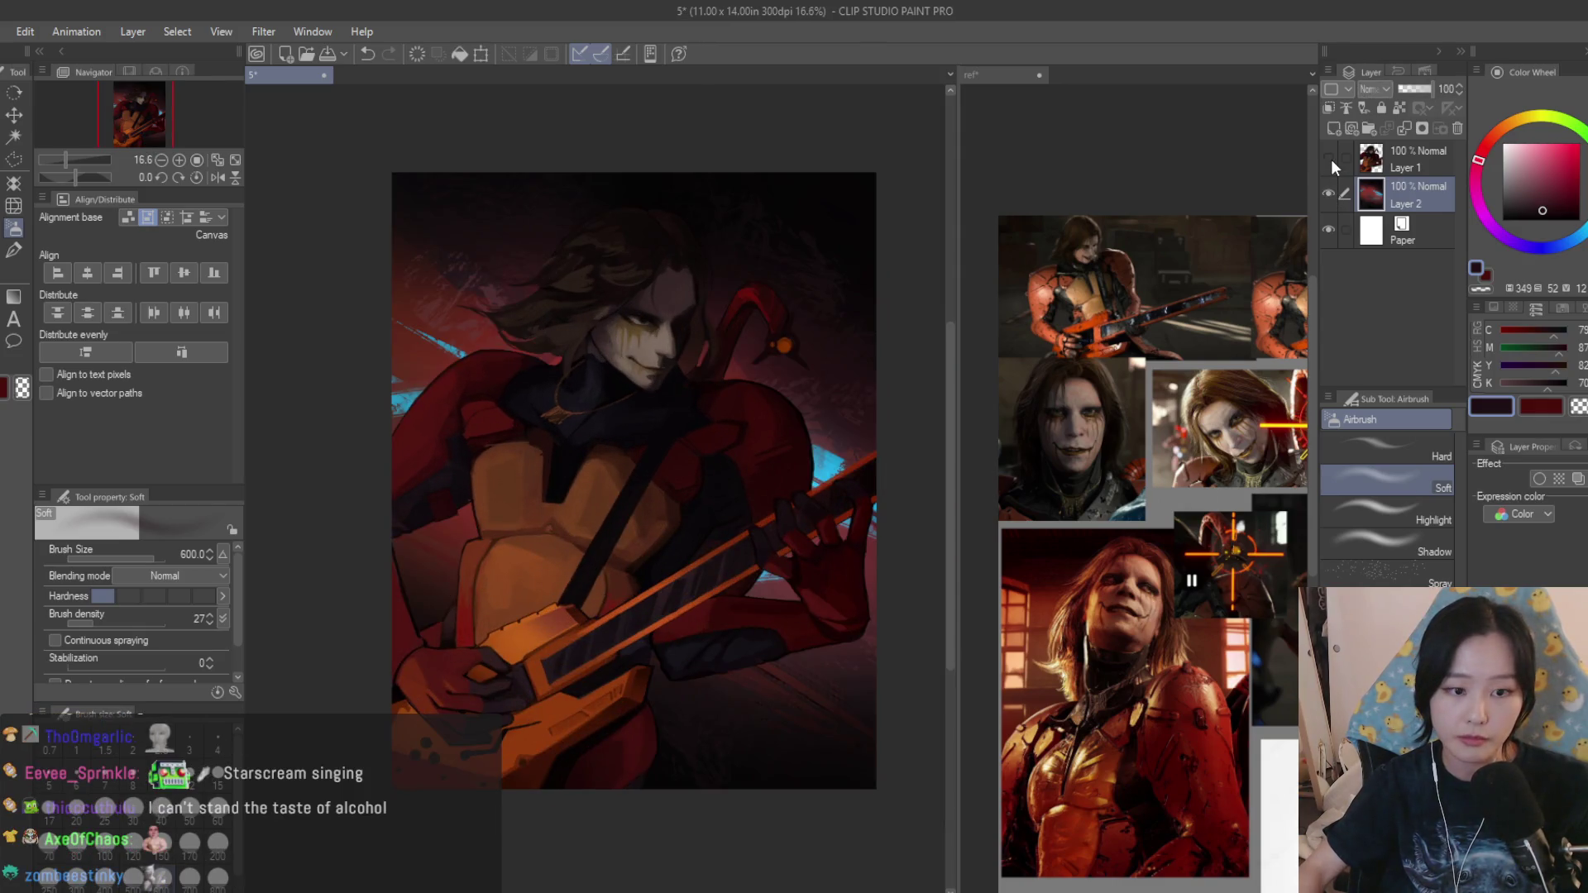
left_click(1331, 190)
scroll(867, 299, "down", 5)
left_click(1329, 191)
left_click(1415, 159)
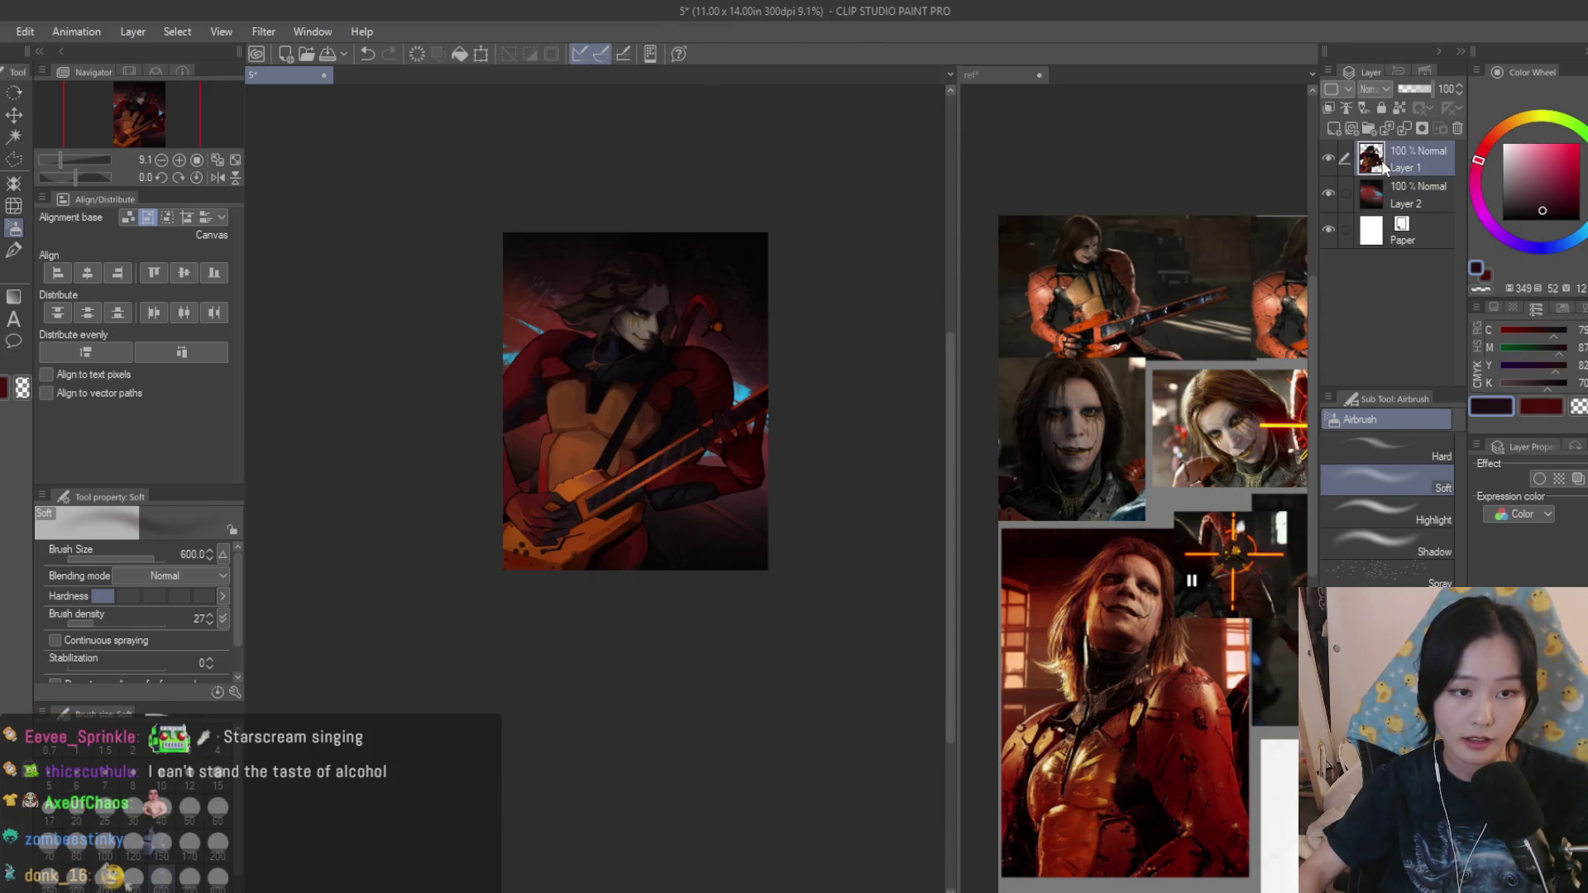
scroll(695, 397, "up", 3)
Cycle between the scratch and soft brushes, compare the figure layer on and off, and load the Ink Big brush.
key("b")
scroll(904, 397, "up", 1)
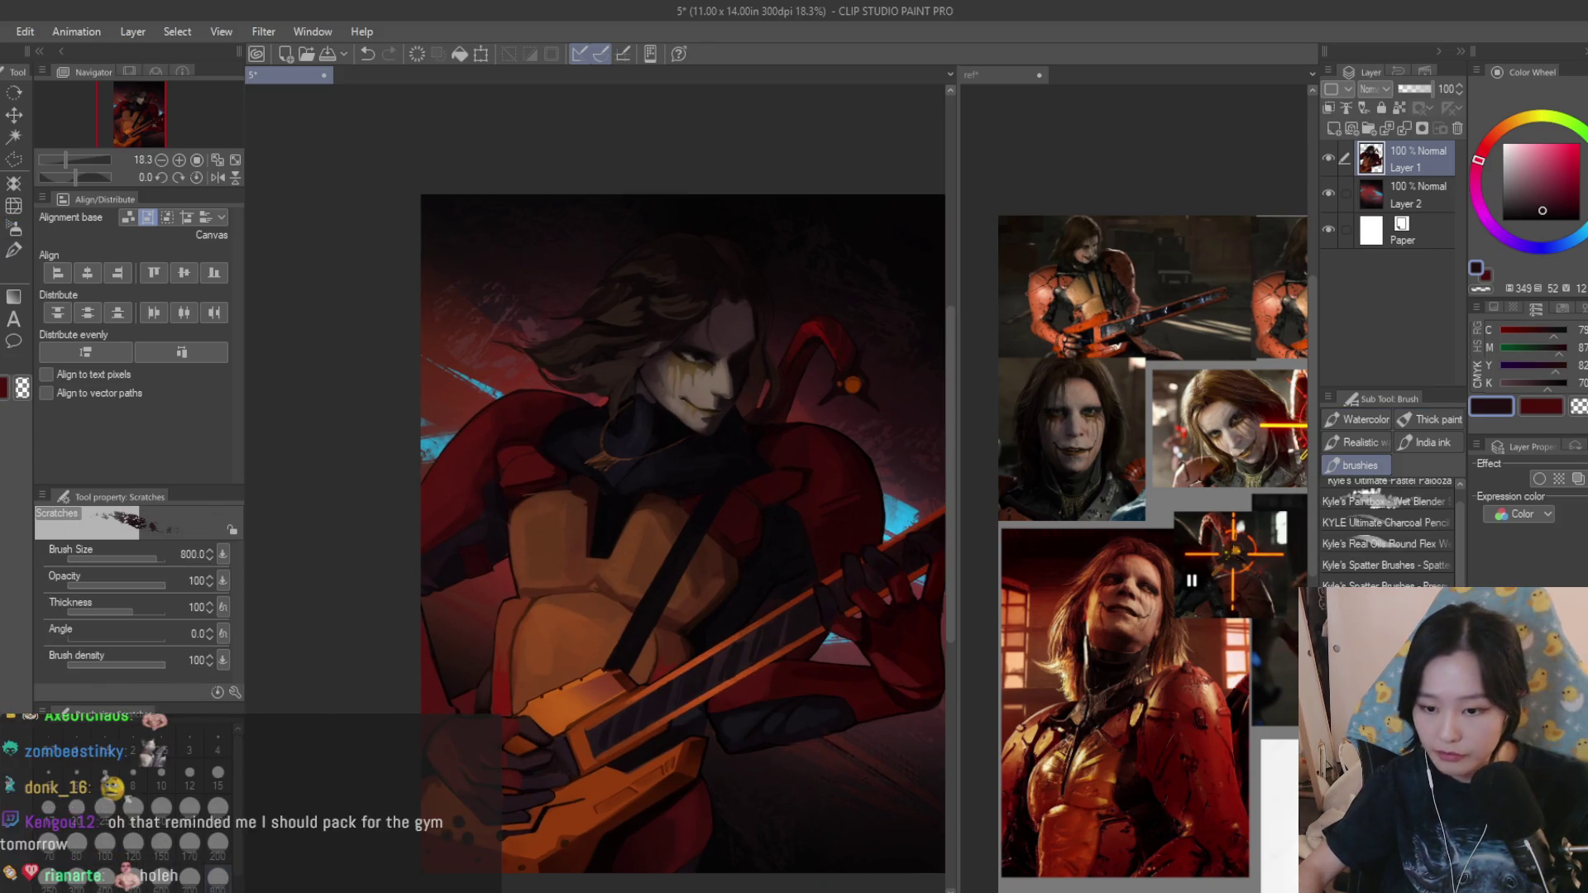
scroll(696, 358, "up", 3)
key("bracketleft")
key("bracketleft")
key("bracketleft")
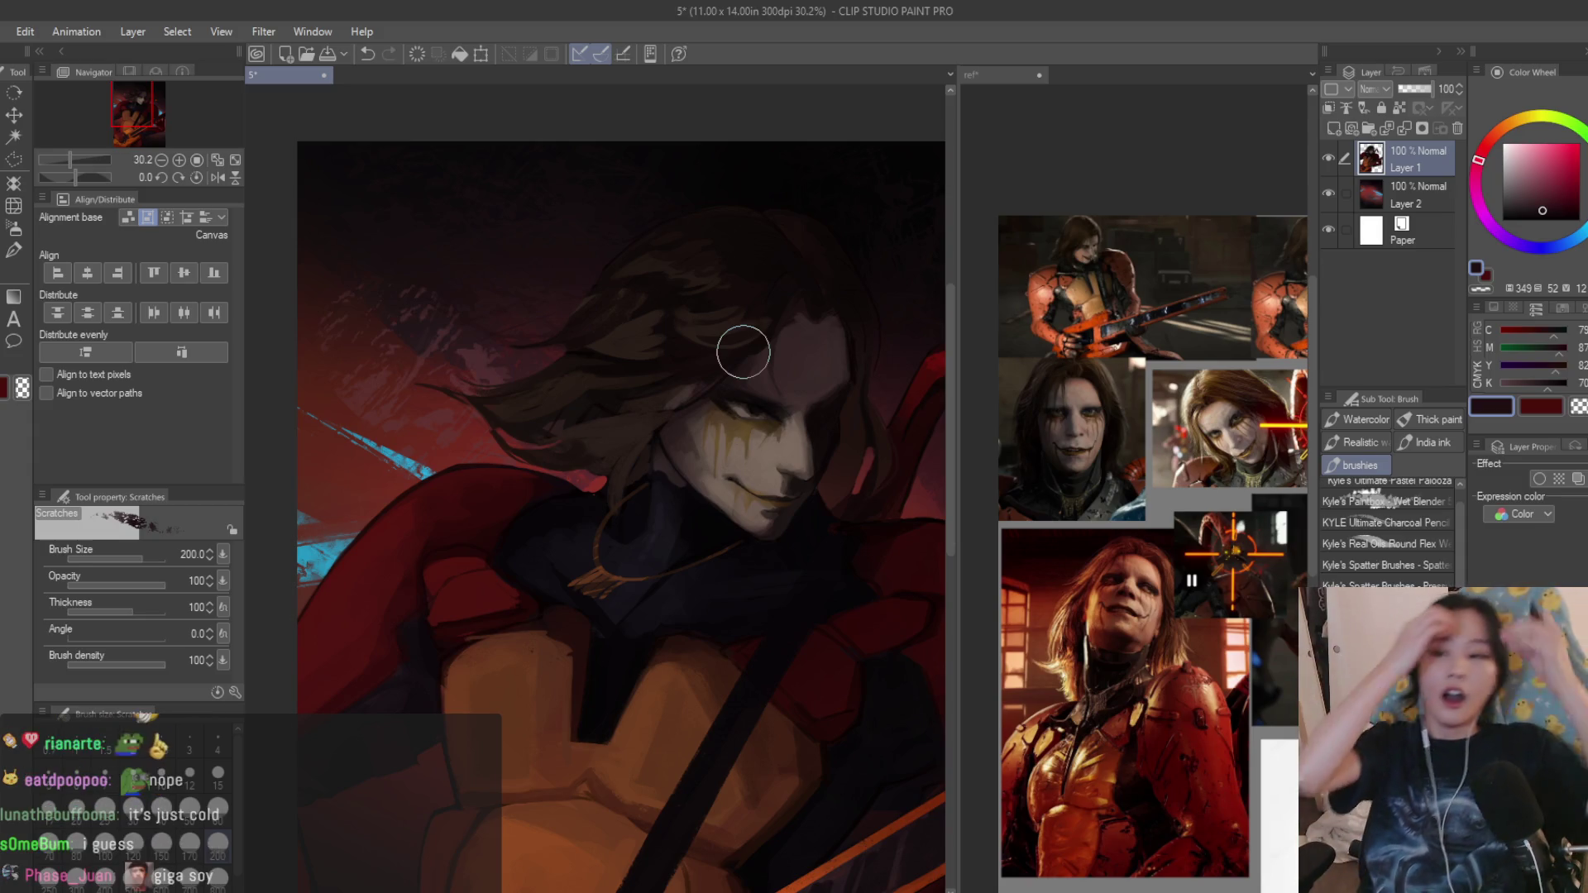
scroll(649, 557, "down", 1)
scroll(416, 395, "down", 1)
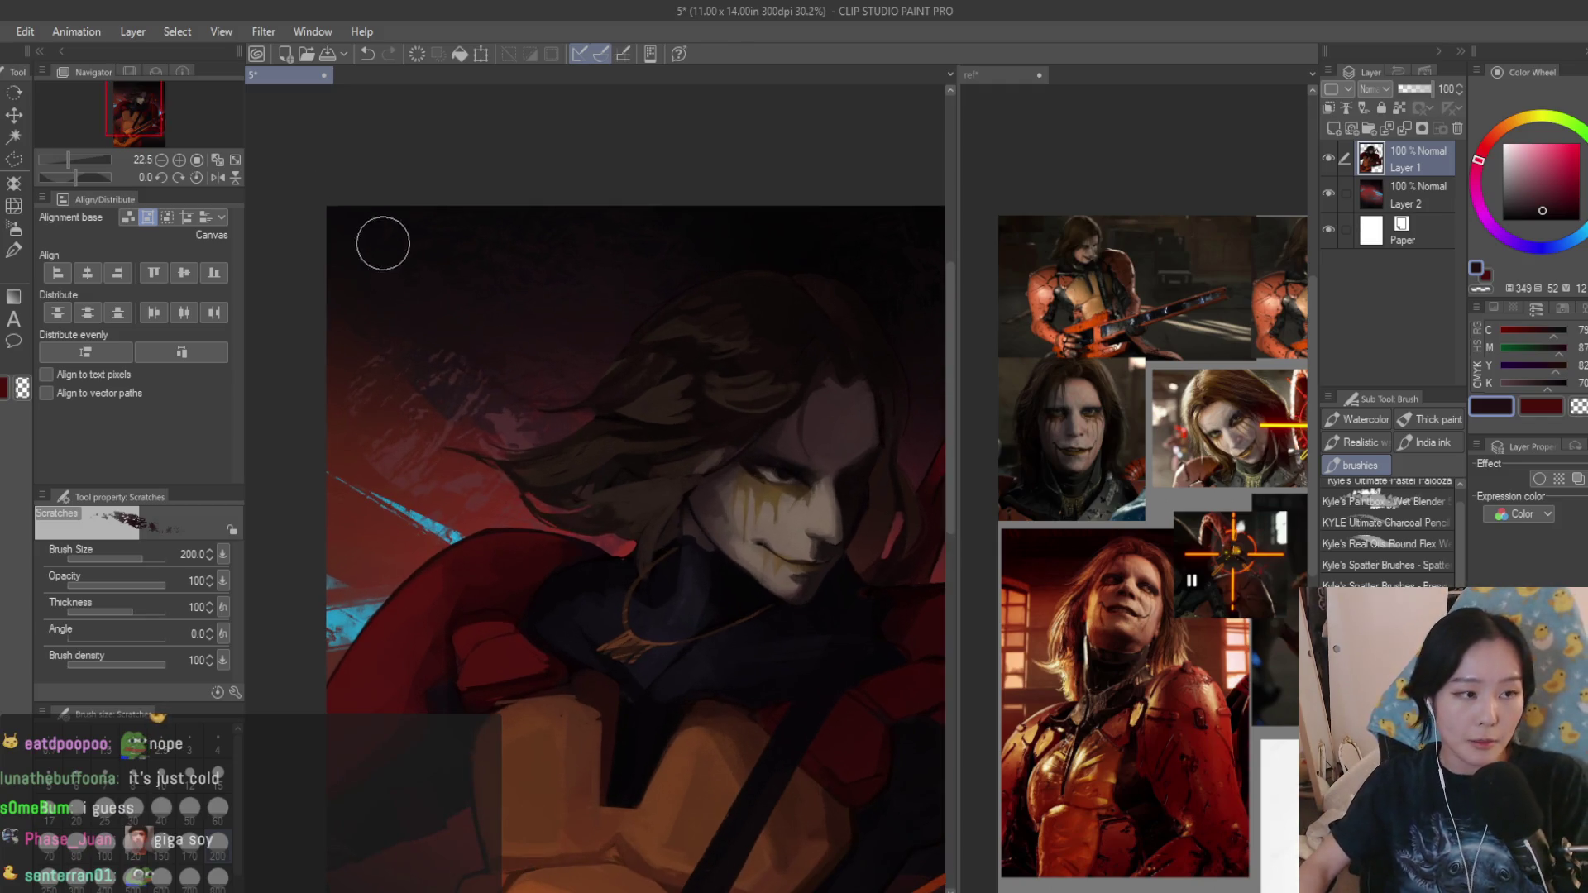
left_click(13, 228)
scroll(557, 347, "down", 3)
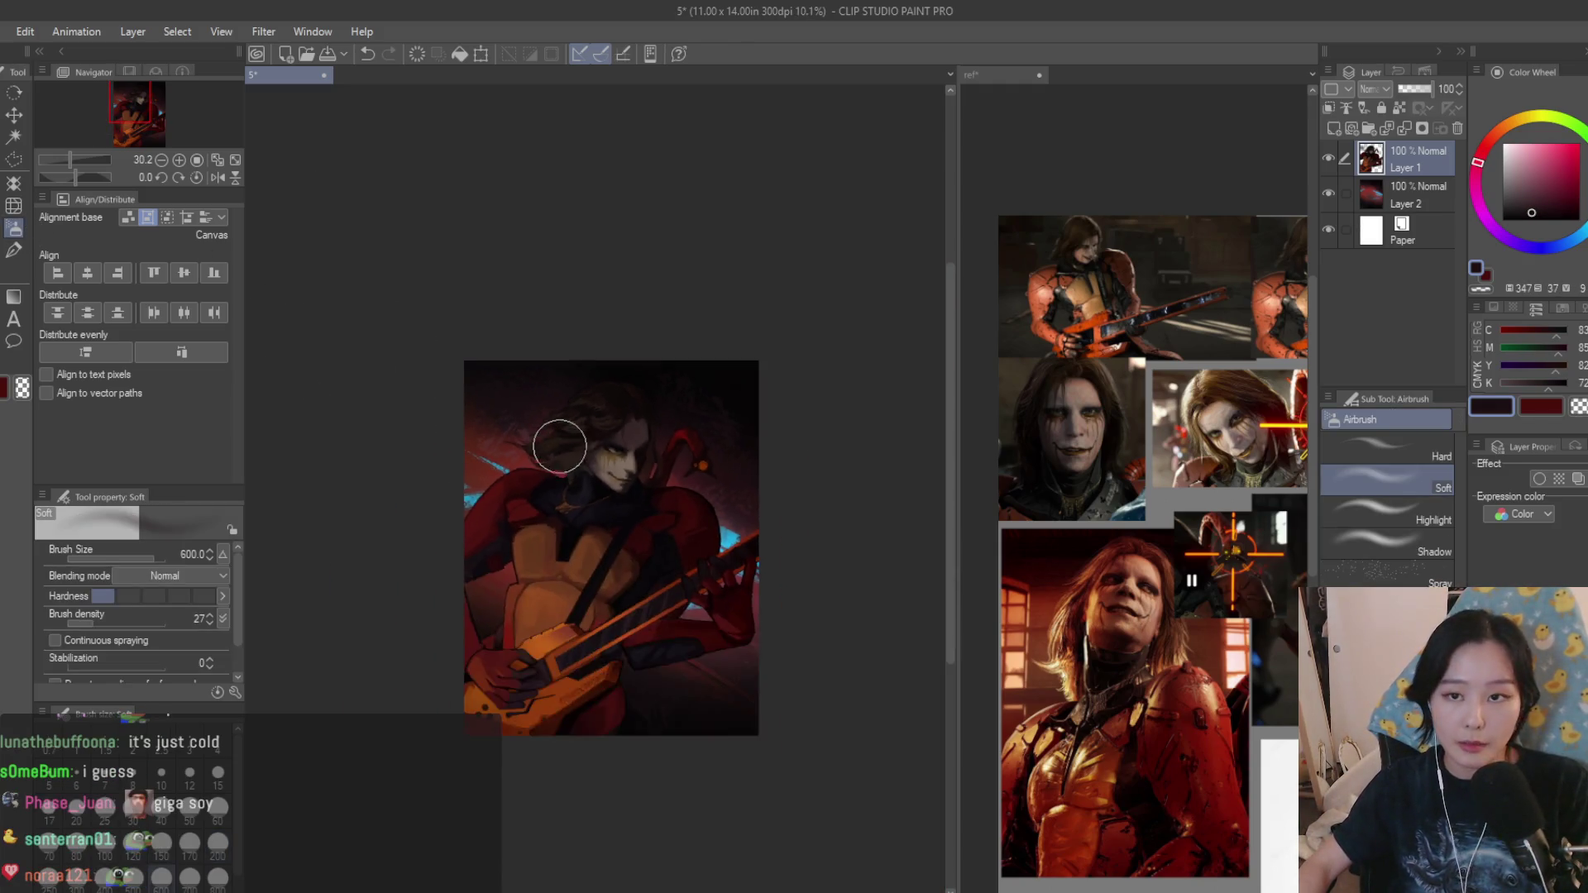
scroll(737, 567, "up", 1)
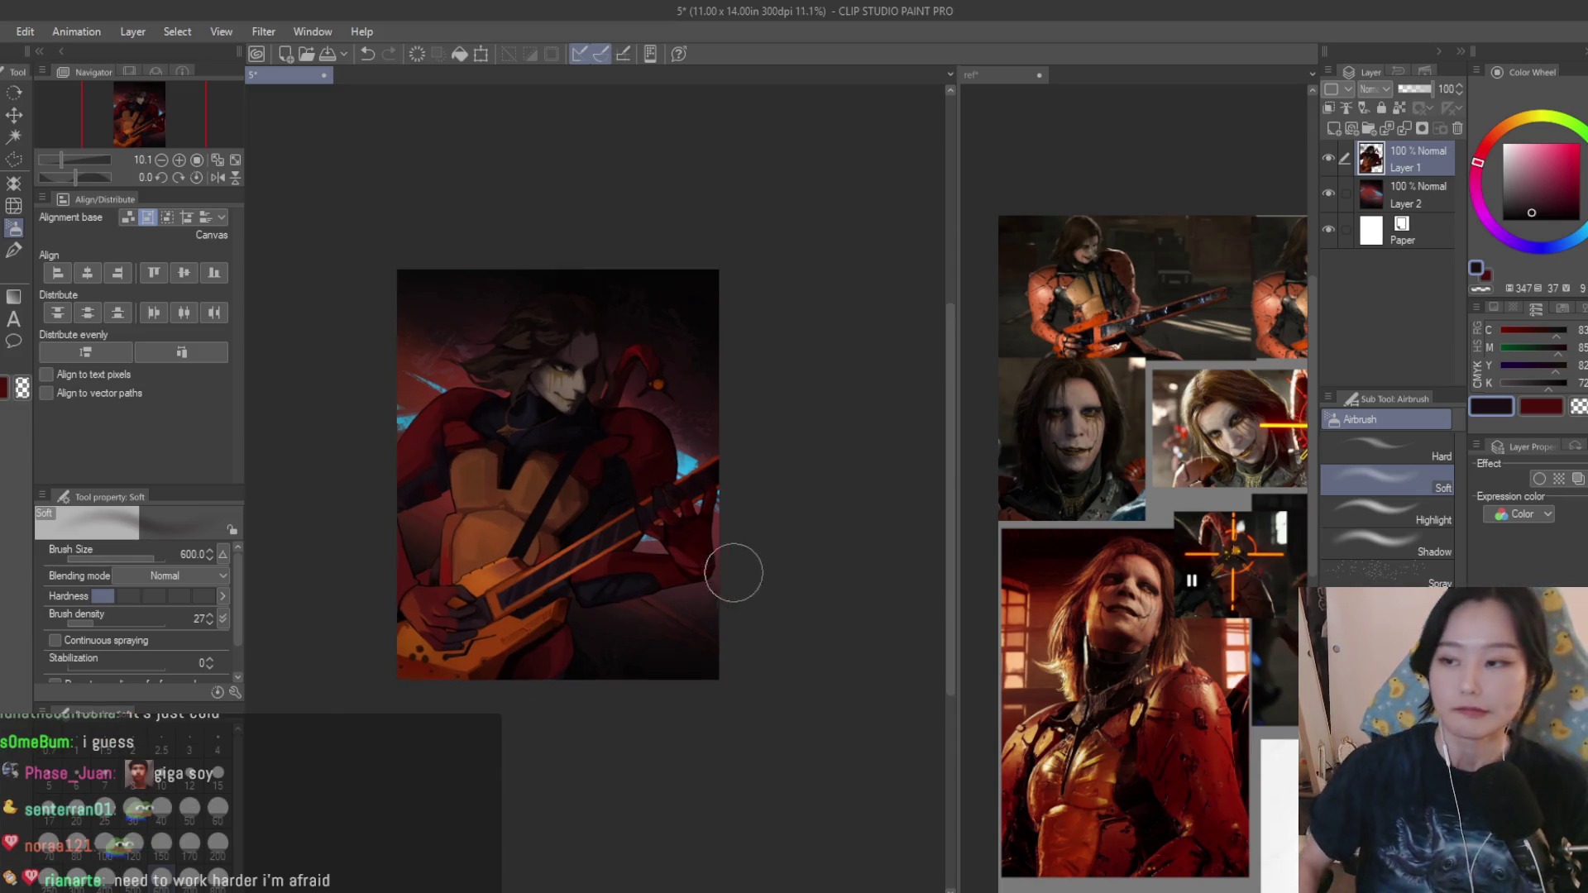
scroll(490, 425, "up", 1)
scroll(372, 298, "up", 1)
scroll(331, 267, "up", 1)
key("b")
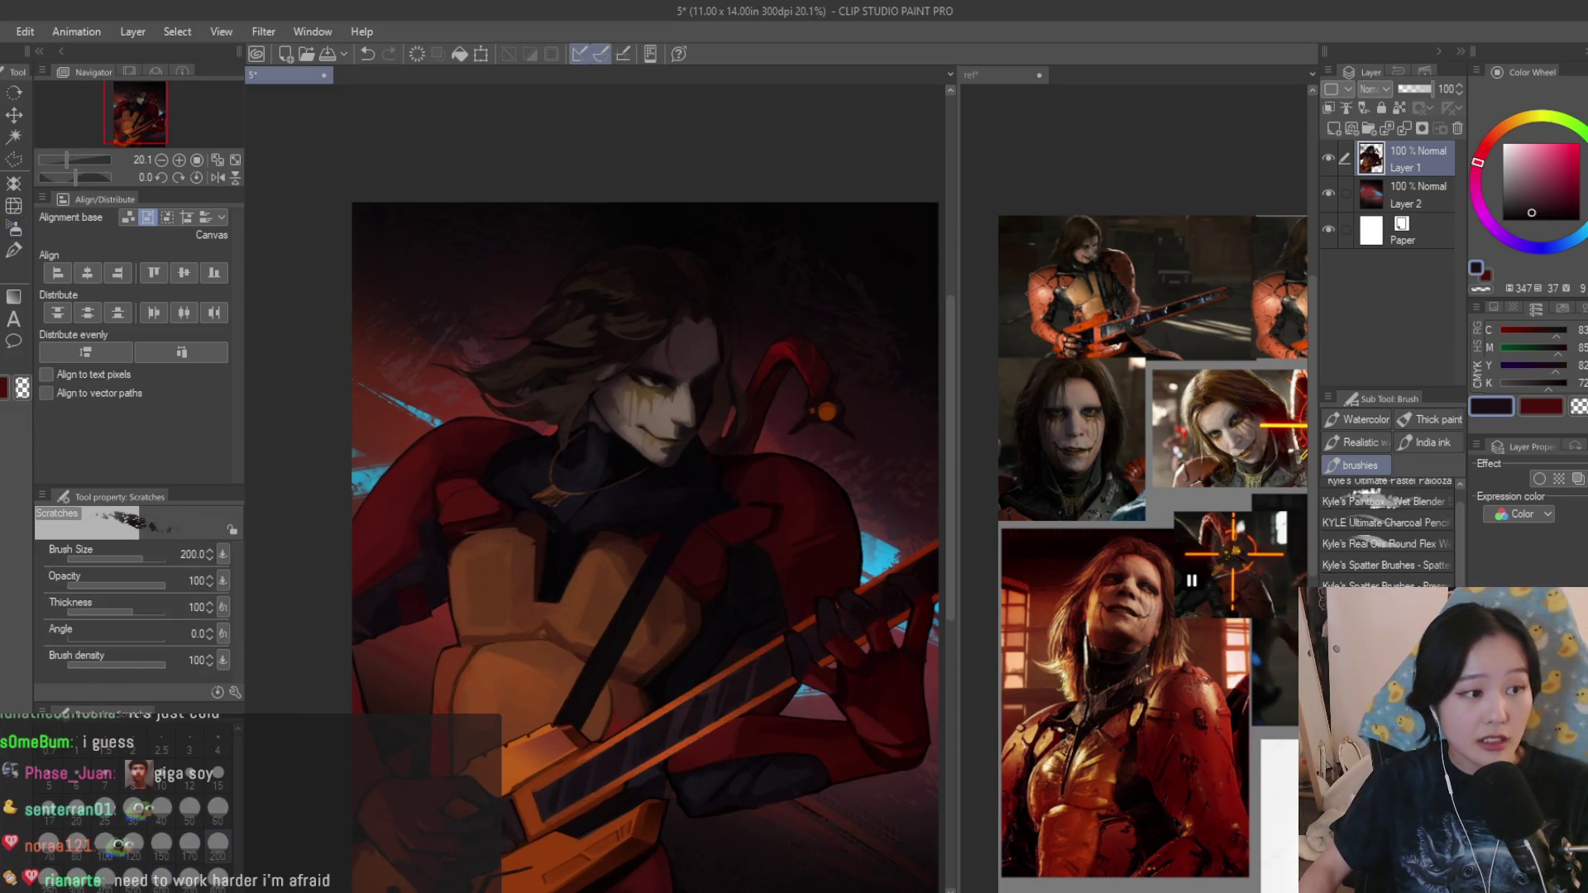
scroll(517, 256, "up", 1)
scroll(518, 256, "up", 1)
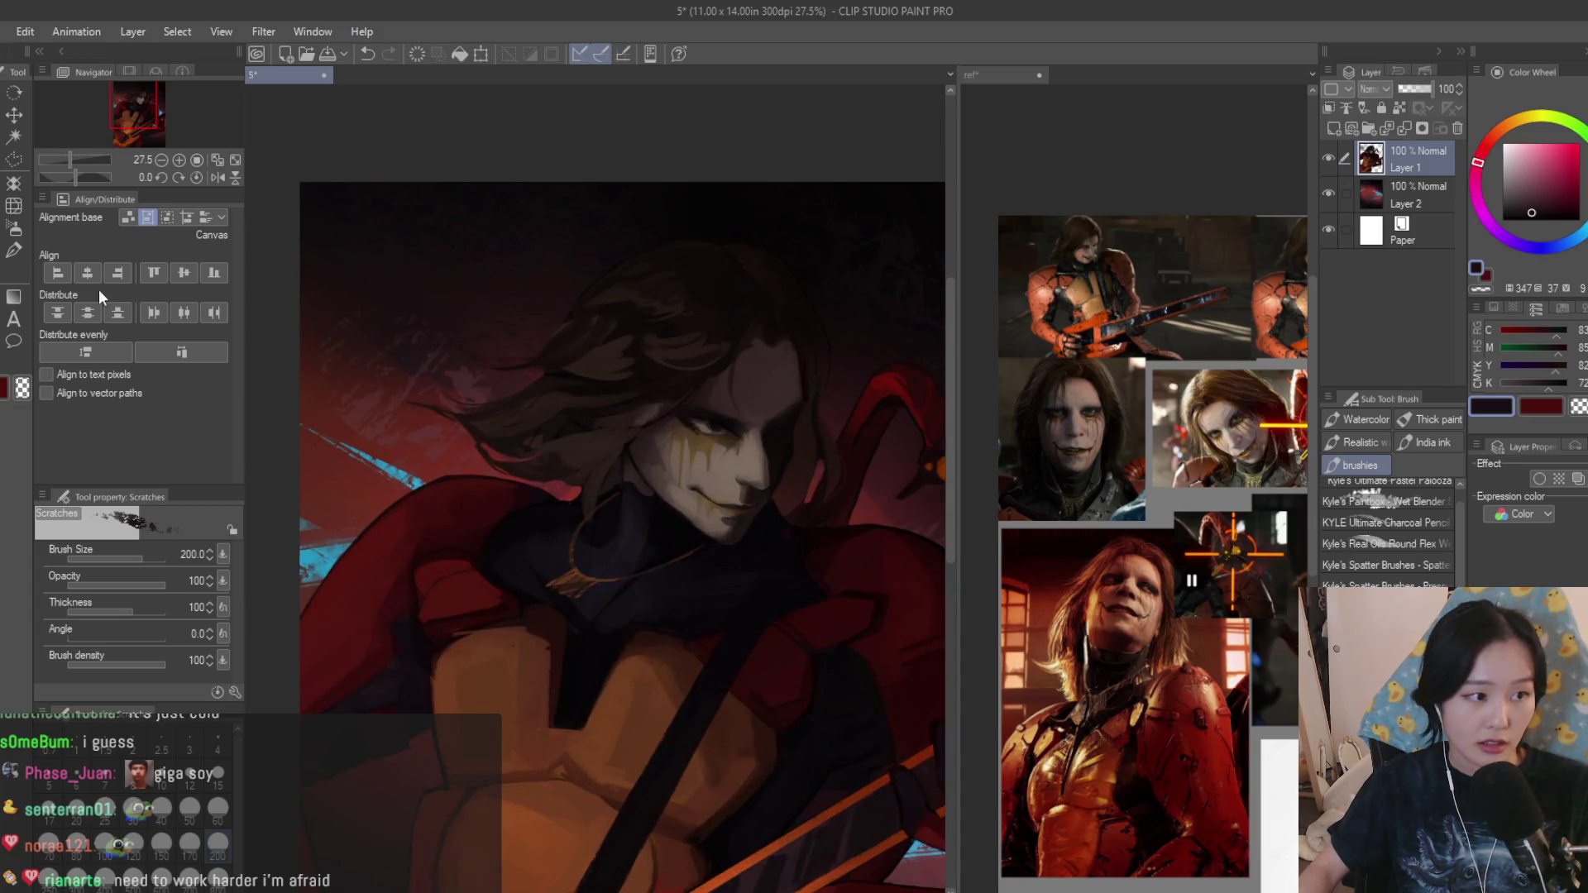
scroll(621, 297, "down", 2)
left_click(1324, 158)
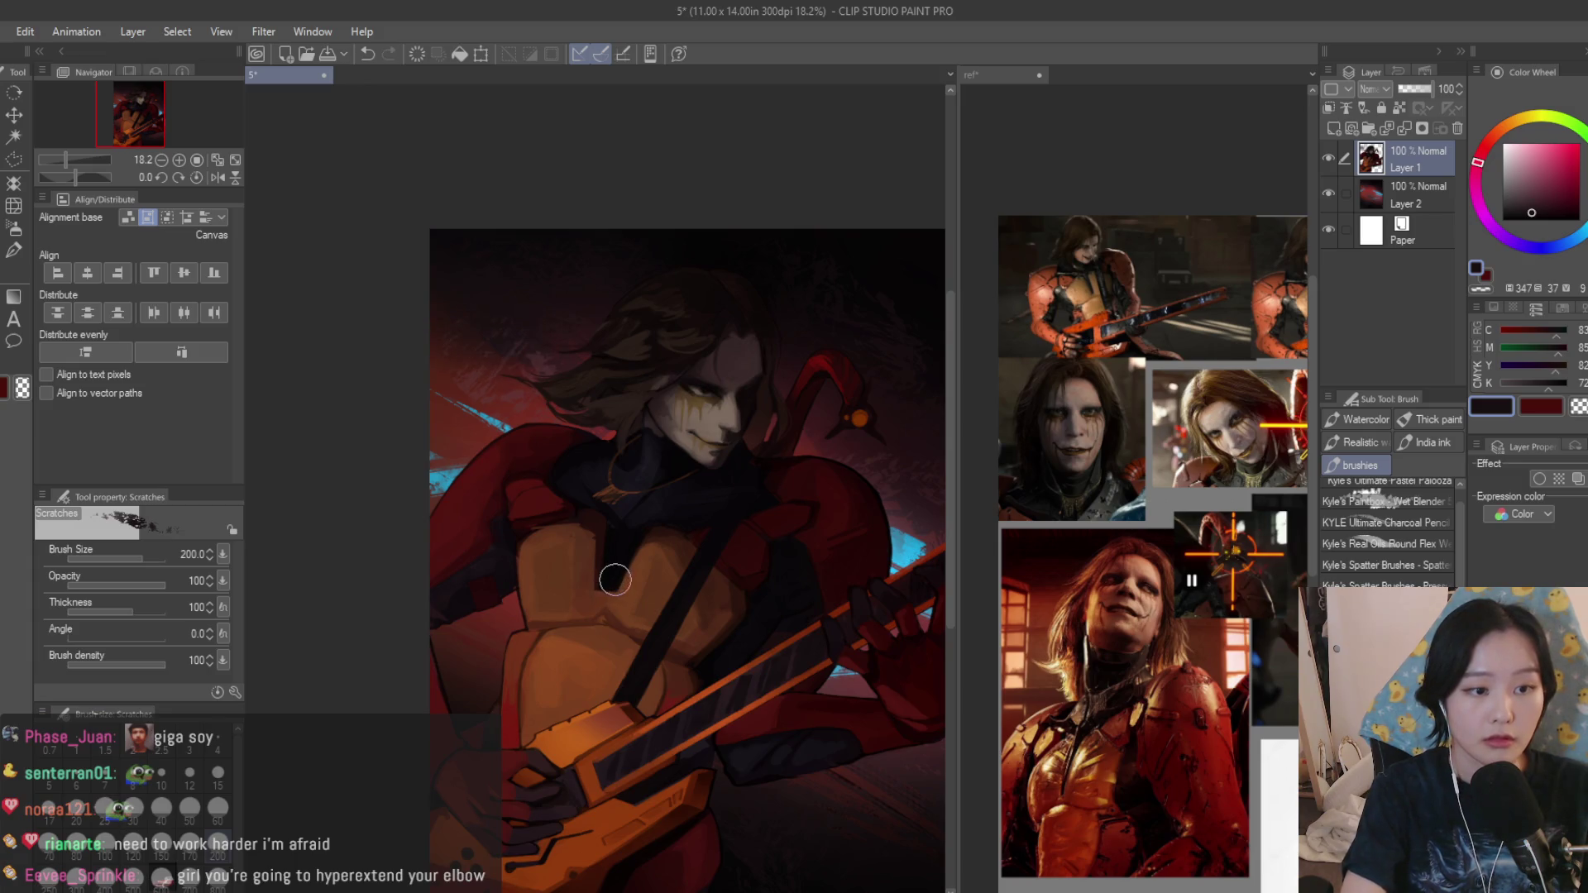
scroll(671, 517, "down", 2)
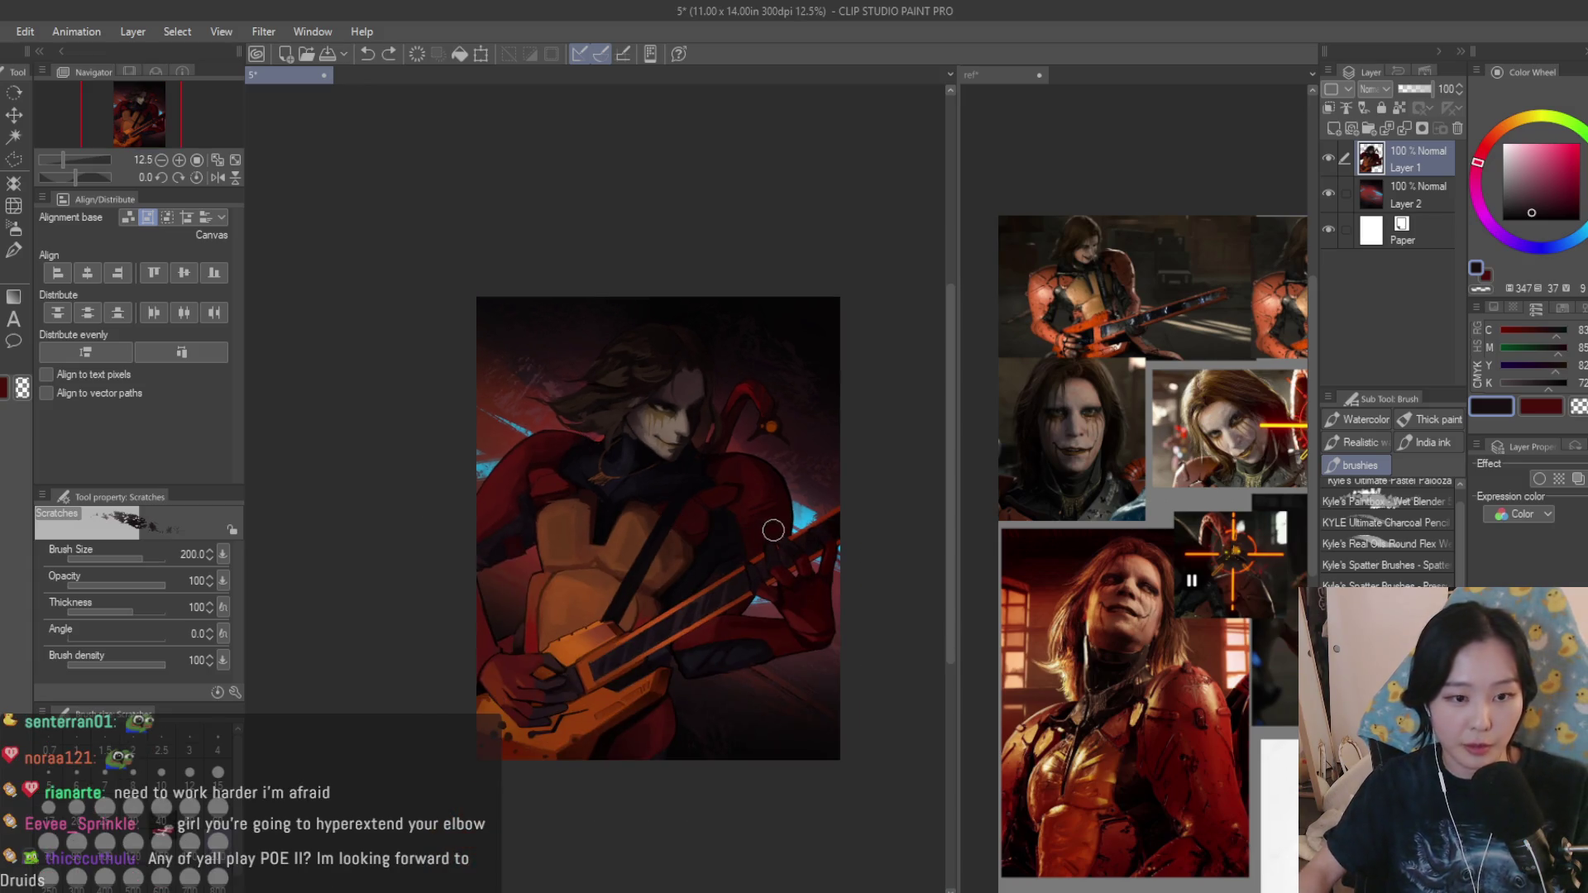
scroll(773, 531, "up", 2)
scroll(671, 430, "down", 1)
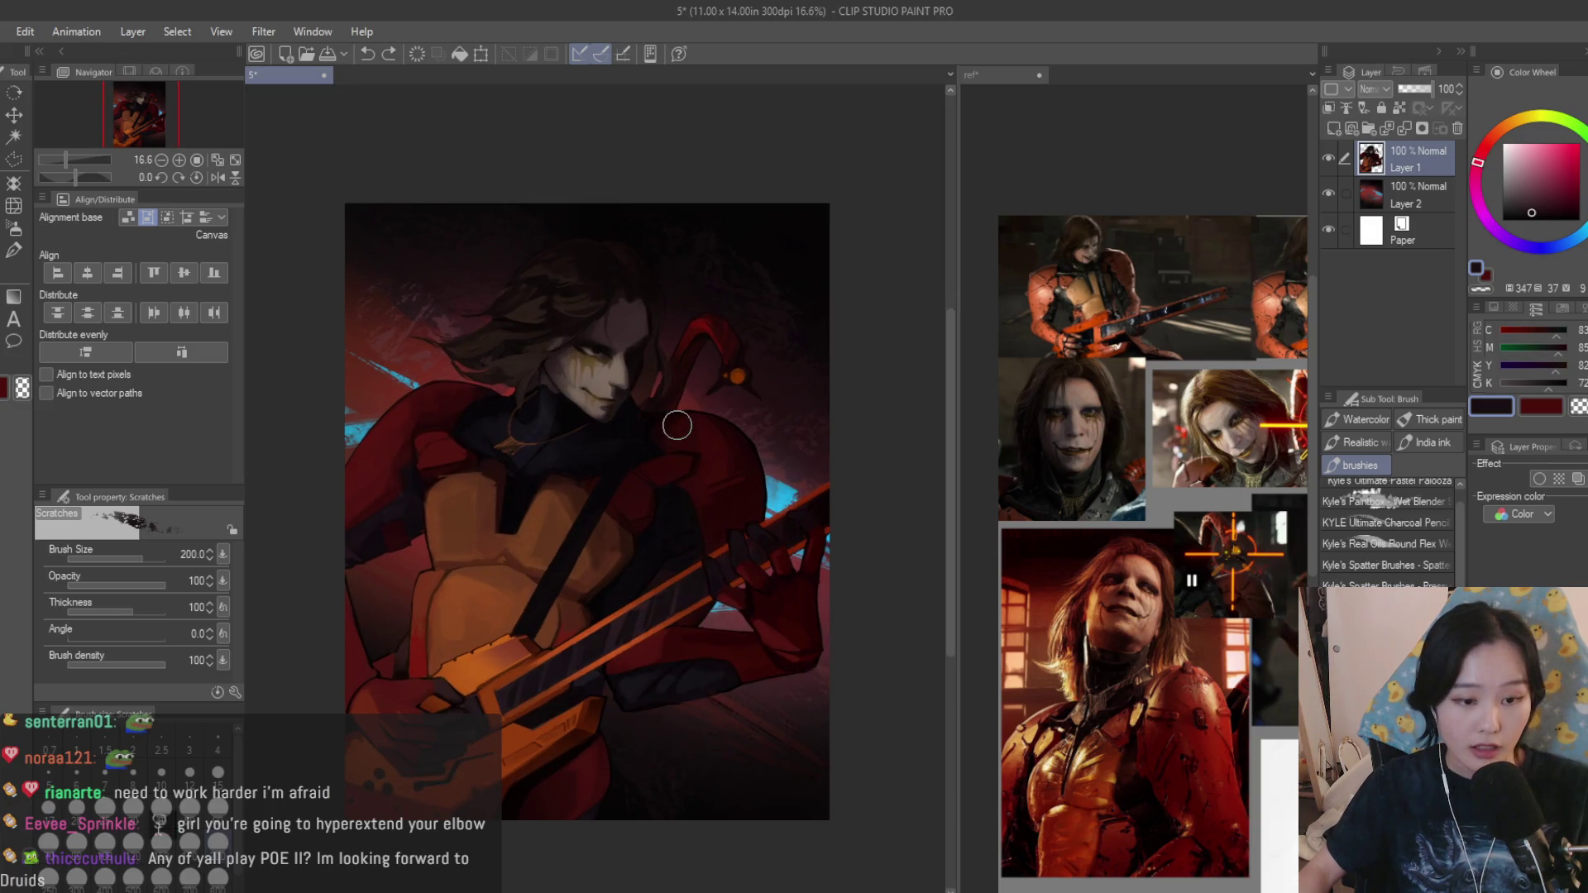
scroll(588, 512, "down", 1)
scroll(1386, 521, "down", 2)
left_click(1386, 501)
scroll(664, 419, "up", 2)
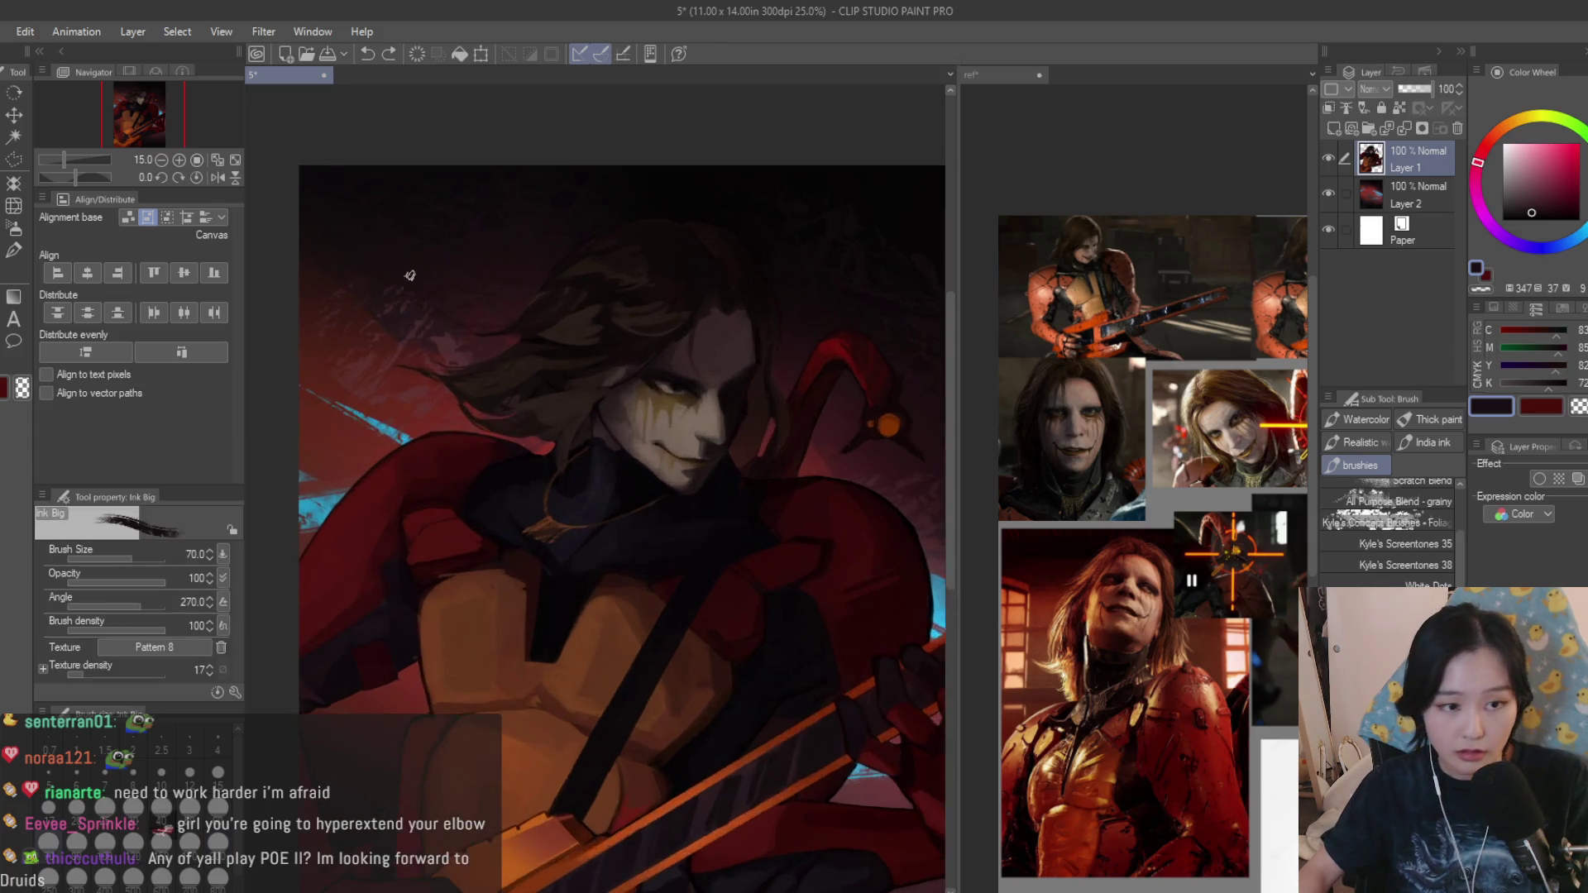
scroll(664, 418, "up", 2)
scroll(664, 419, "down", 2)
scroll(664, 419, "up", 1)
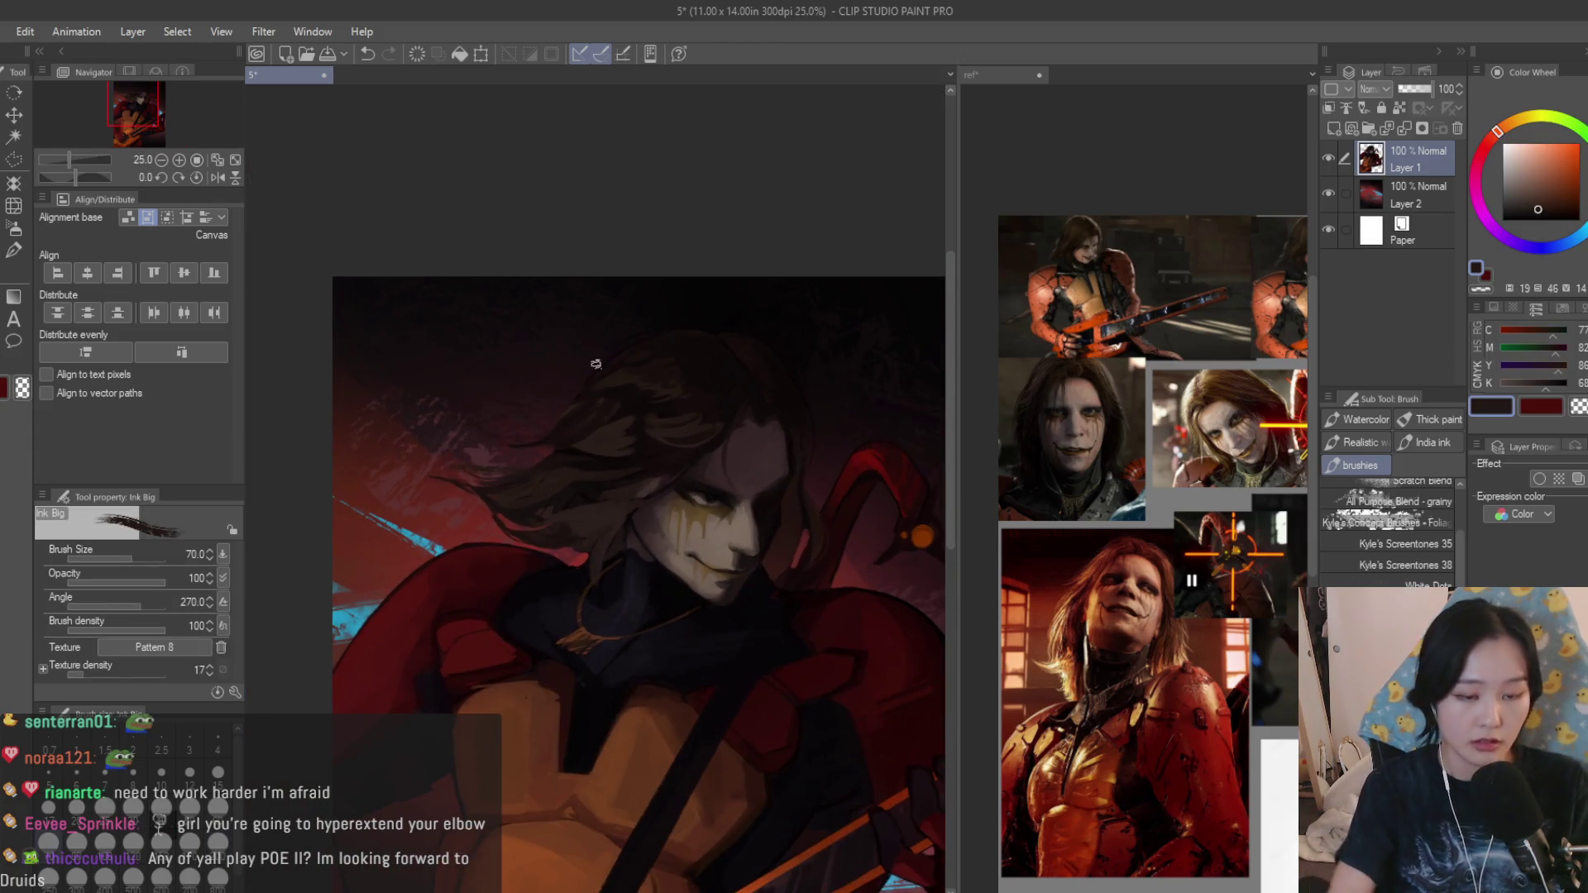
scroll(481, 432, "up", 2)
Ink a dark strand across the hair, pick a new colour, and mirror the canvas to check.
left_click_drag(534, 524, 366, 440)
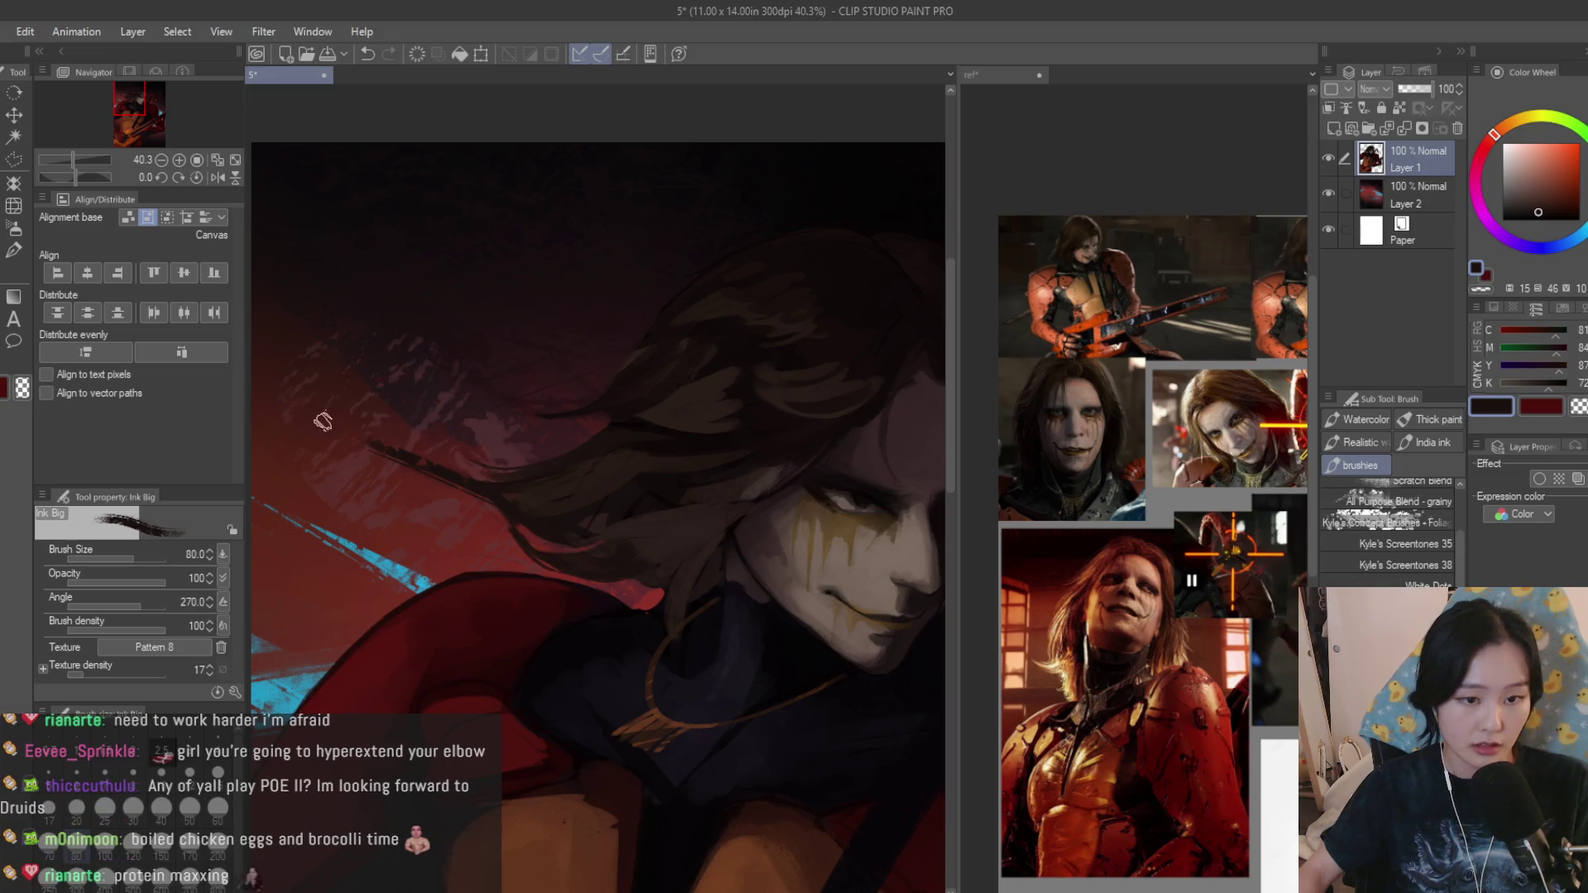
scroll(366, 442, "up", 2)
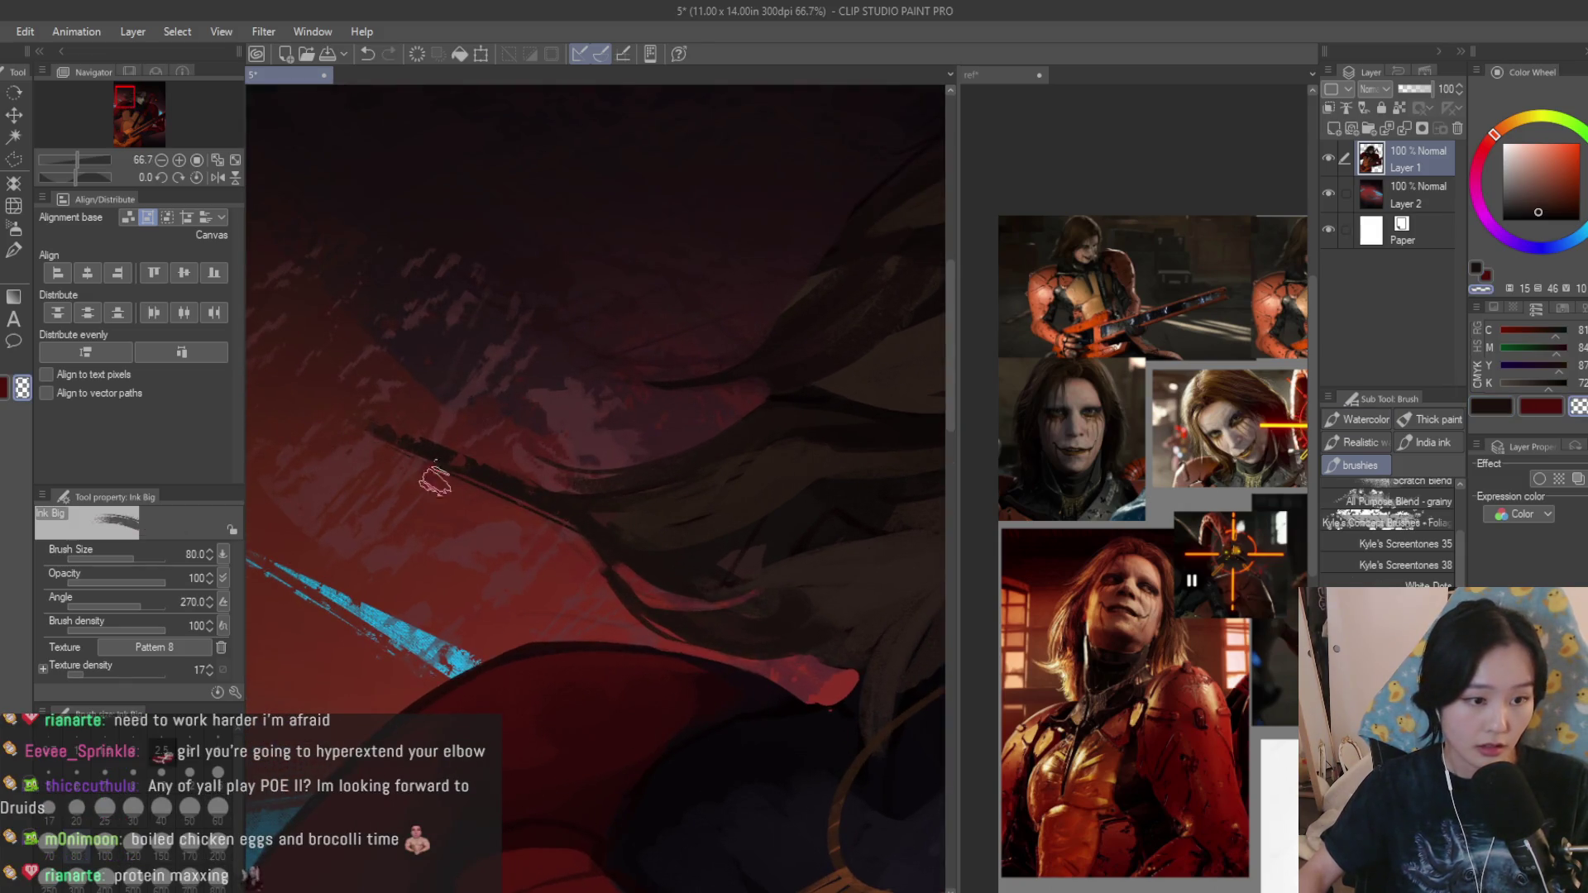
scroll(503, 483, "down", 2)
left_click(521, 479, "alt")
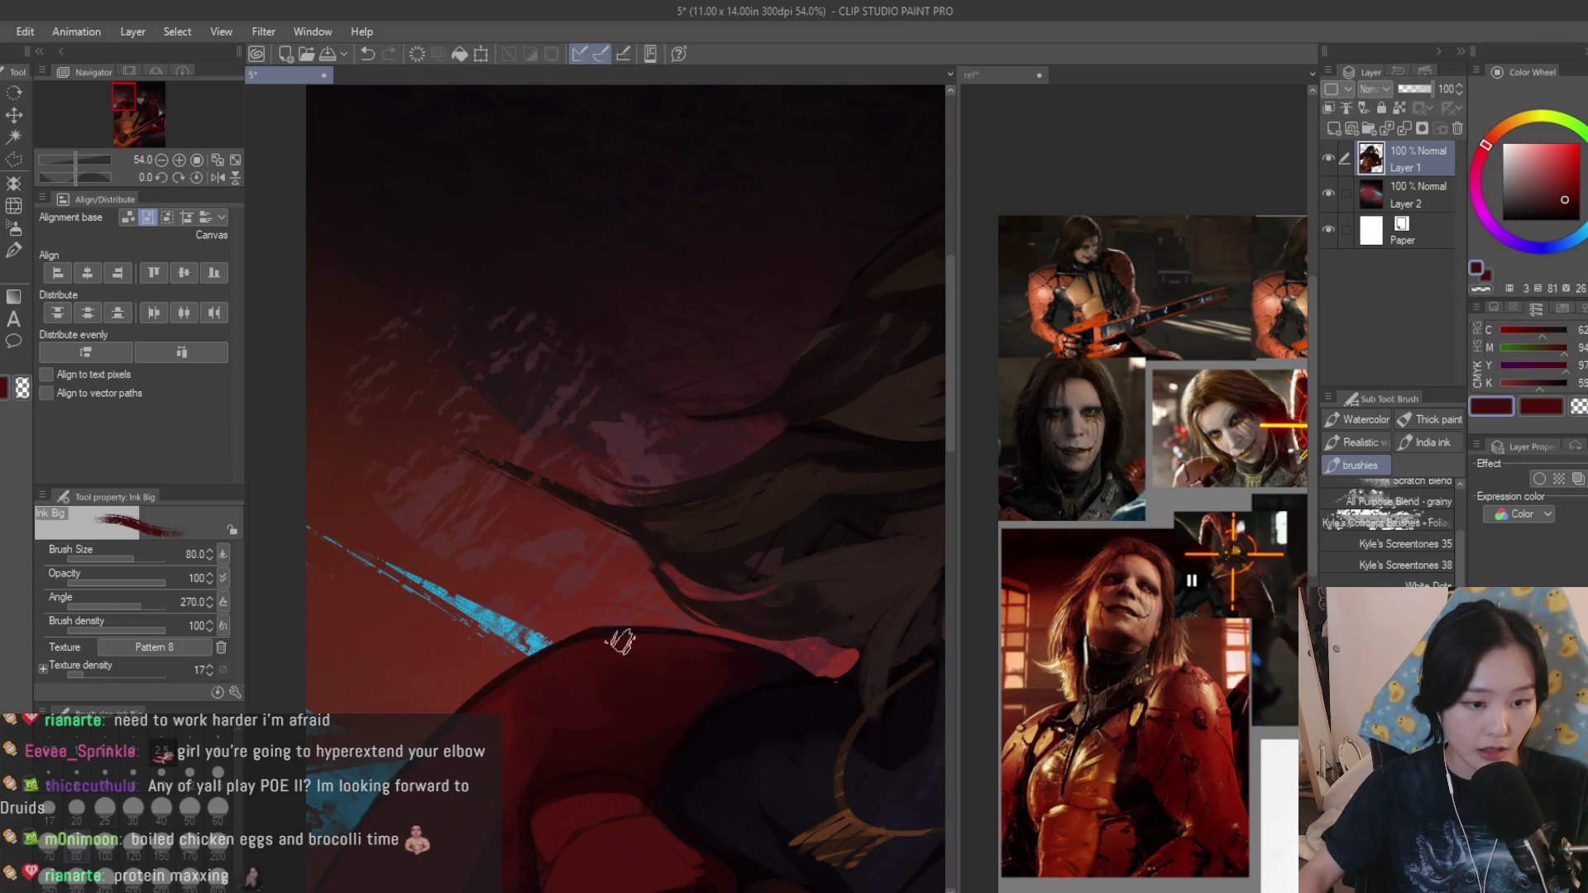
scroll(537, 475, "down", 2)
scroll(537, 476, "down", 2)
scroll(549, 575, "up", 1)
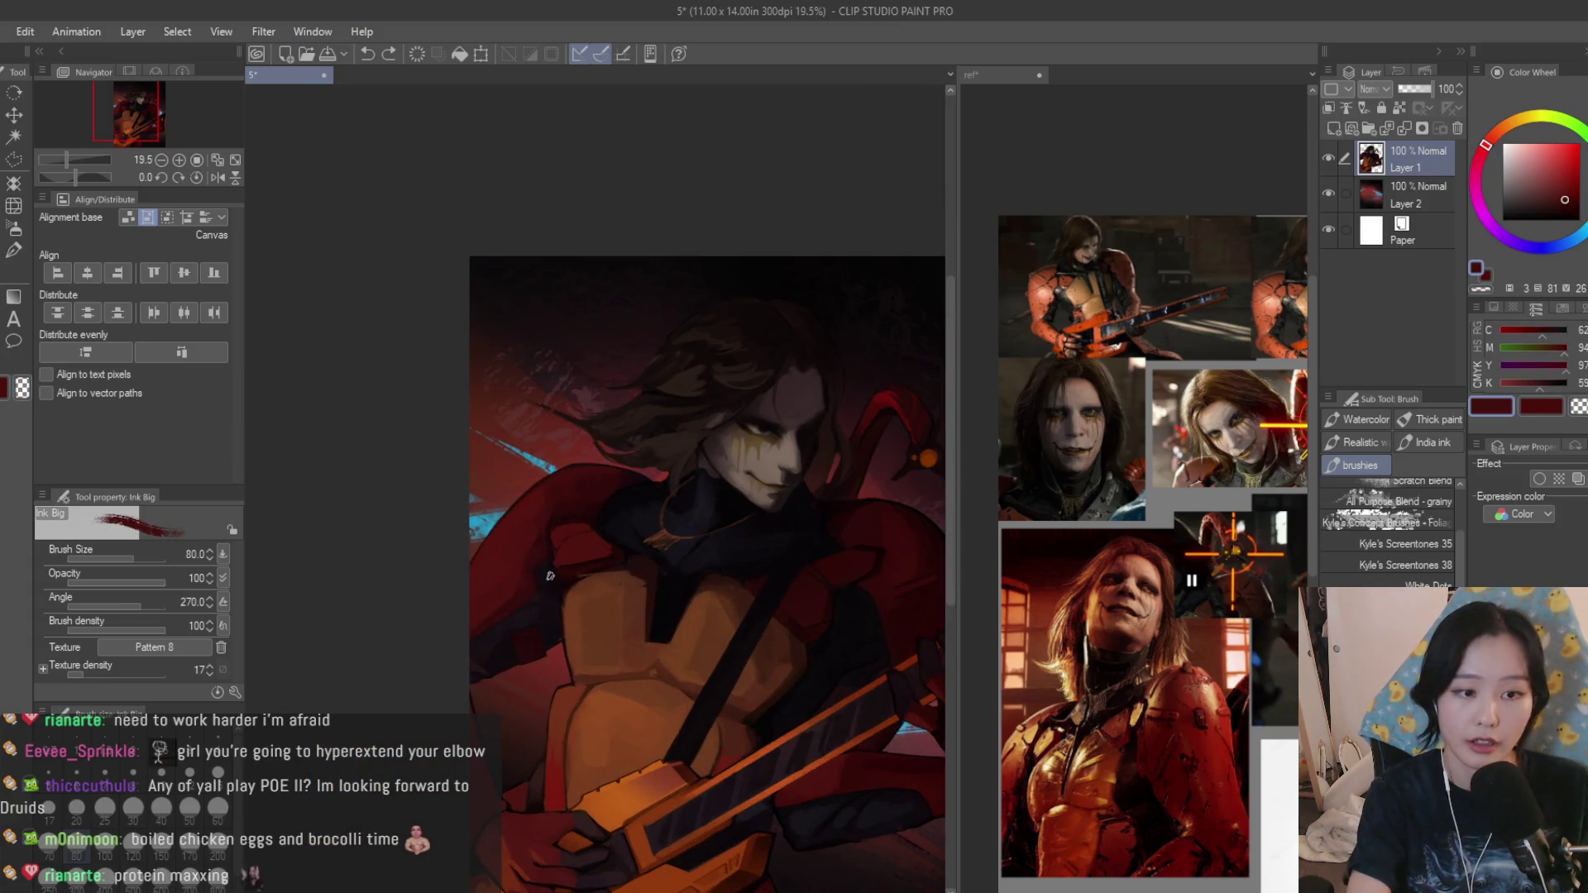
scroll(720, 353, "up", 1)
scroll(579, 436, "up", 2)
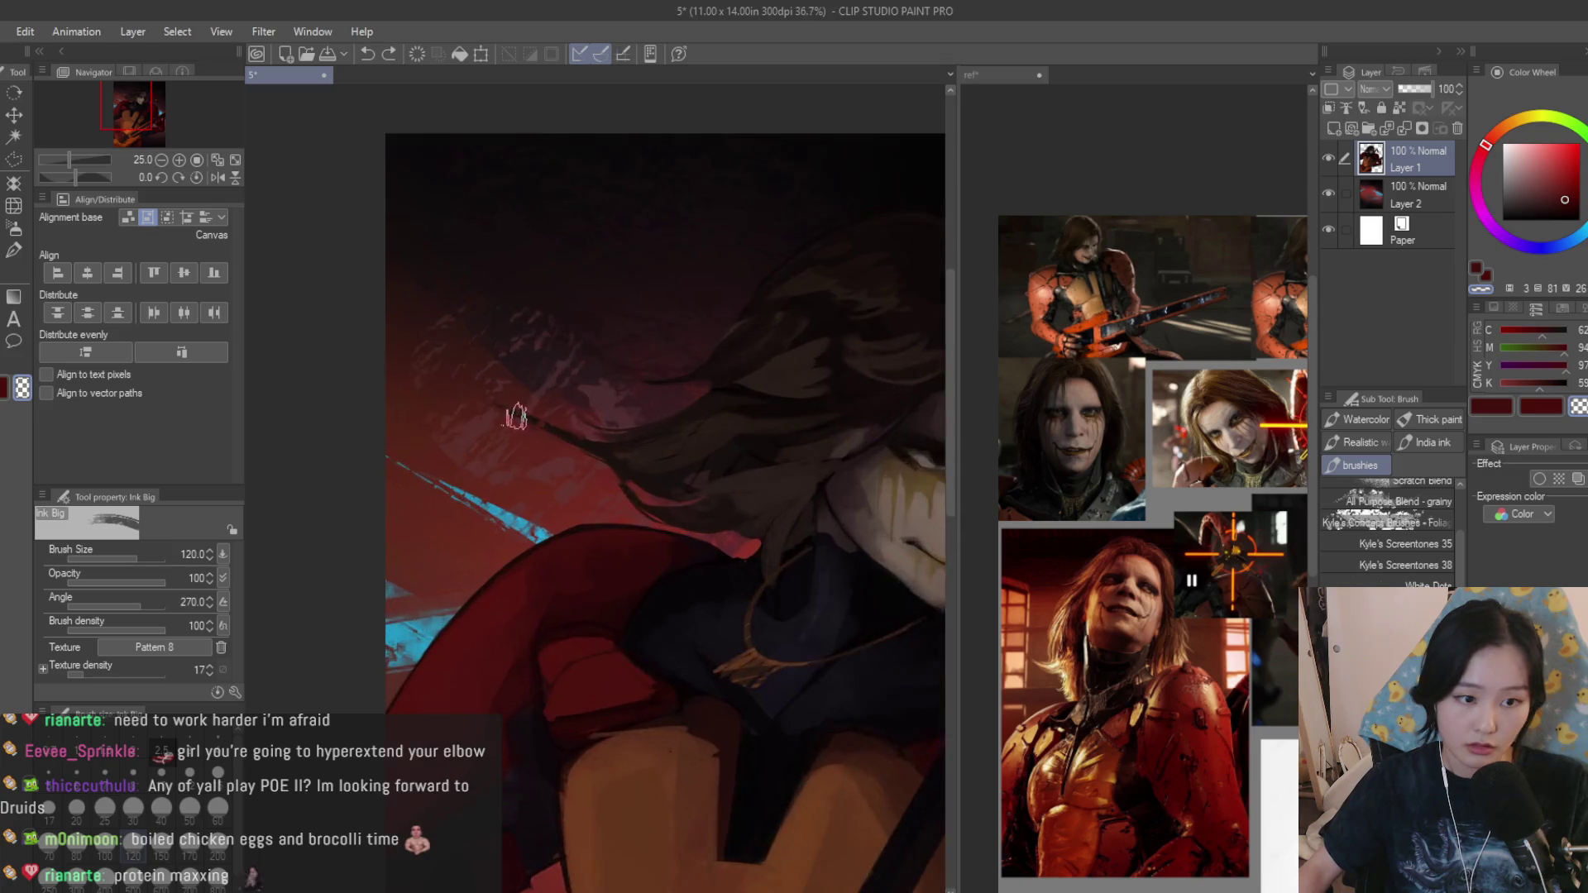
scroll(578, 437, "up", 1)
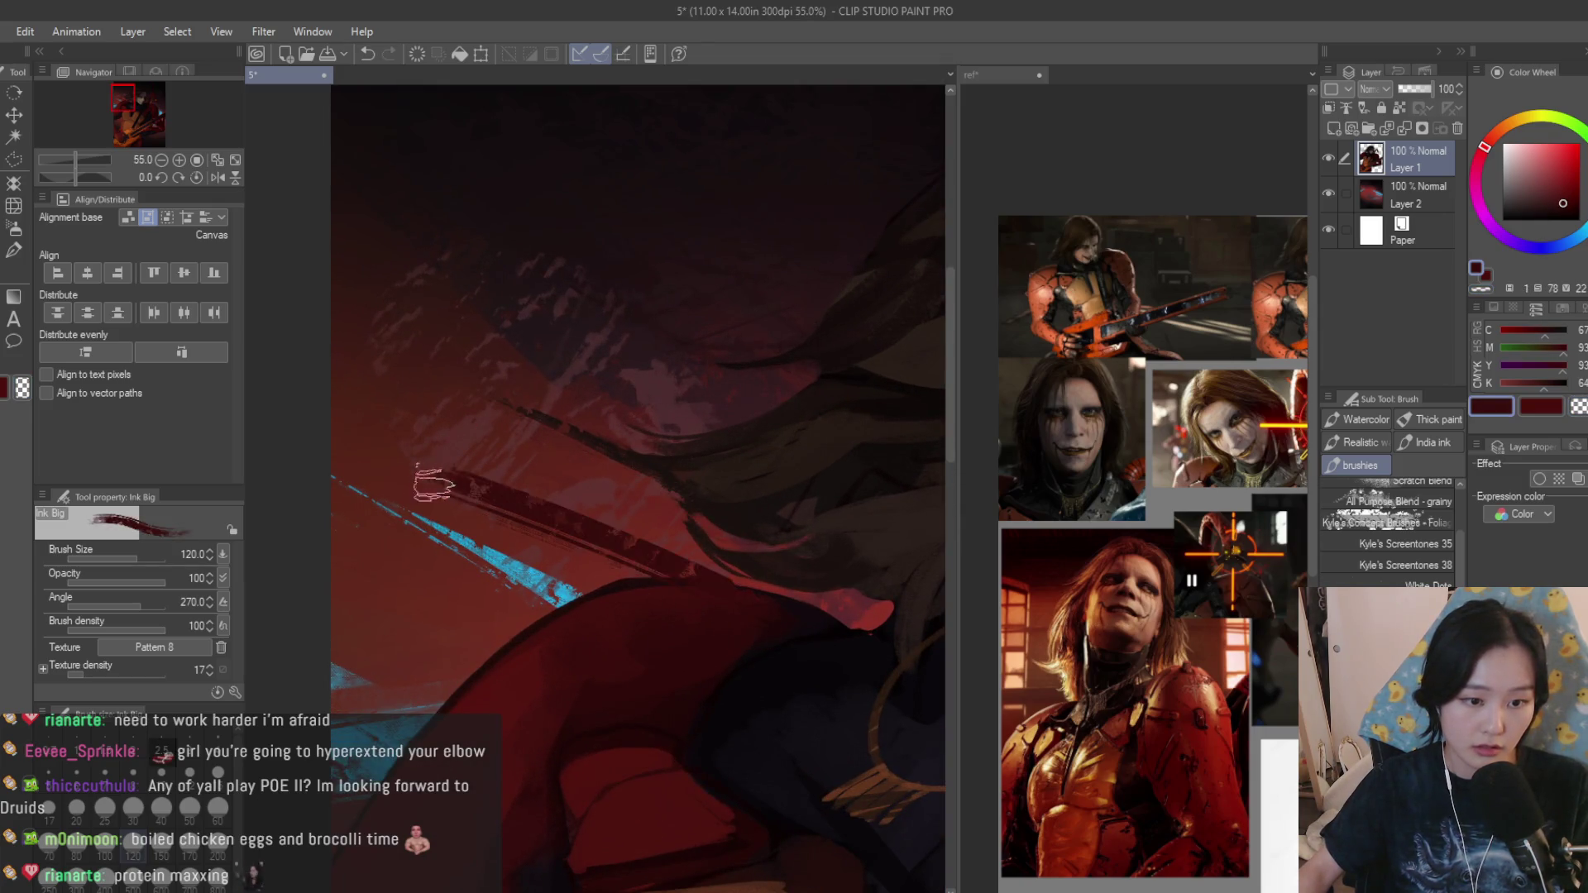
scroll(744, 627, "down", 3)
scroll(781, 583, "down", 2)
scroll(621, 472, "up", 2)
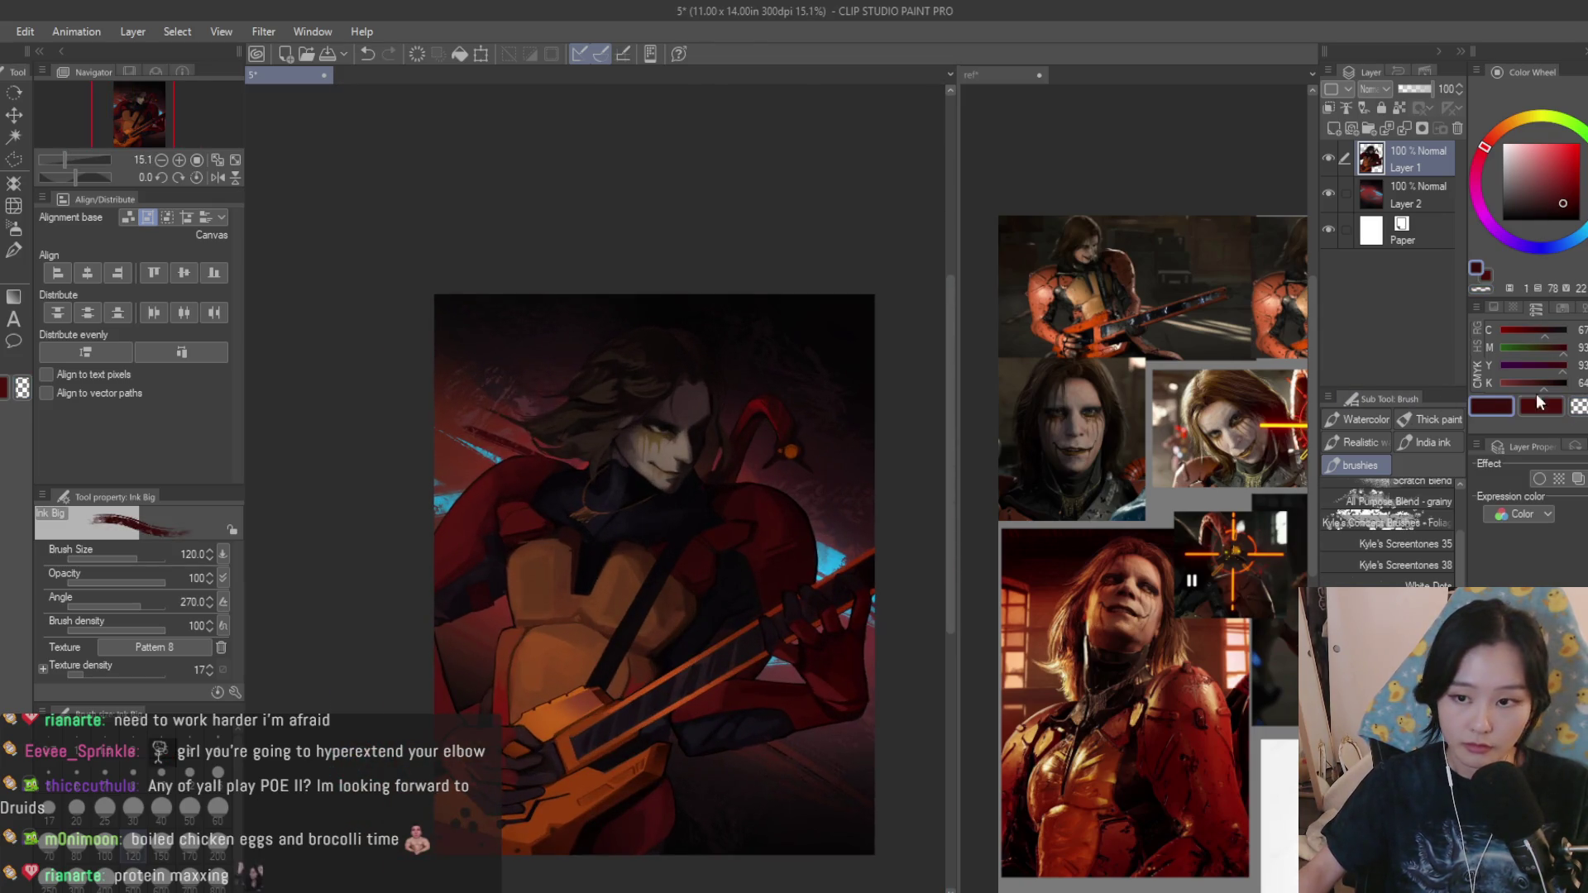
scroll(464, 409, "up", 2)
scroll(461, 417, "up", 2)
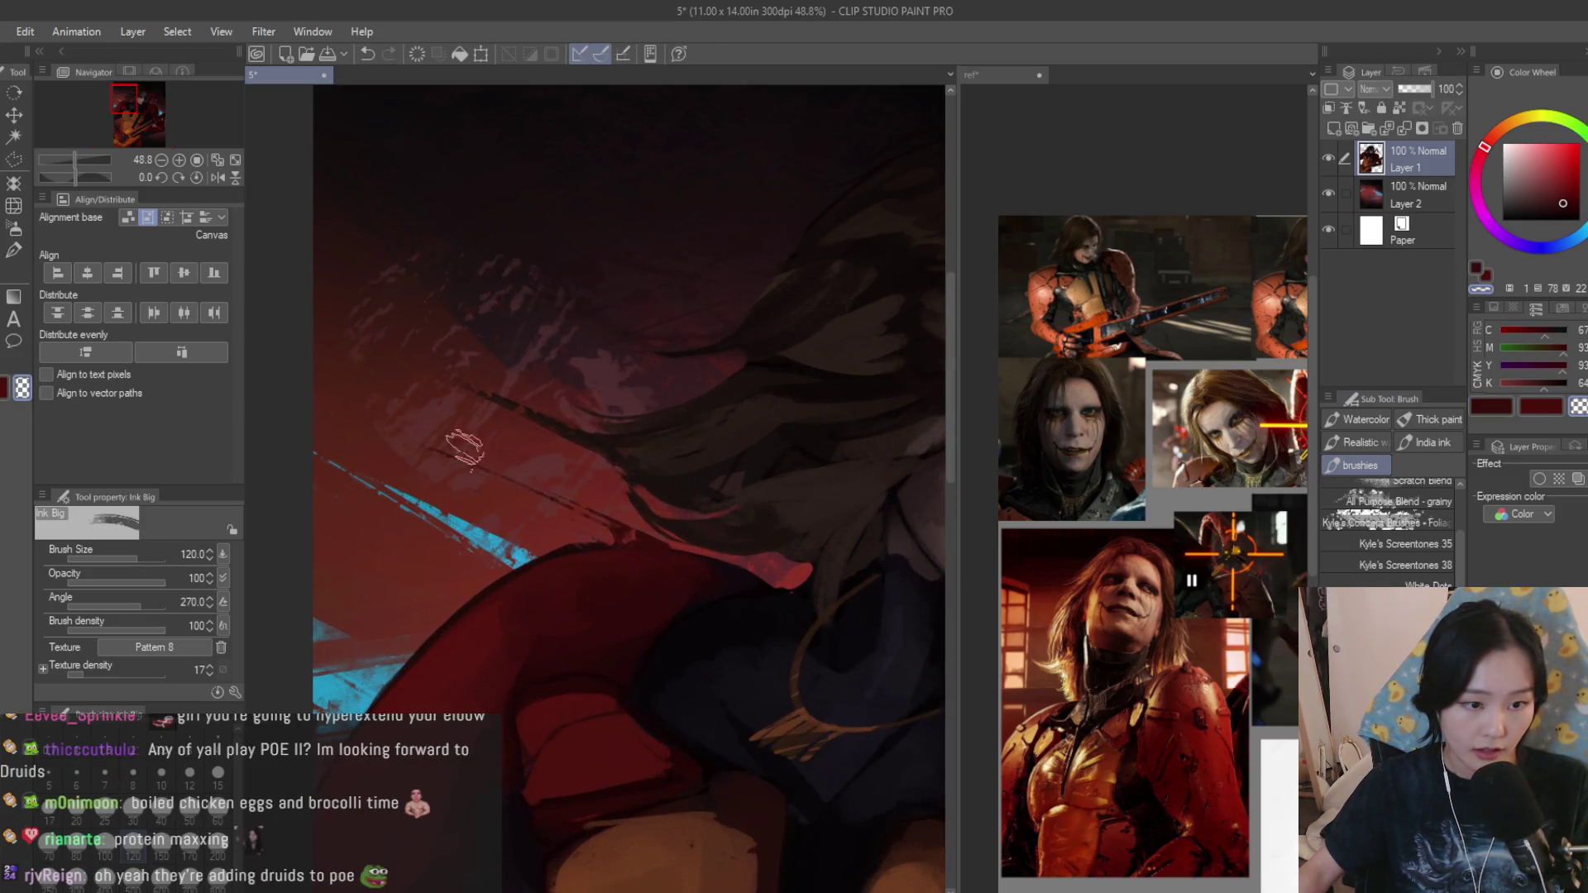
scroll(464, 450, "down", 4)
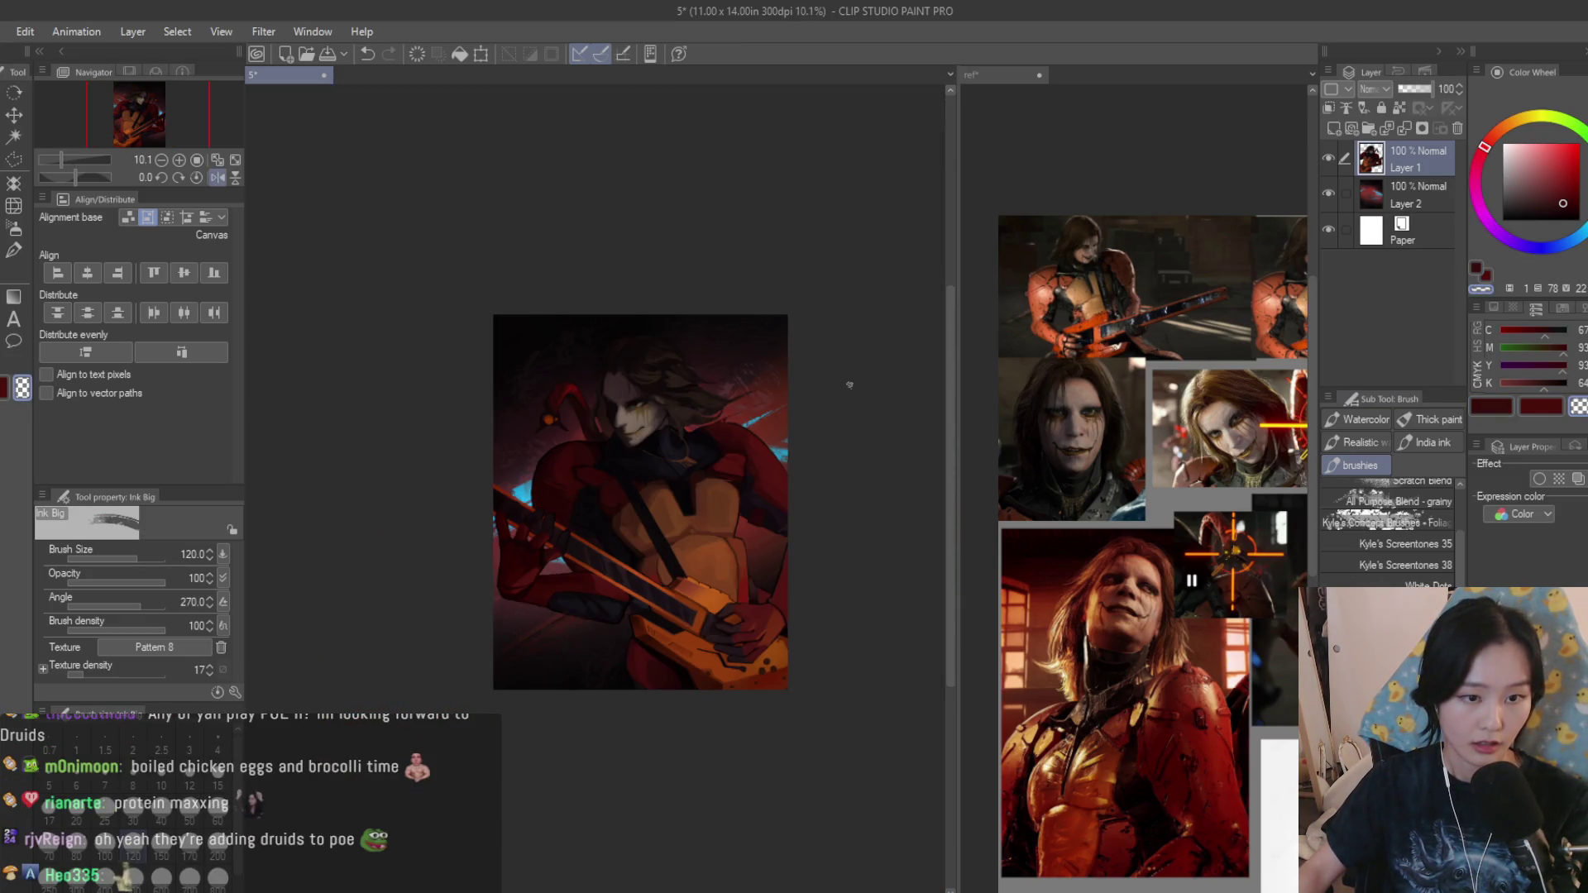
key("h")
scroll(459, 444, "up", 1)
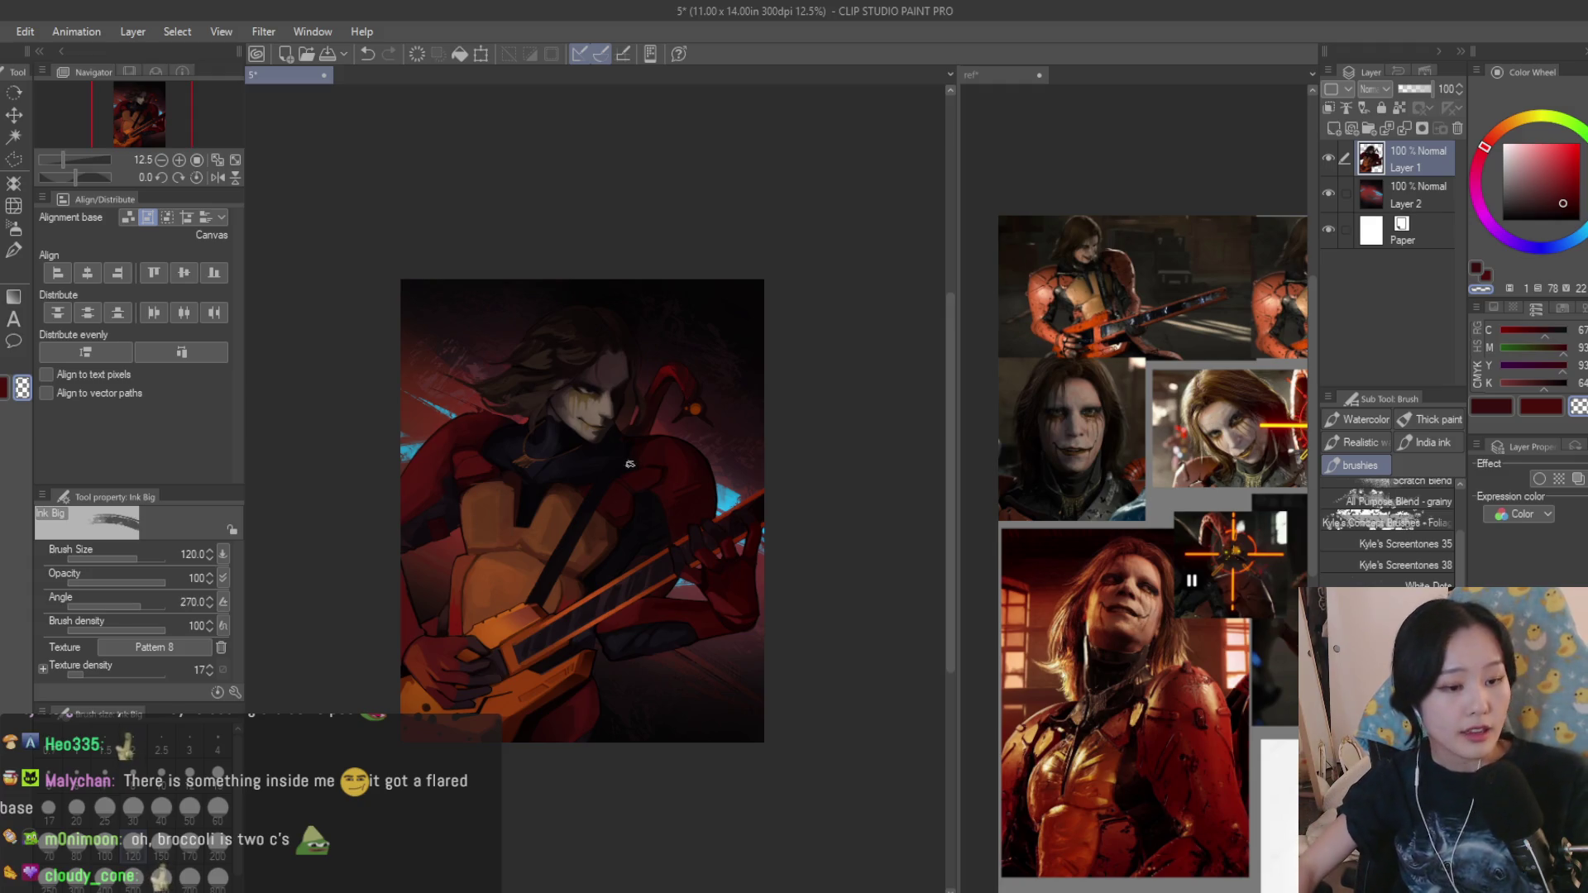
scroll(409, 521, "up", 2)
scroll(410, 521, "up", 1)
scroll(428, 413, "up", 2)
scroll(1387, 533, "down", 3)
scroll(1387, 533, "up", 4)
scroll(1387, 534, "up", 2)
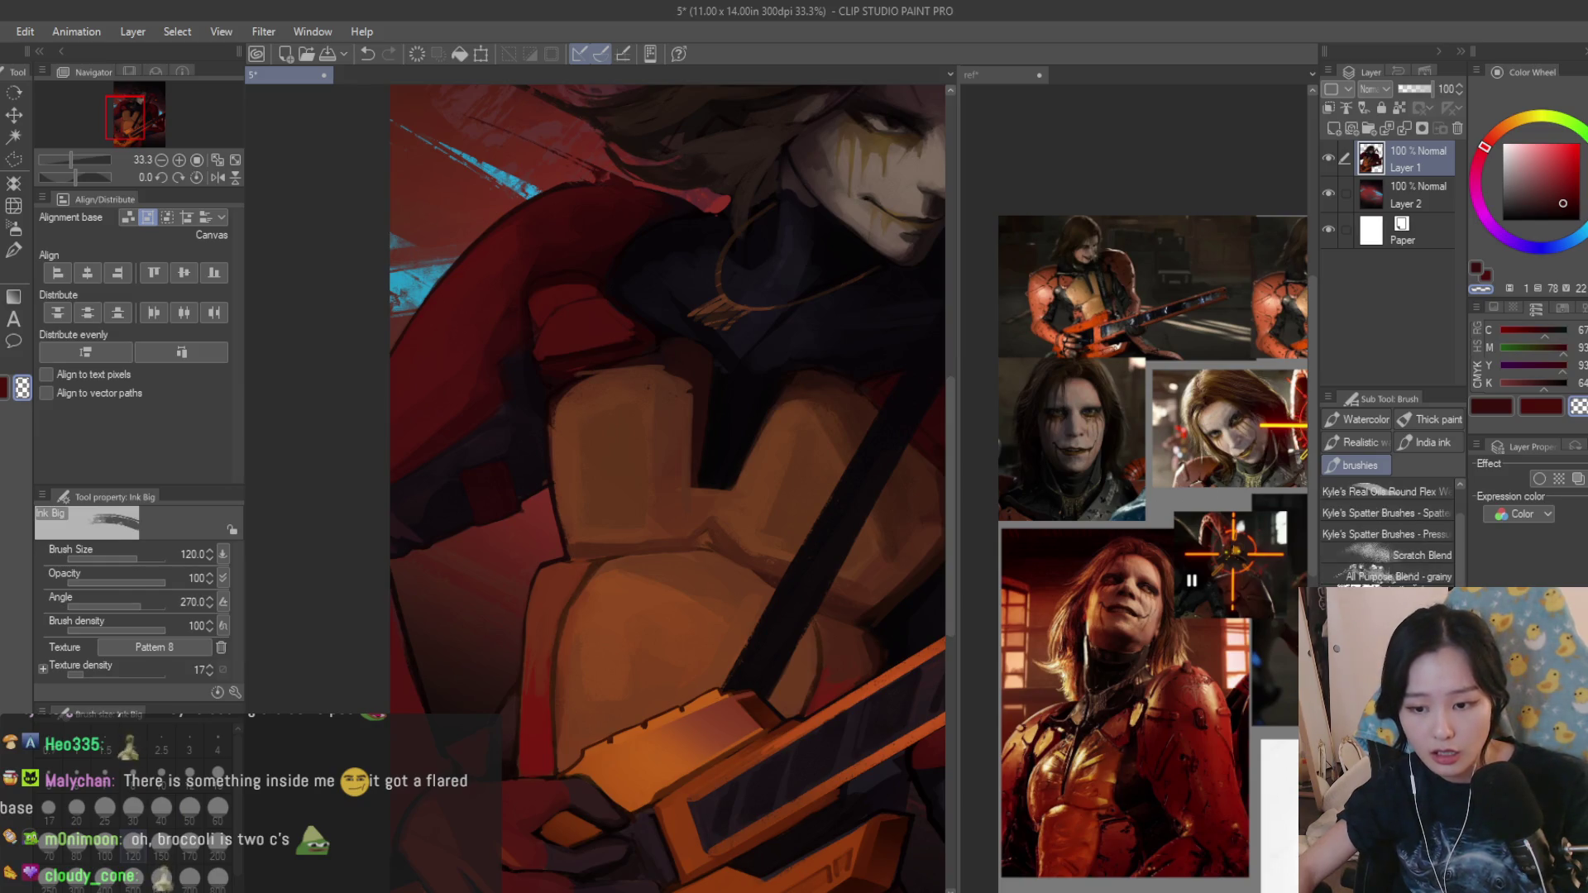
Switch to the Dry Texture 3 brush for the chest, then select the Liquify tool.
key("b")
scroll(521, 564, "up", 1)
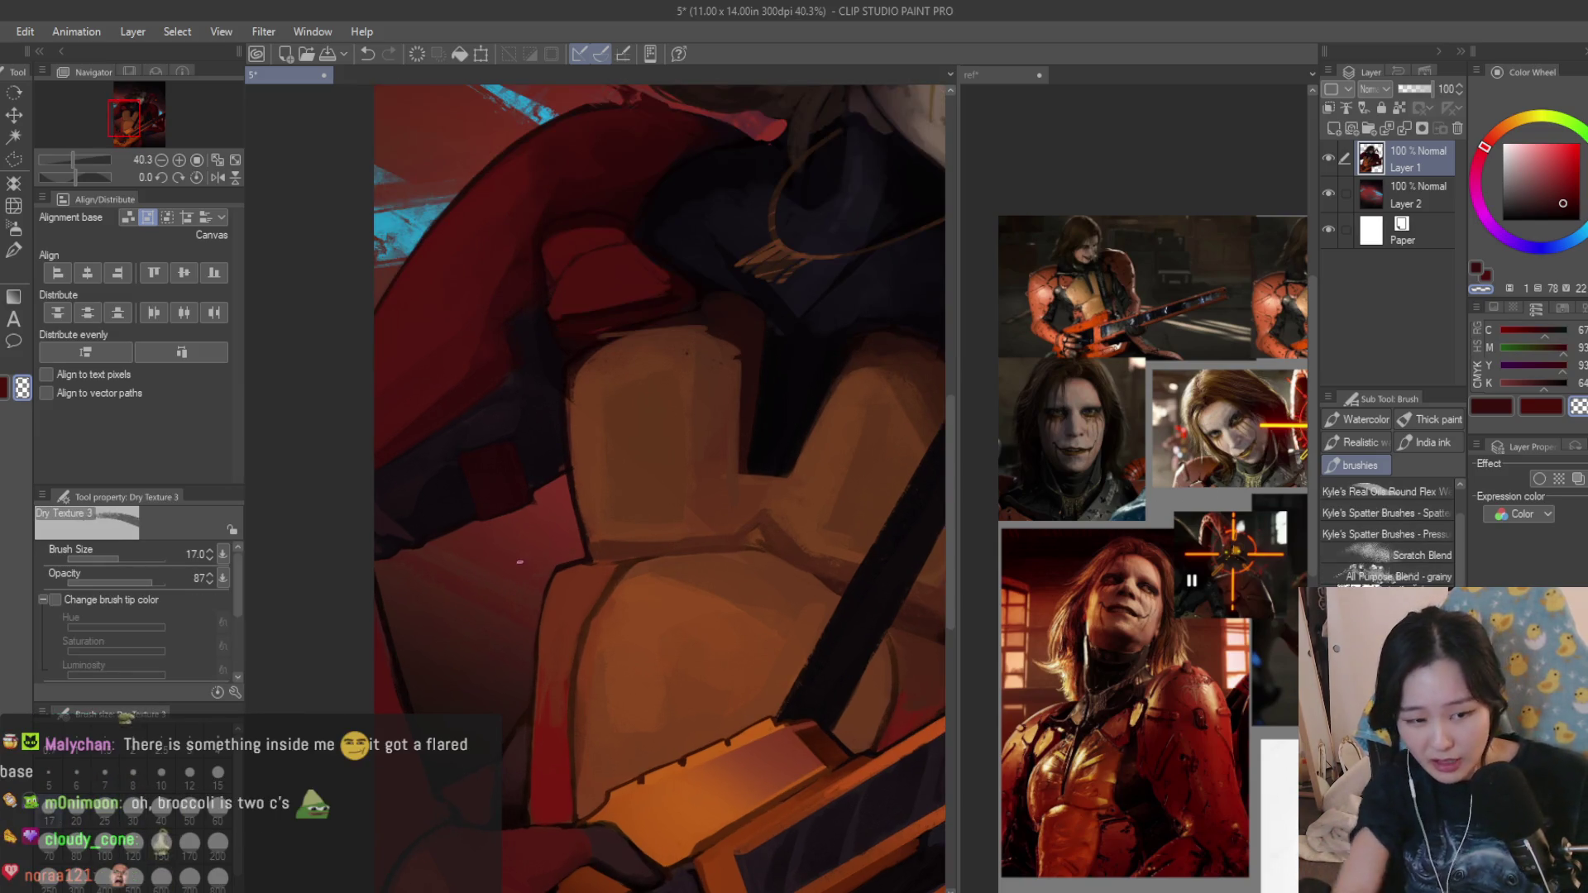
scroll(589, 577, "up", 2)
scroll(583, 570, "up", 2)
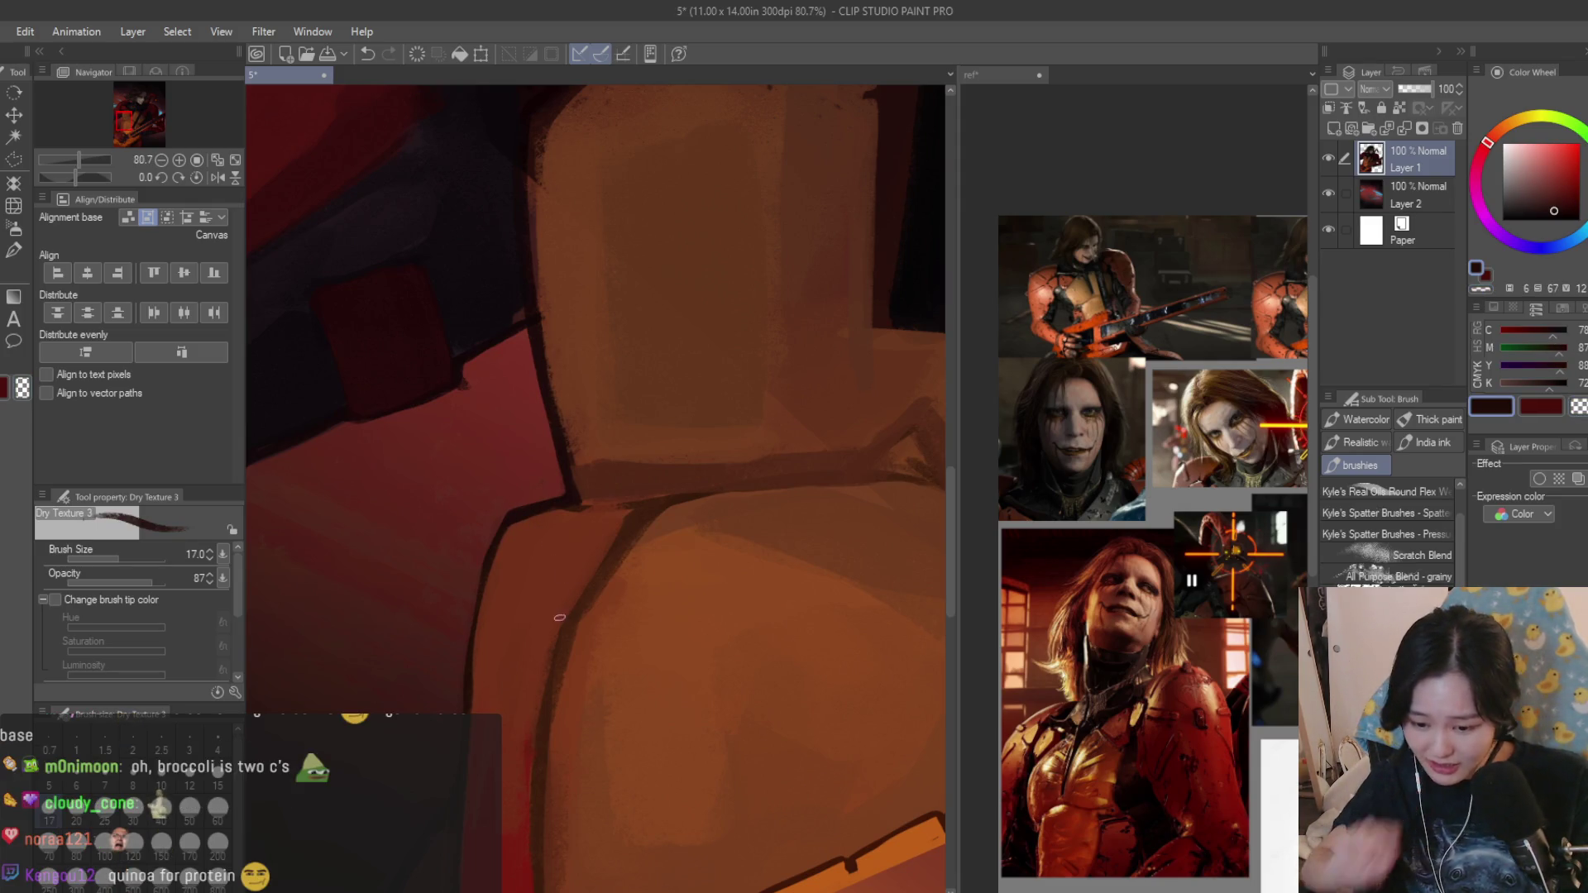
scroll(470, 708, "up", 1)
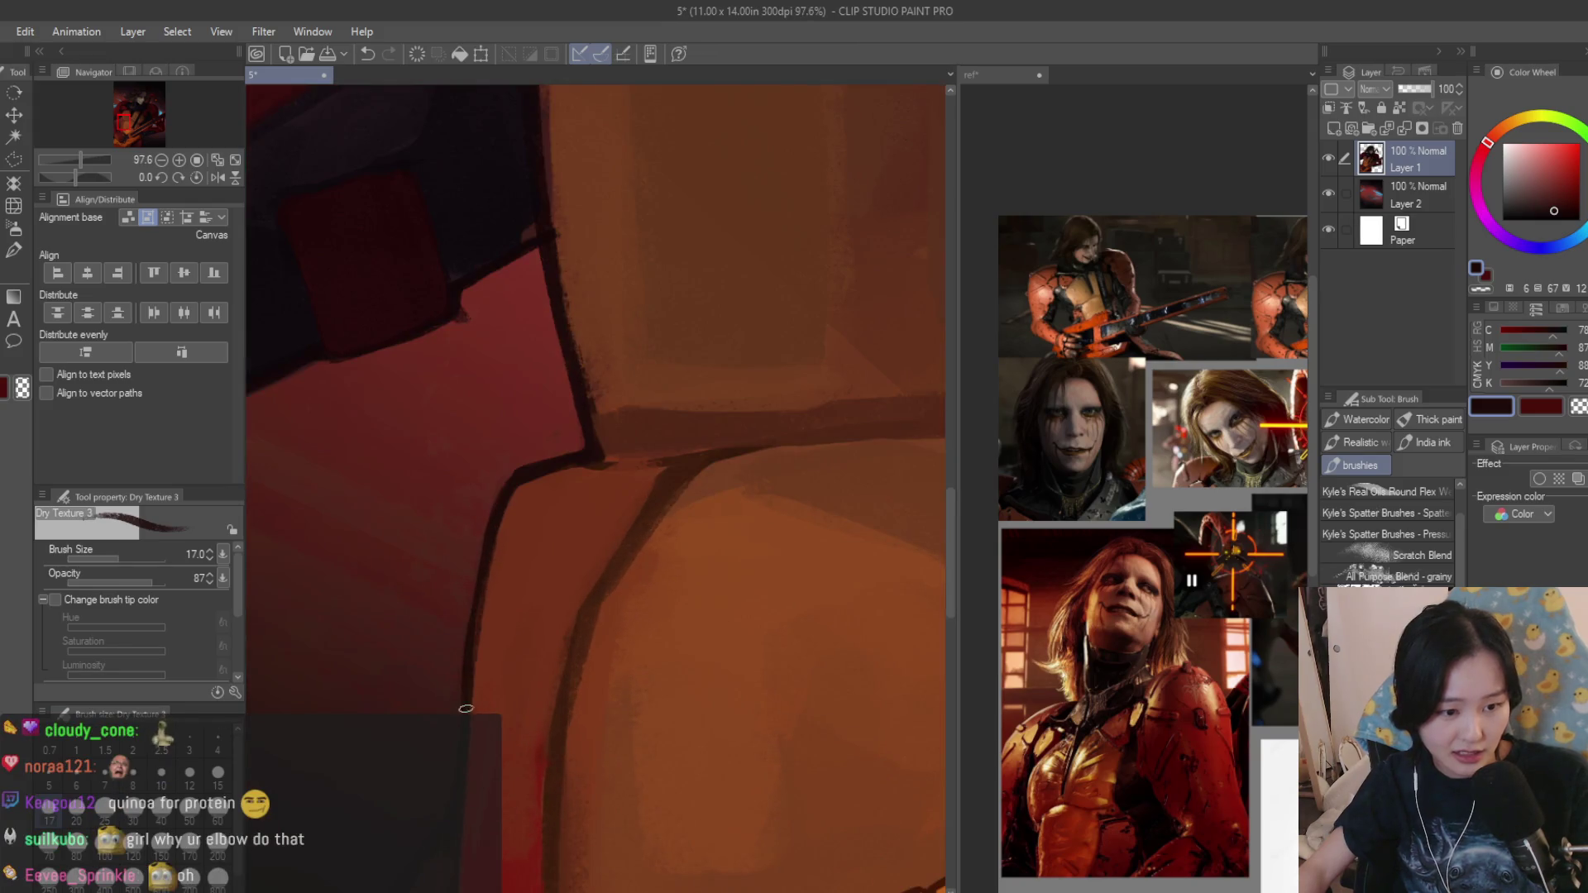
scroll(462, 732, "down", 5)
scroll(558, 670, "down", 5)
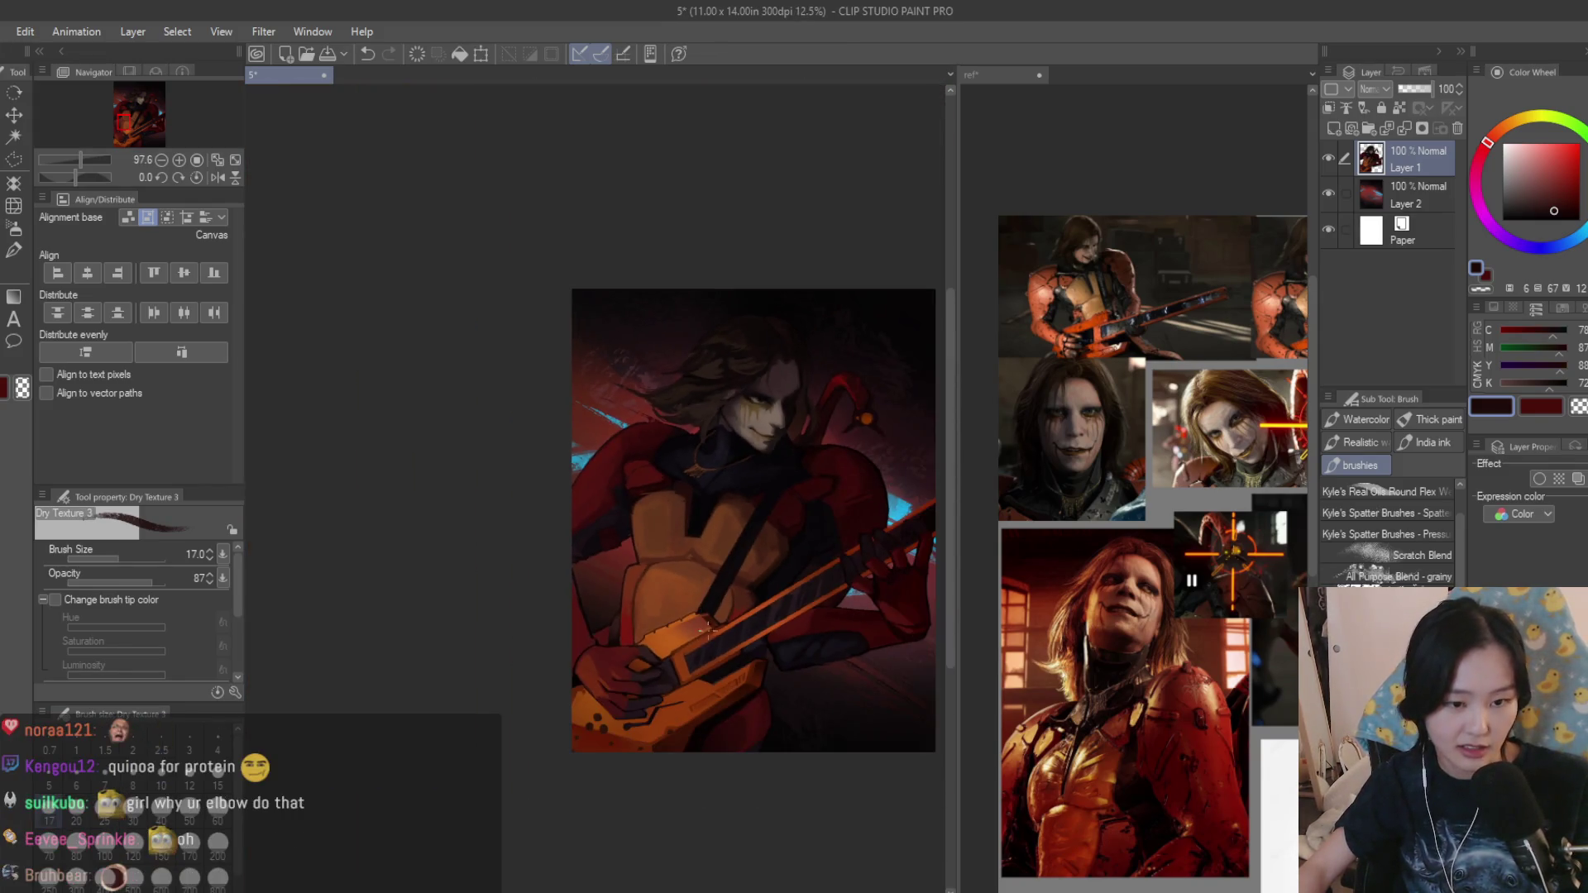
scroll(658, 616, "up", 3)
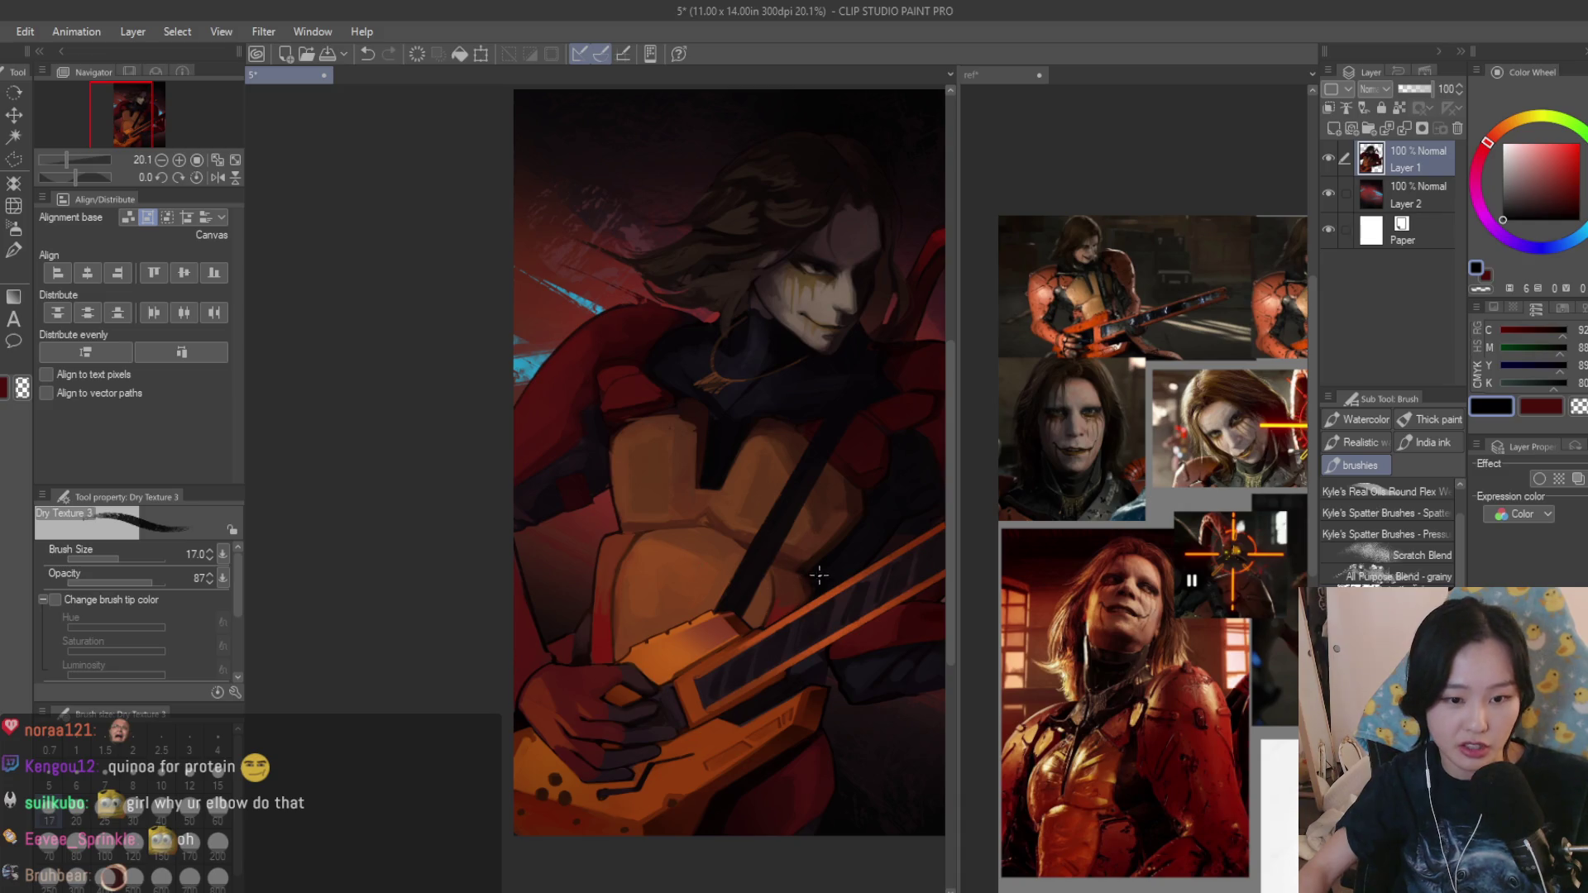
scroll(820, 574, "down", 1)
scroll(731, 571, "up", 2)
scroll(635, 567, "down", 1)
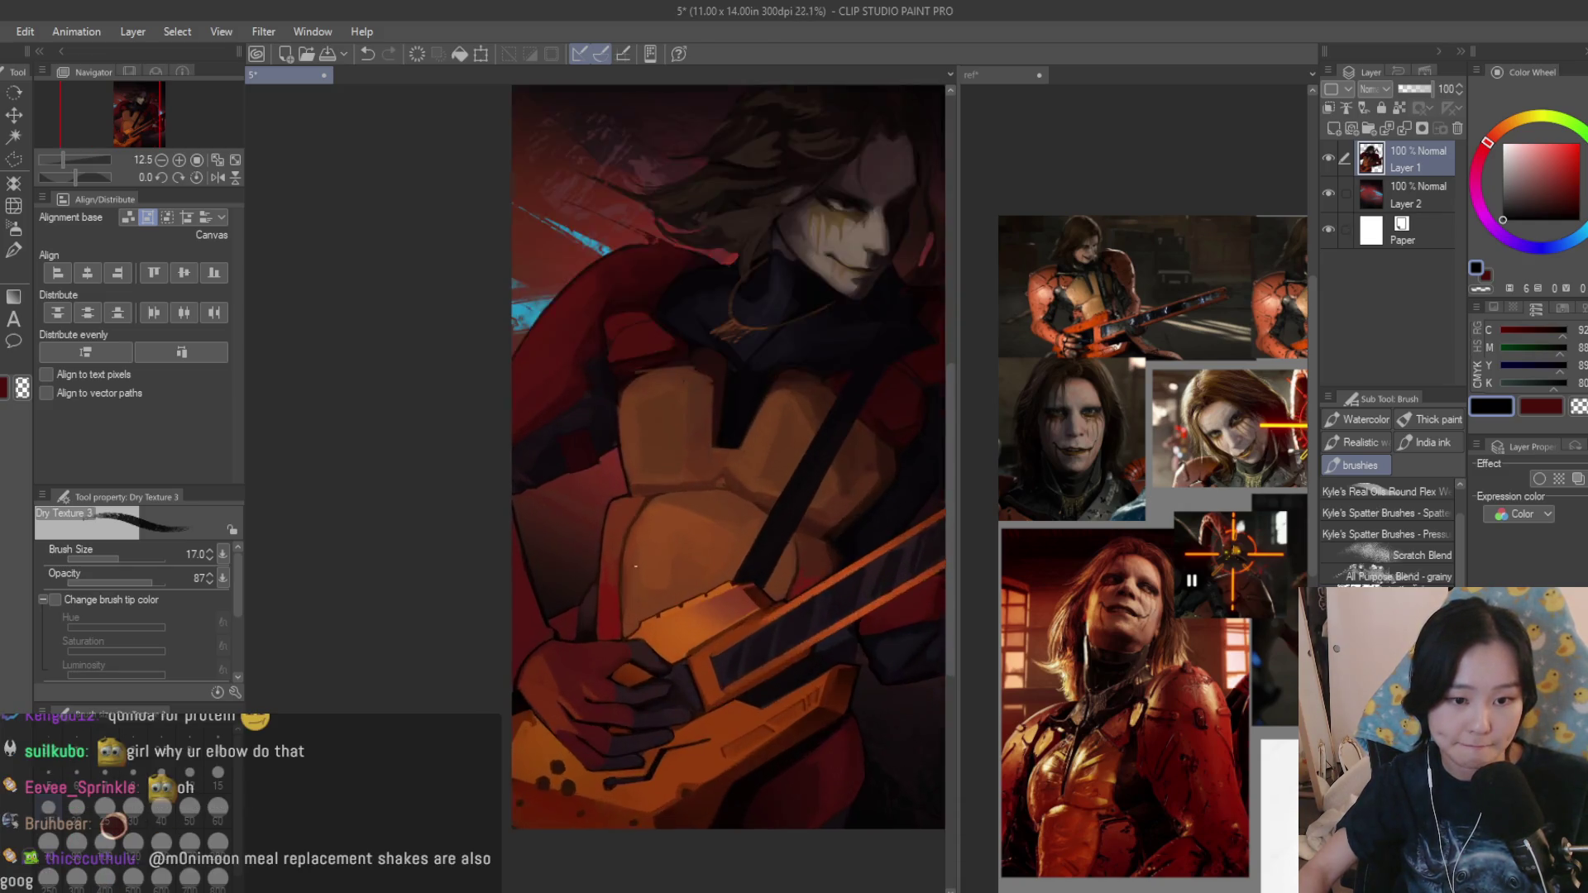
scroll(636, 566, "up", 3)
scroll(635, 566, "down", 1)
scroll(635, 567, "down", 3)
scroll(636, 566, "up", 1)
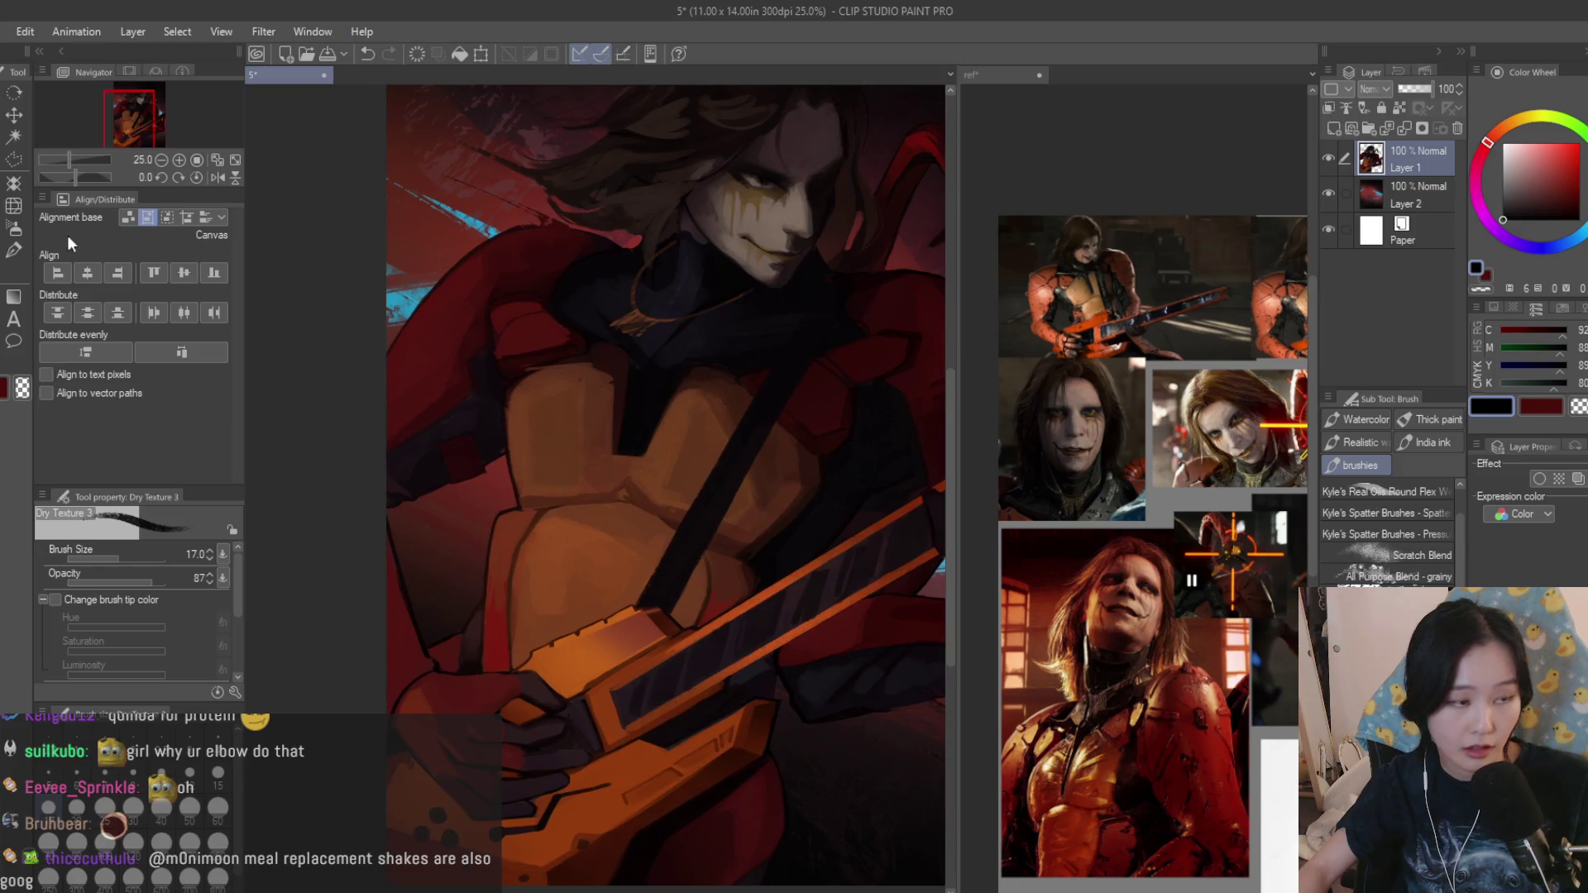
left_click(14, 205)
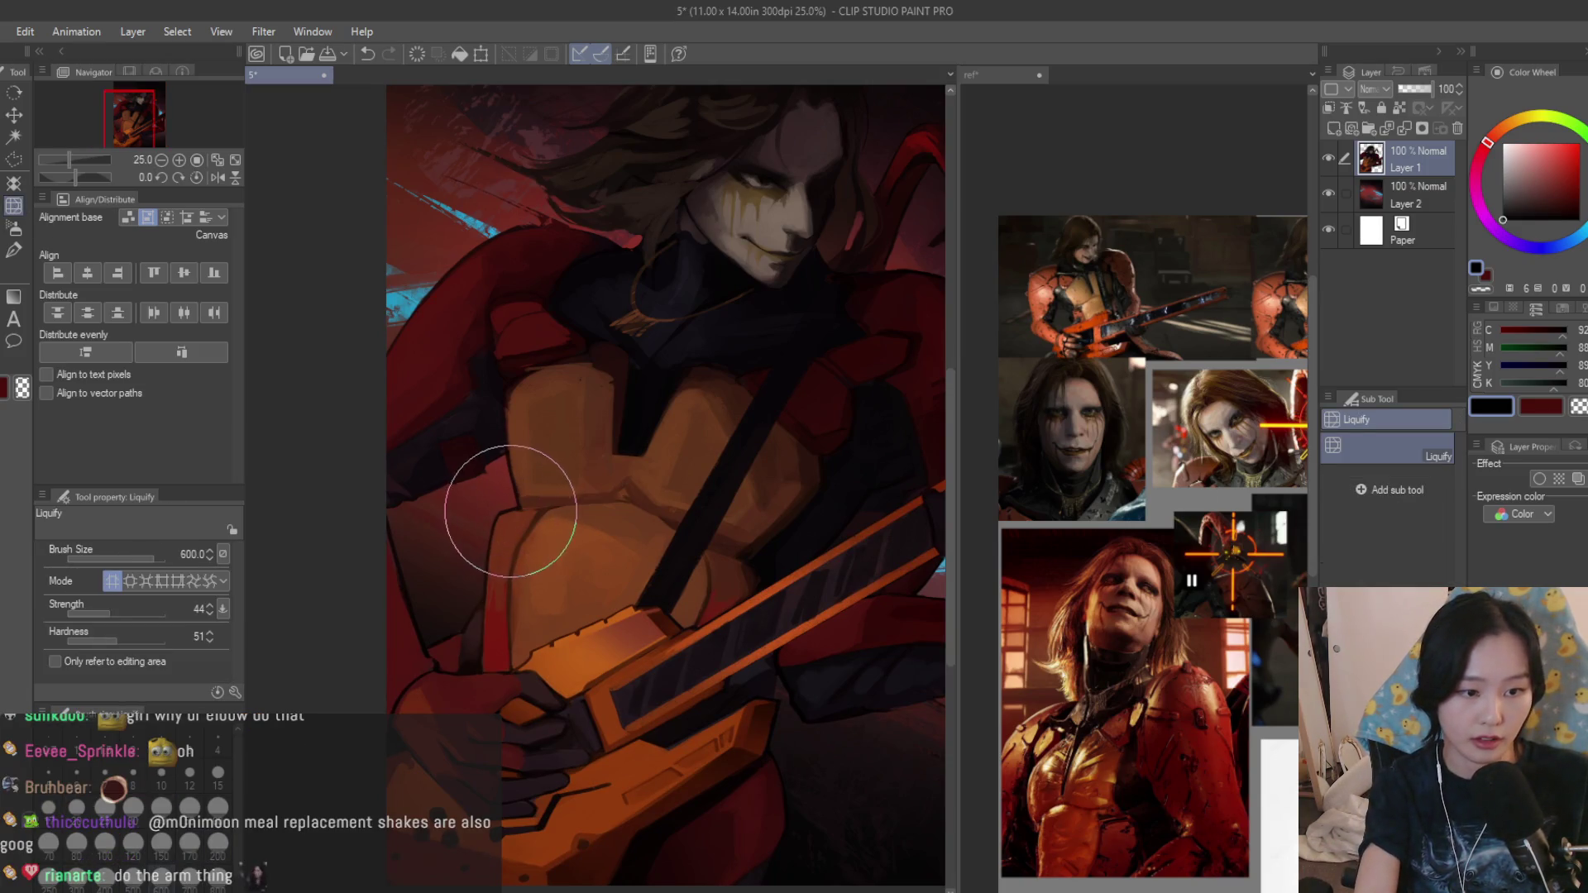
Adjust the liquify brush size while reshaping the torso, then return to the textured brush with brown.
key("bracketleft")
key("bracketleft")
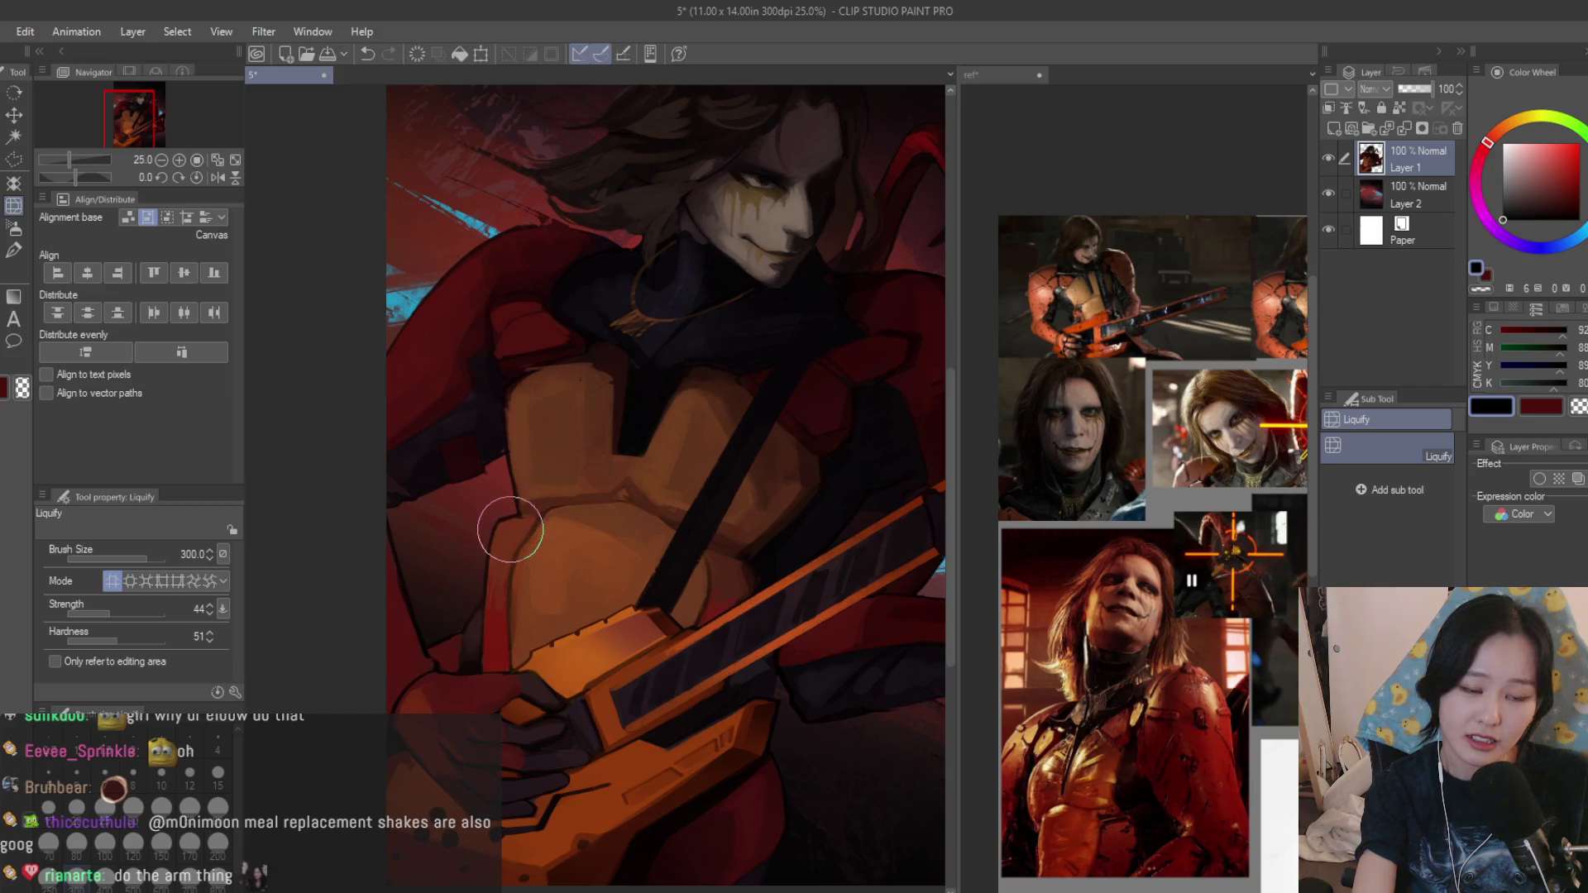
key("bracketleft")
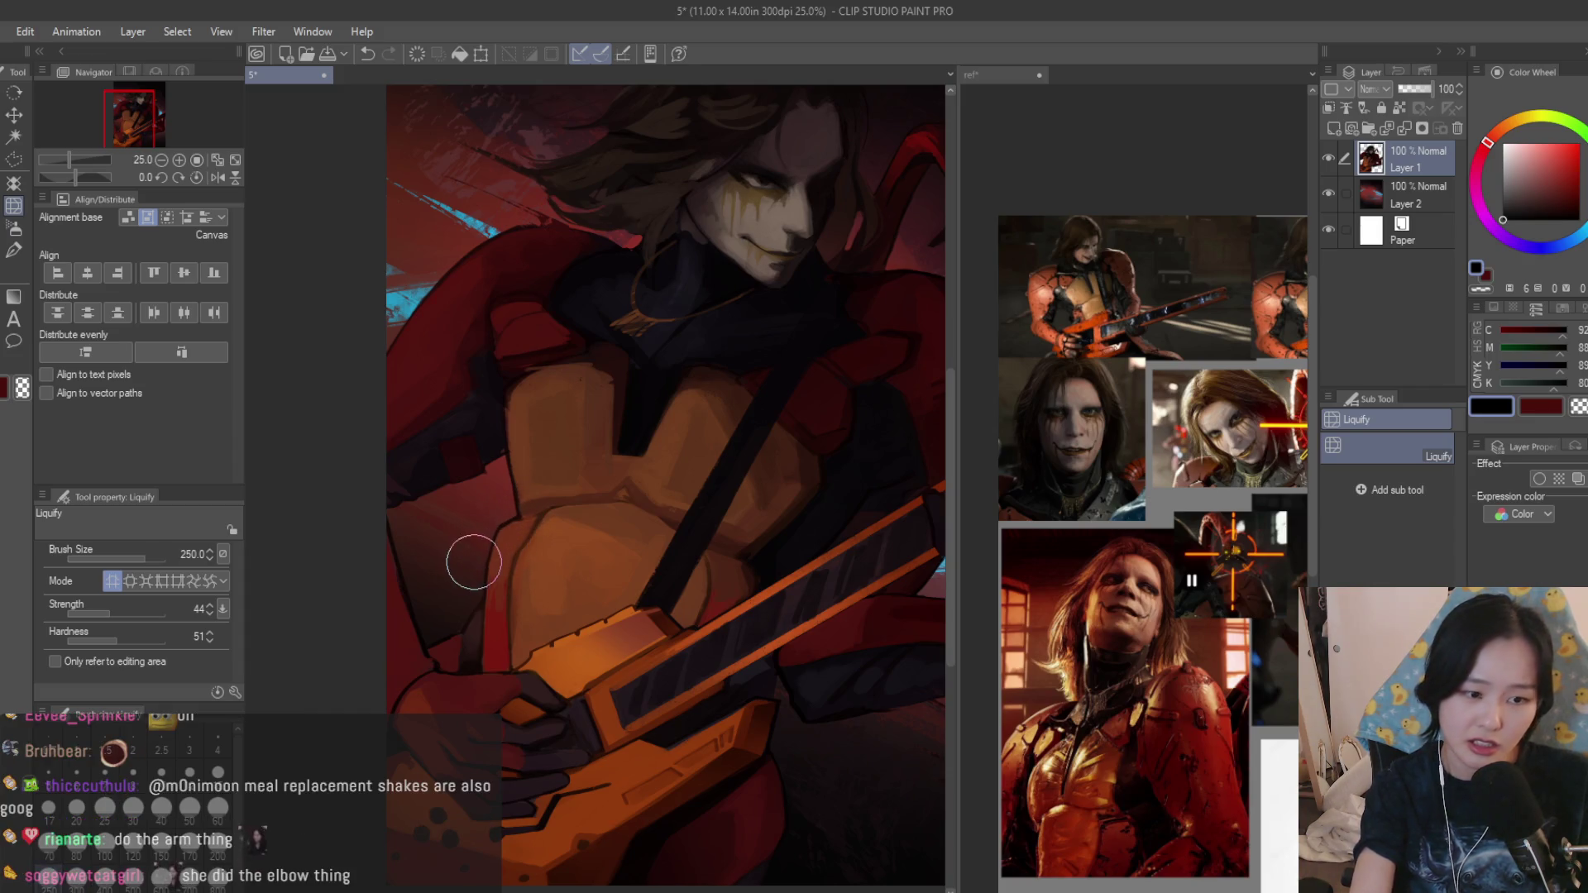
scroll(469, 565, "down", 3)
scroll(612, 552, "up", 3)
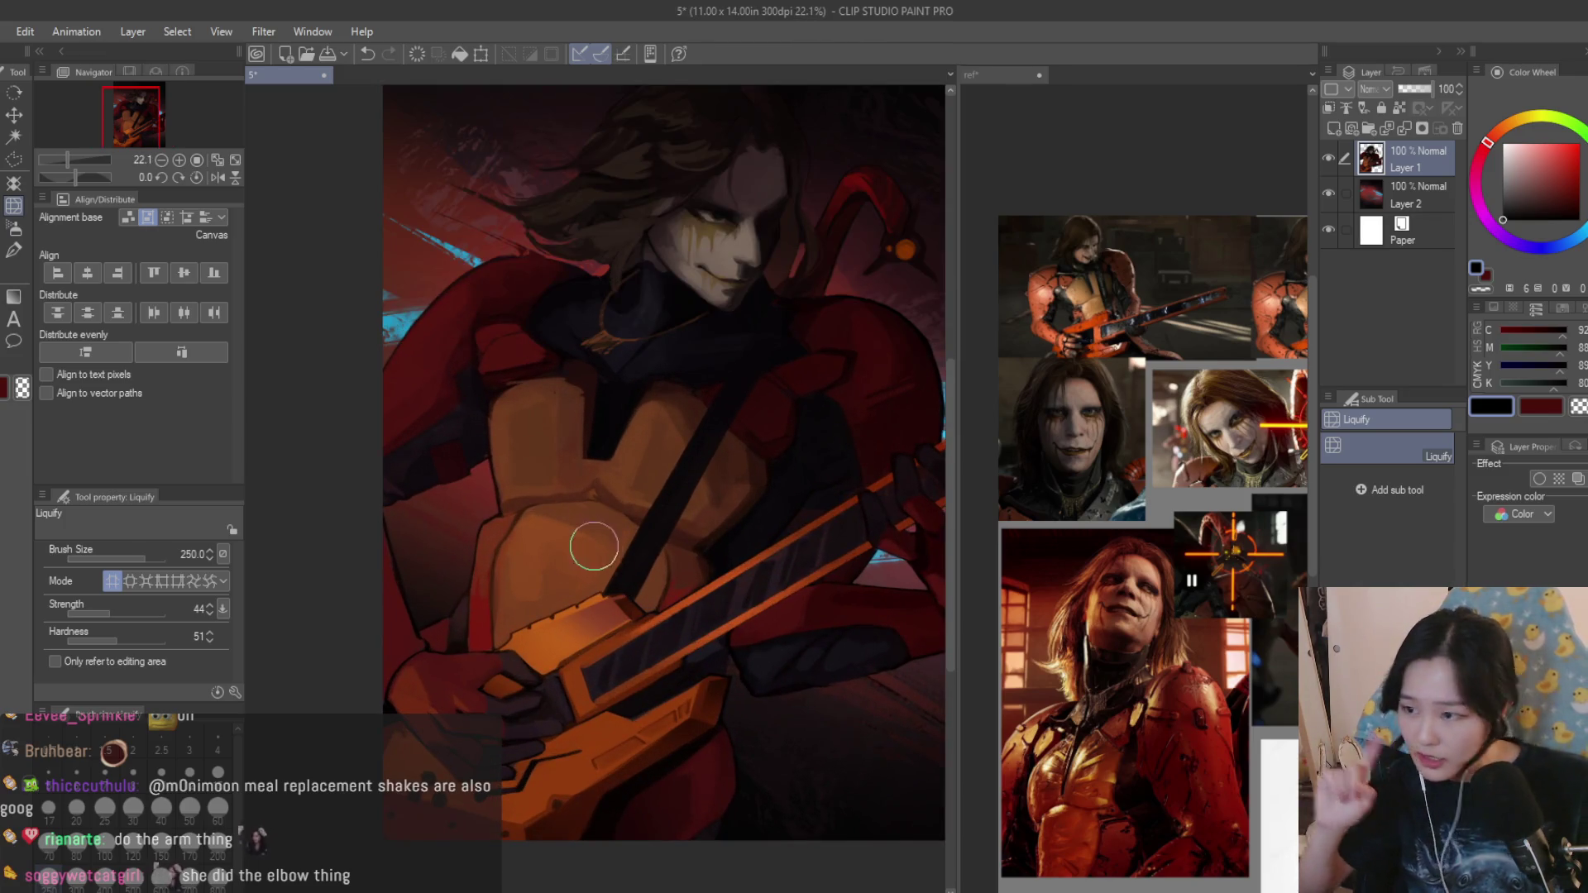
scroll(511, 547, "down", 1)
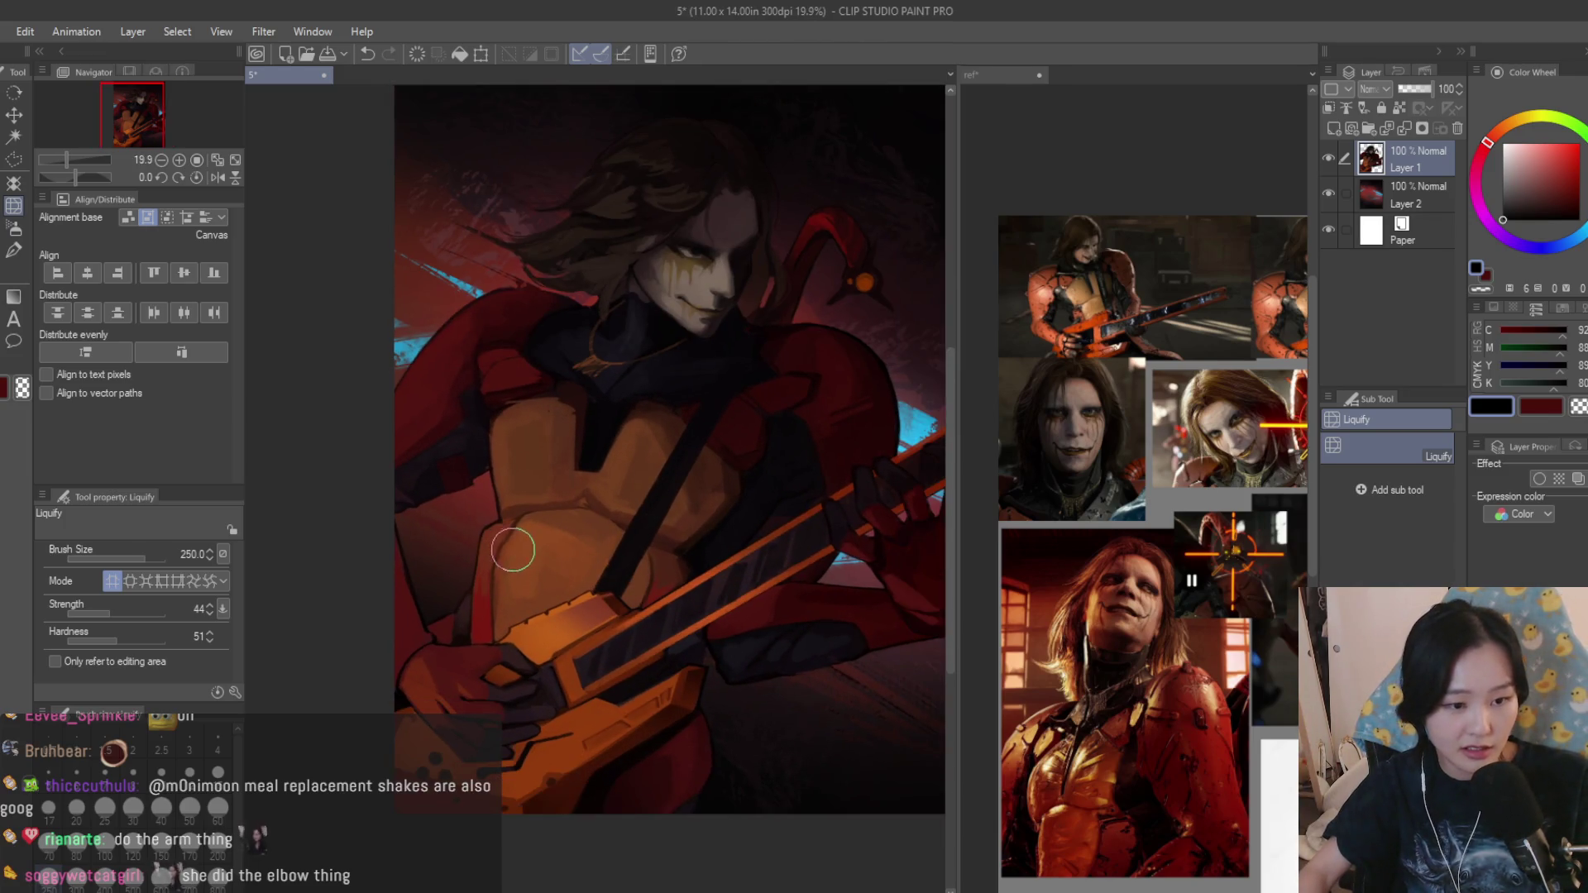
scroll(591, 574, "down", 3)
scroll(583, 559, "up", 1)
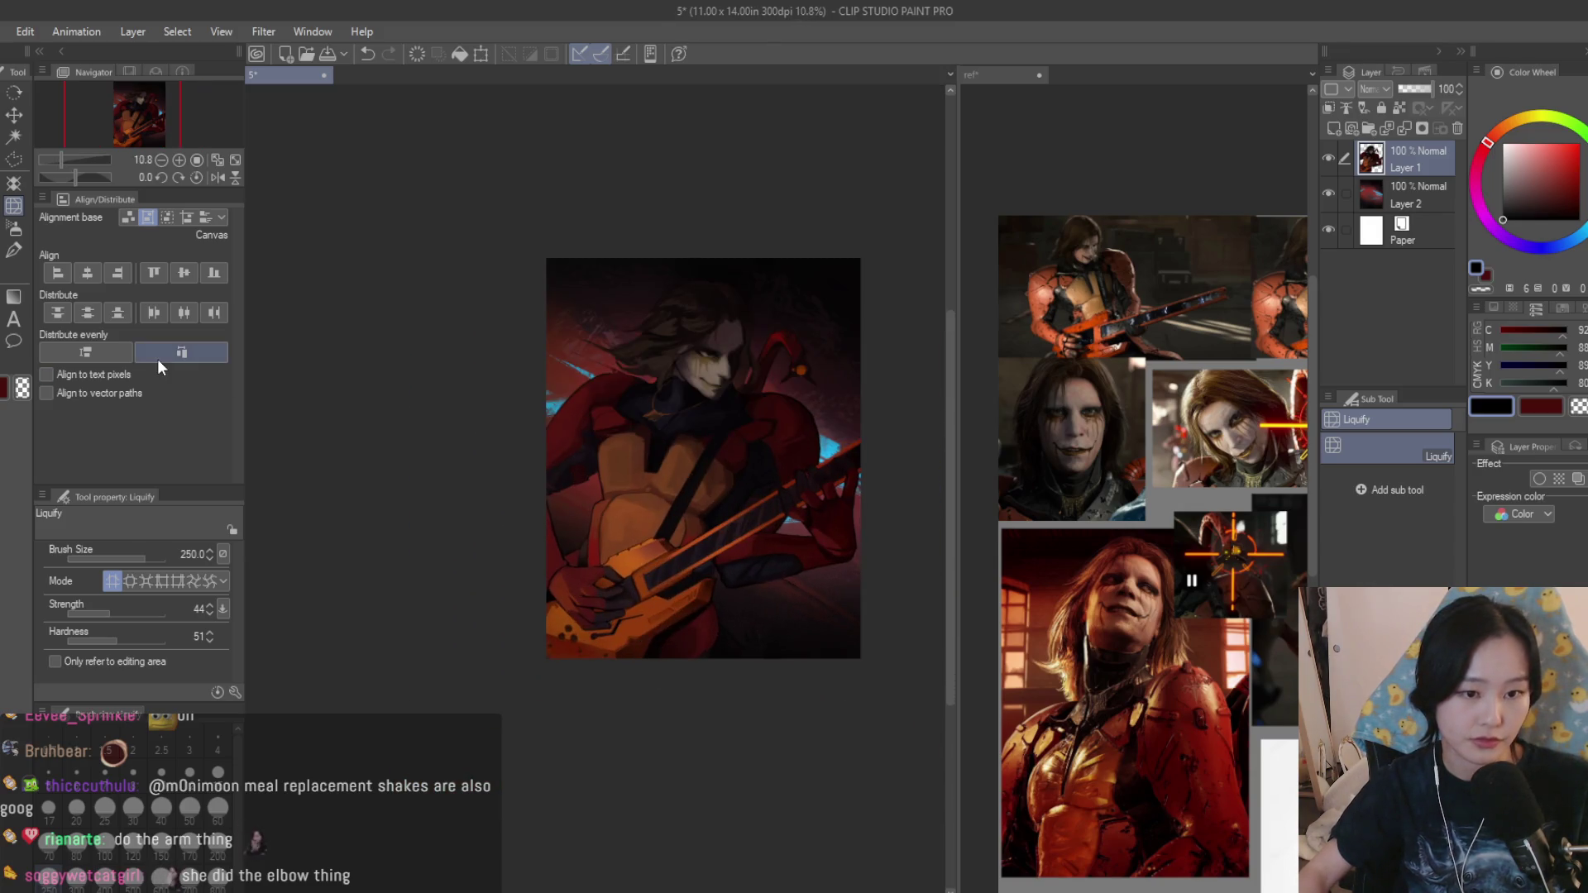
scroll(652, 546, "up", 3)
key("bracketright")
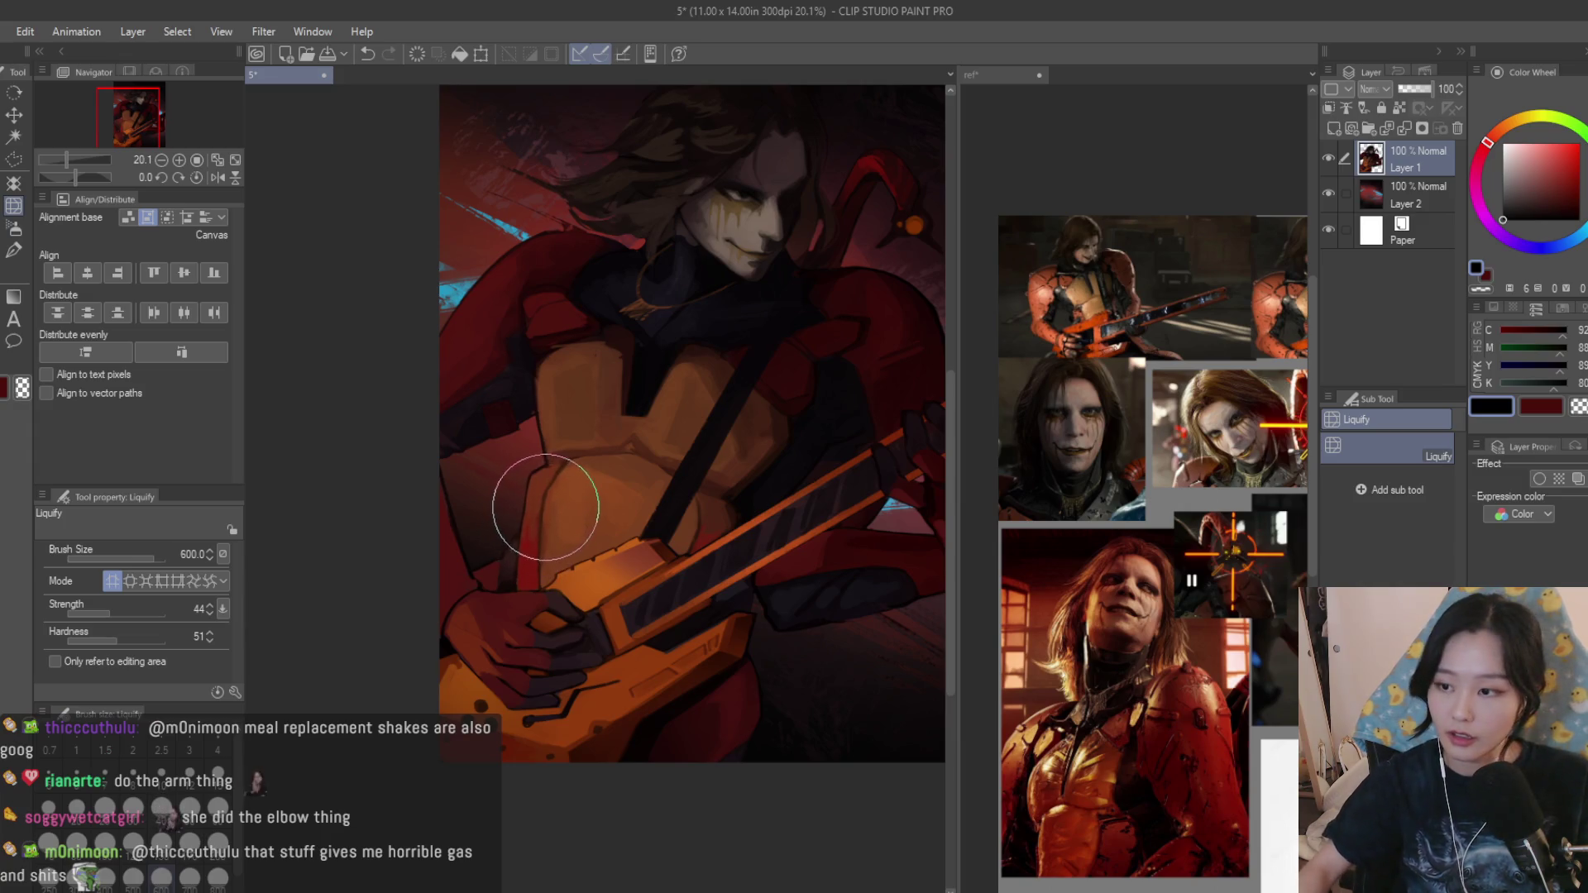
scroll(533, 510, "down", 2)
scroll(722, 544, "down", 3)
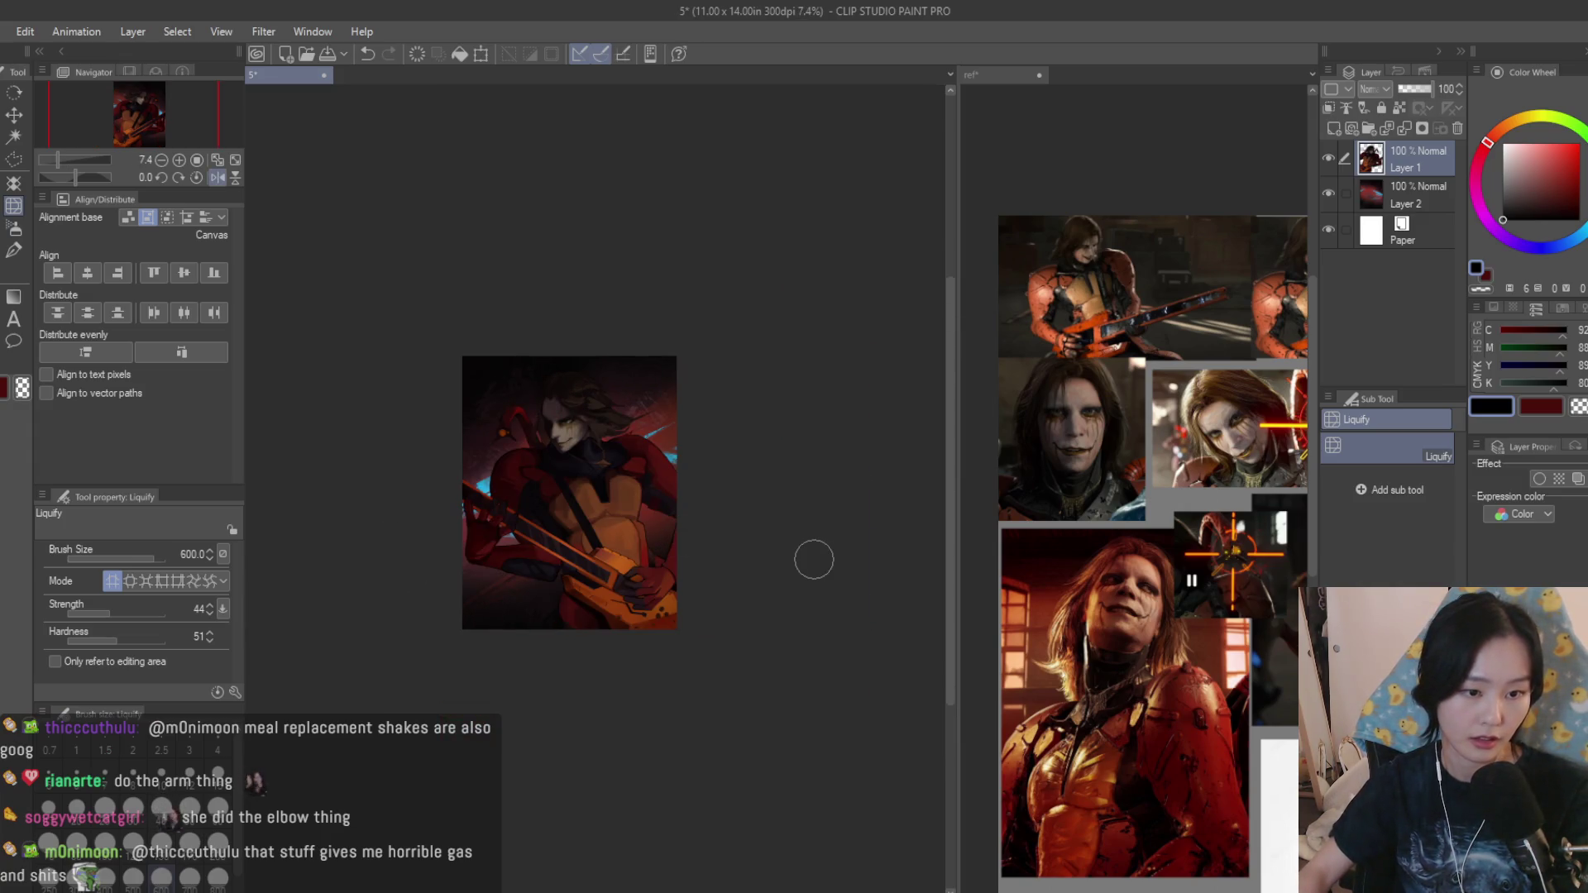
scroll(378, 515, "up", 3)
key("b")
scroll(563, 495, "up", 6)
left_click(563, 495, "alt")
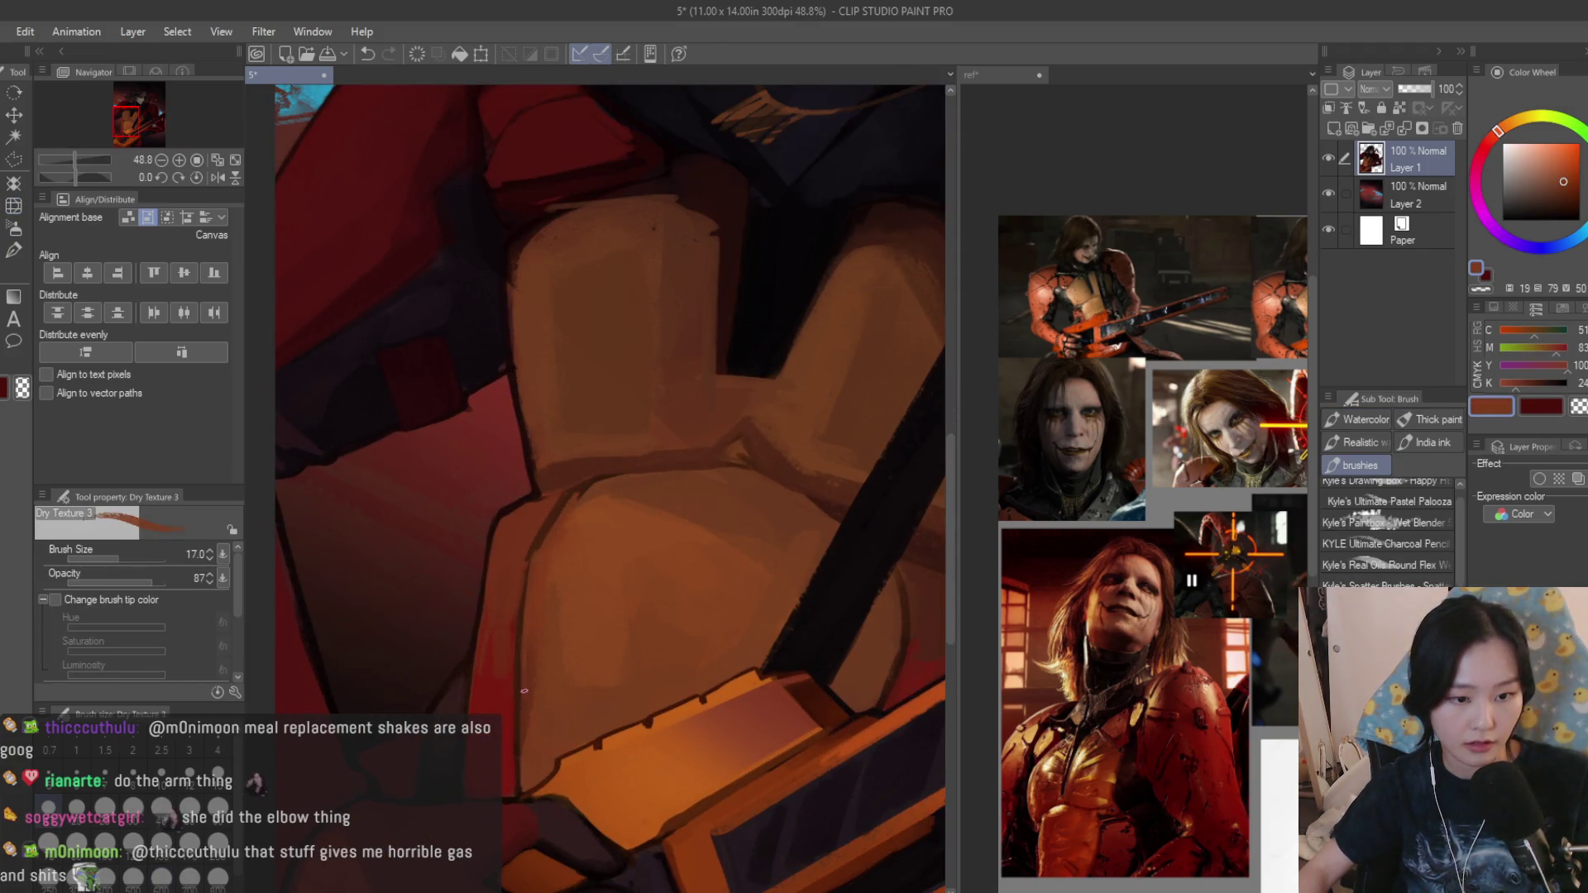
Paint darker brown strokes along the arm edge and toggle the top layer to compare.
left_click(521, 628, "alt")
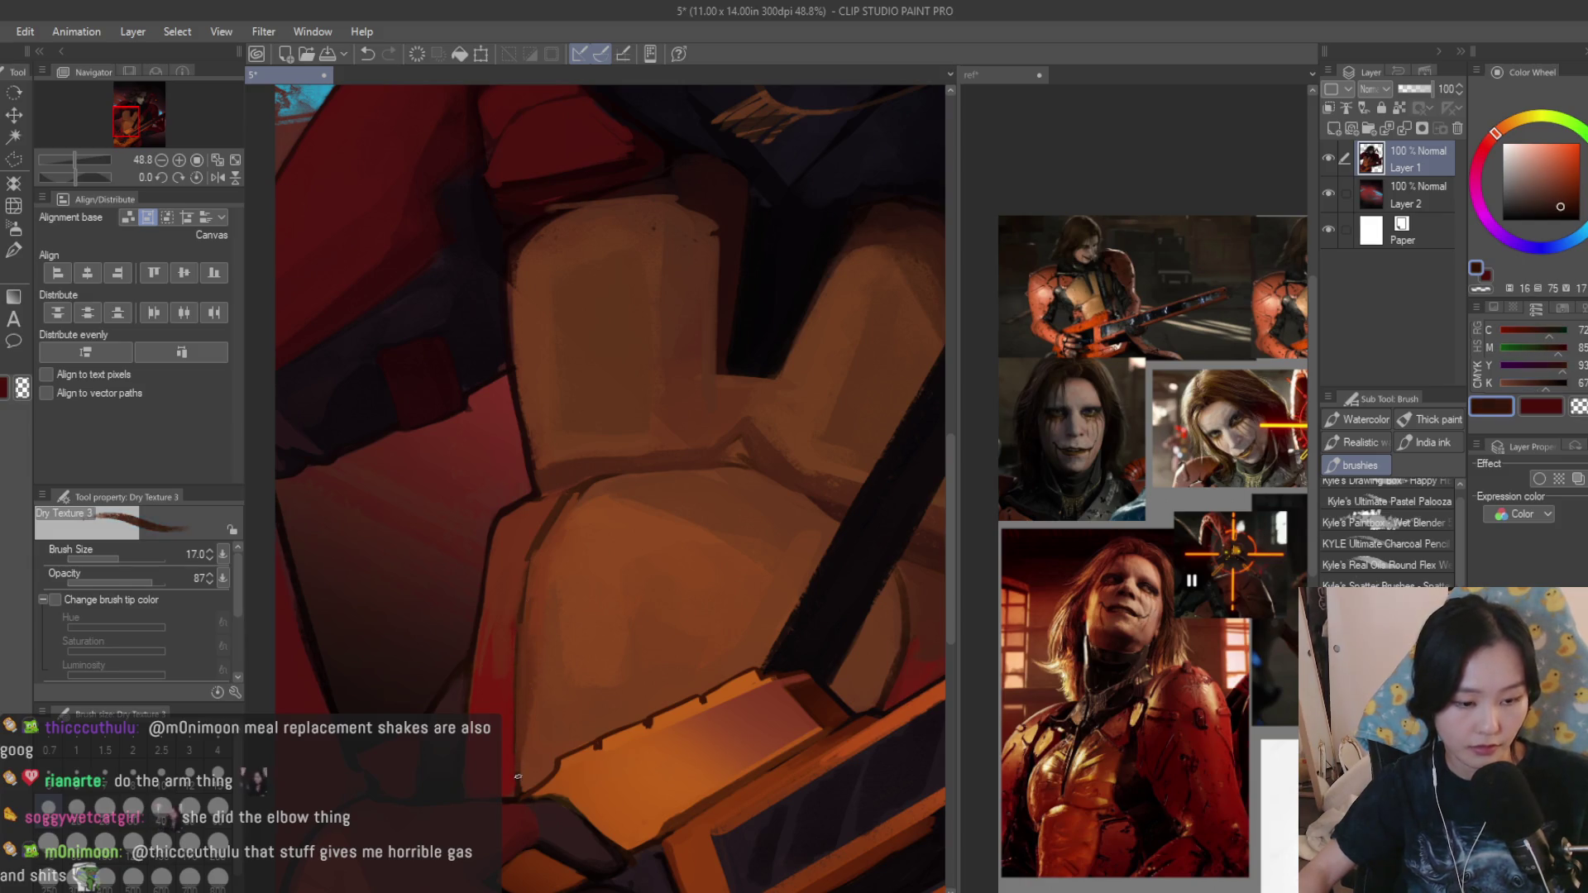
left_click_drag(516, 650, 508, 784)
left_click(510, 708, "alt")
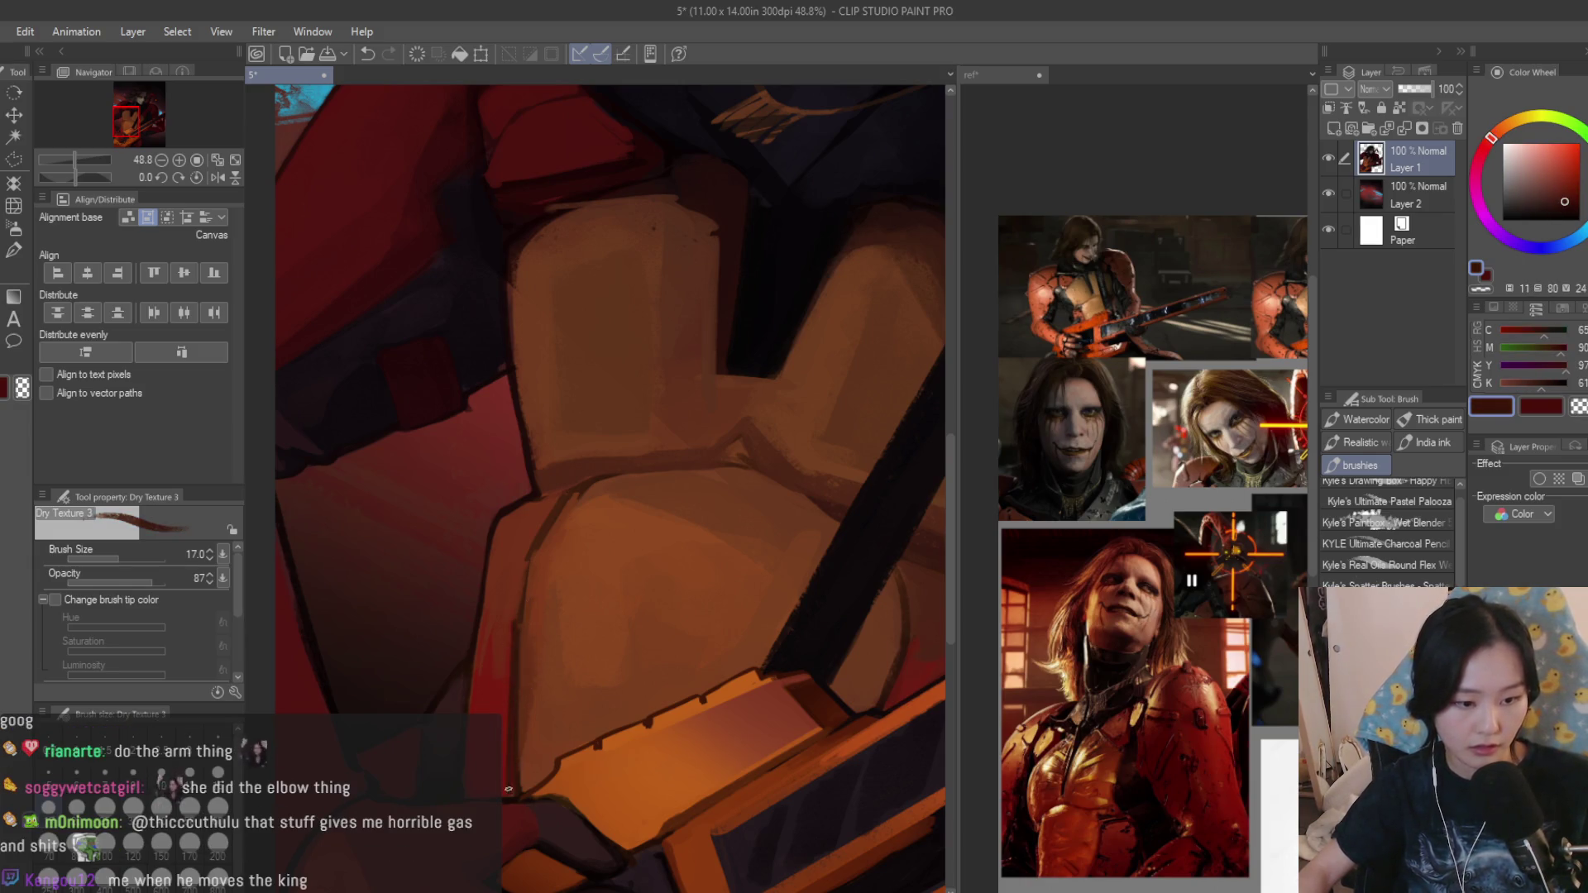
scroll(690, 525, "down", 5)
scroll(701, 587, "up", 5)
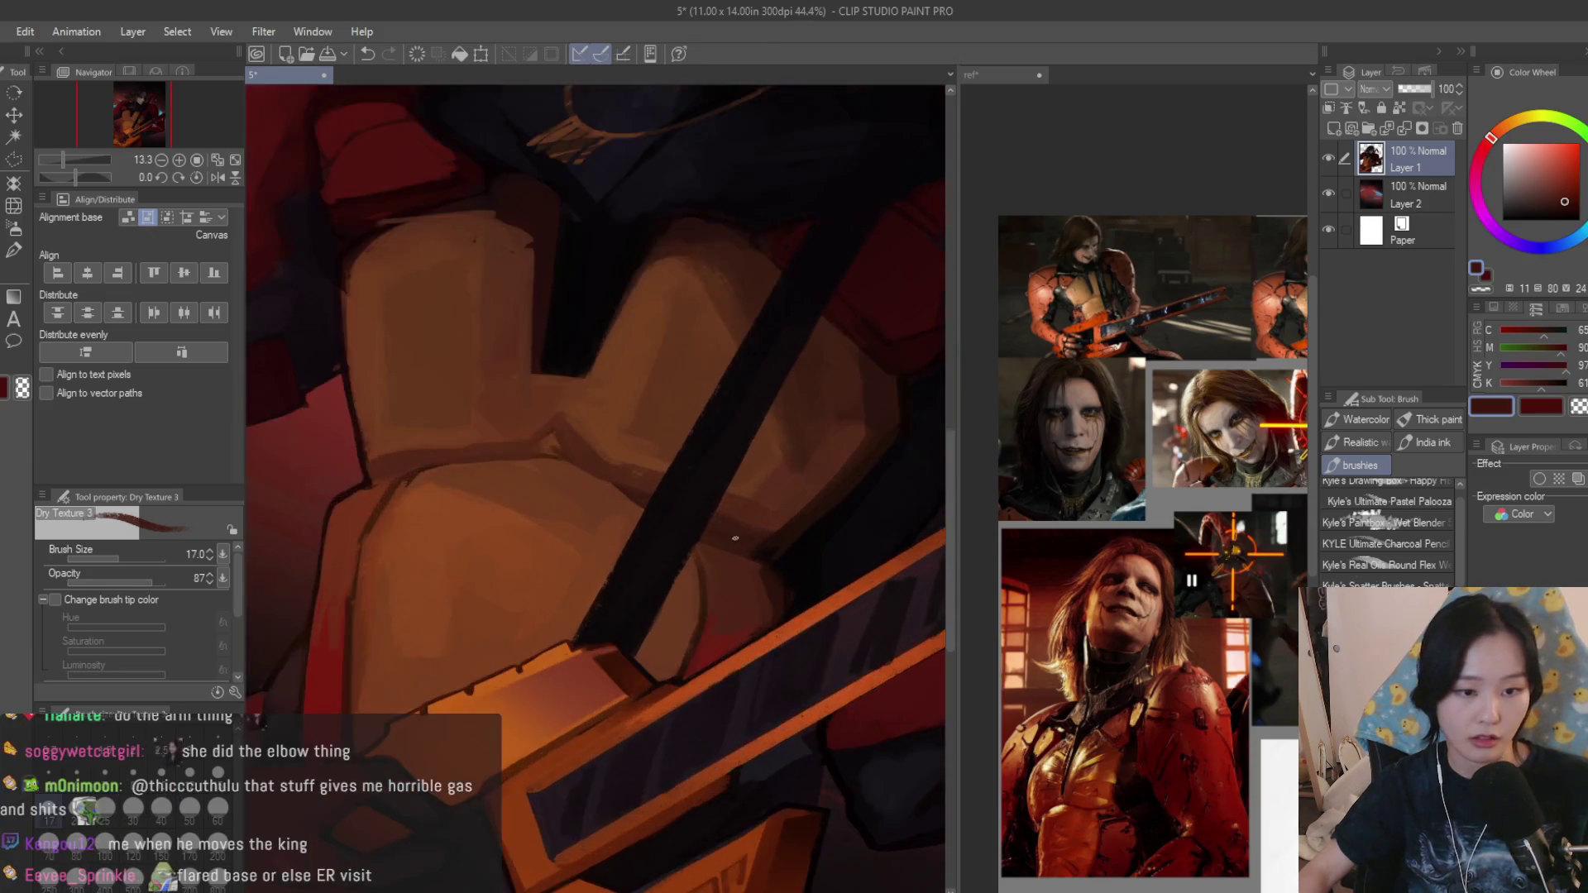
scroll(721, 621, "up", 1)
scroll(754, 679, "down", 4)
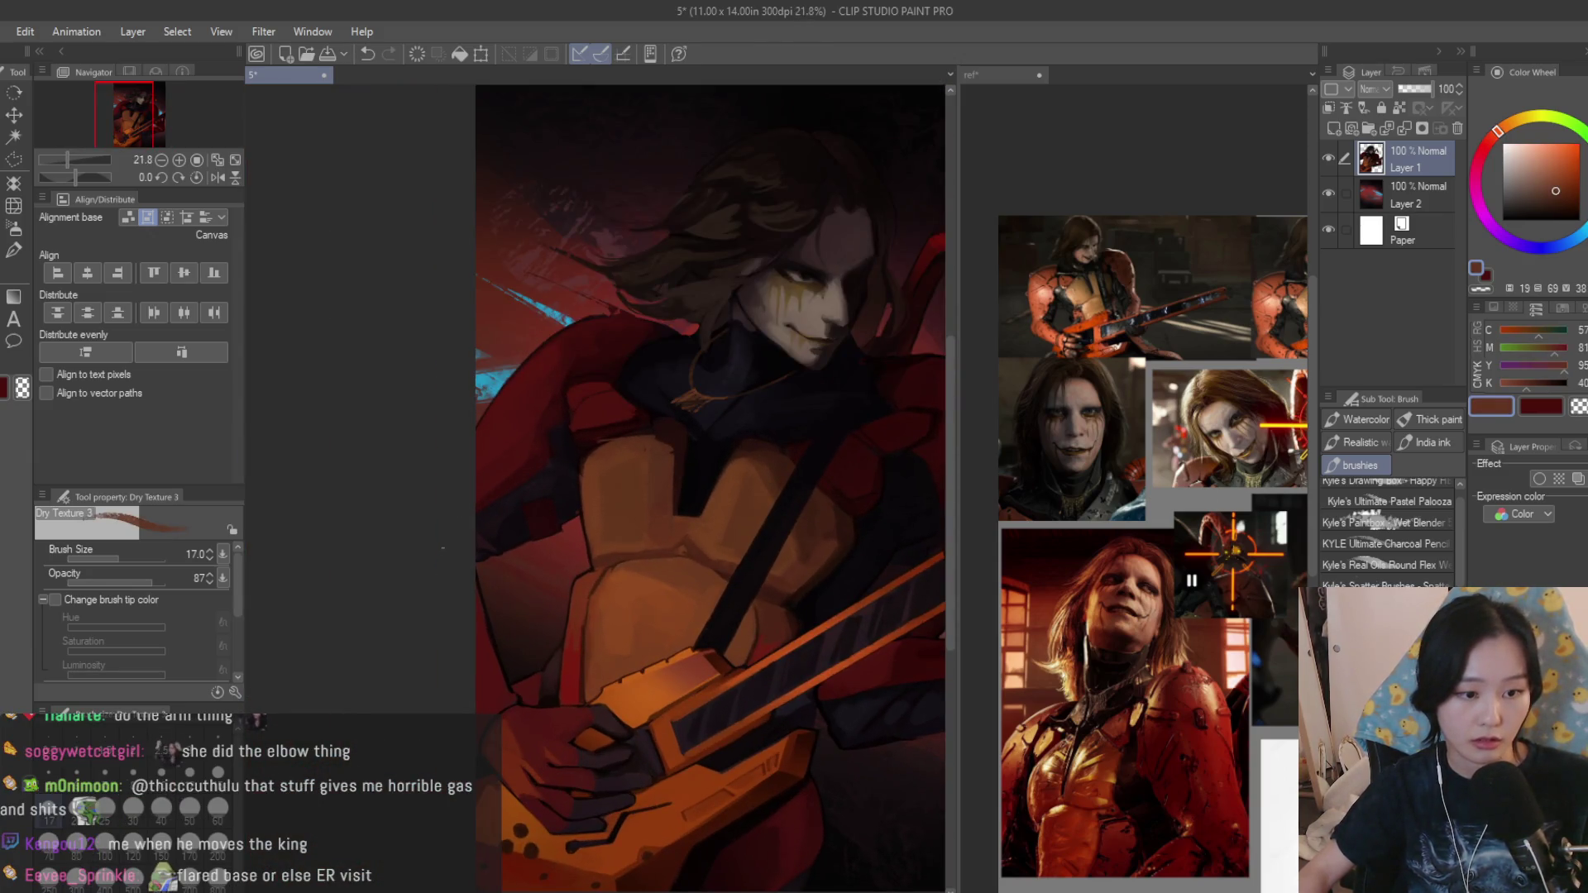
scroll(441, 547, "up", 4)
scroll(507, 574, "down", 4)
scroll(646, 599, "down", 1)
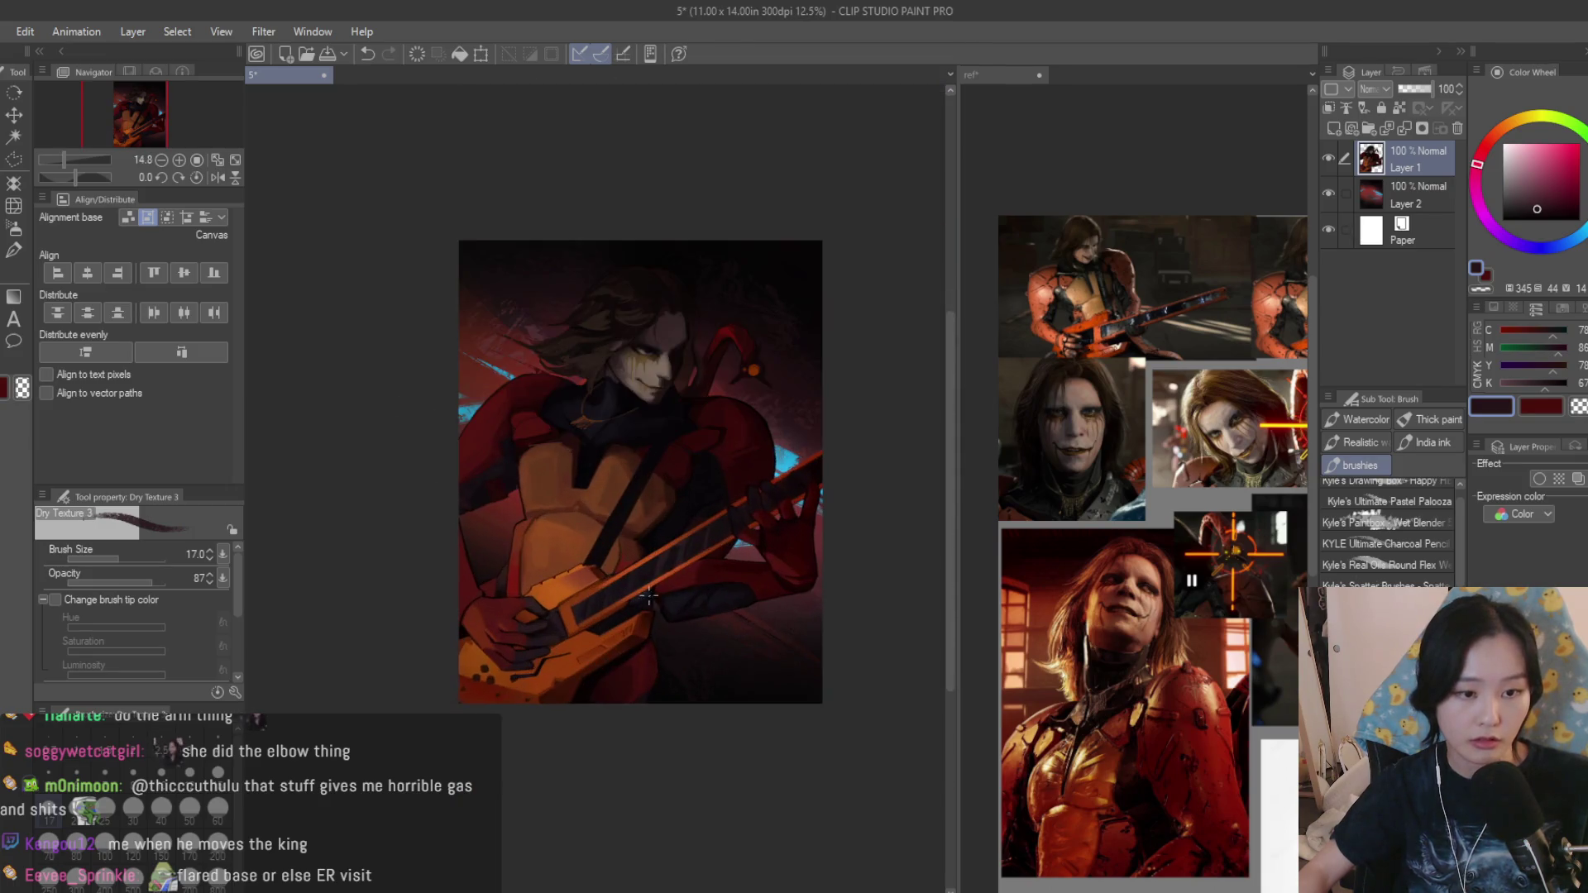
left_click(1326, 154)
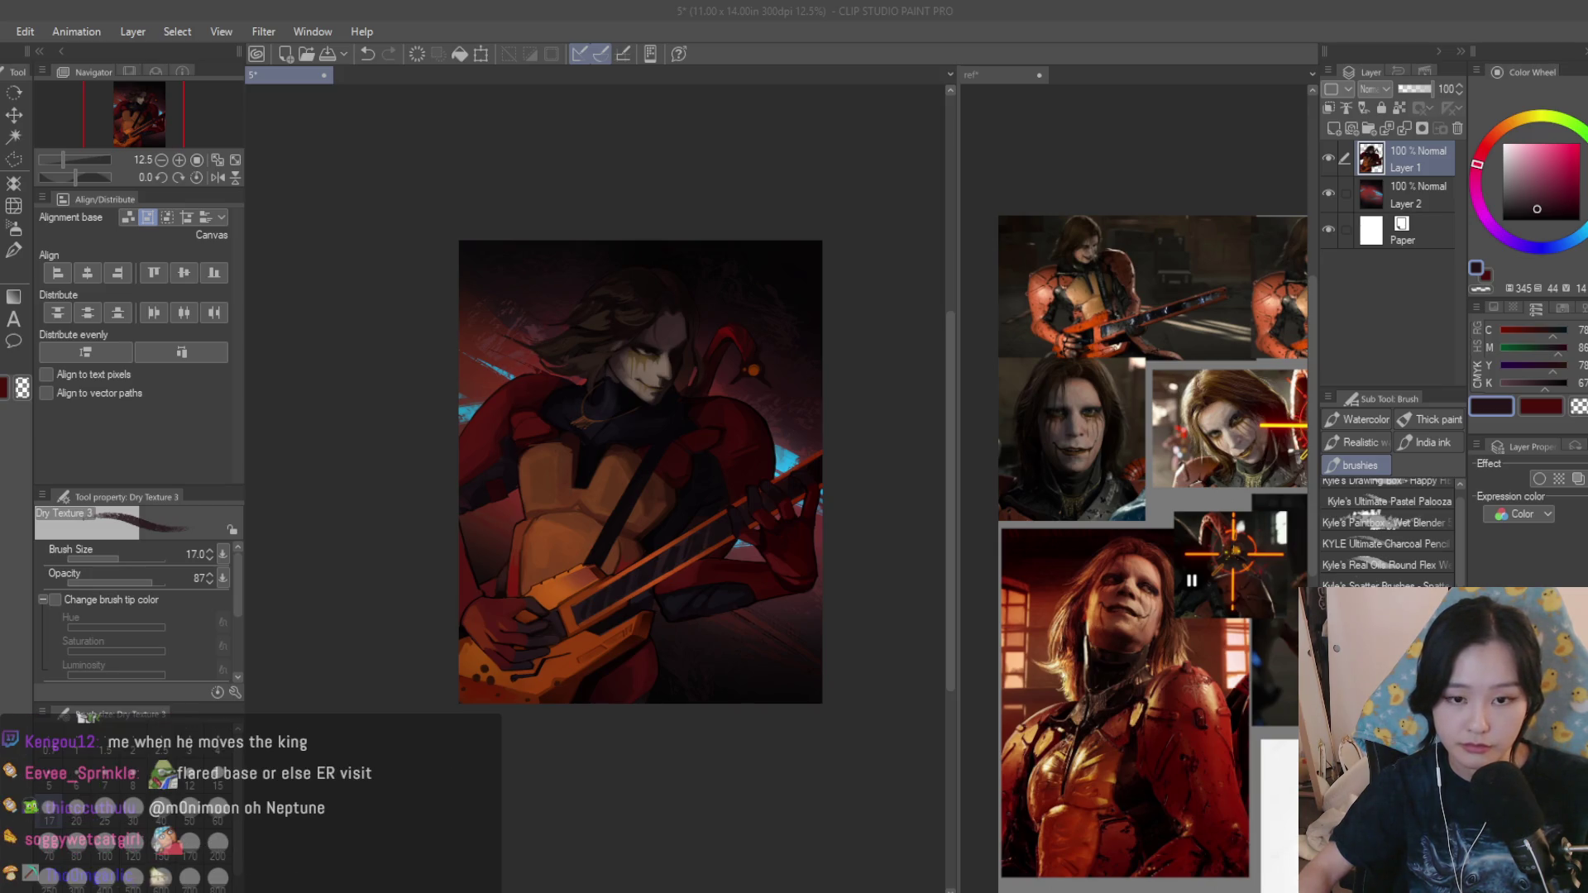
scroll(678, 318, "up", 3)
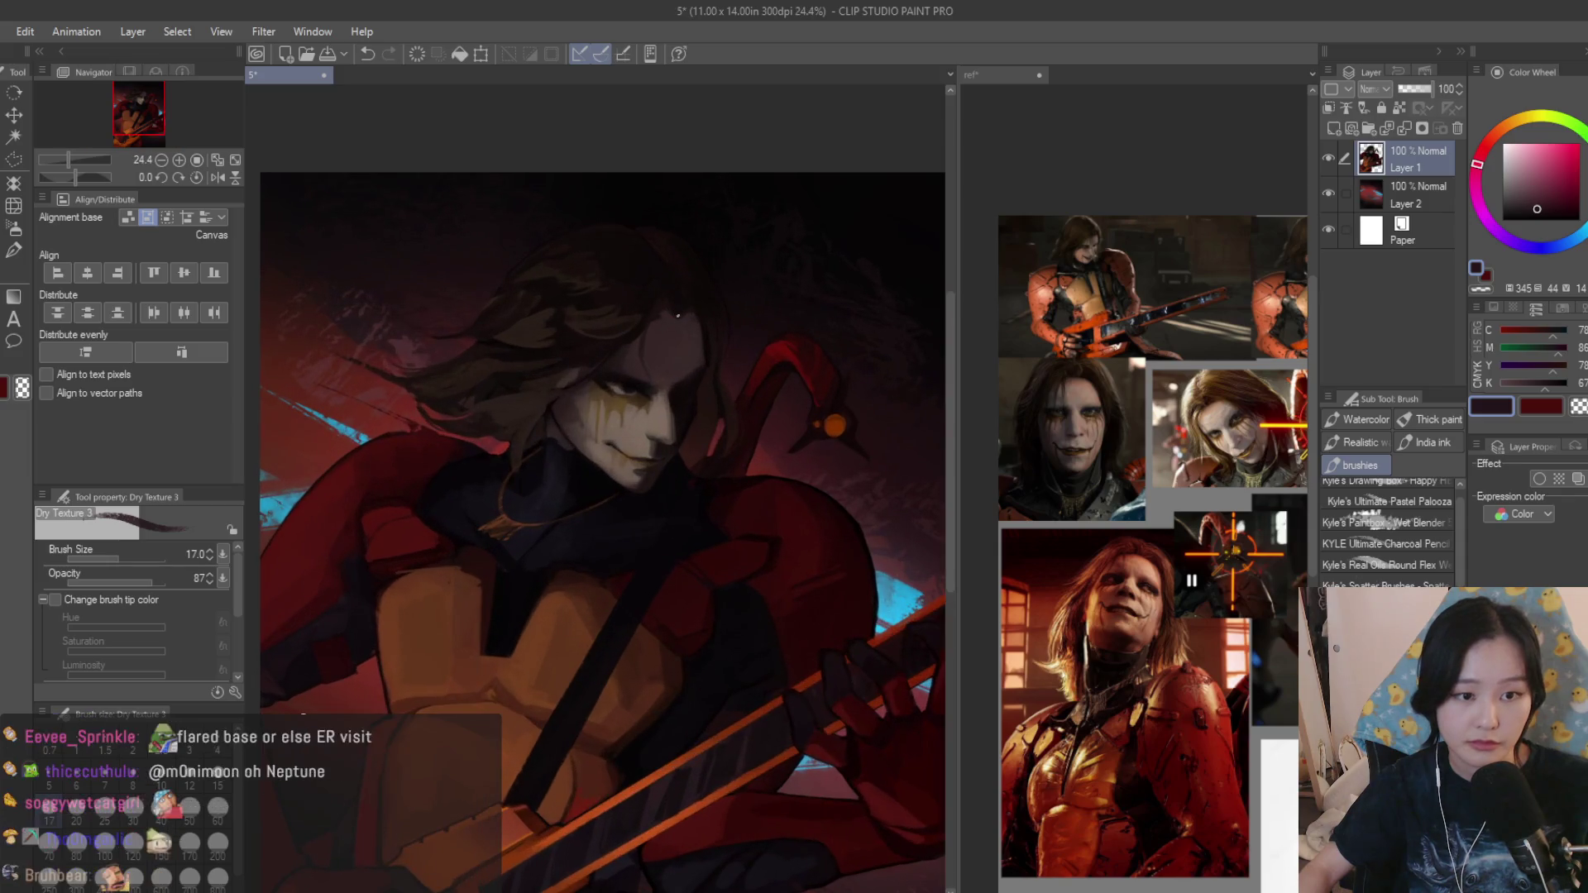
scroll(678, 320, "up", 2)
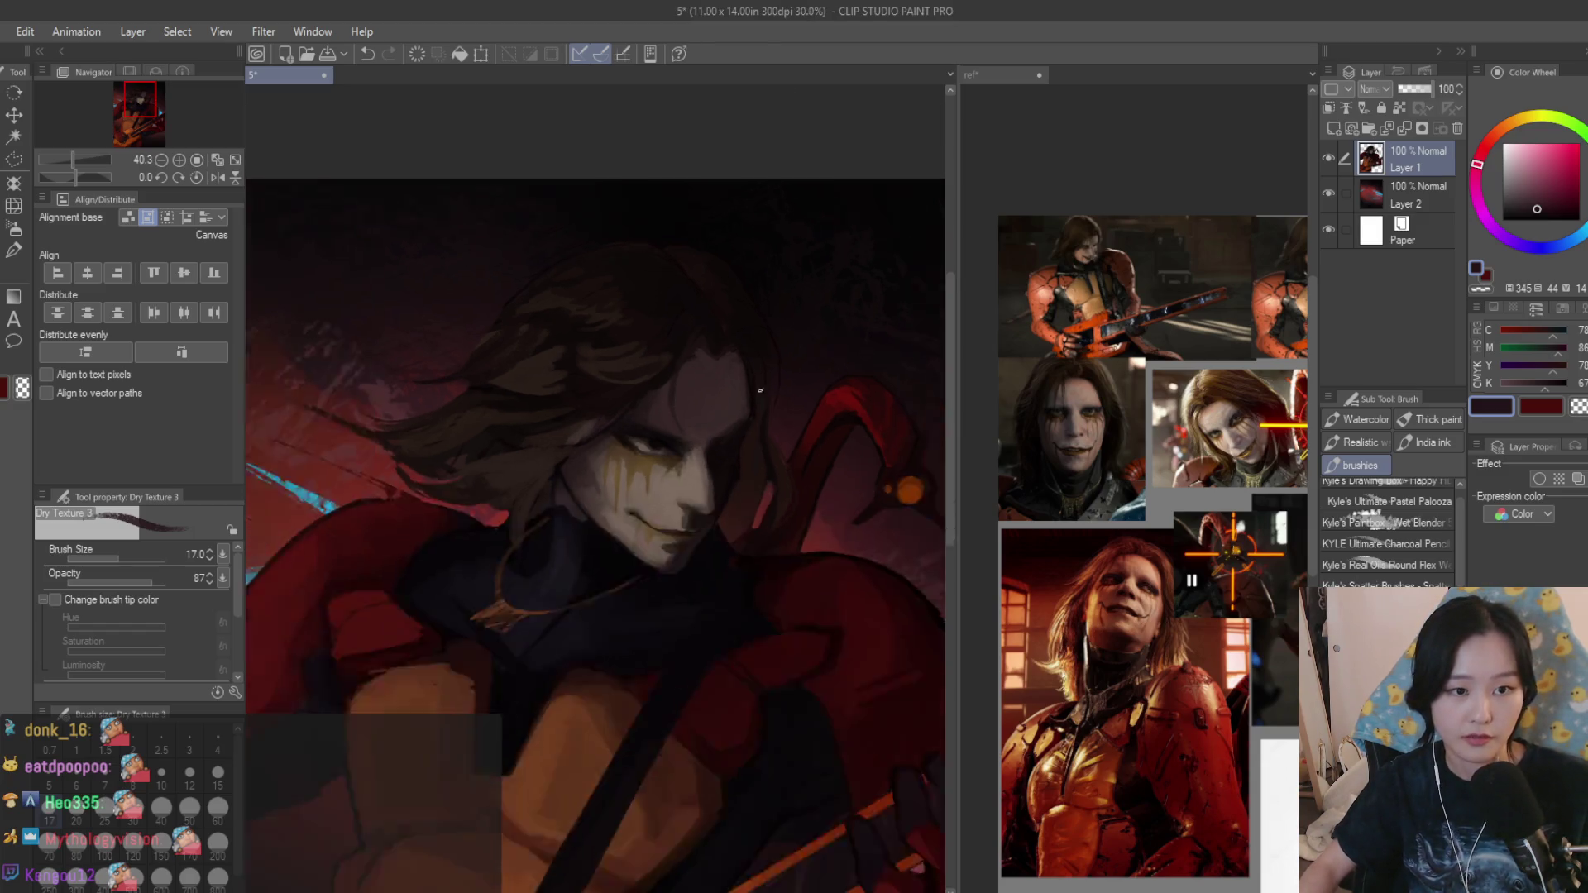
scroll(595, 533, "down", 3)
Create a new glow layer above the painting with light yellow chosen, ready for a lasso selection.
left_click(1336, 126)
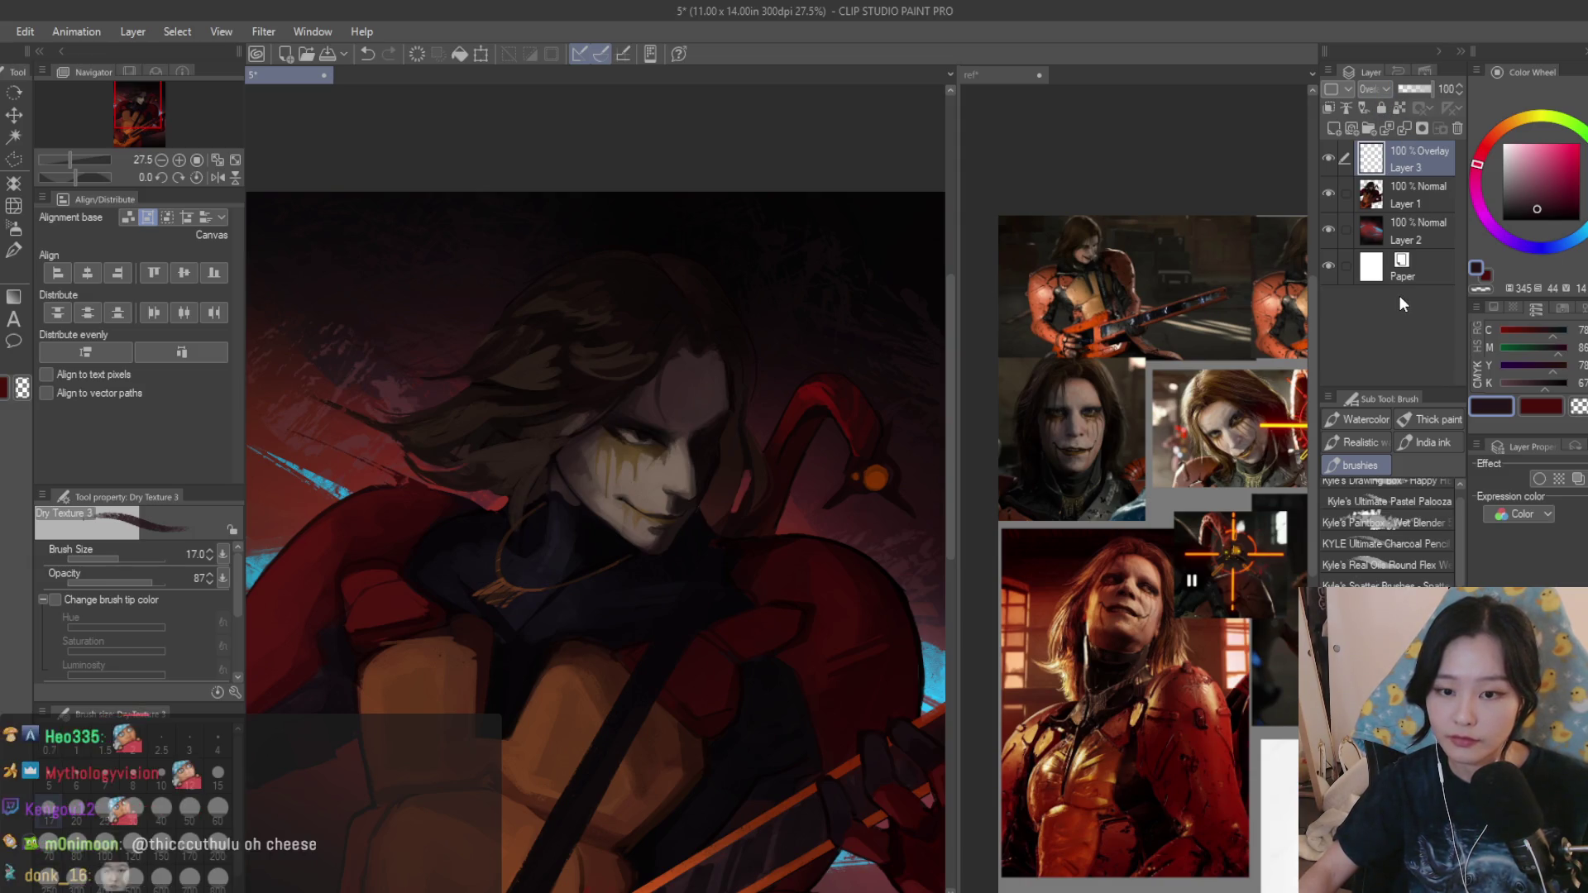
scroll(1340, 89, "up", 2)
left_click(1539, 145)
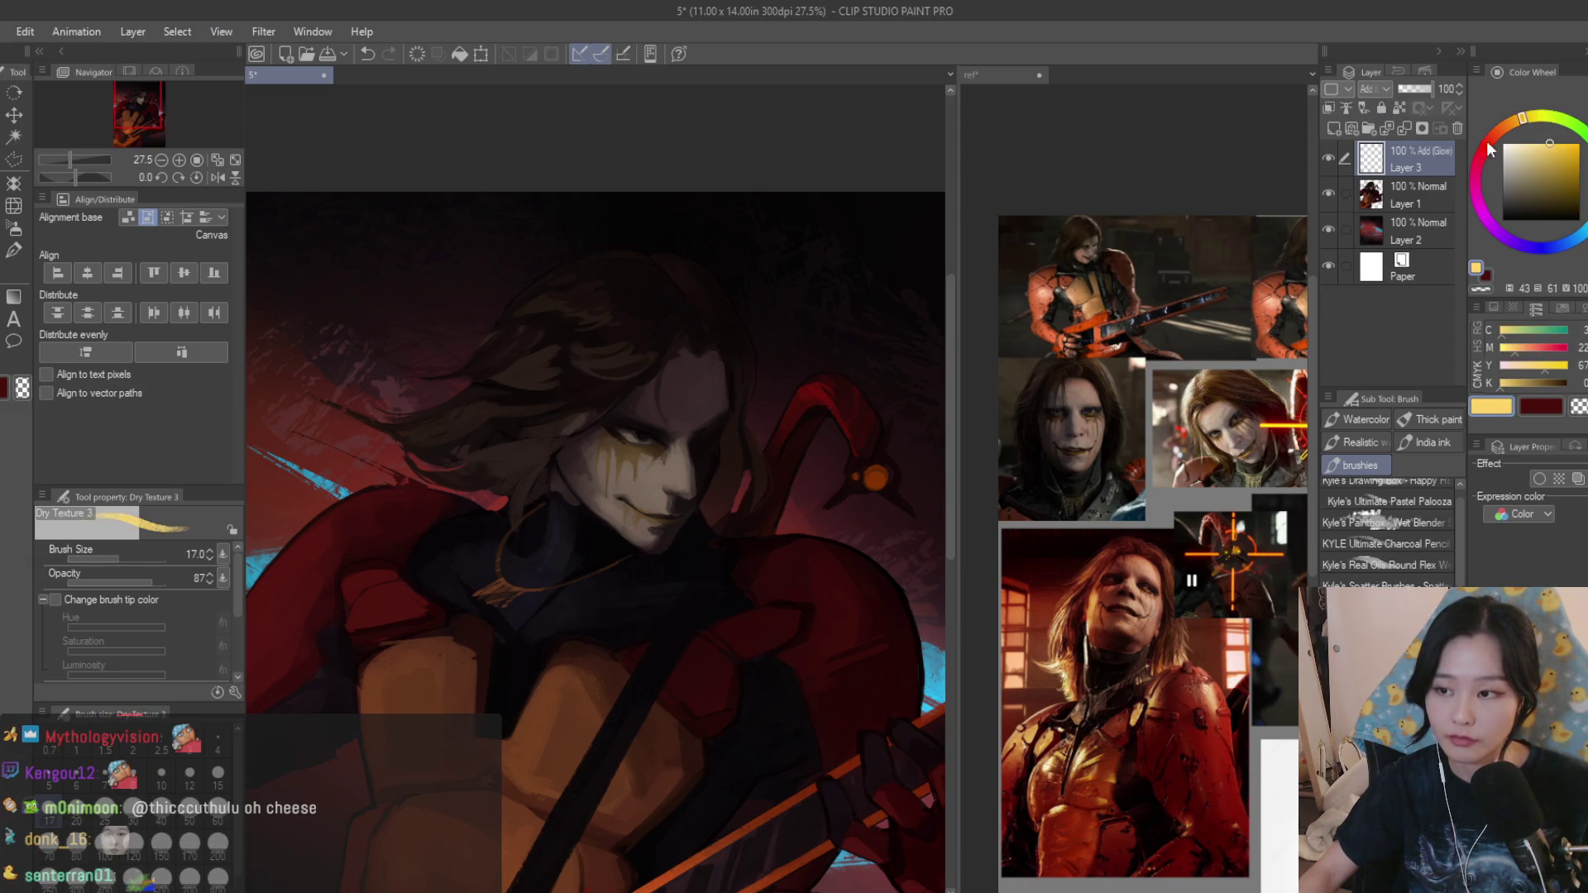
key("m")
scroll(580, 449, "up", 2)
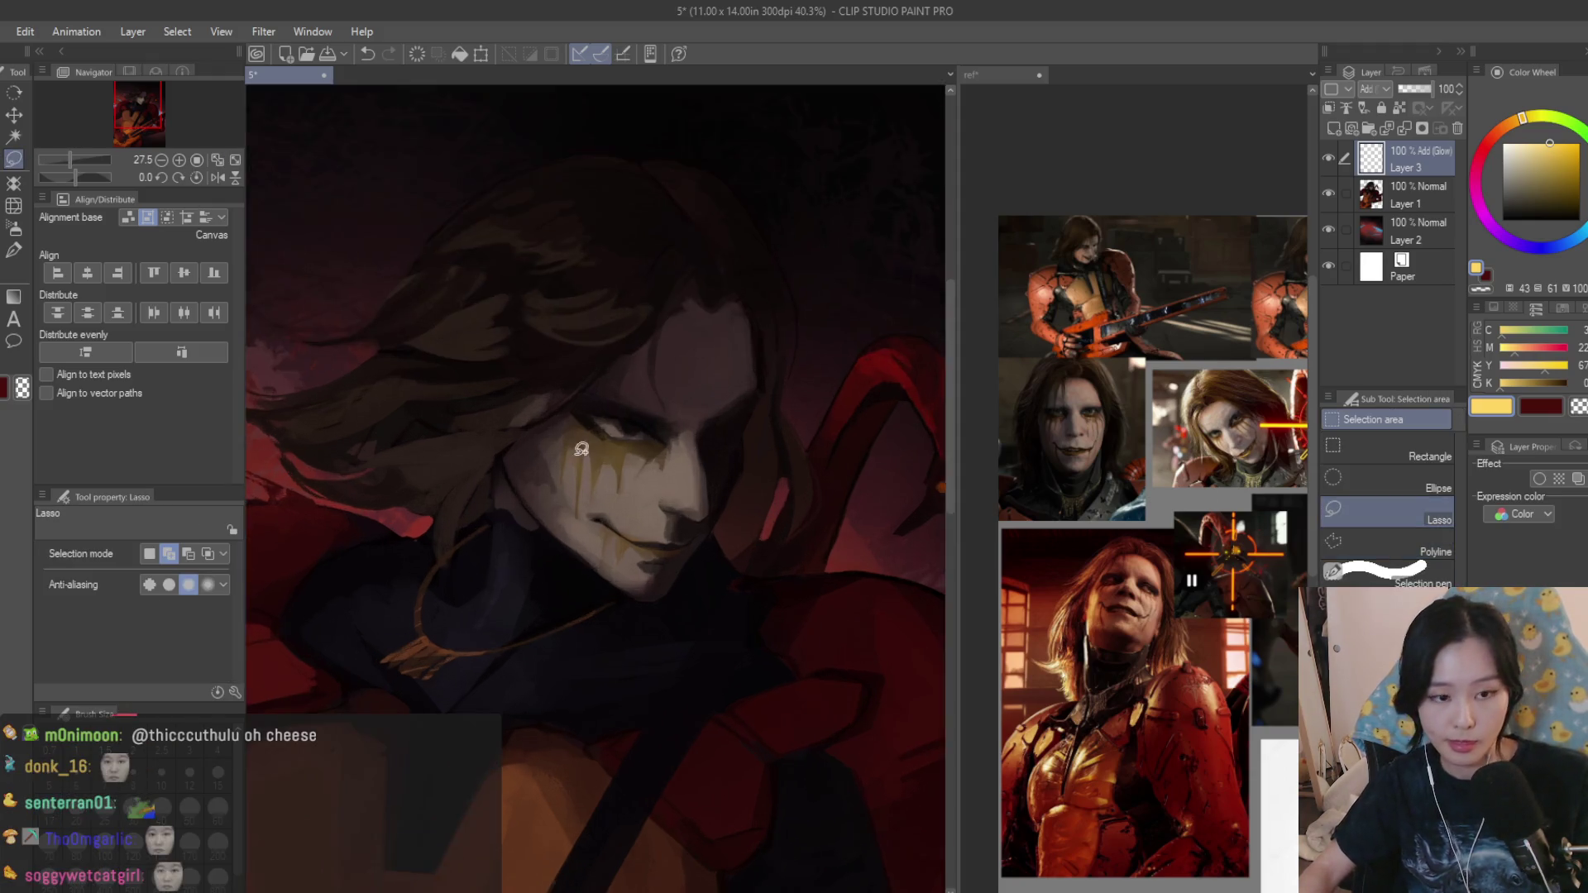
scroll(580, 449, "up", 2)
Lasso the lit side of the face and spray a yellow-orange glow inside the selection.
left_click_drag(571, 420, 693, 669)
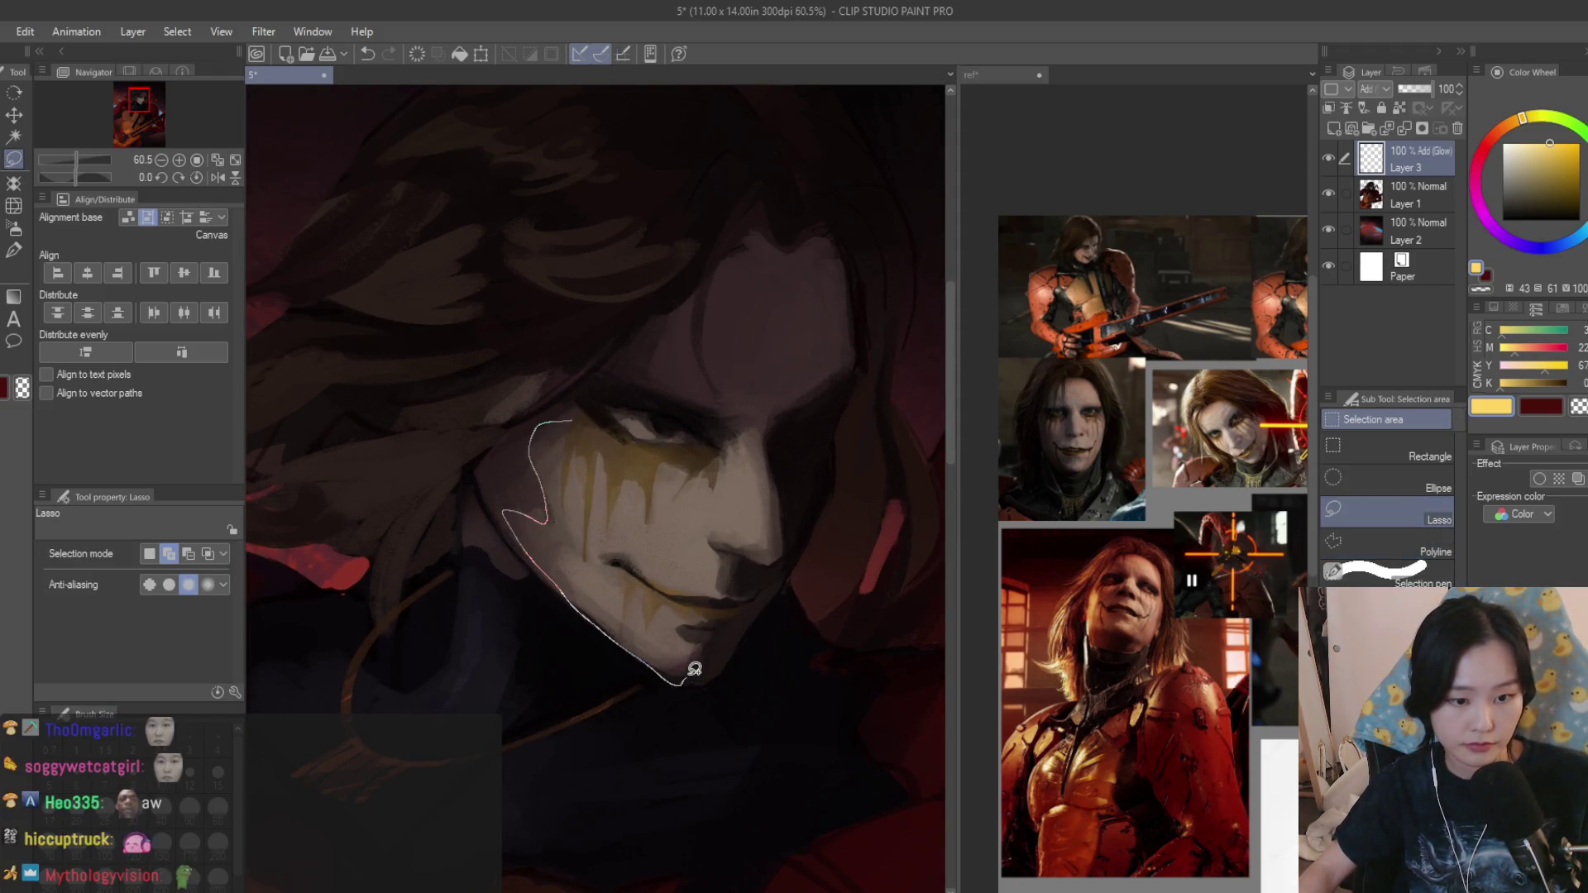
mouse_move(744, 550)
left_mouse_down()
mouse_move(542, 429)
mouse_move(653, 472)
left_mouse_up()
key("b")
left_click_drag(1528, 158, 1578, 170)
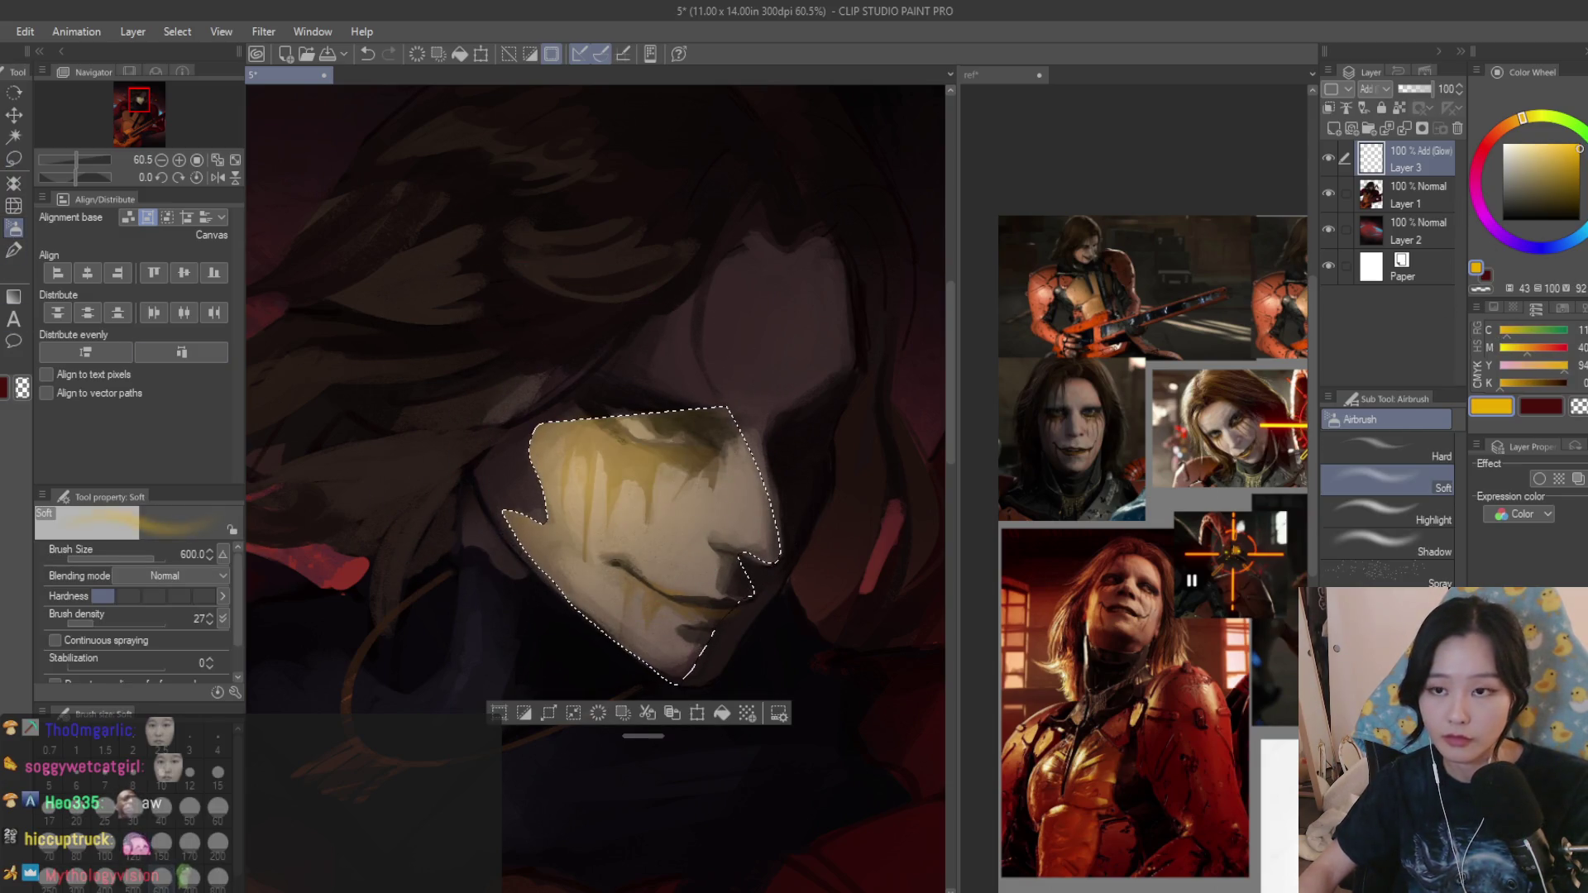
key("ctrl+z")
mouse_move(645, 484)
left_mouse_down()
mouse_move(584, 496)
mouse_move(513, 460)
mouse_move(549, 568)
mouse_move(536, 510)
left_mouse_up()
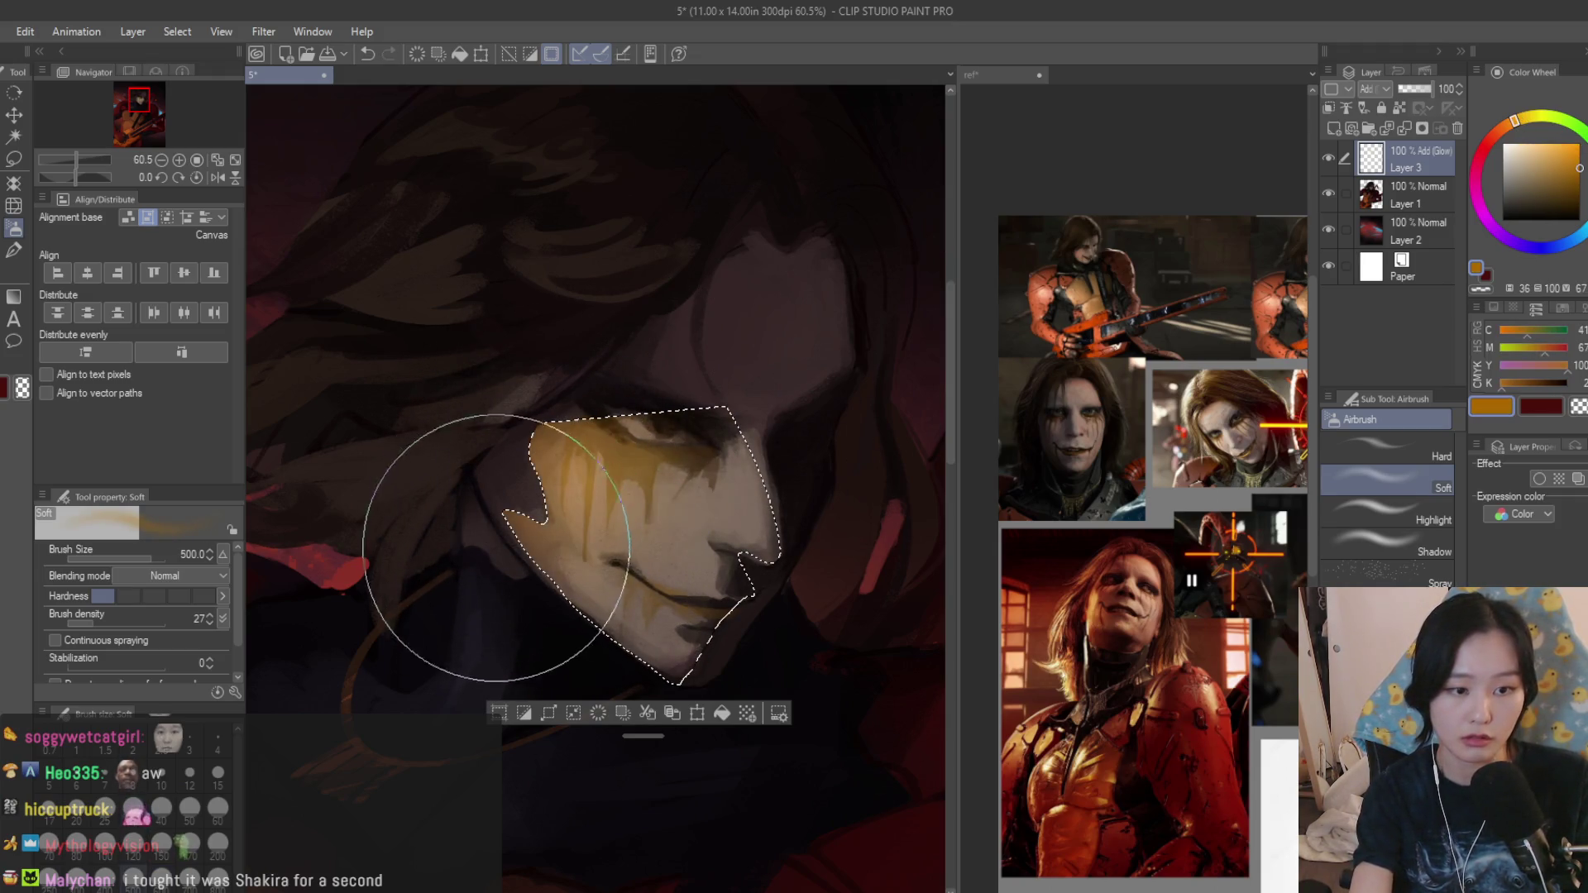
Try a red glow stroke on the face, undo it, then clear the selection and mirror the view.
left_click(1482, 151)
key("bracketleft")
key("bracketleft")
left_click_drag(485, 613, 549, 593)
key("ctrl+z")
key("bracketright")
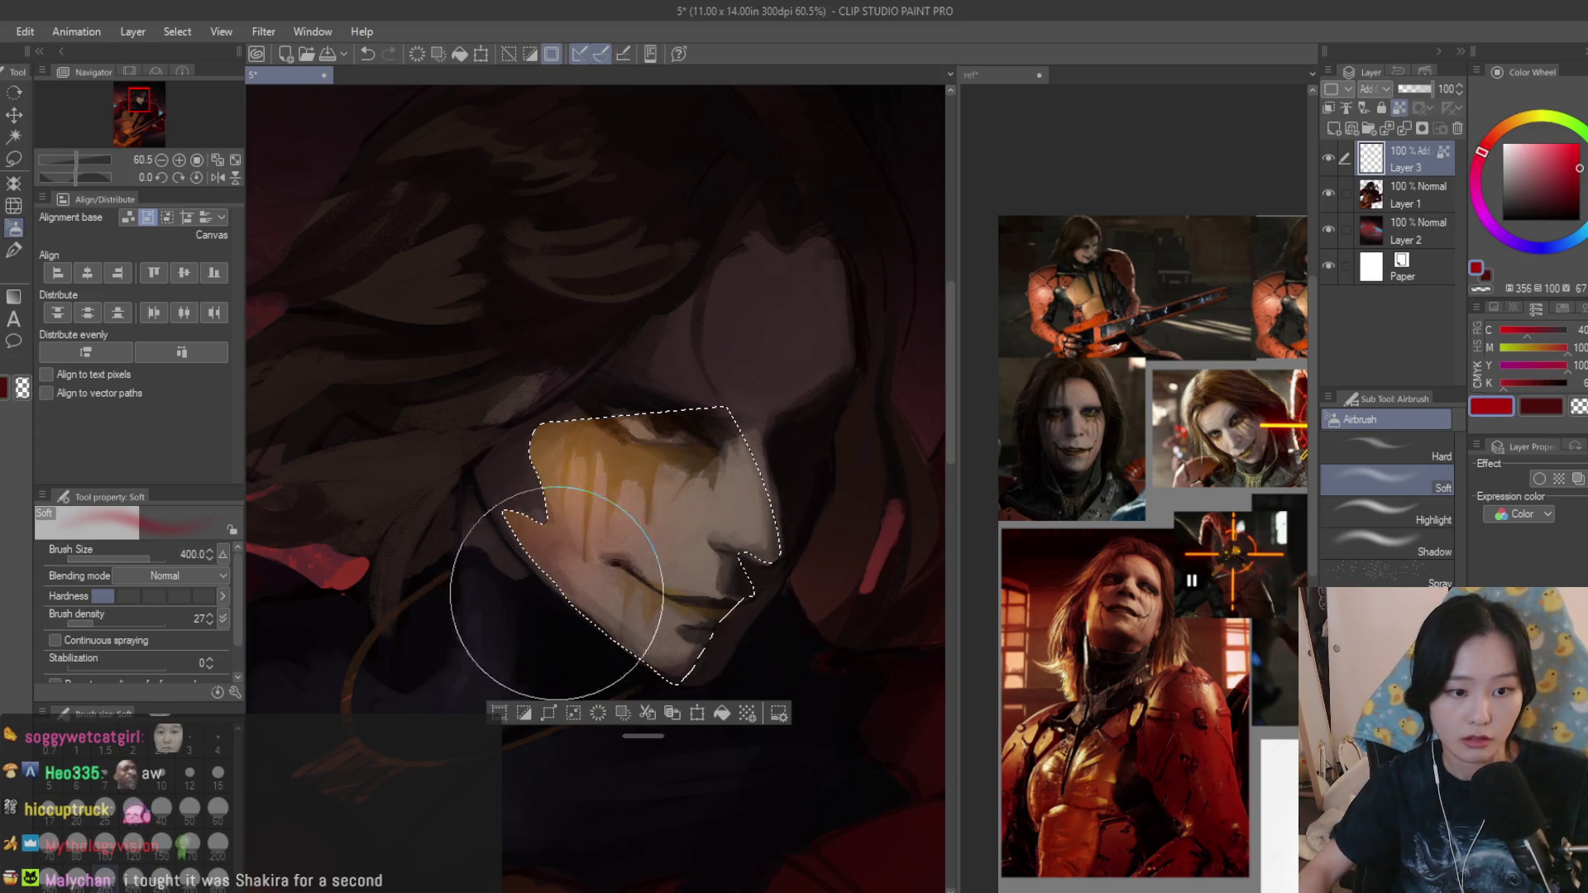
scroll(524, 362, "down", 3)
scroll(673, 366, "down", 2)
key("ctrl+d")
scroll(776, 391, "down", 2)
key("h")
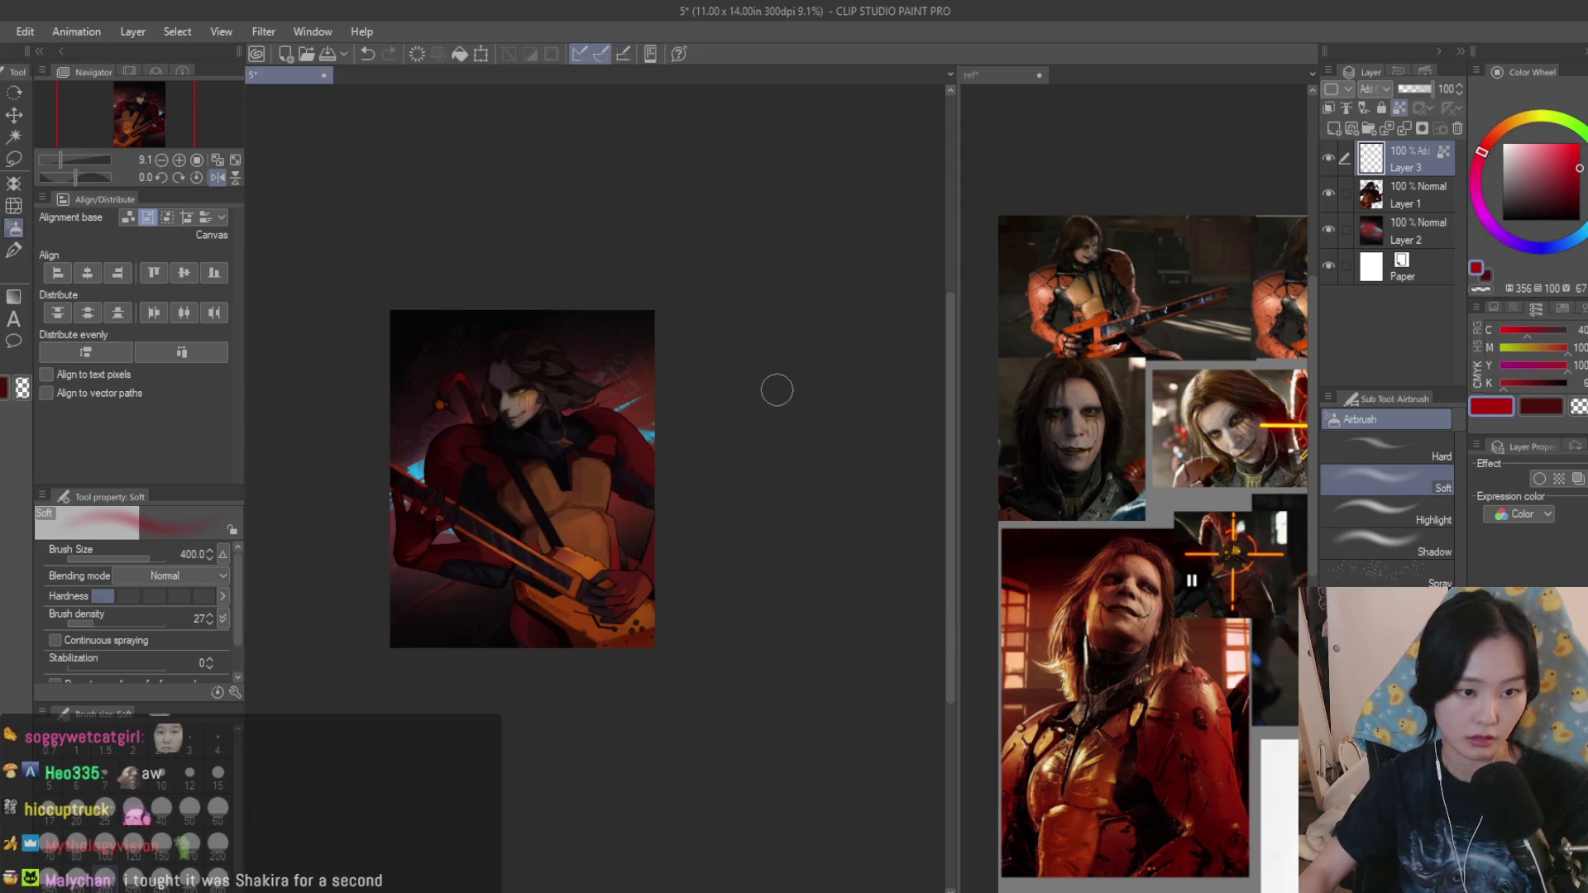
Airbrush orange-red glow over the red cloth and background, then mirror the view to check.
key("h")
scroll(775, 392, "up", 1)
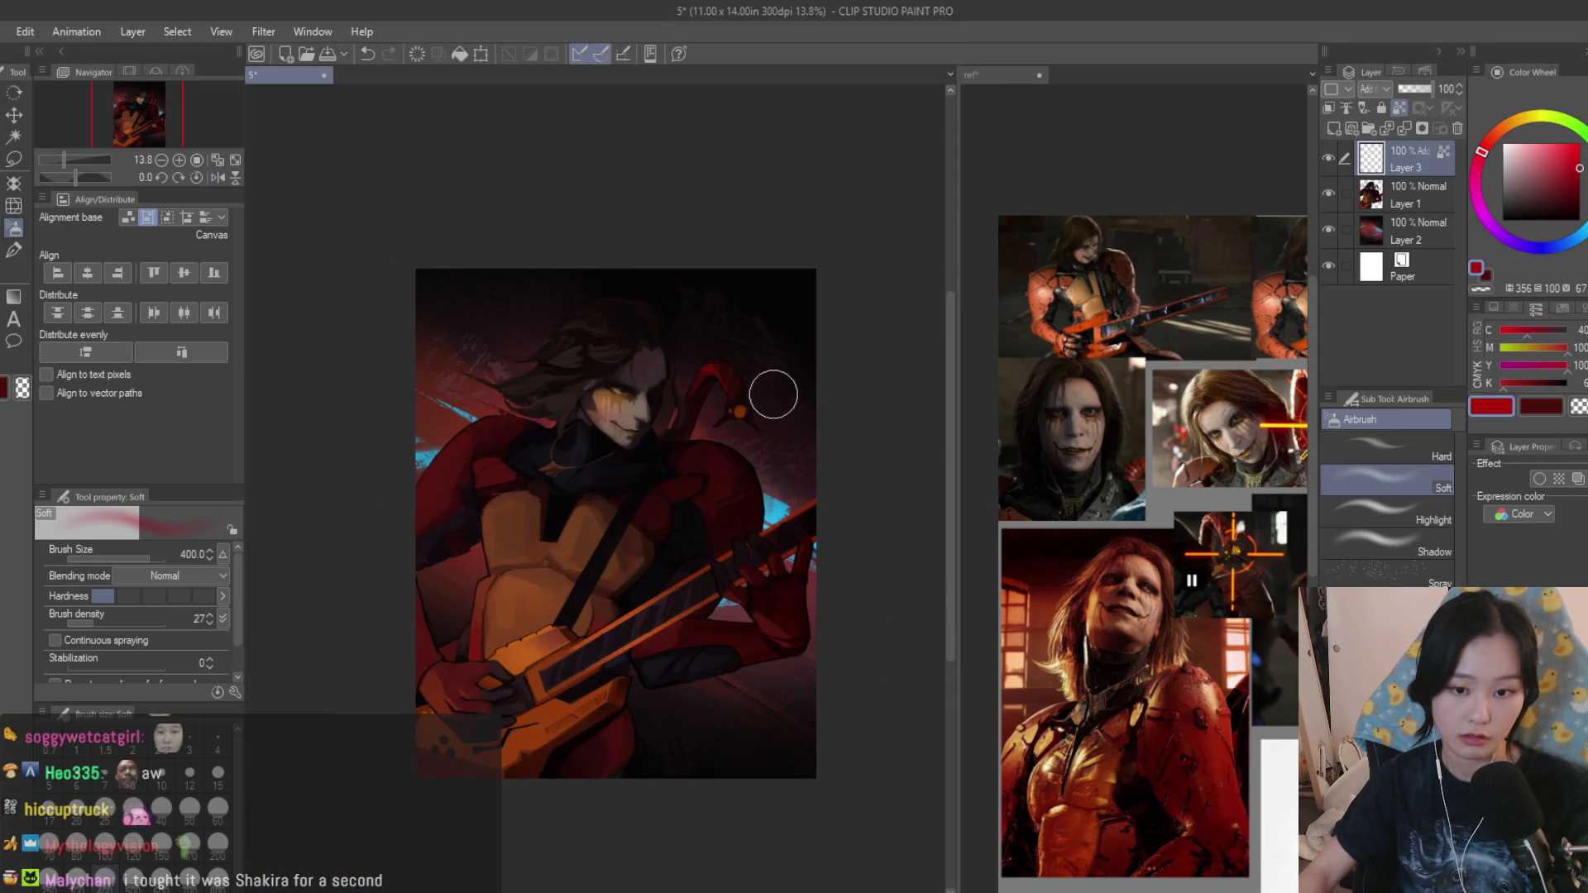
scroll(762, 395, "up", 2)
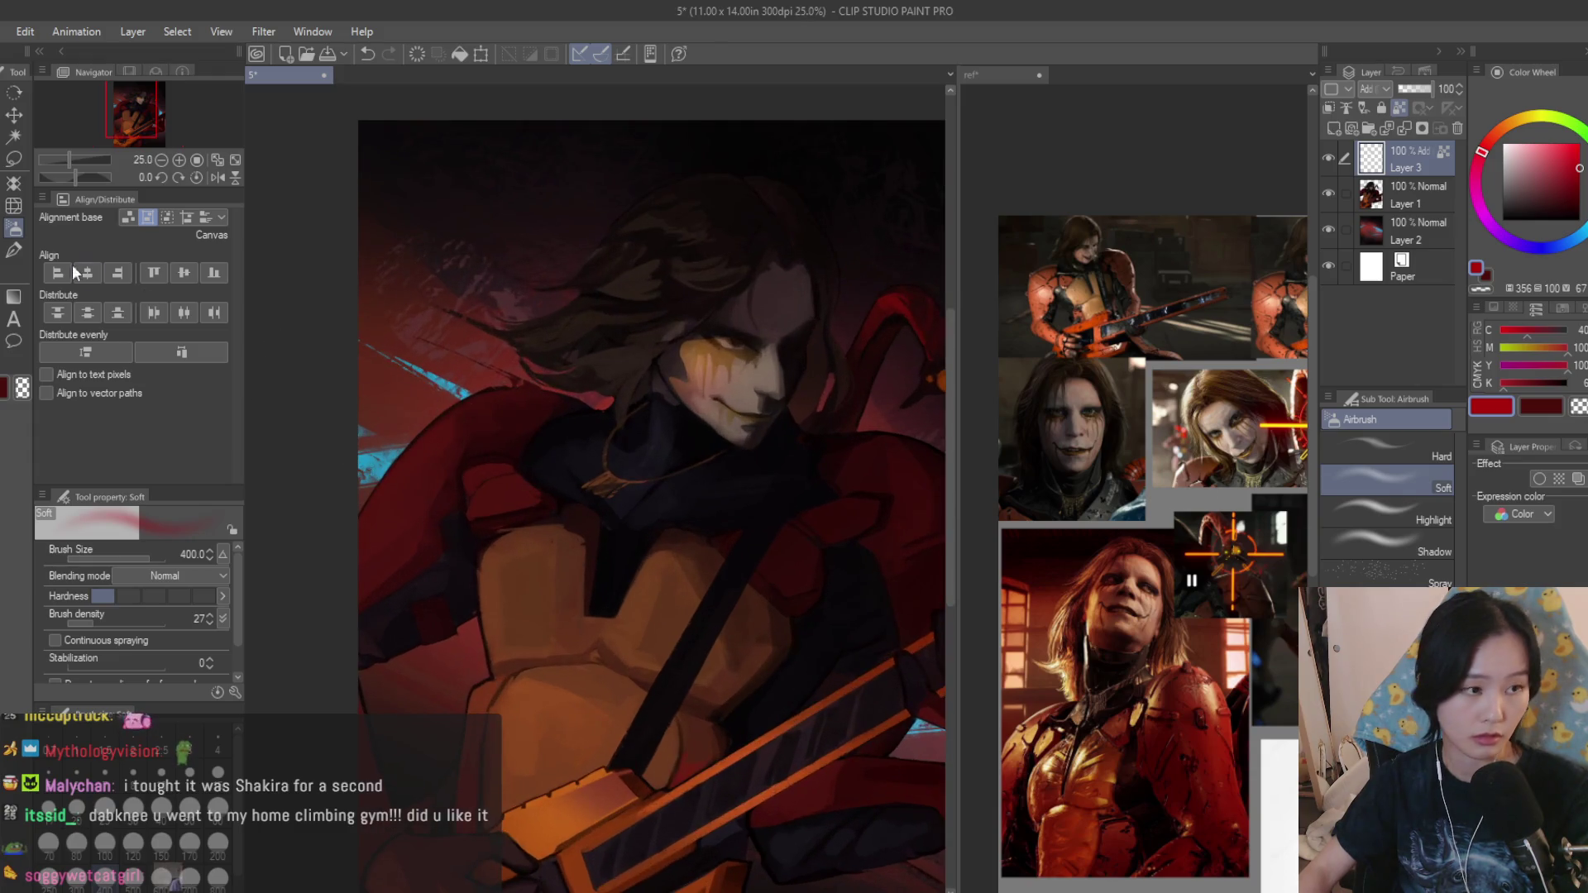
left_click(1497, 134)
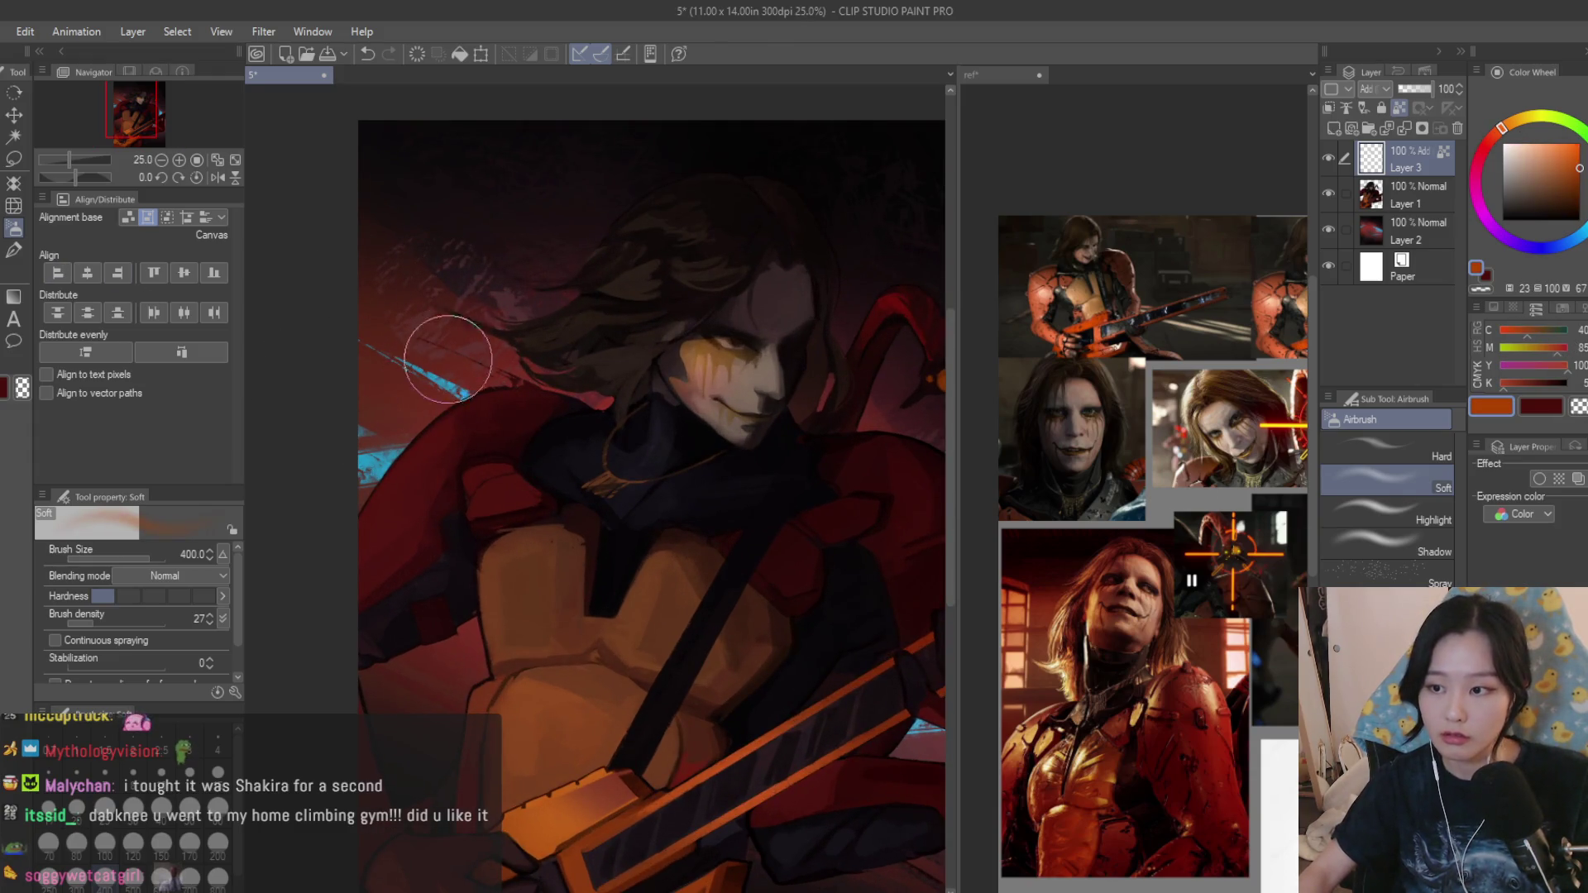
left_click_drag(427, 398, 461, 453)
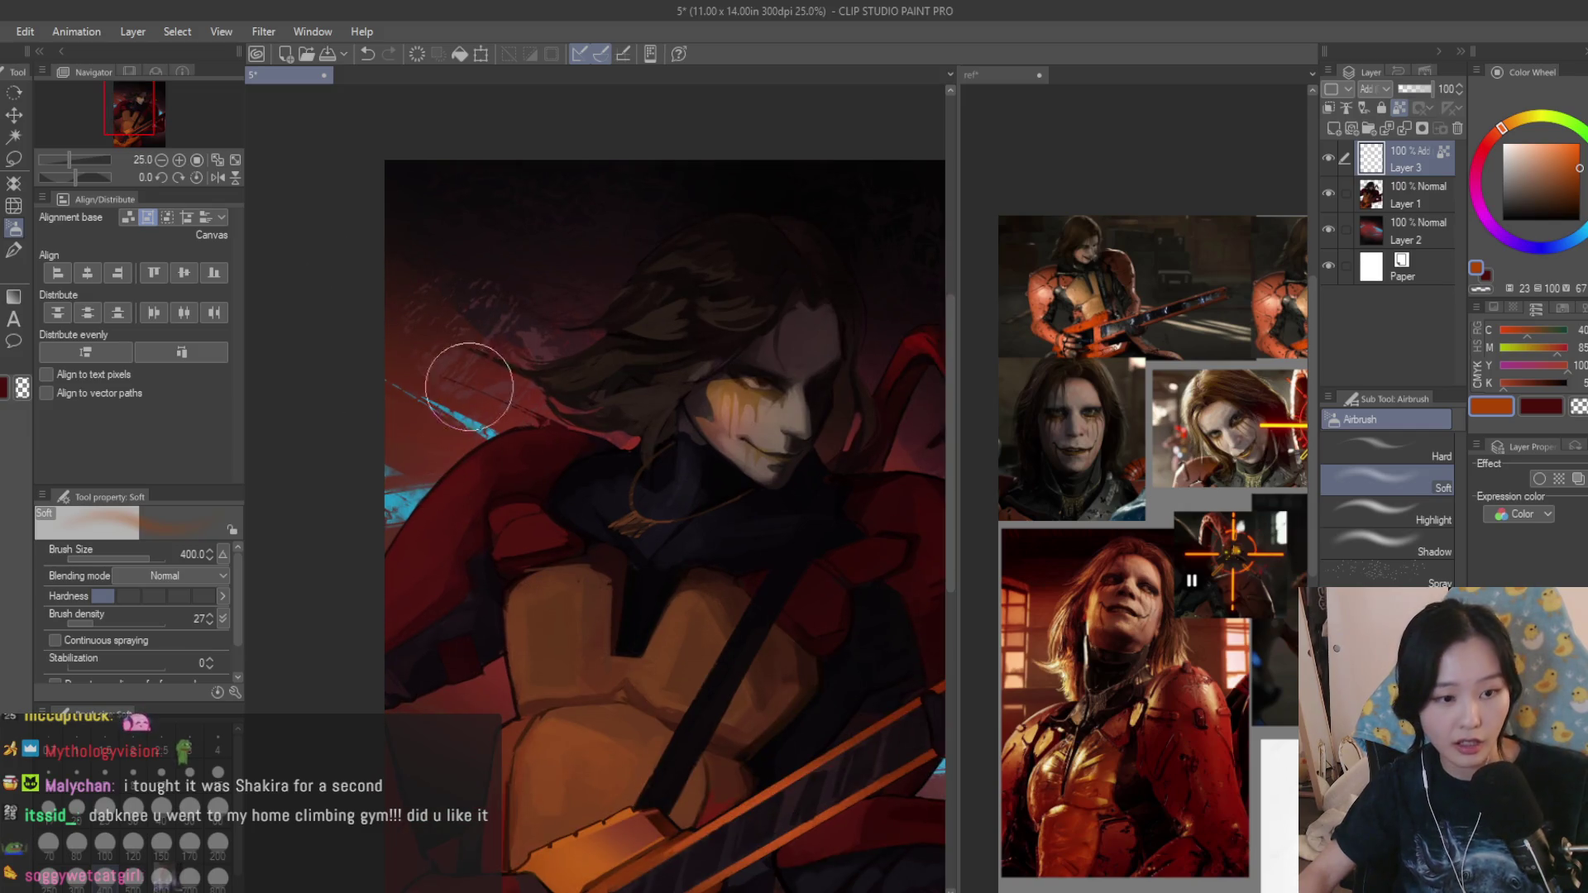
key("ctrl+z")
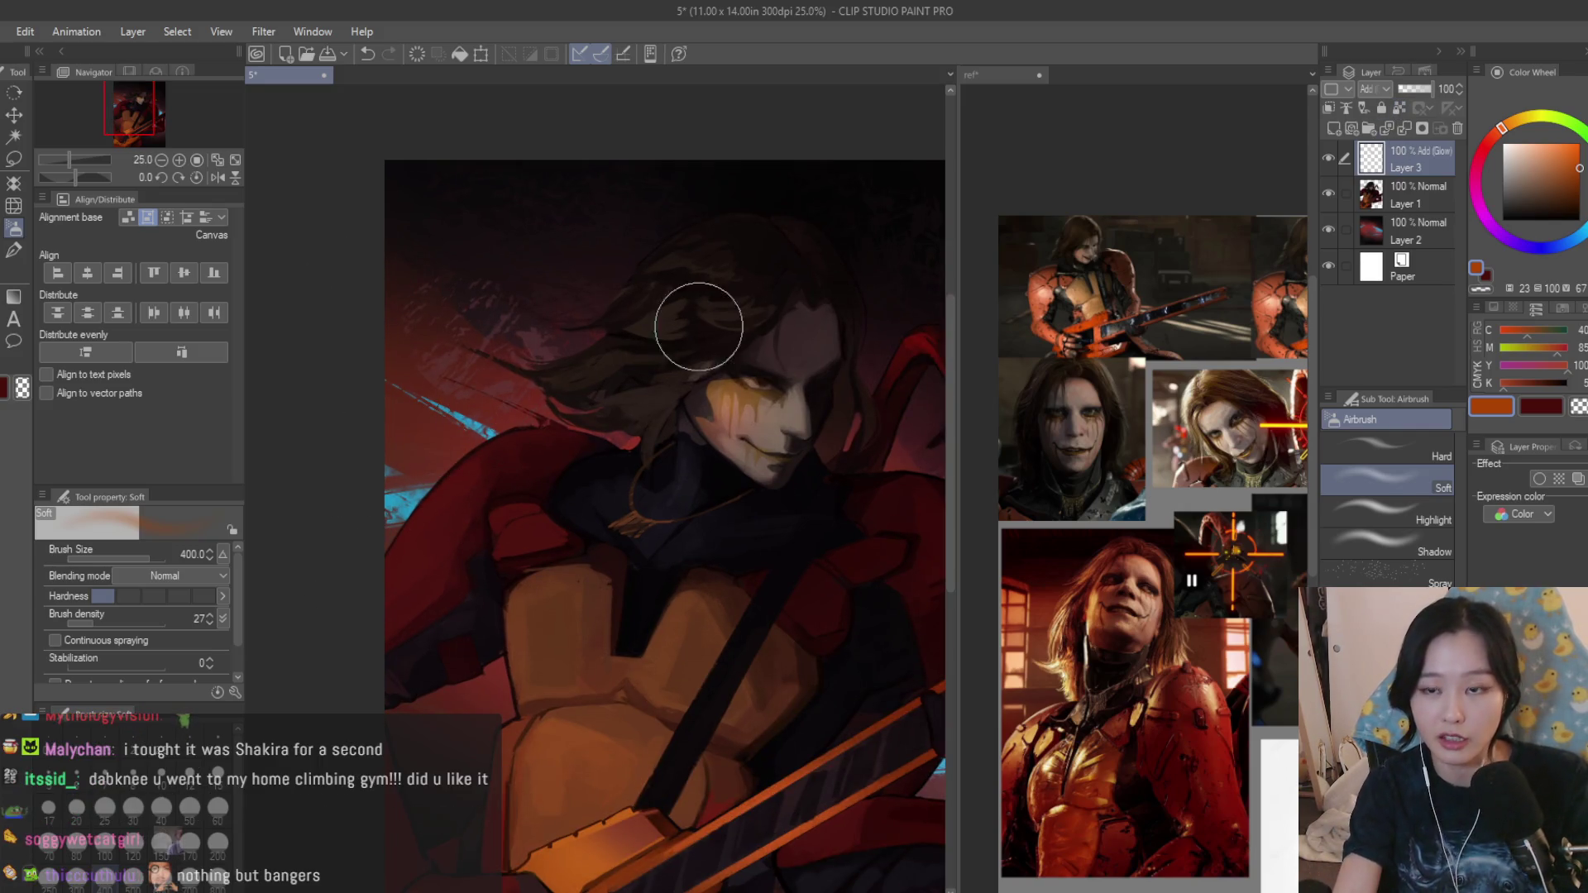
left_click_drag(570, 361, 356, 524)
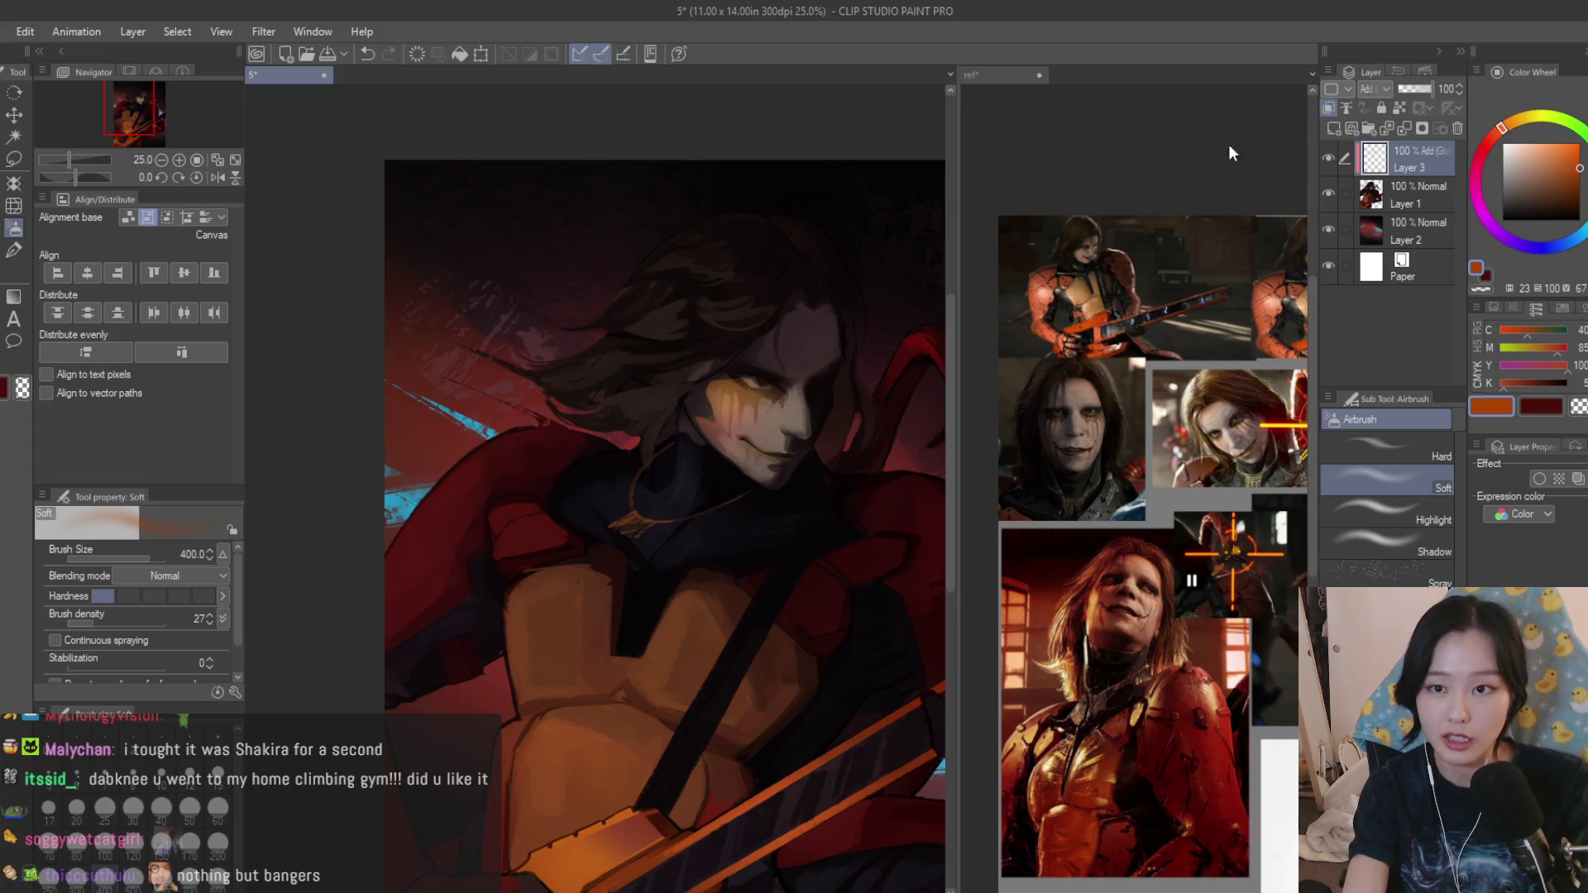
left_click_drag(524, 433, 453, 478)
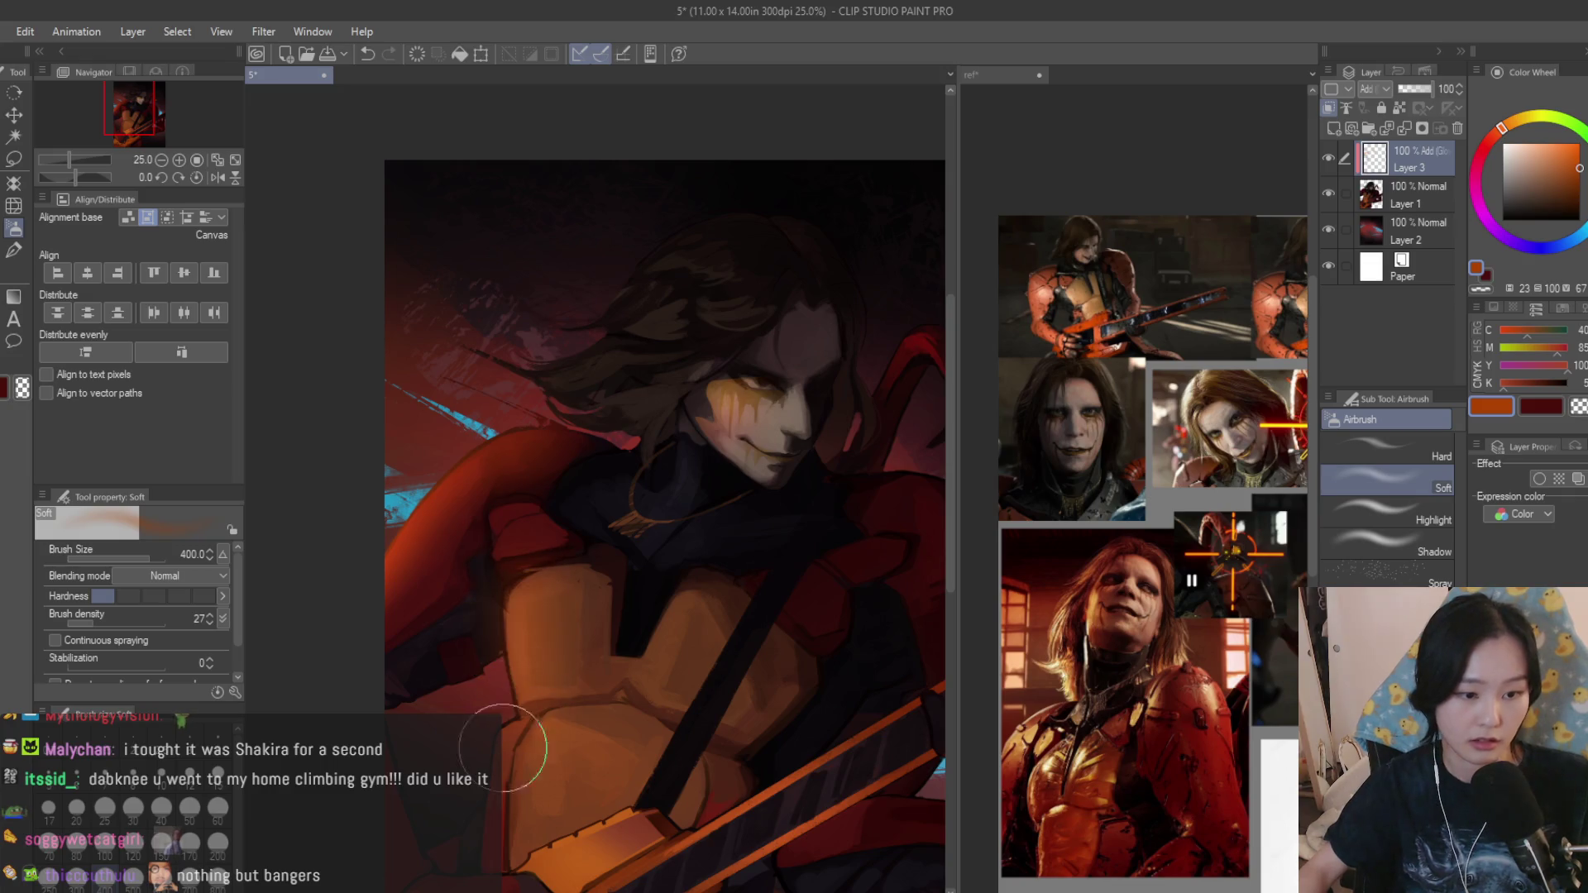
scroll(593, 479, "down", 5)
scroll(743, 481, "down", 2)
key("h")
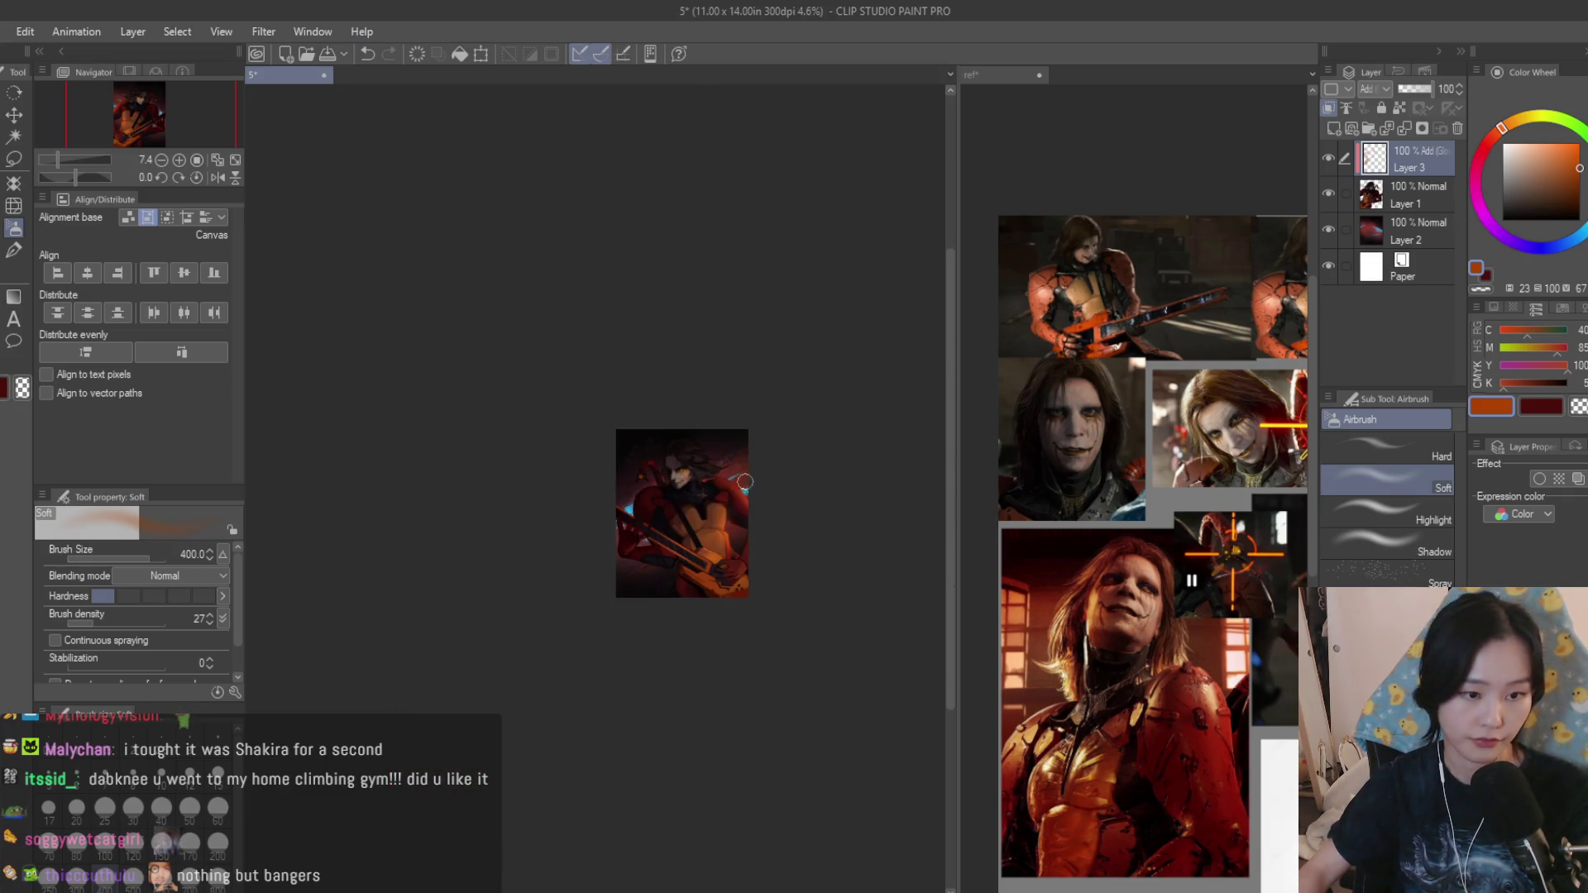
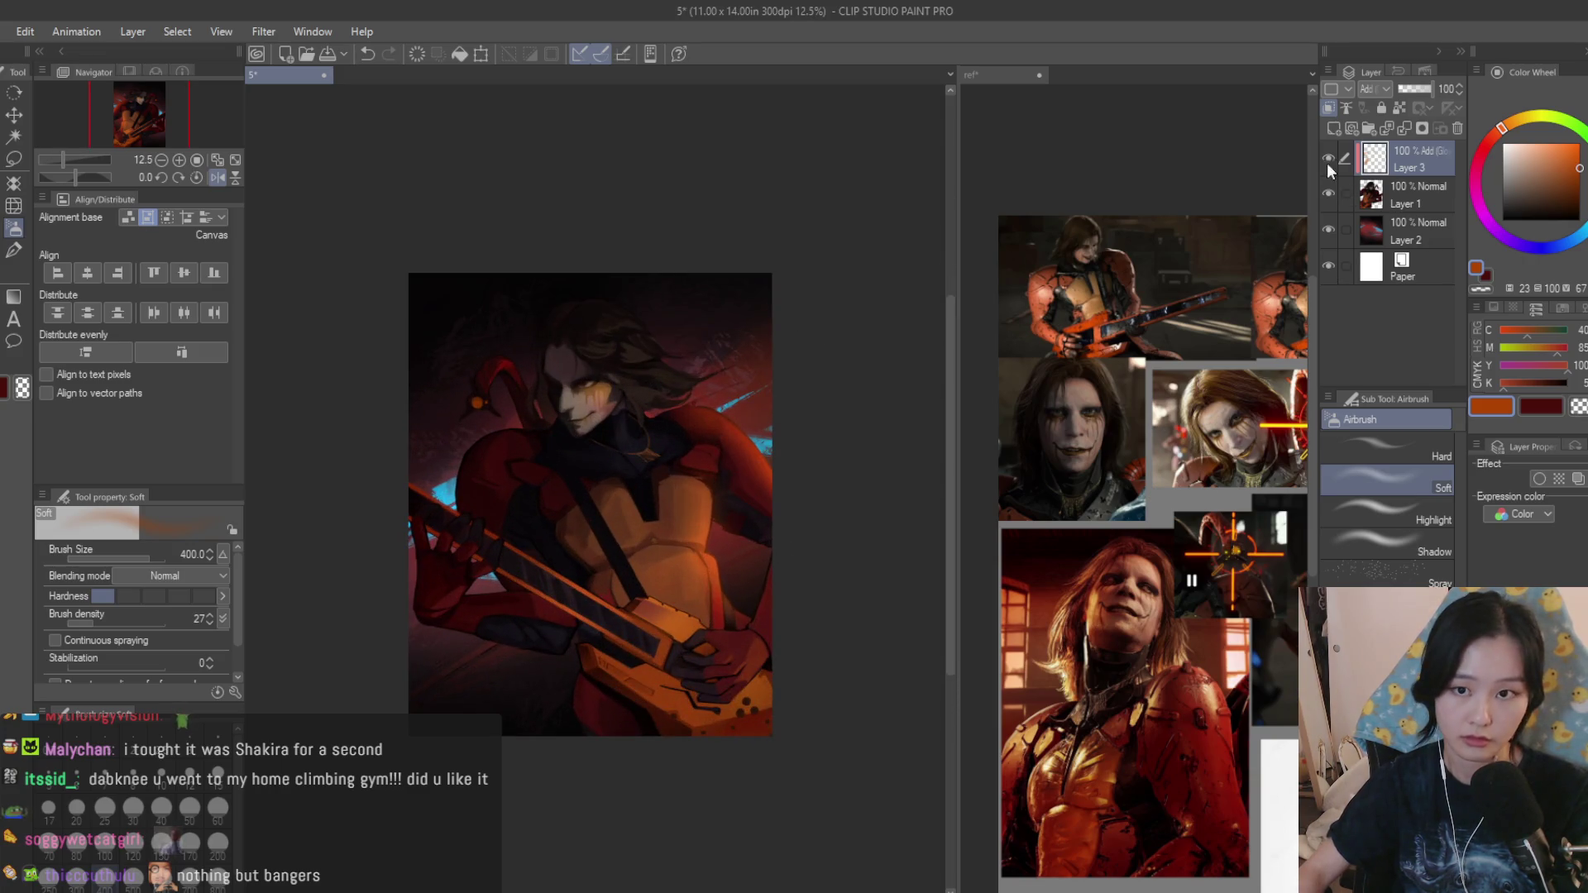
Toggle Layer 3's orange glow on and off to compare, mirroring the canvas horizontally.
left_click(1328, 157)
left_click(1330, 152)
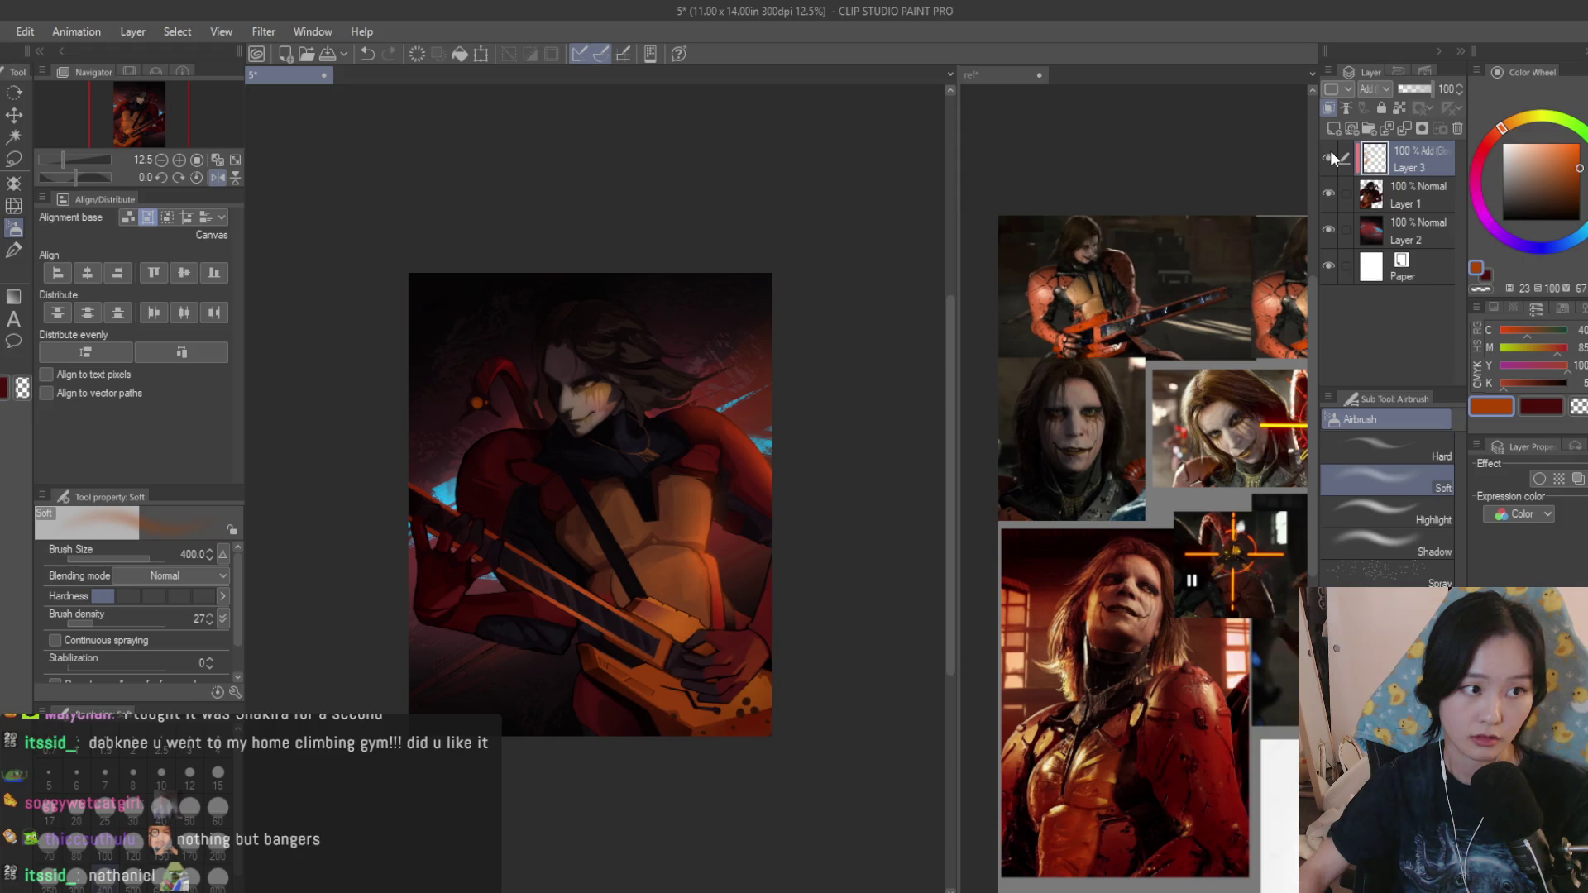
left_click(1331, 151)
key("h")
left_click(1330, 151)
left_click(1330, 153)
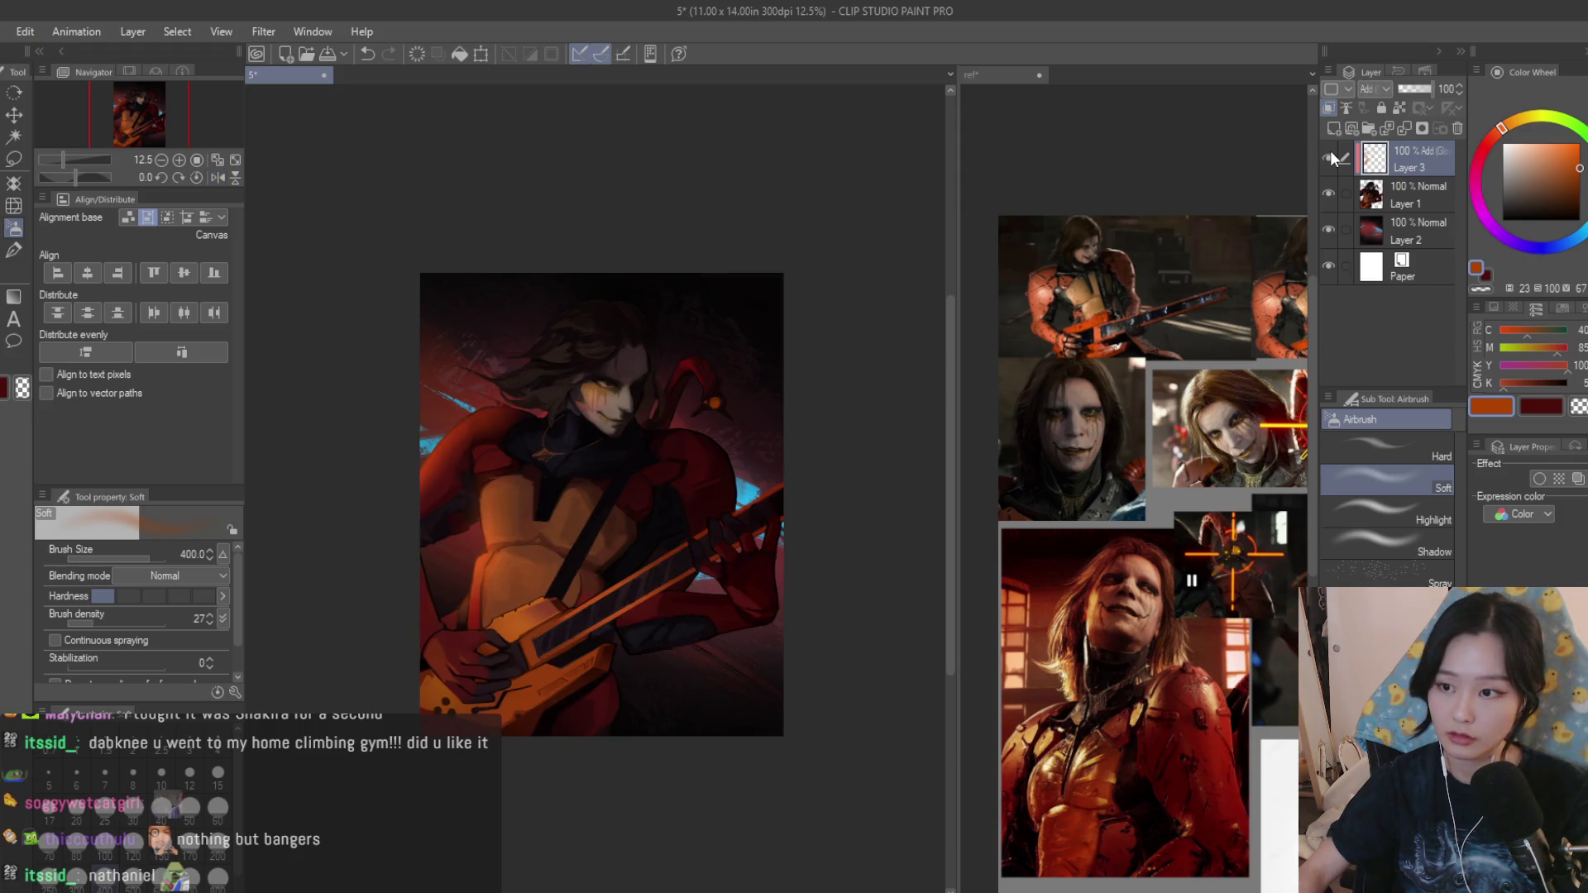
Leave the glow layer visible and switch to the Dry Texture 3 brush.
left_click(1331, 151)
left_click(1331, 152)
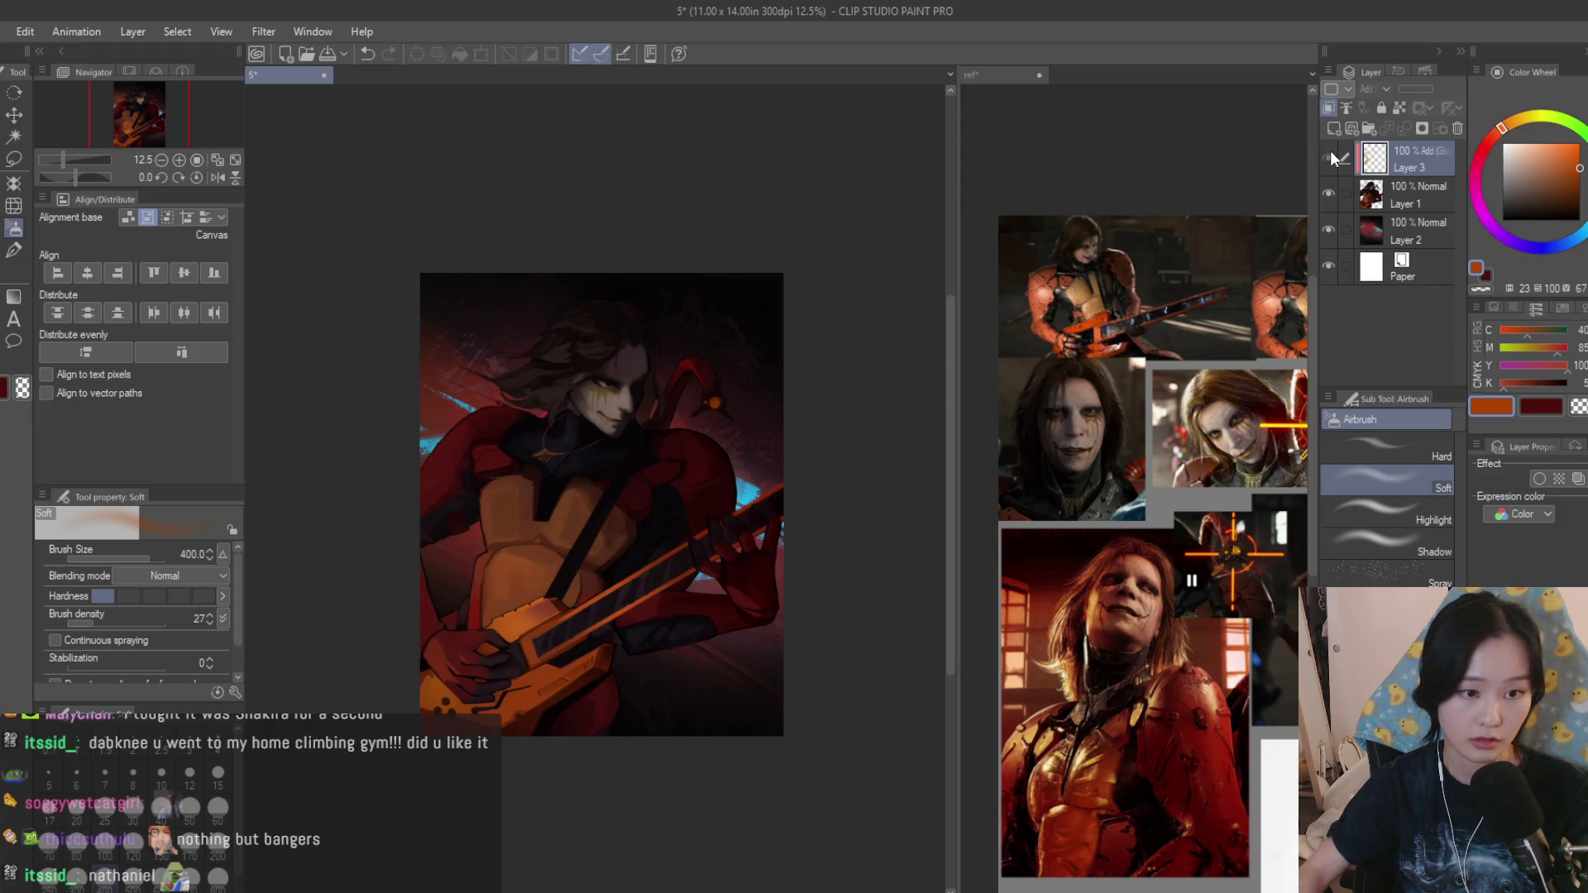
left_click(1330, 152)
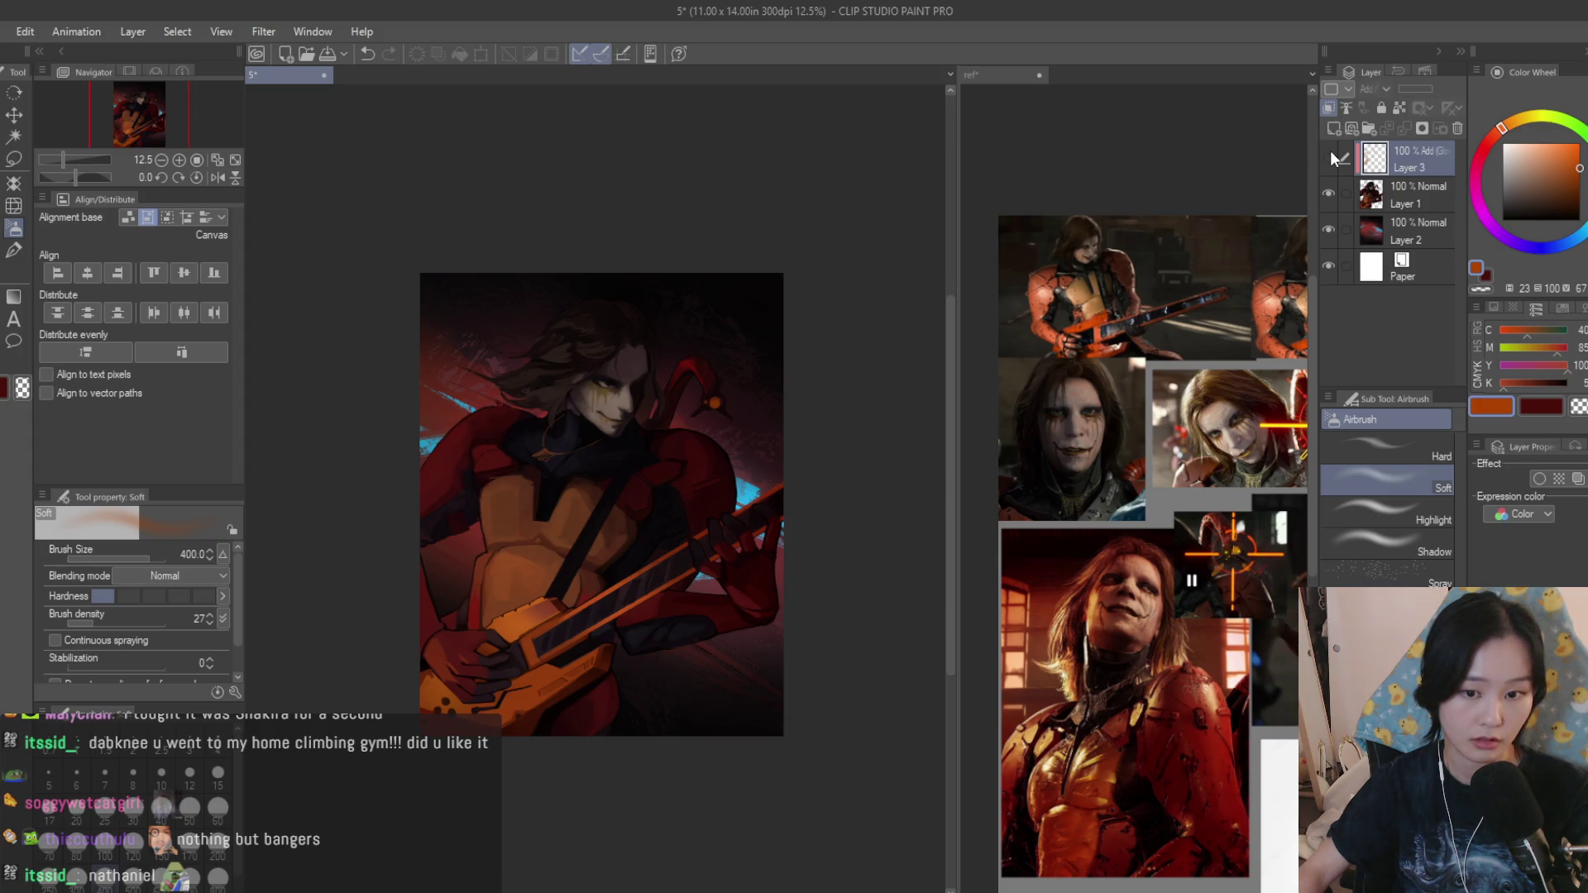
left_click(1330, 151)
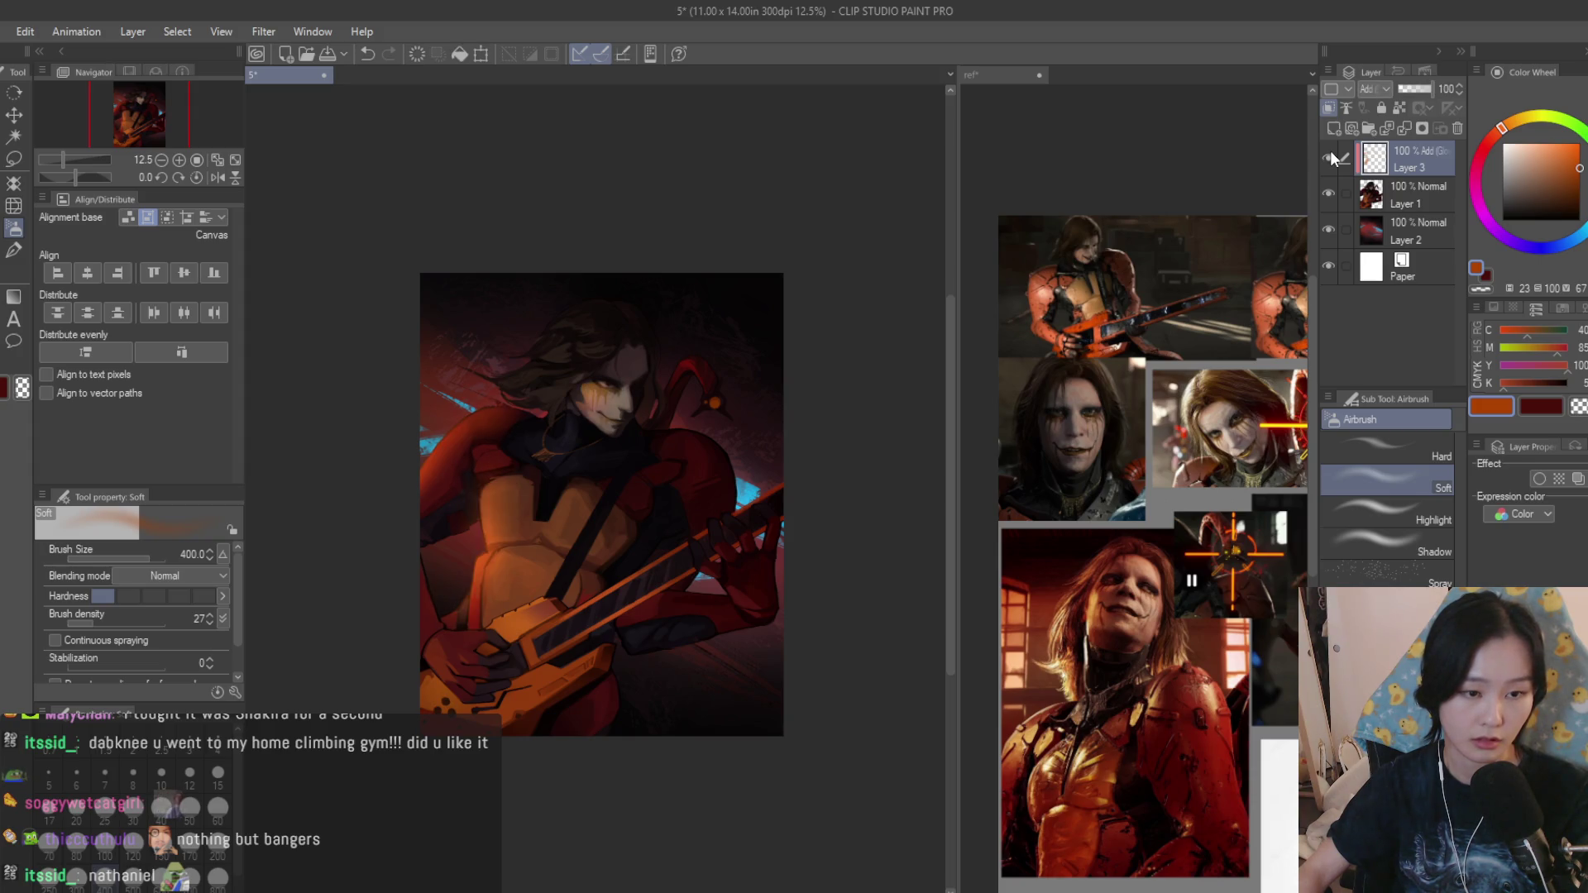
scroll(660, 346, "up", 1)
key("b")
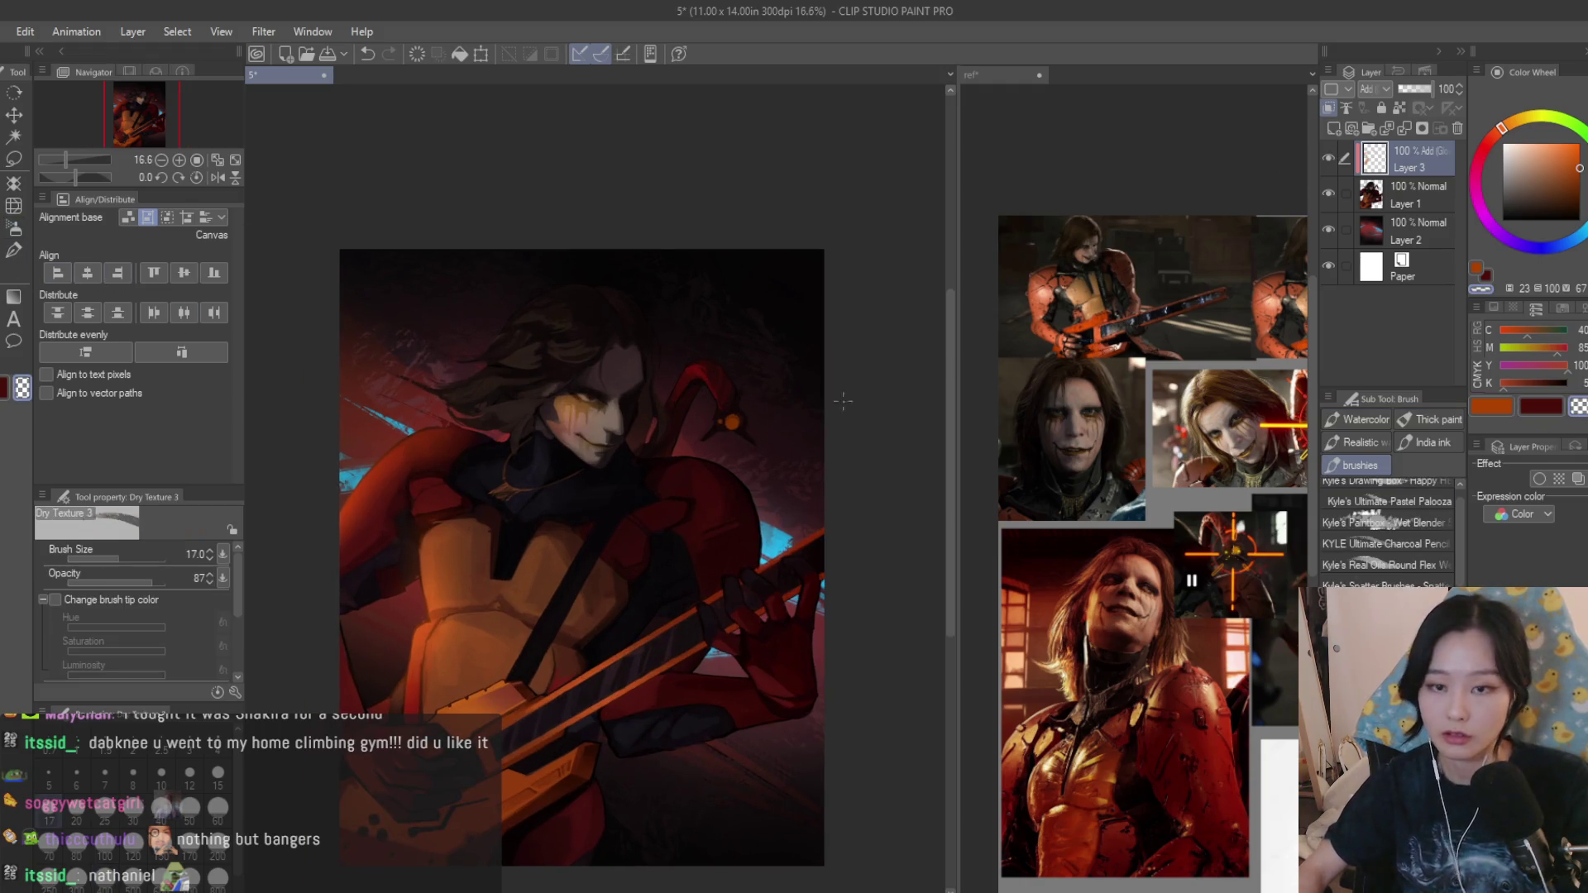
scroll(572, 395, "up", 2)
scroll(534, 385, "up", 2)
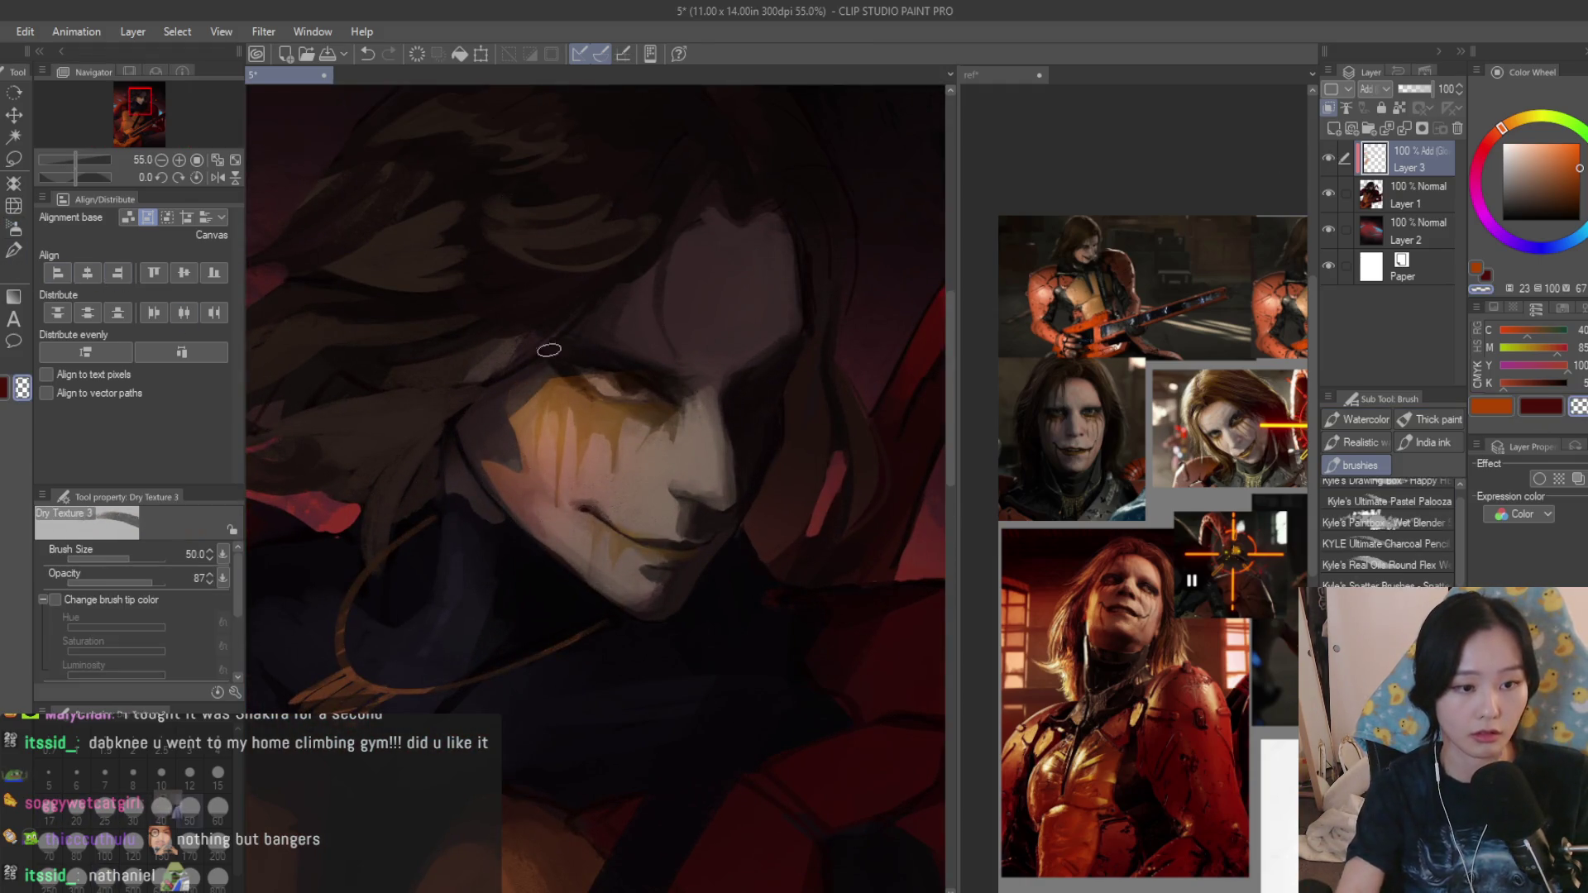
scroll(583, 360, "up", 2)
Paint an orange glow stroke along the eye, keeping the layer on Add (Glow) blending.
mouse_move(546, 385)
left_mouse_down()
mouse_move(437, 473)
mouse_move(398, 465)
mouse_move(464, 649)
mouse_move(419, 449)
mouse_move(372, 351)
left_mouse_up()
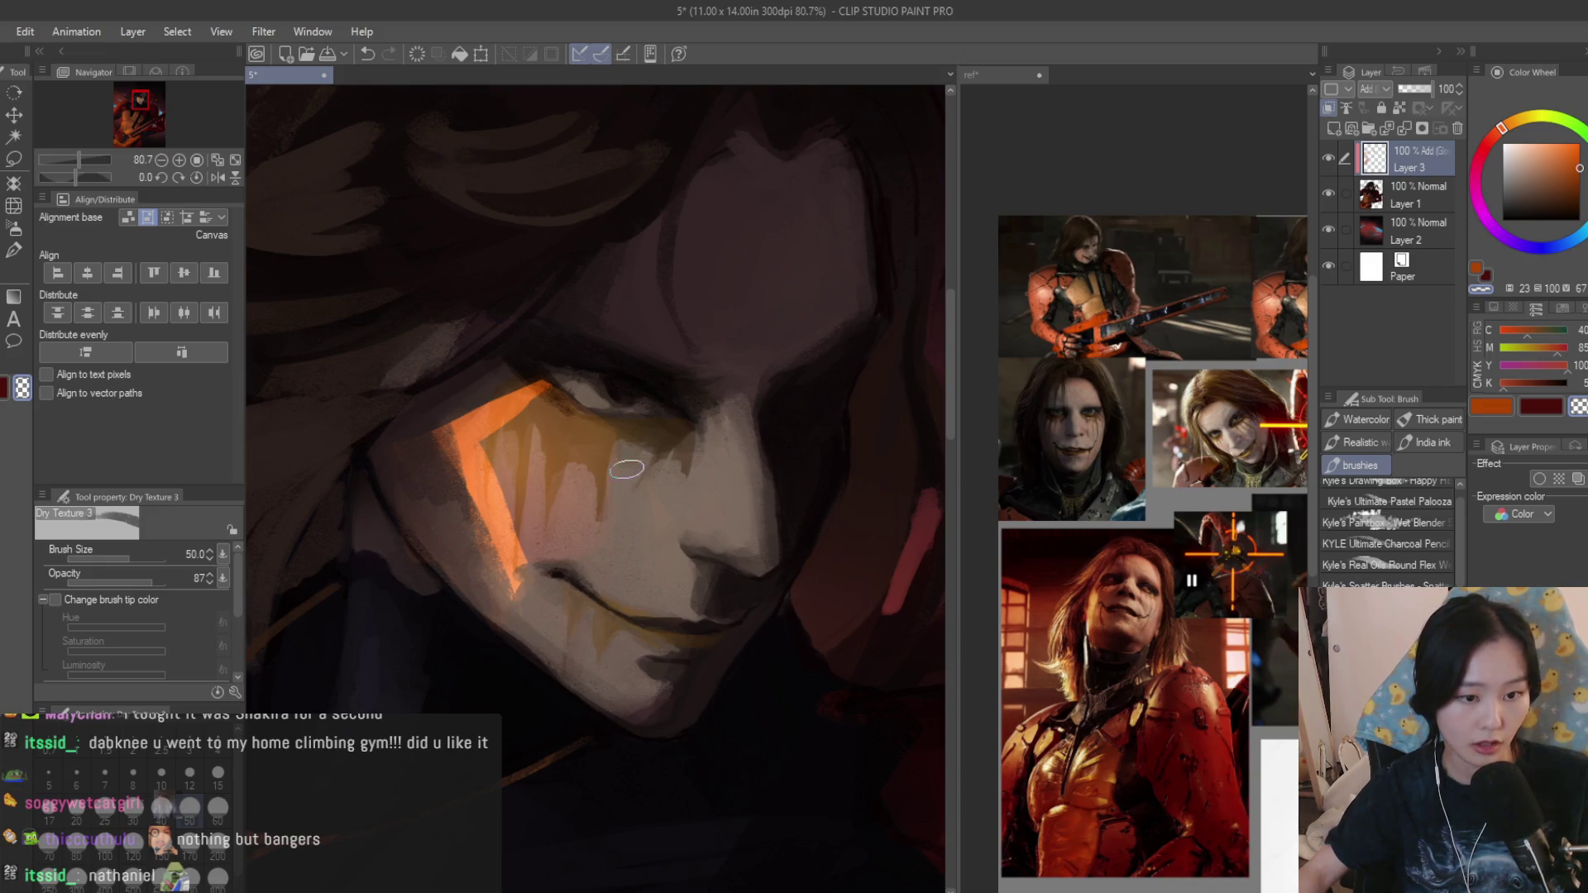
scroll(677, 623, "down", 5)
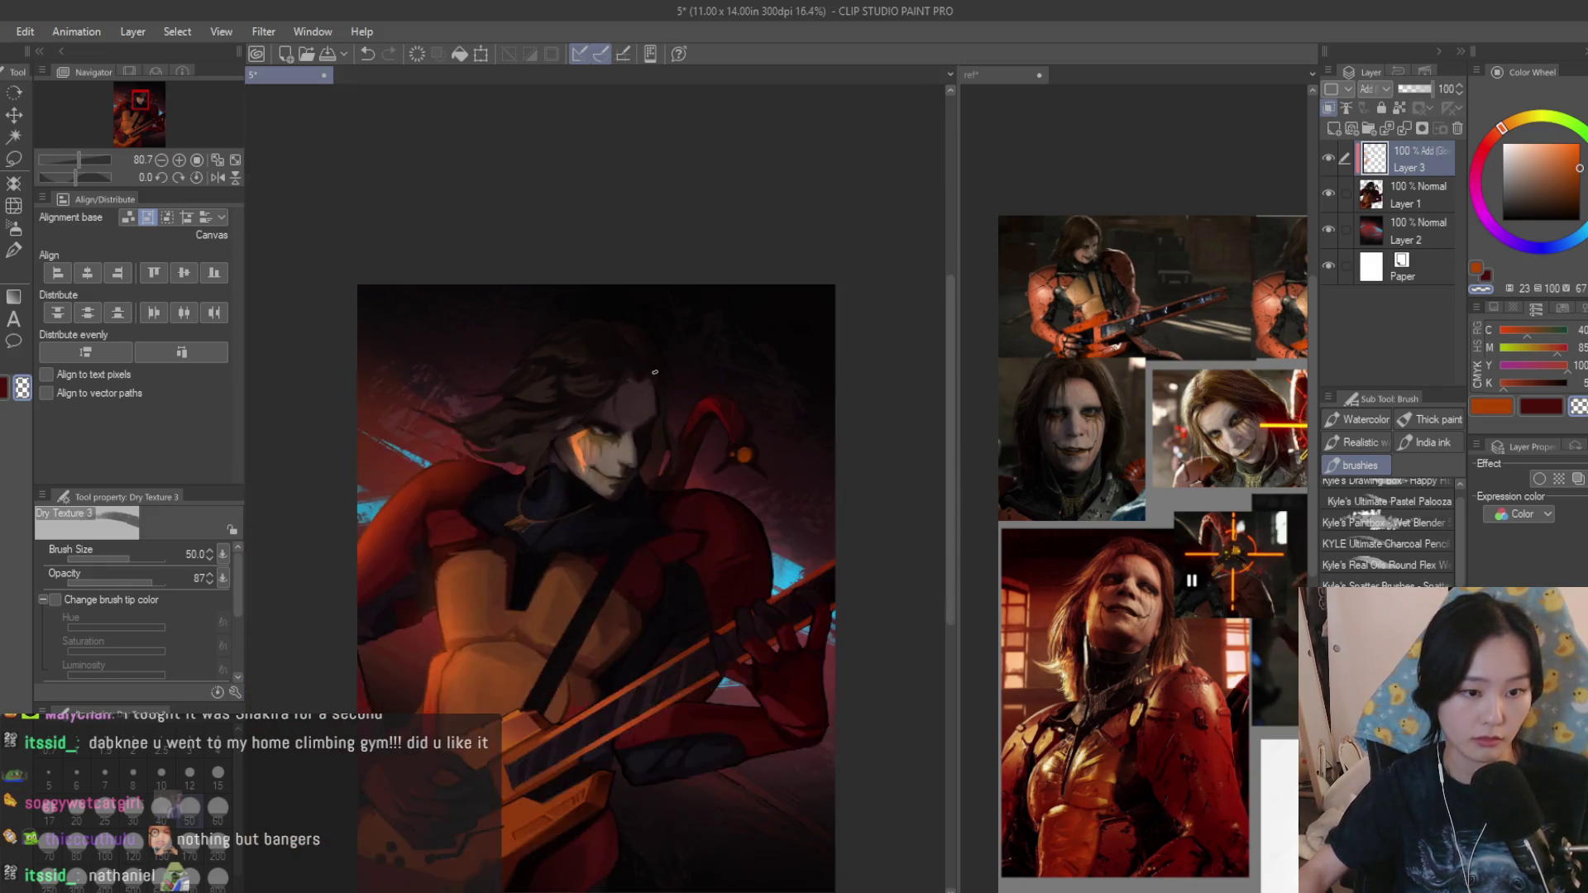
scroll(843, 334, "down", 3)
left_click(1329, 171)
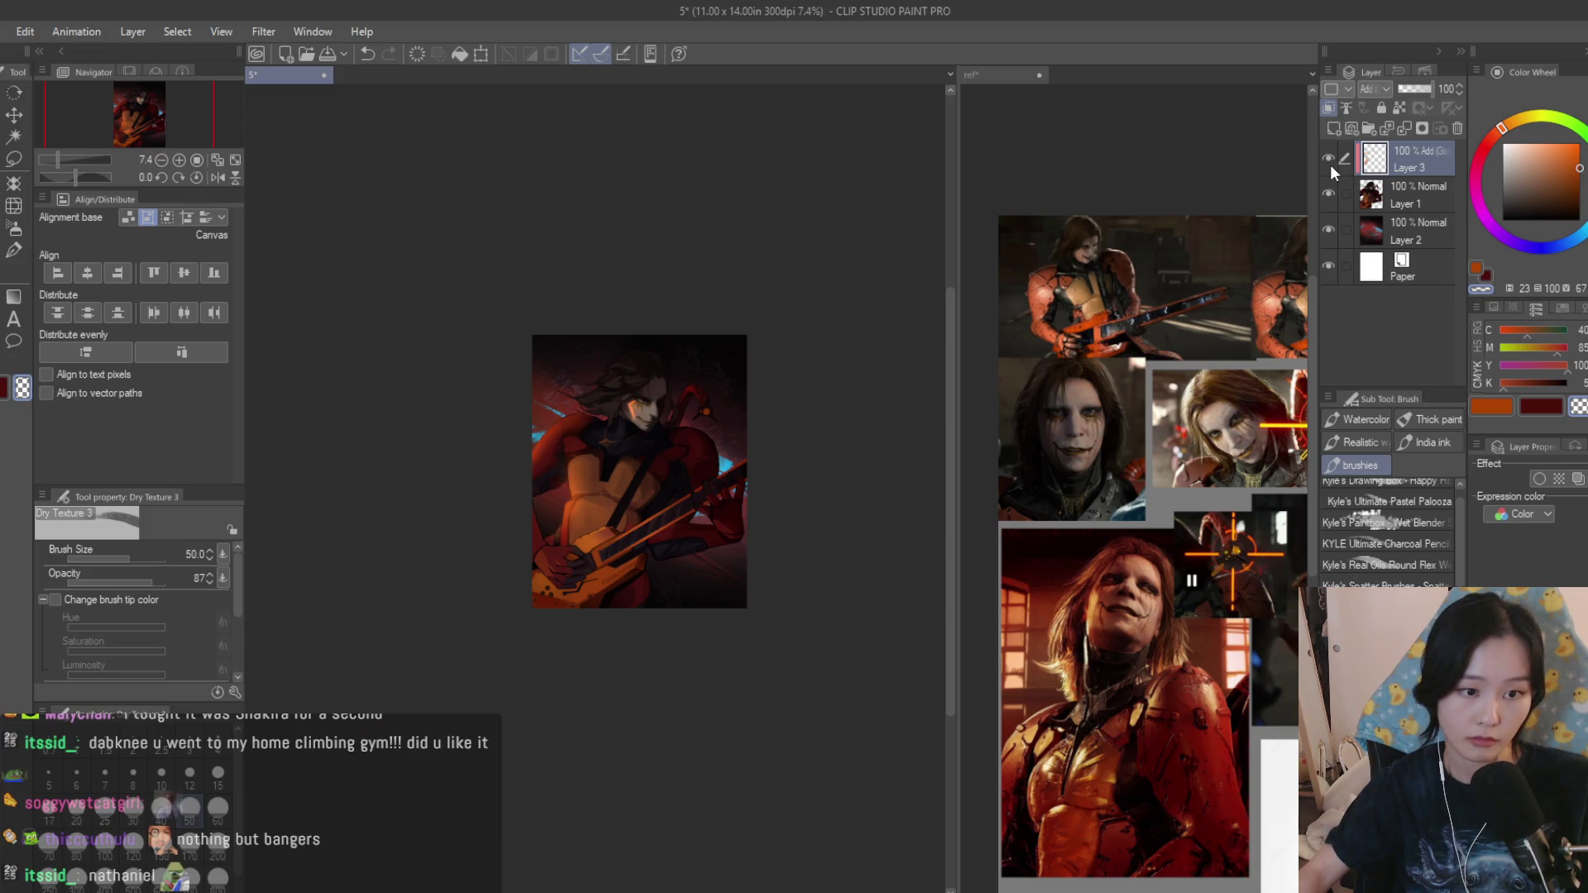
left_click(1365, 88)
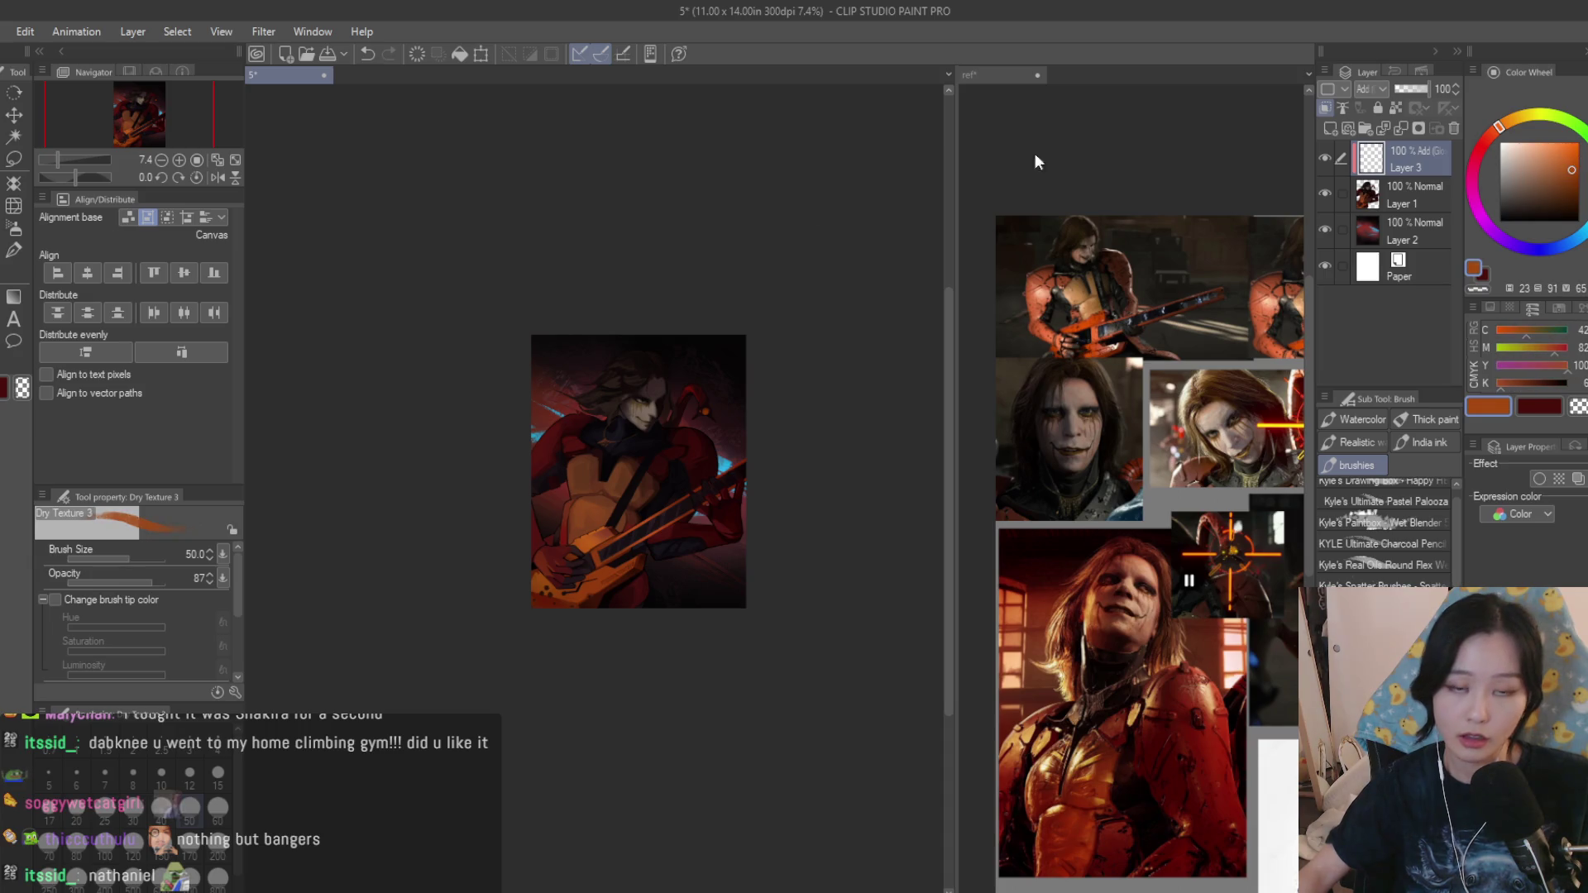
key("ctrl+z")
scroll(531, 370, "up", 2)
scroll(674, 370, "up", 2)
scroll(674, 369, "up", 1)
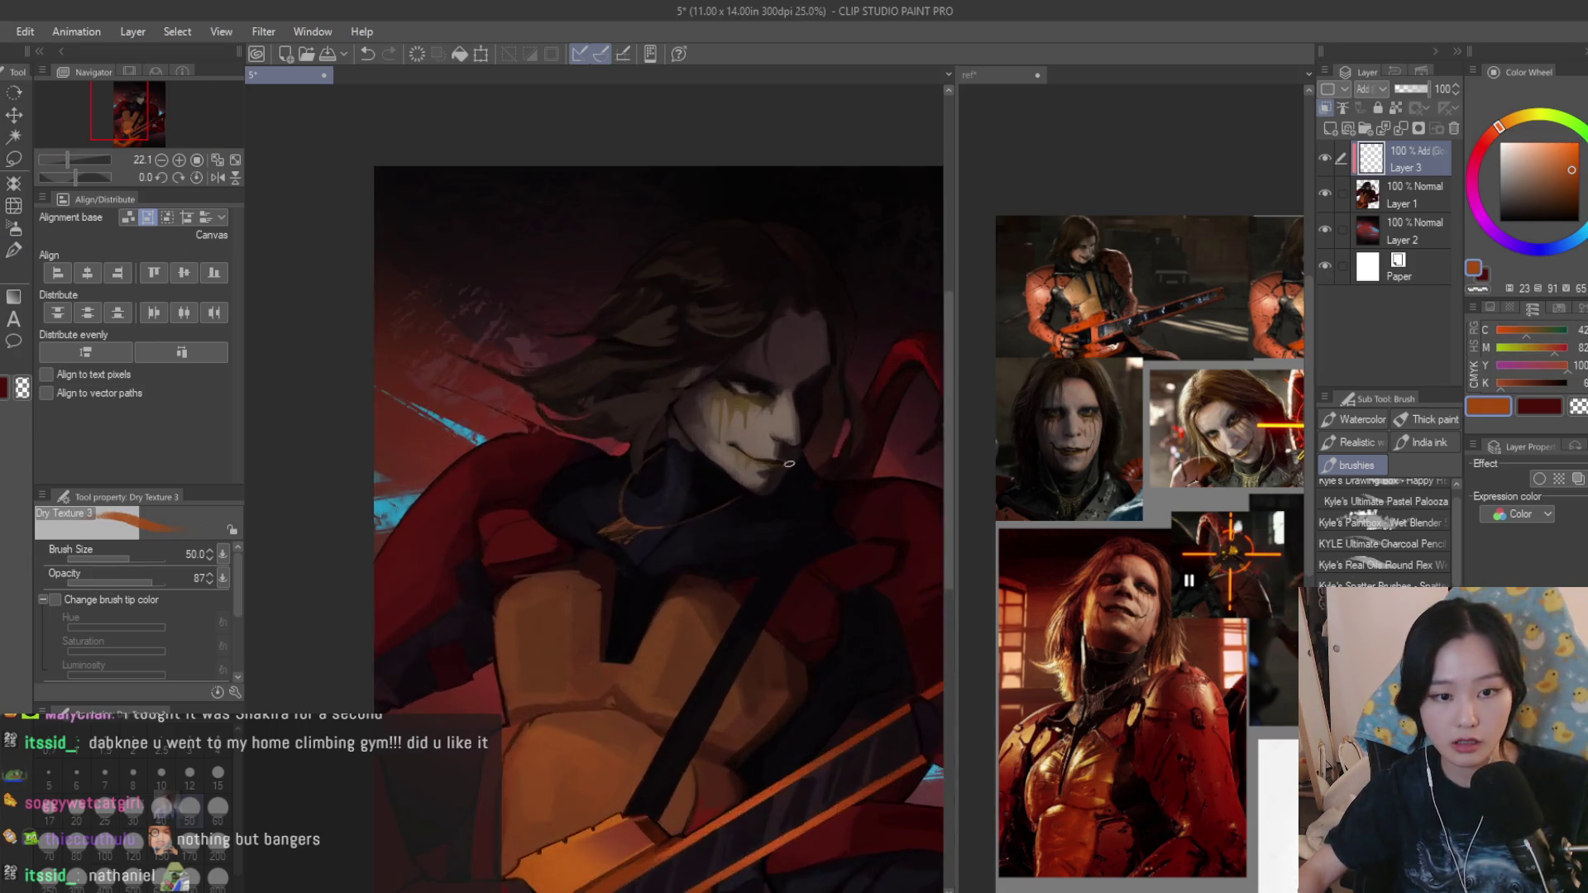
scroll(674, 369, "up", 2)
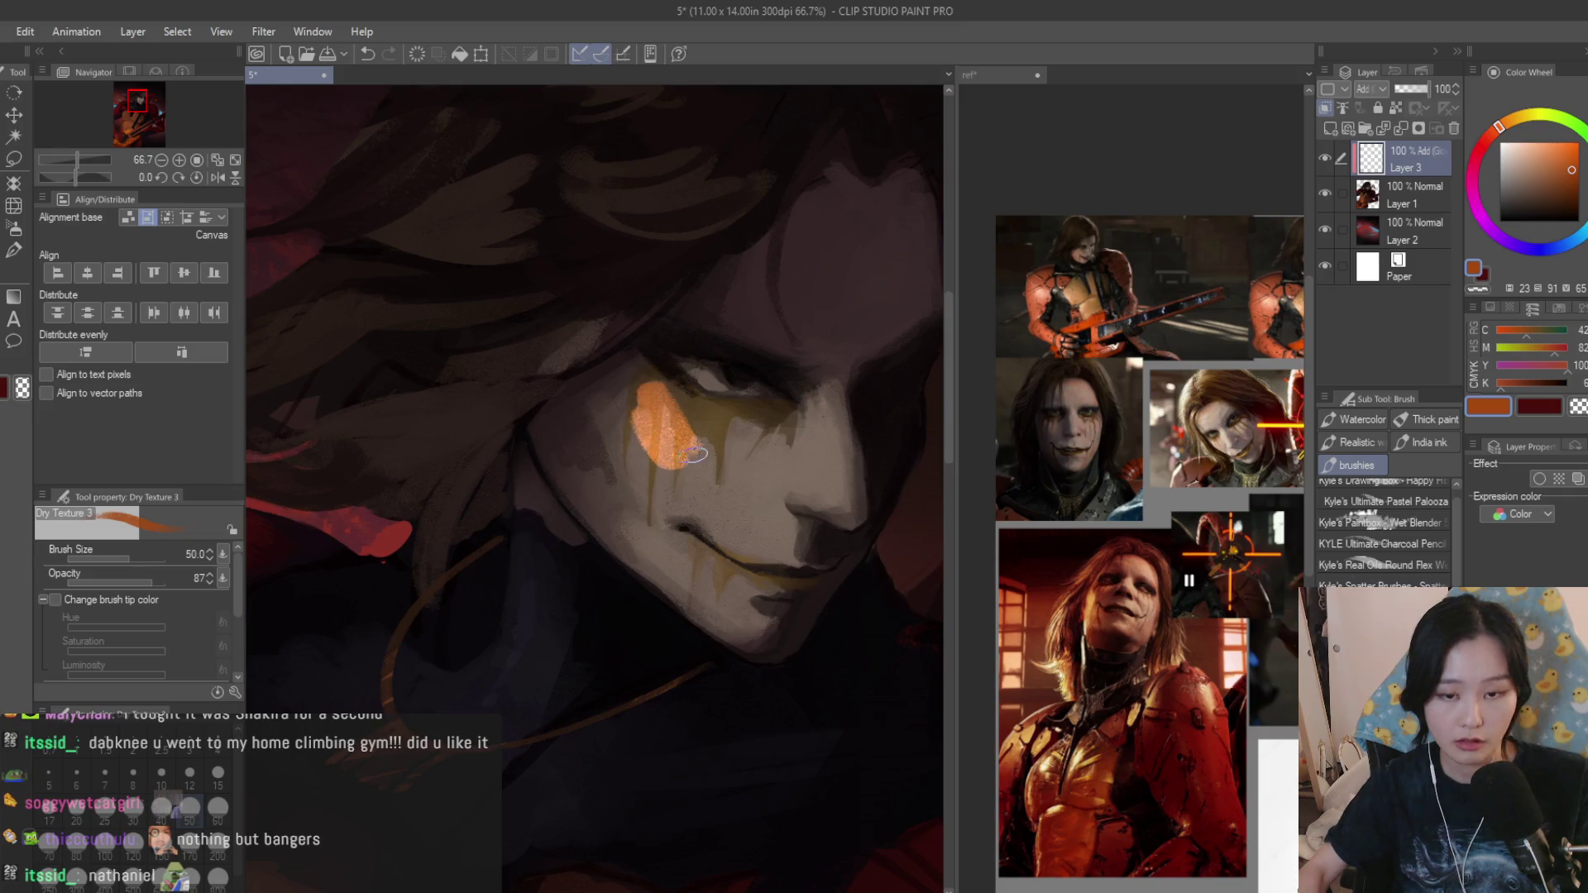
Repaint the orange glow down the cheek to the jaw and brighten the nose highlight.
key("ctrl+z")
left_click_drag(633, 394, 677, 488)
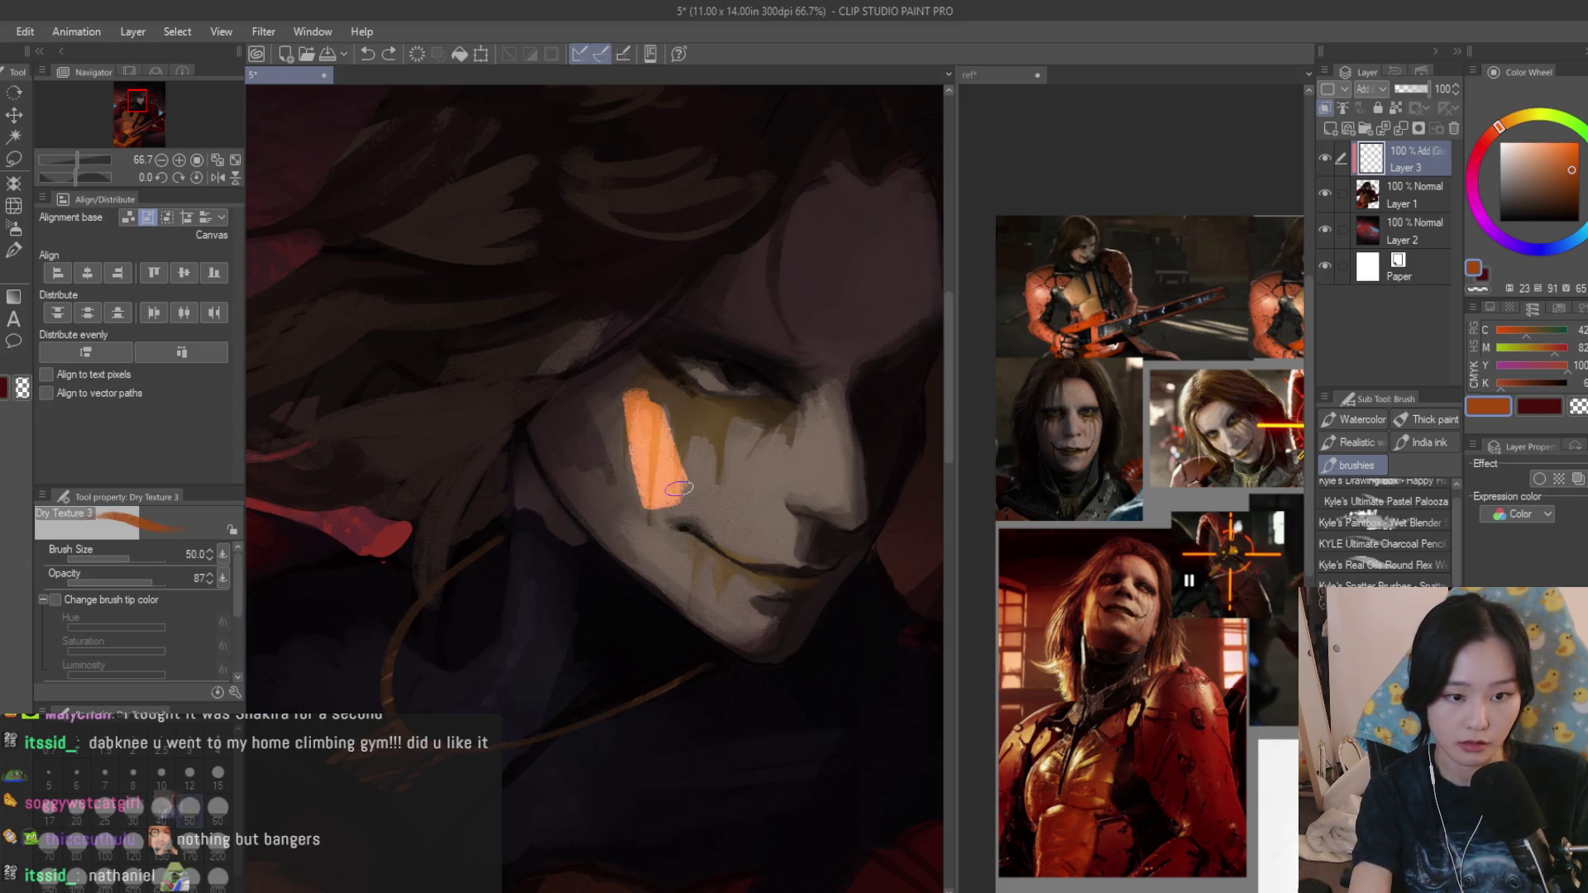
left_click_drag(652, 423, 742, 515)
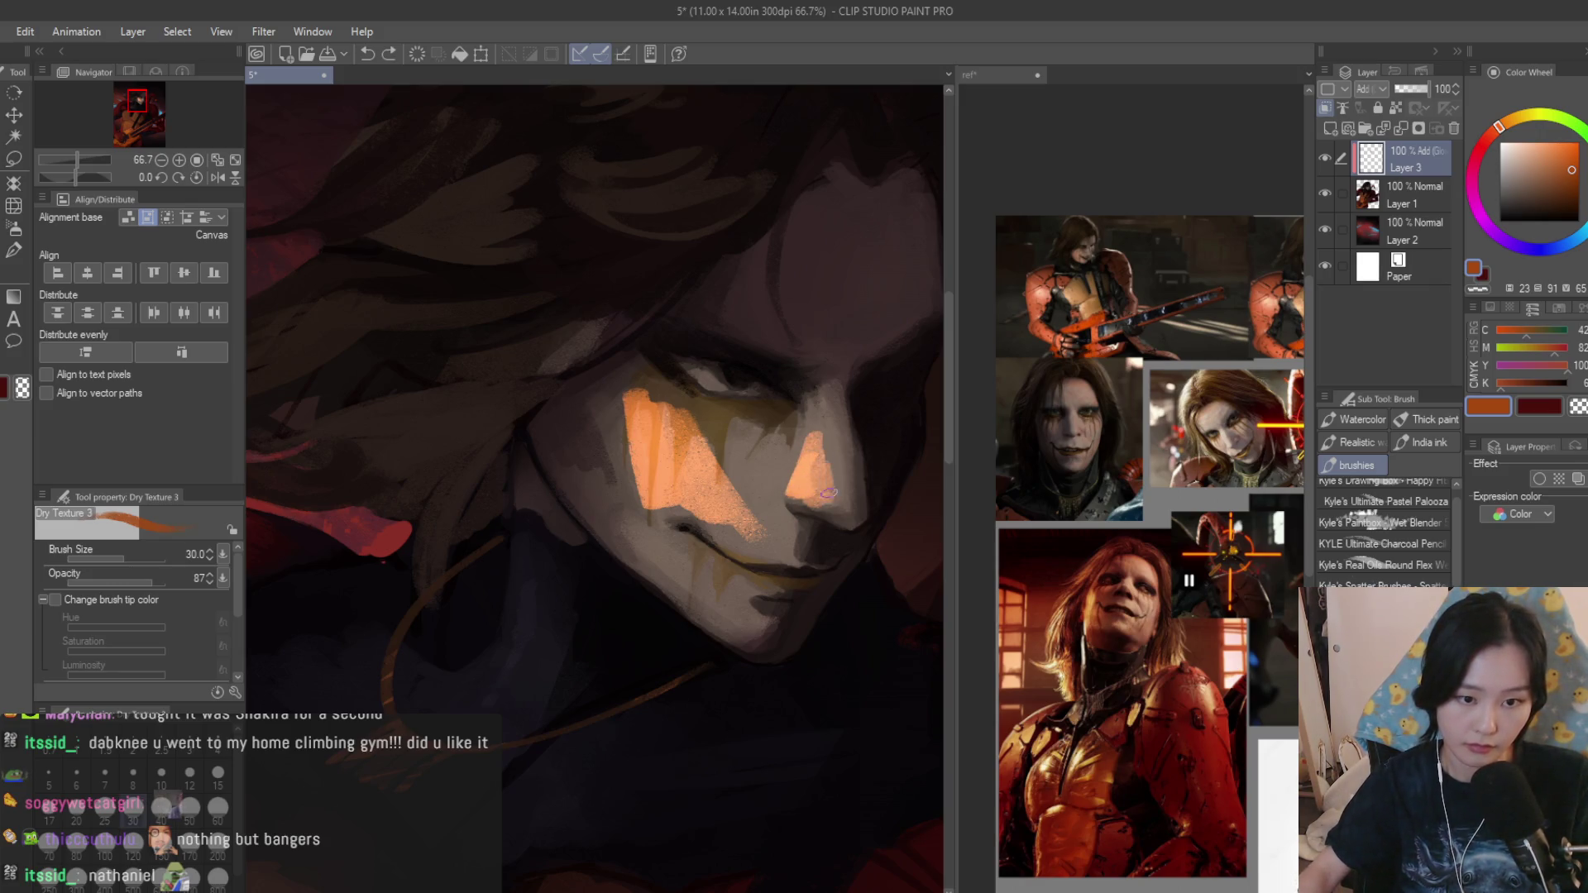
scroll(829, 497, "down", 3)
scroll(830, 496, "down", 3)
scroll(829, 497, "down", 2)
scroll(714, 477, "up", 3)
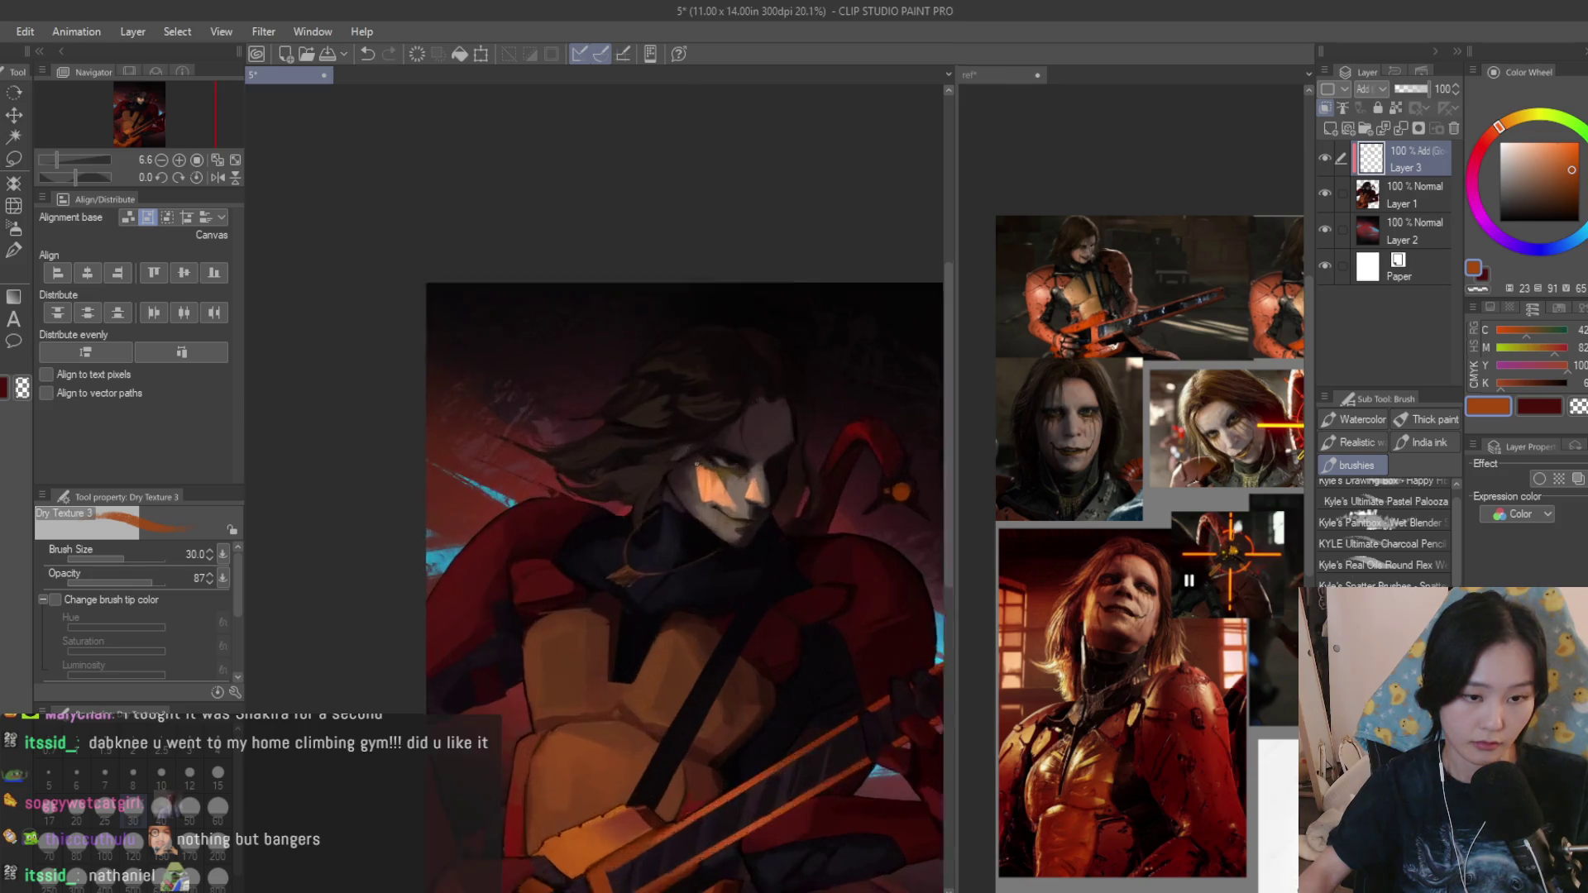
scroll(815, 431, "up", 3)
scroll(814, 430, "up", 2)
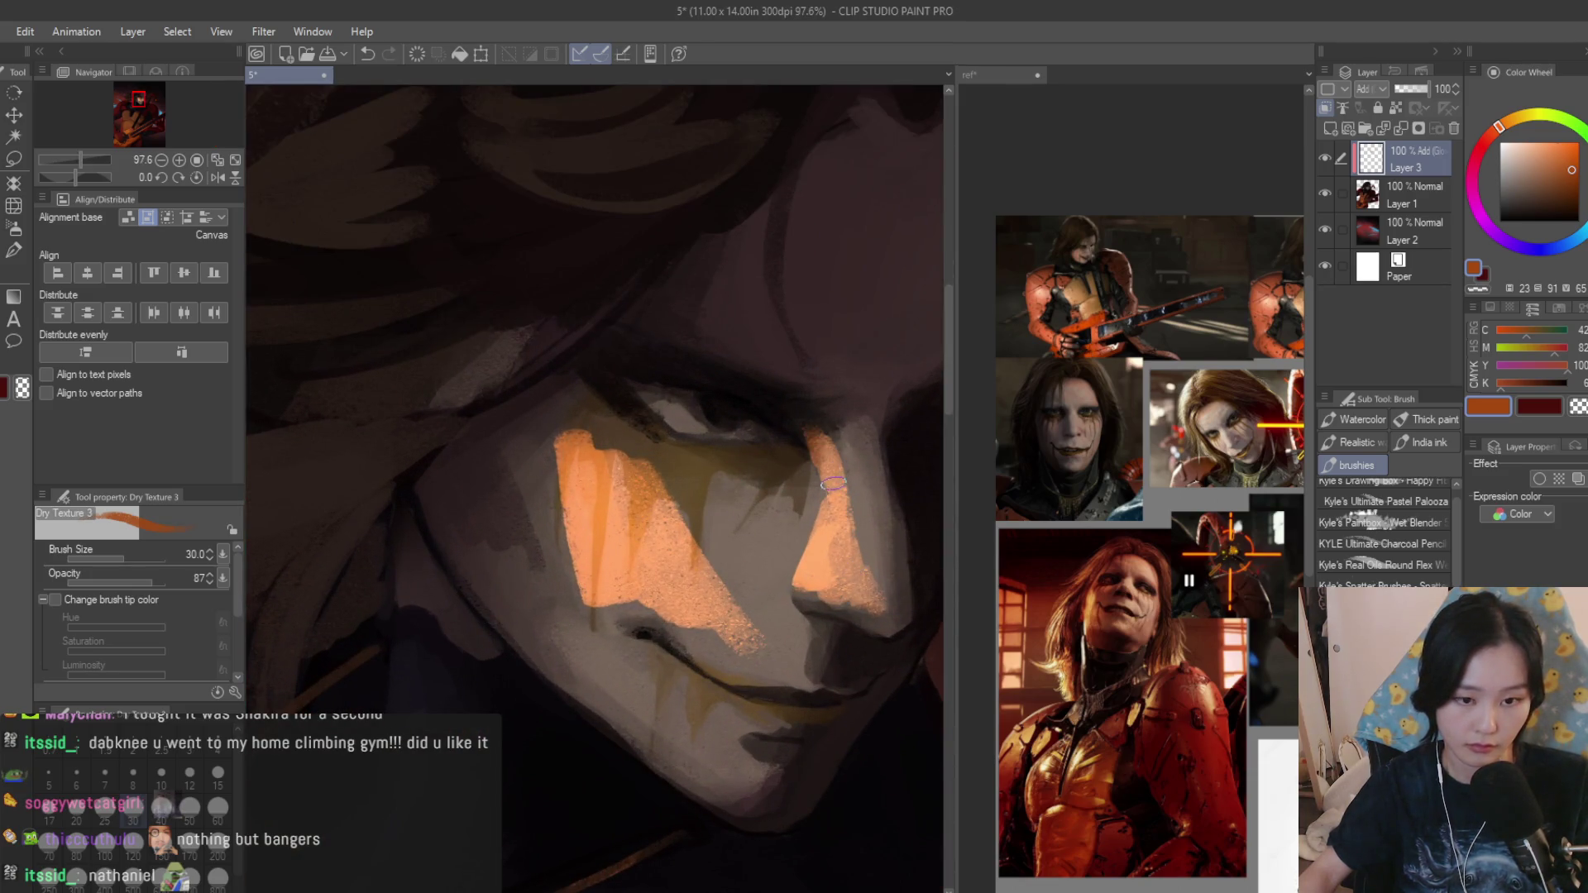
left_click_drag(821, 437, 868, 583)
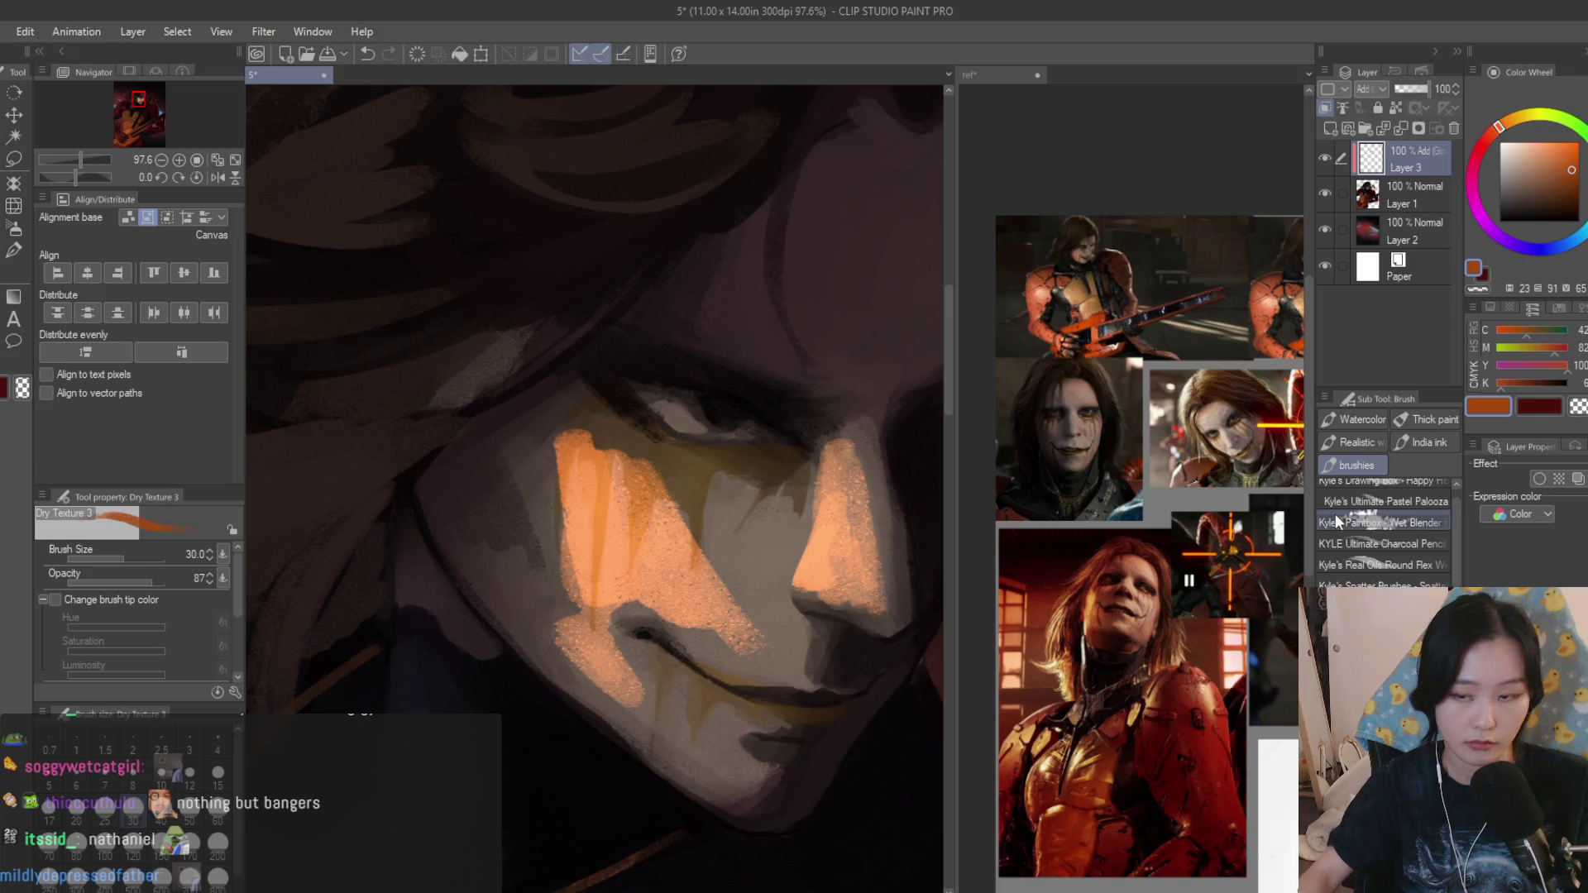
scroll(616, 604, "up", 1)
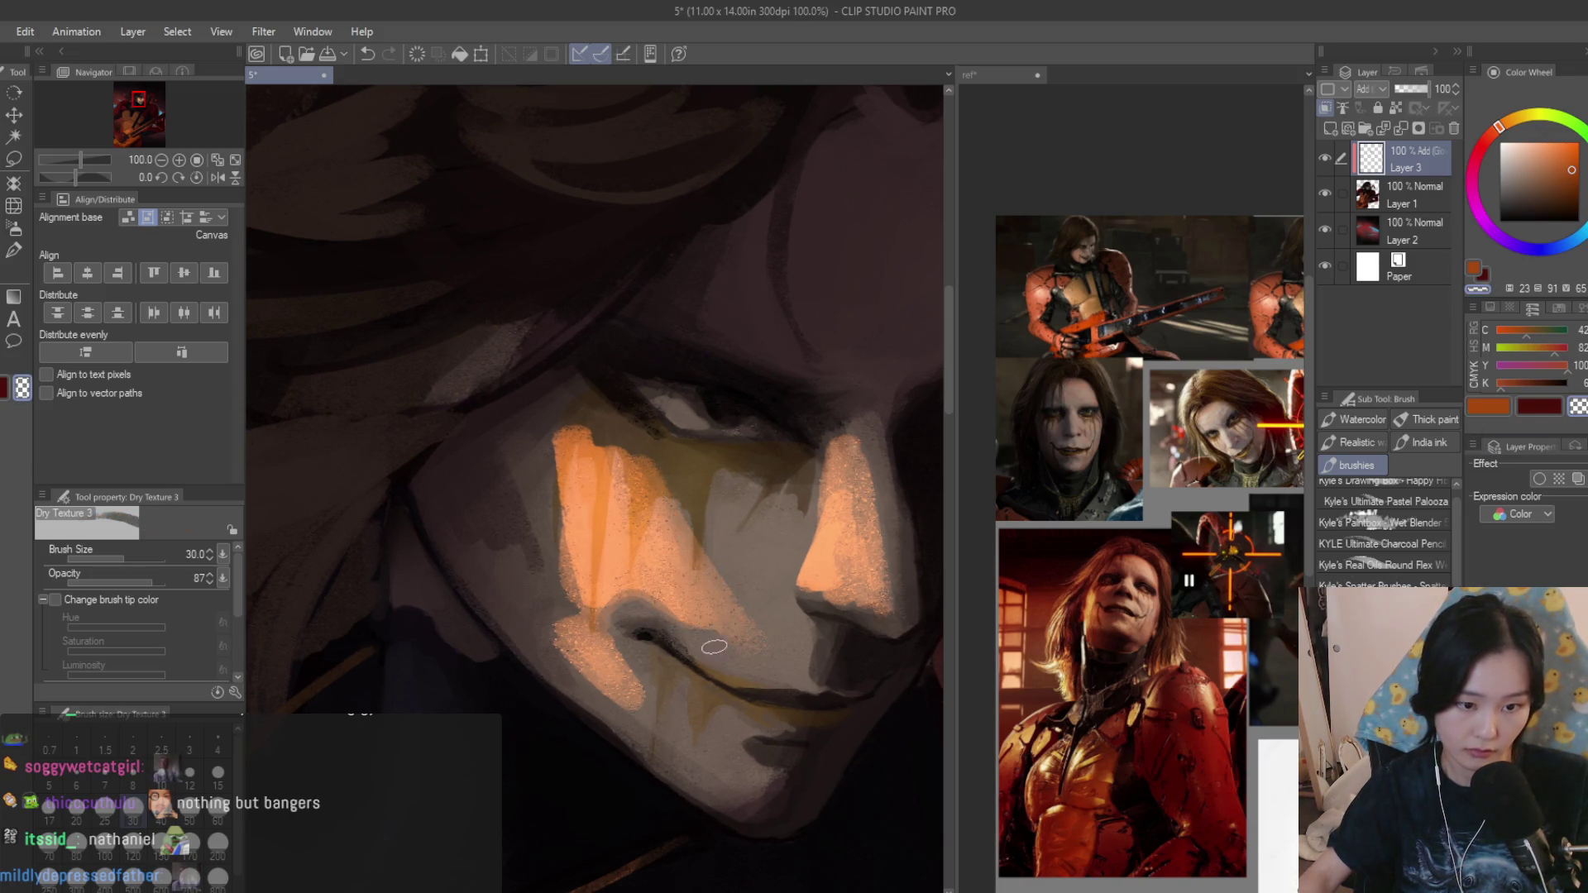
left_click(12, 236)
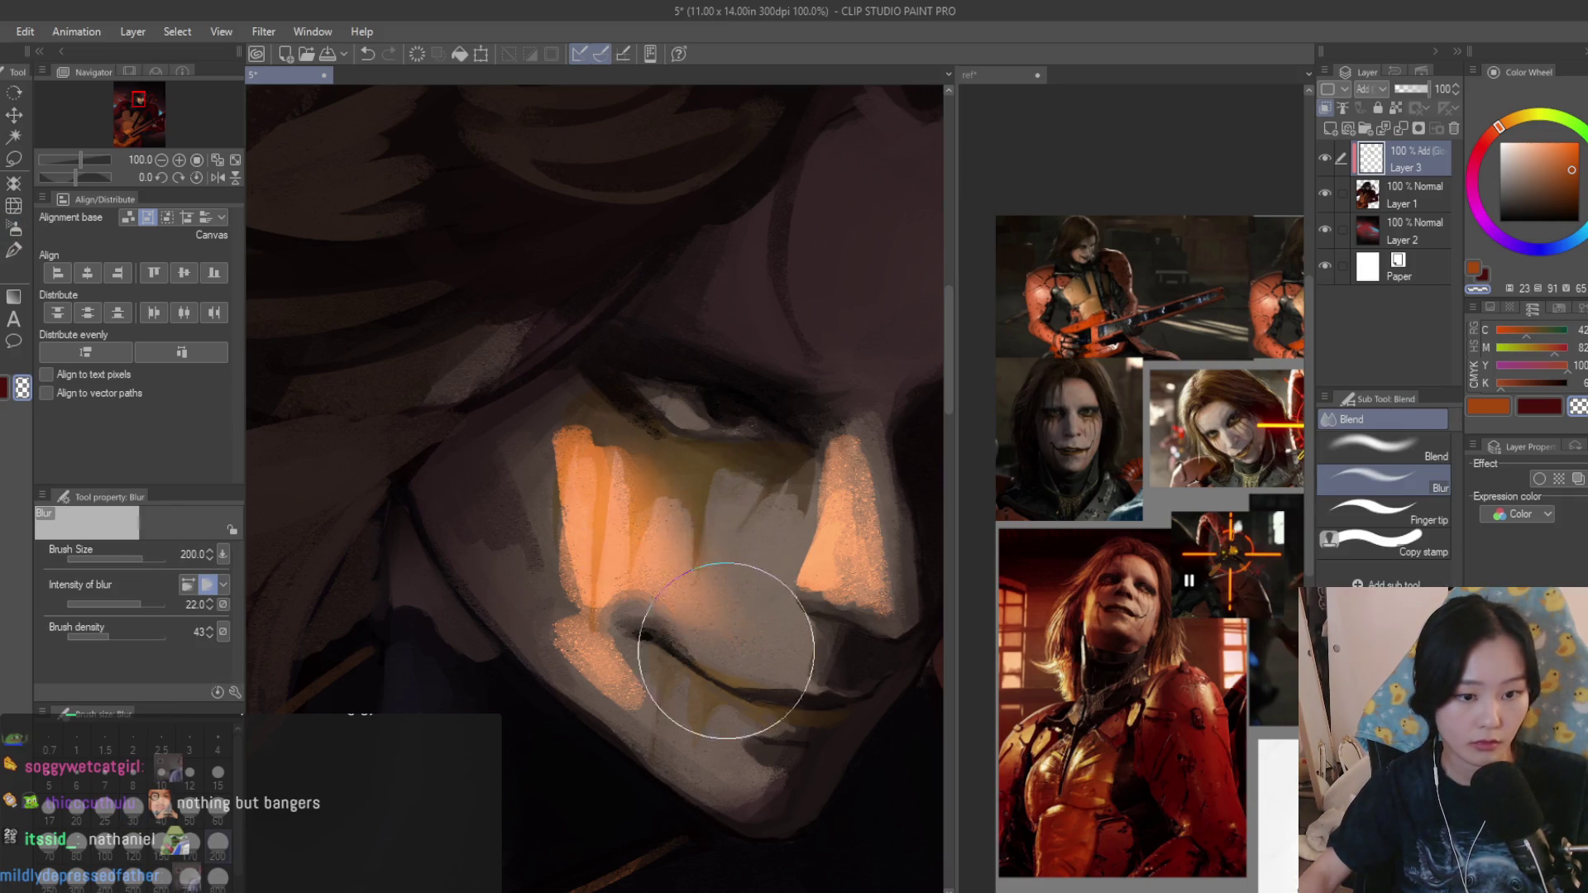
Blur the orange streaks under the eye and lower Layer 3's opacity to 49%.
mouse_move(589, 424)
left_mouse_down()
mouse_move(550, 497)
mouse_move(649, 728)
mouse_move(684, 745)
left_mouse_up()
scroll(630, 496, "down", 4)
scroll(686, 581, "up", 2)
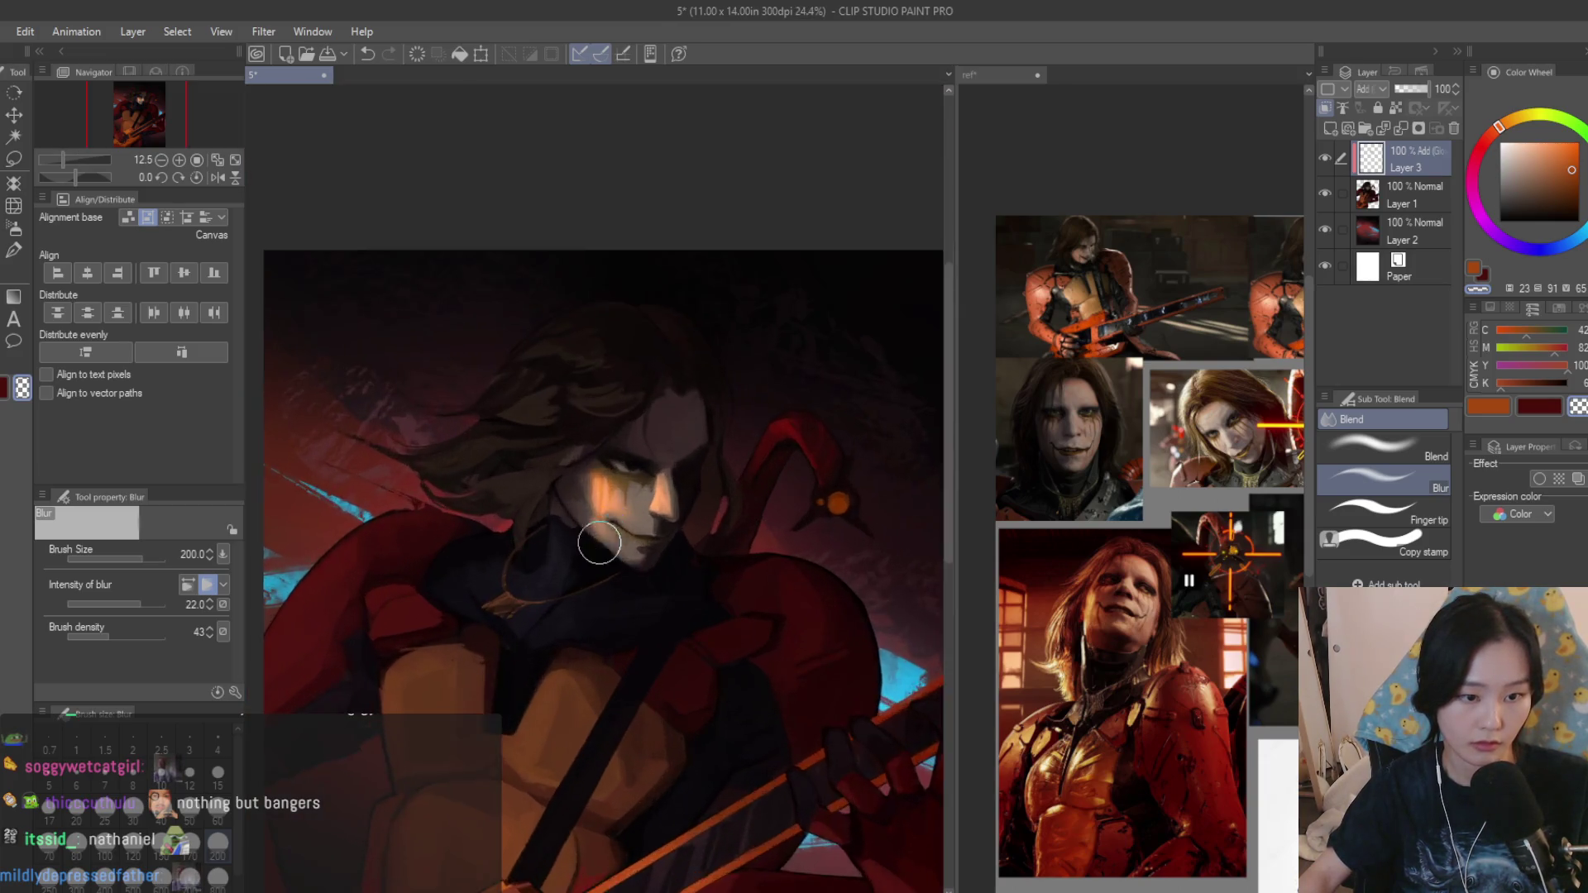
scroll(608, 521, "up", 2)
scroll(655, 486, "up", 2)
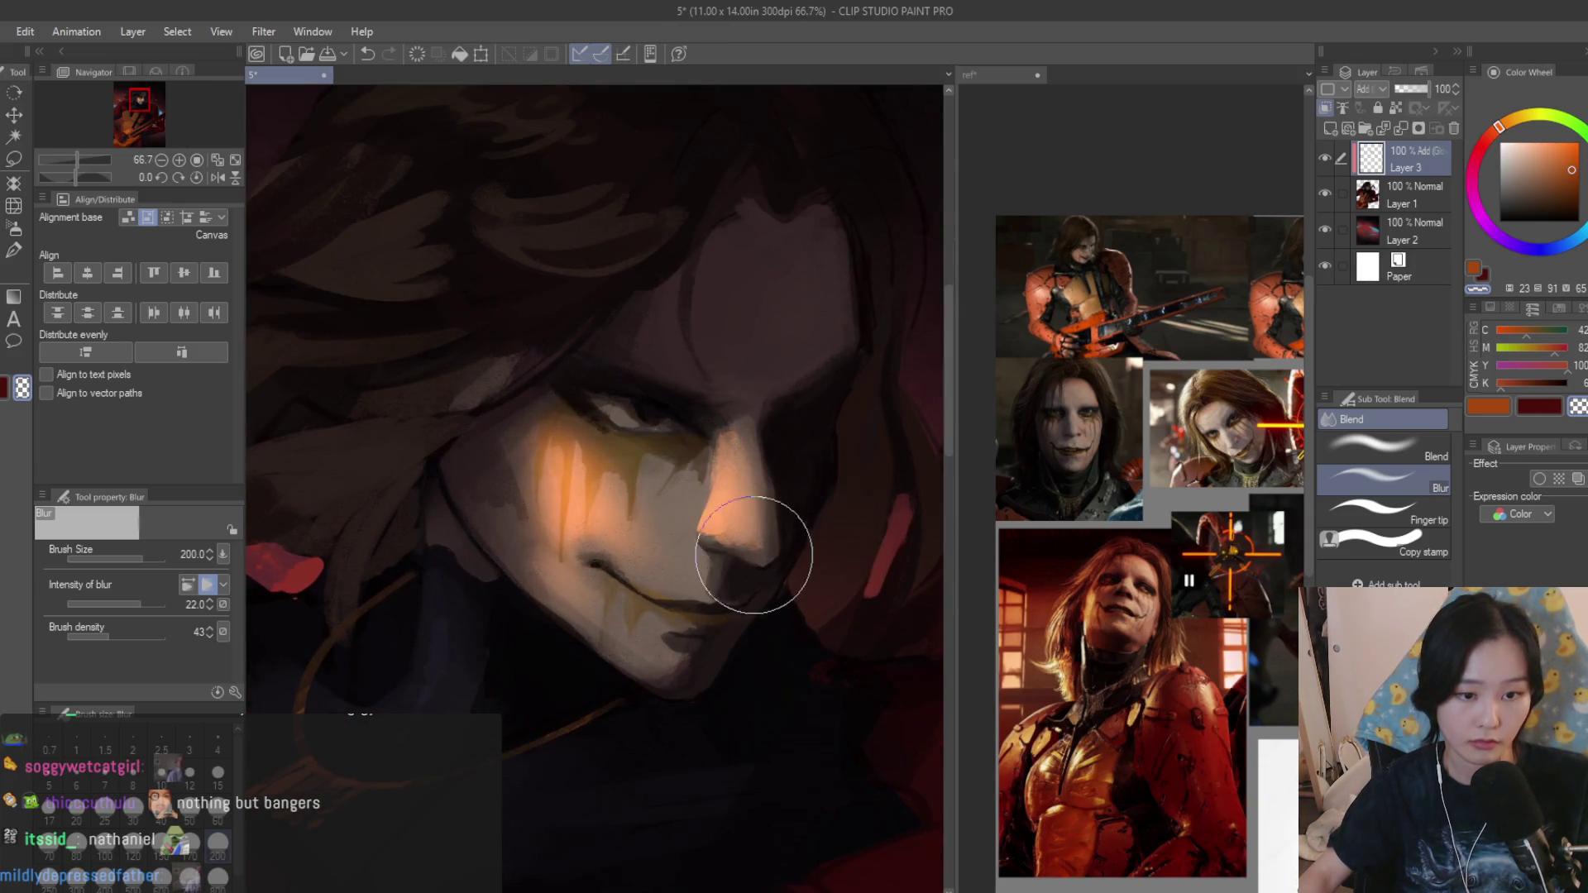
scroll(702, 503, "down", 5)
scroll(783, 416, "down", 1)
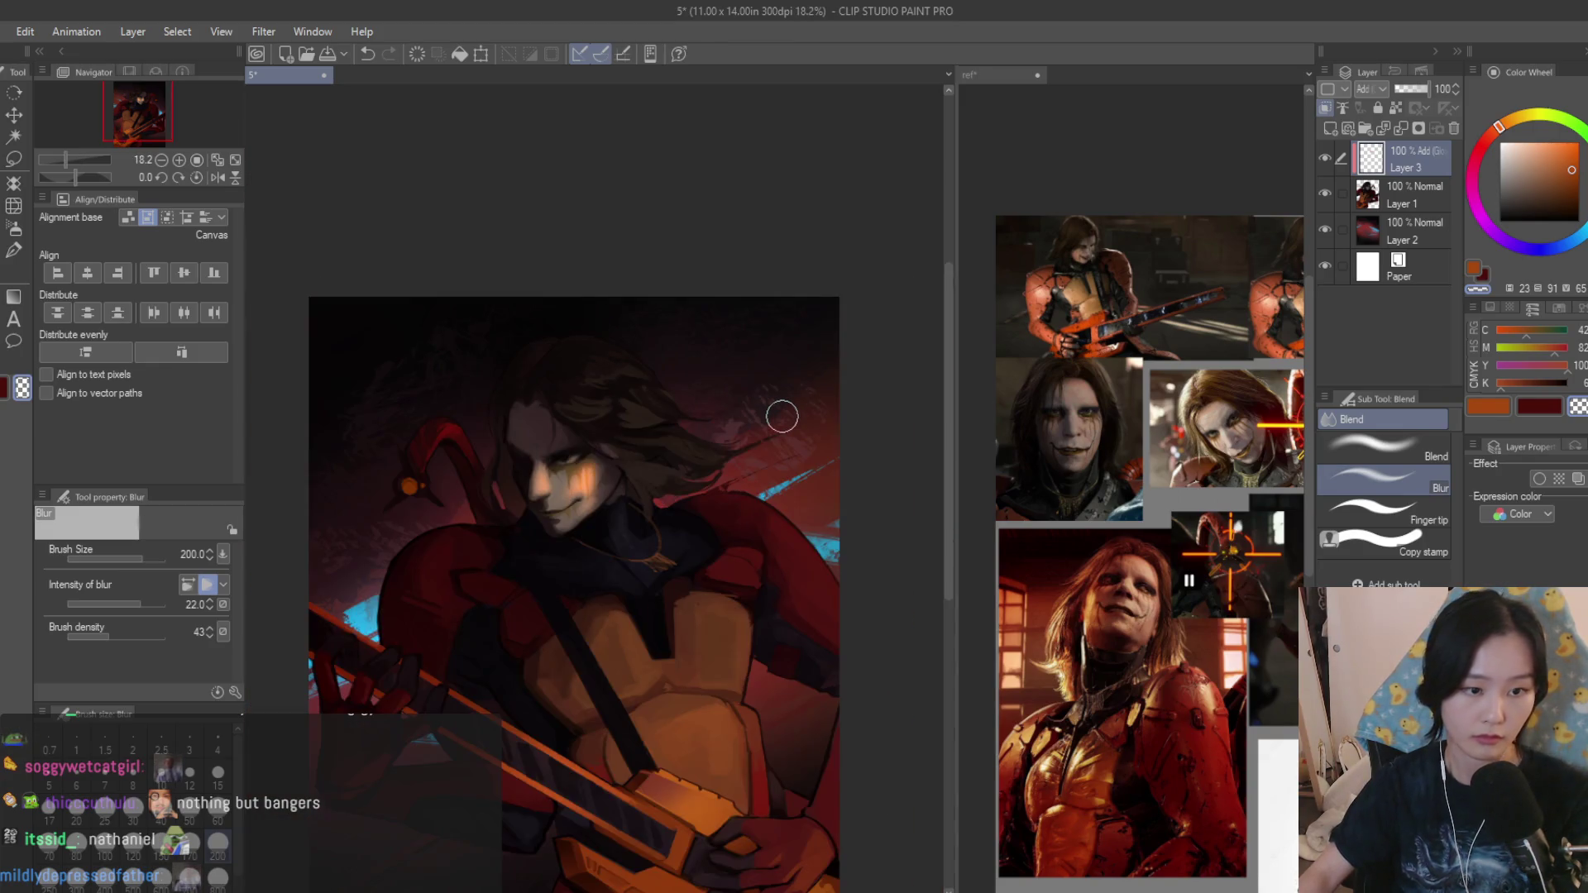
scroll(726, 510, "up", 4)
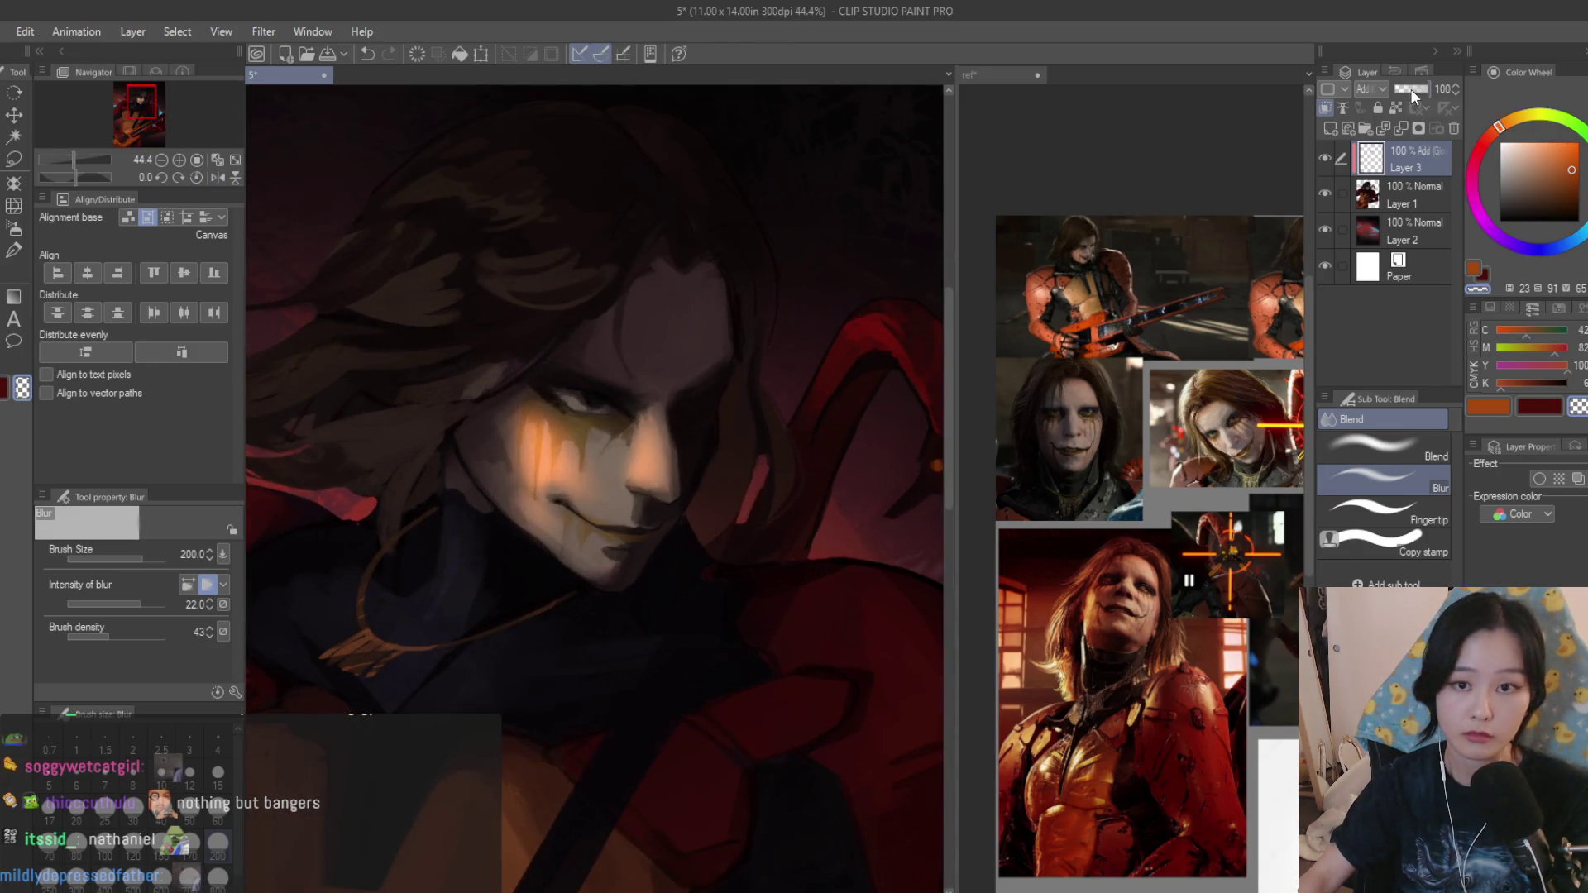
left_click_drag(1411, 88, 1406, 89)
key("b")
scroll(732, 533, "down", 3)
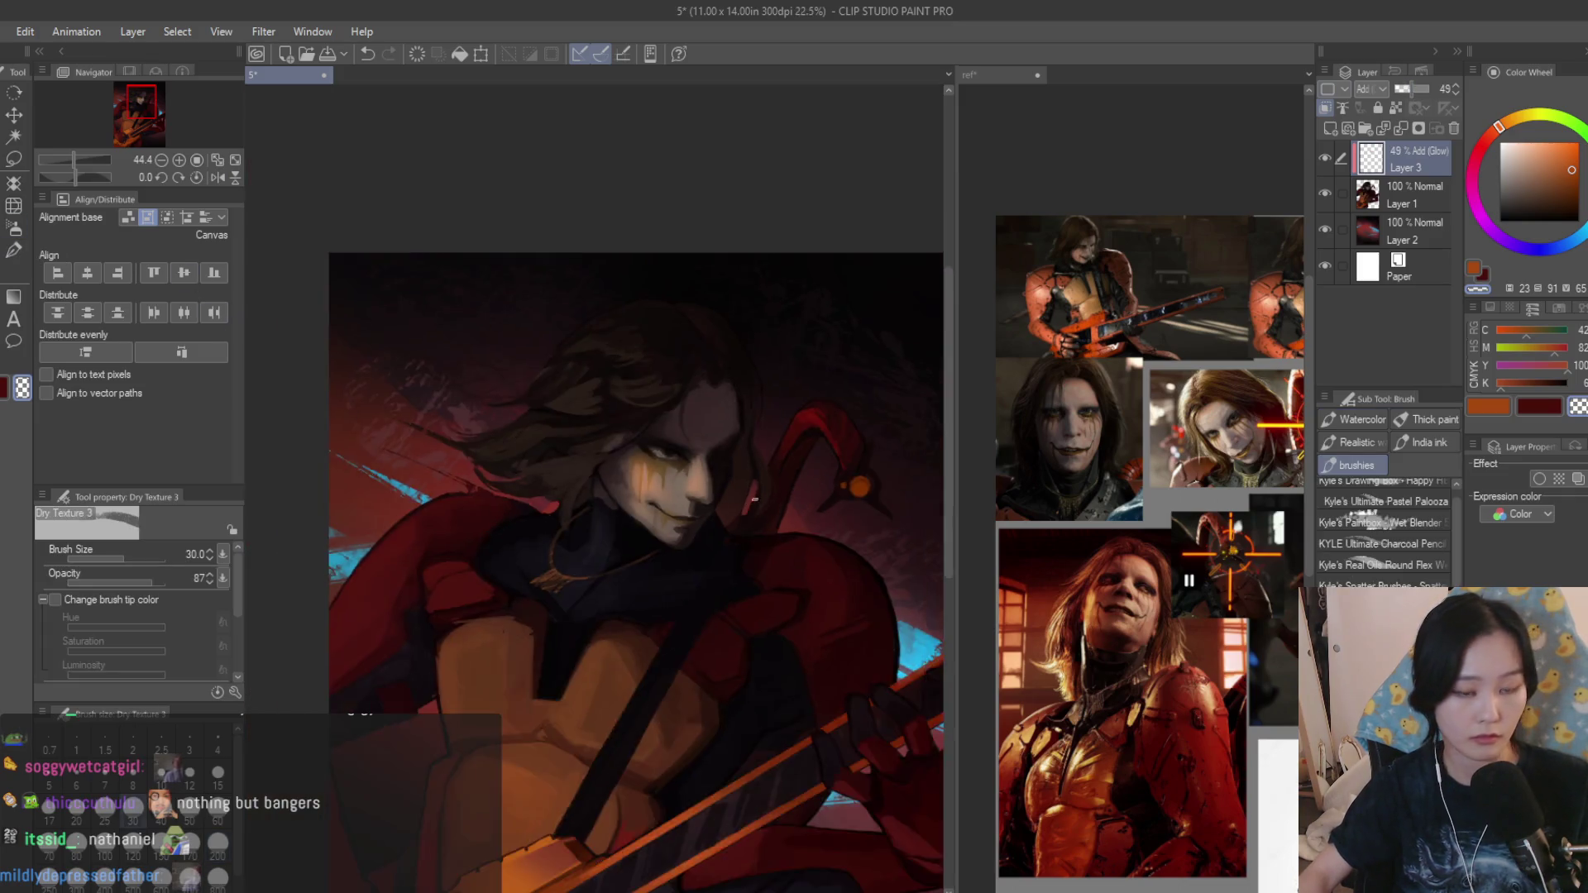
scroll(732, 533, "down", 3)
scroll(736, 537, "up", 3)
scroll(737, 537, "up", 6)
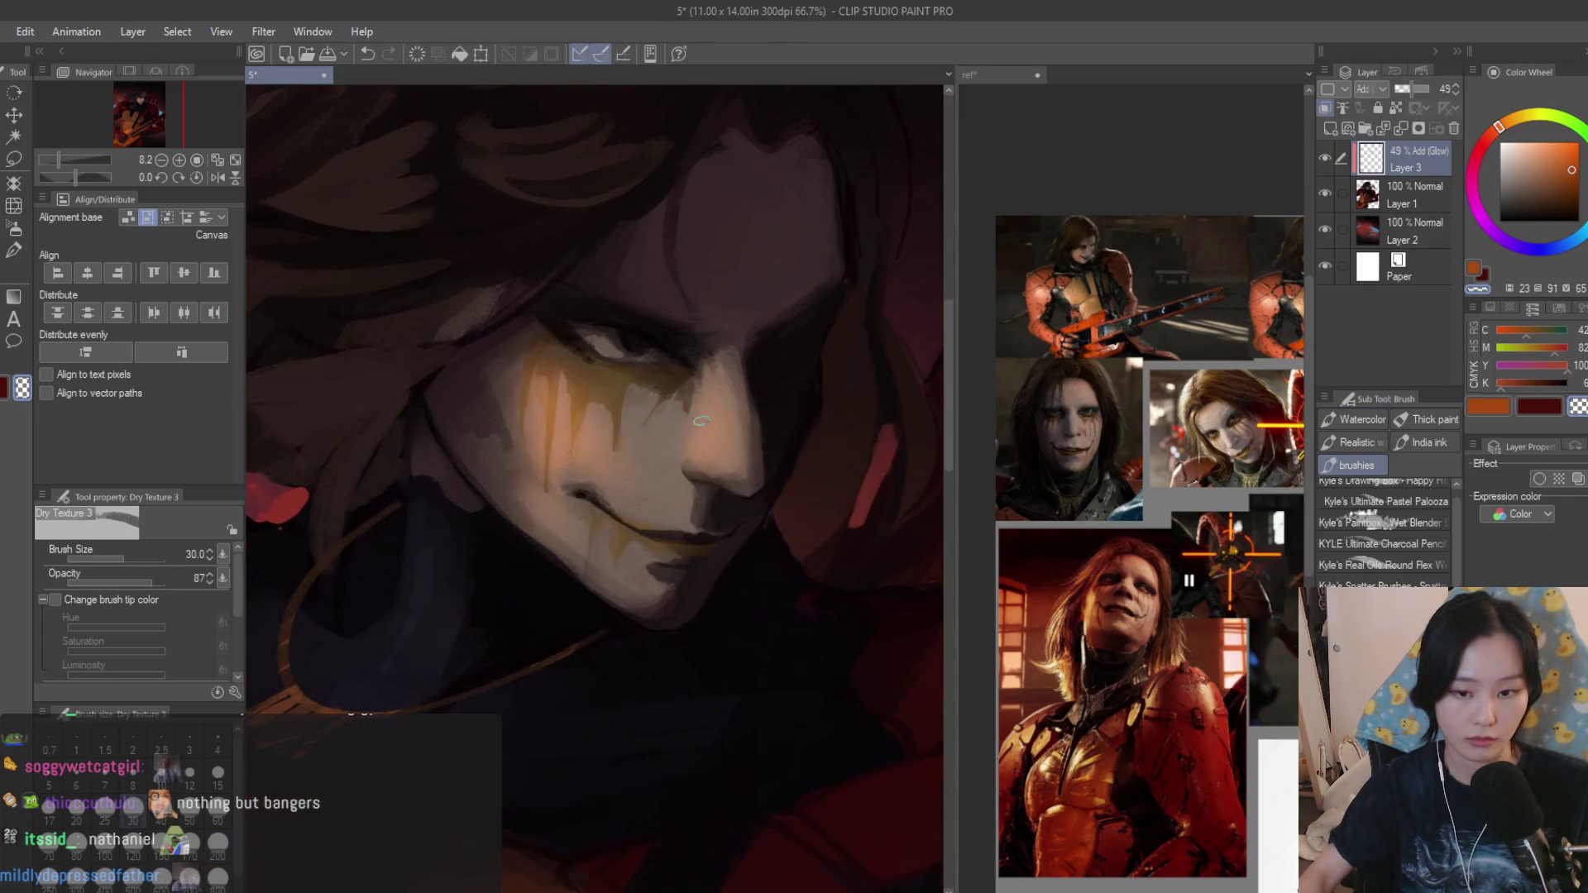
key("]")
key("]")
key("]")
left_click(14, 232)
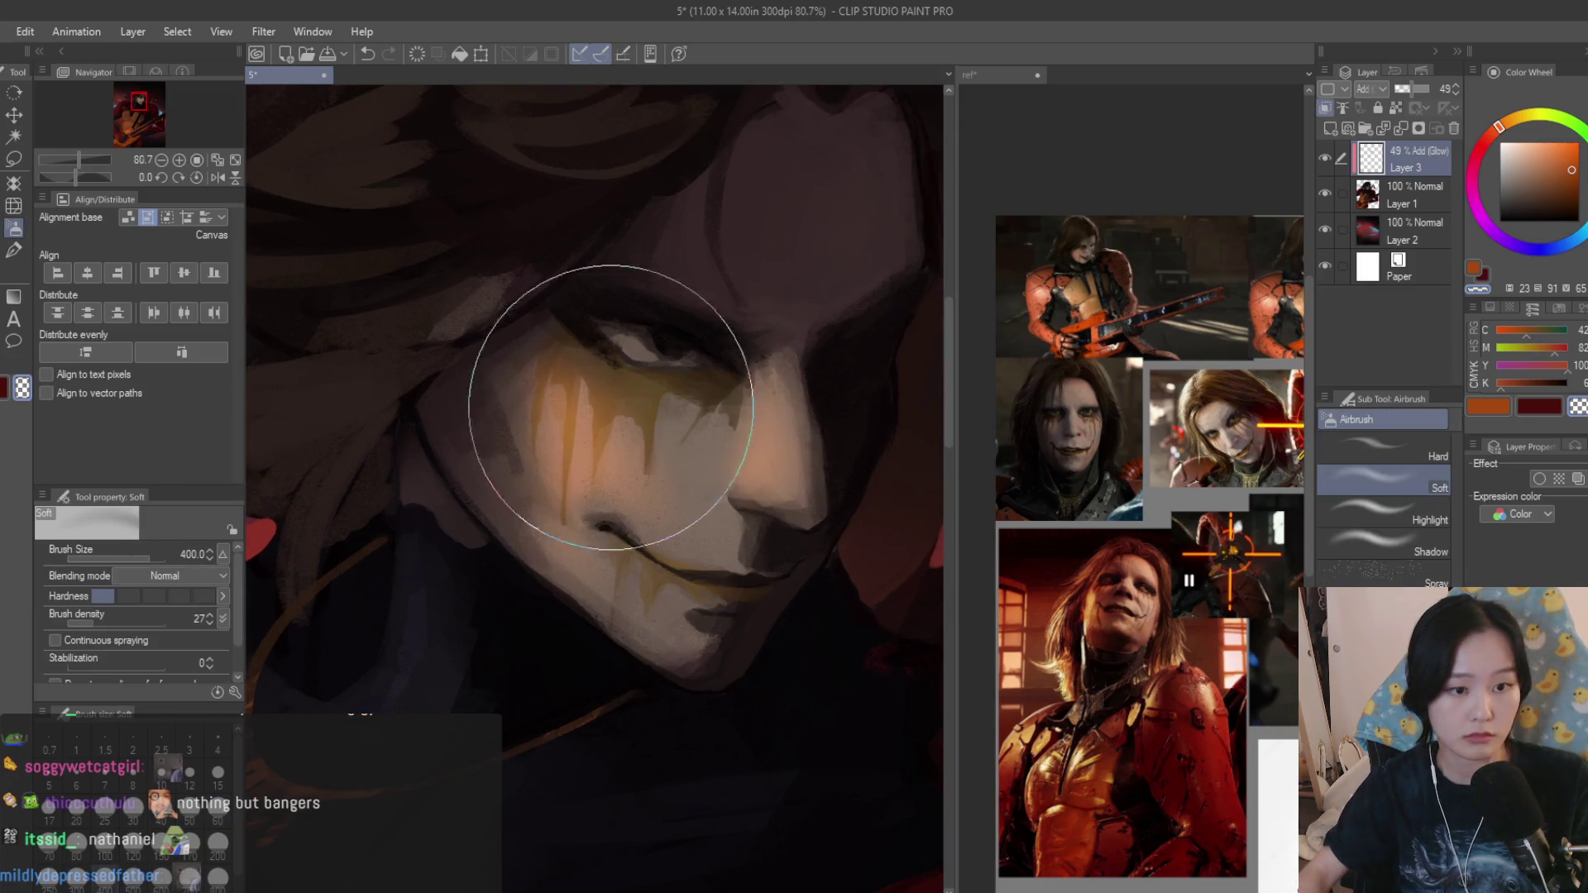
scroll(638, 454, "up", 1)
Airbrush soft glow on the cheek and nose, then bring the ref document to the front.
left_click_drag(555, 422, 698, 528)
key("bracketleft")
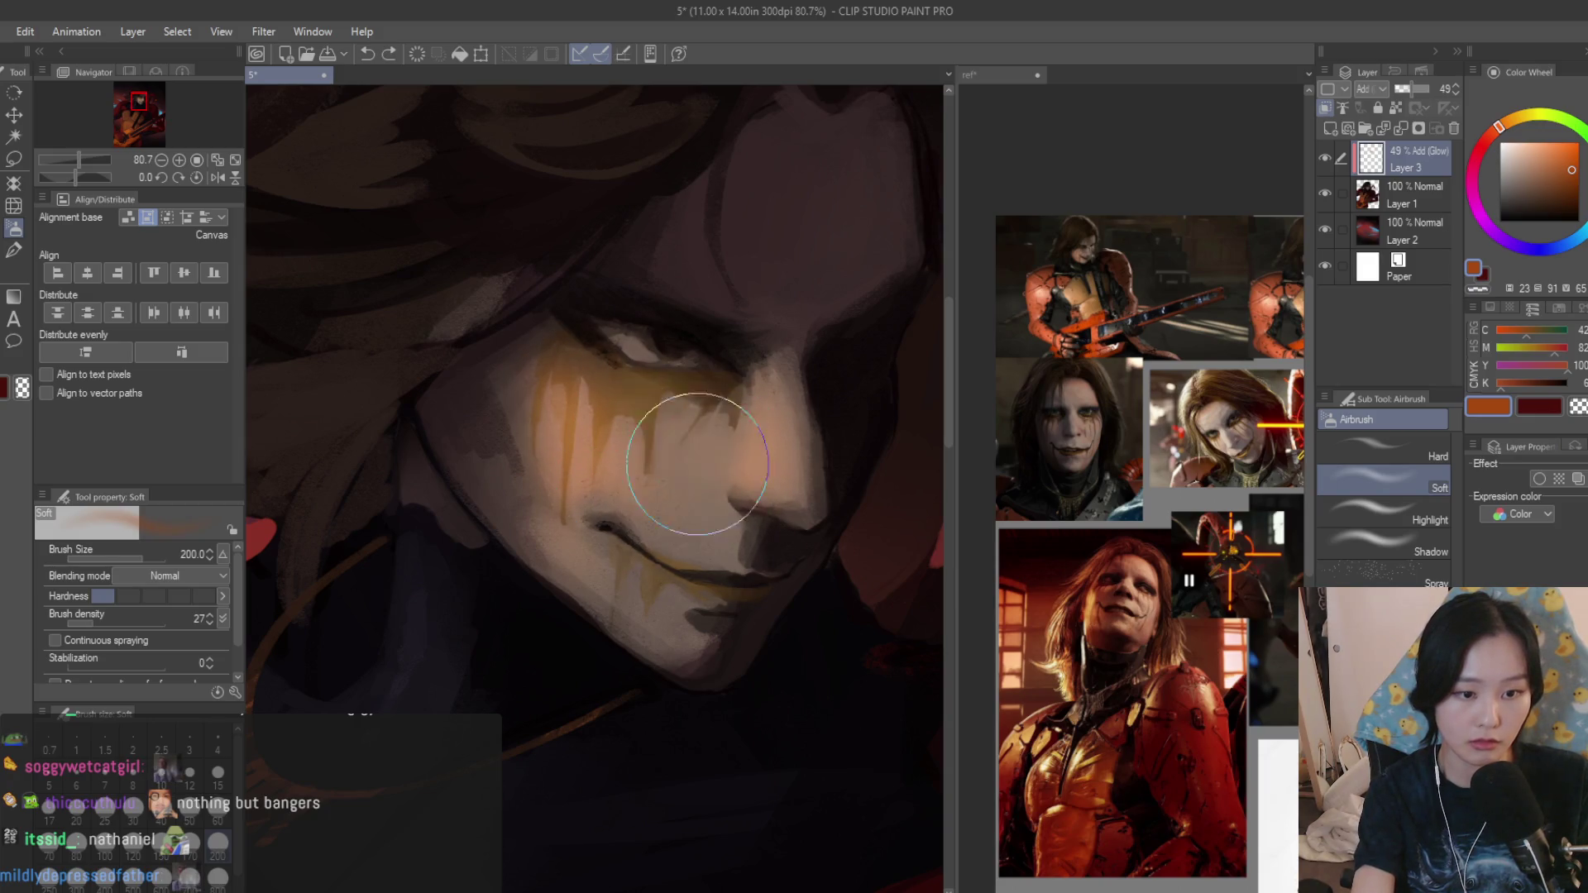
scroll(686, 277, "down", 3)
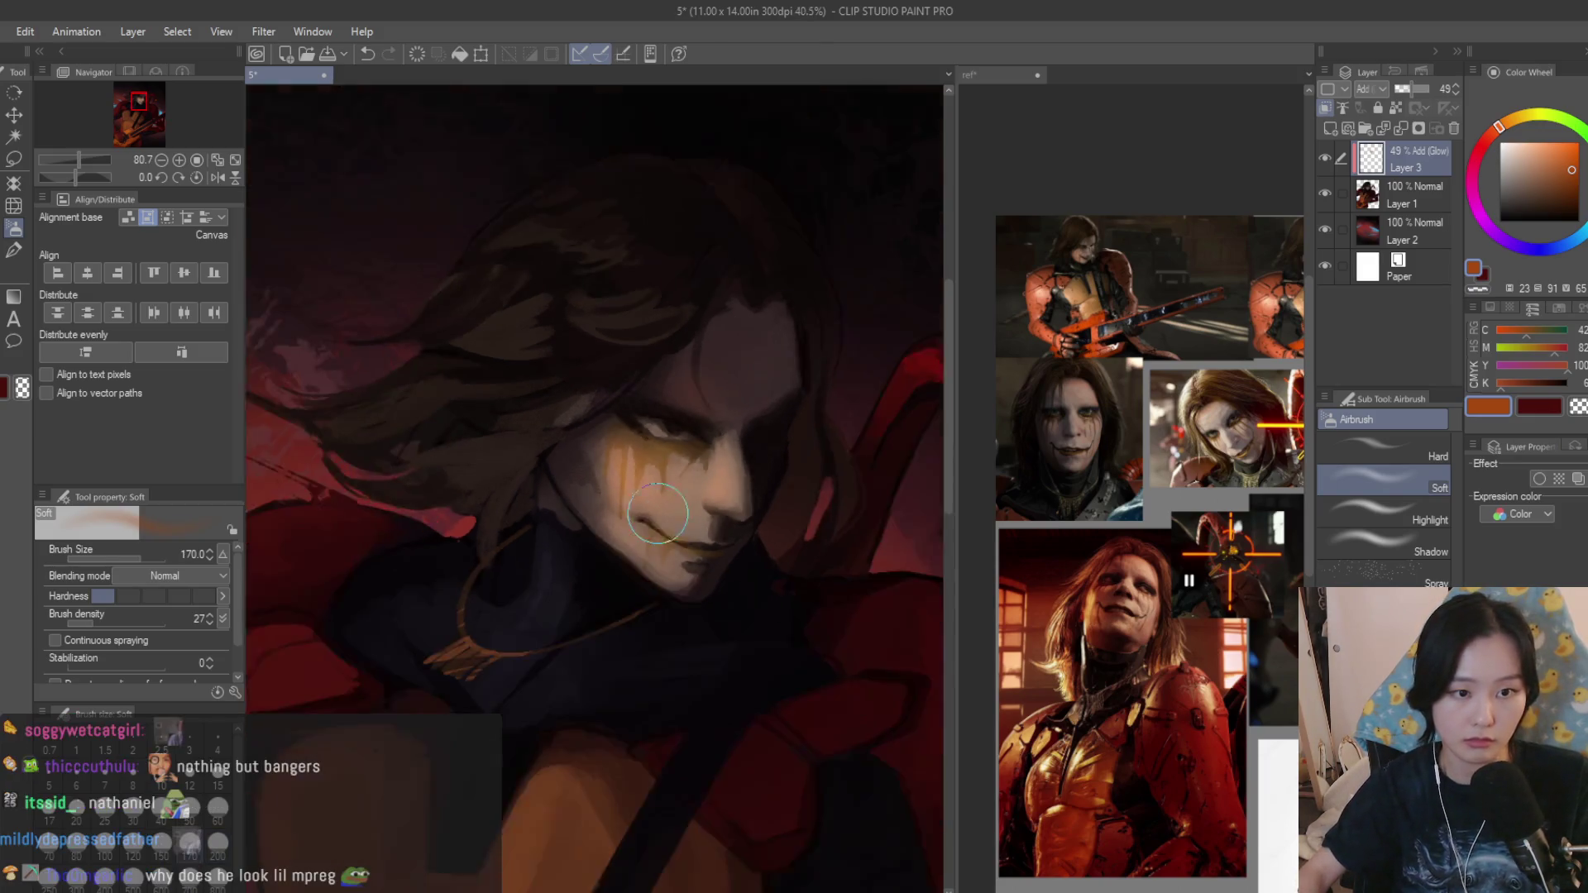
scroll(656, 443, "up", 3)
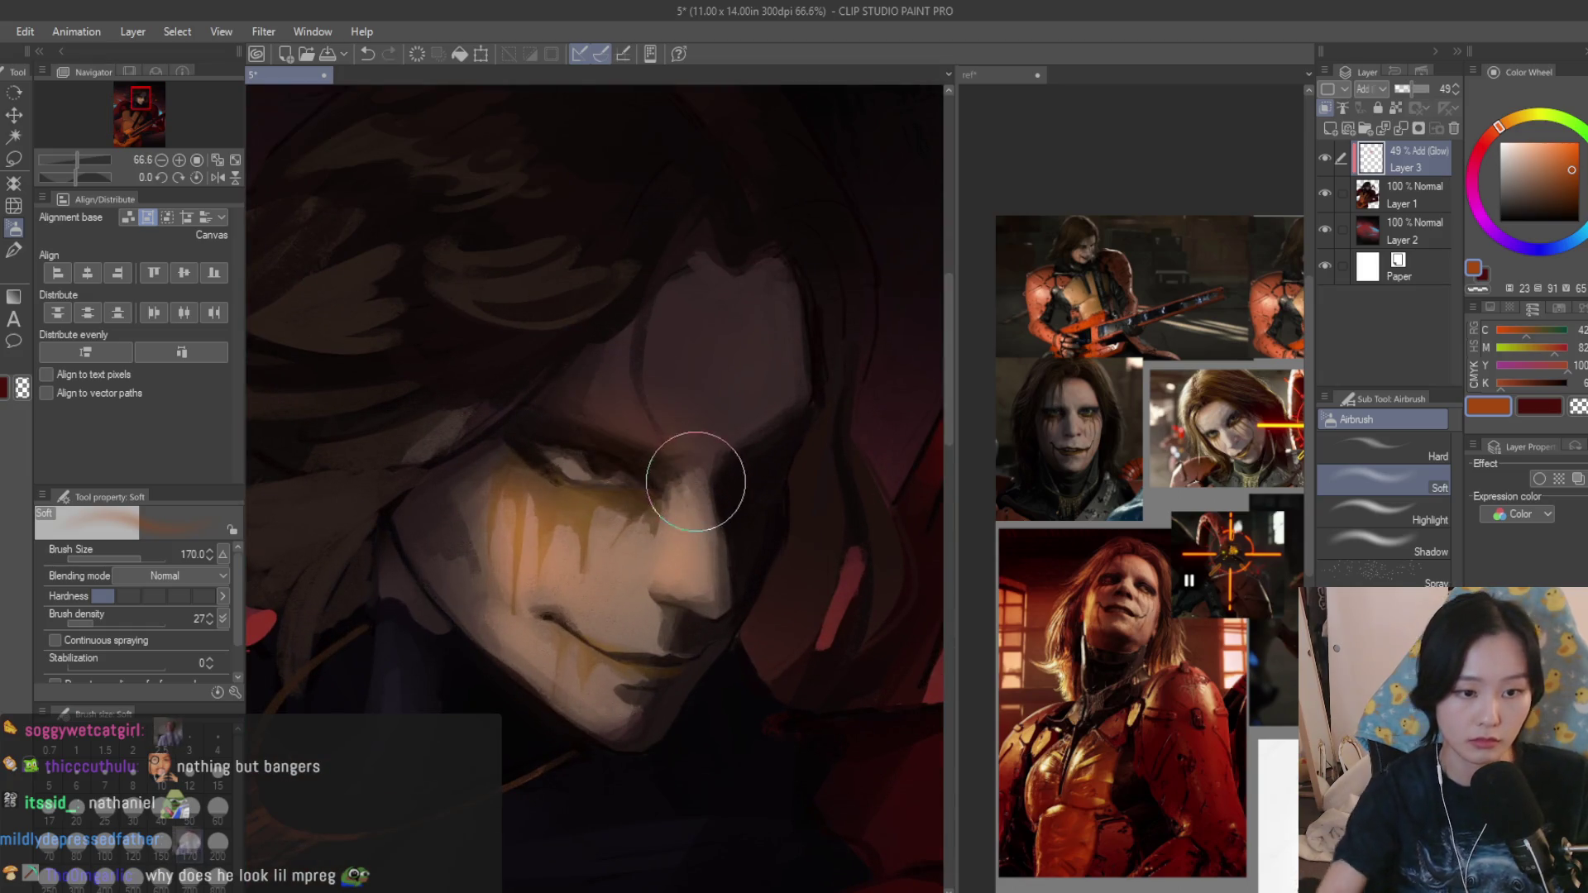
scroll(644, 430, "down", 1)
key("b")
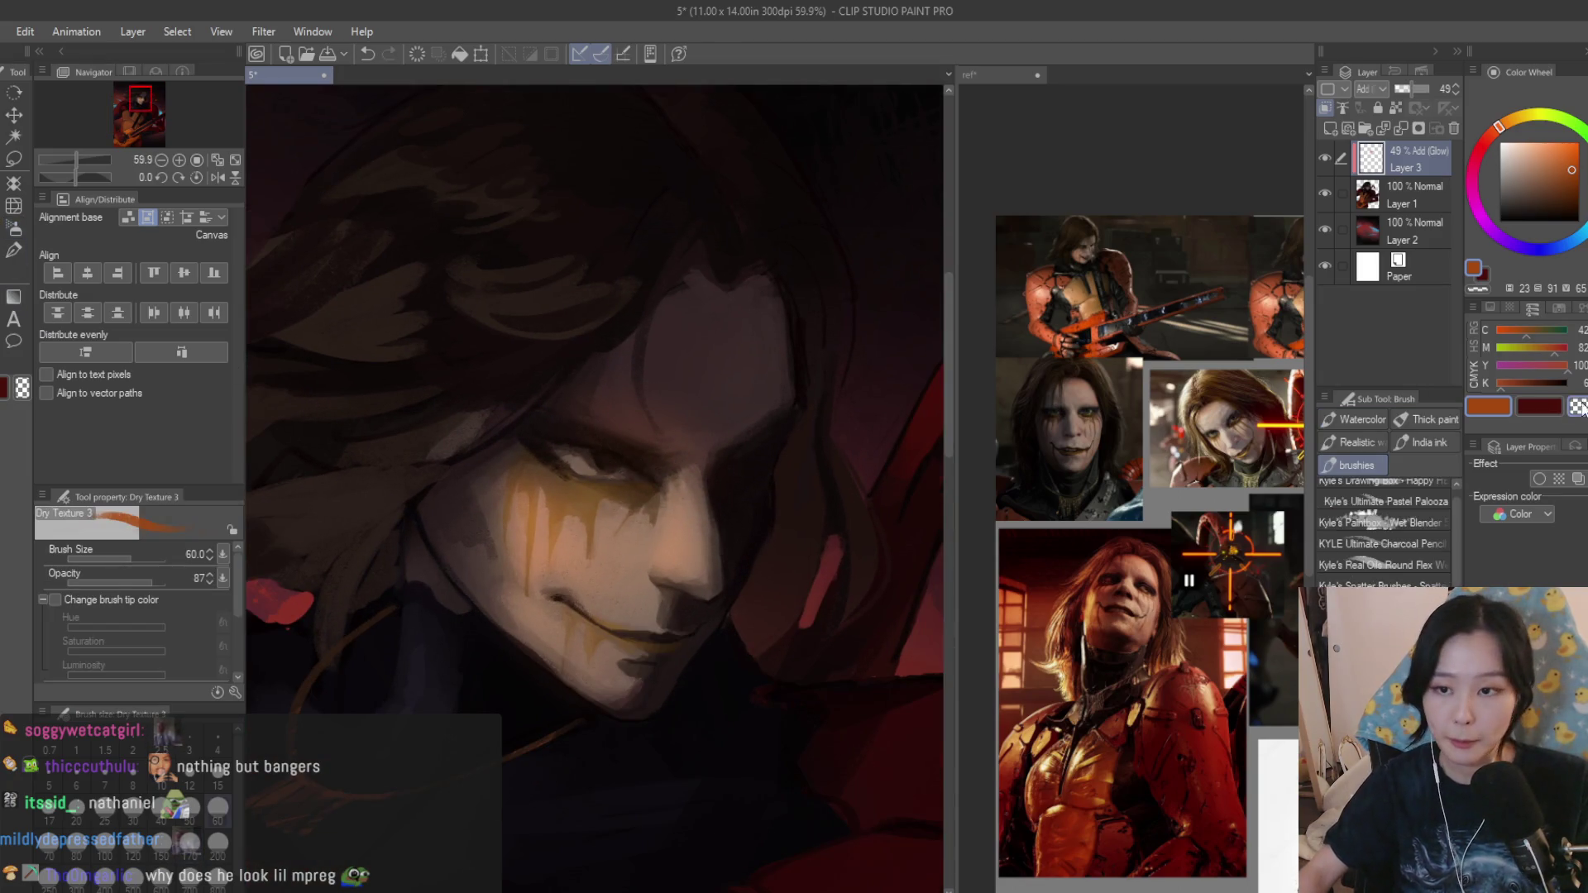
scroll(661, 454, "up", 3)
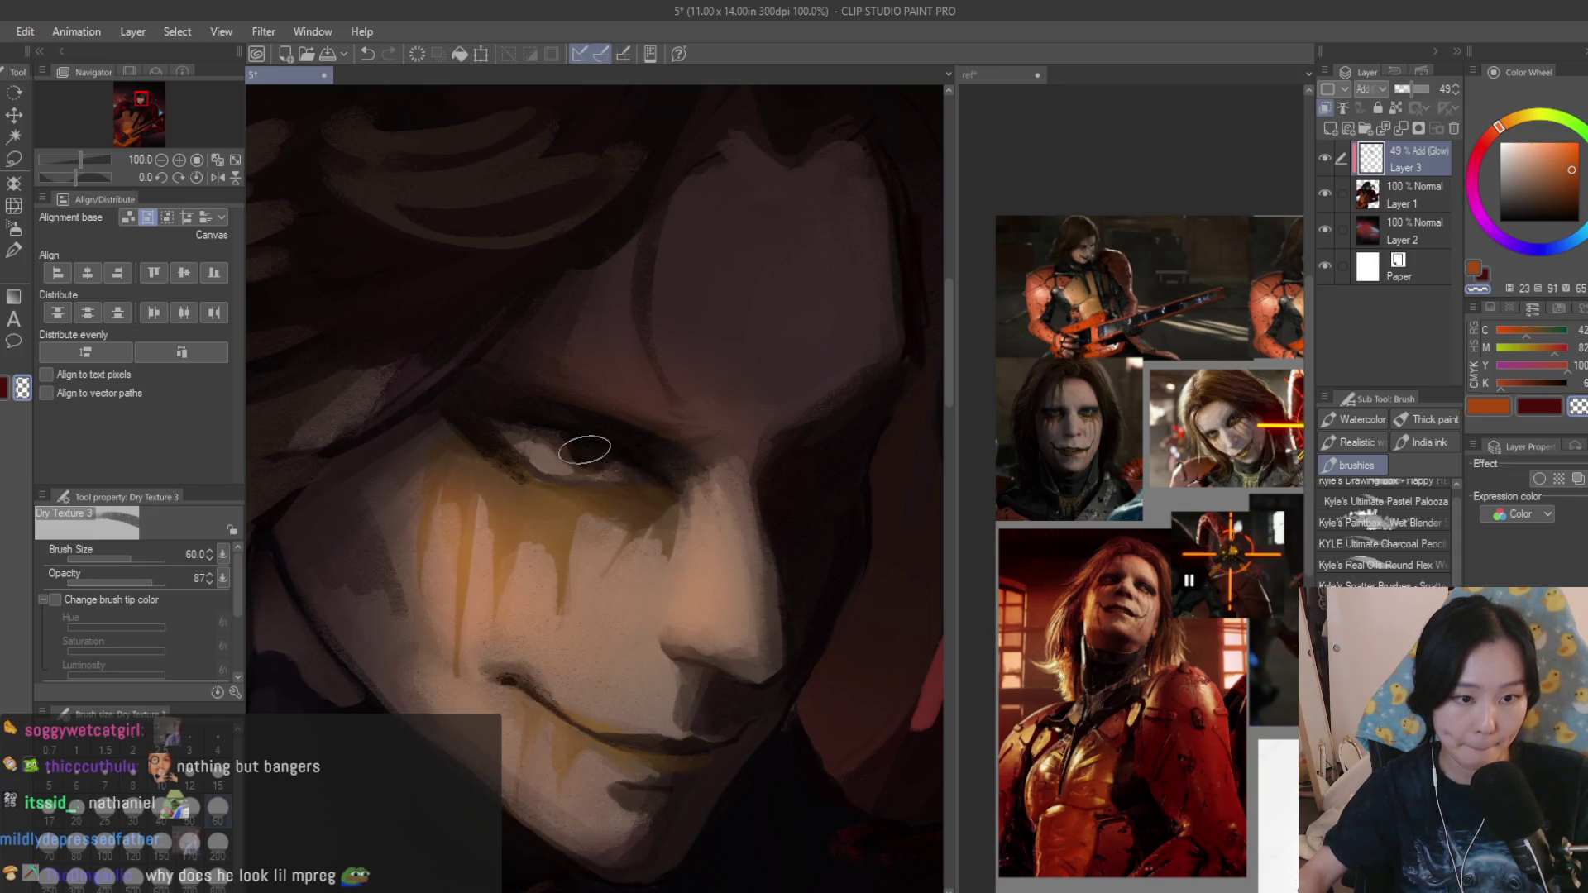
scroll(499, 421, "down", 2)
scroll(681, 423, "down", 3)
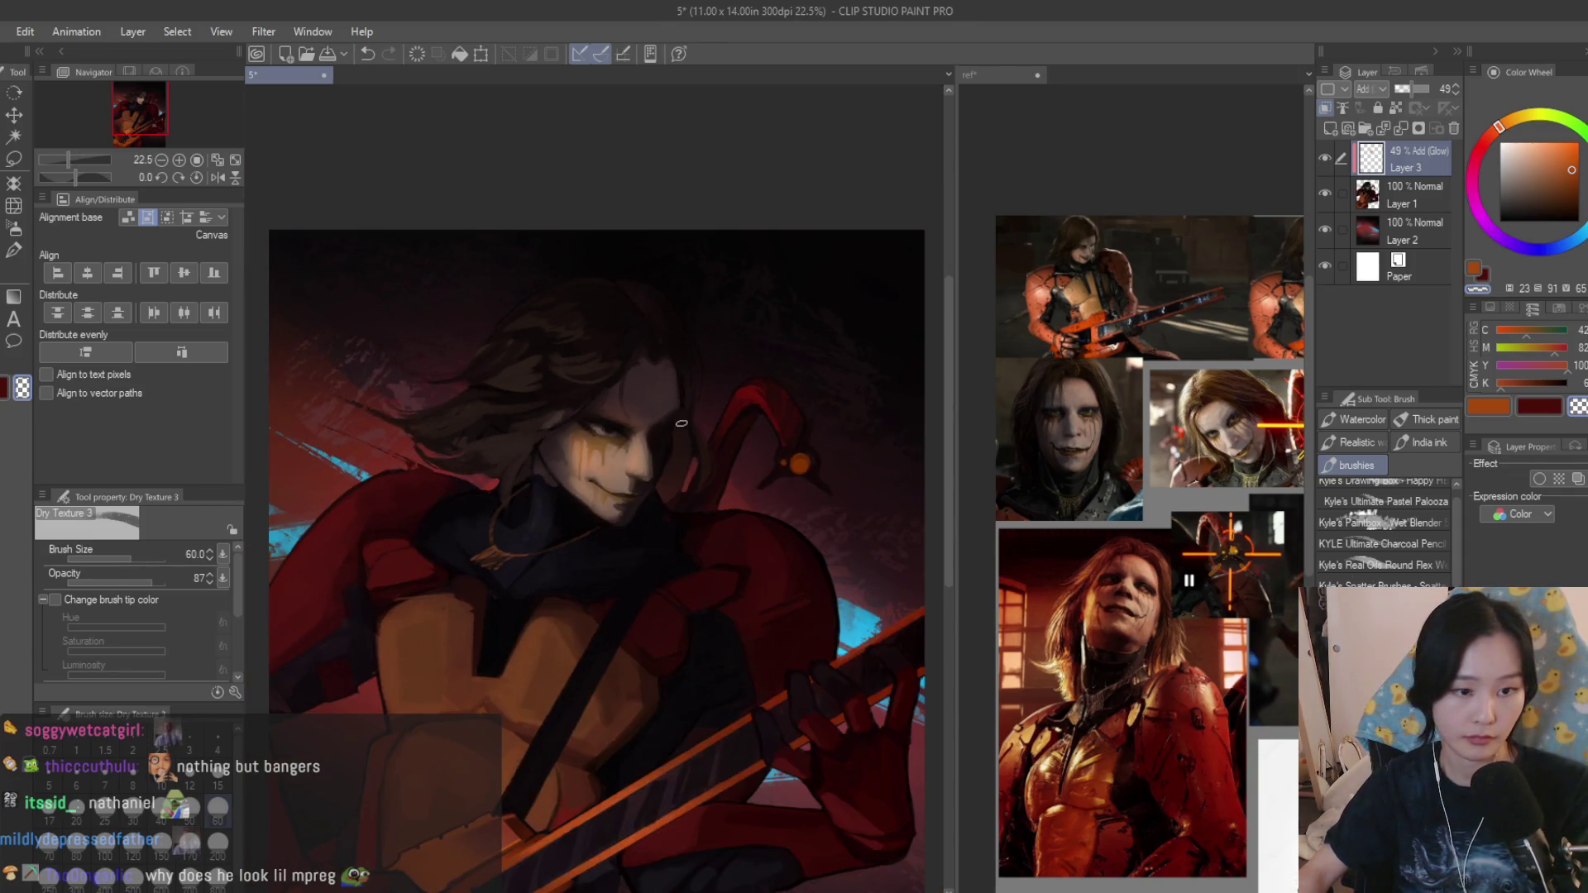
left_click(1002, 349)
scroll(1117, 496, "down", 2)
scroll(1166, 521, "up", 2)
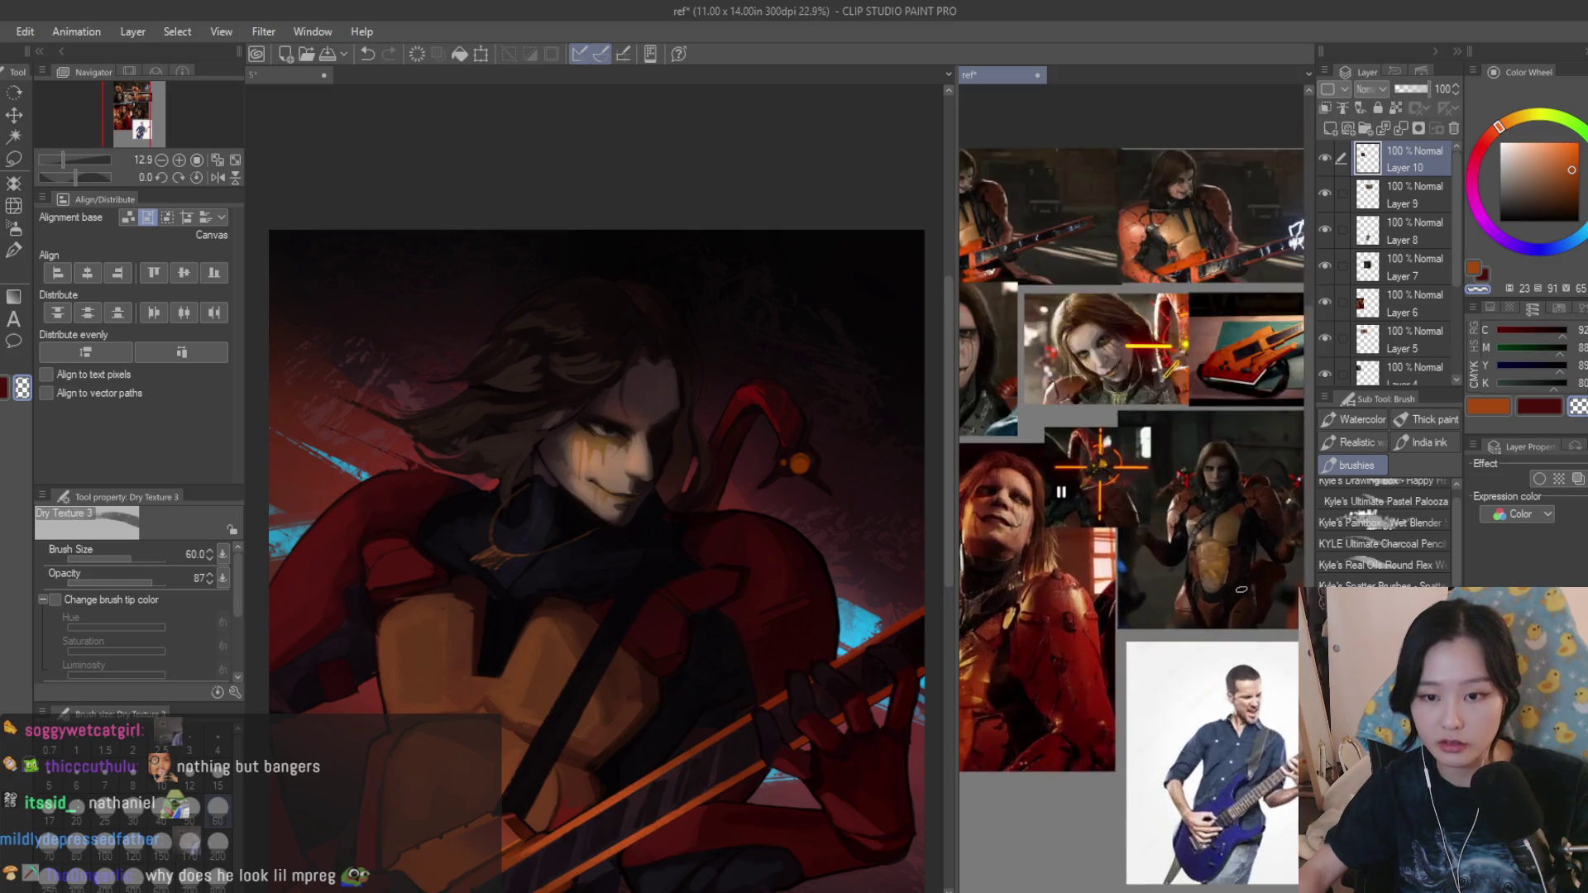
scroll(1191, 537, "up", 3)
scroll(1191, 537, "up", 1)
Return to the 5* canvas and paint orange light and dark planes on the red shoulder armor.
left_click(745, 489)
scroll(745, 489, "down", 1)
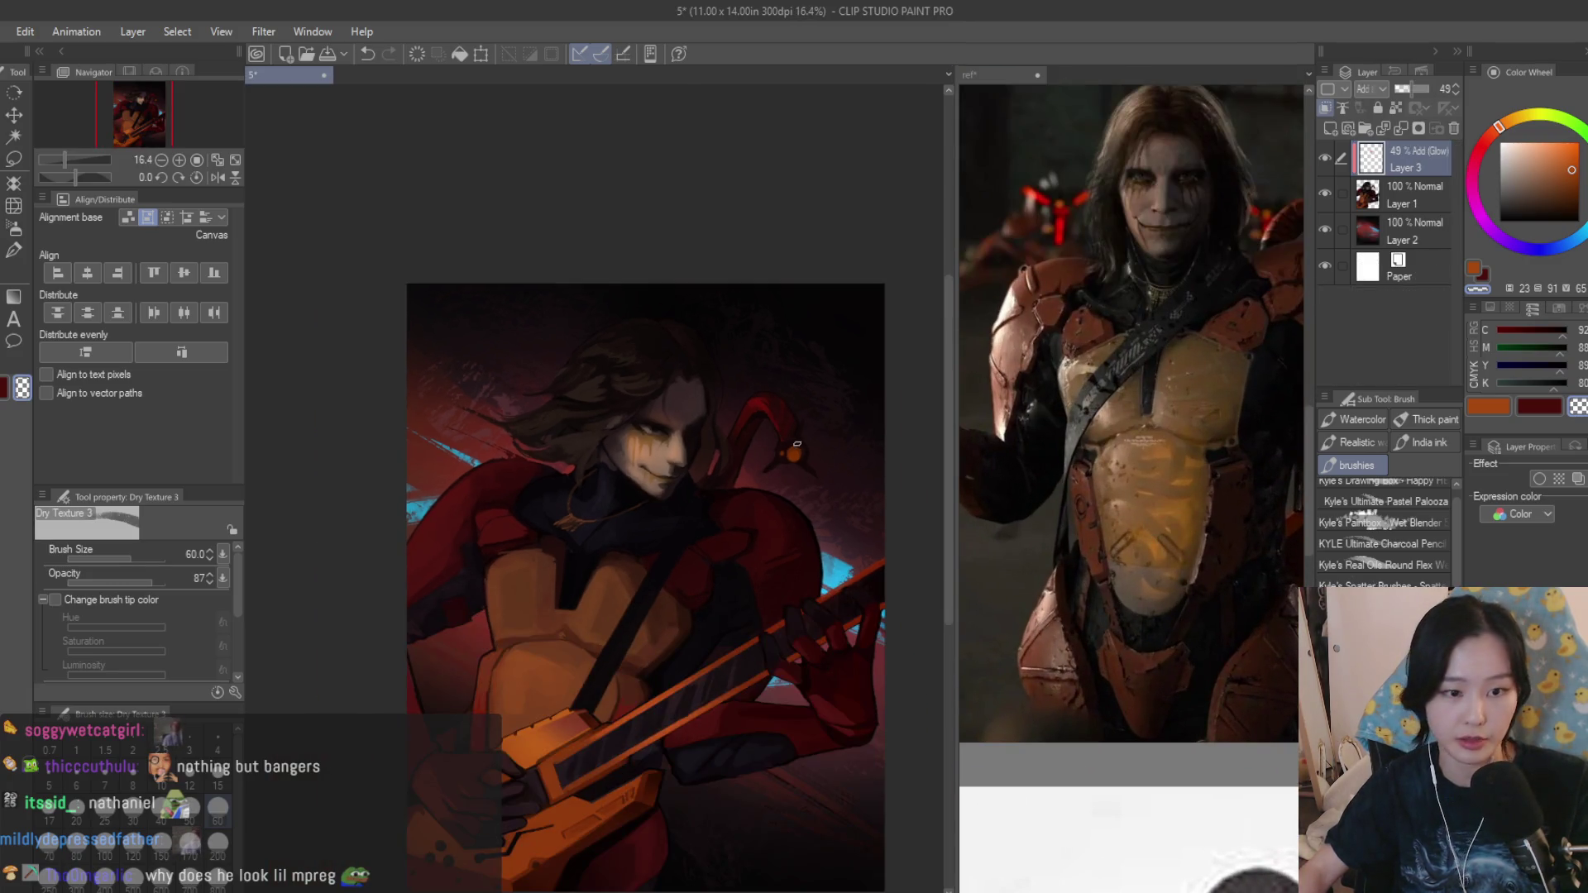
key("h")
scroll(772, 447, "up", 4)
scroll(719, 450, "up", 1)
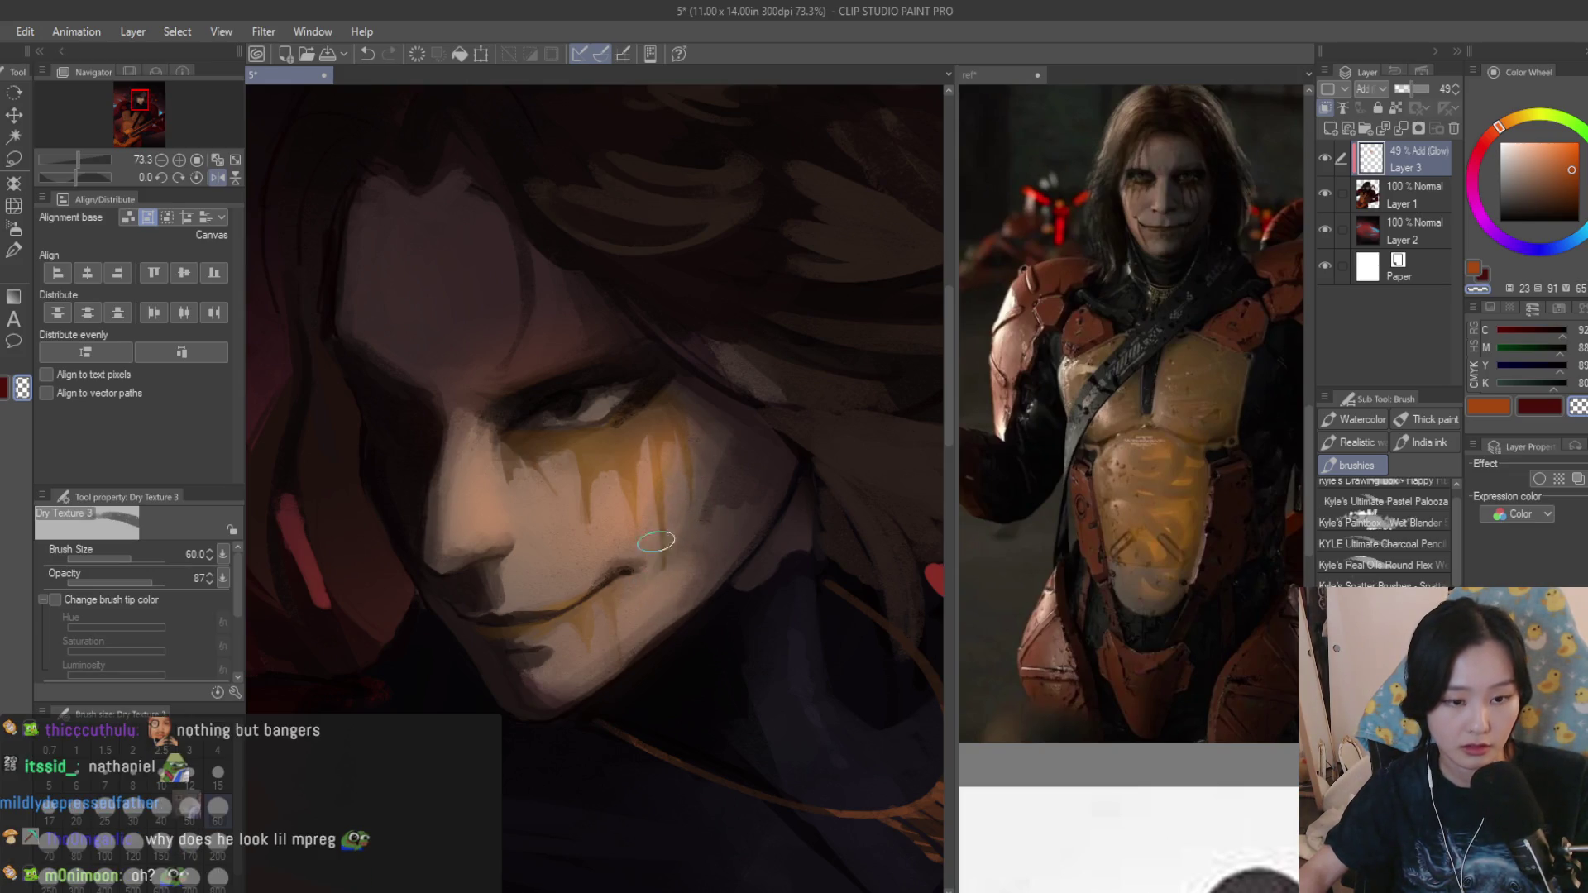
scroll(751, 450, "down", 3)
scroll(695, 423, "up", 1)
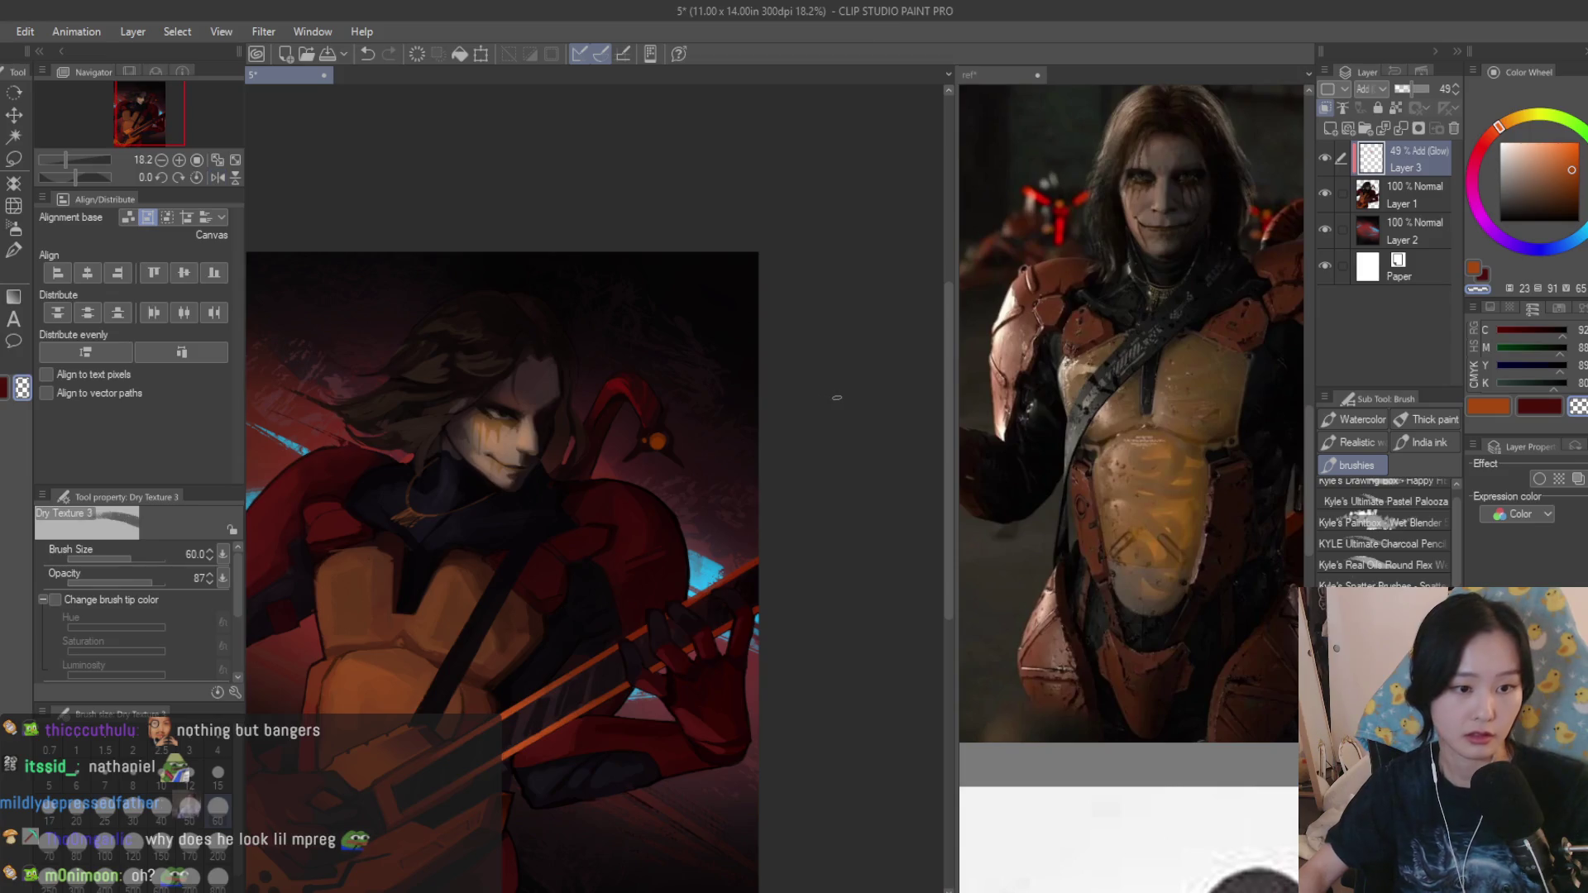
scroll(645, 411, "up", 1)
scroll(589, 387, "up", 1)
scroll(644, 337, "up", 2)
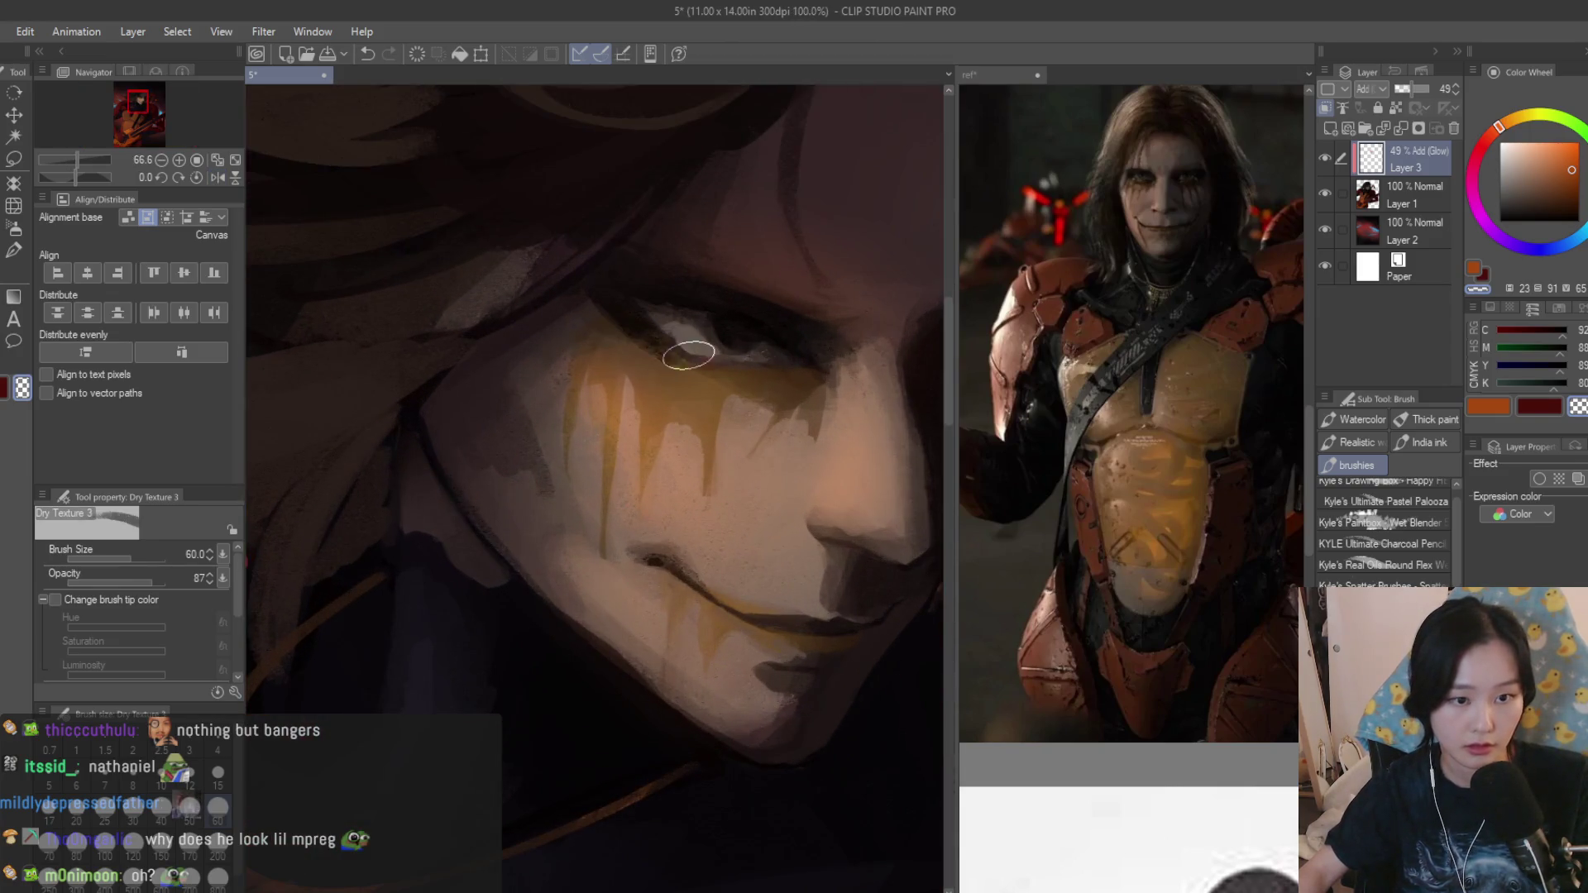
scroll(700, 356, "down", 3)
scroll(804, 626, "down", 1)
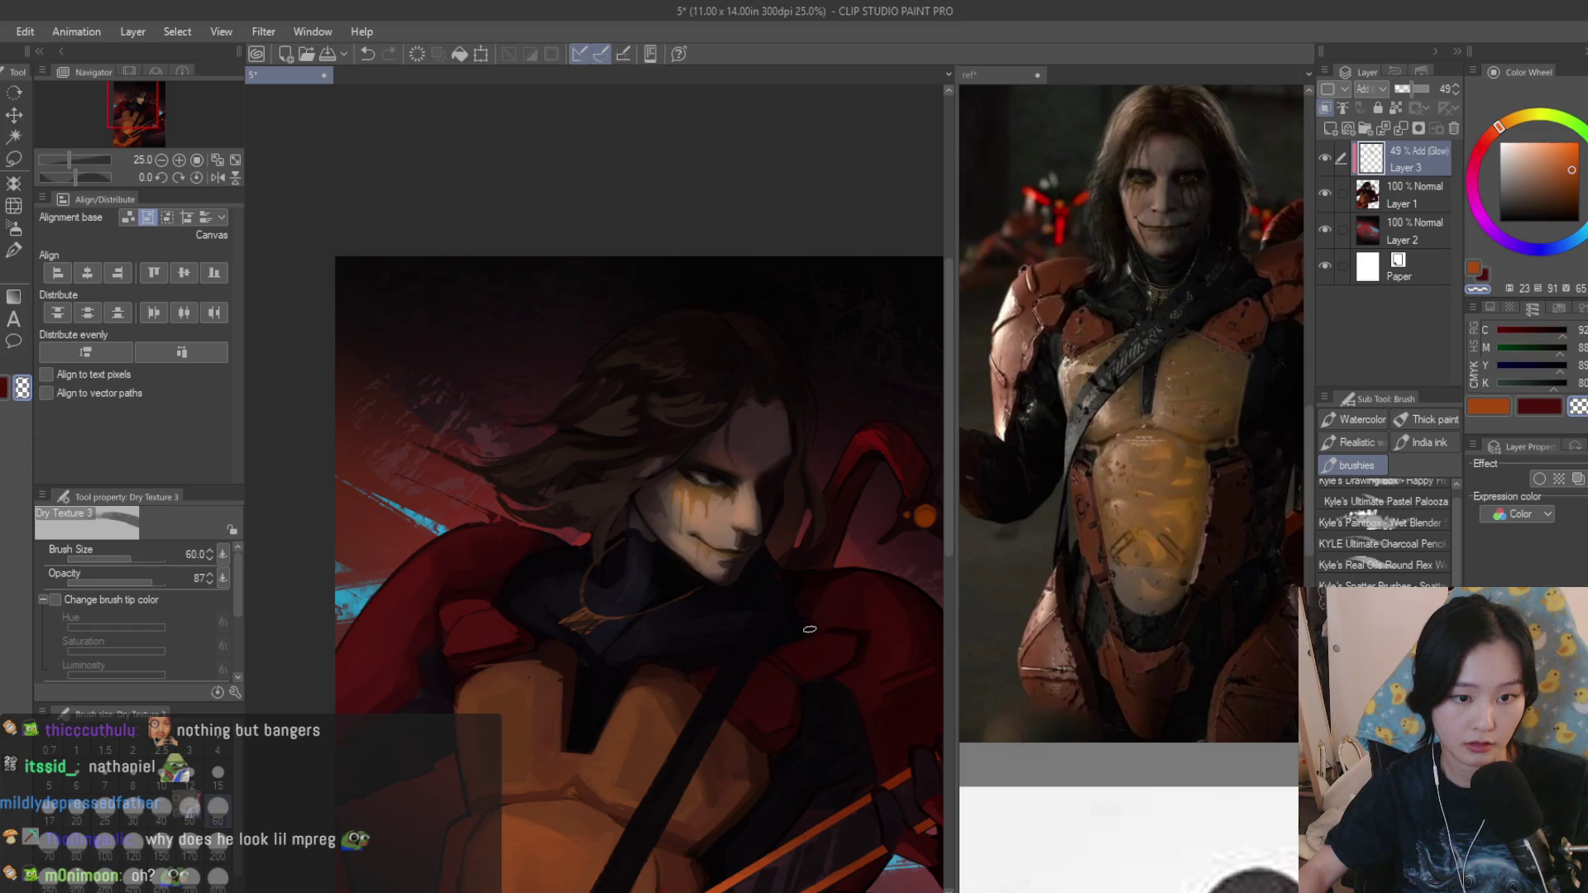
scroll(809, 630, "up", 1)
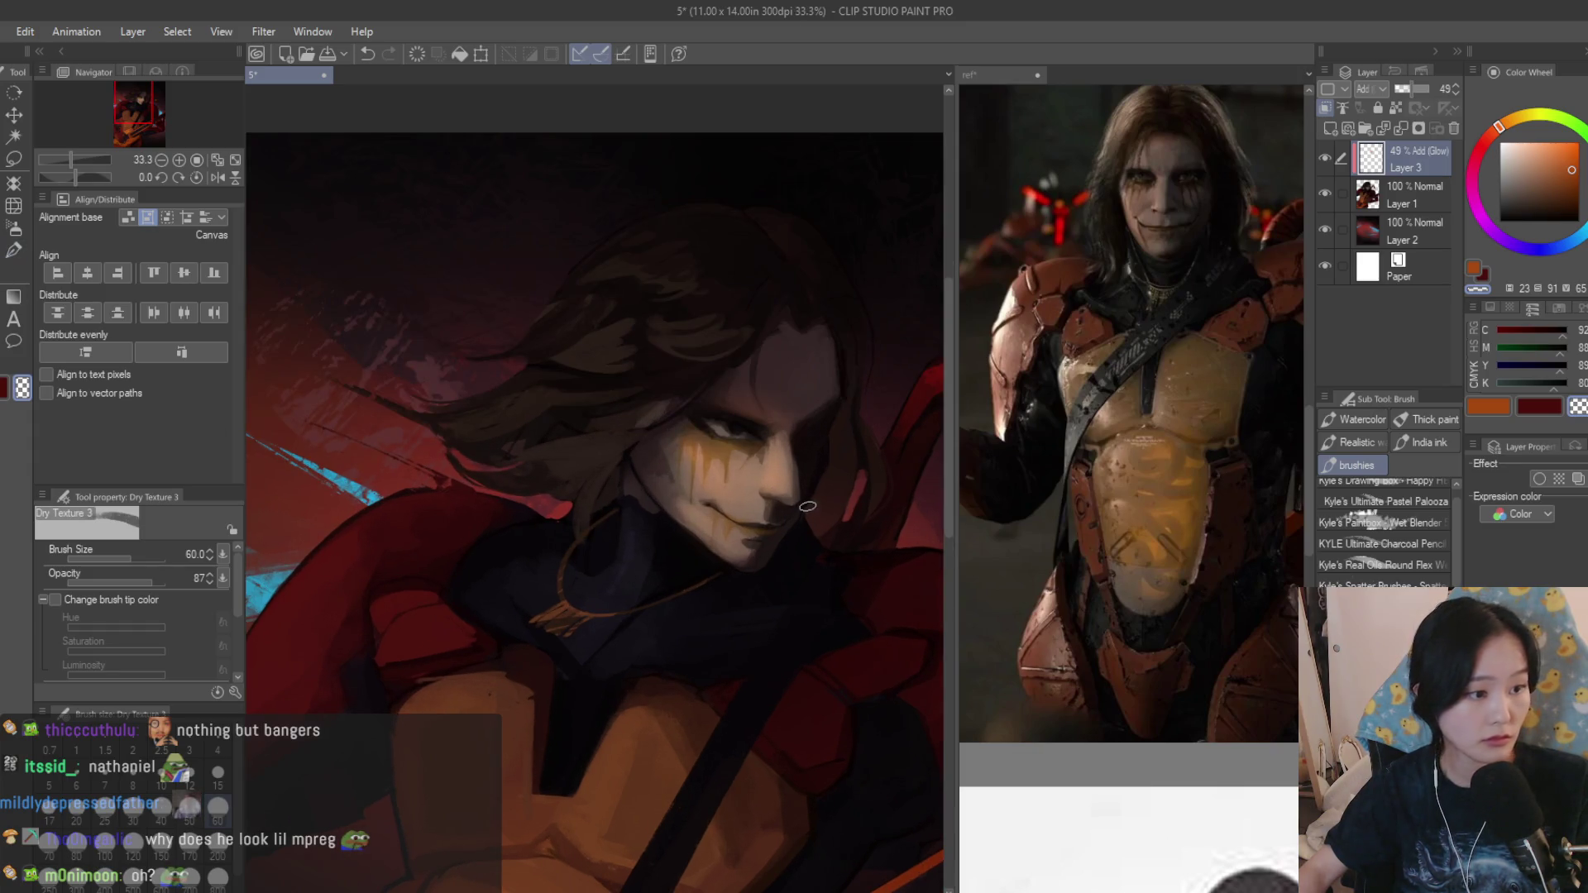
scroll(396, 501, "down", 1)
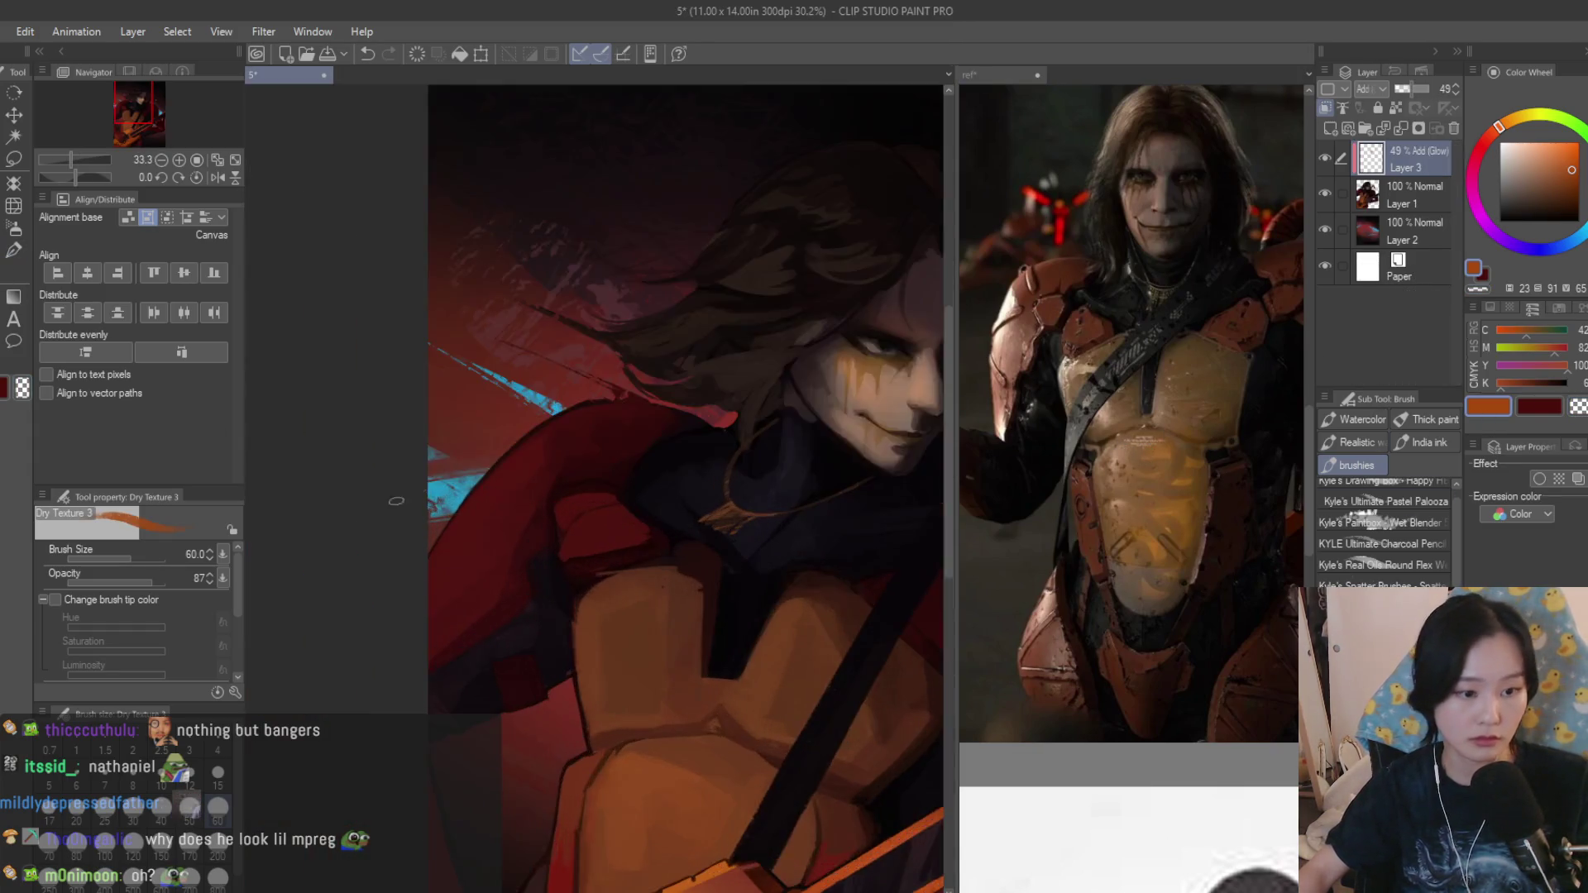
scroll(395, 501, "up", 1)
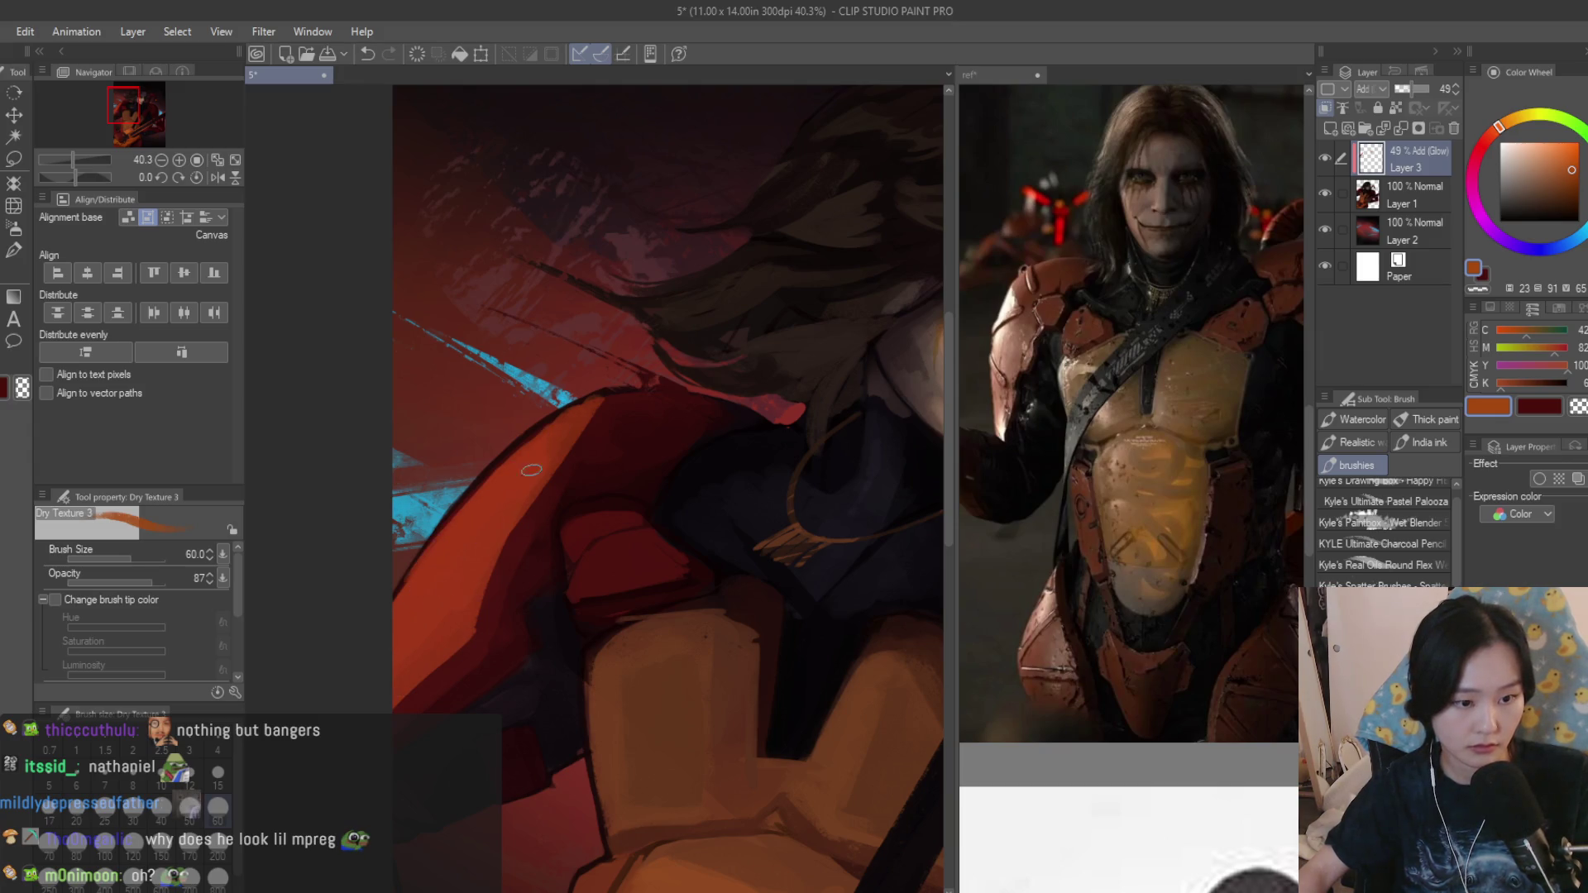
scroll(389, 701, "down", 3)
scroll(389, 701, "down", 3)
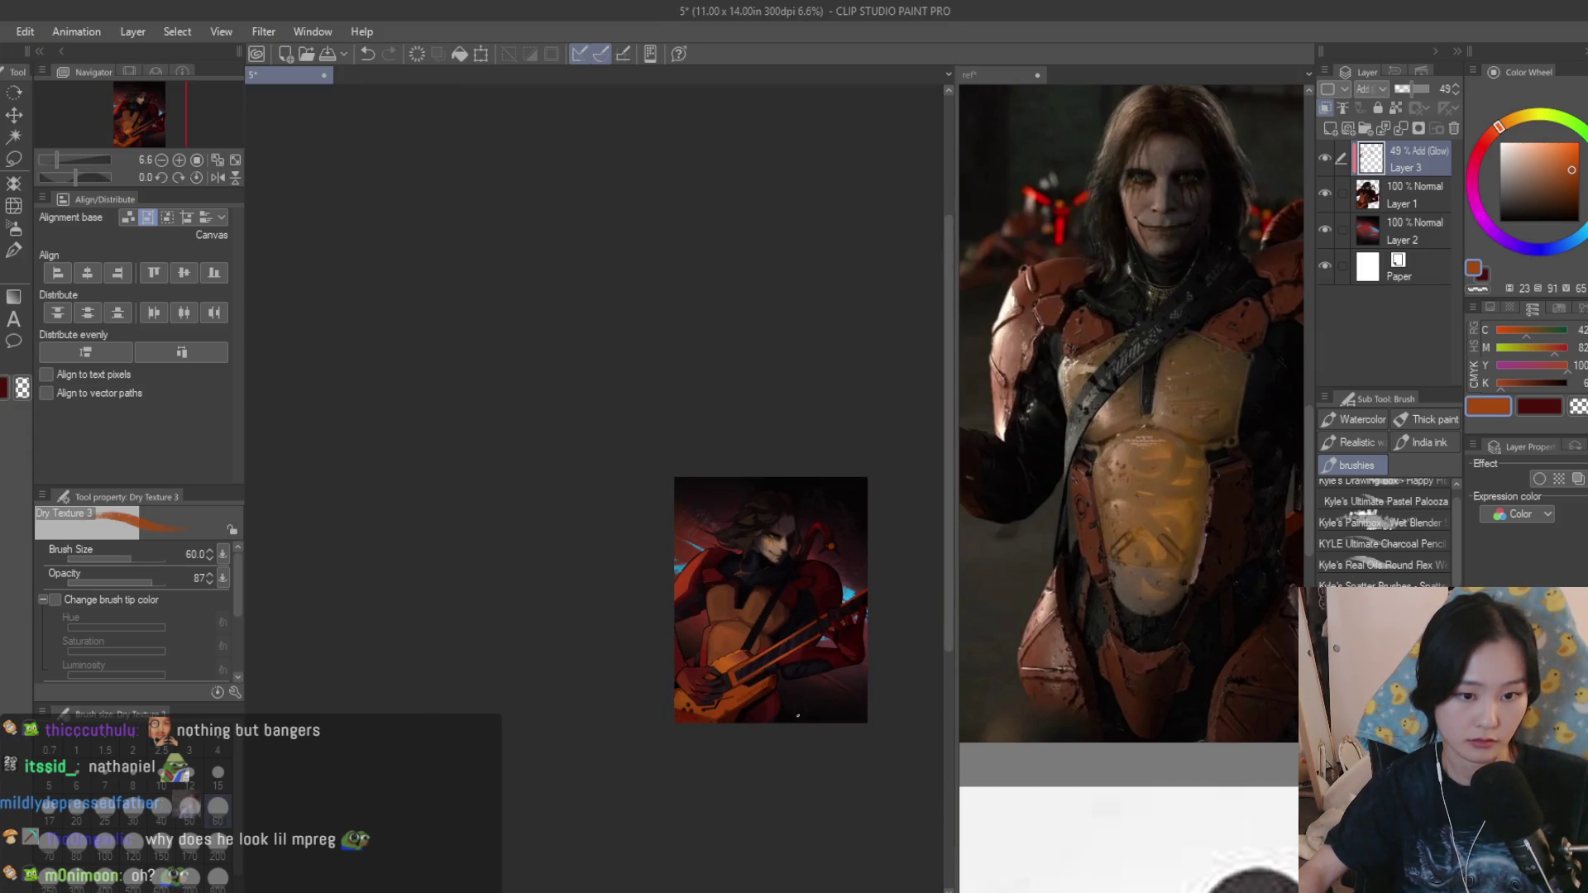
scroll(797, 717, "up", 3)
scroll(819, 570, "up", 2)
scroll(833, 462, "up", 2)
mouse_move(837, 416)
left_mouse_down()
mouse_move(817, 577)
mouse_move(854, 462)
left_mouse_up()
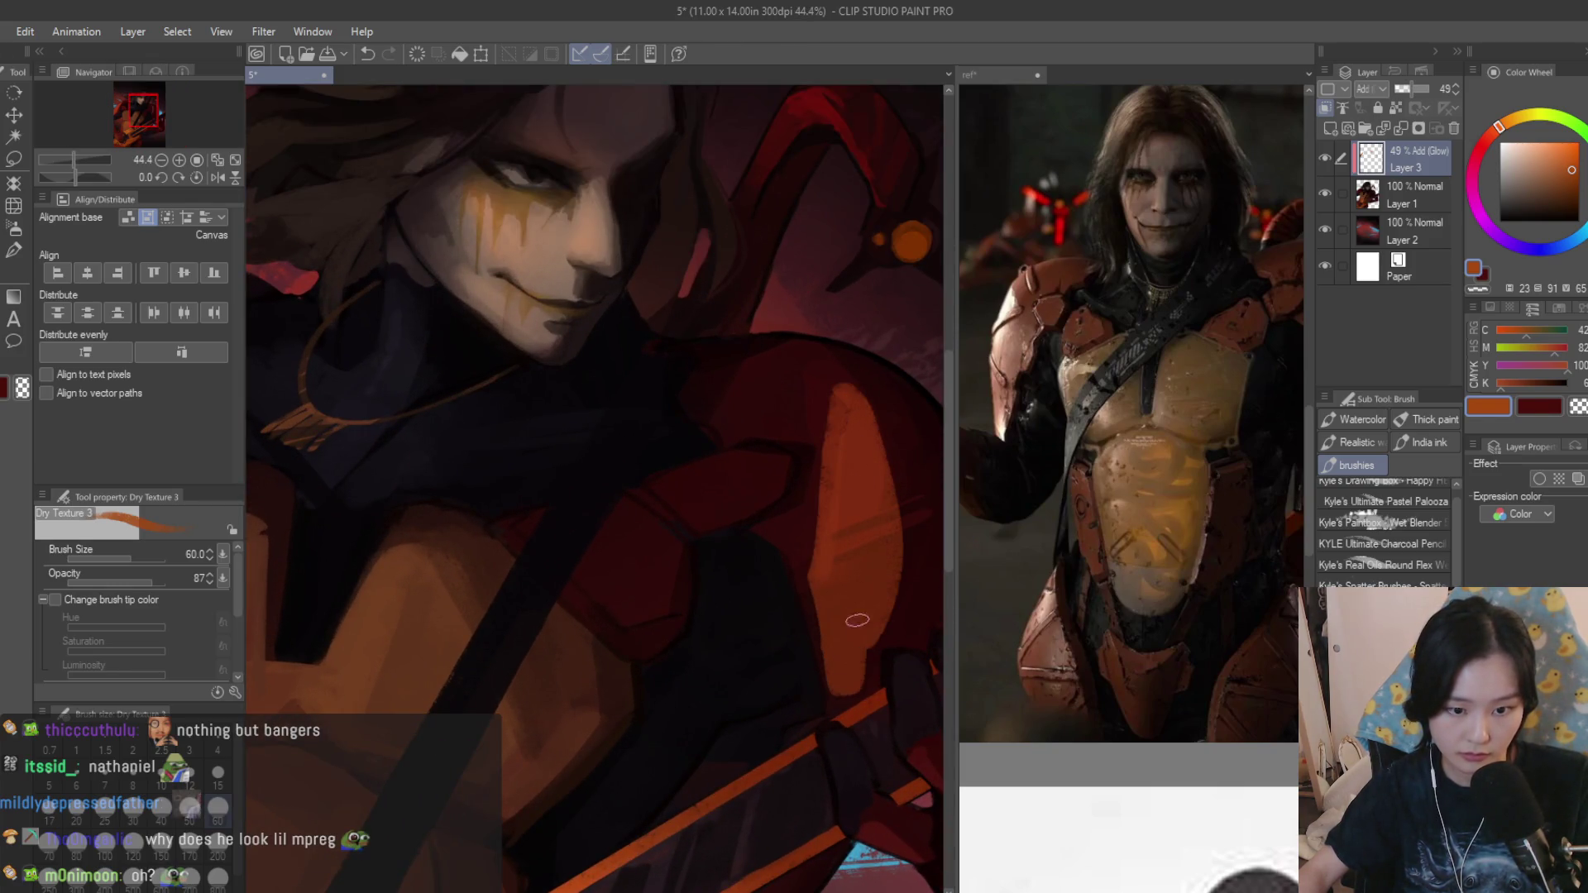
scroll(837, 703, "down", 3)
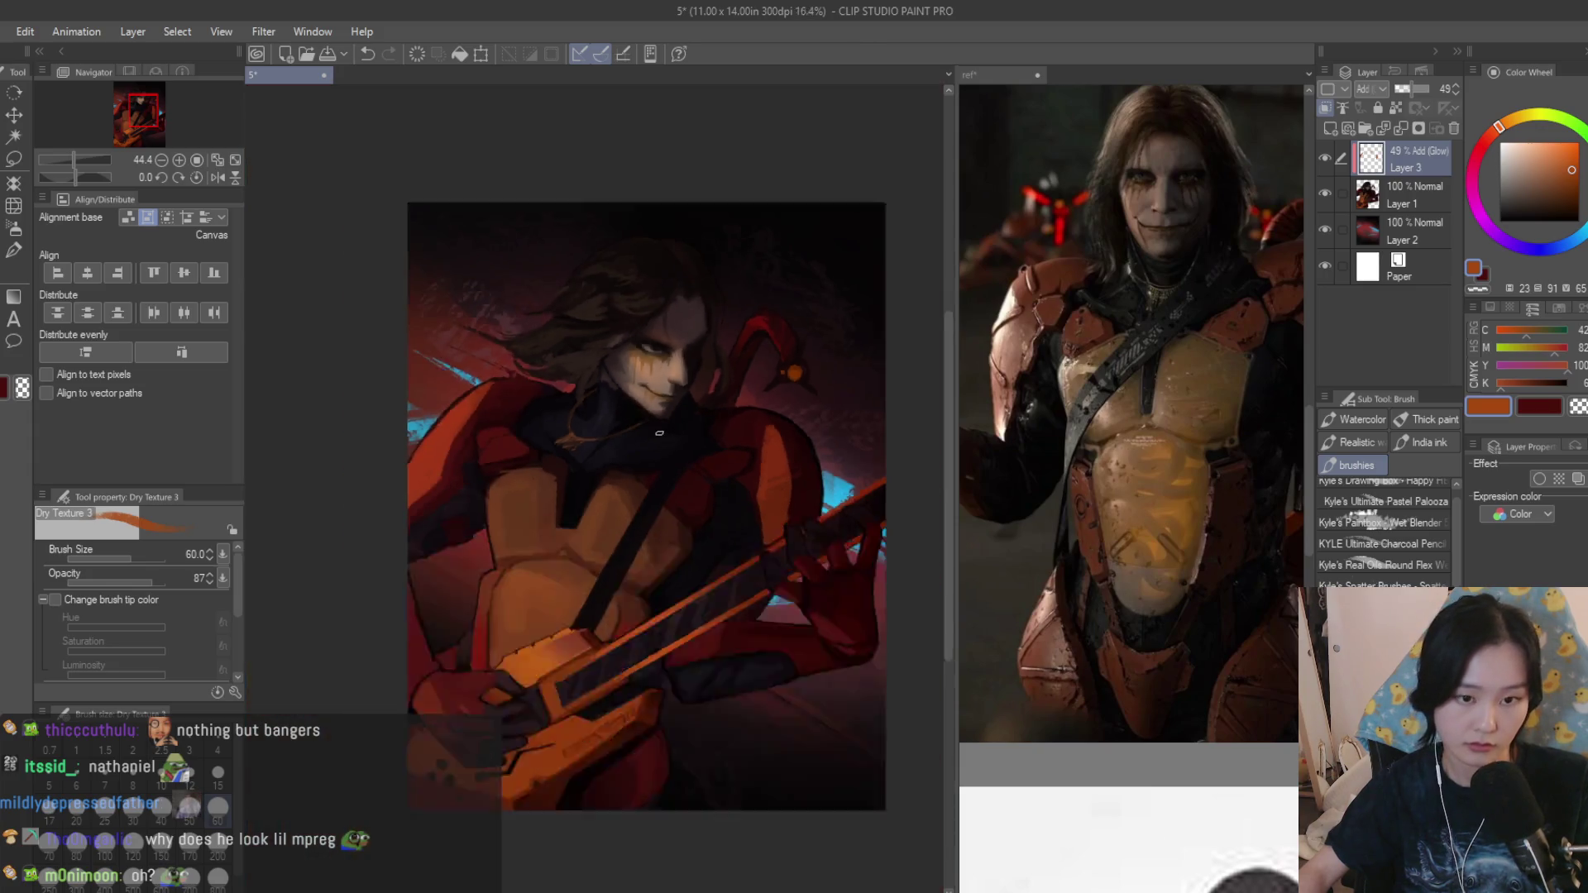
scroll(836, 702, "down", 3)
scroll(799, 386, "up", 4)
scroll(800, 387, "up", 2)
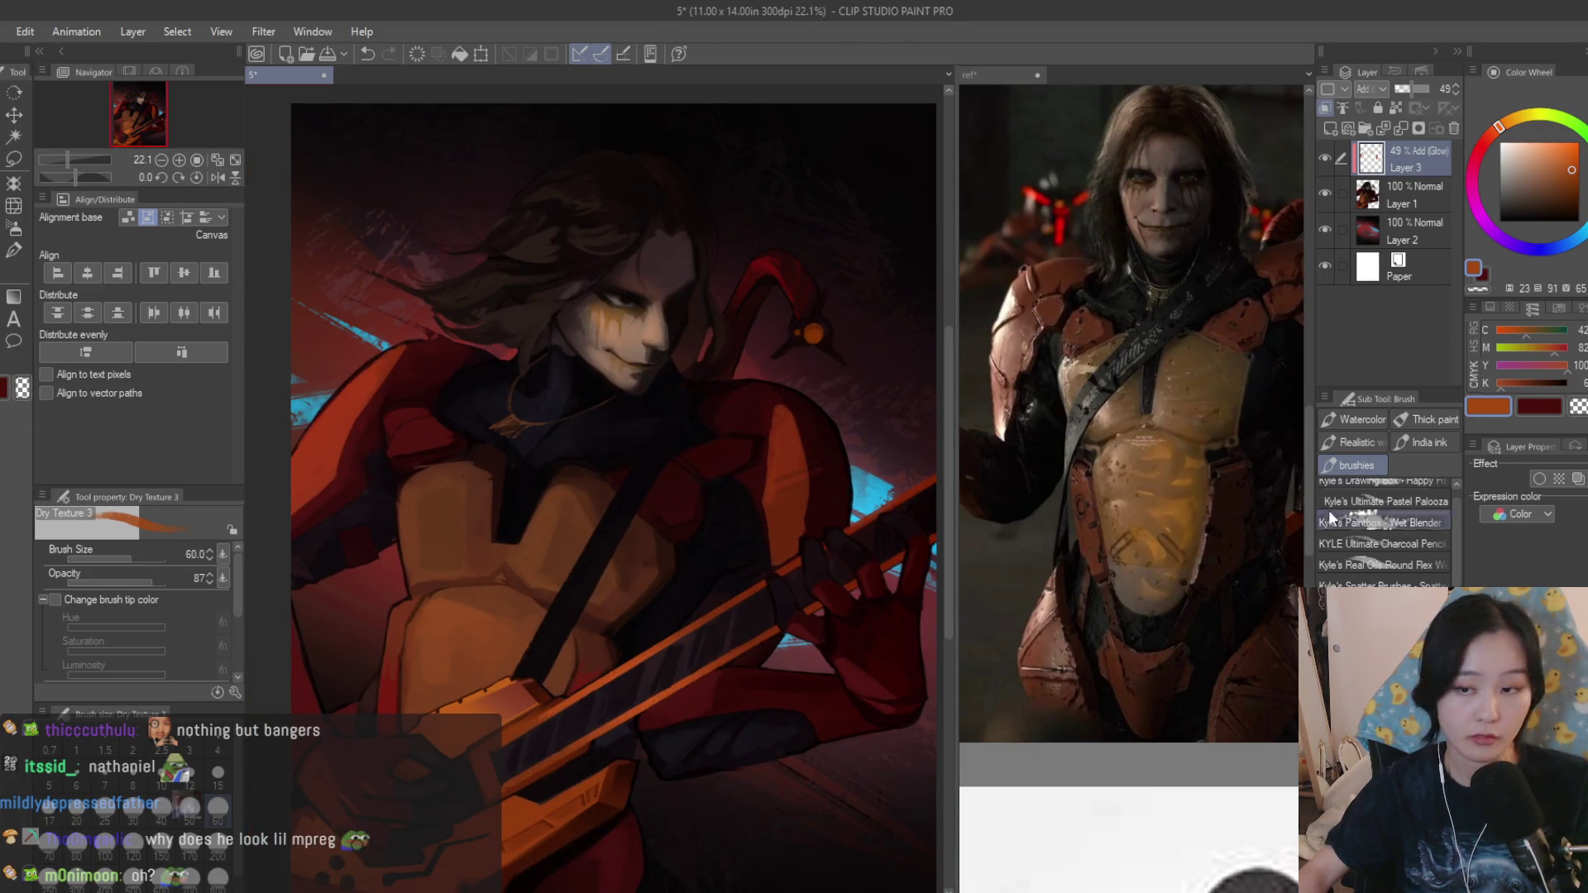
scroll(801, 386, "up", 1)
scroll(800, 386, "up", 1)
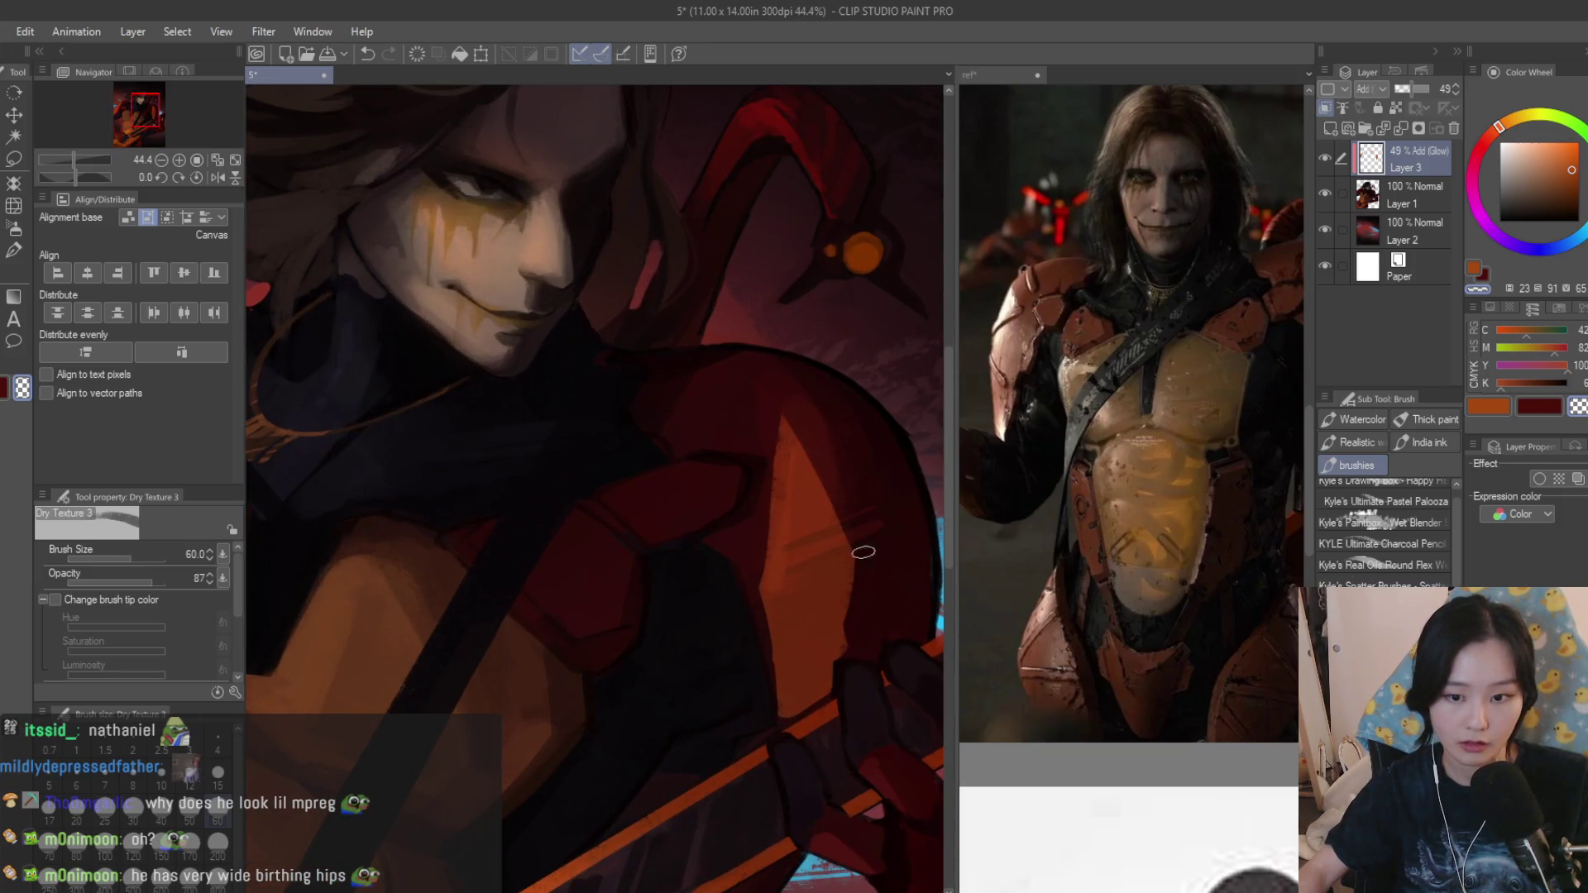
left_click_drag(784, 427, 743, 616)
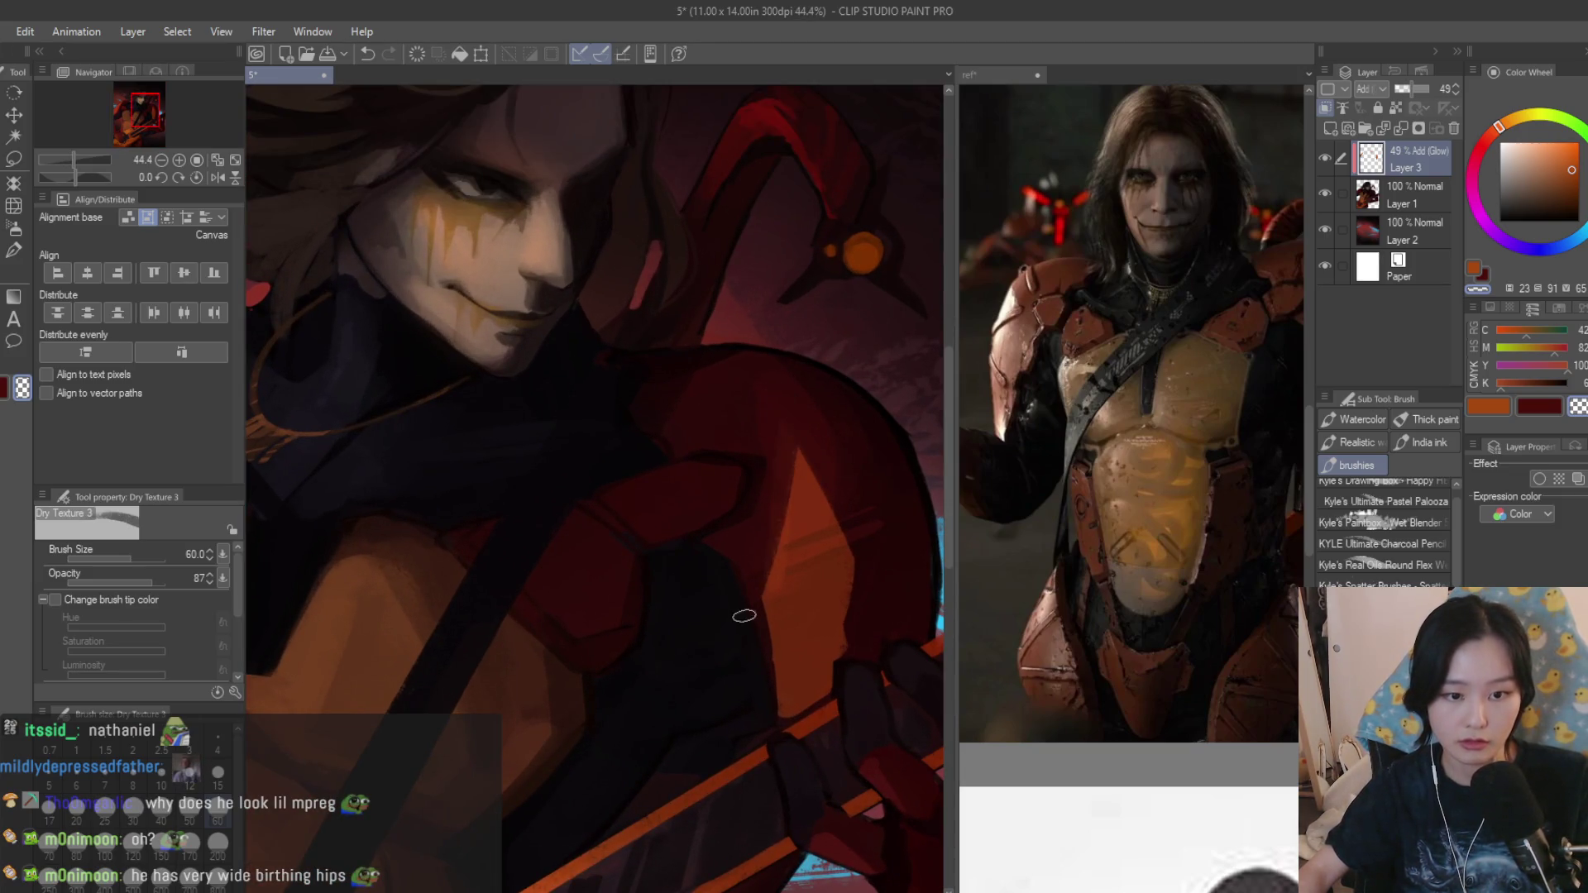
scroll(899, 602, "up", 1)
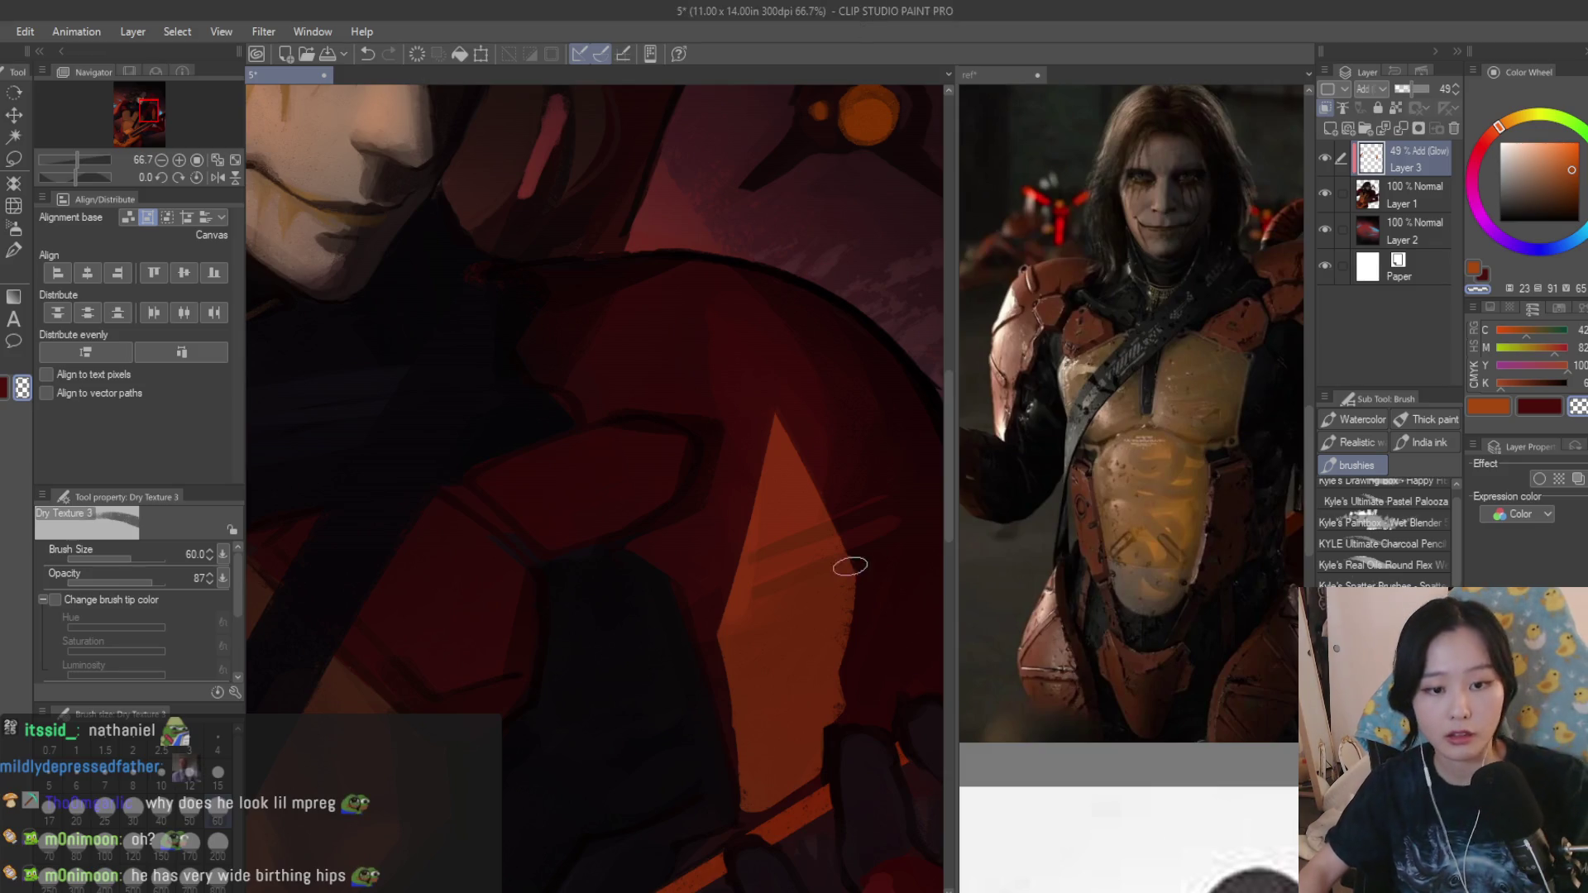
scroll(852, 560, "up", 1)
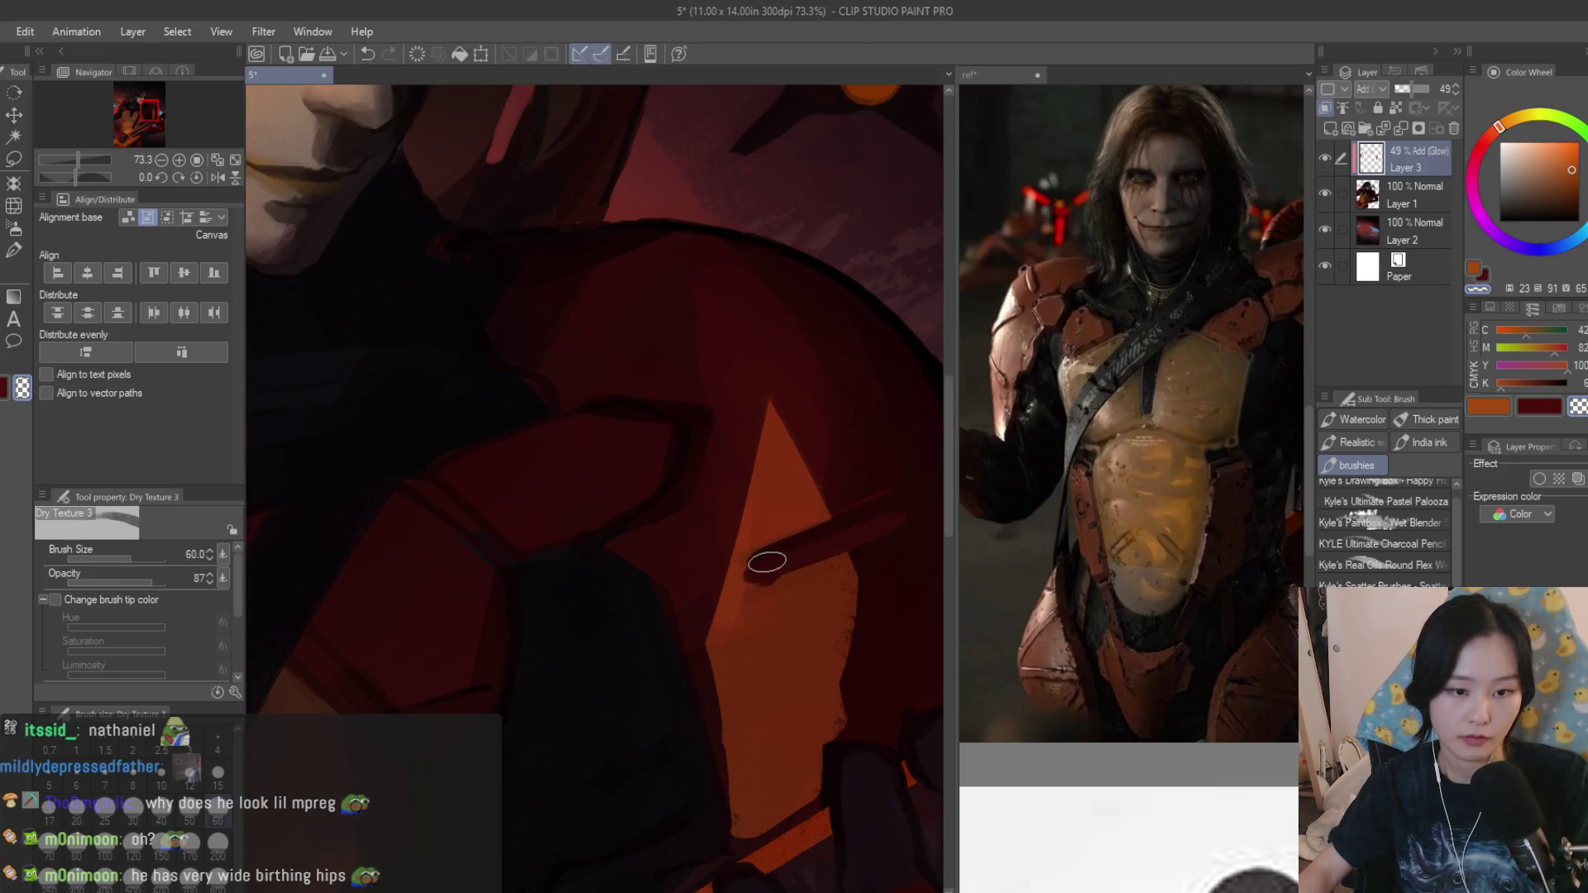
scroll(767, 561, "down", 5)
scroll(794, 620, "down", 3)
scroll(825, 708, "up", 2)
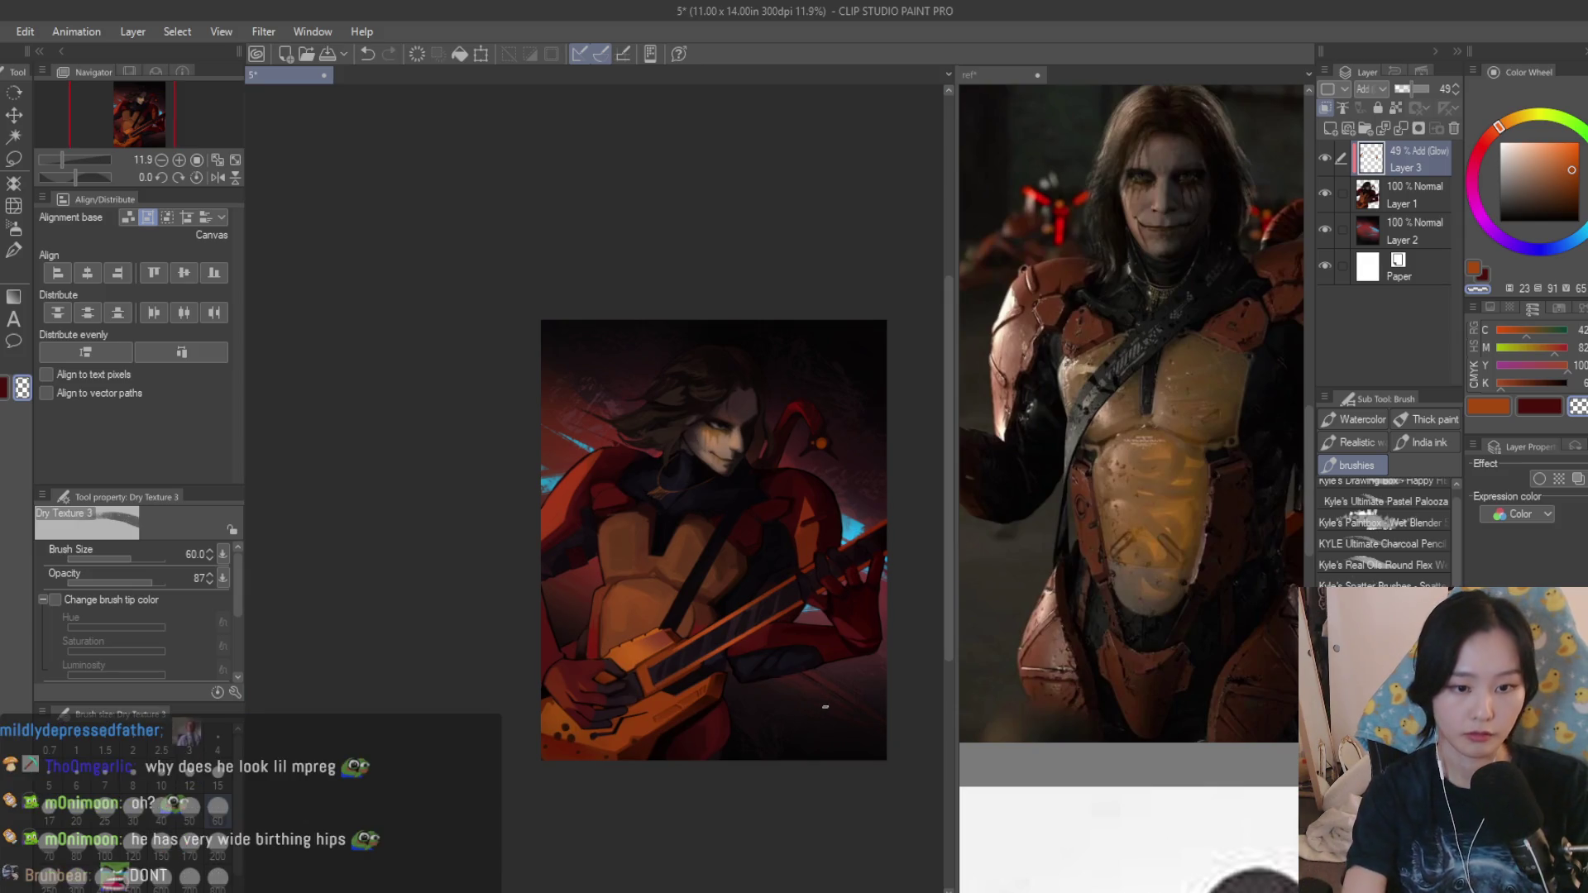
scroll(624, 488, "up", 3)
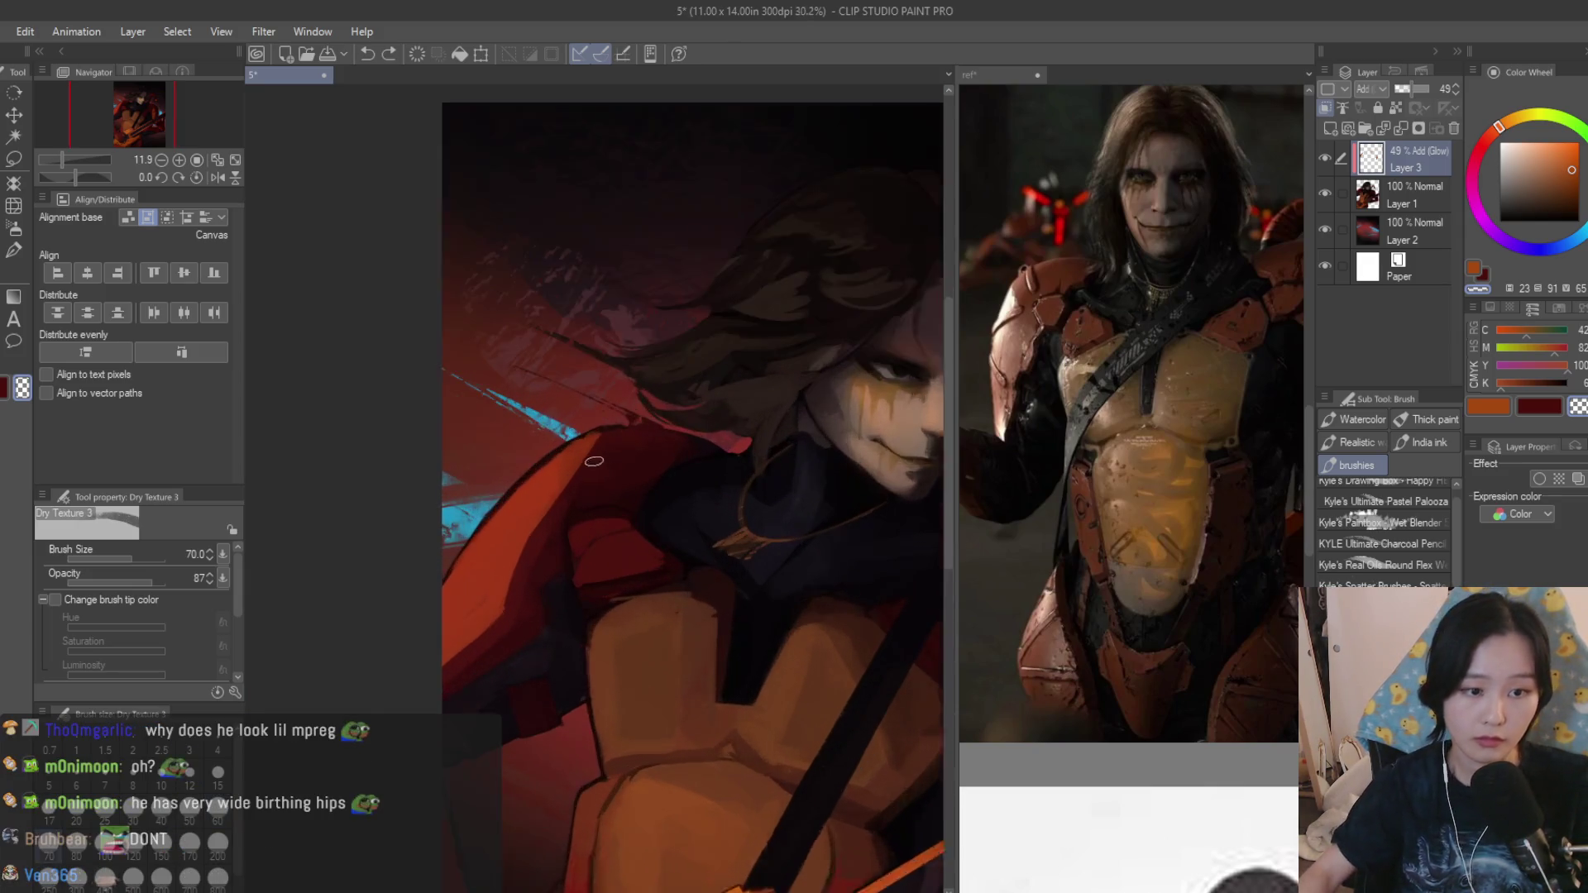
left_click(14, 252)
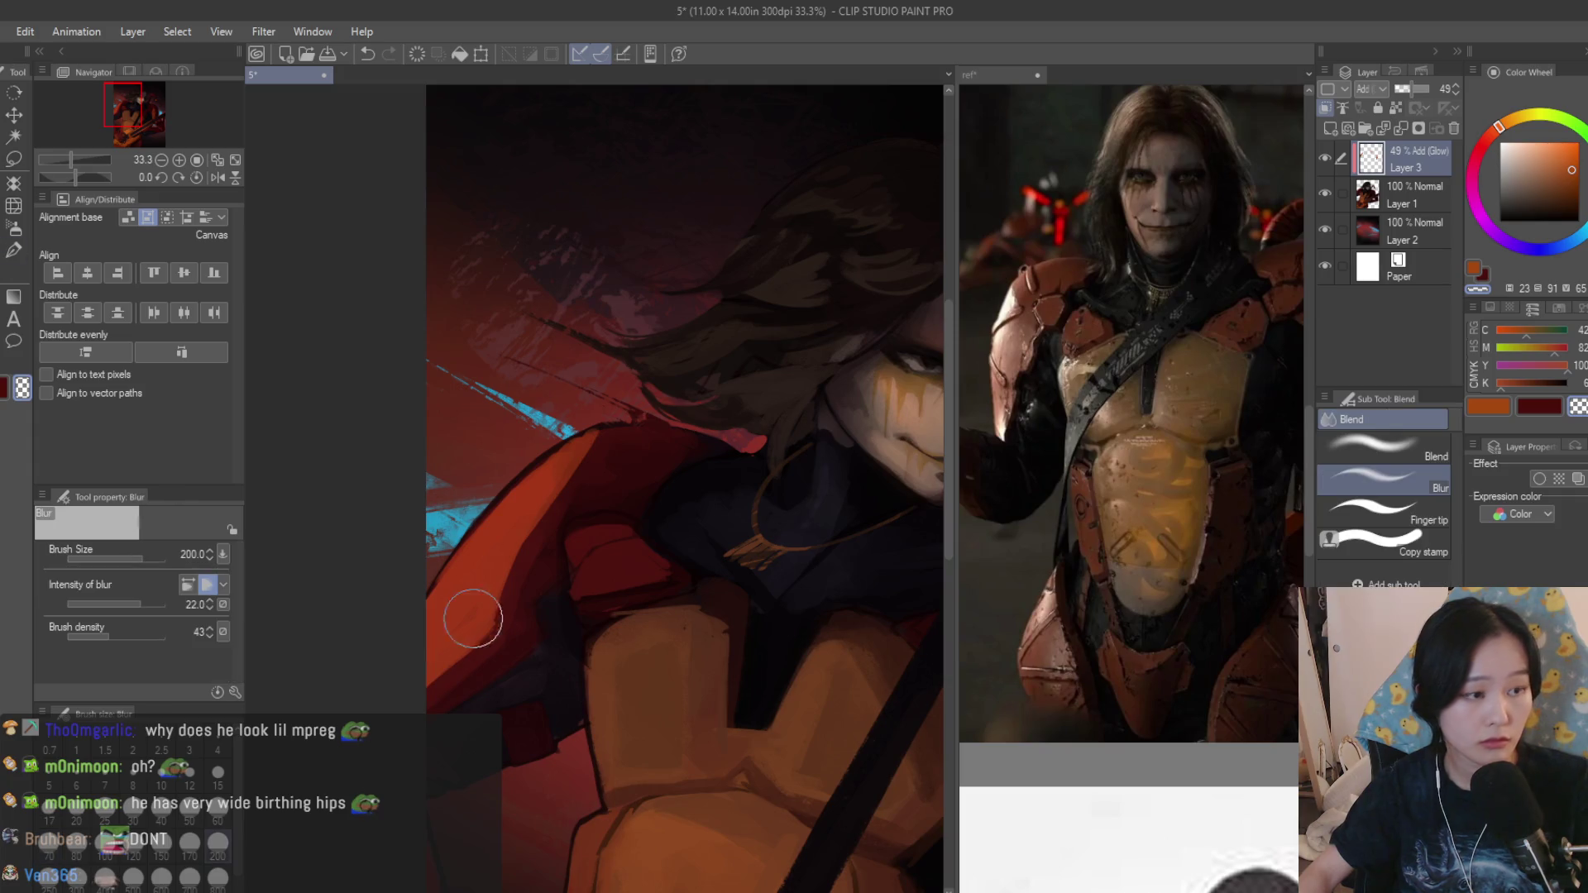
scroll(451, 637, "up", 1)
scroll(547, 586, "up", 2)
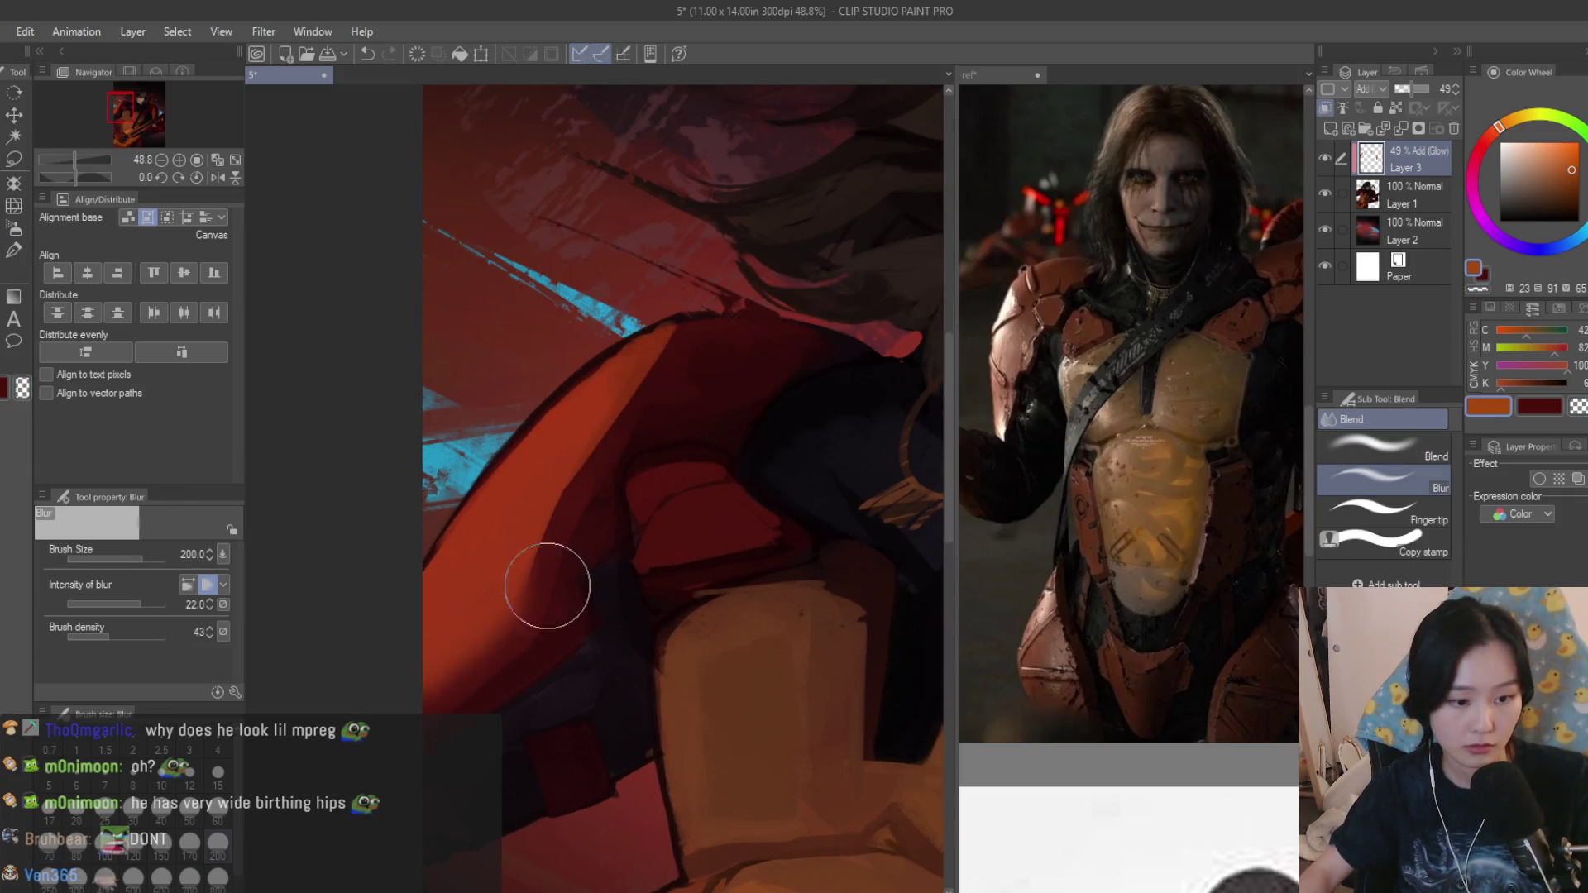
scroll(765, 475, "down", 3)
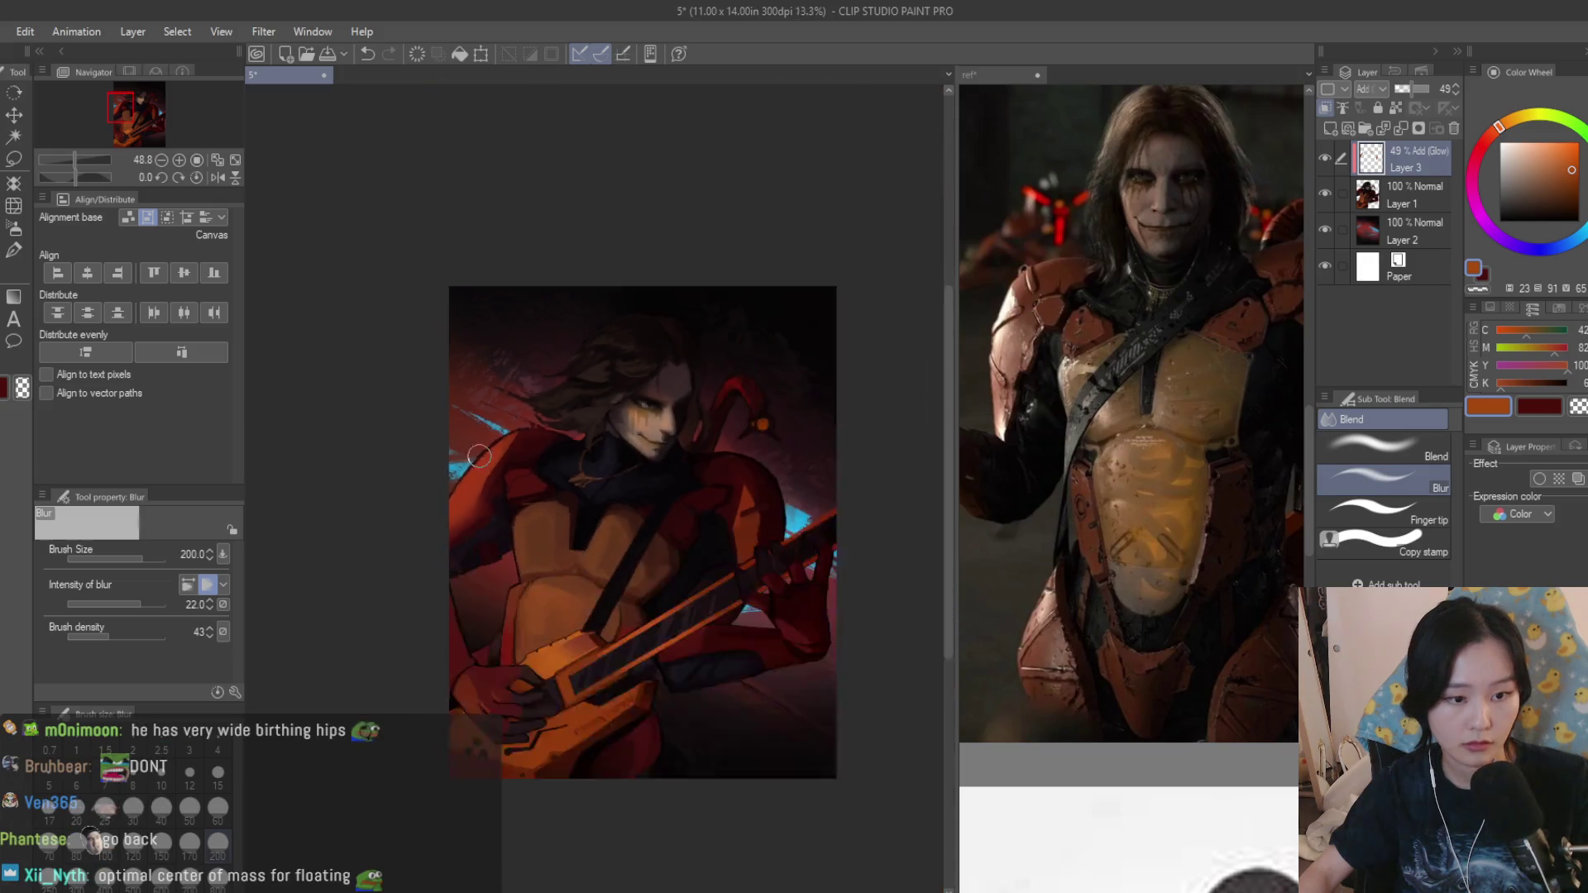
scroll(766, 474, "down", 2)
scroll(766, 479, "down", 1)
scroll(599, 471, "up", 3)
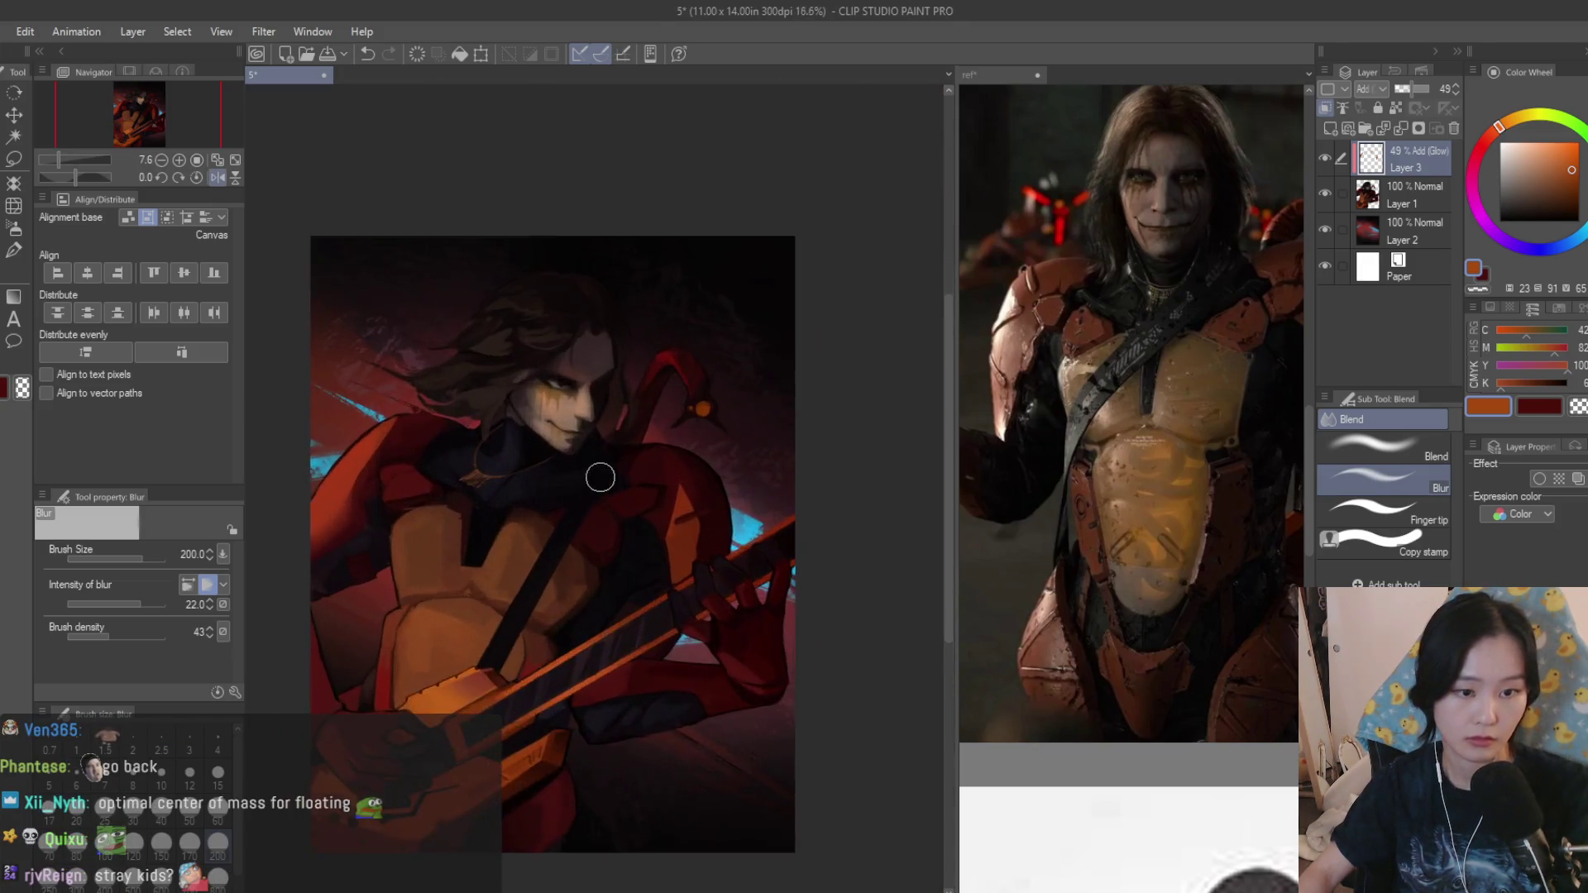
scroll(802, 603, "up", 4)
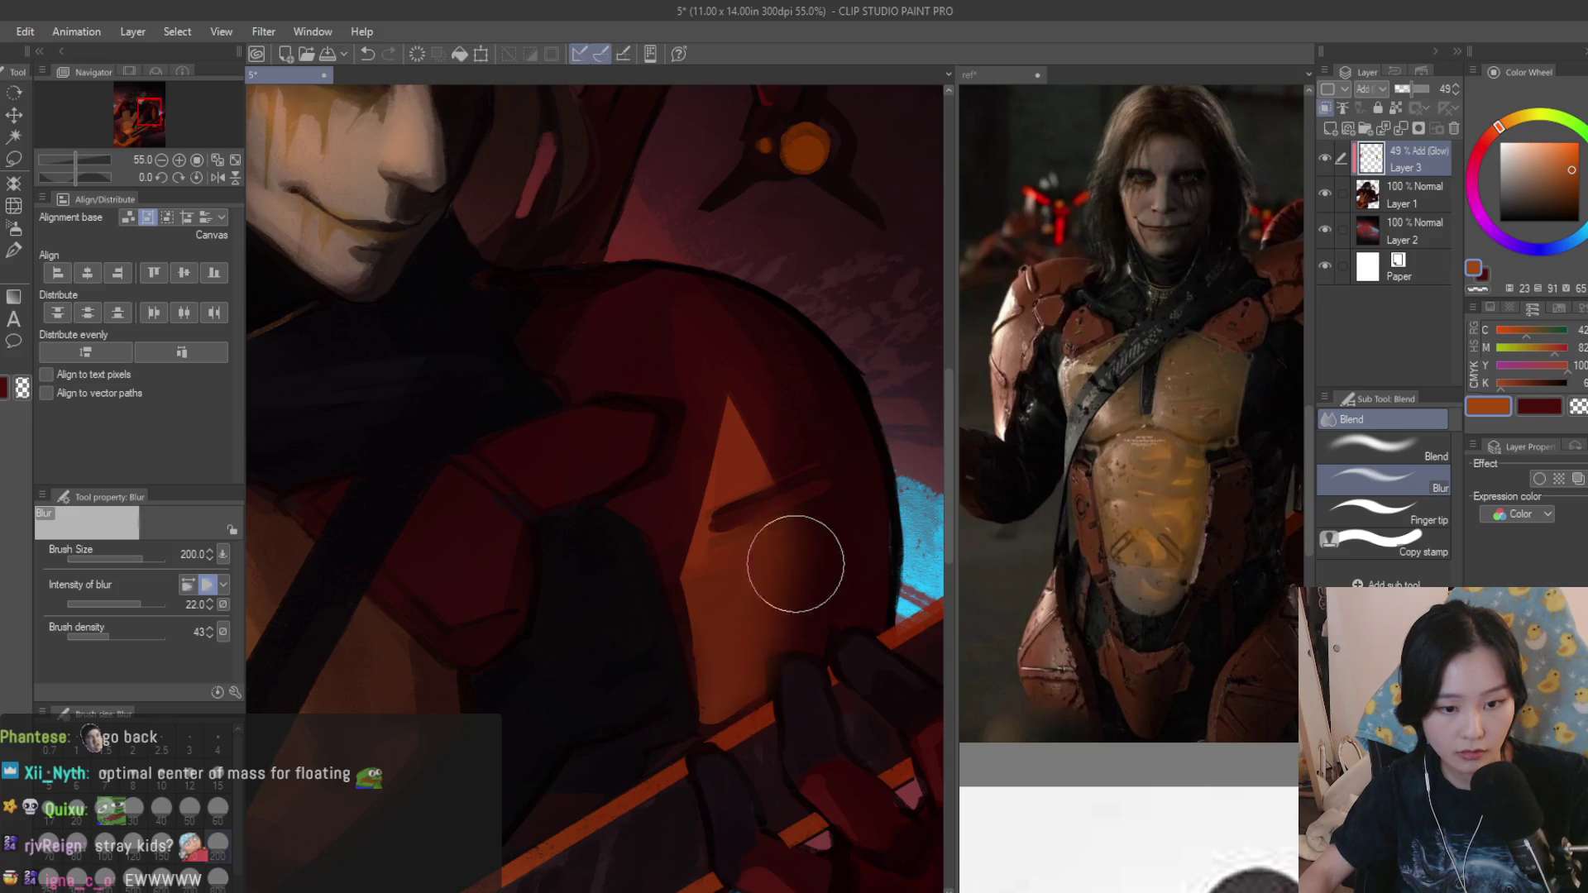
Try the Soft airbrush on the shoulder, then return to the Dry Texture 3 brush.
left_click(15, 230)
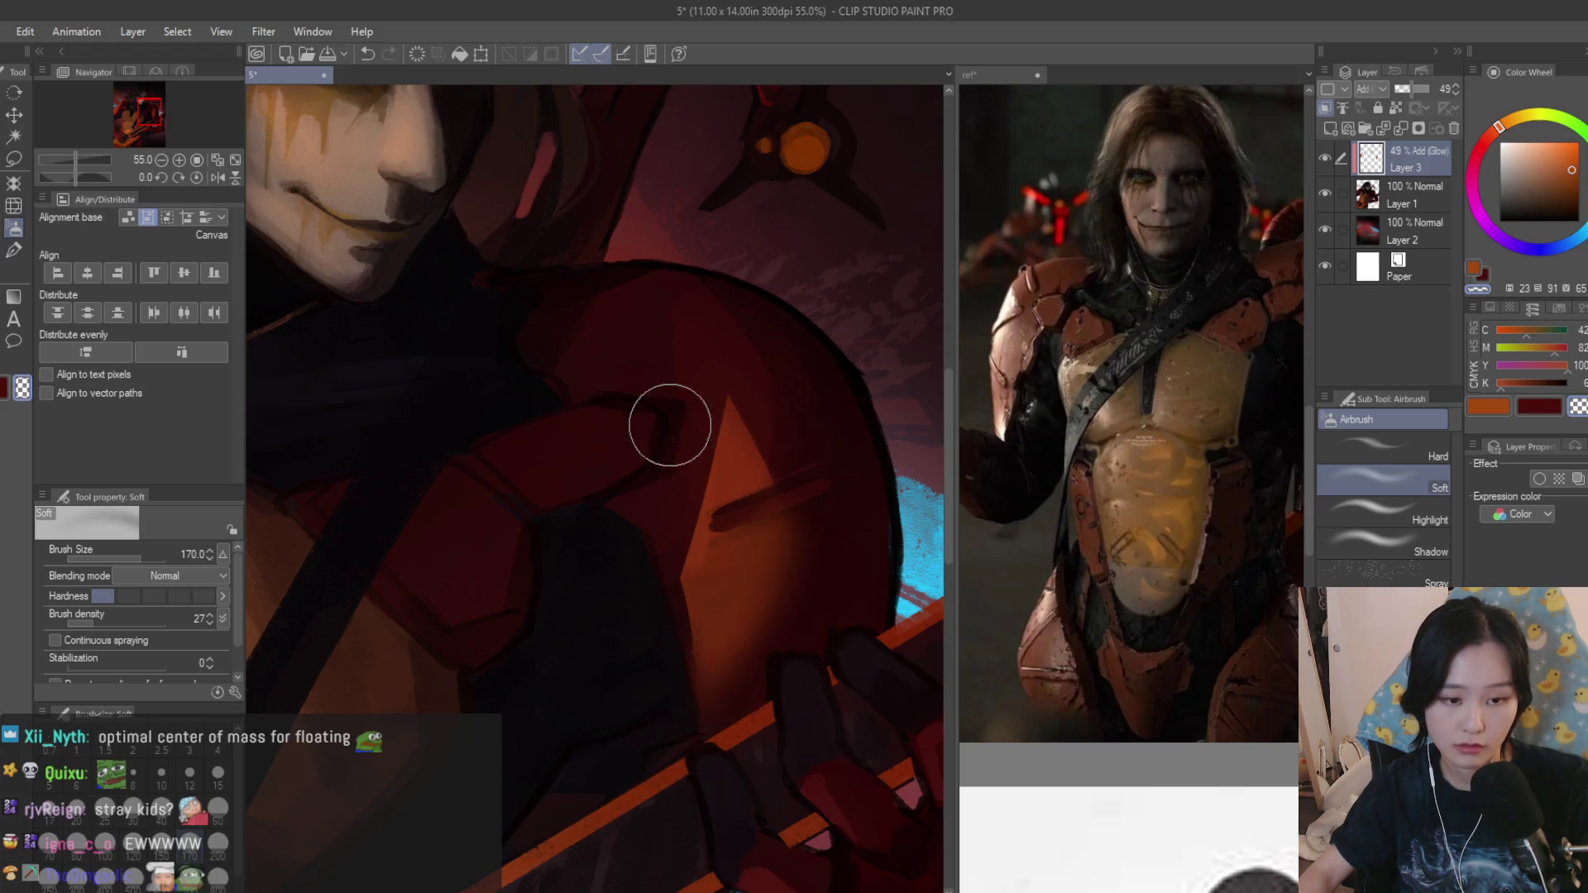
scroll(656, 727, "down", 3)
scroll(755, 397, "down", 4)
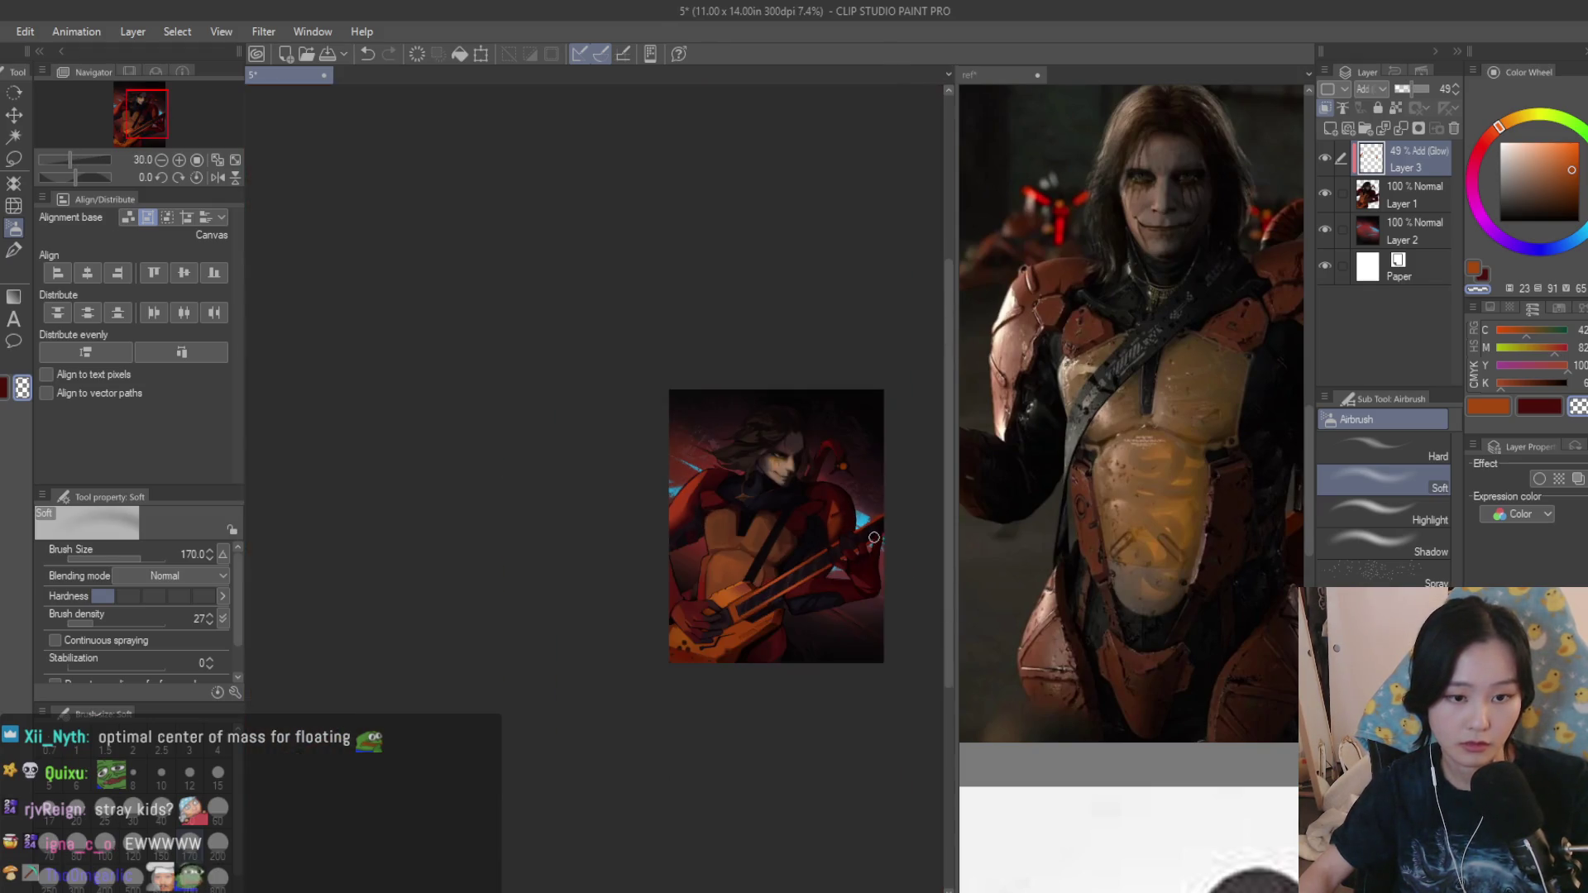
scroll(872, 584, "up", 2)
scroll(882, 550, "up", 1)
key("b")
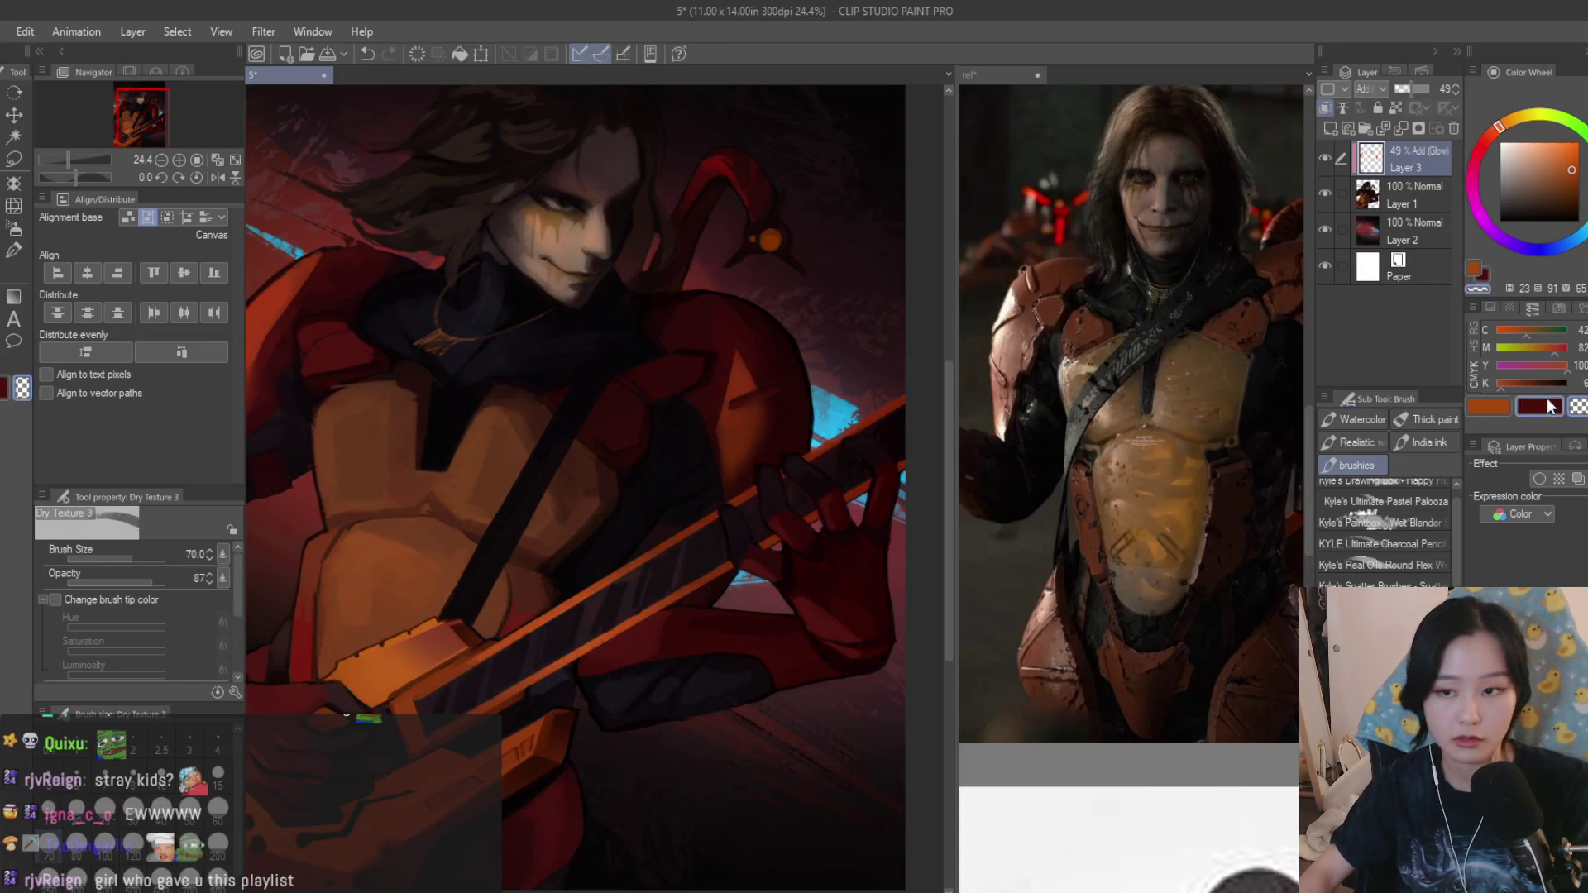
scroll(769, 366, "up", 1)
scroll(812, 376, "up", 2)
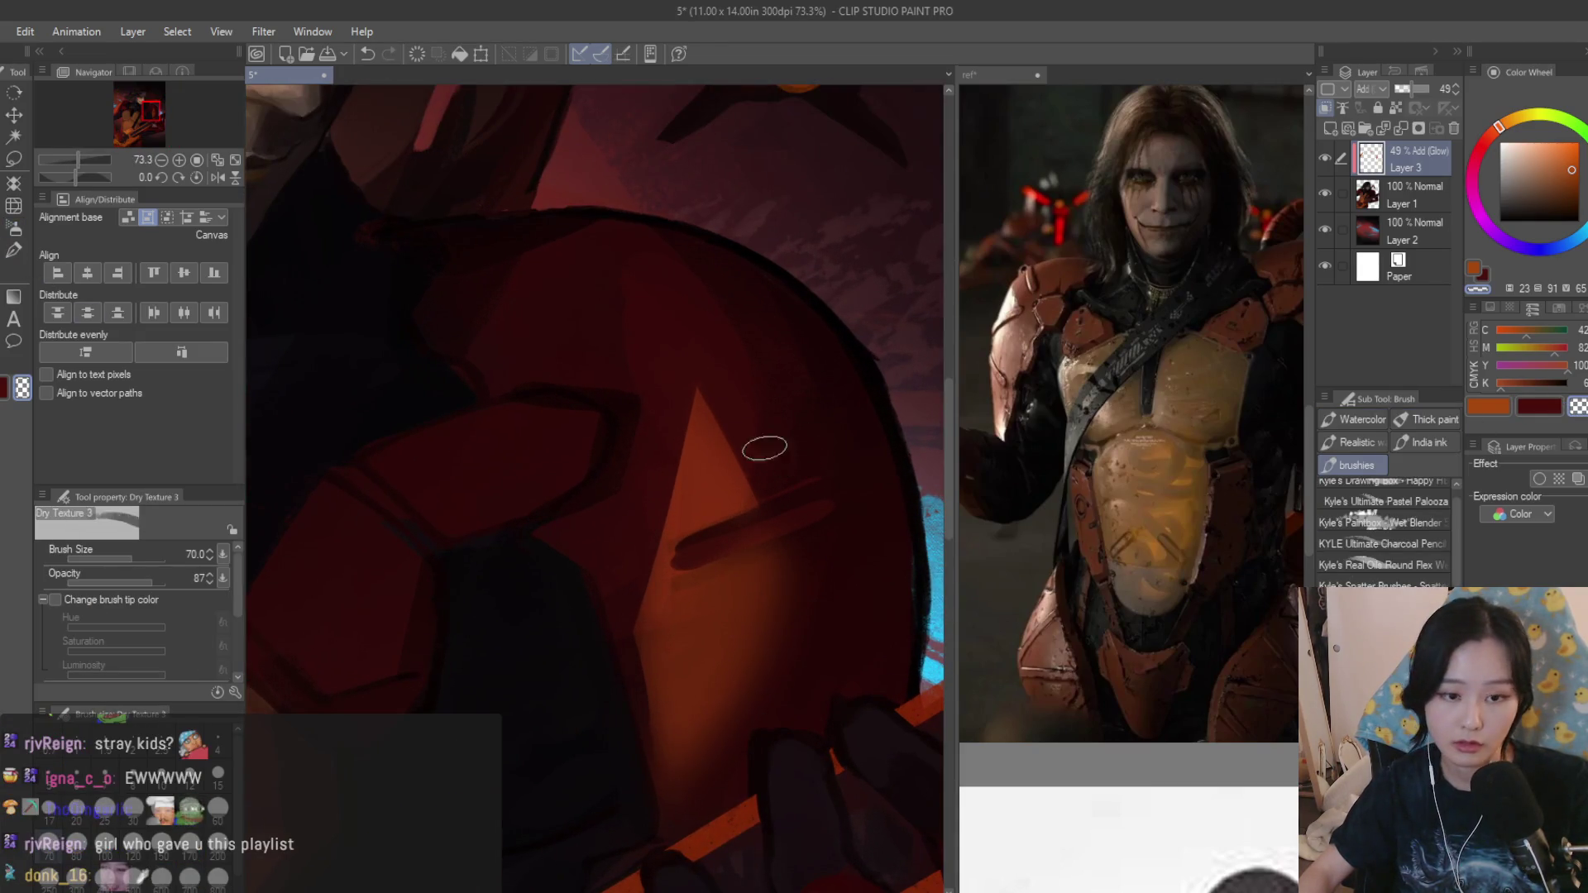
Paint an orange highlight along the shoulder rim and down the armor's right contour, redoing rough ends.
left_click_drag(750, 443, 700, 405)
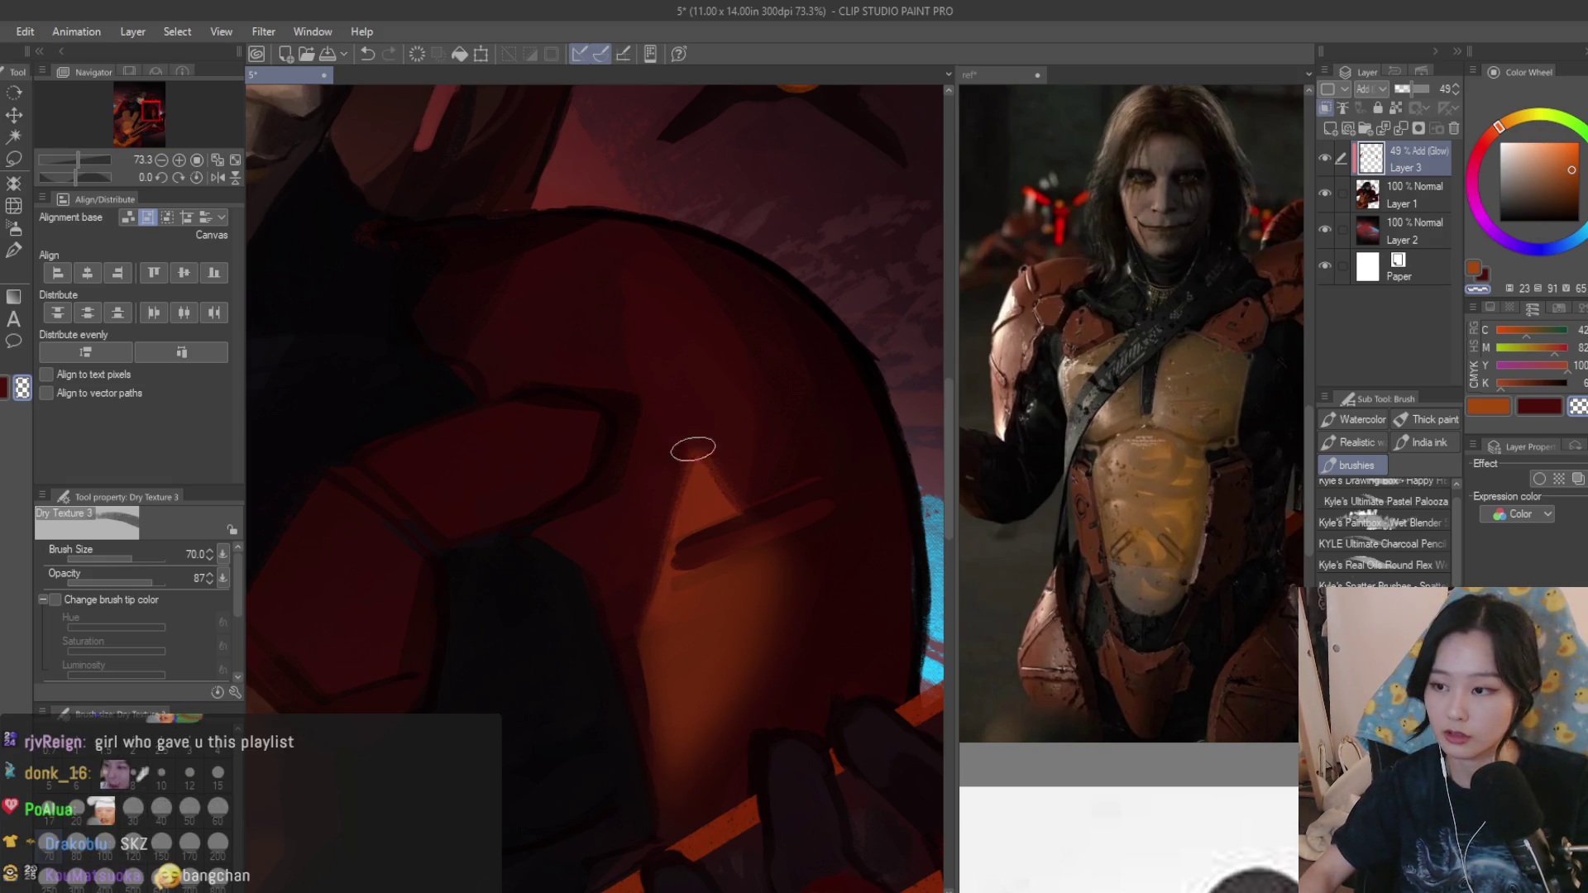
scroll(751, 397, "down", 5)
scroll(695, 434, "down", 2)
scroll(646, 459, "up", 3)
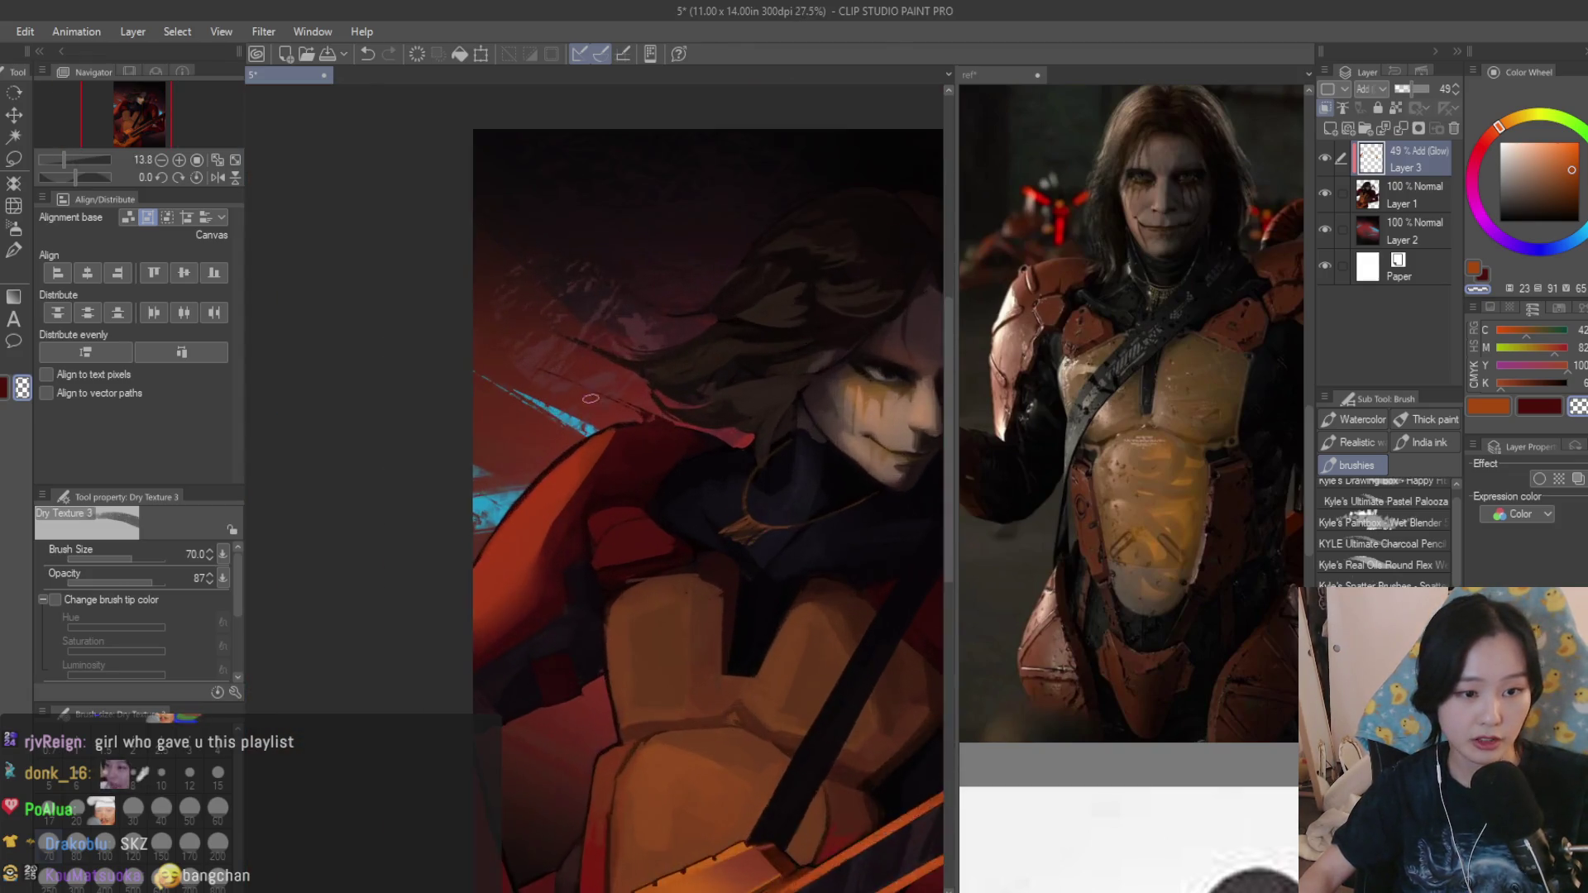
scroll(620, 476, "up", 3)
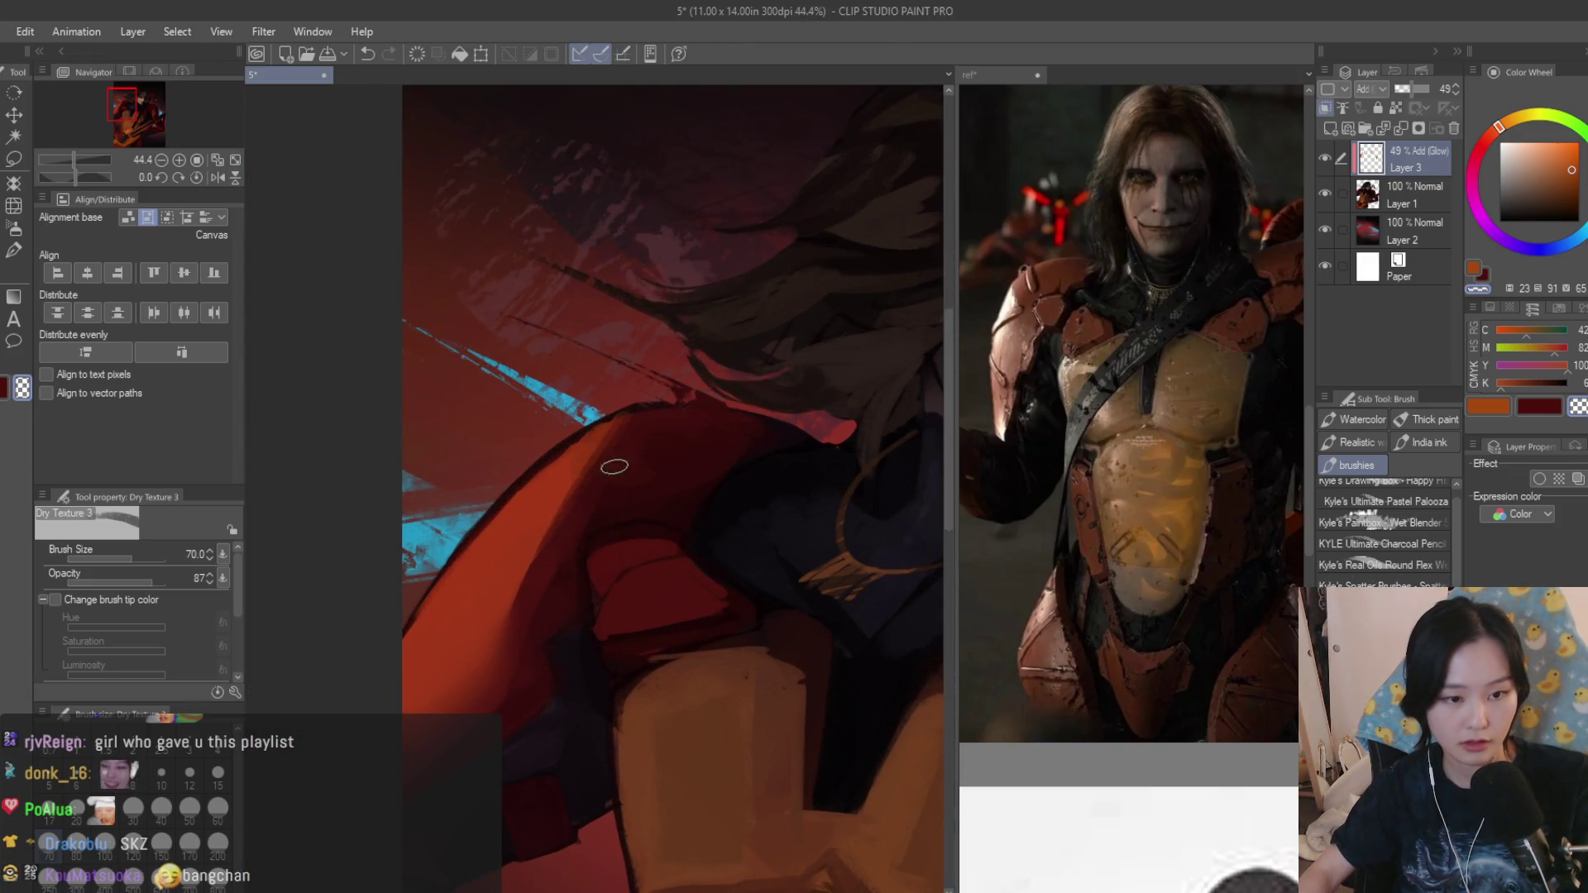
scroll(614, 466, "down", 5)
scroll(498, 443, "up", 5)
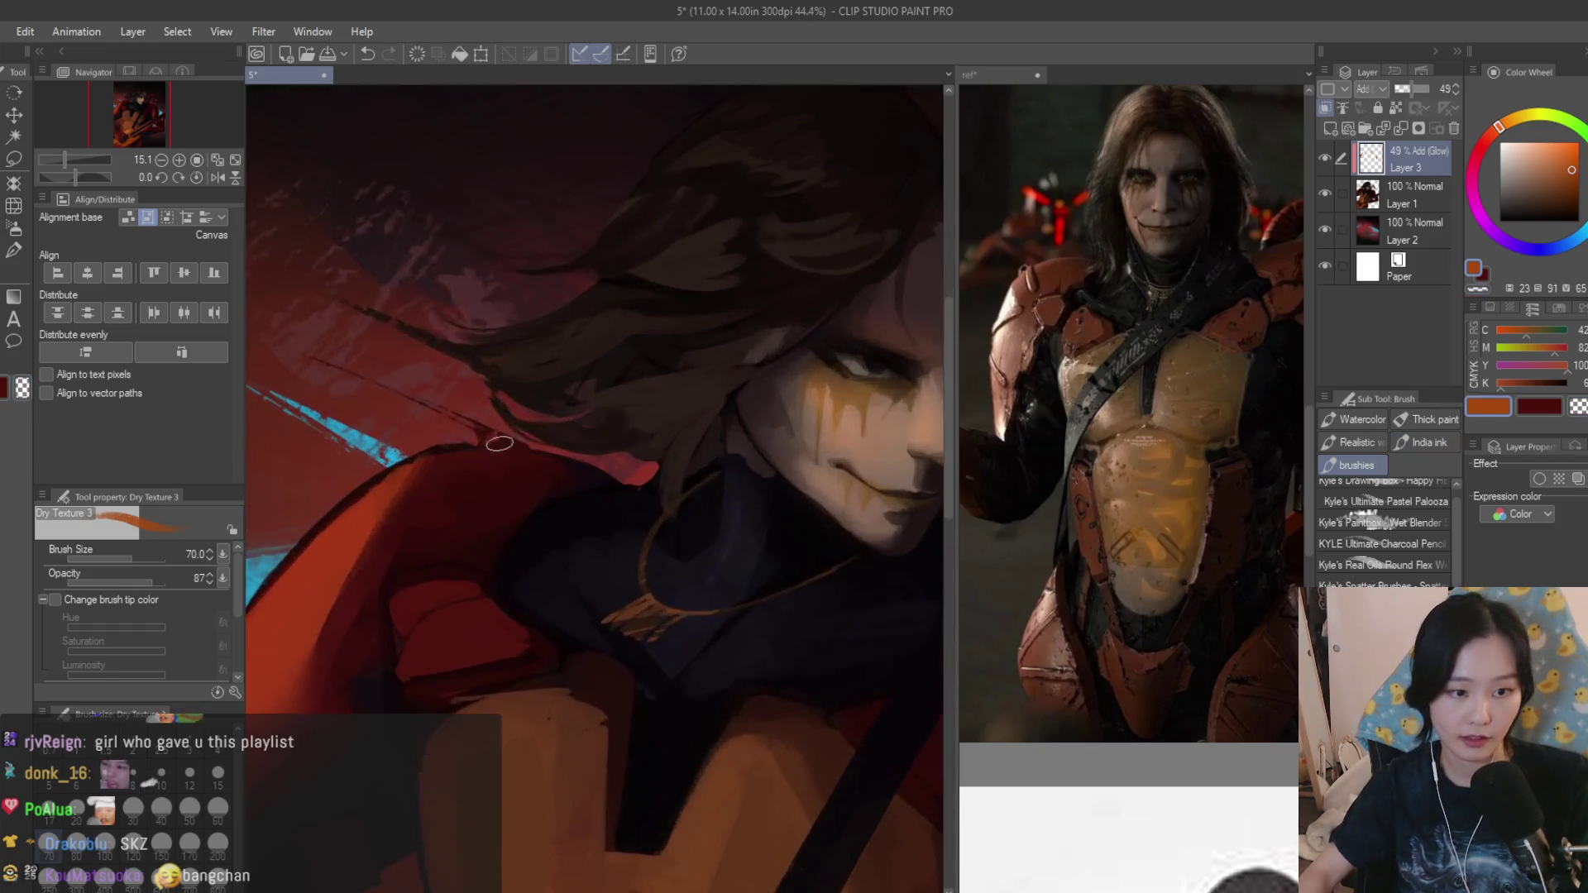
scroll(499, 444, "up", 3)
mouse_move(379, 472)
left_mouse_down()
mouse_move(515, 455)
mouse_move(341, 495)
left_mouse_up()
key("ctrl+z")
key("[")
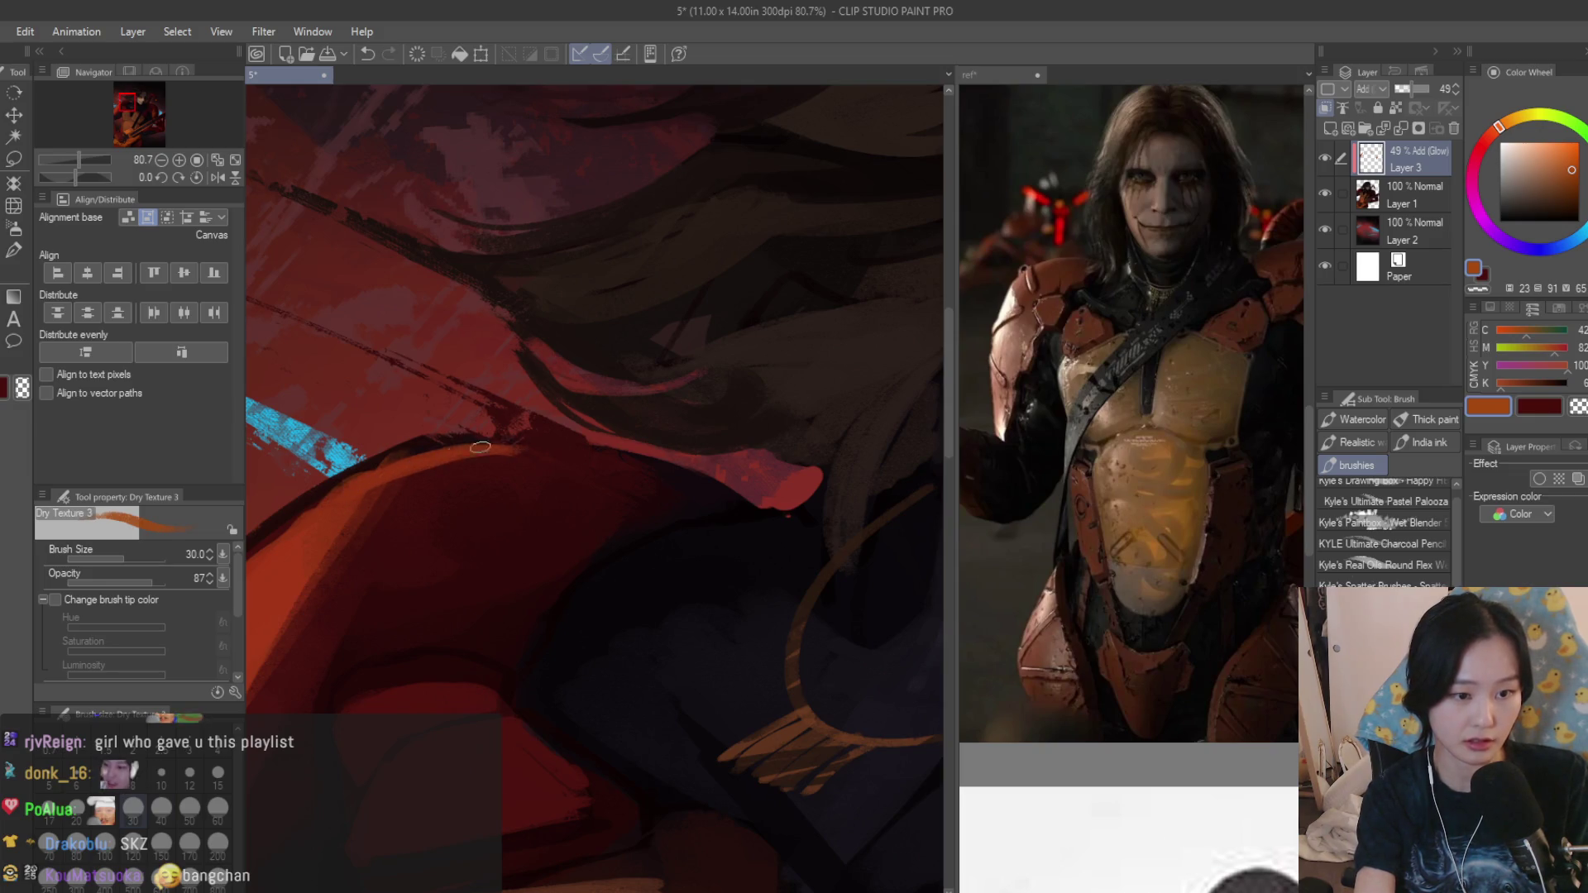
scroll(522, 441, "down", 4)
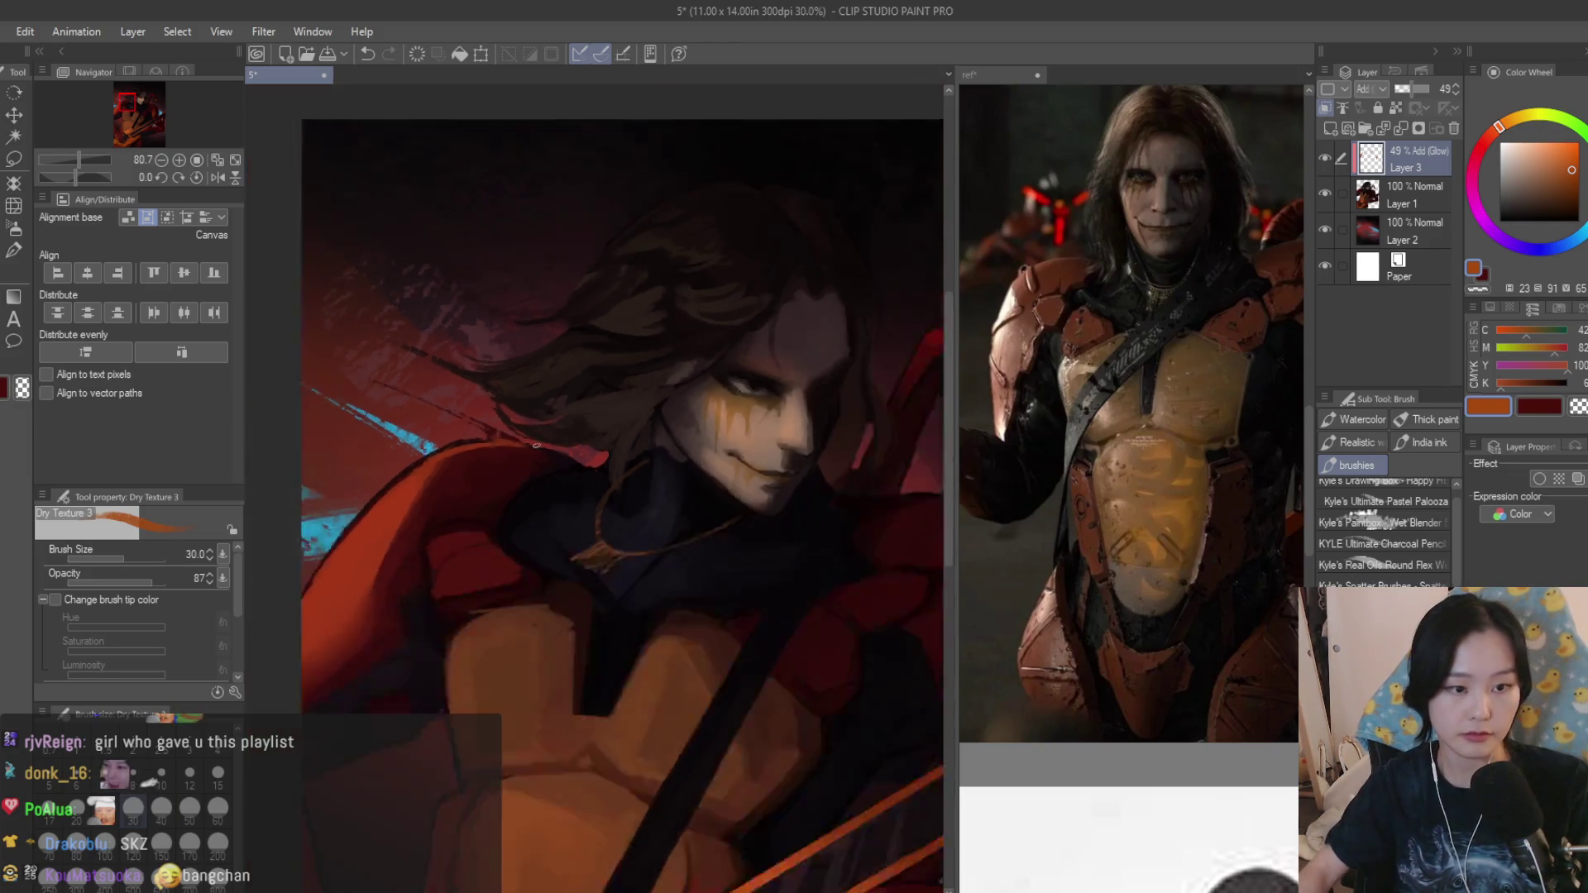
scroll(521, 441, "down", 2)
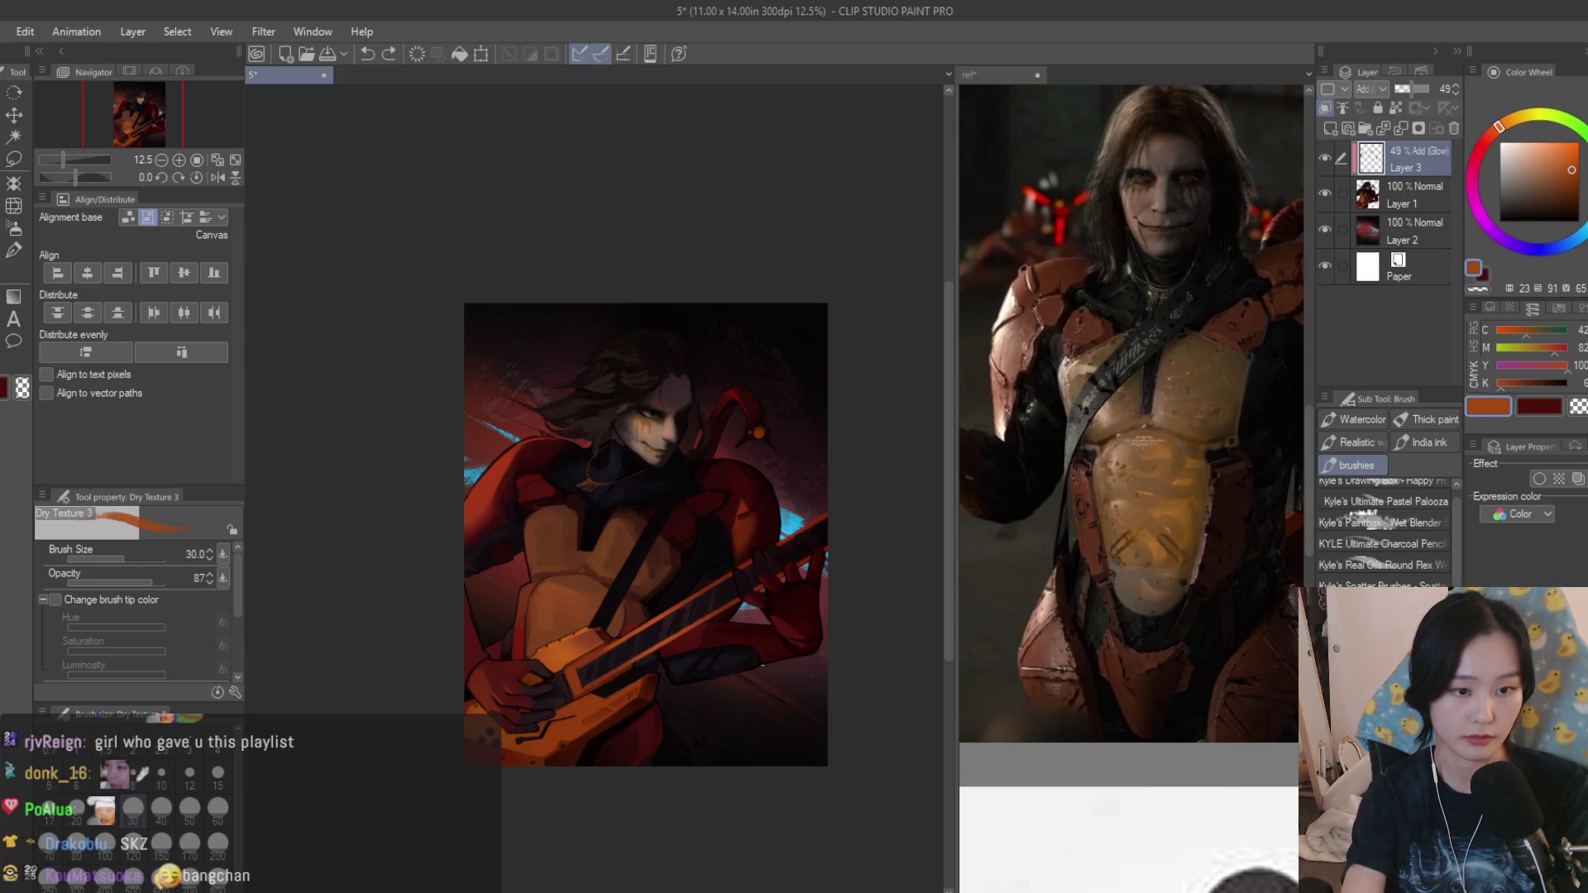
key("h")
scroll(757, 653, "up", 2)
scroll(758, 653, "up", 2)
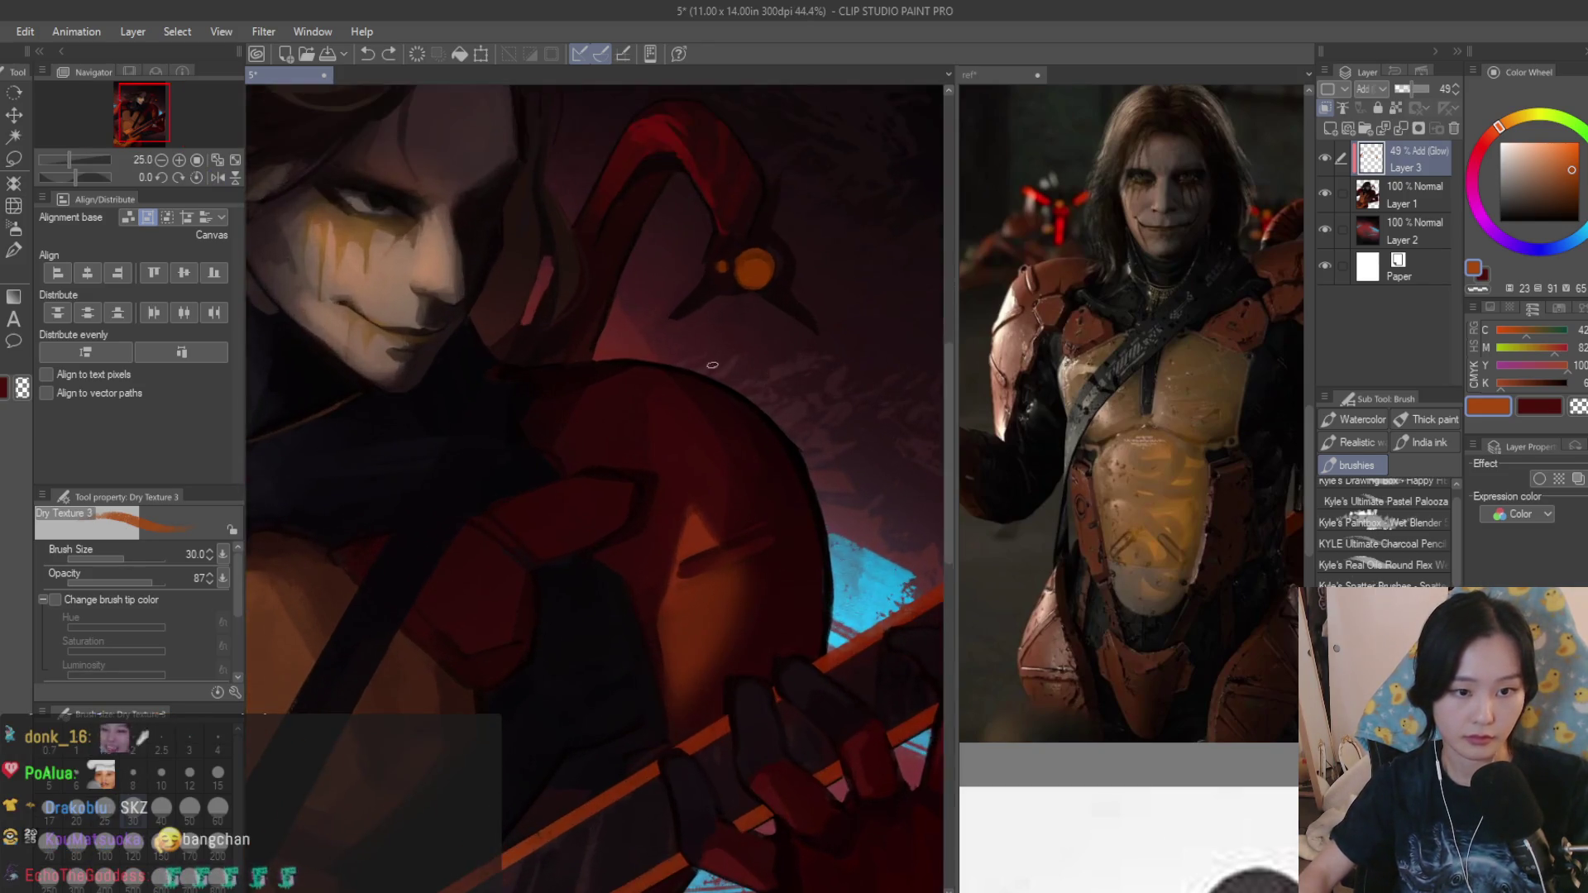
scroll(748, 415, "up", 2)
key("ctrl+z")
key("bracketleft")
mouse_move(745, 409)
left_mouse_down()
mouse_move(856, 515)
mouse_move(718, 397)
left_mouse_up()
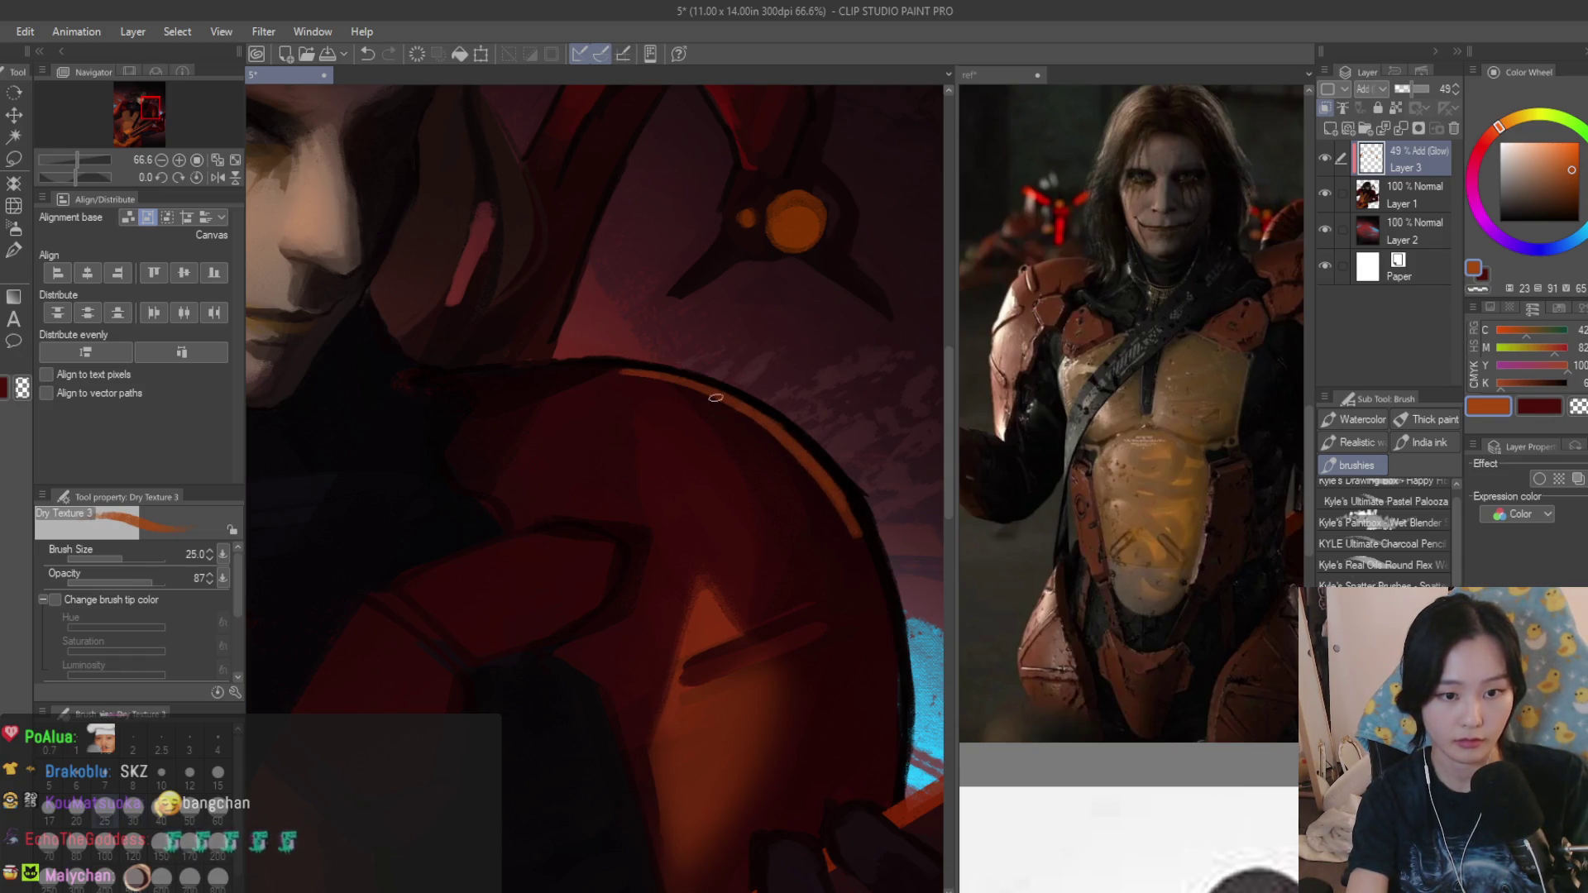
left_click_drag(613, 372, 896, 669)
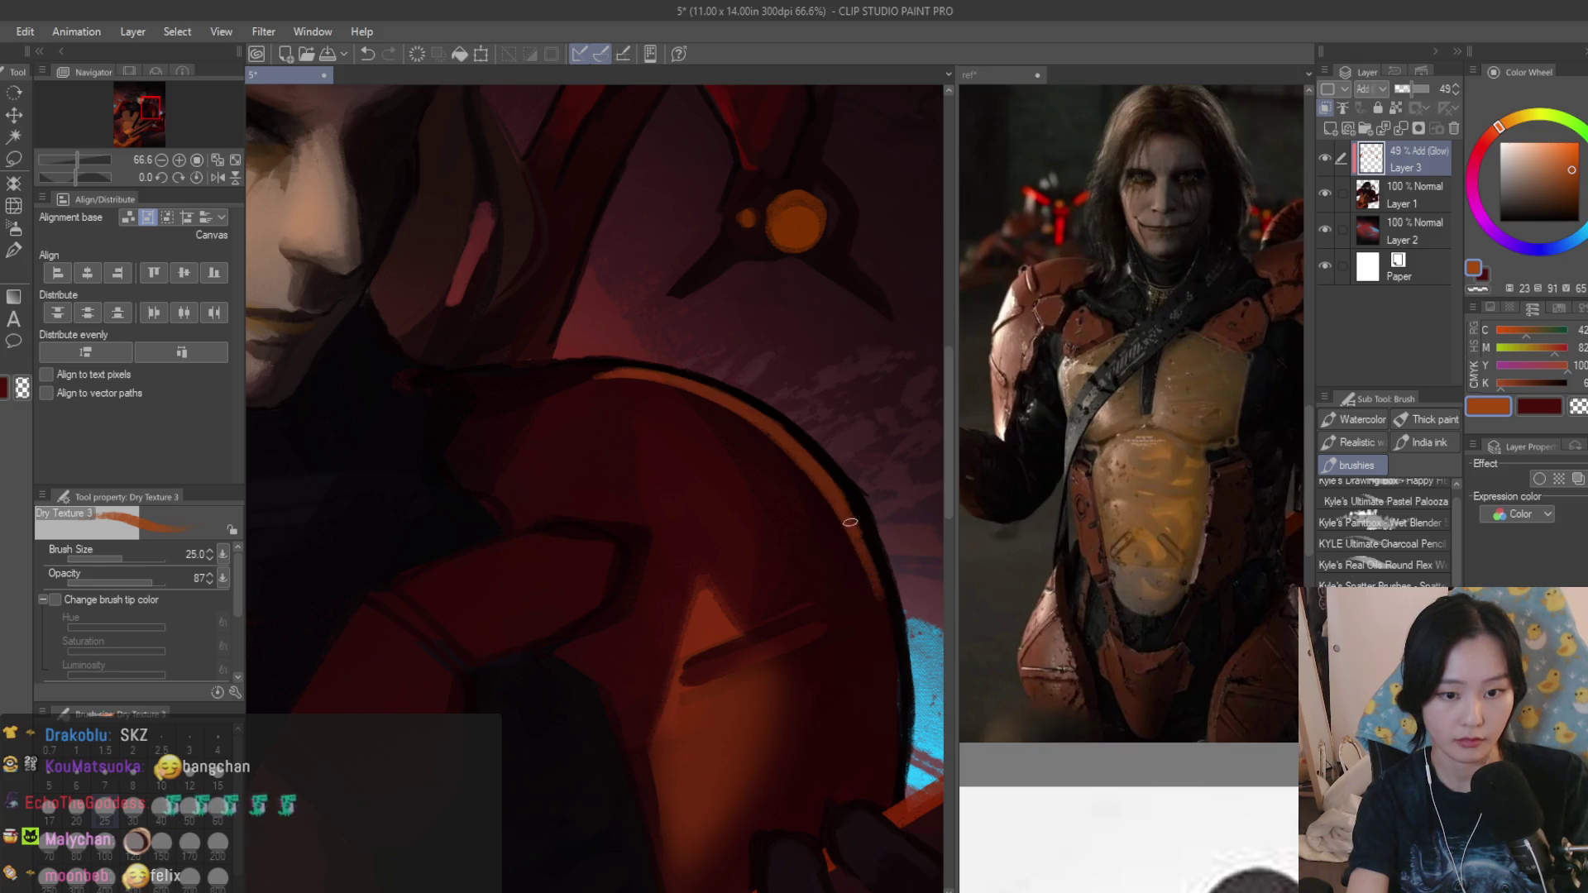
scroll(806, 486, "down", 5)
scroll(819, 490, "down", 3)
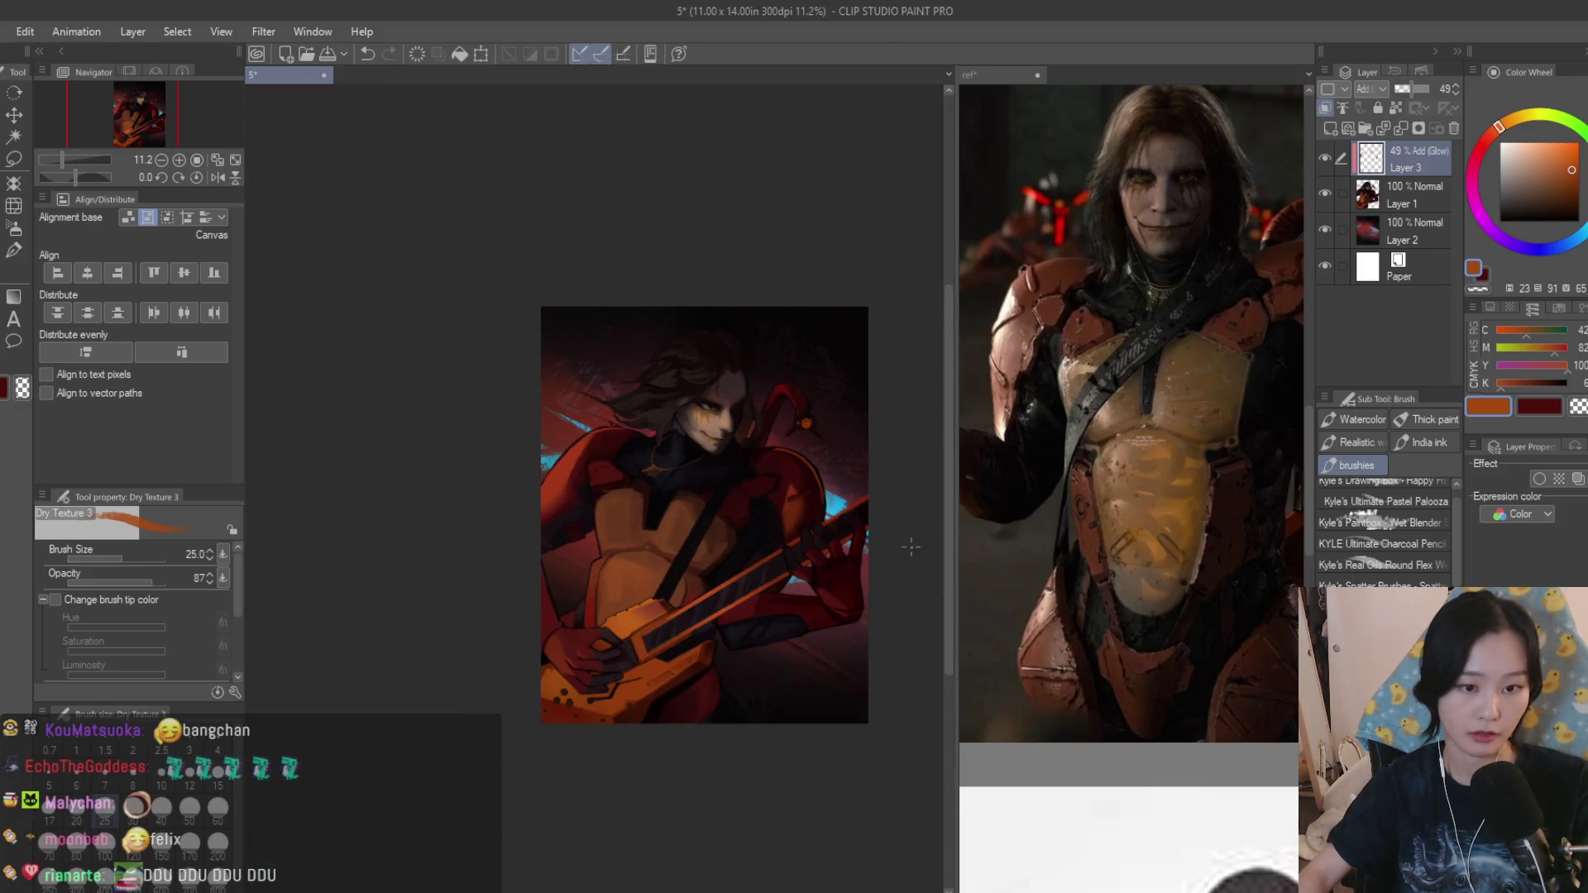
scroll(856, 496, "down", 2)
scroll(851, 443, "up", 3)
Tone the orange rim down with dark strokes along the right edge, curved rim and top.
key("ctrl+z")
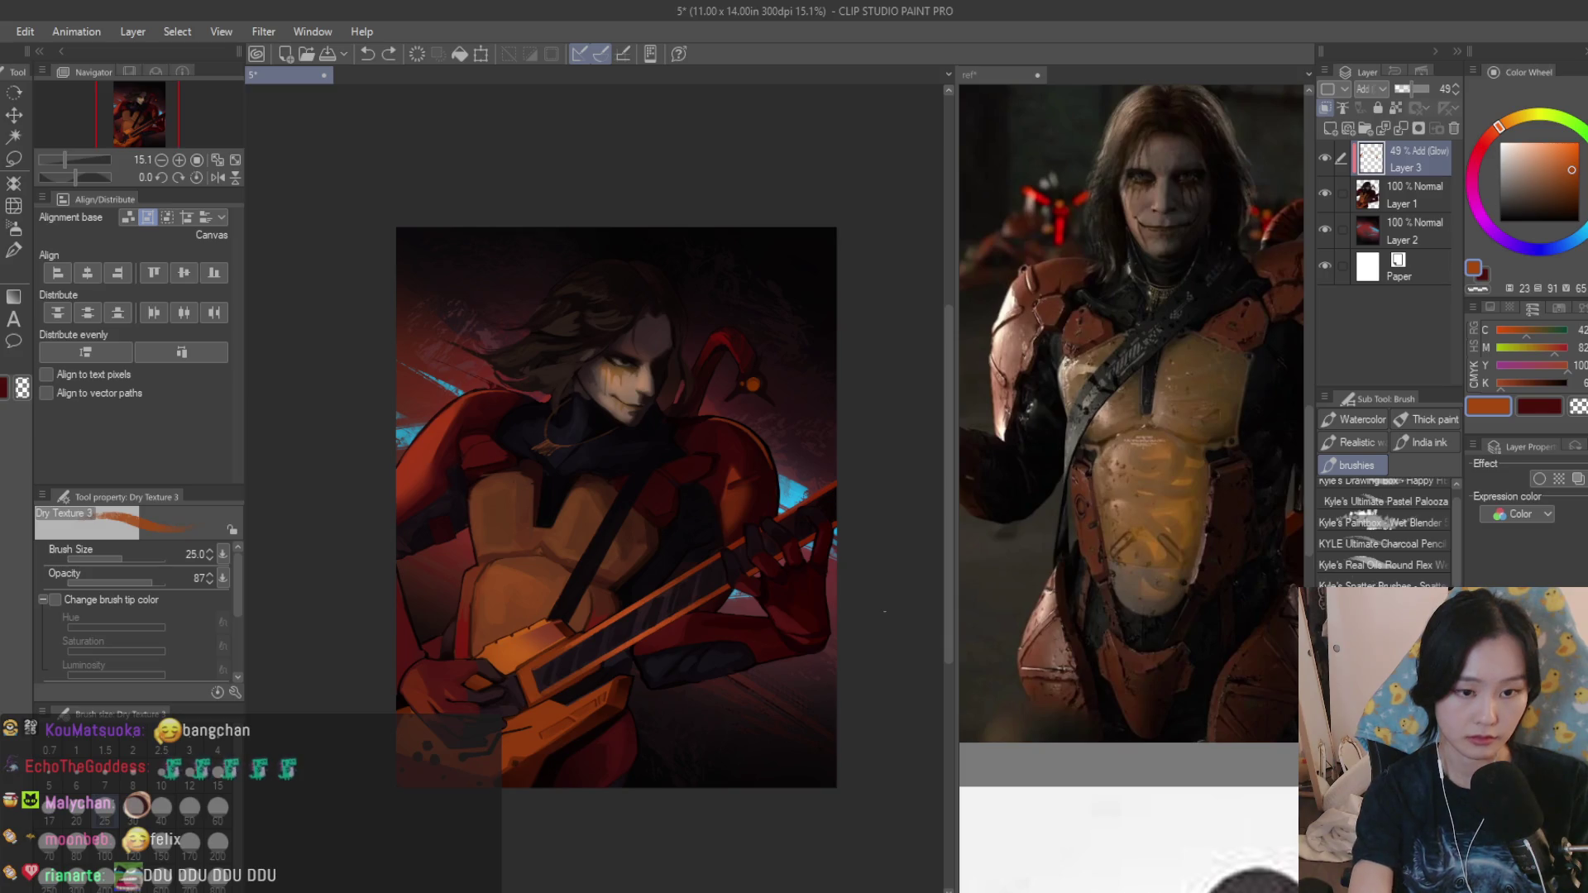
scroll(552, 339, "up", 4)
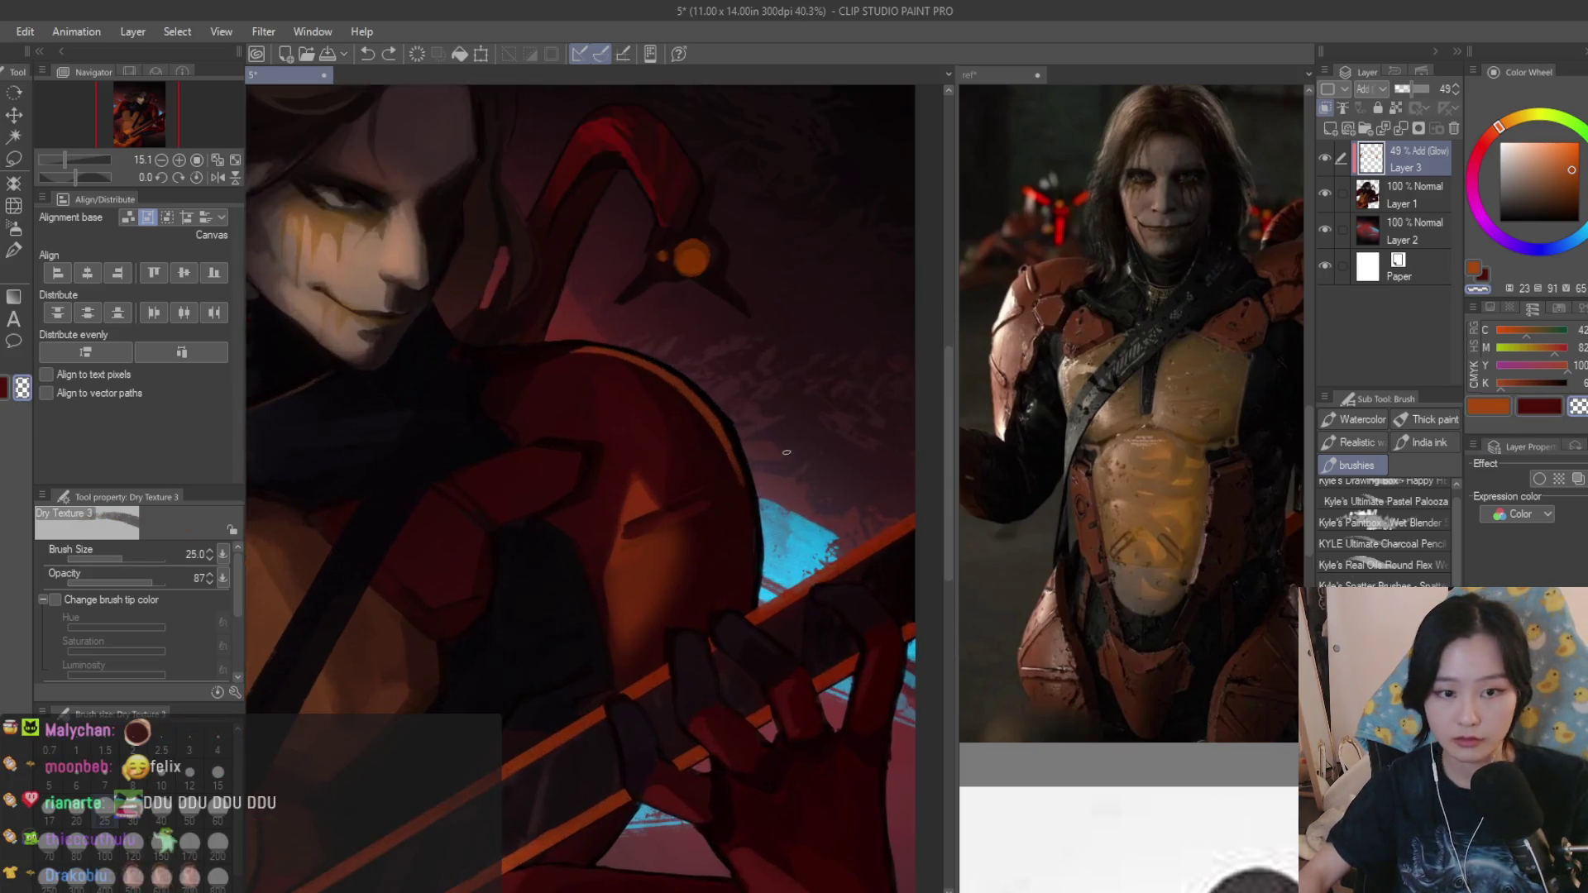
scroll(552, 339, "up", 3)
left_click_drag(790, 442, 853, 532)
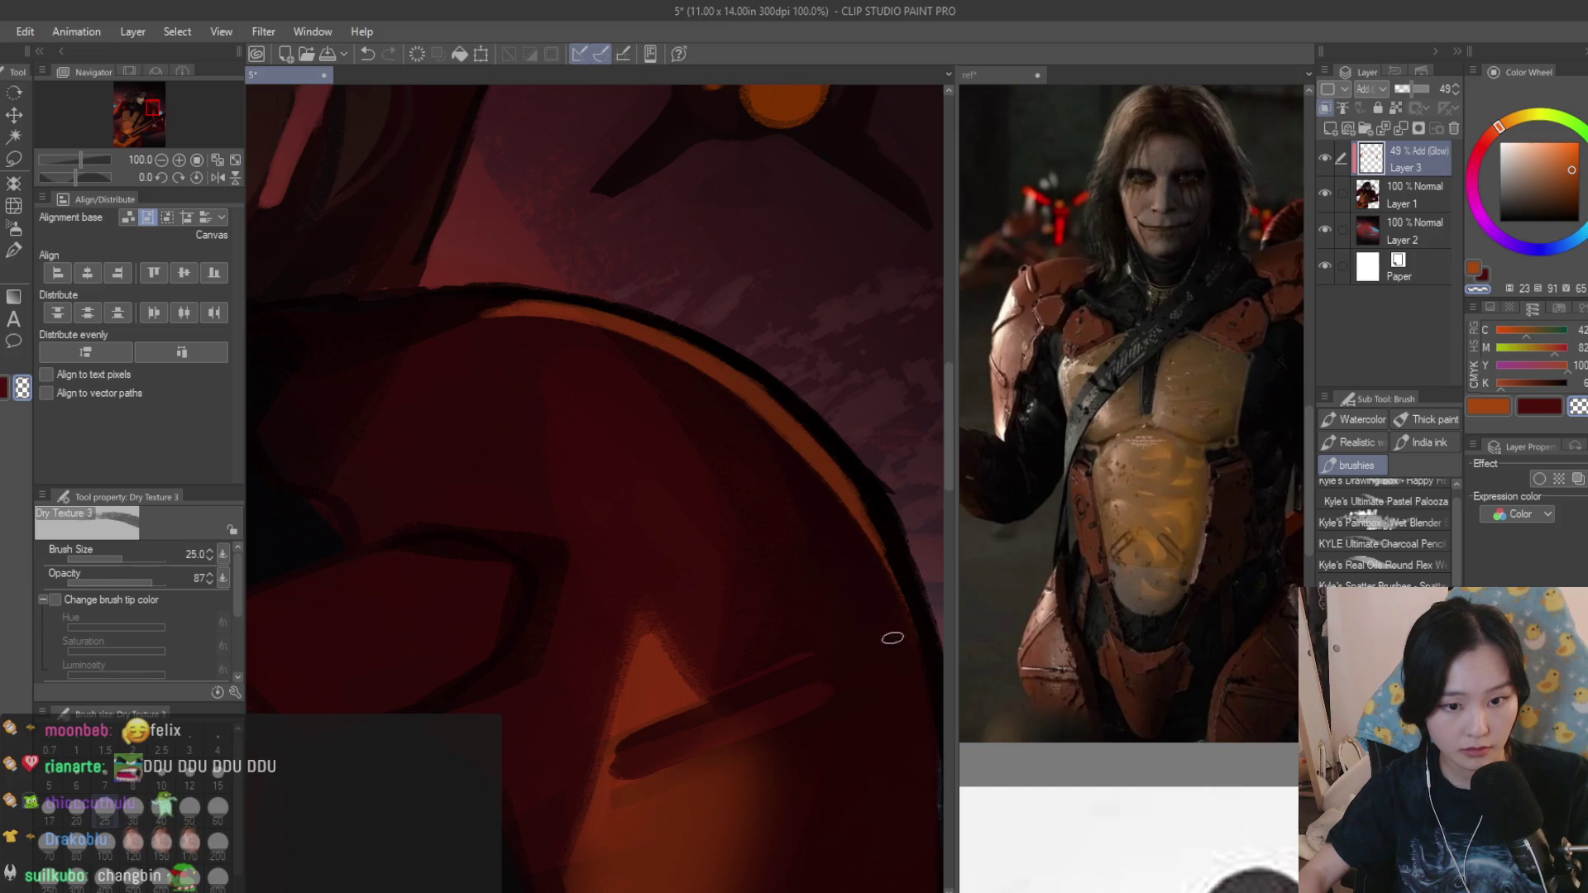
mouse_move(606, 348)
left_mouse_down()
mouse_move(804, 461)
mouse_move(886, 585)
left_mouse_up()
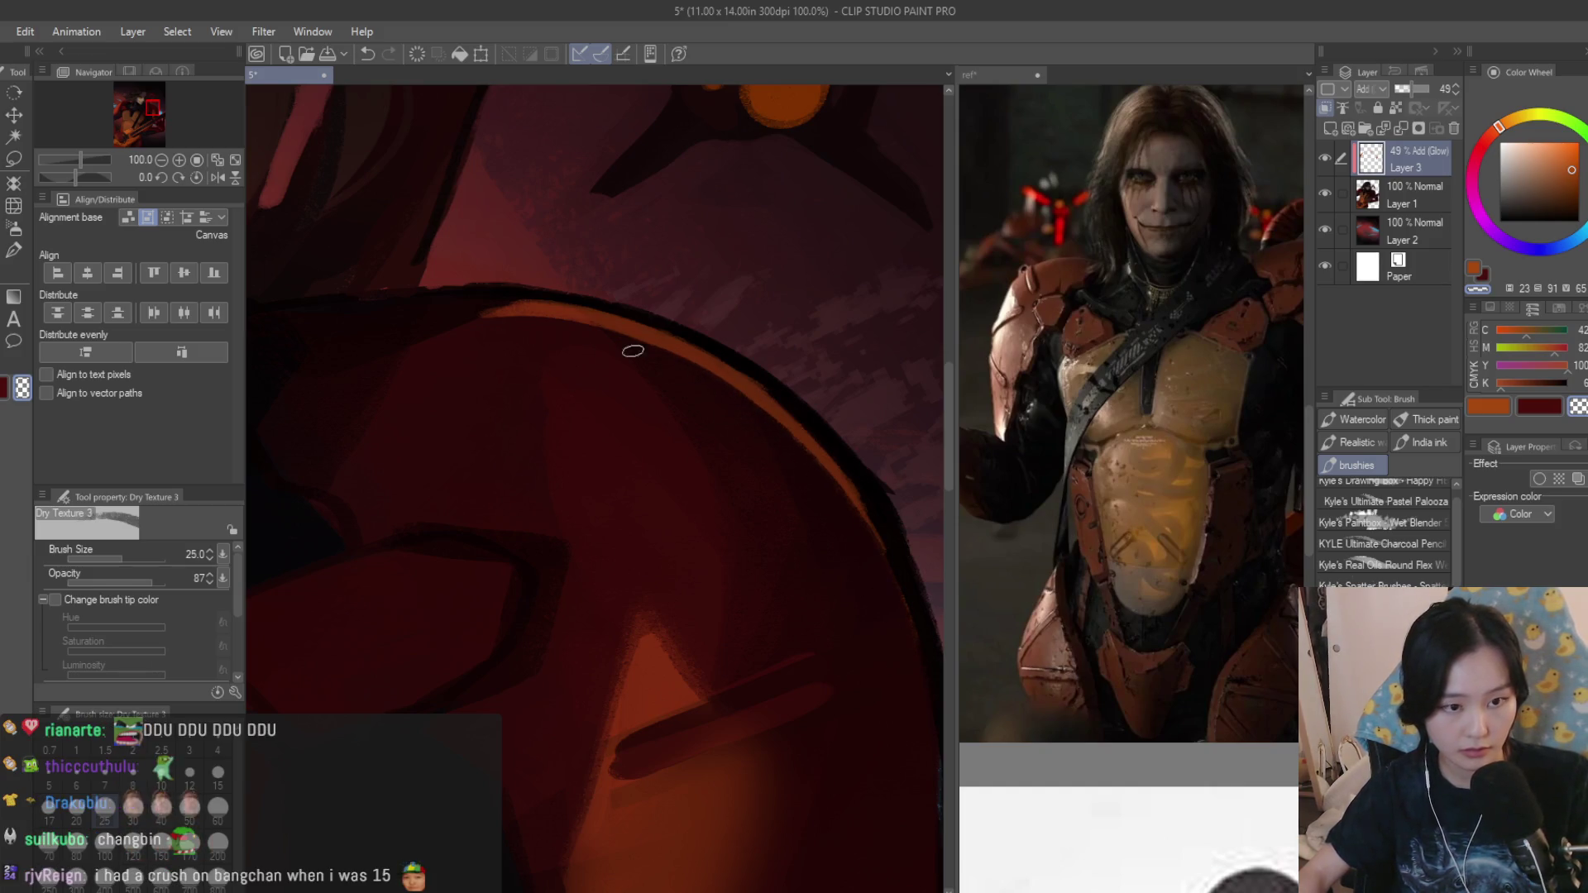
left_click_drag(713, 372, 560, 330)
scroll(297, 398, "down", 3)
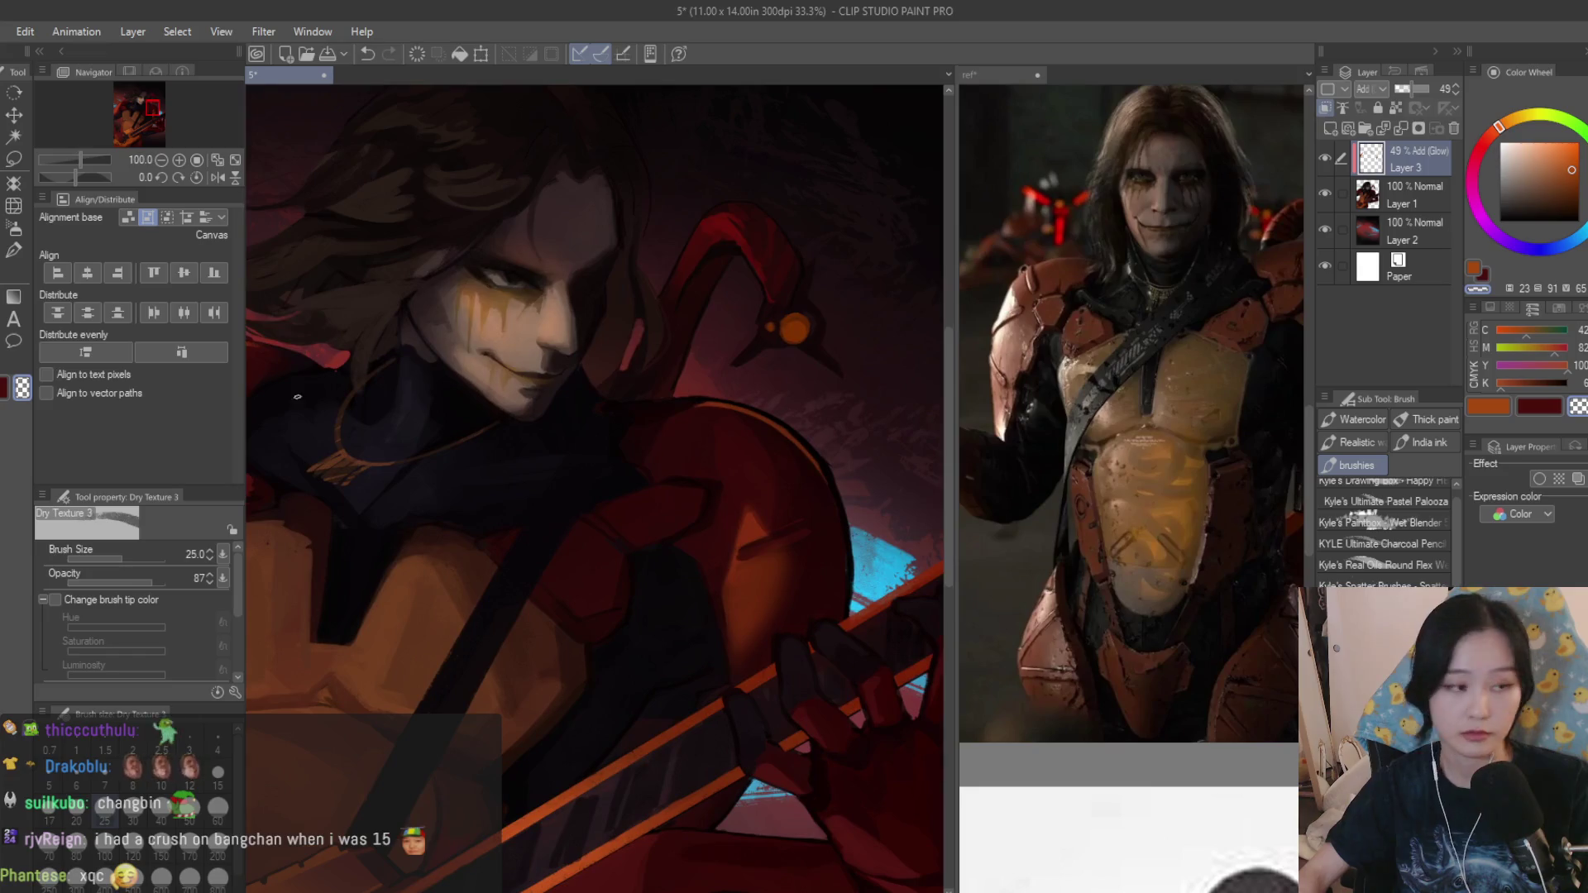
left_click(19, 231)
left_click(1413, 110)
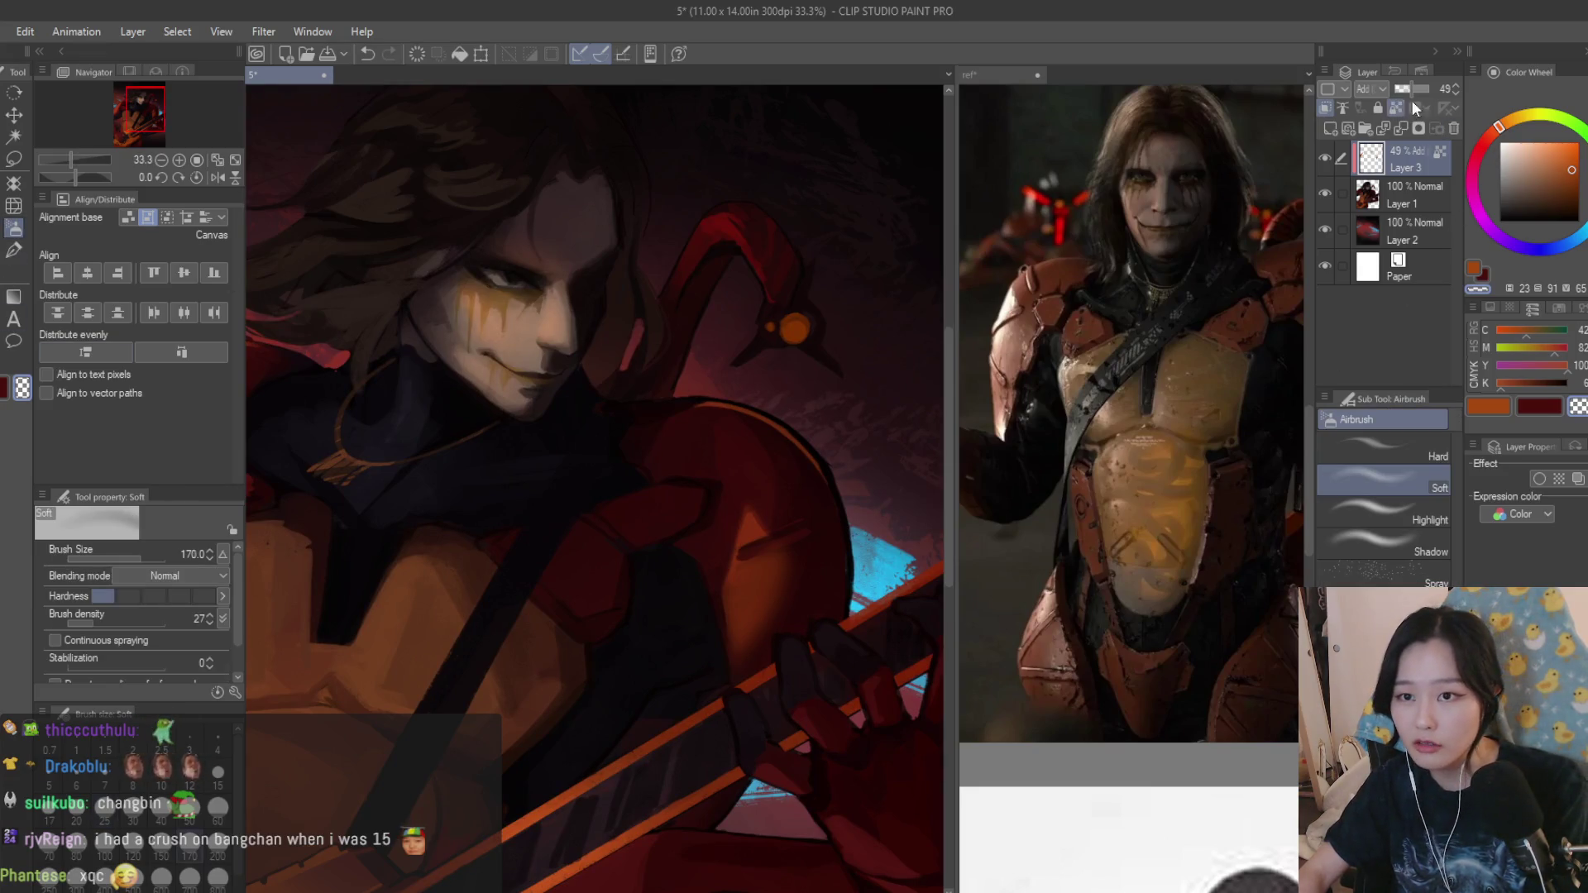
Settle on the Soft airbrush with a red colour after trying orange, the textured brush and blur.
left_click(1526, 125)
scroll(757, 386, "up", 1)
scroll(925, 534, "up", 1)
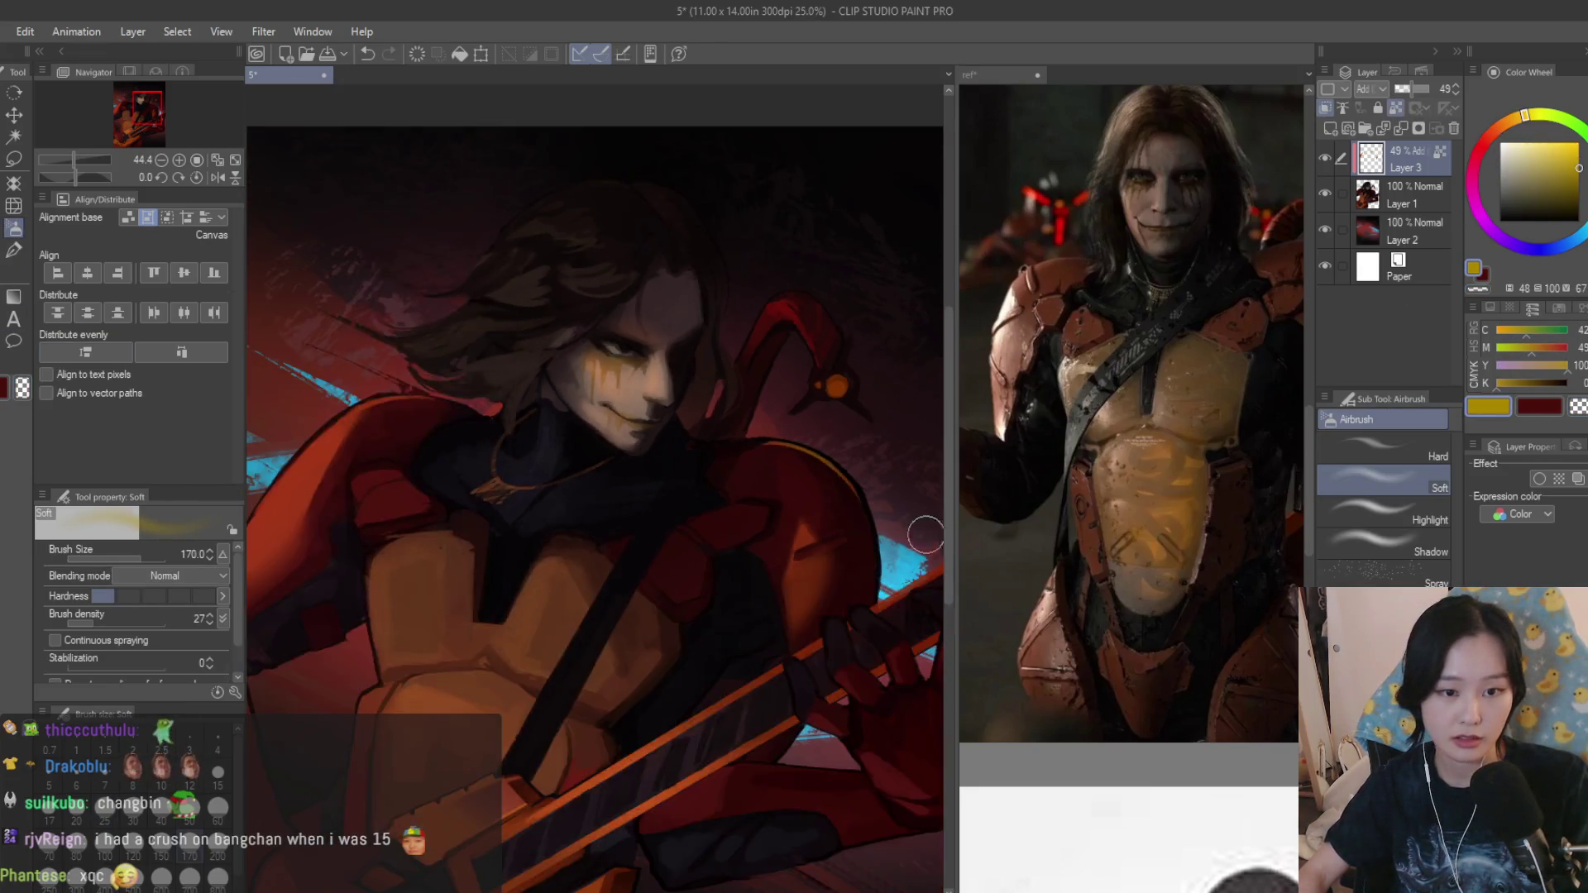
scroll(925, 533, "up", 2)
scroll(620, 497, "up", 1)
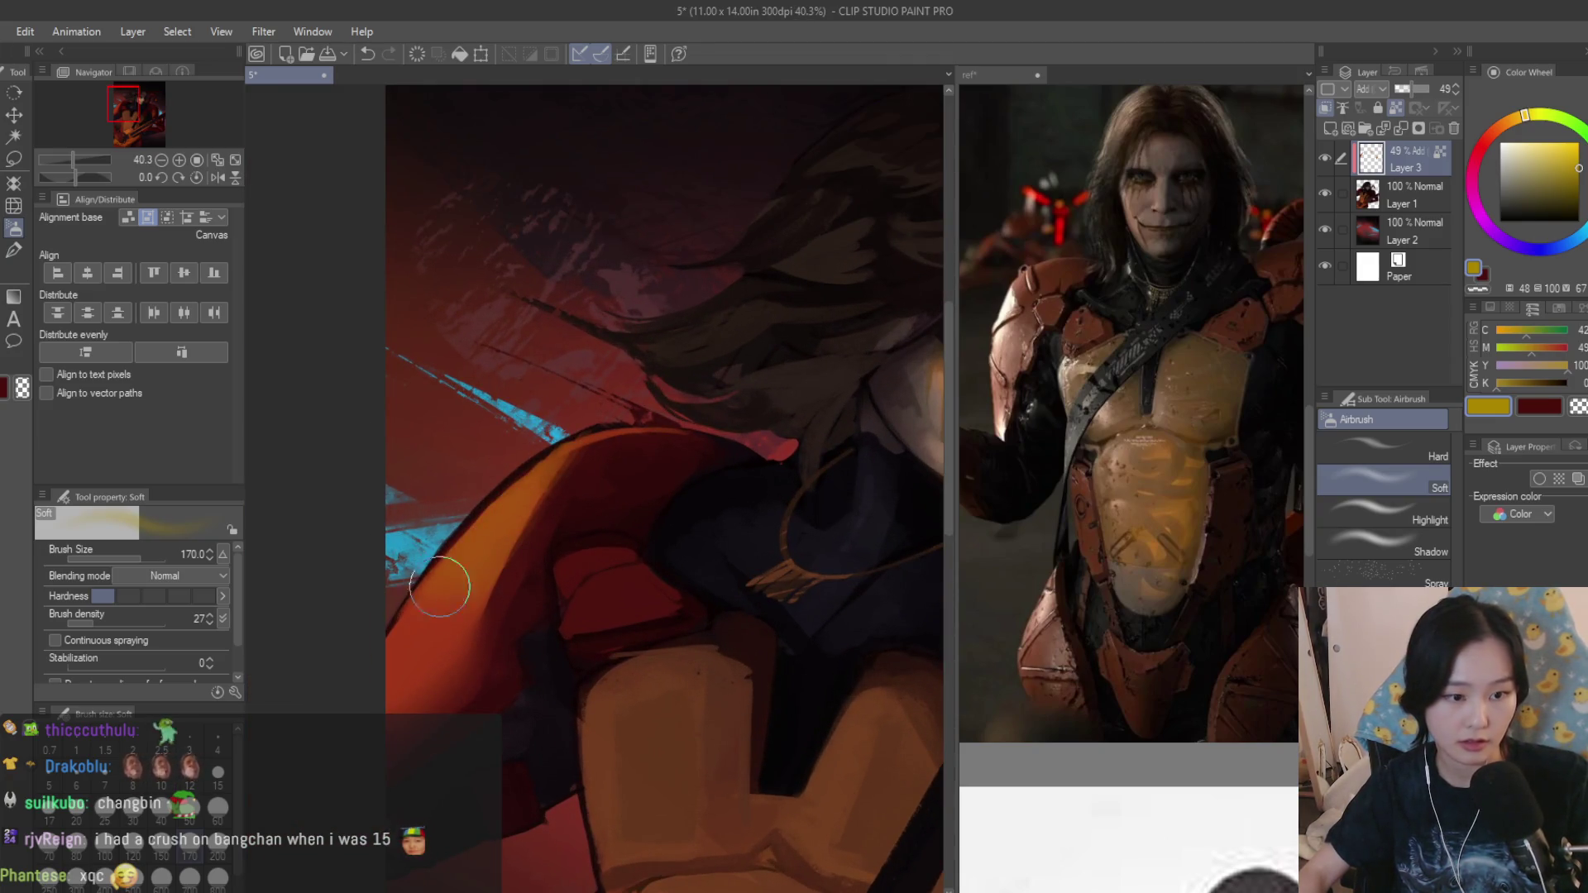
left_click(546, 497, "alt")
key("bracketright")
key("bracketright")
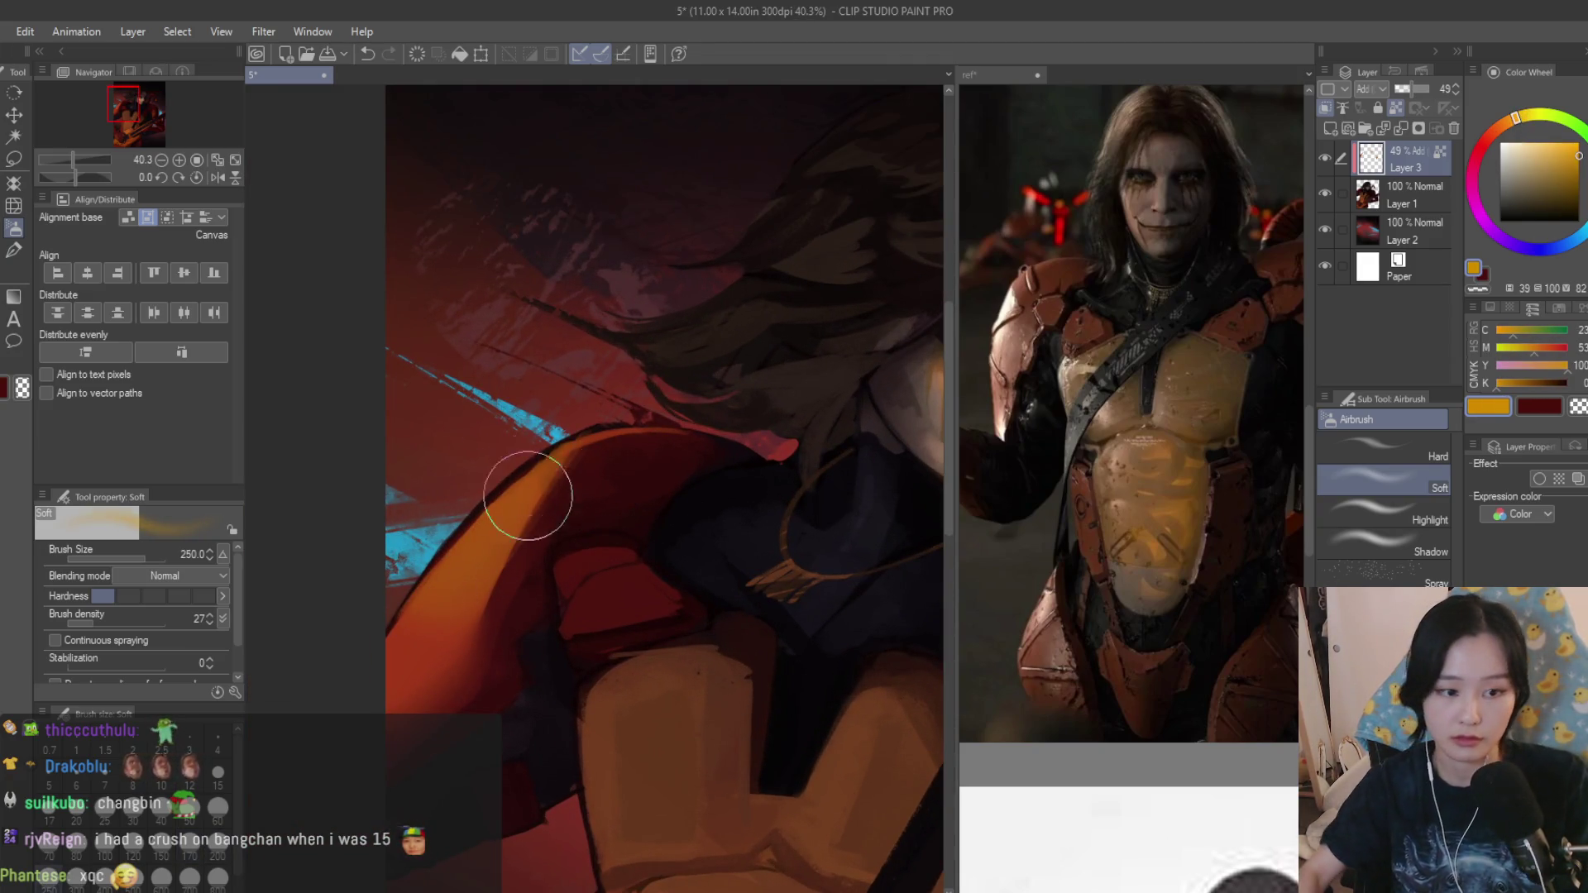
scroll(578, 485, "down", 2)
scroll(844, 461, "down", 2)
scroll(872, 477, "down", 1)
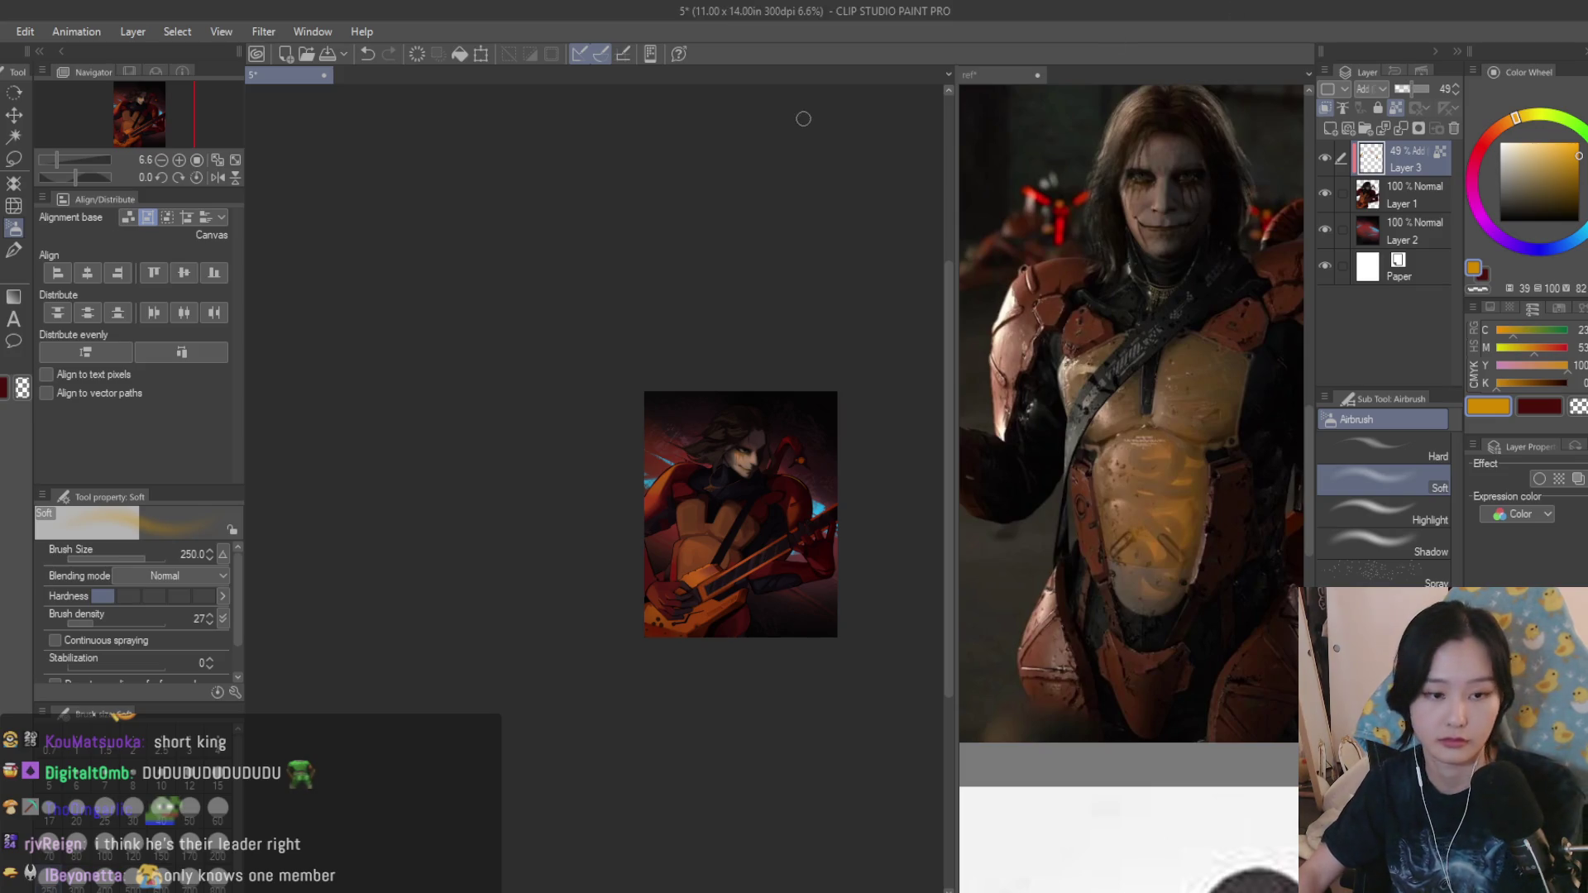
key("b")
scroll(679, 511, "up", 3)
scroll(650, 468, "up", 3)
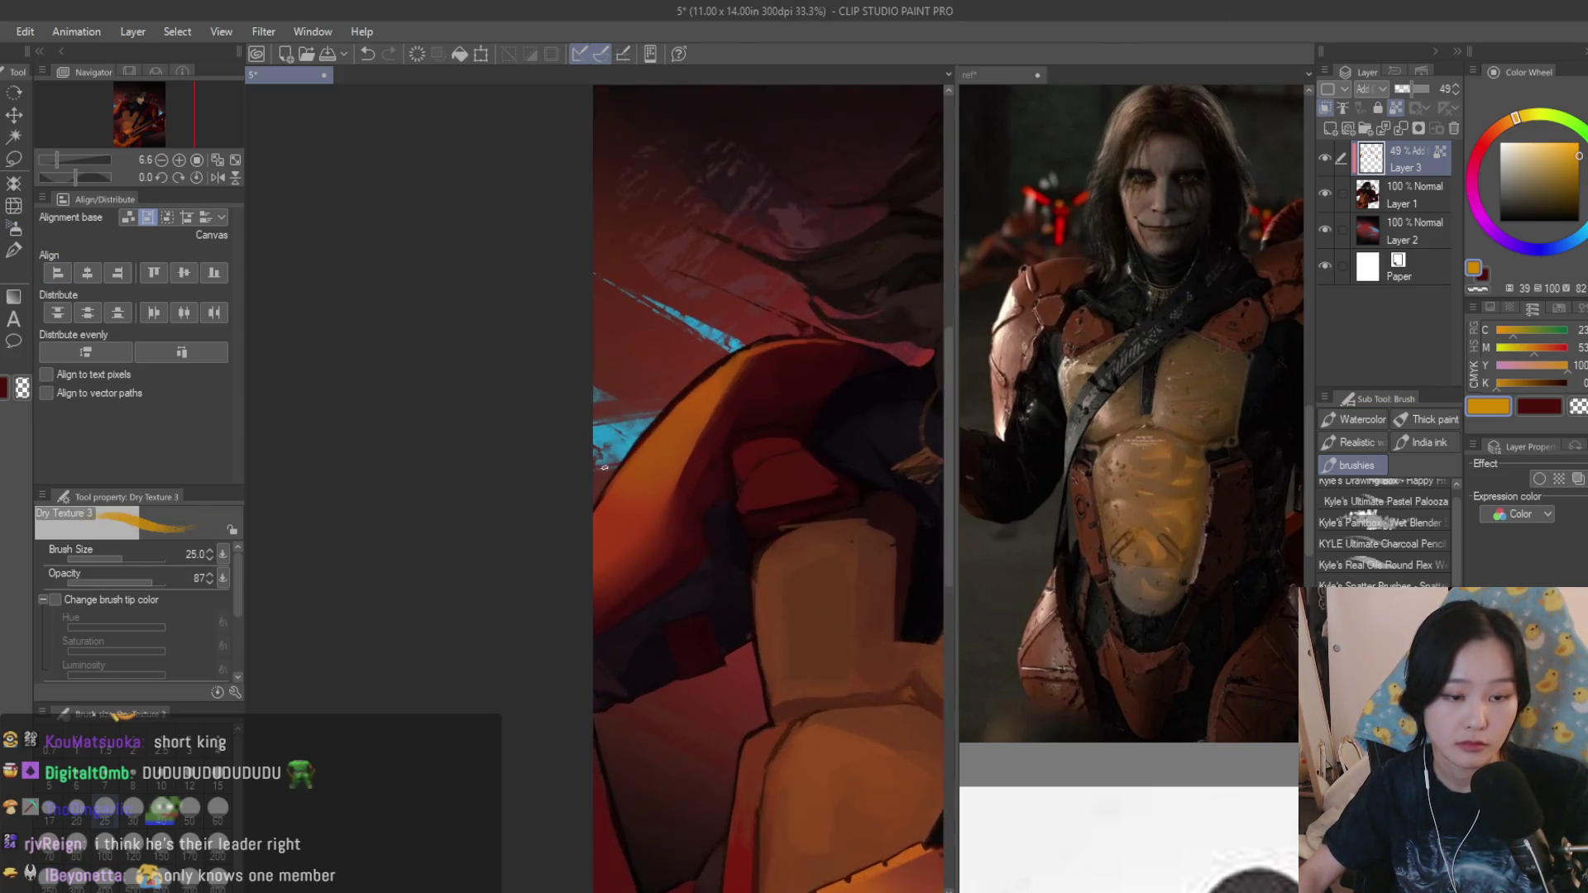
scroll(650, 466, "up", 2)
left_click(14, 229)
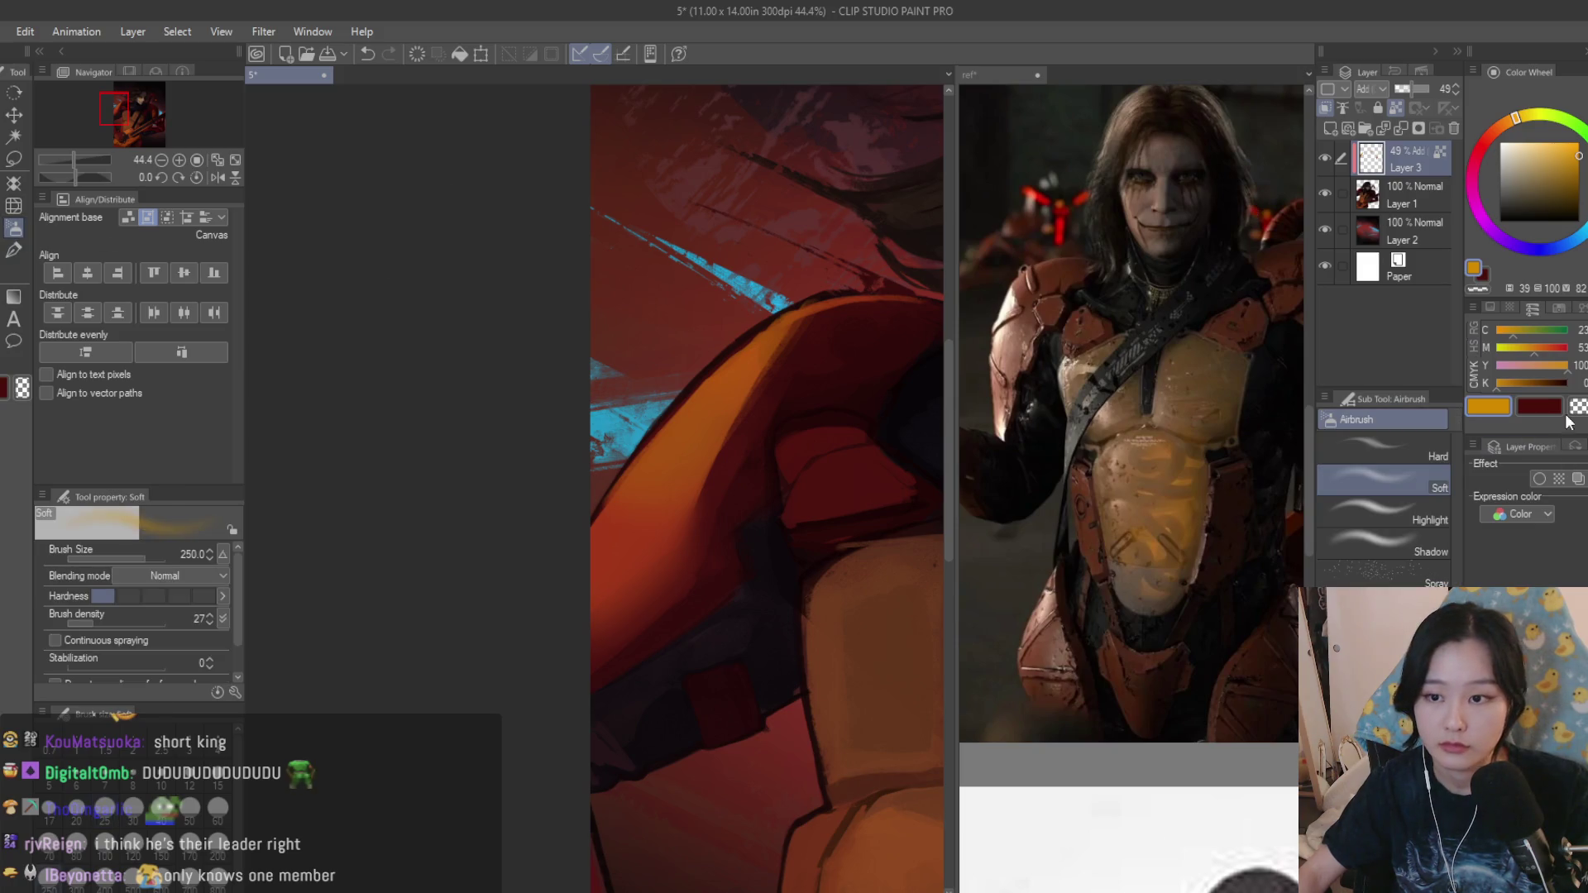
key("j")
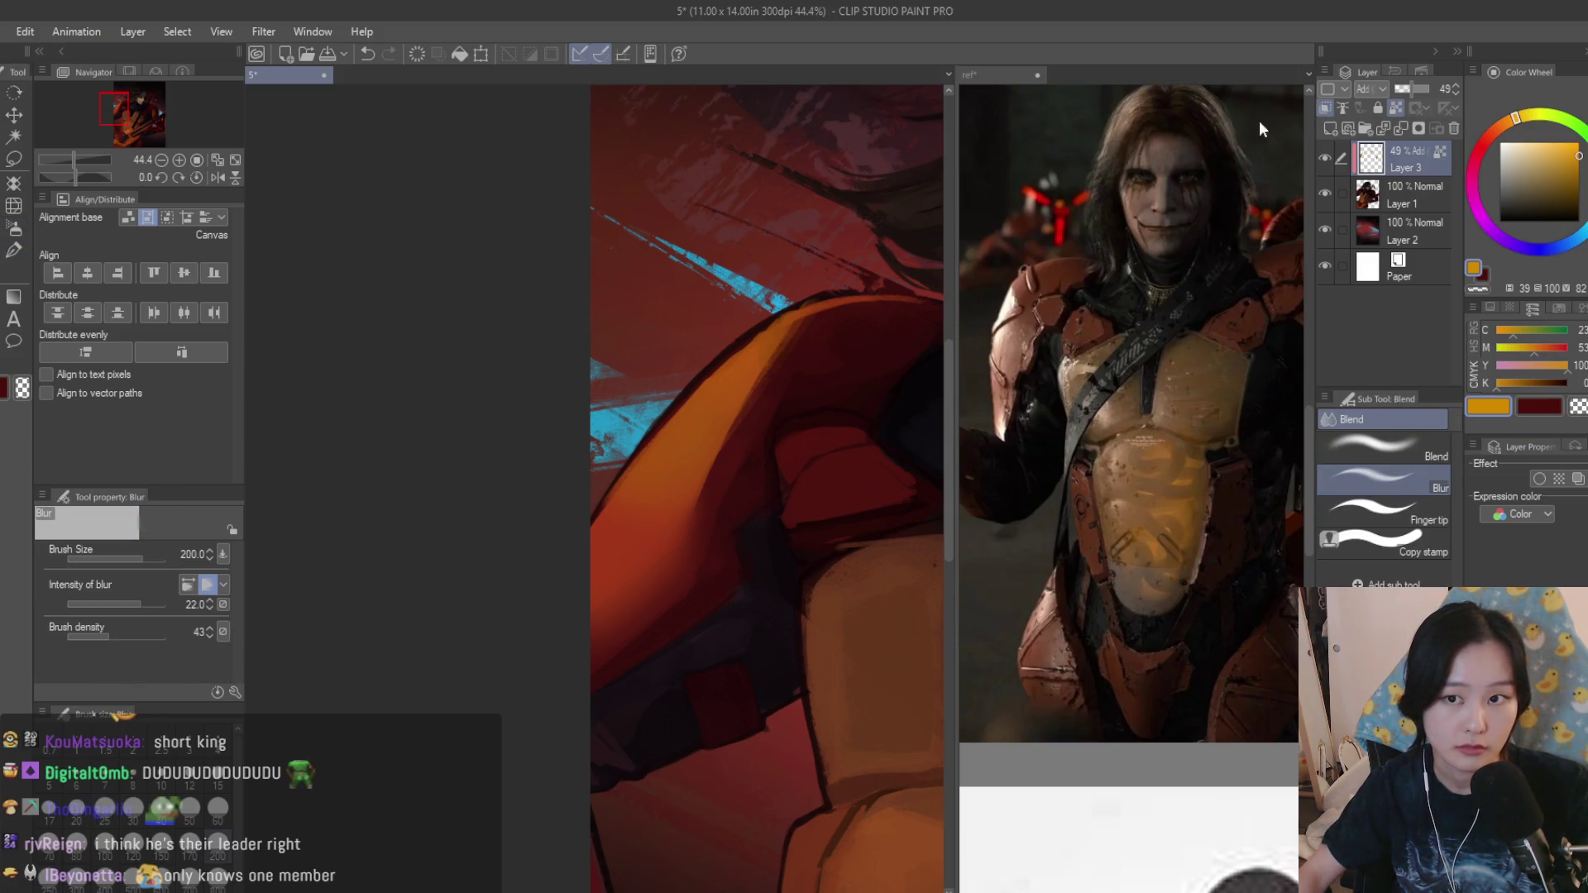
left_click(14, 235)
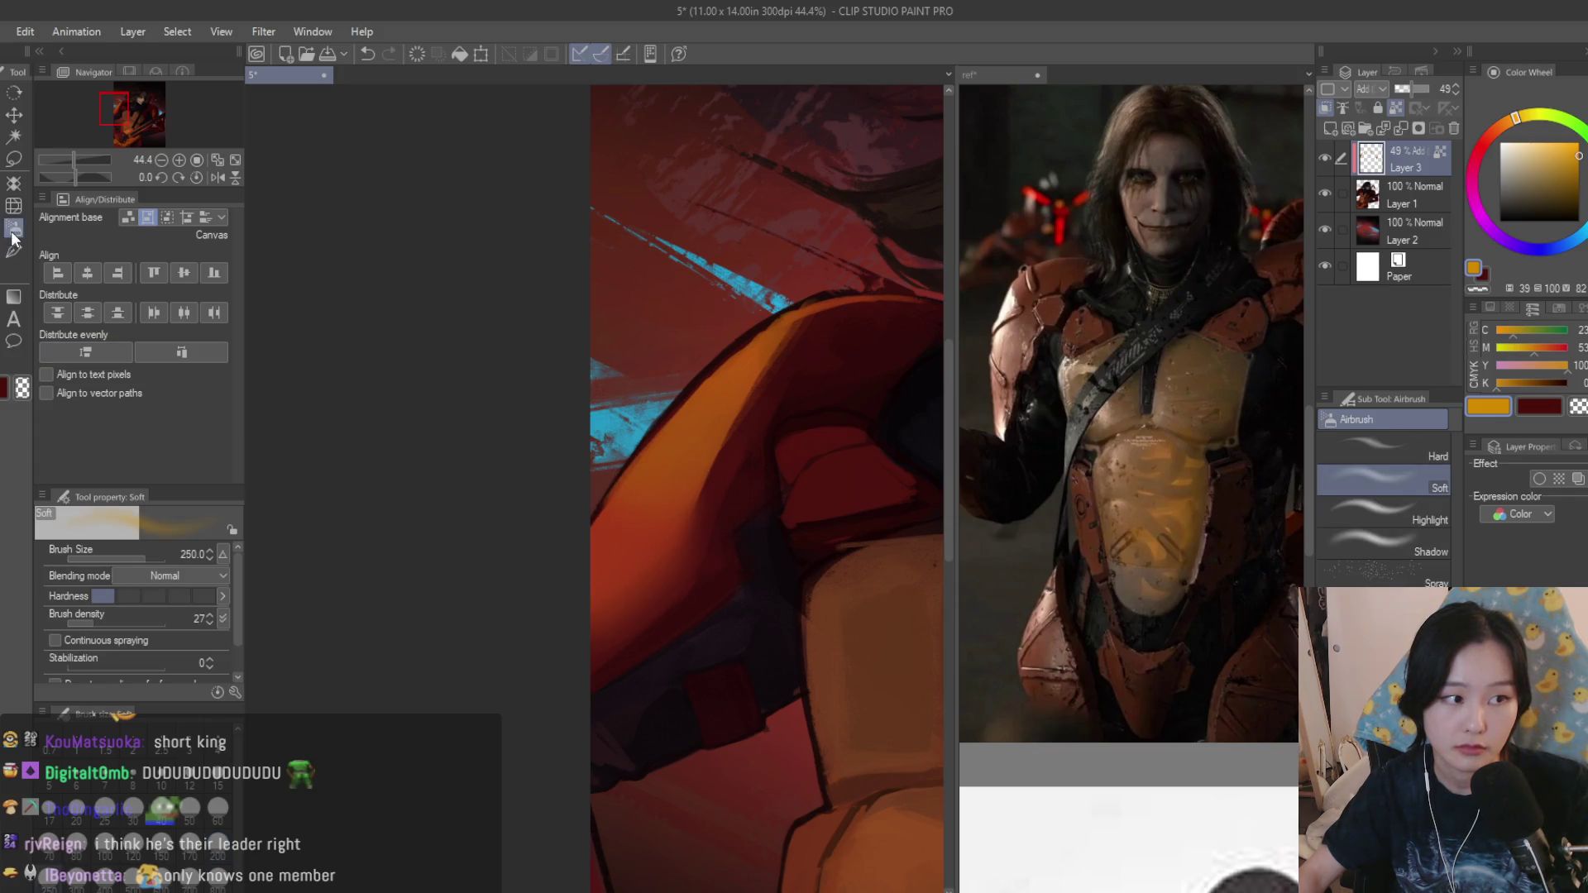
left_click(1296, 201)
Spray a large soft red glow over the shoulder armor, then zoom out to the whole figure.
key("bracketright")
key("bracketright")
key("bracketright")
key("bracketright")
key("bracketright")
left_click_drag(604, 673, 660, 666)
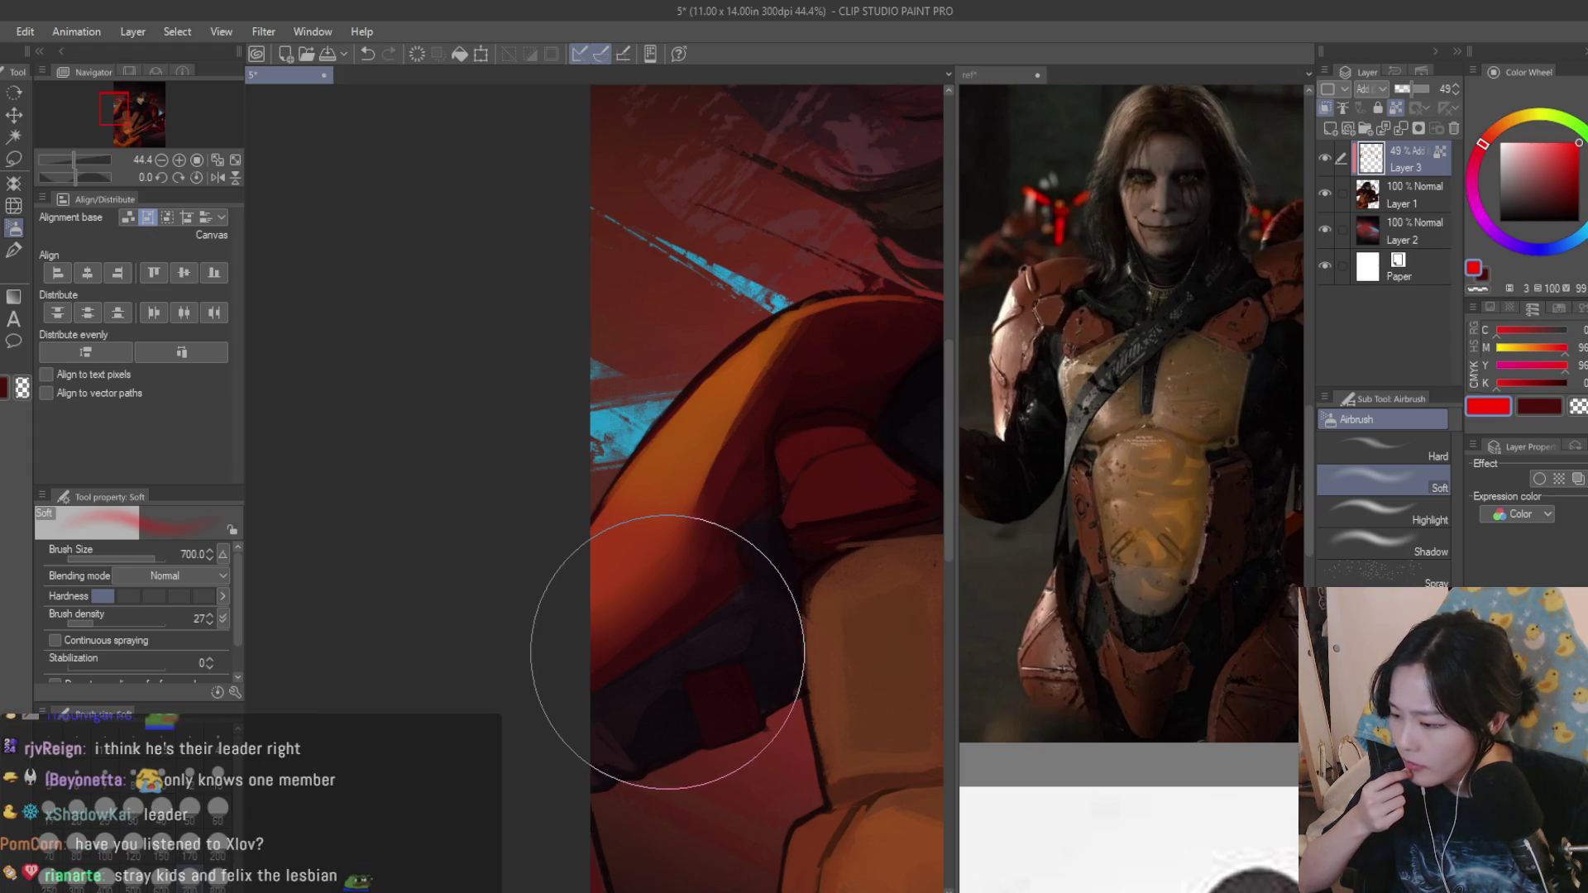
mouse_move(667, 652)
left_mouse_down()
mouse_move(637, 620)
mouse_move(549, 648)
mouse_move(584, 674)
mouse_move(691, 497)
left_mouse_up()
key("bracketleft")
key("bracketleft")
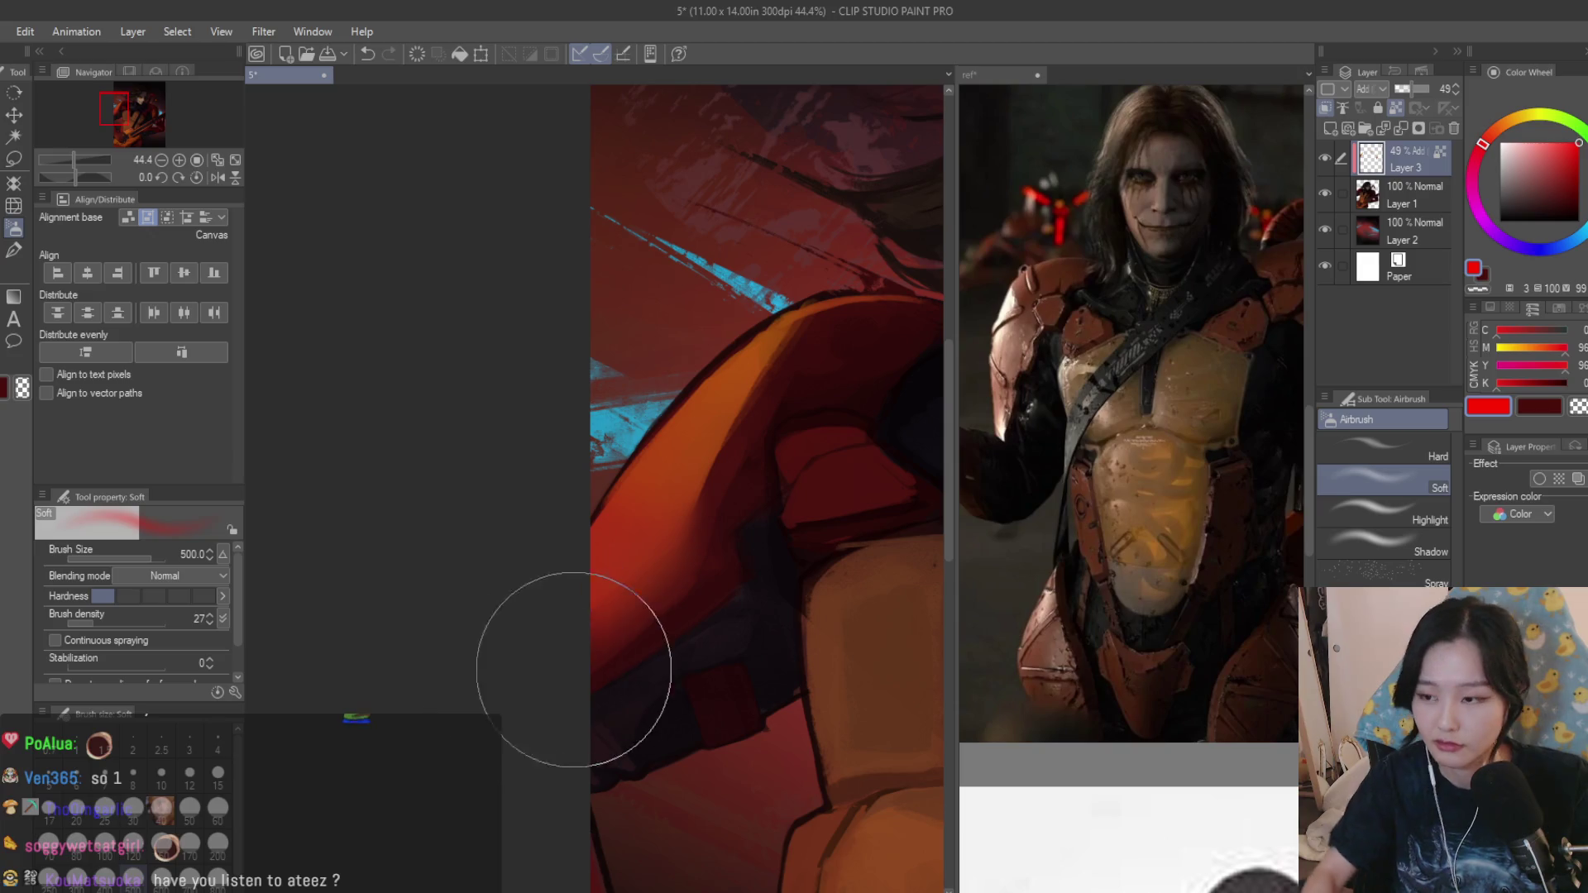
mouse_move(621, 566)
left_mouse_down()
mouse_move(666, 507)
mouse_move(668, 578)
left_mouse_up()
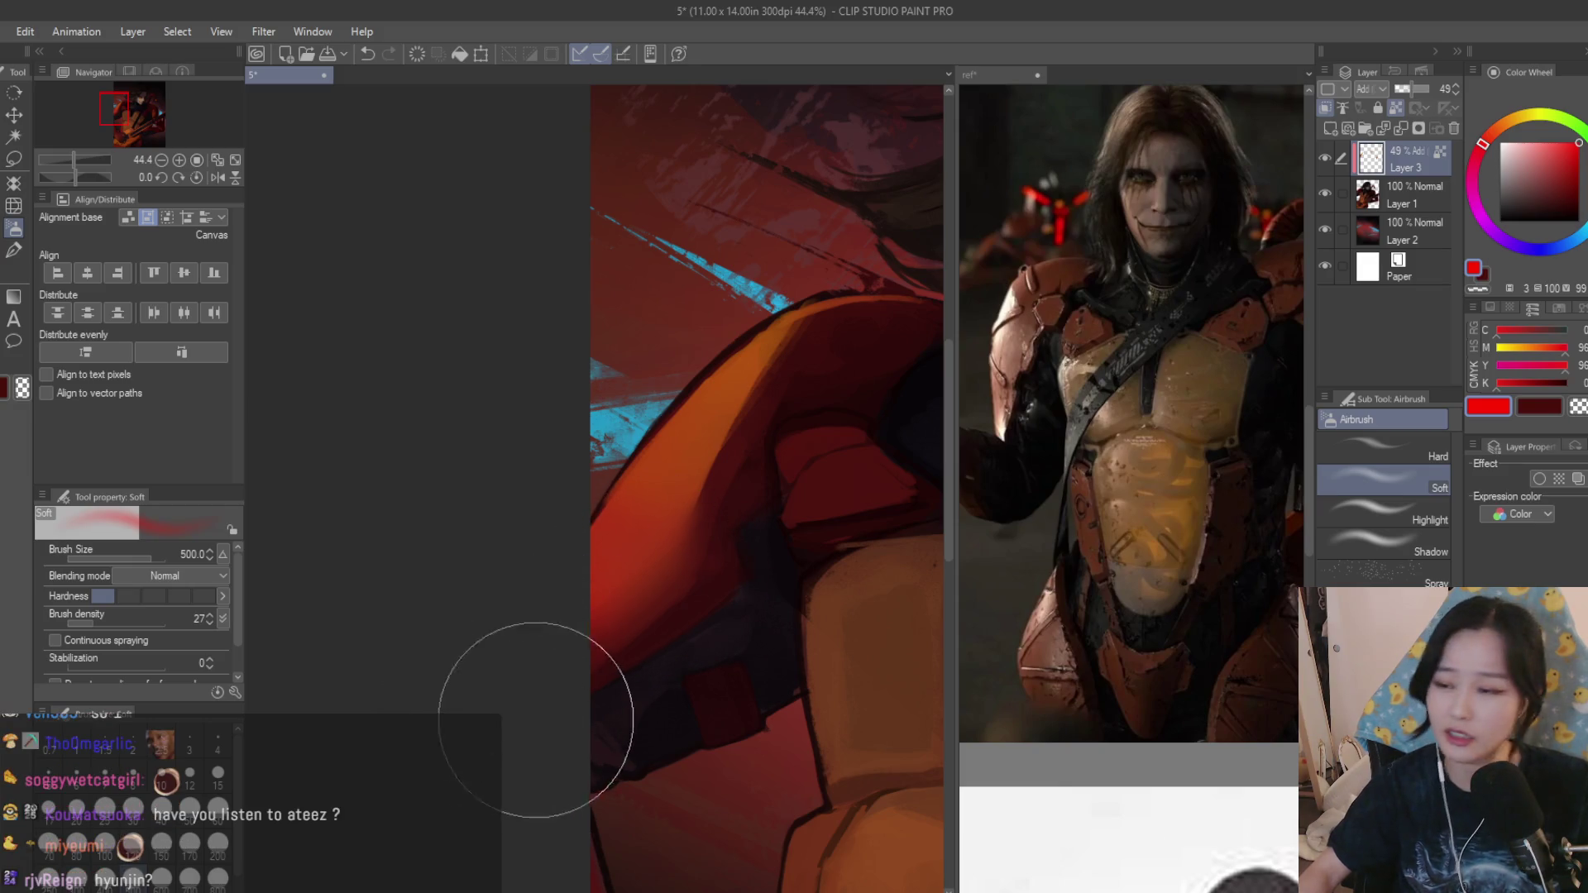
key("ctrl+minus")
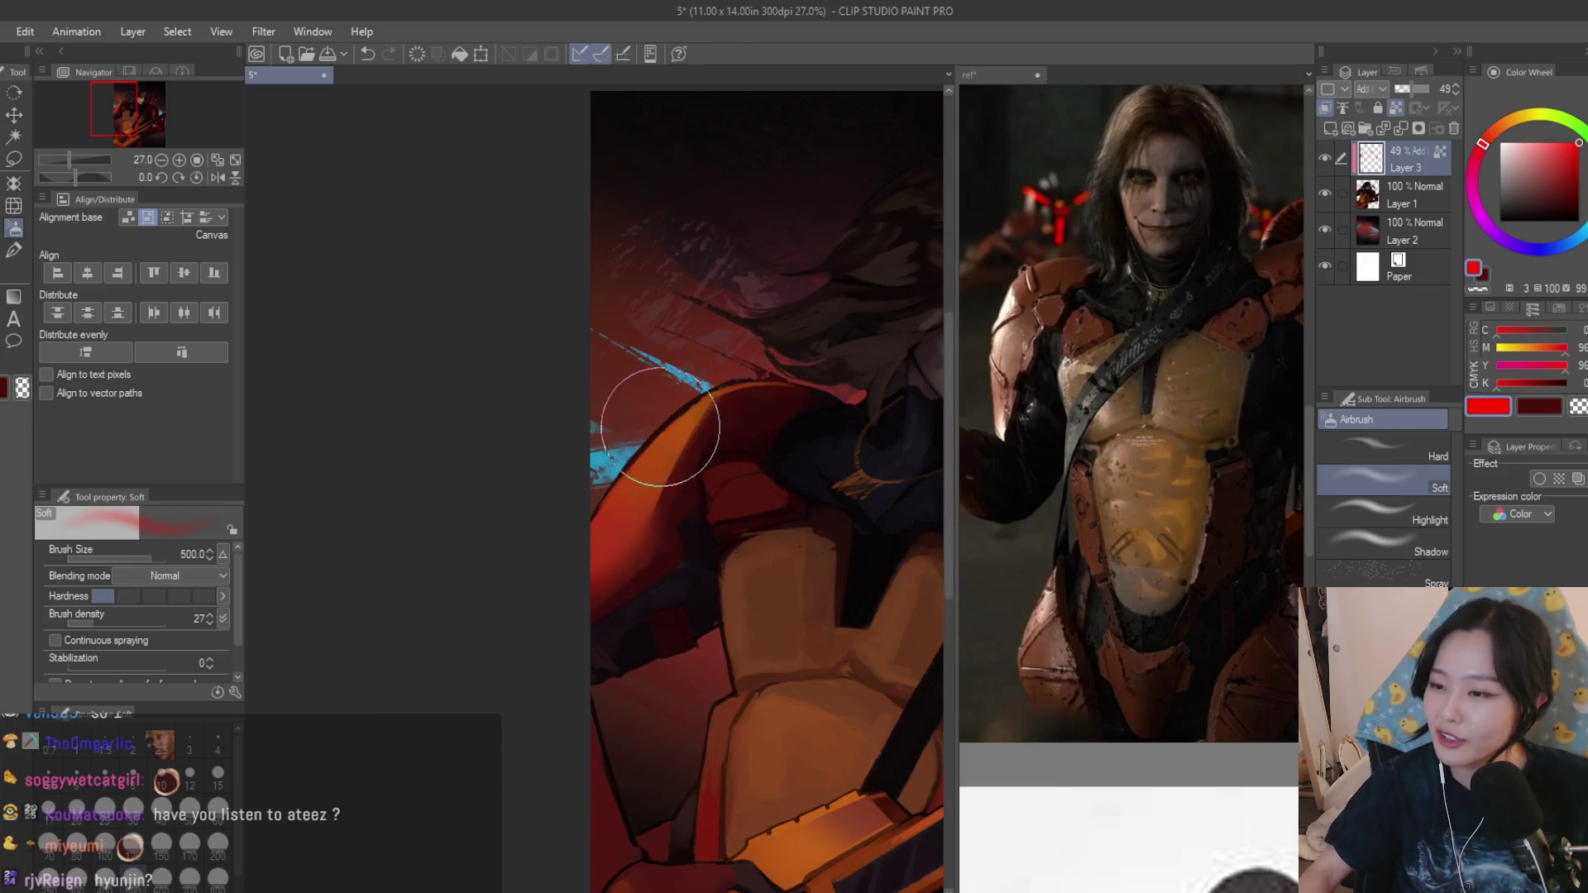
key("ctrl+minus")
scroll(695, 486, "up", 1)
scroll(857, 482, "up", 2)
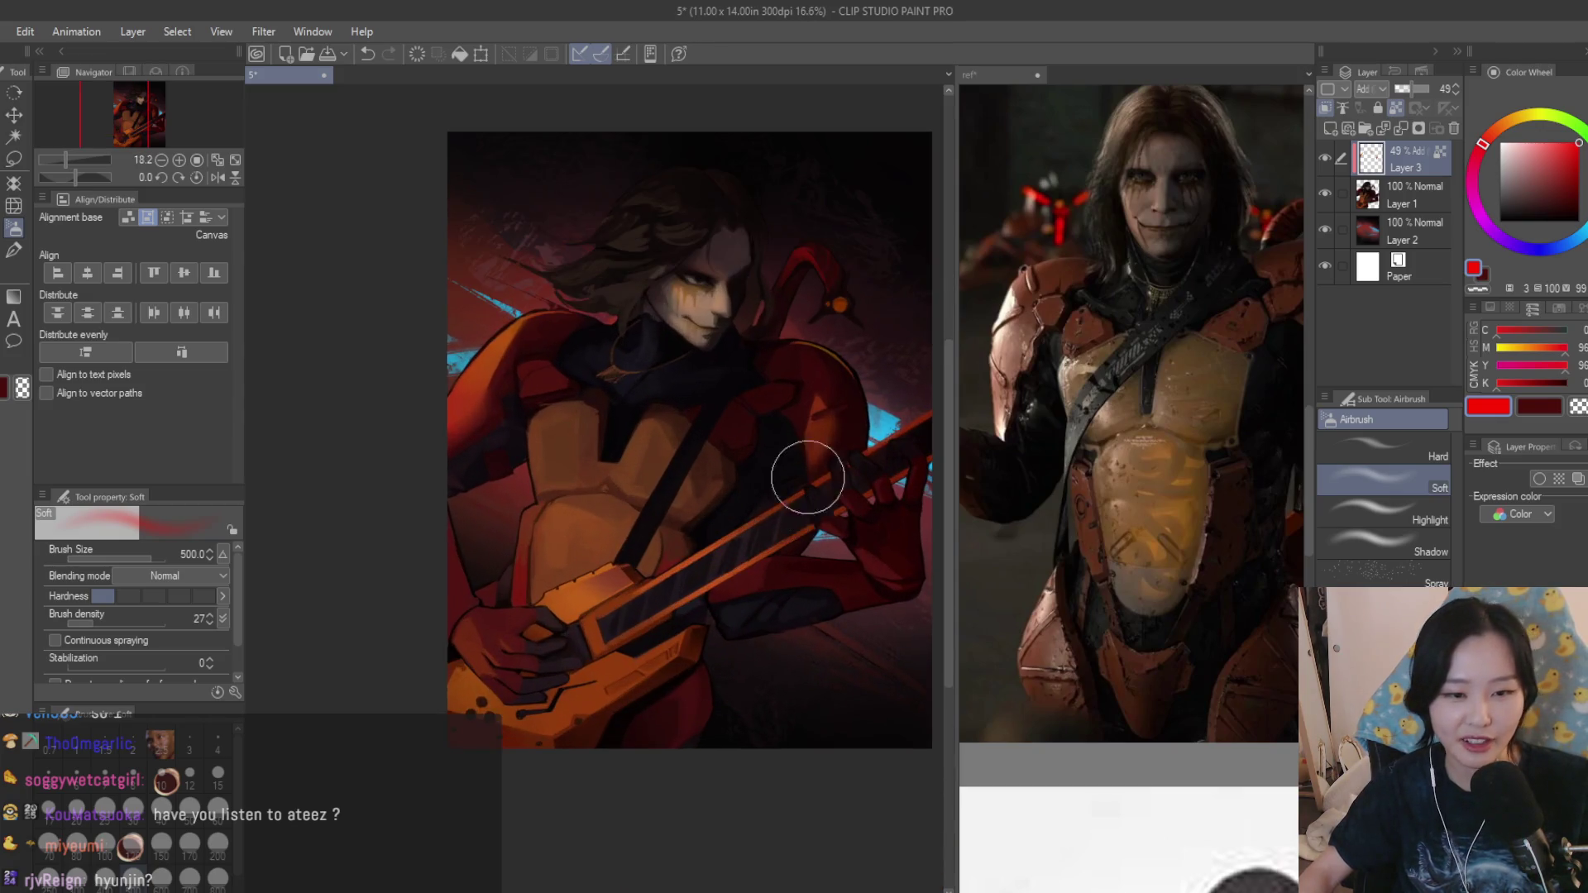
scroll(744, 538, "down", 3)
scroll(822, 523, "up", 2)
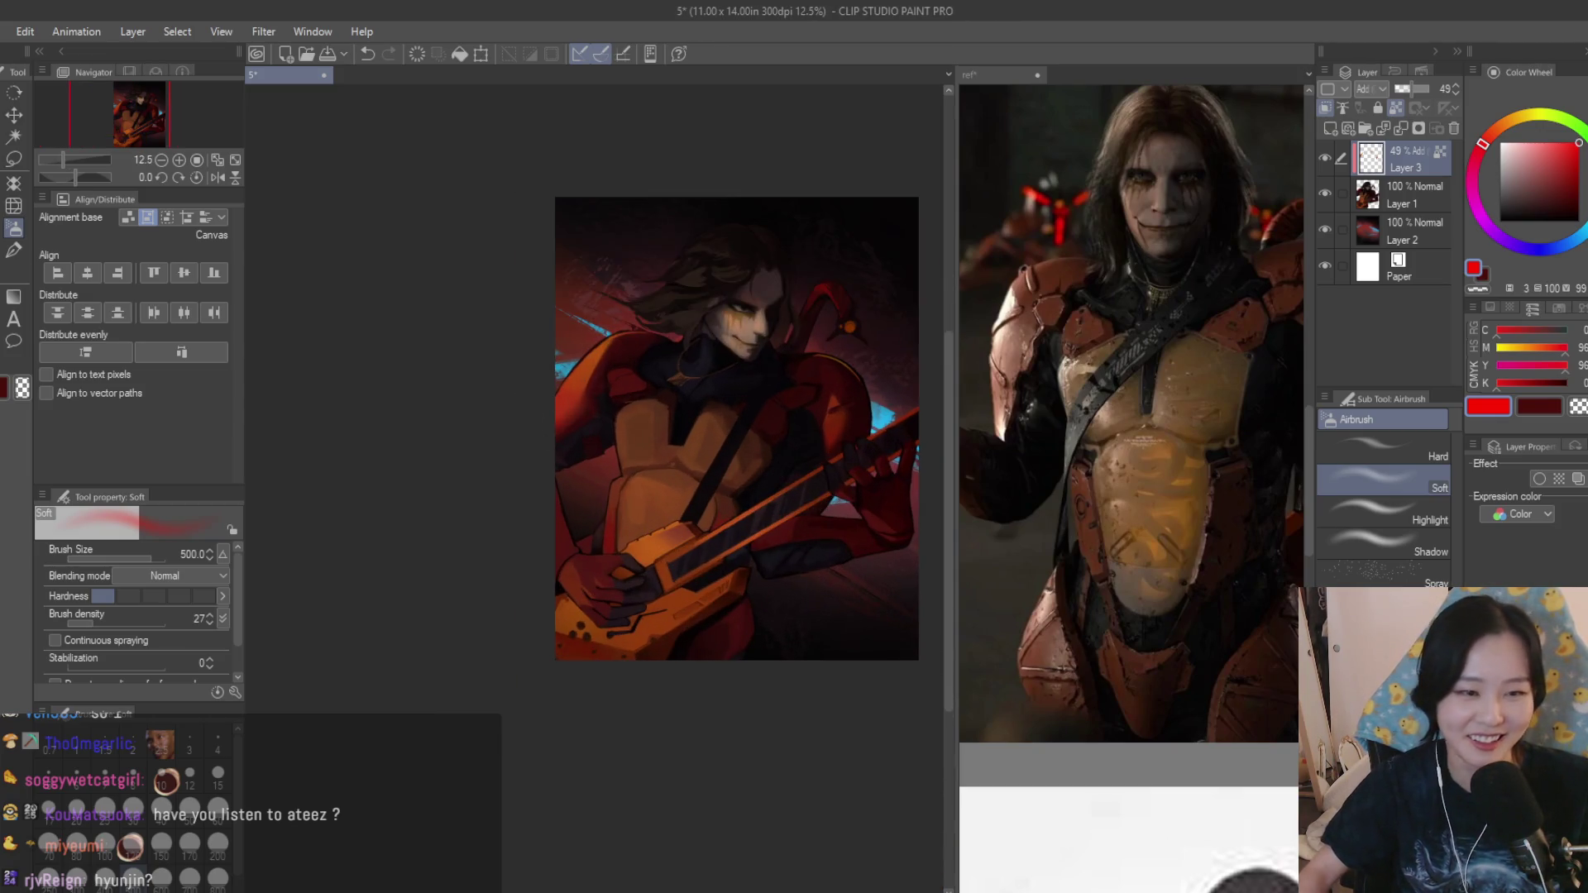
left_click(15, 162)
scroll(511, 273, "up", 2)
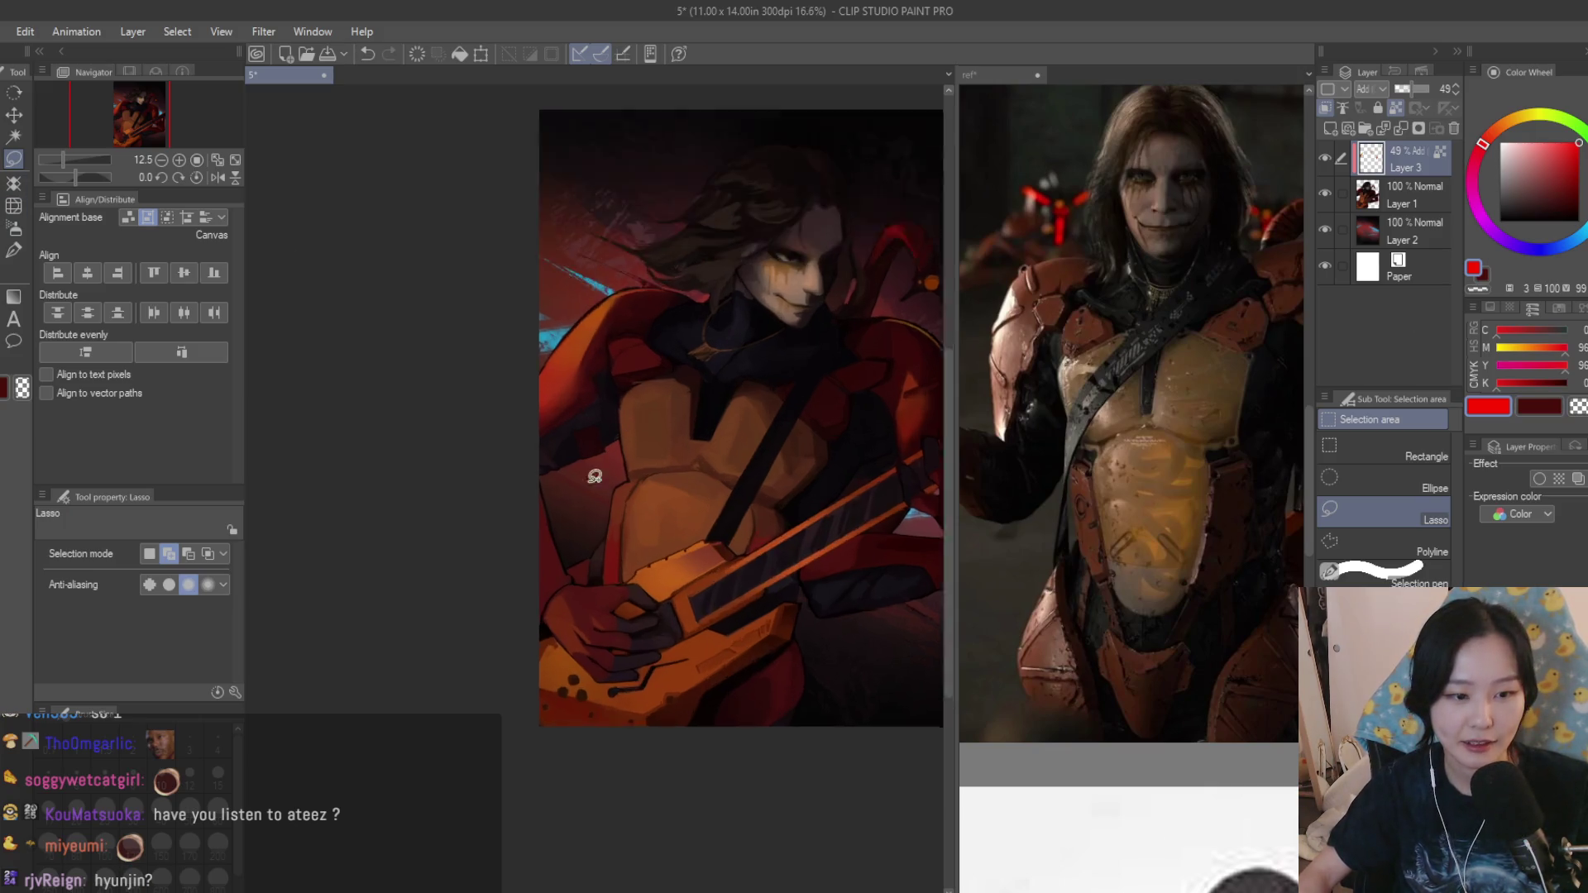
scroll(515, 335, "up", 2)
scroll(519, 409, "up", 2)
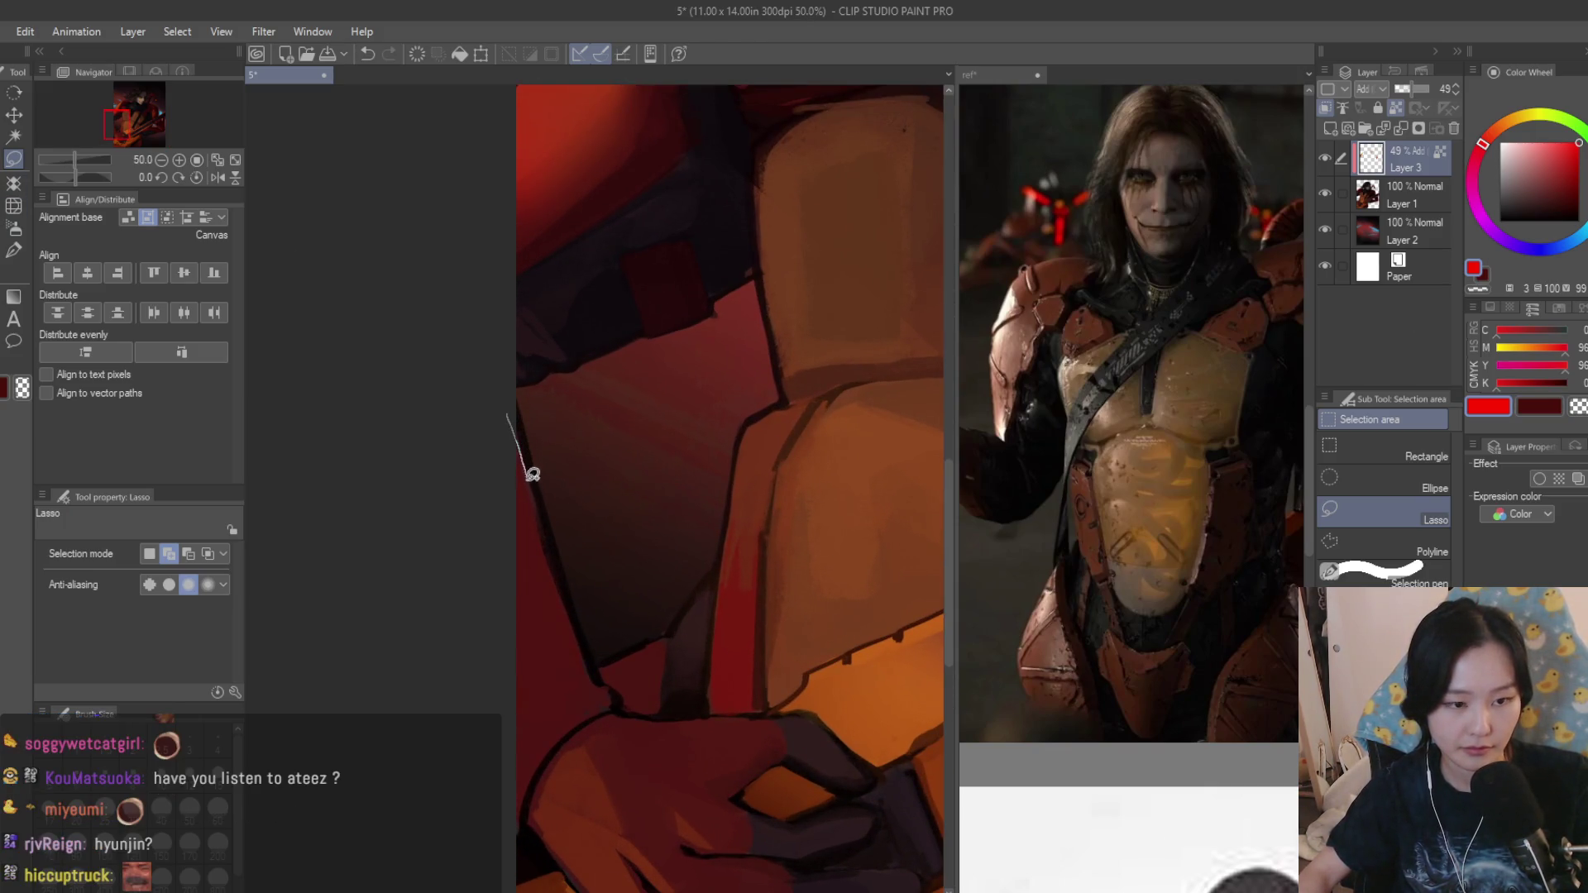
scroll(589, 669, "up", 1)
scroll(567, 435, "up", 1)
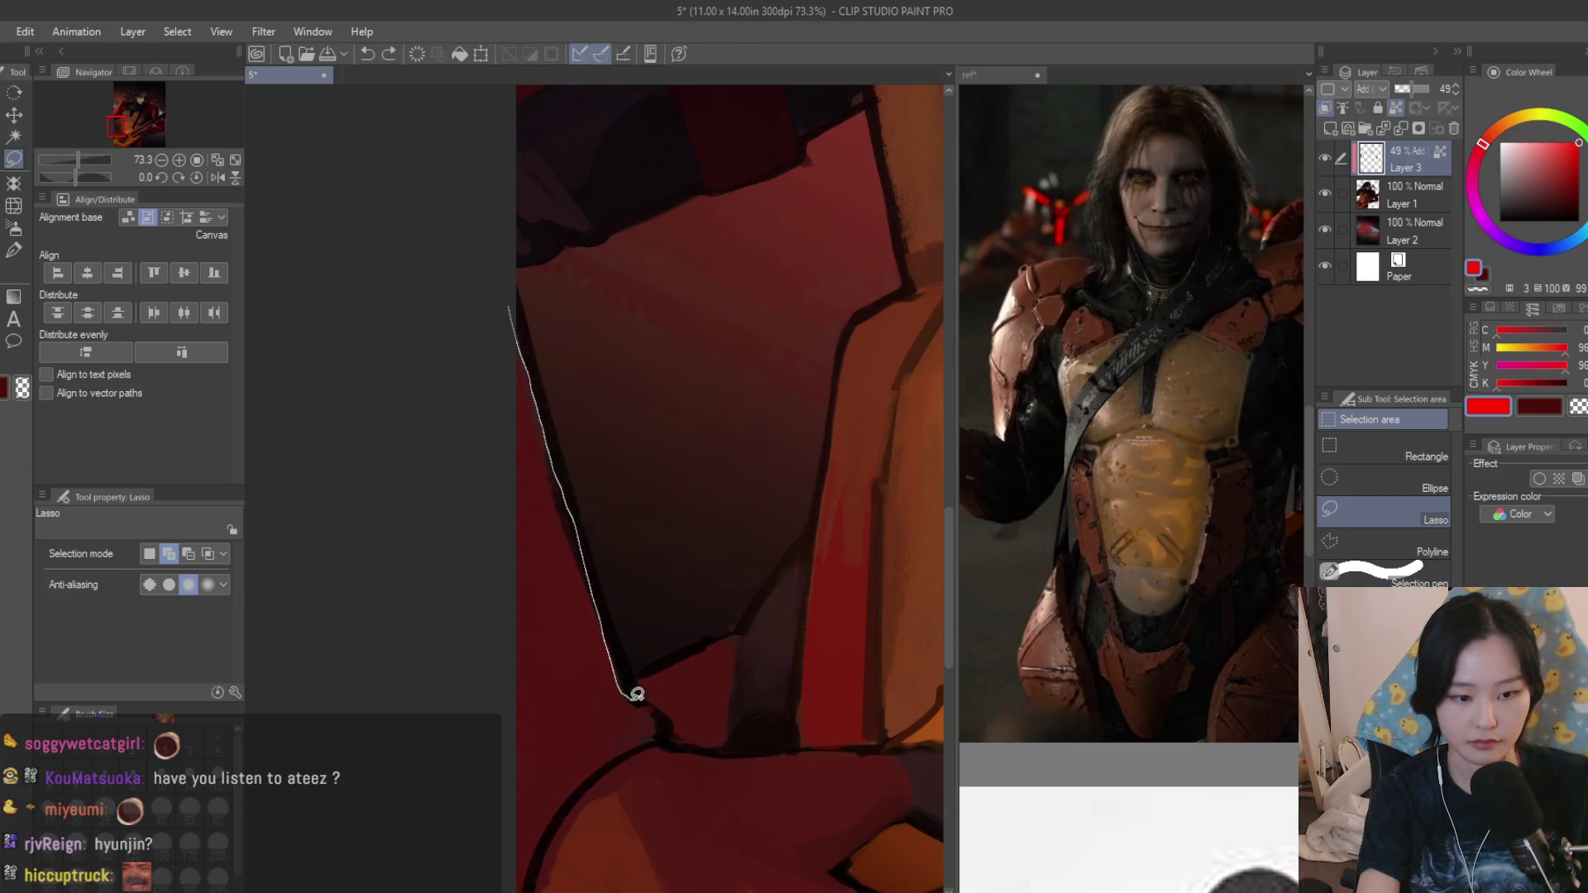
left_click_drag(582, 780, 534, 868)
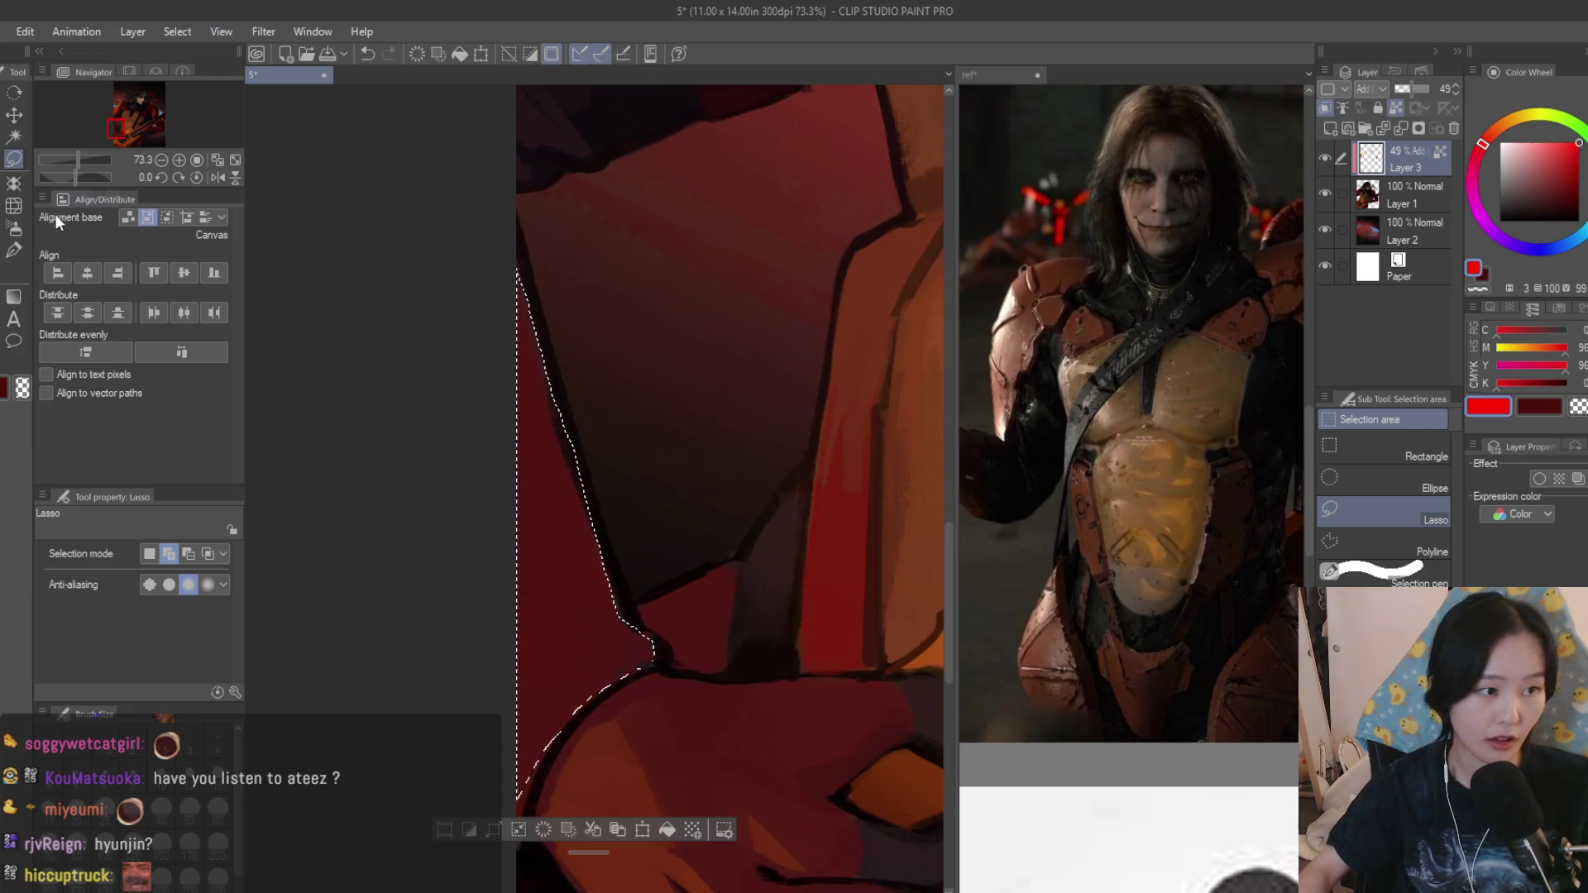
key("b")
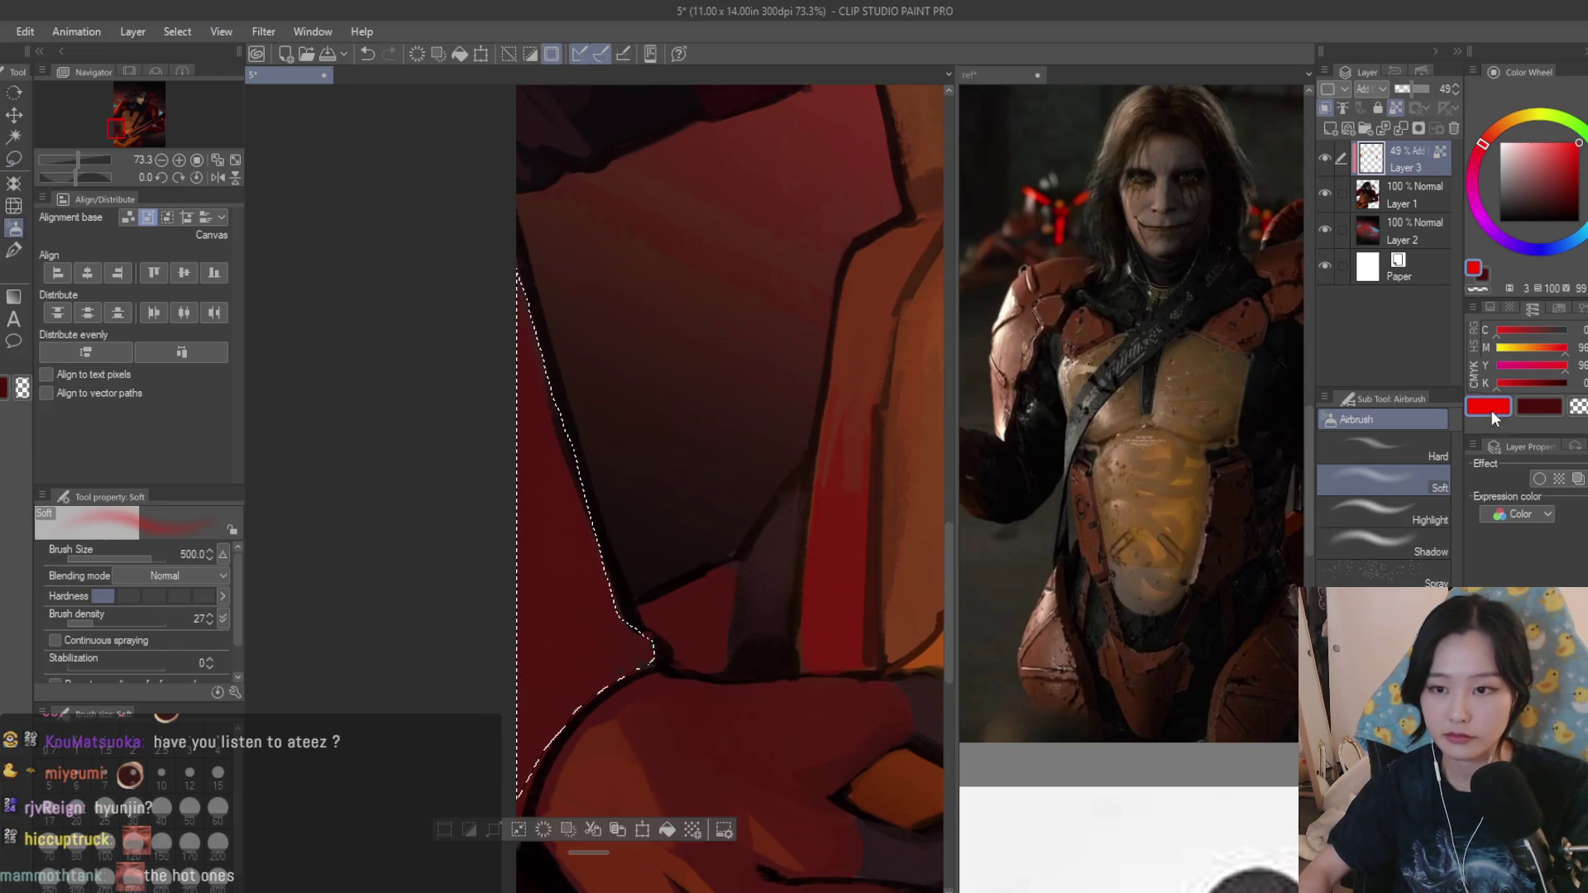
scroll(707, 524, "down", 2)
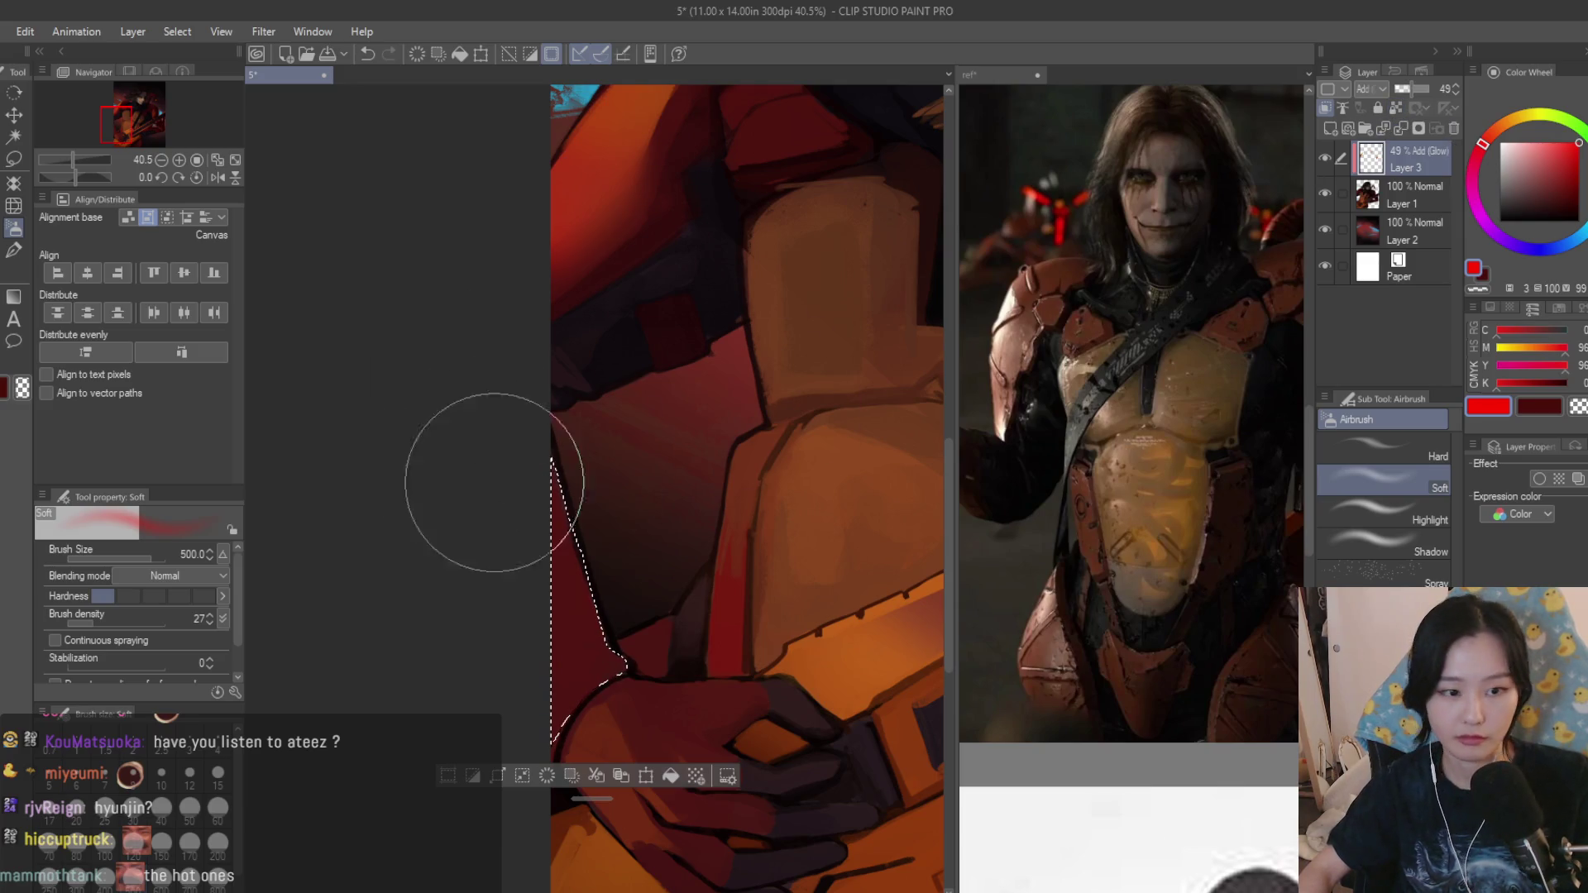
scroll(489, 472, "down", 1)
scroll(550, 471, "down", 2)
scroll(795, 431, "down", 1)
key("h")
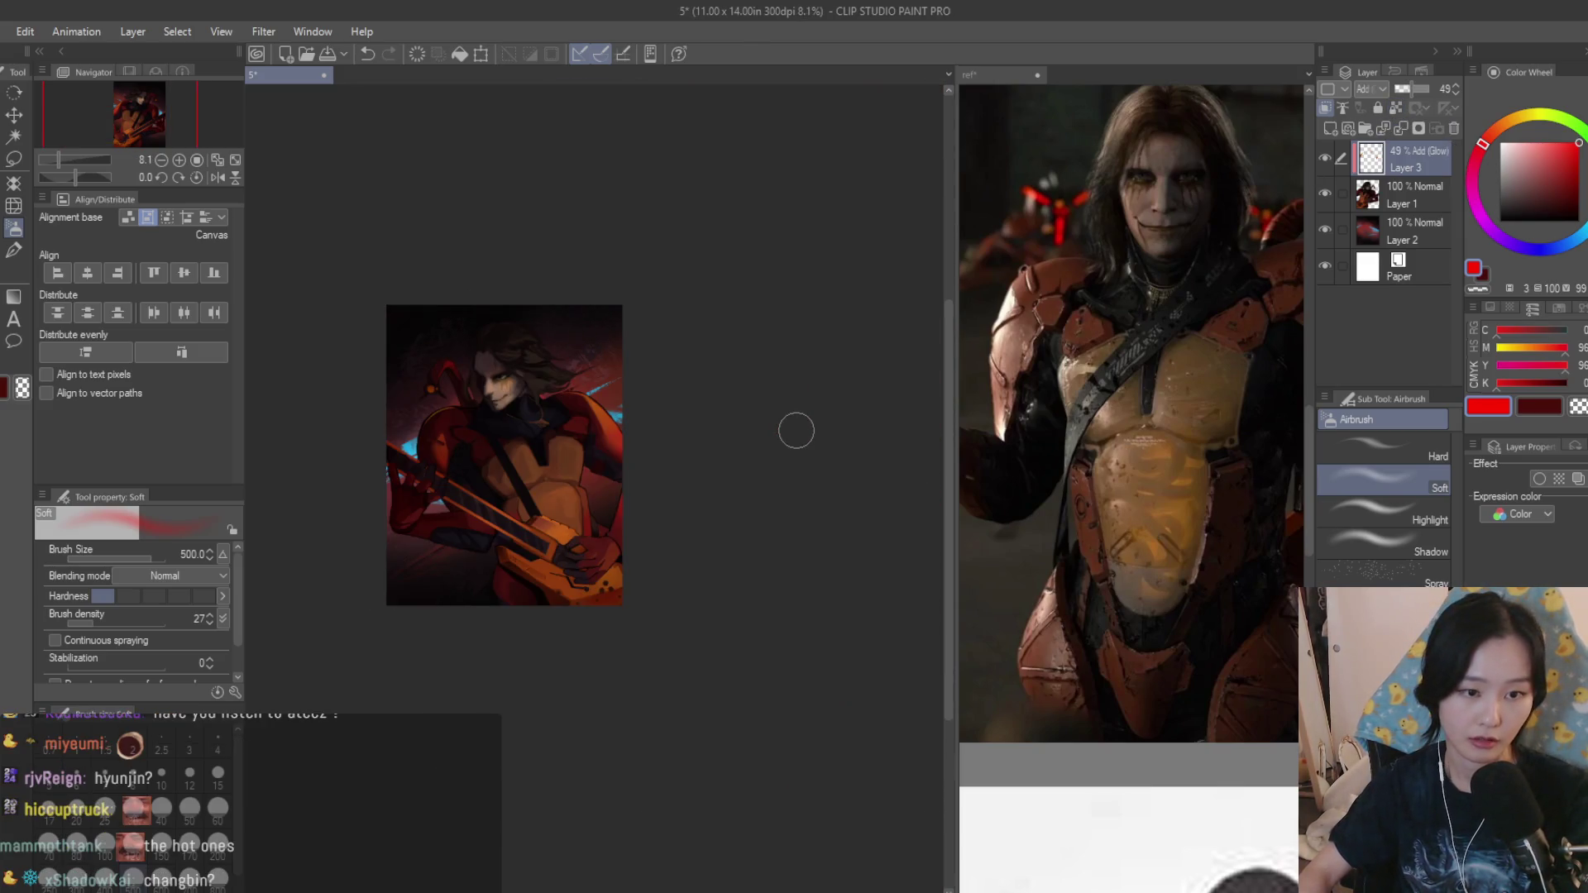
key("h")
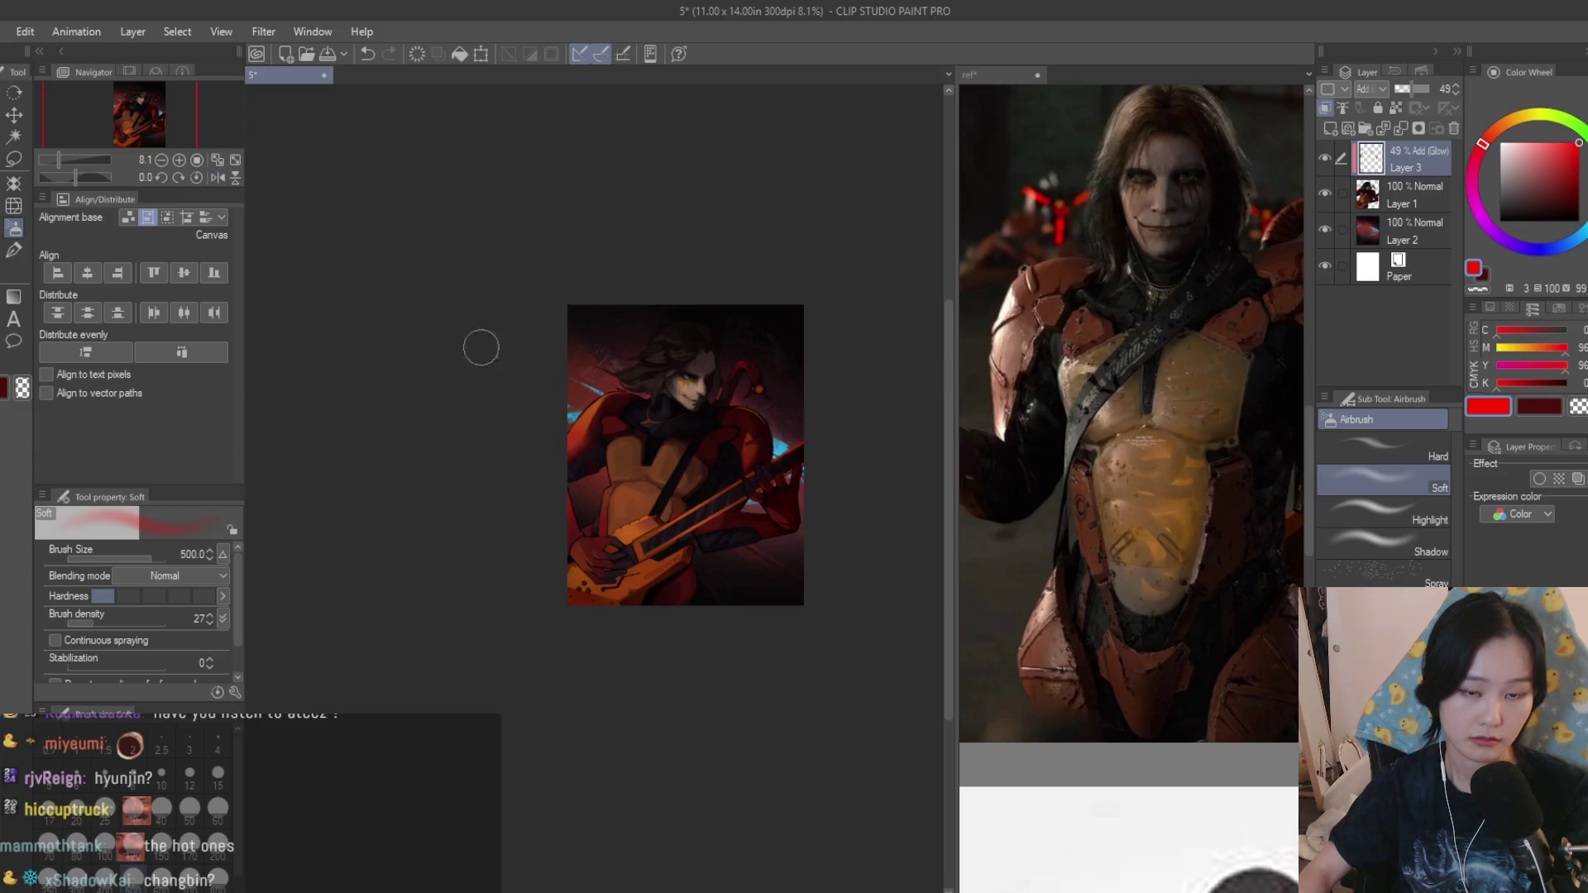
scroll(482, 349, "up", 2)
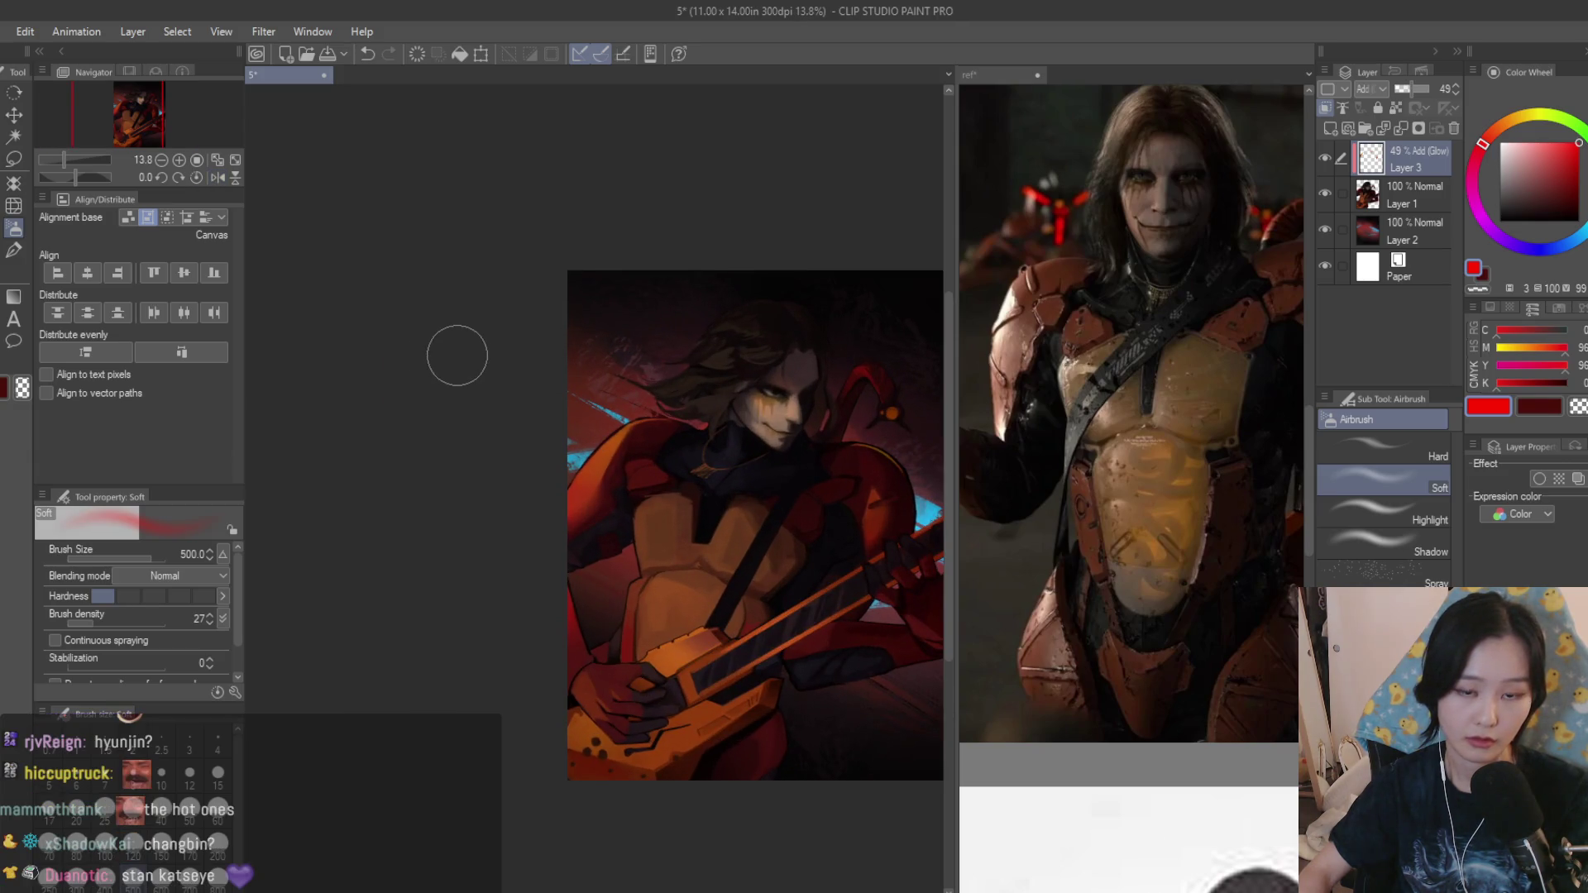
scroll(423, 348, "up", 2)
key("m")
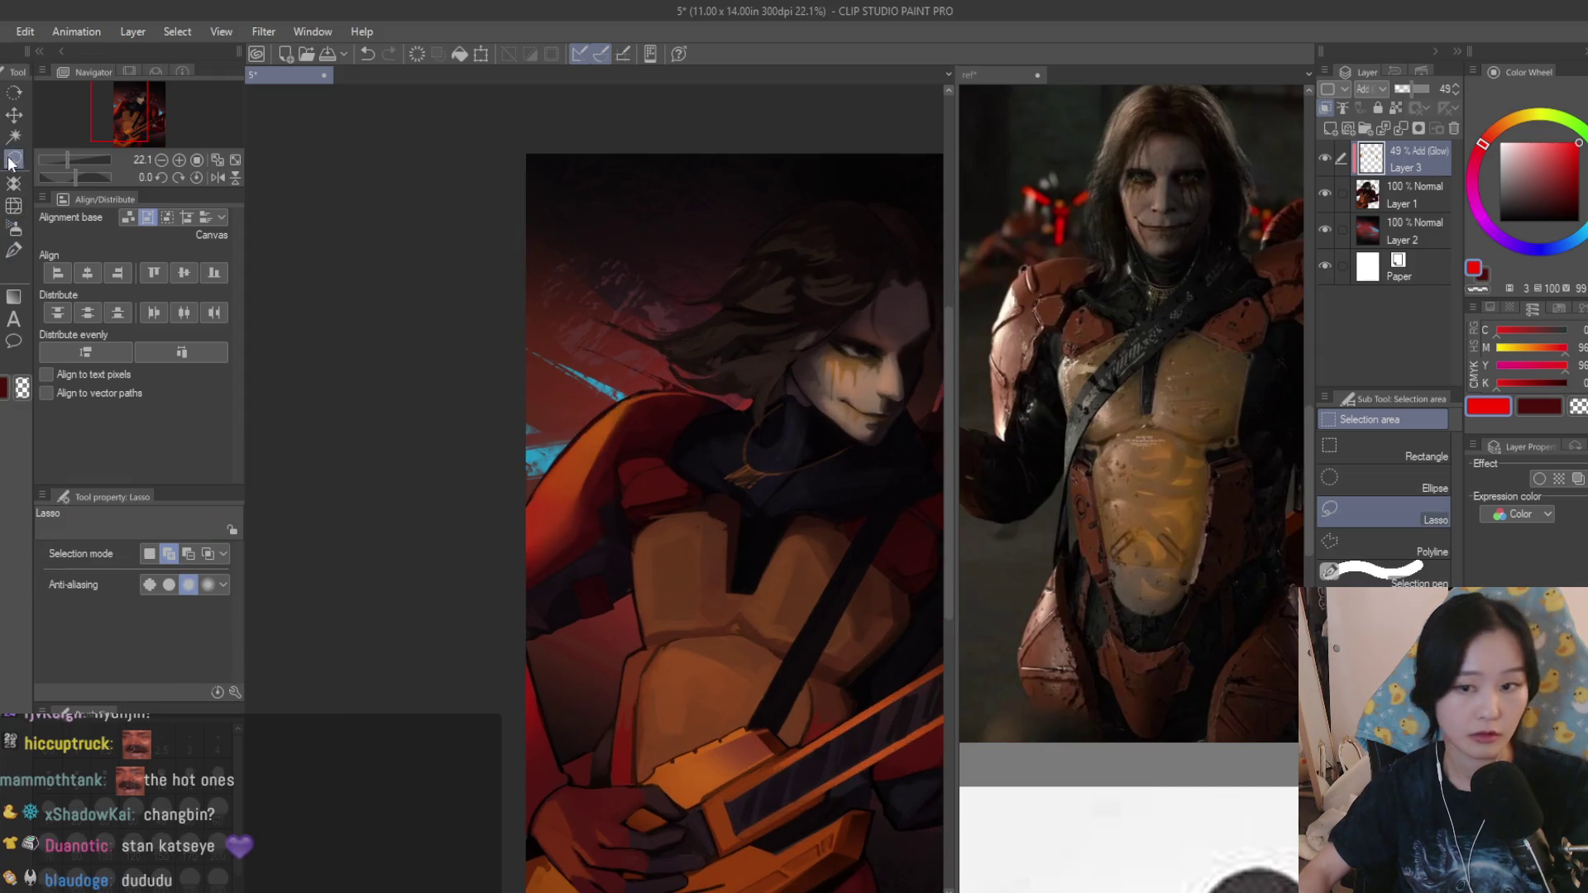
left_click(1383, 546)
scroll(707, 447, "up", 3)
scroll(657, 419, "up", 3)
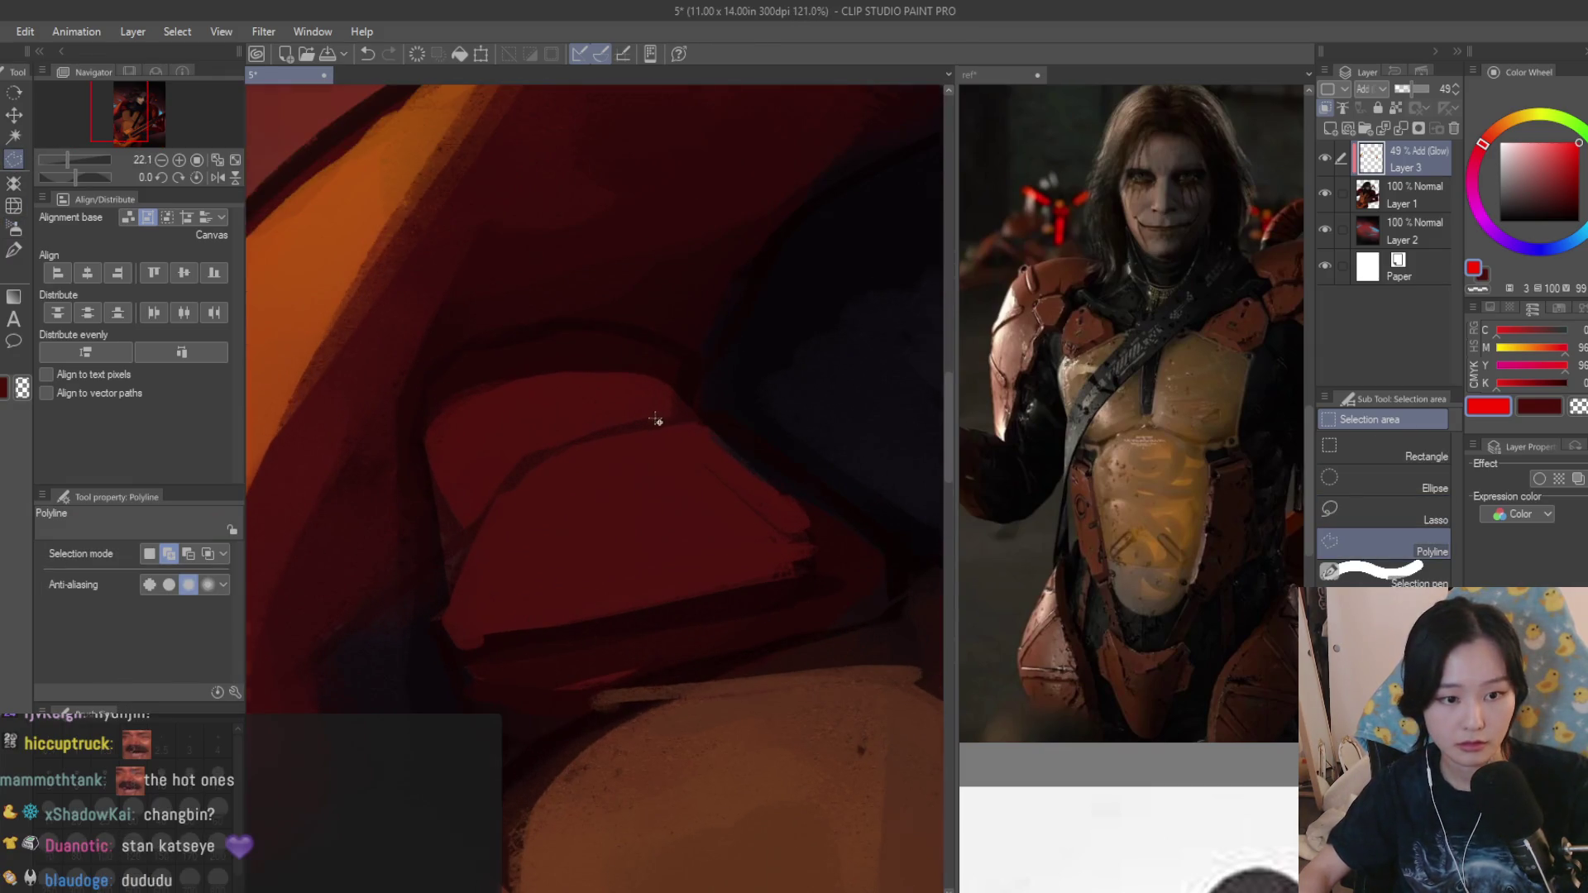
key("alt+Tab")
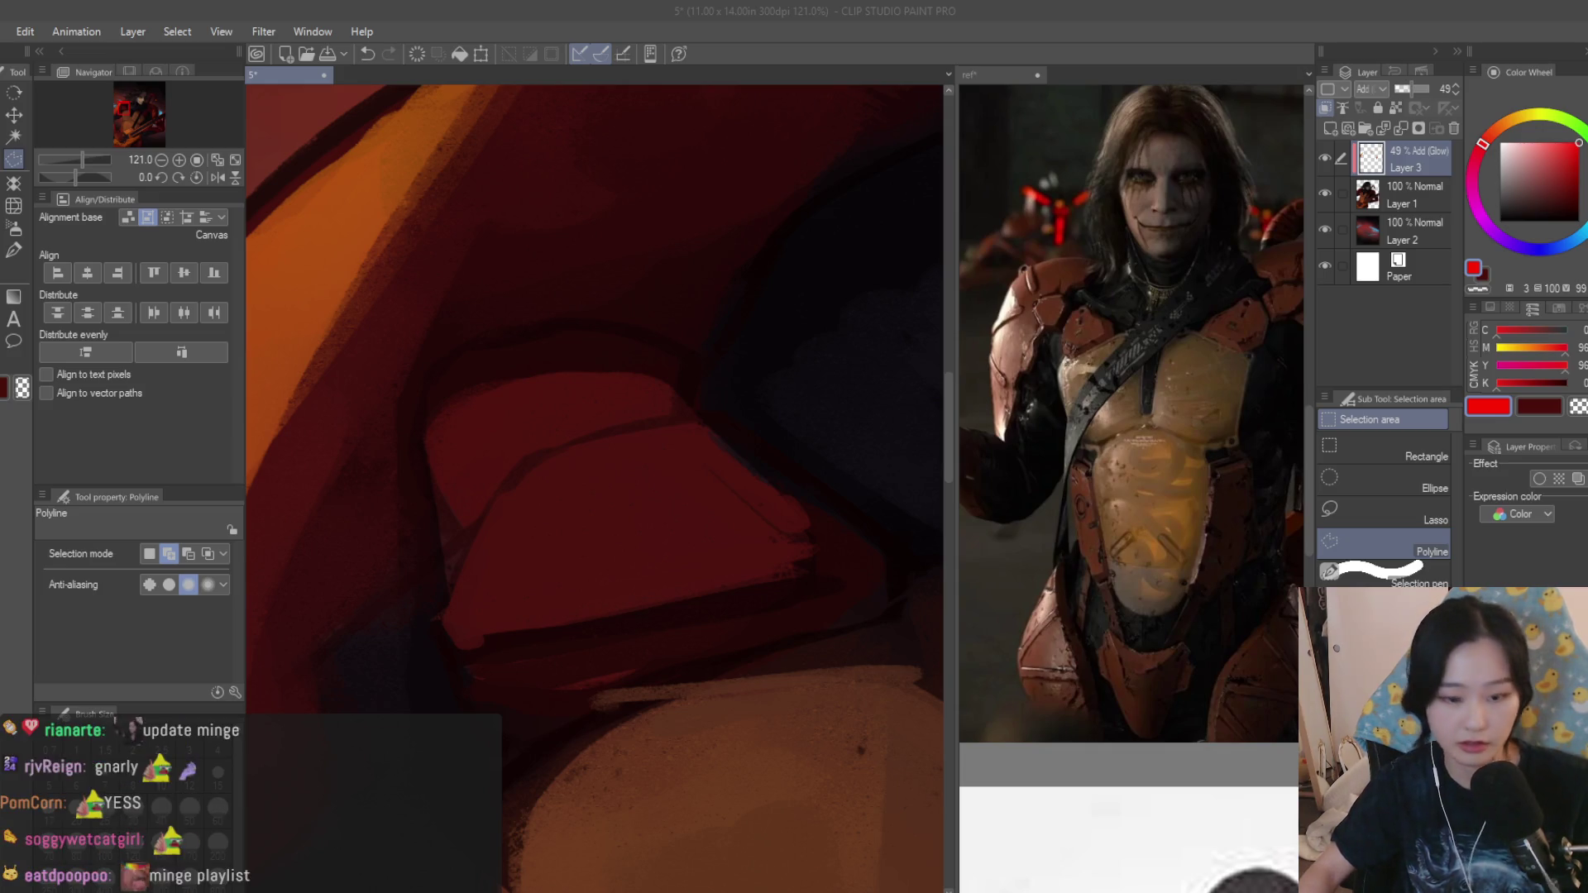
scroll(566, 529, "down", 2)
scroll(566, 528, "down", 2)
scroll(566, 529, "down", 2)
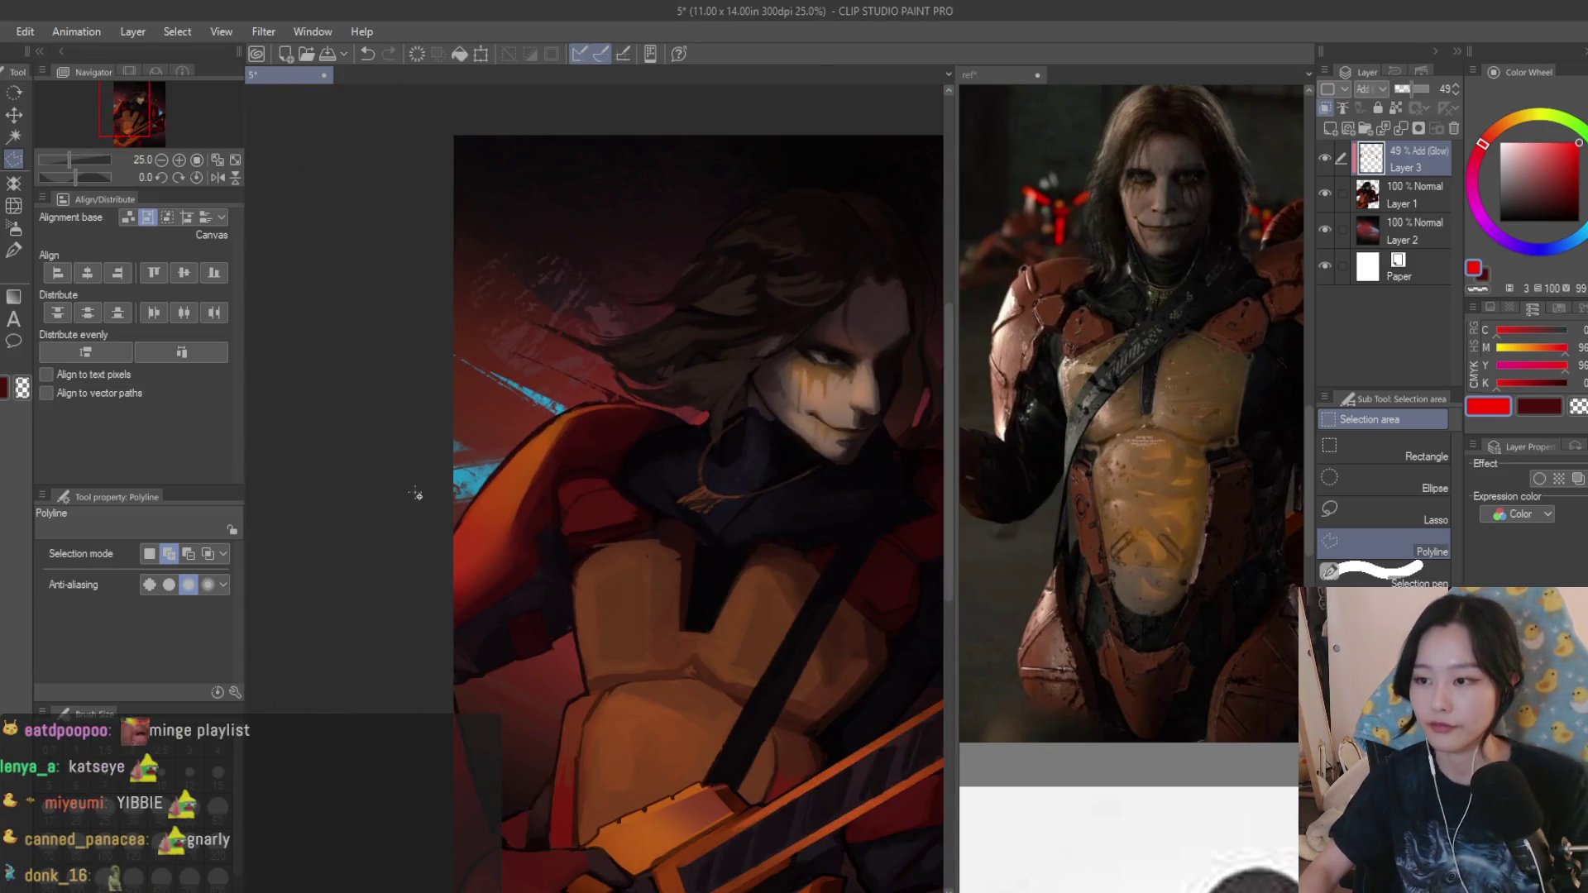
scroll(521, 471, "down", 2)
scroll(380, 347, "up", 2)
key("b")
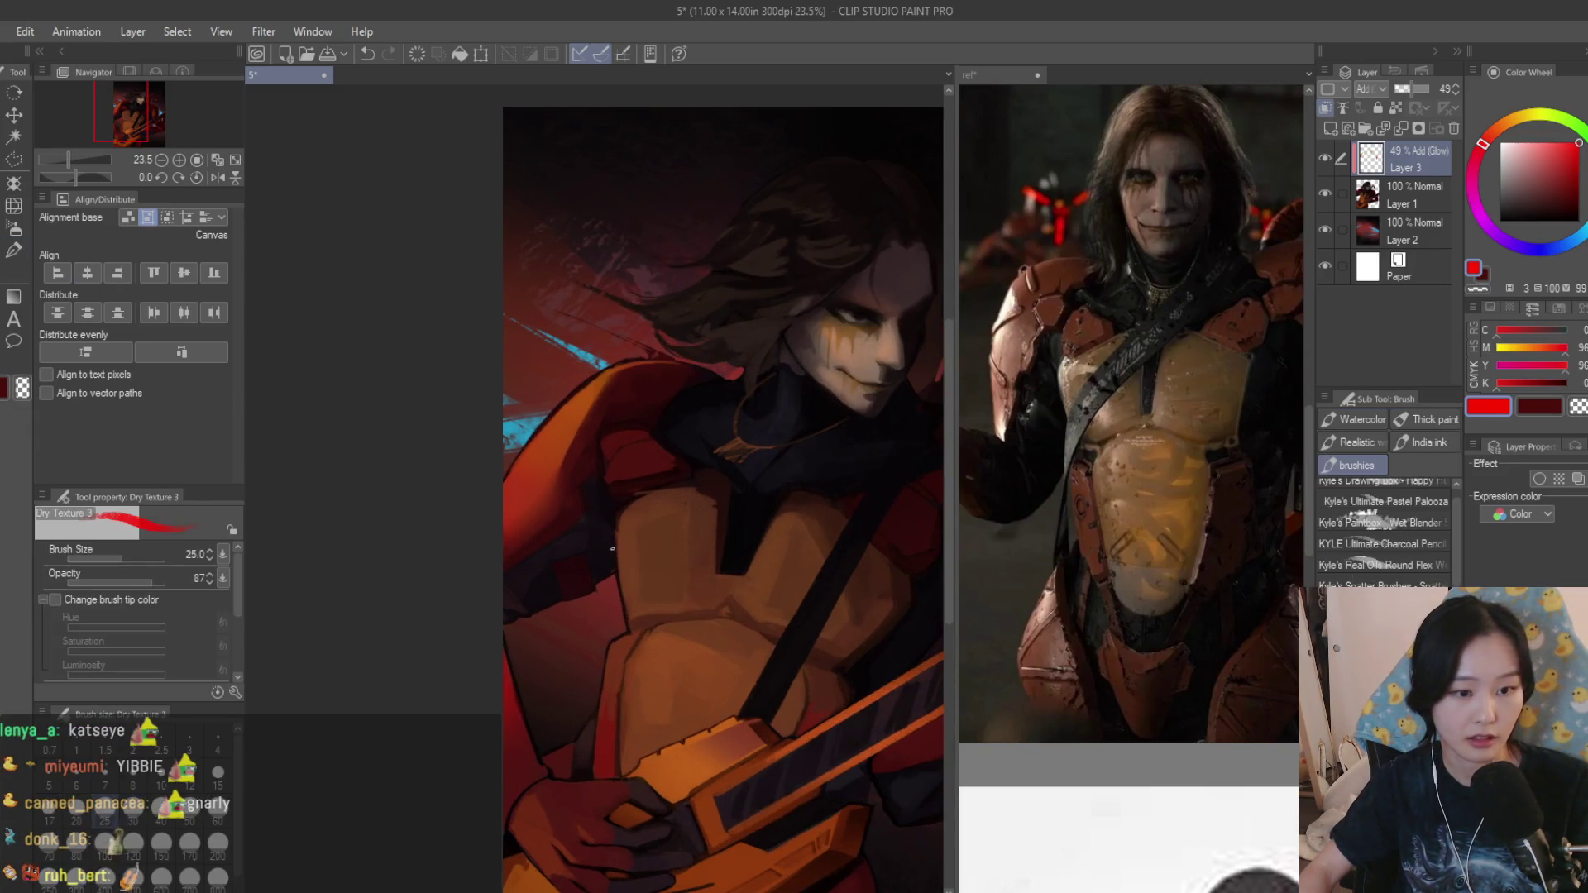
scroll(596, 565, "up", 2)
scroll(595, 565, "up", 2)
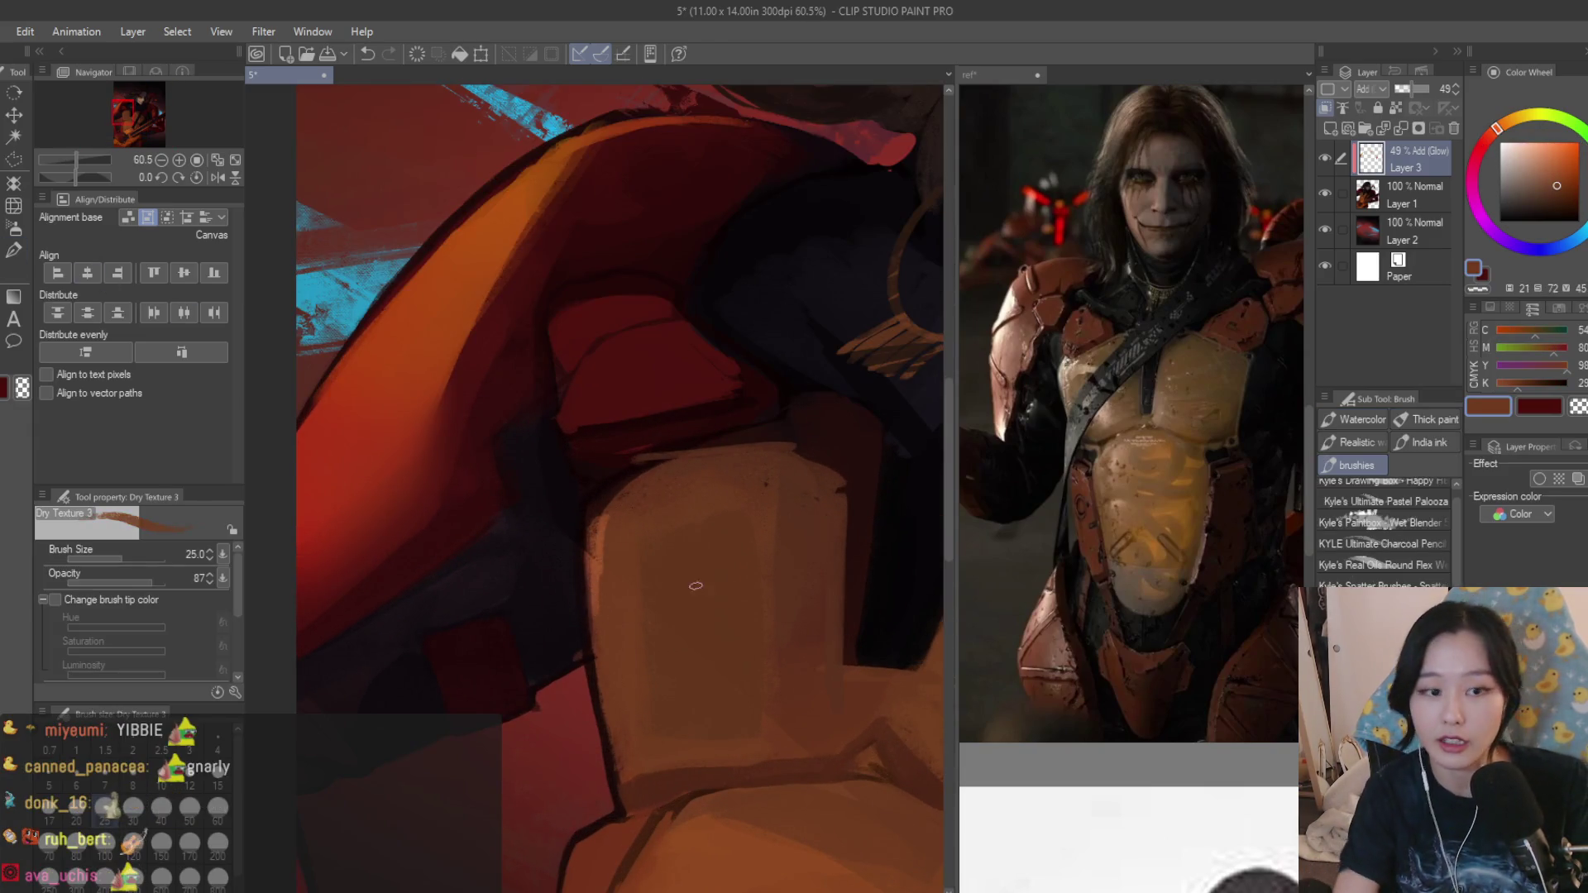
Paint a brighter, more saturated orange rim down the tan chest plate's left edge.
key("bracketright")
key("bracketright")
mouse_move(623, 744)
left_mouse_down()
mouse_move(610, 565)
mouse_move(626, 742)
left_mouse_up()
key("ctrl+z")
left_click(599, 609, "alt")
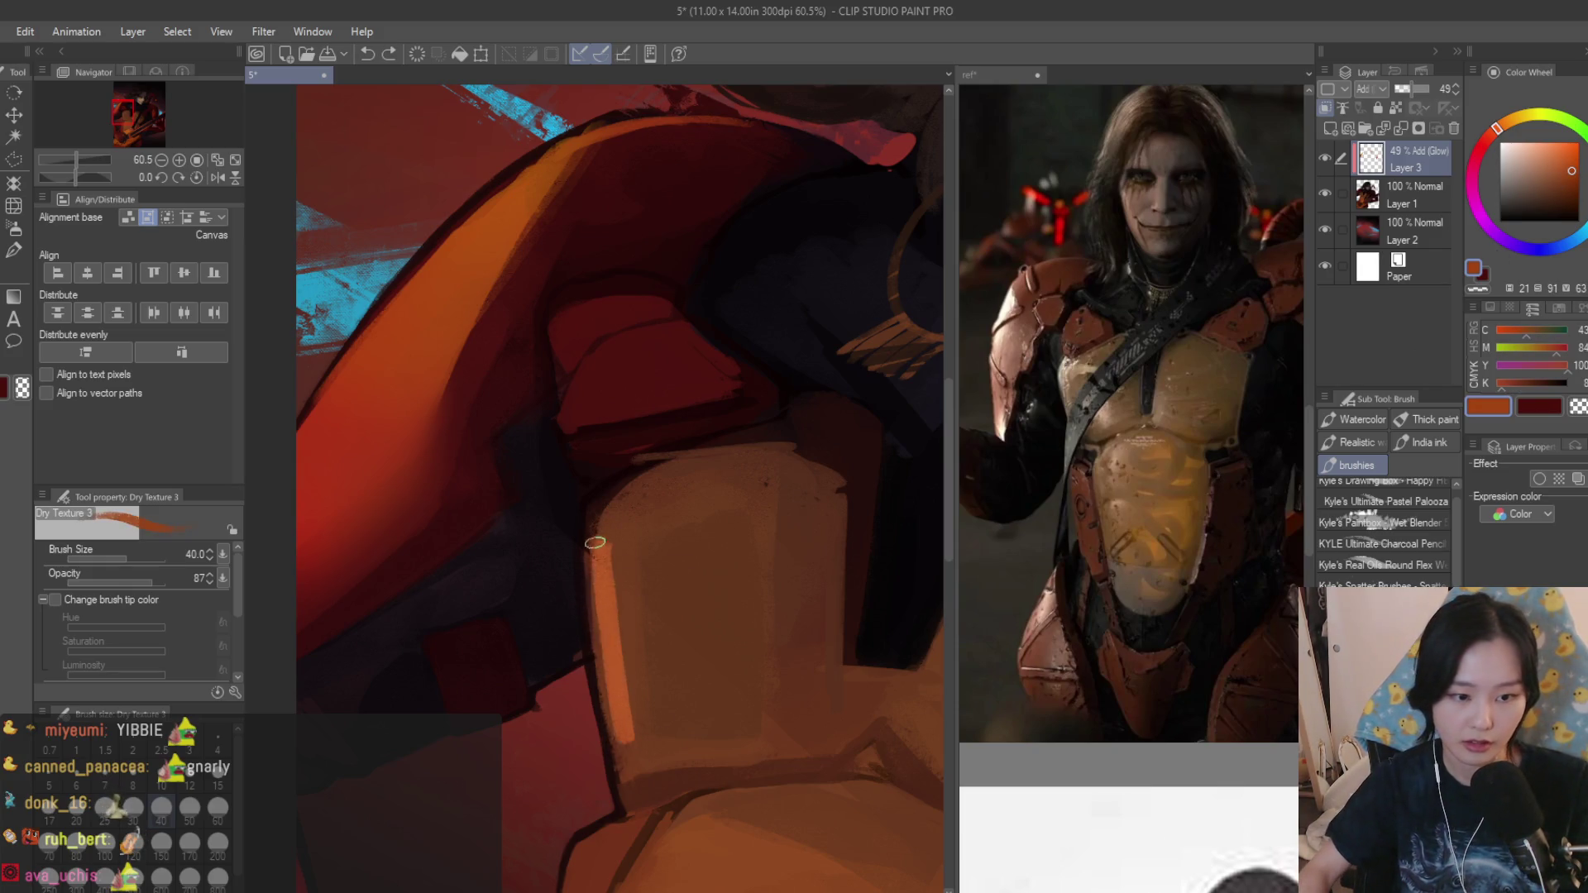
left_click_drag(596, 551, 626, 715)
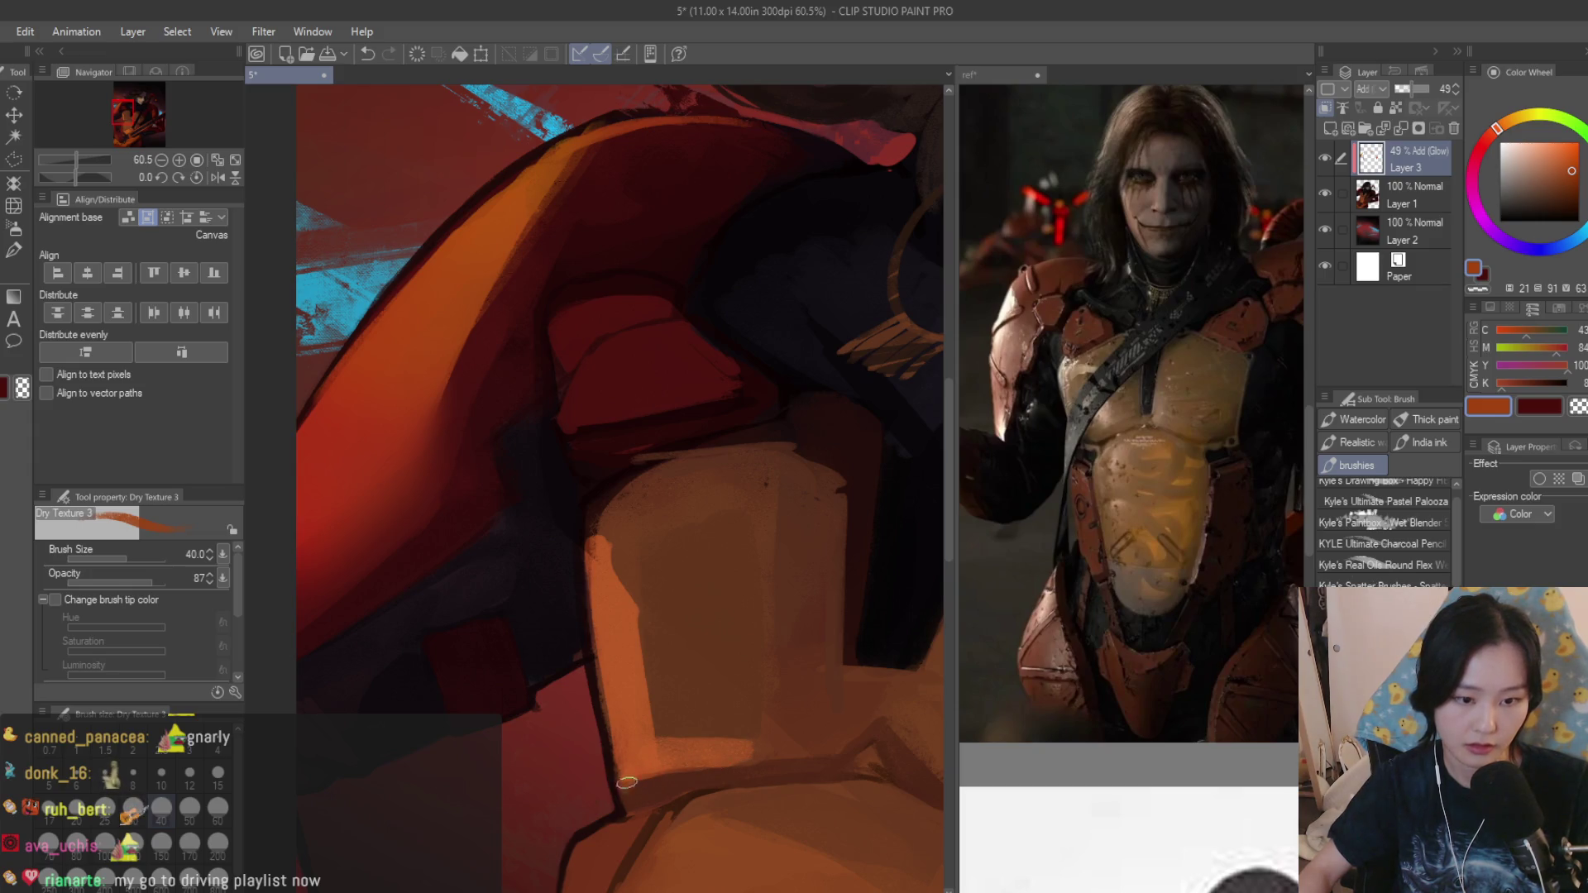
scroll(626, 781, "down", 5)
scroll(822, 676, "down", 4)
scroll(622, 523, "up", 1)
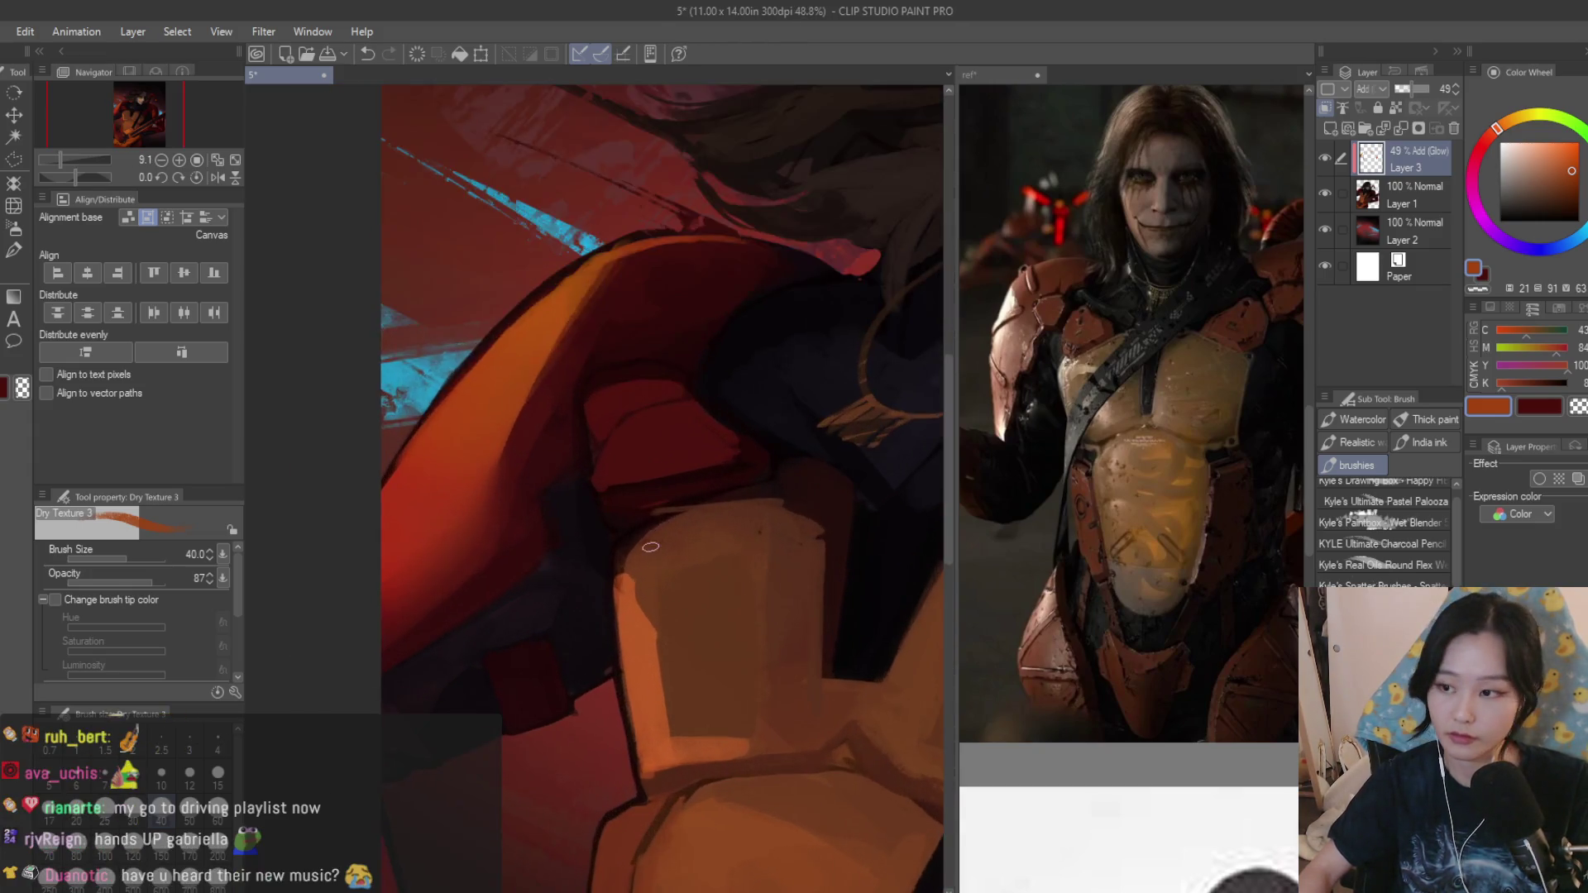
scroll(622, 522, "up", 1)
scroll(714, 422, "up", 1)
scroll(502, 575, "up", 1)
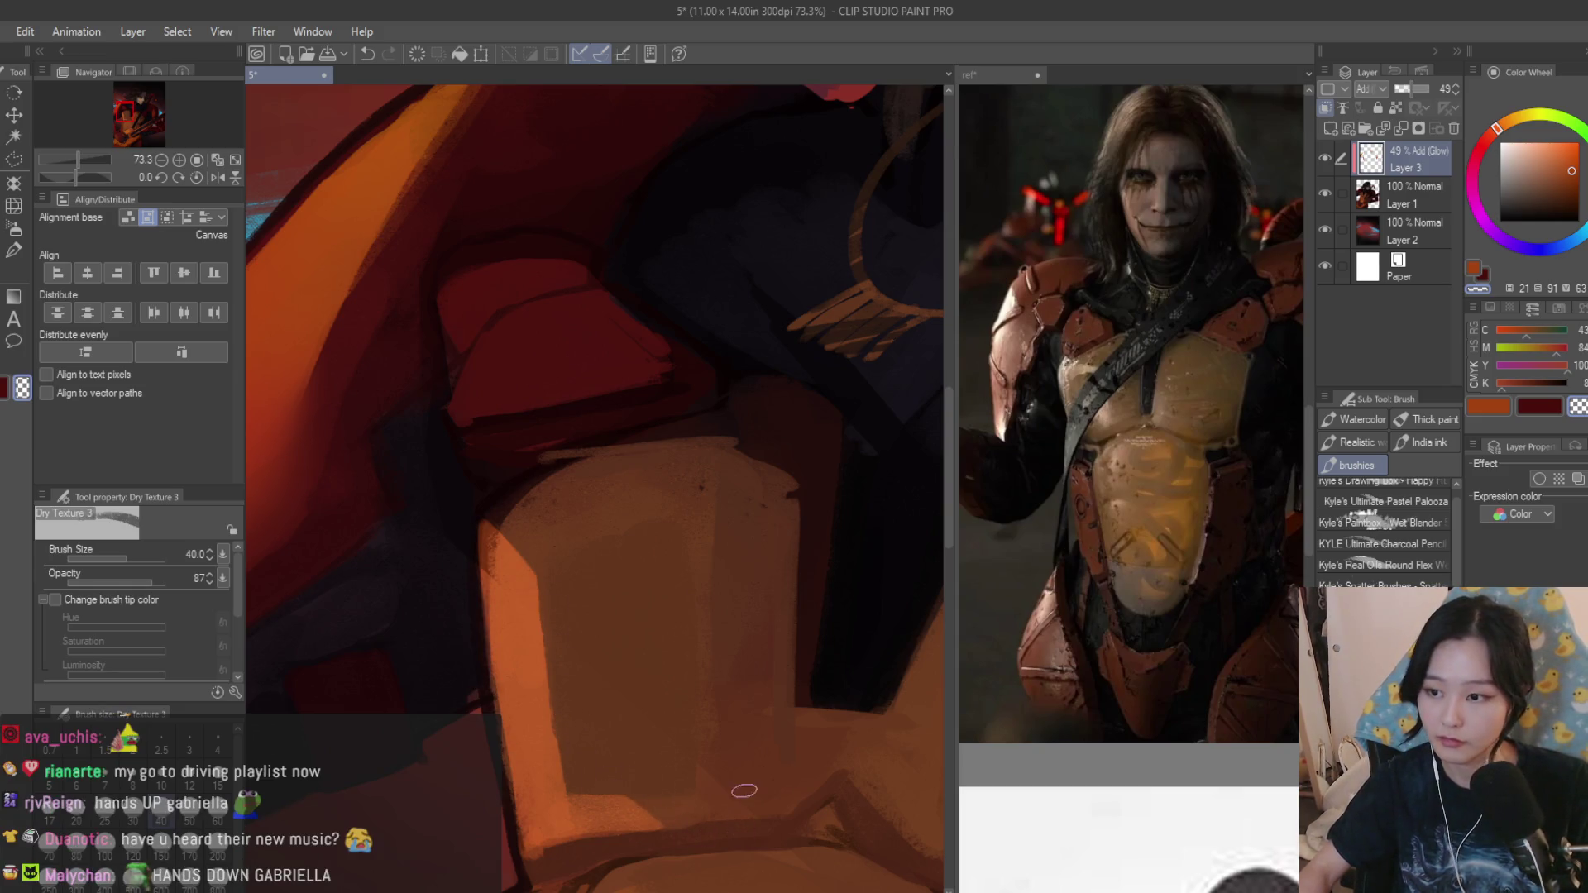
scroll(744, 744, "down", 5)
scroll(768, 607, "down", 3)
key("h")
scroll(779, 601, "up", 2)
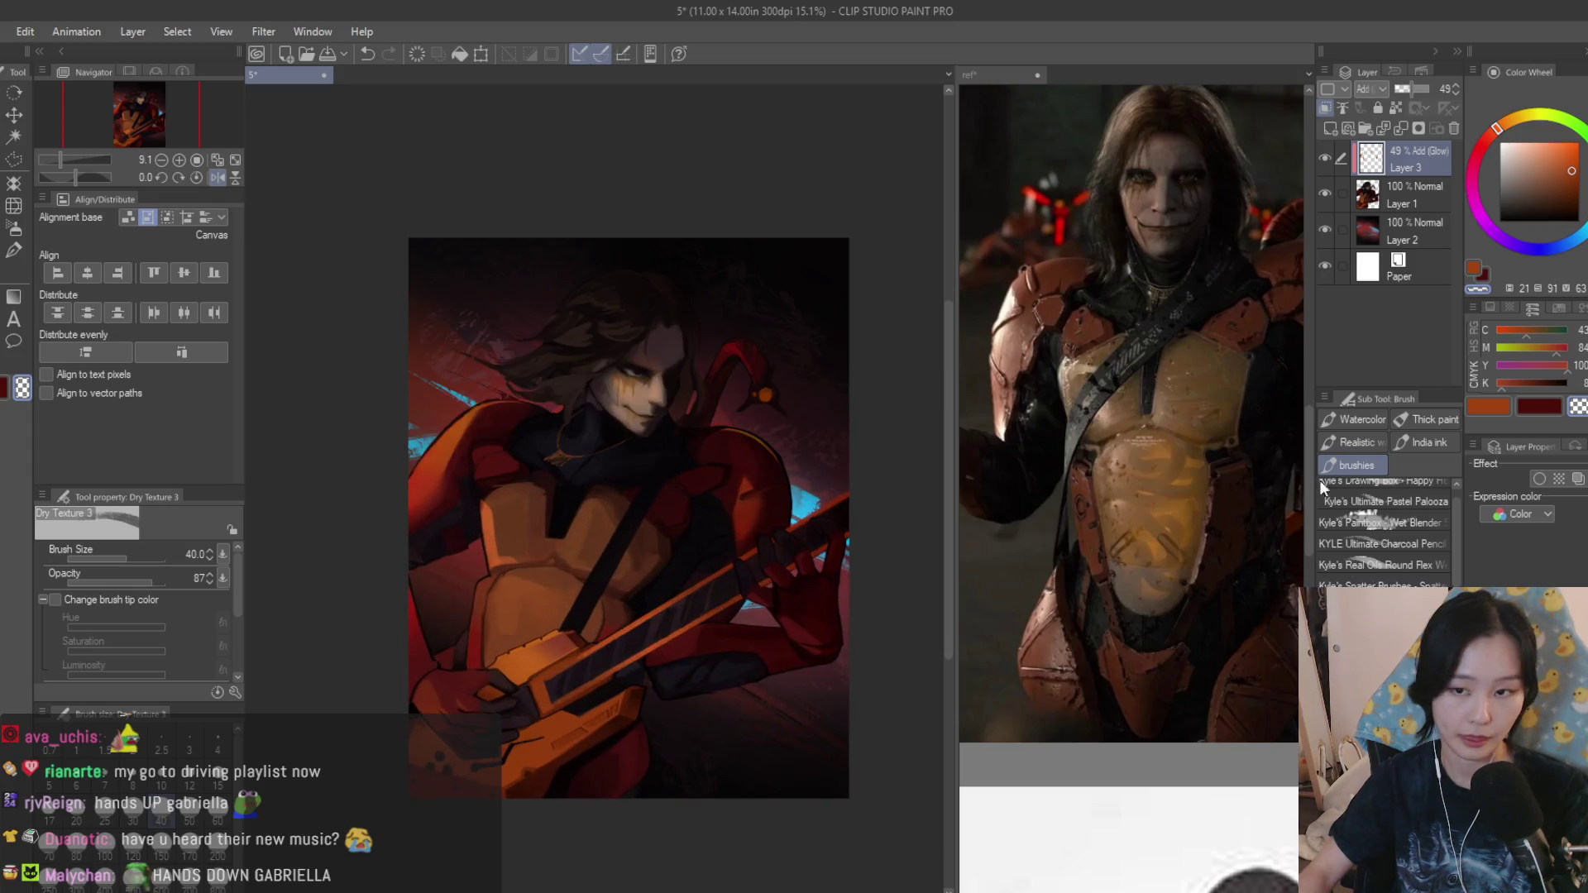
Close a polyline selection on the chest plate and airbrush lighter orange inside it.
left_click(16, 158)
scroll(500, 558, "up", 2)
scroll(550, 423, "up", 2)
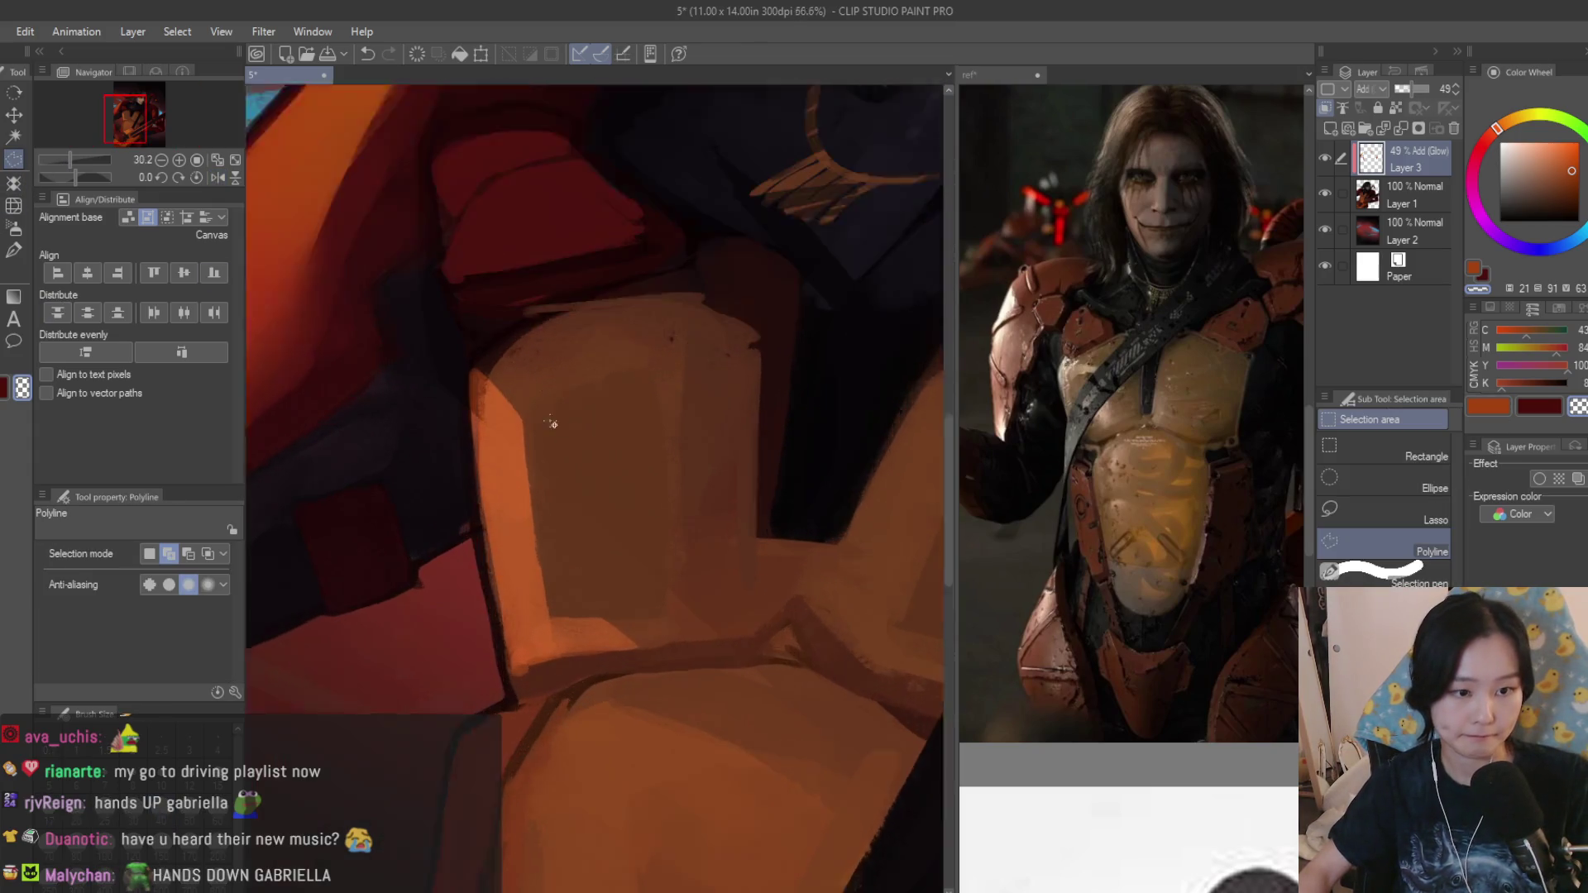
scroll(518, 425, "up", 1)
left_click(687, 661)
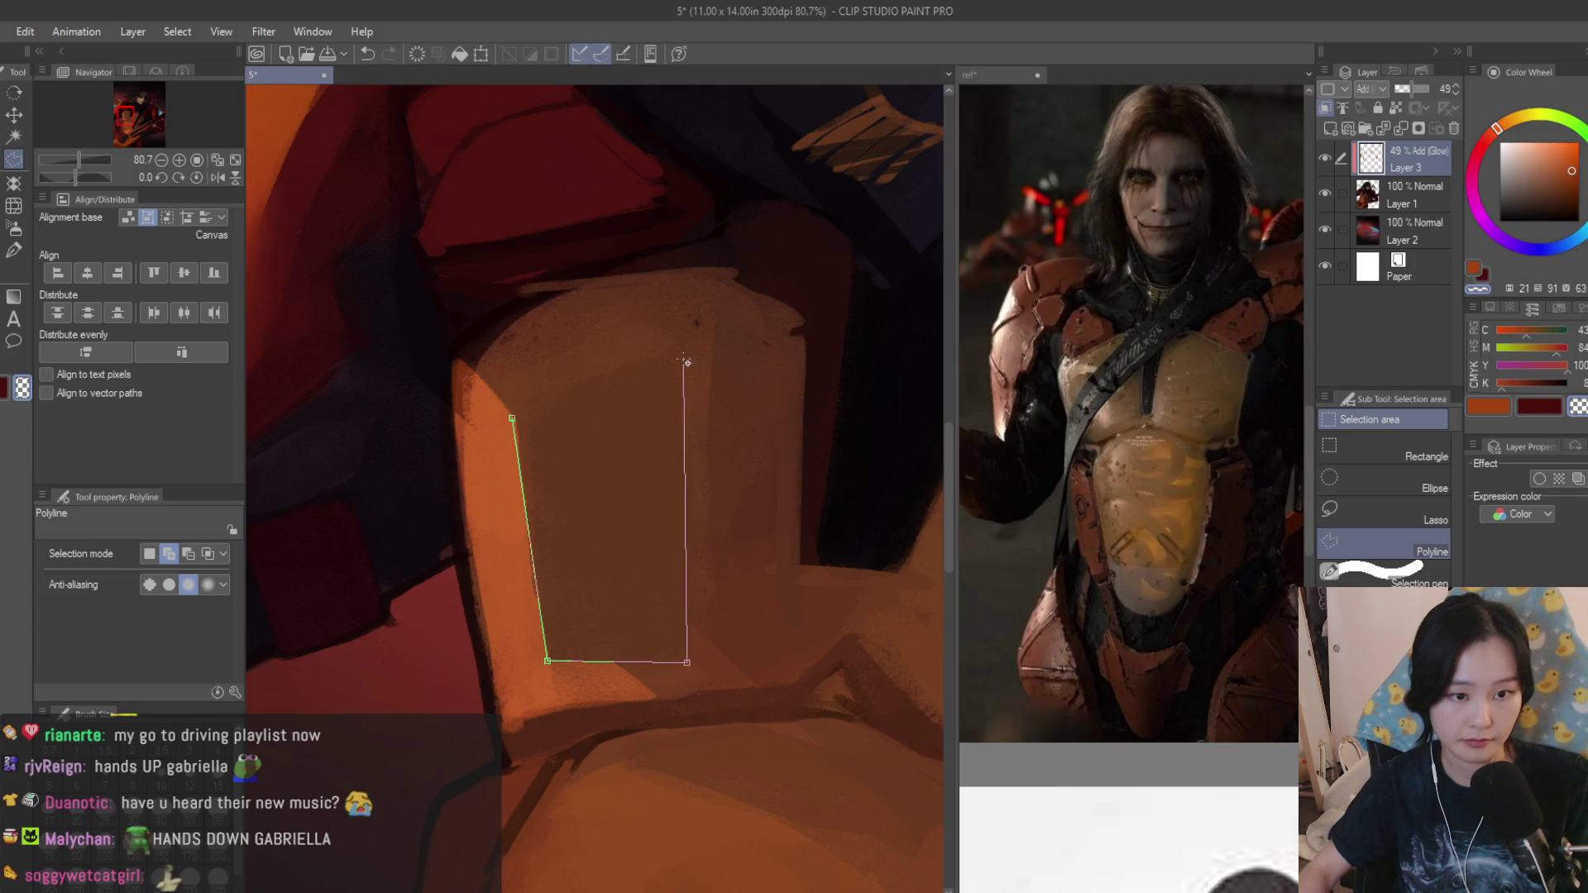
left_click(546, 377)
key("b")
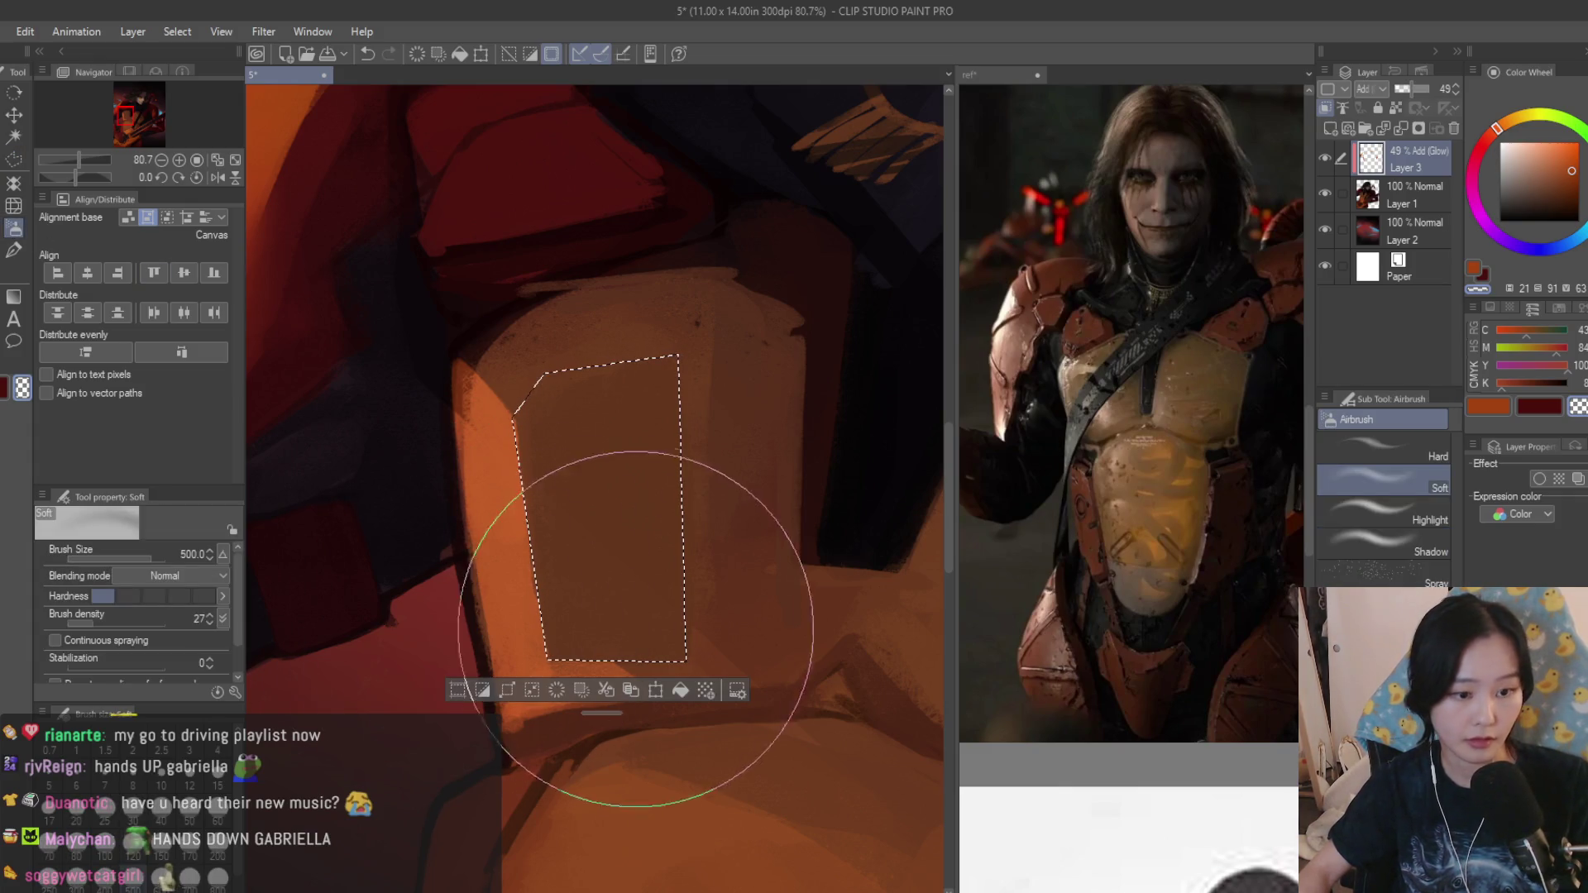
left_click_drag(434, 546, 503, 688)
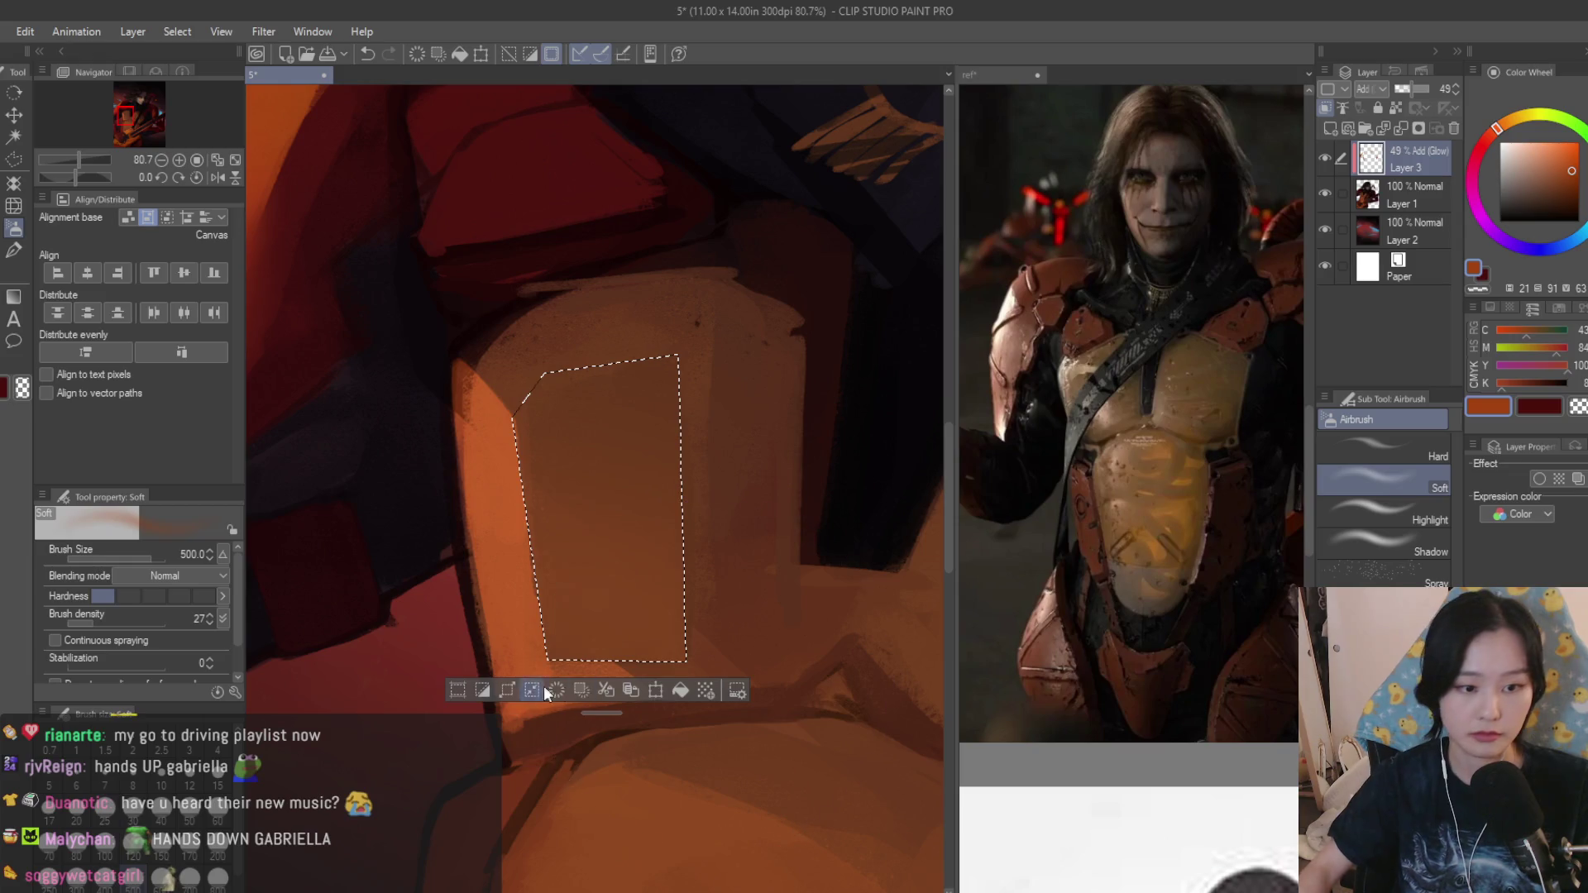
scroll(502, 688, "down", 3)
scroll(460, 532, "down", 3)
scroll(657, 550, "down", 3)
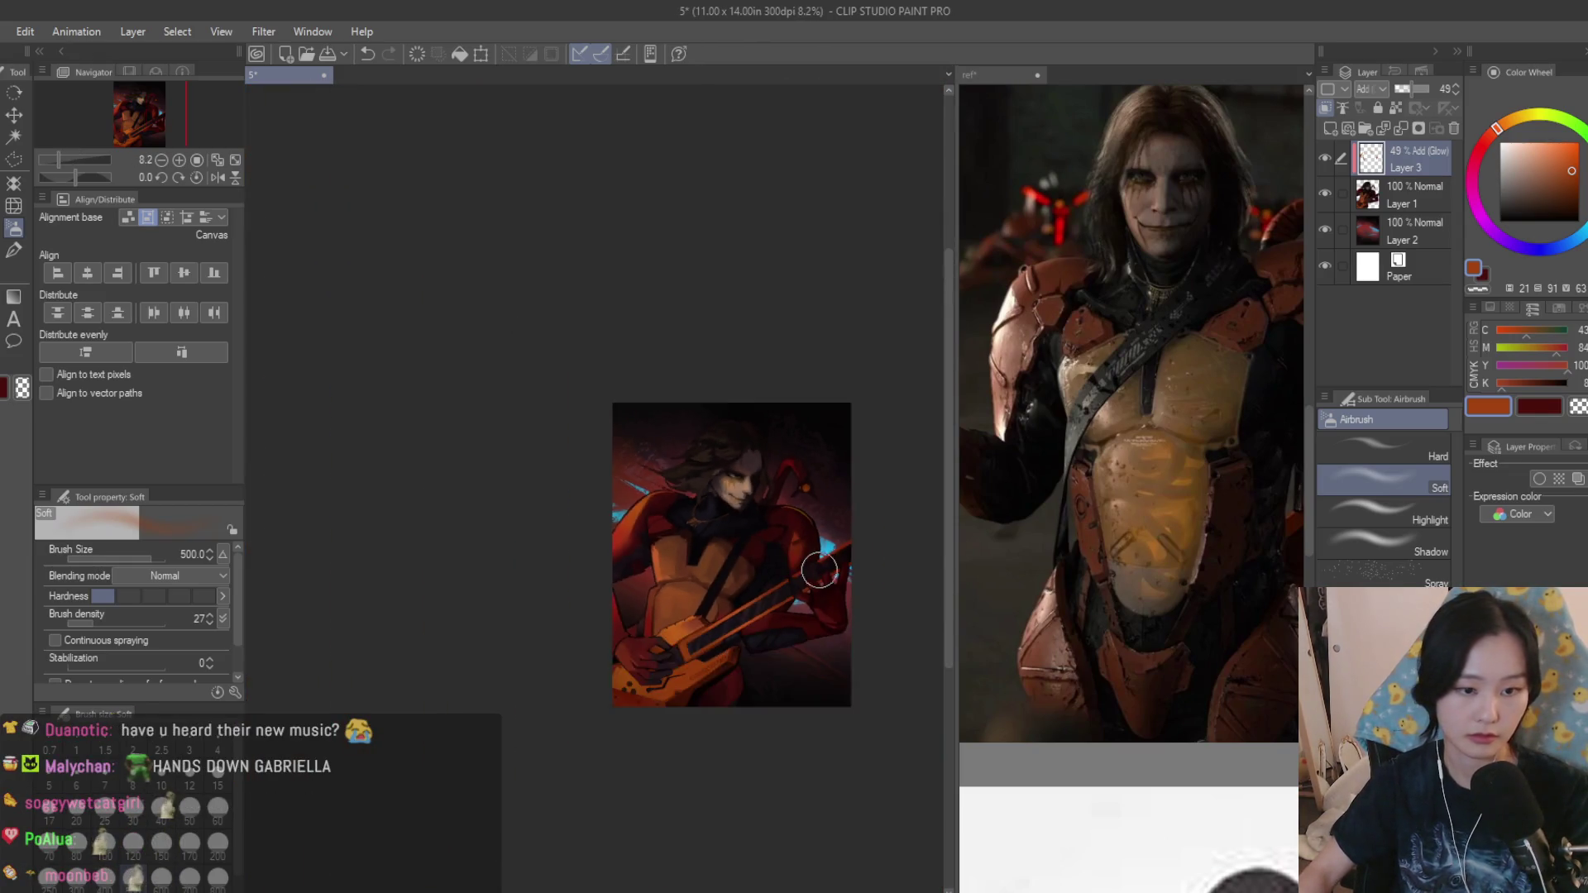
scroll(781, 578, "up", 3)
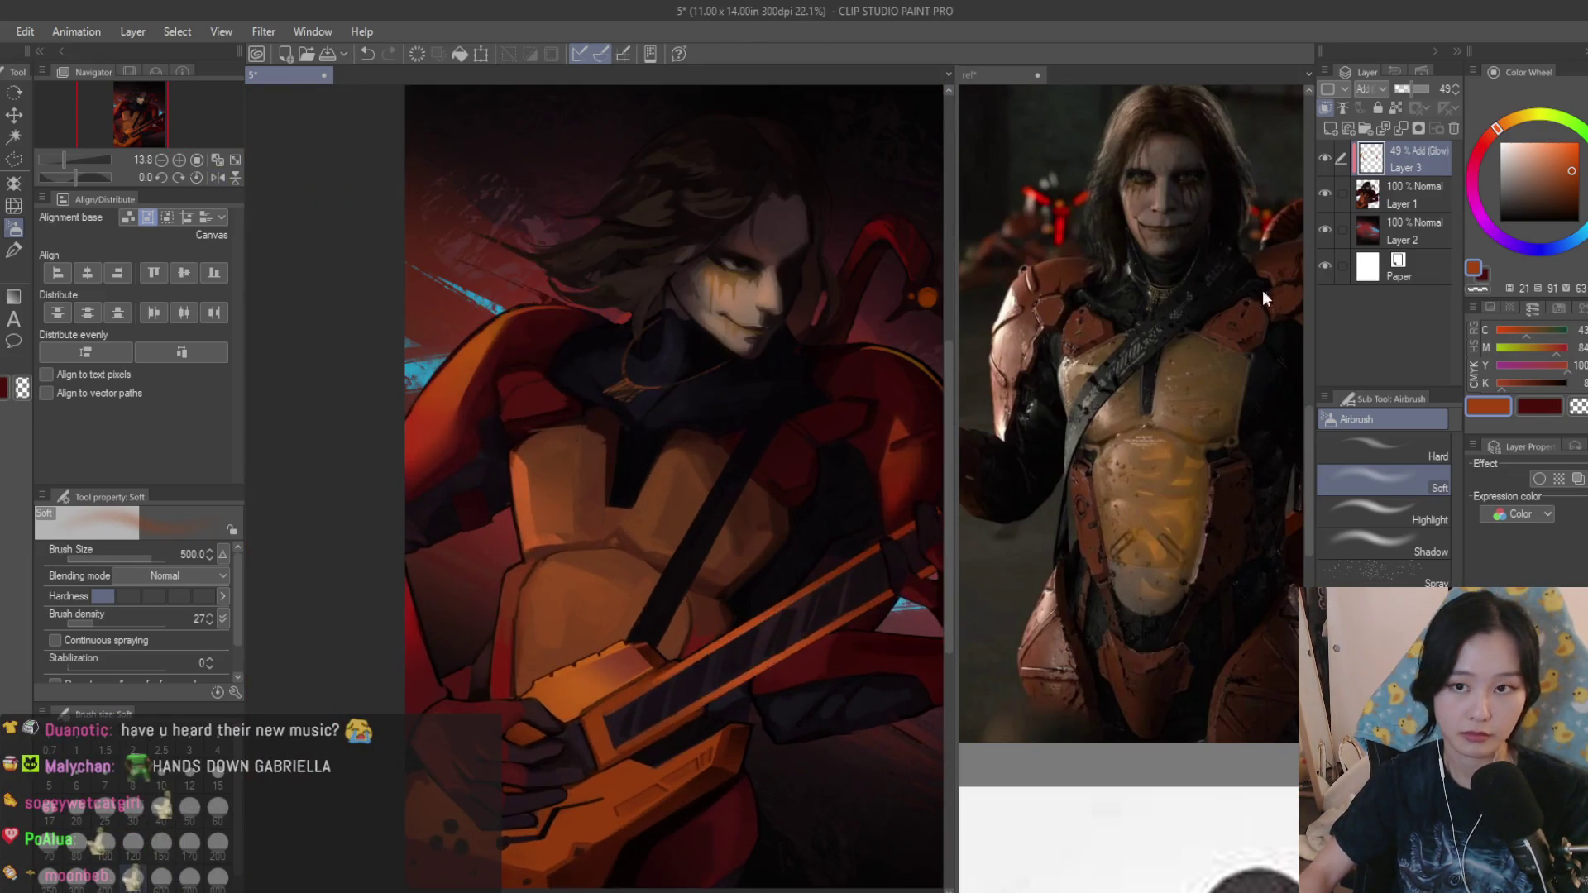
left_click(1519, 120)
scroll(566, 355, "up", 1)
scroll(514, 480, "up", 1)
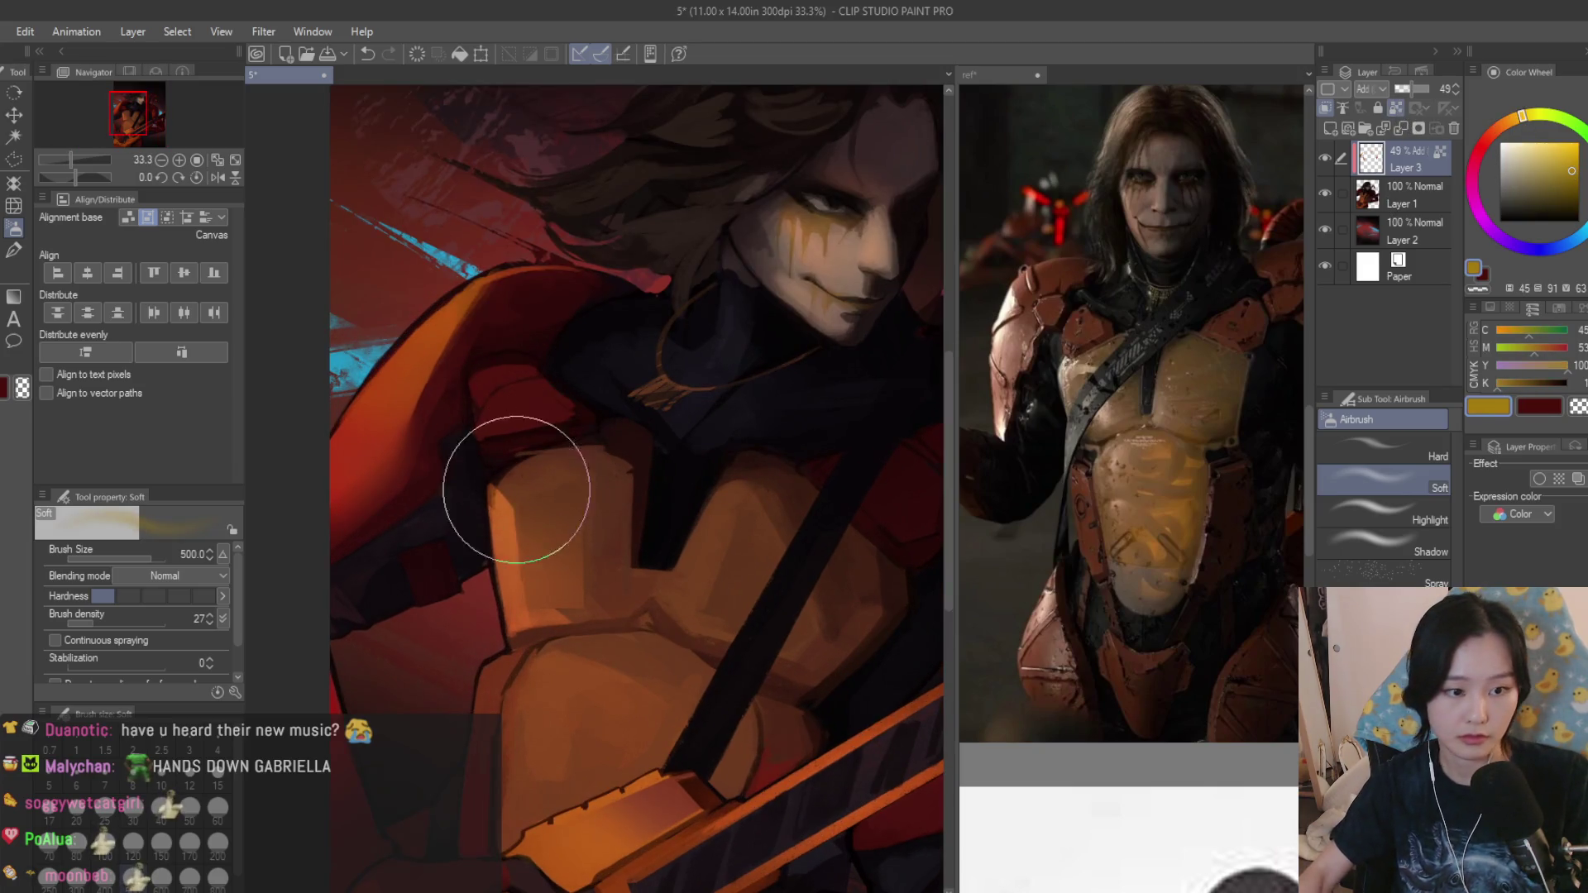
Discard a stray triangular selection and select the small dark shoulder plate with the polyline.
left_click(14, 159)
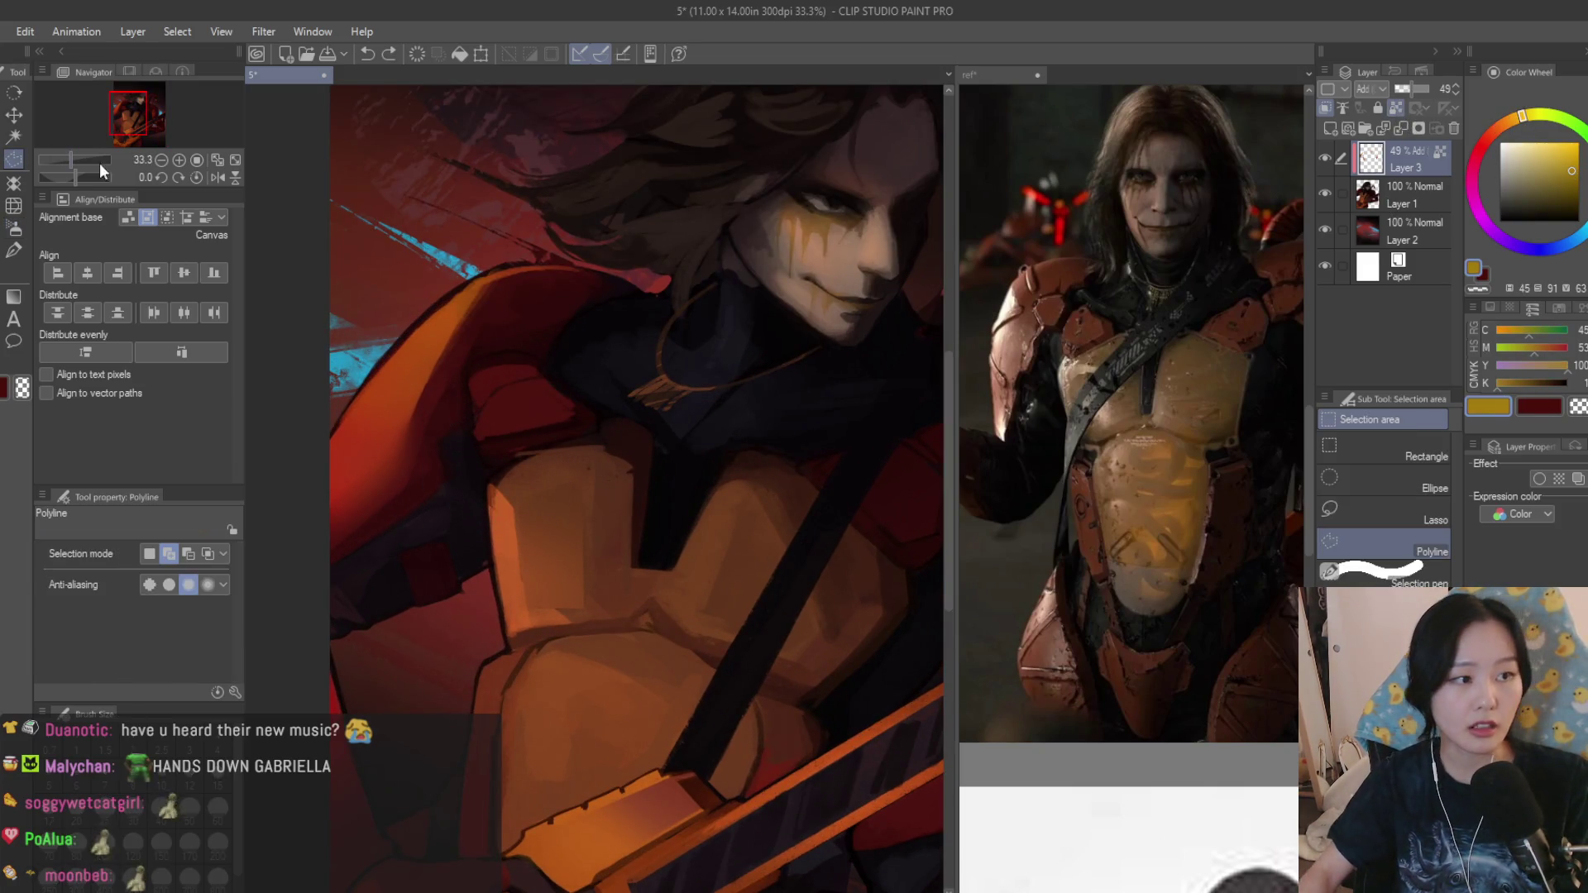
scroll(520, 357, "up", 1)
scroll(521, 358, "up", 3)
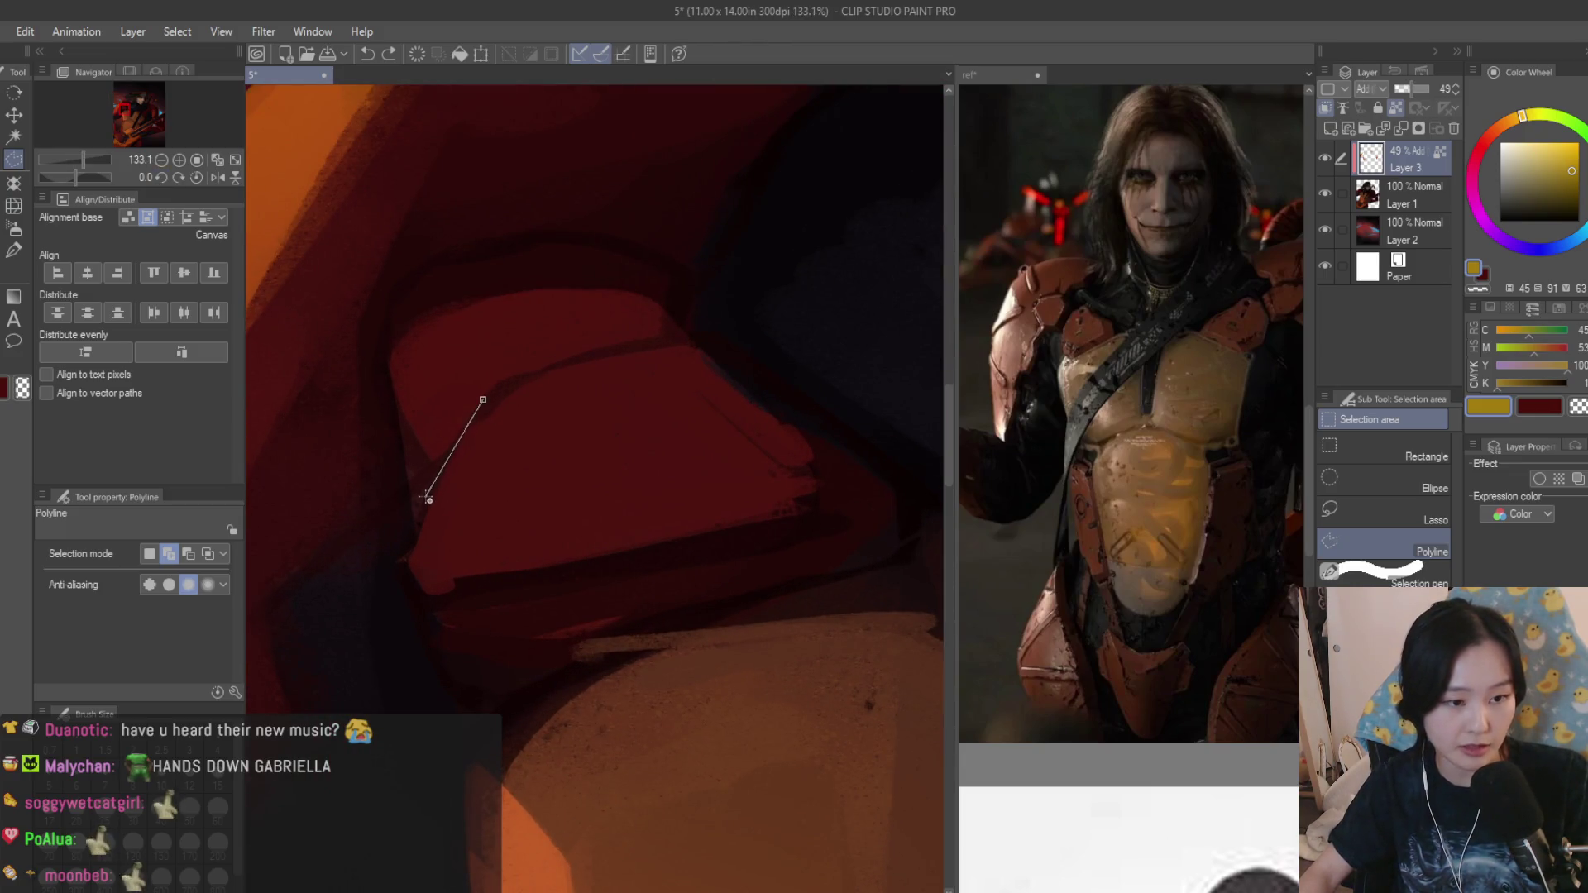
left_click(430, 547)
left_click(553, 492)
left_click(484, 399)
key("ctrl+d")
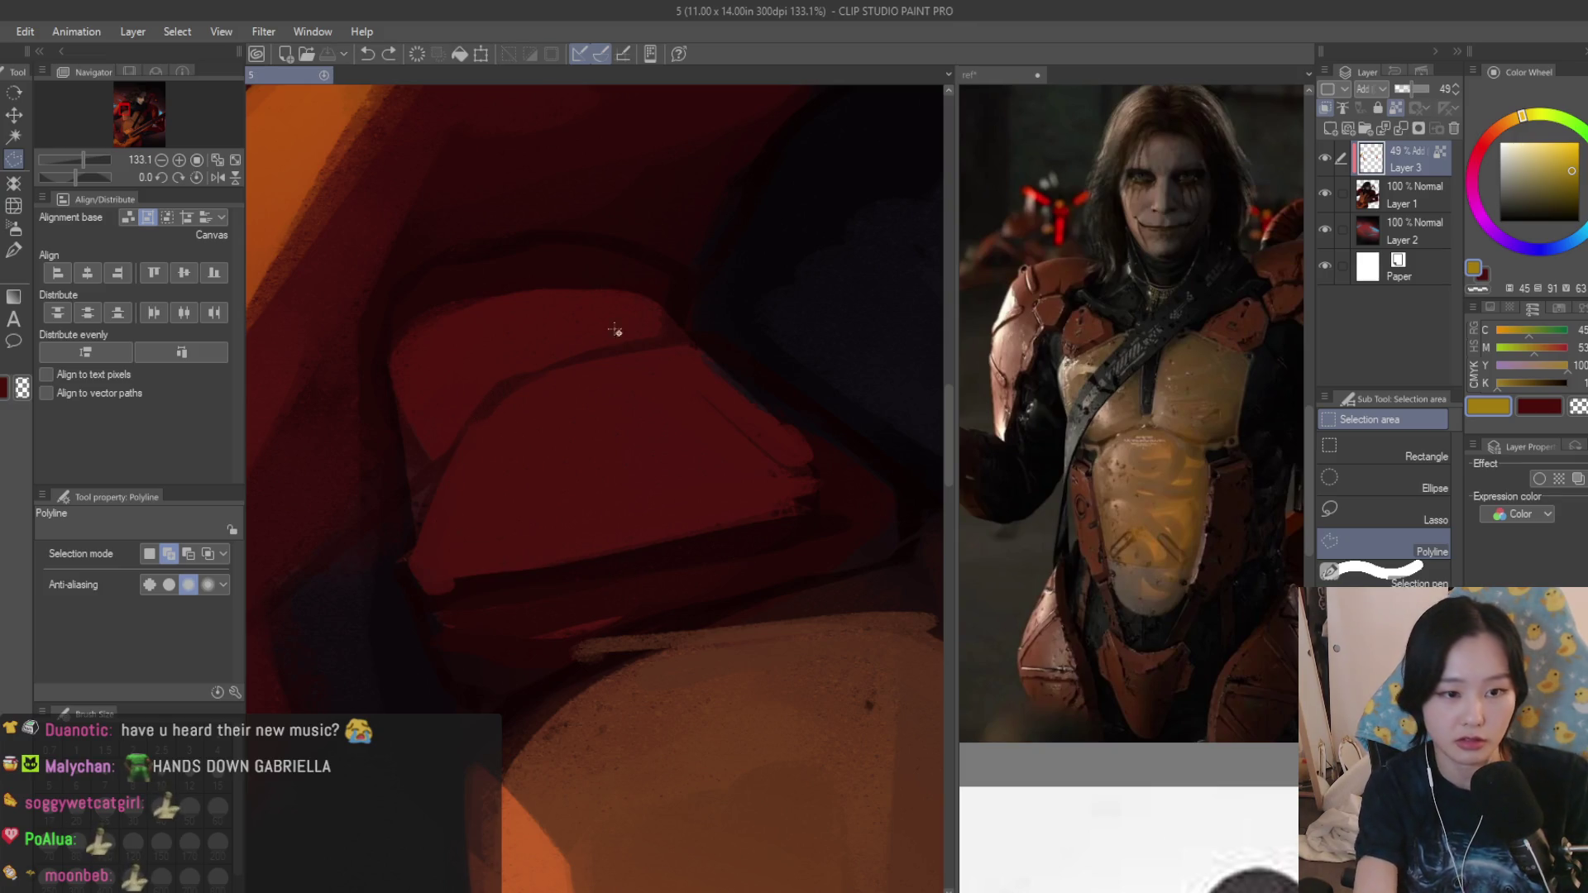
left_click(591, 363)
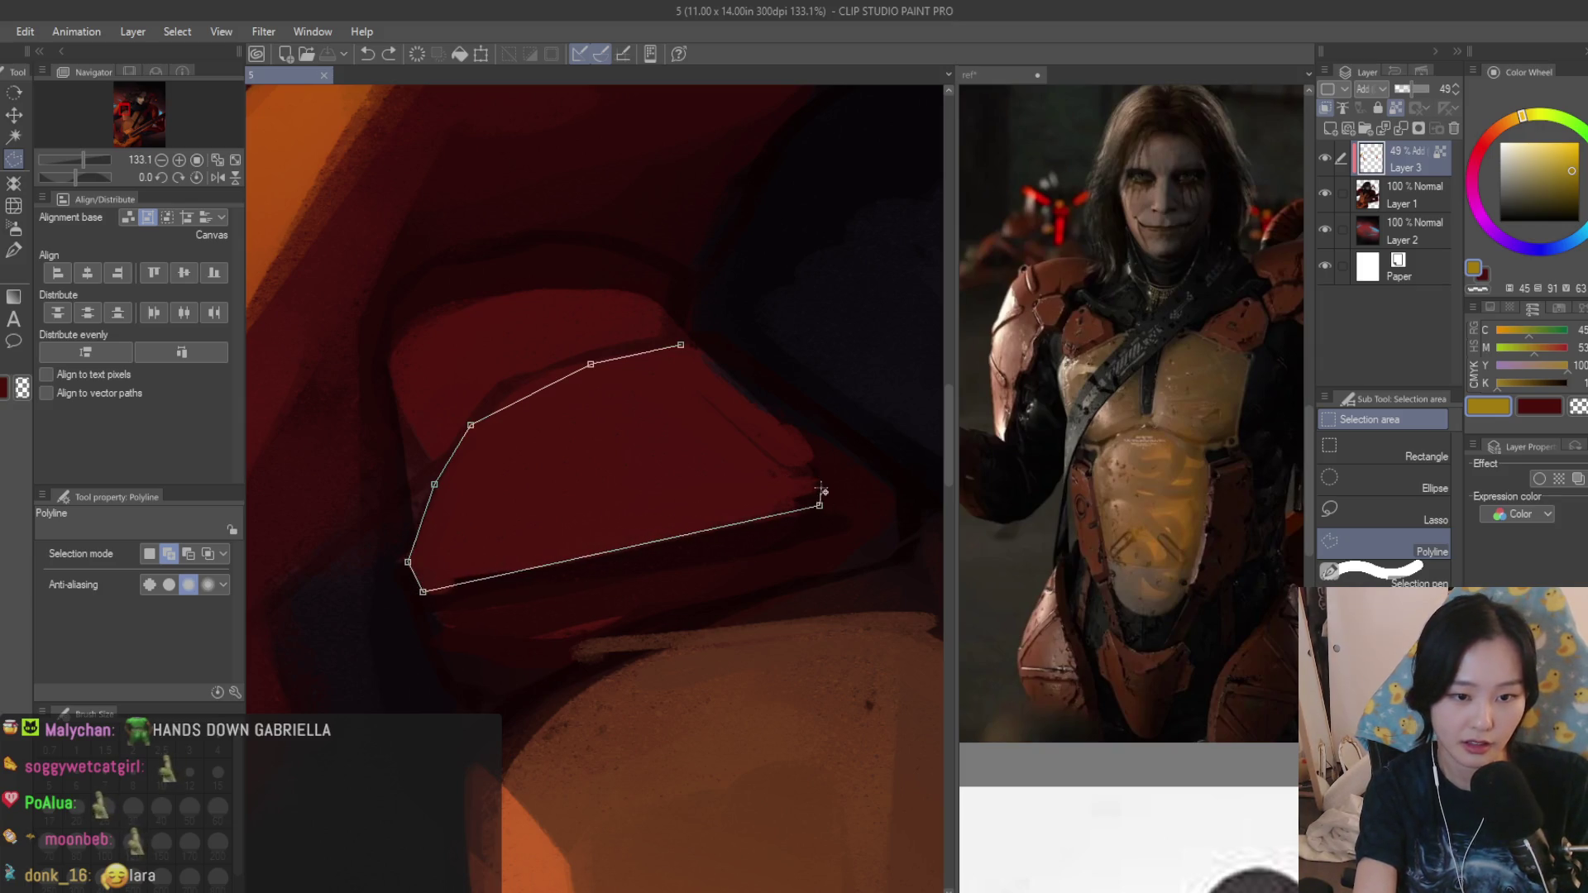
left_click(808, 438)
left_click(696, 351)
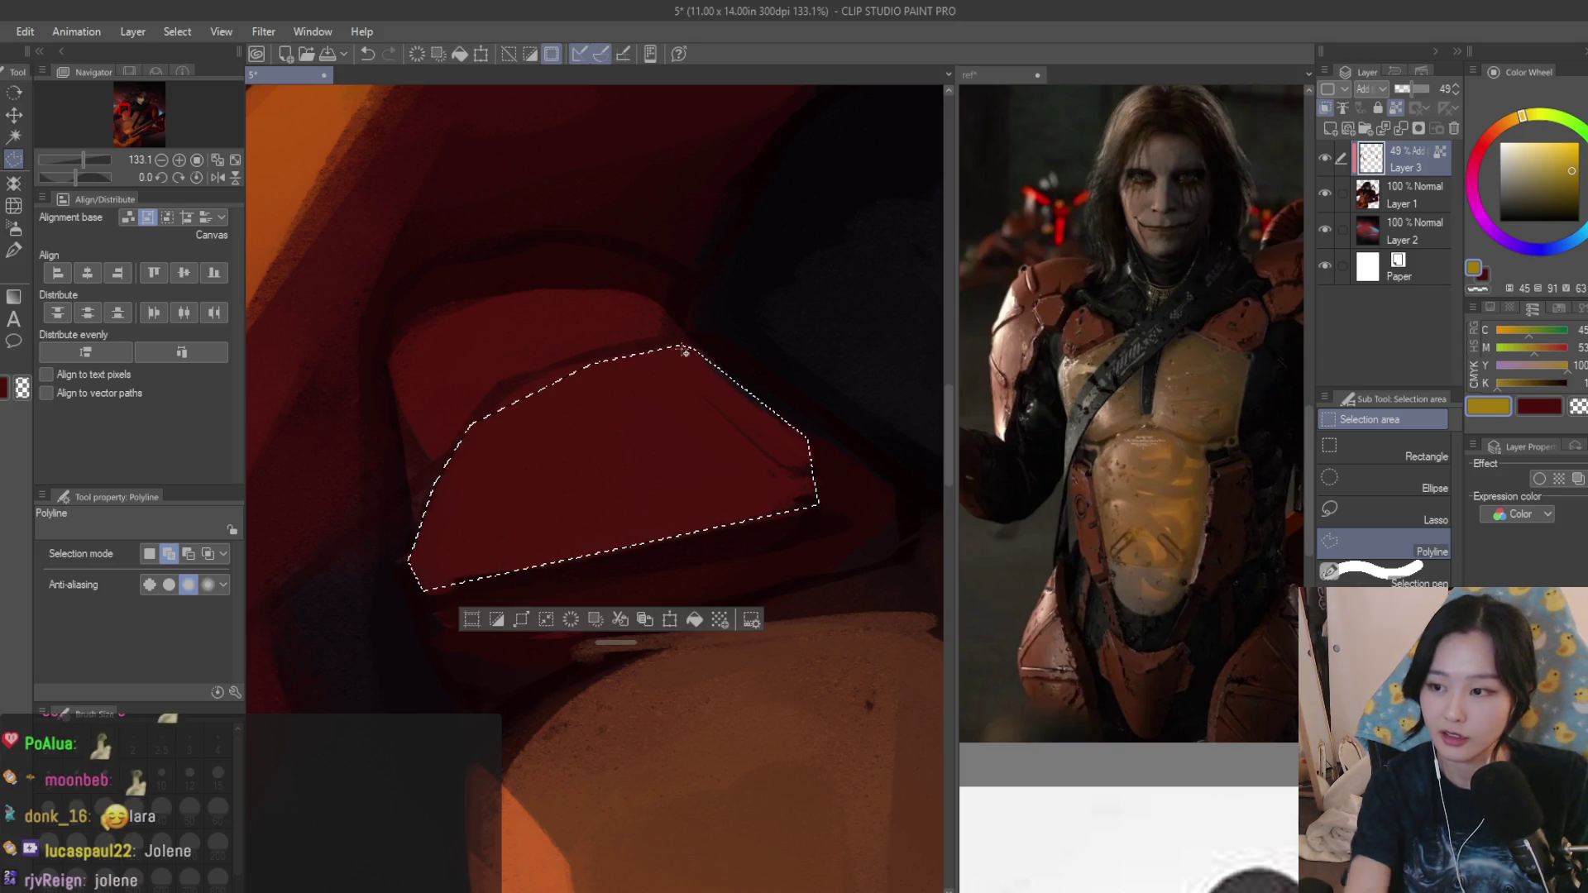
Airbrush an orange-to-red glow into the selected shoulder plate, then deselect.
key("b")
scroll(574, 484, "down", 2)
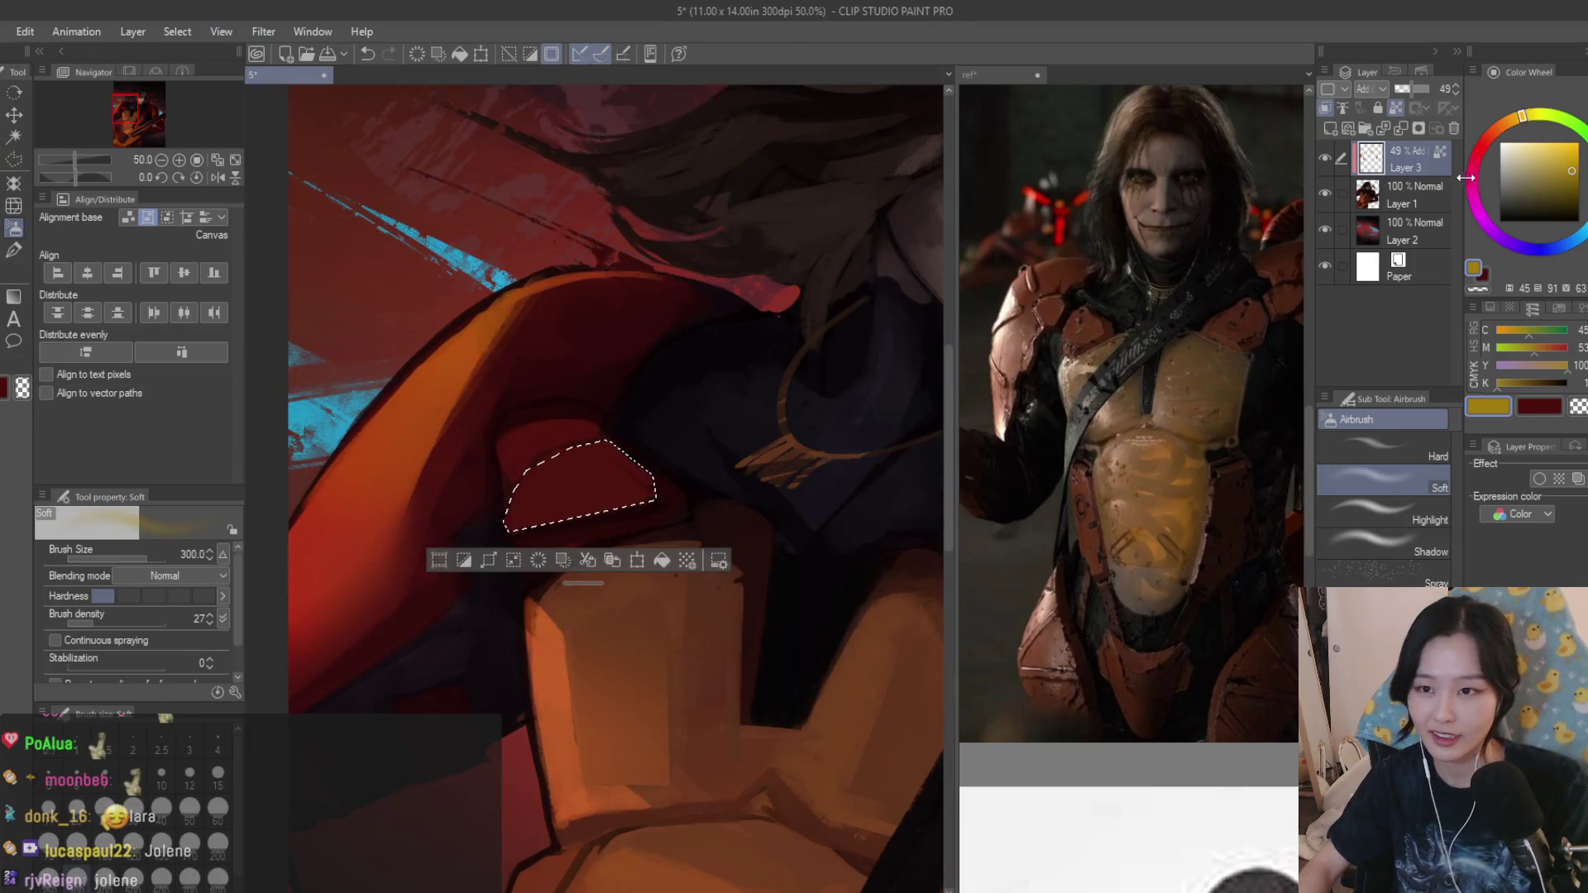
left_click(1508, 122)
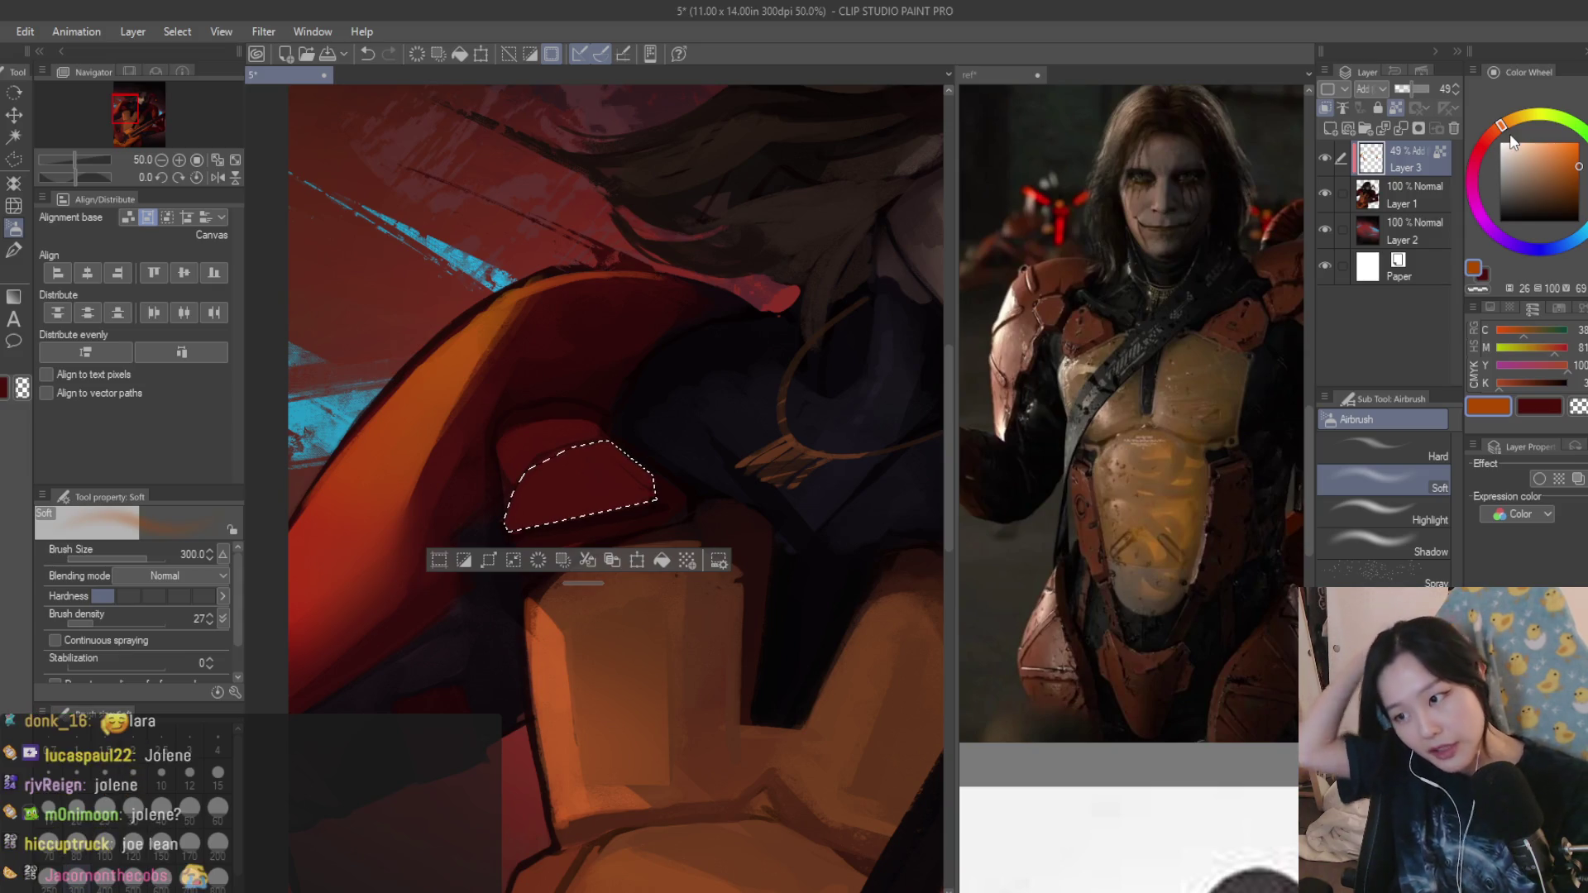
scroll(497, 457, "up", 2)
key("ctrl+z")
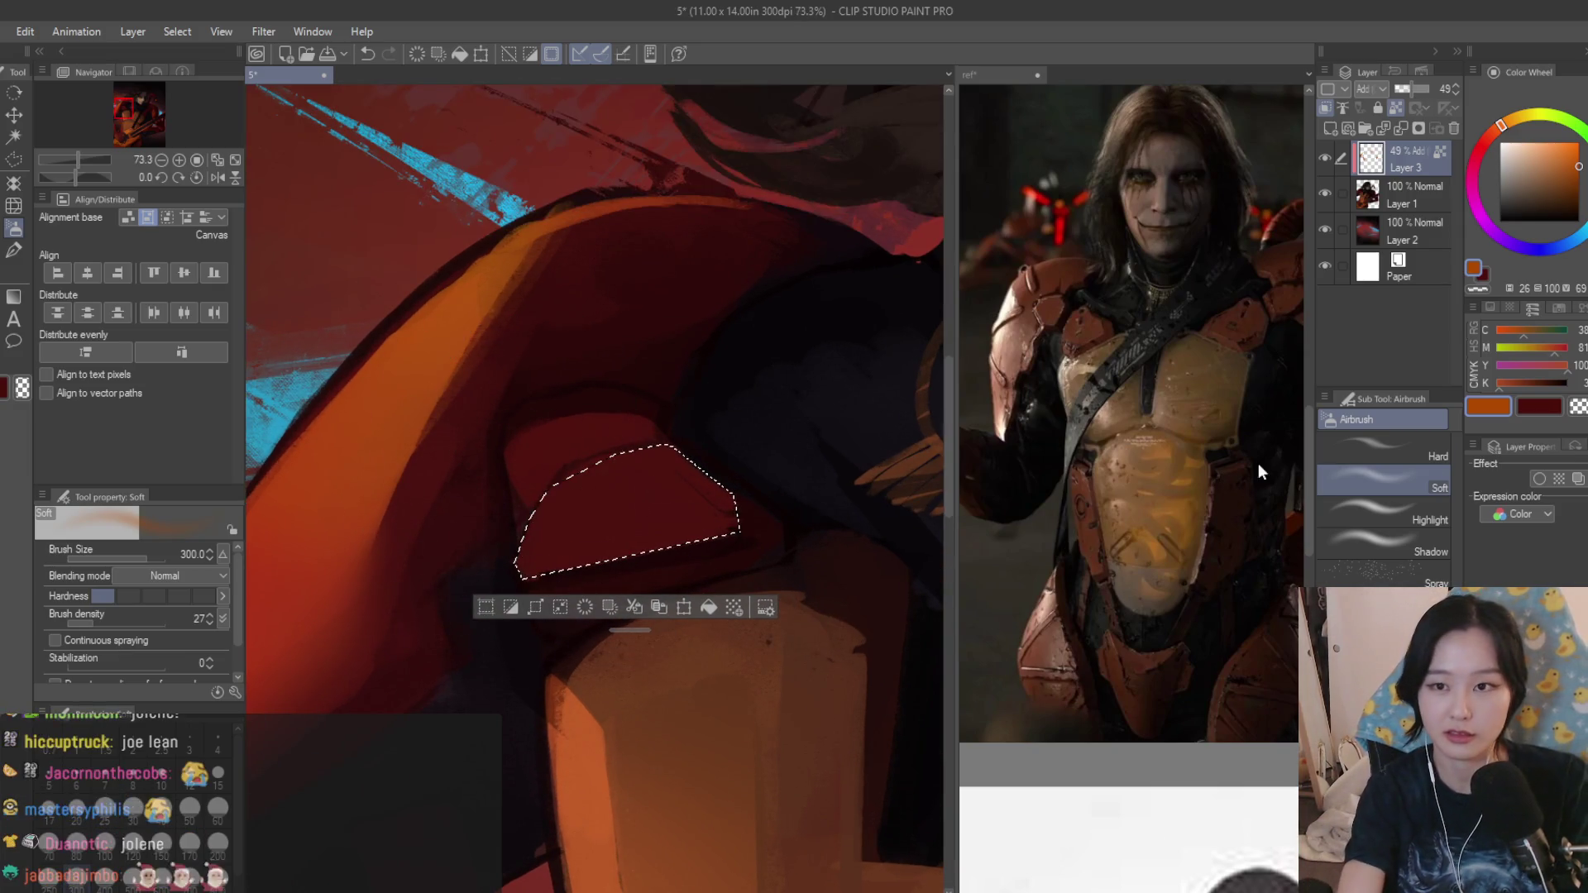
scroll(461, 532, "up", 1)
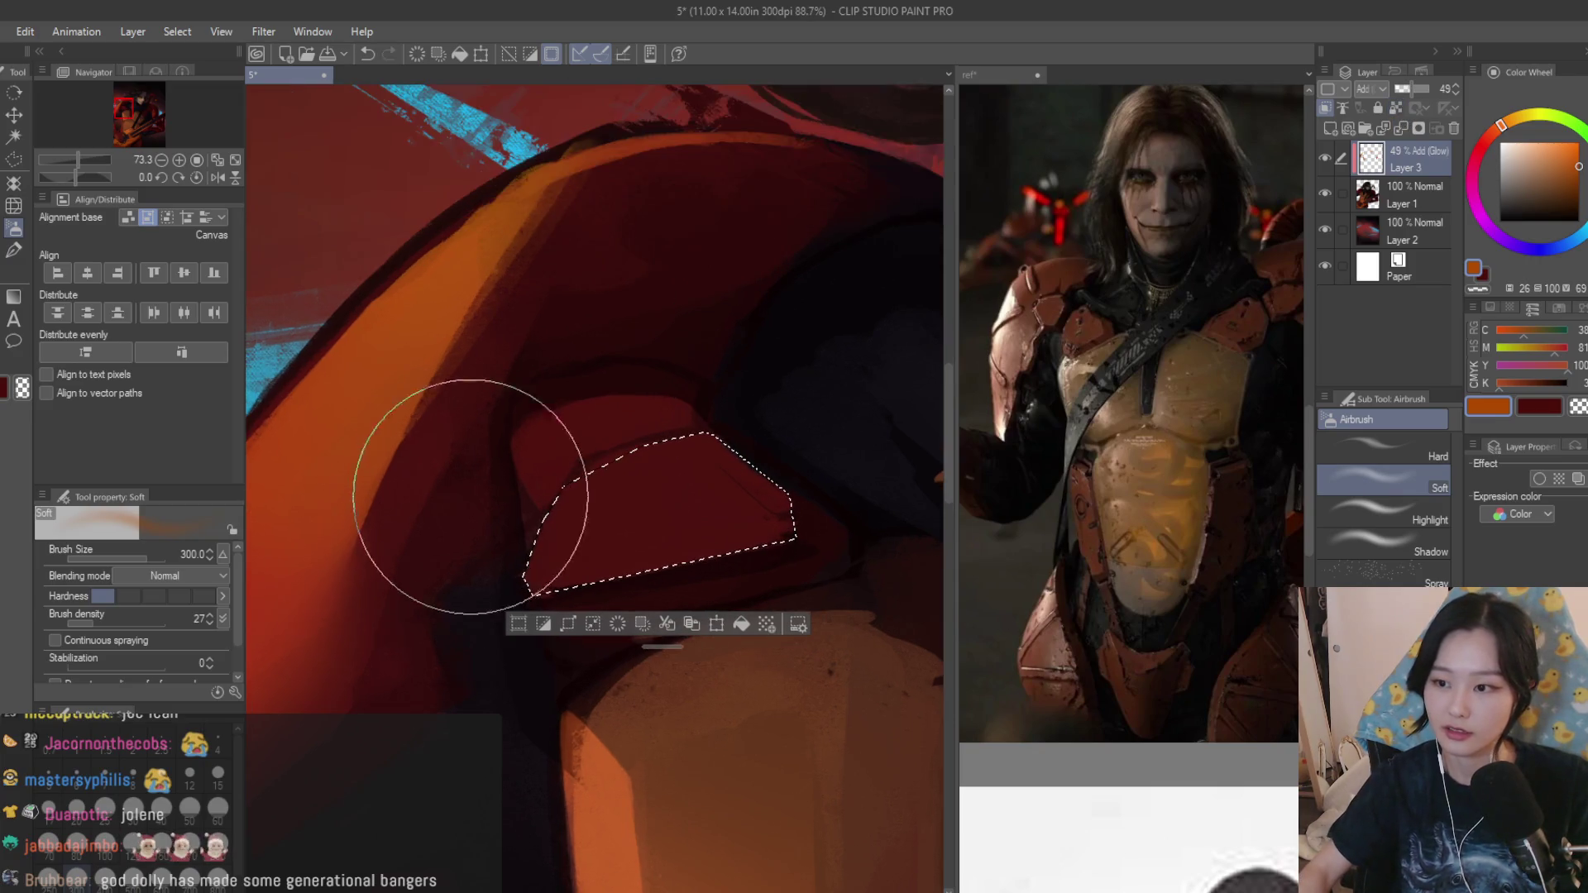
left_click_drag(389, 604, 638, 549)
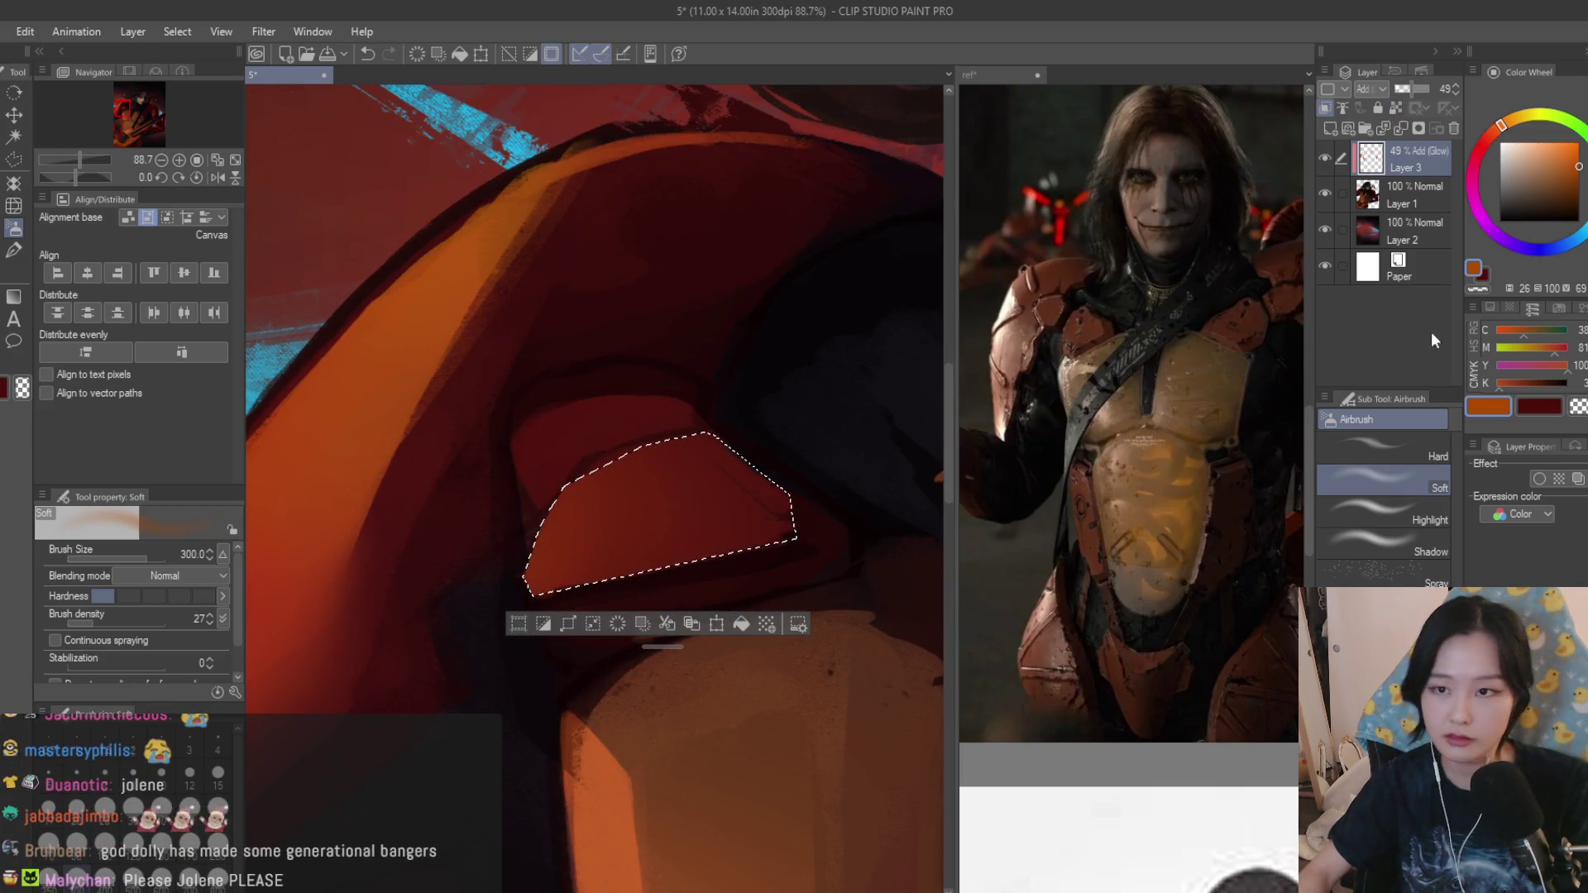
left_click(1484, 143)
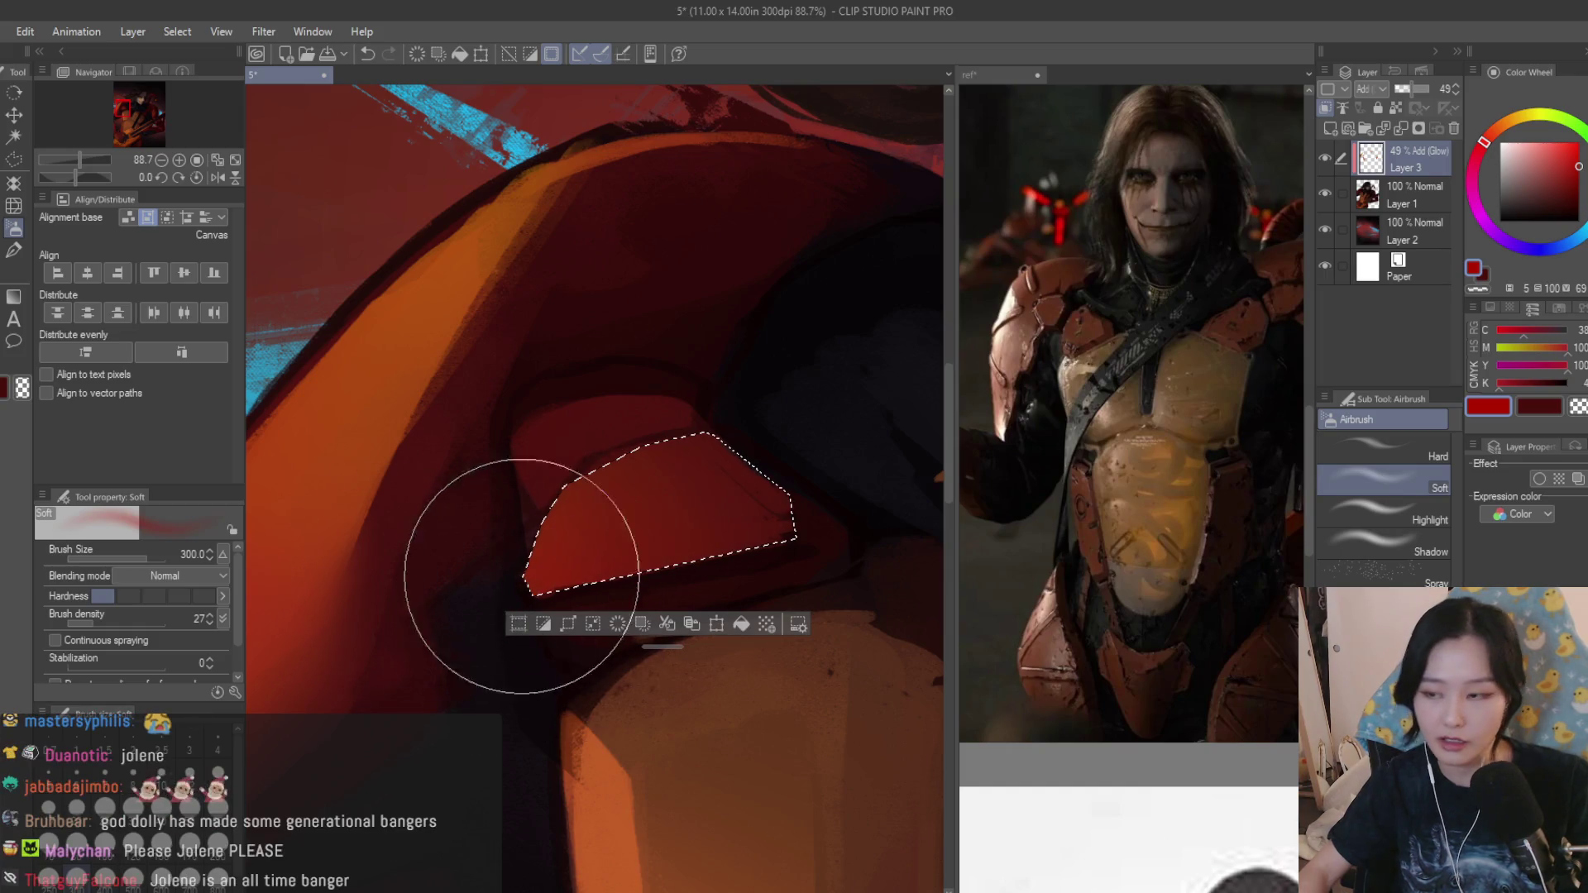
key("ctrl+d")
scroll(443, 471, "down", 5)
scroll(546, 442, "down", 3)
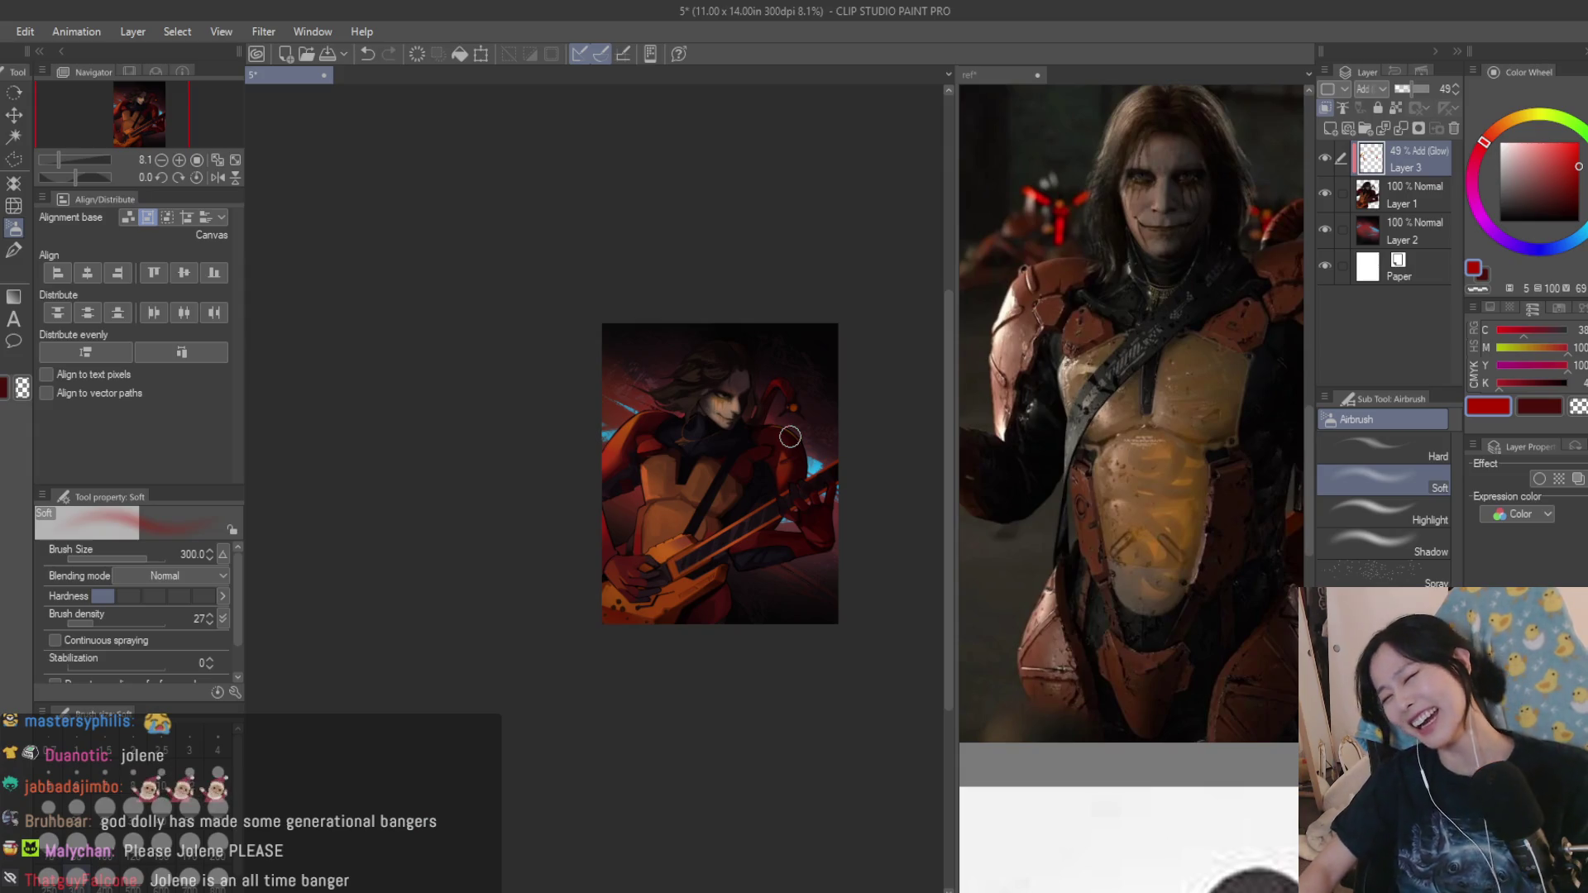
scroll(670, 433, "up", 2)
scroll(670, 433, "up", 3)
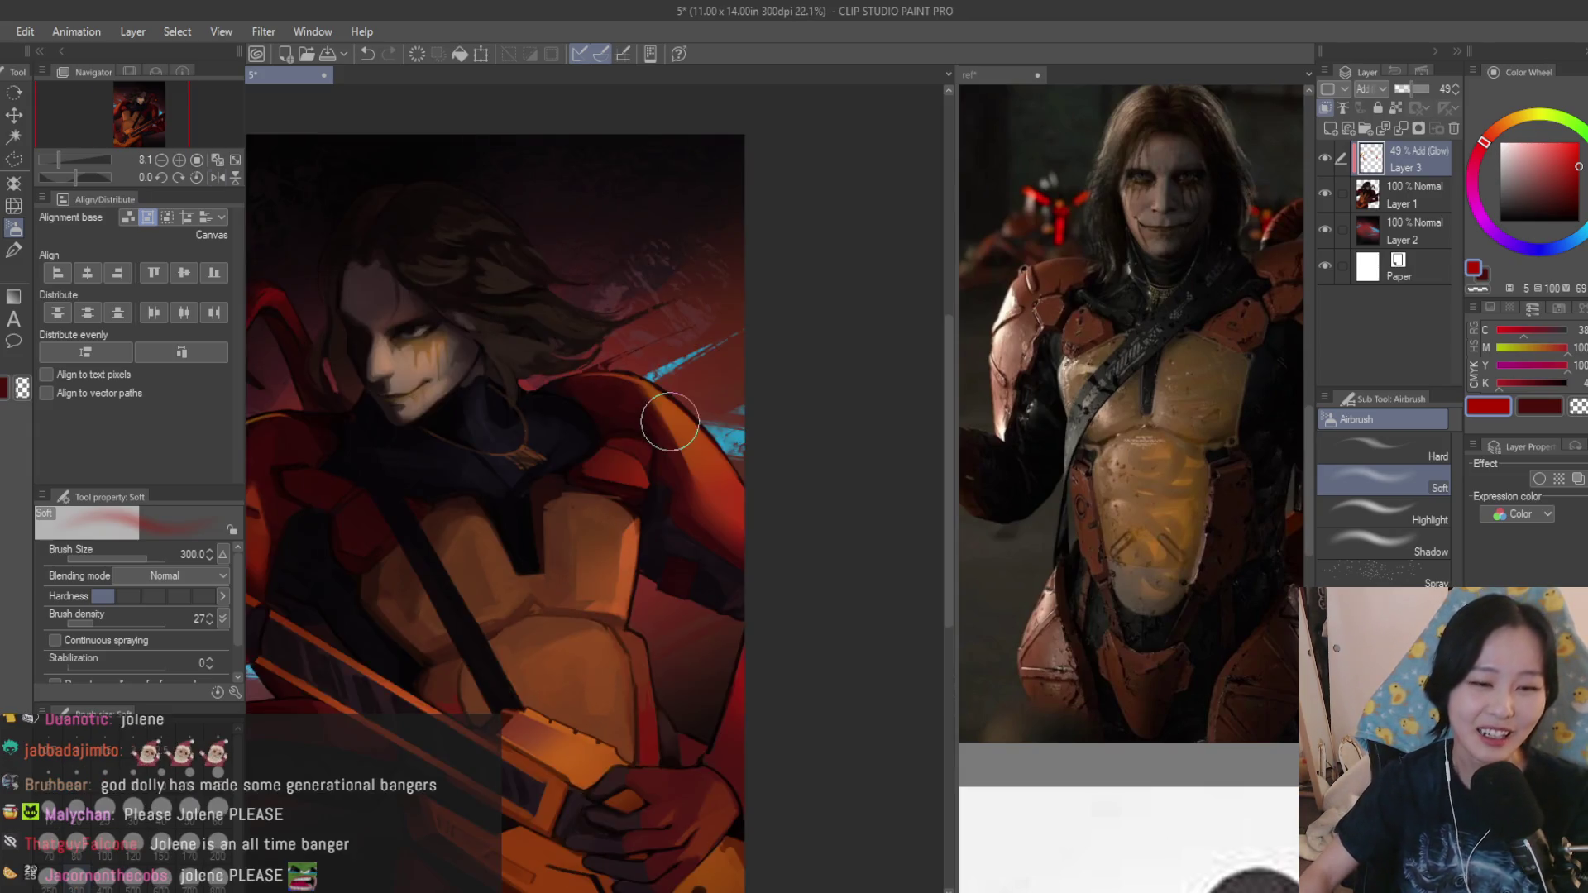
scroll(657, 385, "up", 1)
Outline a shoulder plate facet with a polyline selection, then discard that first attempt.
key("m")
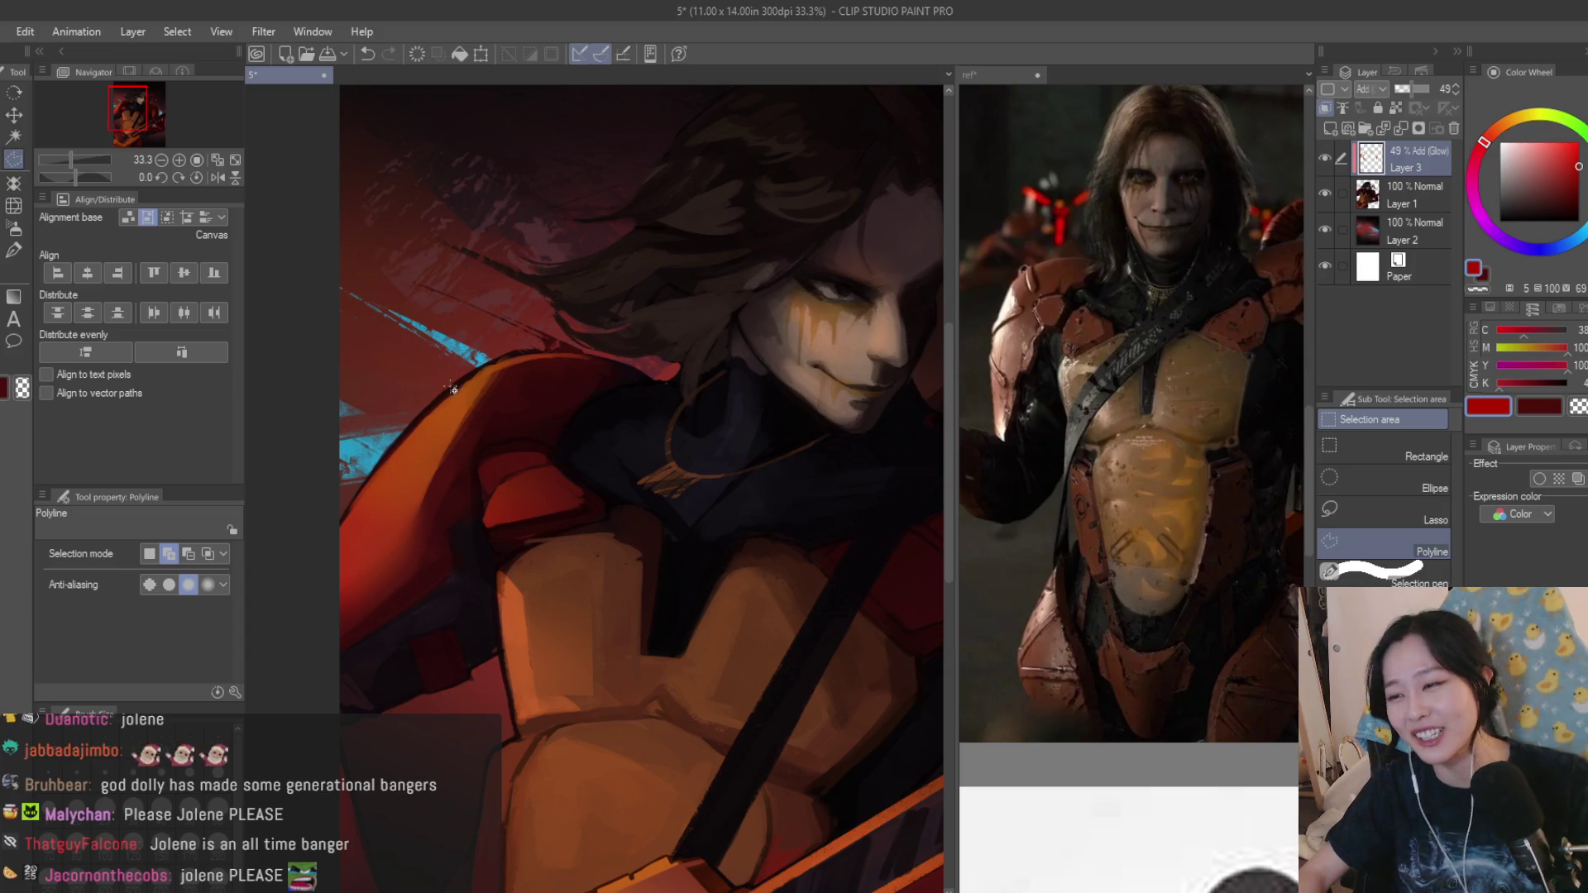
scroll(654, 365, "down", 2)
scroll(633, 471, "up", 1)
scroll(627, 525, "down", 1)
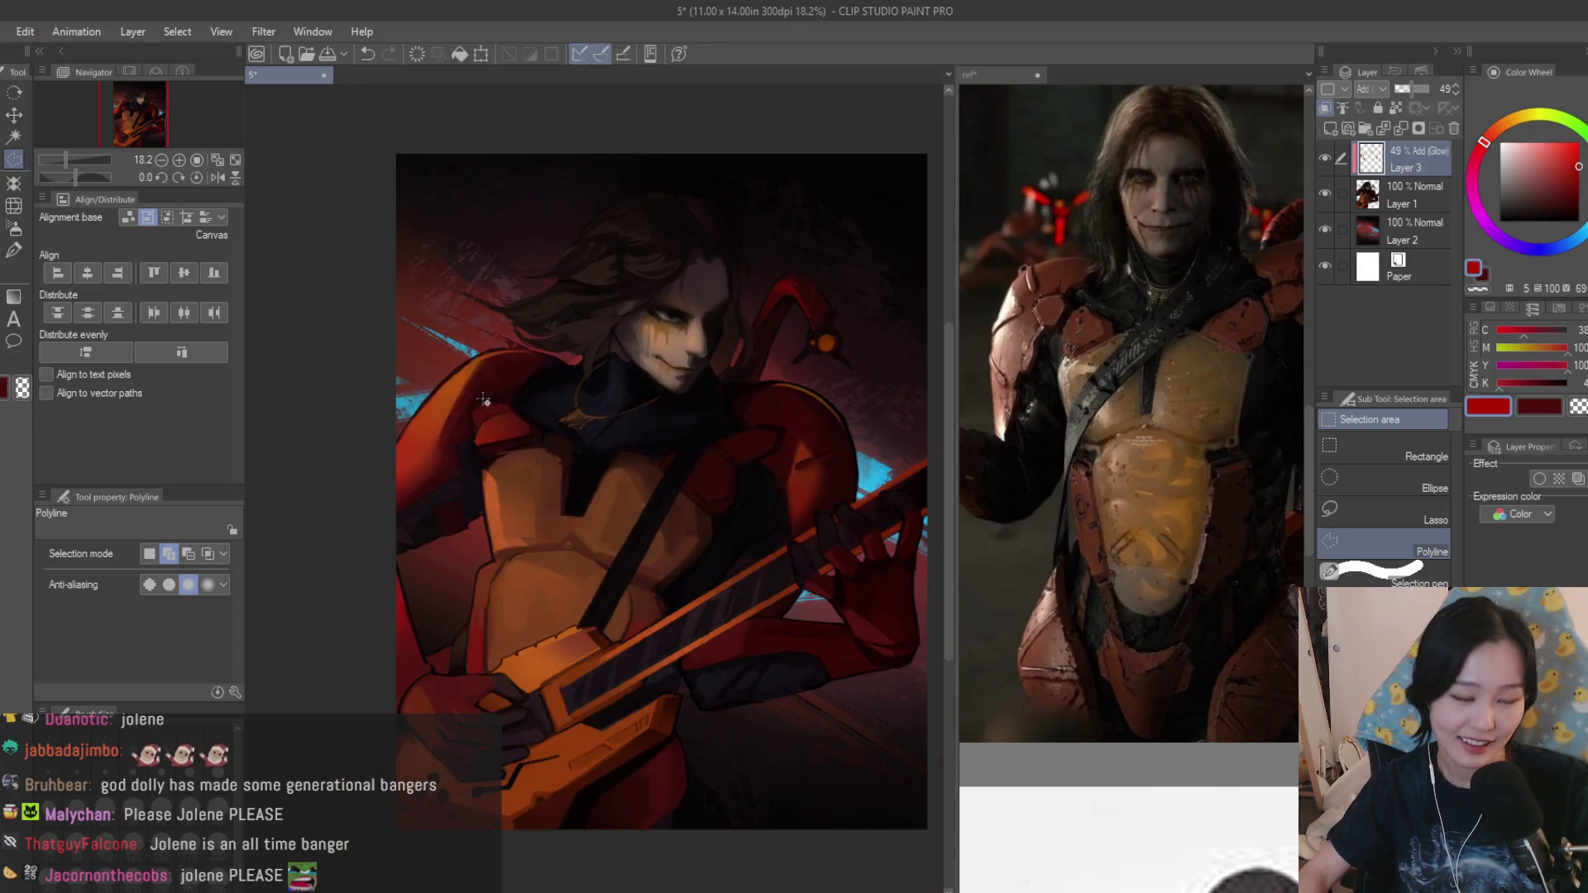
scroll(486, 401, "up", 2)
scroll(533, 422, "up", 2)
left_click(530, 405)
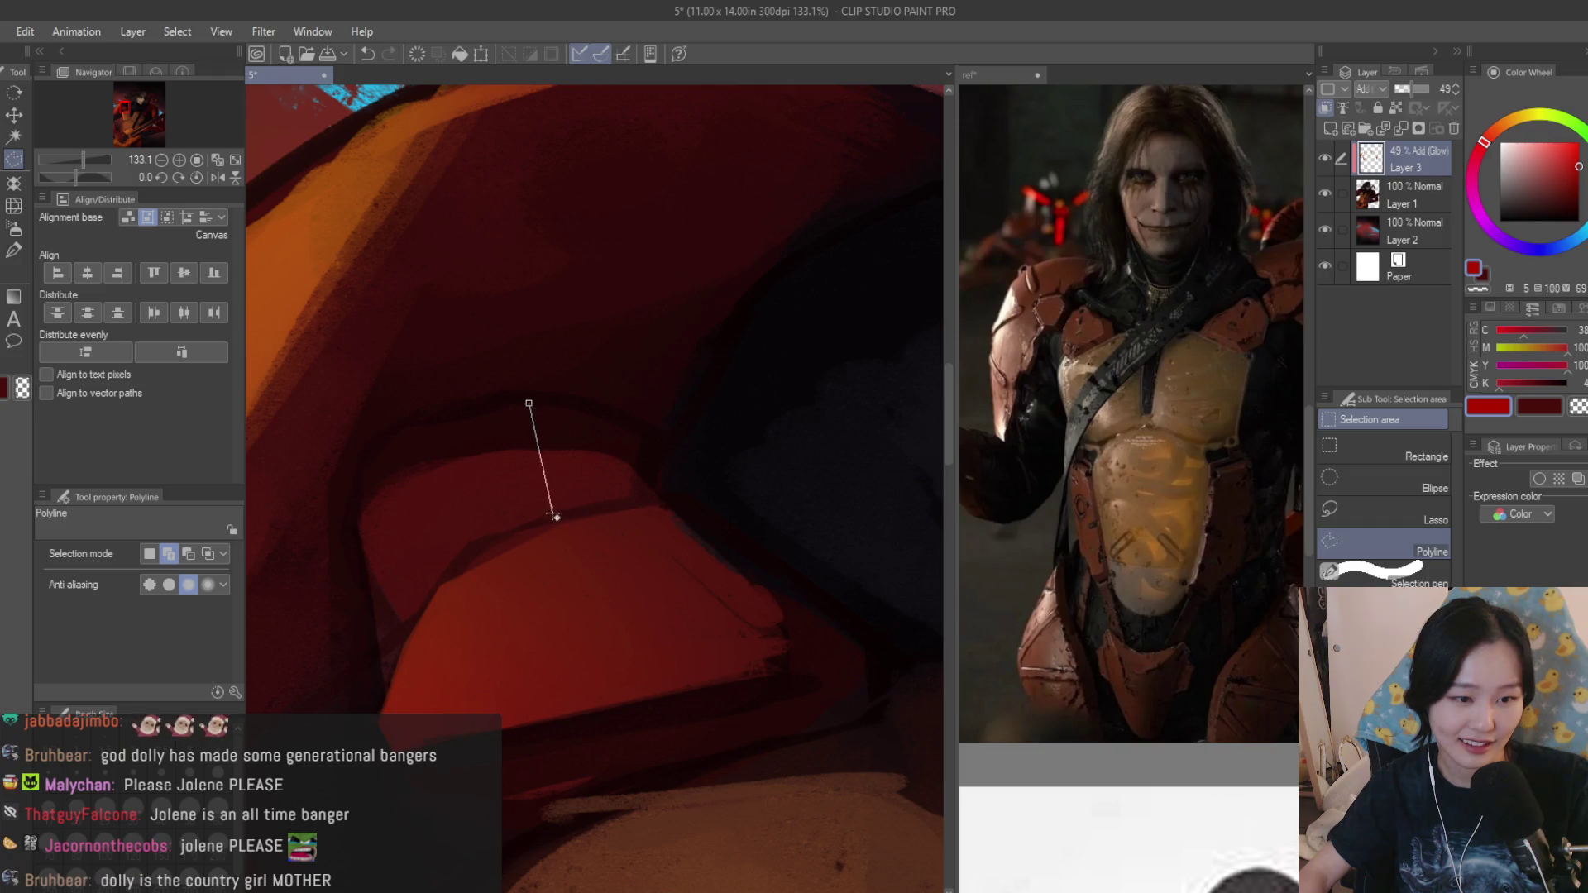
left_click(650, 501)
left_click(647, 424)
left_click(559, 395)
left_click(537, 404)
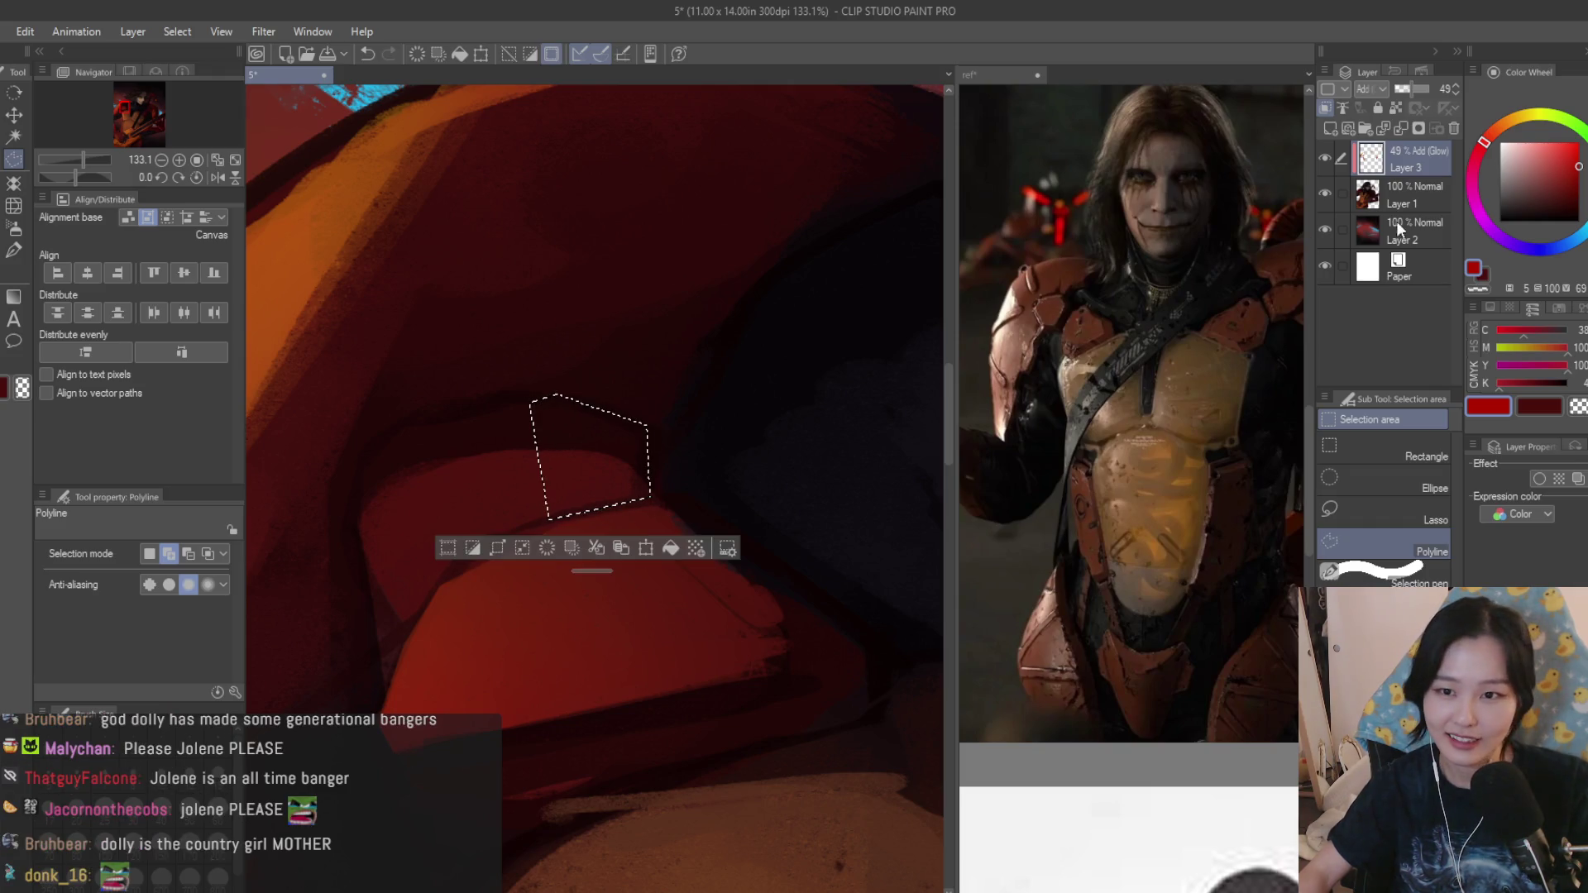
key("ctrl+minus")
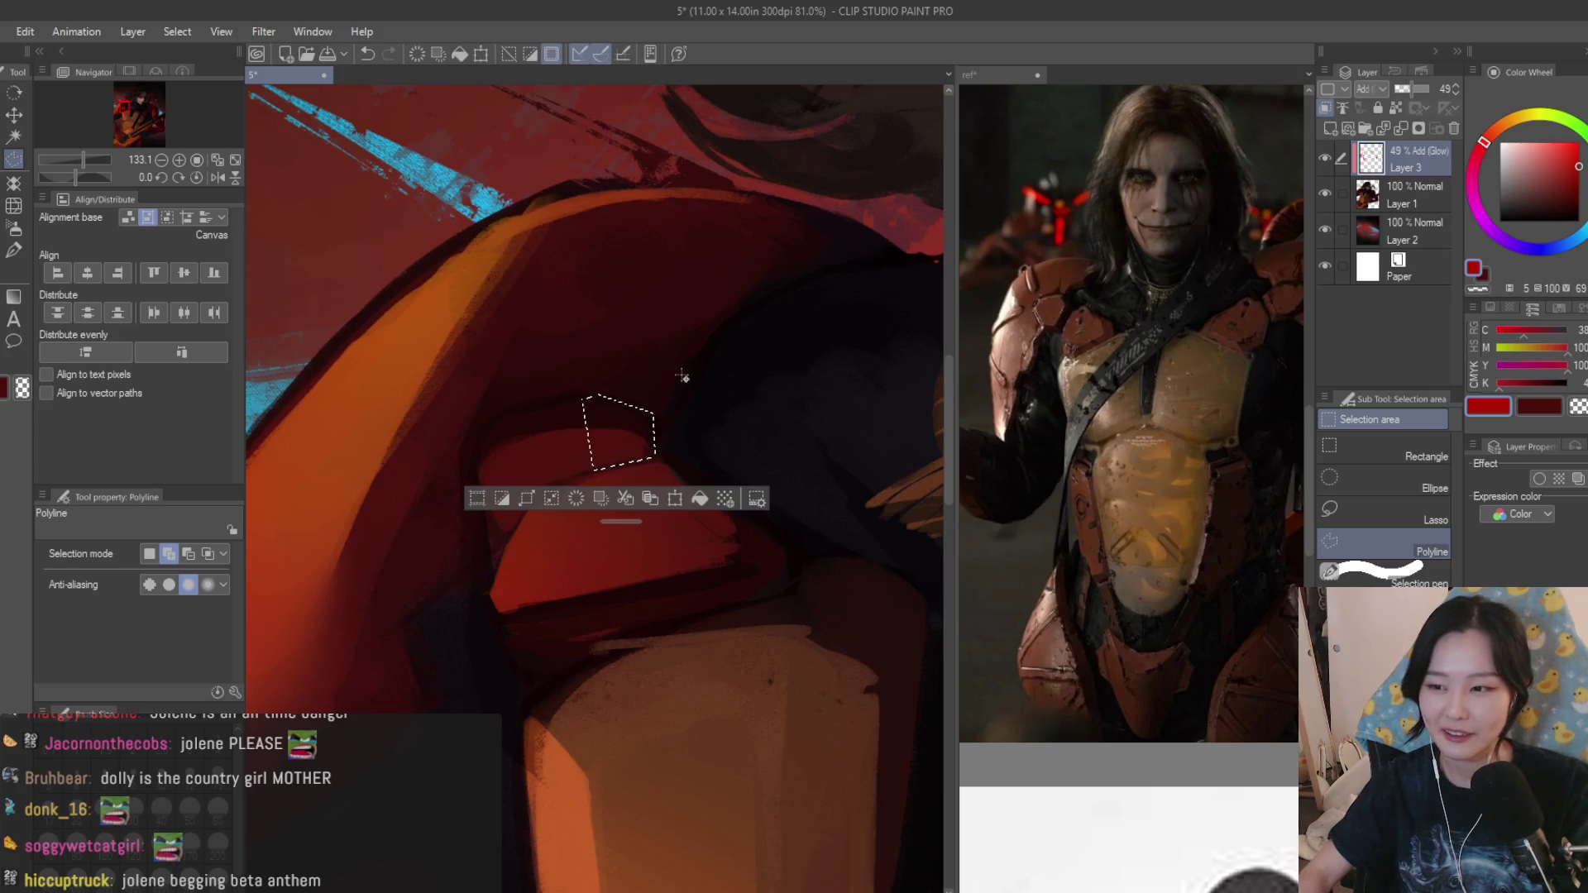
key("ctrl+d")
scroll(530, 422, "up", 3)
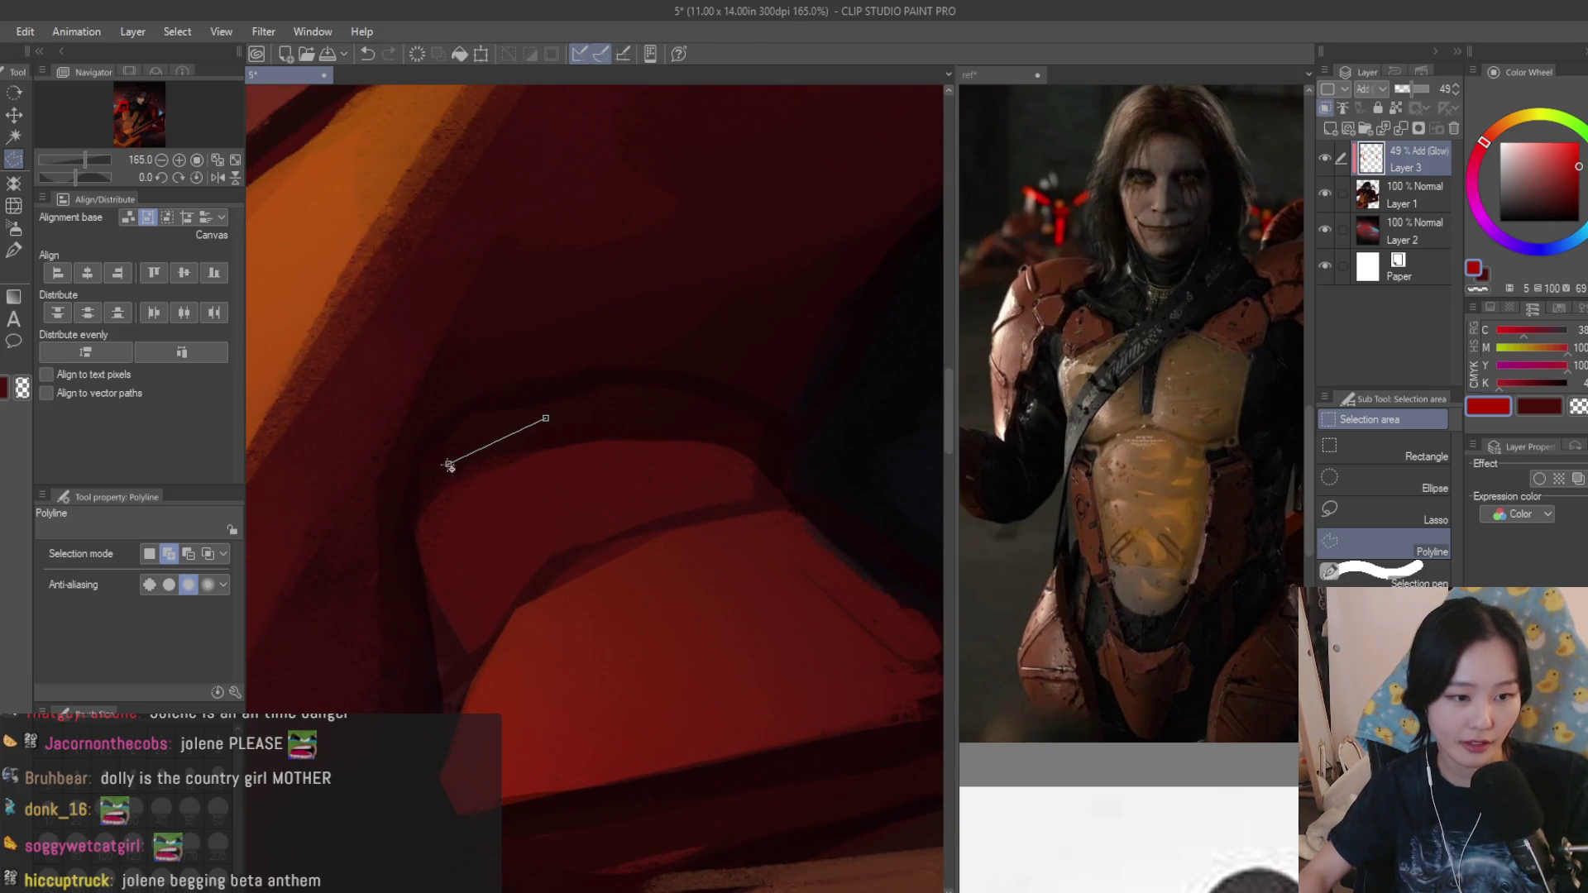
Re-close the facet selection, airbrush a soft red highlight inside it and deselect.
double_click(620, 534)
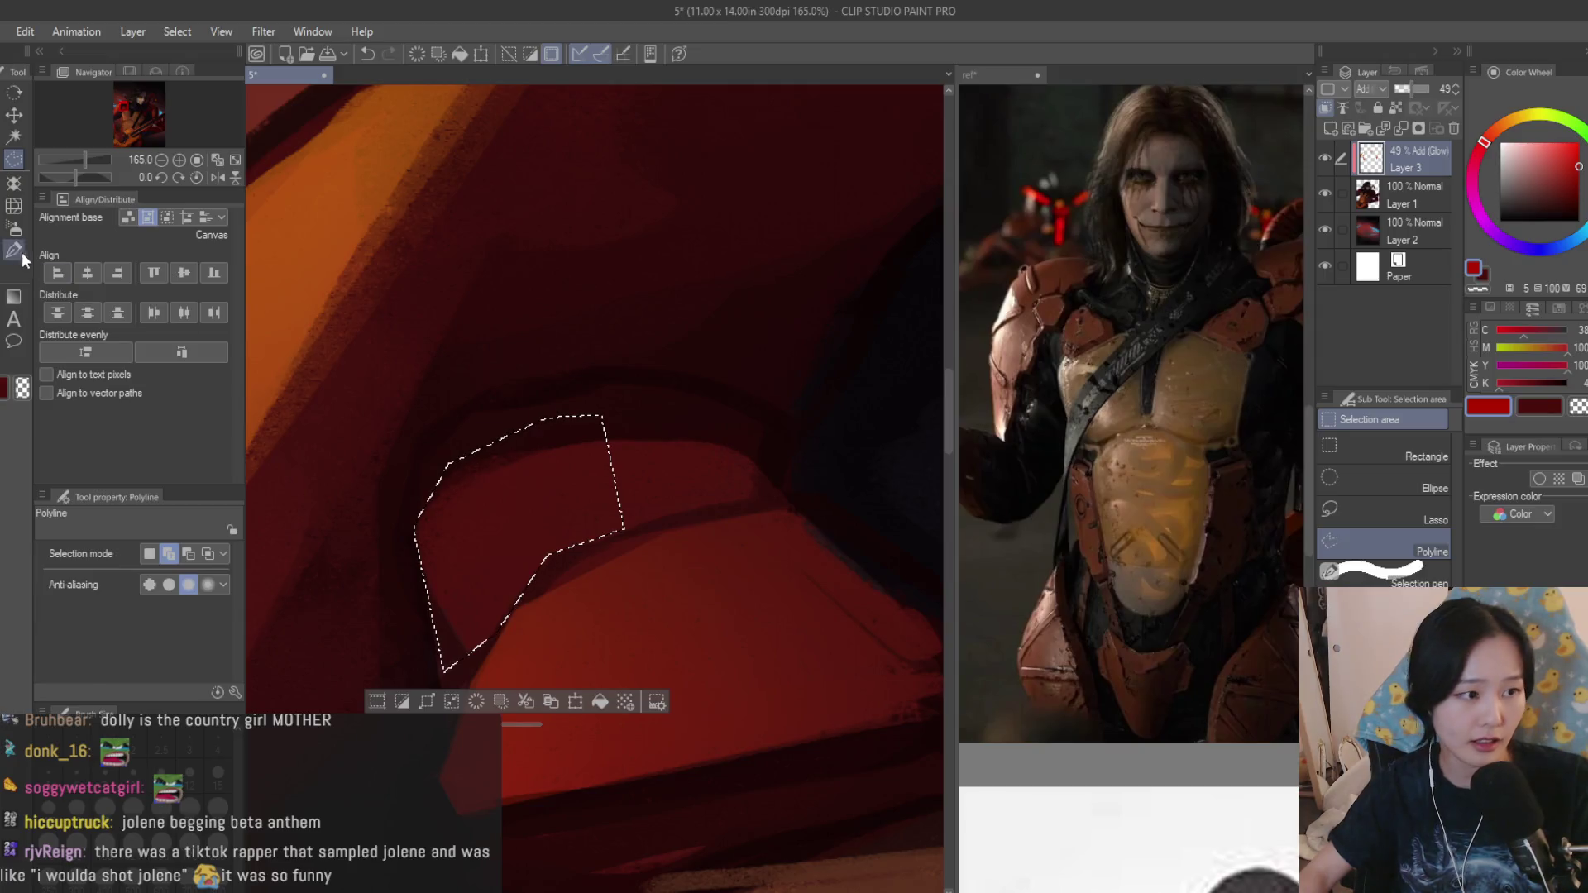
key("b")
scroll(631, 447, "down", 3)
scroll(595, 560, "down", 2)
left_click_drag(498, 444, 521, 446)
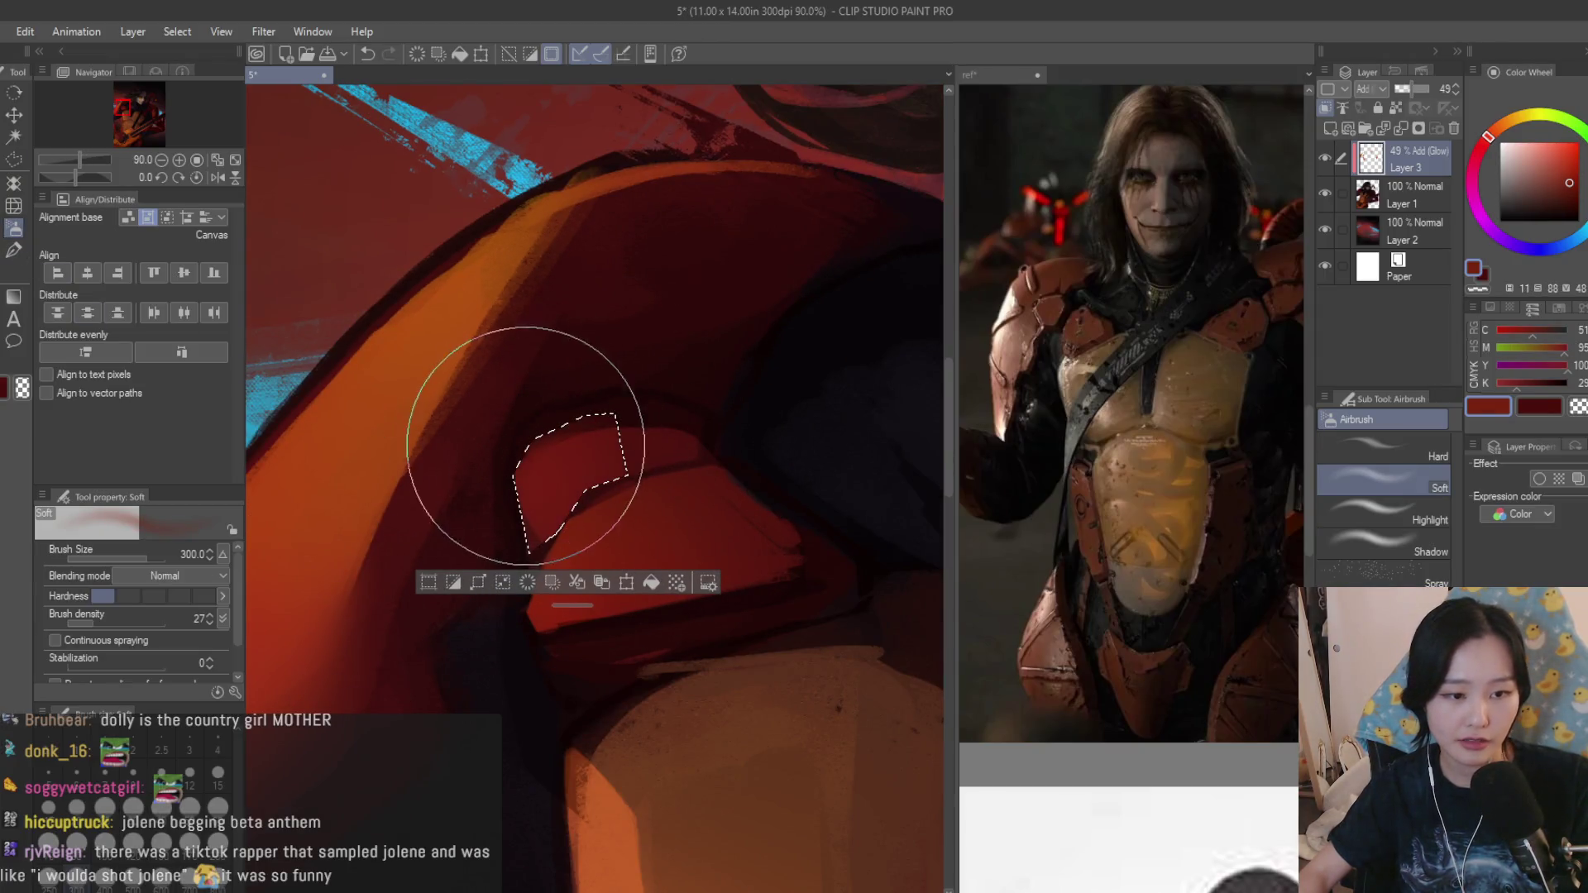
scroll(422, 368, "down", 3)
key("ctrl+d")
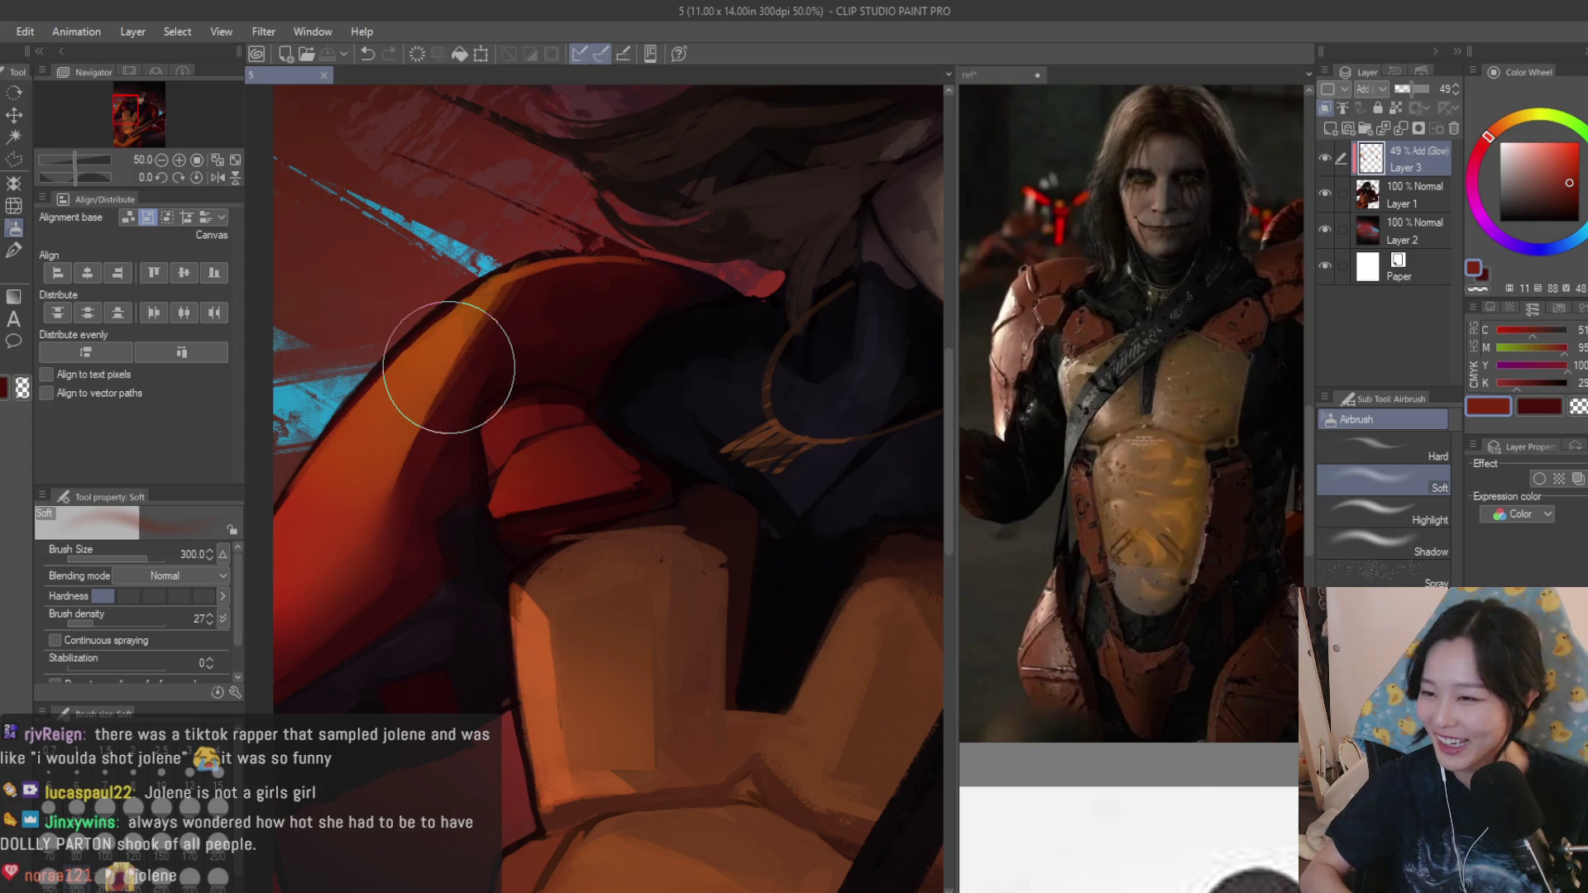
scroll(449, 369, "down", 2)
scroll(663, 422, "down", 2)
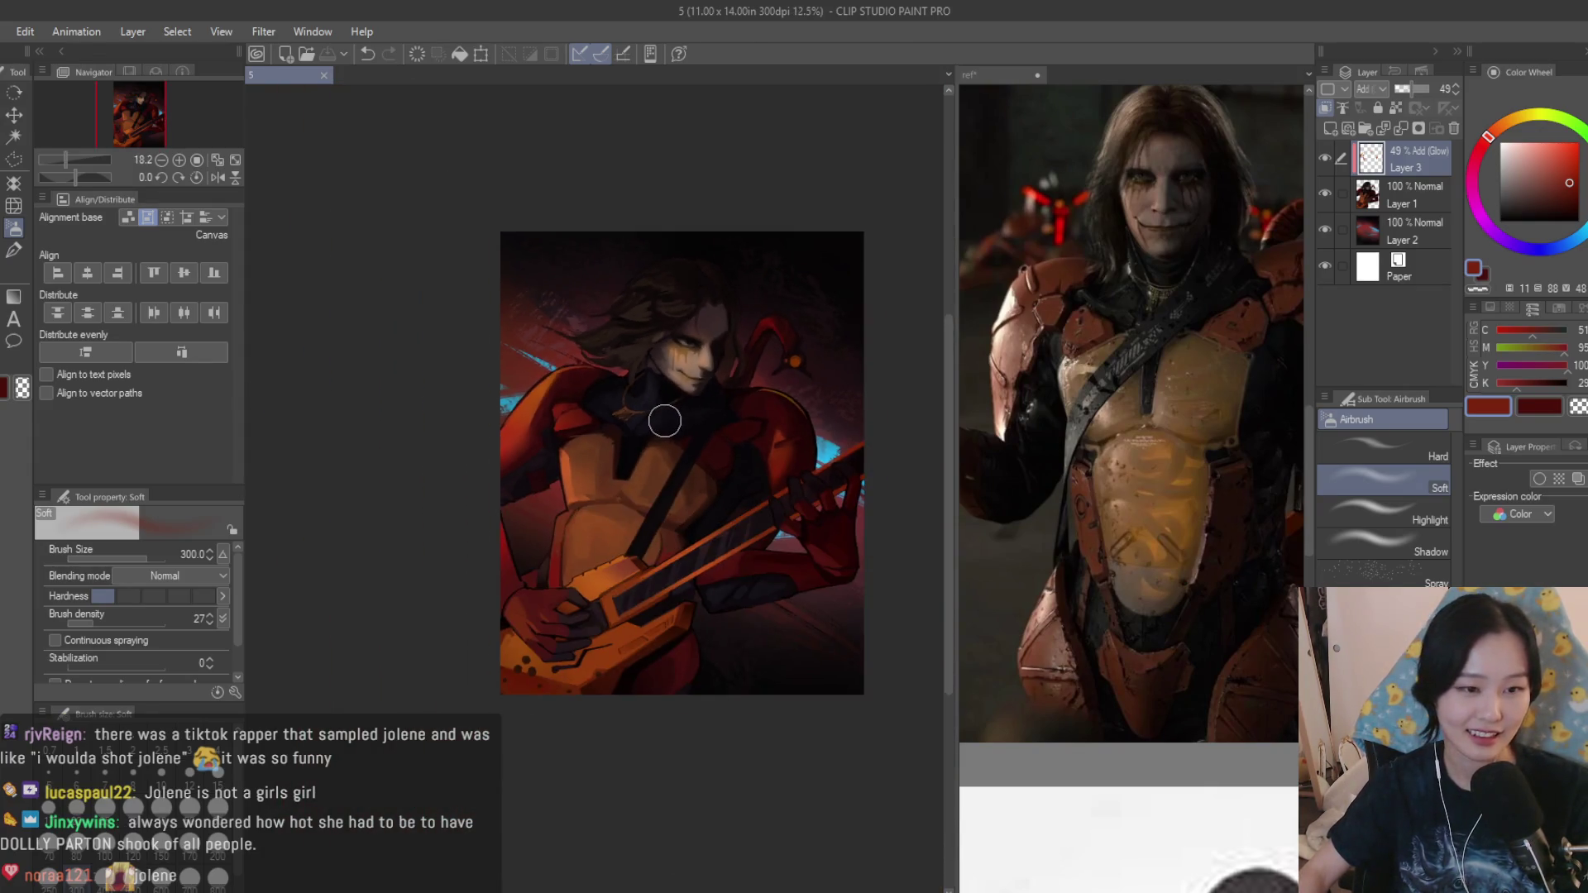
scroll(745, 427, "down", 1)
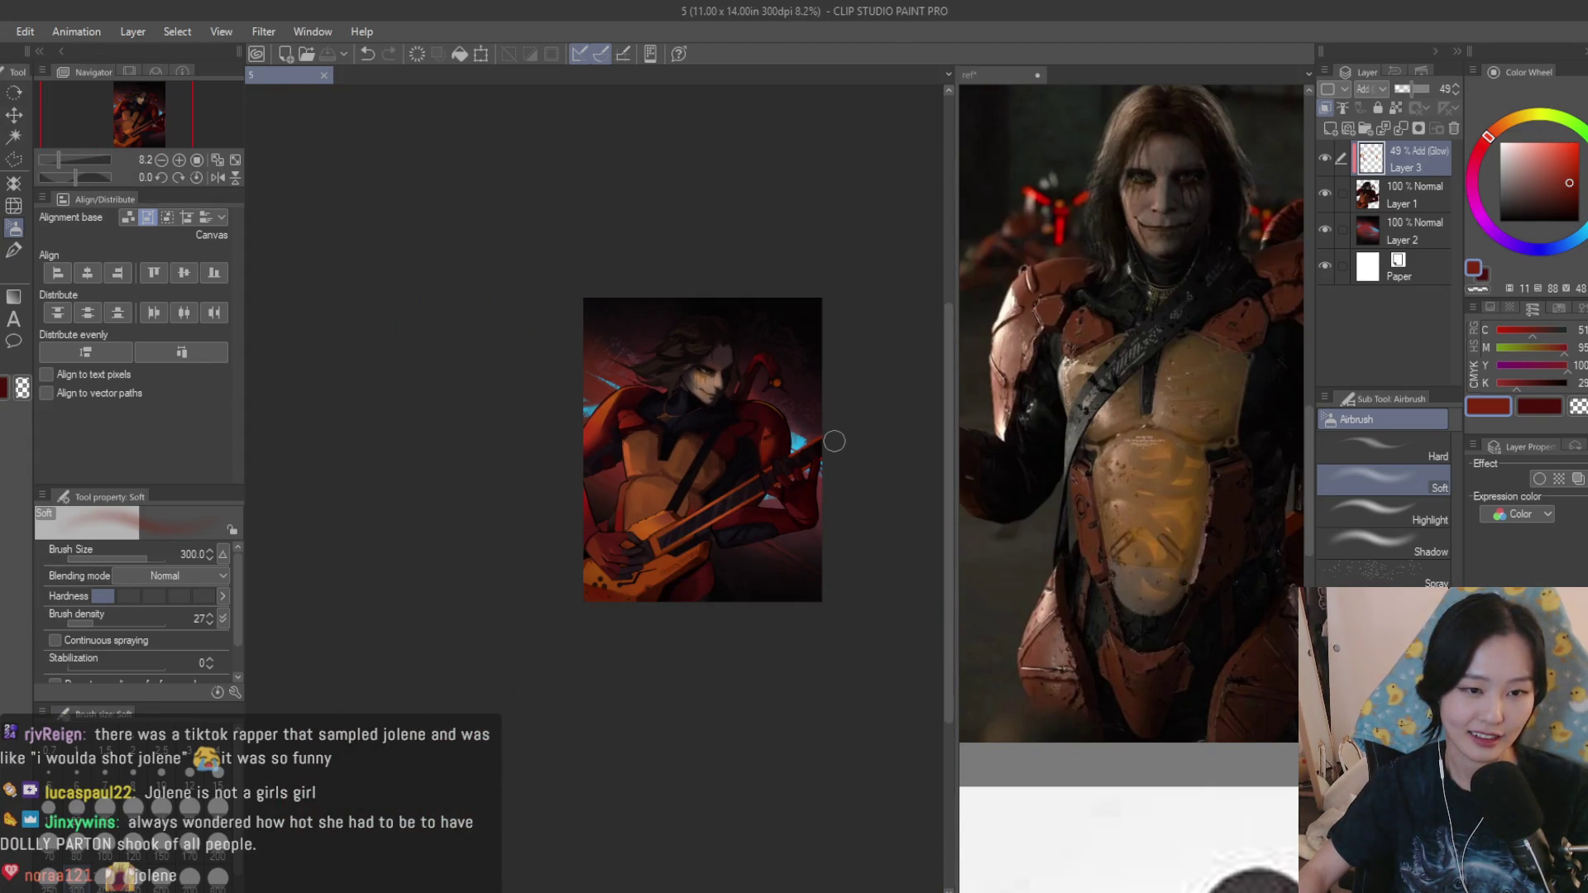
scroll(834, 441, "up", 2)
scroll(472, 365, "up", 2)
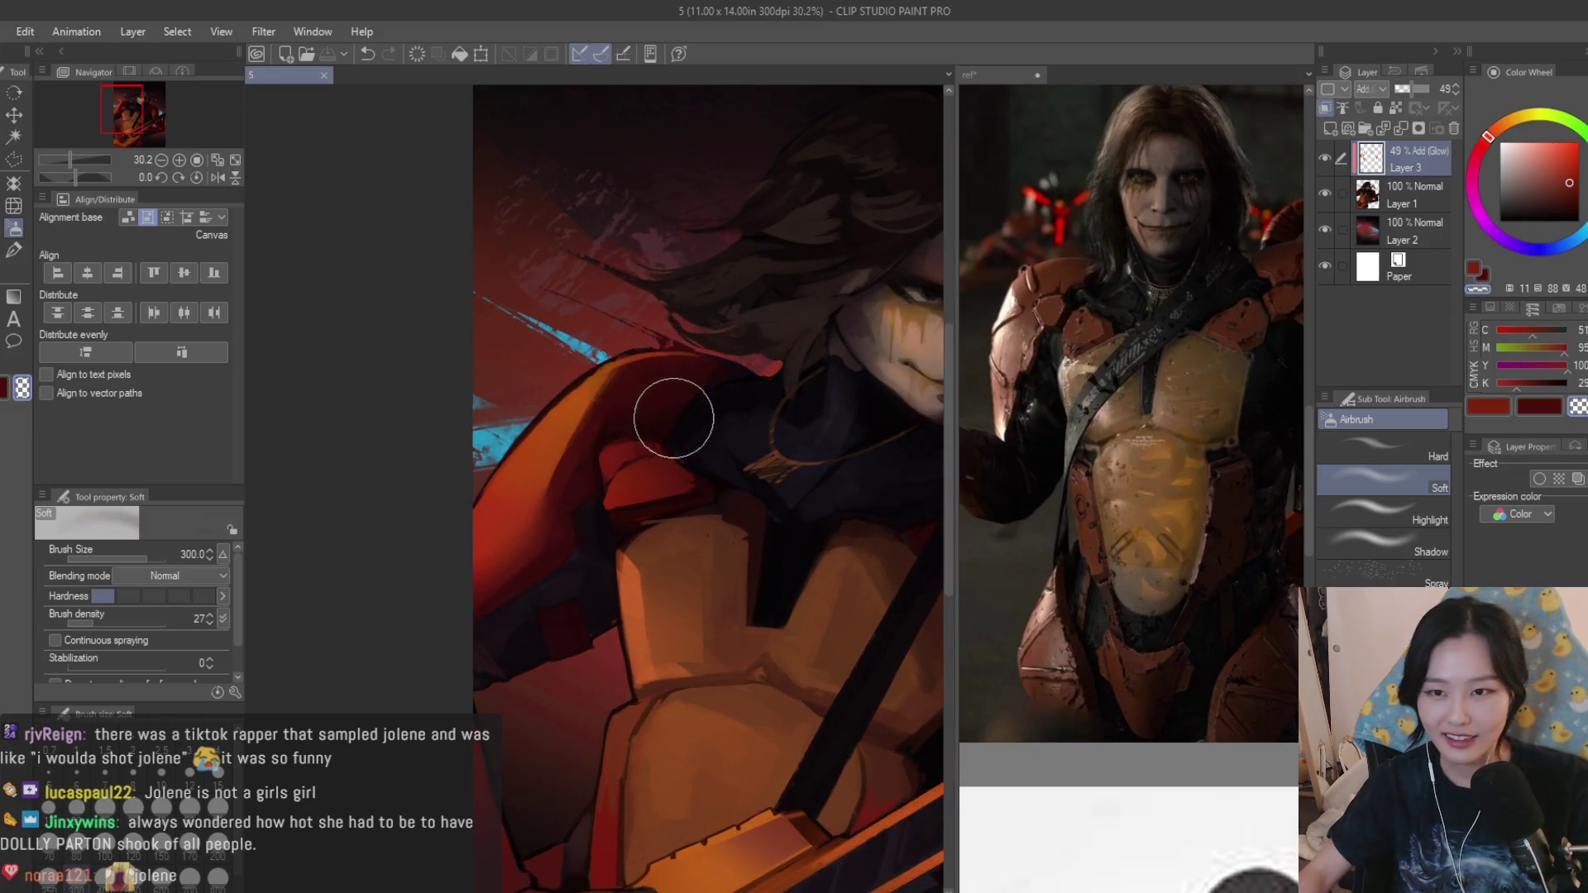
scroll(673, 418, "up", 1)
Undo a stray shoulder stroke, shrink the brush and begin a polyline selection on the chest plate top.
left_click_drag(648, 435, 667, 487)
key("ctrl+z")
key("bracketleft")
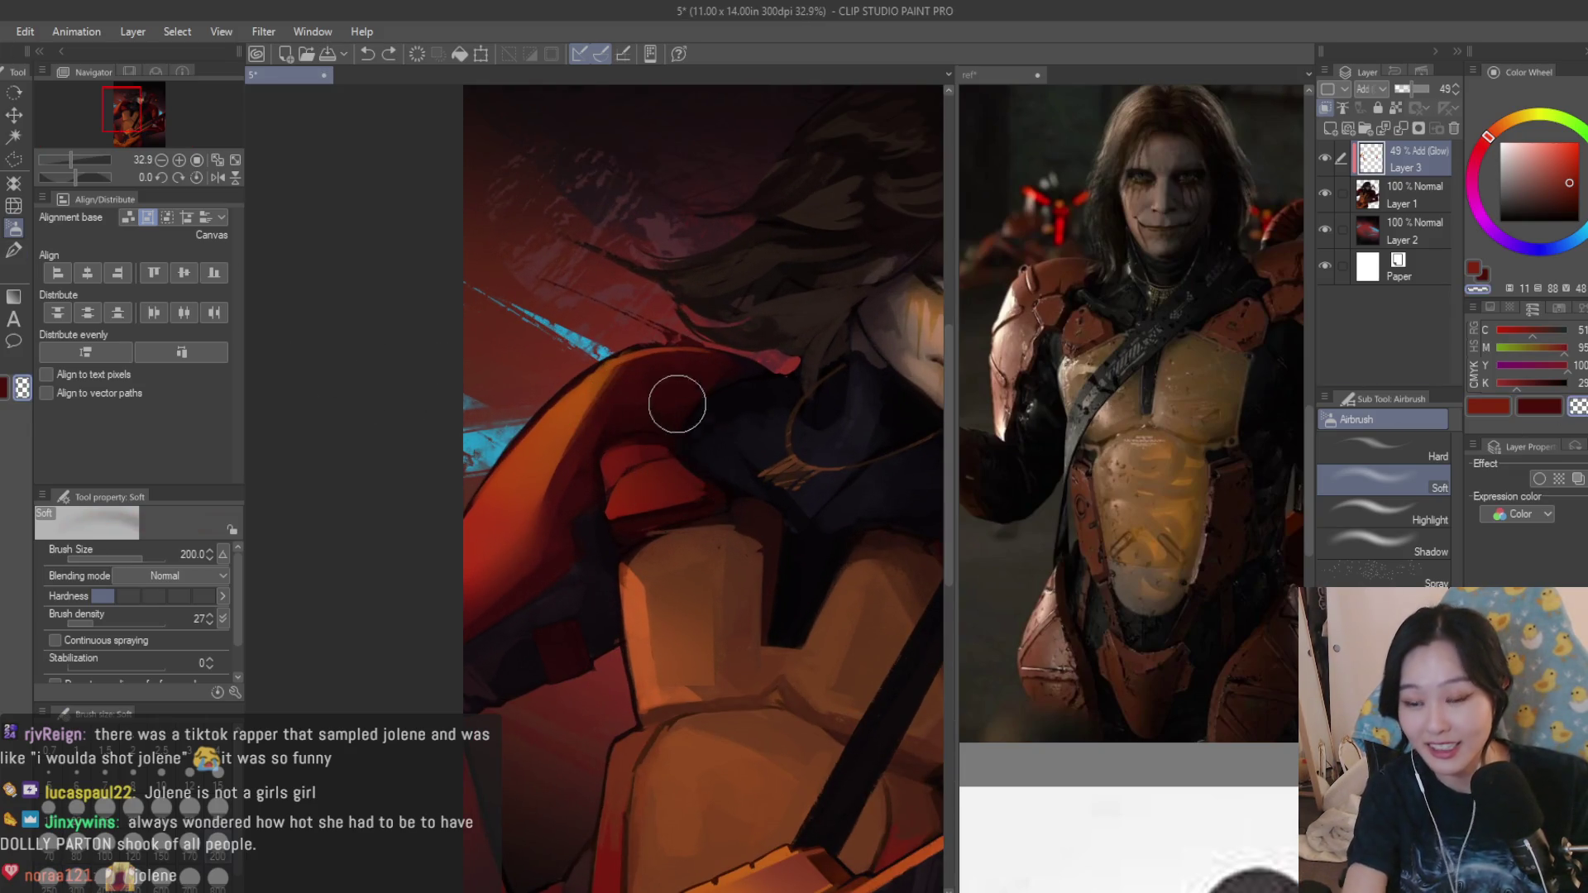
left_click(651, 461)
scroll(652, 462, "down", 3)
scroll(744, 534, "down", 1)
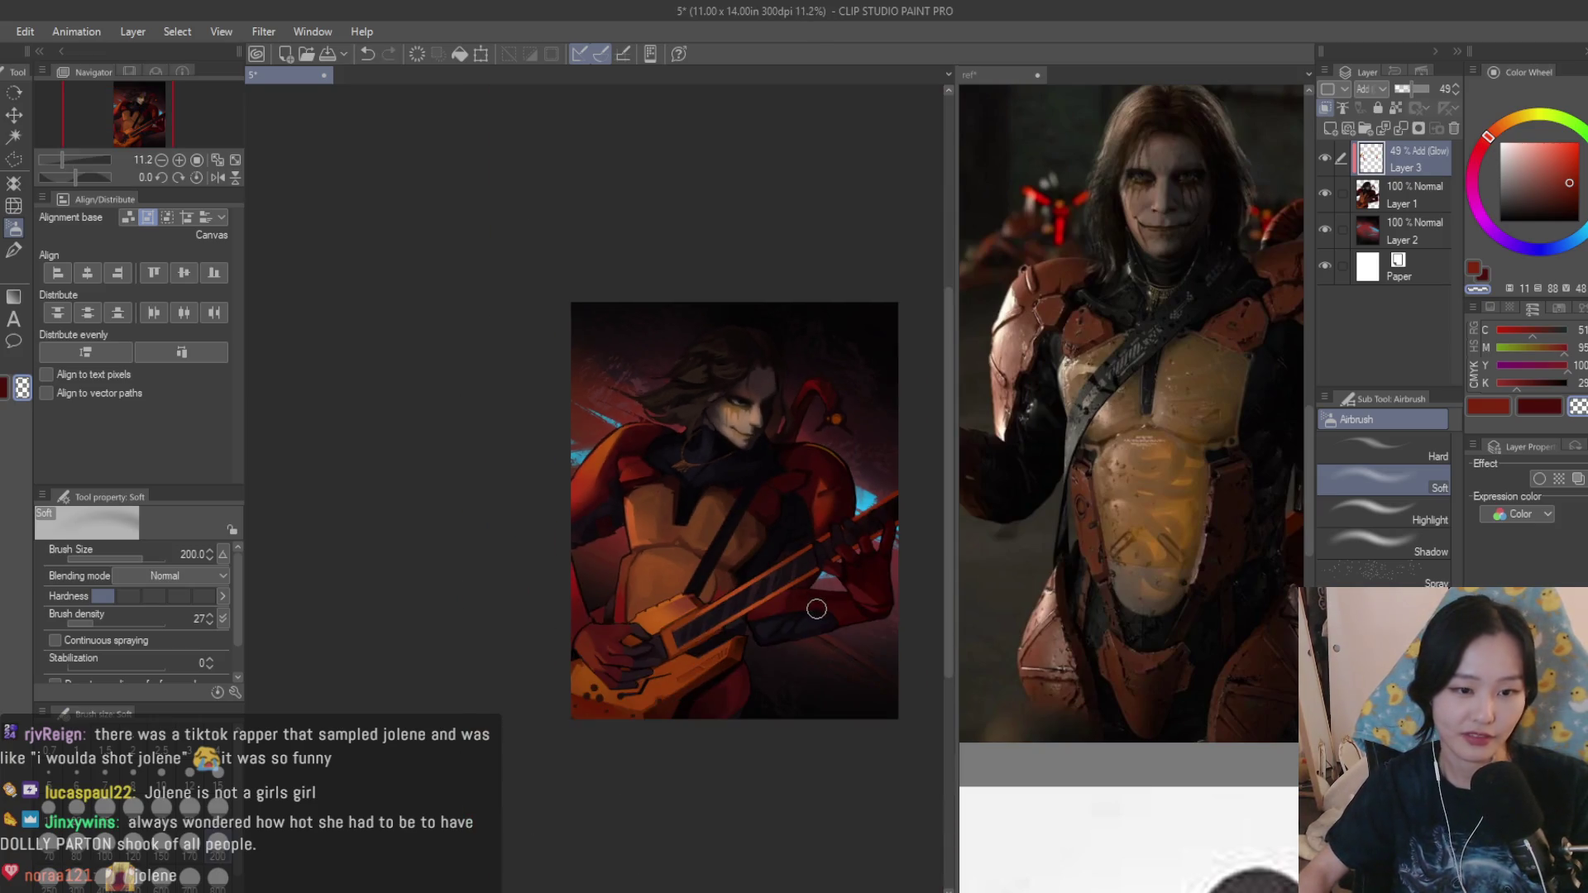
scroll(794, 570, "down", 1)
scroll(841, 604, "up", 2)
scroll(744, 546, "up", 2)
key("m")
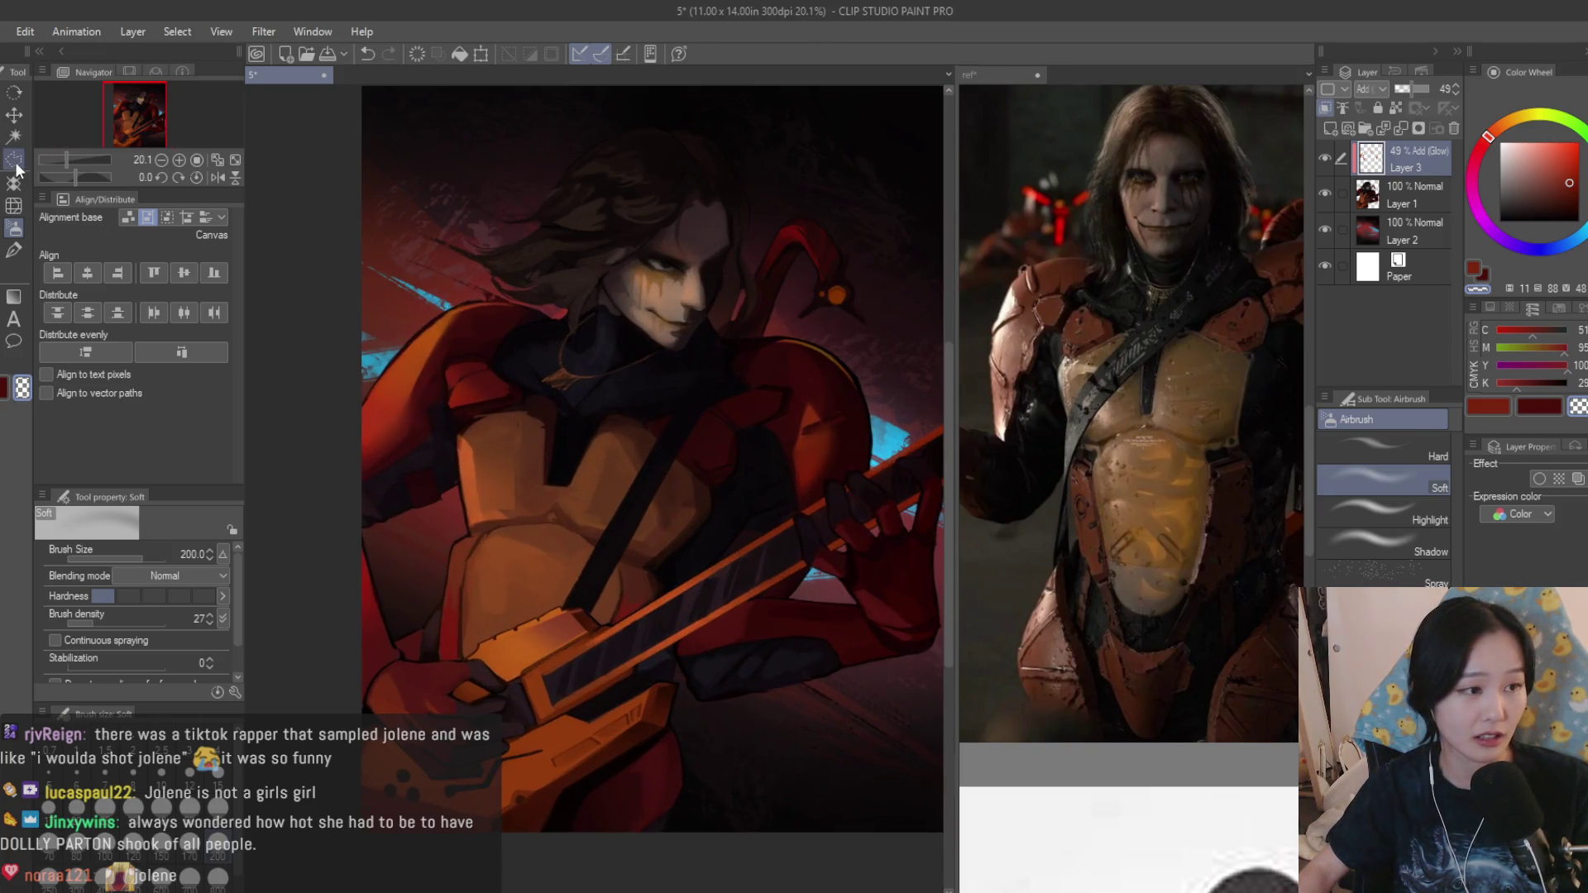
scroll(514, 499, "up", 2)
scroll(448, 446, "up", 1)
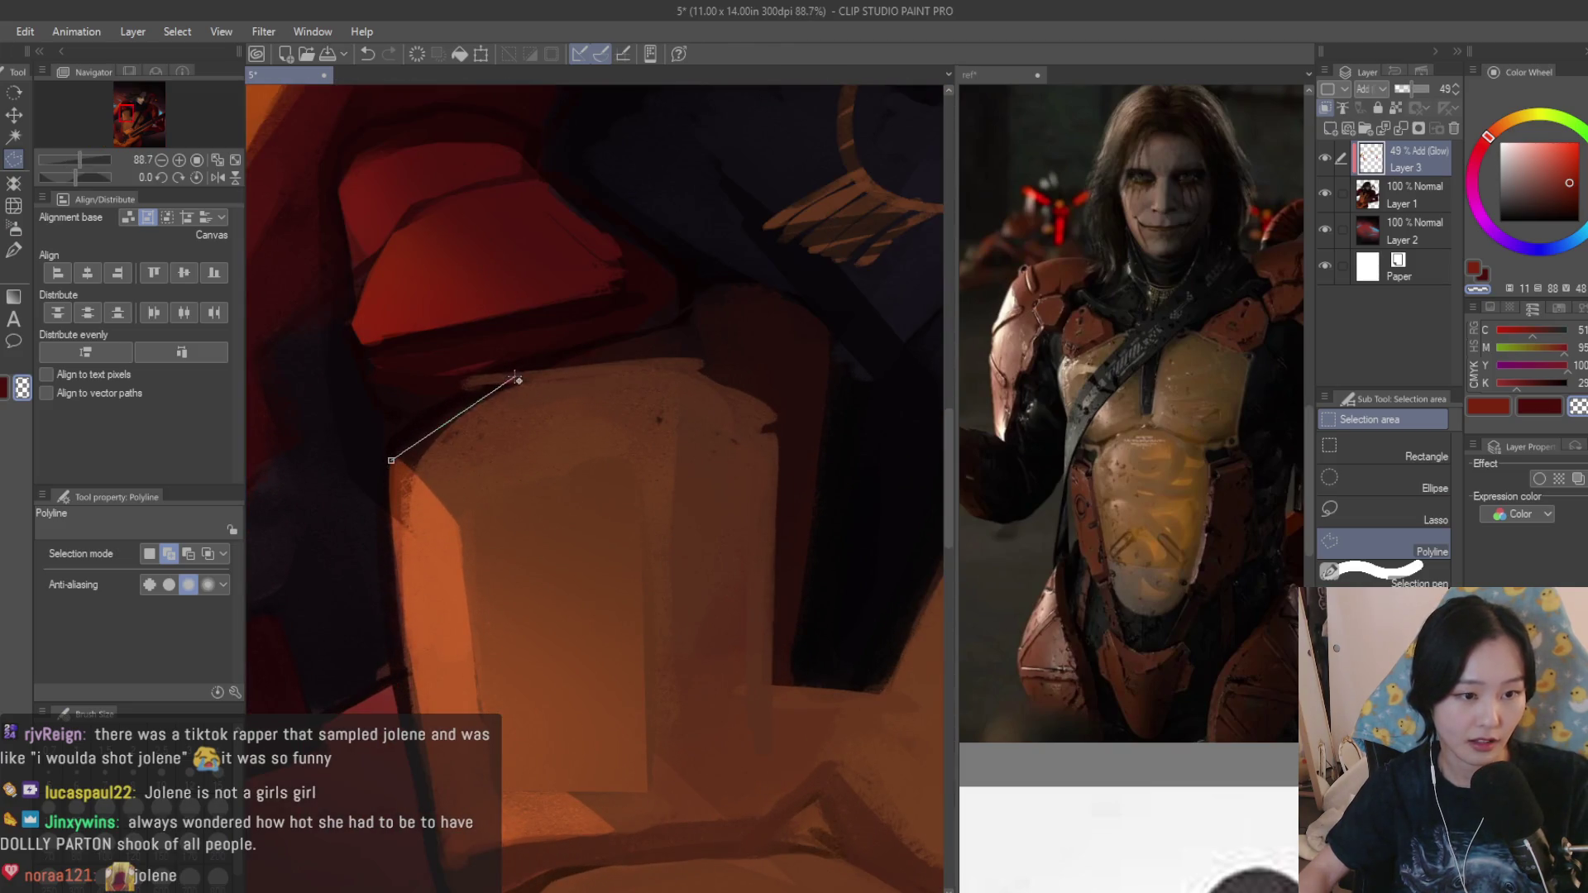
Close the chest plate top facet selection and choose a darker red with the soft airbrush.
left_click(771, 472)
left_click(402, 472)
left_click(19, 233)
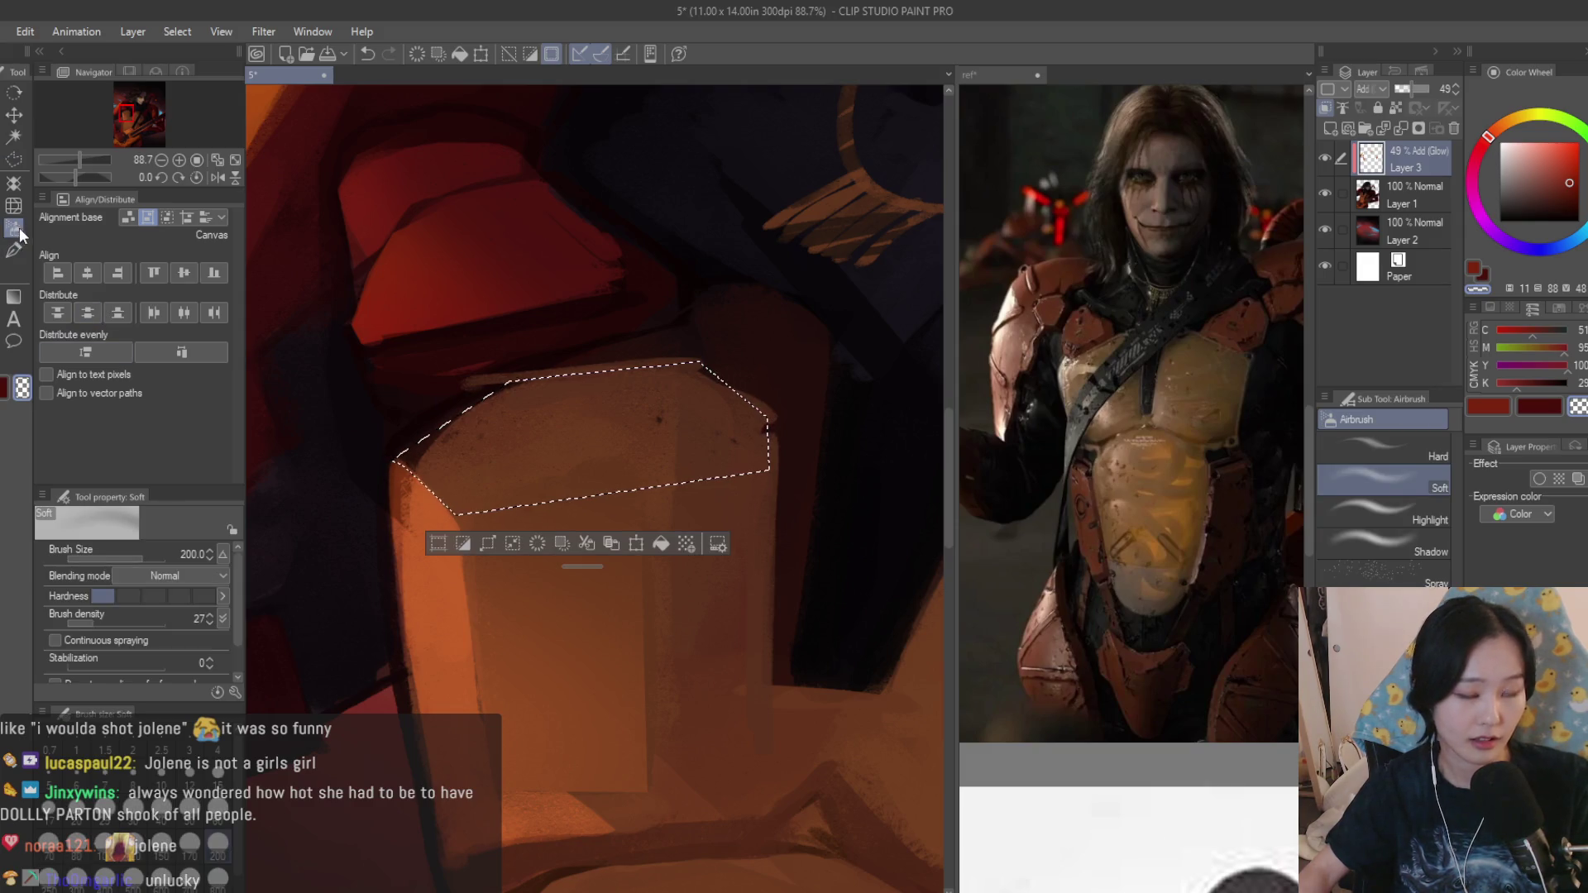
left_click_drag(1554, 184, 1565, 189)
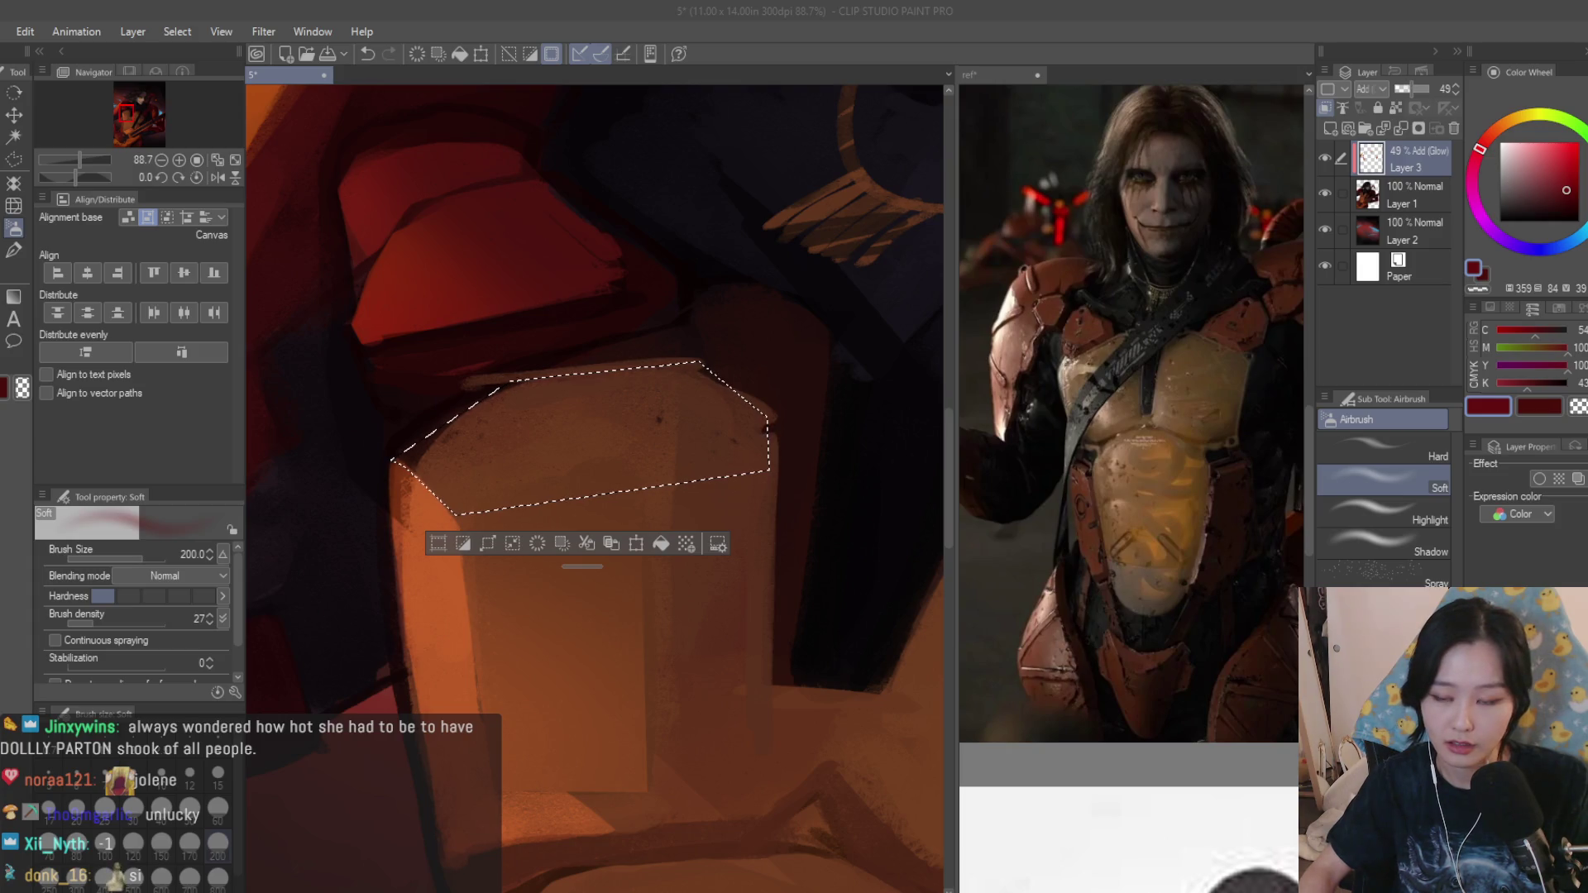
scroll(471, 596, "down", 1)
Adjust the airbrush size, shade the facet and deselect it.
left_click_drag(372, 510, 526, 509)
key("bracketleft")
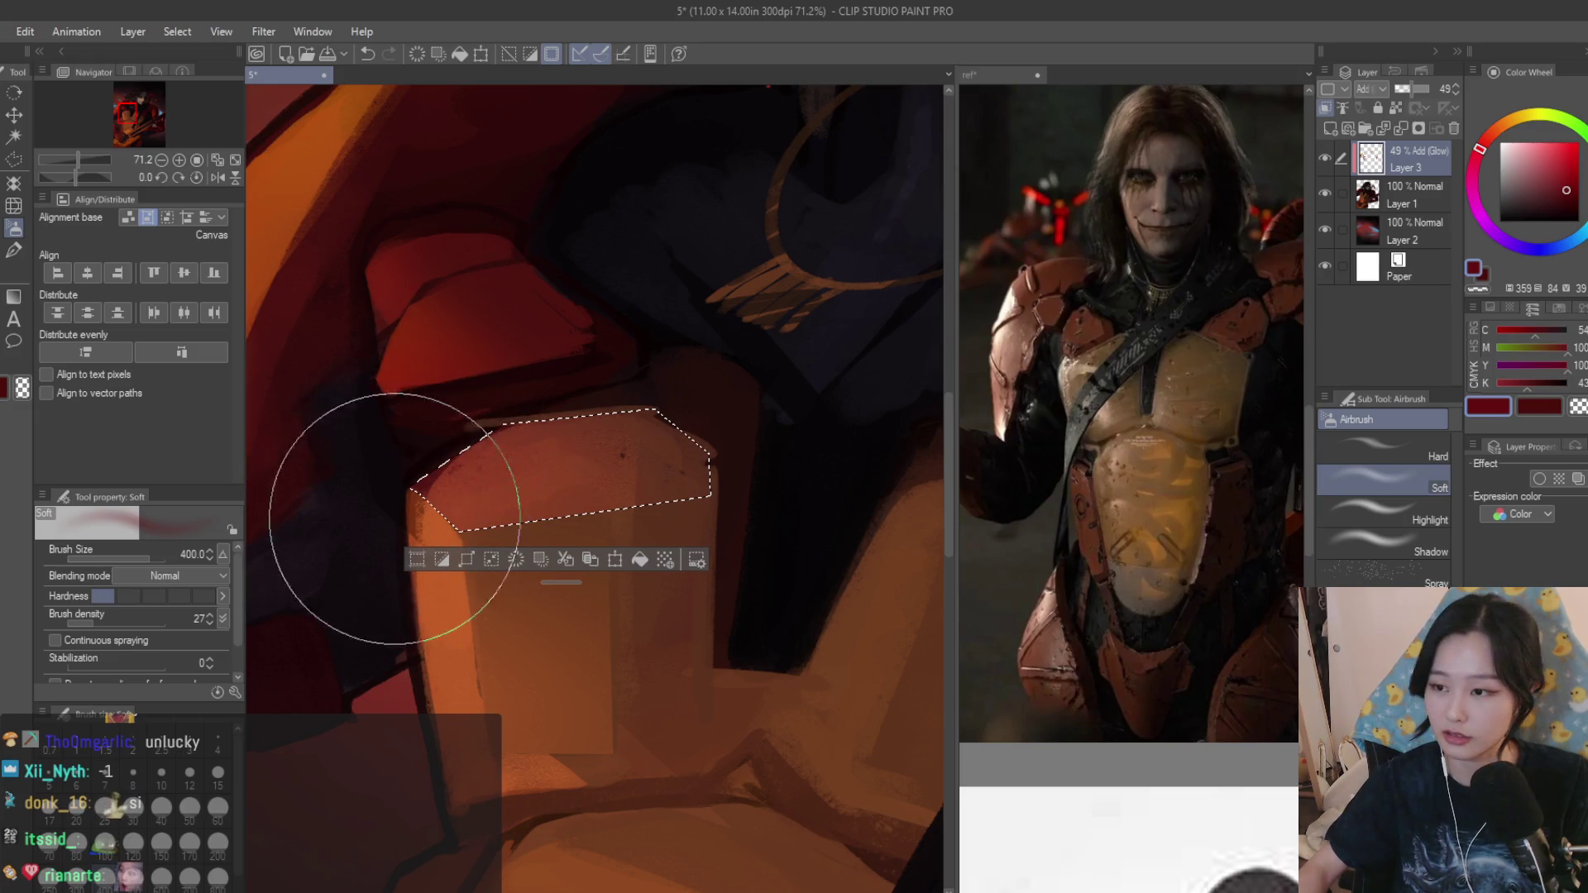
scroll(410, 497, "down", 2)
key("ctrl+d")
scroll(460, 347, "down", 5)
scroll(770, 373, "down", 1)
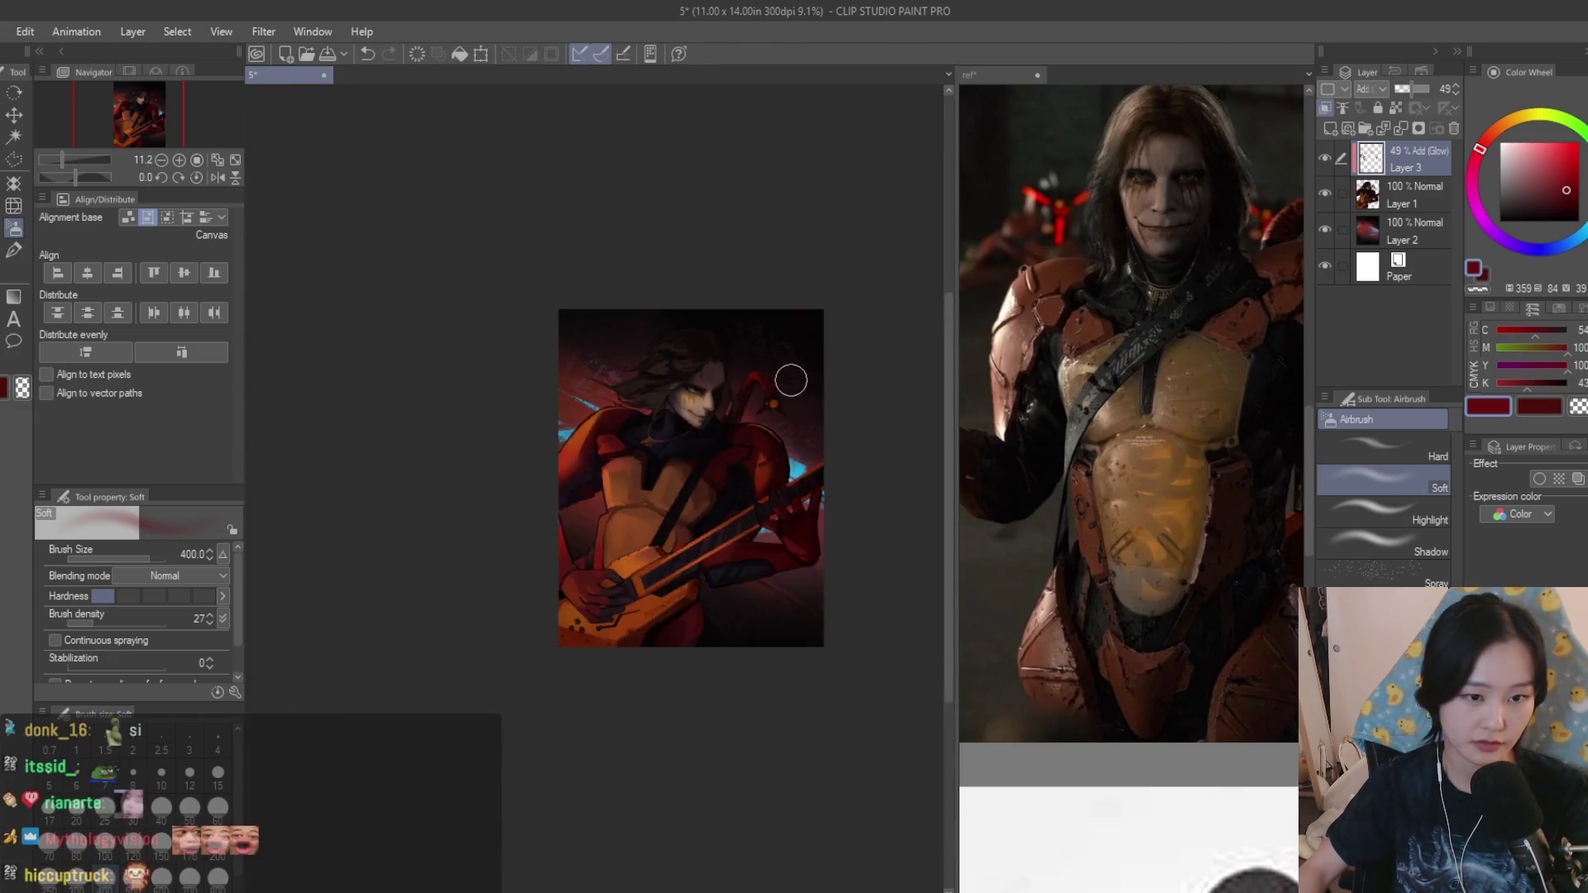
scroll(688, 484, "up", 3)
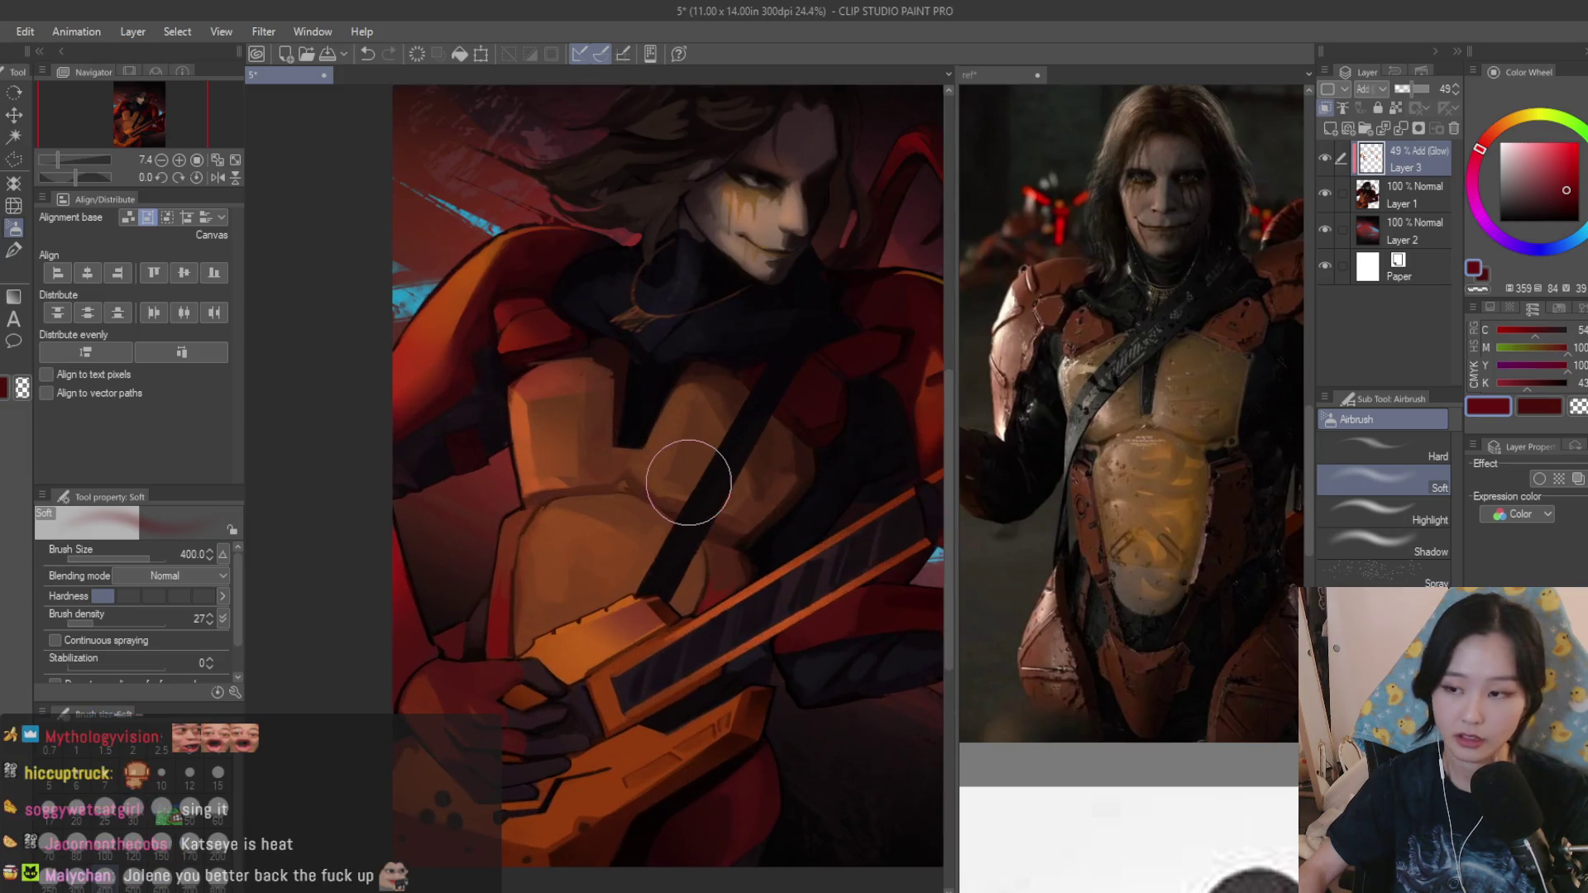
scroll(570, 457, "up", 1)
Blur the shaded chest facets into softer transitions, then return to polyline selecting.
key("j")
scroll(599, 557, "up", 2)
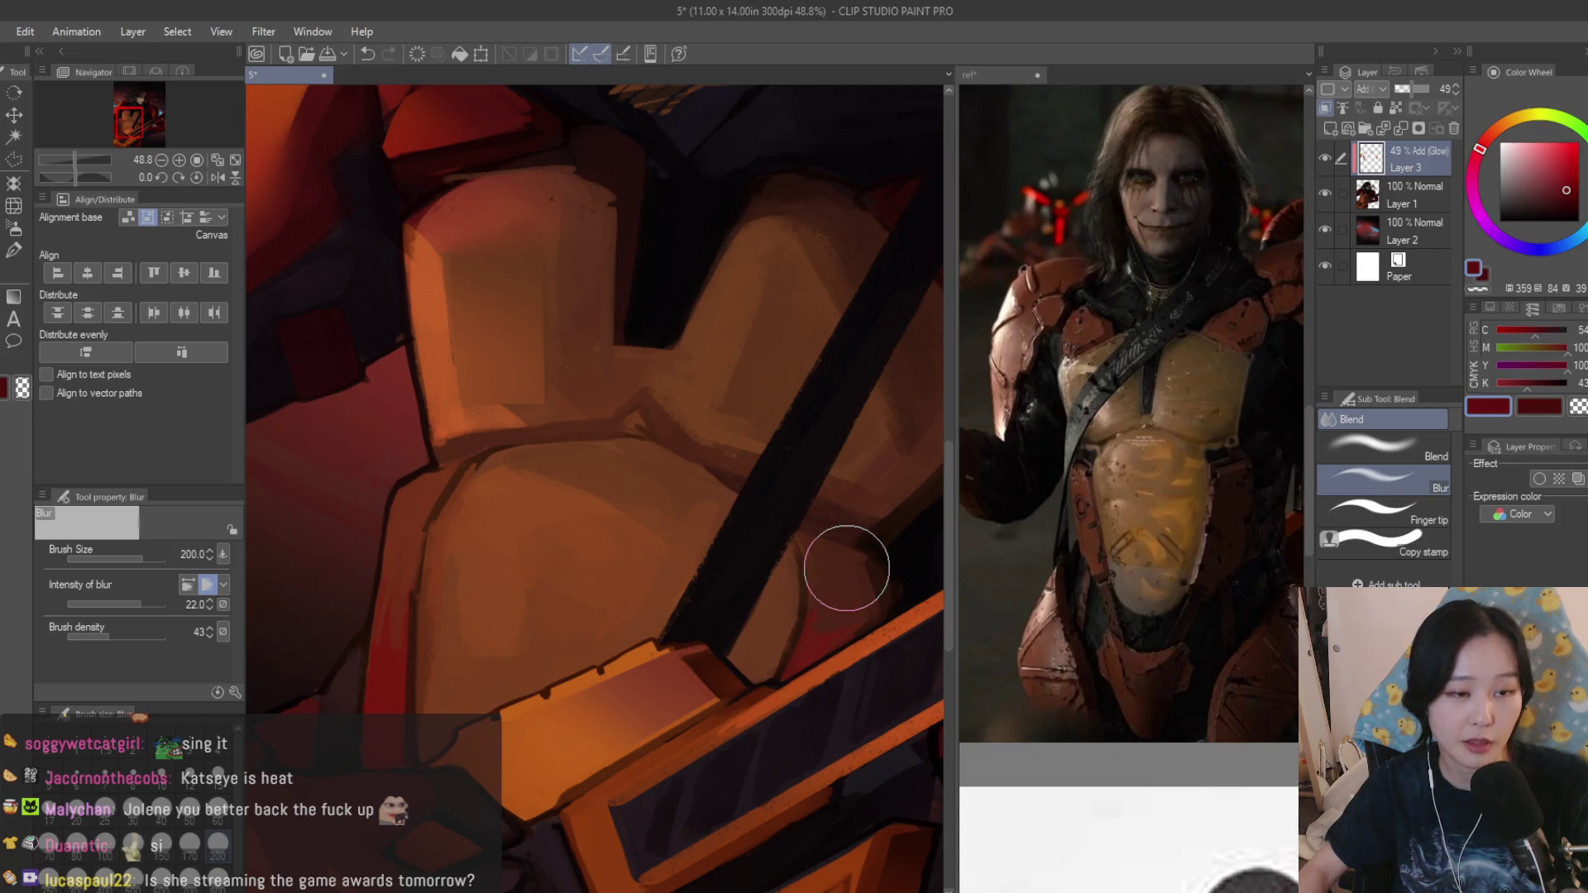
scroll(643, 598, "down", 3)
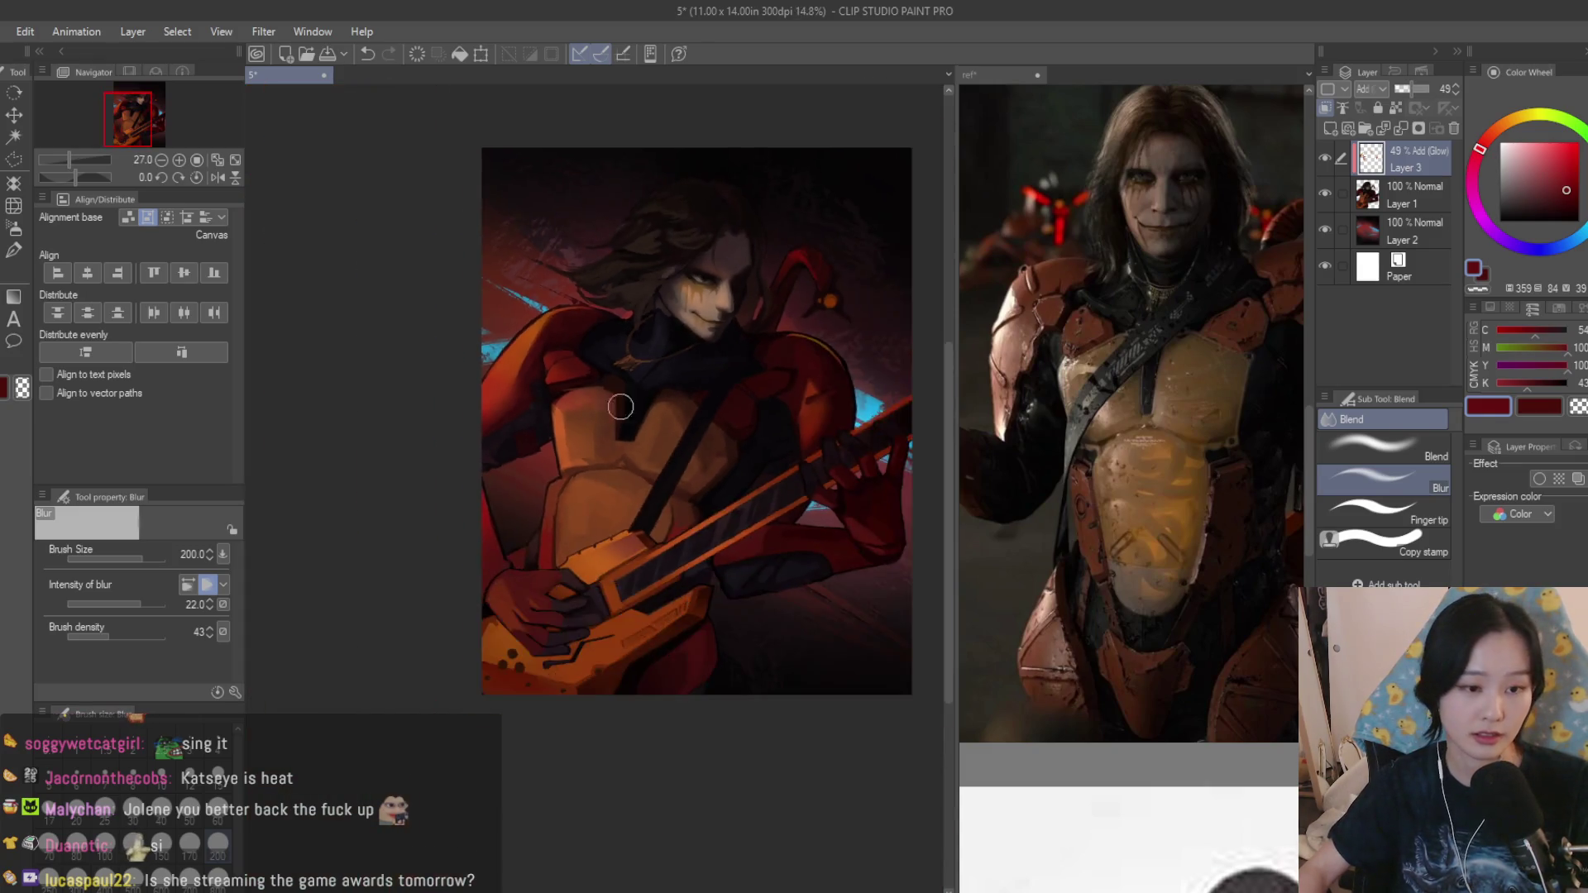
left_click(20, 245)
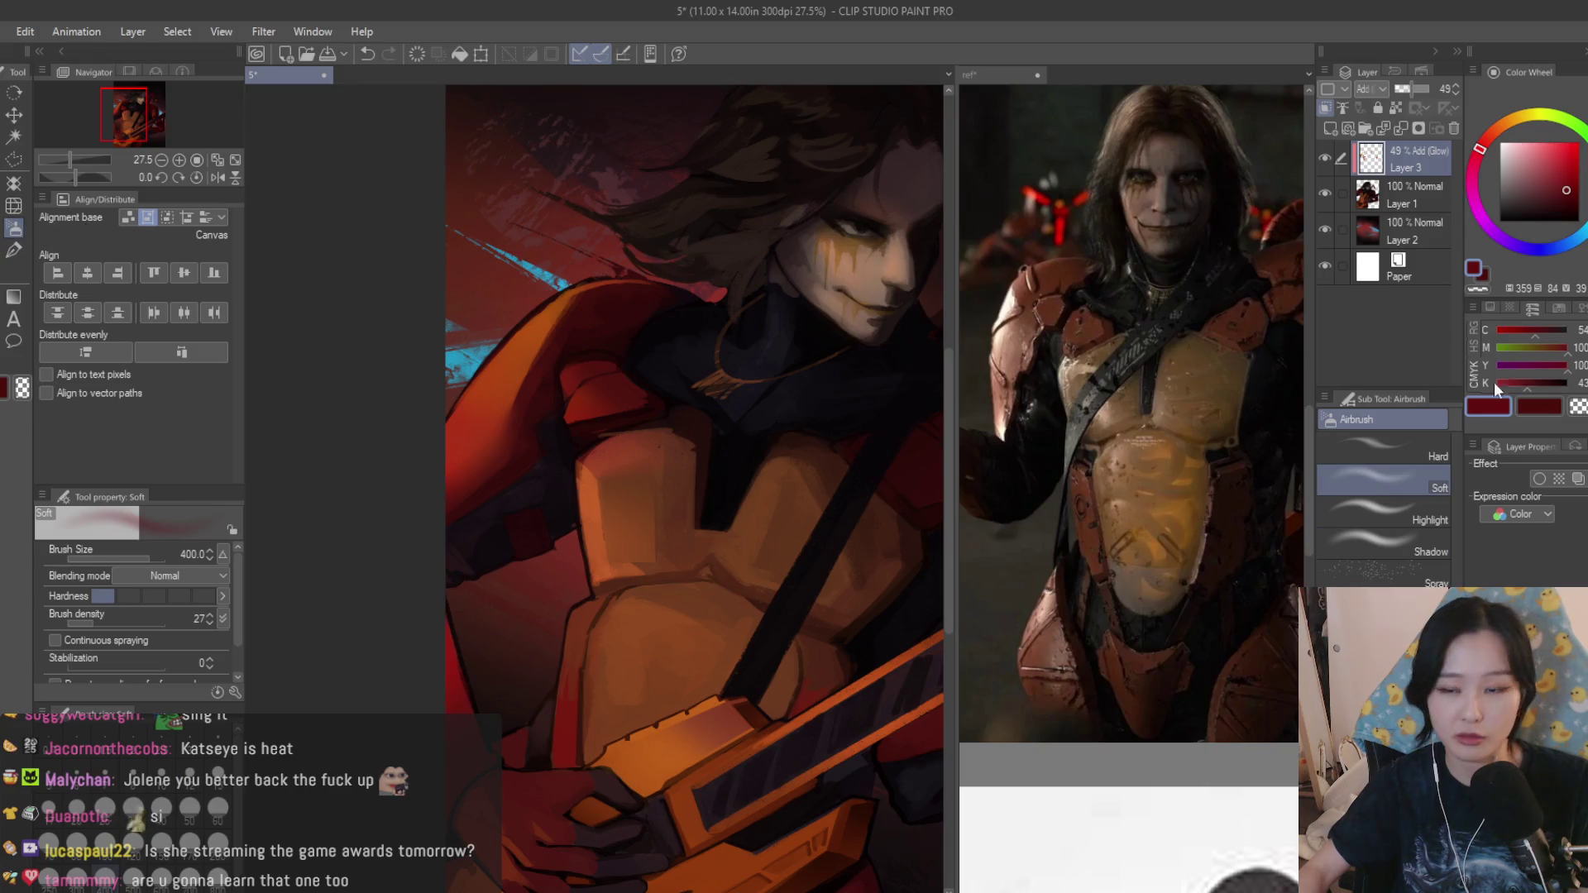
scroll(638, 496, "up", 2)
scroll(638, 408, "down", 3)
scroll(620, 558, "down", 3)
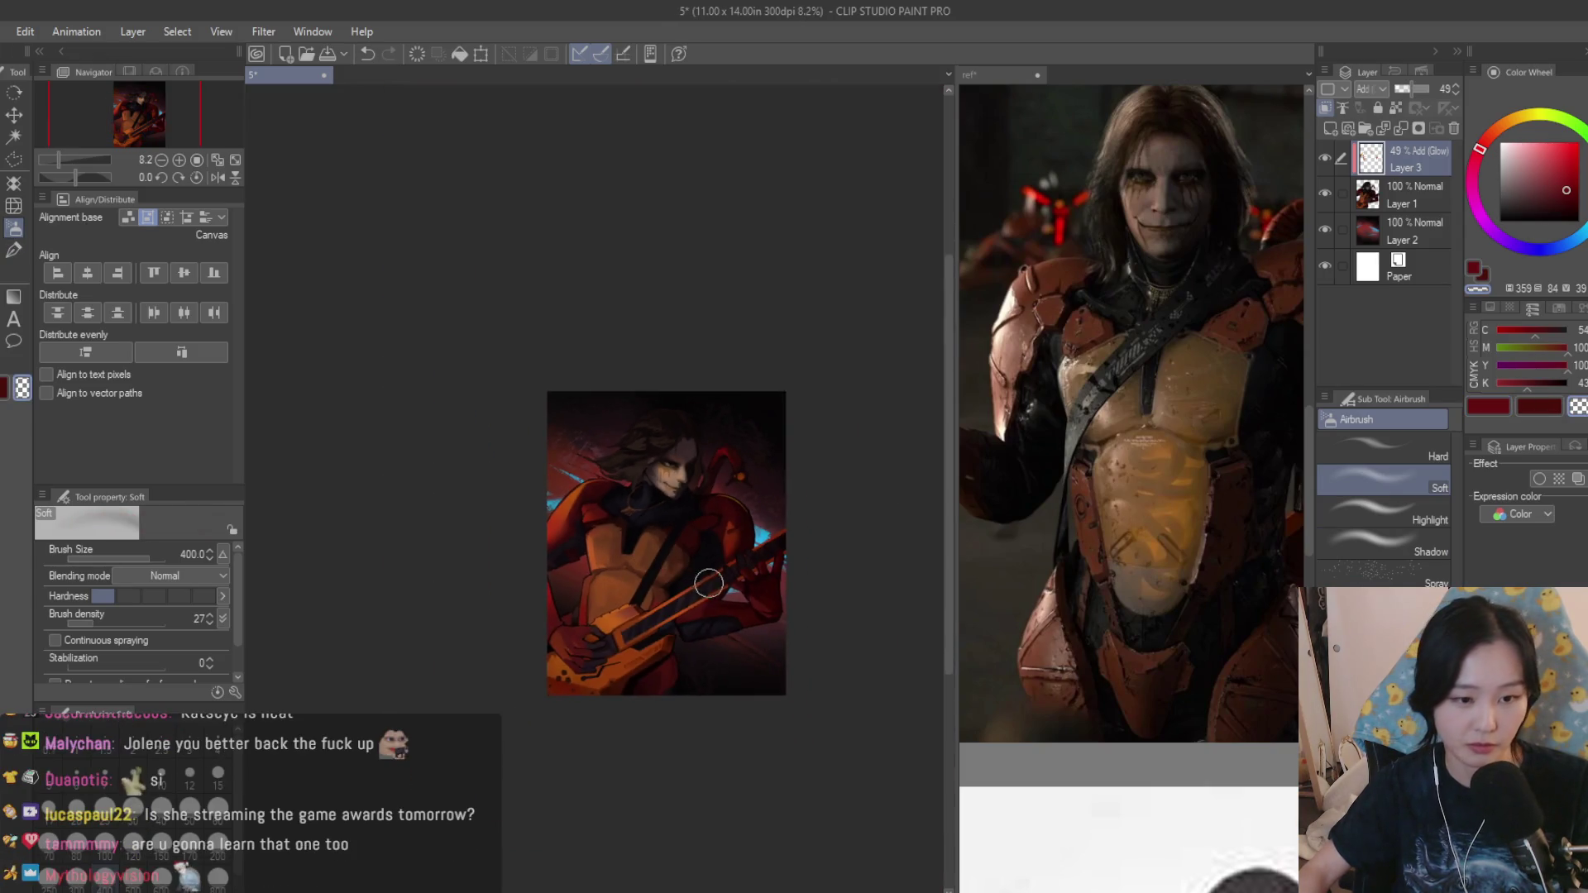
scroll(670, 596, "up", 2)
scroll(621, 497, "up", 1)
scroll(620, 468, "up", 2)
left_click(14, 161)
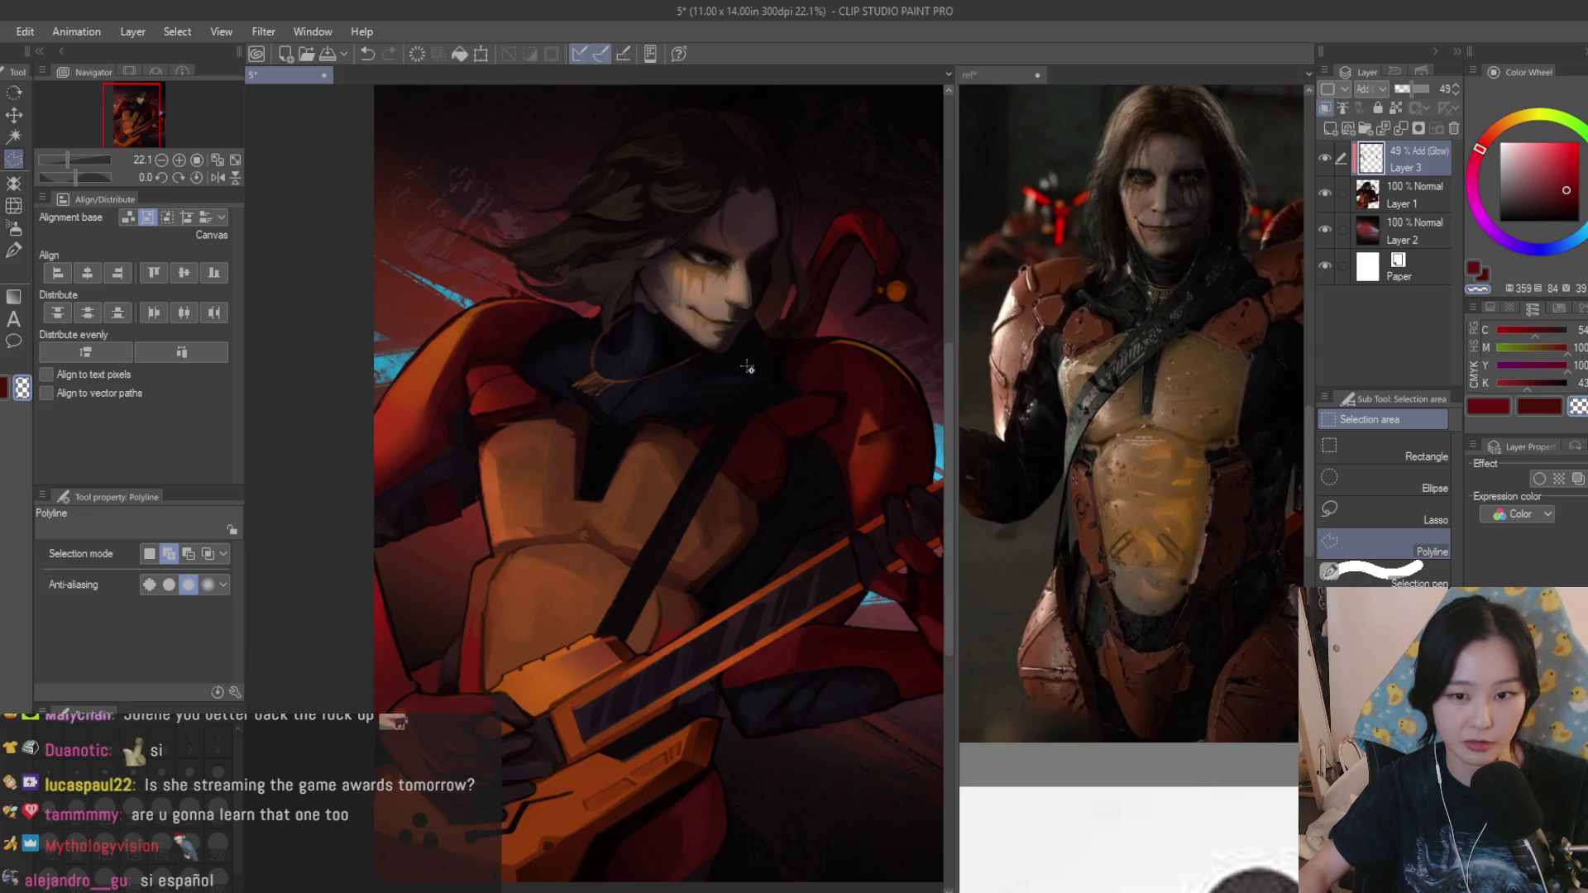
scroll(627, 641, "down", 2)
scroll(634, 654, "up", 3)
scroll(614, 571, "up", 3)
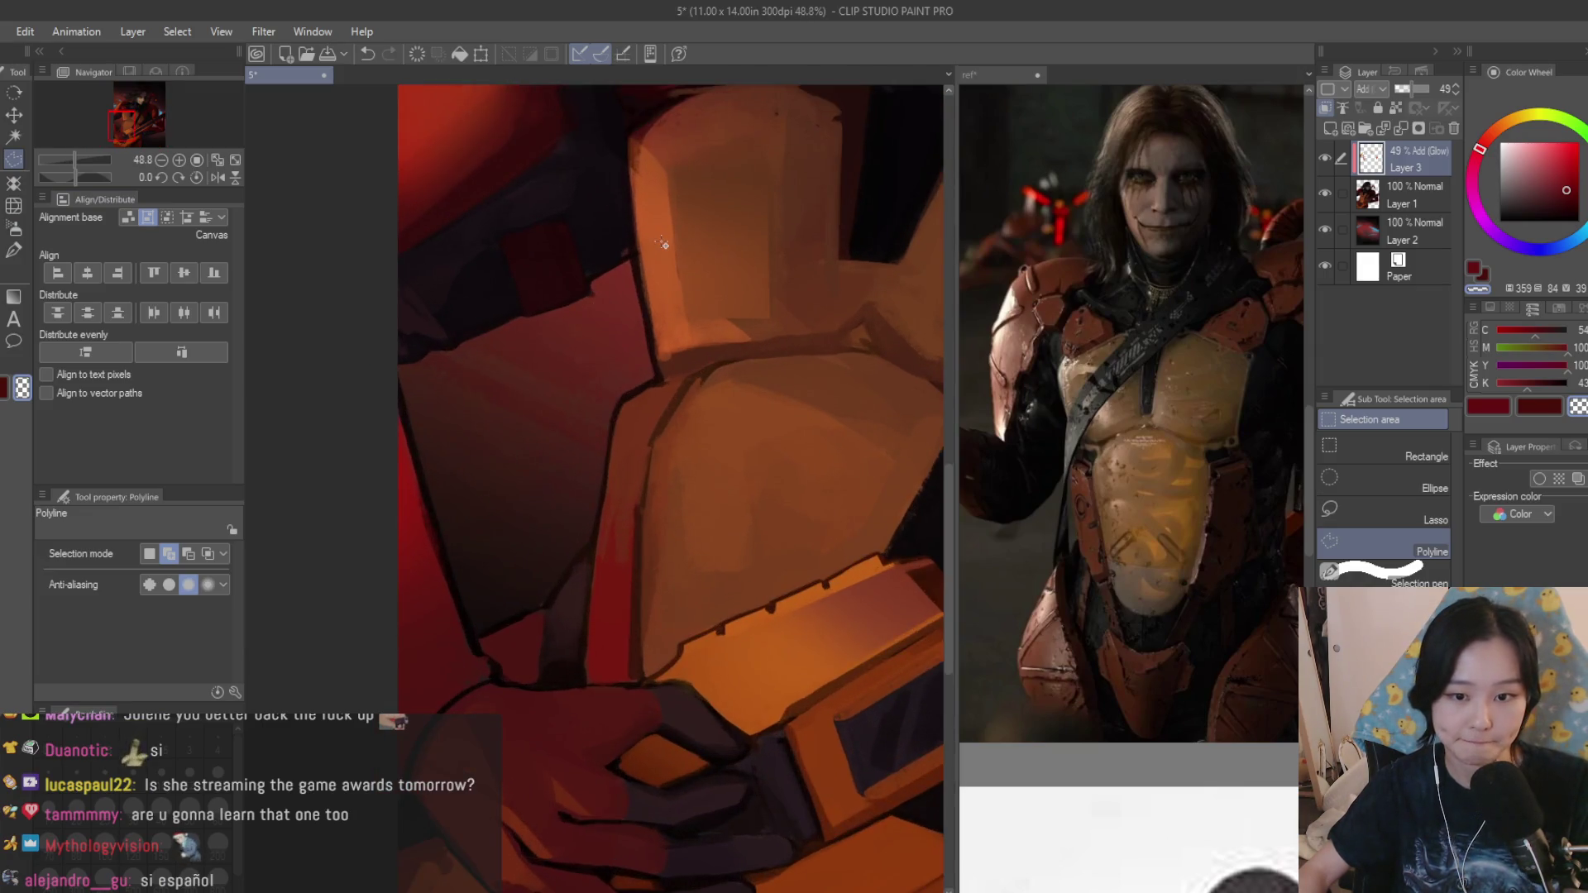
scroll(588, 464, "up", 2)
Select a thin sliver along the chest plate edge and merge the glow layer into the layer below.
left_click(568, 471)
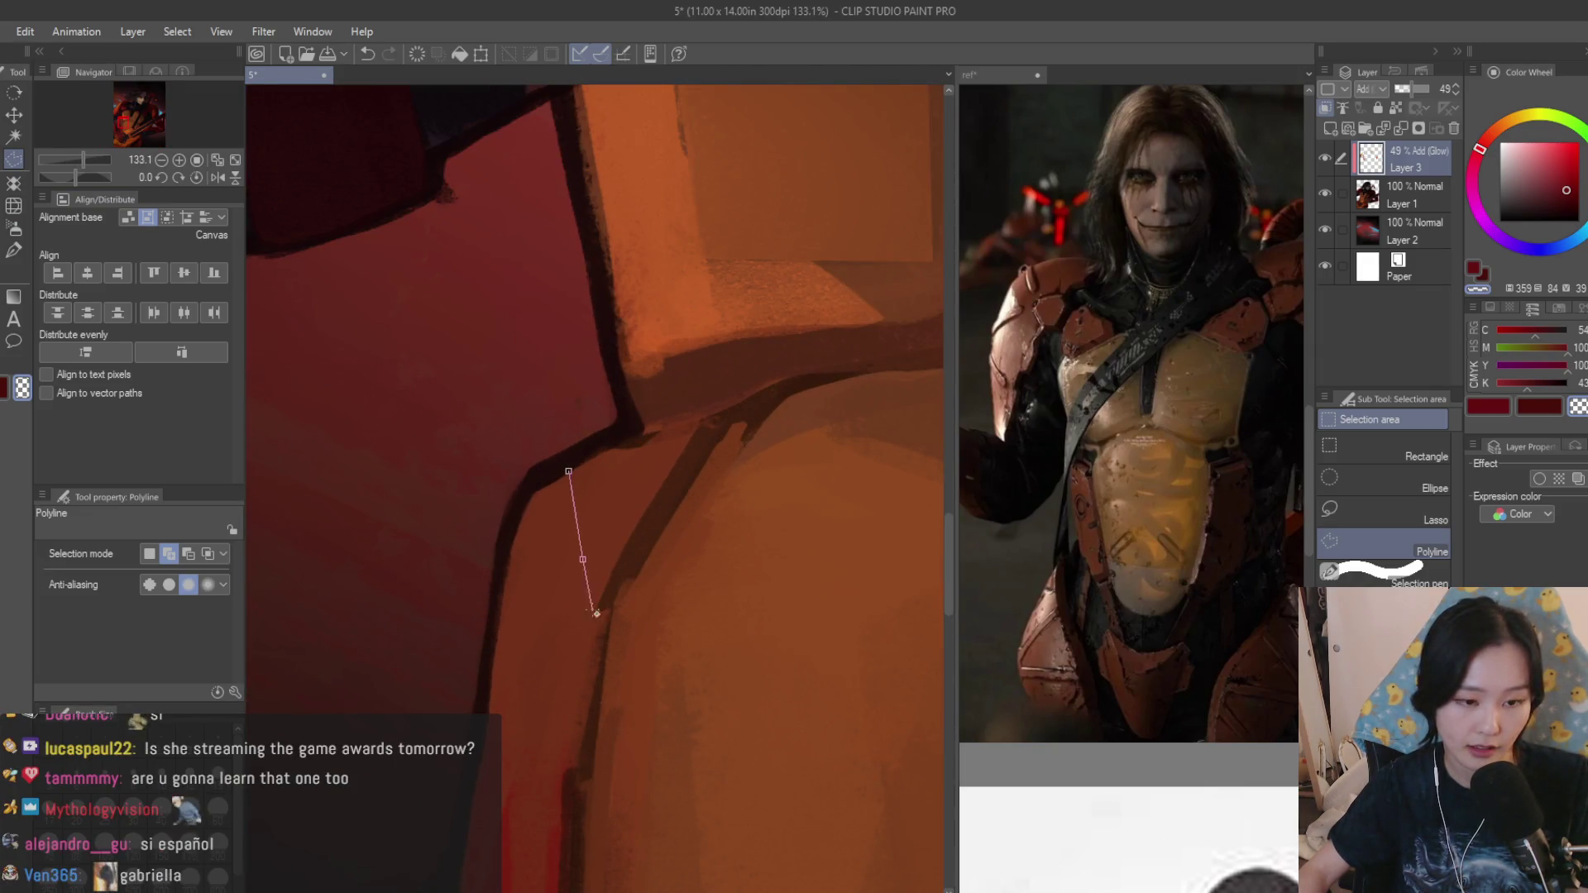
left_click(616, 577)
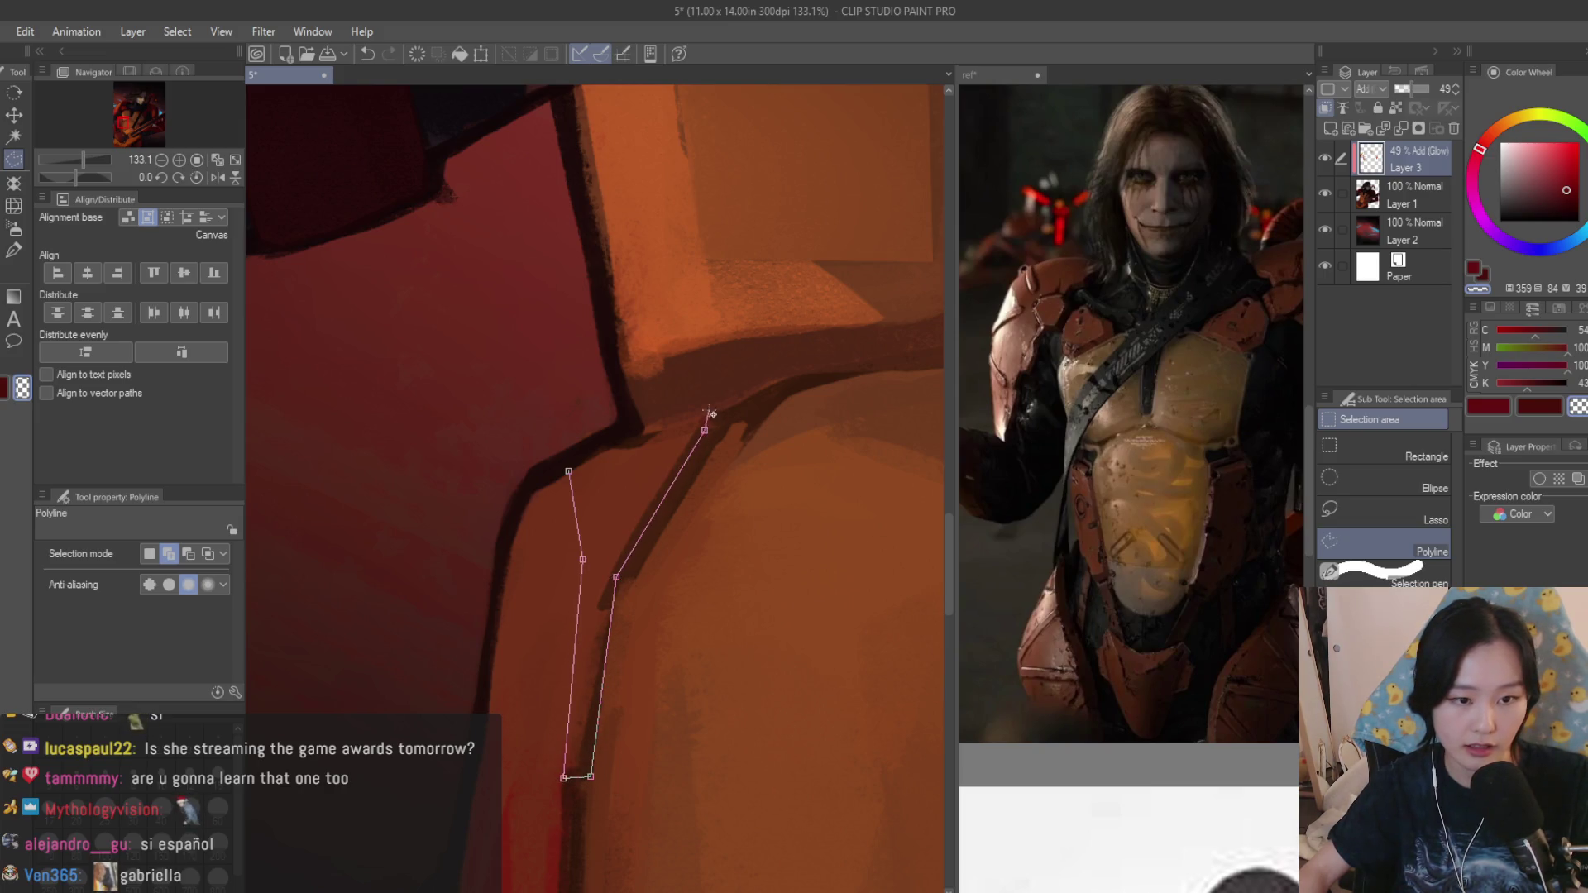
double_click(608, 442)
key("b")
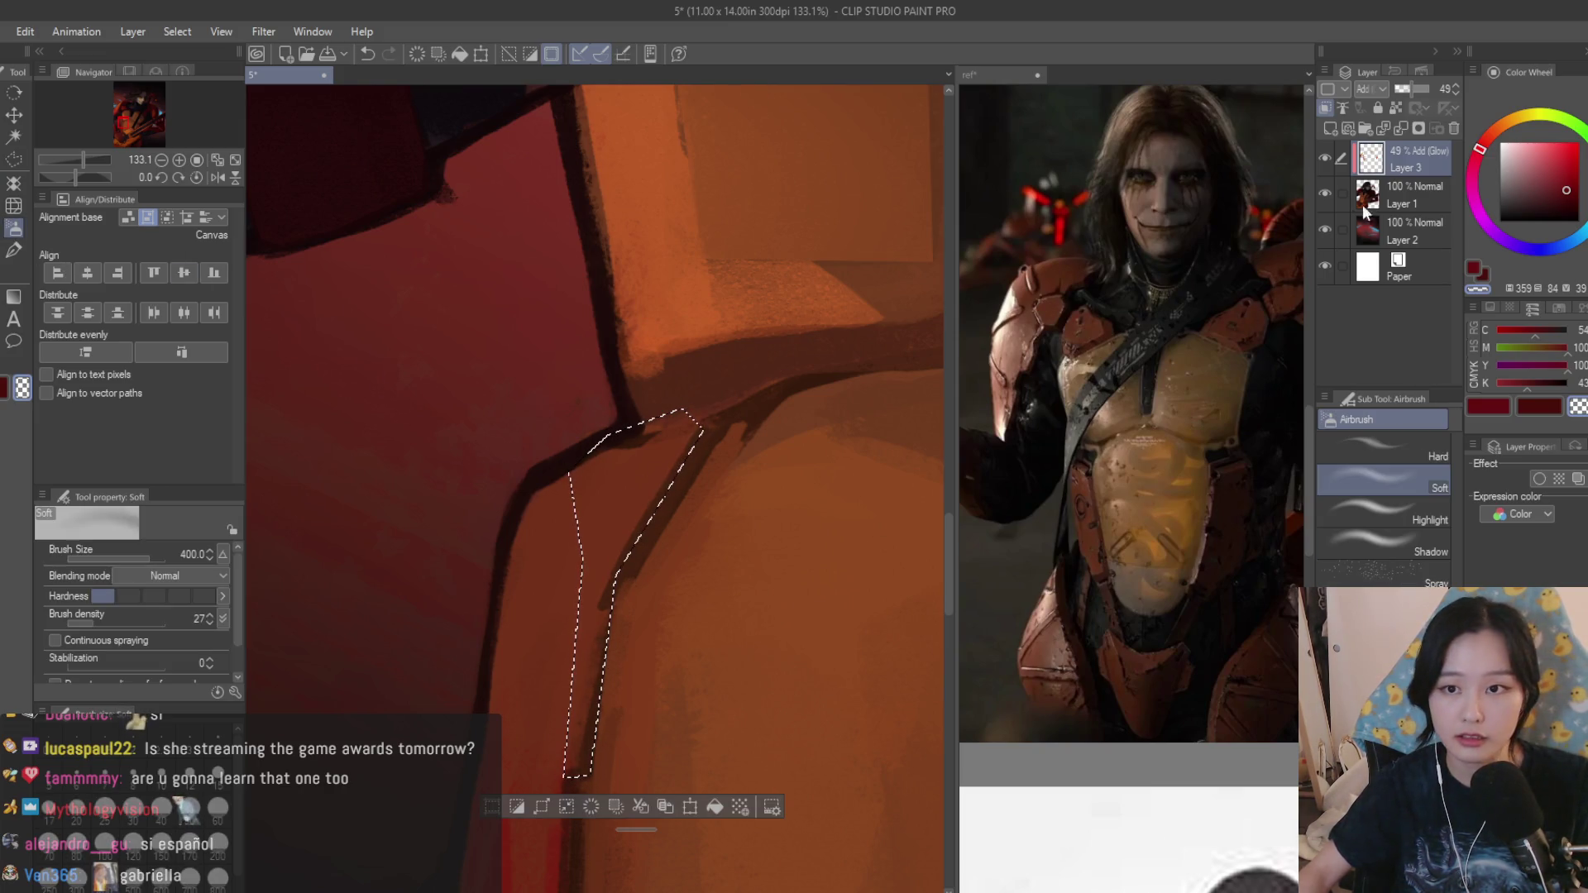
key("ctrl+e")
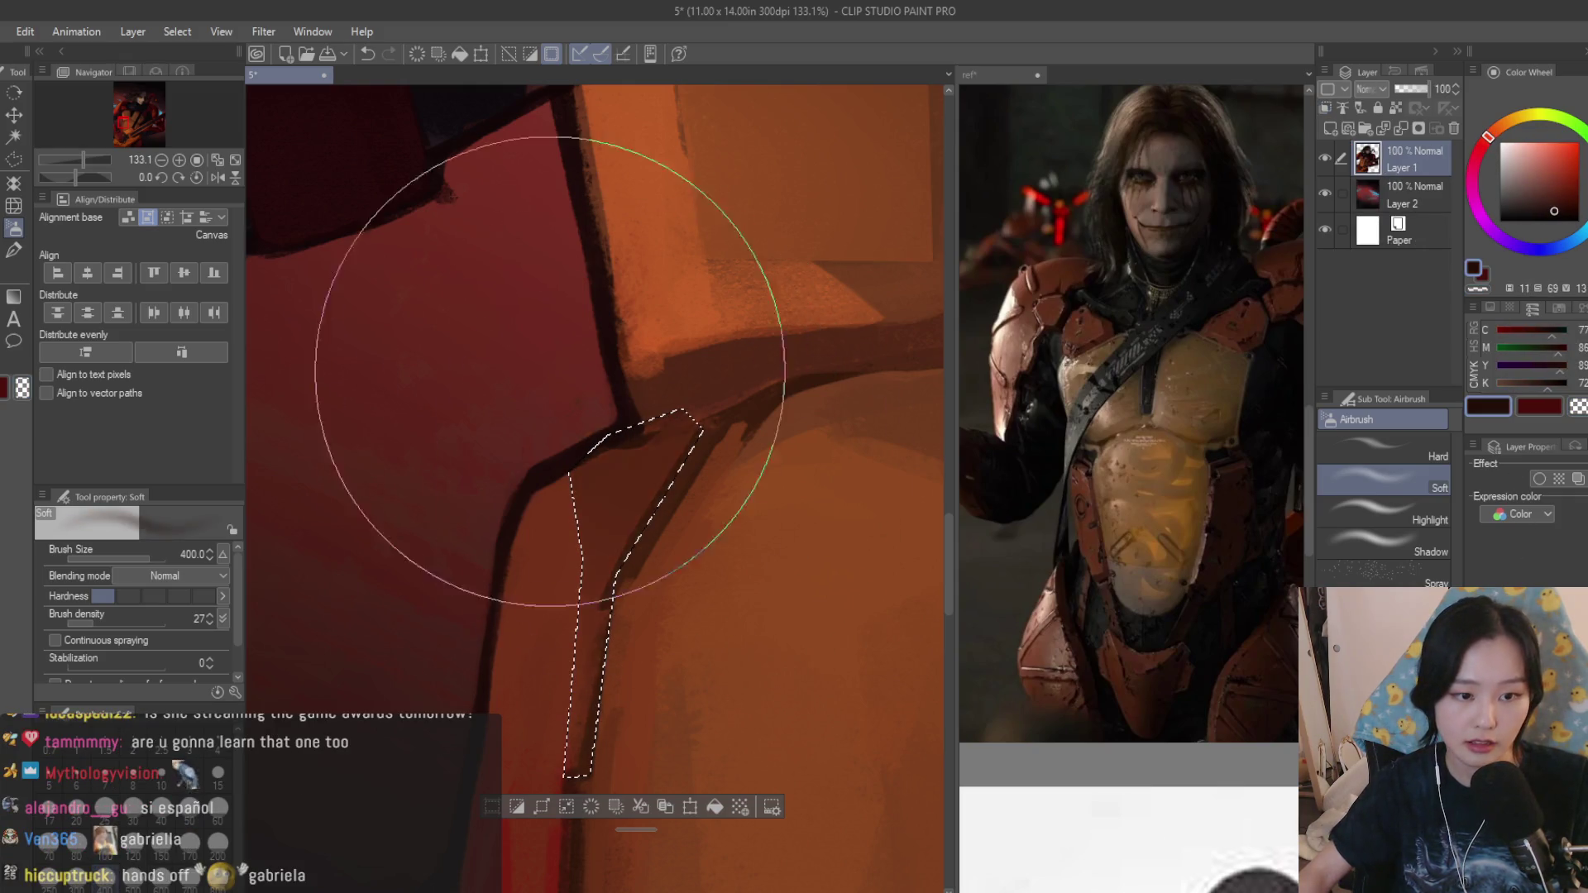
scroll(448, 379, "down", 2)
scroll(444, 379, "down", 3)
scroll(841, 397, "down", 2)
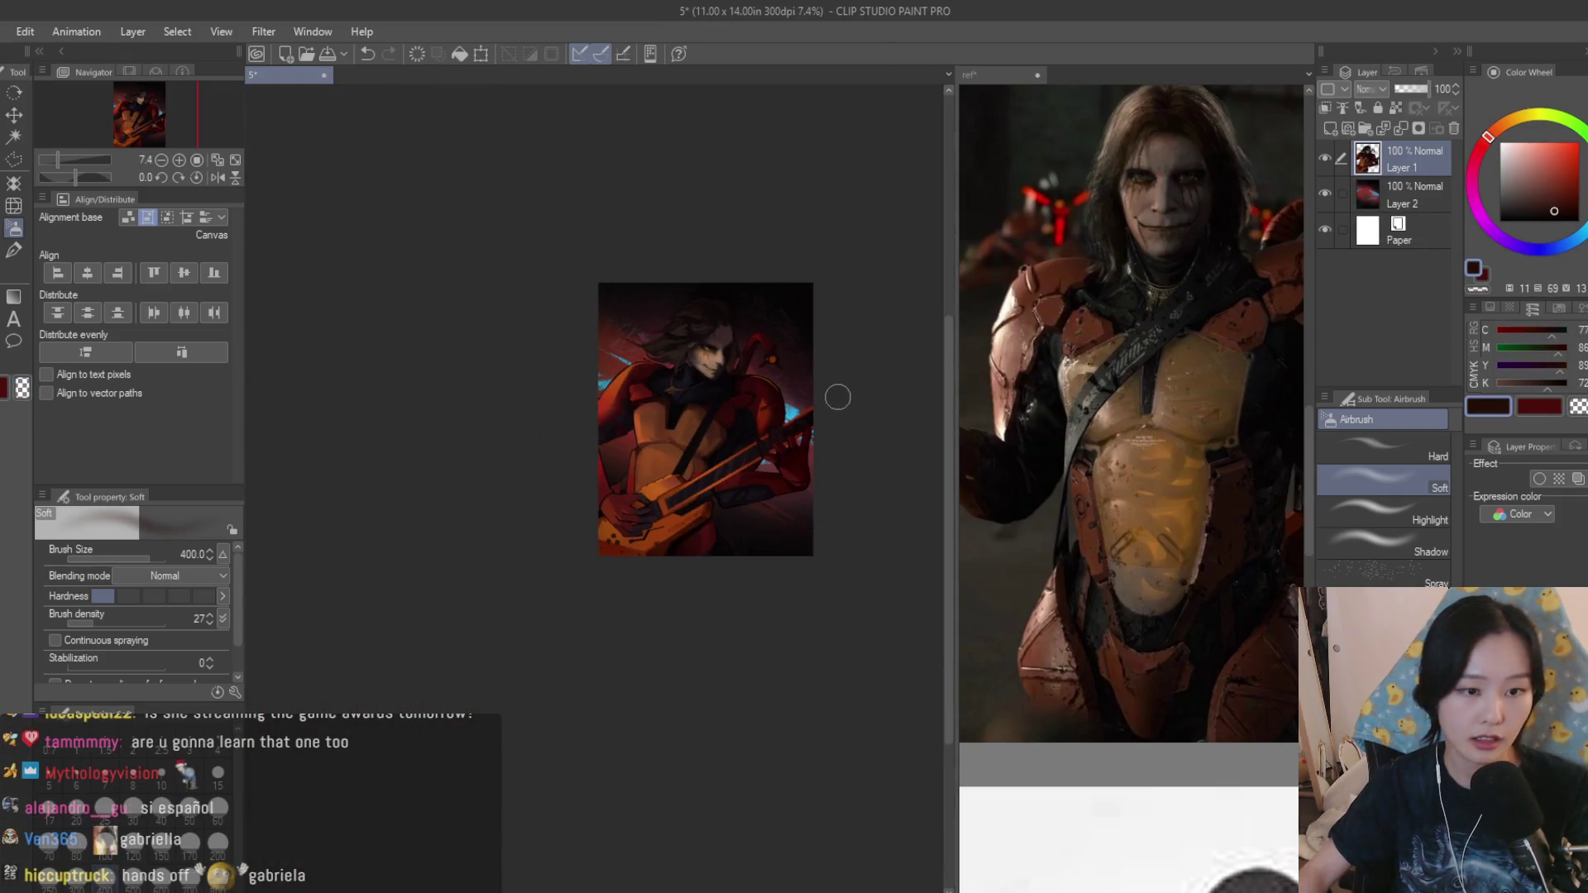
scroll(760, 388, "up", 2)
key("w")
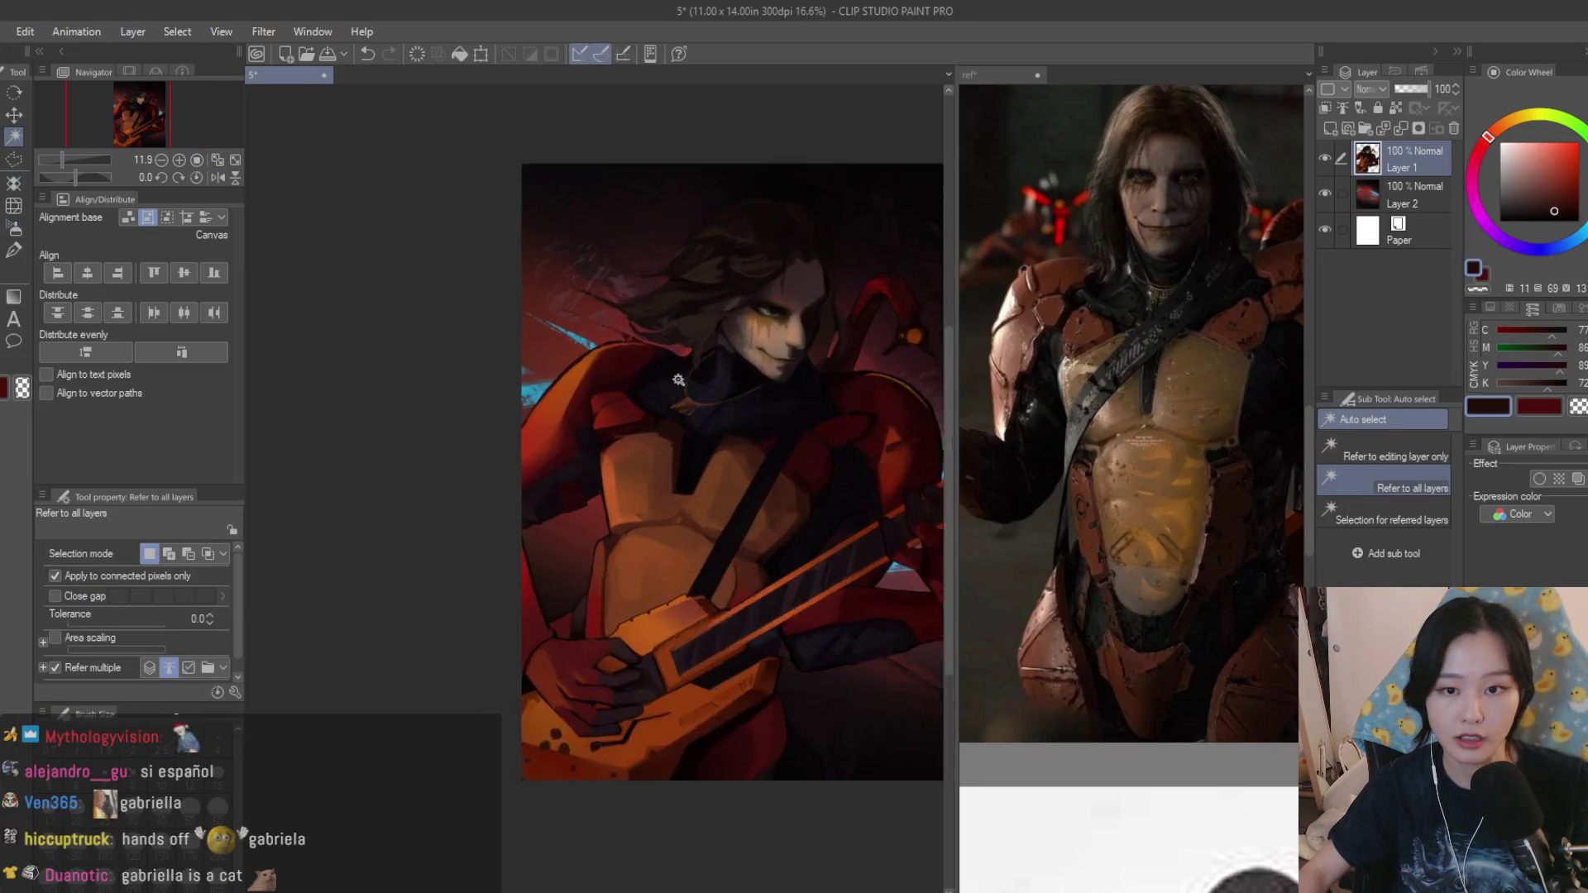
scroll(719, 434, "up", 2)
scroll(662, 494, "up", 3)
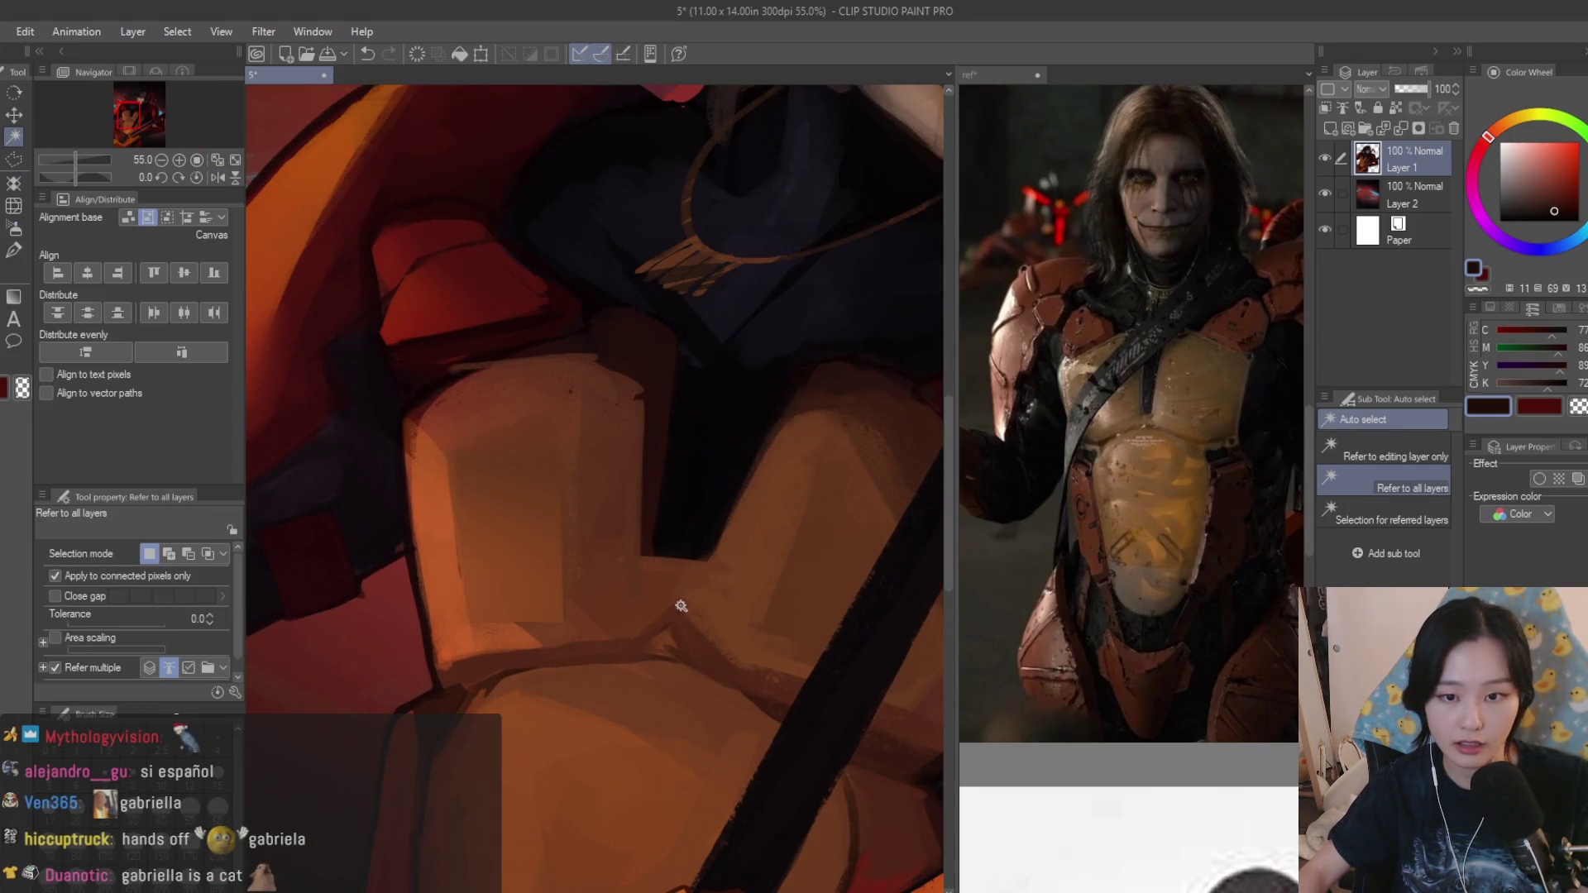
scroll(679, 606, "up", 2)
scroll(678, 568, "up", 2)
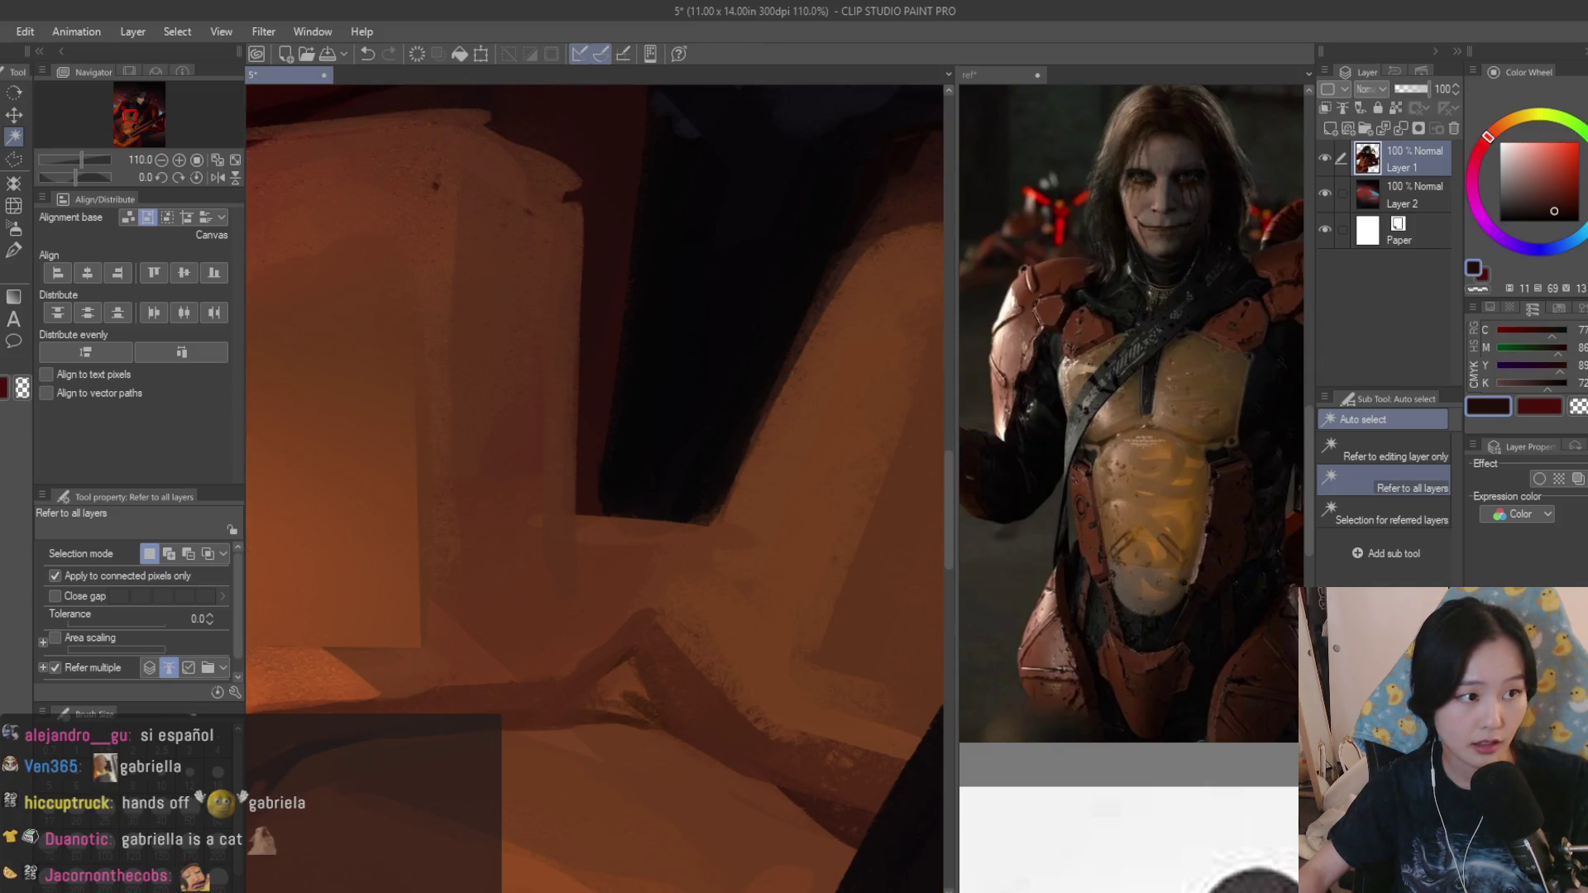
key("m")
scroll(574, 480, "up", 1)
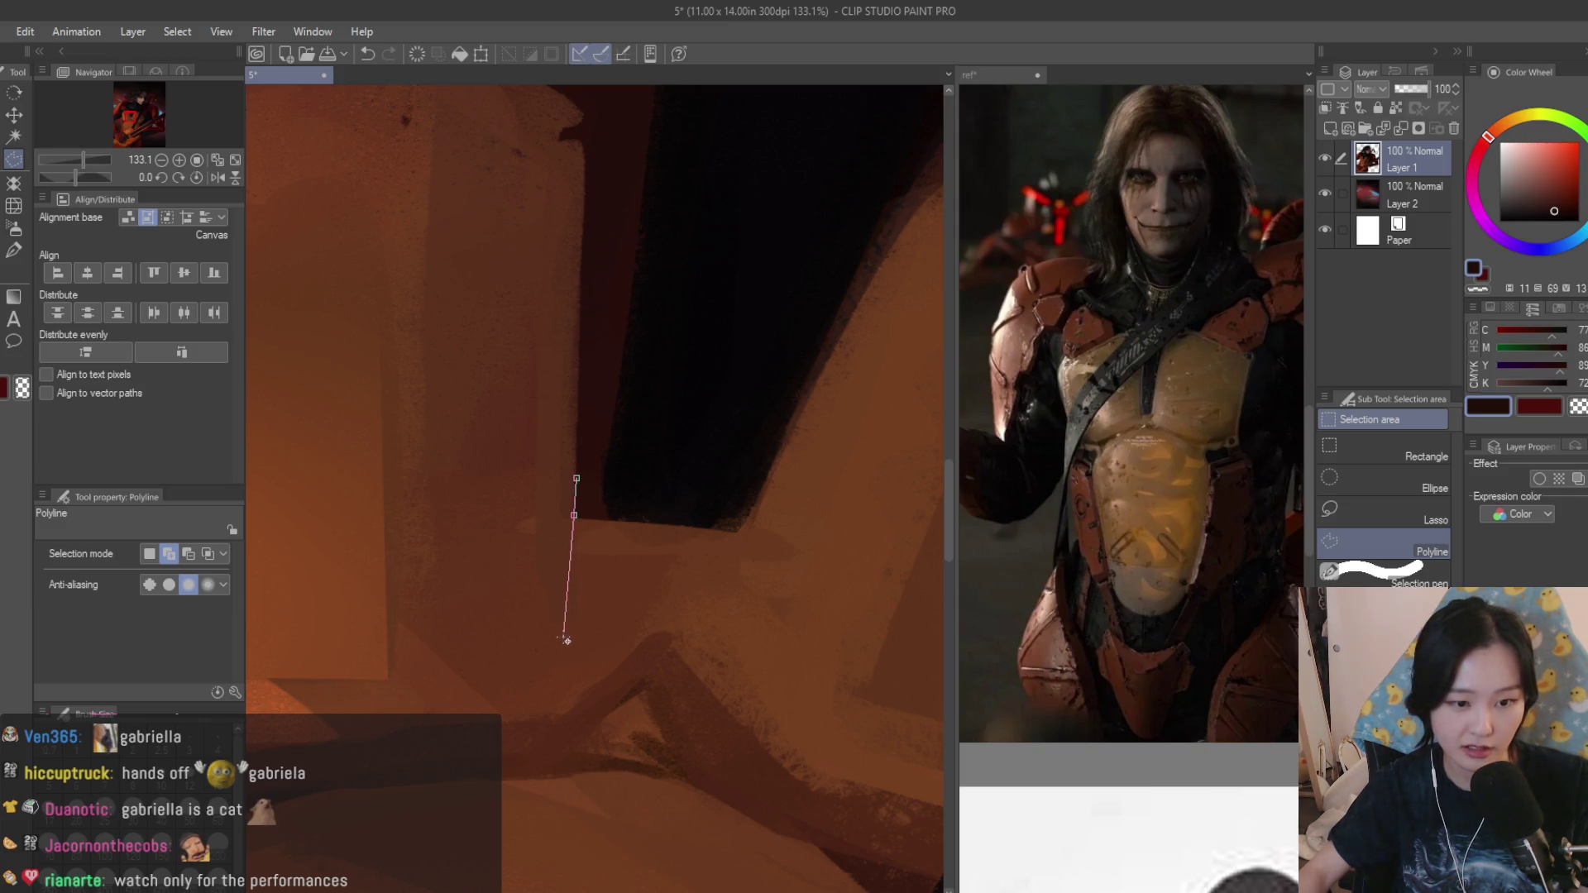
Close a notched selection under the dark plate gap and ready a smaller soft airbrush for it.
left_click(558, 638)
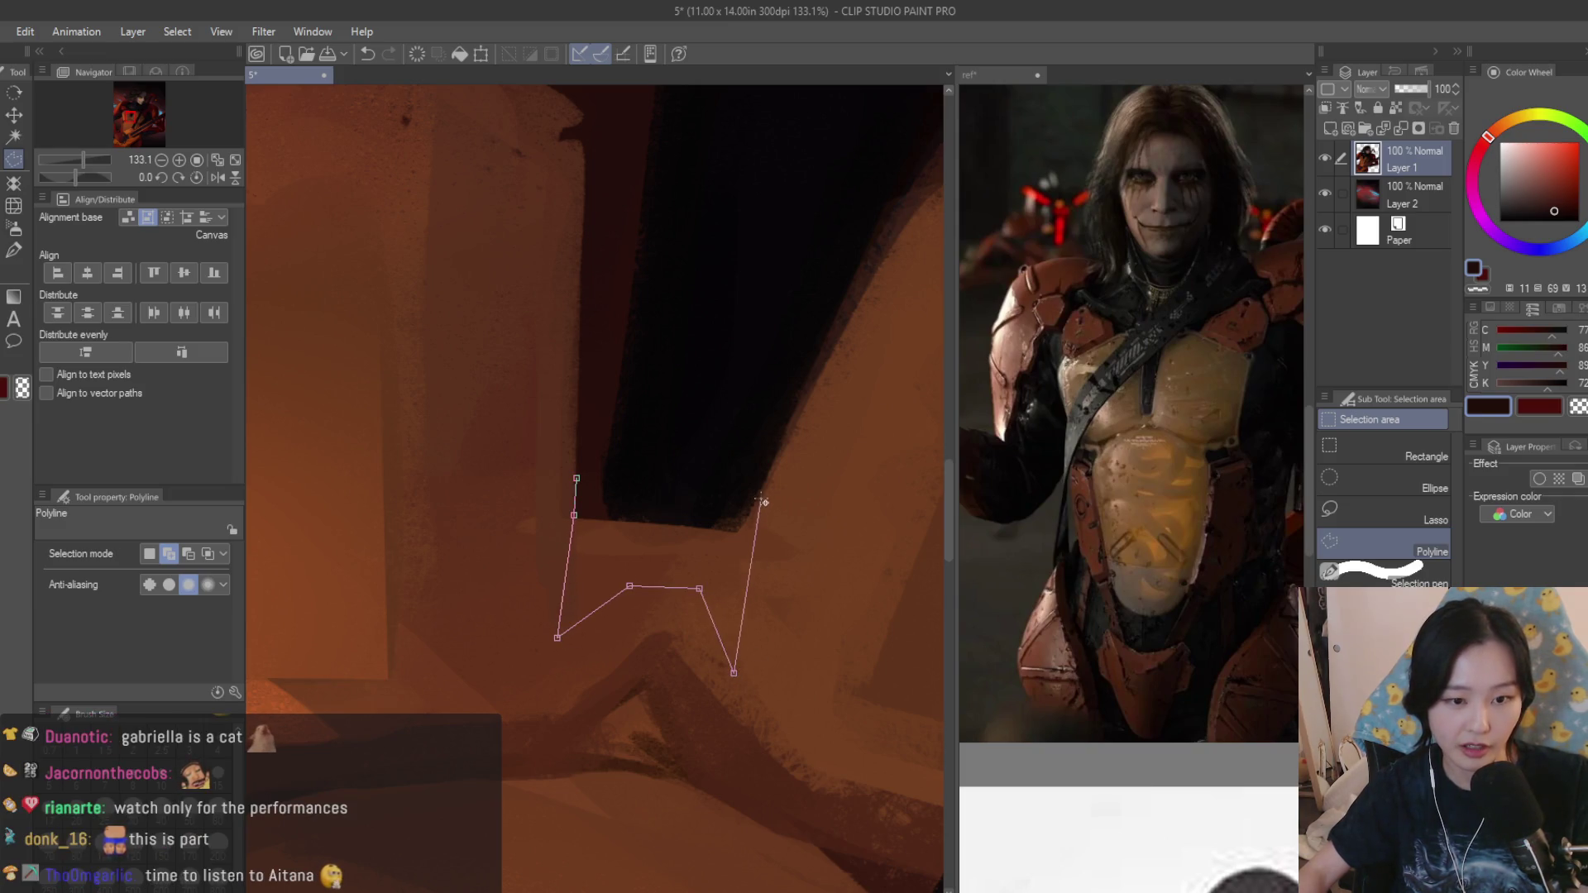
double_click(602, 468)
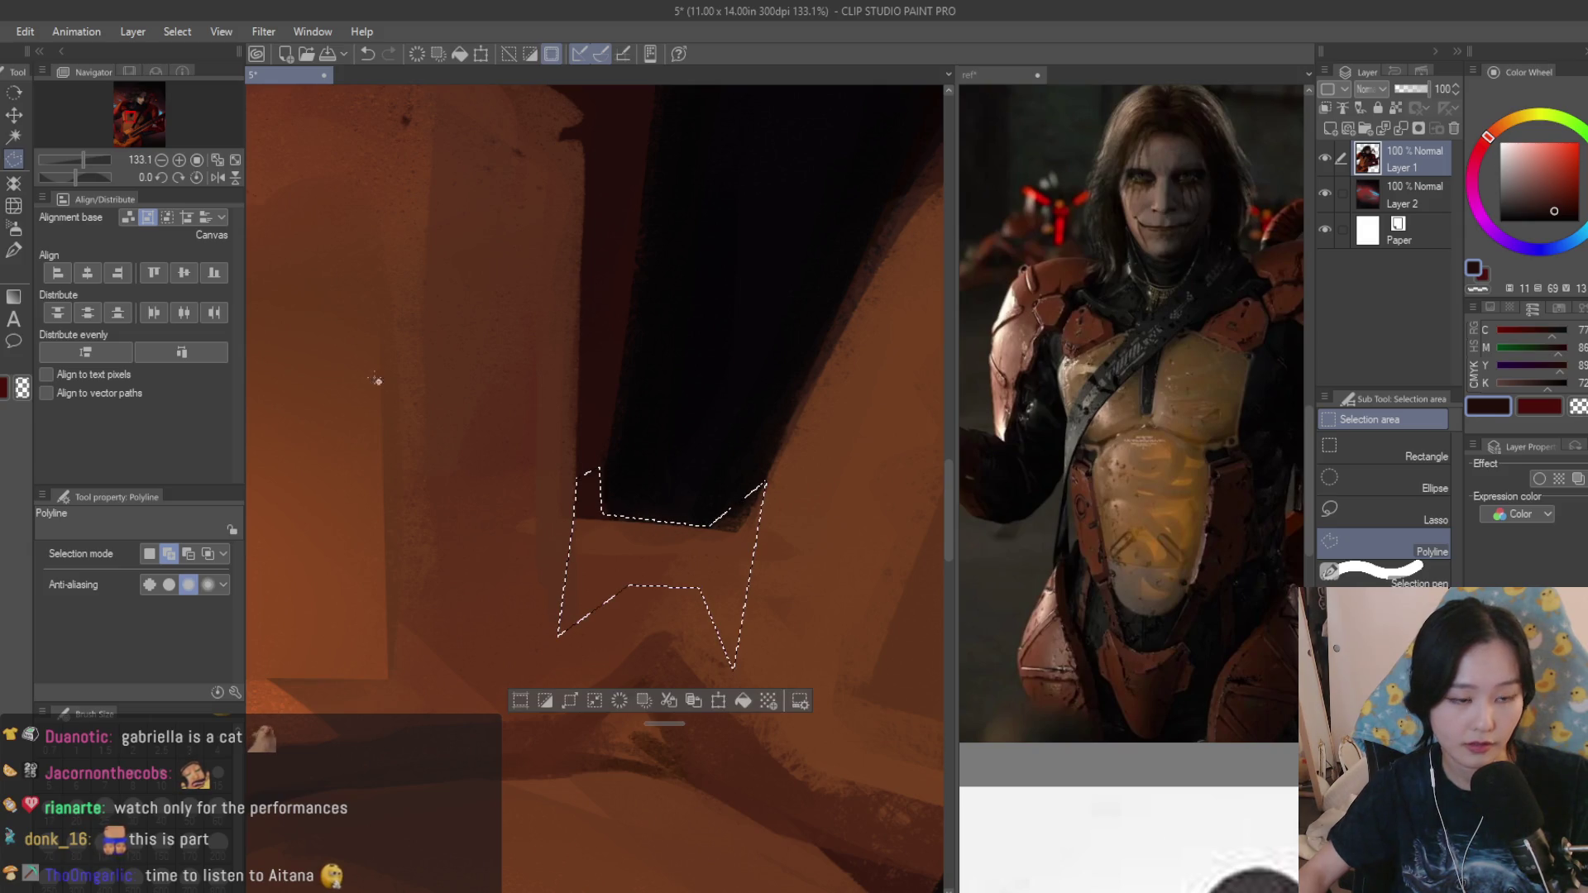
key("b")
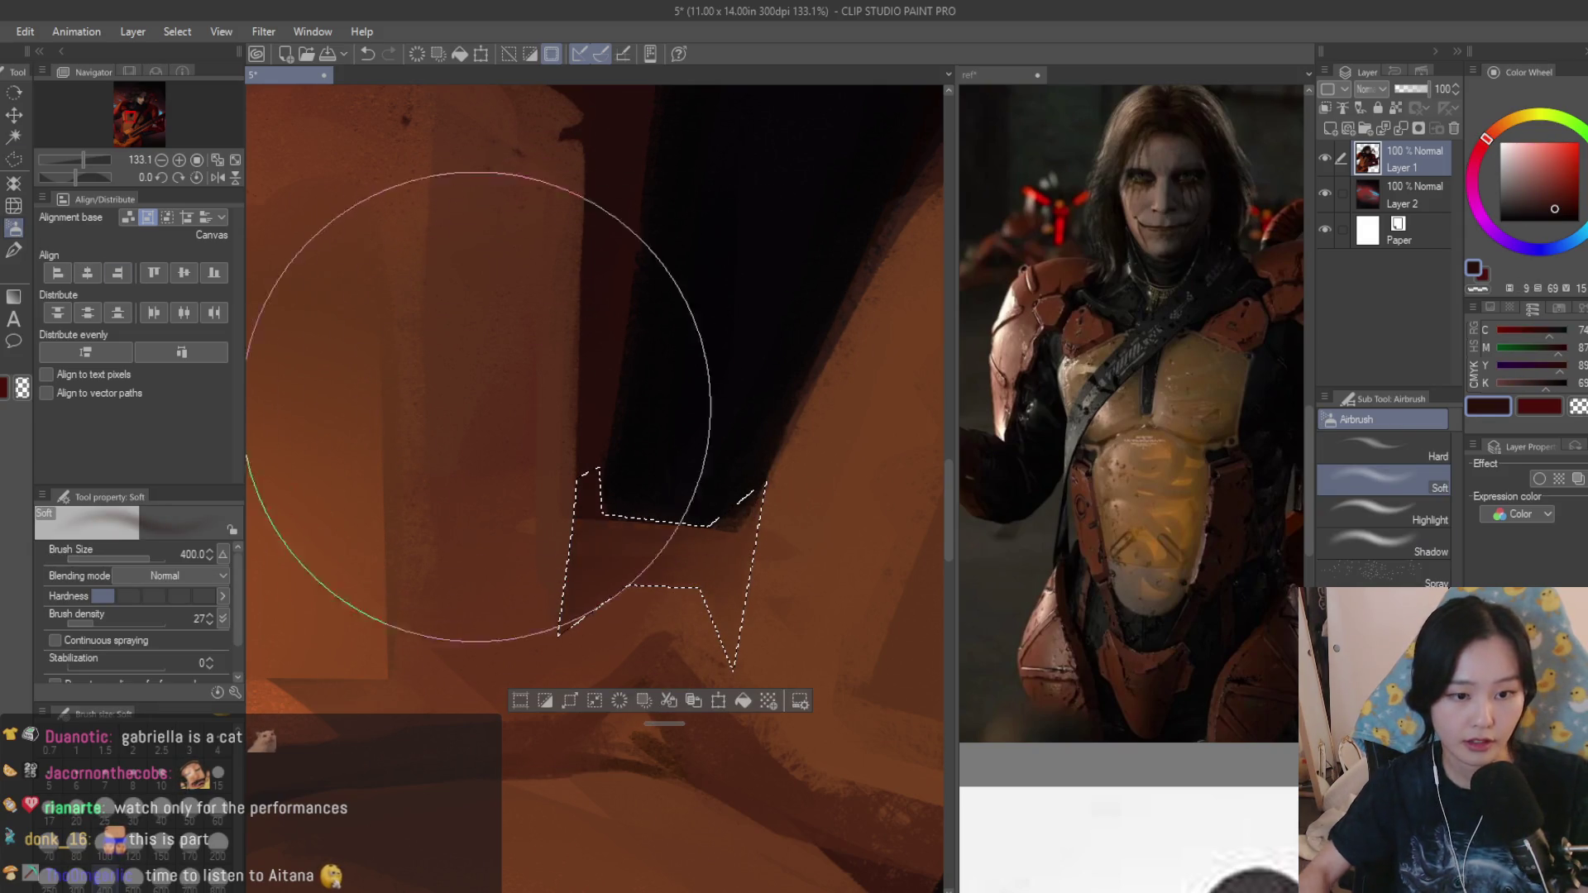
key("bracketleft")
key("bracketleft")
key("bracketleft")
key("bracketleft")
key("bracketleft")
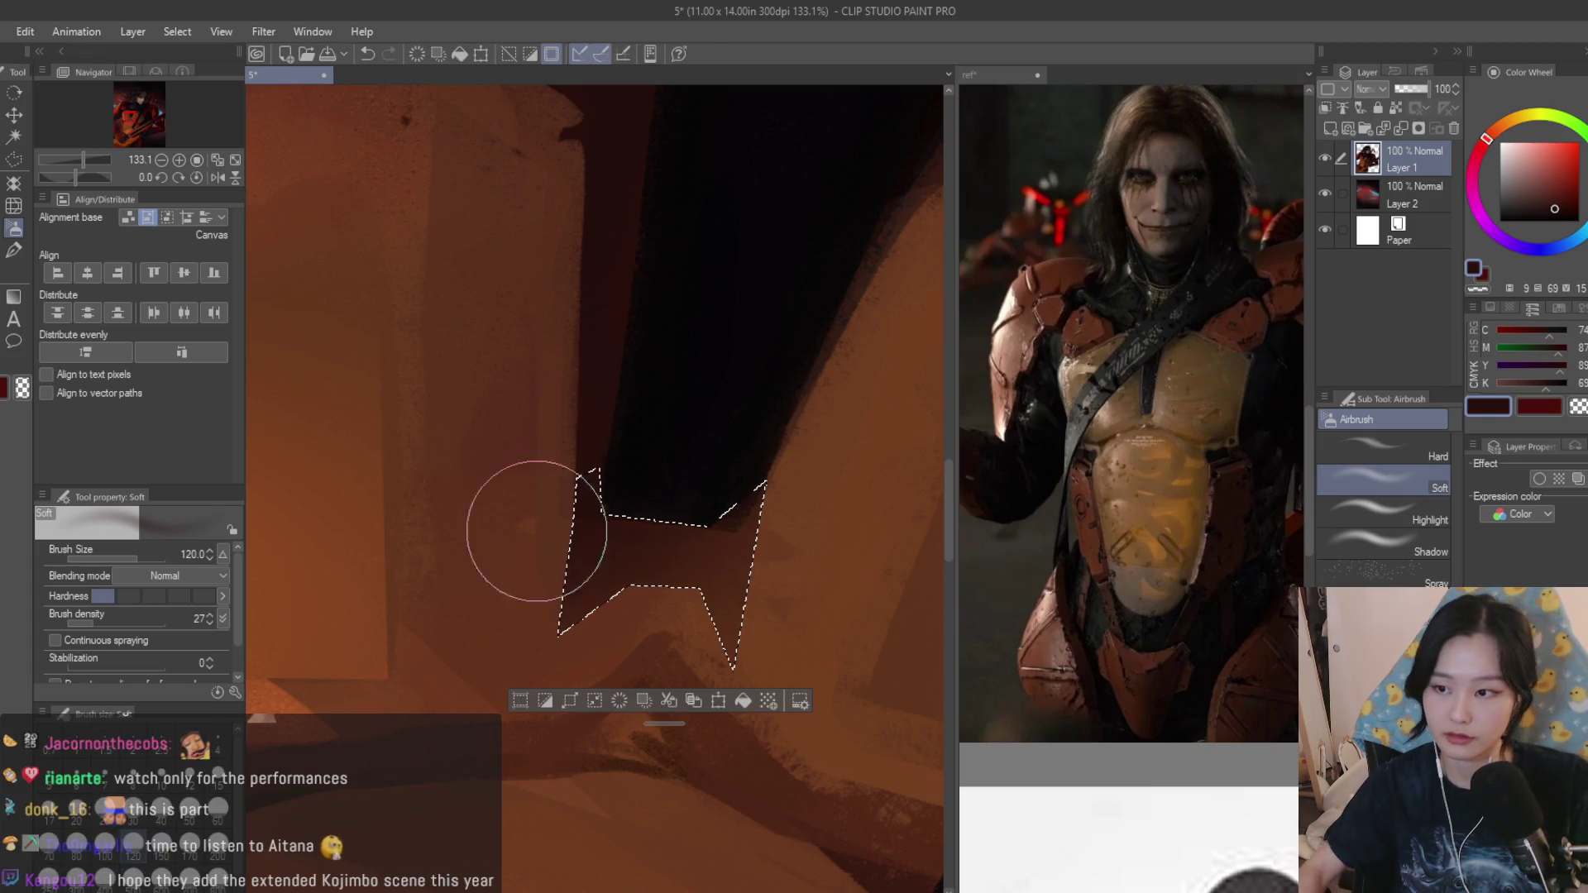
scroll(531, 521, "down", 2)
scroll(567, 549, "down", 3)
scroll(689, 579, "down", 4)
scroll(689, 578, "down", 2)
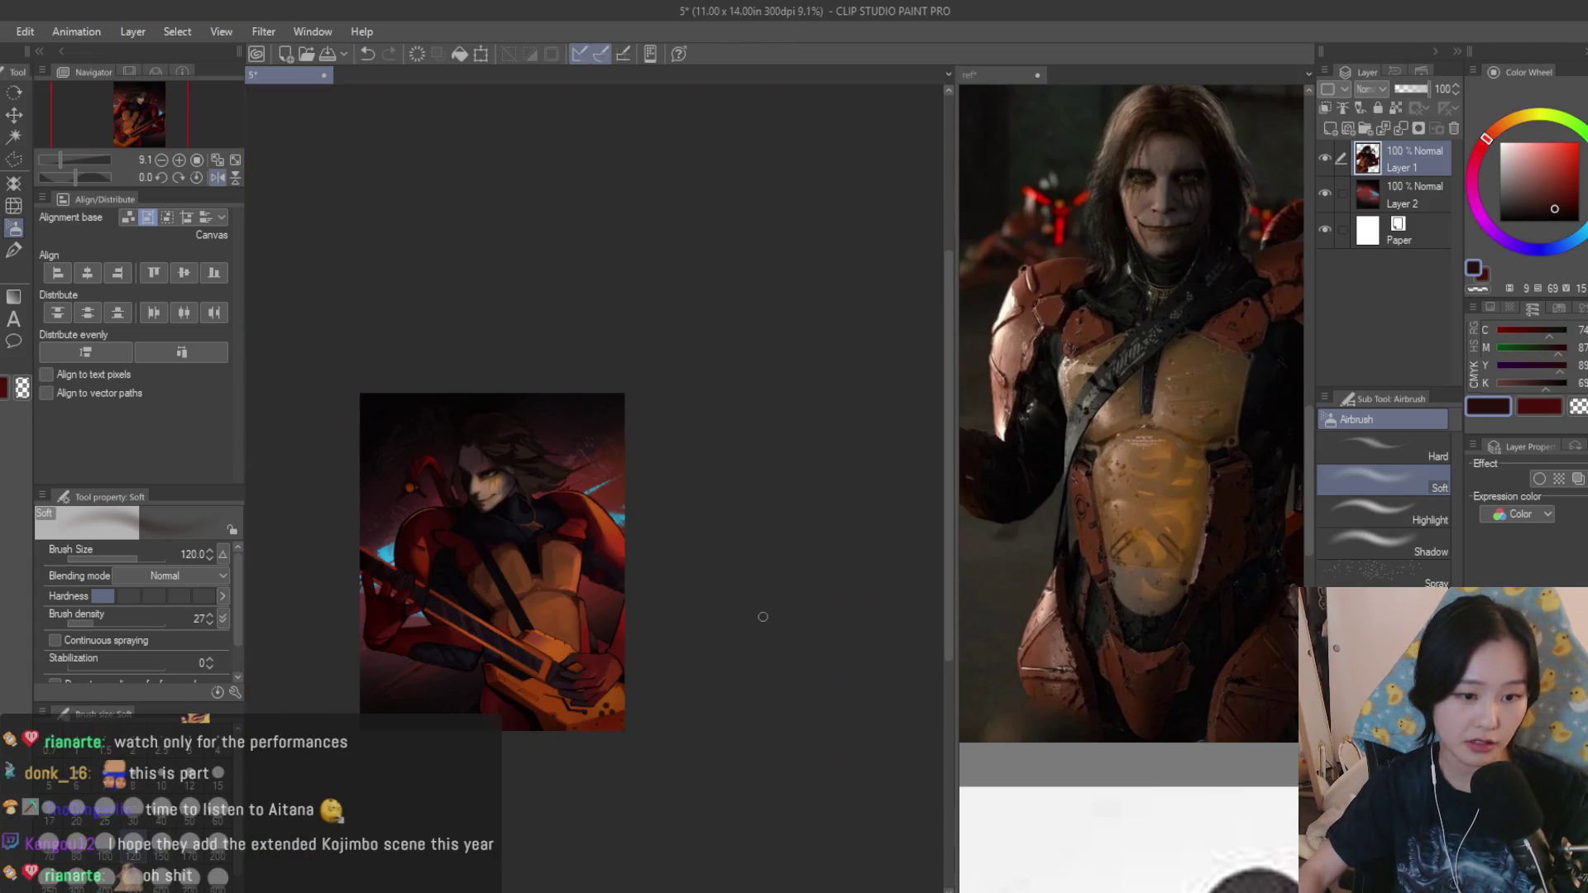
scroll(645, 578, "up", 1)
scroll(620, 578, "up", 1)
Rework the shoulder armor with the dry textured brush, sampling oranges and reds from the plate, then shrink the brush.
key("b")
scroll(606, 579, "up", 2)
scroll(605, 579, "up", 1)
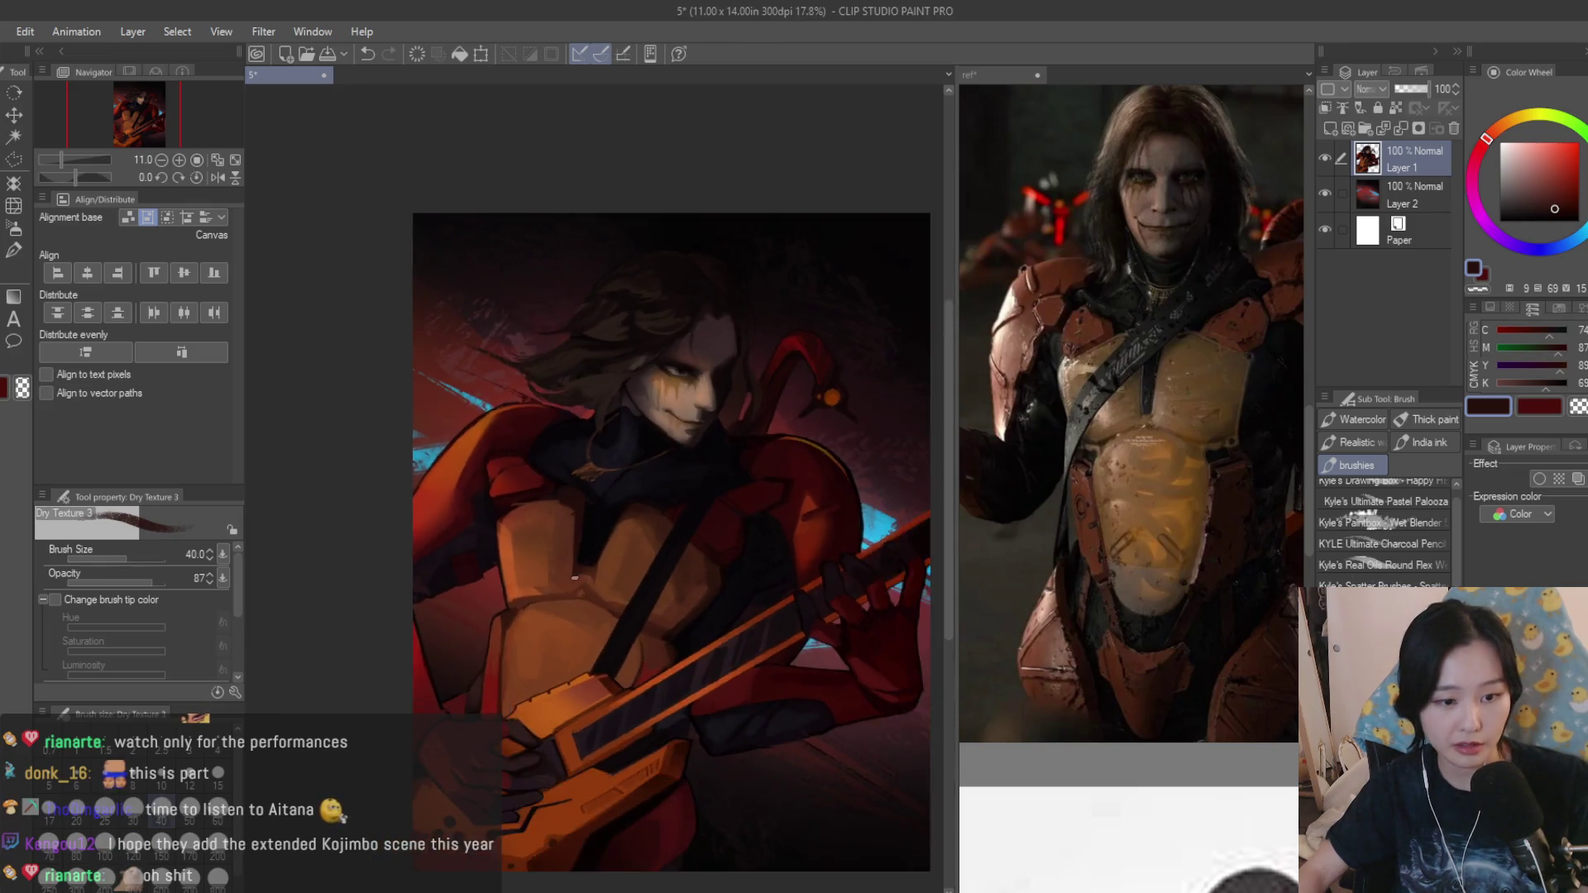
scroll(593, 588, "up", 3)
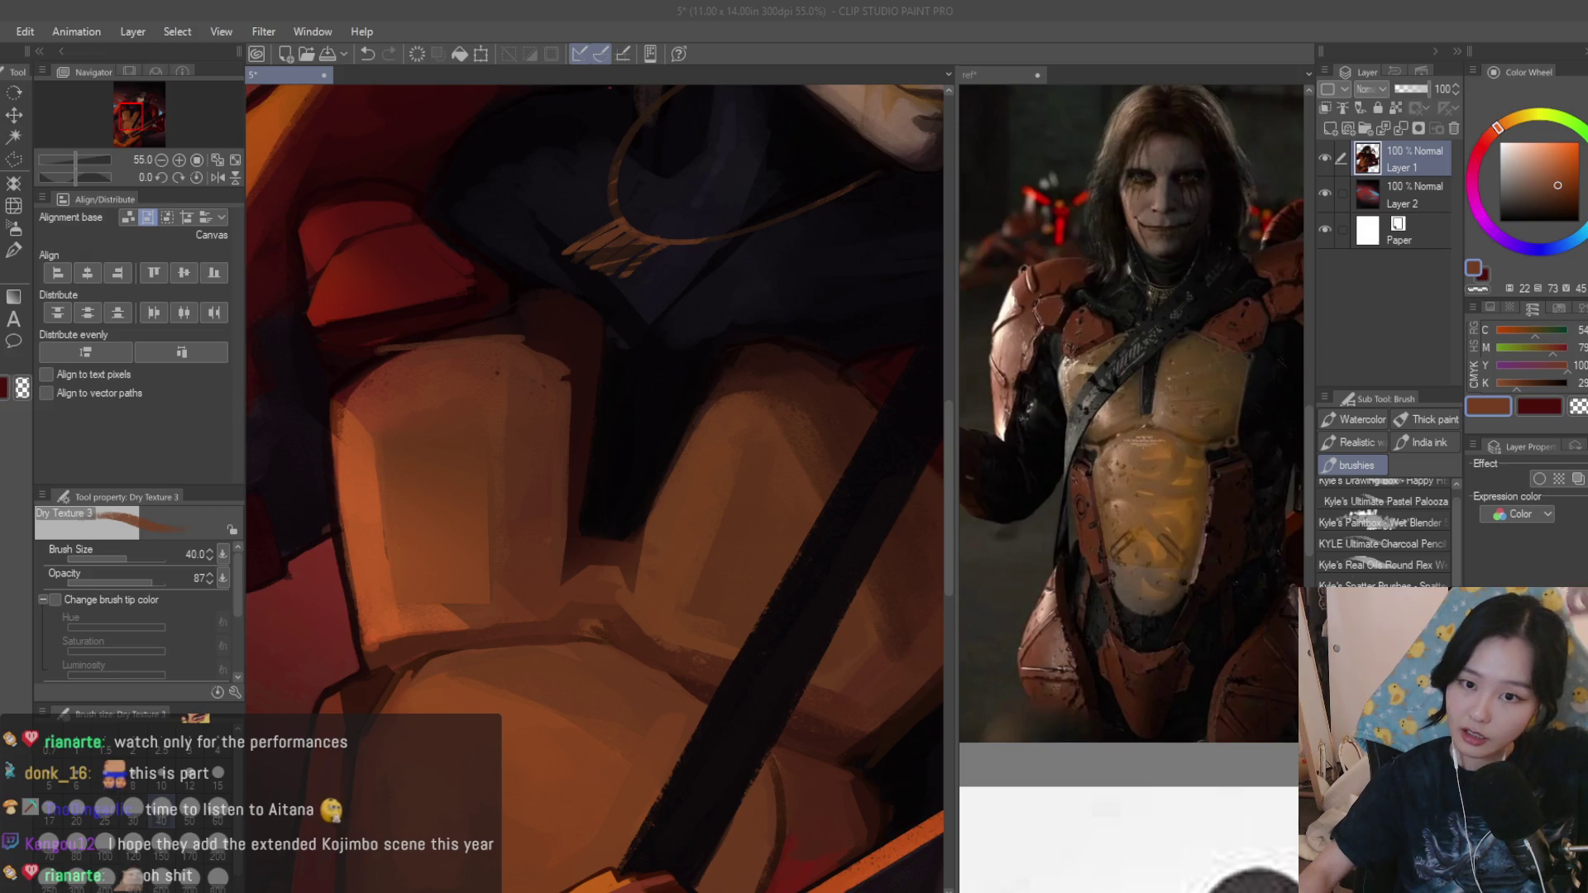
scroll(429, 536, "down", 2)
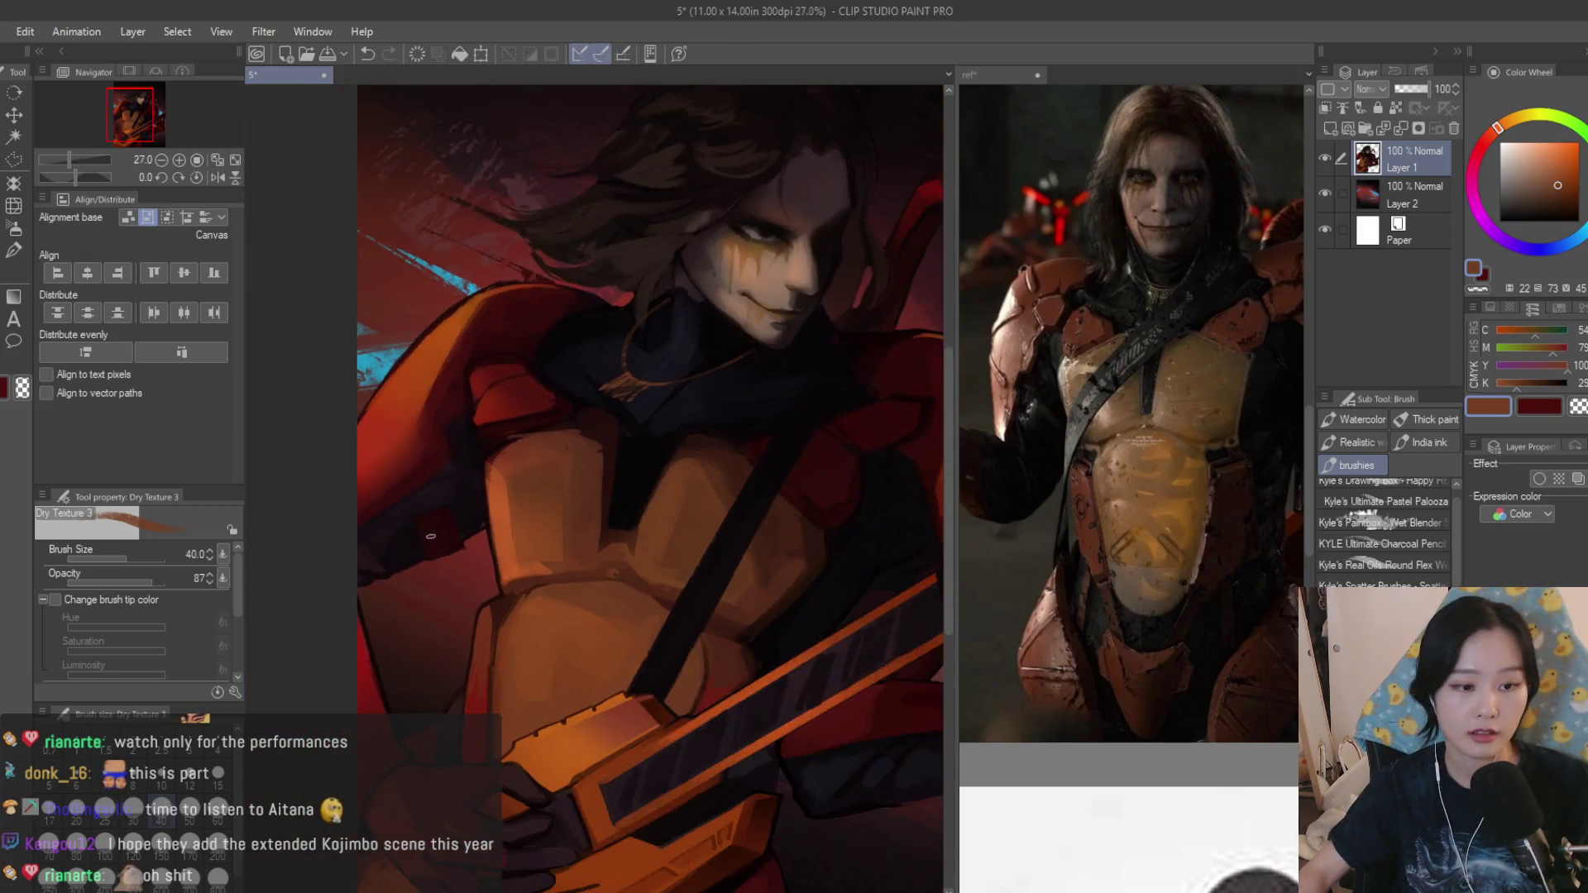
scroll(606, 466, "up", 2)
scroll(607, 465, "up", 1)
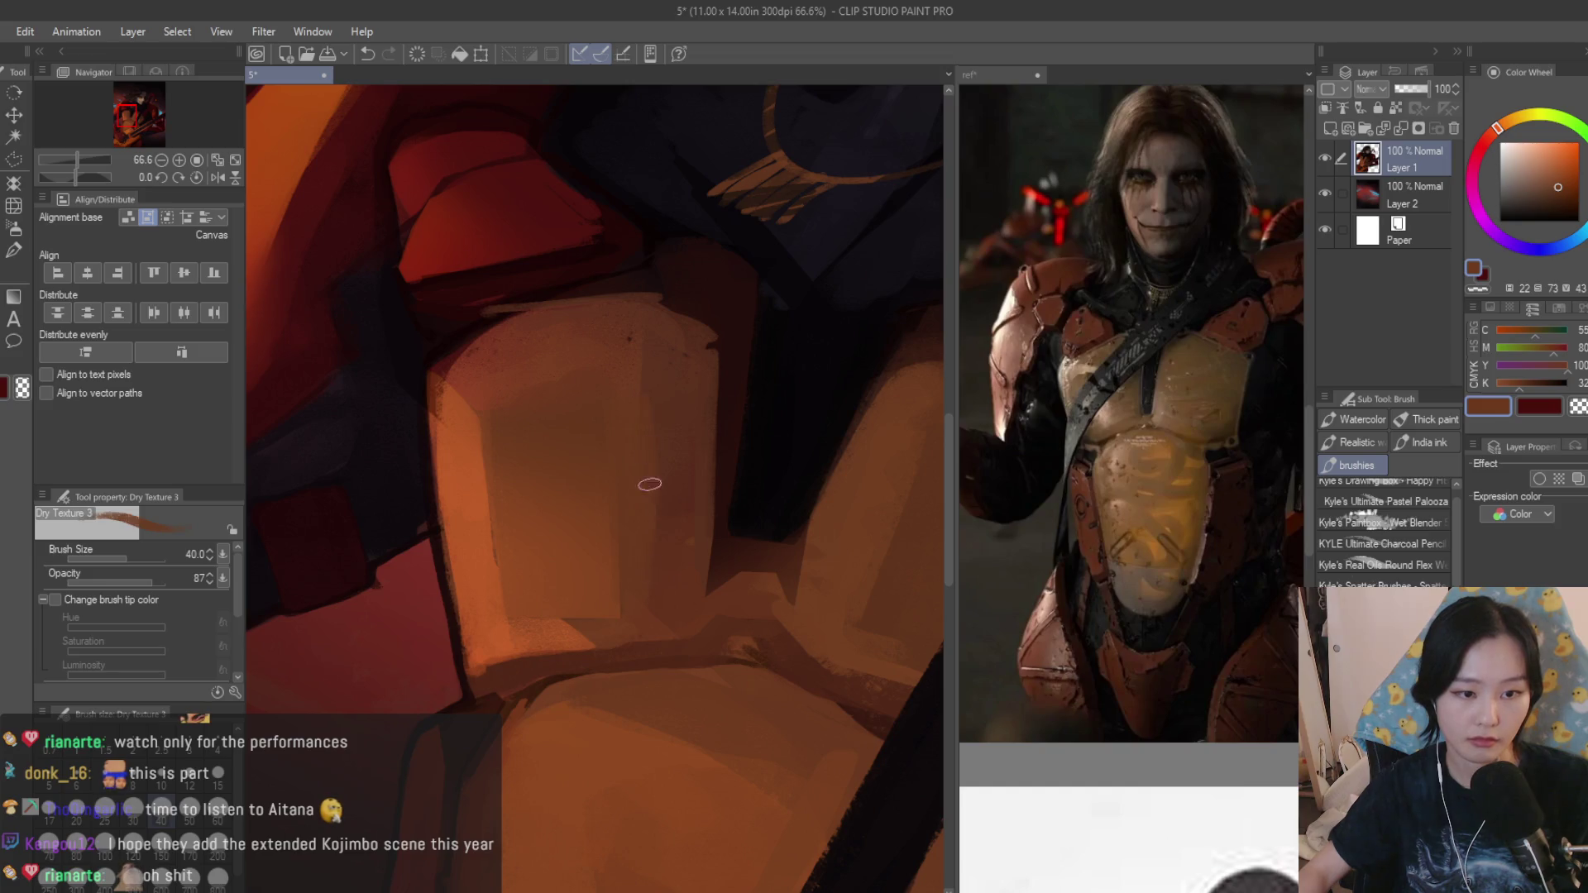
scroll(588, 608, "down", 2)
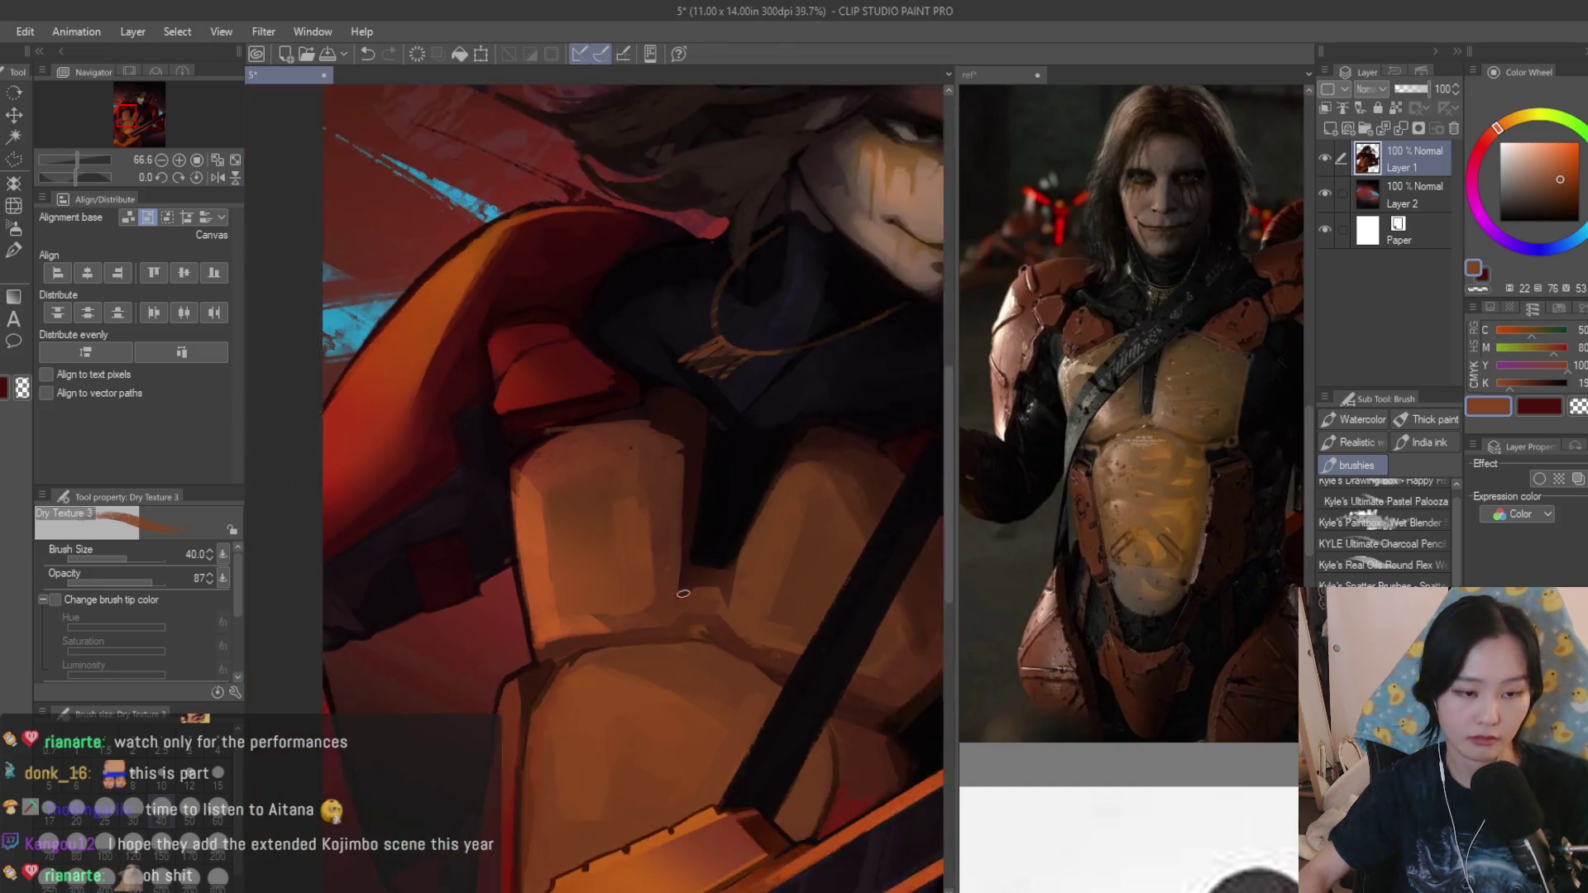
scroll(588, 608, "down", 2)
scroll(589, 608, "down", 2)
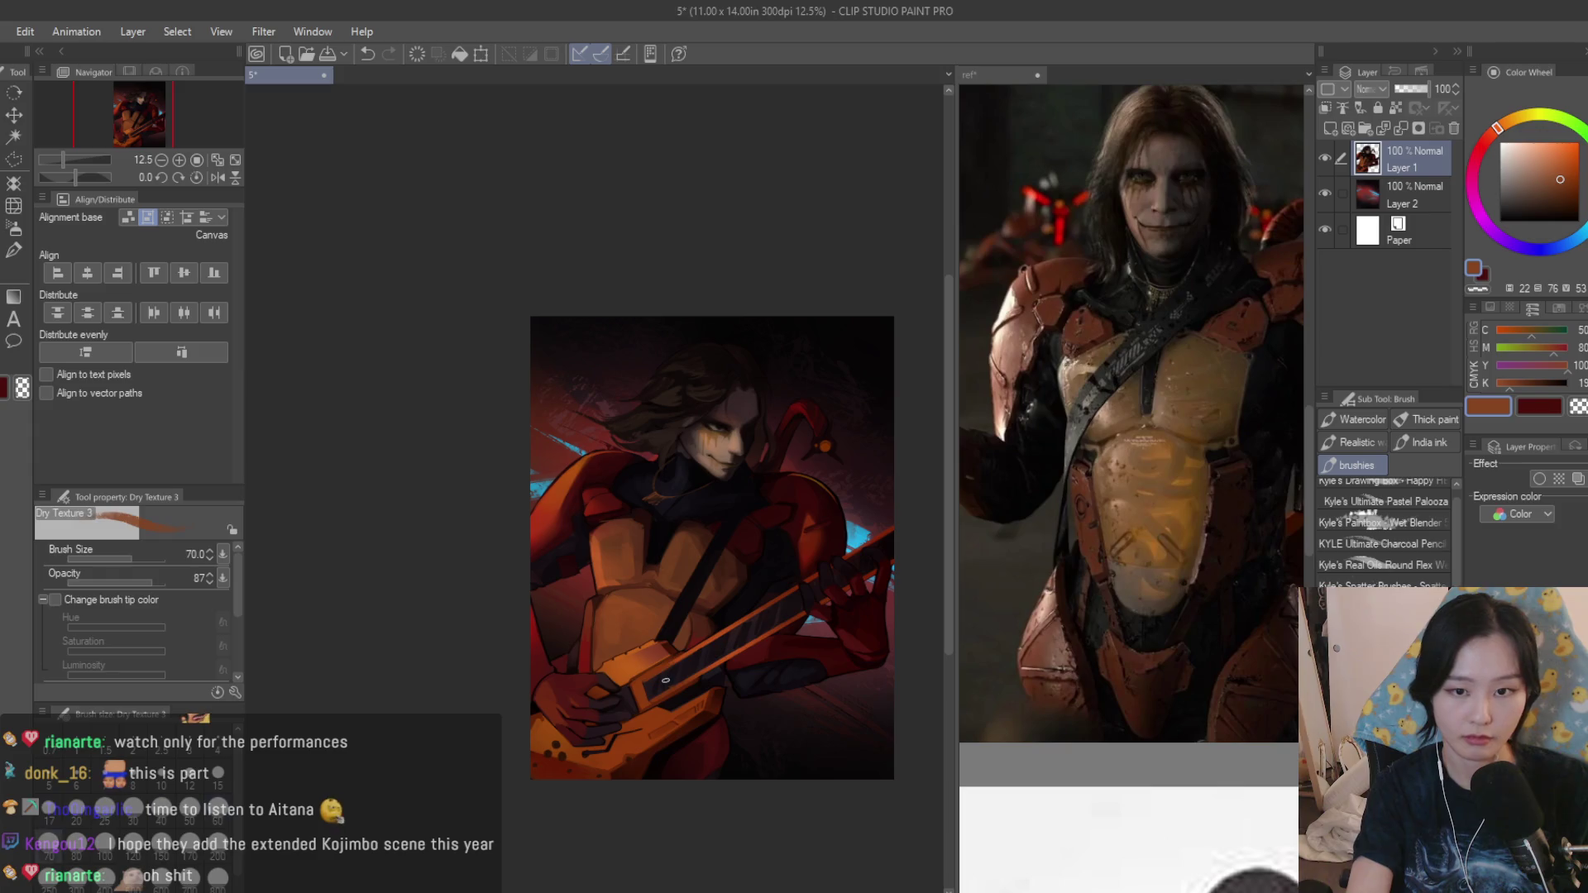
scroll(576, 495, "up", 3)
scroll(576, 495, "up", 2)
left_click(644, 511, "alt")
left_click(568, 690, "alt")
left_click(478, 692, "alt")
left_click(484, 679, "alt")
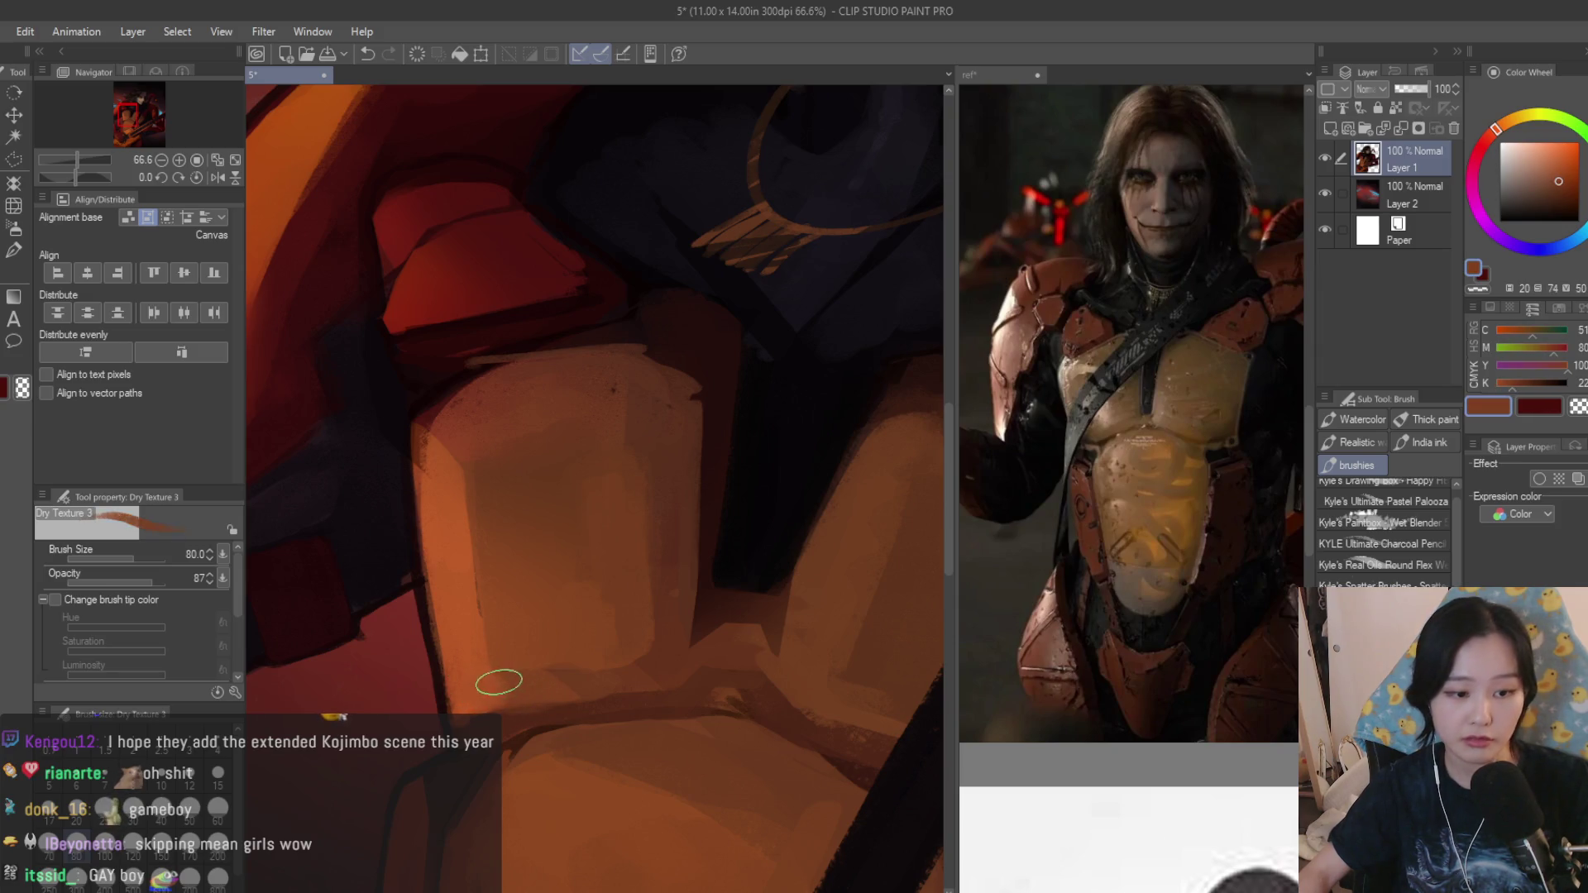
scroll(496, 676, "down", 1)
left_click(622, 649, "alt")
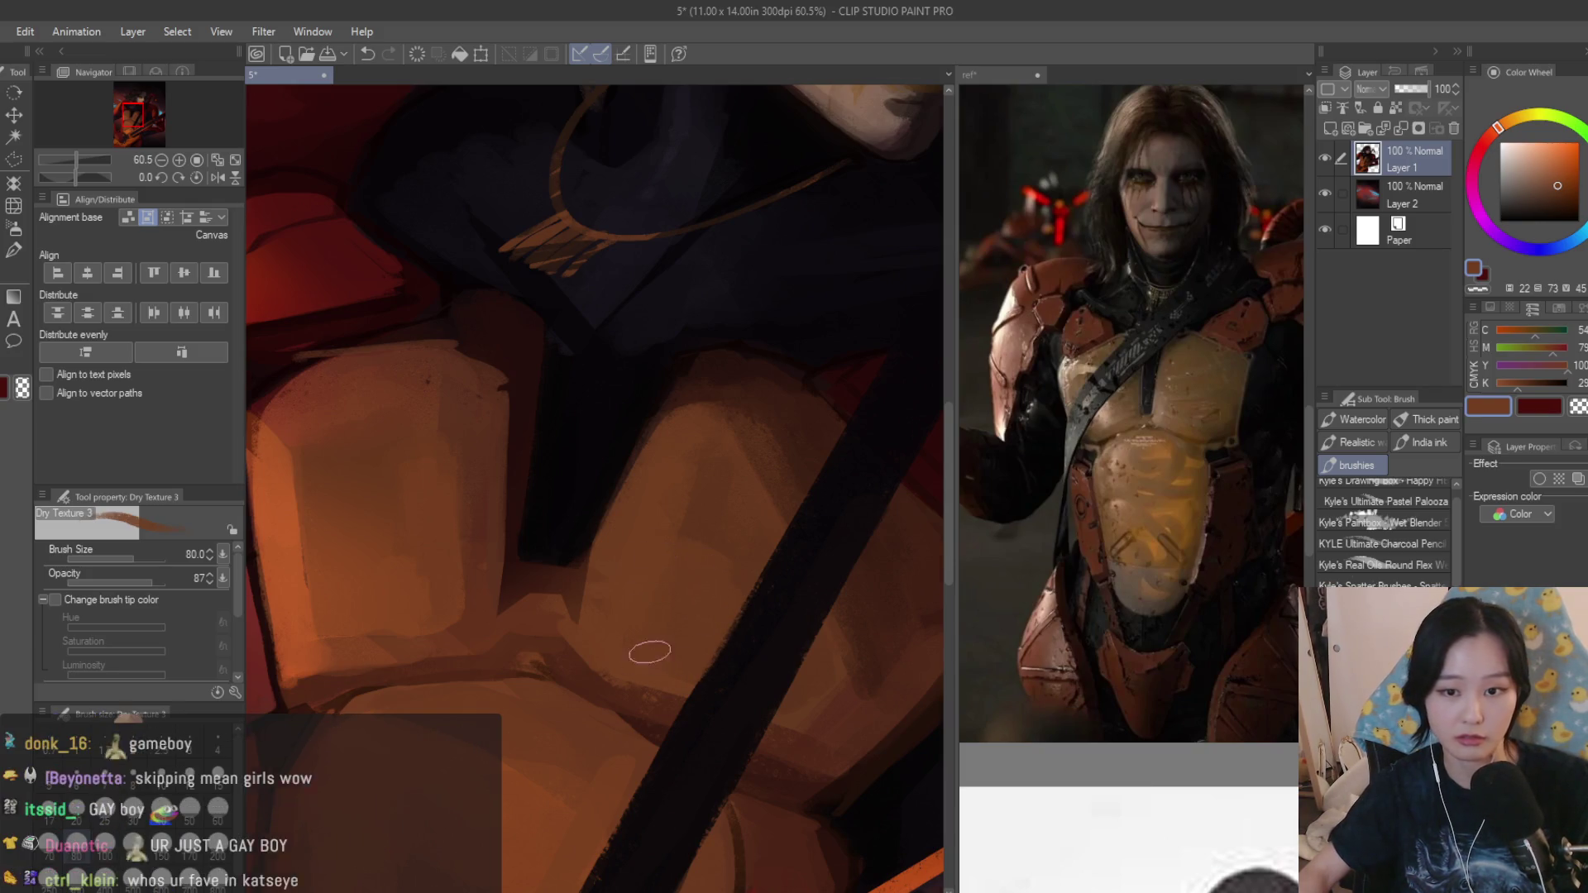
scroll(644, 581, "down", 5)
scroll(678, 571, "up", 4)
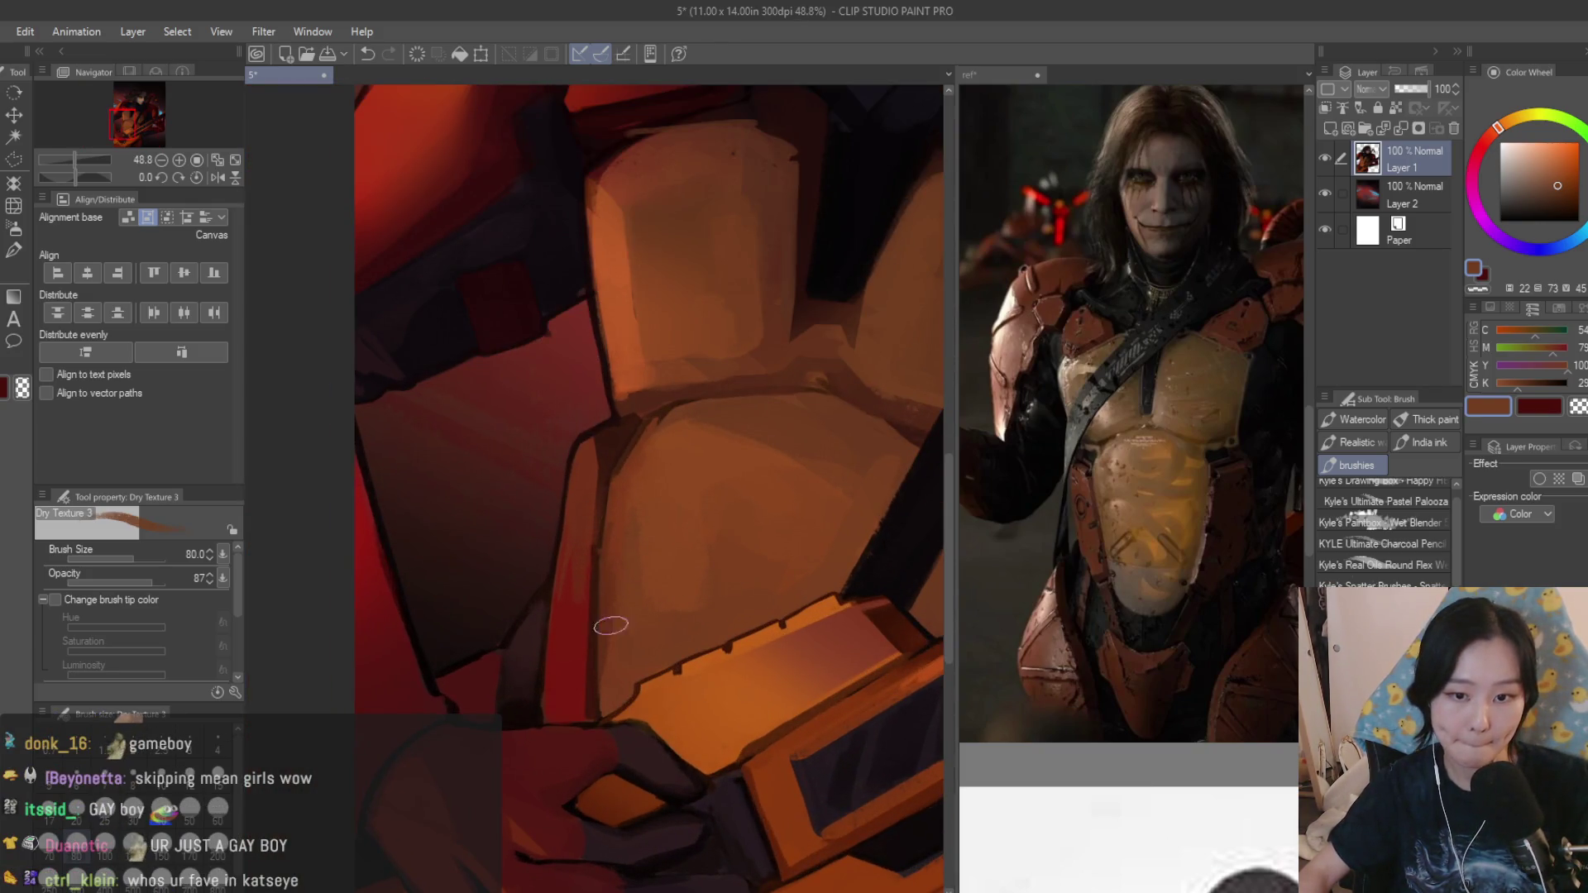
scroll(611, 626, "up", 1)
left_click(585, 726, "alt")
left_click(568, 637, "alt")
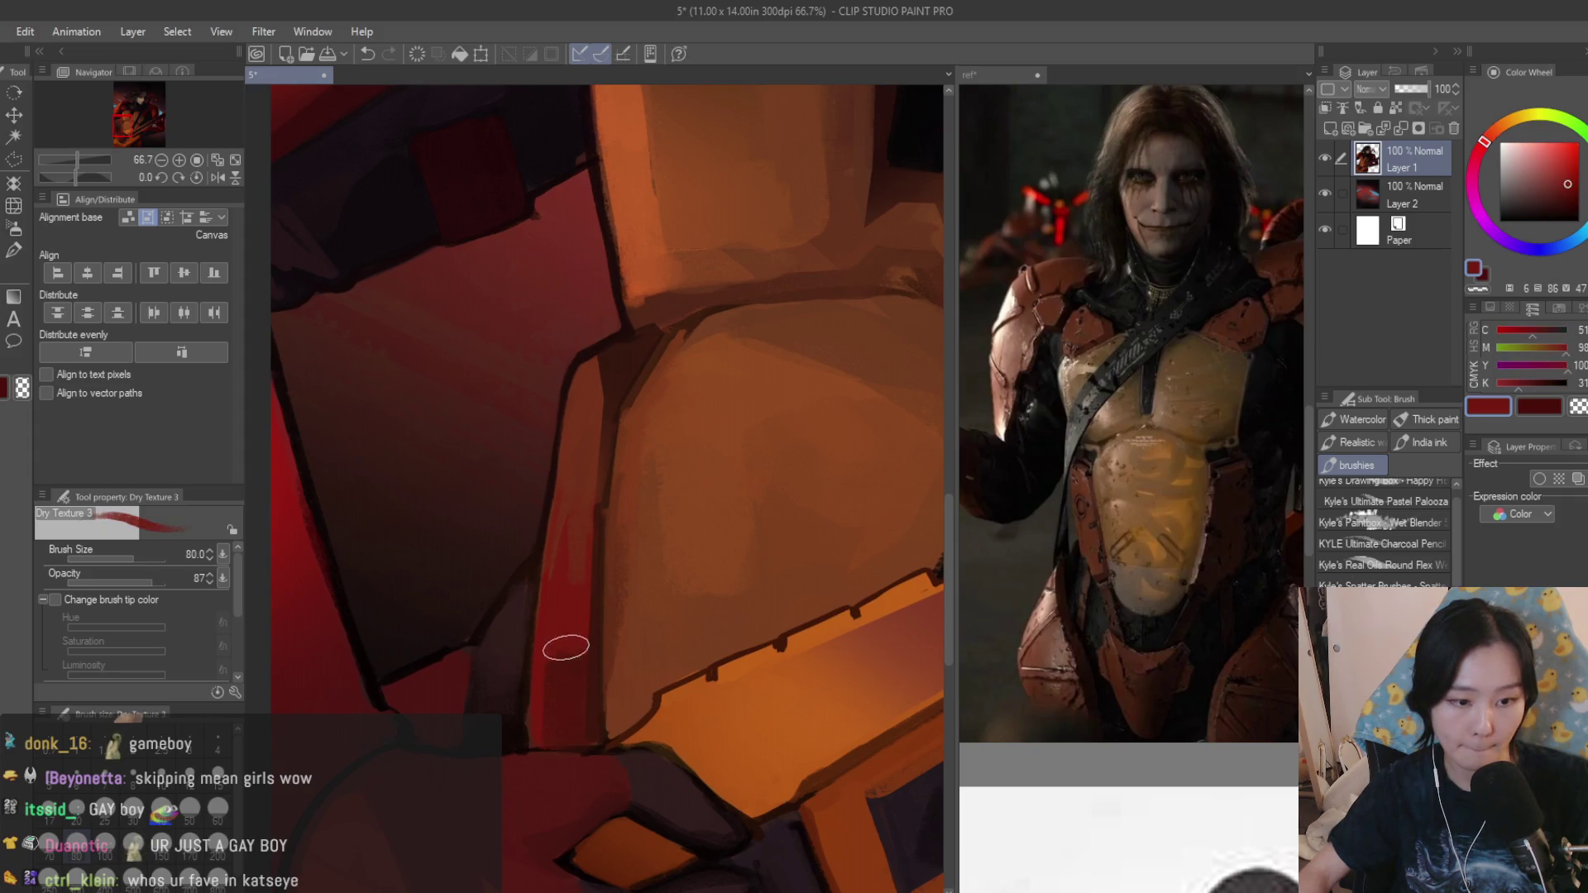
scroll(569, 640, "down", 5)
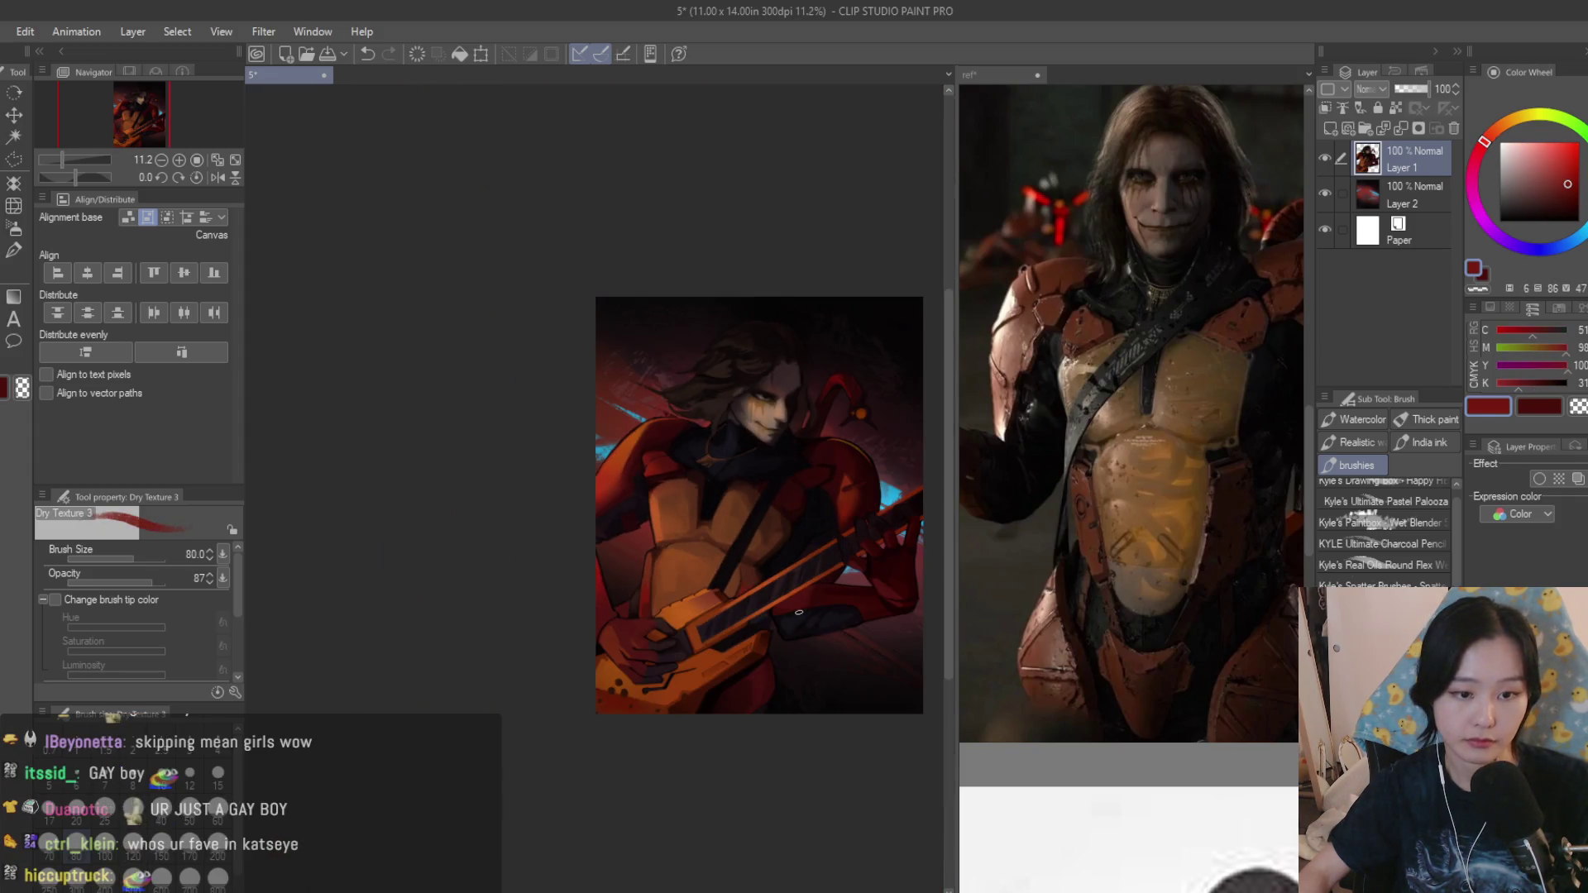
scroll(798, 611, "up", 1)
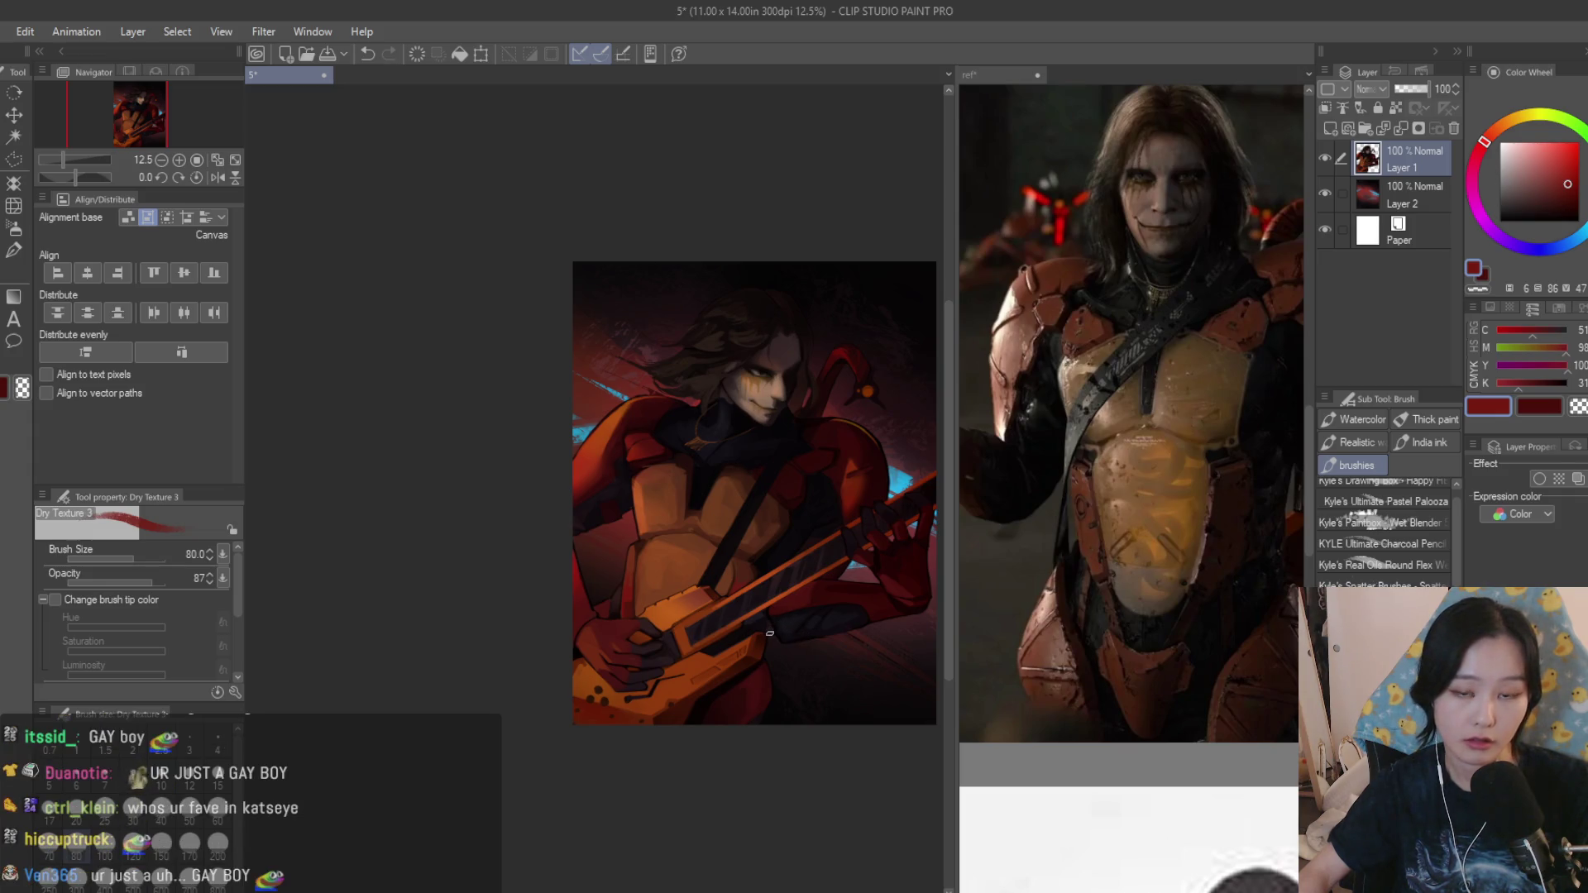
scroll(670, 533, "up", 1)
scroll(426, 325, "up", 6)
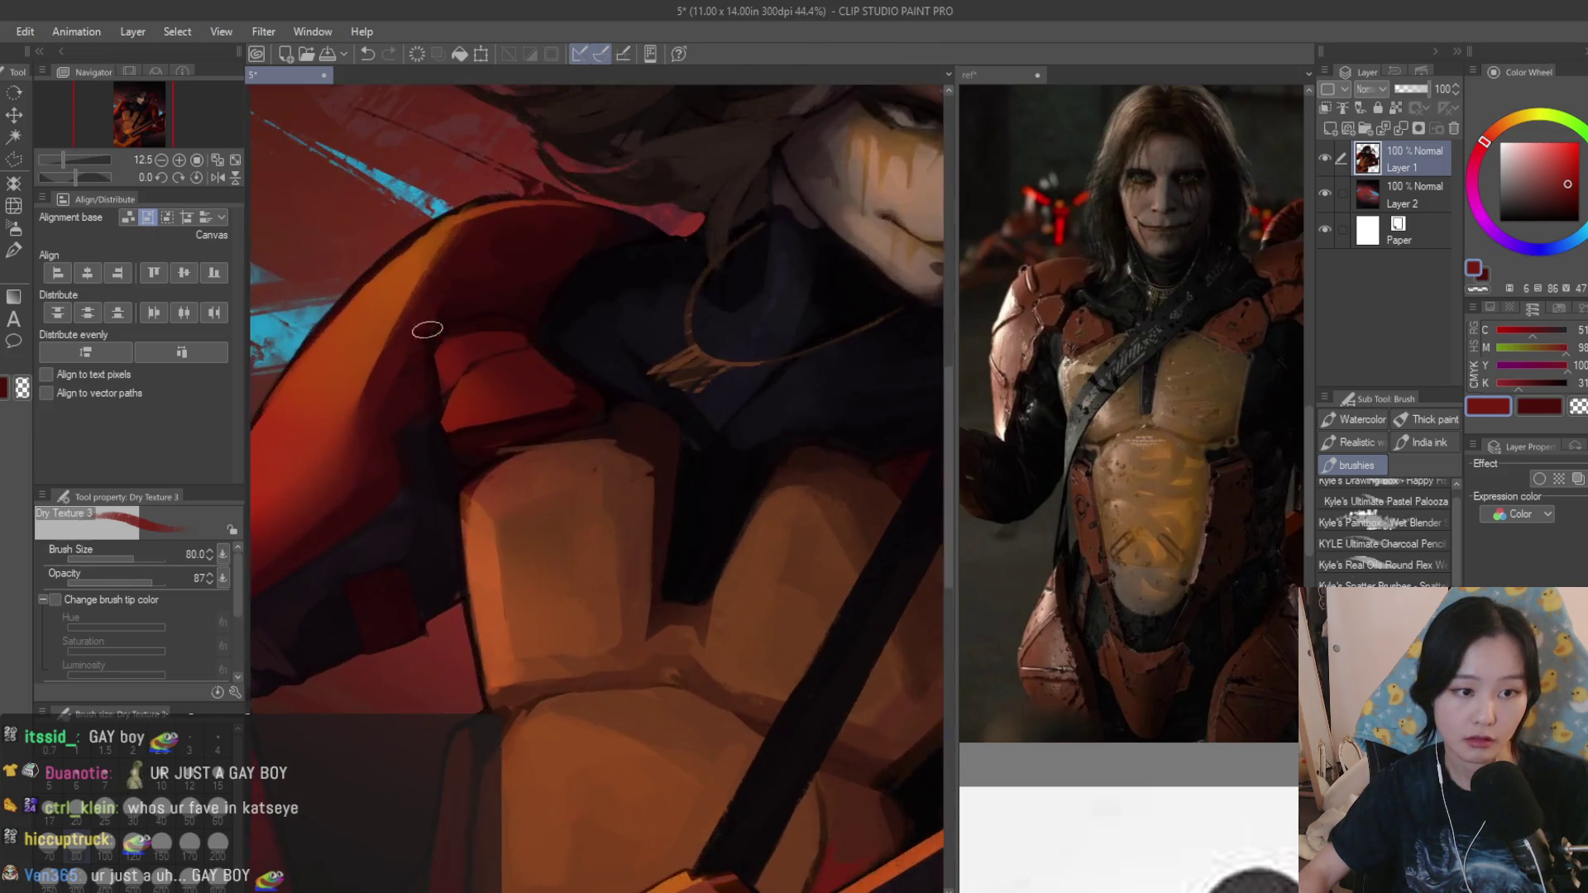
scroll(557, 319, "up", 4)
key("bracketleft")
key("bracketleft")
Darken the top-left edge of the red shoulder plate with sampled dark red-brown dry strokes.
mouse_move(401, 294)
left_mouse_down()
mouse_move(496, 369)
mouse_move(506, 325)
mouse_move(443, 364)
mouse_move(461, 322)
mouse_move(575, 343)
mouse_move(551, 337)
left_mouse_up()
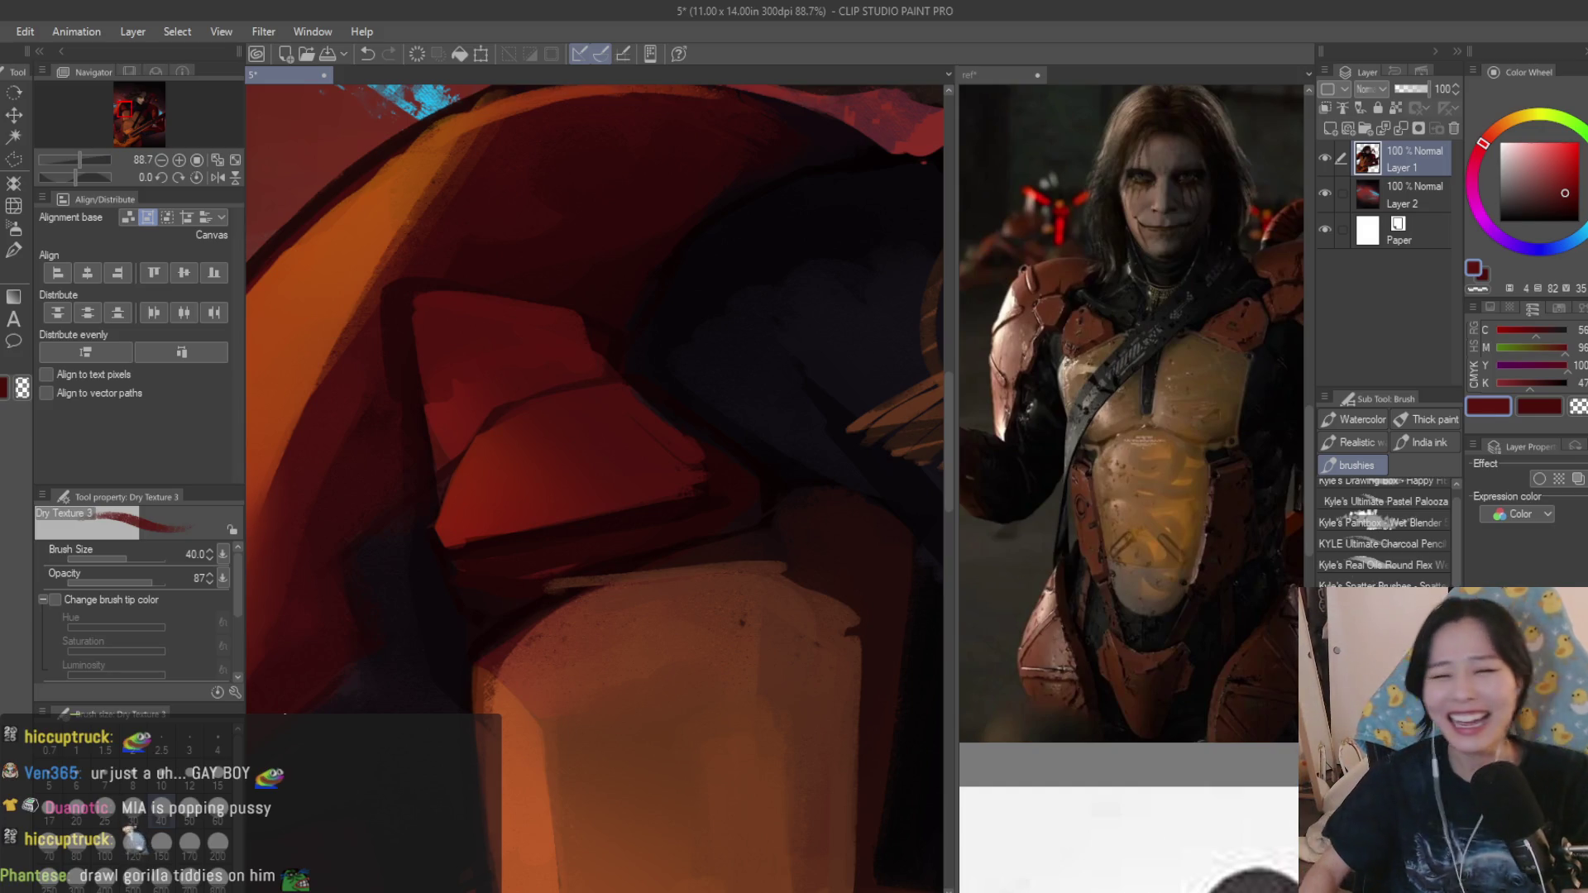
left_click(404, 297, "alt")
left_click_drag(407, 292, 446, 296)
left_click(475, 315, "alt")
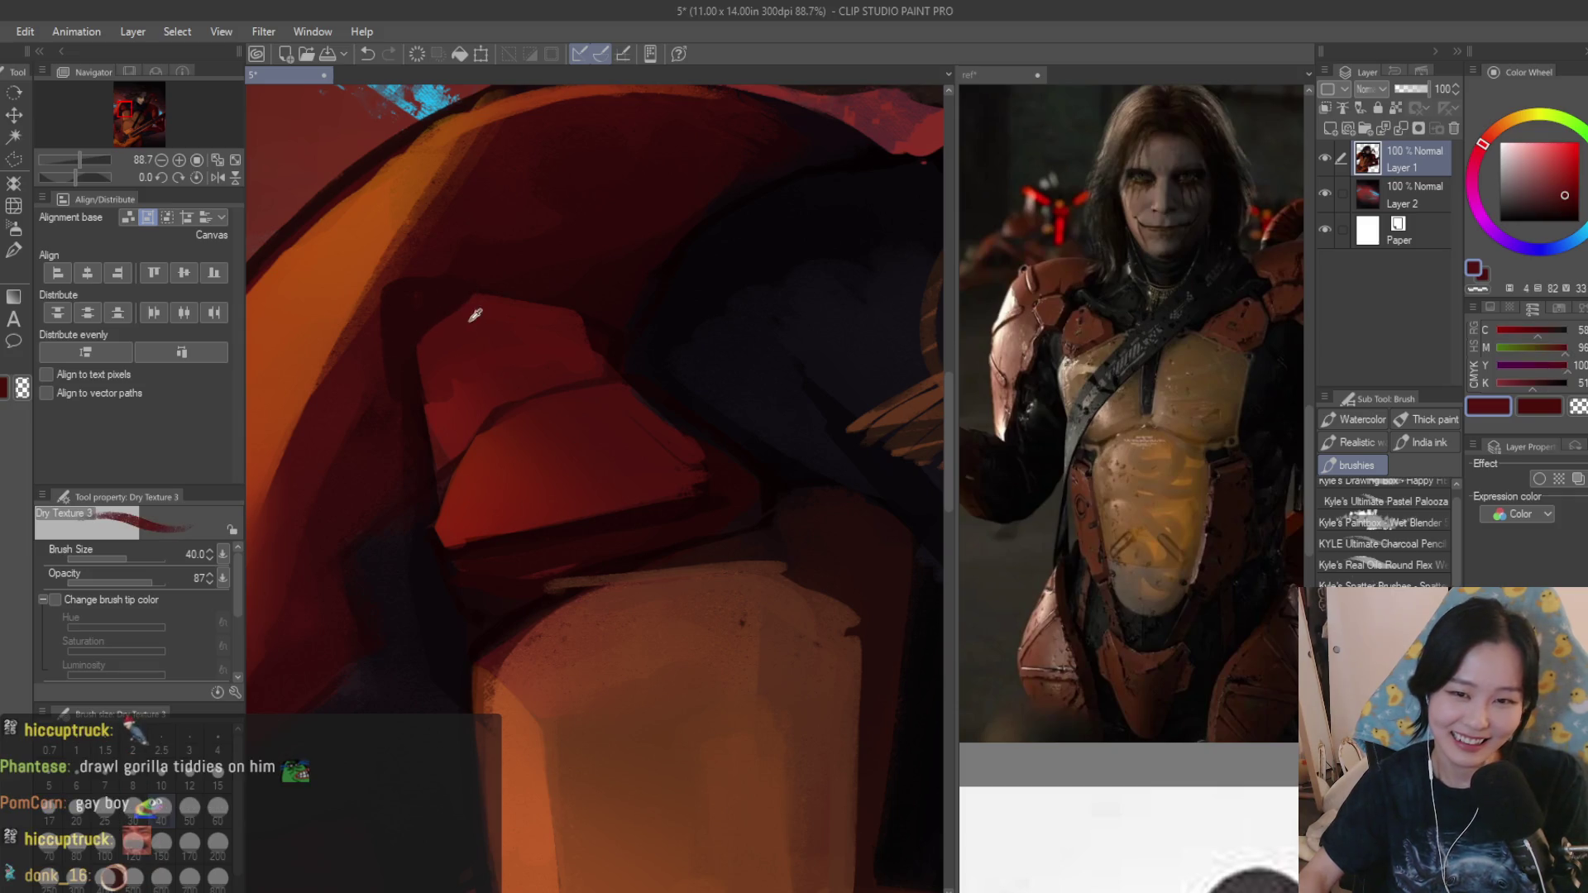
left_click(584, 296, "alt")
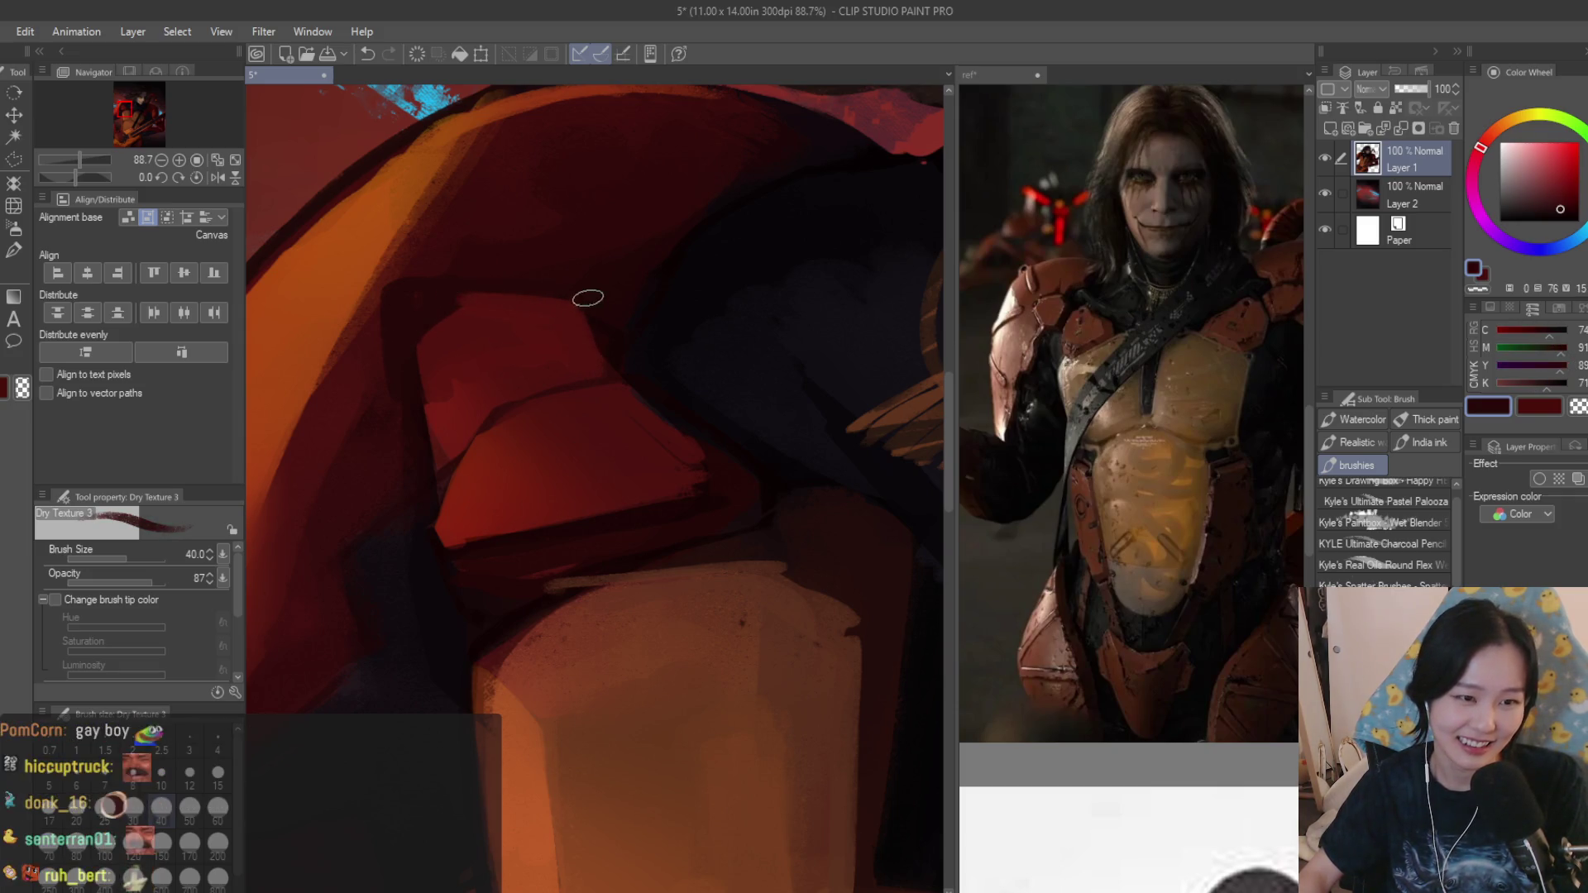
left_click(615, 349, "alt")
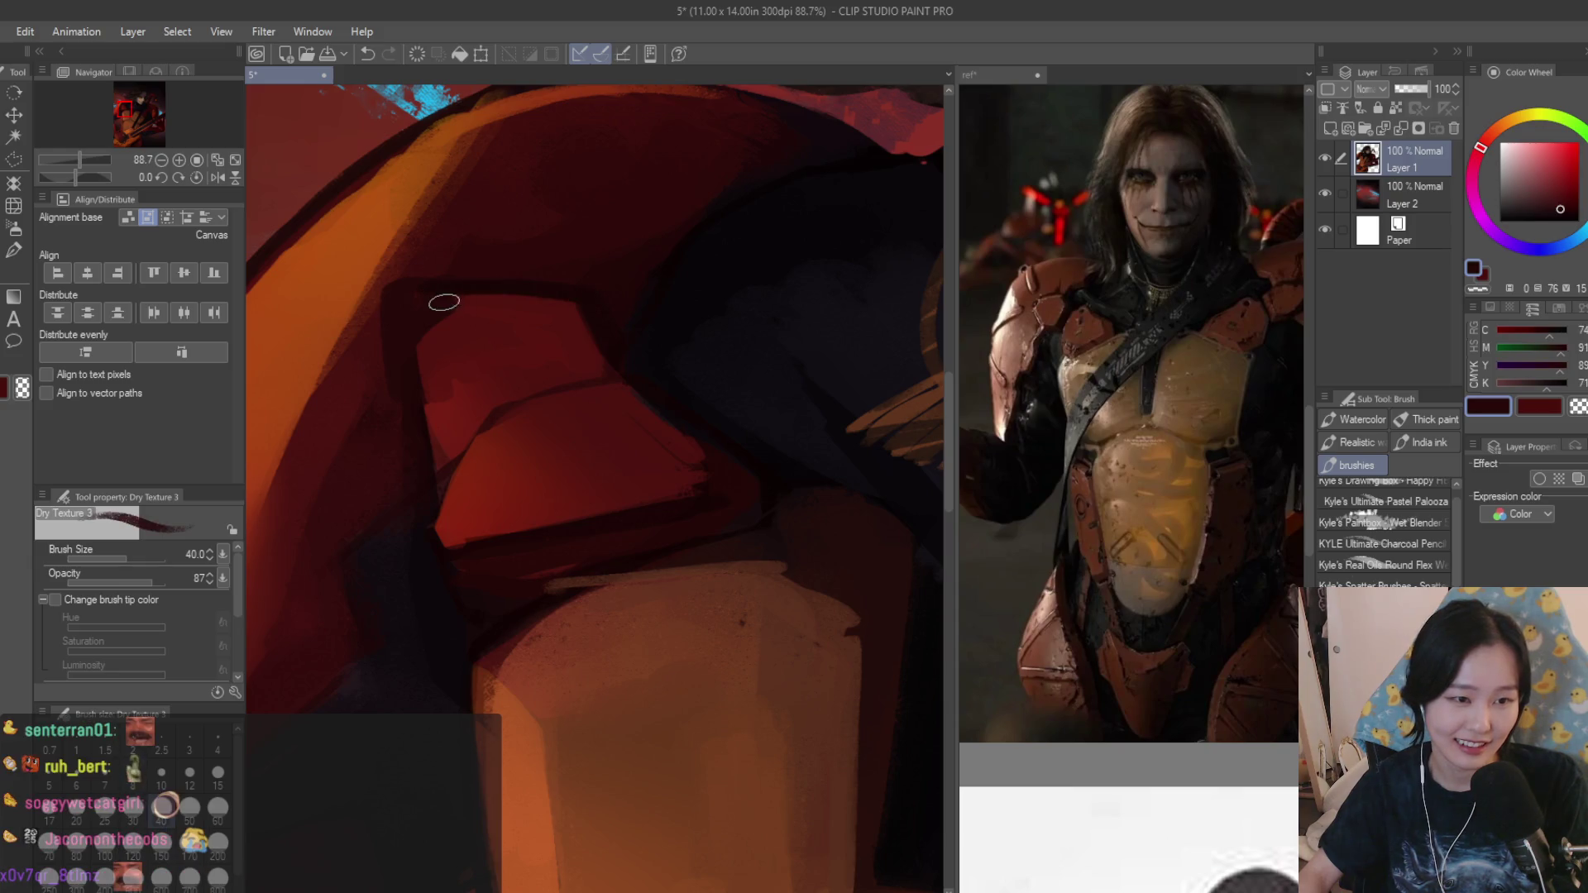
left_click_drag(466, 290, 702, 426)
Refine the plate's inner facets, repeatedly sampling deep reds from the armor for each stroke.
left_click(632, 569, "alt")
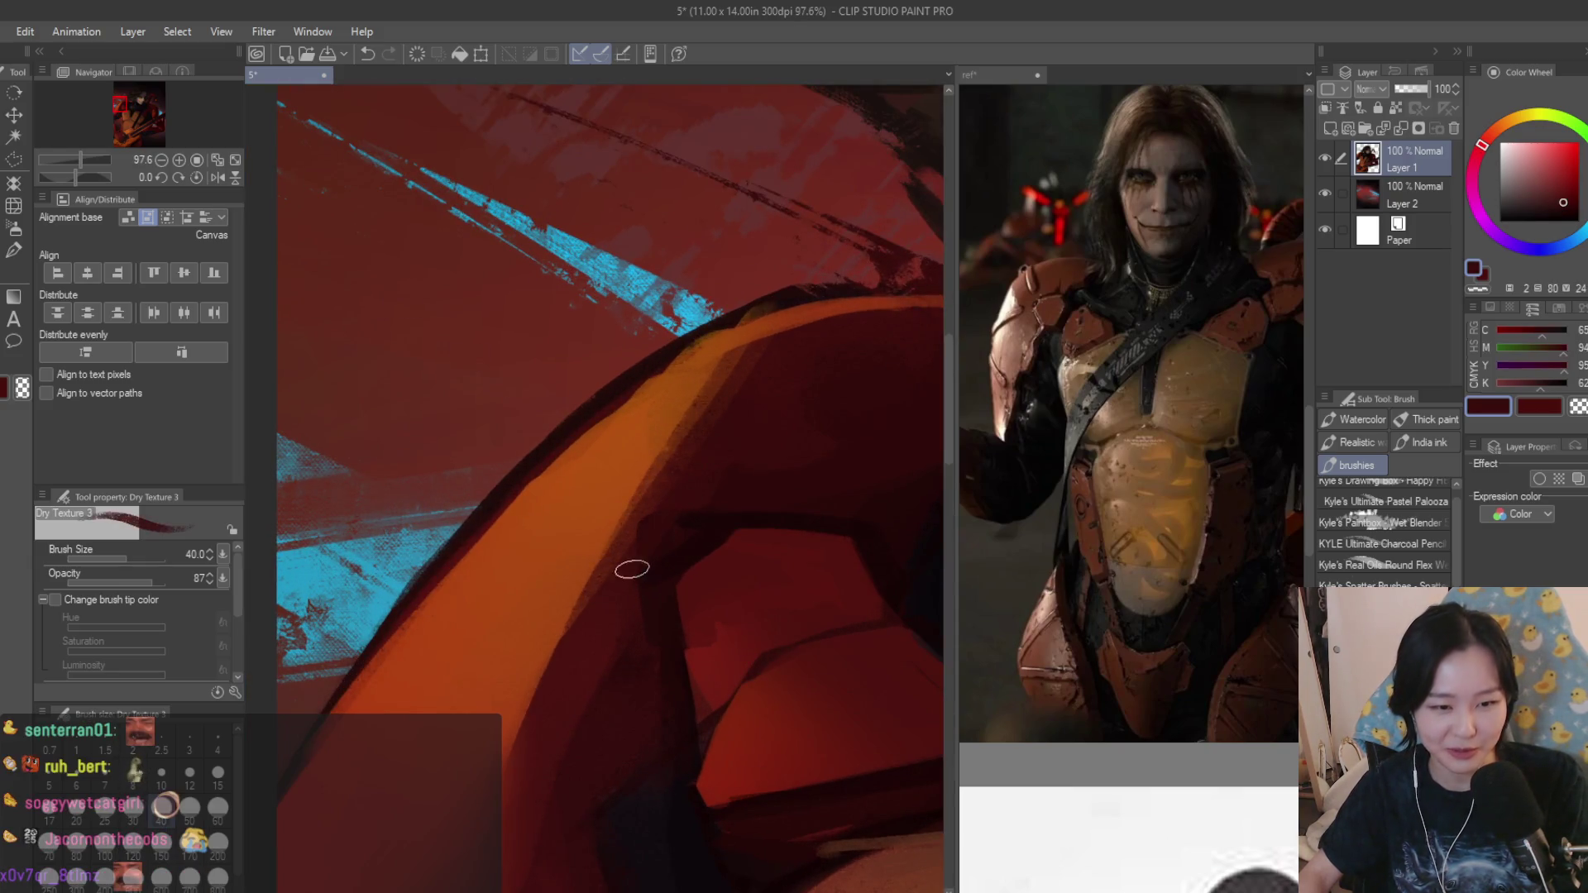
left_click(679, 558, "alt")
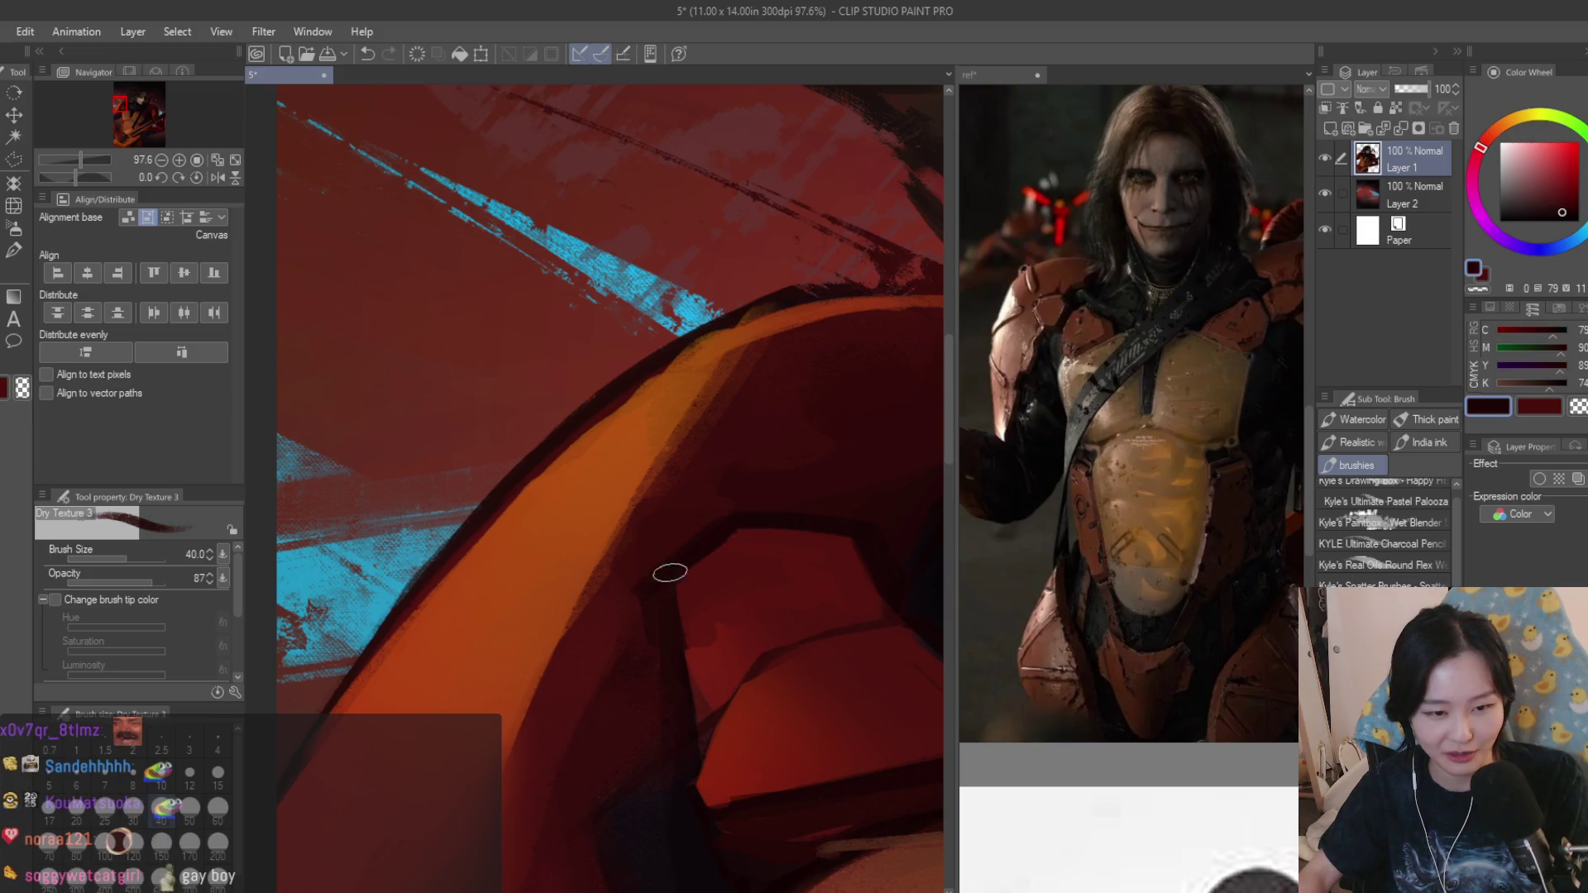
left_click(626, 604, "alt")
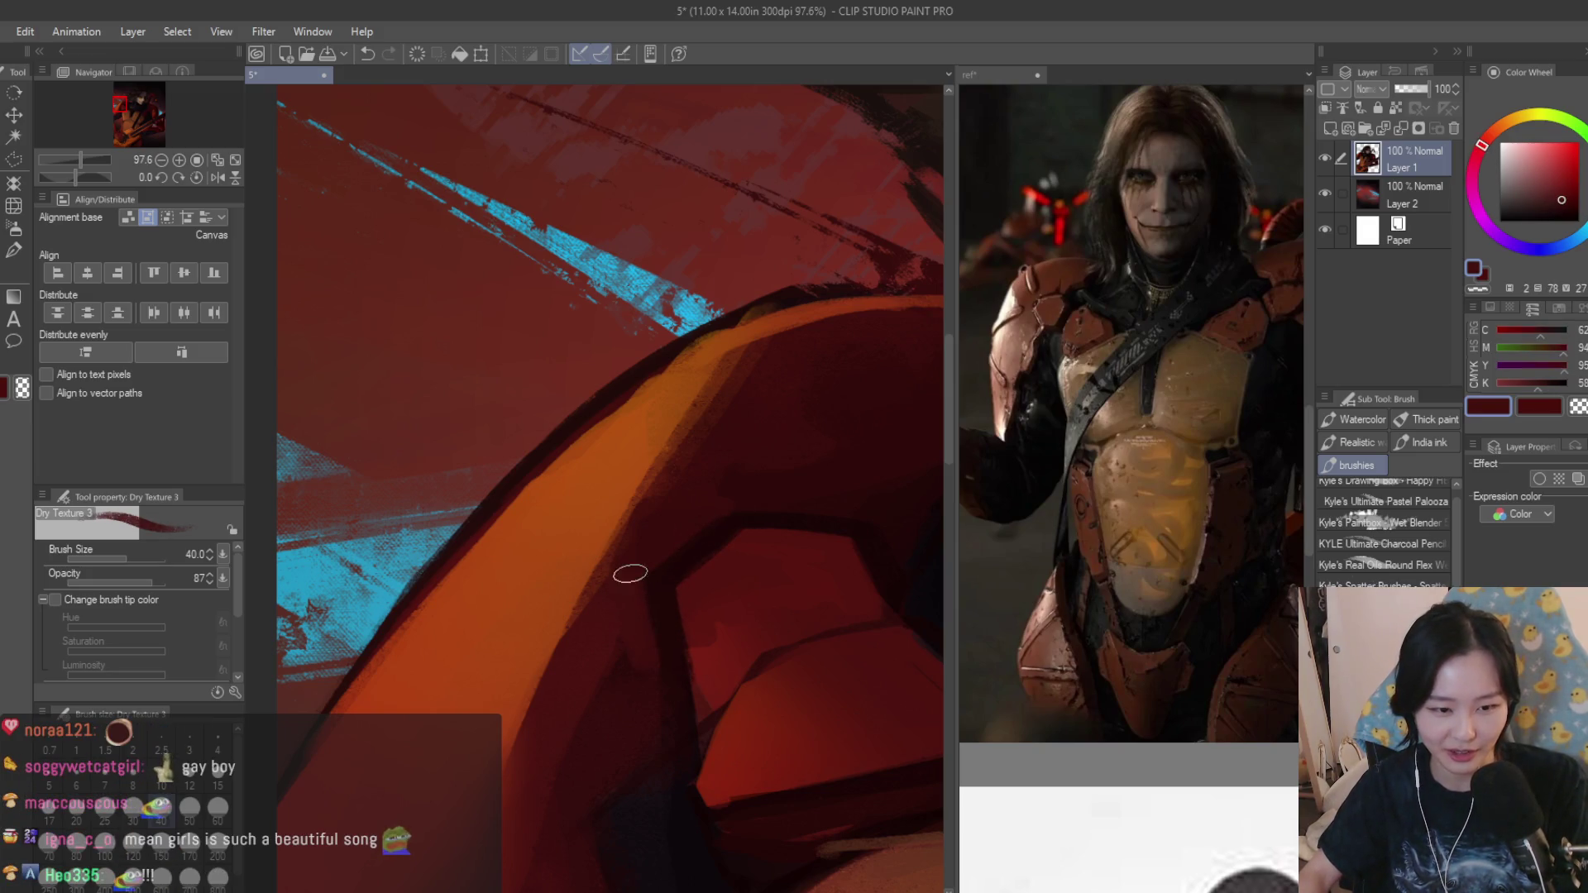
scroll(638, 744, "down", 5)
scroll(682, 560, "up", 3)
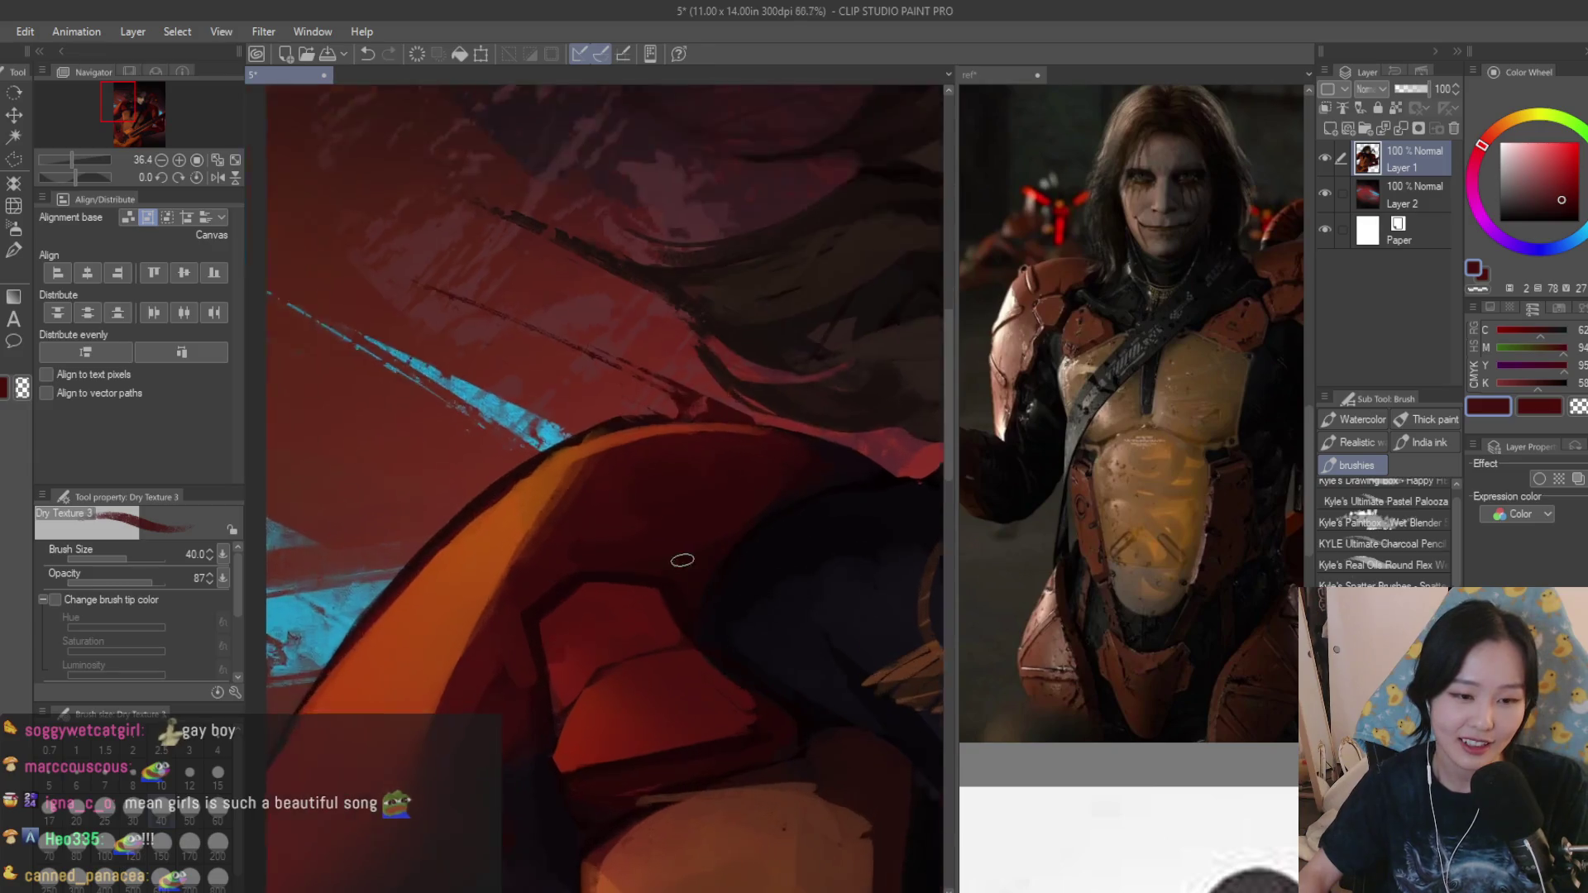
scroll(682, 559, "up", 3)
left_click(648, 586, "alt")
left_click(690, 517, "alt")
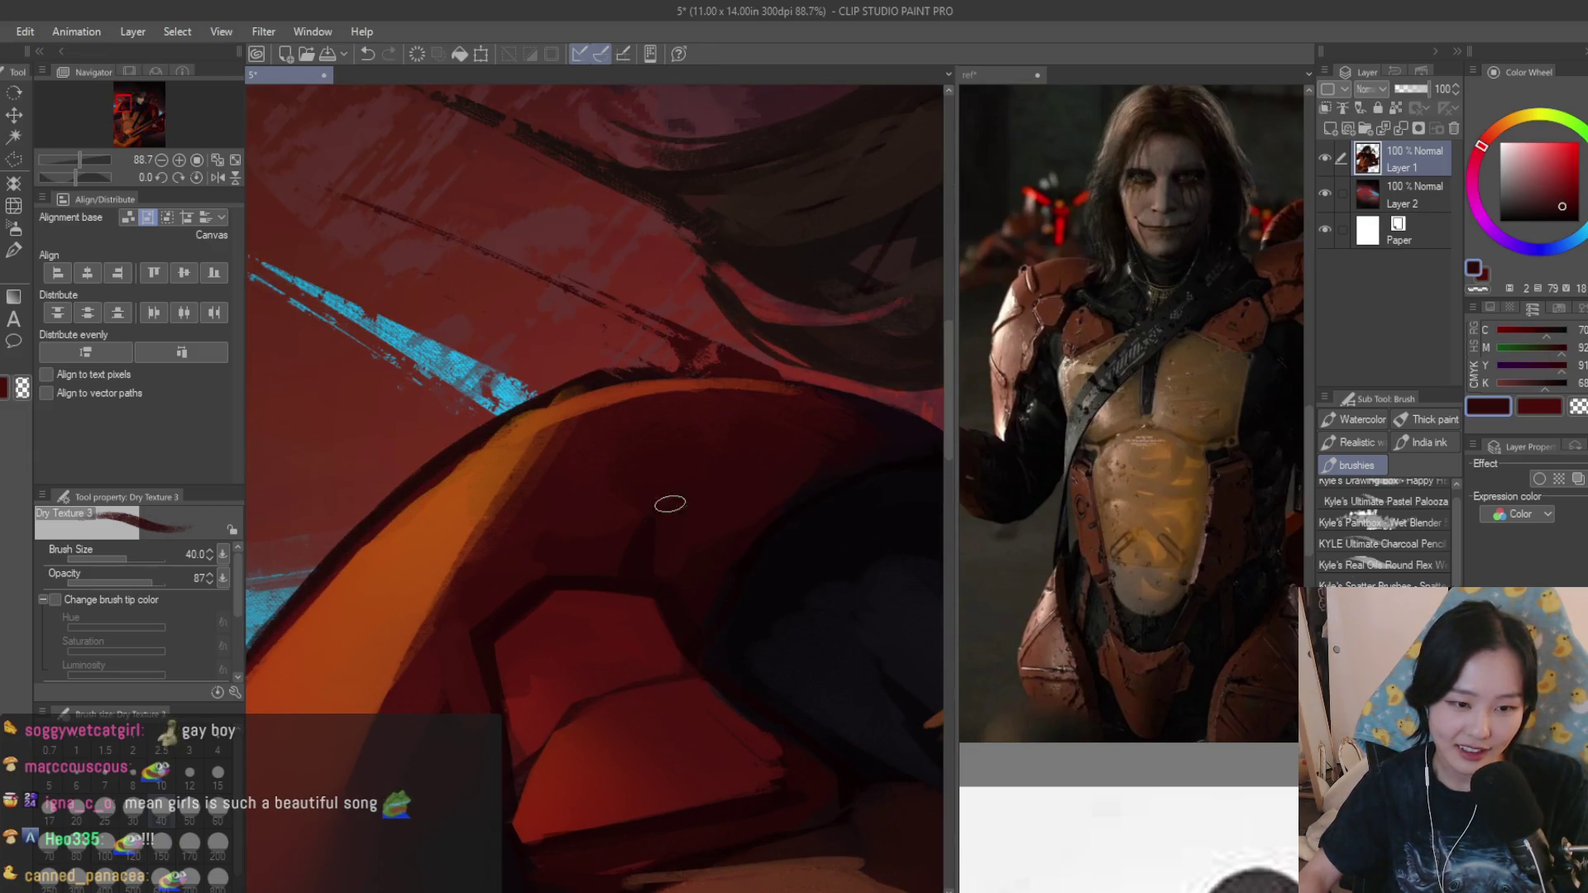
left_click(639, 498, "alt")
left_click(609, 572, "alt")
scroll(591, 552, "down", 3)
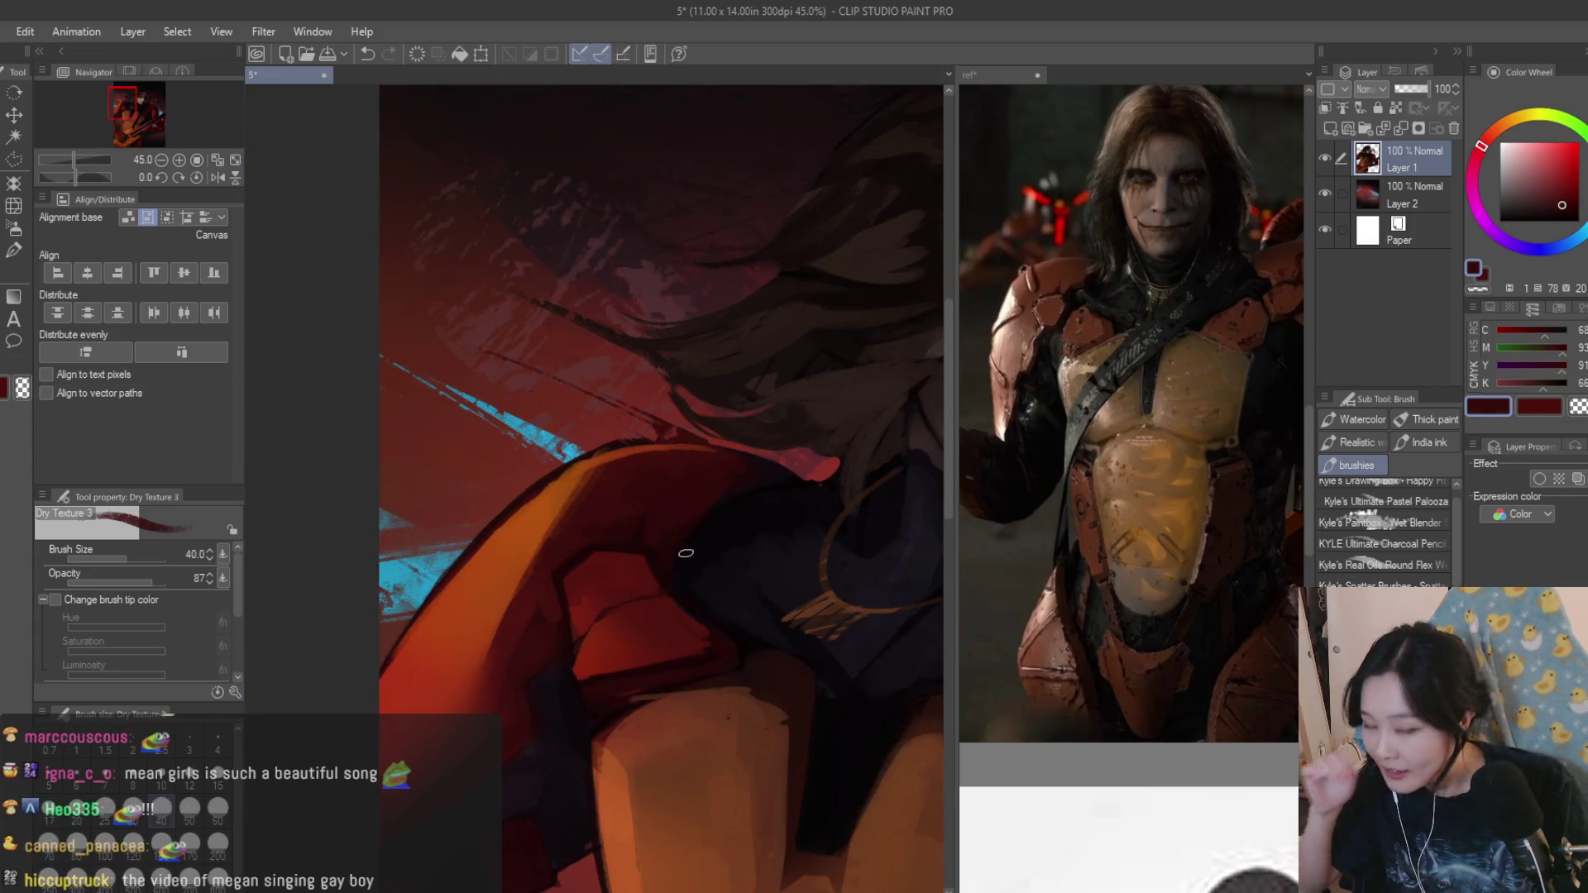
scroll(683, 550, "up", 2)
scroll(580, 640, "up", 3)
left_click(581, 612, "alt")
left_click(606, 630, "alt")
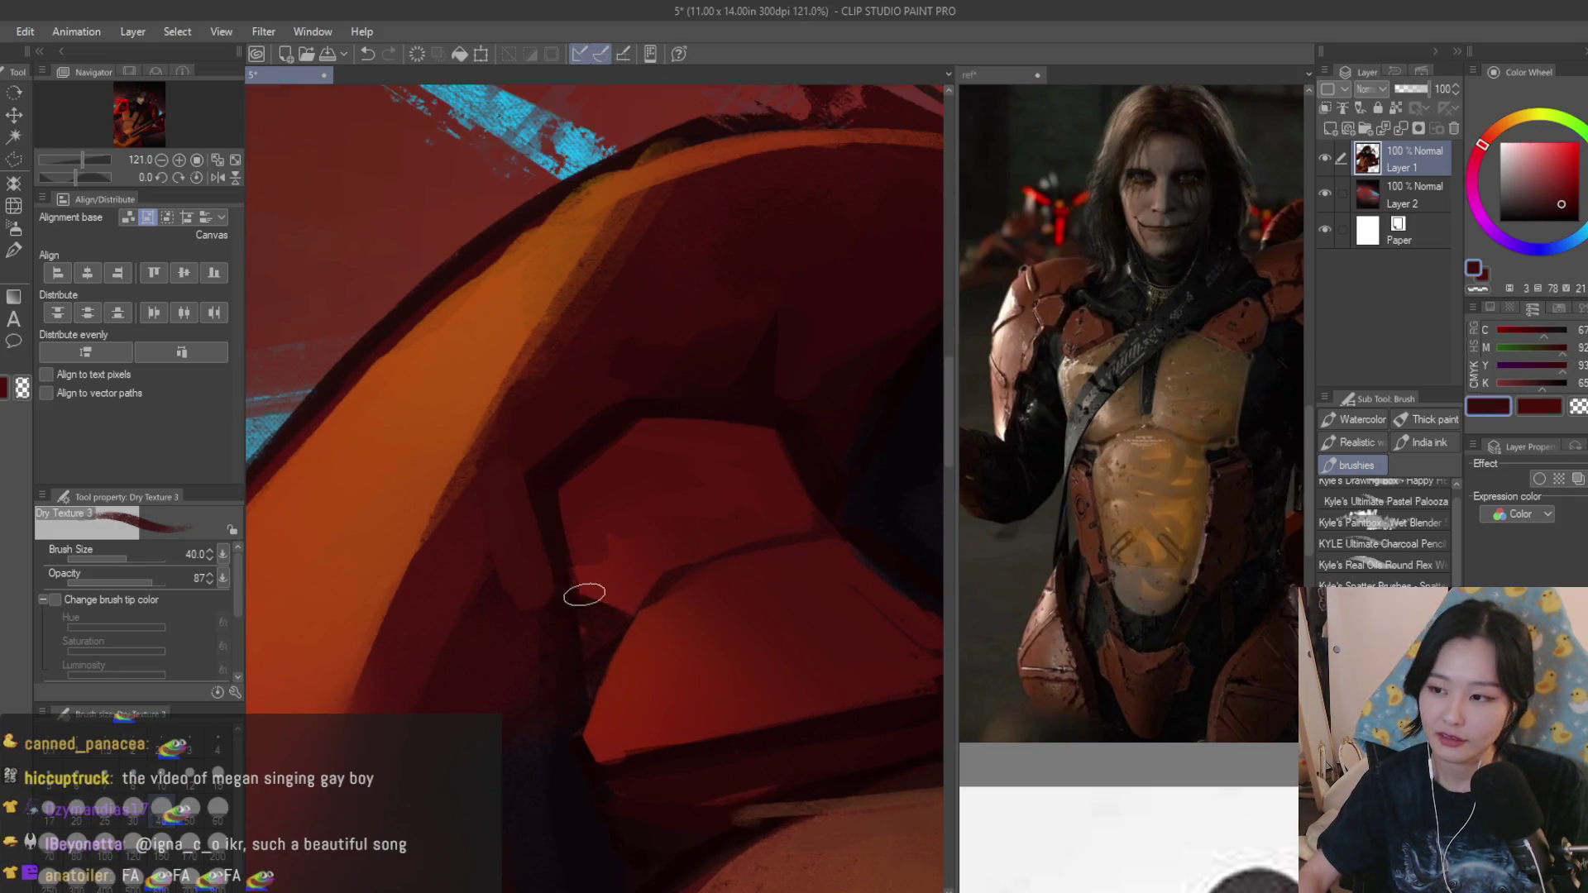
scroll(584, 596, "up", 1)
left_click(601, 563, "alt")
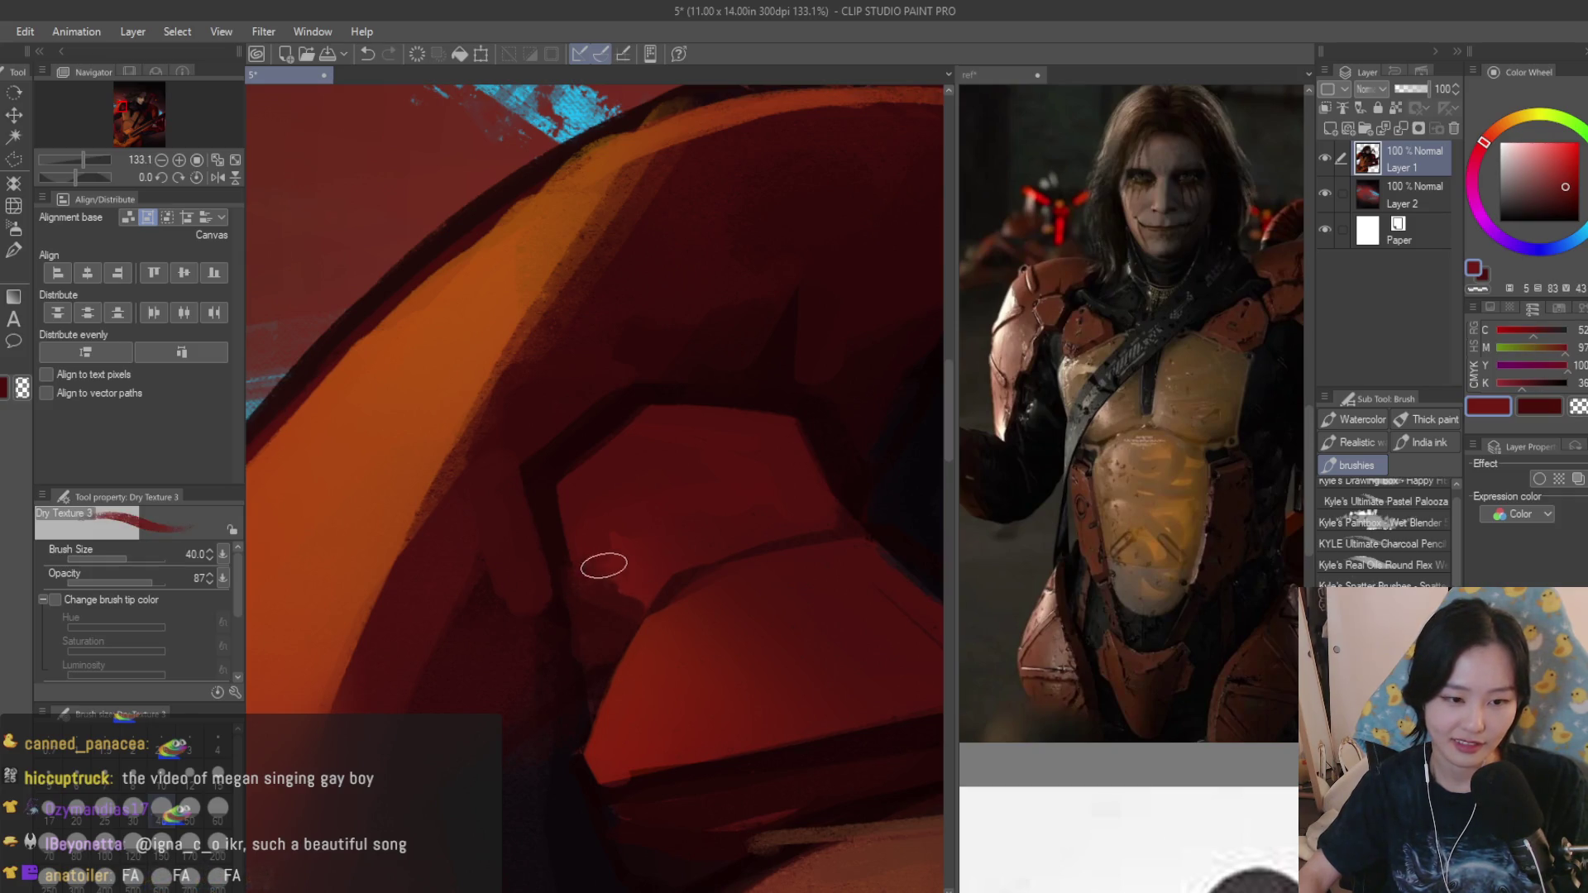
left_click(621, 492, "alt")
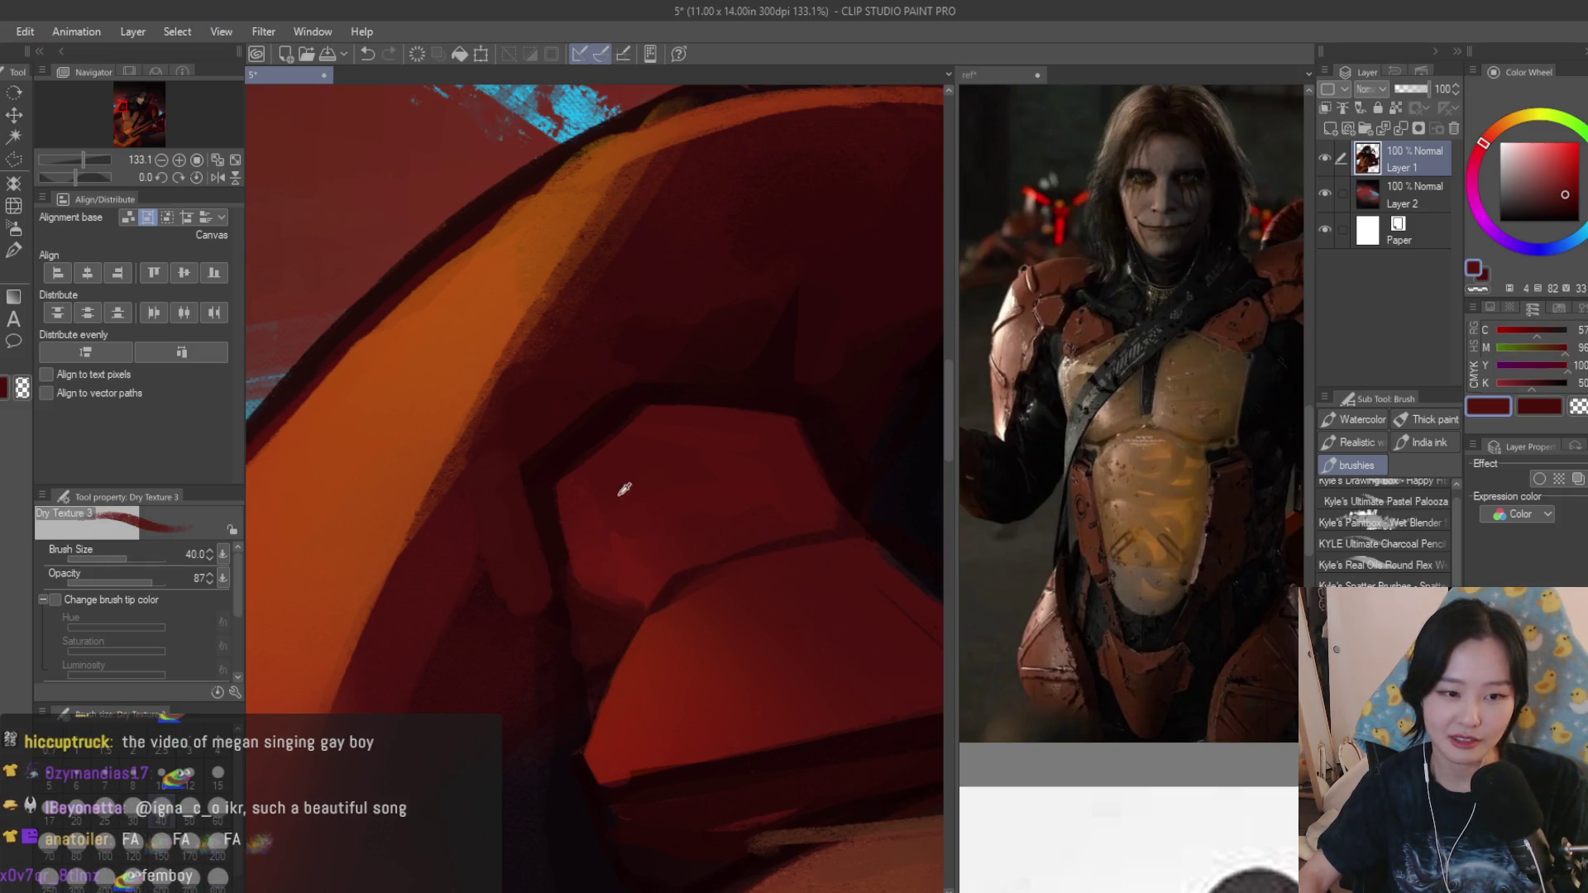
scroll(621, 470, "down", 5)
scroll(608, 487, "down", 3)
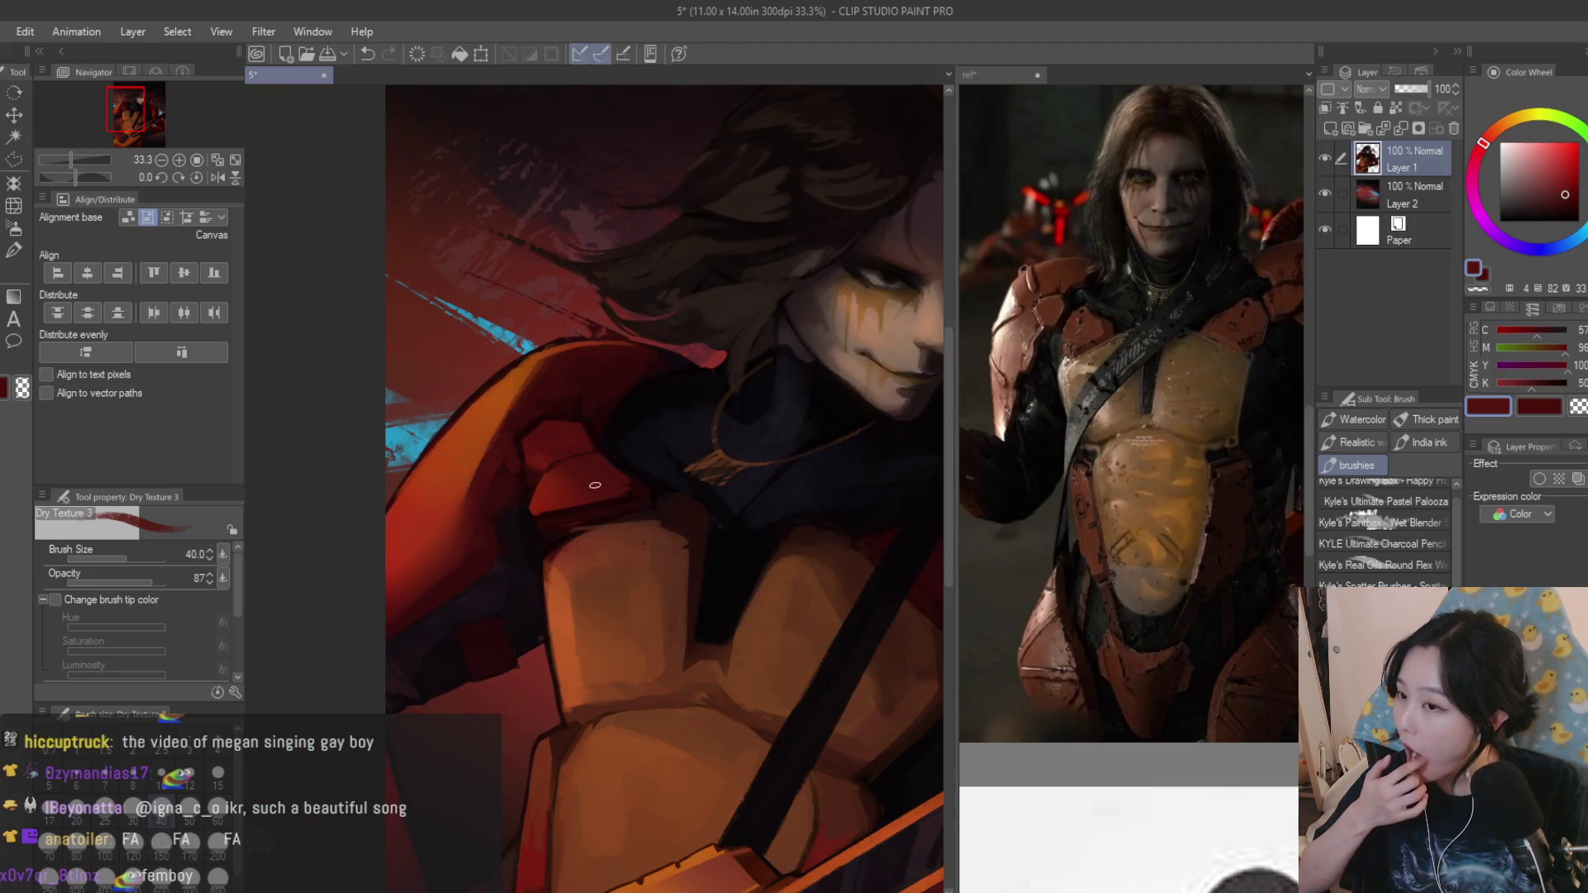
scroll(595, 533, "down", 1)
scroll(589, 571, "up", 2)
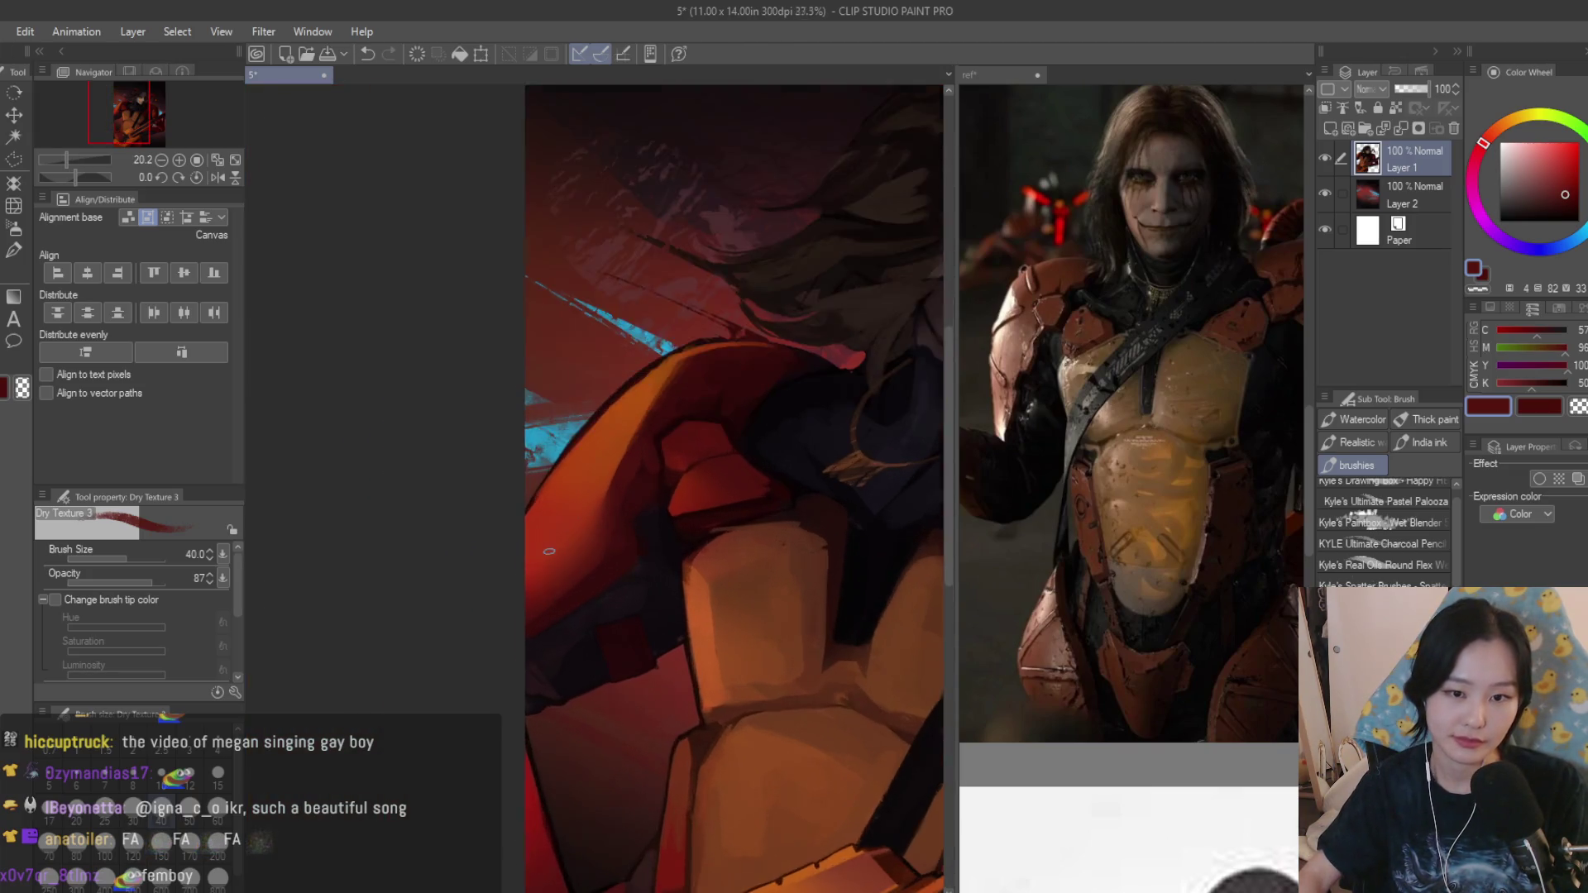
scroll(584, 608, "up", 1)
Sample colours around the shoulder armor and check the reference canvas.
left_click(581, 615, "alt")
left_click_drag(580, 614, 511, 666)
scroll(509, 667, "down", 1)
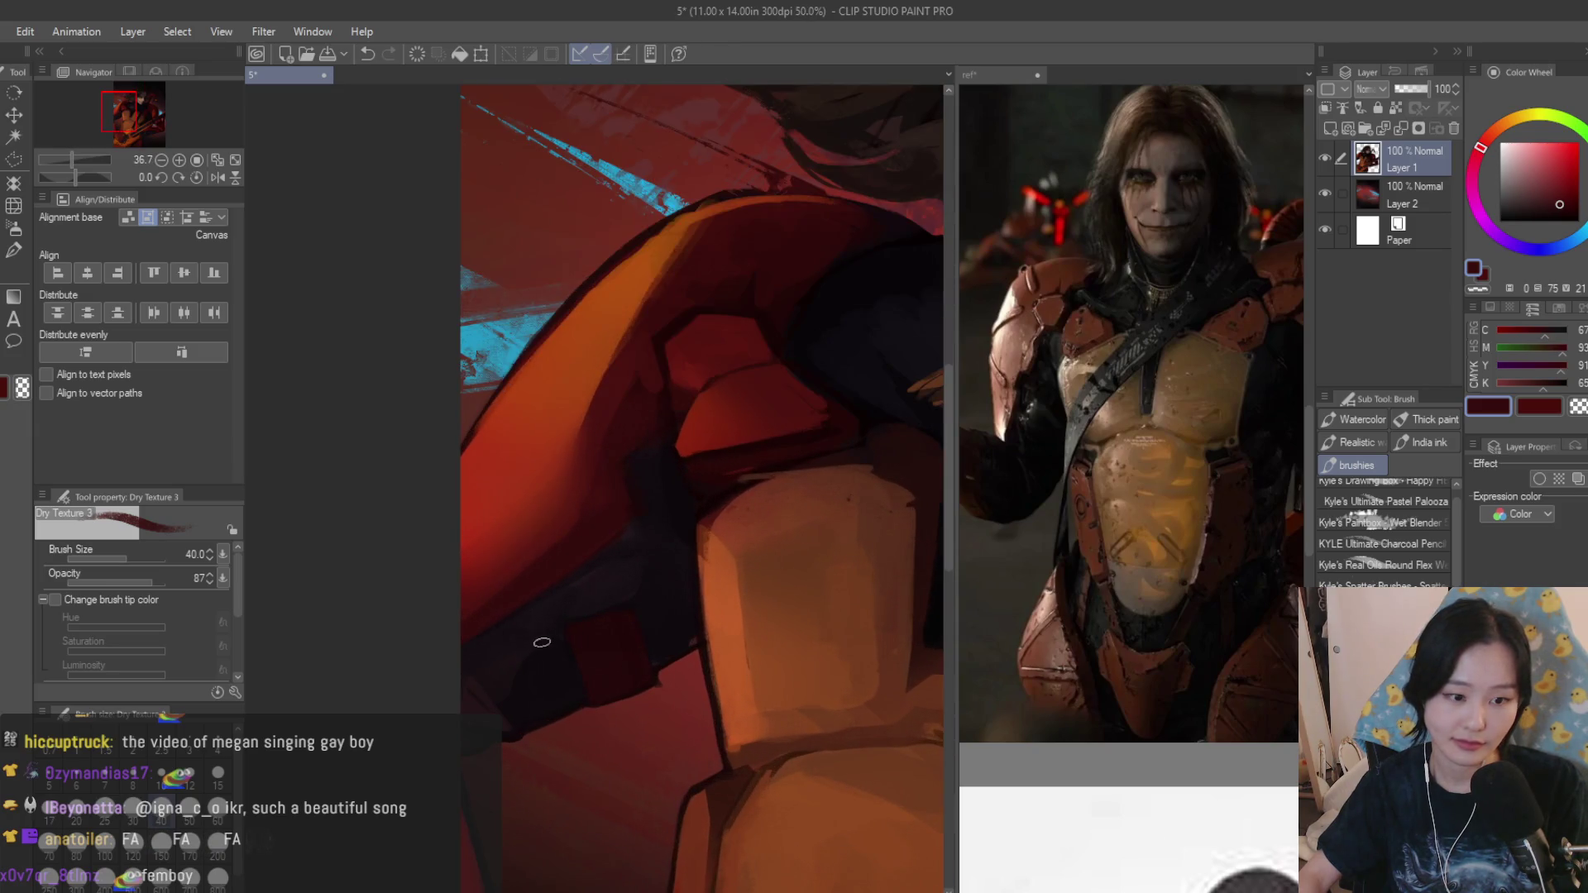
scroll(509, 666, "down", 2)
scroll(484, 639, "up", 2)
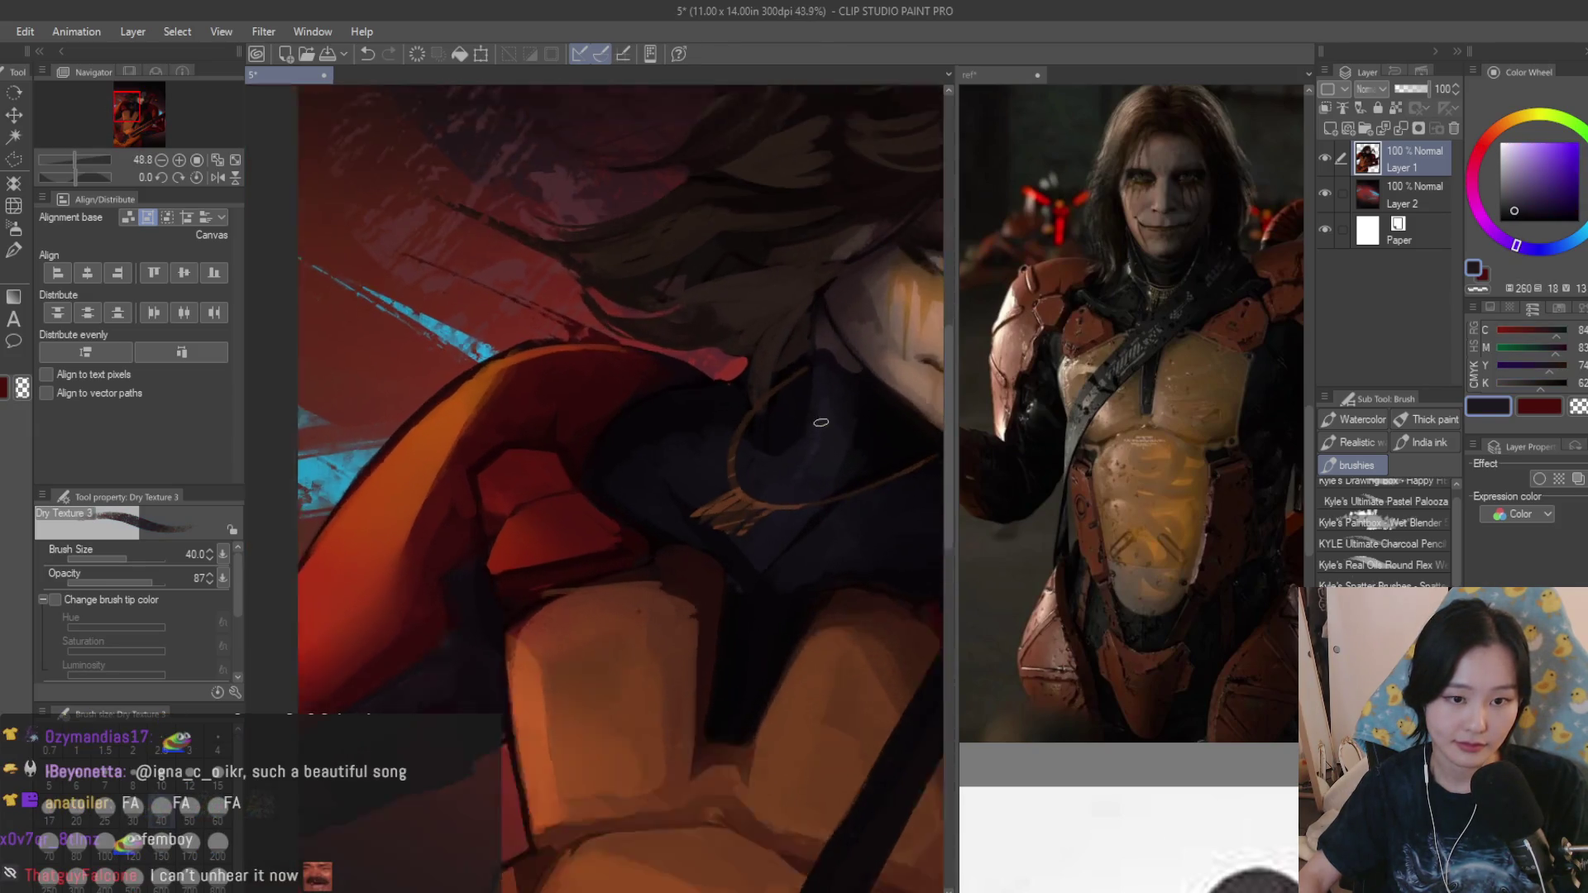
left_click(460, 617, "alt")
scroll(466, 646, "up", 2)
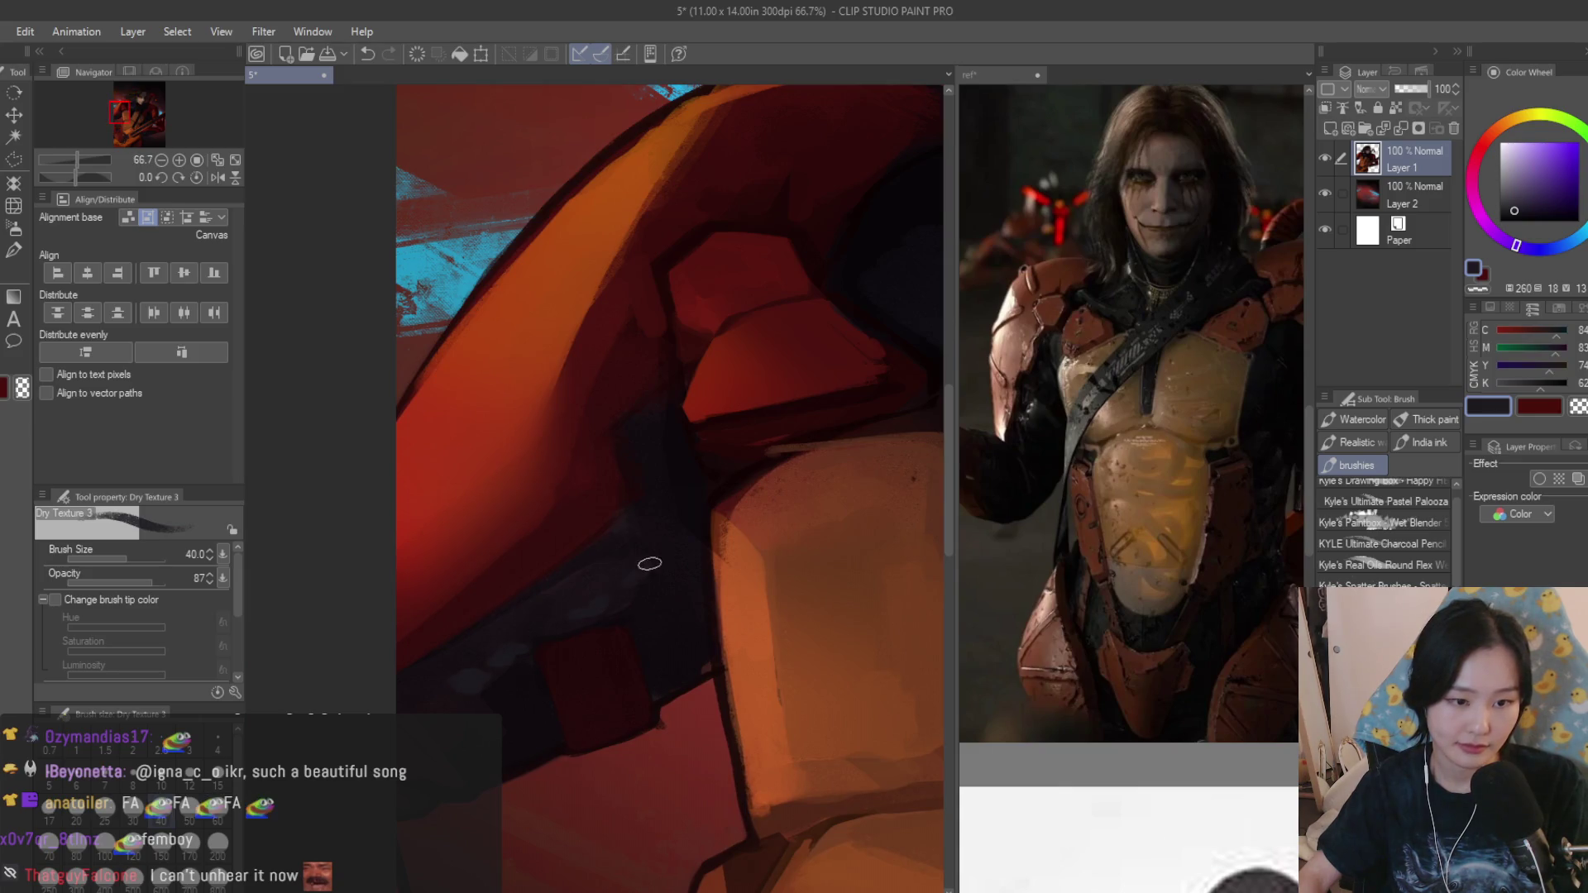
scroll(645, 560, "down", 5)
scroll(558, 546, "down", 2)
scroll(491, 546, "up", 5)
scroll(491, 546, "up", 2)
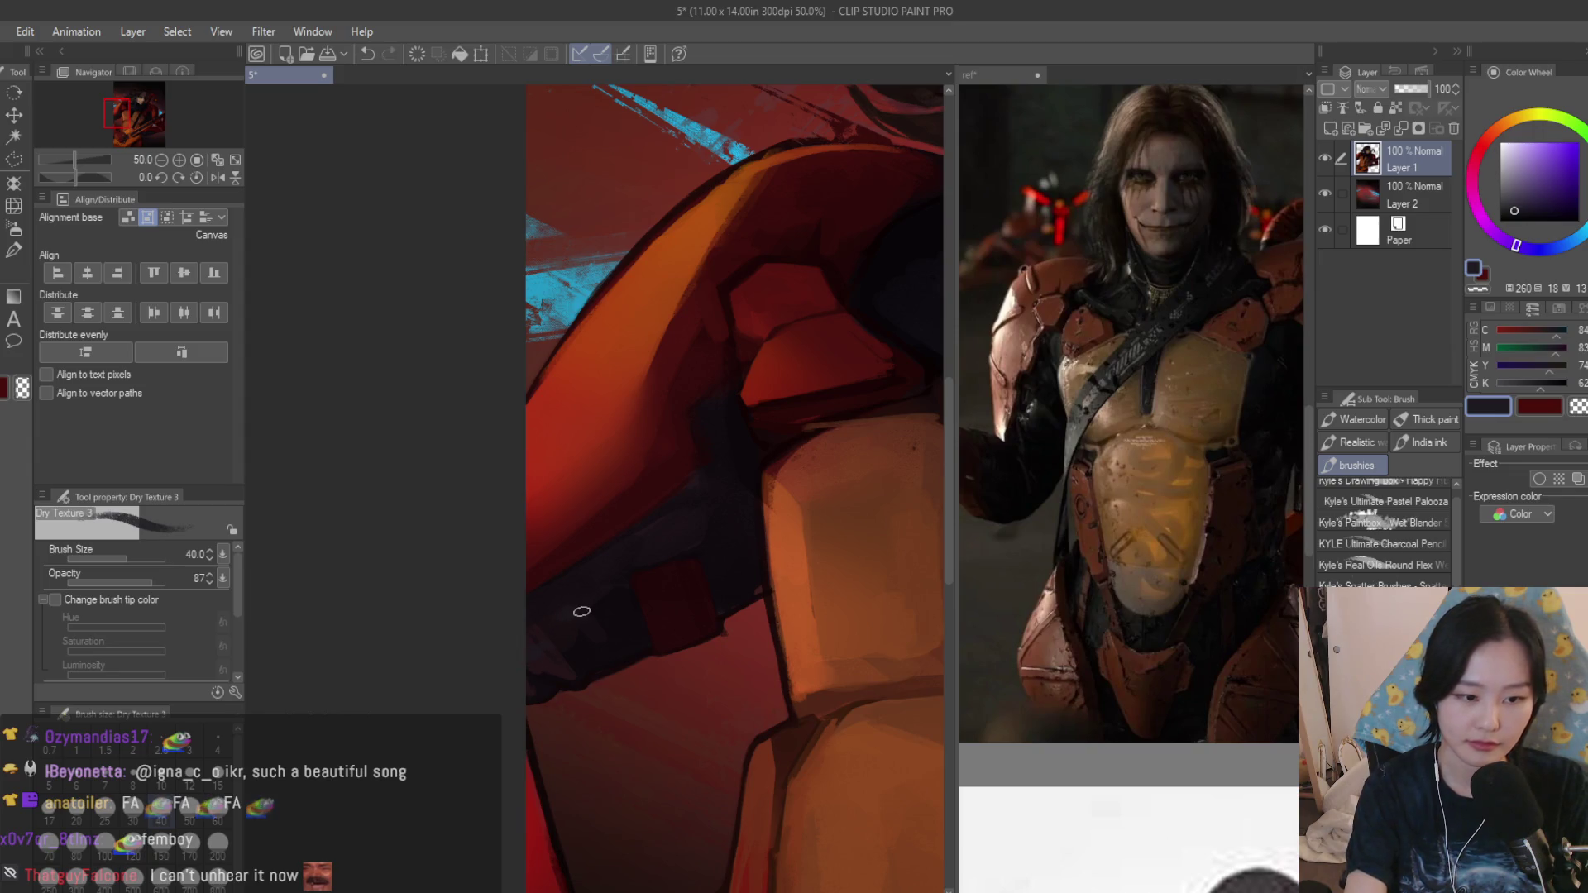
scroll(667, 539, "down", 1)
scroll(626, 503, "down", 3)
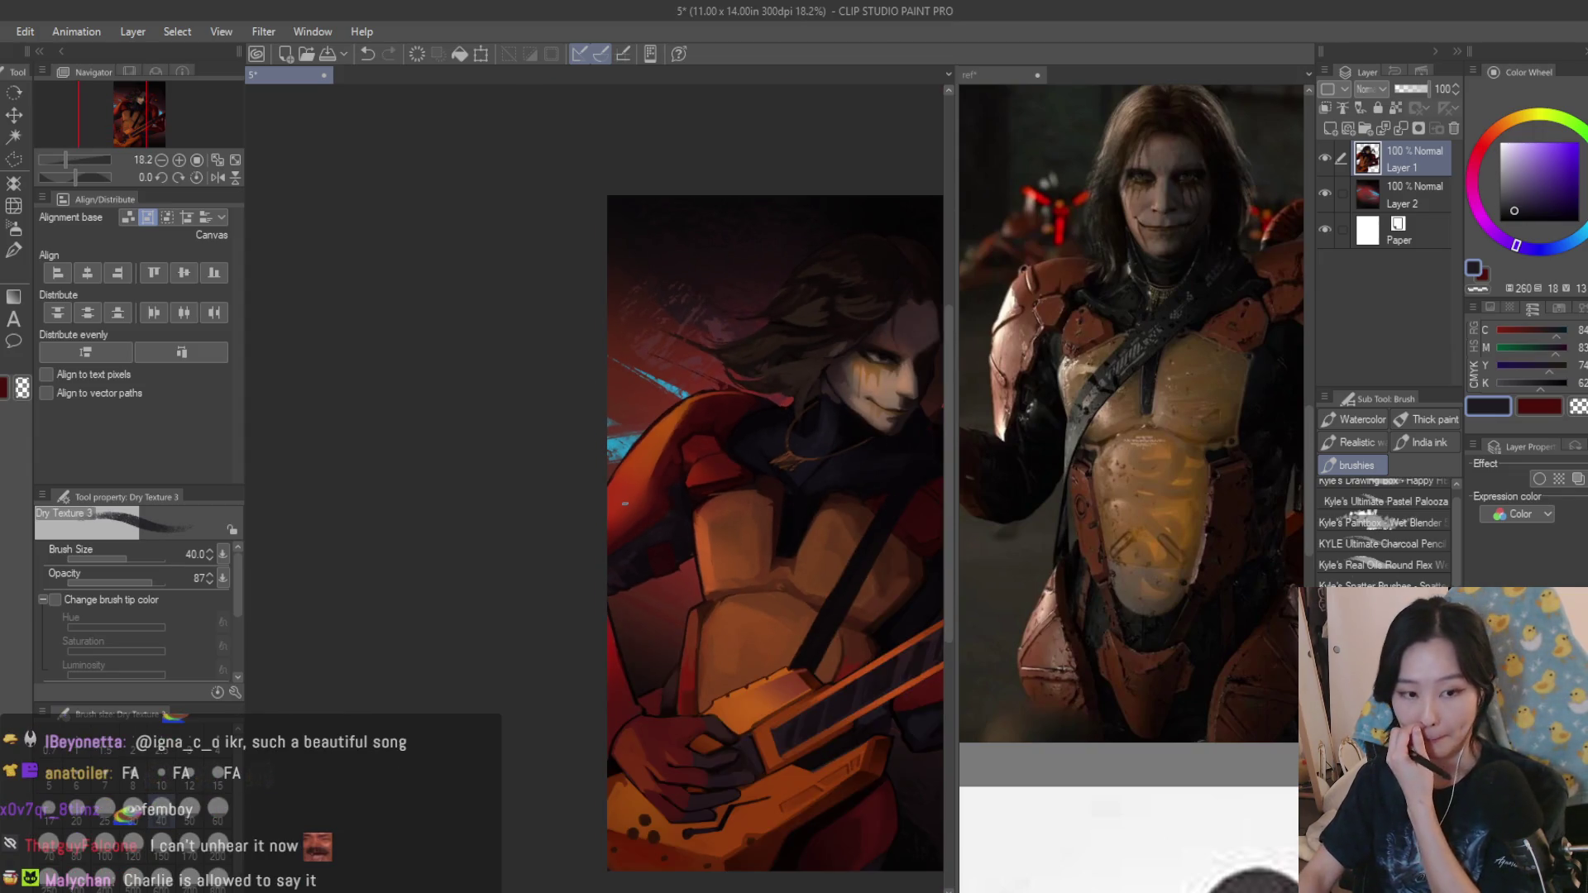
left_click(1086, 445)
scroll(1086, 445, "down", 2)
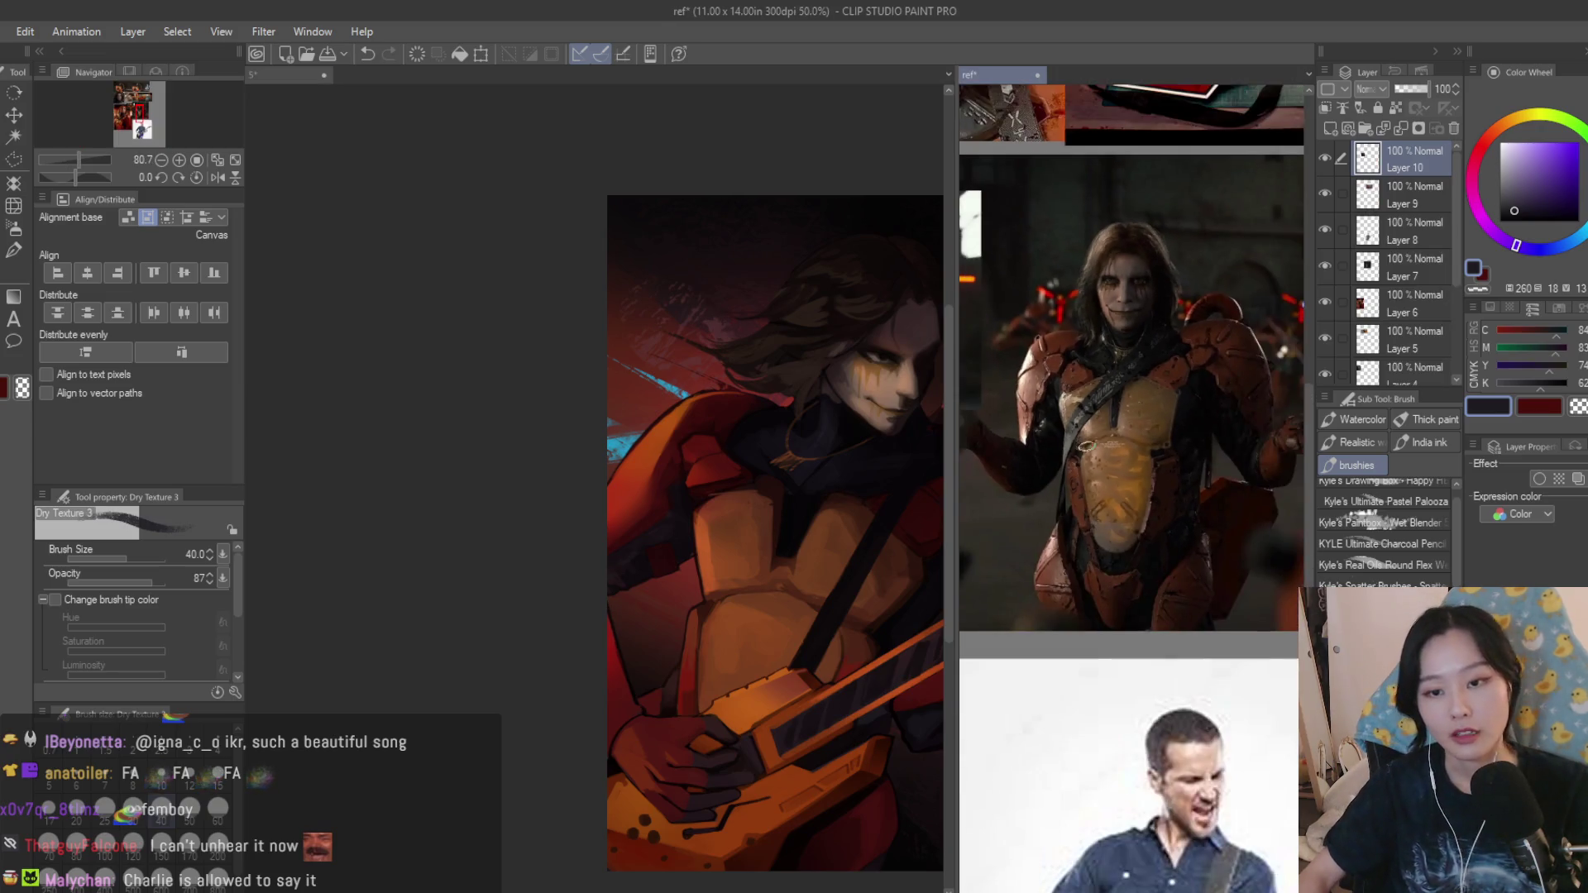
Return to the painting, pick the armor's red and darken a stroke along the plate's outline.
left_click(689, 794)
scroll(689, 794, "up", 2)
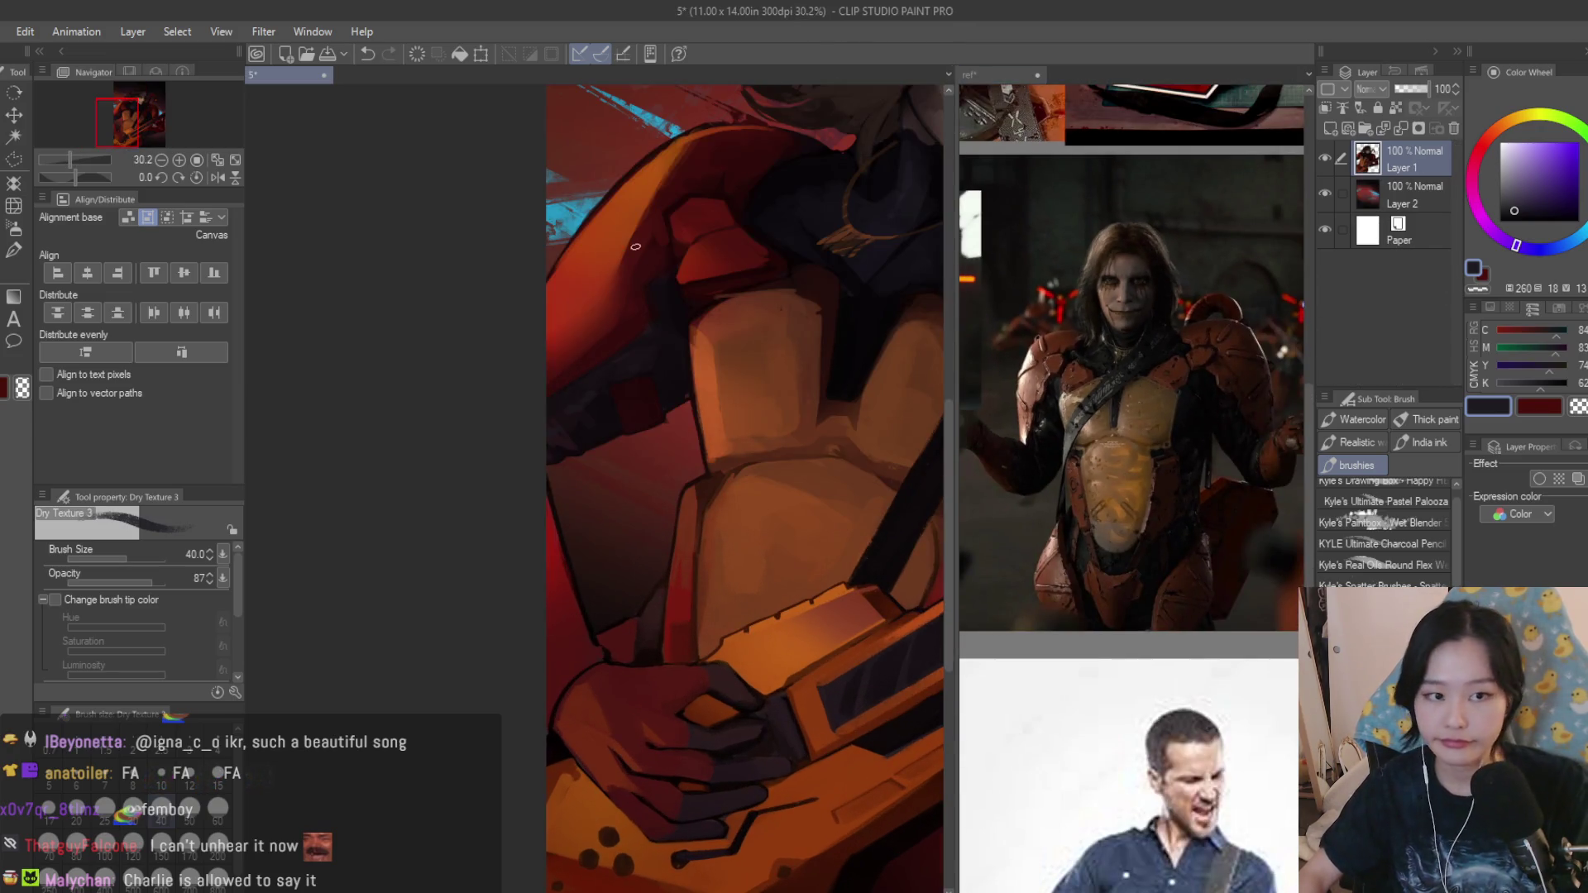
left_click(636, 246, "alt")
scroll(602, 639, "up", 2)
scroll(621, 623, "up", 2)
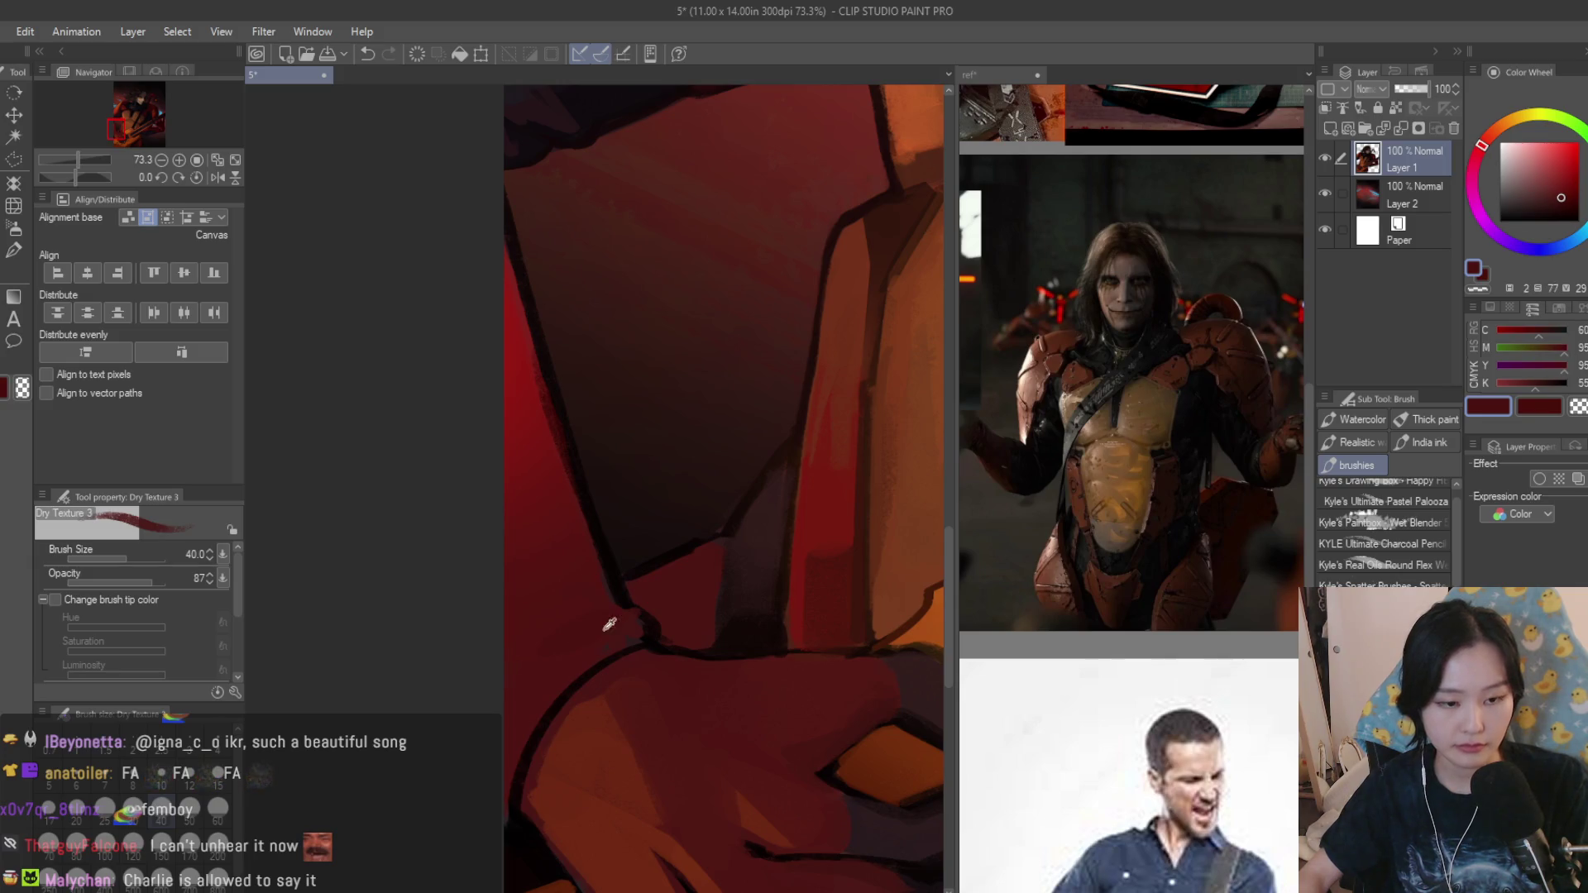
left_click(1559, 202)
mouse_move(546, 648)
left_mouse_down()
mouse_move(601, 616)
mouse_move(614, 643)
left_mouse_up()
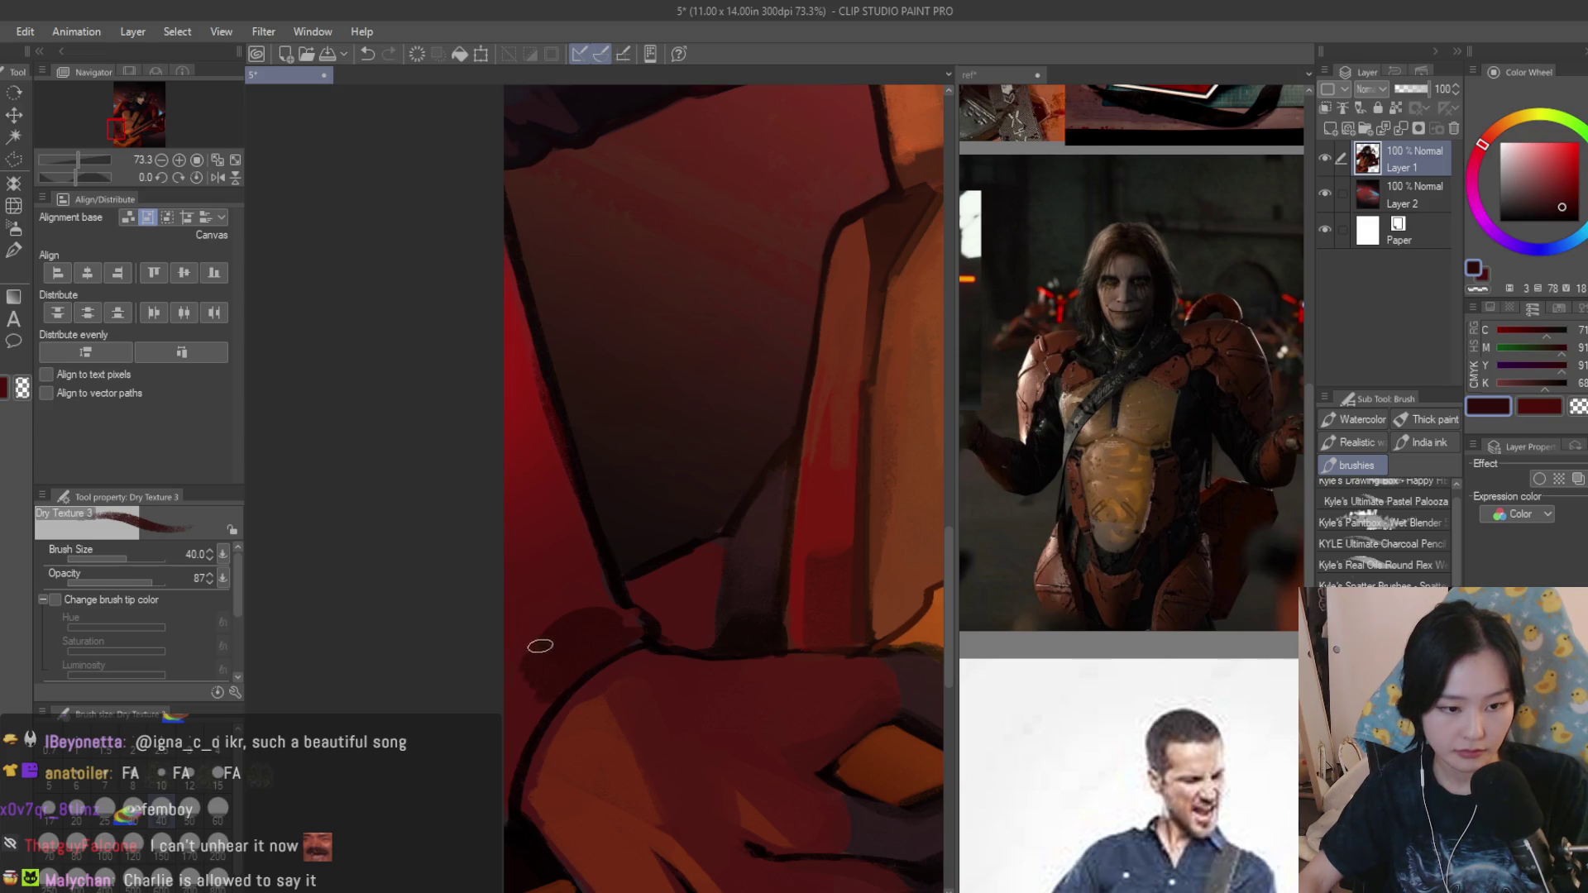
Shade along the plate's dark outline and left edge with brighter and darker reds.
left_click_drag(629, 639, 545, 642)
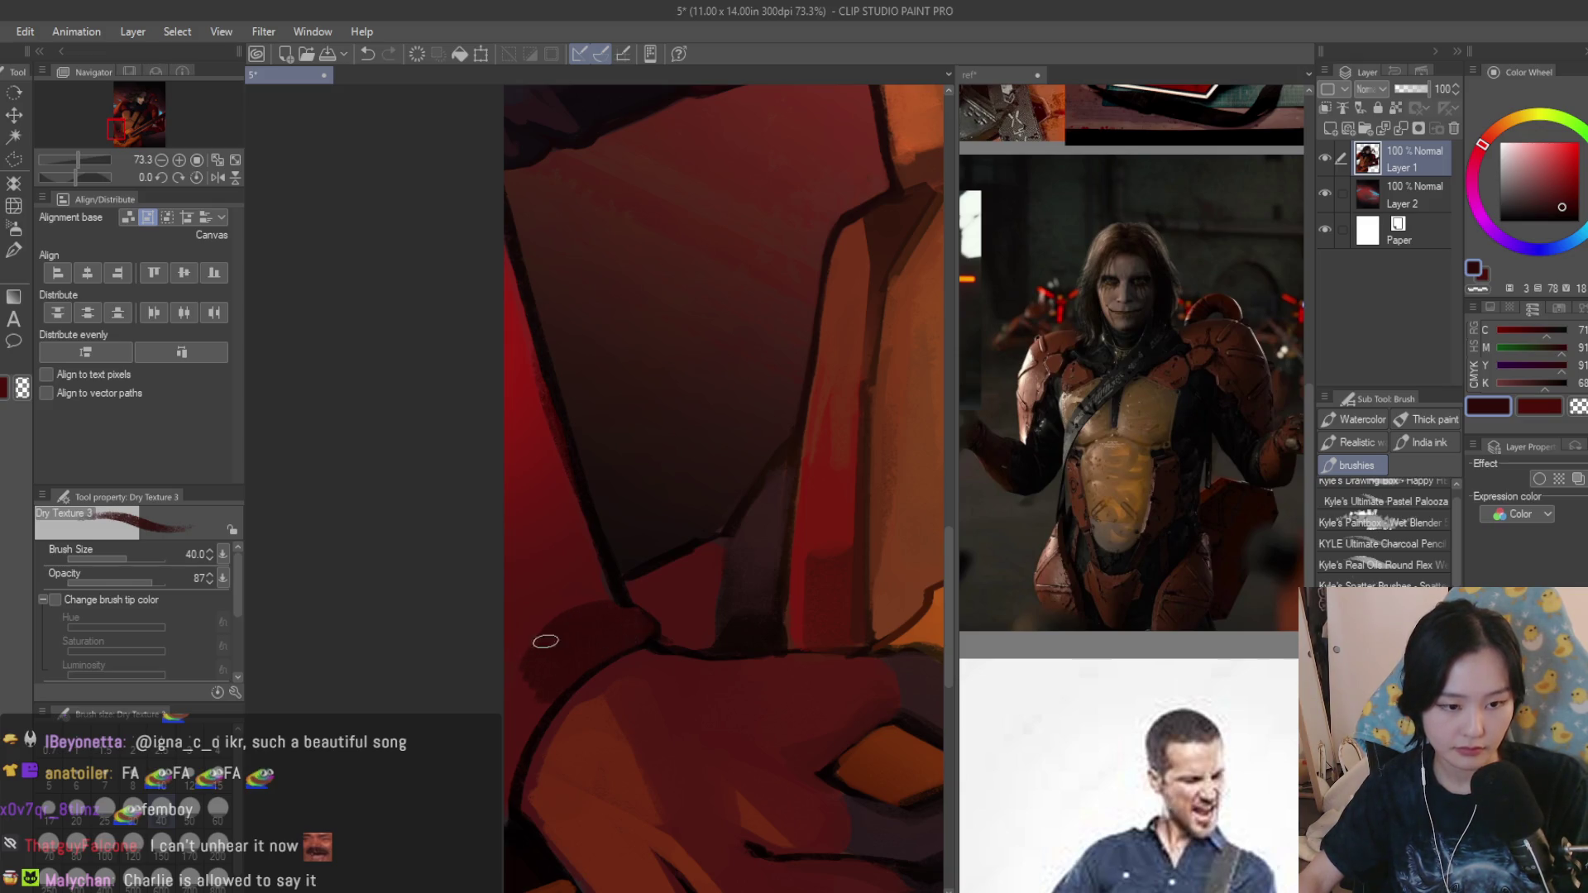
left_click(529, 712, "alt")
left_click(559, 598, "alt")
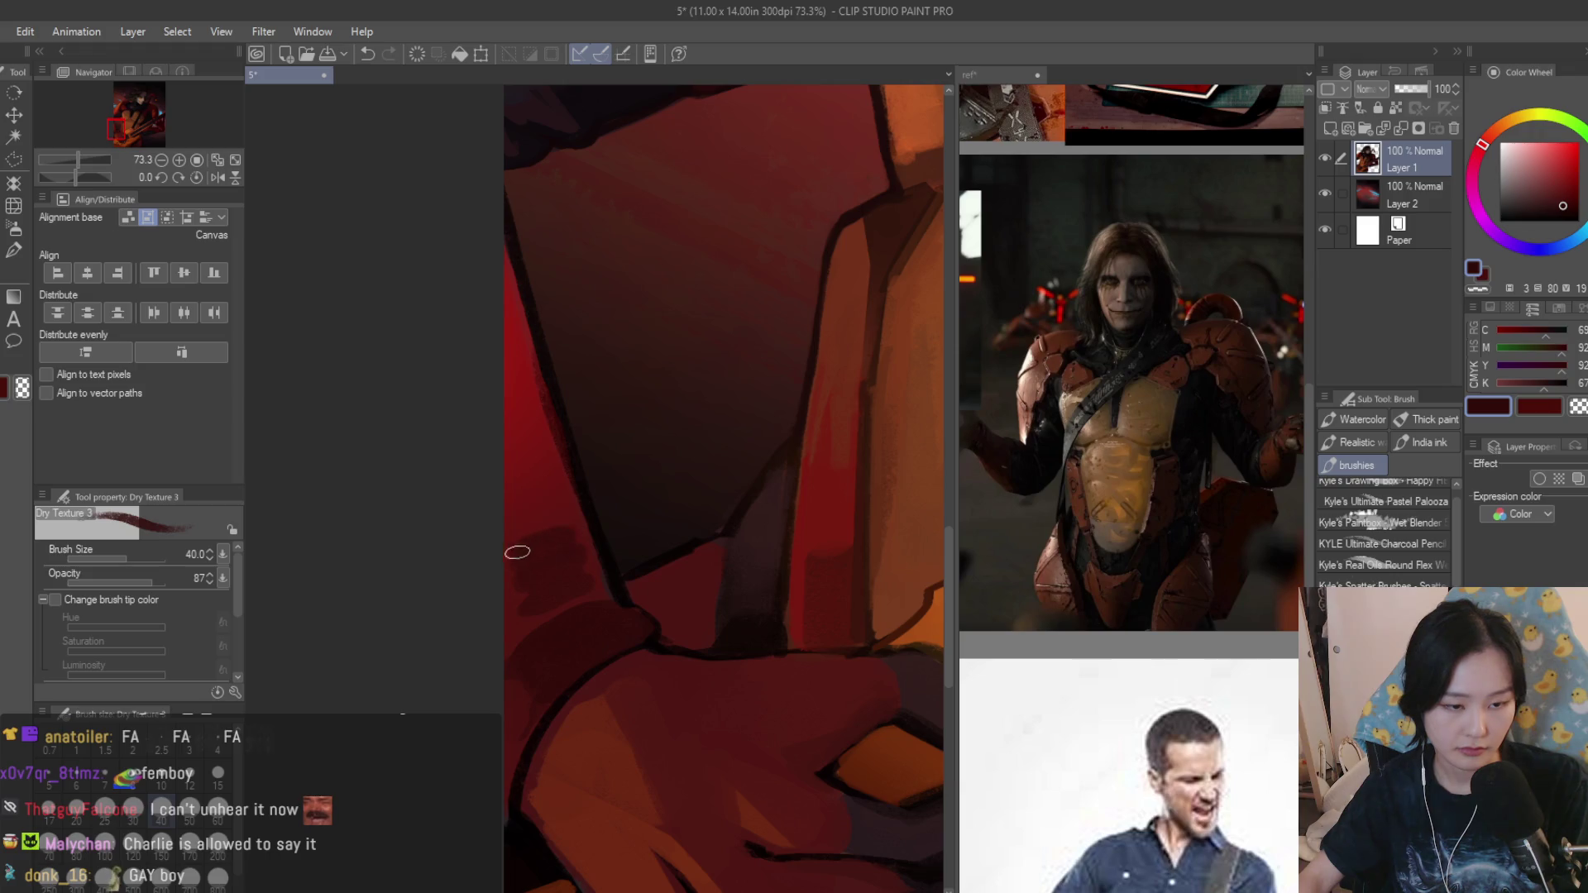
mouse_move(561, 508)
left_mouse_down()
mouse_move(510, 510)
mouse_move(506, 450)
mouse_move(543, 490)
left_mouse_up()
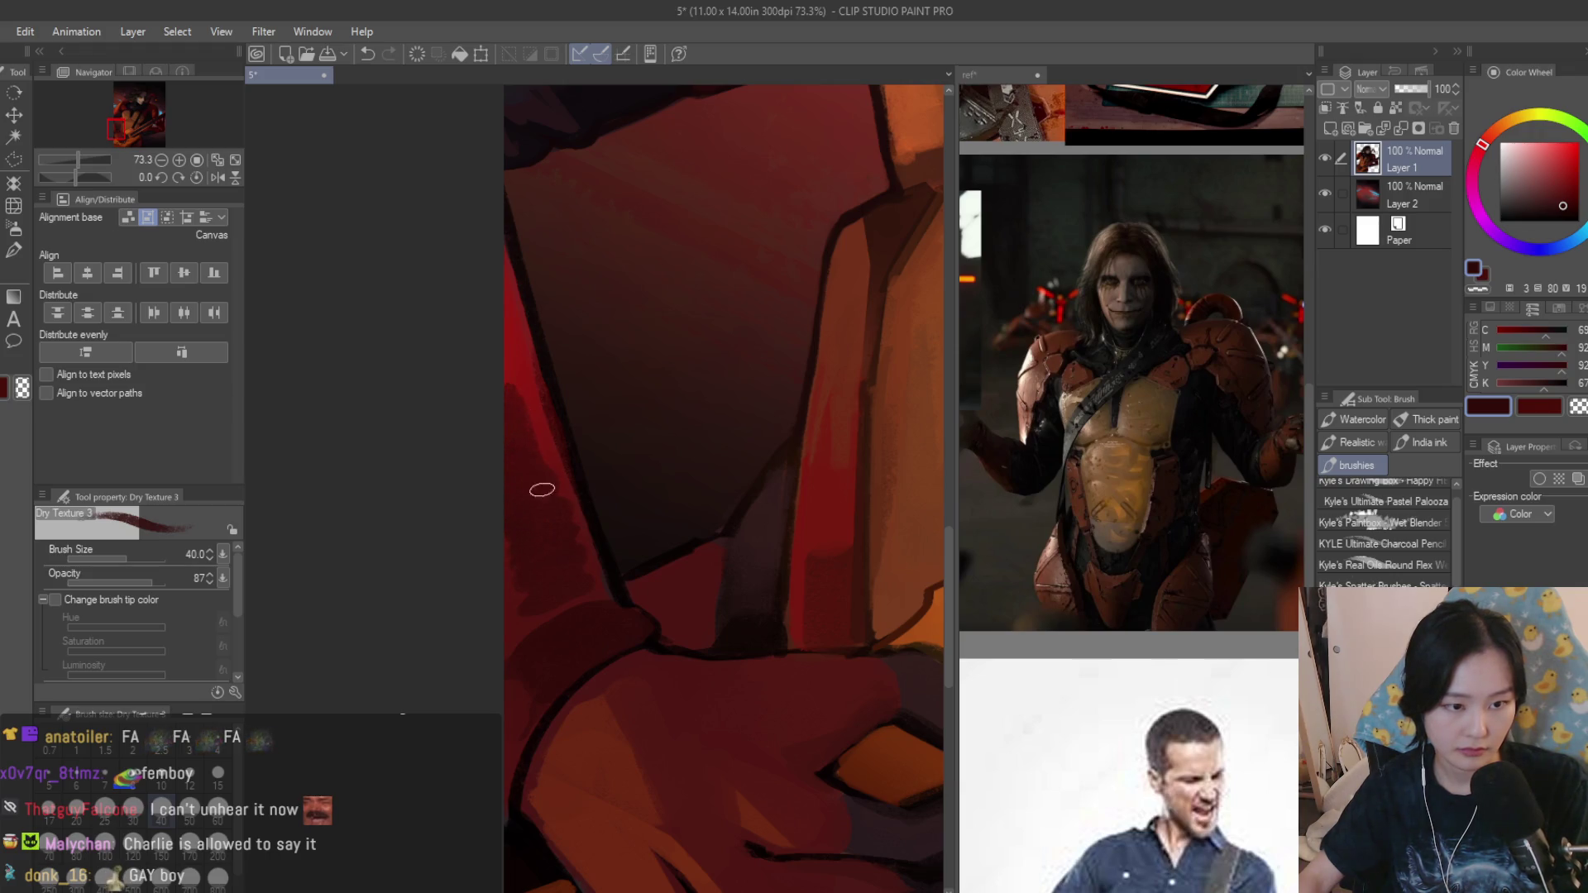
left_click(530, 602, "alt")
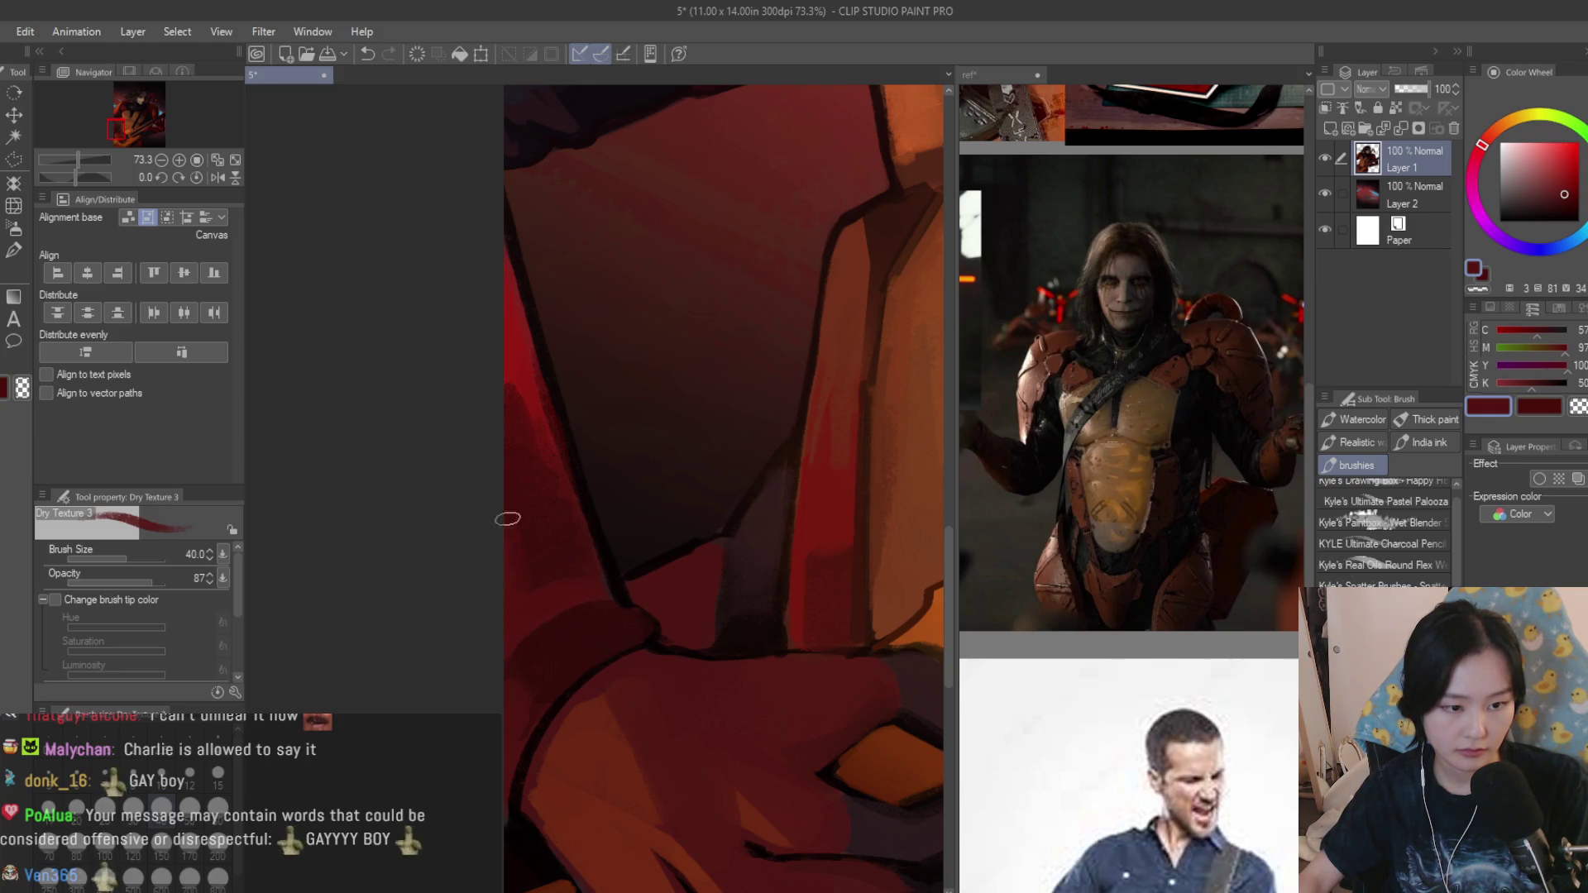
scroll(514, 584, "down", 5)
scroll(732, 672, "down", 5)
scroll(732, 673, "up", 1)
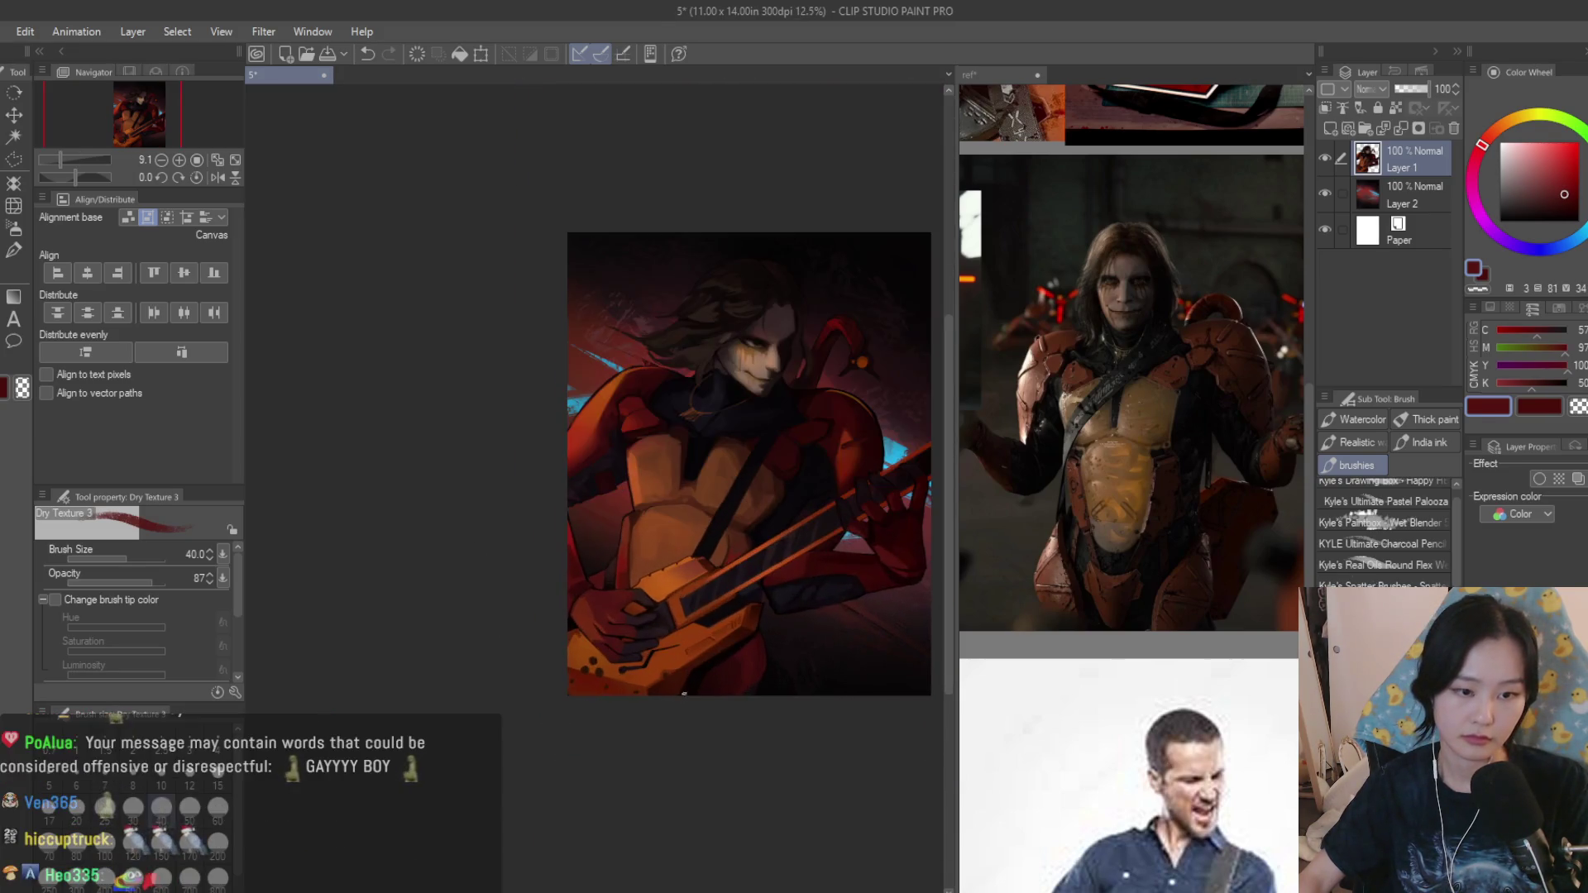
scroll(720, 675, "up", 3)
scroll(714, 676, "up", 1)
scroll(714, 677, "up", 1)
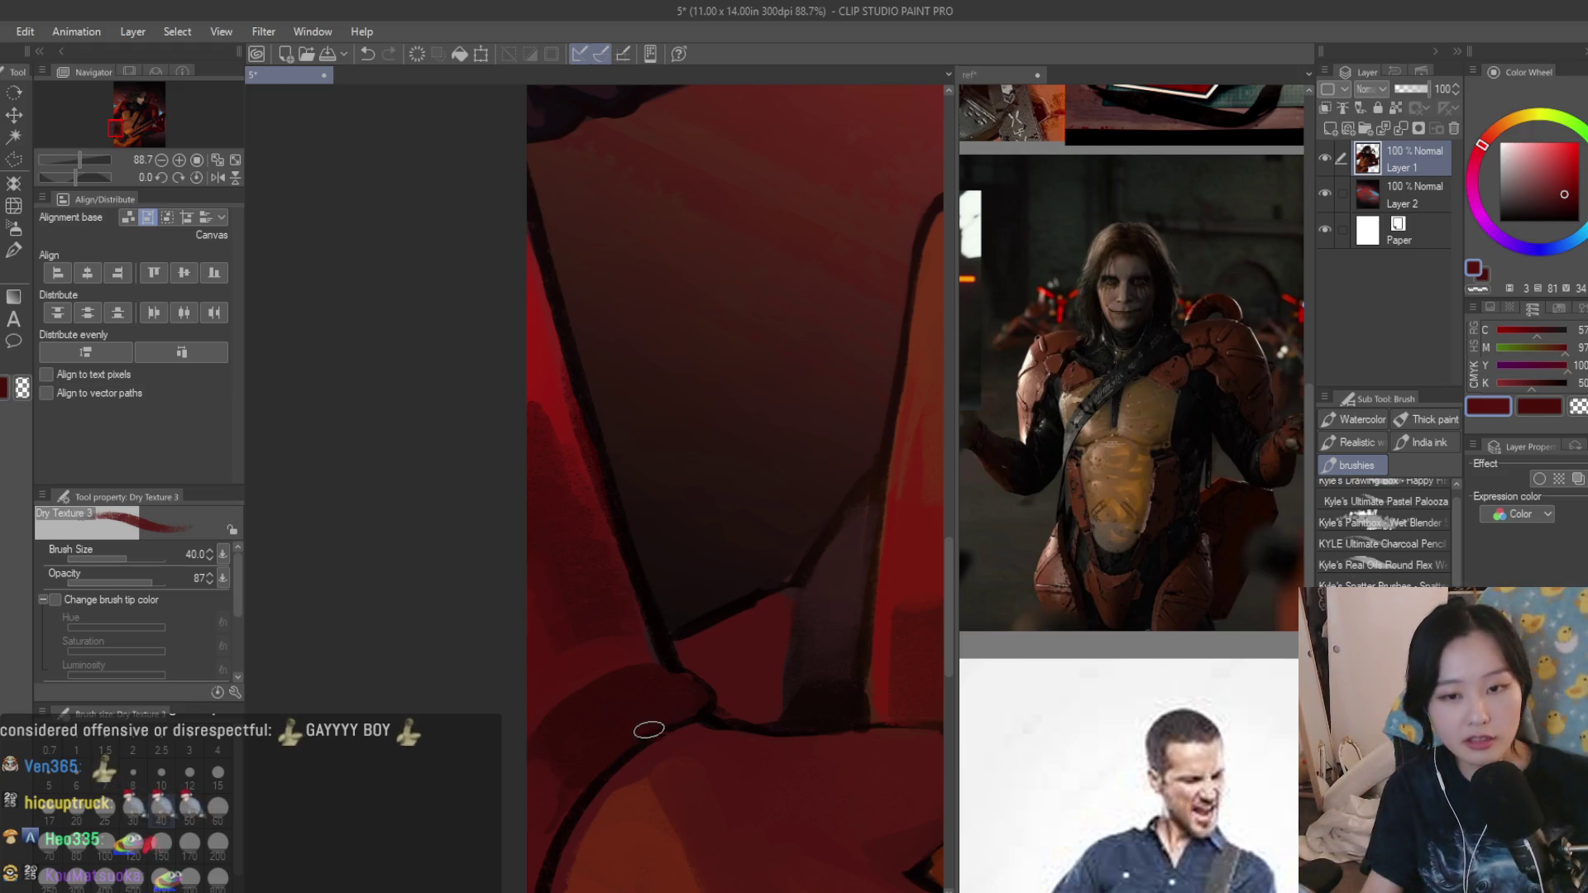
scroll(649, 695, "up", 1)
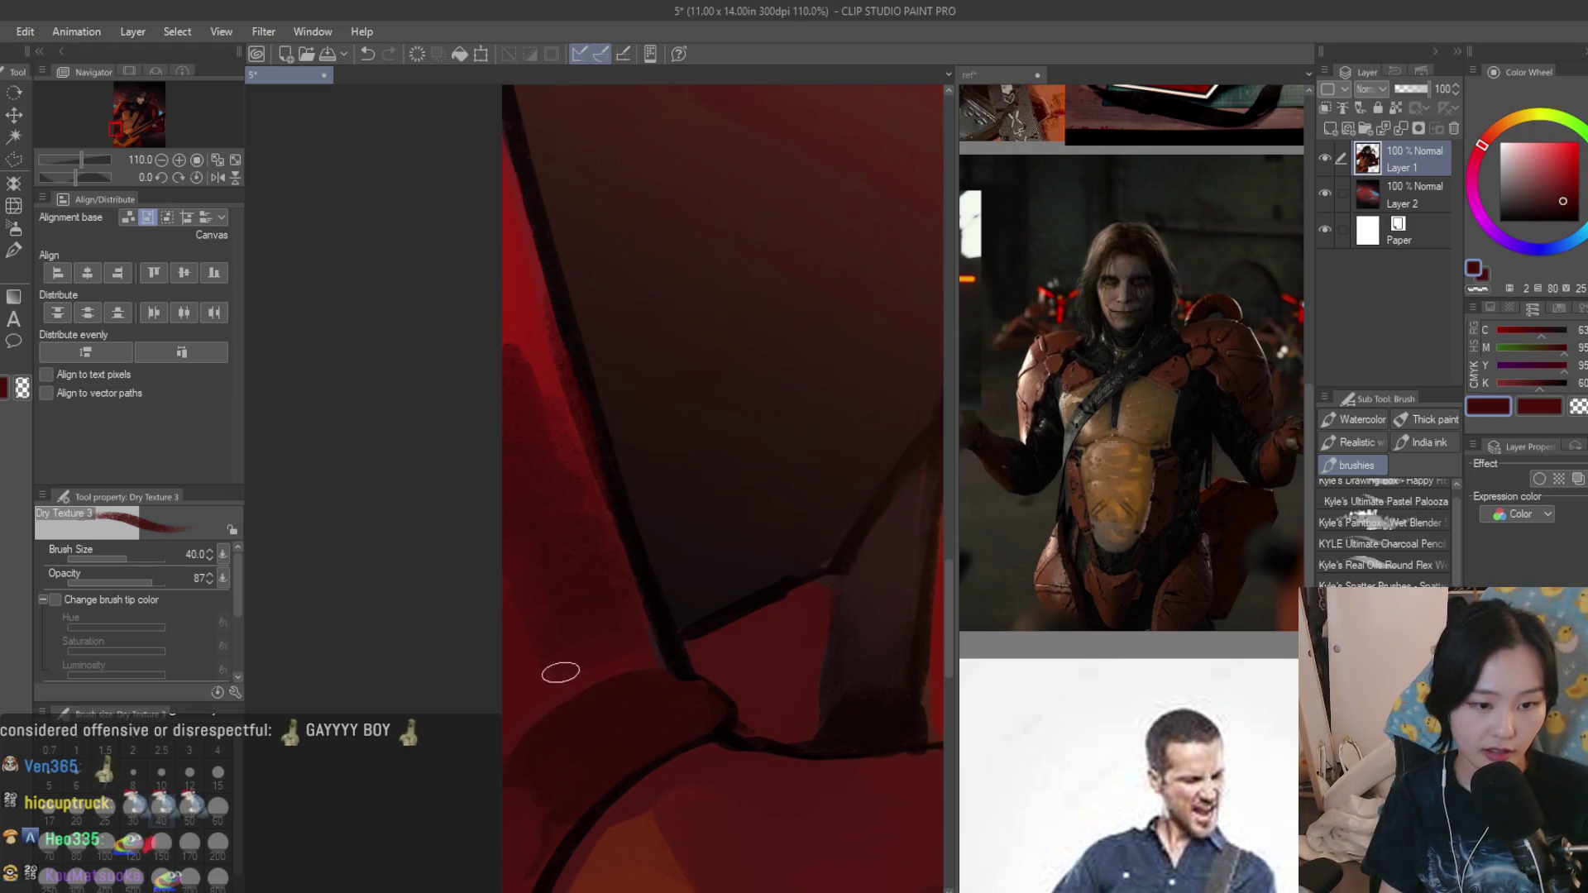
scroll(558, 666, "down", 1)
scroll(546, 628, "down", 1)
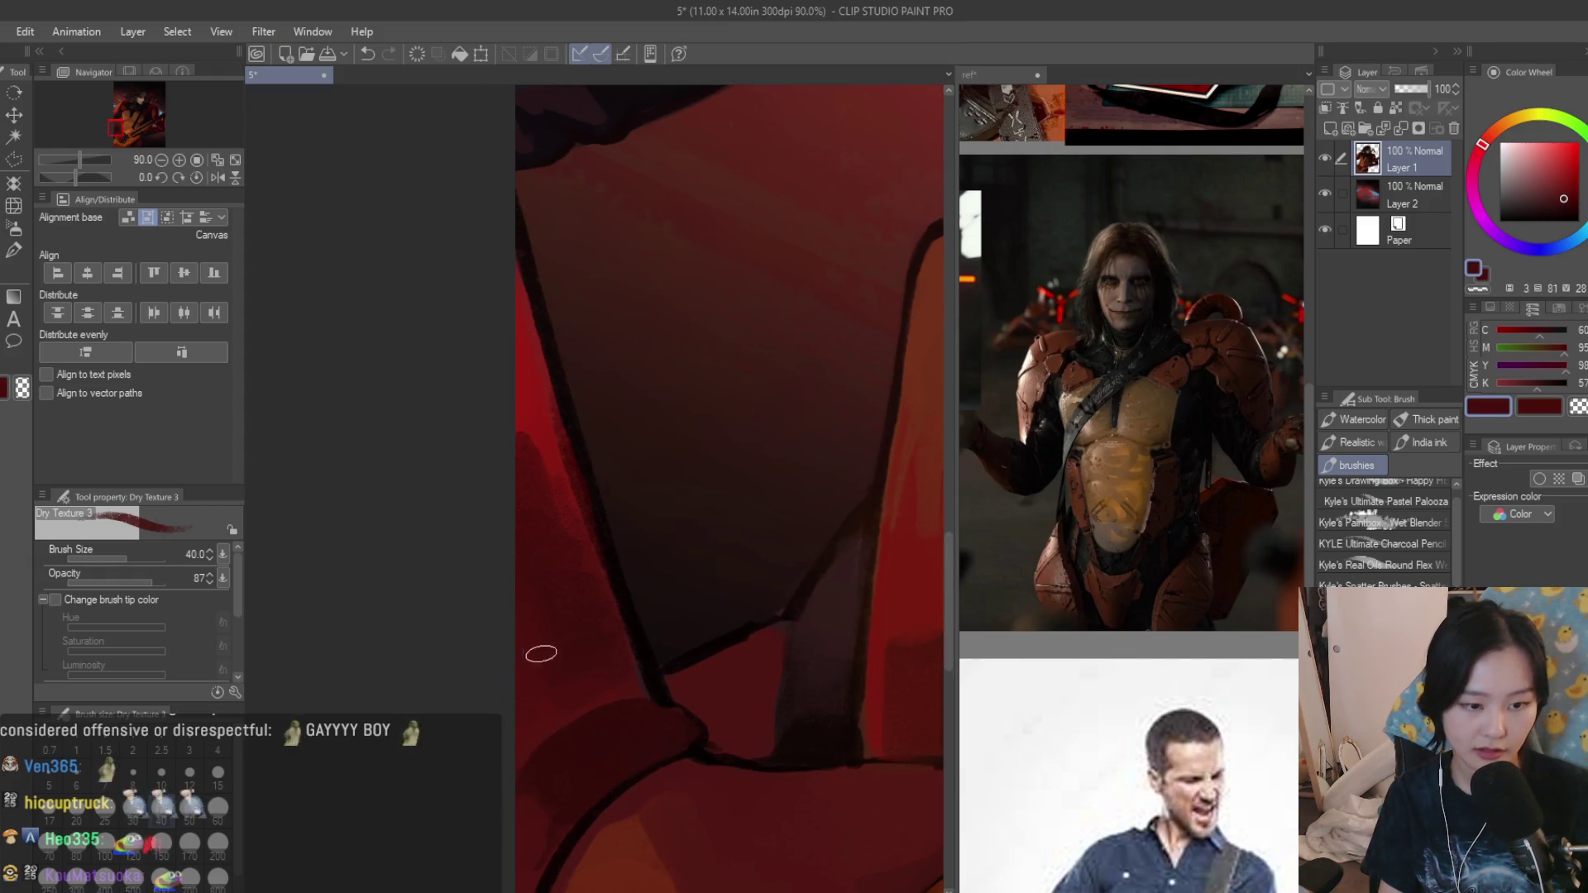
Choose a darker red and make Layer 2 the active paint layer.
left_click(573, 547, "alt")
left_click(560, 623, "alt")
scroll(583, 545, "down", 3)
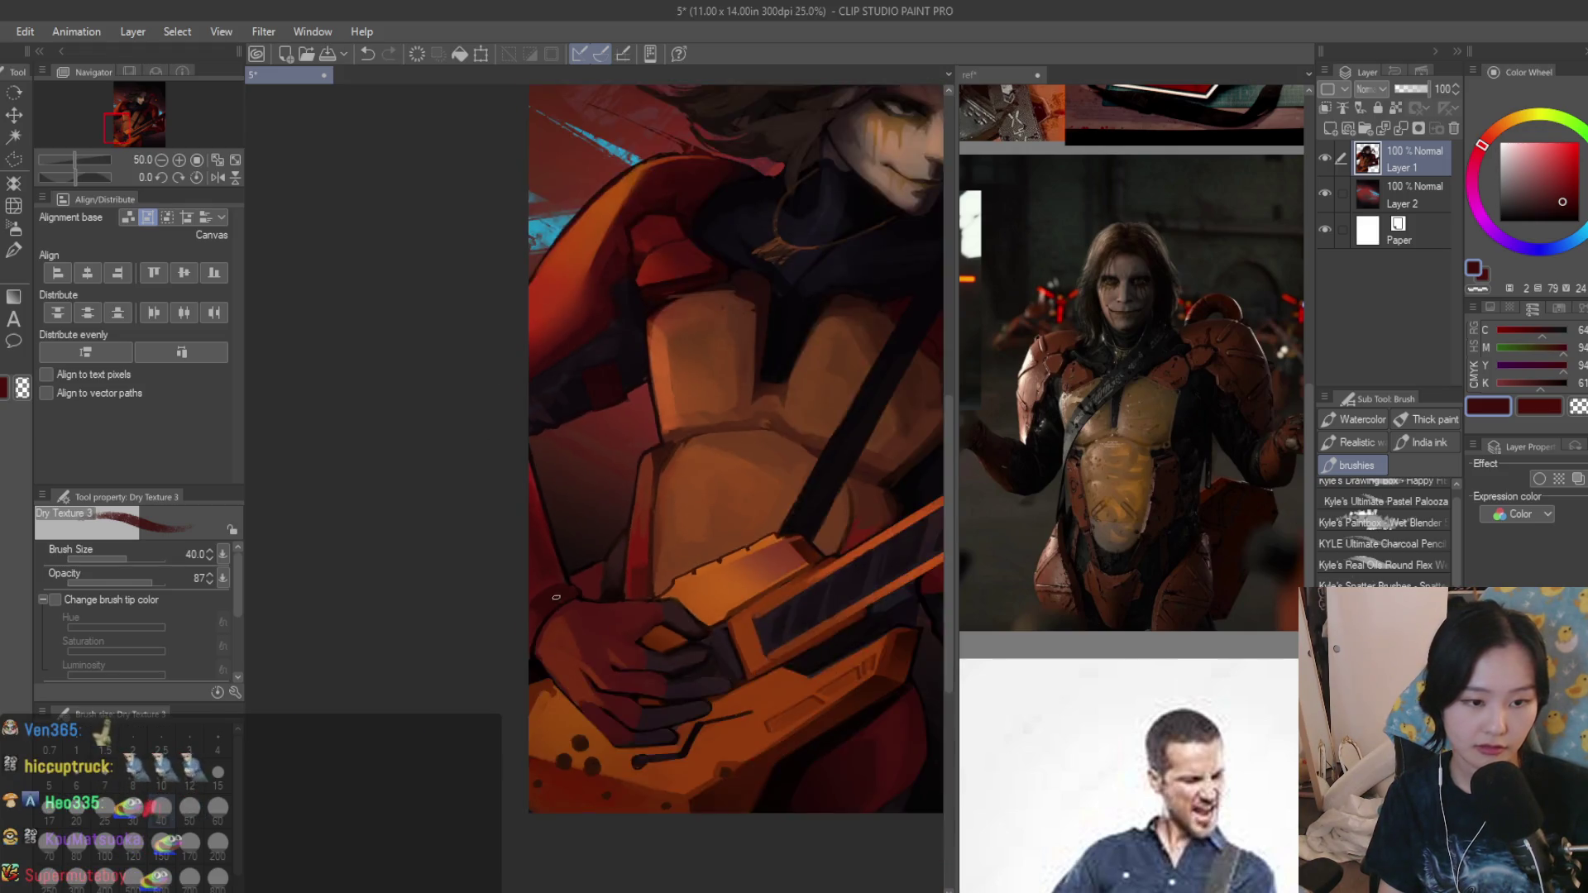
scroll(688, 733, "down", 4)
scroll(627, 645, "up", 5)
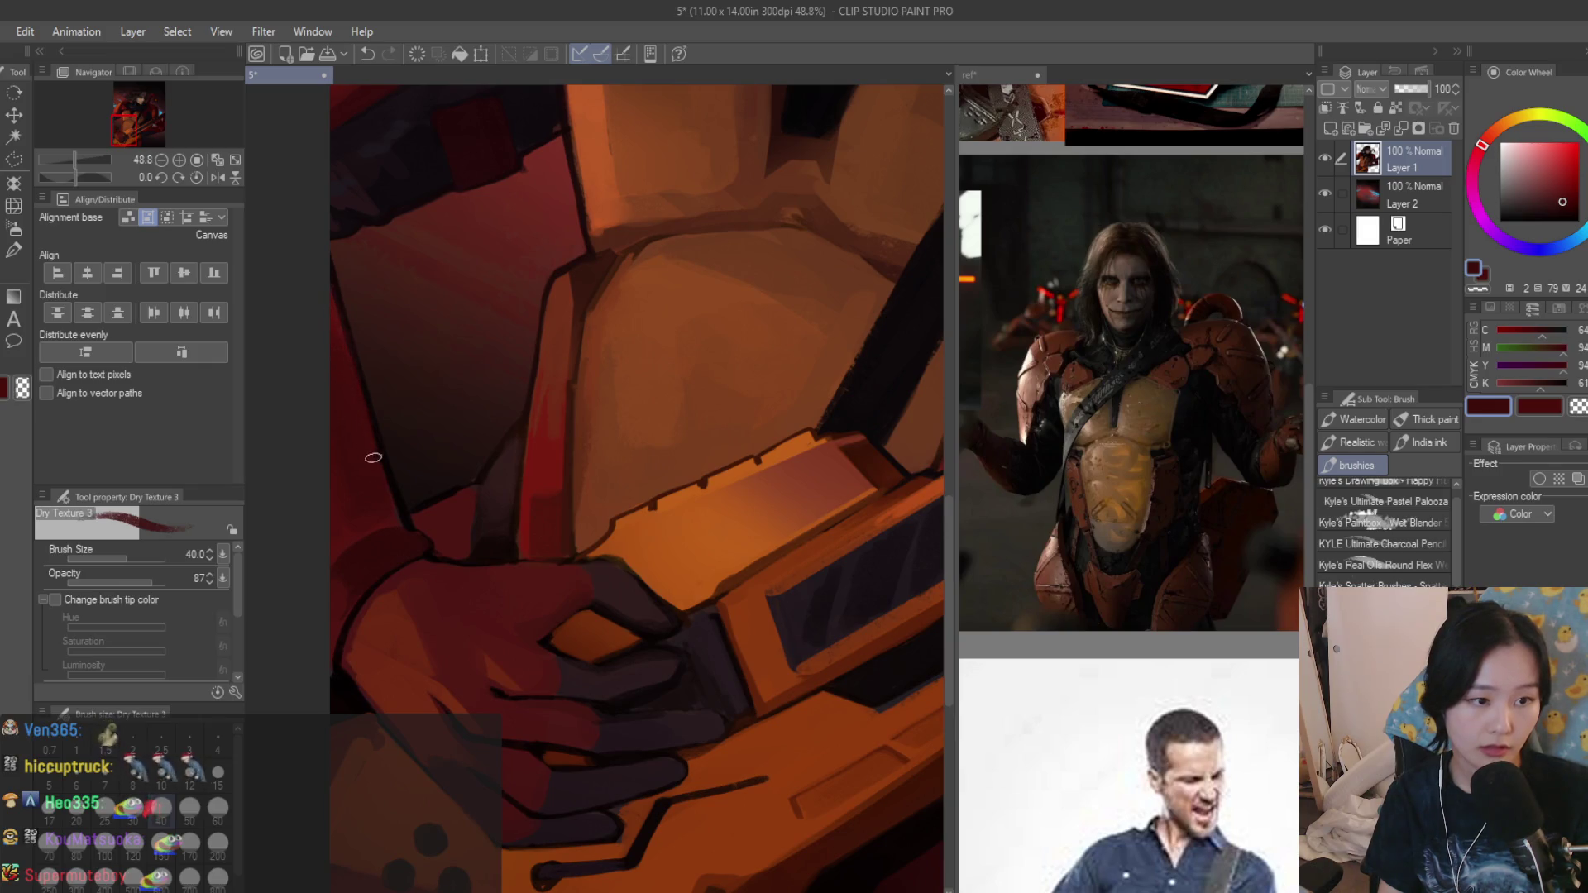
scroll(372, 458, "down", 4)
scroll(699, 583, "down", 2)
scroll(592, 630, "up", 3)
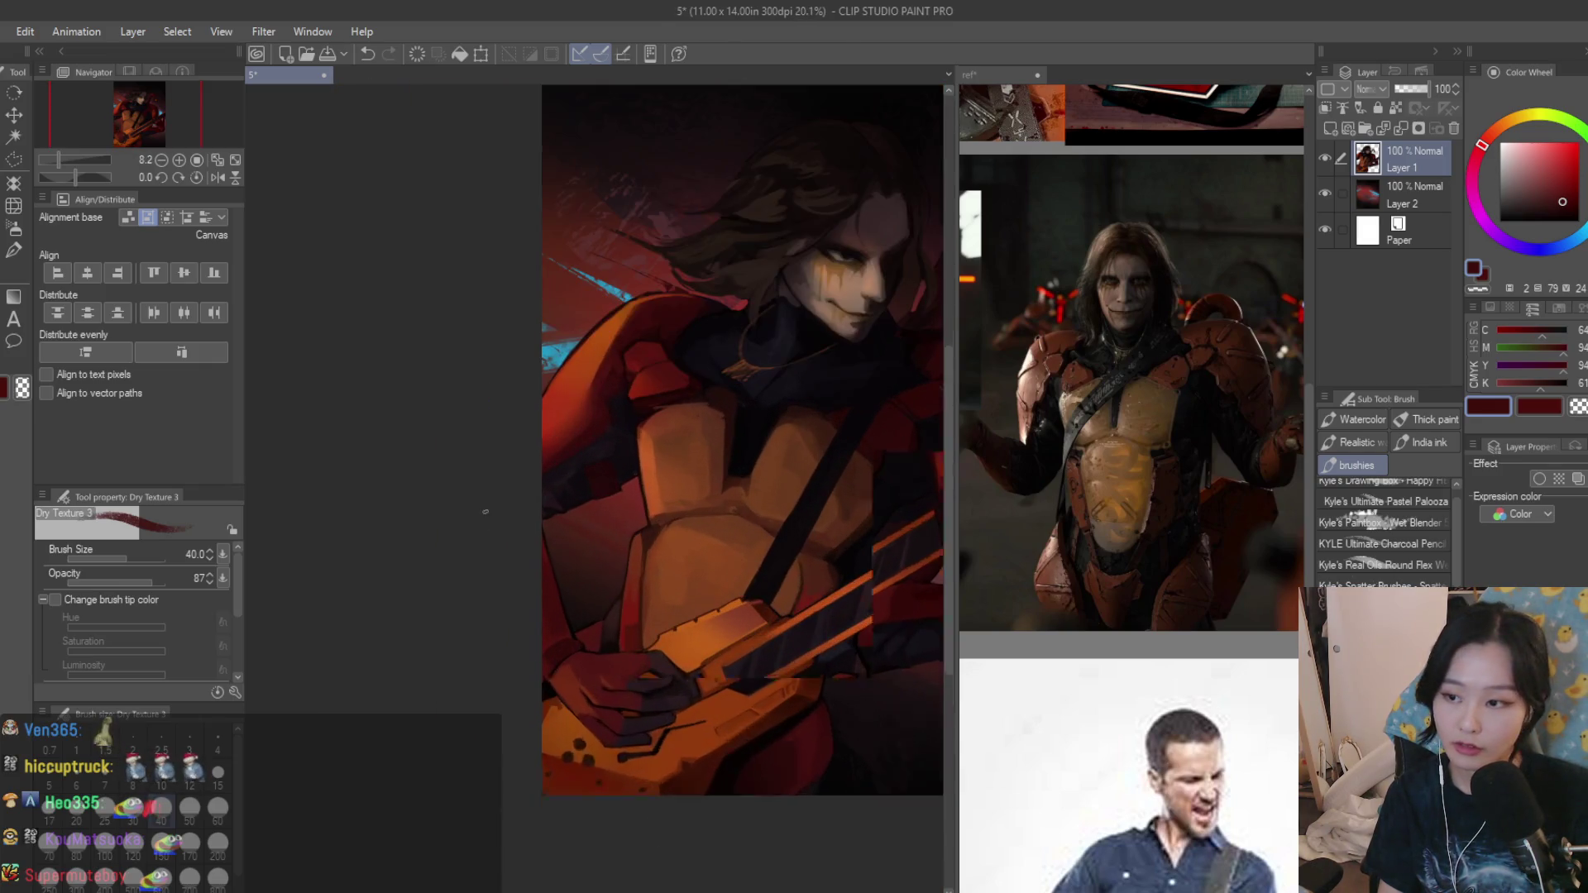
left_click(1397, 204)
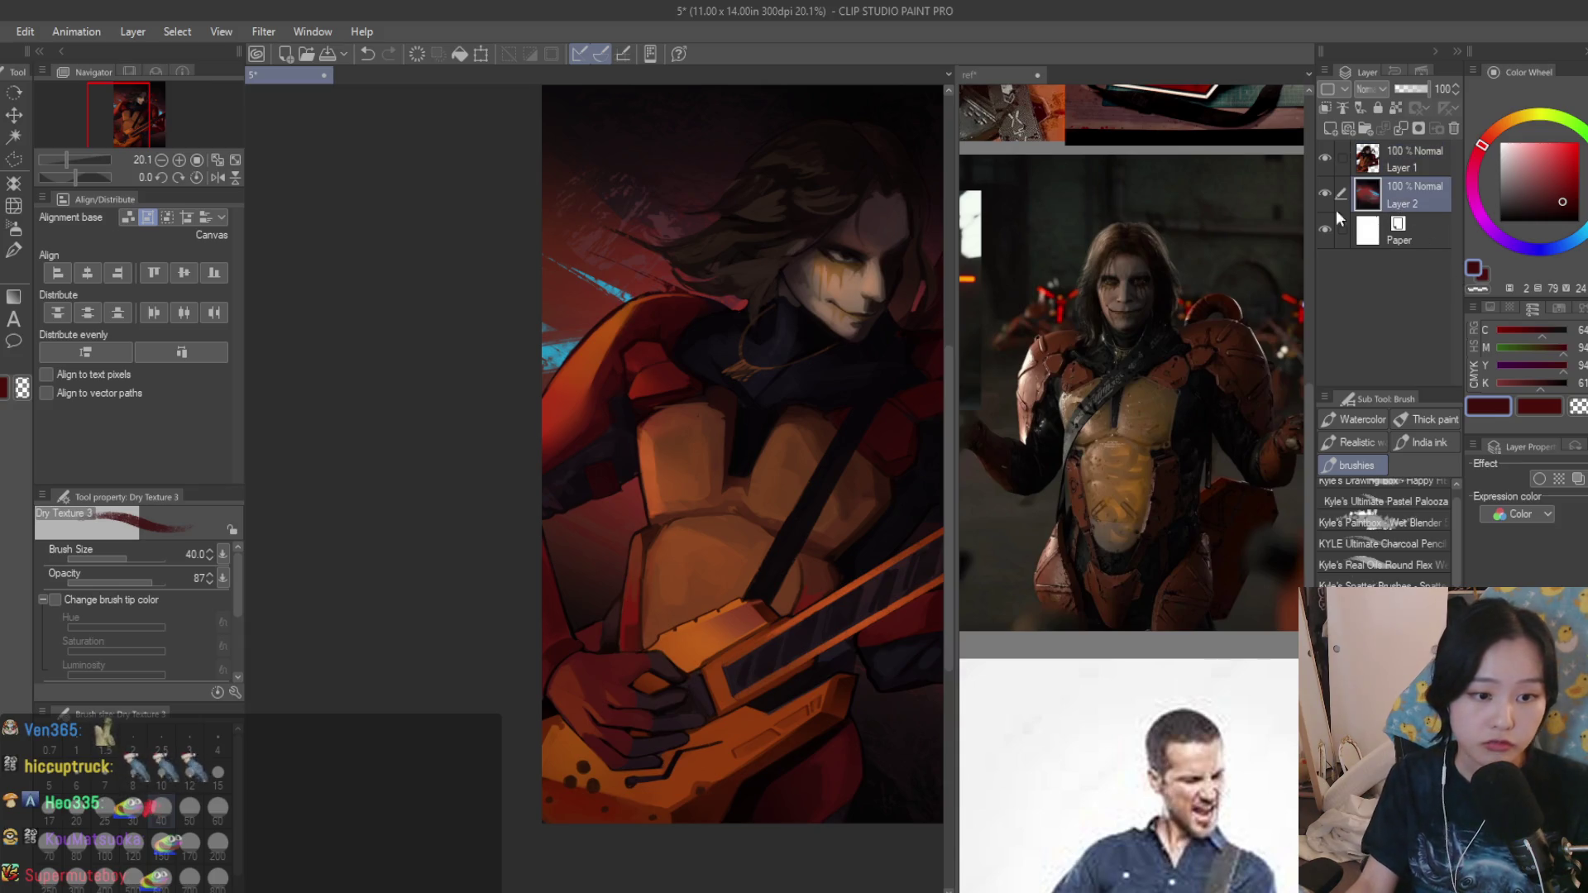
Sample the orange-brown and dark red of the hand, then make Layer 1 the active paint layer.
key("ctrl+minus")
scroll(585, 592, "up", 3)
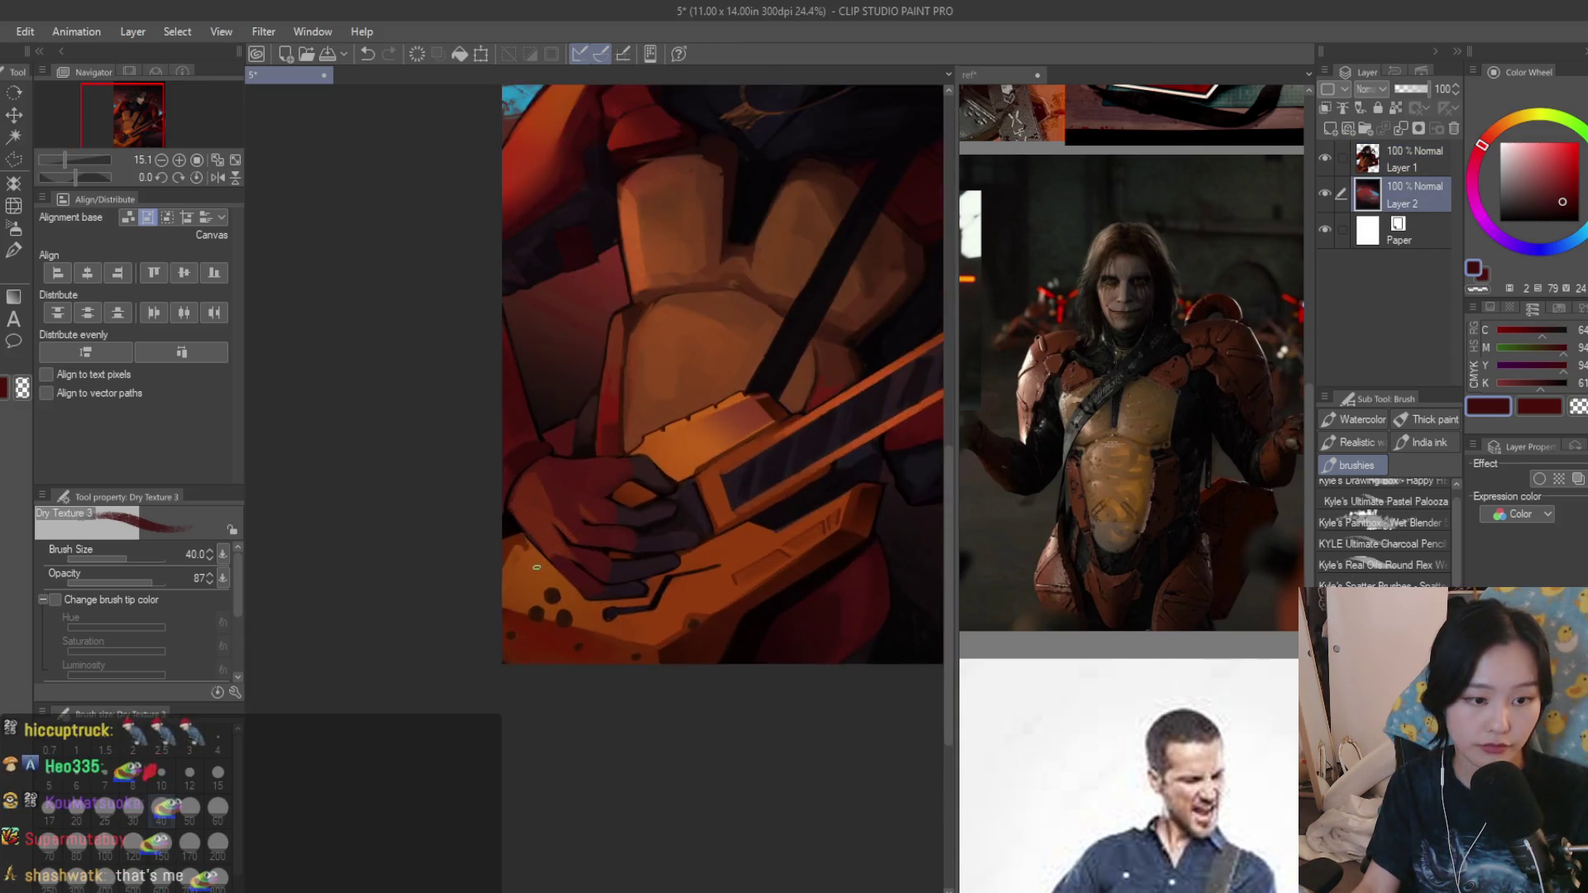
scroll(546, 558, "up", 3)
left_click(507, 521, "alt")
scroll(495, 541, "down", 2)
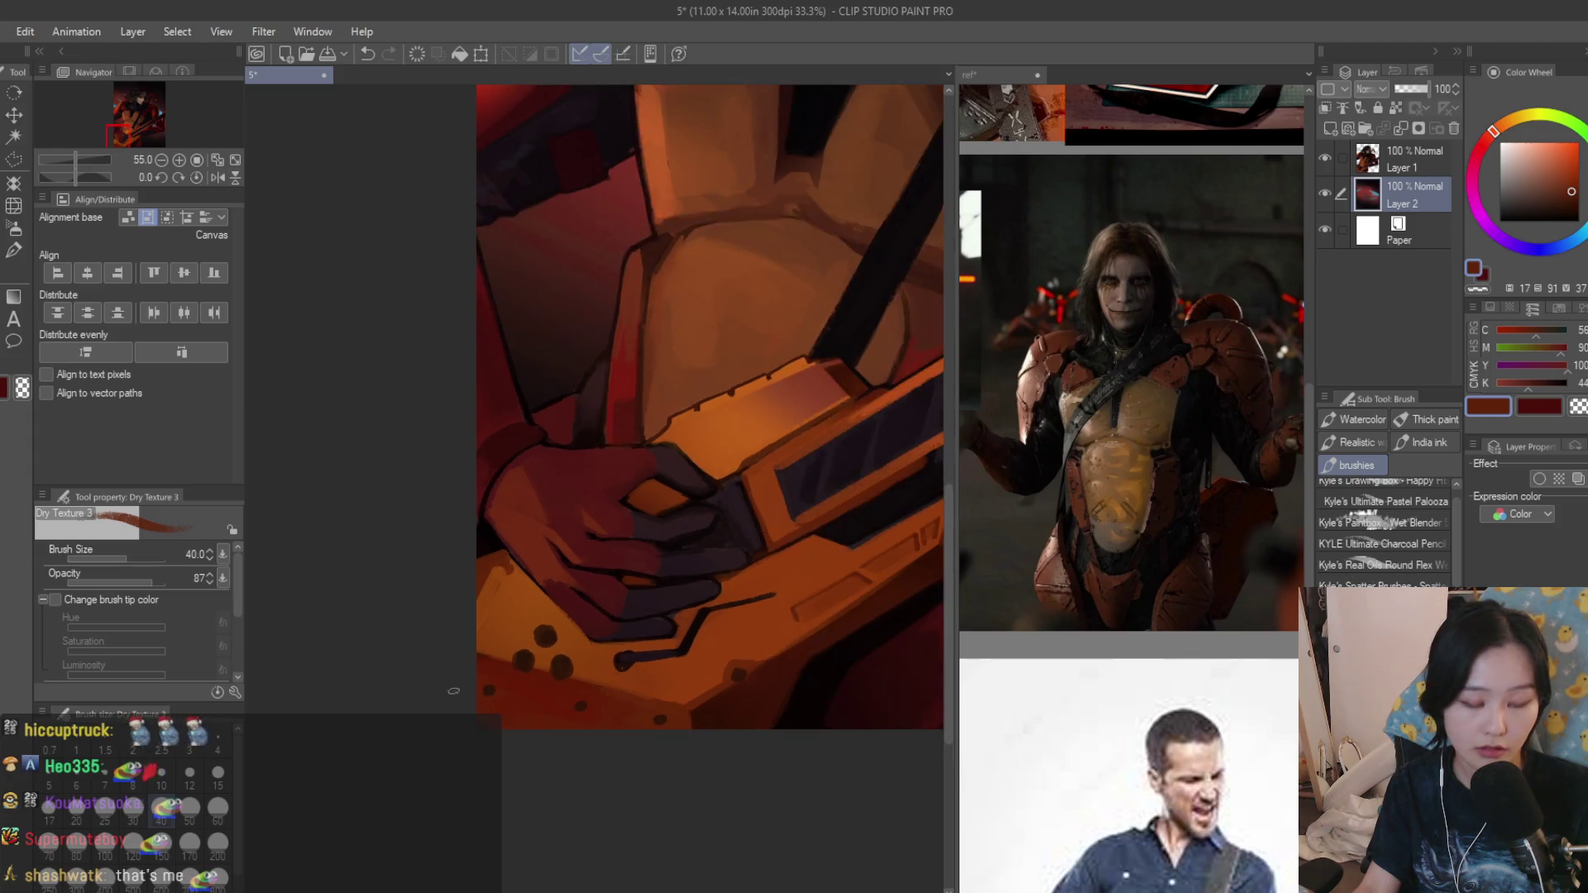
scroll(596, 528, "down", 2)
scroll(698, 516, "down", 2)
scroll(668, 611, "up", 2)
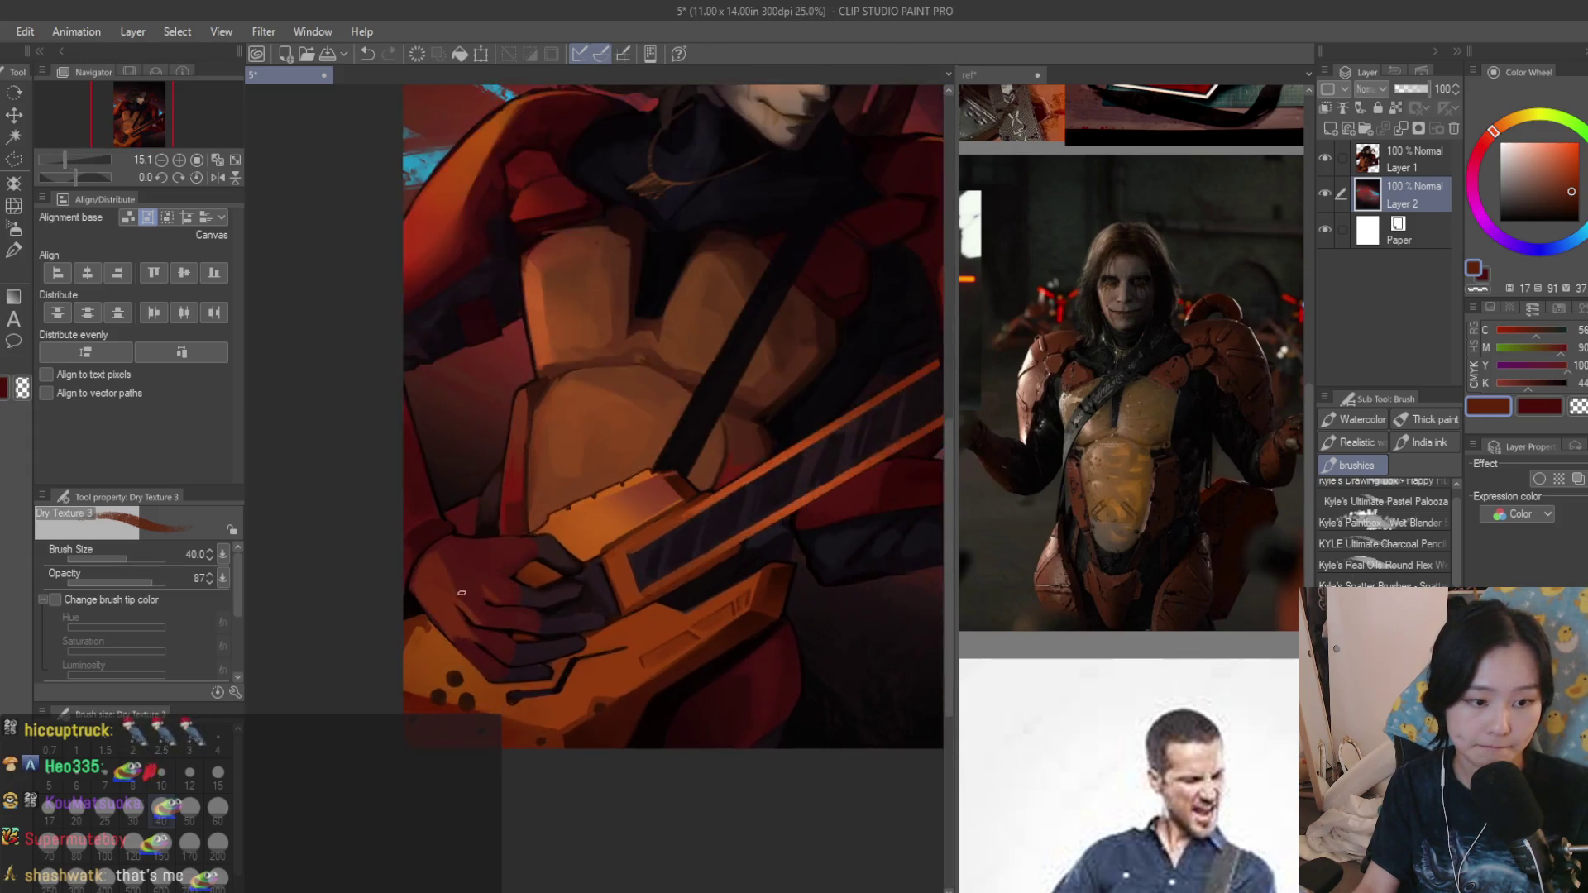
scroll(506, 620, "up", 3)
scroll(496, 627, "down", 2)
scroll(457, 651, "down", 3)
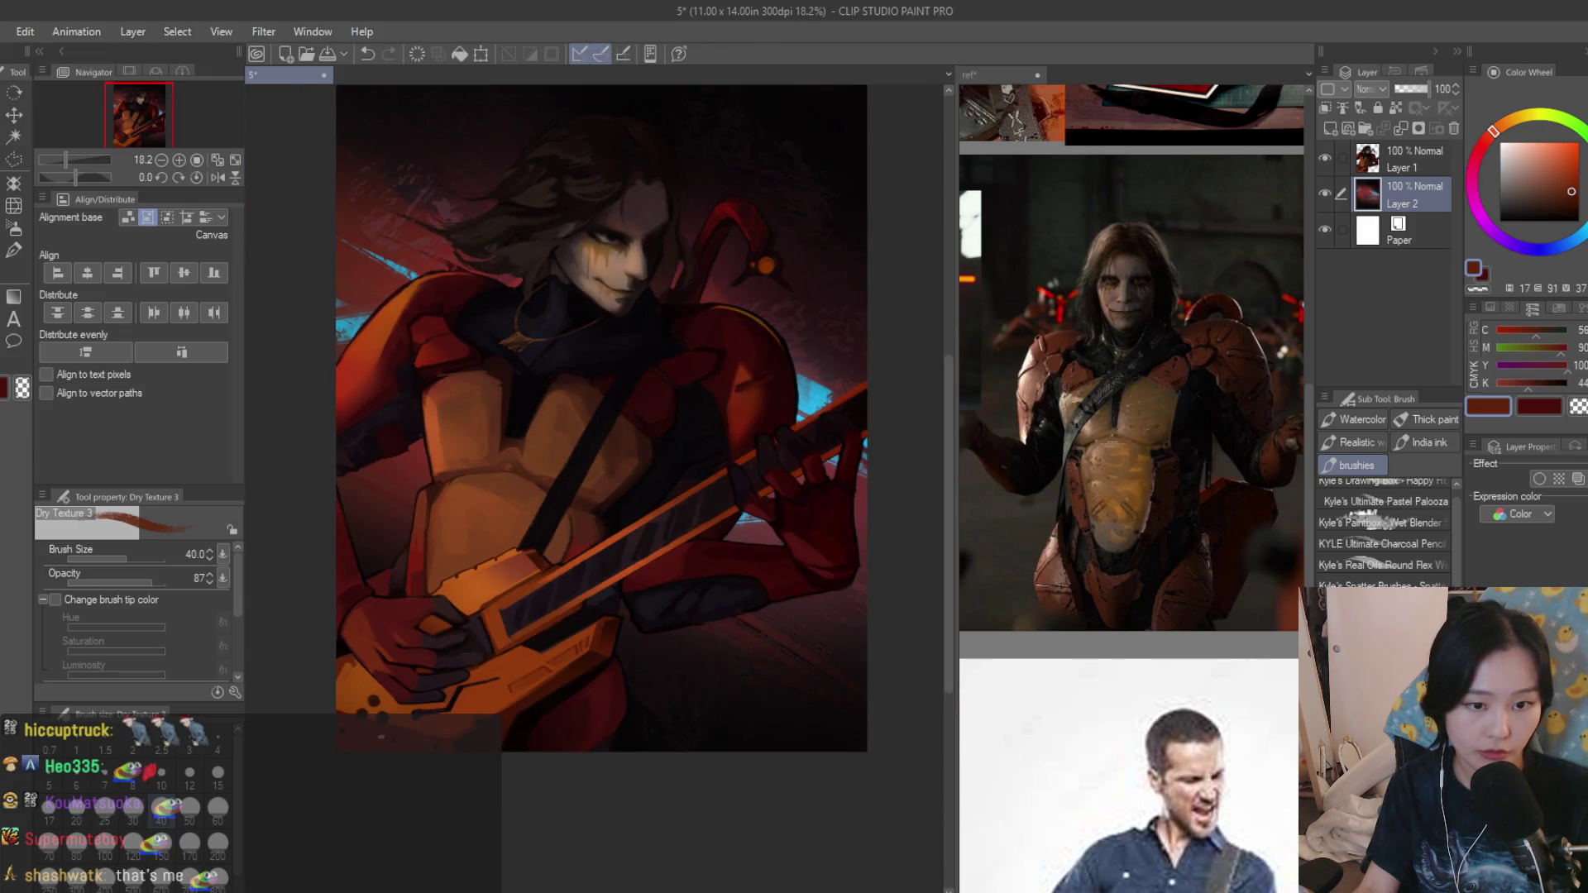
scroll(497, 584, "up", 3)
scroll(506, 541, "up", 2)
left_click(550, 525, "alt")
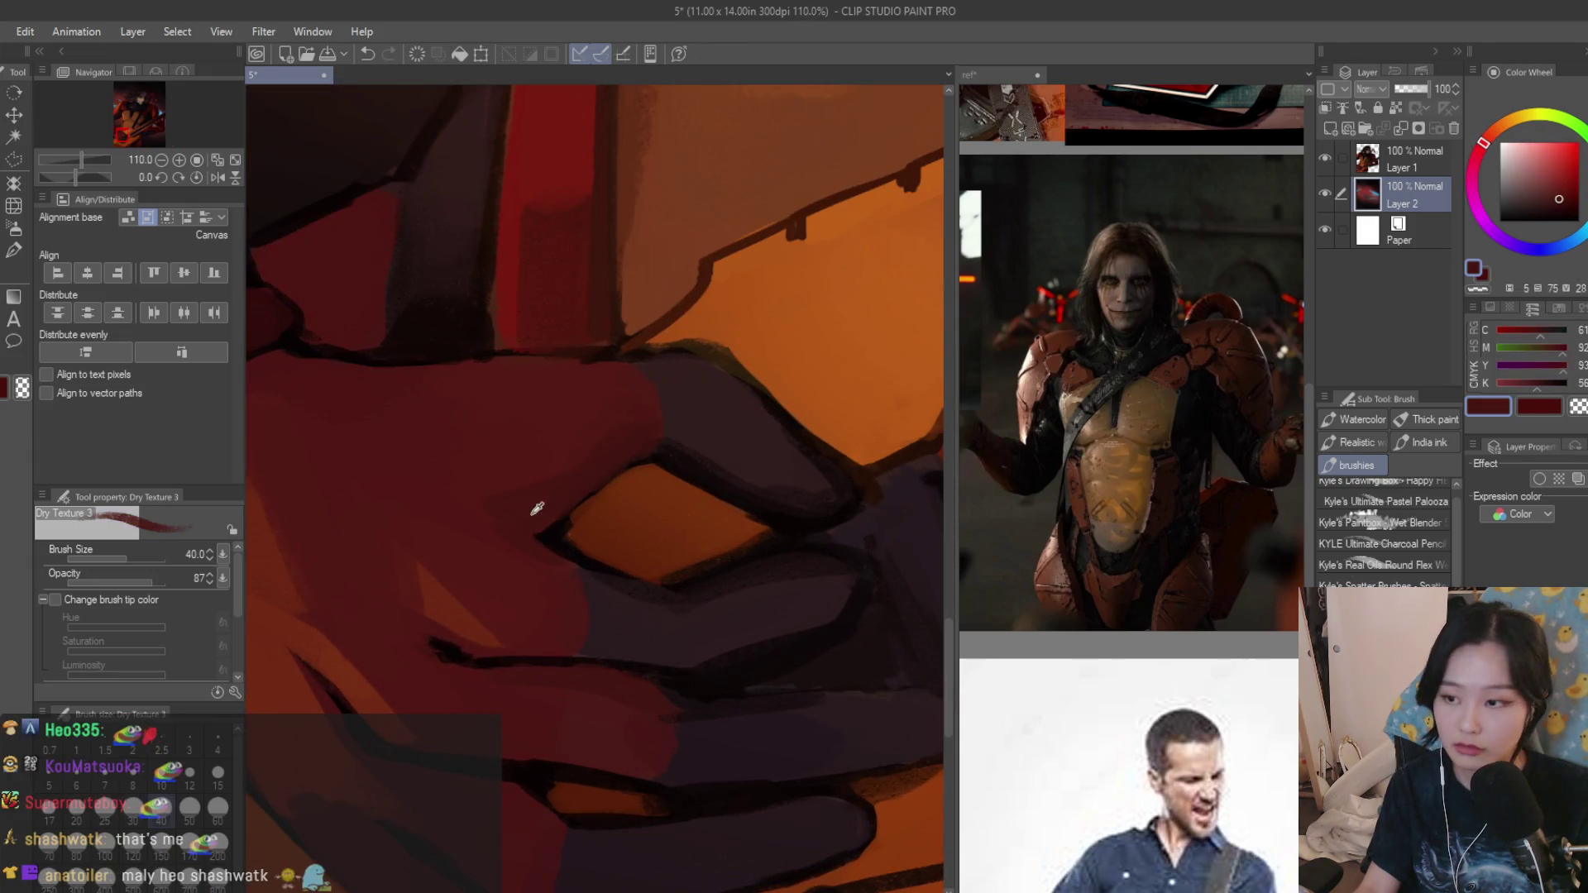
scroll(599, 454, "down", 1)
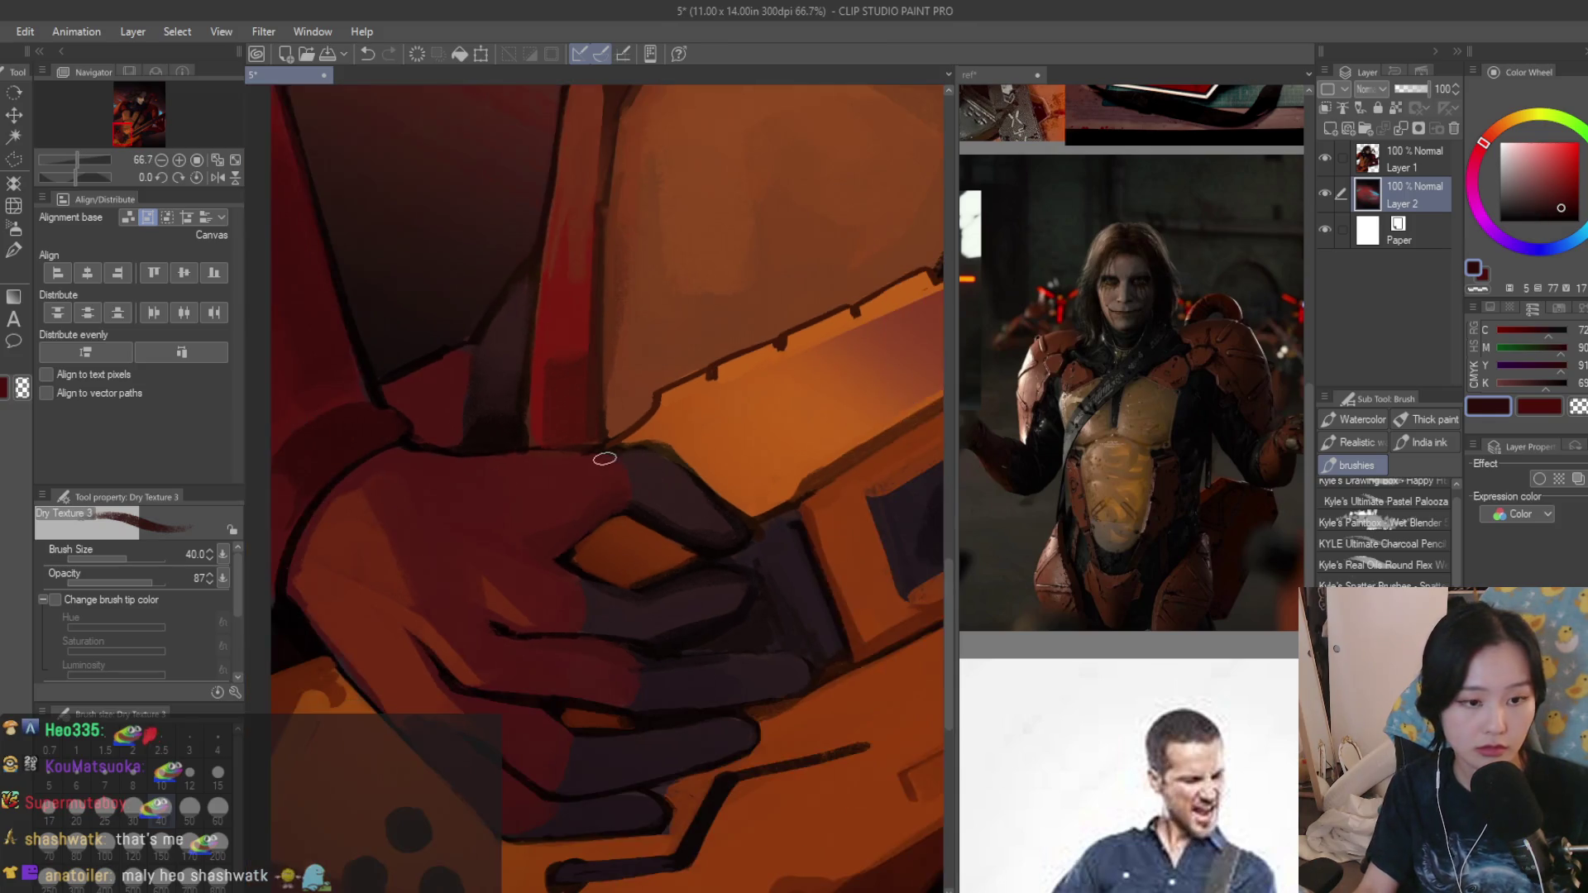
scroll(606, 525, "down", 1)
scroll(1060, 565, "down", 2)
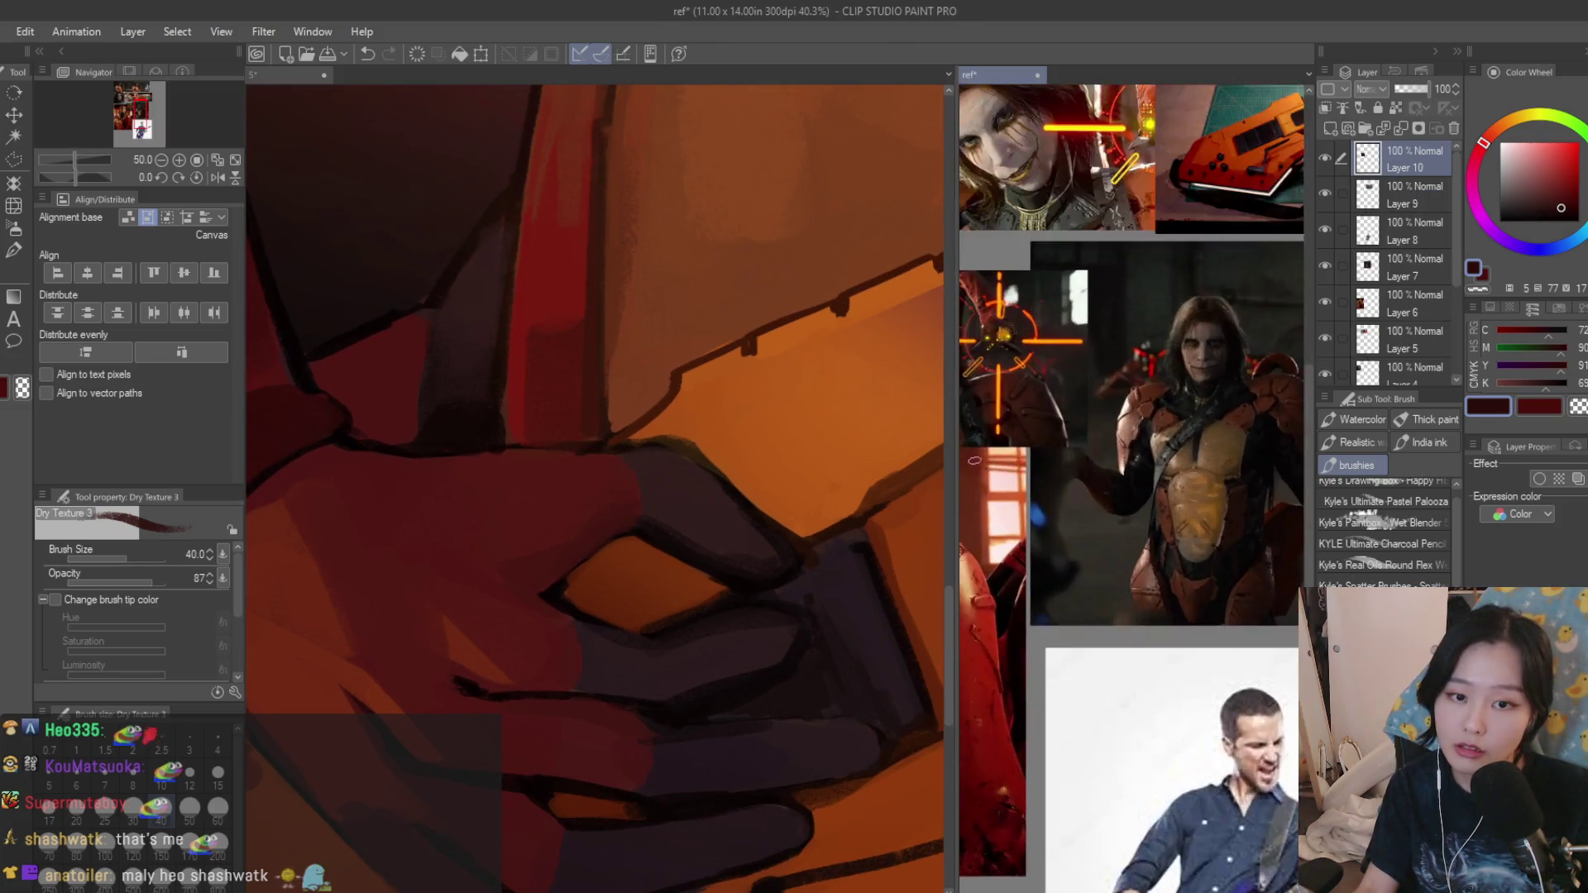
scroll(1061, 565, "down", 2)
scroll(1117, 496, "up", 2)
scroll(913, 567, "down", 2)
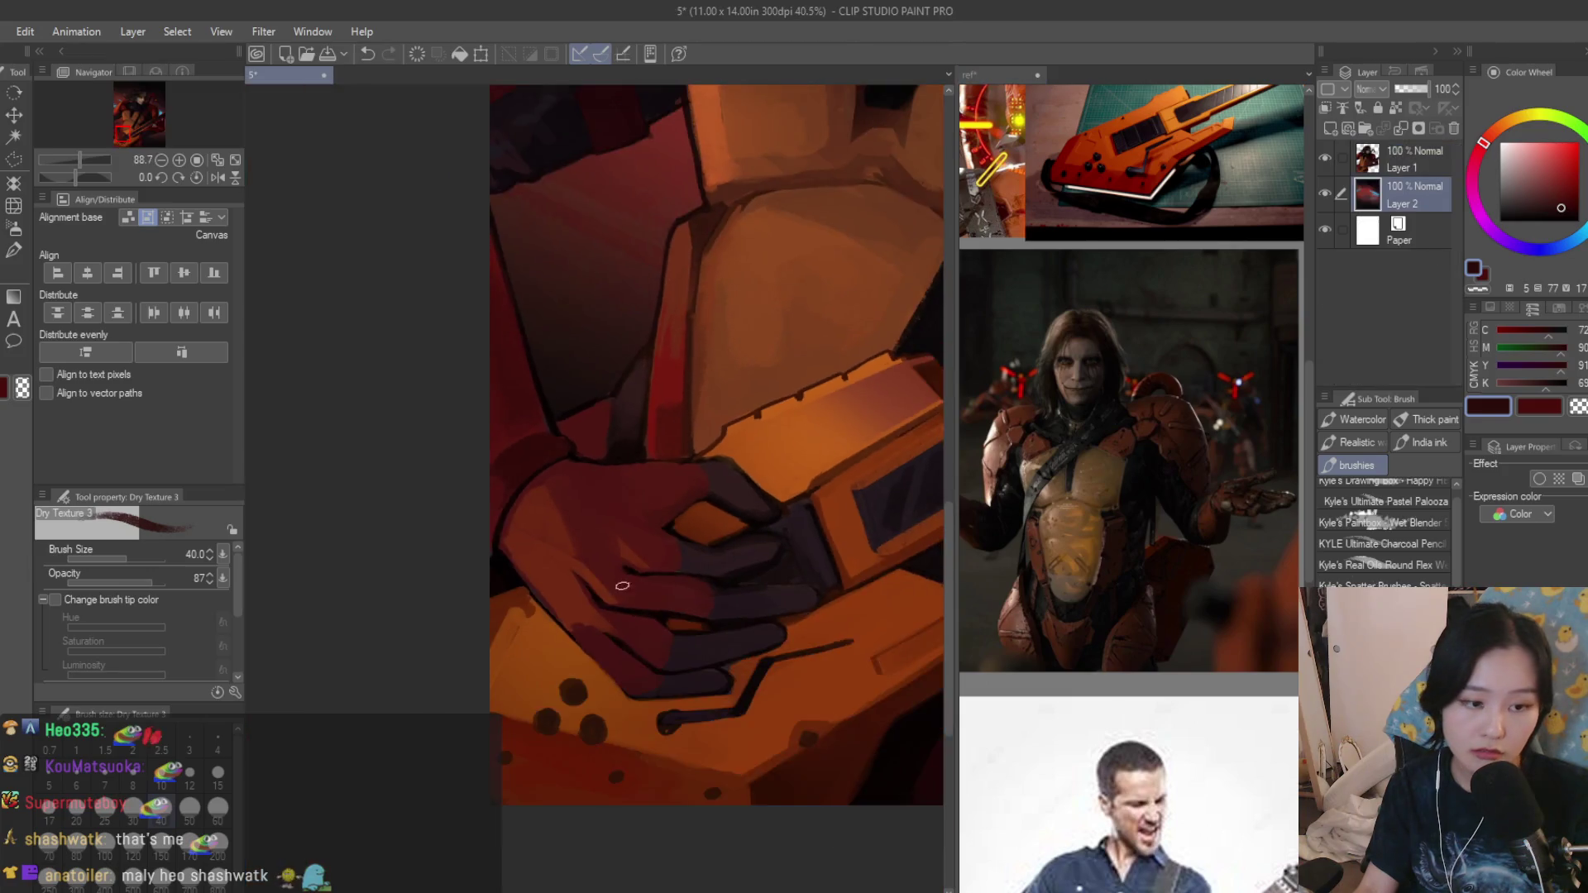
scroll(592, 557, "up", 2)
scroll(618, 568, "up", 1)
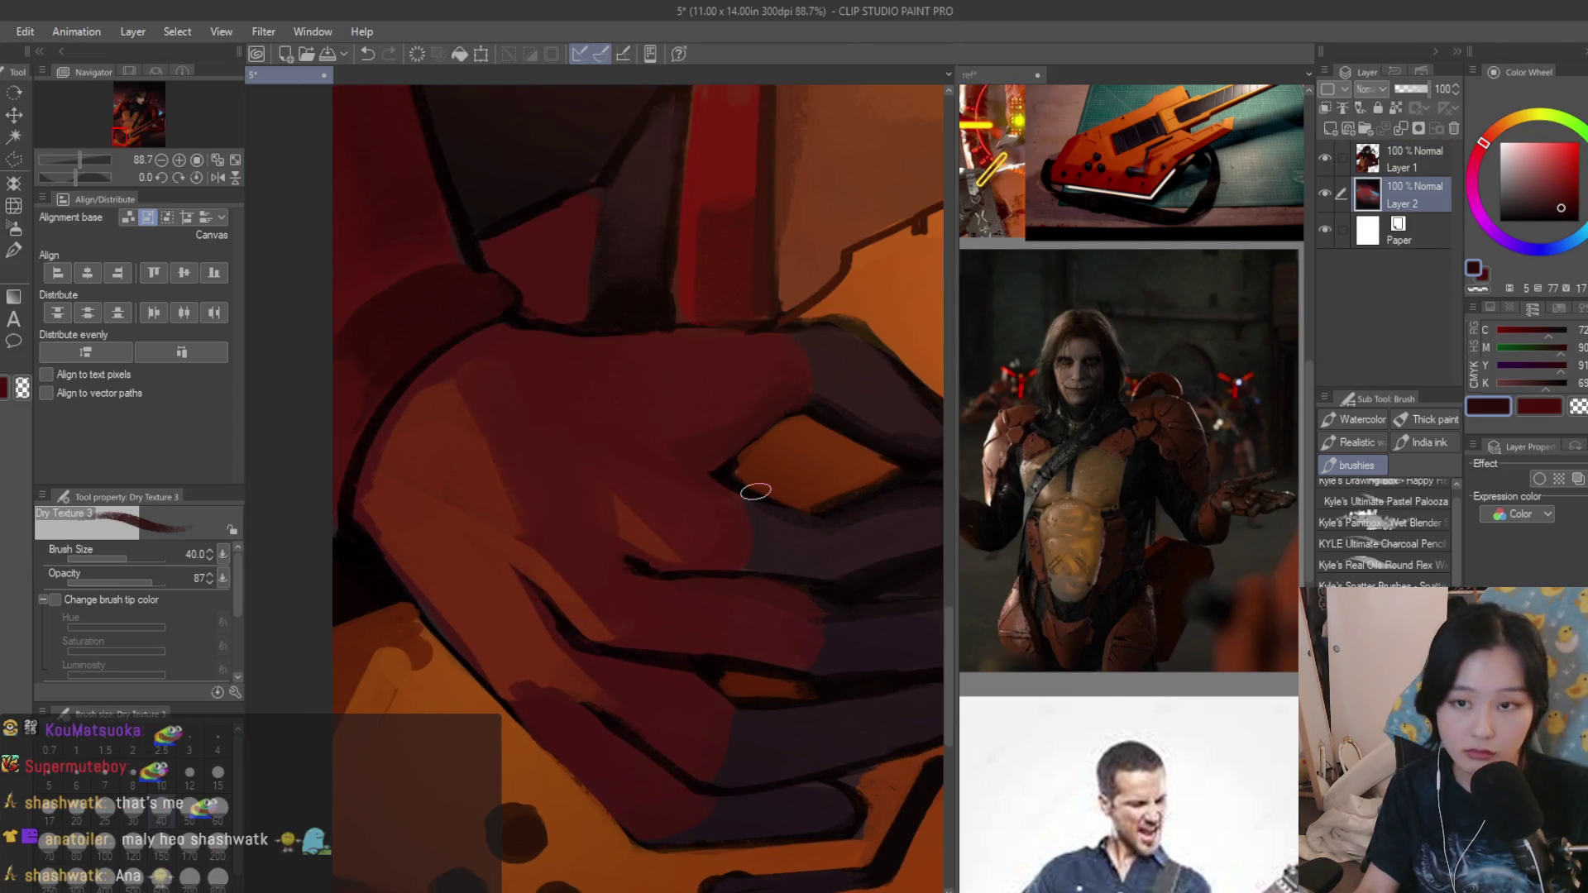
left_click(1402, 158)
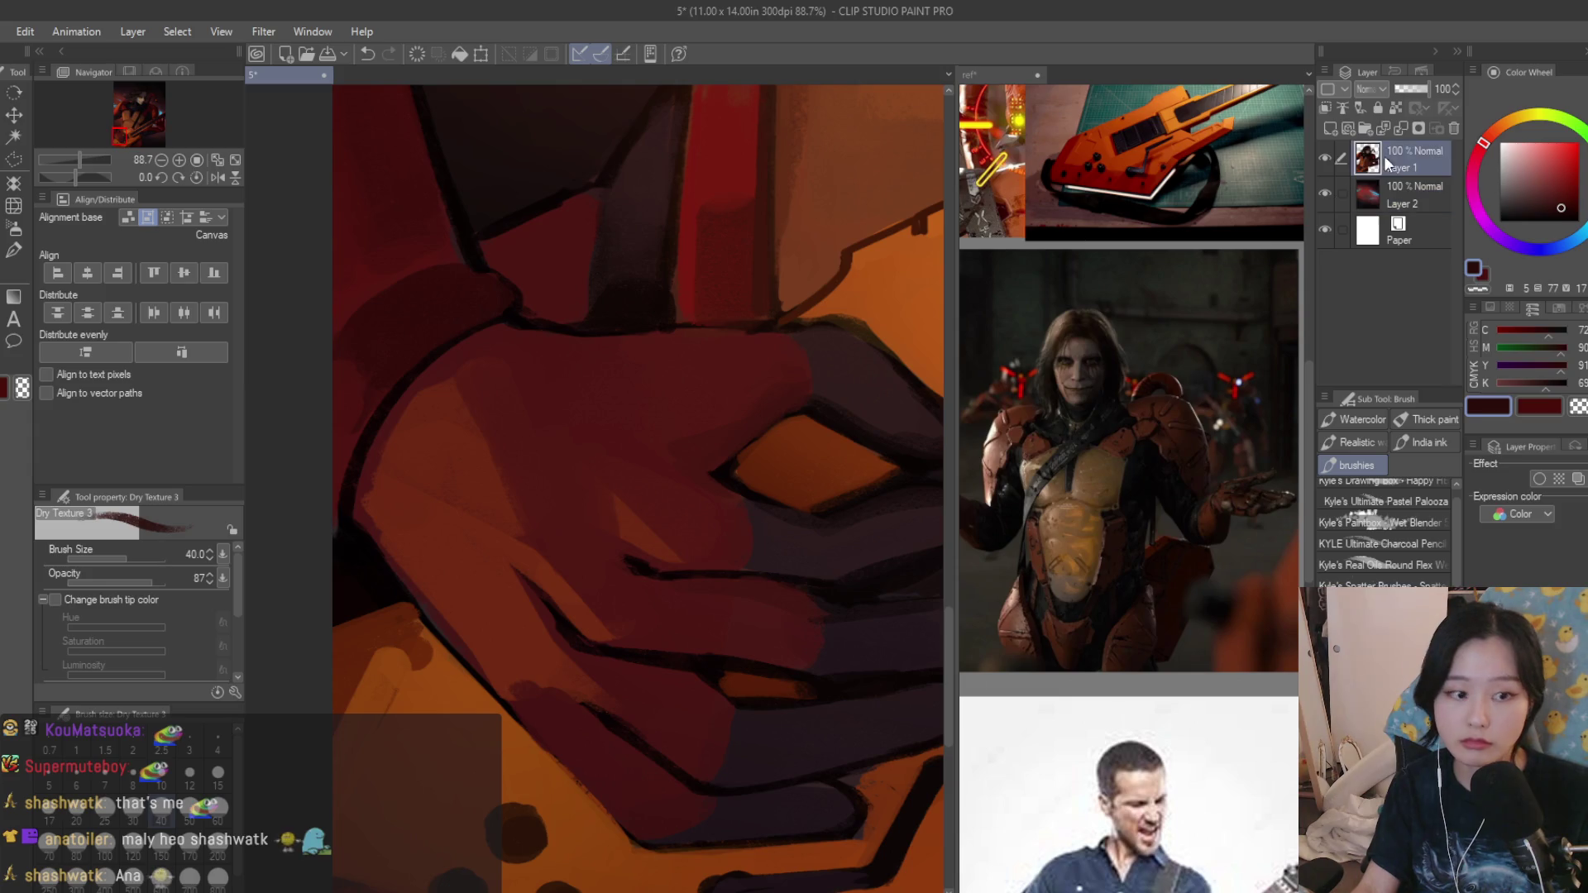
scroll(595, 546, "up", 2)
Extend the finger outline leftward and darken the knuckle area with sampled dark reds.
left_click(595, 542, "alt")
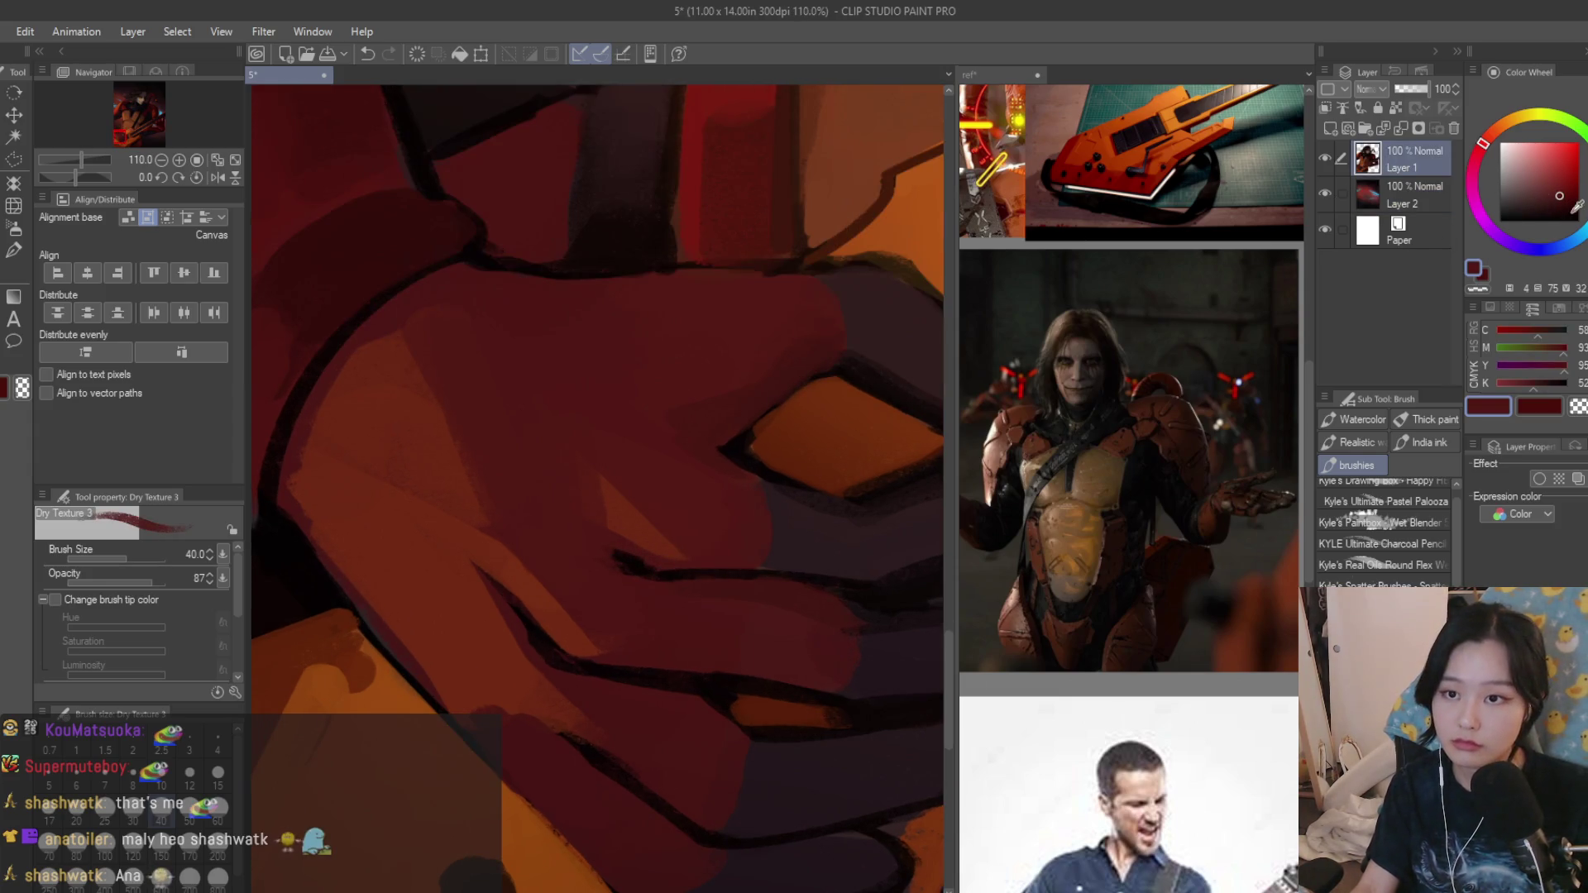
left_click(596, 578, "alt")
left_click_drag(596, 578, 543, 599)
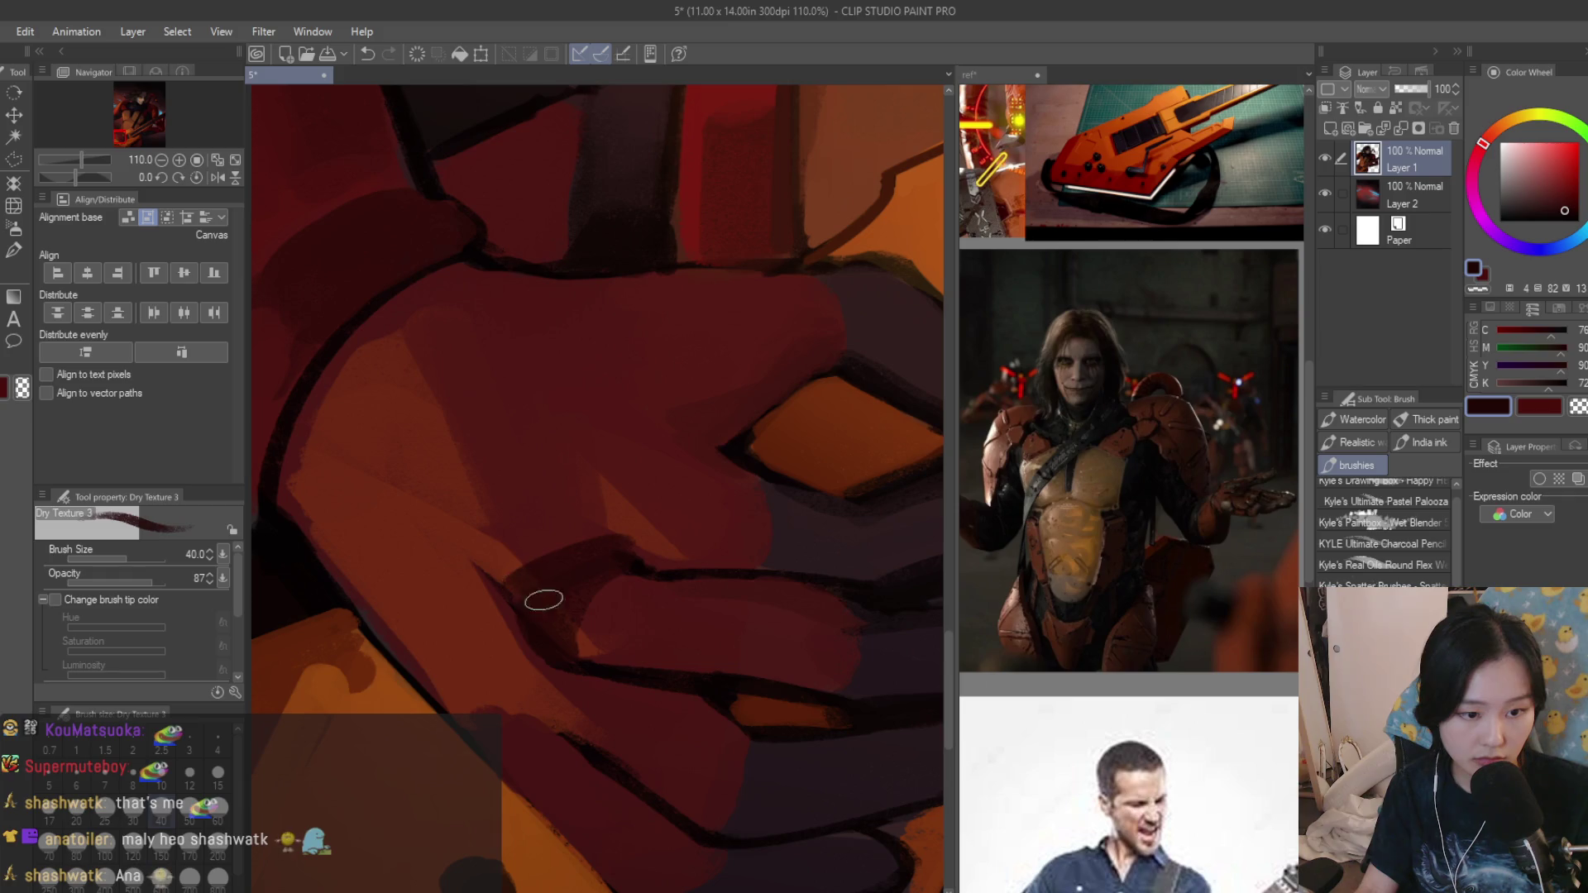
mouse_move(641, 514)
left_mouse_down()
mouse_move(638, 557)
mouse_move(642, 517)
mouse_move(607, 495)
mouse_move(723, 440)
left_mouse_up()
scroll(723, 439, "down", 1)
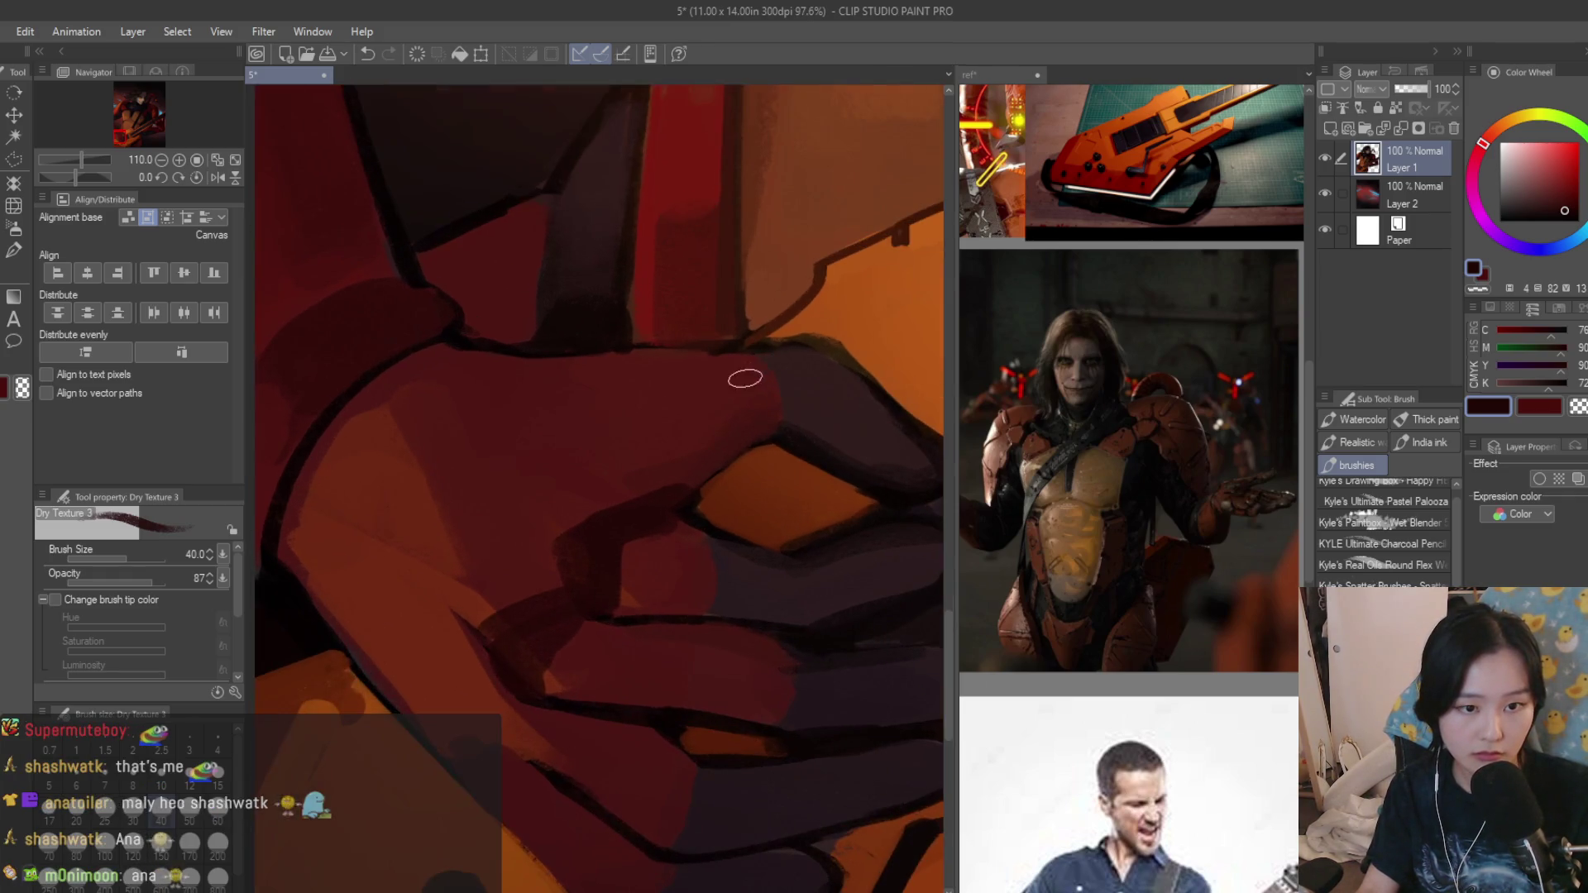
left_click_drag(736, 368, 735, 414)
scroll(769, 375, "down", 2)
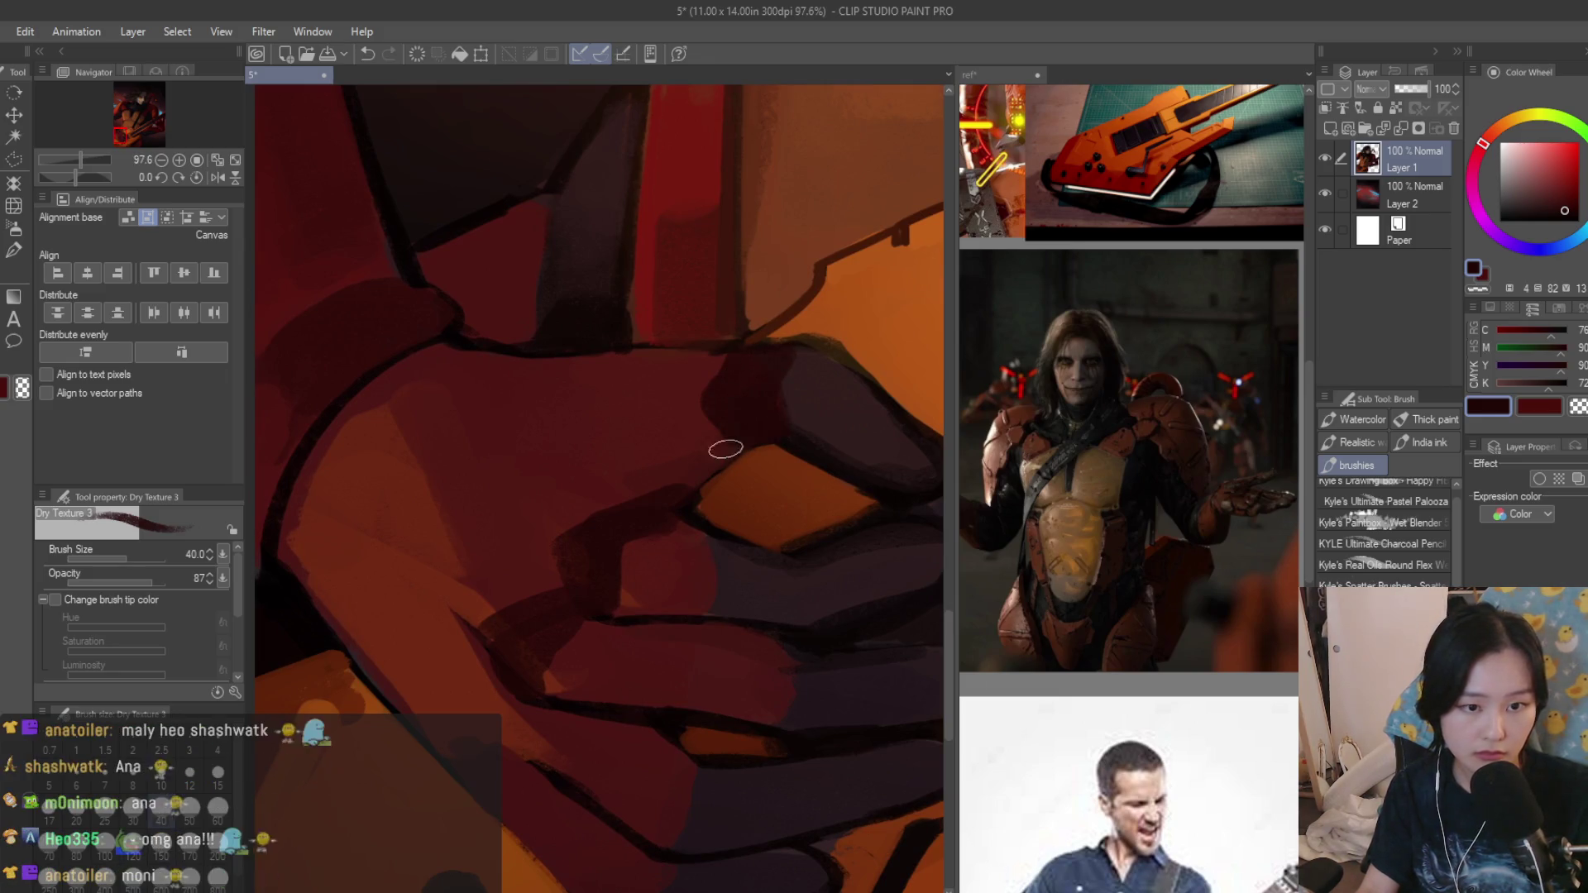
scroll(724, 451, "down", 4)
scroll(723, 450, "down", 3)
scroll(573, 804, "up", 4)
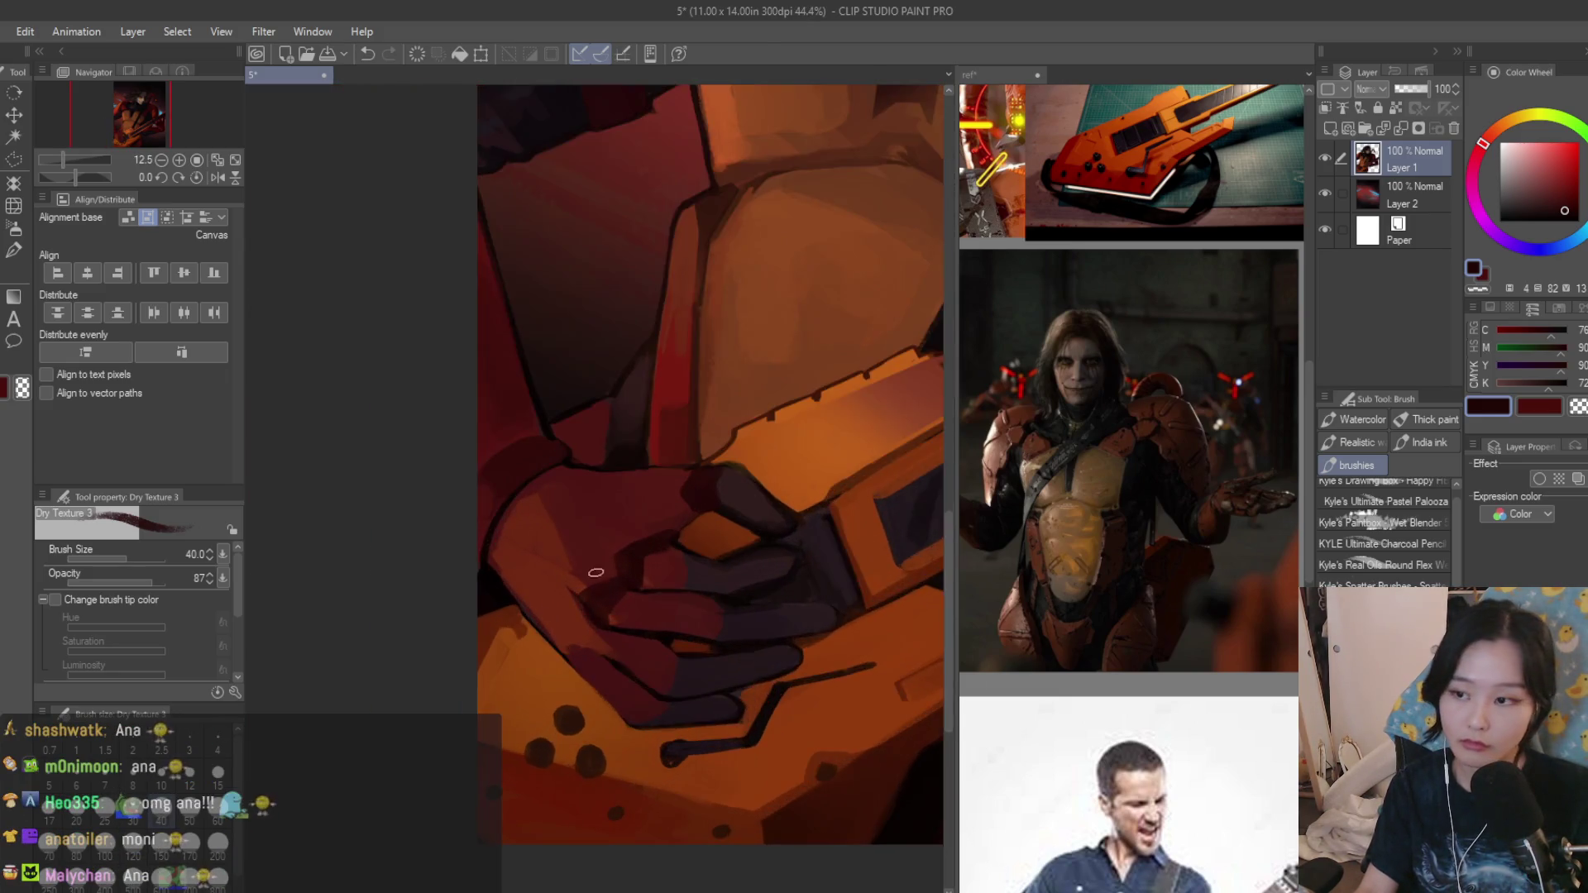
scroll(574, 641, "up", 2)
scroll(575, 642, "up", 2)
scroll(688, 509, "down", 3)
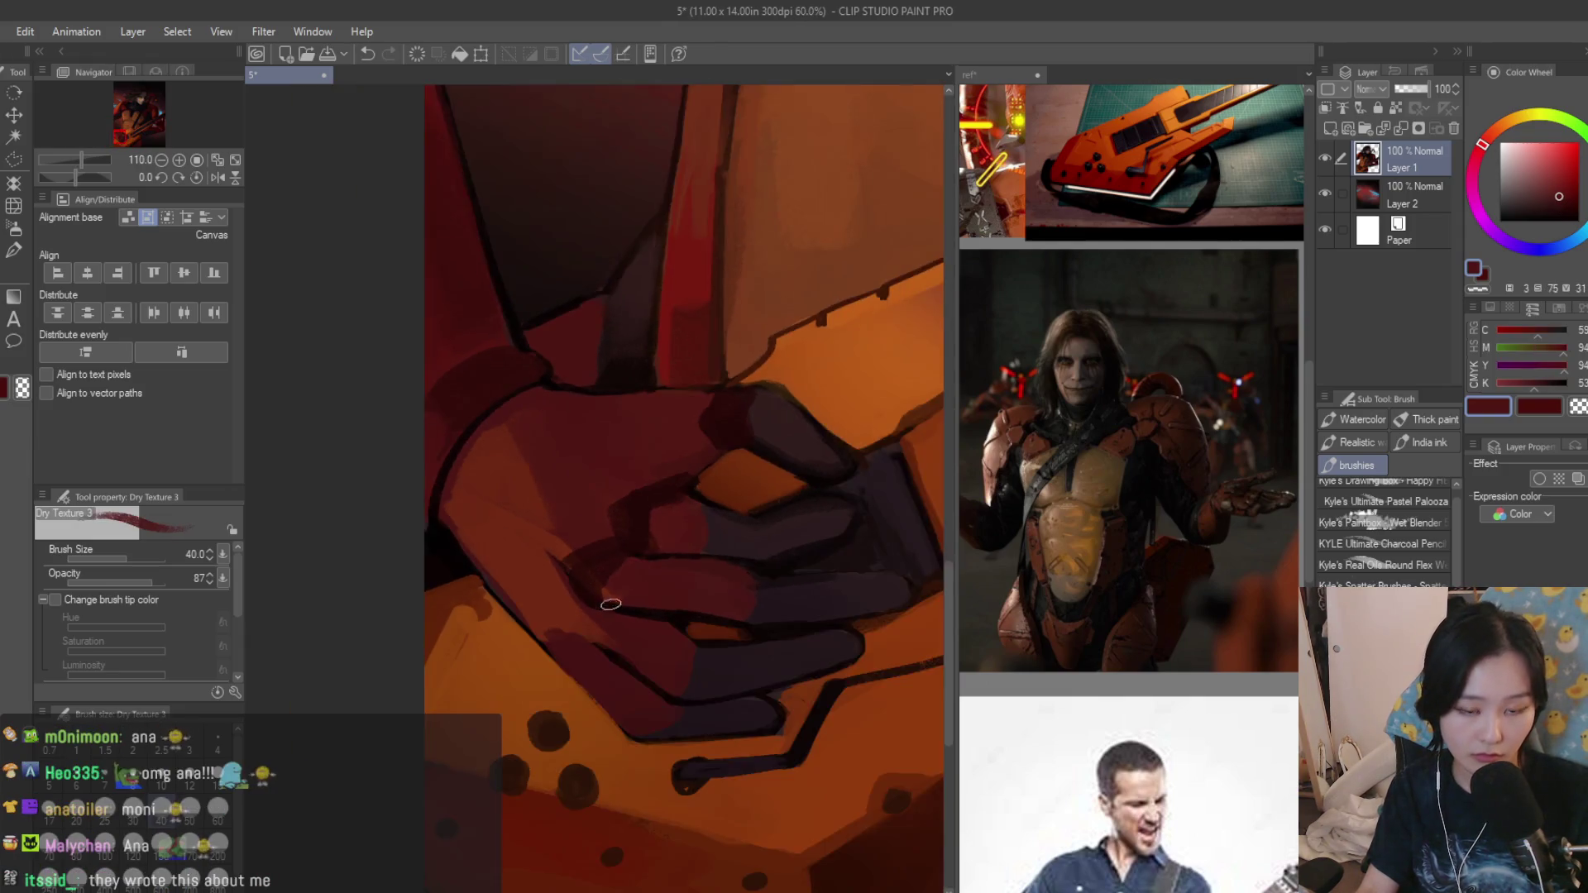
scroll(685, 511, "up", 2)
Darken the lower knuckle line and sample several red shades around the fingers.
left_click(527, 586, "alt")
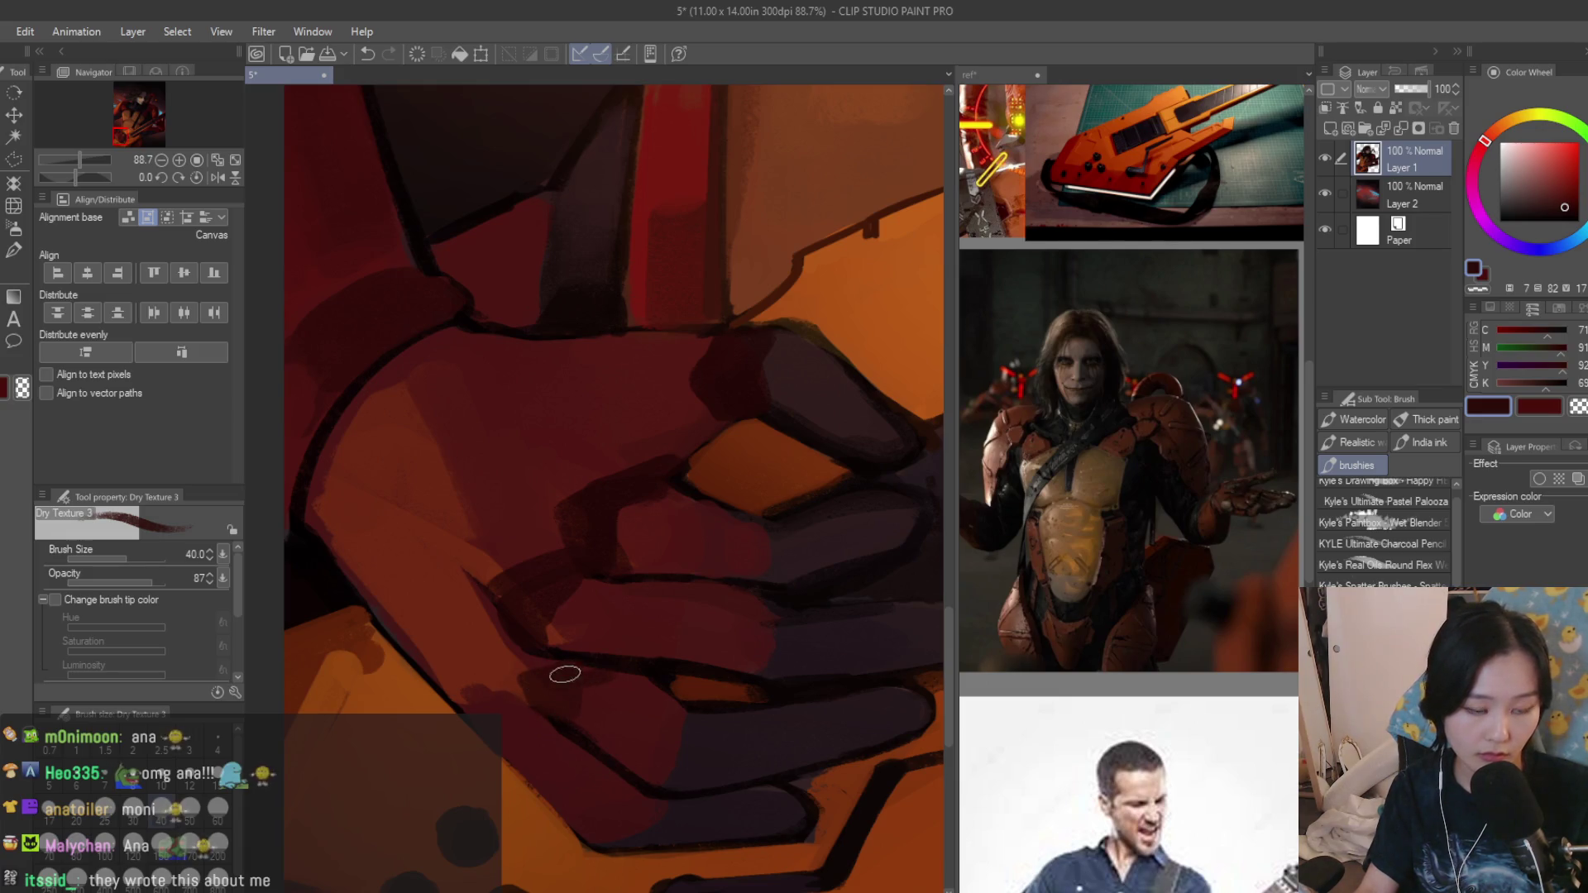
left_click_drag(502, 685, 548, 669)
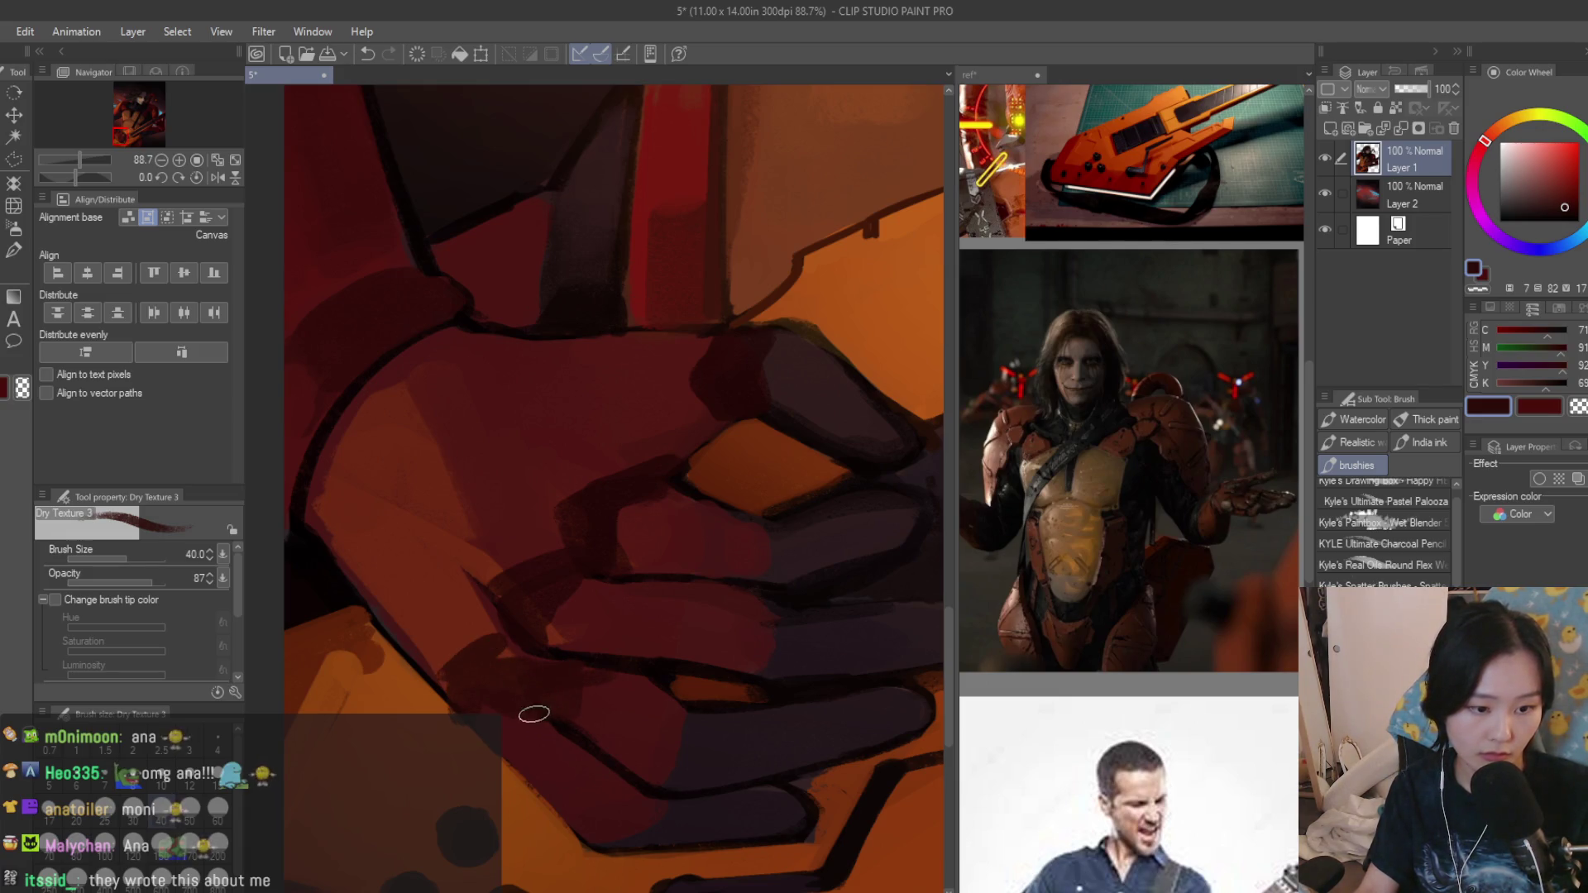
left_click(526, 710, "alt")
scroll(534, 695, "down", 2)
scroll(545, 689, "down", 2)
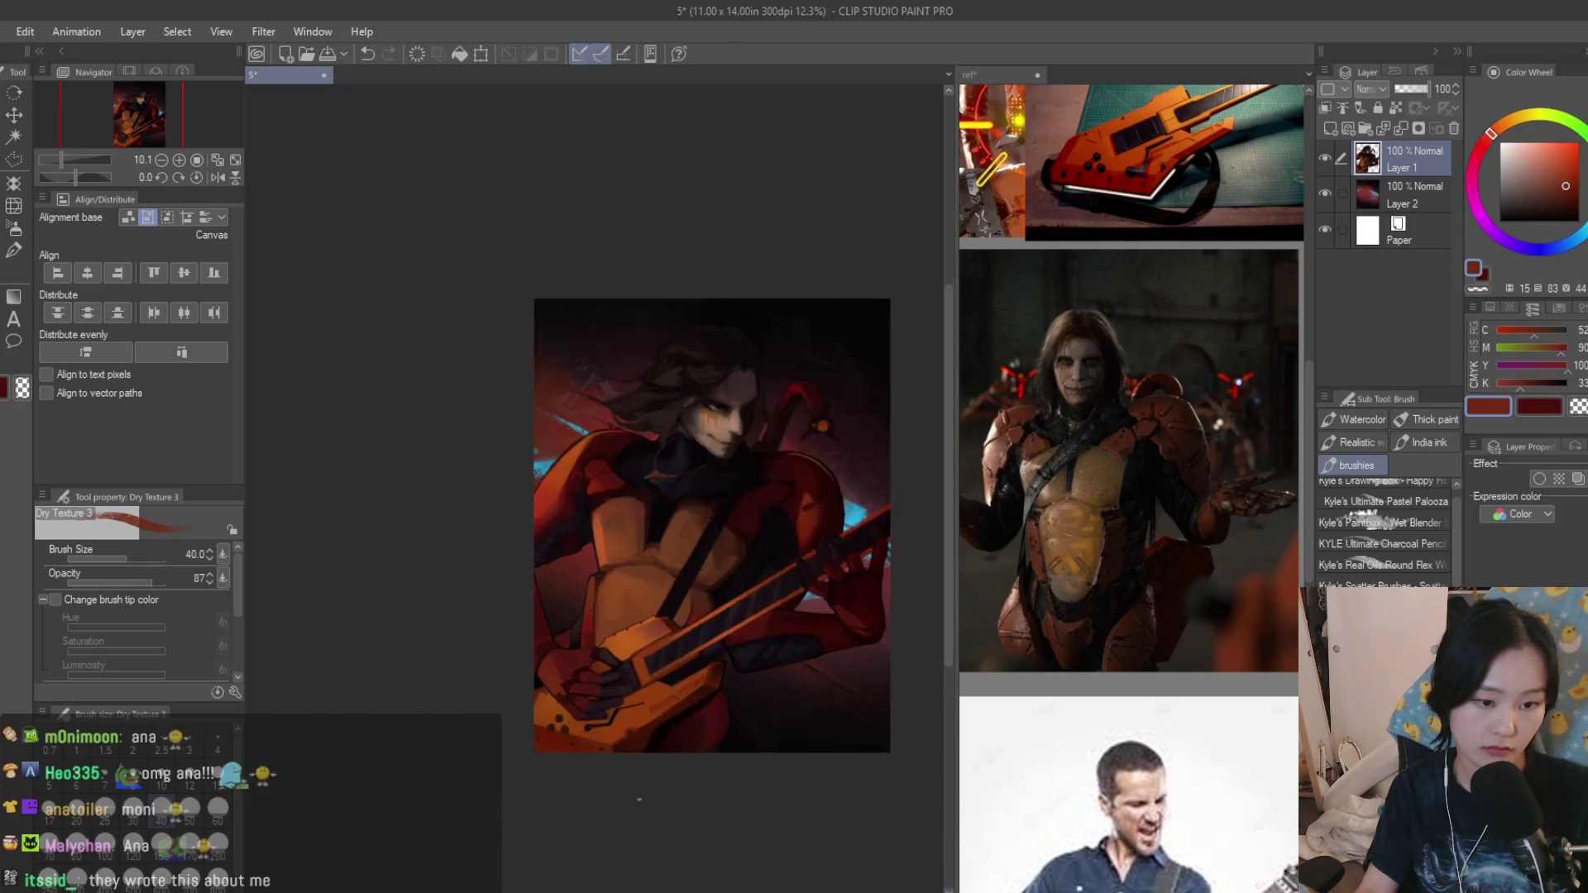
scroll(560, 685, "up", 3)
scroll(559, 686, "up", 3)
left_click(550, 717, "alt")
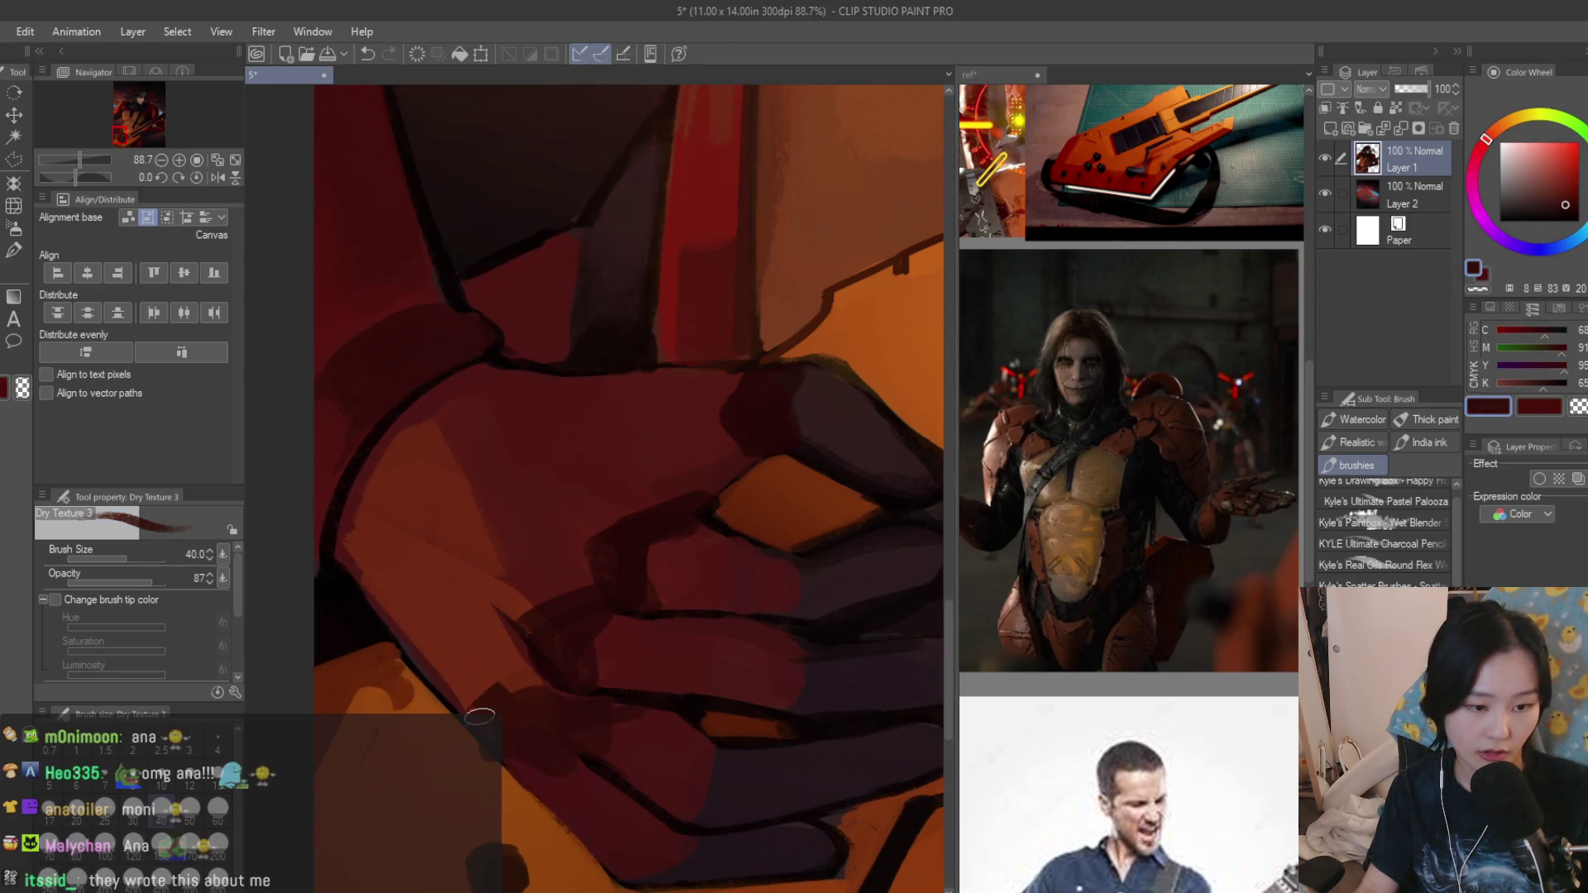
left_click(539, 801, "alt")
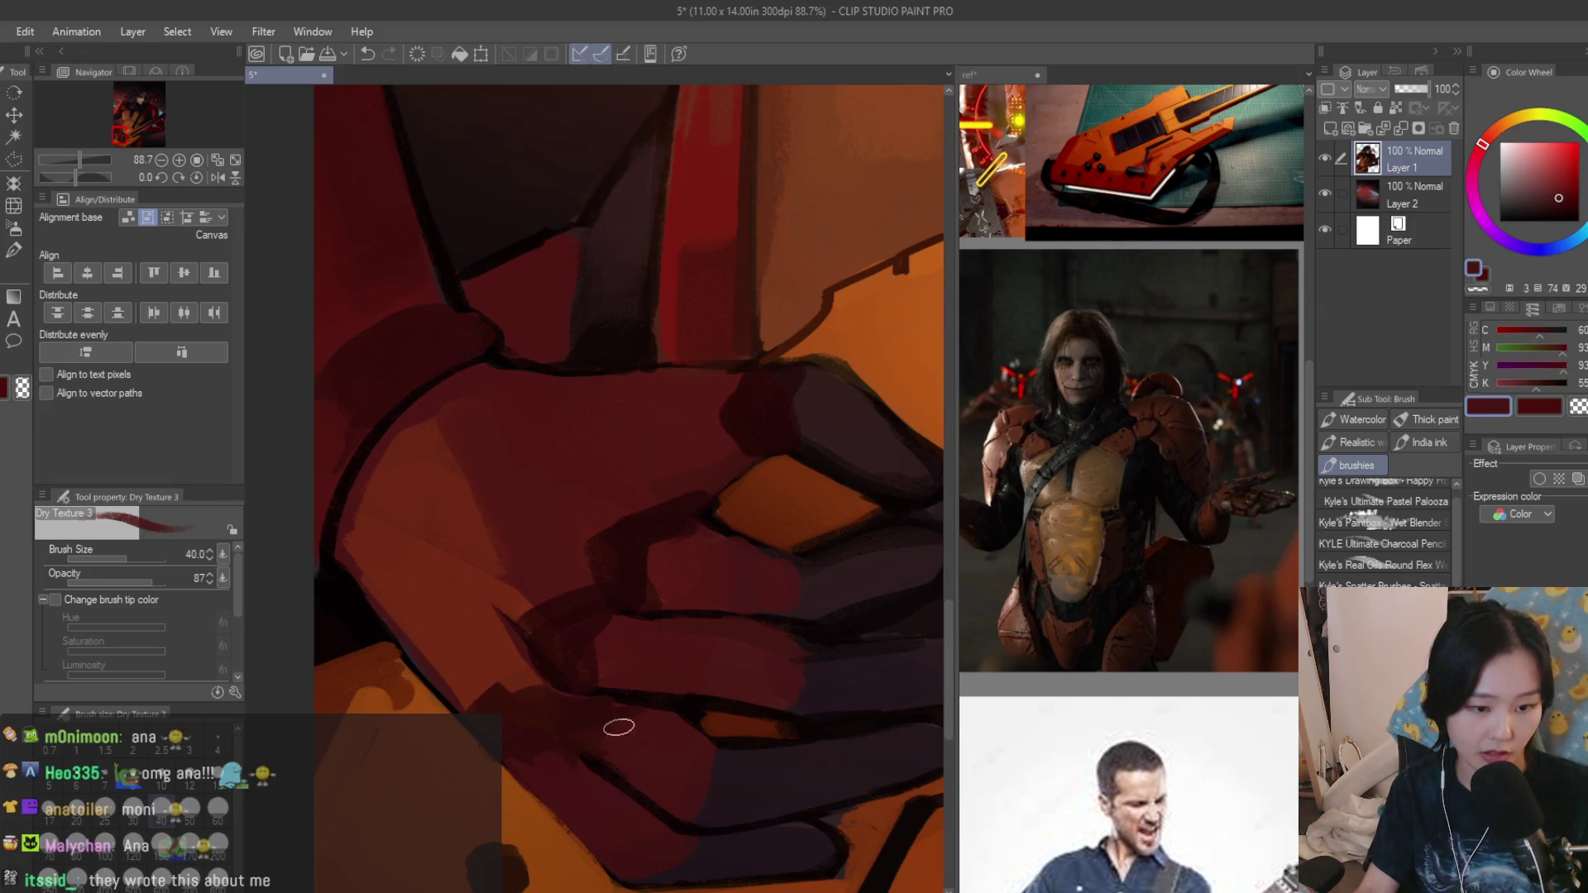
left_click(496, 599, "alt")
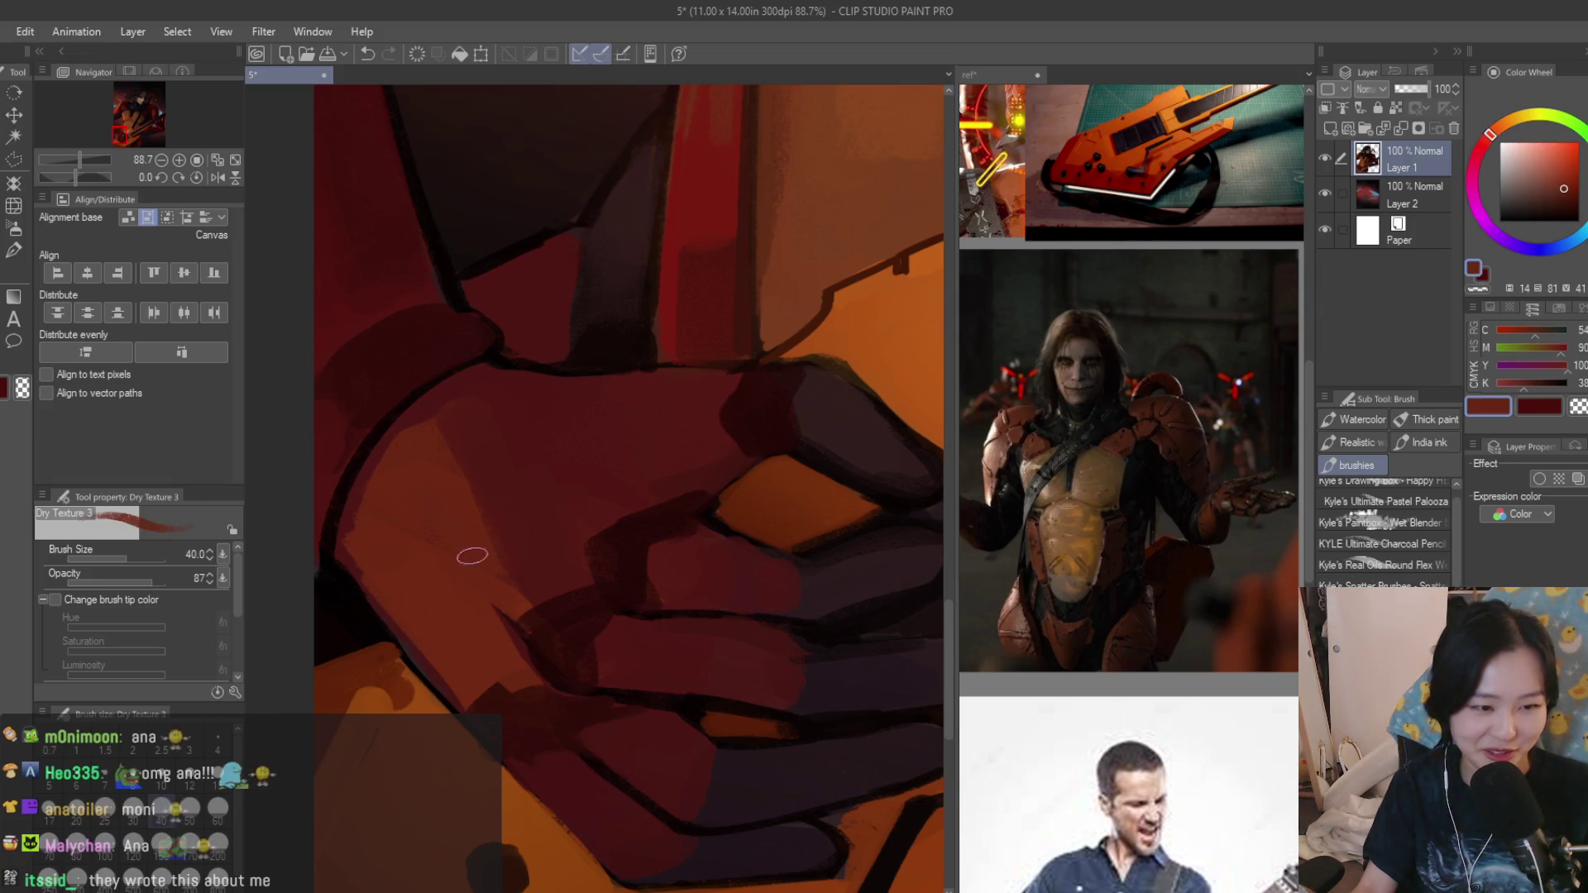
left_click(494, 484, "alt")
scroll(521, 558, "down", 5)
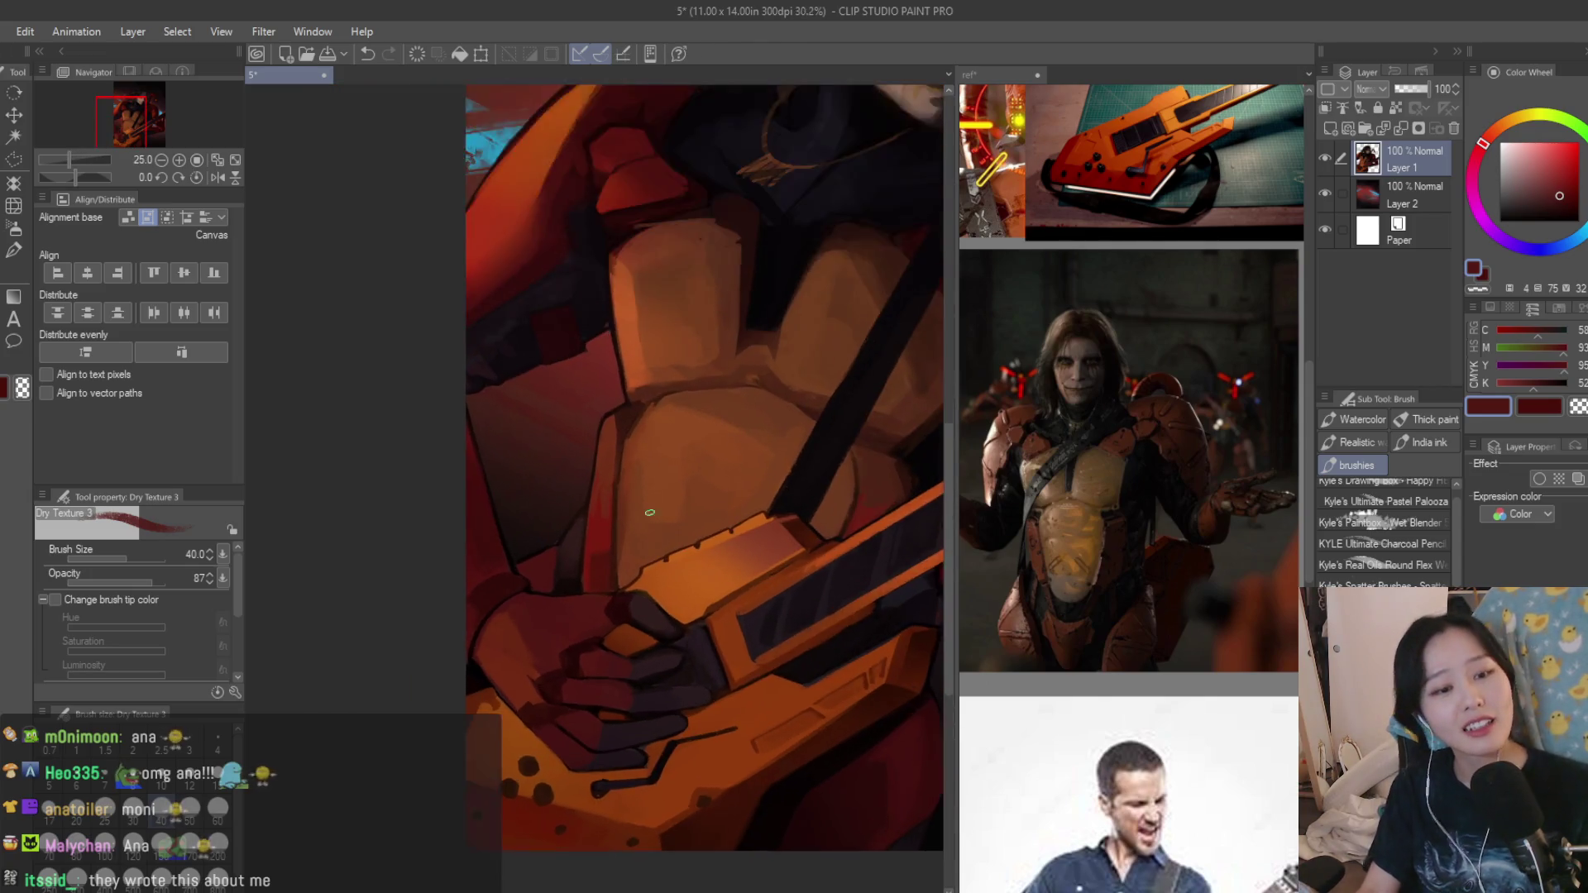
scroll(557, 637, "up", 4)
Paint a dark vertical shadow stroke along the orange chest plate edge with a smaller brush.
left_click(545, 496, "alt")
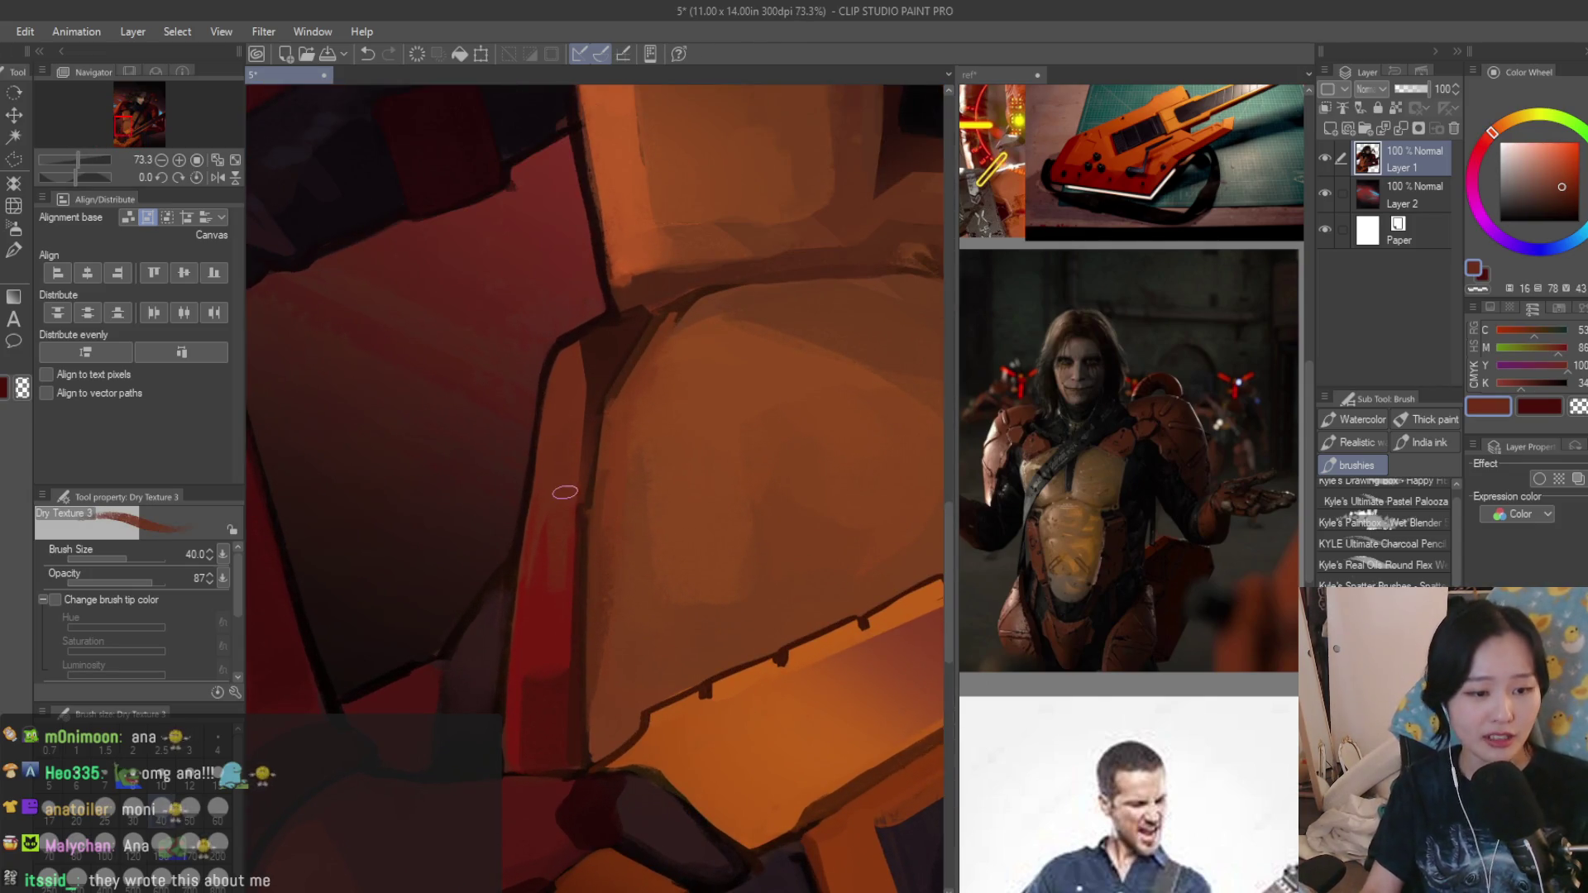
scroll(565, 493, "up", 3)
left_click(517, 555, "alt")
left_click_drag(517, 556, 497, 682)
key("bracketleft")
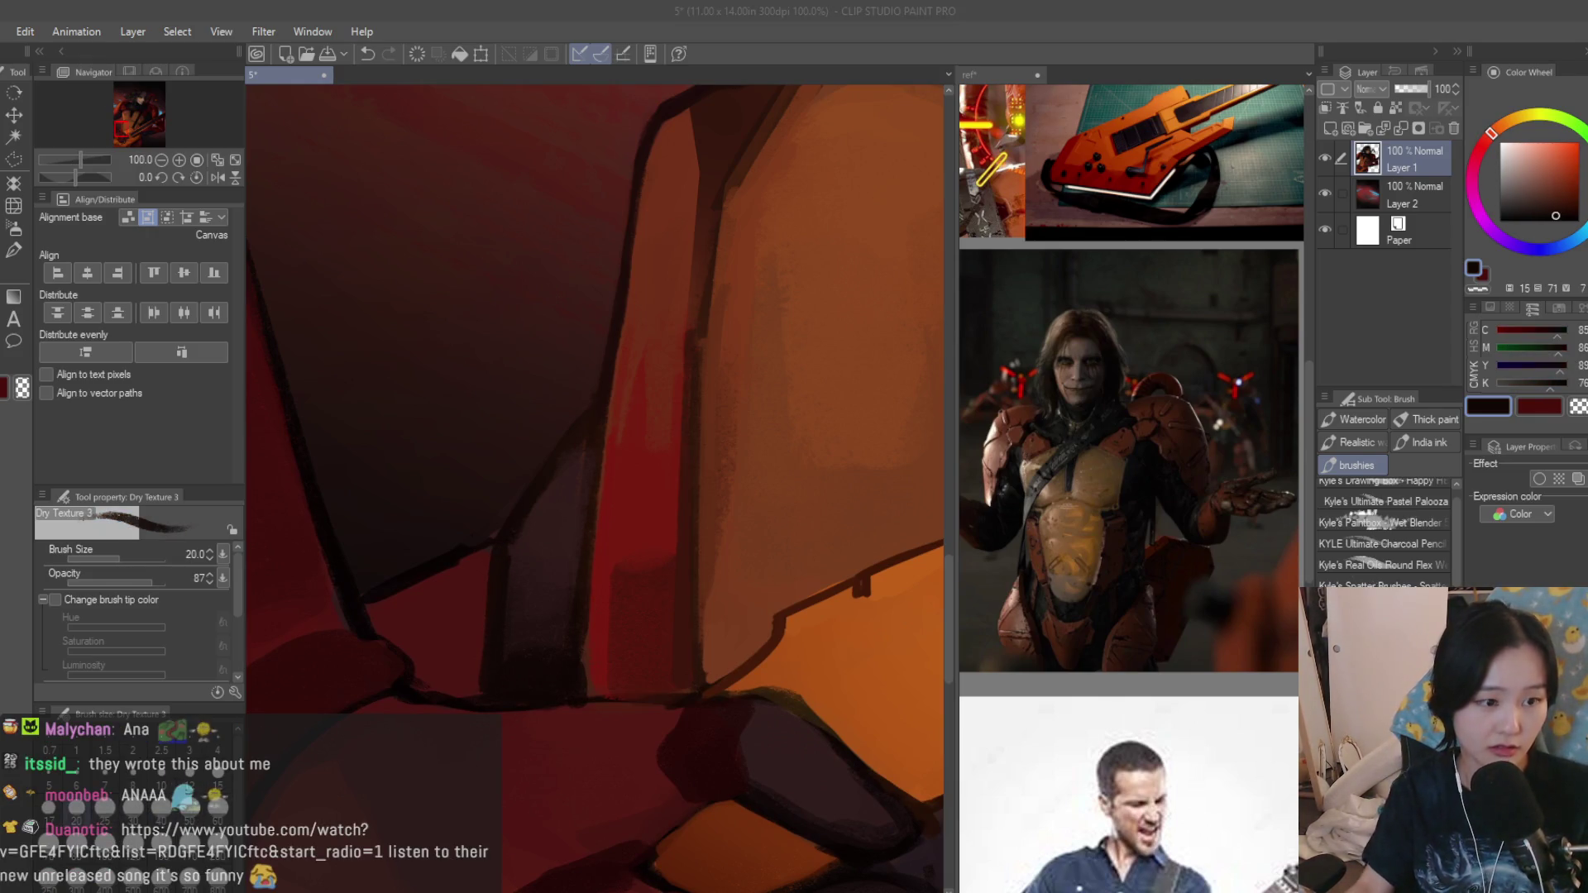
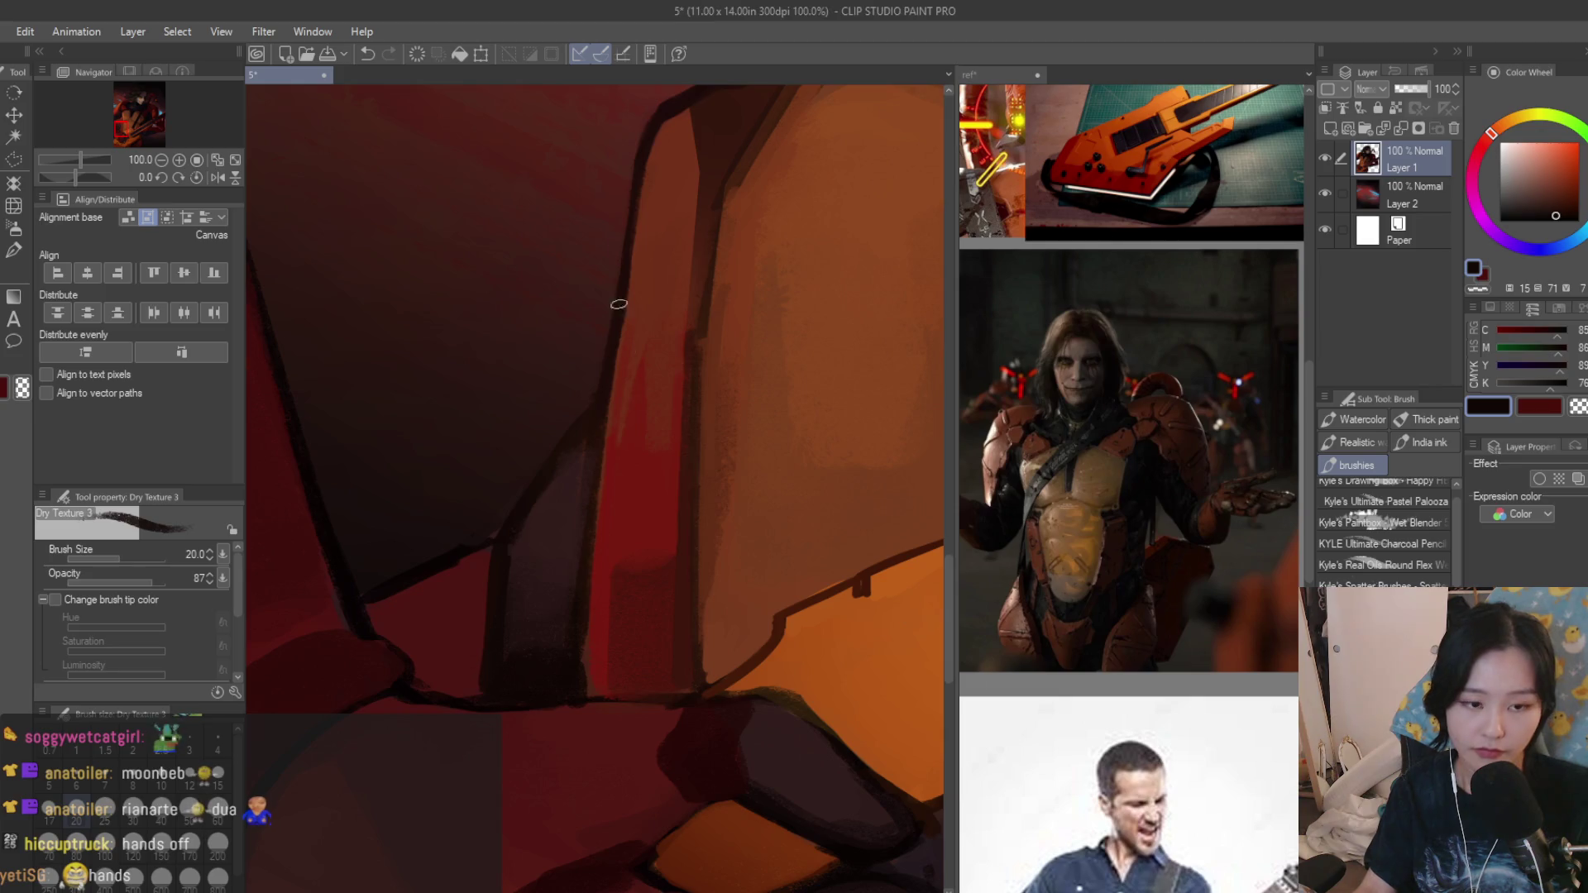
scroll(611, 599, "down", 3)
scroll(611, 599, "up", 4)
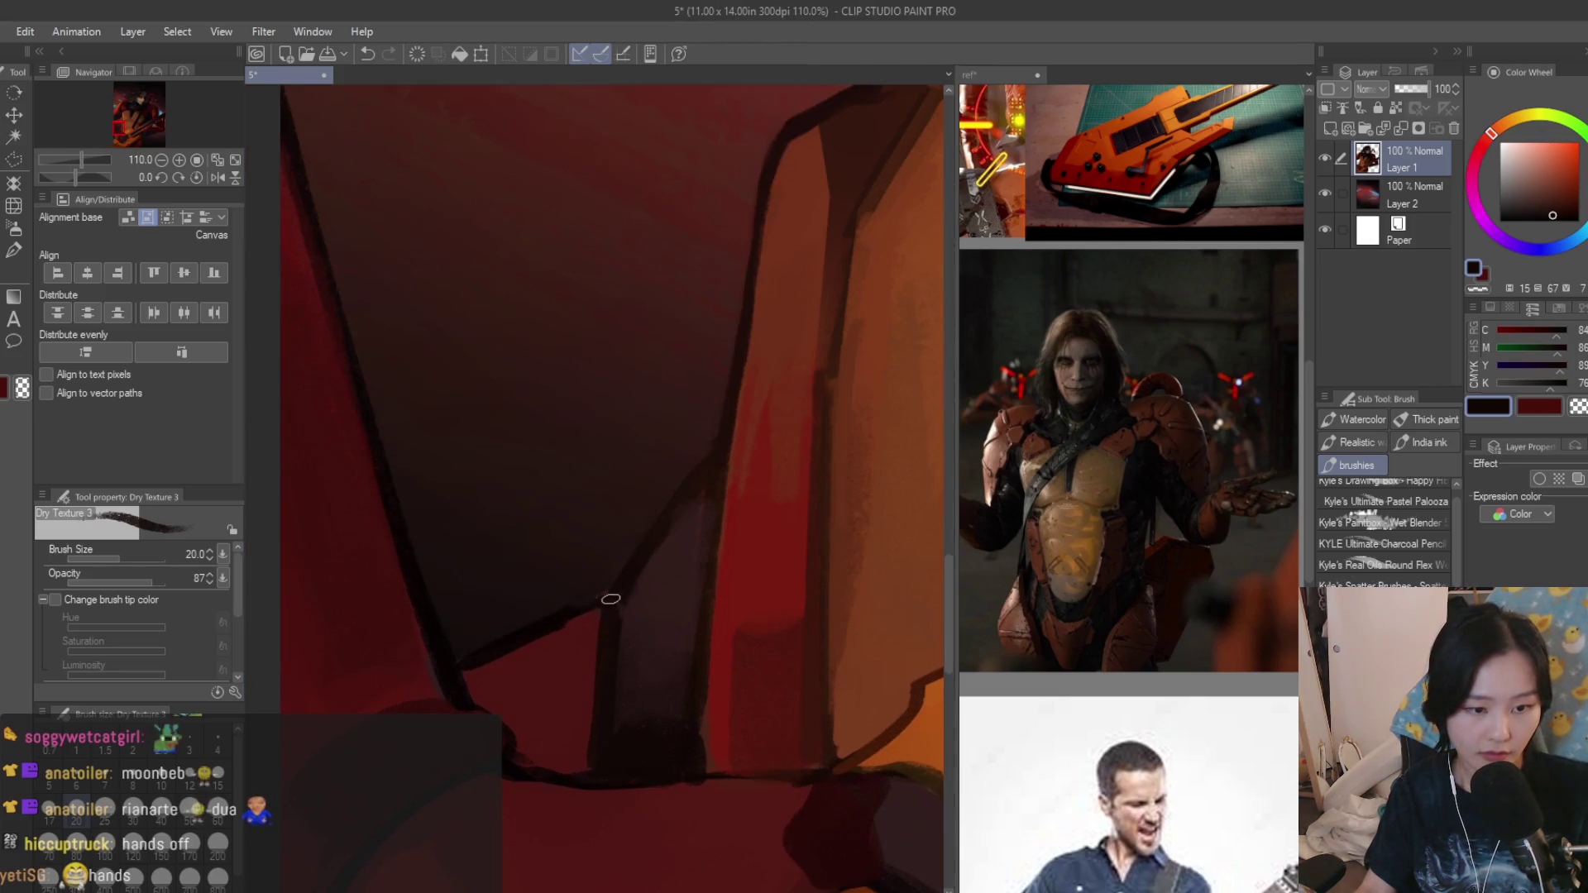
Sample dark reds from the armour and repaint a thicker near-black line beside the orange chest plate.
left_click(554, 621, "alt")
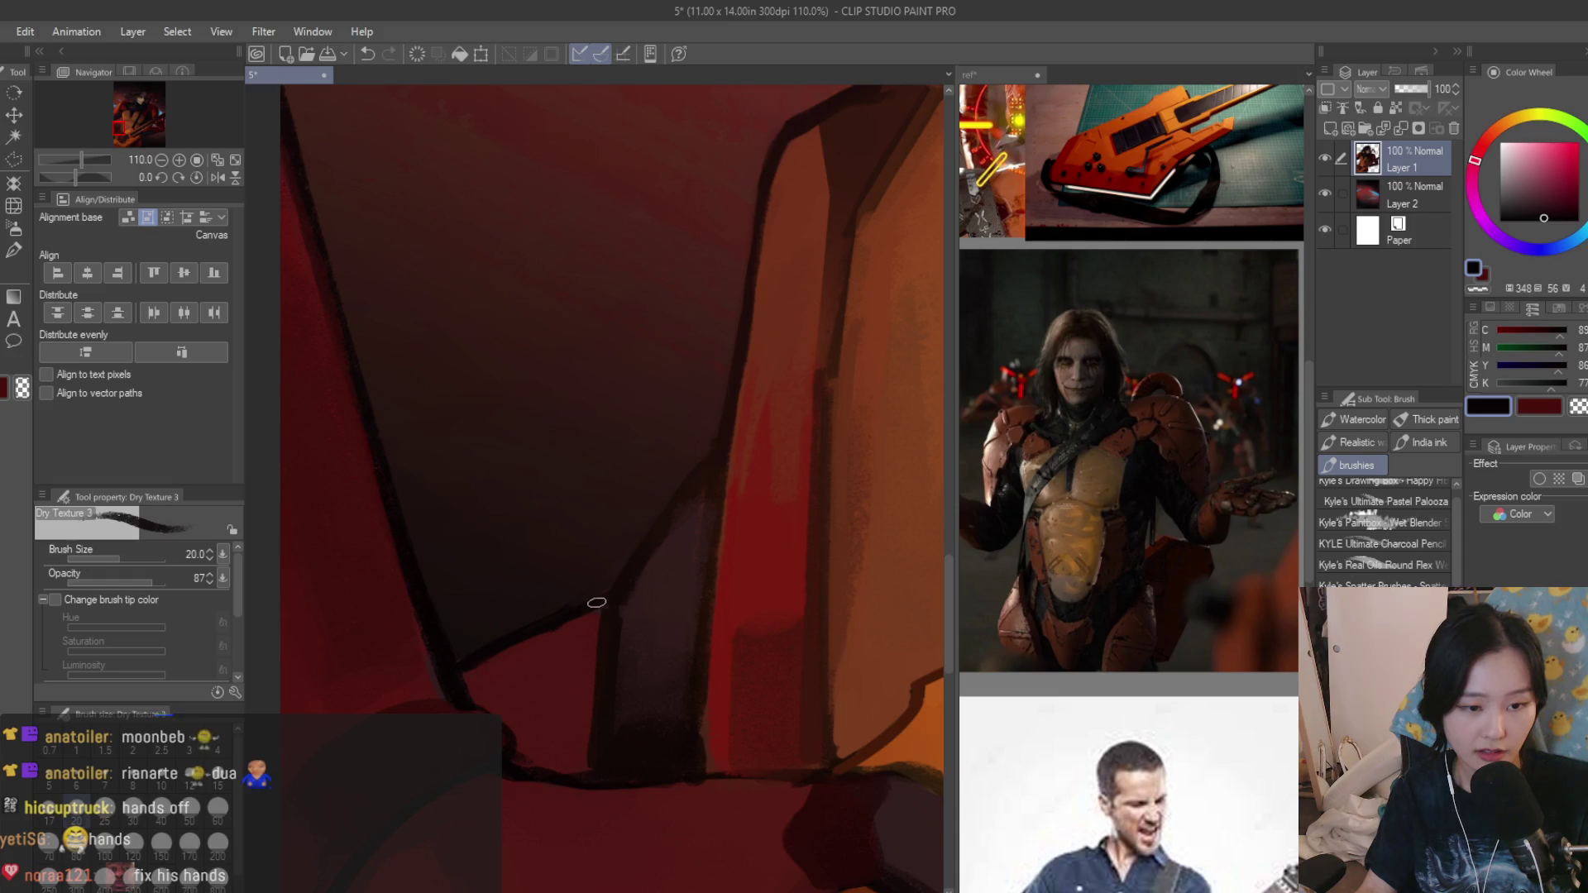
left_click(573, 740, "alt")
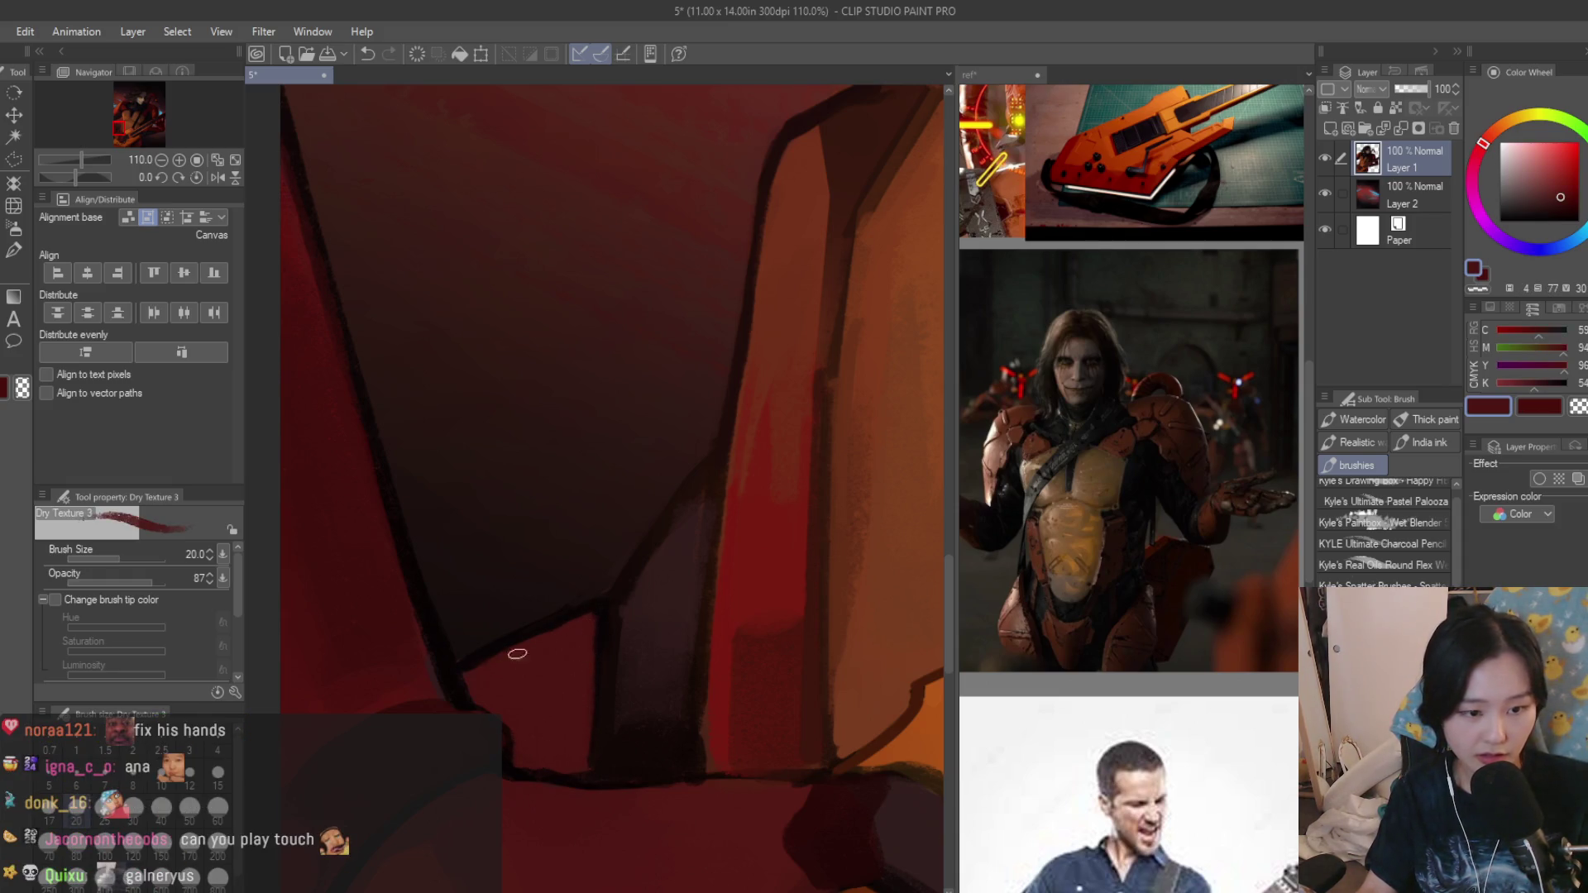
scroll(534, 665, "down", 4)
scroll(578, 725, "down", 1)
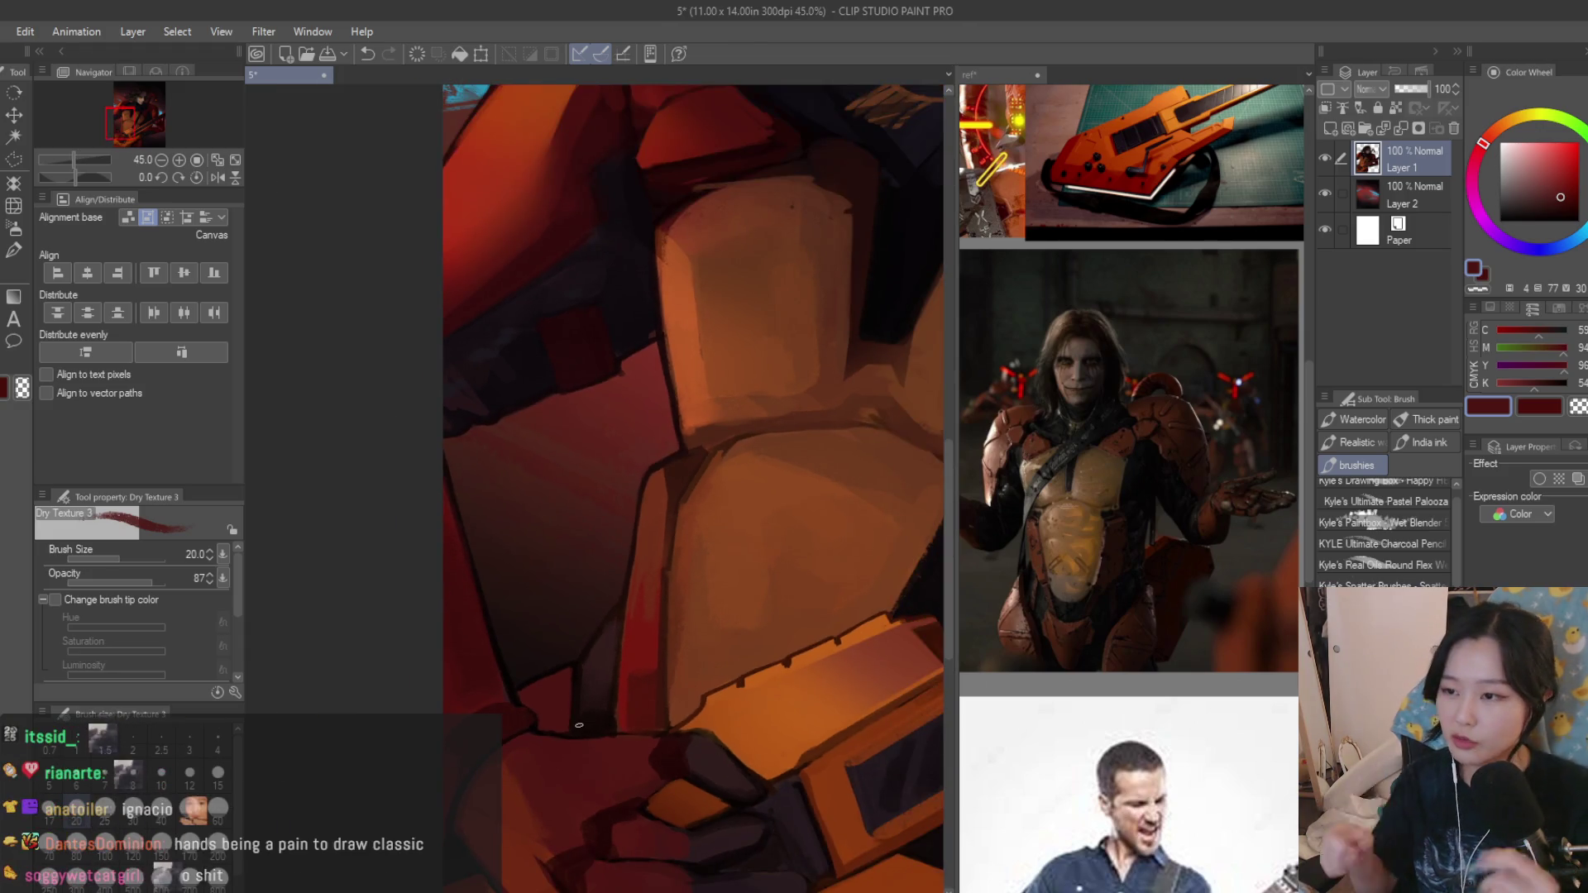
scroll(578, 726, "up", 2)
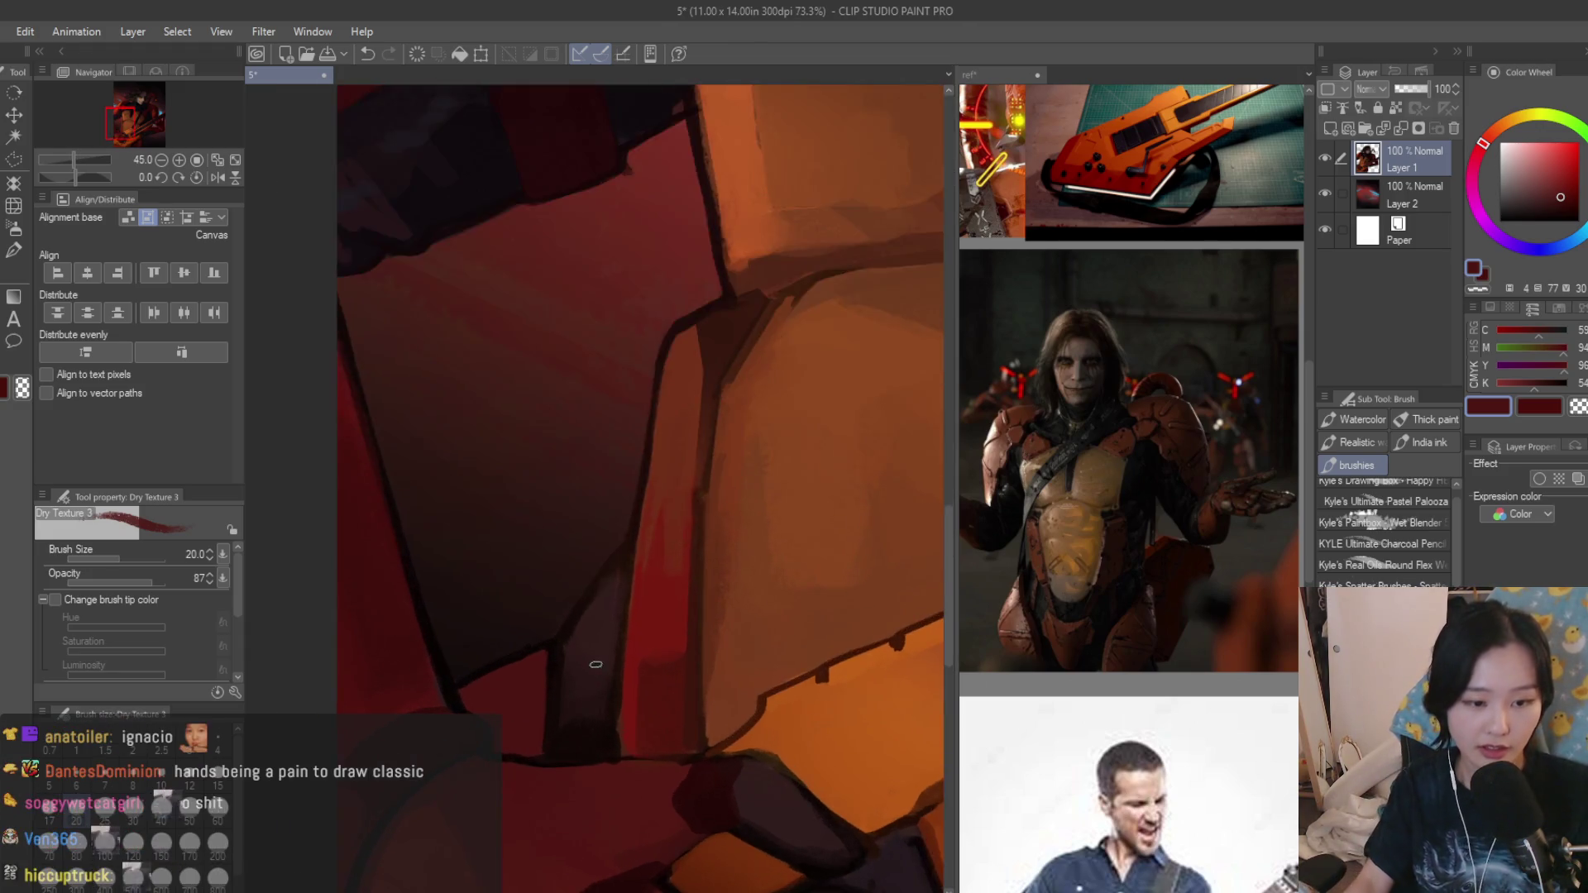
scroll(564, 708, "up", 2)
left_click(559, 698, "alt")
scroll(592, 700, "down", 1)
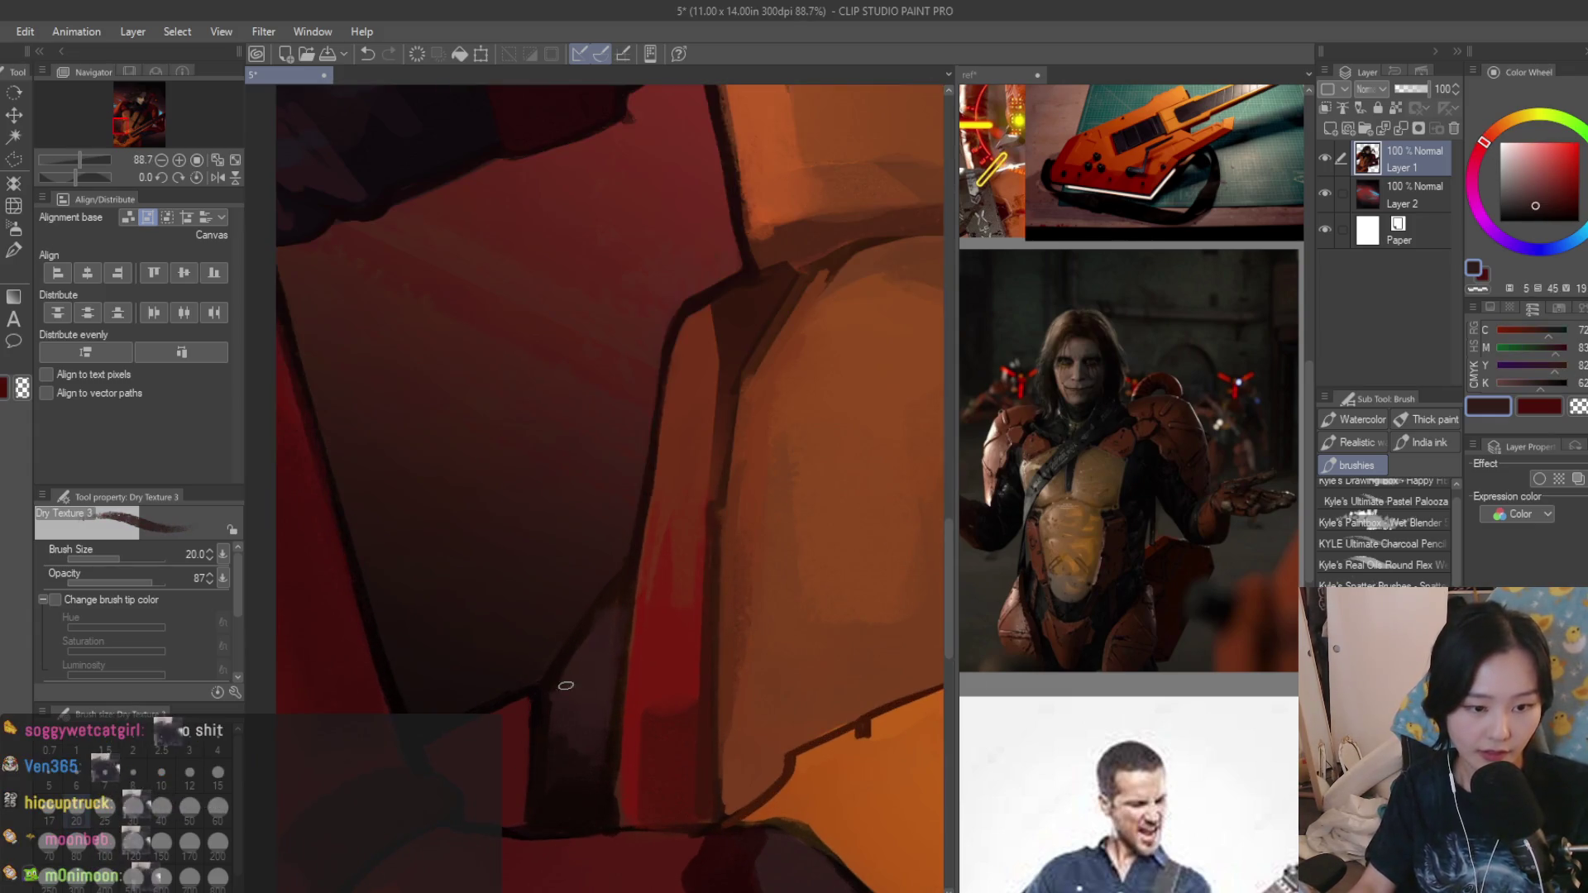
left_click(1554, 189)
left_click(1562, 214)
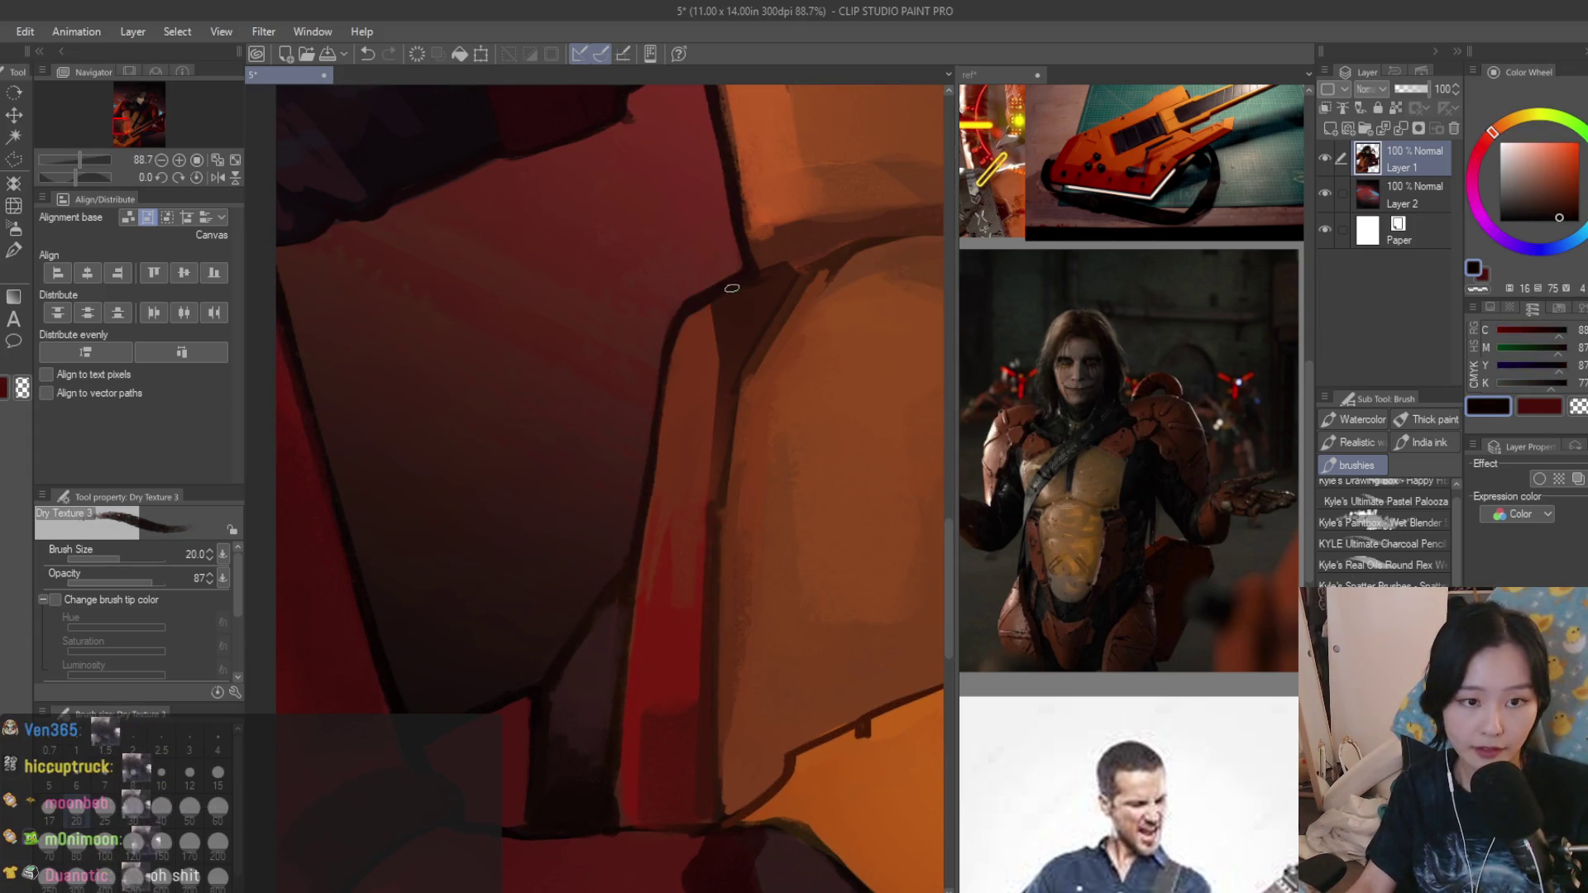
left_click_drag(677, 315, 641, 476)
key("ctrl+z")
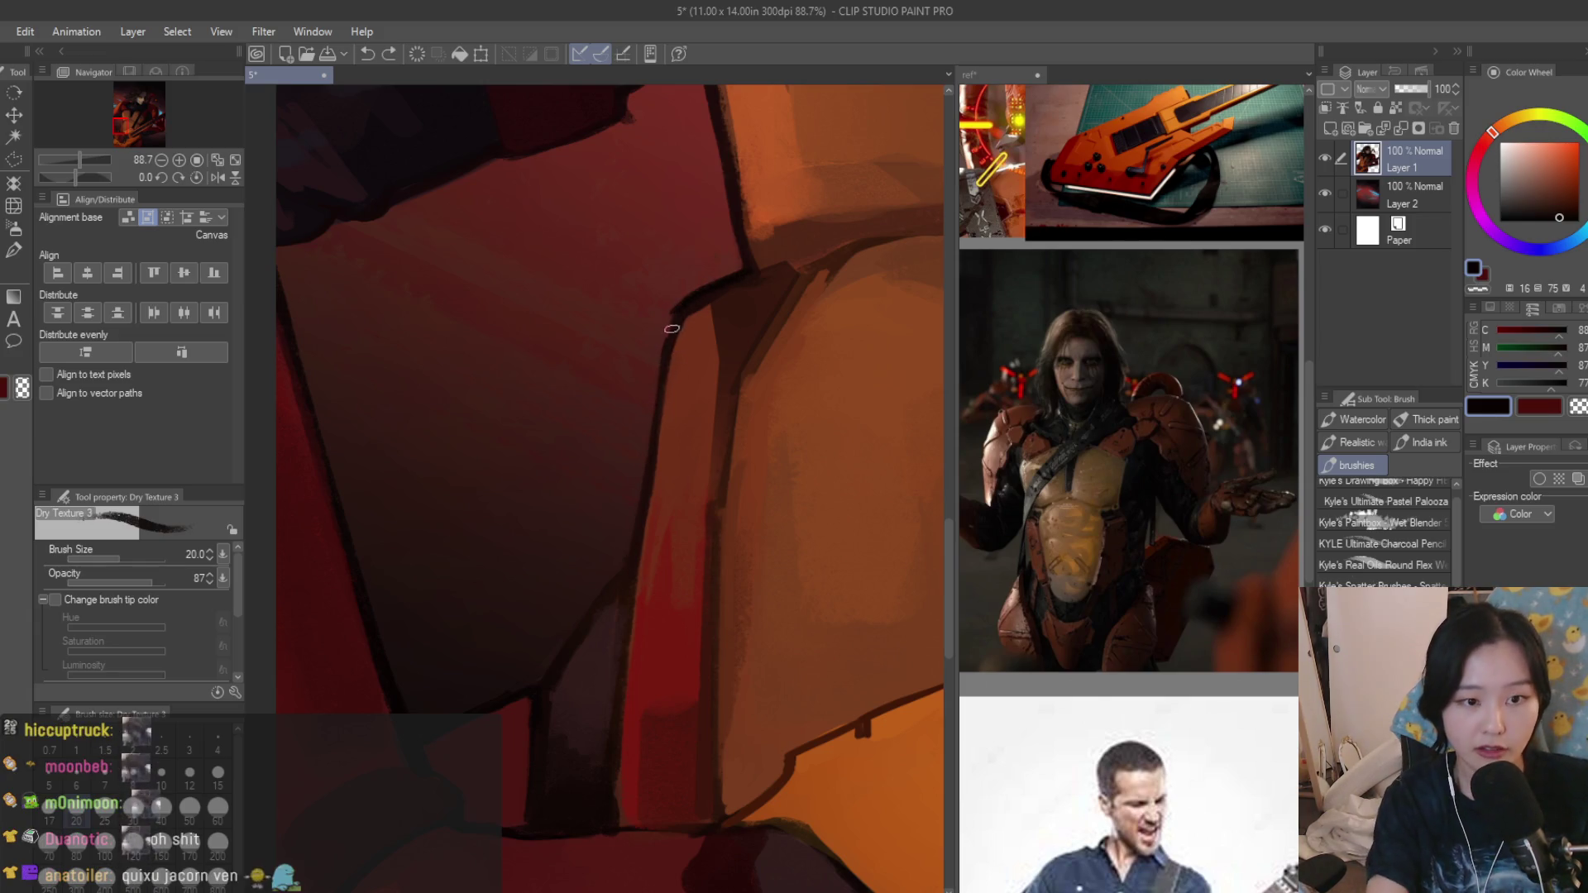
left_click_drag(678, 318, 638, 558)
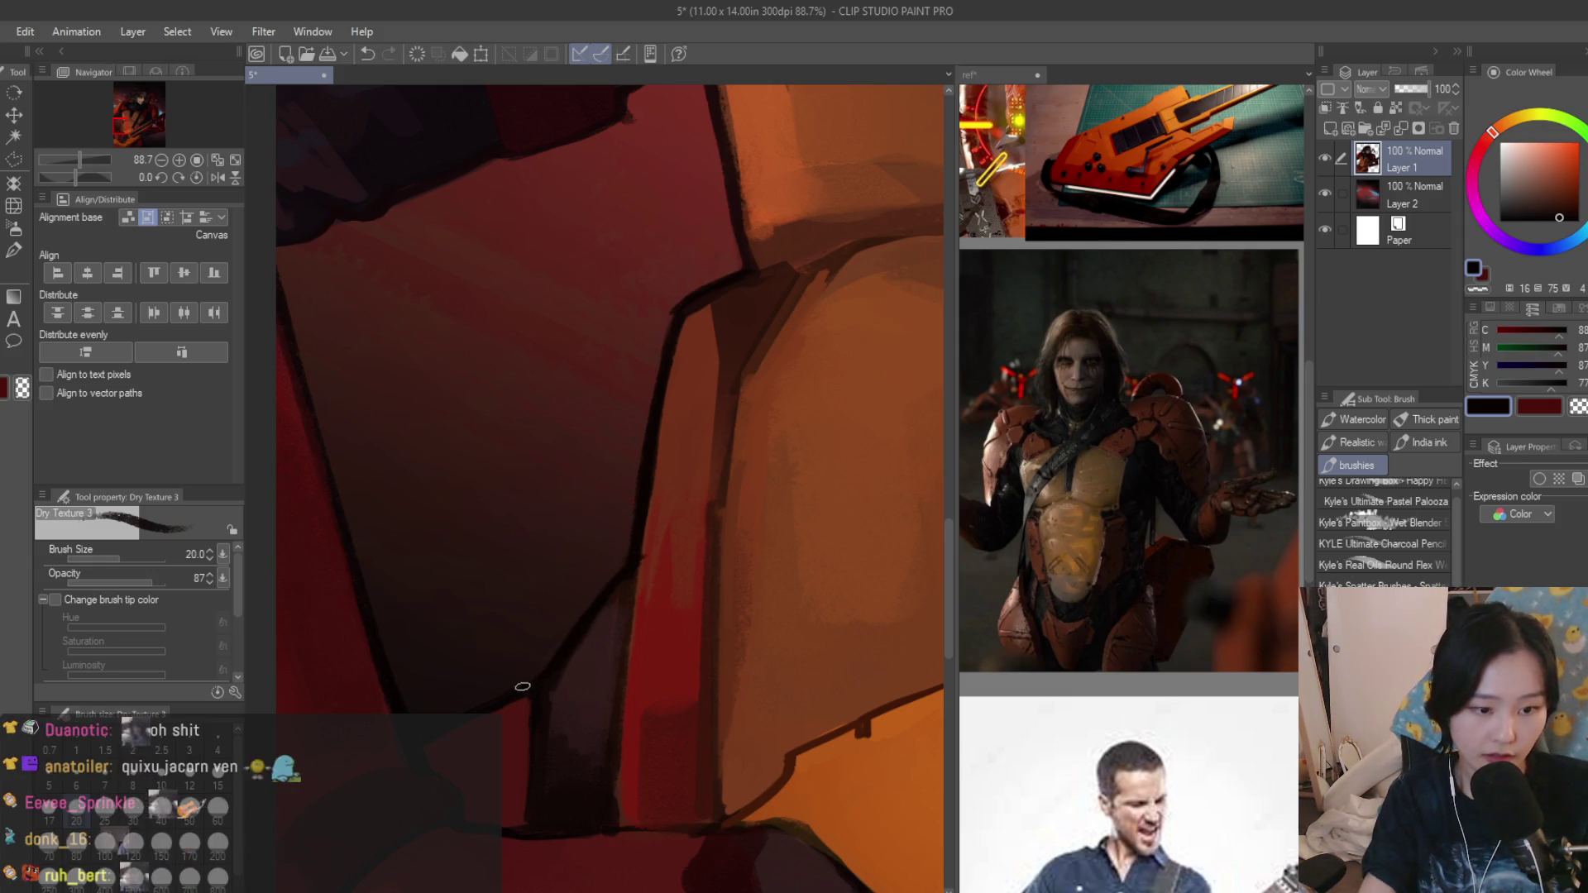
left_click(661, 537, "alt")
scroll(648, 559, "down", 5)
scroll(670, 496, "down", 4)
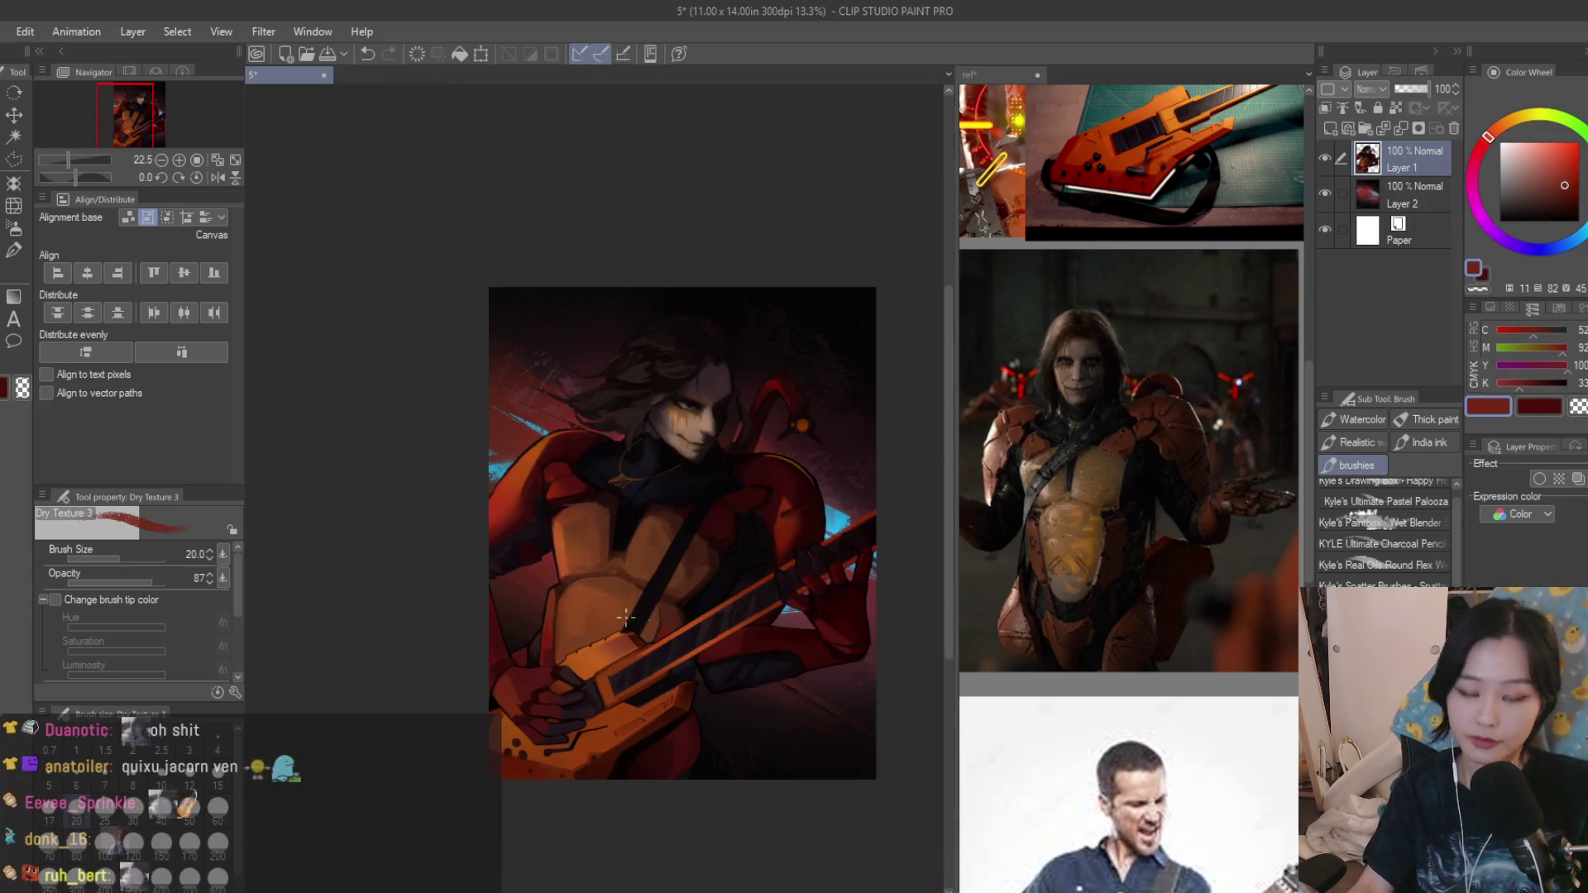
scroll(680, 461, "down", 2)
scroll(792, 503, "up", 1)
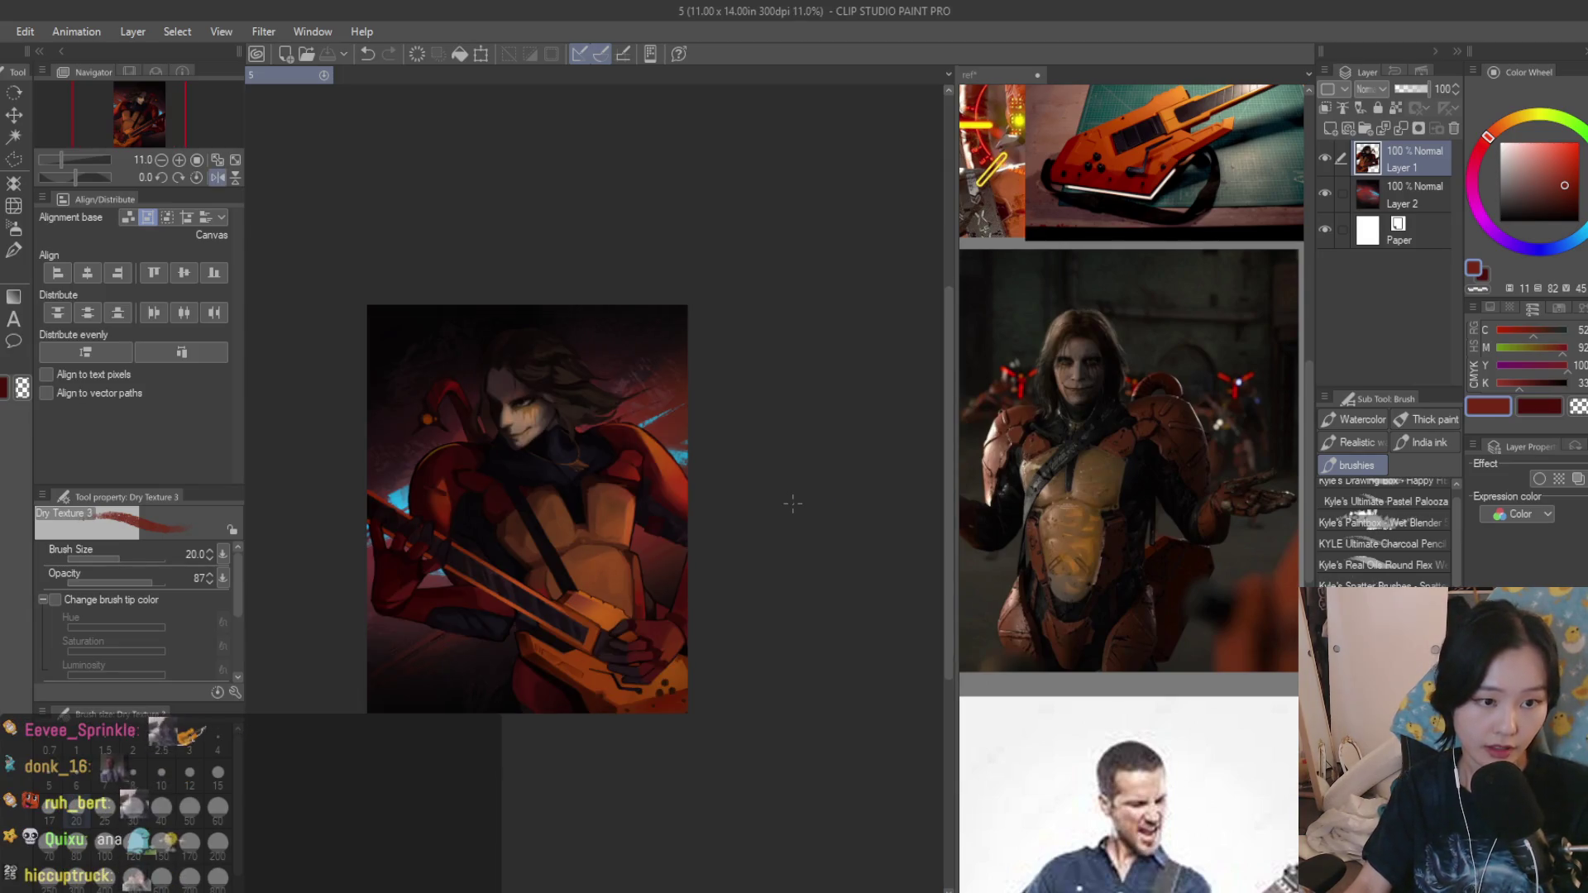
scroll(744, 472, "up", 5)
scroll(645, 397, "up", 4)
scroll(595, 339, "up", 4)
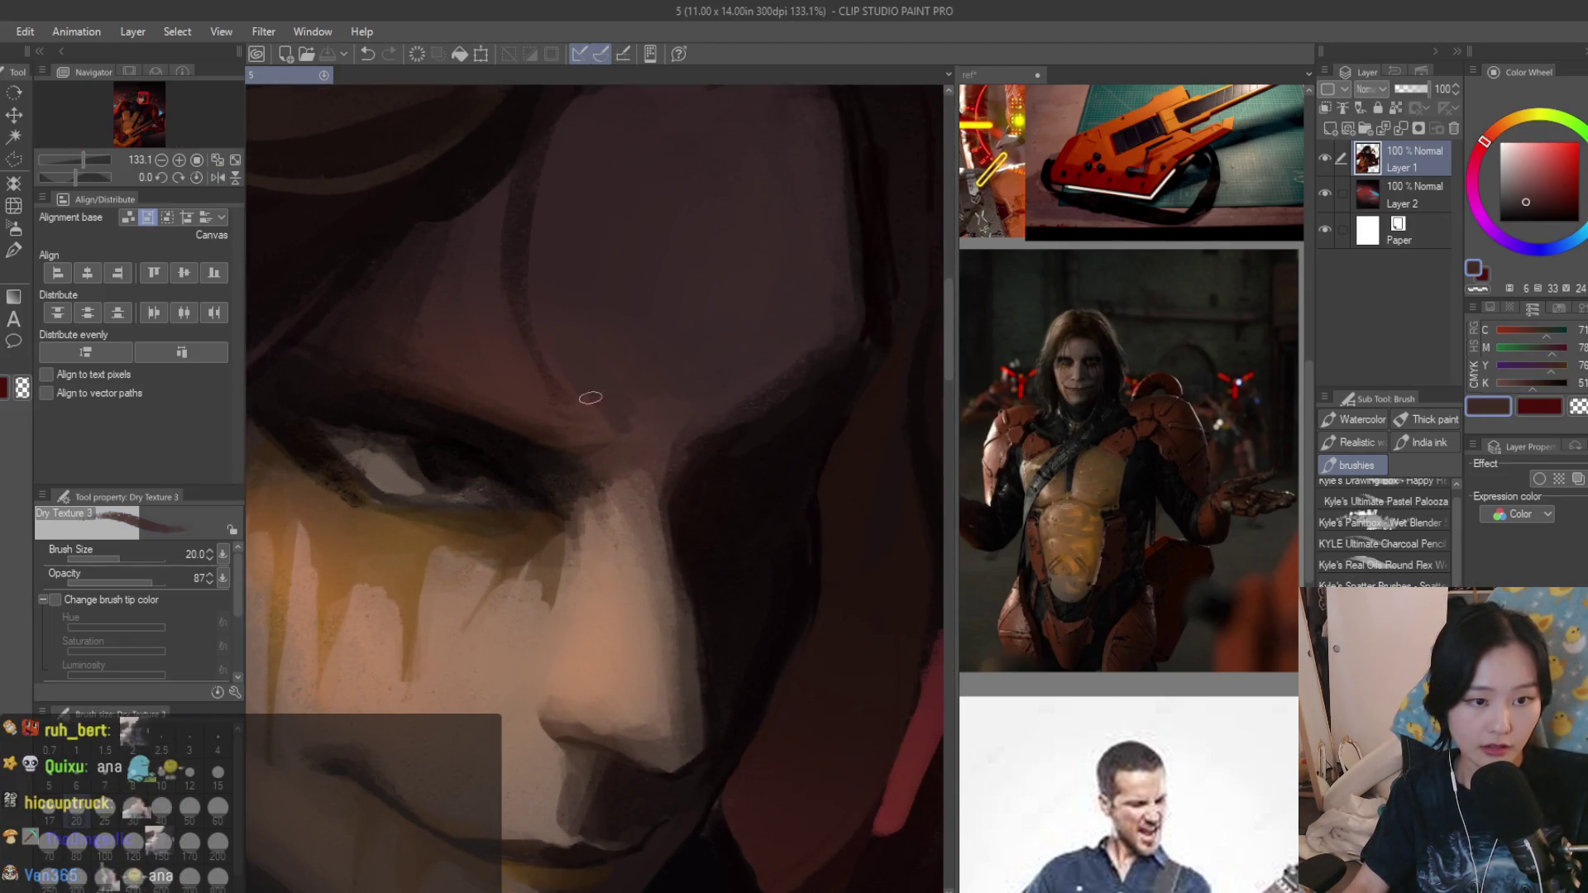
Shade the face near the brow and gather skin tones from the cheek and around the nose.
left_click(599, 422, "alt")
left_click_drag(598, 421, 615, 455)
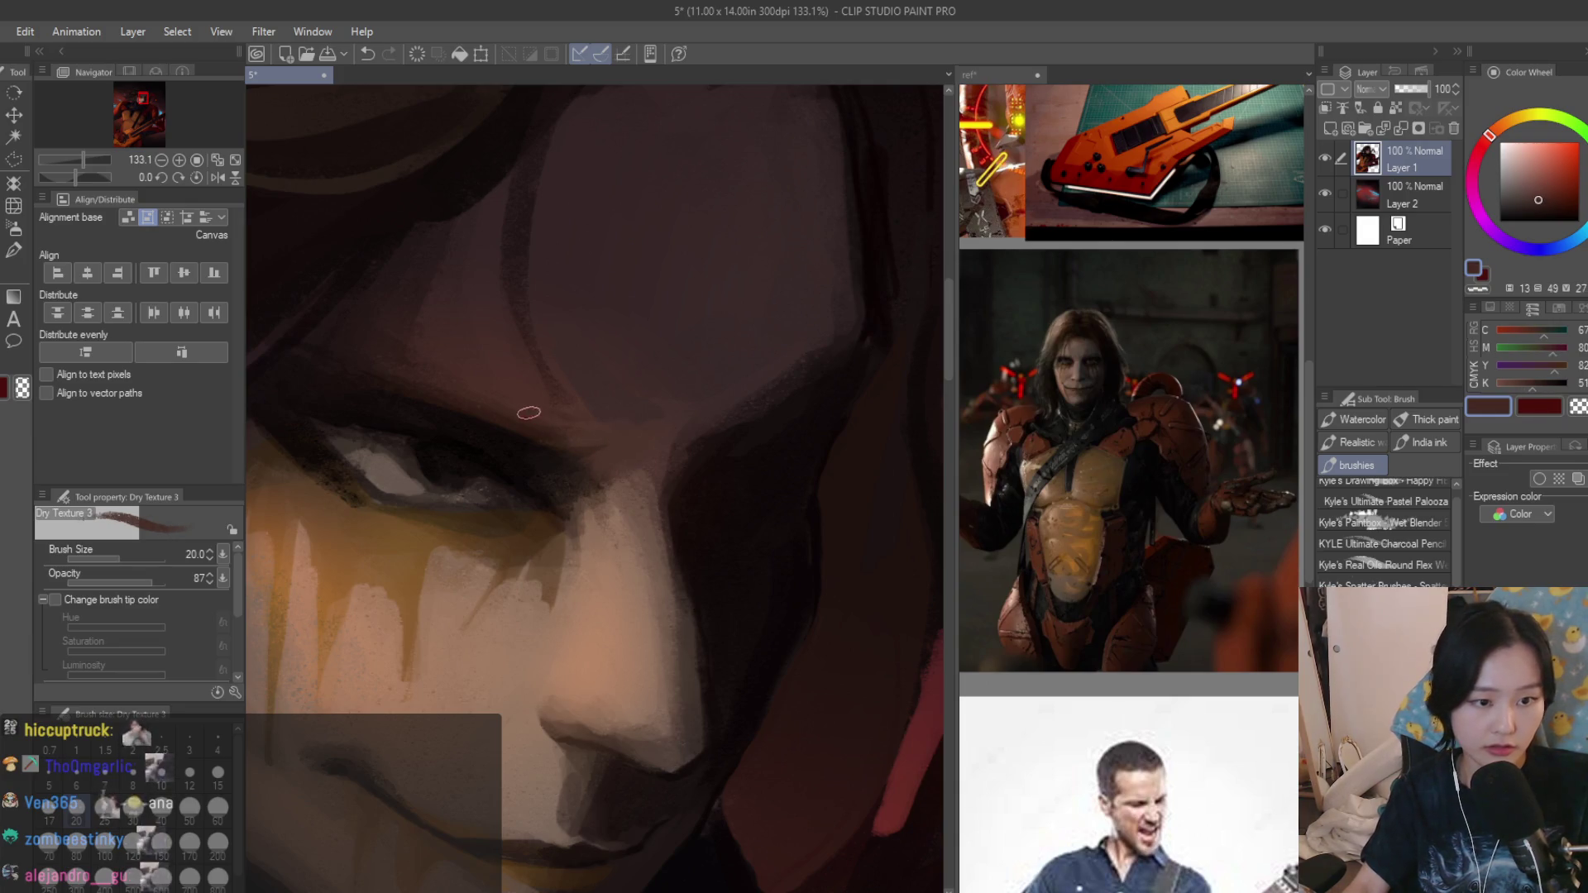
left_click(484, 315, "alt")
left_click(622, 461, "alt")
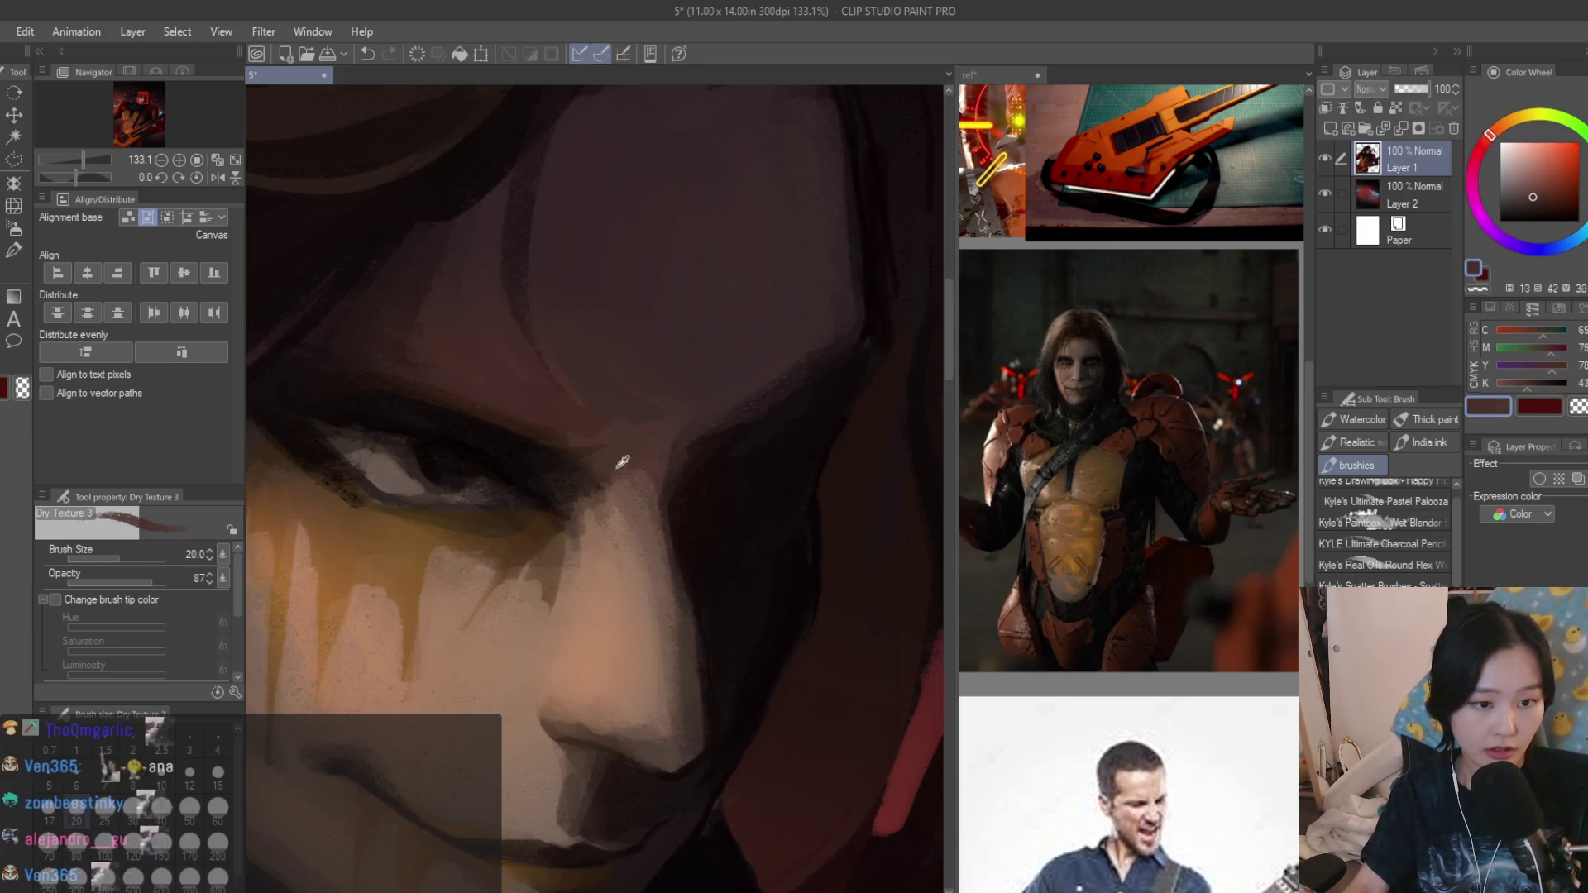
scroll(566, 559, "up", 1)
left_click(550, 629, "alt")
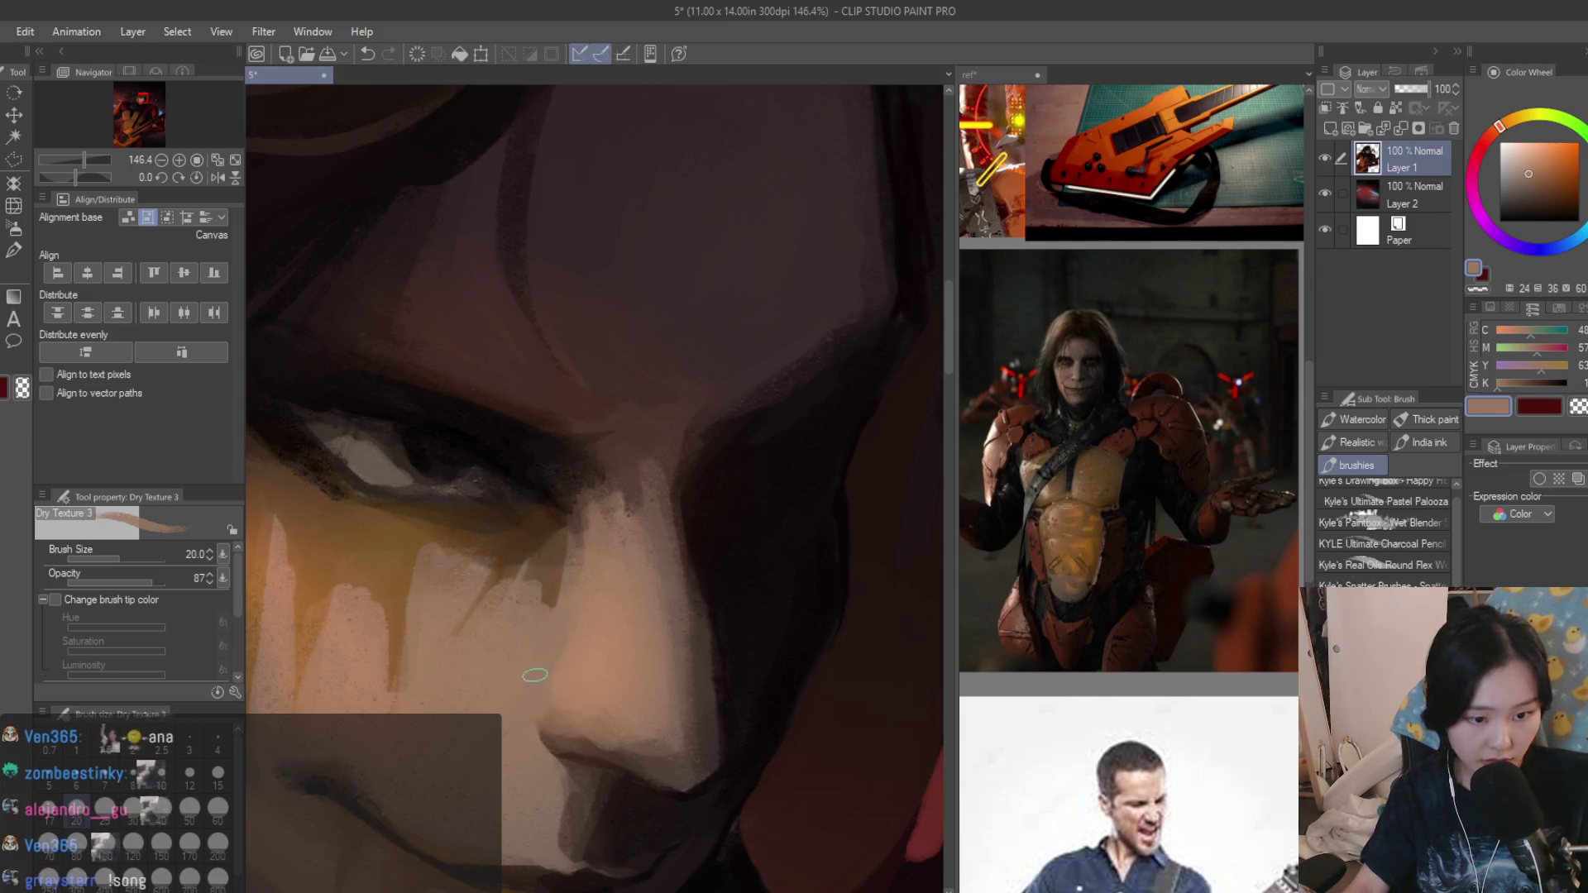
left_click(552, 705, "alt")
left_click(666, 659, "alt")
left_click(674, 741, "alt")
left_click(660, 677, "alt")
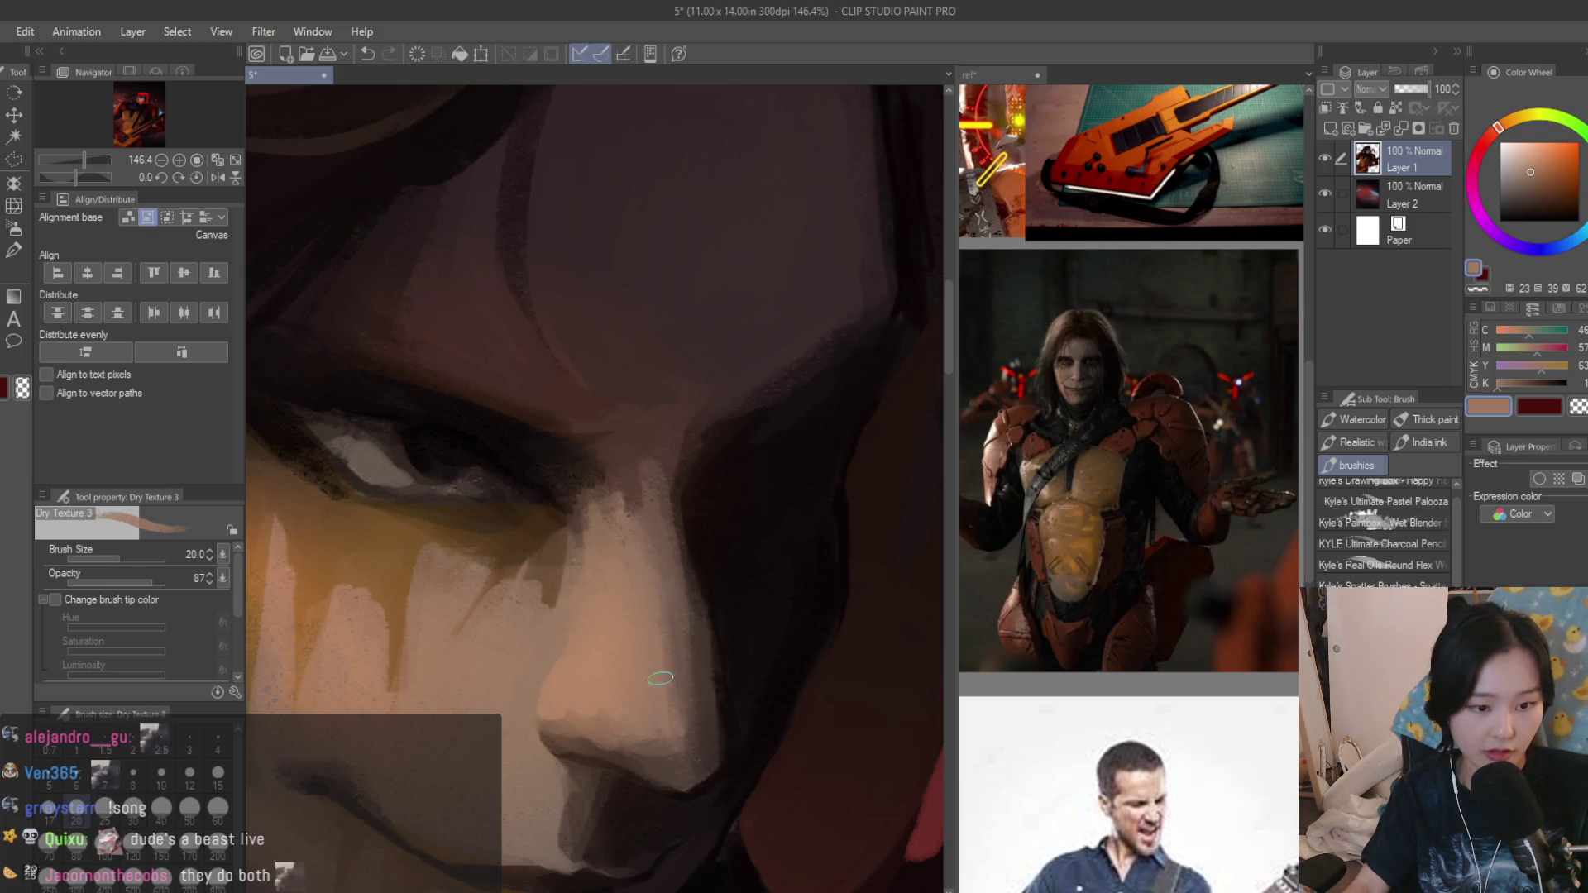
scroll(521, 690, "down", 15)
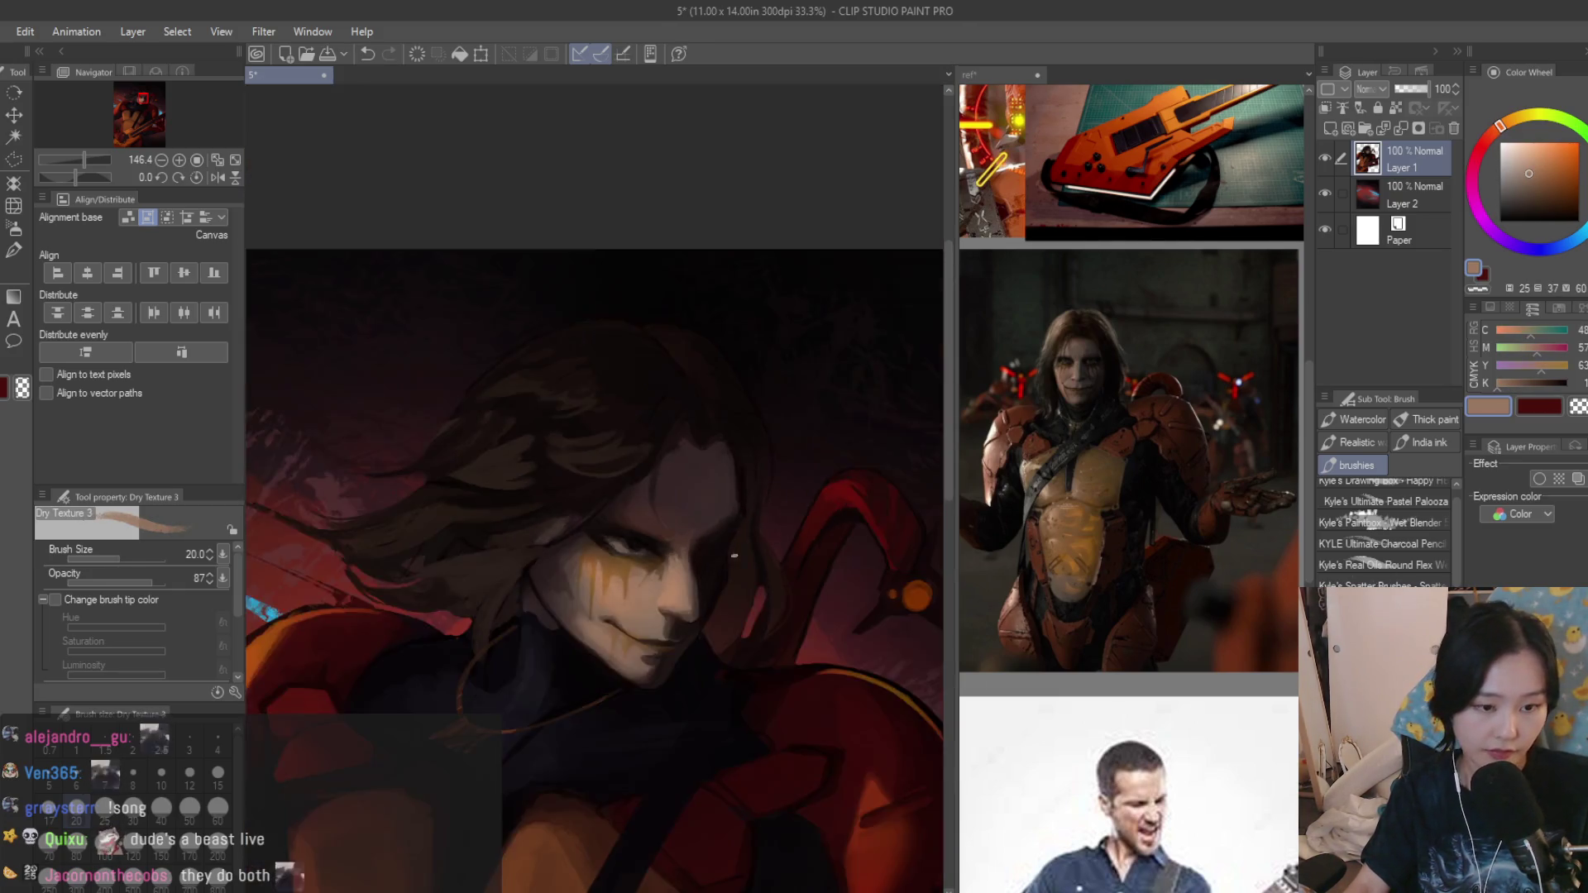
scroll(544, 521, "up", 5)
scroll(545, 521, "up", 5)
scroll(545, 521, "up", 5)
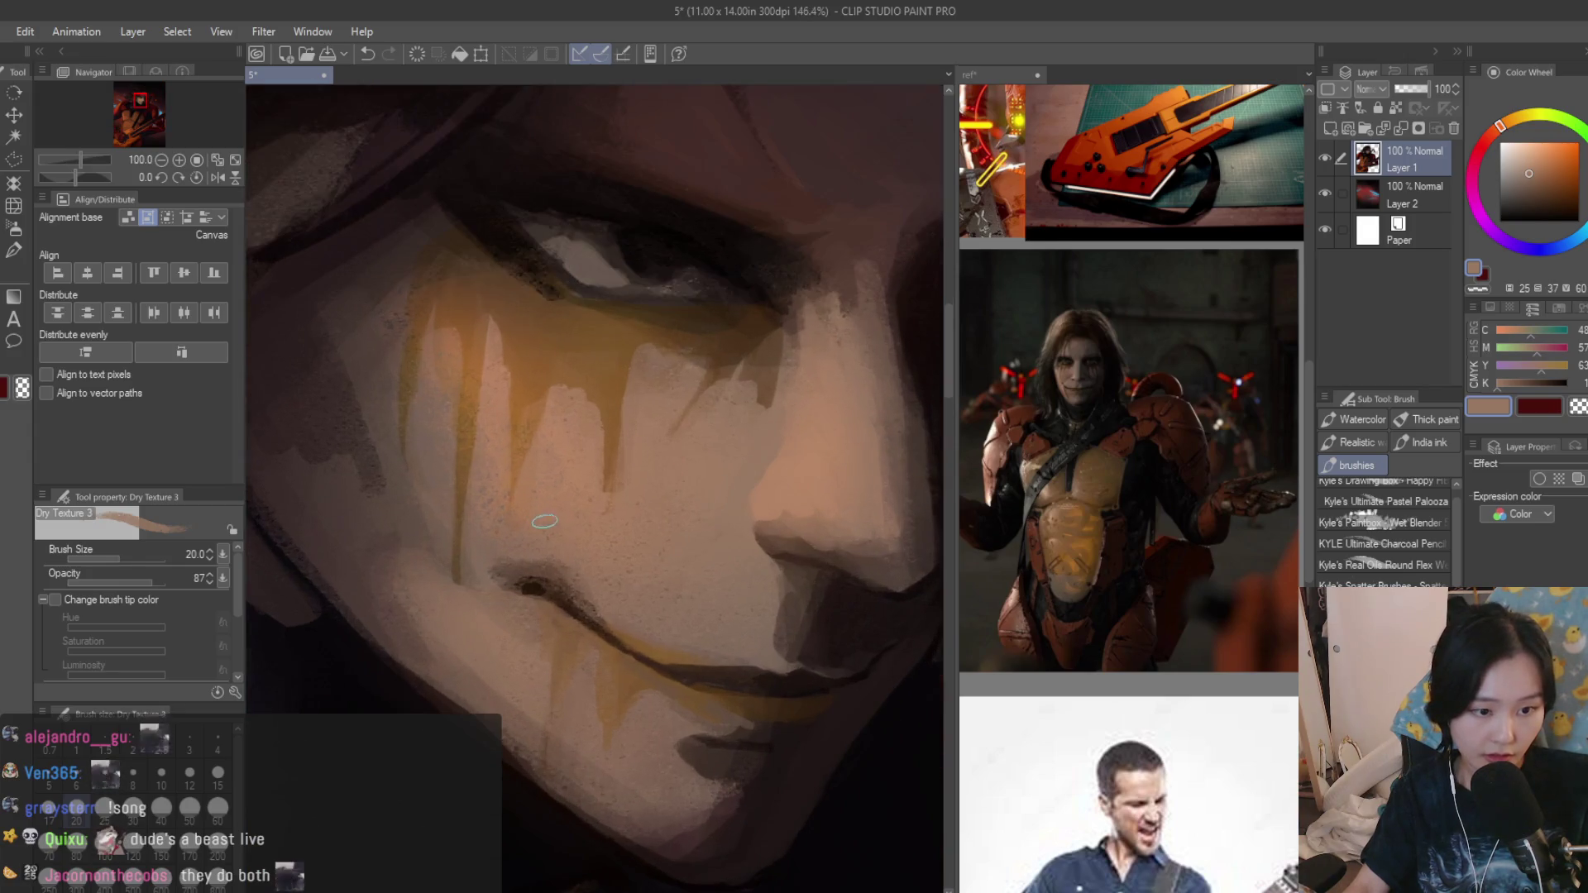
Settle on a dark brown and darken the smile line at the corner of the mouth.
left_click(642, 627, "alt")
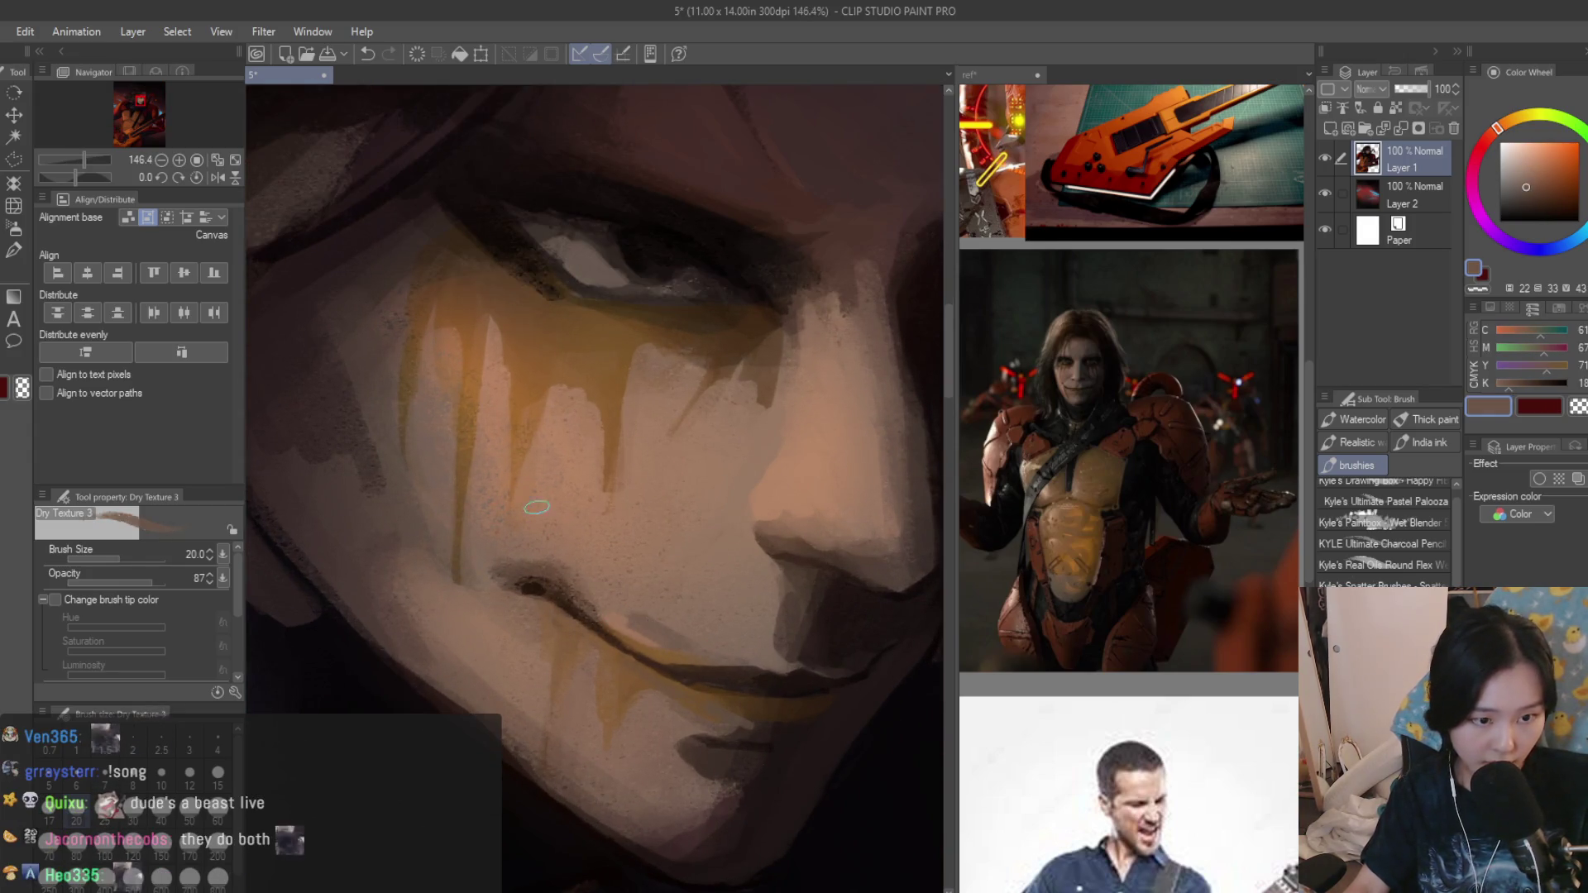
left_click(537, 506, "alt")
scroll(620, 620, "up", 1)
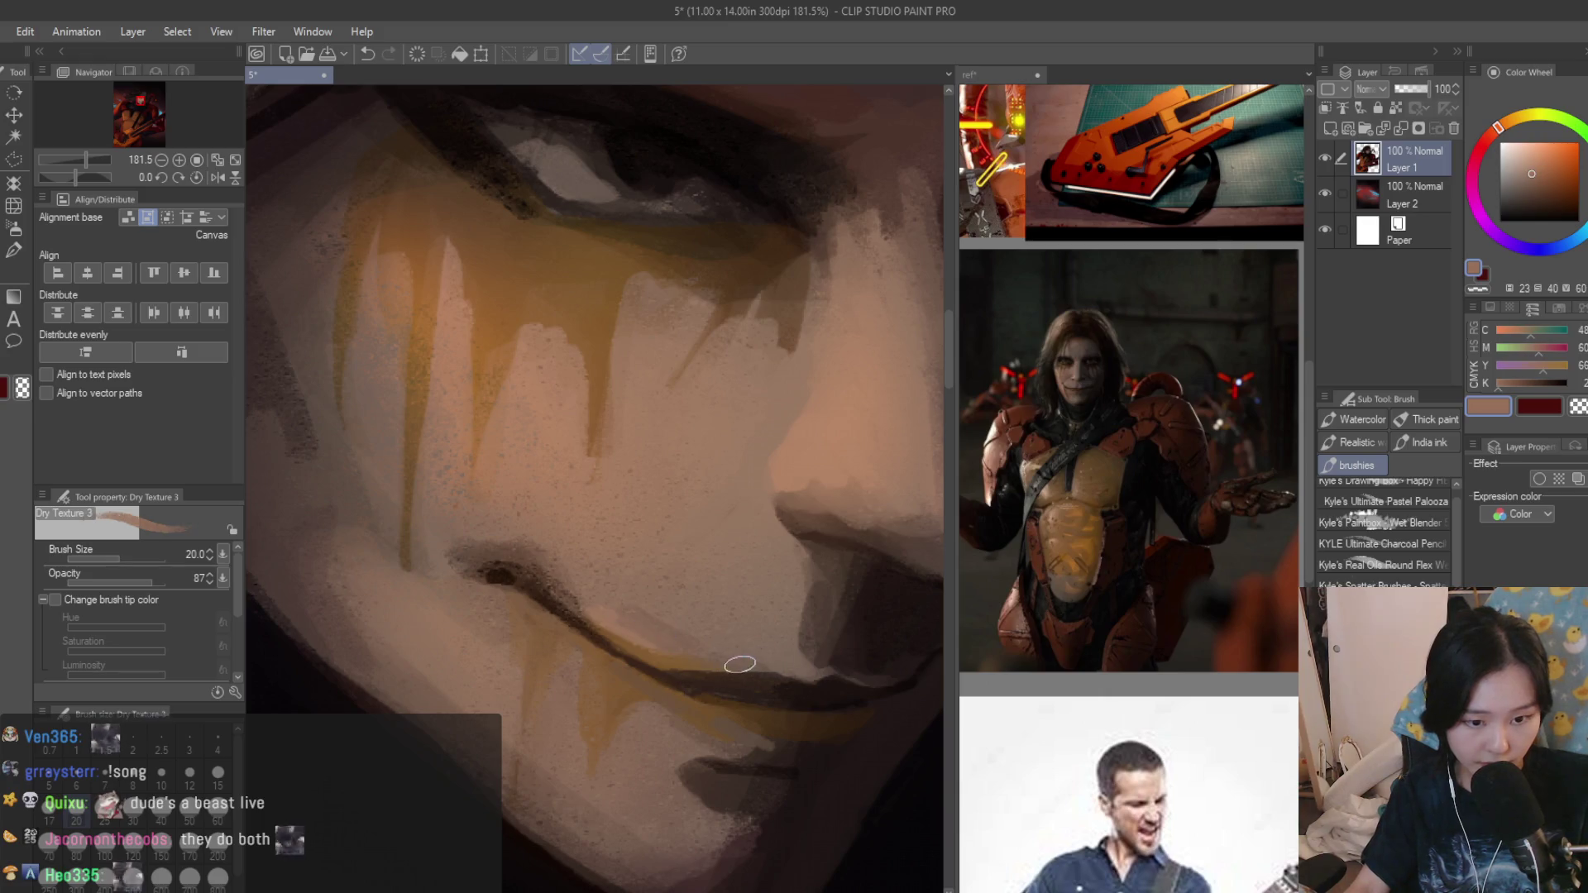
left_click(791, 667, "alt")
scroll(638, 656, "down", 1)
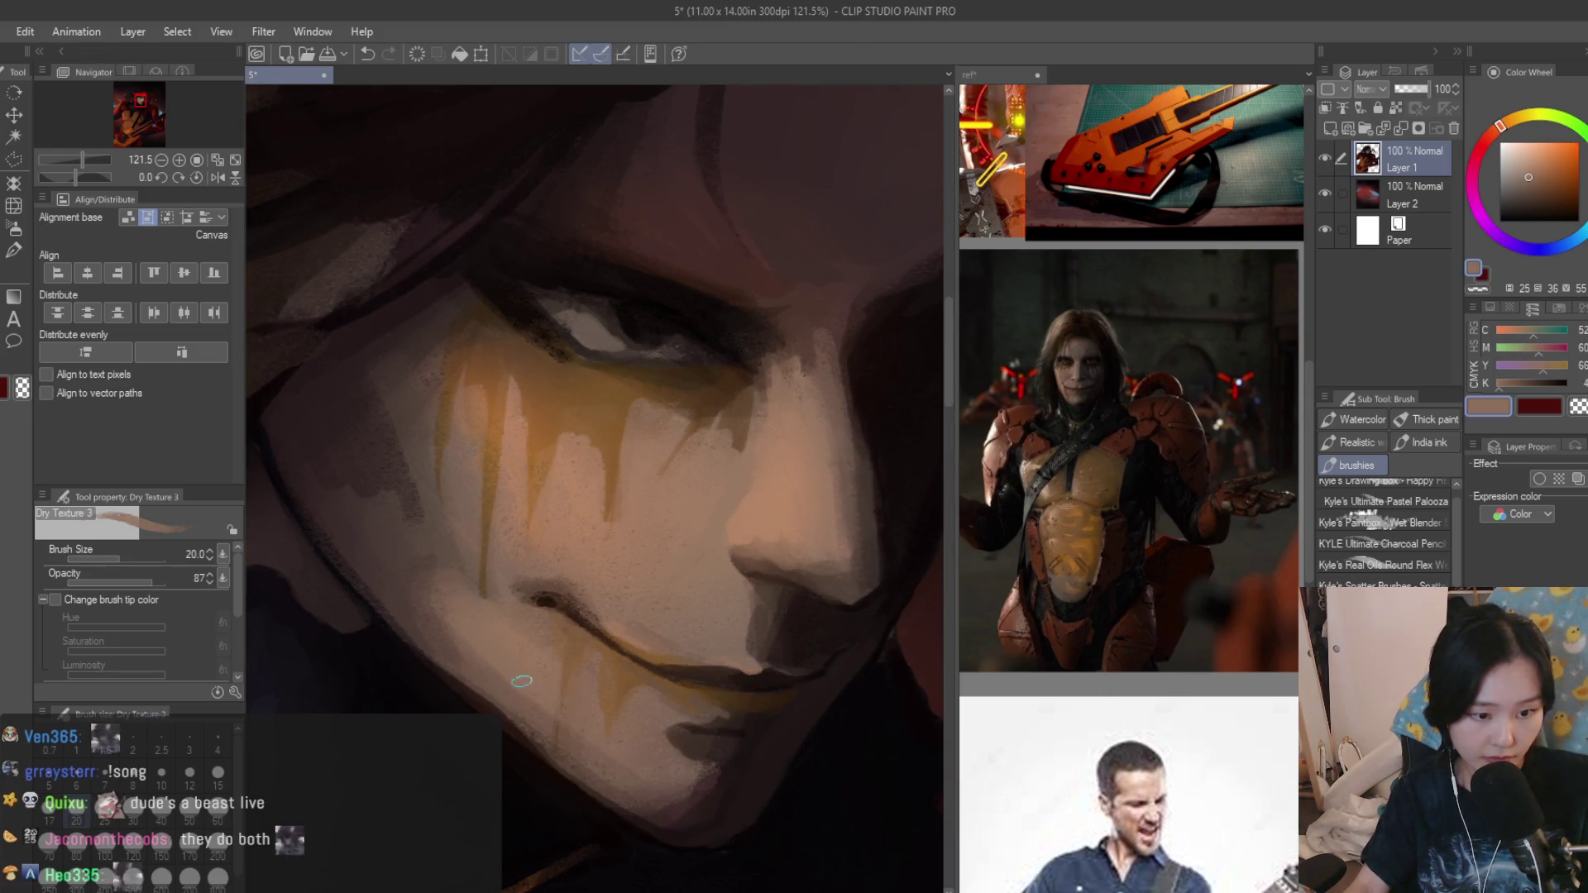
left_click(546, 687, "alt")
scroll(656, 742, "up", 1)
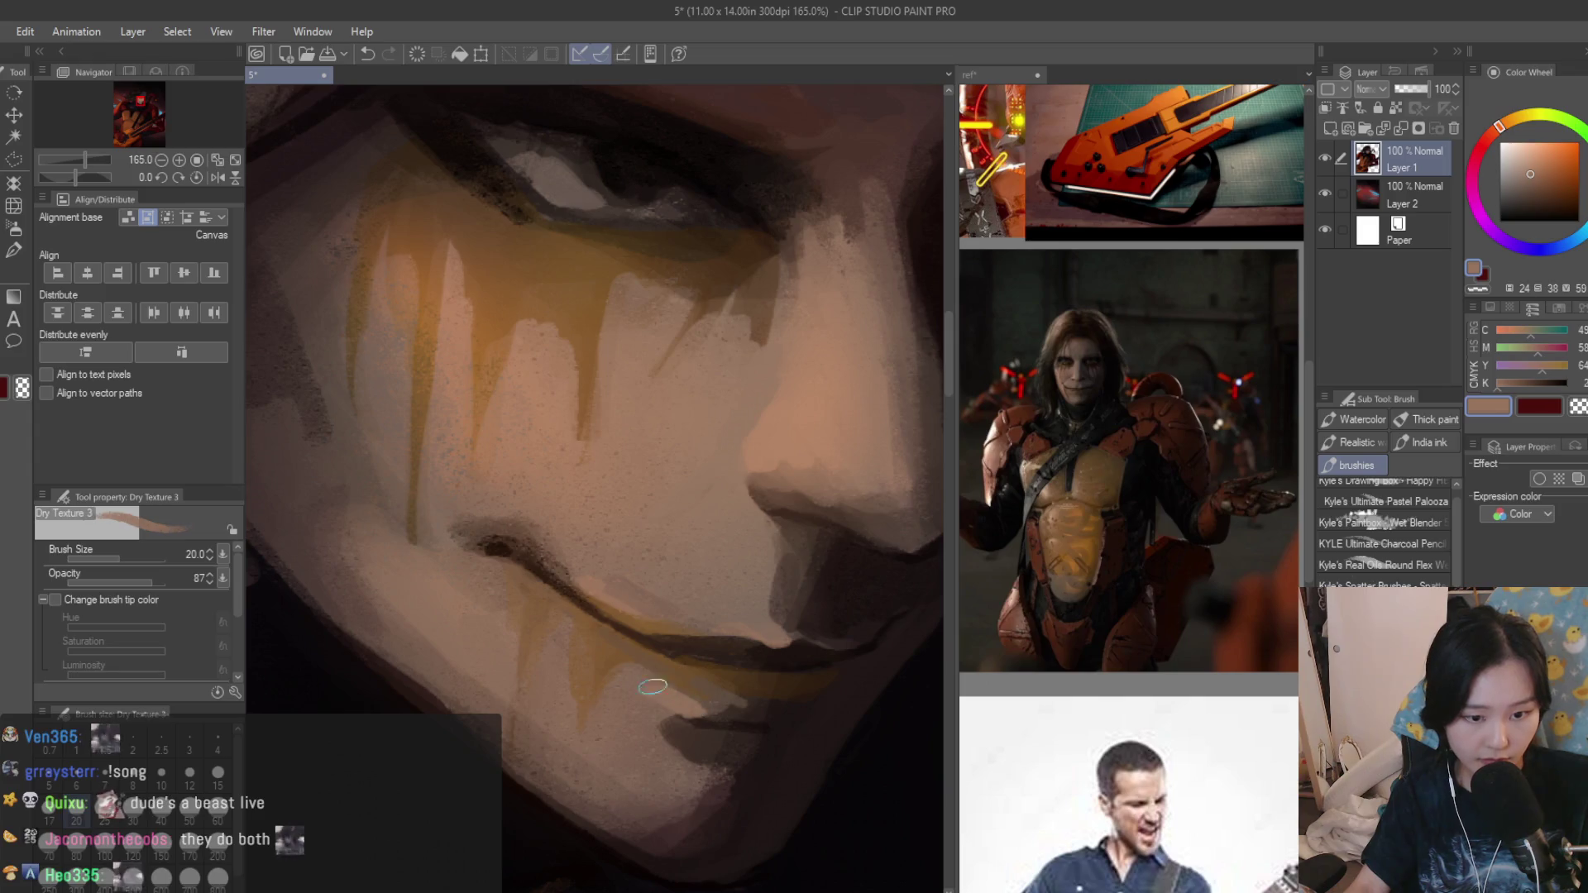
left_click(654, 686, "alt")
scroll(653, 686, "down", 5)
scroll(741, 552, "down", 2)
scroll(744, 587, "up", 2)
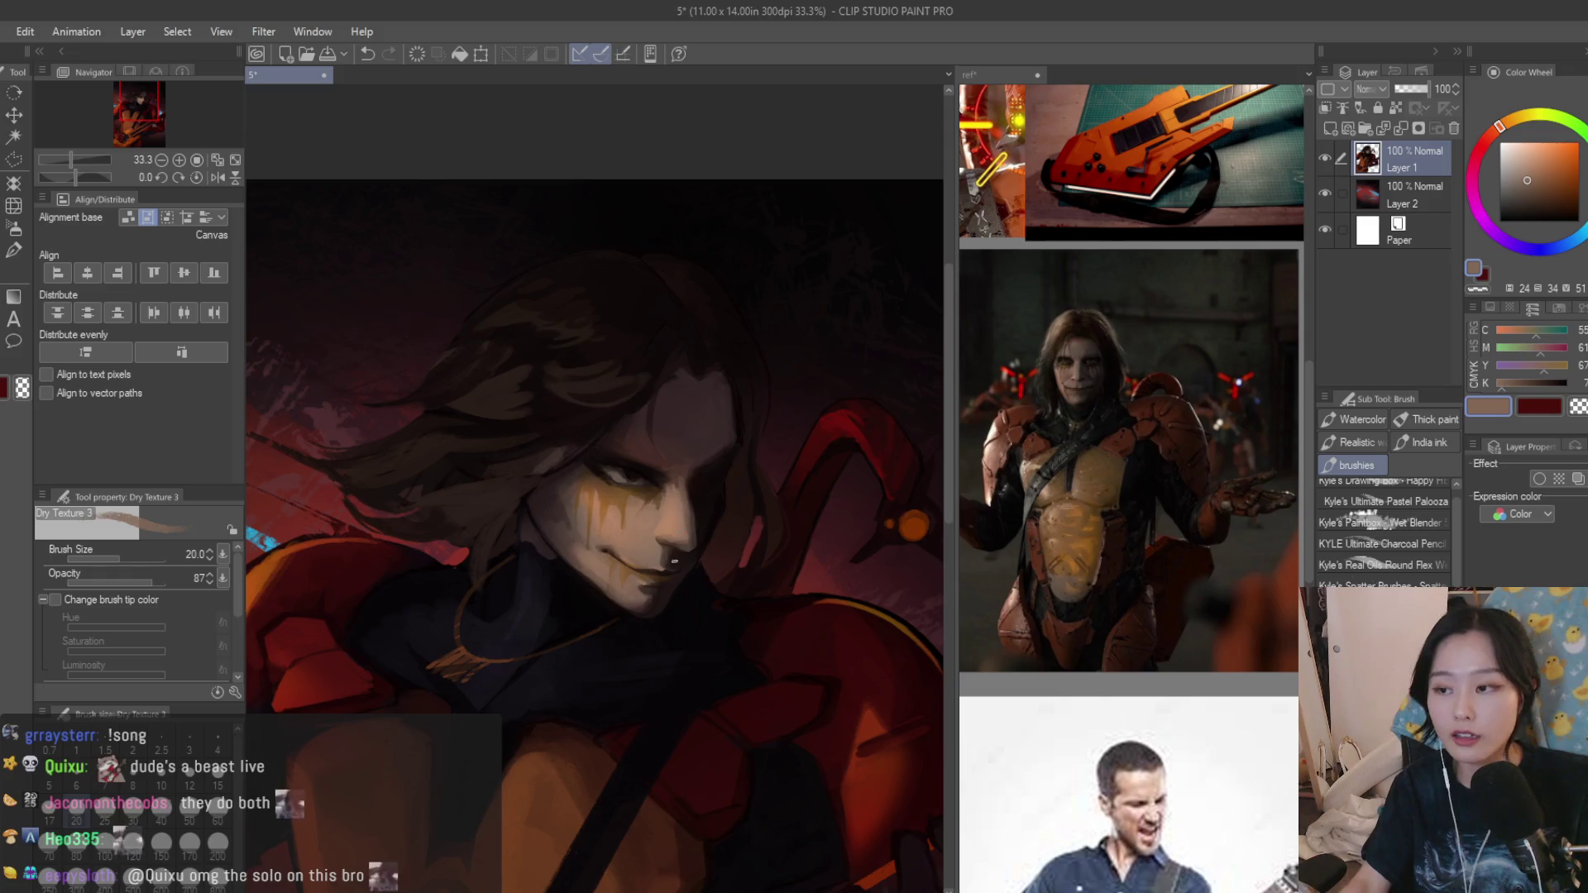
scroll(645, 534, "up", 2)
scroll(576, 536, "up", 2)
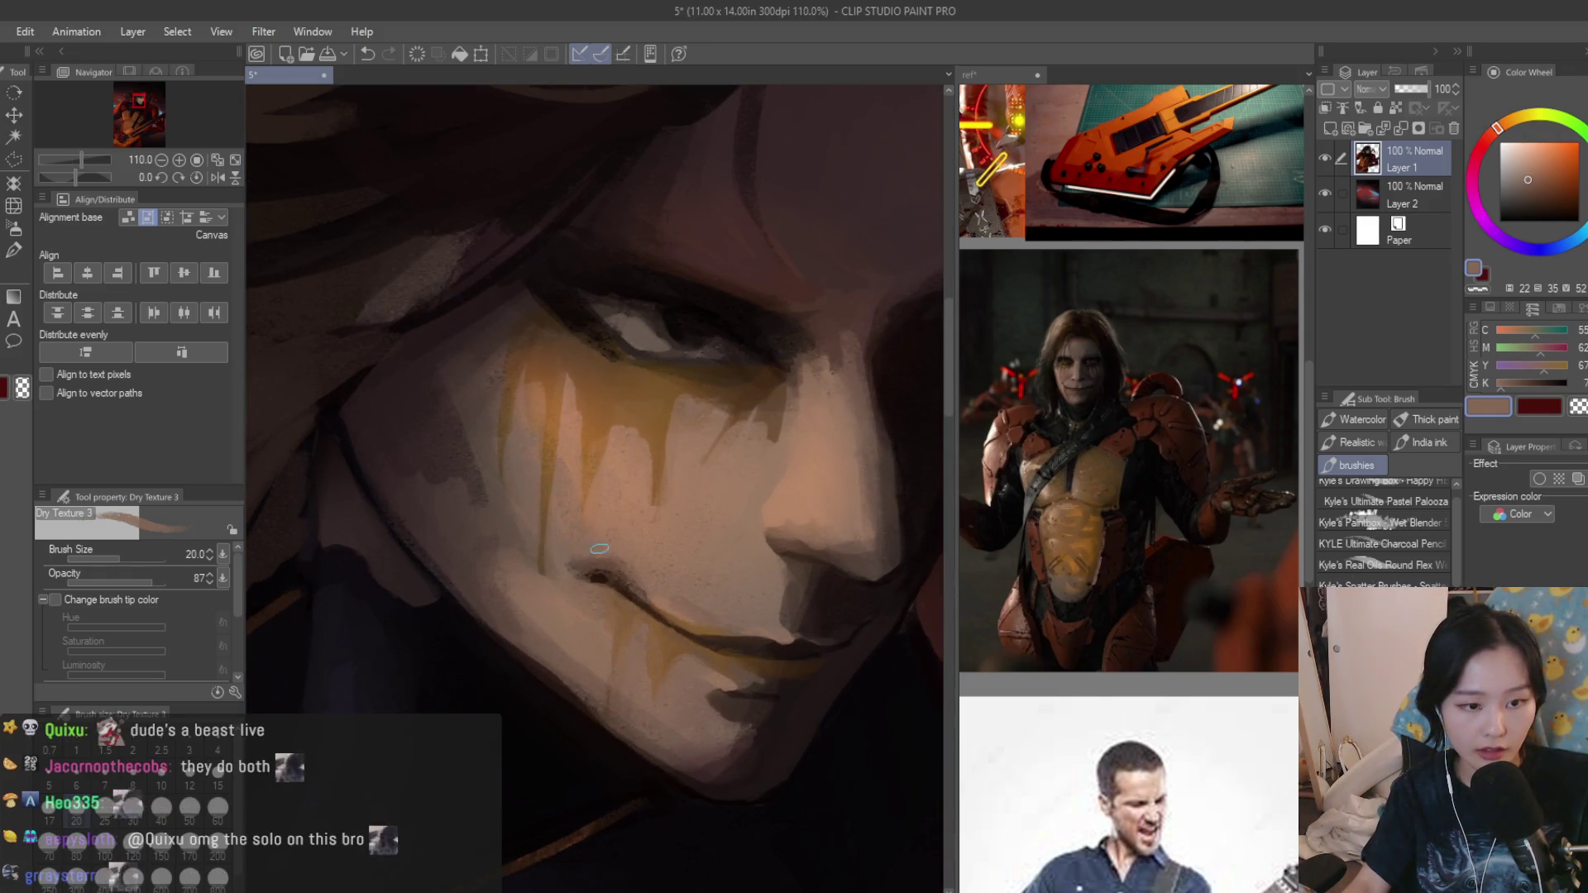
scroll(679, 607, "up", 2)
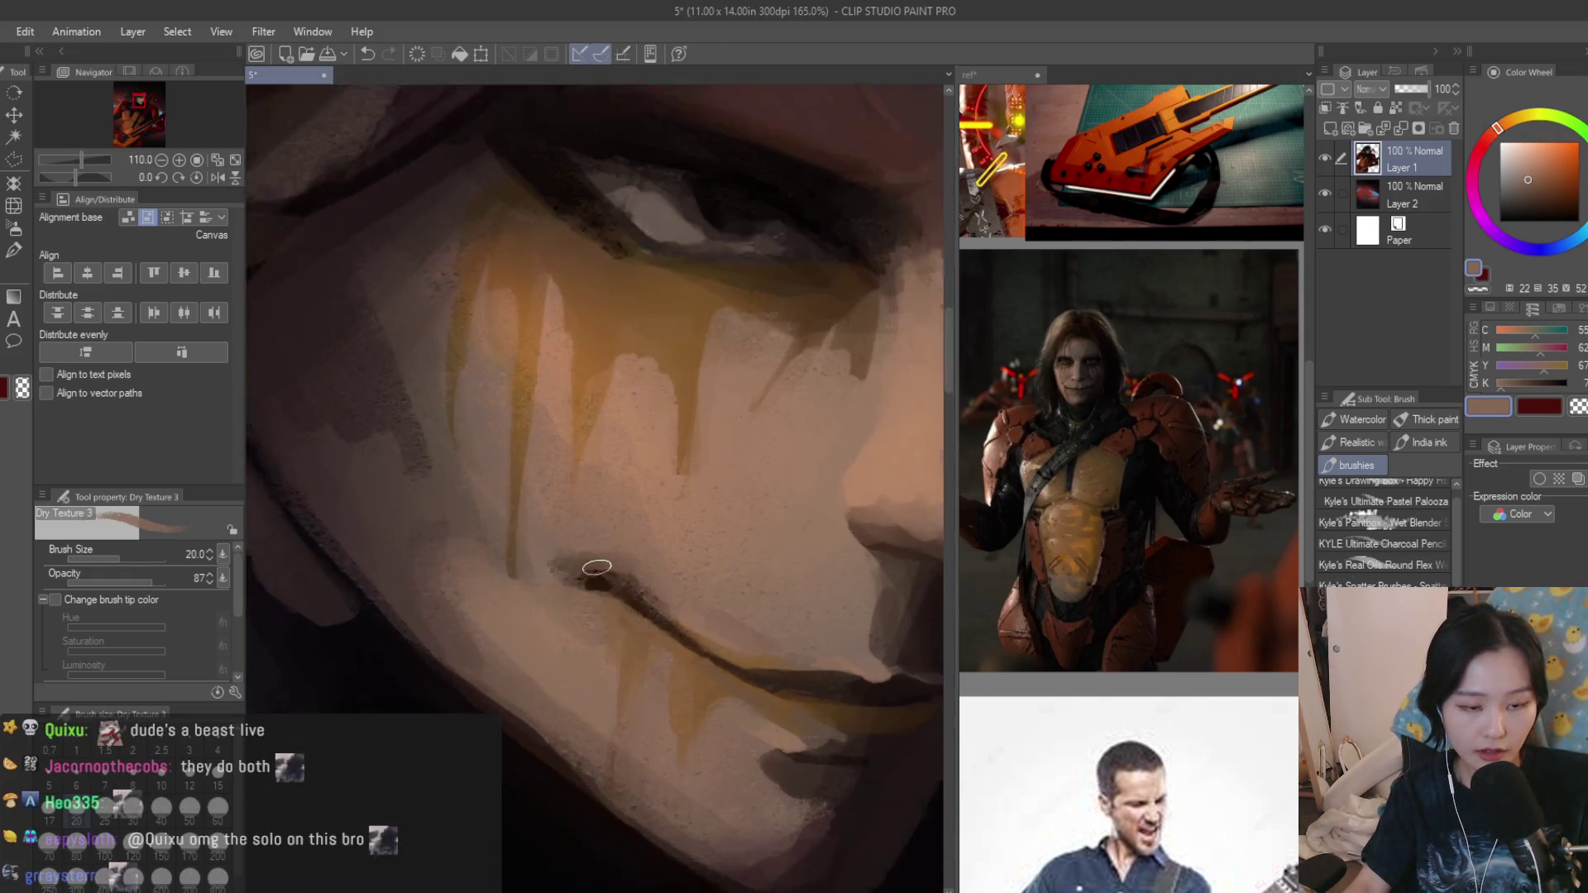
left_click(581, 574, "alt")
left_click_drag(581, 574, 647, 602)
Brighten the cheek beside the nose with a light brown stroke.
left_click(600, 556, "alt")
scroll(641, 567, "down", 1)
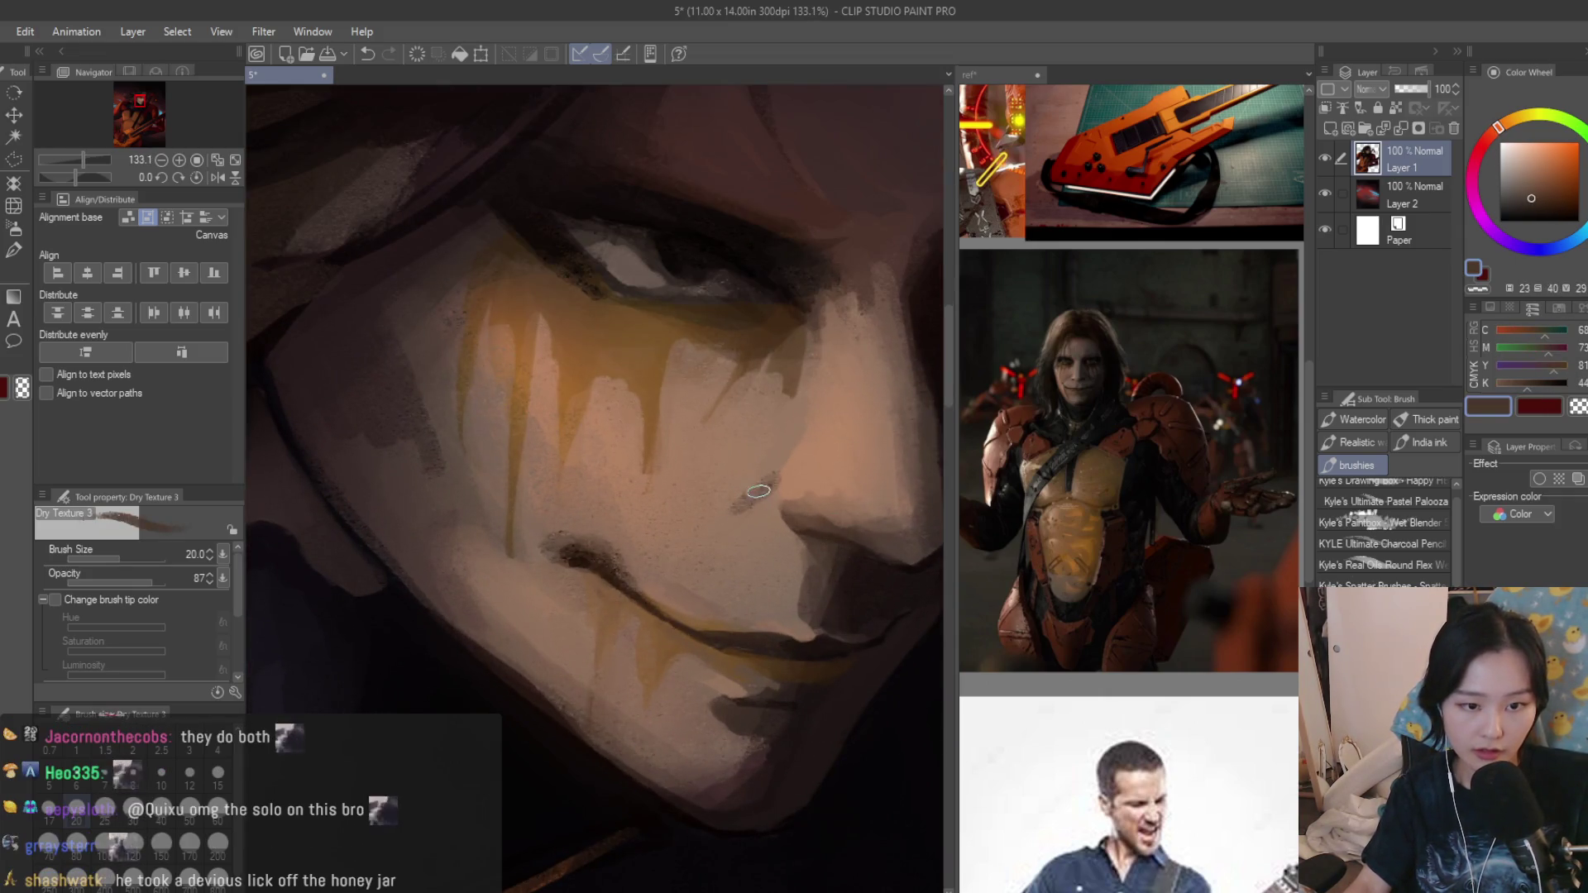
left_click(759, 492, "alt")
left_click_drag(731, 509, 772, 482)
scroll(676, 523, "down", 1)
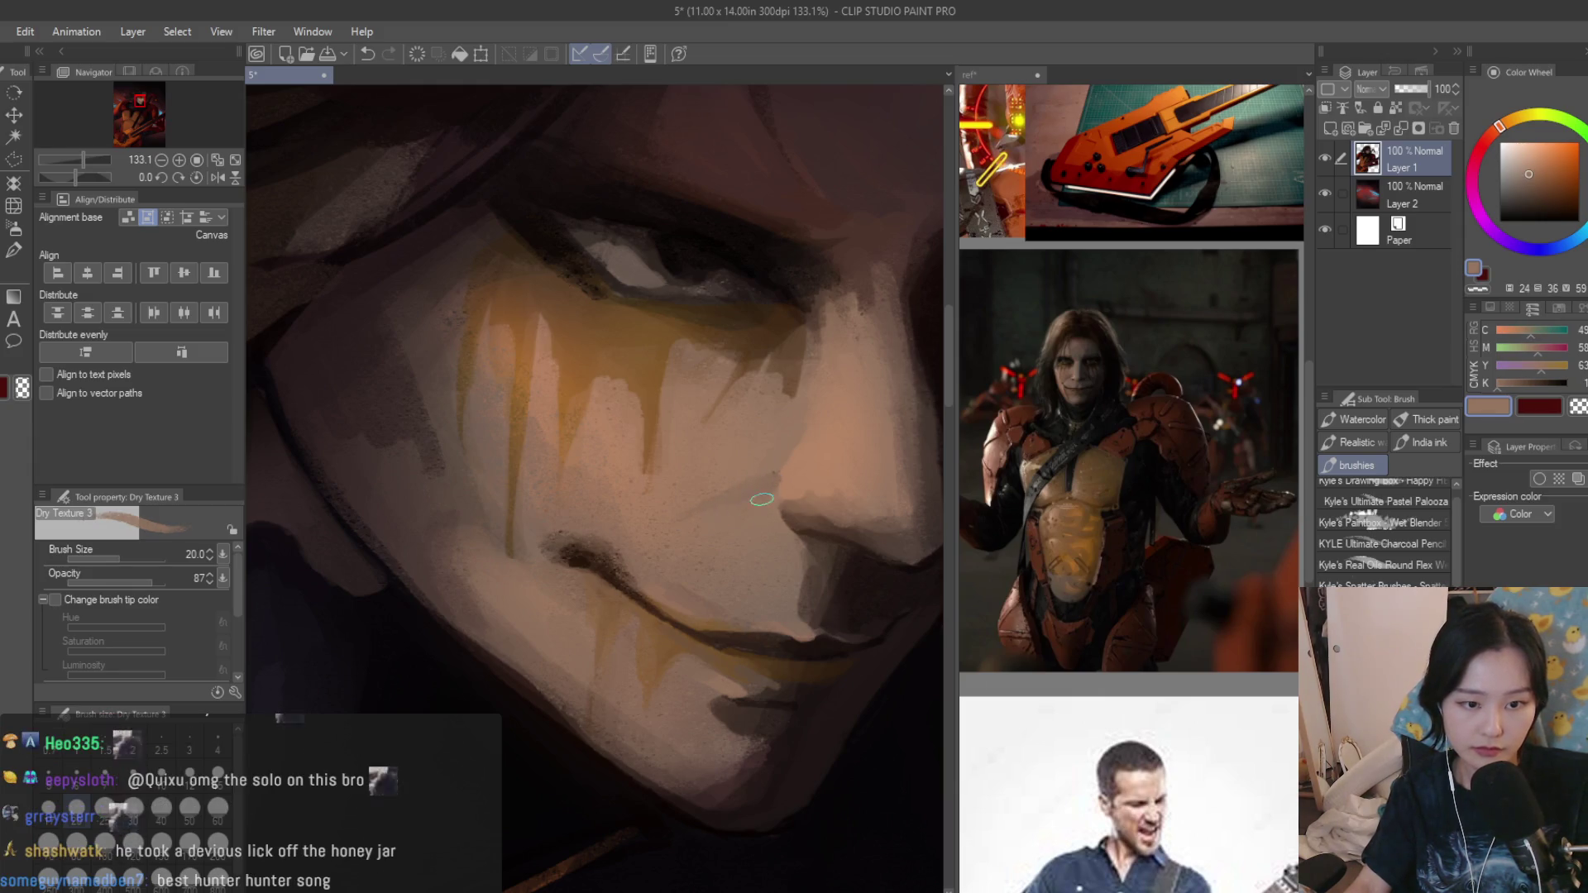
scroll(645, 536, "down", 1)
scroll(608, 552, "down", 1)
scroll(557, 576, "down", 1)
scroll(557, 575, "up", 2)
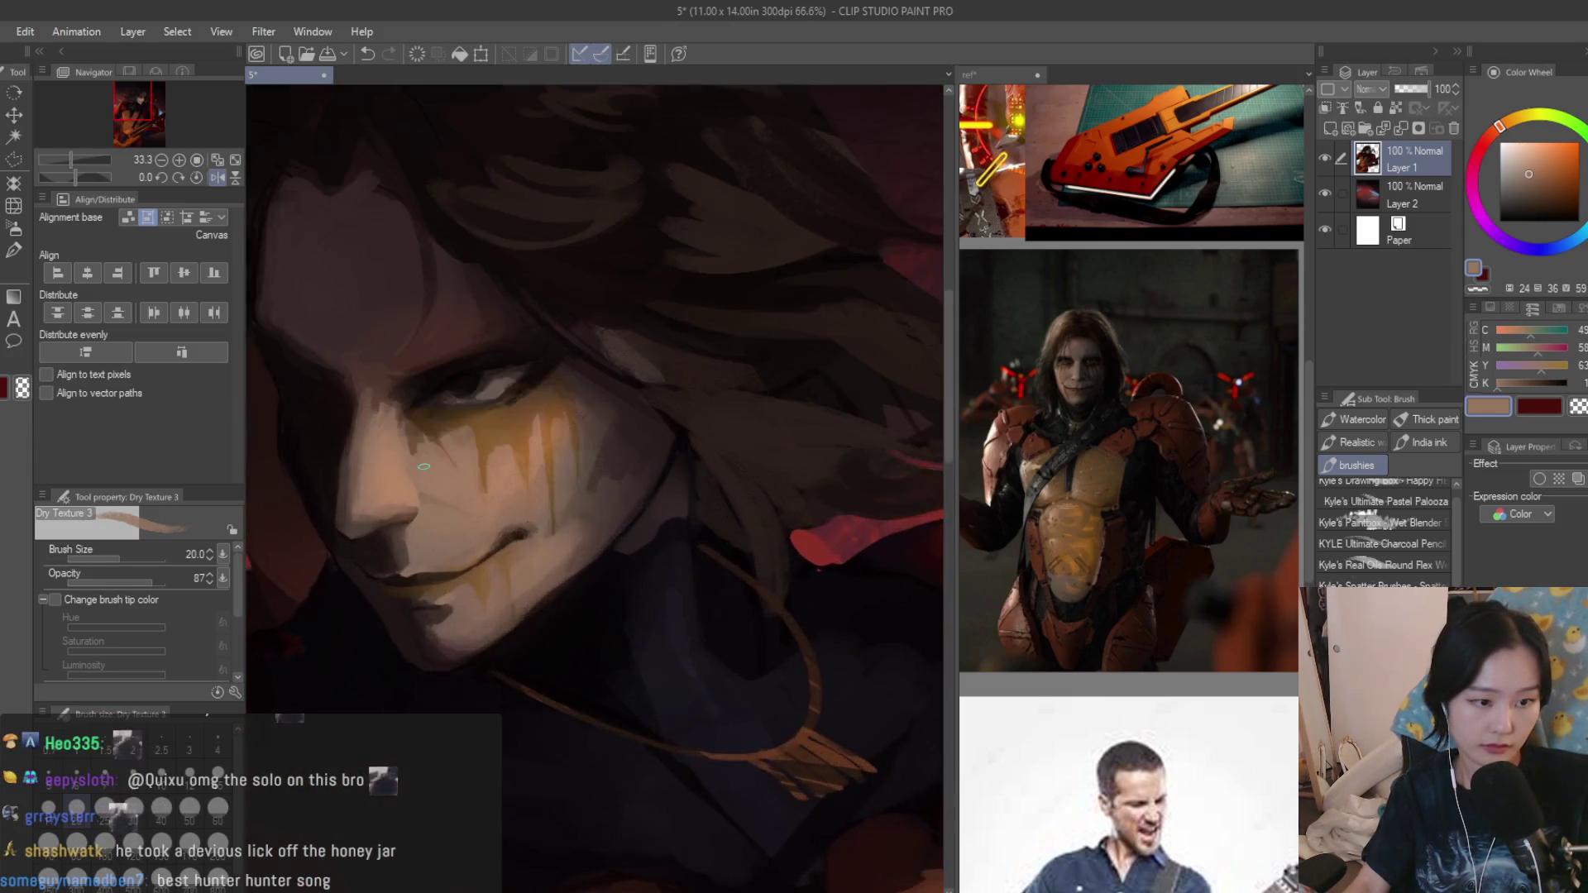
scroll(419, 515, "up", 2)
scroll(424, 512, "down", 2)
scroll(523, 583, "up", 2)
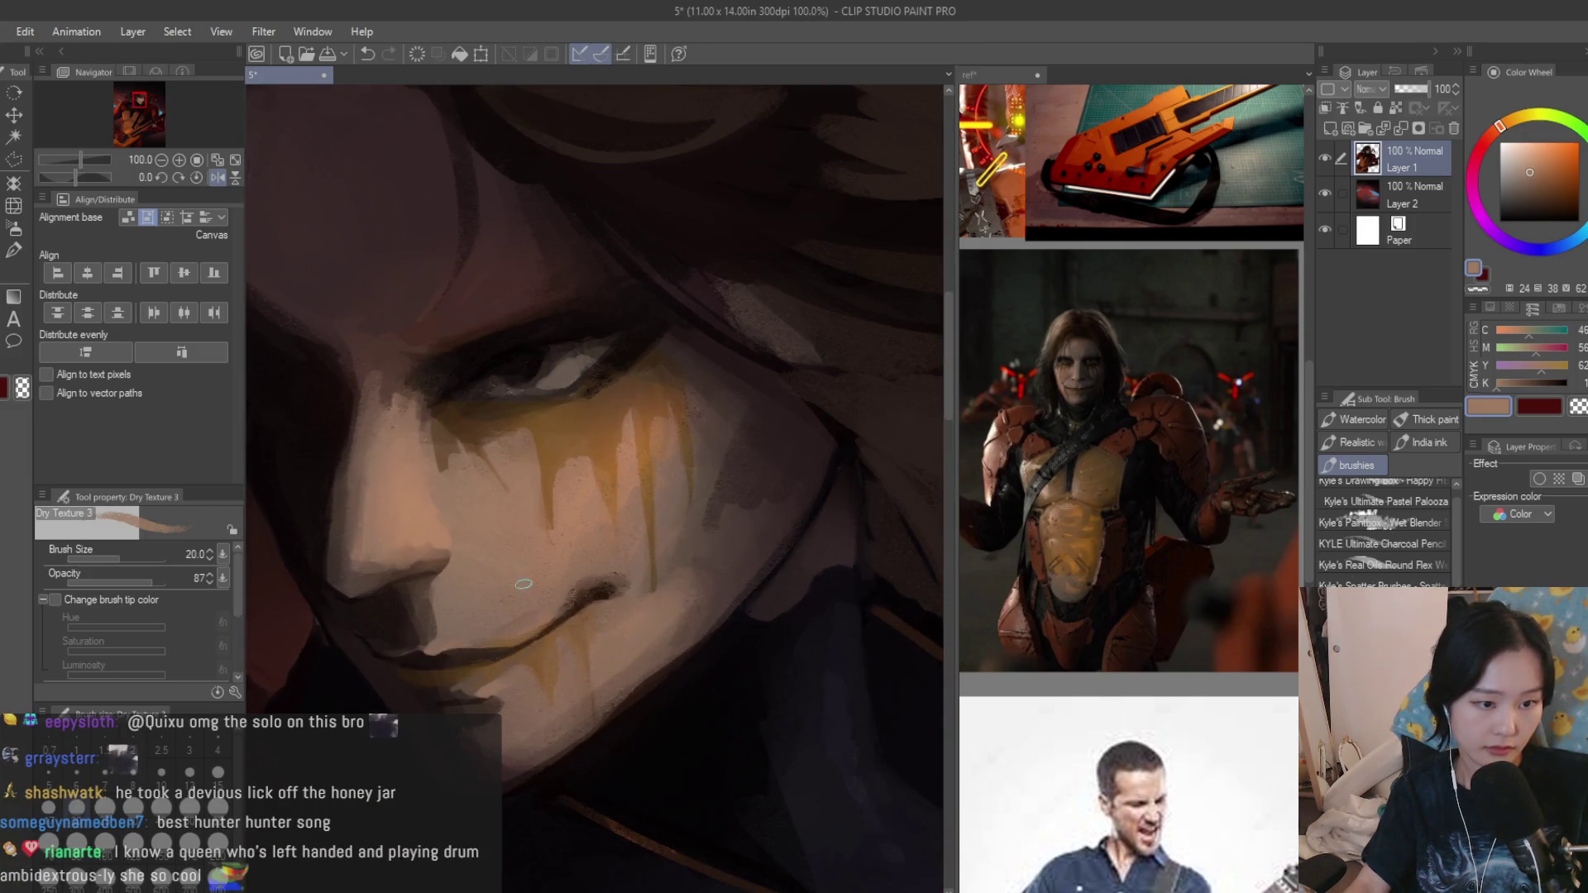
scroll(500, 544, "down", 1)
scroll(621, 583, "down", 1)
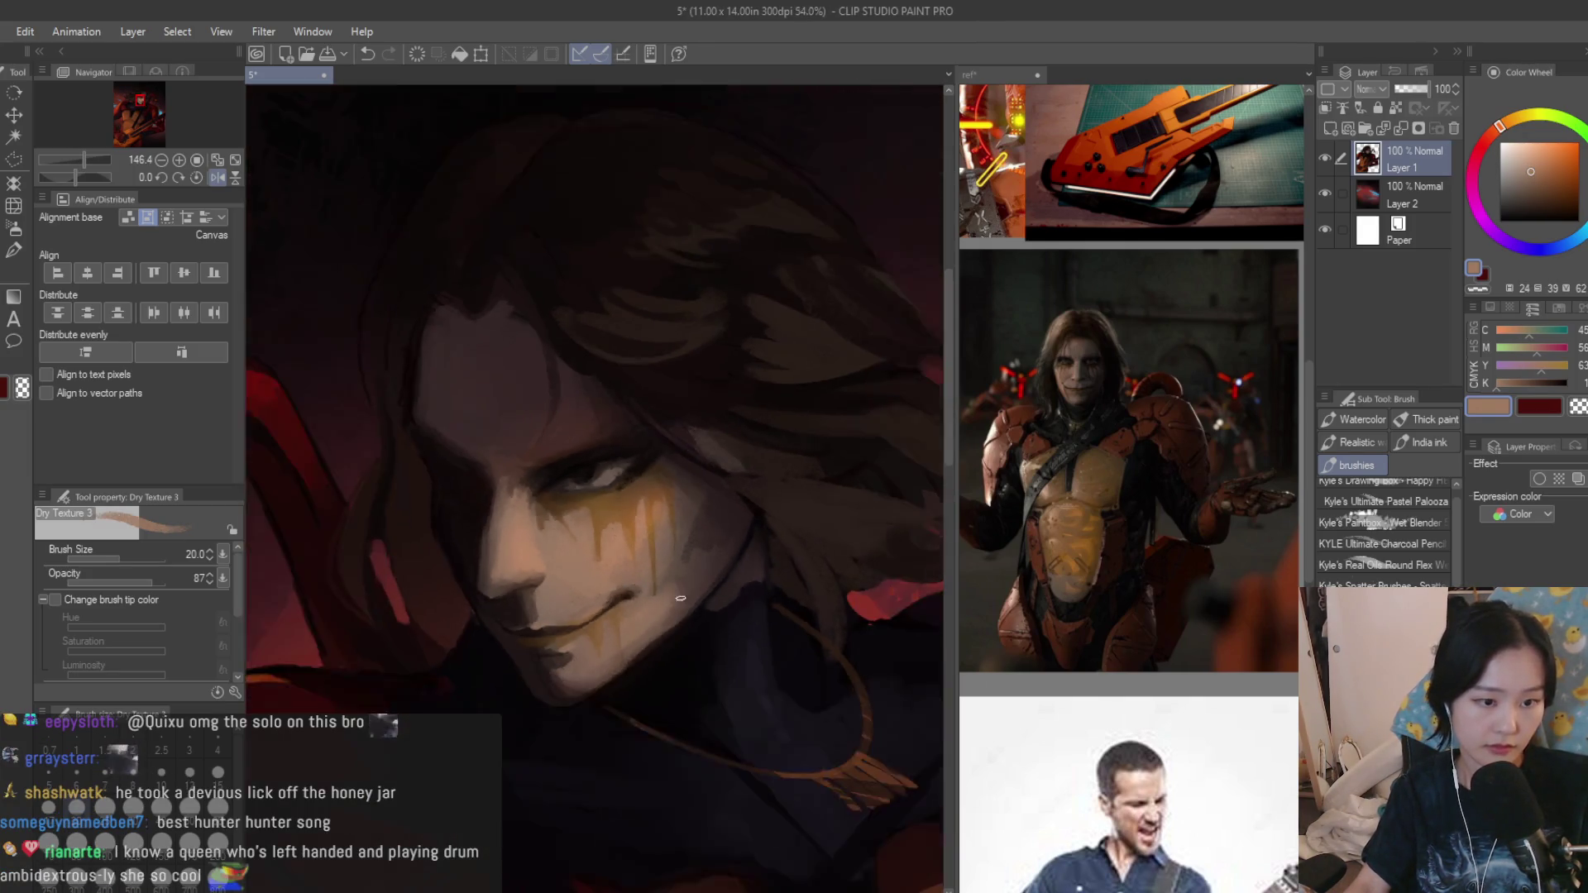
scroll(747, 623, "down", 2)
scroll(794, 704, "up", 2)
scroll(694, 583, "up", 1)
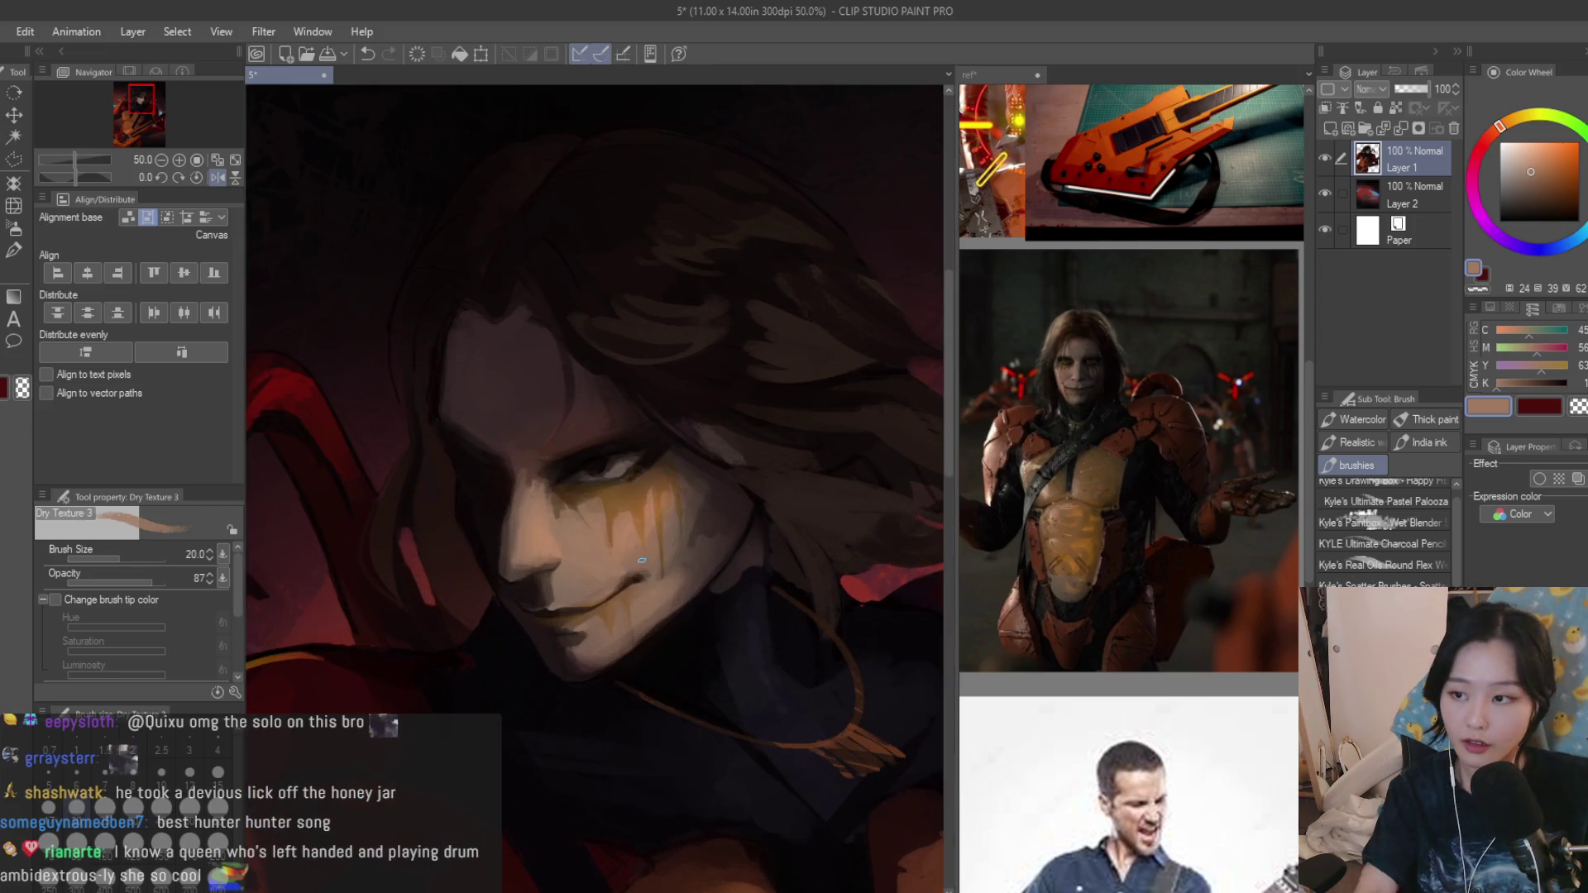
scroll(626, 467, "down", 1)
scroll(583, 497, "up", 2)
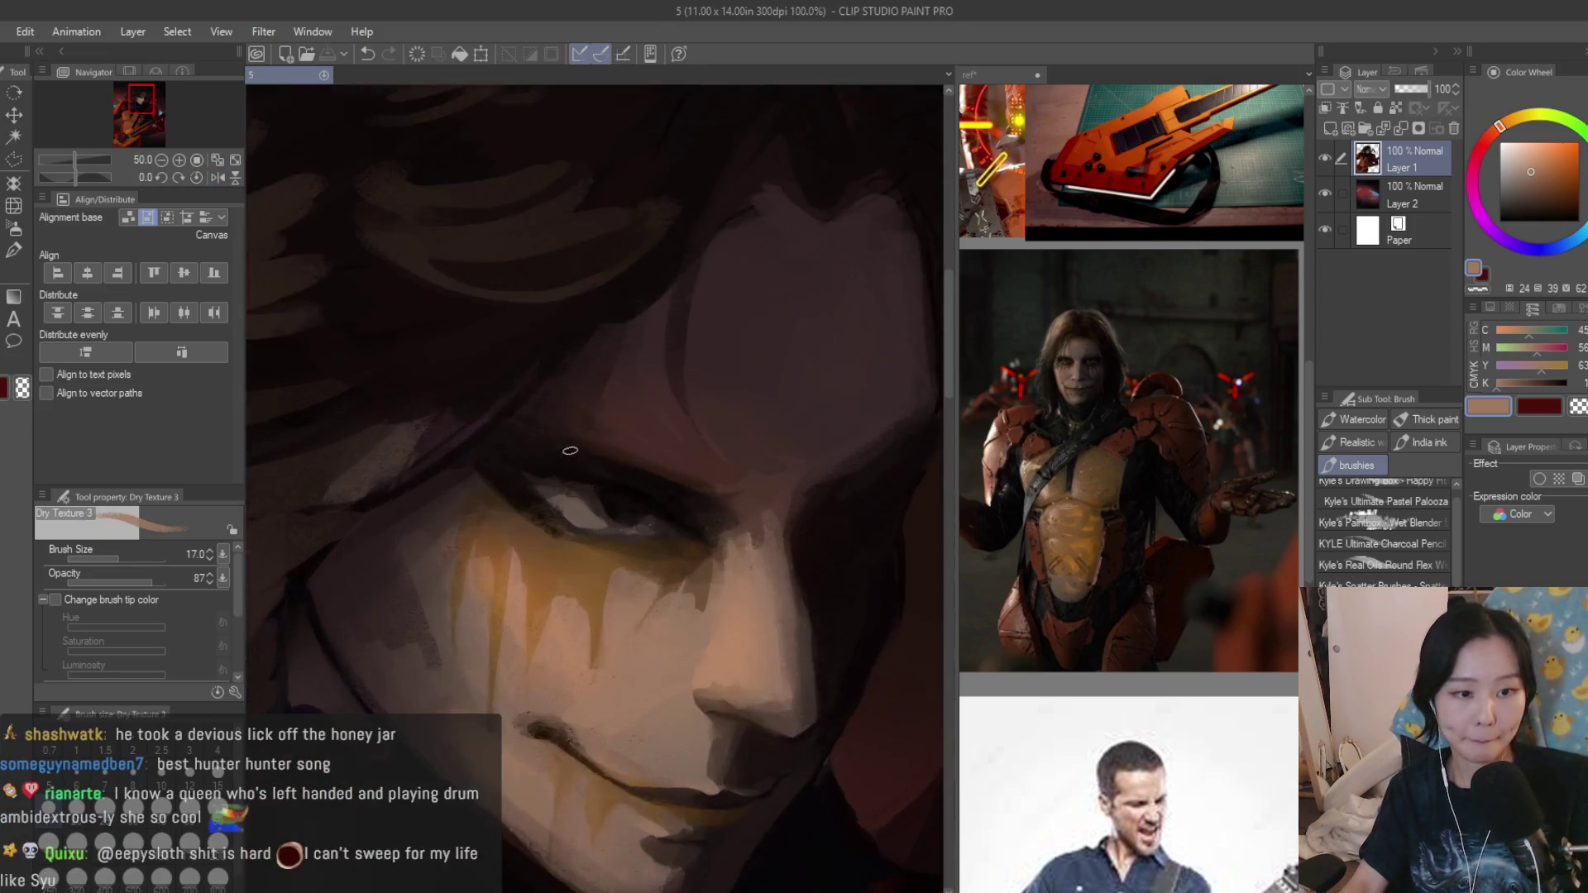
scroll(534, 509, "up", 3)
Choose a dark tone on the colour wheel and bring the reference collage window forward.
left_click(1541, 216)
scroll(684, 515, "down", 1)
scroll(695, 528, "down", 2)
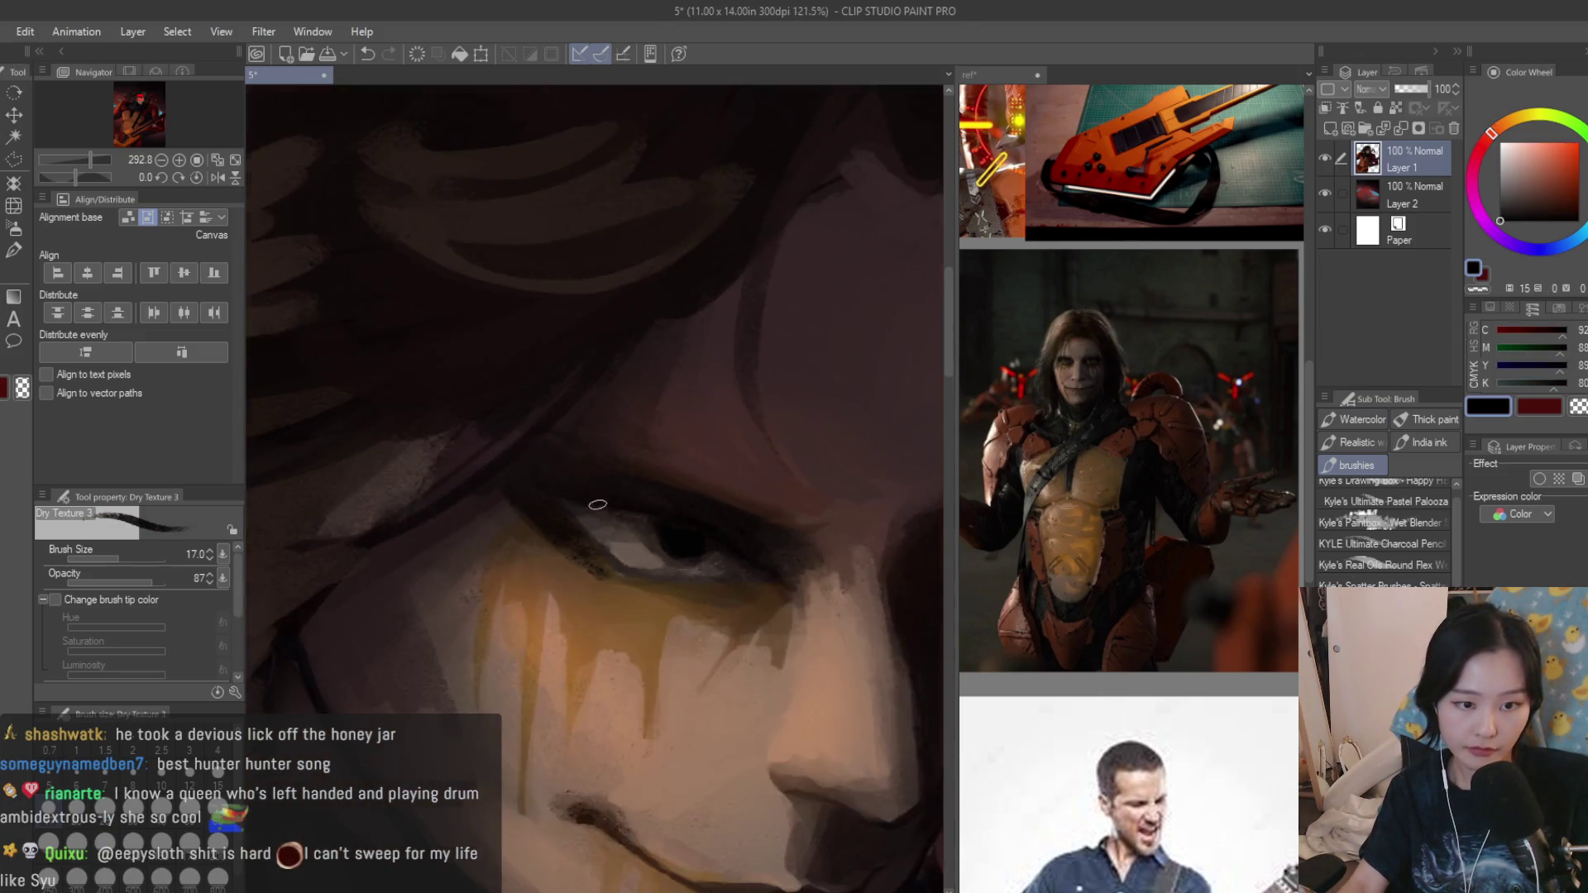
scroll(701, 534, "down", 1)
scroll(707, 544, "down", 1)
scroll(708, 542, "up", 2)
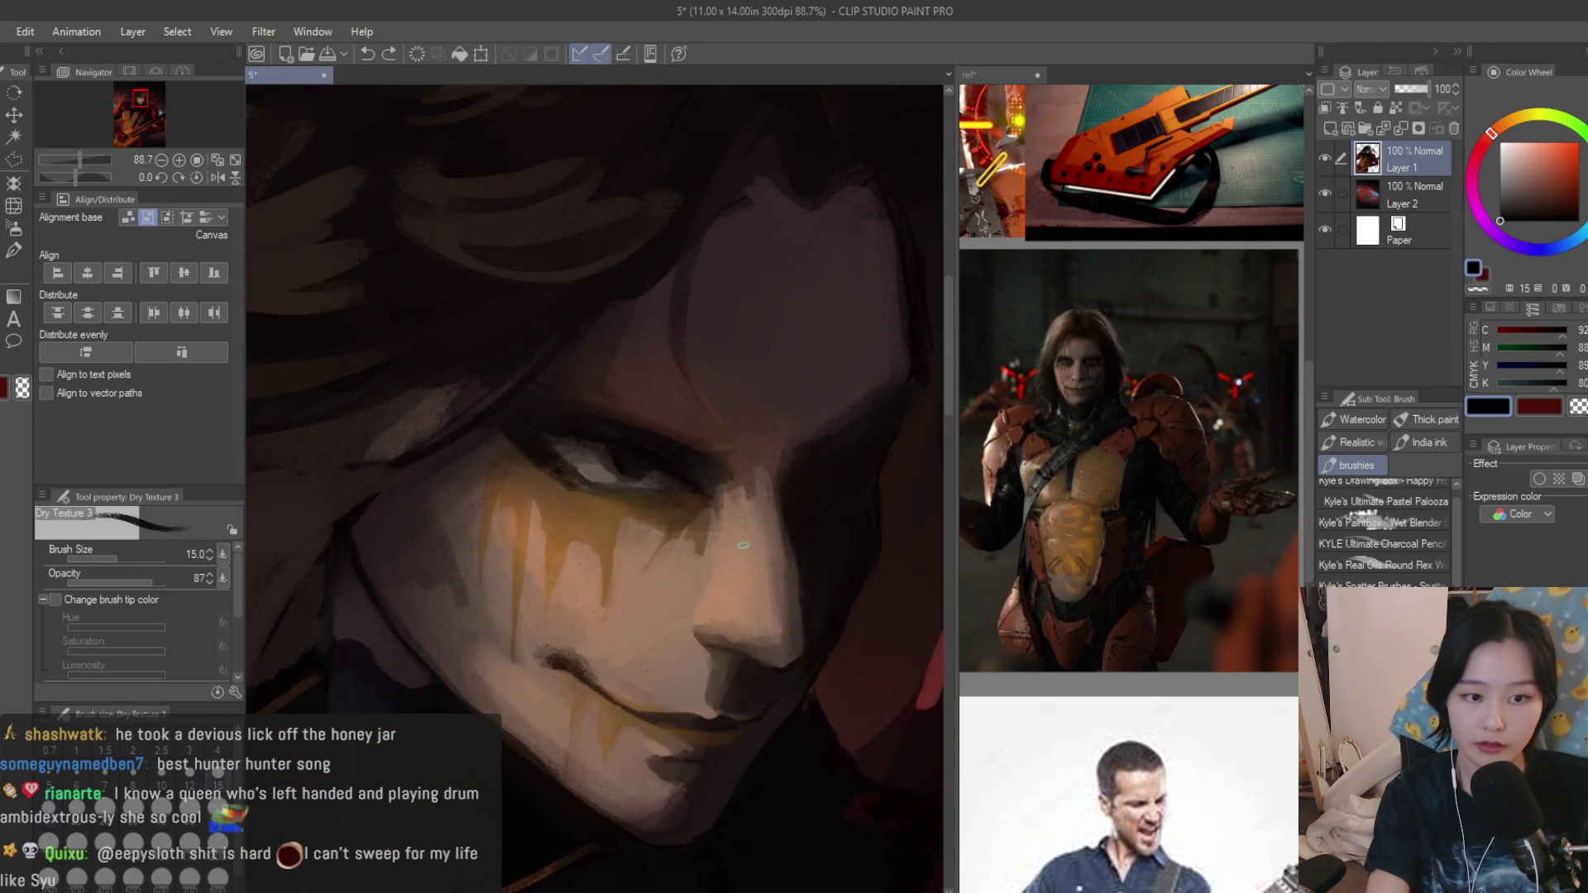
left_click(1189, 248)
scroll(1117, 497, "up", 2)
scroll(1116, 496, "up", 2)
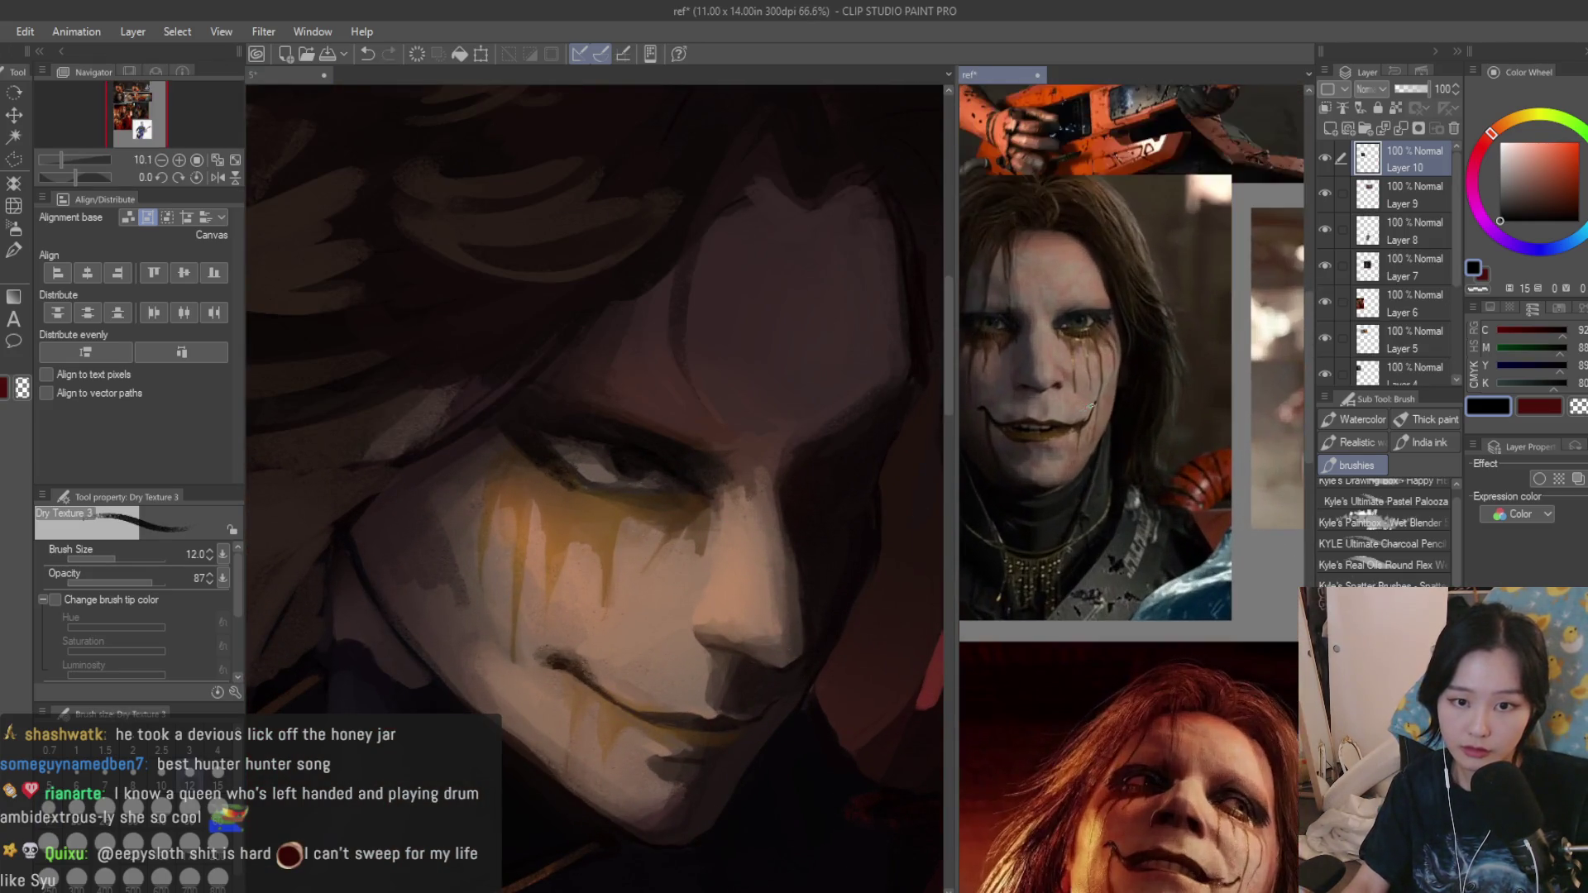
scroll(653, 478, "up", 2)
scroll(652, 478, "up", 1)
Paint a muted teal iris into the eye, then switch back to the reference collage.
left_click(571, 528, "alt")
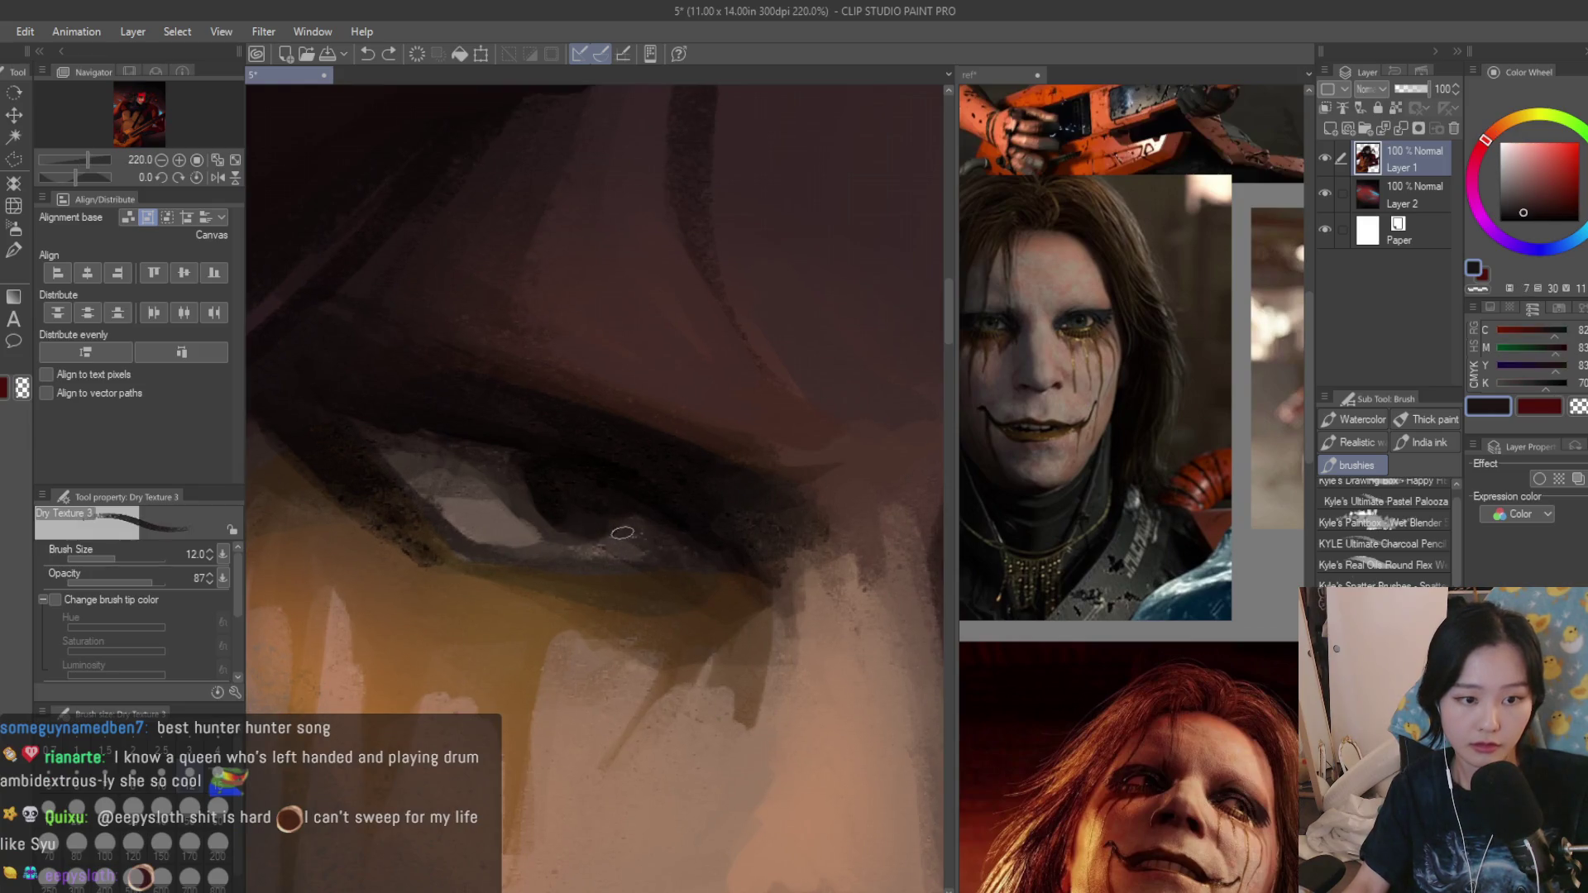
left_click(1573, 226)
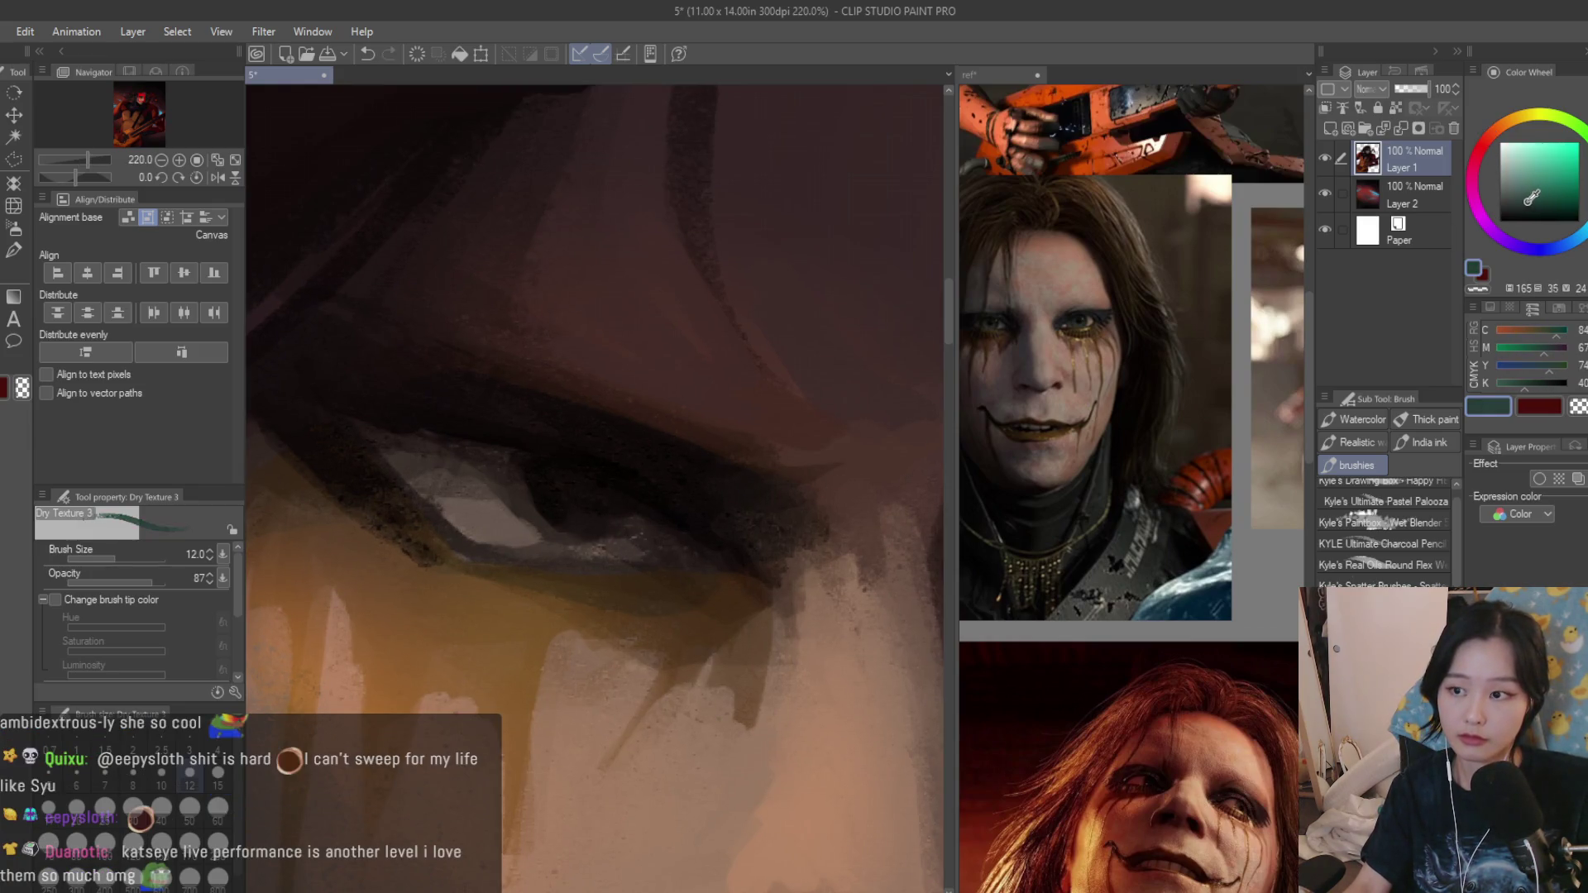
left_click(1523, 201)
scroll(560, 499, "up", 2)
mouse_move(606, 538)
left_mouse_down()
mouse_move(560, 498)
mouse_move(577, 532)
left_mouse_up()
left_click(576, 531, "alt")
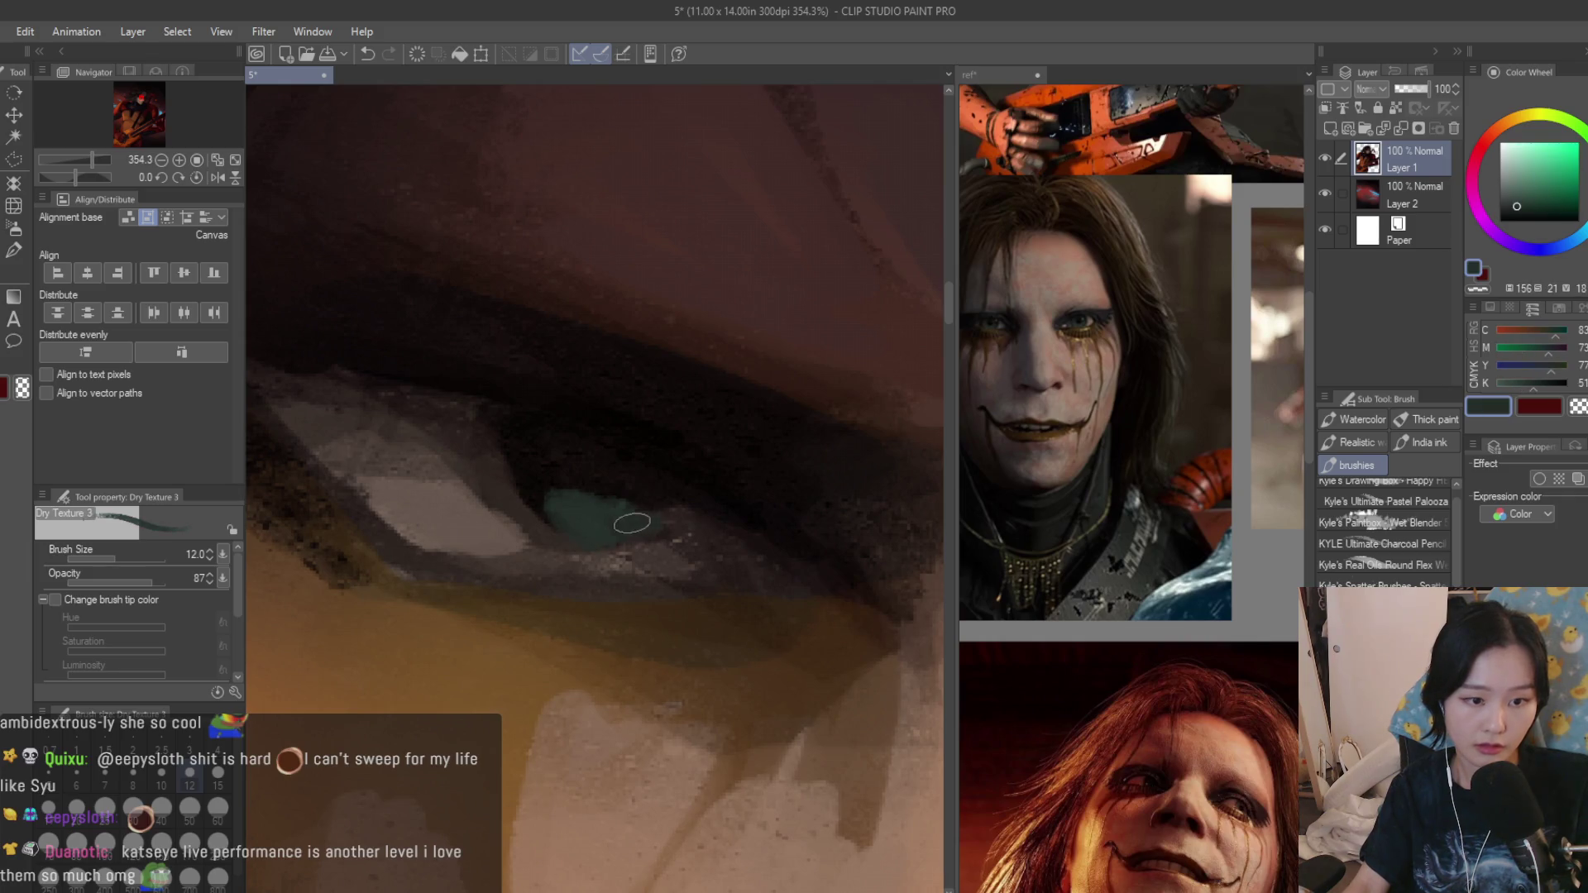
scroll(632, 522, "down", 5)
scroll(621, 515, "up", 3)
scroll(611, 509, "up", 3)
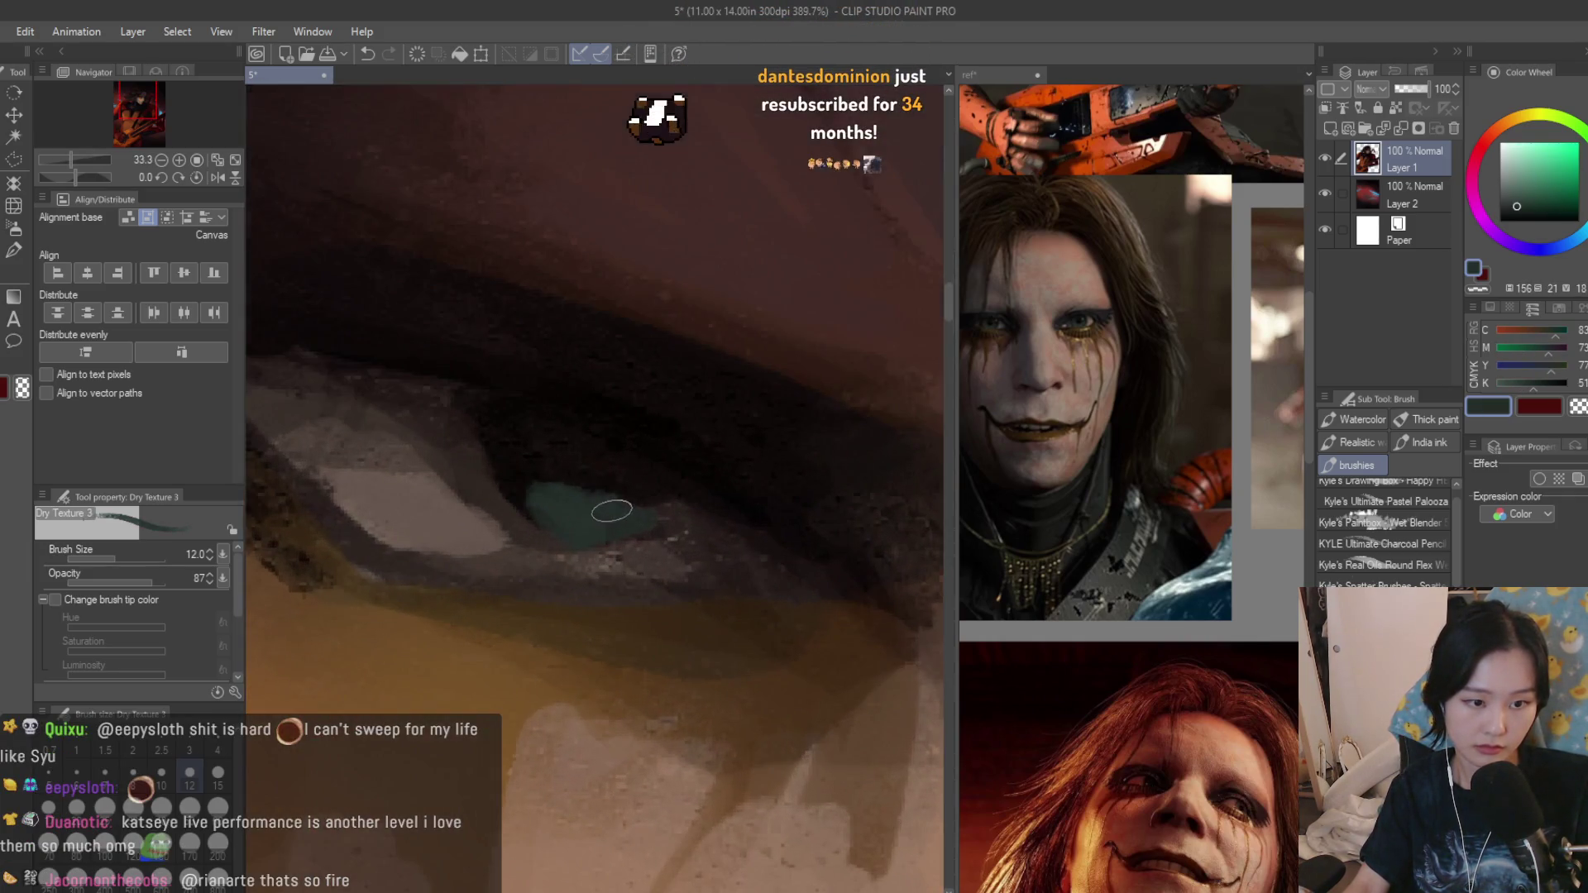
left_click(1237, 418)
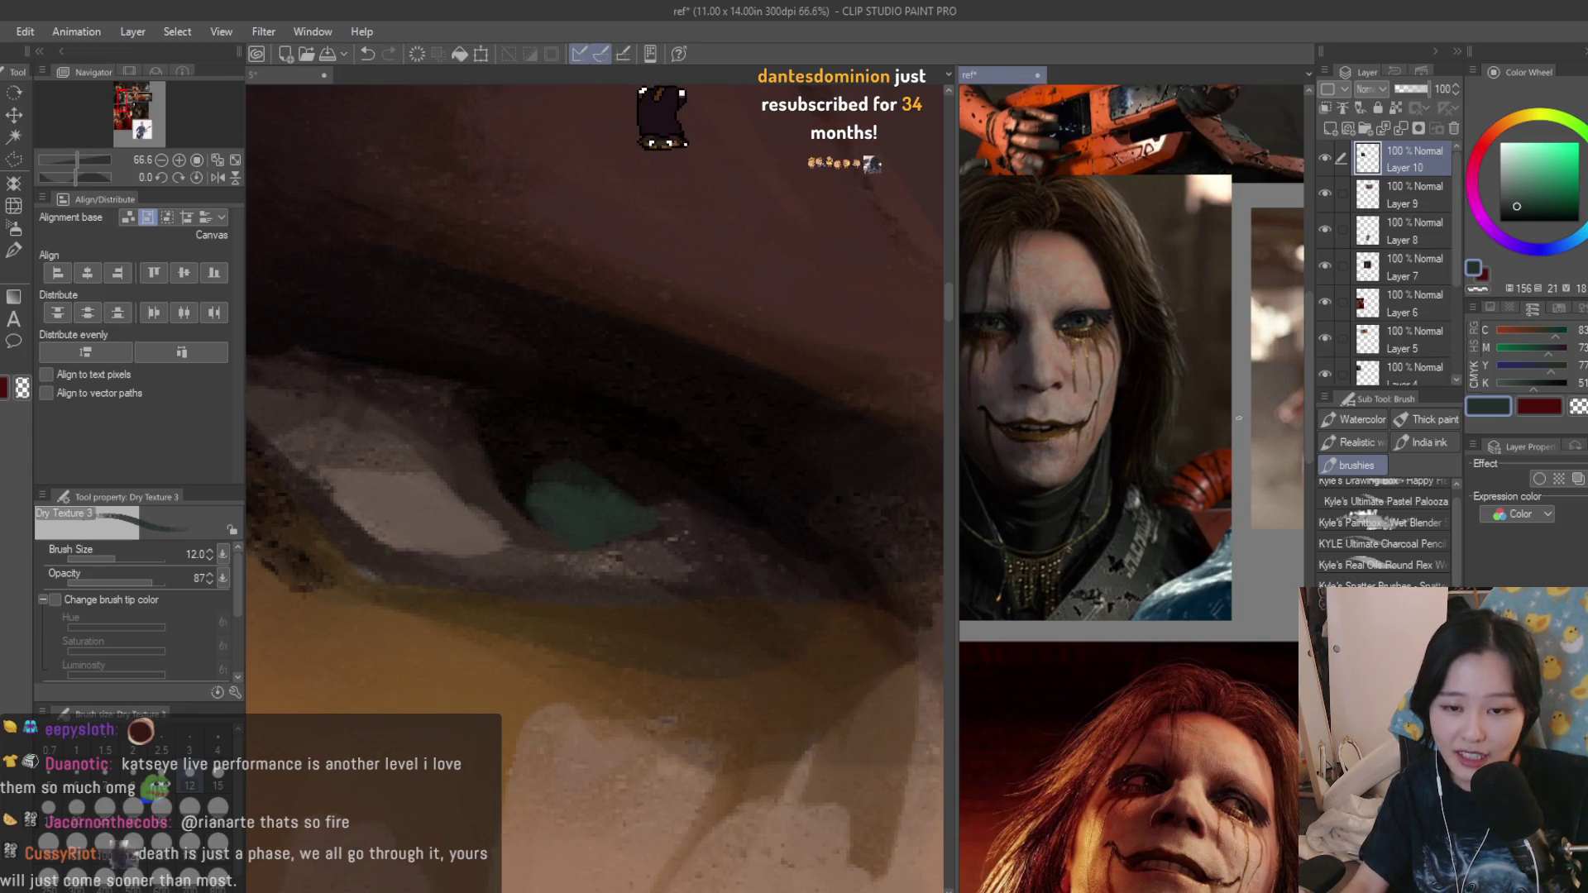
scroll(1237, 418, "up", 4)
scroll(1041, 580, "down", 2)
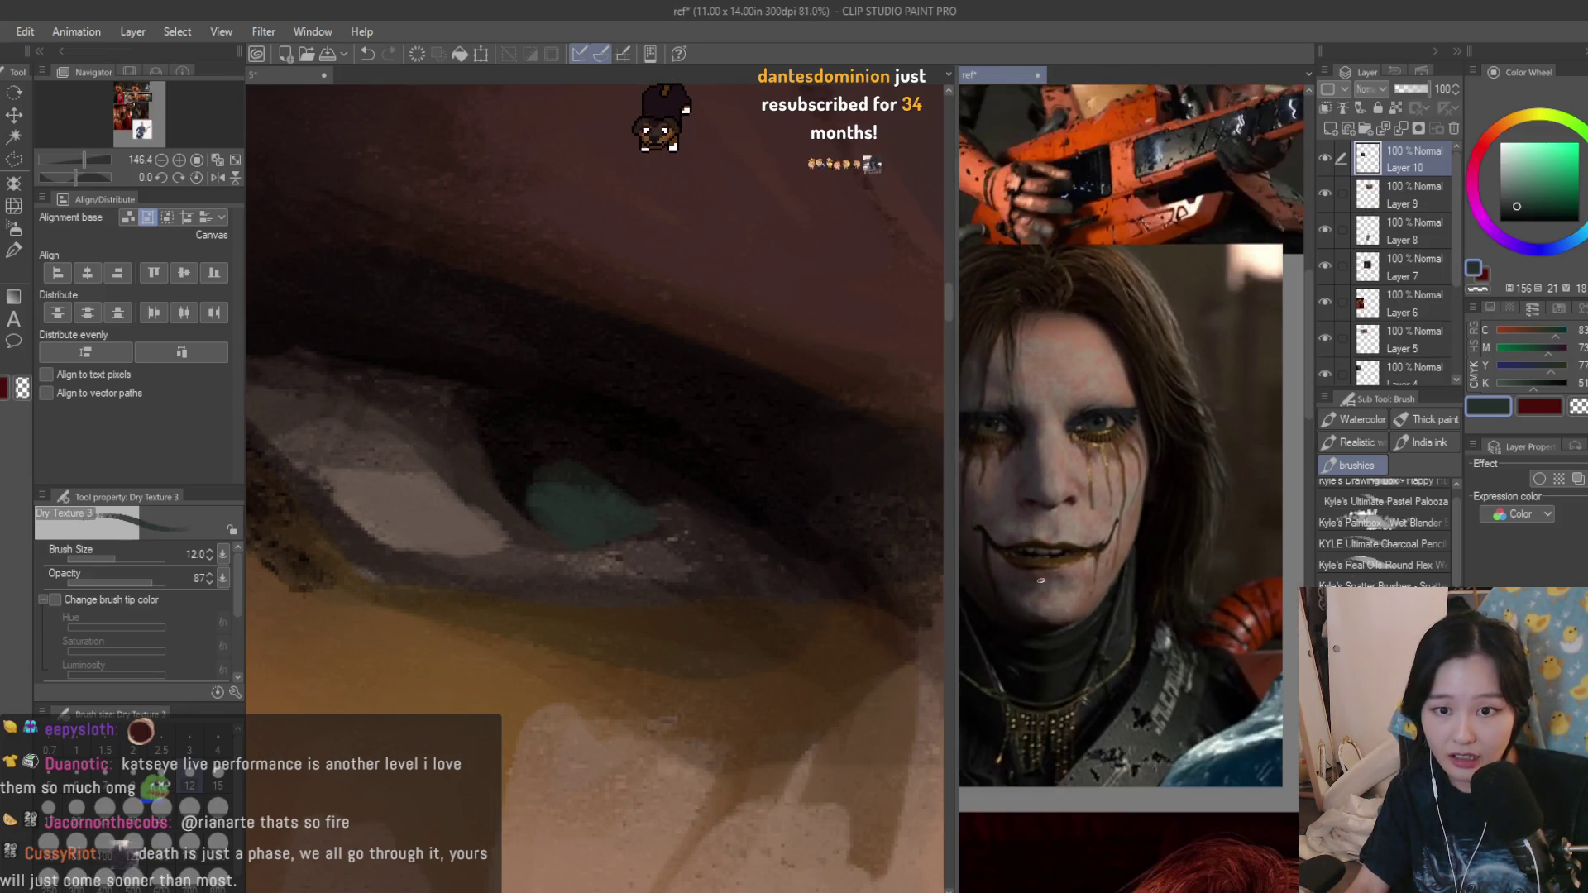
Return to the painting and darken the upper eyelid crease with brown strokes.
left_click(786, 479)
scroll(461, 479, "down", 2)
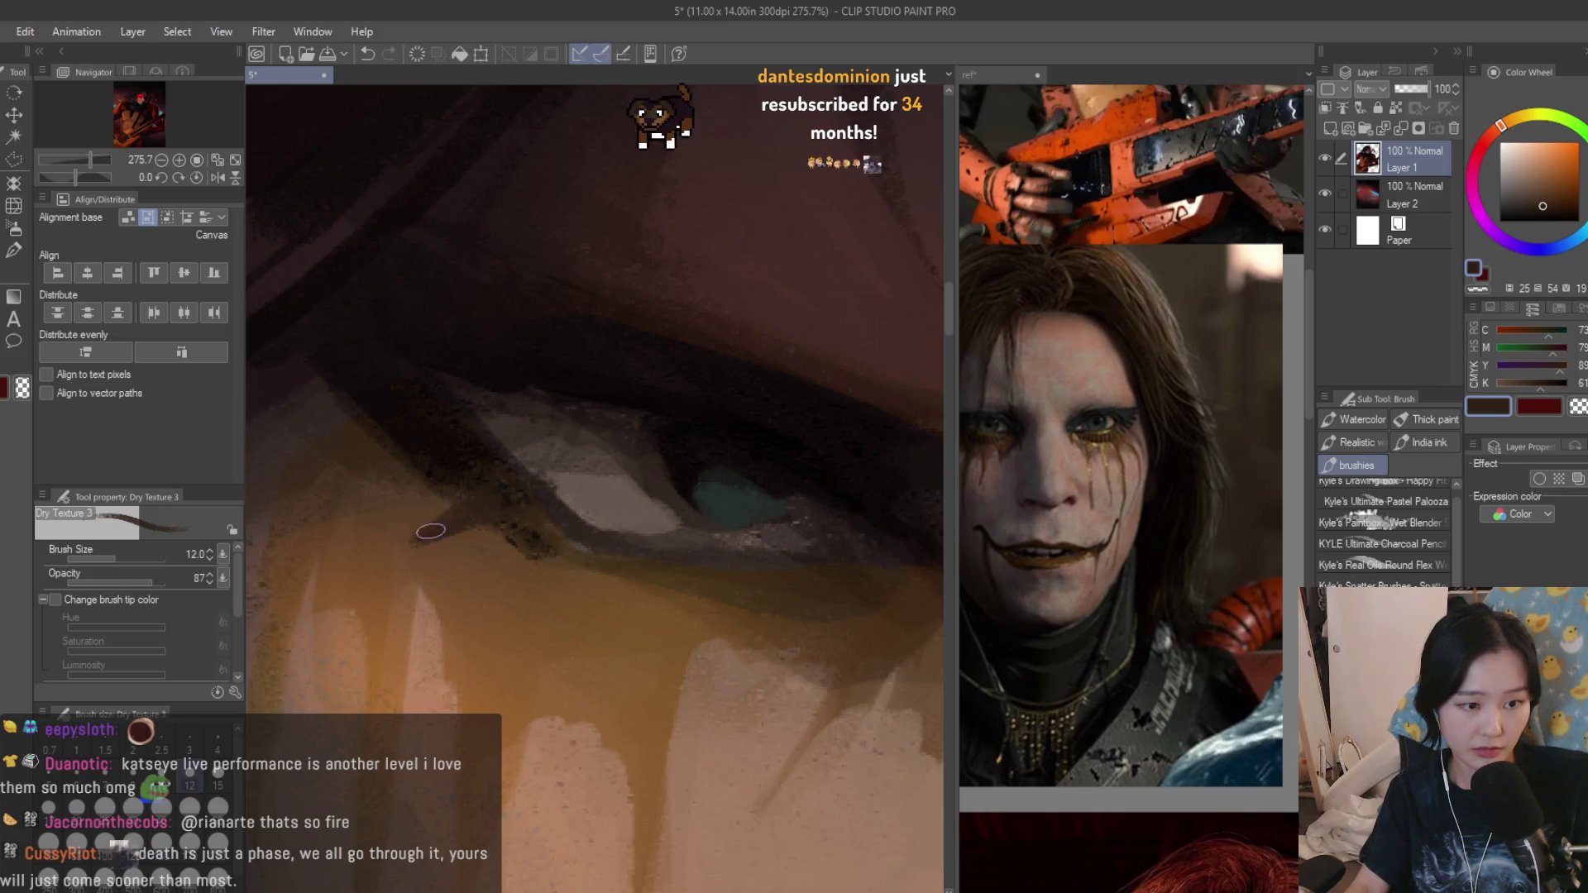
left_click(399, 484, "alt")
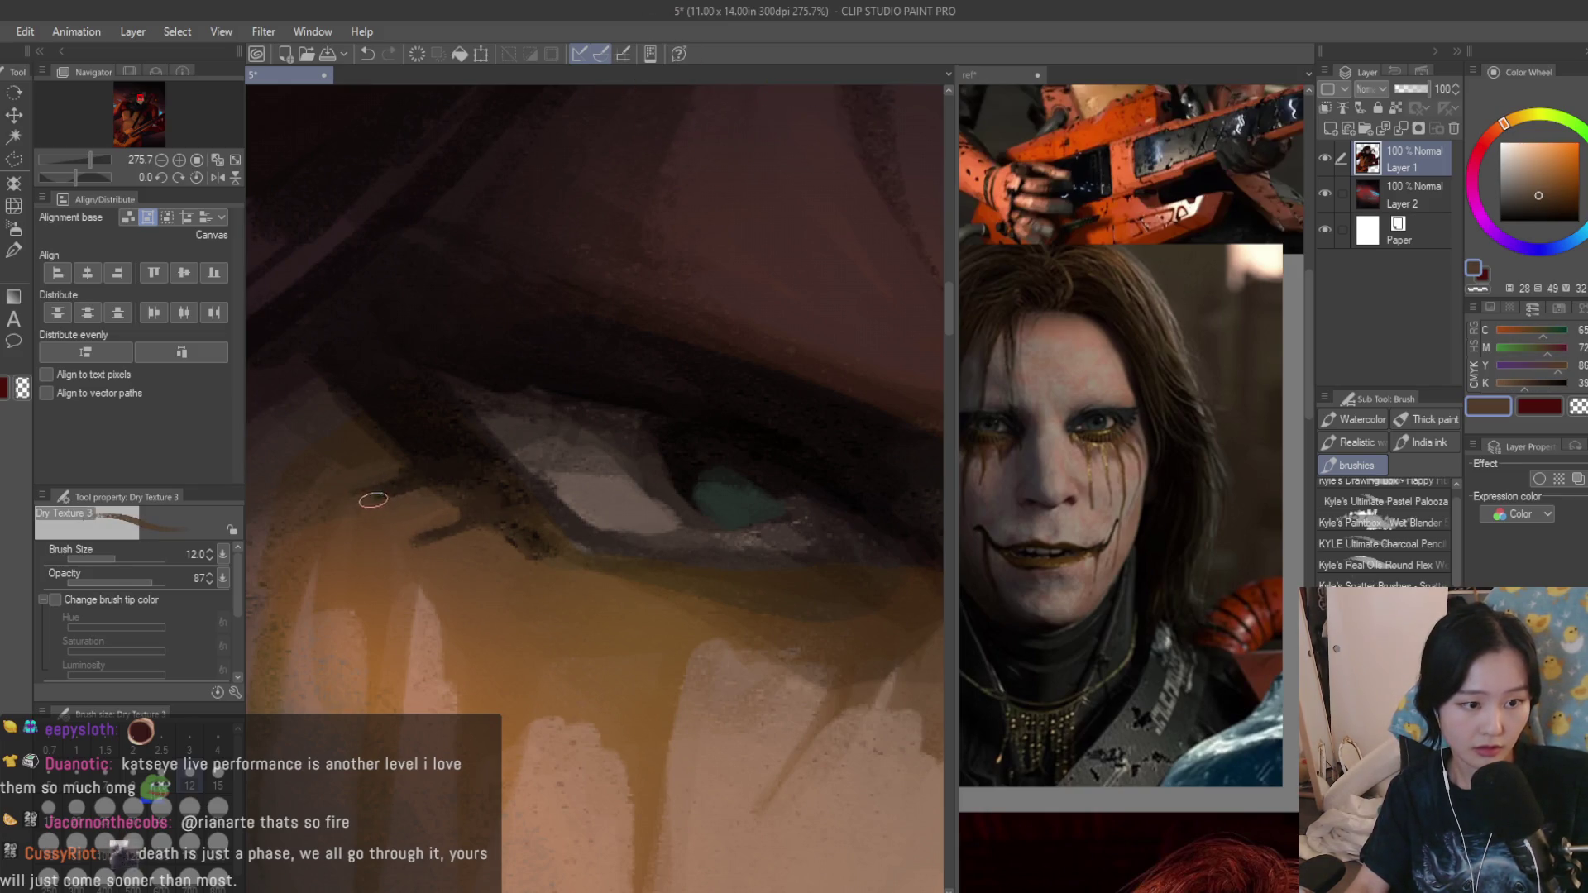
left_click(394, 414, "alt")
mouse_move(411, 428)
left_mouse_down()
mouse_move(290, 436)
mouse_move(377, 380)
mouse_move(282, 387)
left_mouse_up()
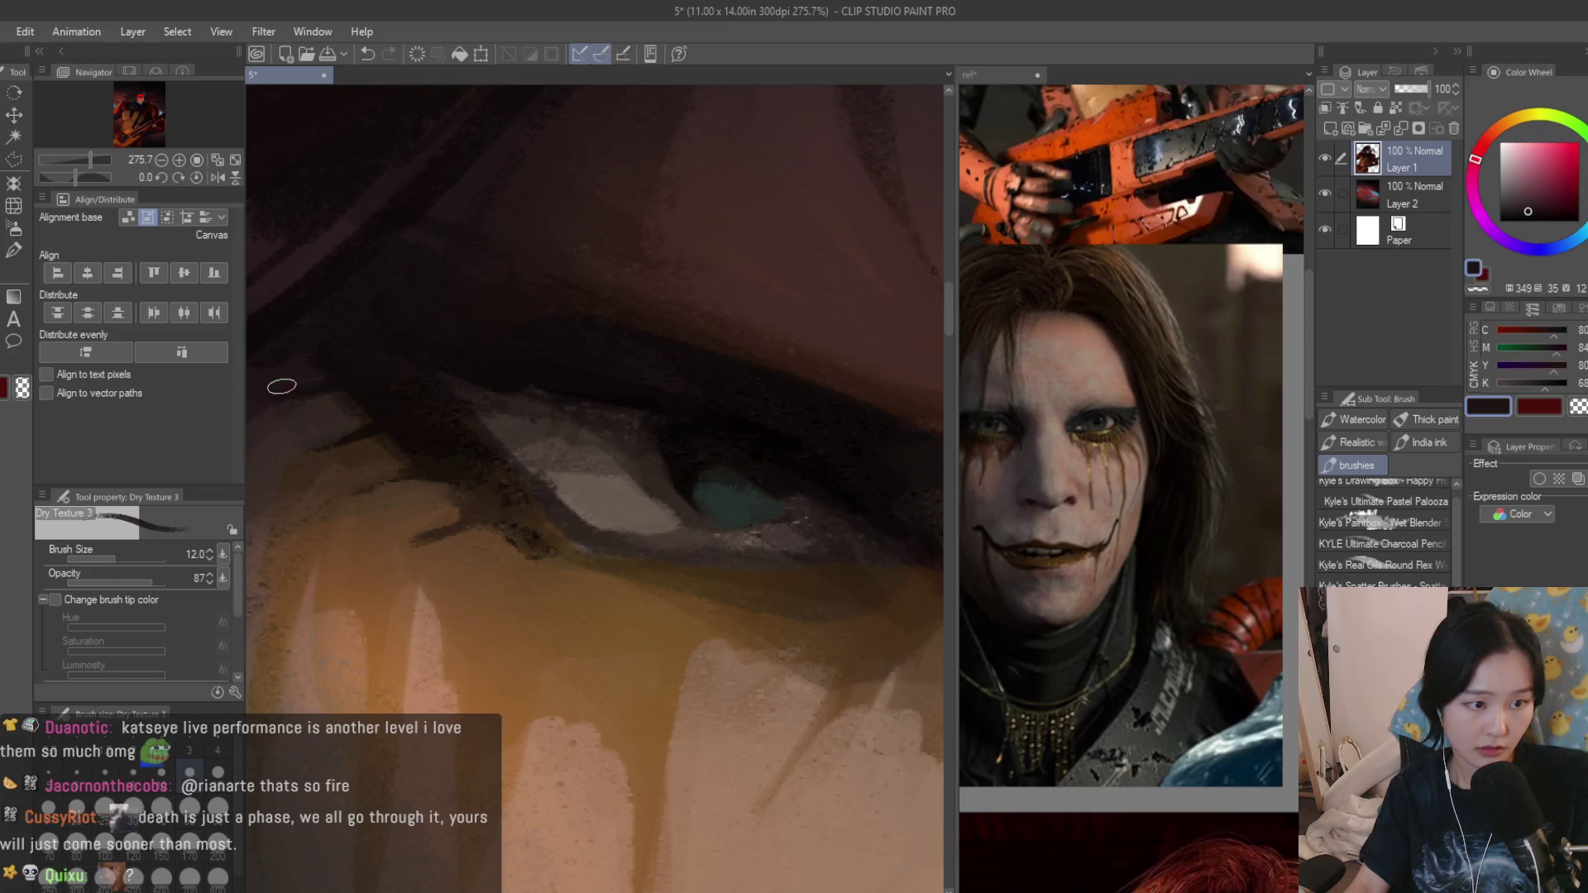
Sample dark browns around the lower lid for the lash work.
left_click(372, 478, "alt")
left_click(454, 480, "alt")
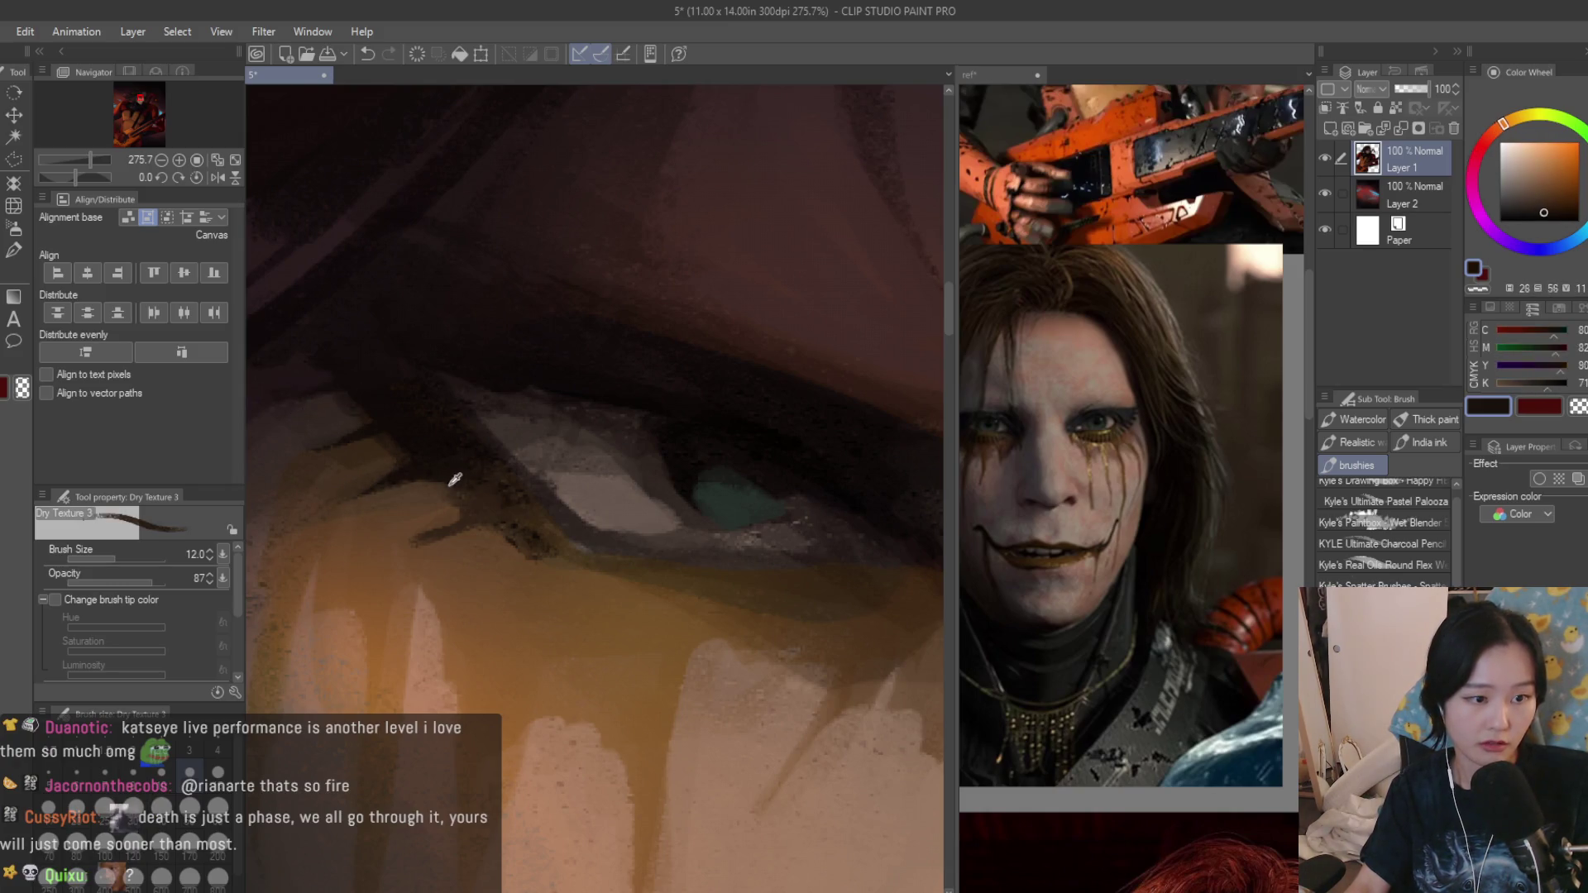
left_click(436, 542, "alt")
left_click(578, 556, "alt")
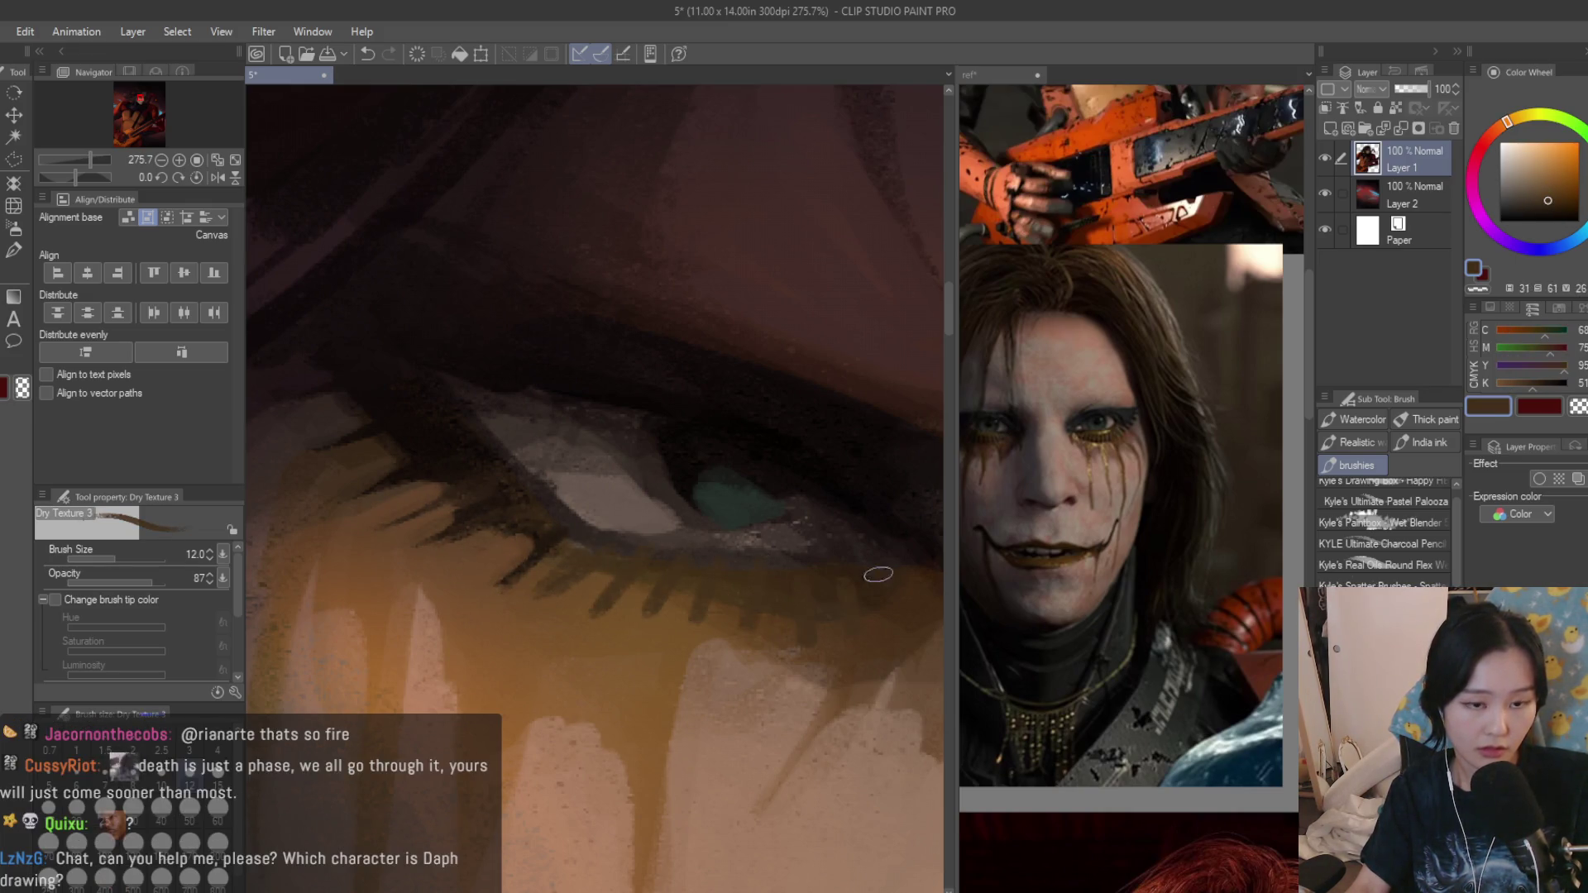
scroll(877, 575, "down", 10)
scroll(876, 574, "up", 2)
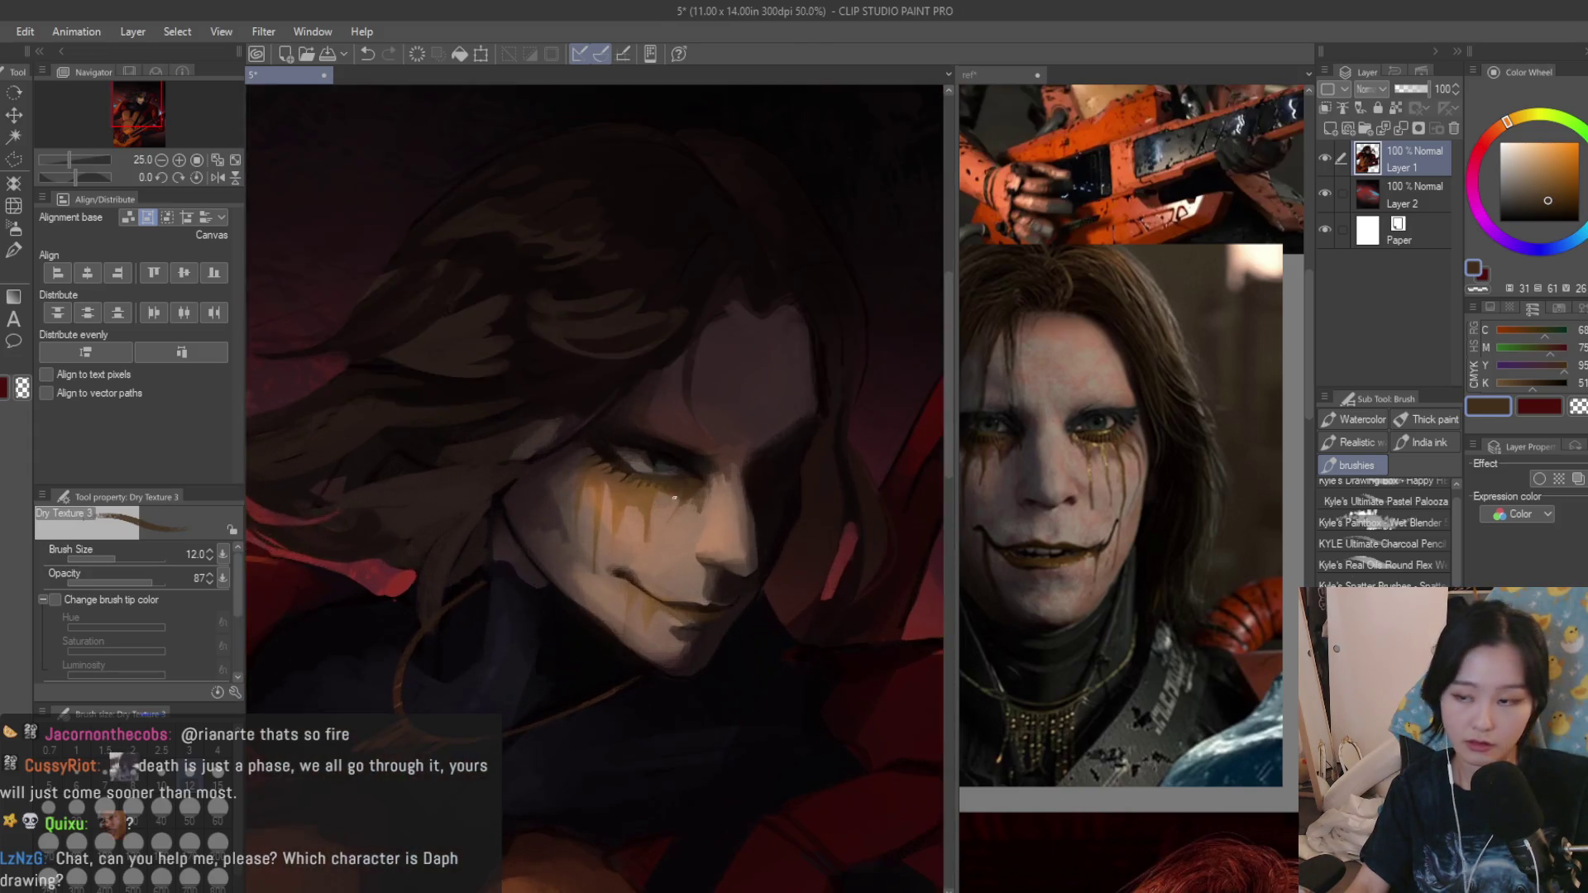
scroll(674, 497, "up", 2)
scroll(674, 498, "up", 1)
scroll(683, 484, "down", 3)
scroll(688, 457, "down", 3)
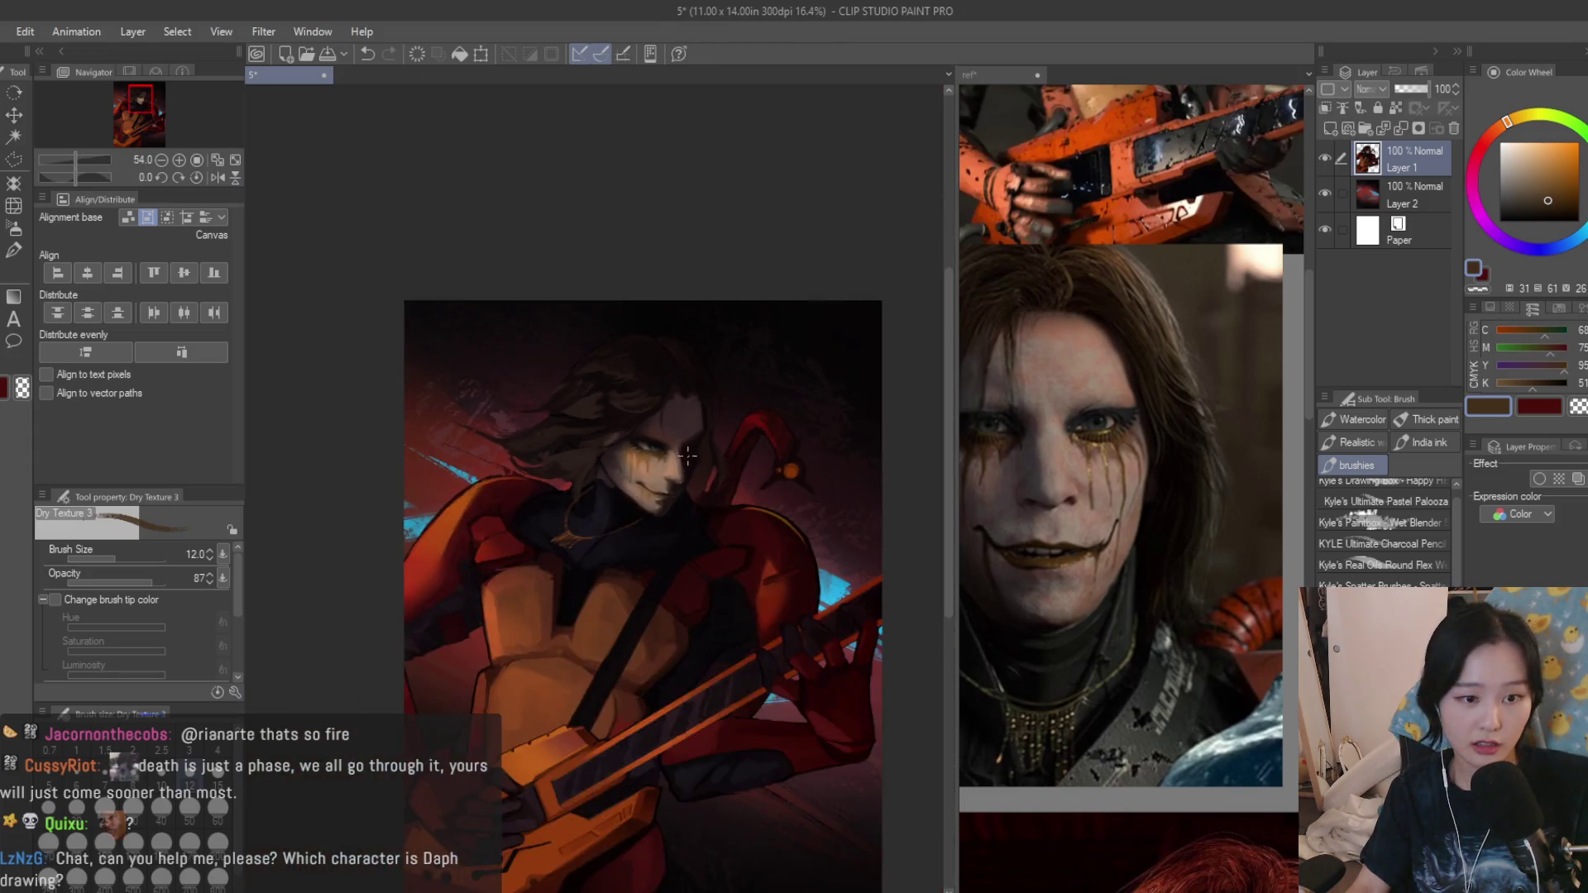
scroll(688, 457, "up", 5)
scroll(645, 522, "up", 4)
scroll(578, 579, "up", 2)
Work through darker reddish browns and oranges to touch up the lower lashes.
left_click(578, 579, "alt")
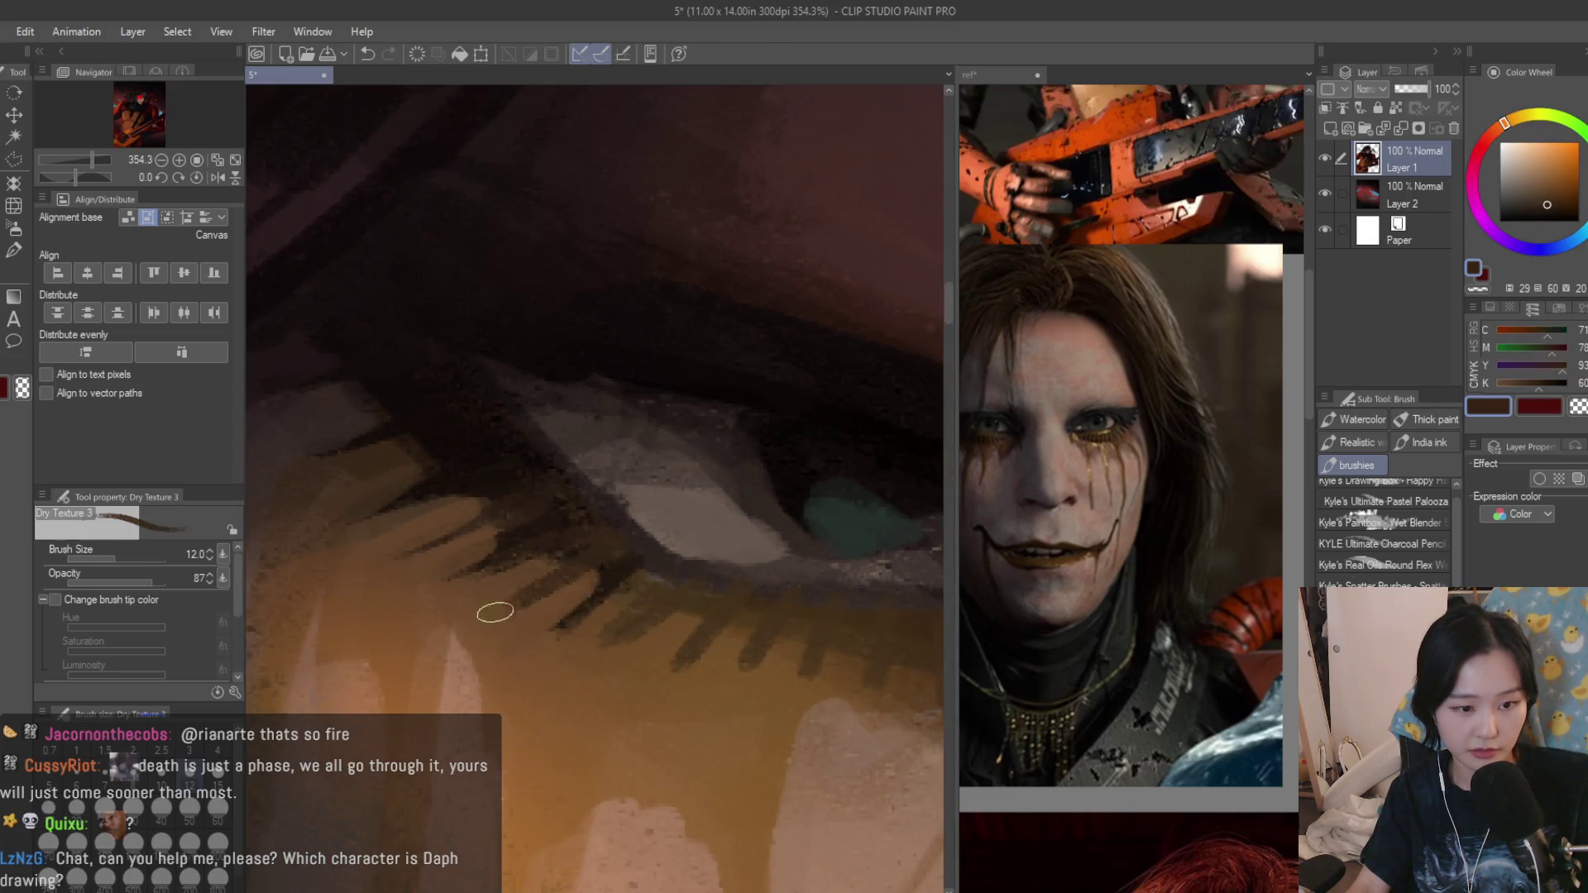
scroll(485, 584, "down", 2)
scroll(428, 489, "down", 2)
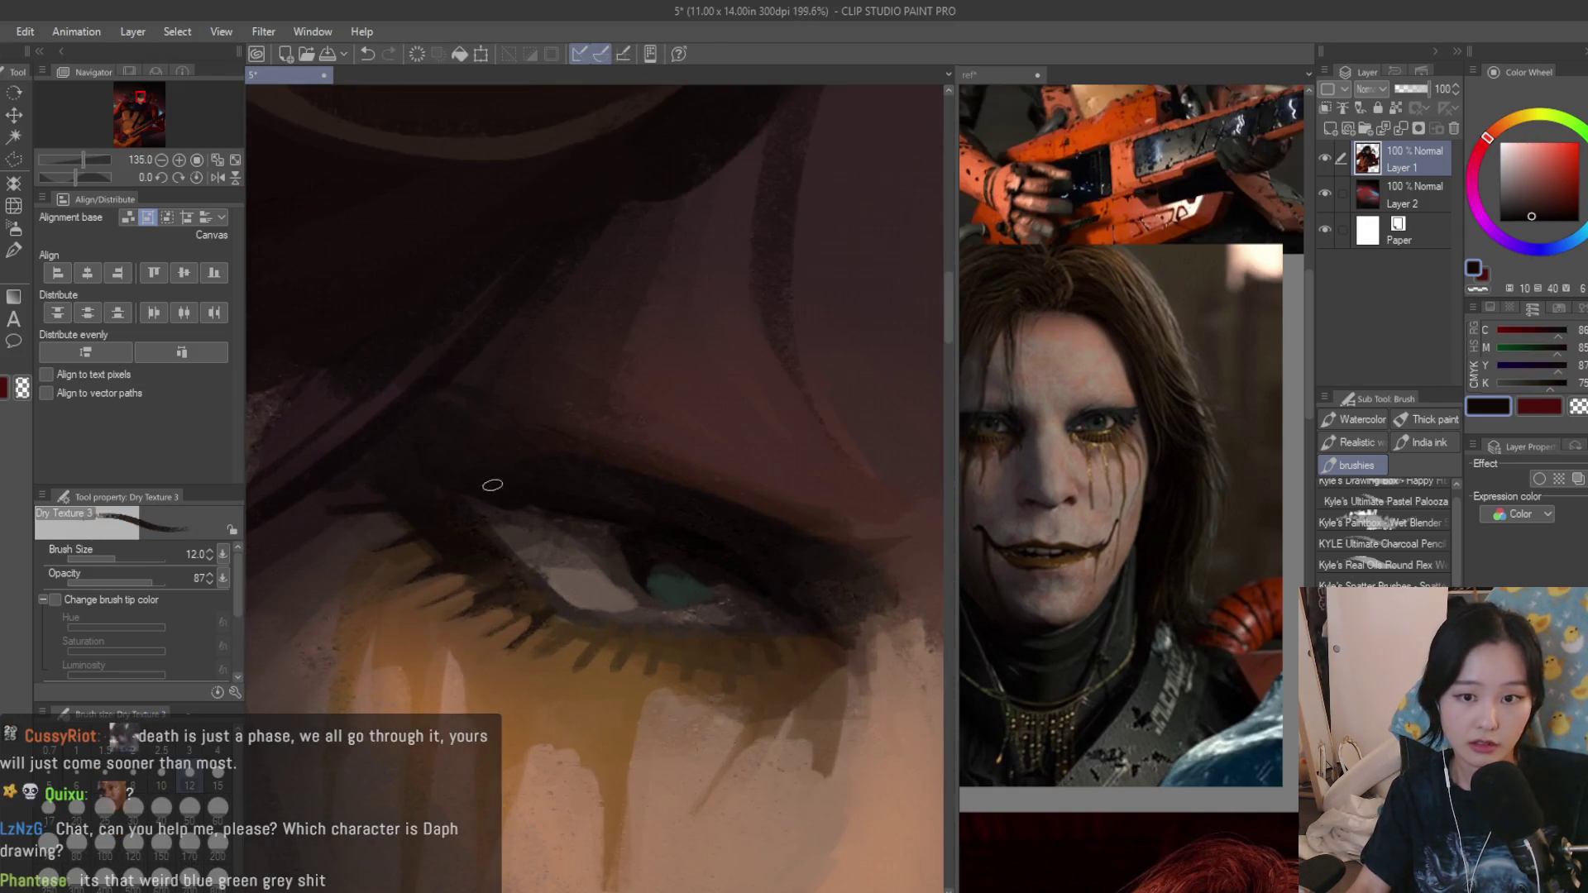
left_click(527, 499, "alt")
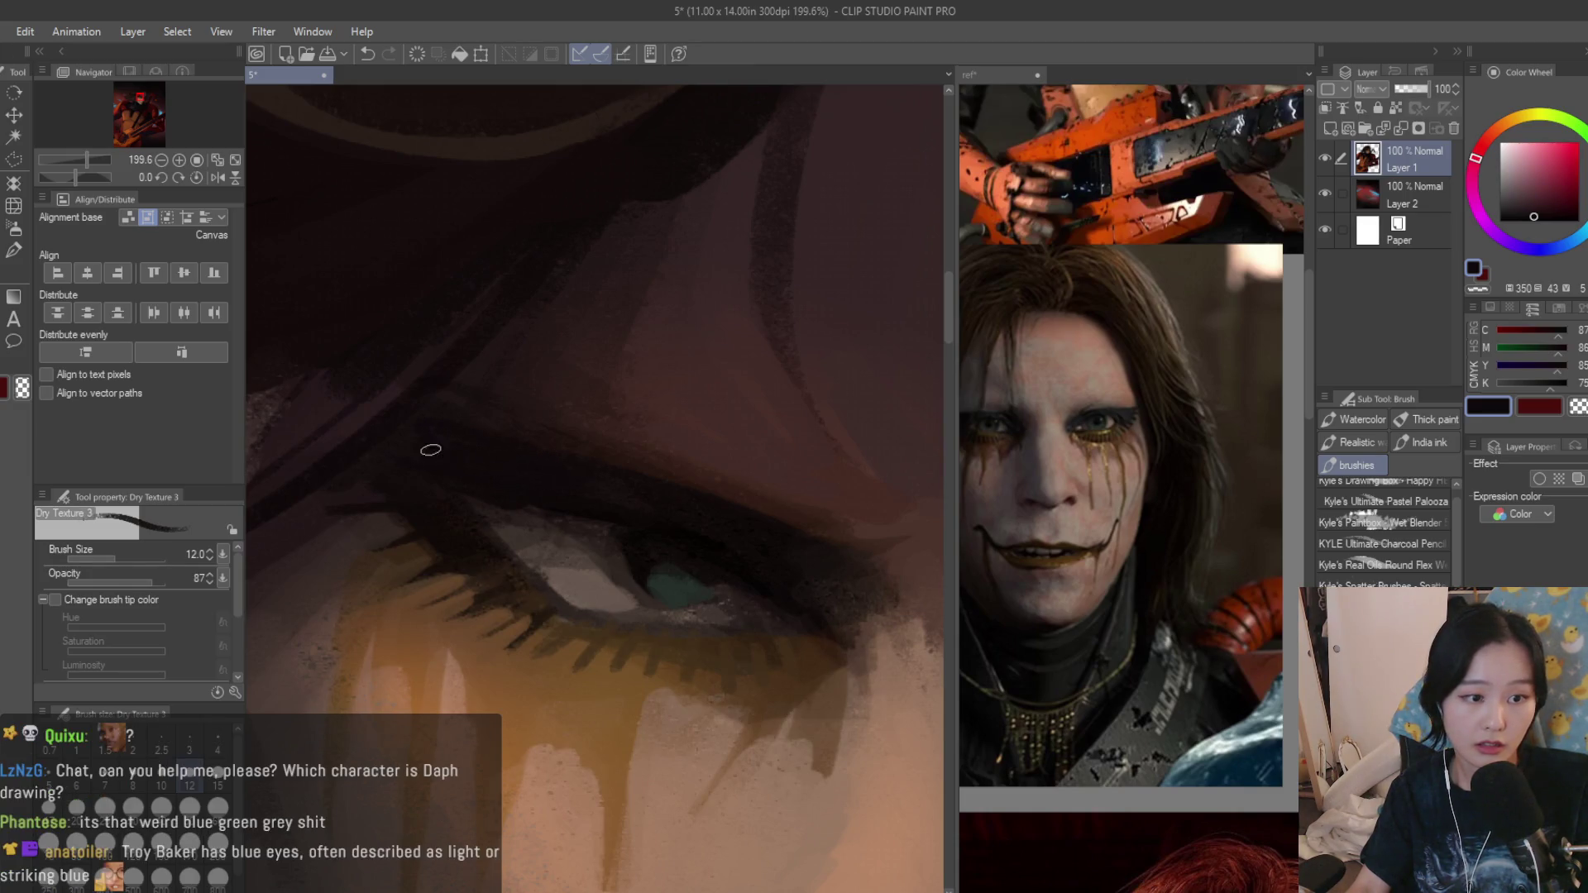
left_click(861, 422, "alt")
scroll(819, 522, "down", 2)
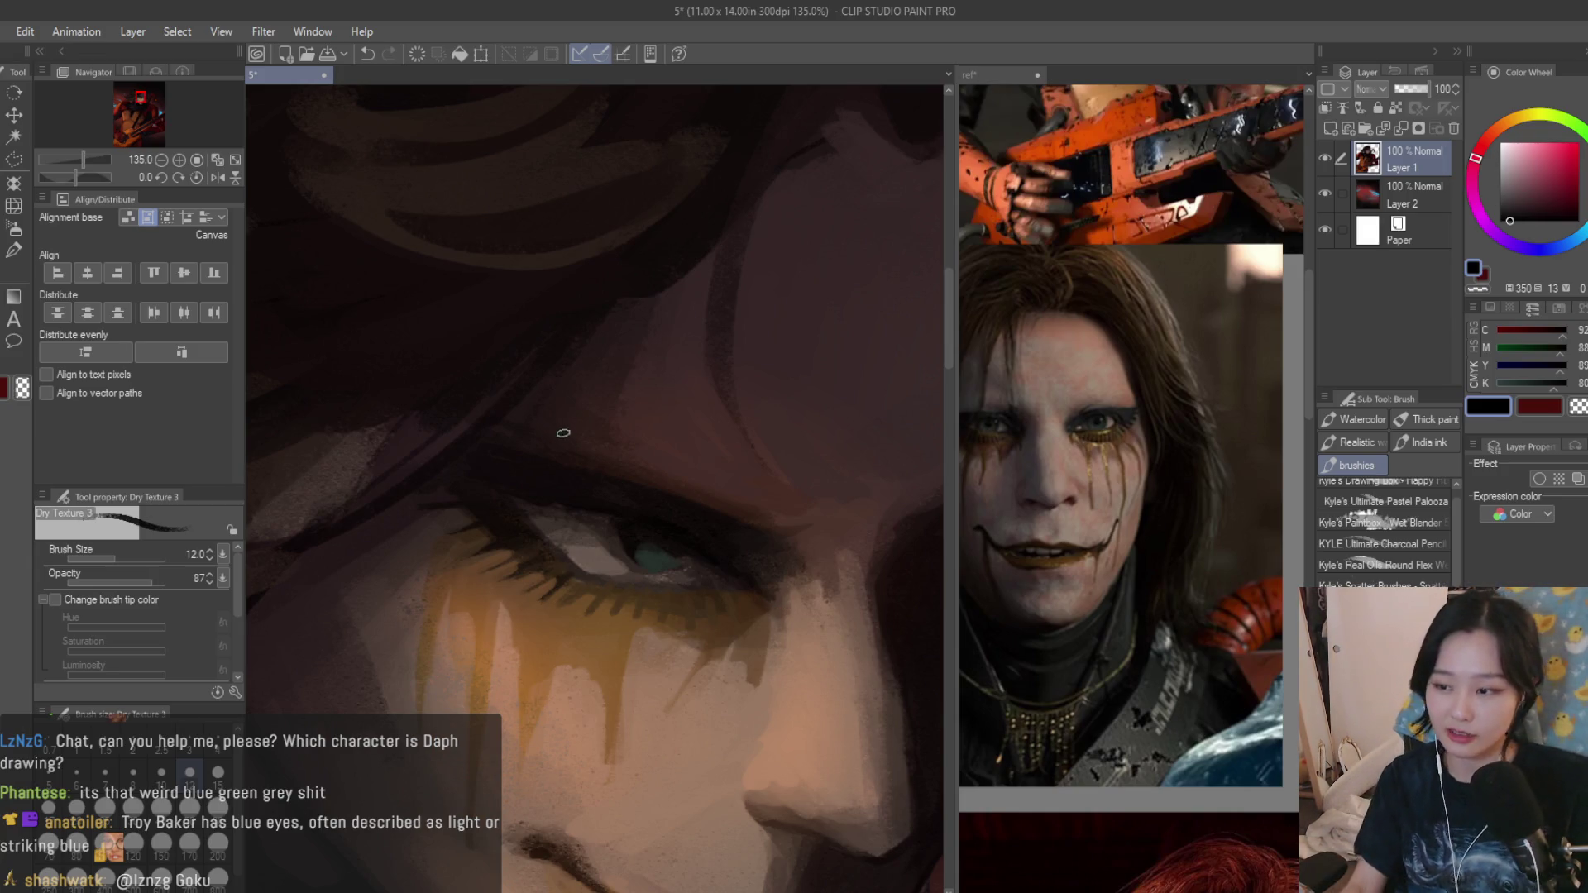
scroll(470, 476, "up", 1)
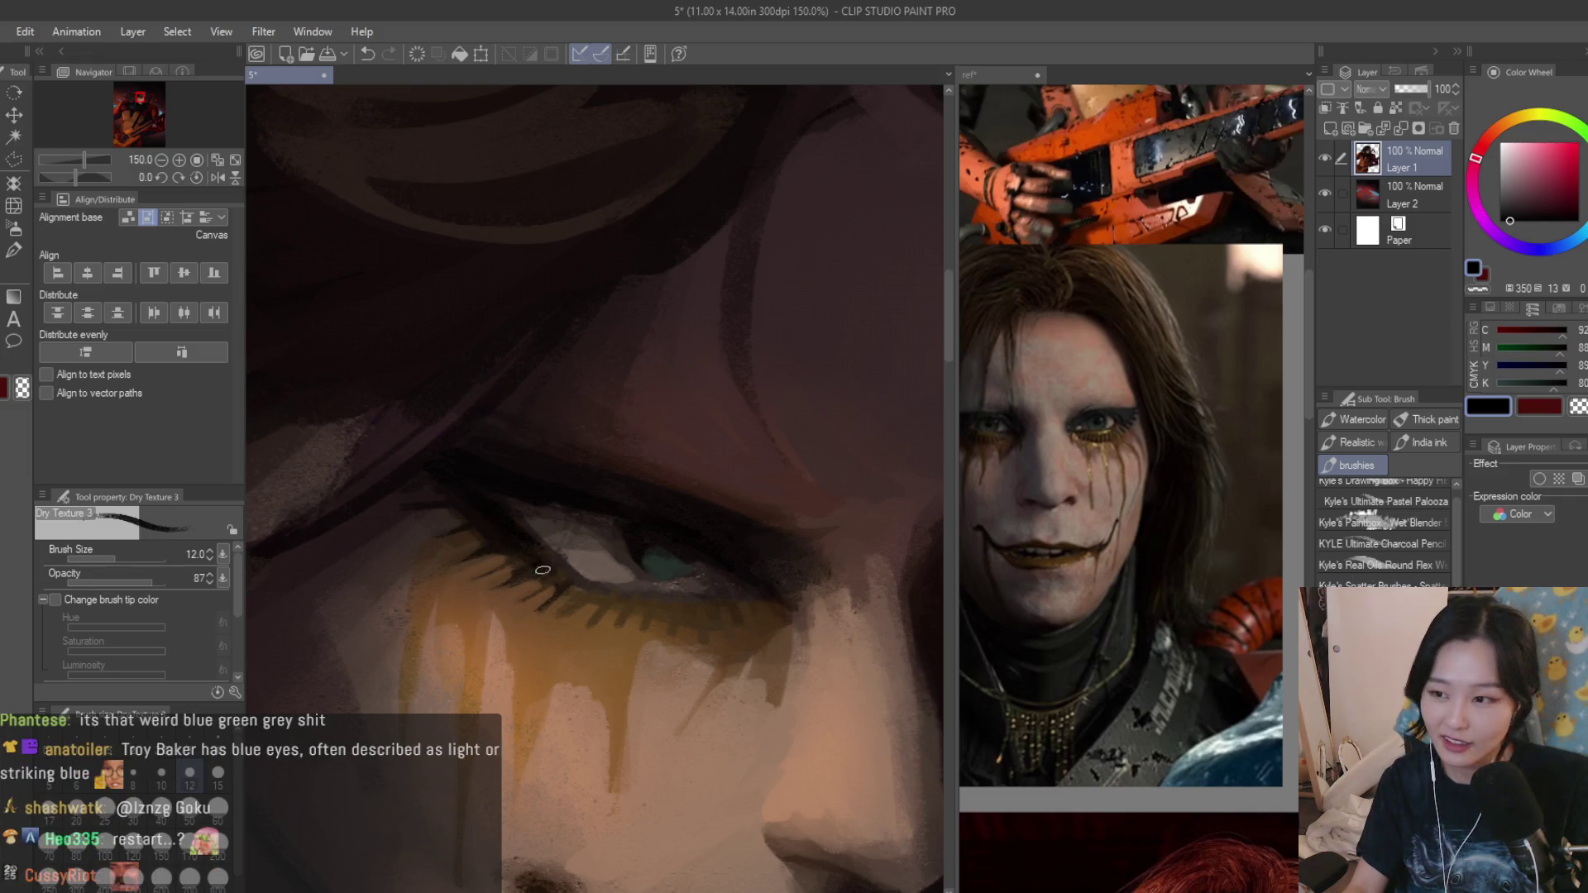
left_click(511, 541, "alt")
scroll(587, 584, "up", 2)
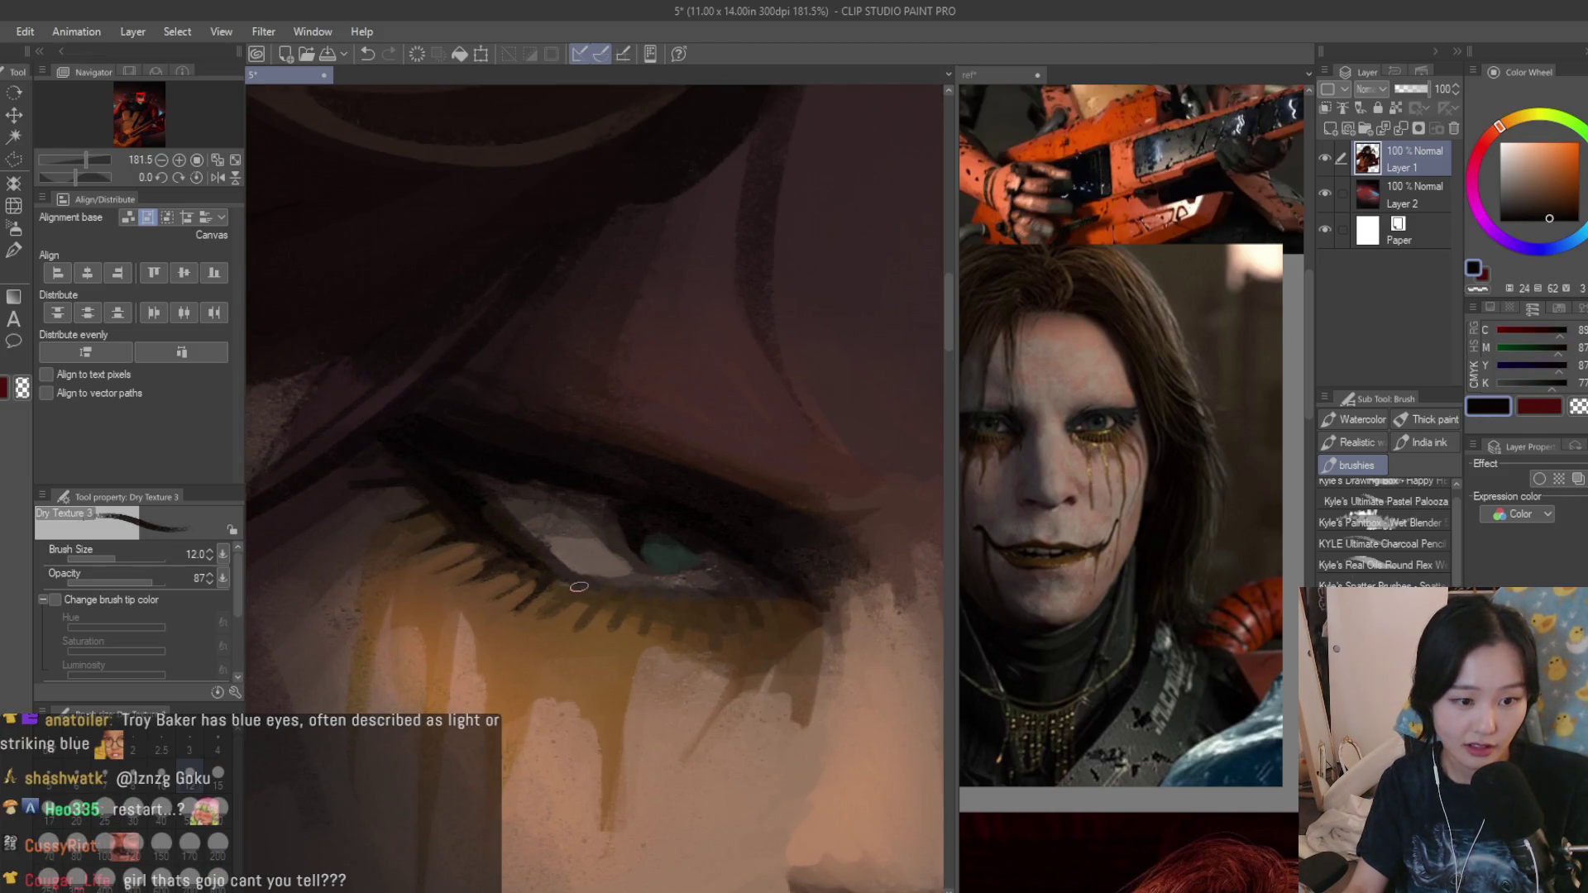
left_click(579, 586, "alt")
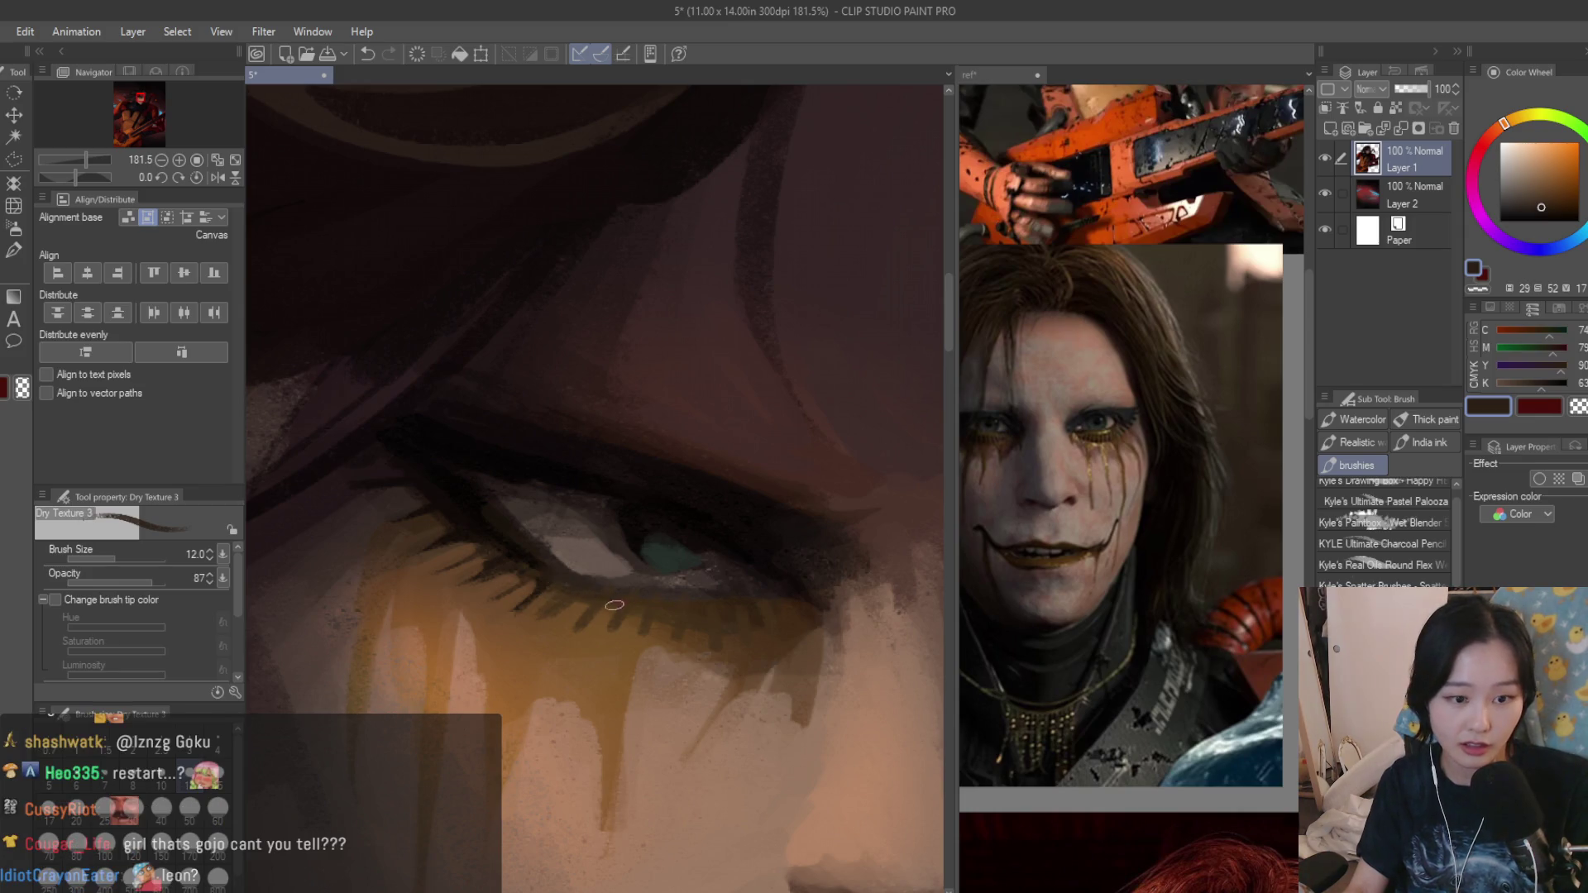
left_click(779, 604, "alt")
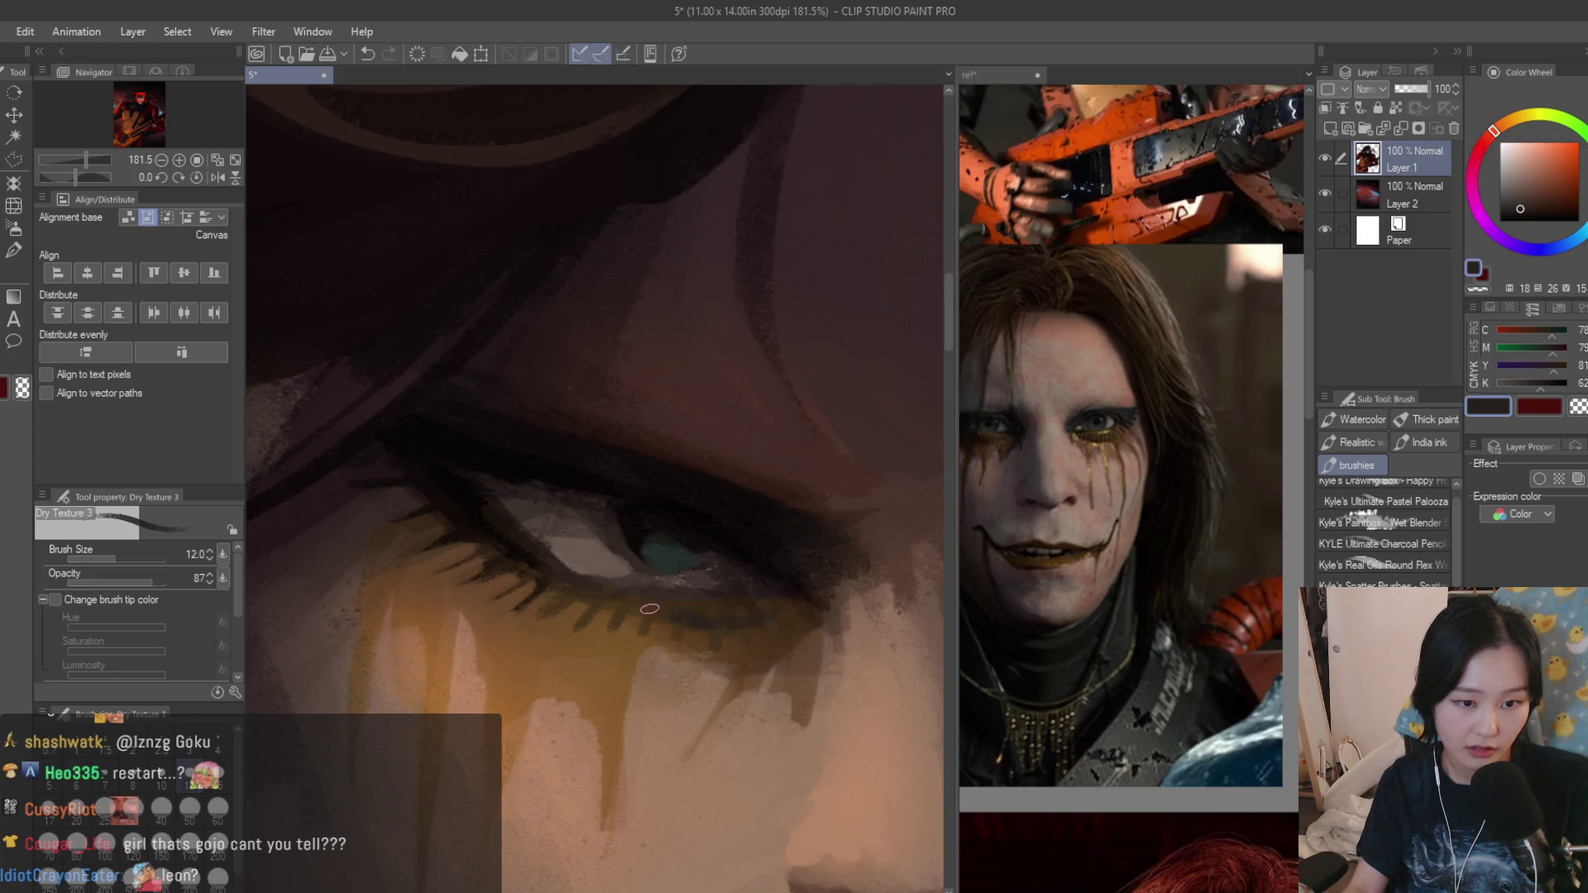
scroll(648, 607, "down", 6)
scroll(744, 621, "up", 1)
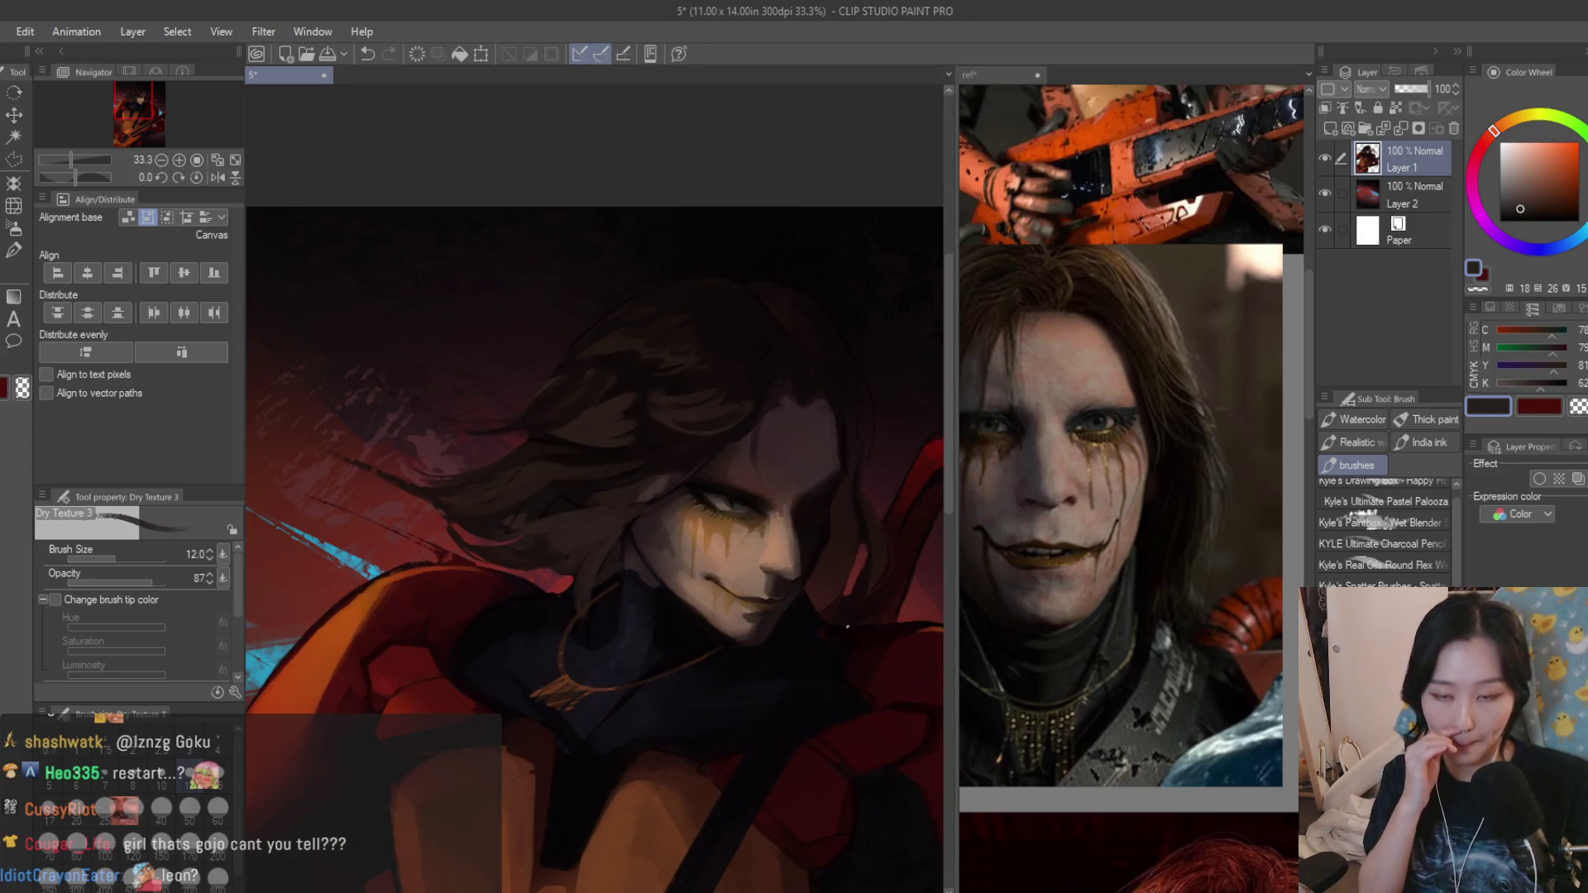
scroll(742, 499, "up", 2)
scroll(742, 500, "up", 2)
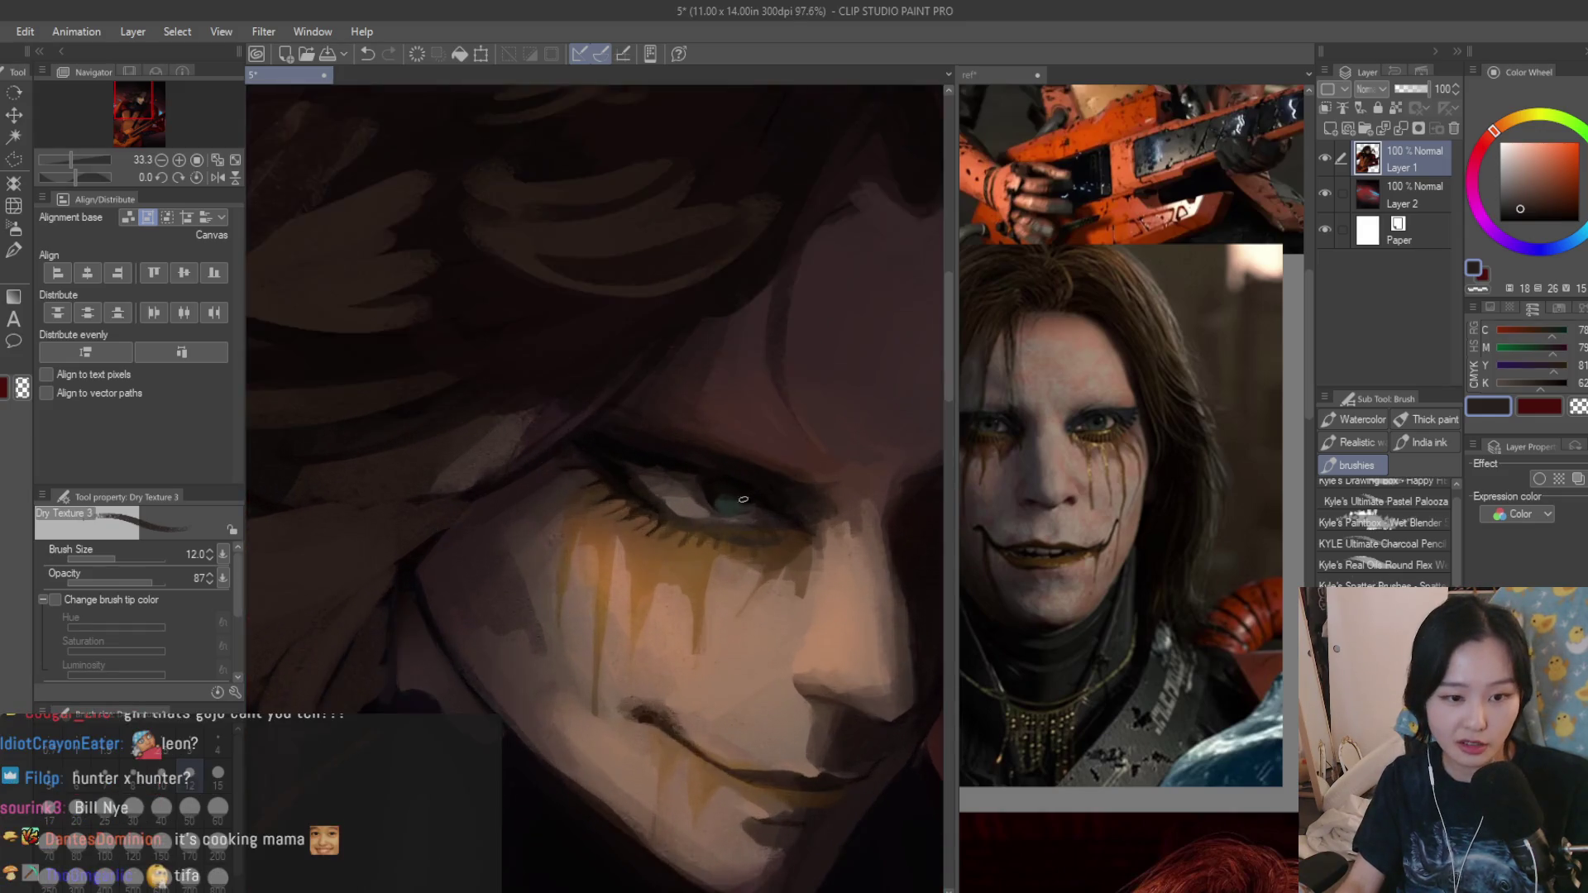
scroll(741, 499, "up", 4)
Shrink the brush and lay a dark brown stroke along the lower lash line under the eye.
left_click(638, 538, "alt")
left_click(590, 568, "alt")
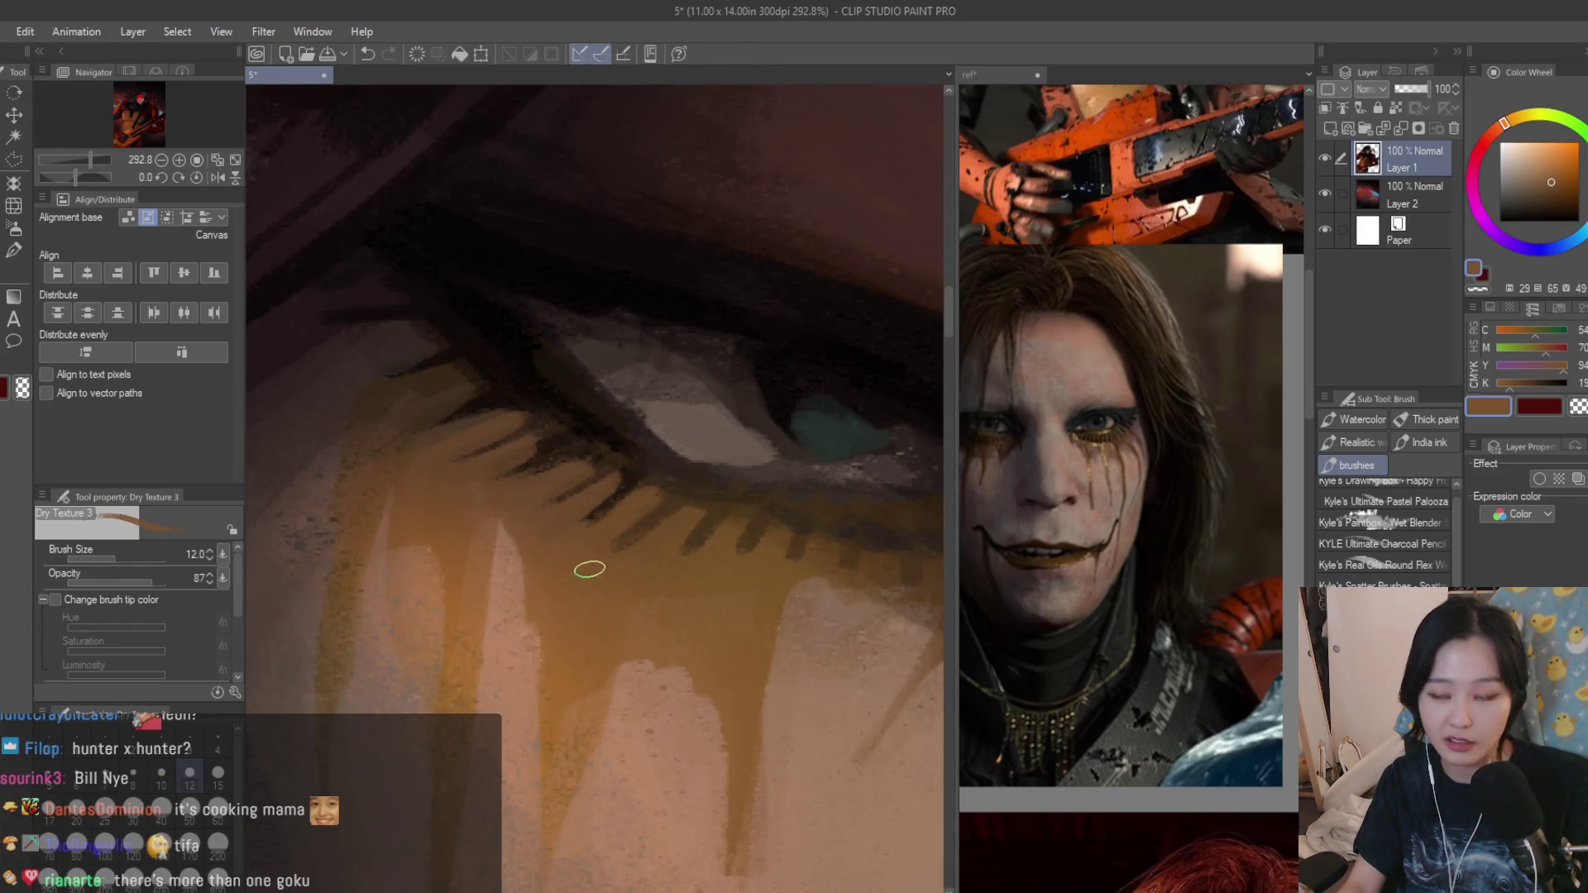
scroll(589, 568, "down", 3)
scroll(676, 501, "up", 1)
key("bracketleft")
key("bracketleft")
key("bracketleft")
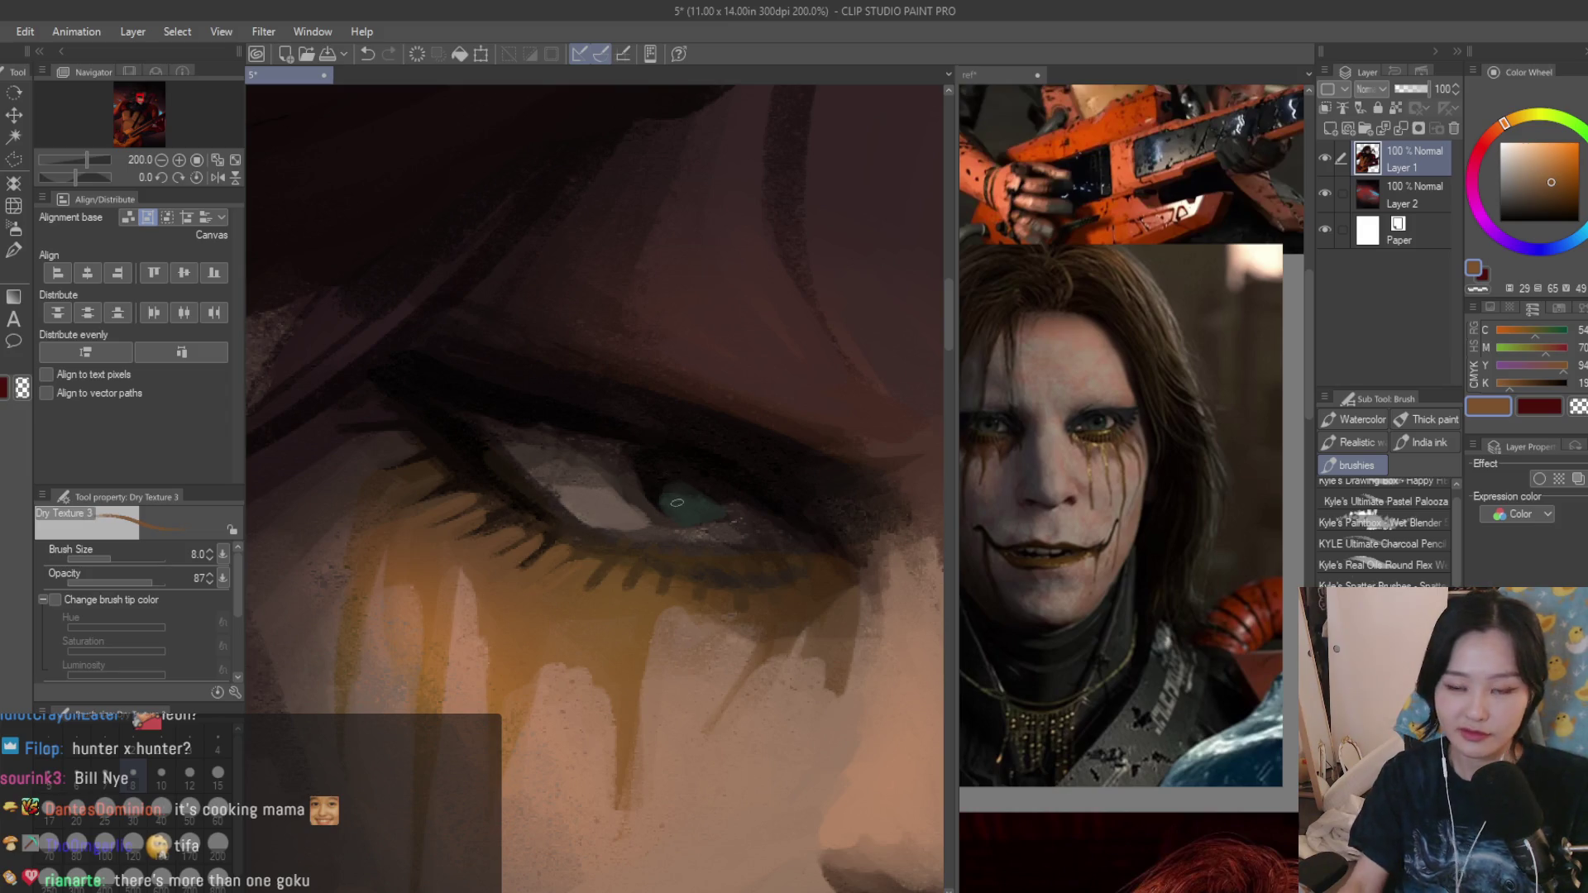
scroll(550, 532, "up", 2)
left_click(549, 533, "alt")
left_click(486, 609, "alt")
left_click(539, 549, "alt")
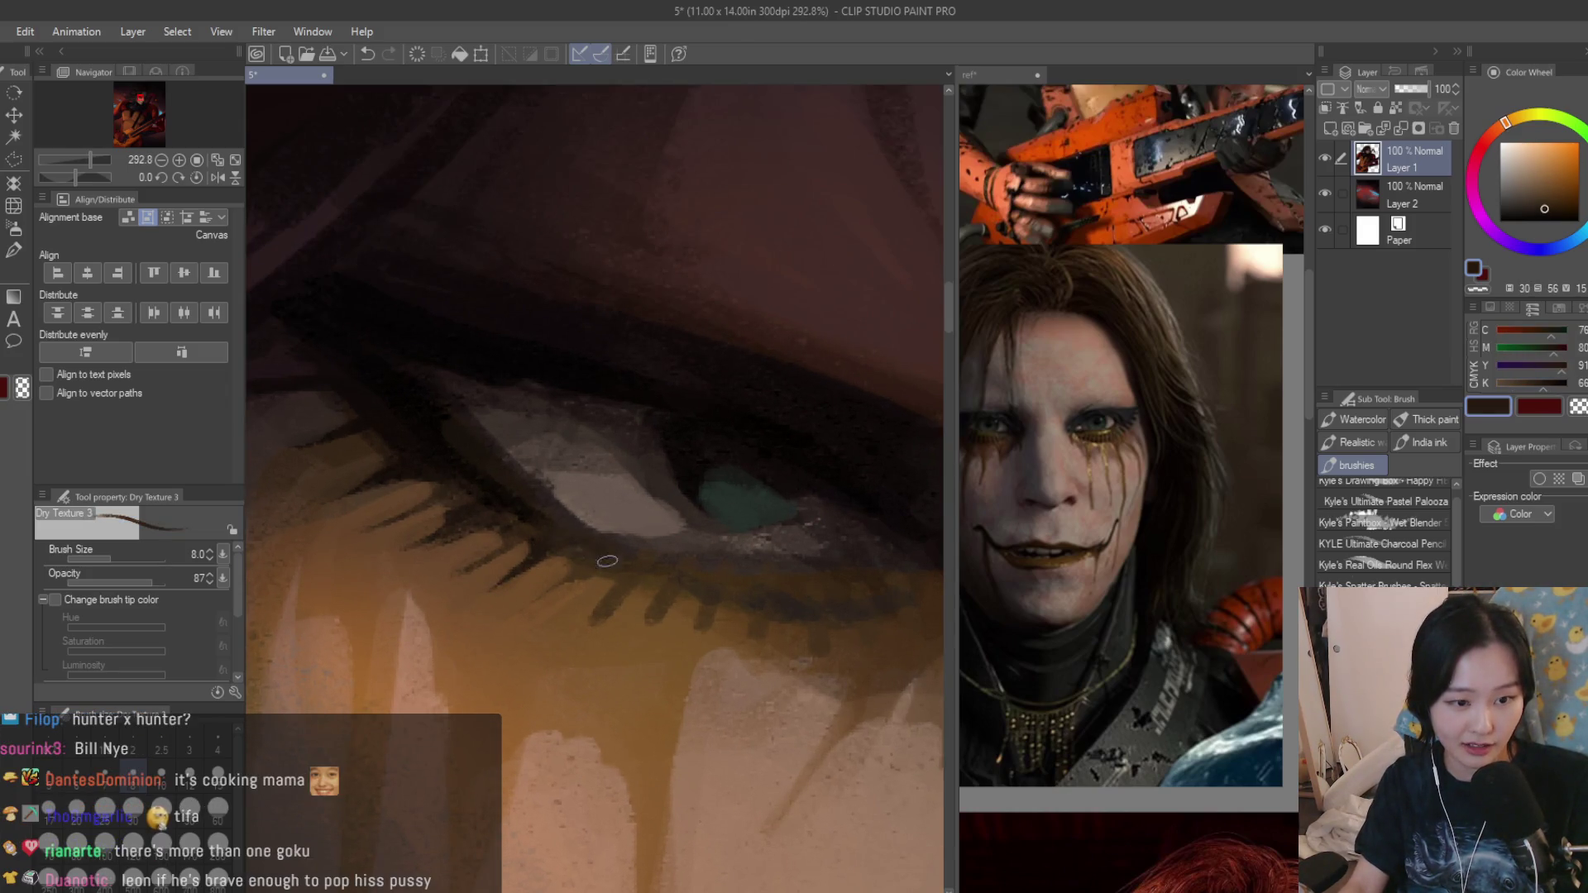
left_click(518, 511, "alt")
left_click_drag(559, 536, 594, 548)
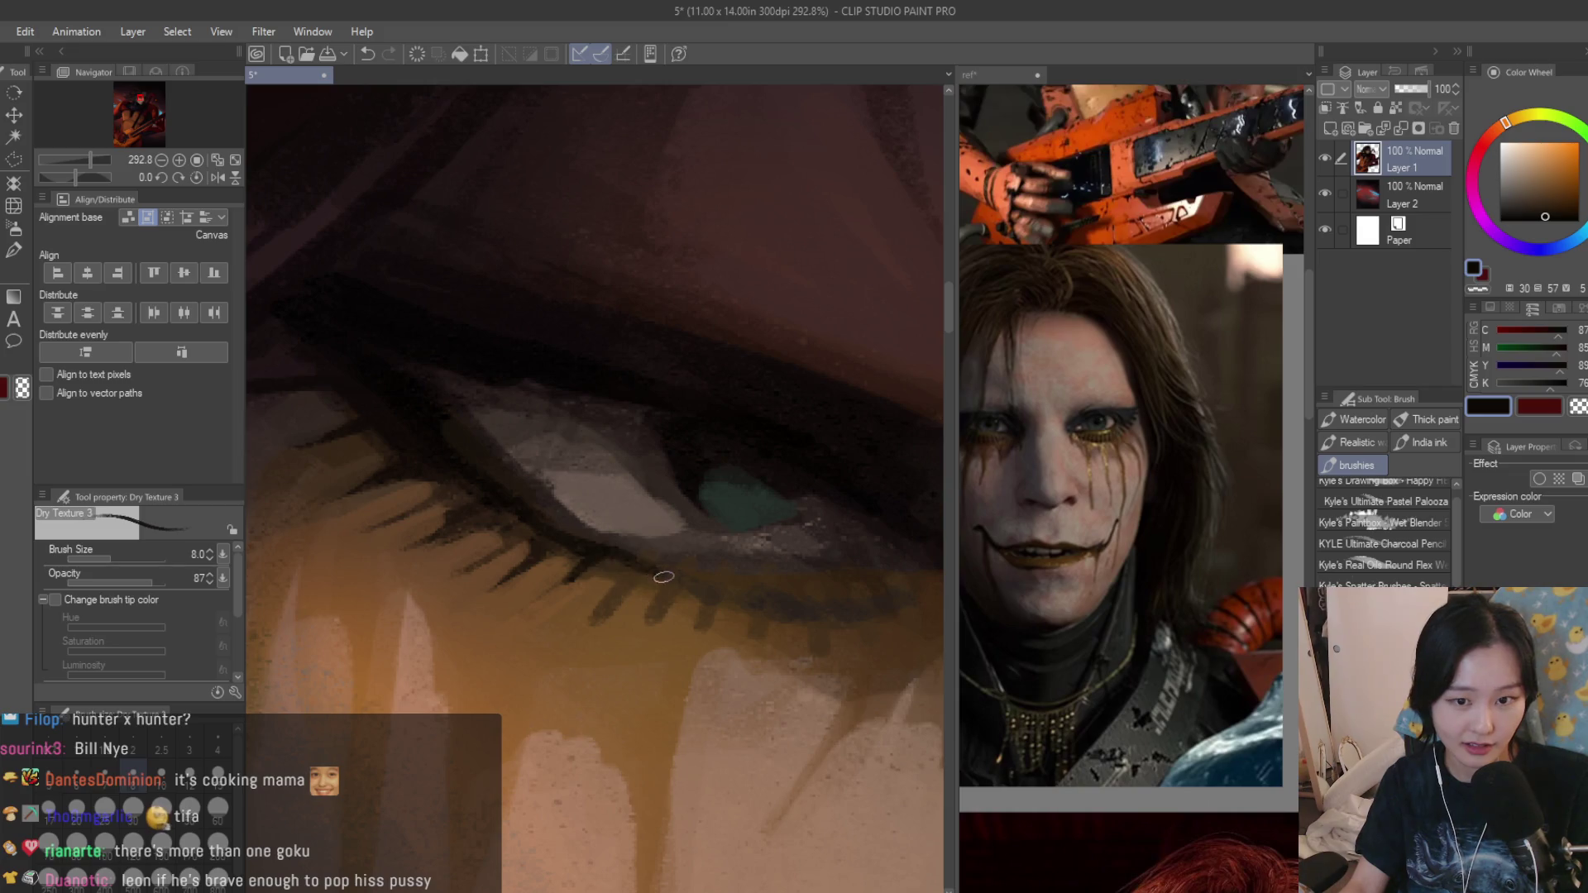
scroll(664, 577, "down", 2)
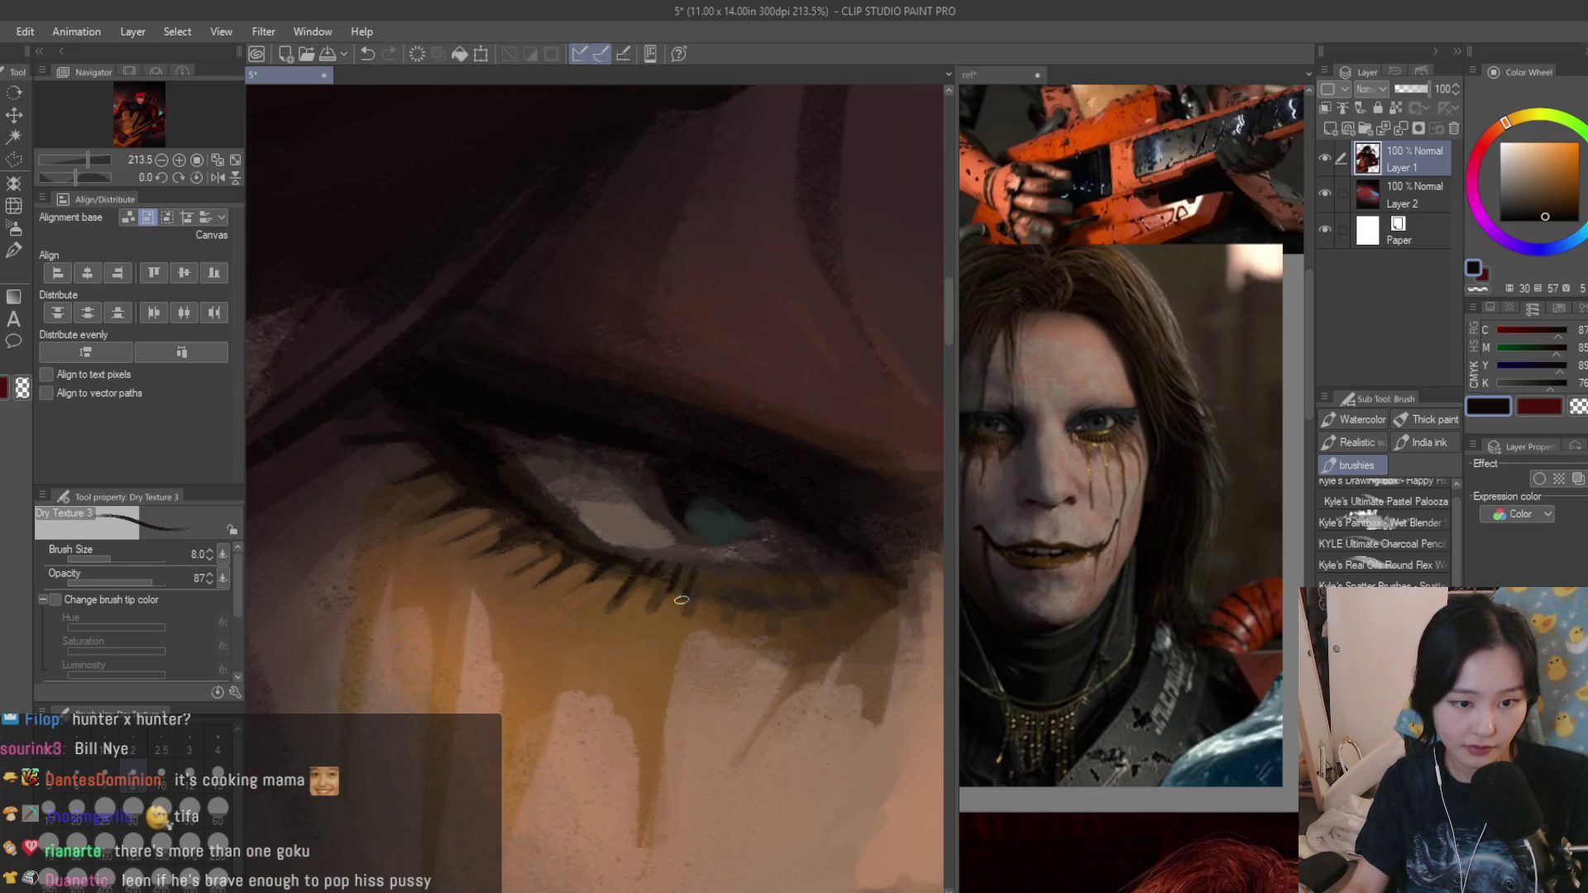
scroll(818, 579, "down", 10)
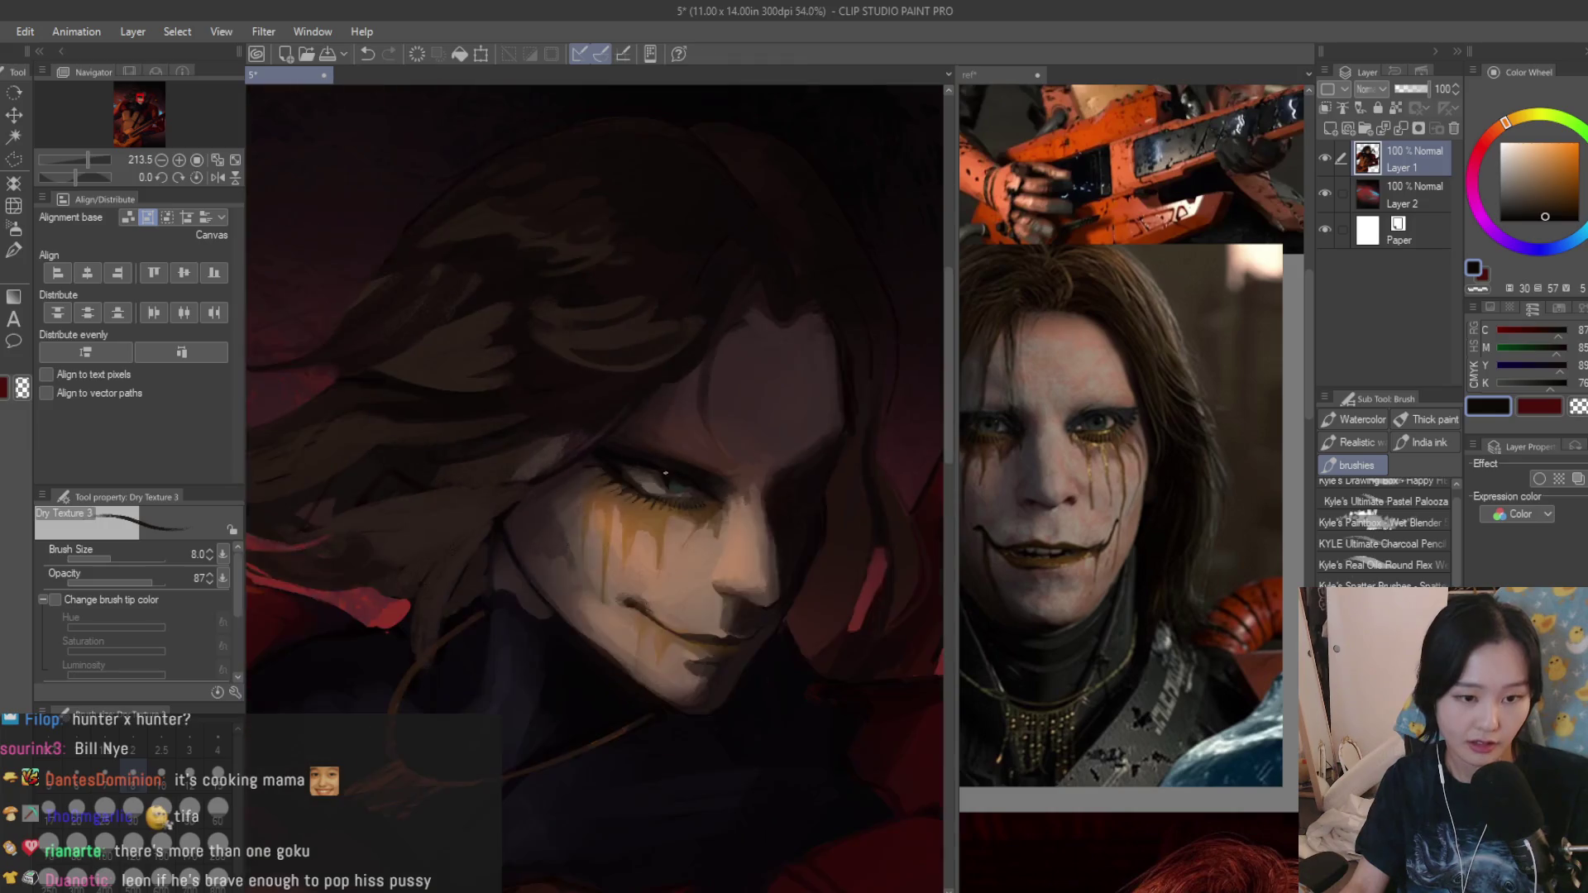
scroll(794, 580, "up", 2)
scroll(756, 580, "up", 7)
scroll(735, 581, "up", 3)
scroll(735, 581, "up", 1)
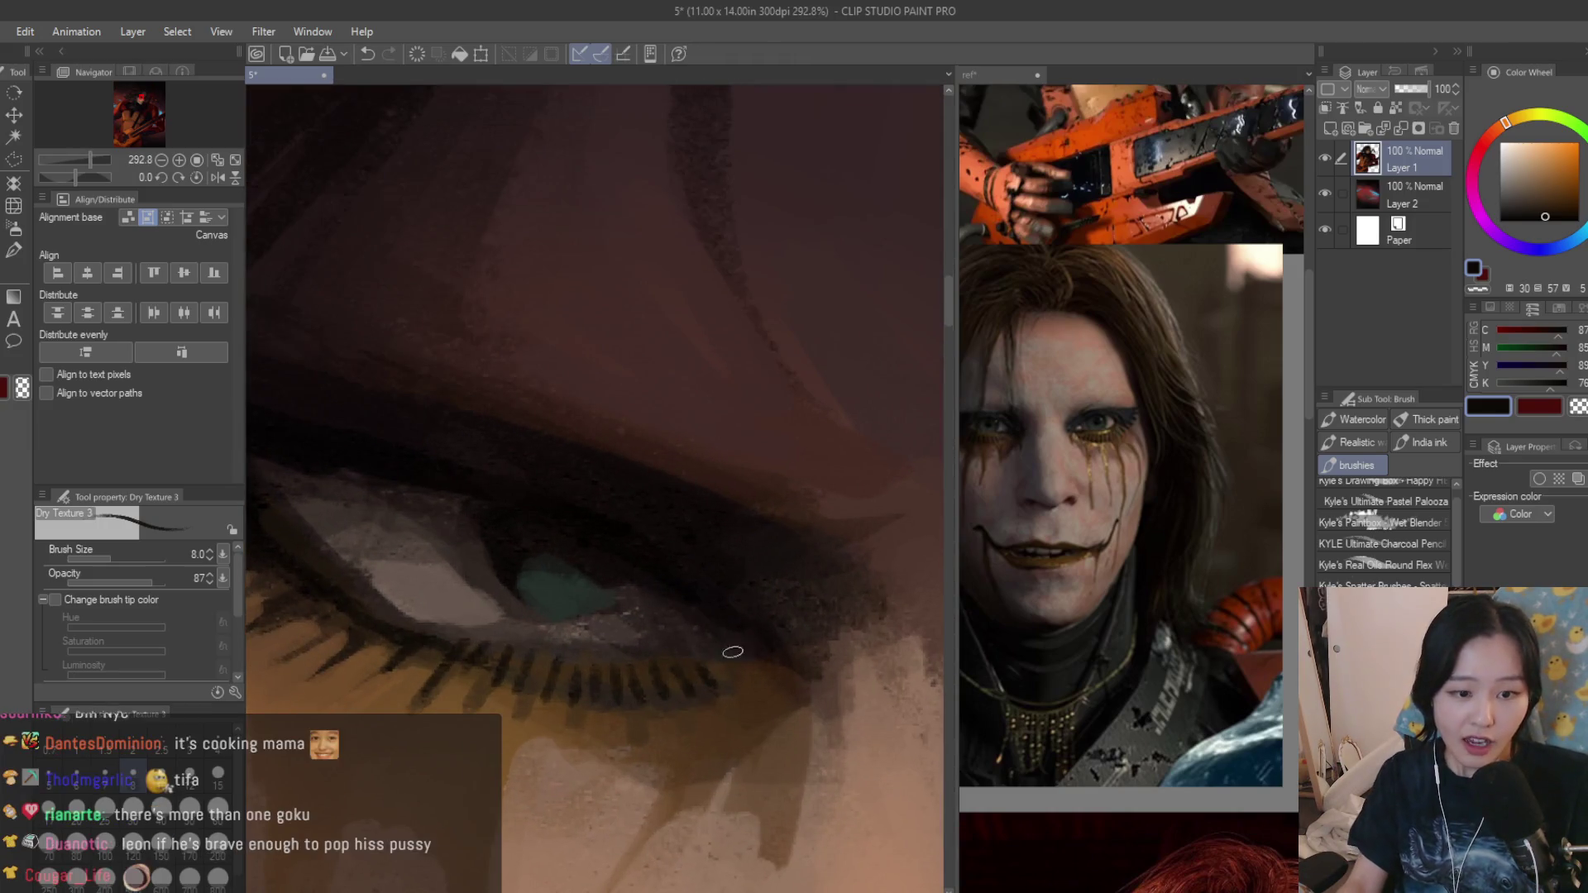
scroll(711, 625, "down", 7)
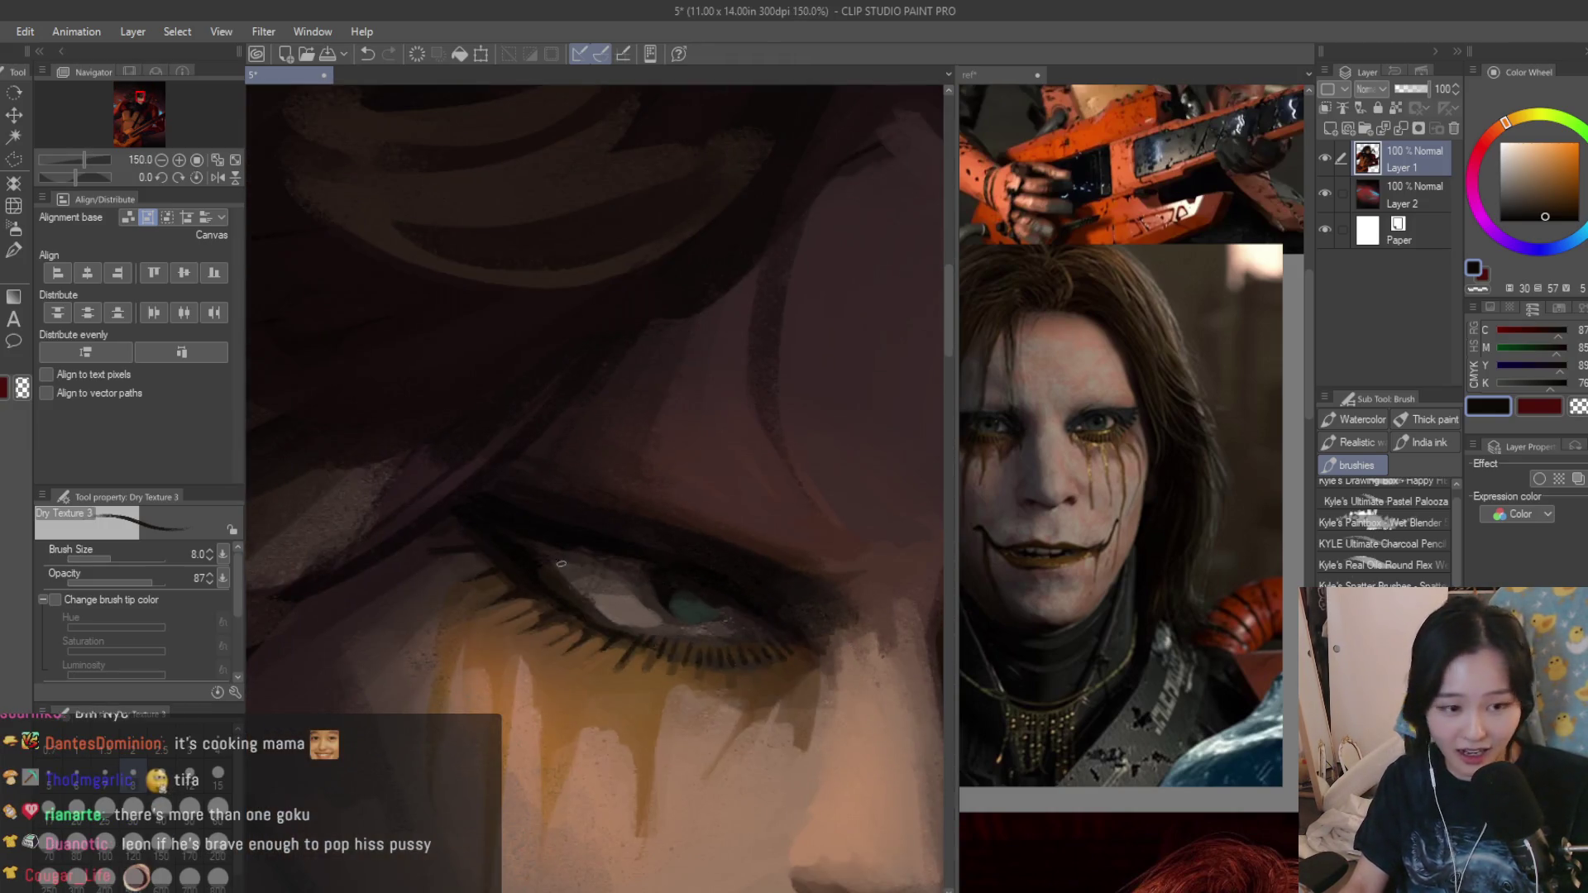
scroll(503, 575, "up", 4)
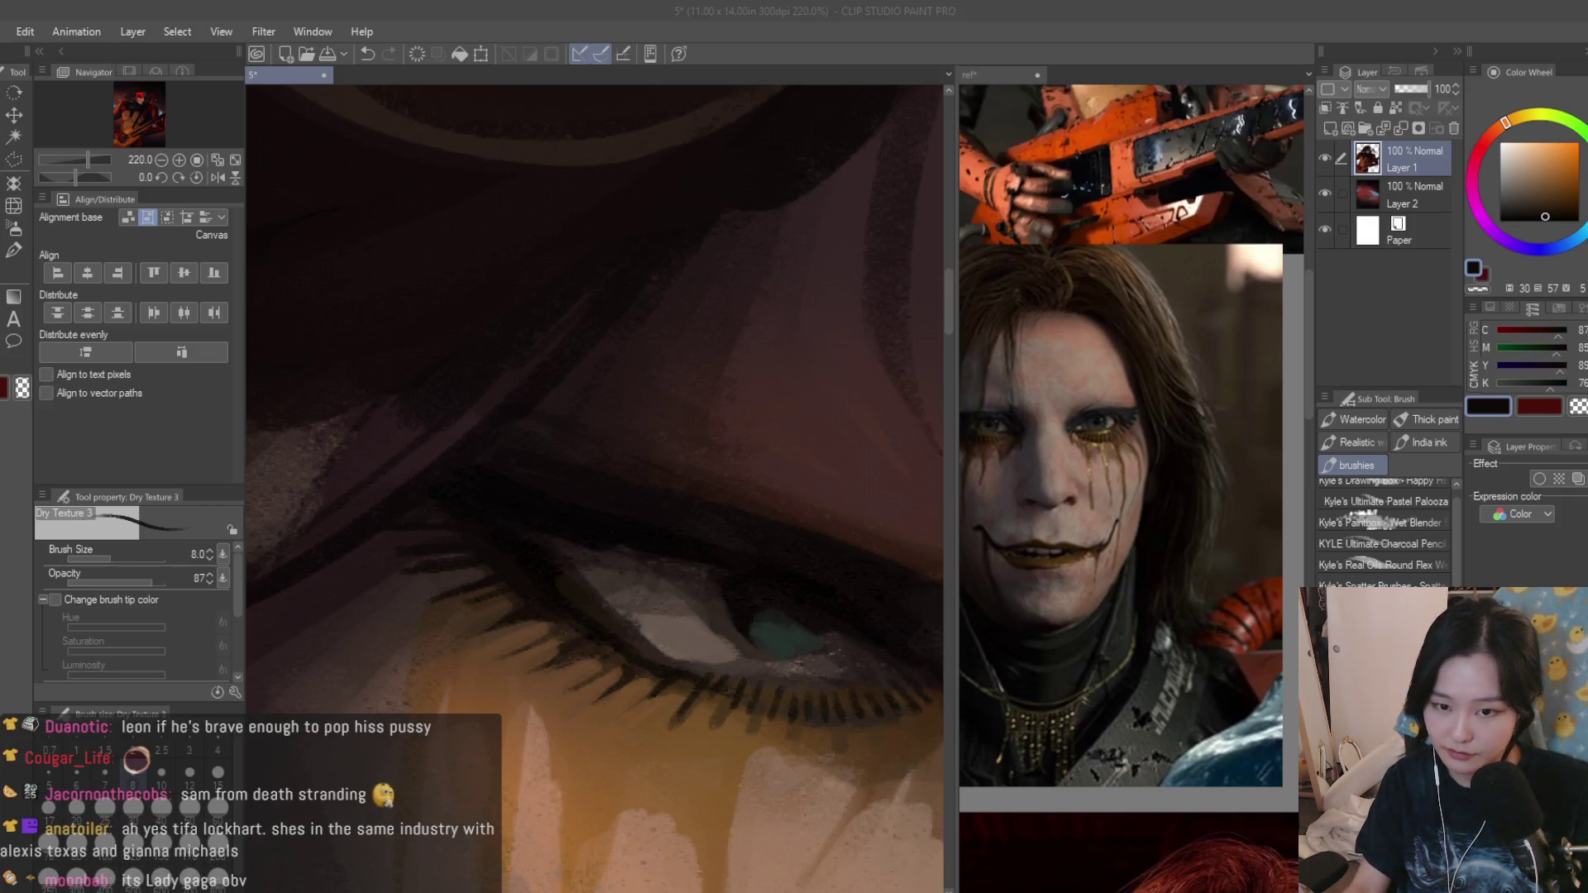
scroll(736, 574, "down", 3)
scroll(736, 575, "down", 2)
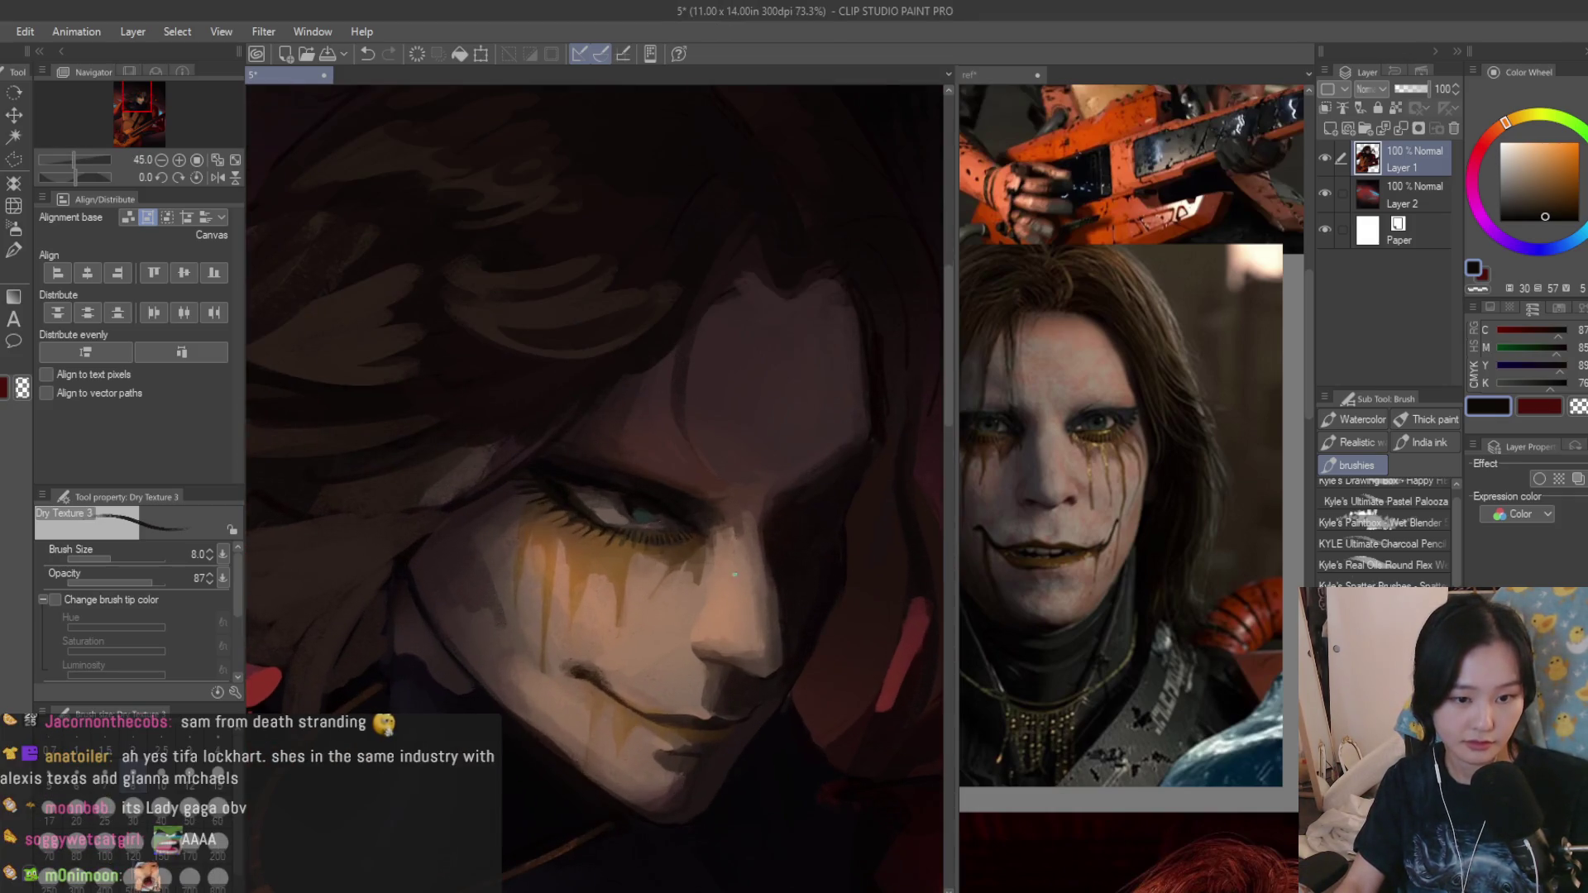
scroll(736, 575, "up", 2)
scroll(735, 573, "up", 2)
scroll(645, 583, "up", 2)
scroll(587, 606, "up", 2)
Soften the skin under the lower lashes with a light warm brown stroke, then sample darker lash tones.
left_click(535, 620, "alt")
left_click(409, 649, "alt")
scroll(409, 649, "up", 1)
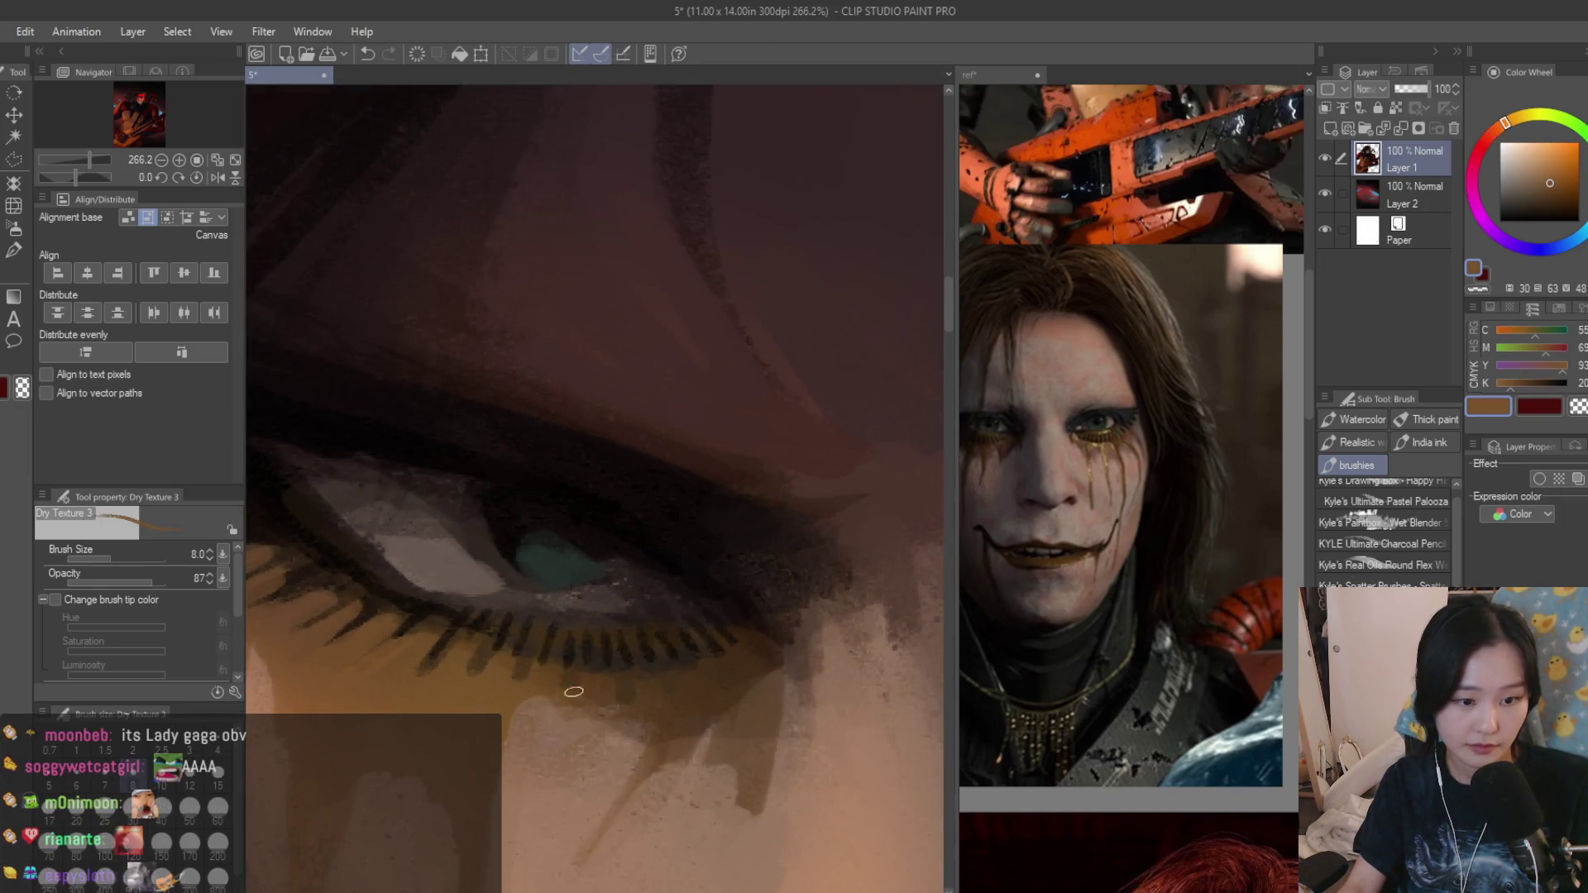
left_click_drag(591, 678, 638, 690)
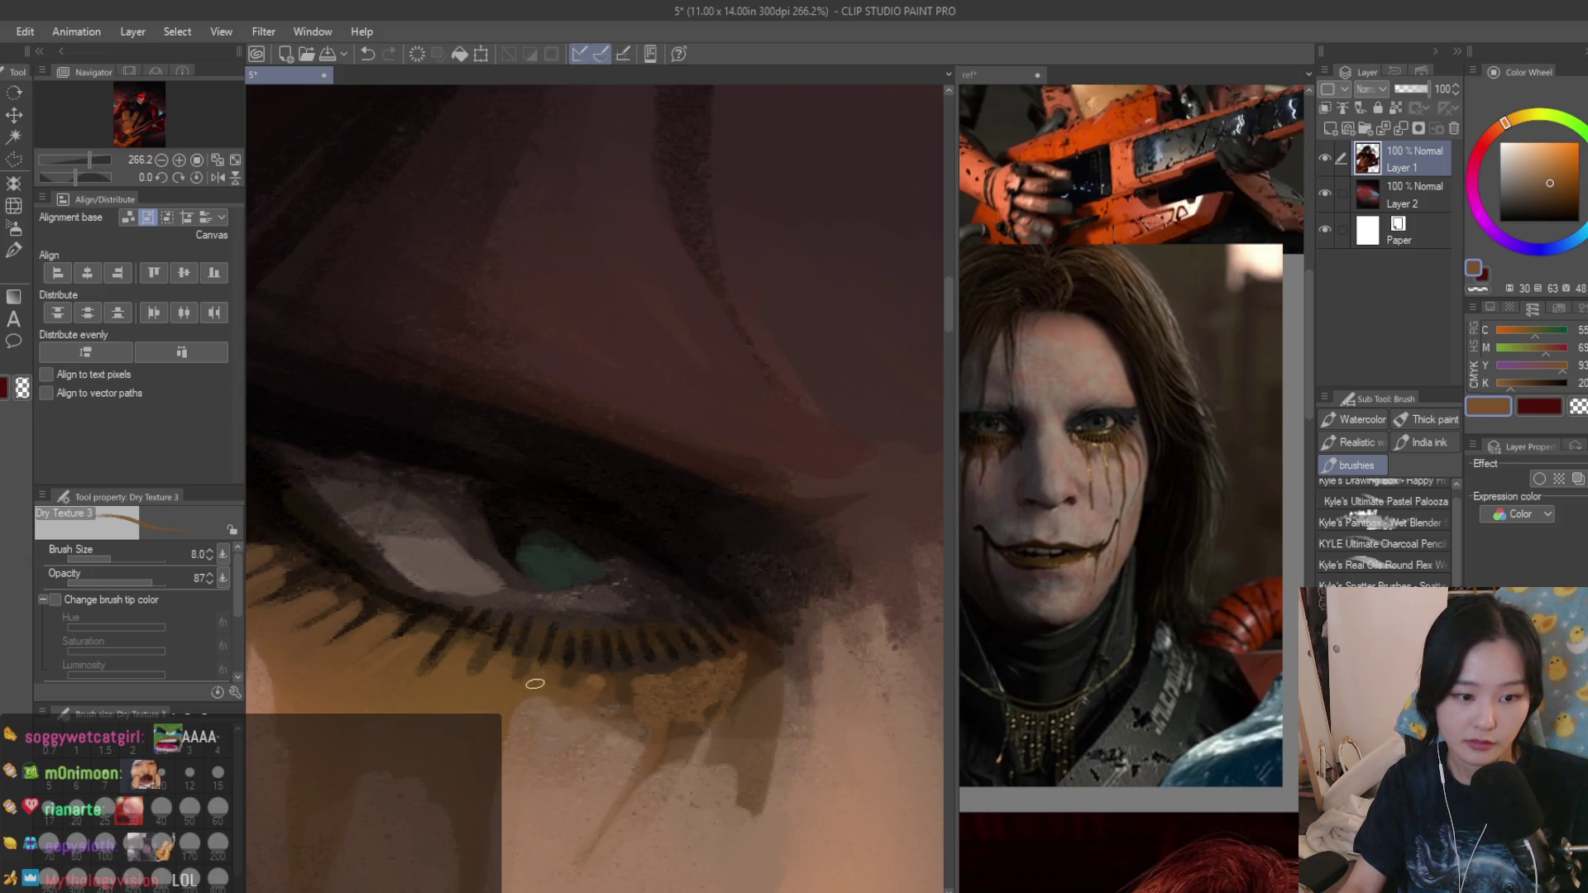
left_click(758, 643, "alt")
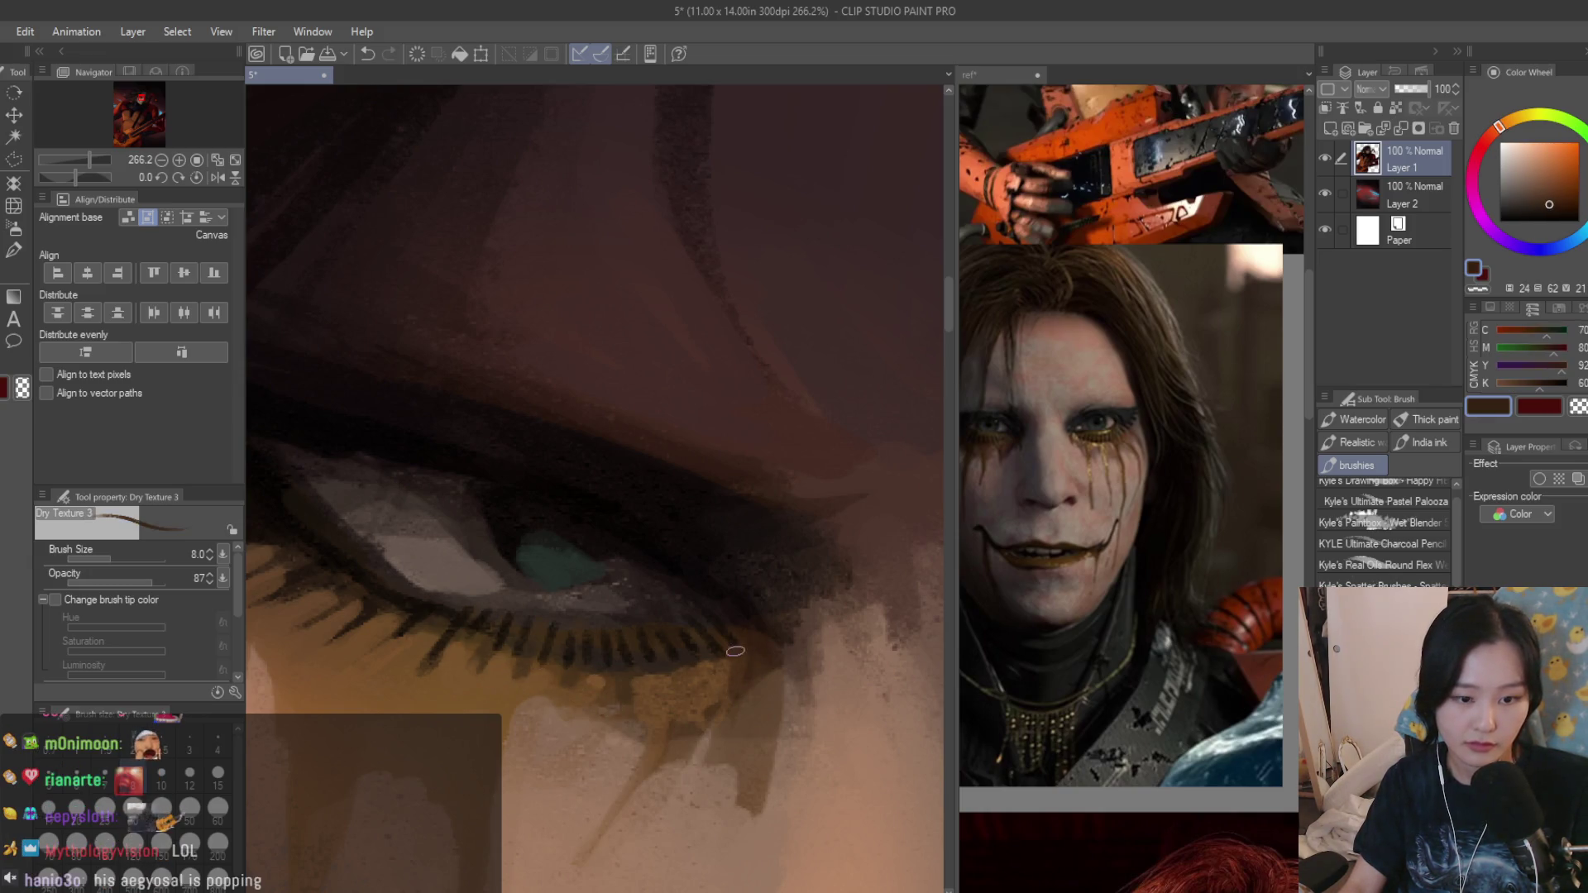
scroll(705, 665, "down", 3)
scroll(745, 621, "down", 3)
scroll(792, 558, "down", 1)
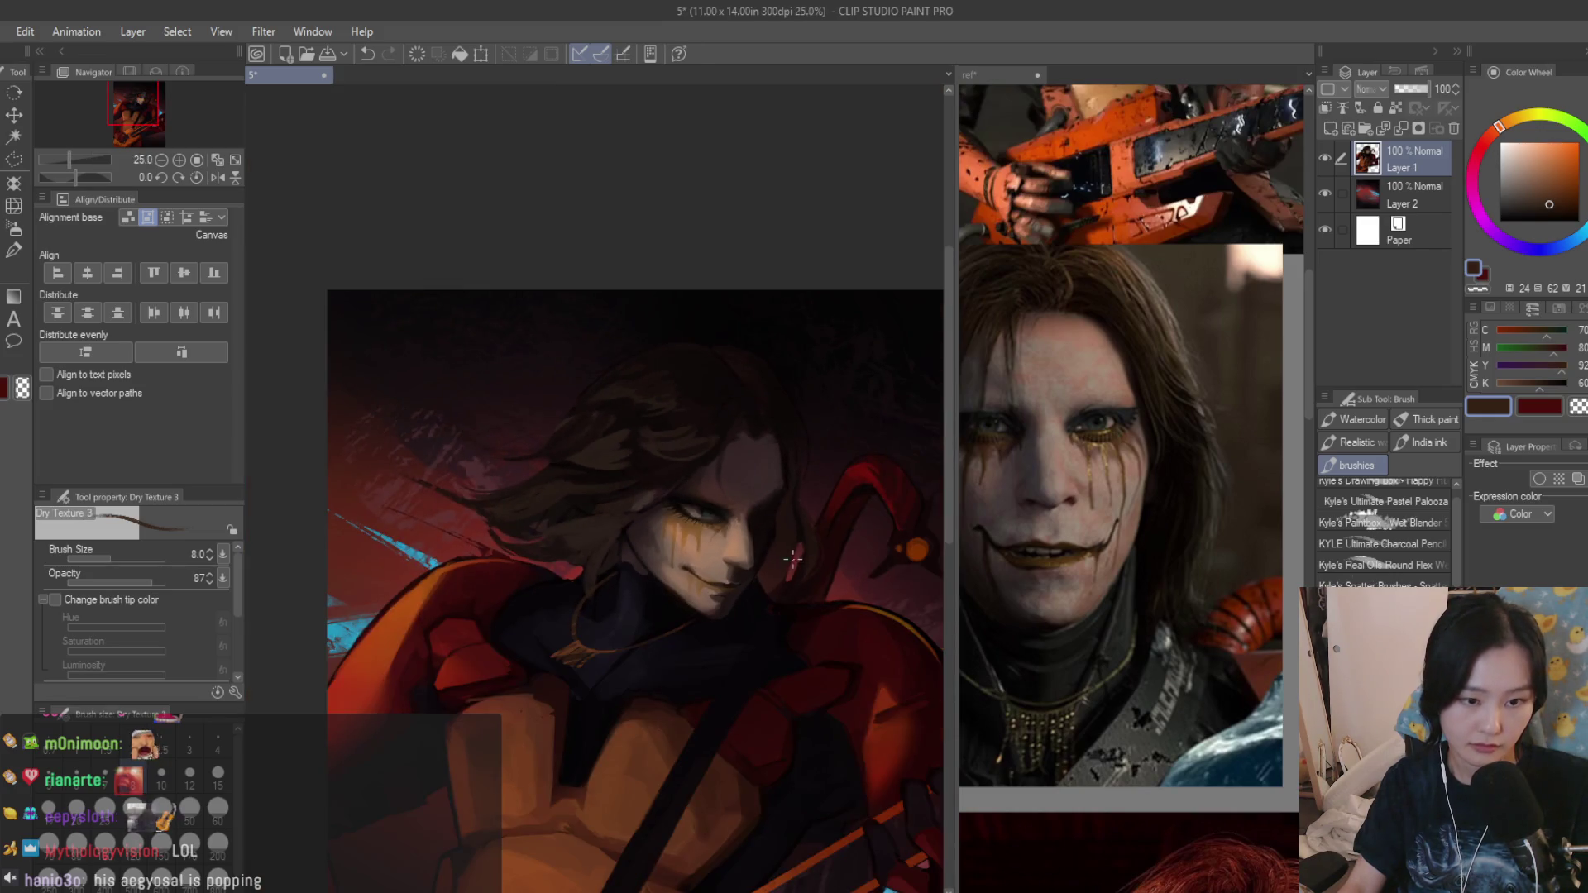
scroll(750, 546, "up", 2)
scroll(695, 546, "up", 3)
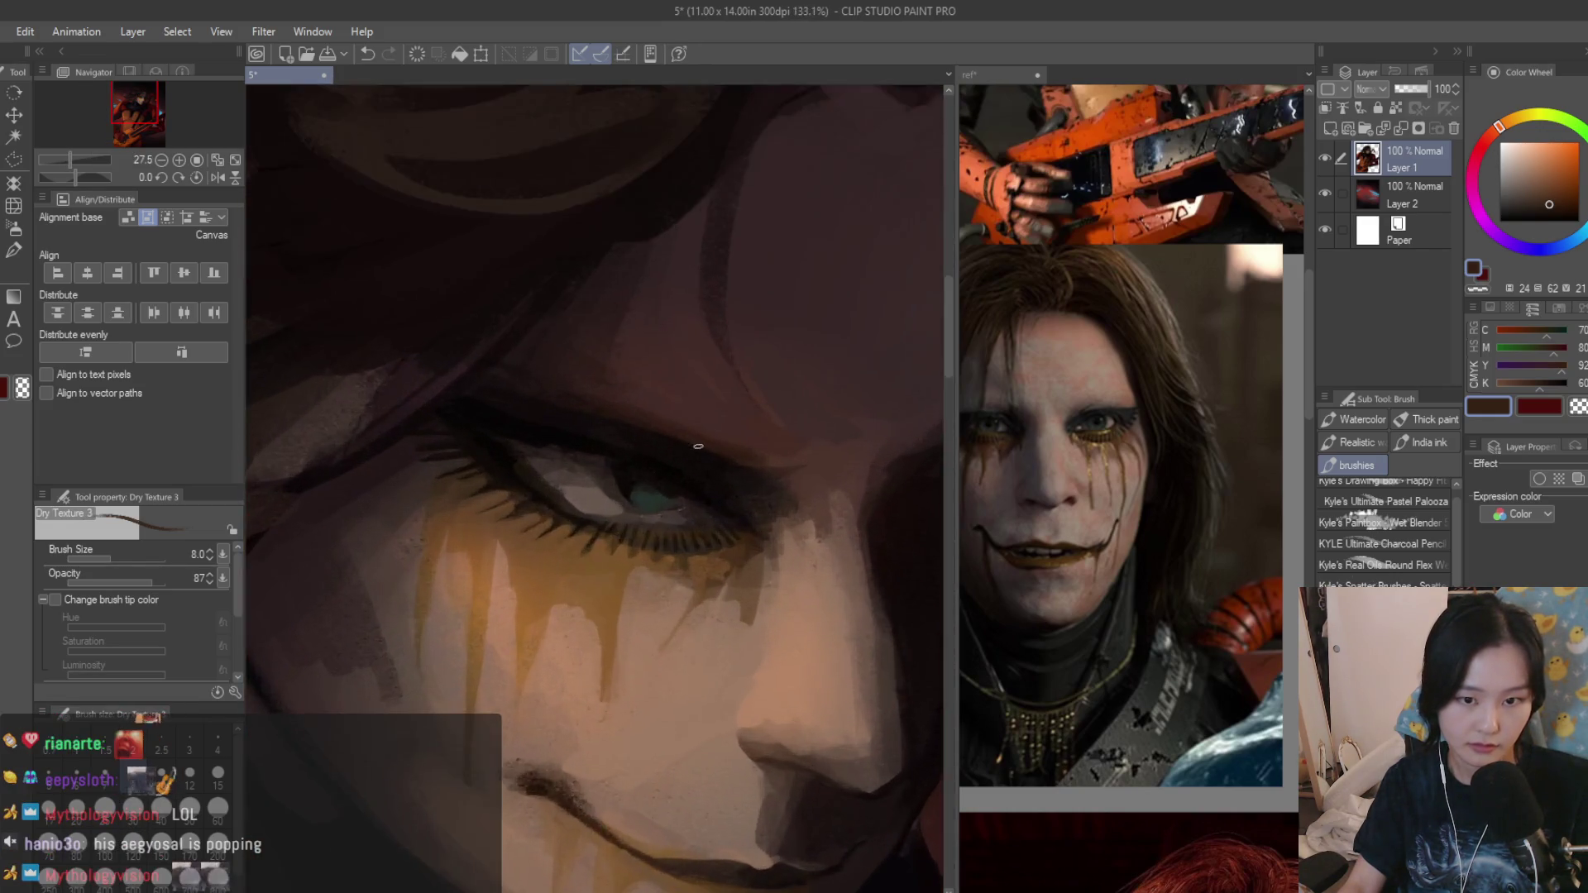
scroll(624, 543, "up", 3)
left_click(632, 504, "alt")
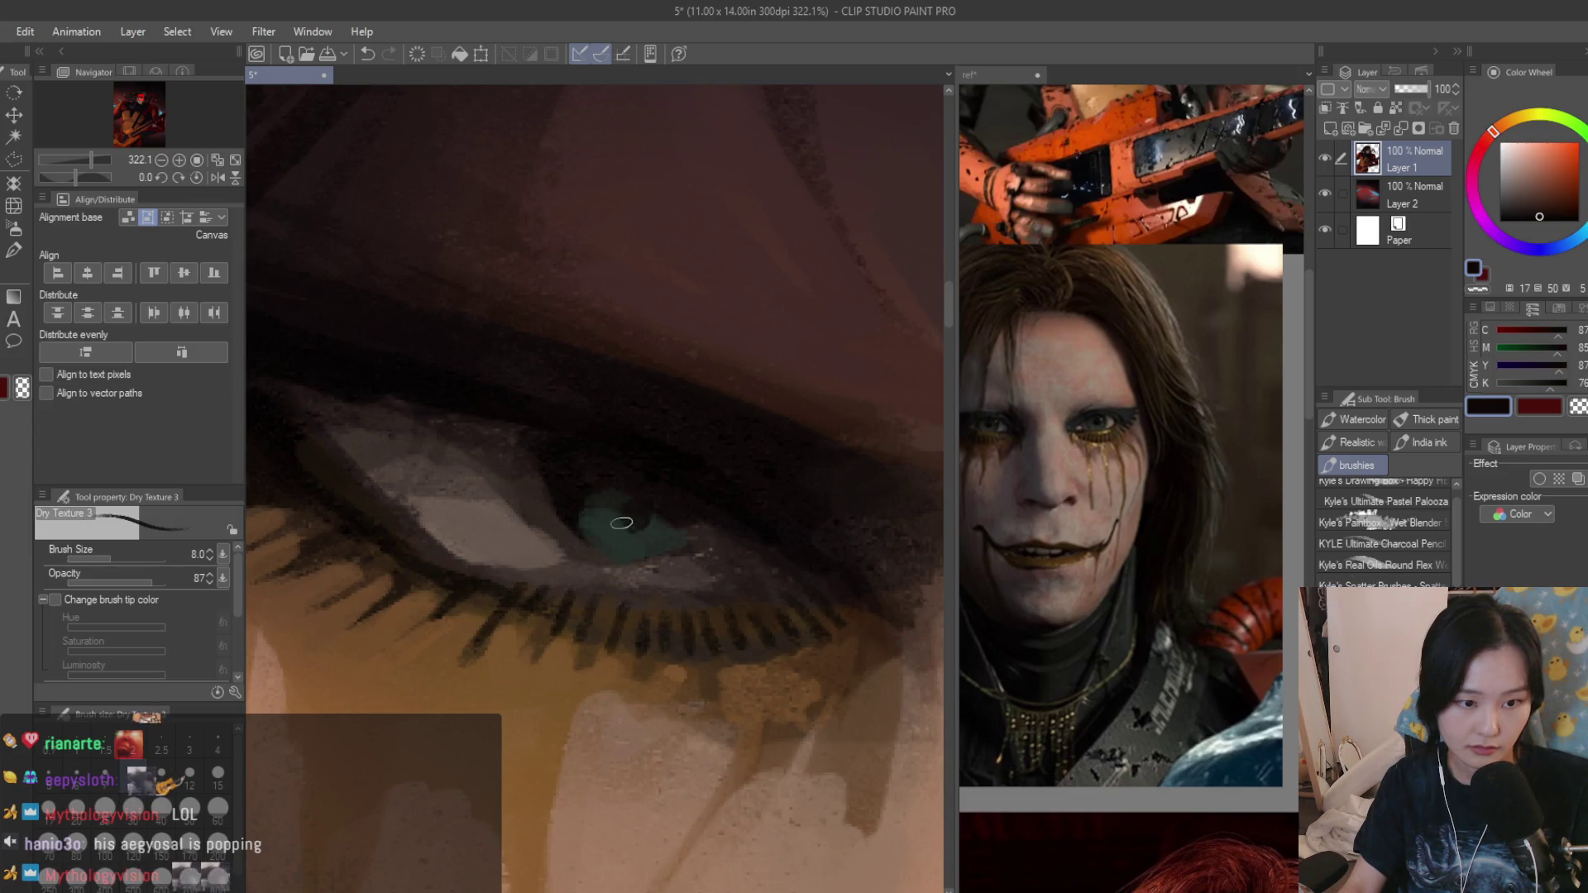
scroll(639, 503, "down", 5)
scroll(596, 510, "up", 2)
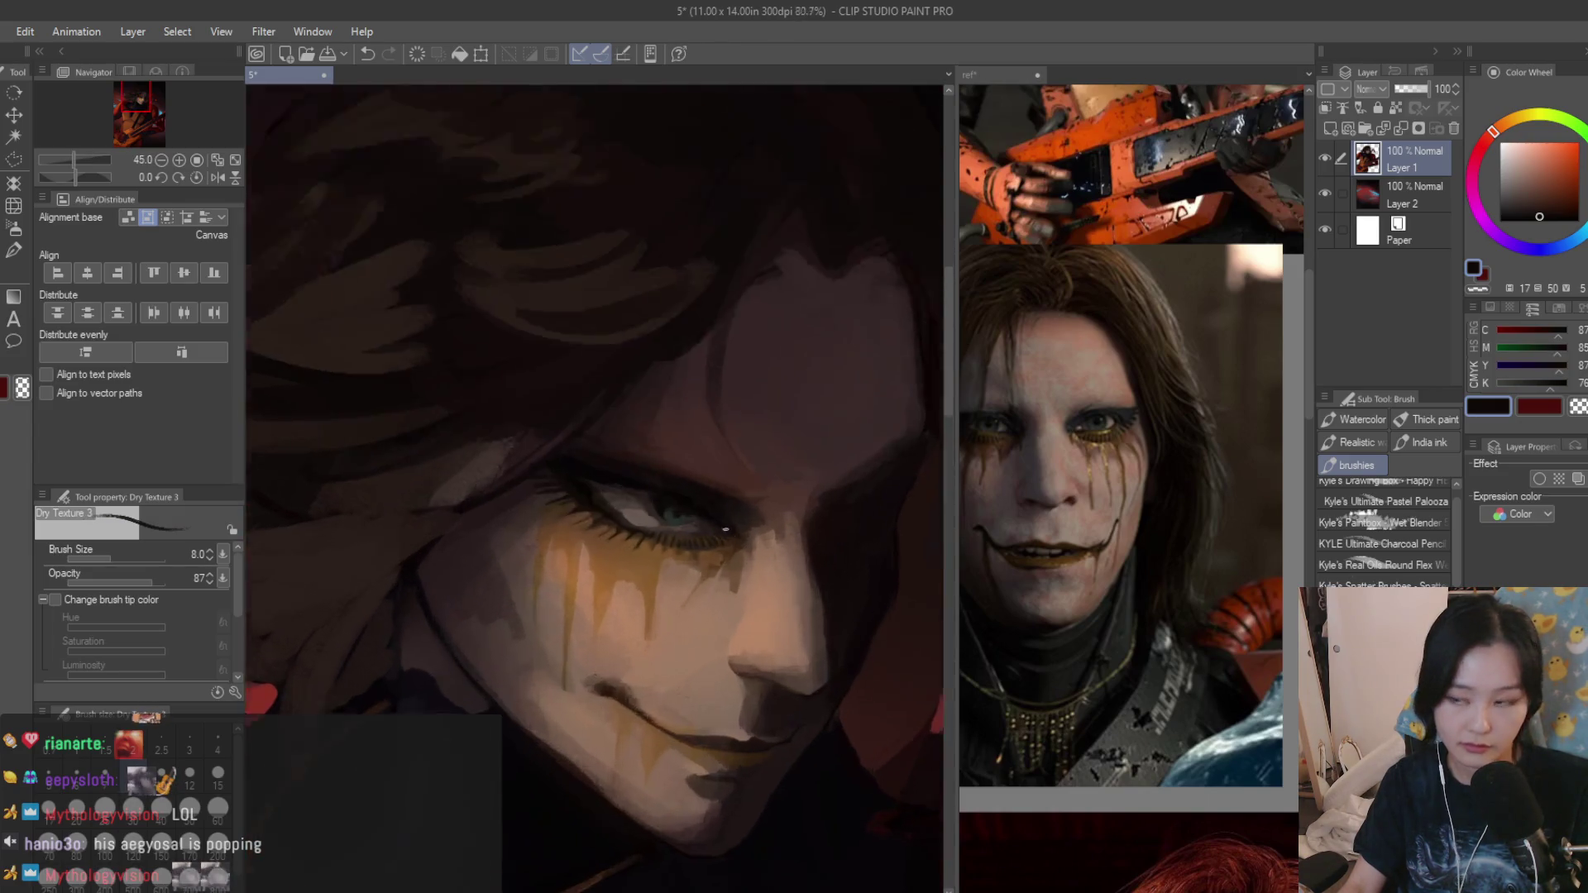
scroll(596, 509, "up", 2)
left_click(1513, 143)
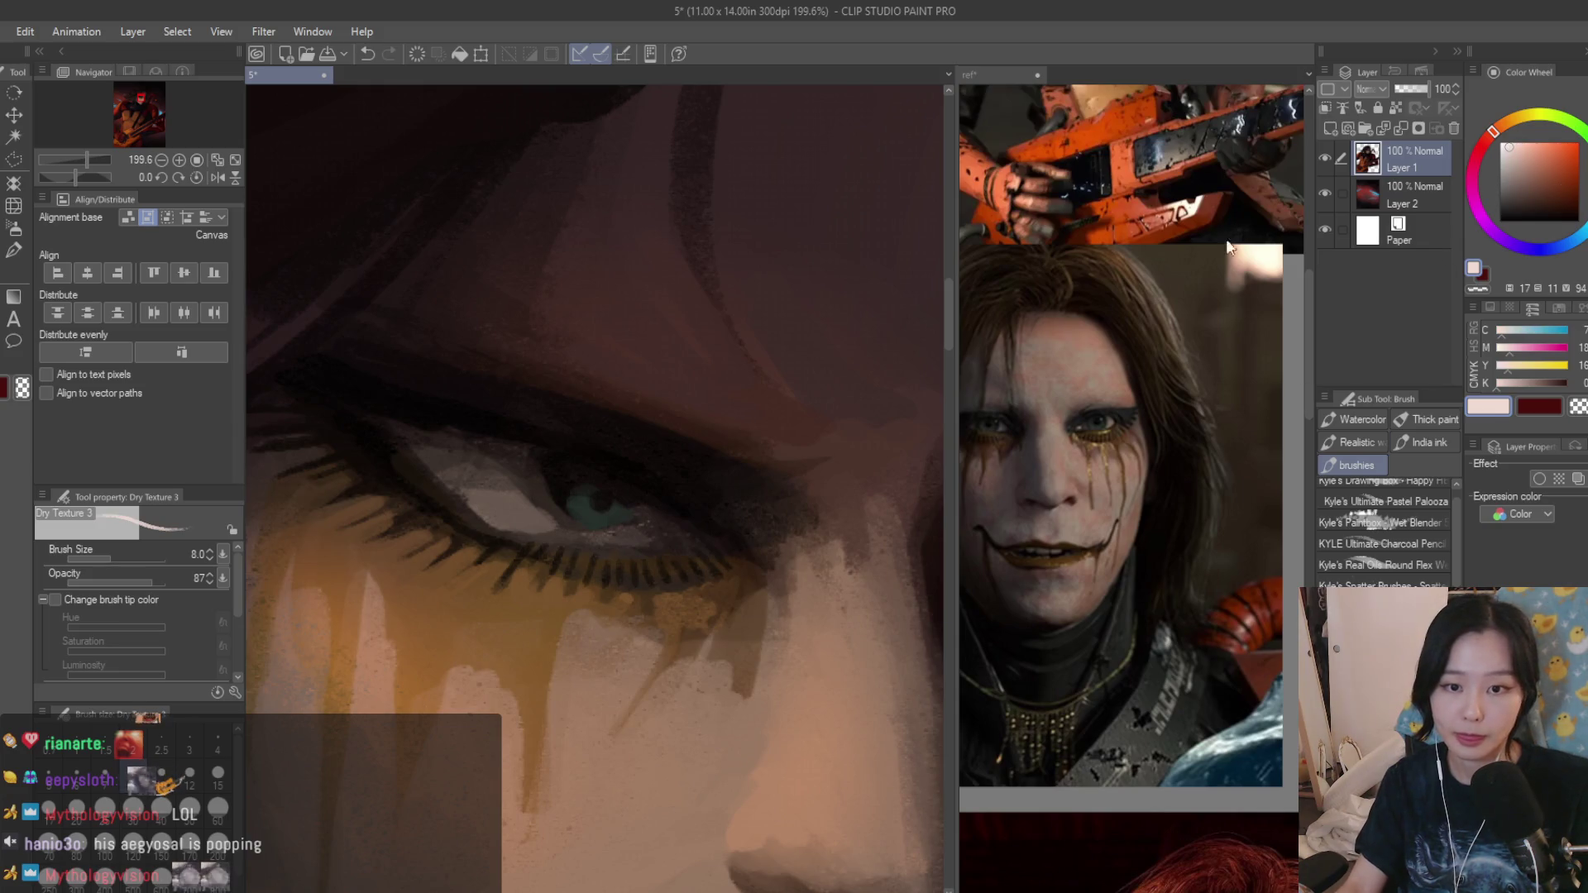
Try a bright red, undo the stray stroke, and add a light blue-grey highlight beside the iris.
left_click(1479, 149)
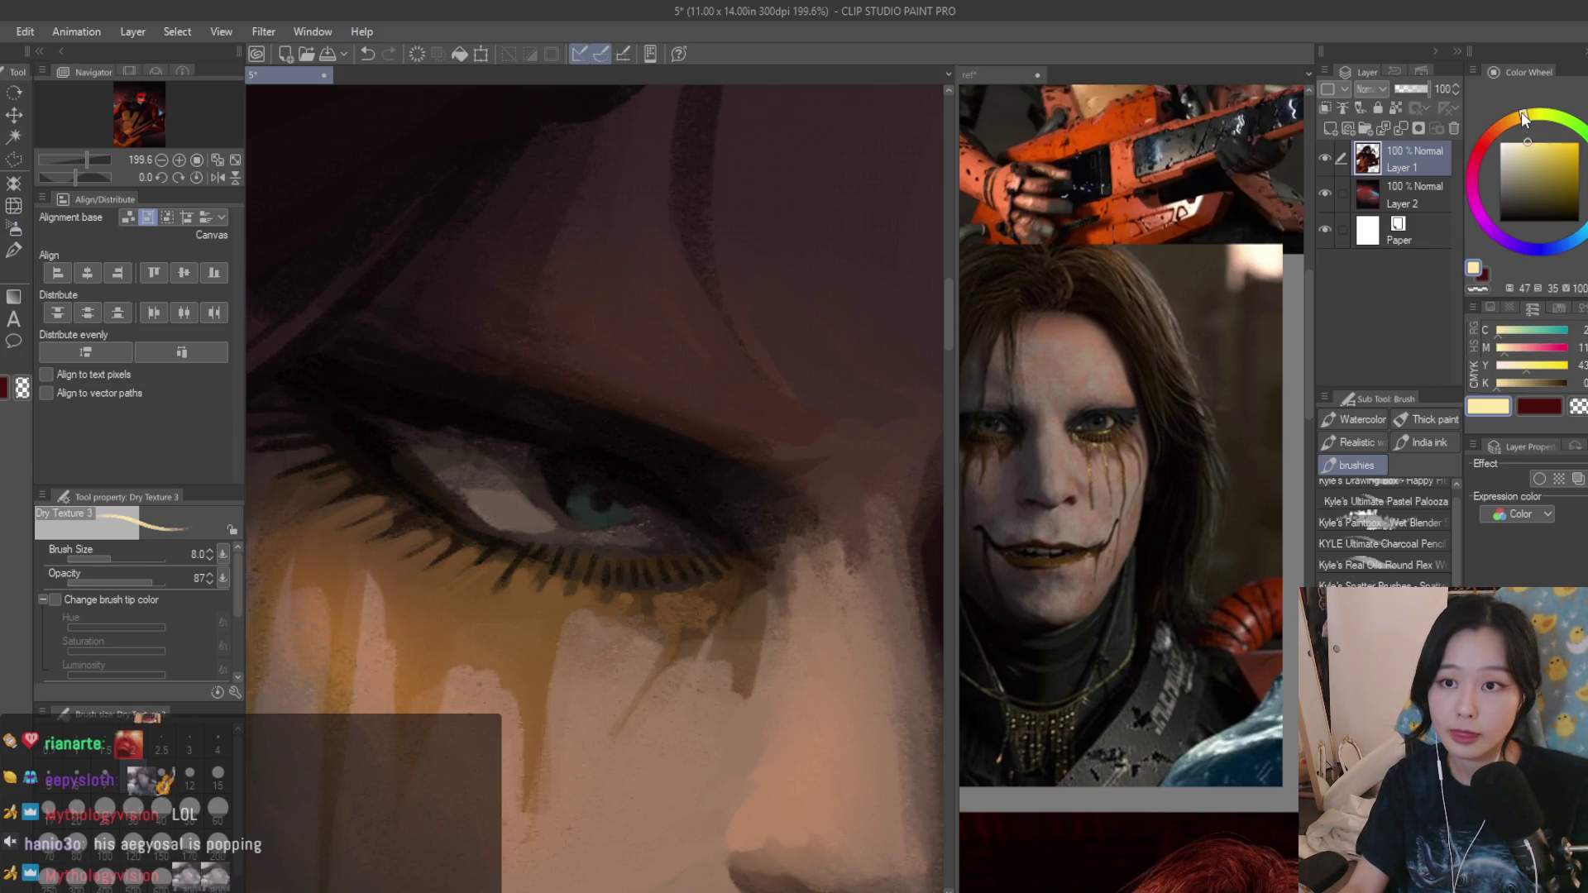
left_click_drag(1504, 150, 1578, 142)
scroll(604, 496, "up", 1)
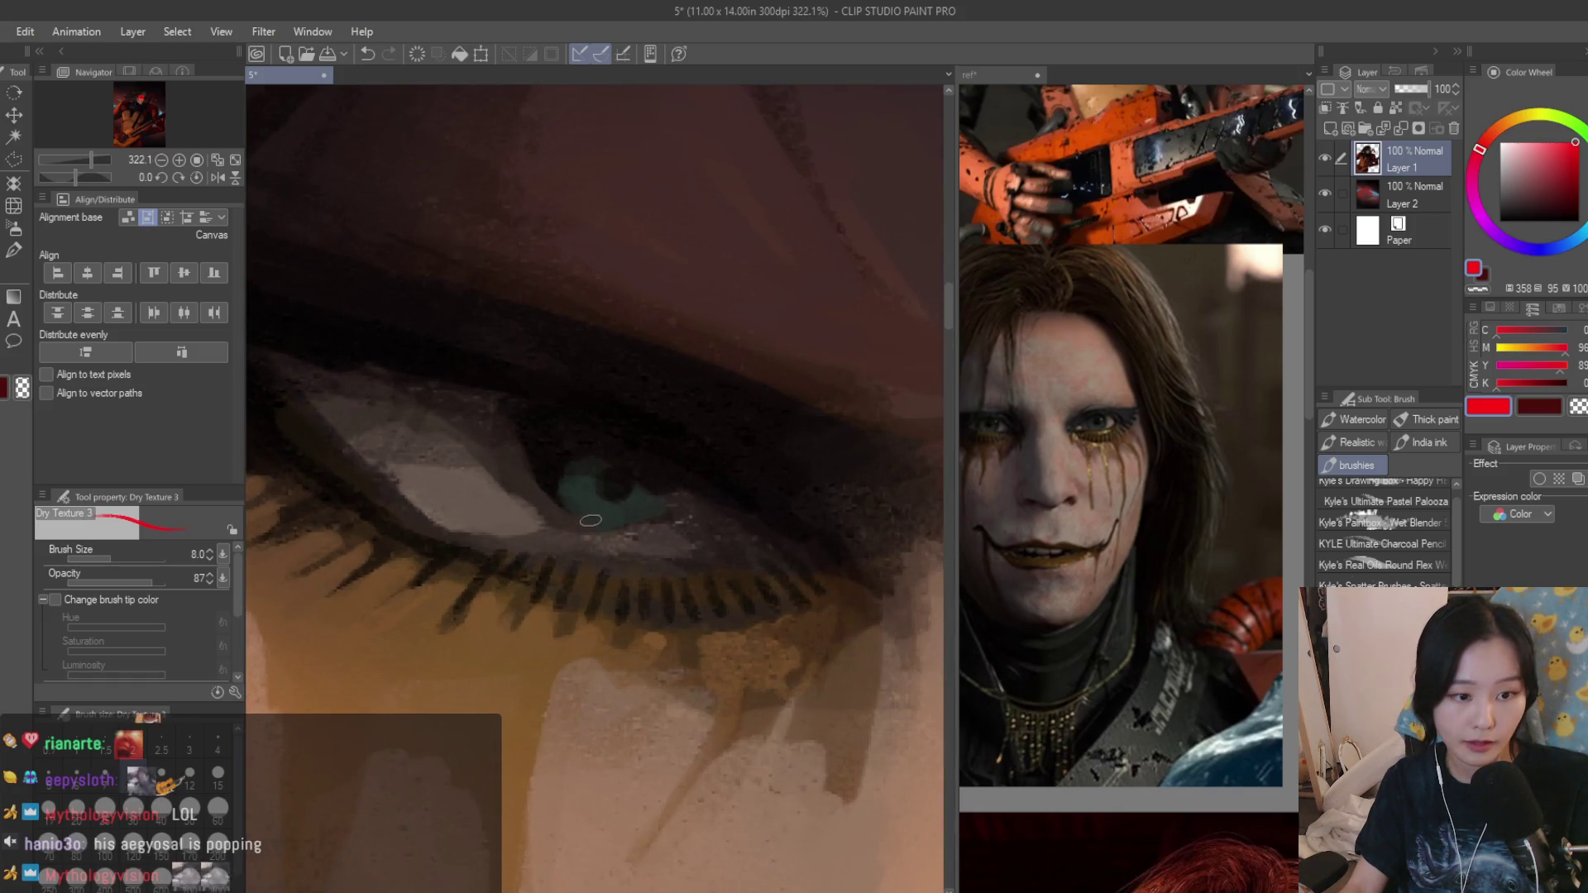
scroll(558, 496, "down", 2)
scroll(836, 544, "down", 3)
scroll(836, 543, "up", 1)
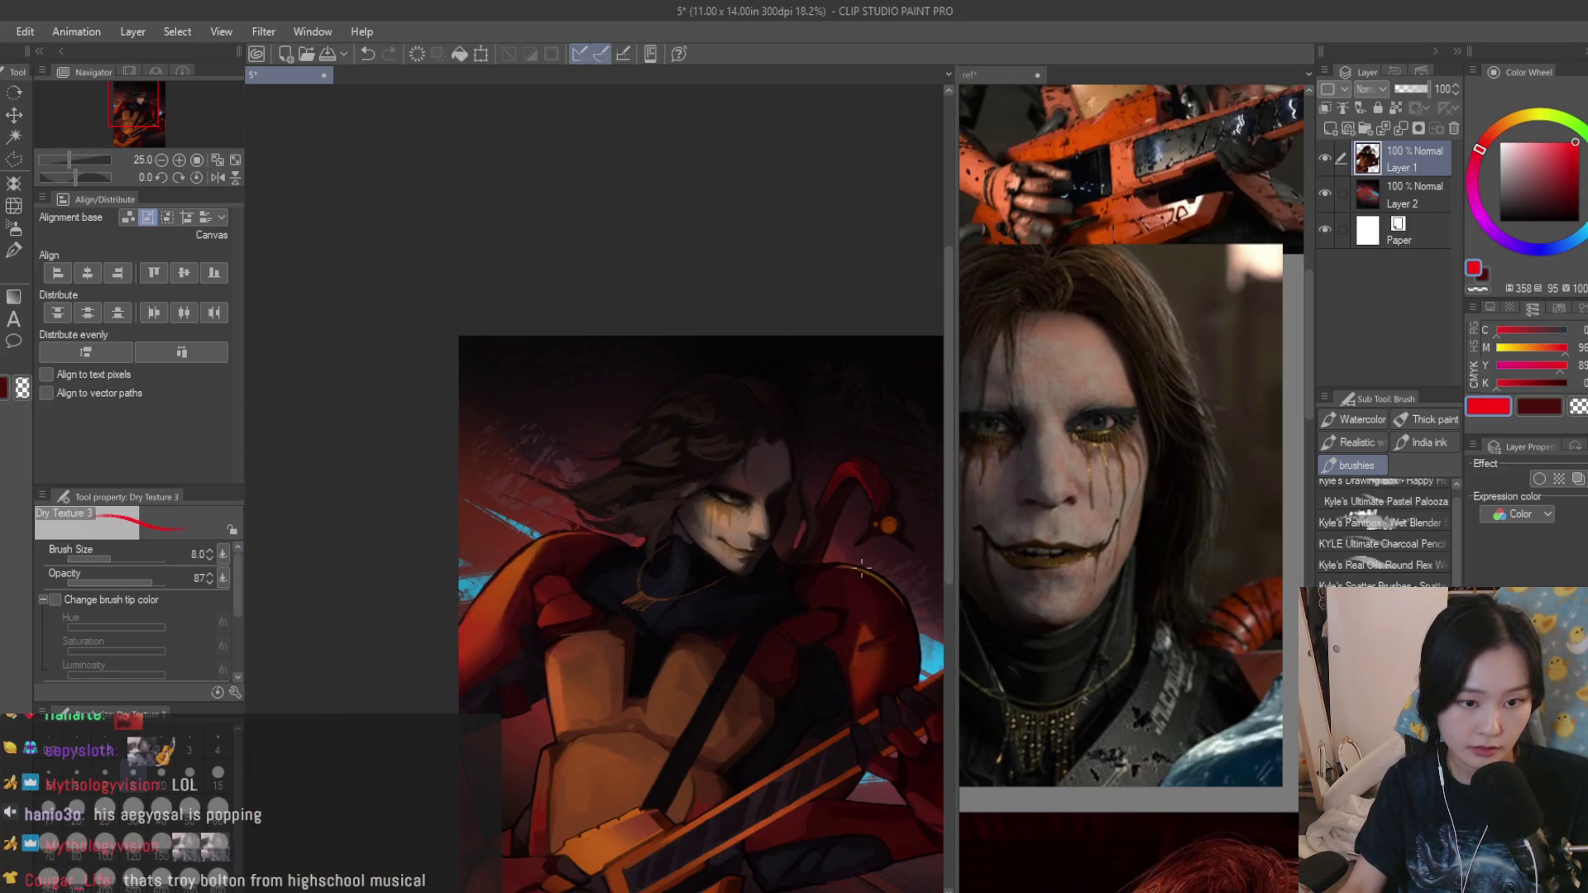
scroll(793, 533, "up", 1)
scroll(744, 515, "up", 2)
scroll(655, 485, "up", 3)
scroll(655, 485, "up", 3)
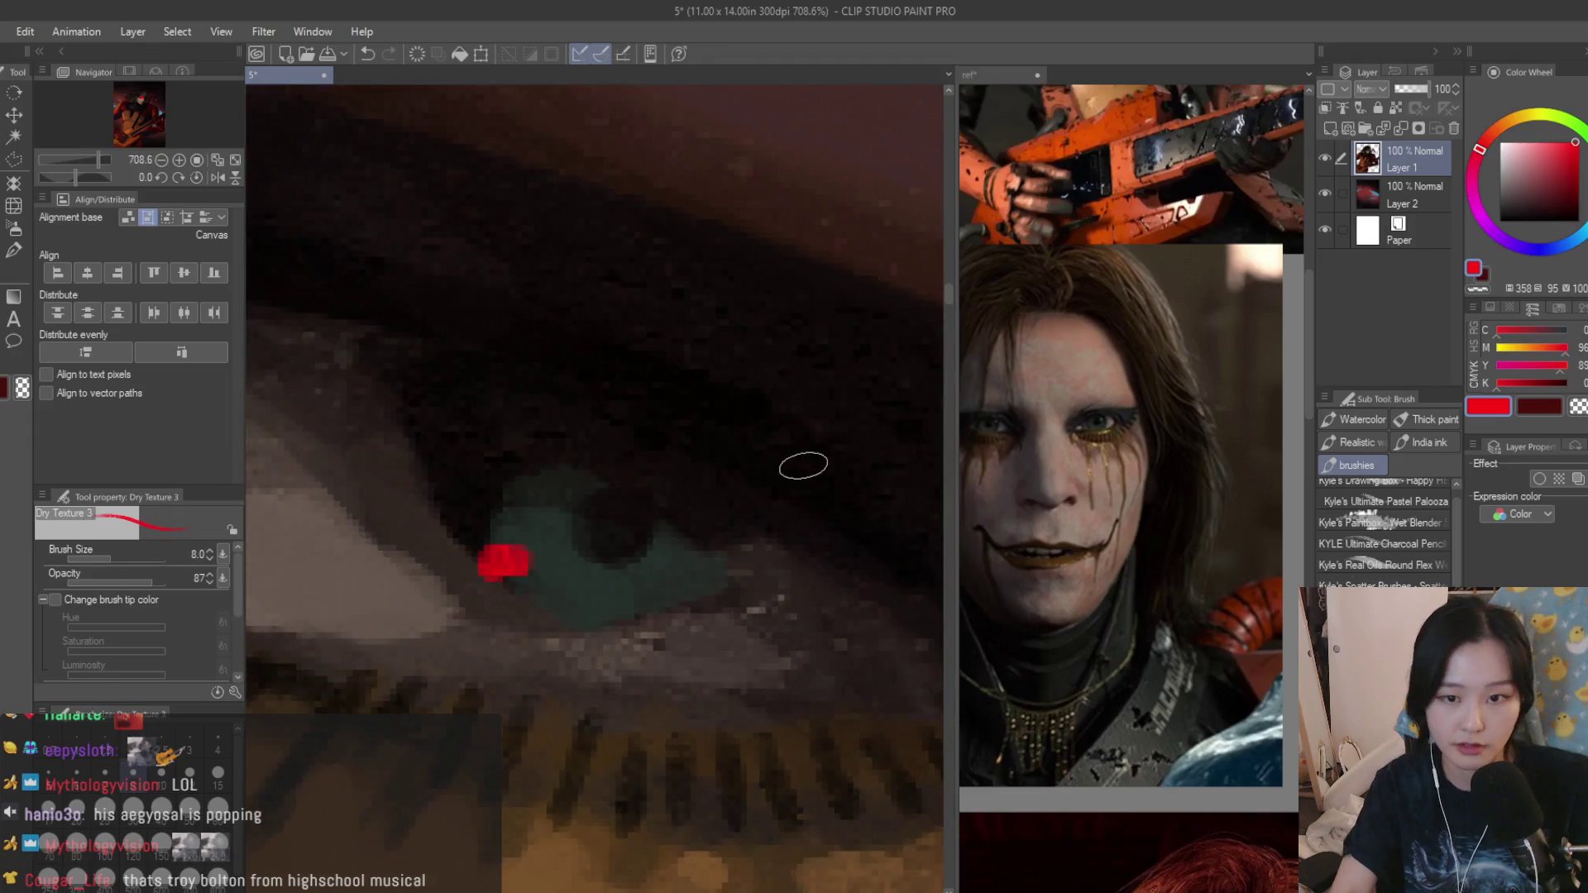
key("ctrl+z")
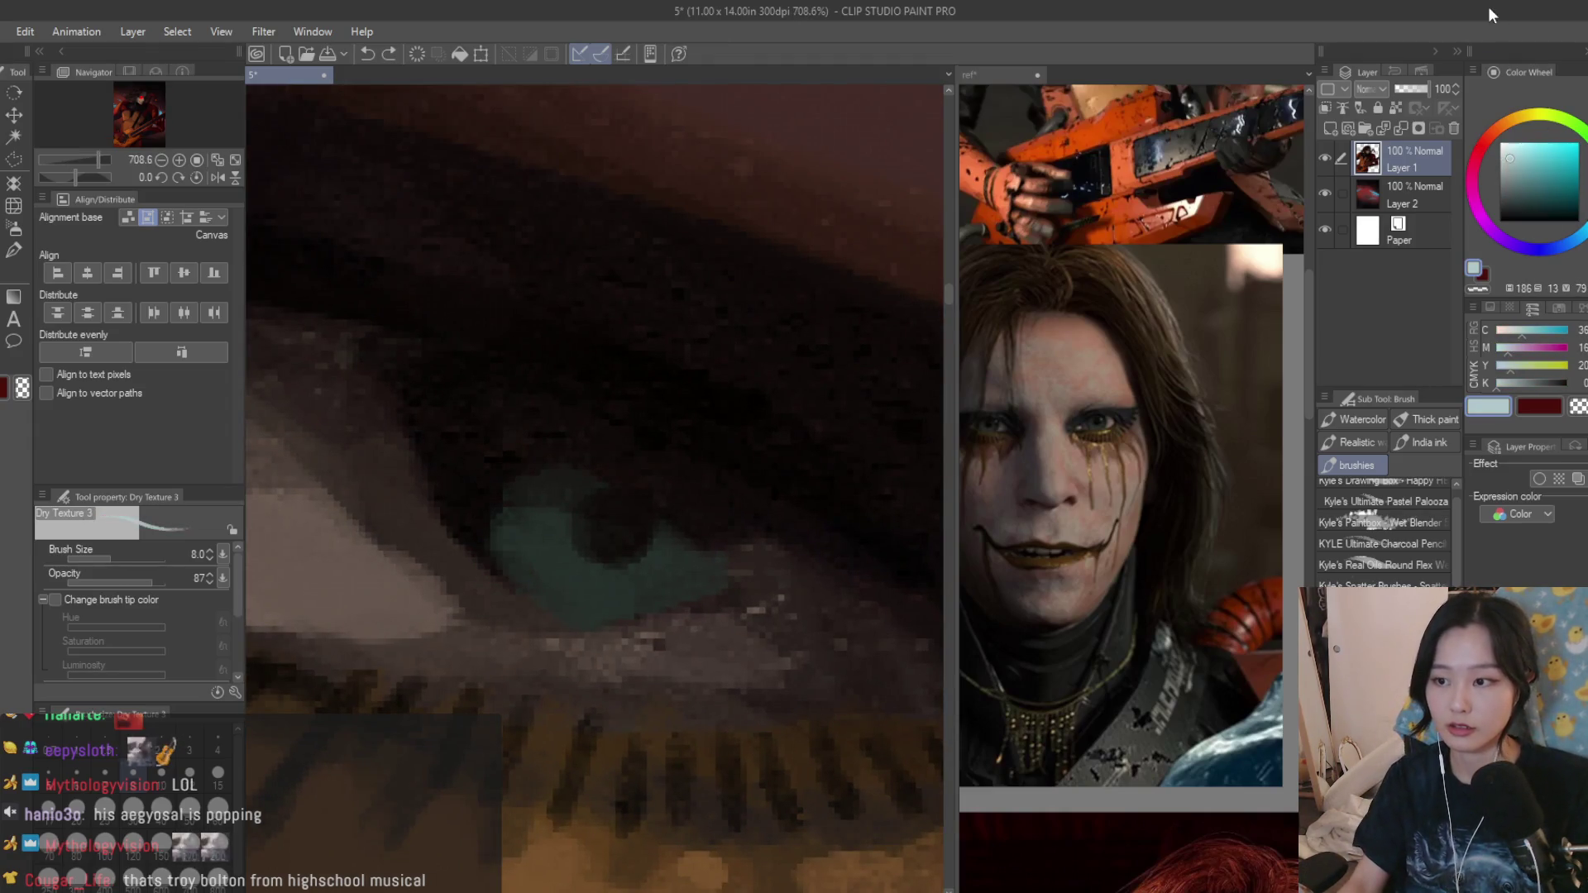
mouse_move(490, 539)
left_mouse_down()
mouse_move(514, 558)
mouse_move(497, 566)
left_mouse_up()
scroll(503, 565, "down", 3)
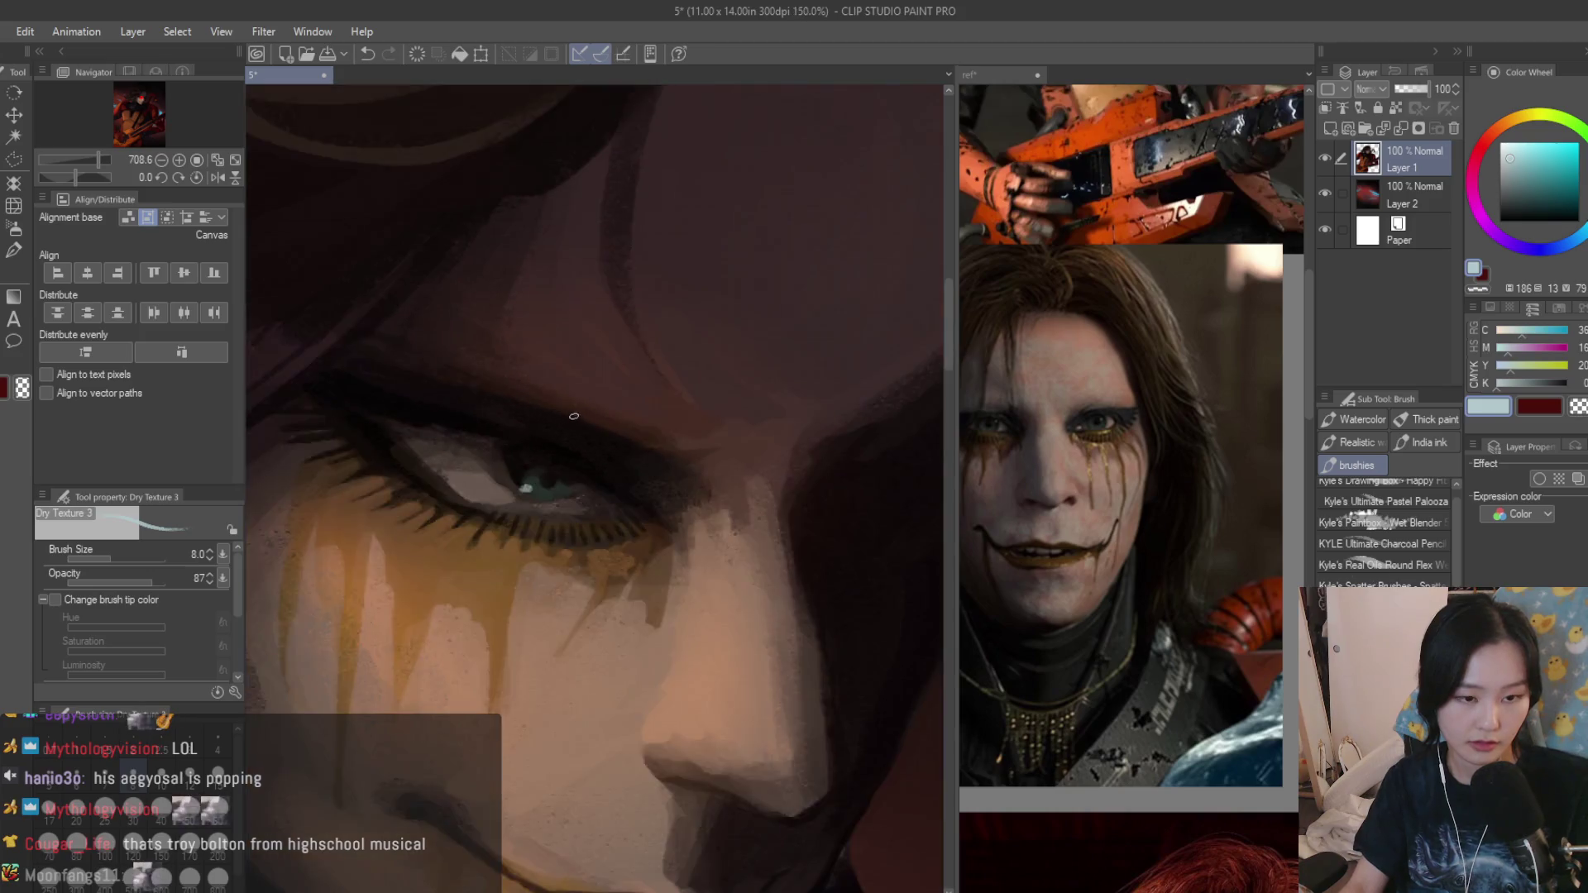
scroll(620, 497, "down", 2)
scroll(716, 433, "down", 2)
scroll(765, 369, "down", 1)
Mirror the view and tone down the upper-lid highlight with a darker reddish-brown stroke.
key("h")
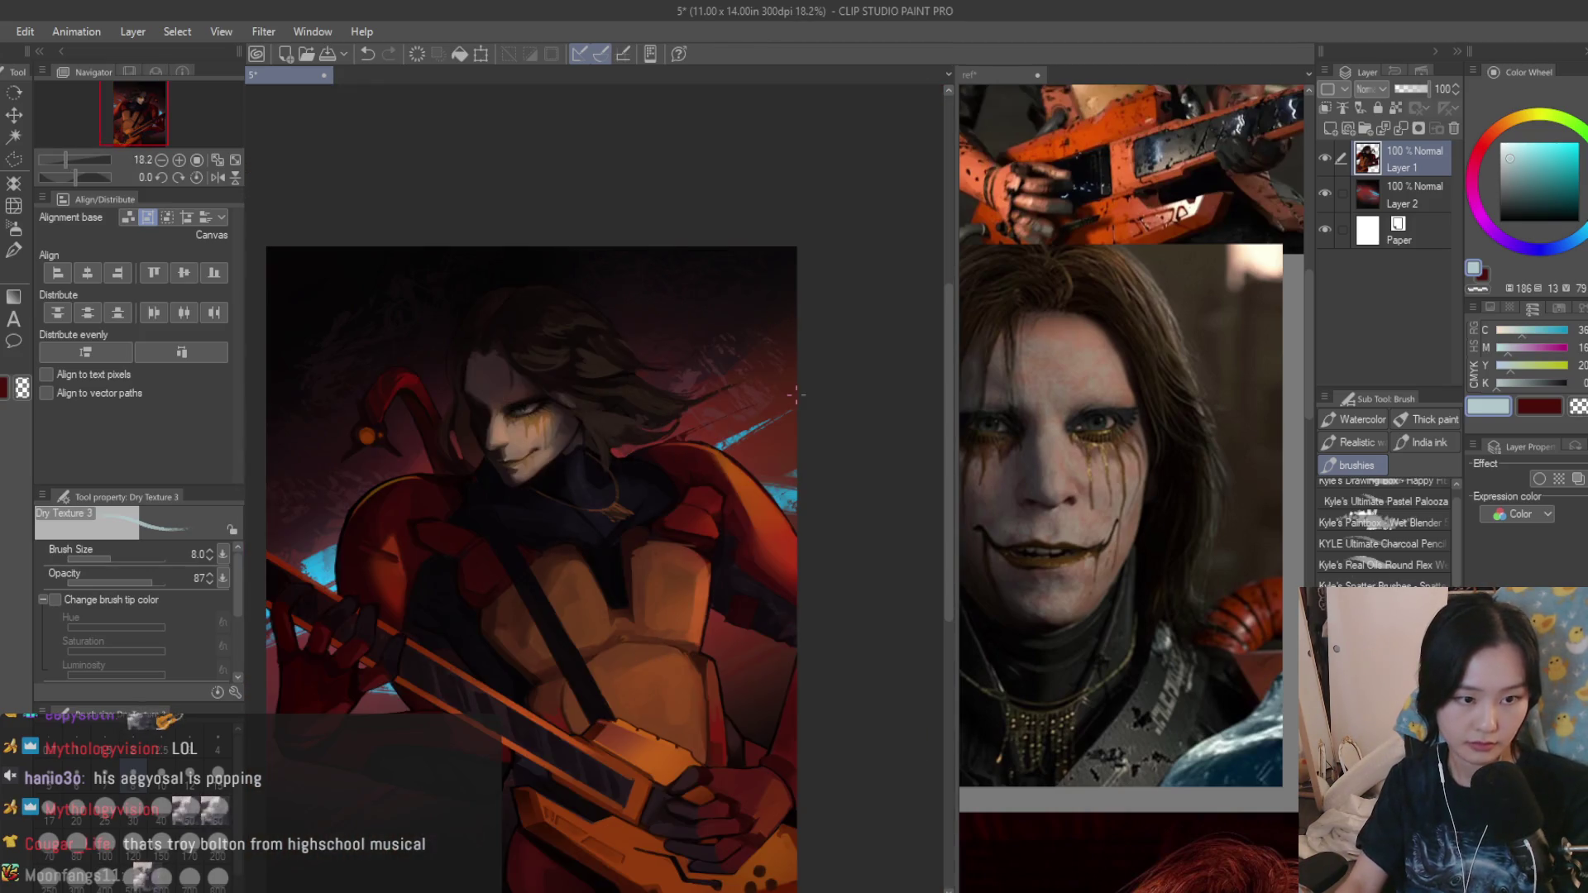
scroll(794, 435, "up", 2)
scroll(744, 441, "up", 1)
scroll(695, 447, "up", 1)
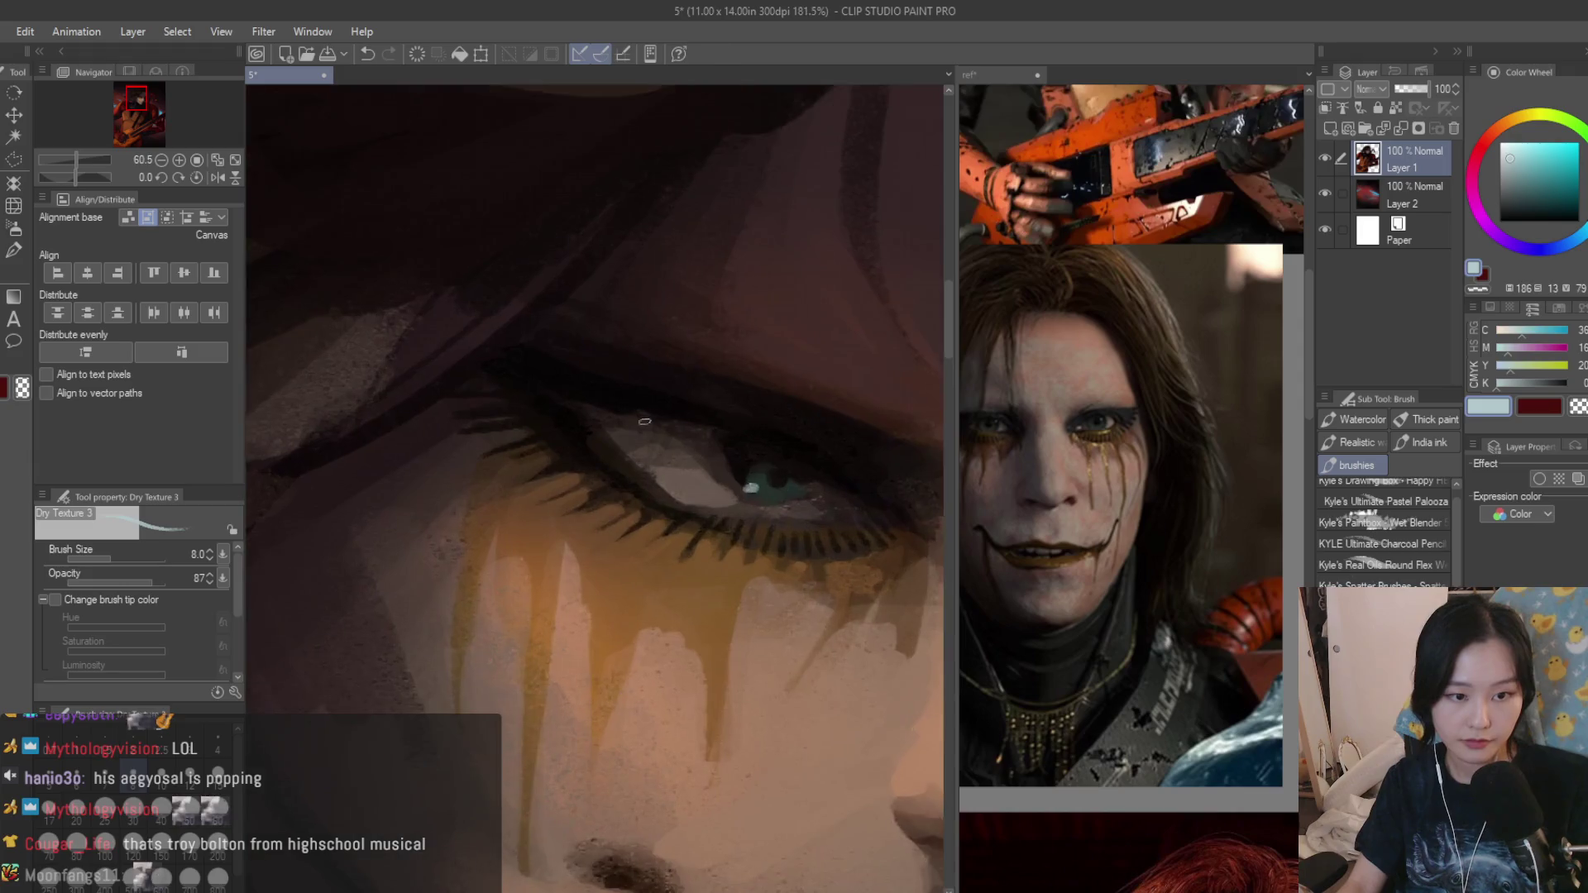
scroll(645, 457, "up", 1)
left_click_drag(630, 458, 560, 419)
left_click(560, 418, "alt")
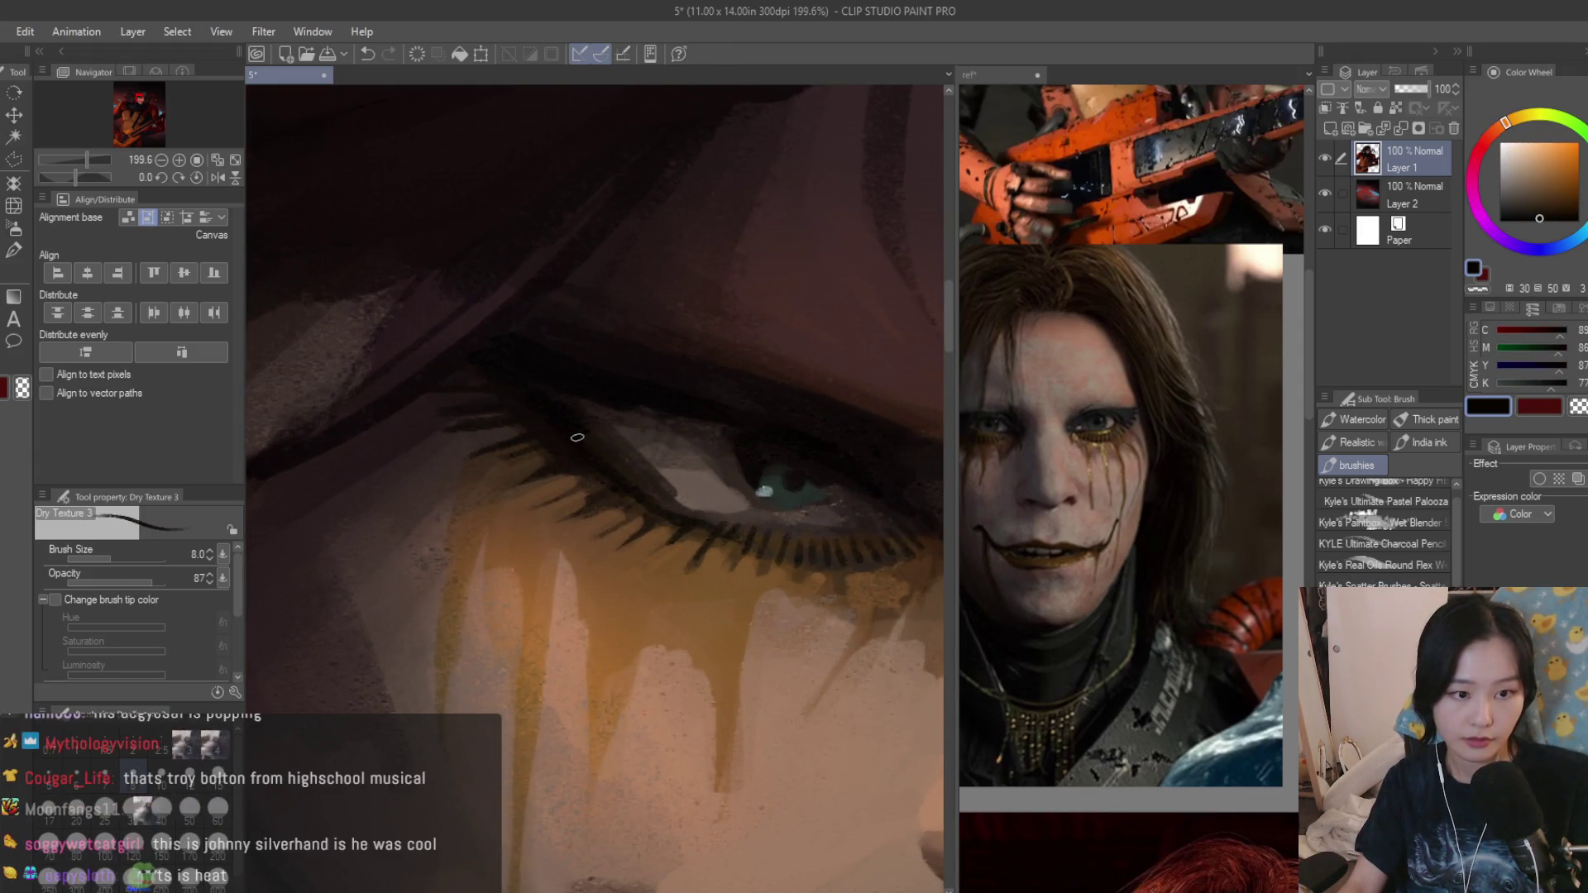
scroll(589, 434, "down", 2)
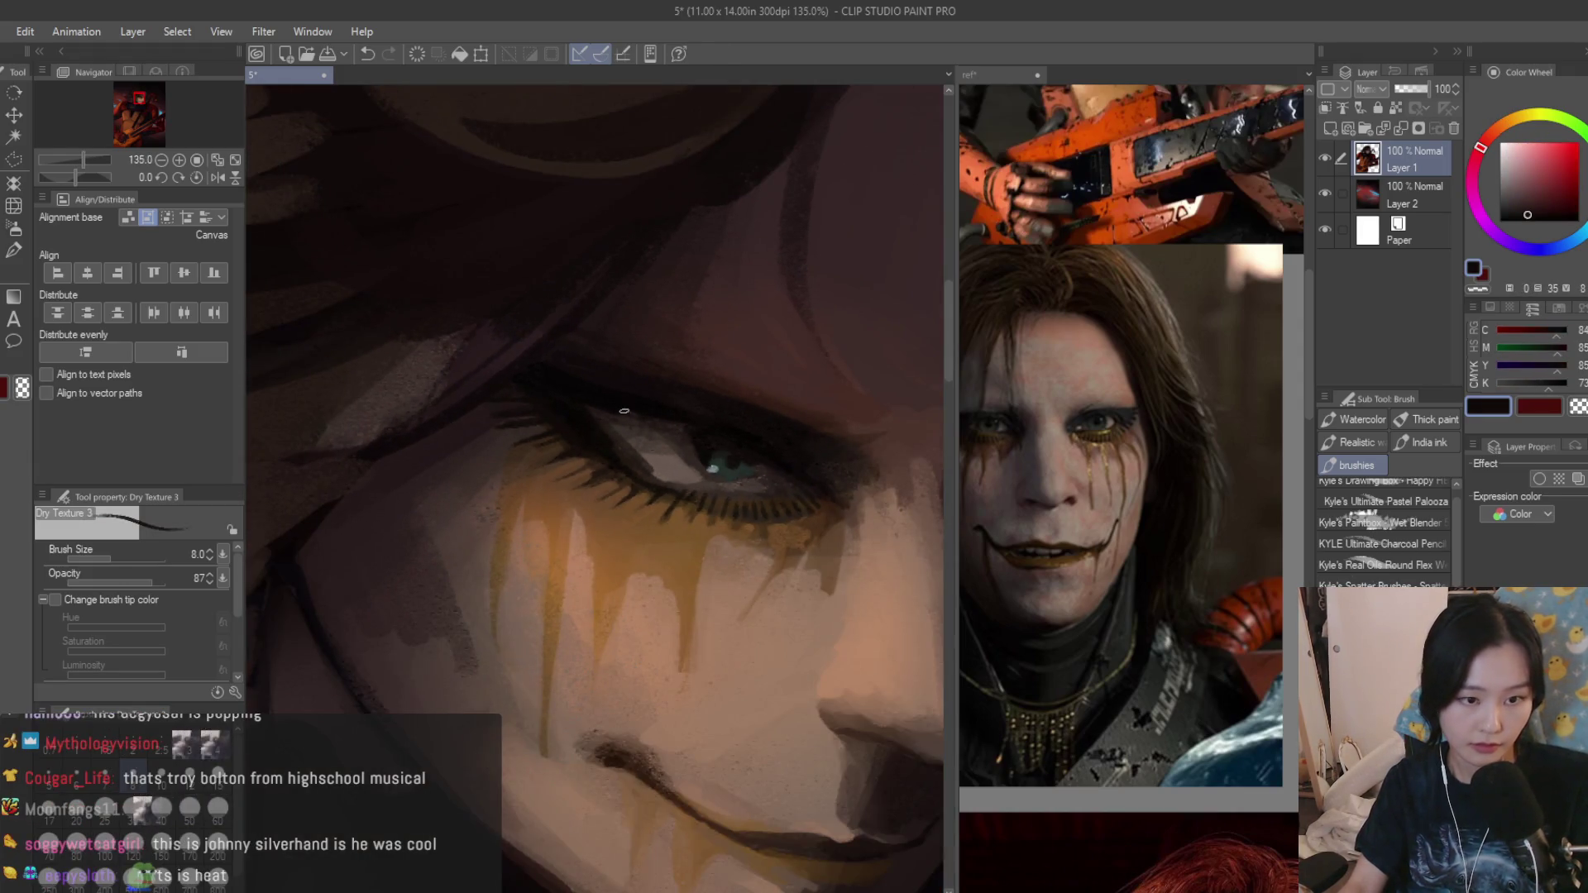
scroll(592, 425, "up", 1)
left_click(596, 429, "alt")
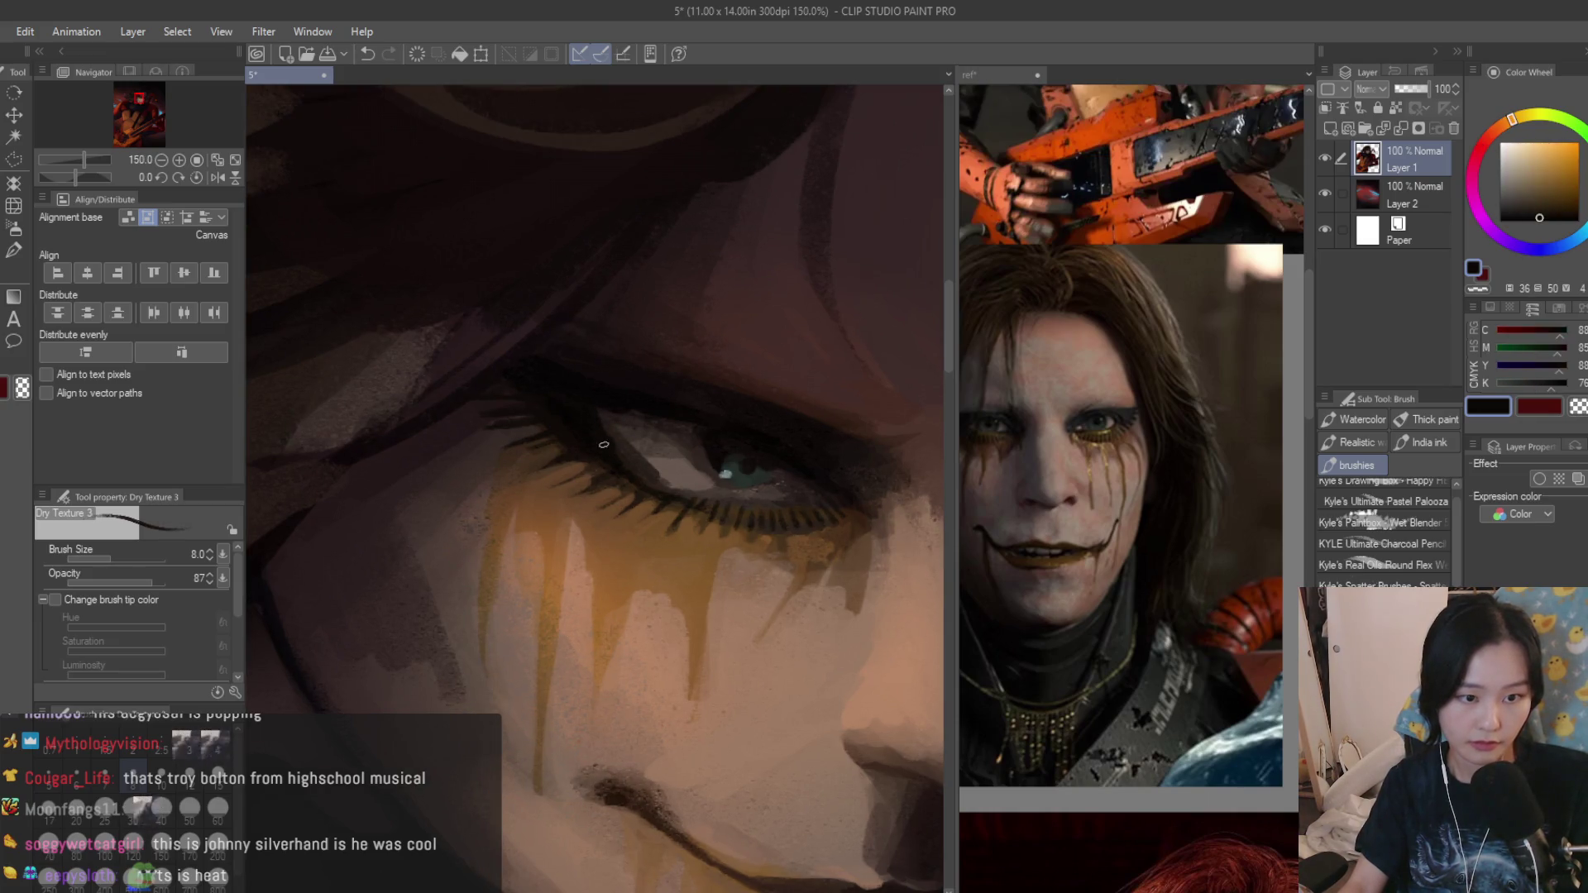
left_click(540, 427, "alt")
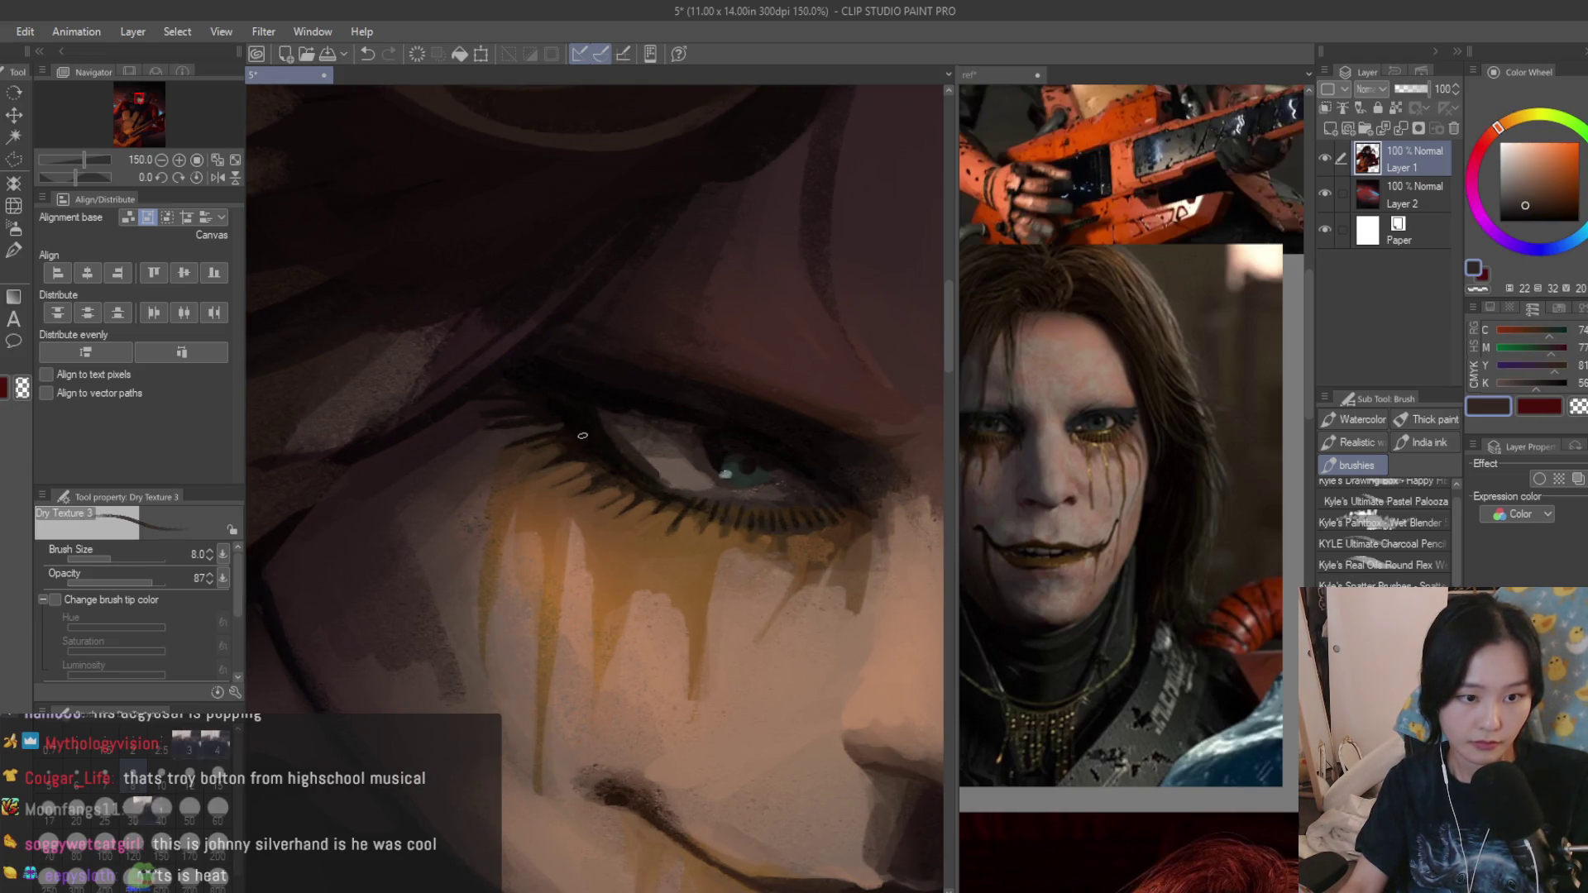
scroll(631, 476, "down", 4)
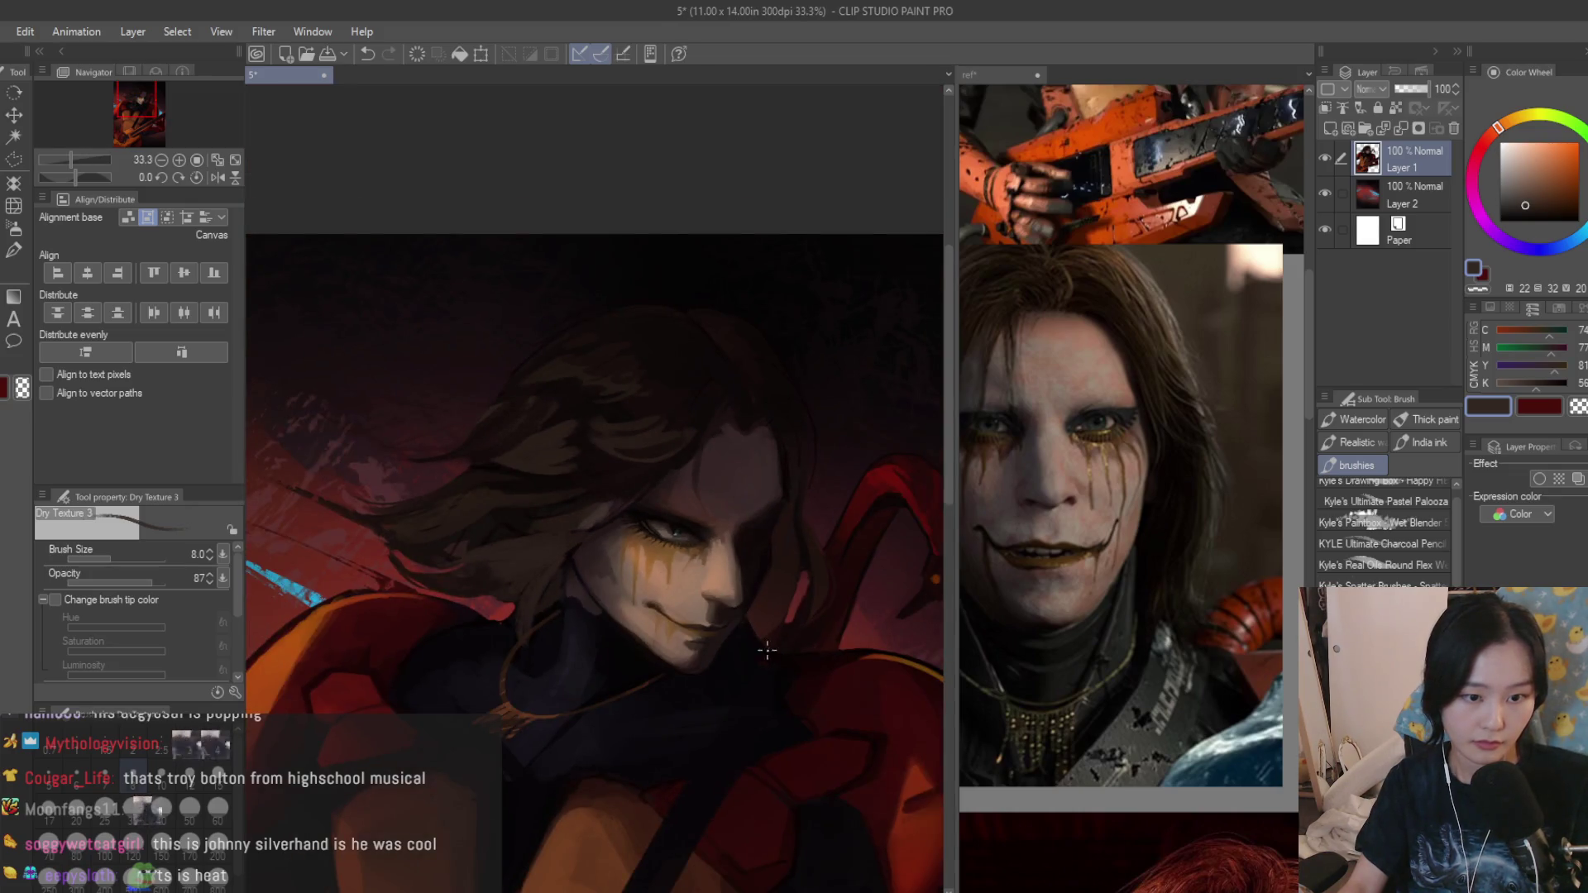
scroll(671, 540, "up", 4)
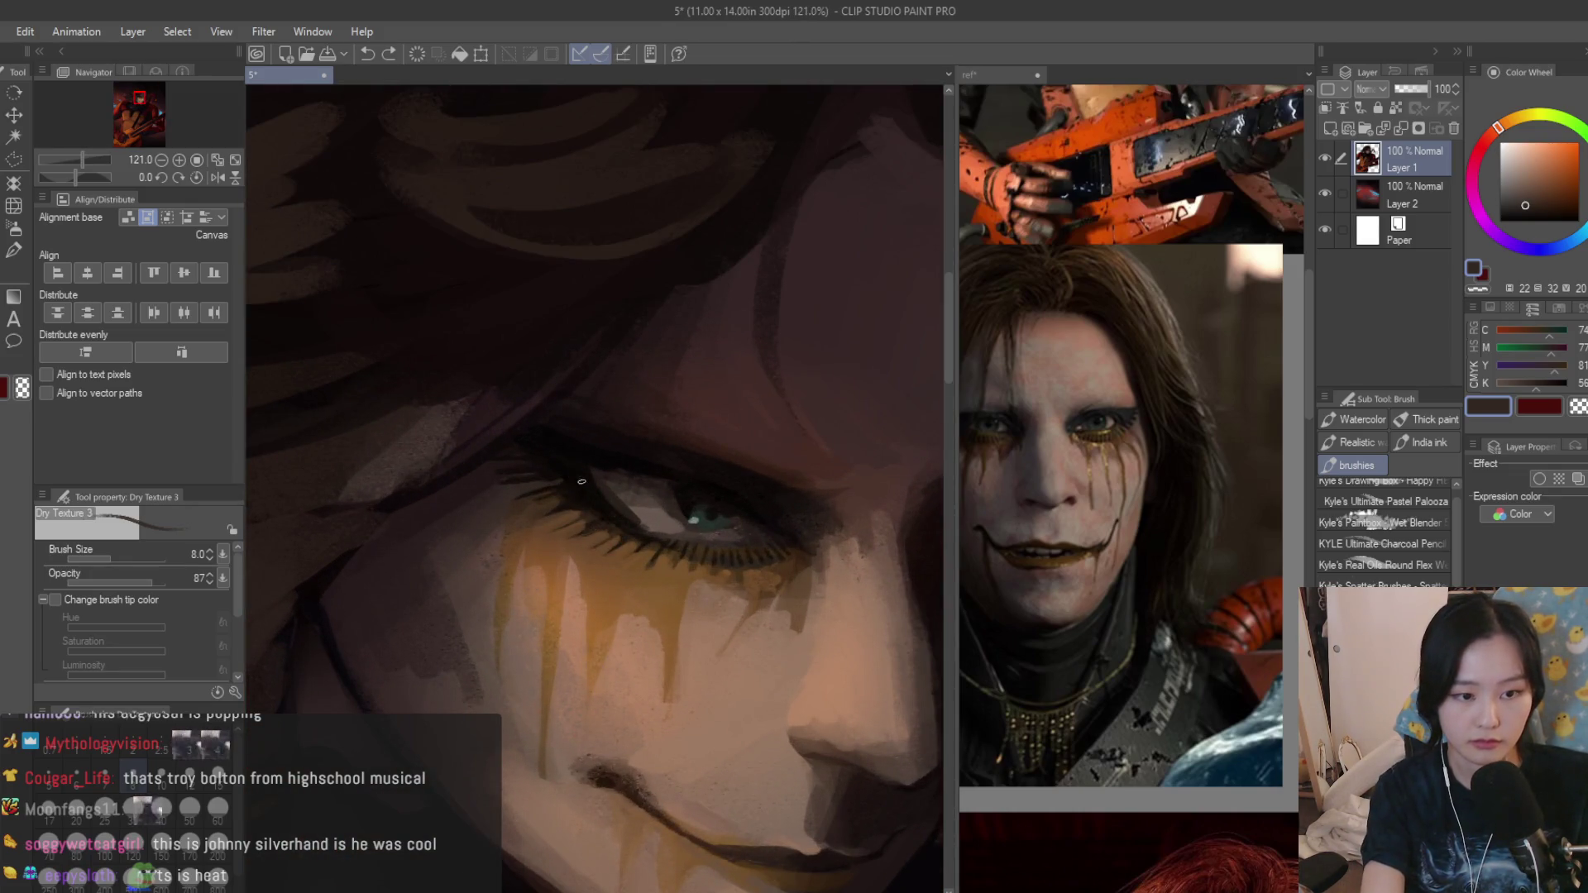
scroll(628, 520, "up", 2)
Pick near-black lash tones and lighter skin tones for the outer corner of the lower lid.
left_click(624, 513, "alt")
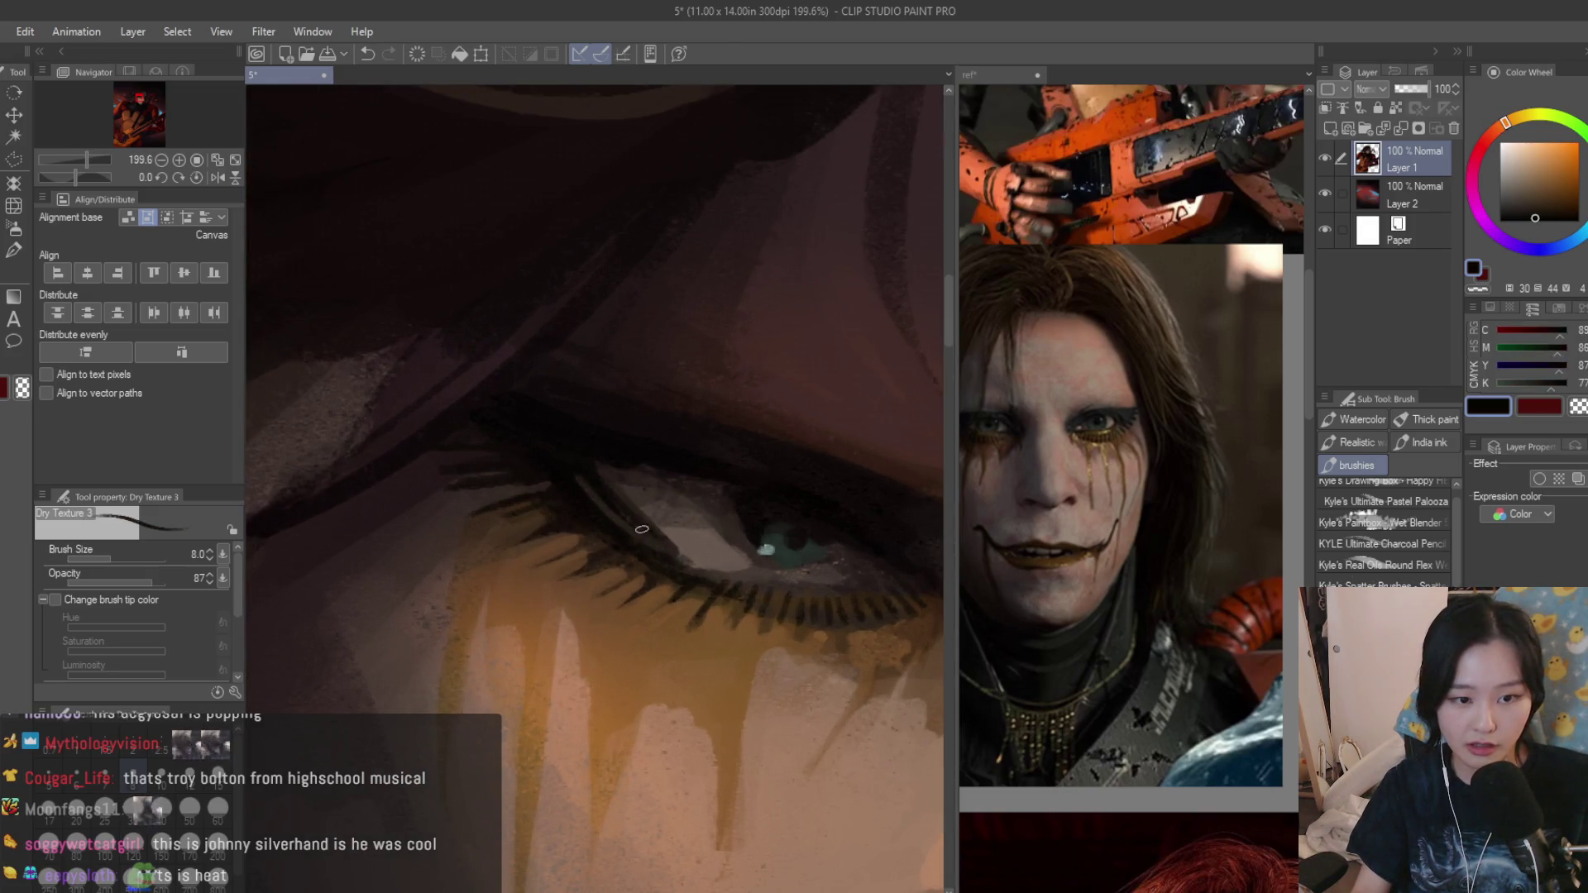
left_click(670, 547, "alt")
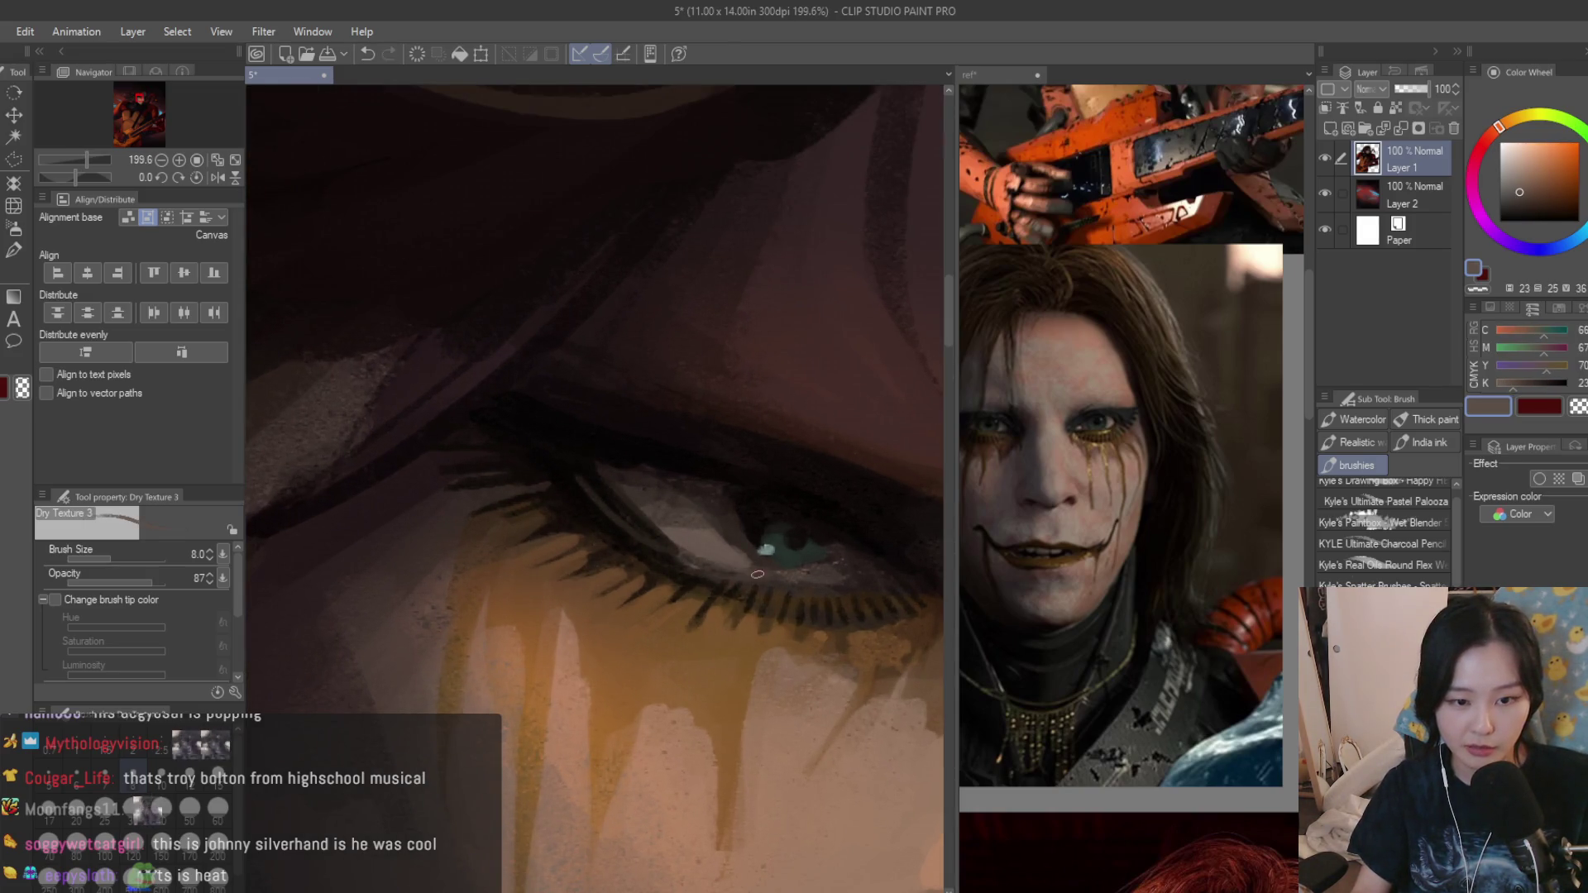
scroll(757, 573, "up", 2)
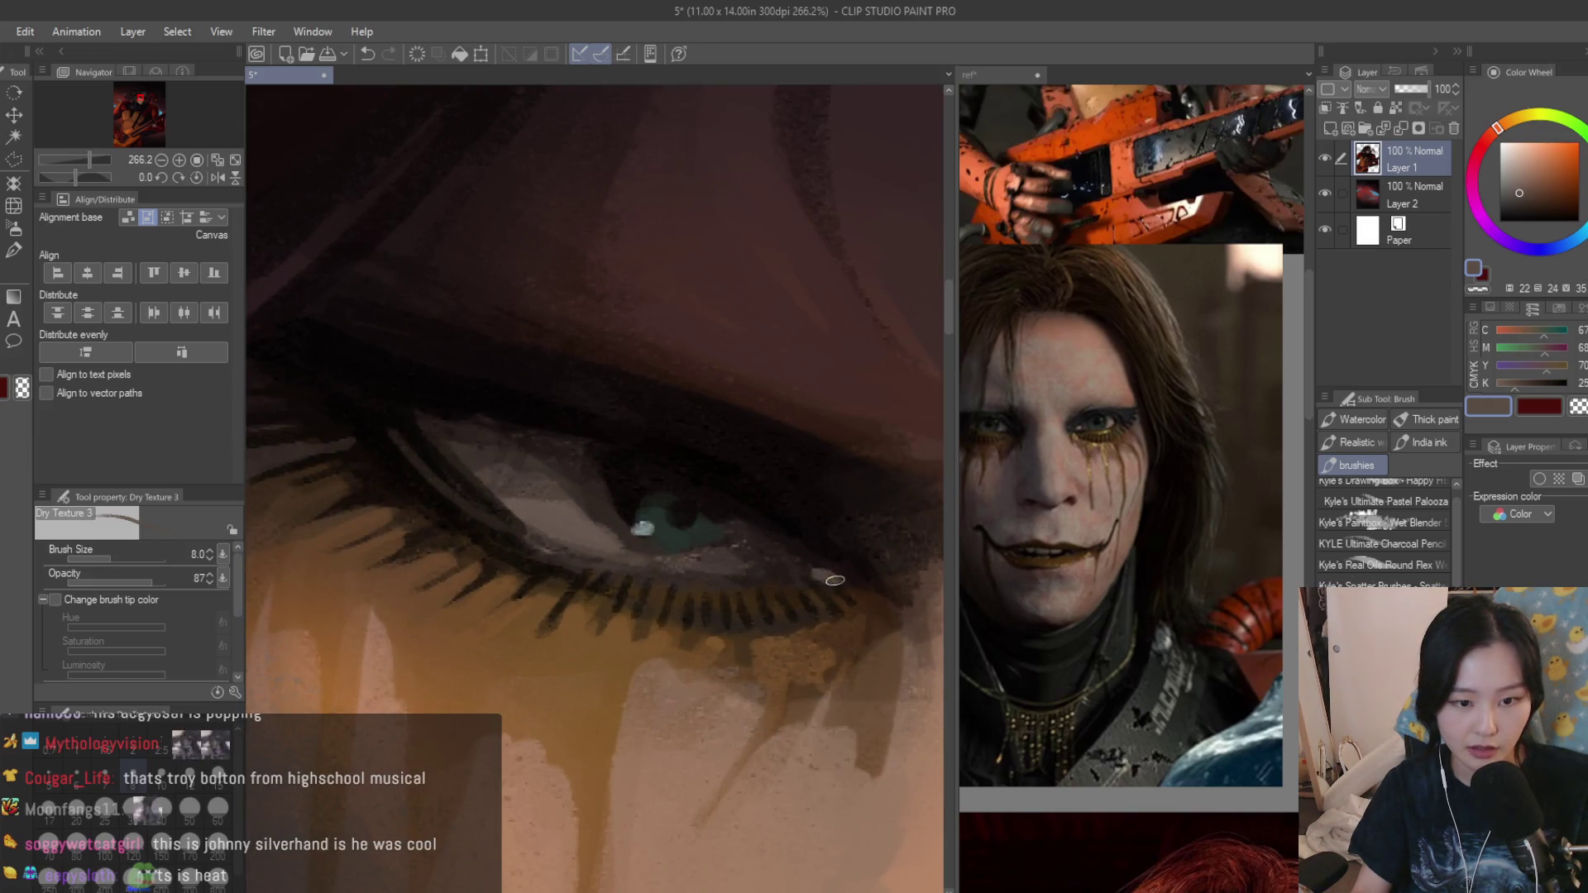
left_click(846, 572, "alt")
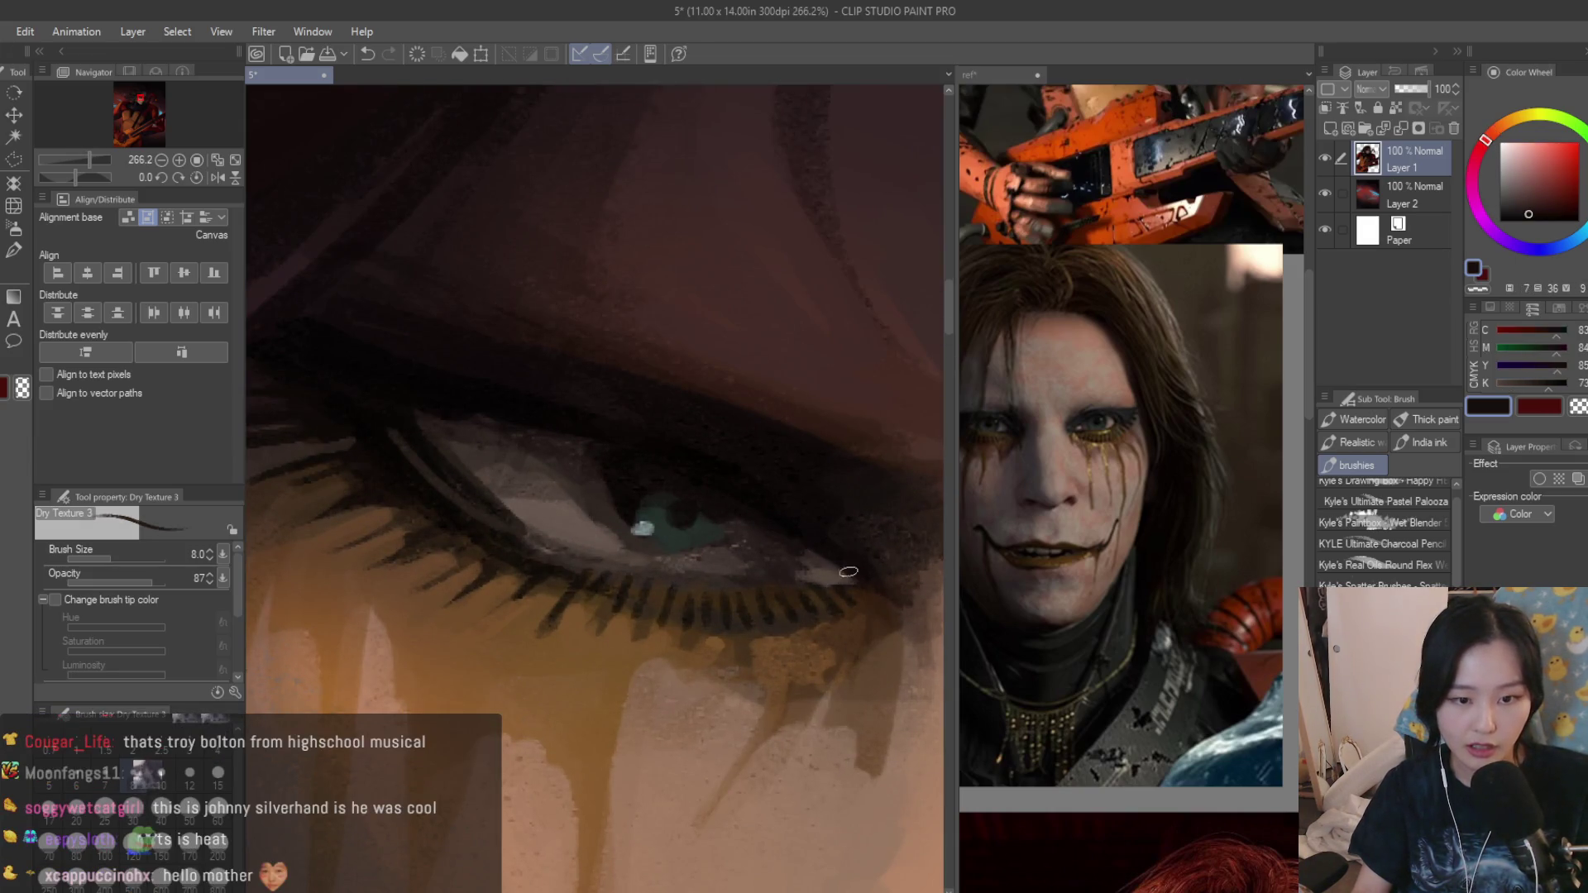
left_click(773, 538, "alt")
scroll(772, 539, "down", 2)
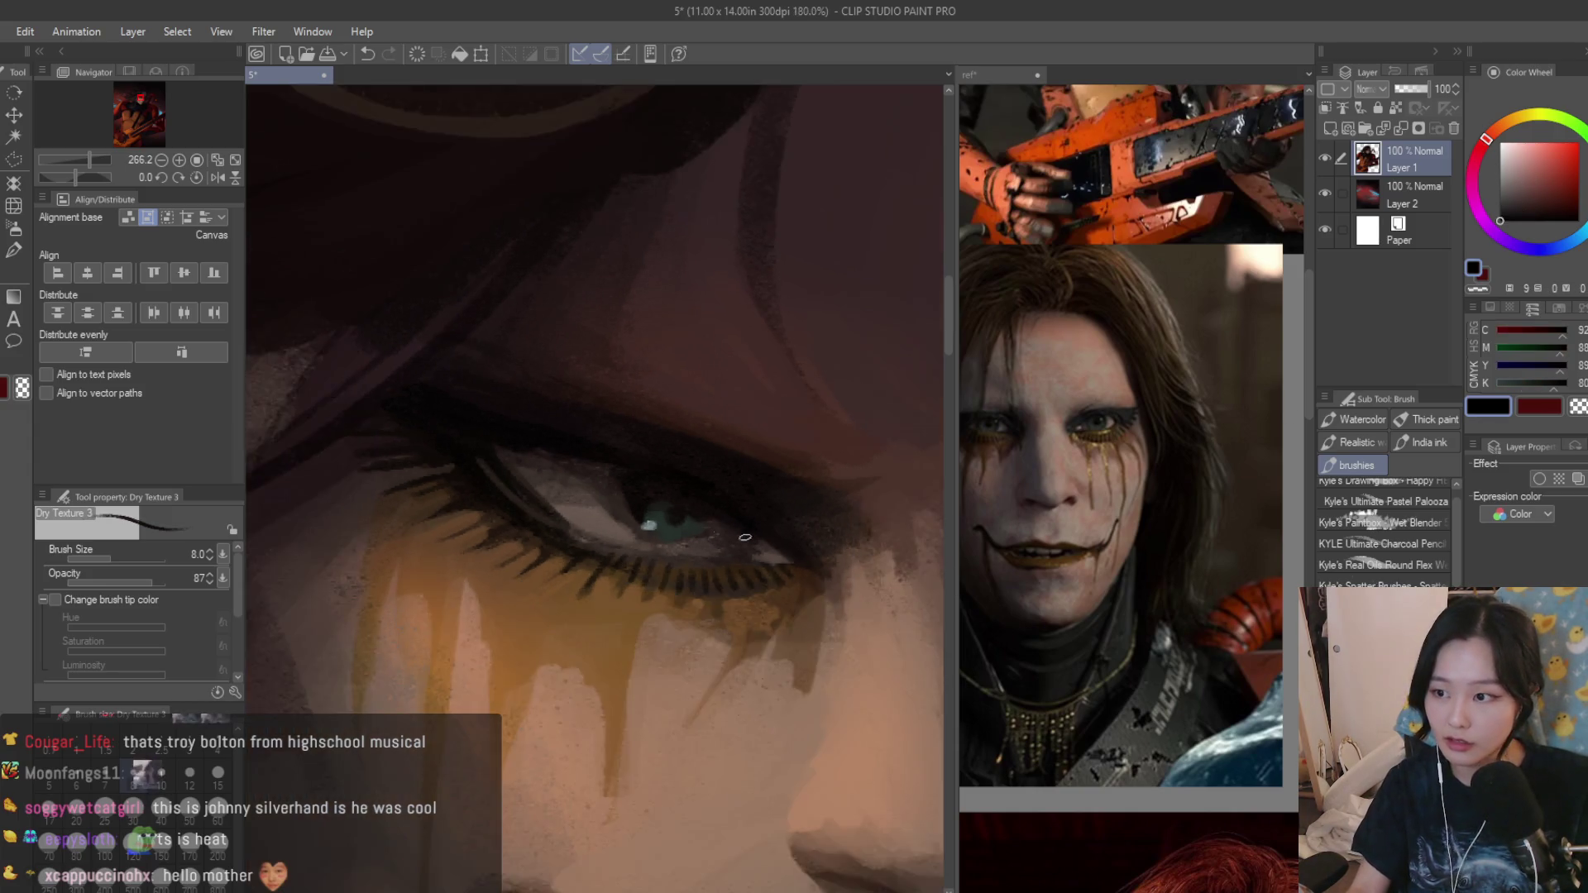
scroll(763, 529, "down", 4)
scroll(770, 484, "down", 3)
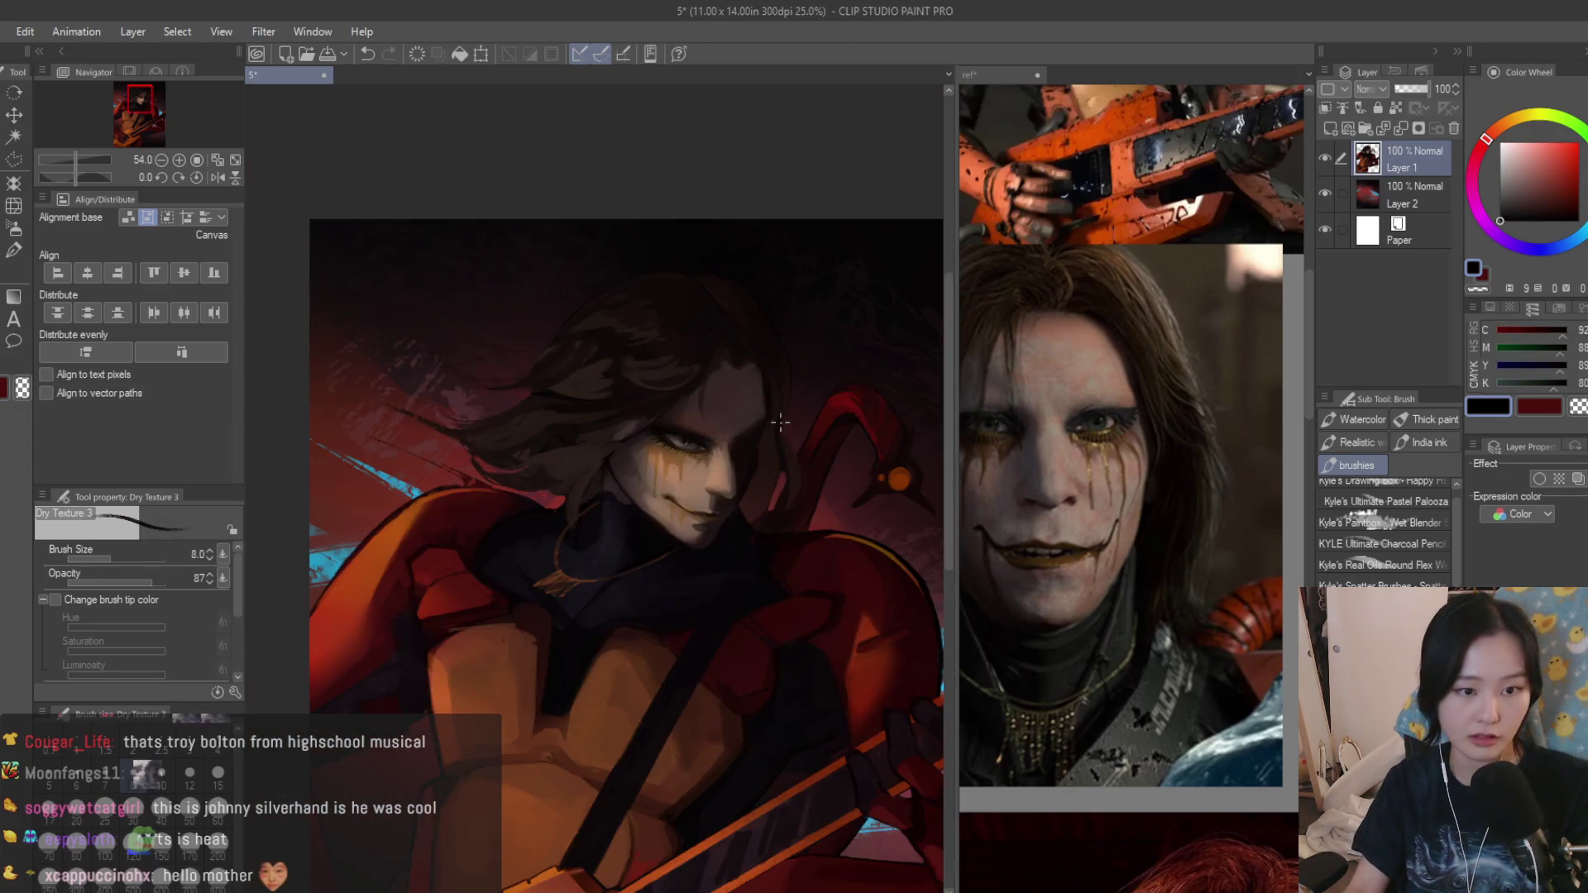
scroll(779, 422, "down", 2)
scroll(778, 422, "up", 3)
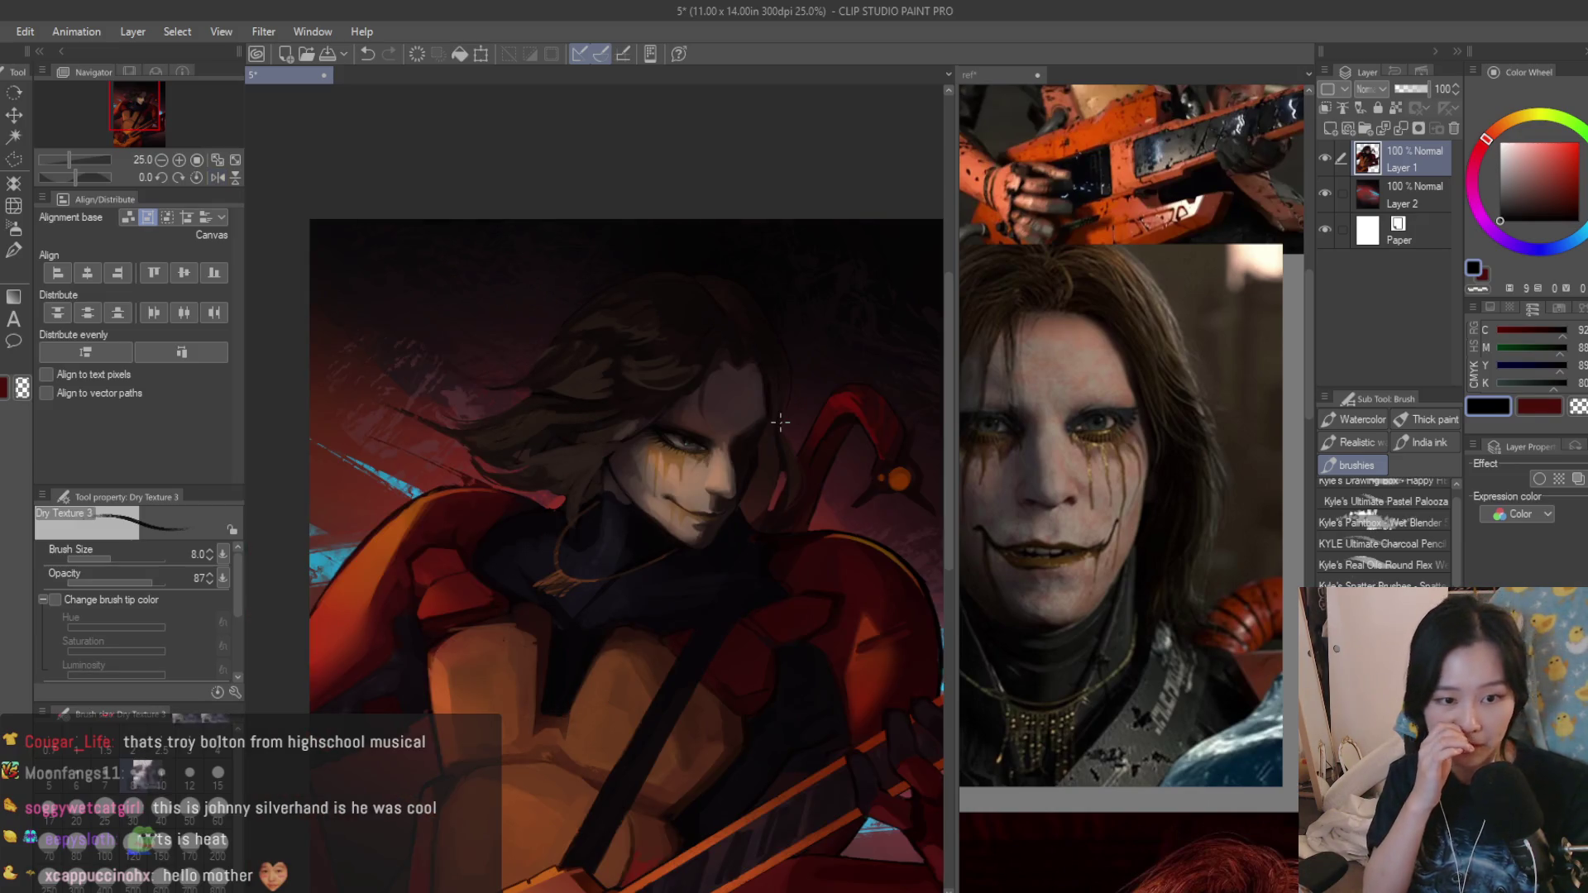
scroll(793, 415, "up", 3)
scroll(477, 488, "up", 2)
left_click(477, 487, "alt")
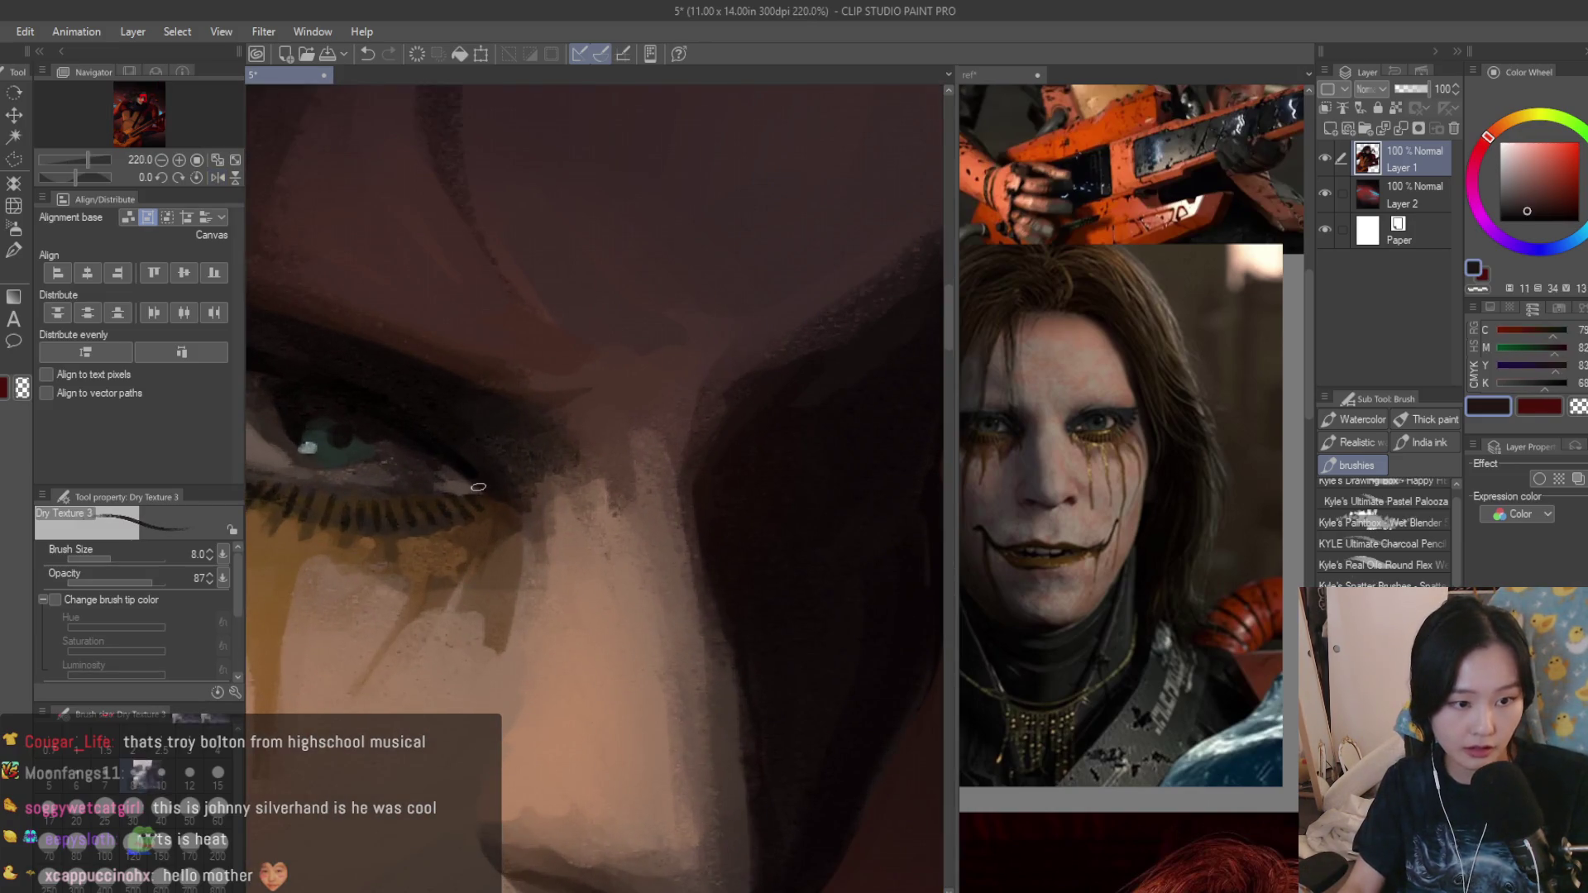
left_click(484, 500, "alt")
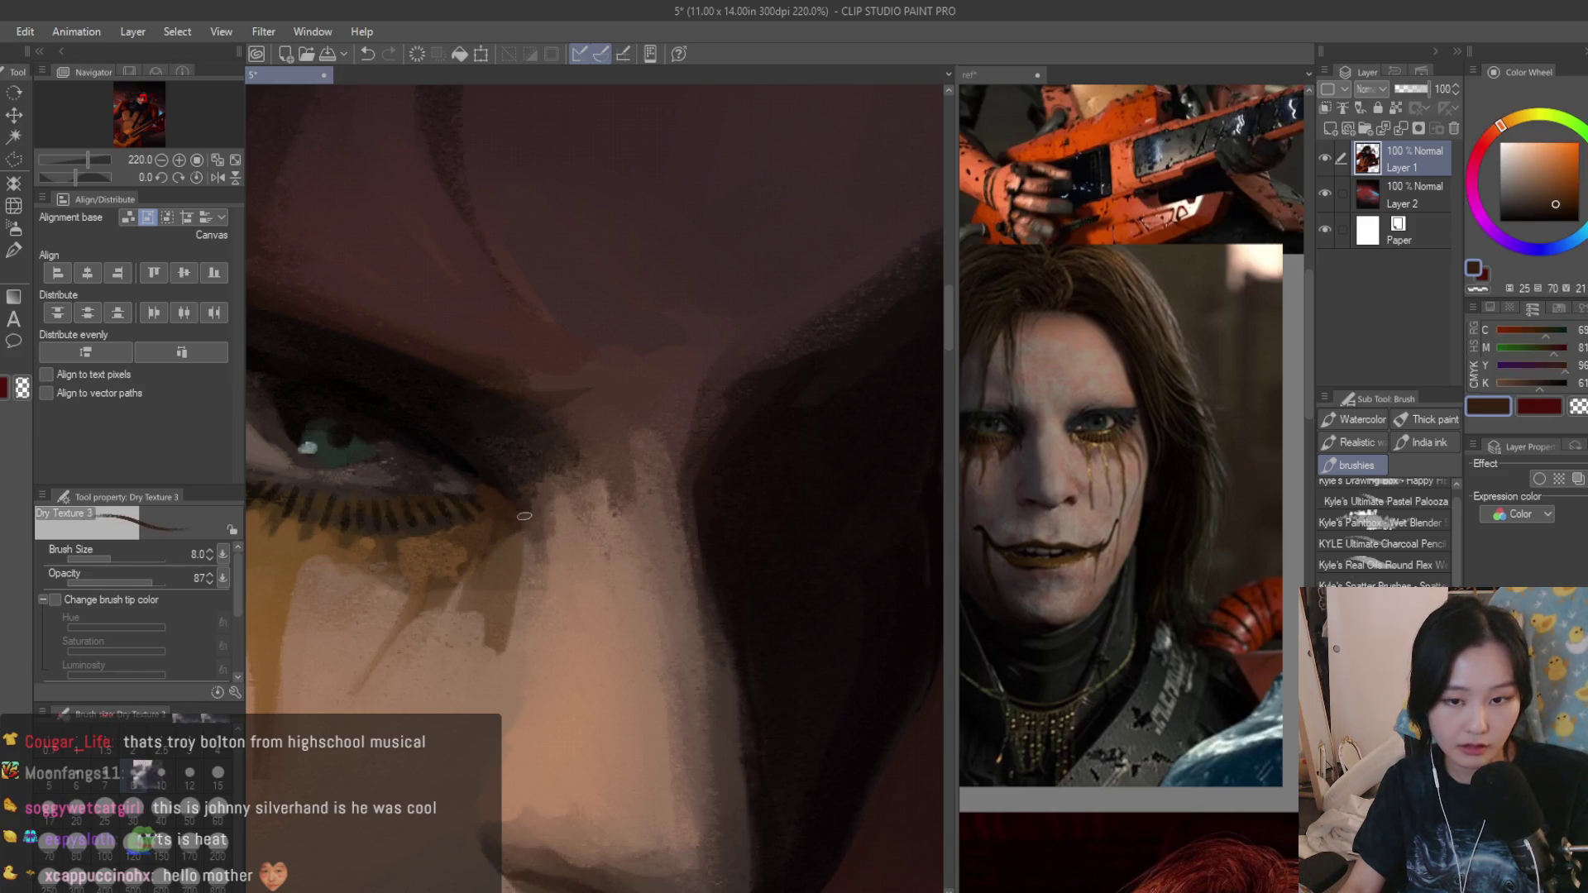
left_click(524, 515, "alt")
scroll(523, 515, "down", 3)
scroll(714, 513, "down", 2)
scroll(715, 513, "up", 1)
scroll(716, 512, "up", 2)
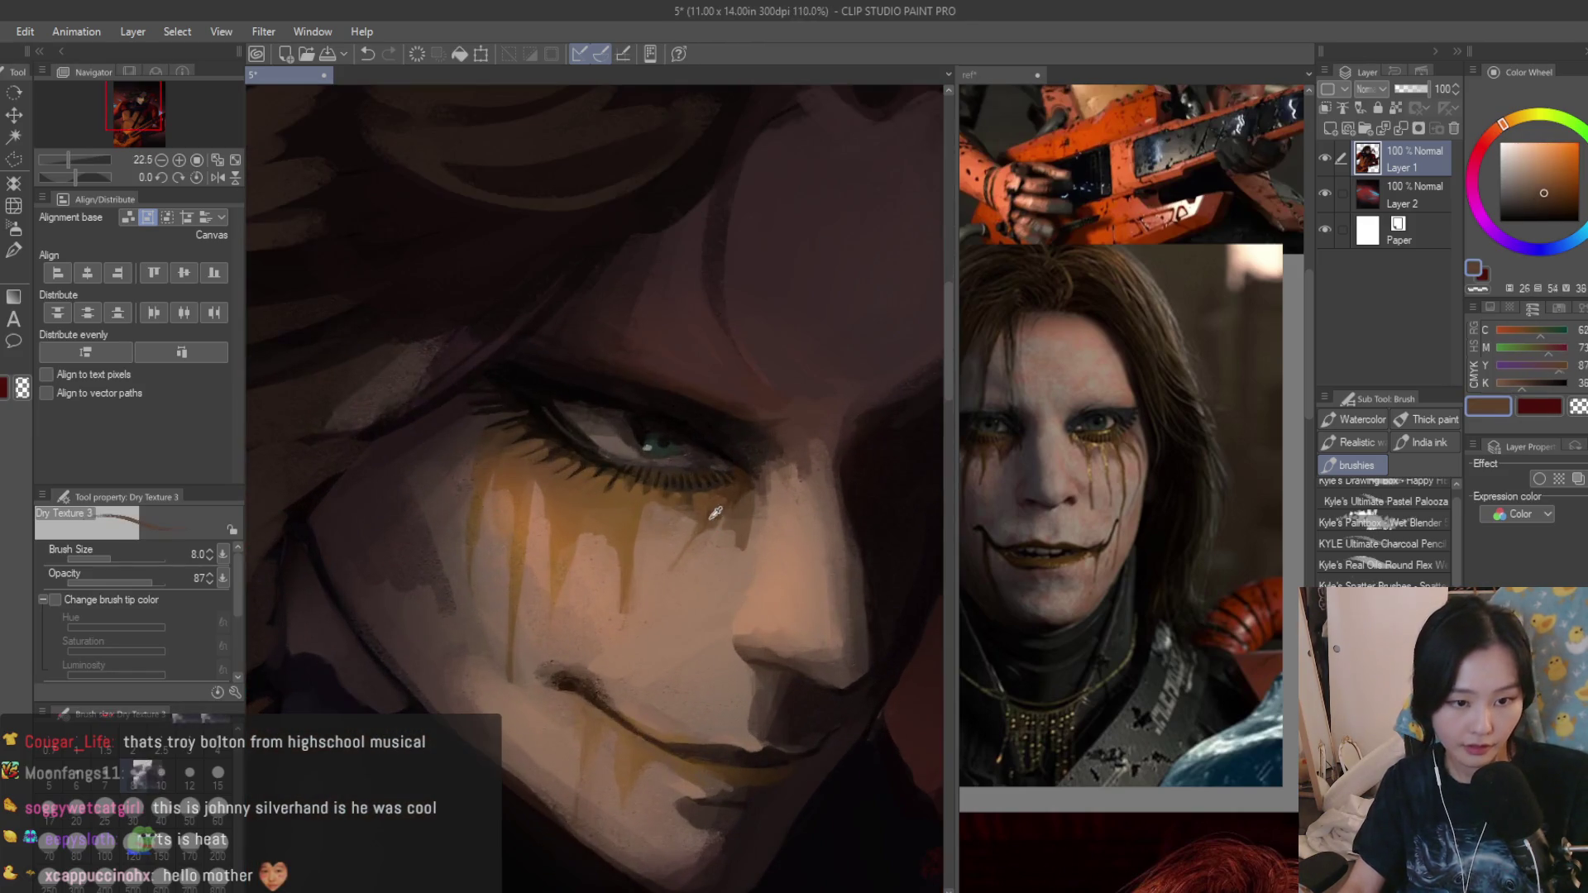
Streak thin dark browns among the gold drips below the eye and sample cheek browns to blend.
left_click(735, 523, "alt")
left_click_drag(733, 531, 712, 573)
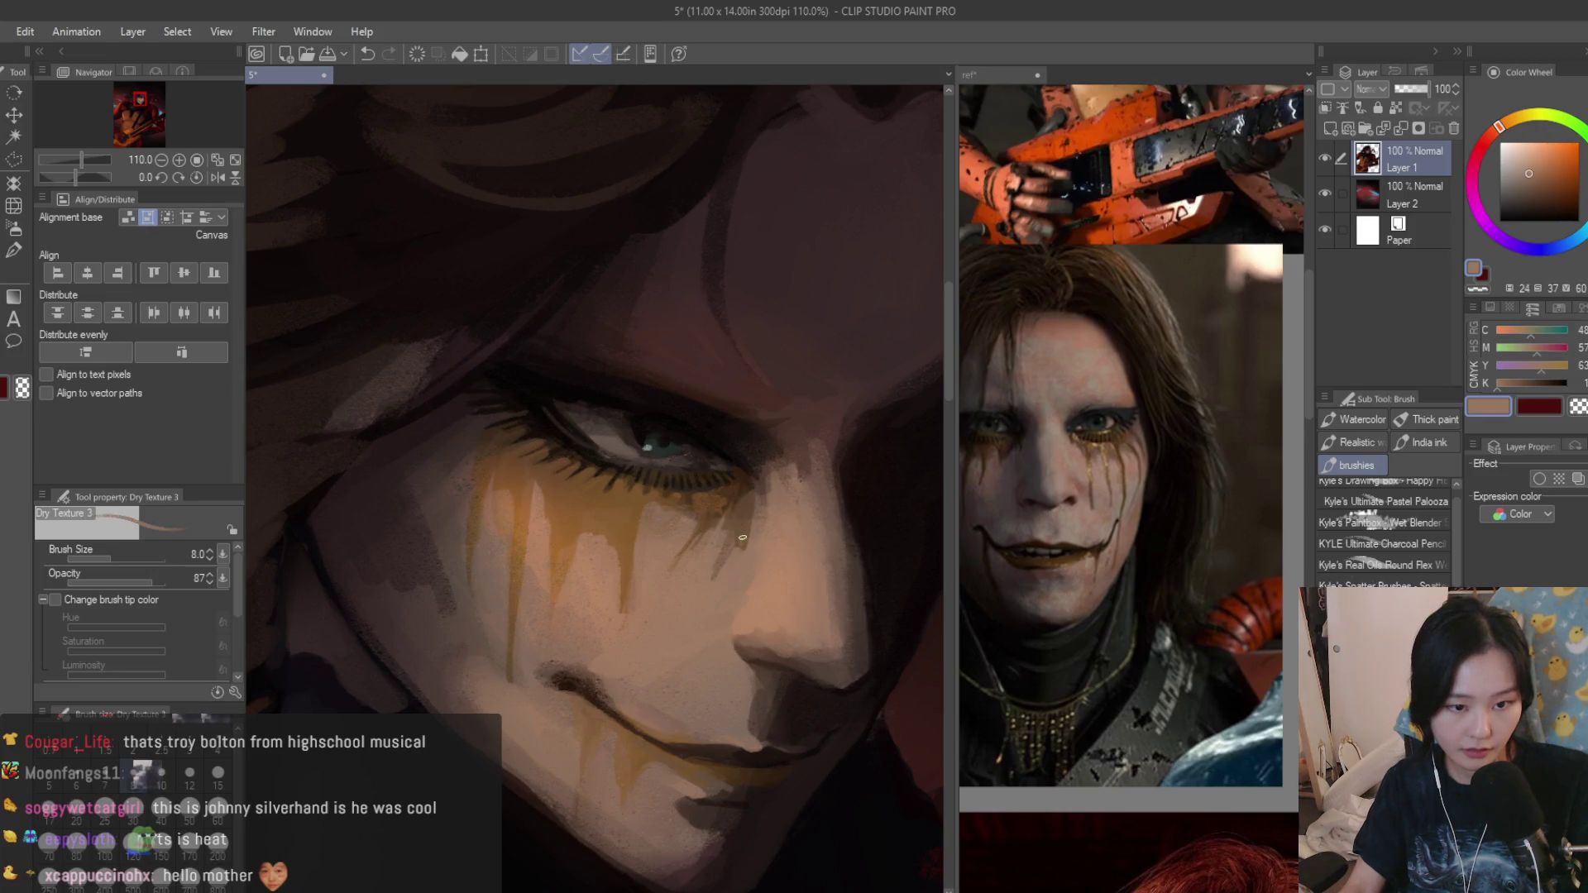
left_click(746, 518, "alt")
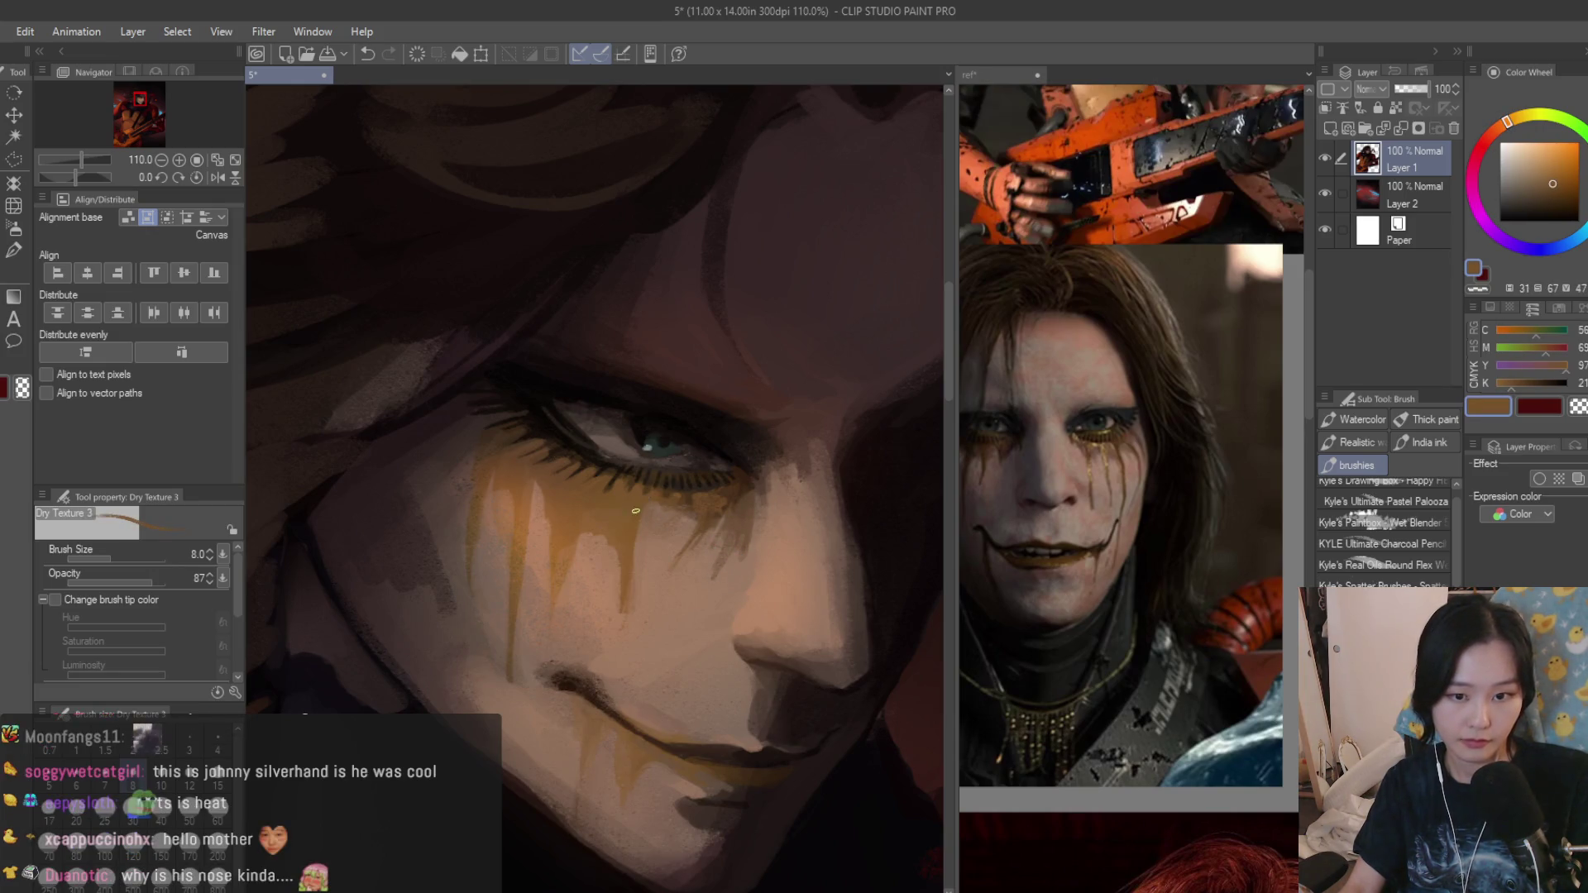
left_click_drag(654, 512, 657, 566)
left_click(649, 577, "alt")
left_click(647, 529, "alt")
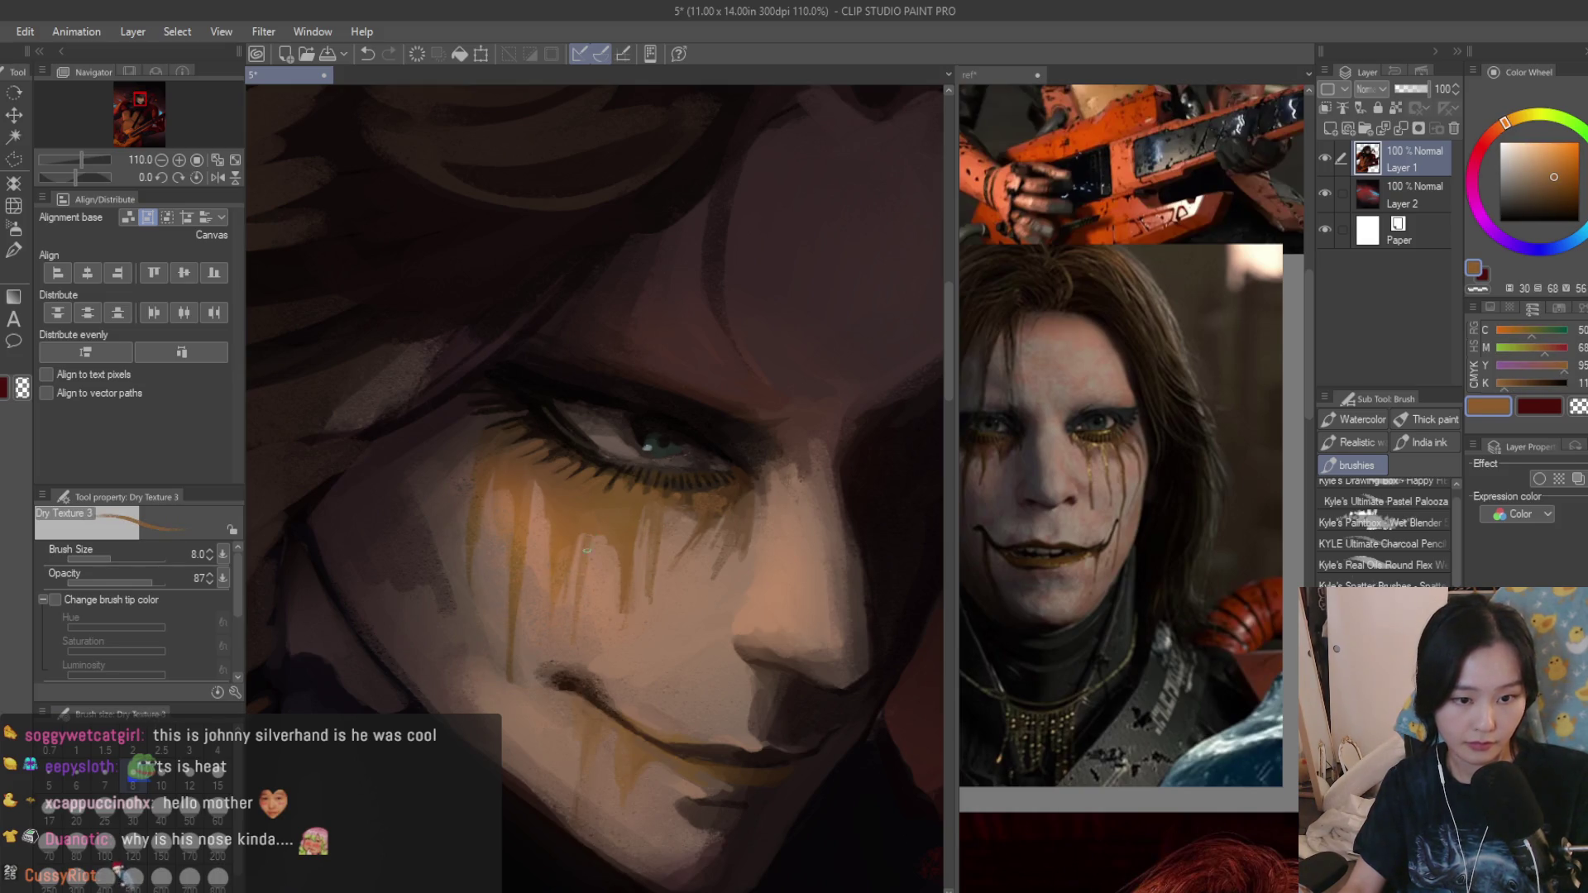
left_click(468, 548, "alt")
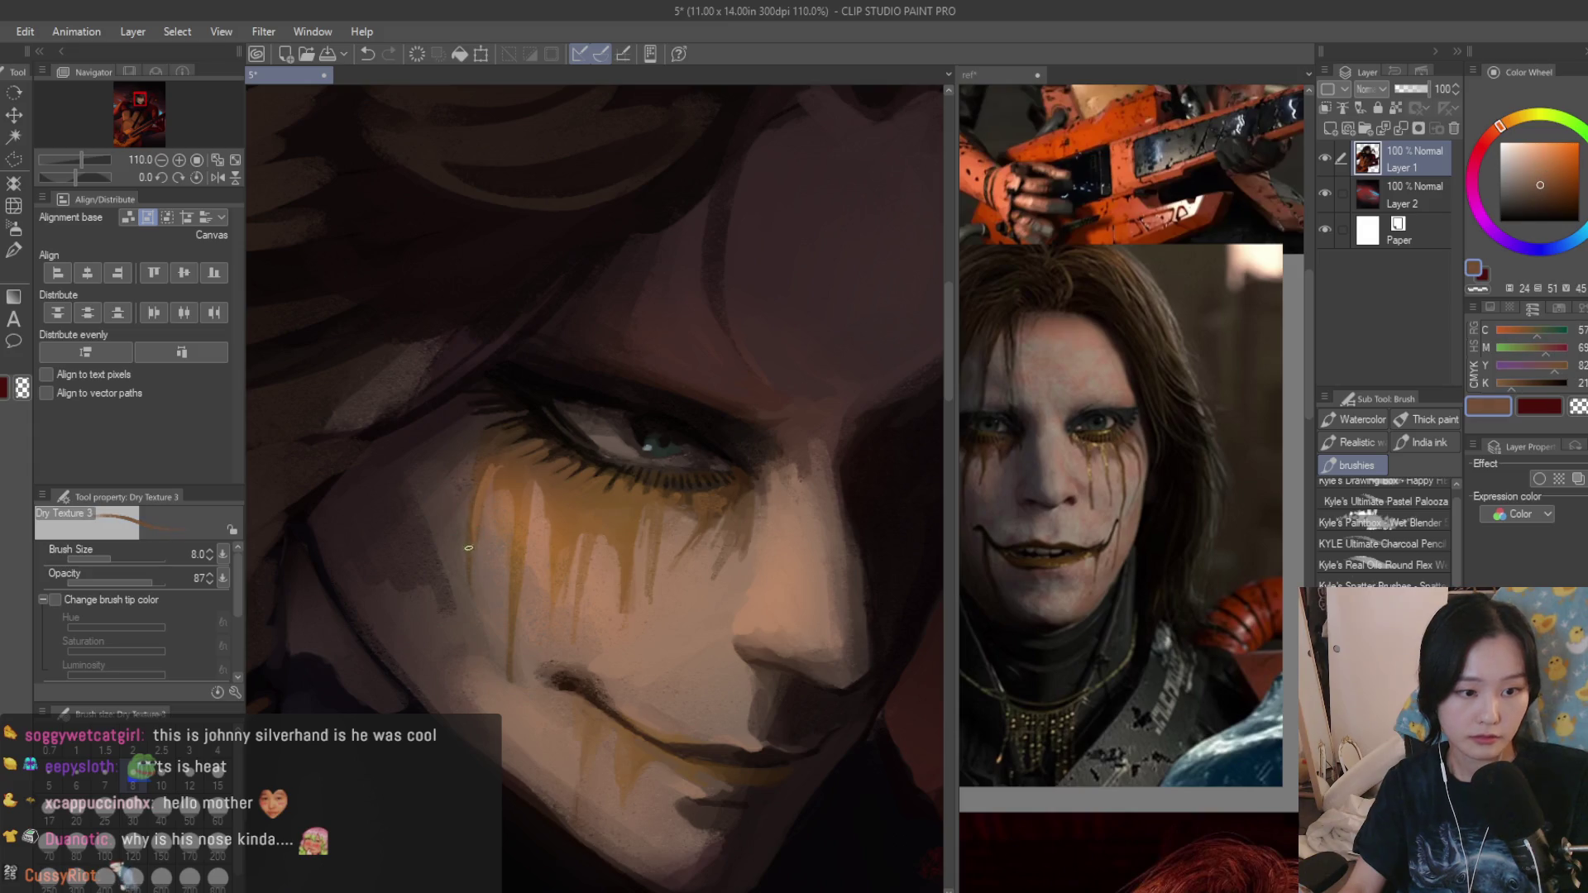
left_click(521, 553, "alt")
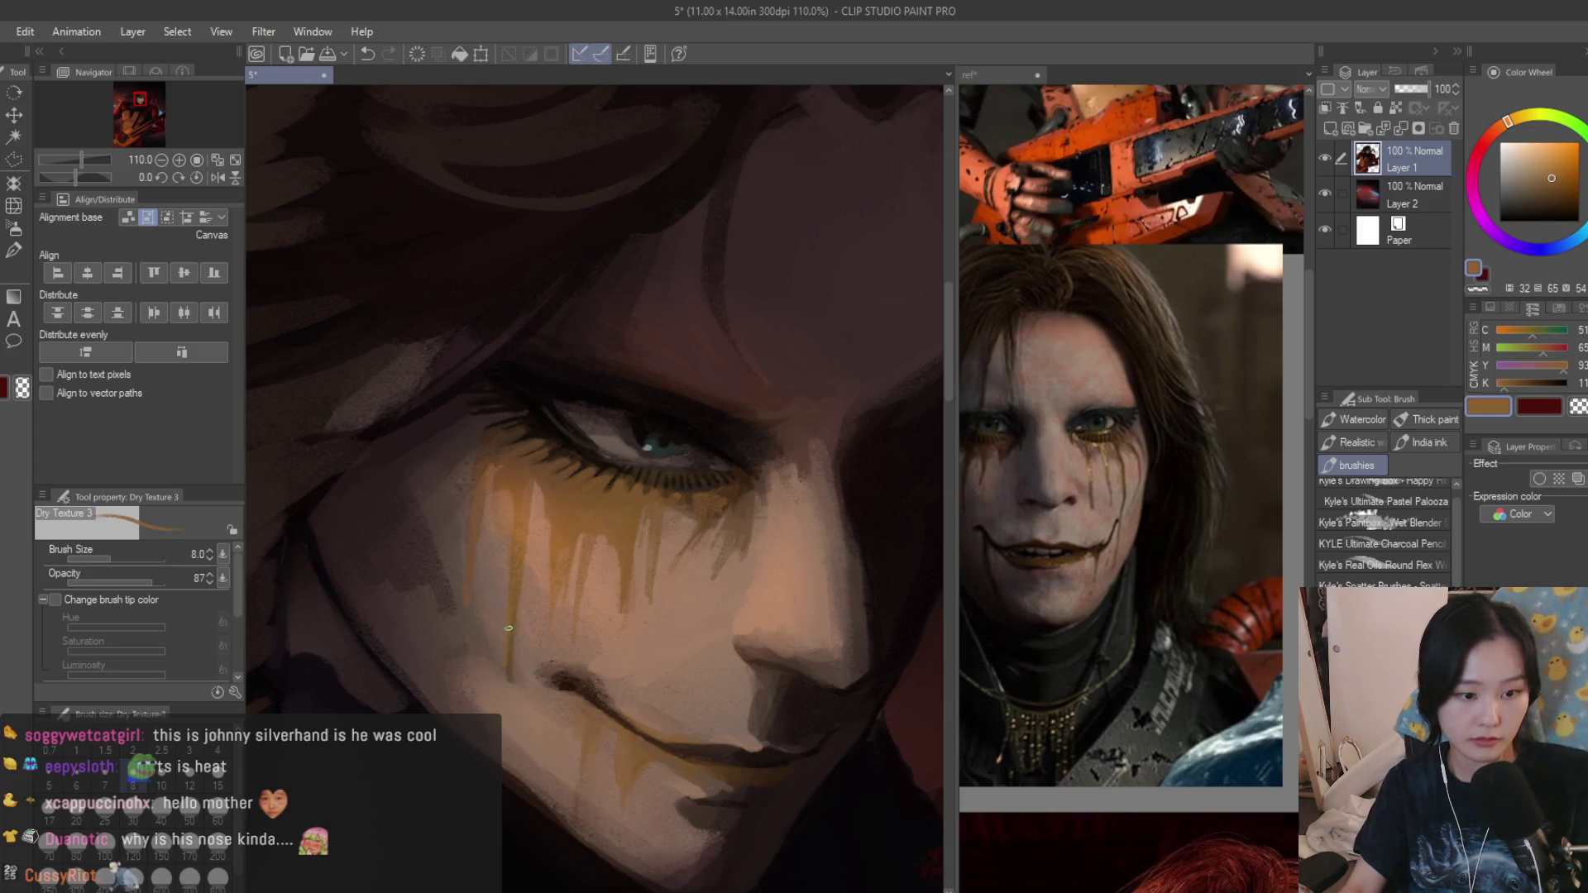
scroll(521, 645, "down", 3)
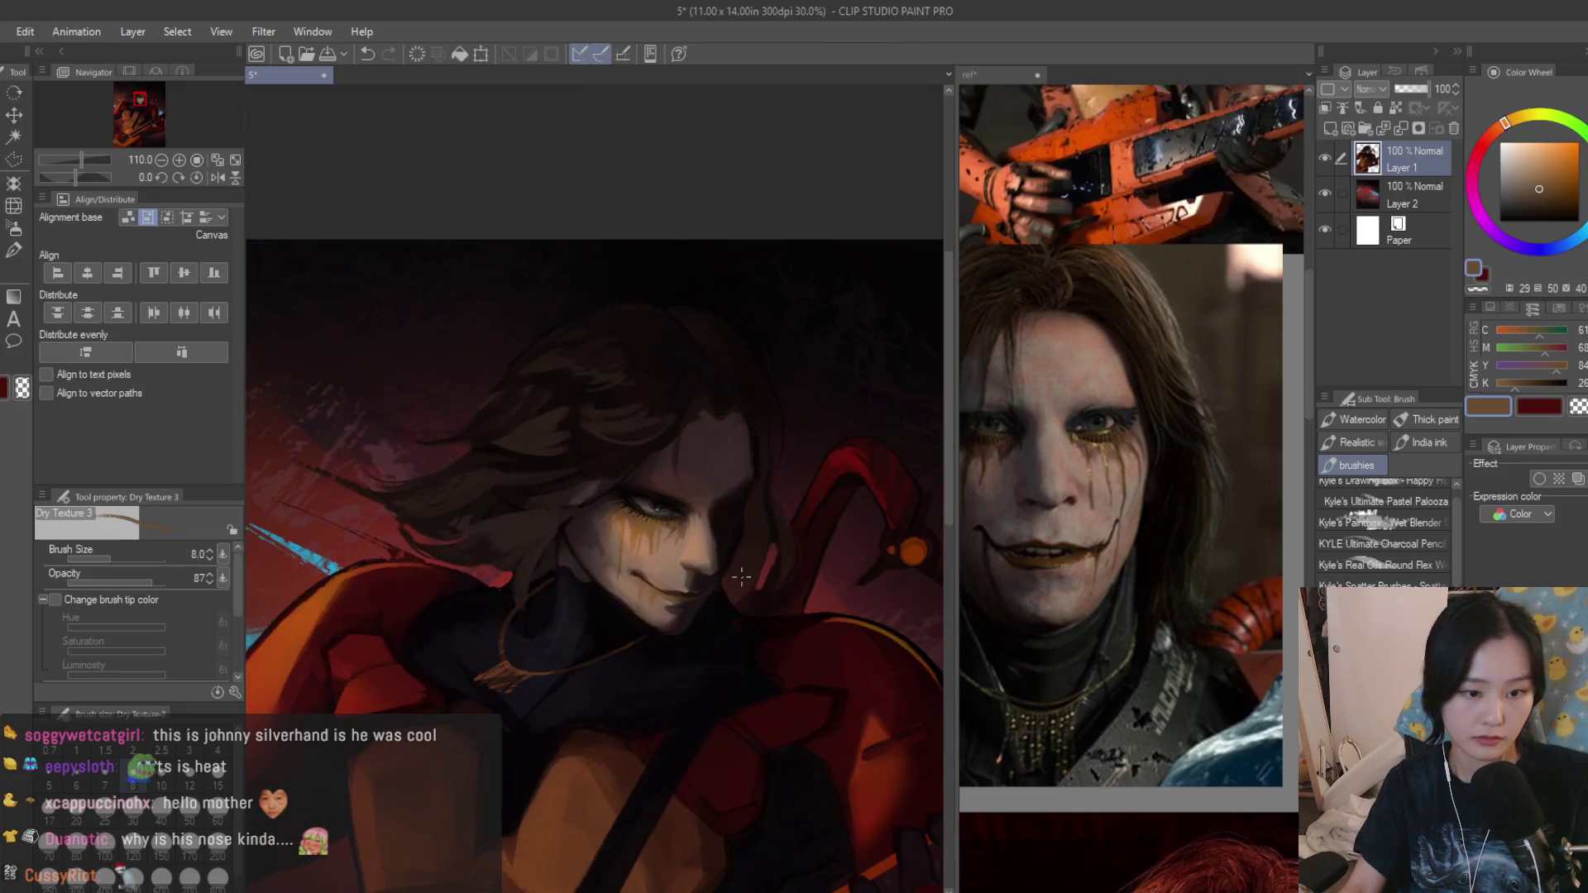
scroll(546, 608, "up", 2)
scroll(551, 599, "down", 2)
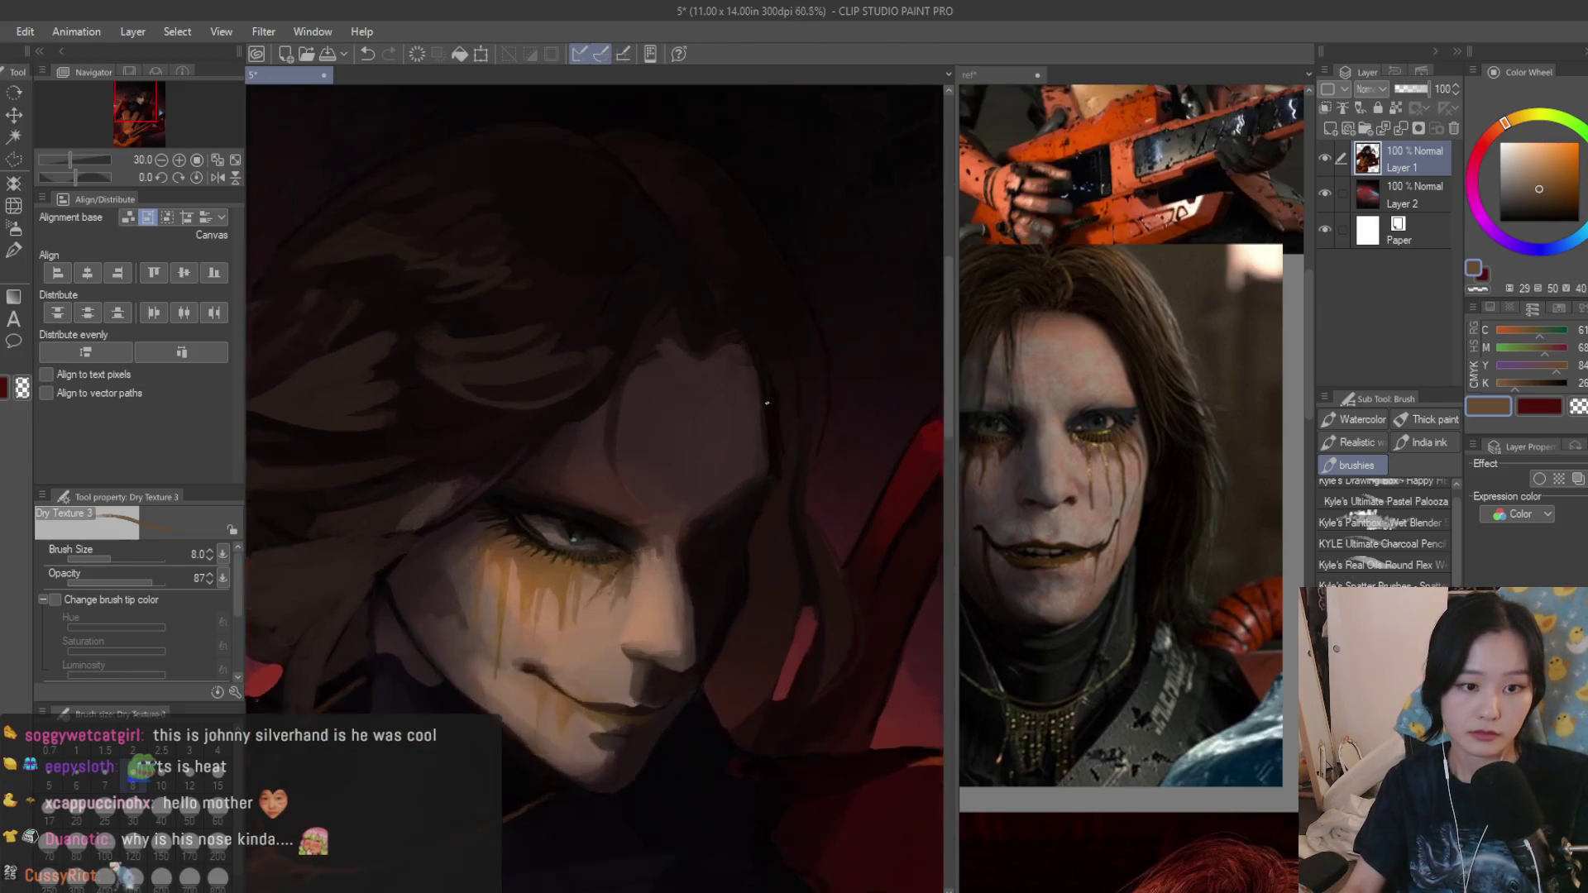
scroll(596, 459, "up", 2)
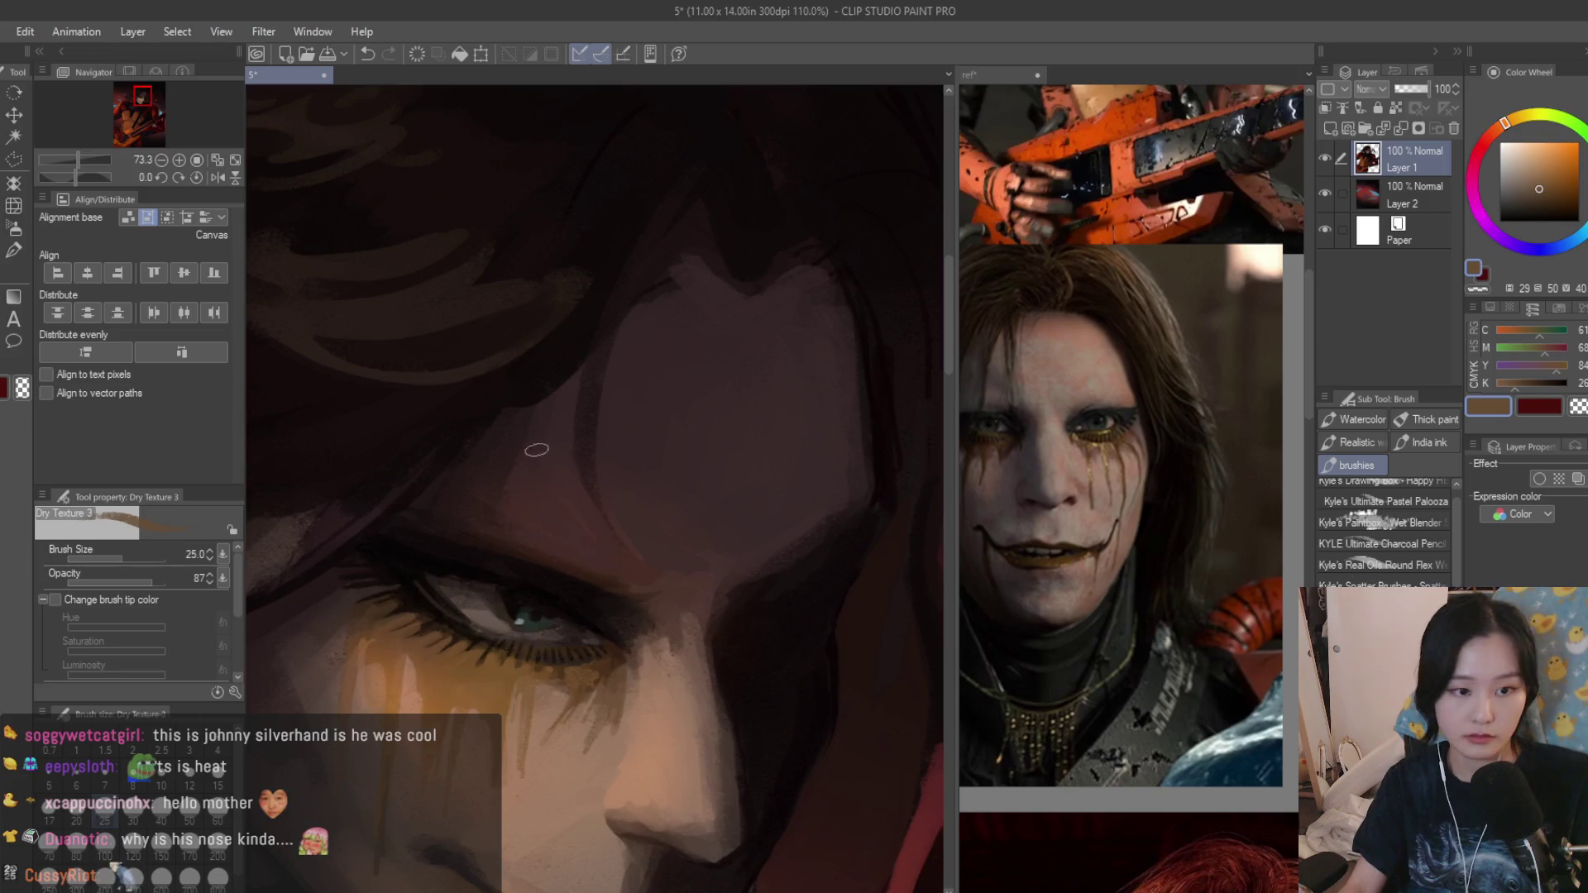
Shade the nose and cheek with reddish-brown and skin tones sampled from the face.
left_click(546, 447, "alt")
scroll(570, 524, "up", 1)
scroll(605, 529, "up", 1)
left_click(714, 710, "alt")
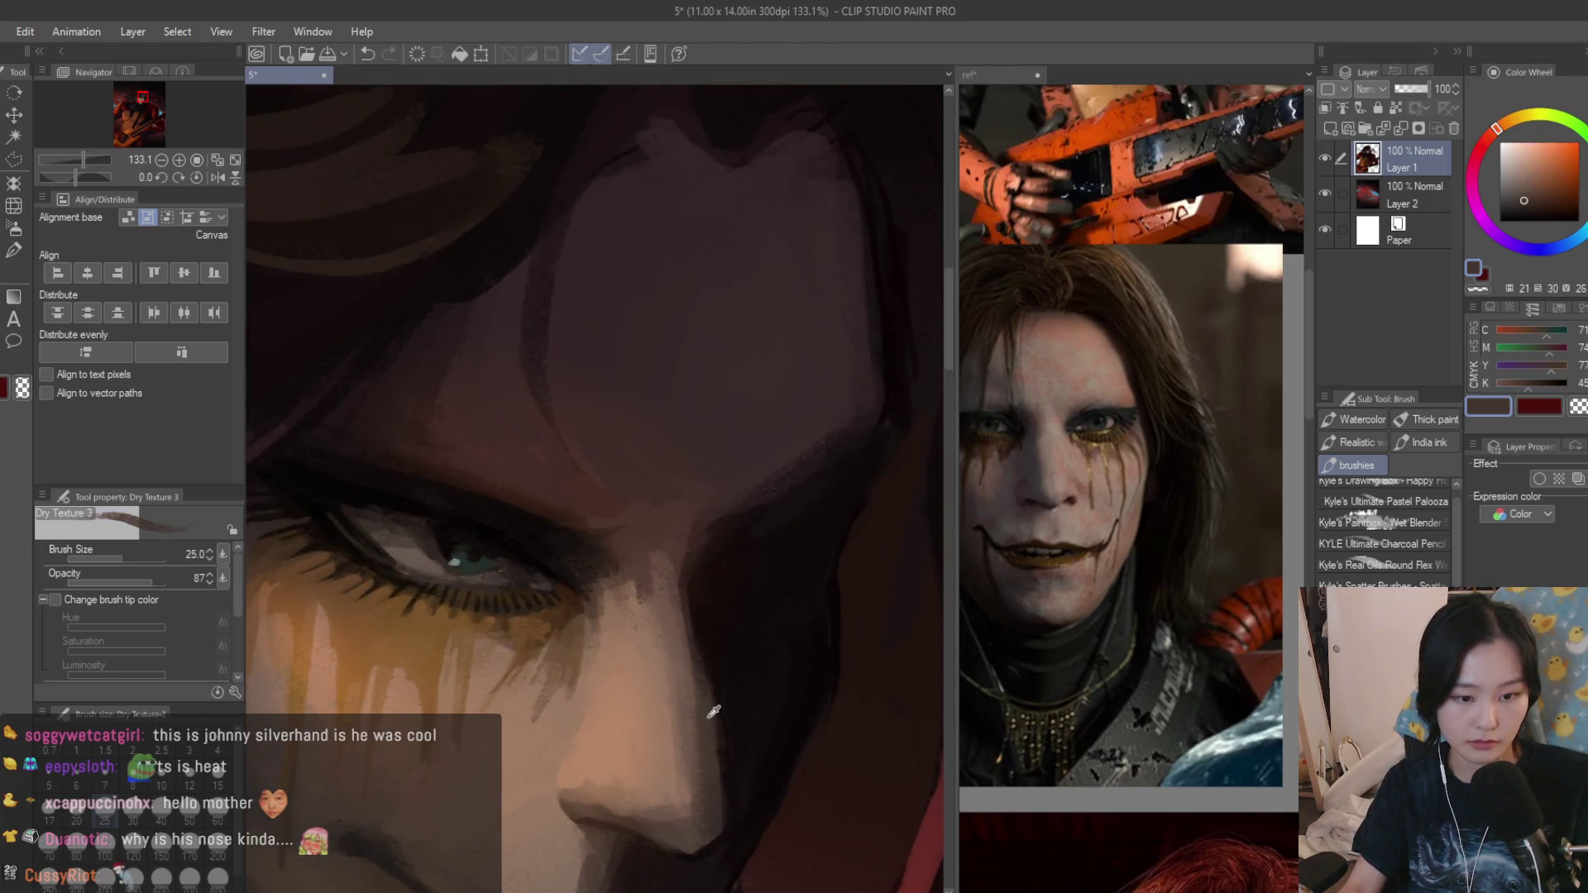
scroll(714, 596, "down", 2)
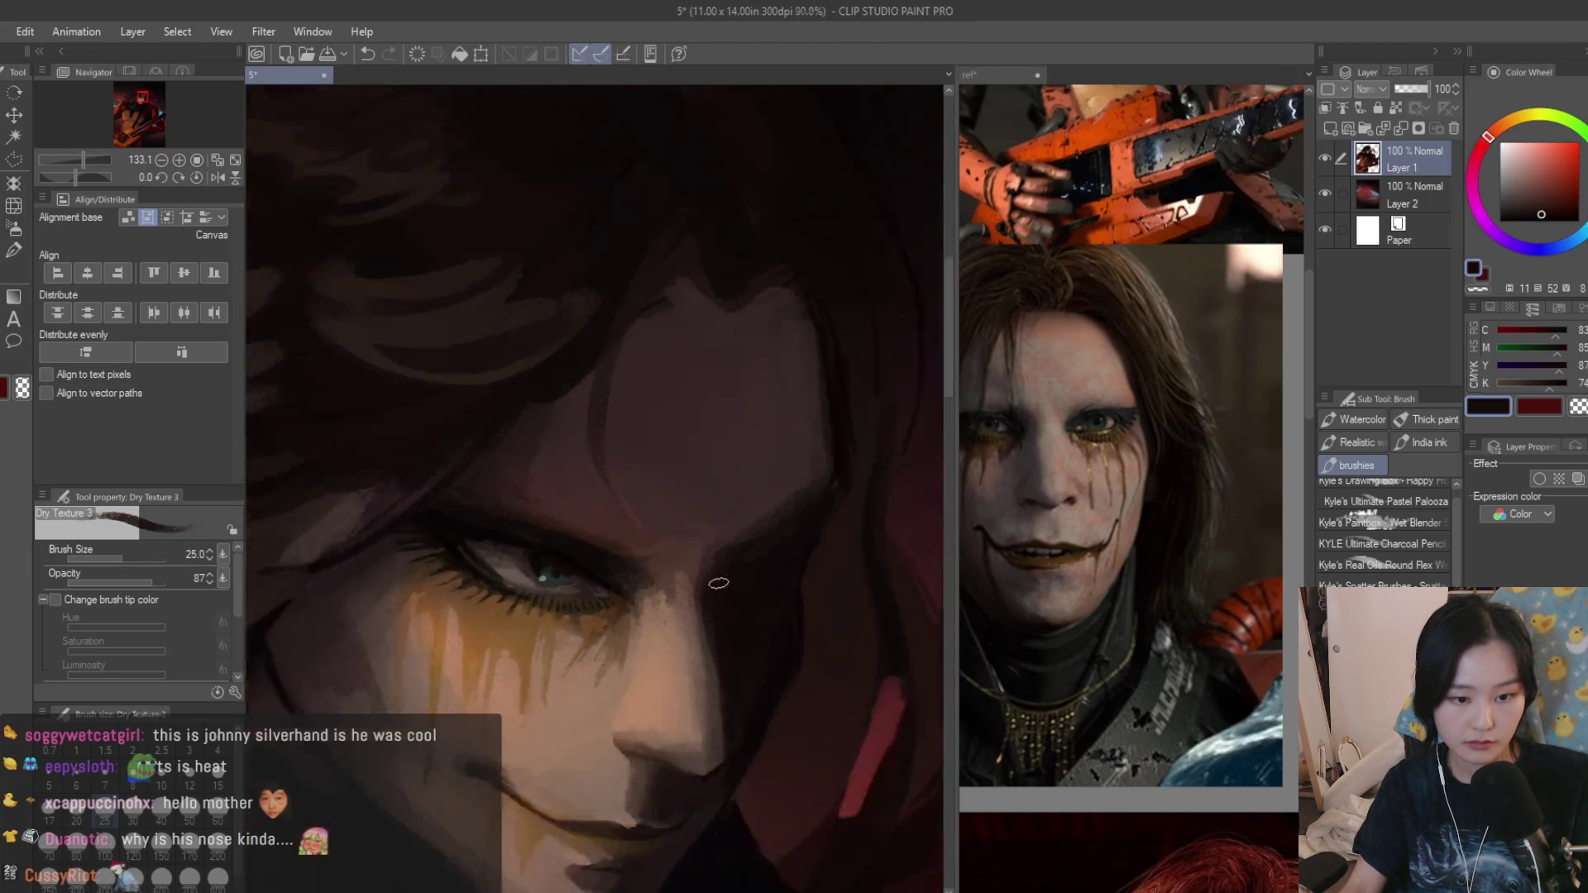
scroll(769, 621, "down", 2)
scroll(862, 666, "down", 3)
scroll(770, 608, "up", 3)
scroll(645, 558, "up", 3)
left_click(626, 547, "alt")
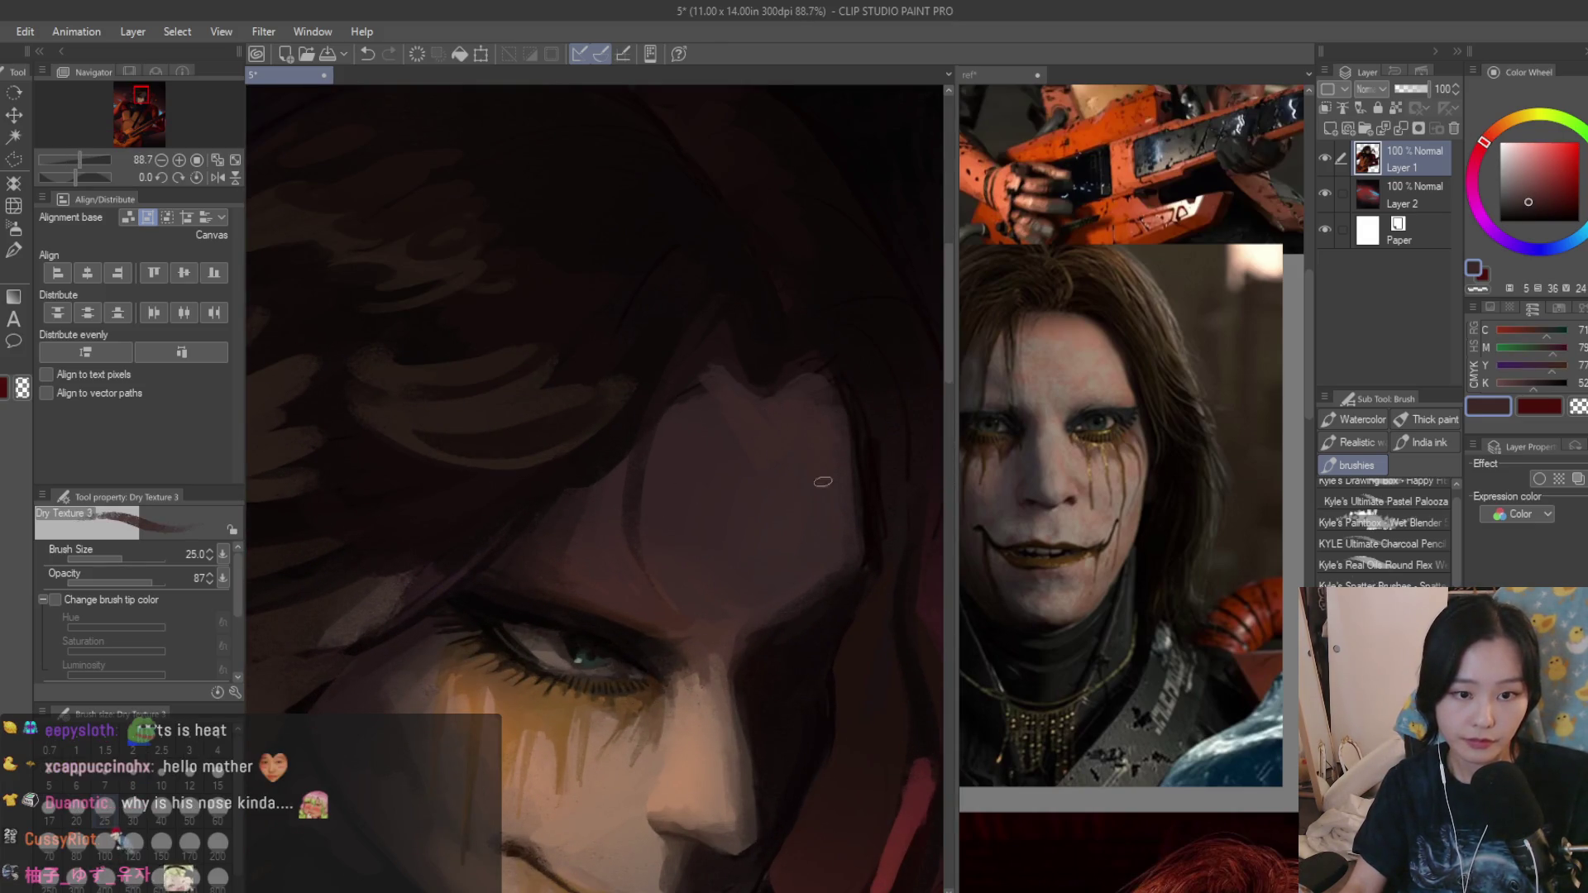
scroll(746, 427, "down", 1)
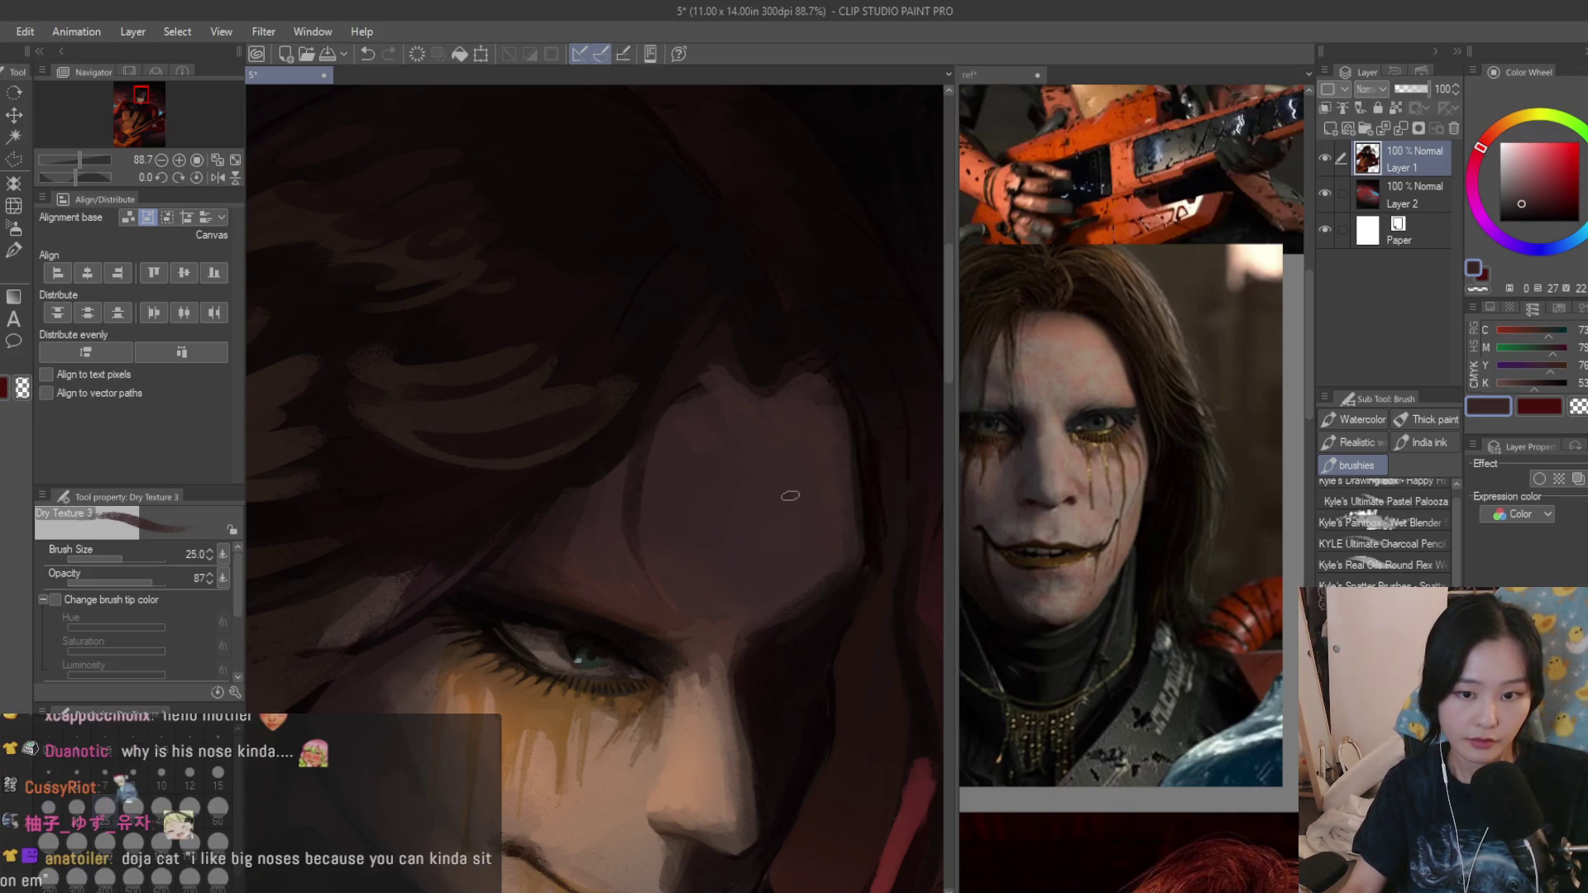
scroll(769, 472, "down", 1)
scroll(744, 459, "down", 1)
scroll(697, 452, "up", 2)
scroll(550, 557, "up", 2)
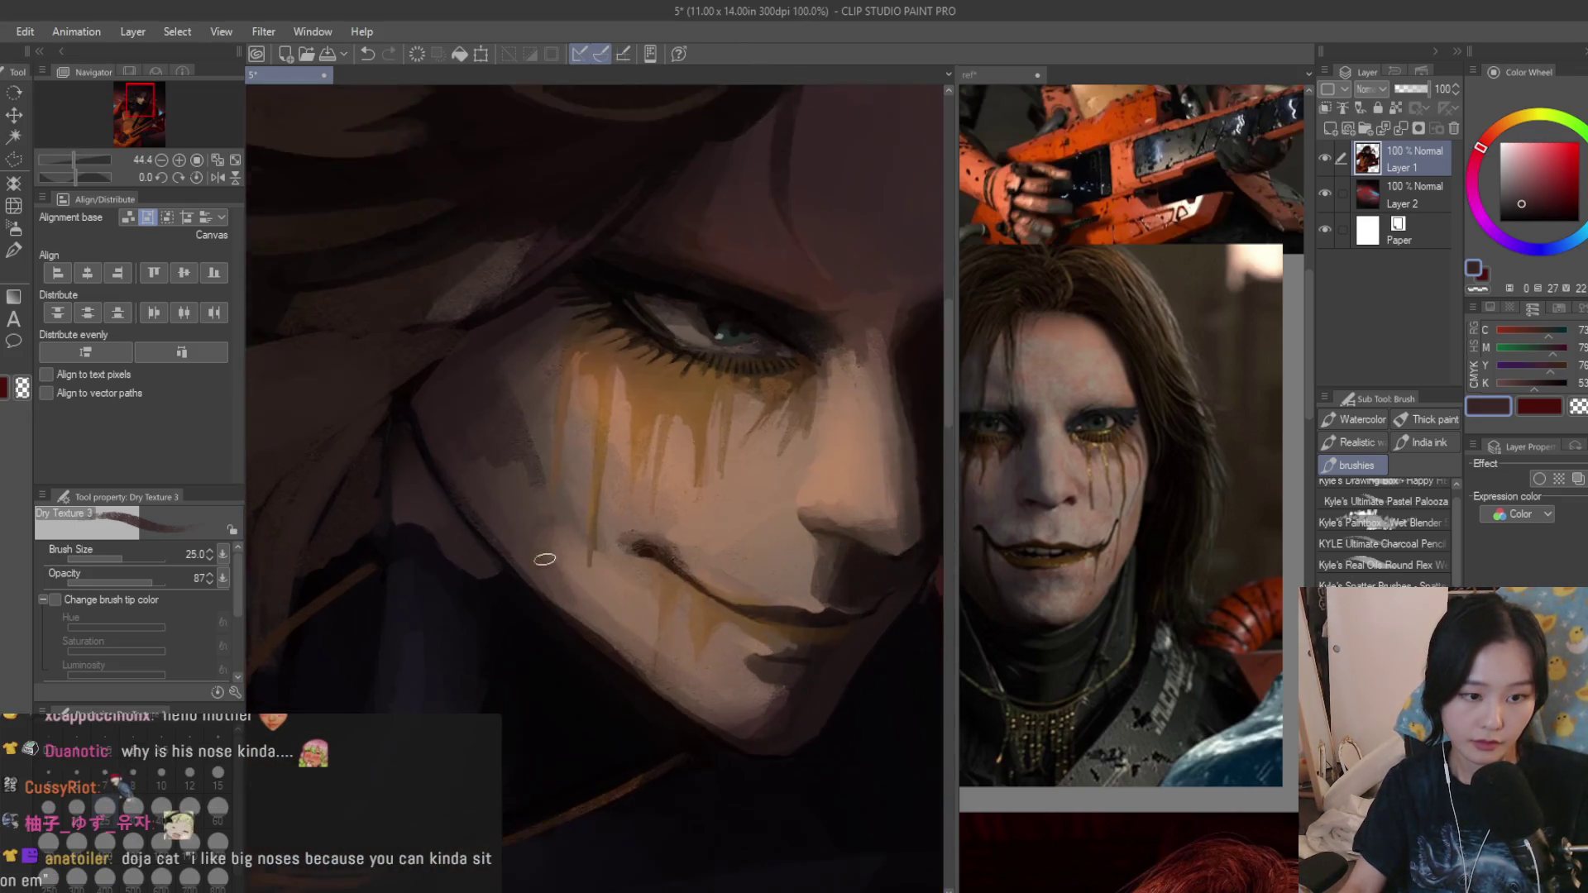
scroll(556, 559, "up", 2)
left_click(597, 580, "alt")
left_click(540, 538, "alt")
left_click(525, 524, "alt")
scroll(524, 524, "down", 3)
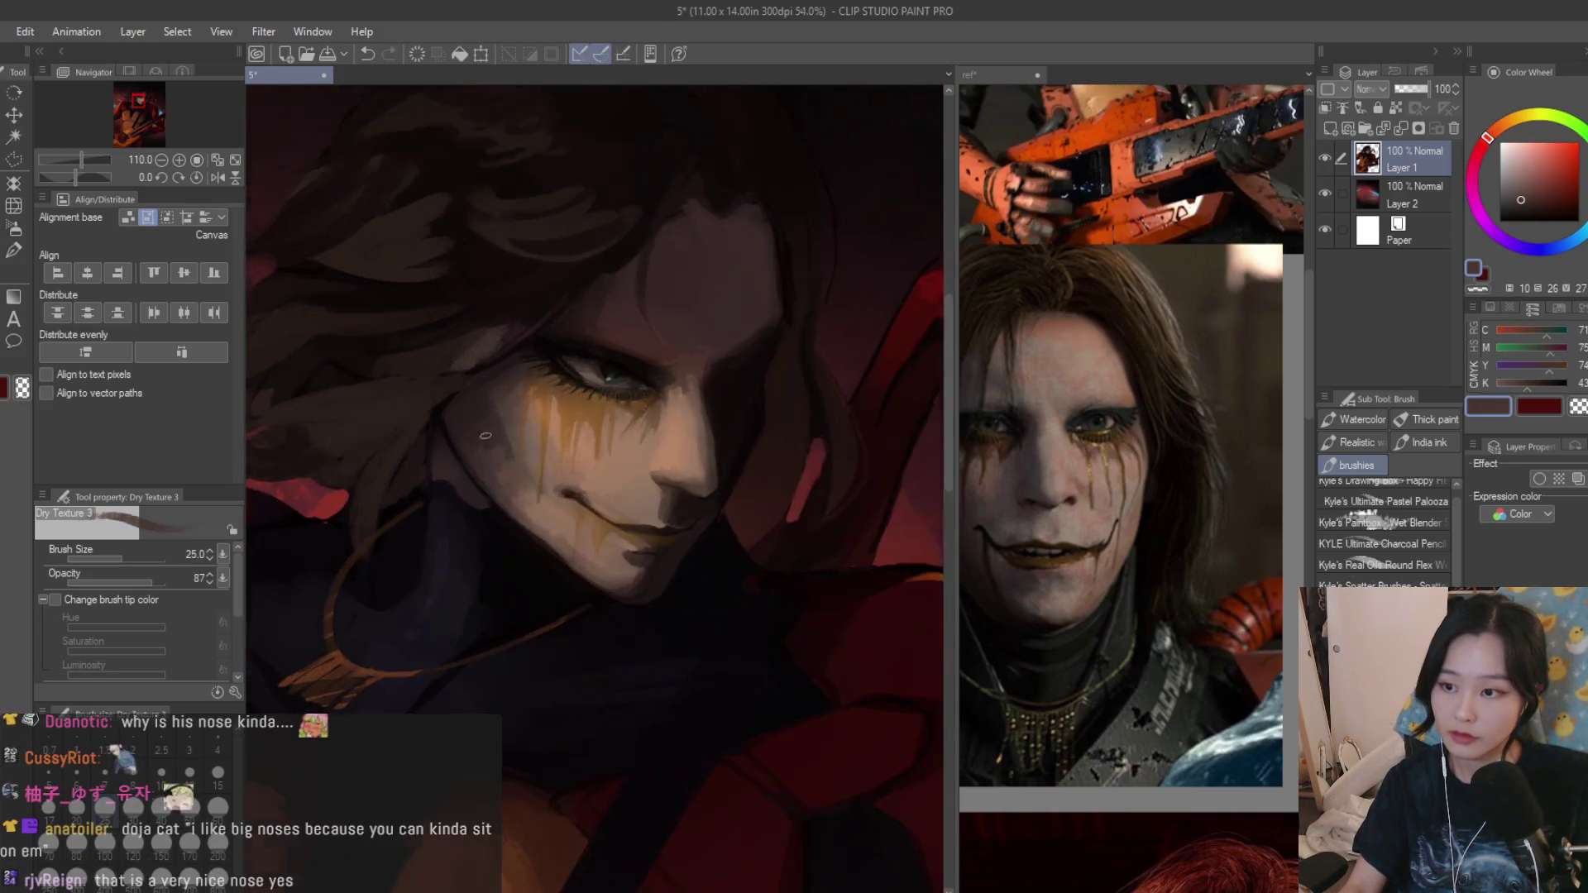
scroll(534, 484, "down", 1)
scroll(553, 409, "up", 1)
scroll(568, 352, "up", 2)
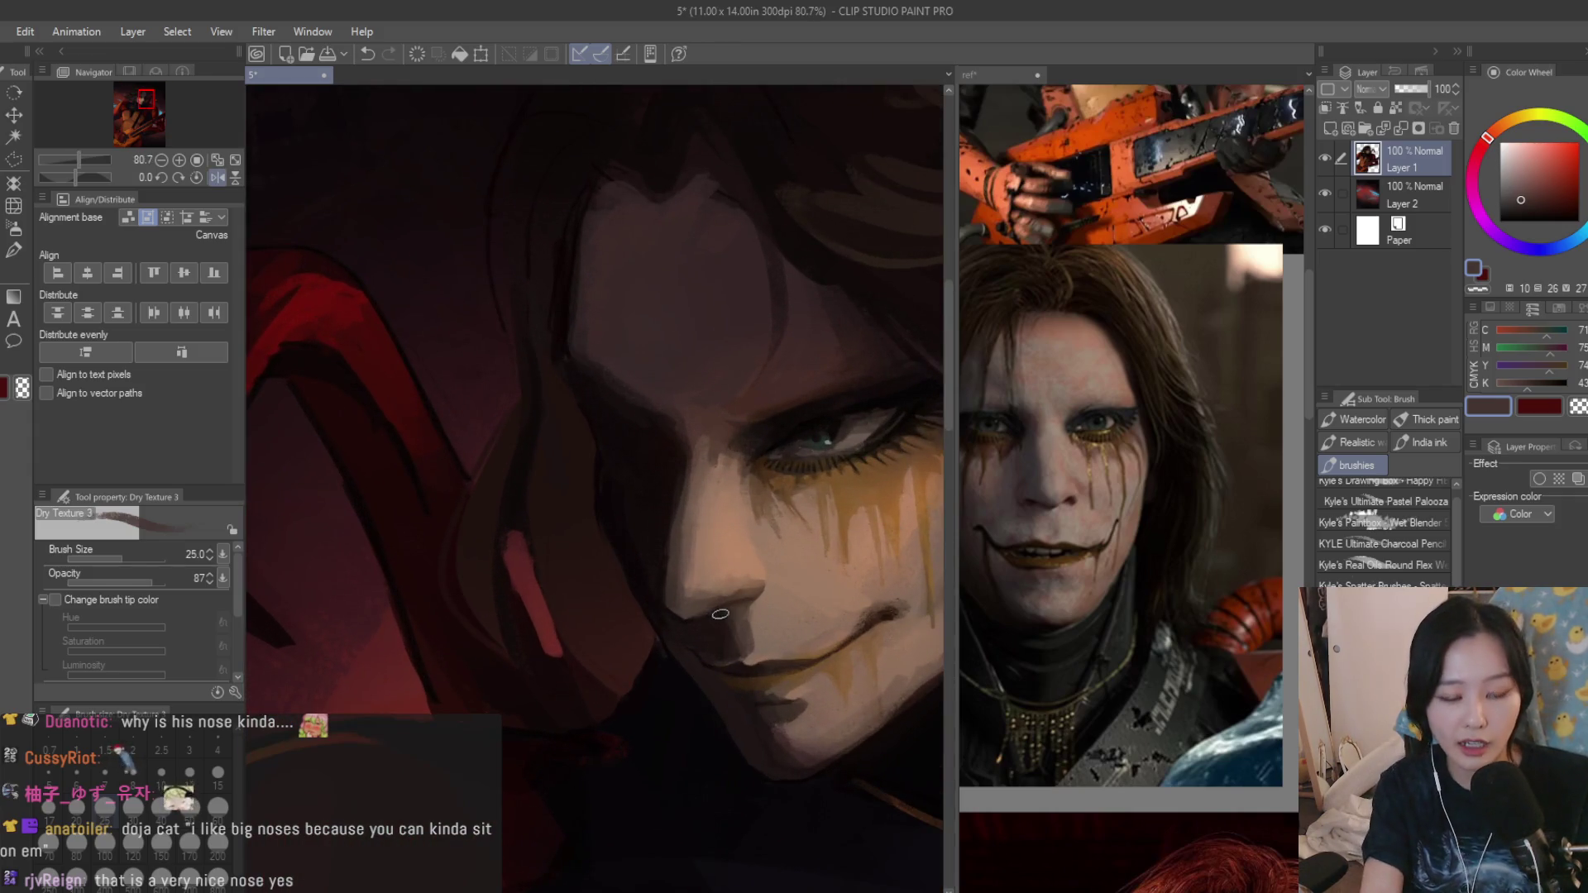
scroll(583, 410, "up", 2)
scroll(620, 558, "up", 2)
left_click(635, 607, "alt")
scroll(624, 592, "down", 3)
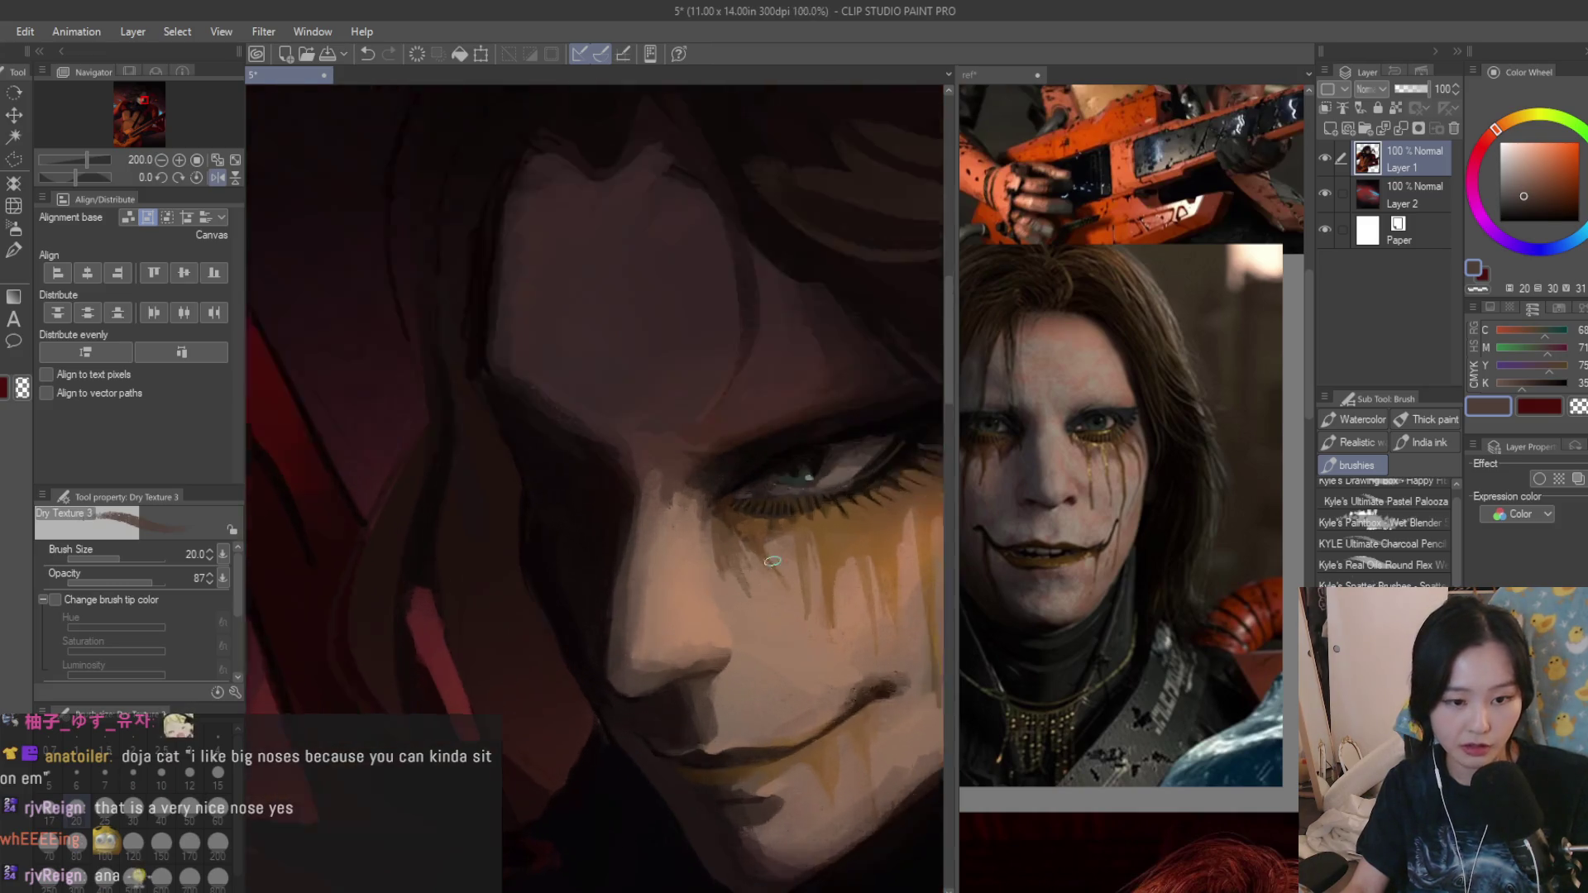
scroll(680, 696, "up", 3)
left_click(680, 696, "alt")
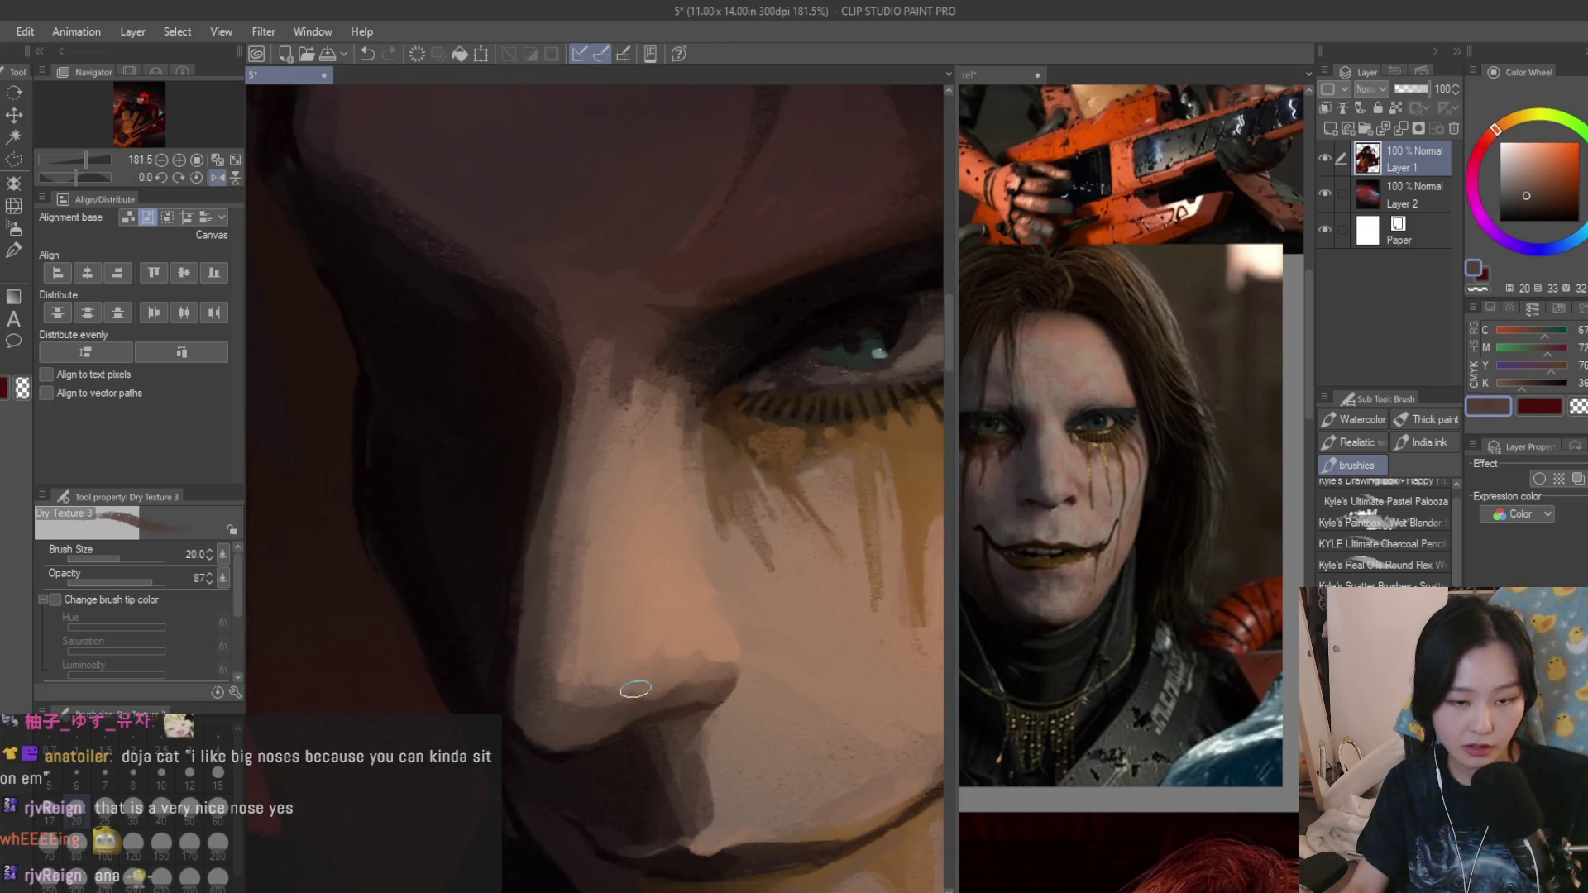
scroll(634, 670, "down", 3)
scroll(637, 566, "up", 3)
Refine brow and shadow tones with further sampled skin colours and a larger brush.
left_click(638, 620, "alt")
scroll(702, 605, "down", 1)
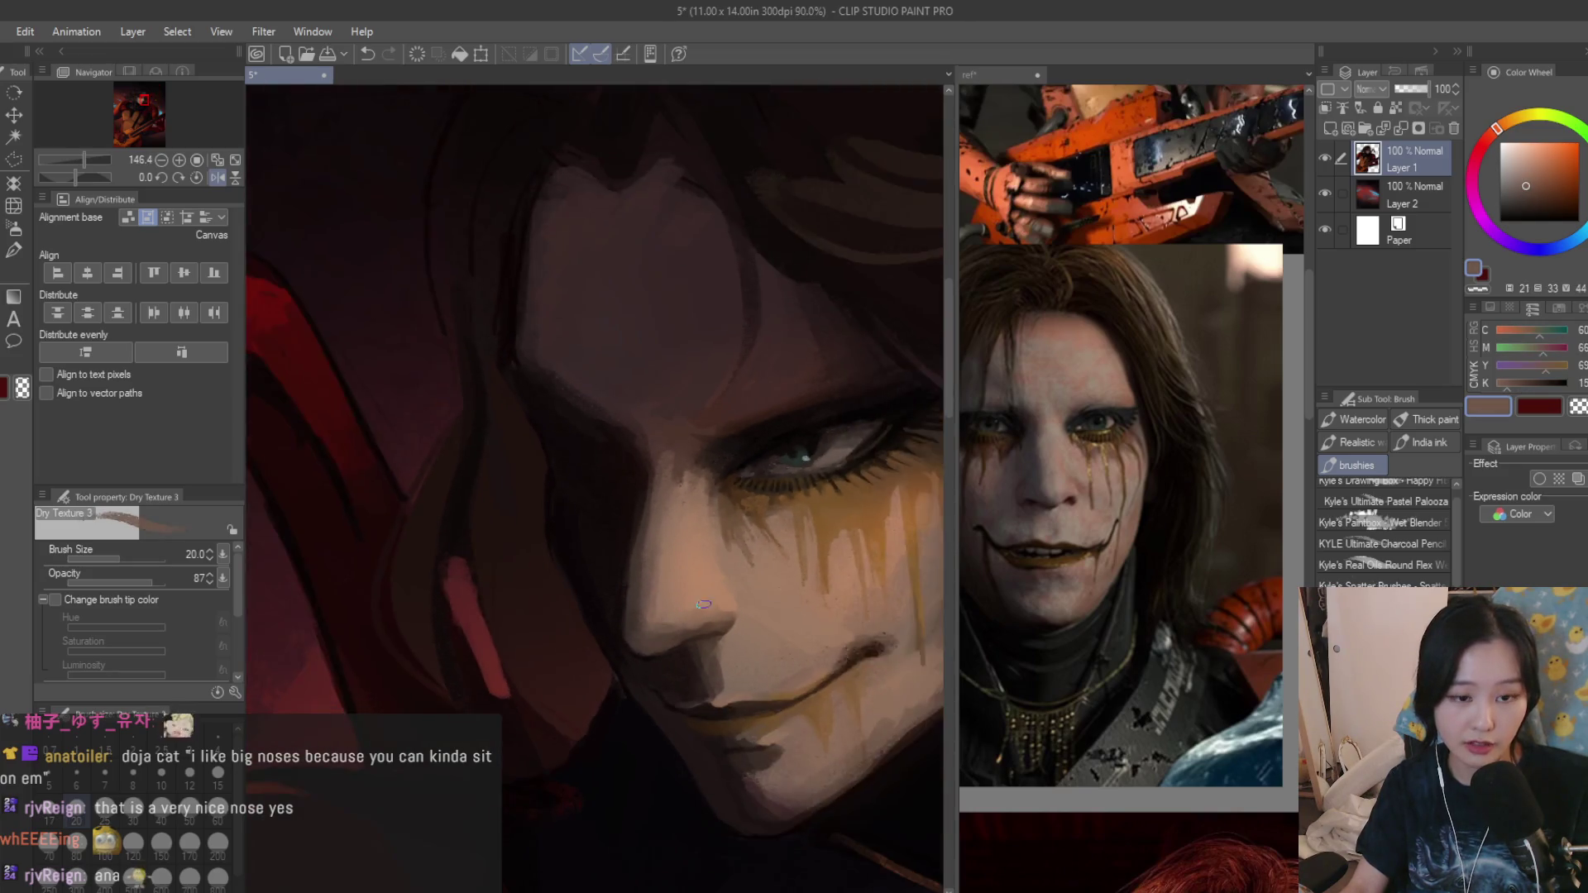
scroll(702, 605, "down", 2)
scroll(660, 532, "up", 3)
left_click(660, 533, "alt")
left_click(673, 547, "alt")
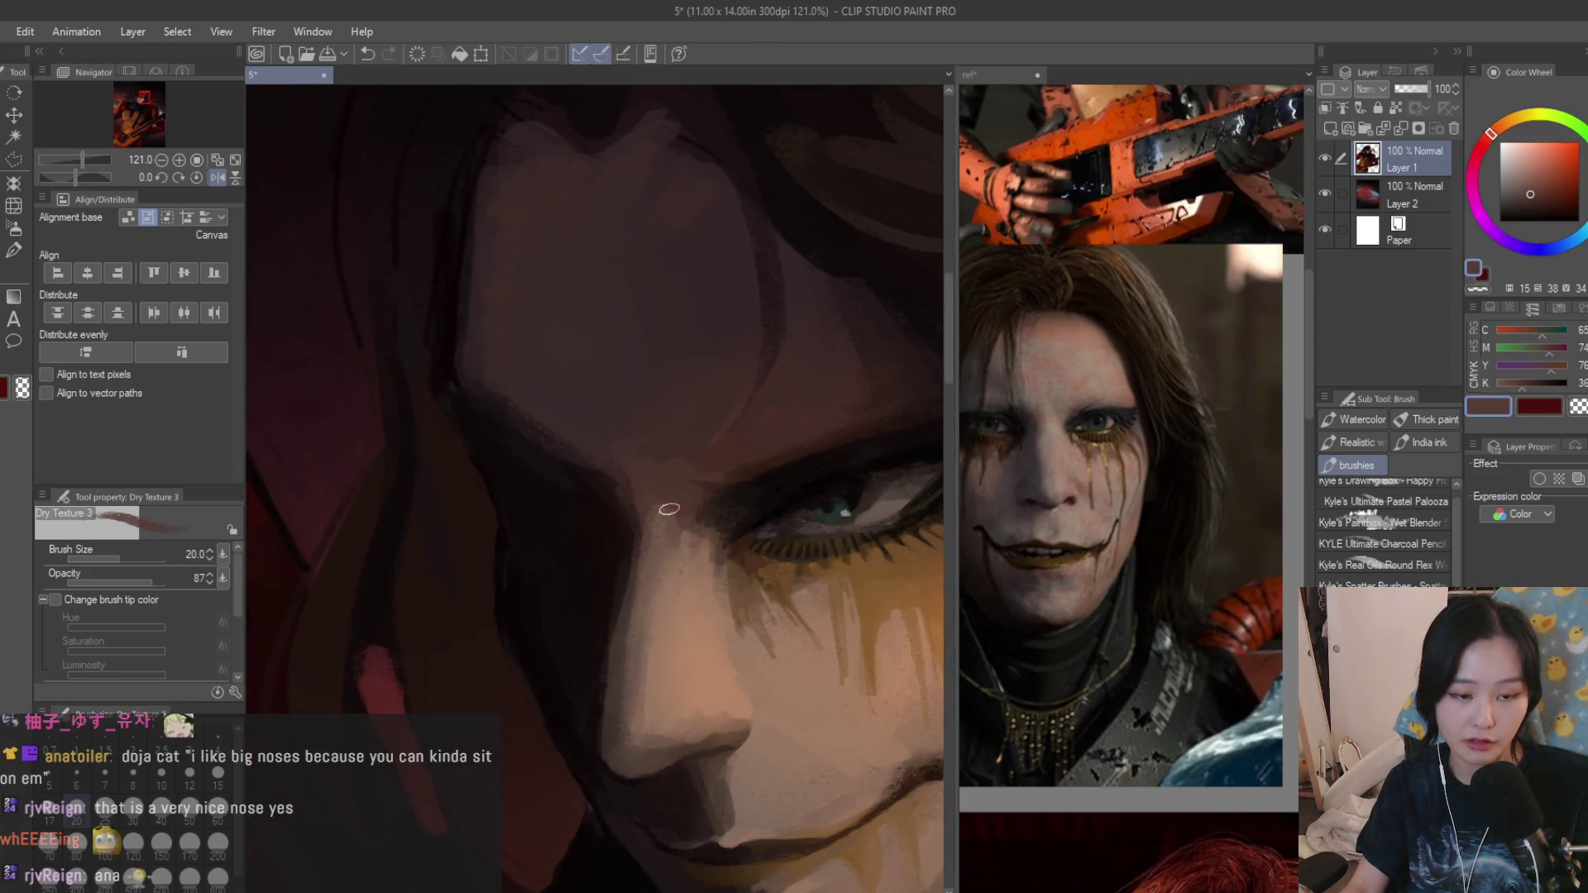
scroll(621, 596, "down", 3)
scroll(563, 649, "up", 2)
scroll(561, 649, "up", 1)
left_click(577, 635, "alt")
left_click(578, 664, "alt")
left_click(580, 646, "alt")
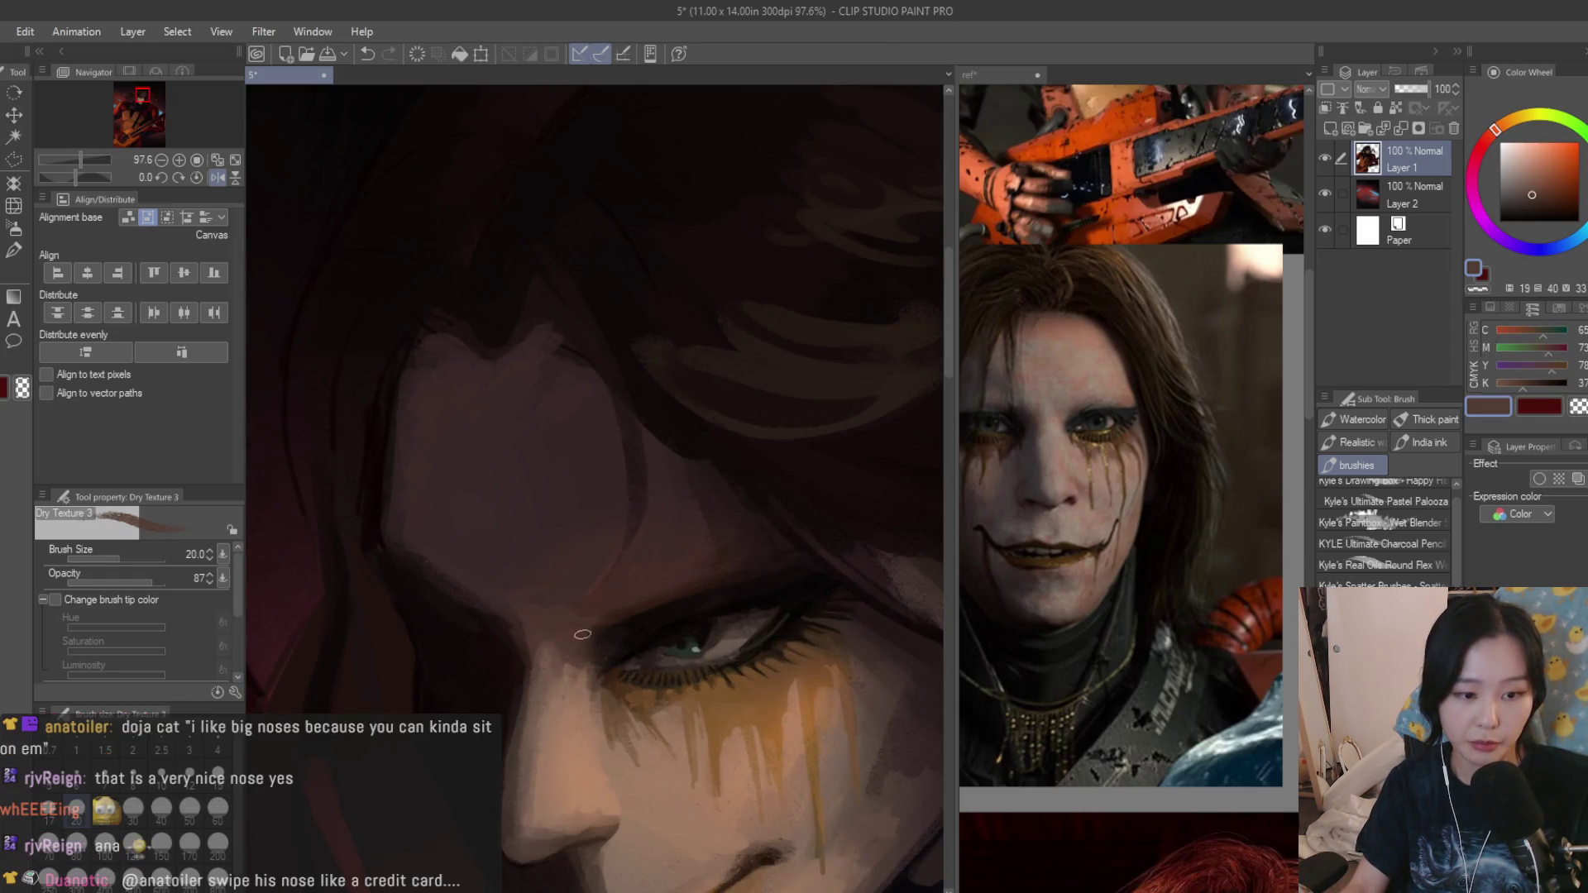
scroll(572, 657, "down", 3)
scroll(662, 511, "up", 3)
key("bracketright")
left_click(661, 512, "alt")
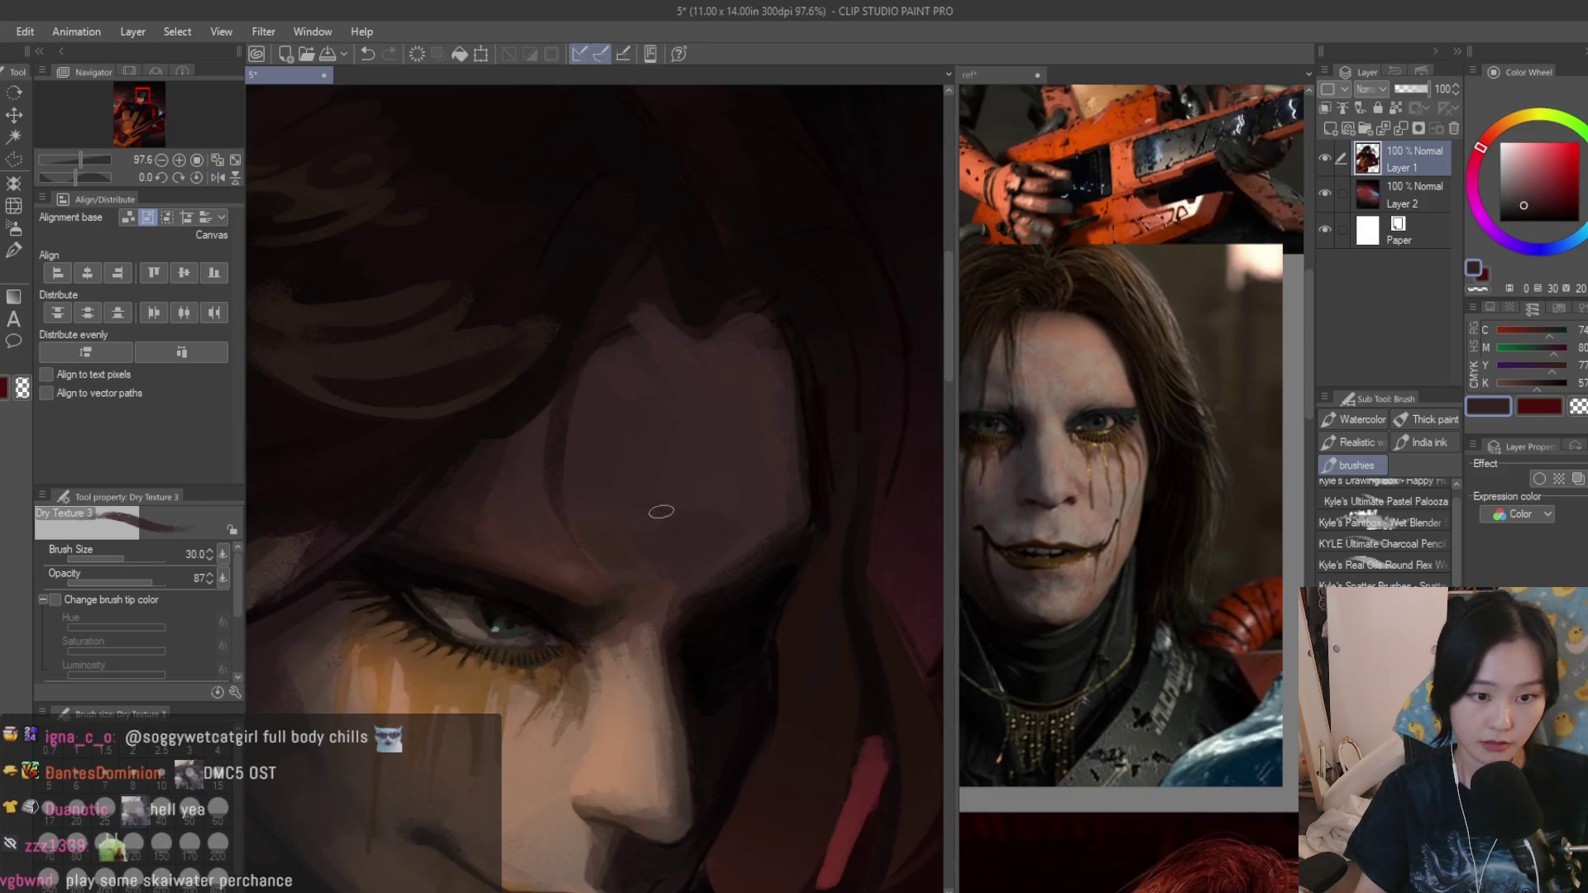
scroll(726, 448, "down", 3)
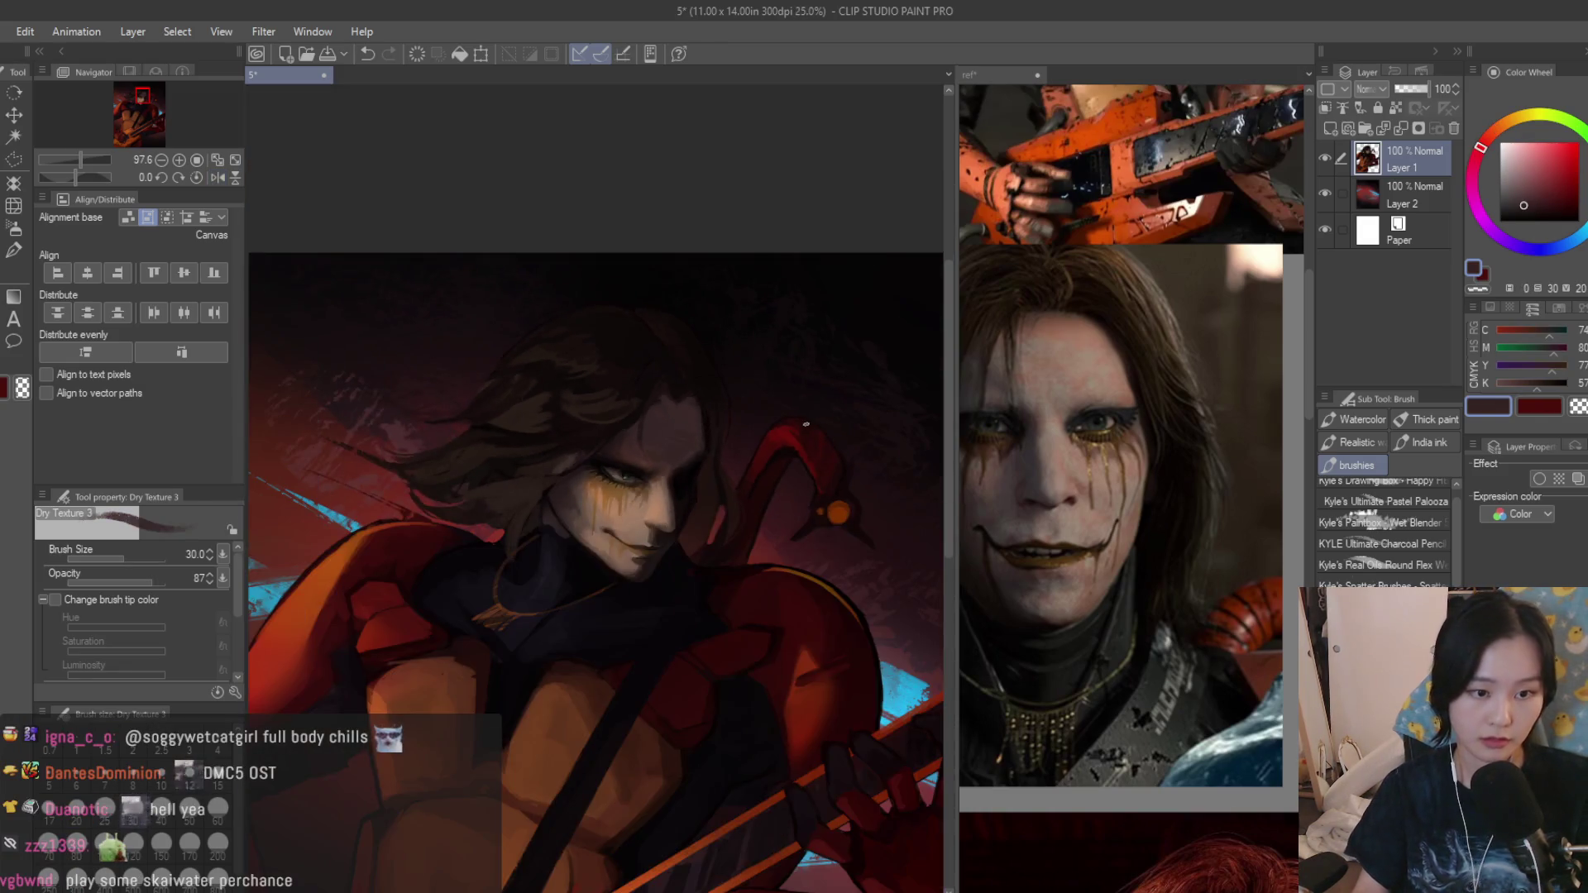
scroll(810, 423, "down", 1)
scroll(744, 559, "up", 1)
scroll(720, 620, "up", 1)
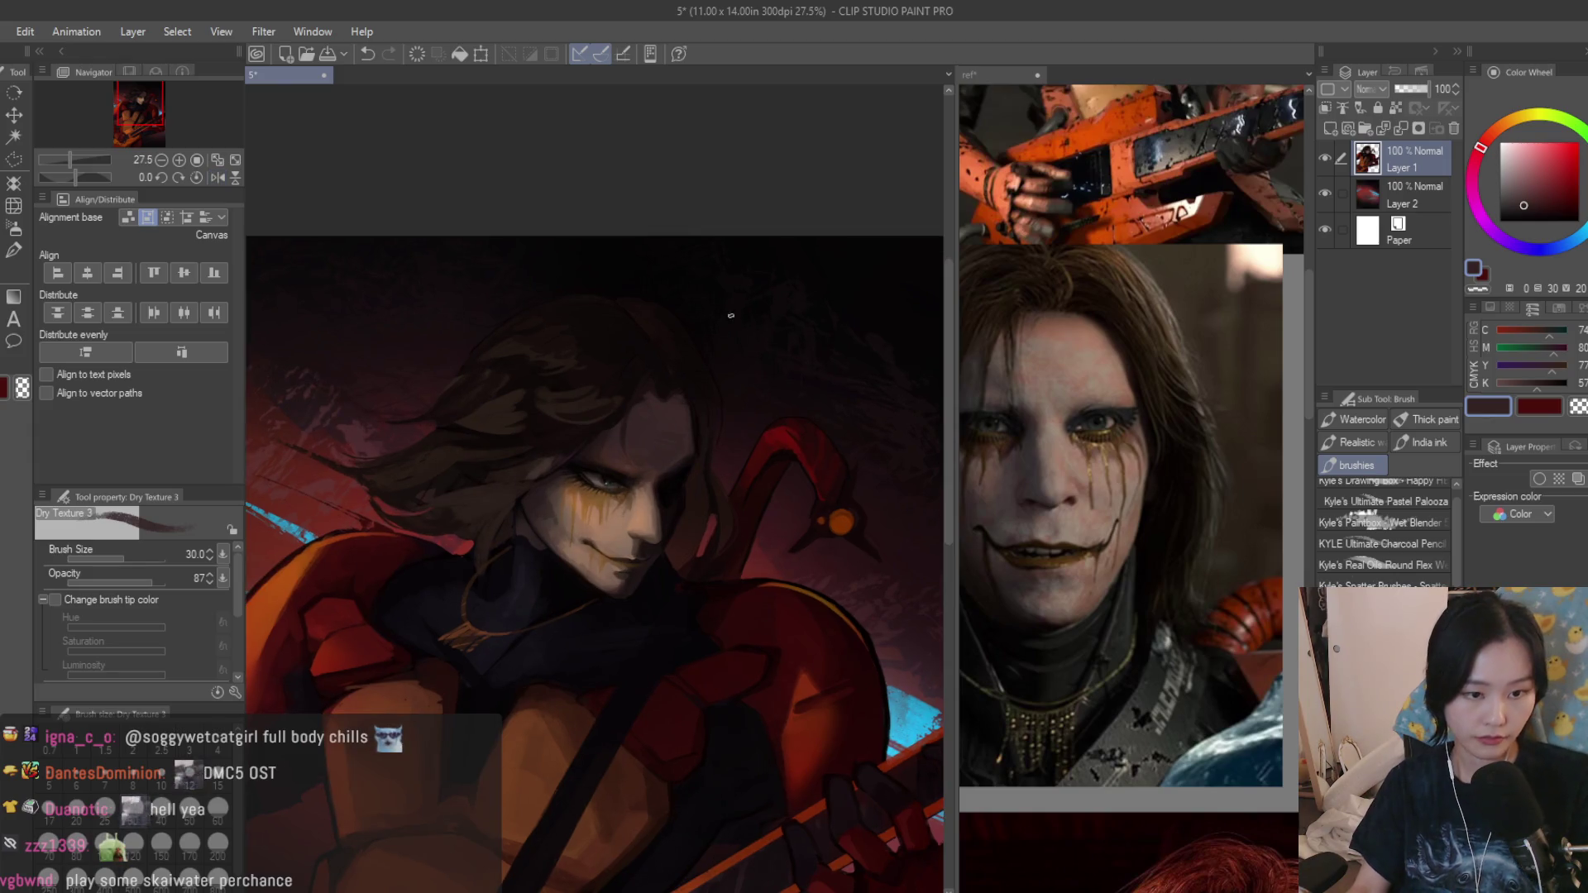
scroll(694, 671, "up", 2)
scroll(688, 685, "up", 2)
Rework the cheek with warmer orange-brown skin tones sampled nearby.
left_click(666, 668, "alt")
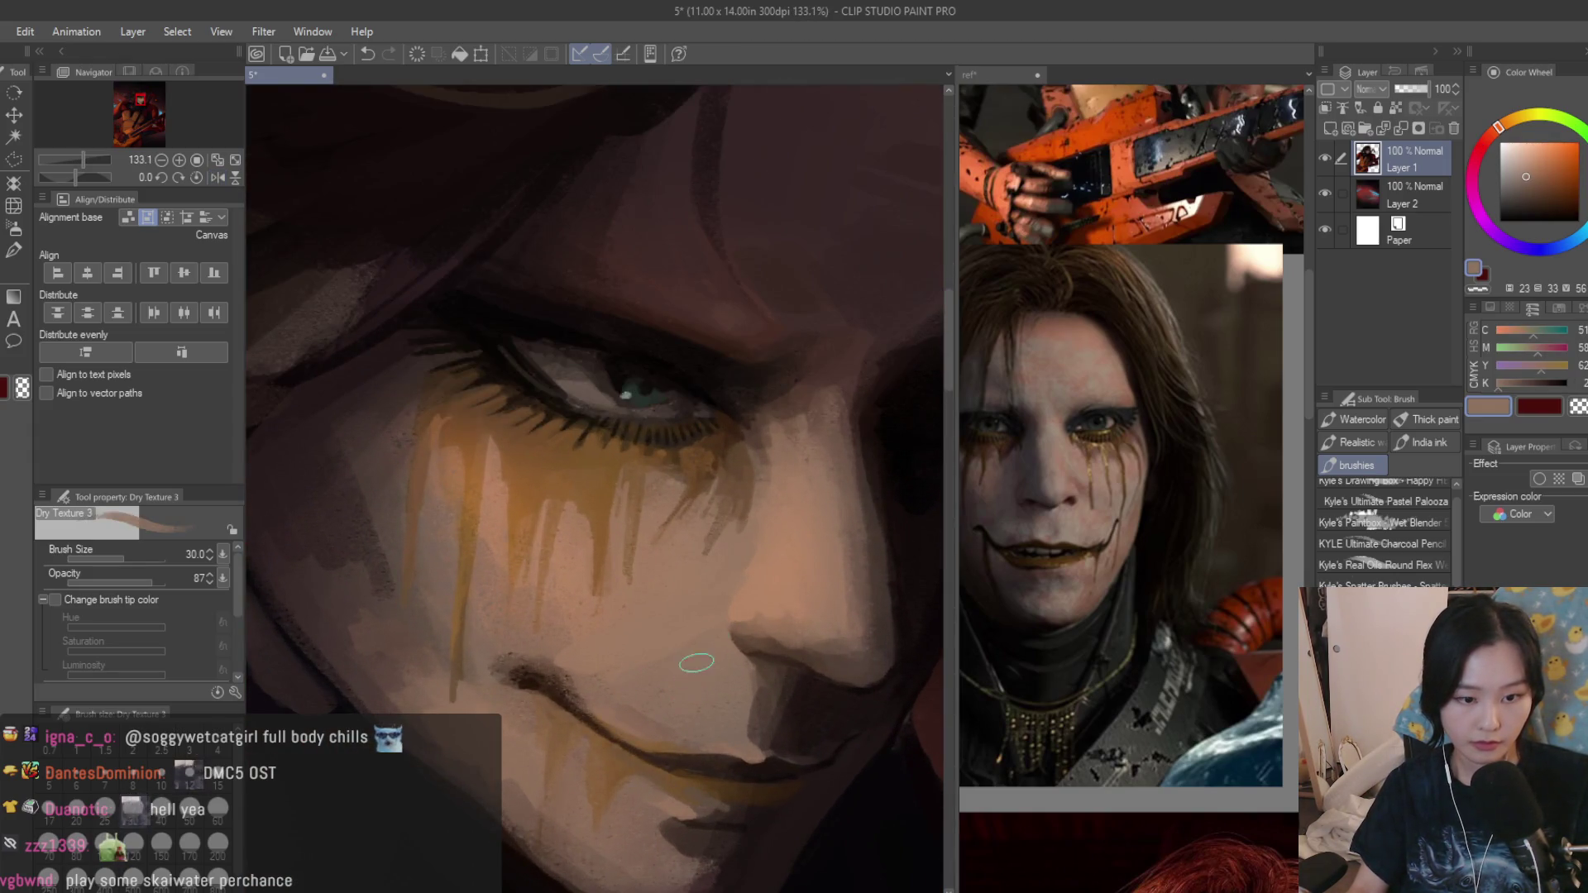
scroll(689, 677, "down", 2)
left_click(650, 688, "alt")
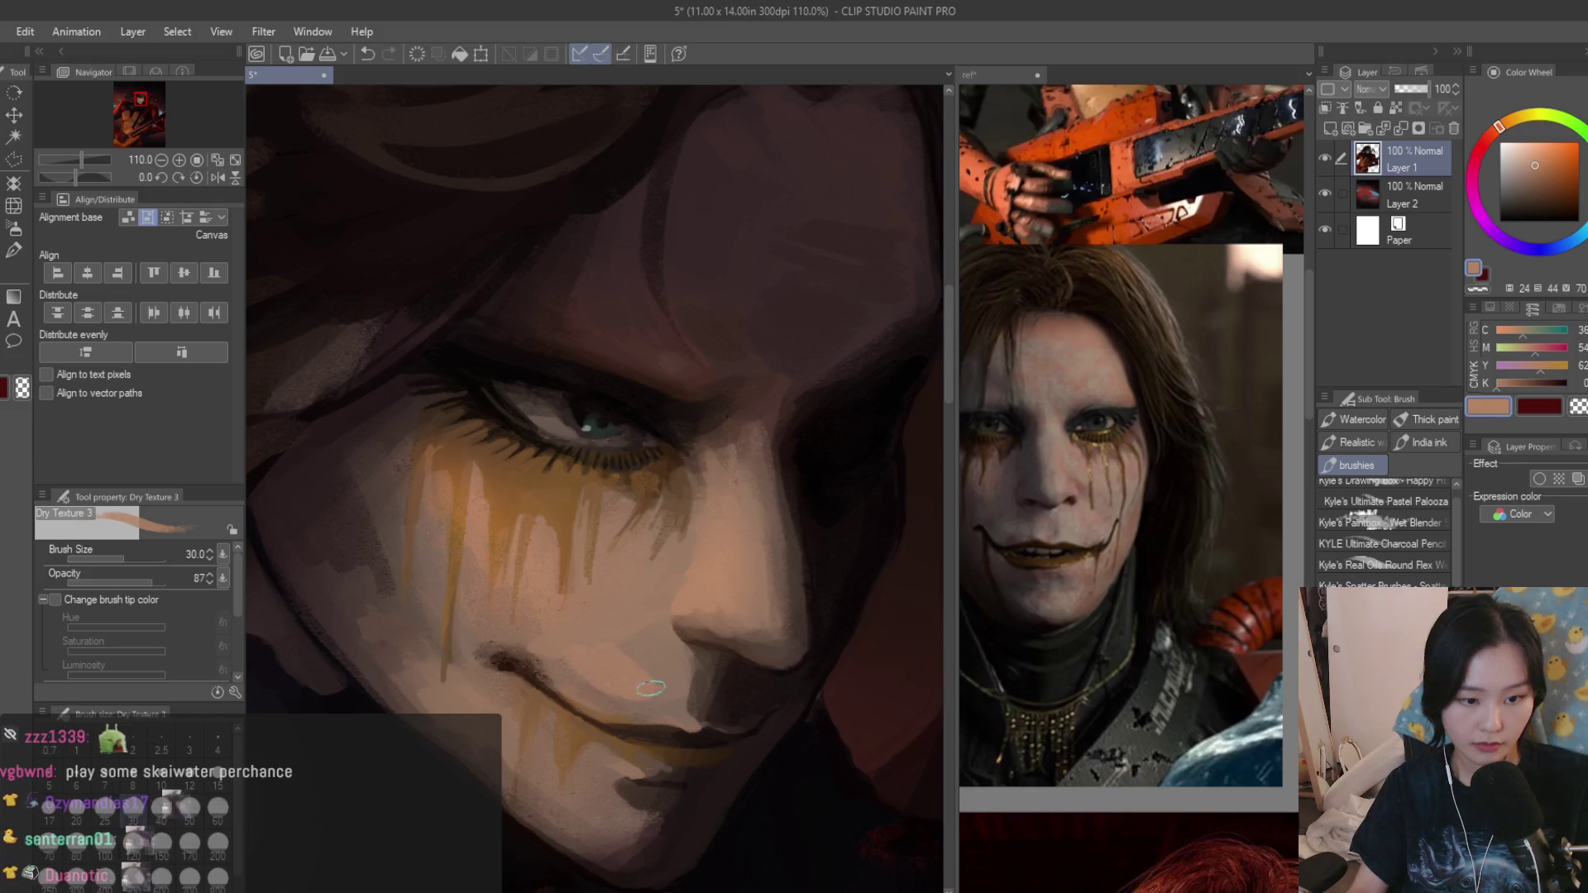
left_click(589, 642, "alt")
scroll(602, 649, "down", 3)
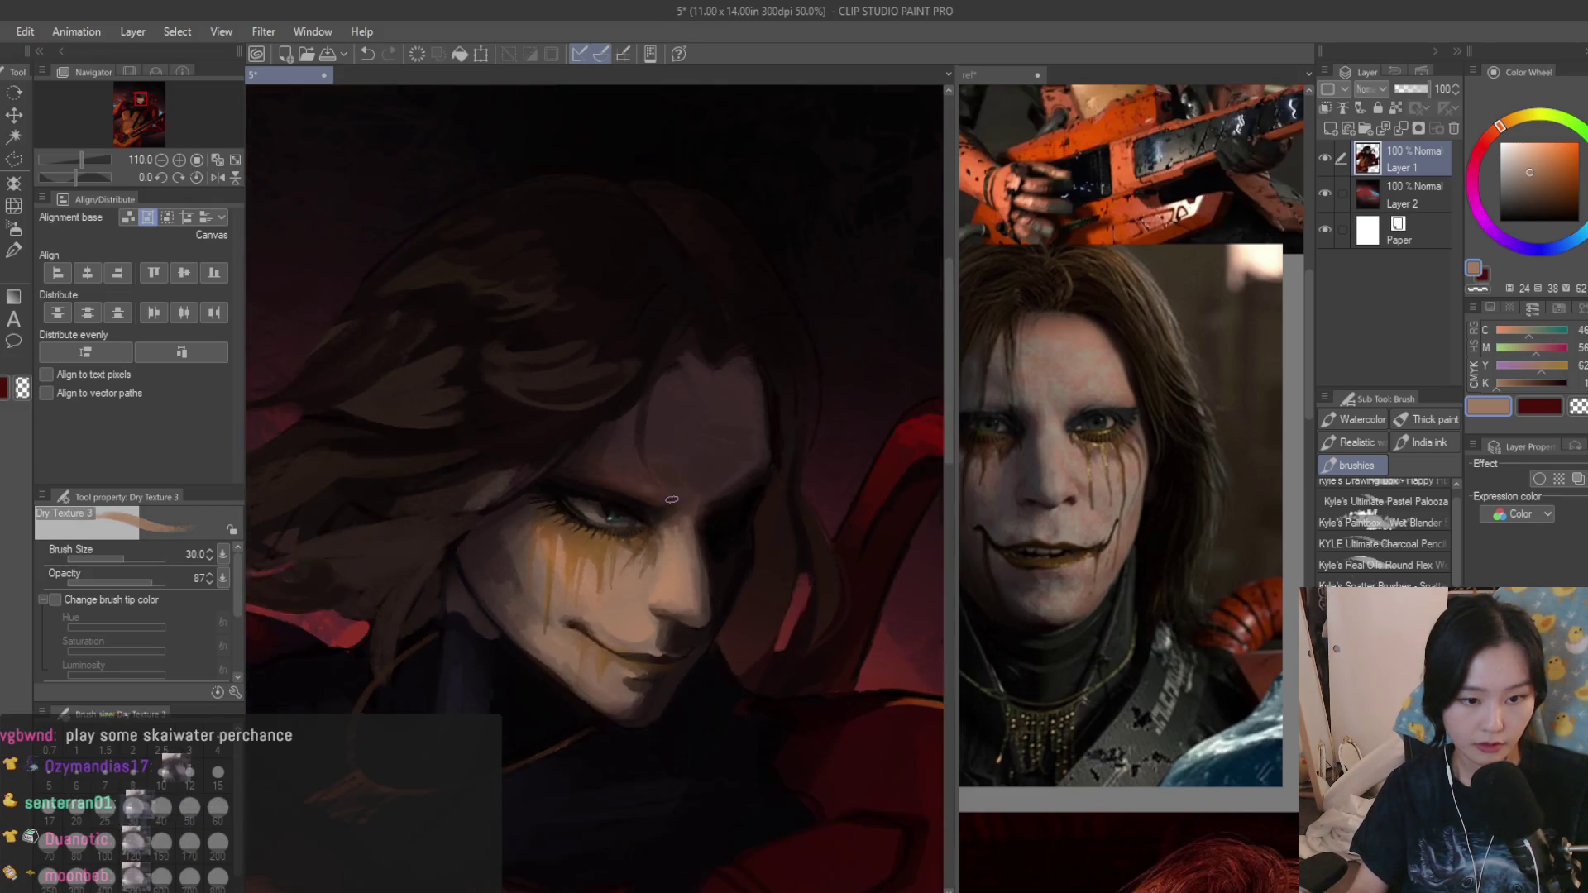
scroll(602, 649, "down", 3)
scroll(721, 472, "up", 4)
scroll(721, 472, "up", 2)
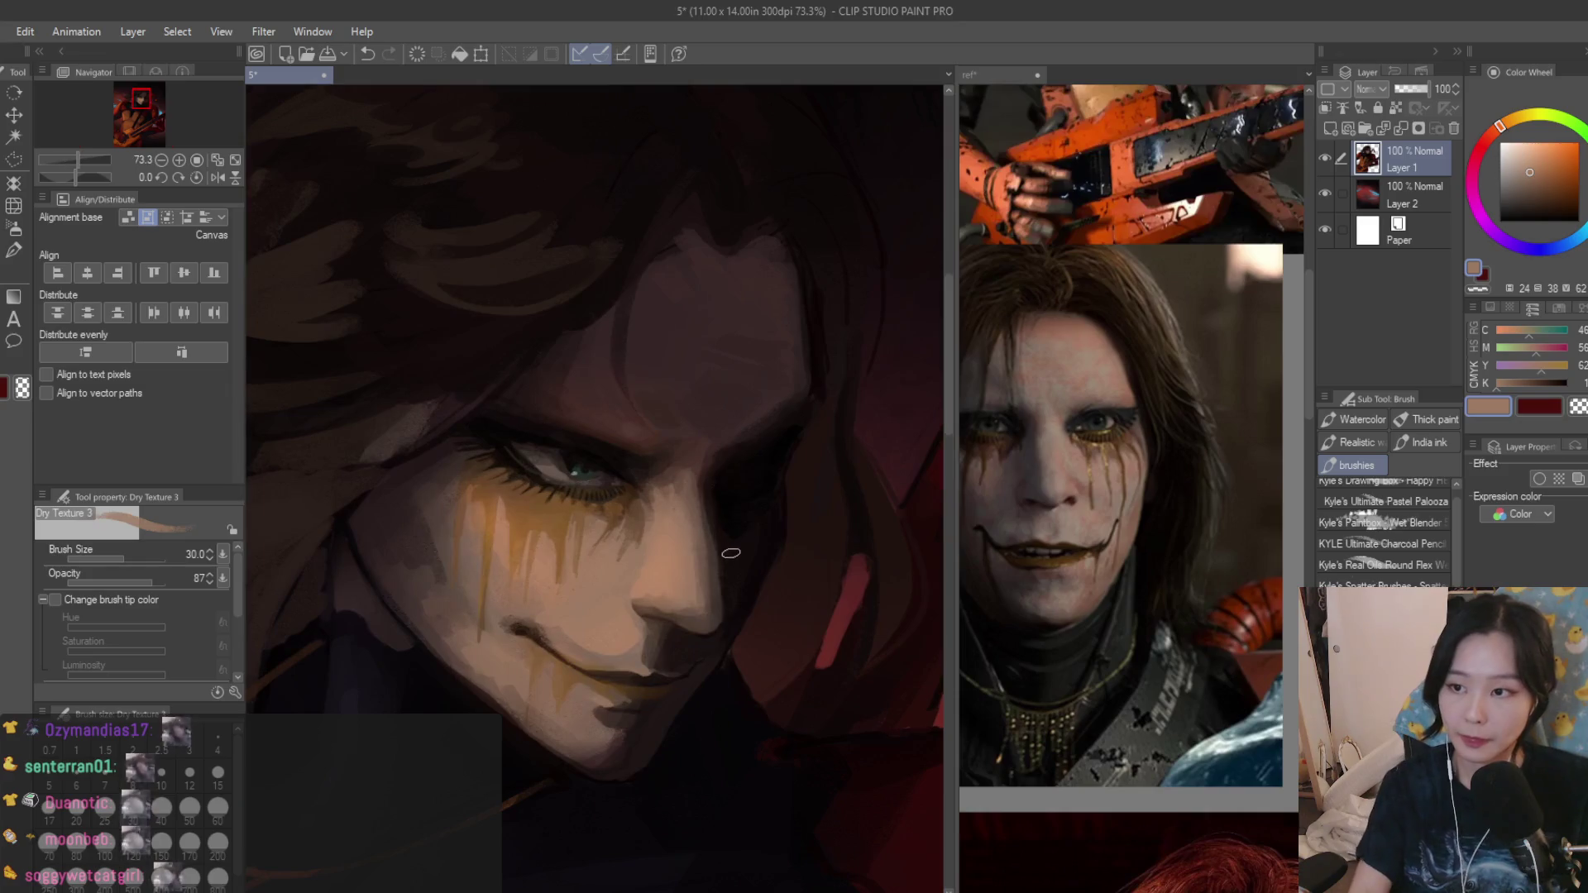
scroll(621, 619, "up", 1)
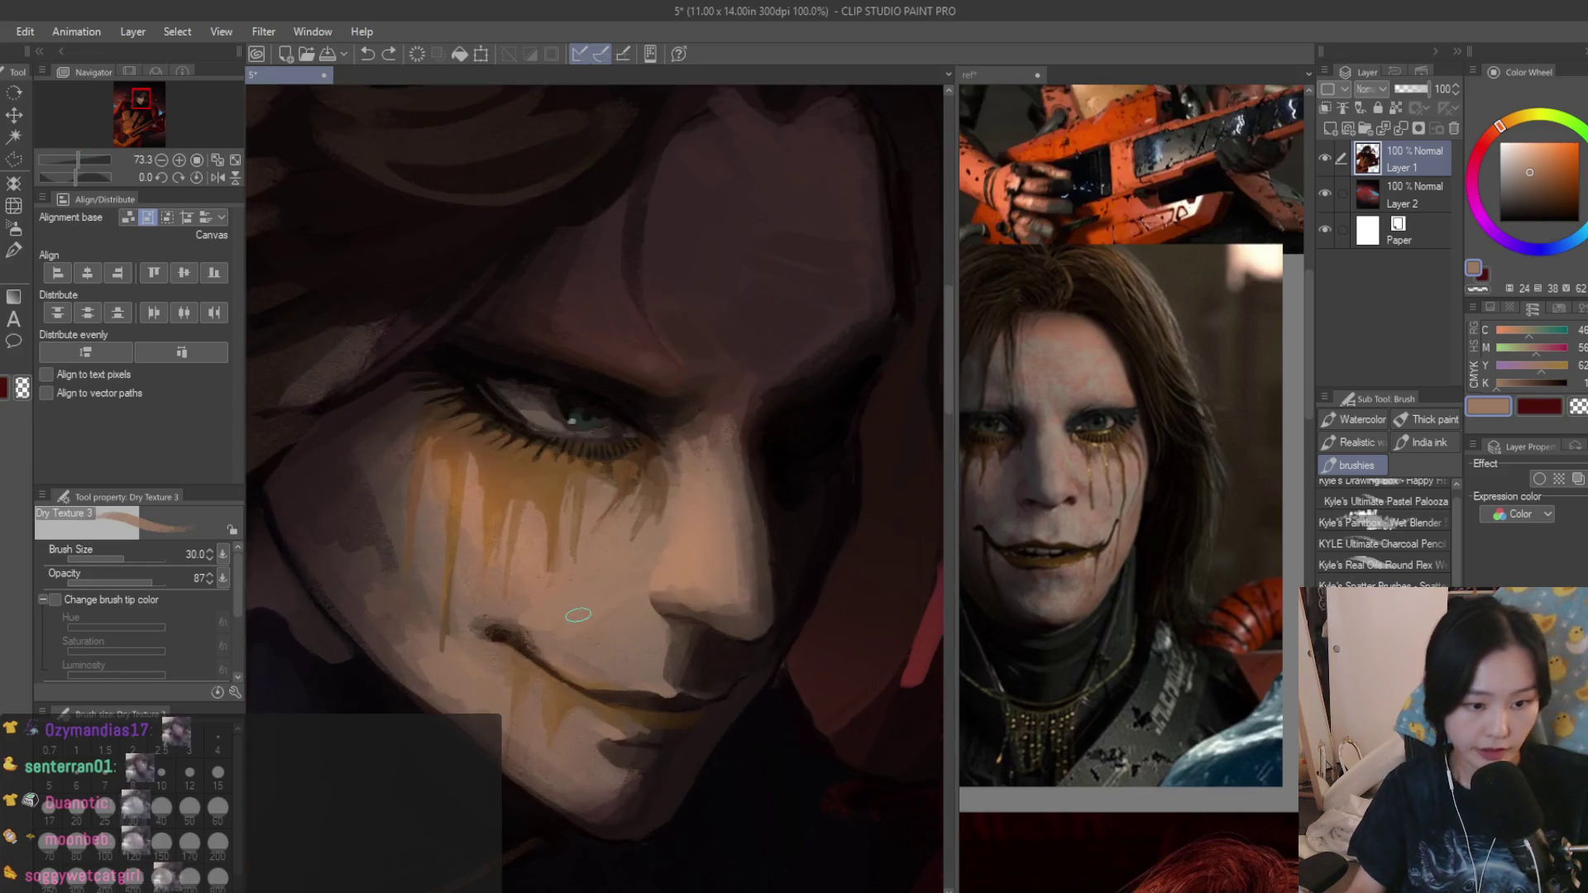
scroll(622, 618, "up", 2)
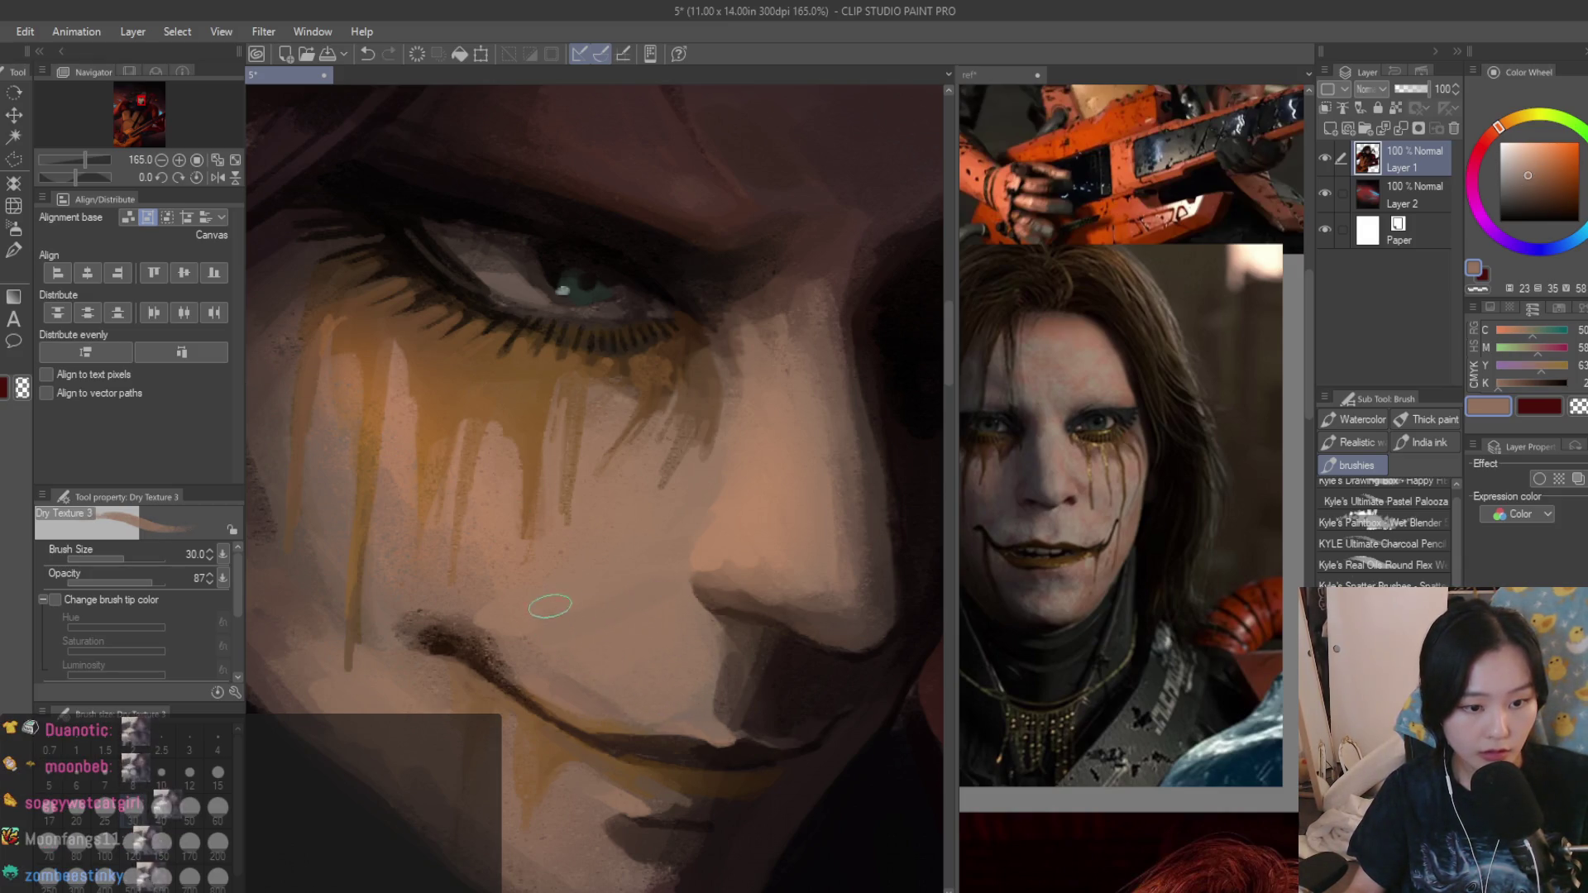
scroll(529, 632, "down", 1)
scroll(529, 608, "down", 1)
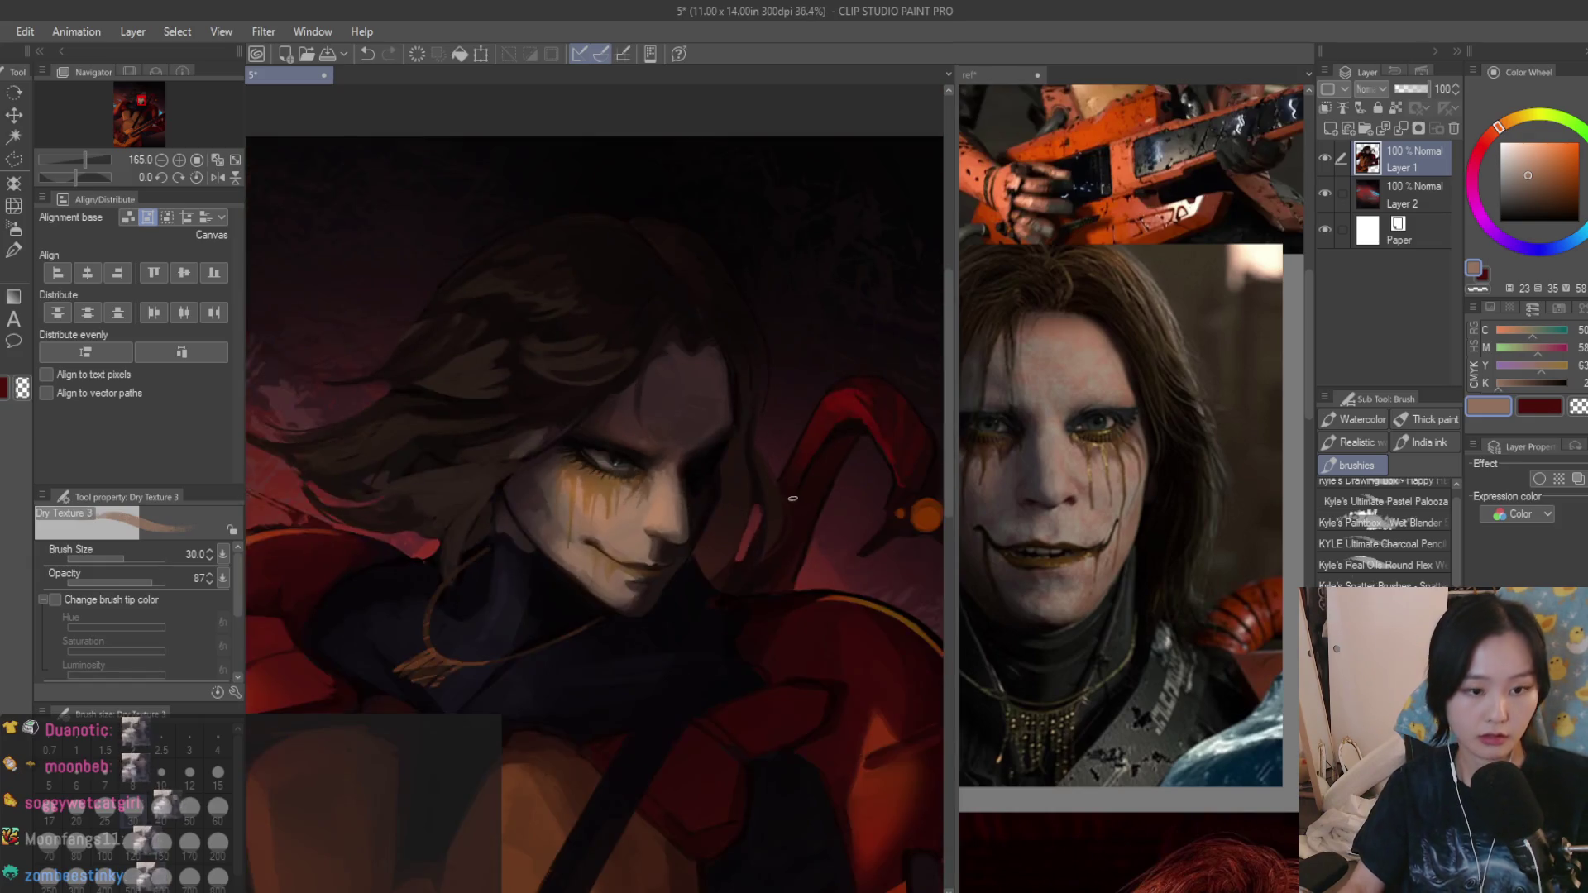
scroll(531, 570, "down", 2)
scroll(531, 523, "down", 1)
scroll(530, 526, "up", 5)
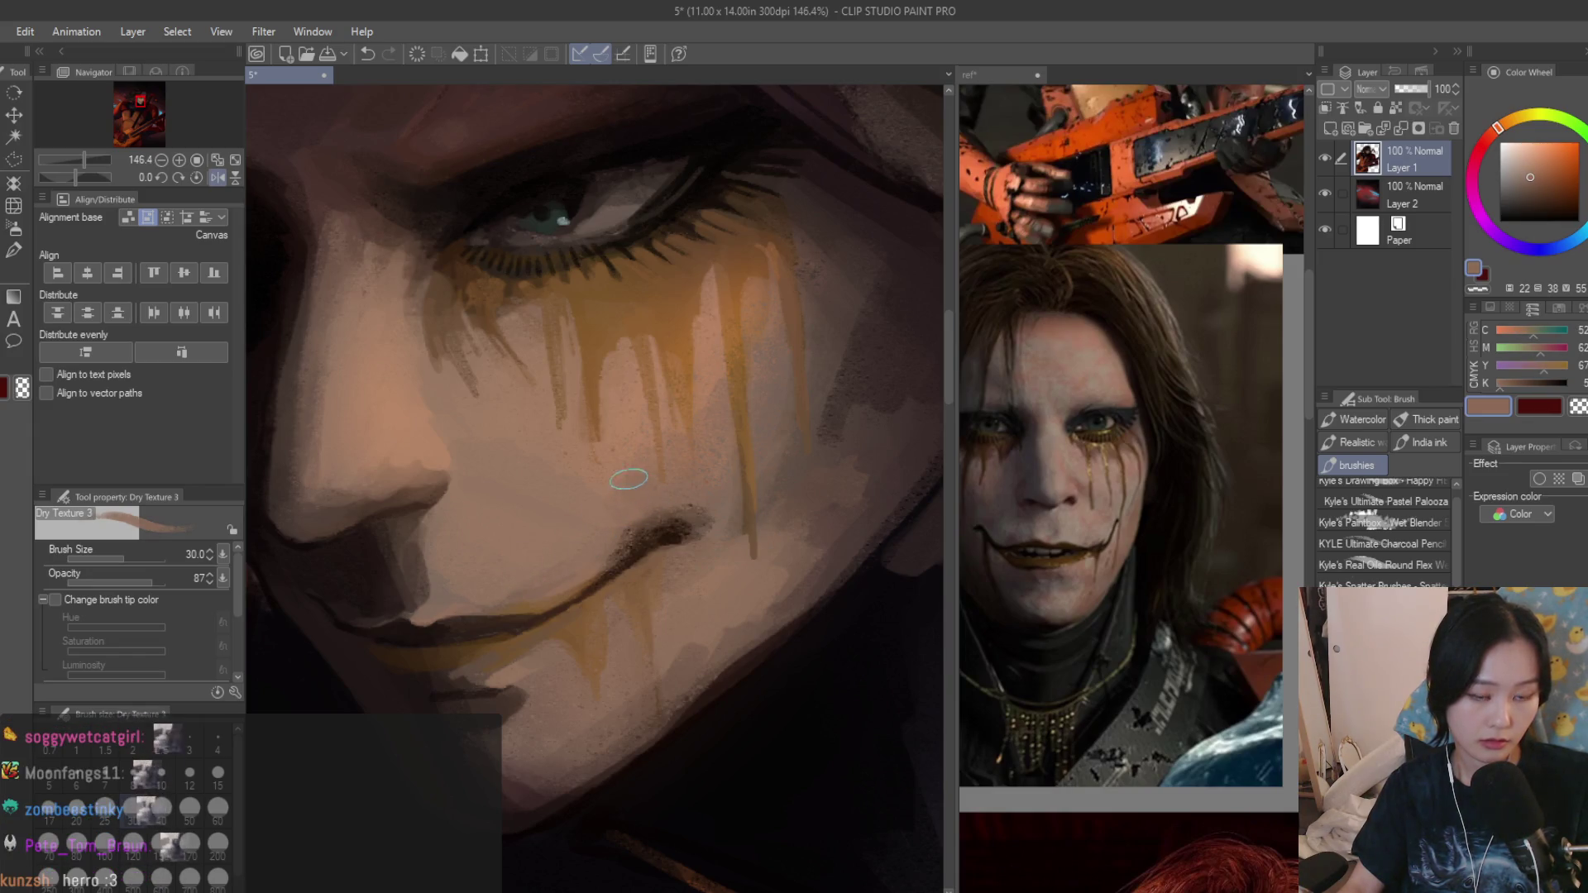
scroll(629, 479, "down", 2)
scroll(671, 453, "down", 2)
scroll(727, 423, "down", 2)
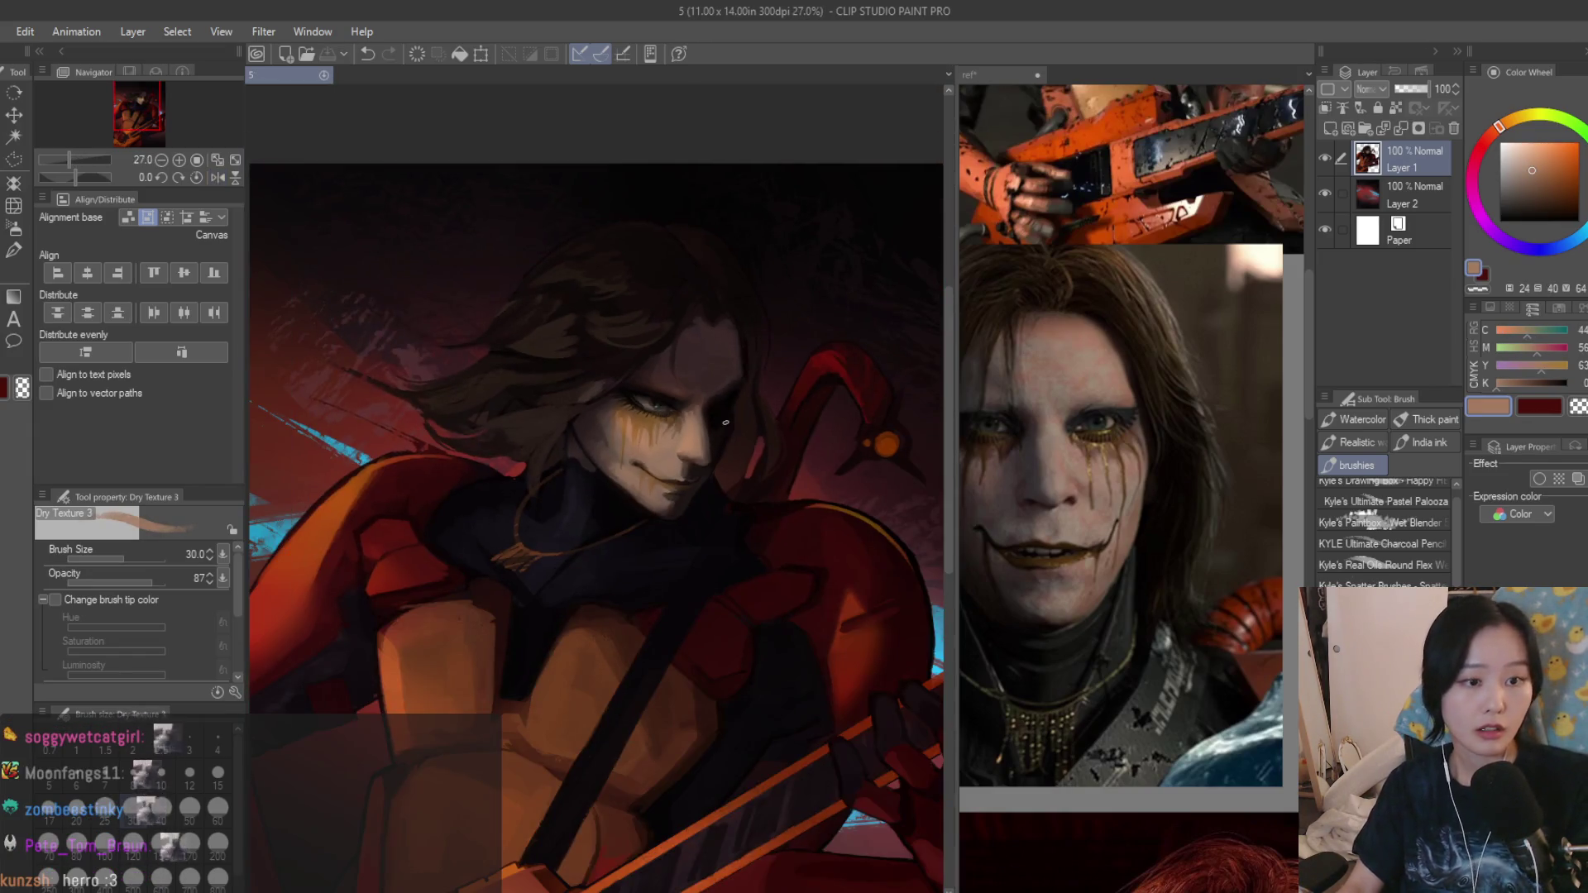
scroll(726, 423, "down", 1)
scroll(669, 441, "up", 2)
scroll(621, 457, "up", 2)
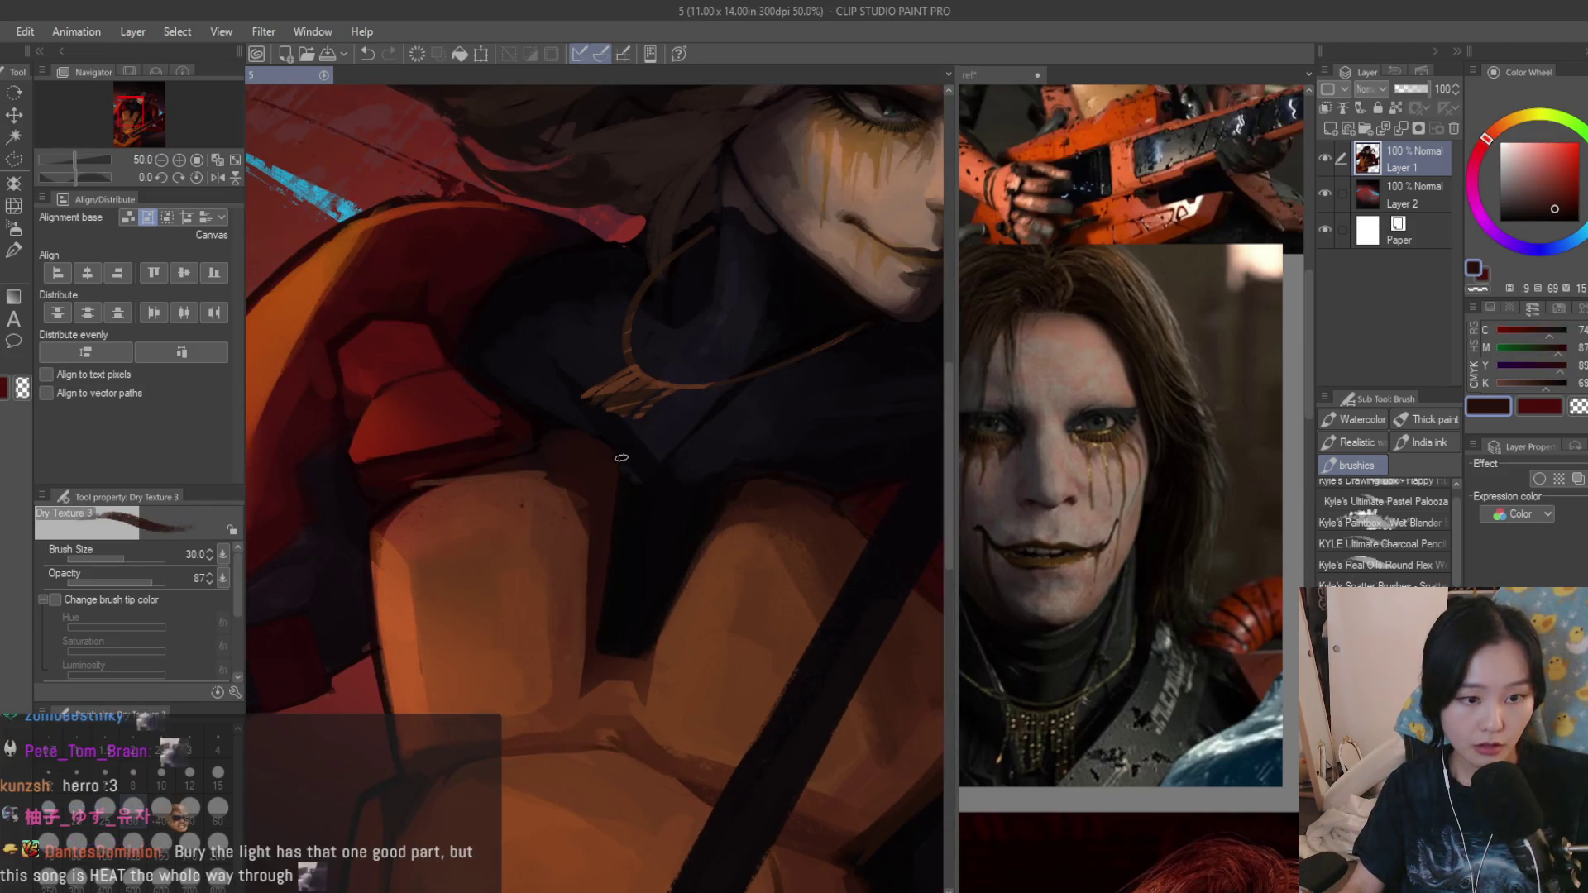
scroll(770, 555, "down", 3)
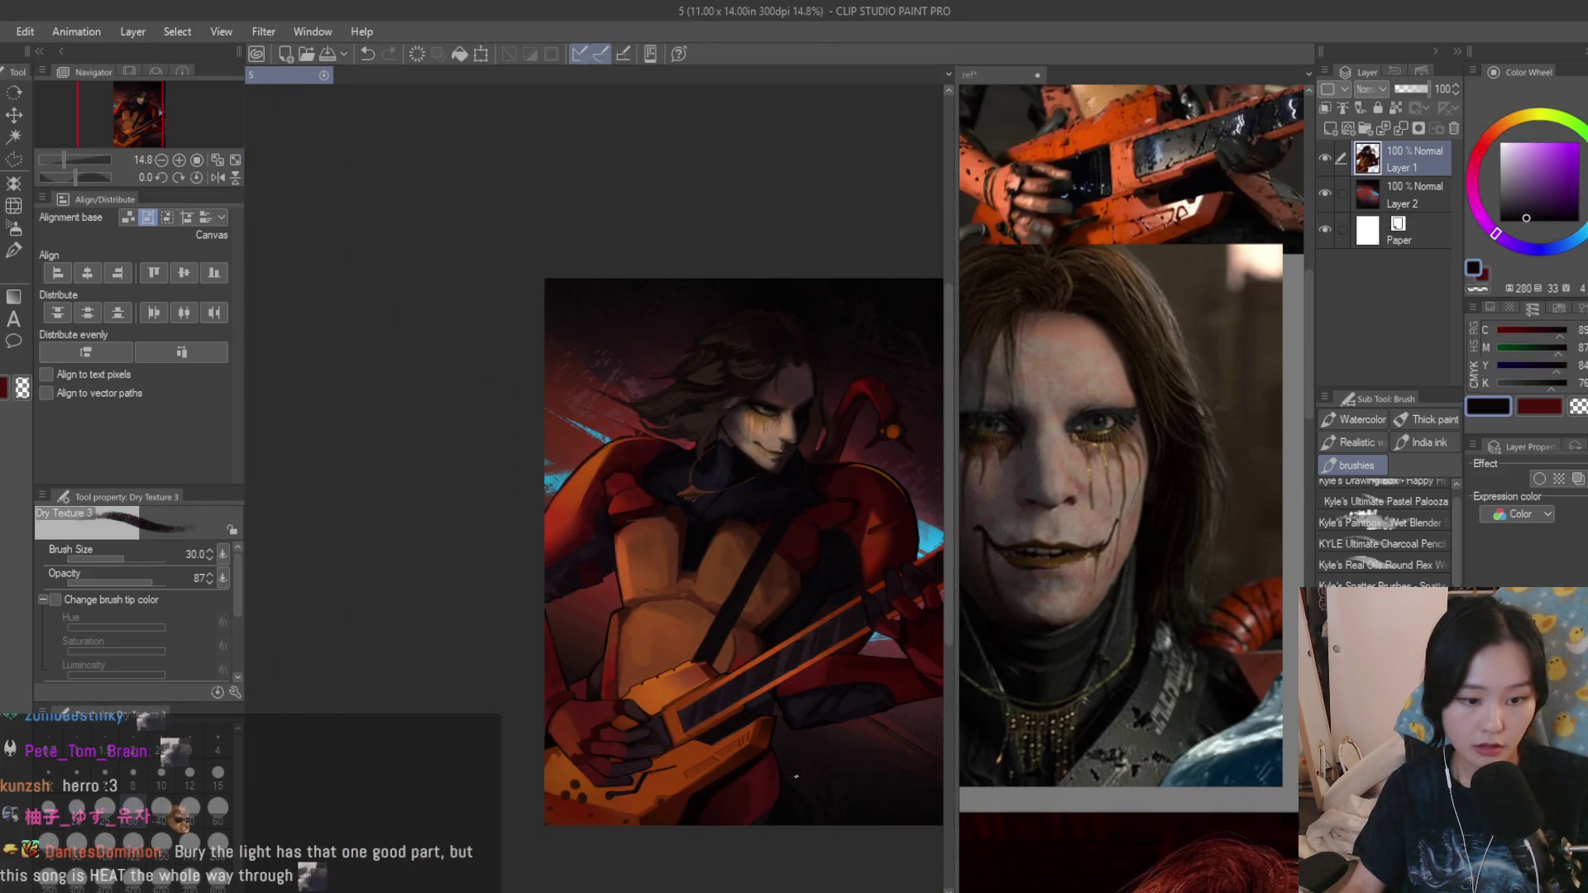
scroll(593, 770, "up", 2)
scroll(1113, 558, "down", 1)
scroll(1112, 558, "down", 2)
scroll(1111, 559, "down", 1)
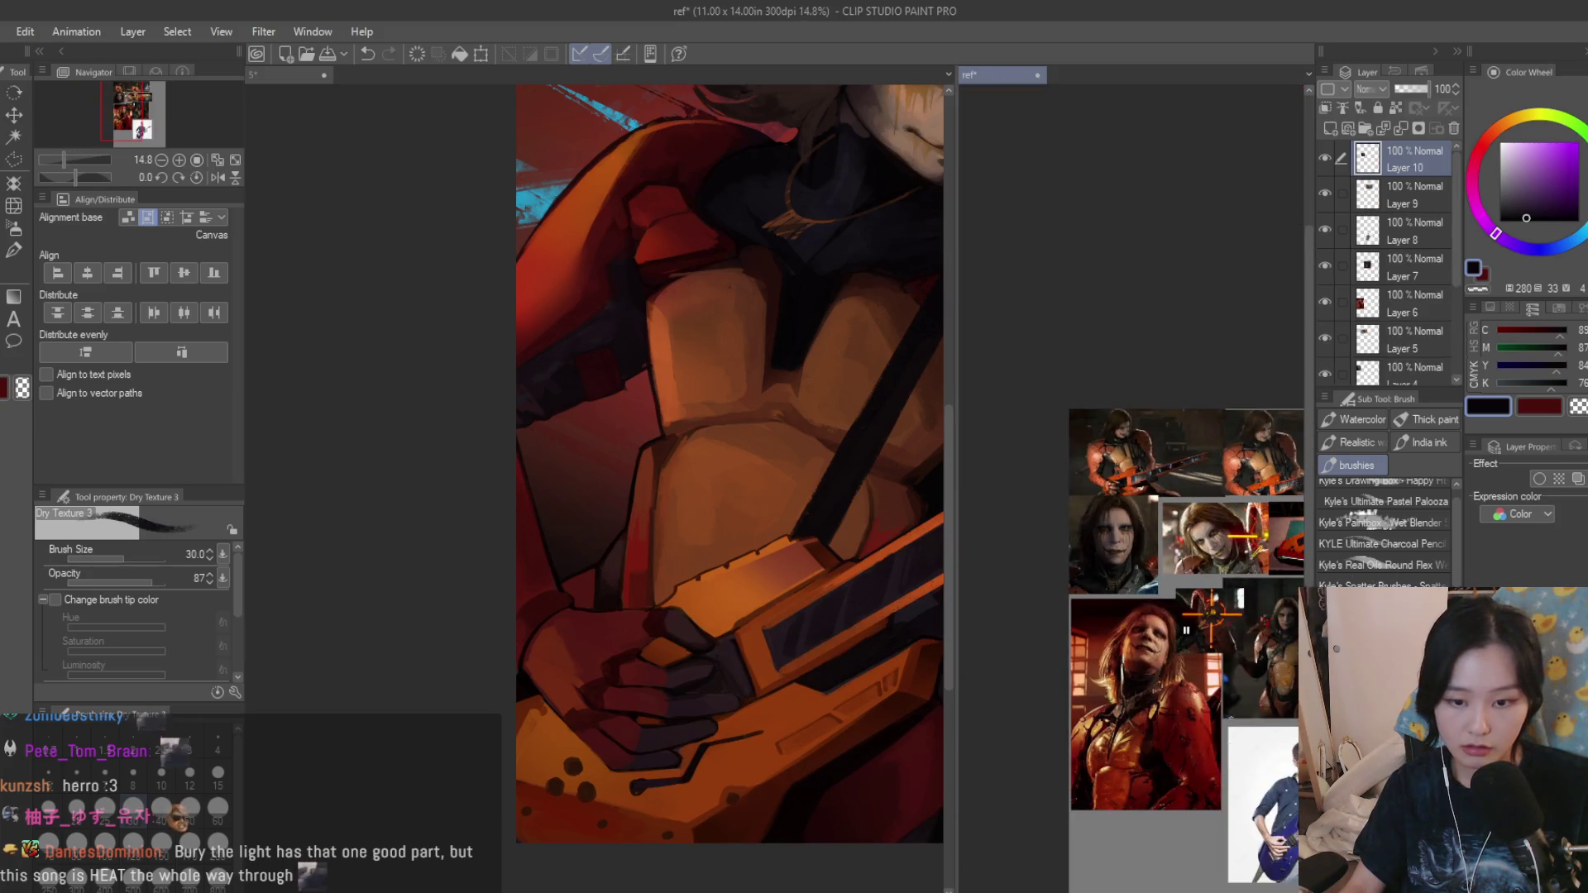
scroll(1185, 629, "up", 2)
scroll(1185, 628, "up", 1)
scroll(1117, 558, "up", 1)
scroll(679, 642, "up", 1)
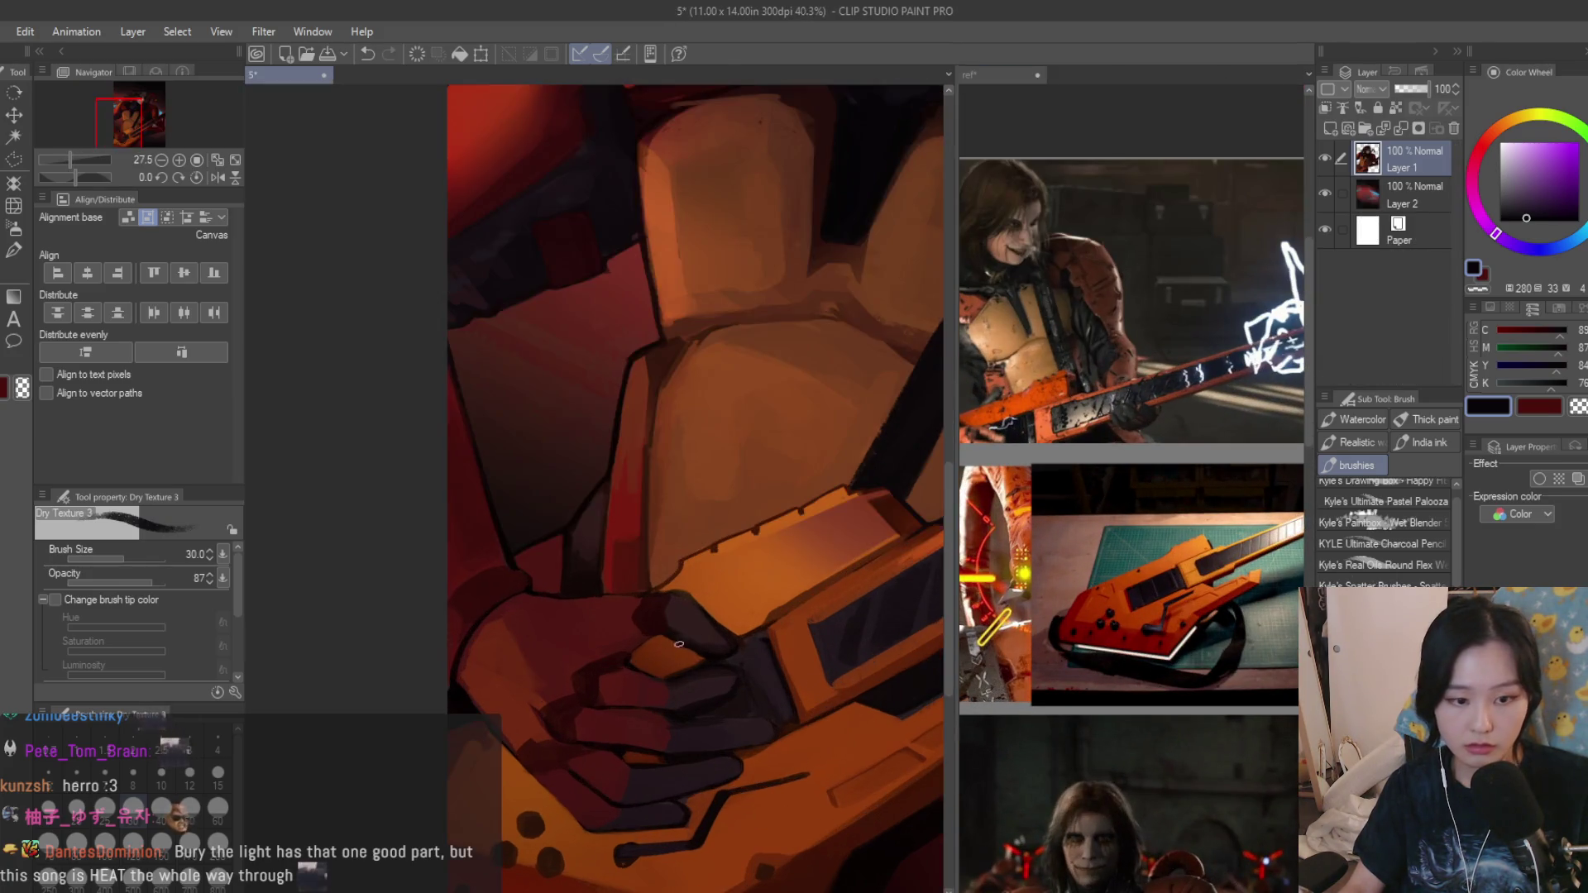
scroll(679, 642, "up", 3)
scroll(727, 663, "up", 1)
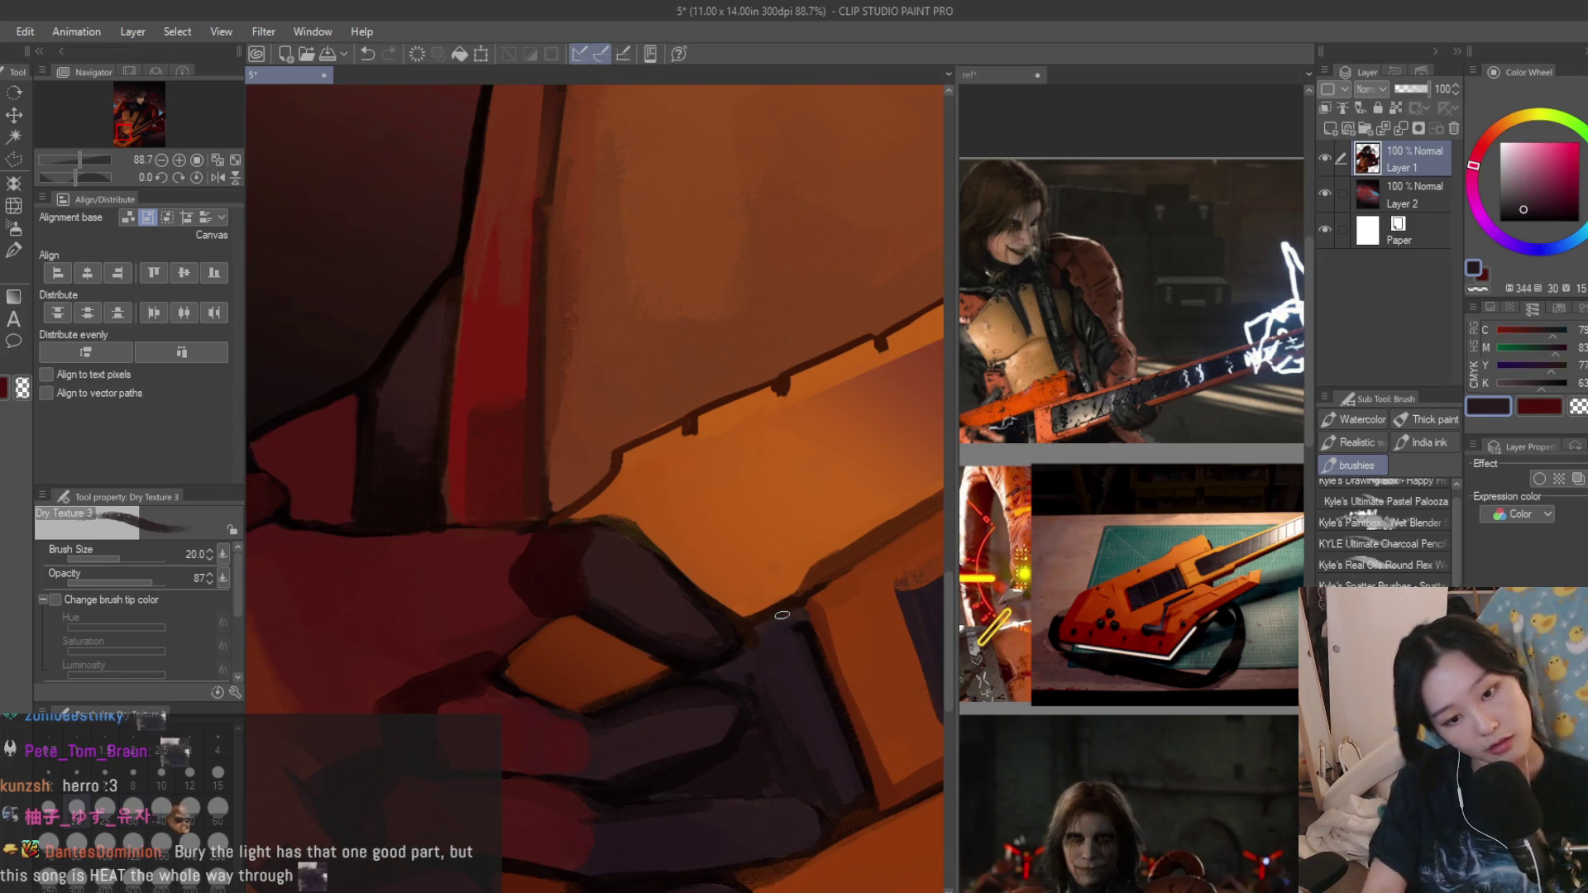
scroll(781, 614, "up", 1)
scroll(618, 698, "up", 1)
left_click(607, 698, "alt")
mouse_move(607, 698)
left_mouse_down()
mouse_move(586, 713)
mouse_move(645, 670)
left_mouse_up()
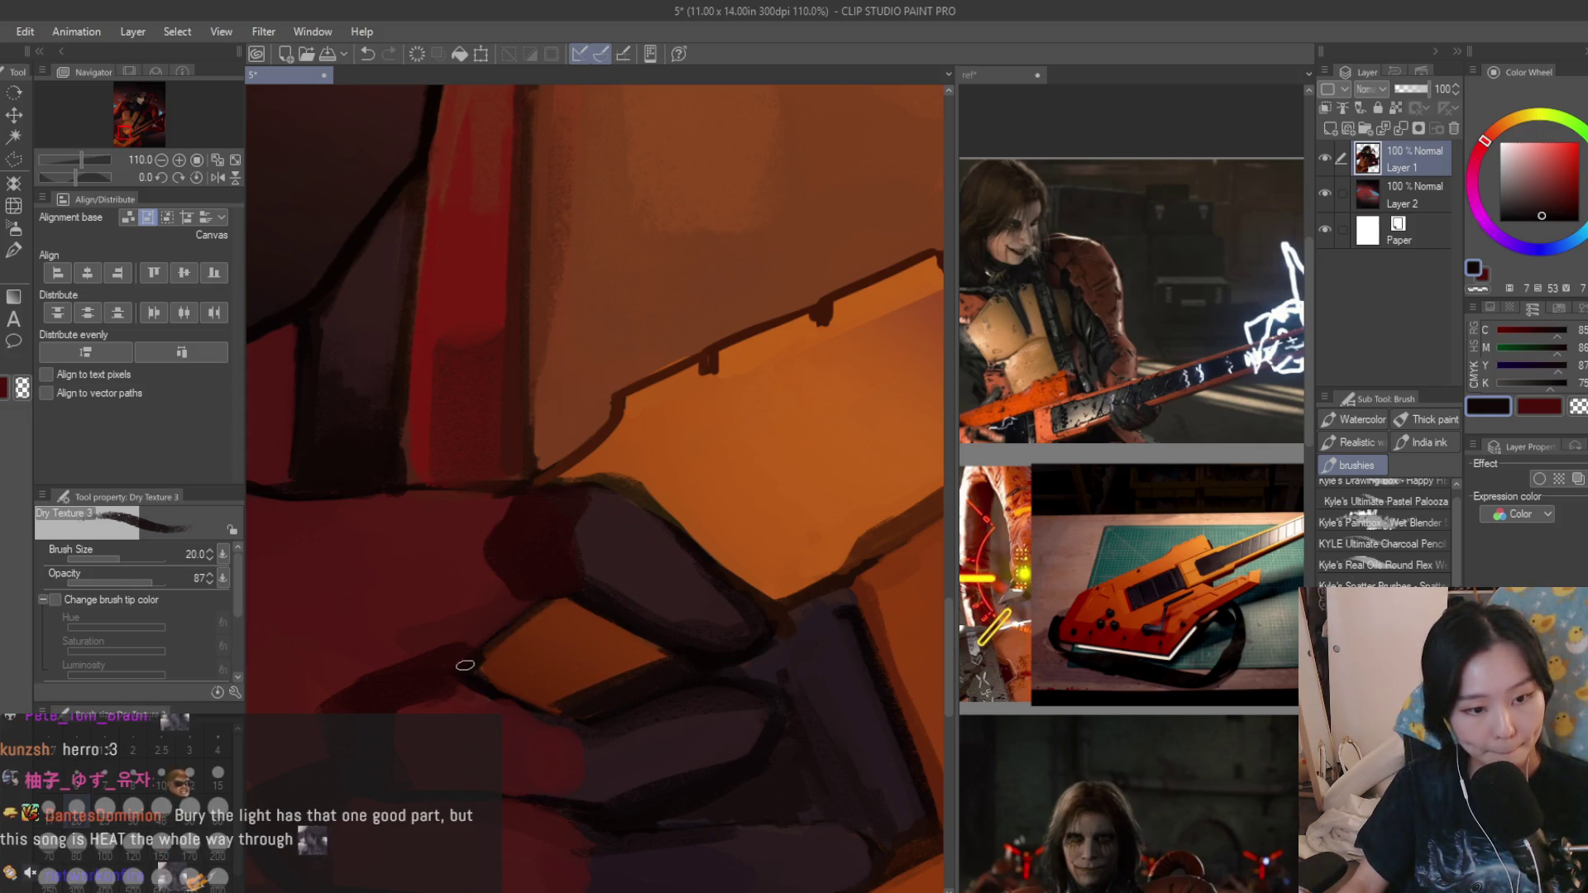
left_click(559, 618, "alt")
scroll(547, 625, "down", 2)
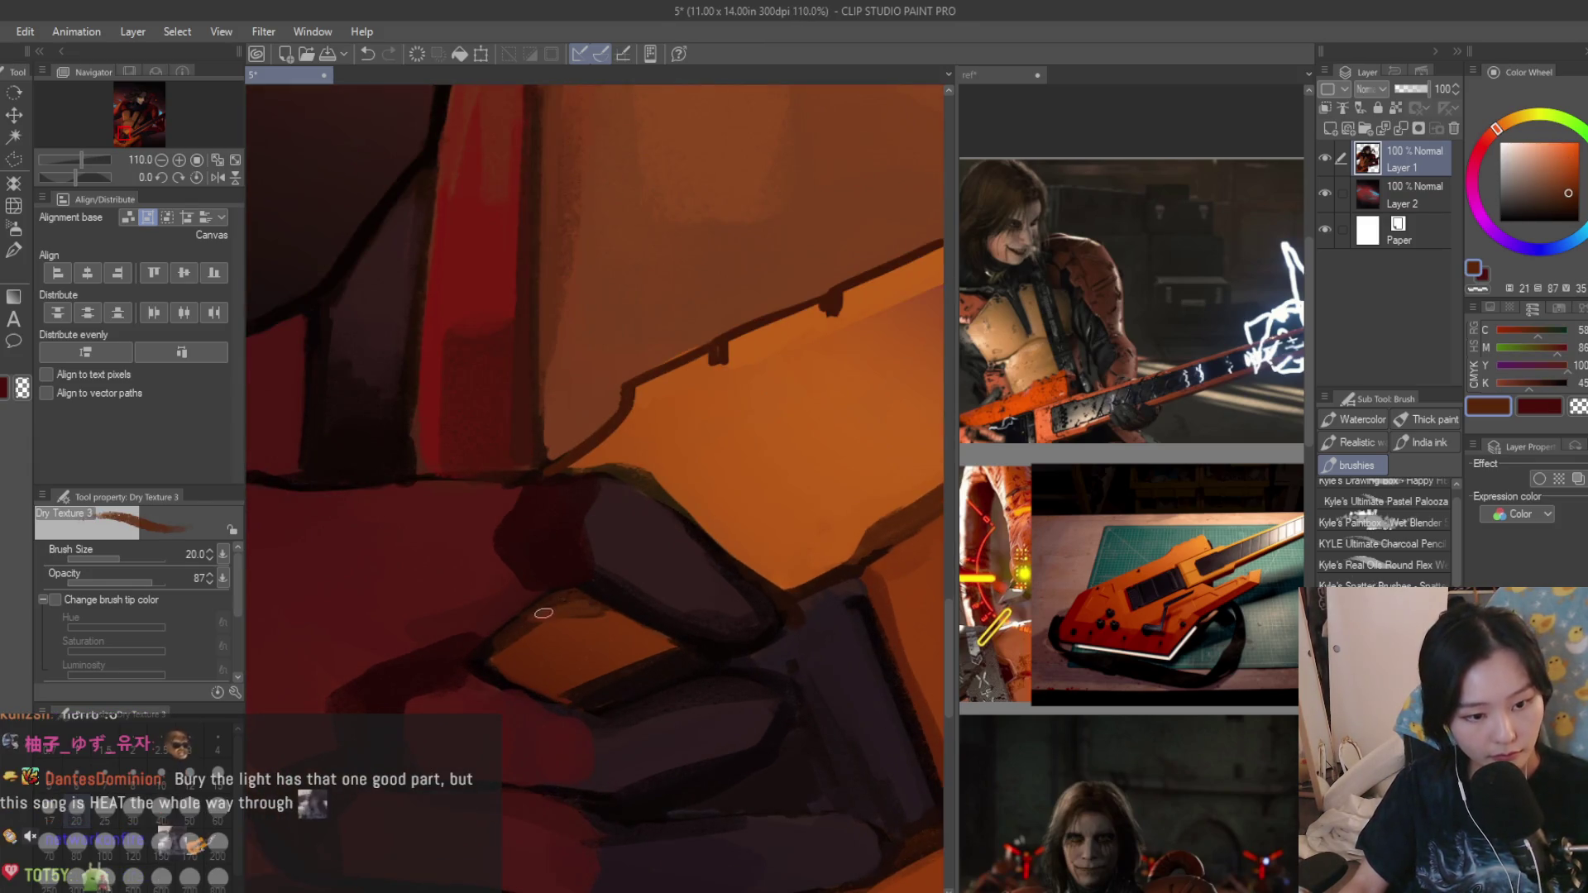
left_click(494, 661, "alt")
scroll(559, 645, "up", 2)
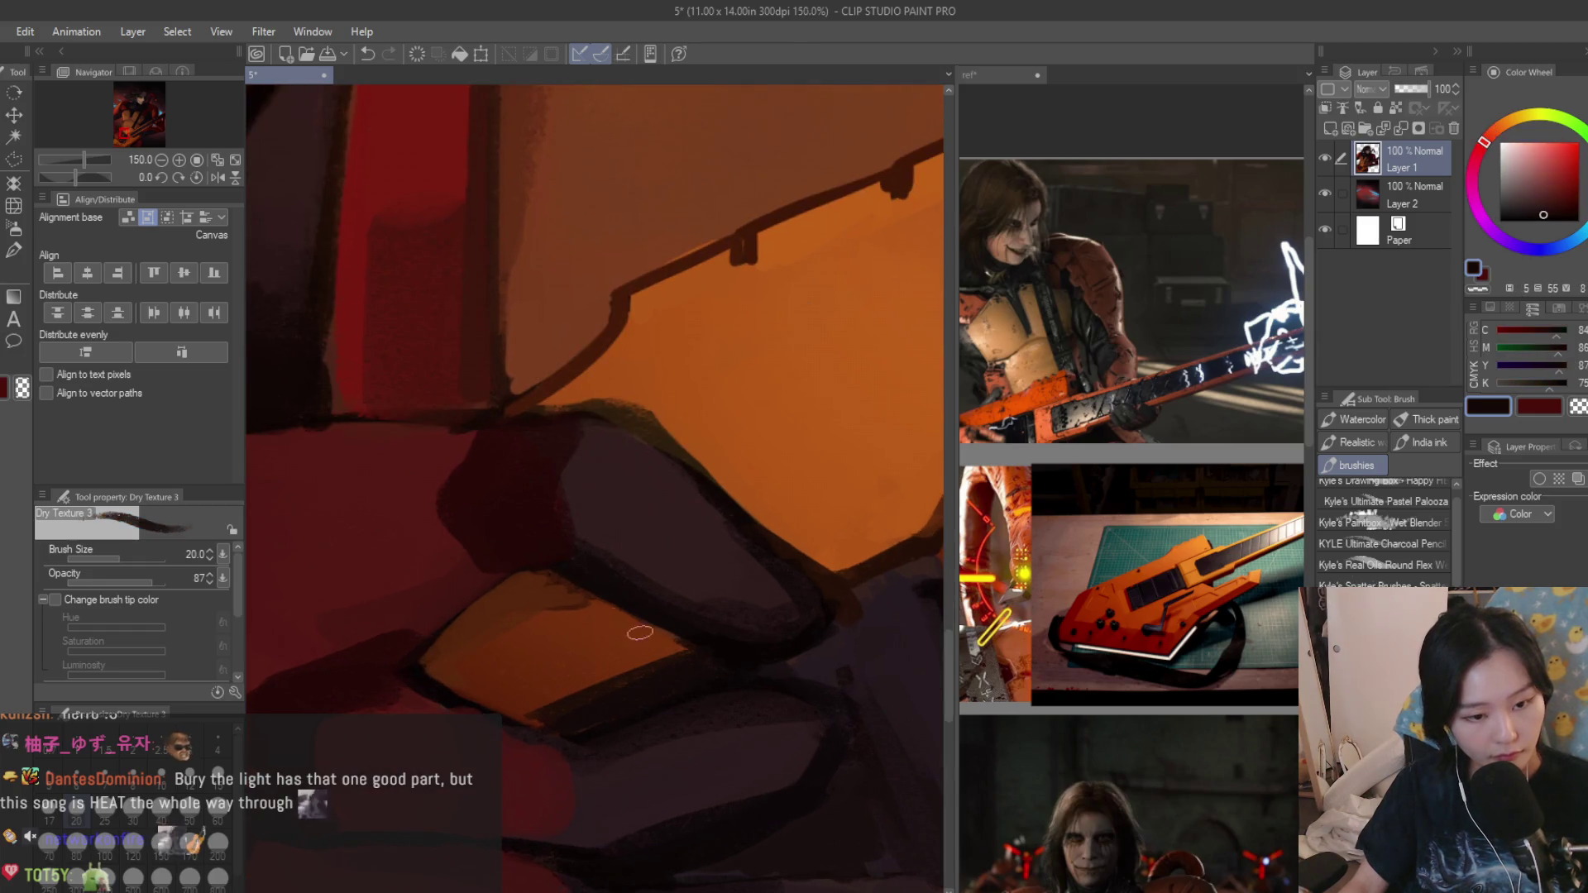
left_click(490, 599, "alt")
scroll(463, 644, "down", 3)
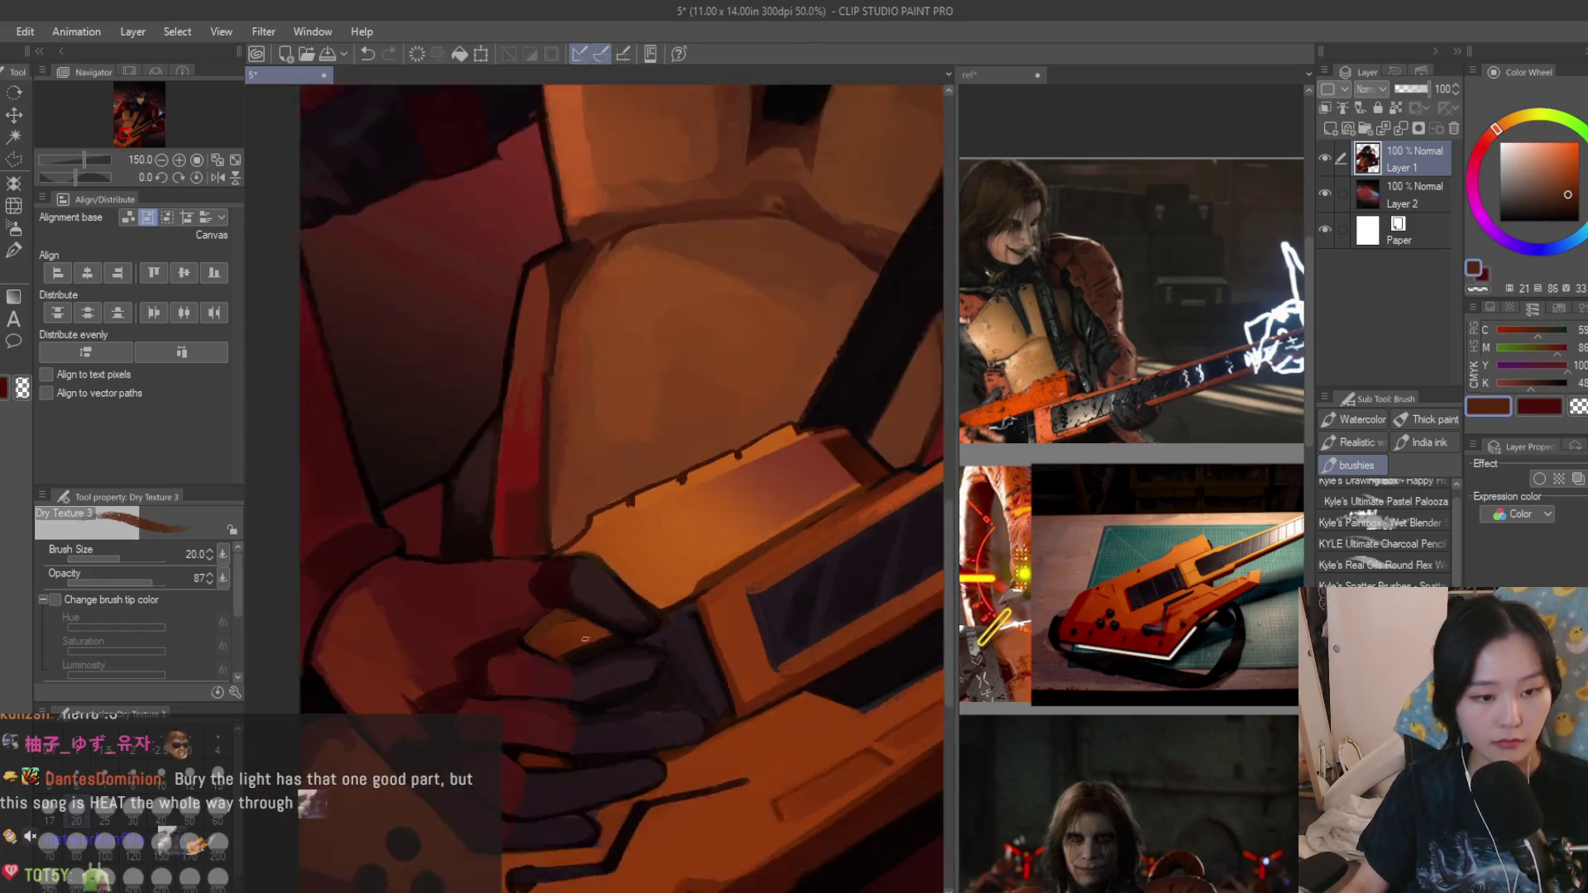
scroll(621, 658, "down", 2)
scroll(745, 671, "down", 2)
scroll(770, 670, "down", 1)
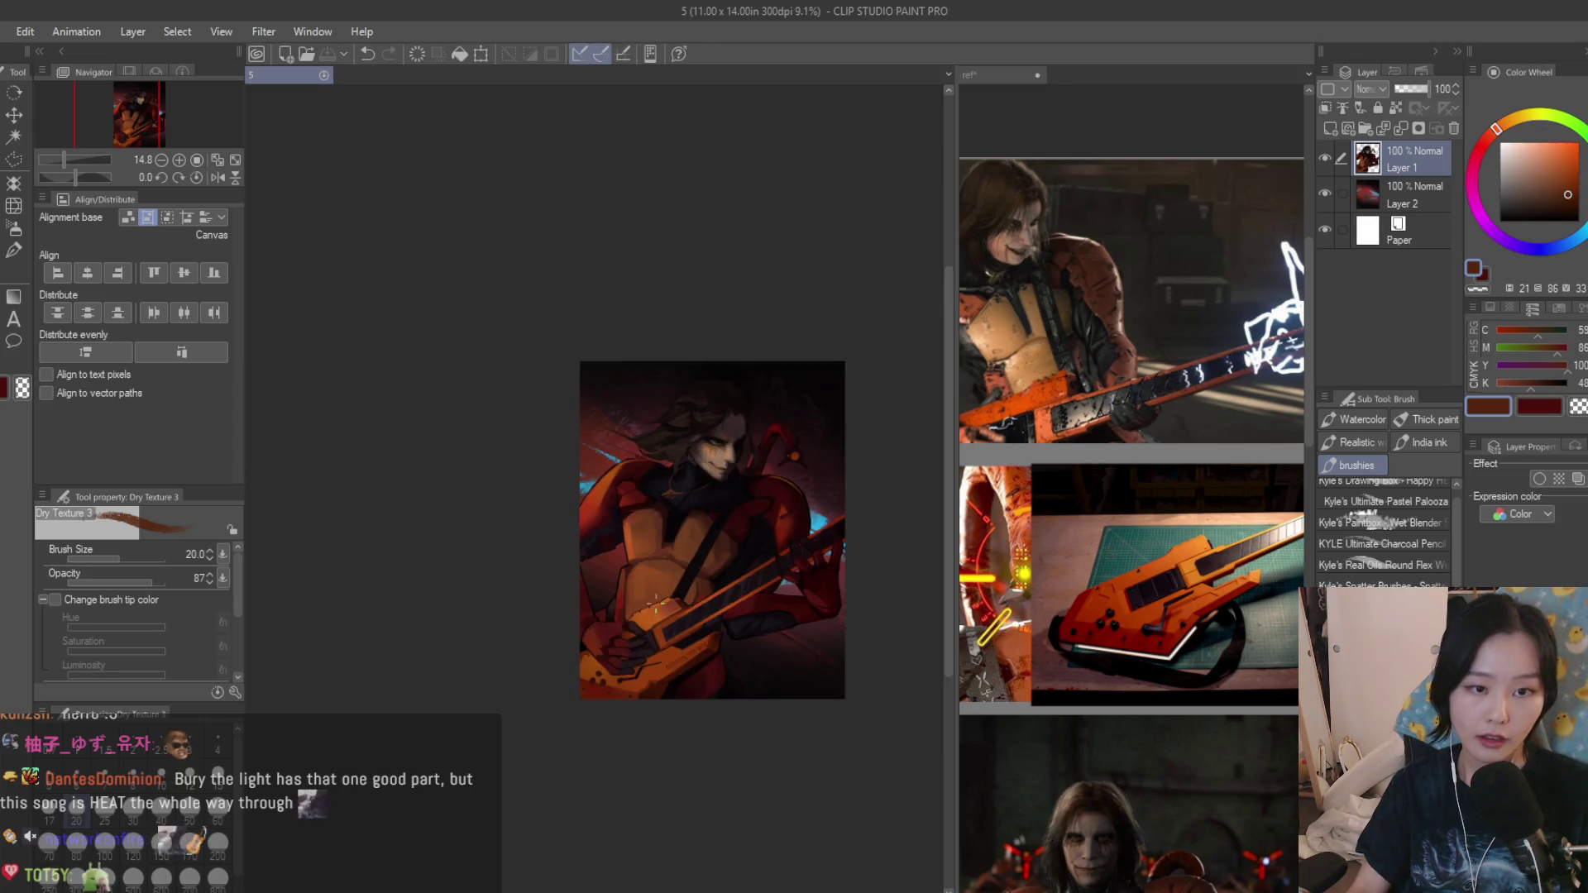
scroll(853, 507, "up", 1)
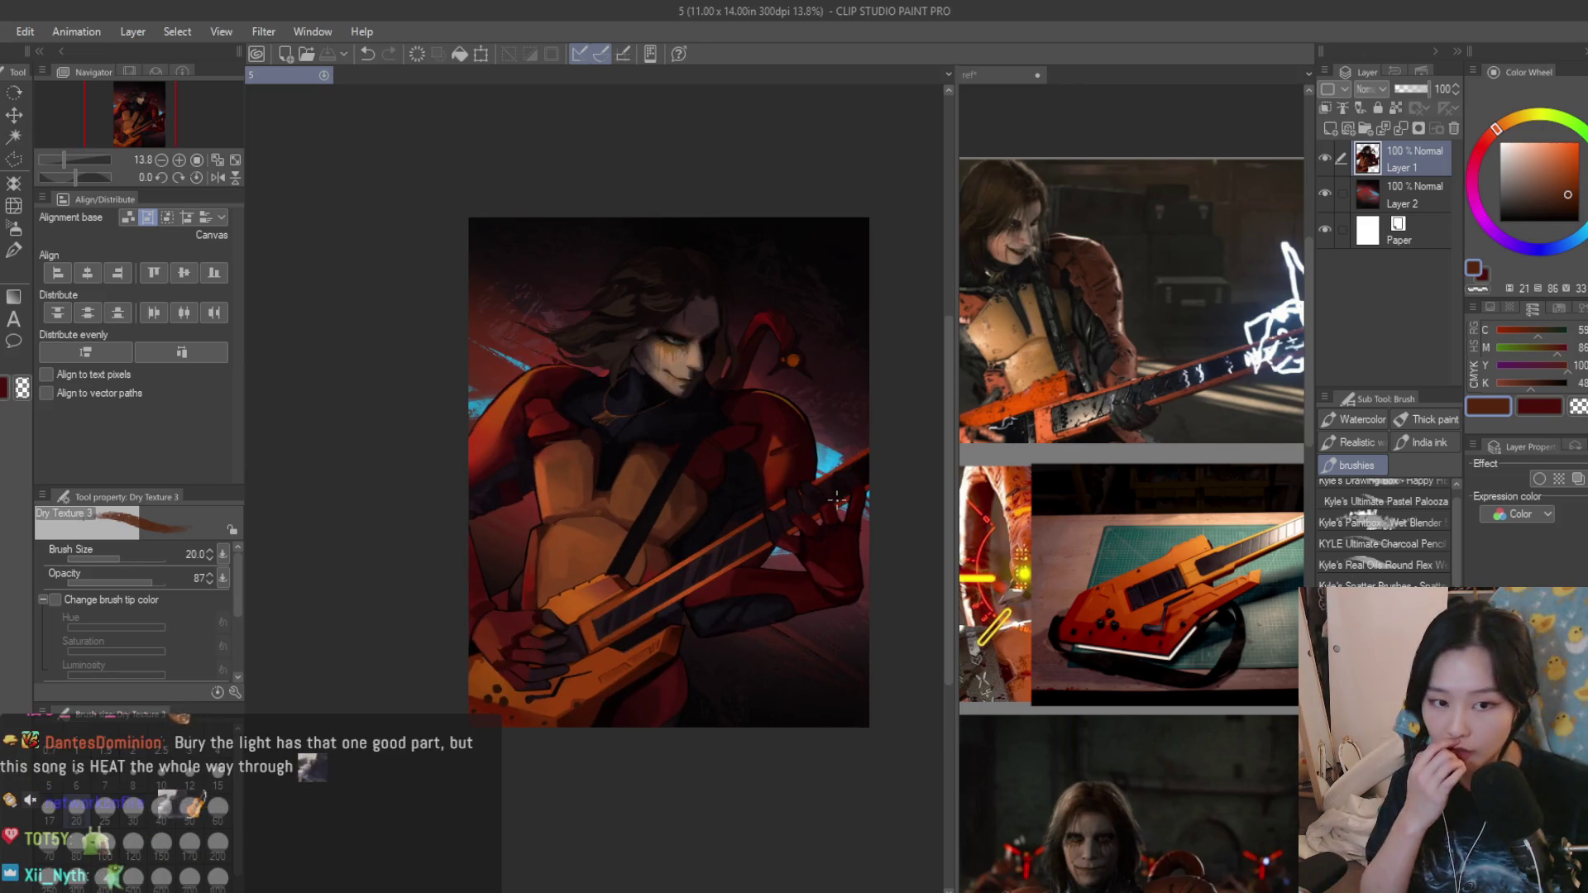
scroll(854, 504, "up", 2)
scroll(562, 634, "up", 3)
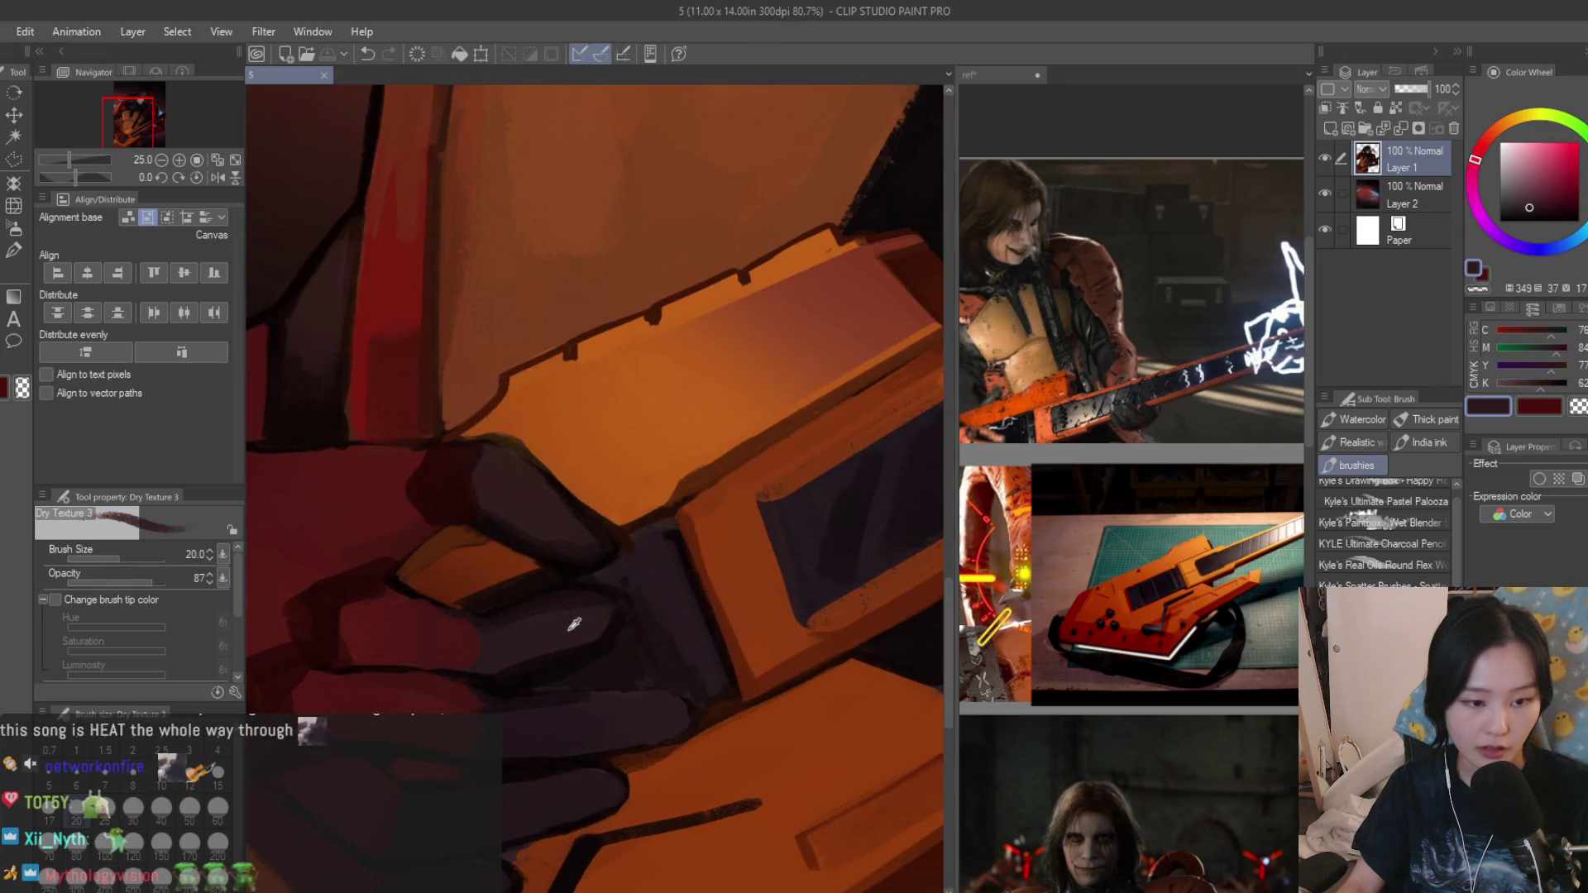
scroll(580, 638, "down", 3)
scroll(859, 623, "up", 1)
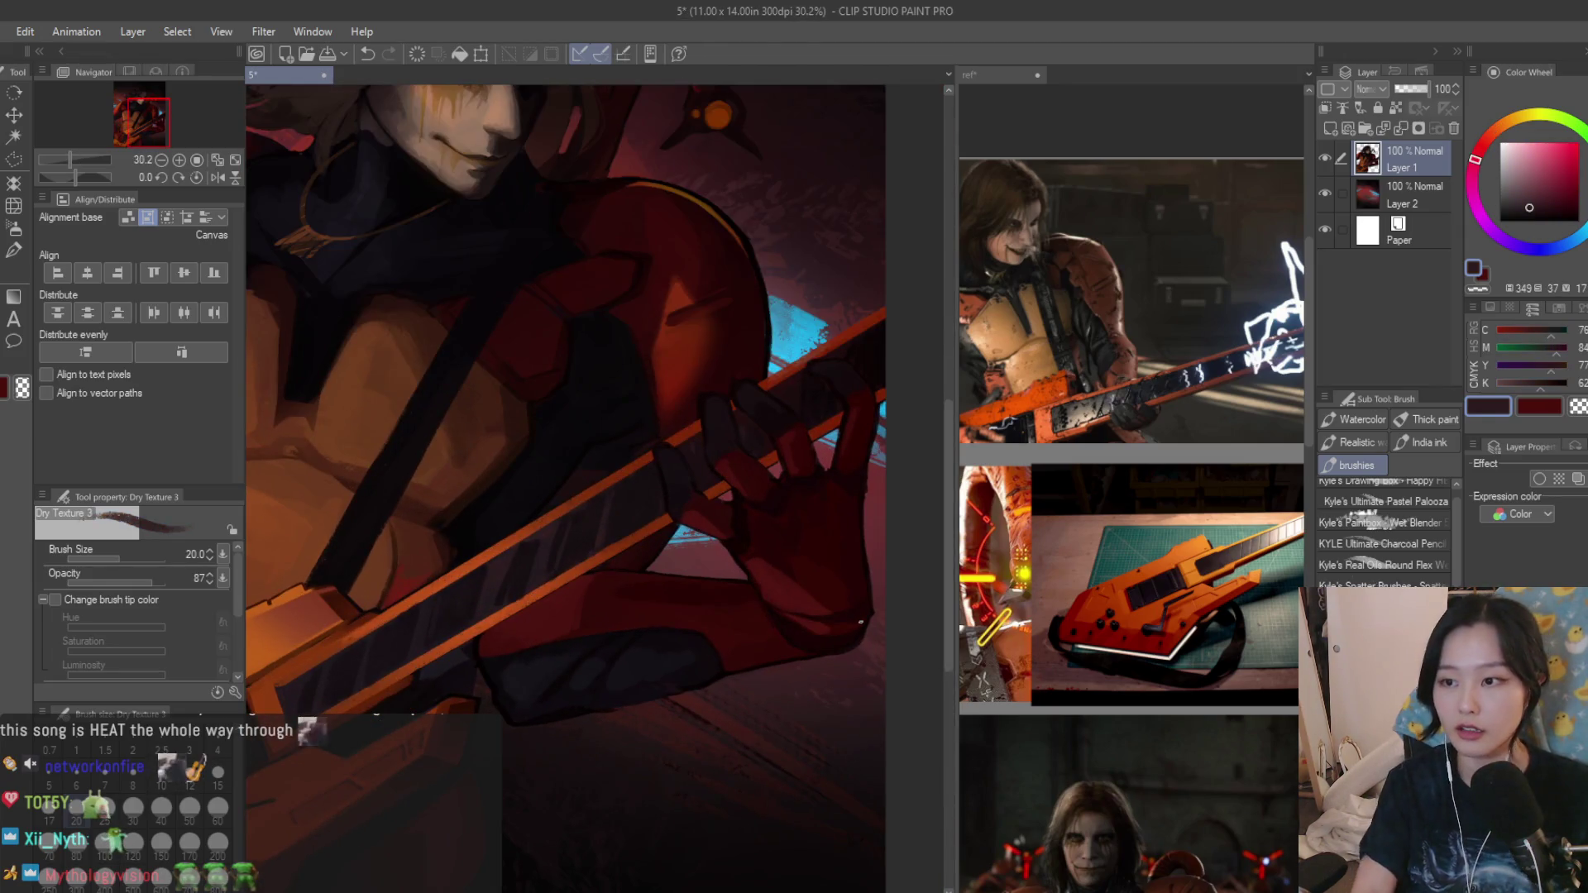
scroll(1069, 610, "down", 1)
scroll(1069, 611, "up", 1)
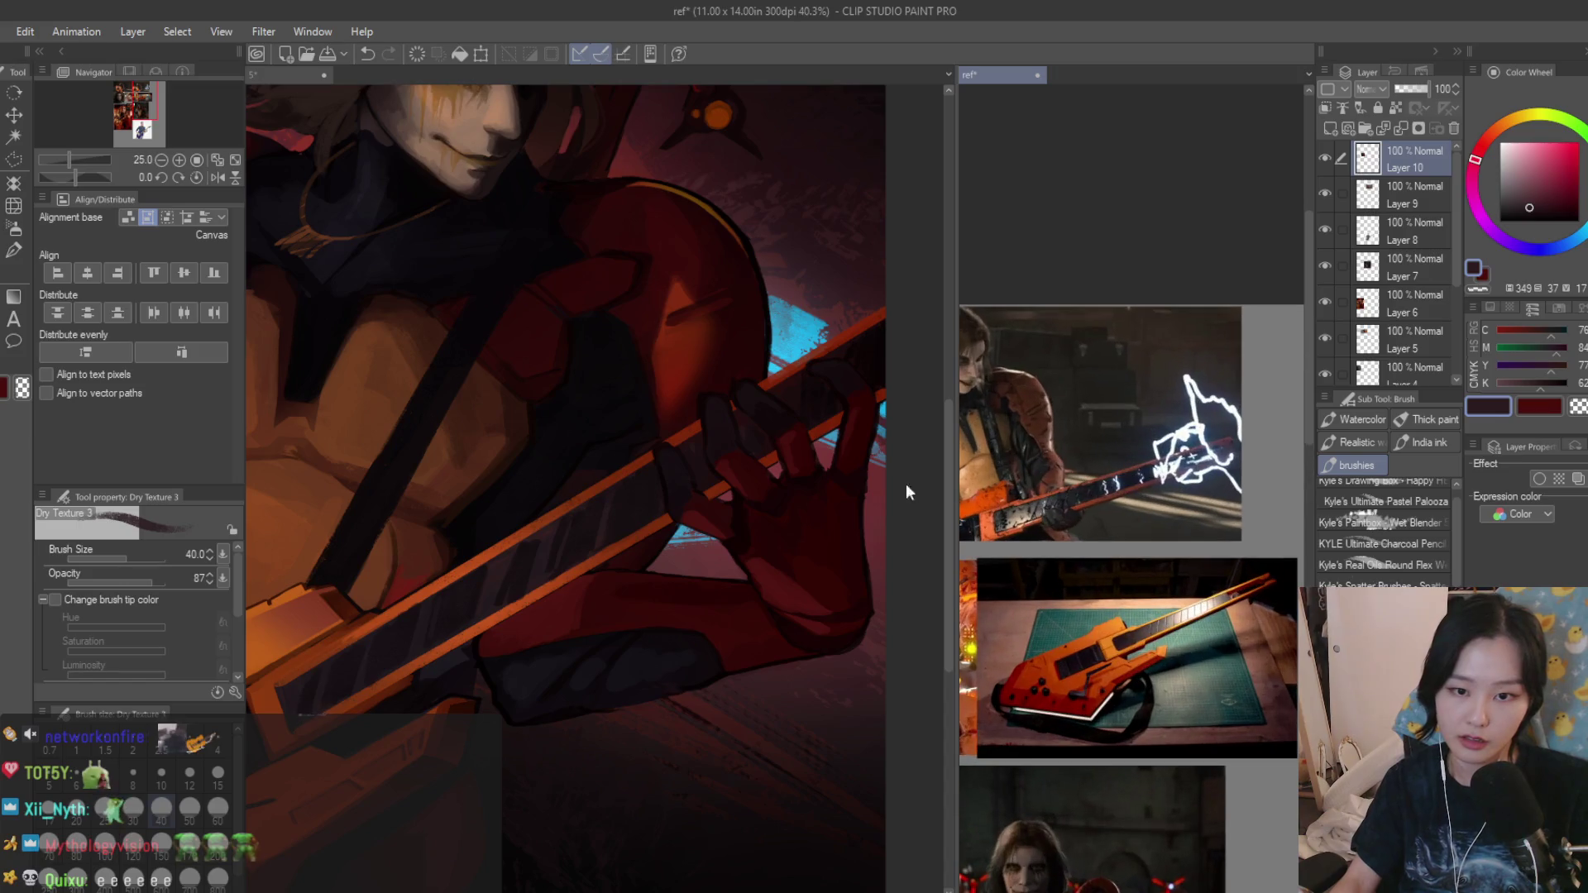
scroll(699, 425, "up", 2)
scroll(699, 425, "up", 2)
Paint light highlight strokes along the fingers on the neck, then focus the reference board.
mouse_move(637, 556)
left_mouse_down()
mouse_move(645, 492)
mouse_move(716, 351)
left_mouse_up()
scroll(641, 590, "up", 1)
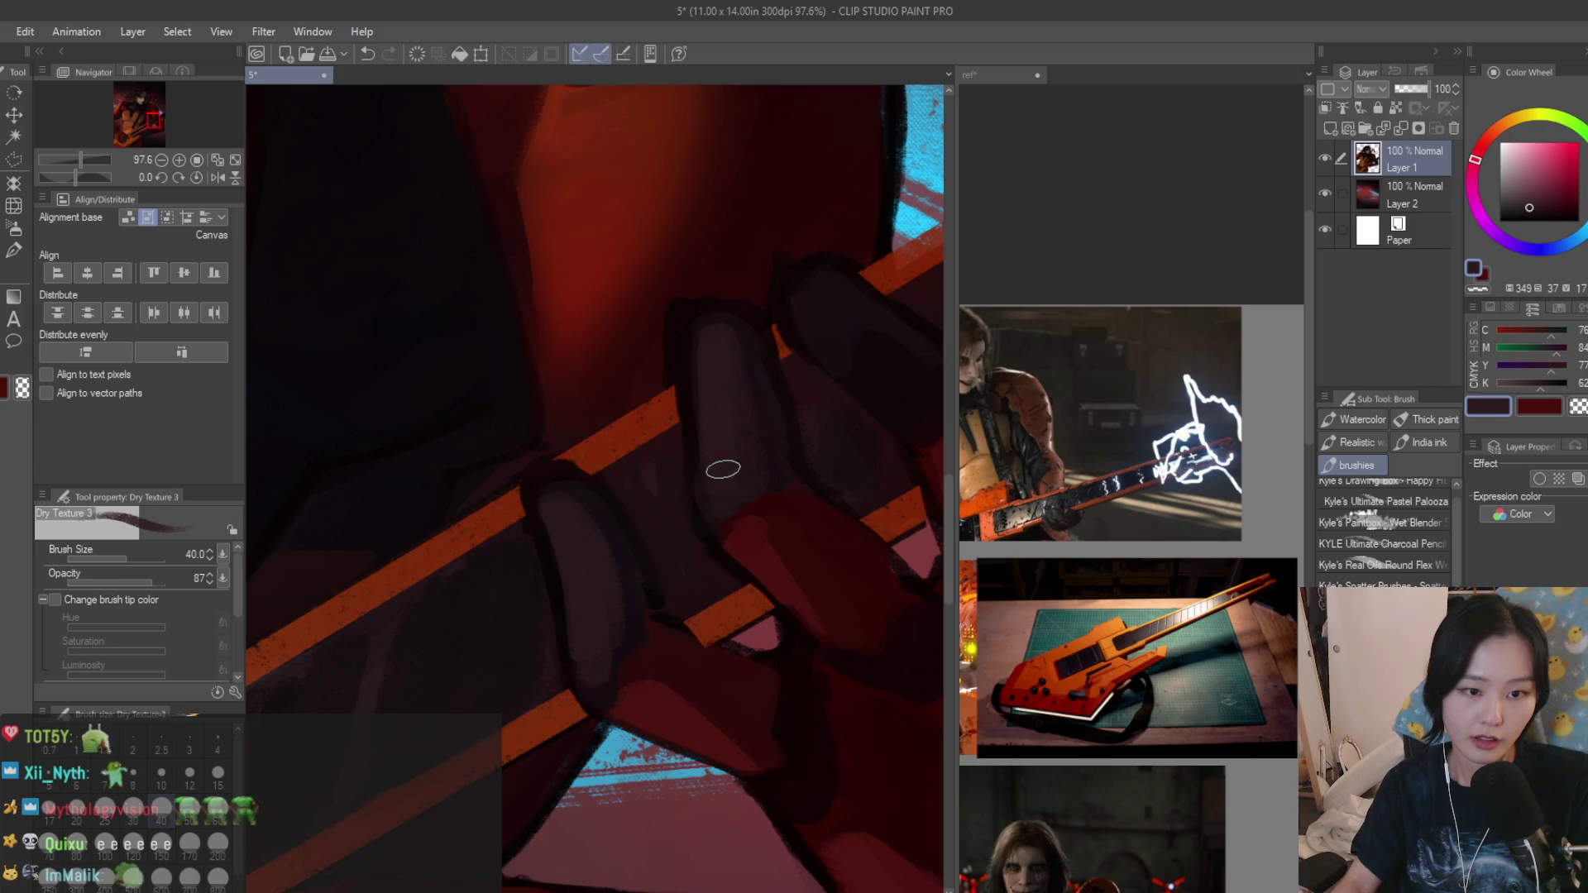
scroll(724, 468, "down", 1)
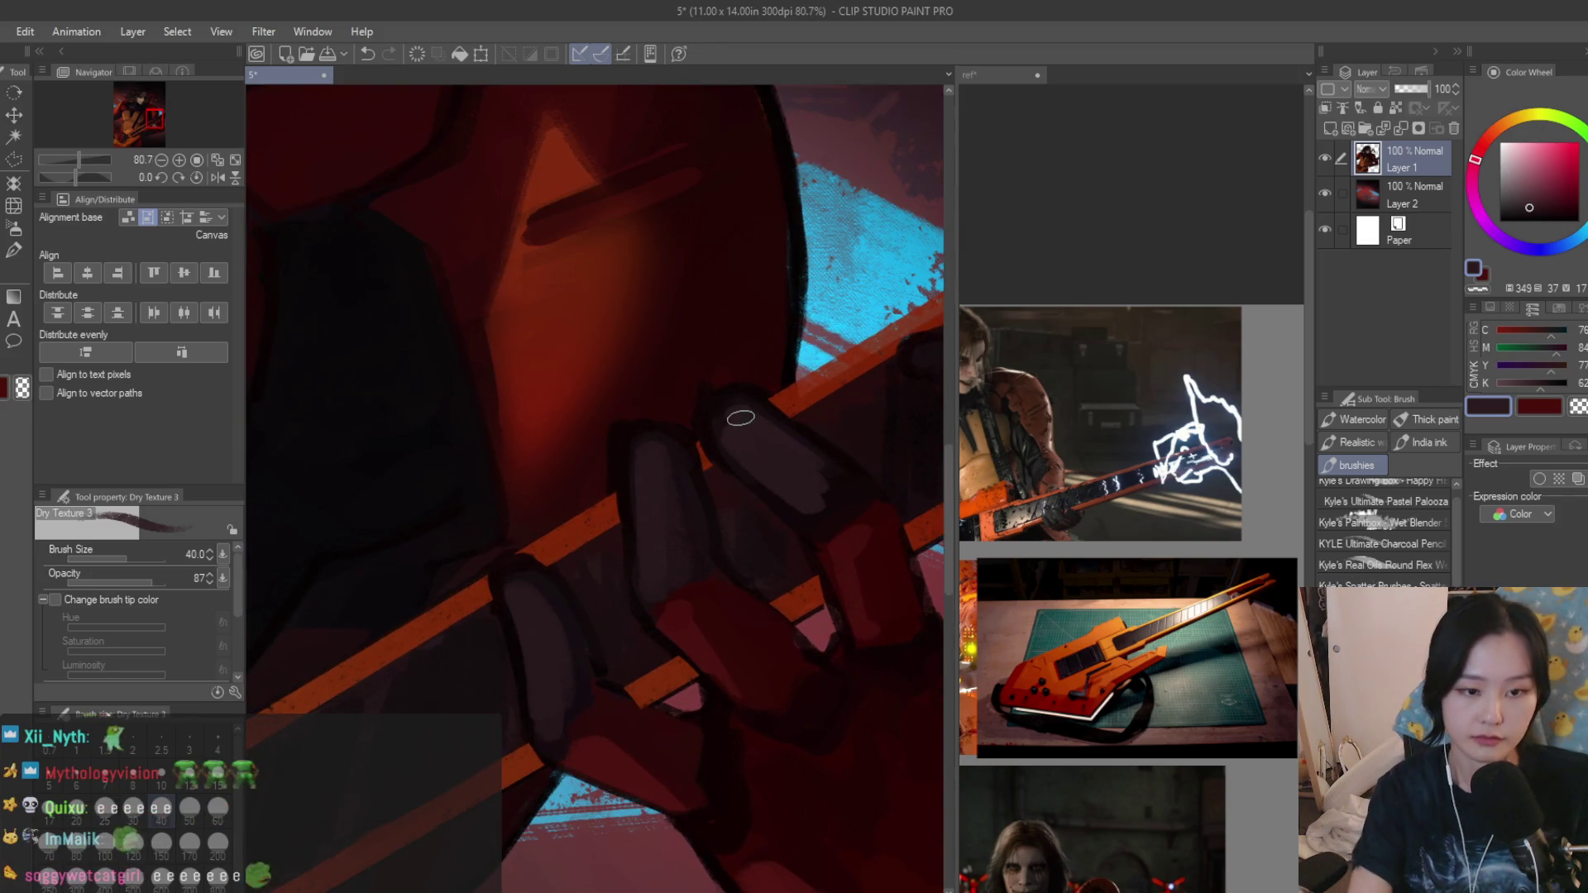
left_click_drag(740, 418, 794, 469)
scroll(807, 477, "down", 10)
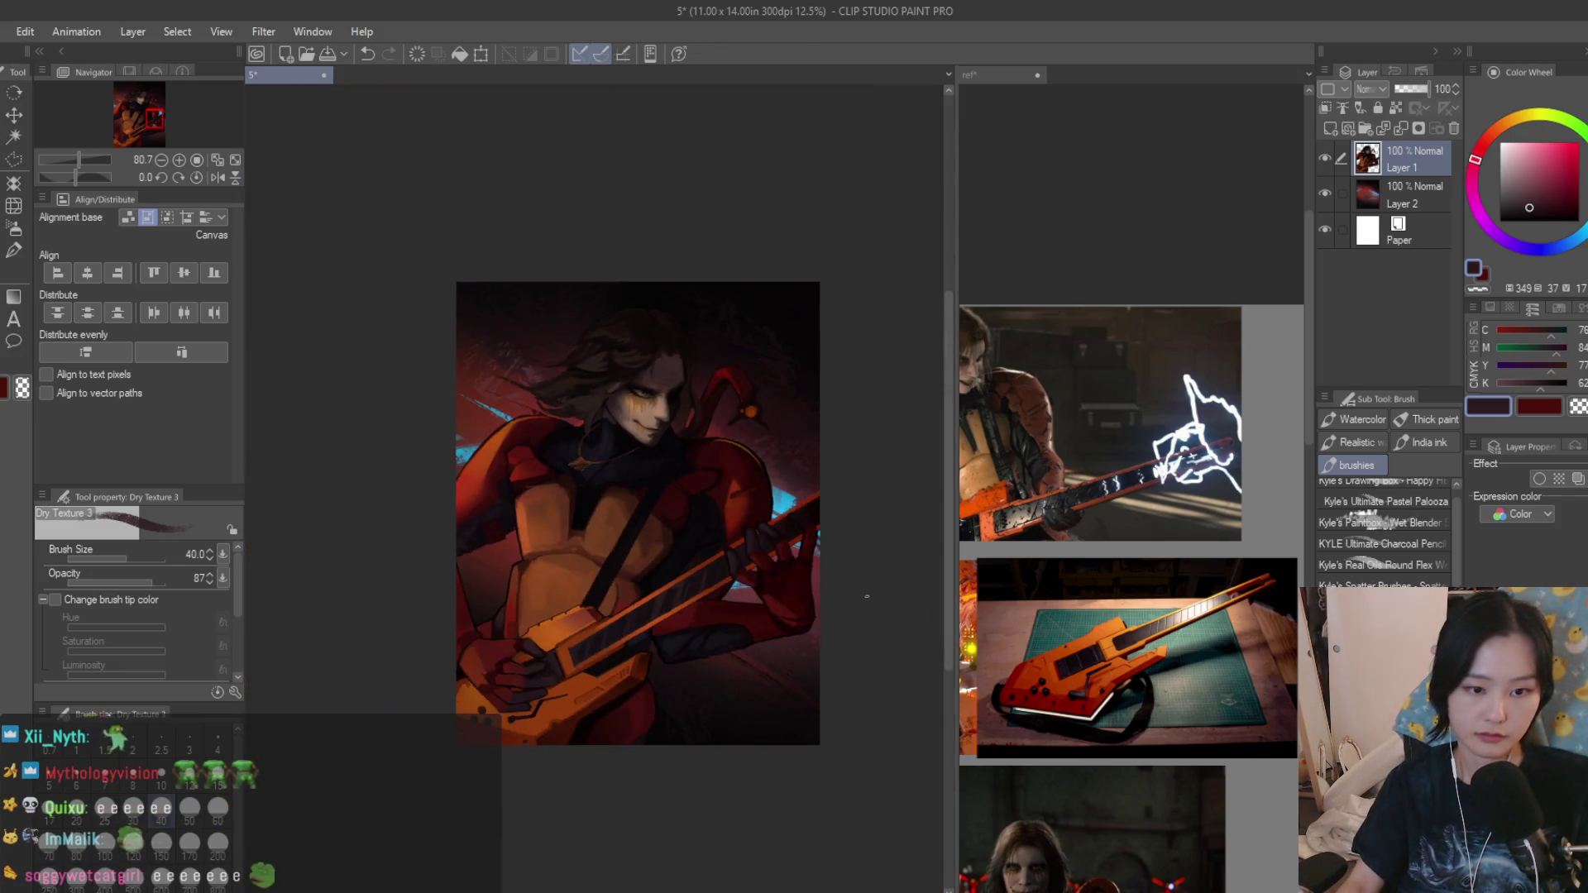
scroll(865, 597, "up", 6)
scroll(850, 496, "up", 4)
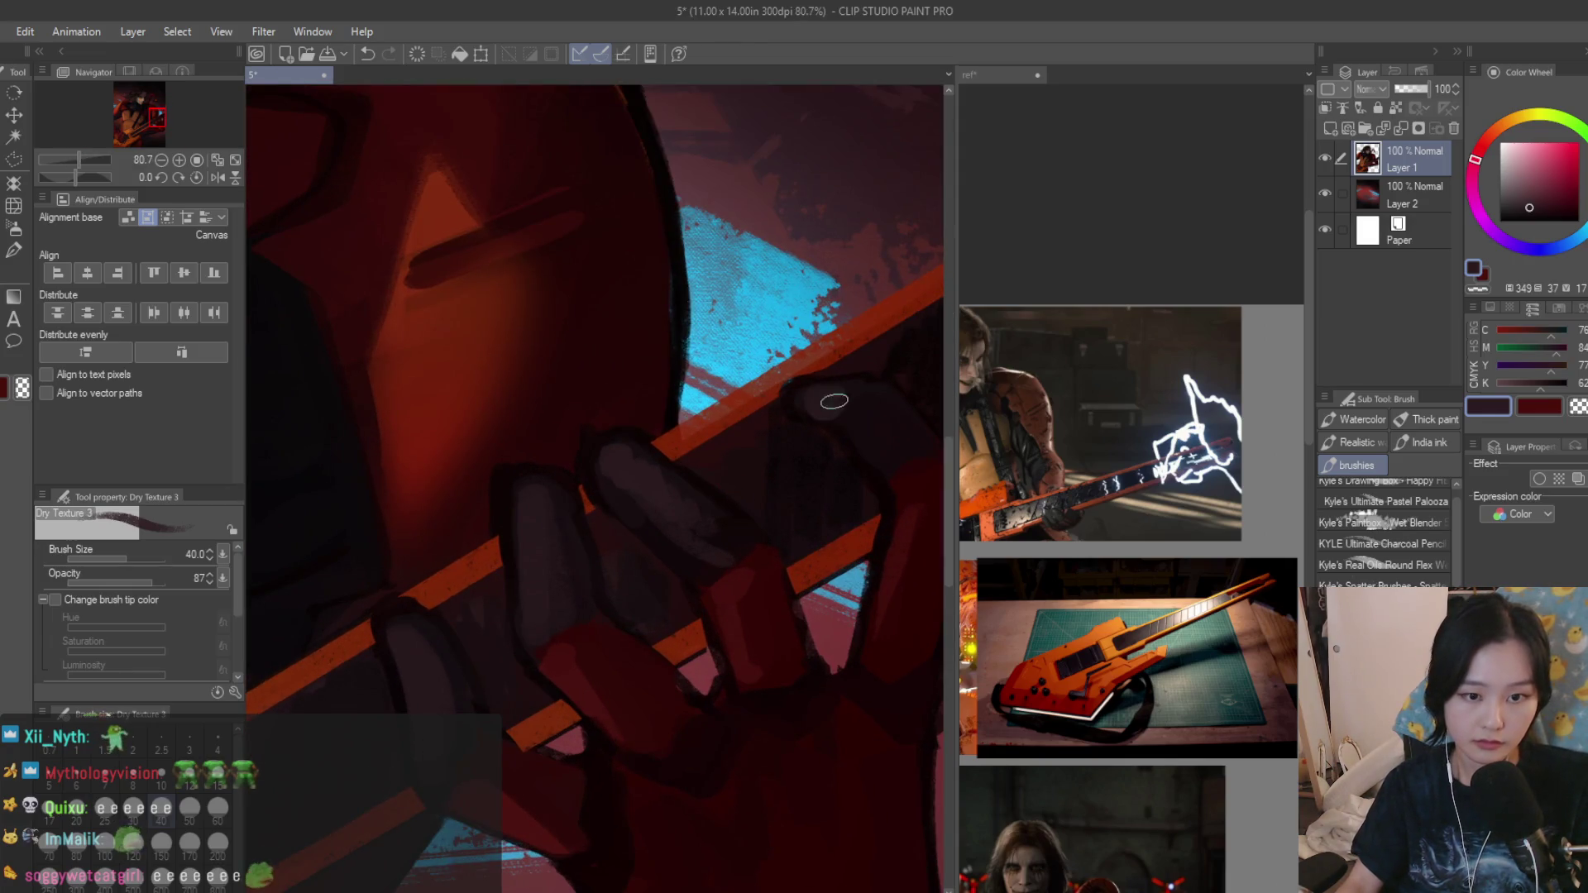
scroll(833, 401, "down", 5)
scroll(824, 460, "down", 3)
scroll(816, 521, "down", 2)
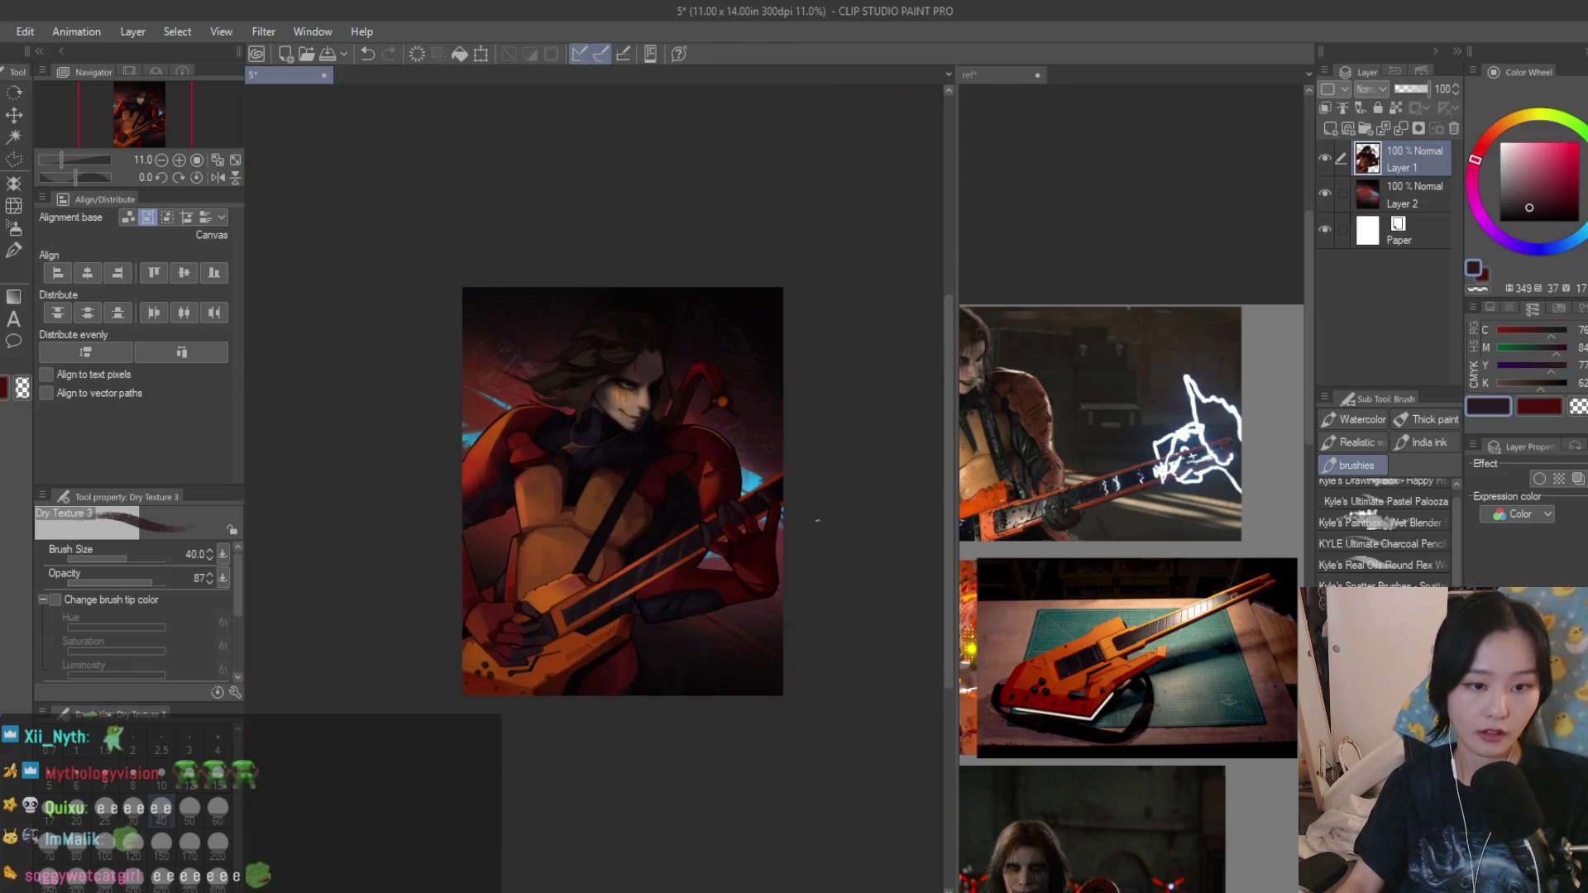
scroll(816, 520, "up", 1)
scroll(770, 508, "up", 1)
scroll(702, 504, "up", 3)
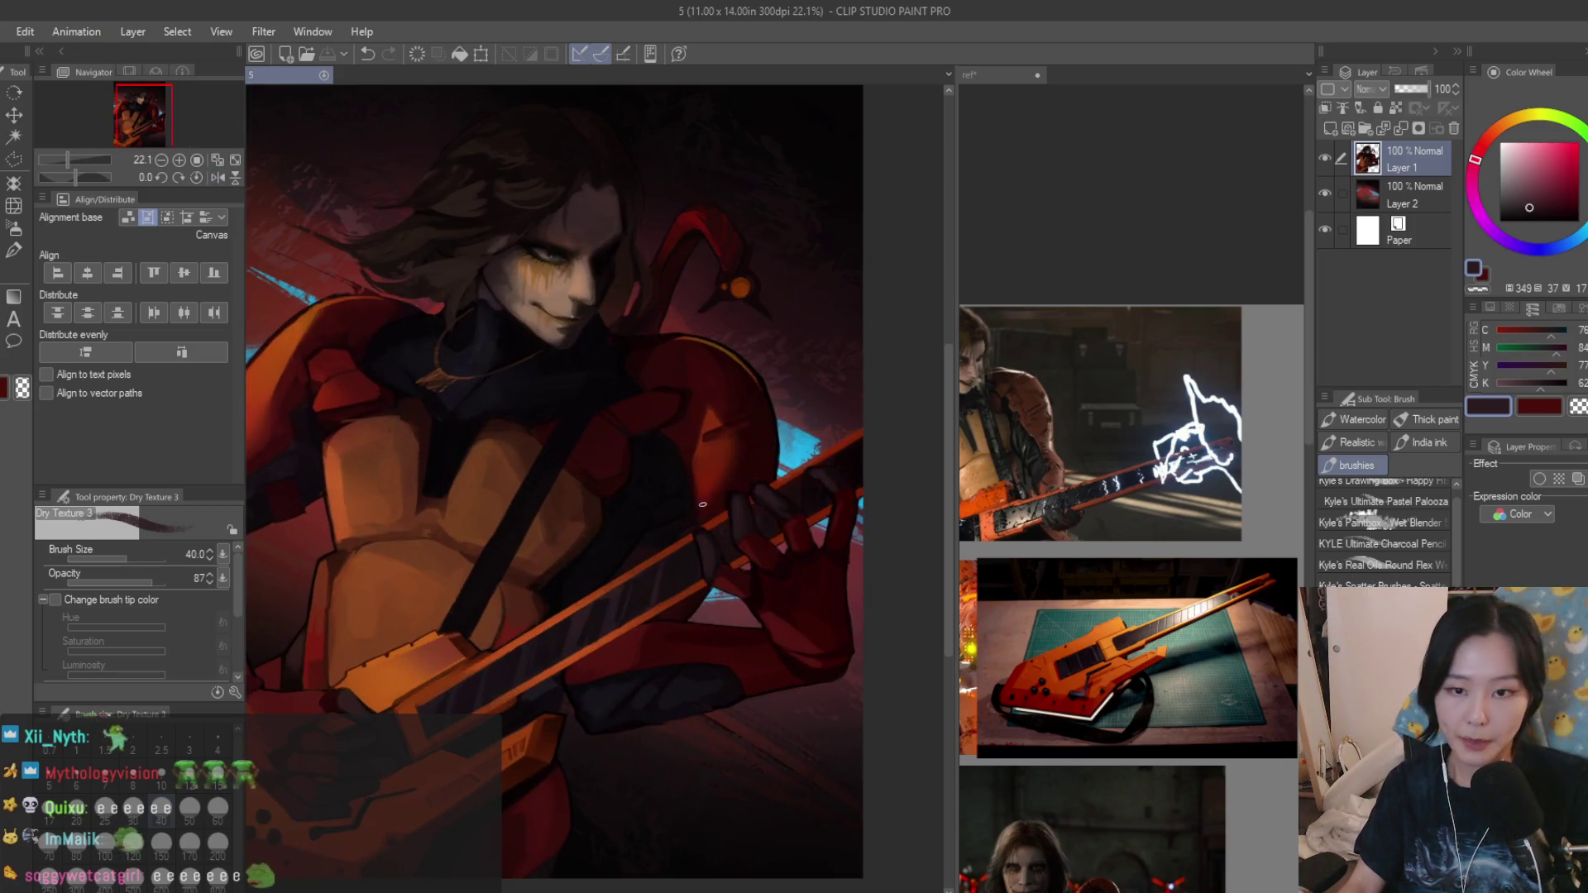
scroll(707, 601, "down", 2)
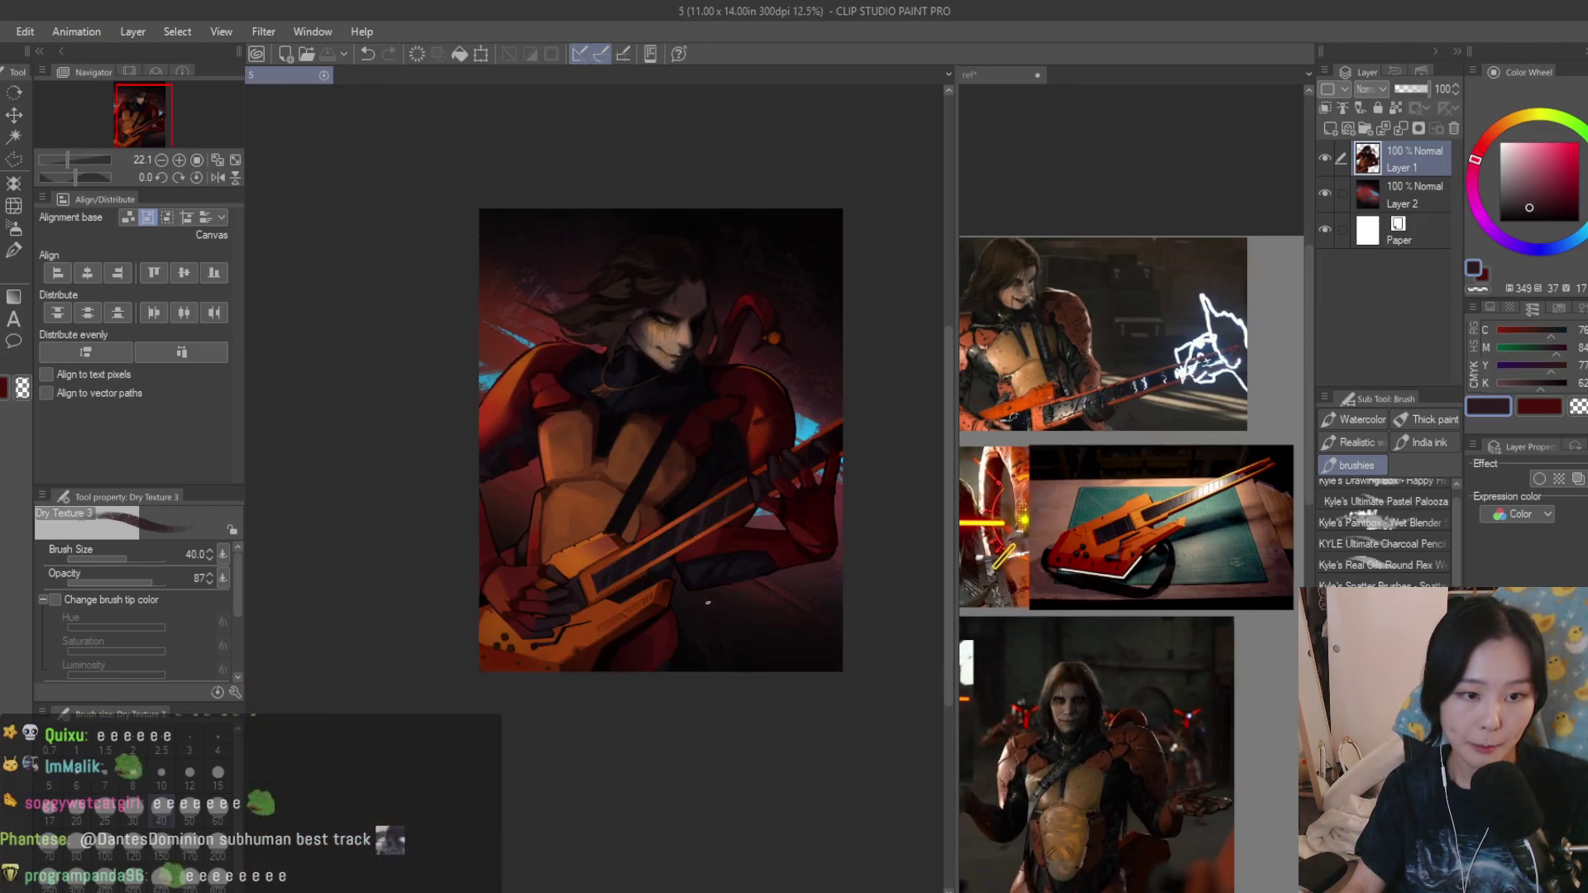
scroll(707, 602, "up", 3)
left_click(1196, 429)
scroll(1198, 429, "down", 5)
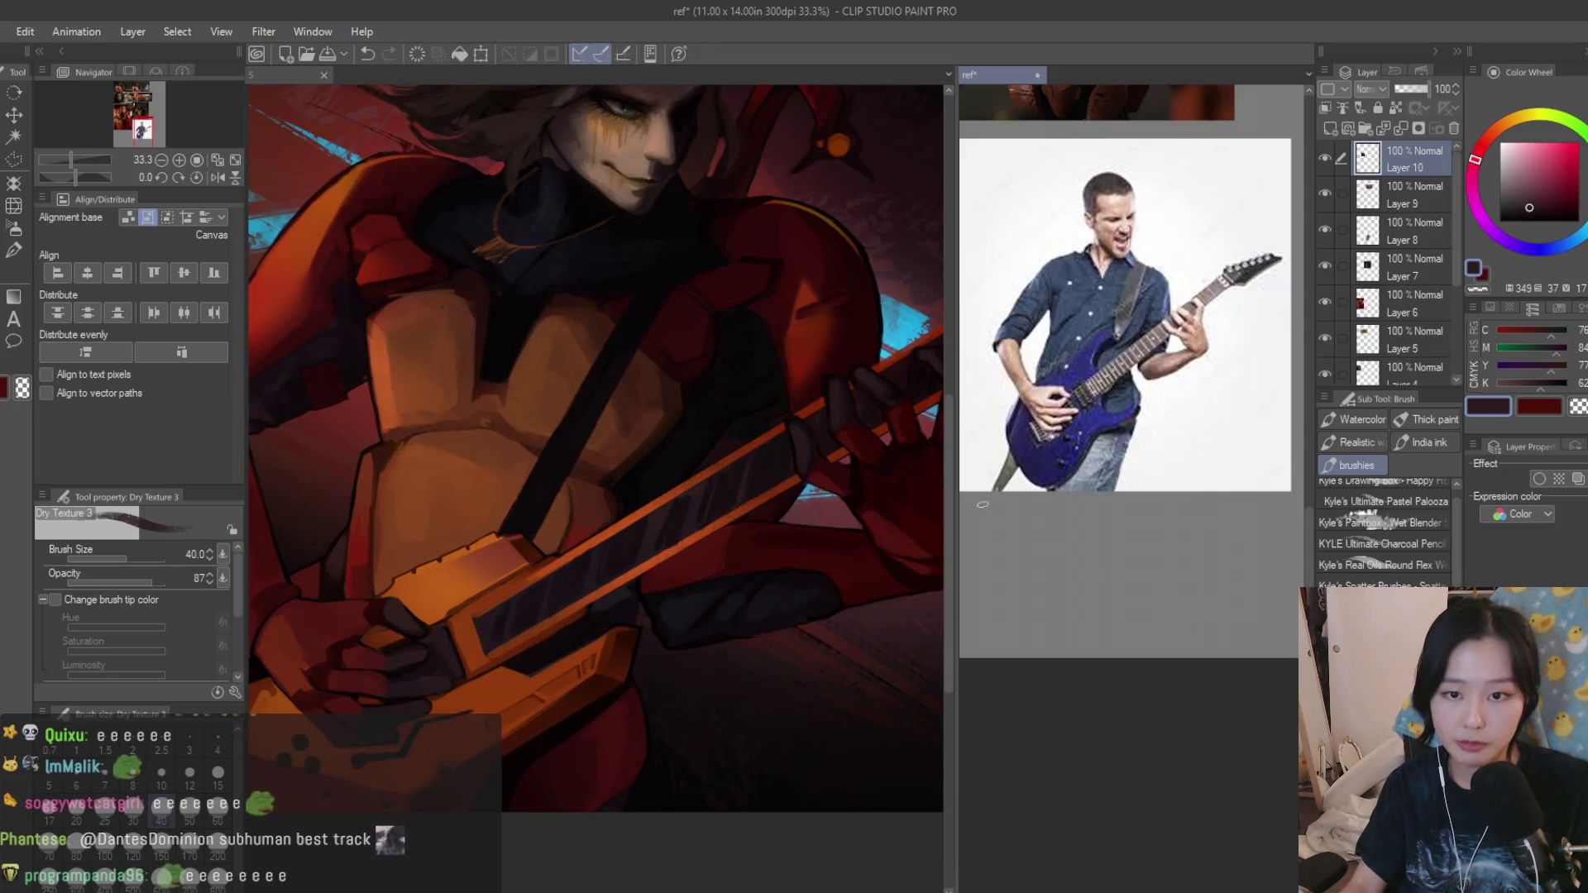
scroll(1128, 484, "up", 3)
scroll(1129, 484, "up", 3)
scroll(1130, 485, "down", 3)
scroll(1129, 484, "up", 2)
scroll(1116, 497, "up", 1)
scroll(1117, 496, "up", 2)
scroll(1117, 496, "up", 1)
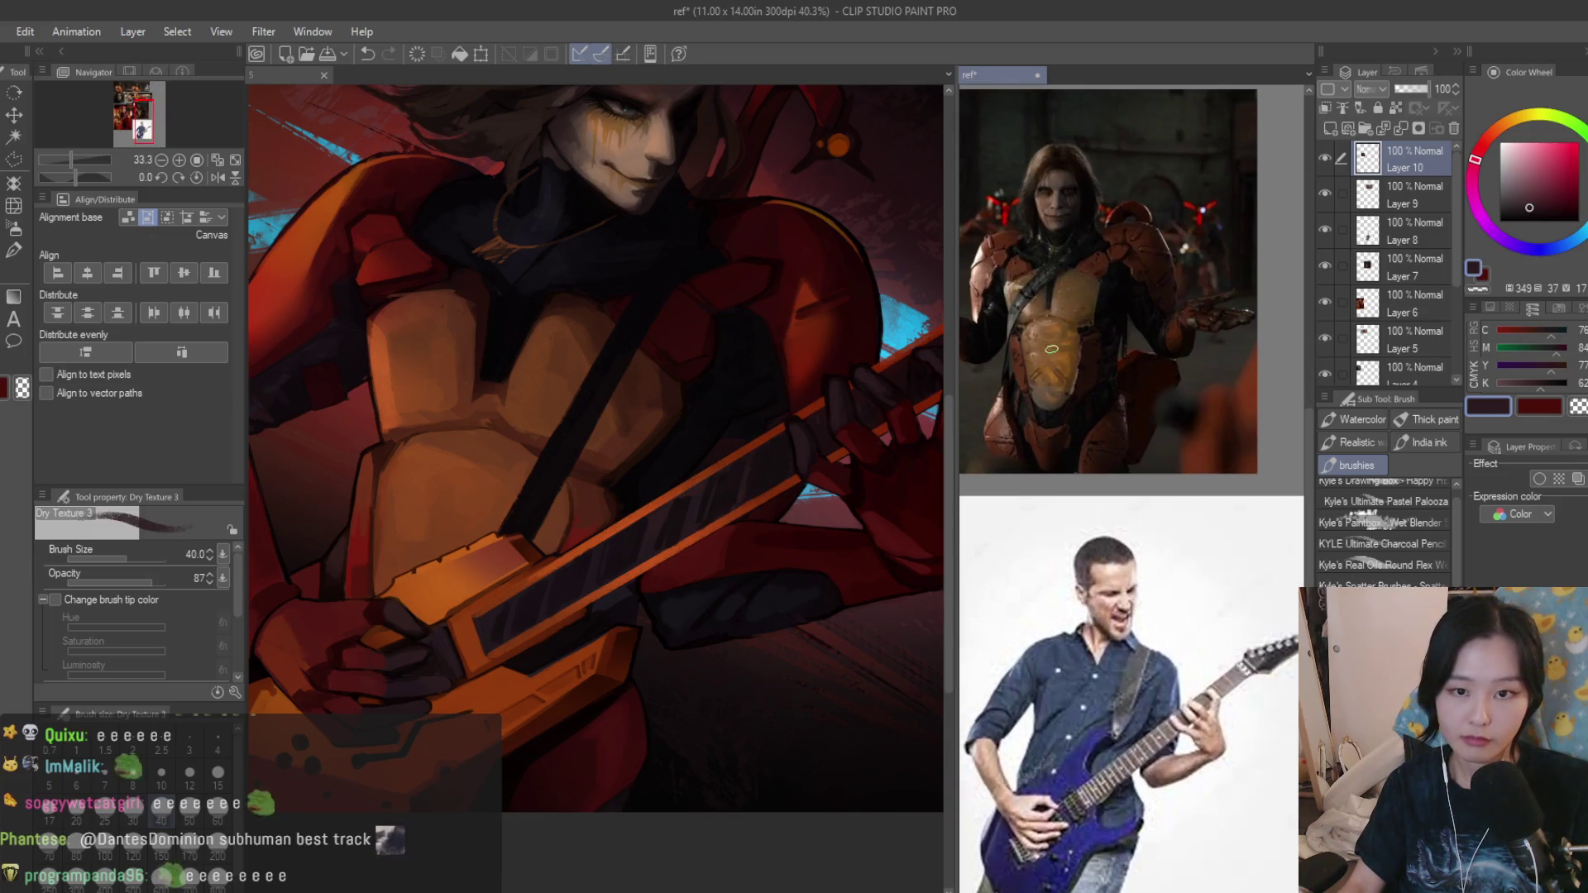
Make a polyline selection outlining the dark fretboard strip along the guitar neck.
left_click(726, 320)
left_click(1123, 554)
scroll(1122, 555, "down", 2)
scroll(1122, 555, "up", 2)
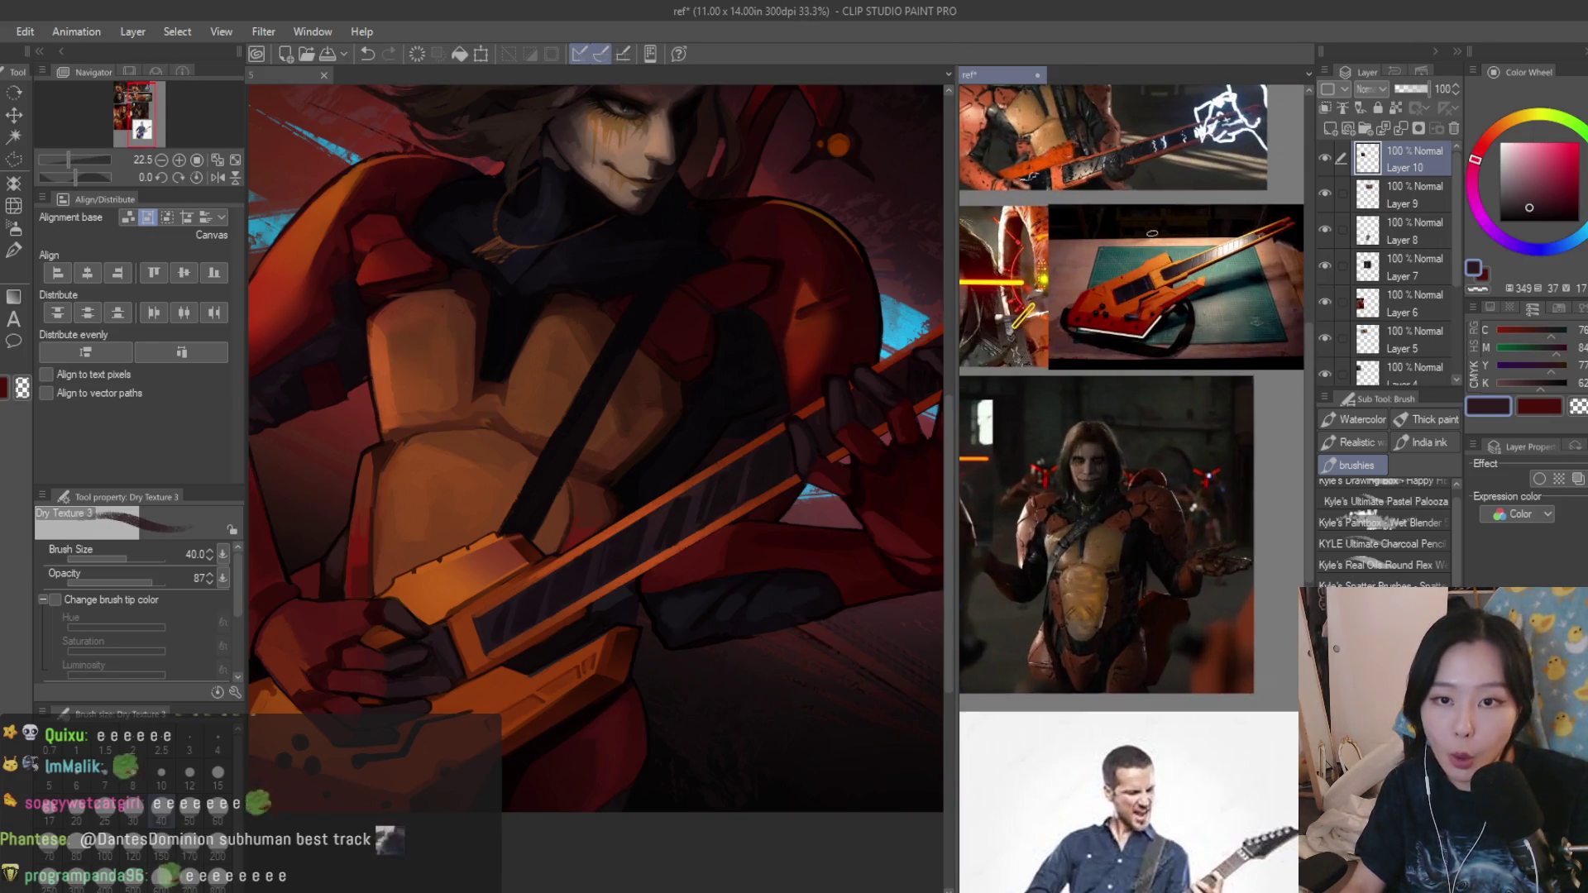
left_click(14, 140)
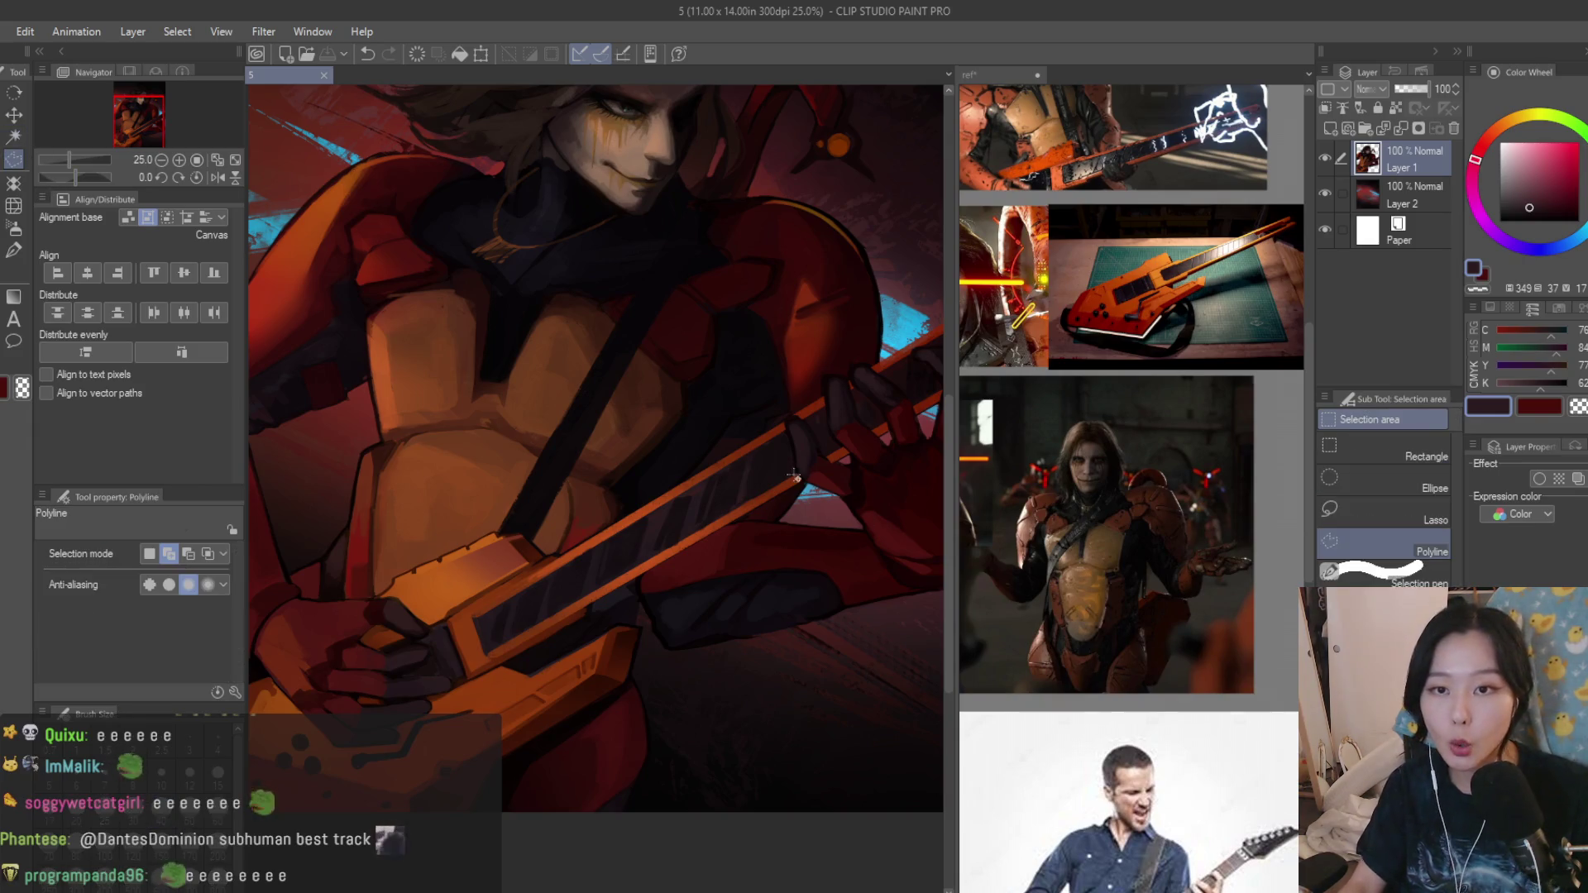
scroll(794, 476, "up", 2)
scroll(806, 410, "up", 1)
scroll(807, 416, "down", 3)
left_click(650, 500)
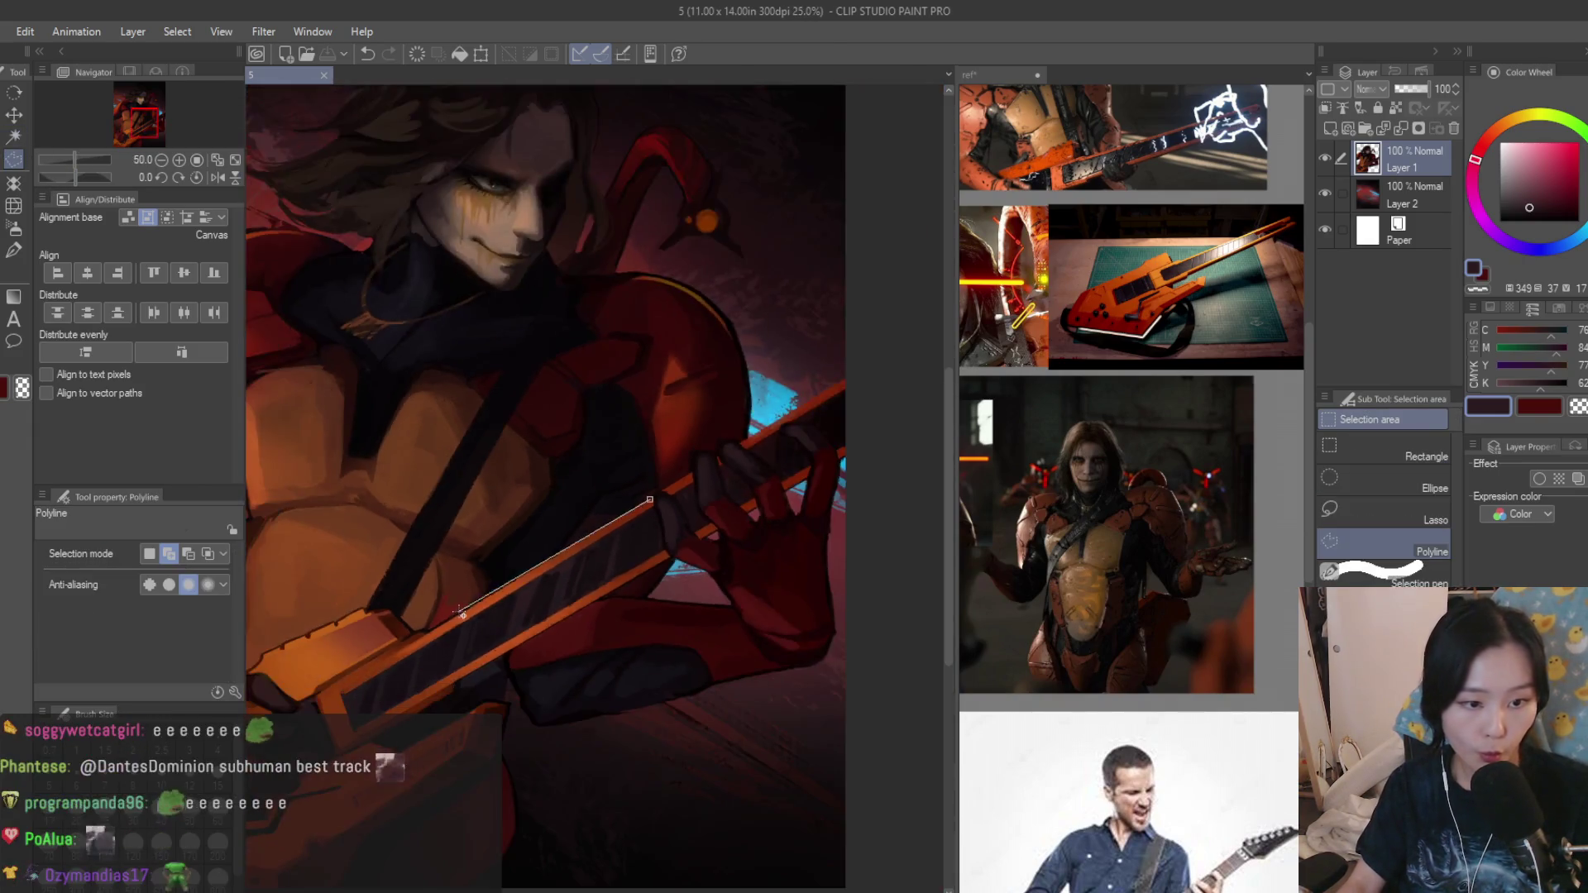
scroll(460, 611, "up", 2)
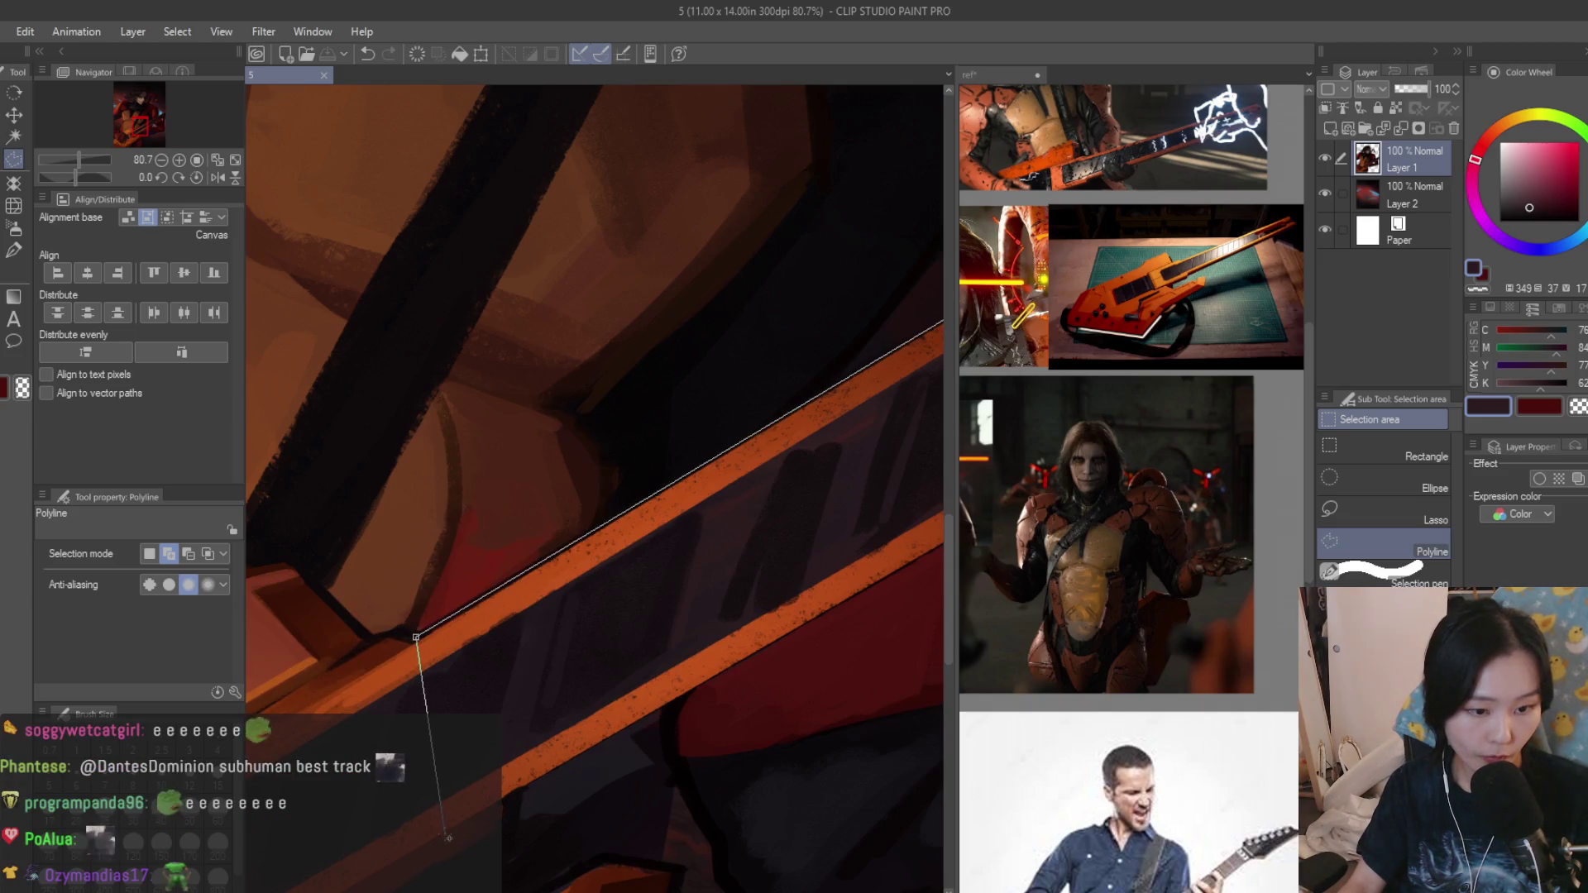
left_click(449, 838)
scroll(449, 839, "up", 2)
left_click(886, 558)
left_click(819, 289)
Add an Add (Glow) layer and airbrush light yellow glow inside the fretboard selection.
key("b")
left_click(1324, 131)
scroll(1378, 89, "down", 12)
left_click(1529, 110)
left_click_drag(1528, 111, 1541, 114)
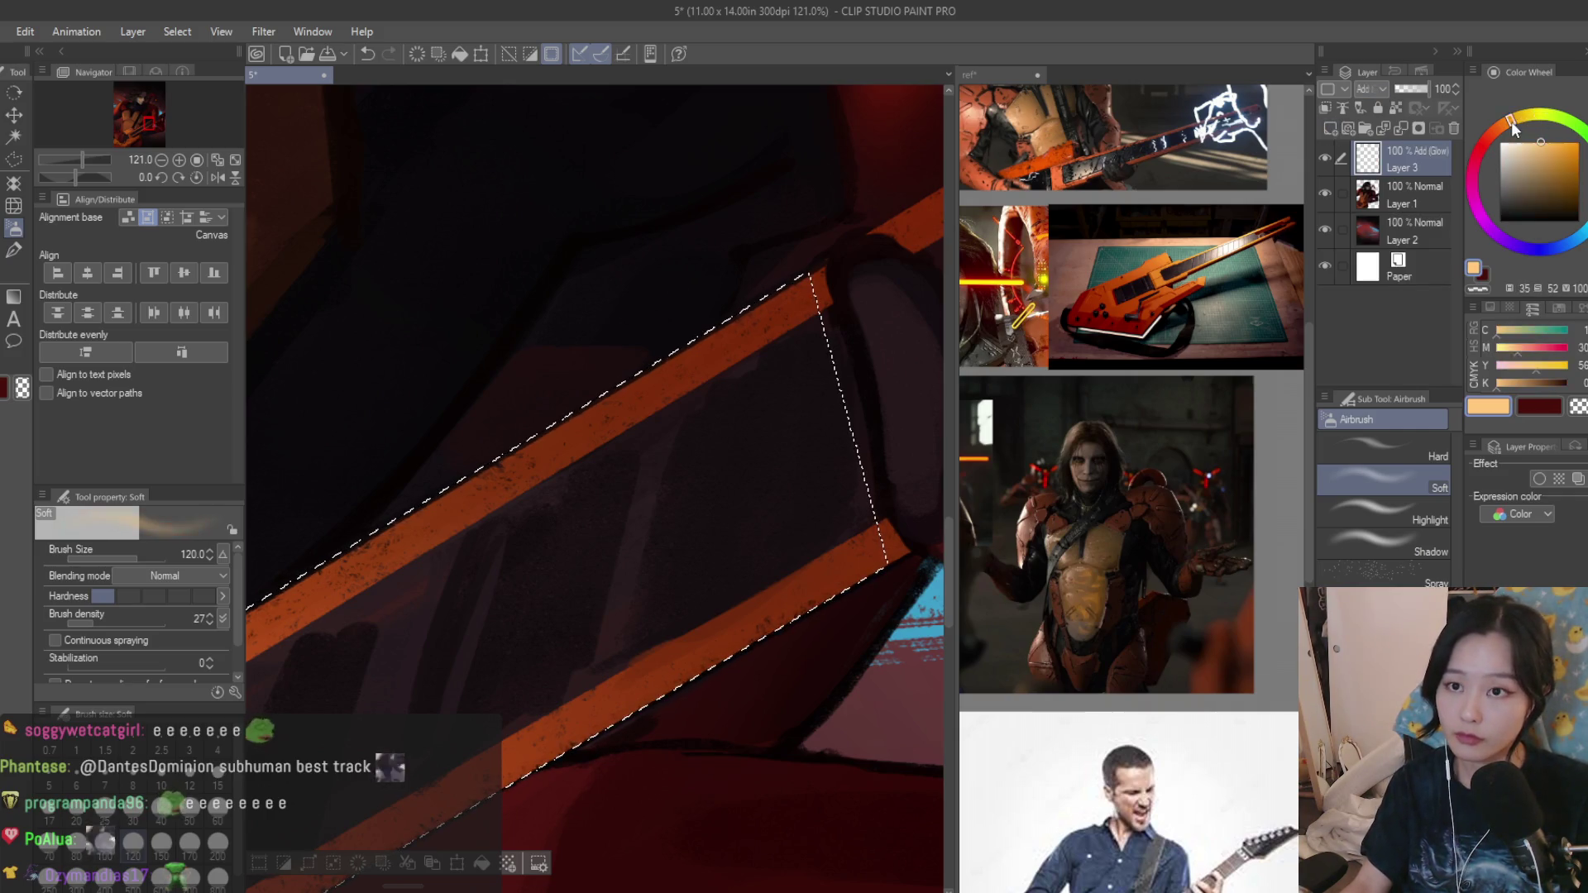
scroll(707, 553, "down", 5)
key("bracketright")
key("bracketright")
key("bracketright")
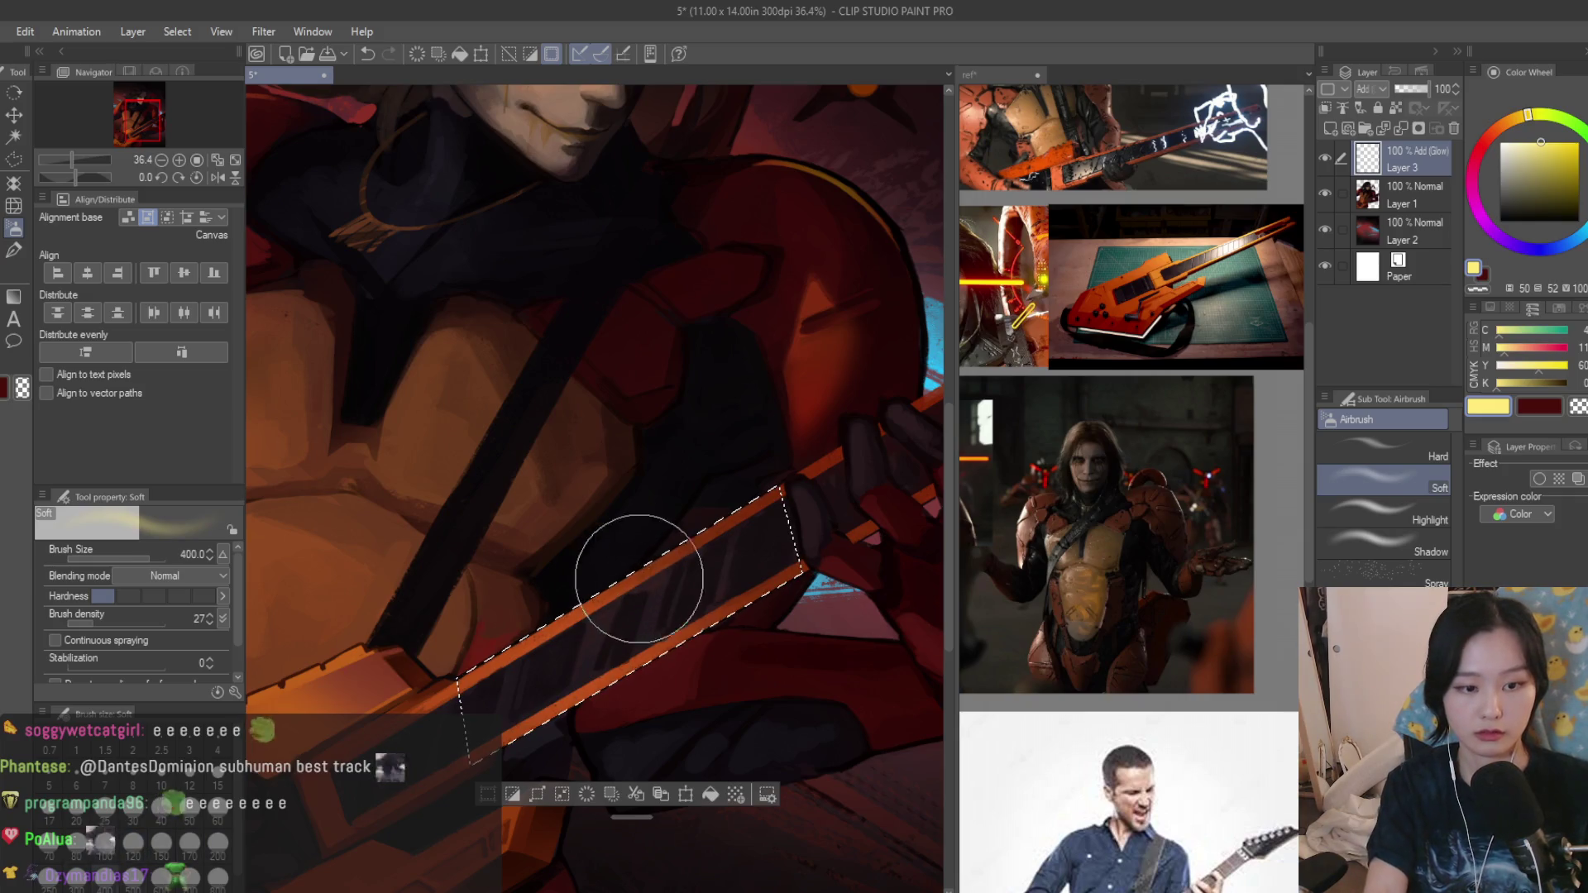
left_click_drag(621, 559, 686, 475)
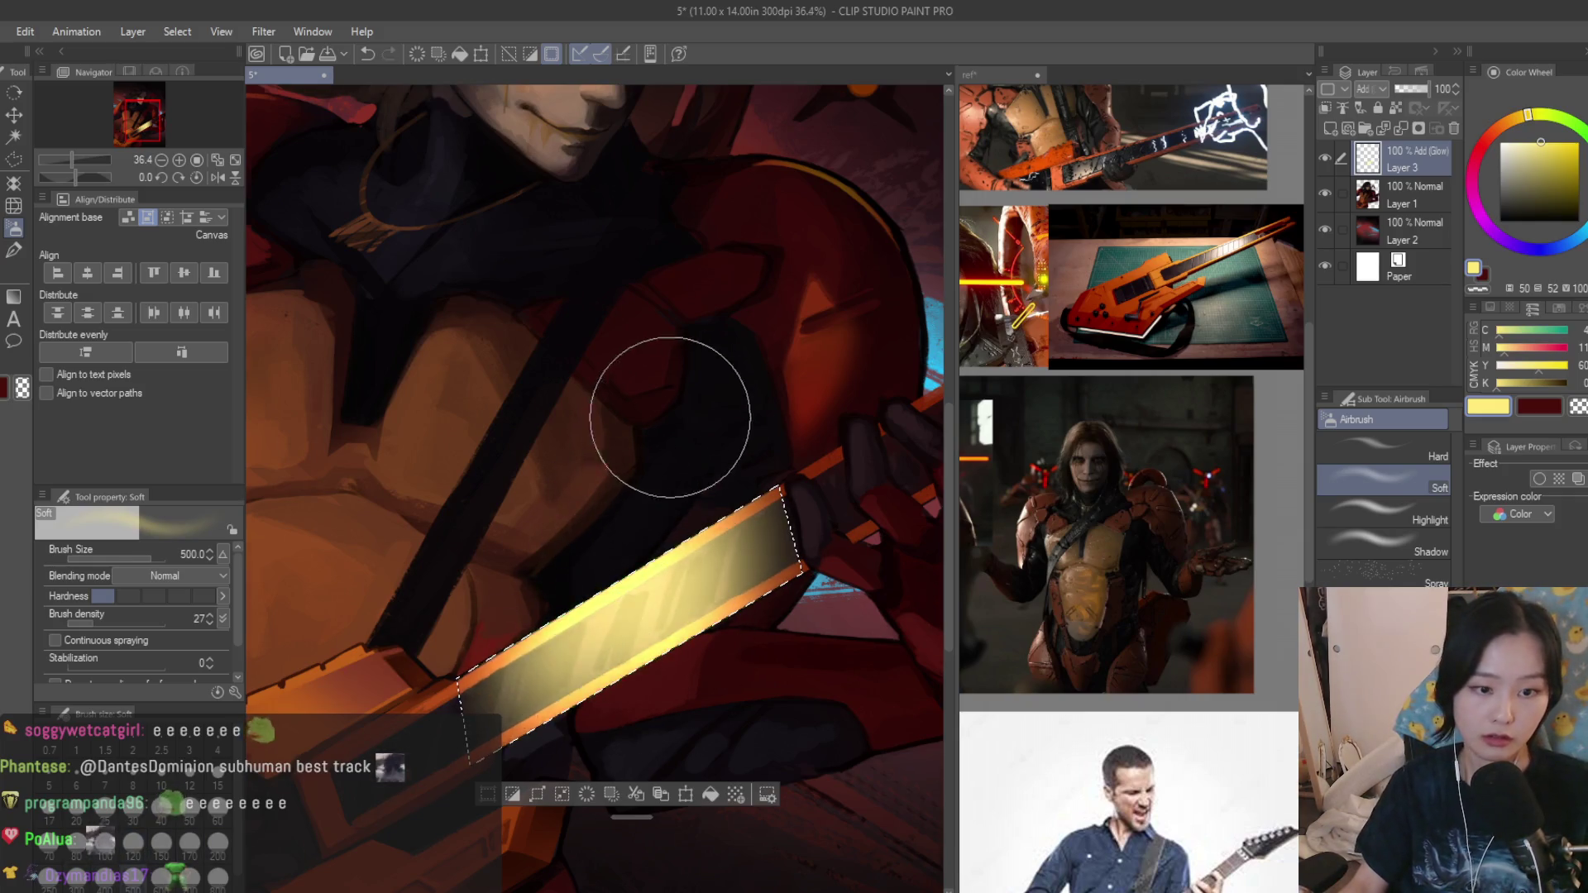
scroll(656, 372, "down", 4)
scroll(836, 439, "up", 1)
Clear the selection and lower the glow layer's opacity to 69%.
left_click(1495, 142)
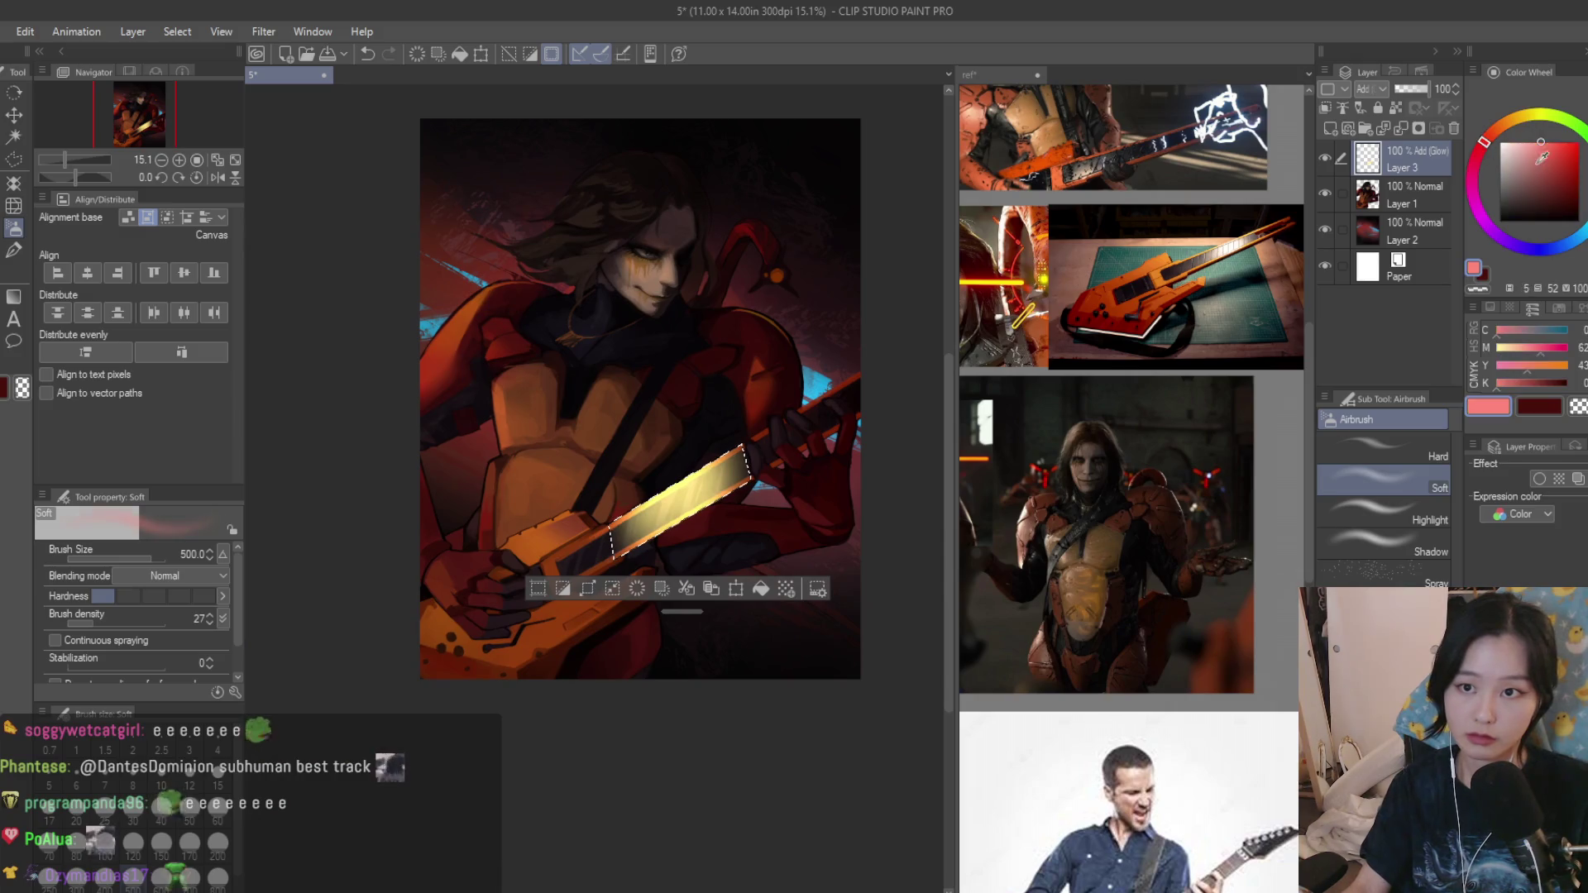
scroll(635, 437, "up", 2)
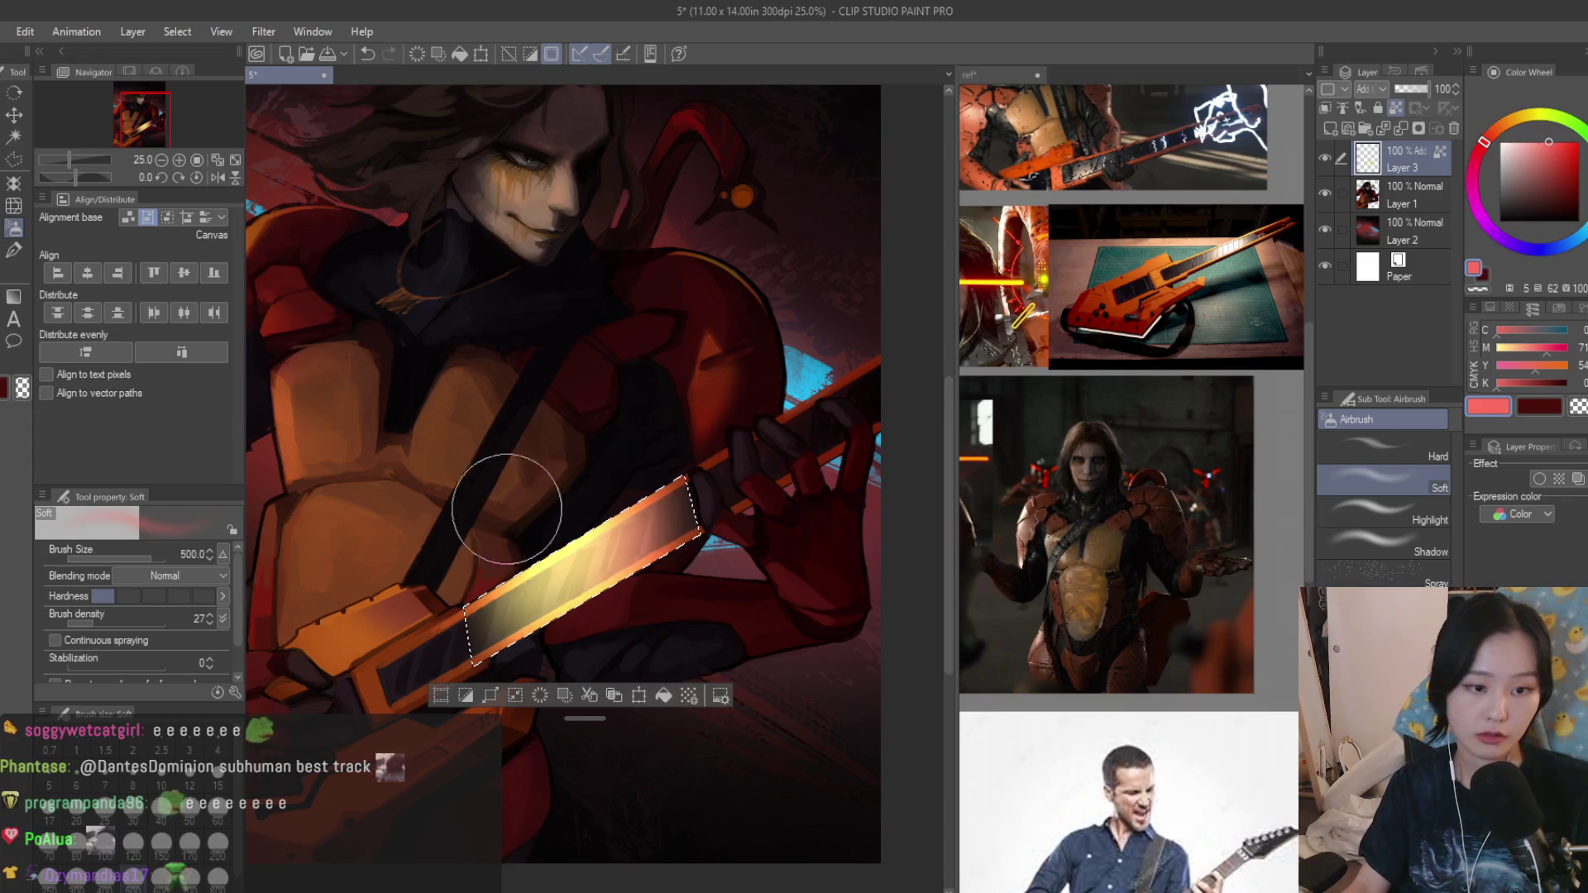
scroll(708, 390, "down", 1)
scroll(819, 420, "down", 3)
scroll(819, 419, "up", 2)
scroll(773, 401, "up", 1)
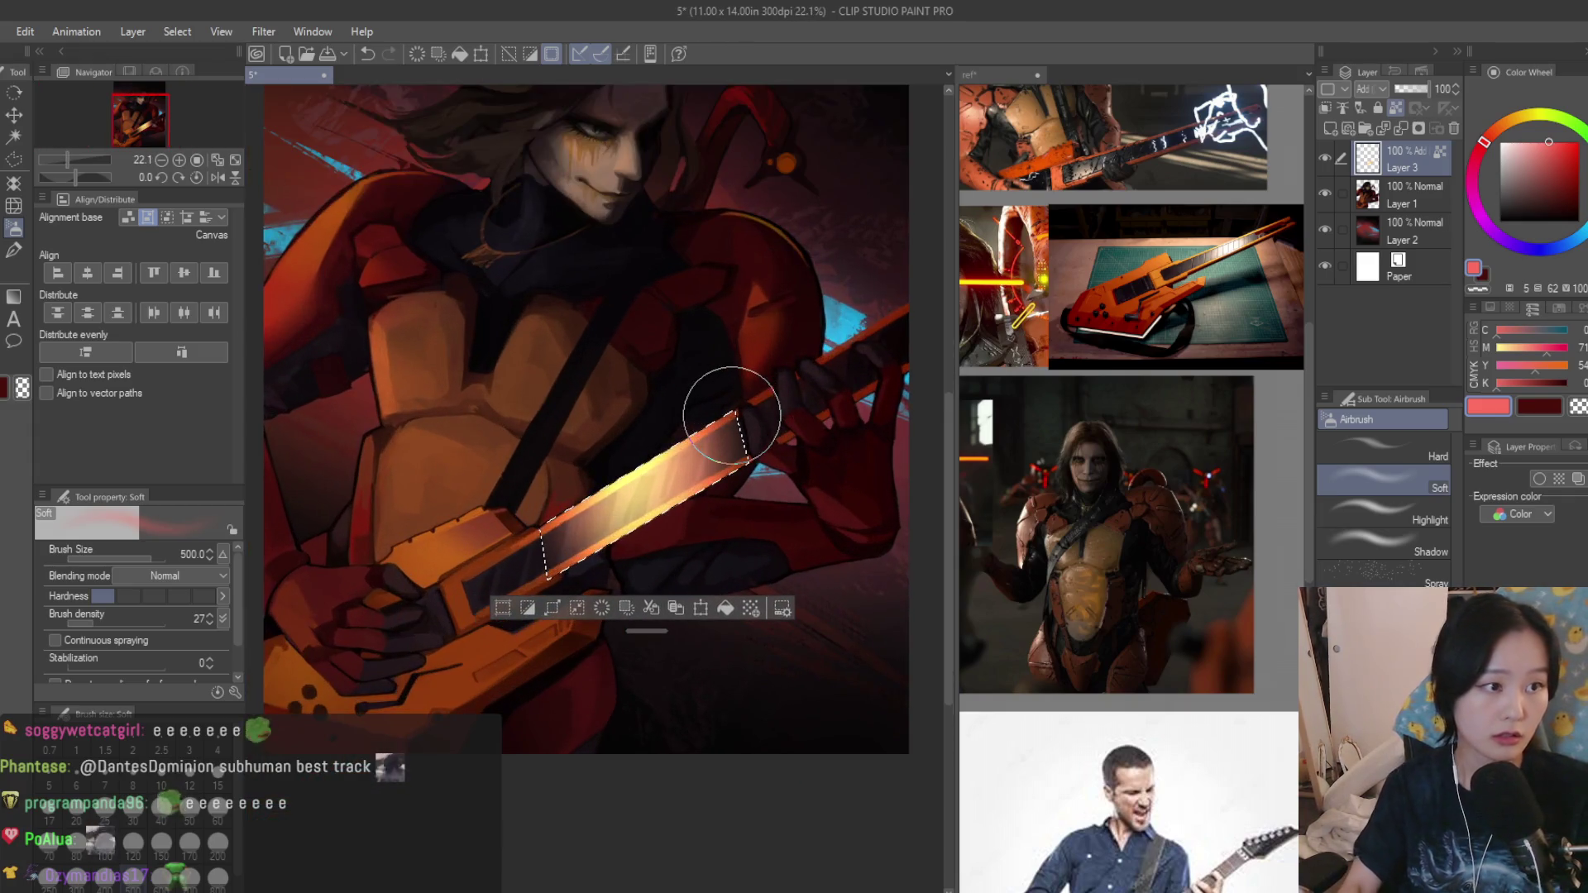
key("ctrl+d")
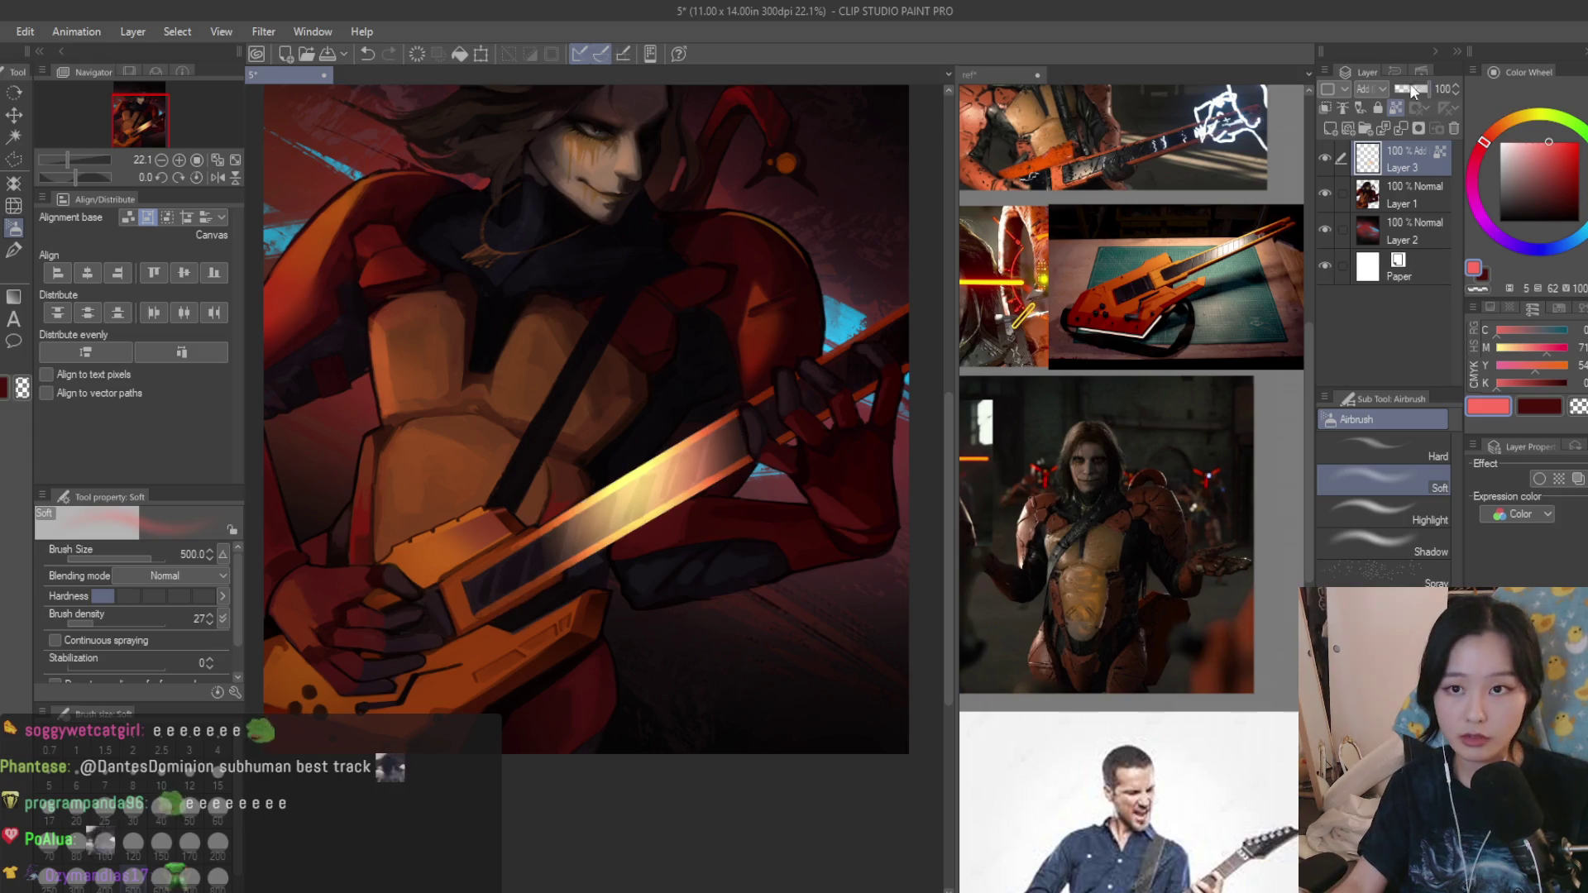
left_click_drag(1426, 89, 1402, 89)
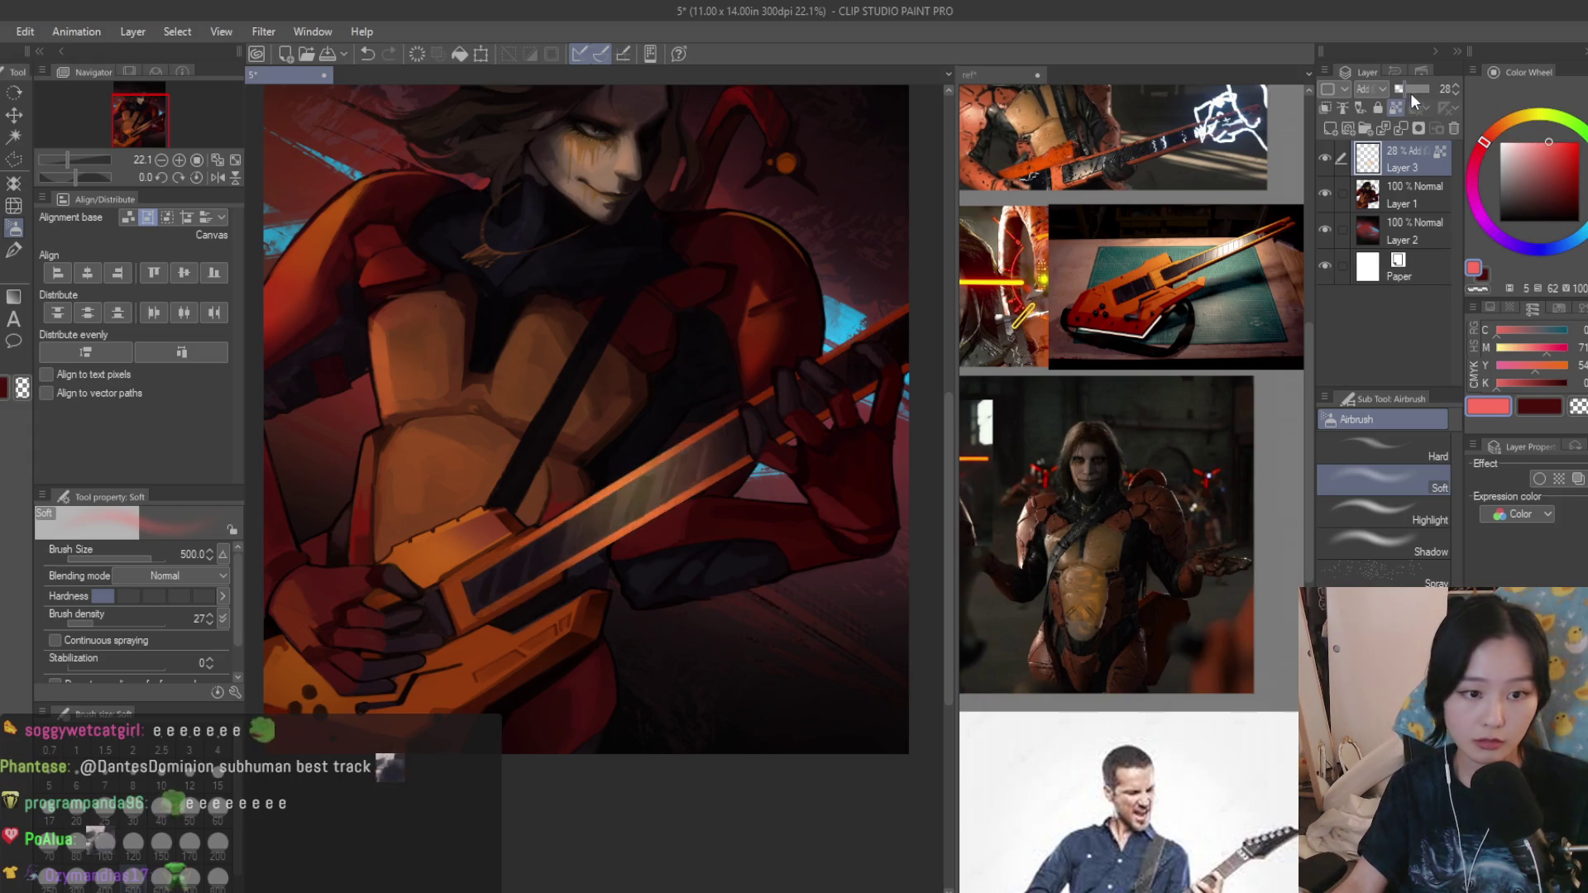
left_click(10, 255)
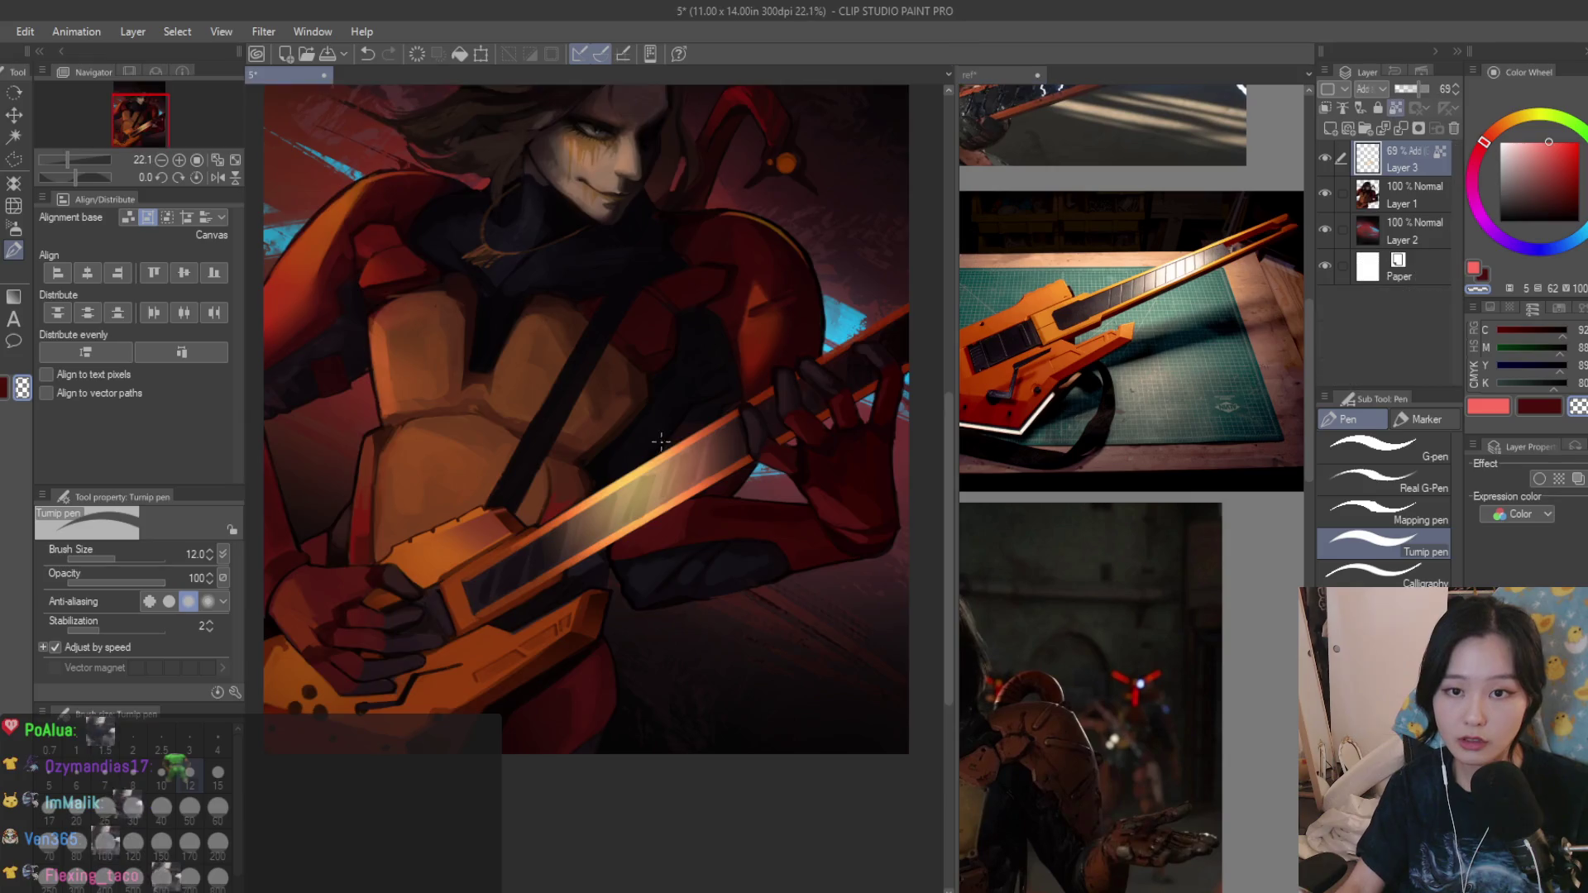
scroll(660, 441, "up", 2)
Darken along the glowing neck and paint a straight dark line across it.
key("b")
key("bracketleft")
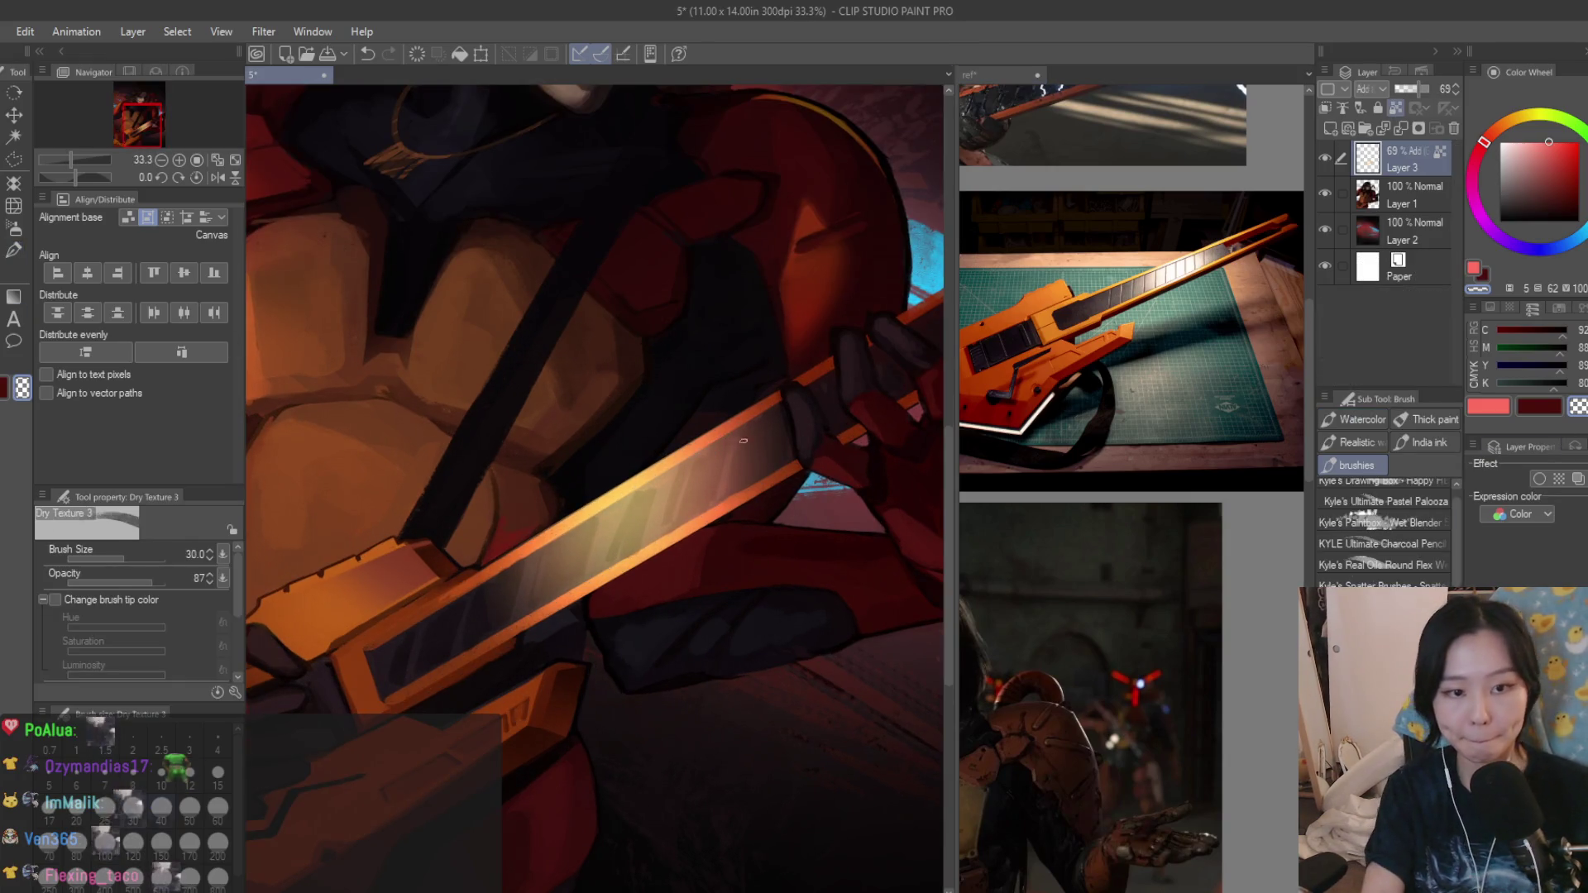
left_click_drag(783, 398, 497, 577)
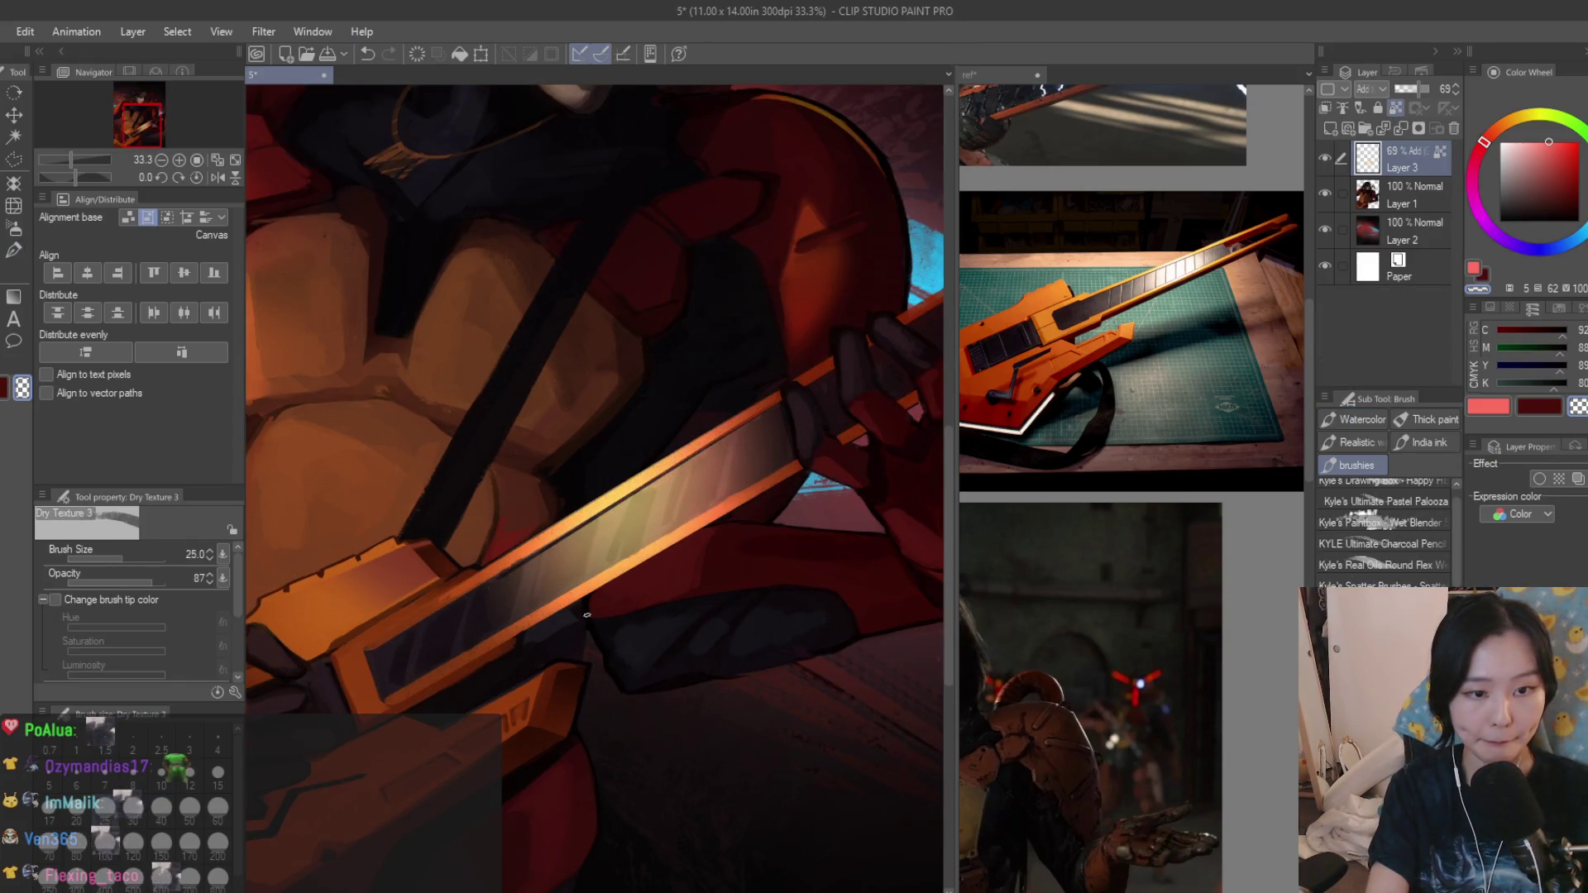
key("ctrl+z")
left_click_drag(783, 399, 540, 640)
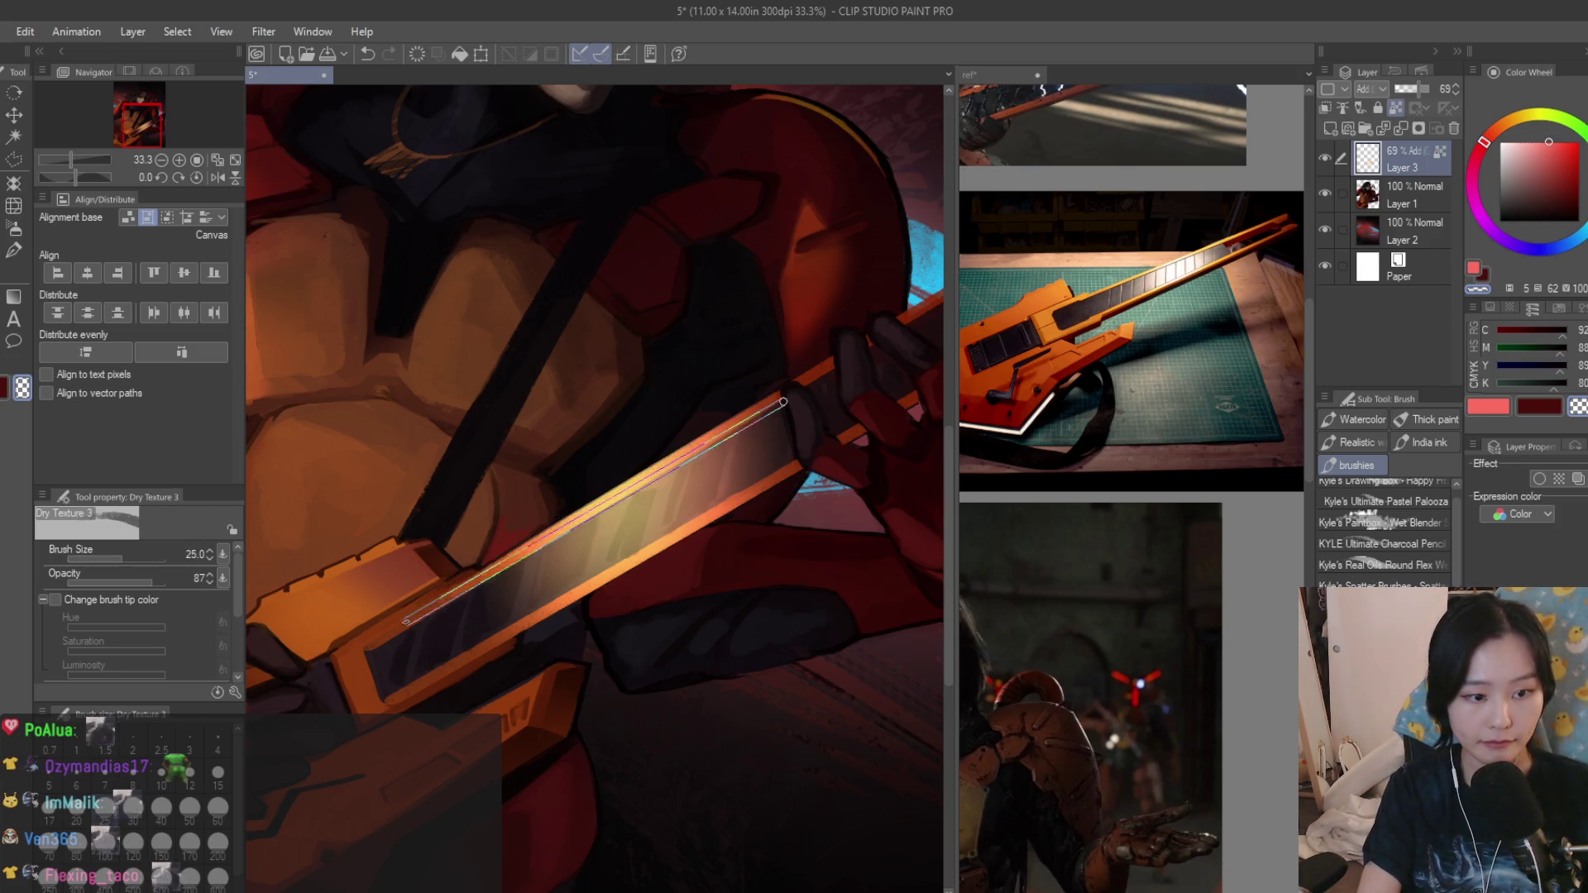
left_click_drag(395, 691, 805, 452)
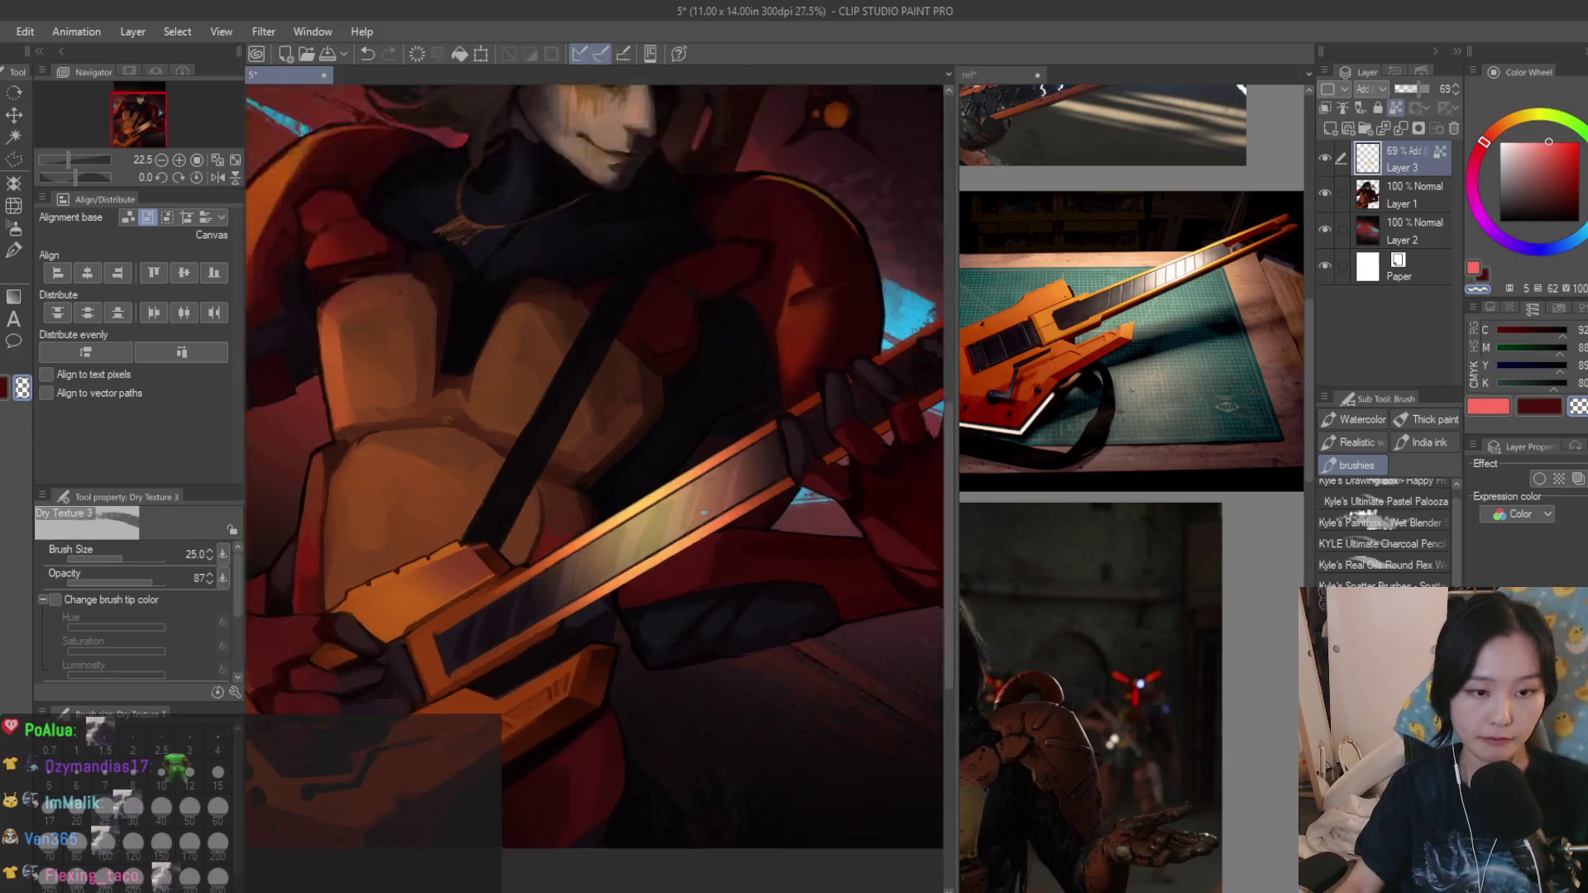
scroll(695, 473, "up", 3)
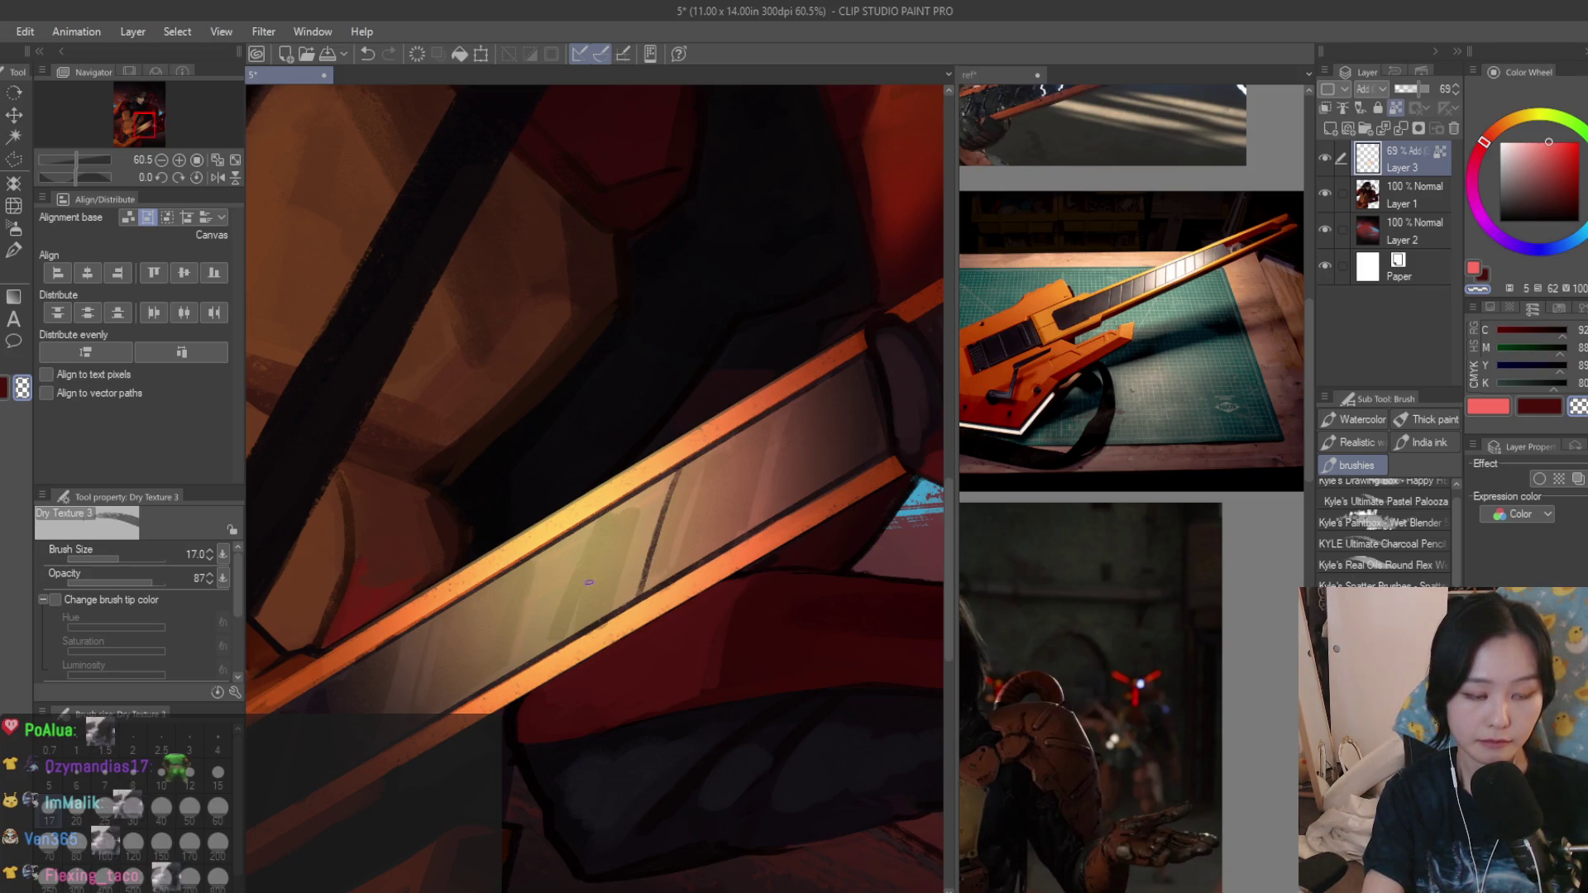
scroll(521, 653, "down", 3)
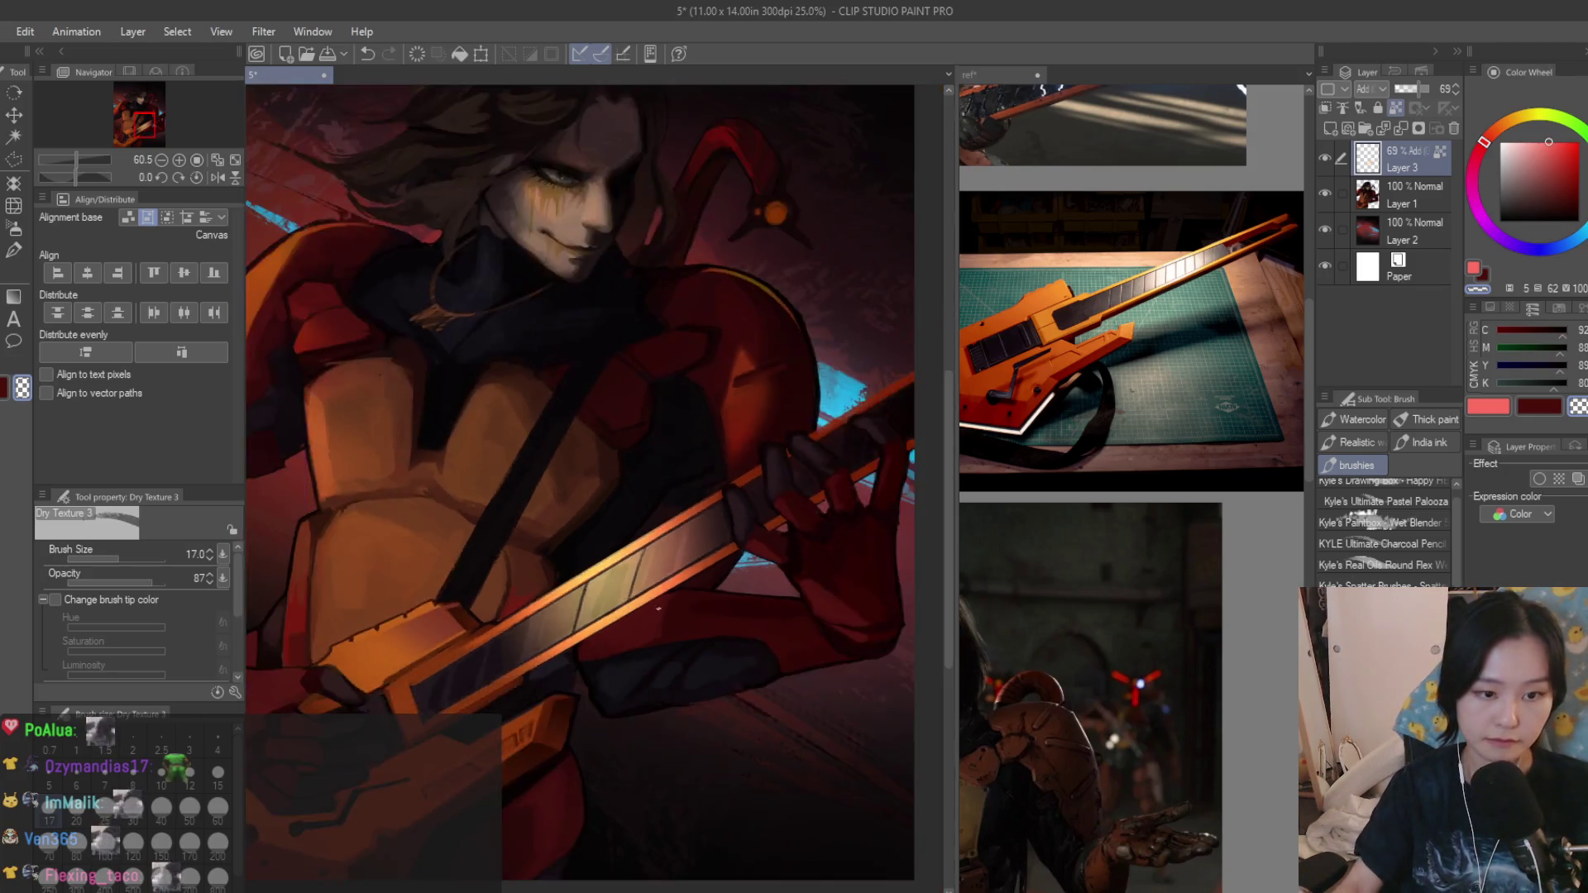
scroll(768, 583, "down", 2)
scroll(756, 591, "down", 2)
scroll(750, 583, "down", 2)
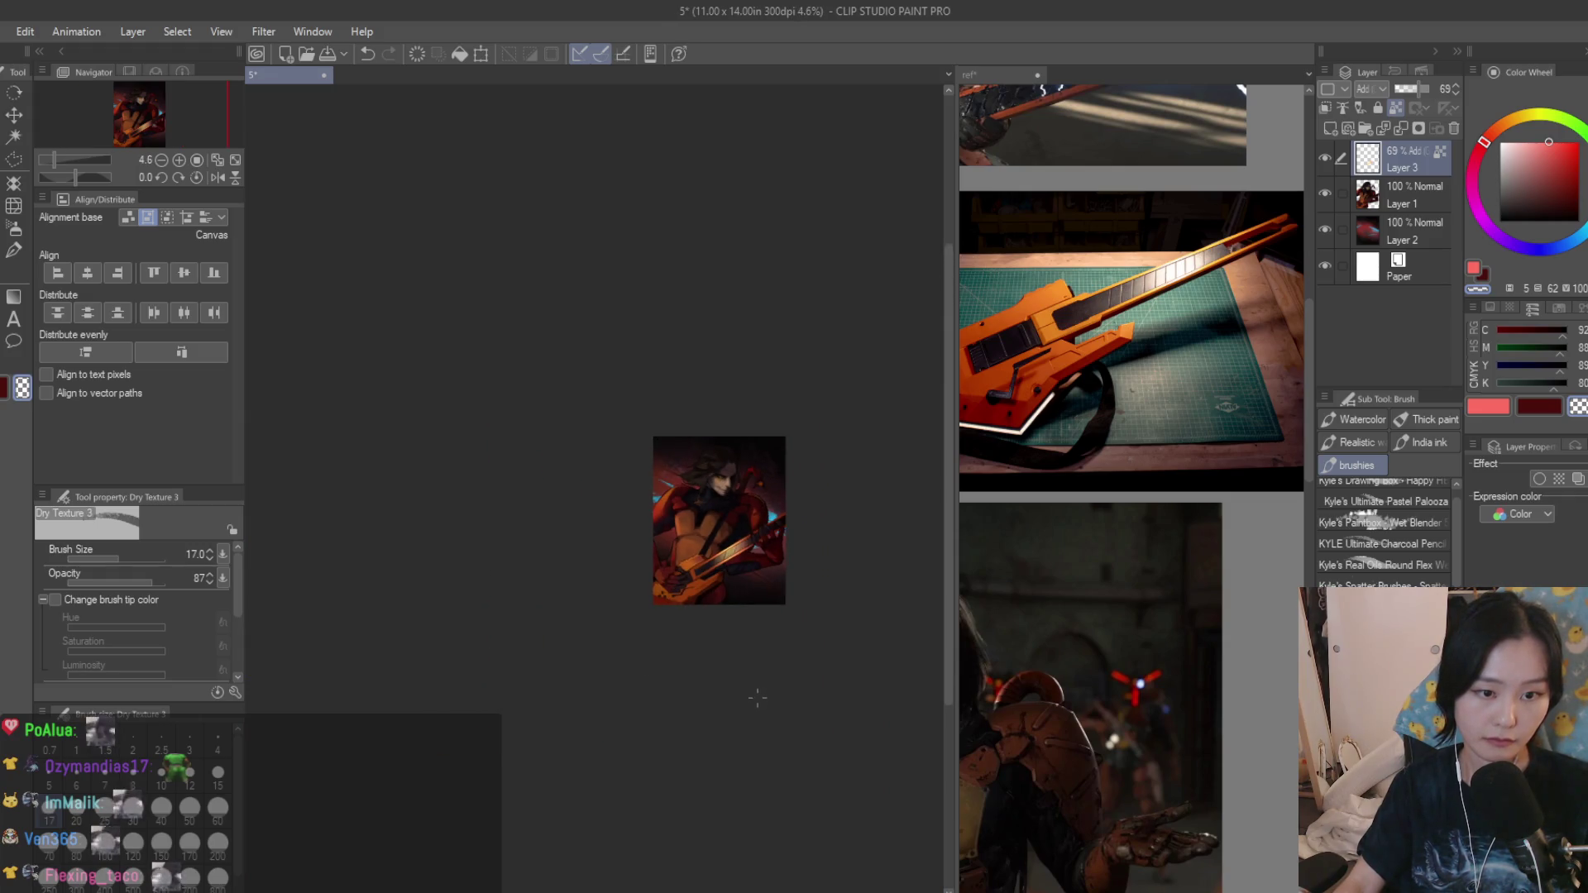
scroll(742, 545, "up", 3)
scroll(727, 495, "up", 3)
scroll(726, 495, "up", 2)
scroll(726, 495, "up", 2)
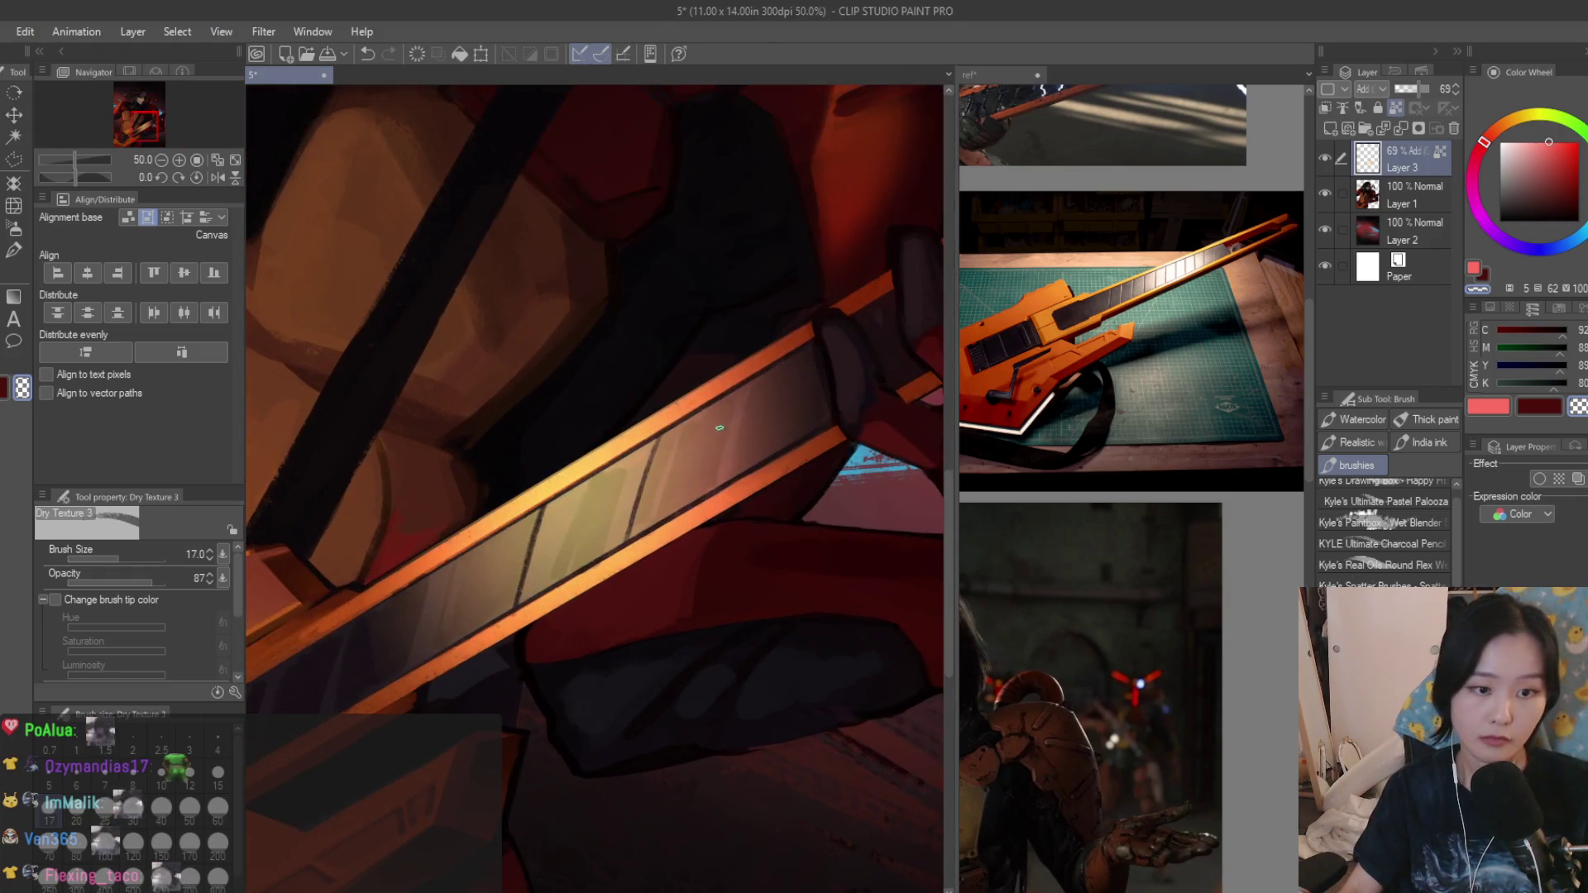
scroll(726, 494, "up", 1)
left_click(726, 386, "shift")
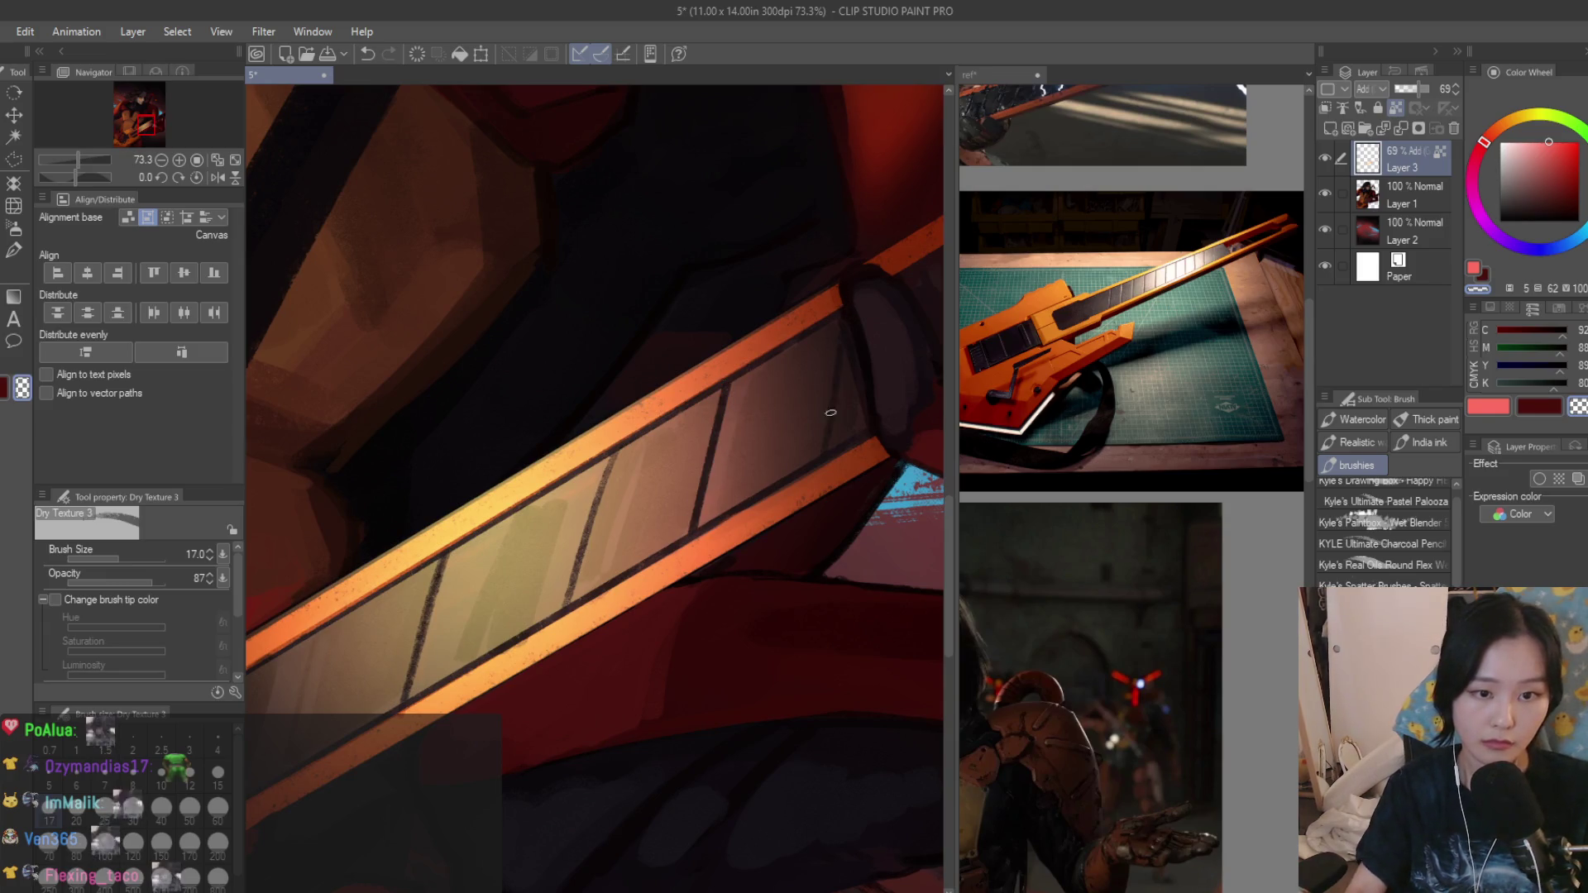
scroll(558, 587, "down", 2)
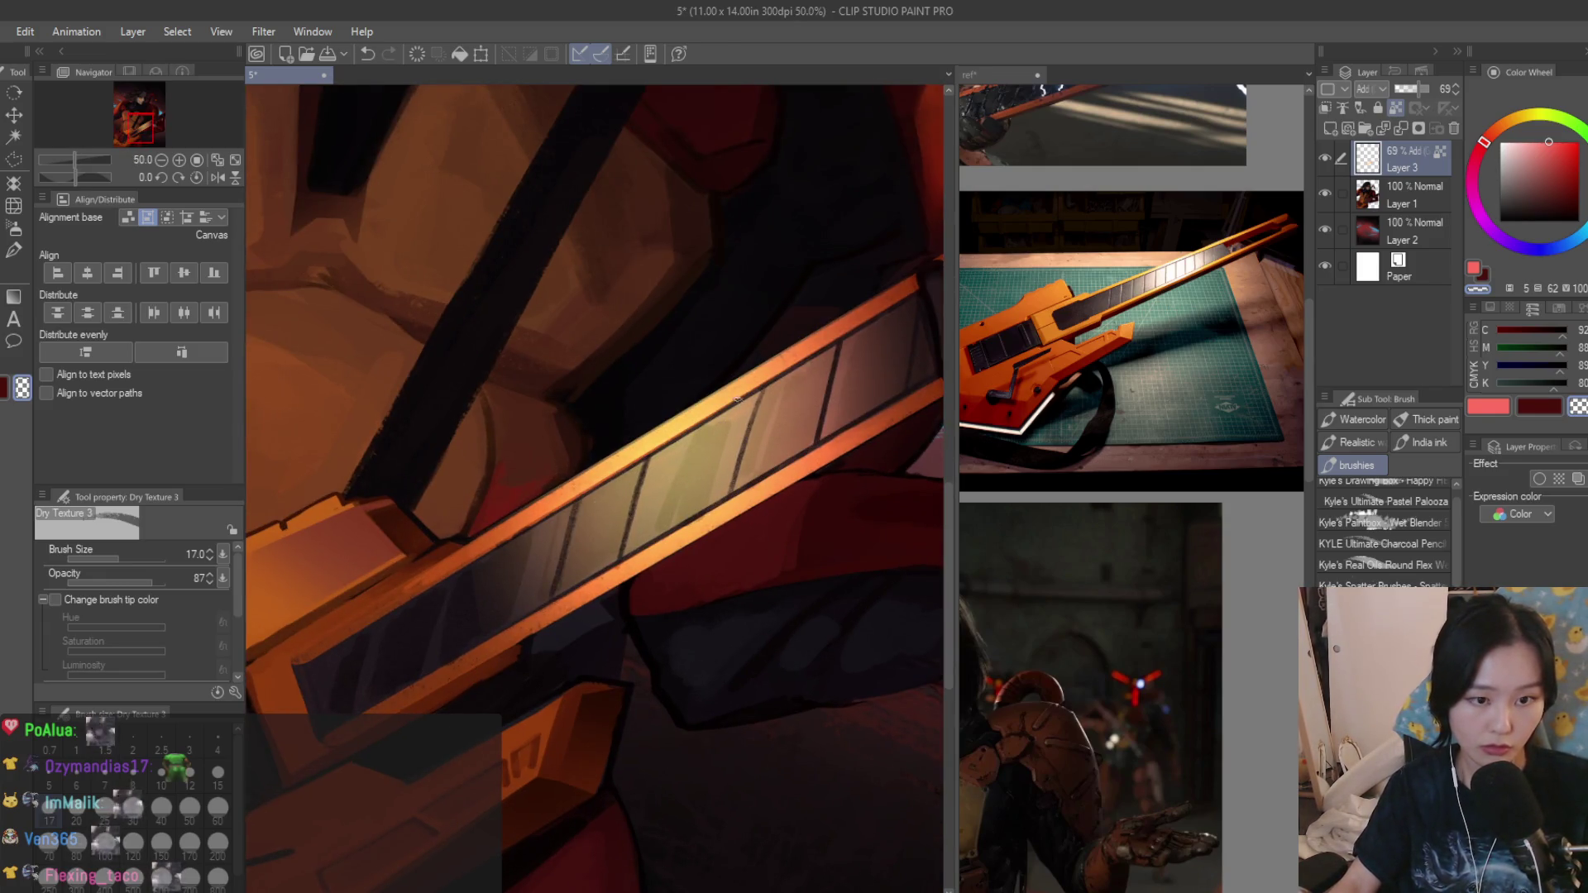
scroll(760, 394, "down", 2)
scroll(694, 544, "down", 1)
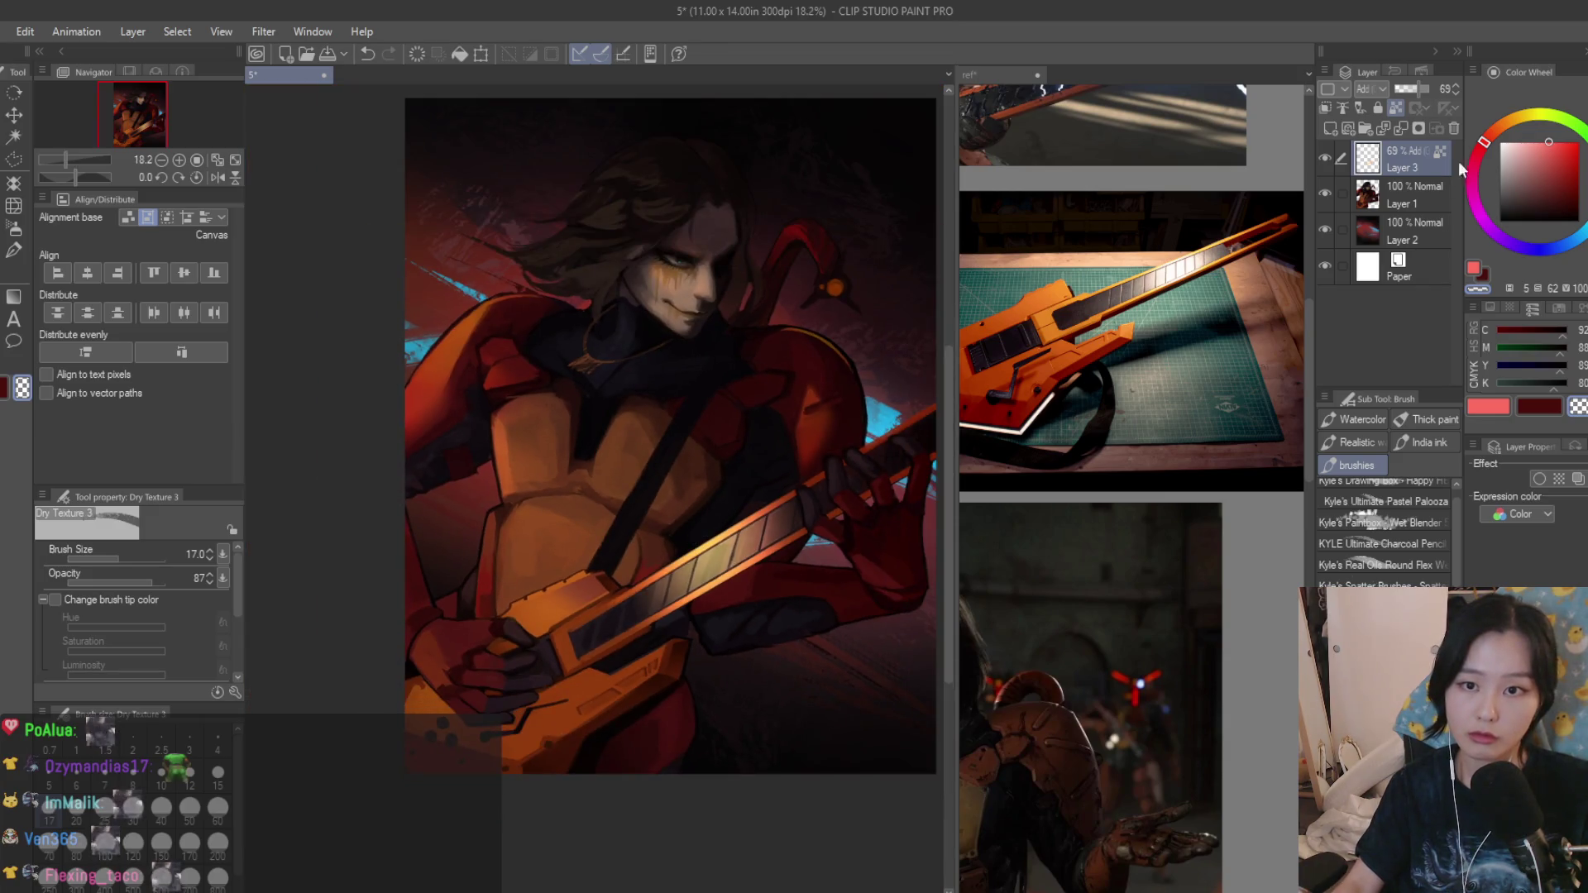
Lower Layer 3 to 62% opacity and merge it into Layer 1.
left_click_drag(1445, 91, 1412, 92)
left_click_drag(1027, 543, 872, 568)
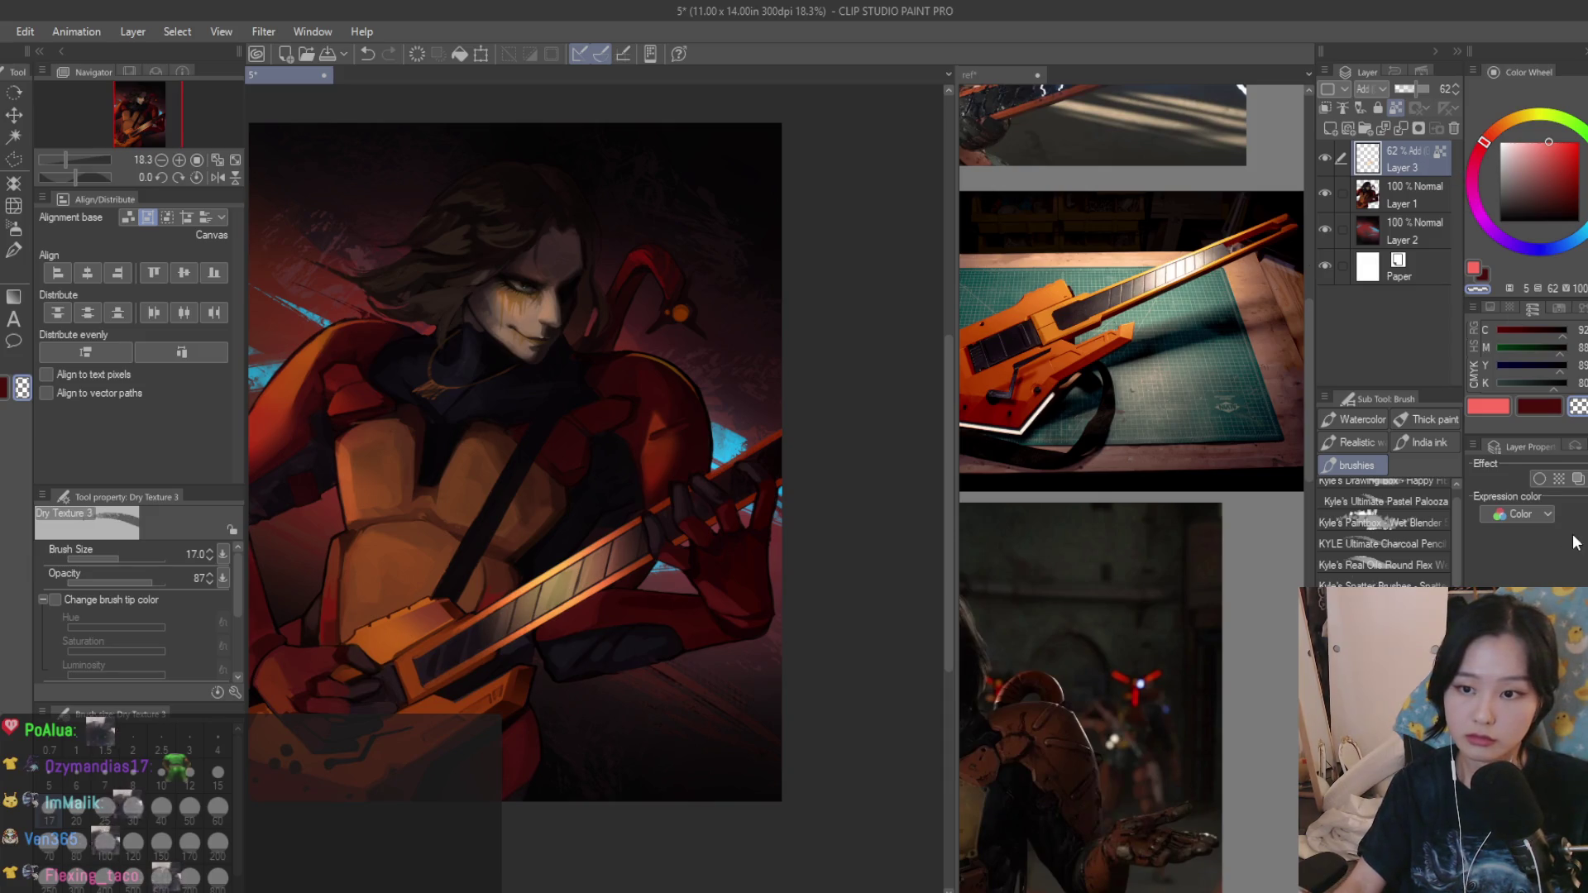
key("ctrl+e")
scroll(766, 299, "down", 2)
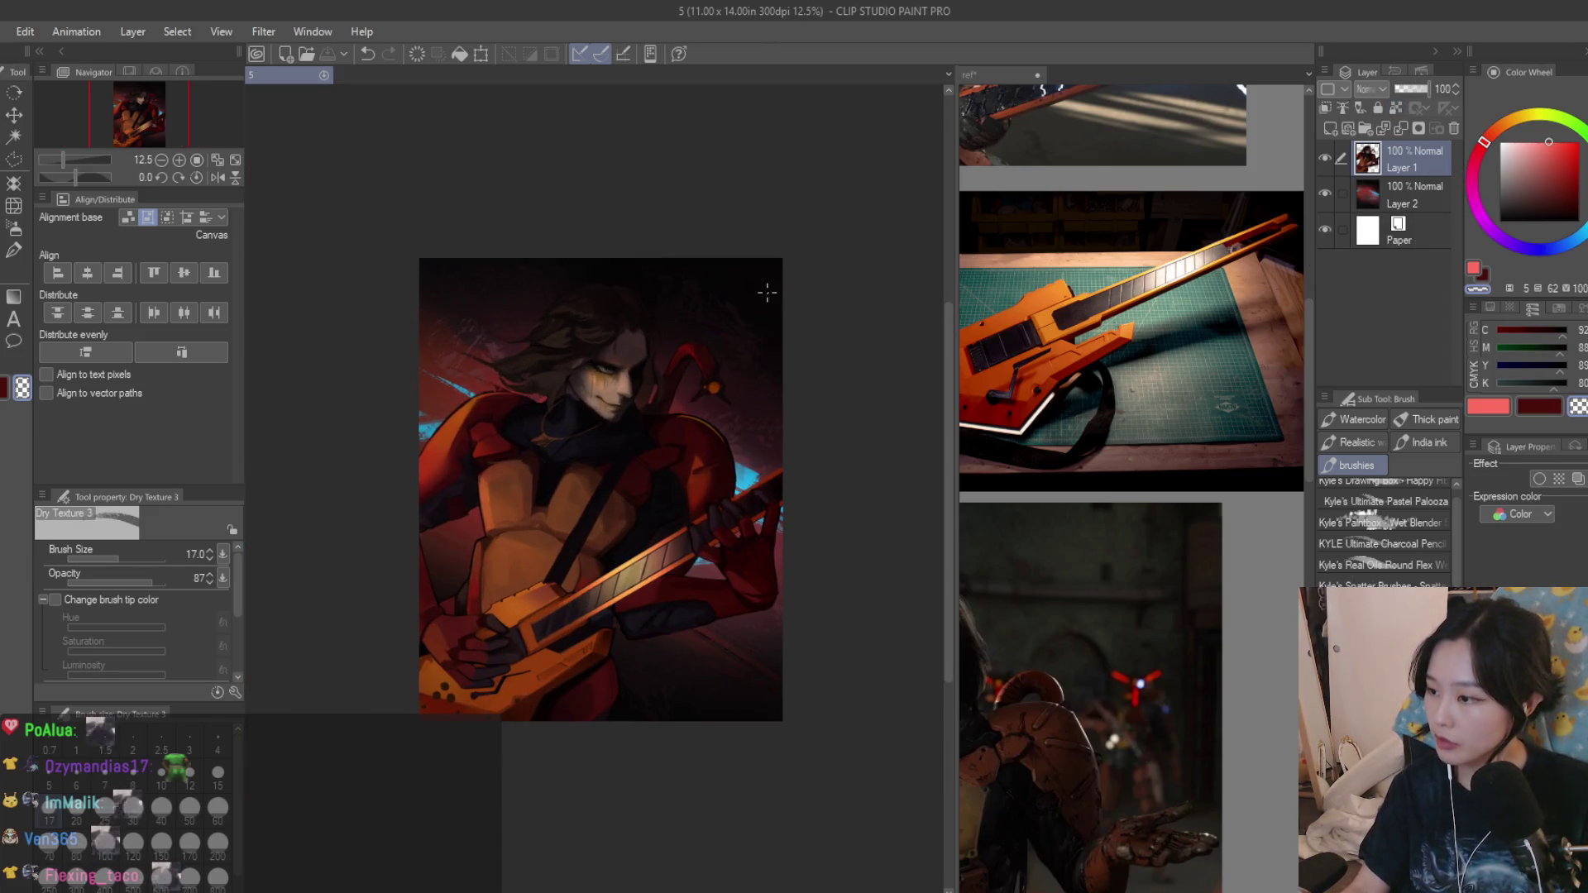
scroll(579, 604, "up", 2)
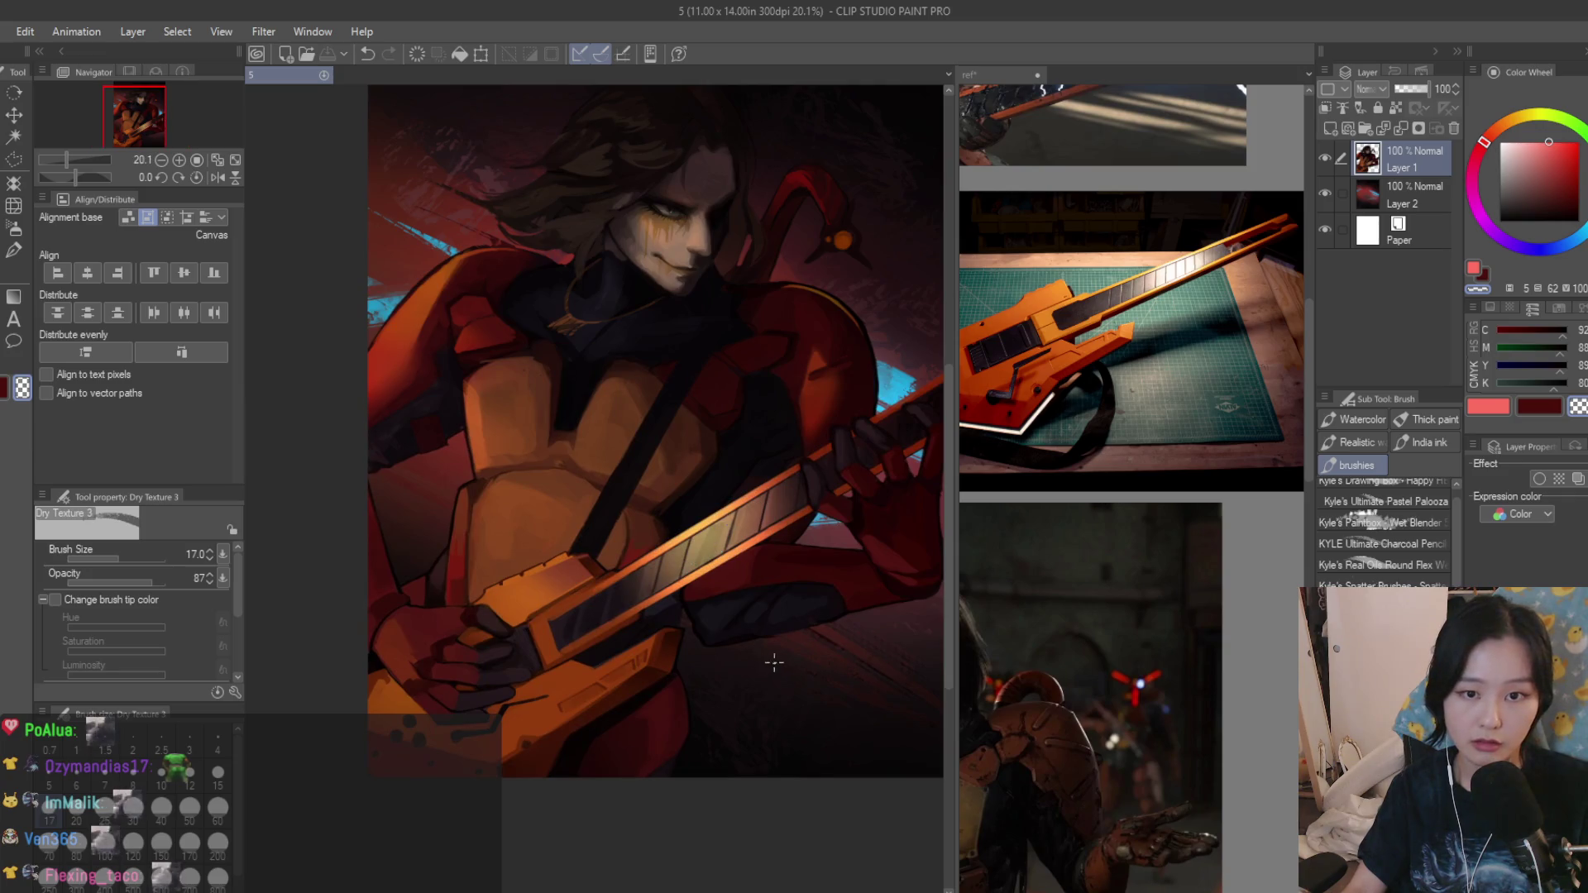
scroll(773, 663, "up", 3)
scroll(675, 620, "up", 2)
scroll(587, 582, "up", 1)
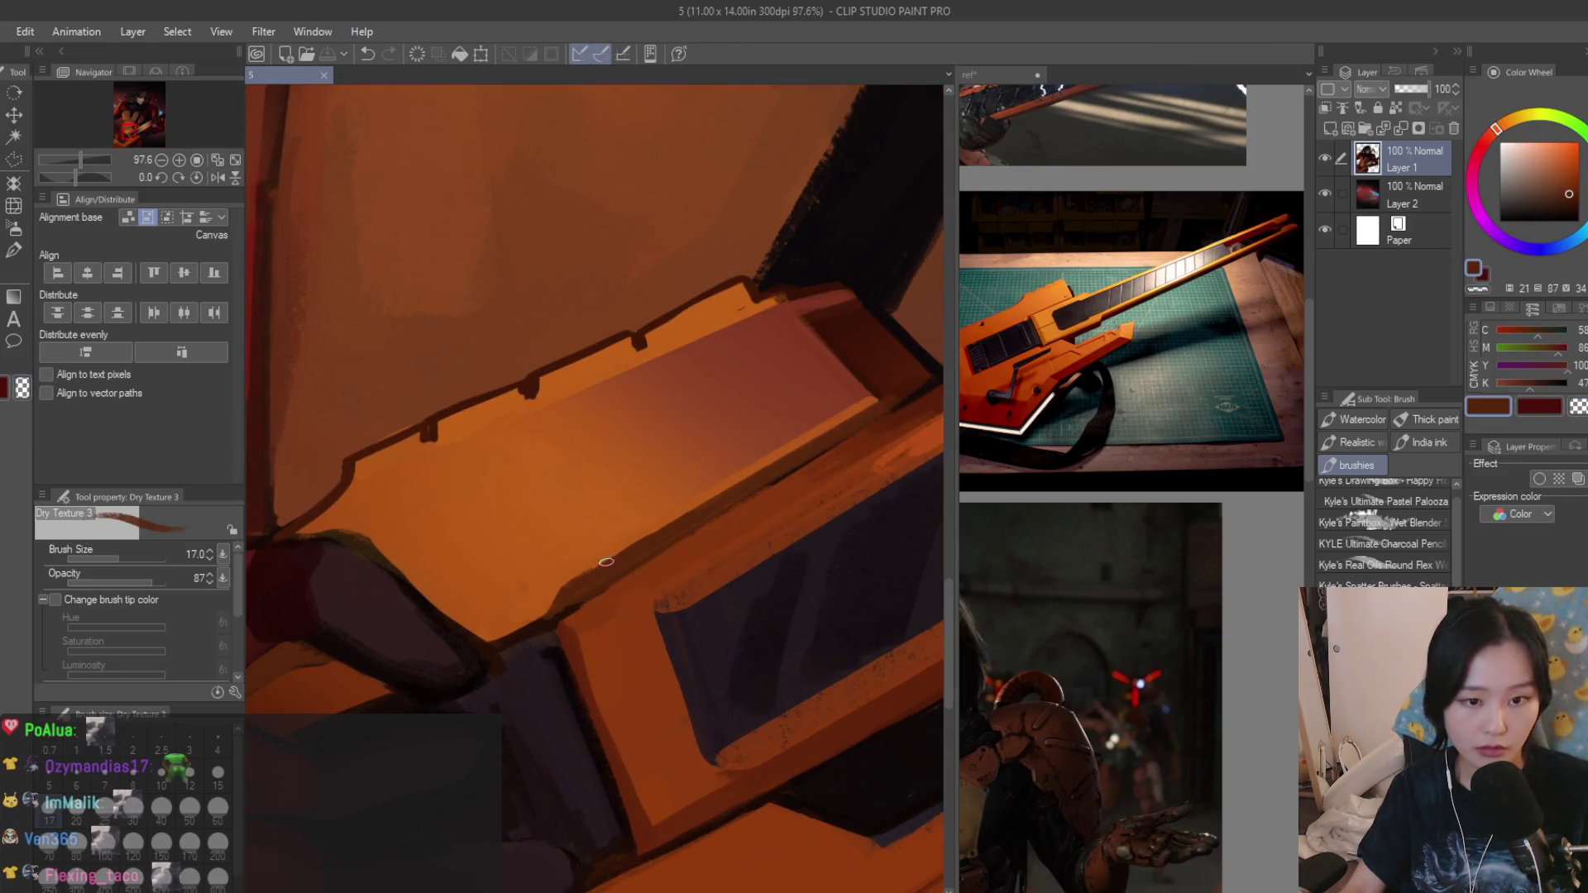
Paint dark strokes sharpening the upper and lower edges of the orange guitar body.
left_click_drag(635, 545, 568, 583)
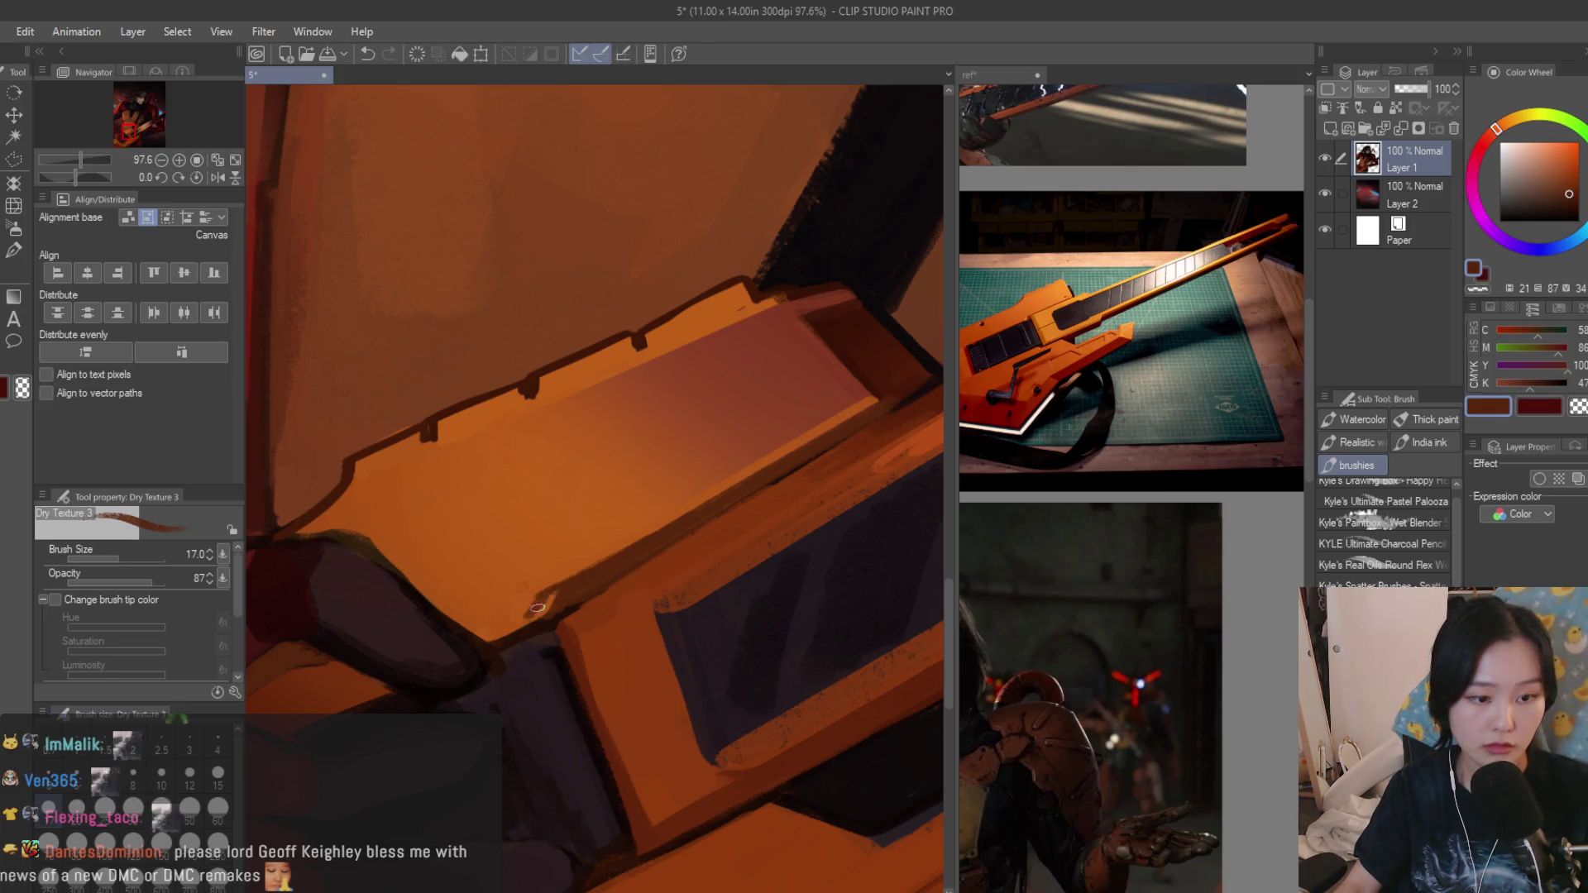
scroll(555, 597, "up", 1)
mouse_move(553, 578)
left_mouse_down()
mouse_move(533, 604)
mouse_move(566, 611)
mouse_move(612, 546)
mouse_move(533, 566)
mouse_move(654, 523)
left_mouse_up()
scroll(670, 514, "down", 2)
scroll(745, 583, "down", 2)
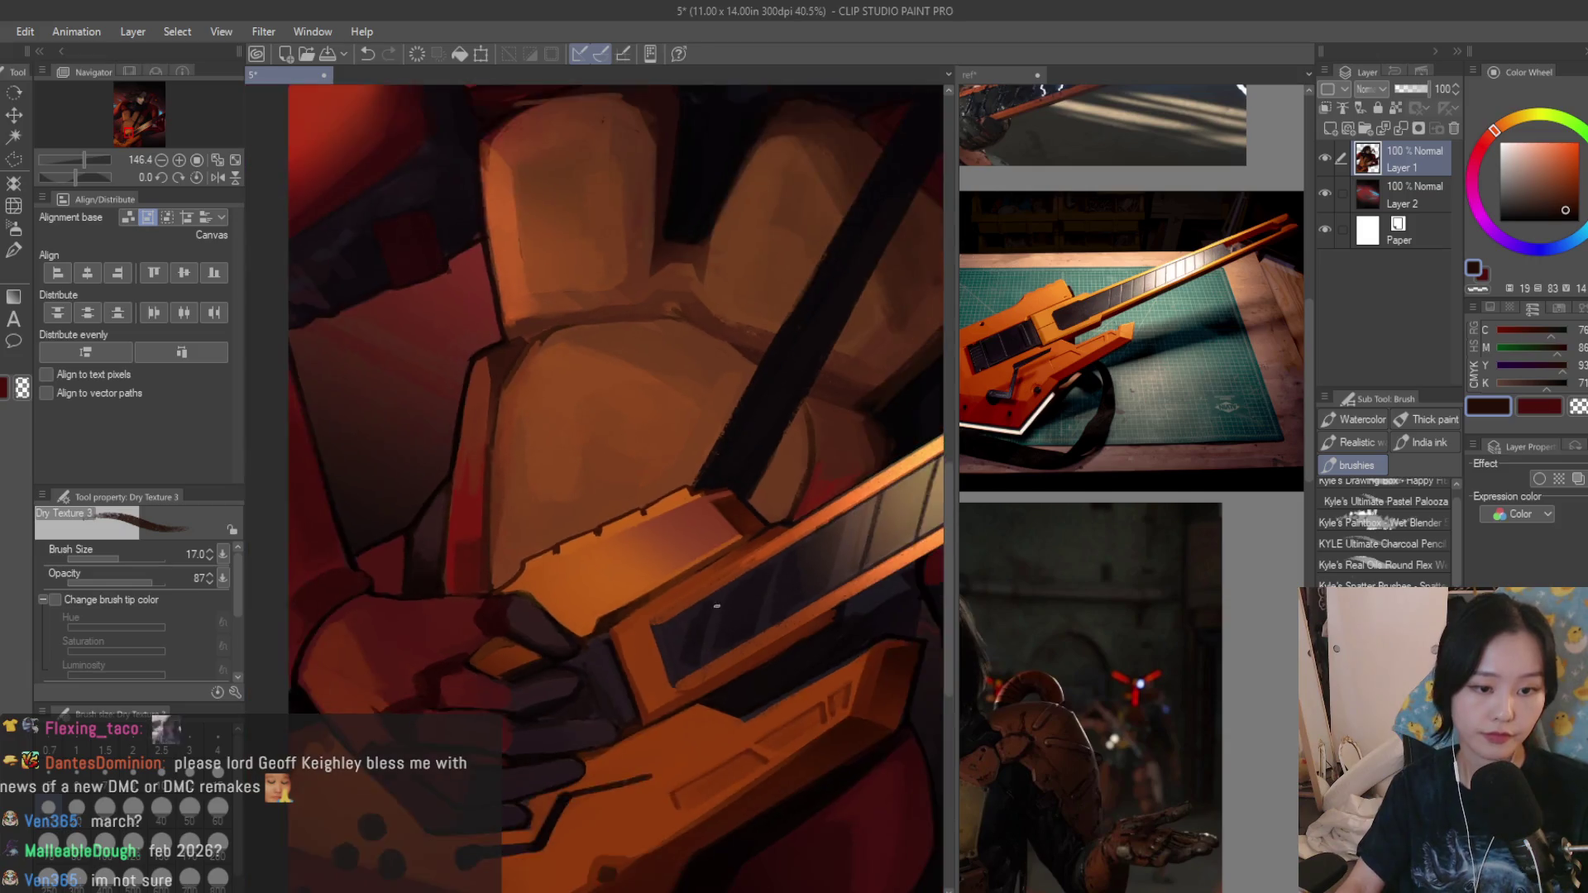
scroll(833, 653, "down", 5)
scroll(833, 654, "up", 1)
scroll(806, 660, "up", 1)
scroll(757, 670, "up", 1)
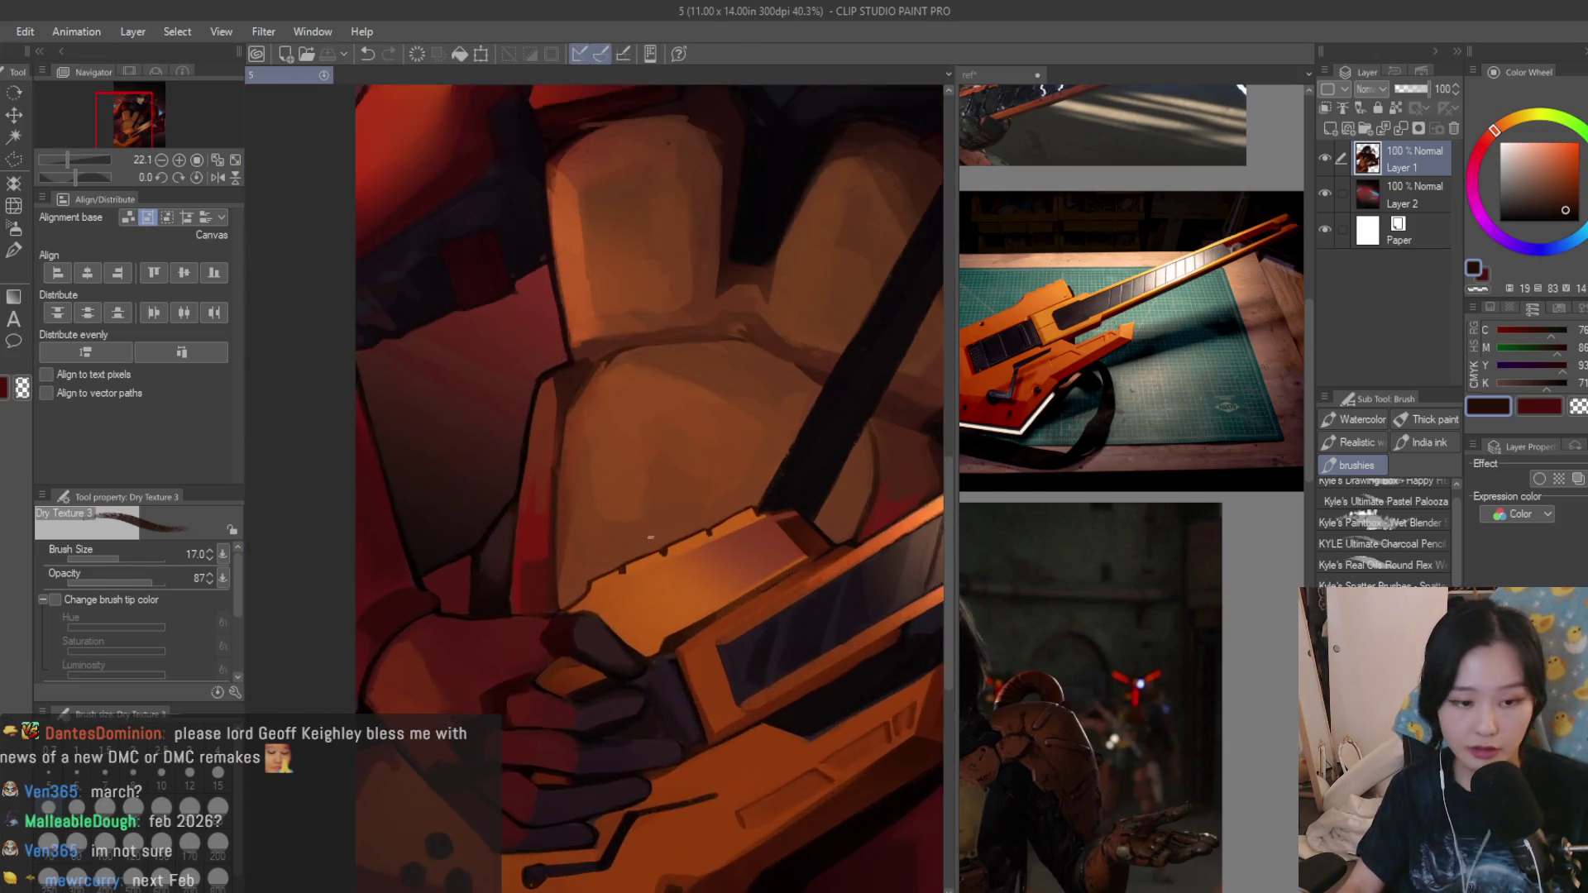
scroll(696, 686, "up", 2)
left_click_drag(696, 686, 738, 647)
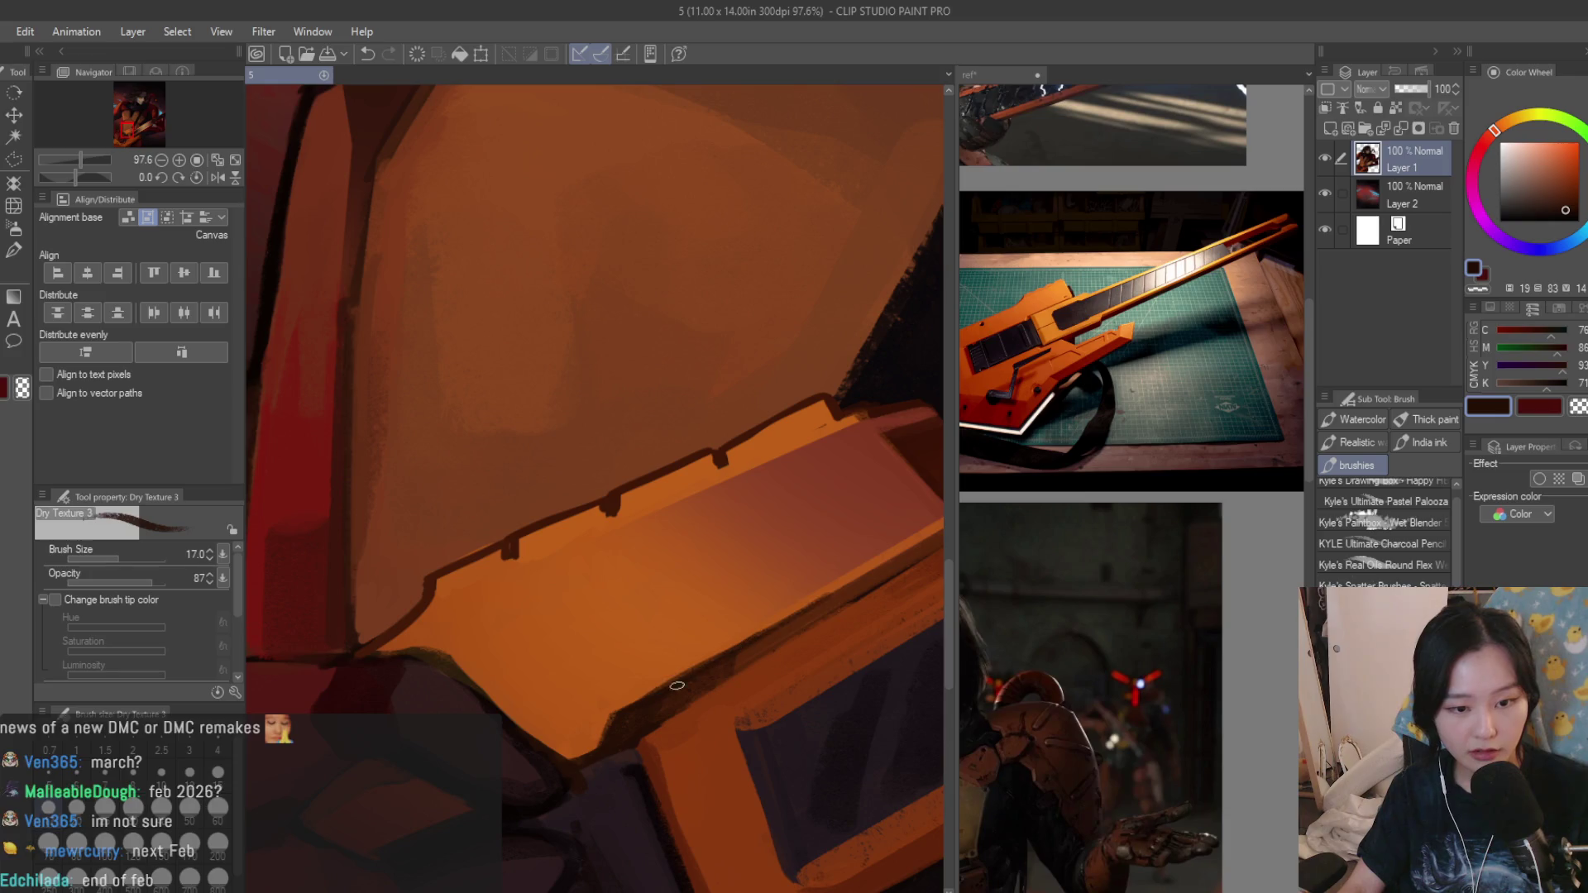
scroll(795, 629, "down", 2)
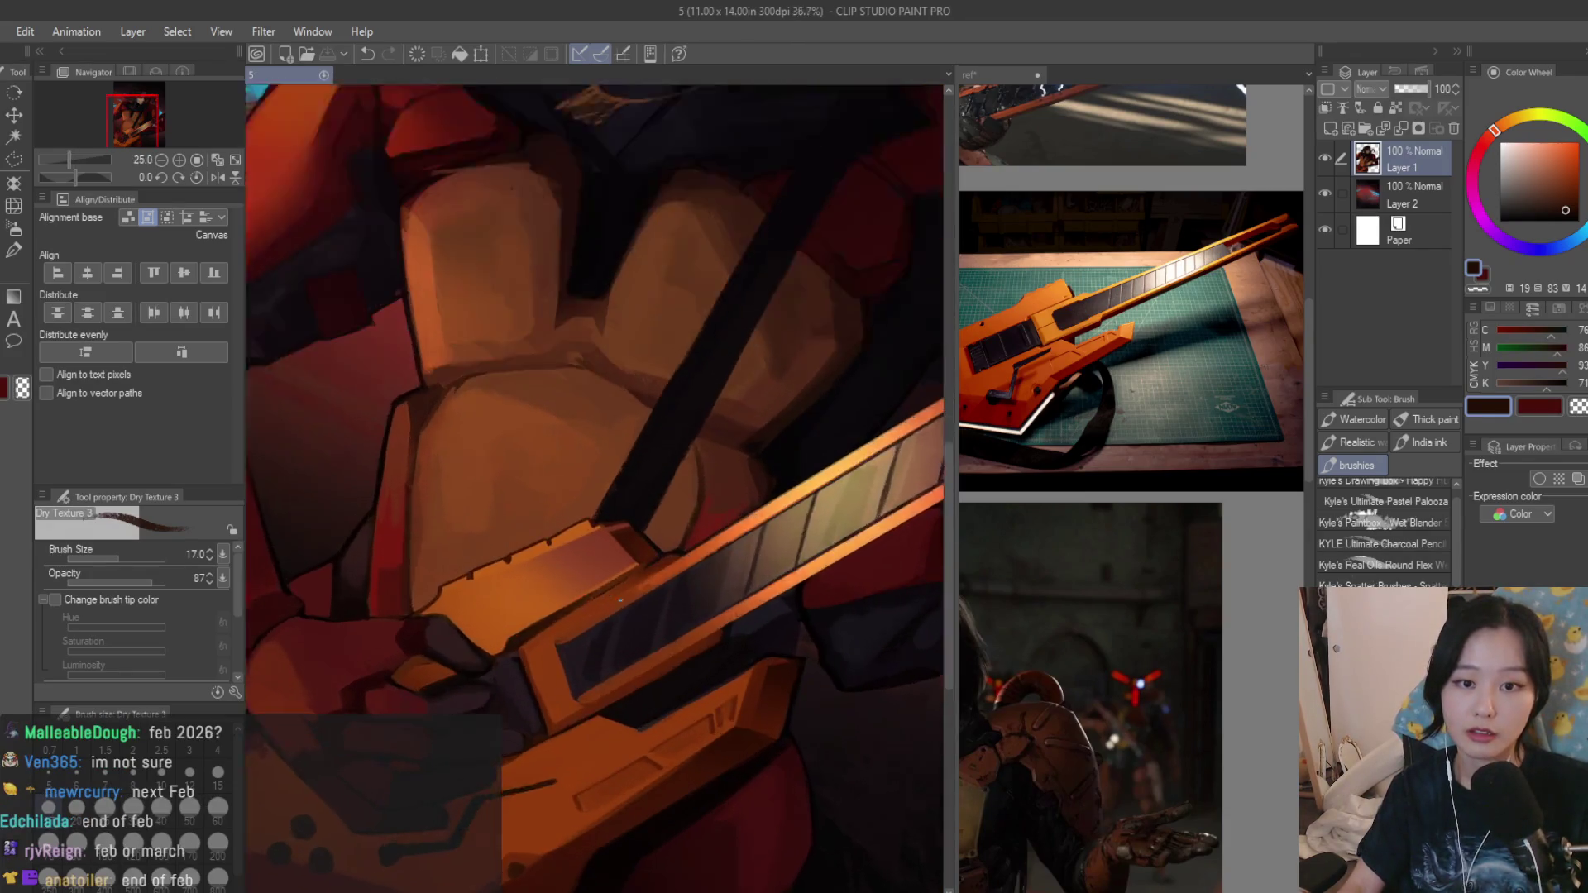
scroll(455, 579, "up", 1)
scroll(455, 579, "up", 1)
Sample orange from the guitar and settle on a darker orange to paint with.
left_click(455, 578, "alt")
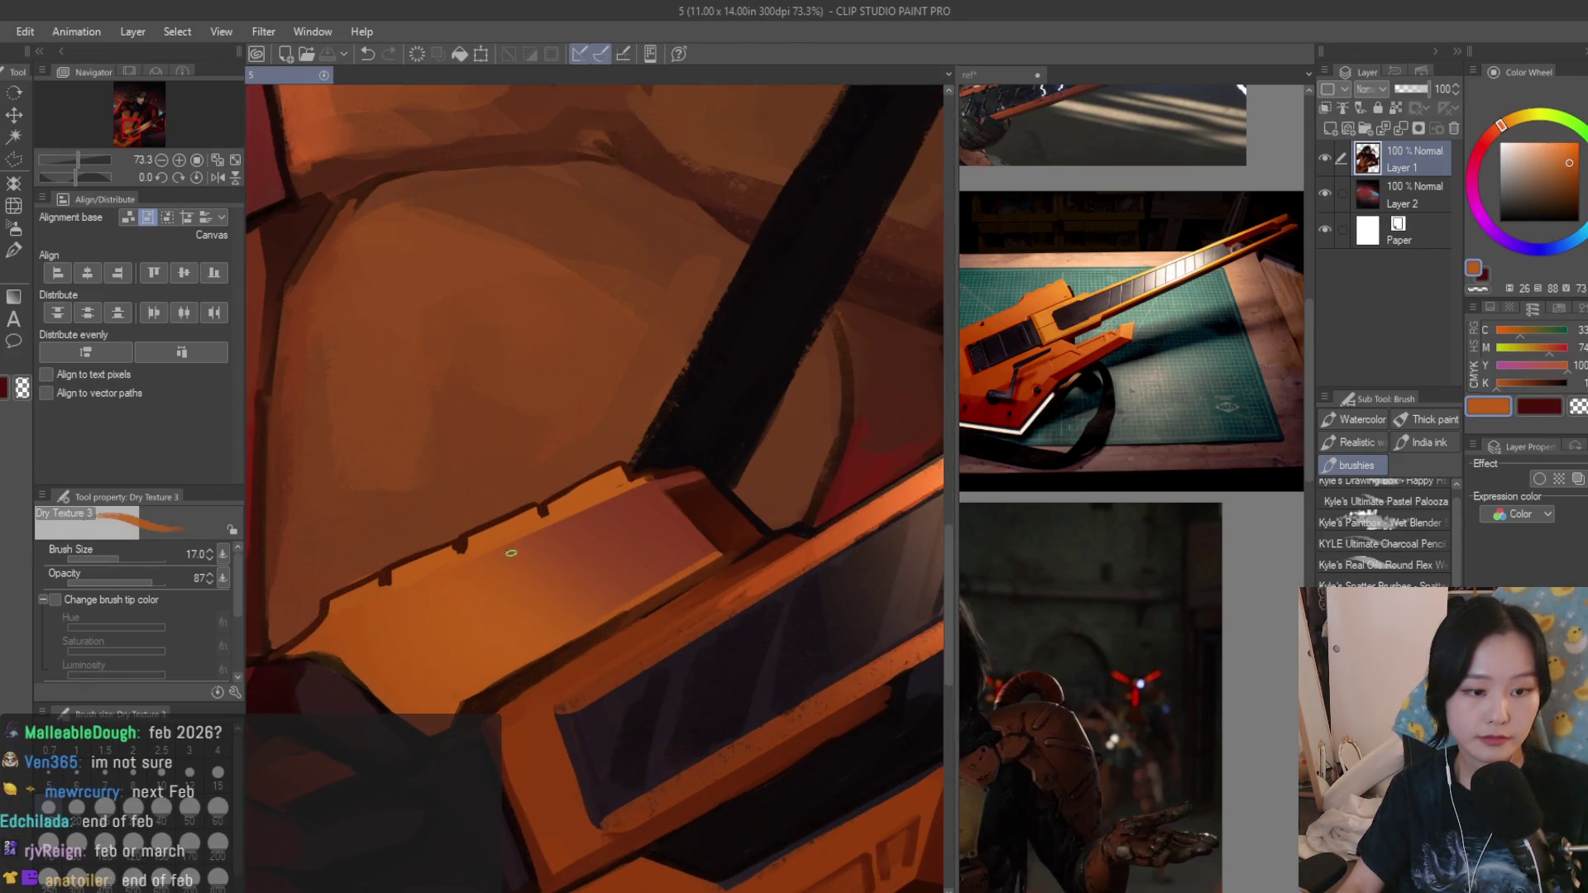
left_click(608, 521, "alt")
scroll(595, 558, "down", 3)
scroll(583, 685, "up", 2)
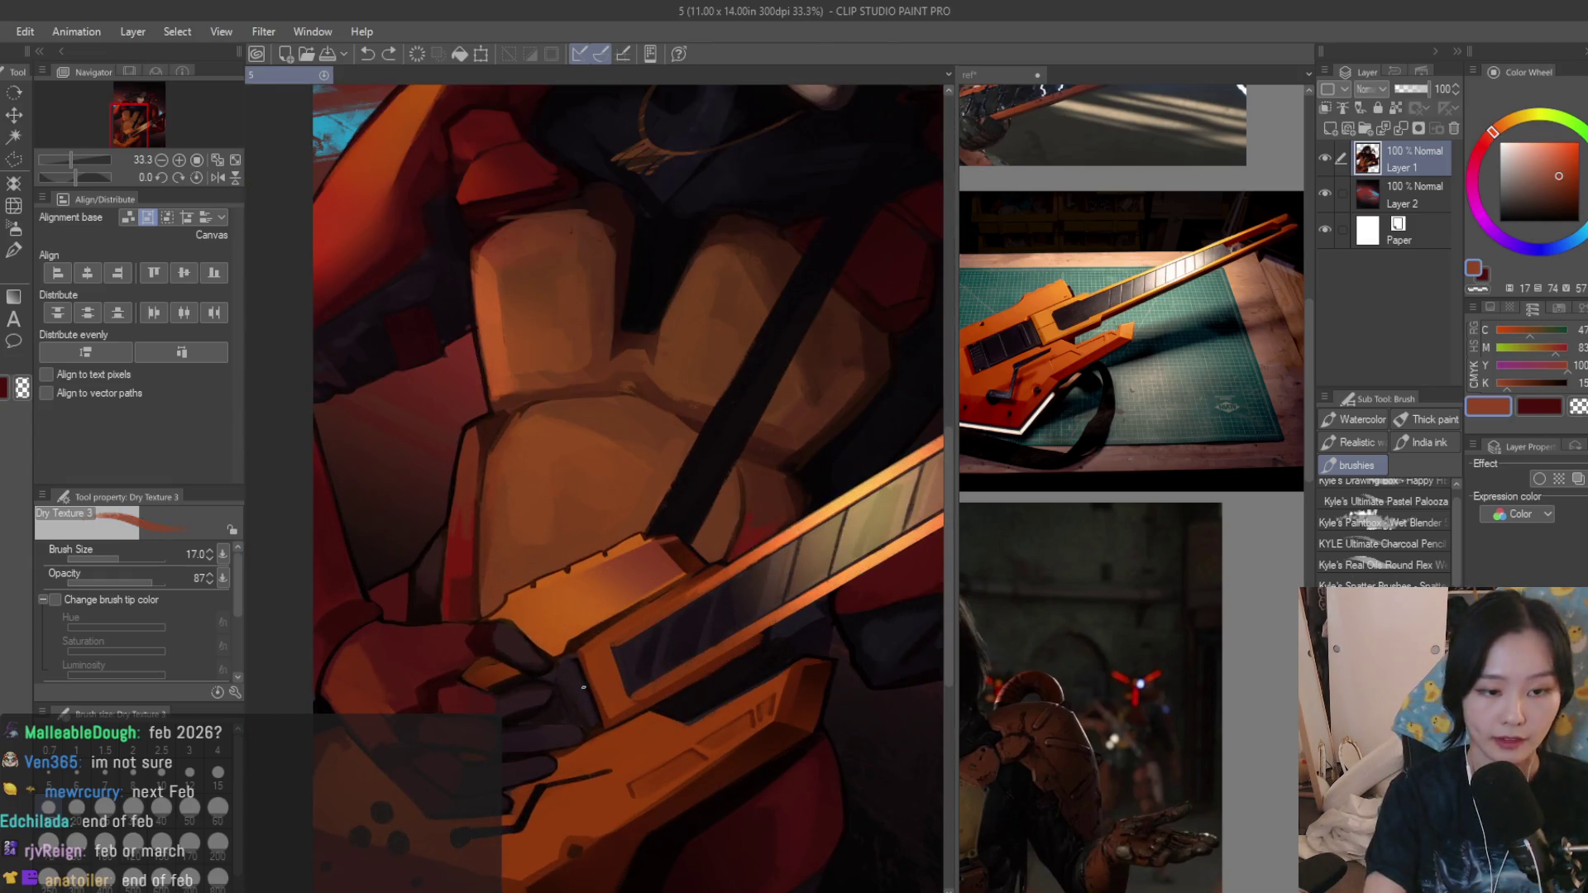
scroll(583, 686, "up", 1)
left_click(554, 591, "alt")
scroll(554, 592, "up", 1)
left_click(648, 548, "alt")
scroll(602, 599, "down", 5)
scroll(496, 582, "up", 1)
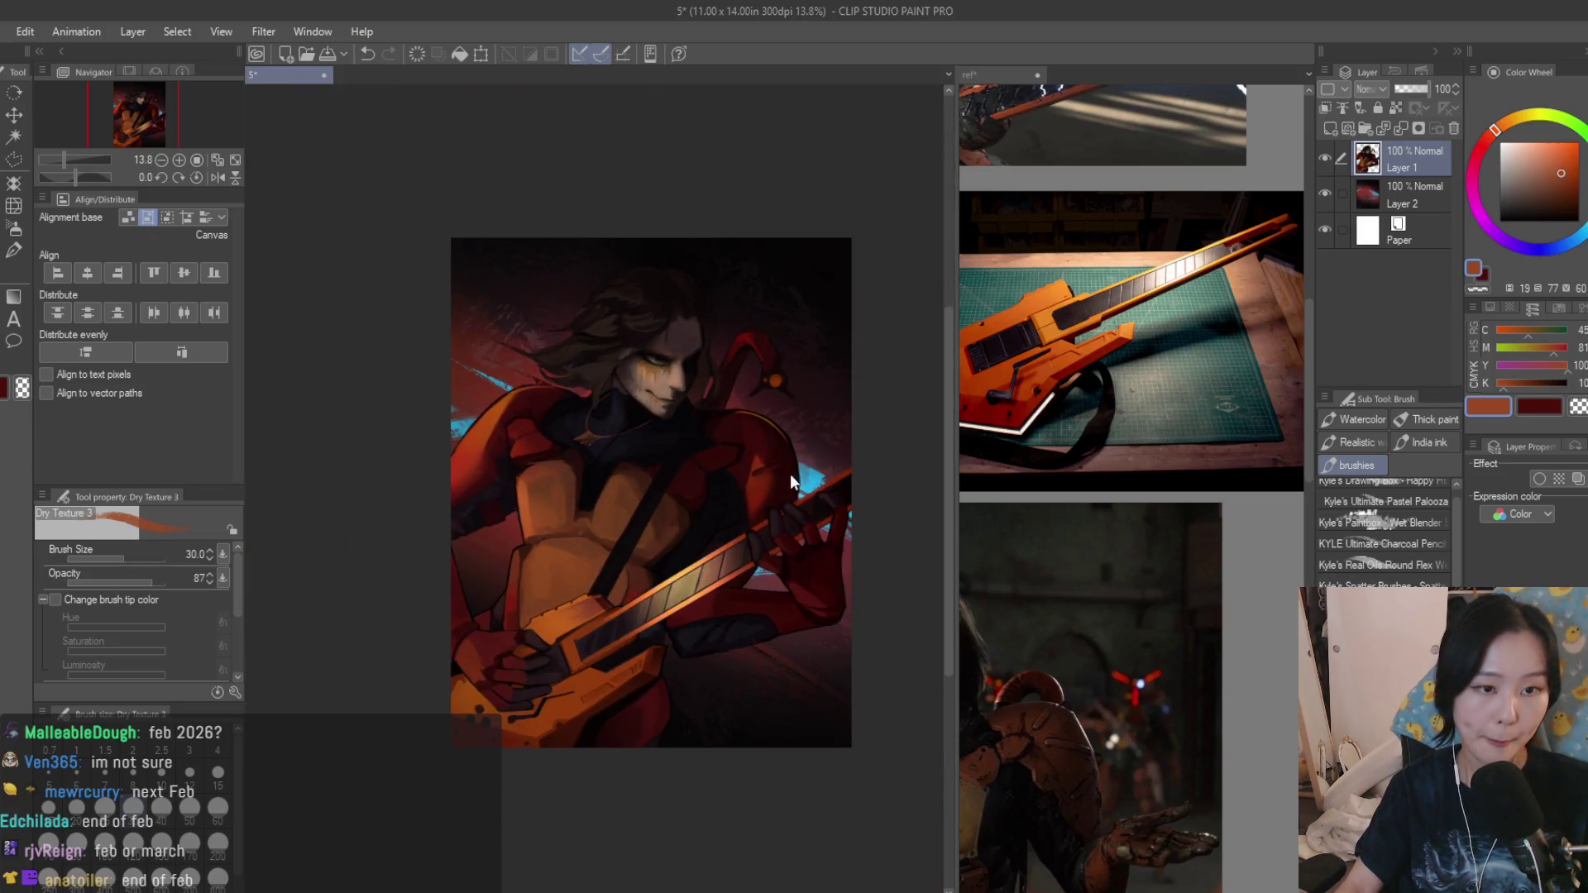
scroll(435, 570, "up", 2)
scroll(410, 559, "up", 2)
Darken the seam between the chest plates with a sampled dark brown, then pick a brighter brown.
left_click(410, 560, "alt")
scroll(409, 560, "up", 1)
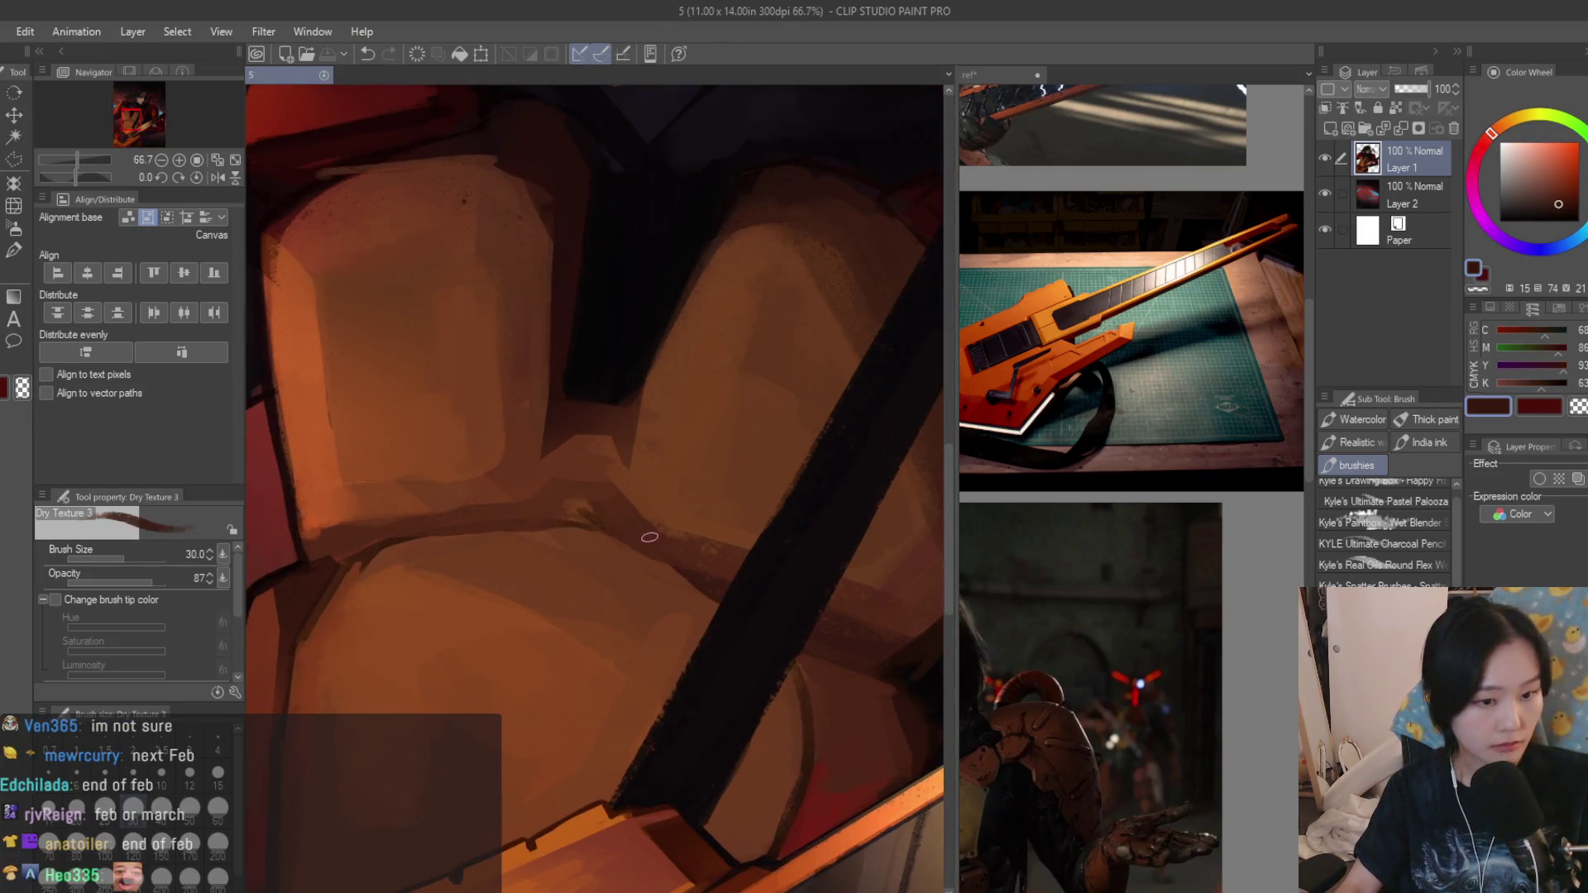
scroll(641, 536, "up", 1)
scroll(534, 484, "down", 1)
scroll(620, 526, "up", 2)
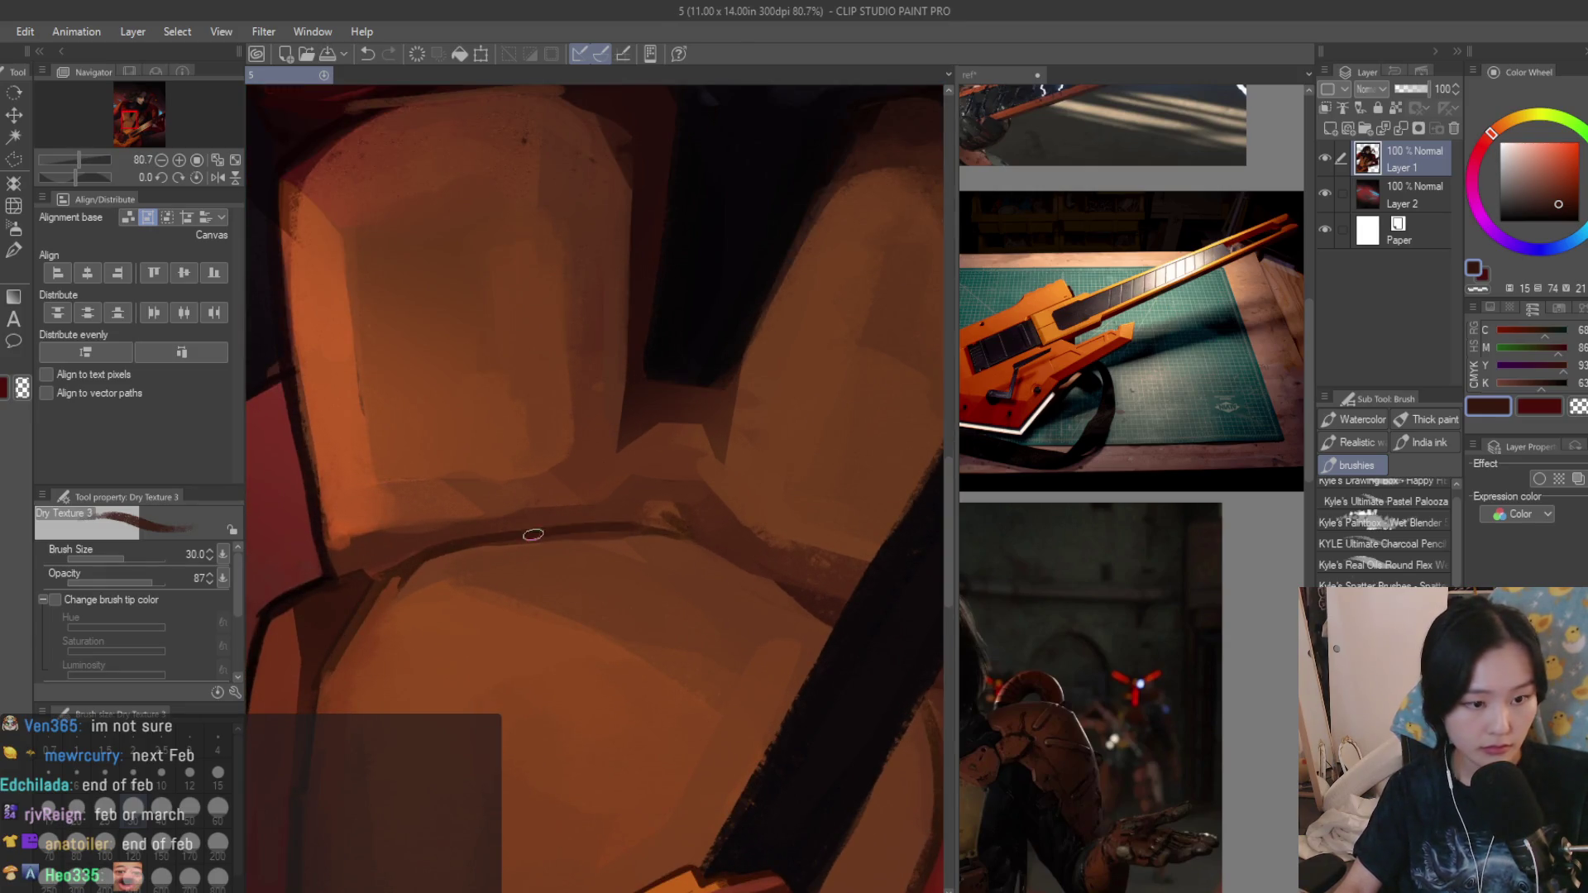
left_click_drag(420, 552, 629, 523)
left_click(648, 525, "alt")
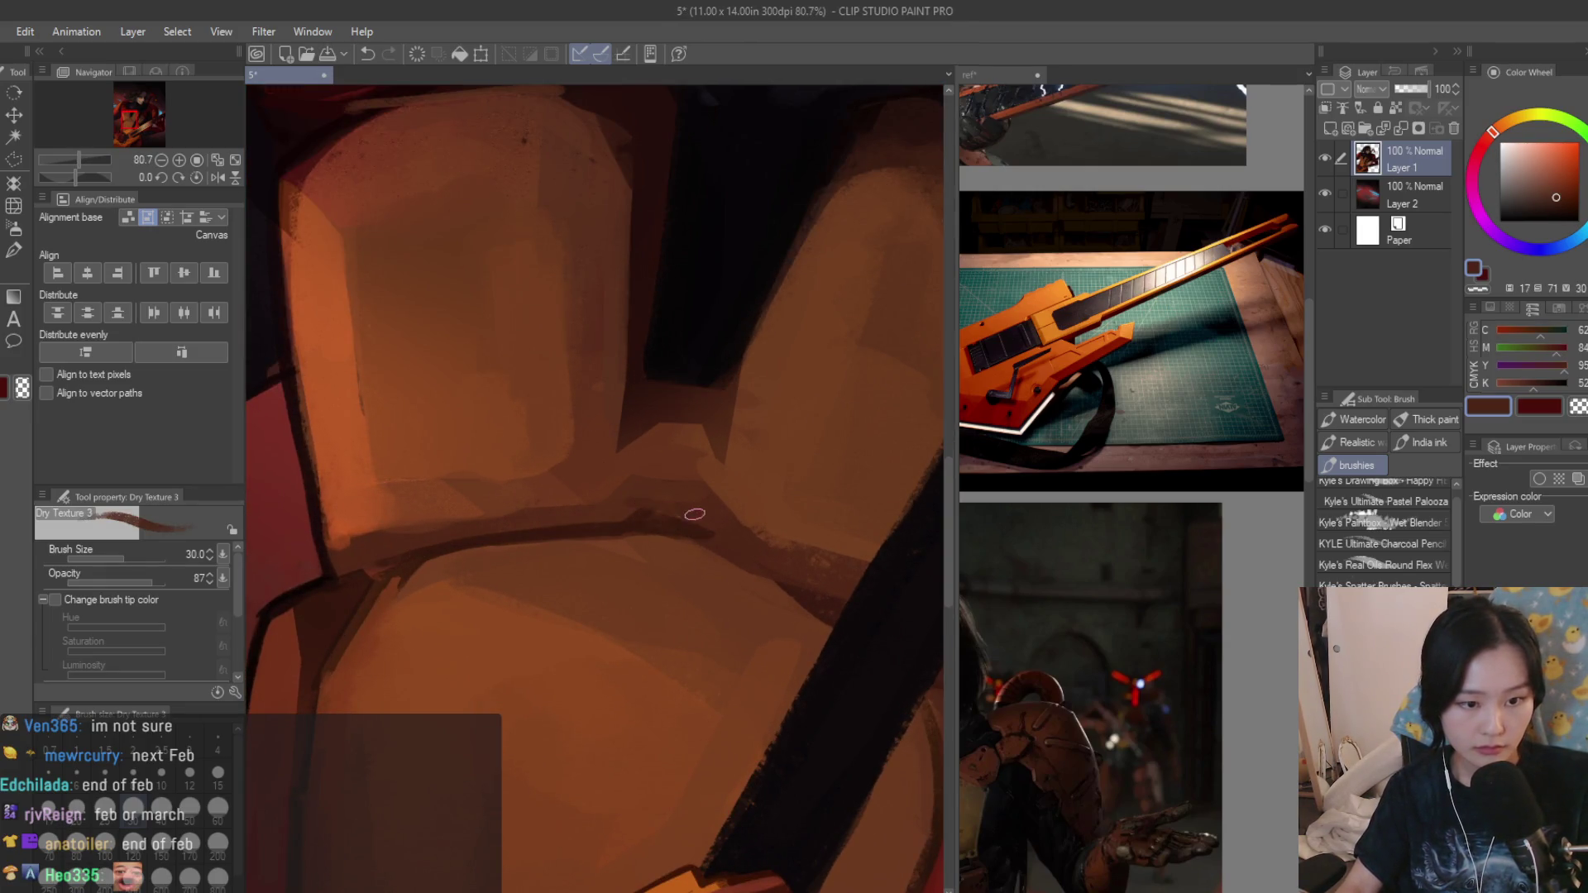
scroll(652, 525, "down", 1)
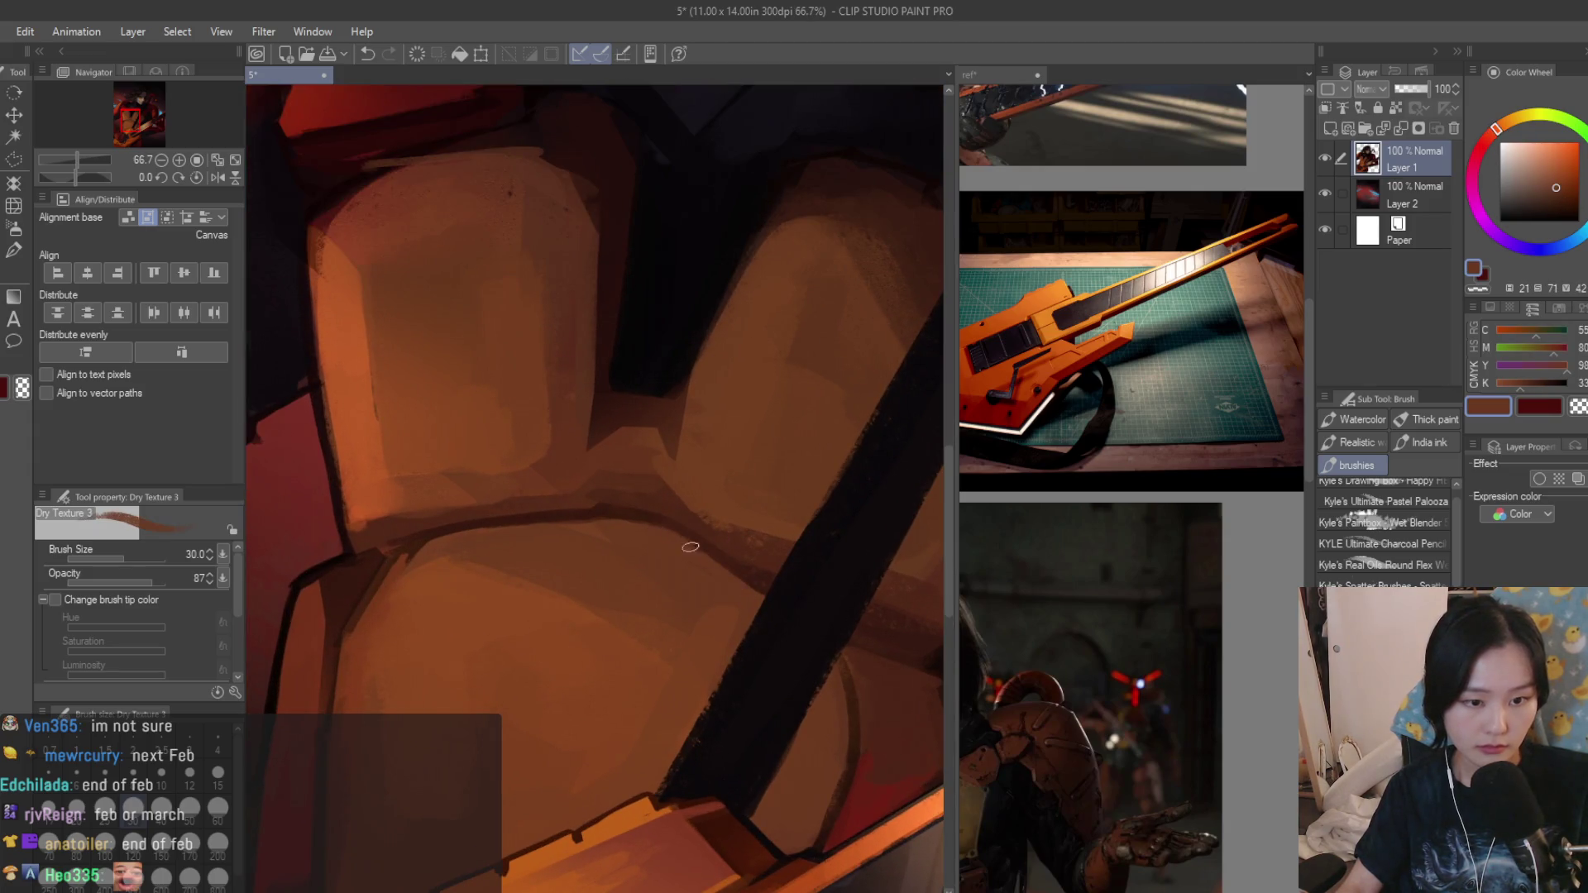
scroll(668, 542, "down", 1)
scroll(667, 542, "down", 1)
scroll(668, 542, "down", 1)
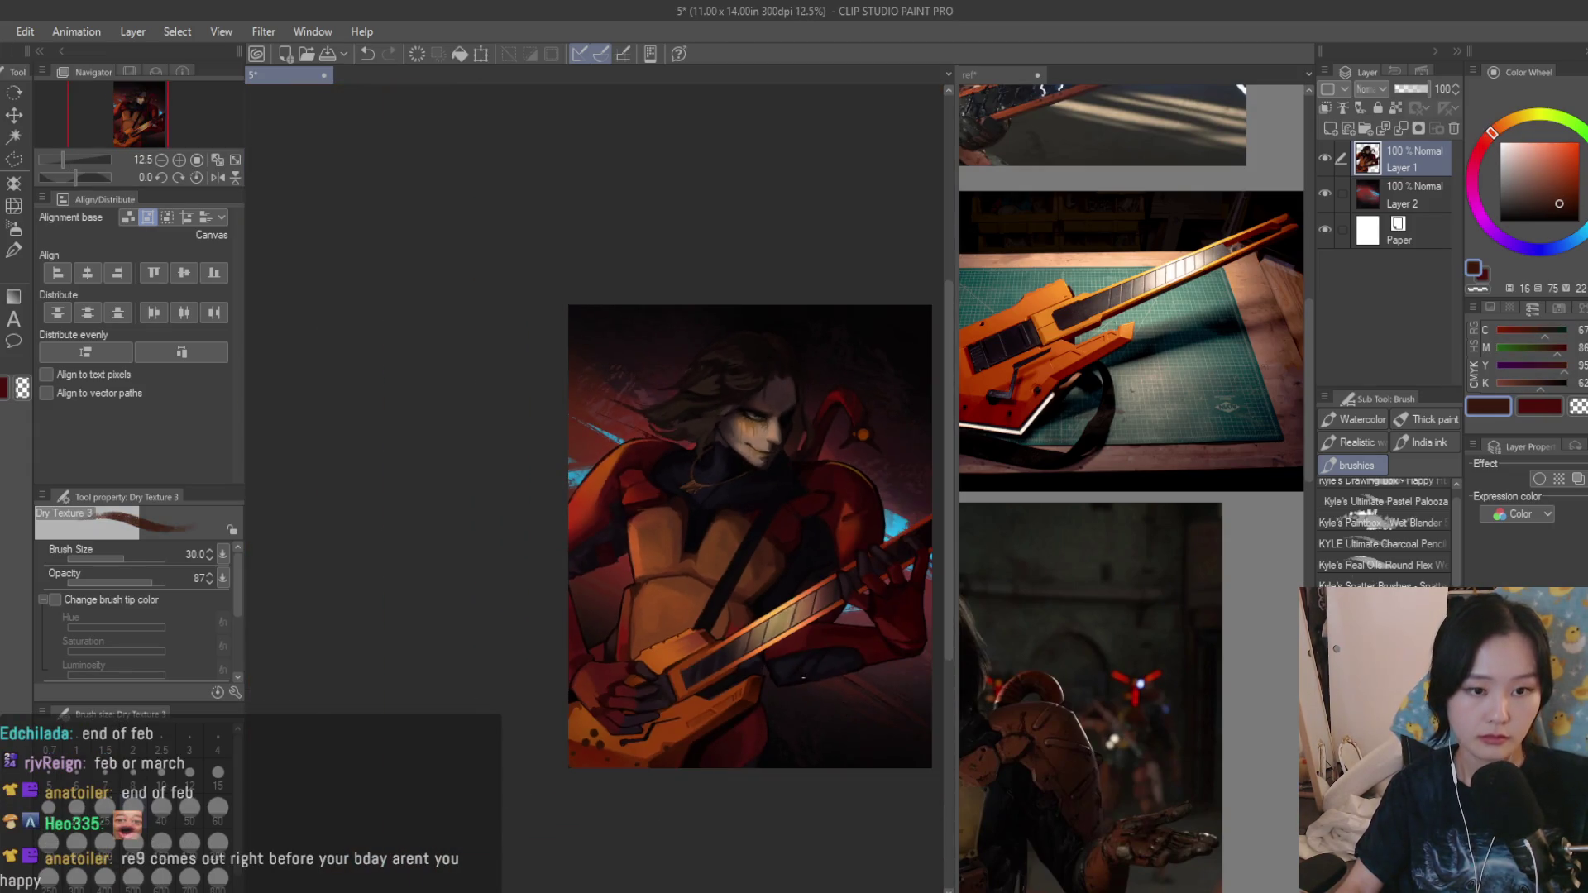
scroll(1000, 626, "down", 2)
scroll(1000, 627, "up", 2)
scroll(985, 493, "up", 1)
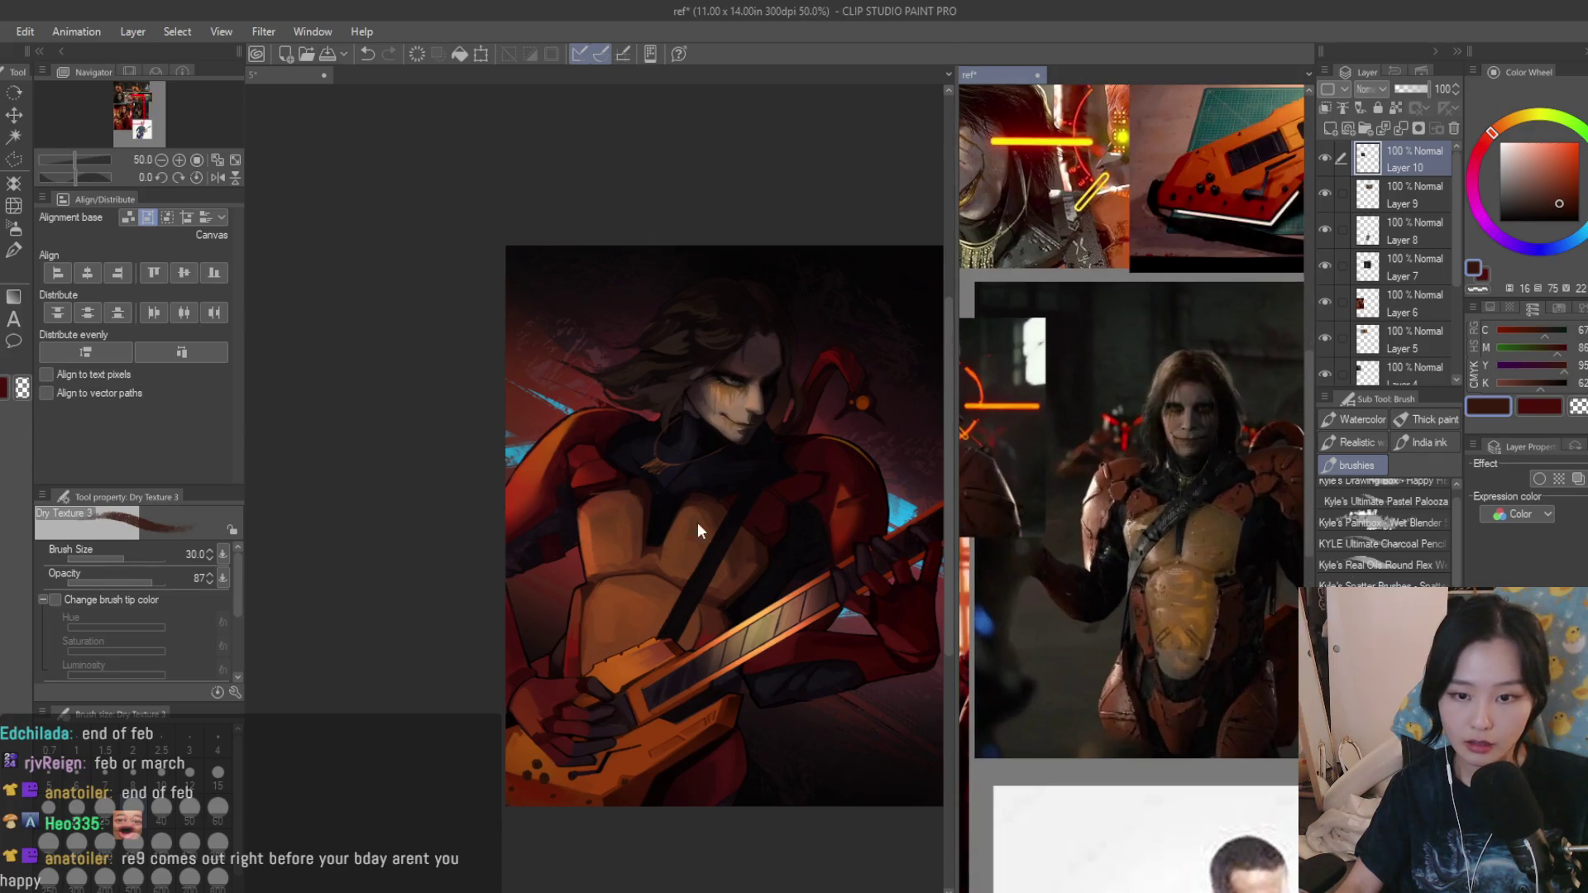
scroll(797, 485, "up", 1)
scroll(530, 697, "up", 2)
scroll(531, 697, "up", 1)
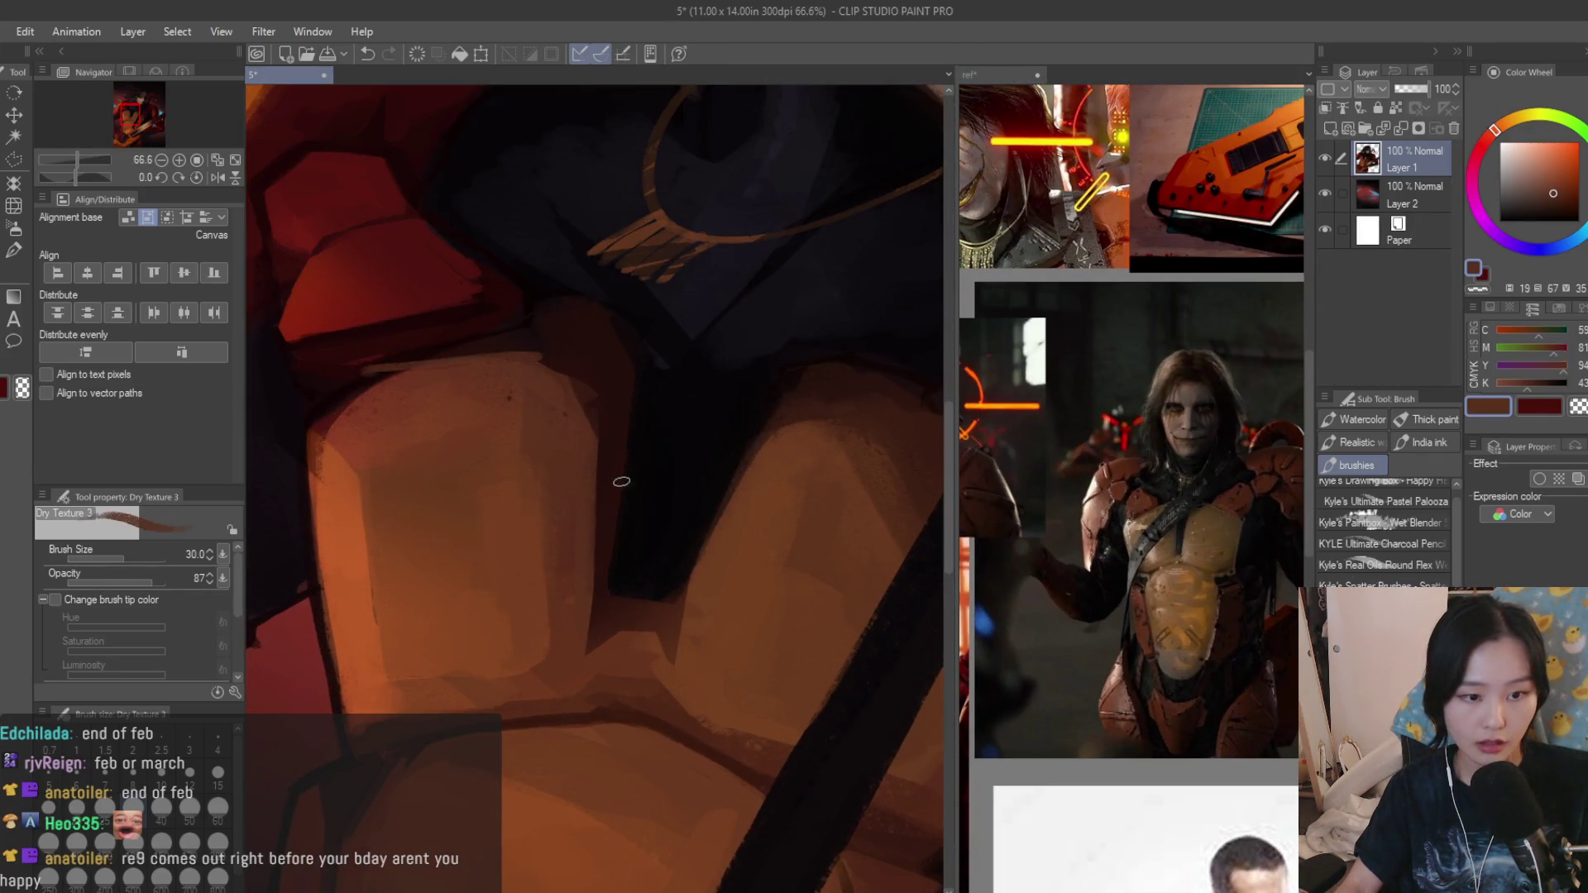
Paint a thin light stroke along the armor, redoing it, and reduce the brush size to 25.
left_click_drag(604, 407, 600, 648)
key("ctrl+z")
left_click_drag(604, 409, 600, 648)
key("ctrl+z")
key("bracketleft")
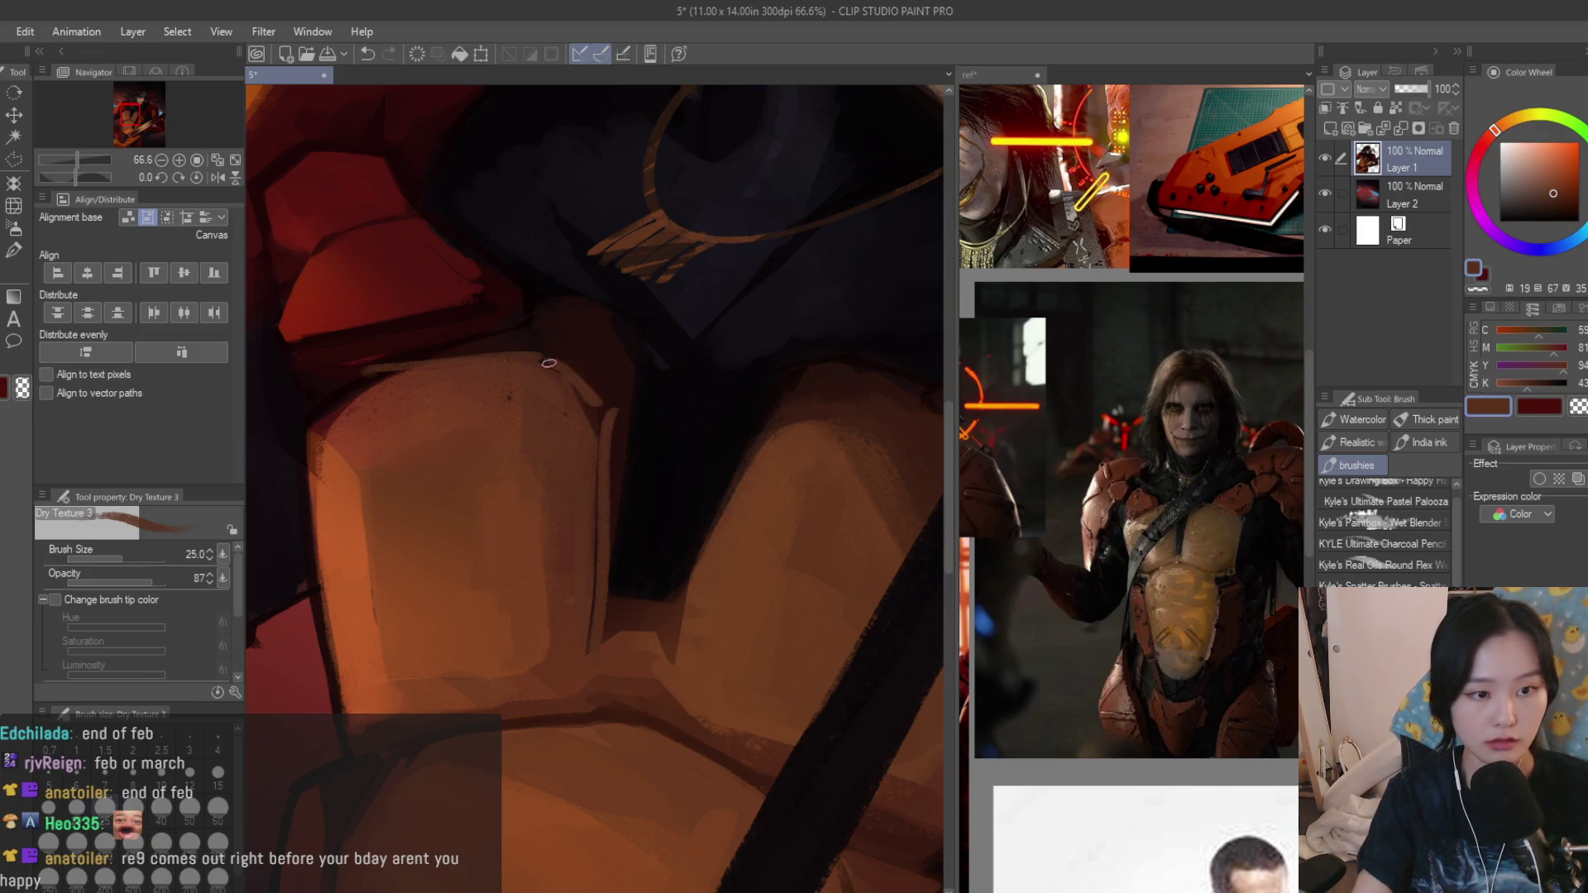
scroll(570, 376, "down", 2)
scroll(620, 559, "up", 1)
scroll(665, 741, "up", 1)
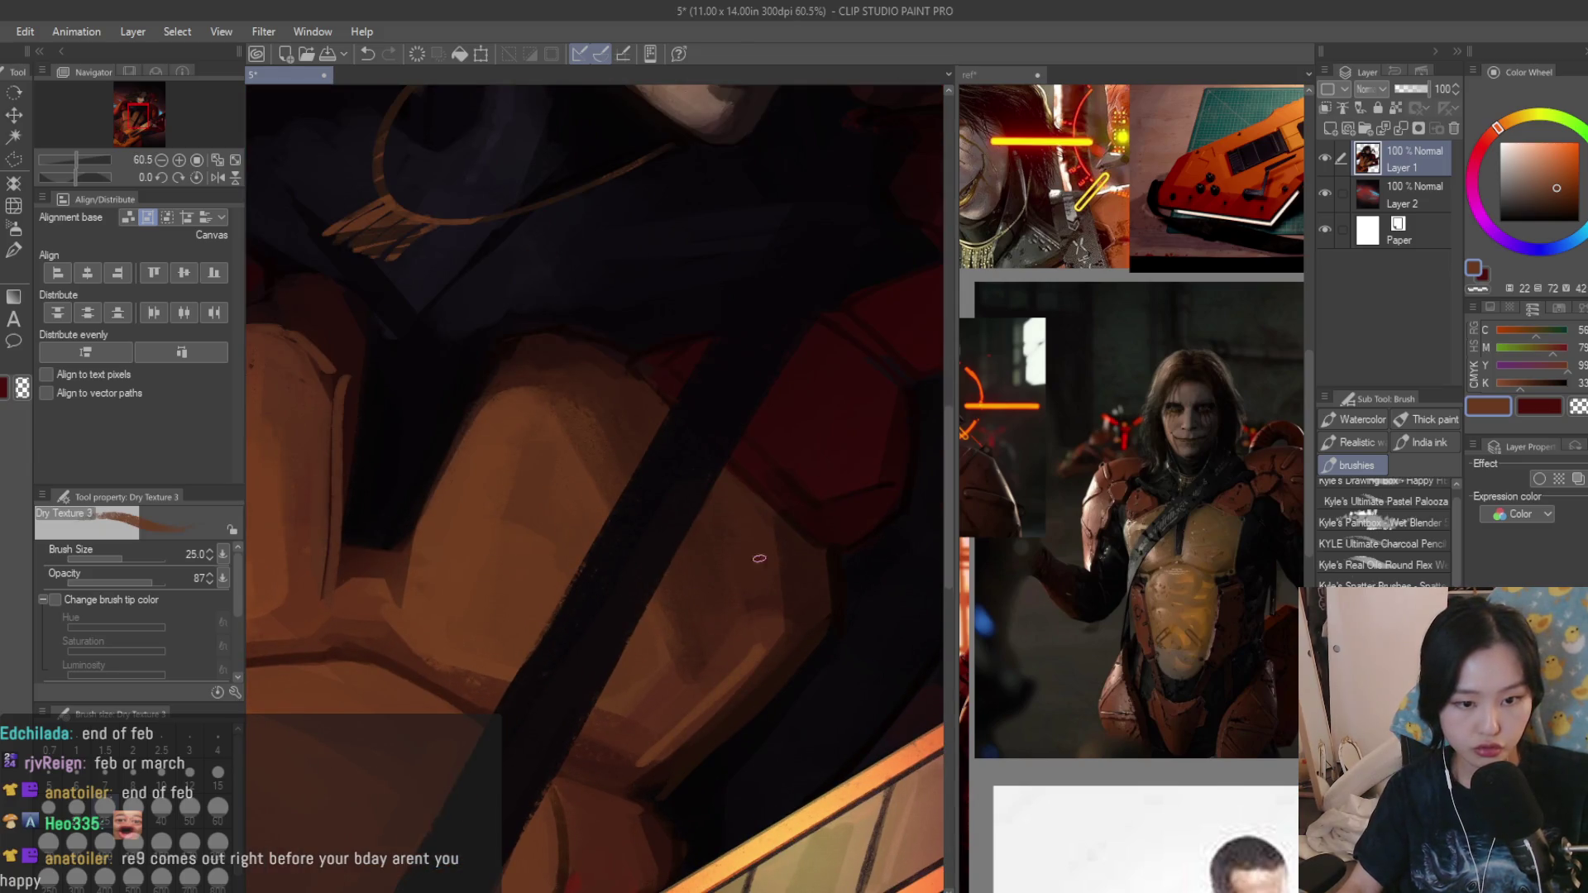
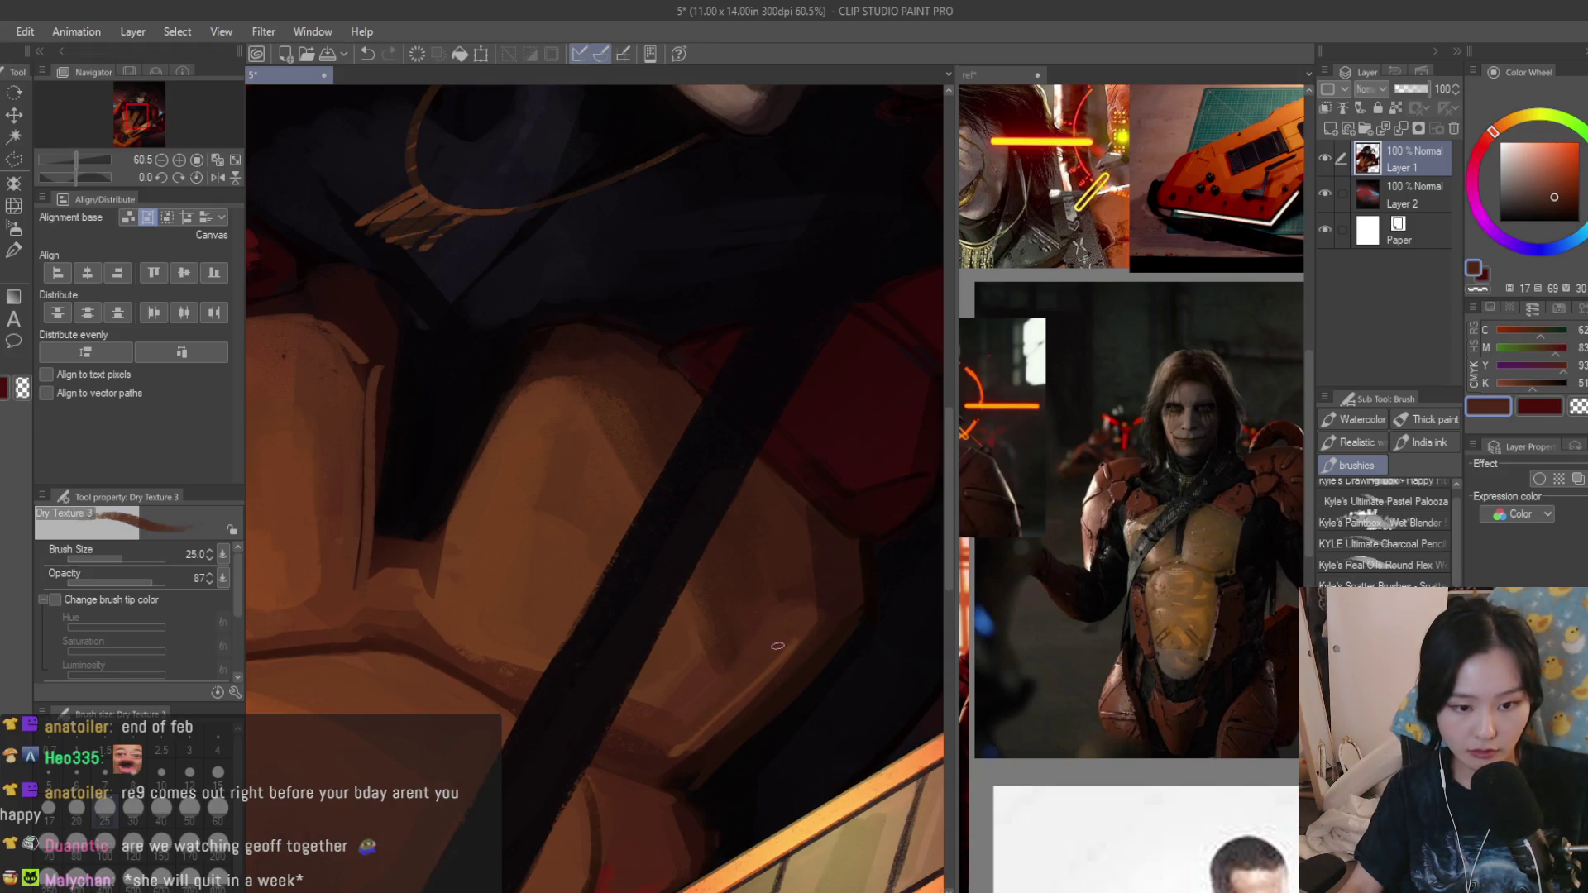
scroll(708, 695, "up", 1)
scroll(679, 696, "up", 1)
Sample a dark blue, check the reference sheet, then create Layer 3 above Layer 1.
left_click(630, 685, "alt")
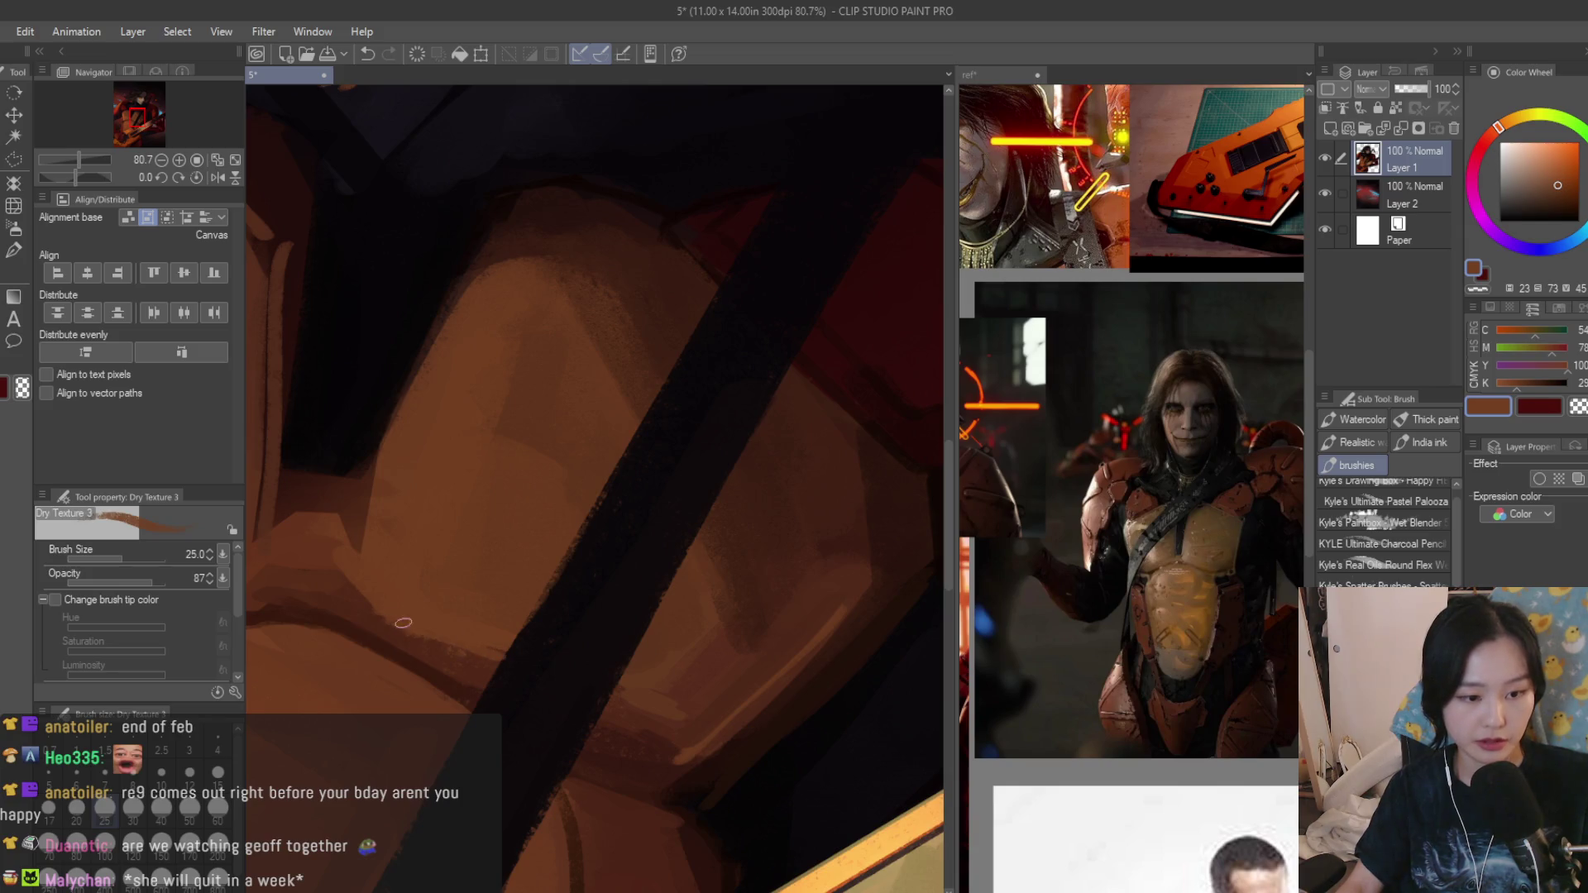
scroll(630, 687, "down", 4)
left_click(709, 617, "alt")
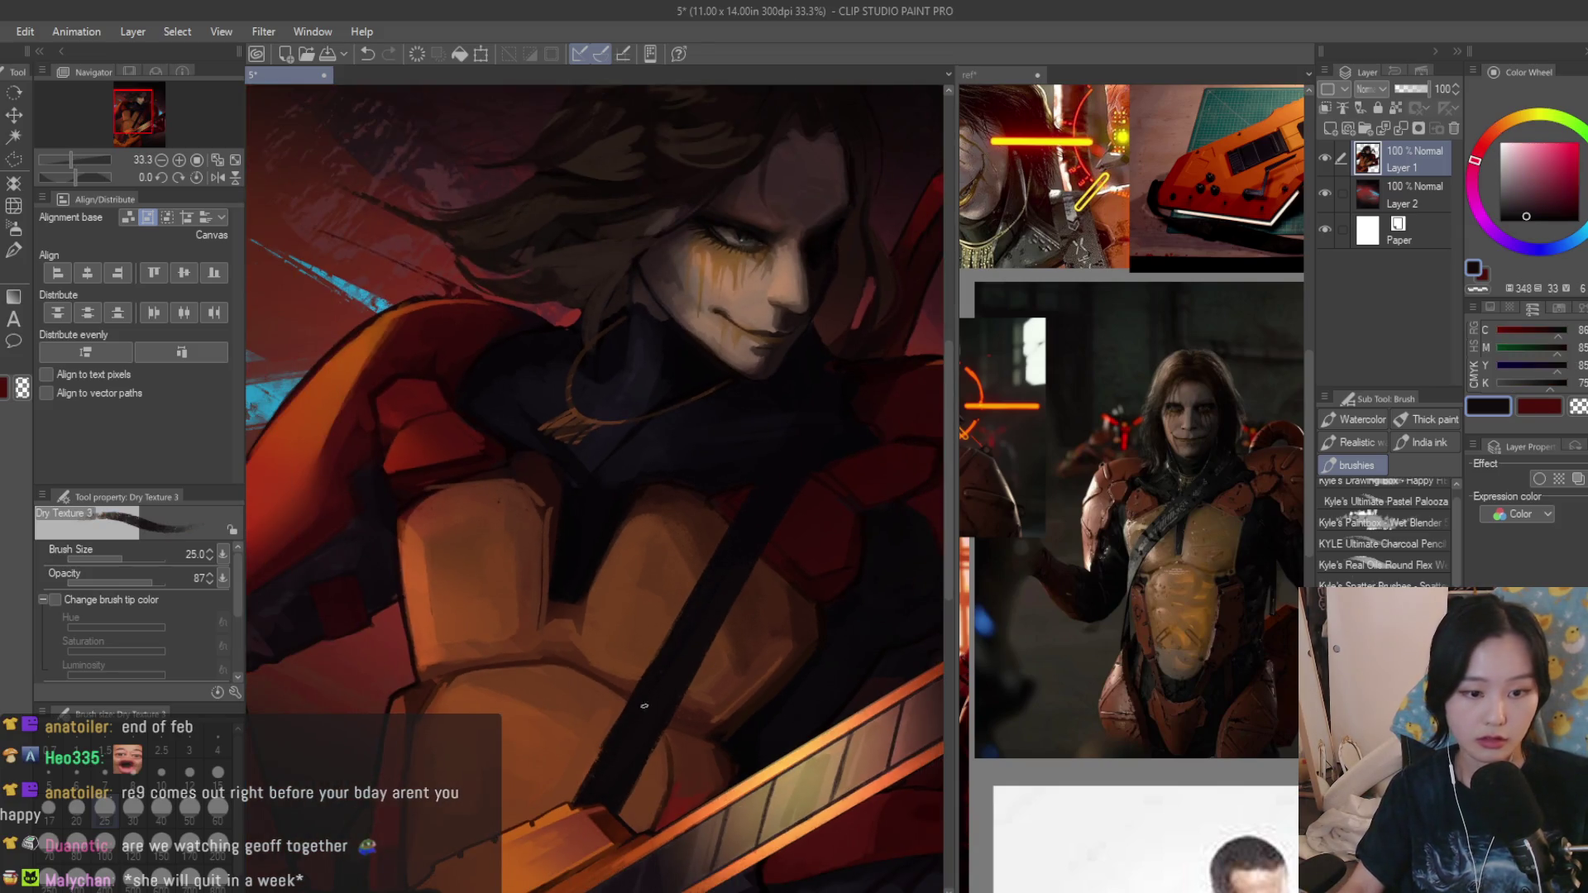
scroll(644, 706, "down", 4)
scroll(695, 496, "up", 1)
scroll(711, 409, "up", 3)
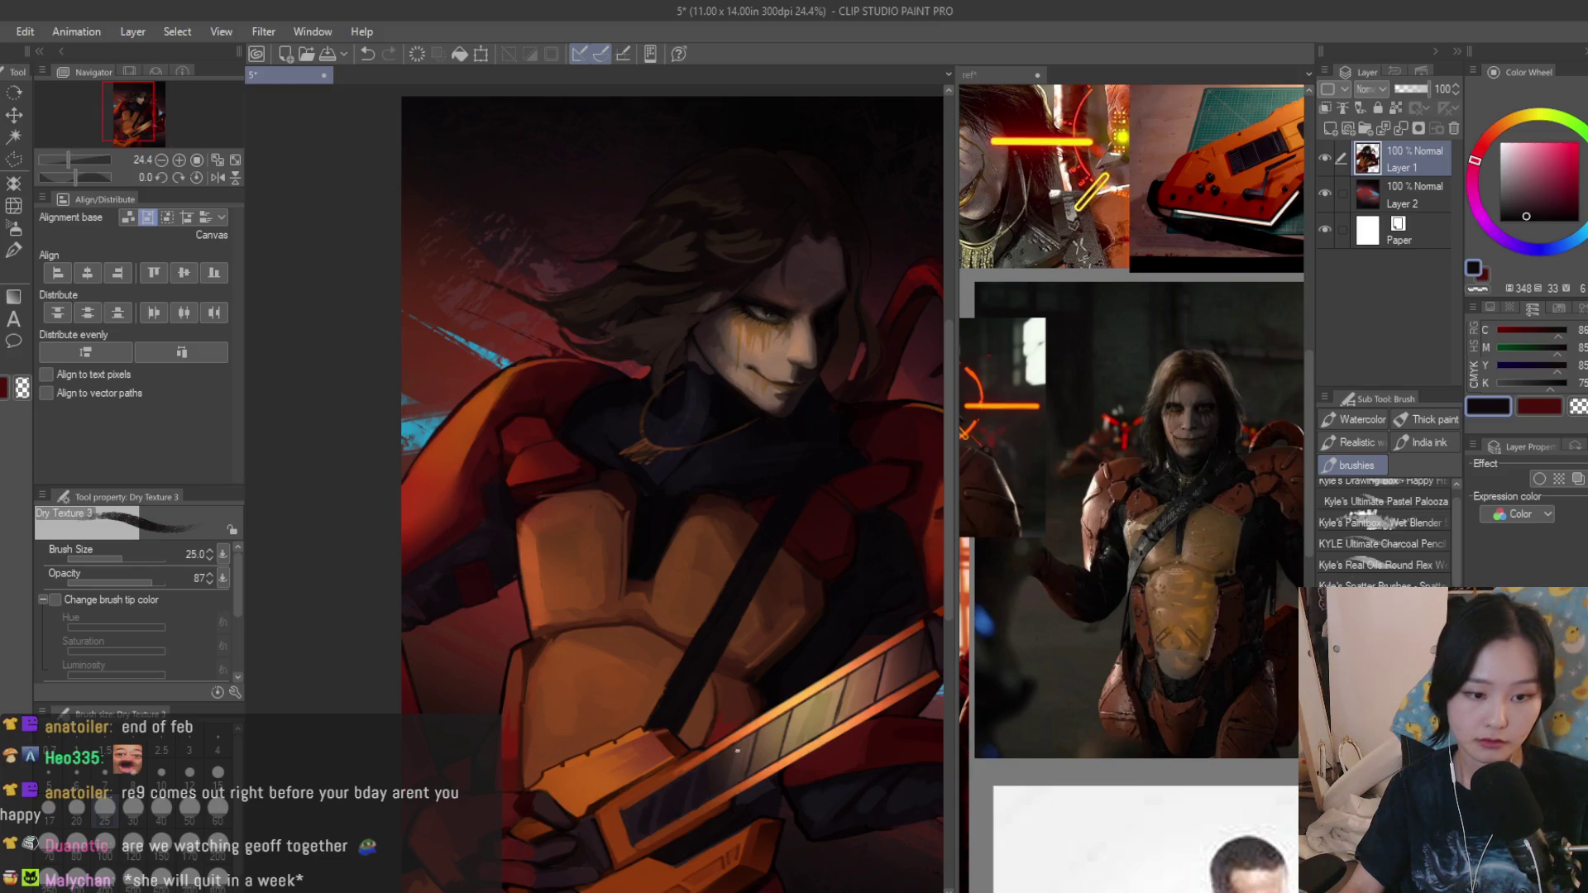
scroll(735, 750, "up", 2)
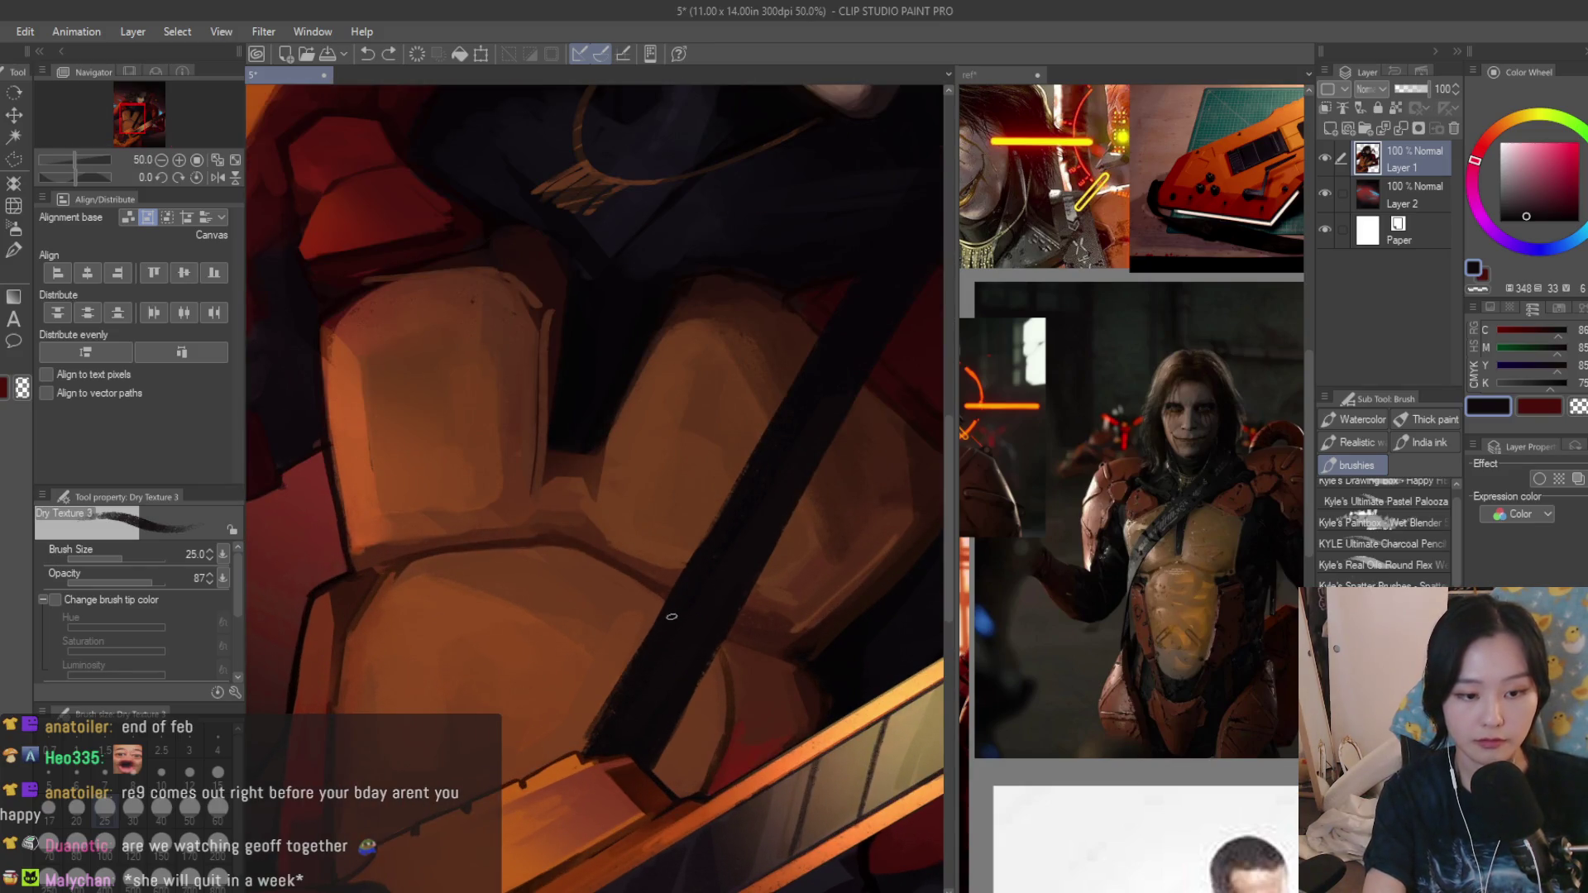
left_click(999, 75)
scroll(1121, 458, "down", 2)
scroll(1120, 458, "down", 2)
scroll(1121, 457, "up", 3)
scroll(1120, 458, "down", 2)
scroll(1120, 457, "up", 3)
left_click(286, 75)
scroll(760, 343, "down", 2)
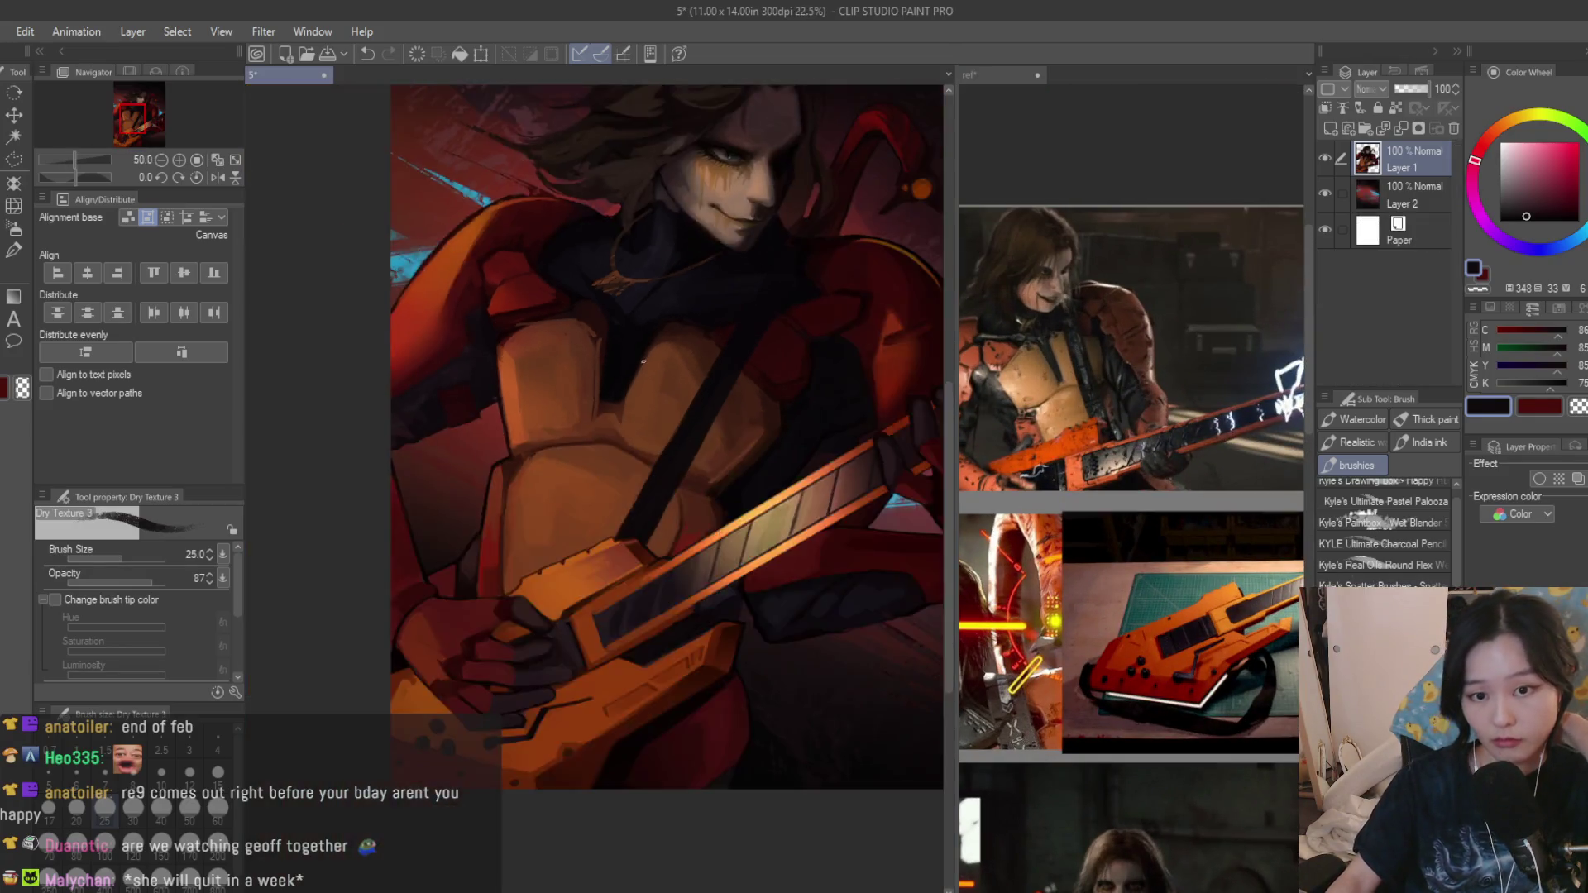
scroll(760, 343, "down", 2)
scroll(765, 325, "up", 2)
scroll(764, 325, "up", 2)
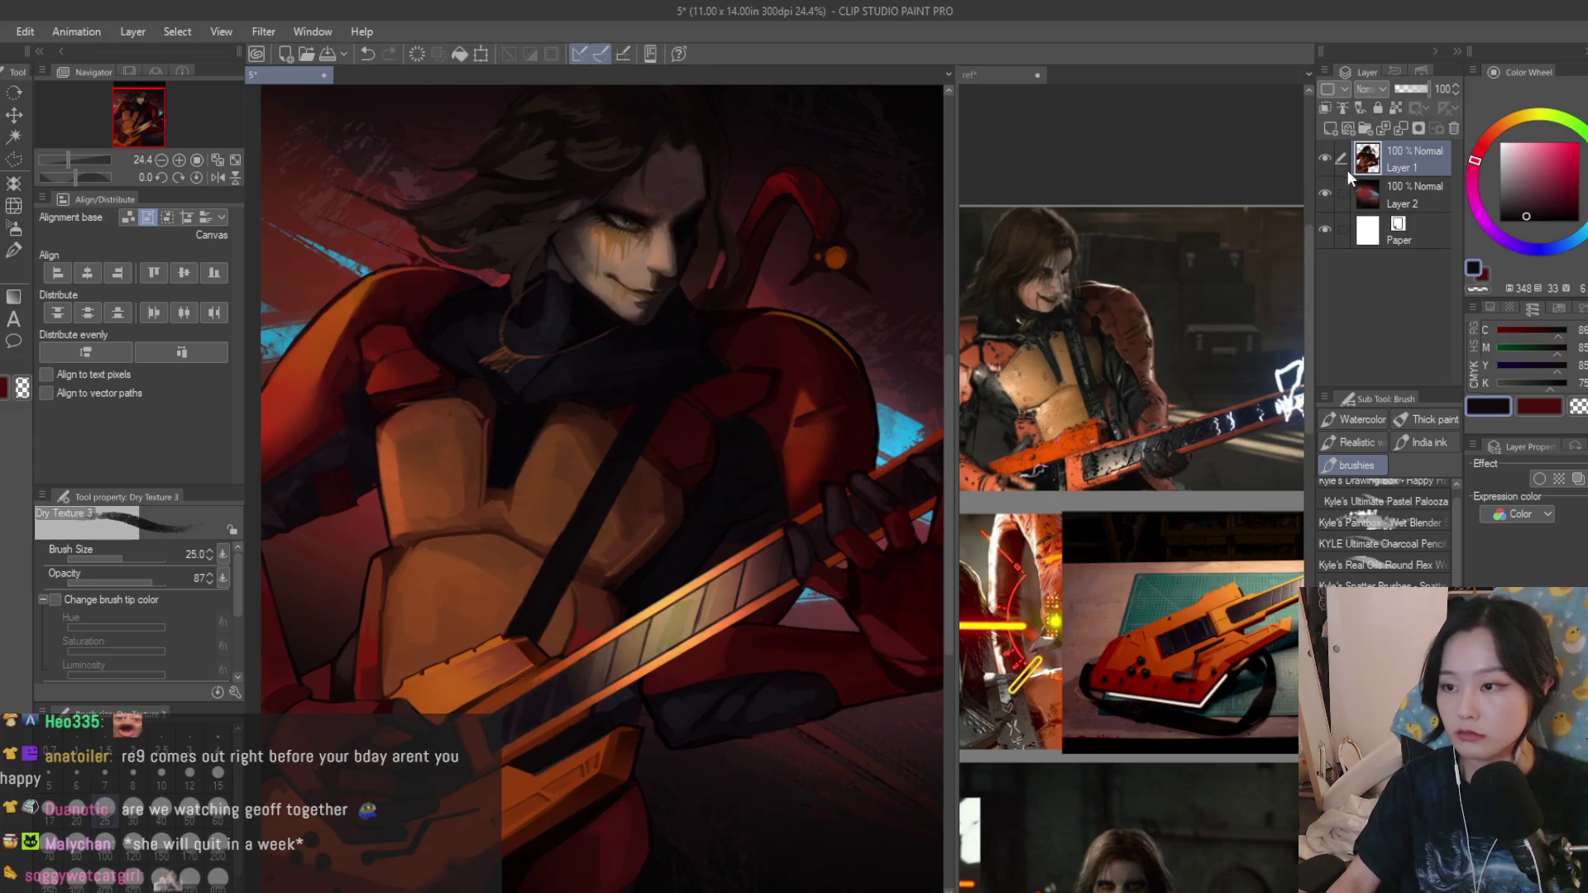
scroll(766, 325, "up", 1)
left_click(1328, 129)
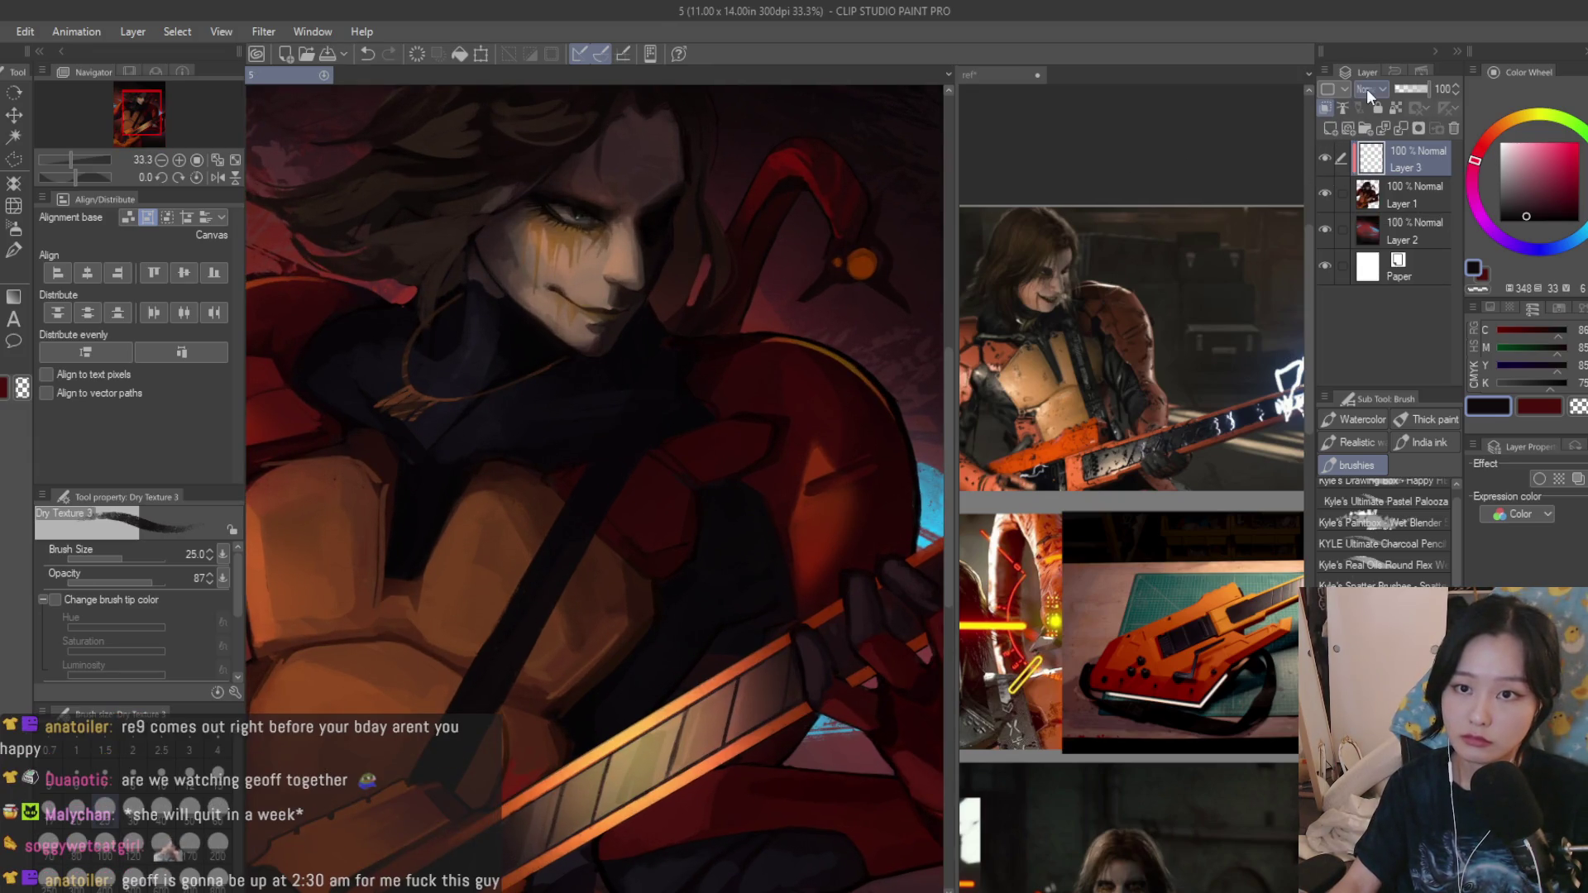
Pick a pale pink and paint trial strokes along the guitar strap on the multiply layer.
left_click(1505, 162)
left_click_drag(1479, 154, 1486, 137)
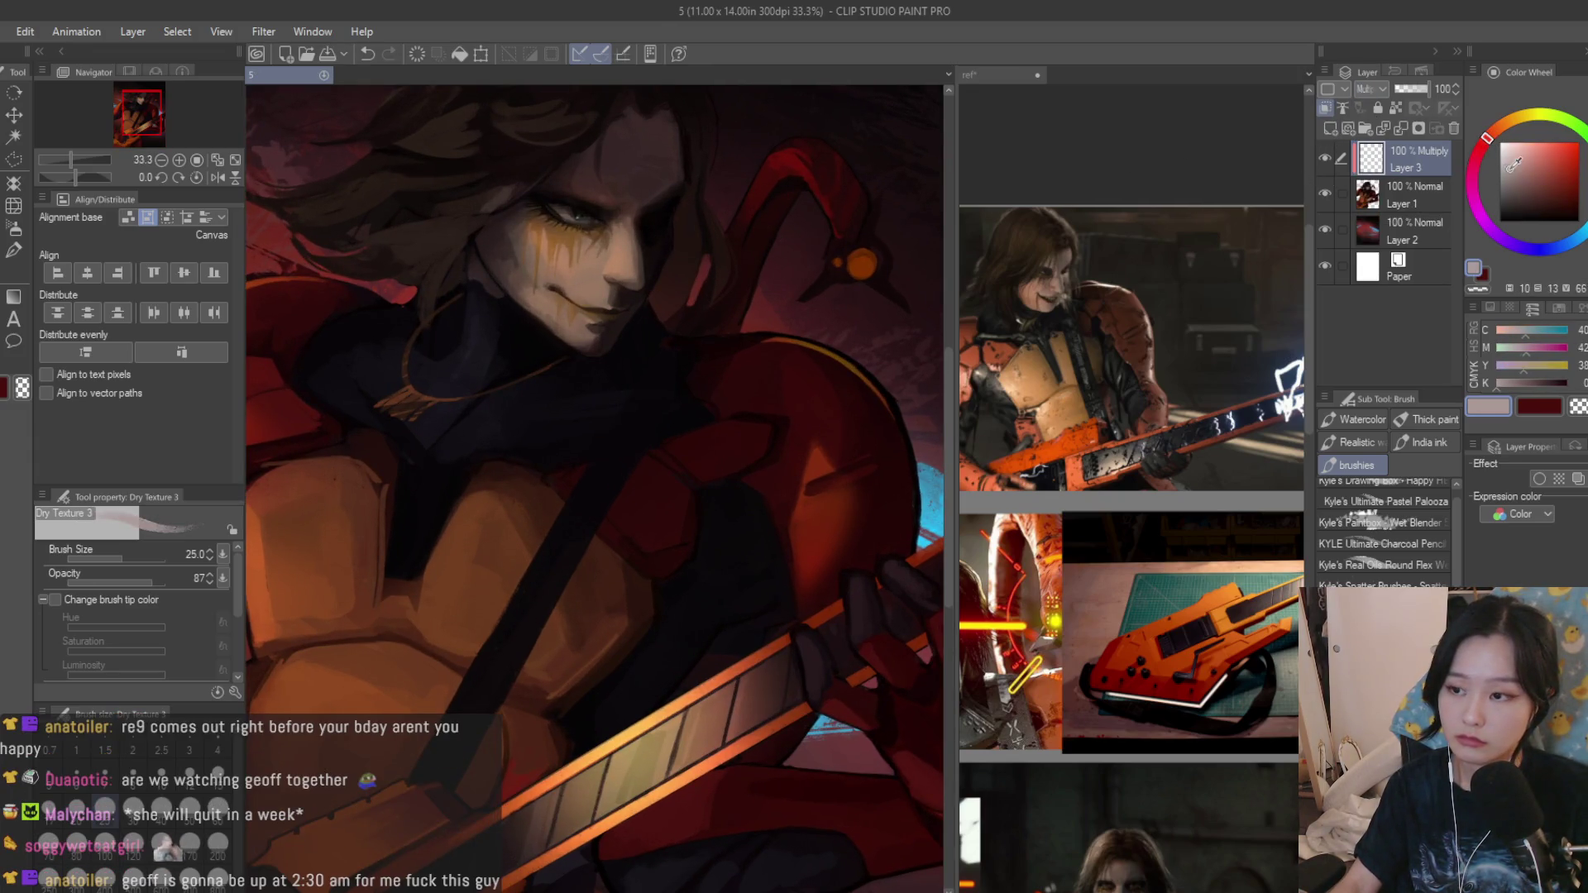
left_click(1512, 157)
scroll(717, 268, "down", 2)
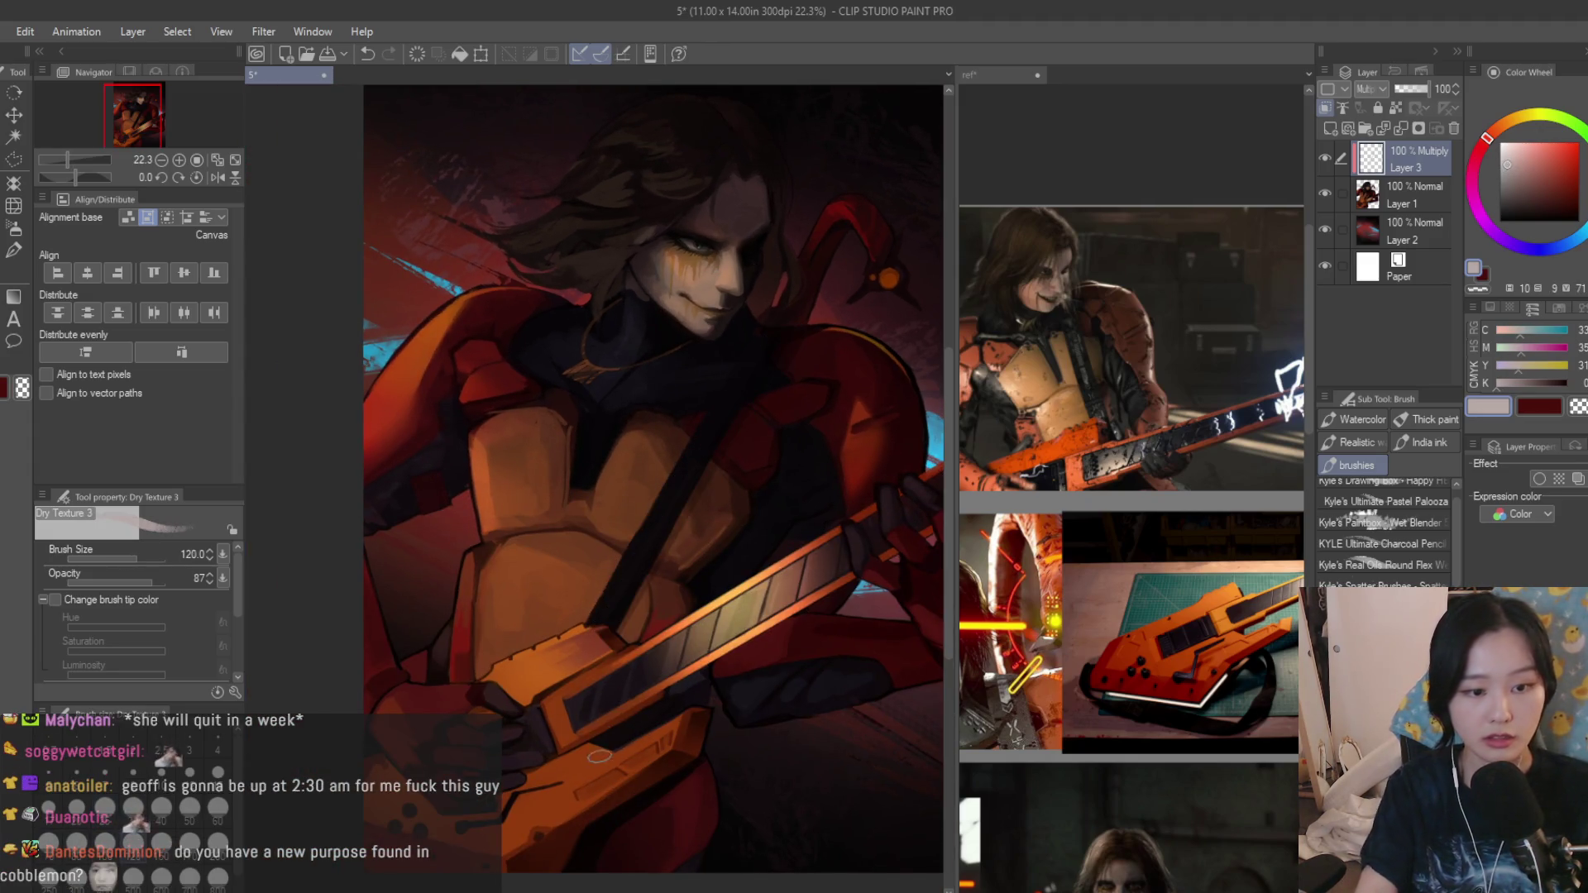
scroll(779, 372, "down", 1)
scroll(770, 425, "up", 2)
key("ctrl+z")
left_click_drag(776, 343, 596, 699)
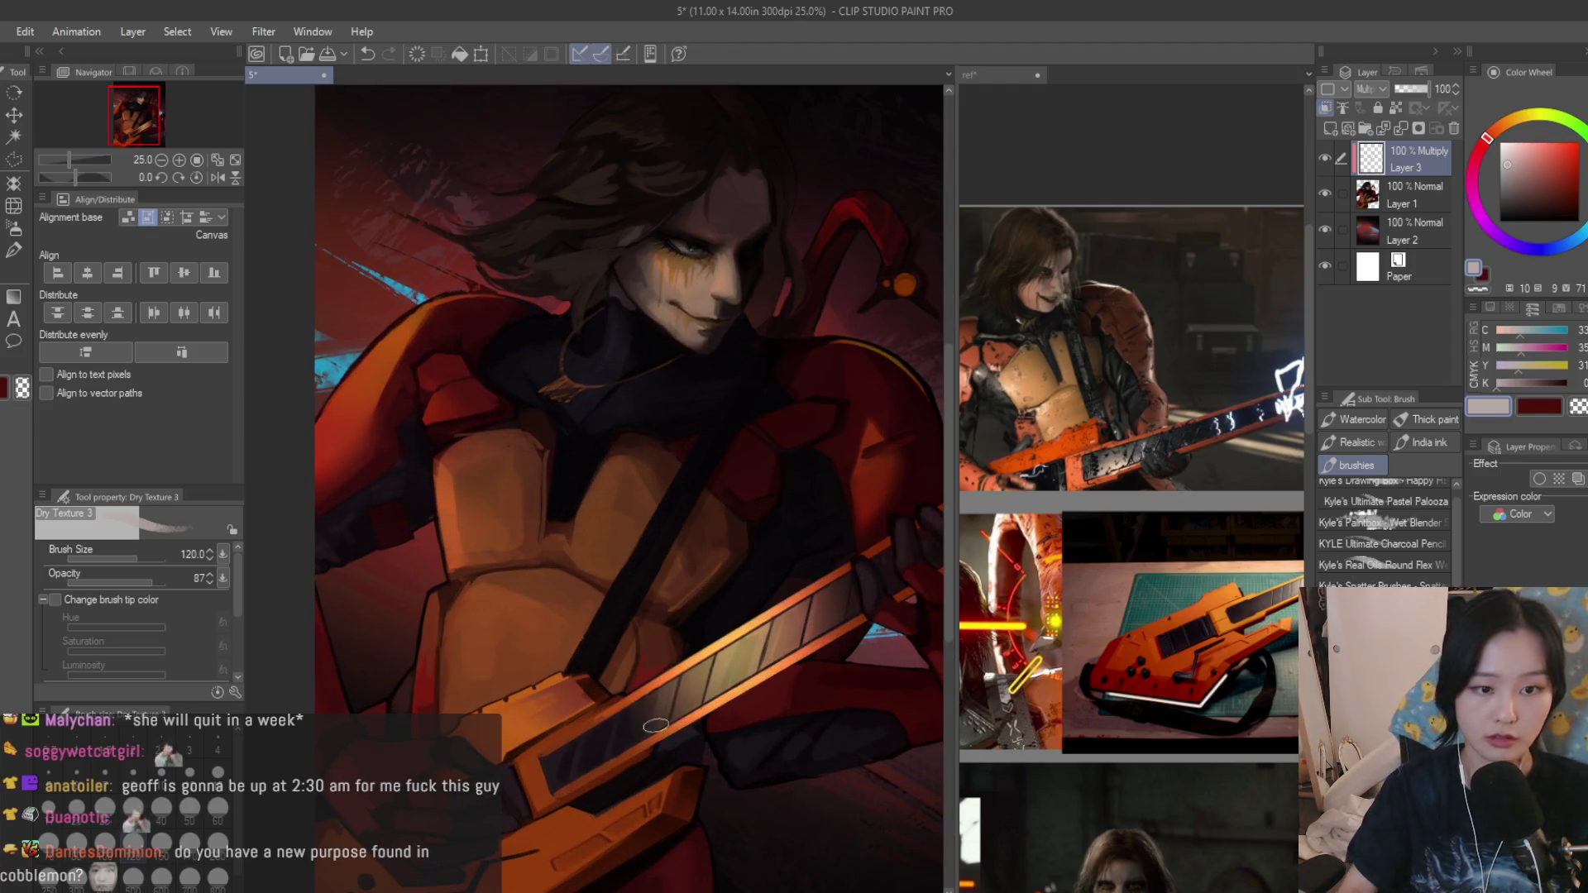
scroll(585, 722, "up", 2)
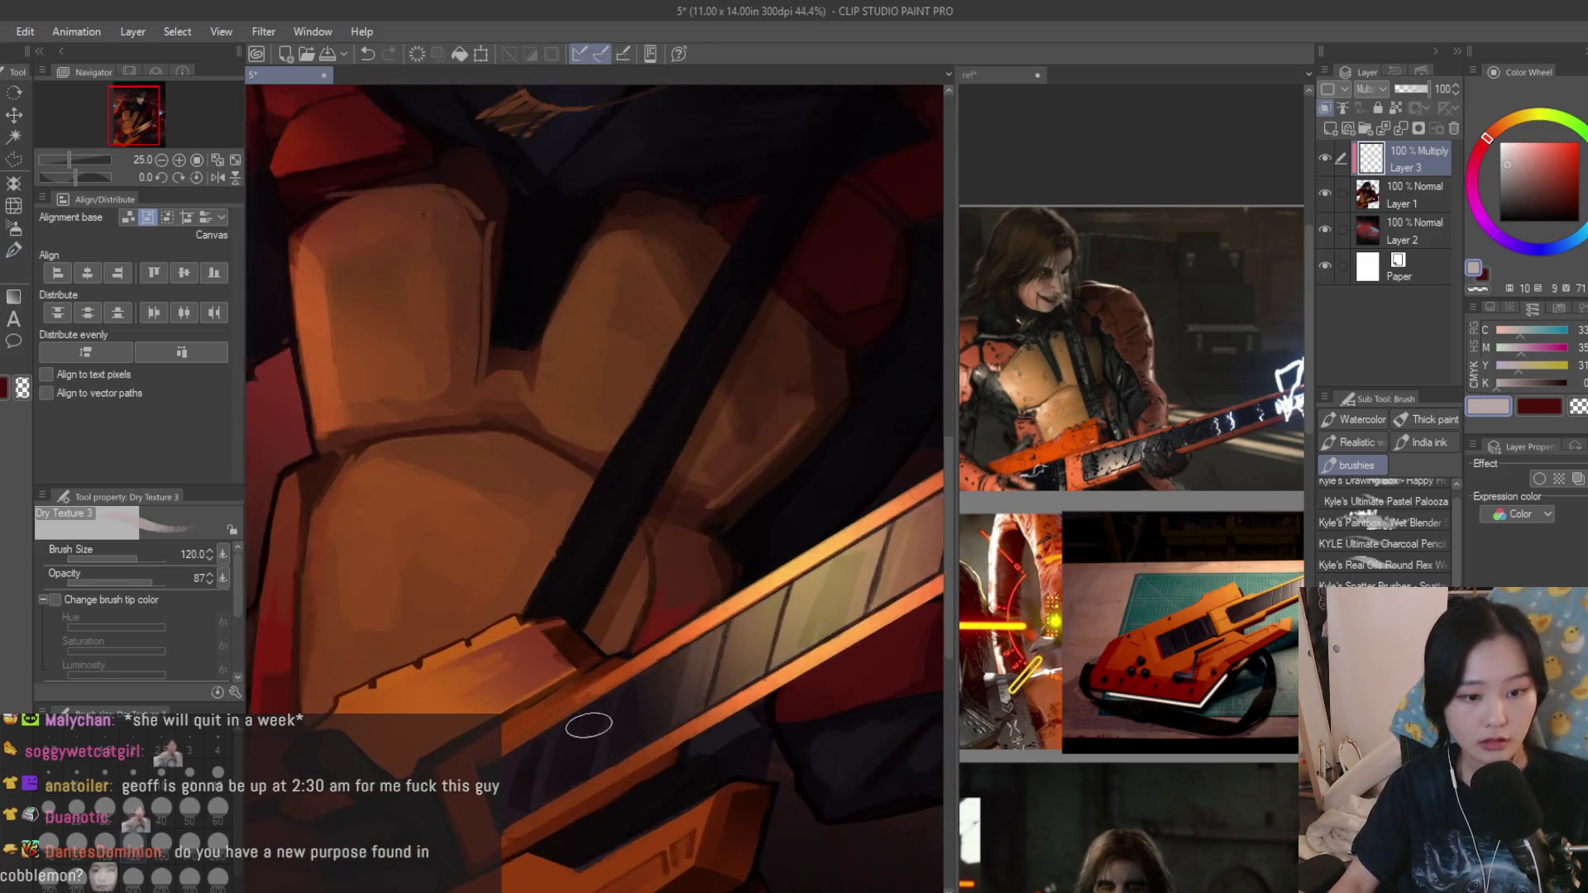
scroll(571, 645, "up", 2)
Switch to the custom brush set, then undo back until Layer 3 is removed.
left_click(1370, 468)
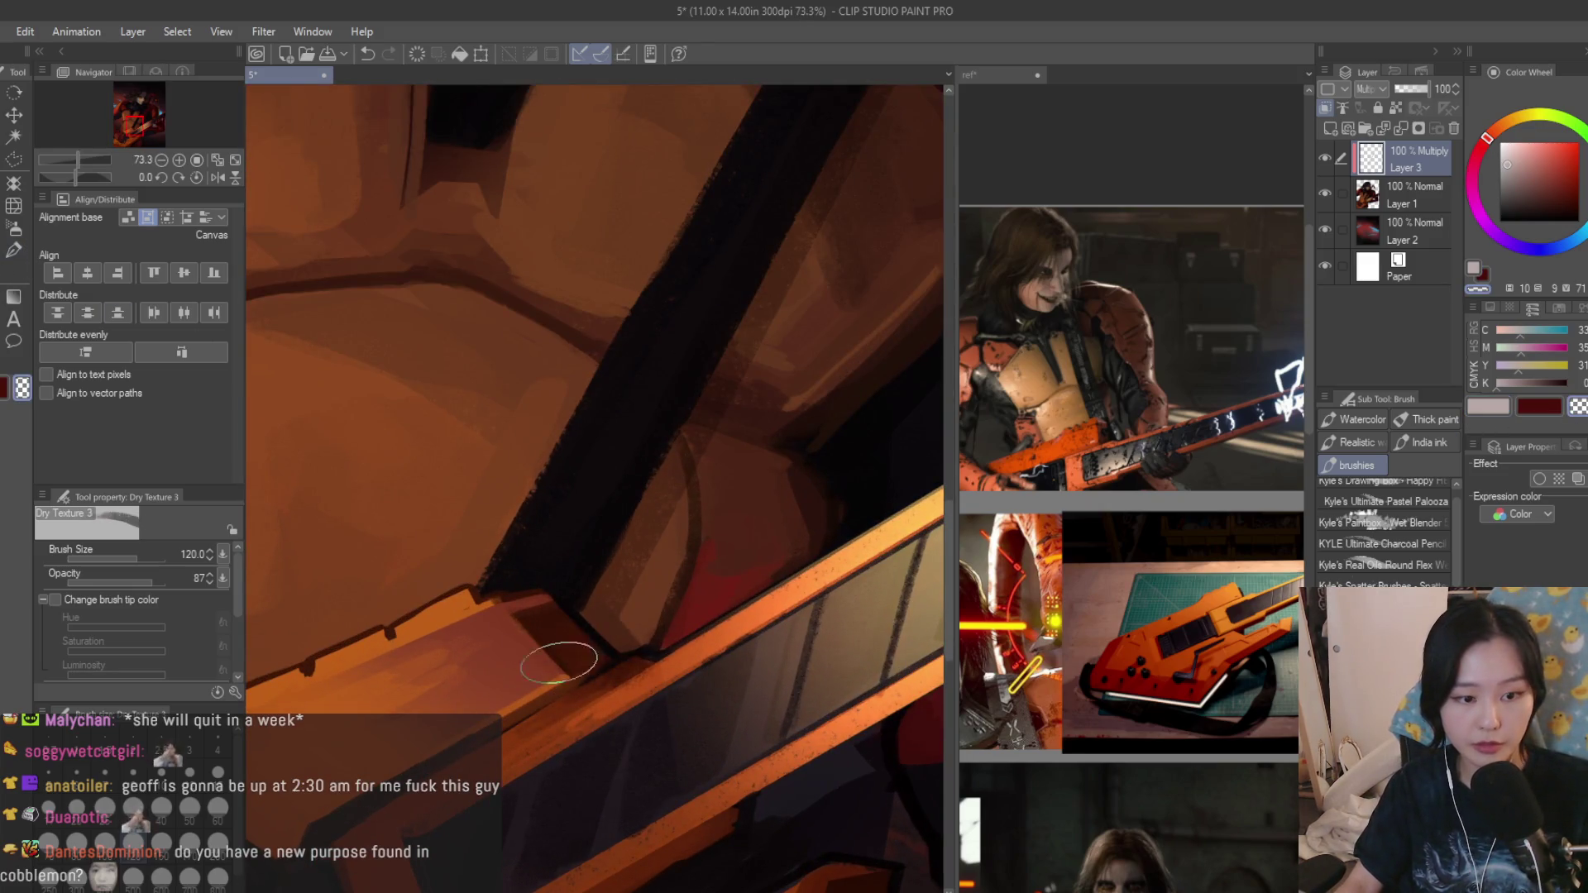
scroll(638, 690, "down", 1)
scroll(659, 707, "down", 3)
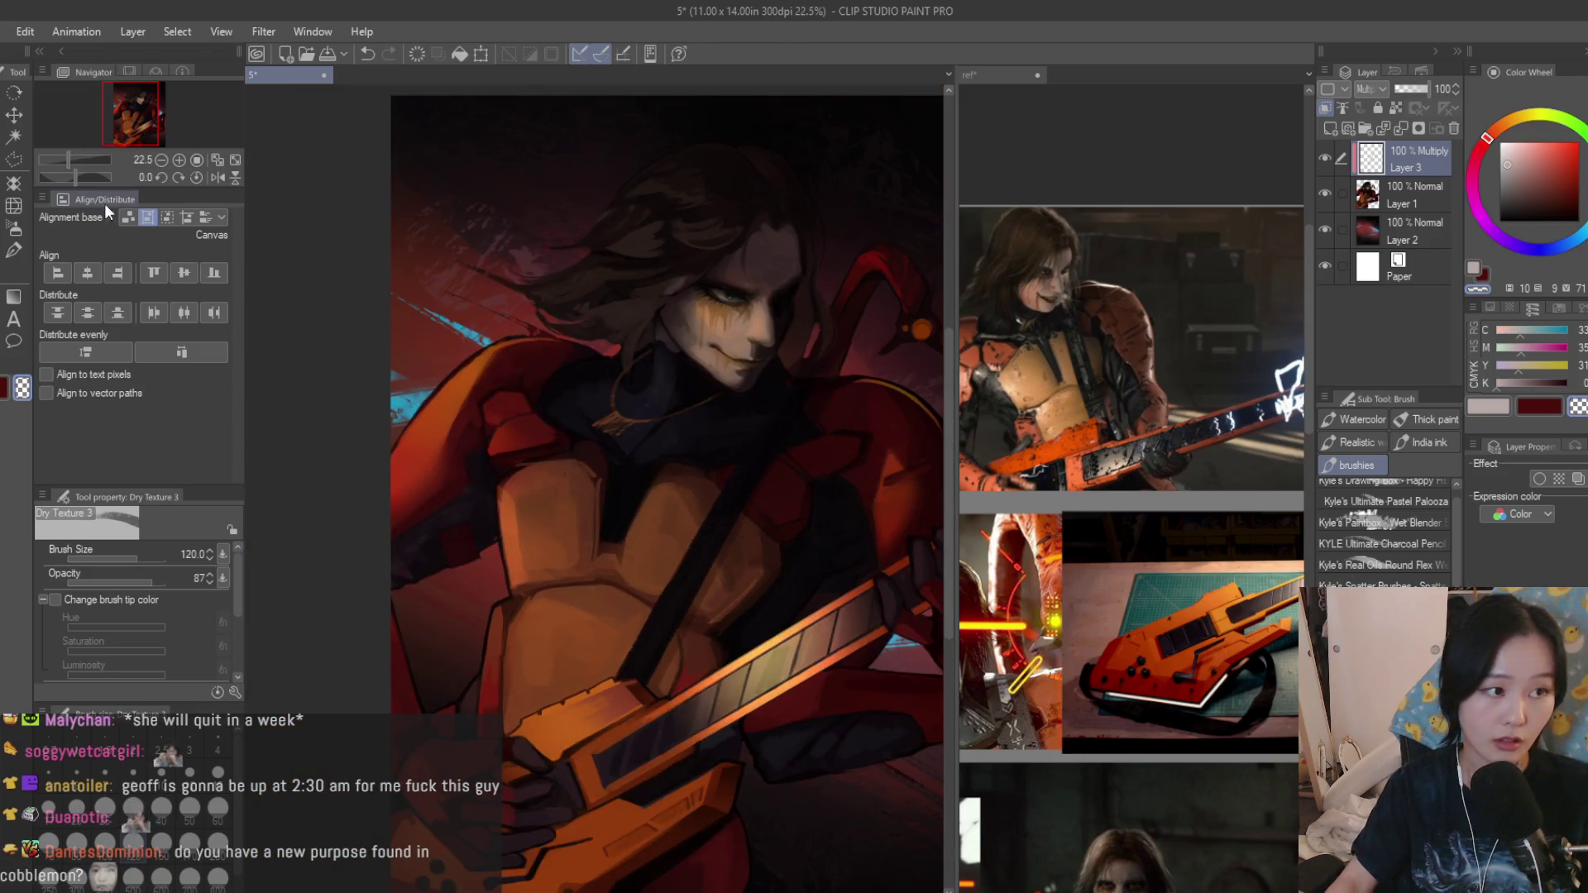
left_click(1520, 184)
scroll(633, 683, "up", 1)
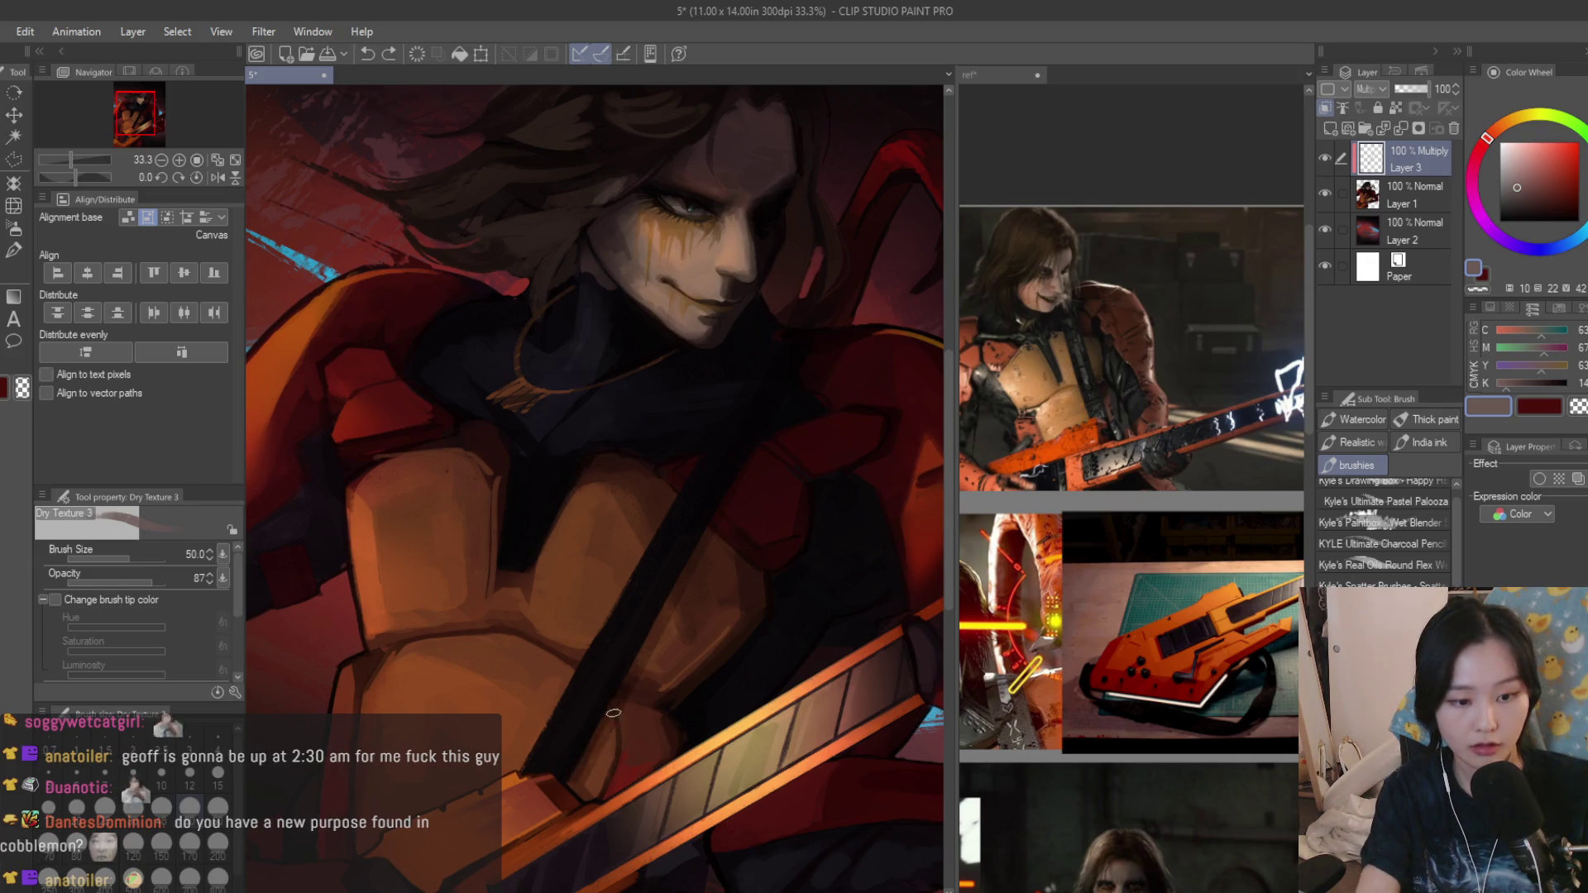
scroll(578, 789, "up", 1)
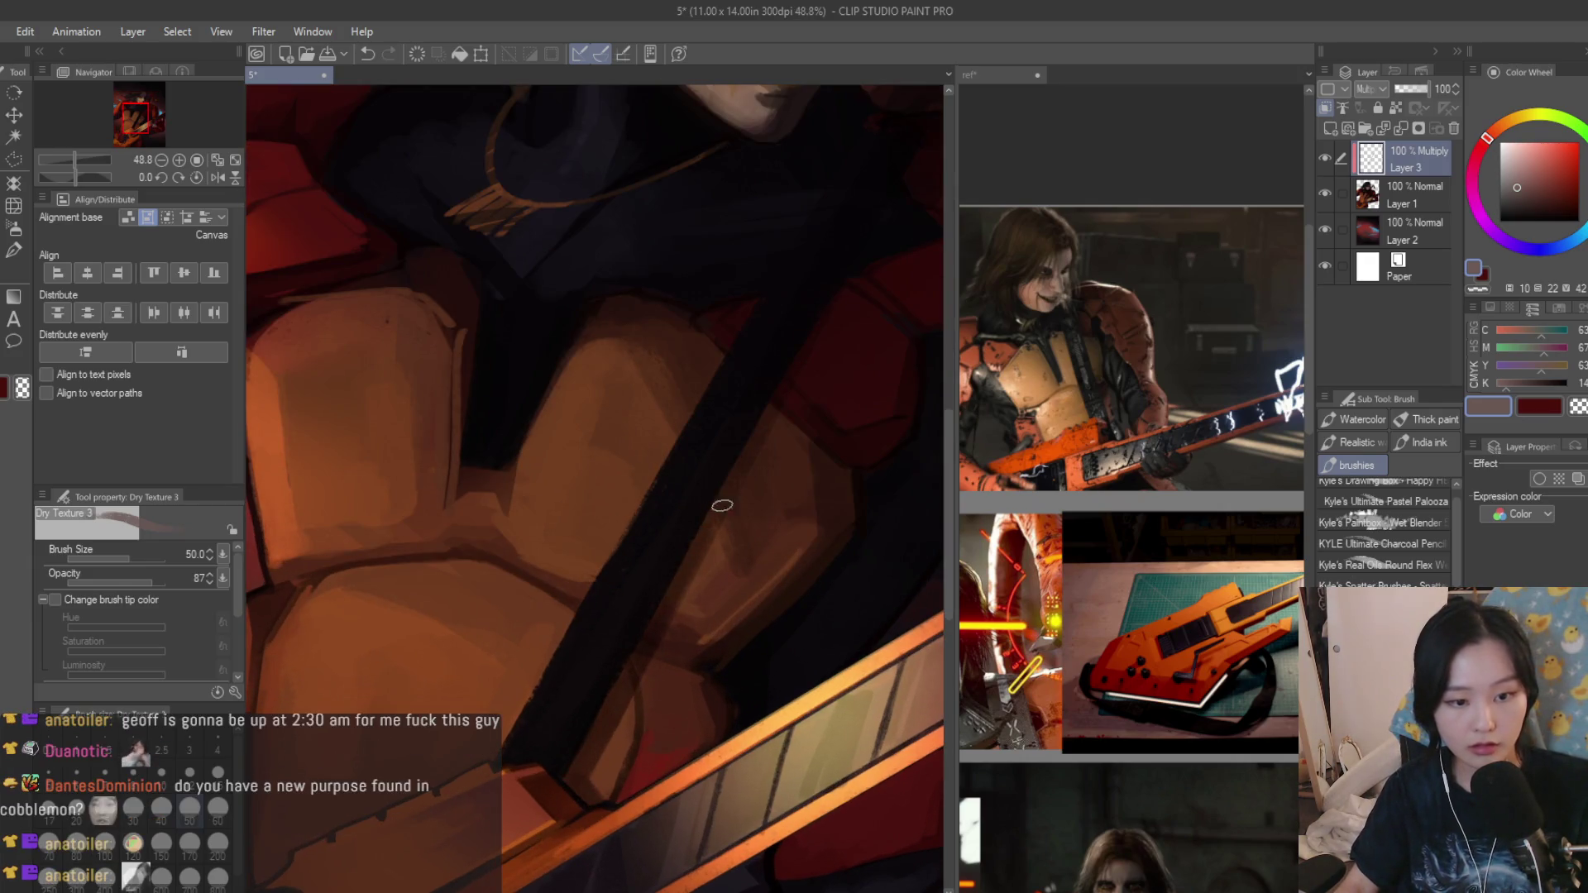
scroll(744, 471, "down", 1)
scroll(786, 403, "down", 2)
scroll(902, 506, "up", 1)
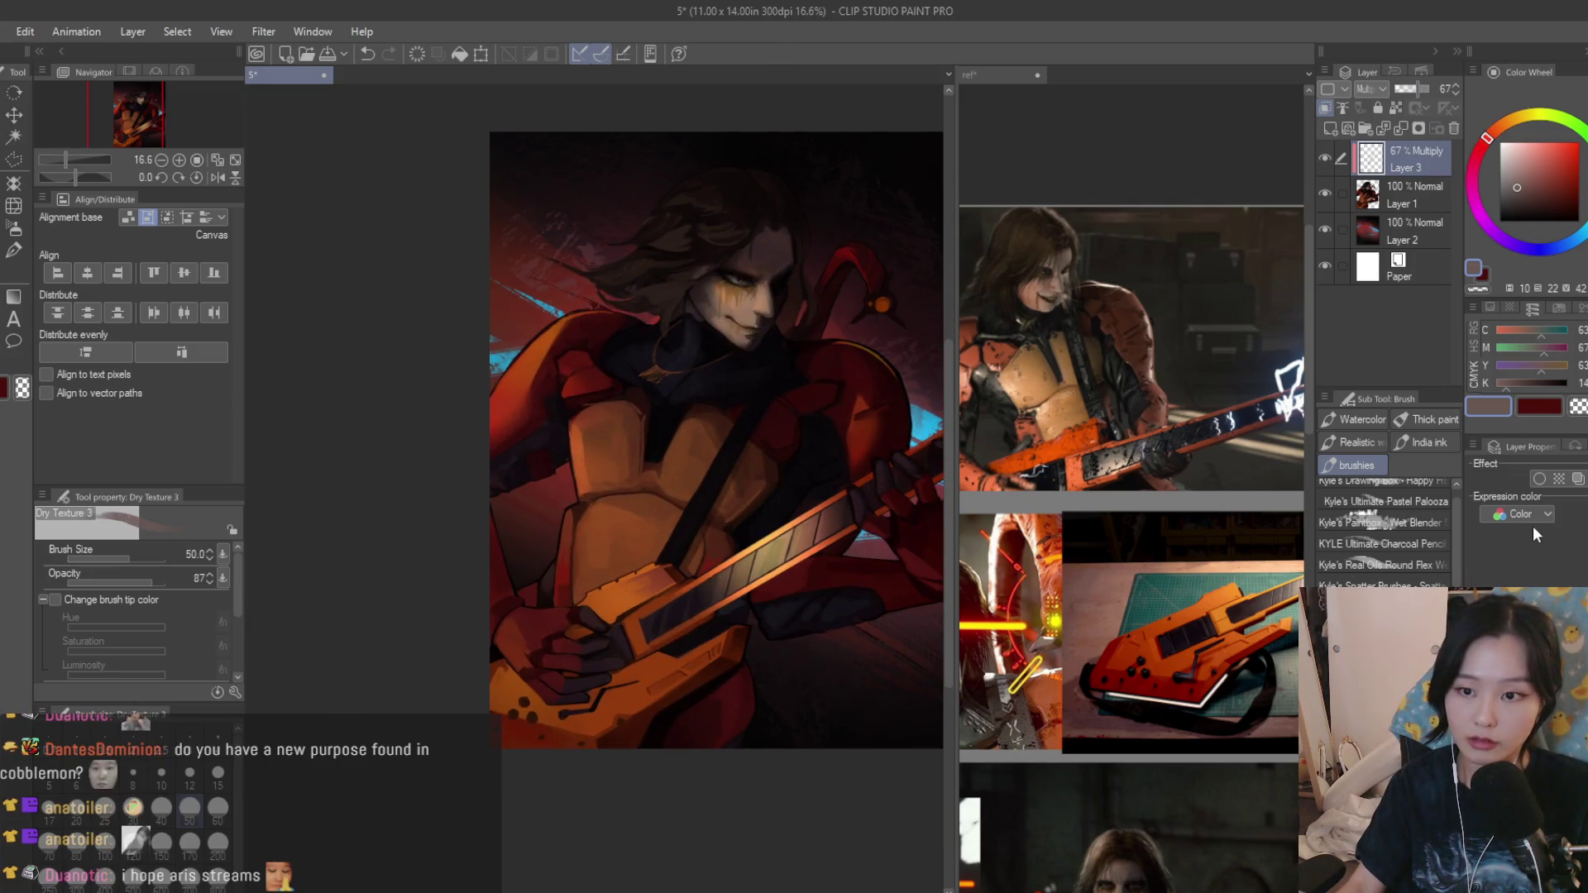
key("ctrl+z")
scroll(528, 610, "up", 2)
scroll(529, 611, "up", 2)
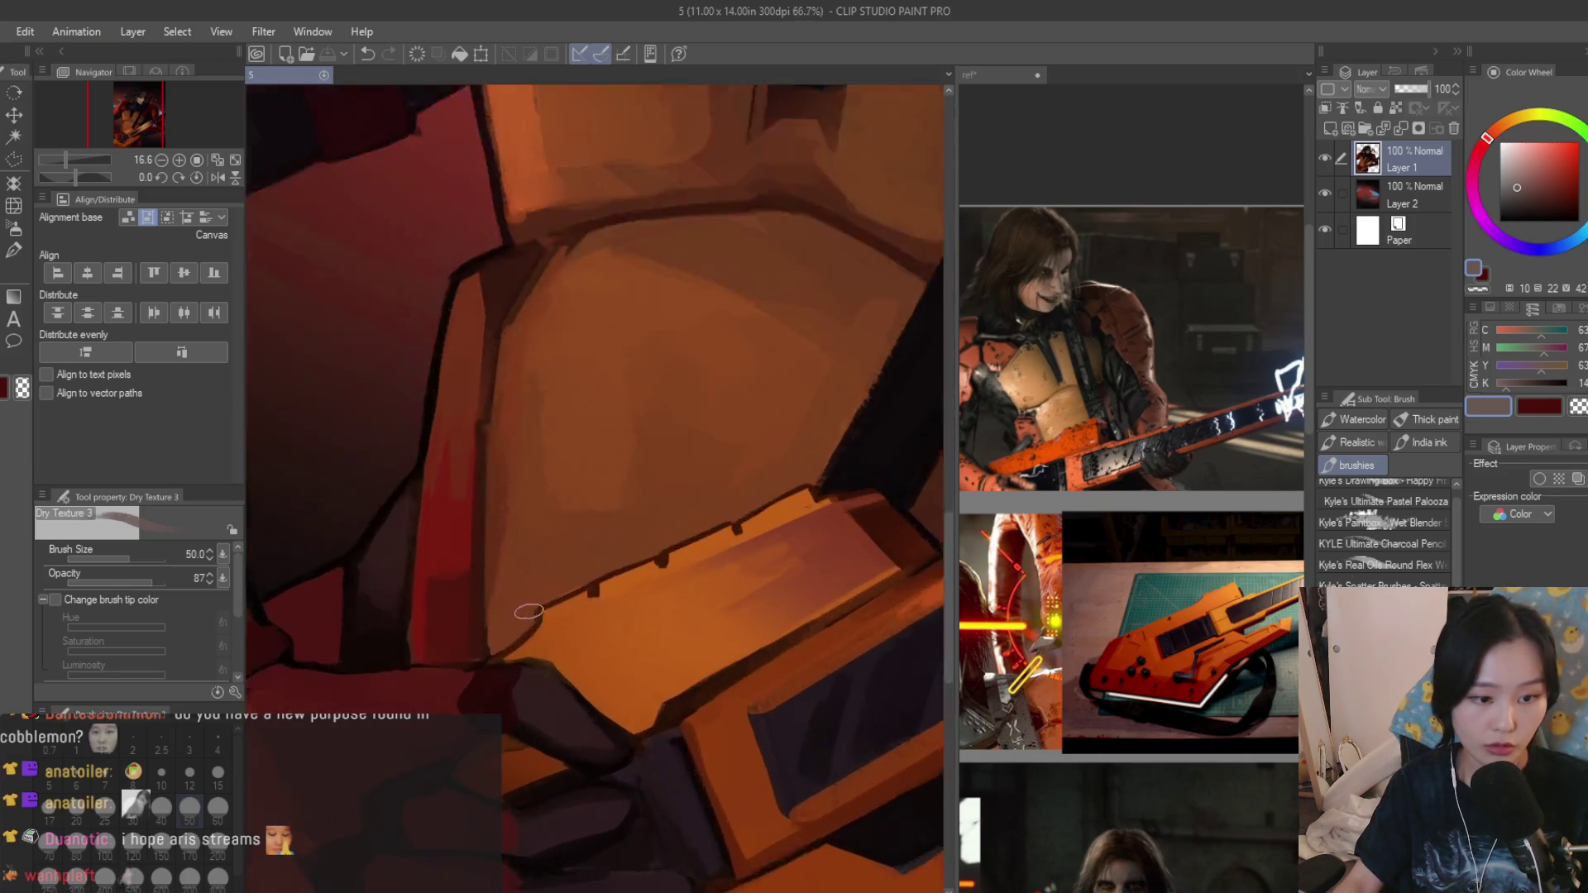
scroll(528, 611, "down", 2)
scroll(595, 670, "down", 3)
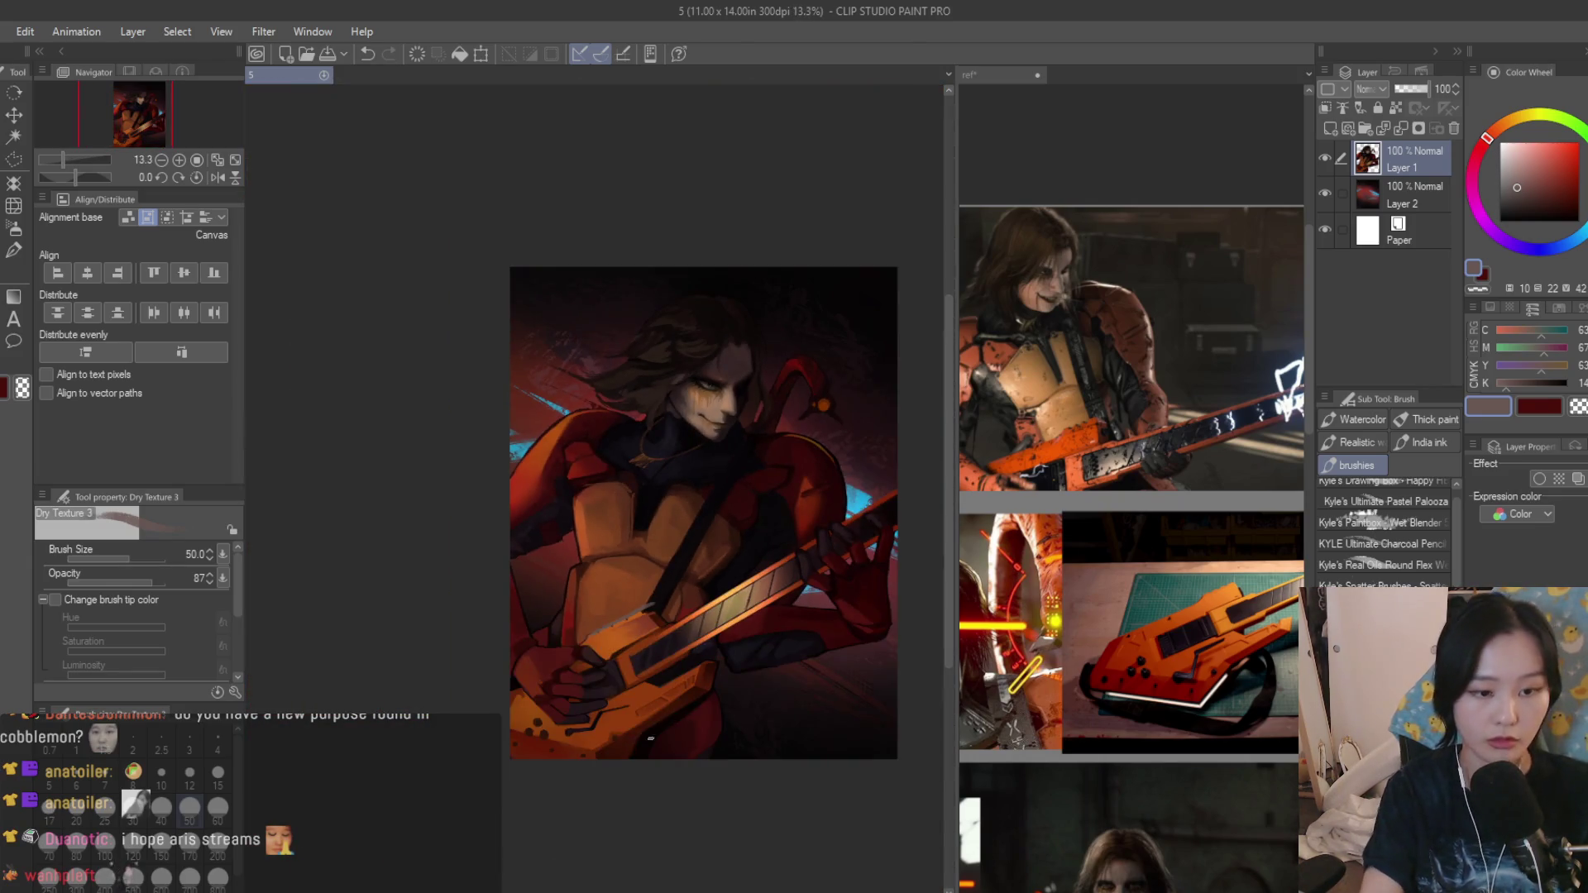
Reduce the brush to size 40, check the reference photos, and shift the view onto the shoulder armour.
key("bracketleft")
key("ctrl+z")
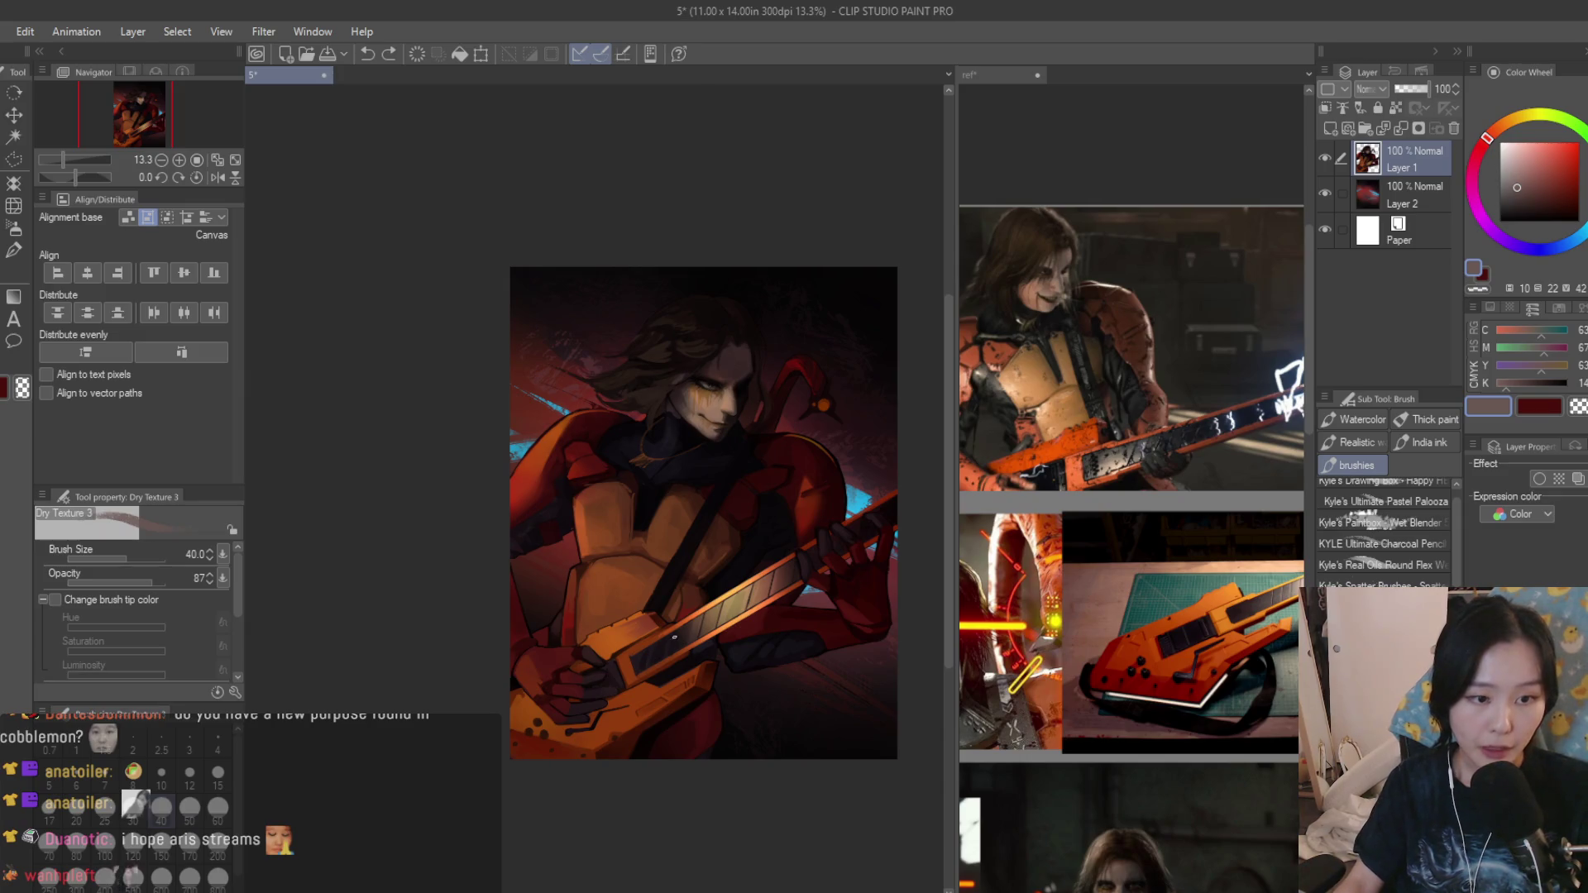
key("ctrl+Tab")
scroll(1130, 521, "down", 3)
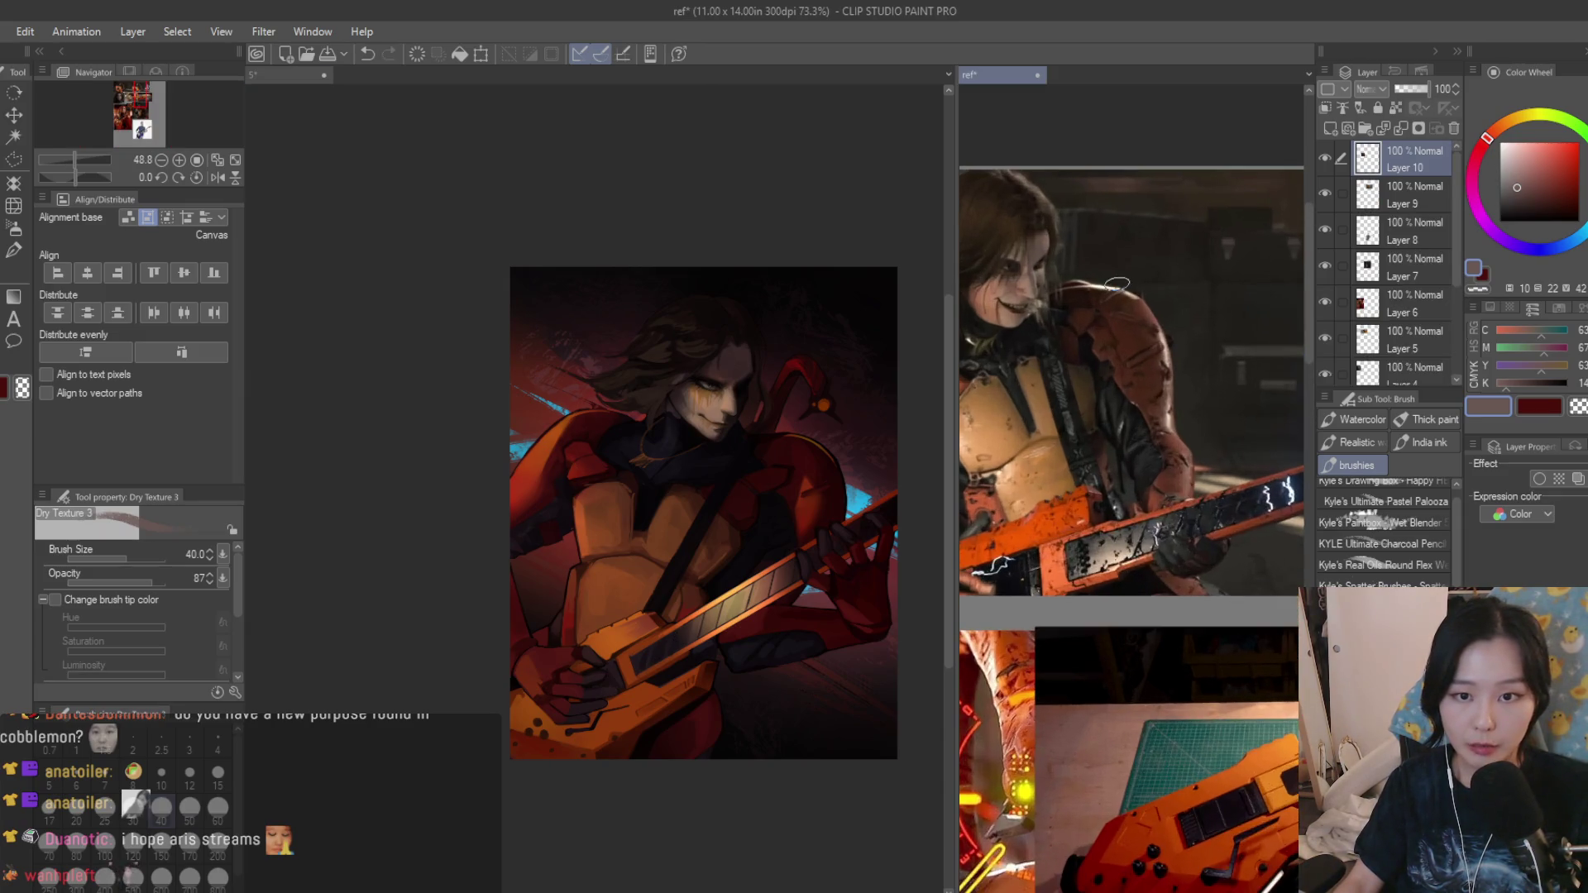
scroll(1271, 416, "up", 3)
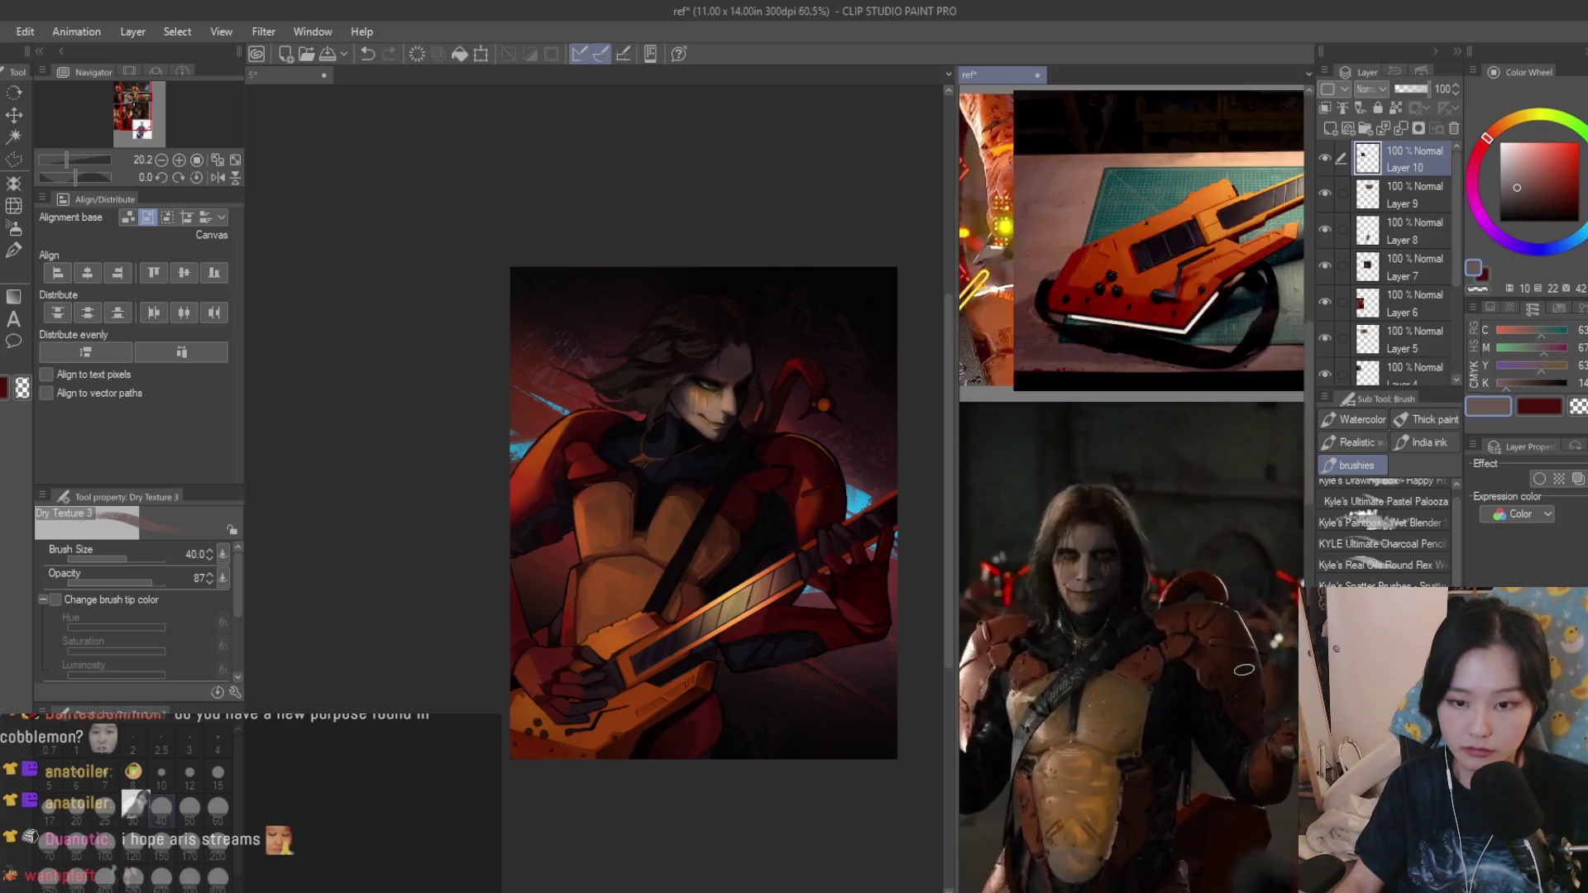
key("ctrl+Tab")
scroll(744, 537, "up", 2)
scroll(744, 536, "up", 3)
left_click_drag(745, 538, 656, 450)
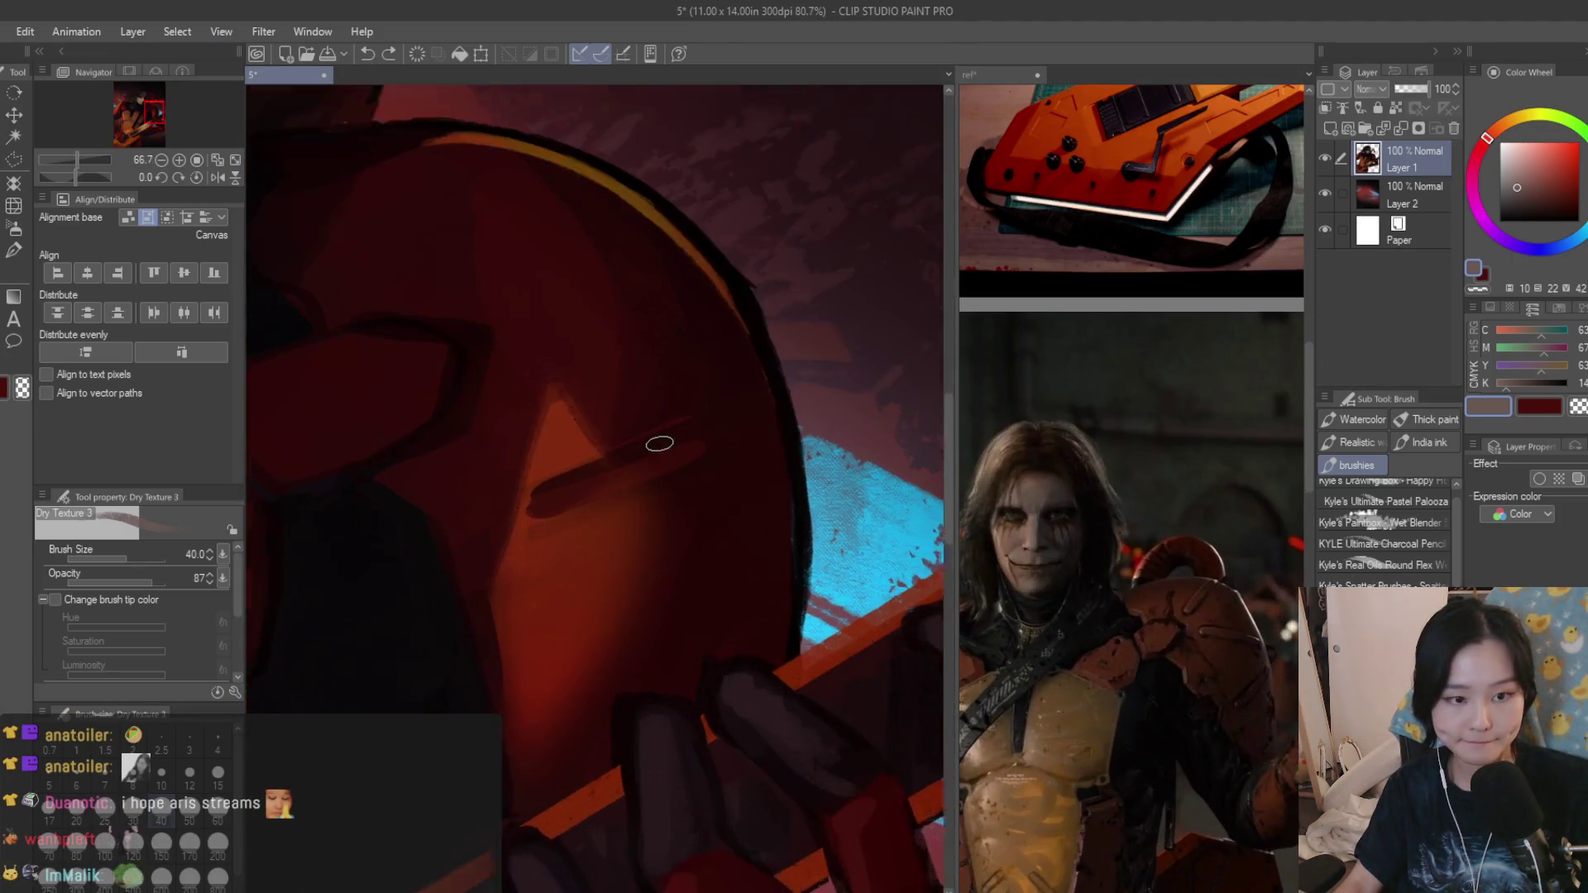
Undo a light orange stroke, eyedrop darker reds and brush red shading across the shoulder pad.
left_click_drag(729, 616, 576, 702)
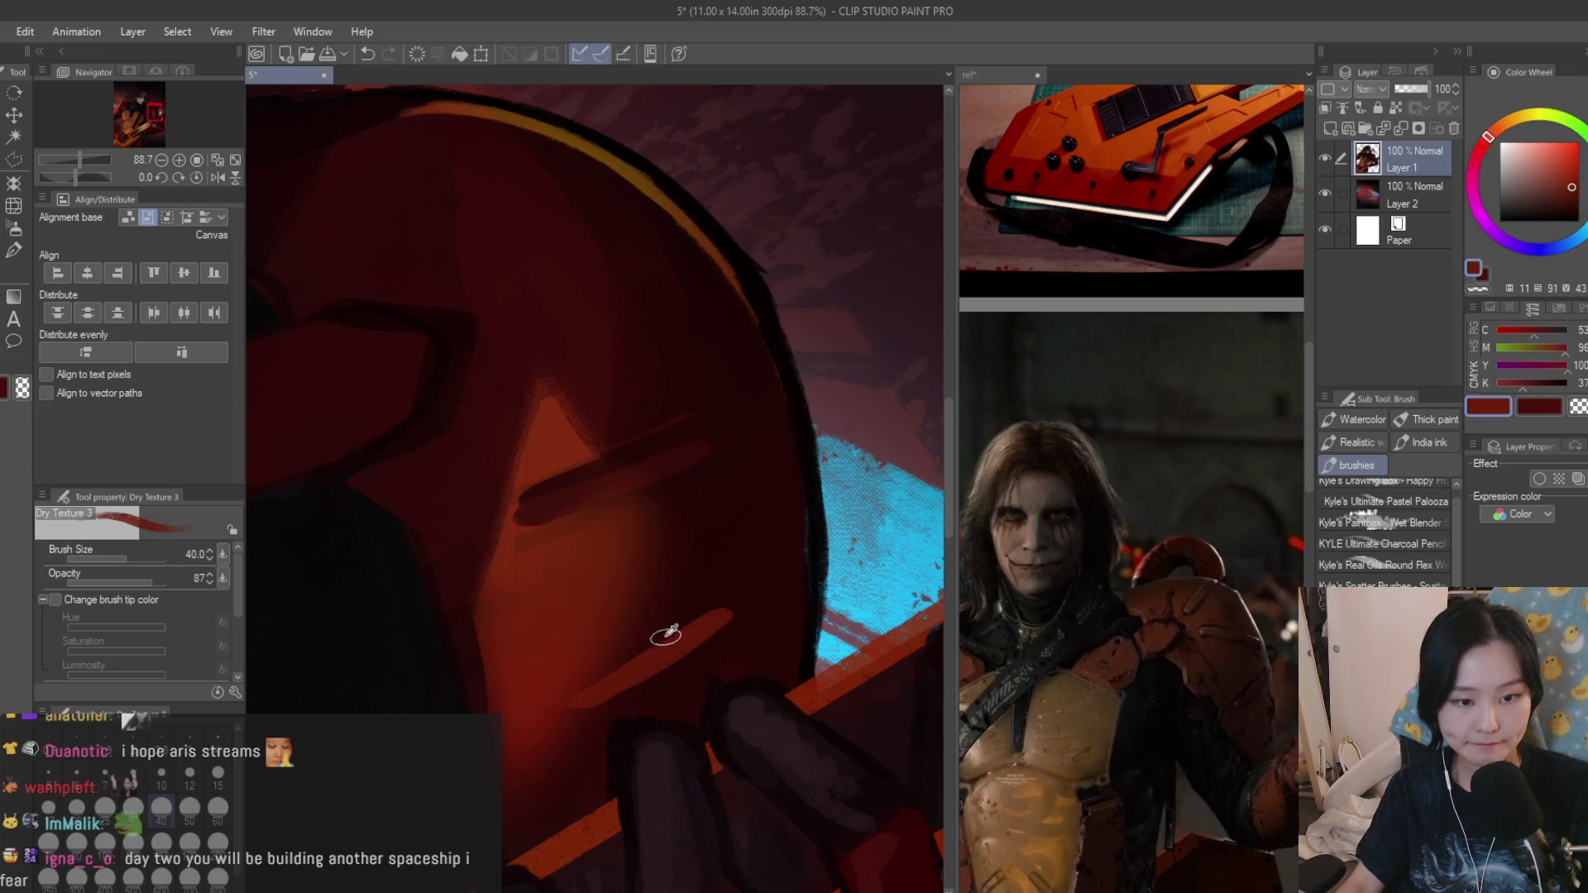
key("ctrl+z")
left_click(666, 634, "alt")
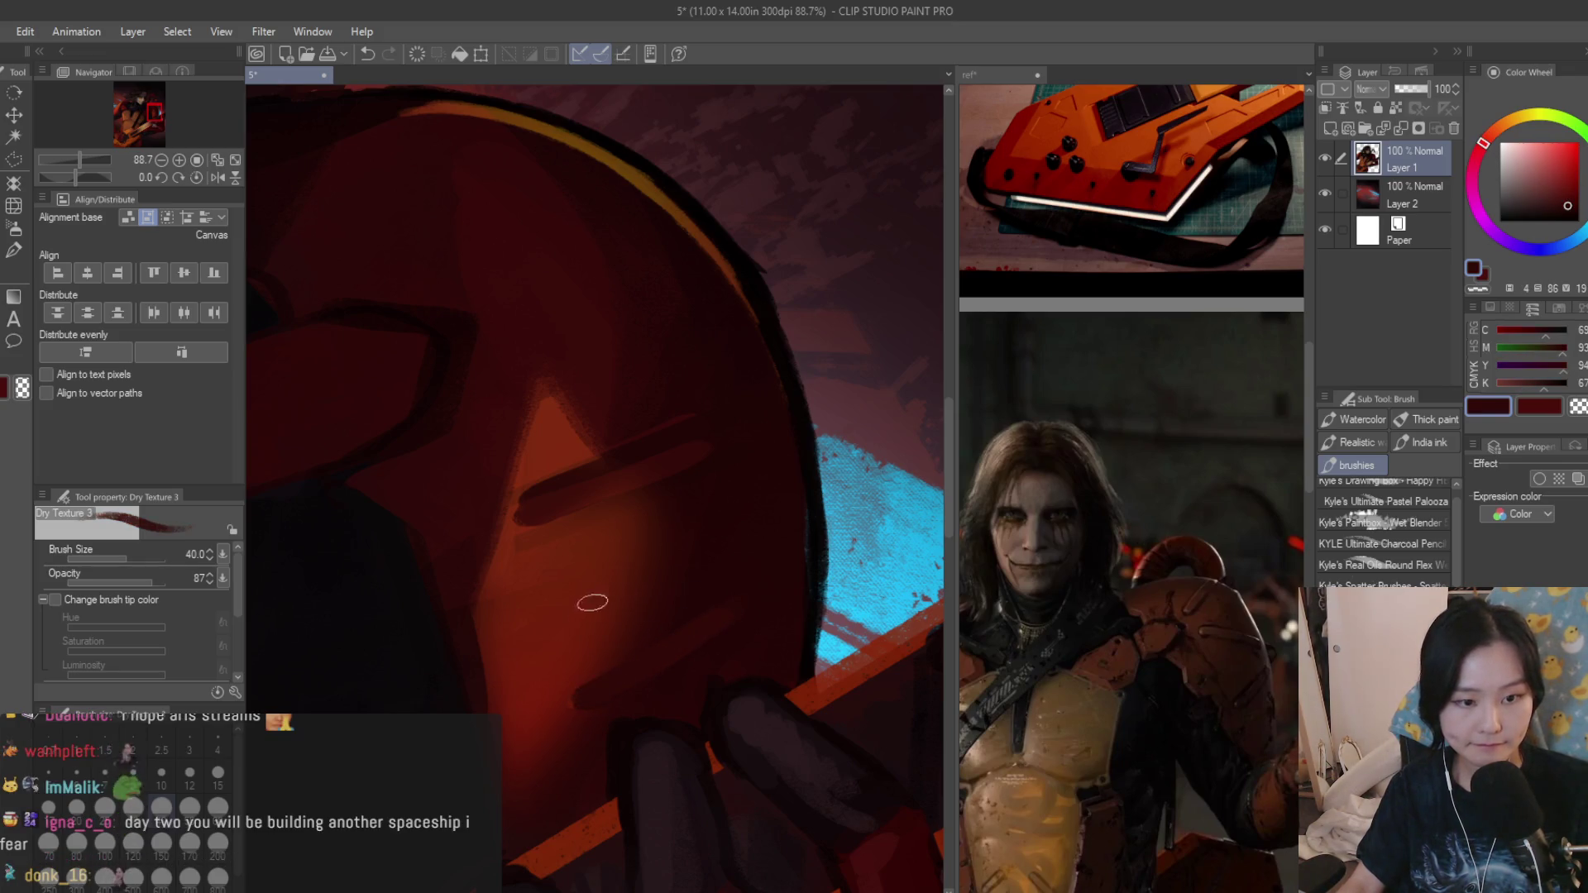
scroll(584, 666, "down", 3)
scroll(585, 666, "down", 2)
scroll(630, 669, "up", 4)
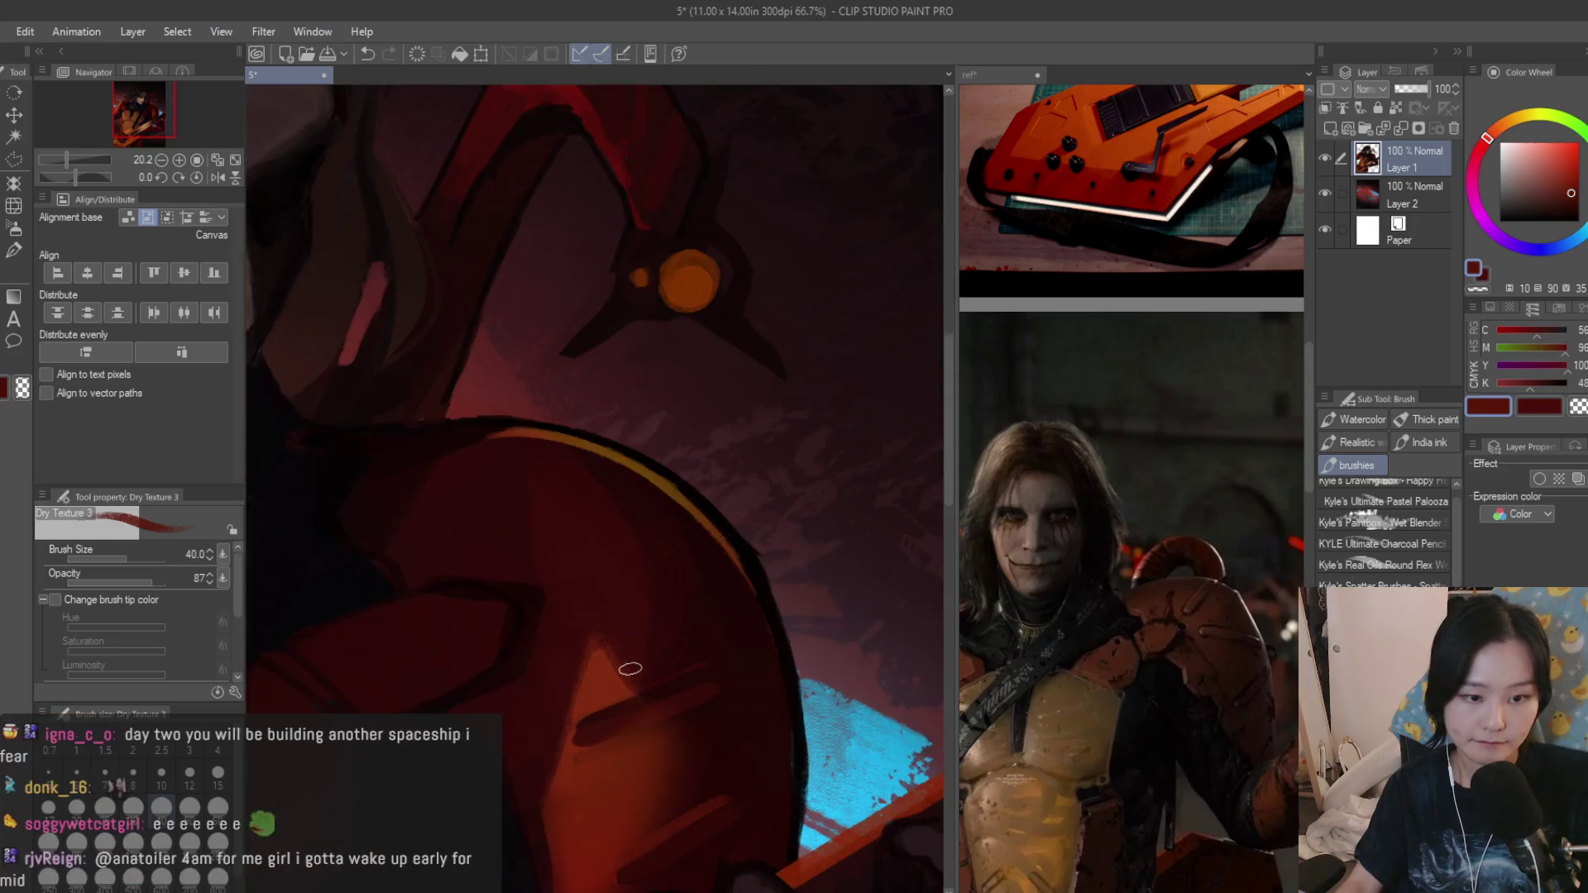
scroll(631, 669, "up", 4)
left_click(694, 645, "alt")
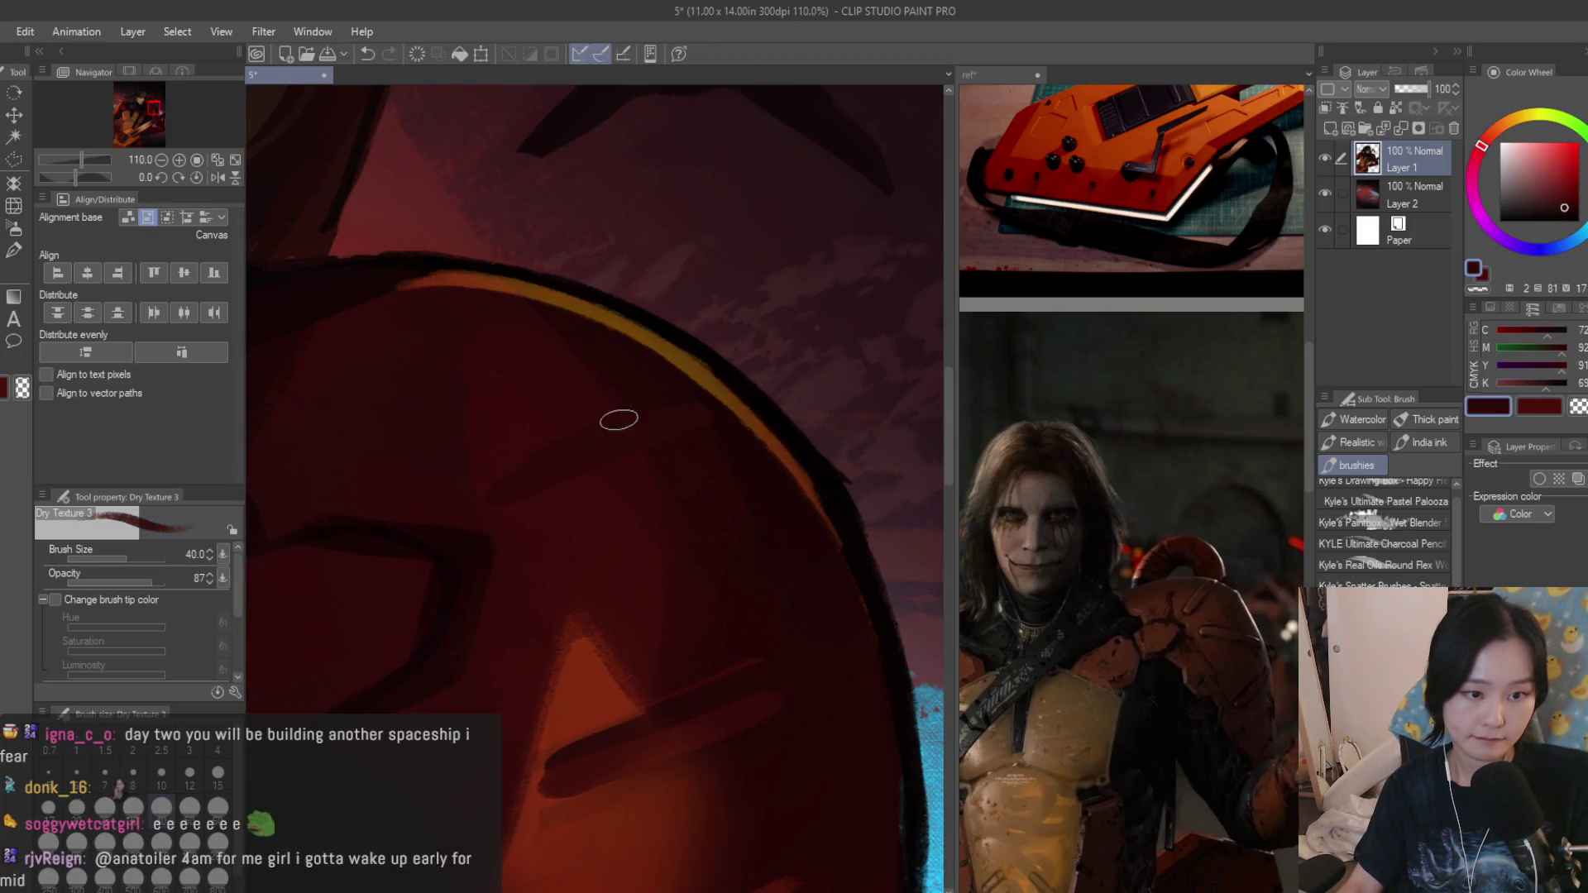
left_click_drag(697, 424, 643, 427)
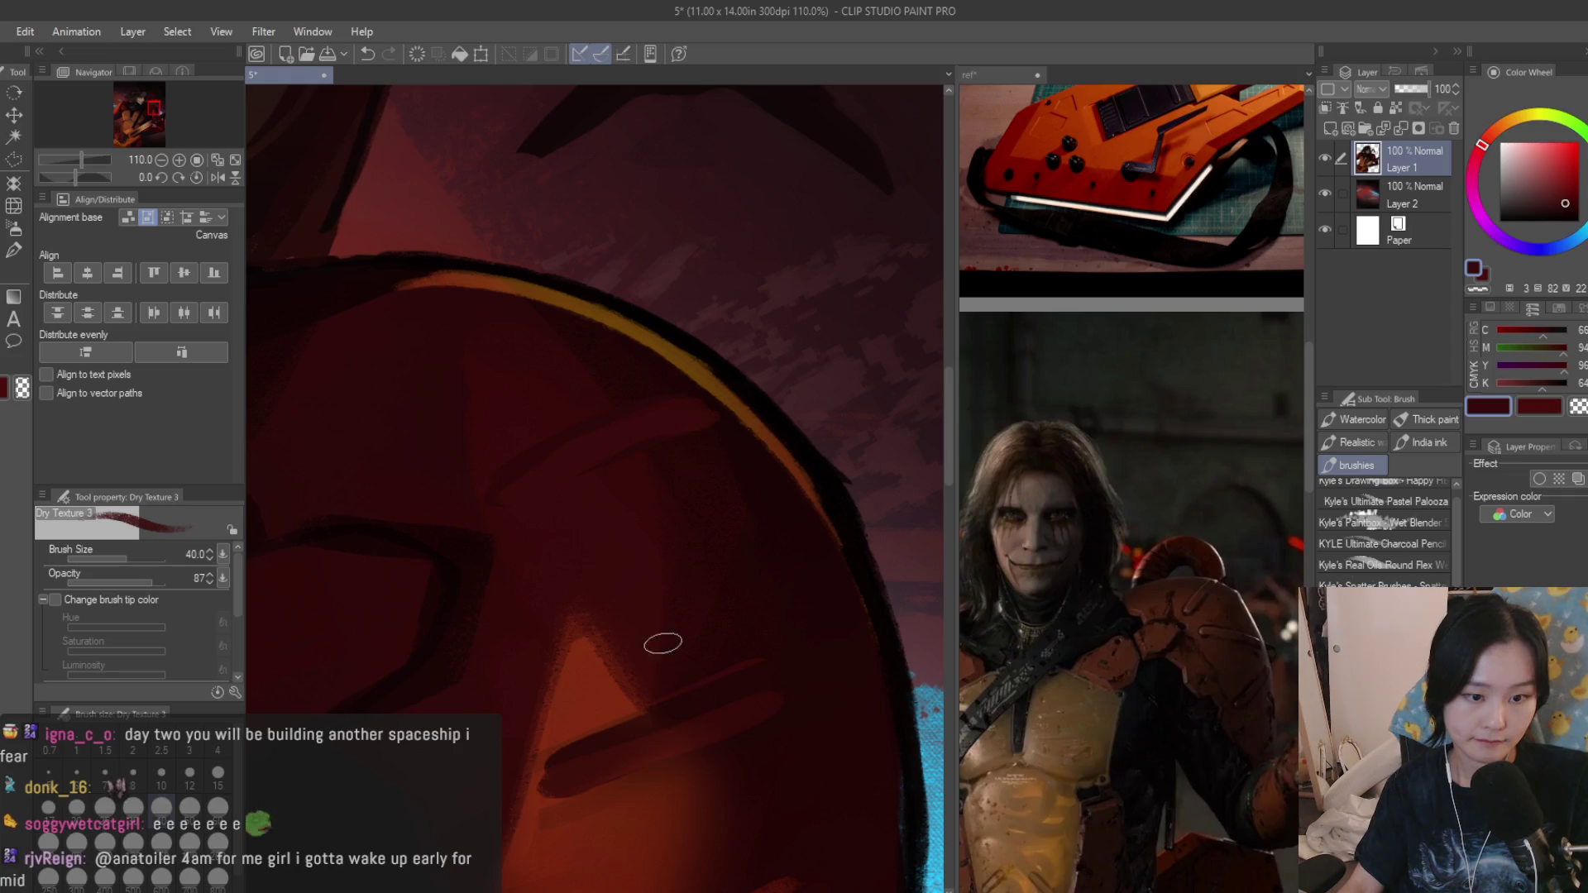
left_click(609, 801, "alt")
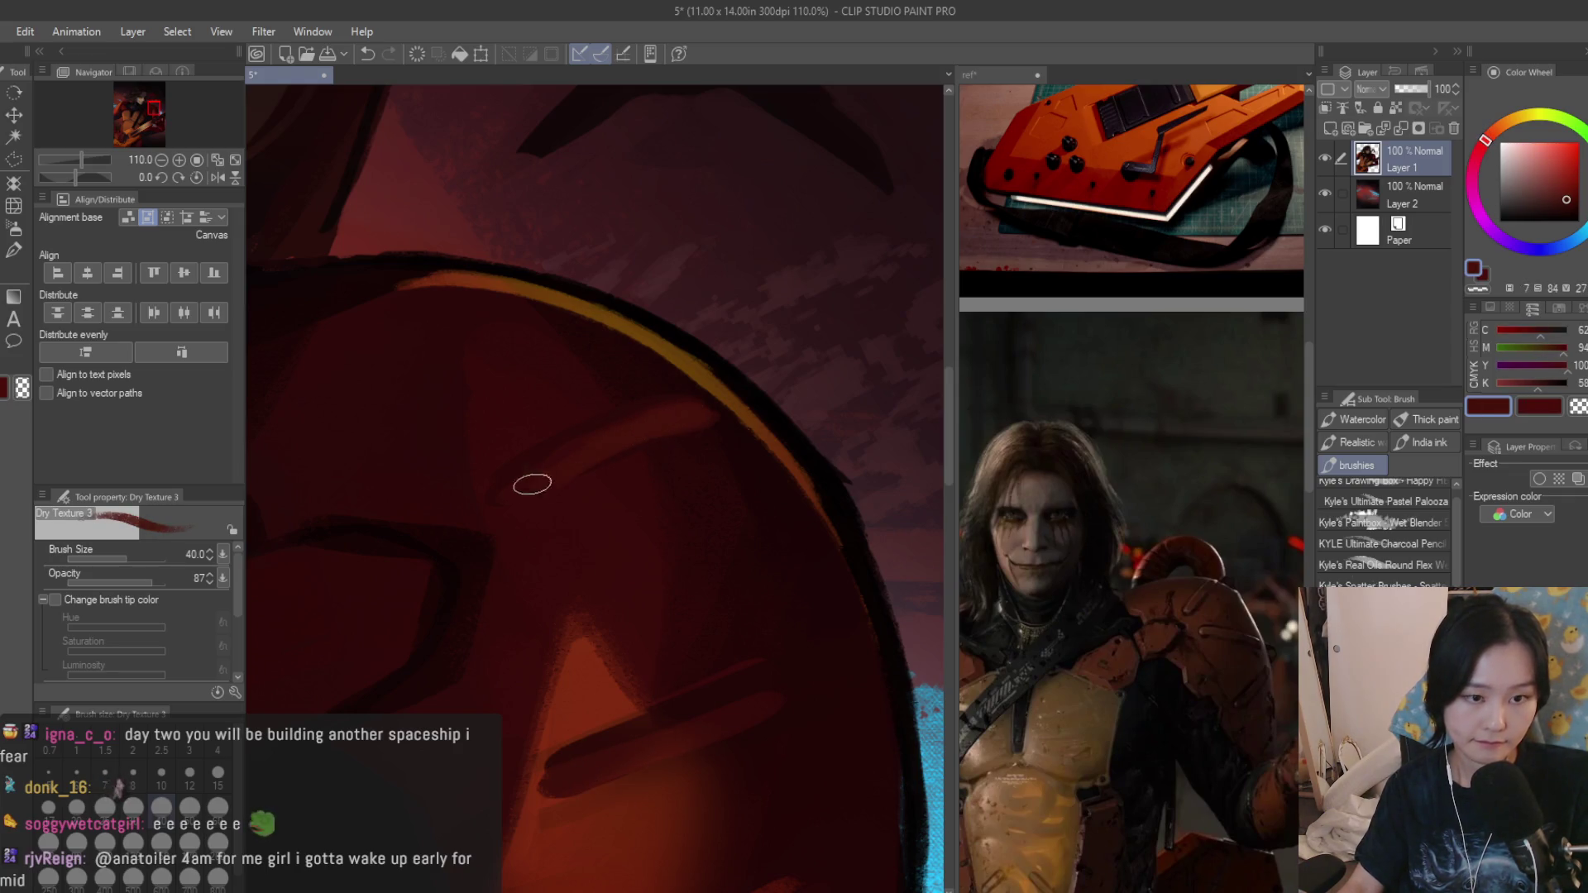
left_click(594, 419, "alt")
scroll(586, 424, "down", 3)
scroll(695, 458, "down", 3)
scroll(871, 498, "down", 2)
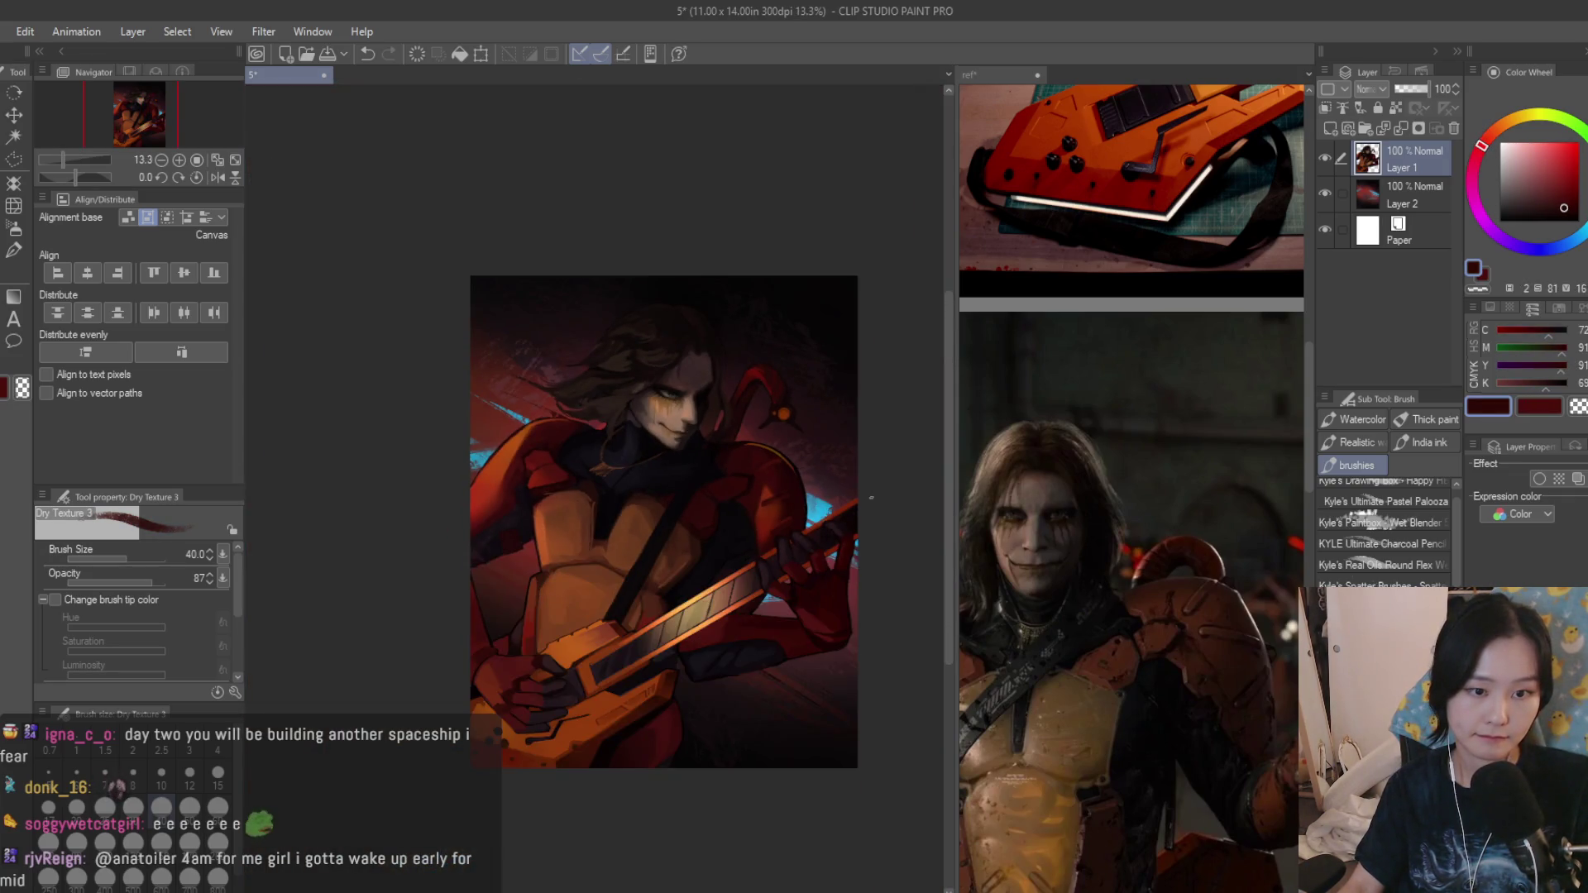
scroll(600, 495, "up", 2)
scroll(577, 435, "up", 2)
scroll(558, 373, "up", 2)
With the brush at size 30, paint orange edge strokes and a dark red line across the shoulder armour.
left_click(553, 354, "alt")
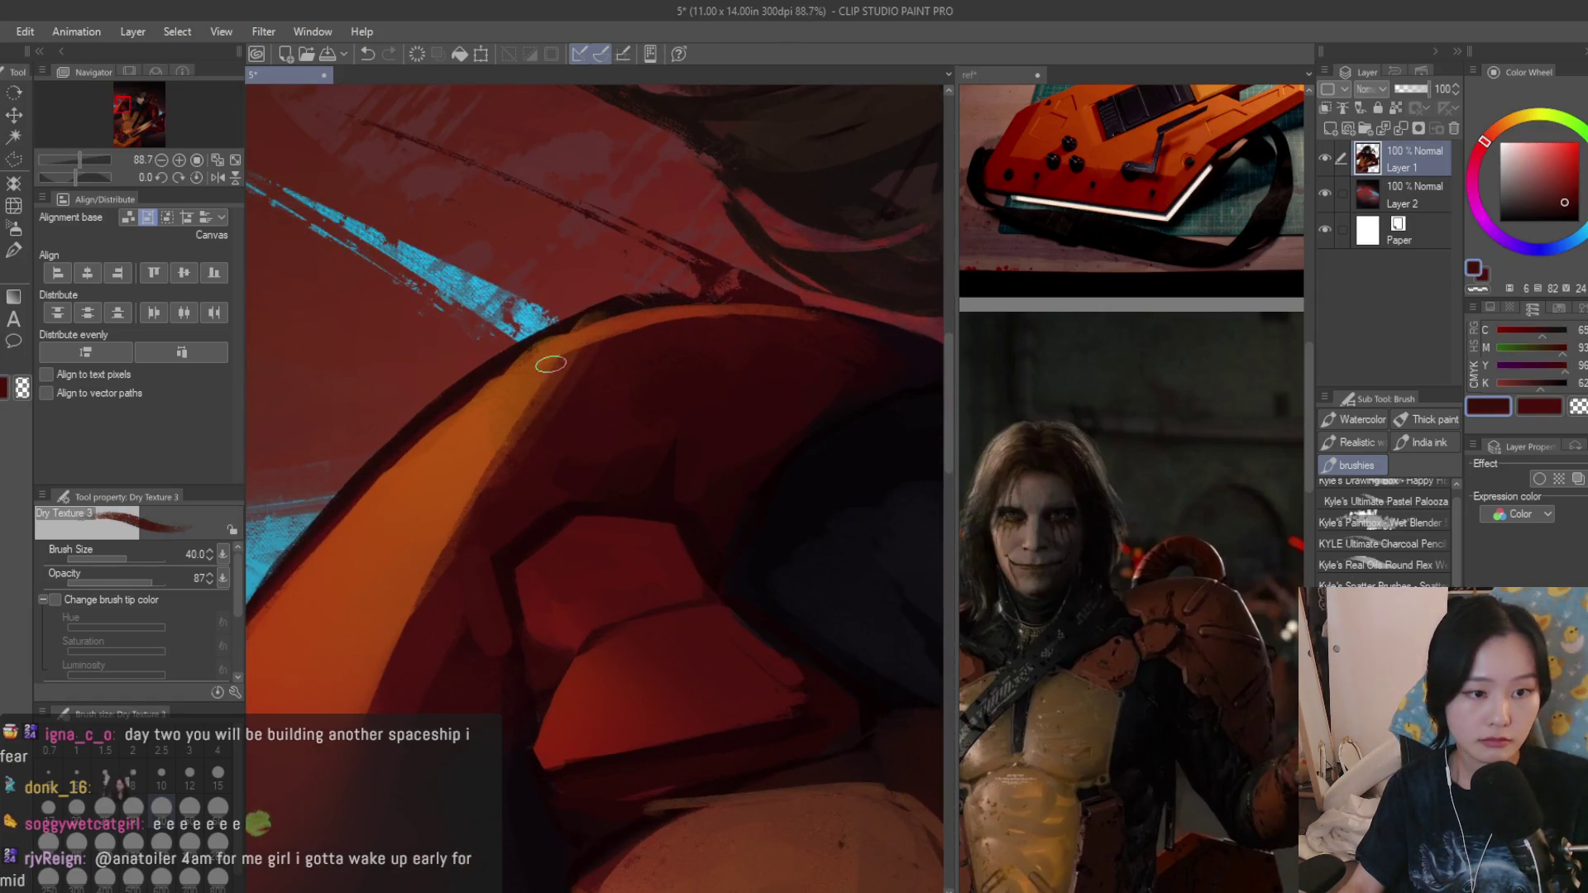
scroll(552, 354, "down", 2)
scroll(1088, 556, "down", 2)
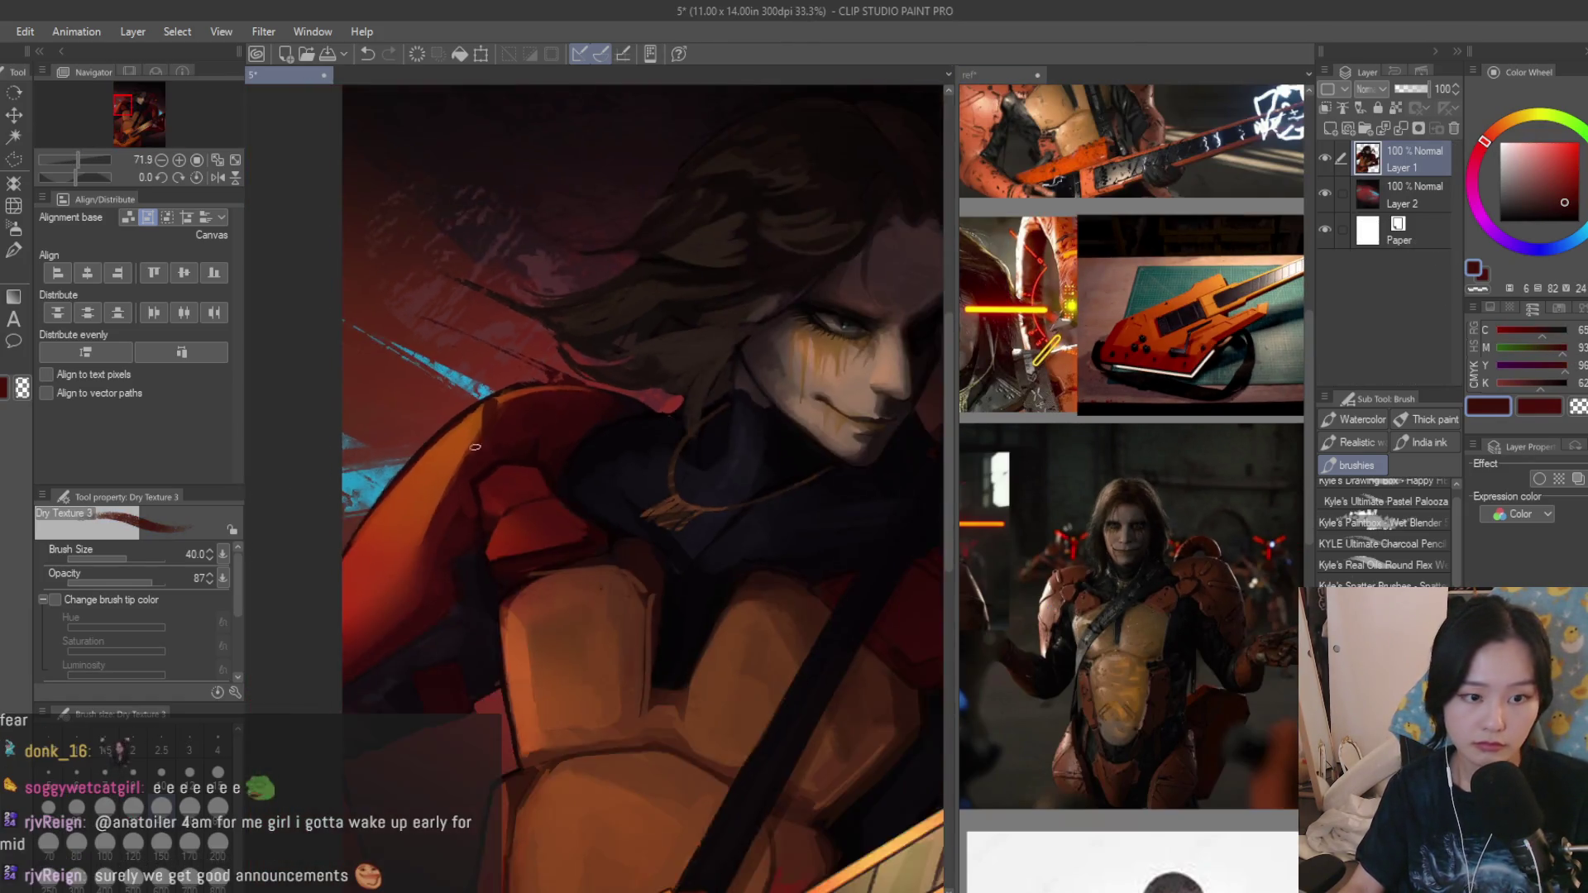
scroll(682, 521, "down", 3)
scroll(595, 546, "up", 3)
scroll(552, 459, "up", 2)
key("bracketleft")
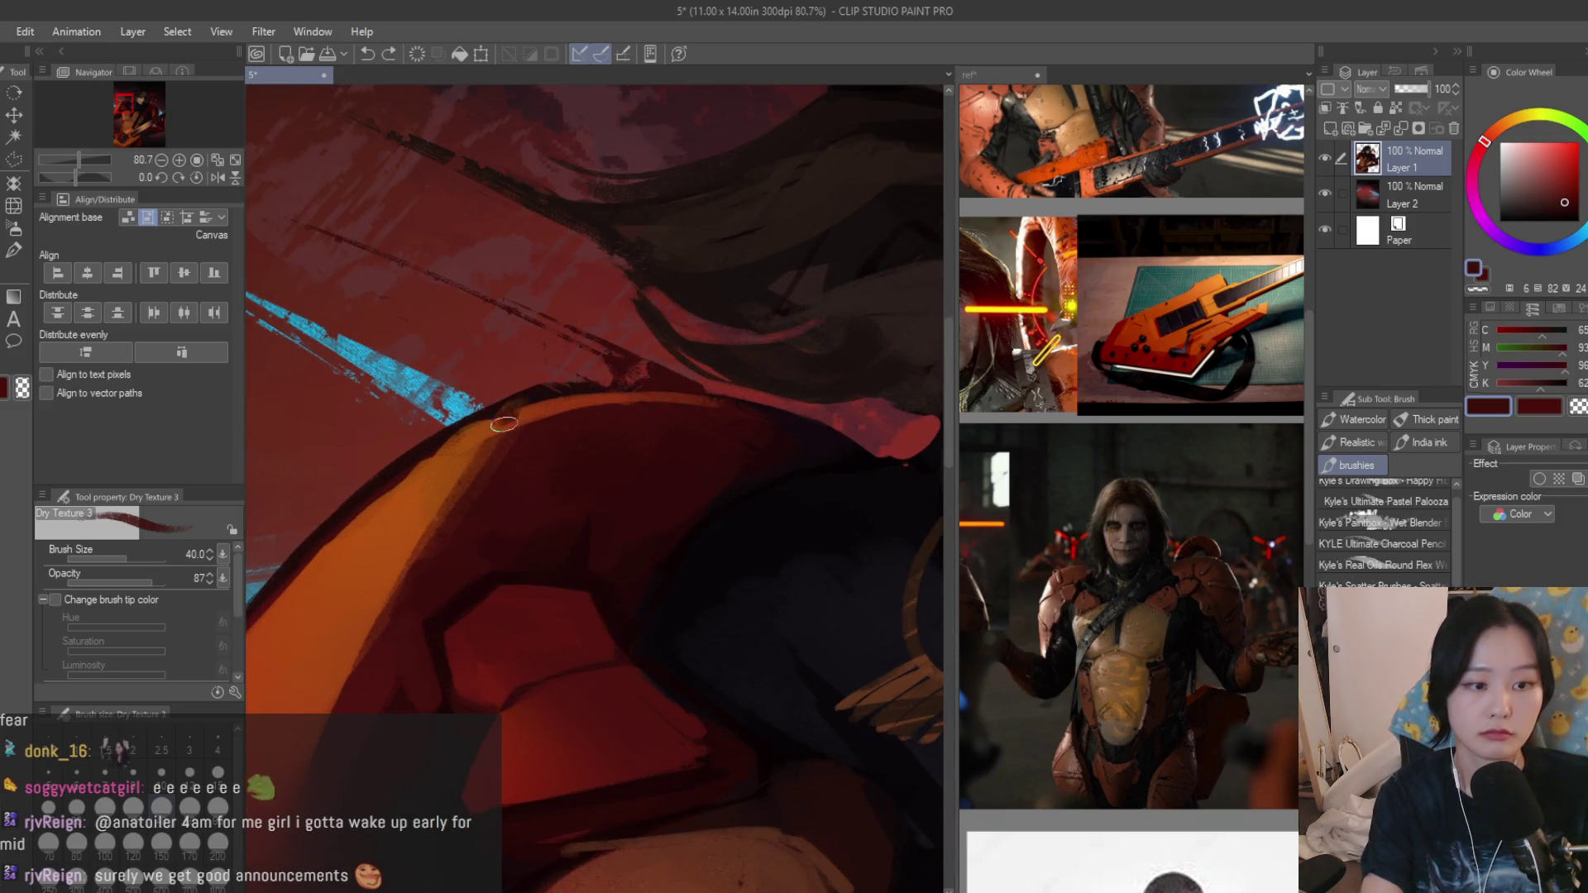
left_click(501, 448, "alt")
left_click(489, 449, "alt")
mouse_move(502, 420)
left_mouse_down()
mouse_move(482, 410)
mouse_move(484, 469)
mouse_move(450, 546)
left_mouse_up()
left_click(476, 428, "alt")
left_click(459, 535, "alt")
left_click_drag(468, 482, 450, 539)
scroll(558, 496, "down", 3)
scroll(664, 449, "down", 3)
scroll(664, 605, "up", 1)
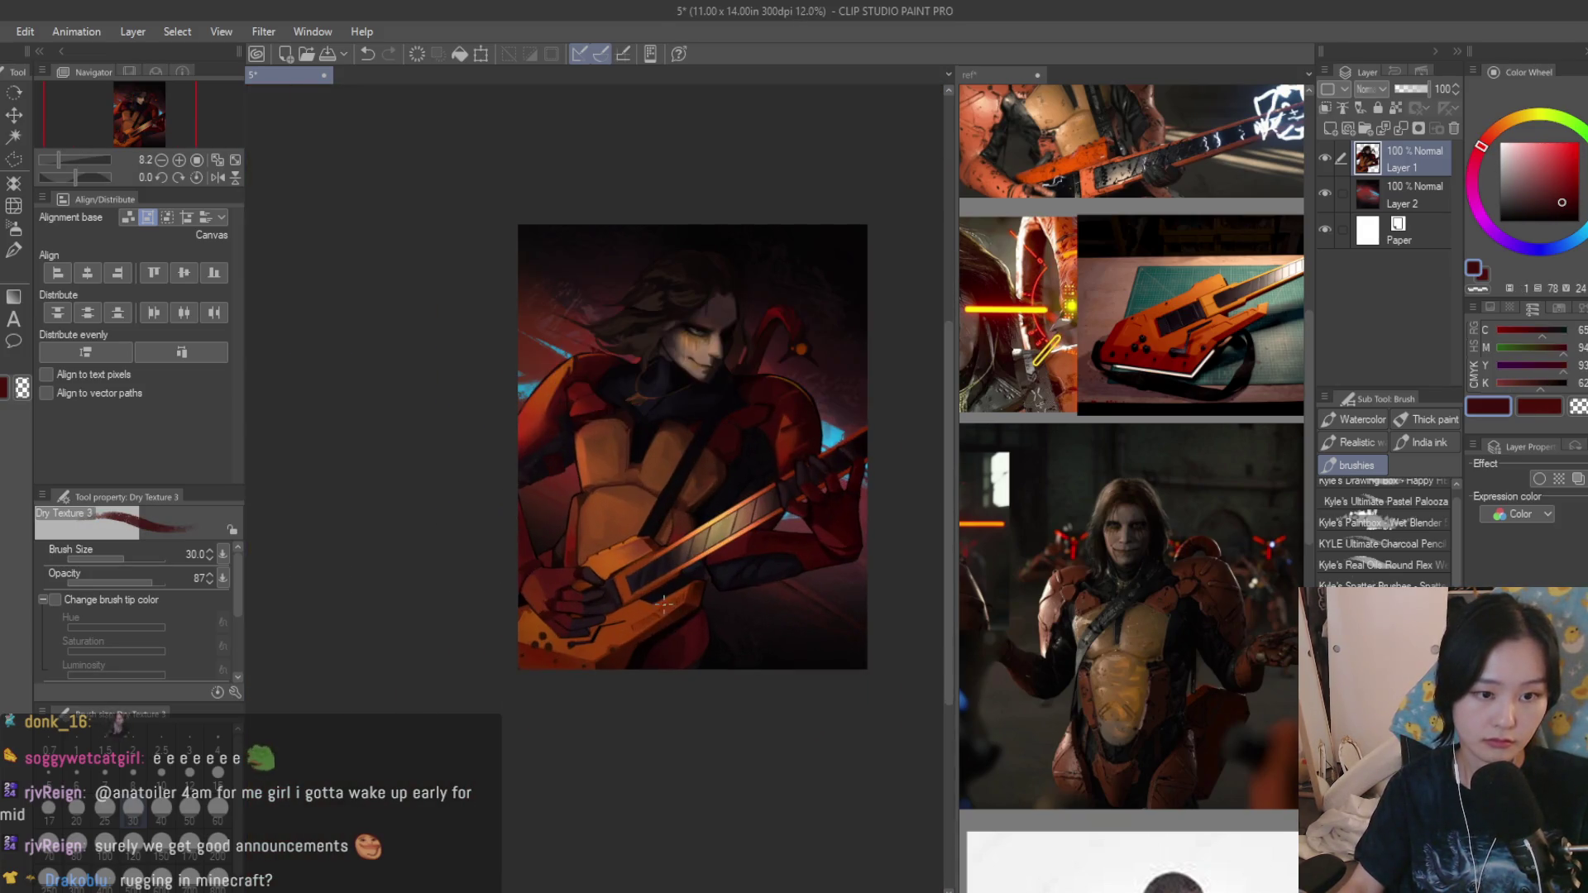
scroll(583, 395, "up", 3)
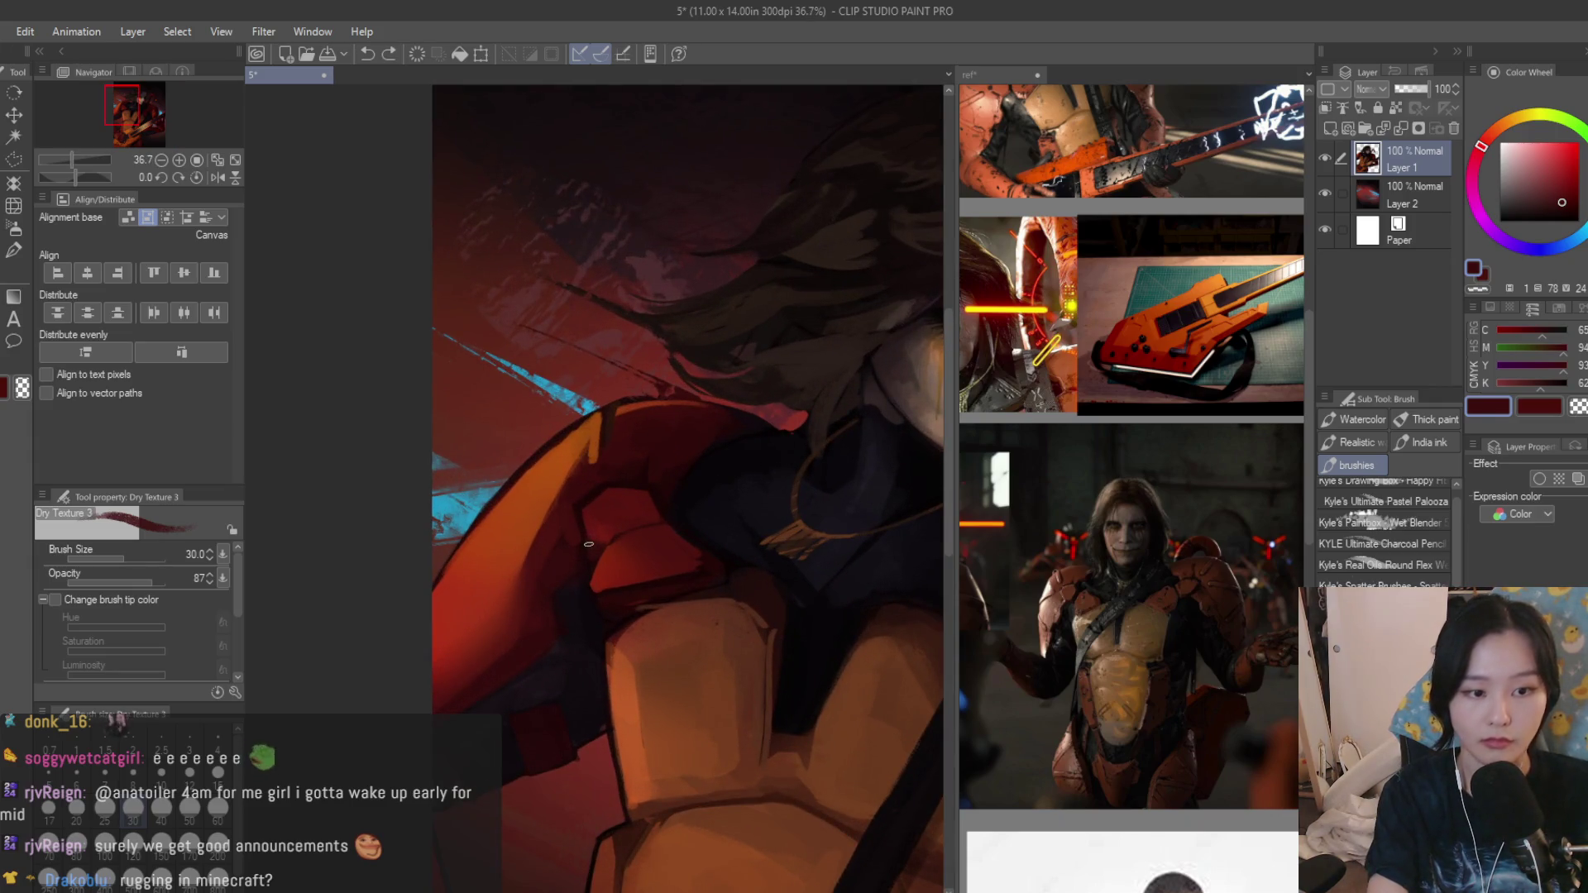
scroll(508, 502, "up", 2)
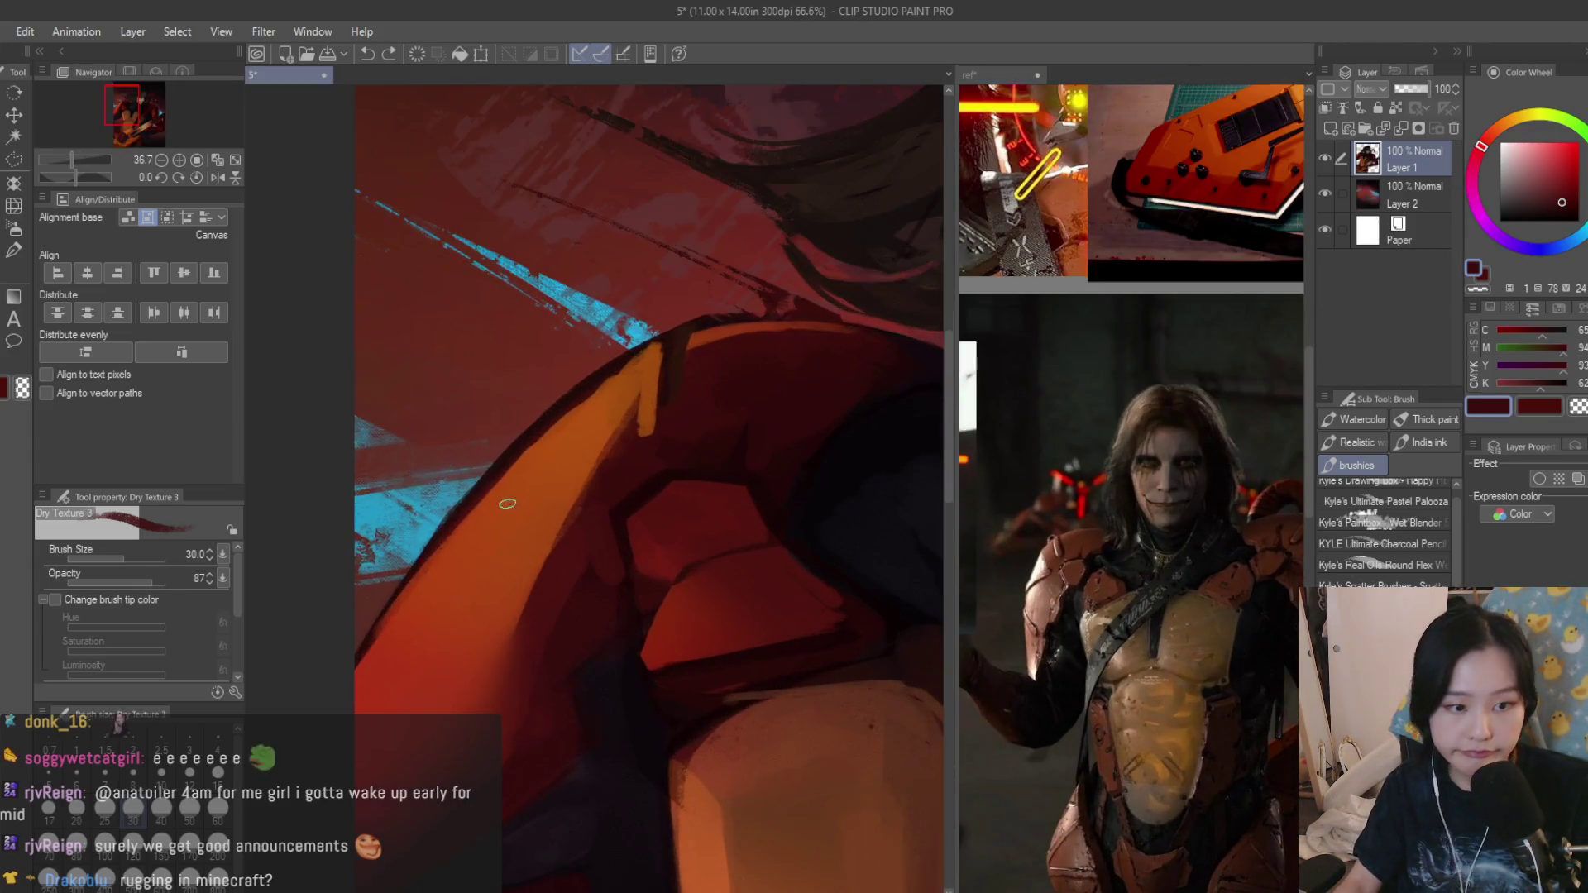
scroll(529, 452, "up", 1)
left_click_drag(588, 460, 442, 511)
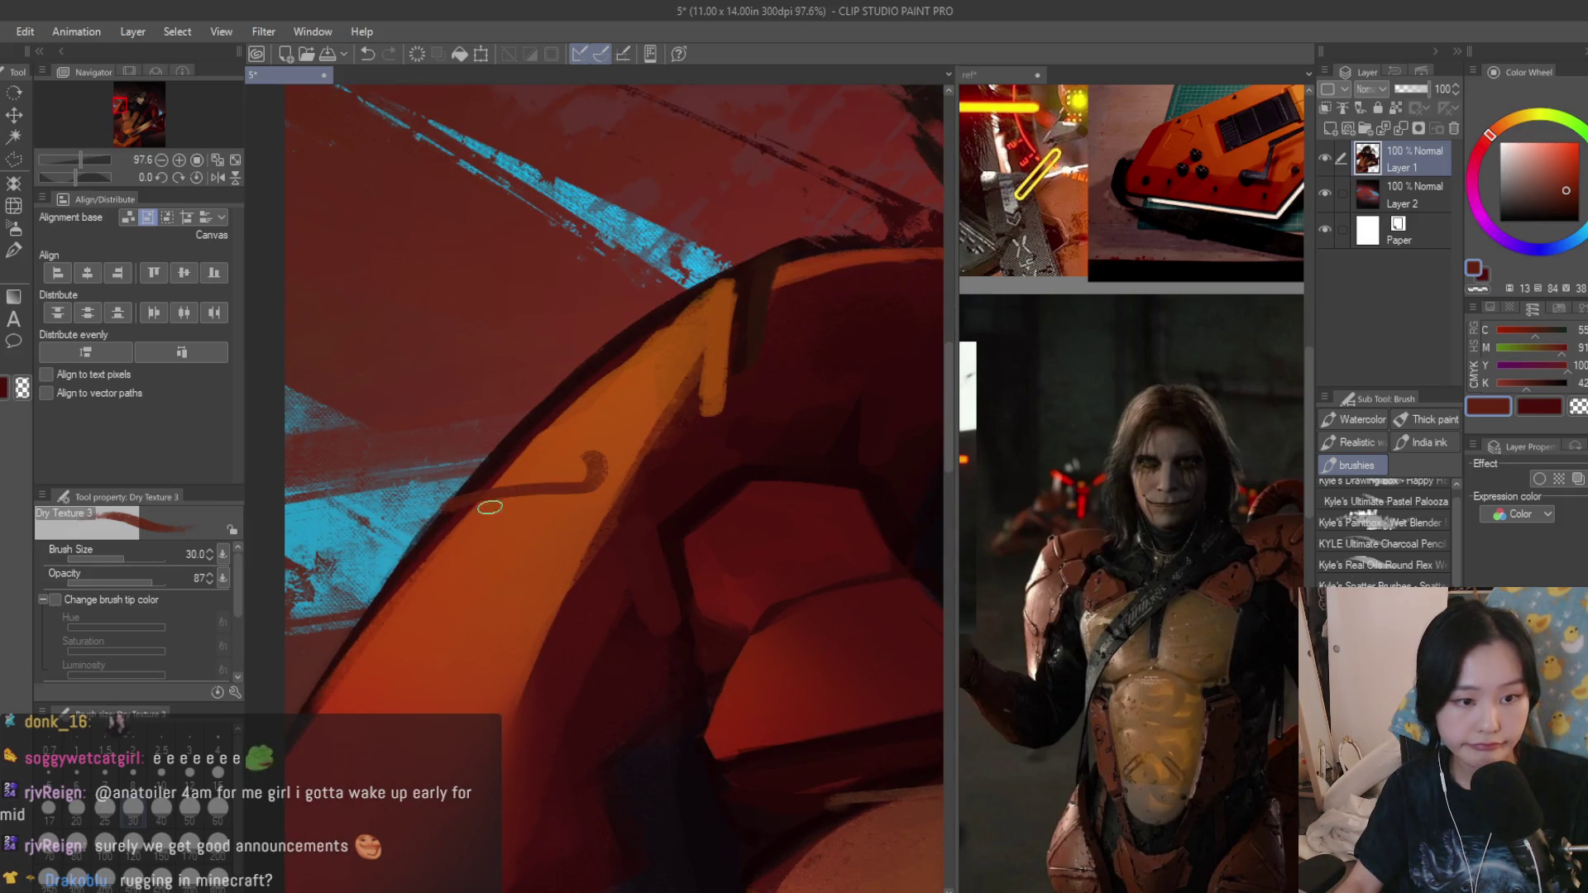
left_click(573, 473, "alt")
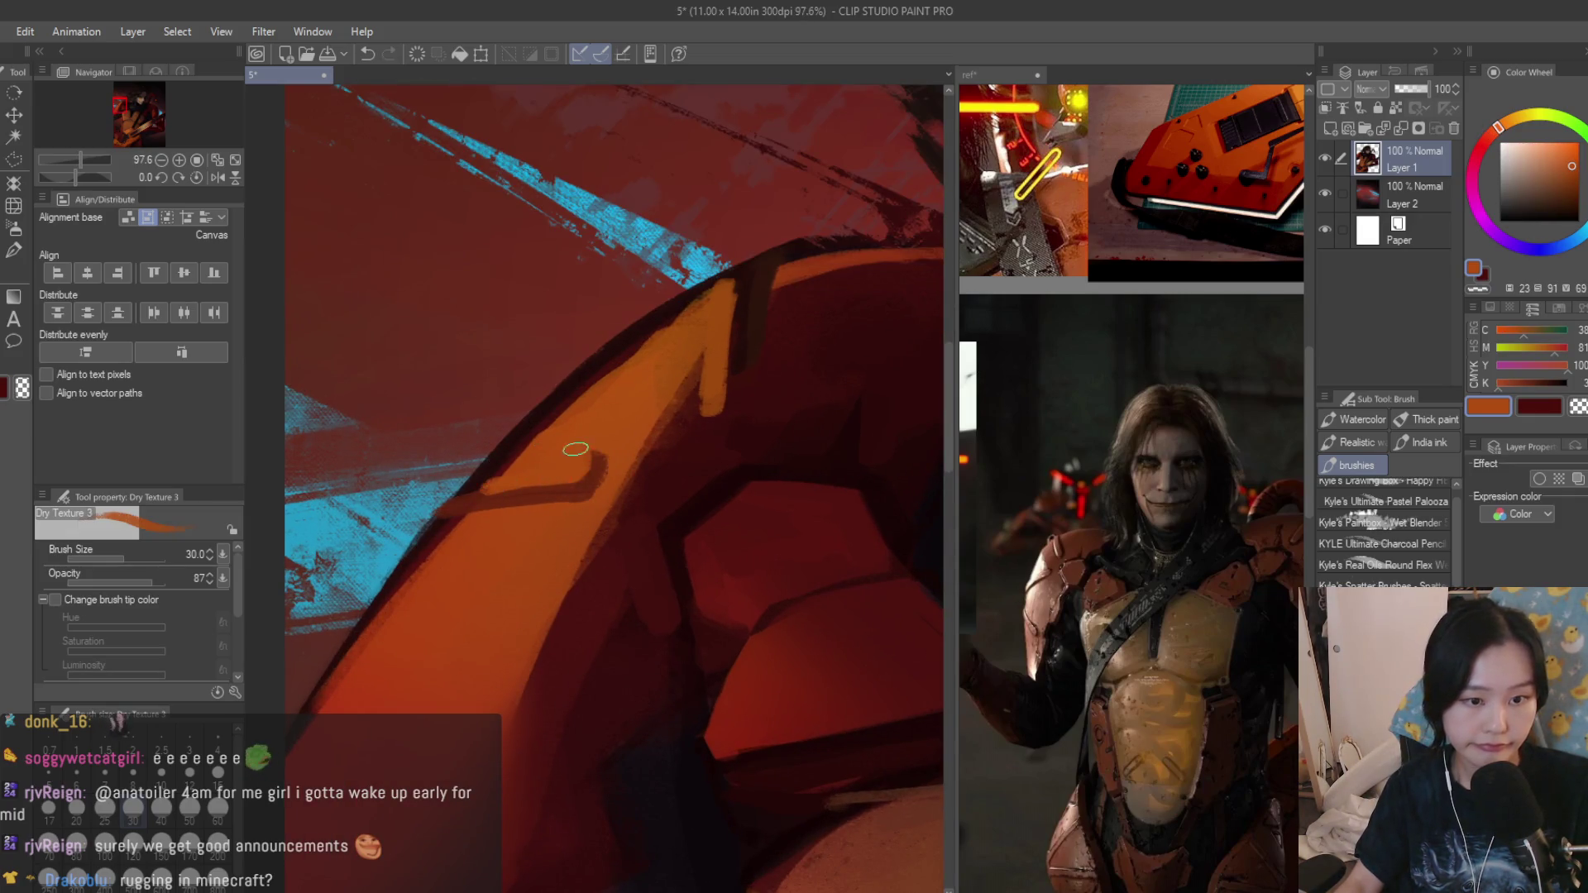
scroll(575, 450, "down", 3)
scroll(573, 471, "down", 1)
scroll(570, 496, "up", 1)
scroll(568, 527, "up", 1)
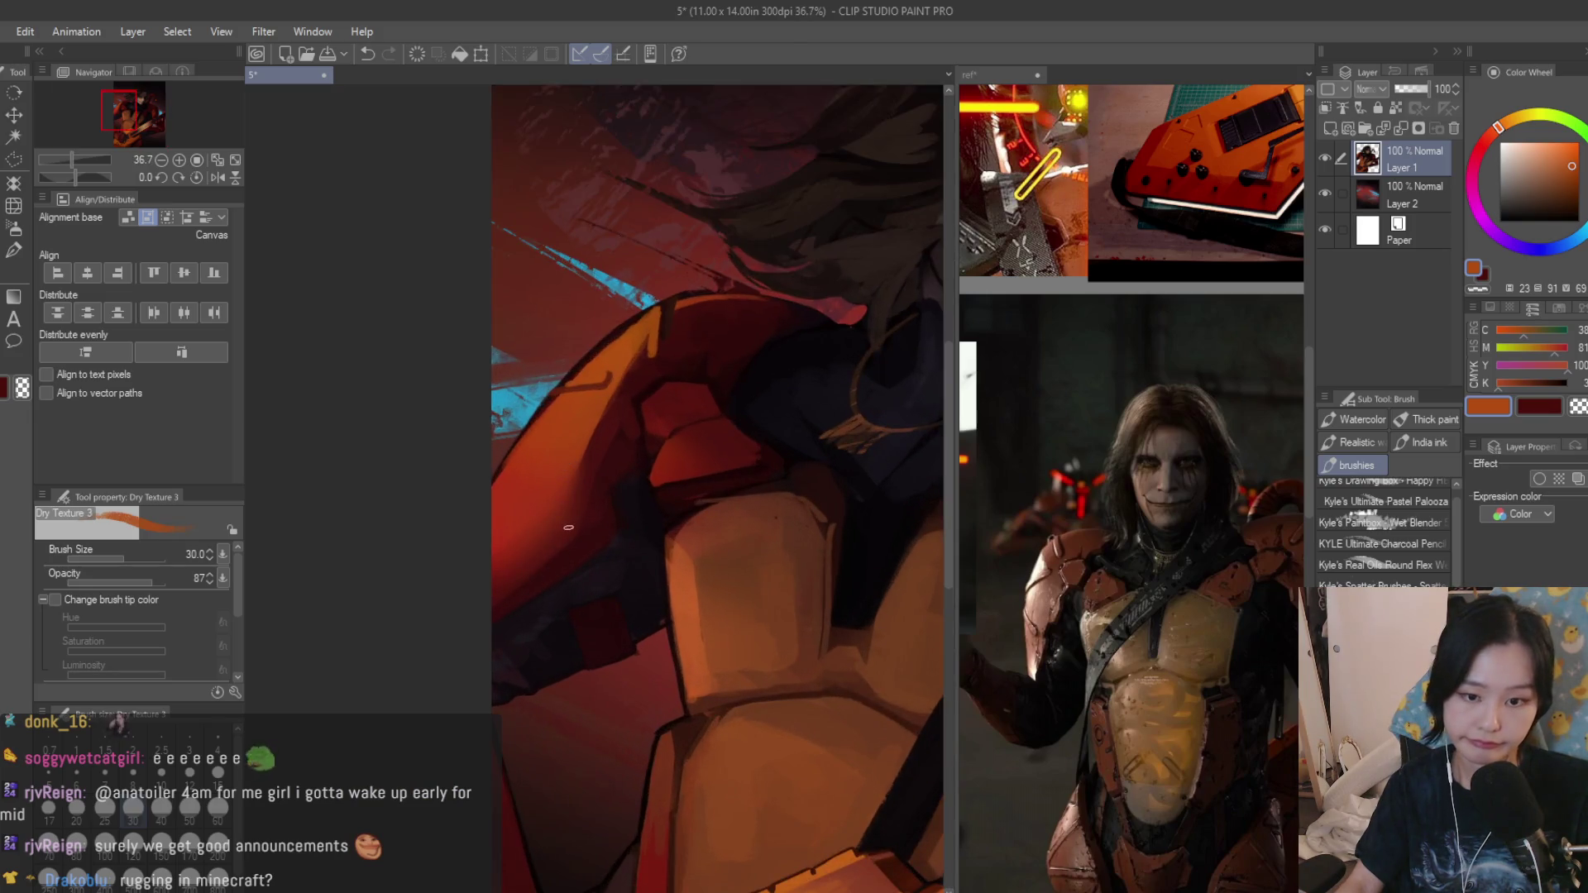
scroll(569, 528, "up", 3)
Paint dark red lines down the armour's left side and a light orange stripe along its edge.
left_click(479, 508, "alt")
left_click_drag(449, 403, 479, 509)
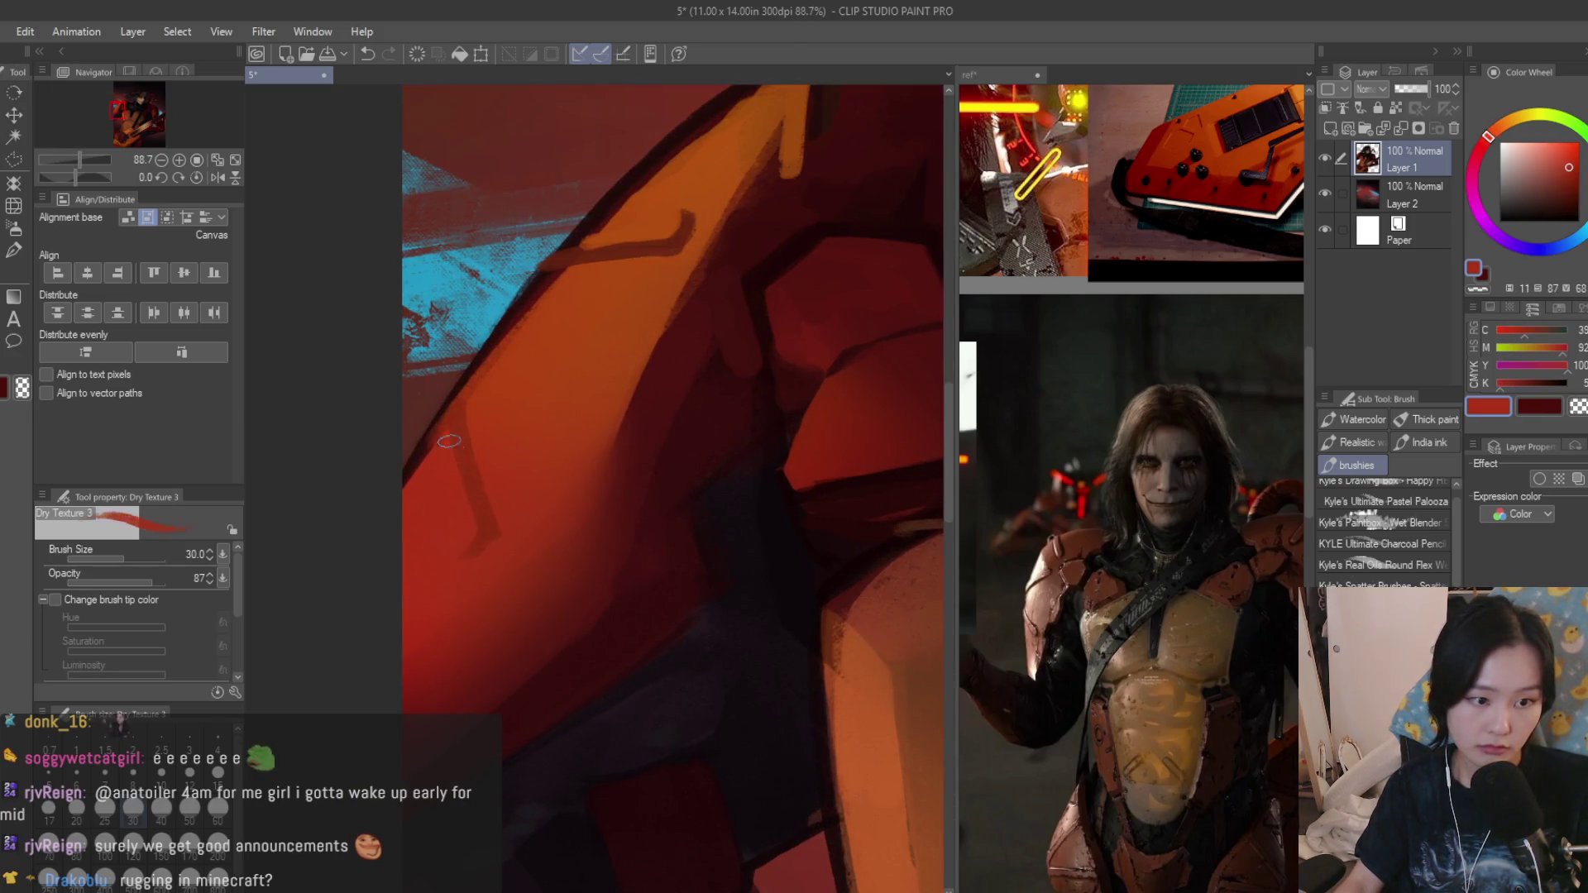
left_click(638, 584, "alt")
left_click_drag(449, 410, 485, 537)
left_click(429, 471, "alt")
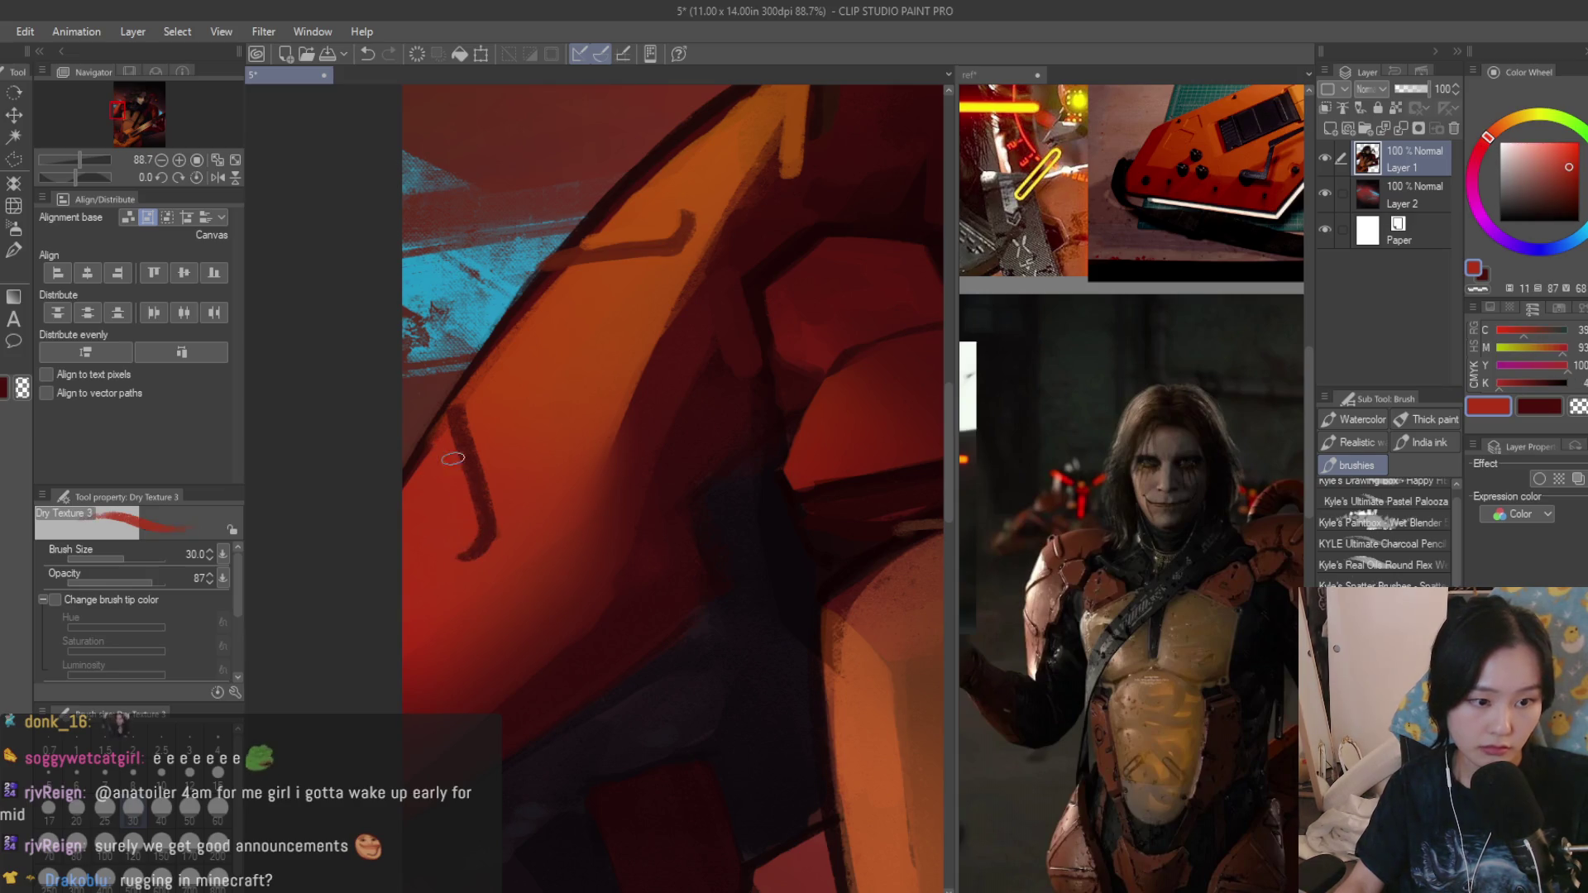
scroll(457, 555, "up", 1)
left_click(450, 492, "alt")
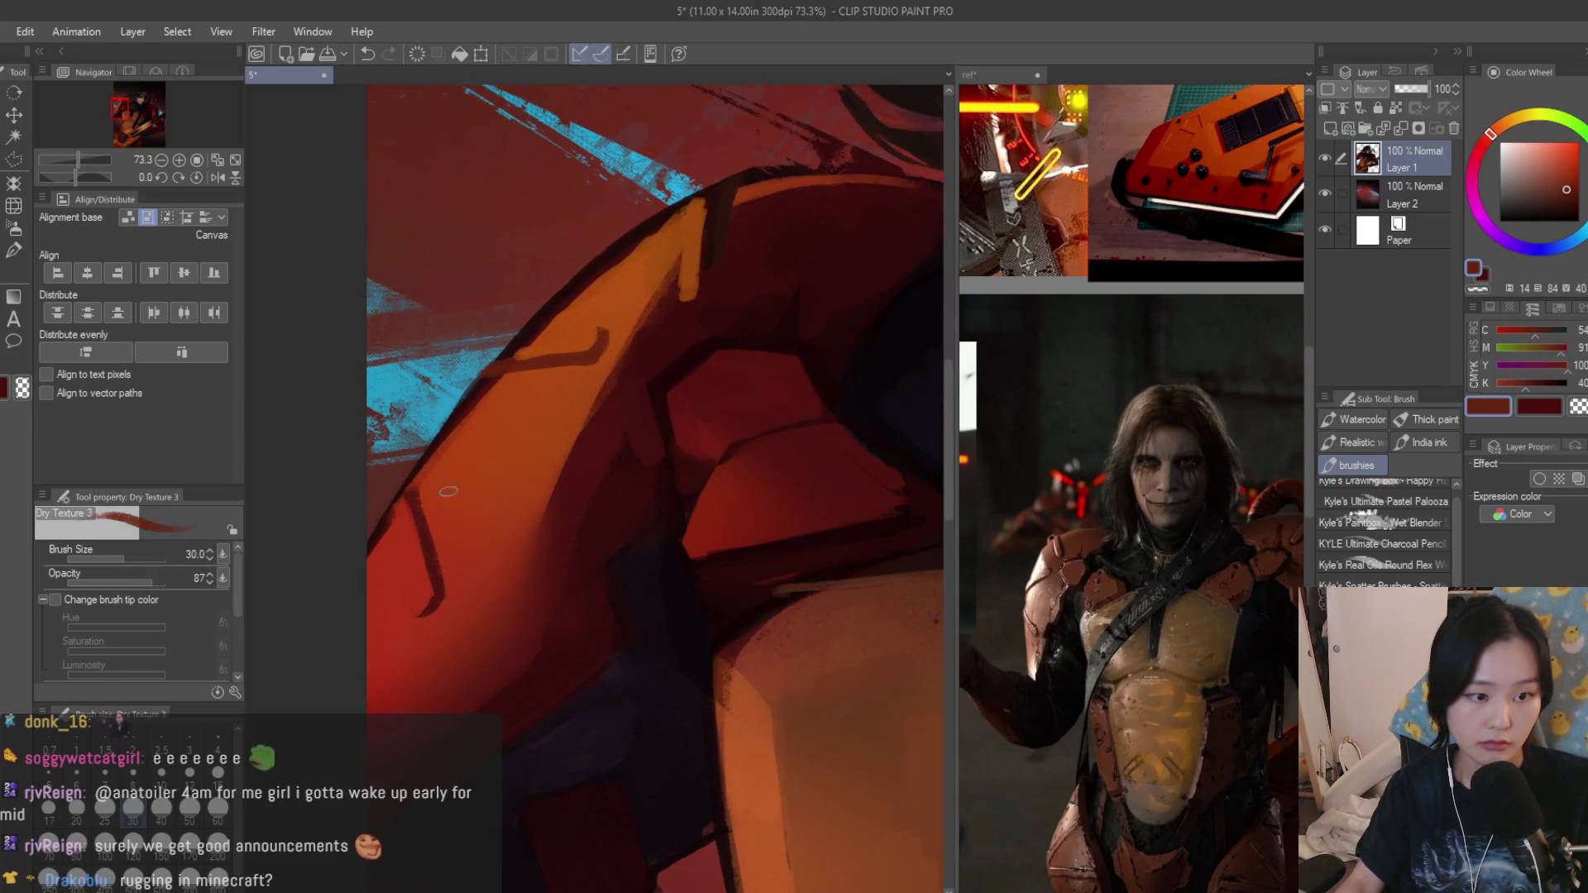
left_click_drag(401, 511, 422, 640)
left_click(434, 521, "alt")
left_click_drag(454, 496, 451, 578)
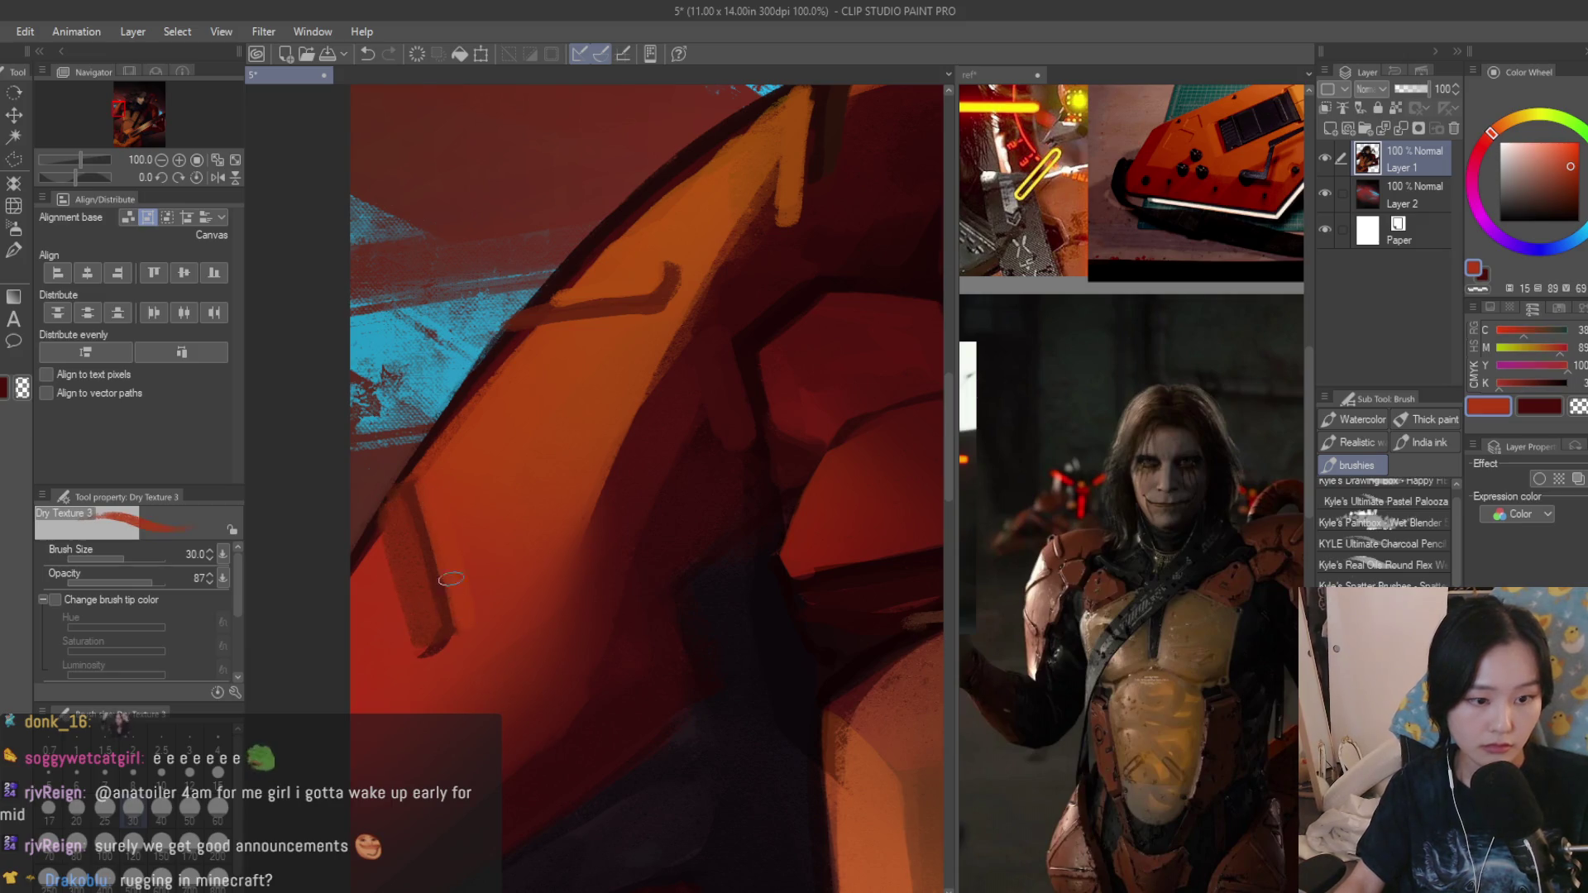
left_click(626, 258, "alt")
left_click_drag(390, 515, 420, 645)
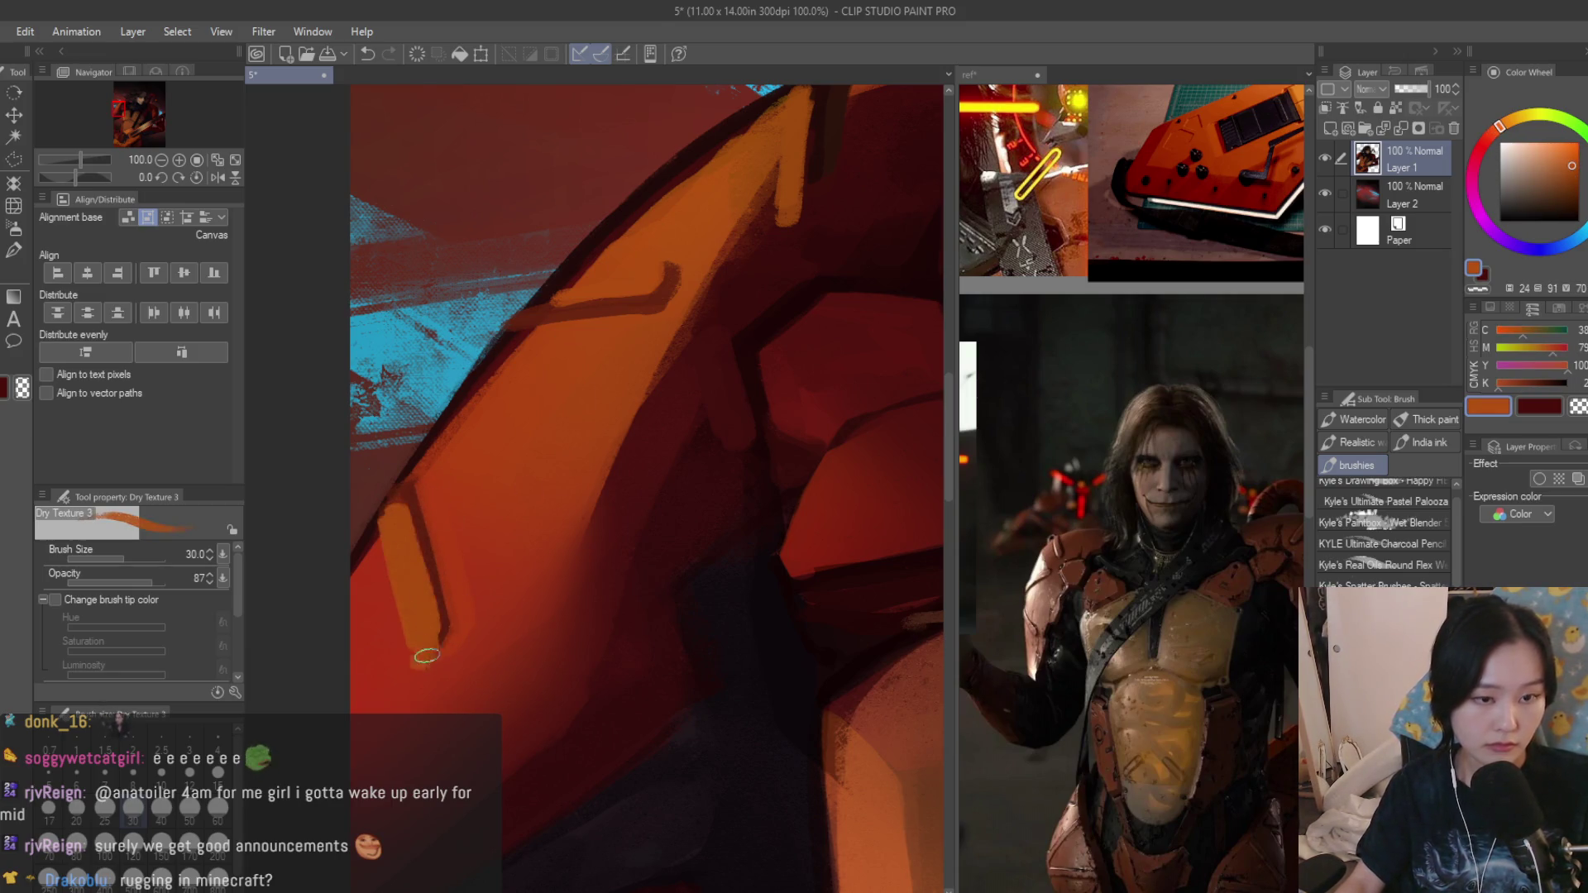
scroll(425, 655, "down", 3)
scroll(496, 559, "down", 2)
scroll(572, 420, "up", 3)
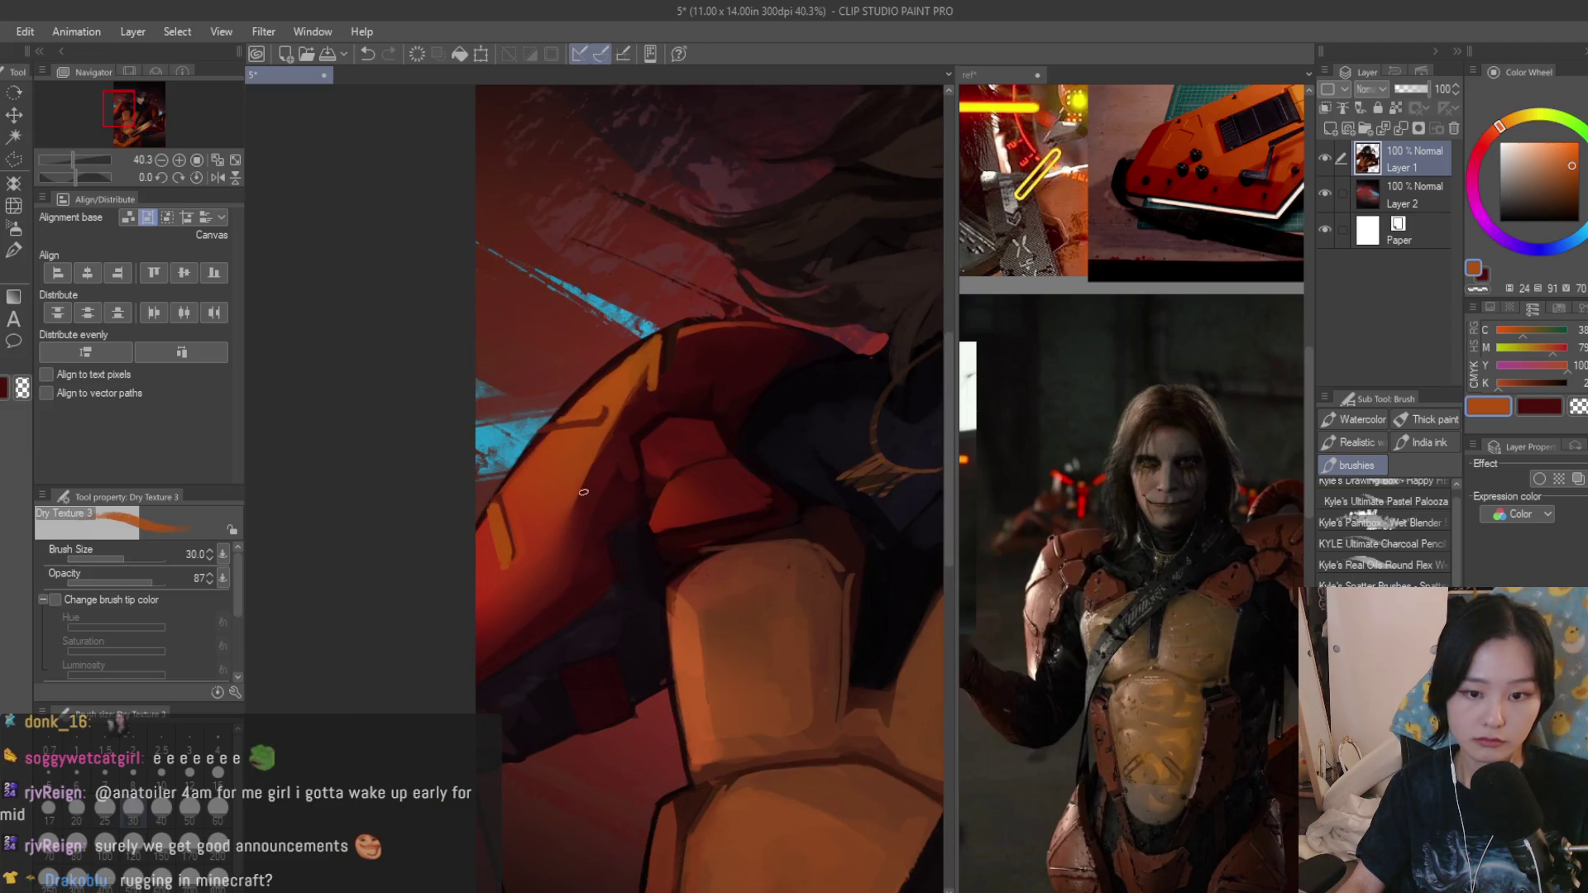
scroll(582, 491, "up", 2)
Alternate sampled orange and dark red to add vertical orange strokes on the upper armour.
left_click(567, 456, "alt")
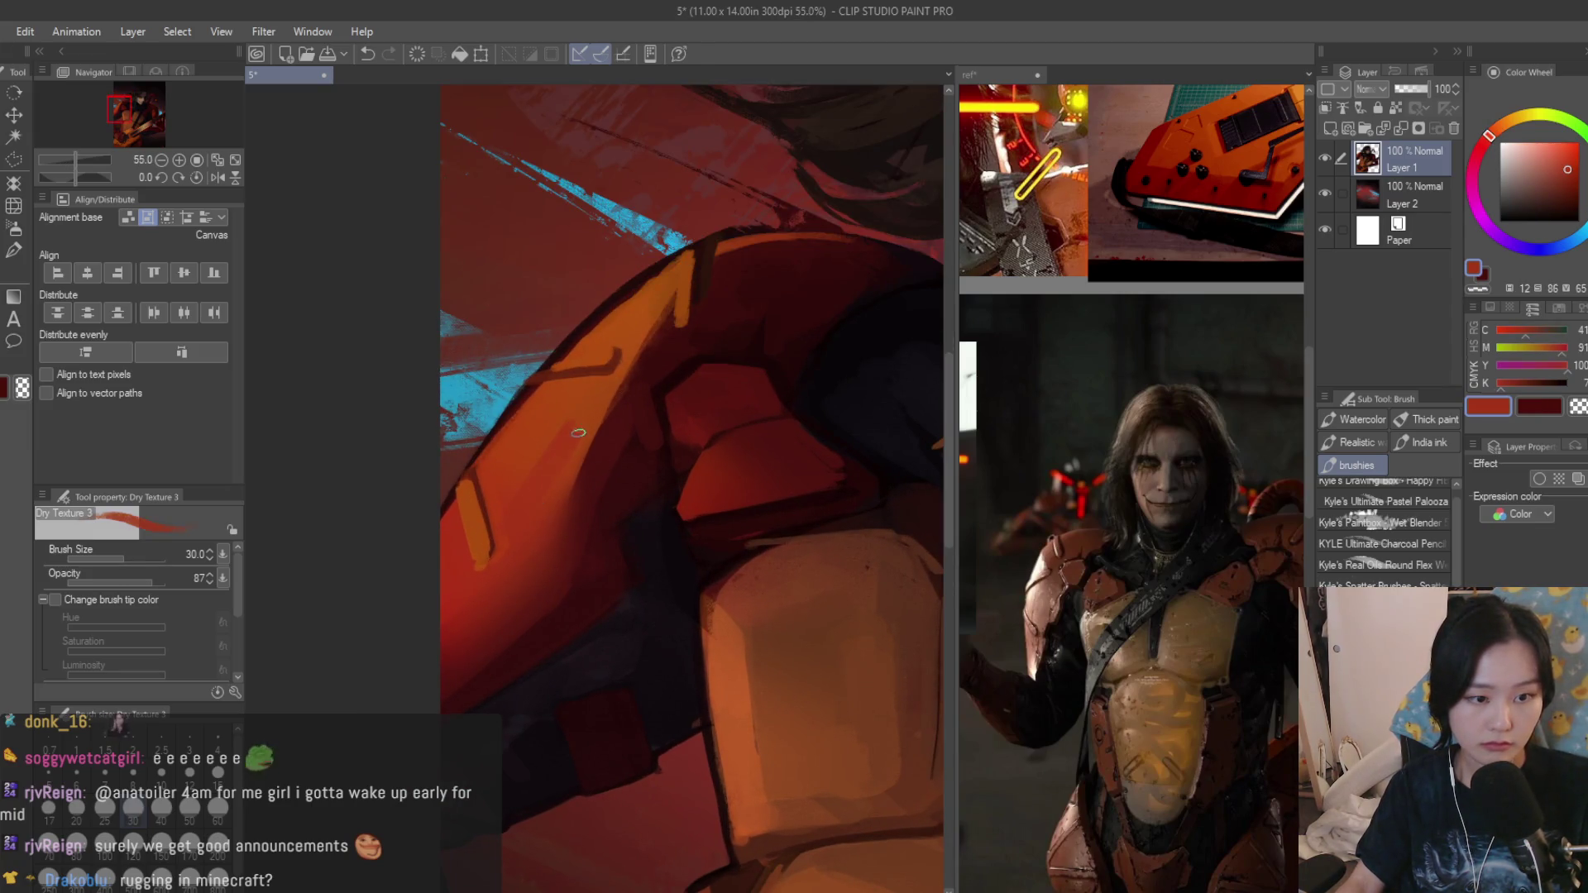
scroll(564, 479, "up", 3)
left_click(558, 449, "alt")
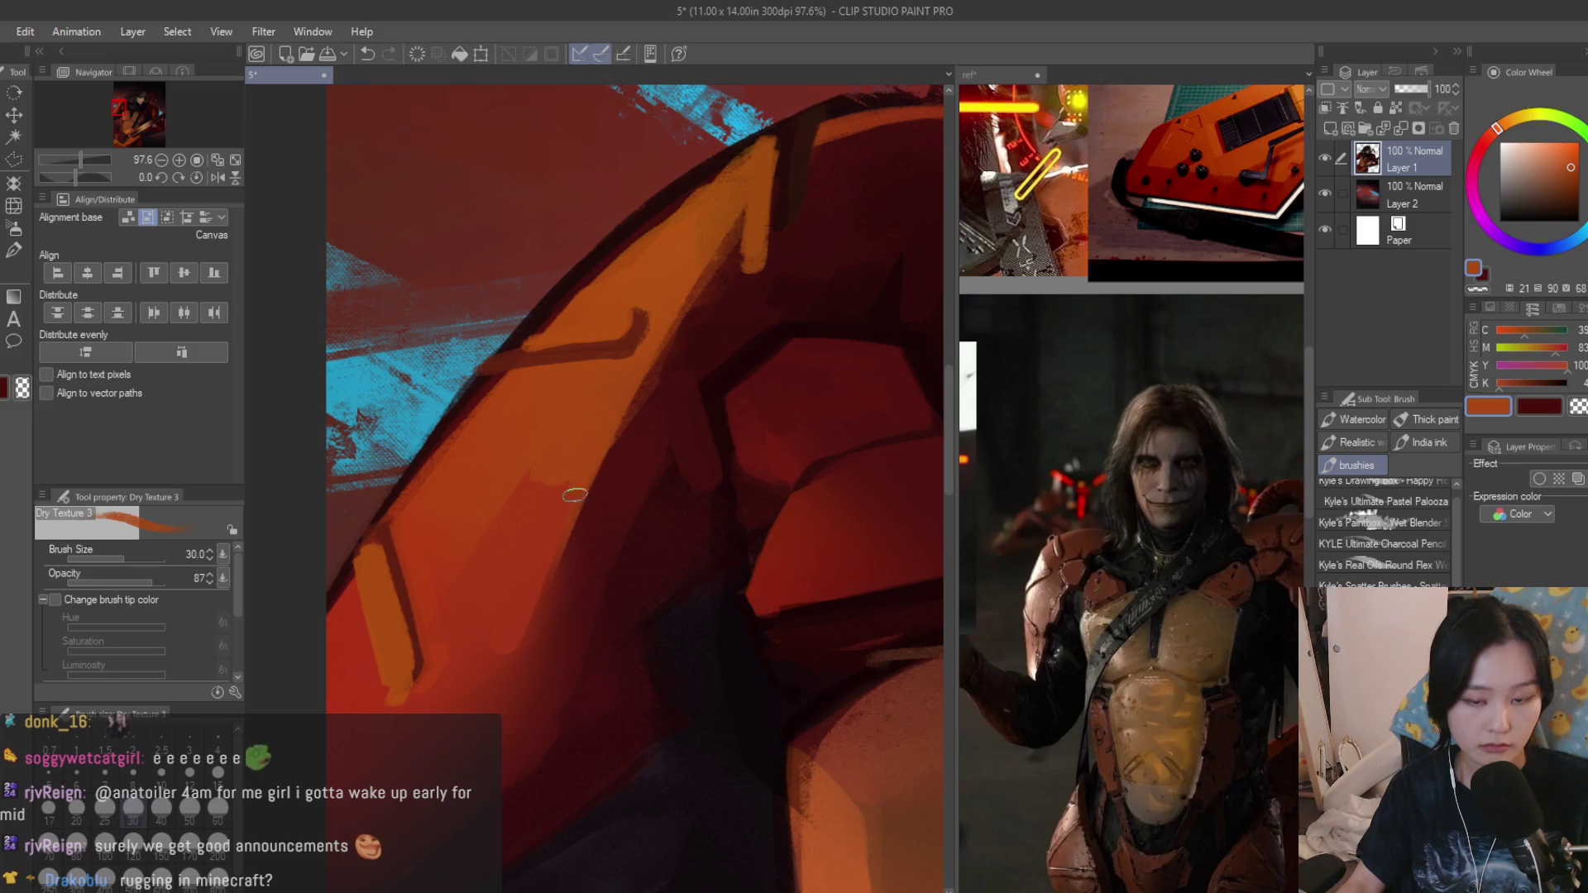
scroll(573, 495, "down", 2)
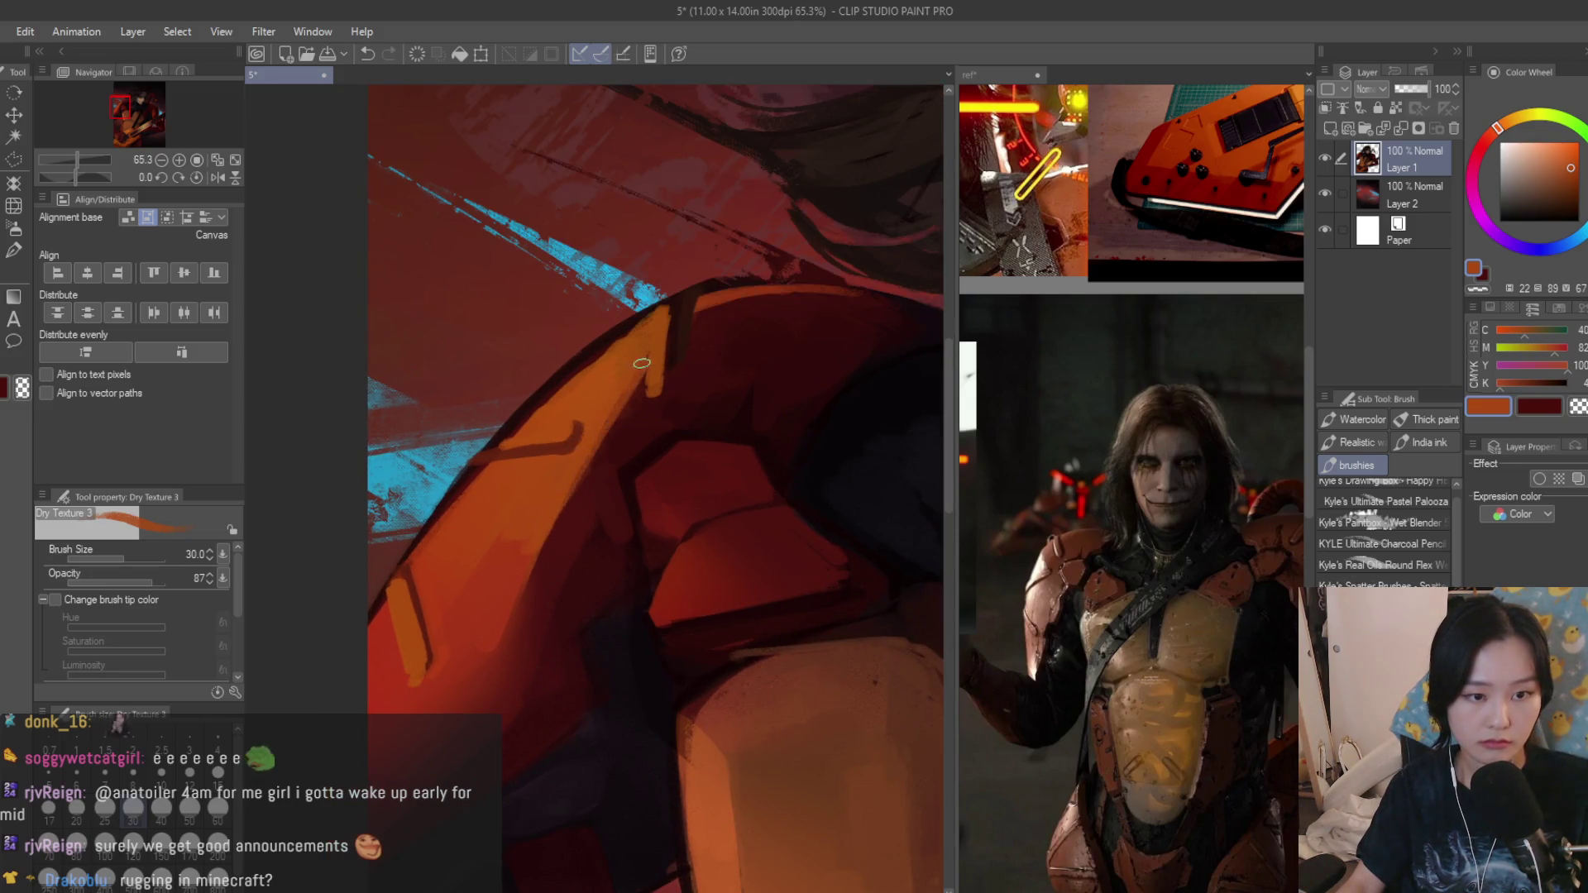
scroll(642, 364, "up", 1)
scroll(634, 383, "up", 1)
left_click(624, 400, "alt")
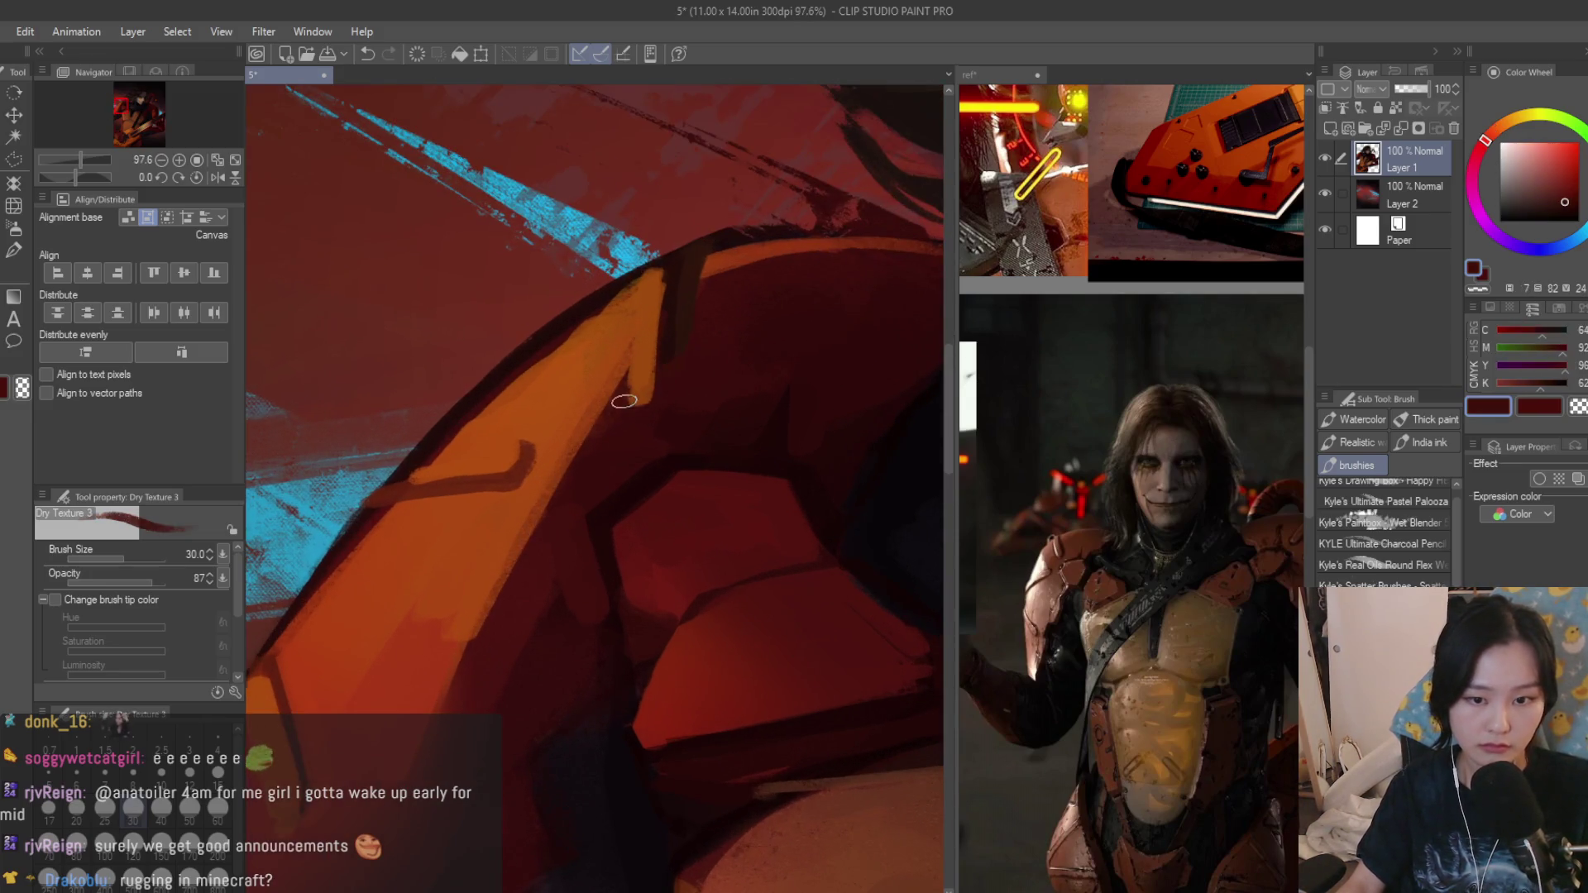
left_click_drag(635, 343, 635, 386)
left_click(639, 360, "alt")
mouse_move(635, 310)
left_mouse_down()
mouse_move(635, 397)
mouse_move(643, 310)
left_mouse_up()
left_click(638, 373, "alt")
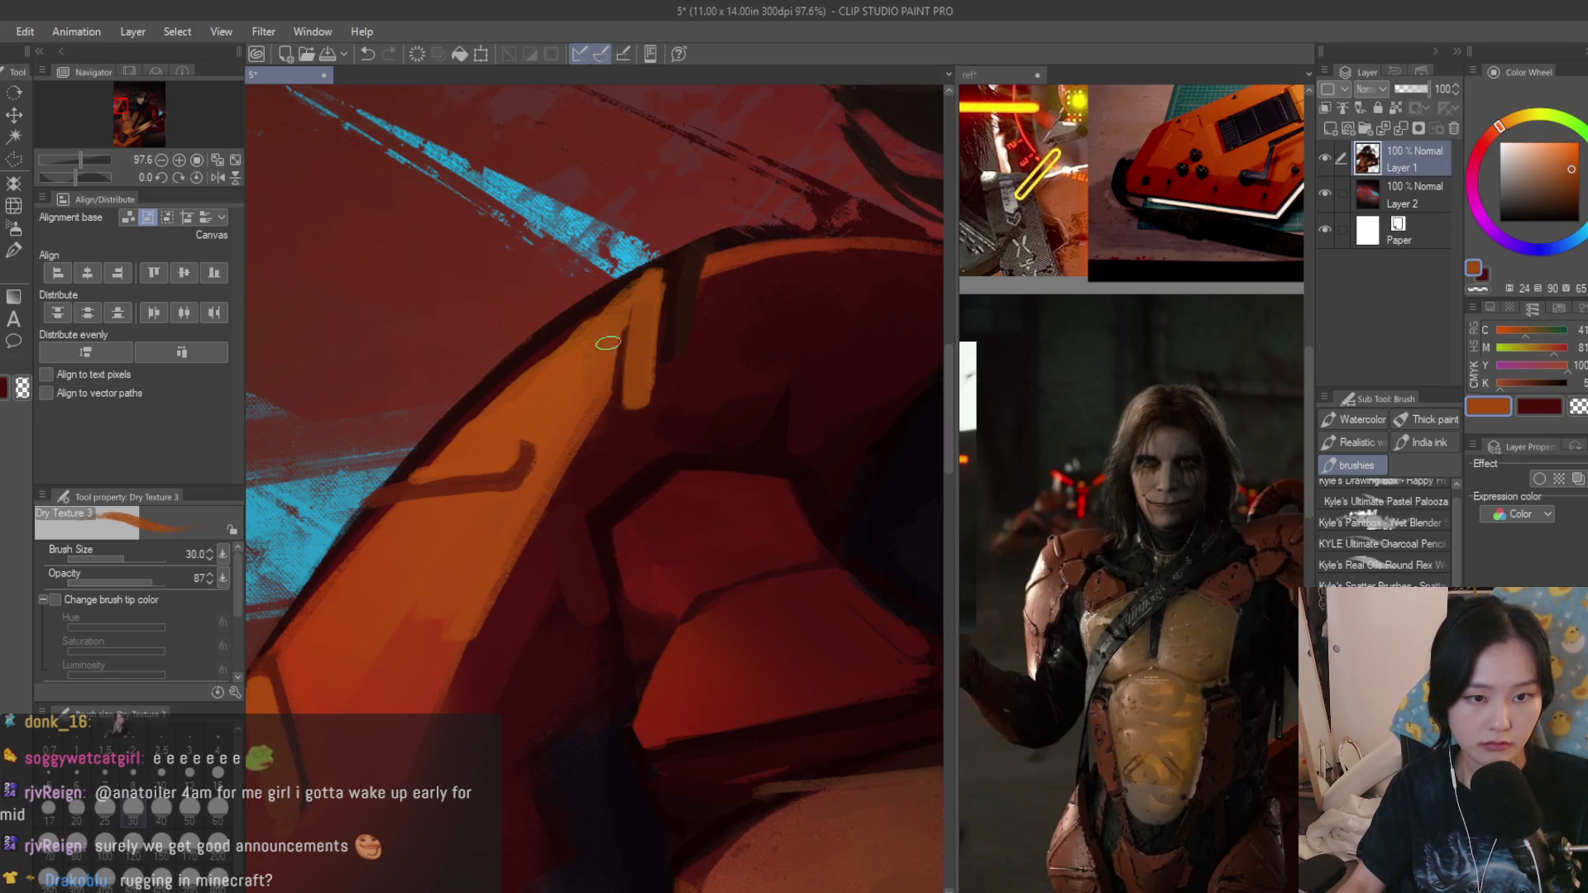
left_click(631, 424, "alt")
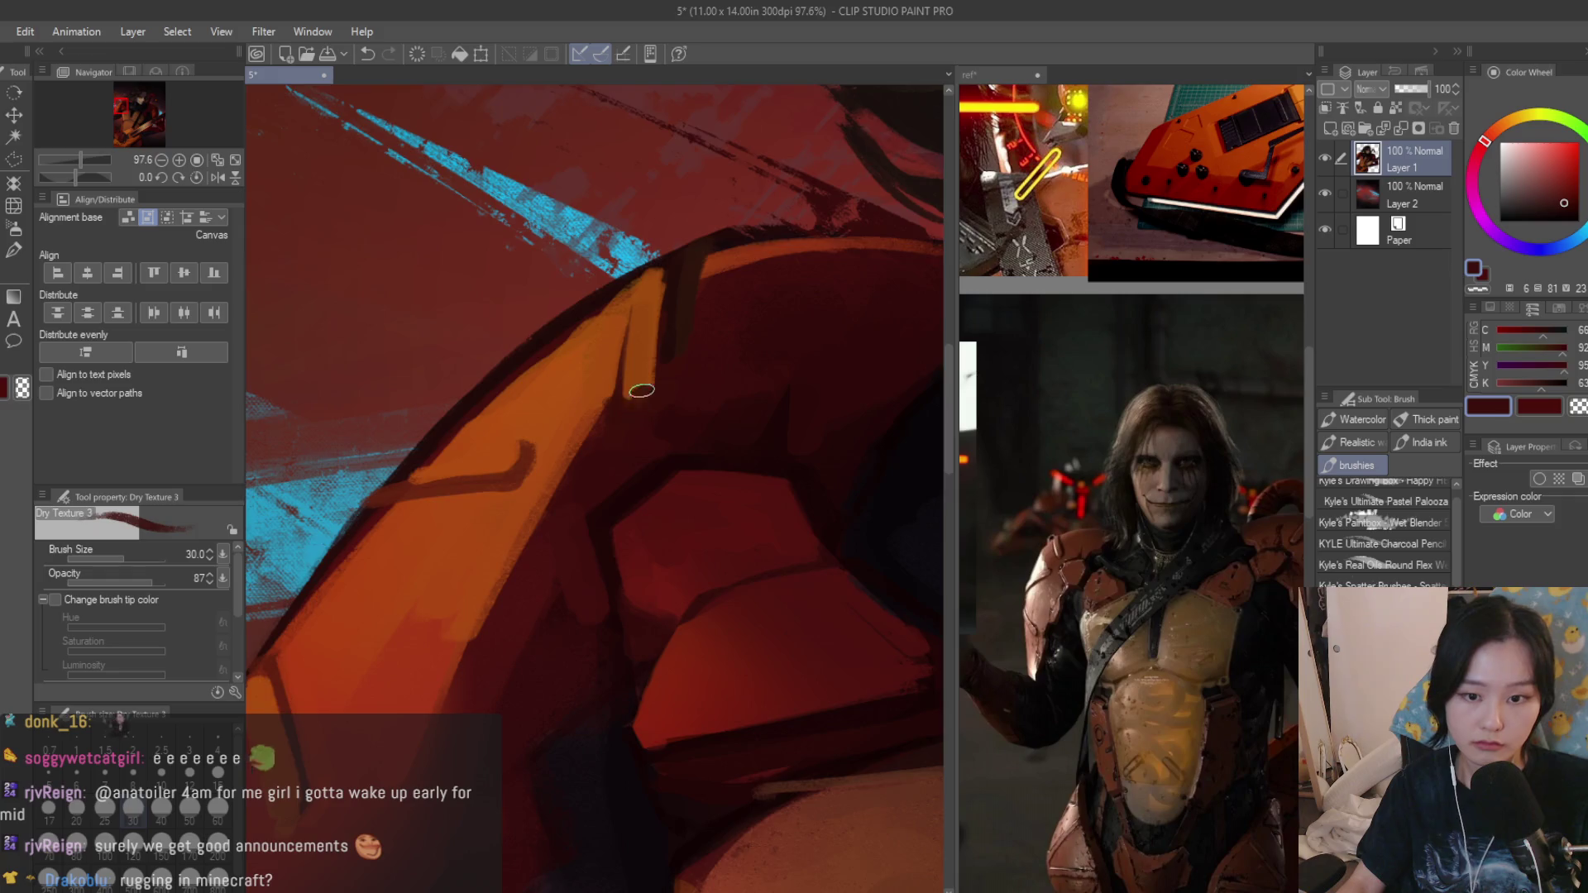
scroll(640, 390, "down", 1)
left_click(608, 457, "alt")
scroll(588, 477, "down", 1)
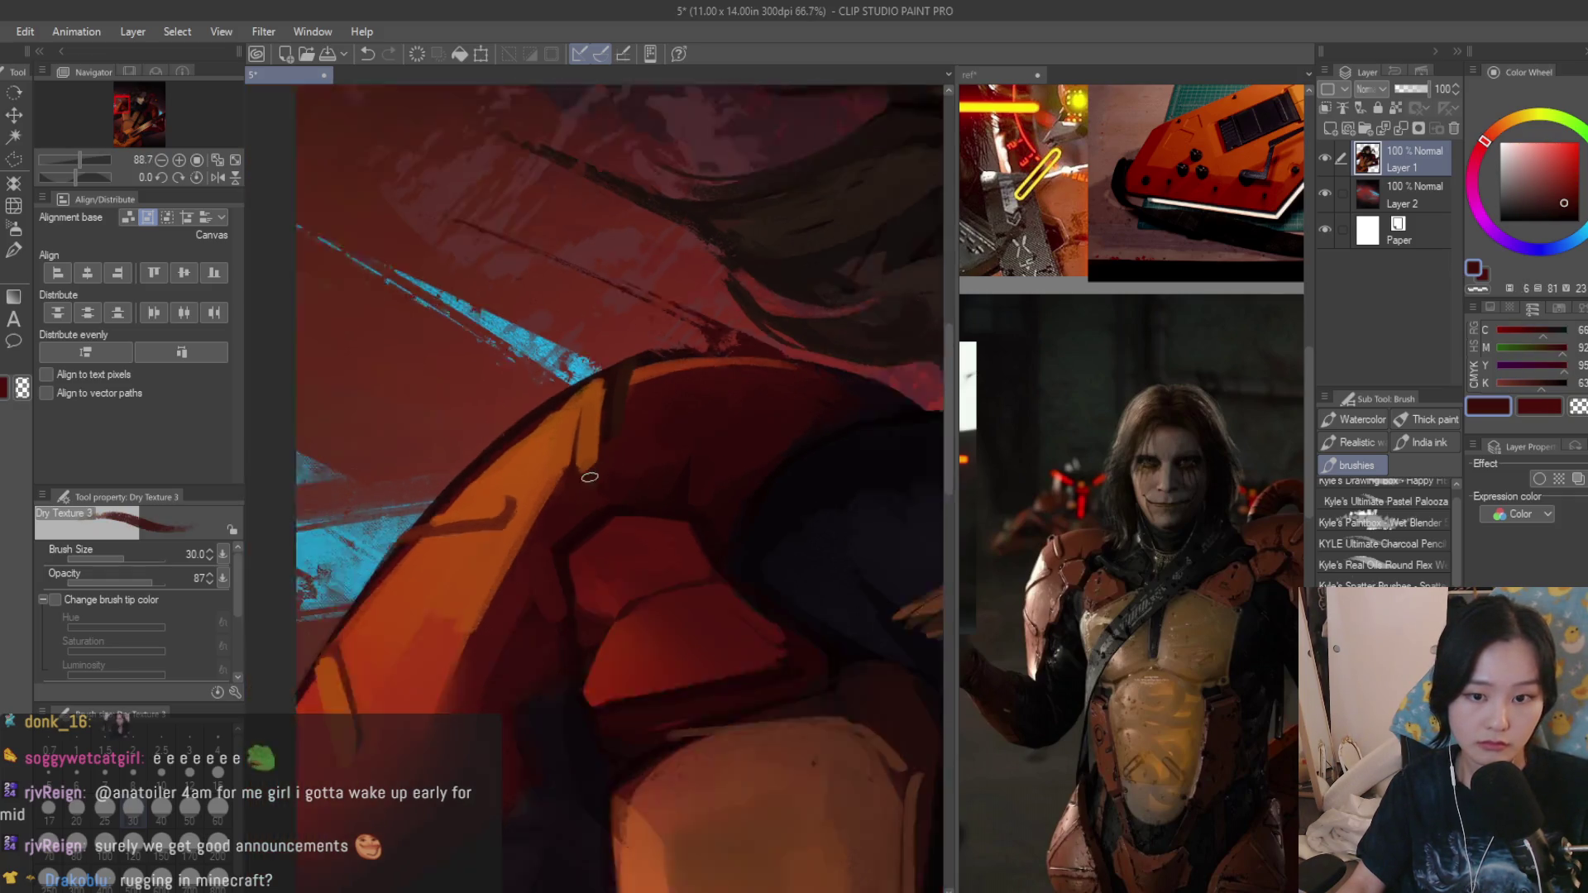
scroll(588, 477, "down", 1)
left_click(583, 419, "alt")
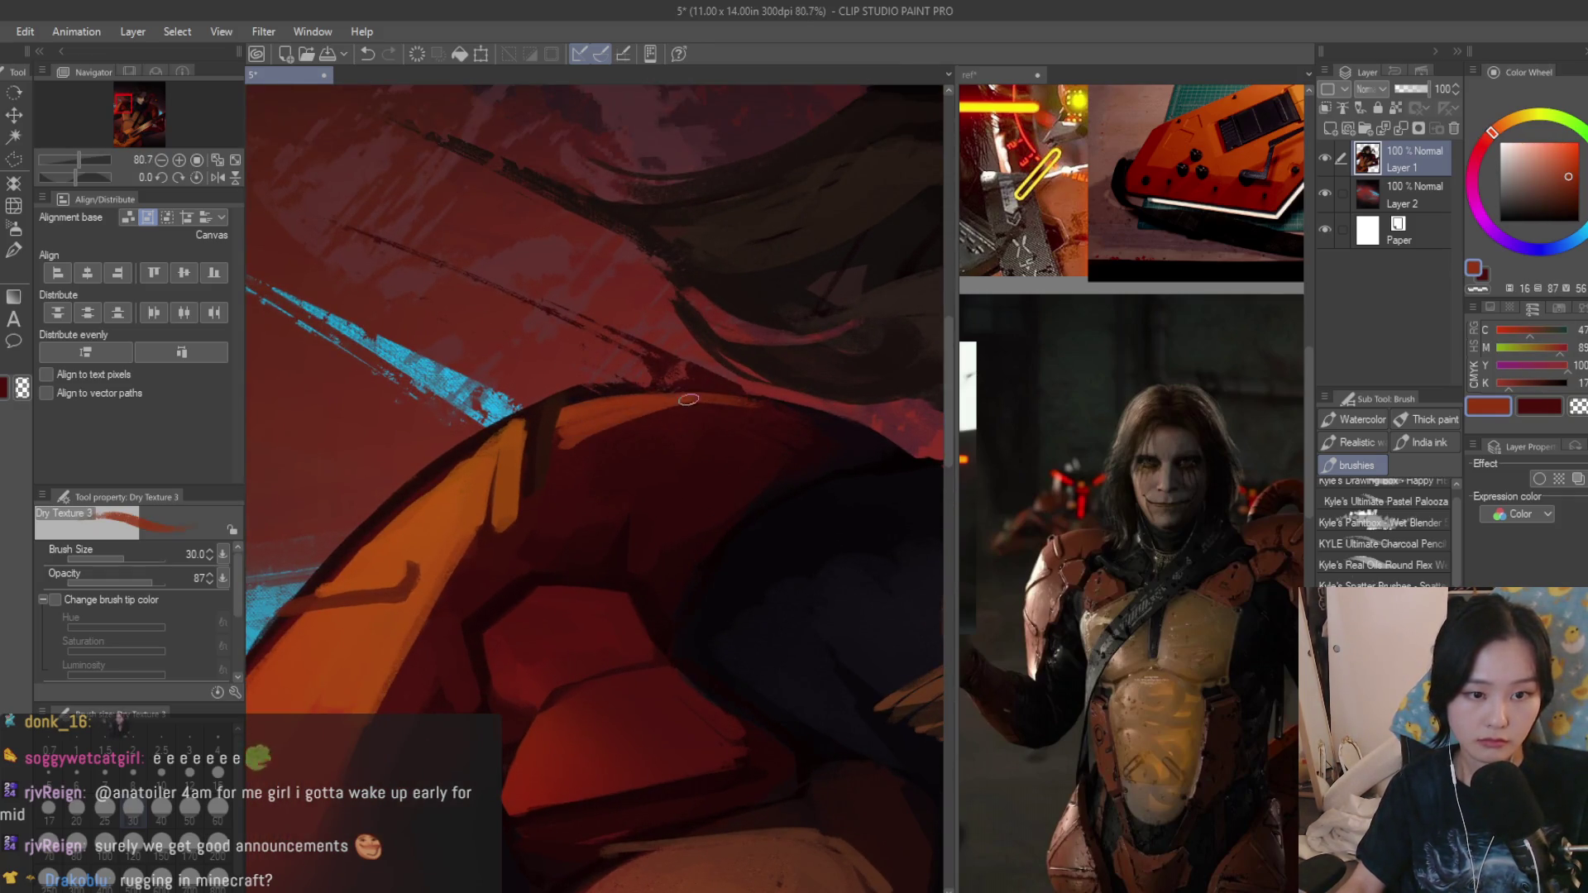
scroll(639, 406, "up", 1)
Paint a near-black line along the armour edge and sample further reds for shading.
left_click(793, 435, "alt")
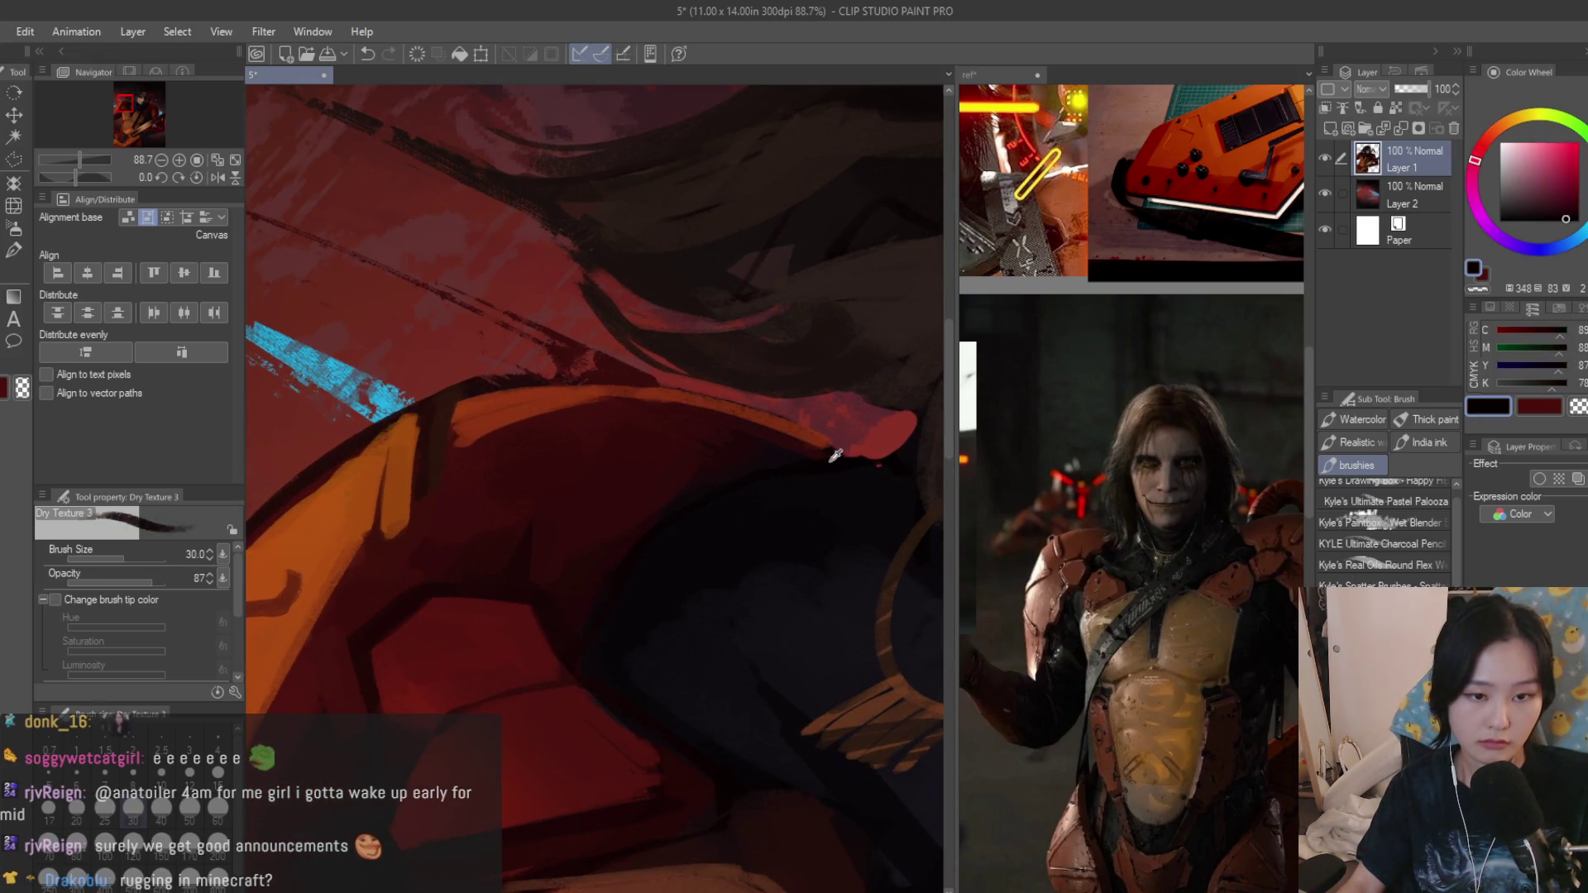
left_click_drag(632, 382, 804, 422)
scroll(804, 422, "down", 15)
scroll(803, 423, "down", 2)
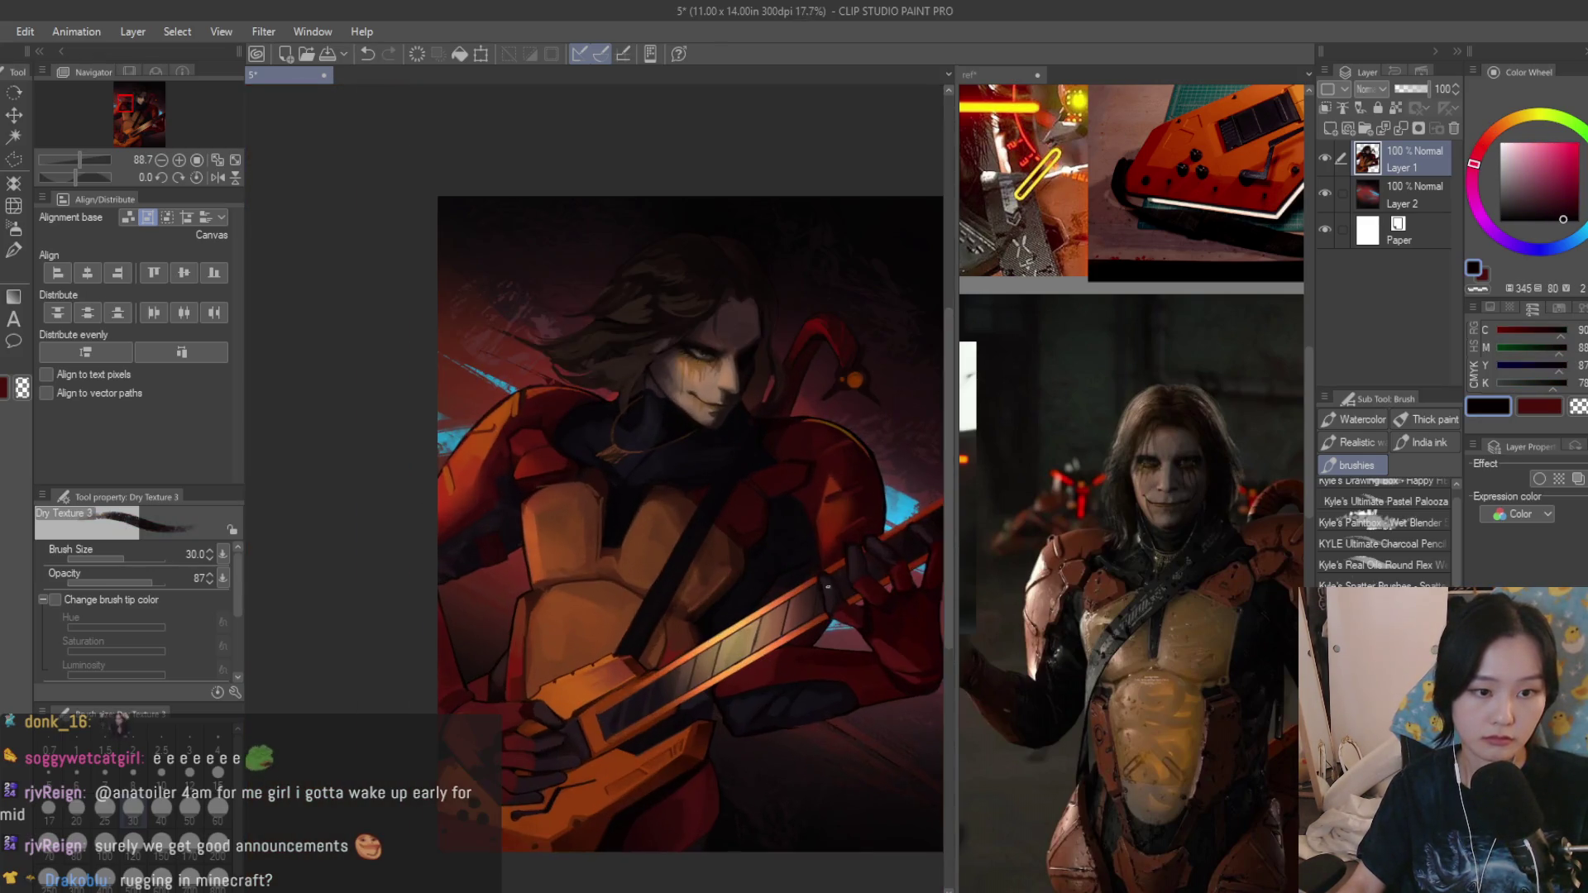
scroll(690, 522, "down", 2)
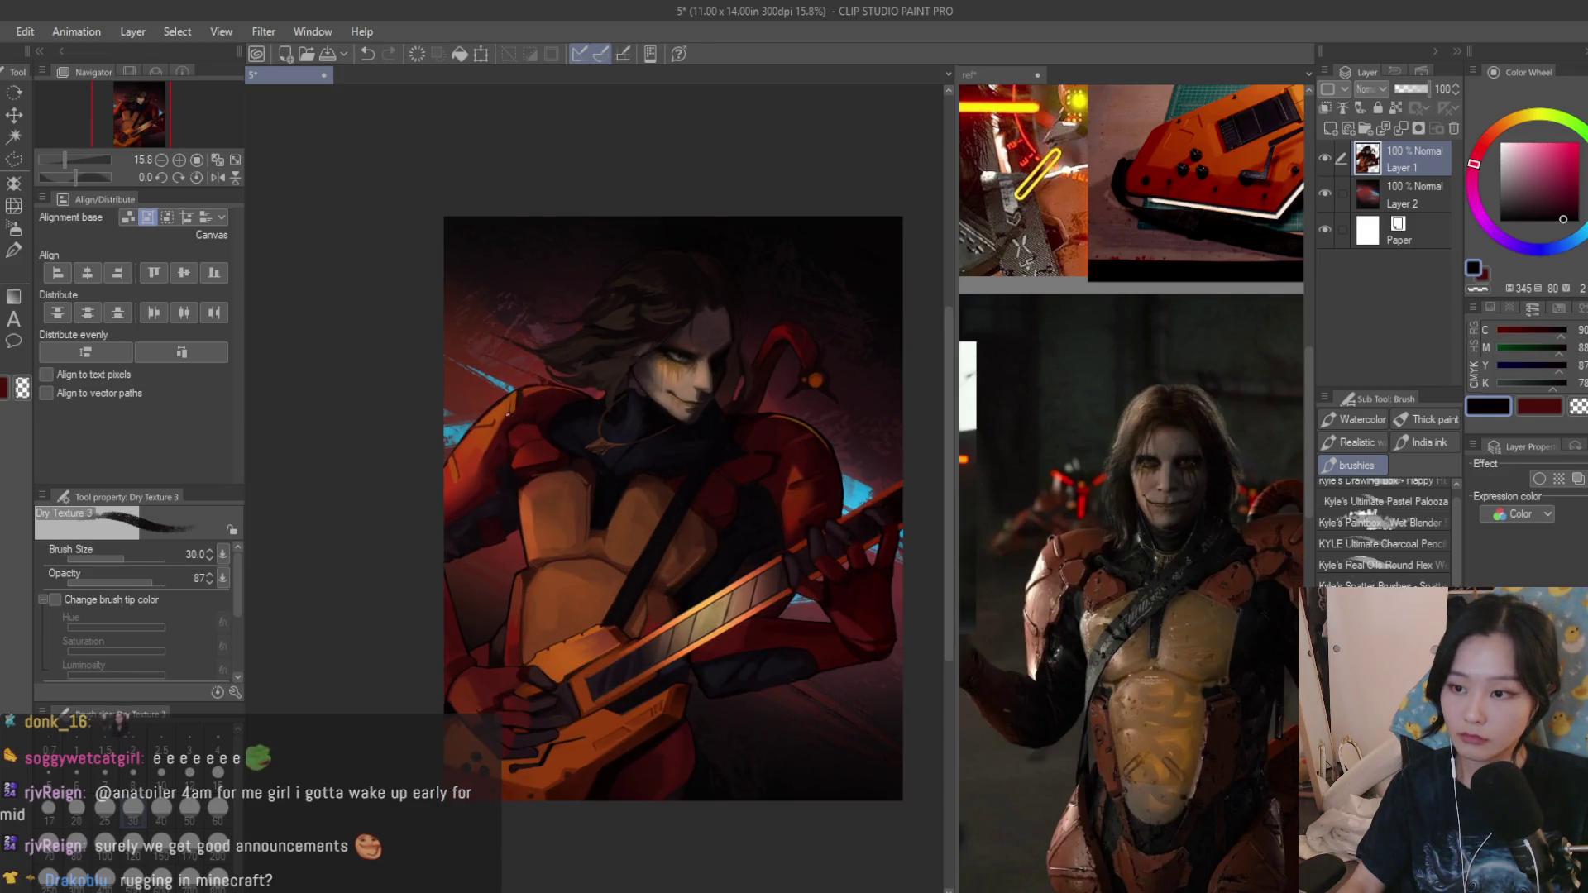
scroll(459, 442, "up", 5)
scroll(459, 443, "up", 3)
scroll(459, 442, "up", 3)
left_click(459, 442, "alt")
scroll(459, 443, "up", 3)
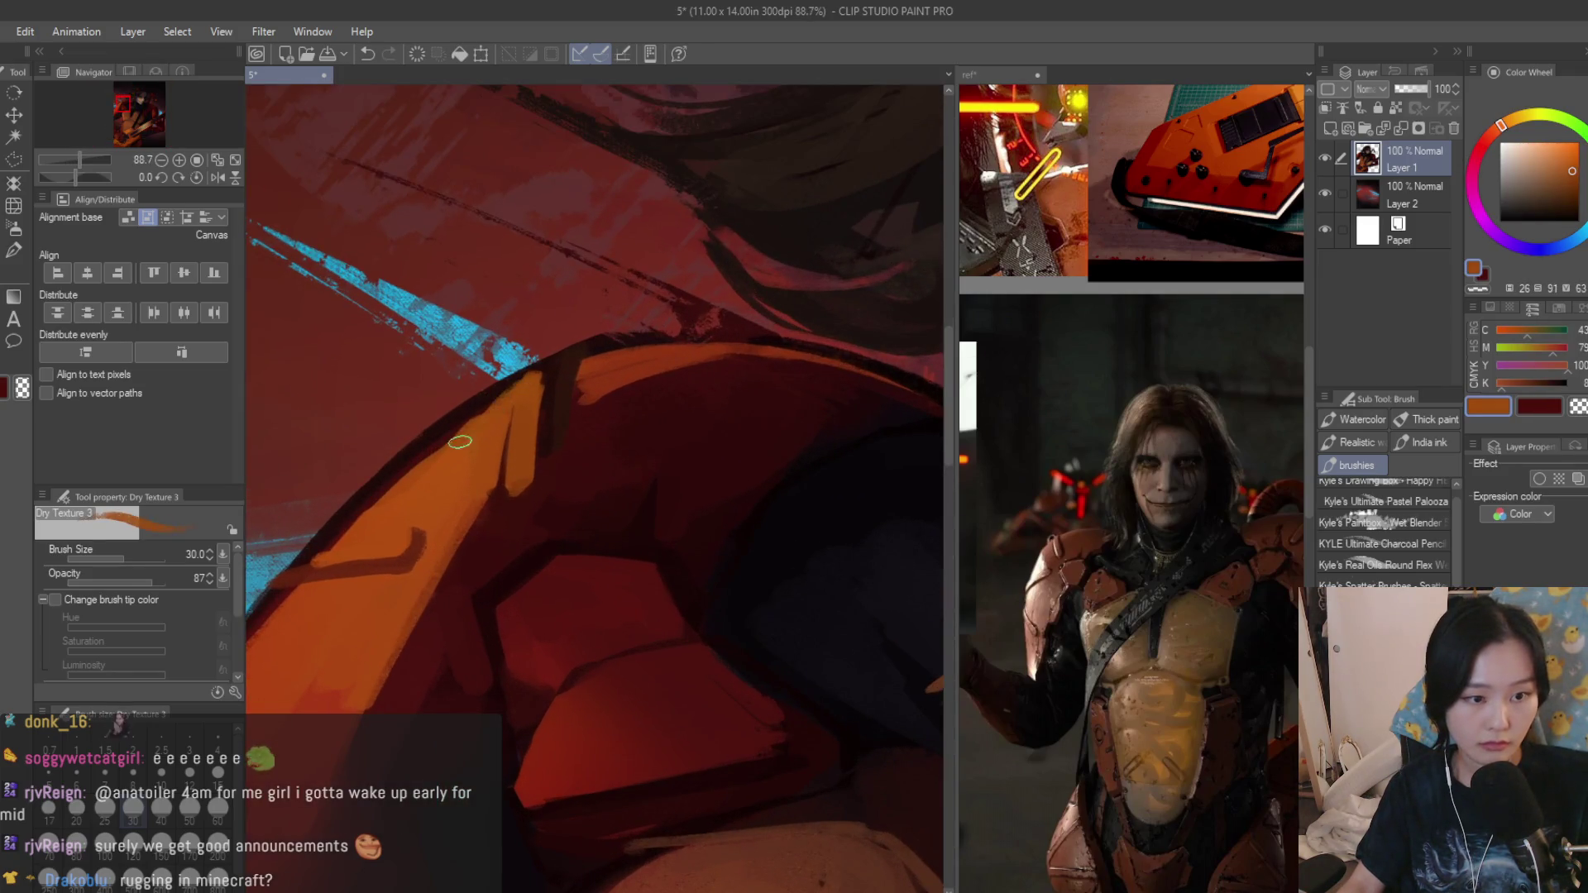
scroll(456, 437, "up", 2)
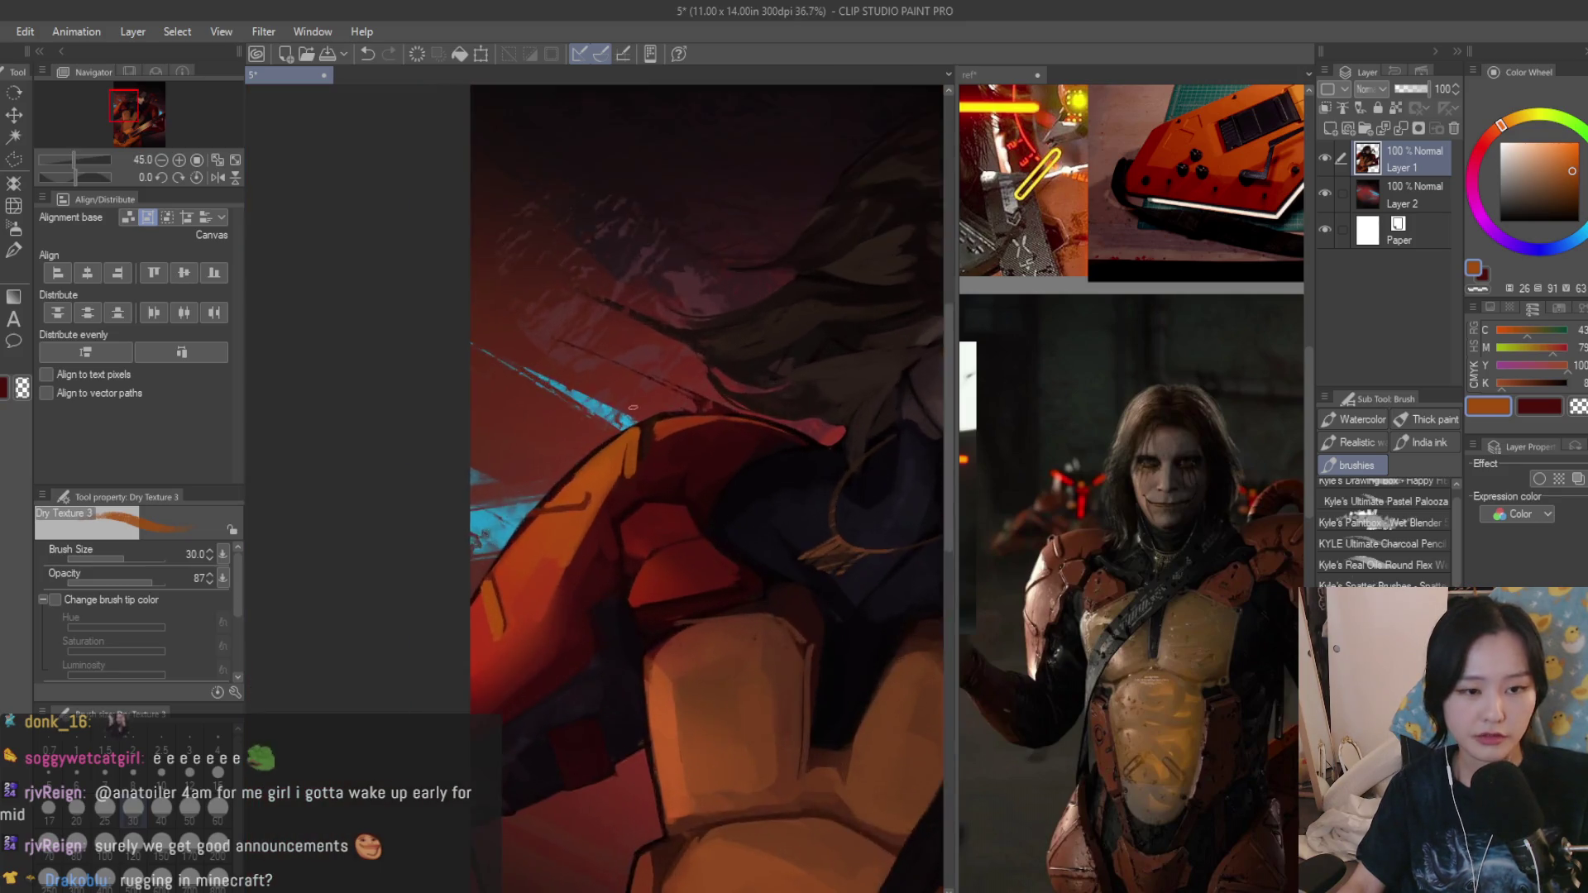
left_click(662, 414, "alt")
left_click(647, 552, "alt")
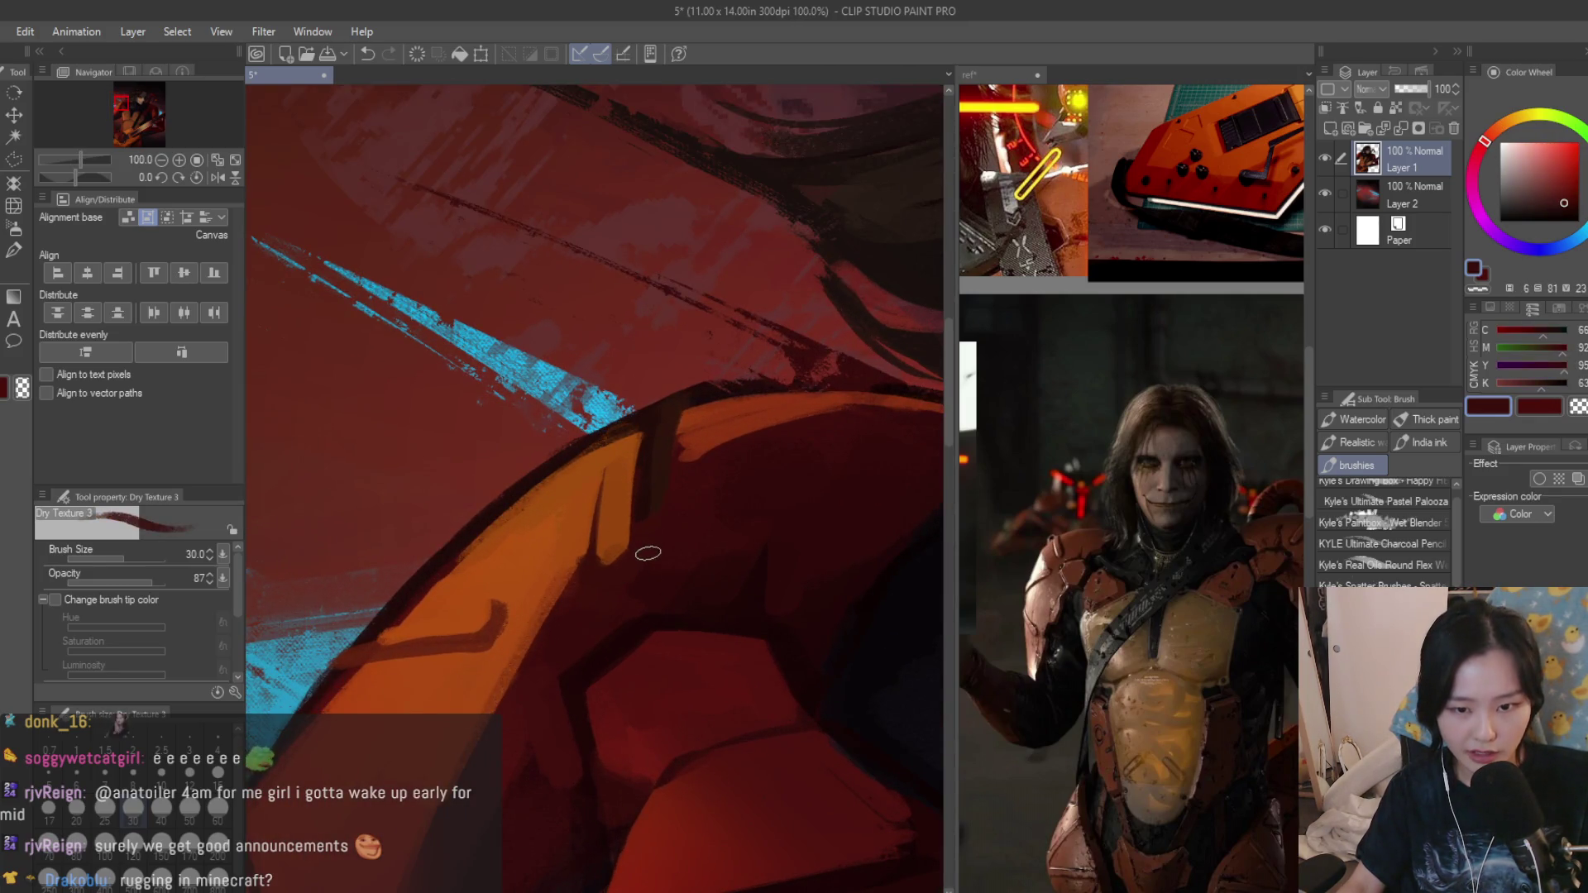
scroll(623, 565, "down", 3)
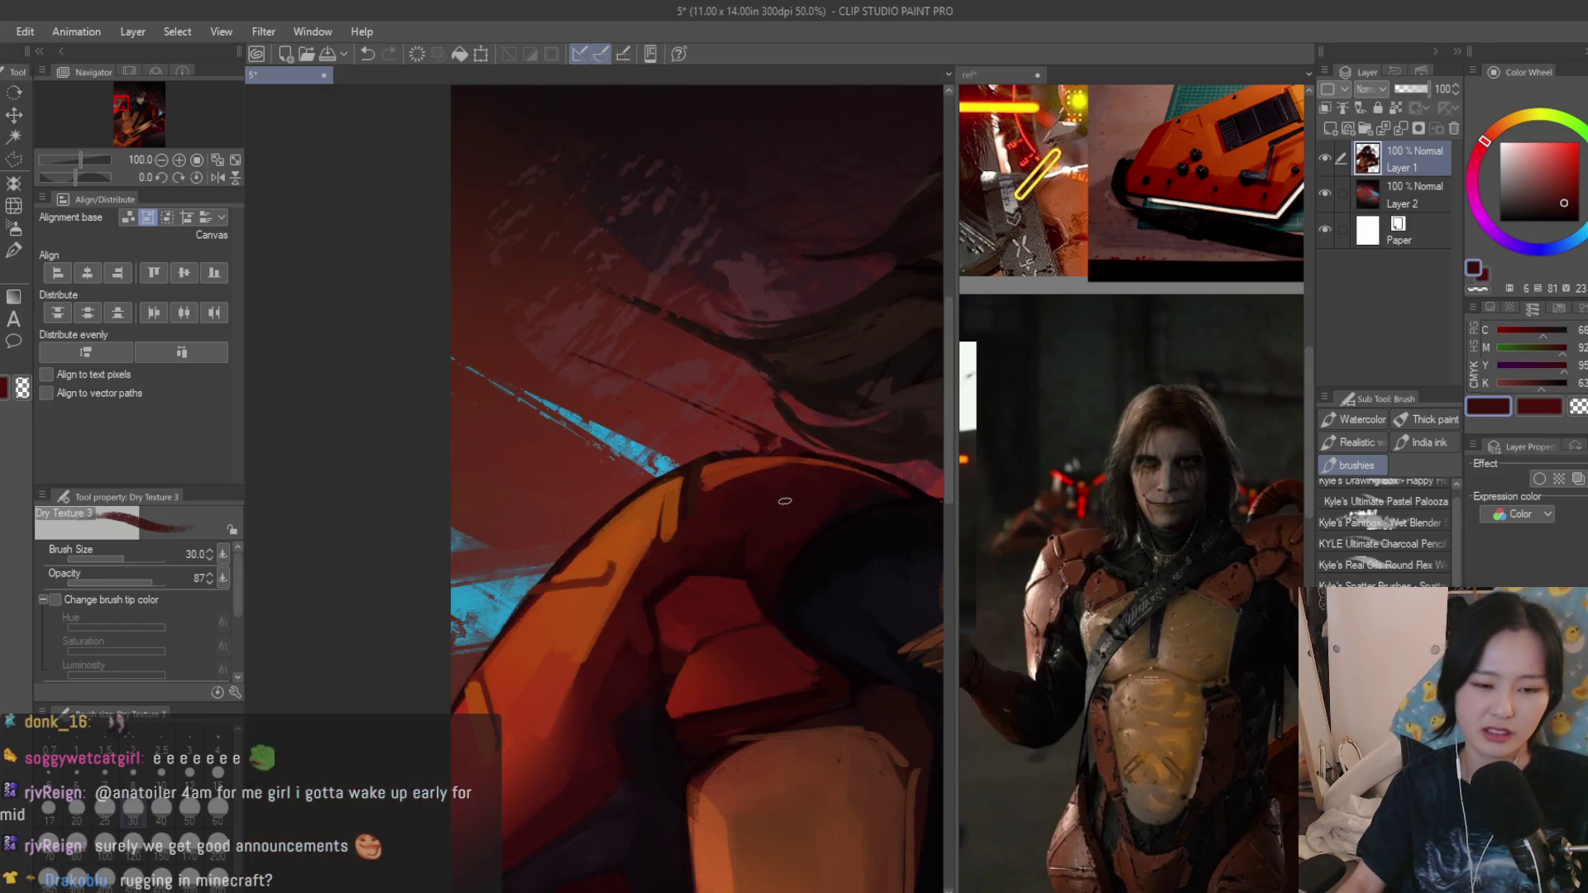
scroll(634, 559, "up", 2)
left_click(640, 555, "alt")
Eyedrop the dark navy, shrink the brush to 20 and paint shadows beside the red armour block.
left_click(654, 521, "alt")
left_click(733, 502, "alt")
scroll(594, 559, "up", 3)
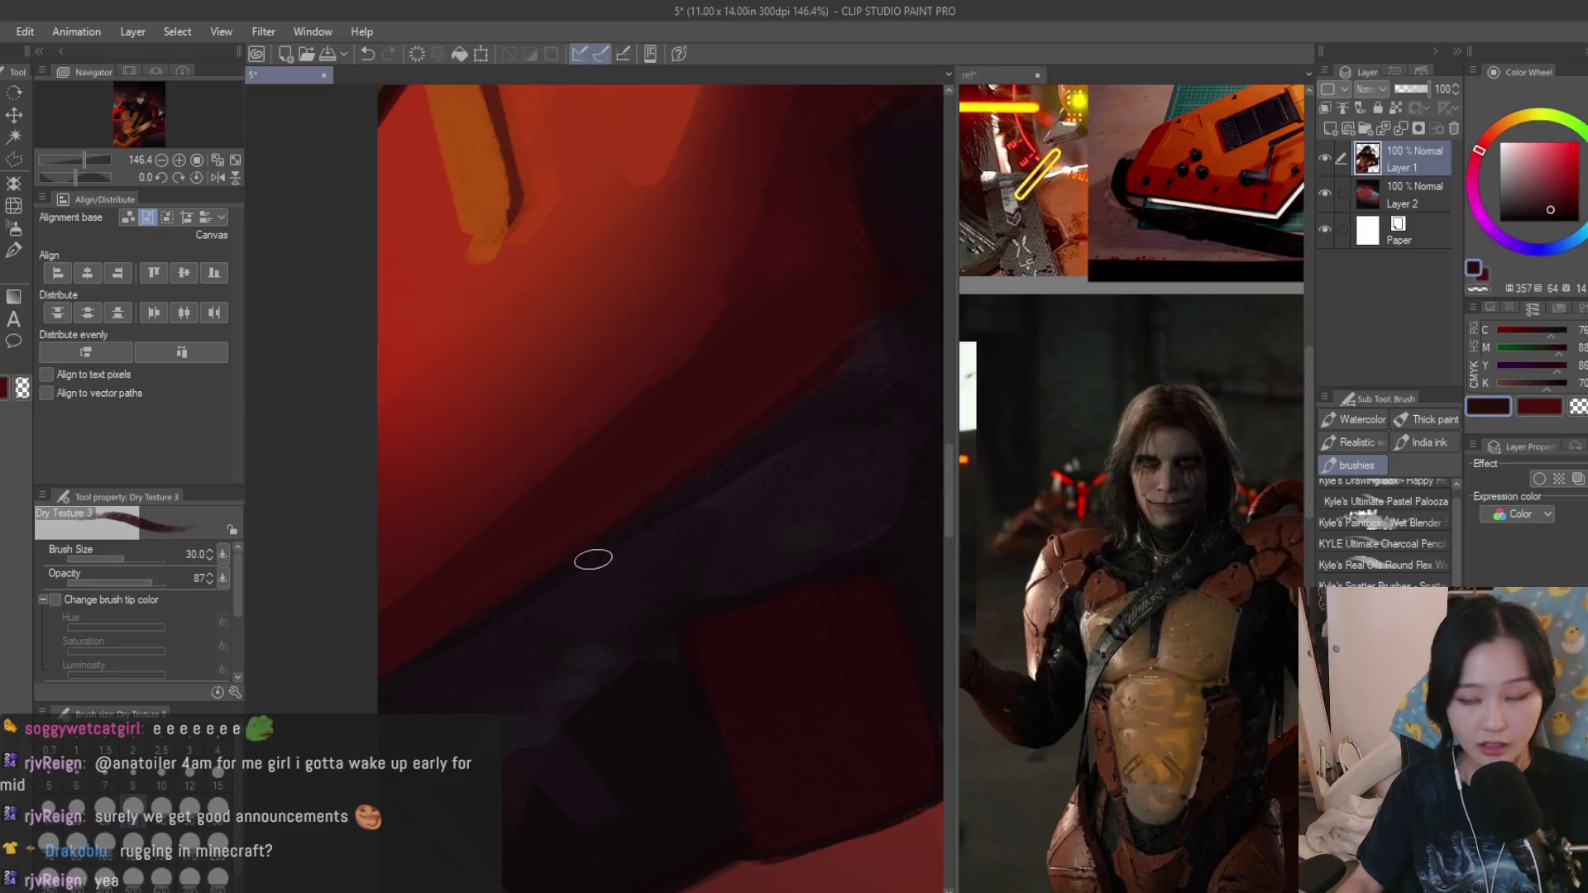
left_click(552, 560, "alt")
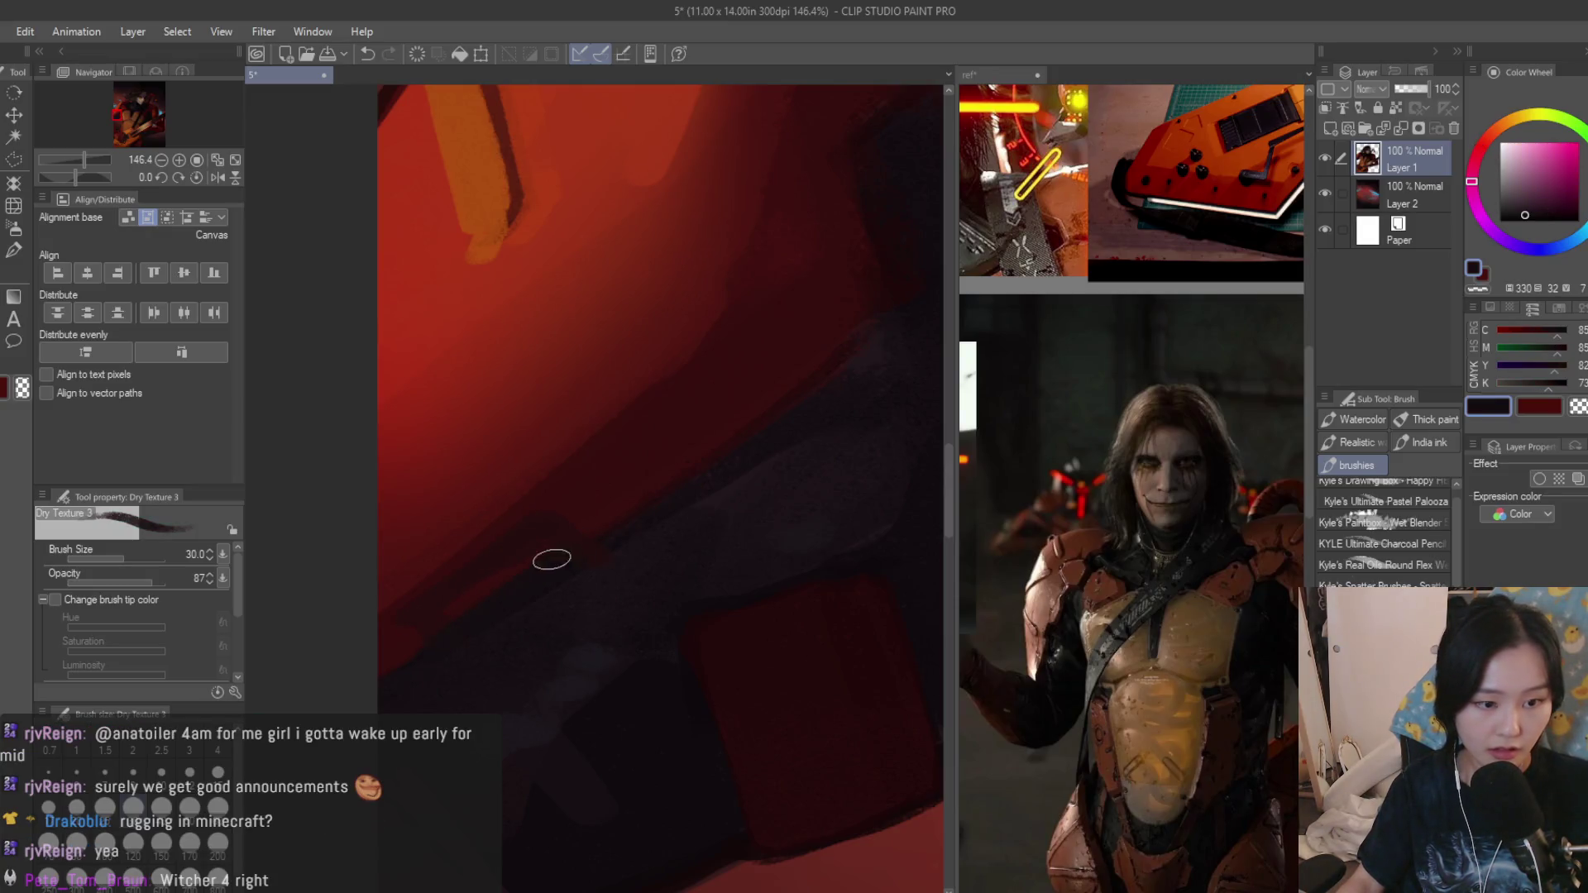
scroll(567, 564, "down", 2)
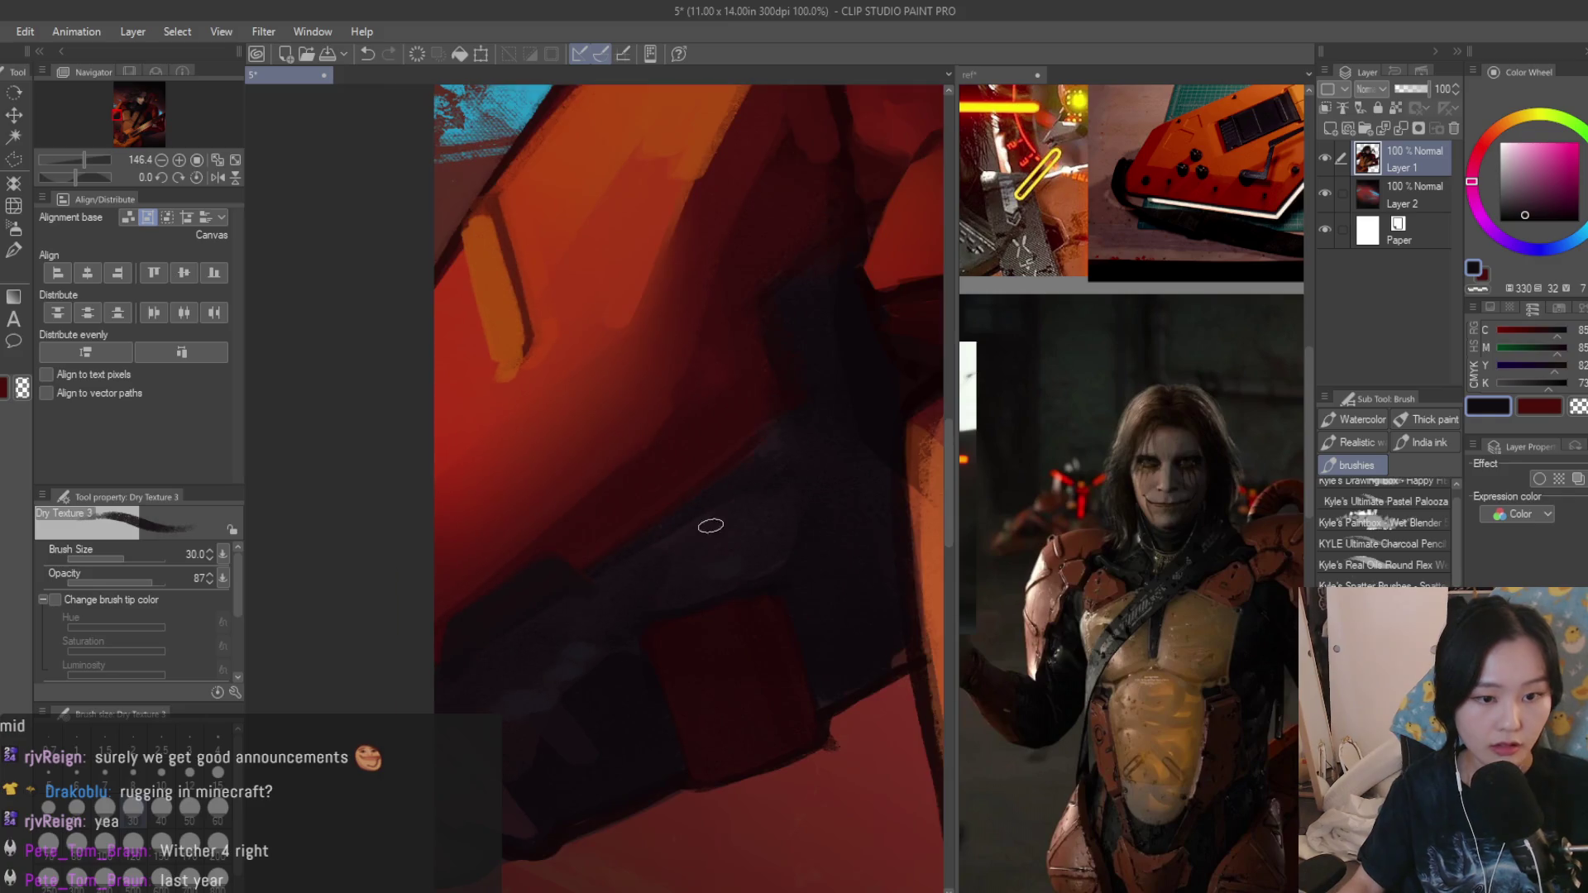
left_click(712, 464, "alt")
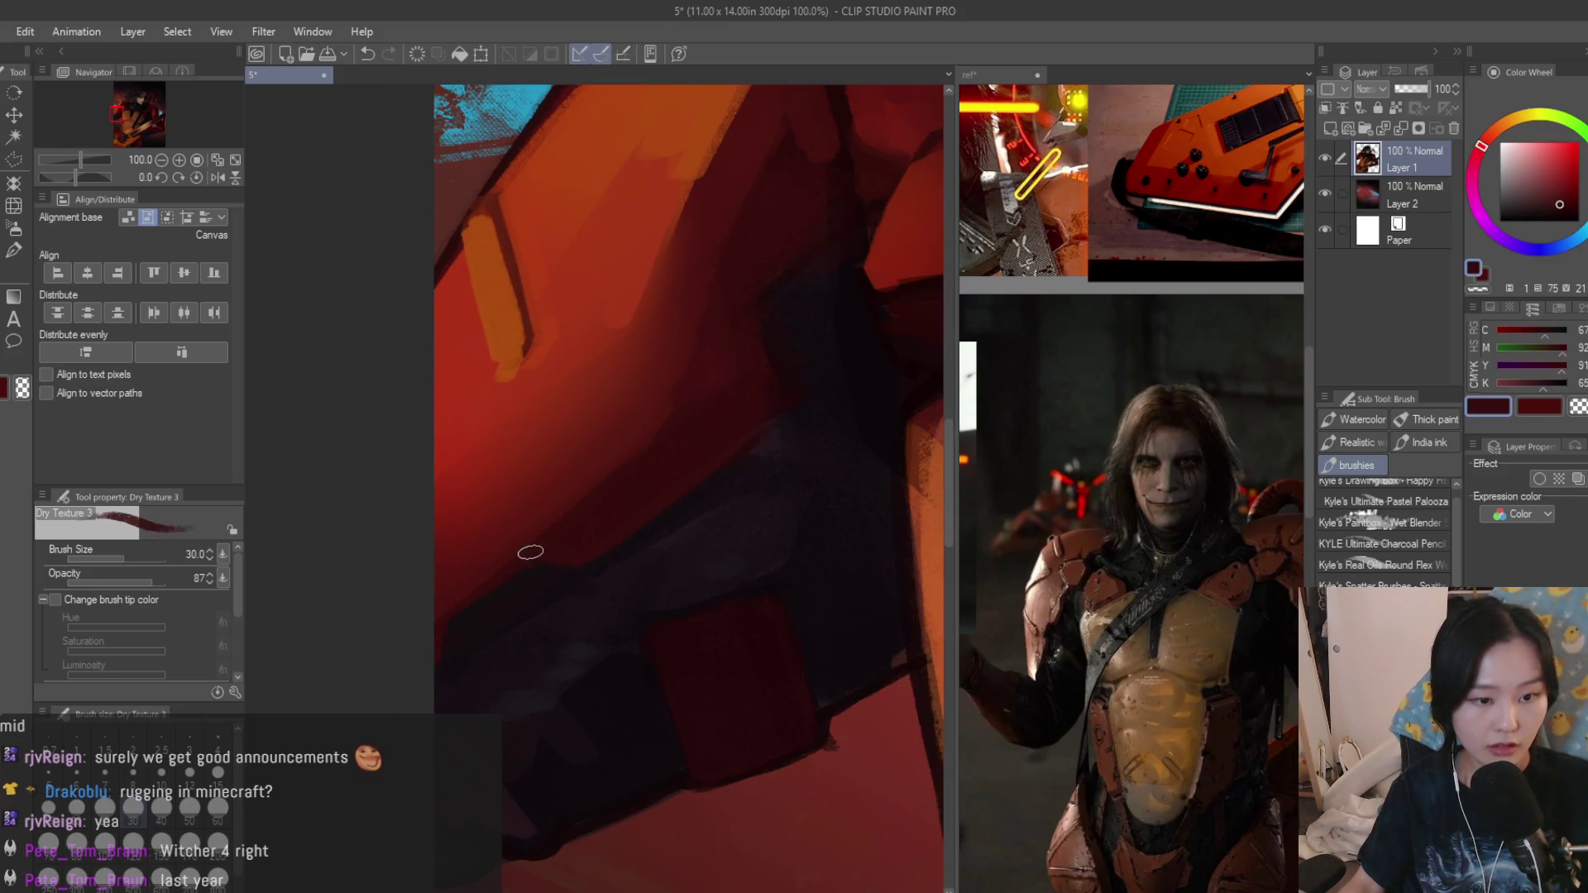
scroll(530, 552, "down", 3)
scroll(530, 553, "down", 2)
scroll(703, 442, "up", 4)
scroll(703, 442, "up", 1)
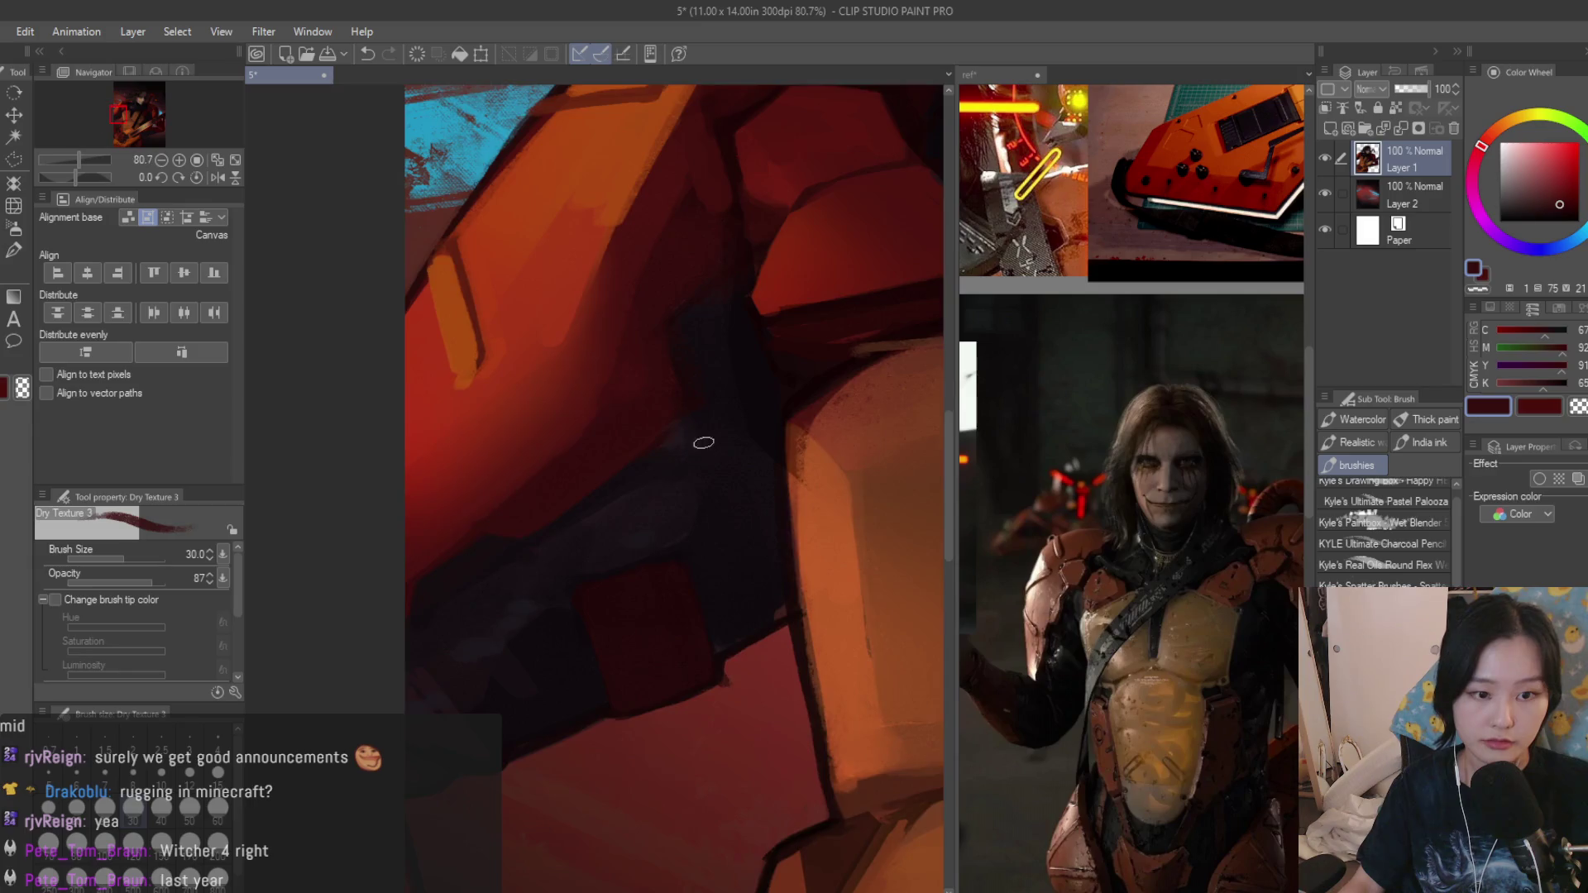
scroll(703, 441, "up", 1)
left_click(762, 384, "alt")
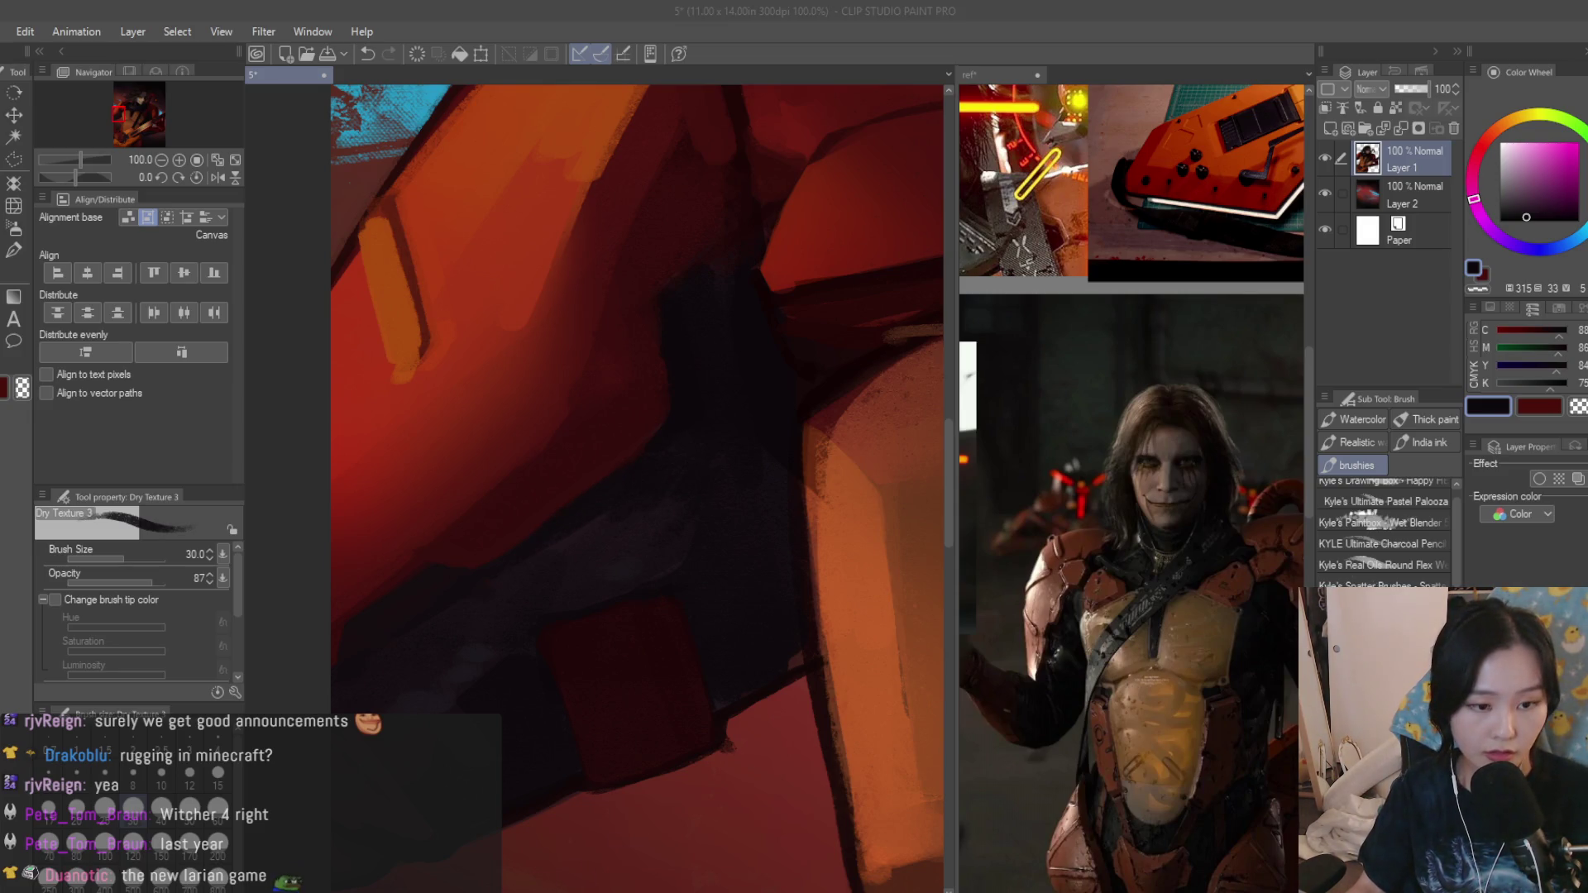
scroll(868, 528, "up", 1)
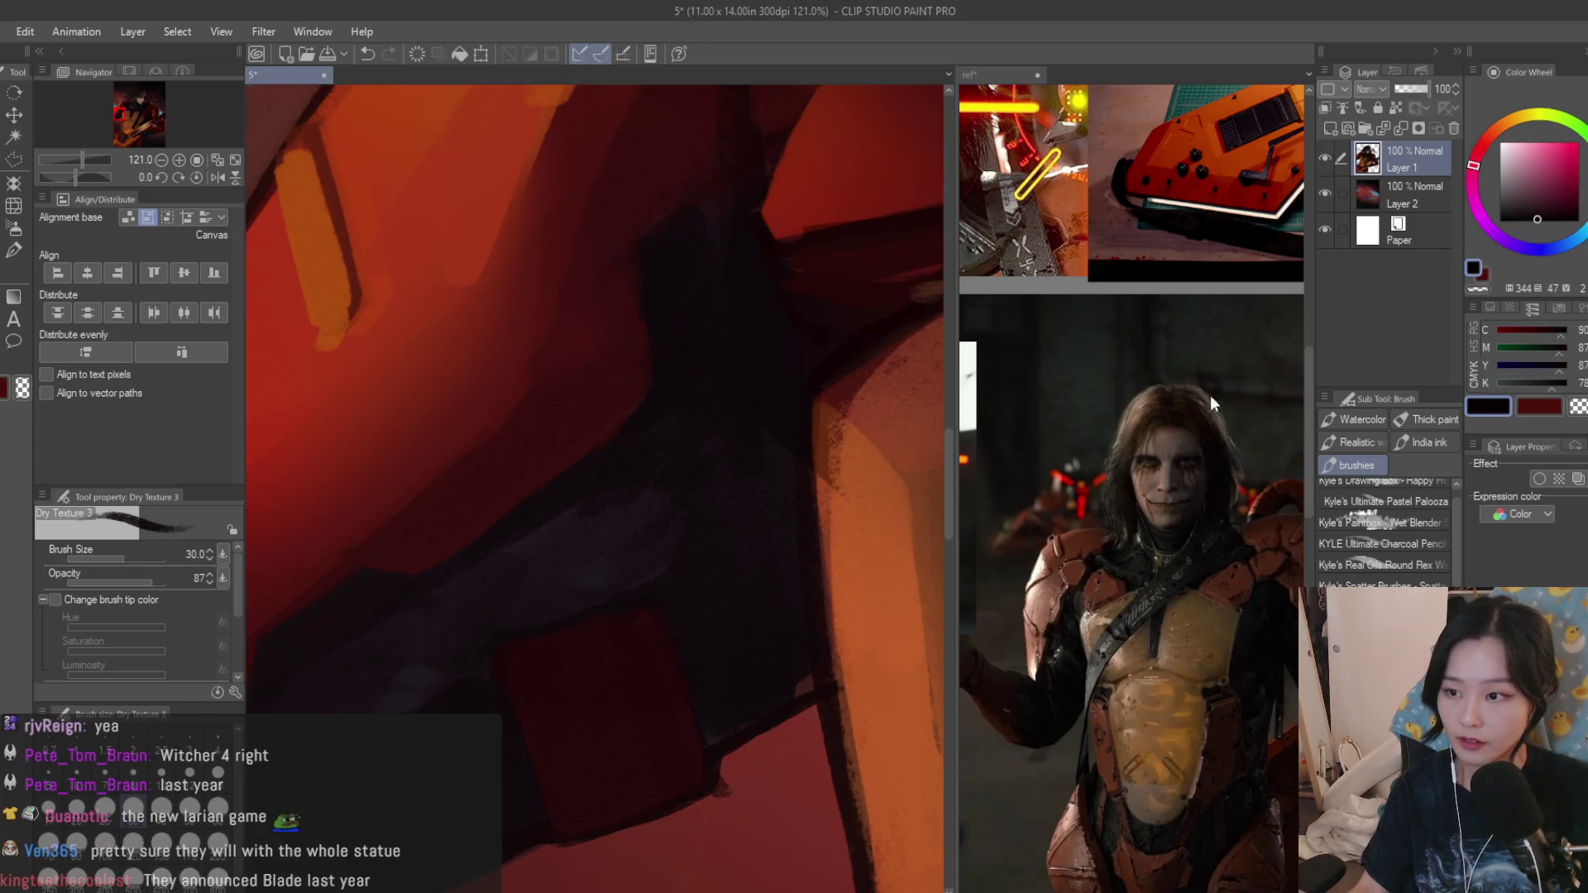
scroll(745, 583, "down", 2)
key("bracketleft")
key("bracketleft")
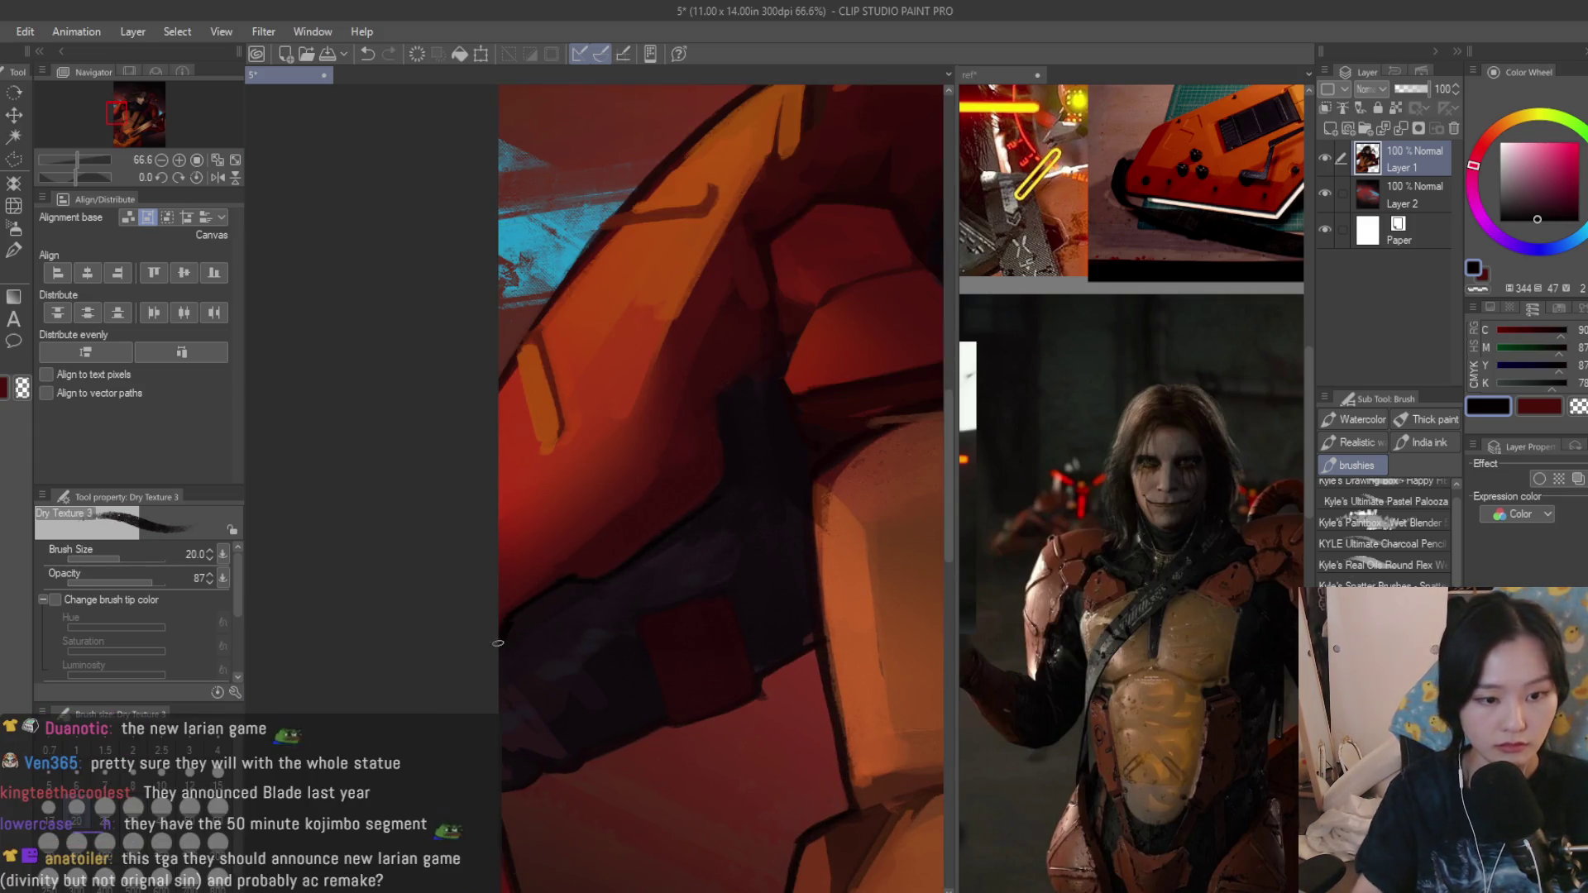
scroll(799, 449, "down", 3)
scroll(799, 451, "down", 2)
scroll(496, 521, "up", 3)
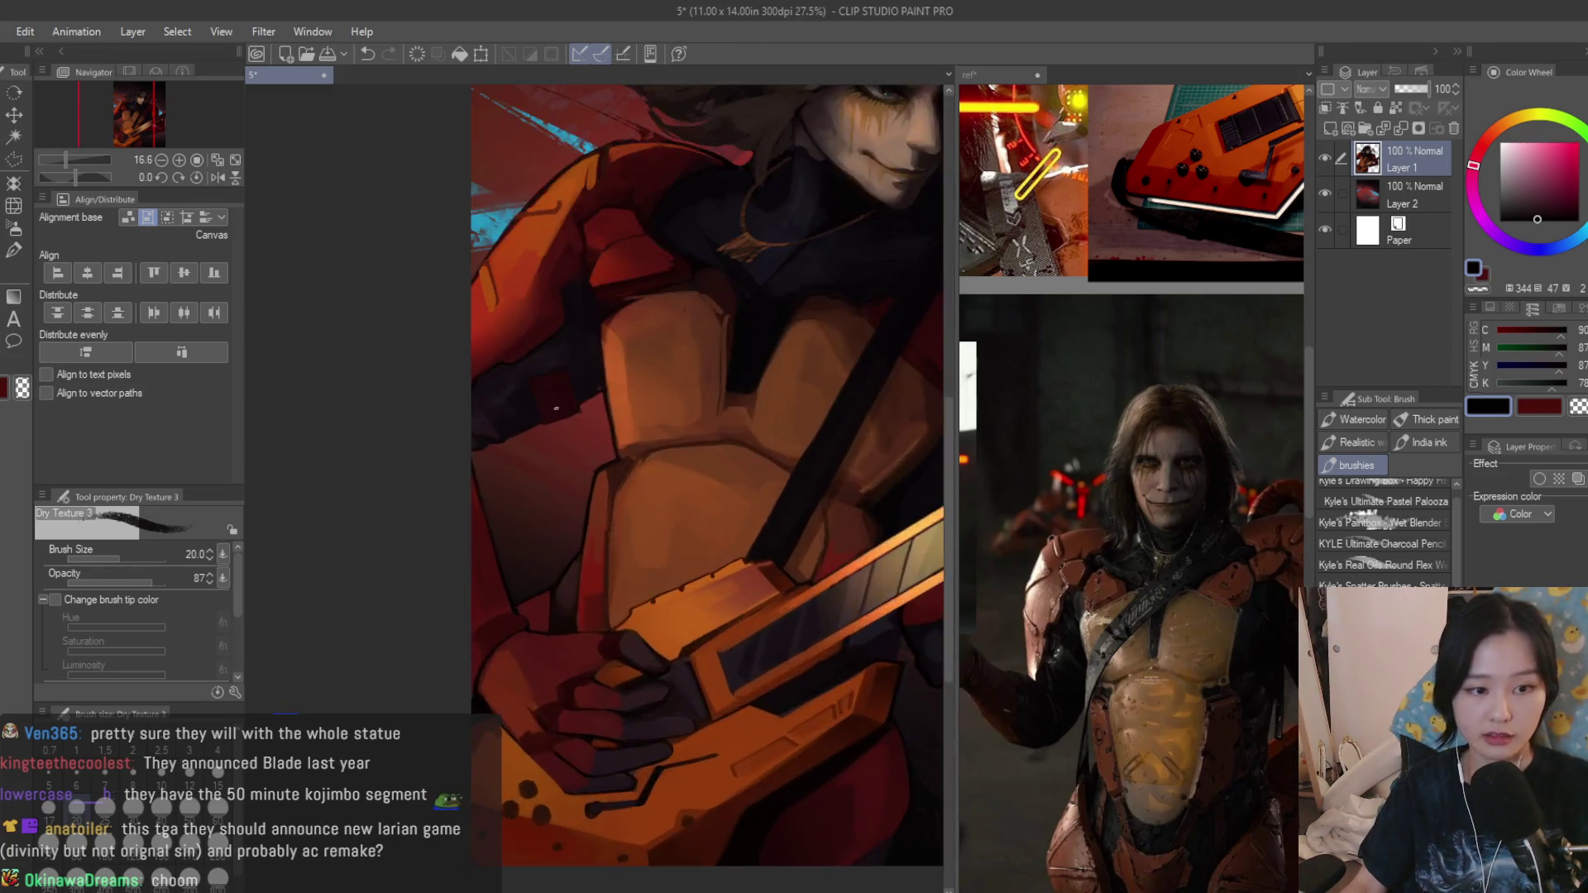
scroll(447, 546, "up", 2)
scroll(425, 559, "up", 2)
mouse_move(424, 560)
left_mouse_down()
mouse_move(539, 596)
mouse_move(581, 421)
left_mouse_up()
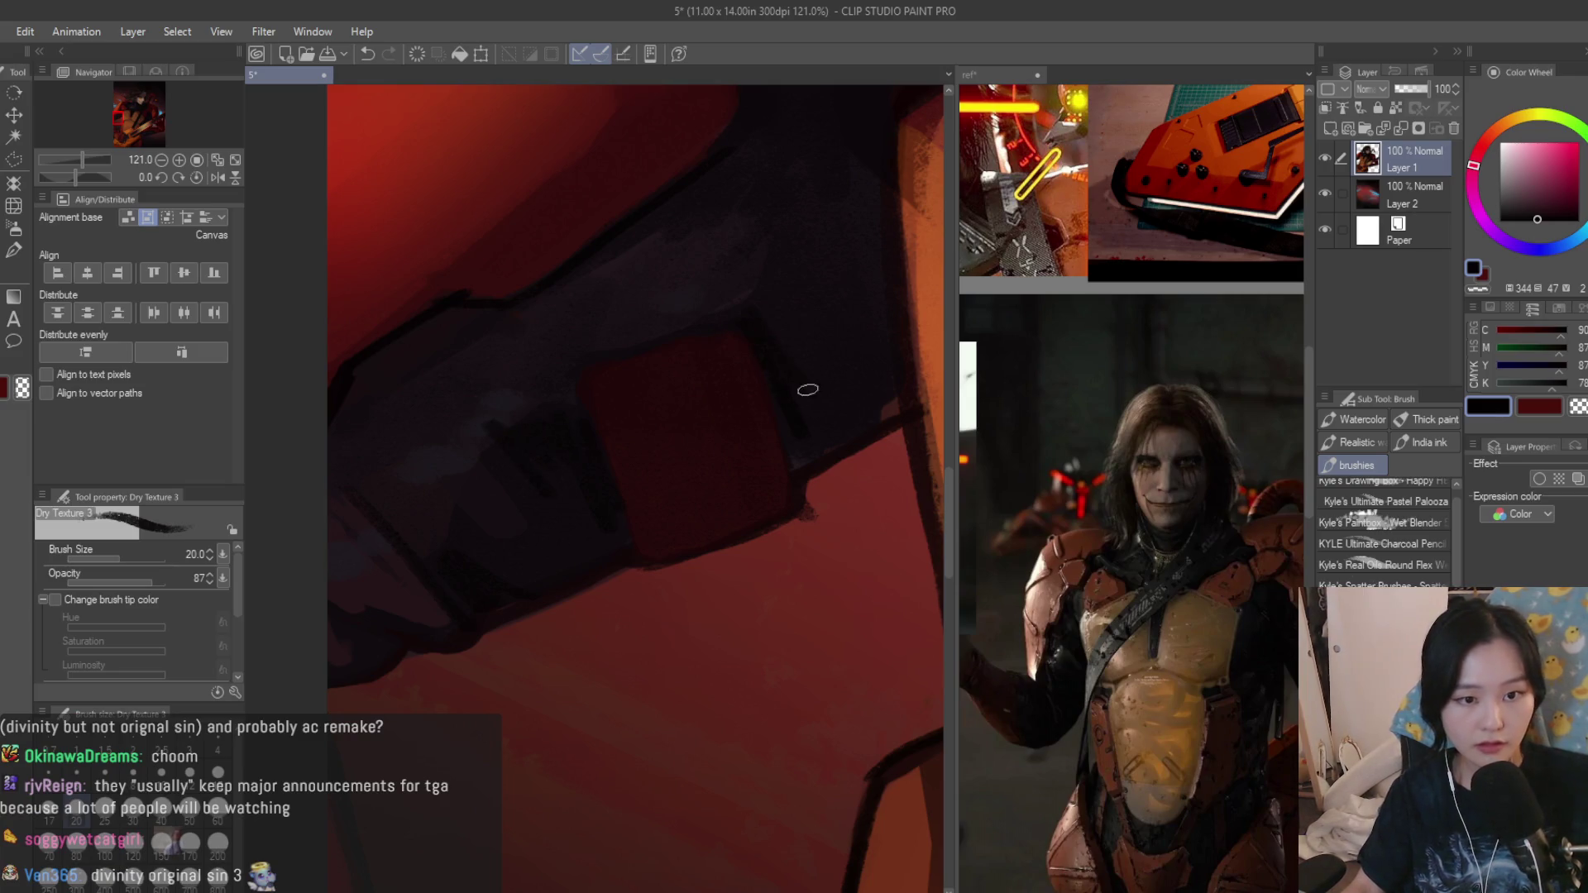
scroll(886, 348, "down", 4)
scroll(316, 649, "down", 3)
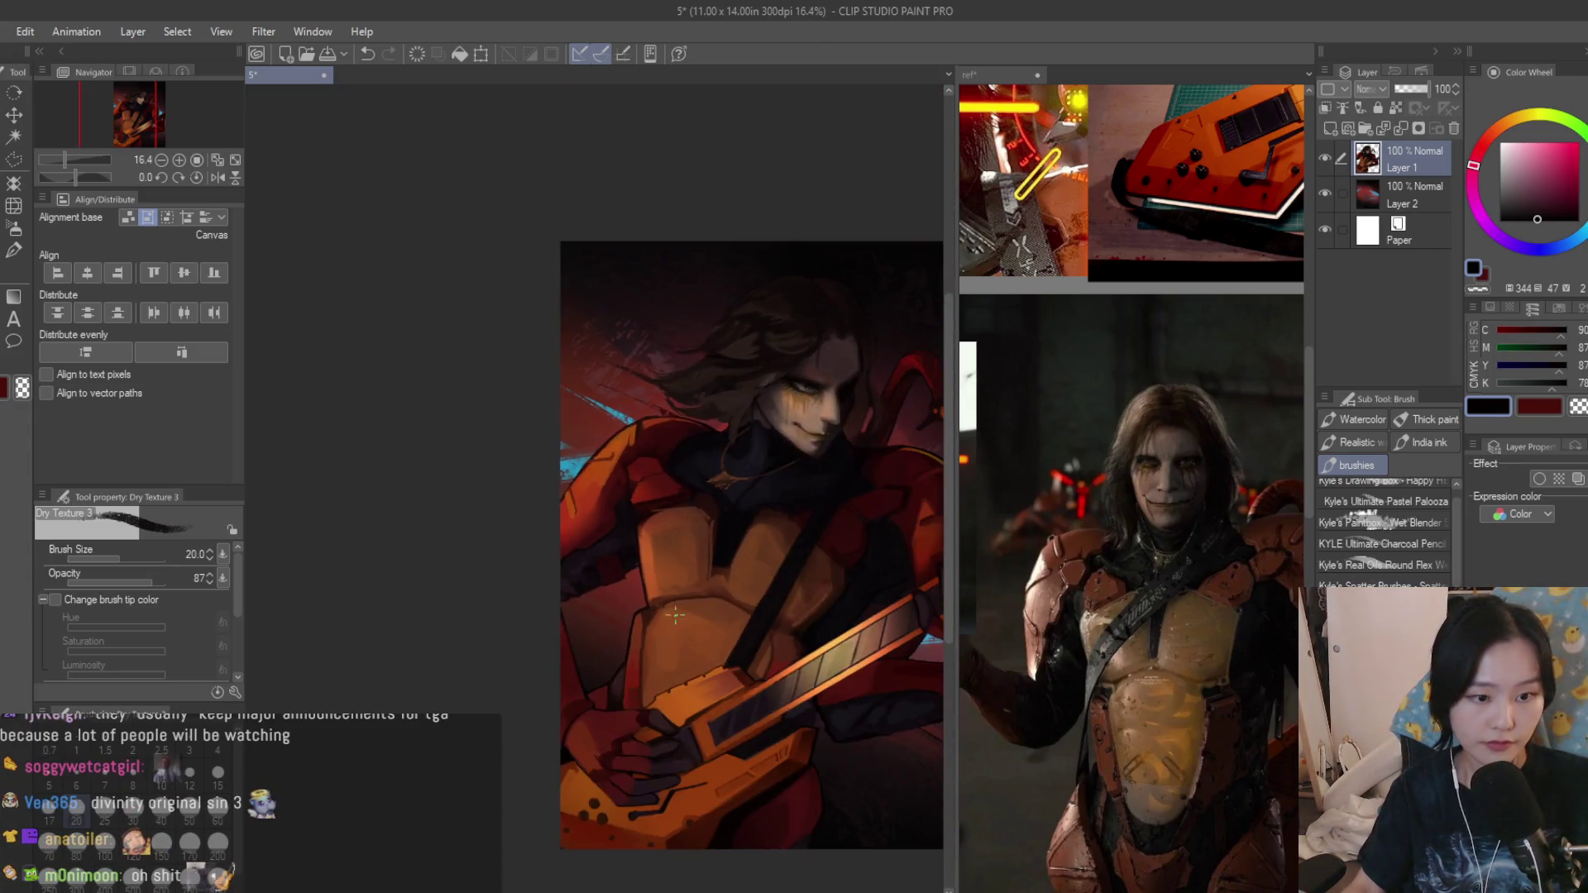
scroll(571, 509, "up", 1)
scroll(573, 510, "up", 3)
scroll(575, 510, "up", 1)
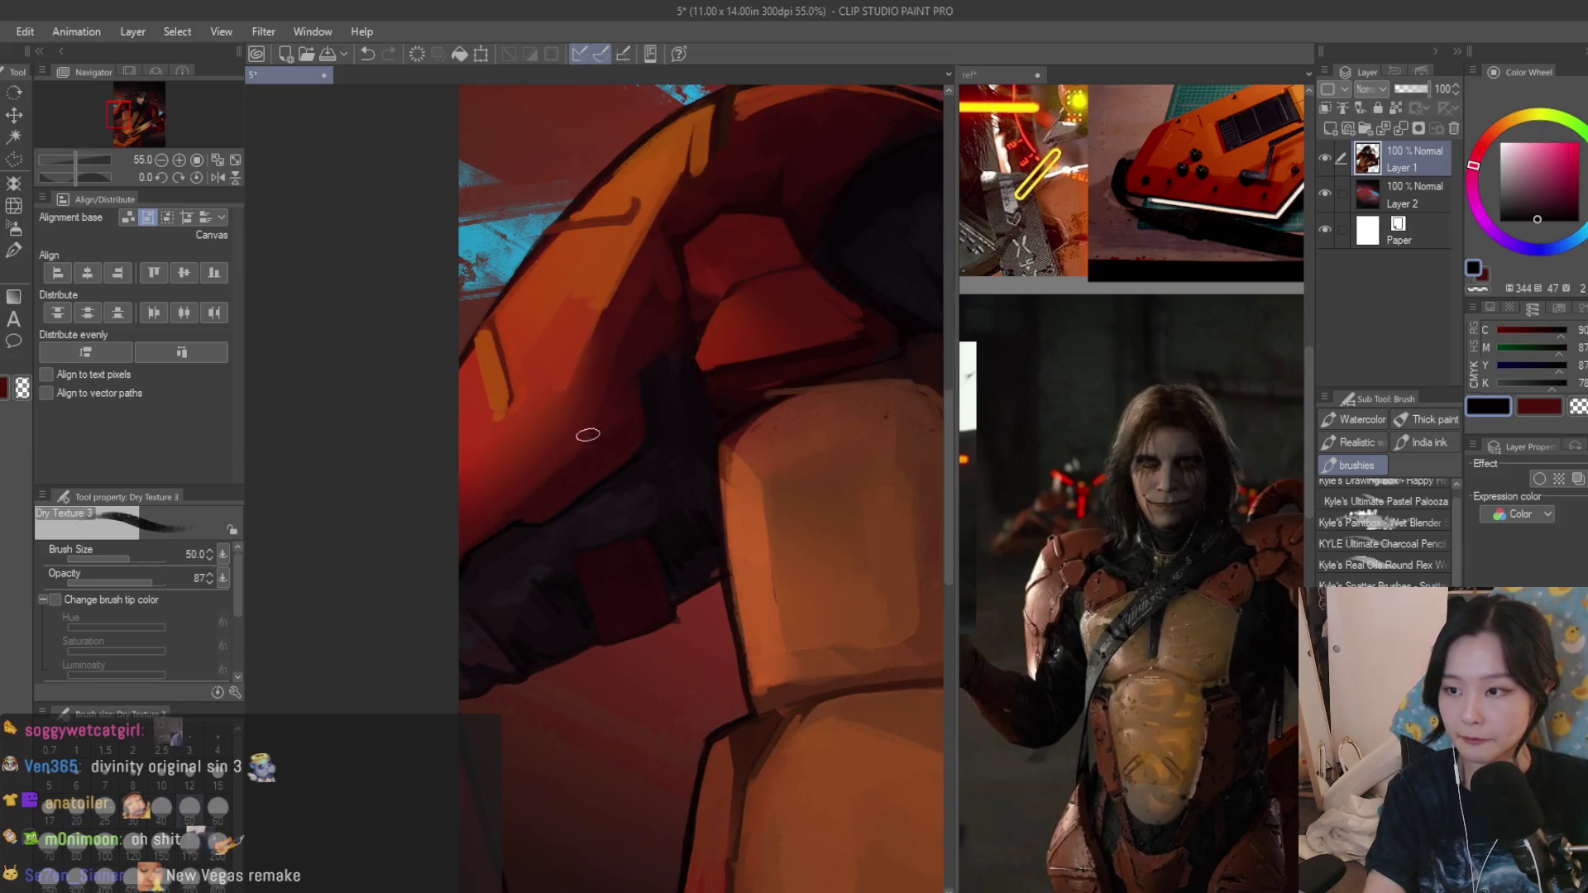
scroll(690, 526, "up", 2)
scroll(655, 425, "up", 2)
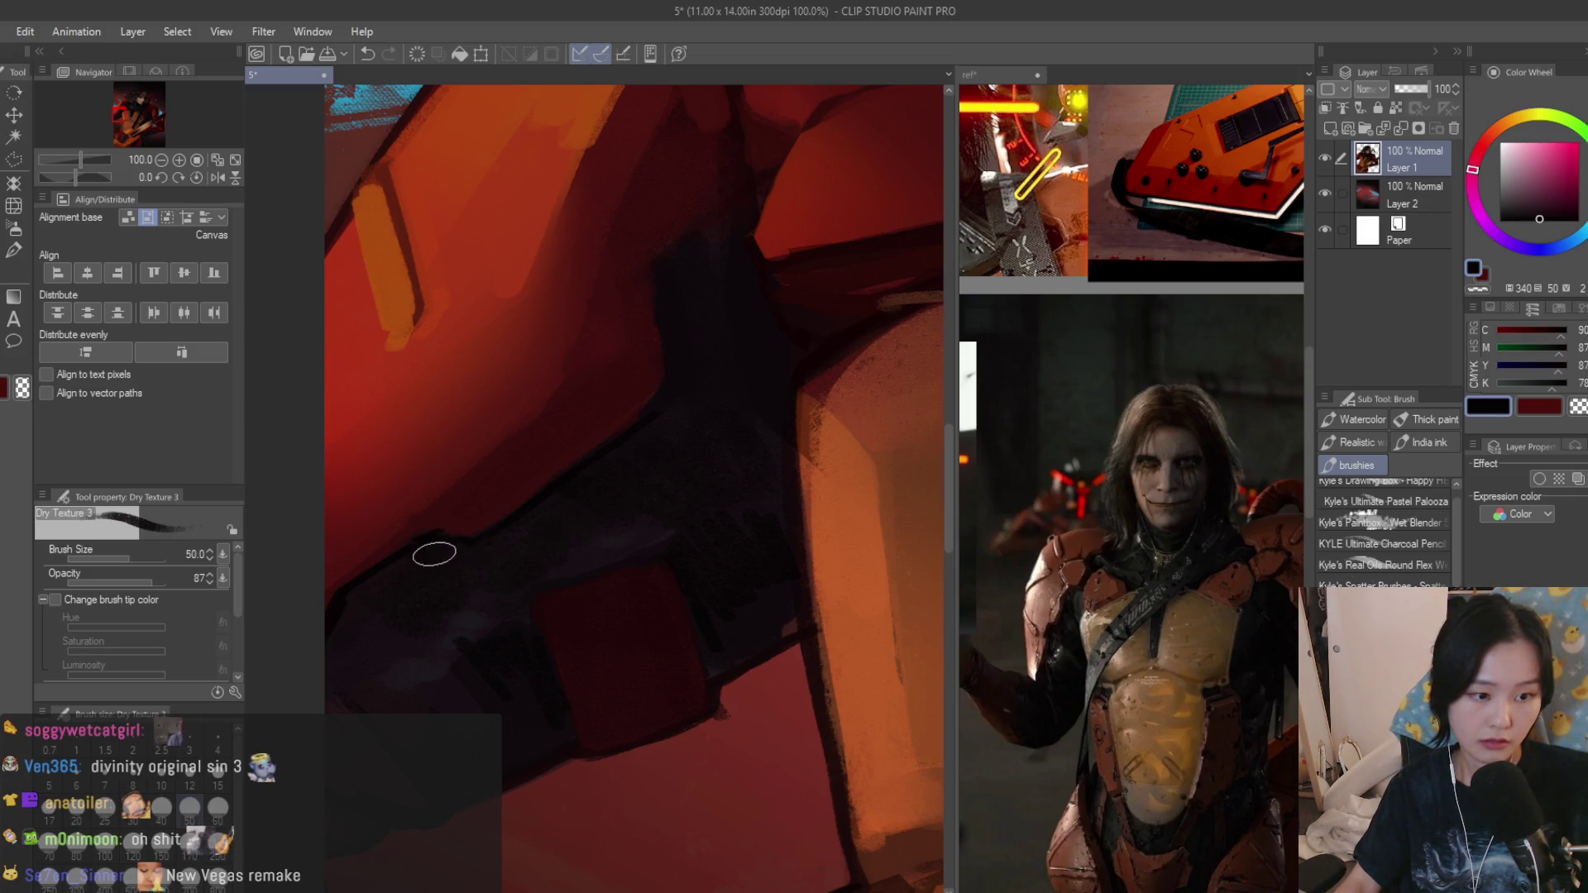
scroll(434, 554, "down", 2)
scroll(509, 584, "down", 2)
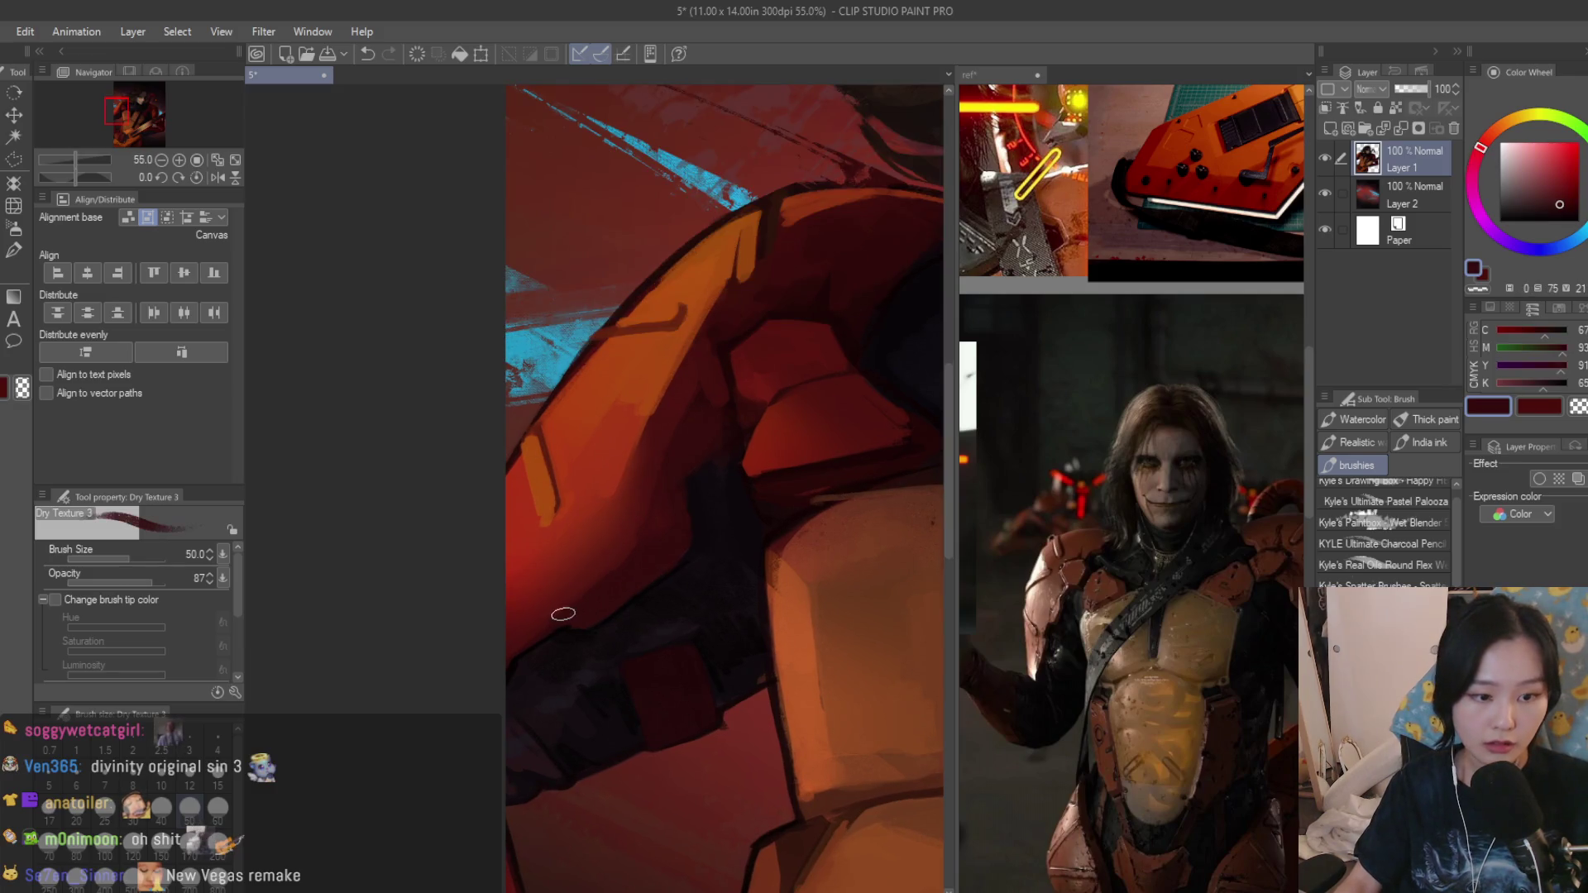
Pick darker reds on the colour wheel and paint dark strokes into the armour shadow.
left_click(526, 632, "alt")
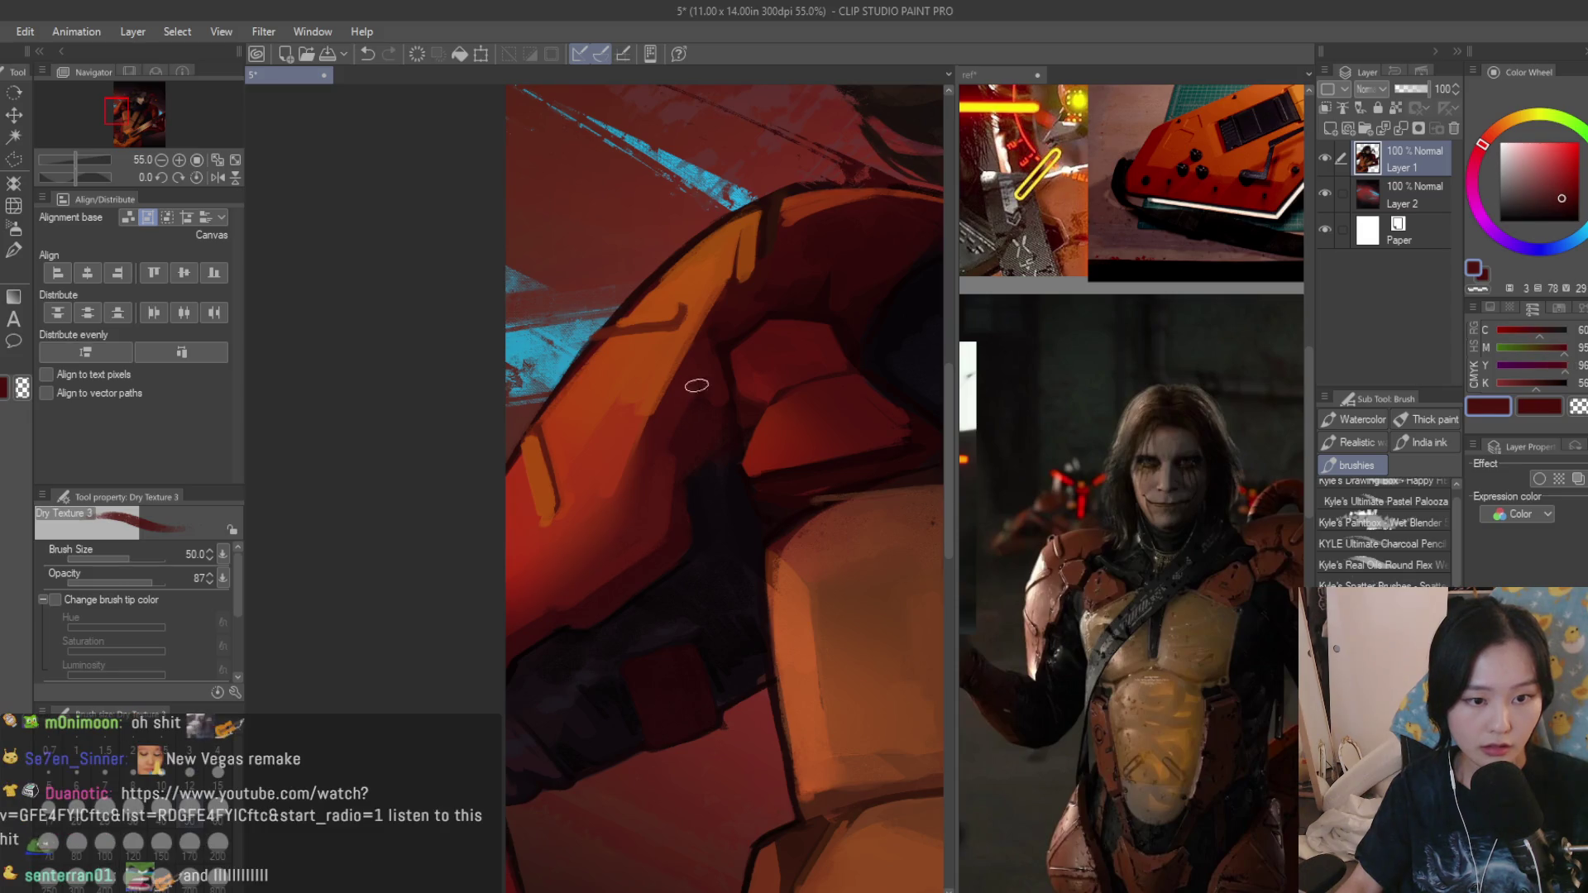
left_click(549, 590, "alt")
scroll(549, 604, "down", 2)
scroll(549, 604, "down", 2)
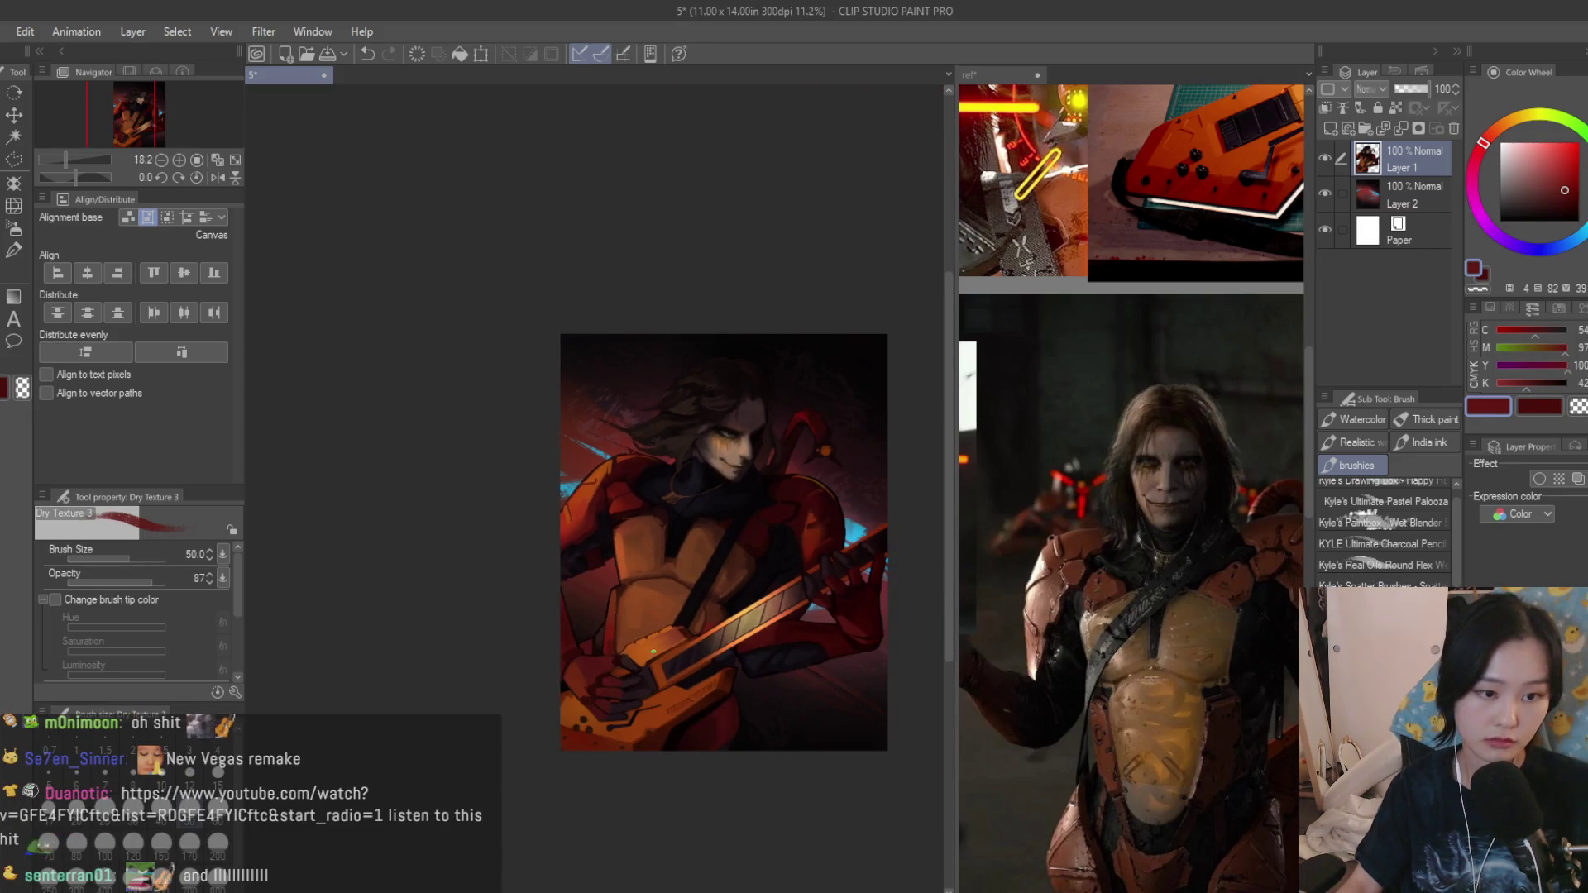
scroll(571, 548, "up", 2)
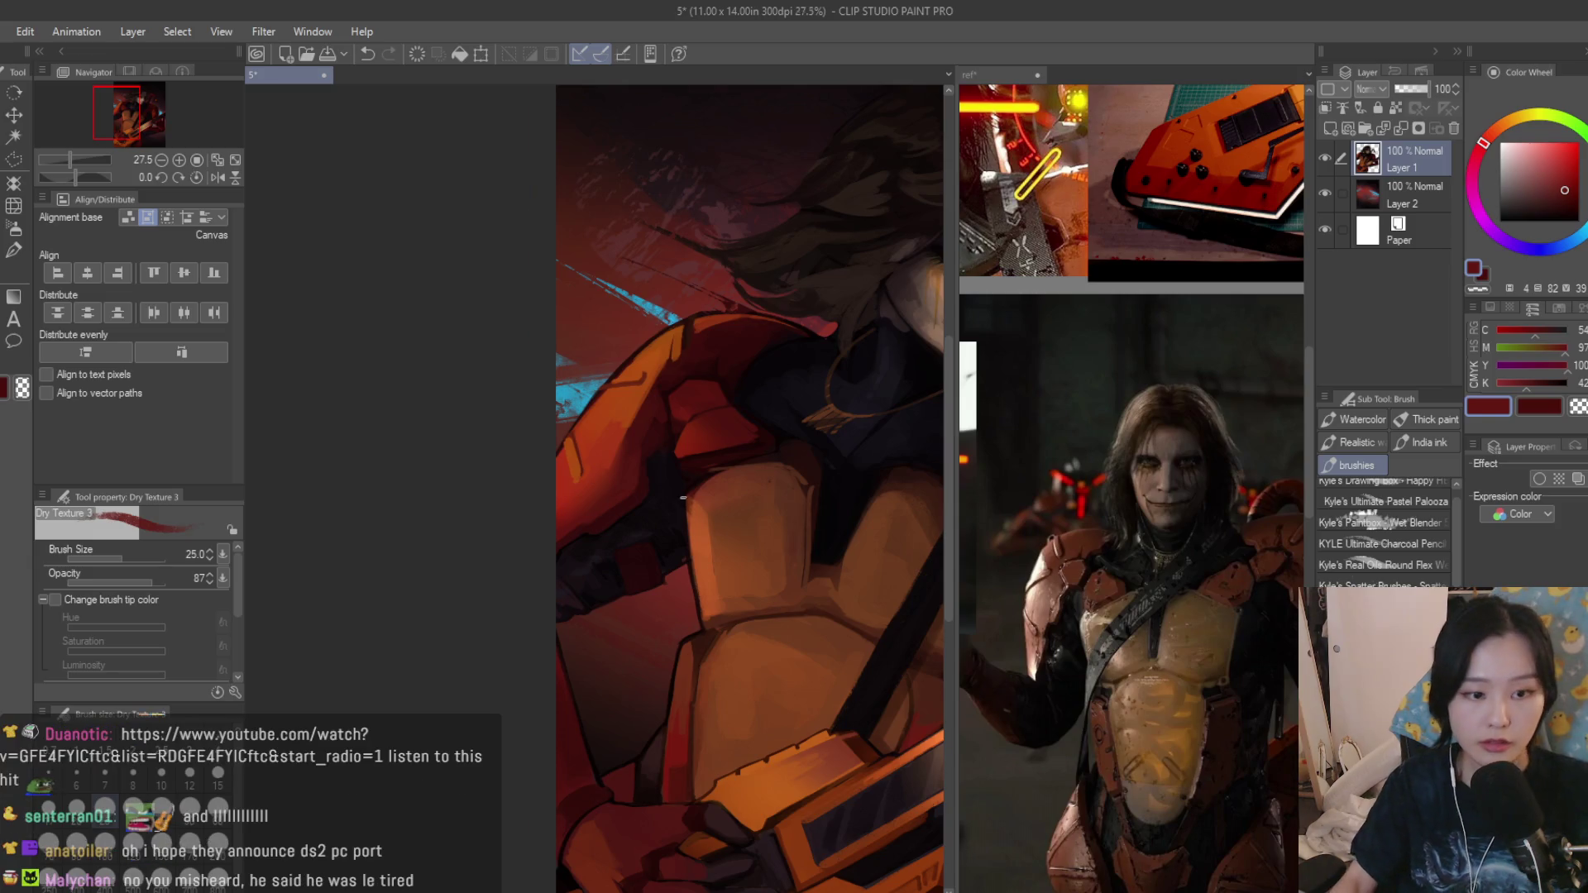
scroll(682, 497, "up", 4)
left_click(641, 537, "alt")
left_click_drag(670, 459, 658, 542)
scroll(610, 461, "down", 2)
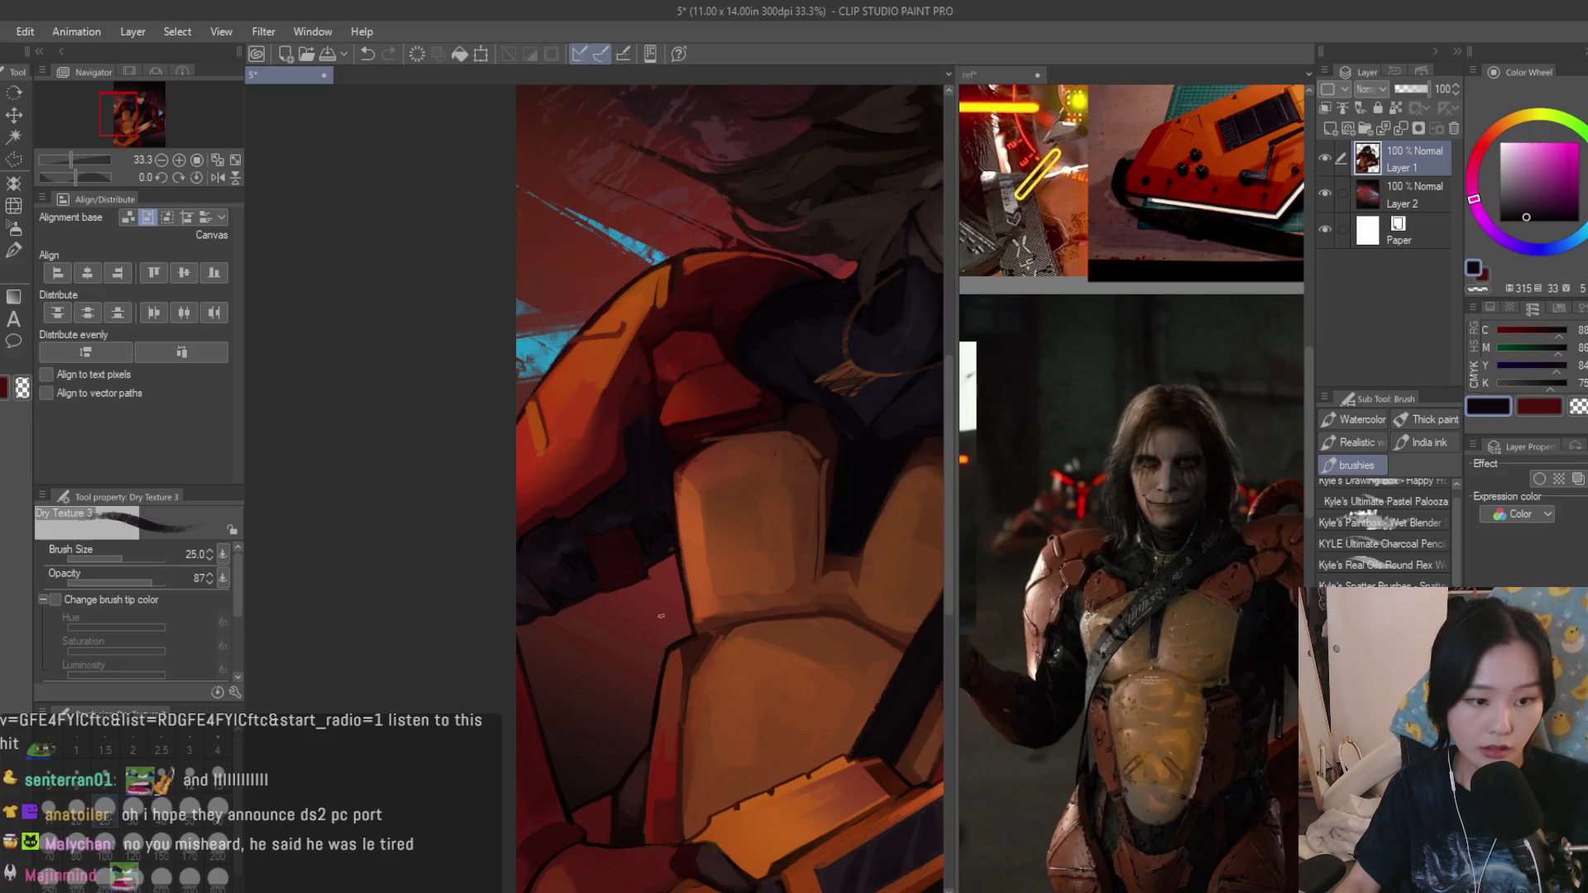
scroll(662, 615, "up", 4)
Fine-tune the painting colour on the wheel, then switch to polygon selections.
left_click(498, 515, "alt")
left_click(567, 573, "alt")
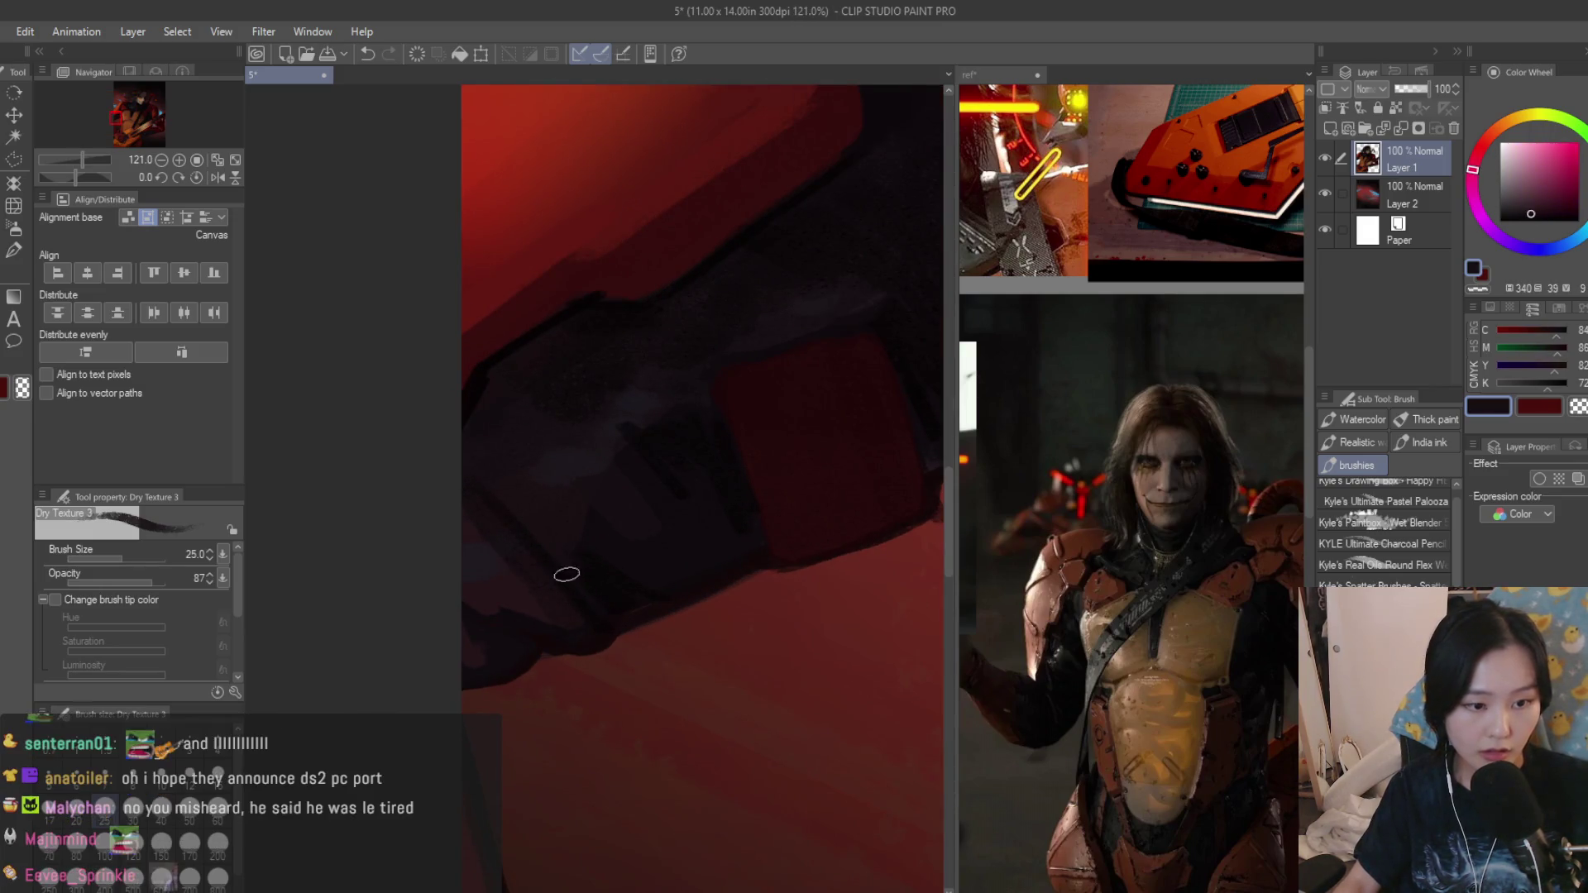
left_click(440, 449, "alt")
scroll(642, 351, "down", 2)
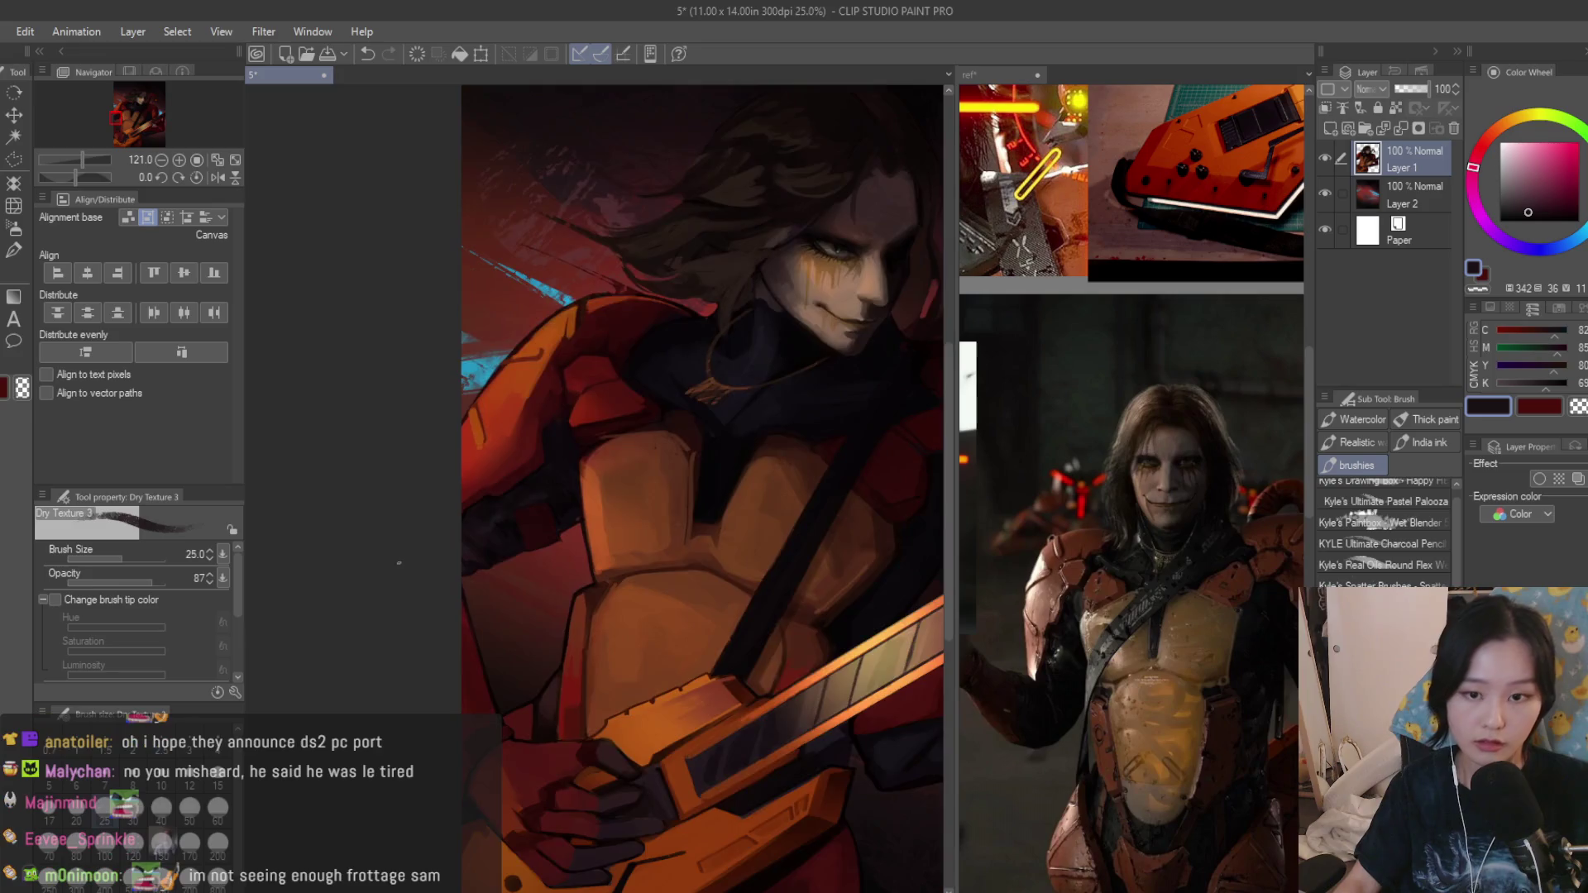
scroll(641, 351, "down", 3)
scroll(640, 351, "down", 1)
scroll(539, 563, "up", 2)
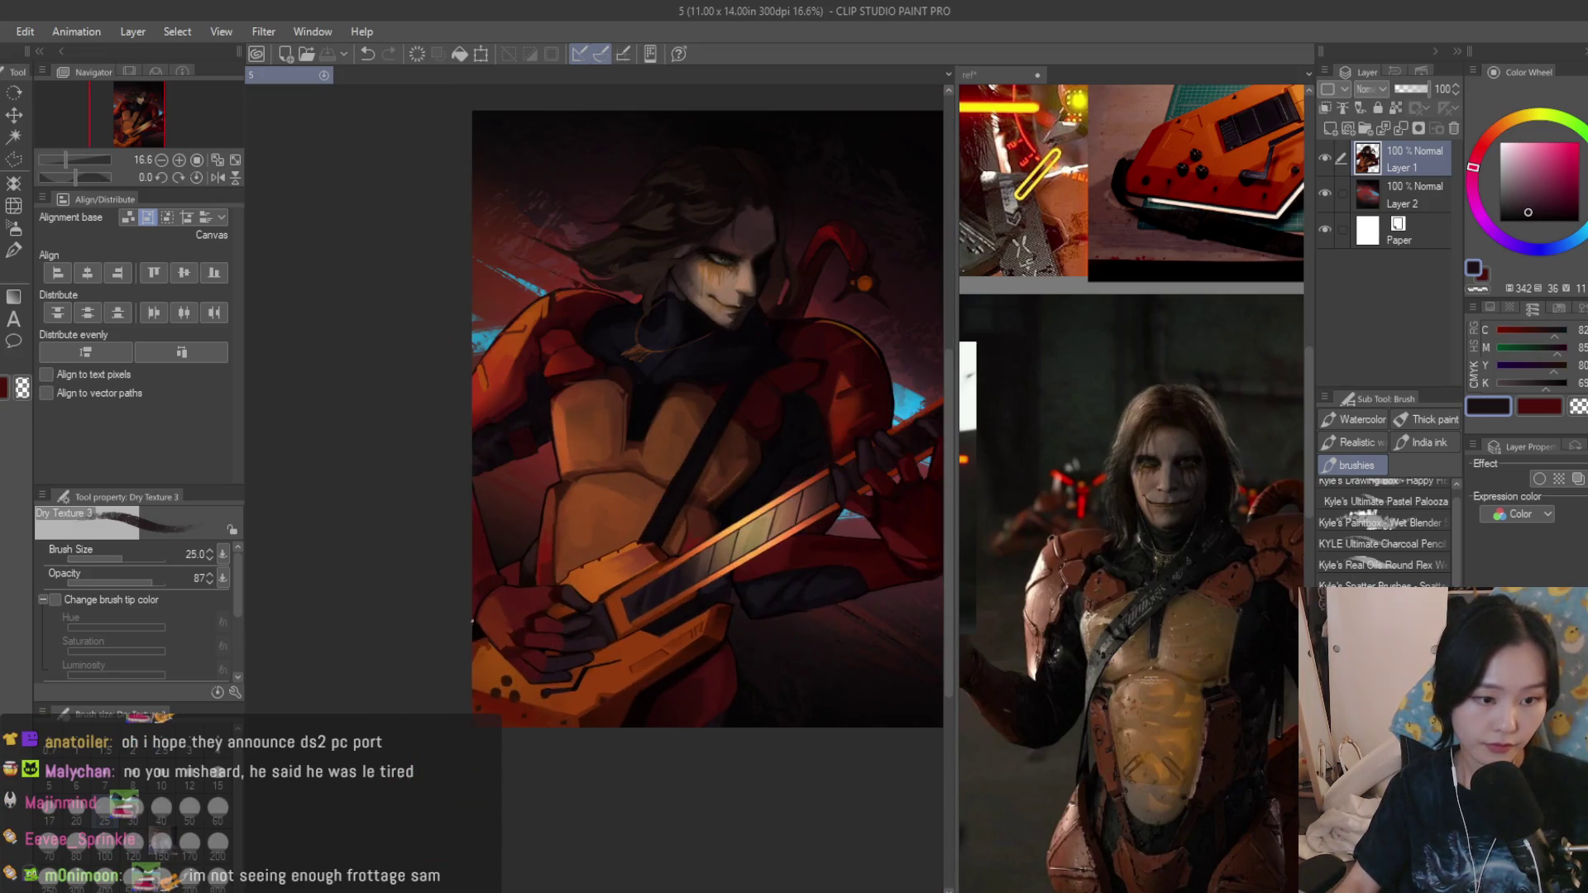
scroll(538, 563, "up", 2)
scroll(538, 563, "up", 2)
scroll(539, 564, "up", 2)
left_click(497, 531, "alt")
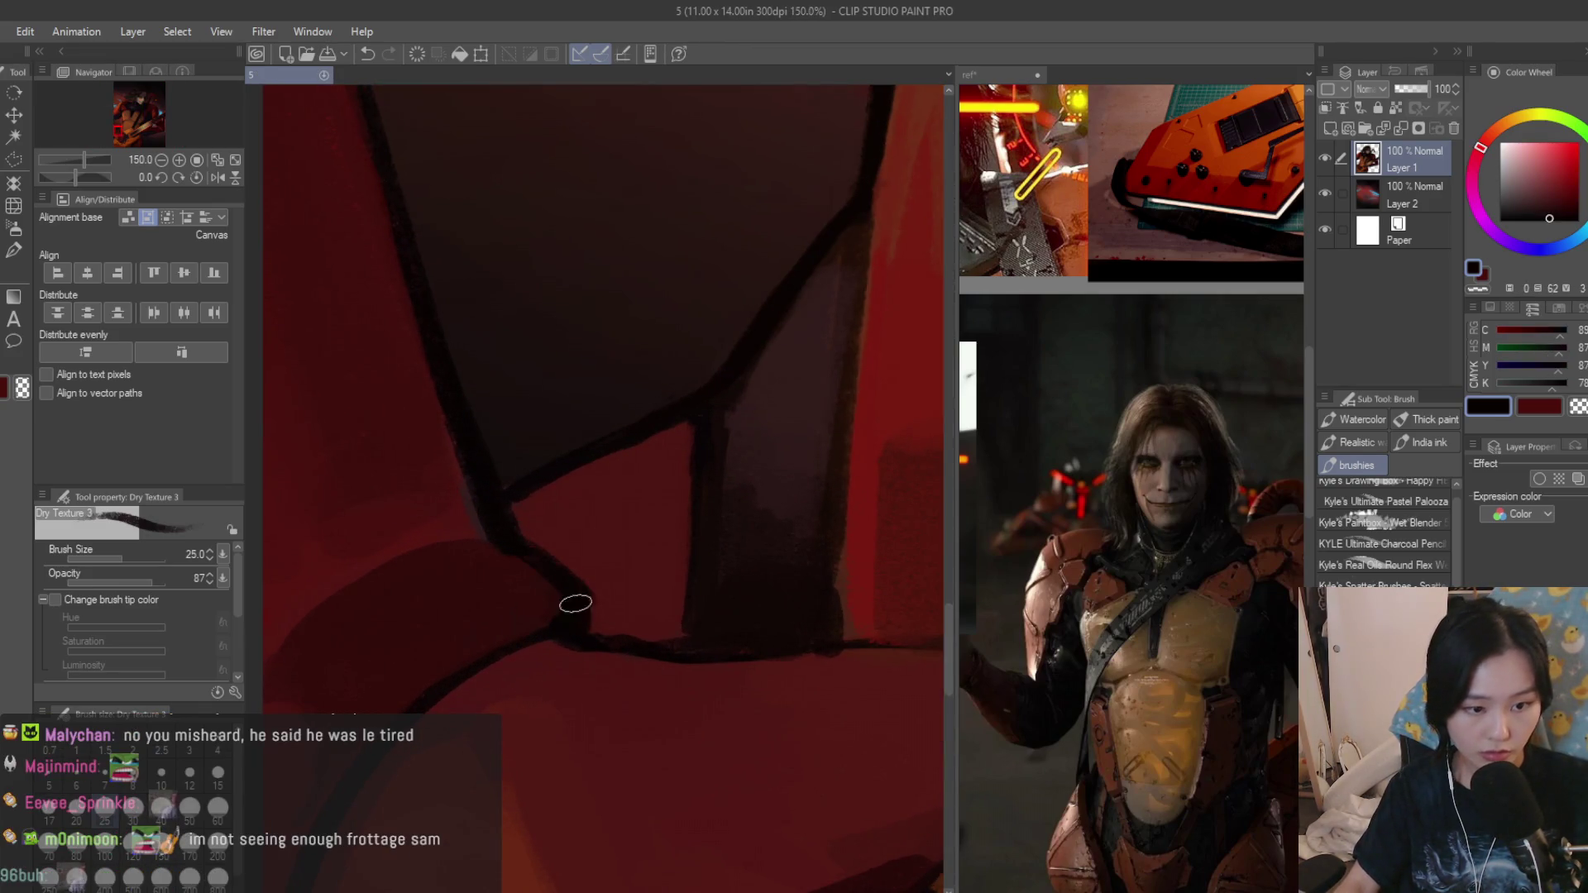
key("m")
scroll(660, 475, "up", 1)
Close a polyline selection around the dark armour wedge, try Airbrush Soft, then return to the textured brush.
left_click(474, 489)
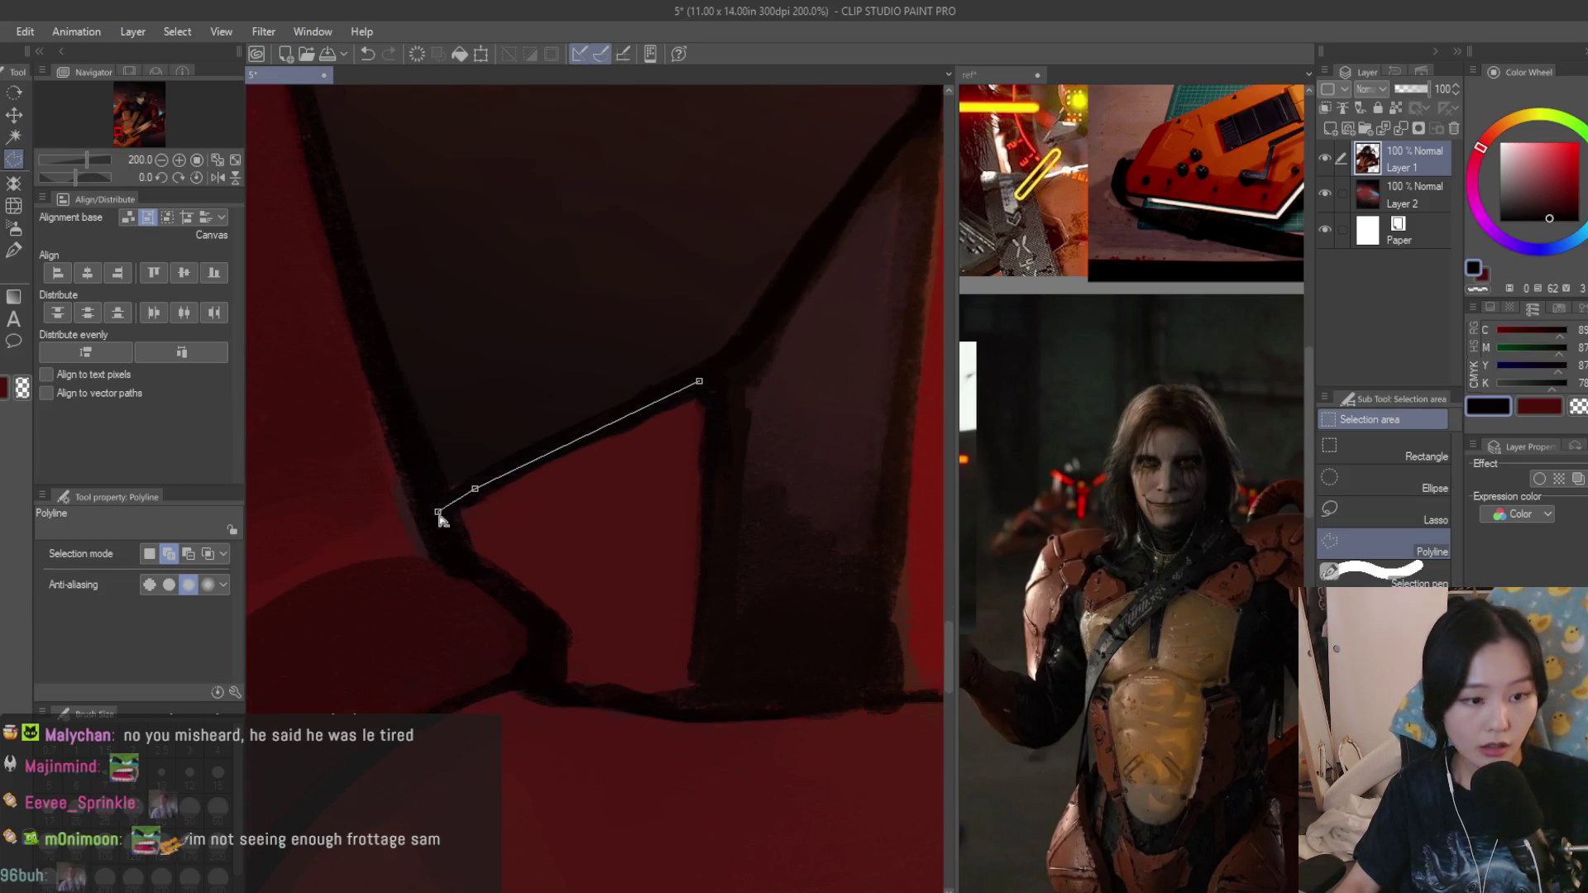
left_click(721, 450)
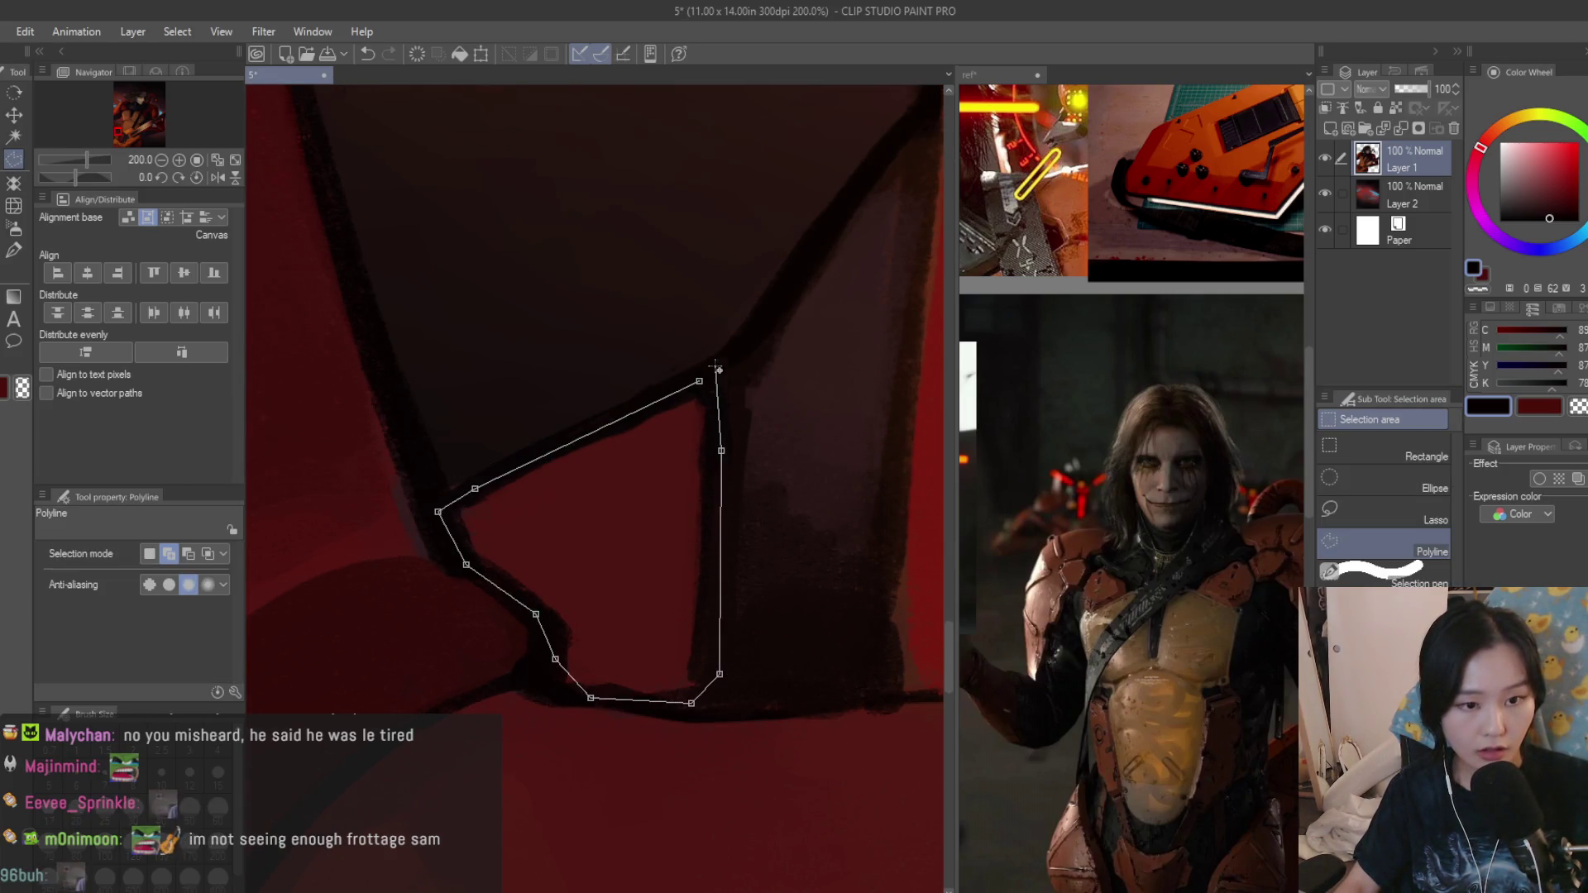
left_click(711, 369)
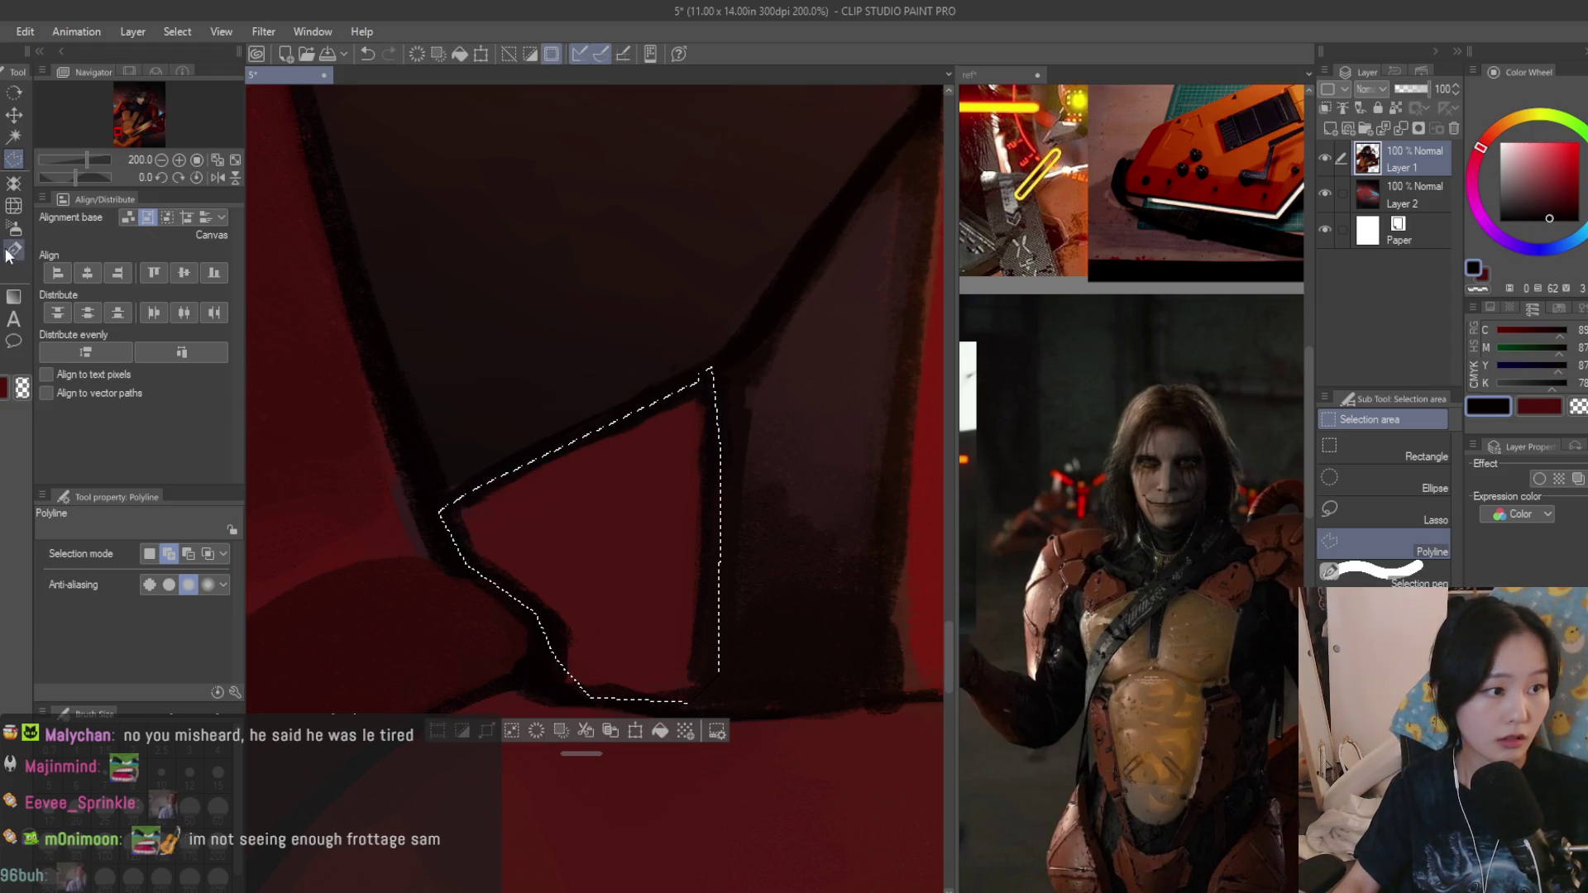
key("p")
scroll(595, 760, "down", 2)
scroll(627, 733, "down", 3)
left_click(14, 228)
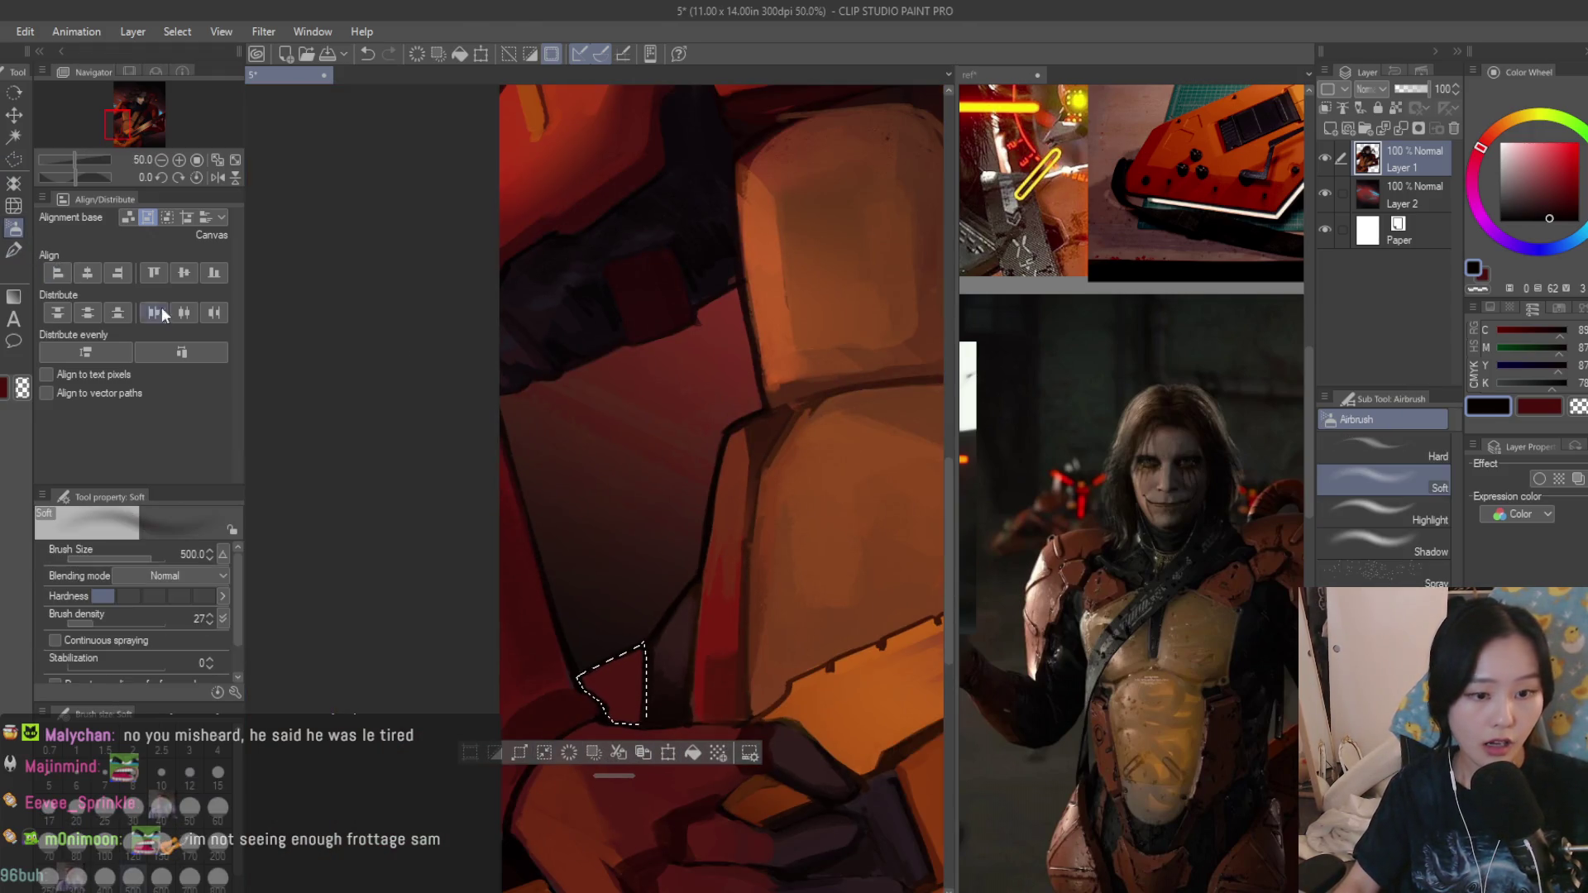
scroll(451, 473, "down", 2)
scroll(855, 437, "down", 3)
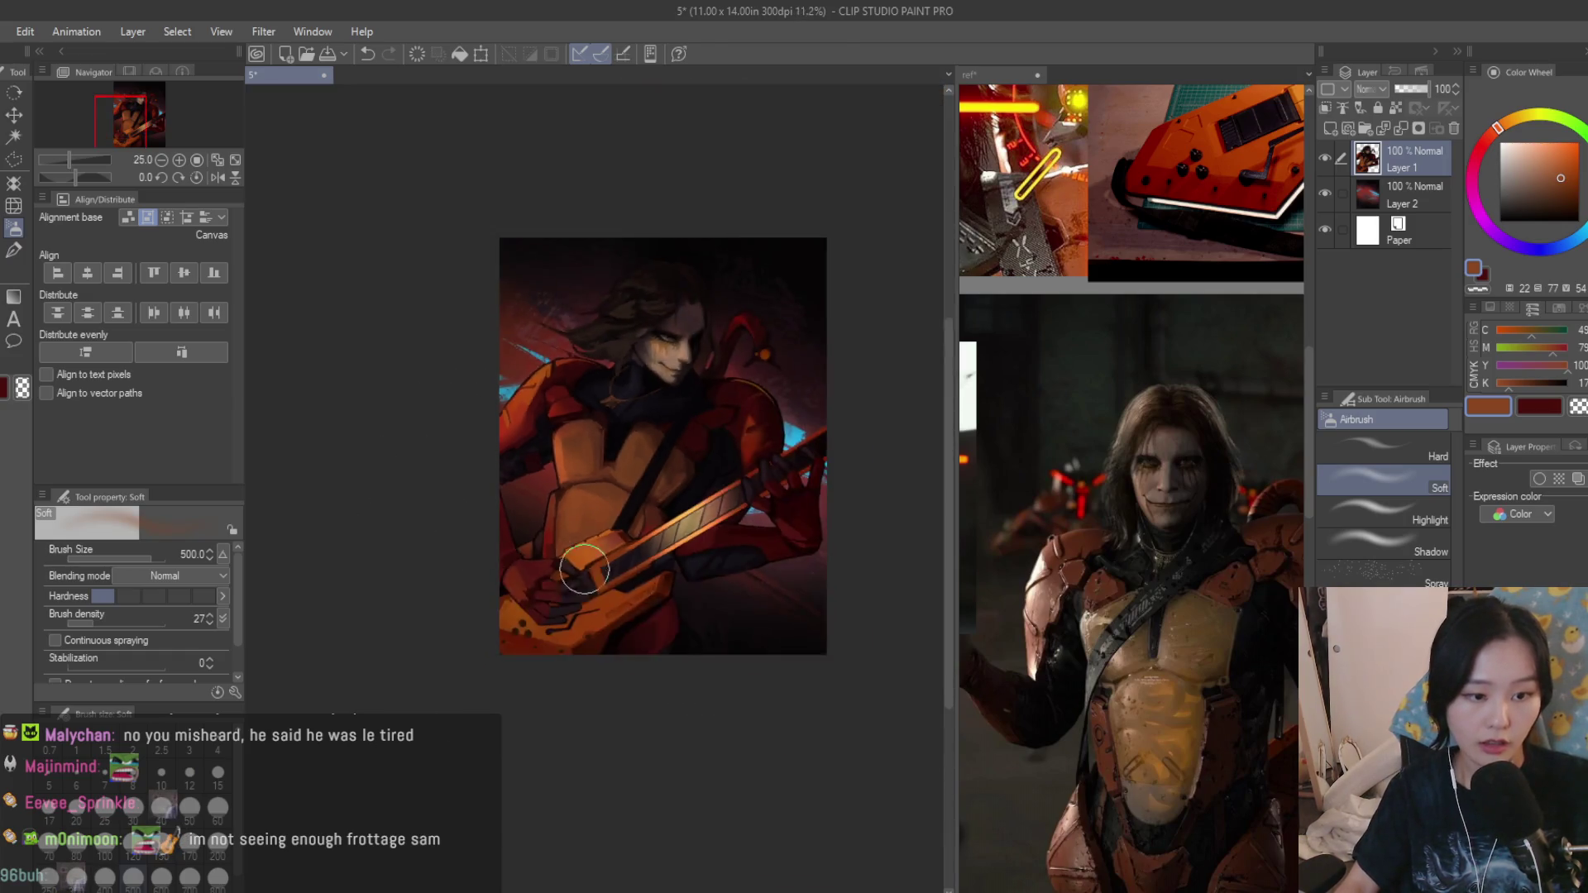
scroll(811, 465, "down", 2)
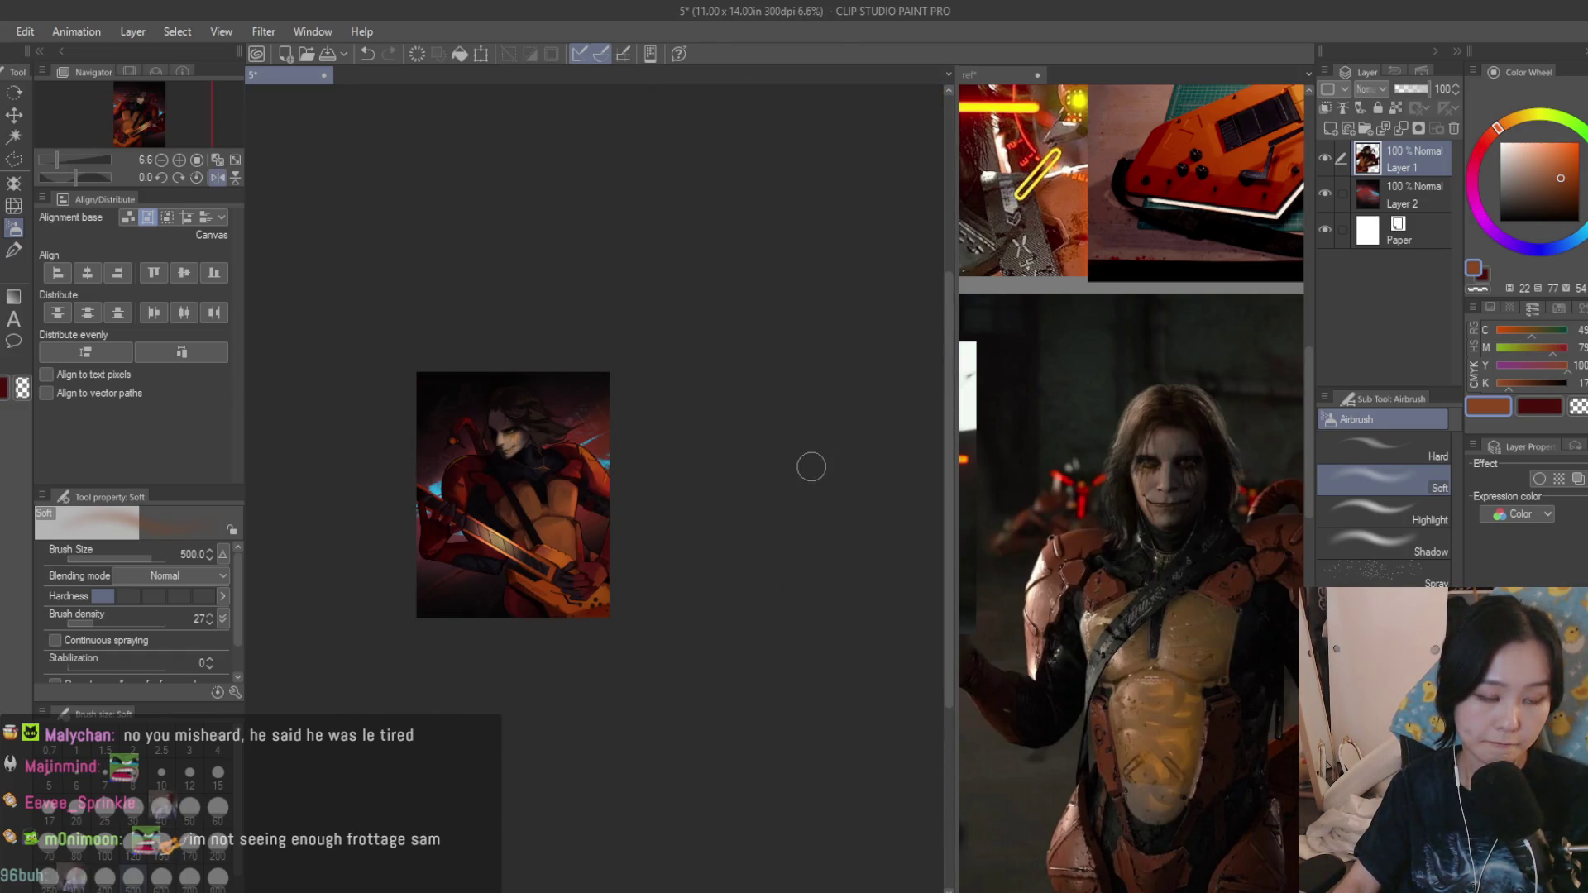
scroll(812, 468, "up", 2)
key("b")
scroll(769, 496, "up", 4)
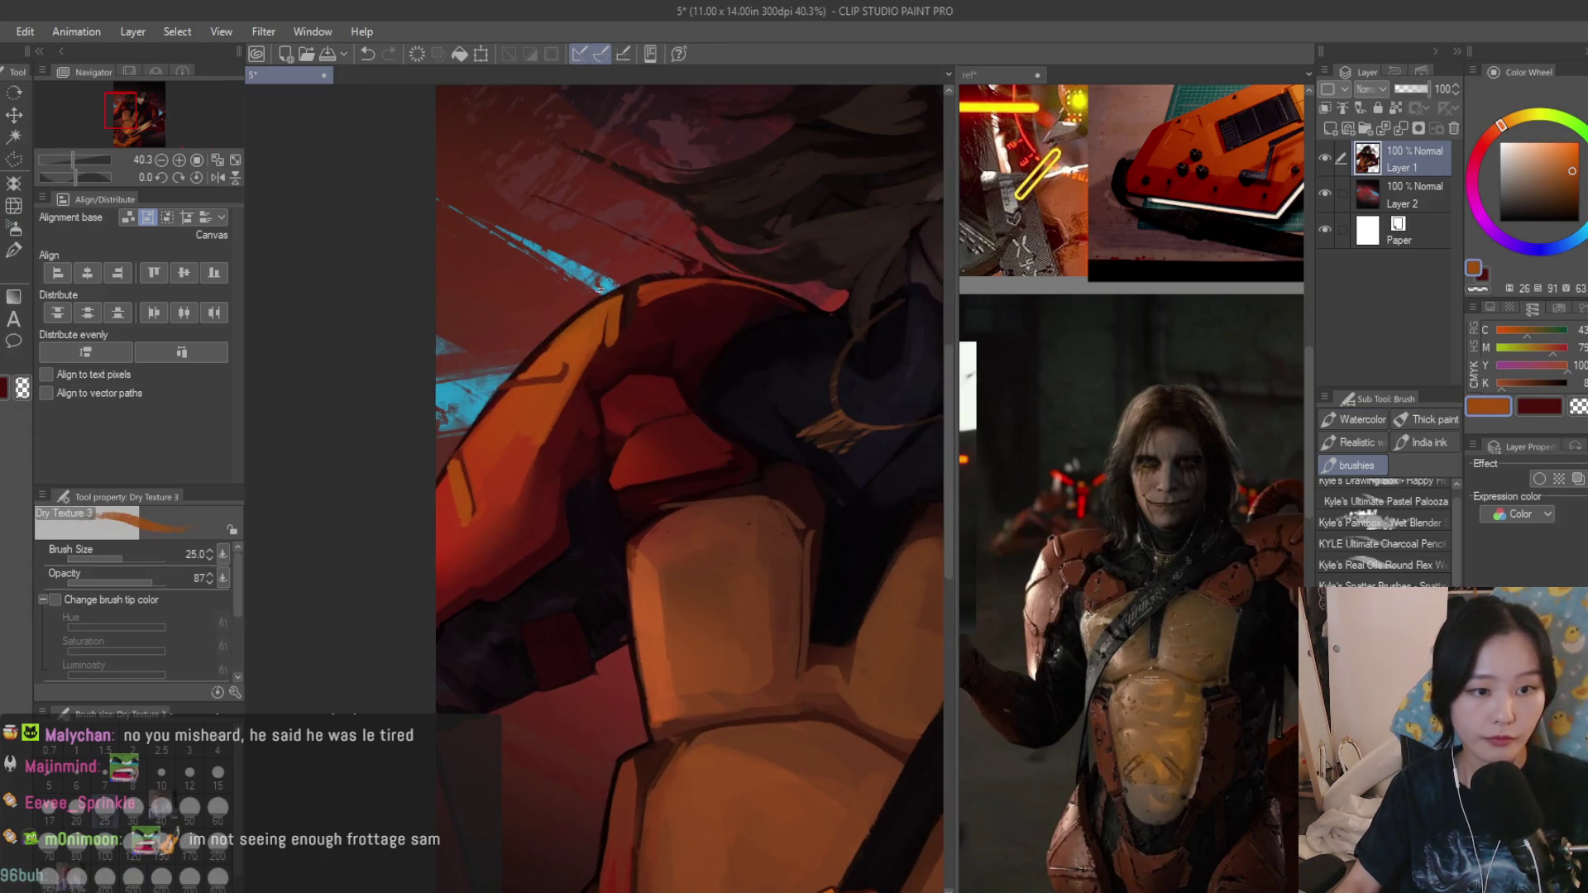
scroll(623, 385, "up", 1)
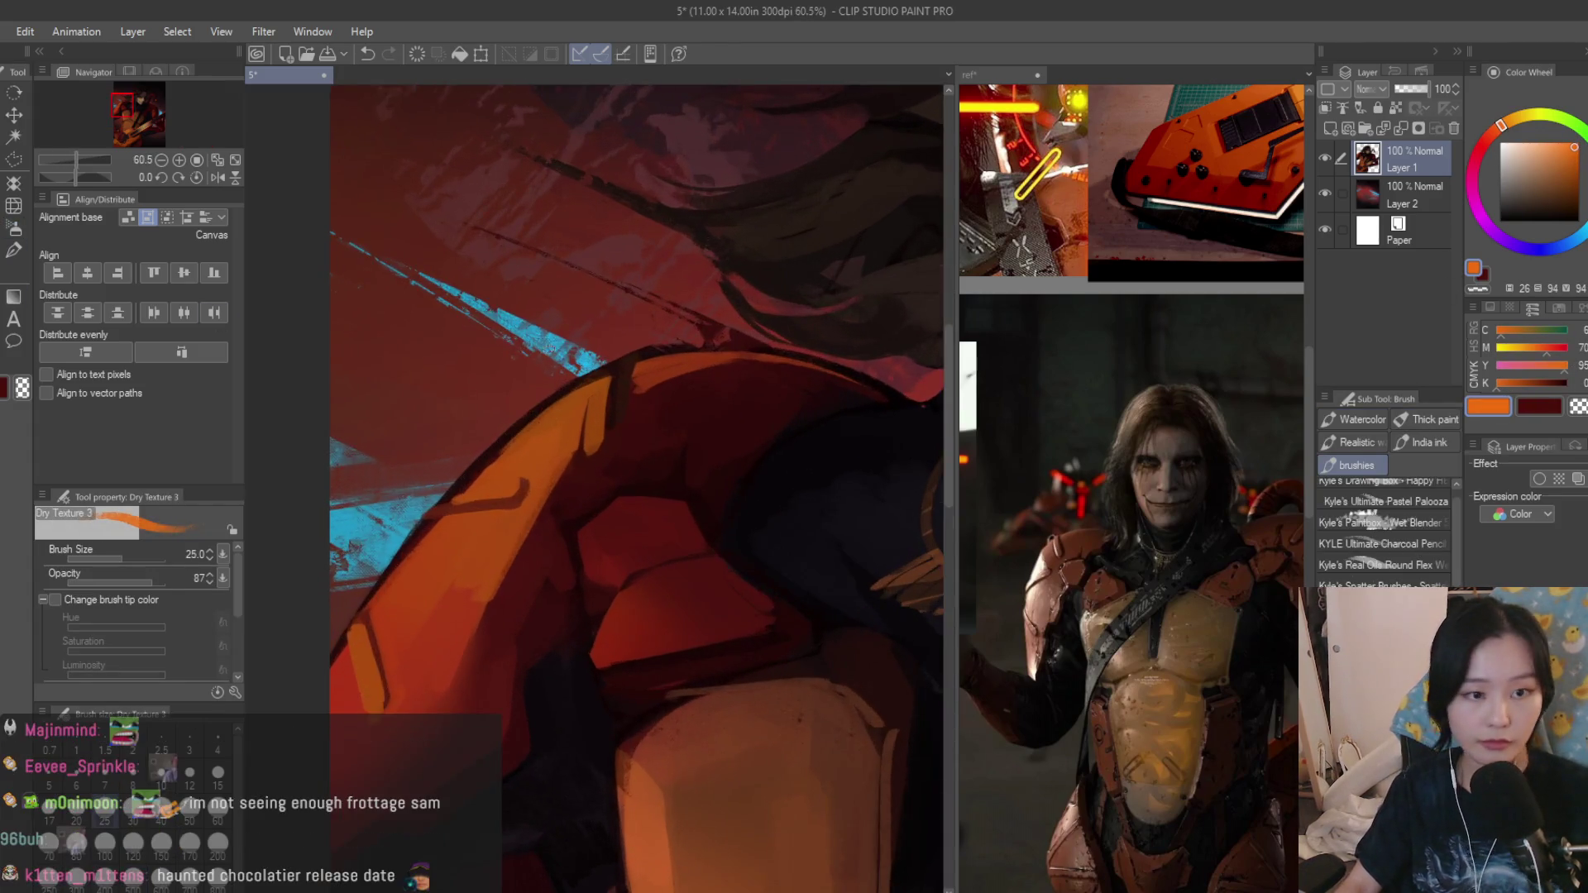
scroll(623, 384, "up", 1)
Paint bright orange along the shoulder edge and pick a slightly lighter orange.
left_click_drag(623, 384, 449, 529)
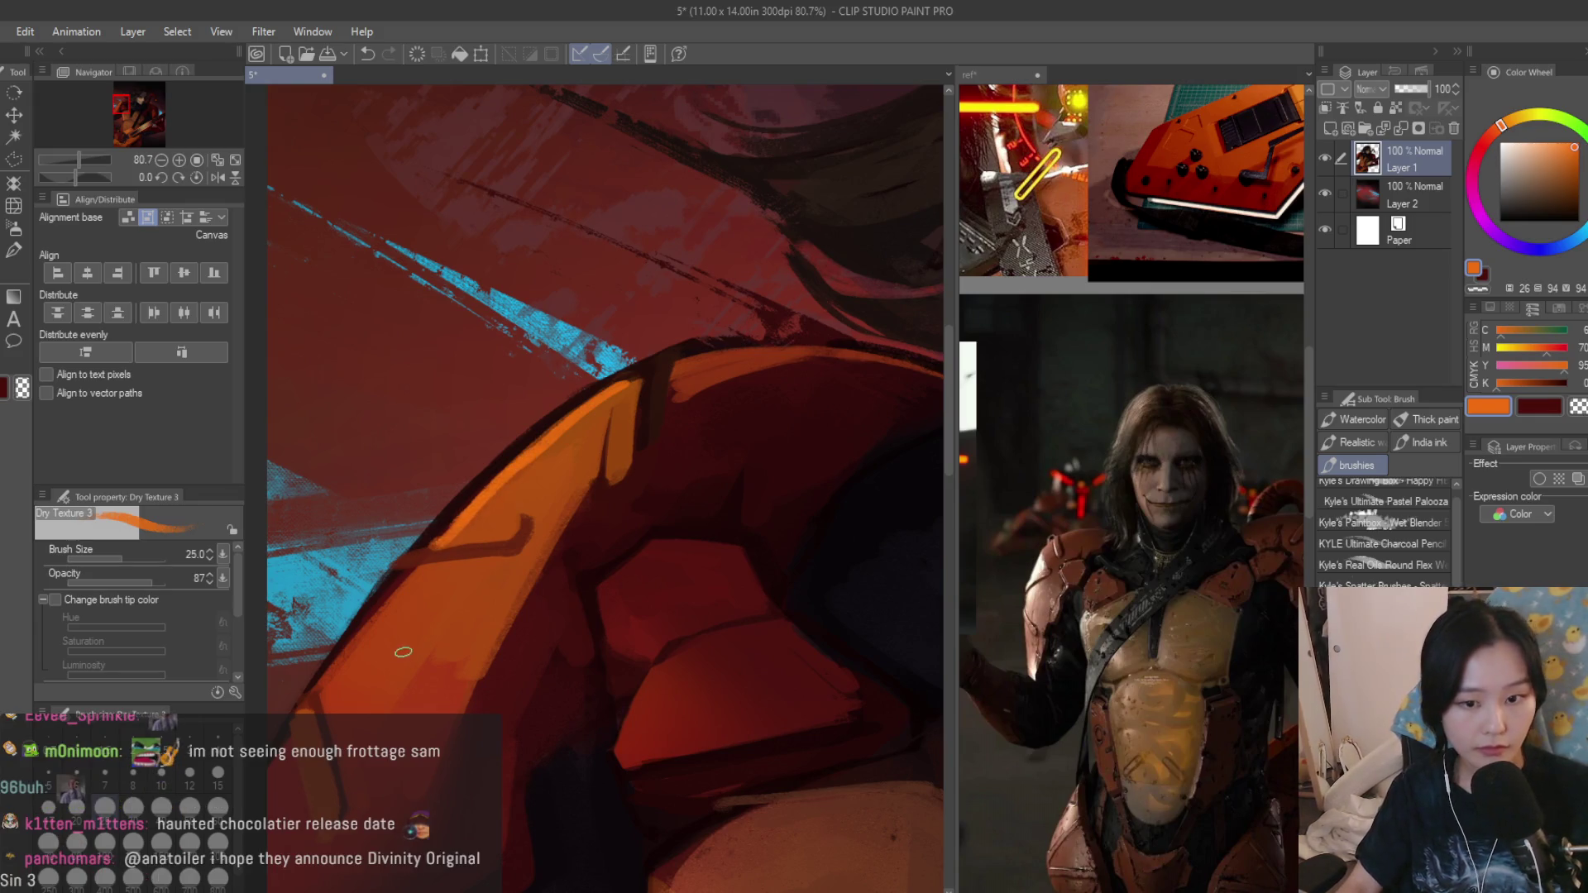
scroll(593, 382, "down", 3)
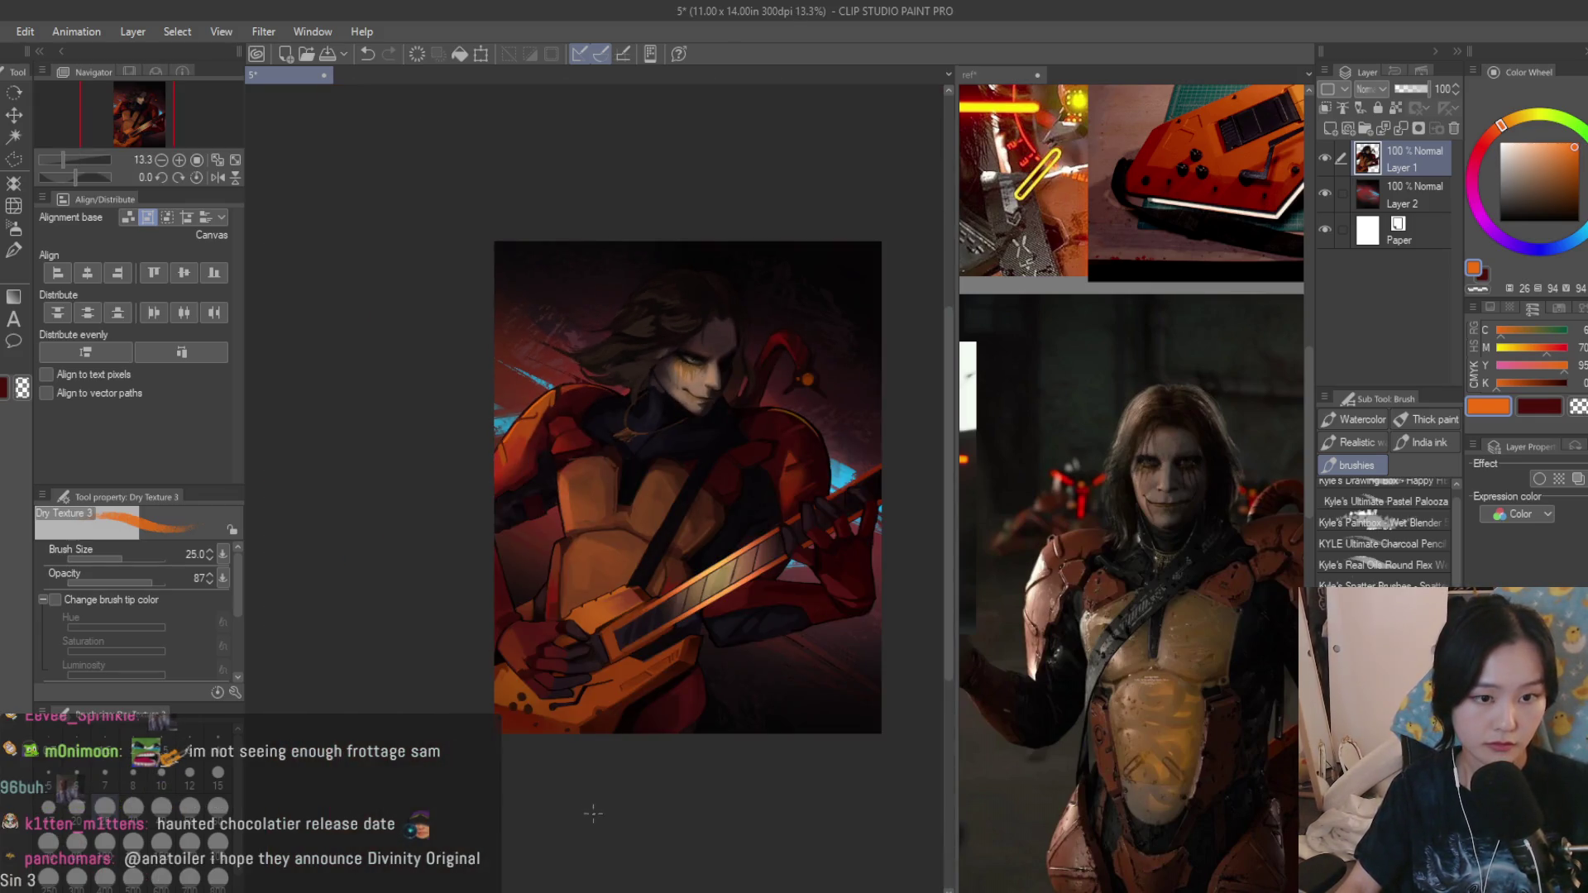
scroll(593, 812, "up", 2)
scroll(515, 557, "up", 2)
scroll(512, 588, "down", 1)
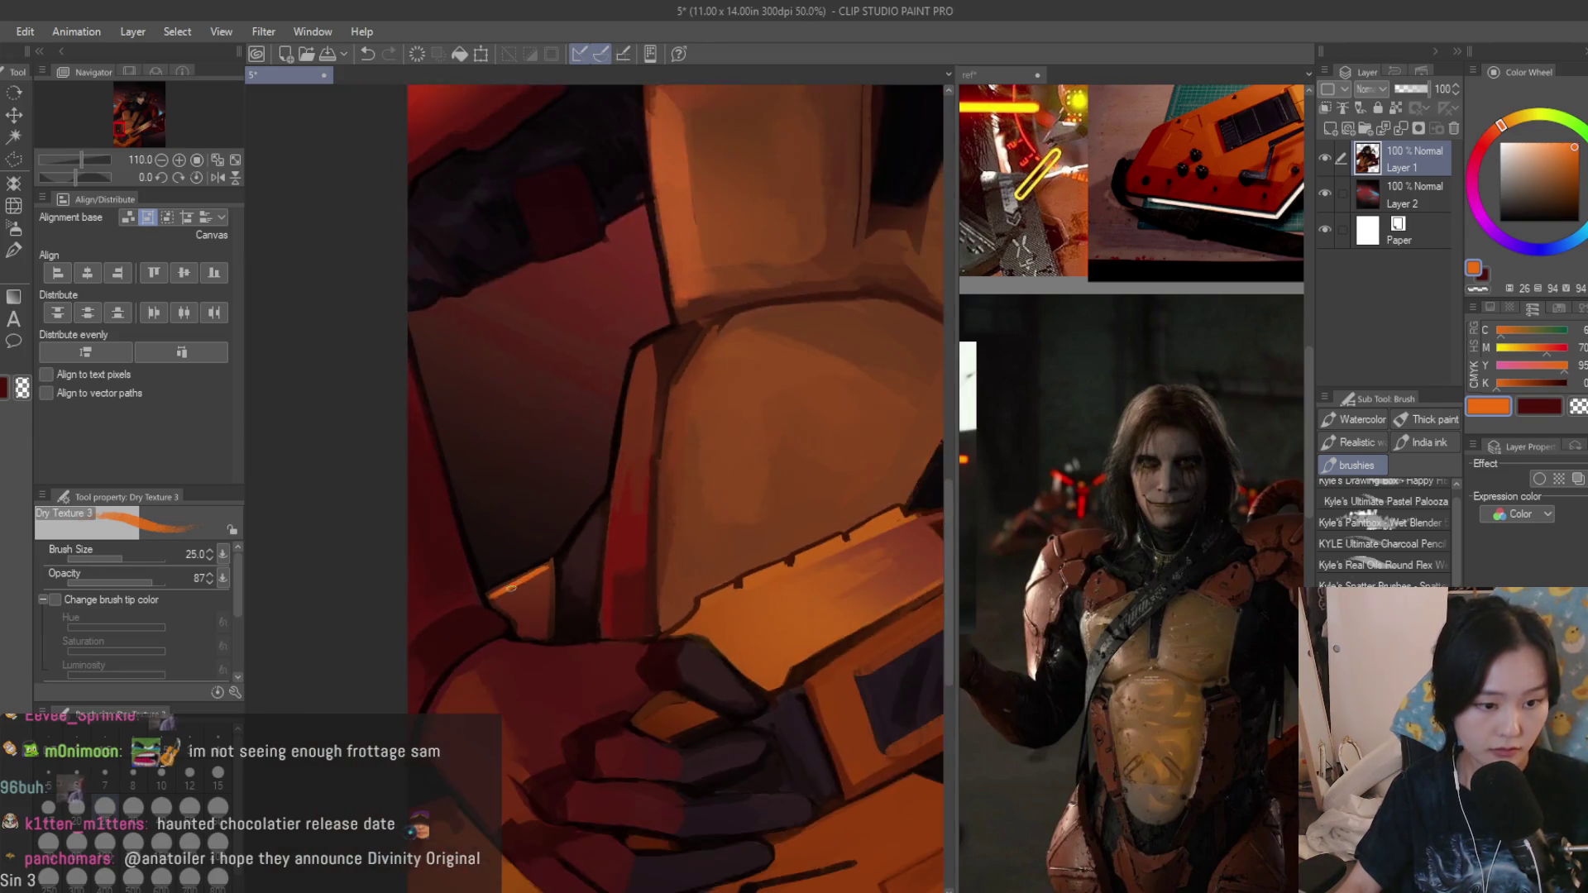
scroll(654, 525, "down", 4)
scroll(669, 621, "up", 2)
scroll(645, 534, "up", 1)
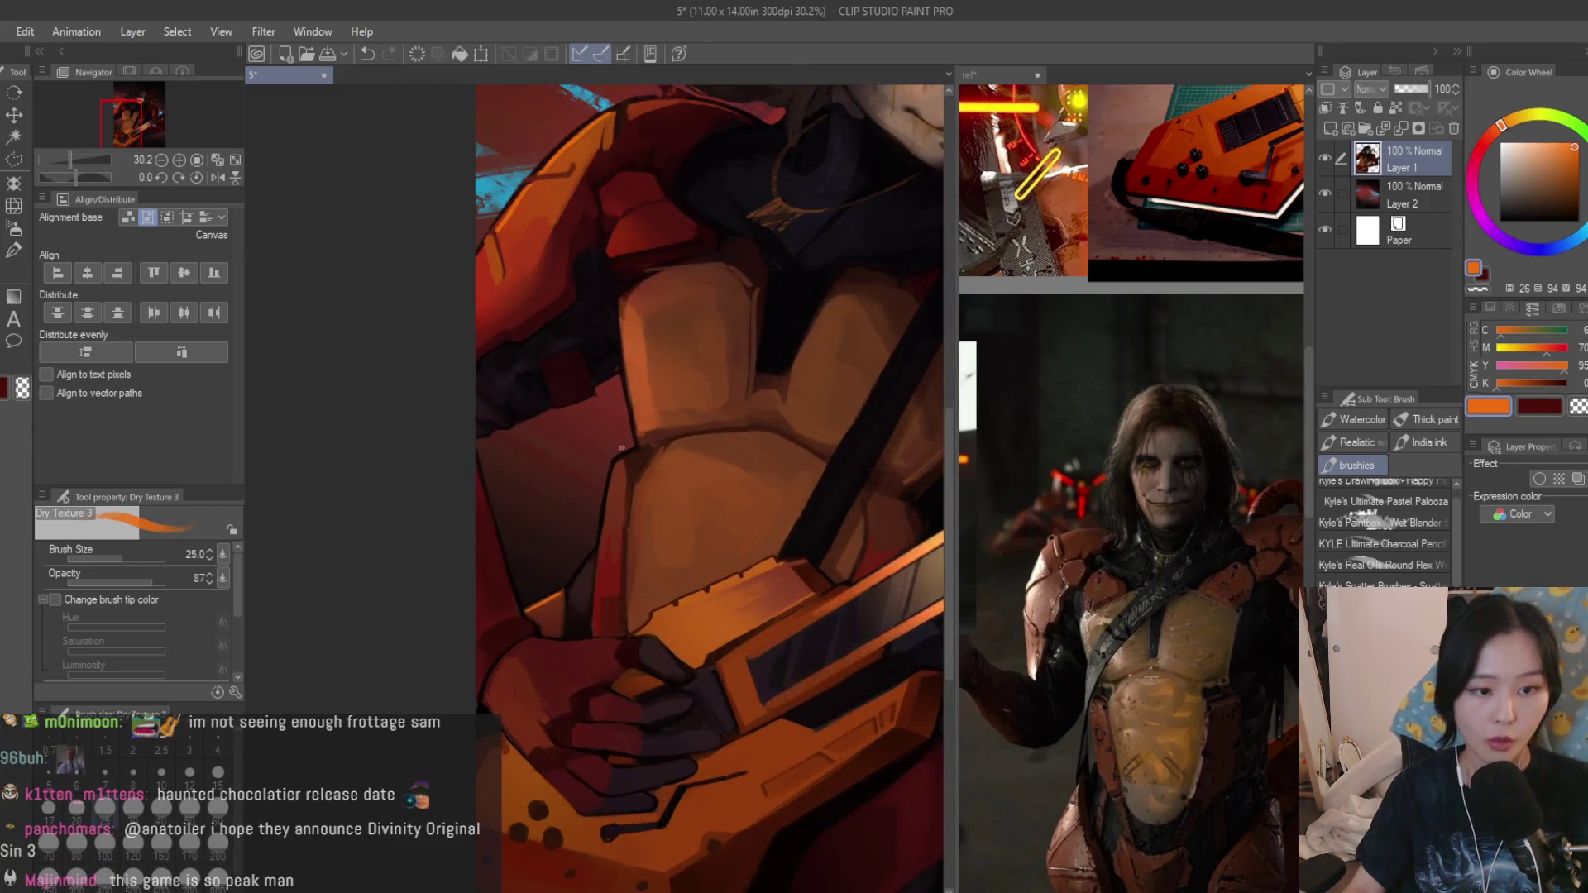
scroll(622, 456, "up", 1)
left_click(1565, 142)
Create a highlight layer, trial forearm highlights, and lower its opacity to 62%.
left_click(1332, 129)
scroll(616, 391, "up", 1)
scroll(615, 391, "up", 1)
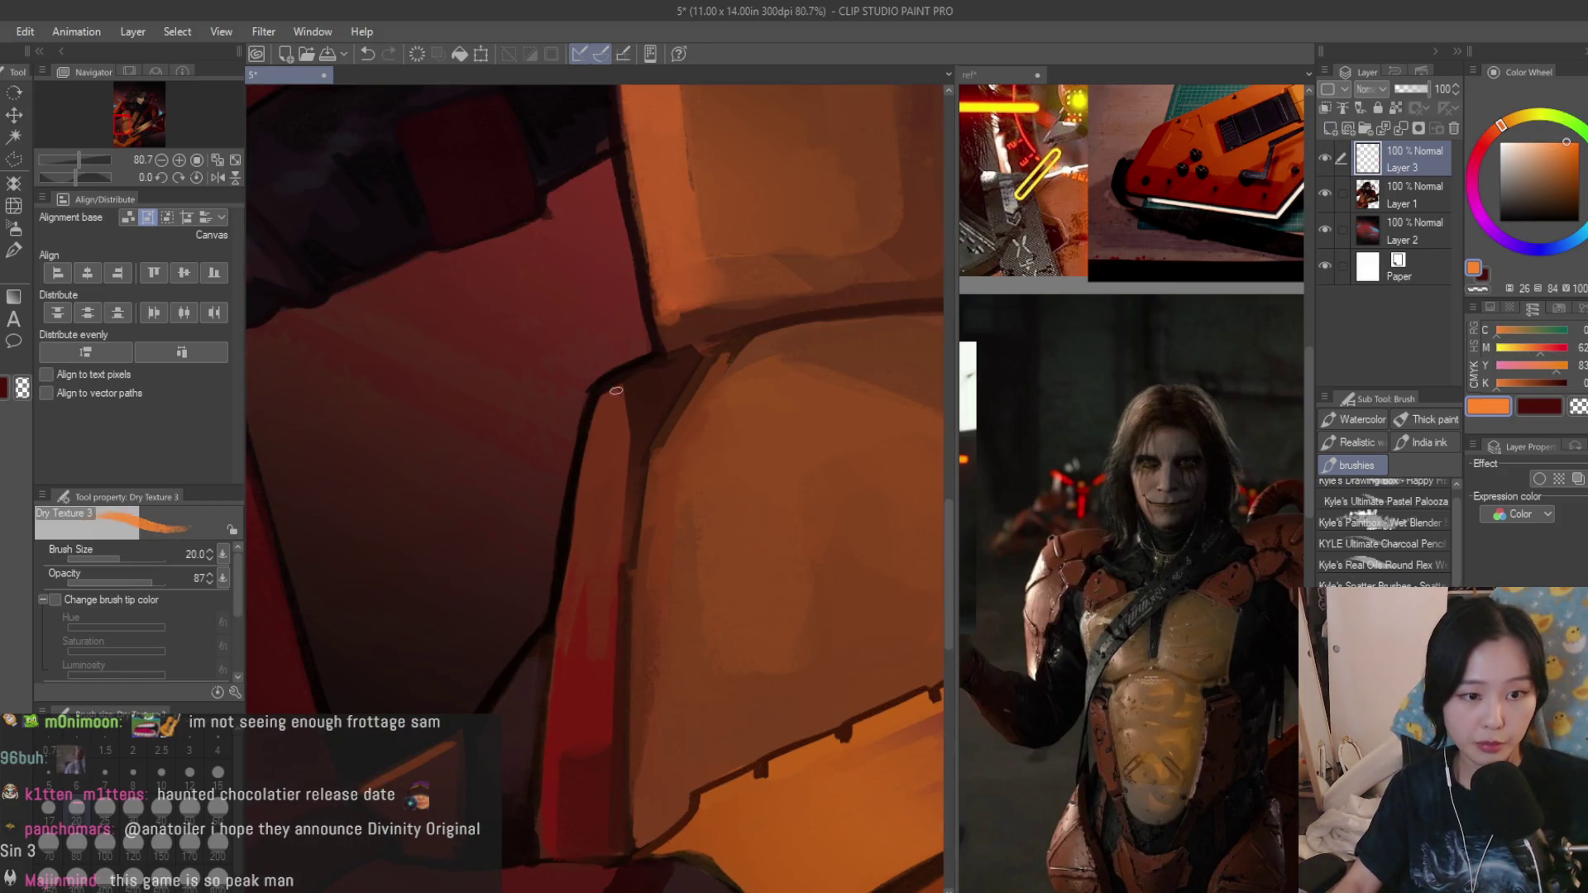
scroll(597, 411, "up", 1)
left_click_drag(601, 398, 551, 664)
scroll(553, 581, "down", 3)
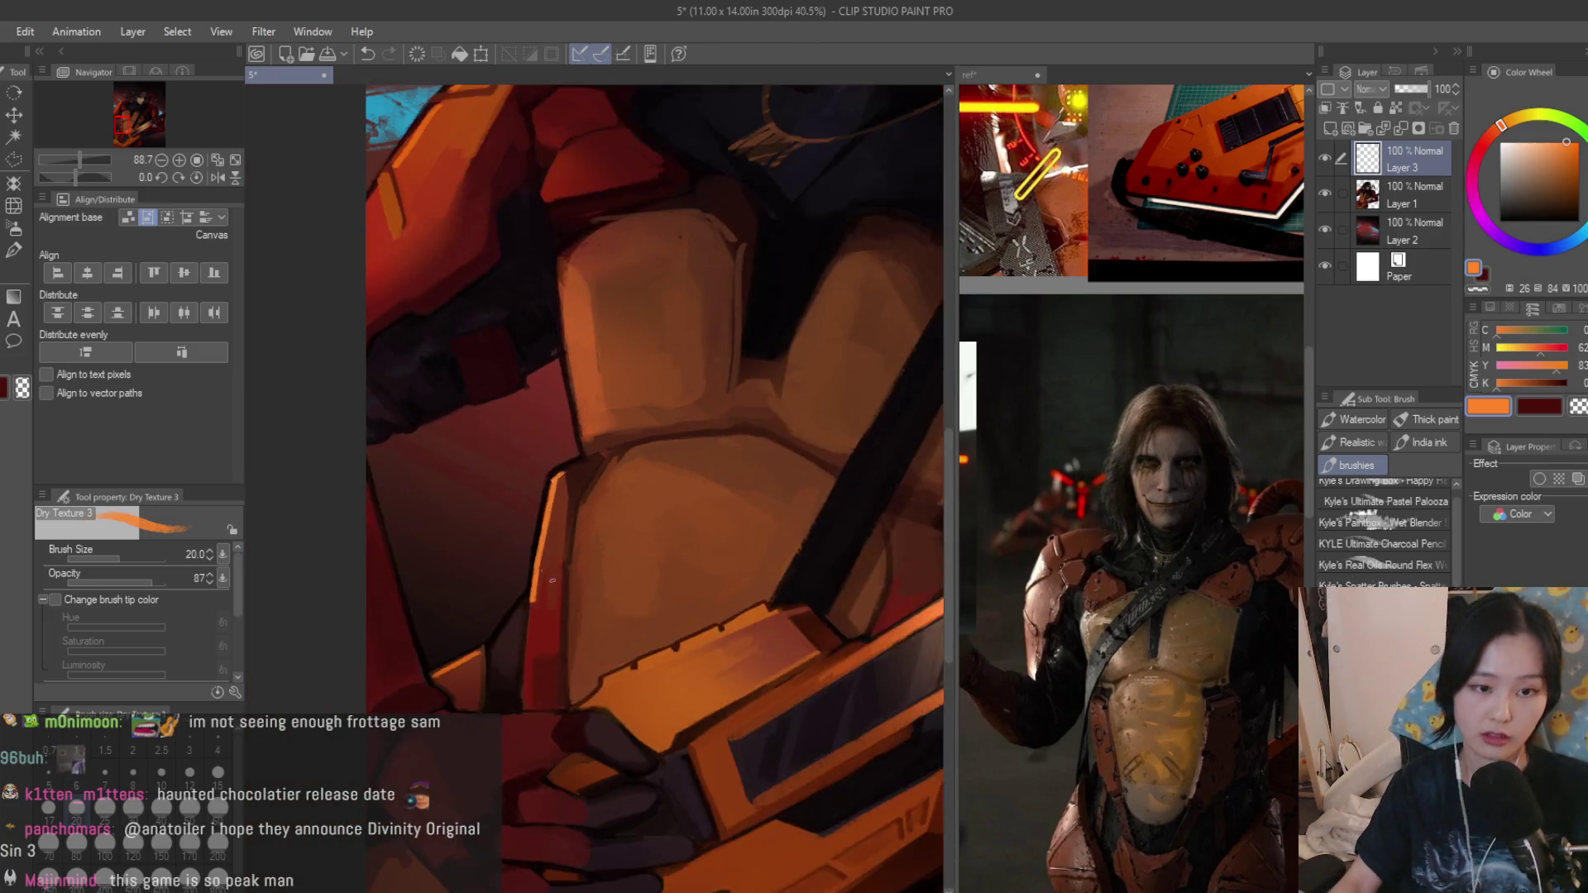
scroll(553, 571, "up", 1)
key("ctrl+z")
left_click_drag(562, 647, 548, 511)
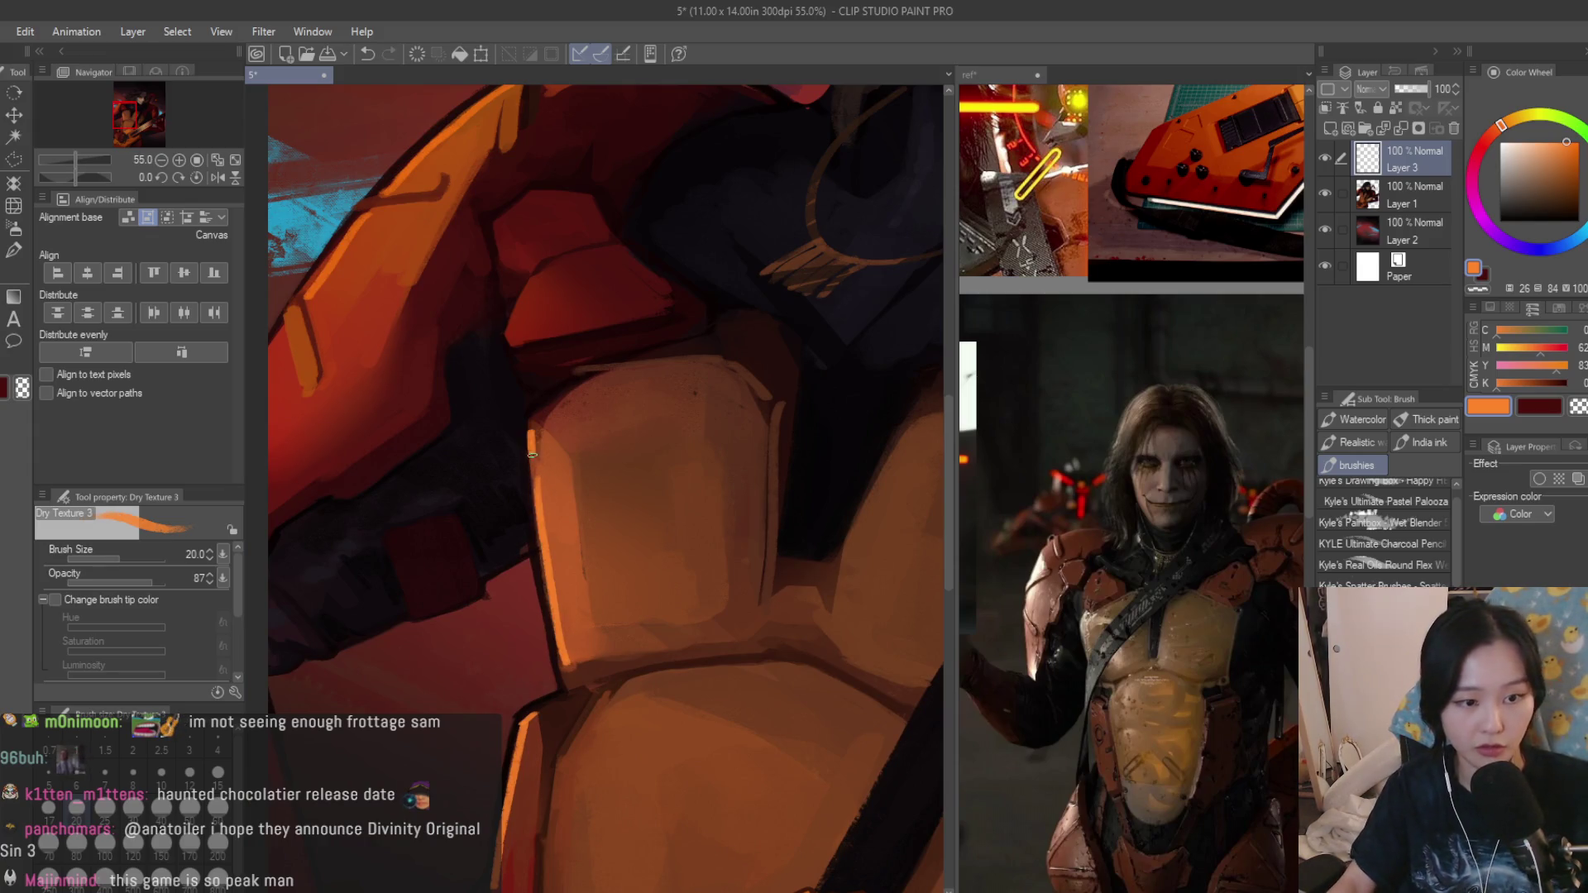
scroll(531, 449, "down", 2)
scroll(531, 449, "down", 3)
scroll(584, 496, "up", 1)
scroll(642, 536, "up", 6)
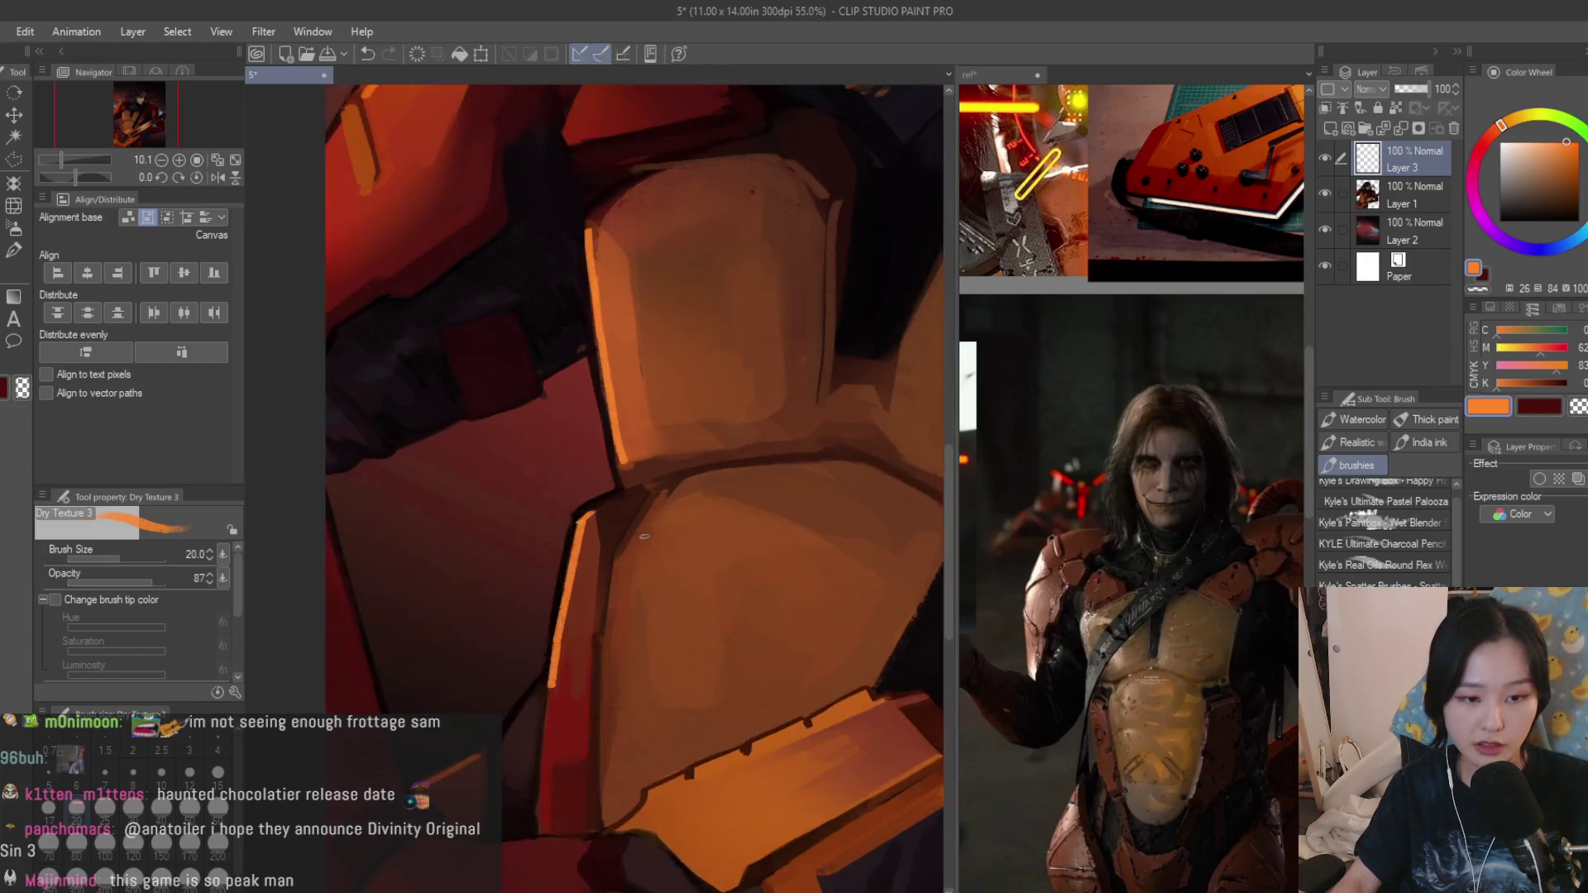
scroll(637, 517, "down", 3)
left_click_drag(1409, 96, 1396, 97)
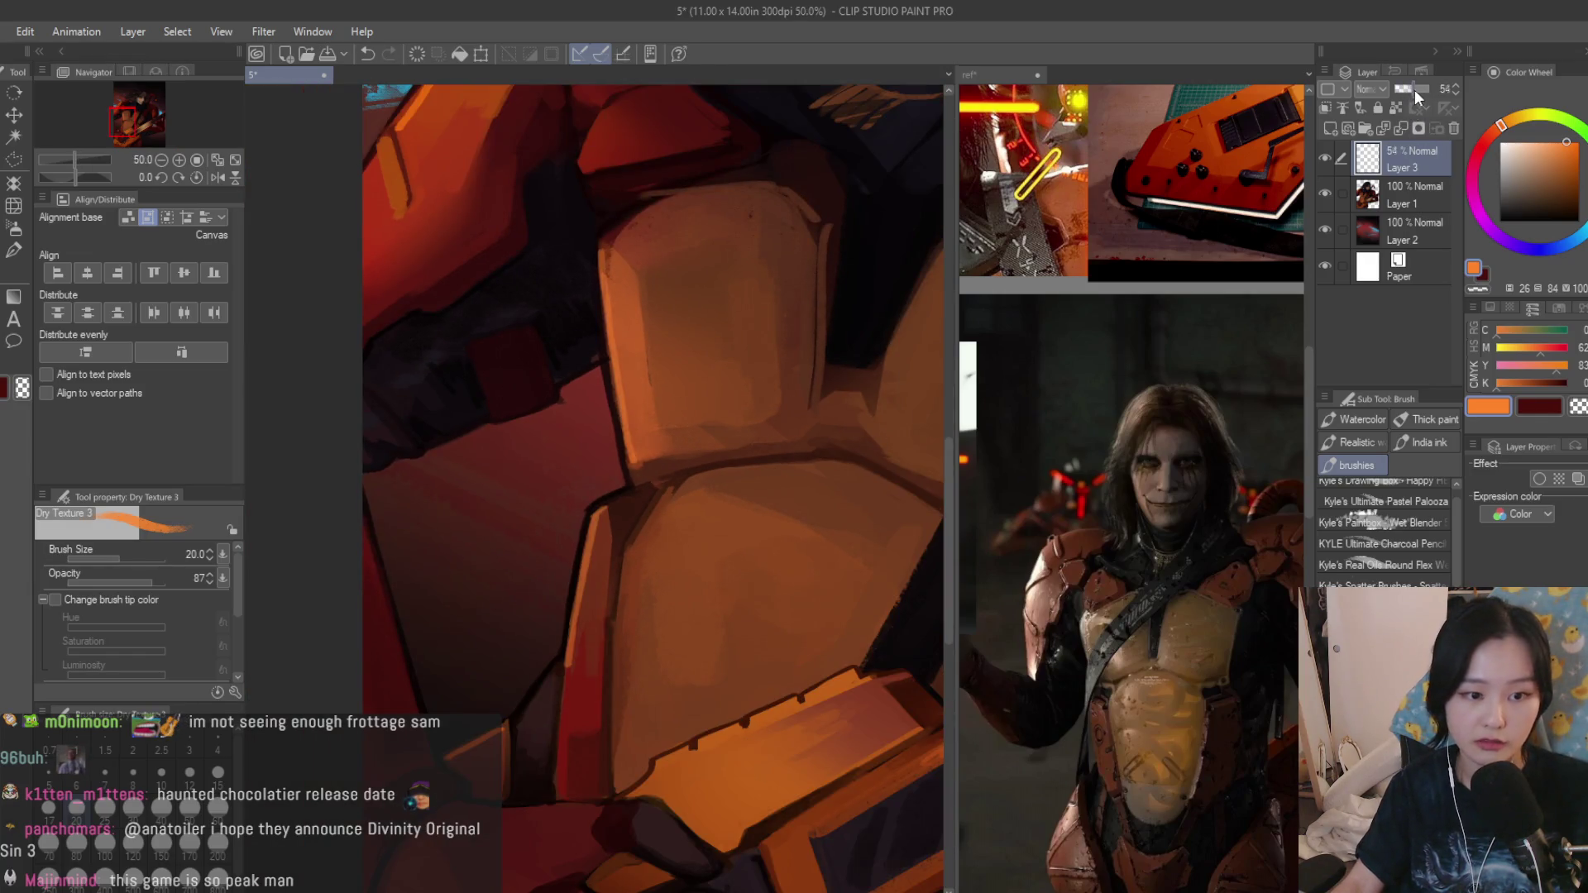
scroll(545, 369, "up", 3)
scroll(544, 370, "up", 3)
Paint thin orange highlights along the chest plates' left and bottom edges, redoing until thin enough.
left_click_drag(543, 371, 498, 501)
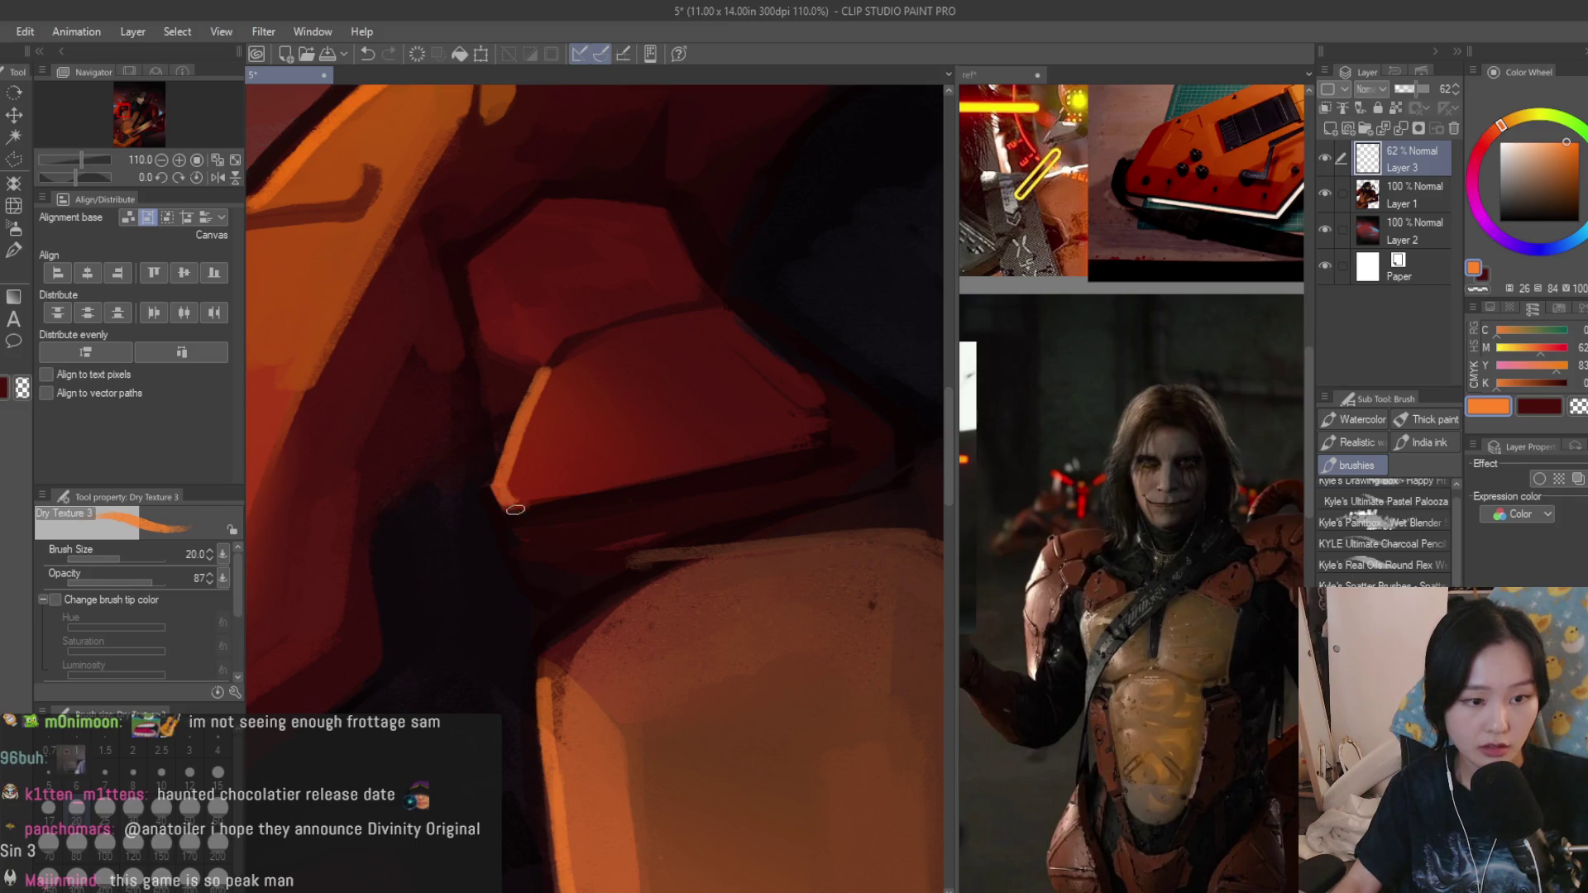
left_click_drag(664, 469, 530, 512)
key("ctrl+z")
left_click_drag(660, 473, 499, 503)
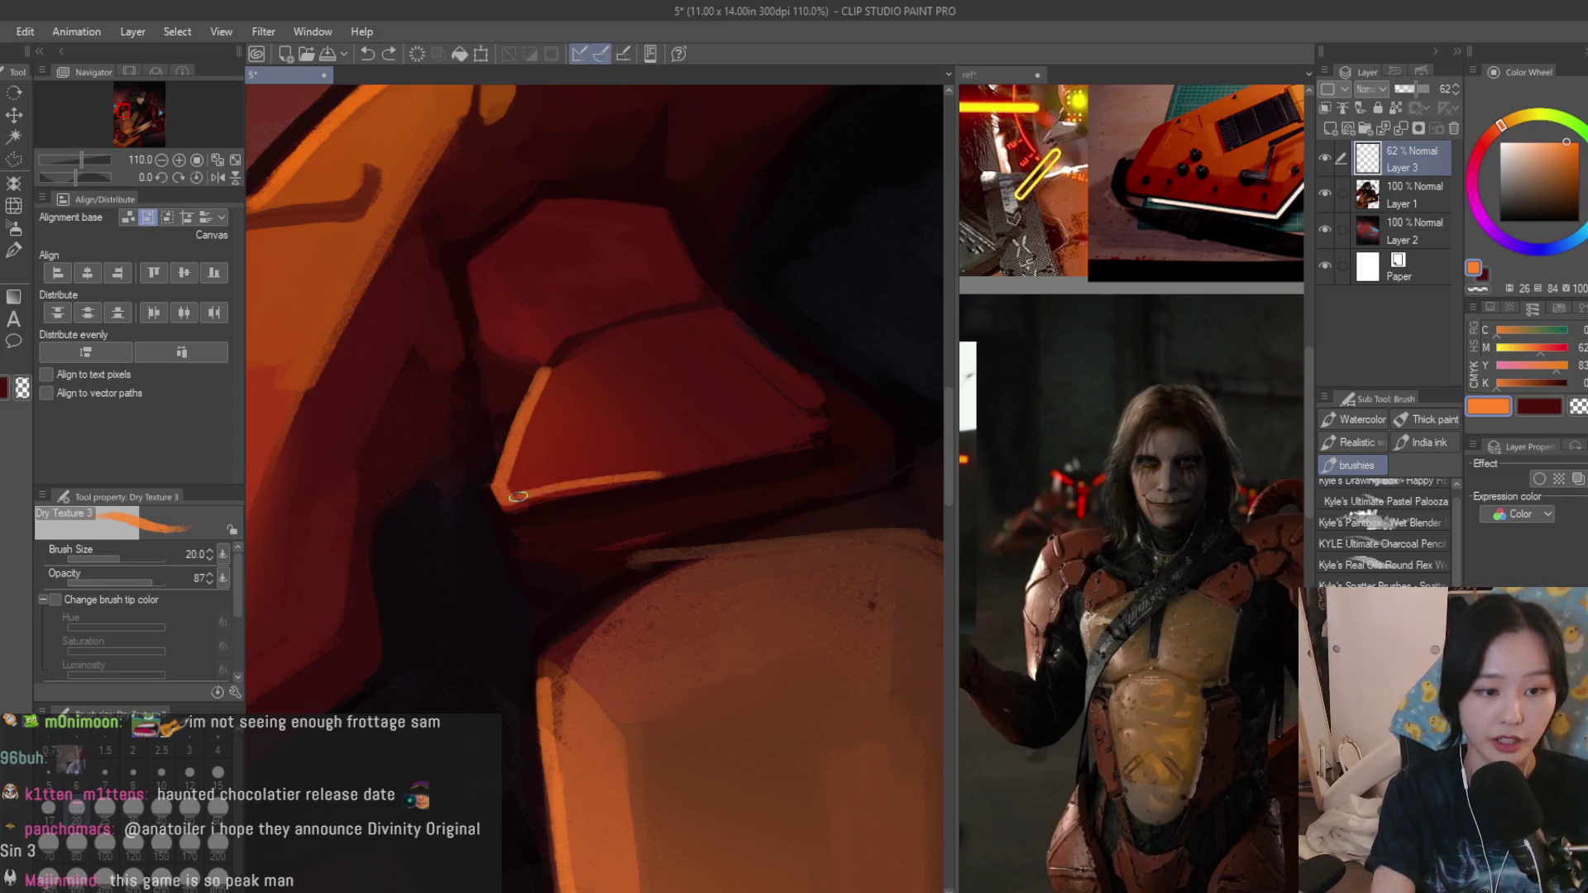
key("ctrl+z")
left_click_drag(658, 476, 497, 501)
scroll(718, 418, "down", 4)
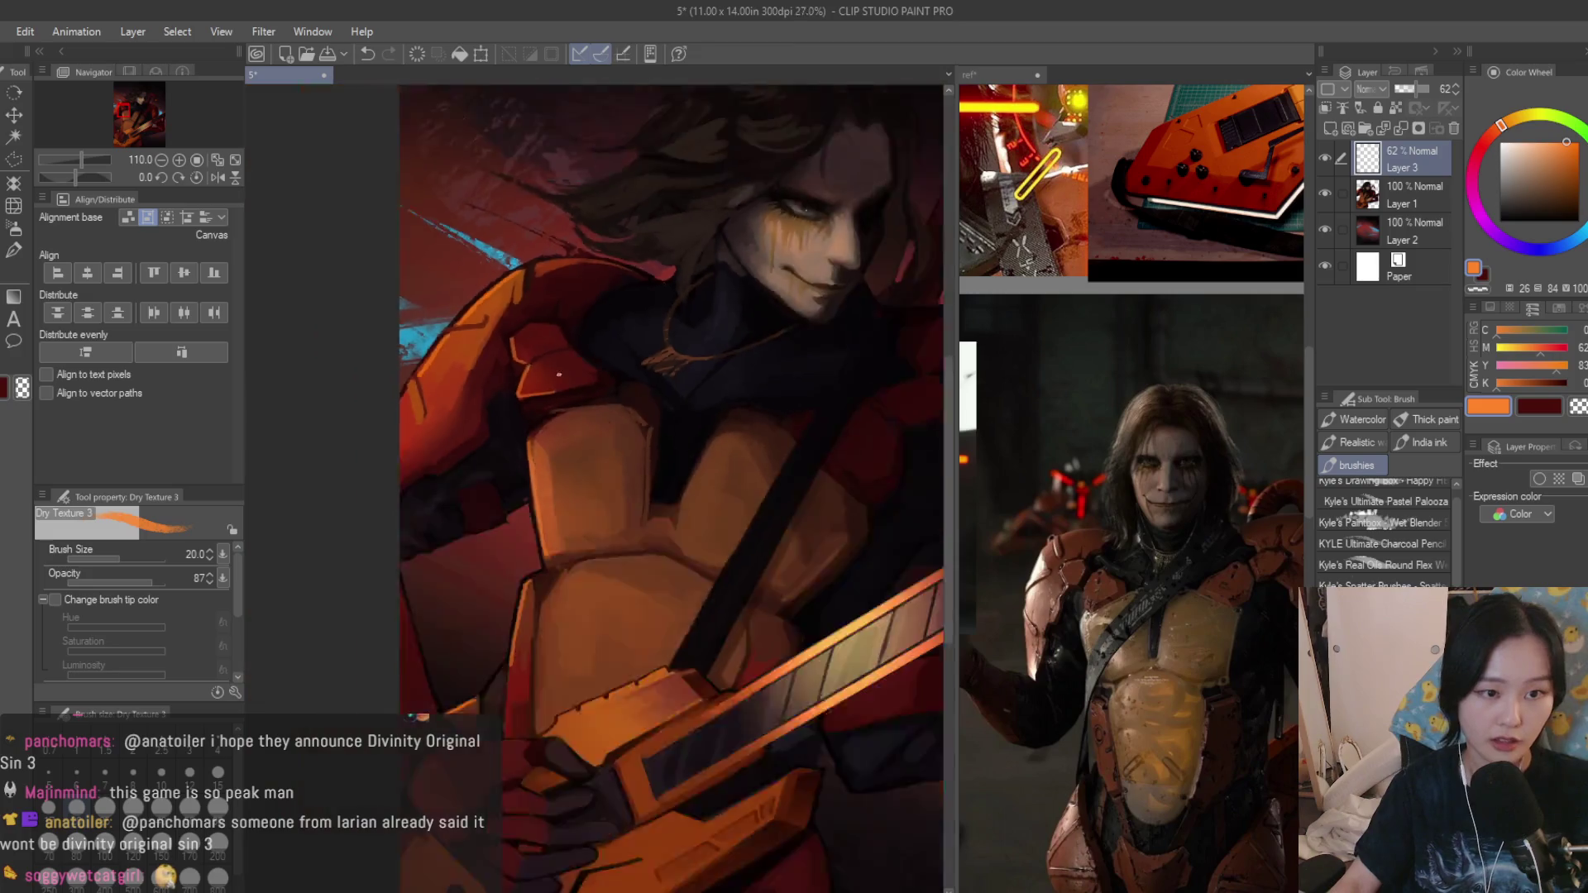
scroll(717, 418, "down", 4)
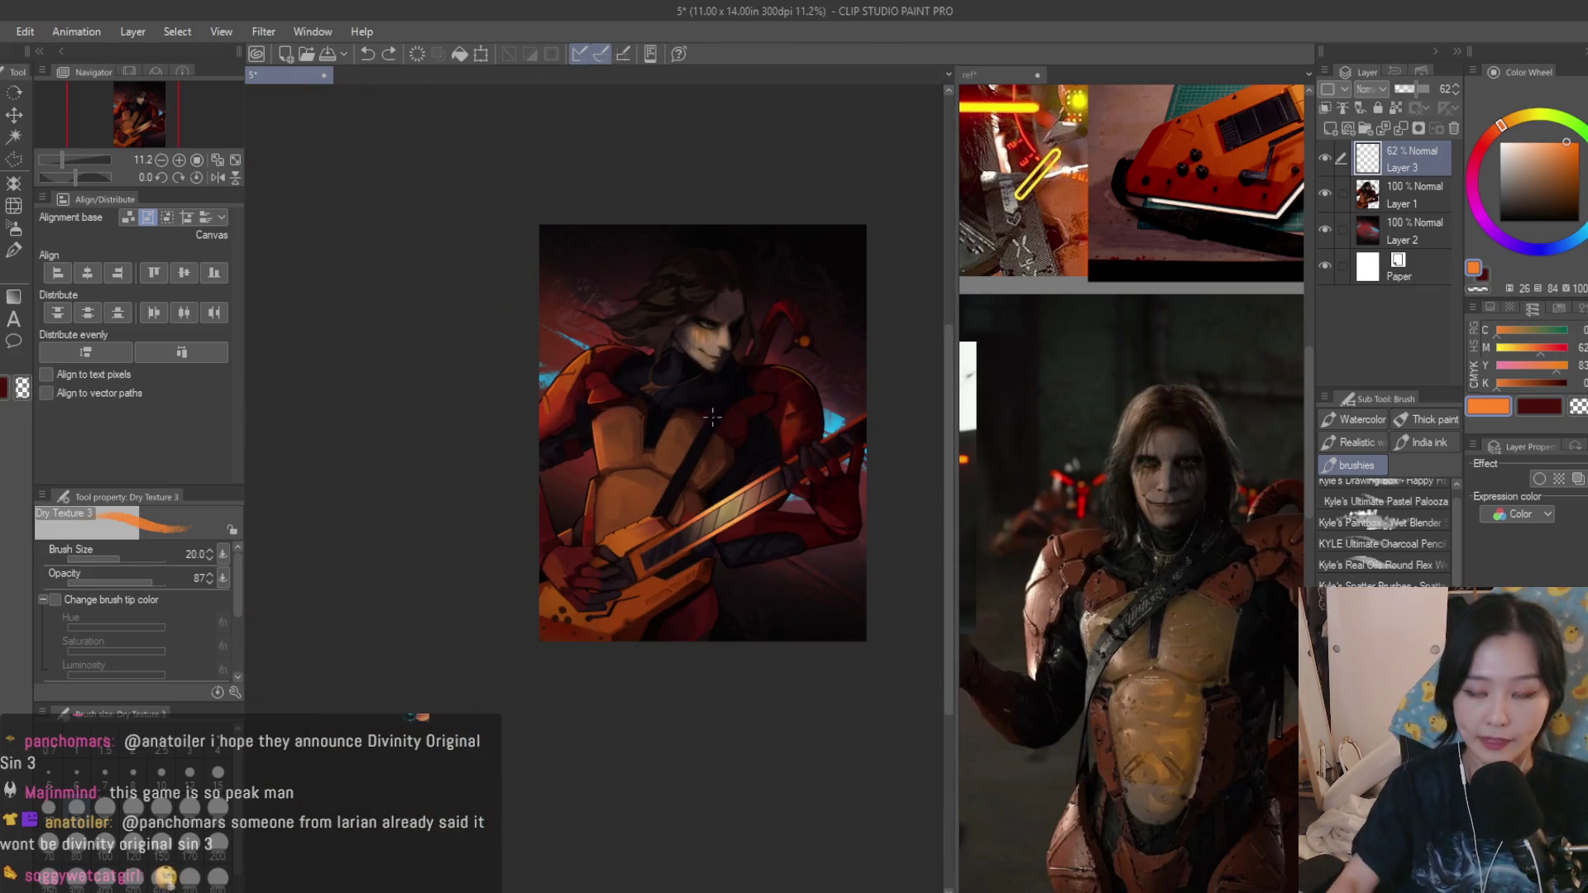
scroll(714, 417, "up", 2)
scroll(707, 413, "up", 2)
scroll(698, 405, "up", 1)
key("ctrl+z")
key("ctrl+z")
left_click_drag(692, 419, 670, 456)
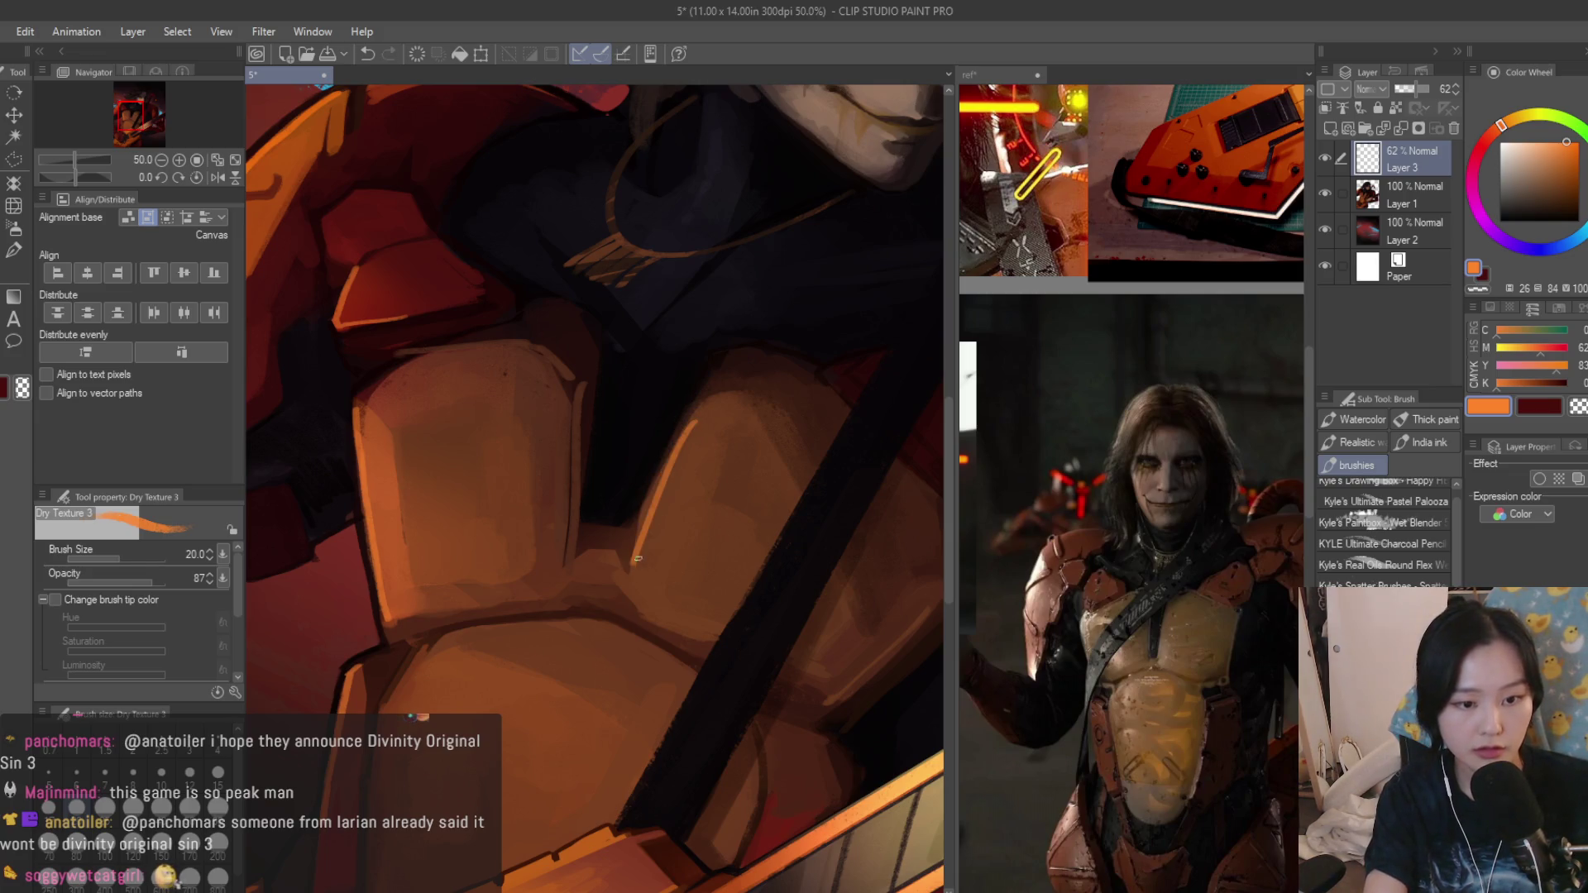
scroll(771, 469, "down", 5)
Mirror the canvas to check composition, then undo a stray orange stroke over the hand.
key("h")
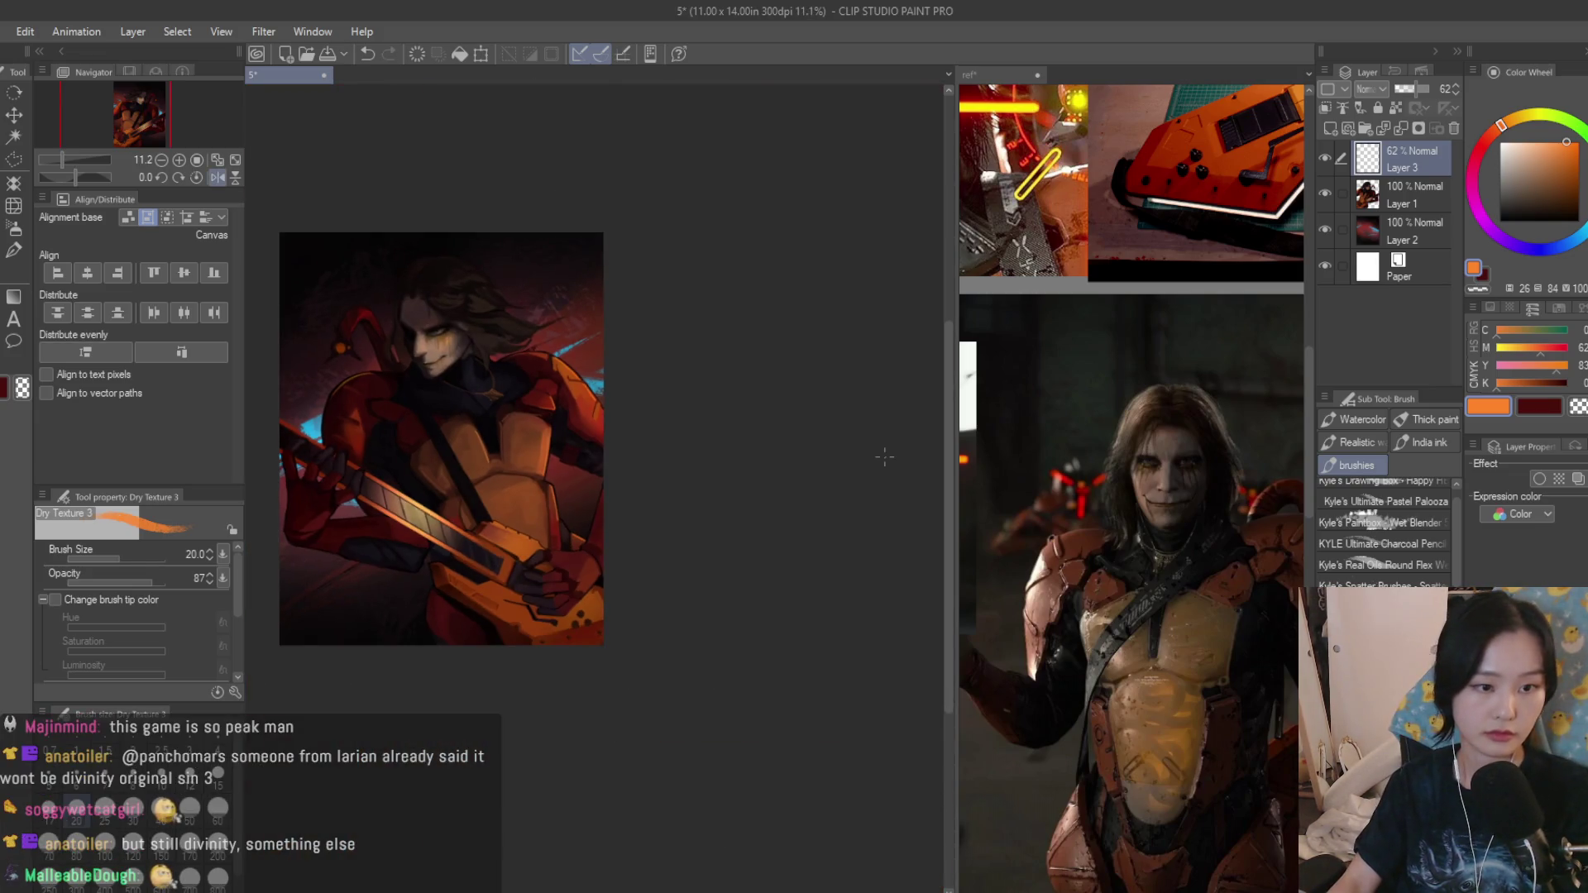
key("h")
scroll(885, 456, "up", 1)
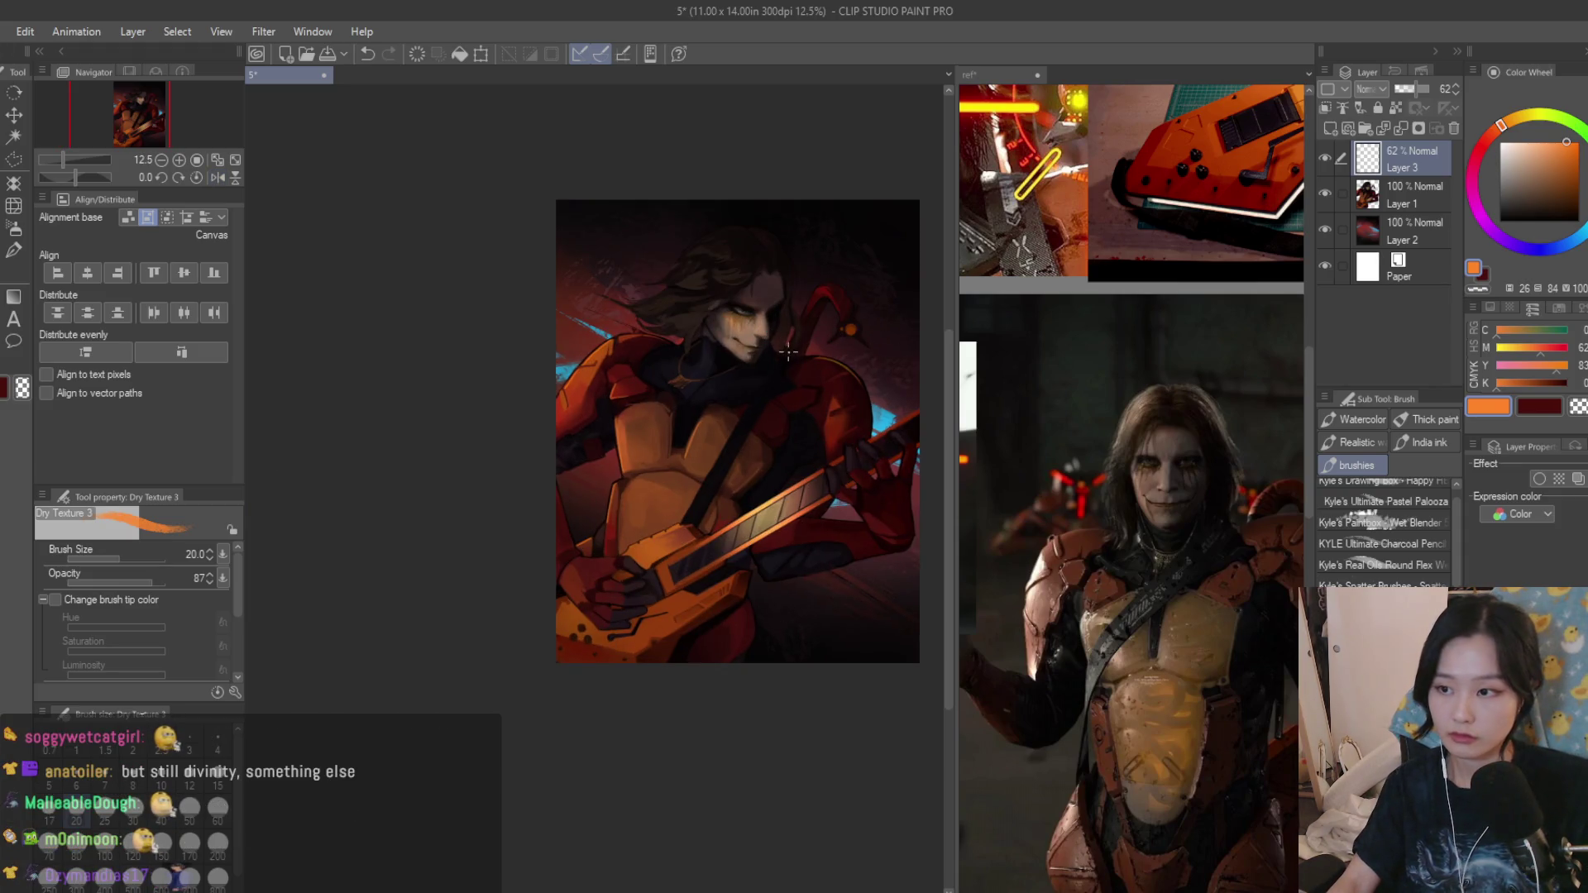
scroll(786, 354, "up", 2)
scroll(620, 521, "up", 2)
scroll(559, 583, "up", 2)
scroll(511, 622, "up", 2)
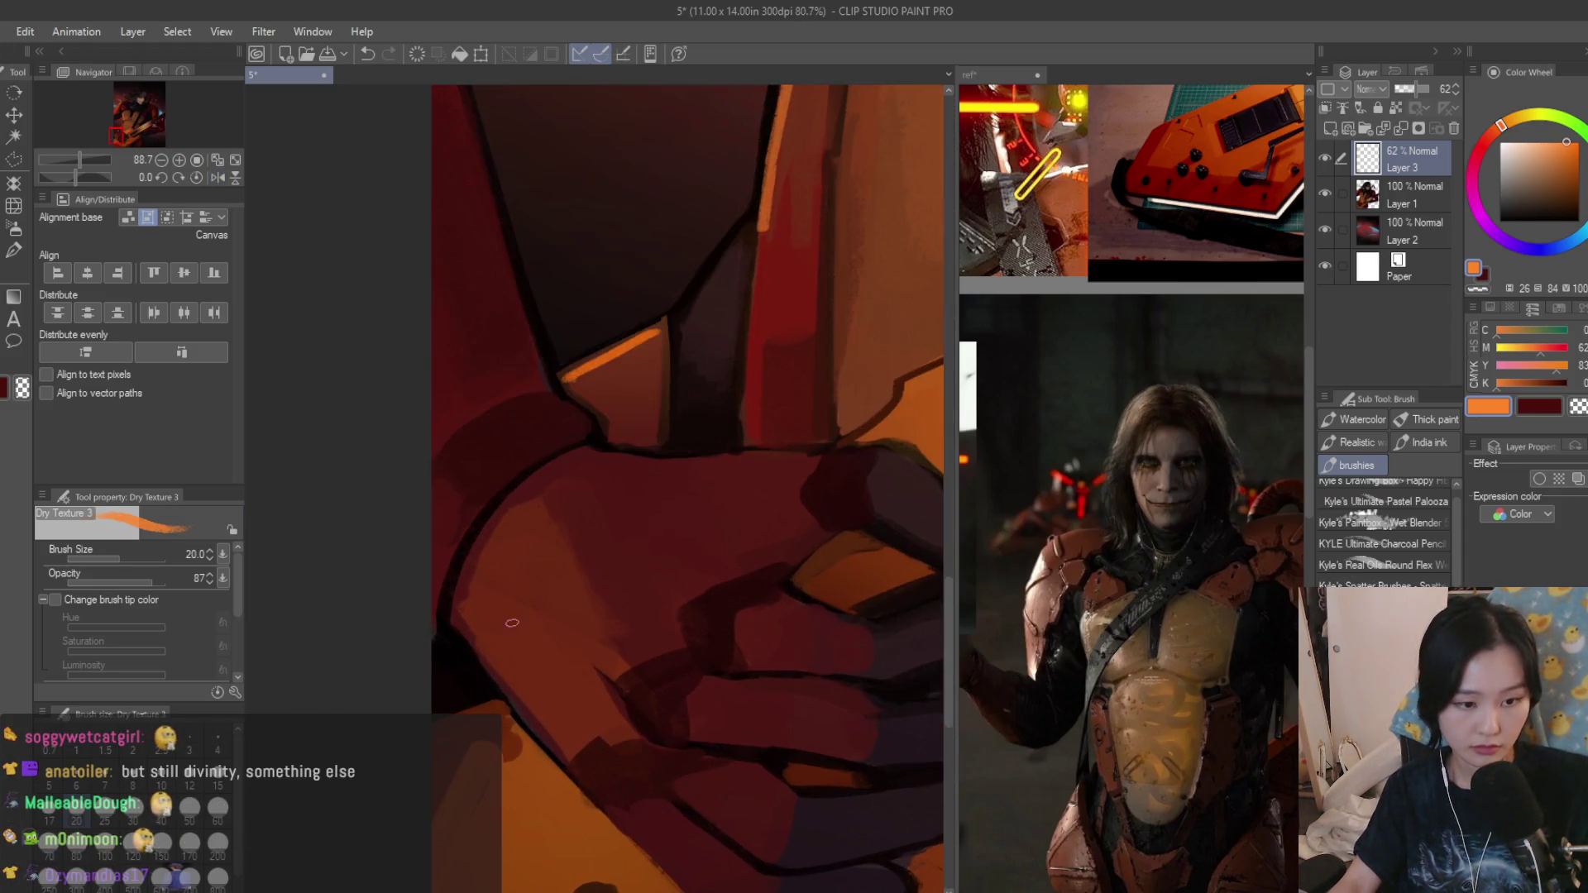
left_click_drag(458, 616, 562, 759)
scroll(575, 647, "down", 5)
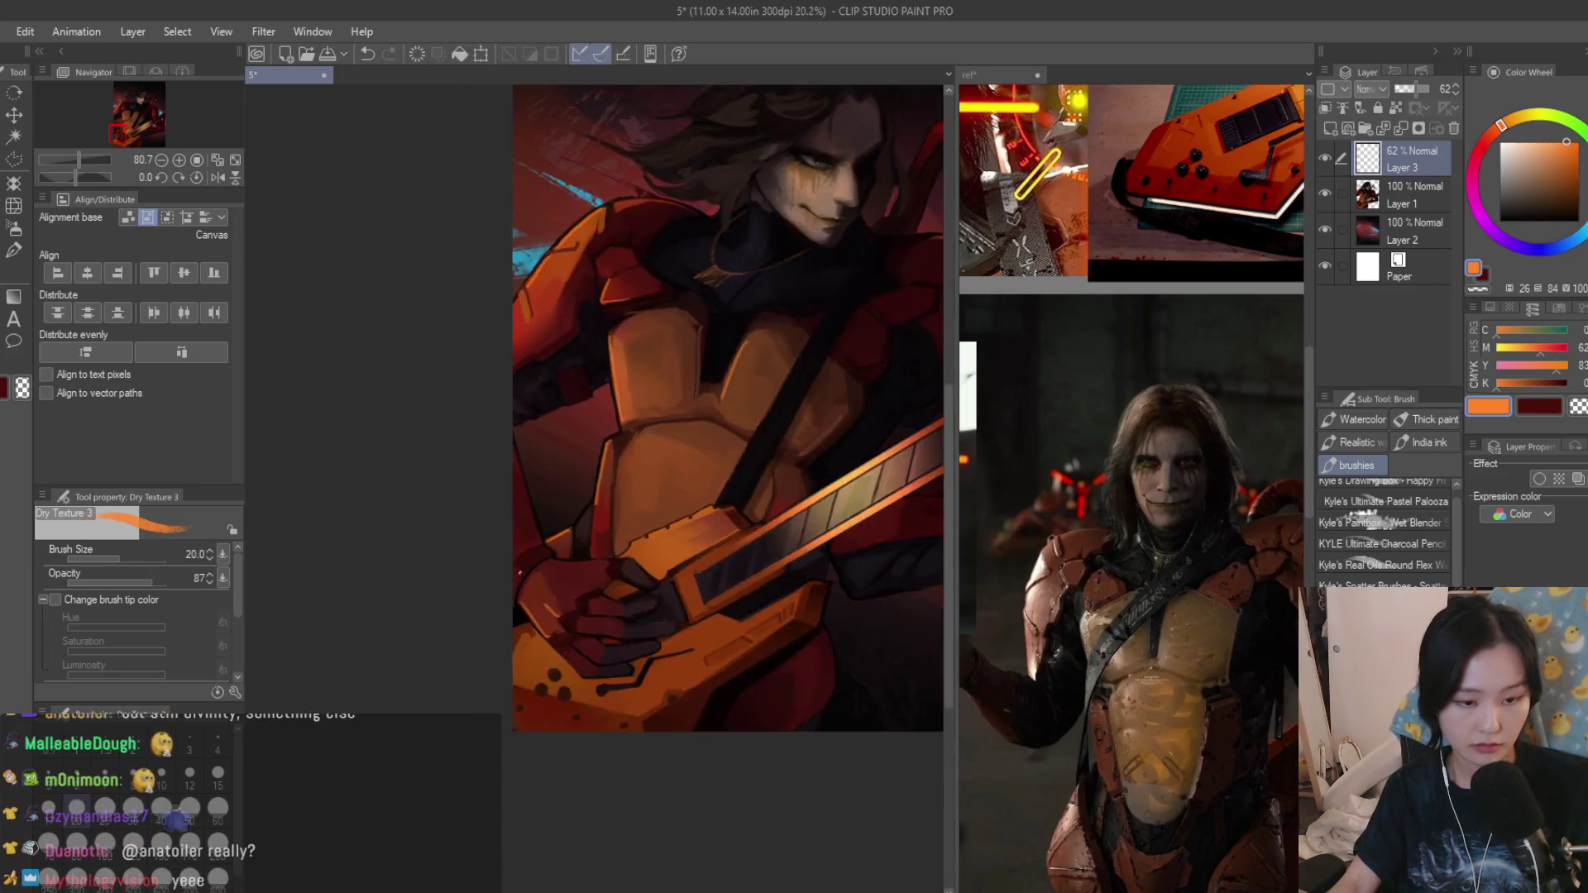
scroll(731, 745, "down", 1)
key("ctrl+z")
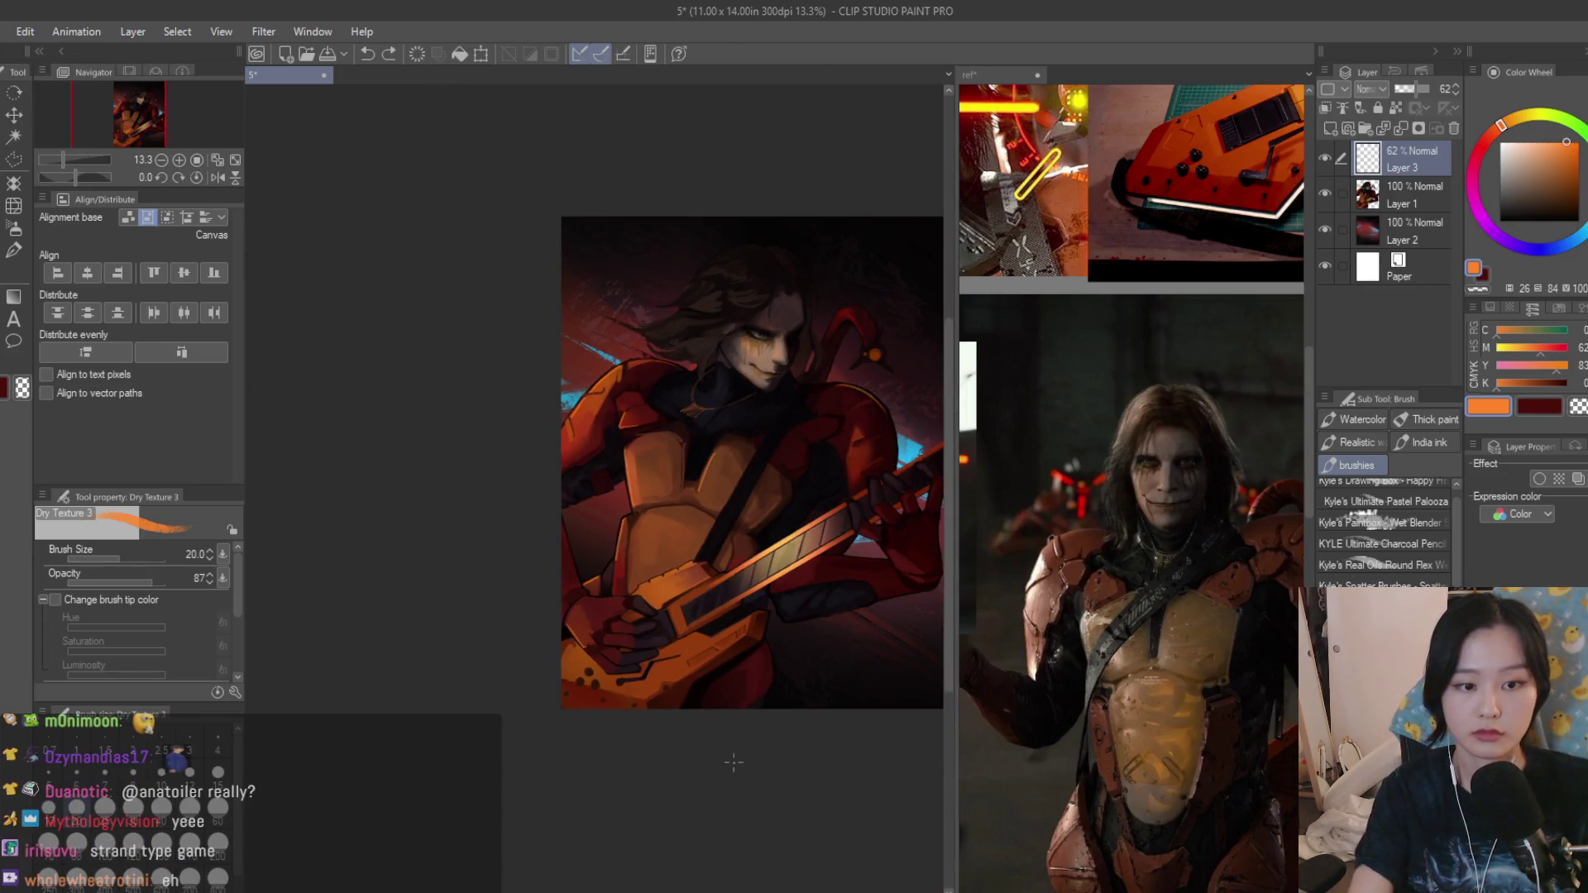
scroll(662, 458, "up", 3)
scroll(664, 457, "up", 3)
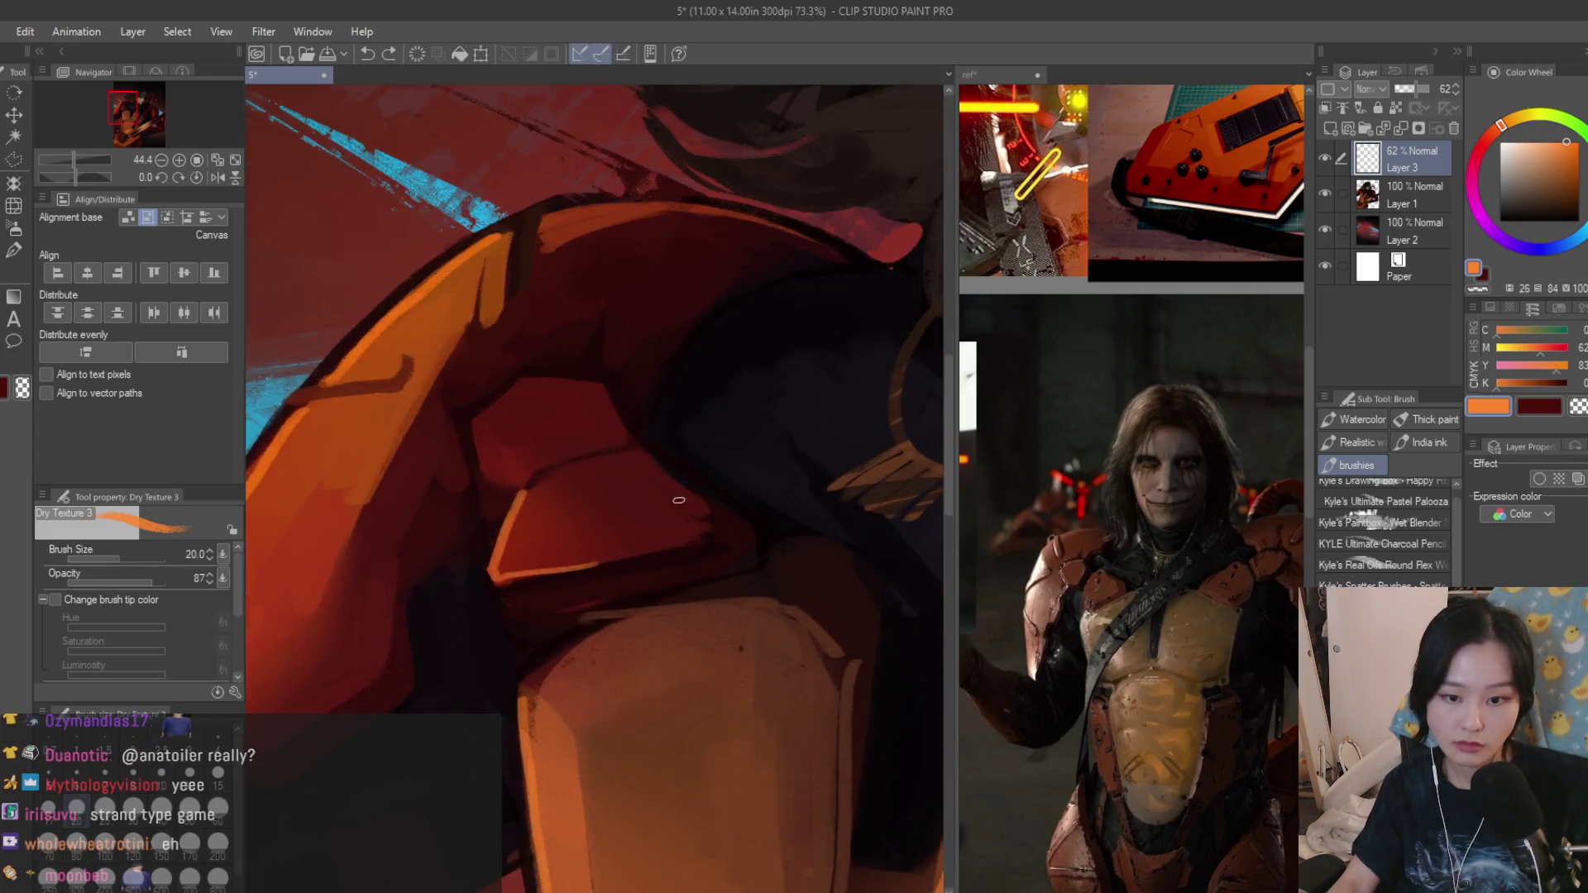
scroll(594, 504, "up", 3)
scroll(784, 627, "up", 2)
Paint dark red shading strokes onto the red shoulder armor plate, trying several dark reds.
left_click(784, 627, "alt")
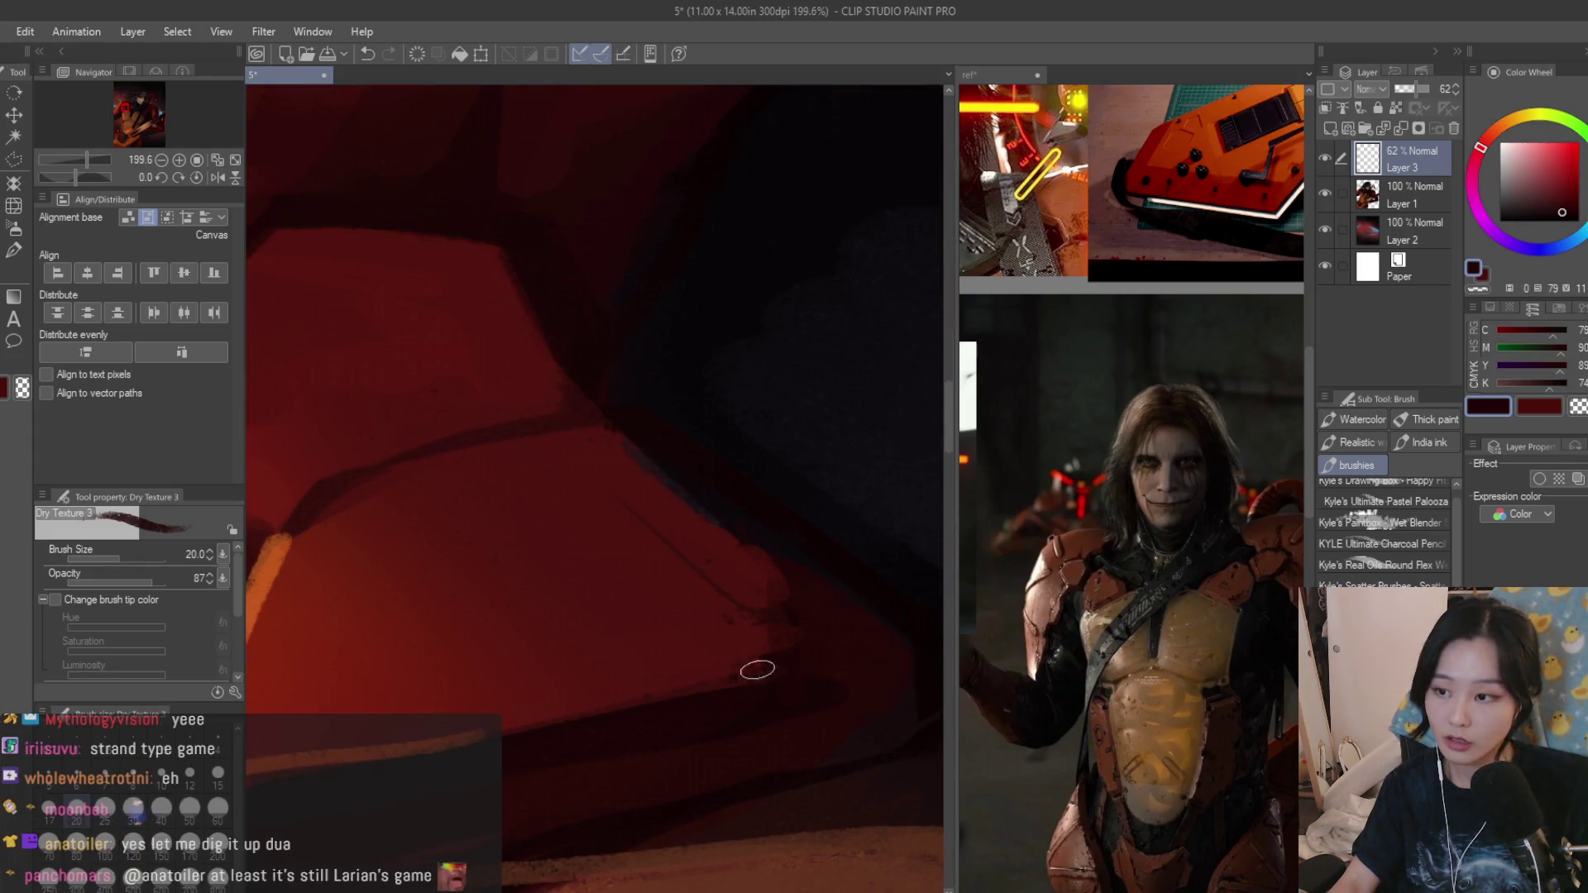
scroll(803, 651, "down", 3)
scroll(757, 566, "up", 2)
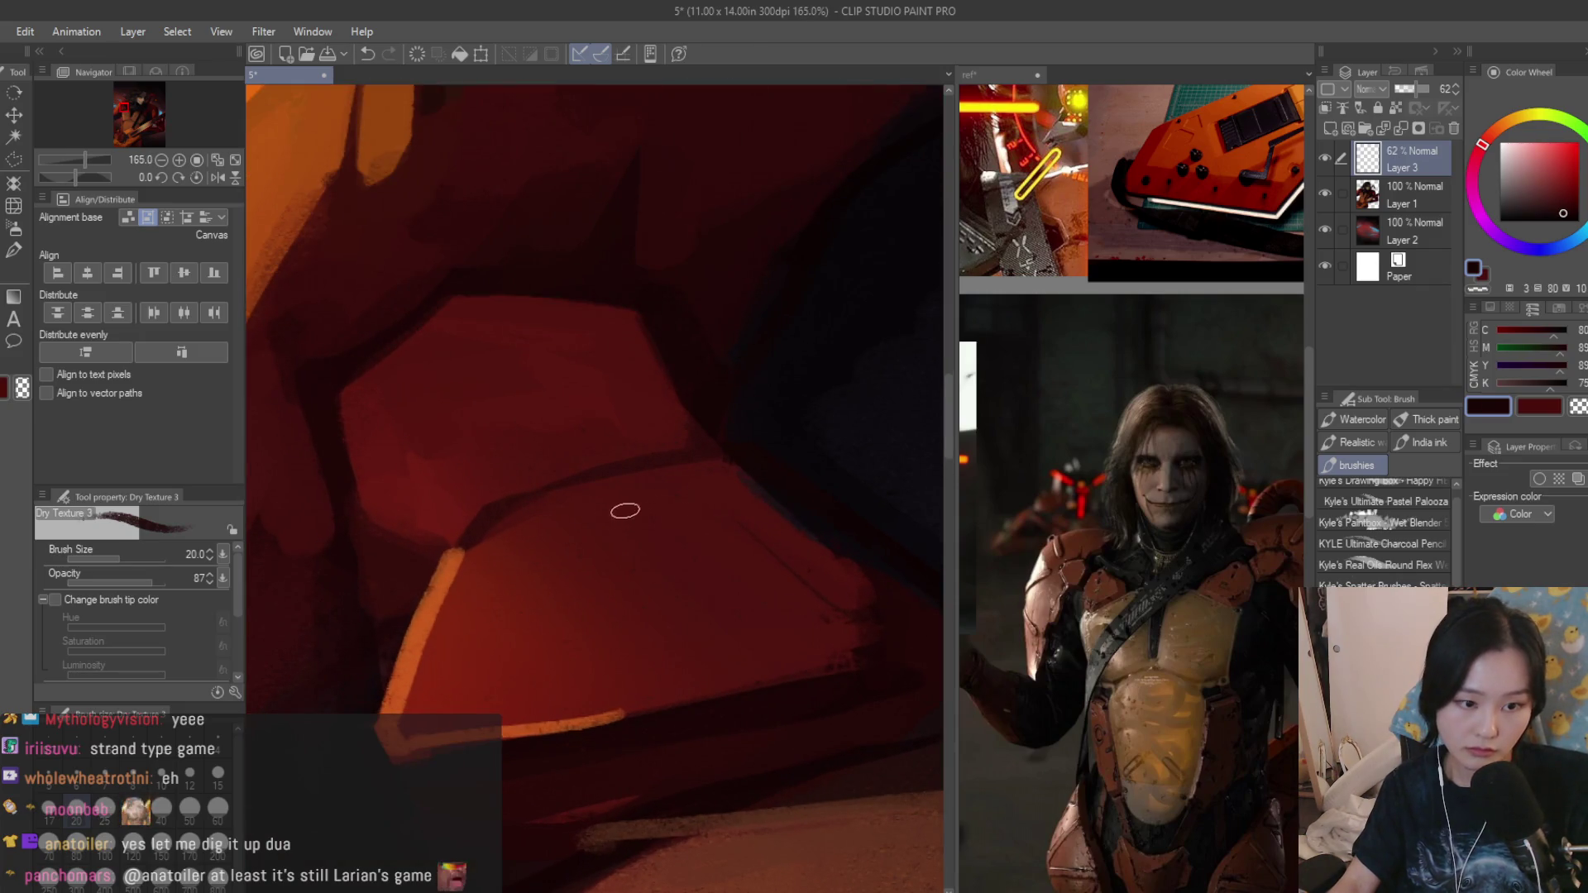
left_click_drag(542, 659, 535, 673)
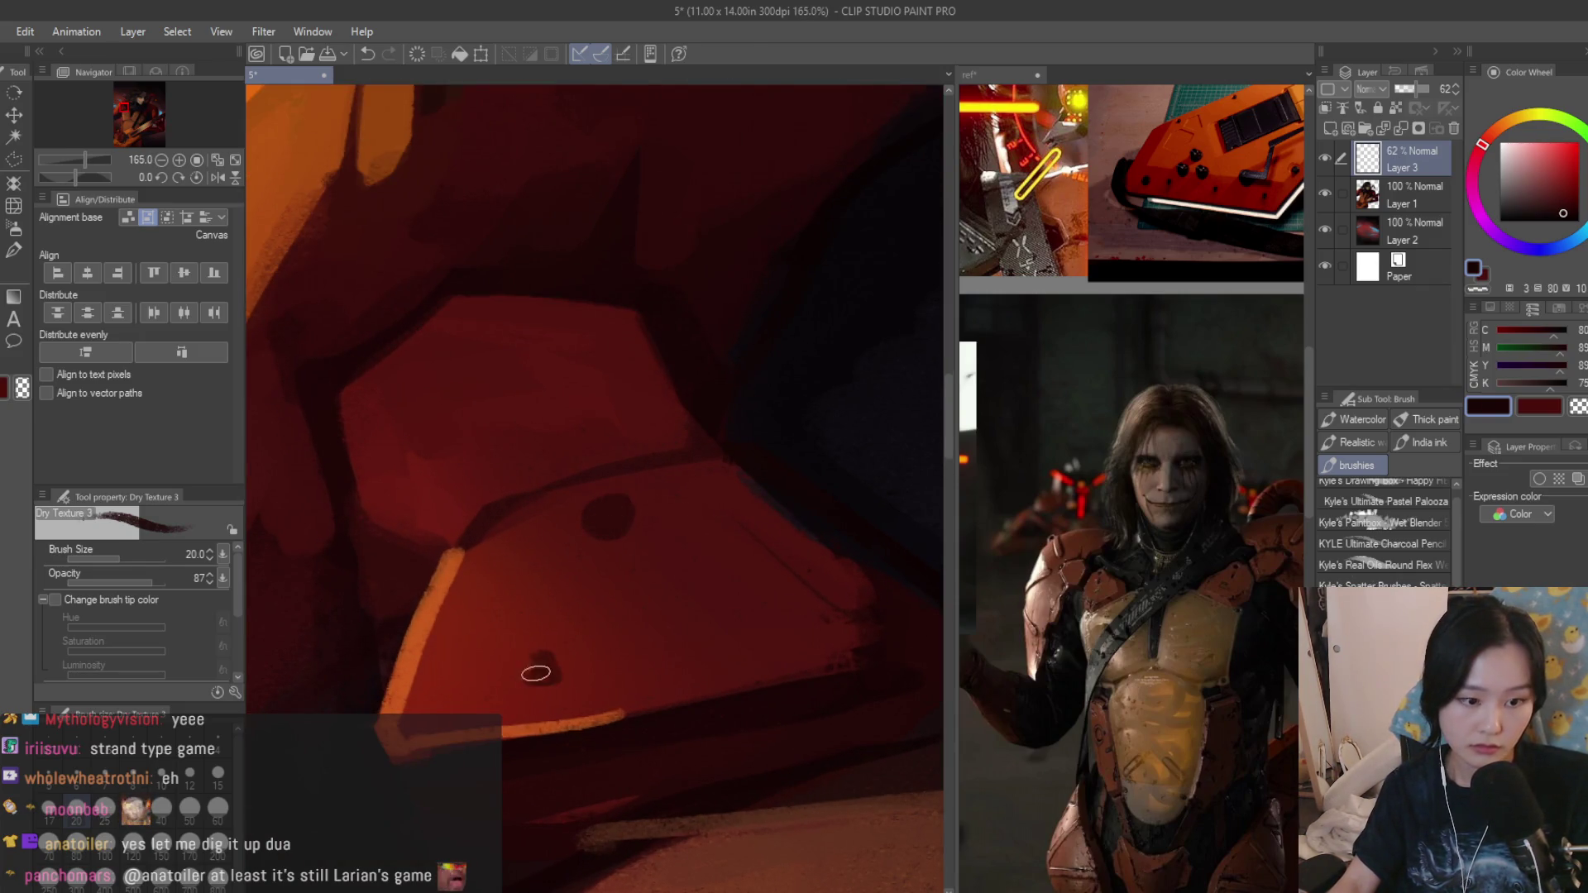
left_click(730, 709, "alt")
scroll(737, 663, "down", 2)
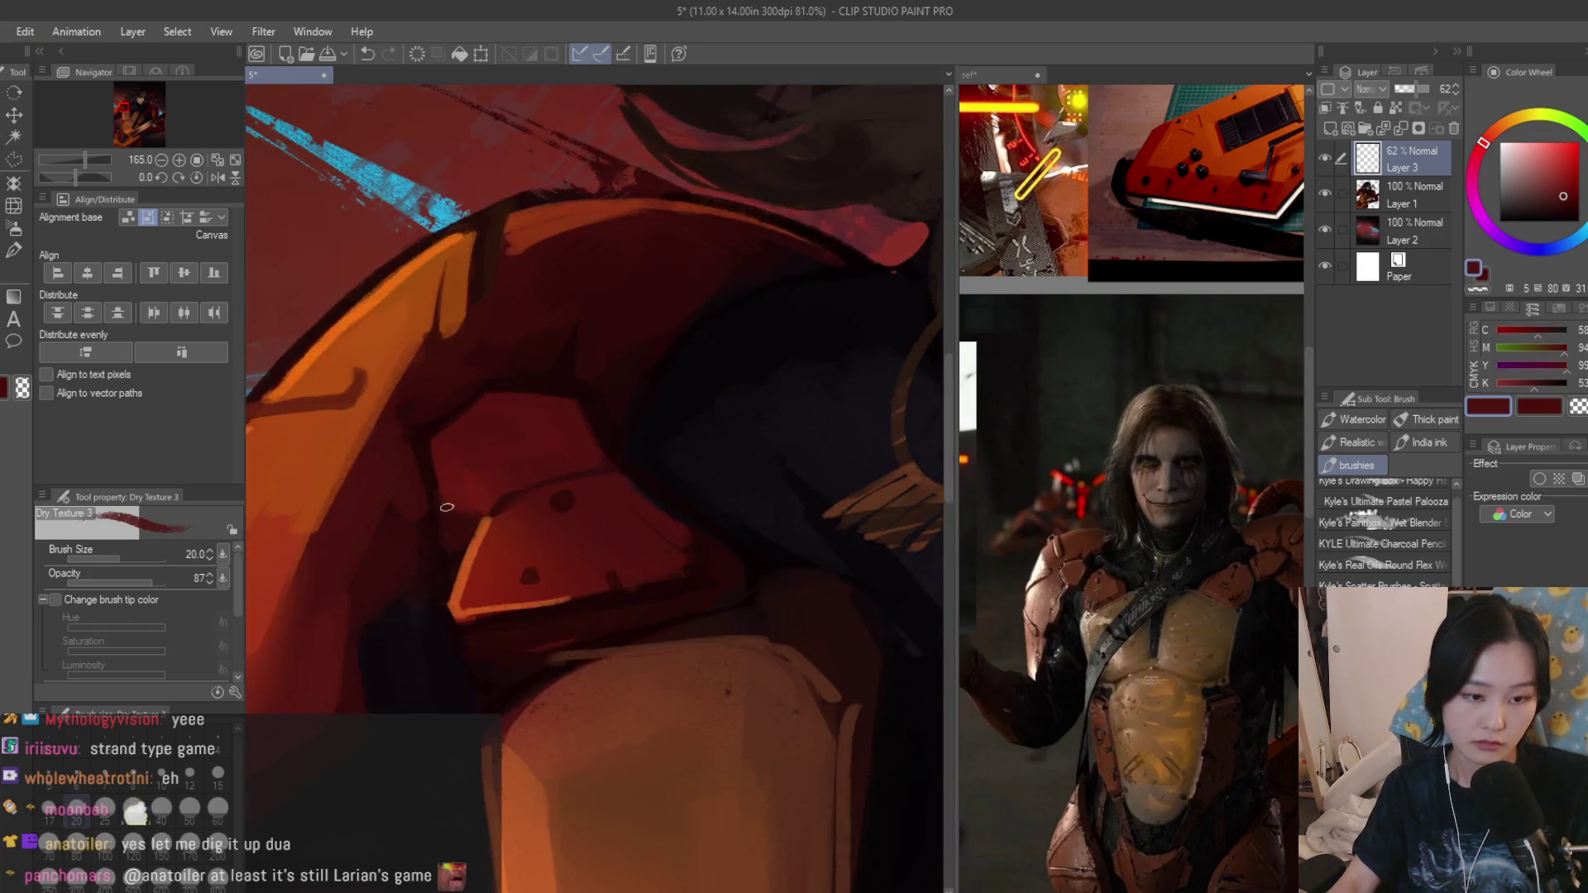
scroll(737, 645, "down", 2)
scroll(742, 593, "up", 2)
scroll(742, 595, "up", 3)
left_click(644, 611, "alt")
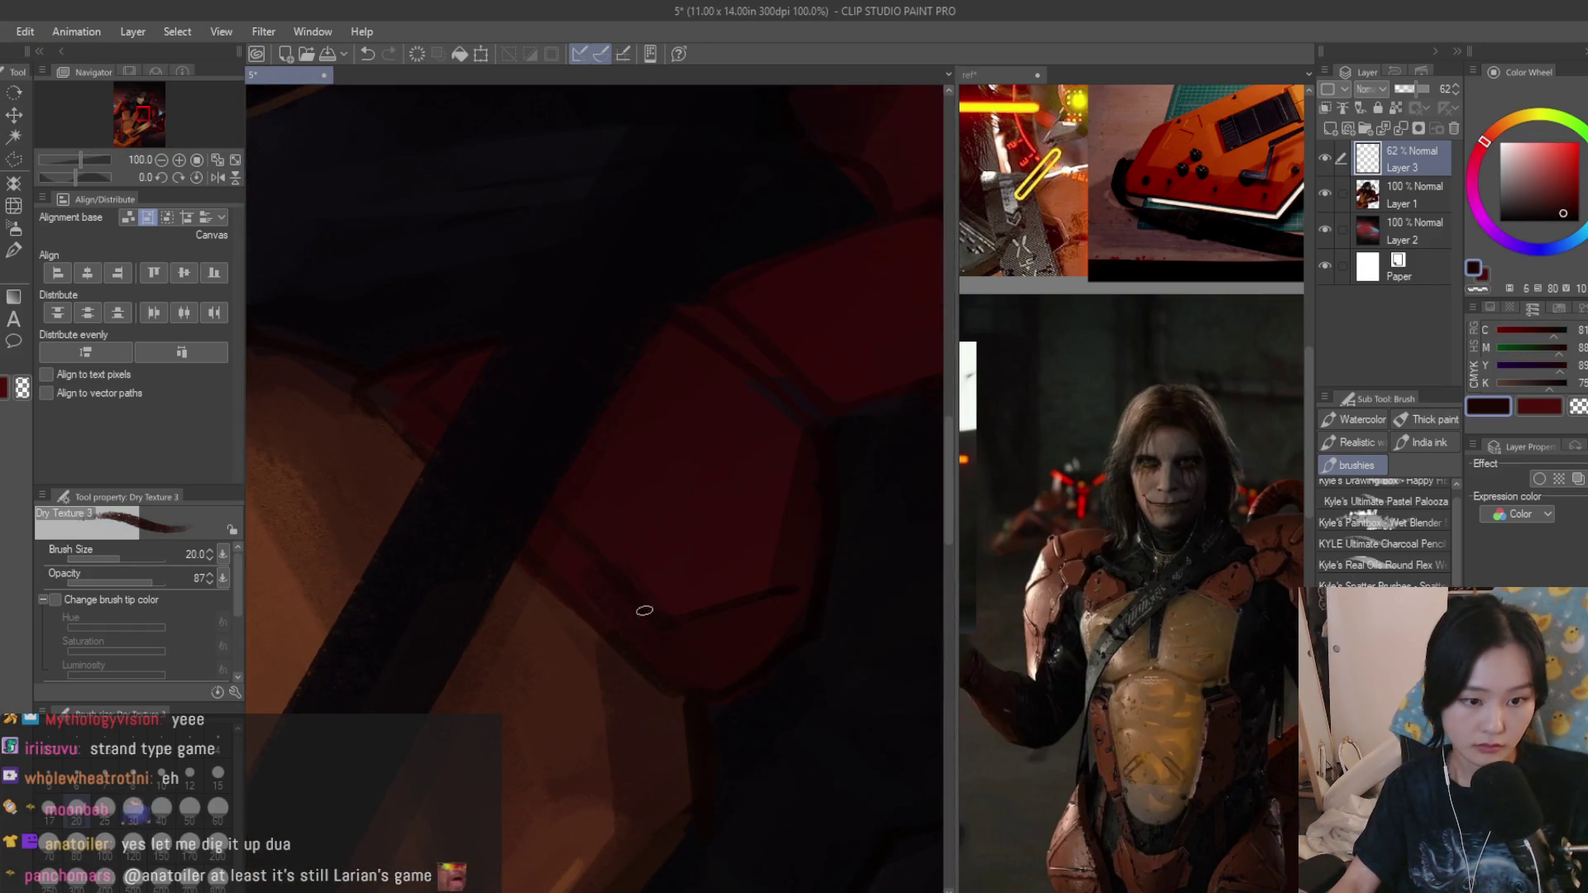
left_click(733, 592, "alt")
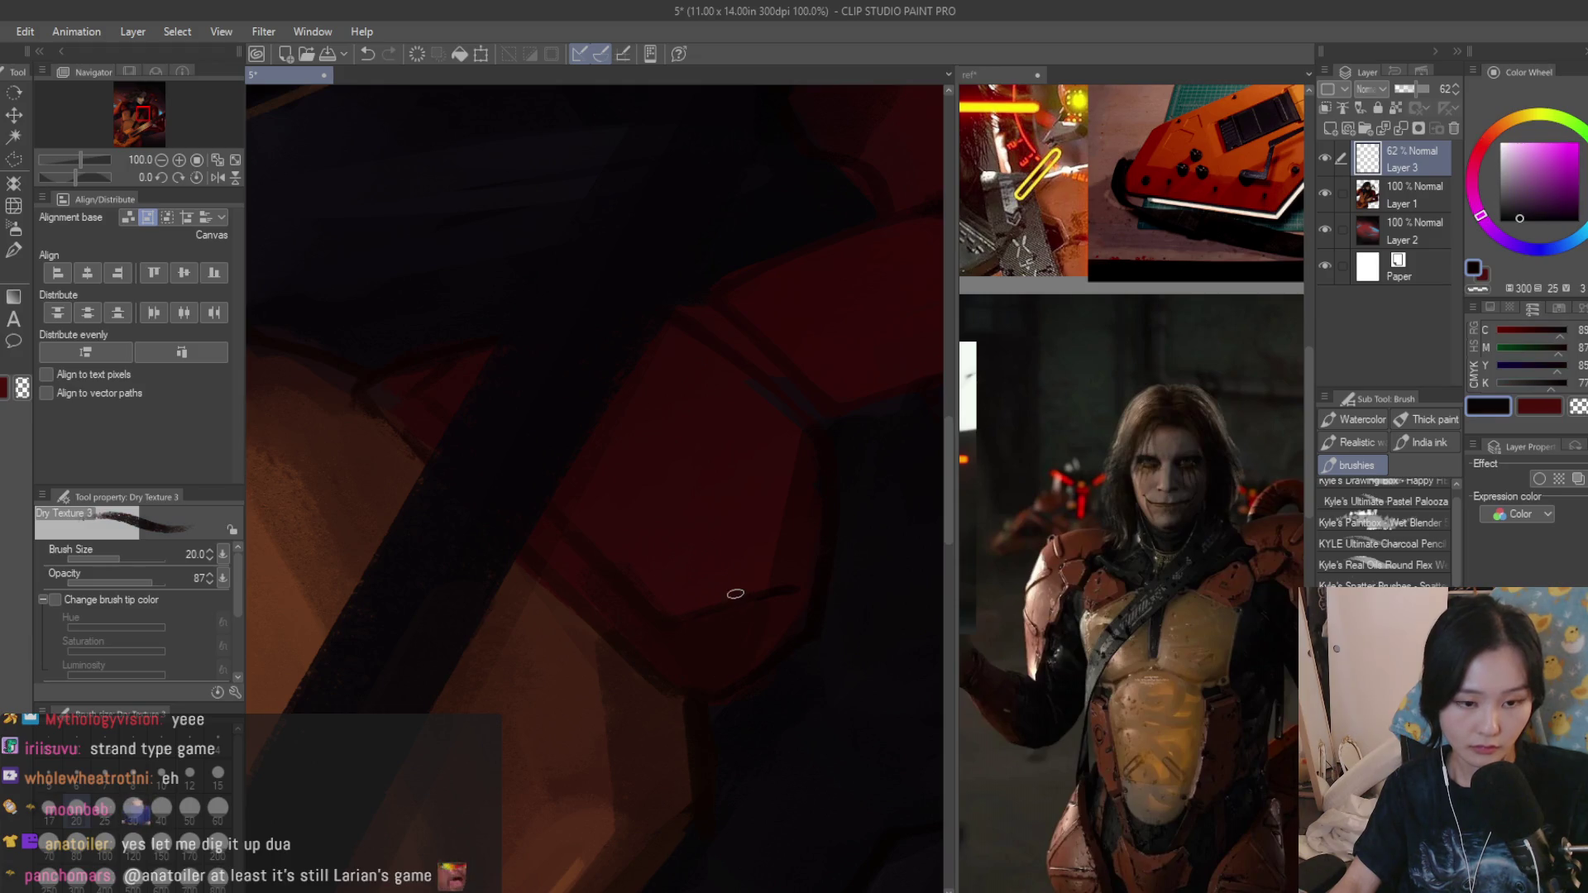
left_click(639, 553, "alt")
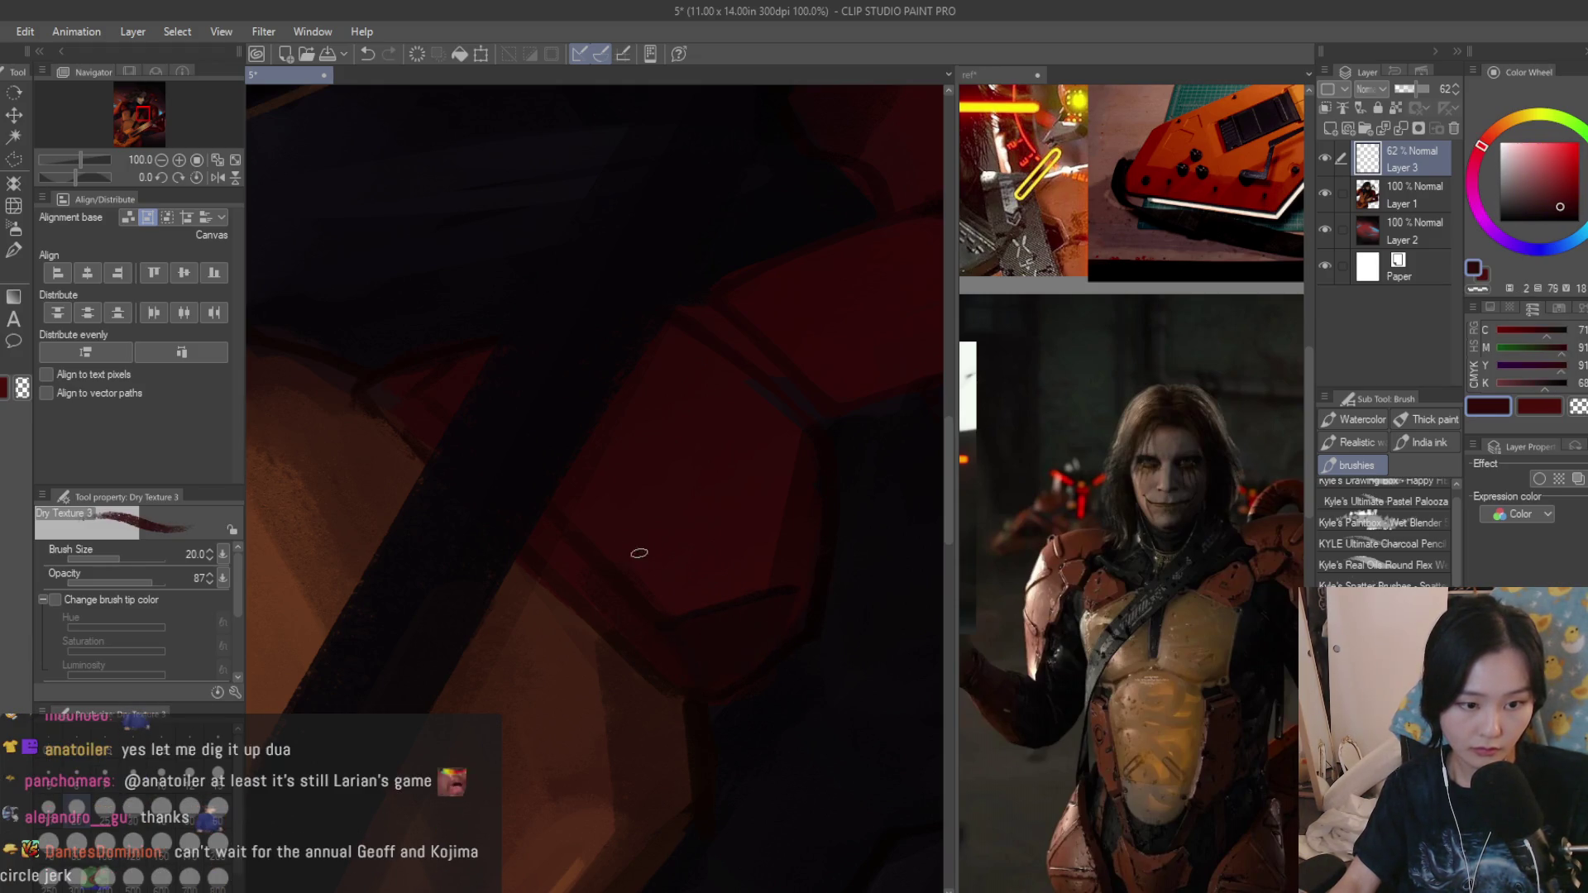
scroll(625, 568, "down", 2)
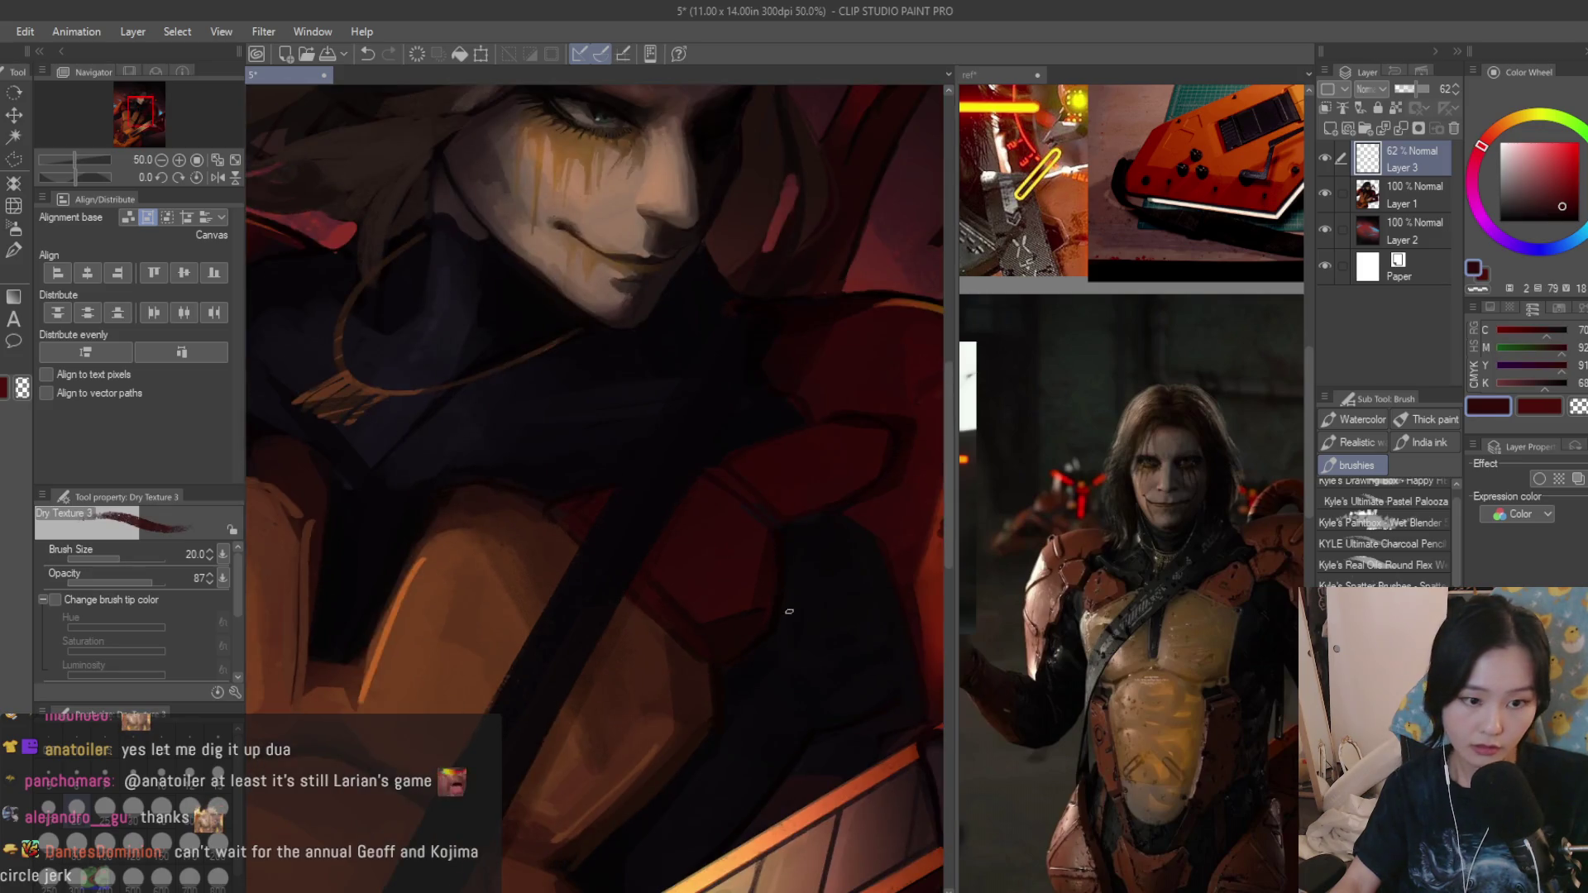
scroll(367, 487, "down", 1)
scroll(366, 486, "up", 1)
scroll(683, 509, "up", 1)
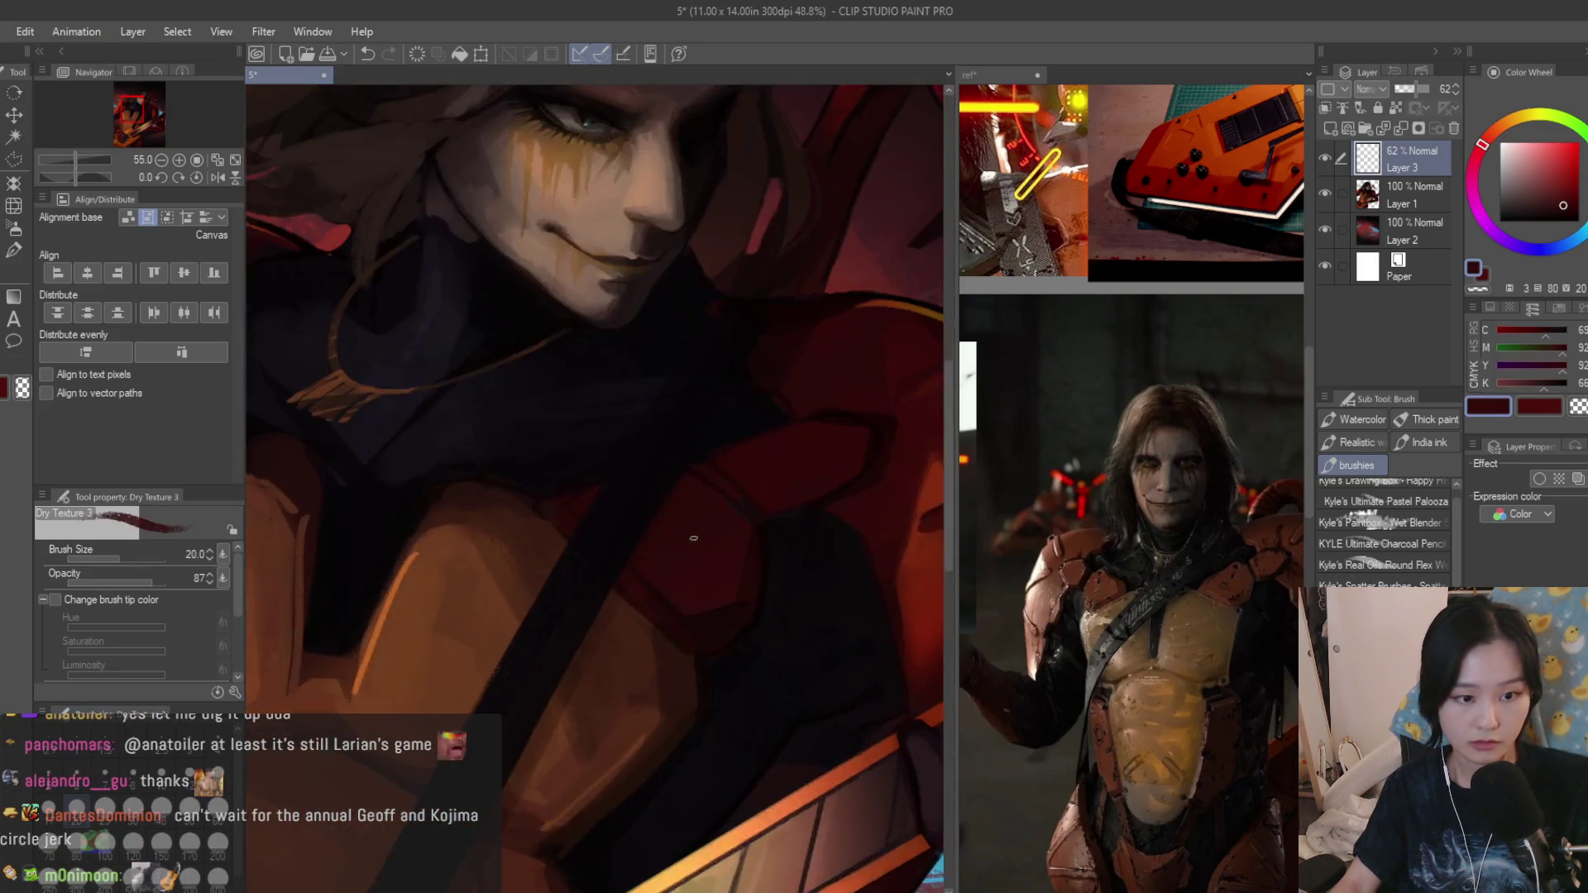
scroll(684, 509, "up", 1)
scroll(727, 490, "up", 2)
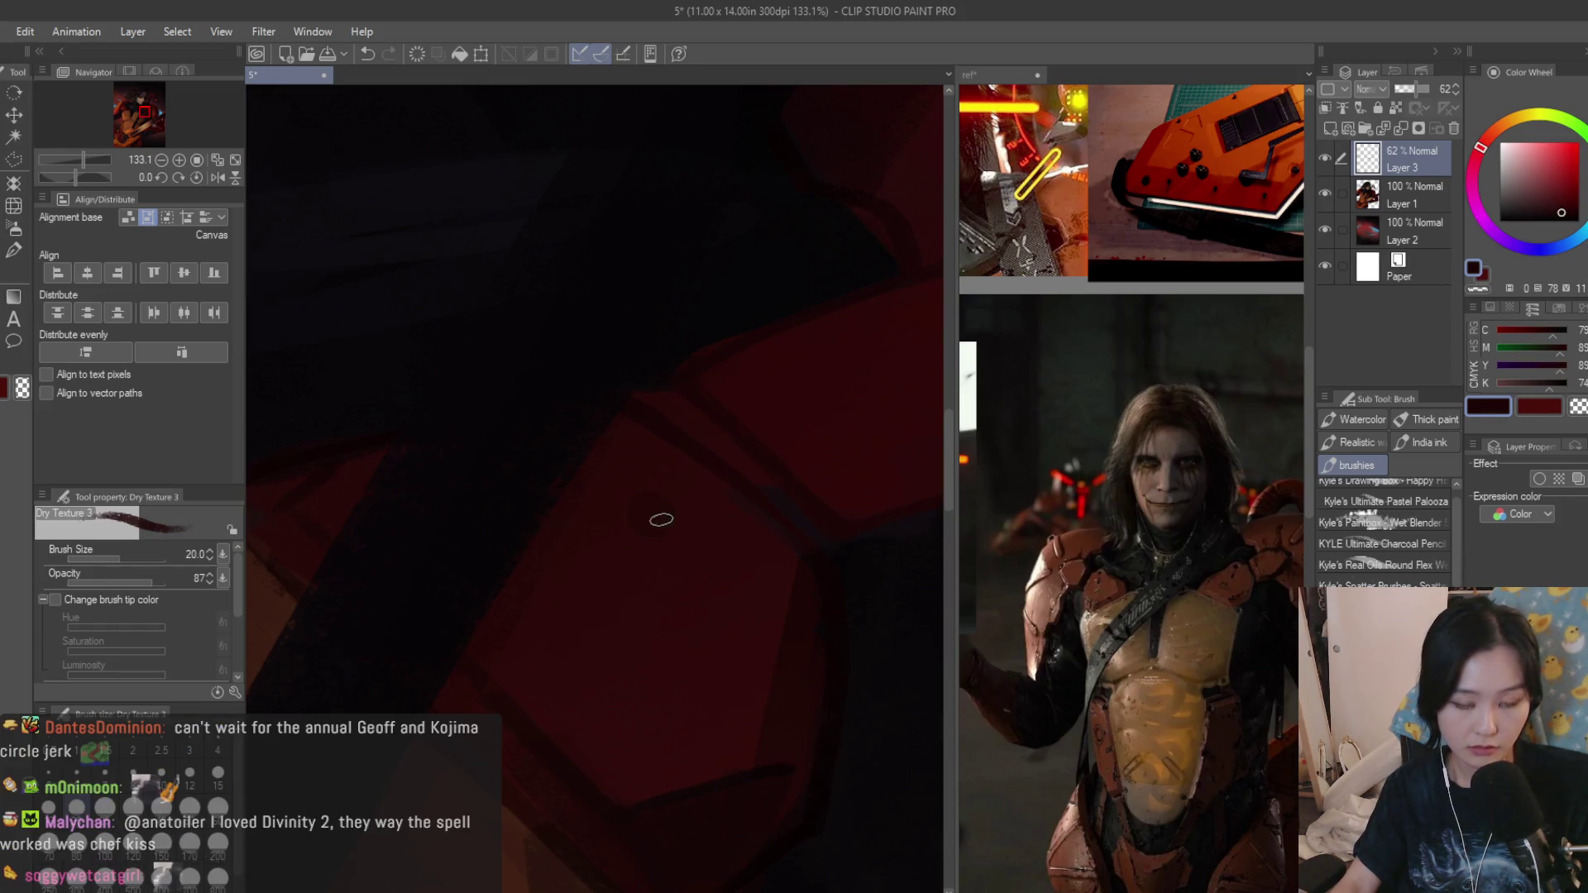
left_click_drag(606, 617, 525, 665)
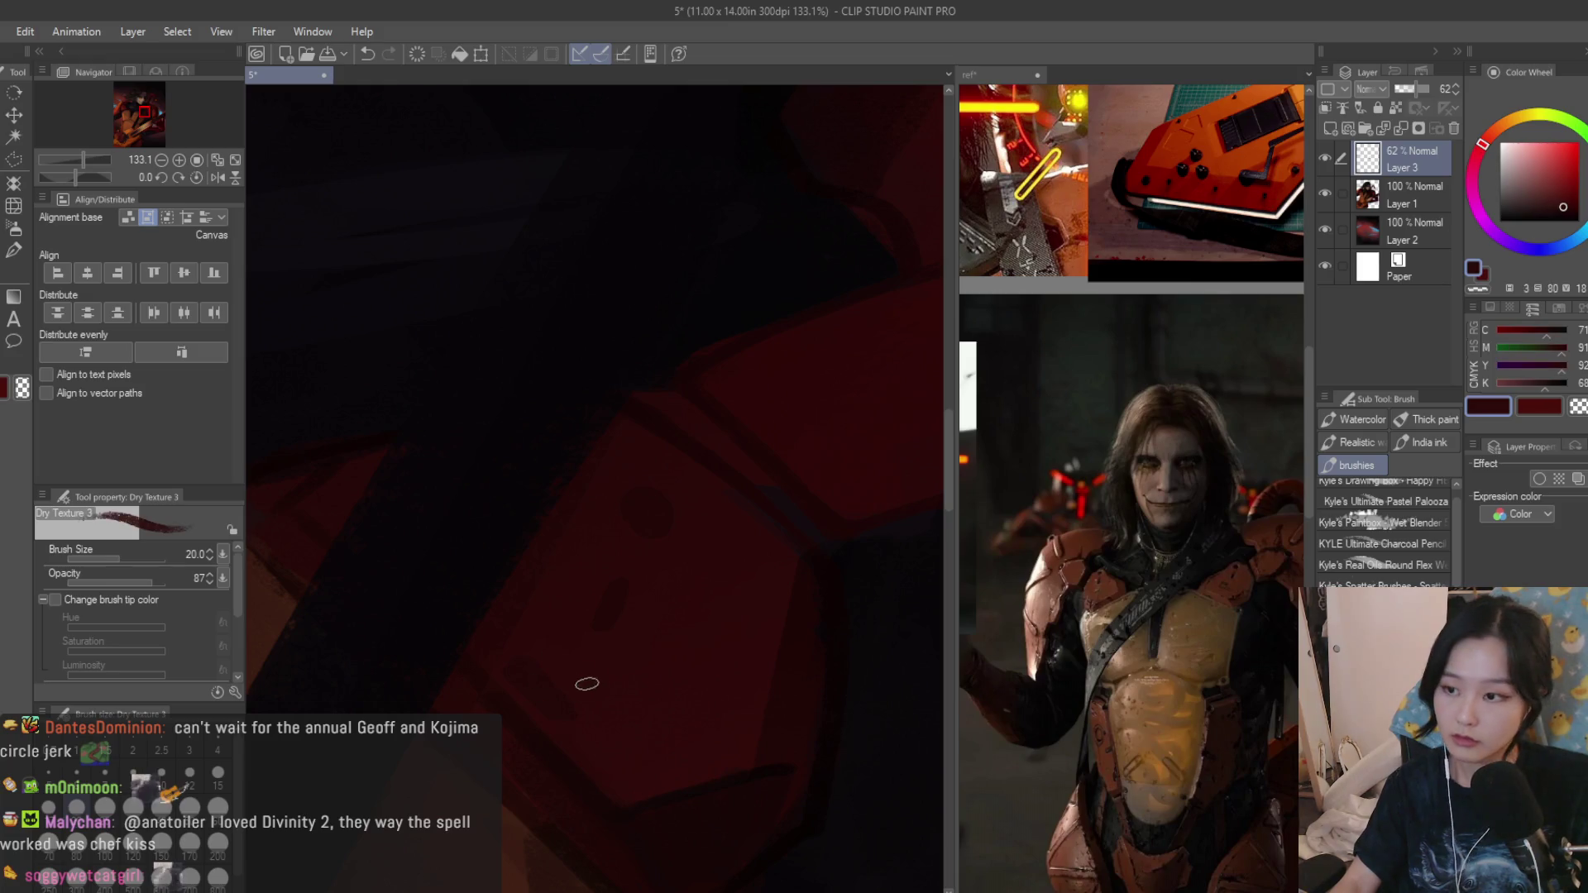
scroll(525, 684, "down", 1)
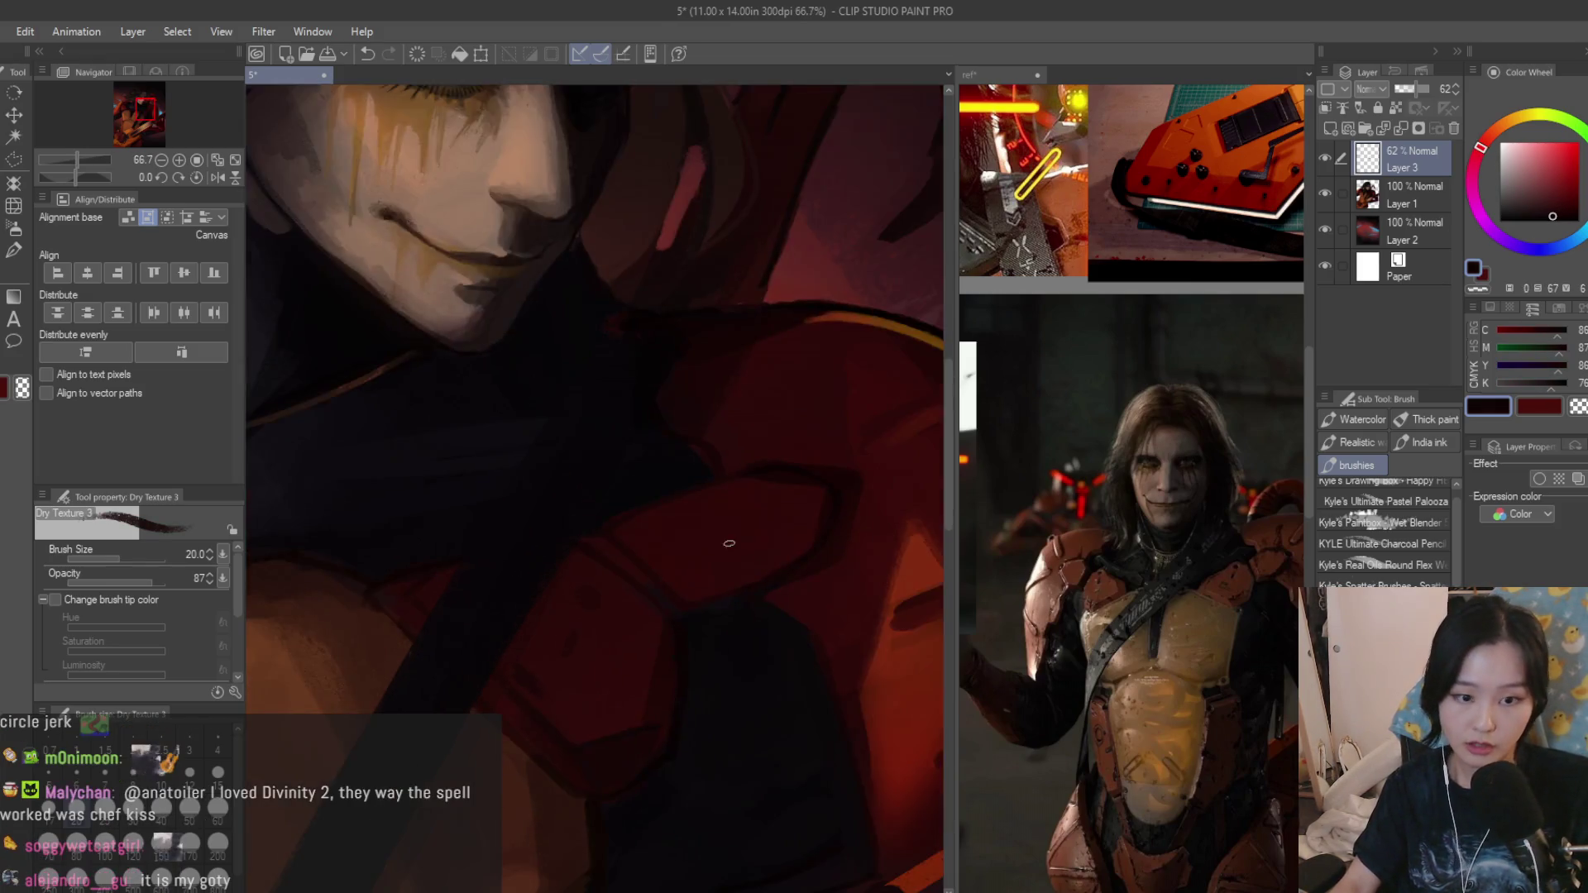
scroll(727, 539, "down", 1)
left_click(589, 603, "alt")
scroll(599, 613, "down", 2)
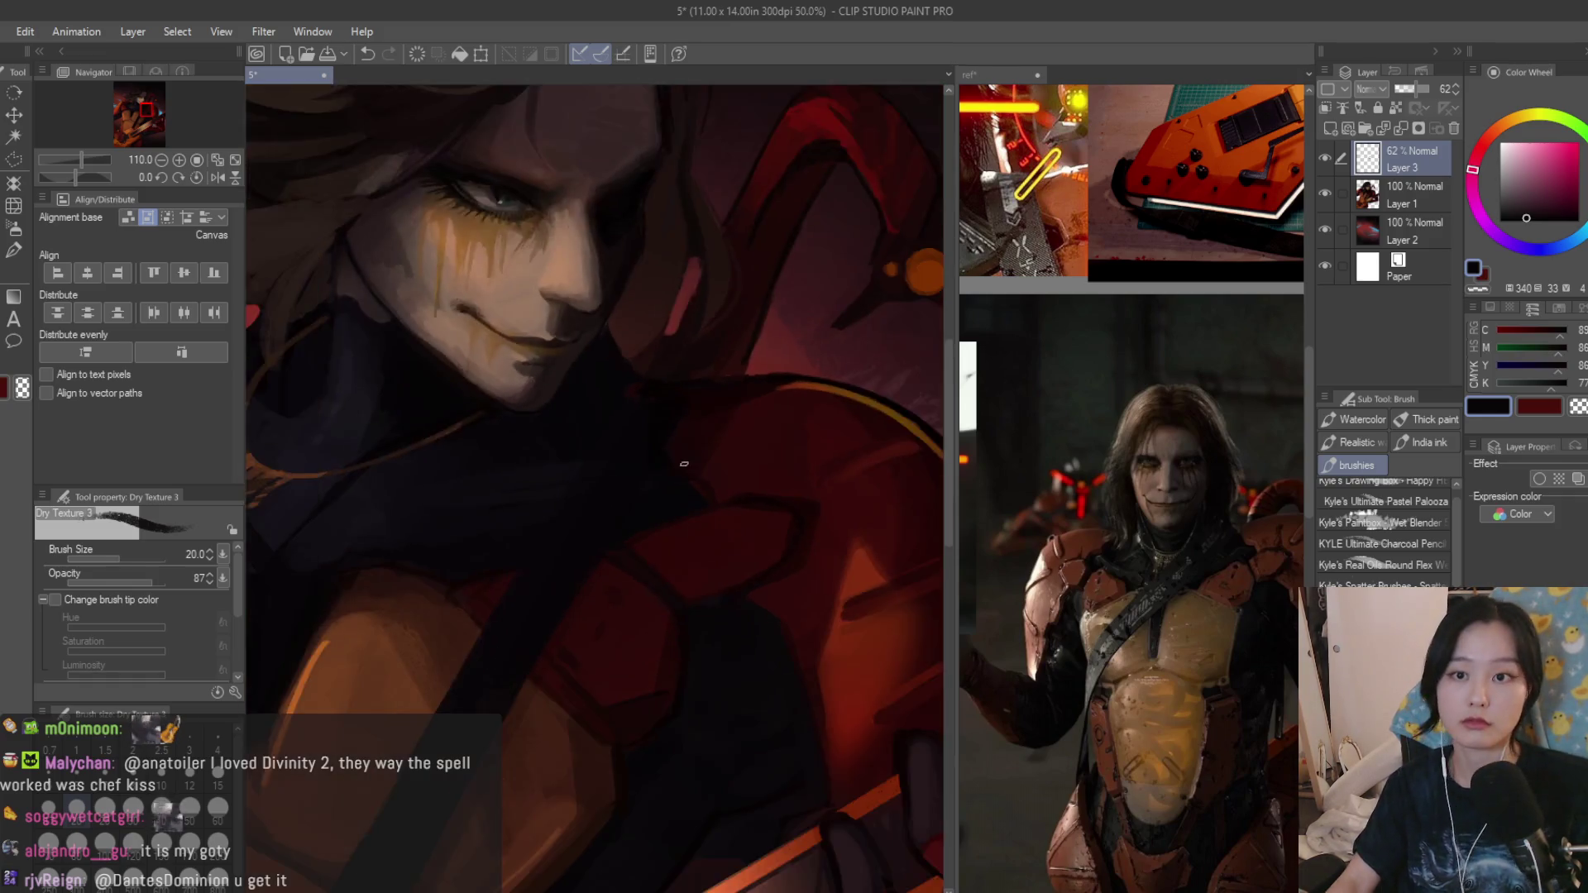
scroll(826, 429, "down", 1)
scroll(827, 430, "down", 1)
scroll(826, 429, "down", 1)
scroll(827, 430, "down", 1)
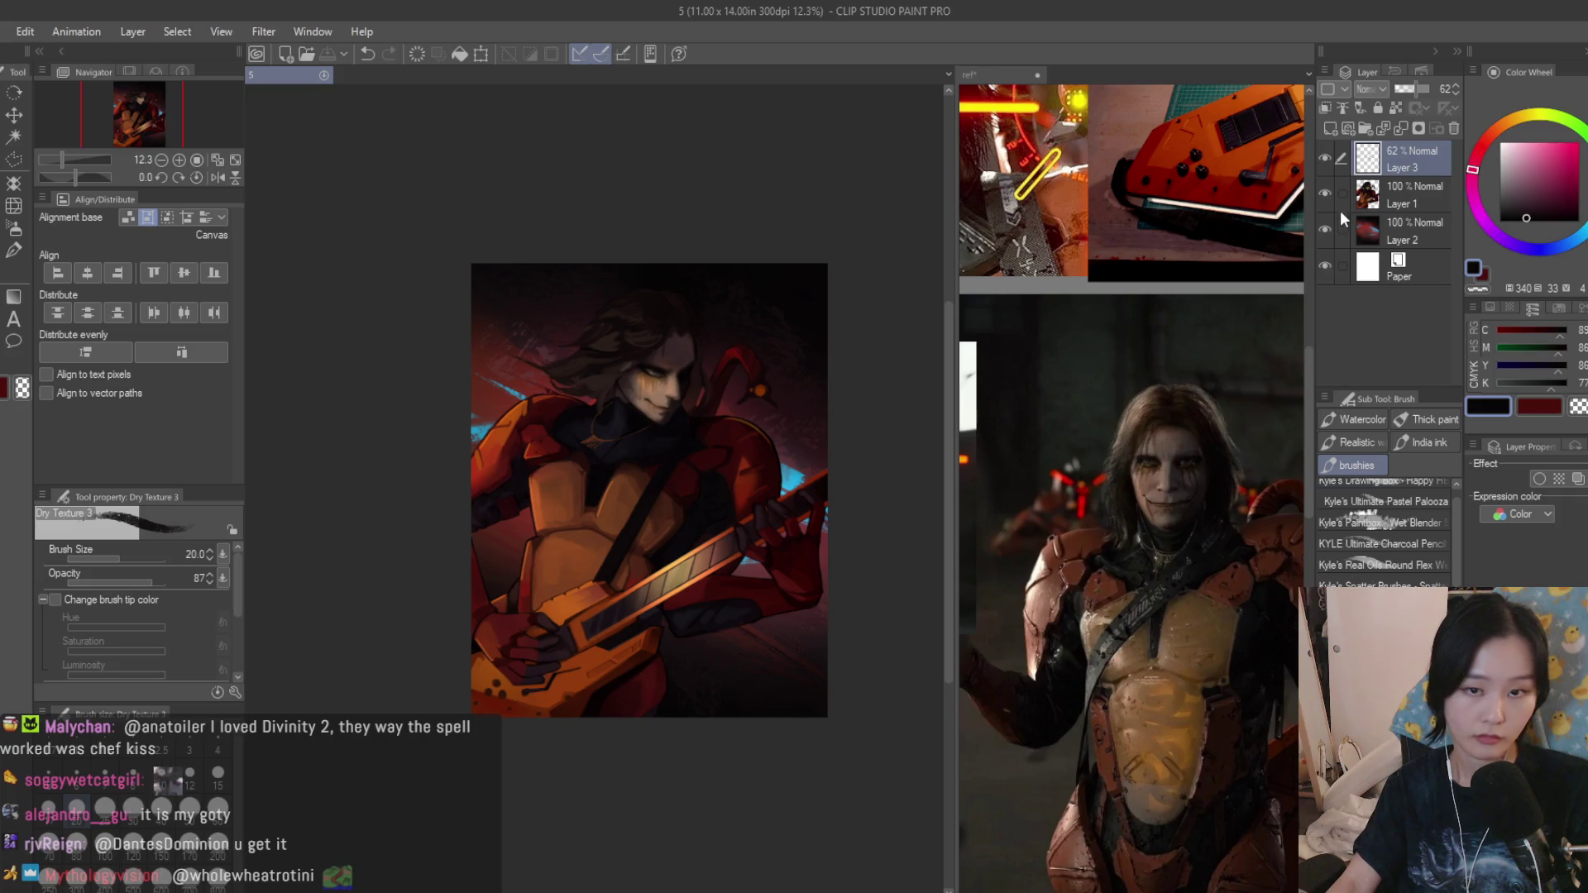
Merge the highlight layer down into Layer 1 and enlarge the brush.
key("ctrl+e")
scroll(756, 568, "up", 3)
scroll(756, 568, "up", 3)
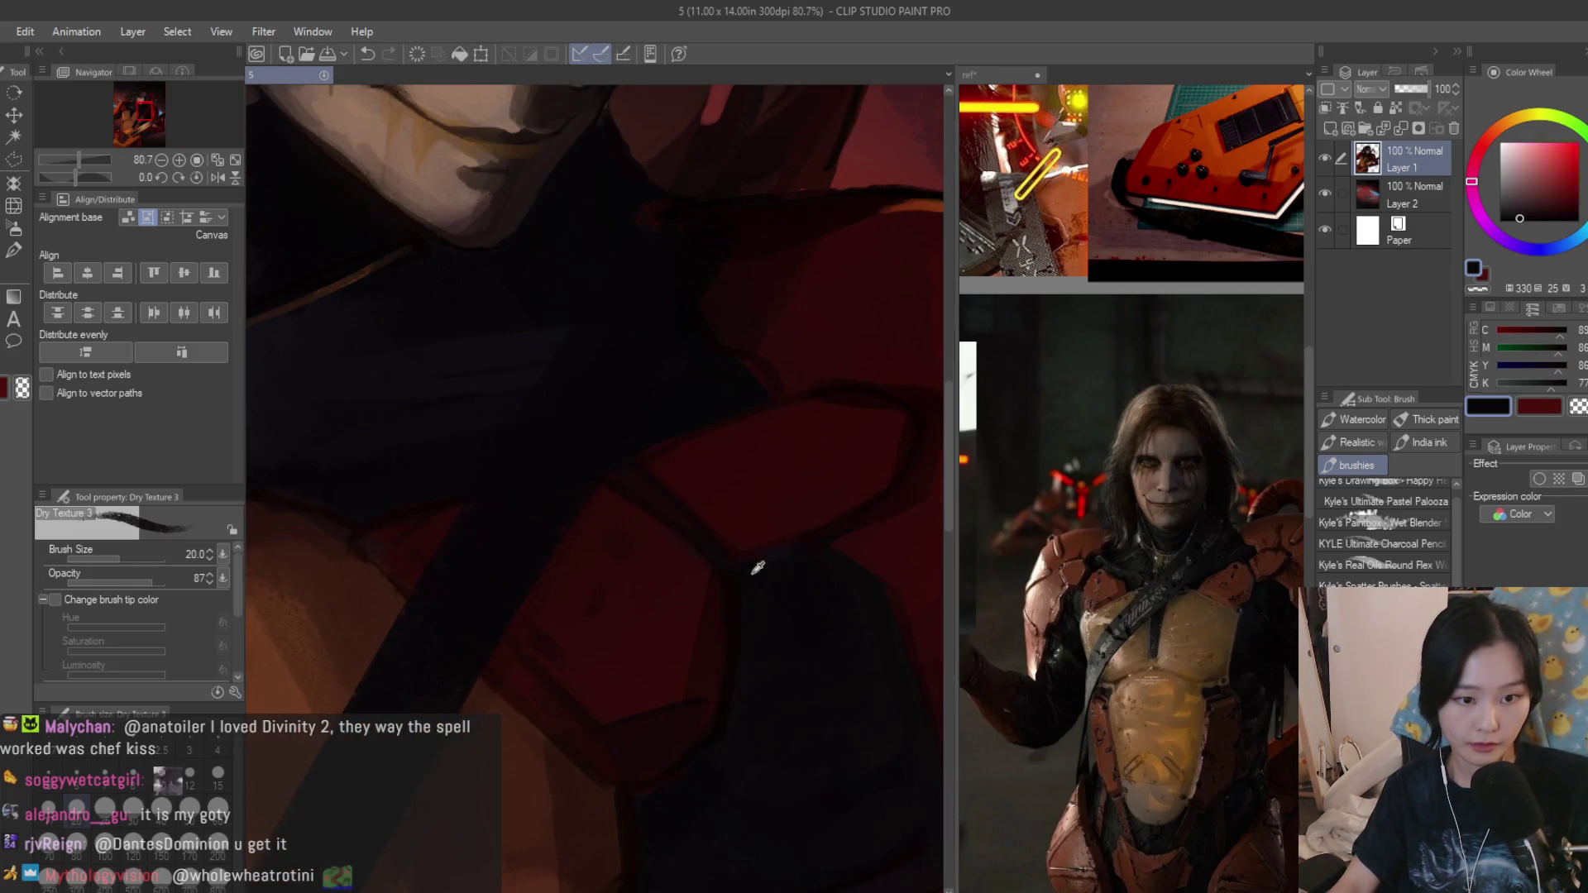
left_click_drag(663, 487, 674, 646)
scroll(674, 645, "down", 1)
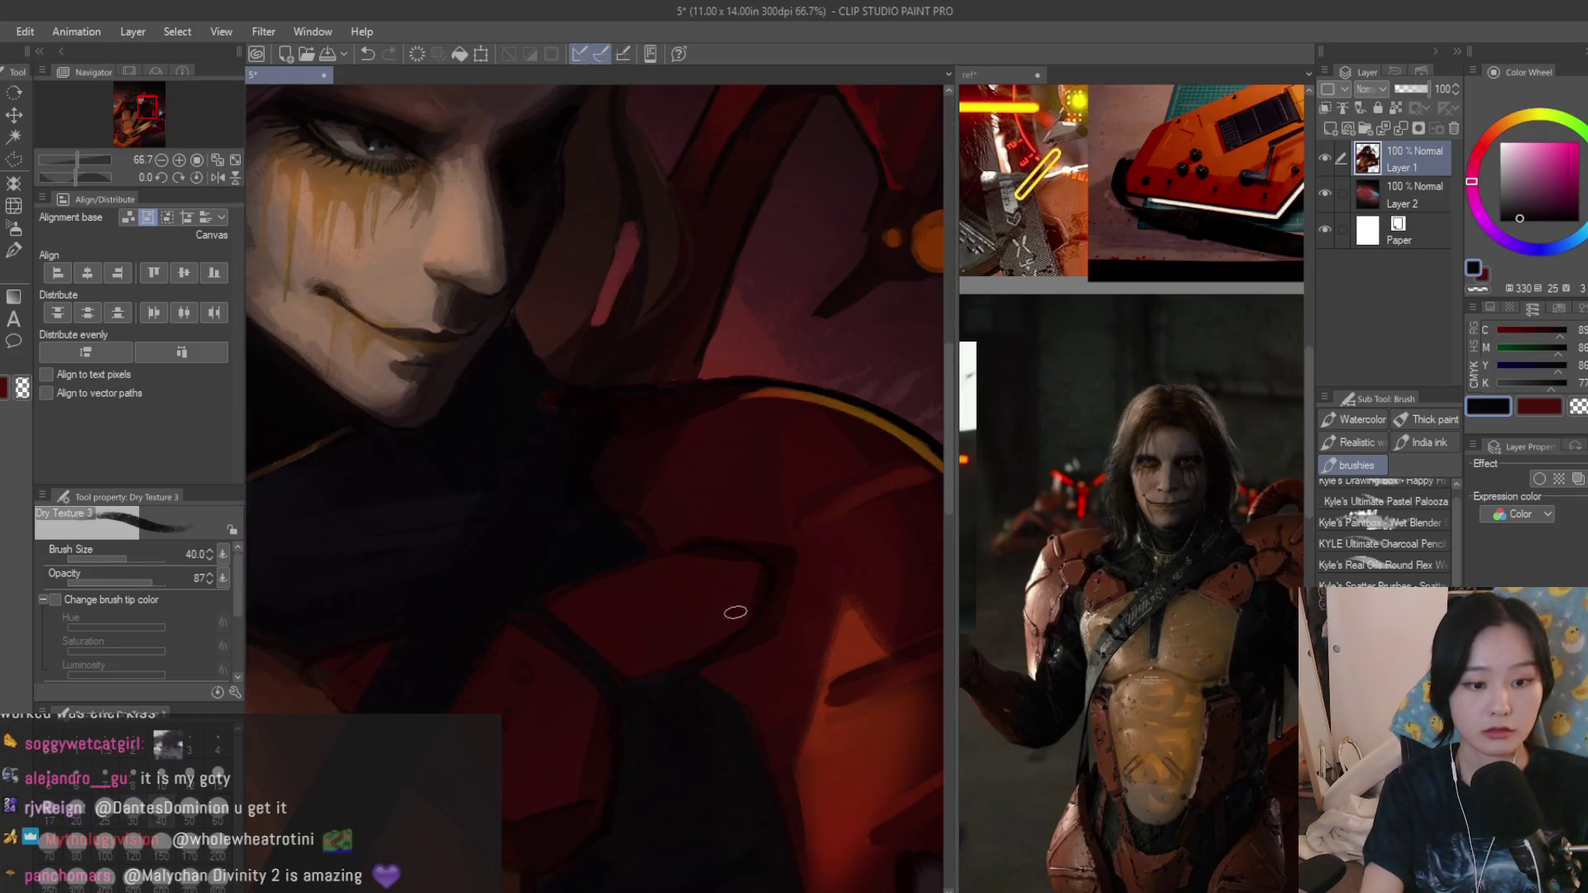
left_click(14, 159)
scroll(772, 531, "up", 2)
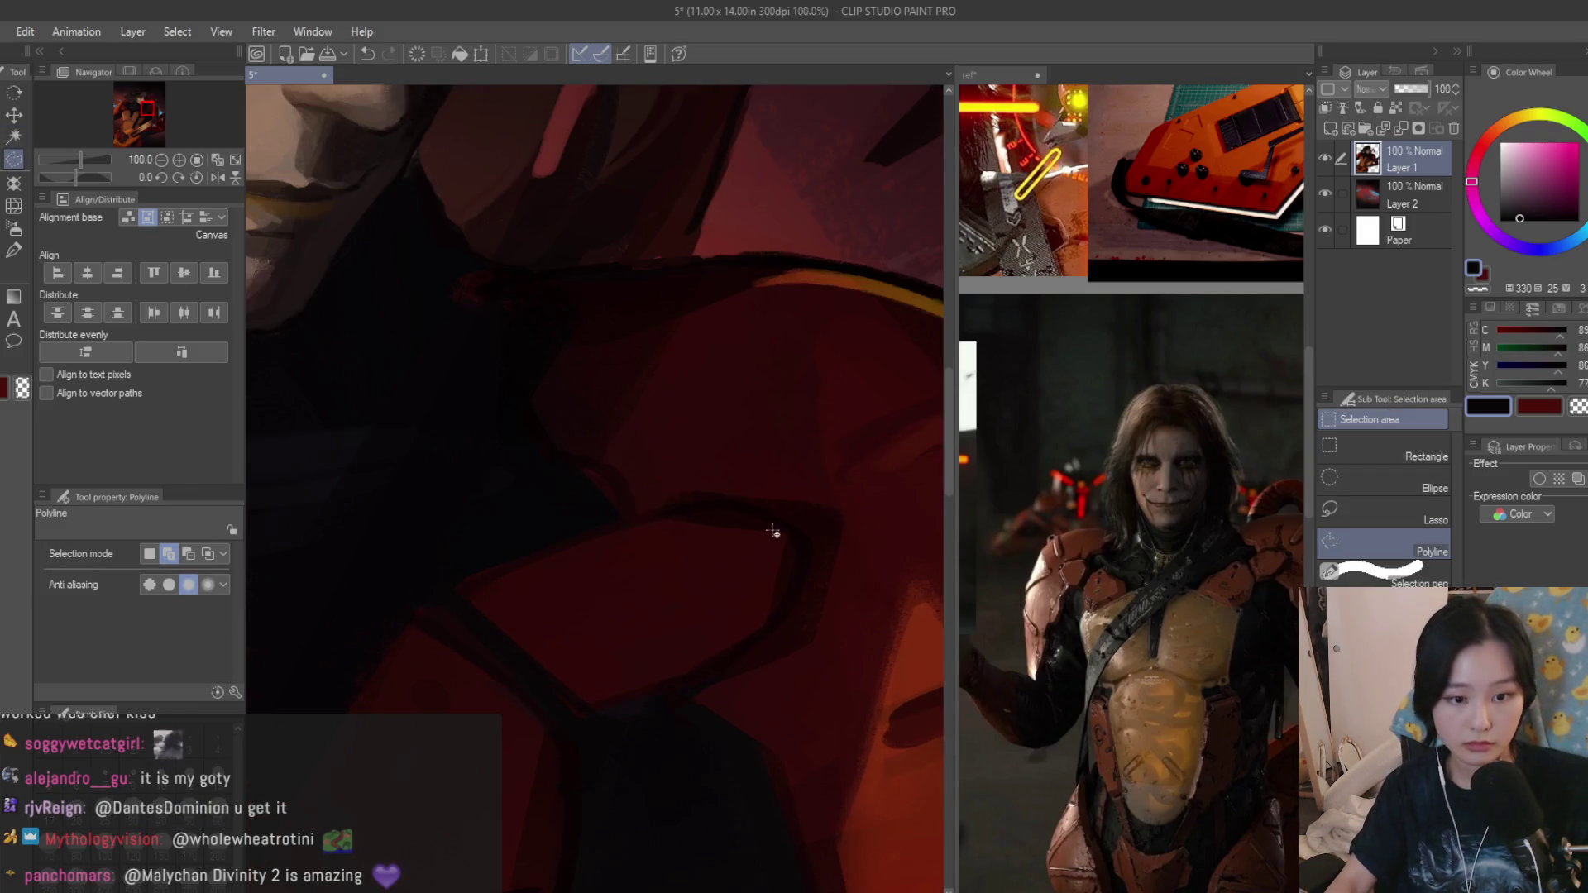
Close a polyline selection around the armor plate, airbrush inside it, then deselect.
left_click(728, 674)
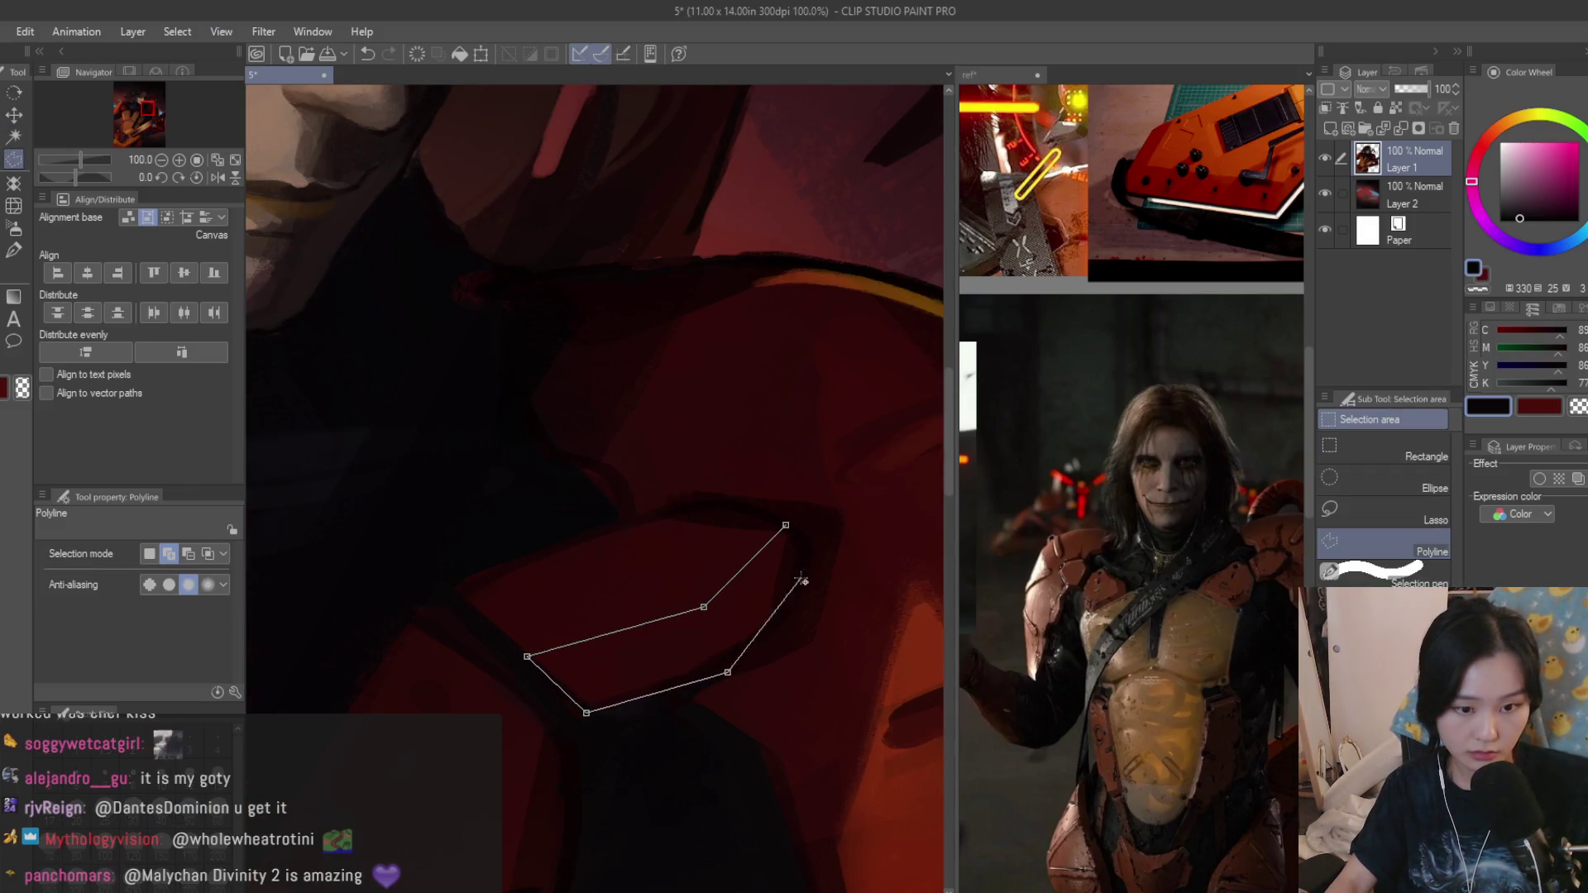
double_click(823, 545)
left_click(14, 230)
scroll(791, 539, "up", 1)
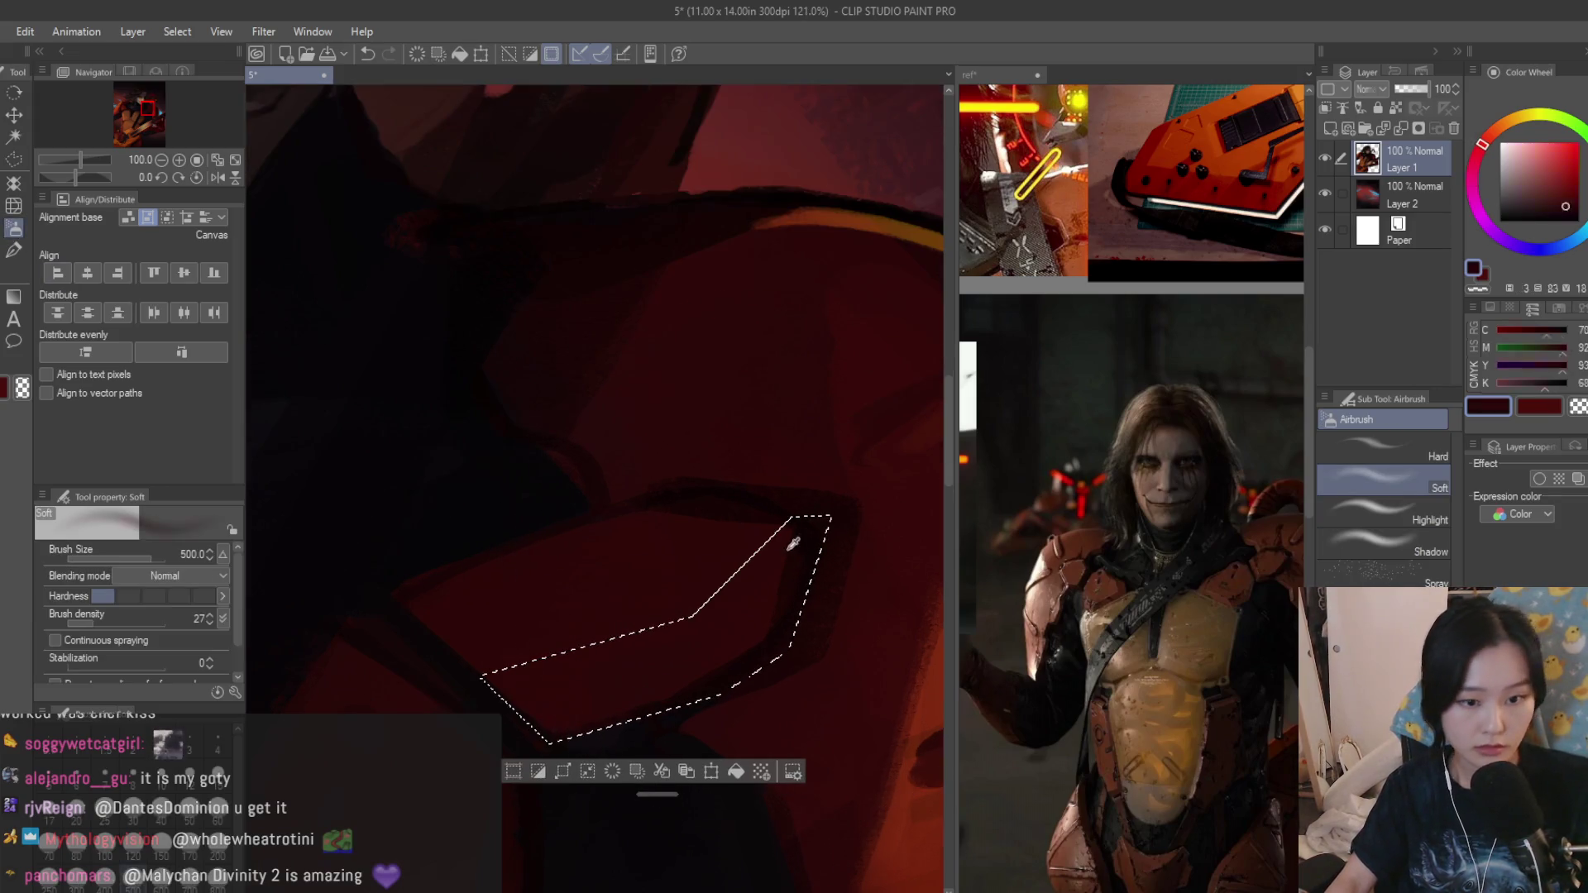
key("bracketleft")
key("bracketleft")
key("bracketleft")
key("bracketleft")
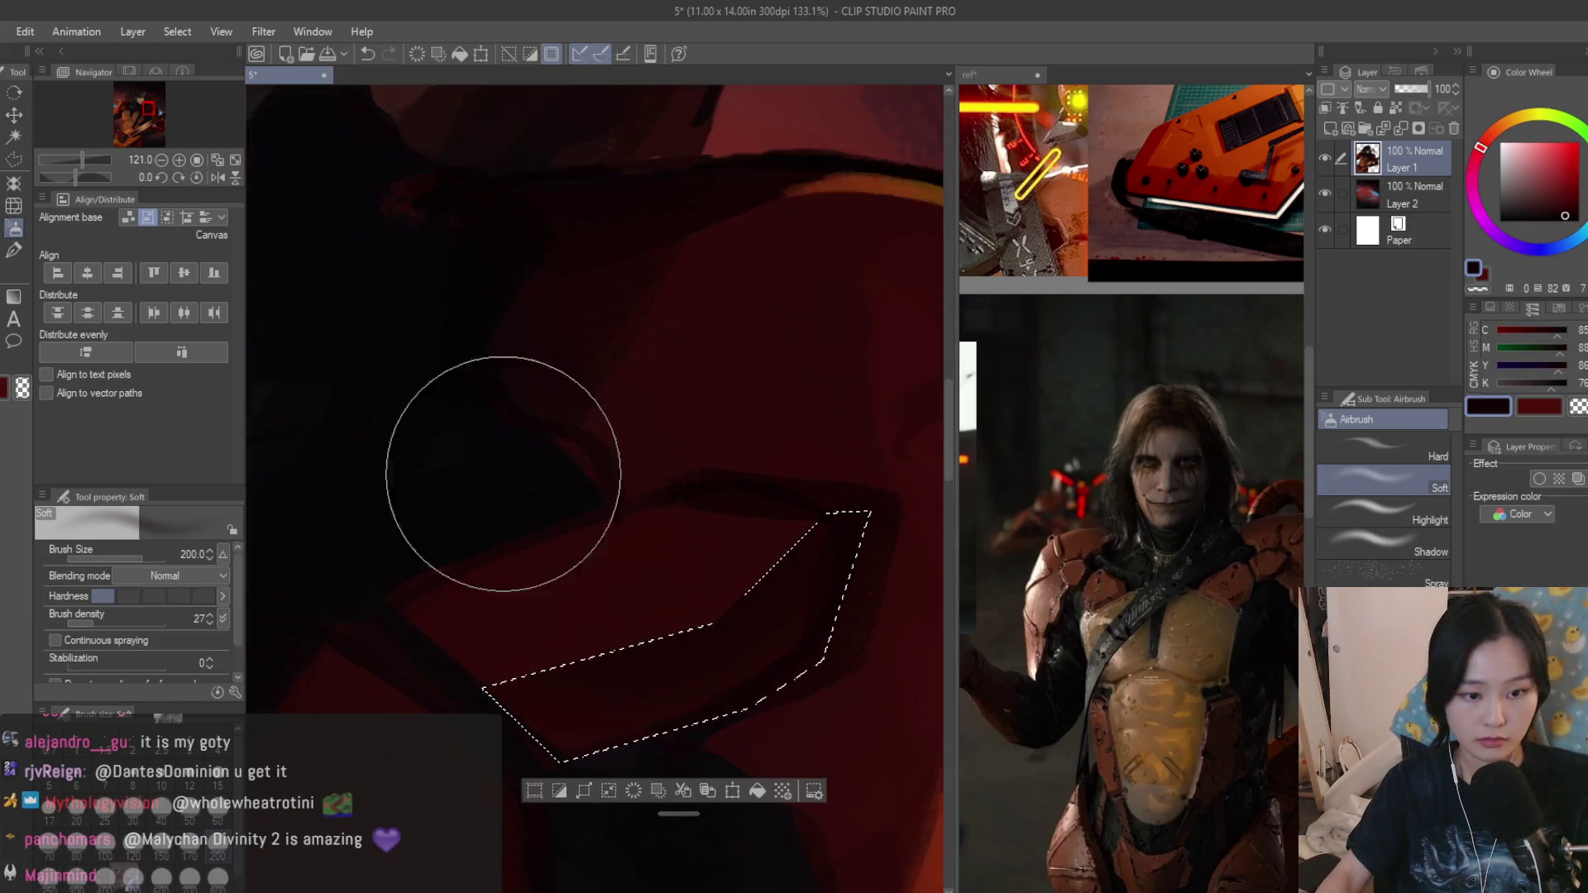
scroll(692, 379, "down", 6)
key("ctrl+d")
scroll(831, 373, "down", 2)
scroll(857, 355, "up", 1)
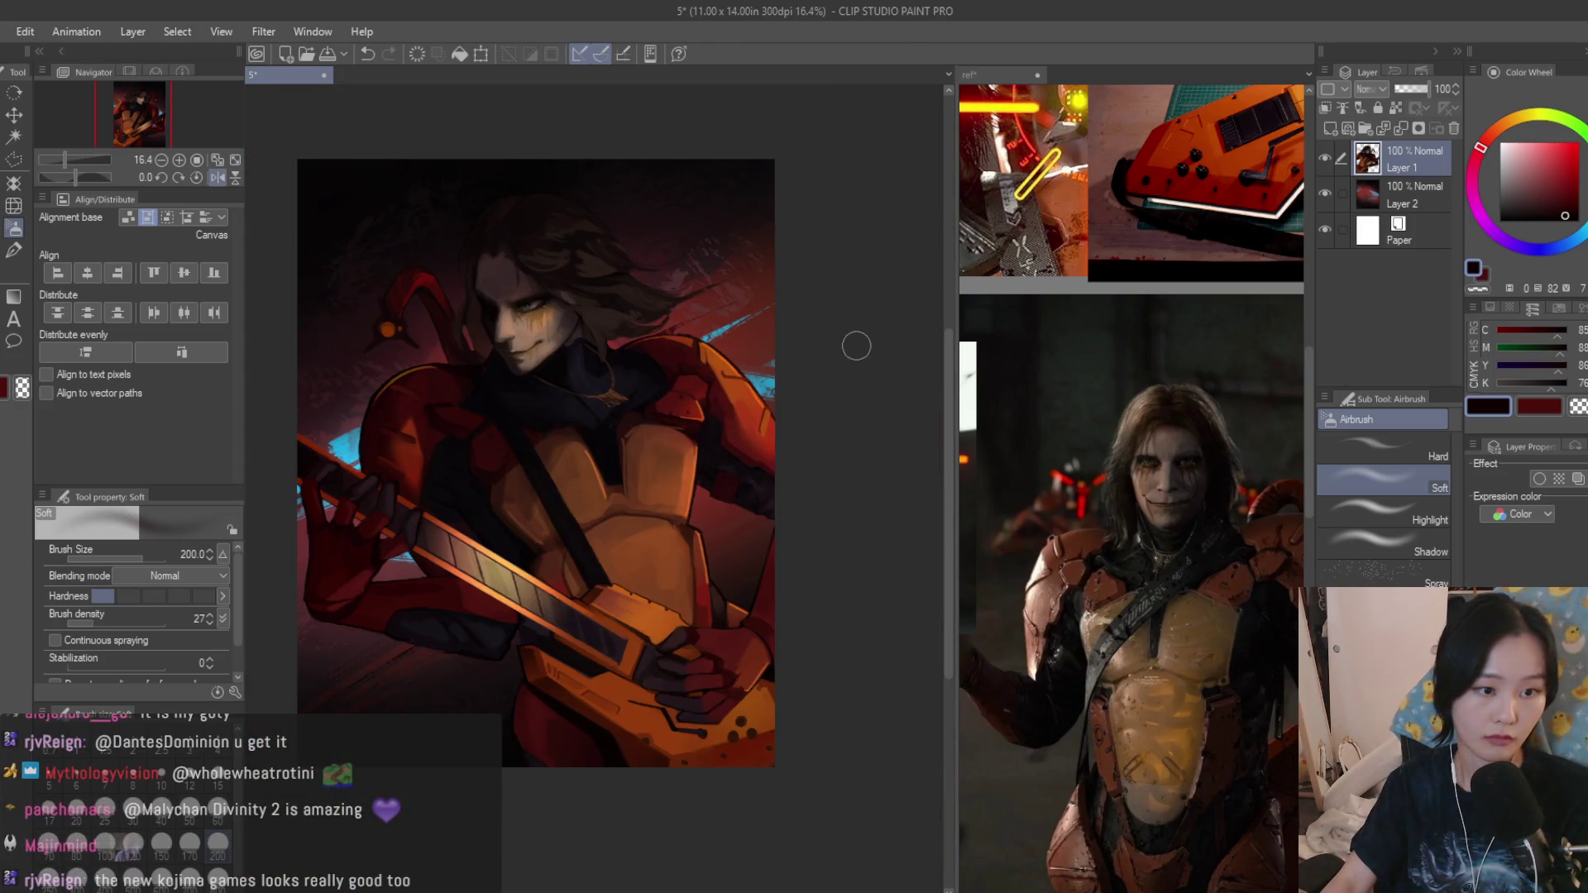
scroll(855, 343, "down", 1)
scroll(694, 468, "up", 1)
key("b")
scroll(689, 348, "up", 2)
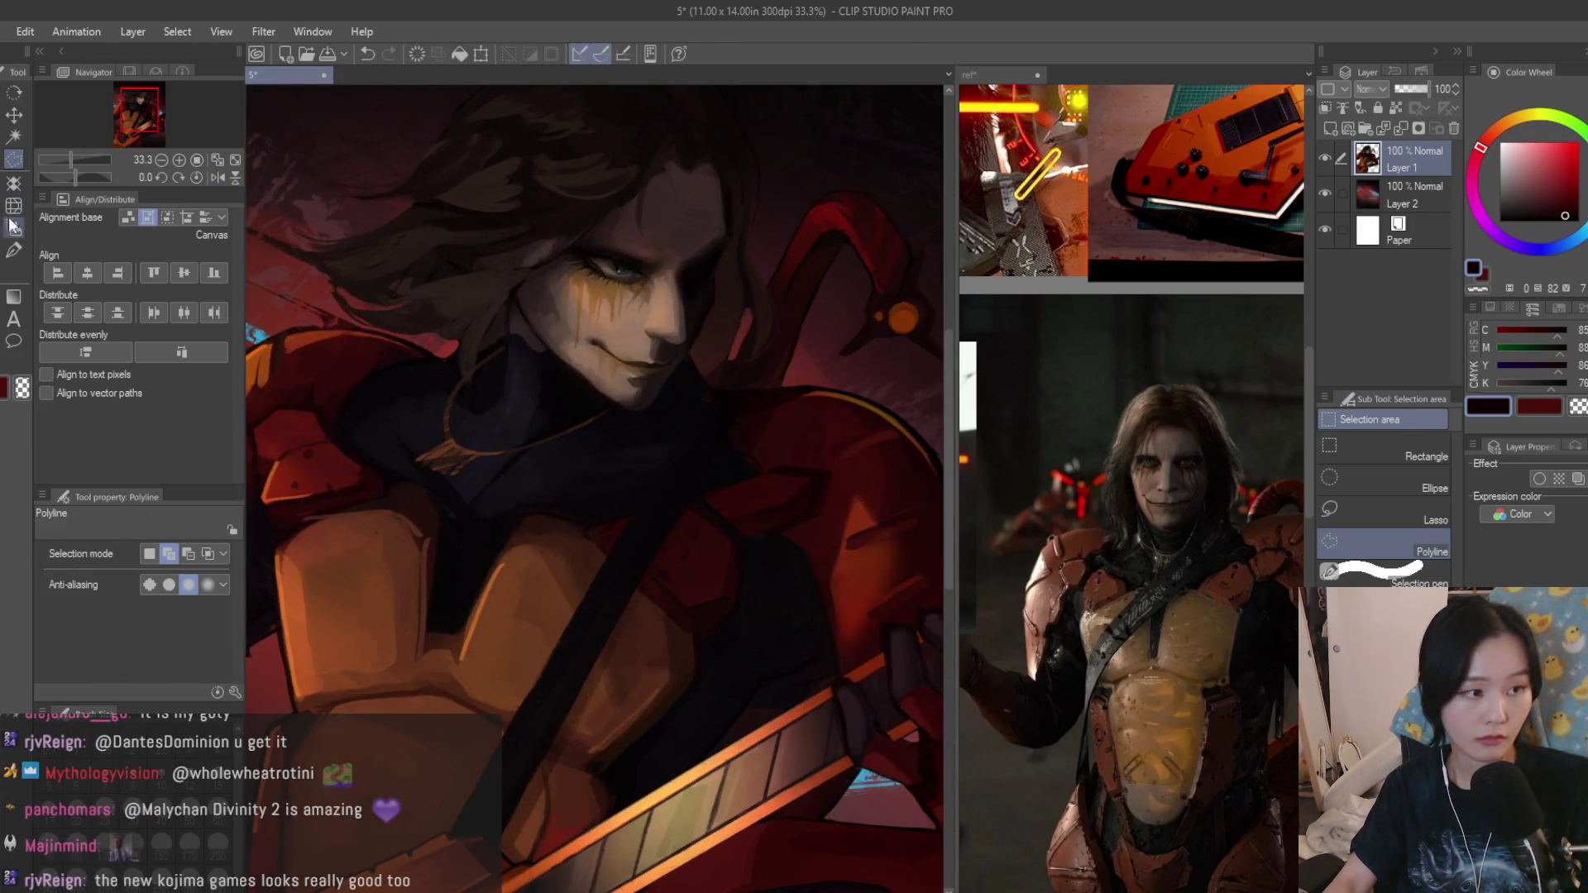
scroll(689, 347, "up", 4)
scroll(631, 372, "up", 4)
Sample the orange face paint and stroke it along the lower lip with a smaller brush.
key("bracketleft")
key("bracketleft")
key("bracketleft")
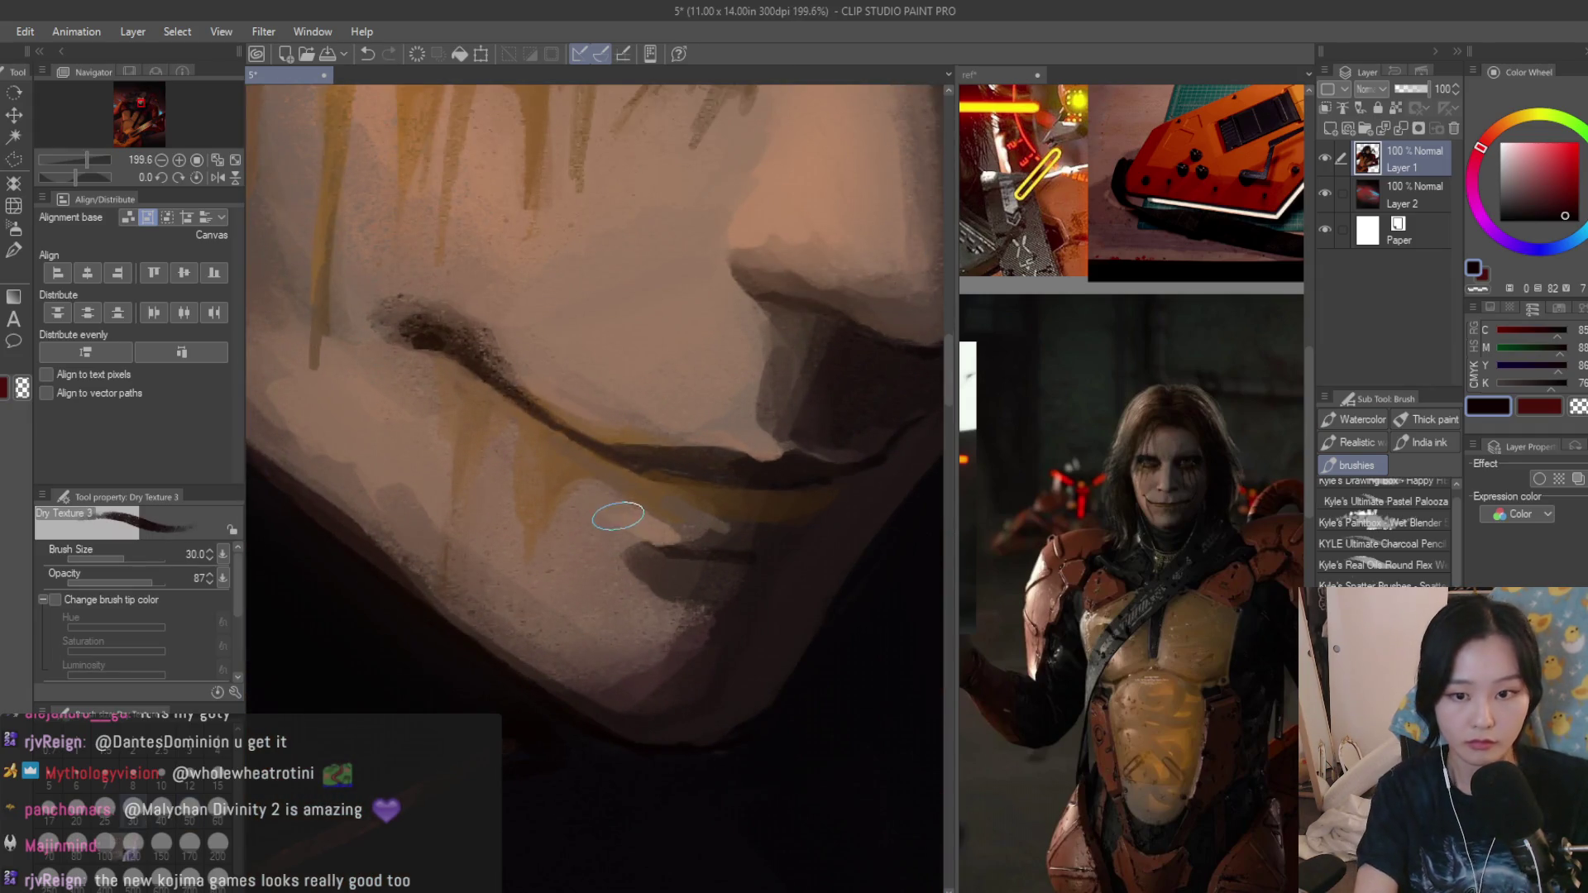
scroll(633, 486, "up", 1)
left_click(629, 475, "alt")
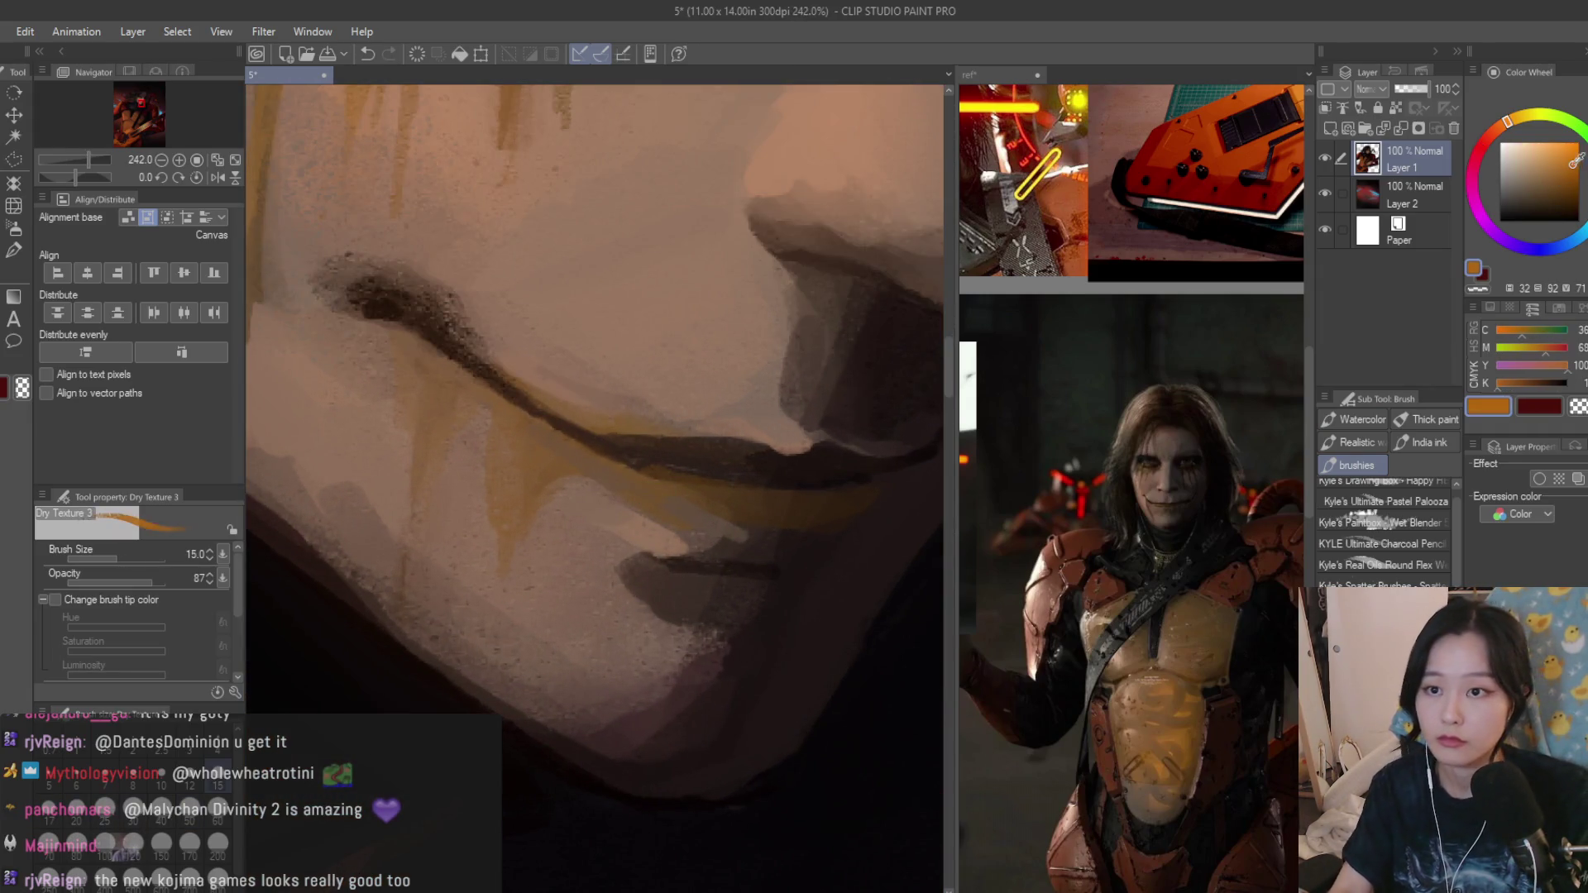
left_click_drag(628, 474, 676, 511)
key("bracketleft")
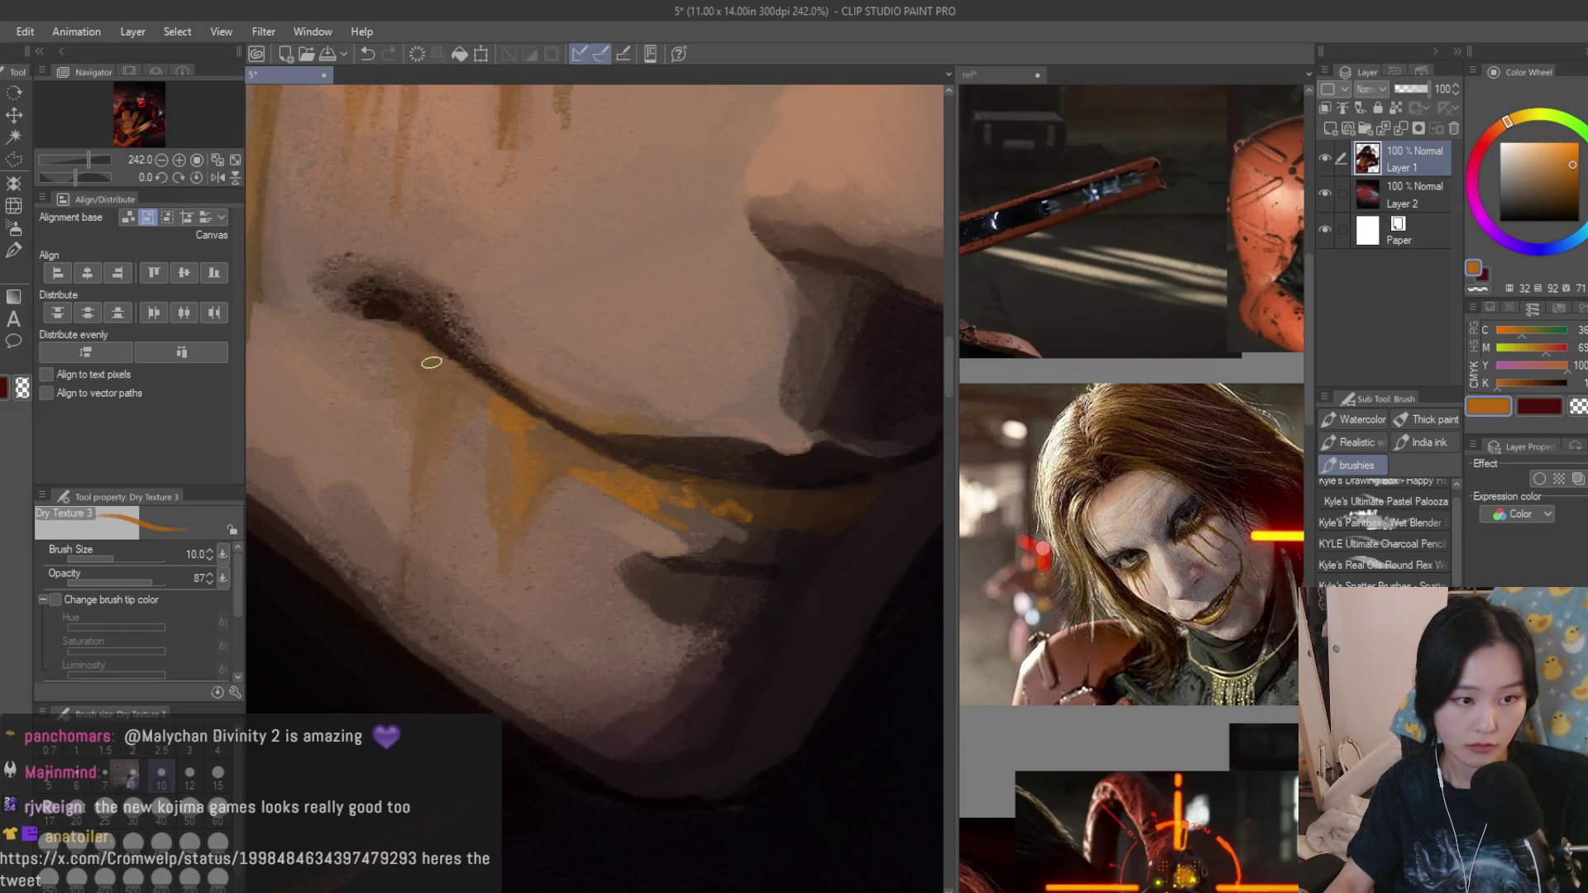
scroll(461, 406, "down", 2)
scroll(620, 471, "down", 3)
scroll(773, 544, "down", 3)
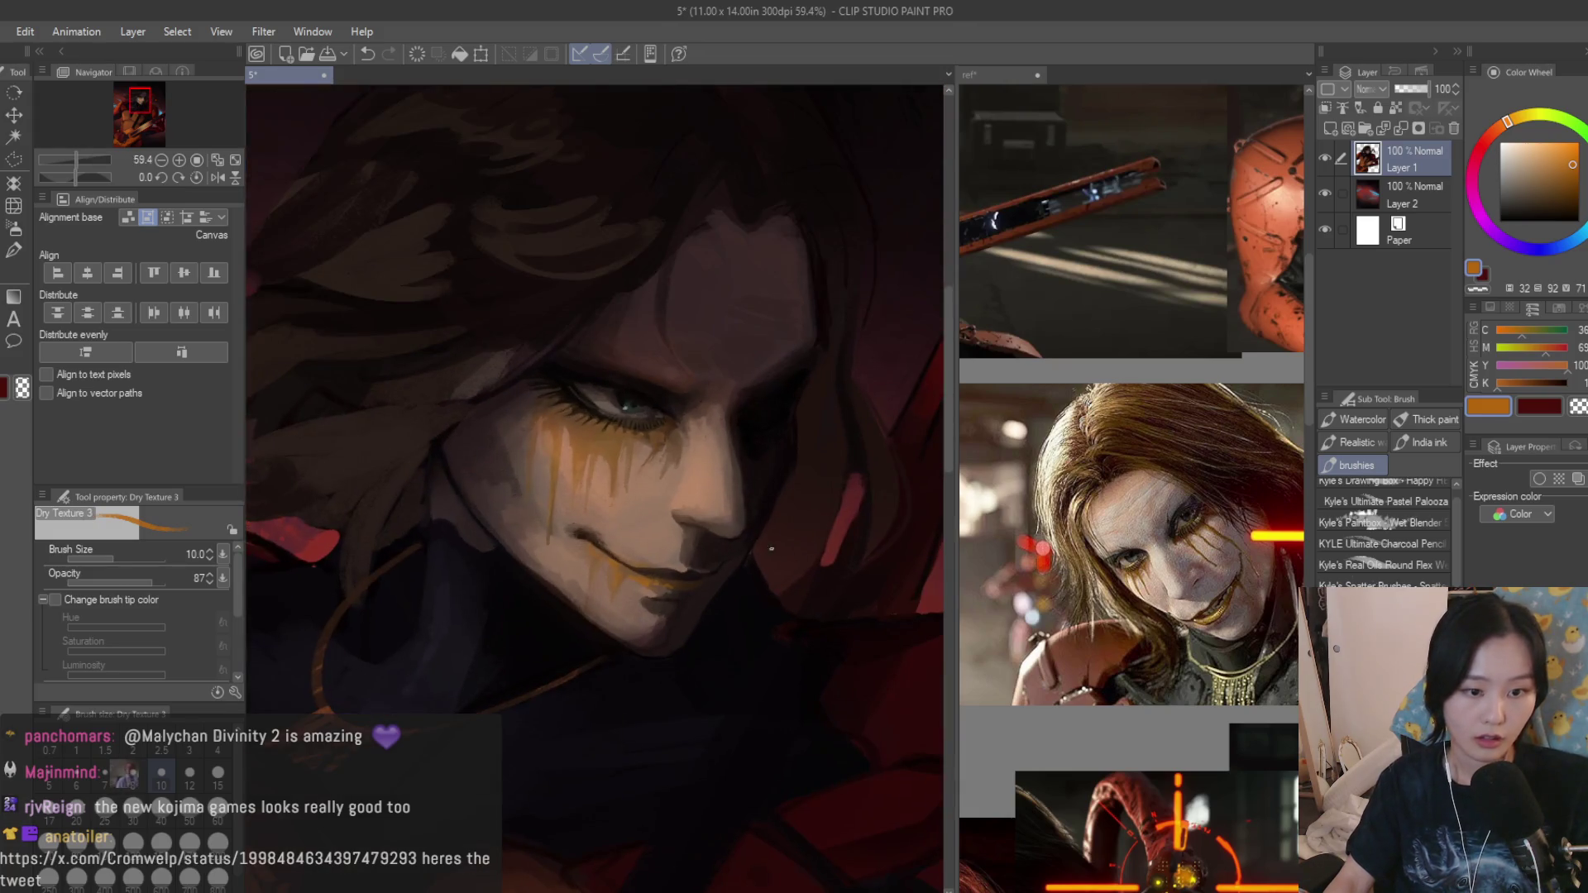
scroll(774, 544, "up", 3)
scroll(1117, 496, "down", 3)
scroll(1116, 496, "up", 2)
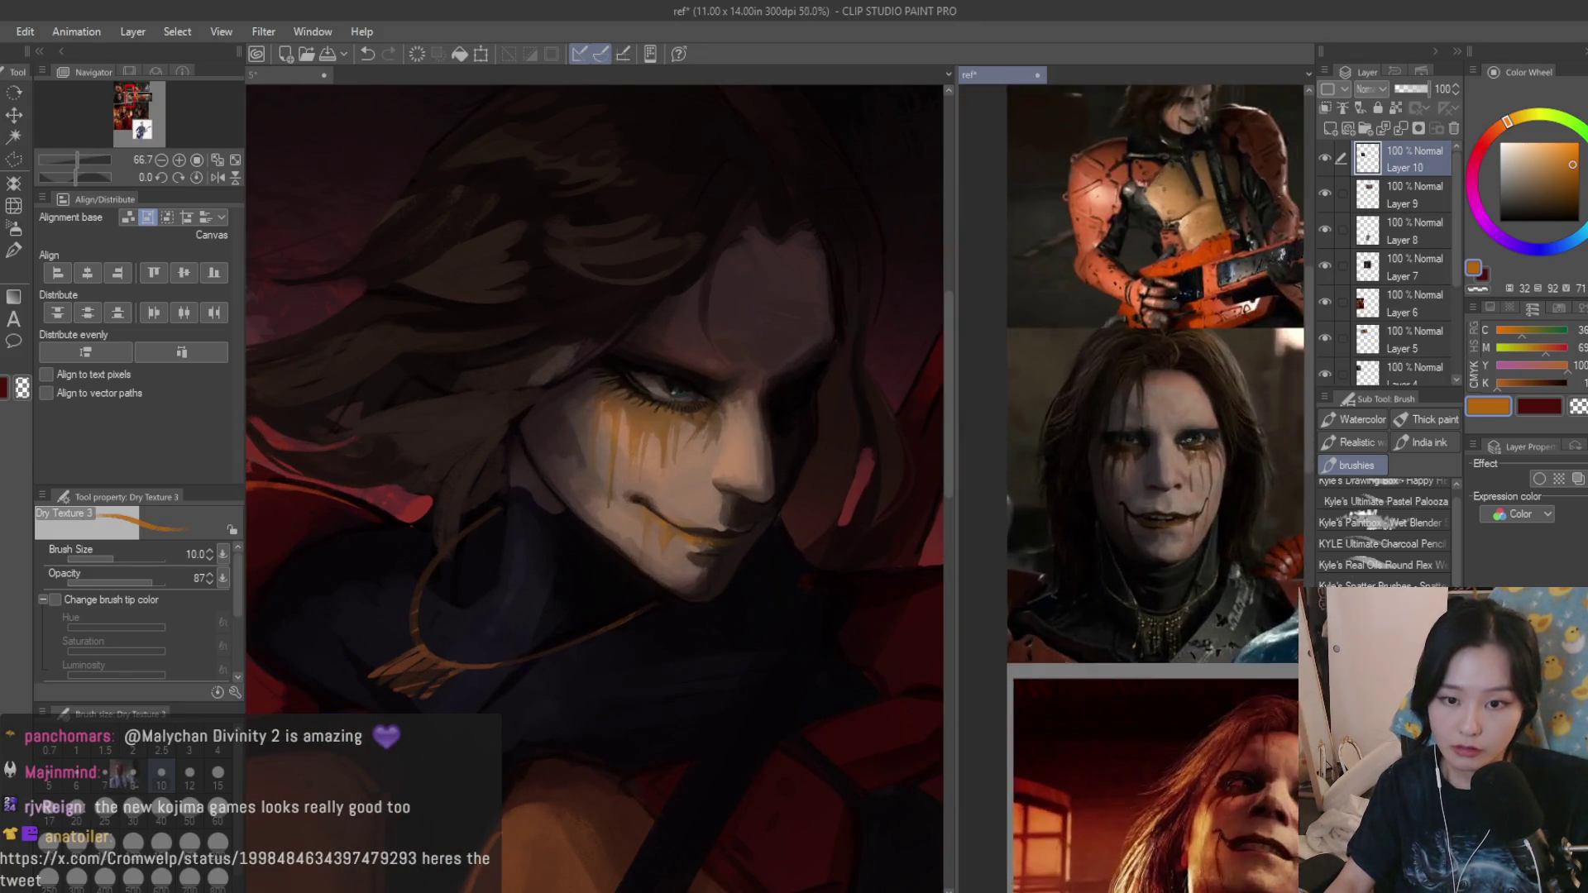
scroll(1161, 460, "up", 2)
scroll(1165, 458, "down", 3)
scroll(1165, 458, "up", 2)
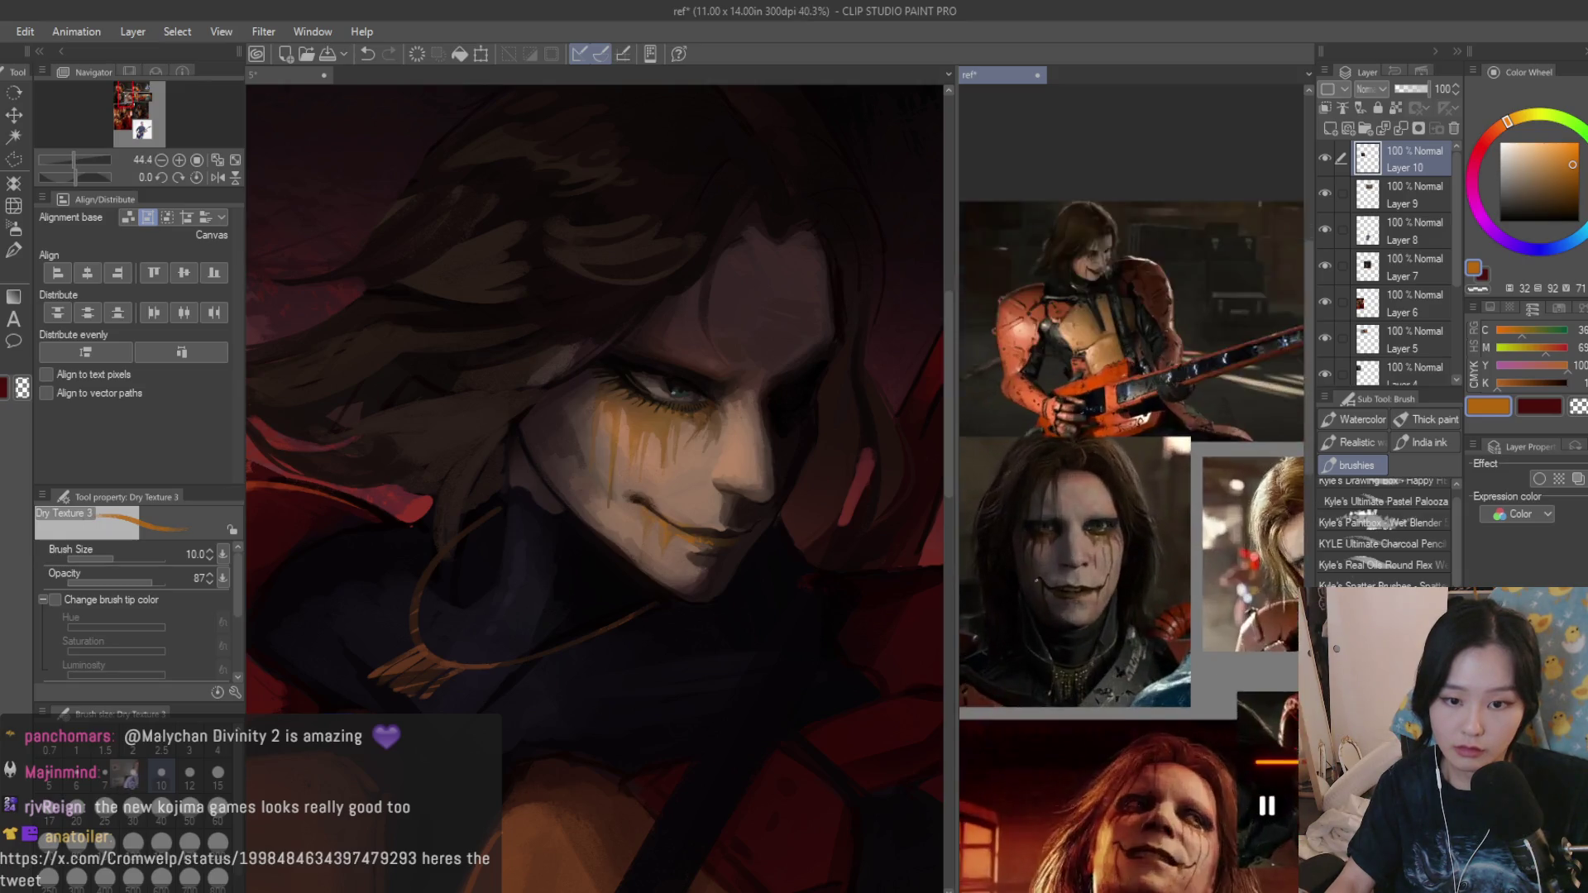
scroll(1165, 459, "up", 2)
scroll(682, 407, "up", 4)
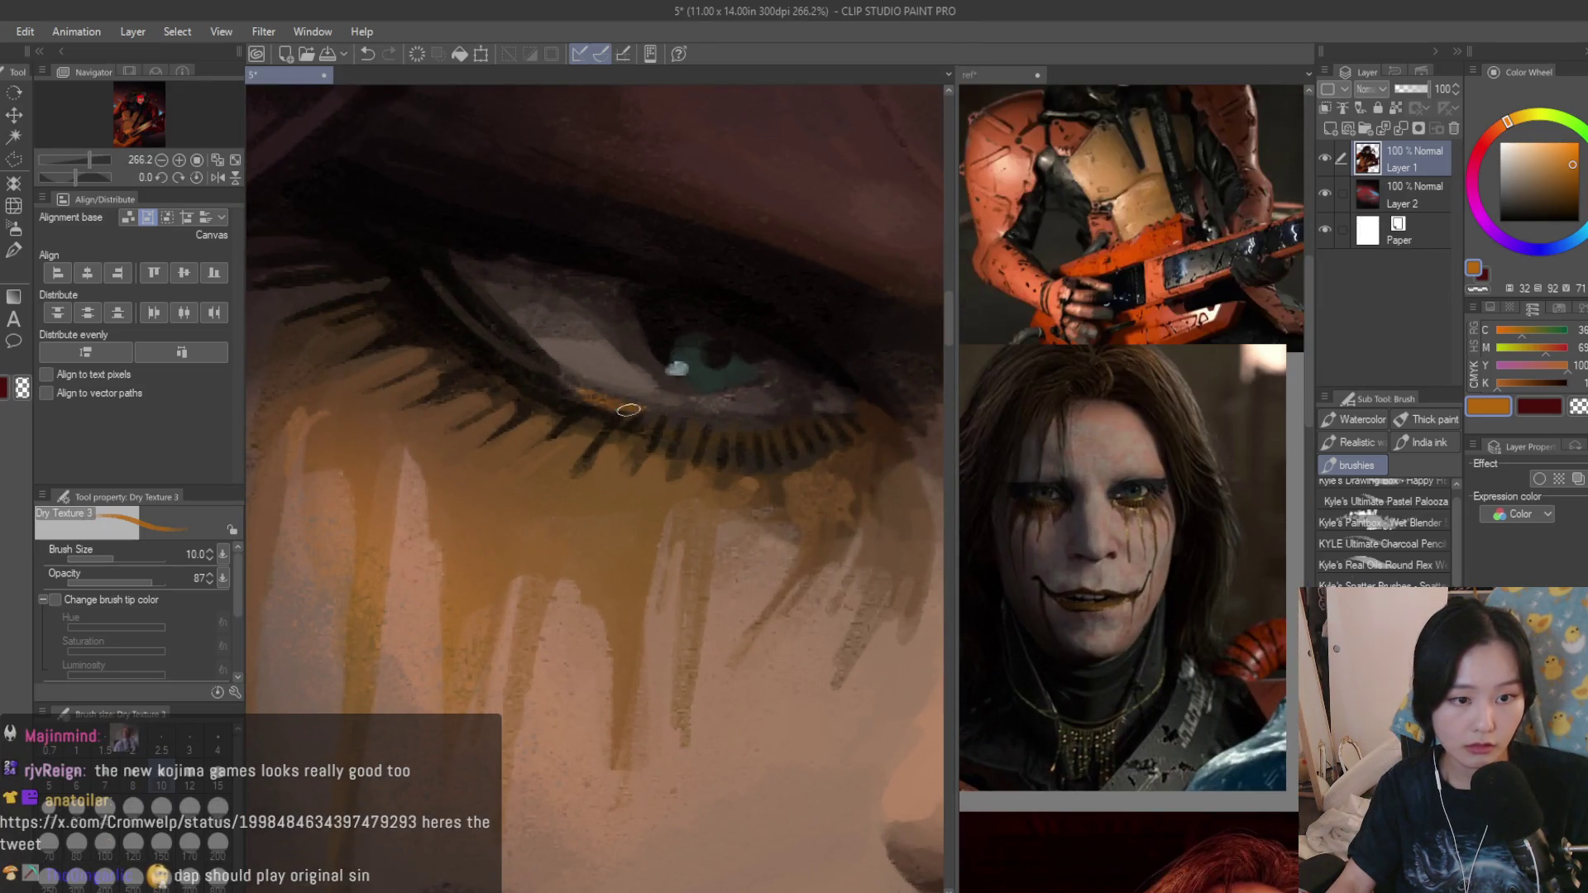
Paint orange along the lash lines and brighten the paint drips below the eye.
left_click_drag(661, 410, 613, 405)
left_click_drag(516, 367, 586, 394)
scroll(678, 411, "down", 5)
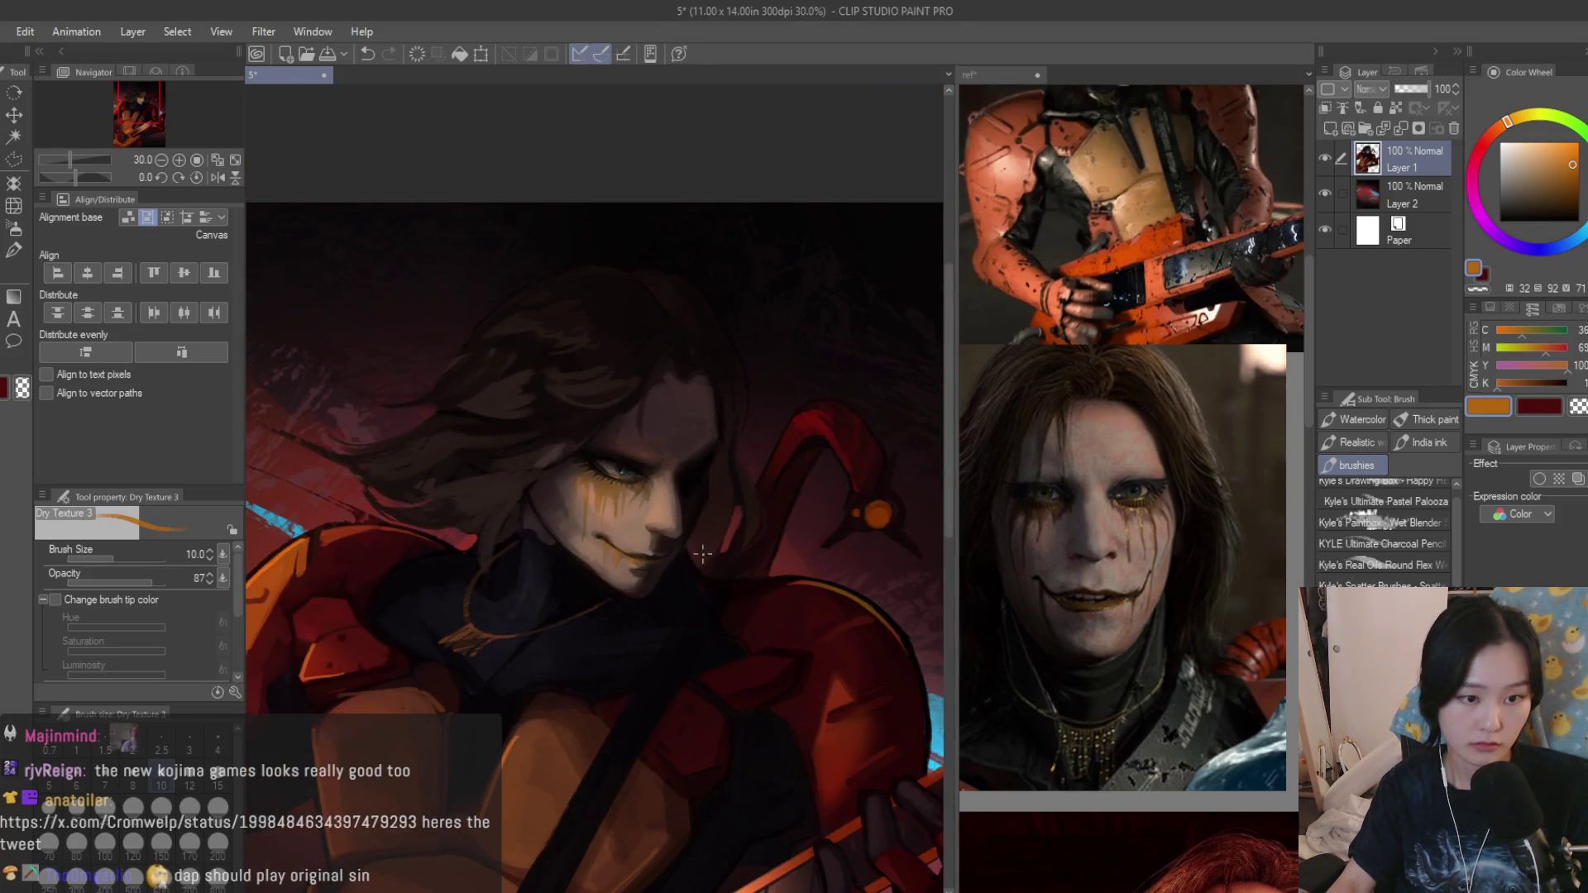
scroll(670, 547, "up", 3)
scroll(626, 496, "up", 3)
scroll(599, 455, "up", 2)
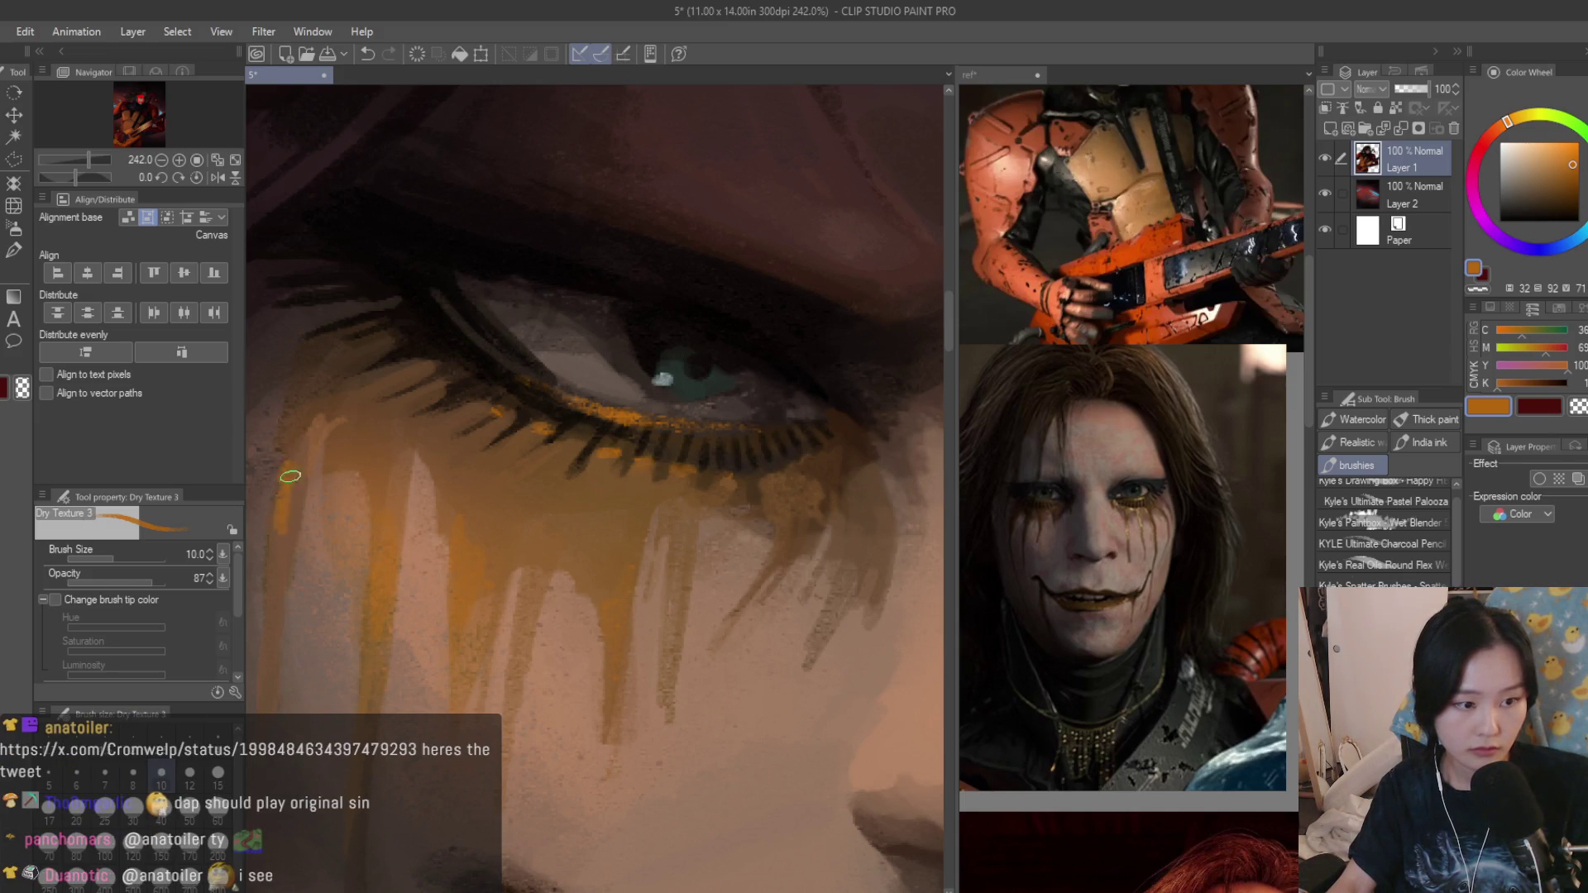
scroll(754, 530, "down", 3)
scroll(755, 530, "down", 3)
scroll(707, 590, "up", 2)
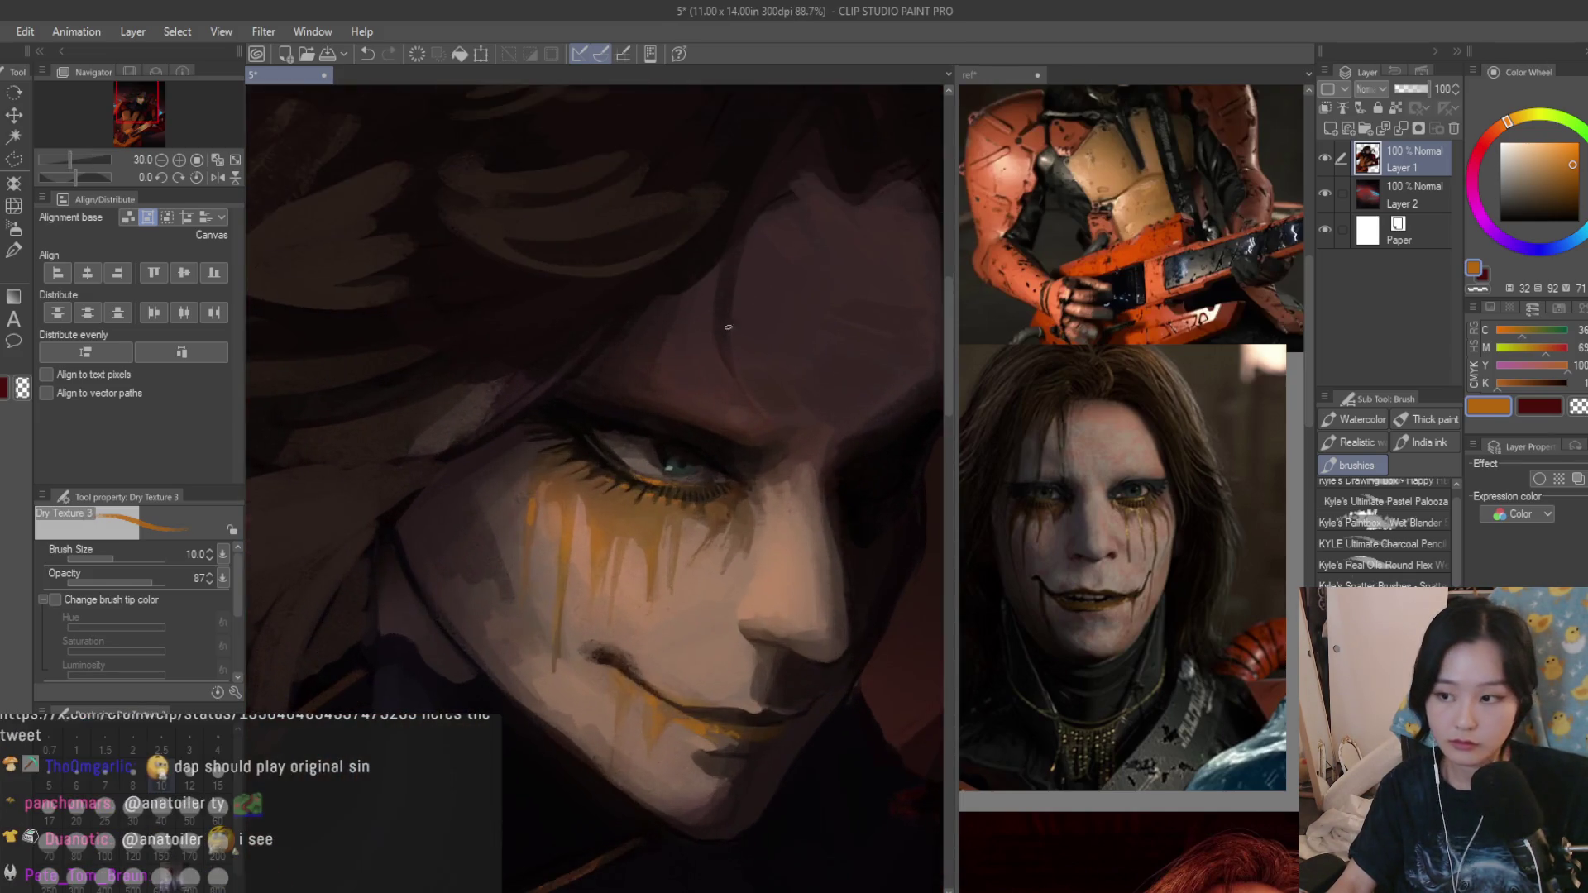
scroll(658, 567, "up", 2)
scroll(555, 519, "up", 2)
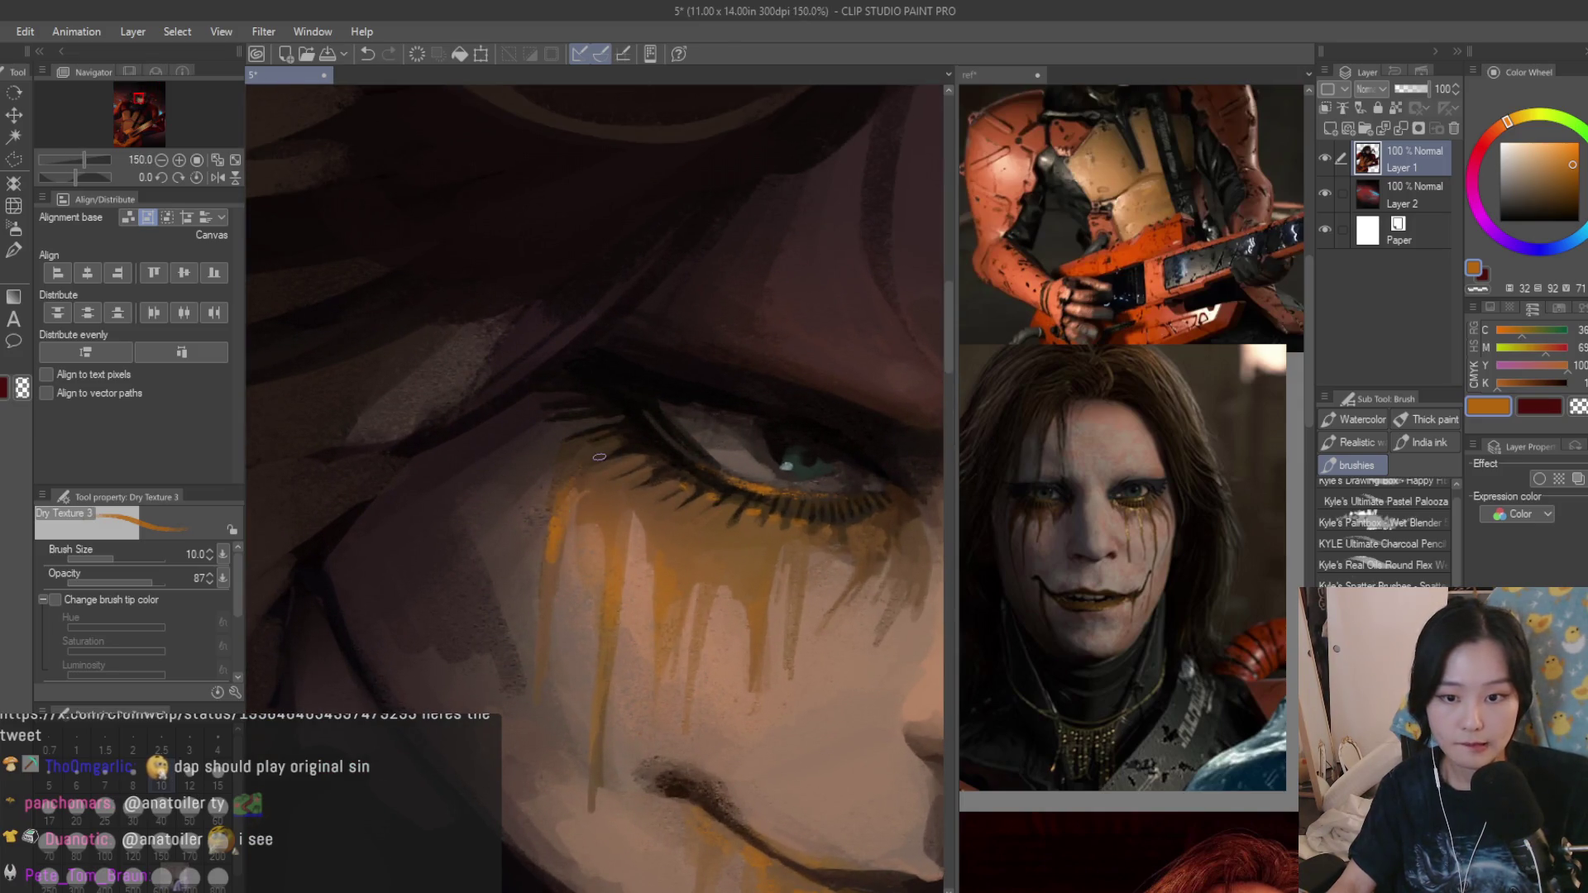
scroll(599, 456, "up", 2)
mouse_move(757, 552)
left_mouse_down()
mouse_move(735, 640)
mouse_move(790, 562)
left_mouse_up()
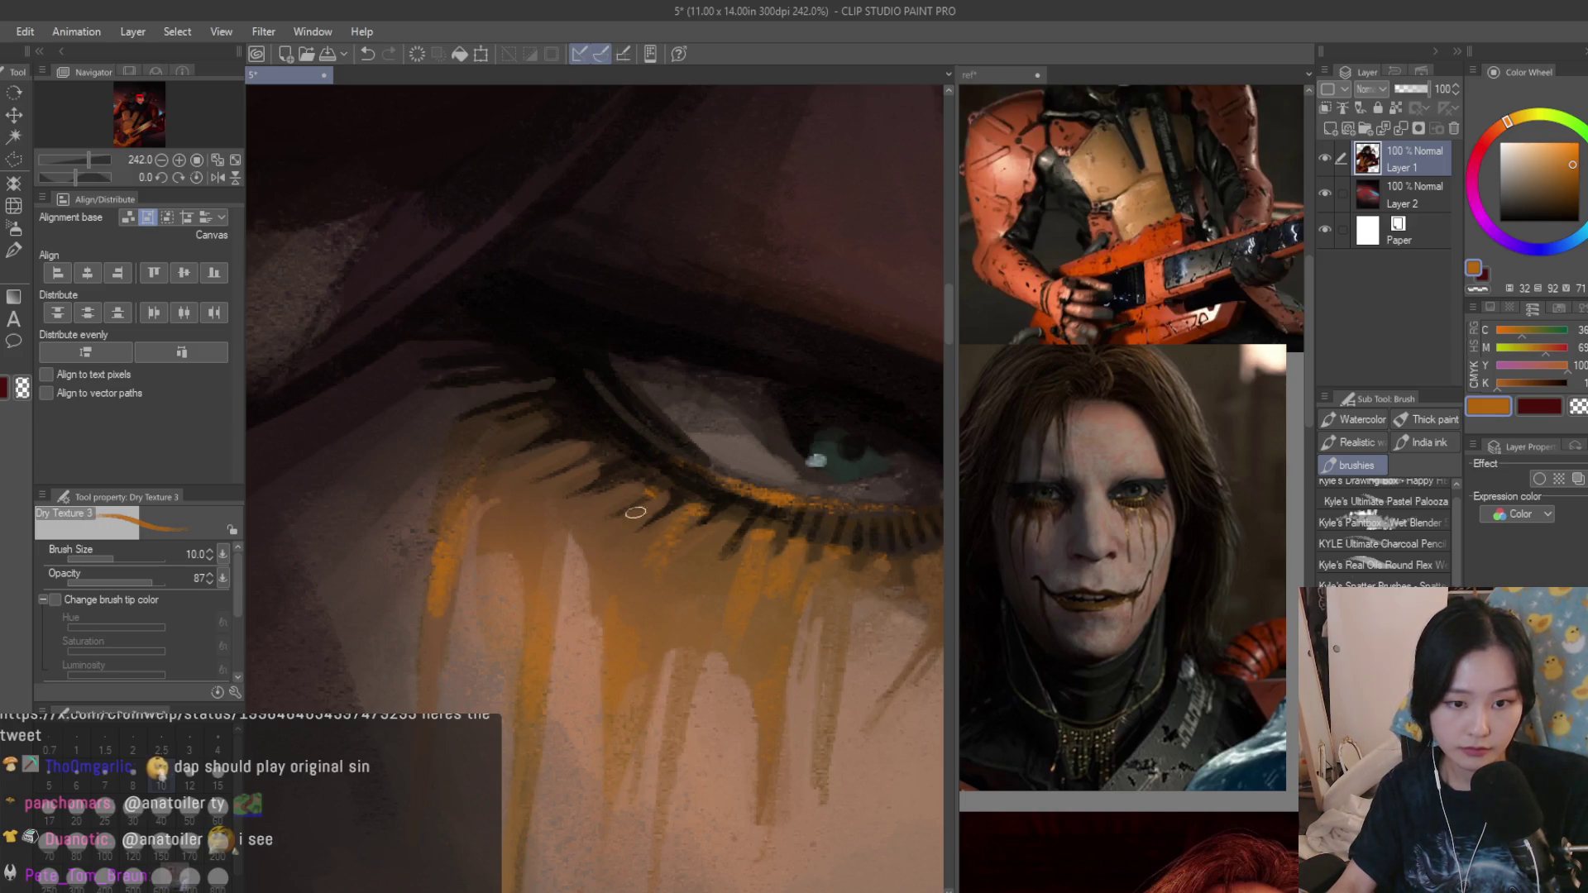
scroll(634, 511, "down", 3)
scroll(762, 526, "up", 2)
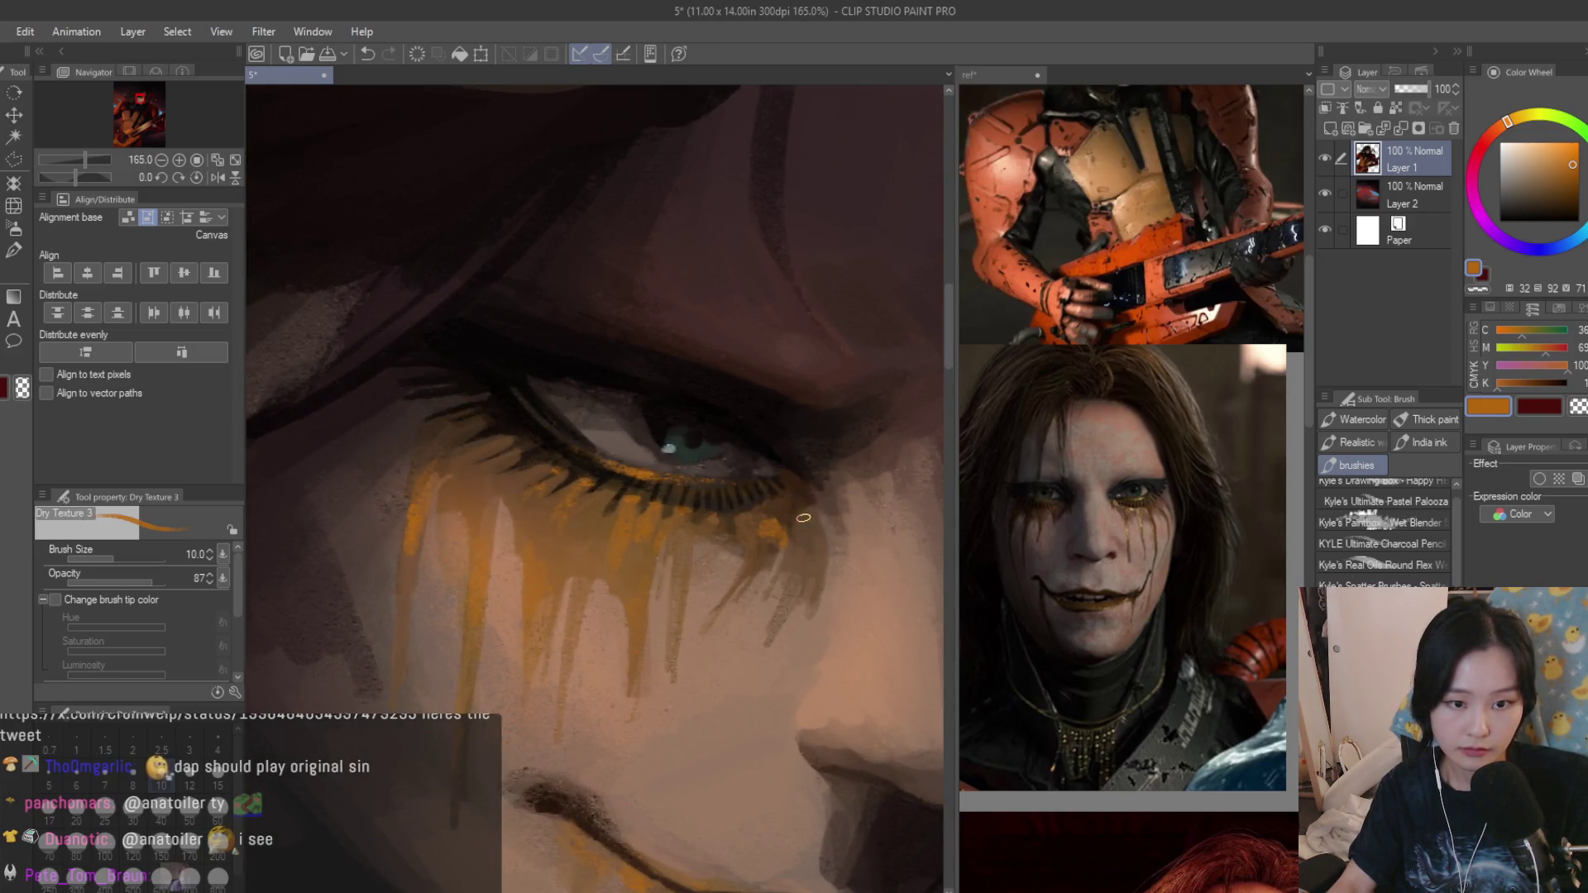
scroll(814, 516, "down", 2)
scroll(794, 596, "down", 3)
scroll(777, 671, "up", 1)
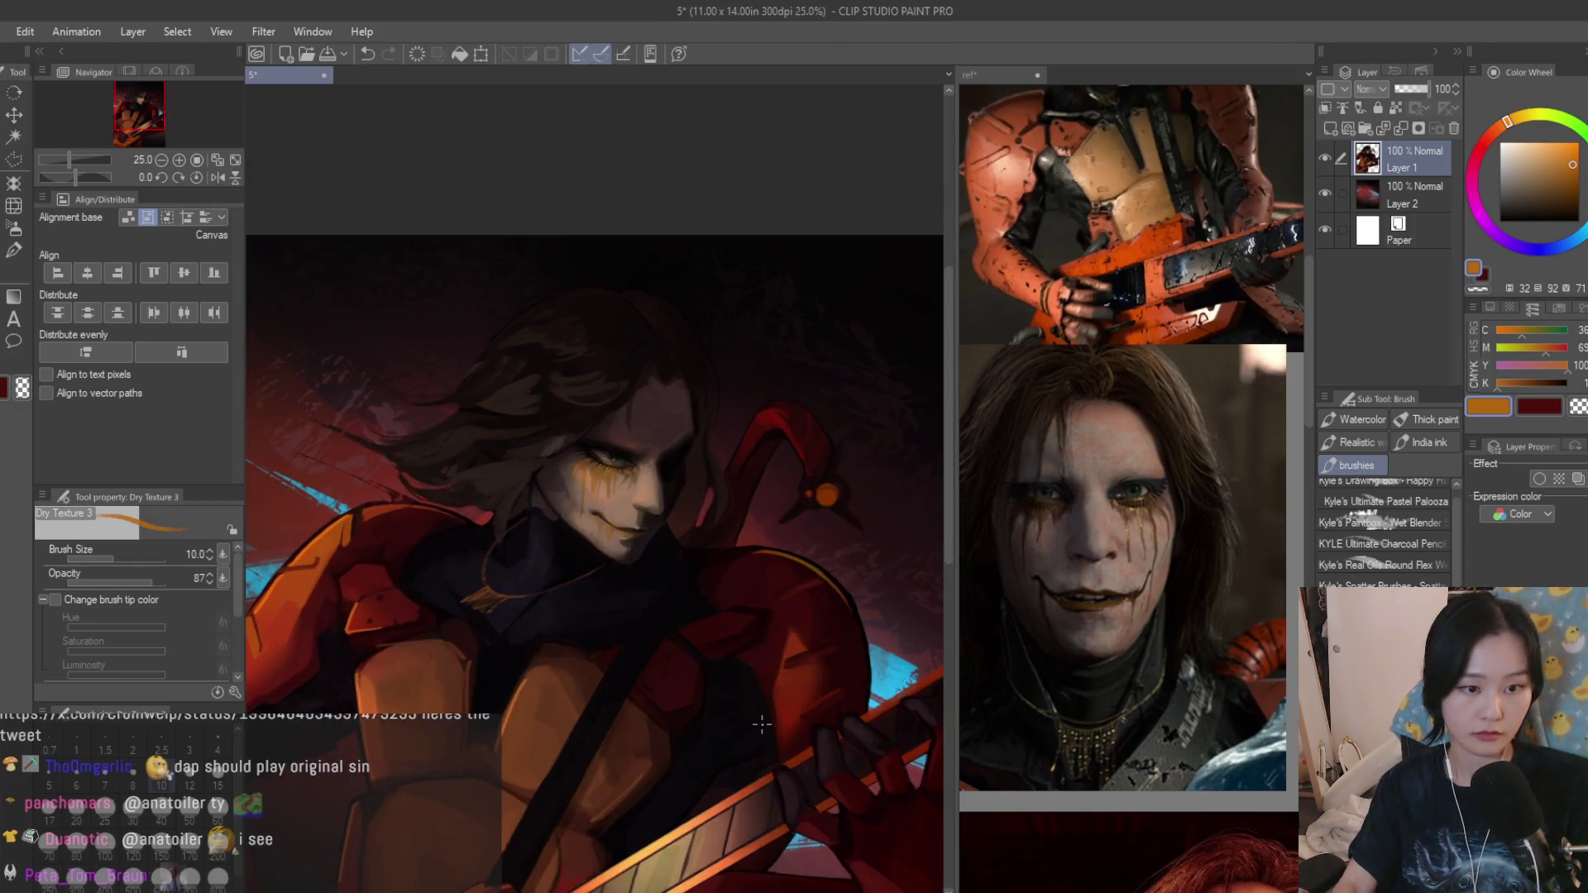
scroll(565, 484, "up", 1)
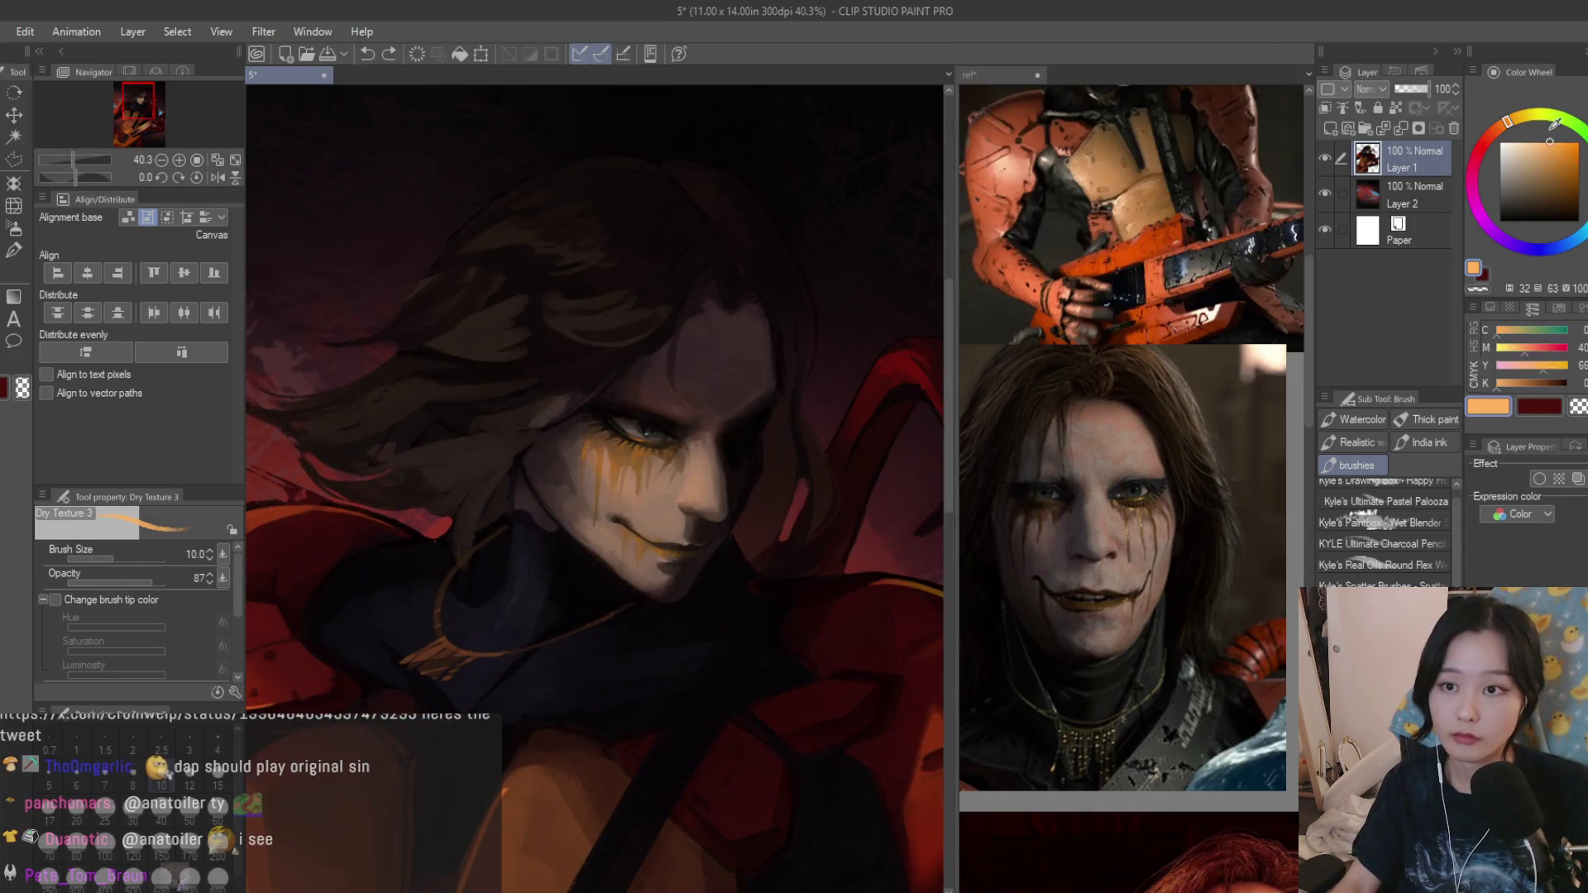
scroll(564, 484, "up", 1)
scroll(689, 516, "up", 3)
scroll(688, 515, "up", 1)
scroll(689, 515, "down", 1)
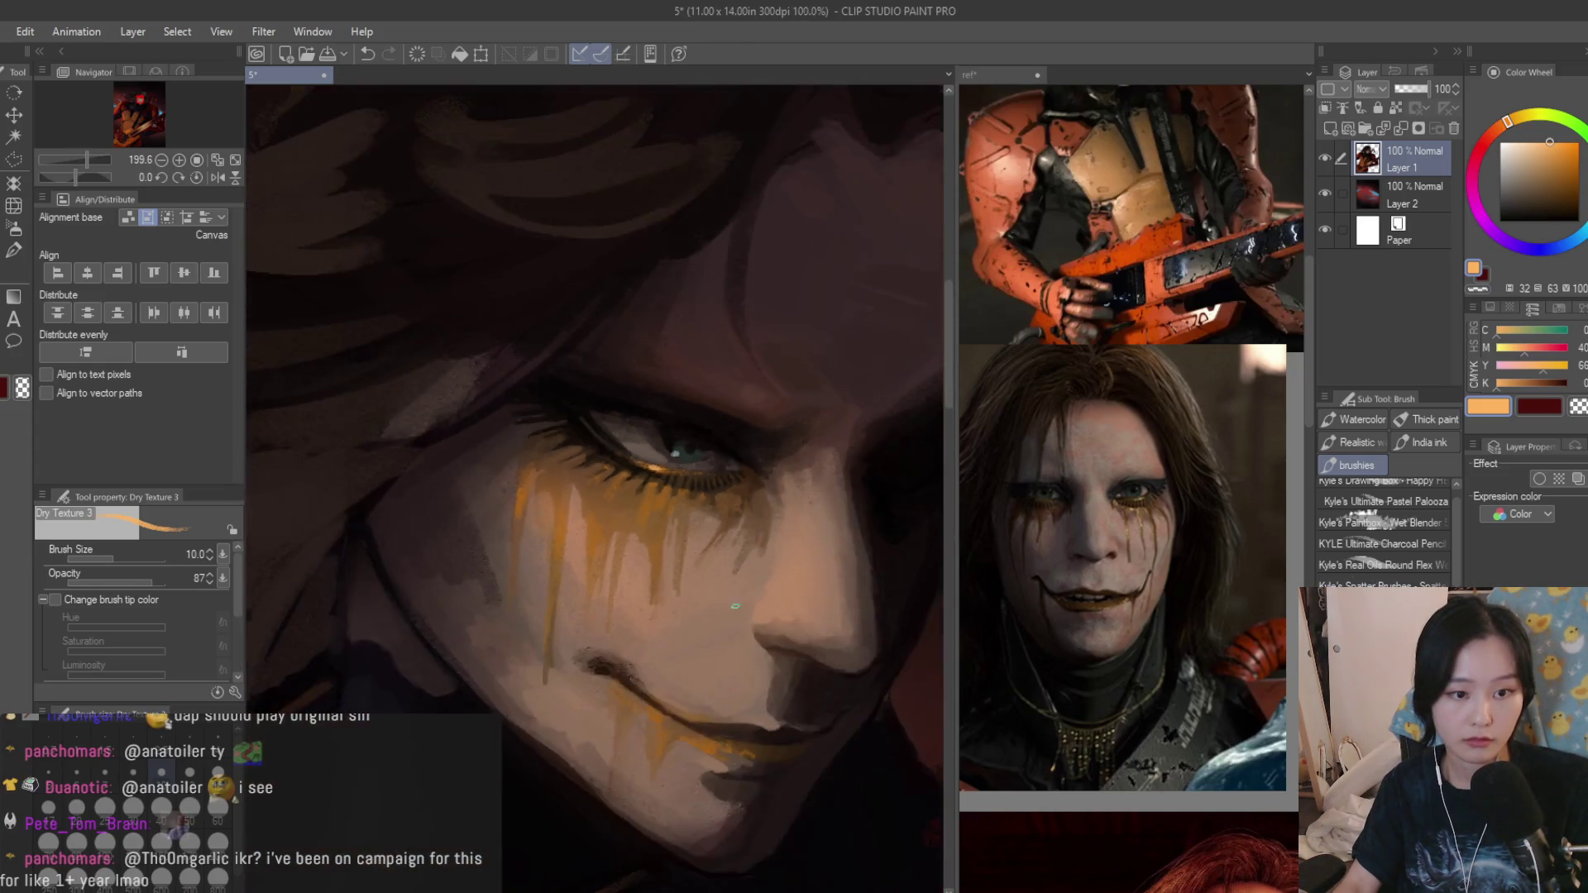
scroll(689, 516, "up", 2)
left_click_drag(689, 514, 613, 478)
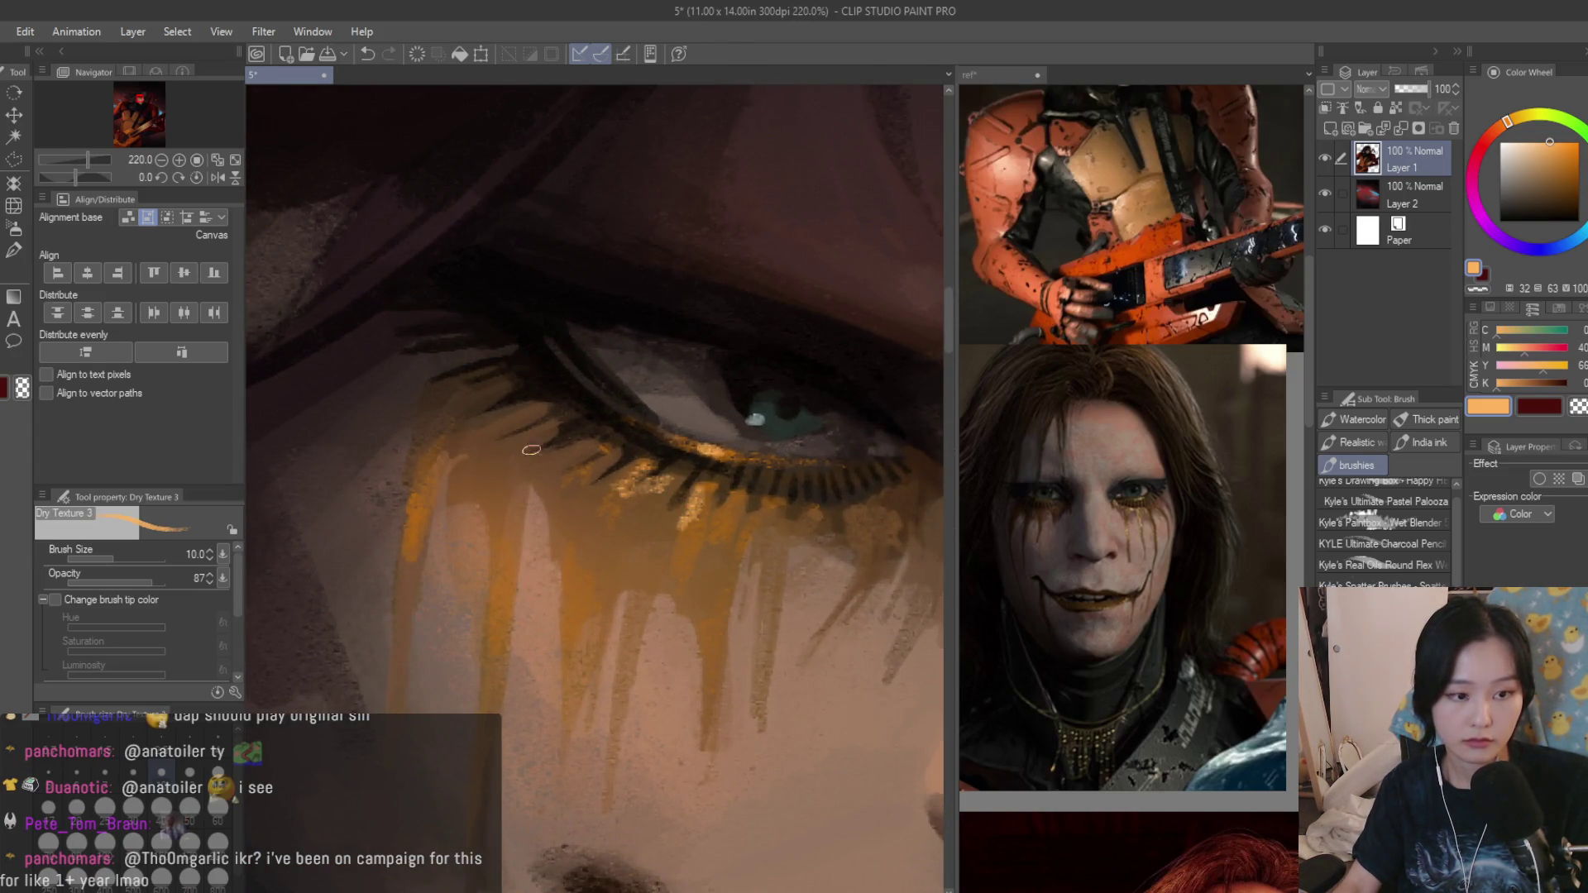
left_click_drag(426, 534, 408, 565)
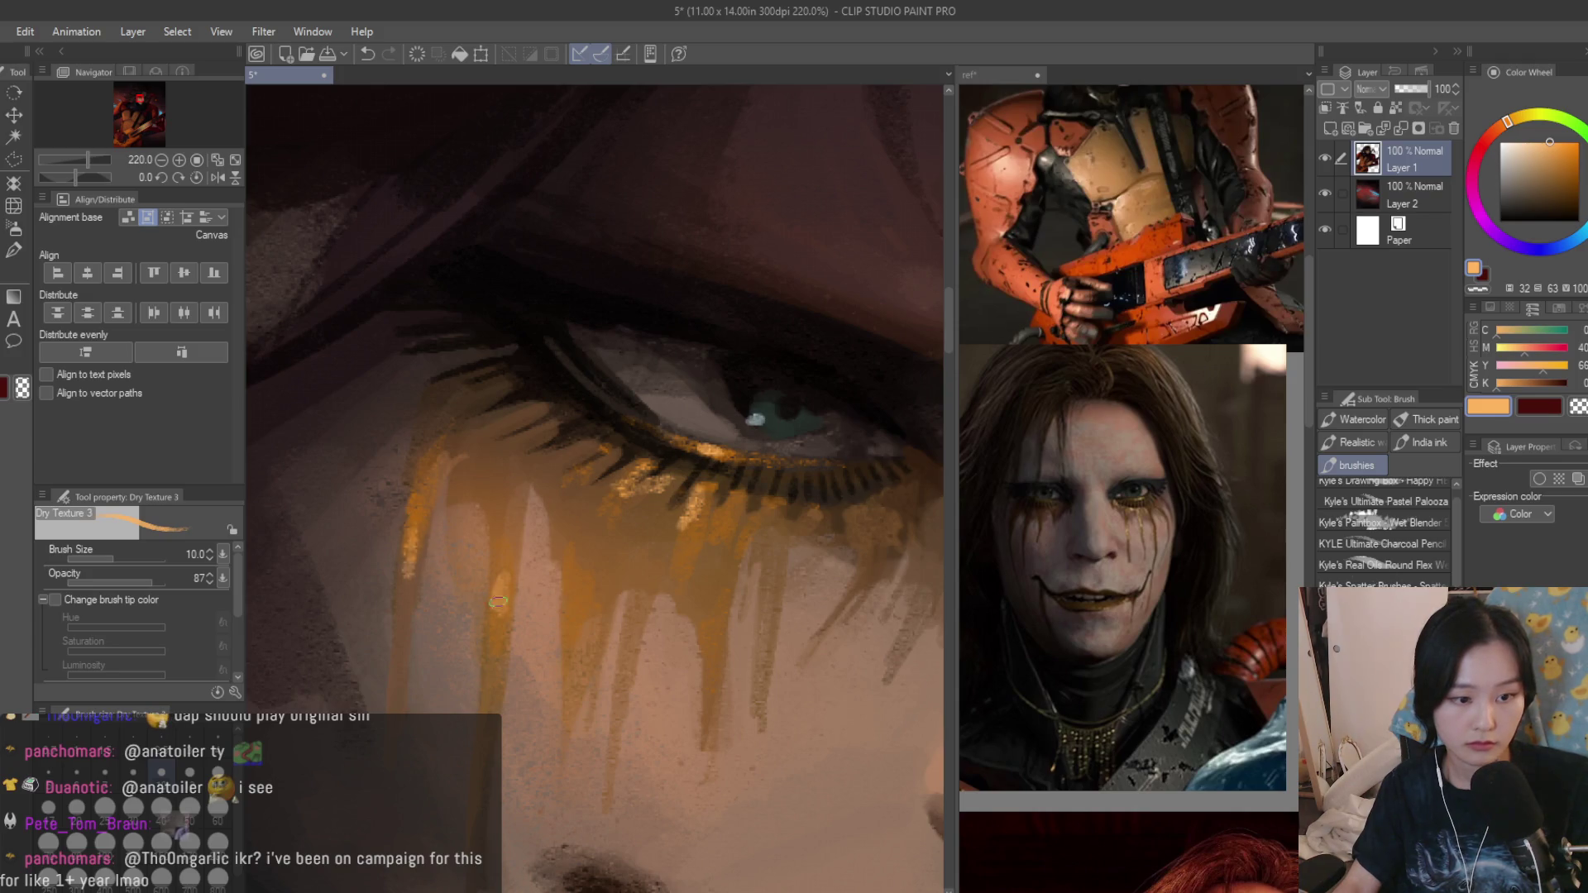
mouse_move(572, 559)
left_mouse_down()
mouse_move(574, 533)
mouse_move(598, 584)
mouse_move(639, 597)
left_mouse_up()
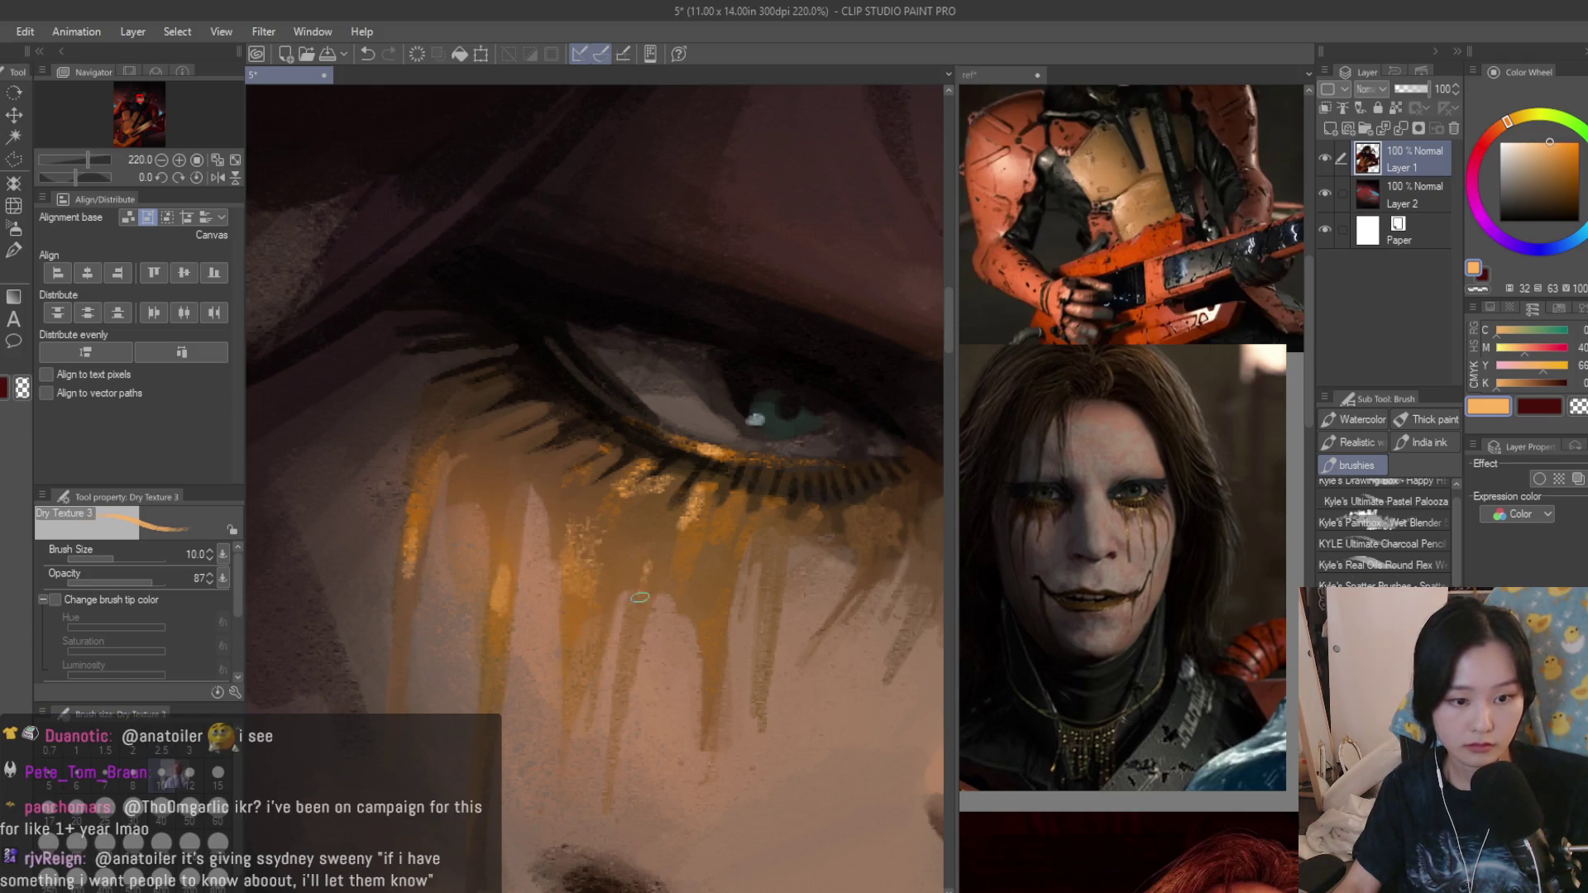
scroll(712, 693, "down", 5)
scroll(576, 597, "up", 5)
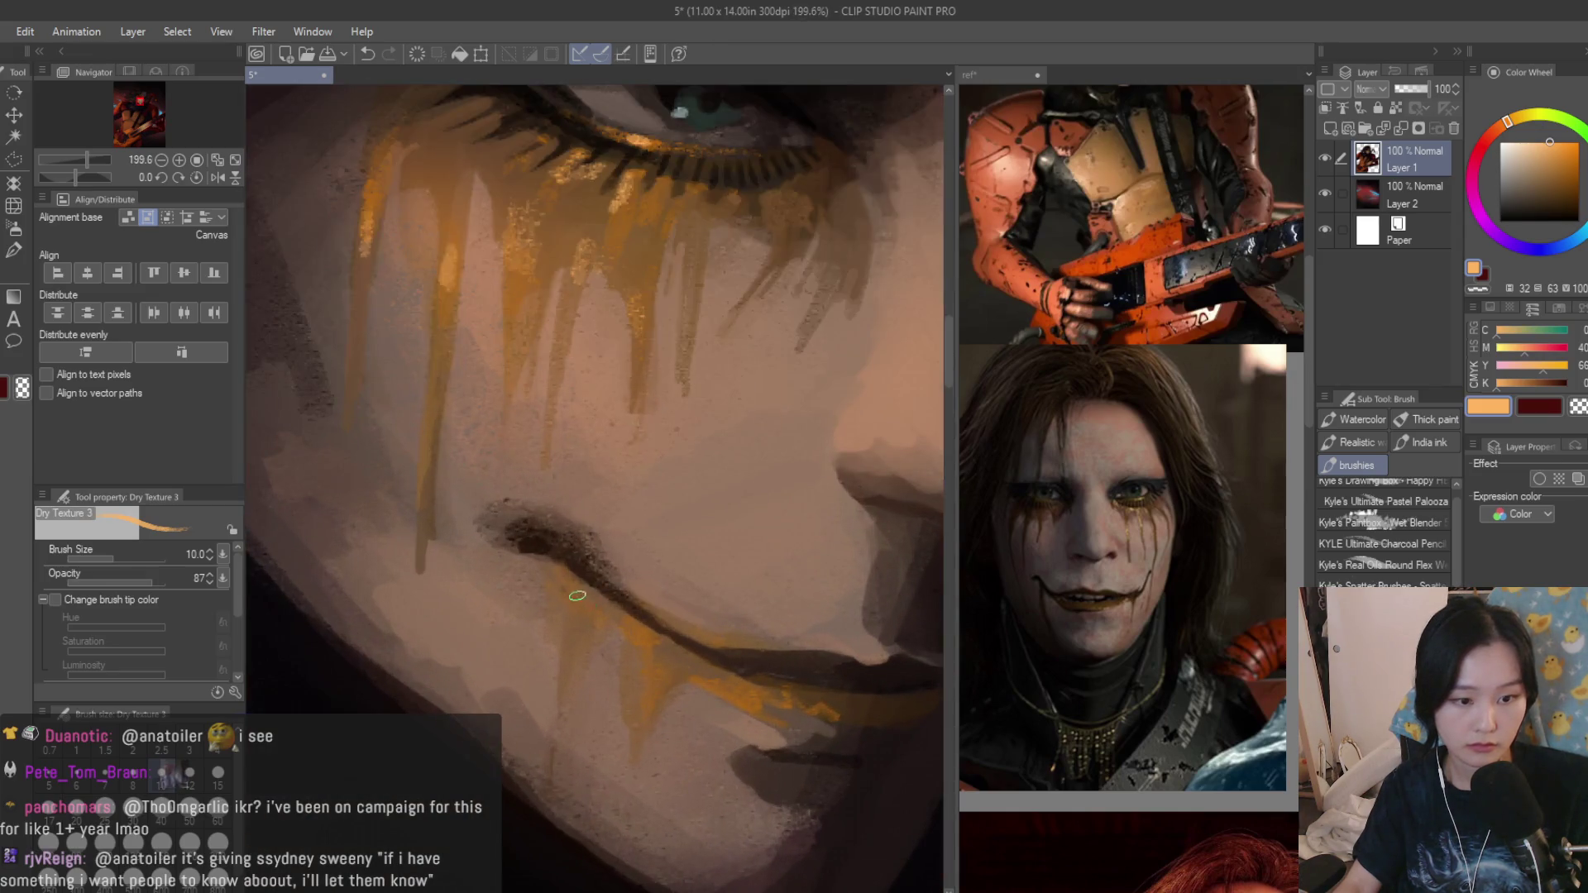
scroll(711, 698, "down", 2)
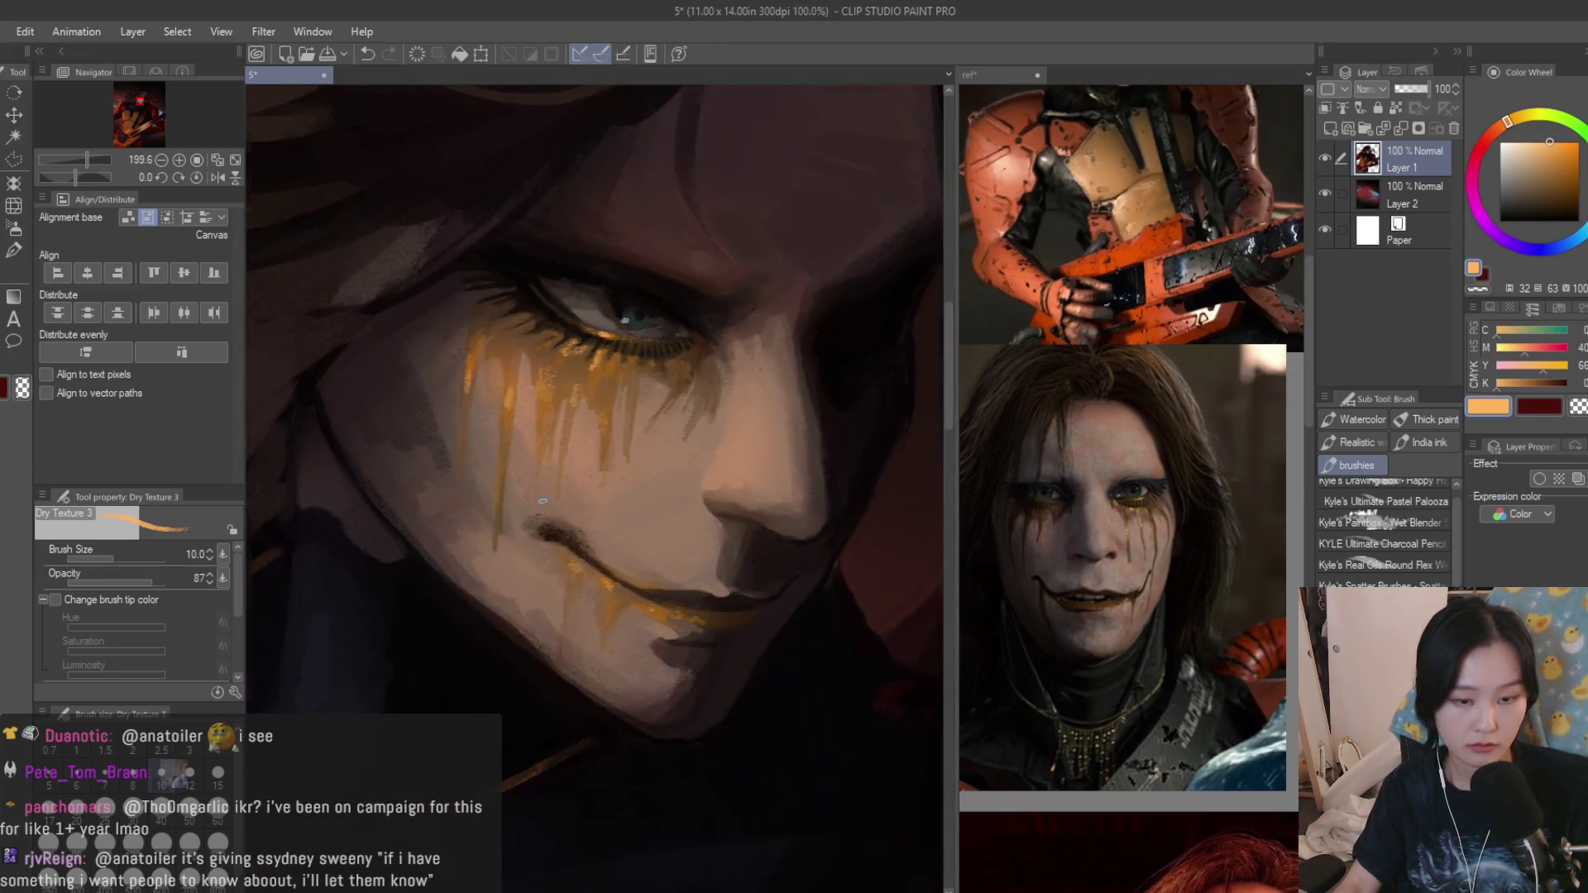
scroll(711, 621, "down", 2)
scroll(711, 522, "down", 1)
scroll(711, 457, "down", 1)
scroll(711, 458, "up", 3)
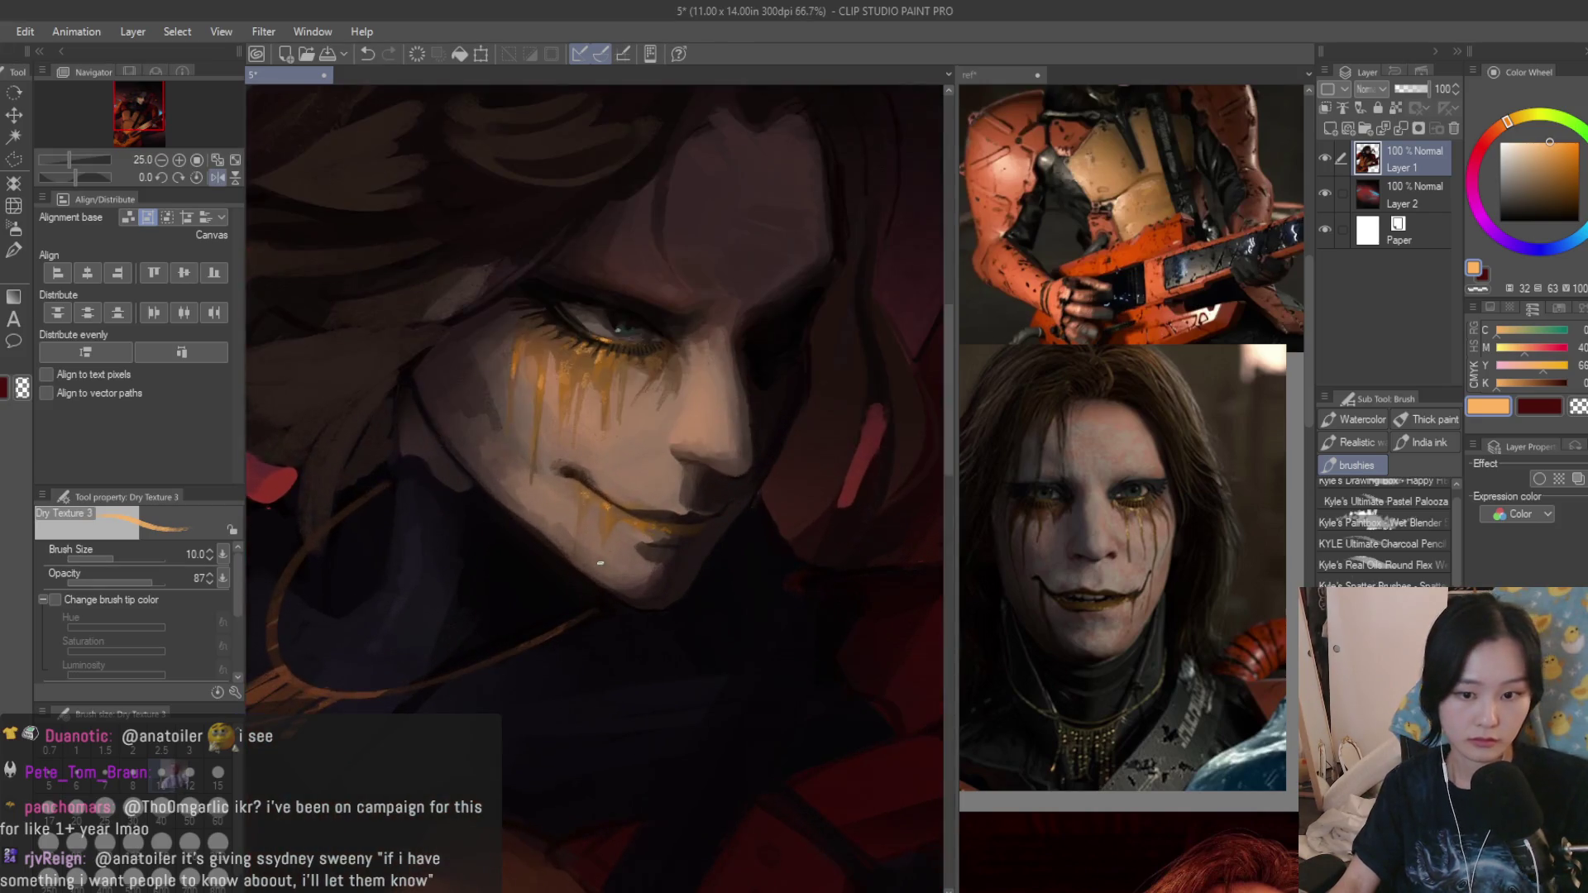
scroll(670, 497, "up", 2)
scroll(621, 534, "up", 1)
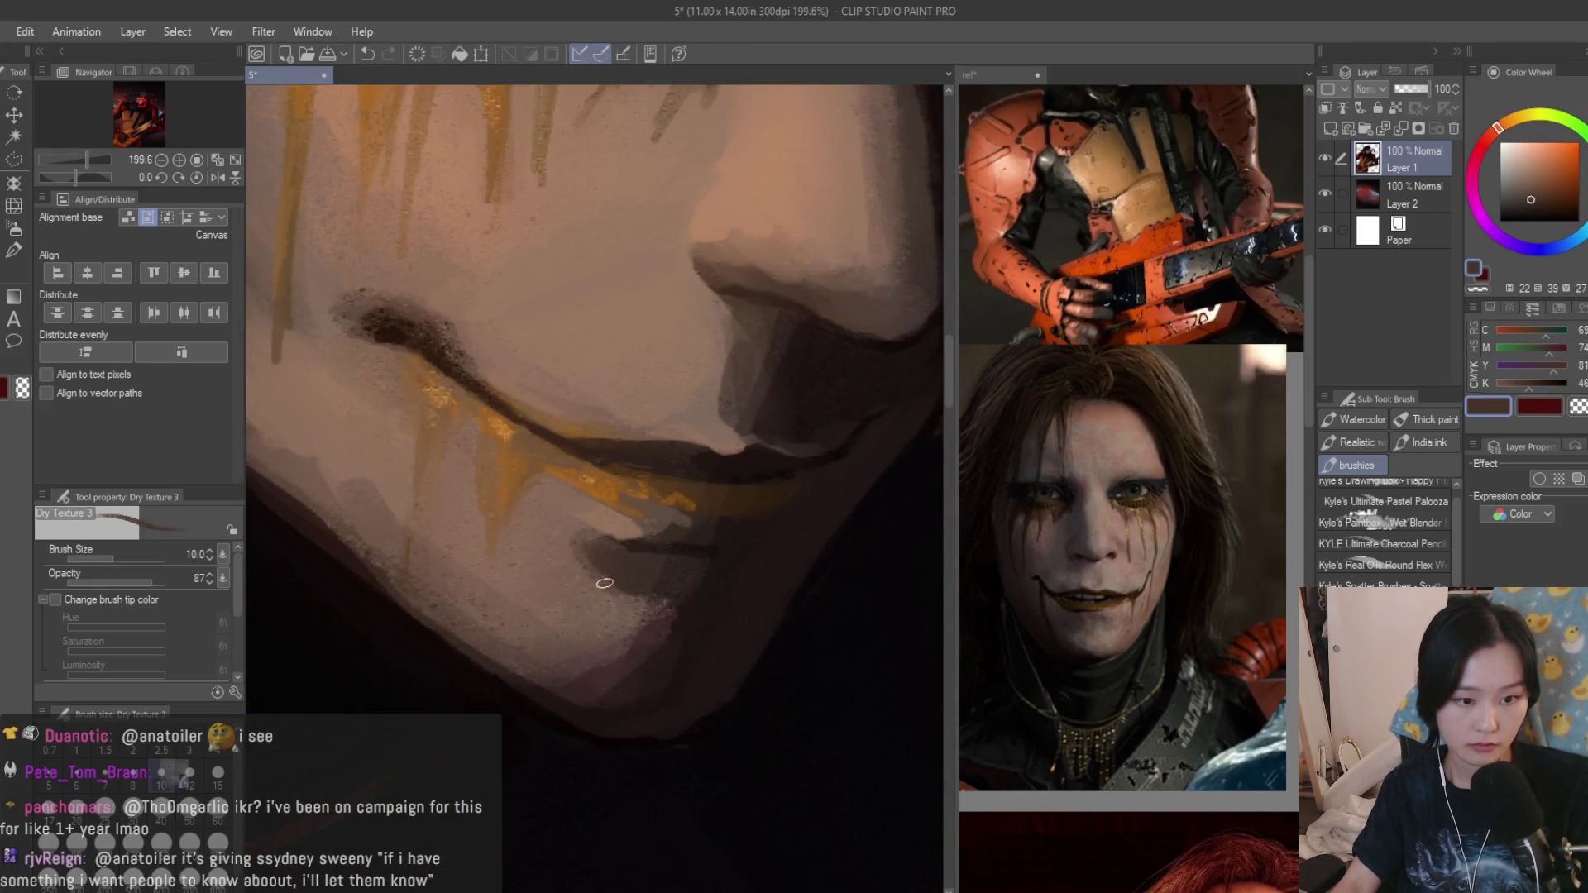
Sample a range of brown and red-brown shadow tones from the face and chin.
left_click(551, 536, "alt")
left_click(582, 539, "alt")
left_click(618, 584, "alt")
left_click(635, 608, "alt")
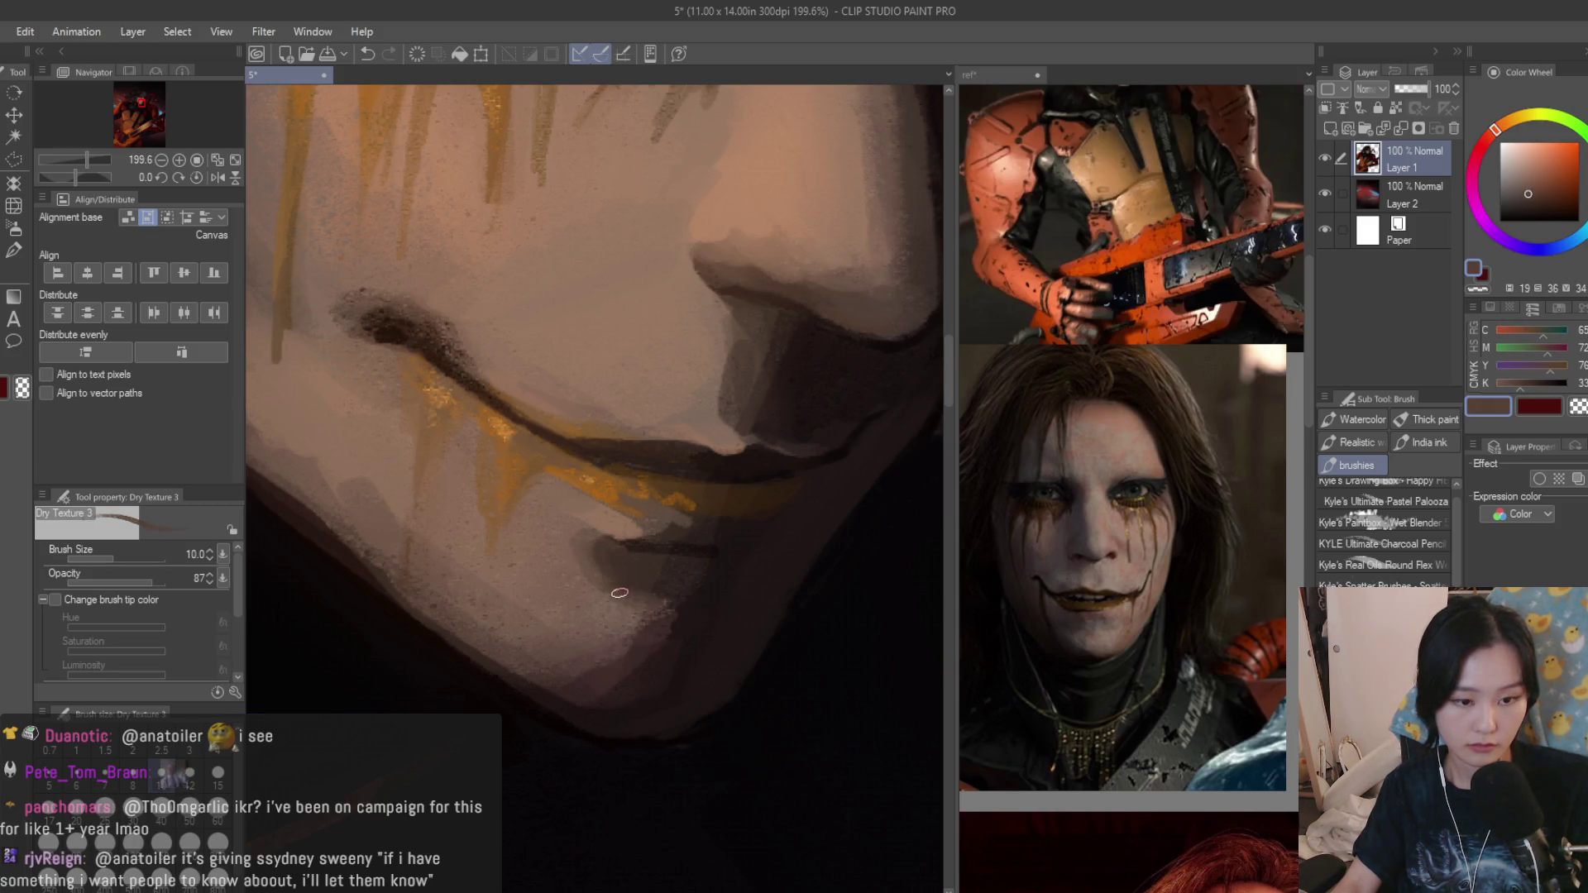
left_click(633, 598, "alt")
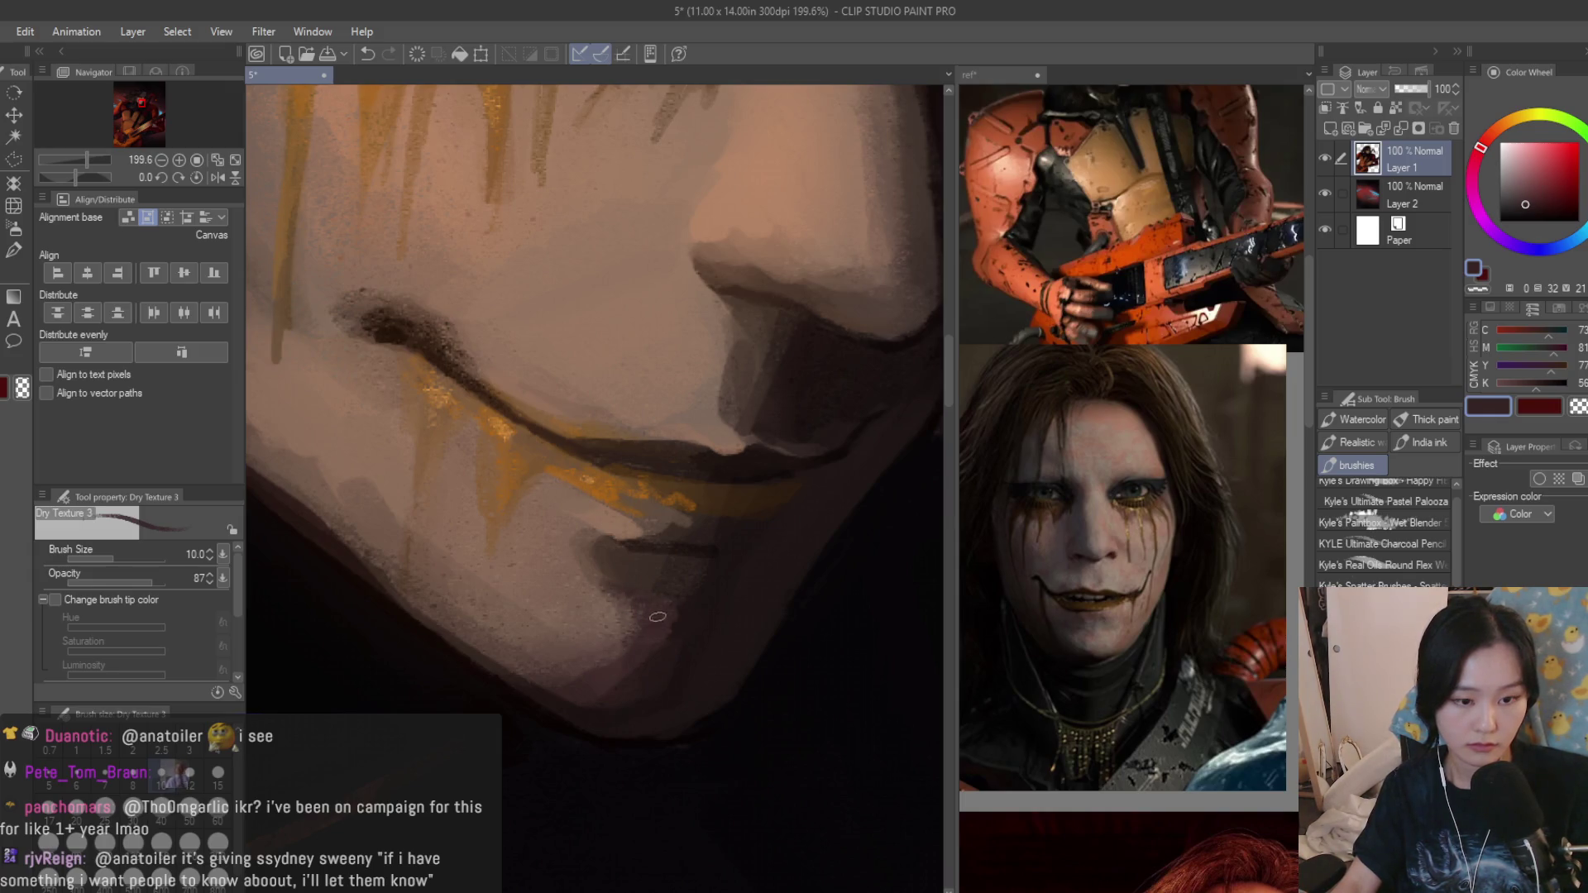
left_click(657, 616, "alt")
left_click(604, 666, "alt")
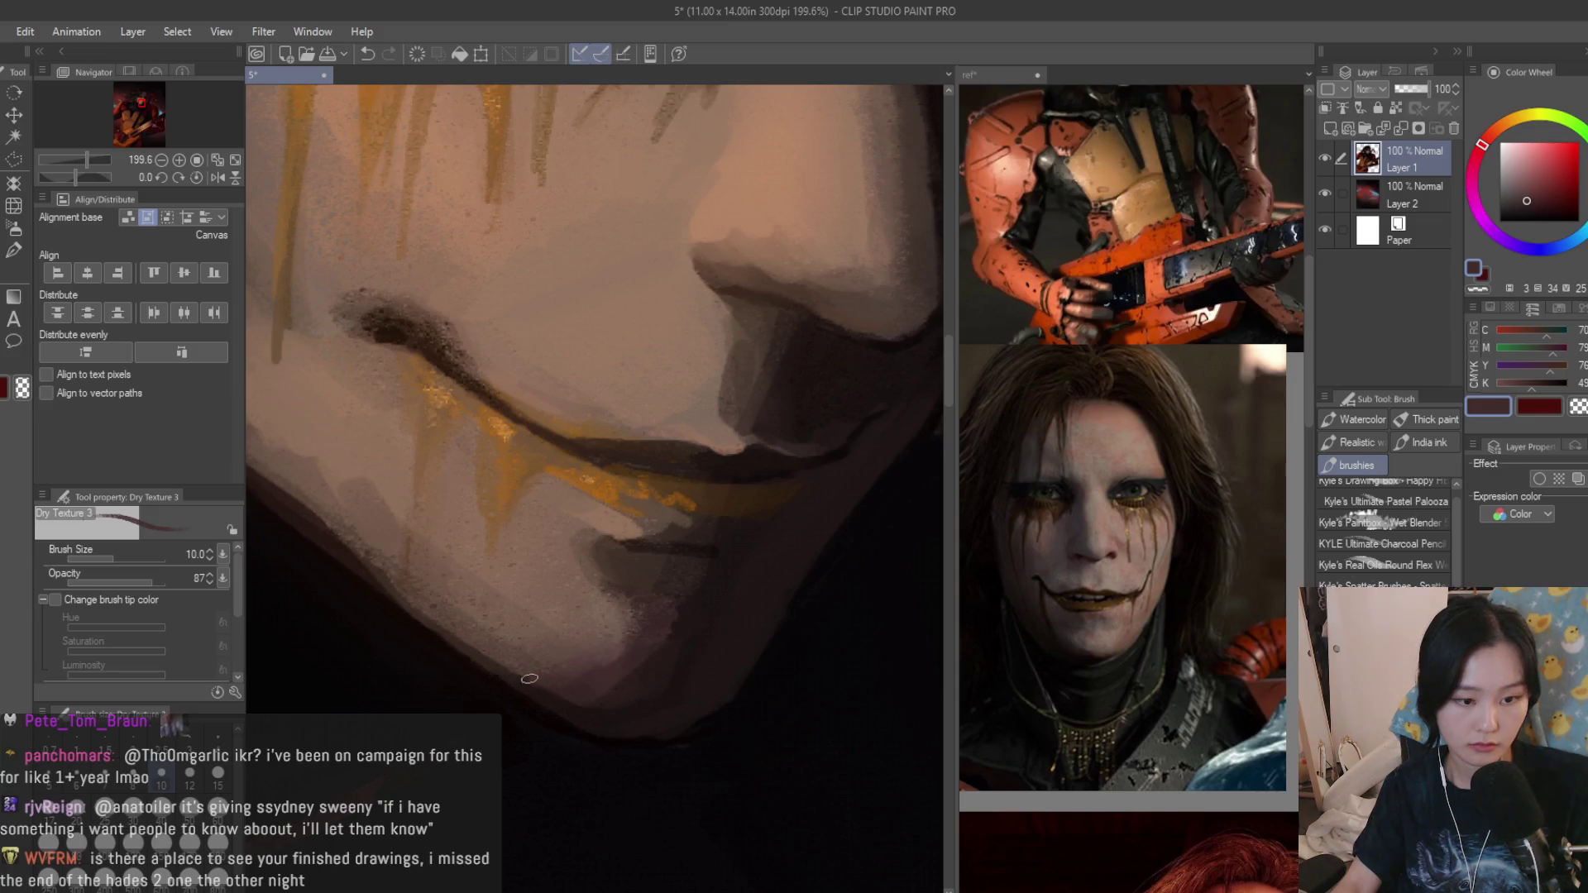
scroll(483, 648, "down", 1)
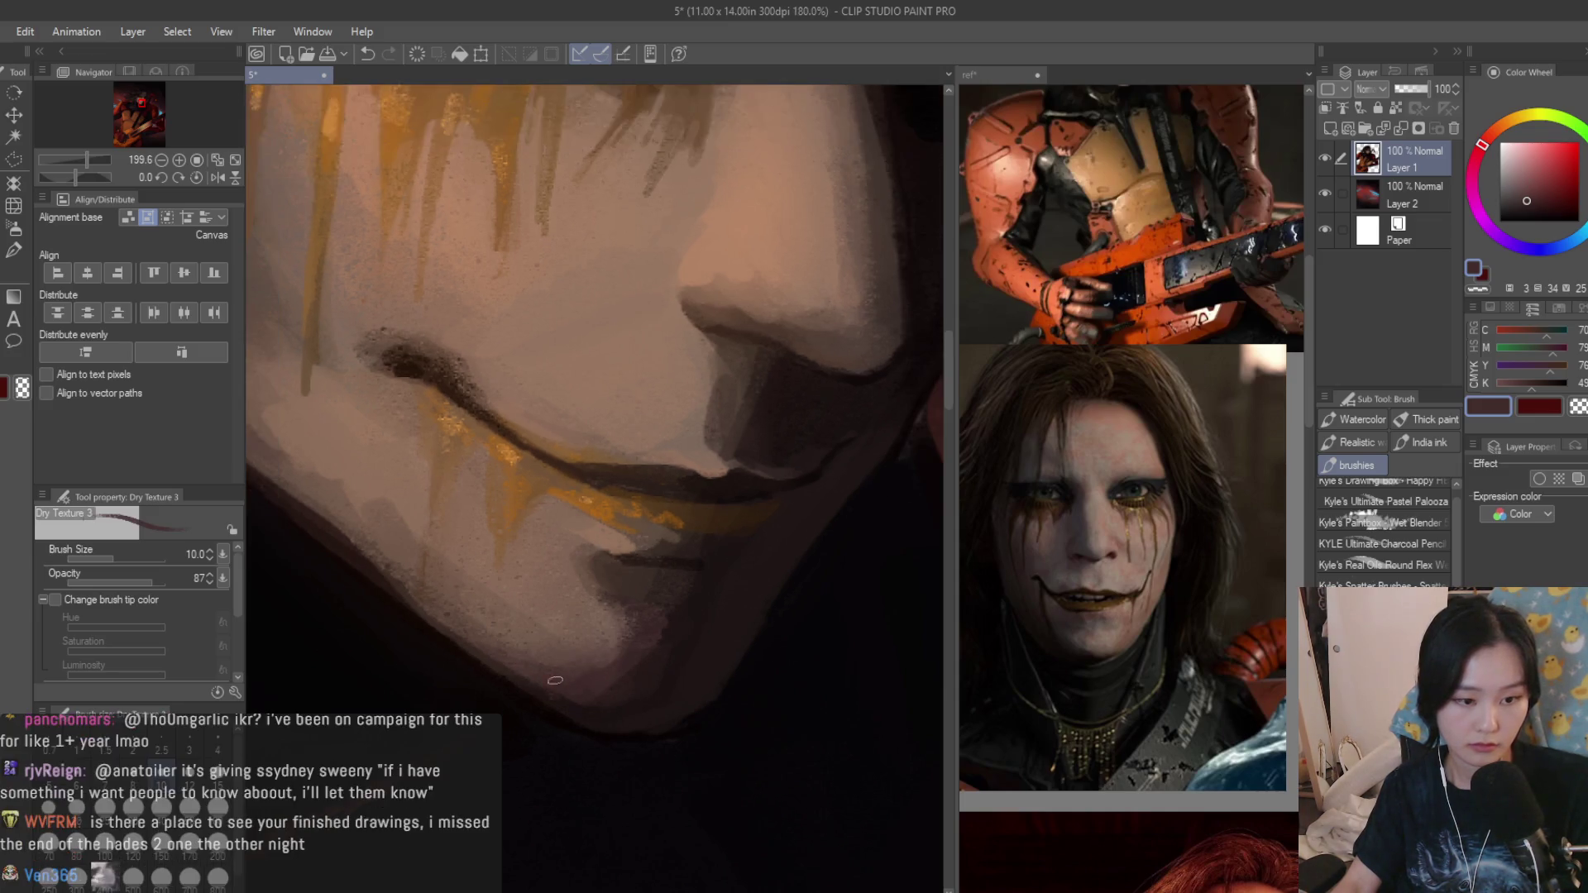
scroll(476, 610, "down", 1)
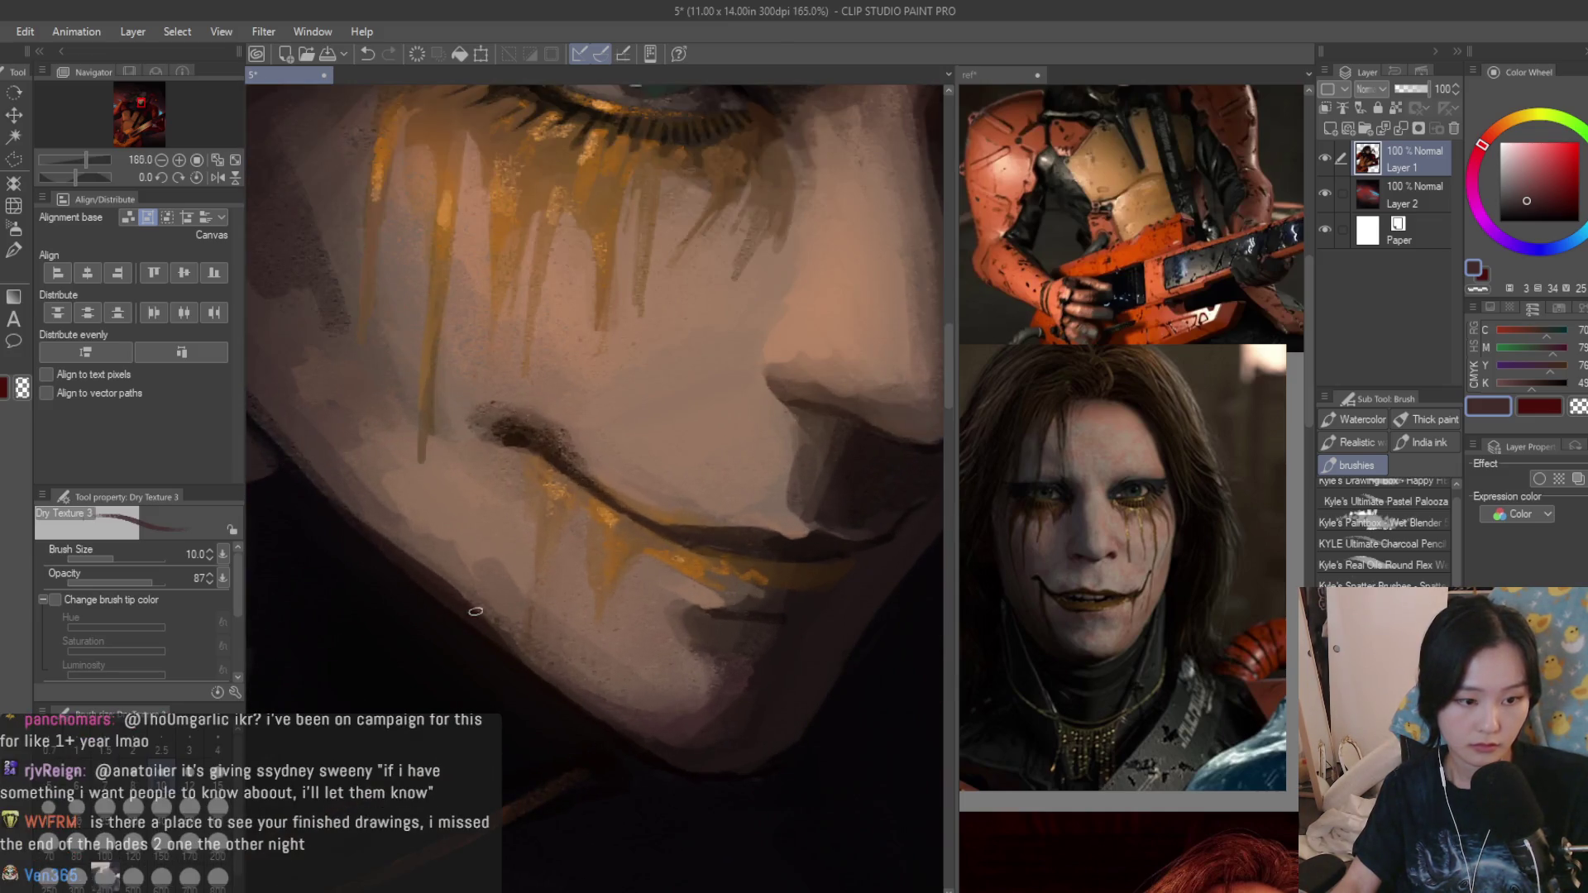
left_click(409, 553, "alt")
left_click(520, 642, "alt")
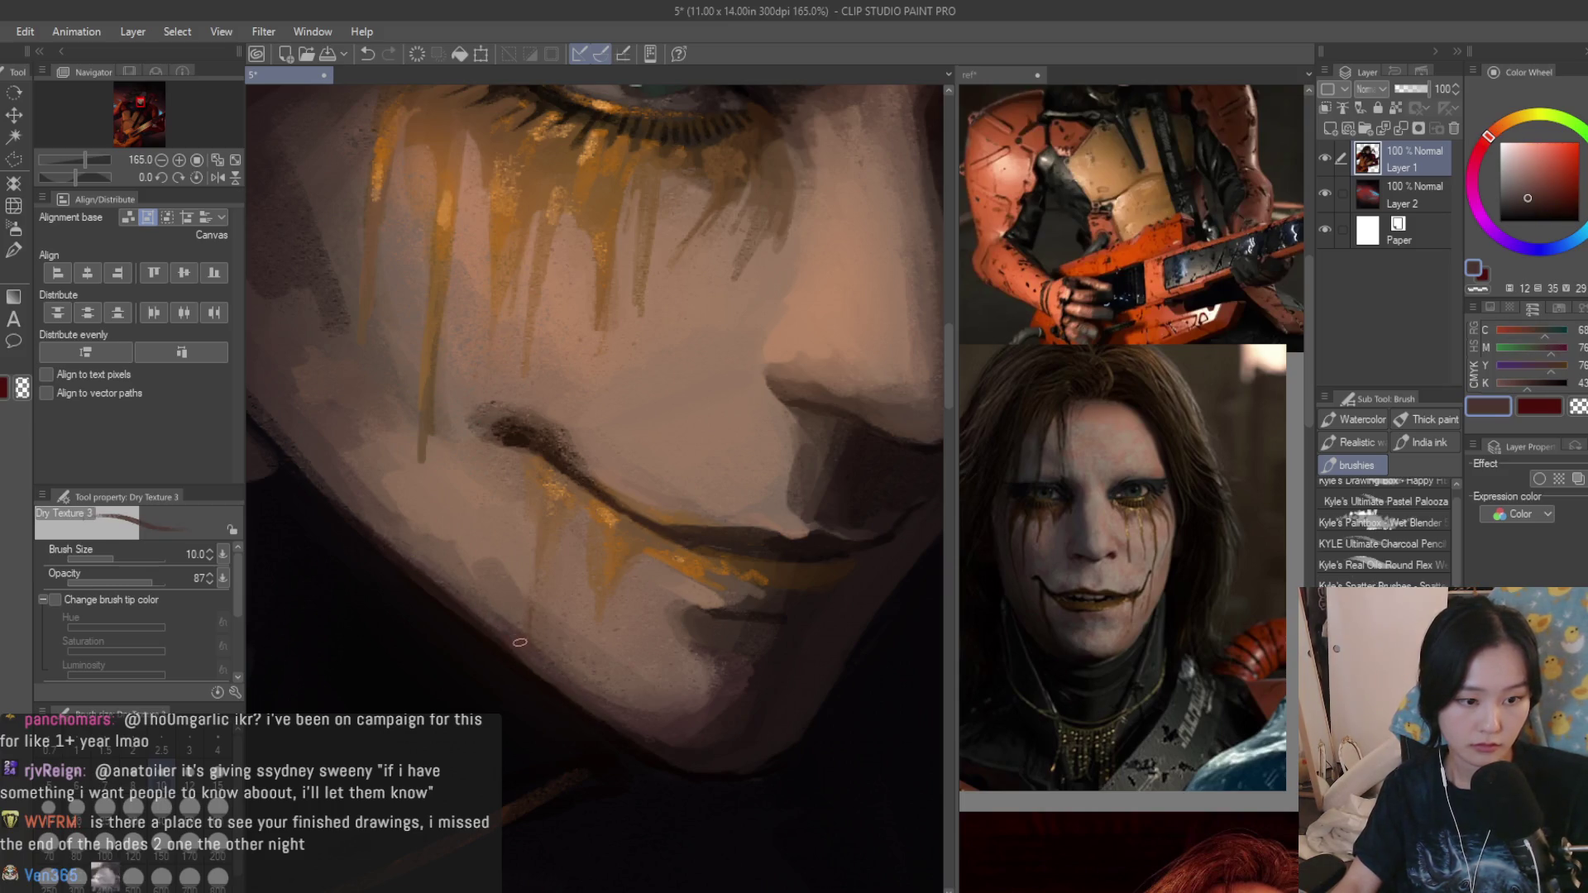
scroll(476, 586, "up", 1)
left_click(475, 585, "alt")
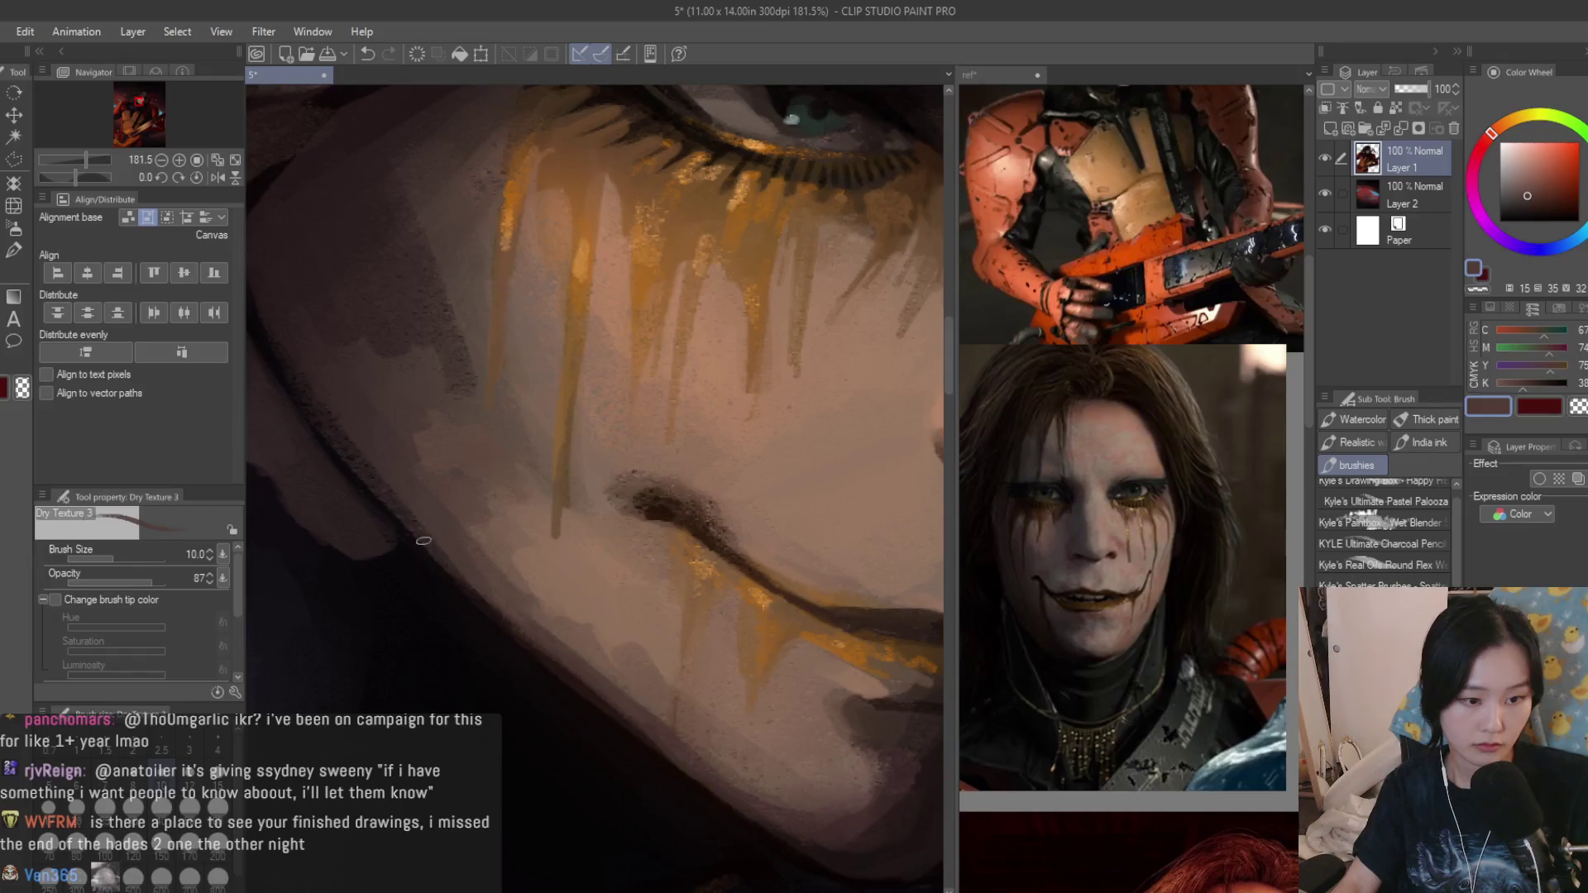
scroll(510, 615, "down", 1)
left_click(522, 621, "alt")
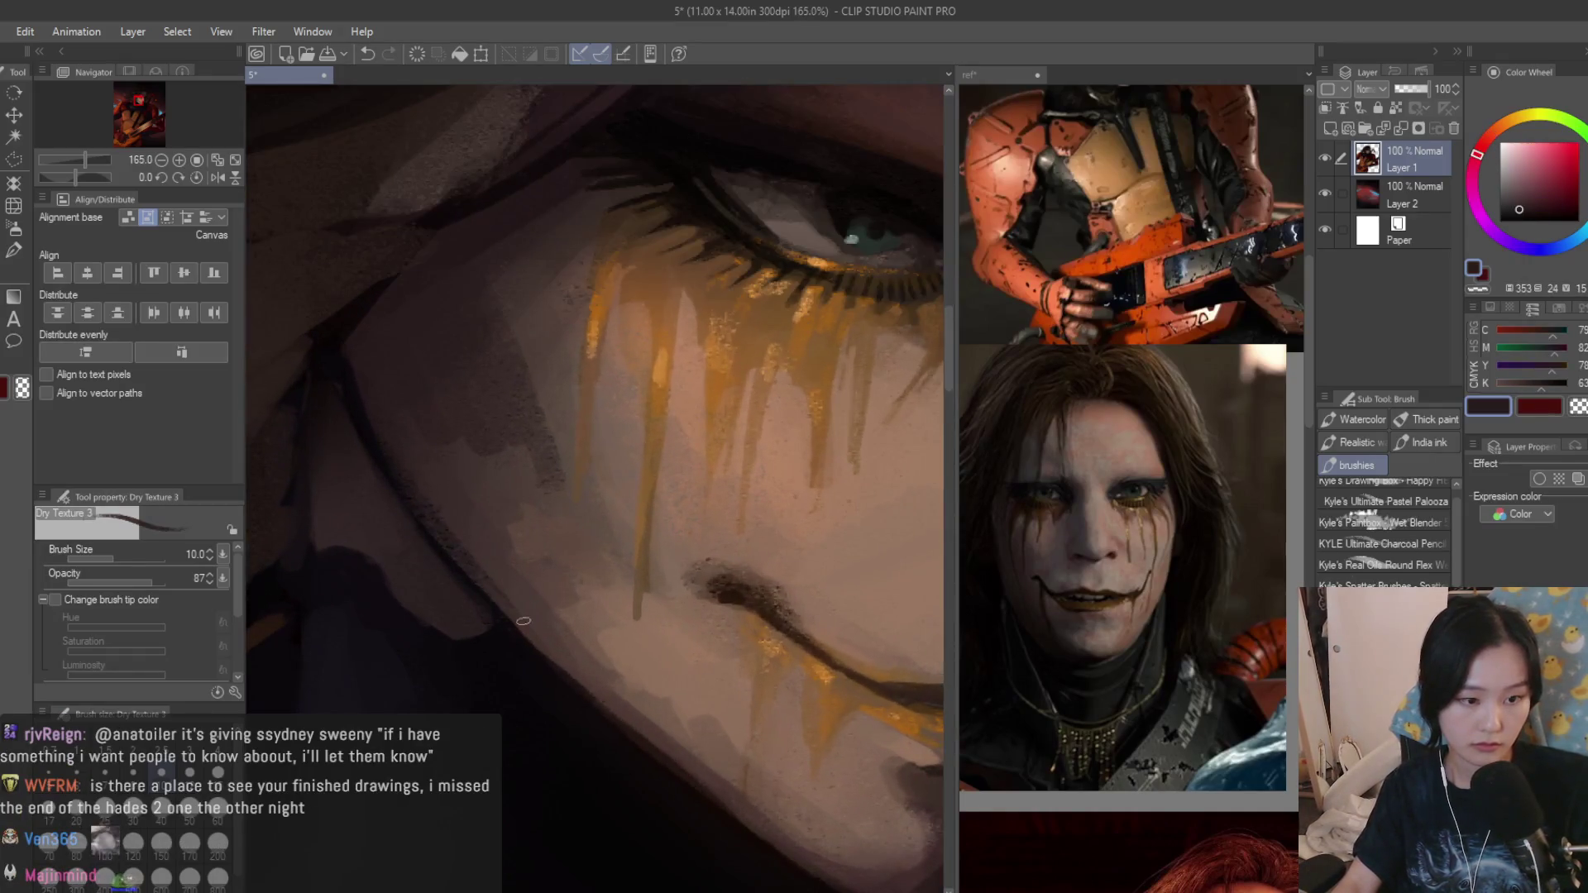
scroll(464, 536, "down", 2)
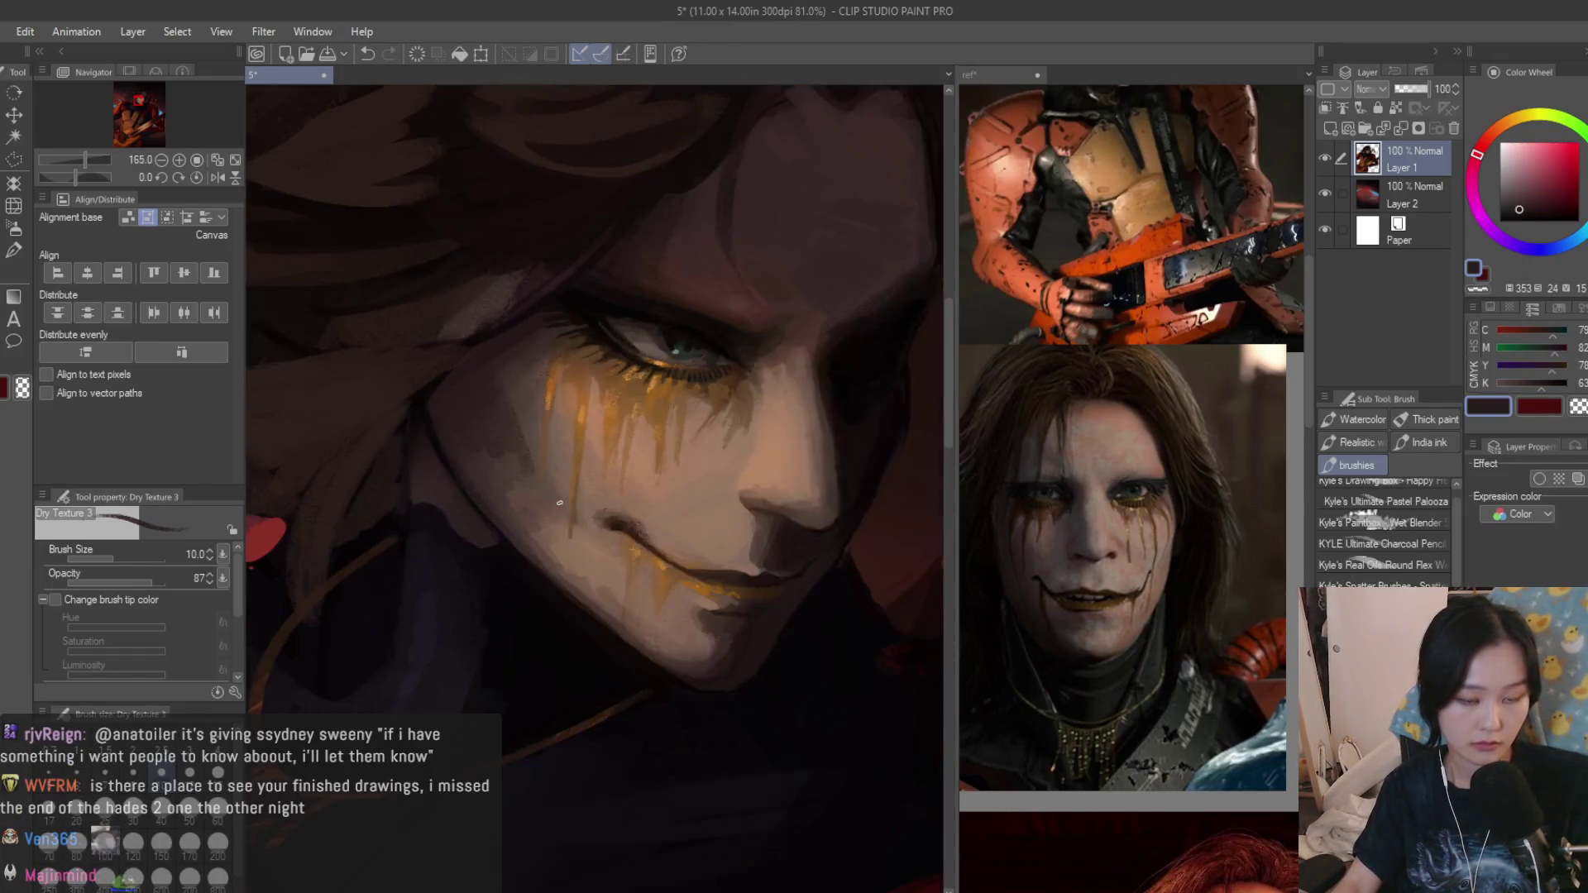
scroll(464, 536, "down", 2)
scroll(464, 537, "down", 1)
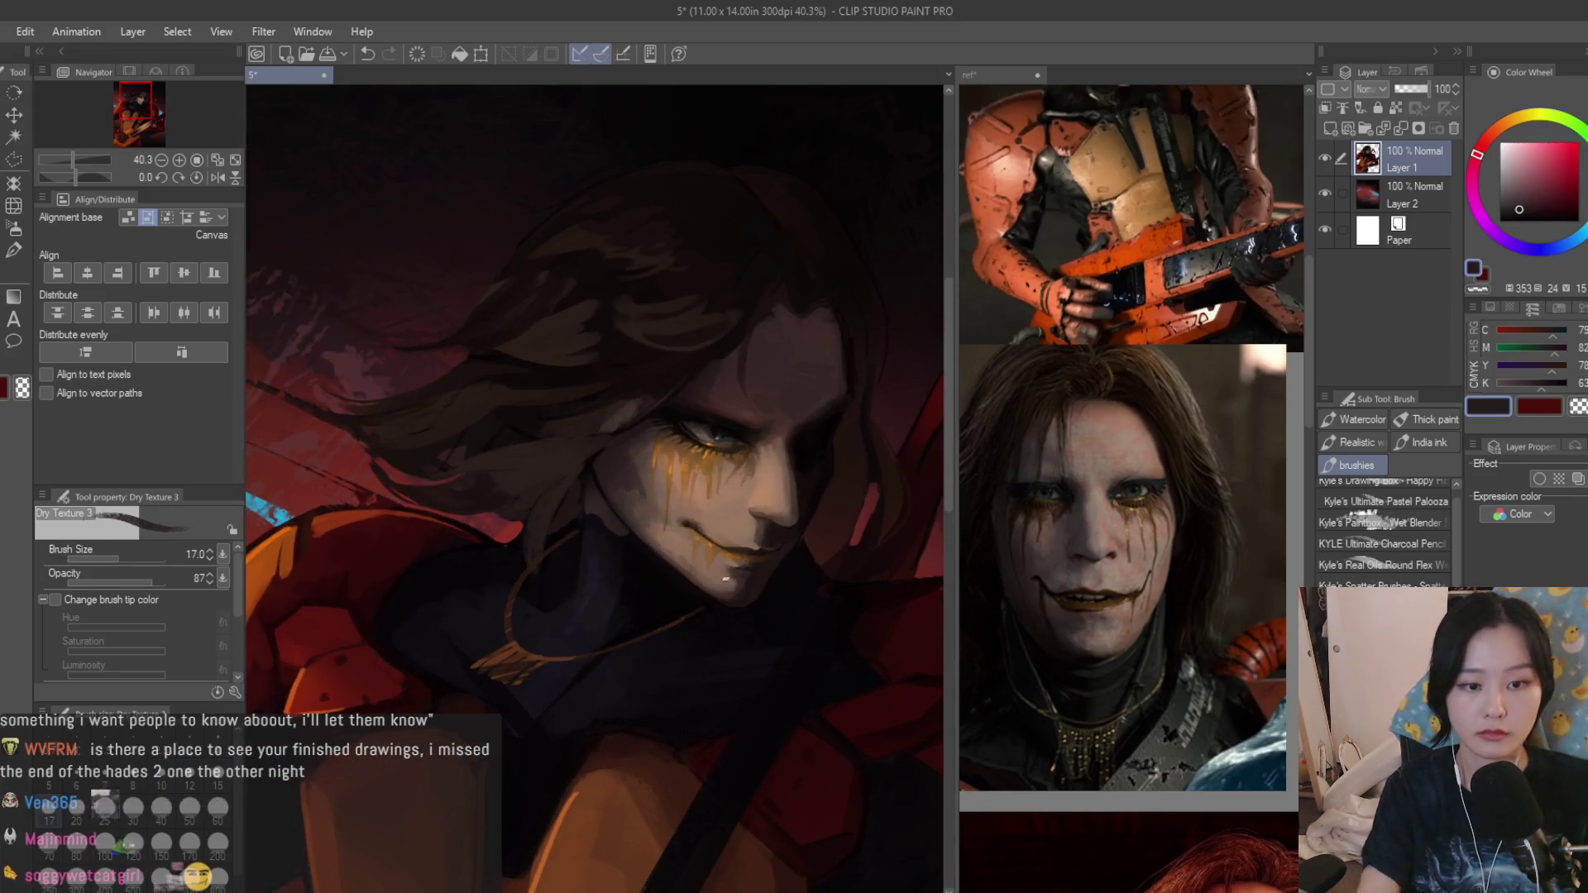
scroll(594, 501, "up", 5)
scroll(595, 502, "up", 3)
scroll(594, 502, "up", 1)
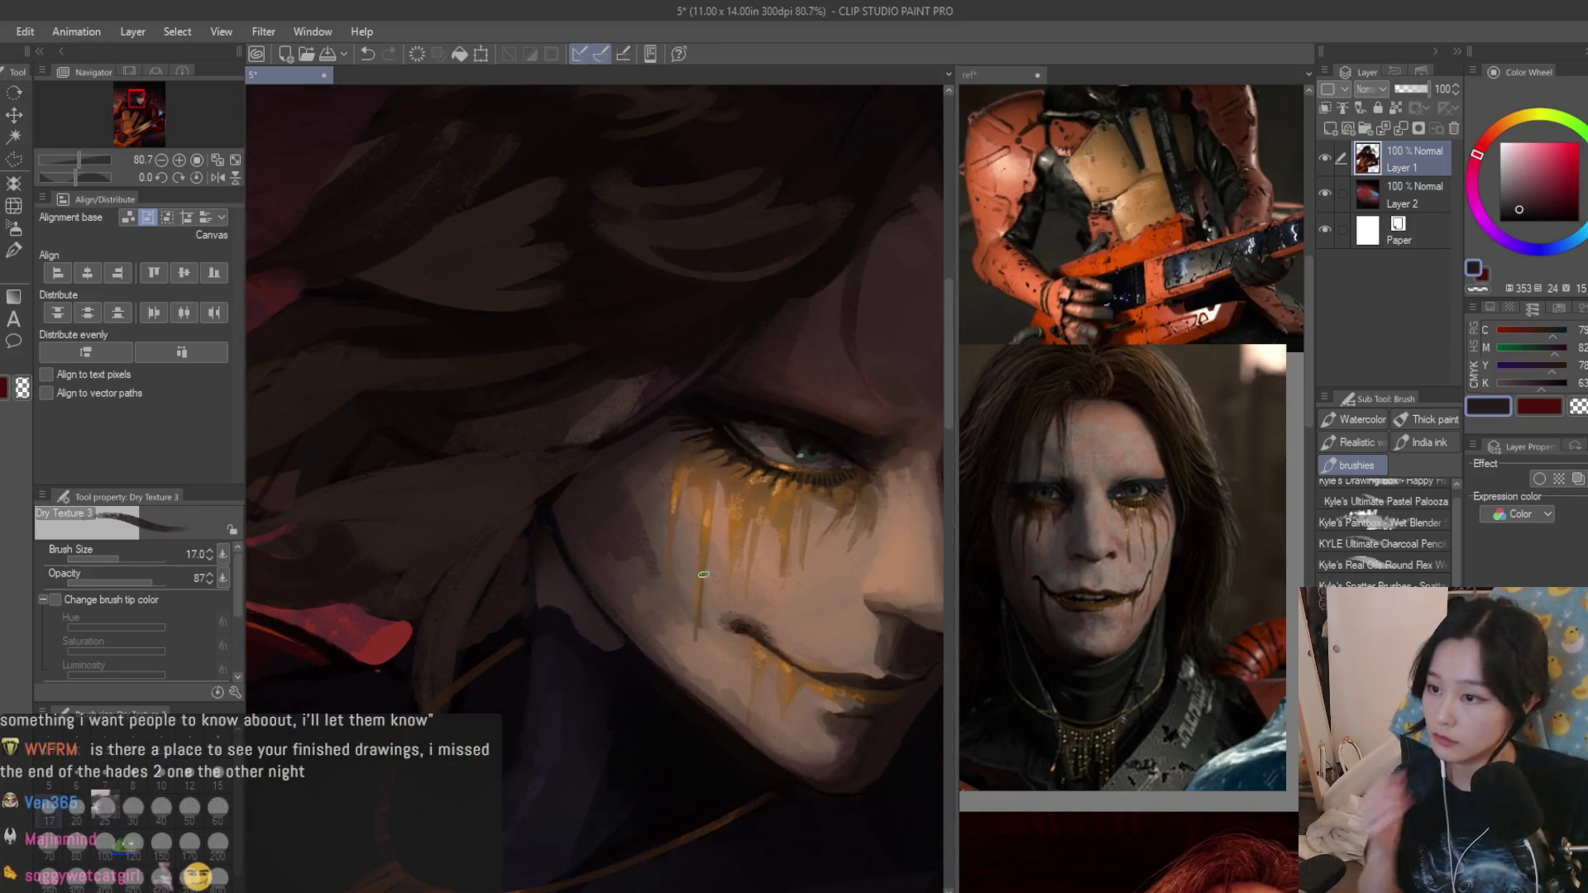
scroll(670, 580, "up", 3)
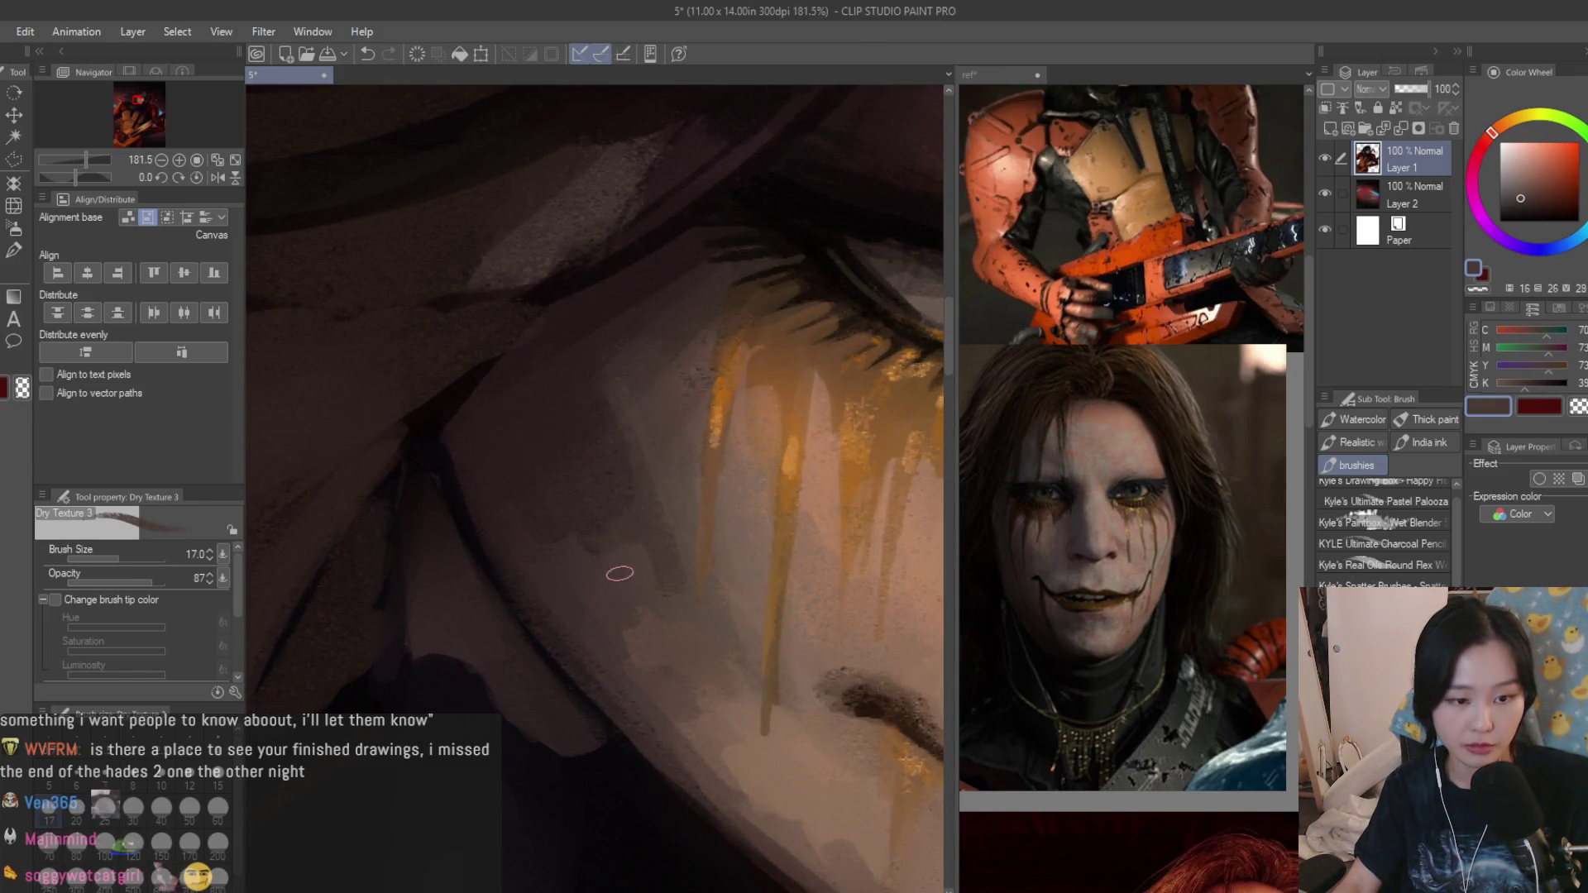
Sample progressively darker browns until settling on a near-black shadow colour with a smaller brush.
left_click(590, 543, "alt")
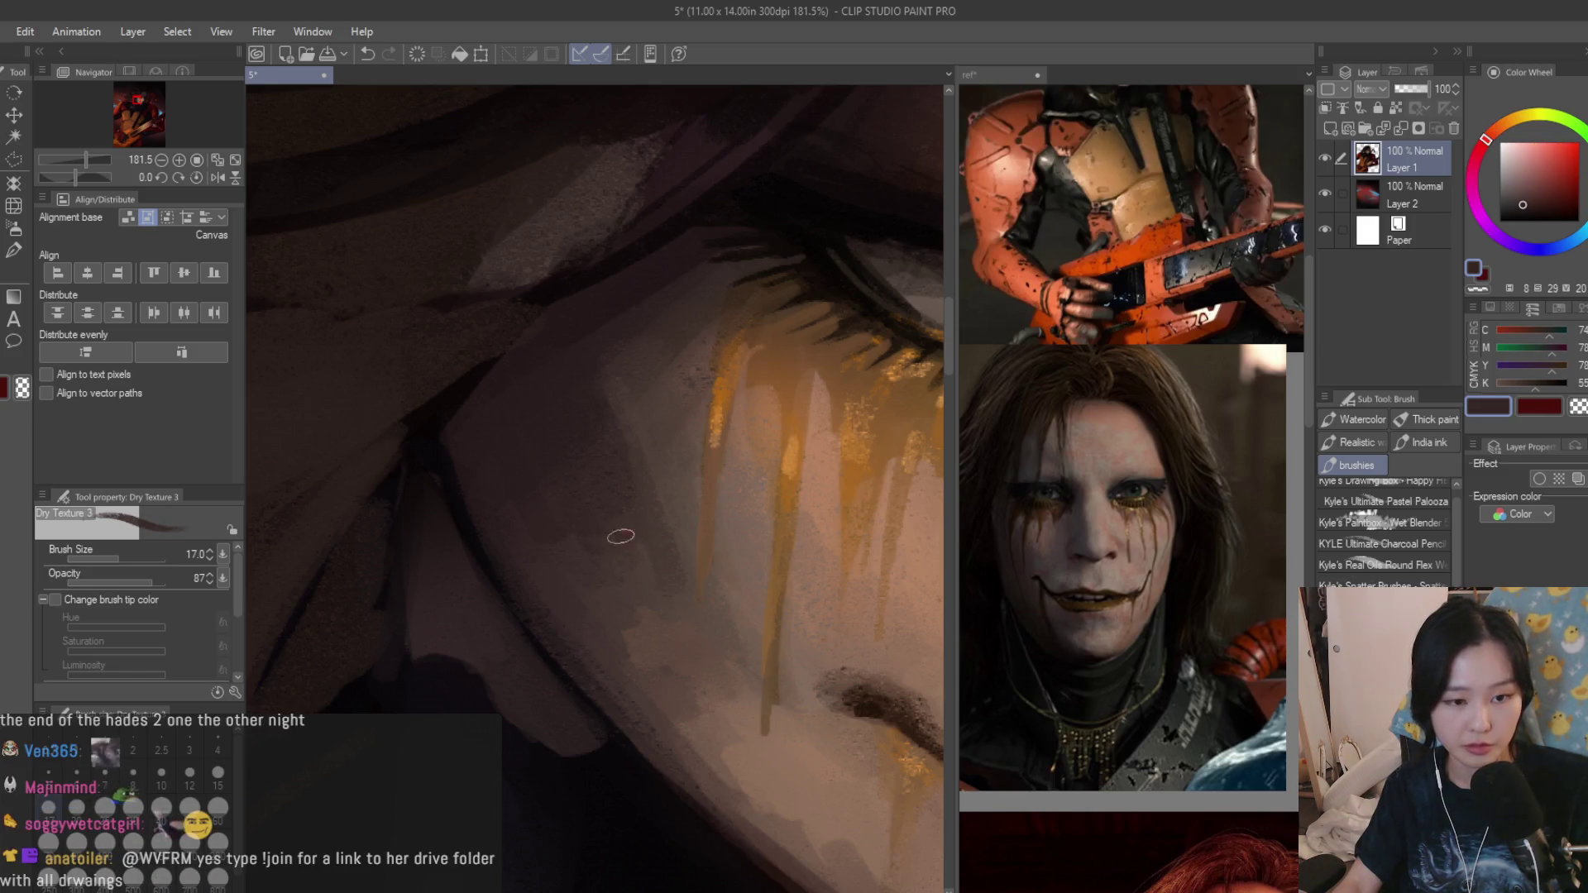
left_click(607, 317, "alt")
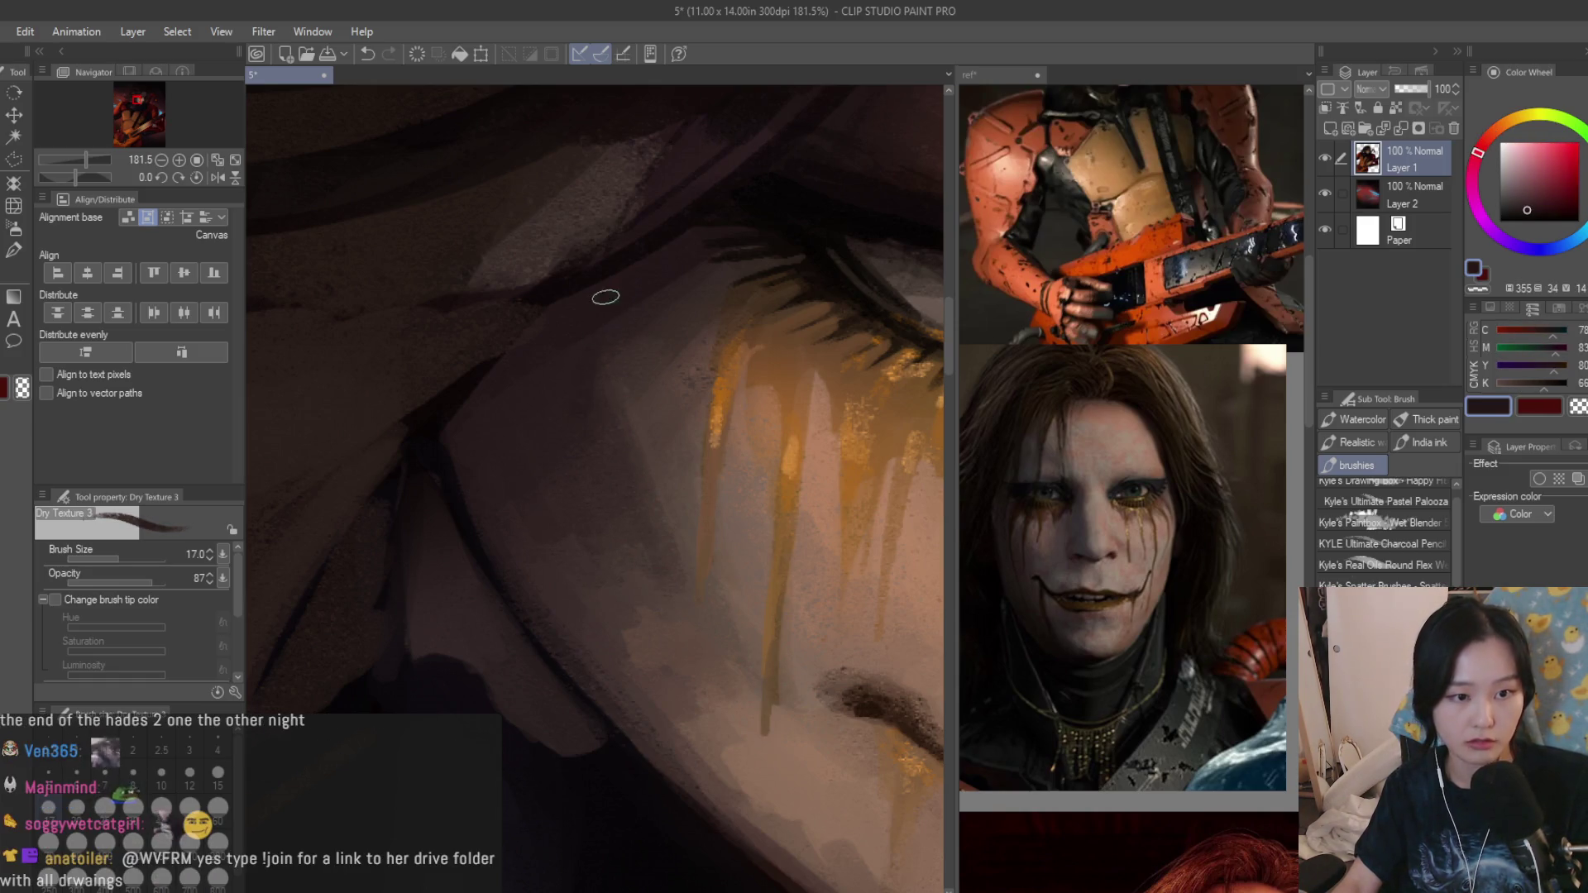
left_click(438, 471, "alt")
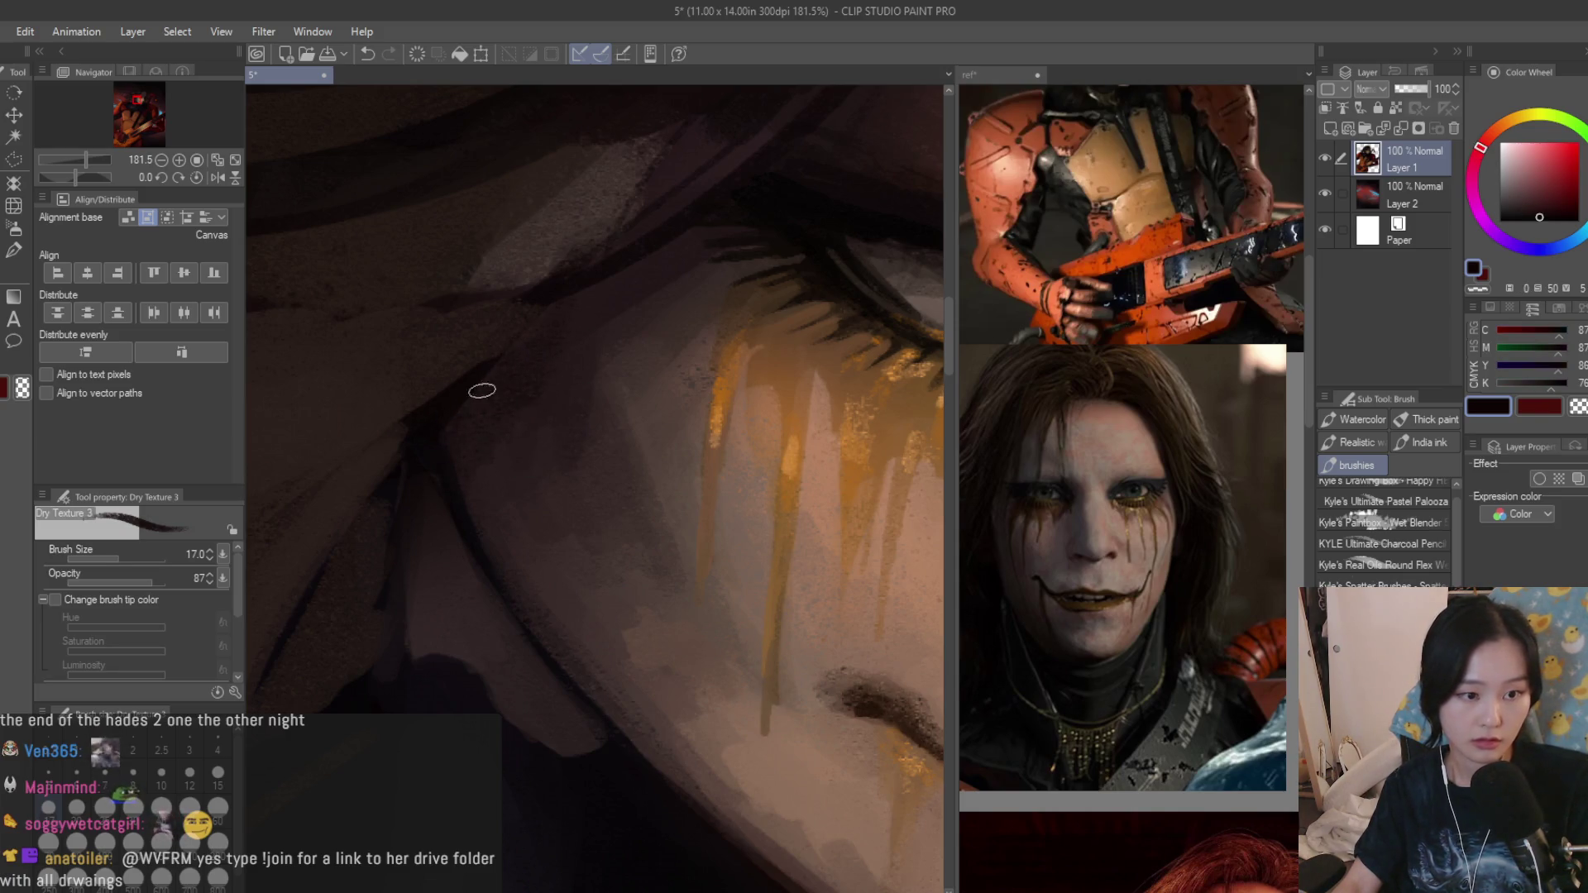
scroll(620, 335, "down", 3)
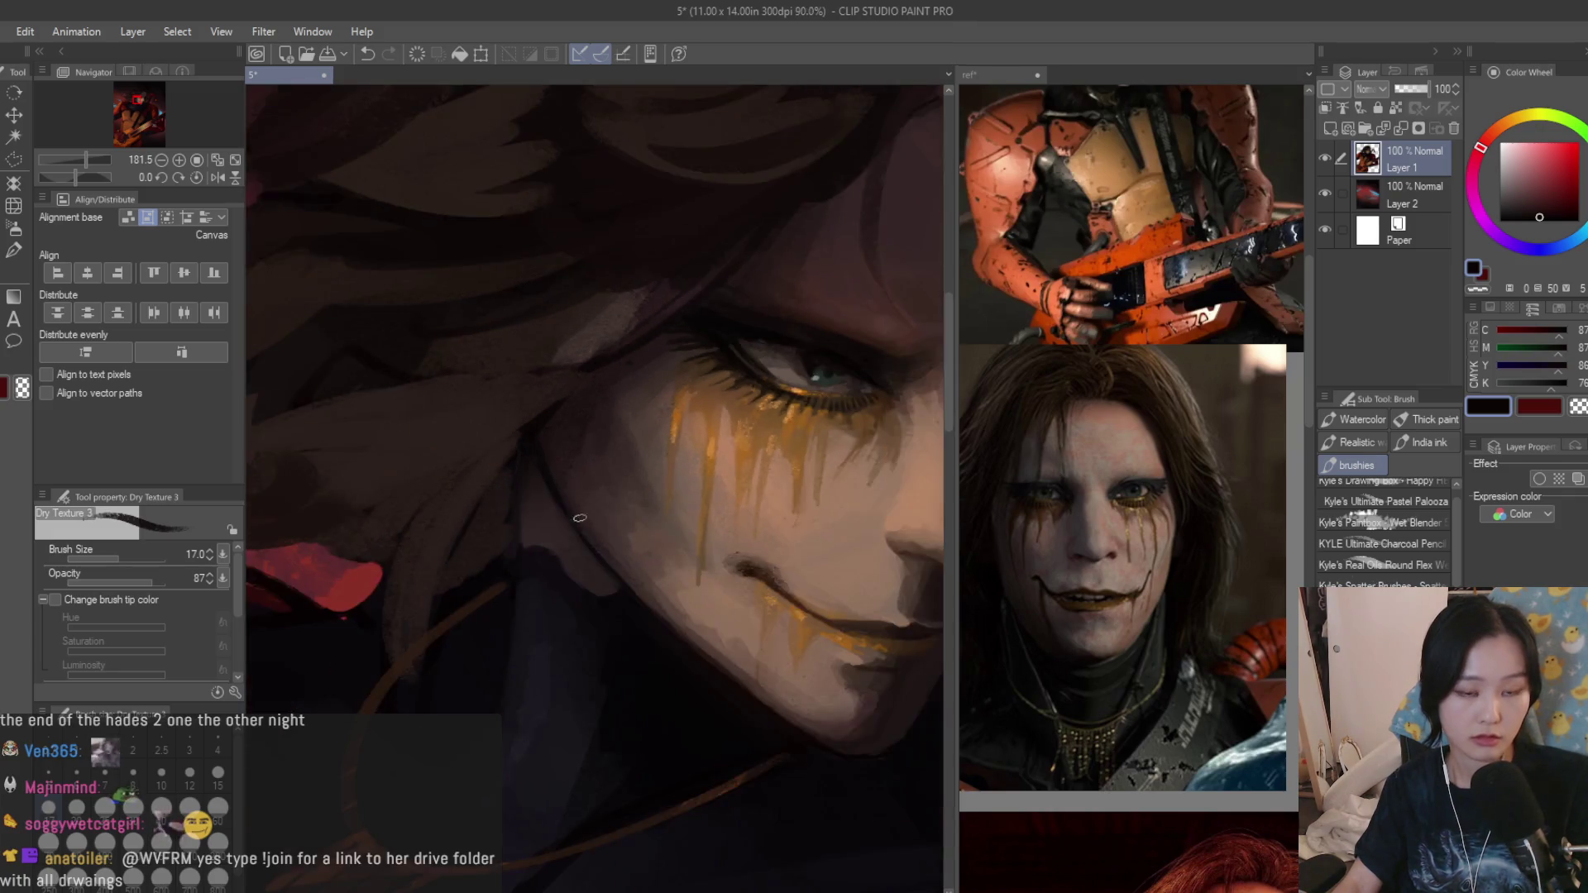
scroll(659, 385, "down", 2)
scroll(696, 435, "down", 3)
scroll(716, 468, "up", 3)
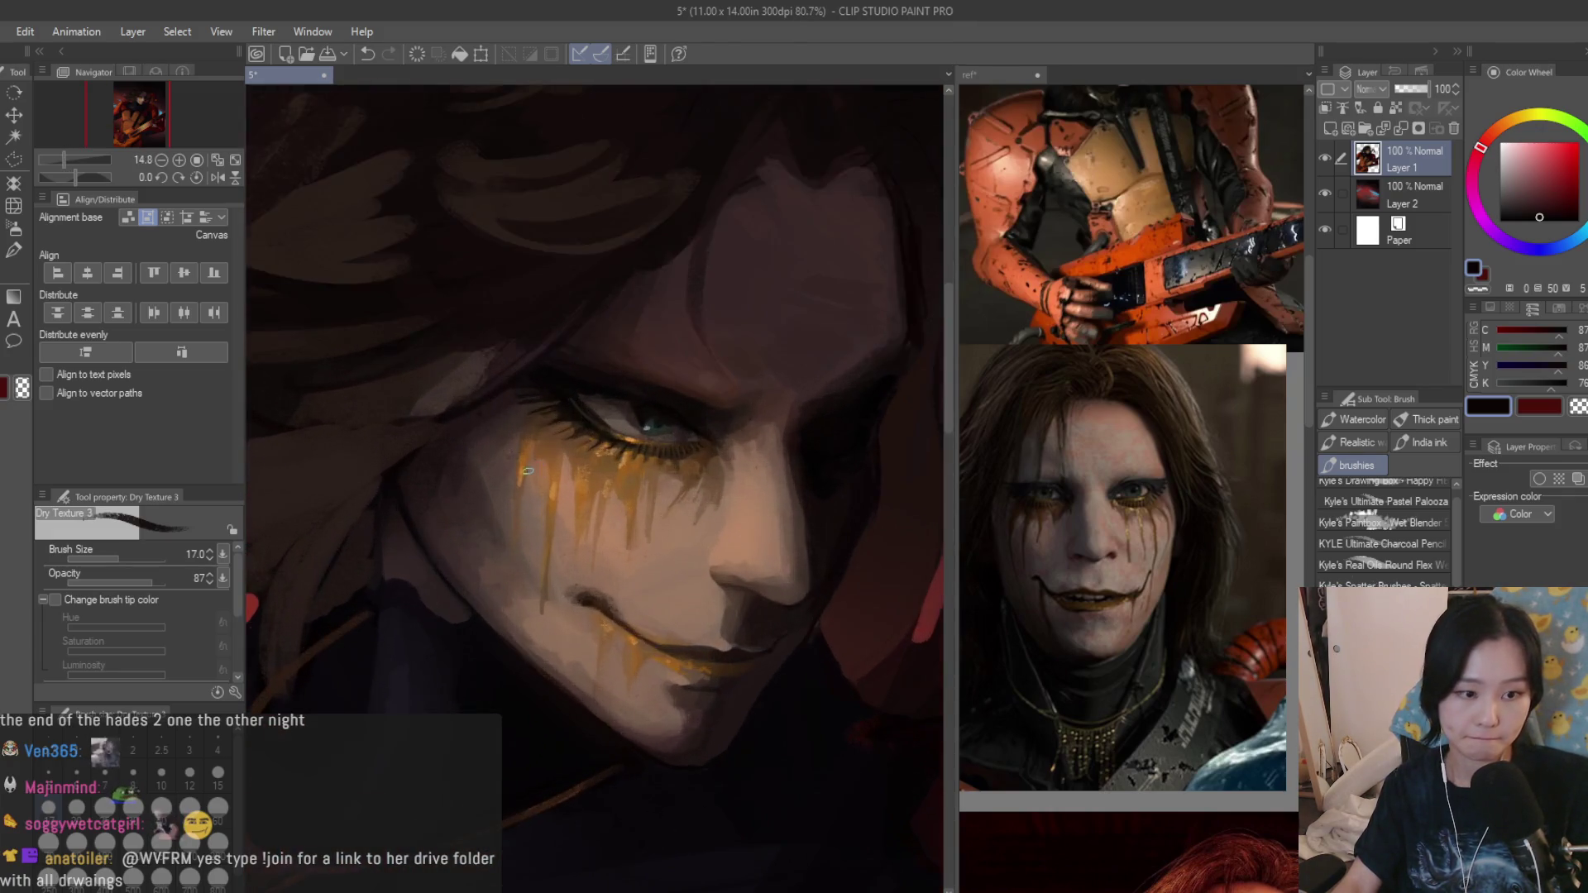
scroll(484, 472, "up", 2)
left_click(484, 473, "alt")
left_click(471, 515, "alt")
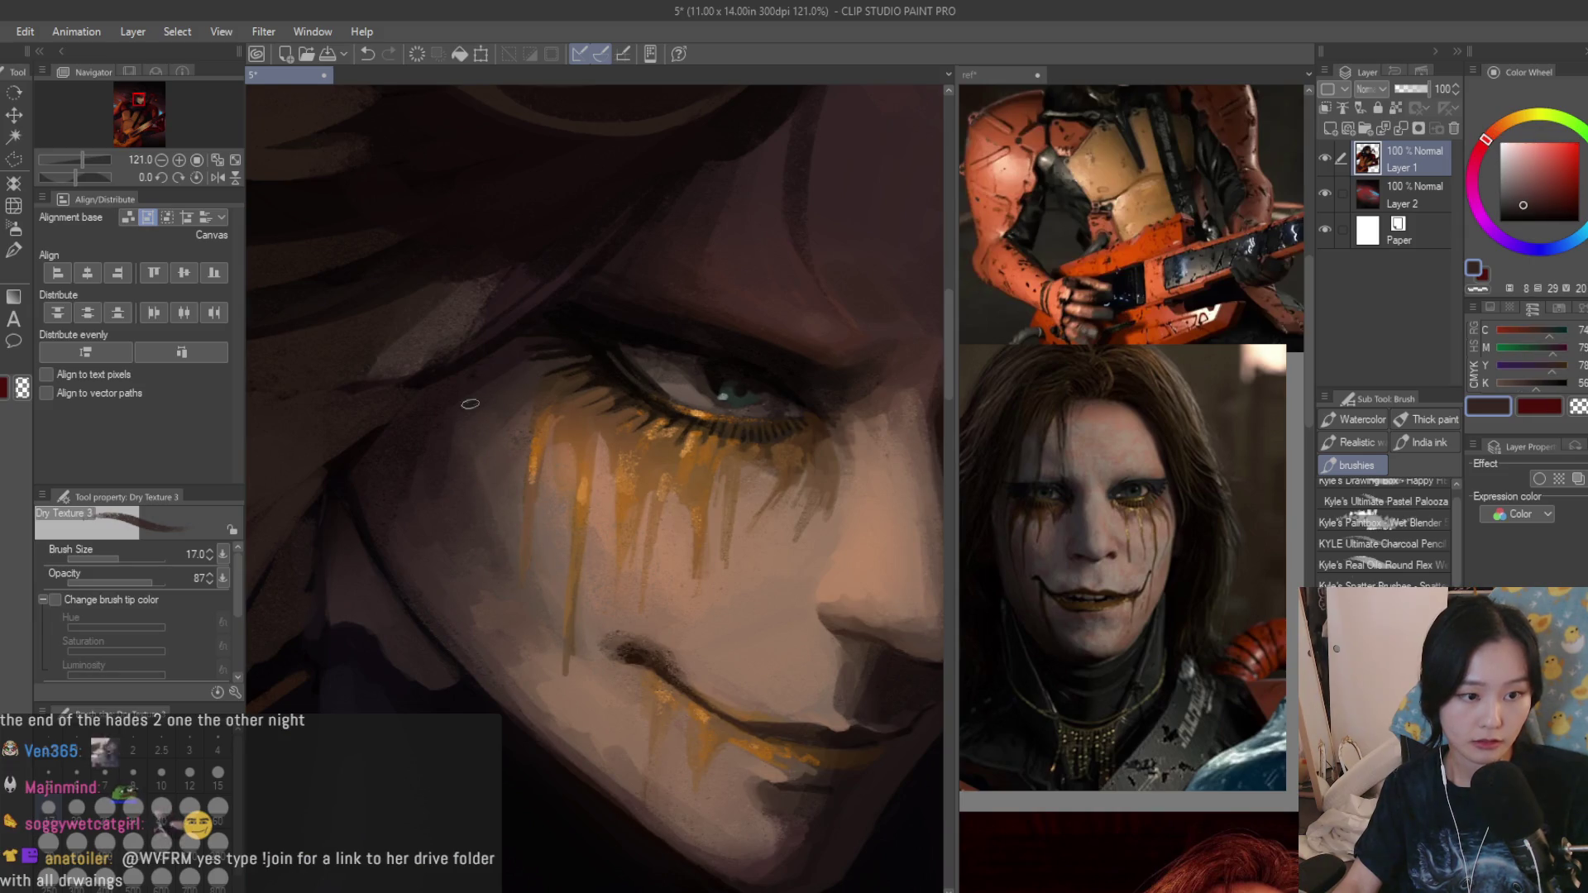
left_click(465, 477, "alt")
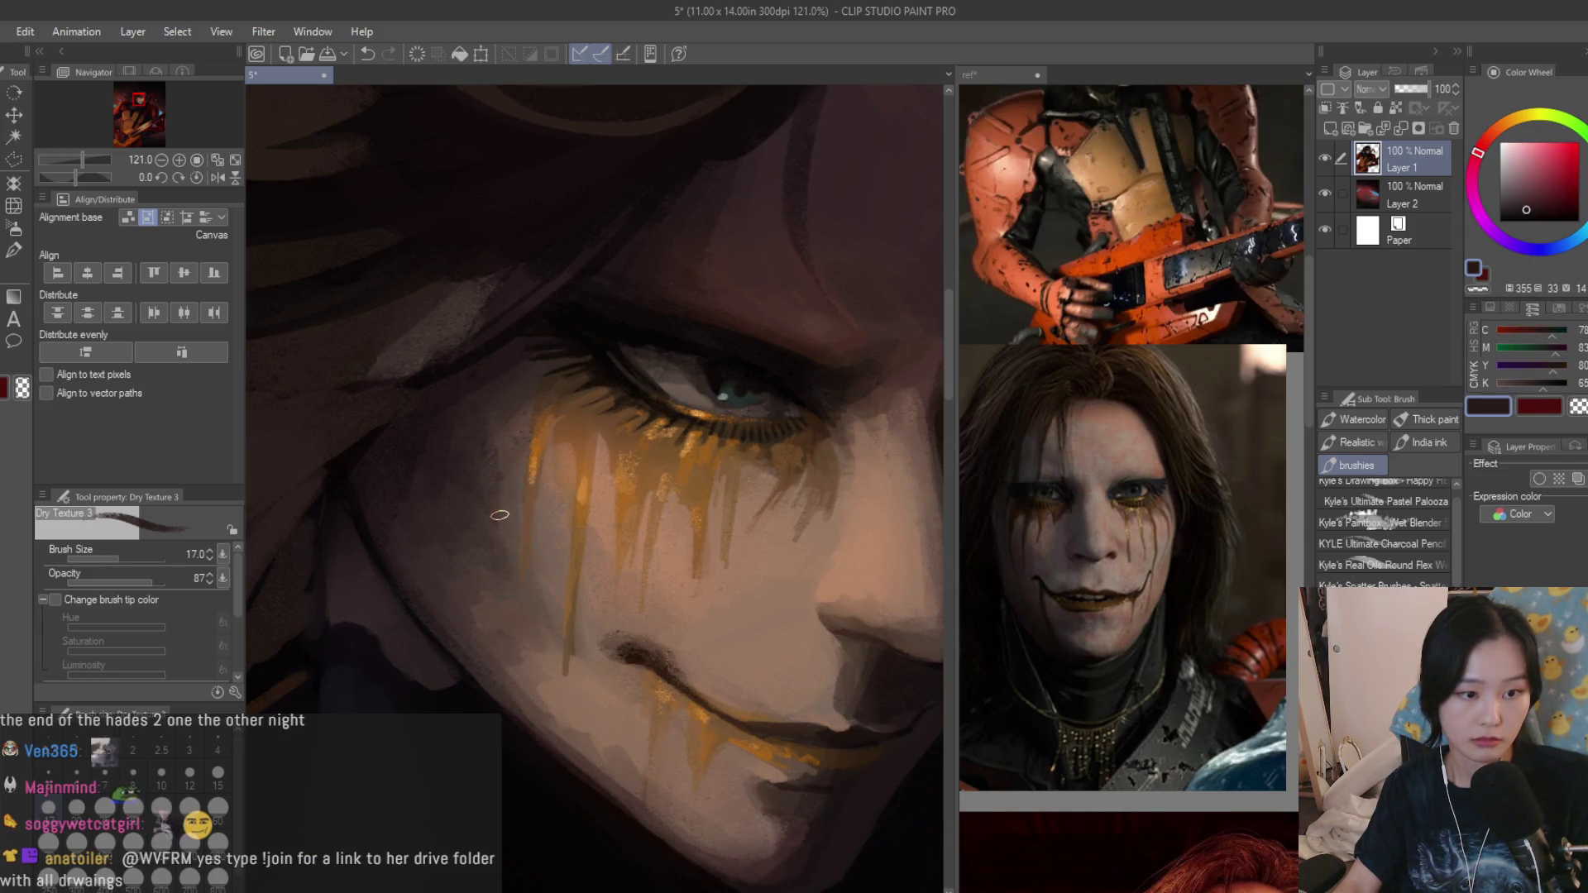
scroll(499, 515, "down", 2)
scroll(521, 512, "down", 2)
scroll(596, 509, "up", 2)
scroll(629, 507, "up", 1)
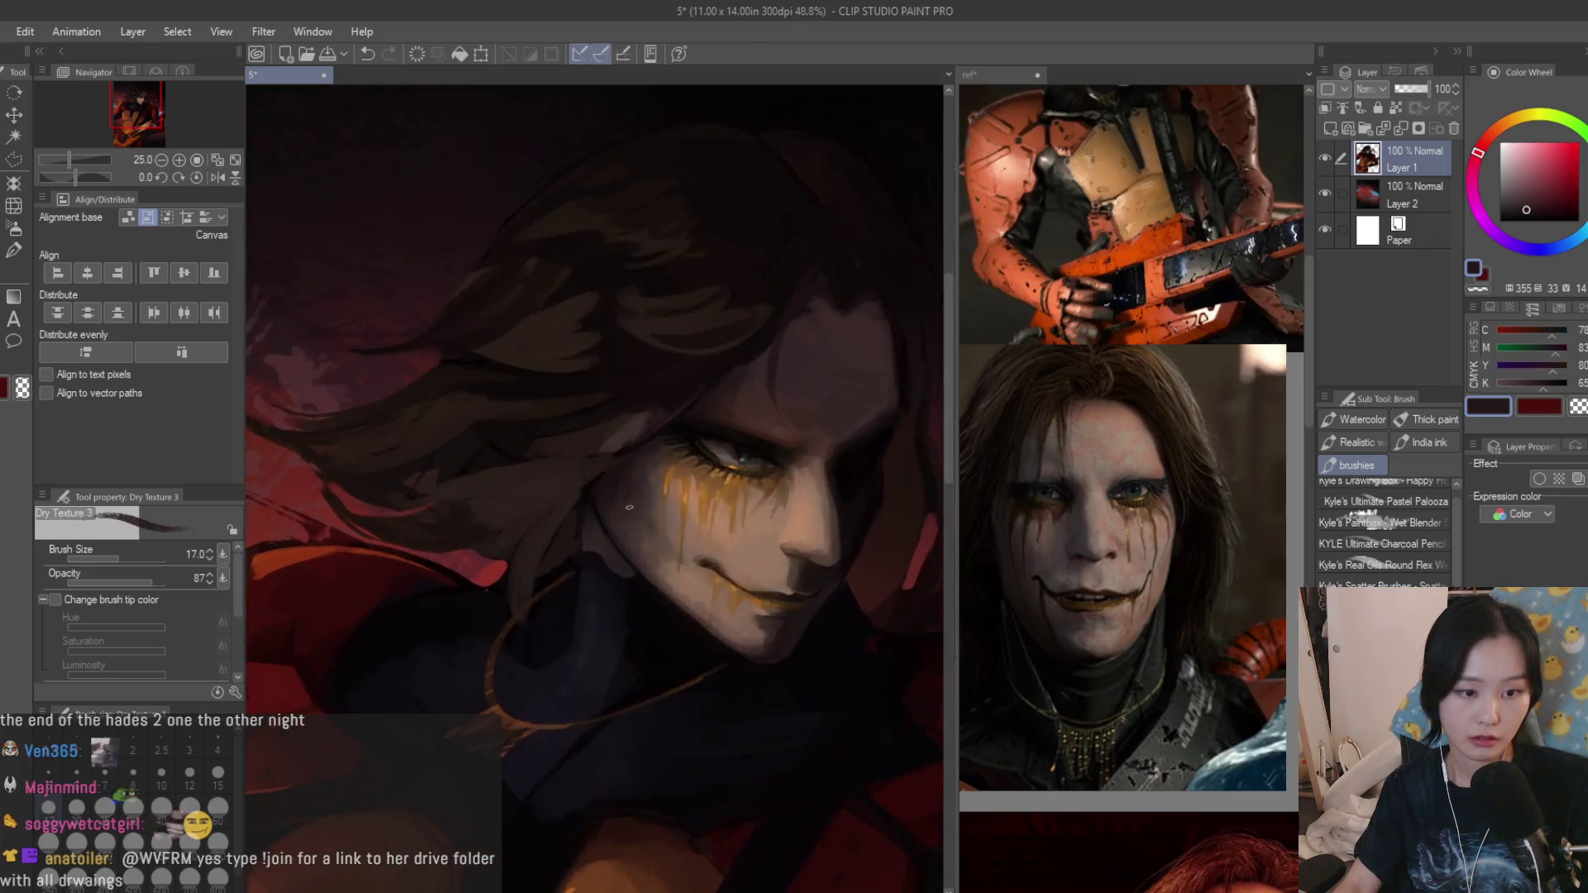
scroll(630, 507, "up", 2)
scroll(558, 510, "up", 2)
left_click(567, 509, "alt")
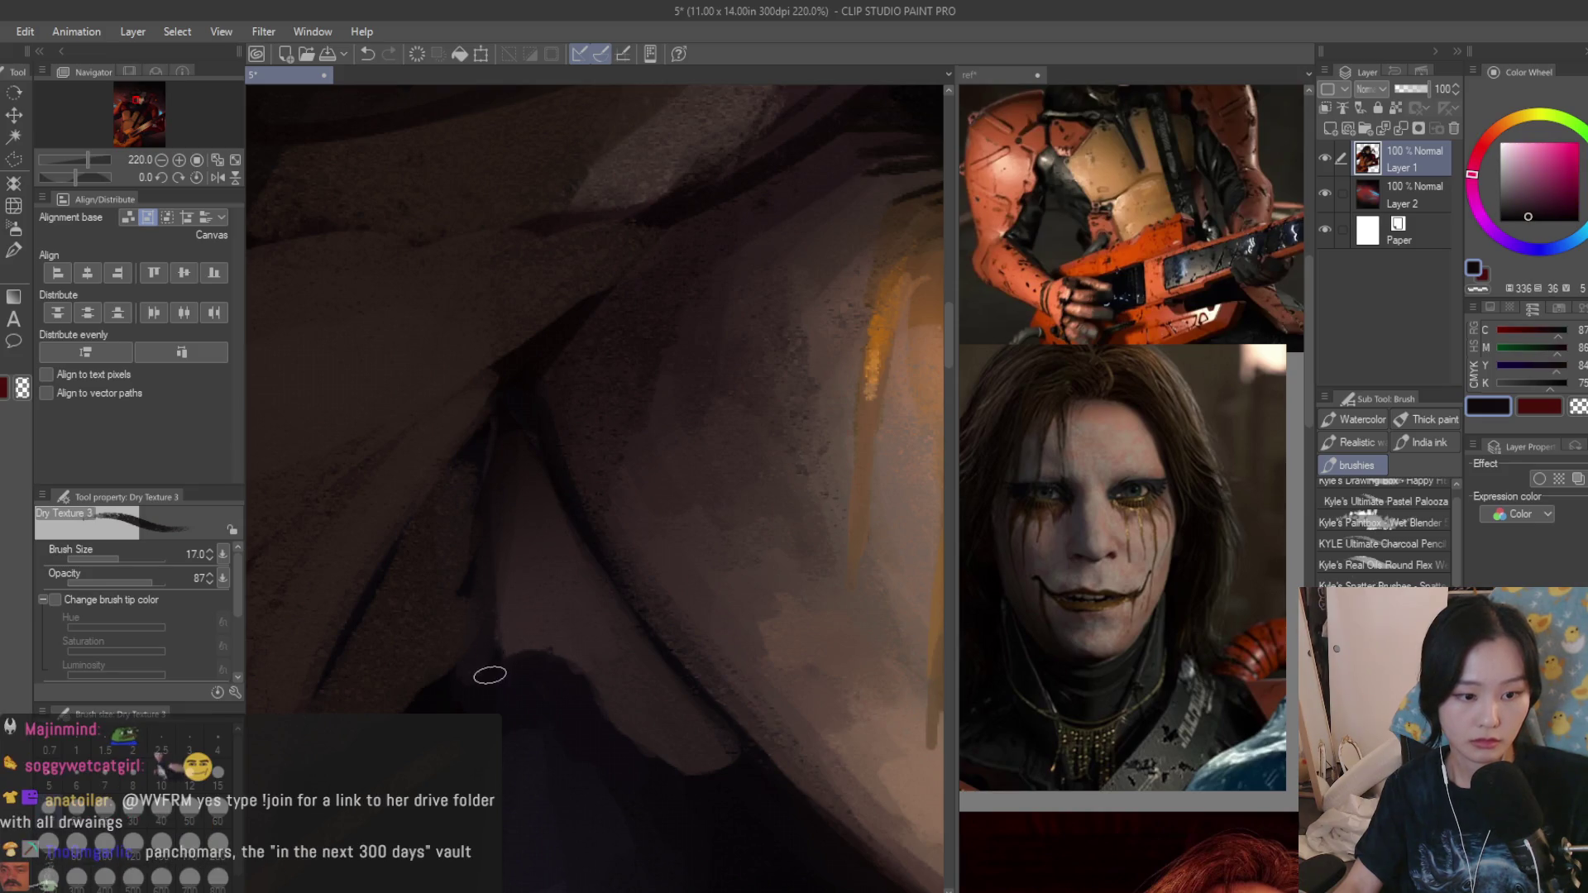
left_click(708, 691, "alt")
key("bracketleft")
key("bracketleft")
left_click(604, 550, "alt")
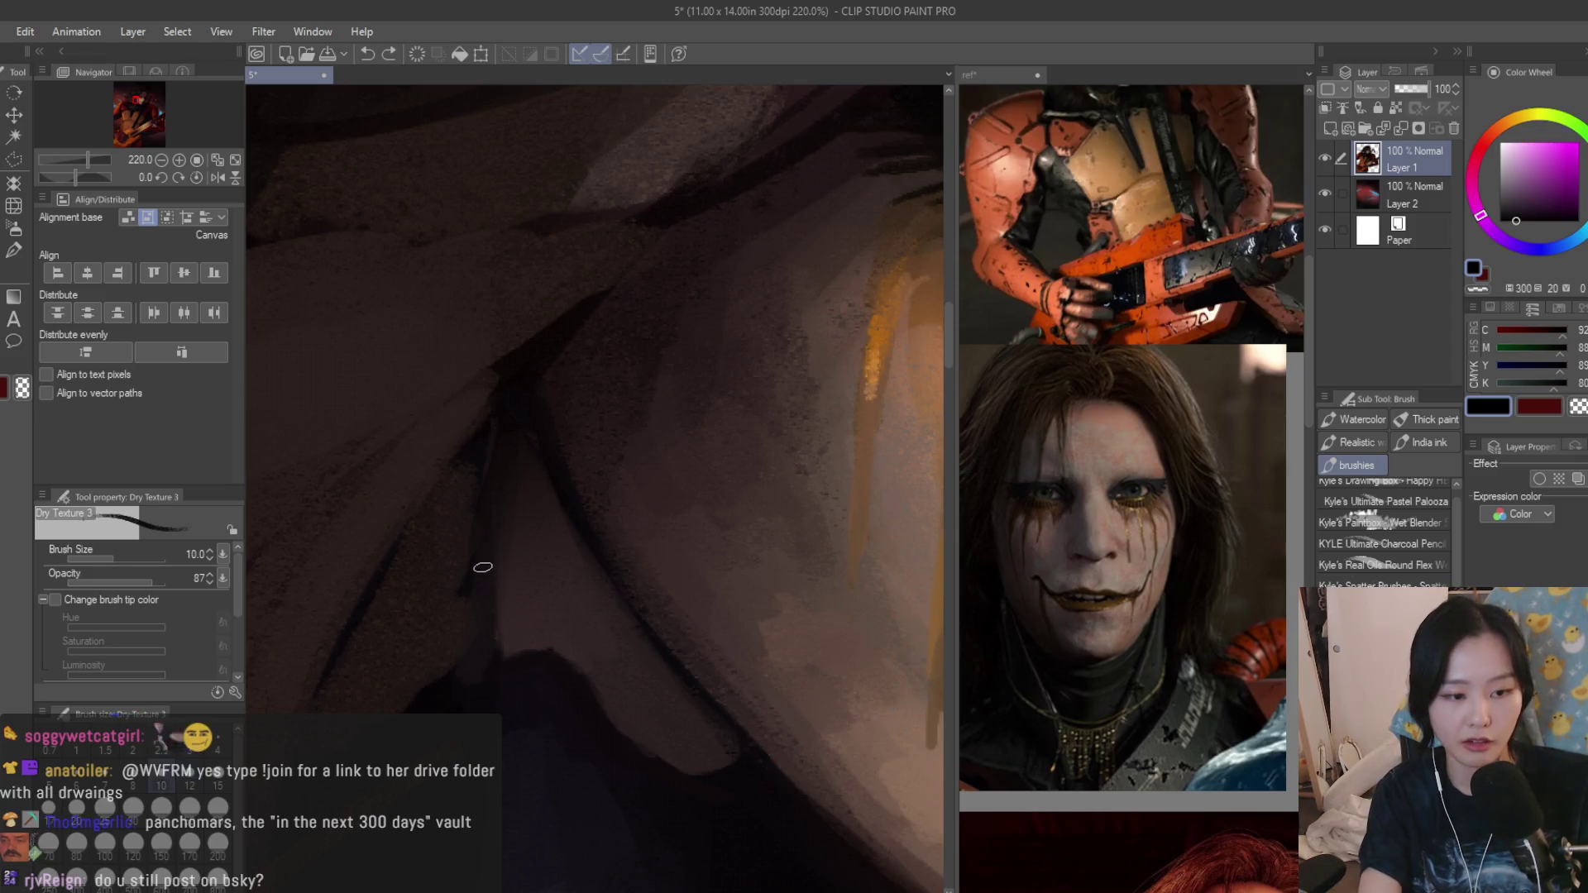
Paint thin dark shadow strokes along the jaw's left edge, undoing one stroke.
left_click_drag(475, 567, 542, 664)
key("bracketleft")
left_click_drag(482, 593, 494, 683)
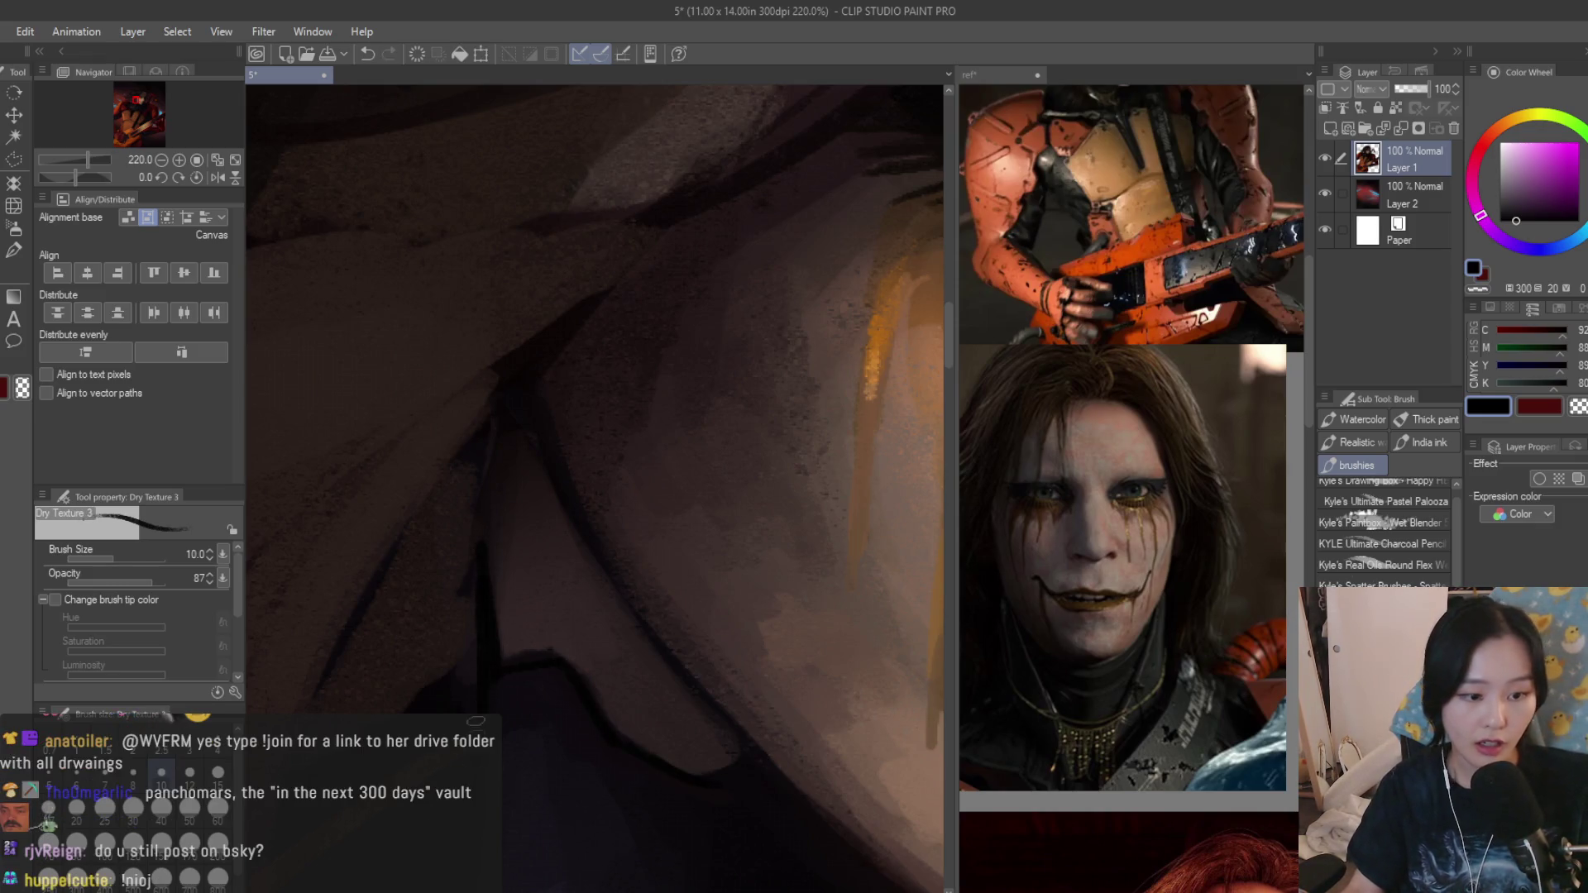
left_click(550, 633, "alt")
scroll(561, 653, "down", 3)
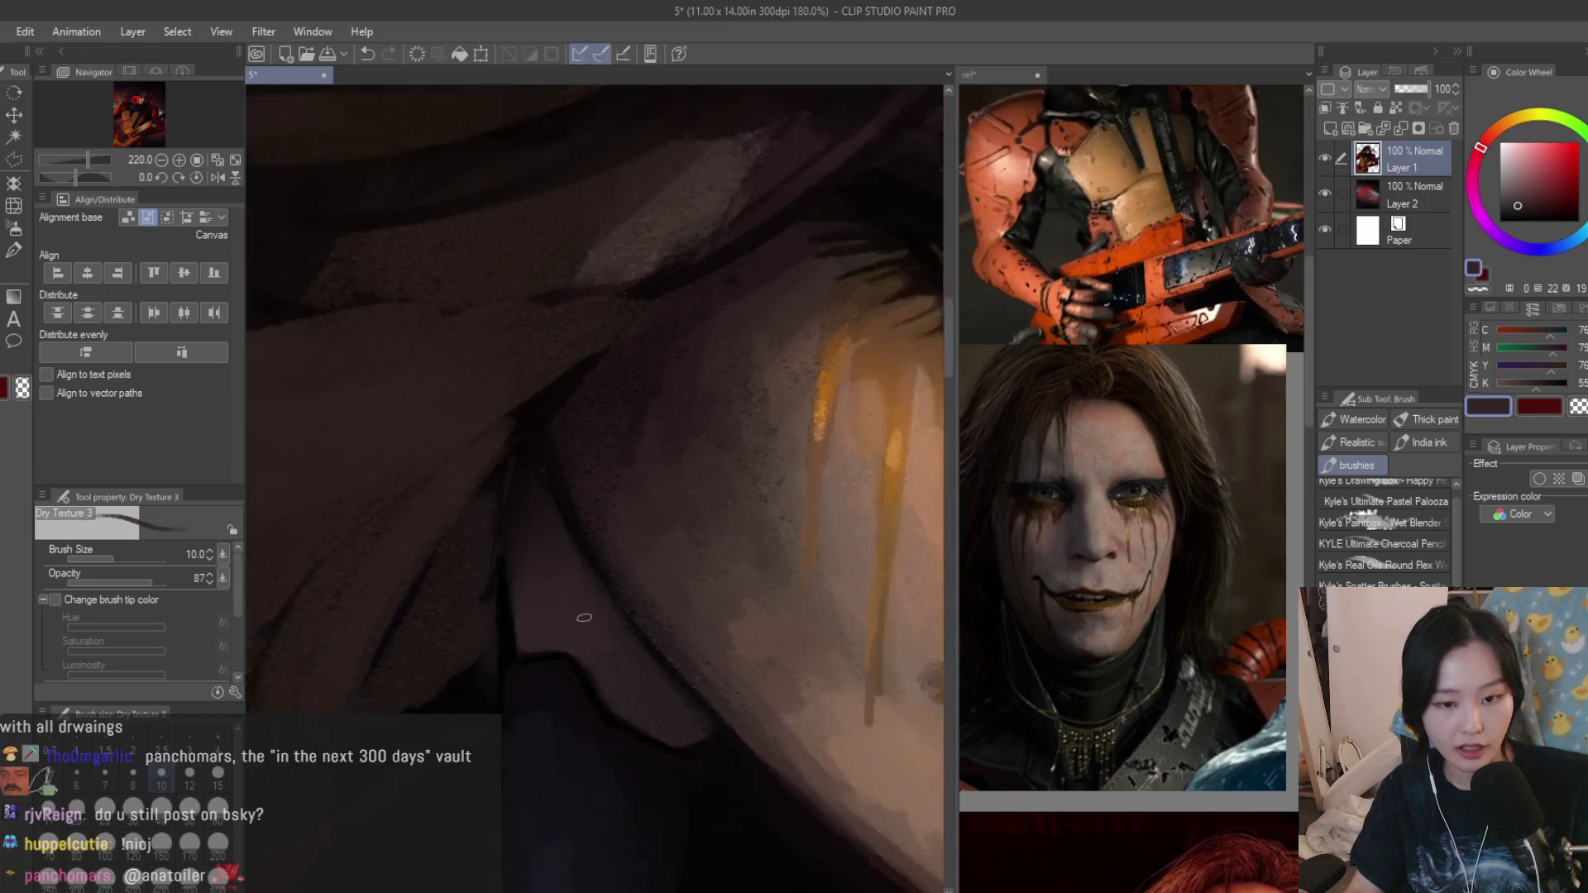
scroll(620, 608, "down", 2)
scroll(695, 558, "down", 3)
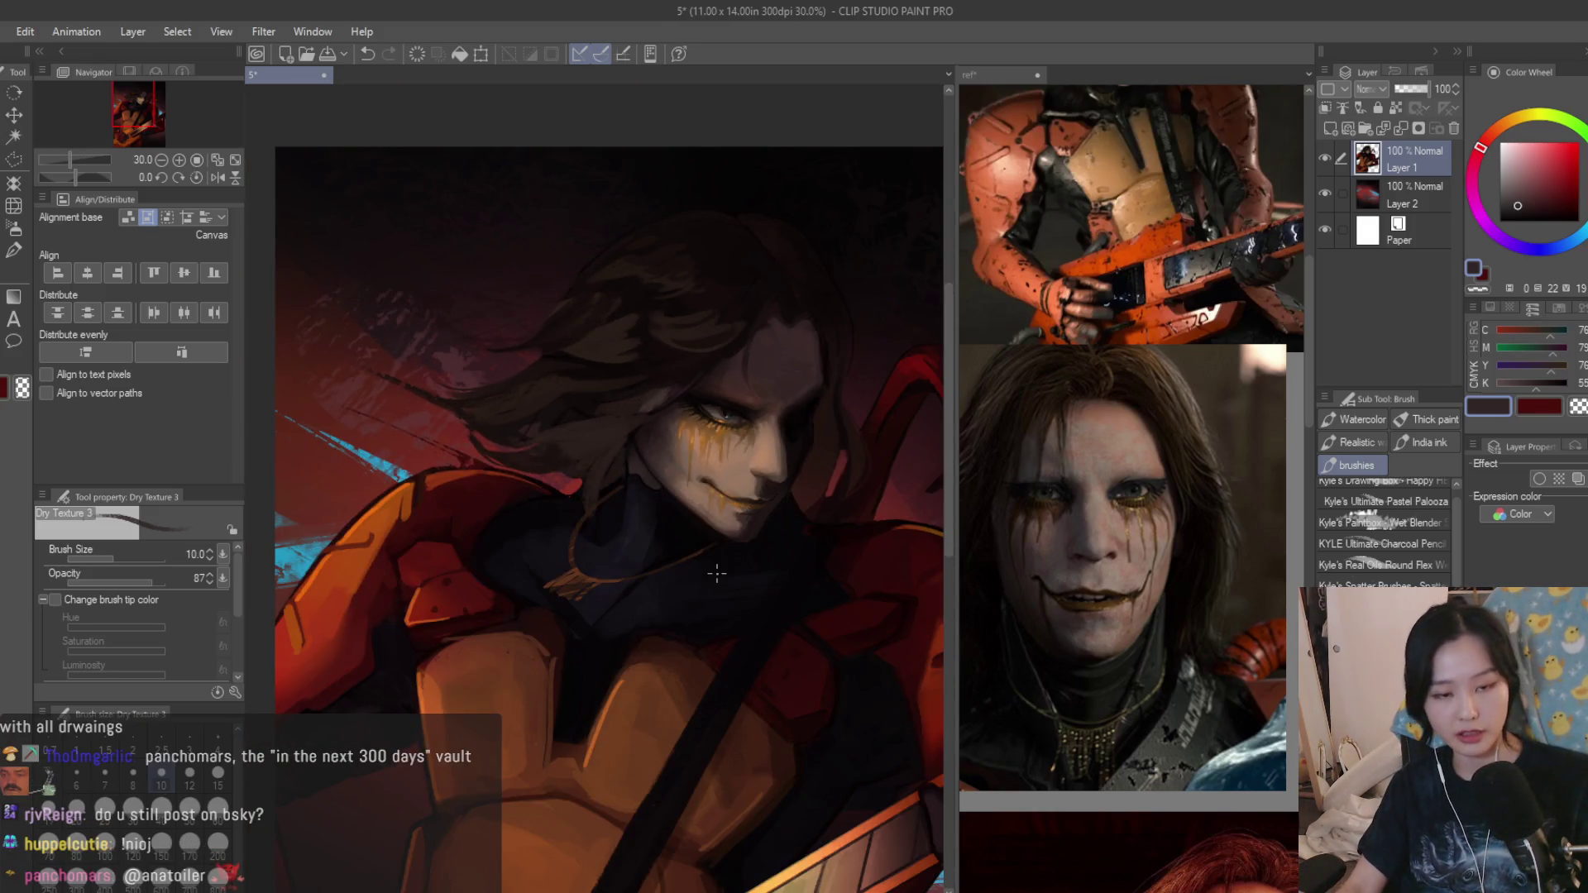
scroll(740, 528, "up", 5)
left_click(637, 534, "alt")
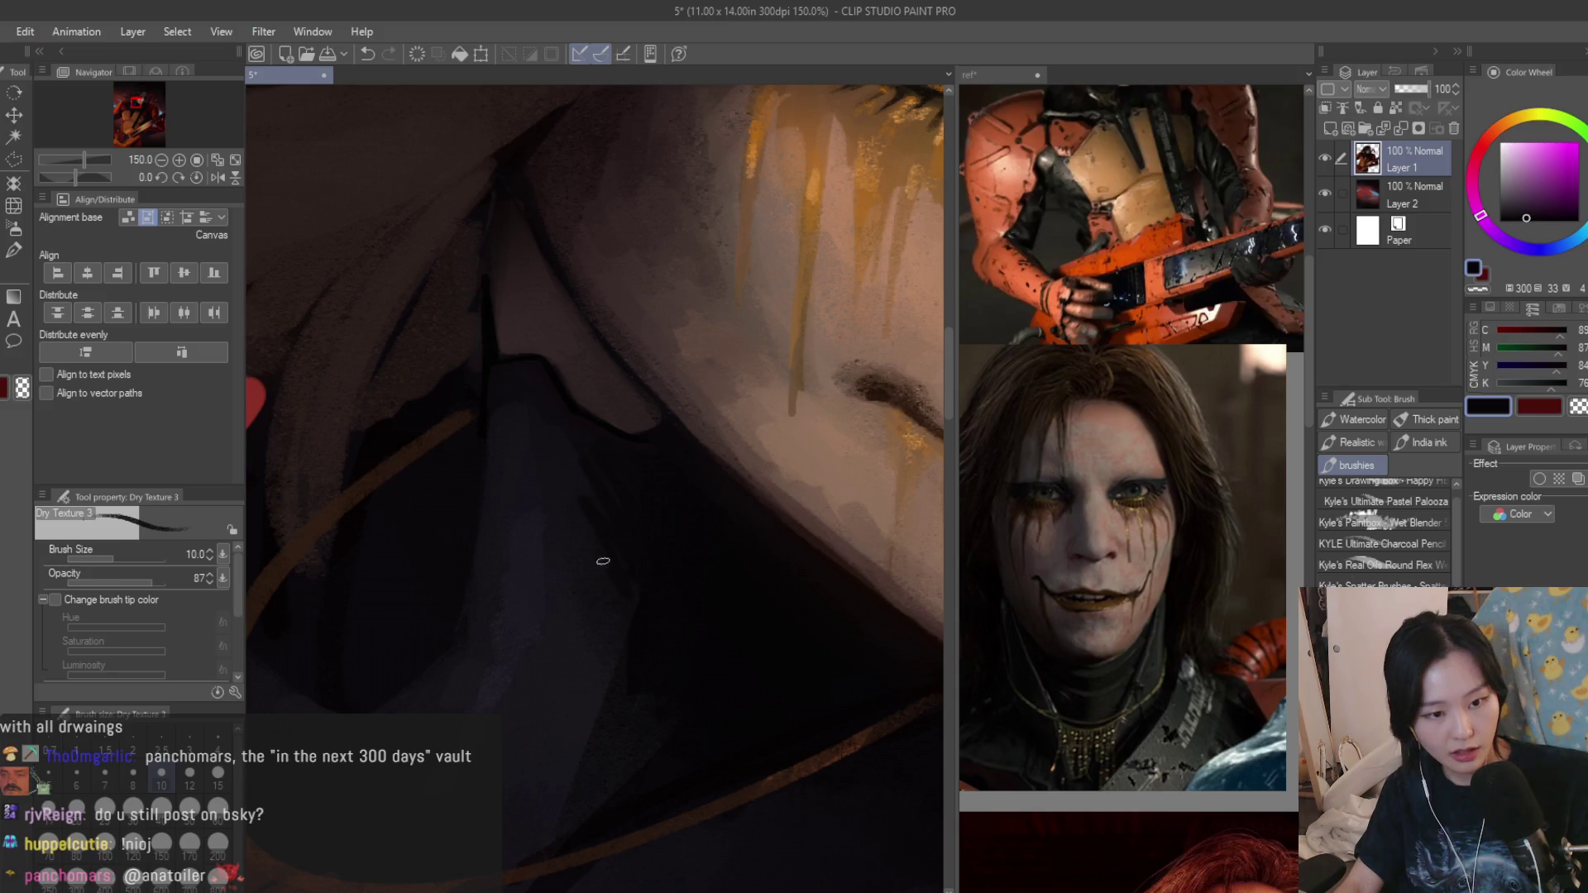
key("ctrl+z")
key("bracketright")
key("bracketright")
key("bracketright")
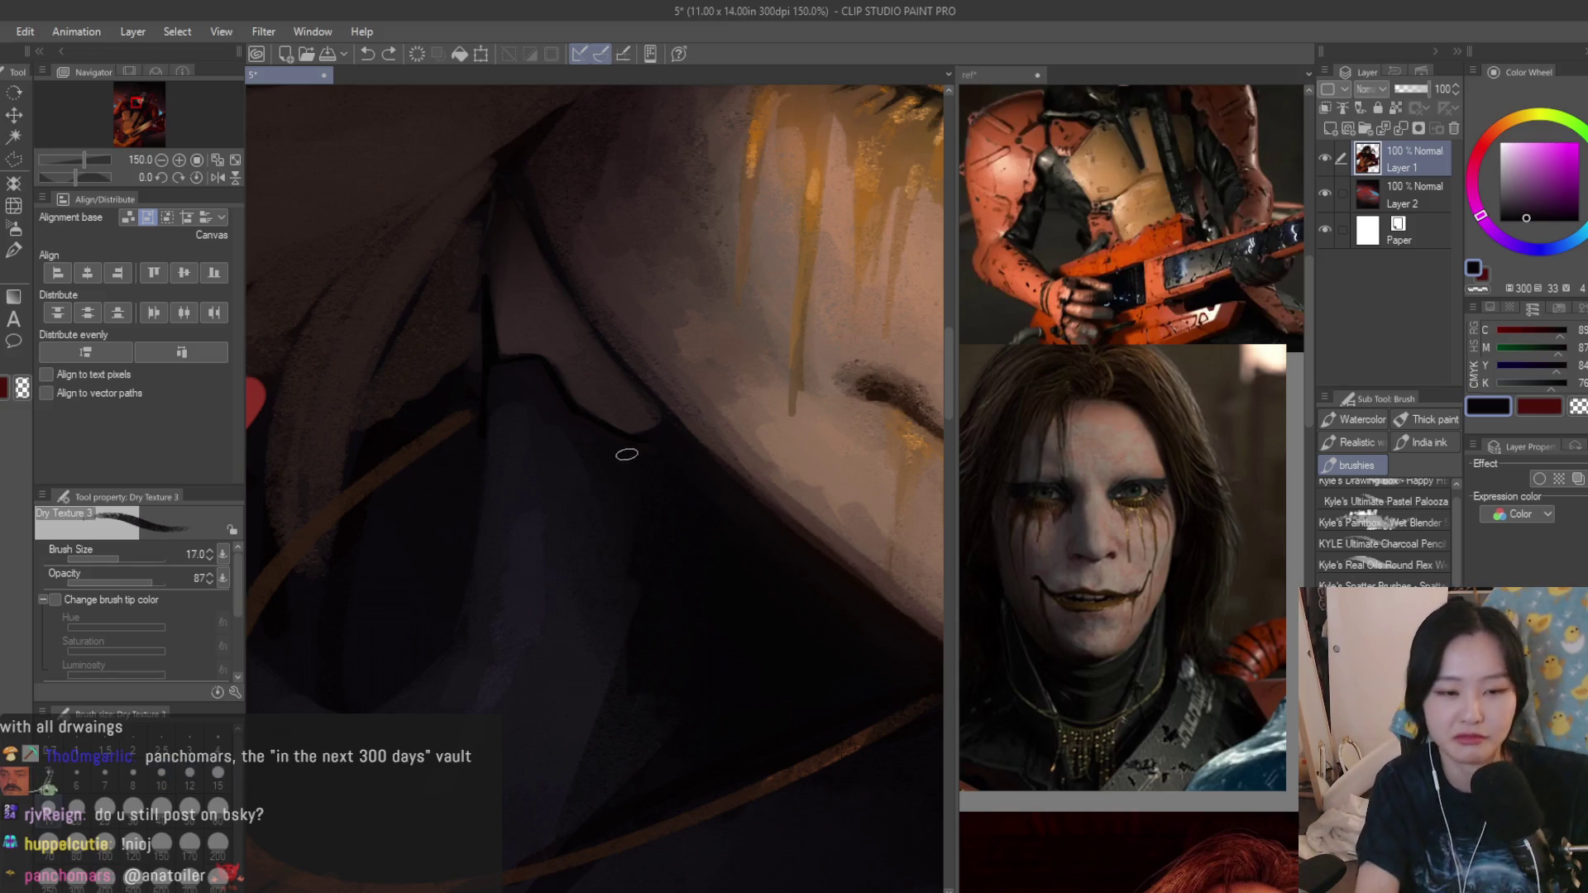
Sample dark purples from the collar area as the next shadow colour.
left_click(630, 440, "alt")
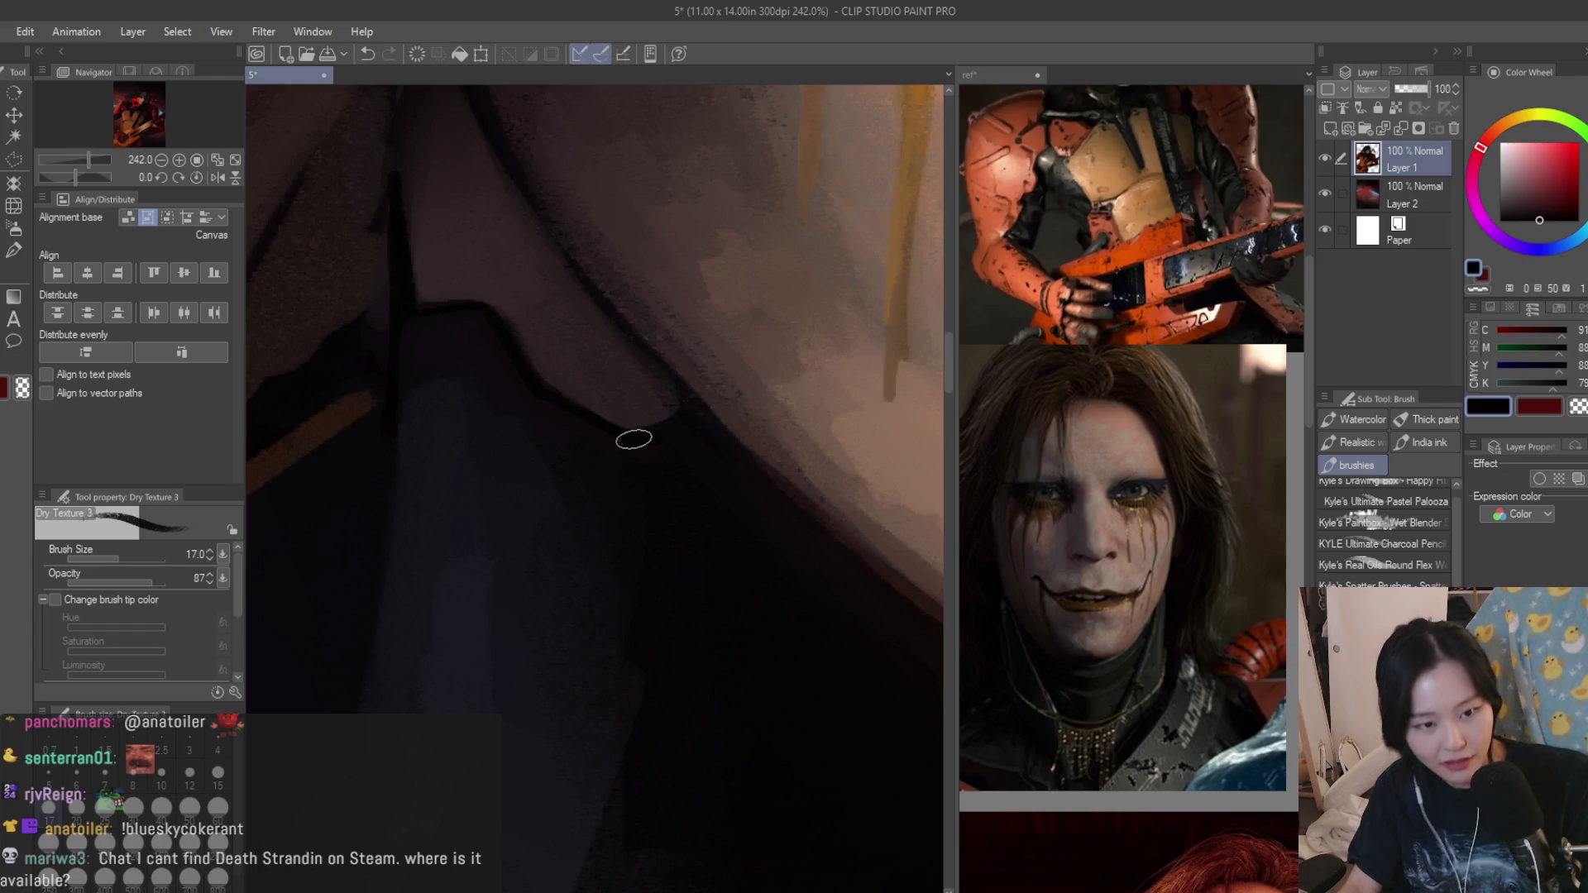
scroll(694, 418, "down", 1)
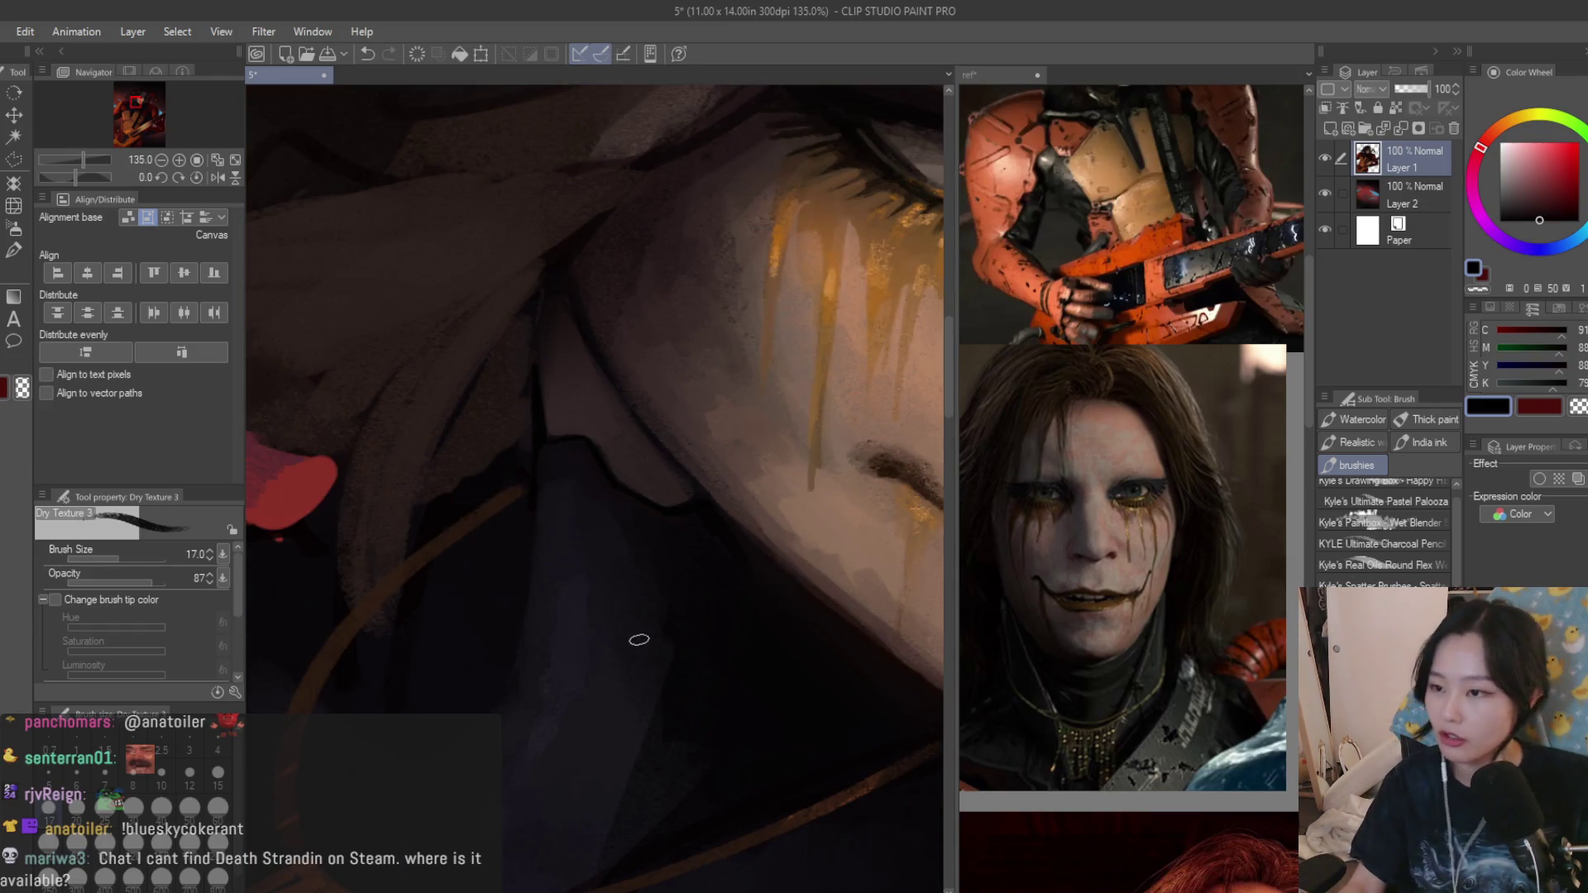
left_click(677, 558, "alt")
scroll(677, 558, "up", 1)
left_click(532, 445, "alt")
left_click(540, 556, "alt")
left_click(505, 514, "alt")
left_click(492, 616, "alt")
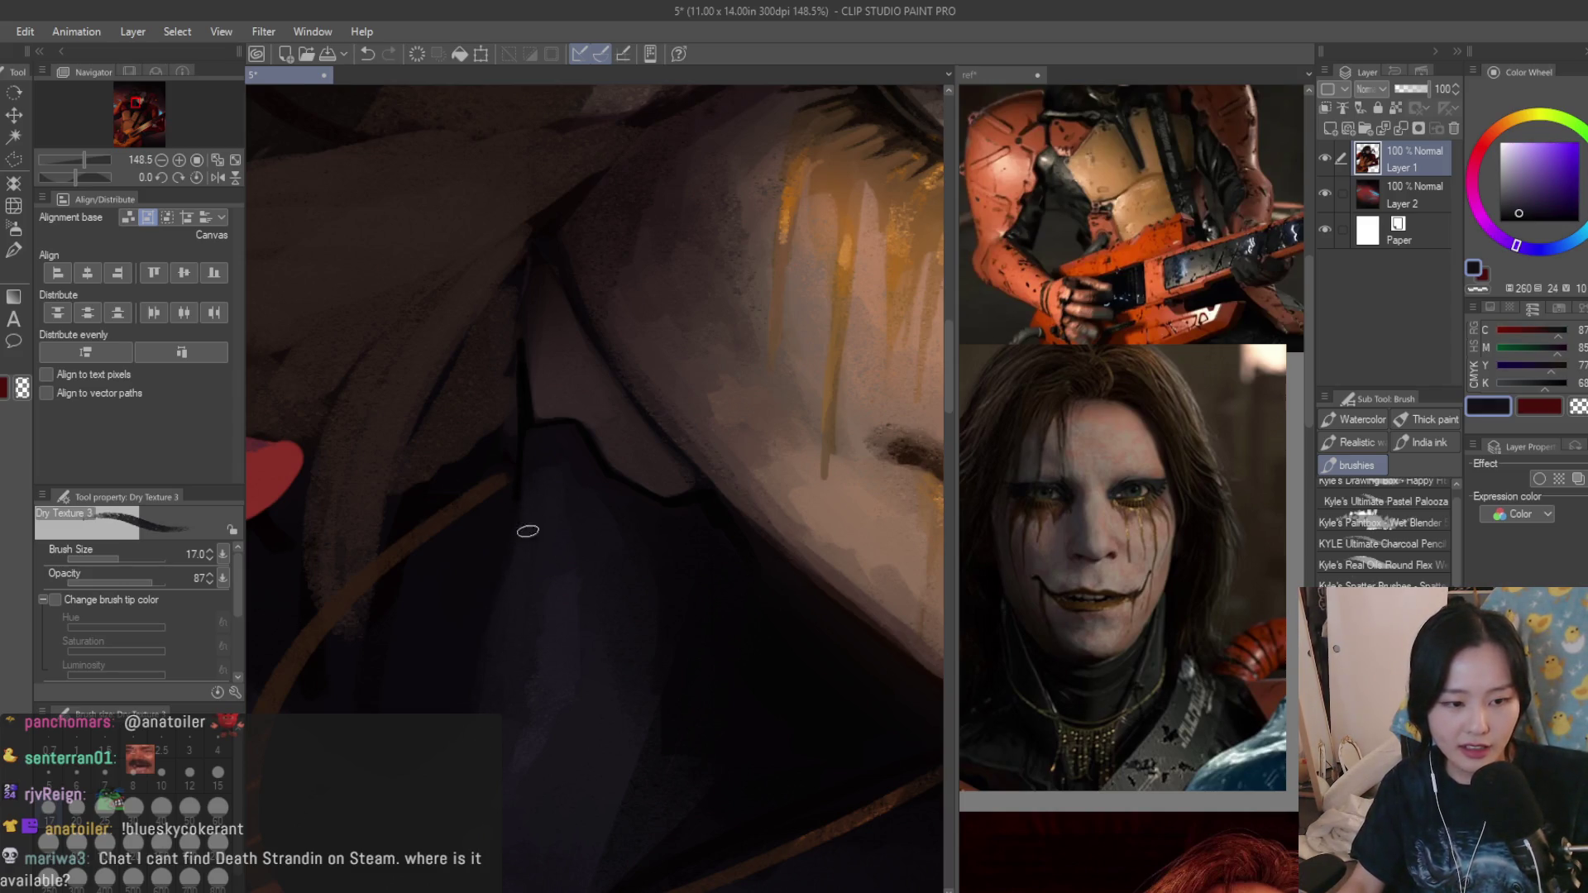
left_click(470, 628, "alt")
scroll(462, 701, "down", 3)
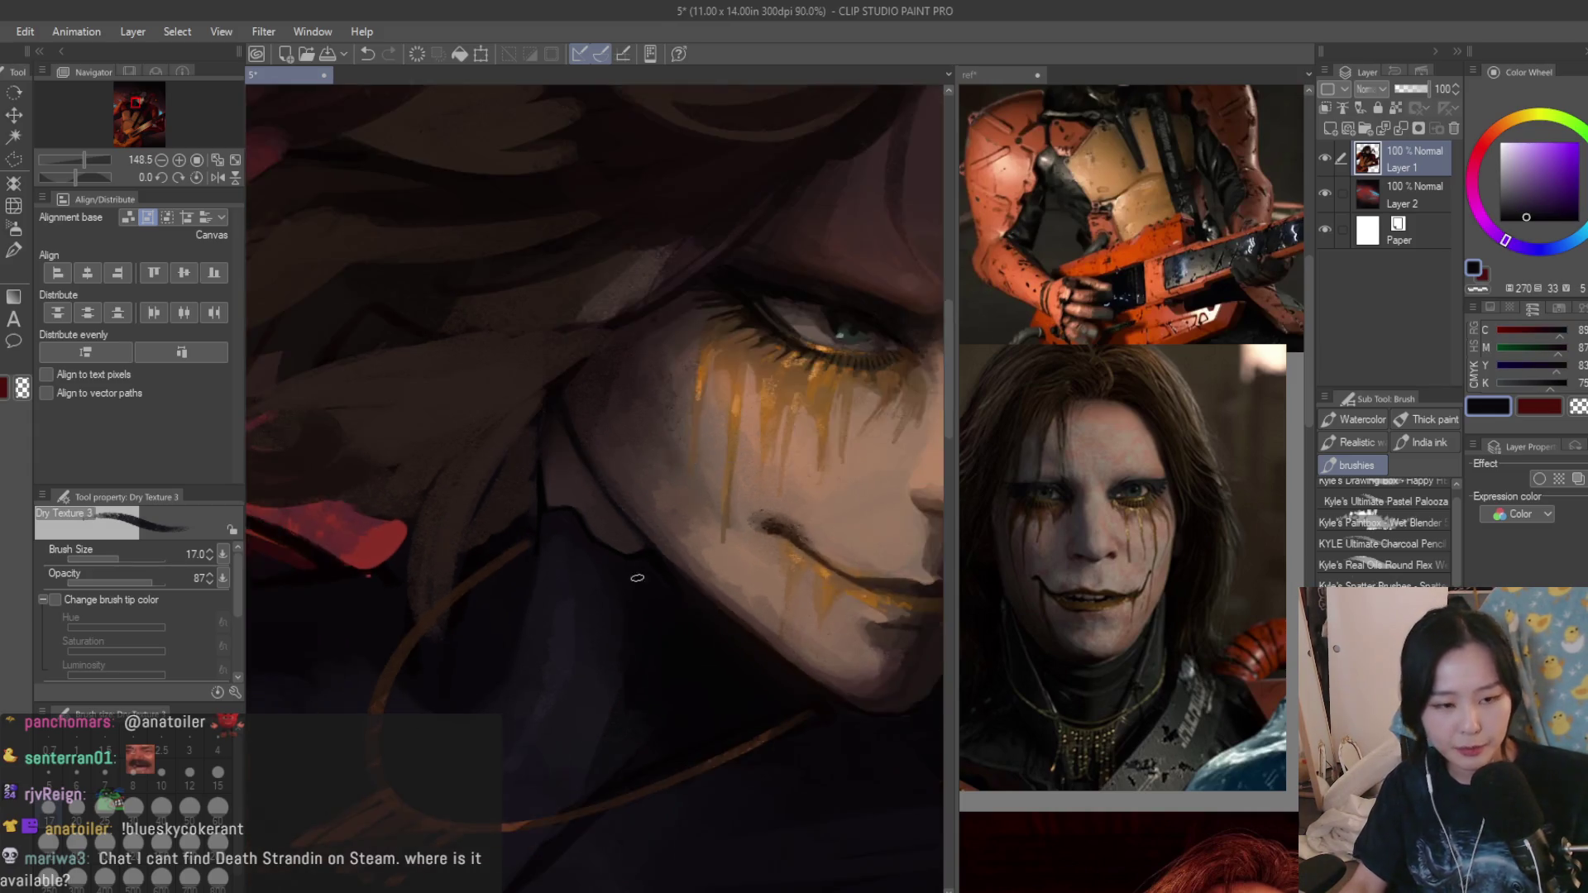
scroll(558, 627, "down", 3)
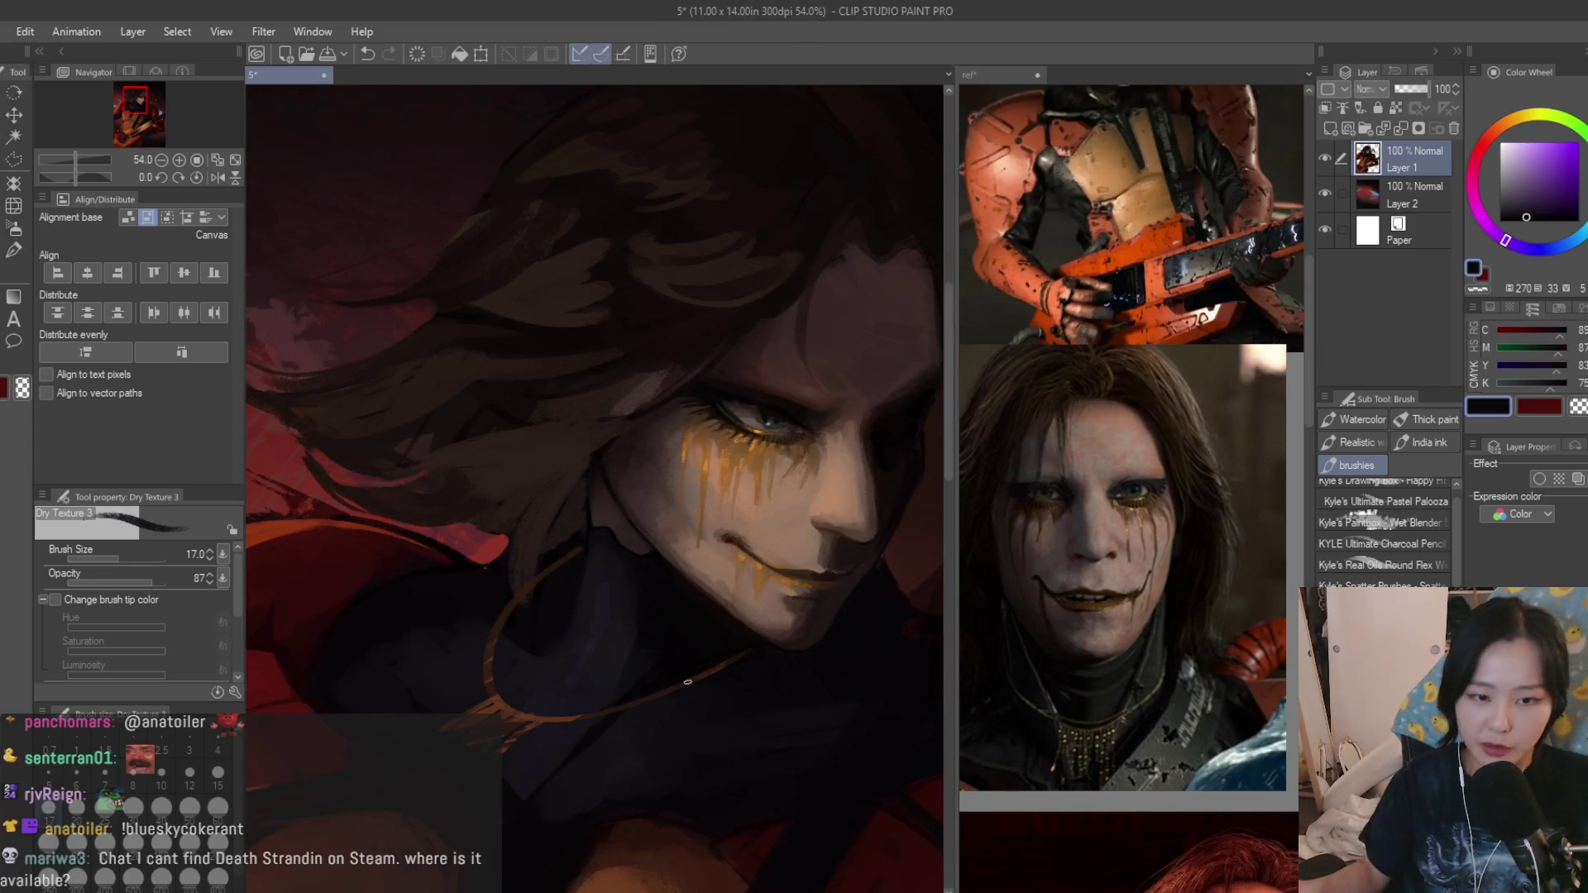
scroll(656, 557, "up", 2)
scroll(736, 547, "up", 4)
Sample the cheek several times to settle on a warm light skin tone.
left_click(737, 547, "alt")
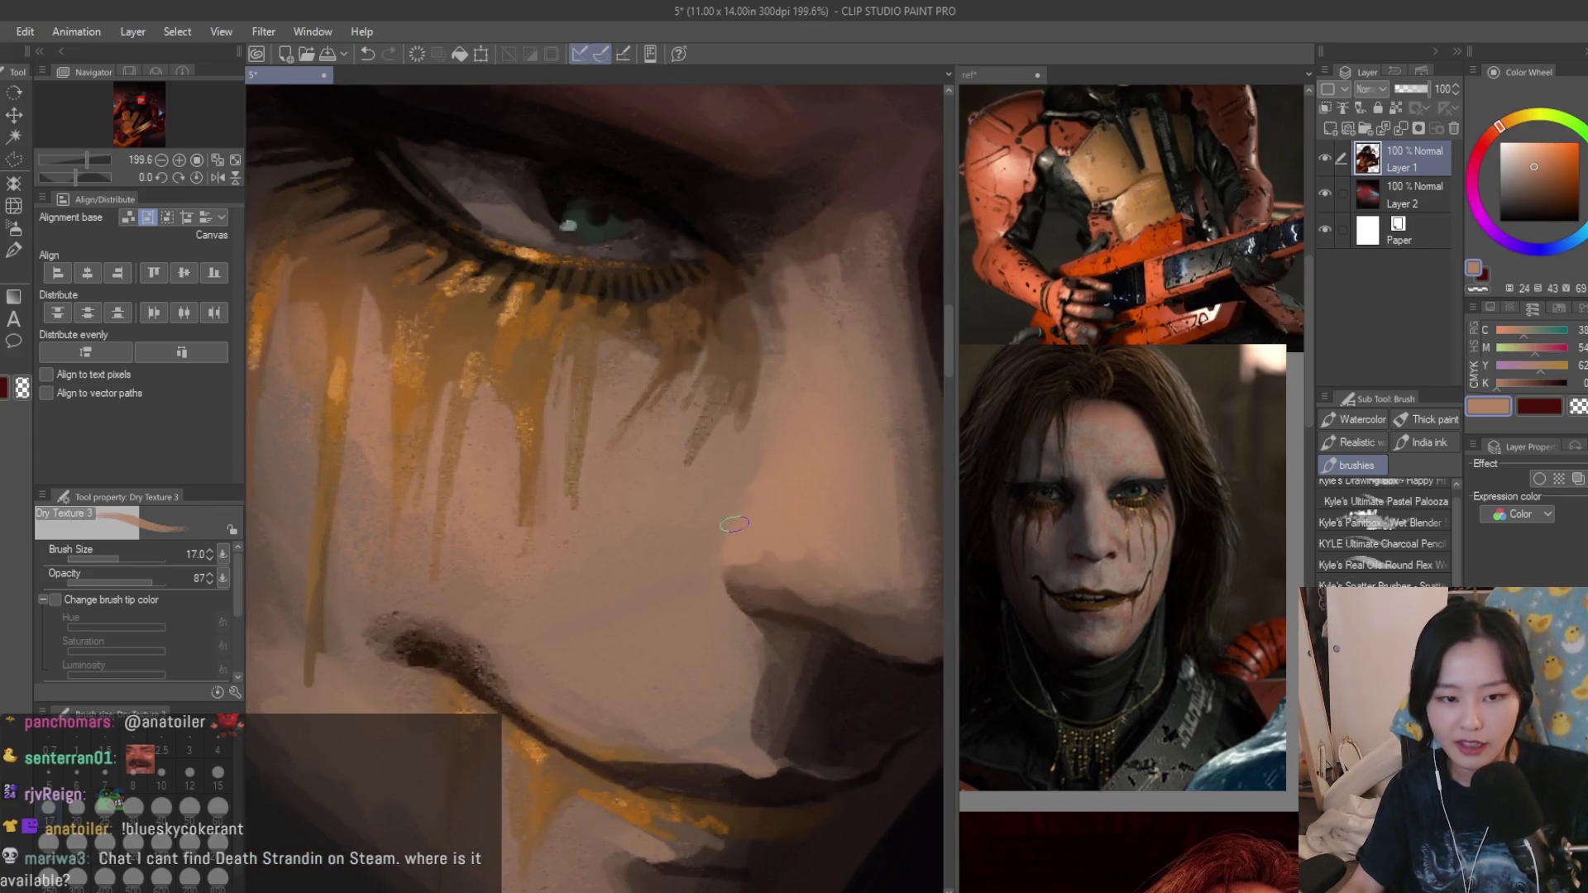
left_click(745, 503, "alt")
left_click(759, 492, "alt")
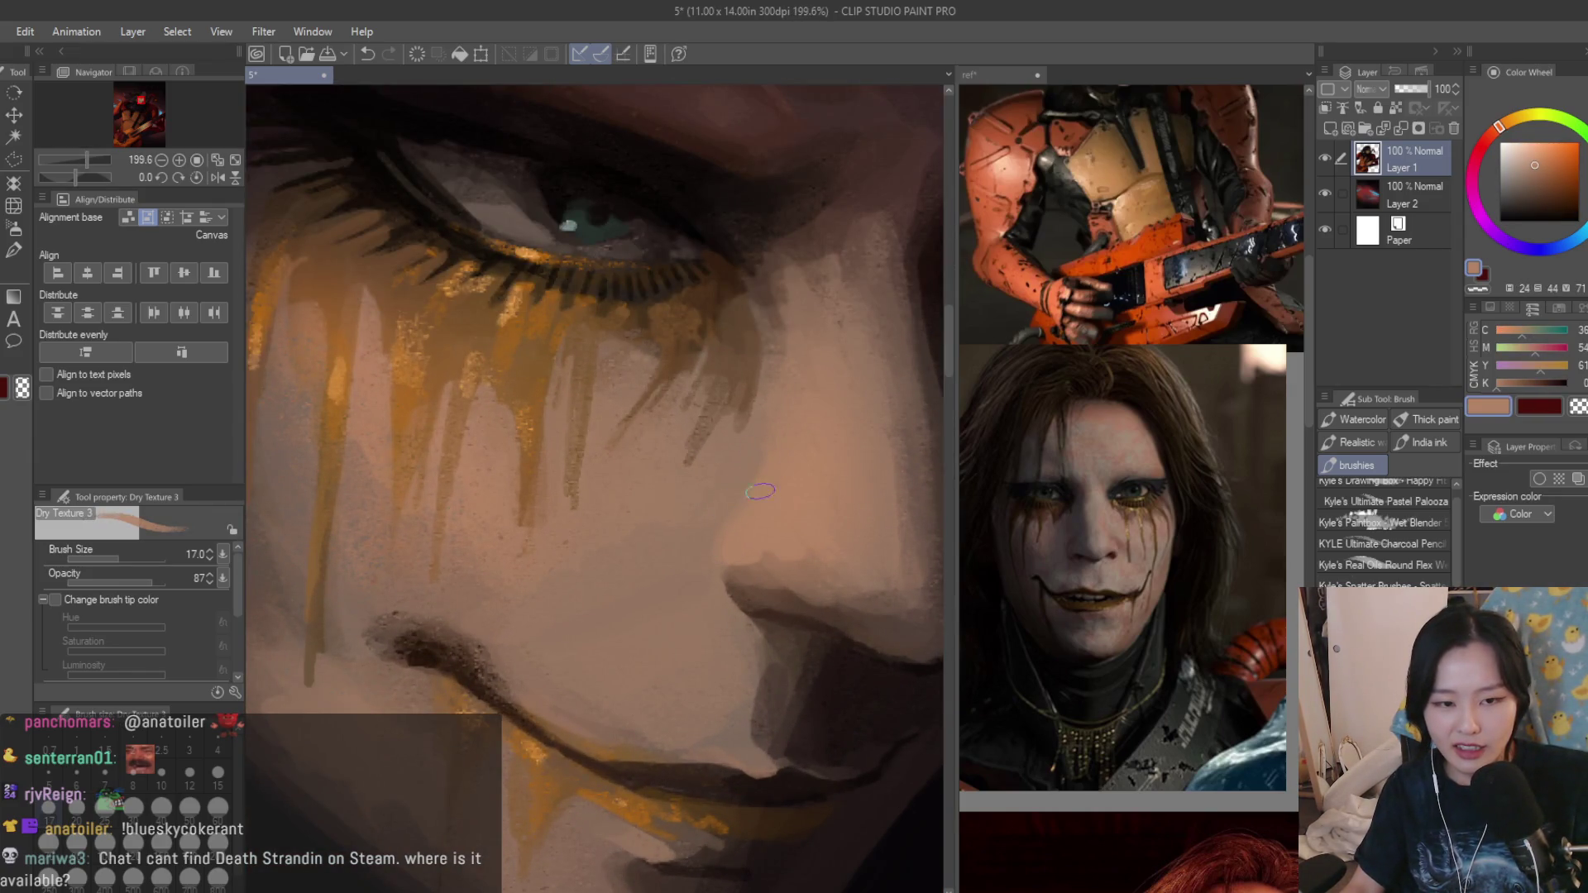
left_click(759, 468, "alt")
left_click(745, 526, "alt")
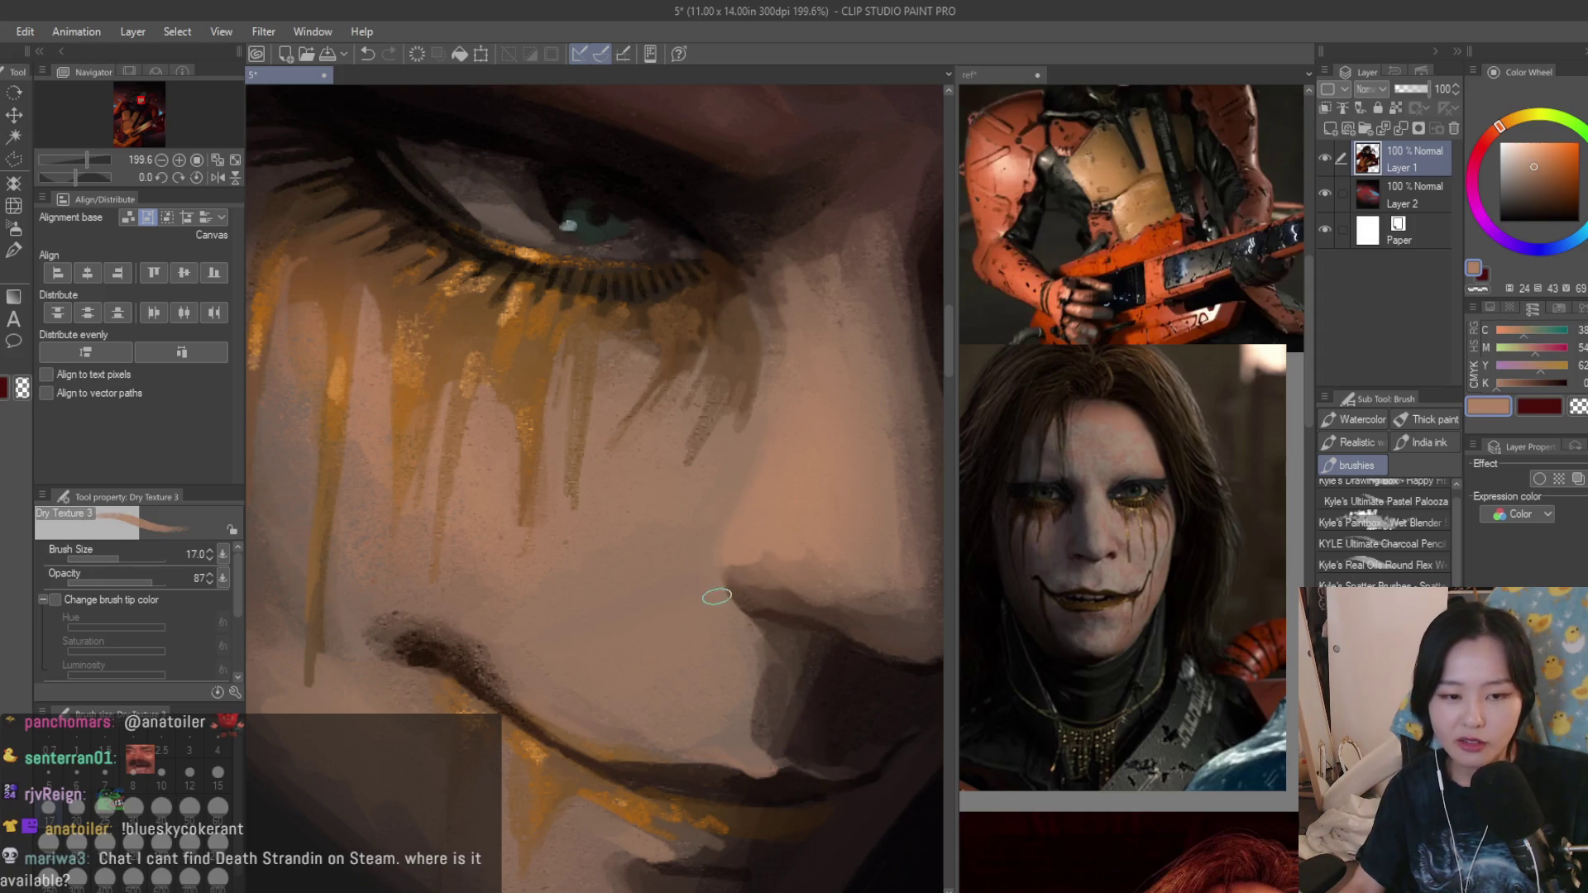
scroll(769, 551, "down", 3)
scroll(793, 546, "down", 3)
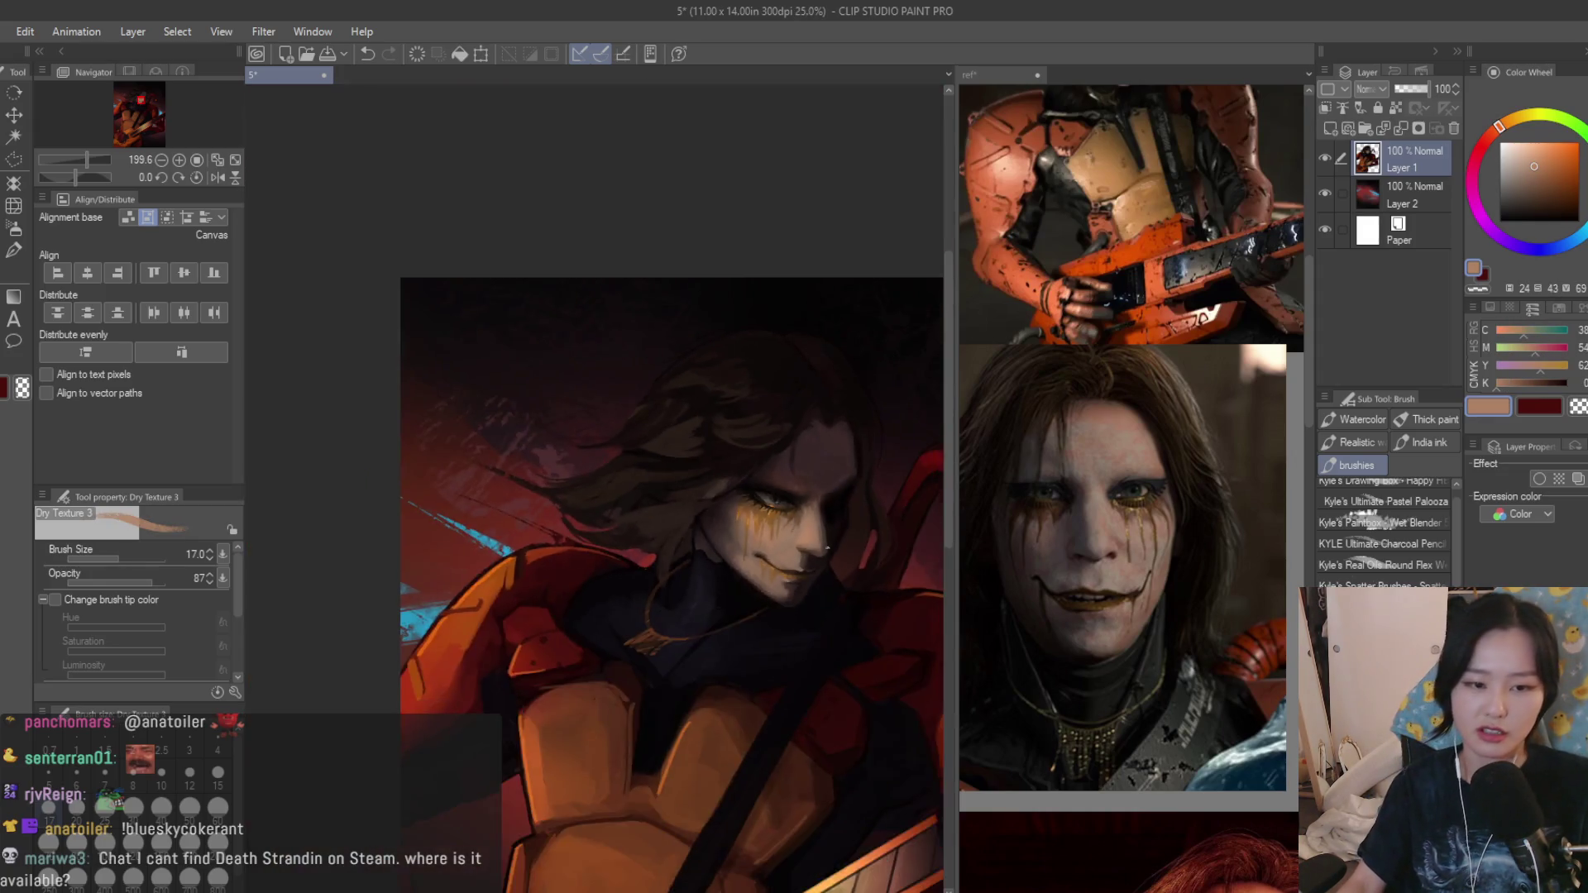
scroll(822, 546, "up", 3)
scroll(822, 546, "up", 3)
left_click(681, 592, "alt")
scroll(709, 525, "down", 3)
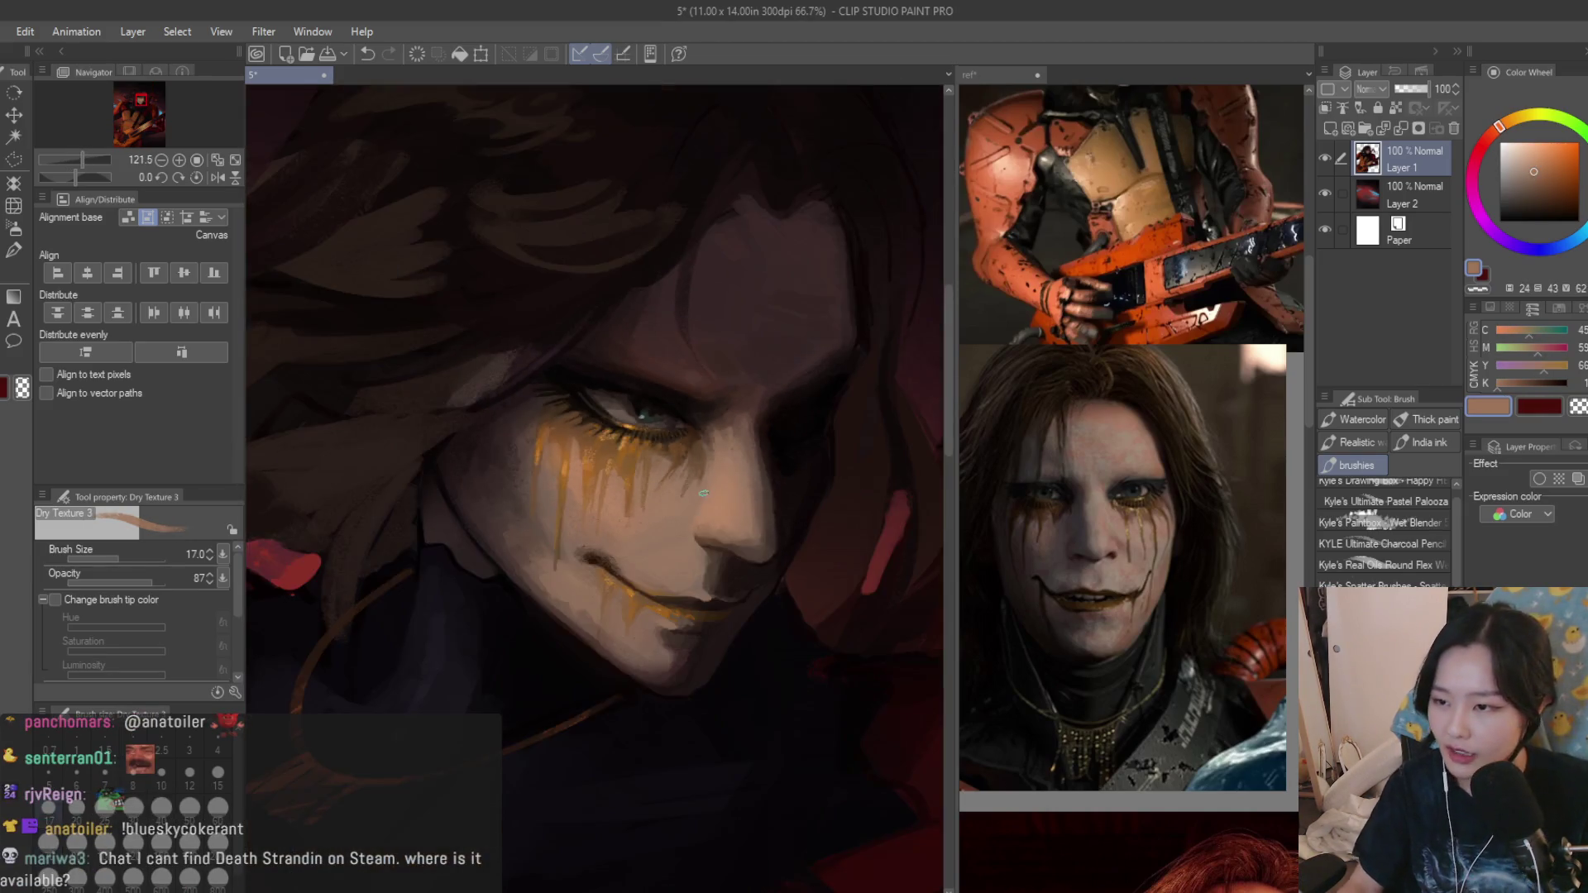
scroll(685, 387, "down", 2)
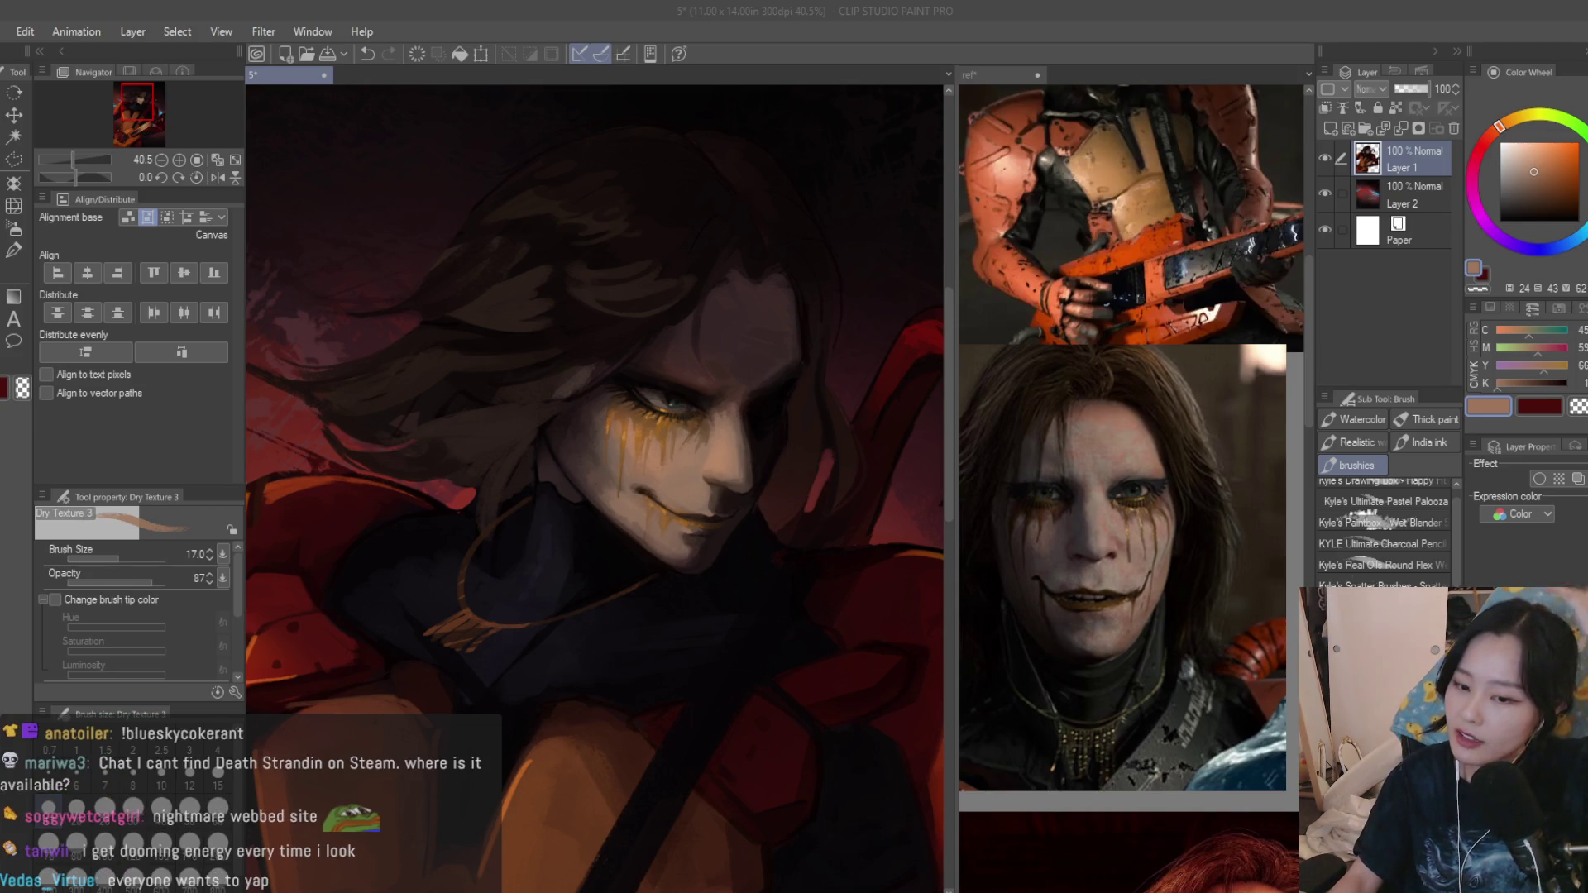
Refocus the canvas and sample a near-black maroon from the face.
left_click(922, 180)
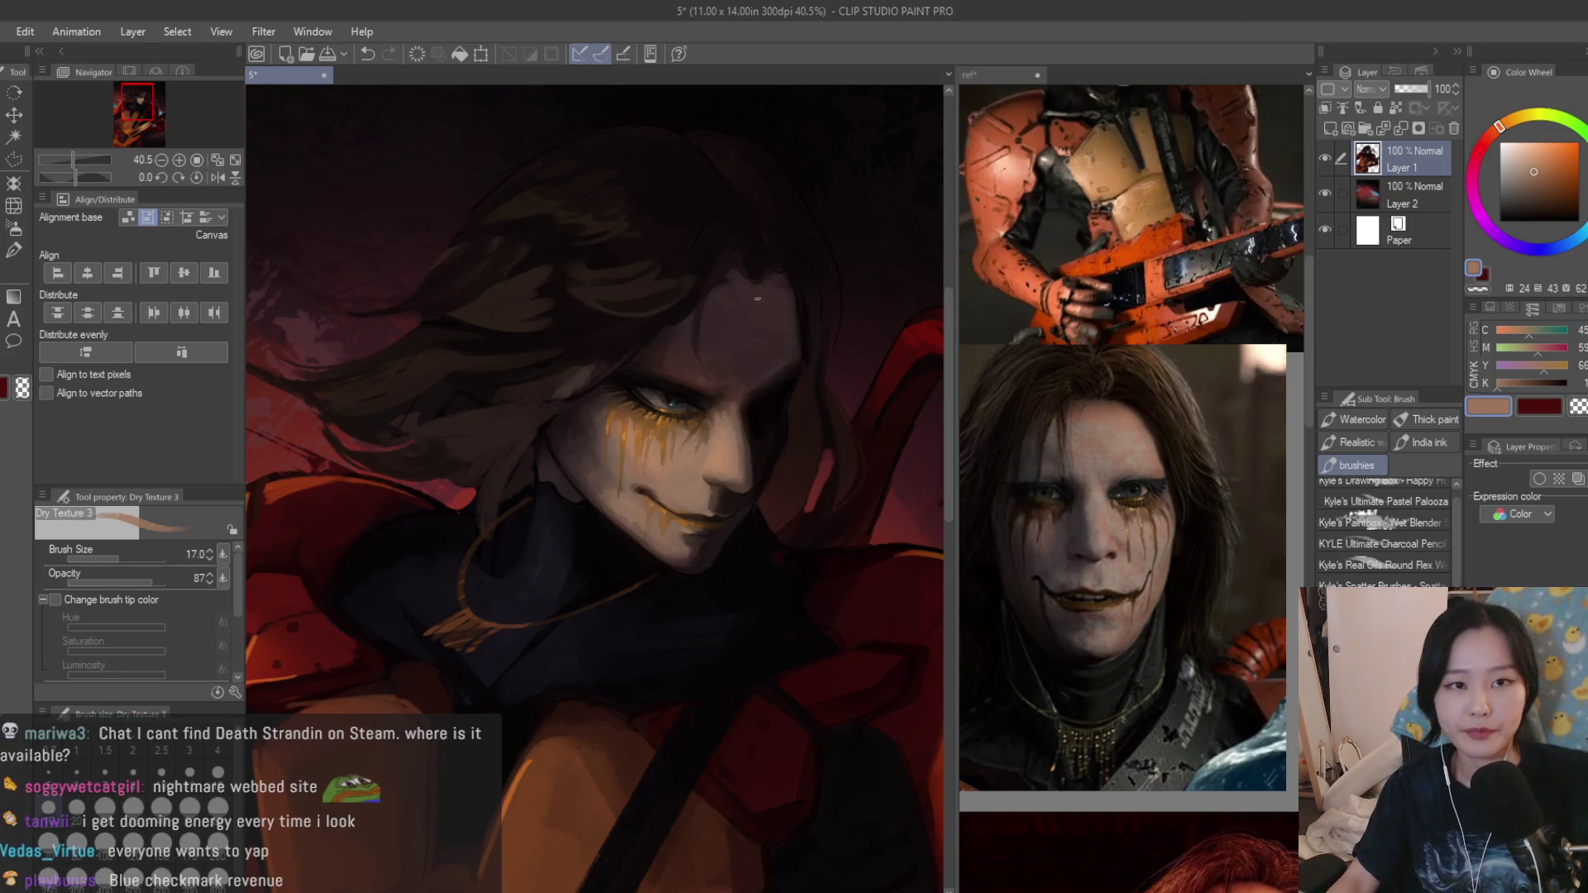
scroll(757, 297, "down", 2)
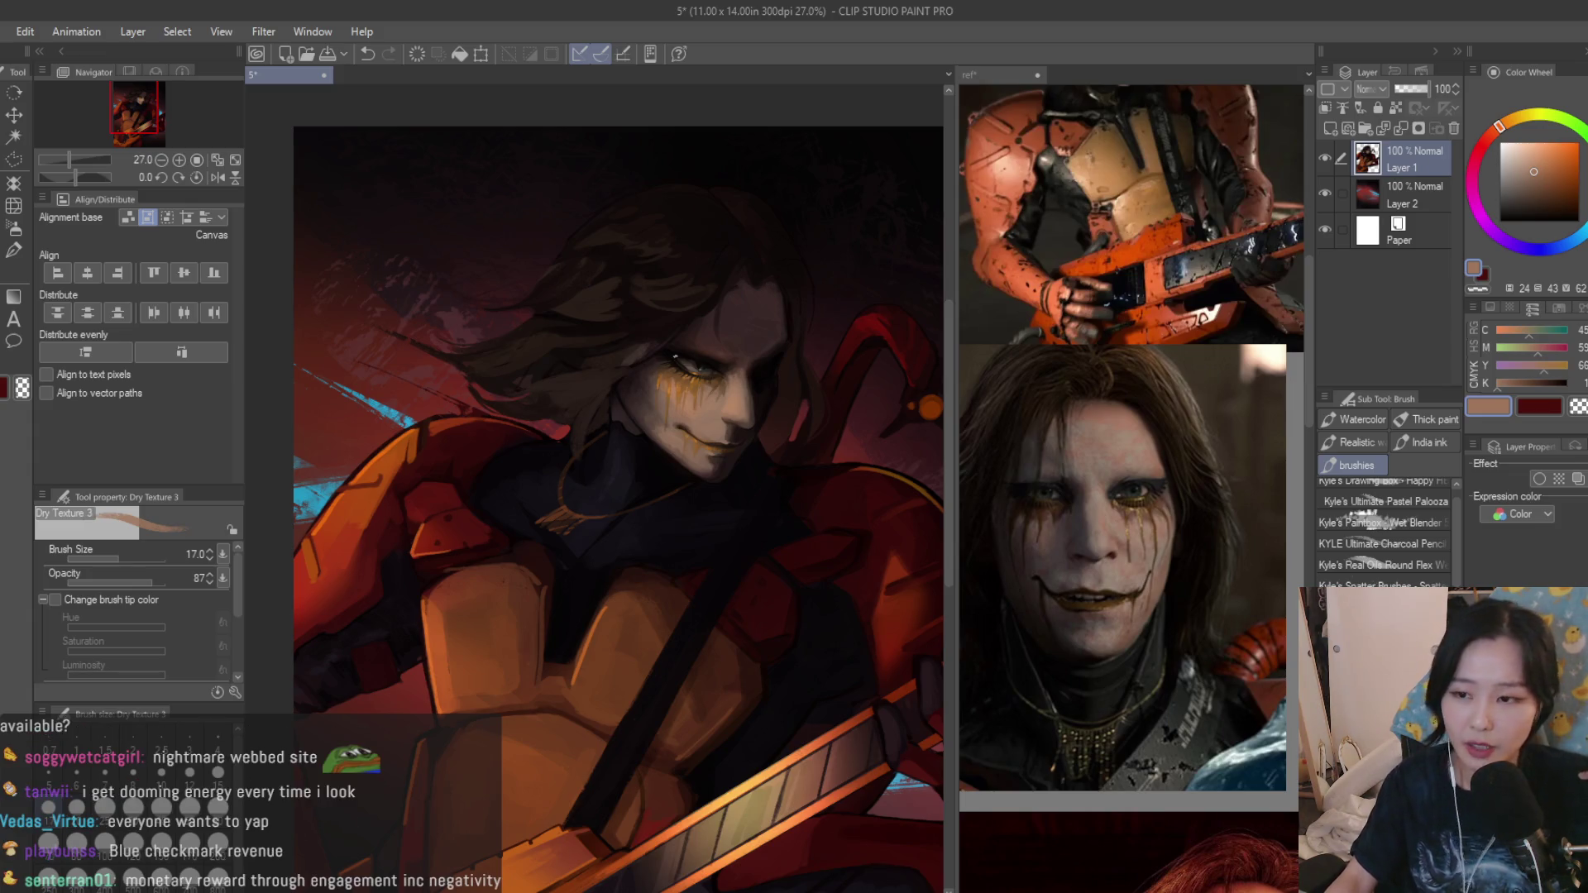
scroll(806, 521, "up", 1)
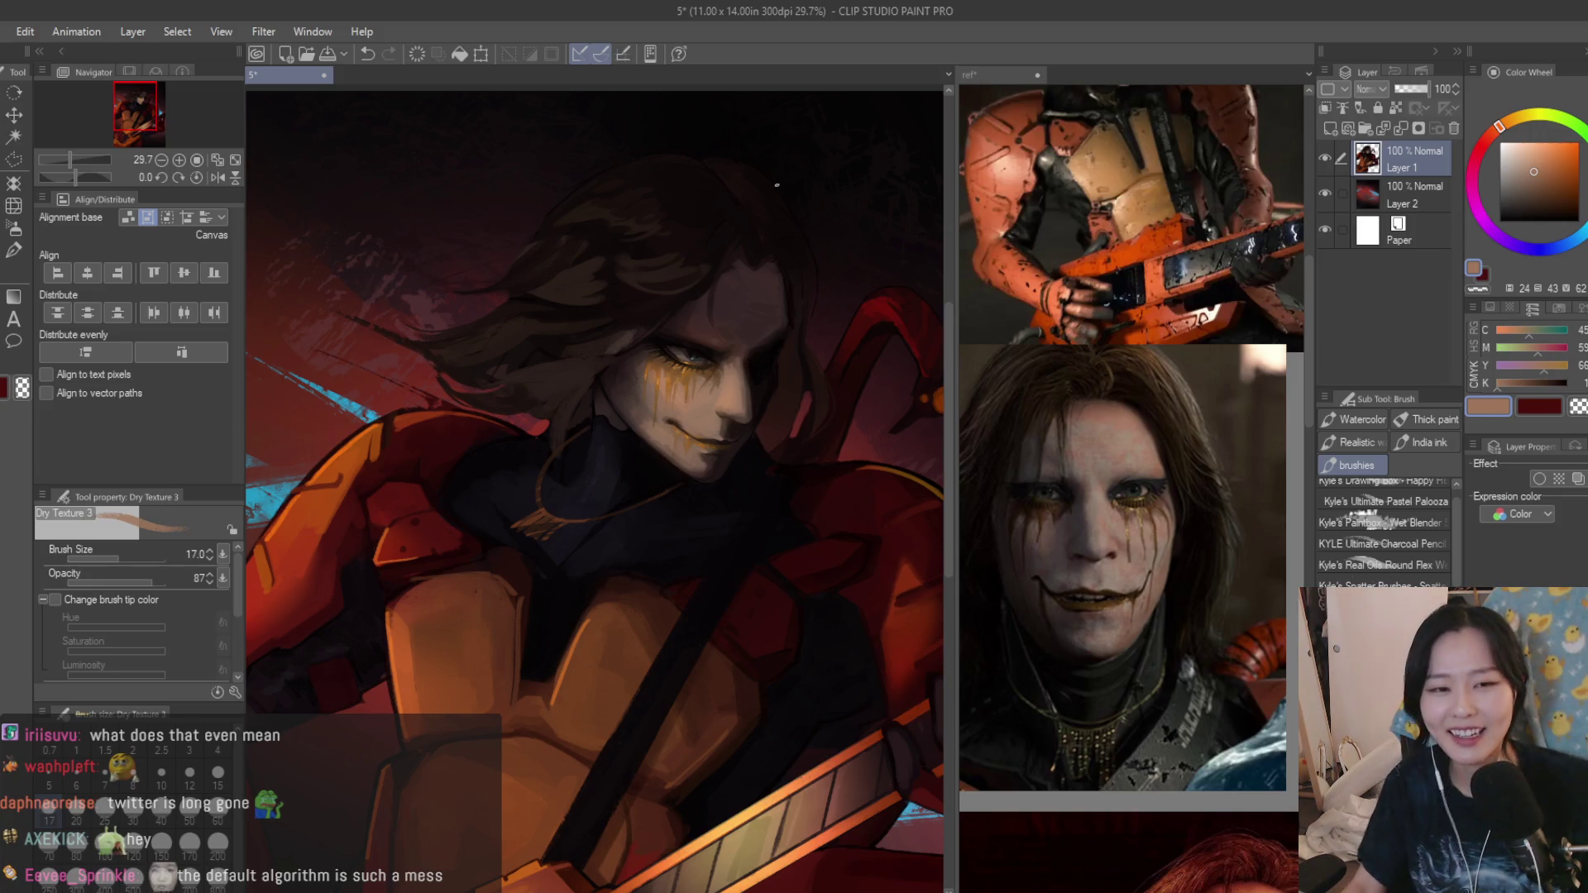
scroll(776, 185, "up", 5)
scroll(791, 297, "up", 3)
left_click(781, 456, "alt")
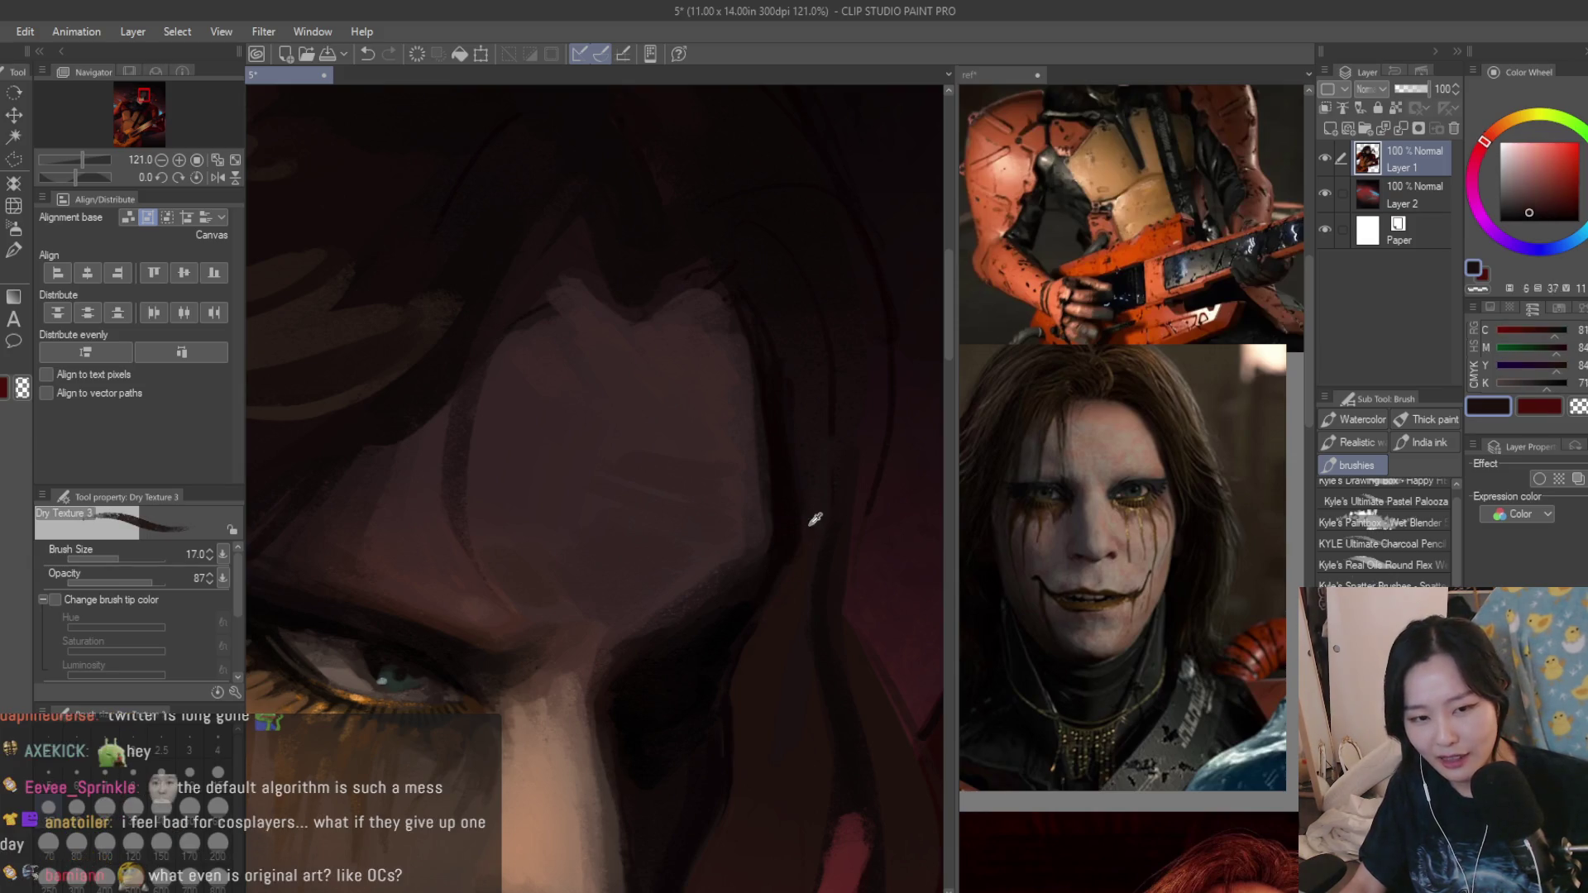
Sample dark tones, raise brush size to 20, stroke faintly in the hair beside the chin, then sample a reddish-brown.
left_click(798, 430, "alt")
left_click(776, 387, "alt")
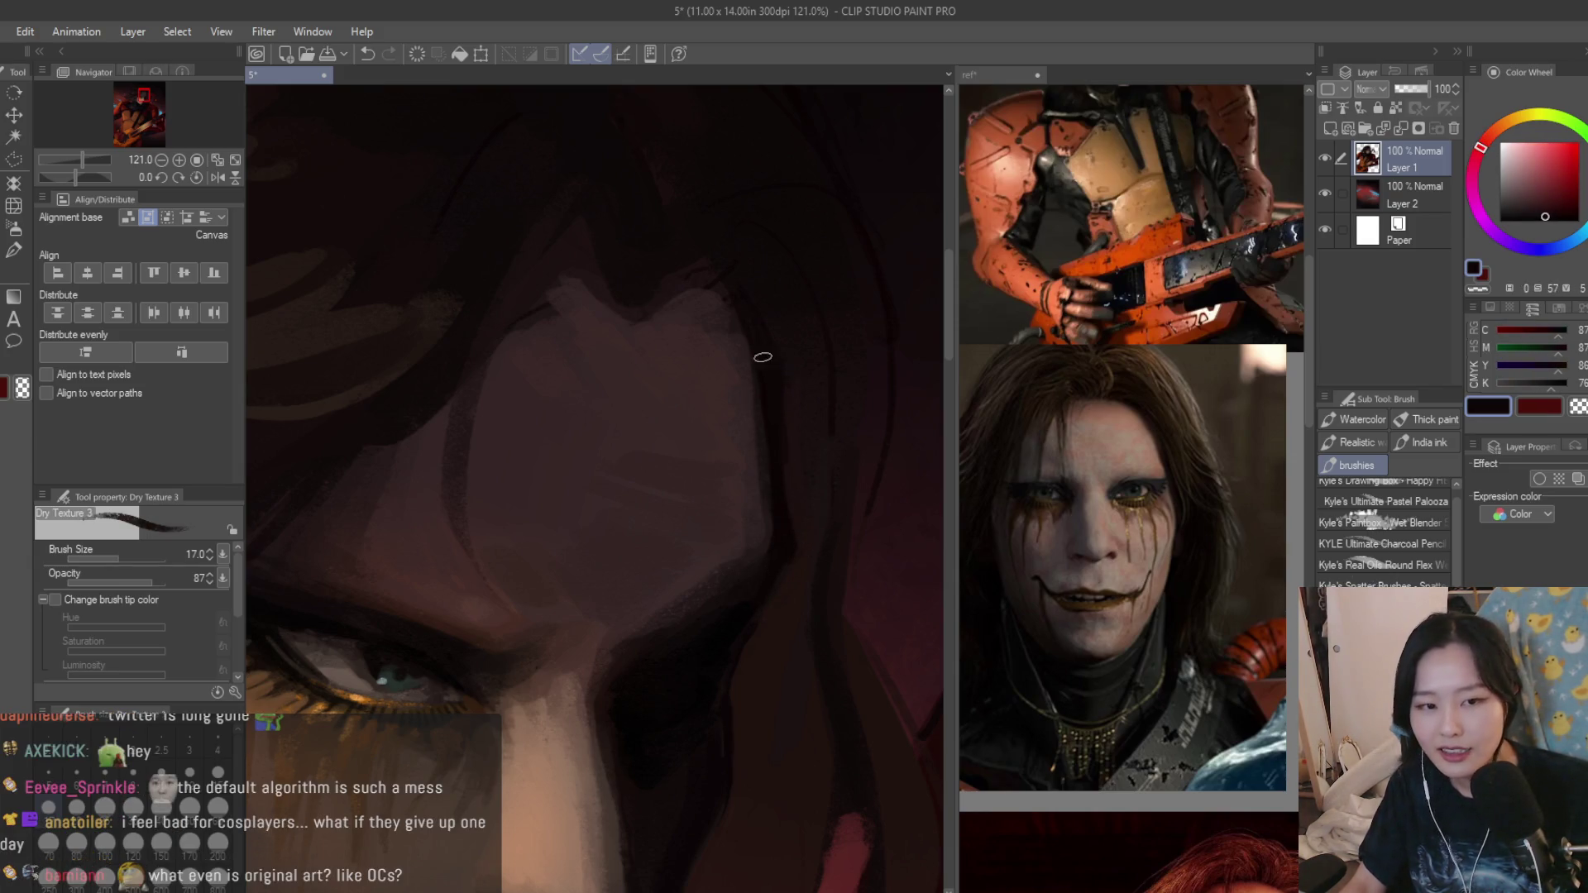
scroll(762, 358, "down", 4)
scroll(761, 357, "down", 3)
scroll(881, 497, "up", 1)
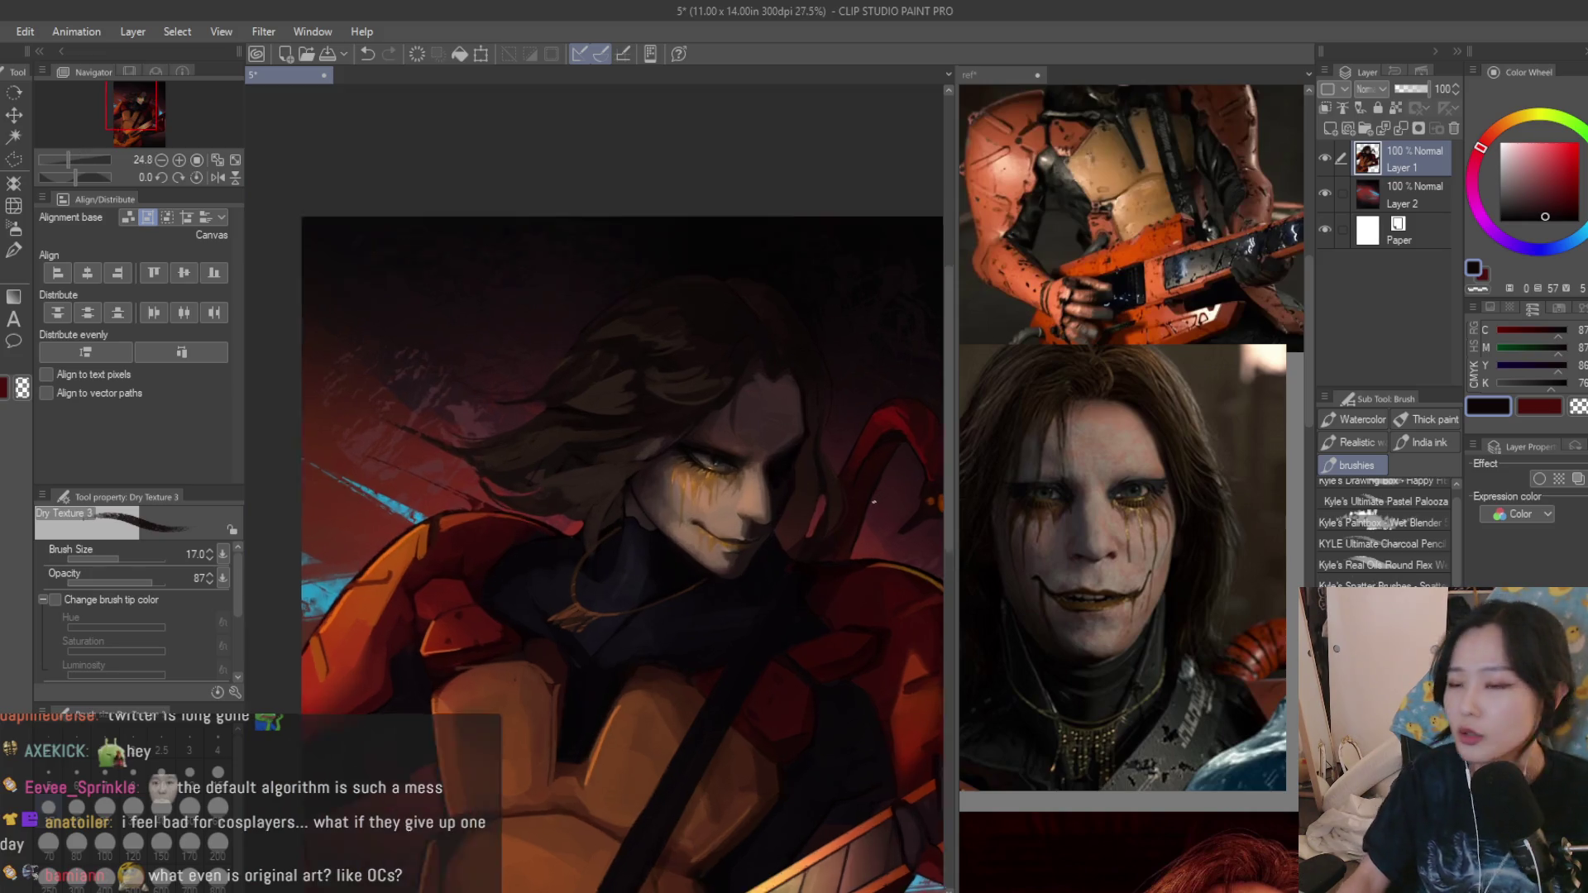
scroll(866, 479, "up", 1)
key("bracketright")
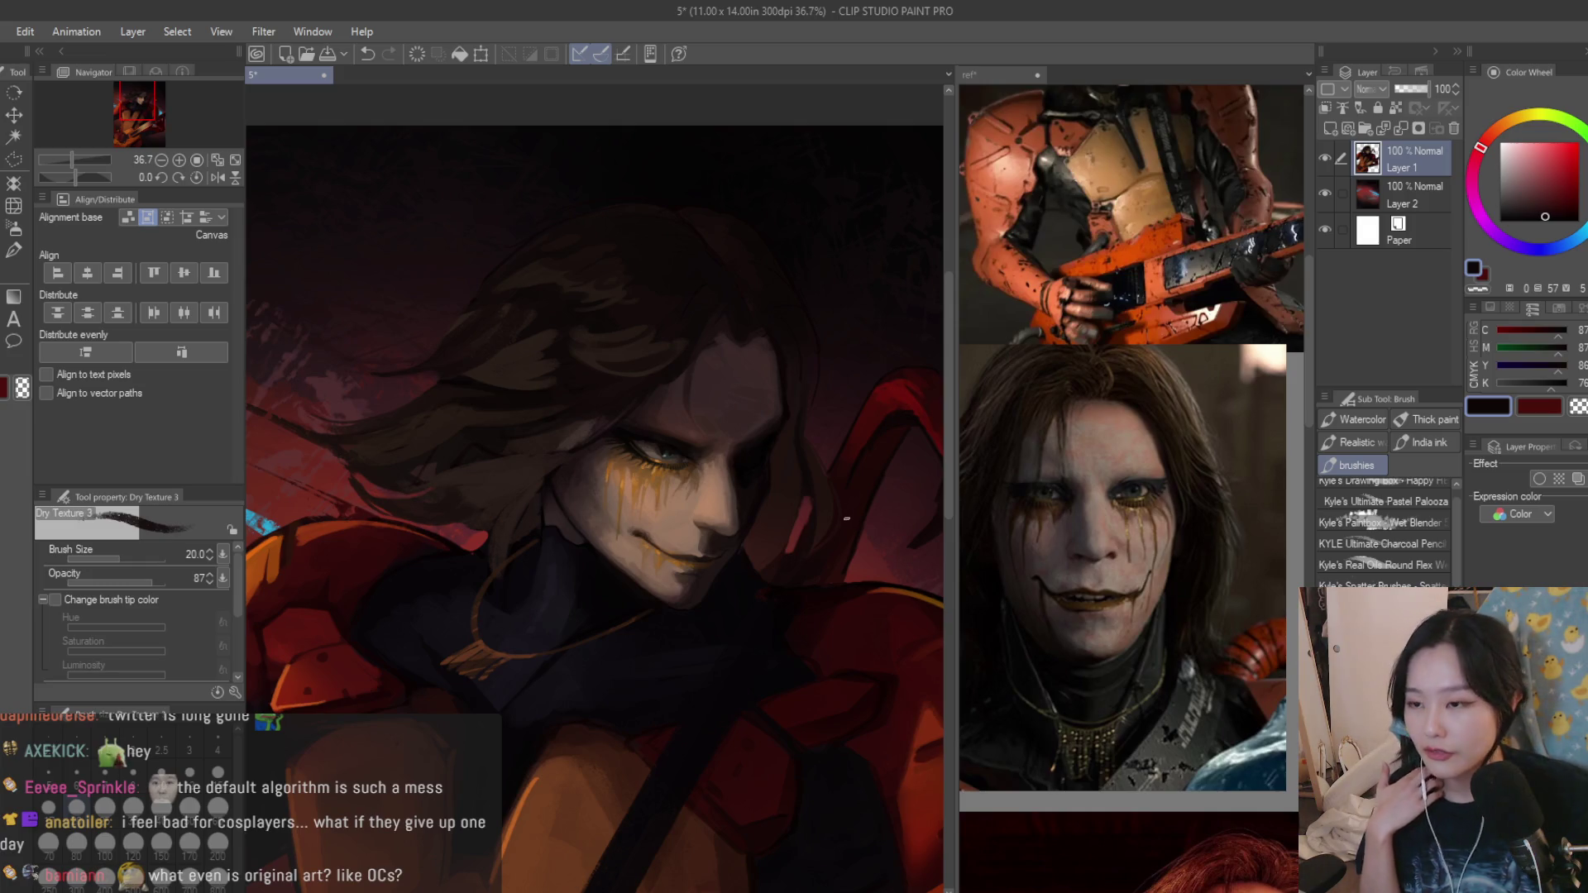
scroll(508, 559, "up", 4)
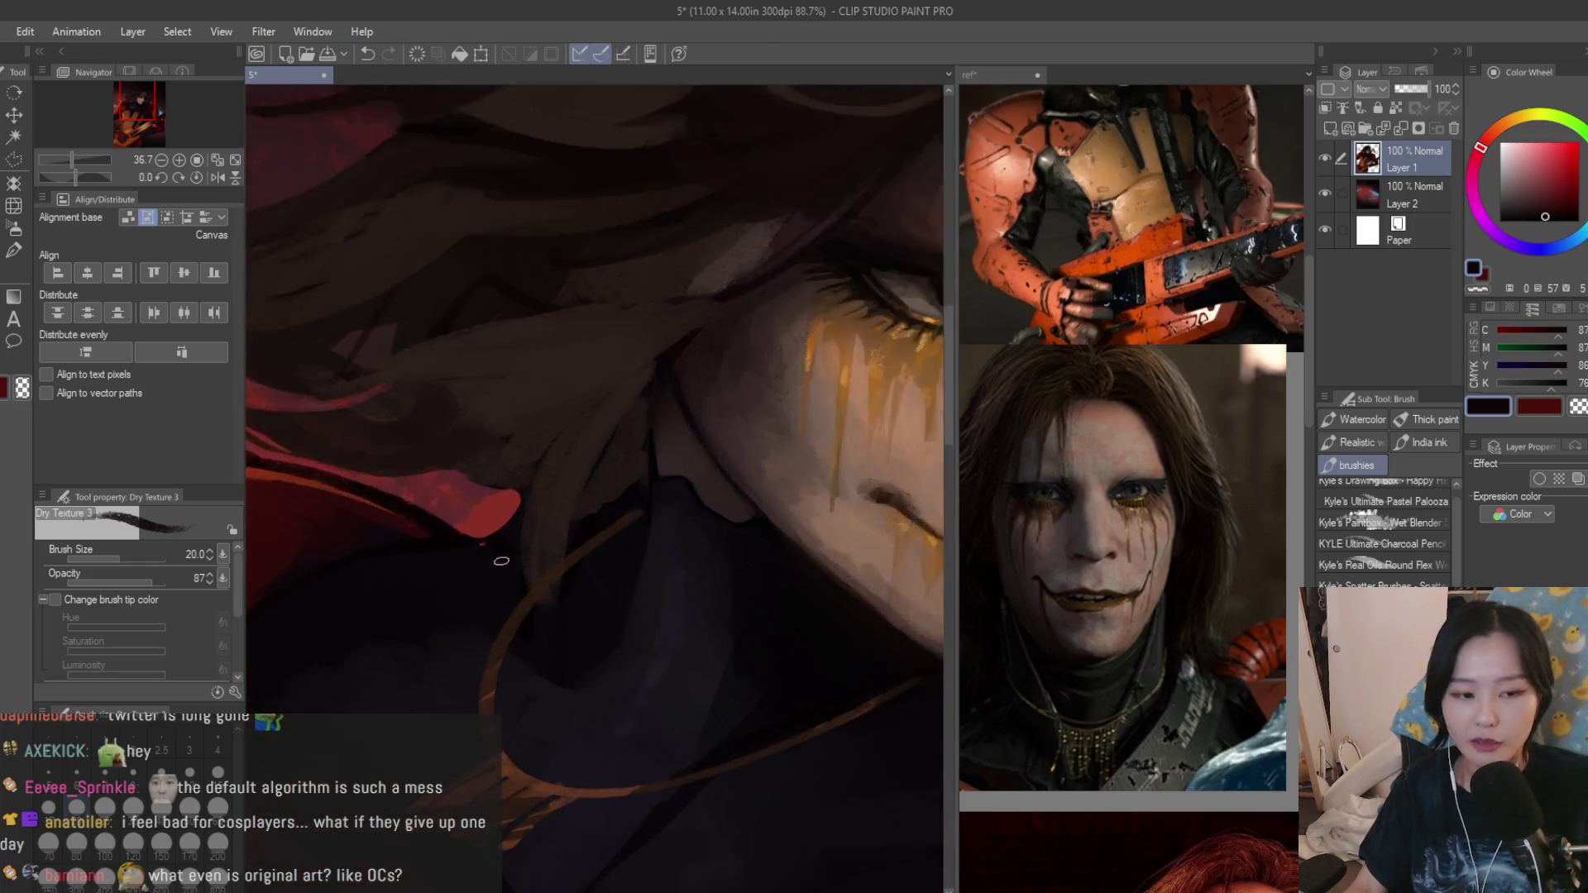
left_click(549, 624, "alt")
left_click(530, 502, "alt")
left_click(545, 567, "alt")
left_click_drag(552, 519, 583, 627)
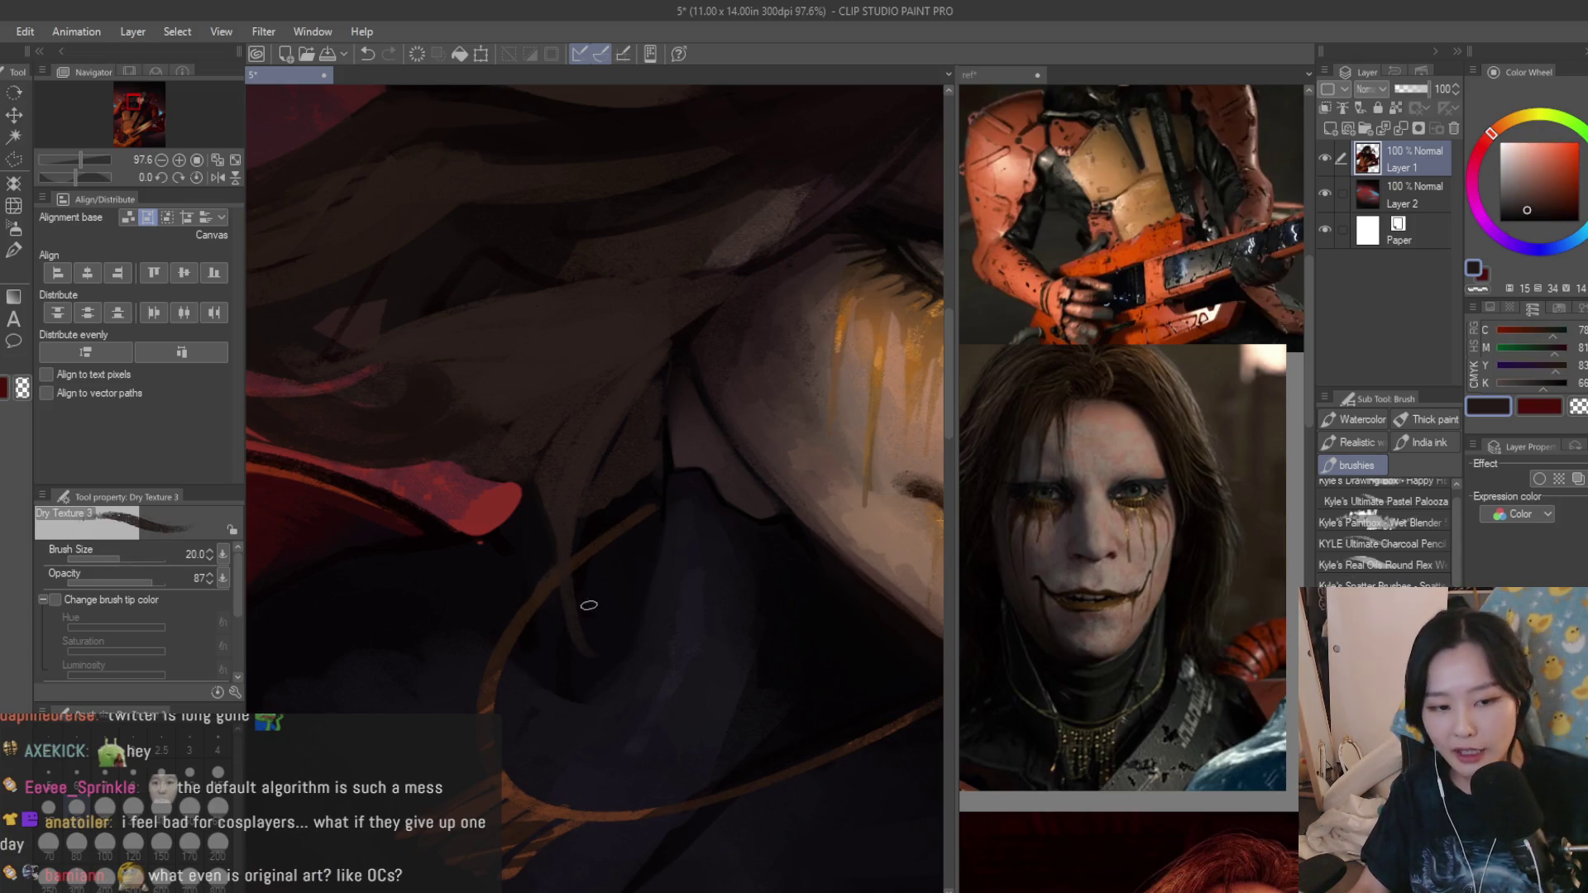
left_click(587, 634, "alt")
scroll(607, 445, "down", 2)
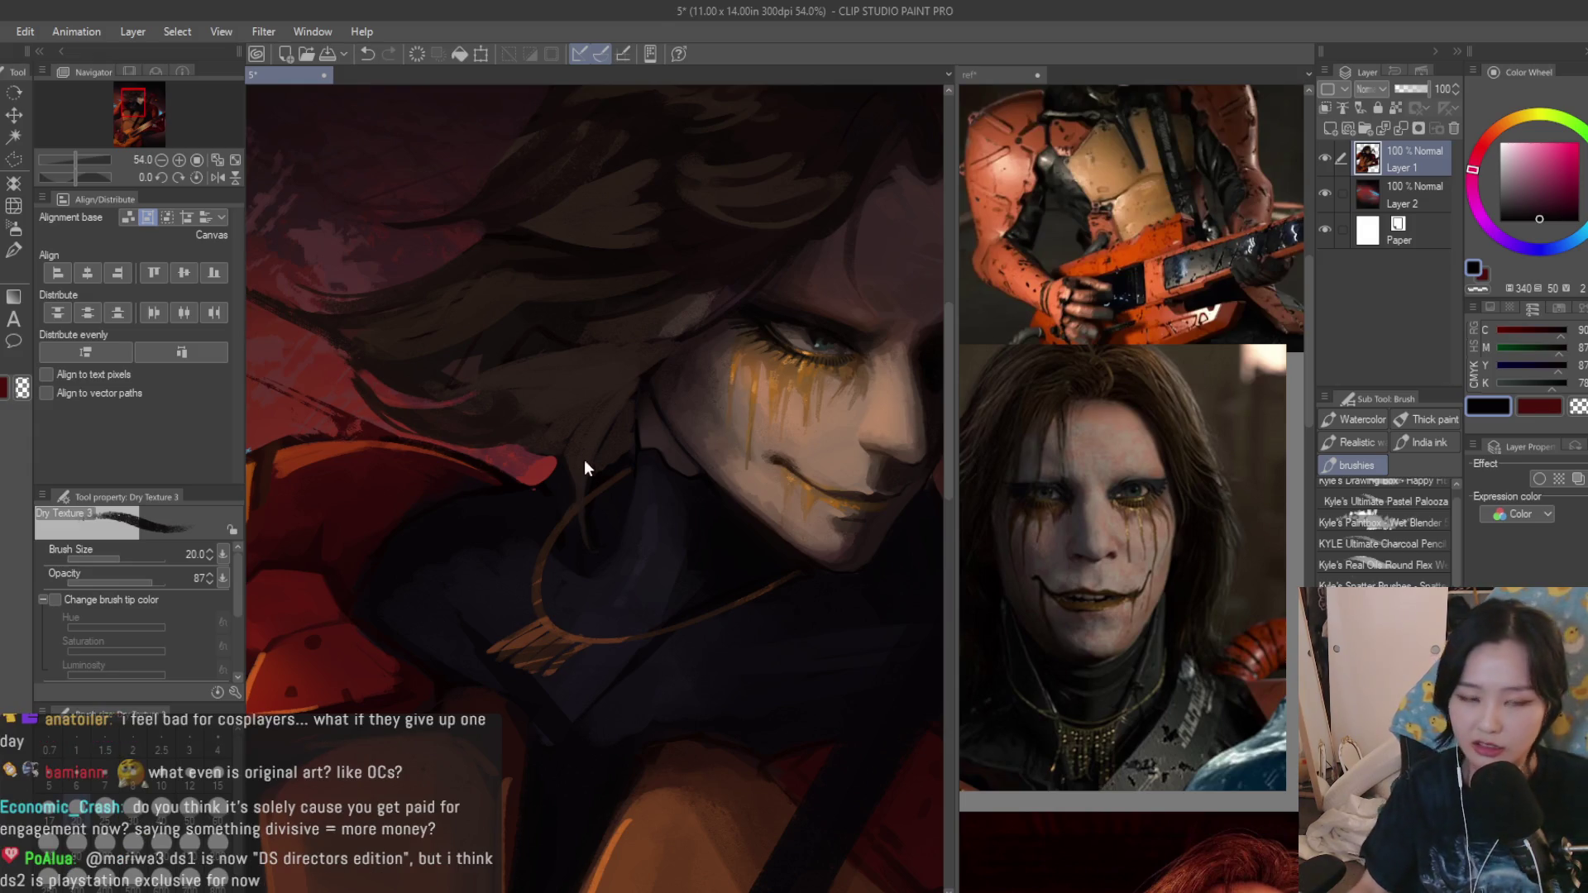
scroll(589, 459, "up", 2)
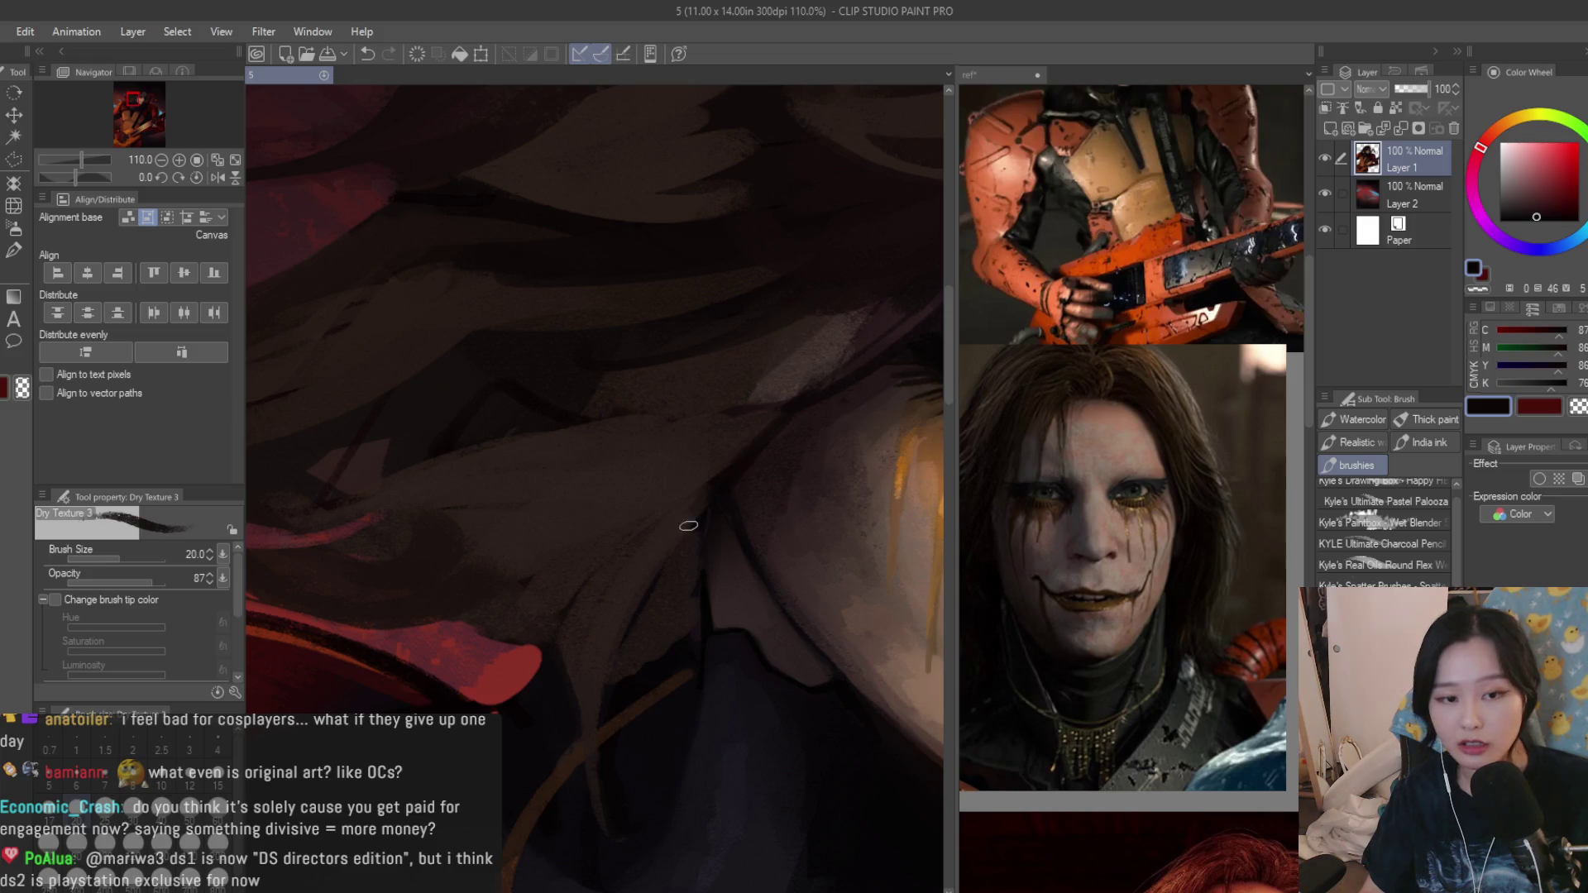
left_click(638, 542, "alt")
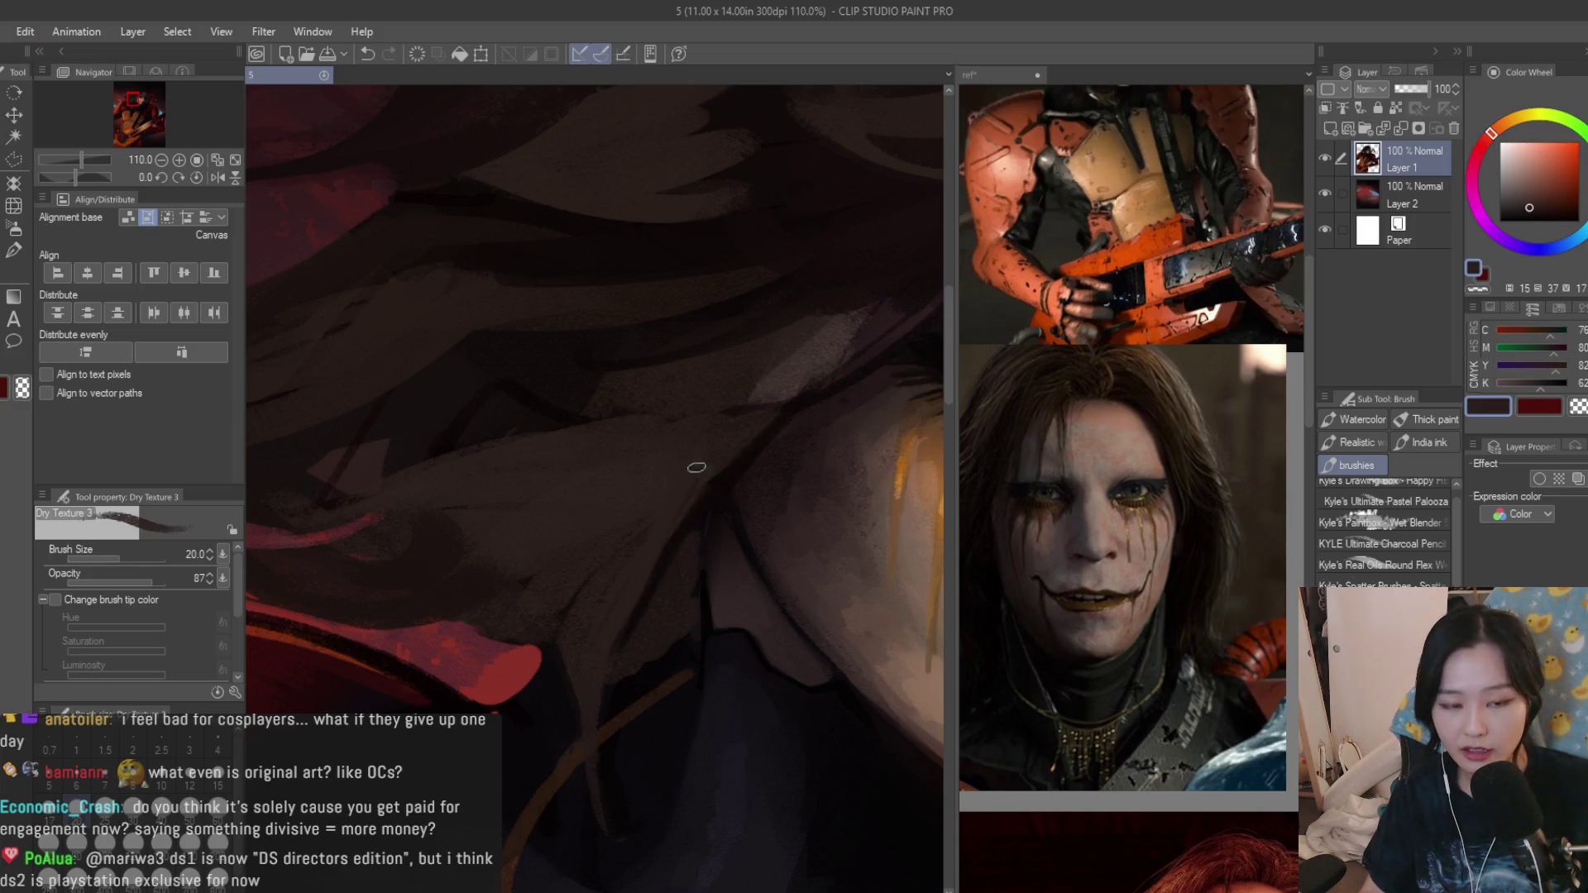
scroll(789, 562, "down", 5)
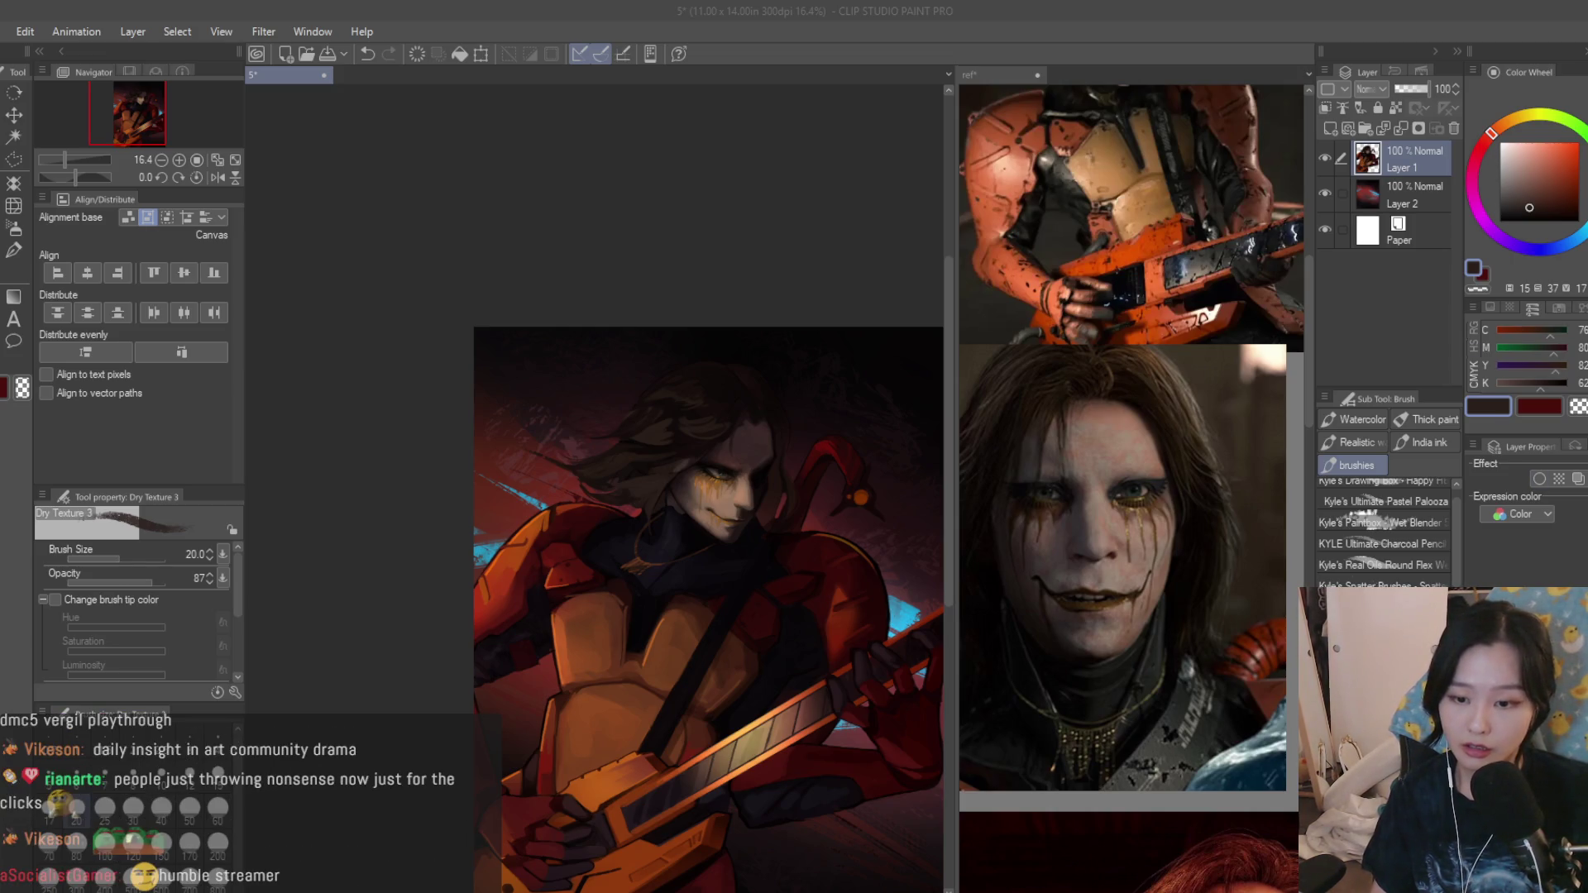
scroll(124, 795, "up", 2)
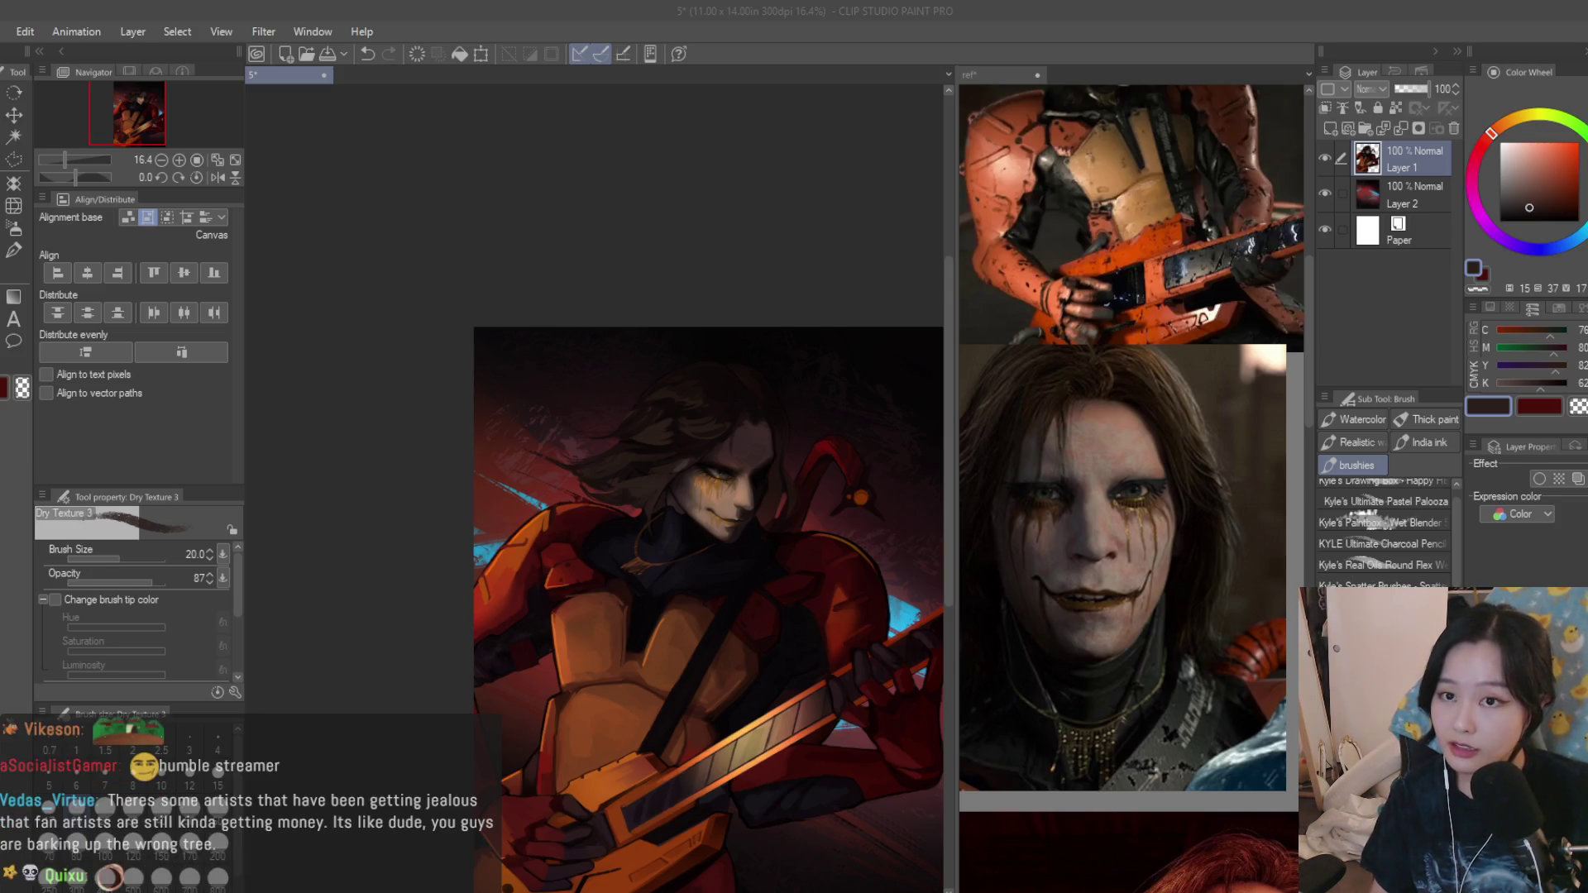
scroll(681, 628, "down", 2)
scroll(681, 629, "up", 1)
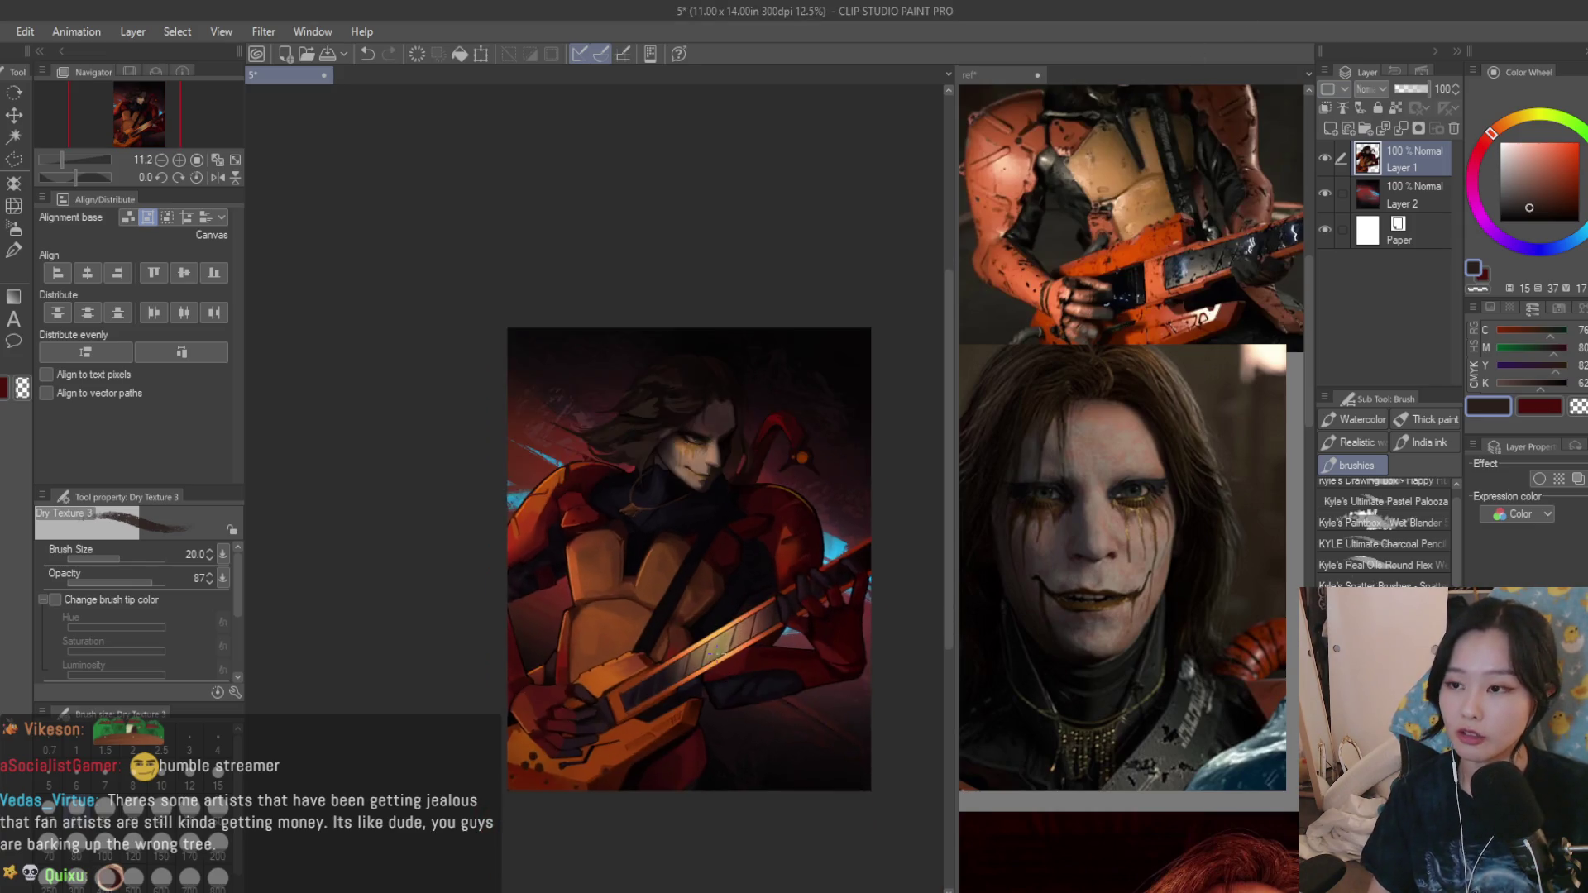
scroll(682, 628, "up", 3)
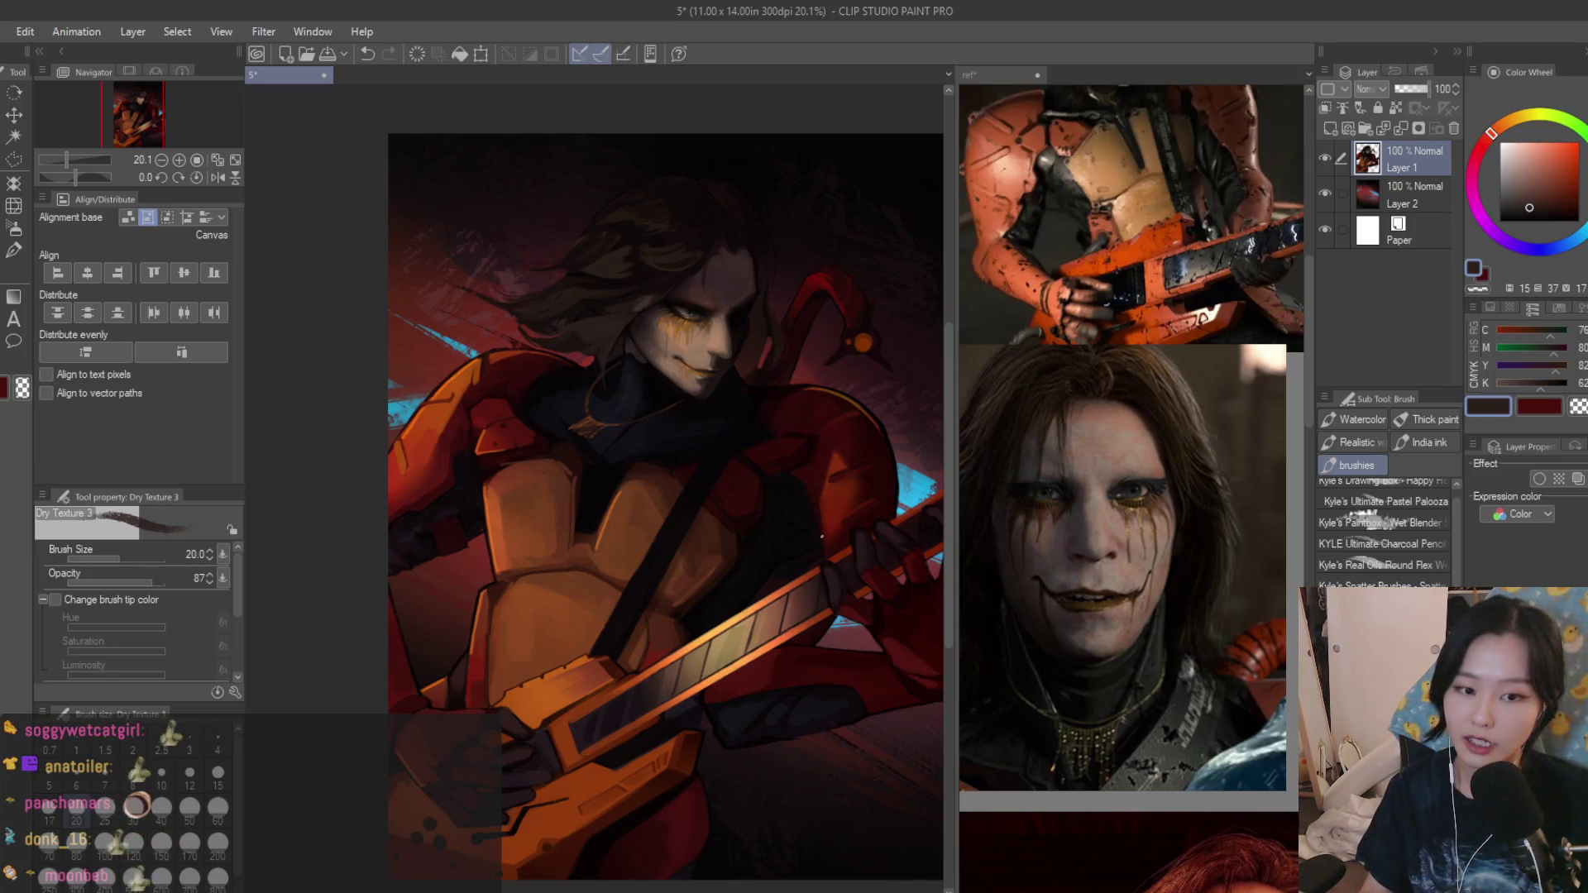
scroll(688, 413, "up", 2)
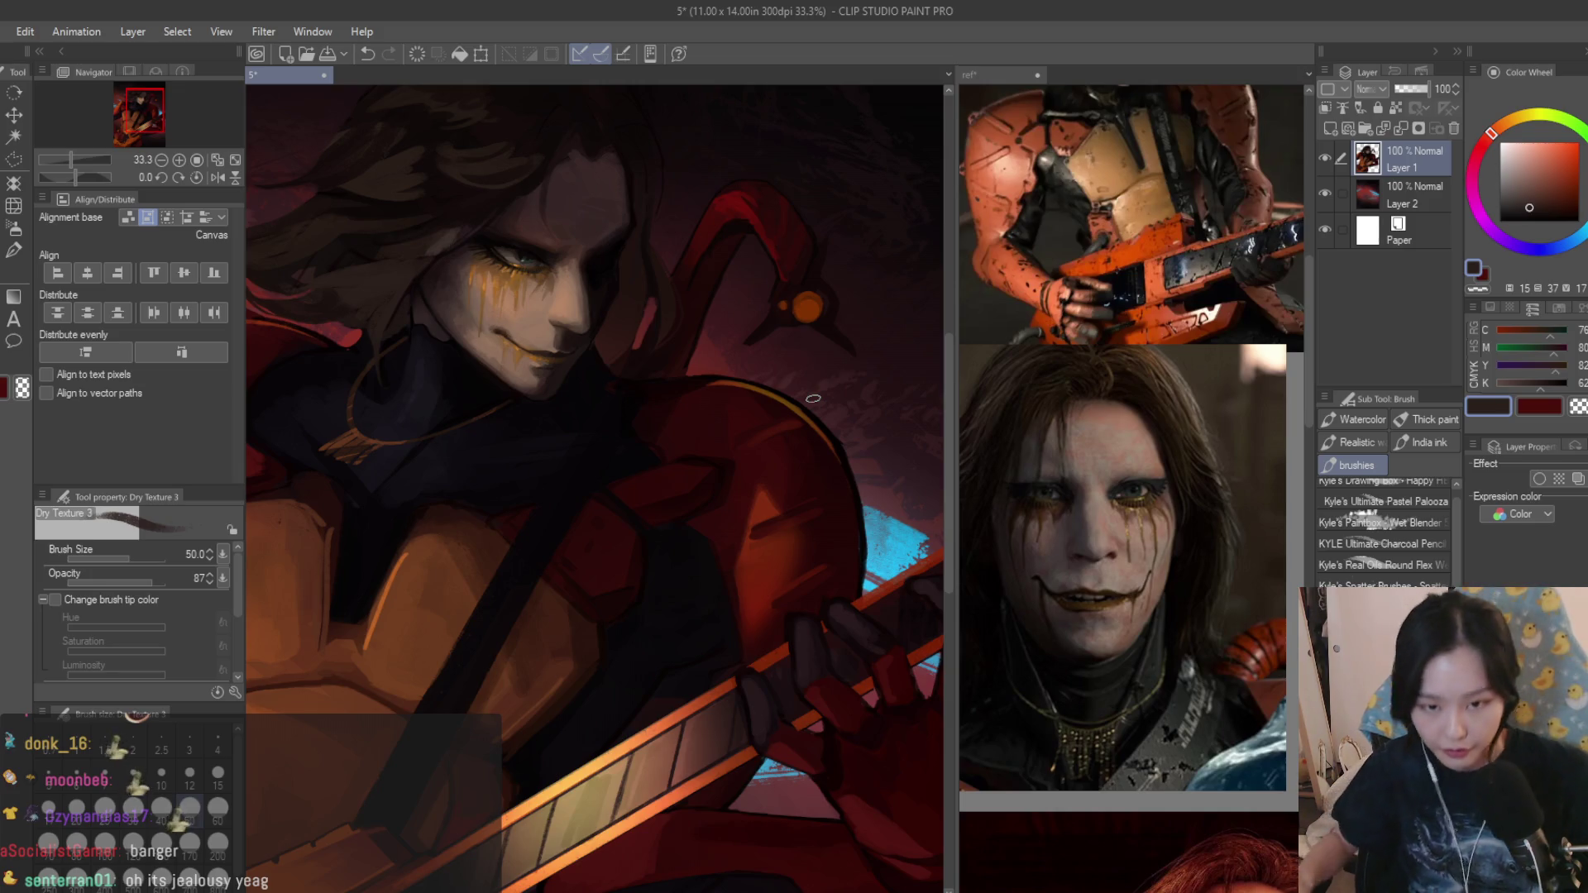
scroll(816, 378, "down", 1)
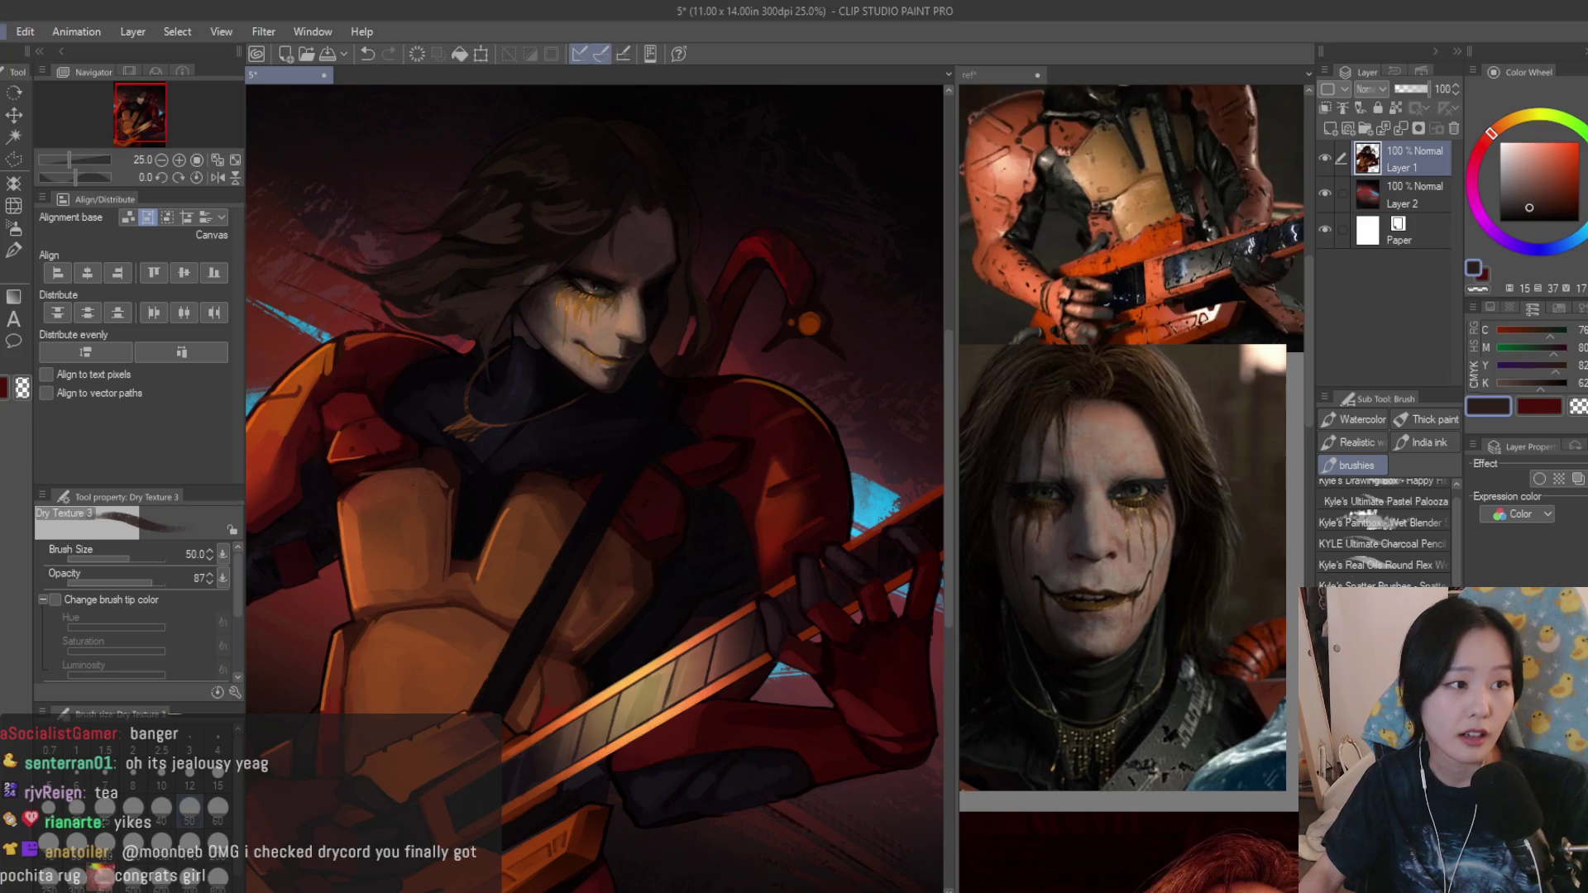
scroll(769, 463, "down", 1)
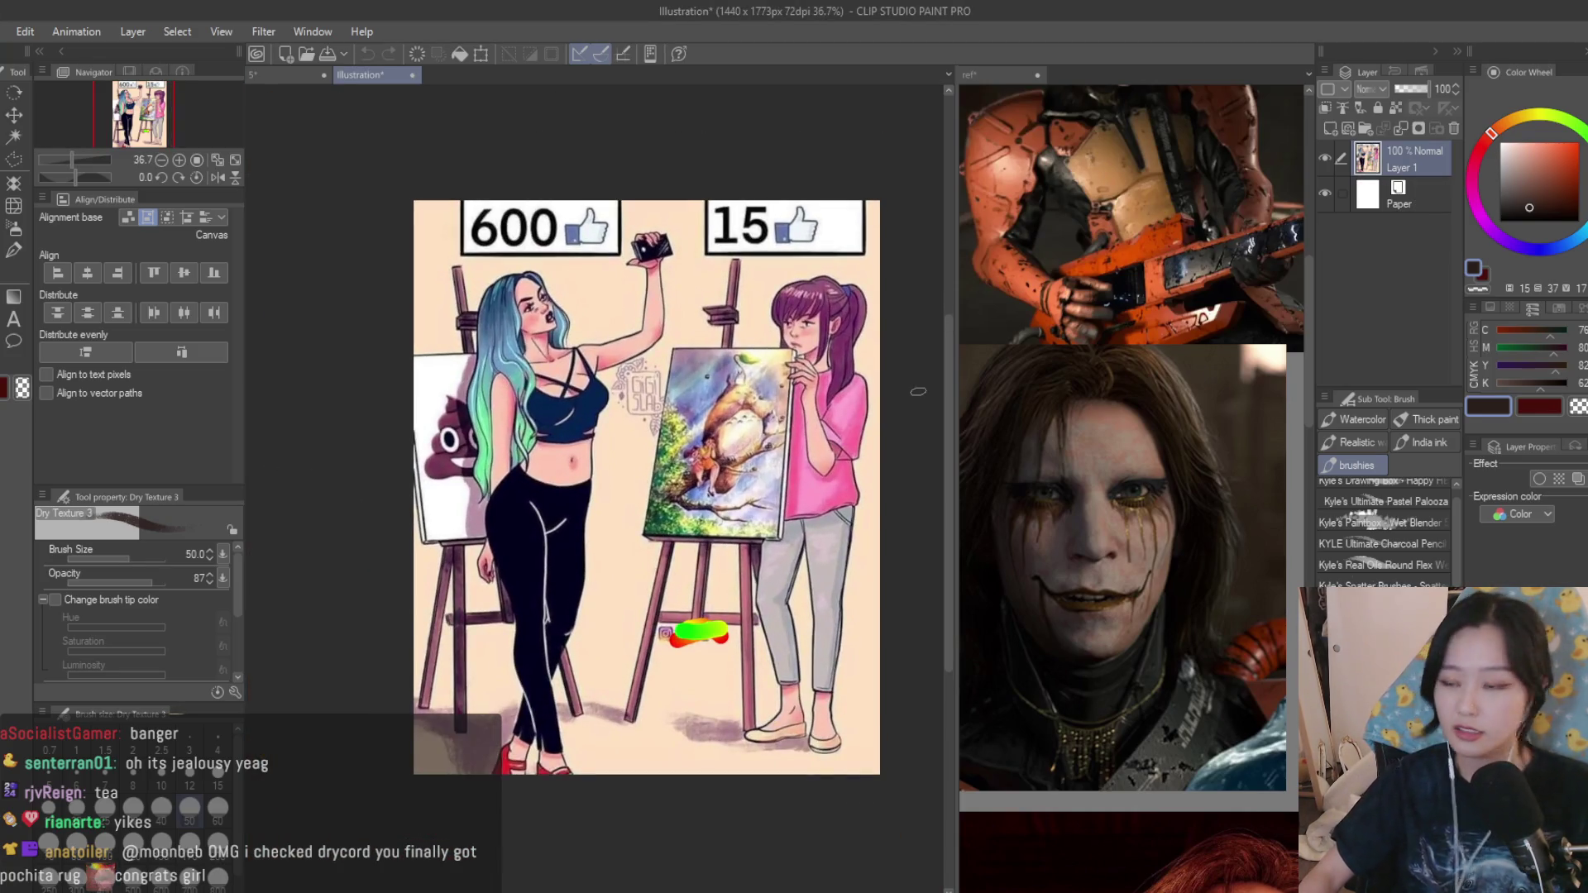
scroll(917, 393, "down", 1)
scroll(917, 392, "down", 1)
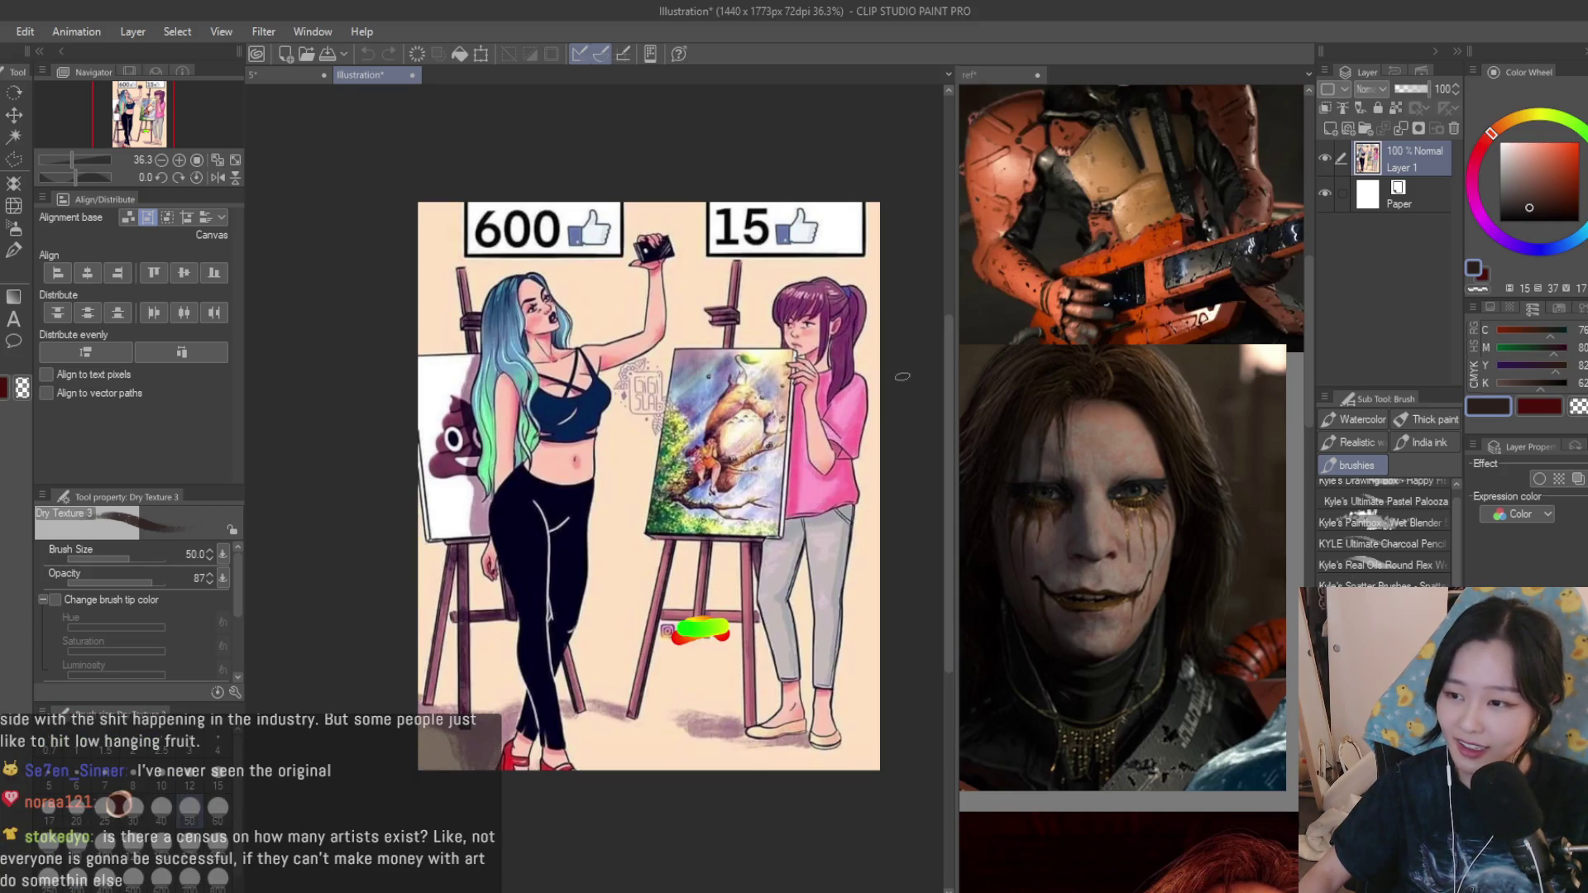
scroll(901, 376, "up", 1)
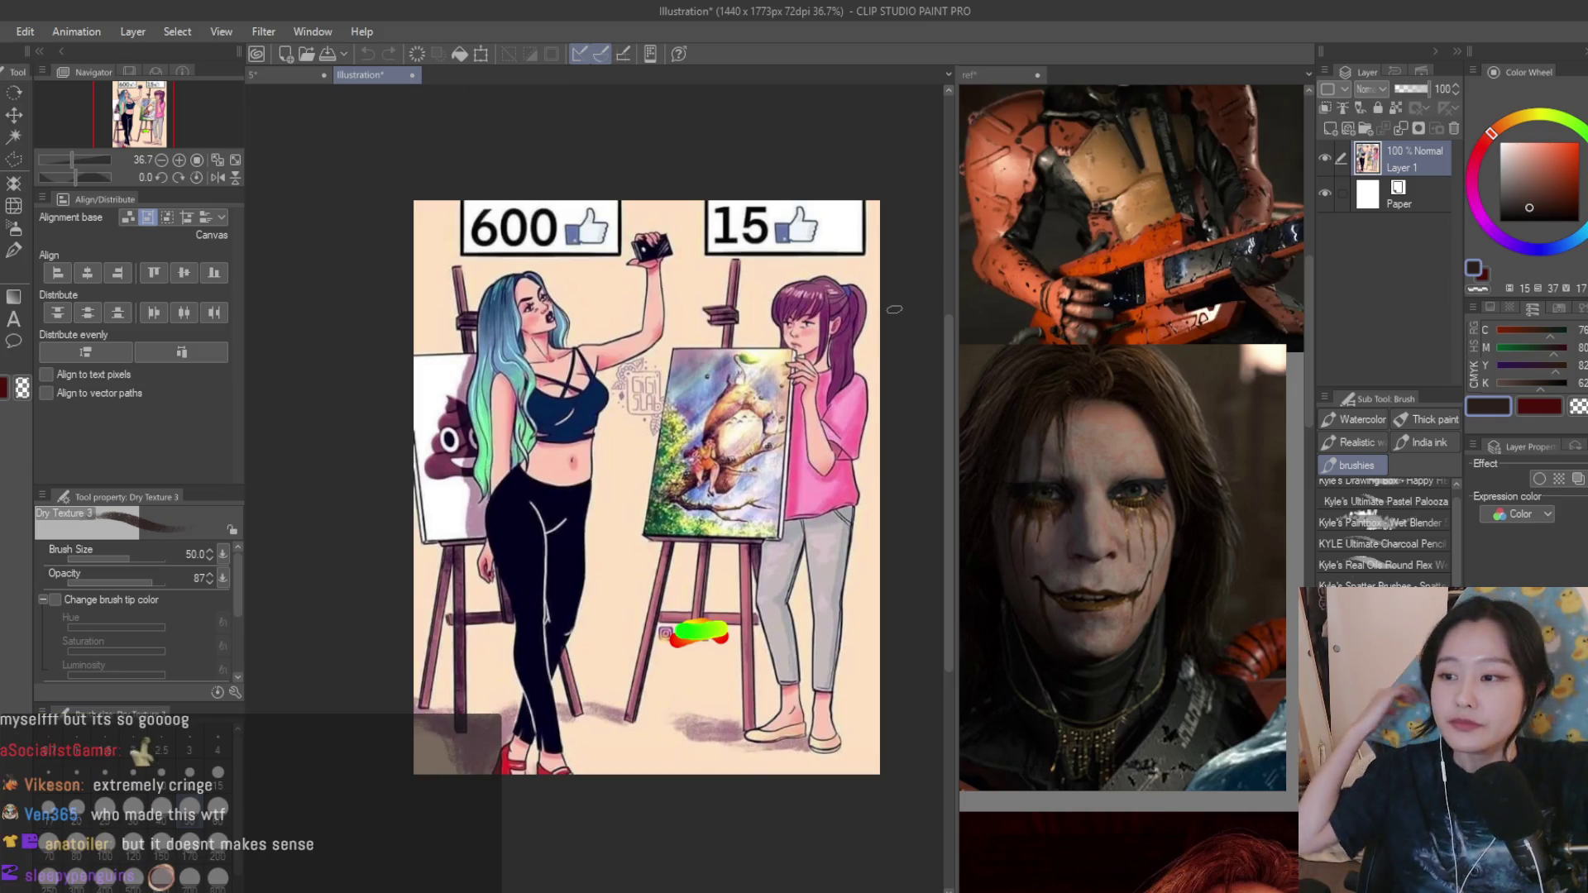
scroll(794, 477, "up", 2)
scroll(794, 477, "up", 2)
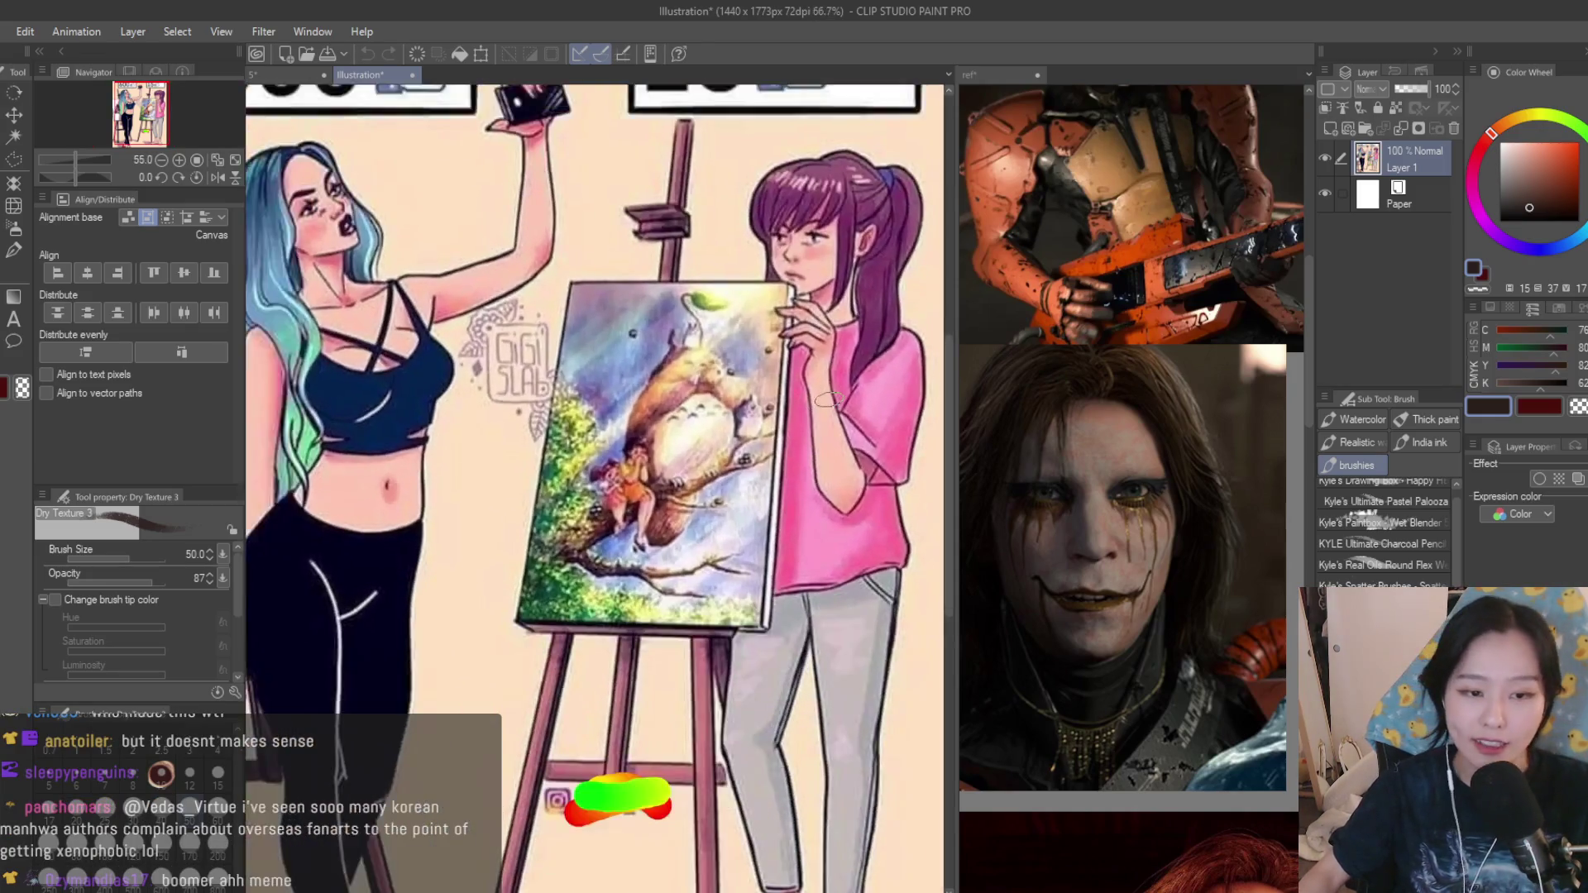
scroll(794, 478, "up", 2)
scroll(794, 476, "down", 5)
scroll(795, 475, "down", 1)
scroll(620, 496, "up", 2)
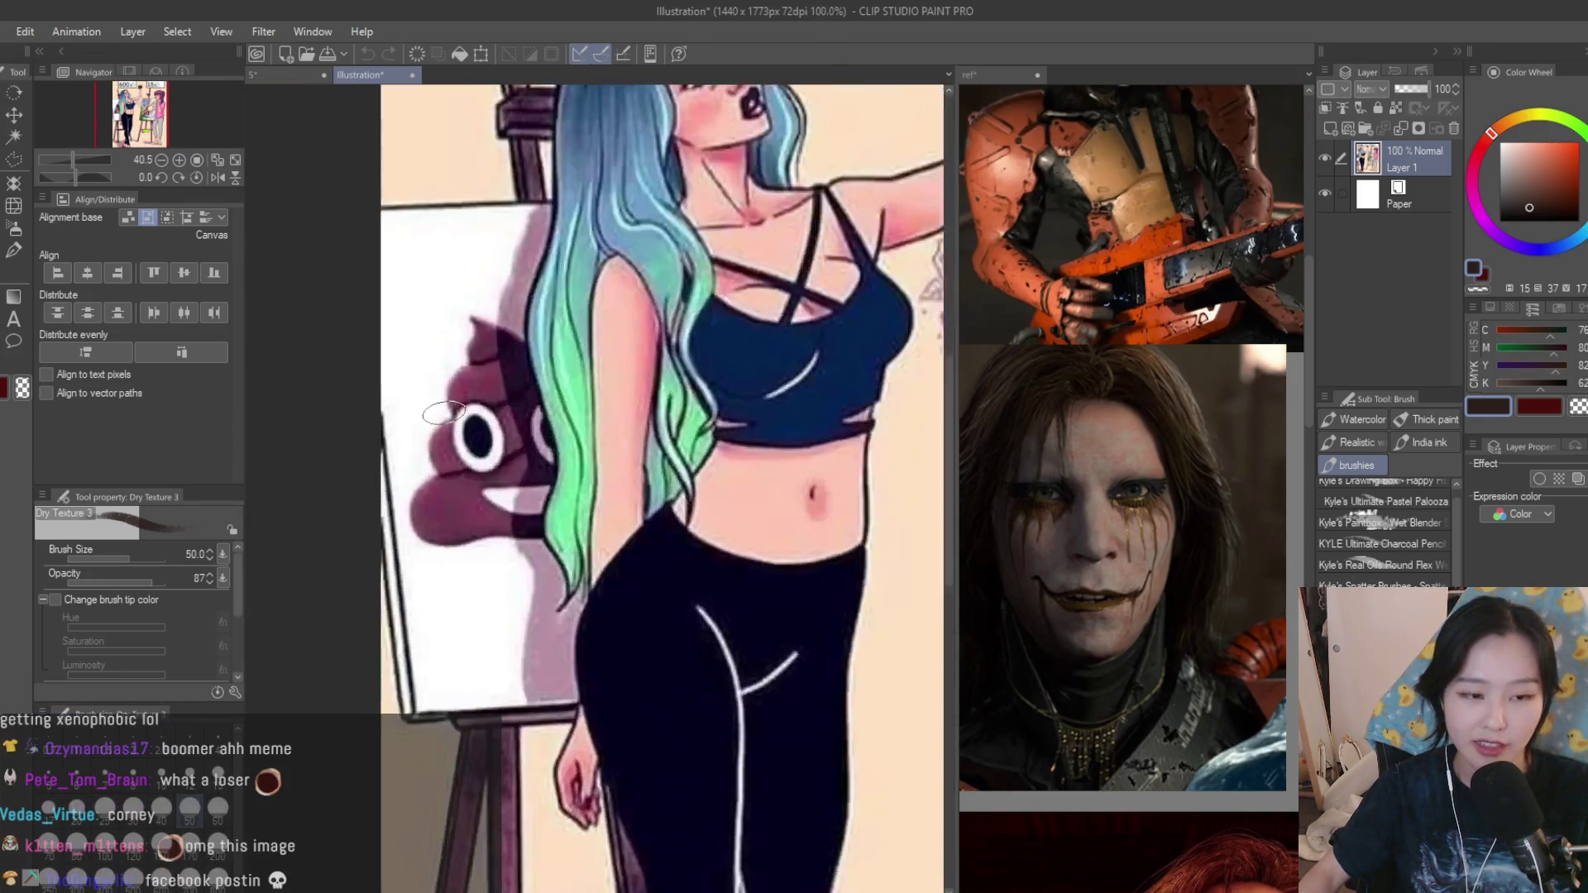
scroll(575, 538, "down", 3)
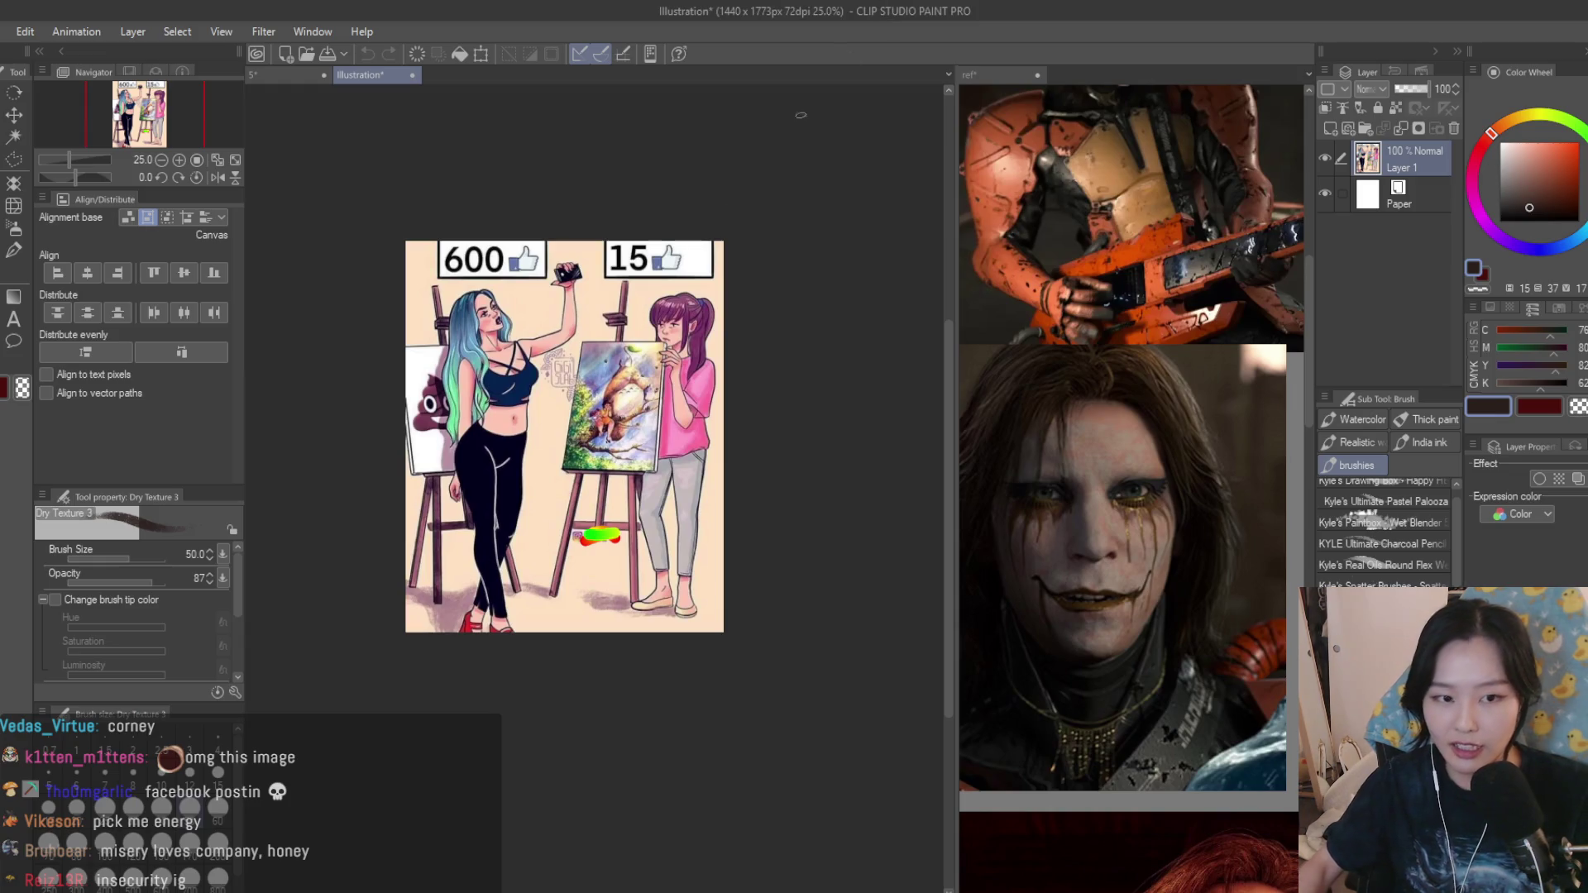
scroll(609, 360, "up", 5)
scroll(607, 361, "down", 2)
scroll(609, 360, "up", 2)
scroll(487, 444, "down", 2)
scroll(487, 445, "up", 2)
scroll(486, 445, "down", 1)
scroll(487, 444, "up", 3)
scroll(486, 444, "up", 1)
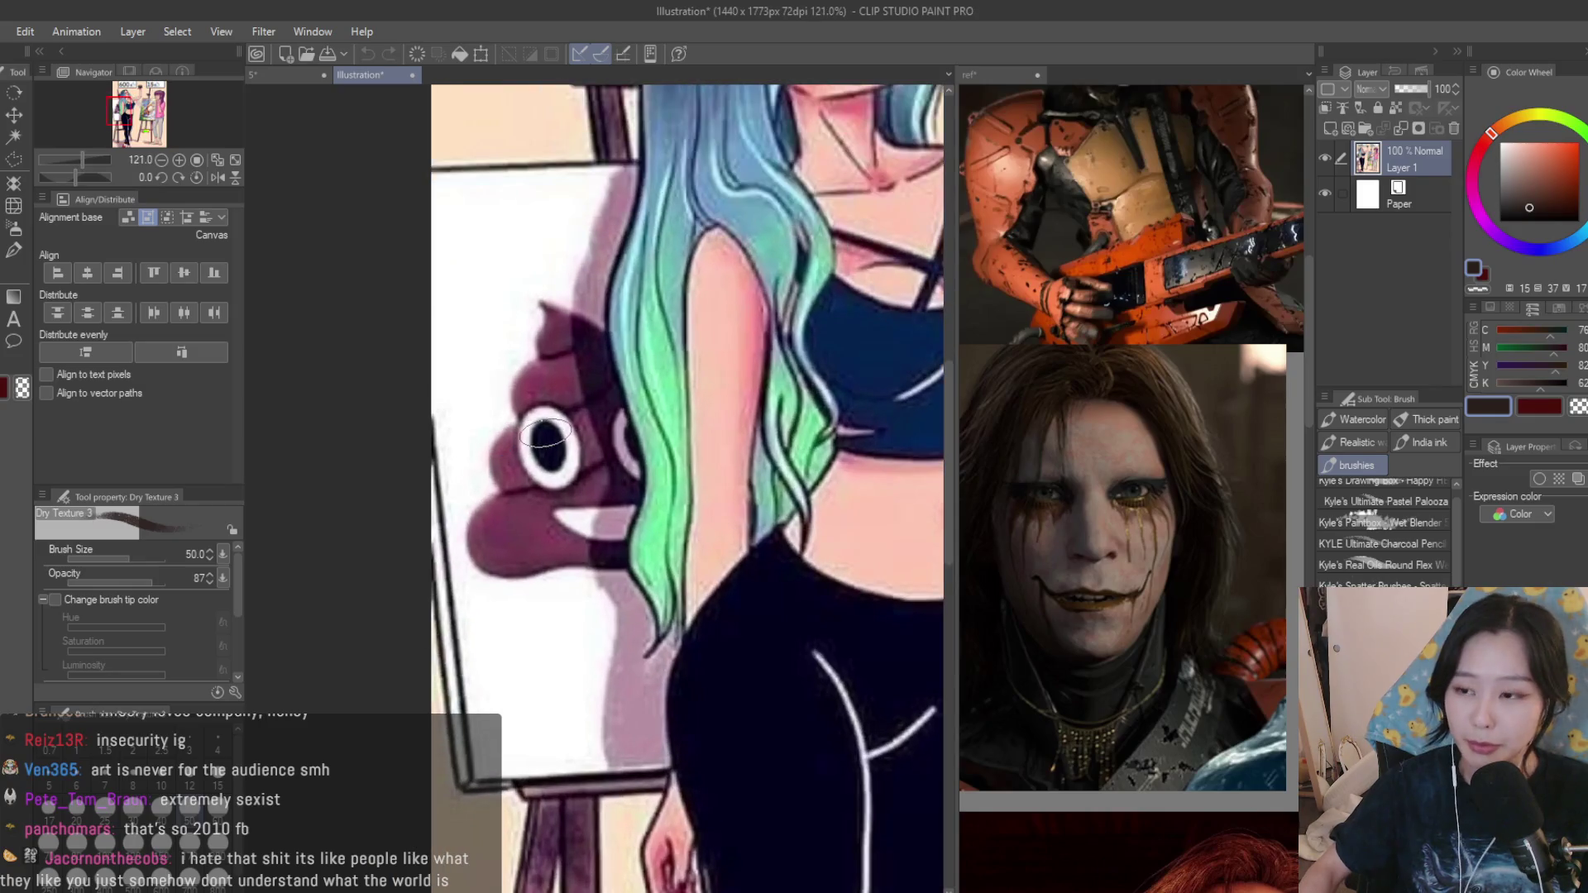
scroll(546, 434, "down", 3)
scroll(545, 434, "down", 2)
scroll(779, 451, "up", 3)
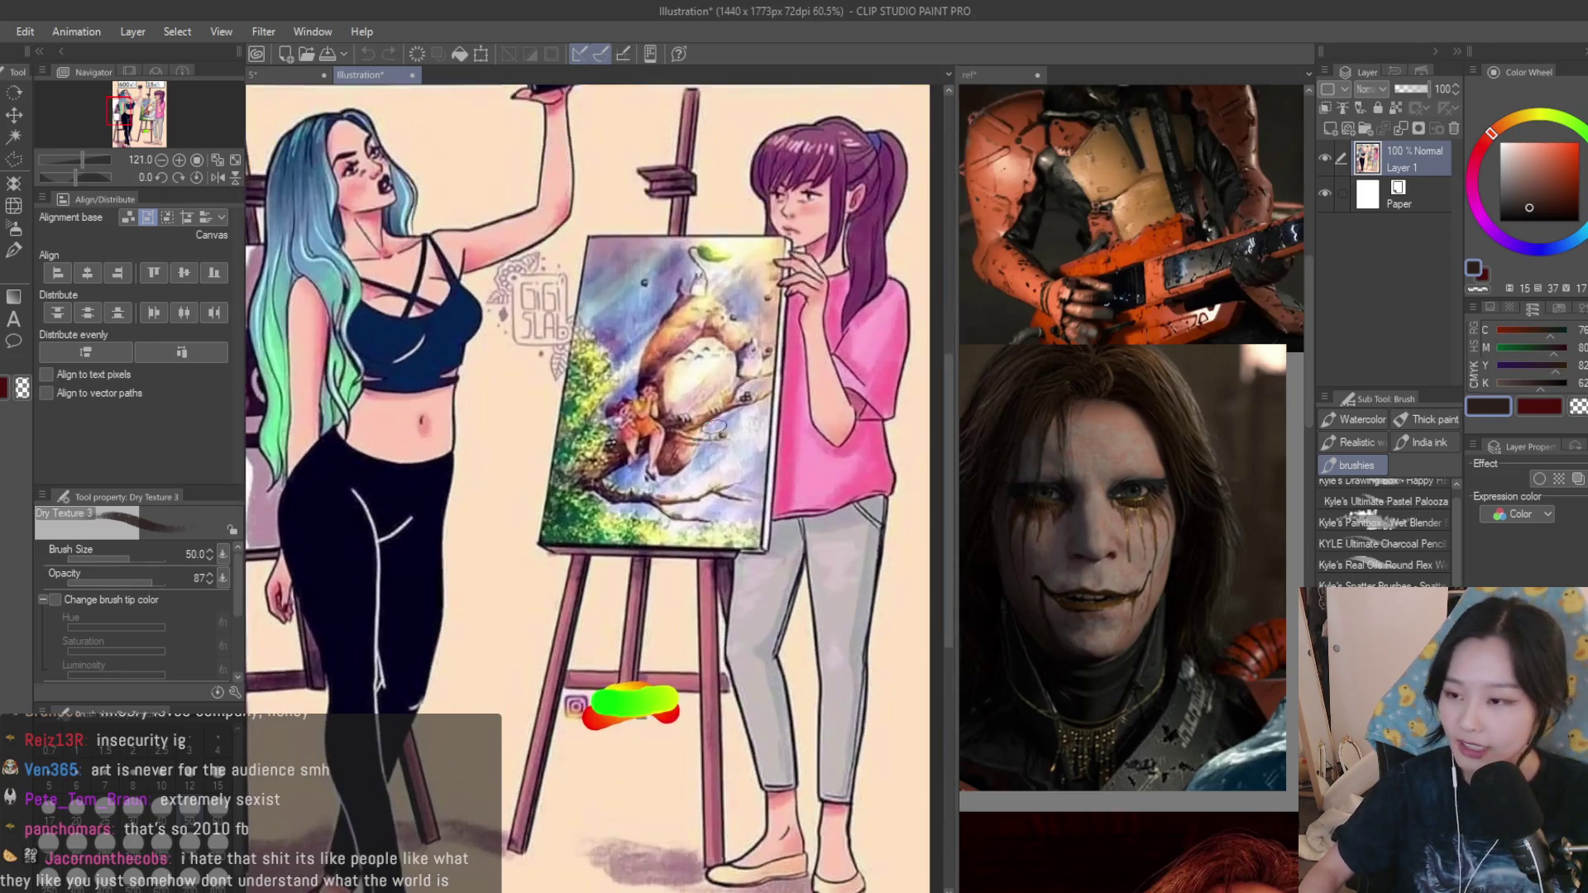
scroll(782, 450, "down", 3)
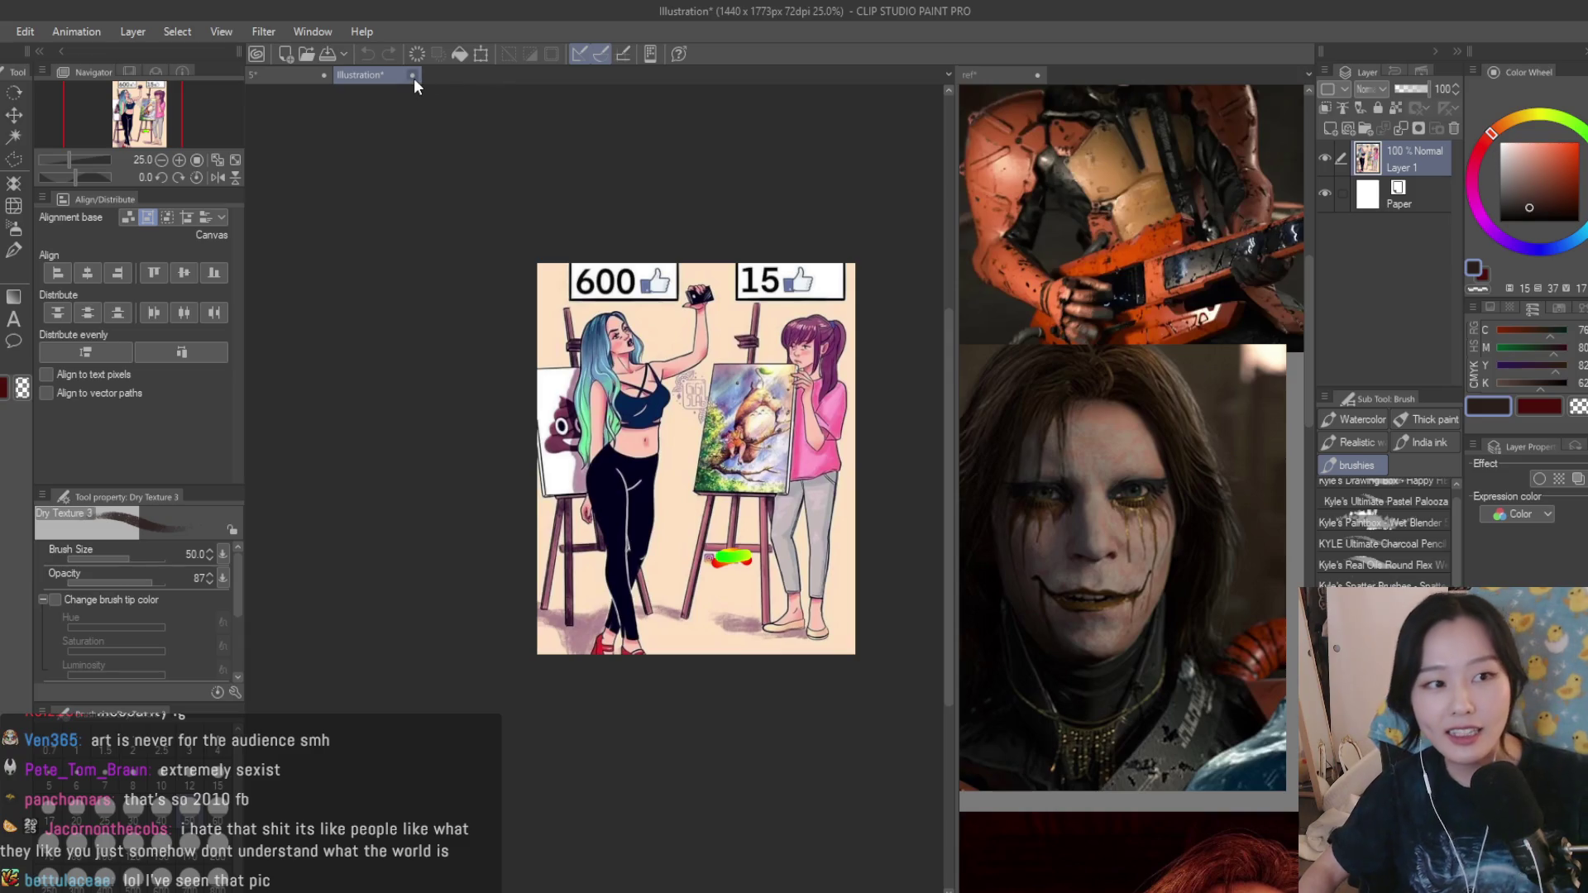
Close the Illustration reference document to return to the guitarist painting.
key("ctrl+w")
scroll(677, 657, "down", 2)
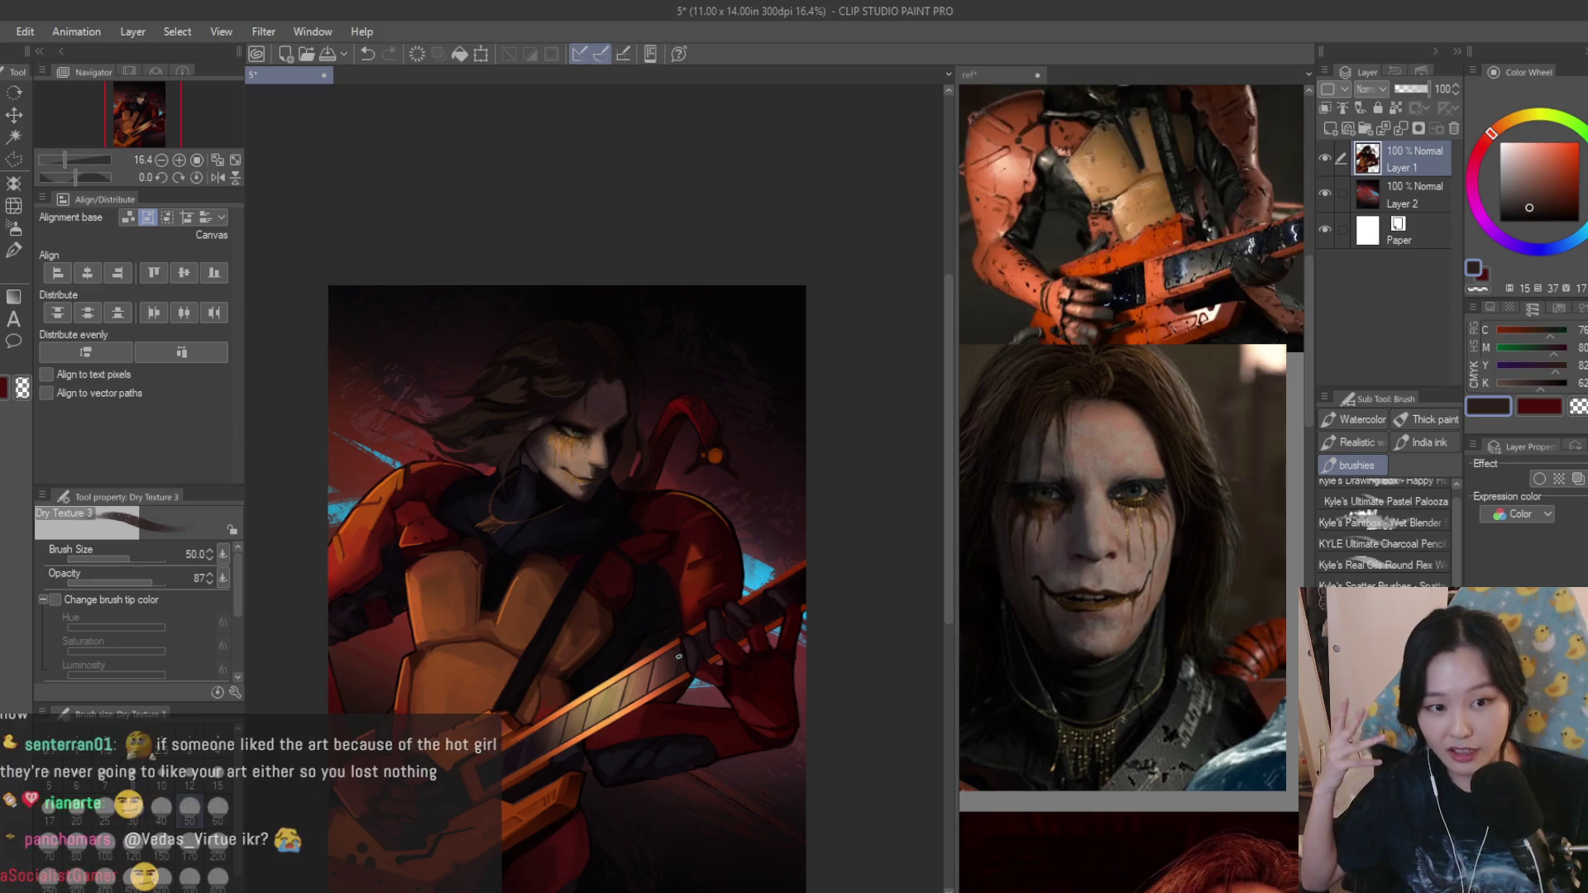
scroll(709, 430, "up", 1)
scroll(710, 429, "up", 1)
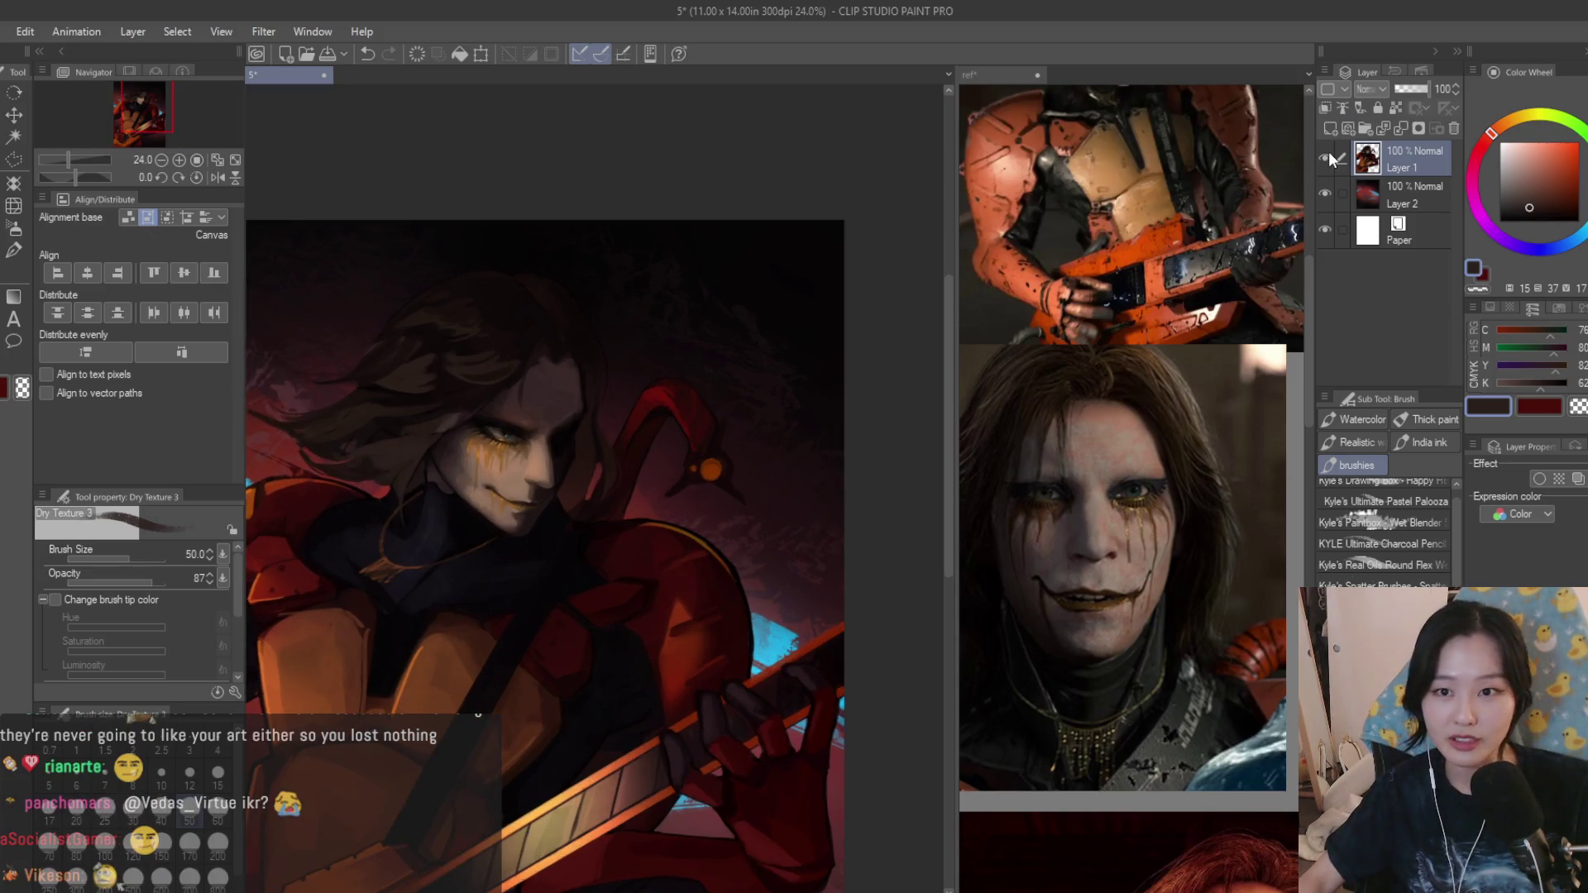
scroll(694, 422, "up", 3)
Halve the brush size to 25 for the red jester-hat point.
key("[")
key("[")
key("[")
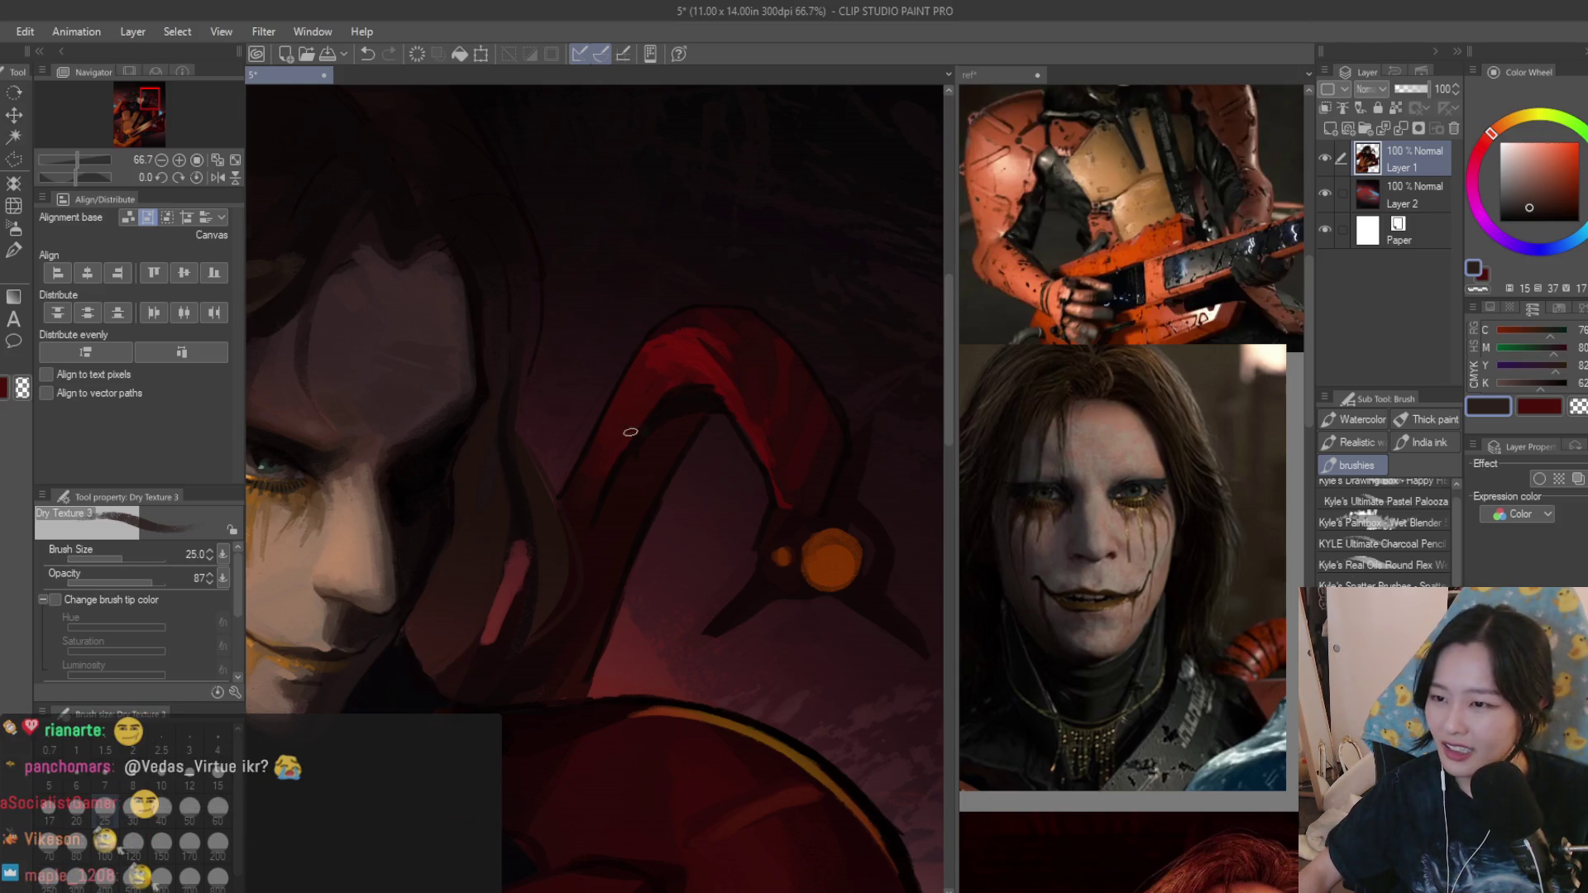
scroll(632, 432, "up", 2)
scroll(715, 442, "up", 2)
Eyedrop several reds from the hat shape, settling on a deep red to paint with.
left_click(765, 460, "alt")
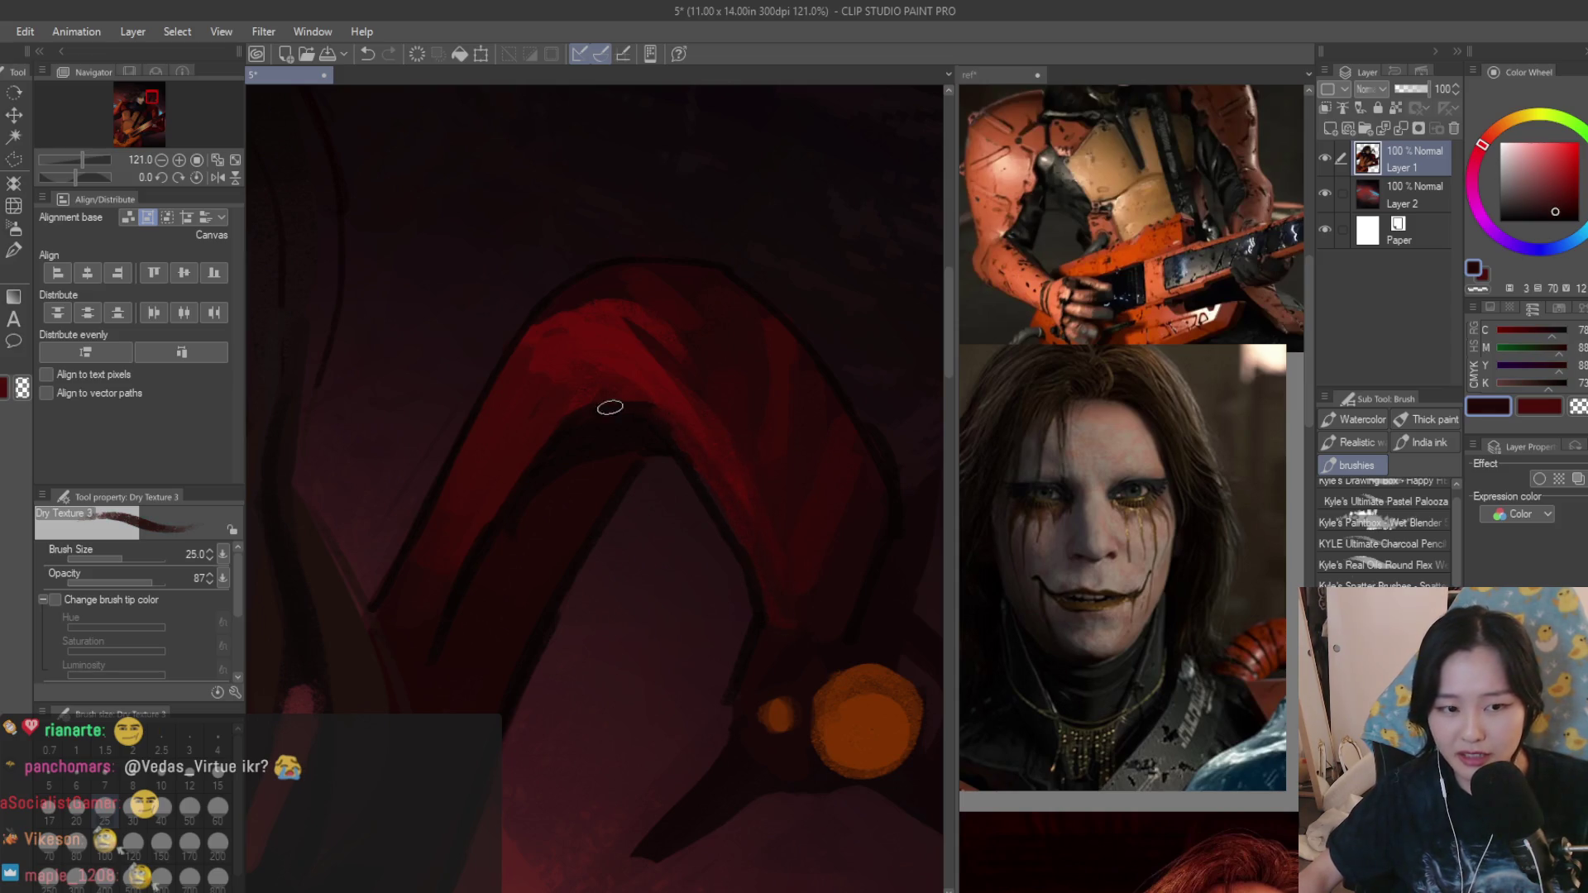
left_click(592, 381, "alt")
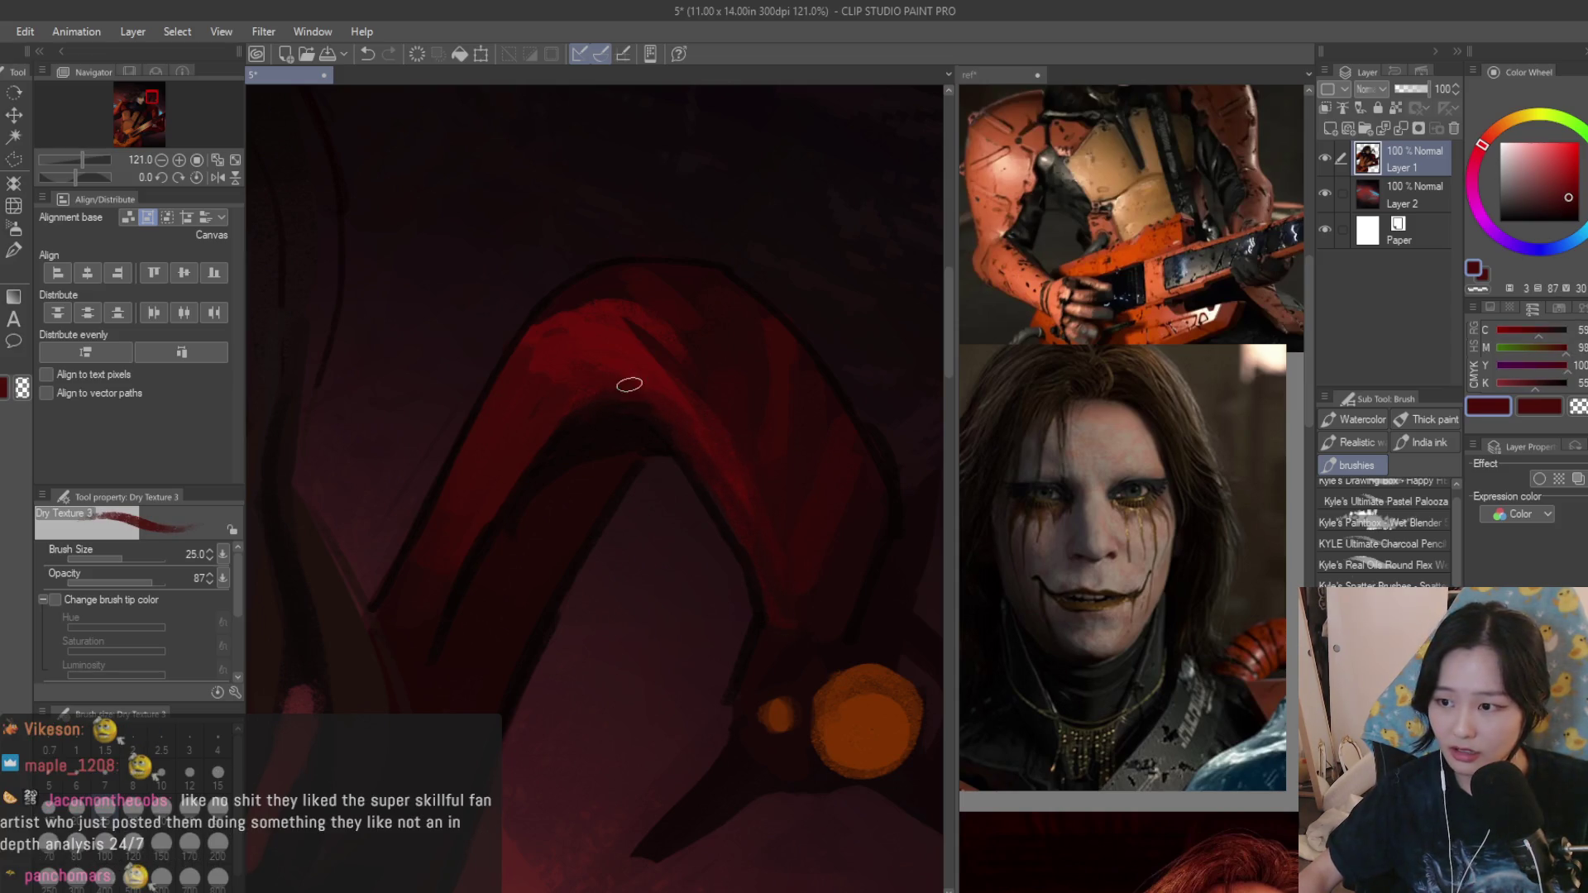
left_click(781, 639, "alt")
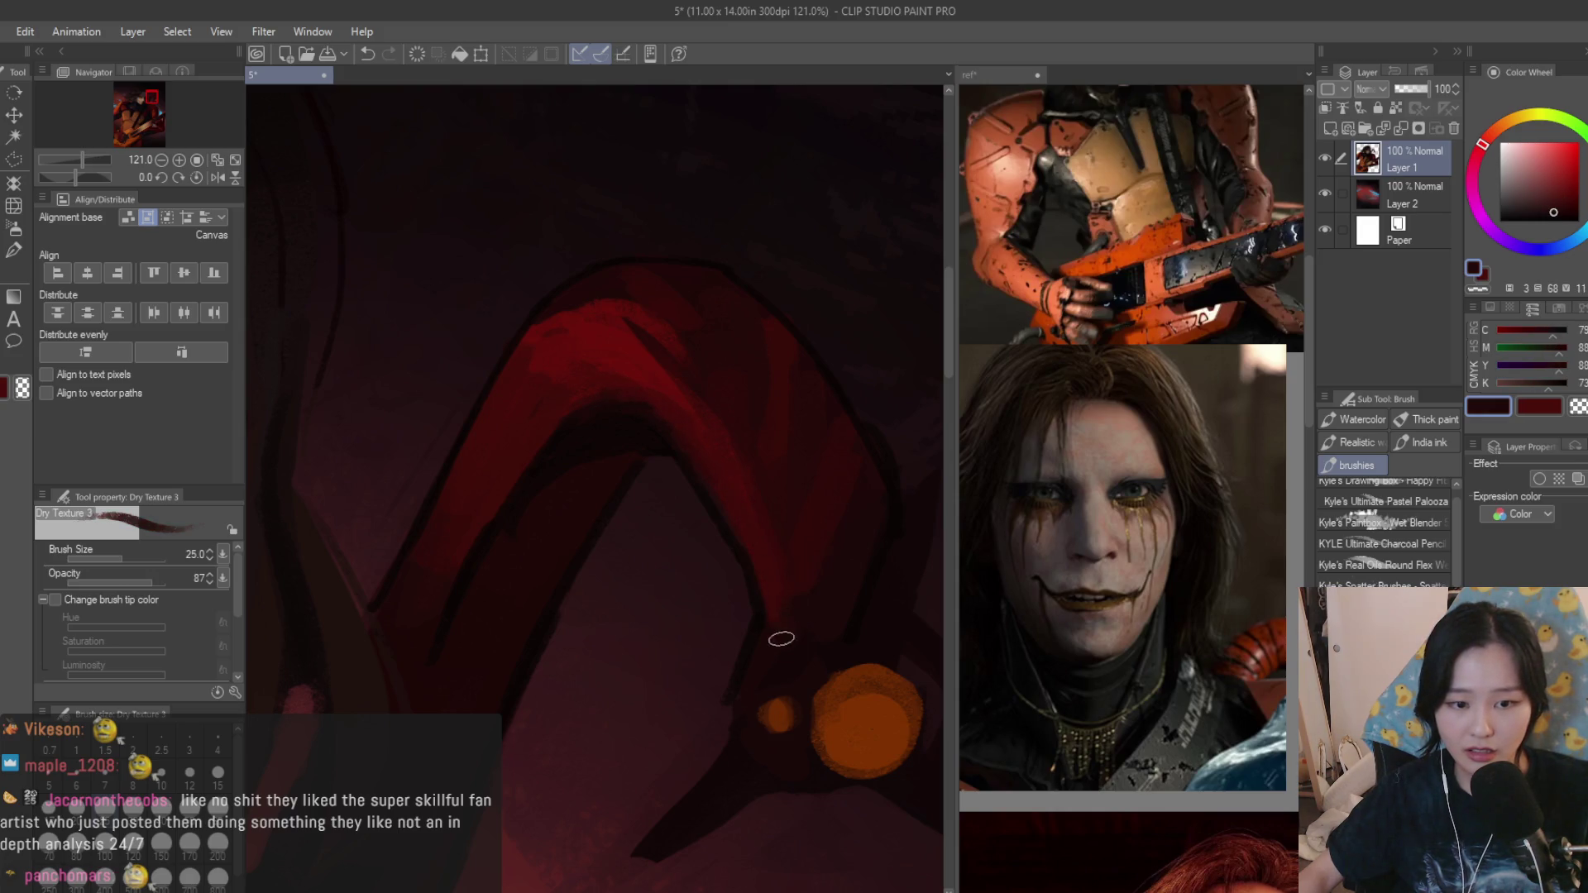
left_click(749, 528, "alt")
scroll(754, 490, "down", 5)
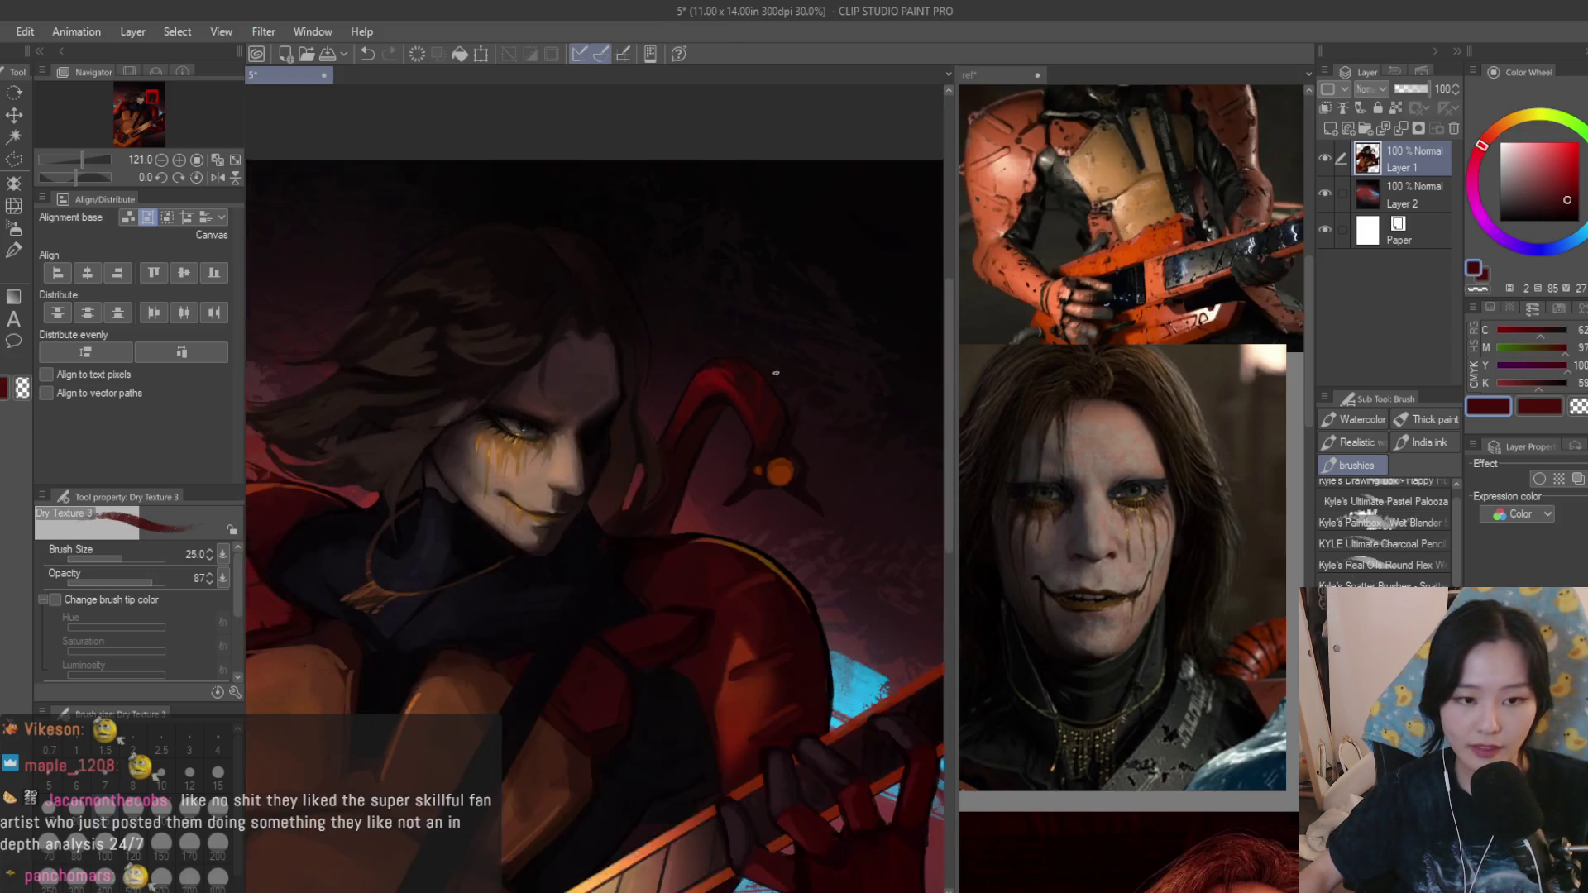
scroll(829, 407, "down", 4)
scroll(828, 407, "up", 1)
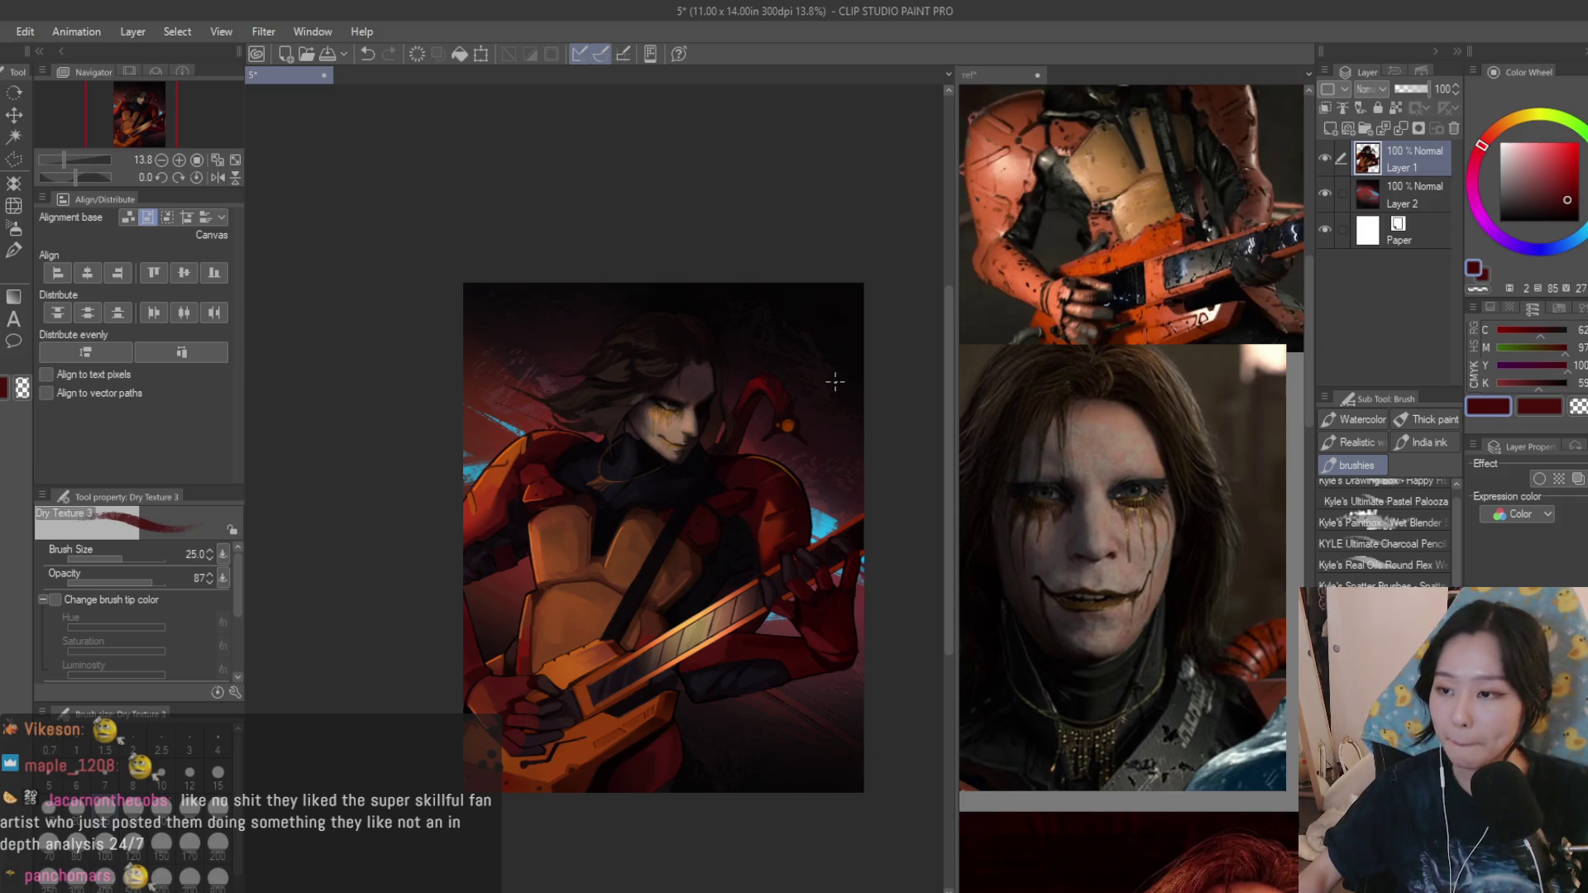
scroll(658, 422, "up", 3)
scroll(483, 475, "up", 3)
scroll(484, 475, "up", 1)
Sample a dark hair tone, raise Brush Size from 25 to 40, and pick an even darker colour.
left_click(485, 487, "alt")
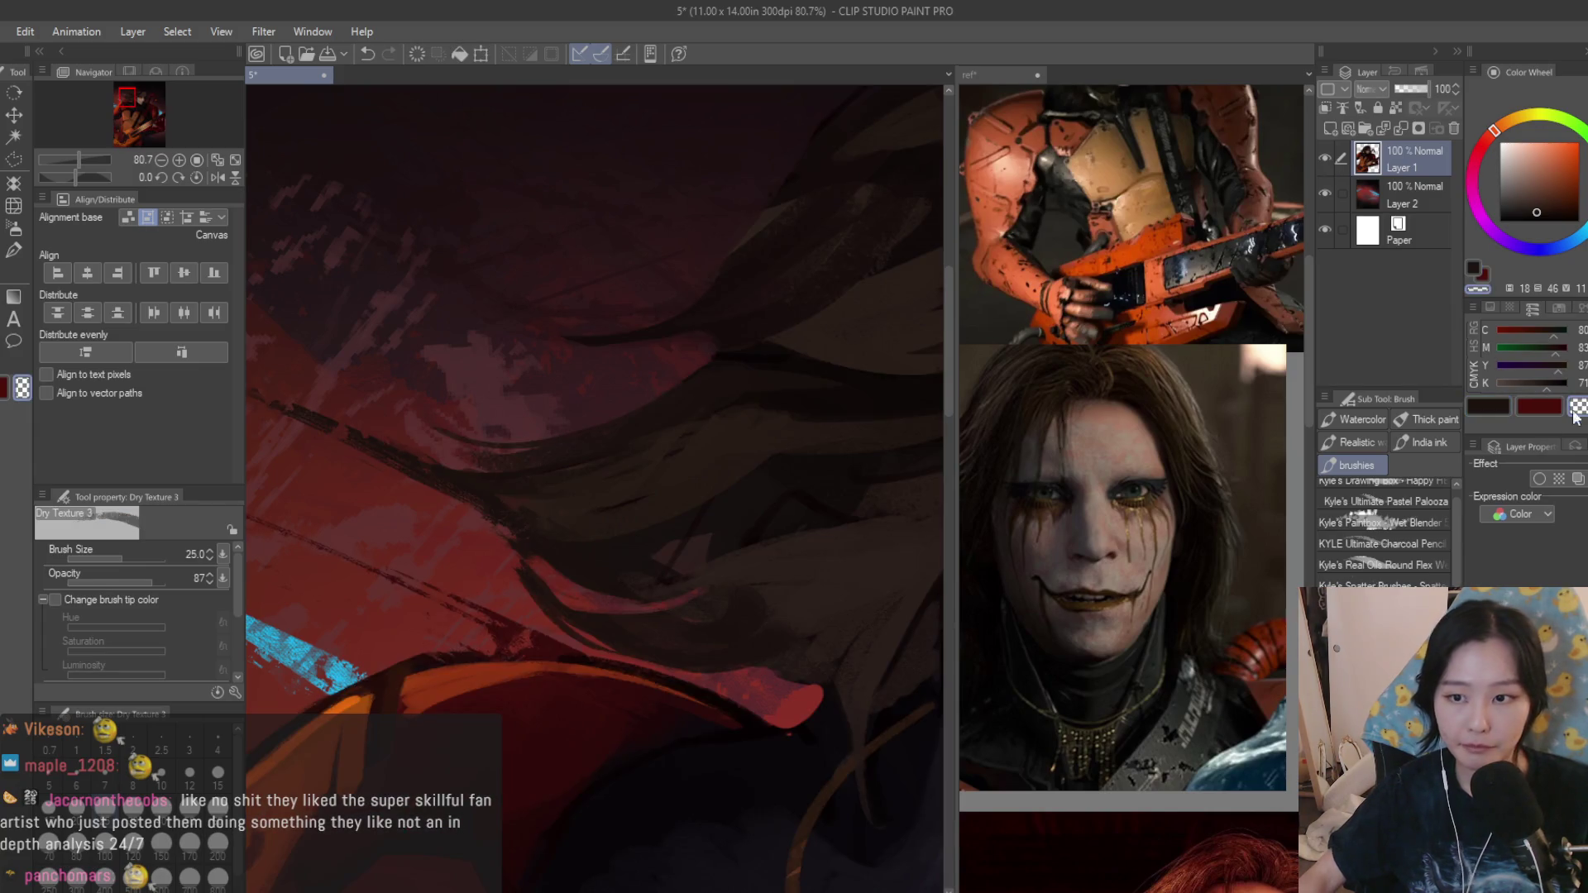
scroll(447, 487, "down", 3)
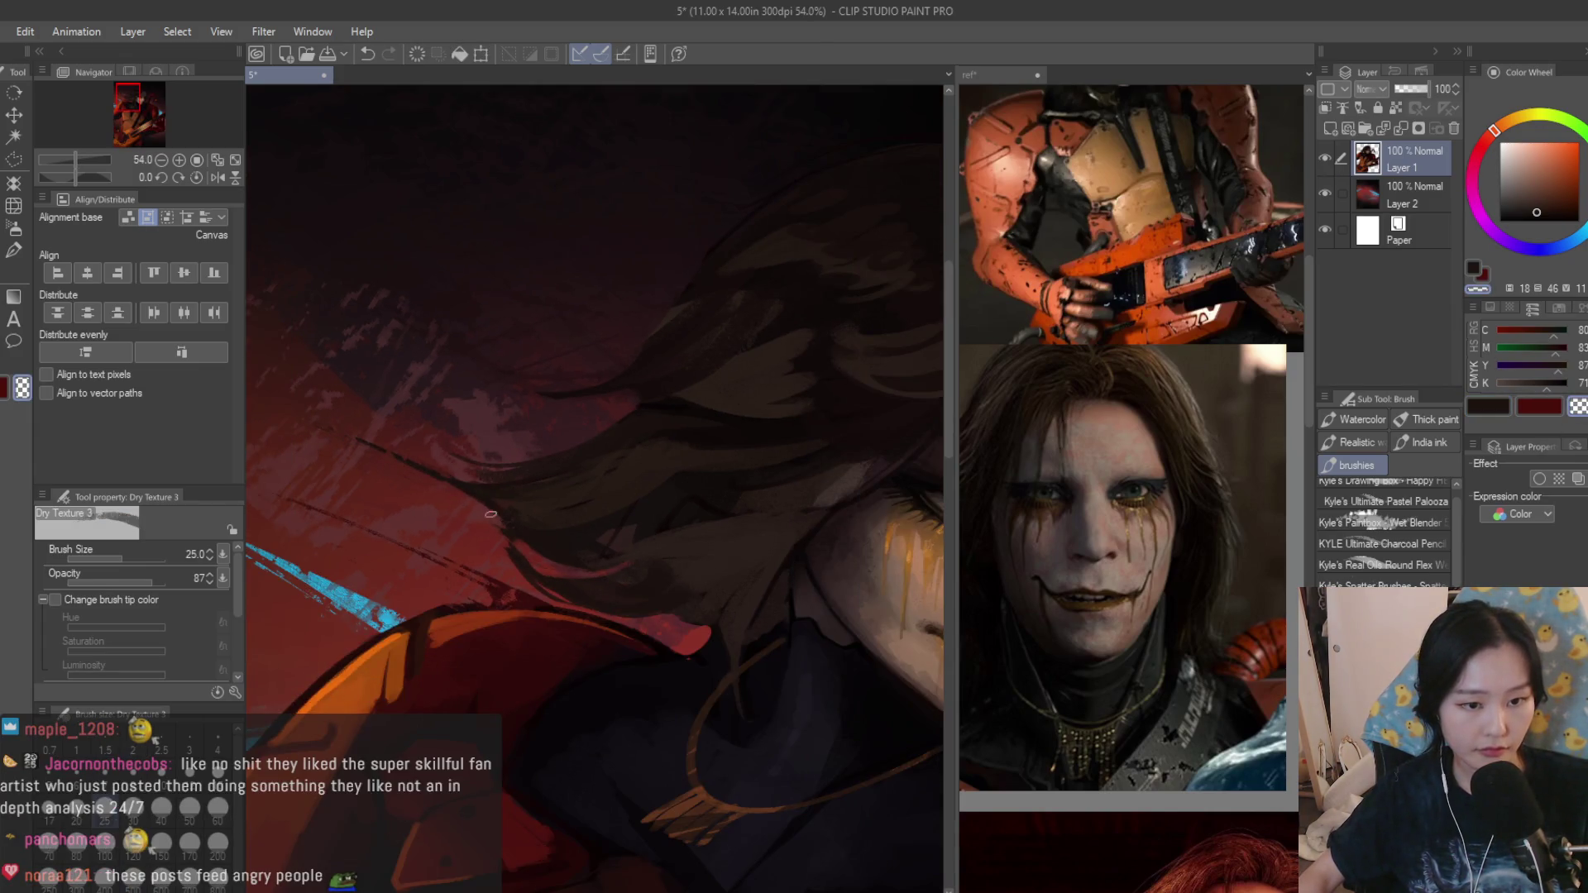
scroll(766, 468, "down", 5)
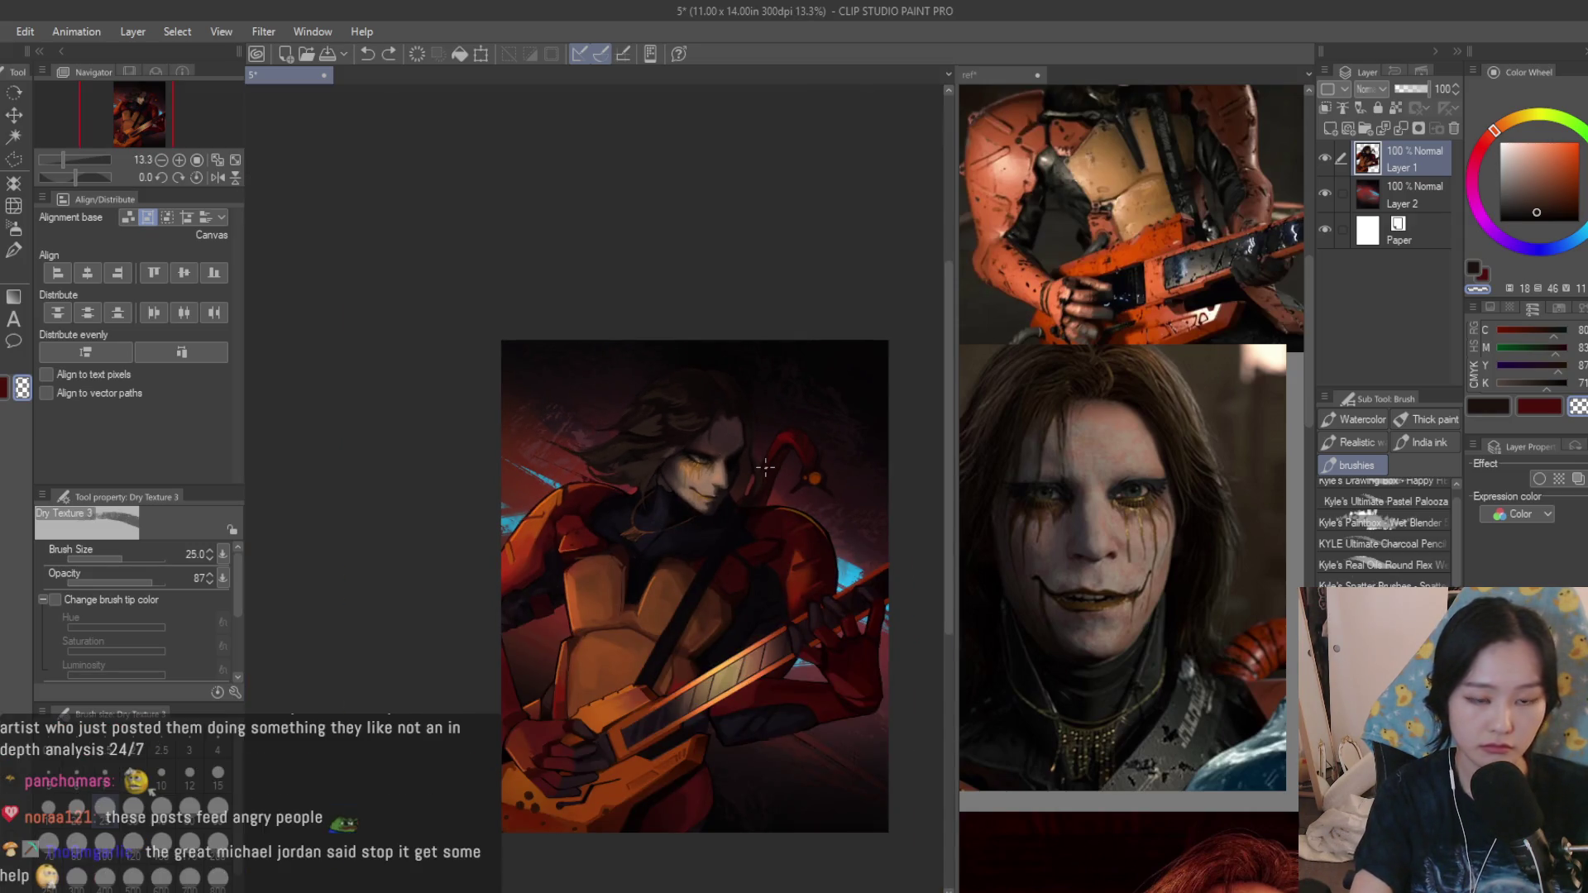
key("bracketright")
key("bracketright")
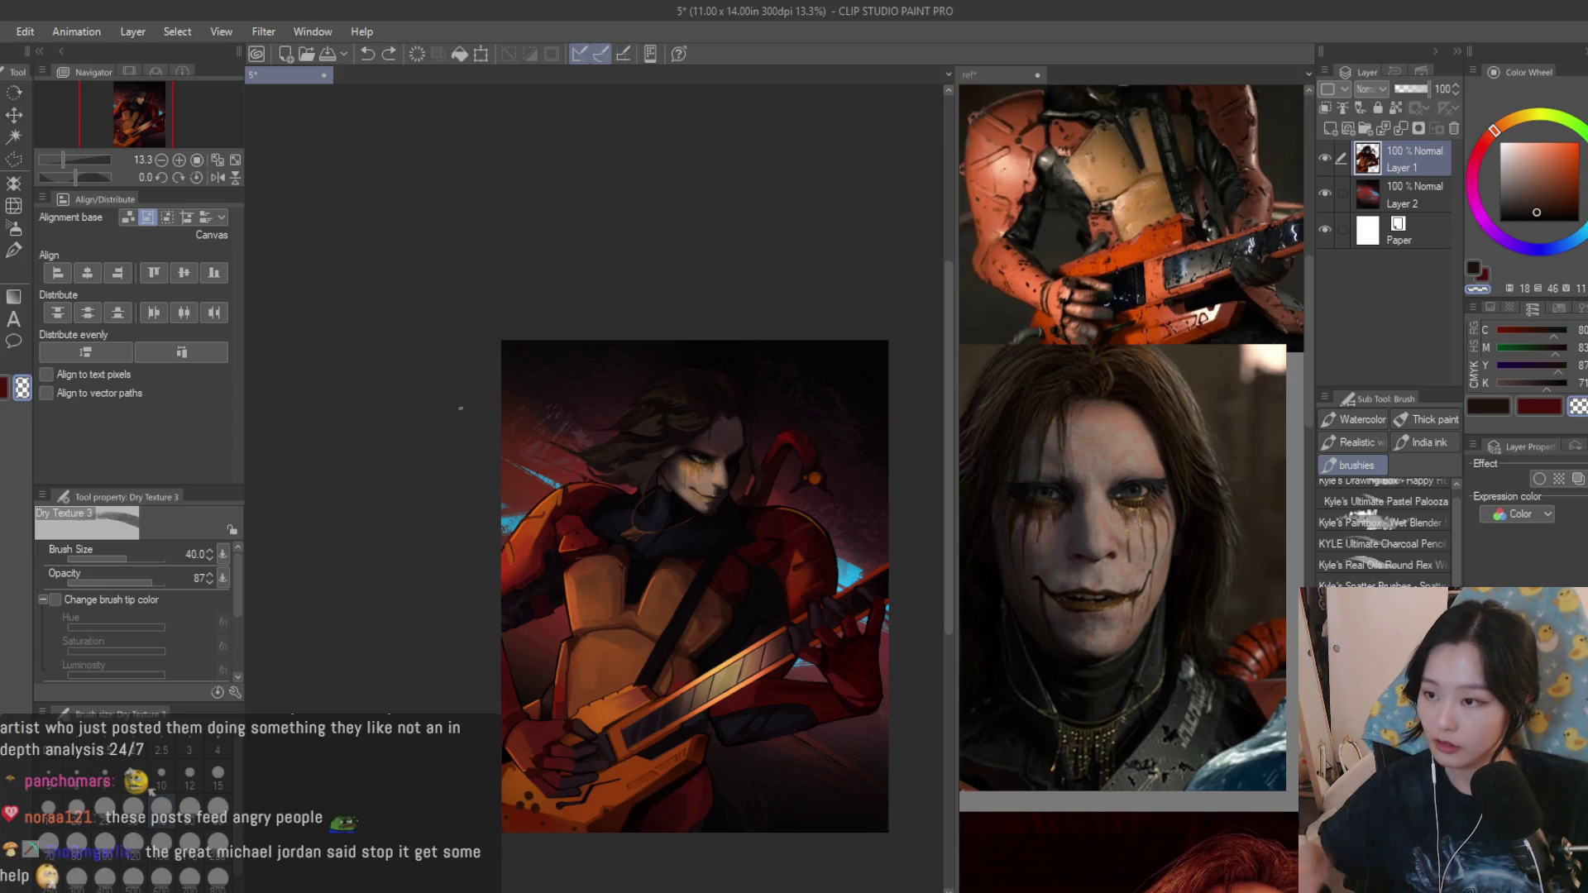
scroll(480, 435, "up", 2)
scroll(496, 428, "up", 3)
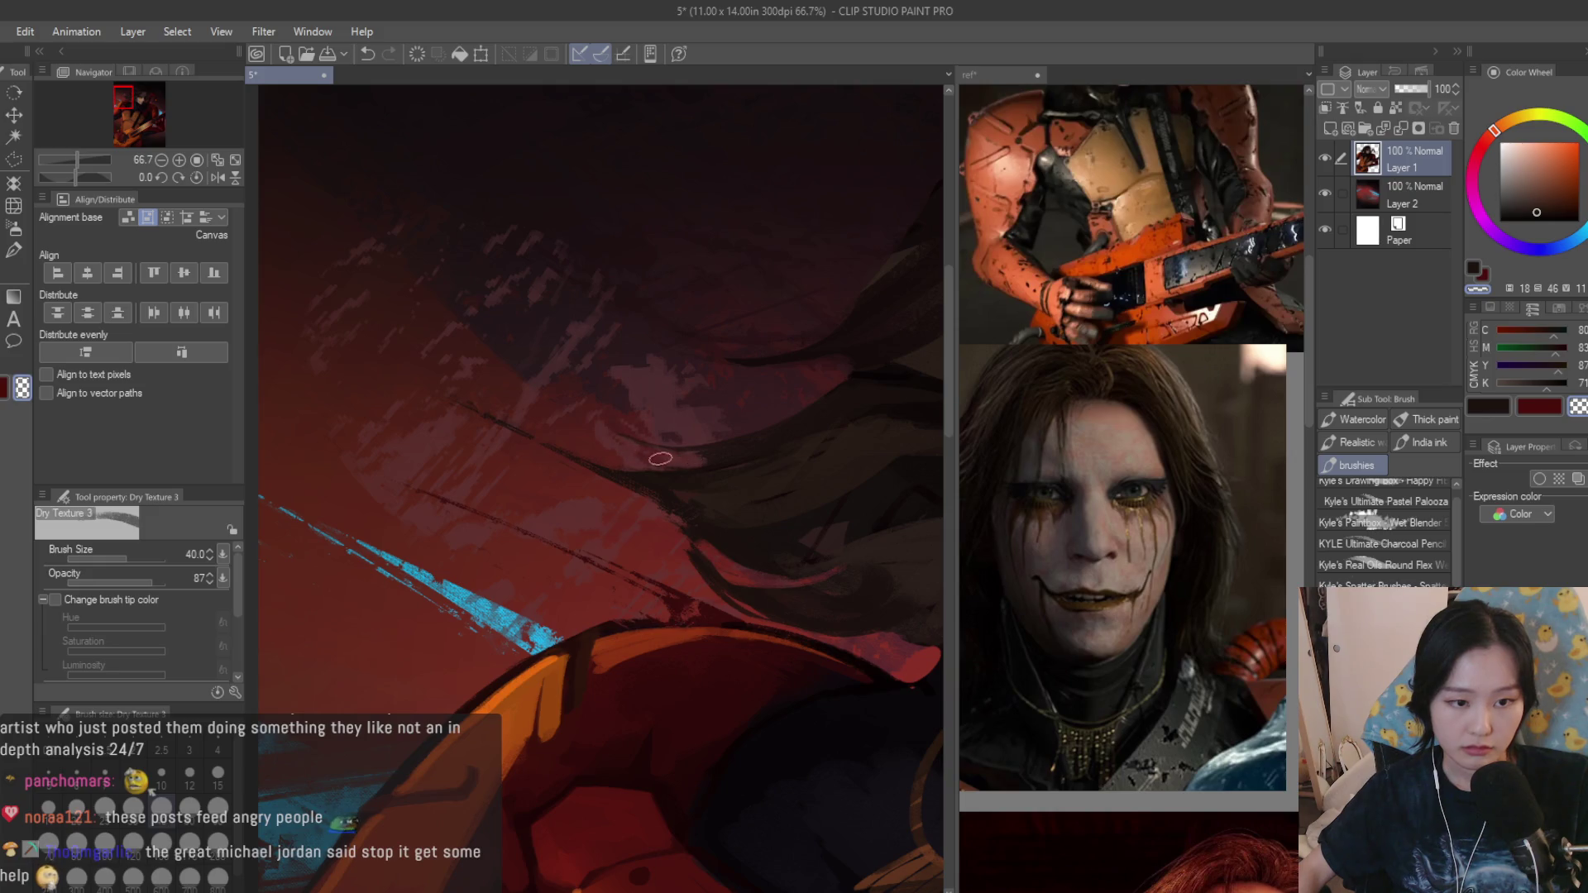
scroll(645, 453, "up", 1)
scroll(566, 460, "up", 2)
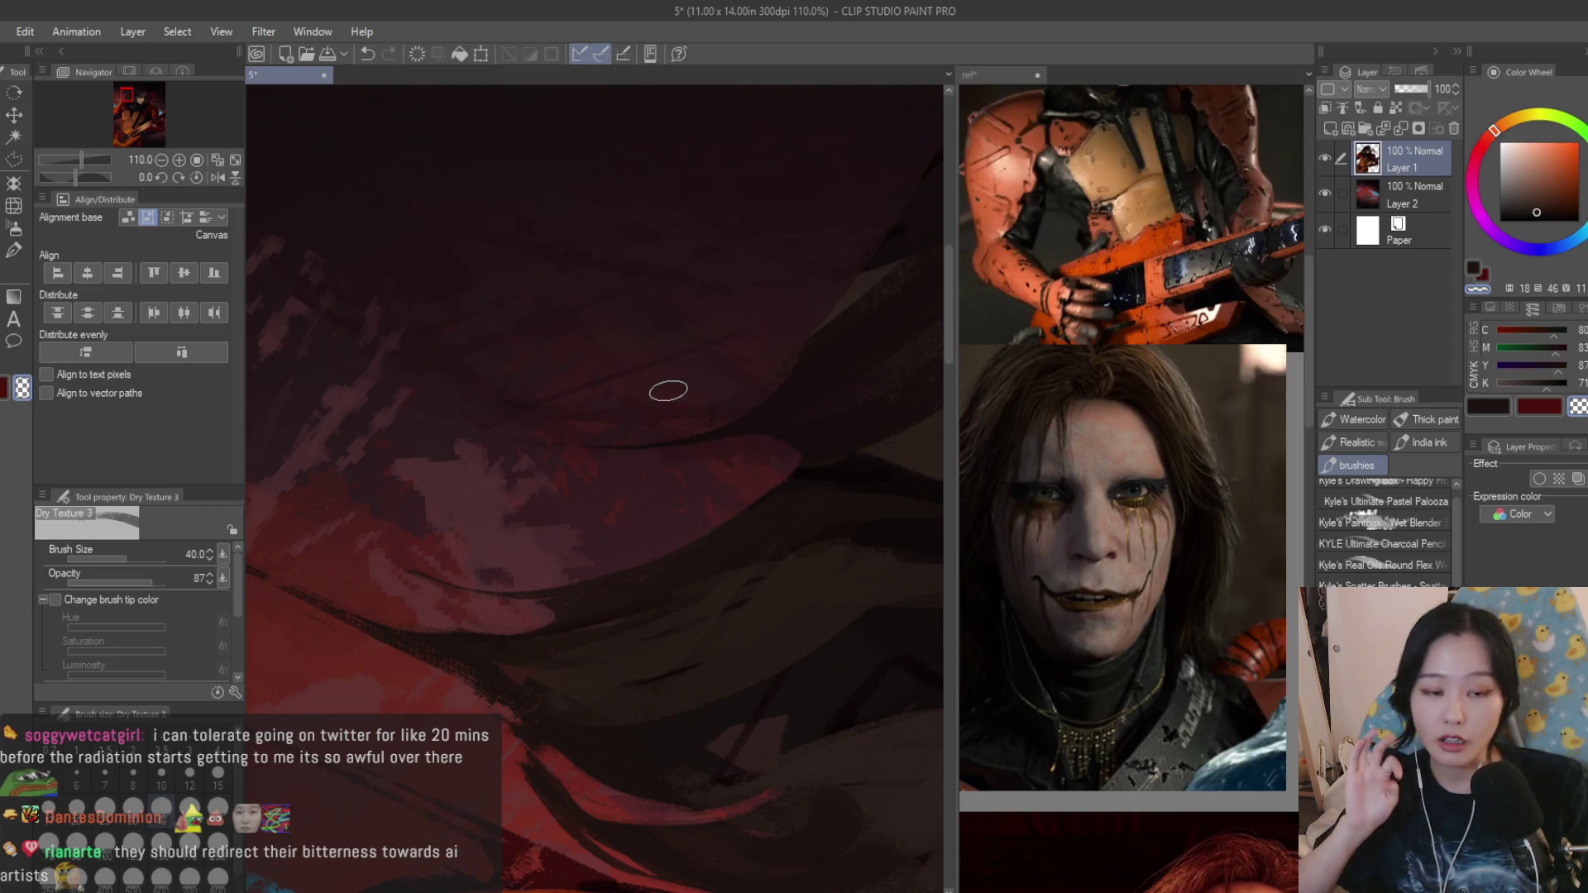
left_click(814, 430, "alt")
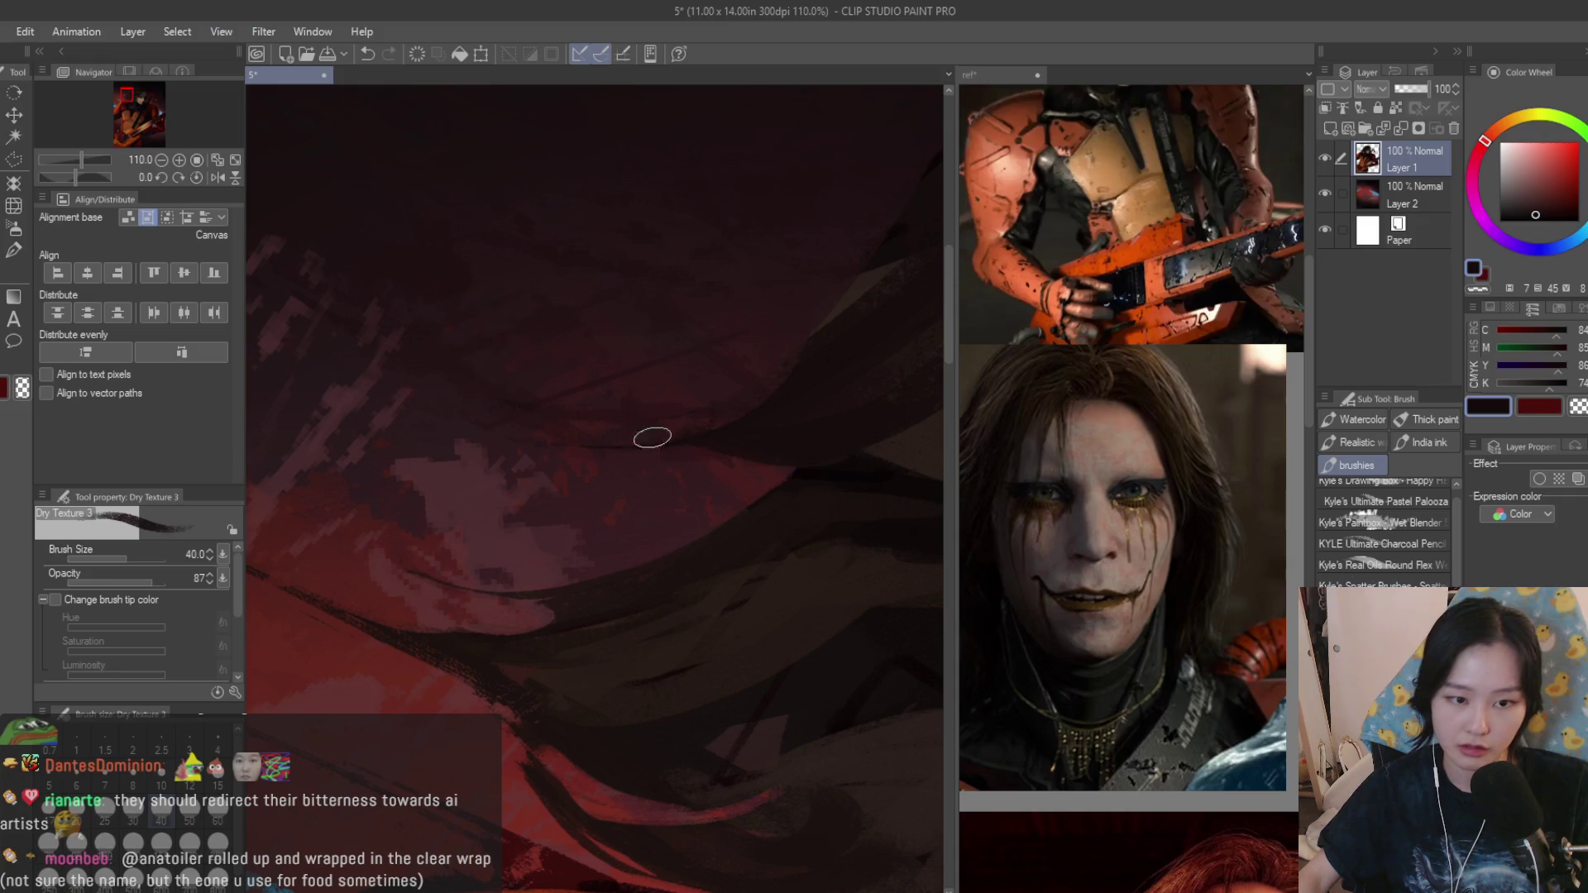
left_click(683, 371, "alt")
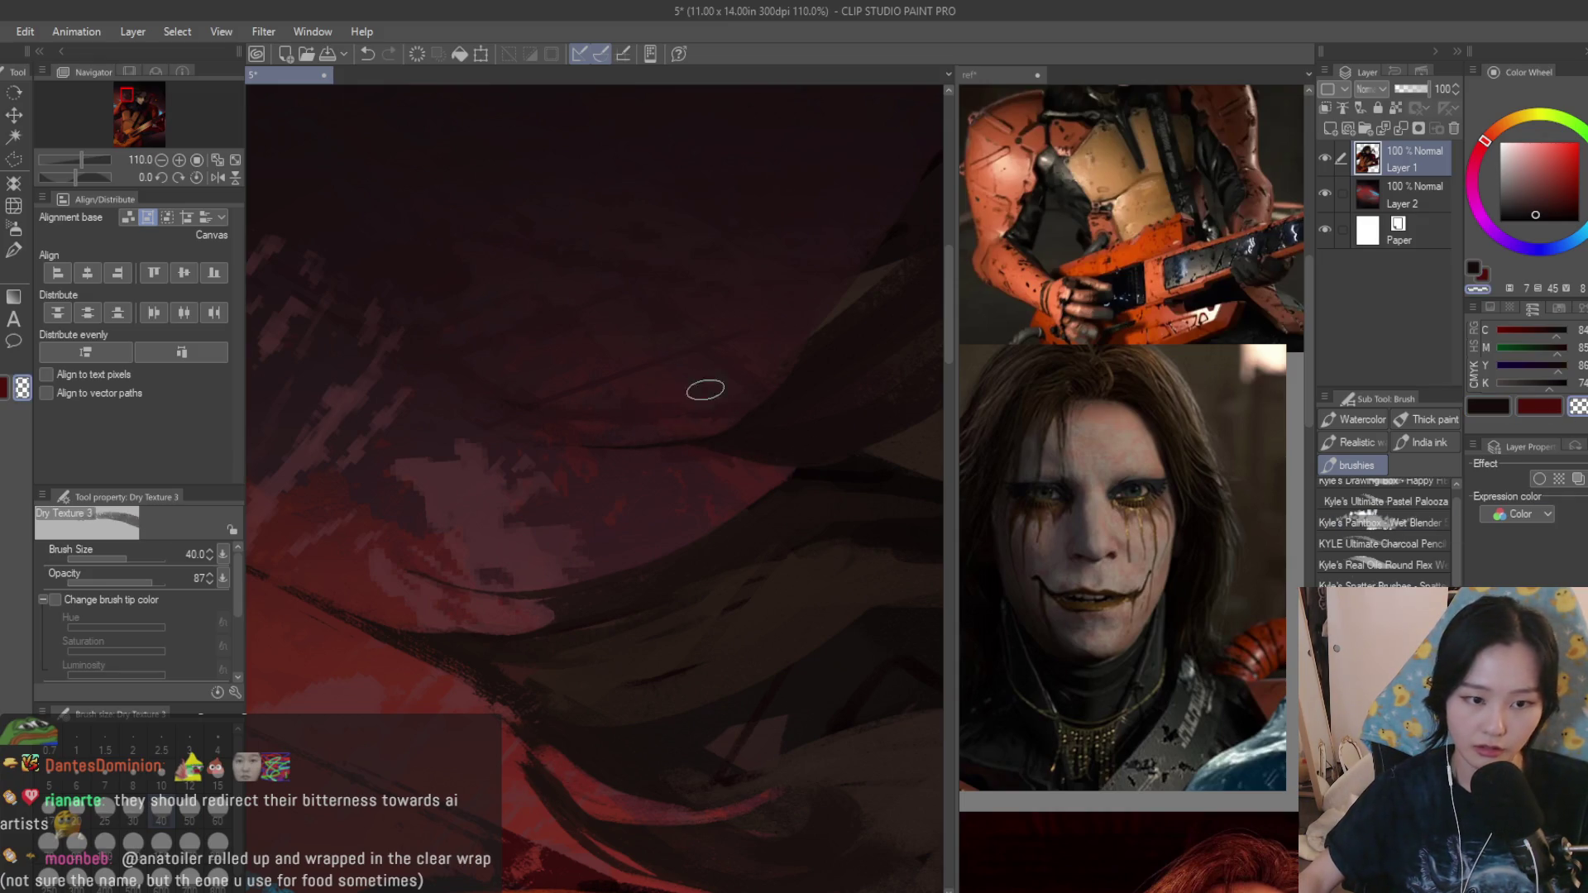
scroll(566, 525, "down", 5)
scroll(503, 606, "down", 1)
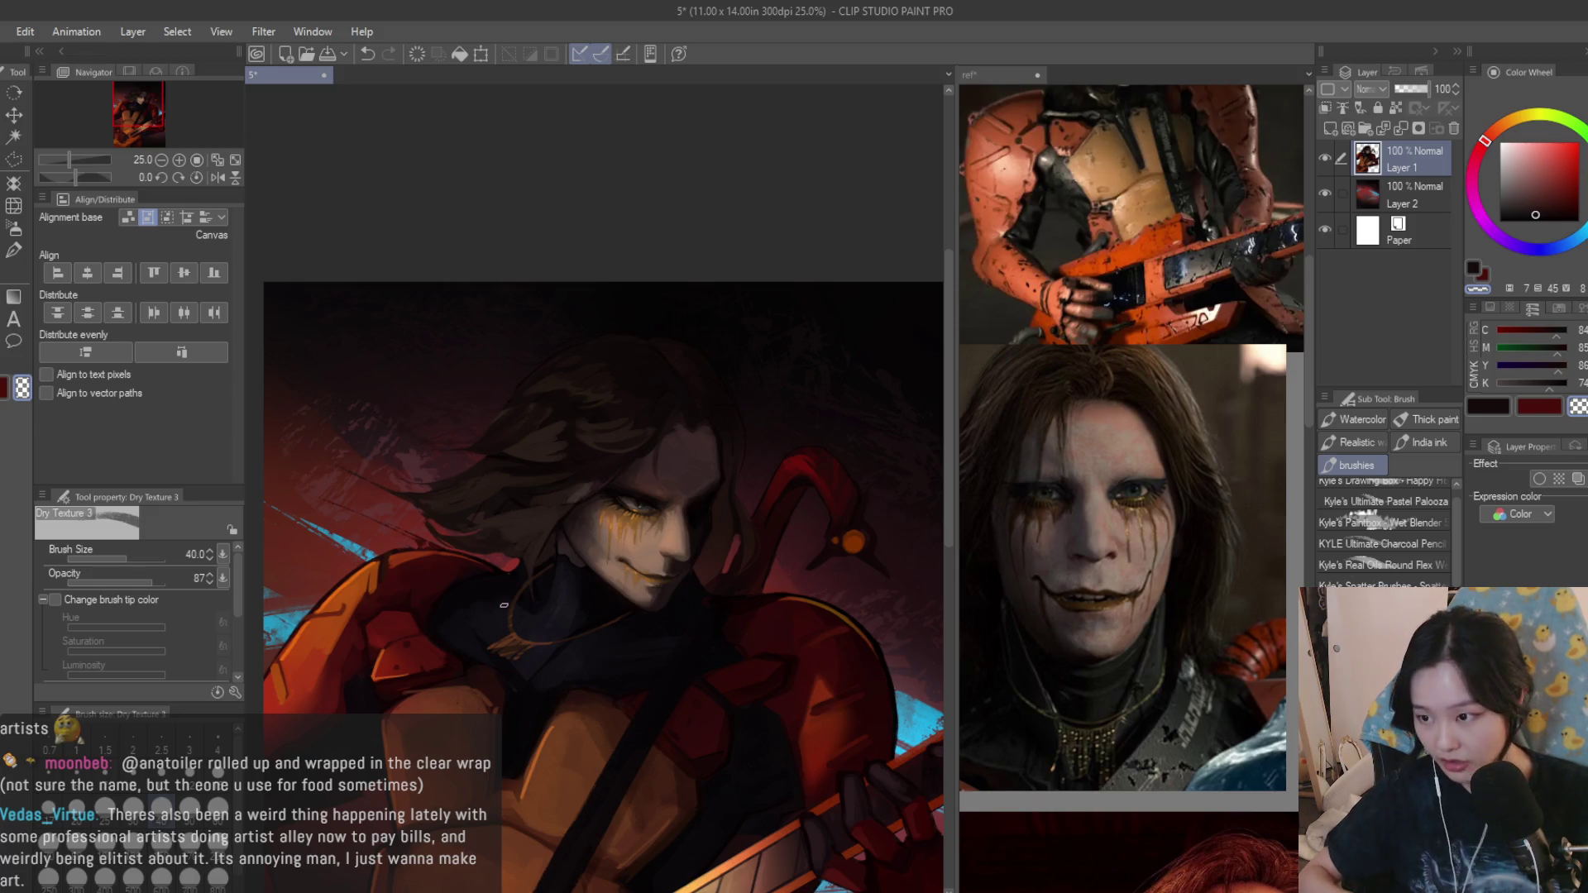
left_click(1005, 422)
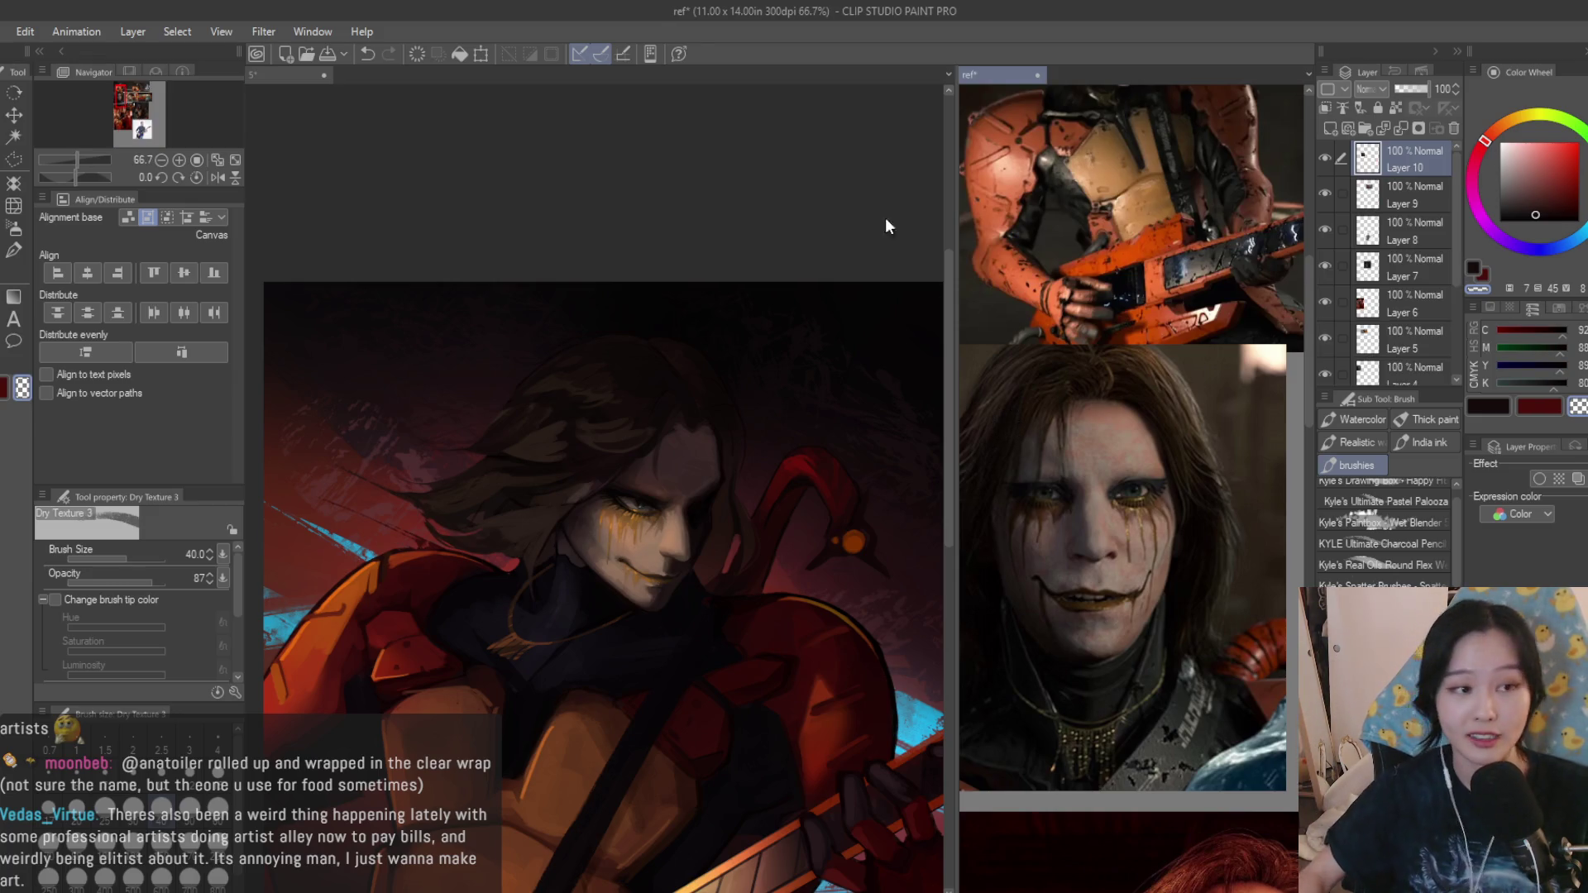
left_click(291, 74)
scroll(680, 413, "up", 2)
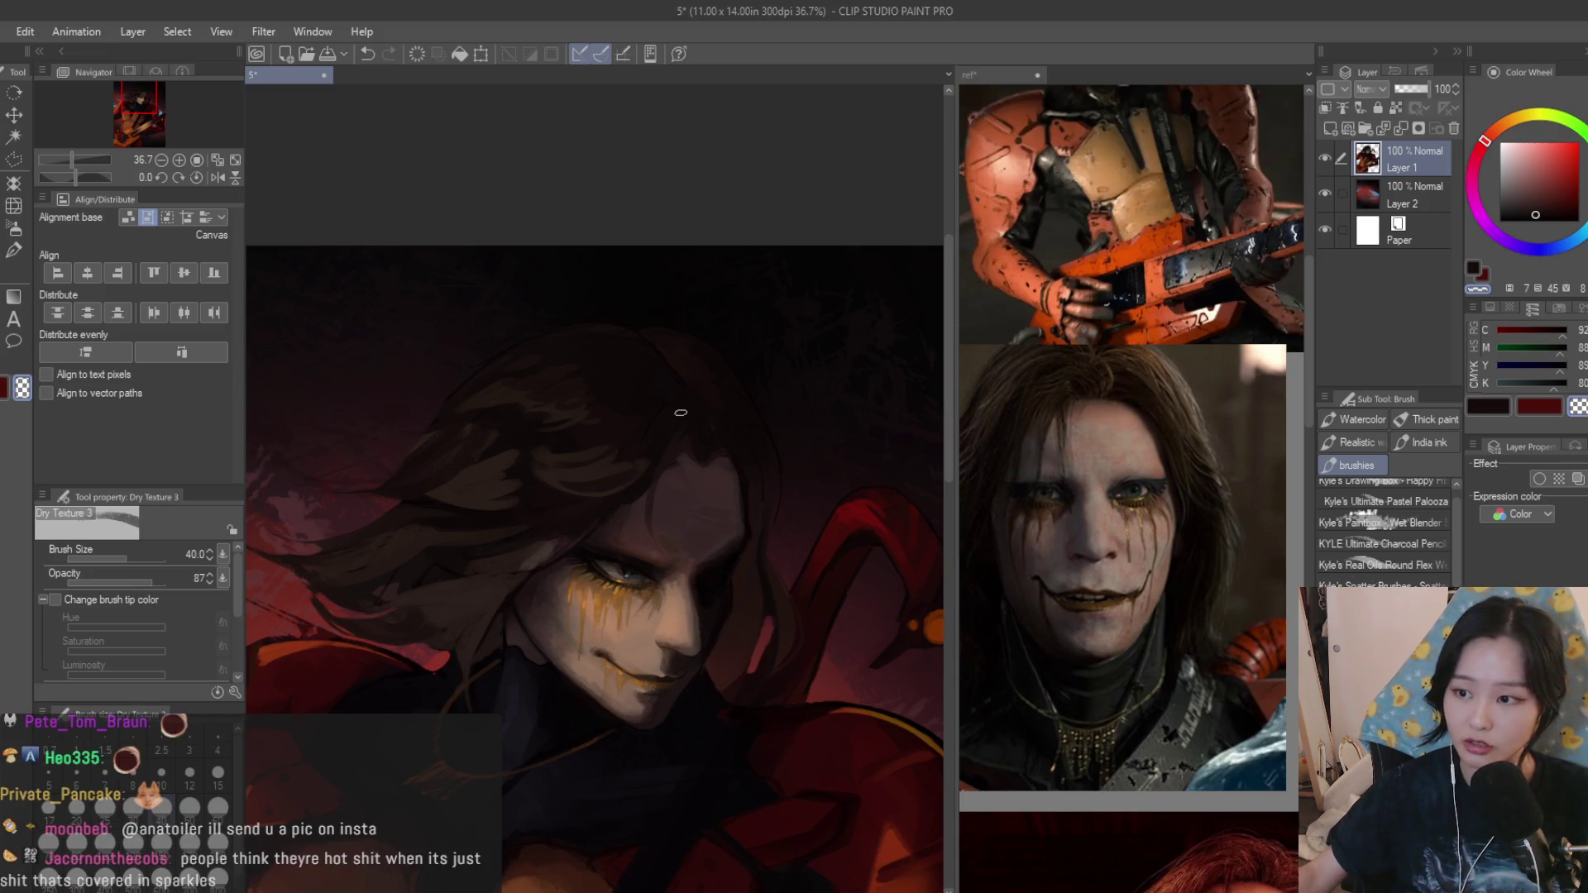
Return to the brushies group and darken the shadow beside the nose bridge with Dry Texture.
left_click(1426, 419)
left_click(1355, 464)
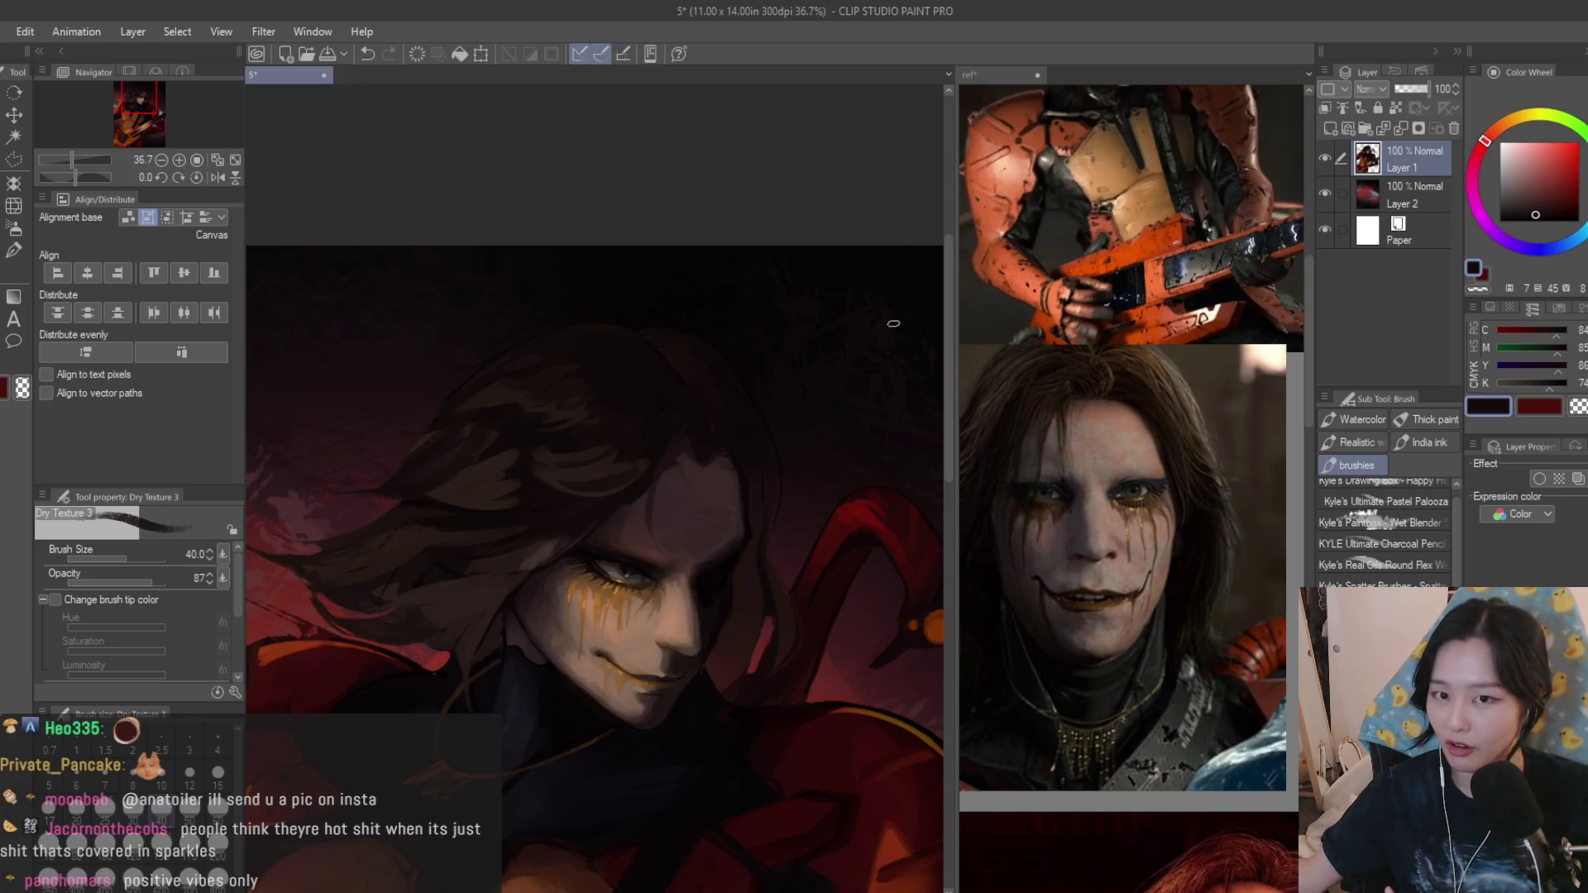
scroll(695, 440, "up", 3)
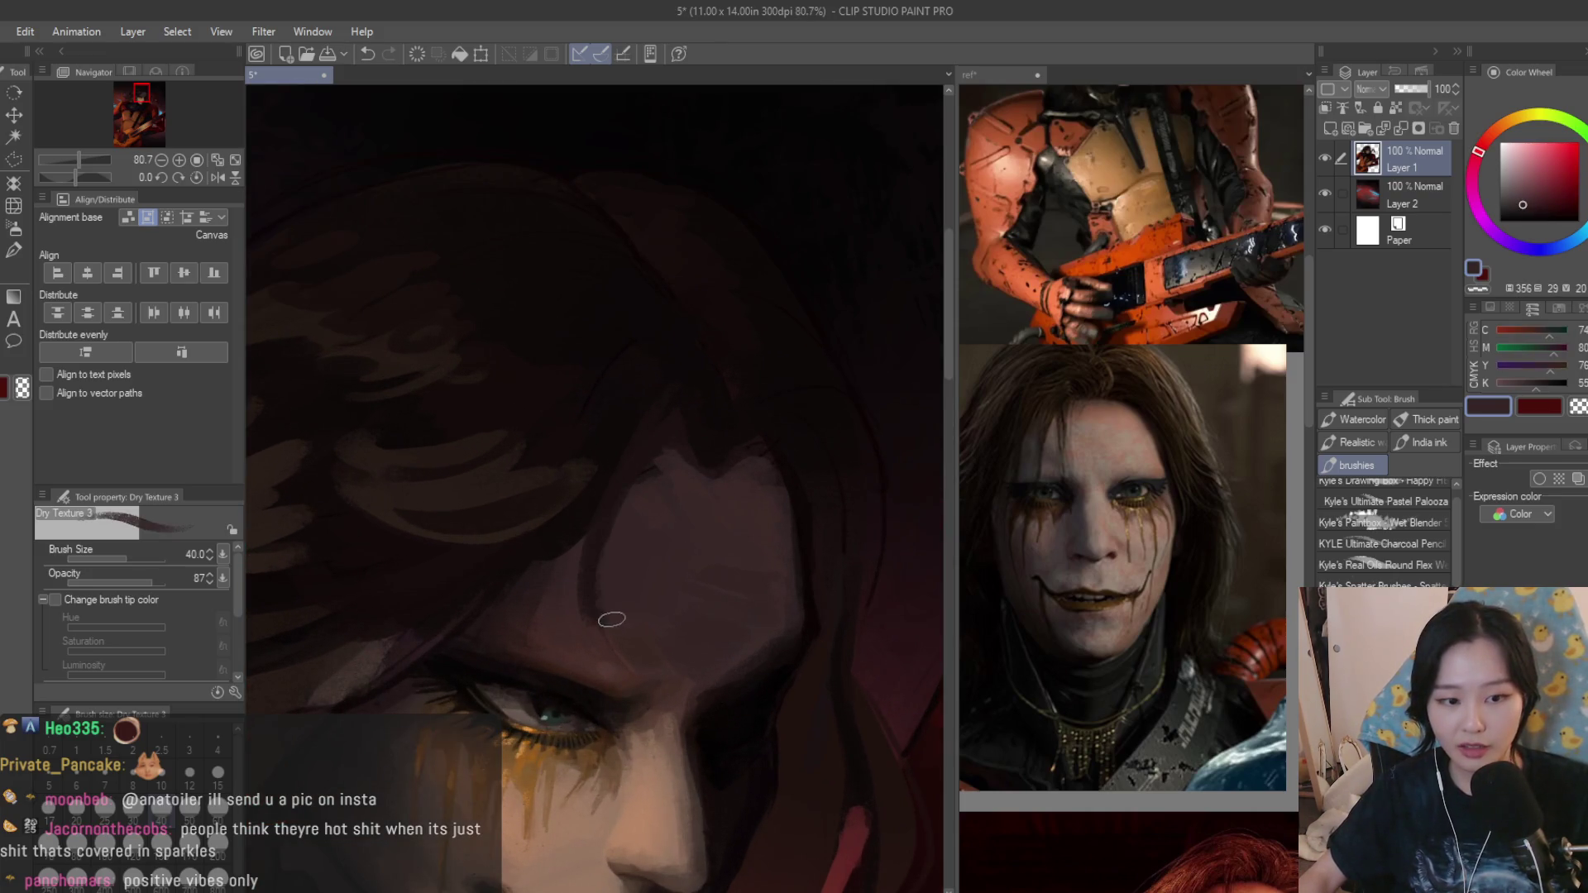
left_click_drag(601, 550, 628, 648)
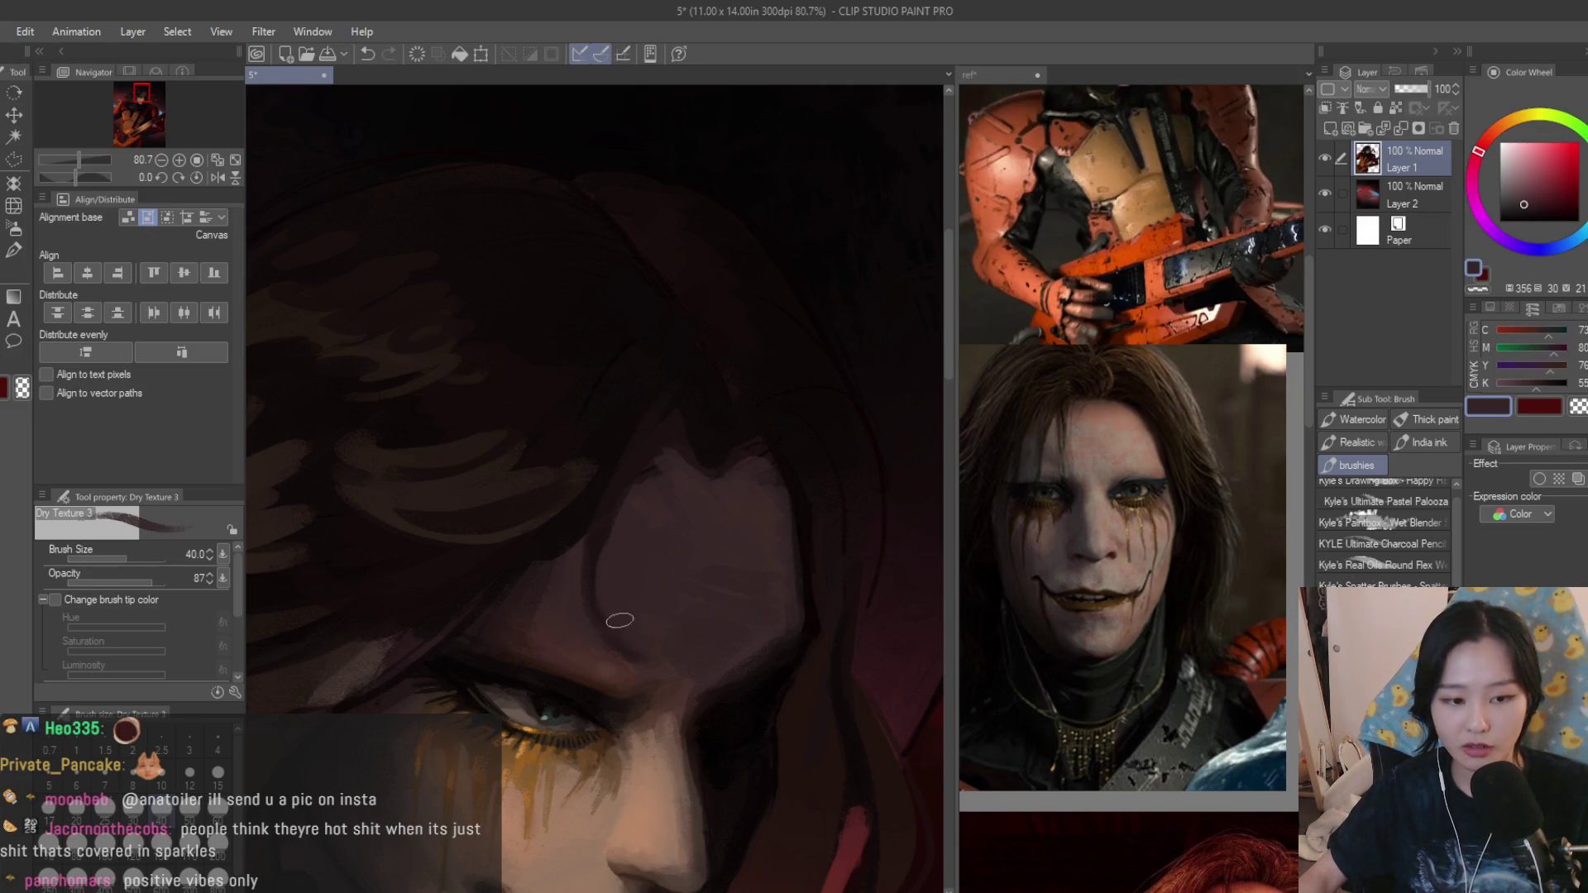
scroll(607, 645, "down", 4)
scroll(744, 571, "down", 1)
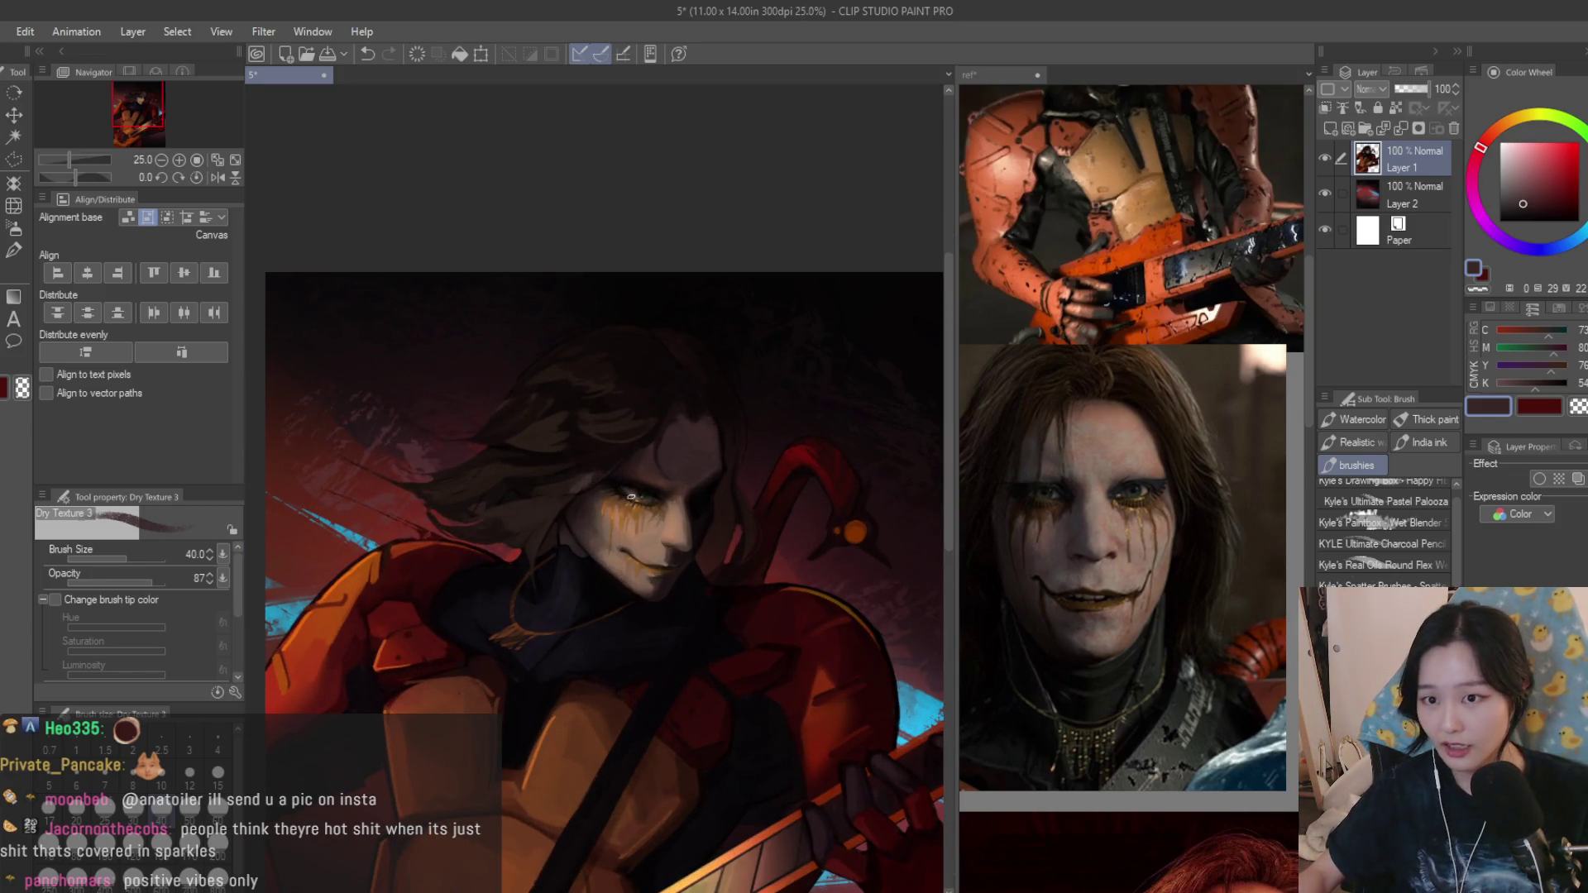
scroll(630, 494, "up", 2)
scroll(720, 376, "up", 1)
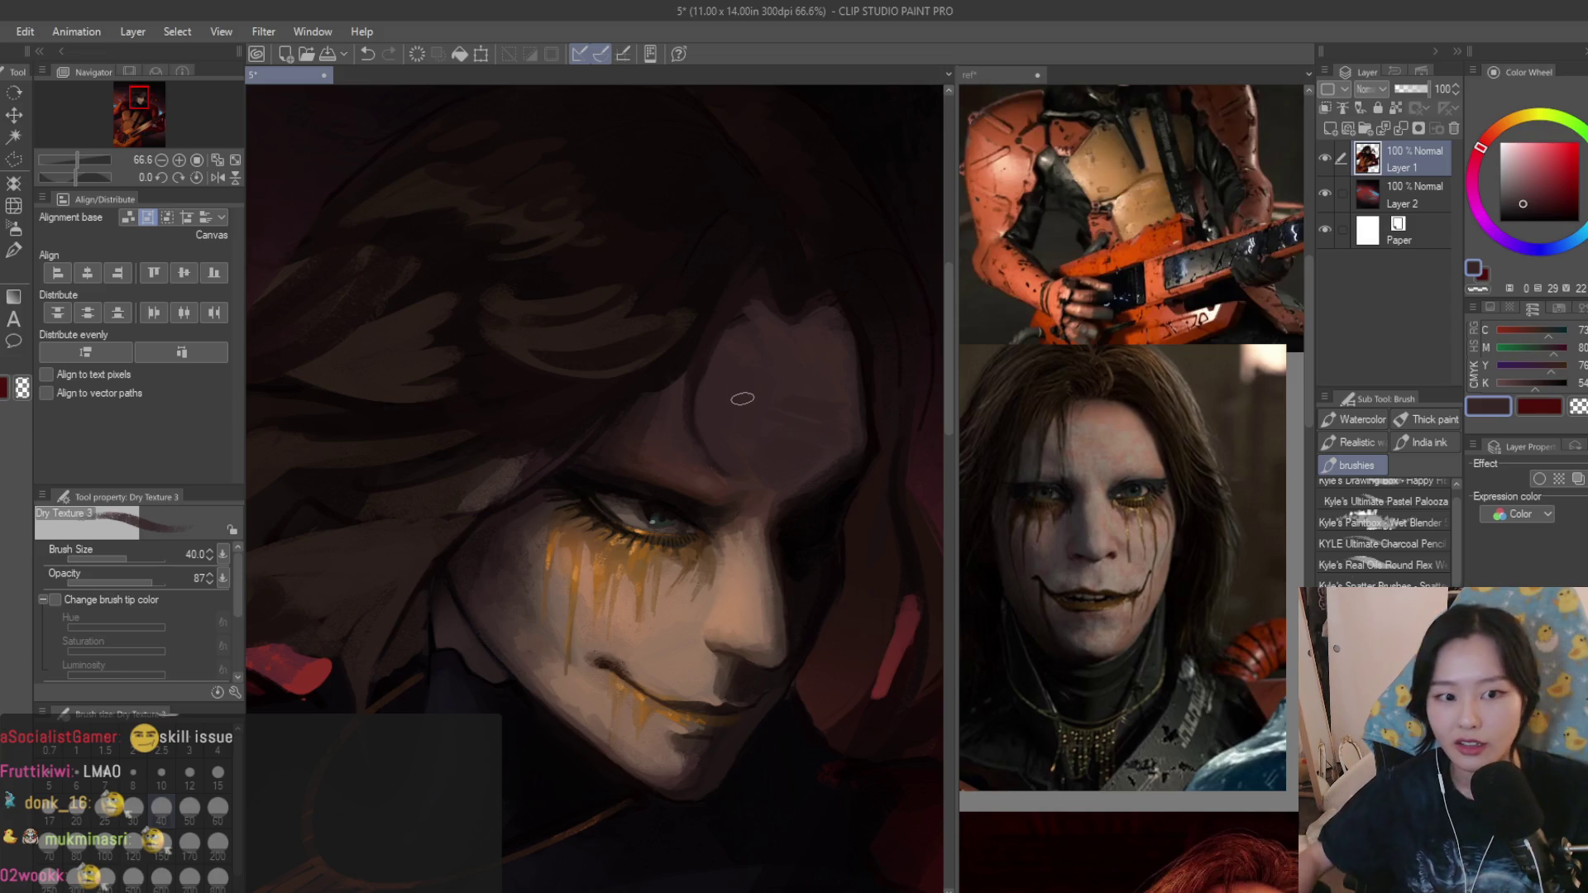
scroll(734, 422, "up", 1)
scroll(710, 428, "up", 2)
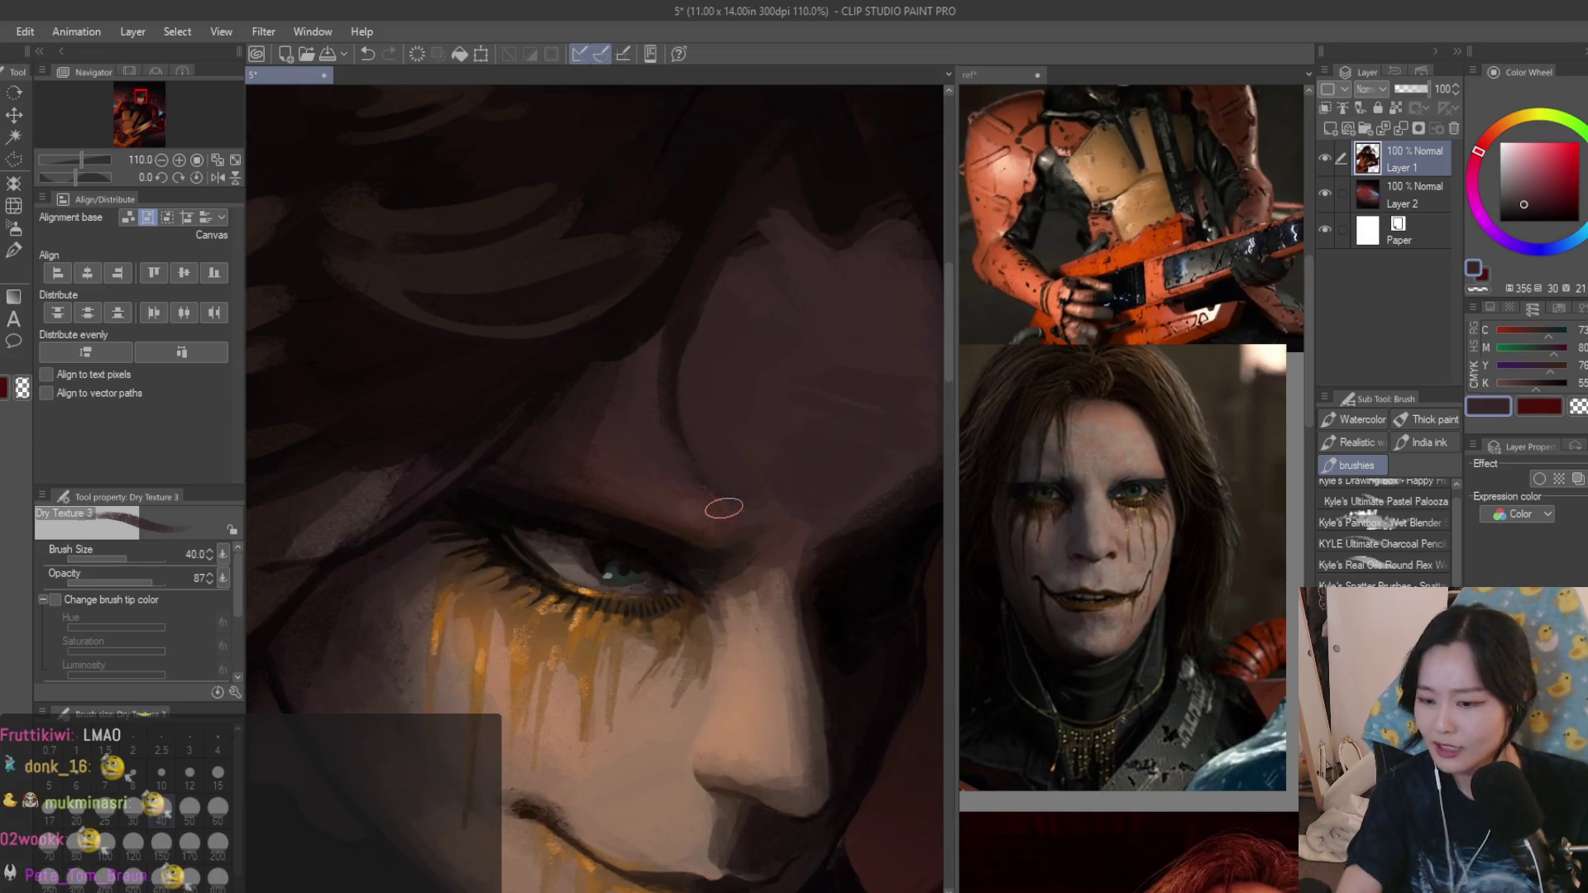
With a smaller brush, stroke a skin tone onto the brow, then pick hair colours and enlarge the brush.
key("bracketleft")
key("bracketleft")
key("bracketleft")
scroll(726, 490, "up", 2)
left_click(661, 385, "alt")
left_click_drag(629, 344, 645, 390)
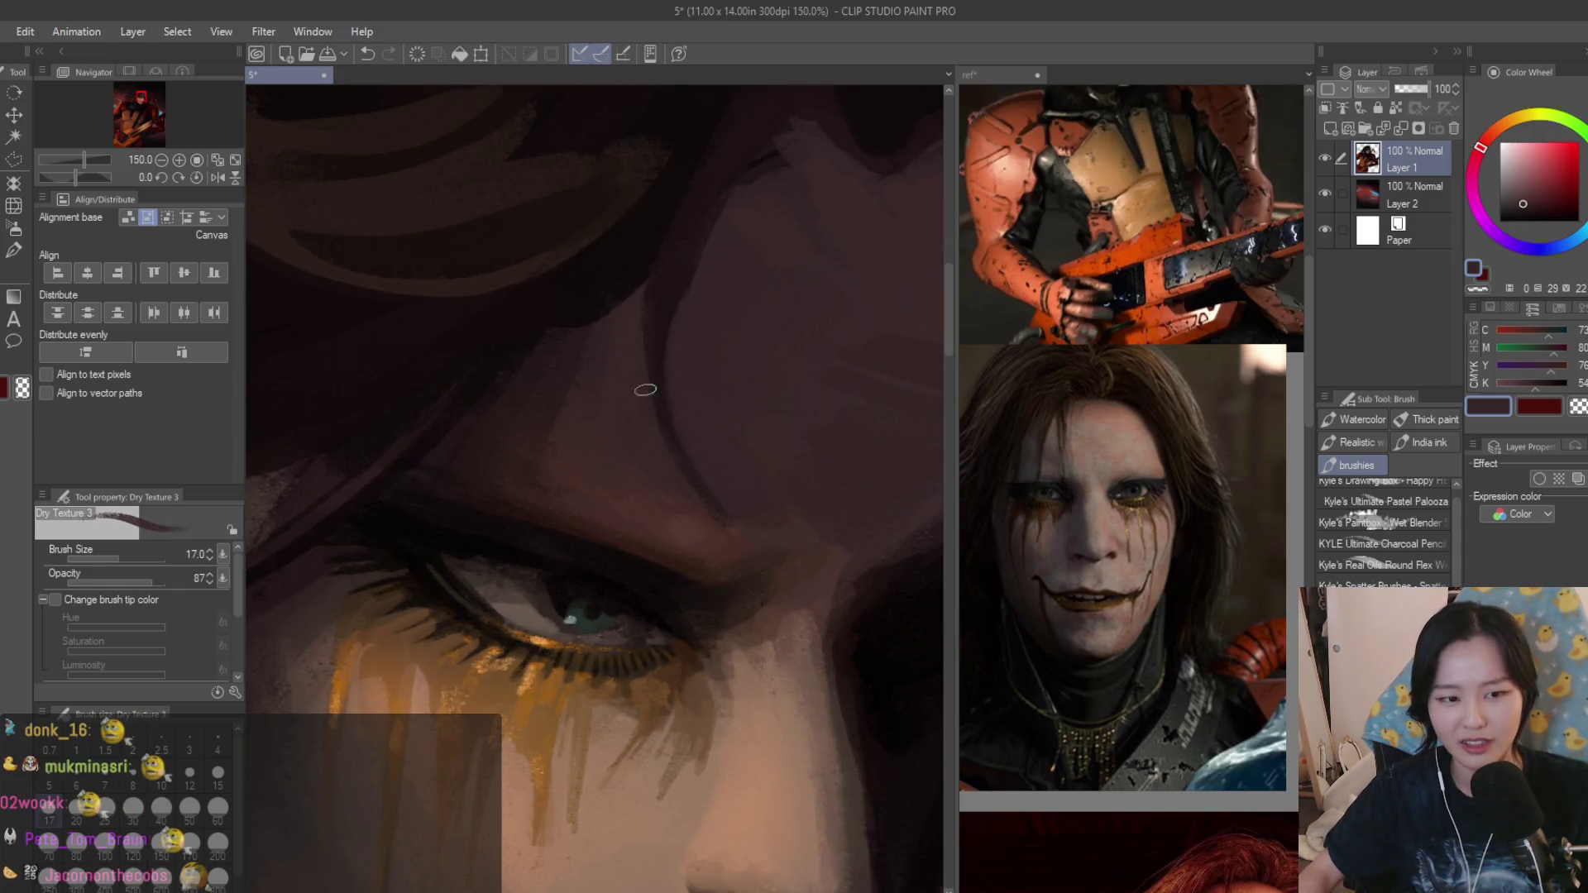
scroll(737, 454, "down", 2)
scroll(741, 469, "down", 1)
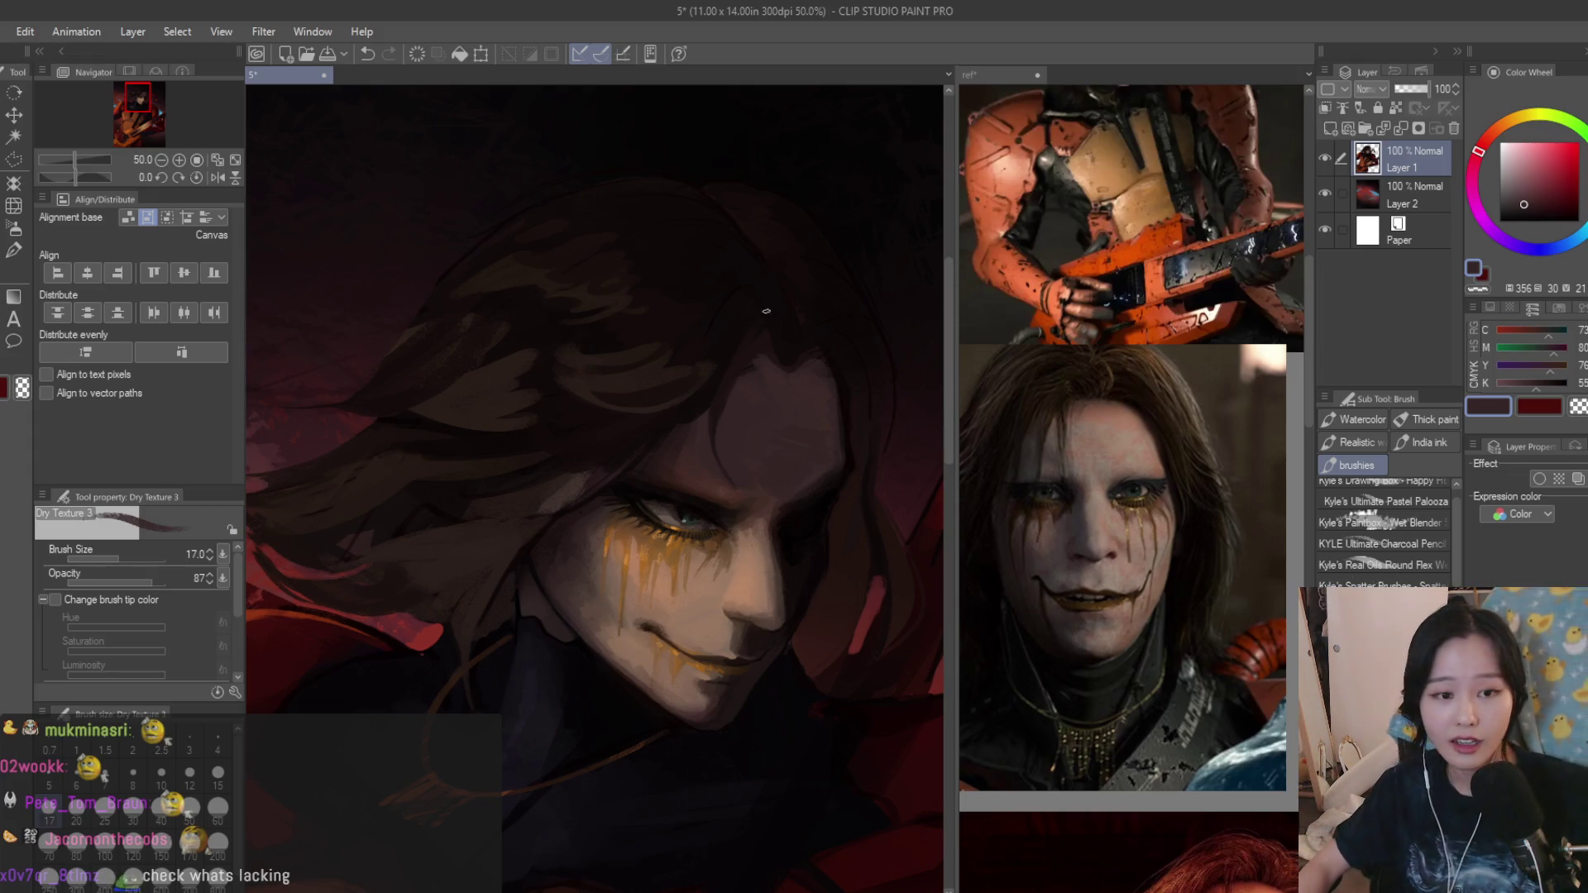
scroll(766, 312, "up", 3)
left_click(629, 455, "alt")
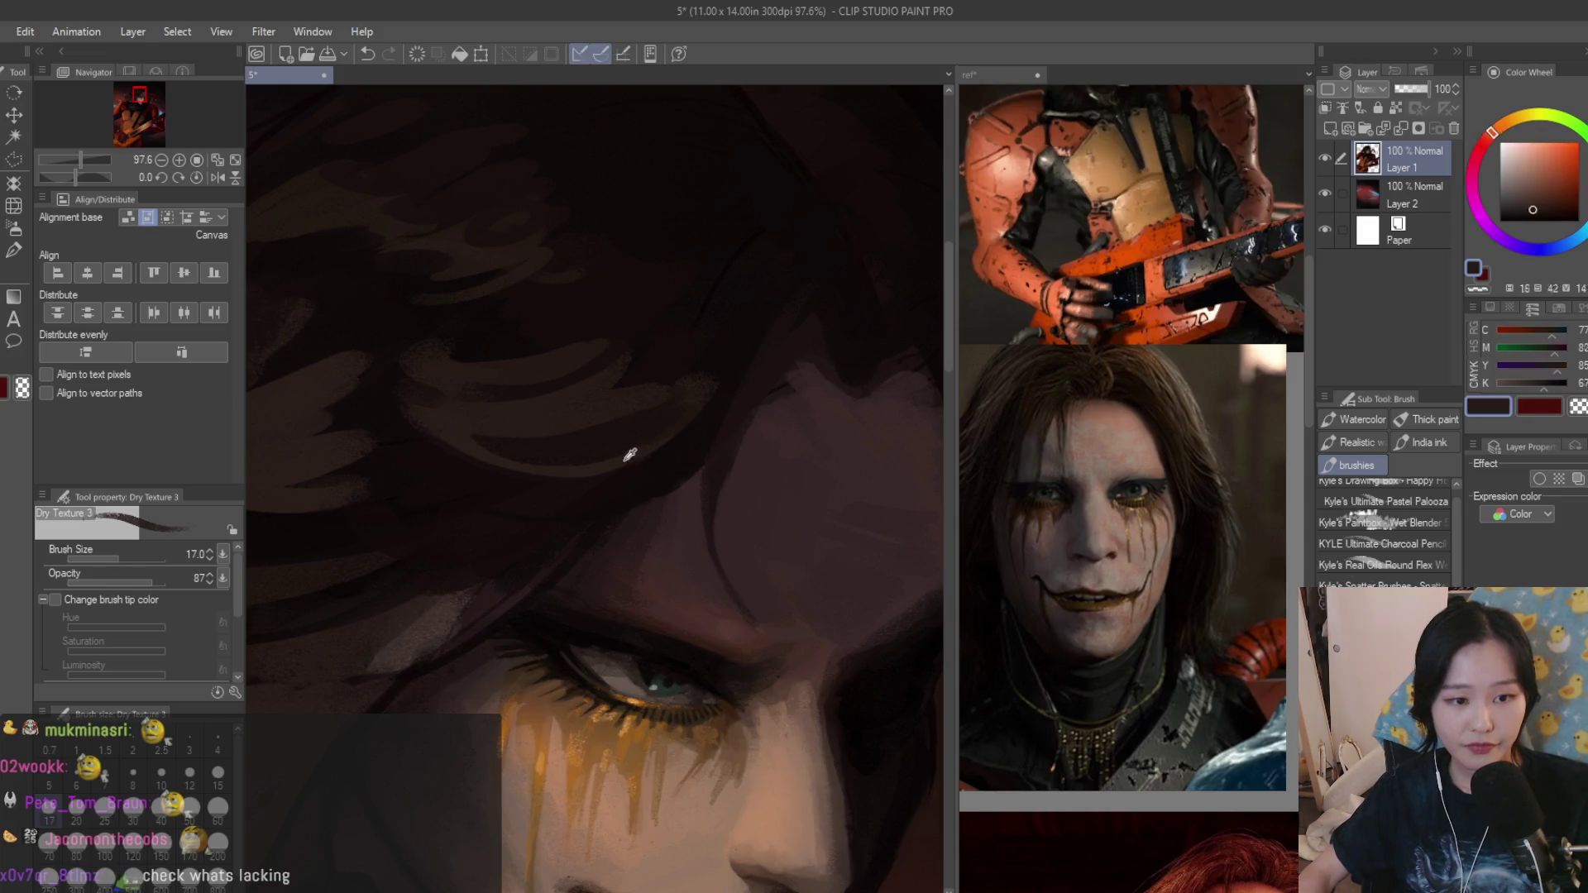
scroll(552, 490, "down", 3)
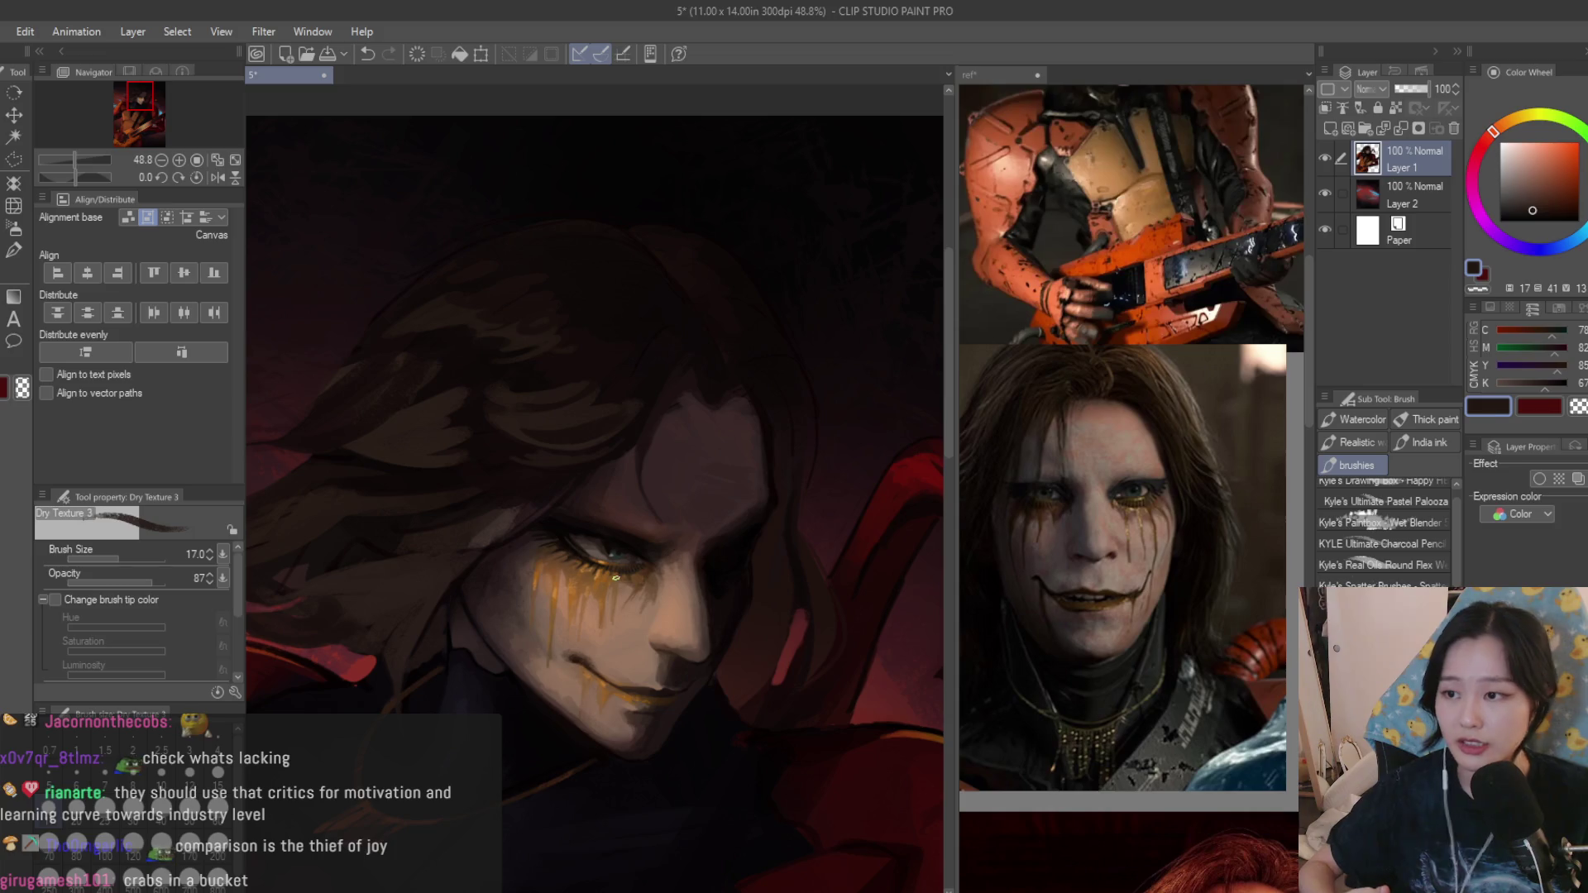
scroll(616, 577, "up", 2)
scroll(645, 380, "up", 1)
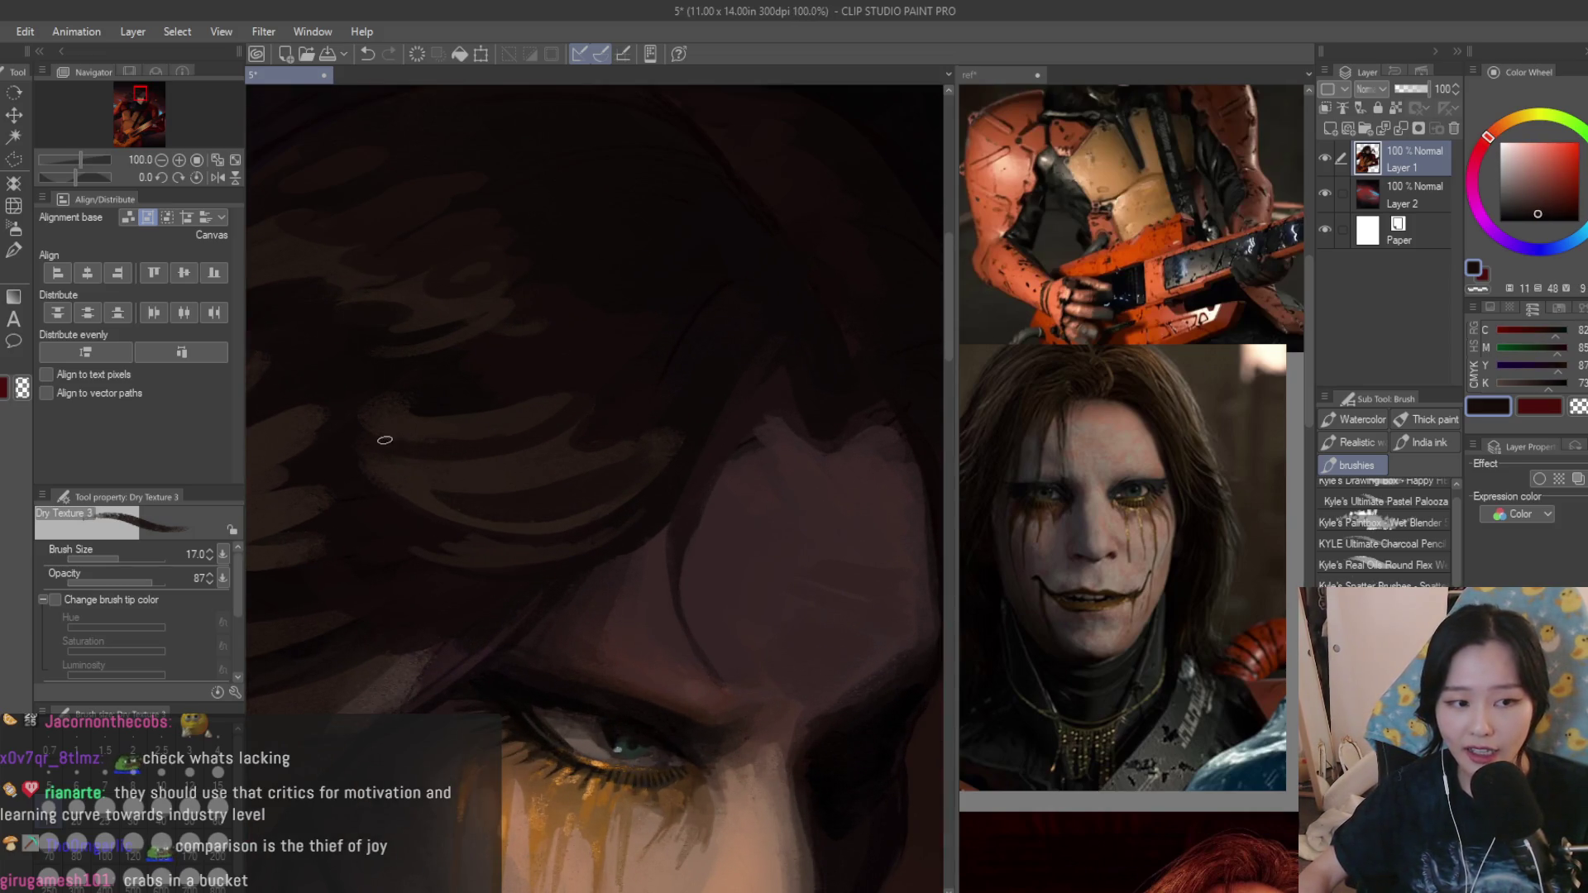
left_click(559, 380, "alt")
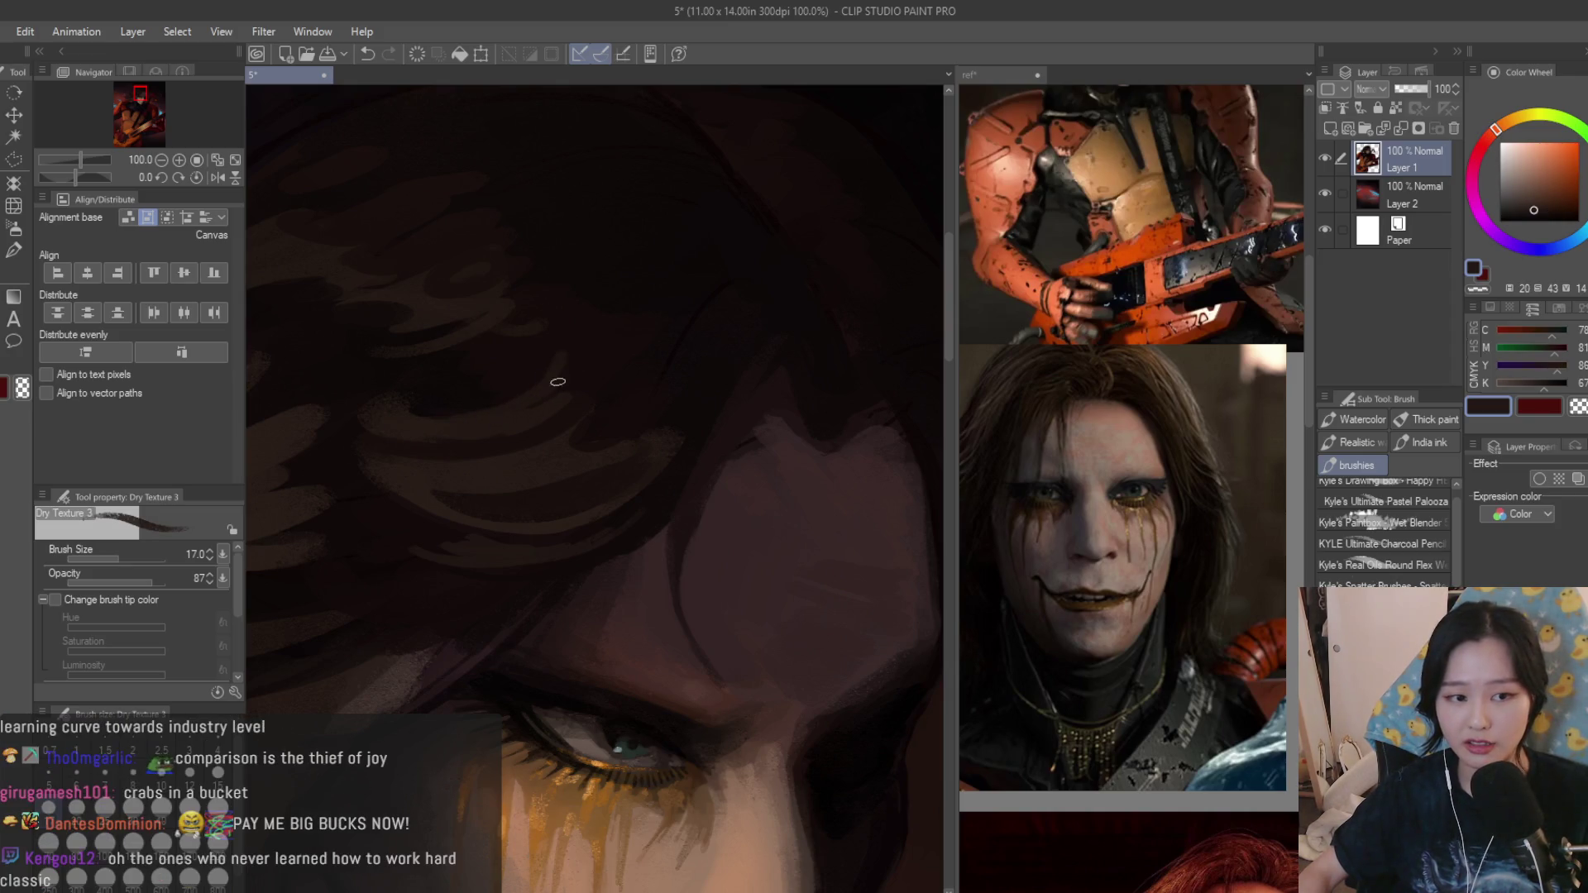
left_click(569, 342, "alt")
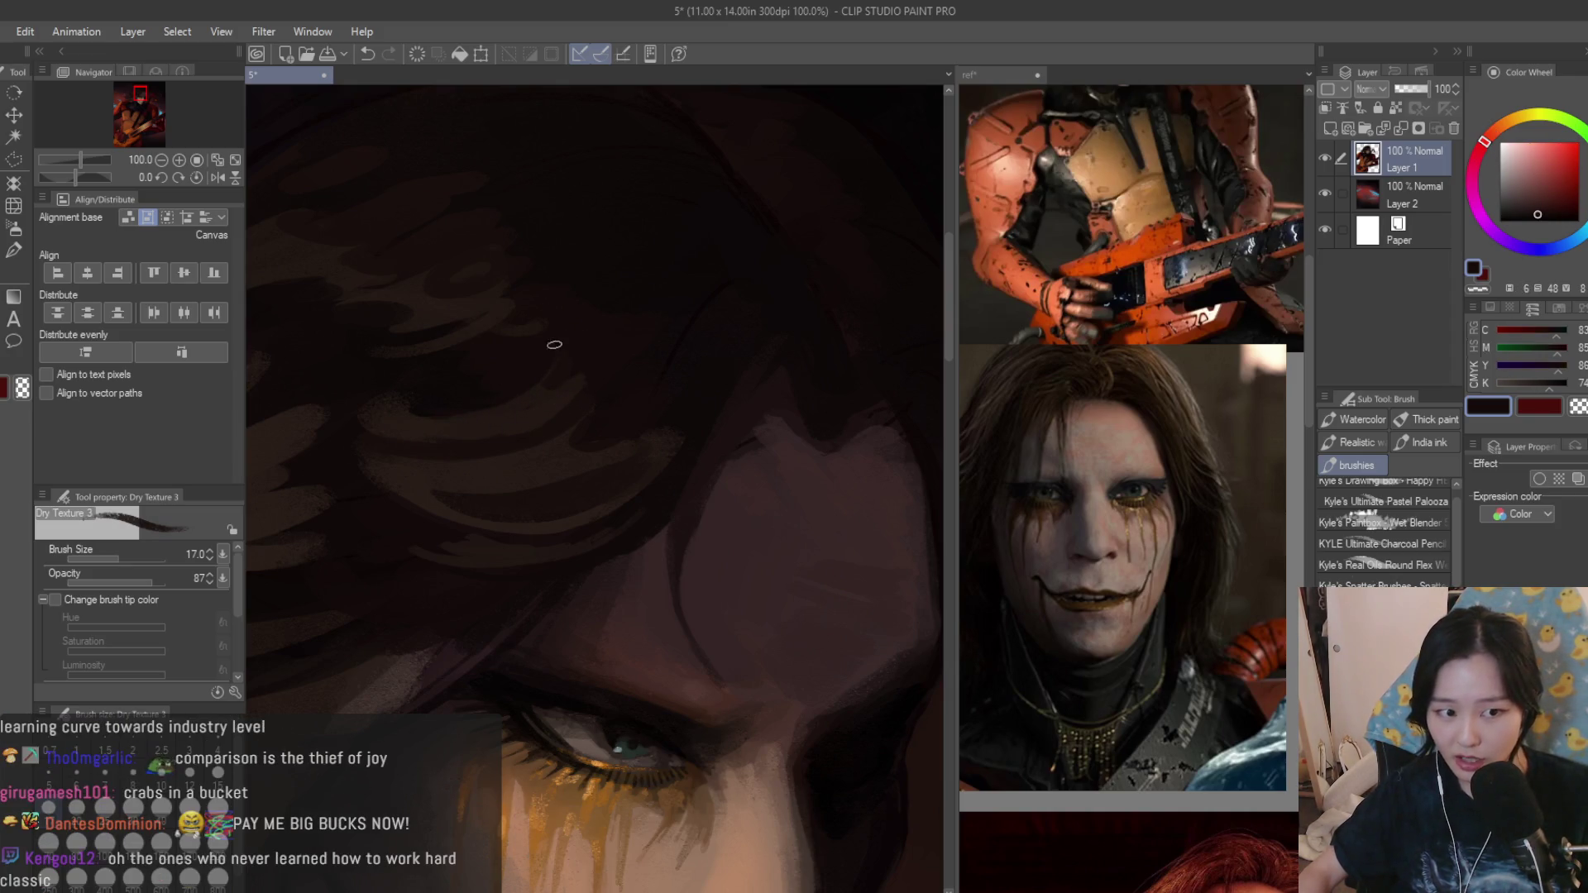
scroll(554, 343, "down", 2)
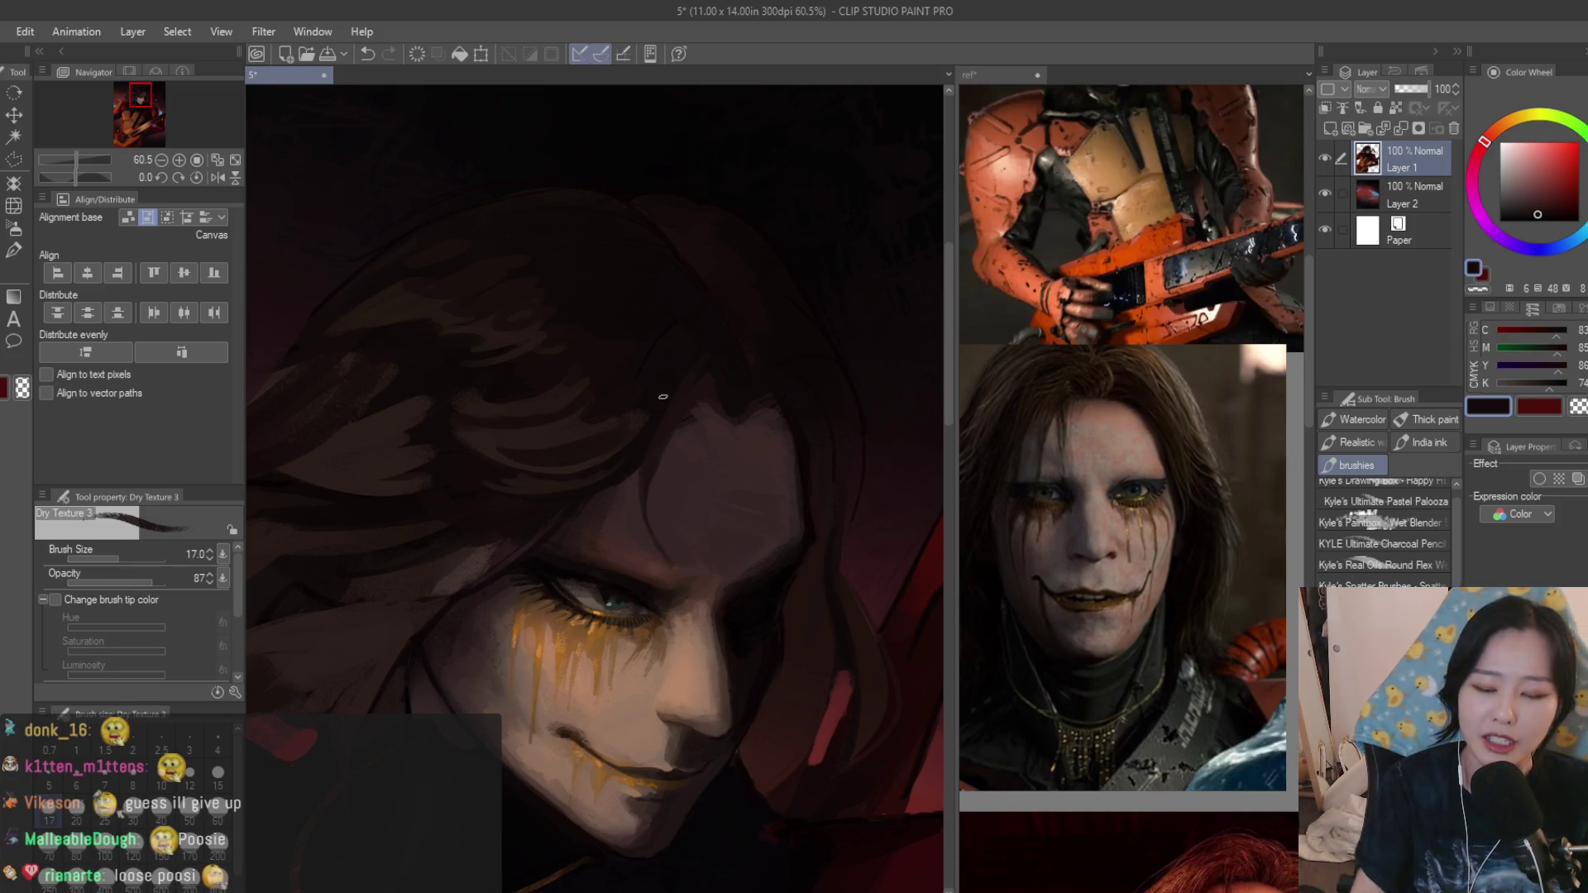
key("bracketright")
key("bracketright")
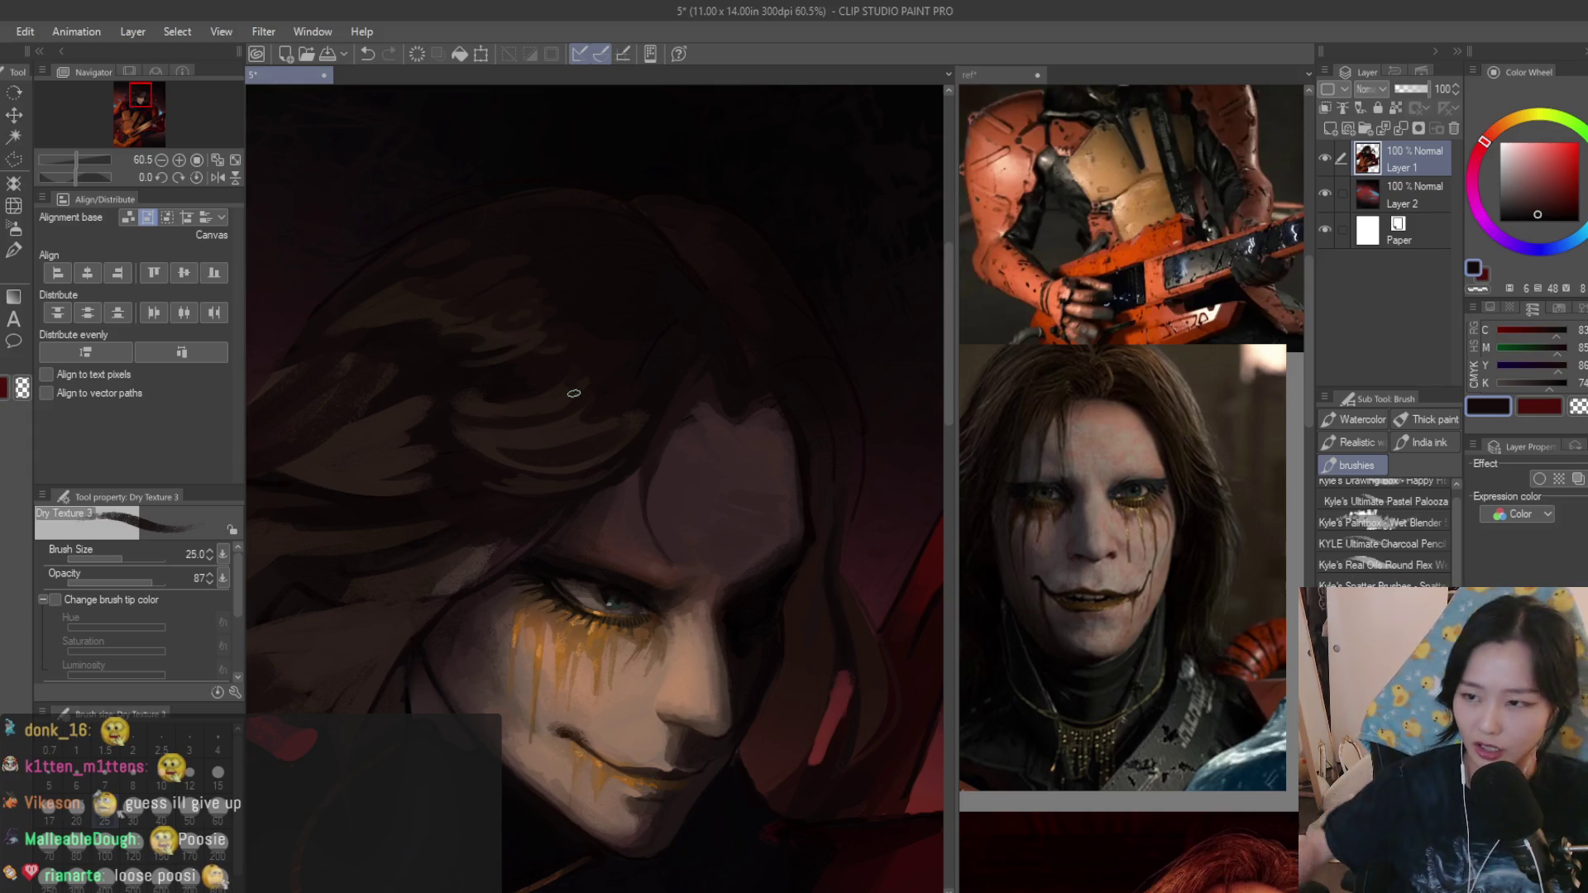
scroll(491, 340, "up", 2)
scroll(518, 495, "up", 2)
scroll(440, 575, "down", 1)
scroll(641, 613, "up", 2)
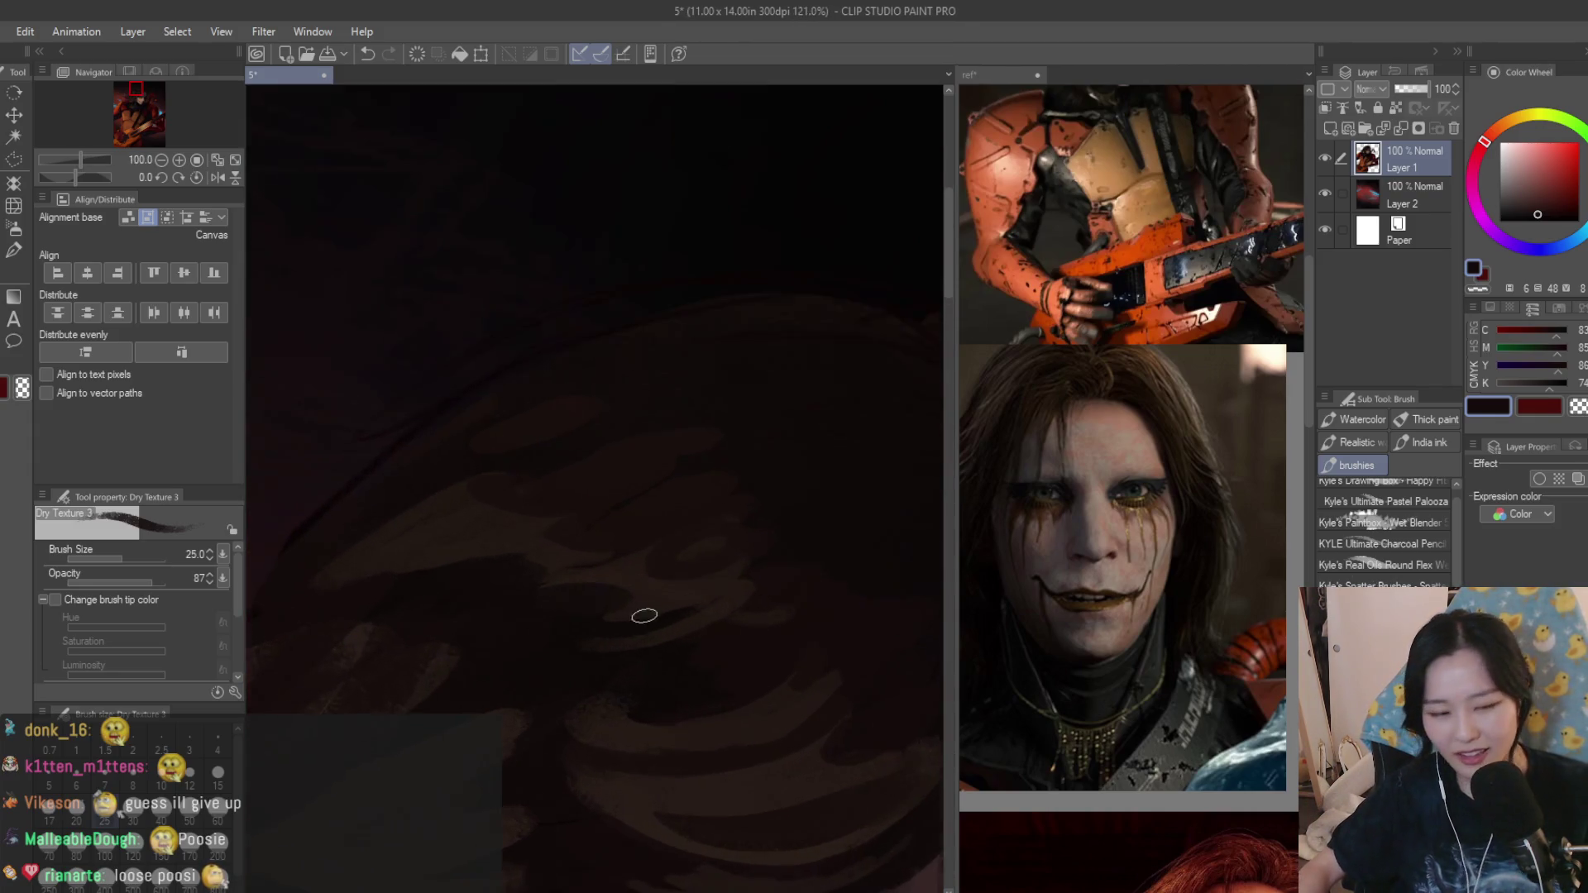
Eyedrop dark background, hair and near-eye tones to match the strands above the eye.
left_click(640, 658, "alt")
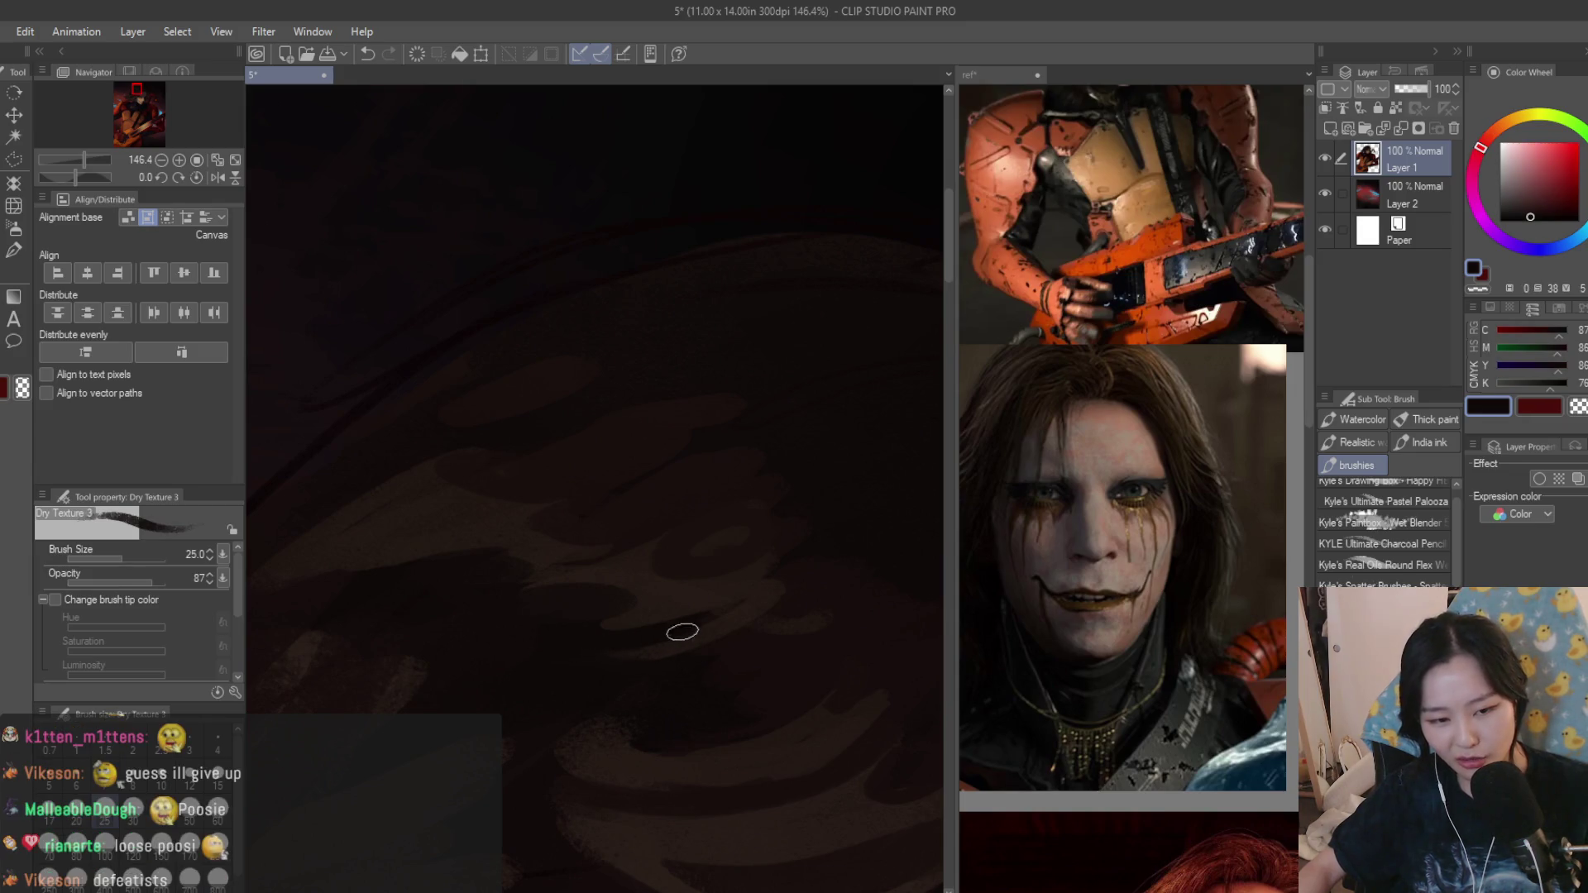
left_click(574, 632, "alt")
left_click(571, 631, "alt")
scroll(553, 588, "down", 1)
scroll(554, 589, "up", 1)
left_click(577, 574, "alt")
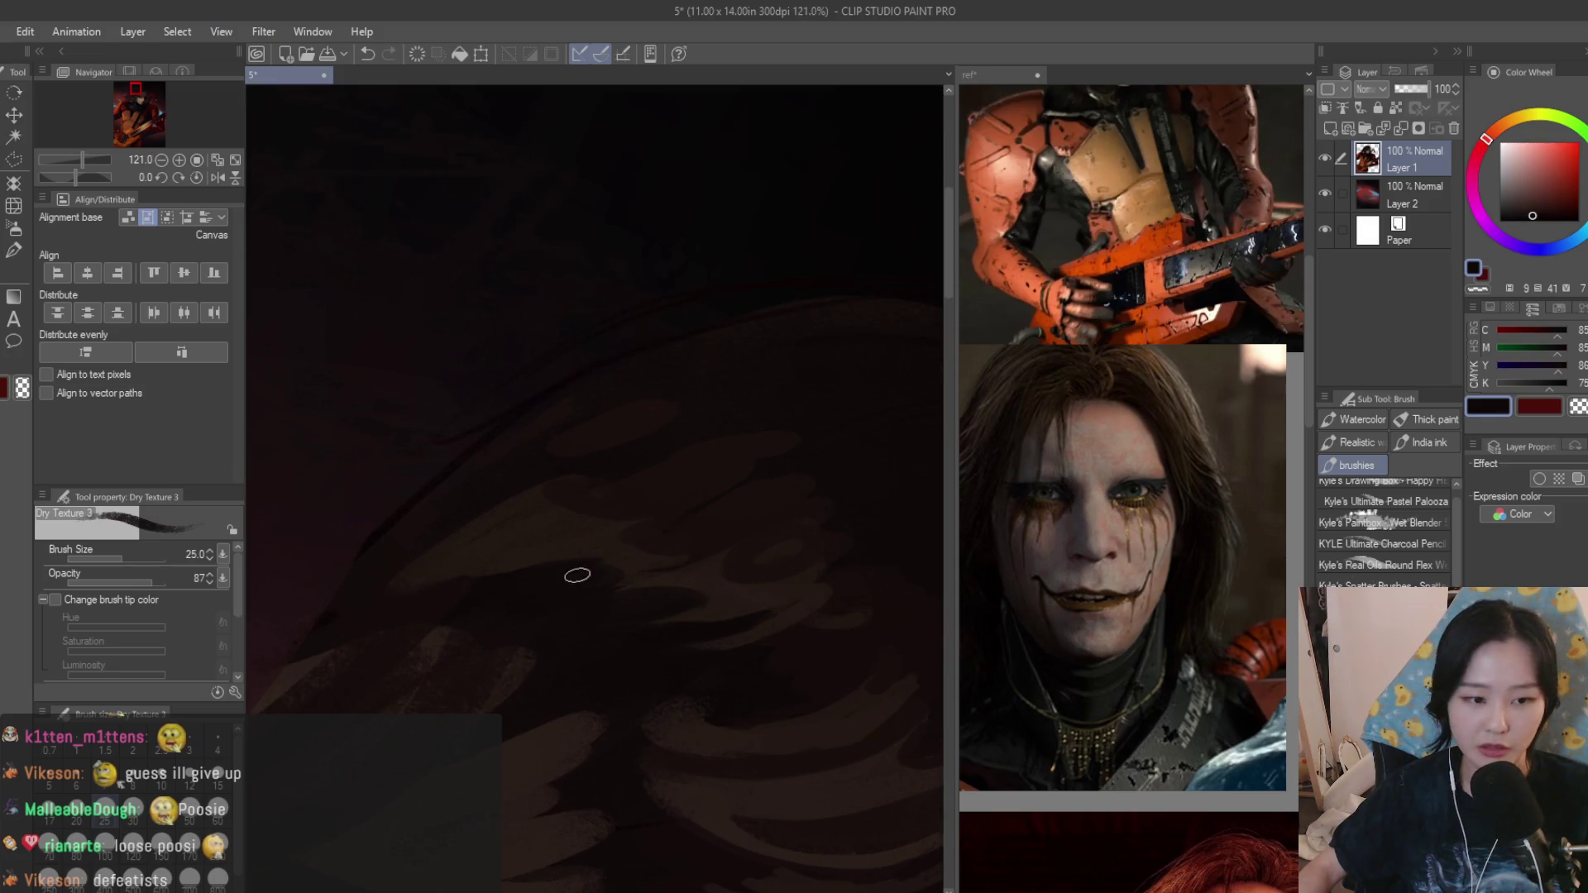
left_click(492, 526, "alt")
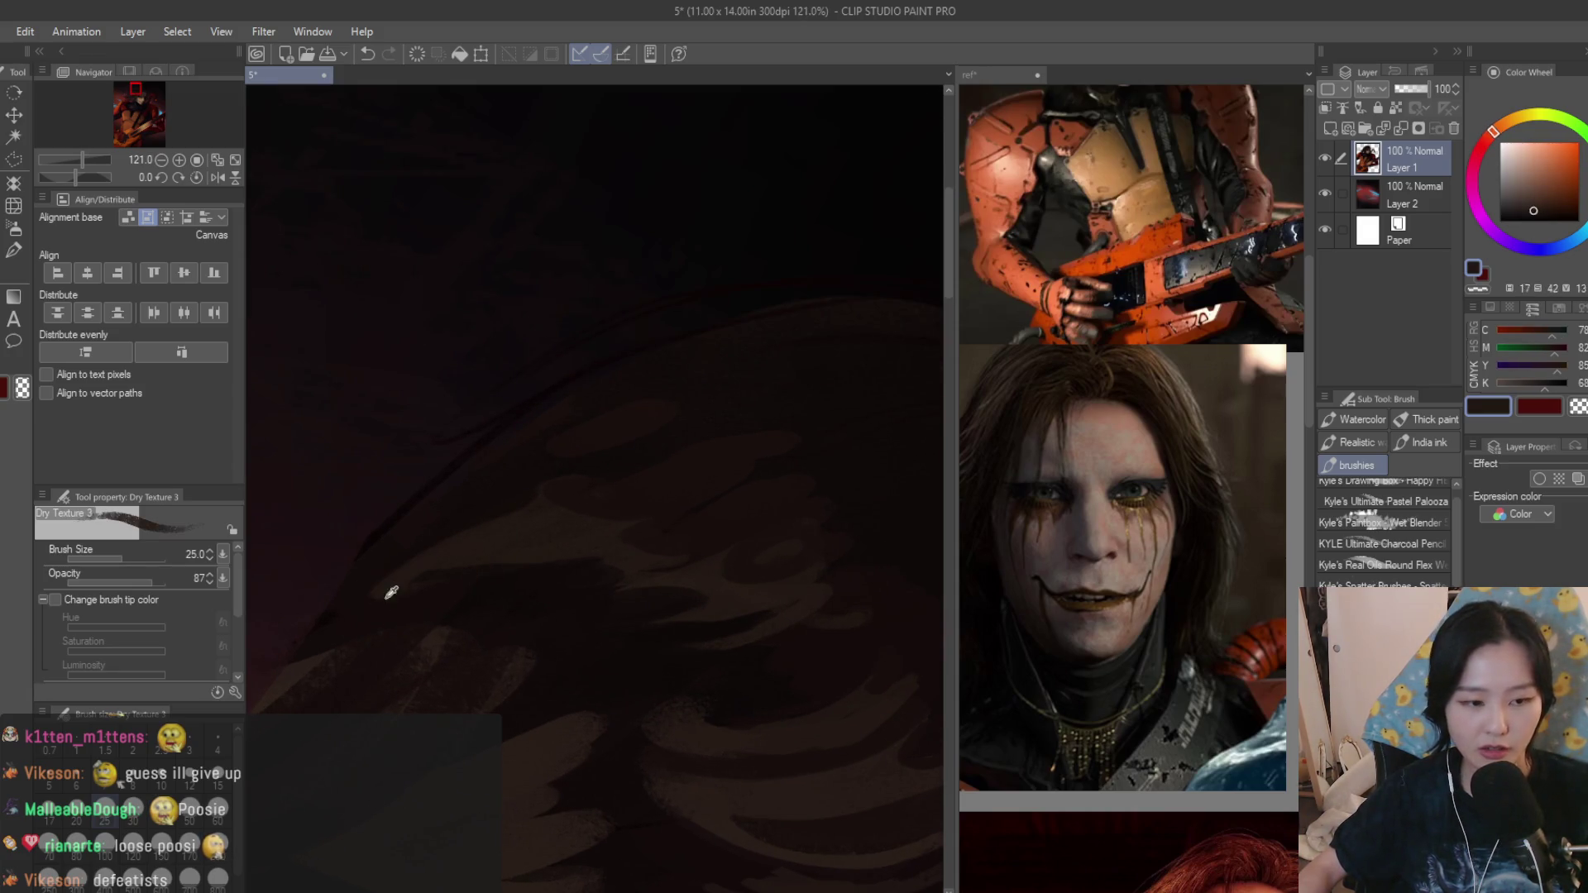
left_click(389, 597, "alt")
scroll(401, 558, "down", 3)
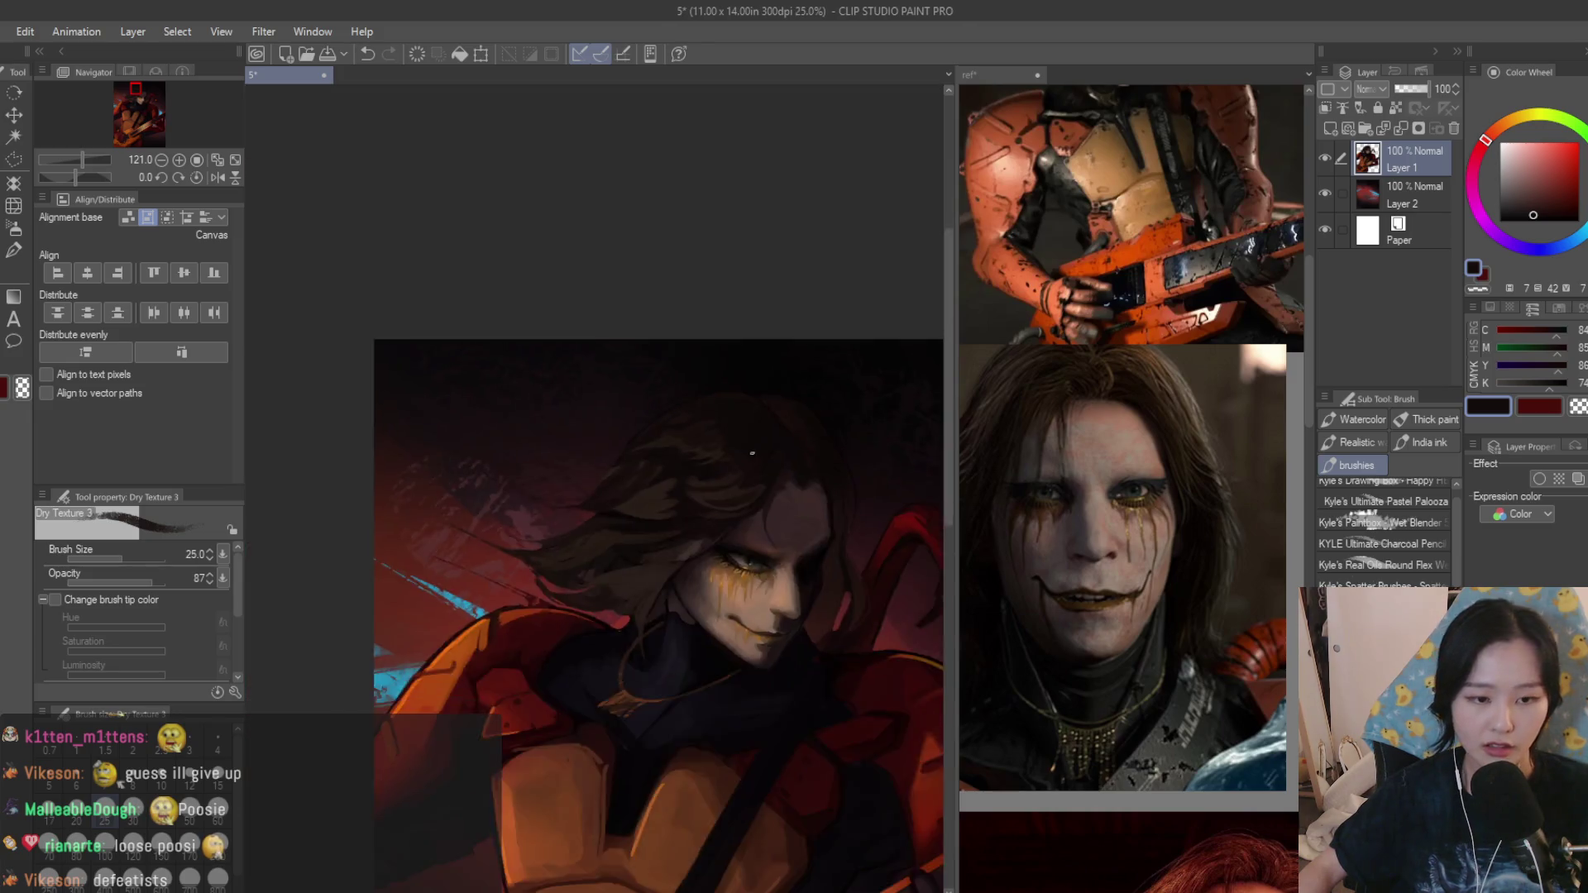
scroll(558, 496, "down", 1)
scroll(716, 413, "up", 1)
scroll(716, 413, "up", 1)
scroll(621, 434, "up", 2)
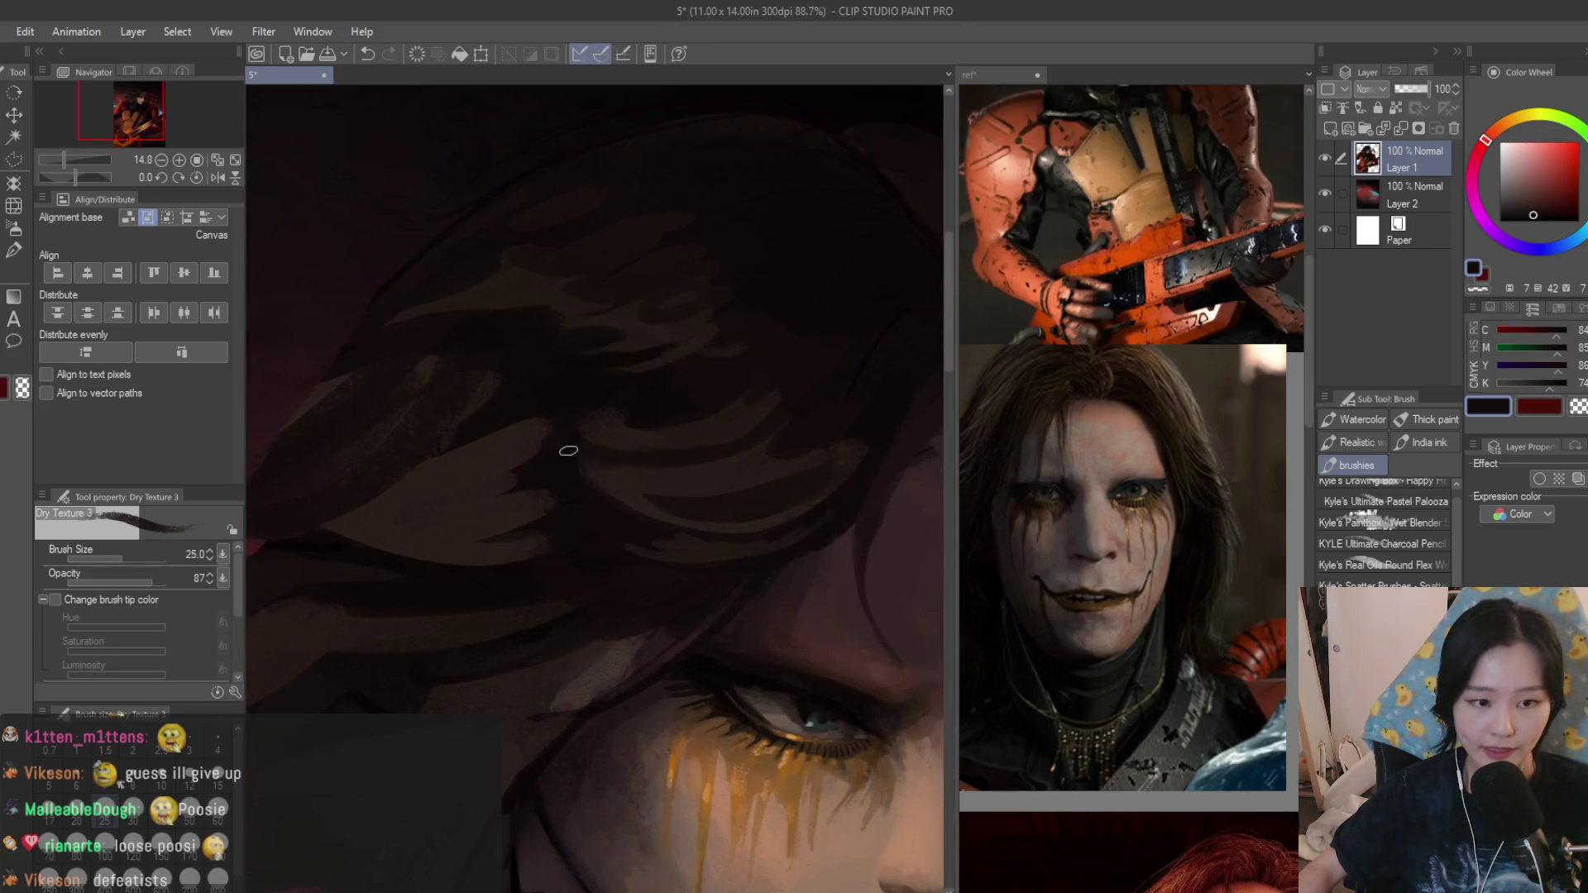
left_click(559, 451, "alt")
left_click(577, 478, "alt")
left_click(569, 476, "alt")
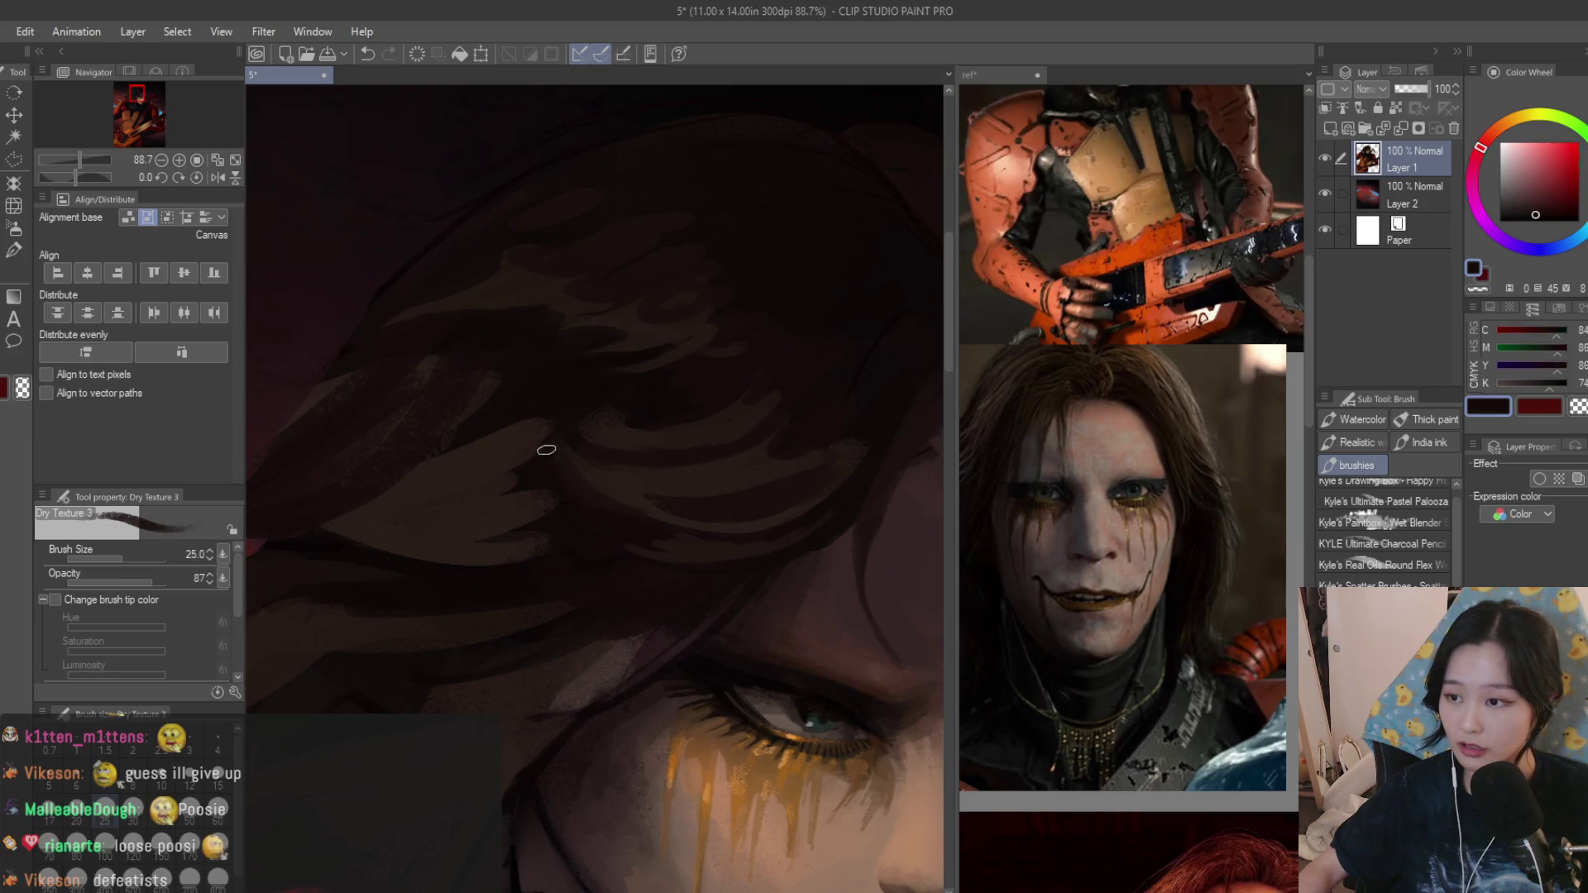
left_click(652, 483, "alt")
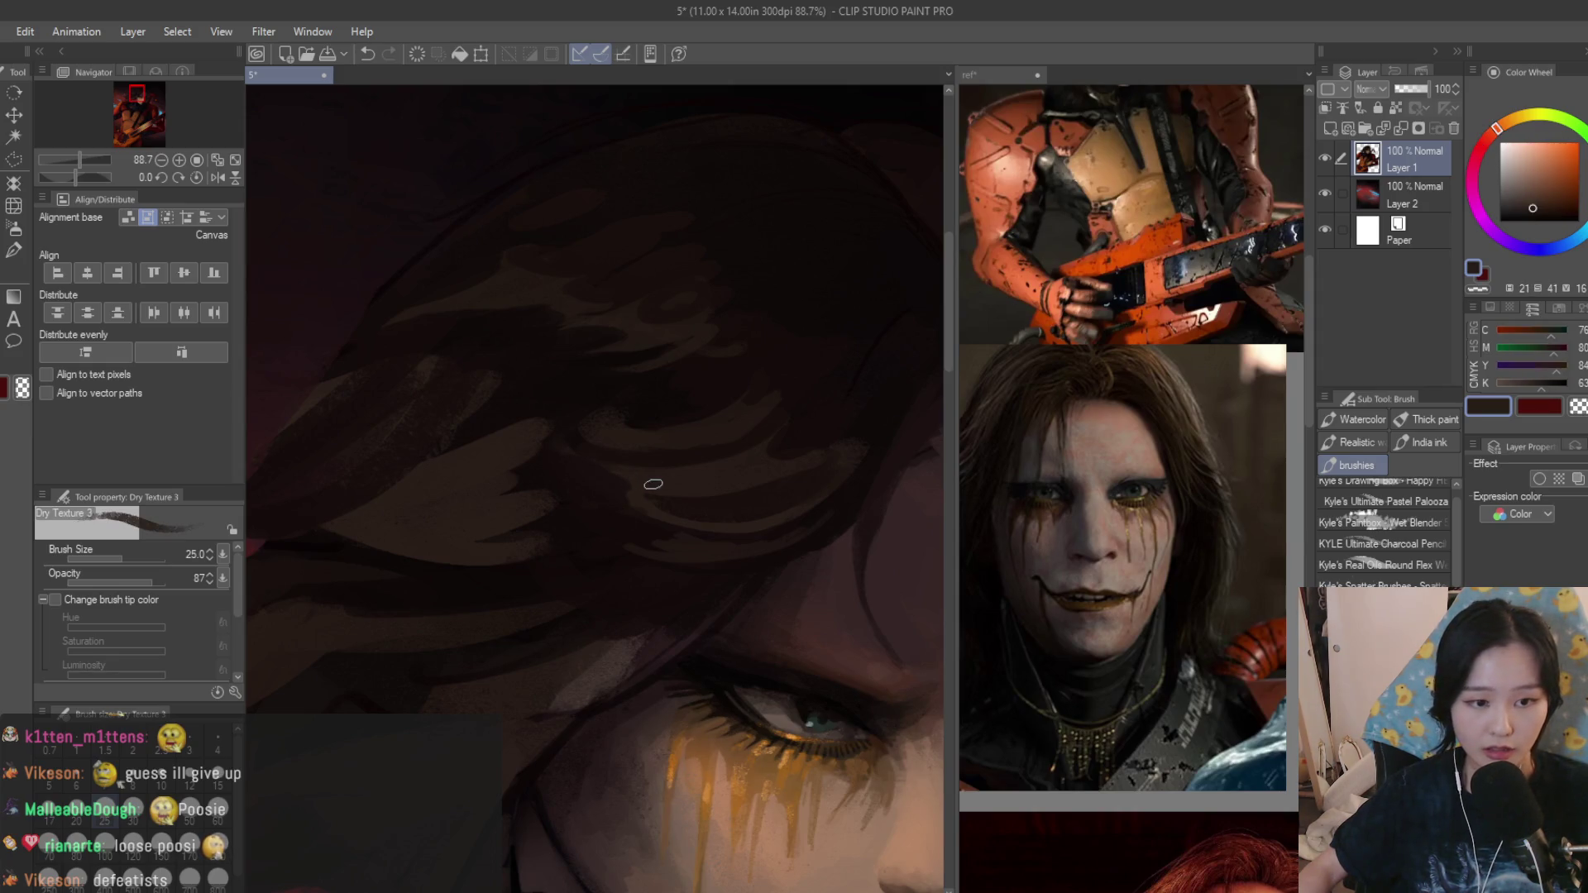
left_click(611, 458, "alt")
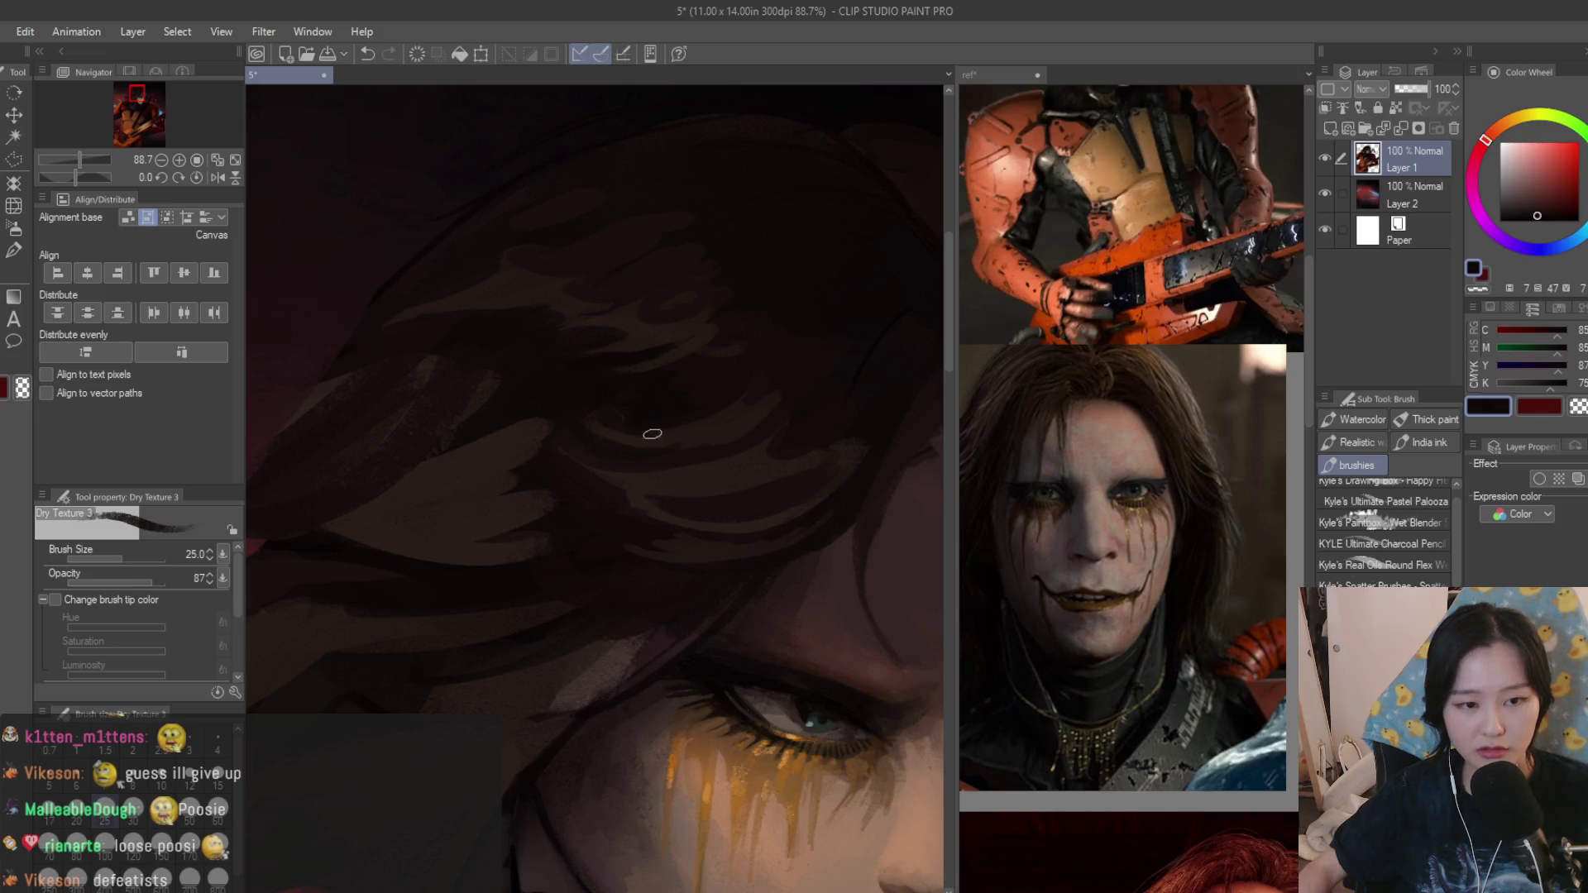
left_click(723, 421, "alt")
left_click(659, 447, "alt")
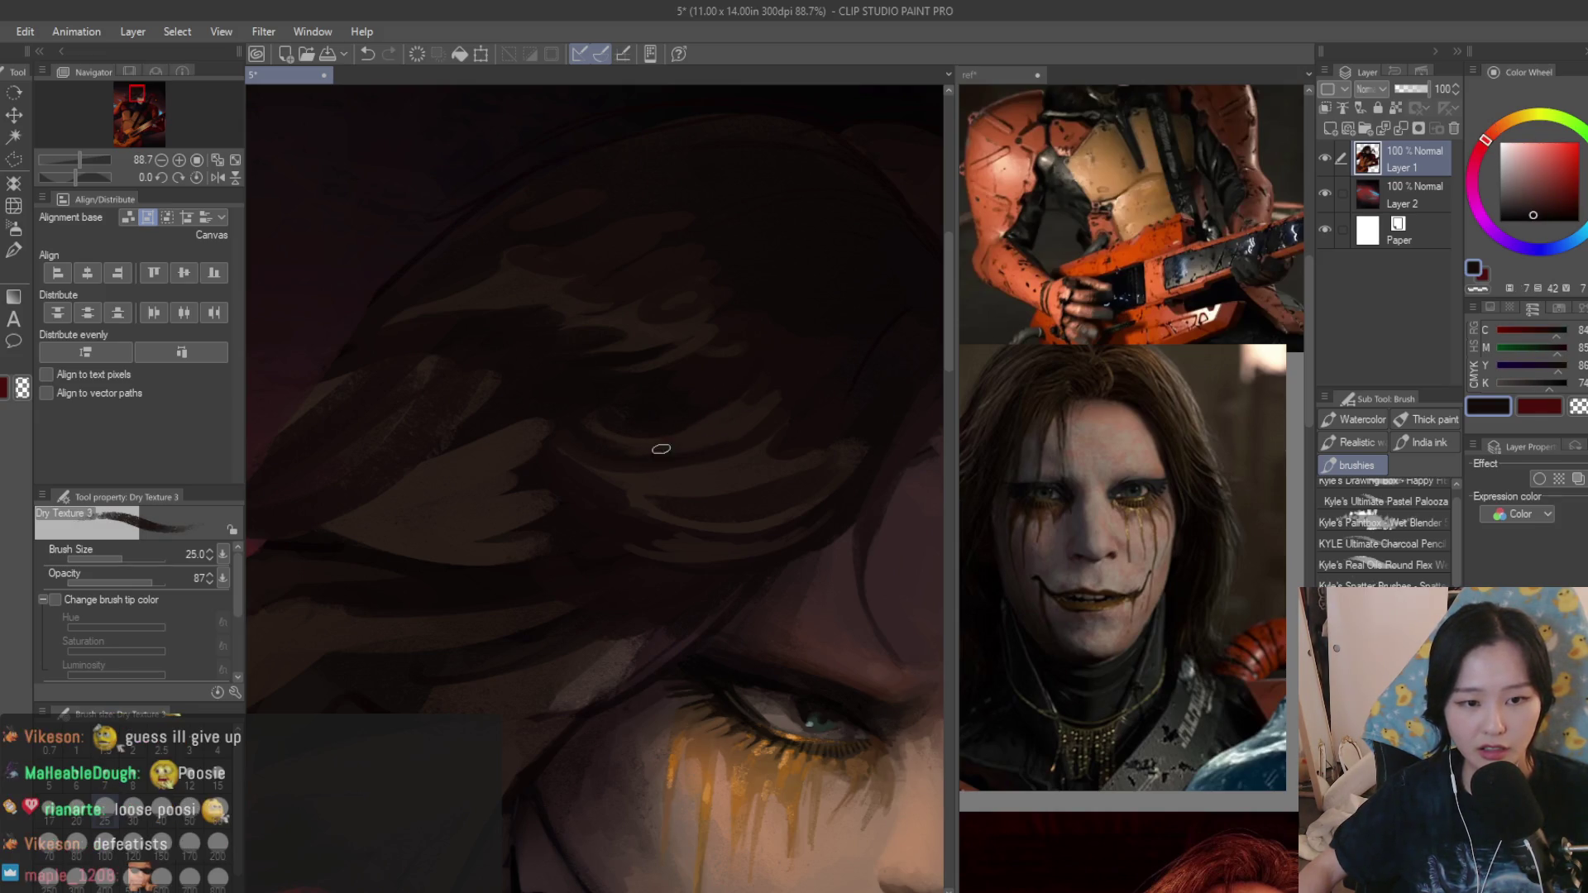
scroll(659, 447, "down", 3)
scroll(912, 436, "down", 3)
scroll(738, 355, "up", 2)
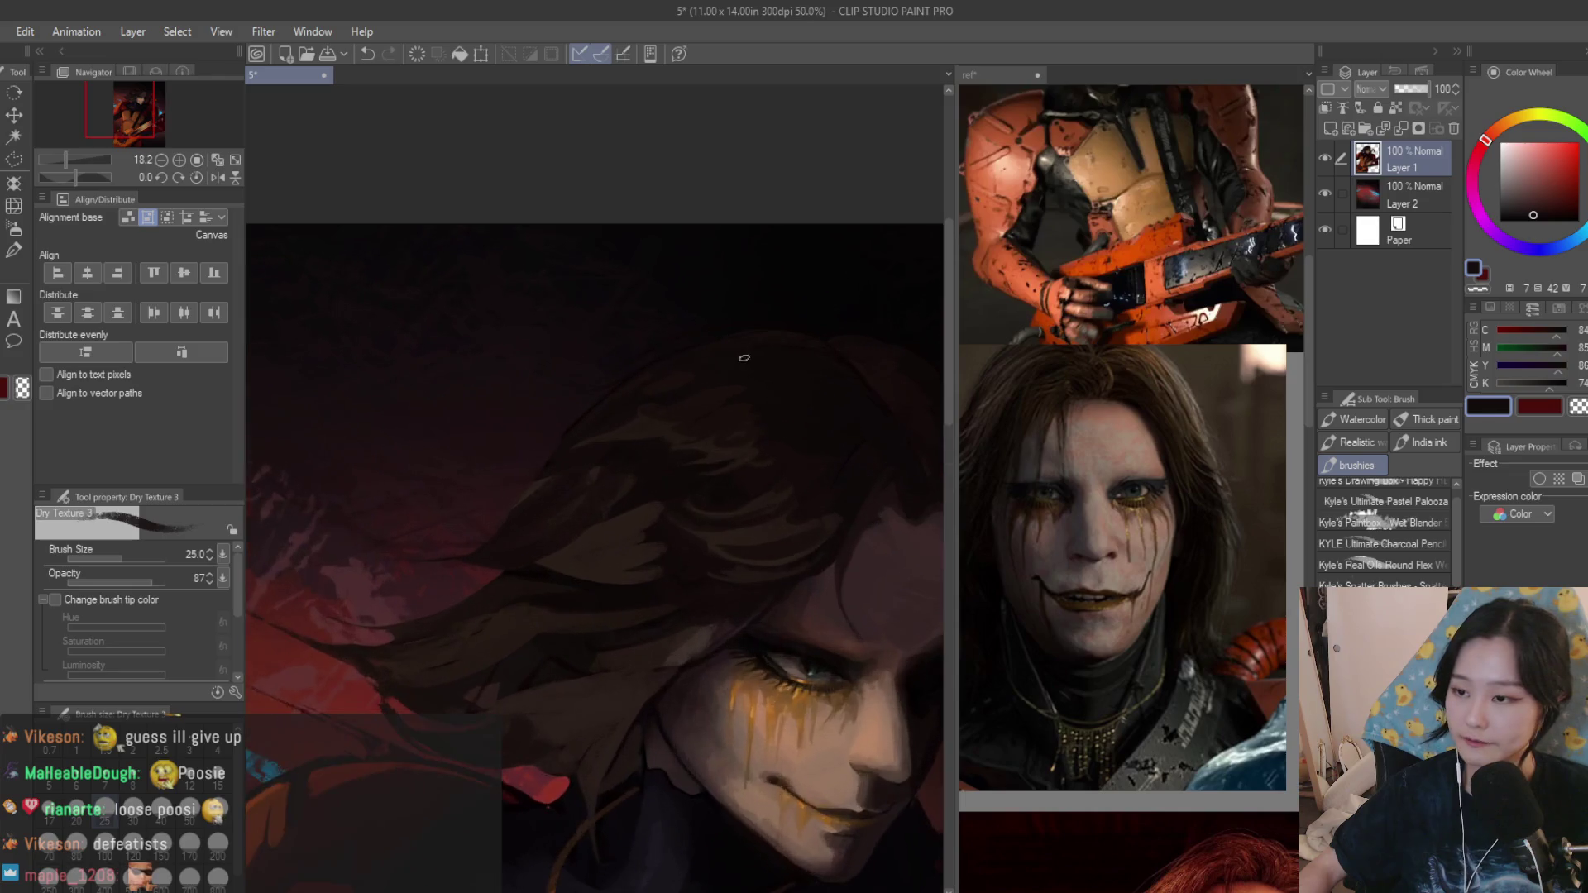
scroll(705, 464, "up", 2)
scroll(669, 566, "up", 2)
Alternate lighter, darker and reddish samples from the strands, ending on a darker hair tone.
left_click(696, 587, "alt")
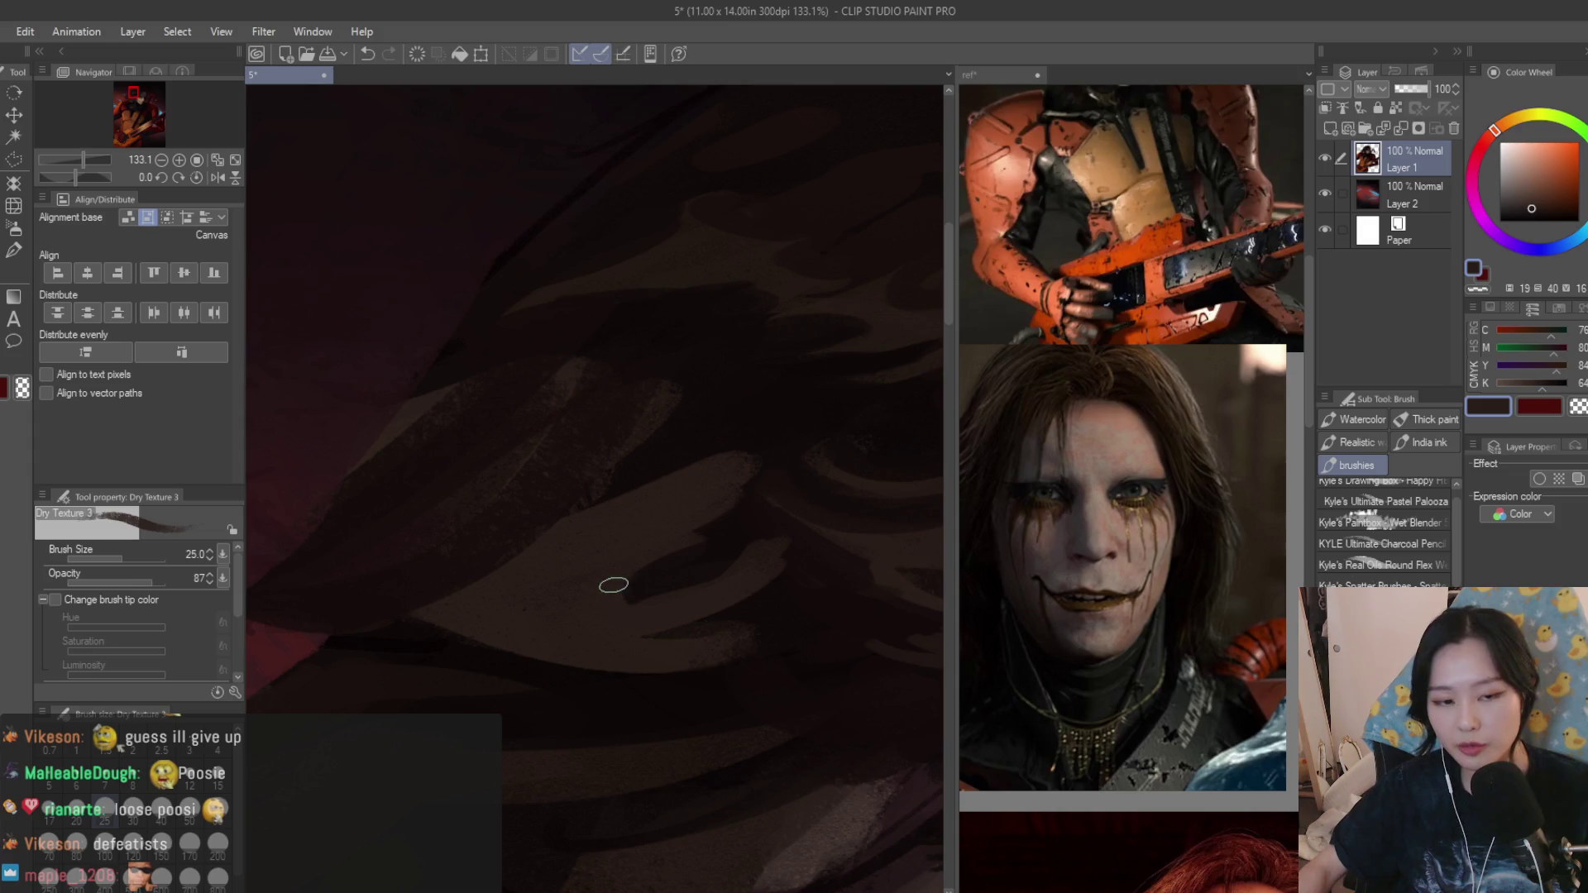
left_click(747, 541, "alt")
left_click(743, 584, "alt")
left_click(794, 550, "alt")
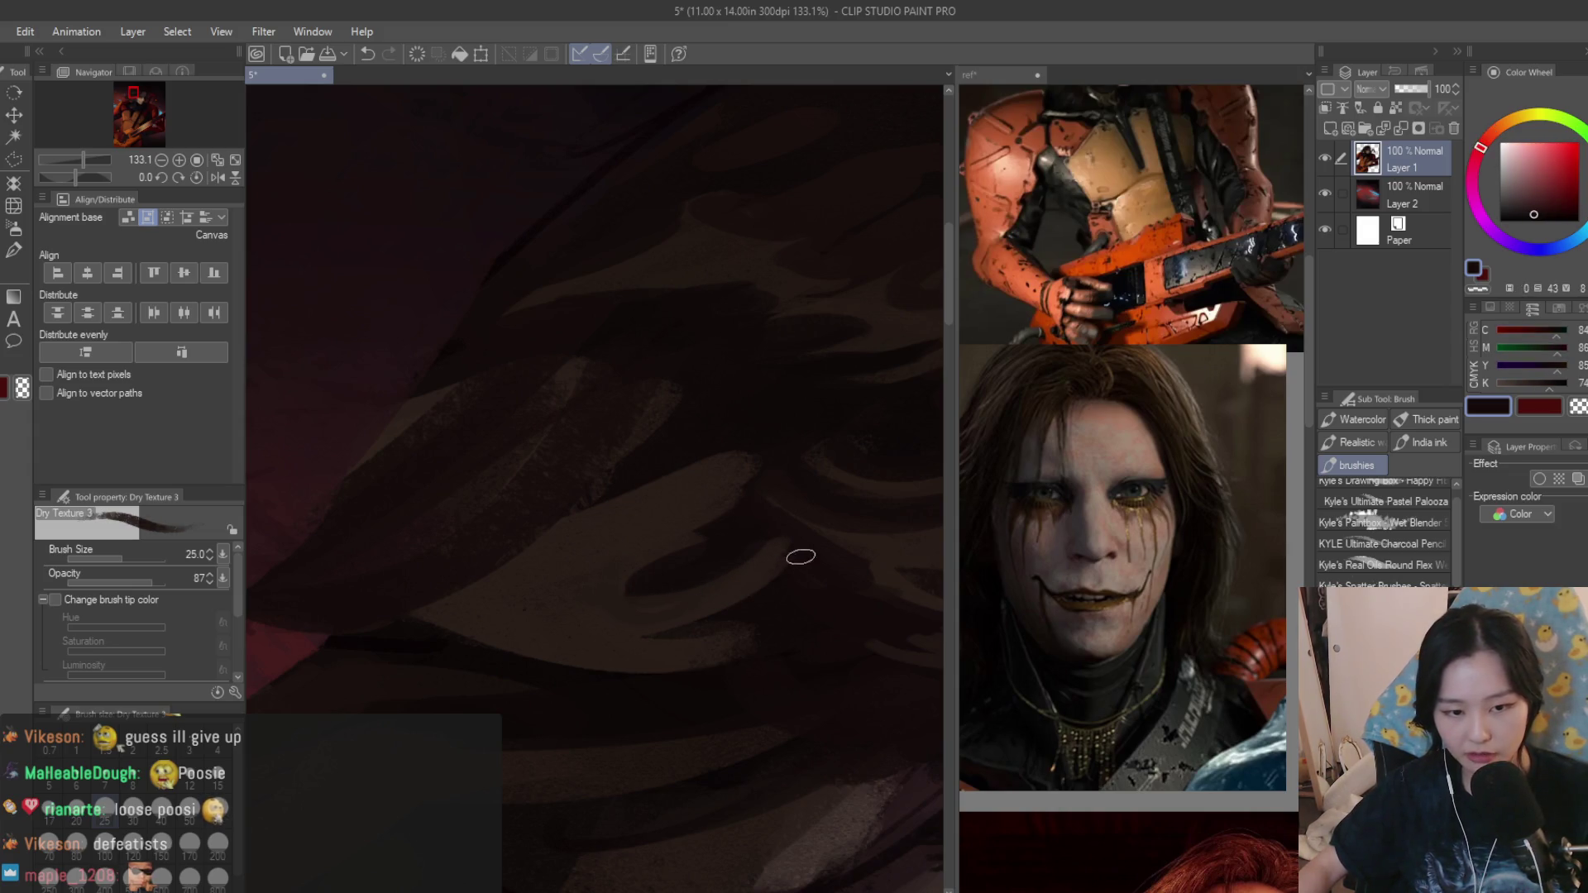
left_click(680, 598, "alt")
left_click(762, 595, "alt")
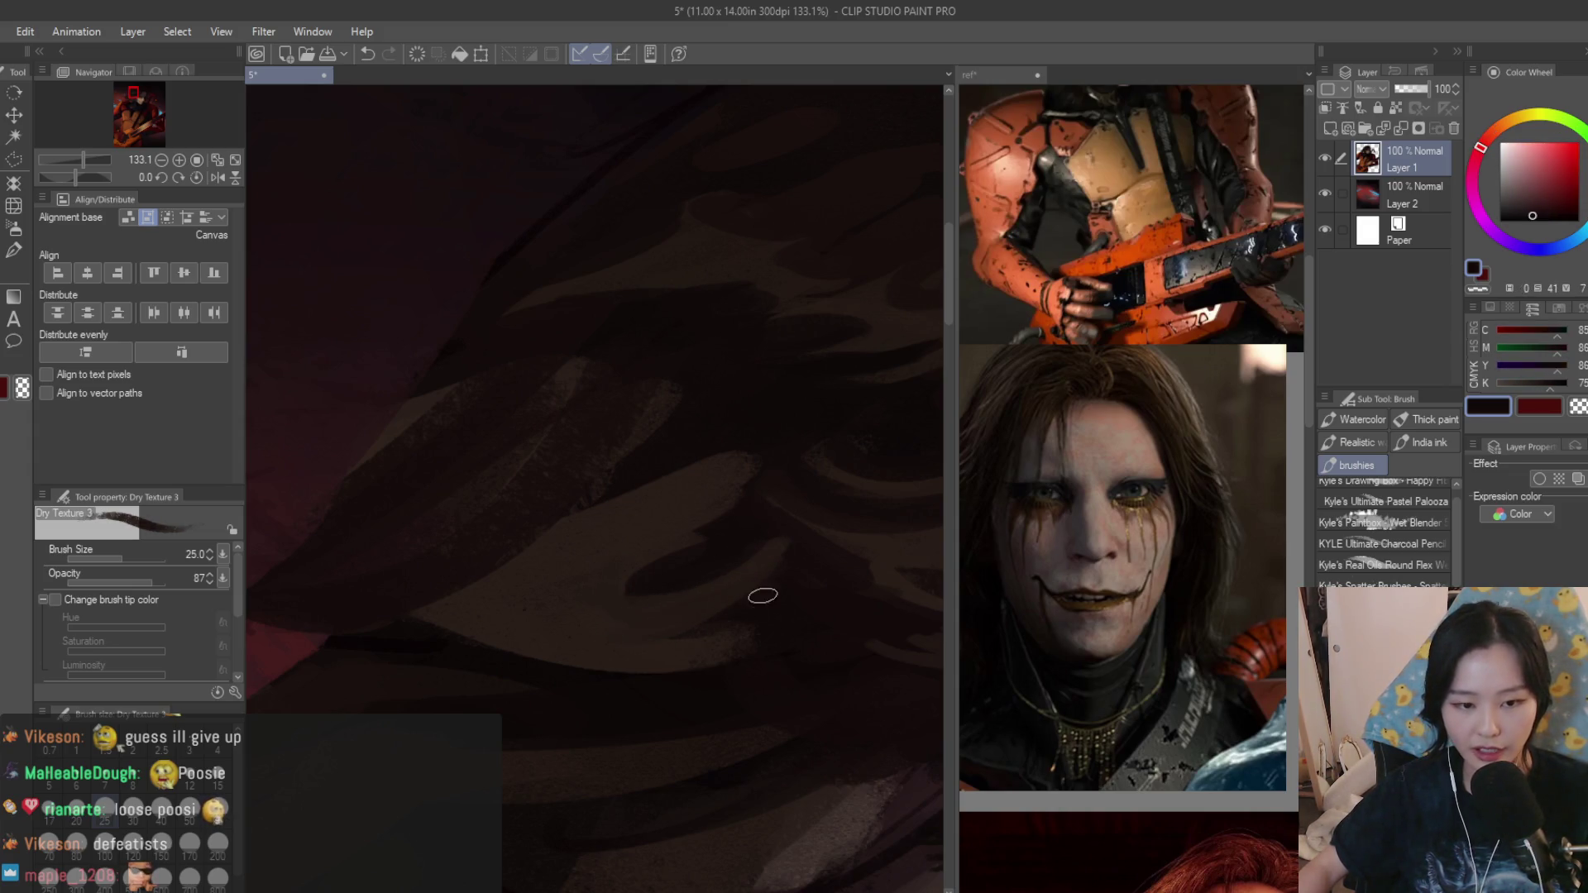
left_click(624, 645, "alt")
left_click(655, 639, "alt")
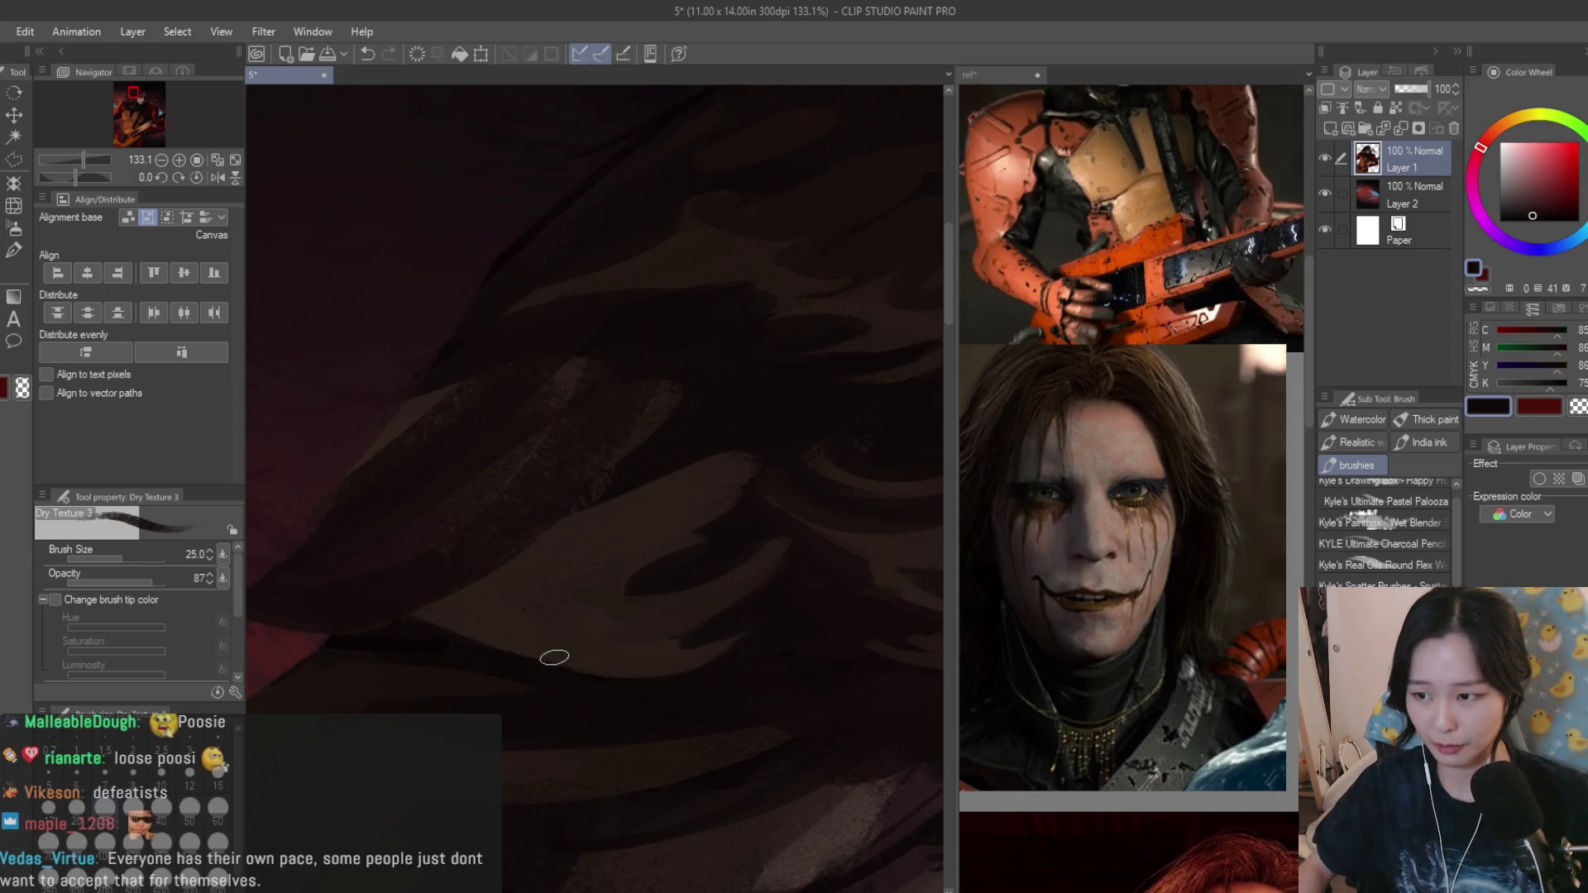
scroll(832, 547, "down", 2)
left_click(630, 573, "alt")
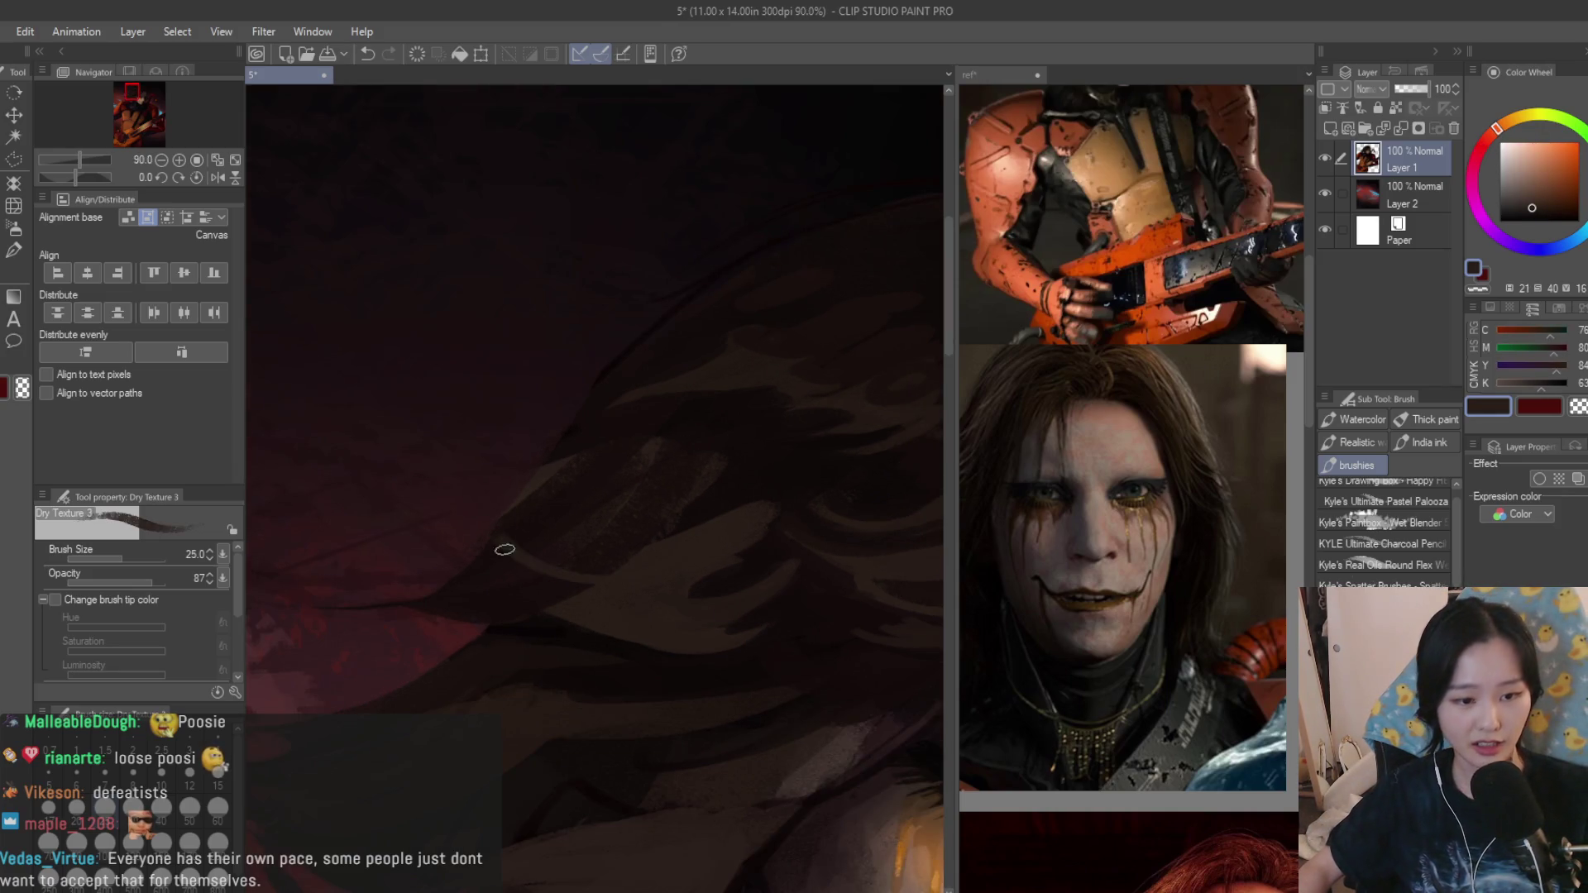
left_click(637, 544, "alt")
left_click(589, 570, "alt")
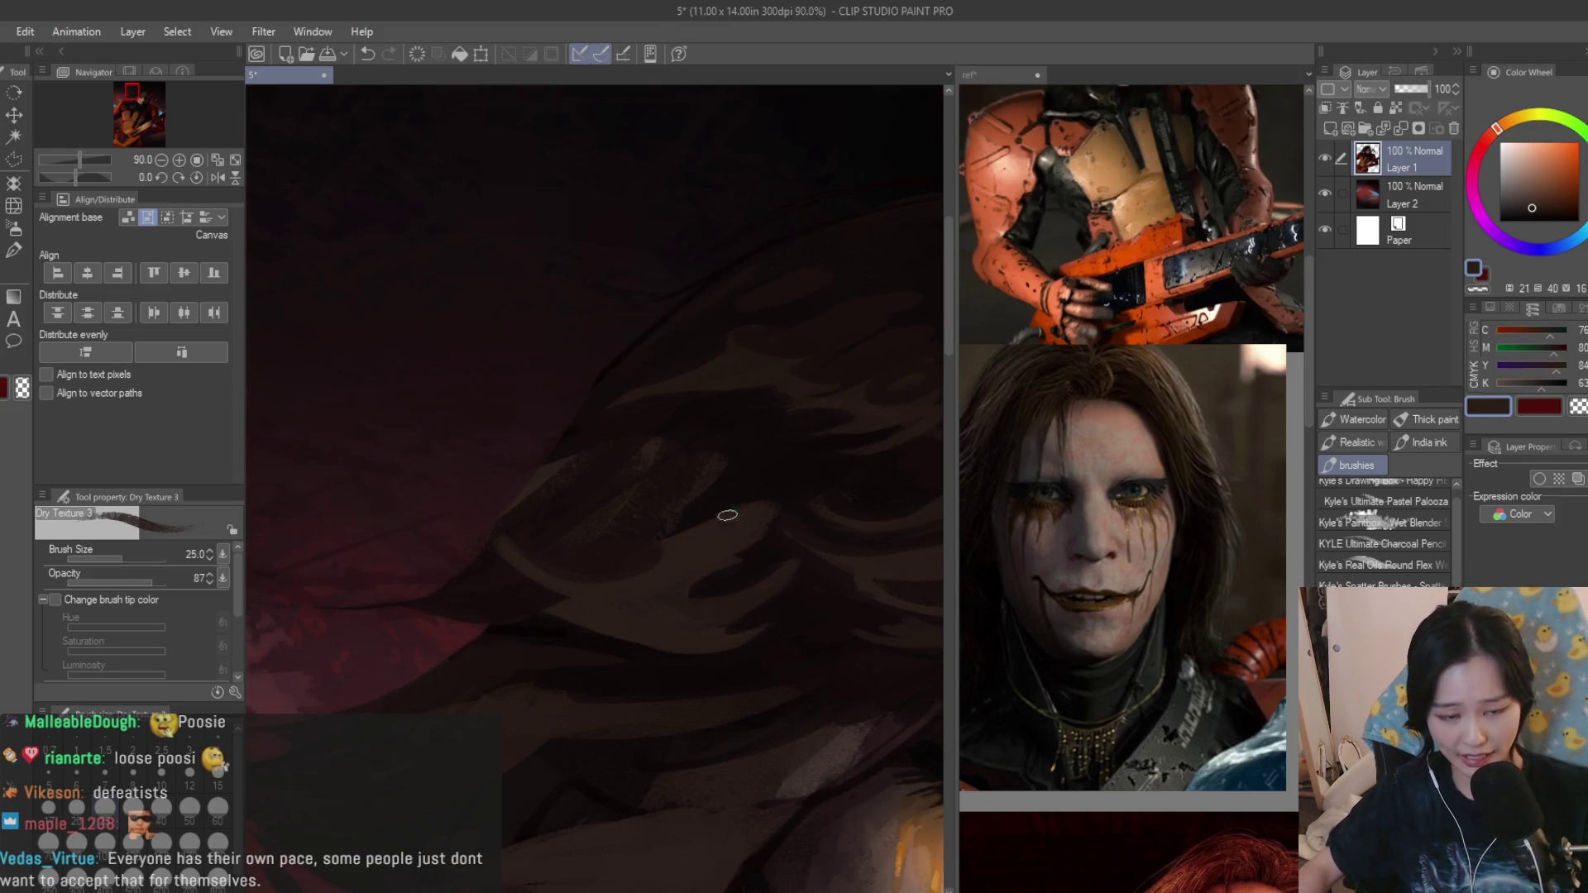
left_click(632, 513, "alt")
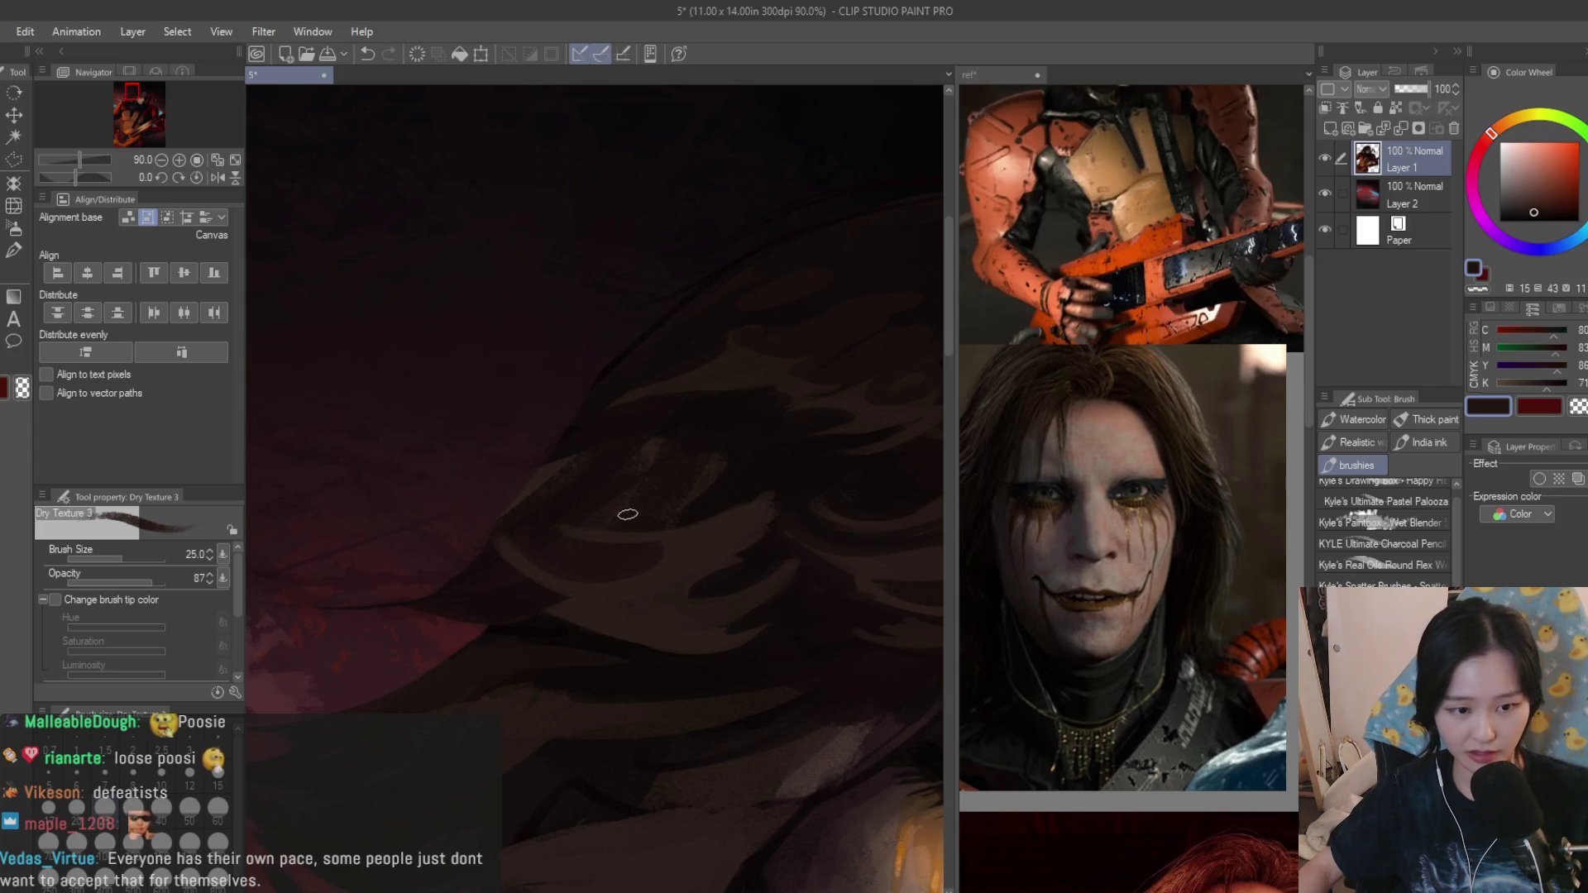
scroll(671, 471, "down", 2)
scroll(655, 471, "up", 2)
left_click(675, 516, "alt")
left_click(631, 531, "alt")
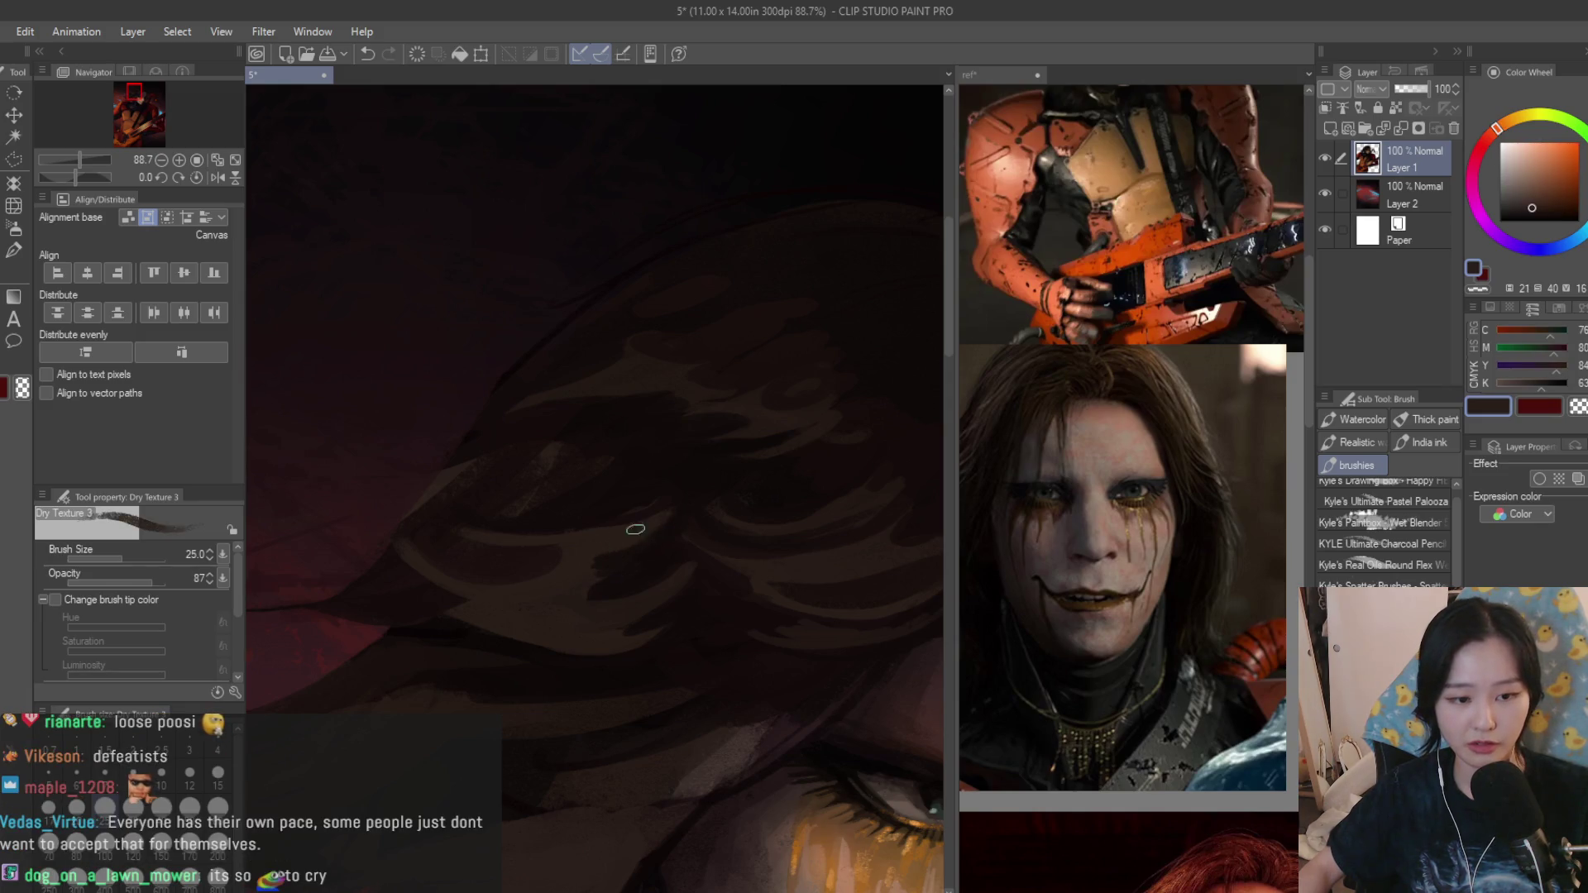
left_click(631, 556, "alt")
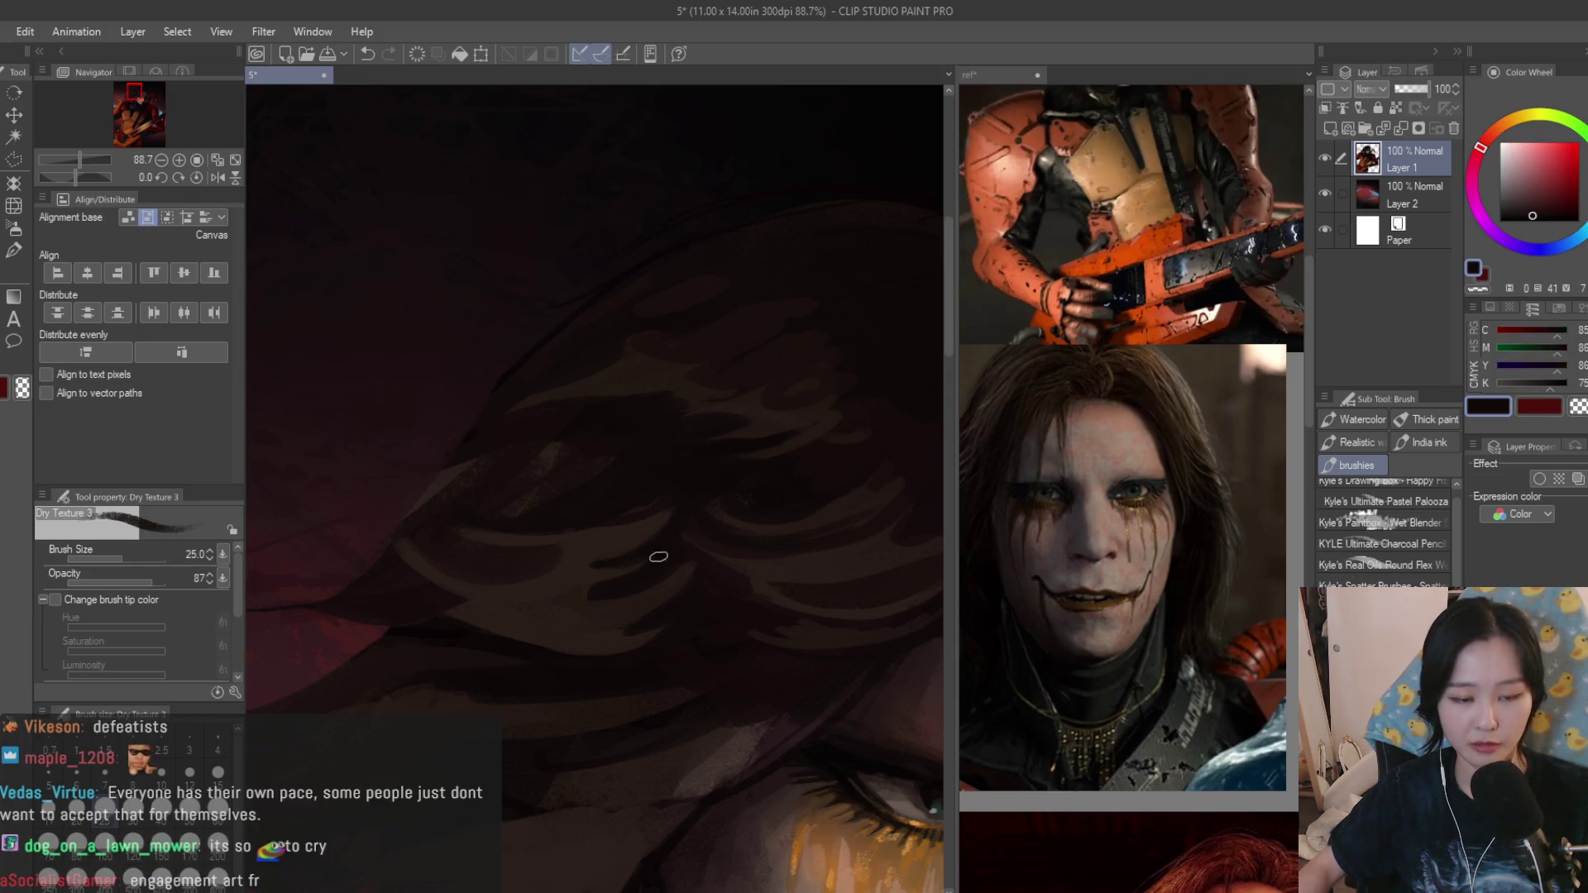
scroll(705, 484, "down", 5)
scroll(744, 434, "up", 2)
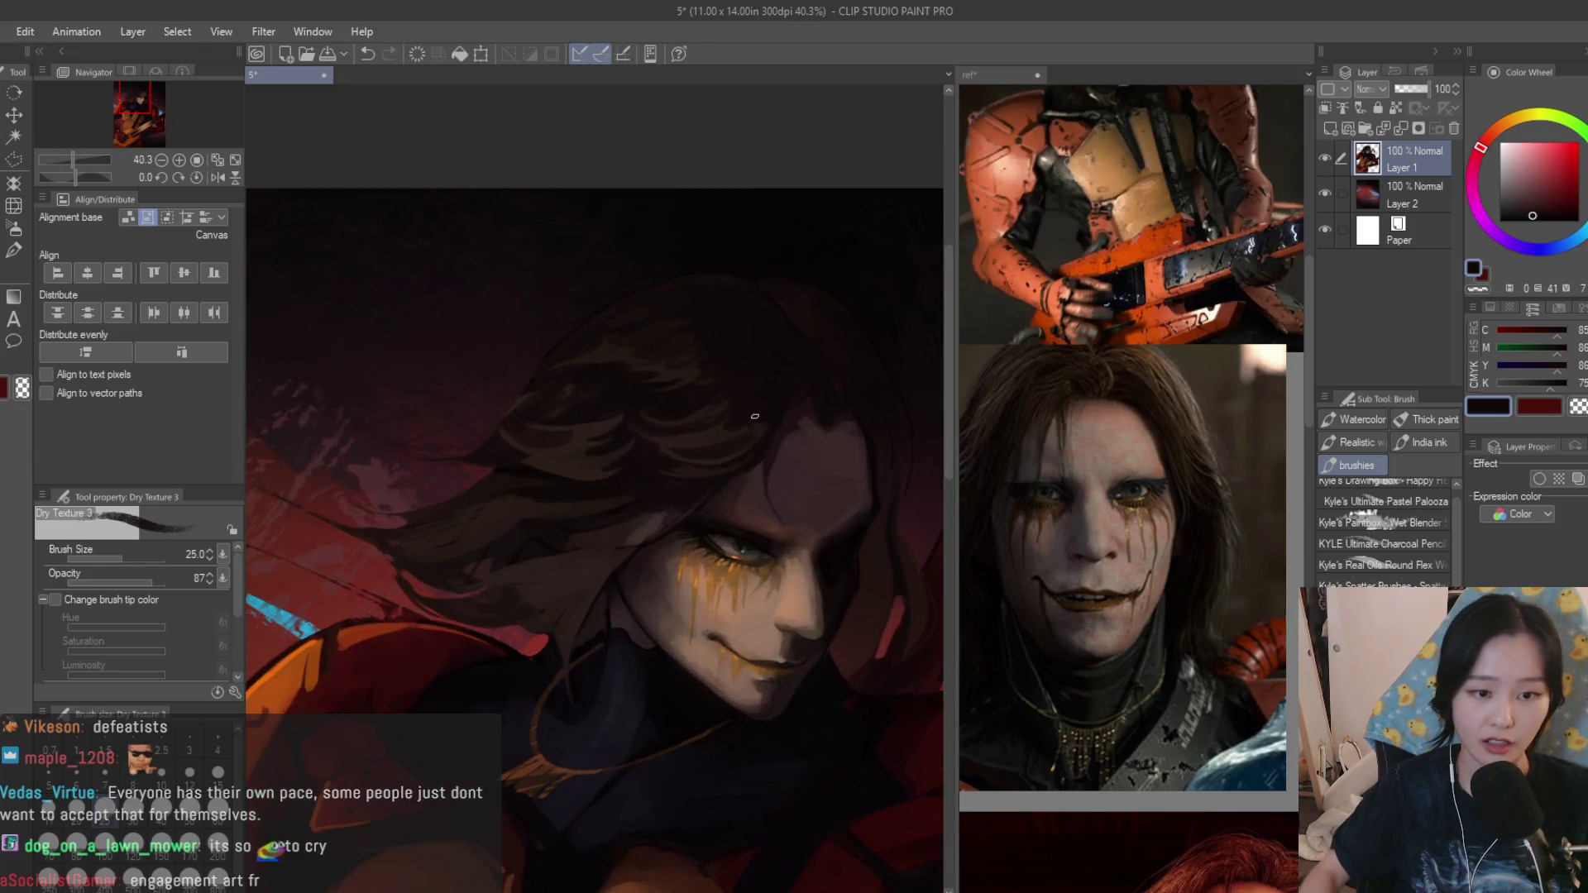
scroll(750, 414, "up", 2)
scroll(454, 464, "up", 3)
Enlarge the brush to 50 and eyedrop warmer and darker browns from the hair.
key("]")
key("]")
left_click(500, 473, "alt")
left_click(507, 501, "alt")
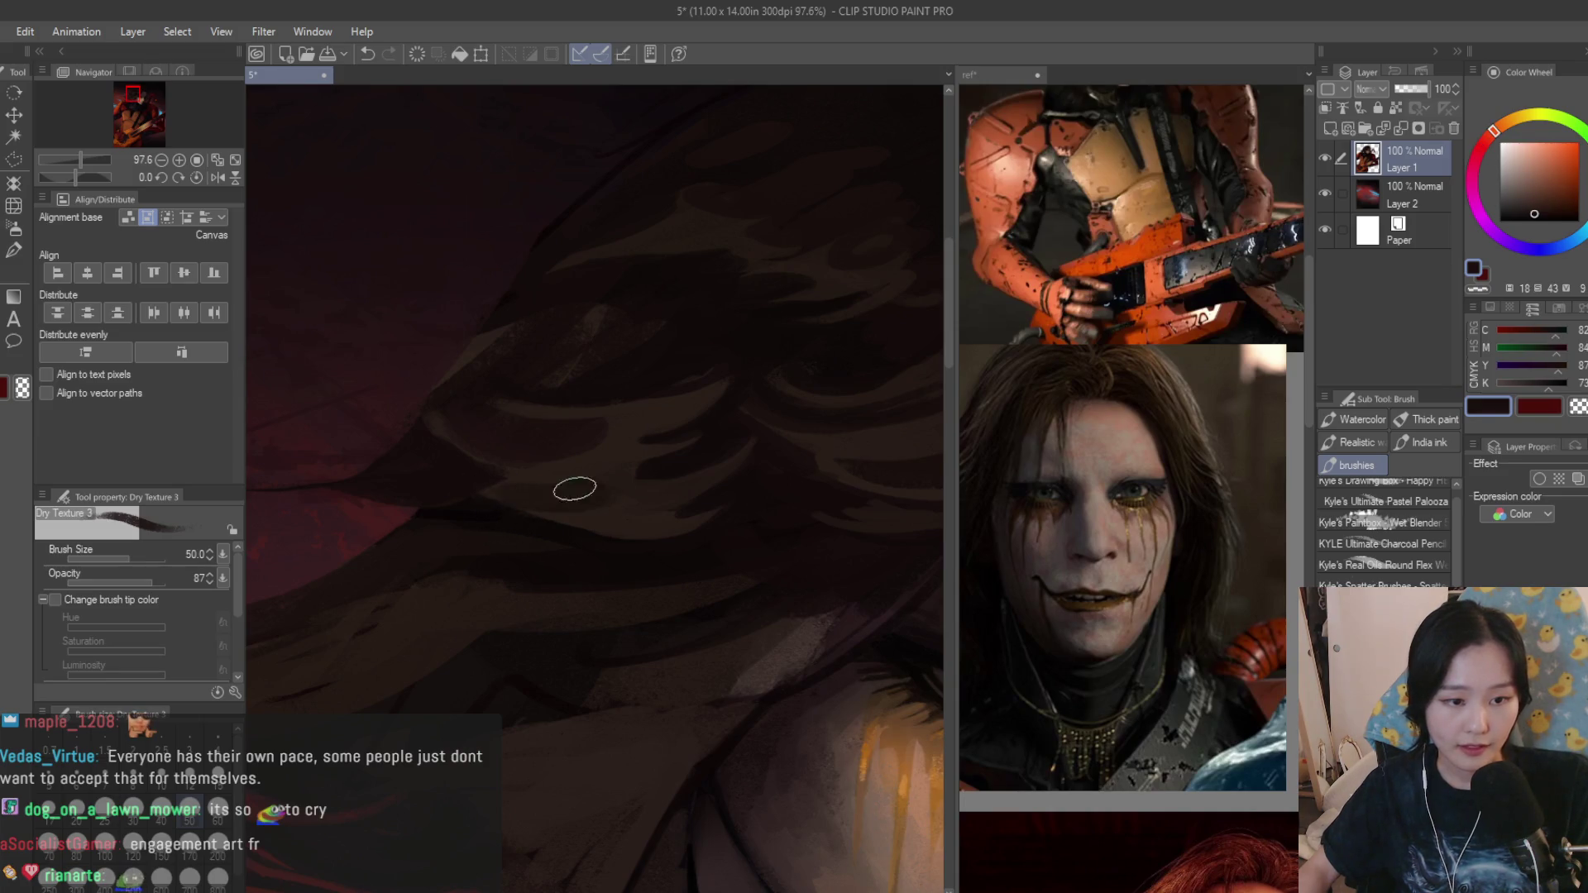
left_click(513, 503, "alt")
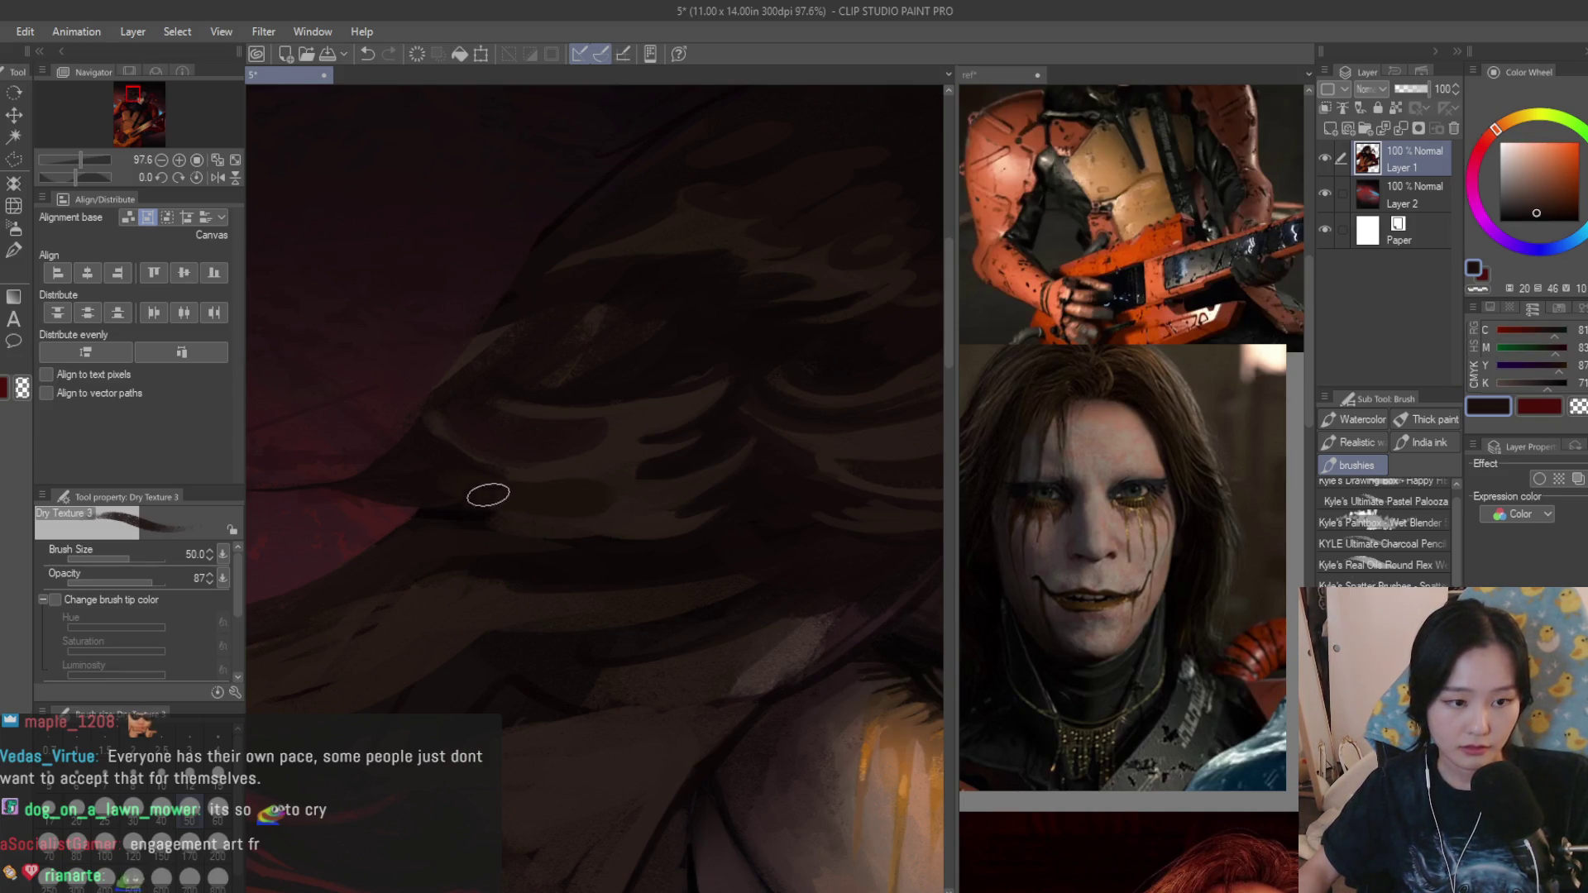
left_click(449, 464, "alt")
scroll(450, 464, "down", 2)
scroll(620, 434, "down", 2)
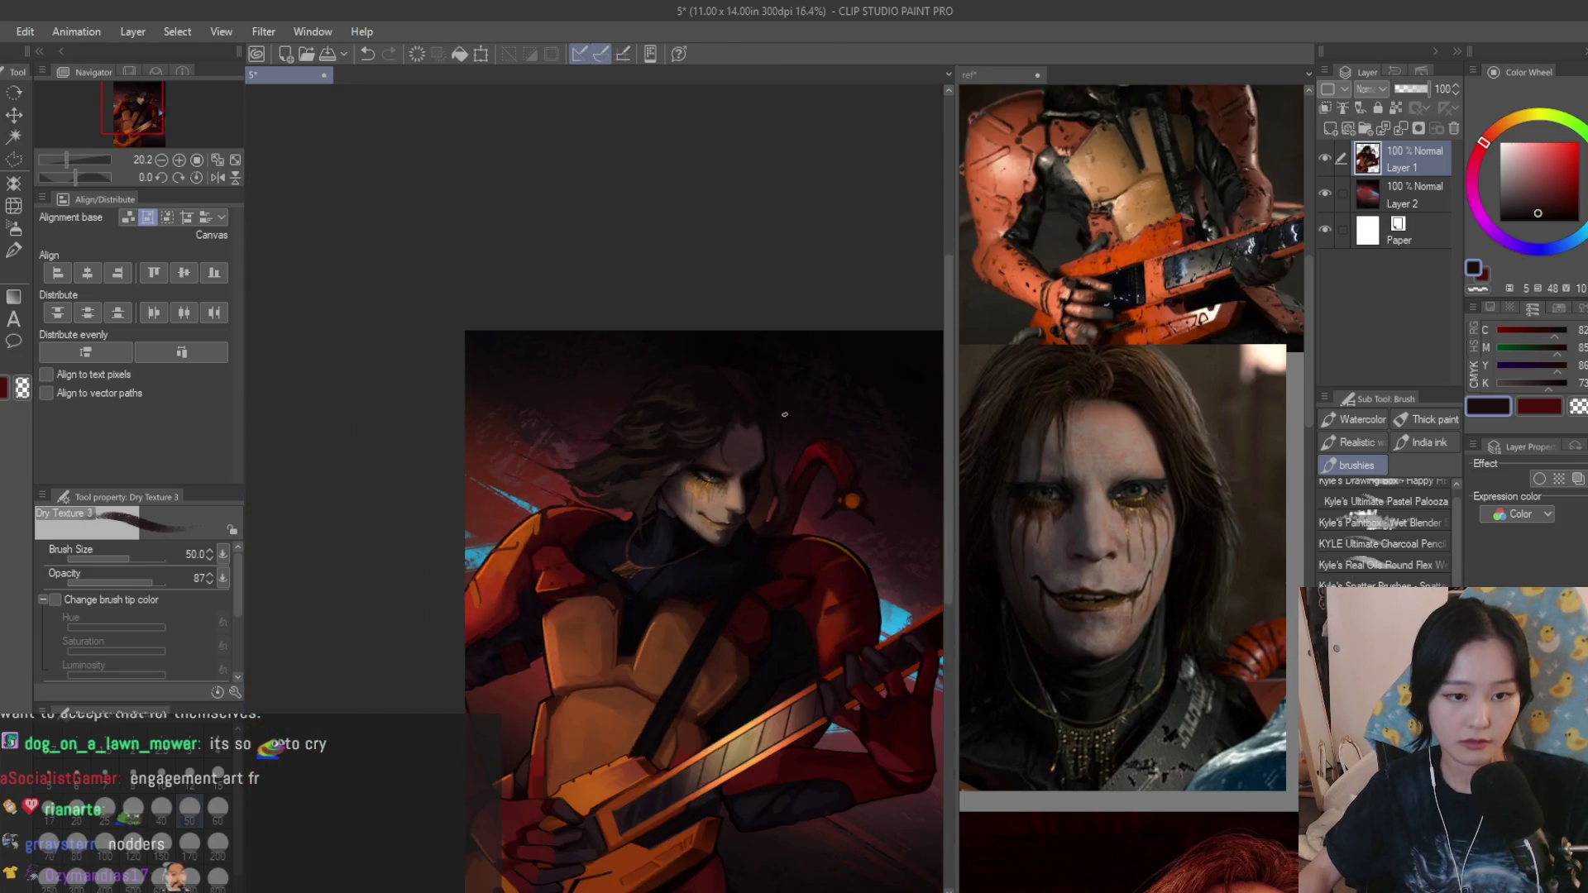
scroll(788, 415, "down", 2)
scroll(628, 365, "up", 2)
scroll(638, 354, "up", 2)
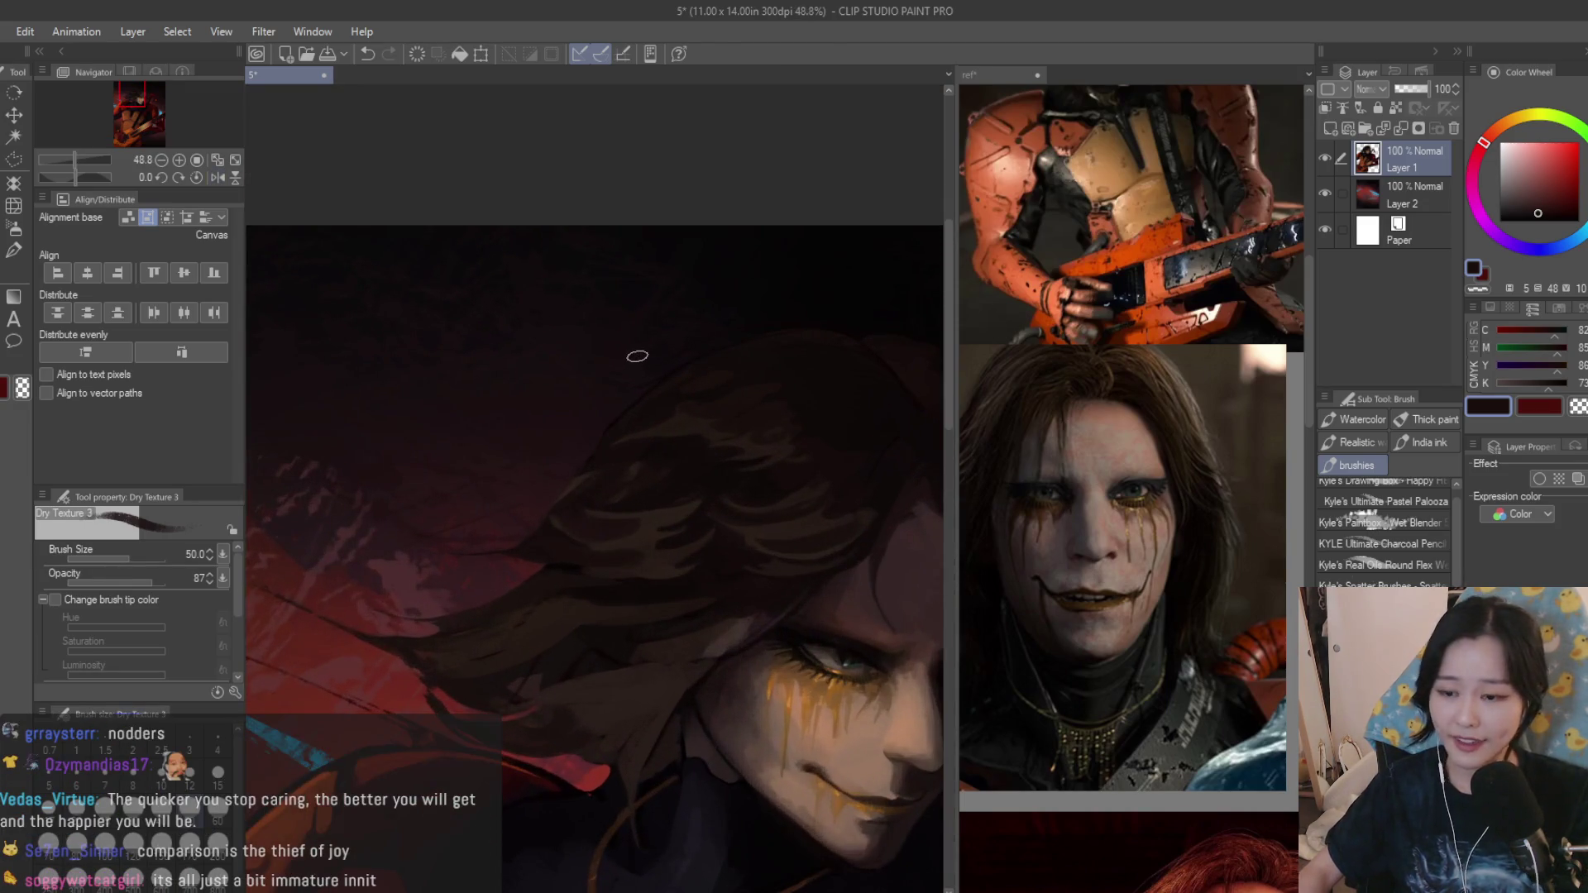
scroll(720, 385, "up", 1)
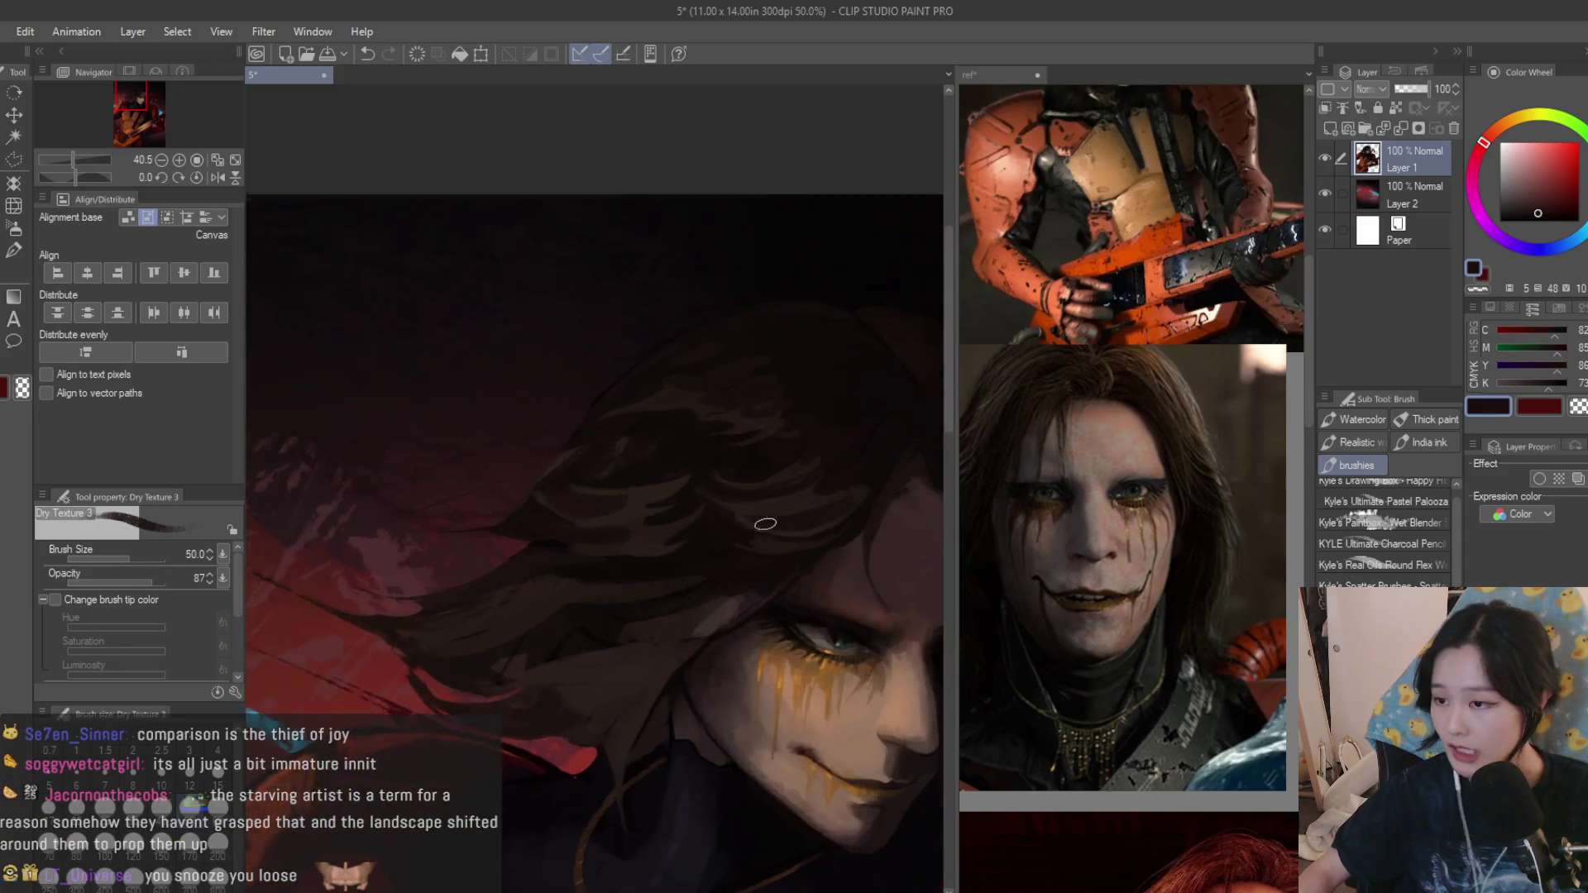
scroll(765, 471, "up", 1)
scroll(609, 521, "up", 1)
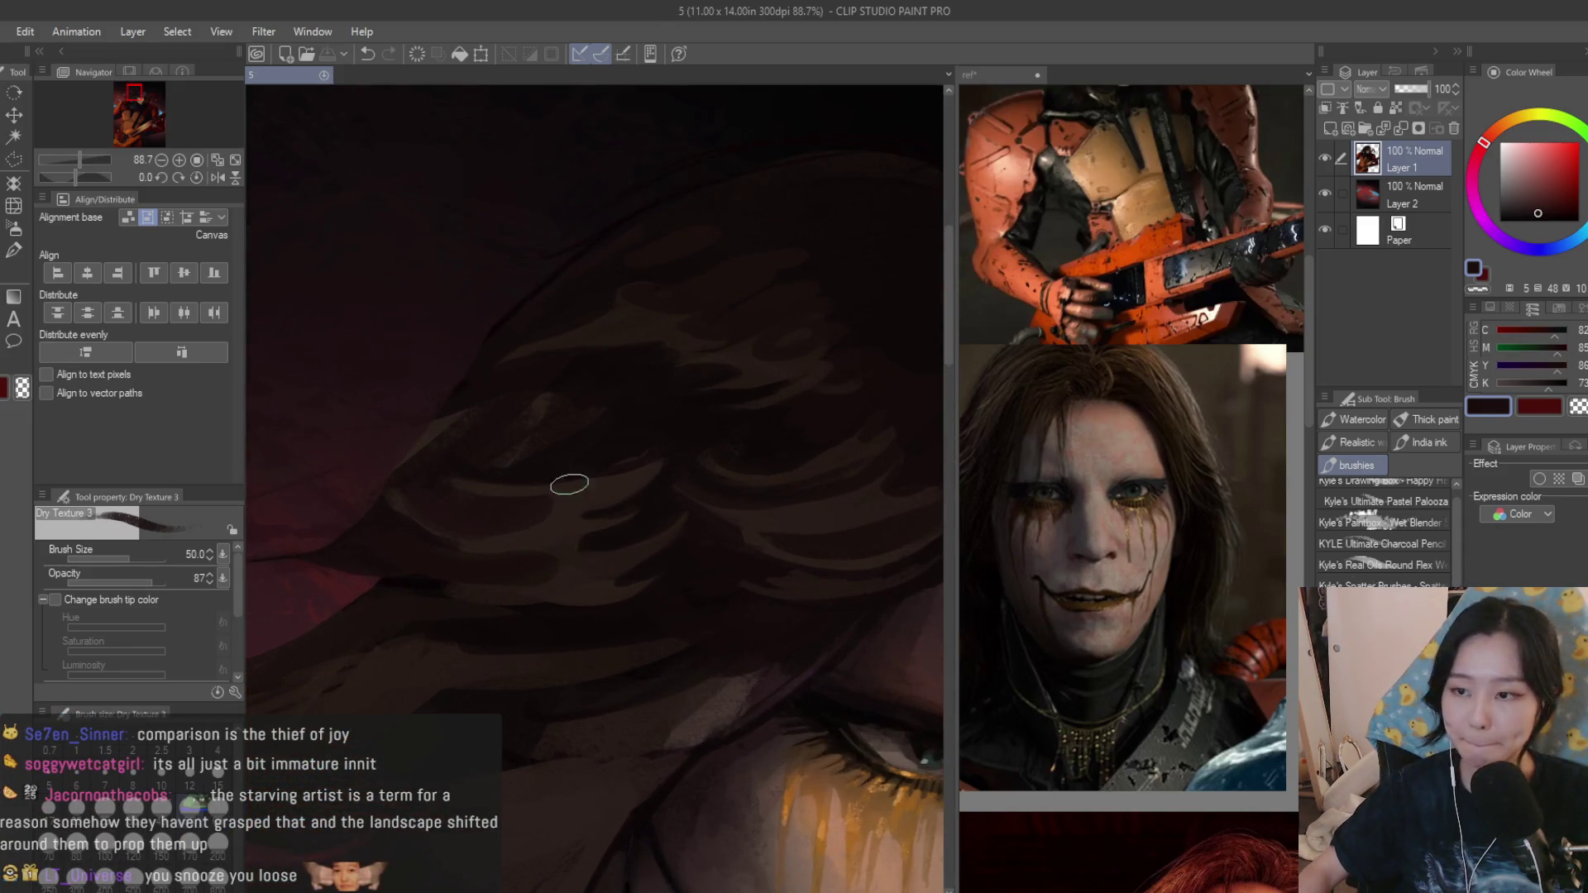
scroll(566, 482, "up", 1)
left_click(577, 514, "alt")
left_click(519, 455, "alt")
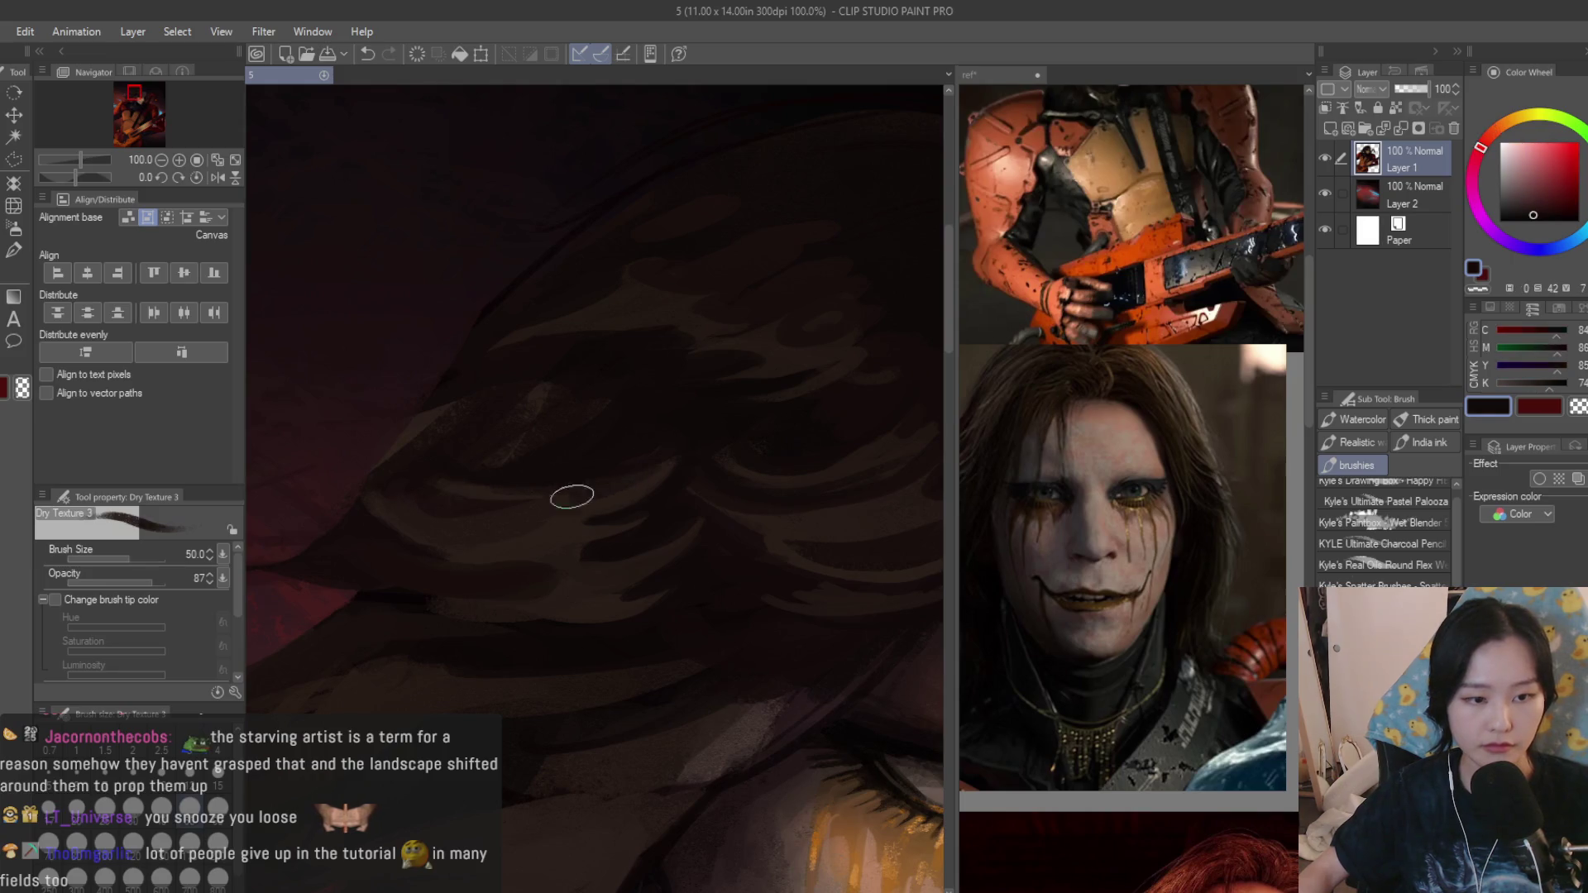
Paint dark brown strokes across the forehead hair, resample, and shrink the brush again.
left_click_drag(638, 451, 567, 507)
left_click(583, 497, "alt")
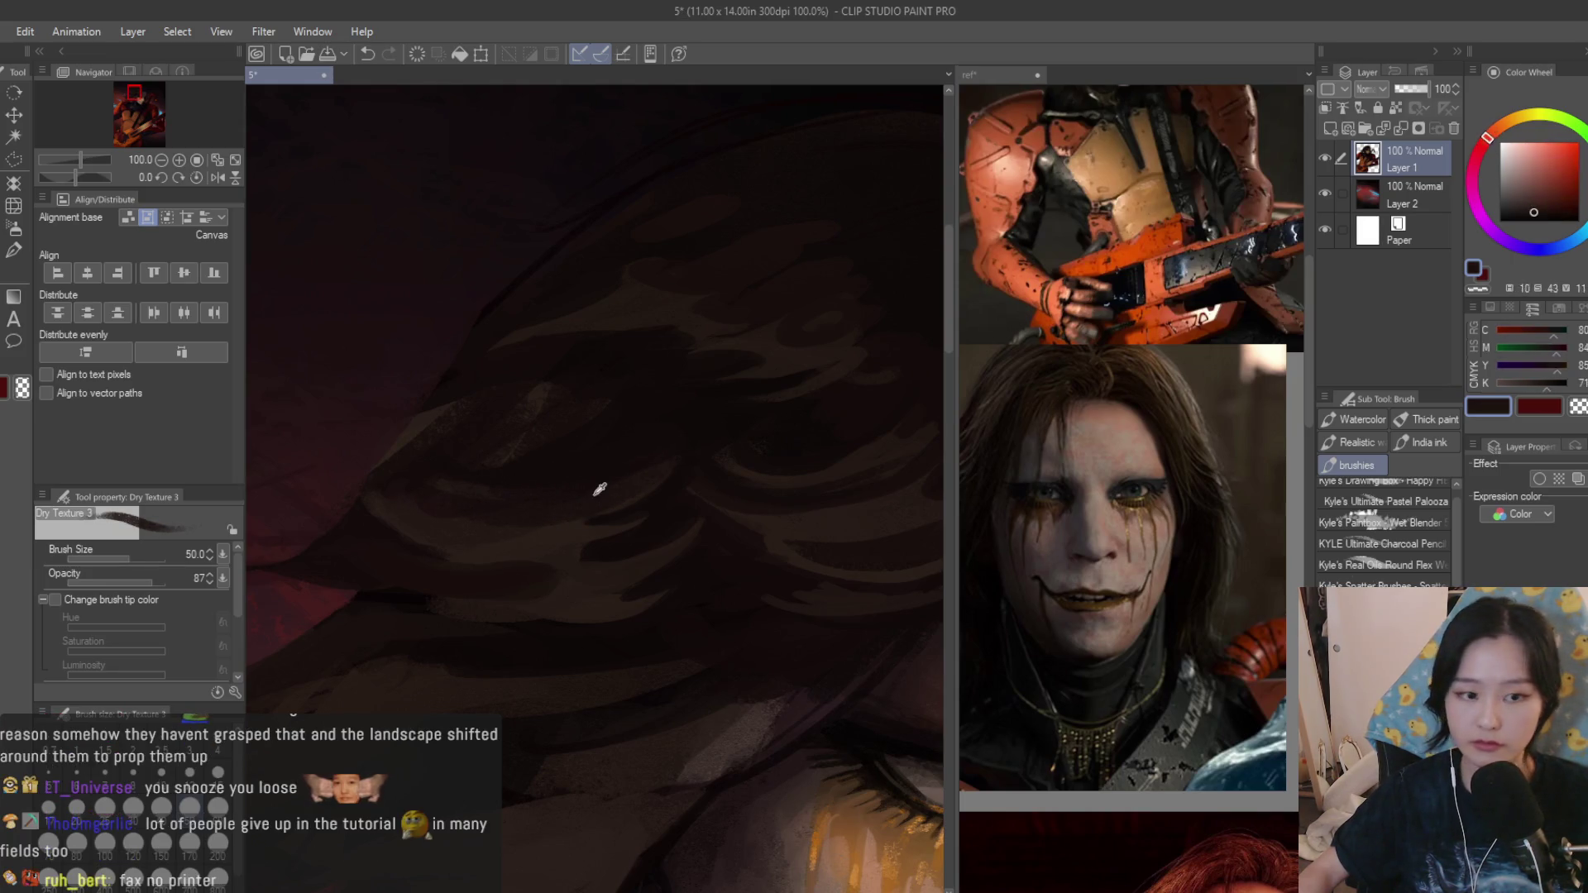
left_click(582, 429, "alt")
scroll(496, 476, "down", 2)
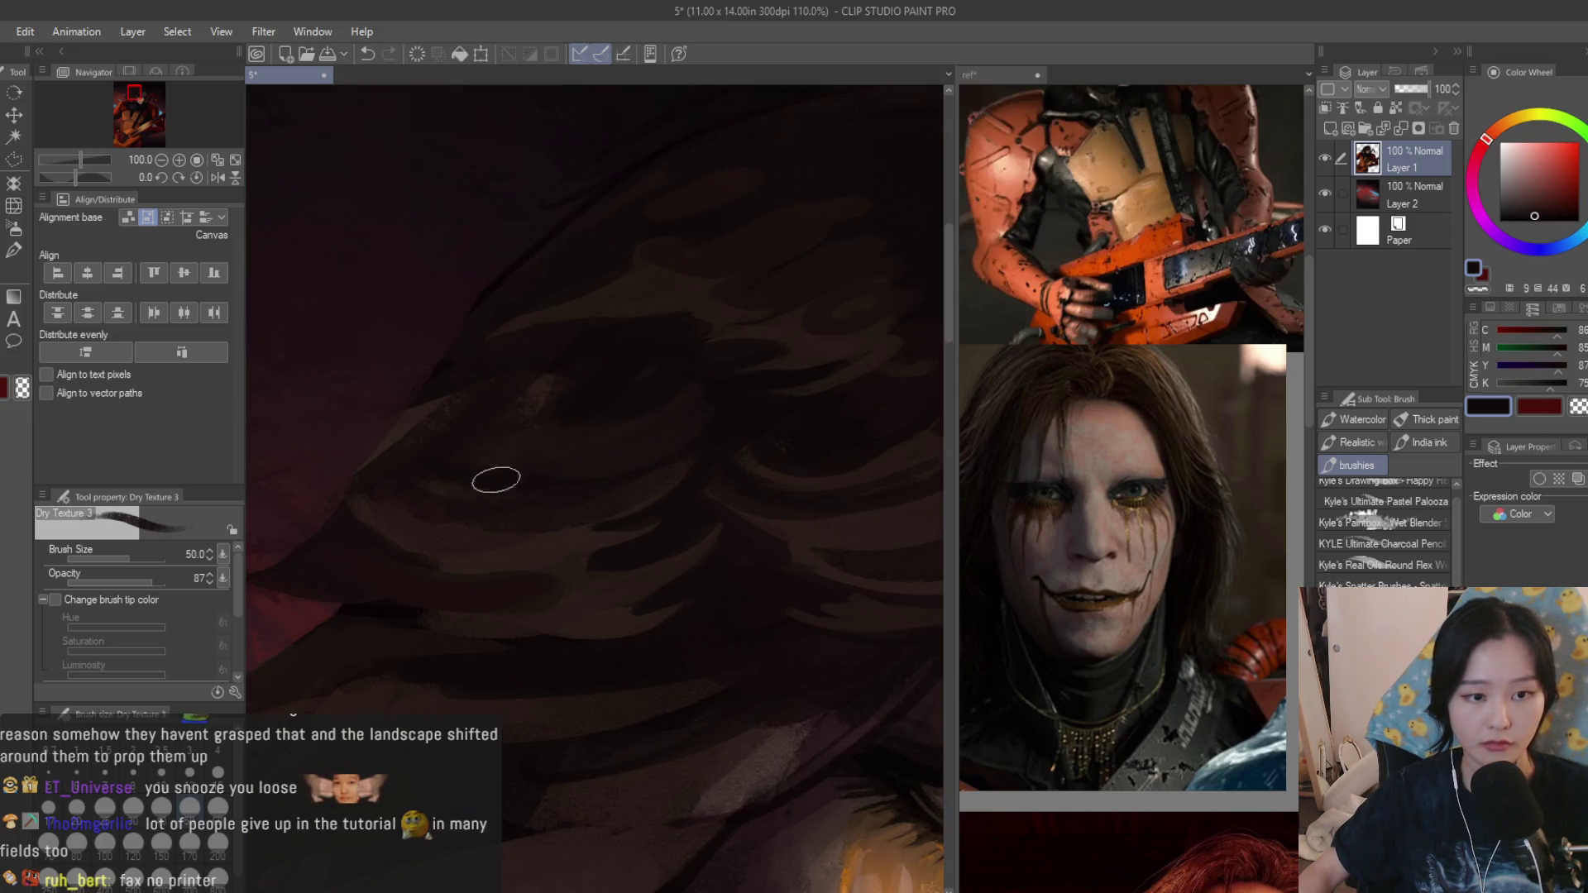
scroll(778, 478, "down", 3)
scroll(778, 477, "up", 1)
scroll(694, 496, "up", 1)
scroll(596, 496, "up", 1)
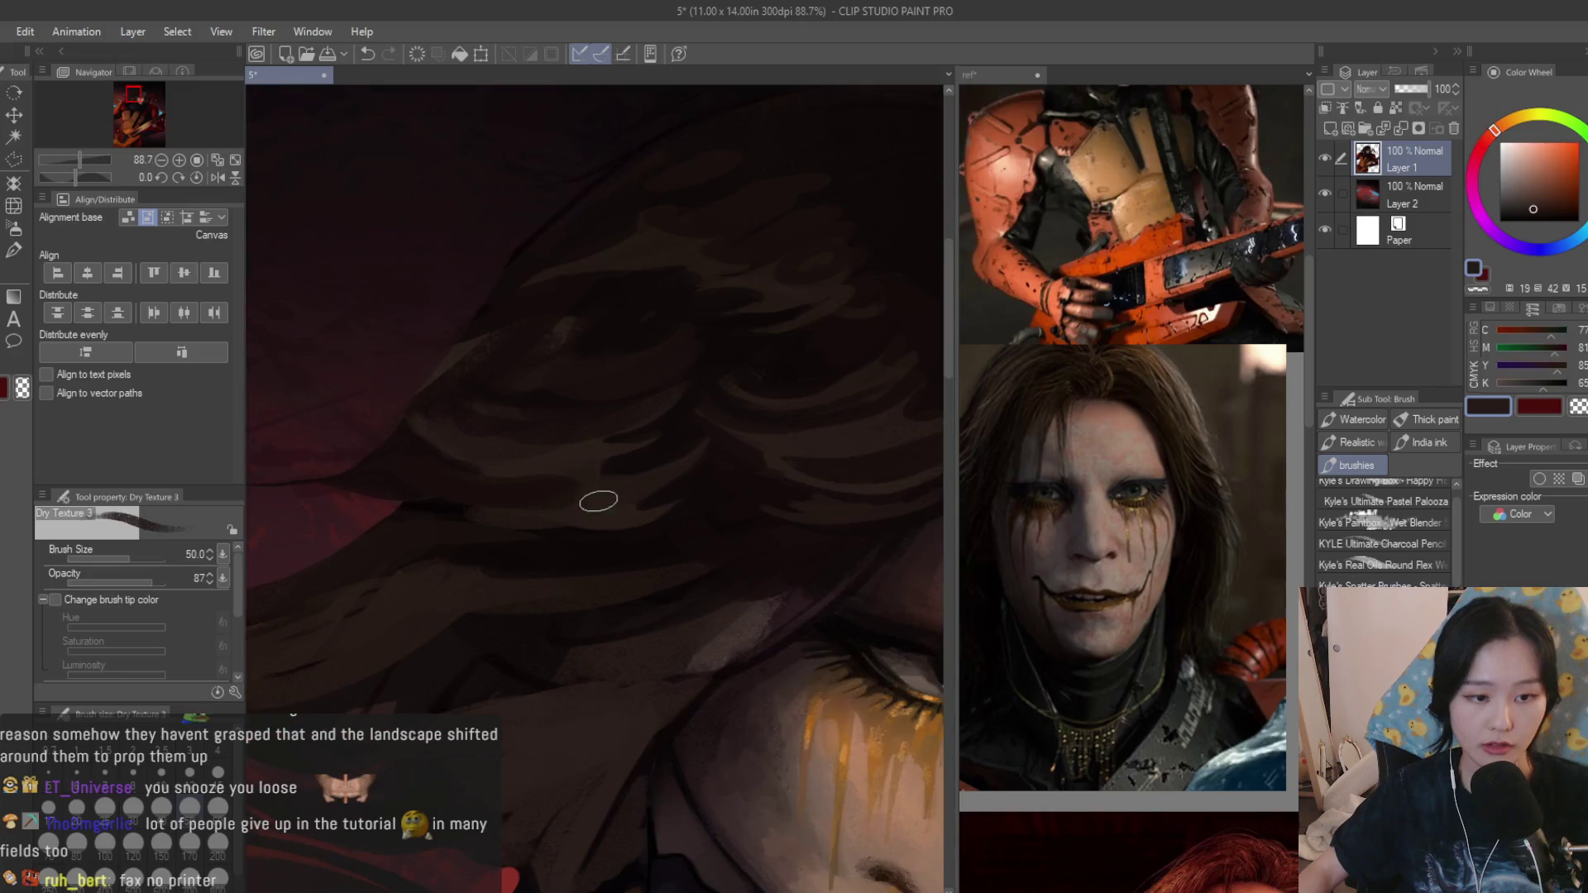
left_click(584, 548, "alt")
scroll(583, 526, "down", 2)
scroll(596, 533, "up", 1)
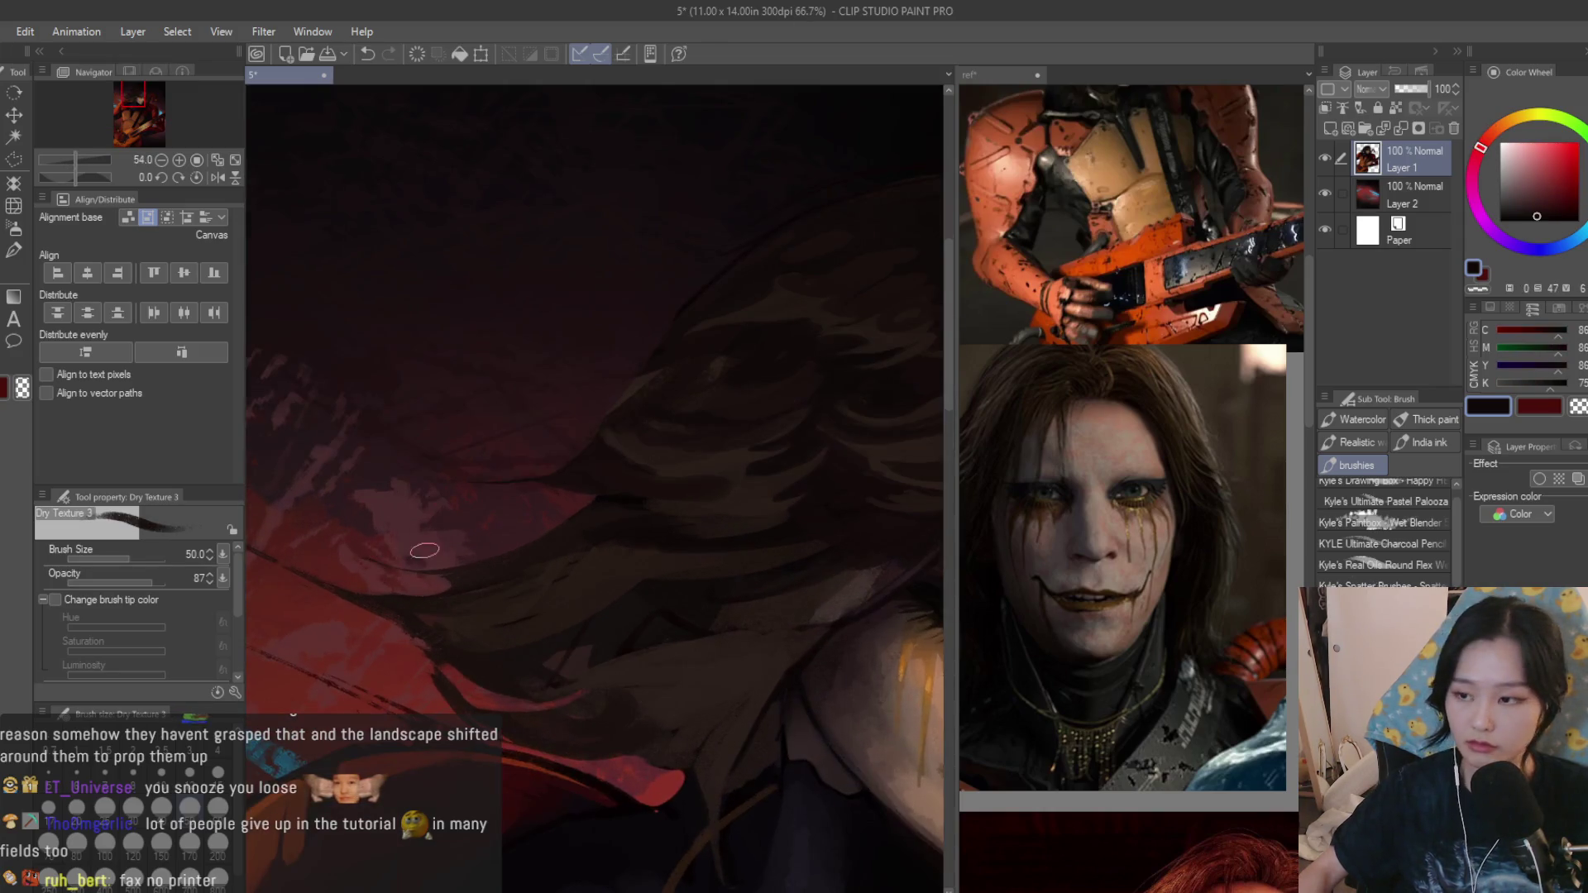
key("bracketleft")
key("bracketleft")
key("bracketleft")
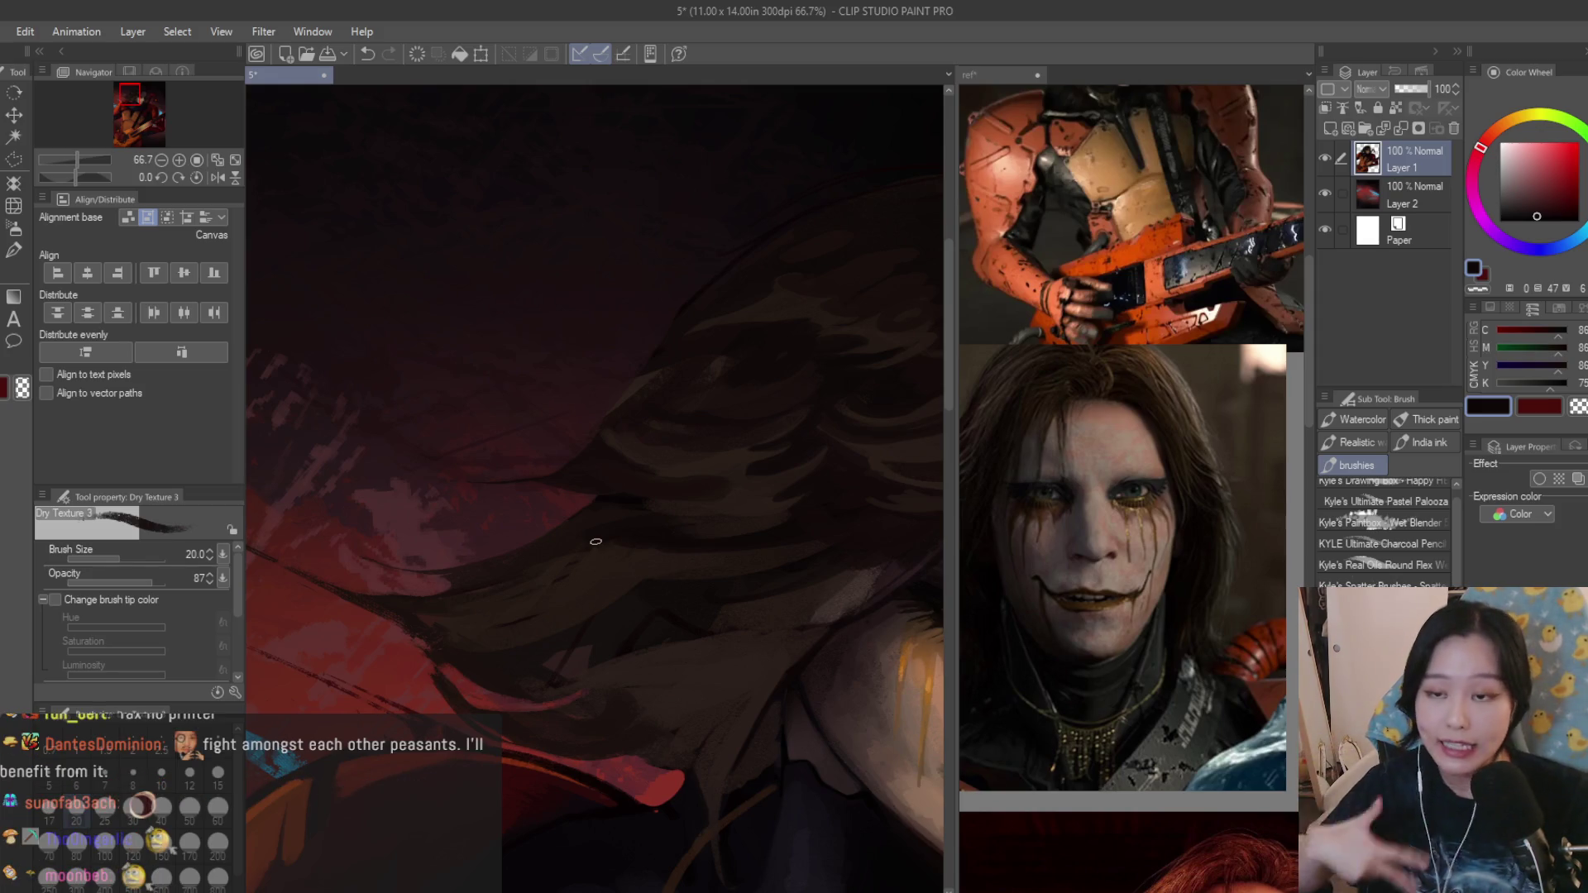
Select the transparent colour swatch so the size-20 brush erases.
left_click(1577, 409)
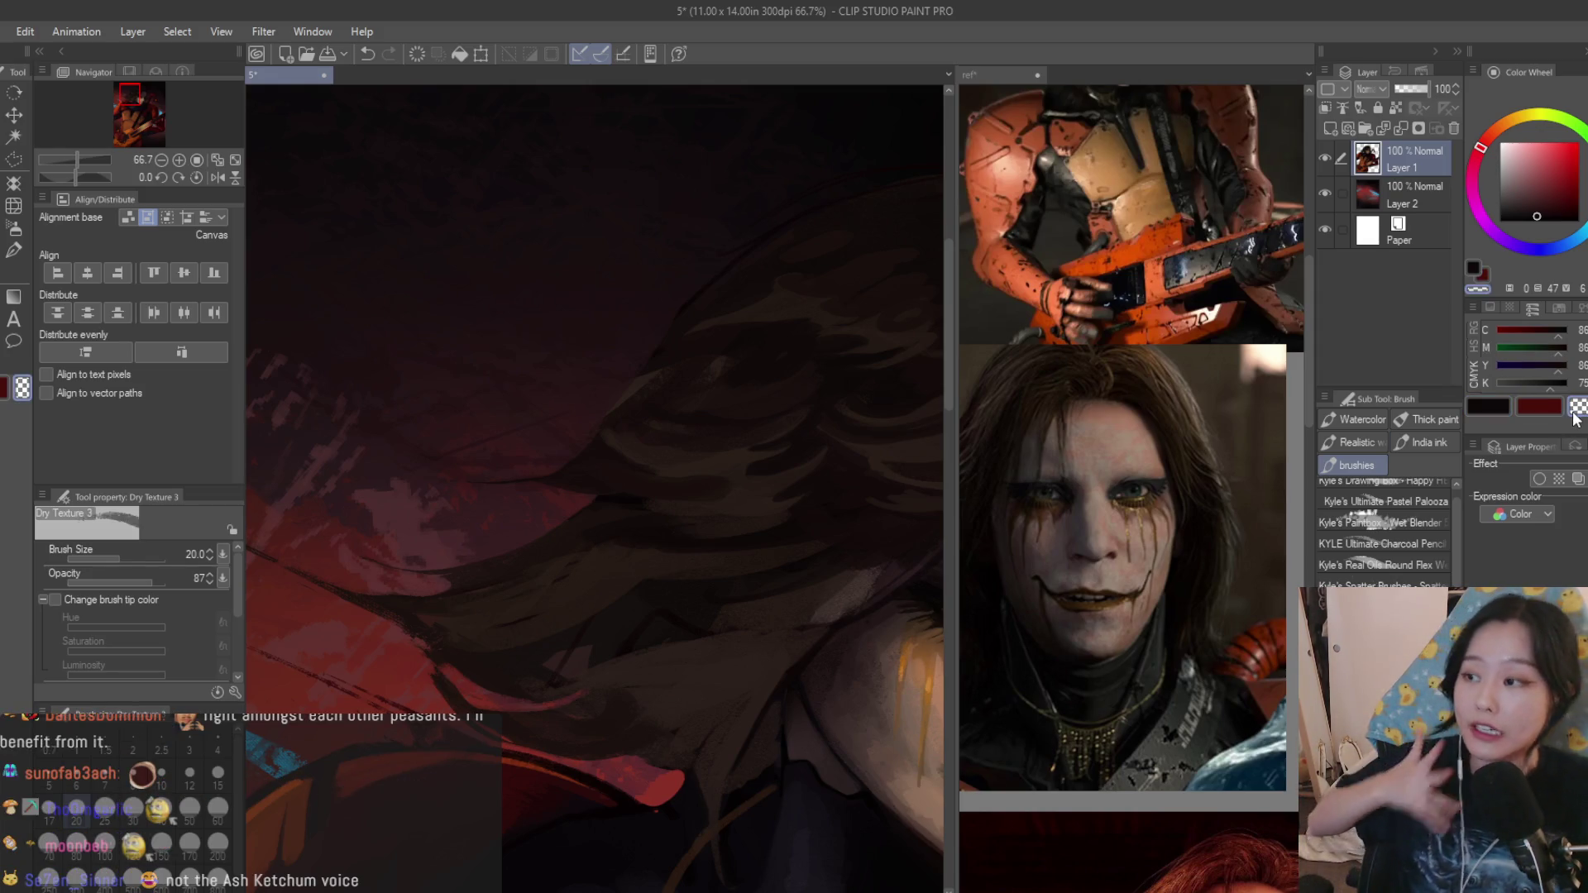
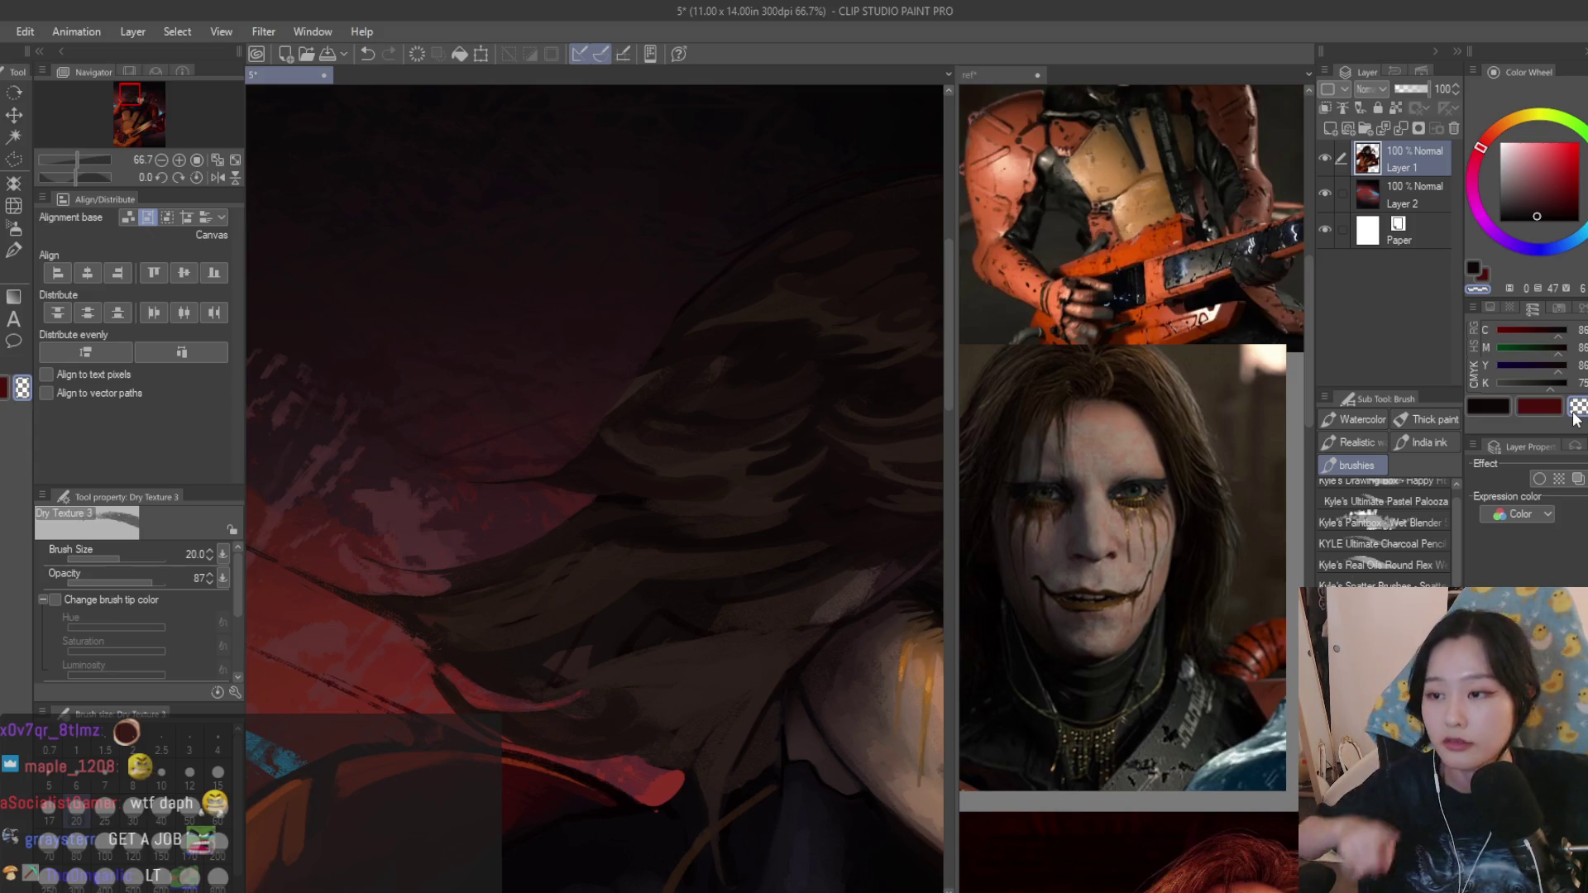
scroll(645, 397, "up", 1)
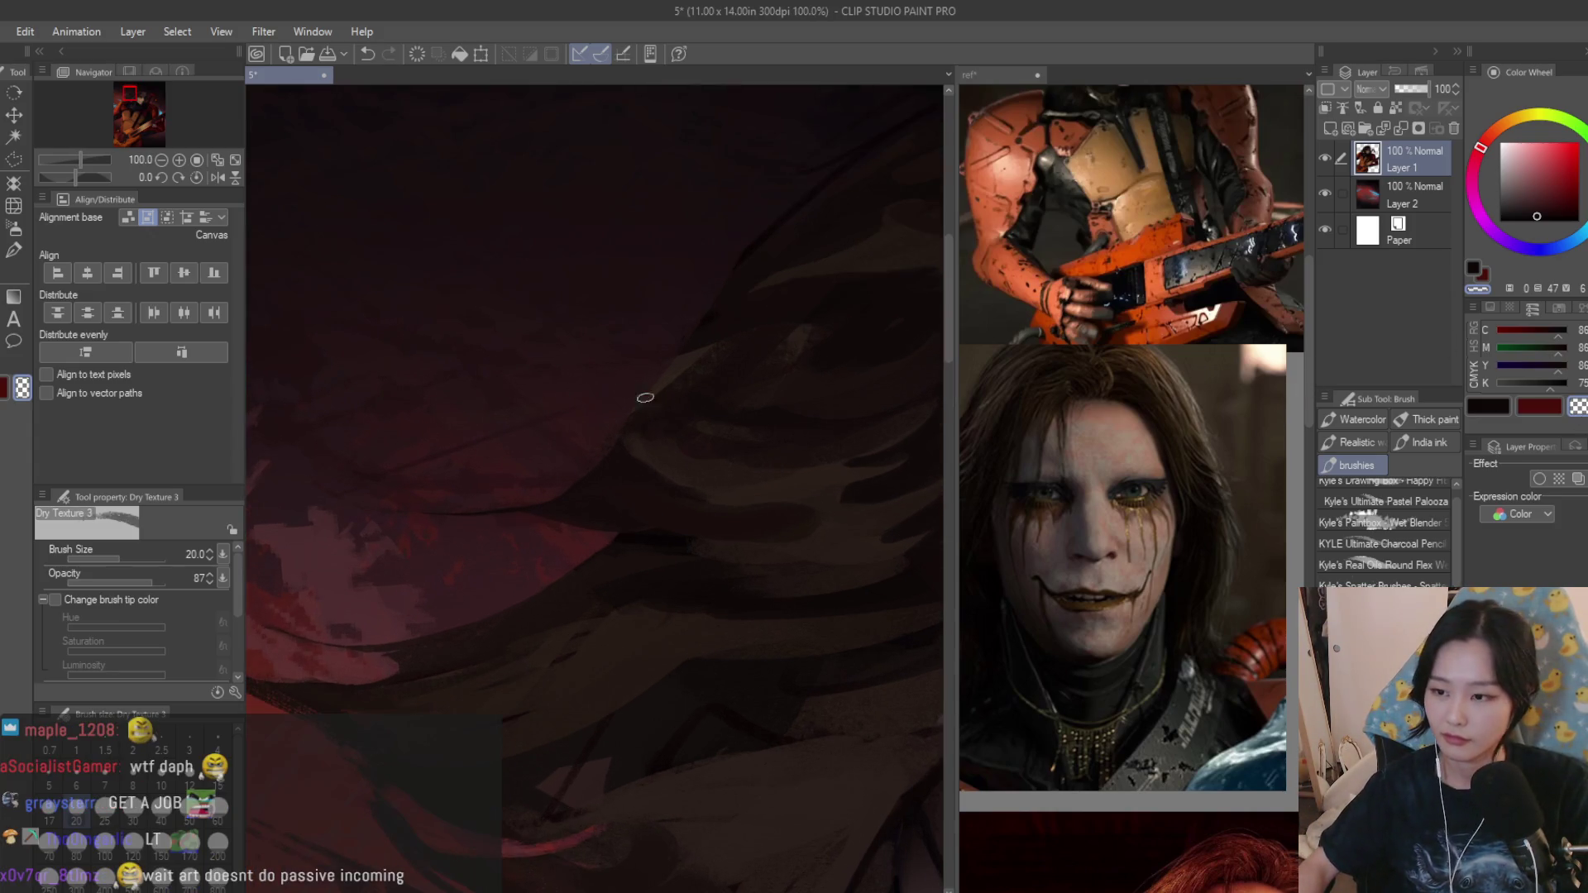
scroll(645, 397, "down", 2)
scroll(695, 421, "down", 2)
scroll(745, 447, "up", 3)
scroll(809, 467, "up", 1)
Switch to black at brush size 15 and paint a dark strand along the hair edge.
key("x")
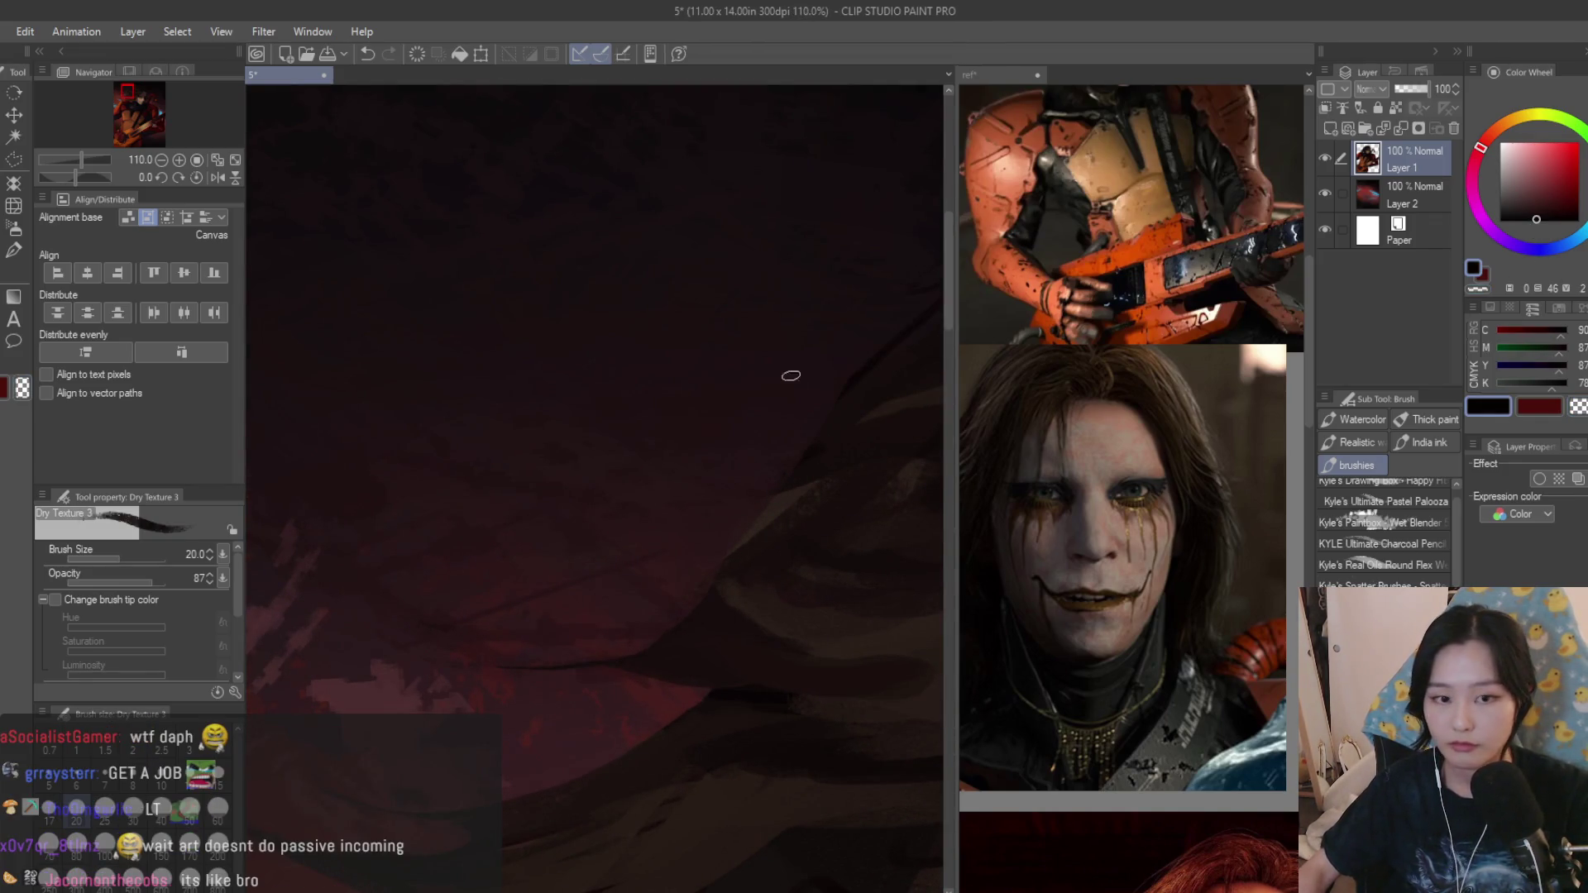
key("bracketleft")
key("bracketleft")
left_click_drag(771, 499, 856, 385)
key("ctrl+z")
left_click_drag(737, 516, 821, 479)
scroll(803, 439, "up", 3)
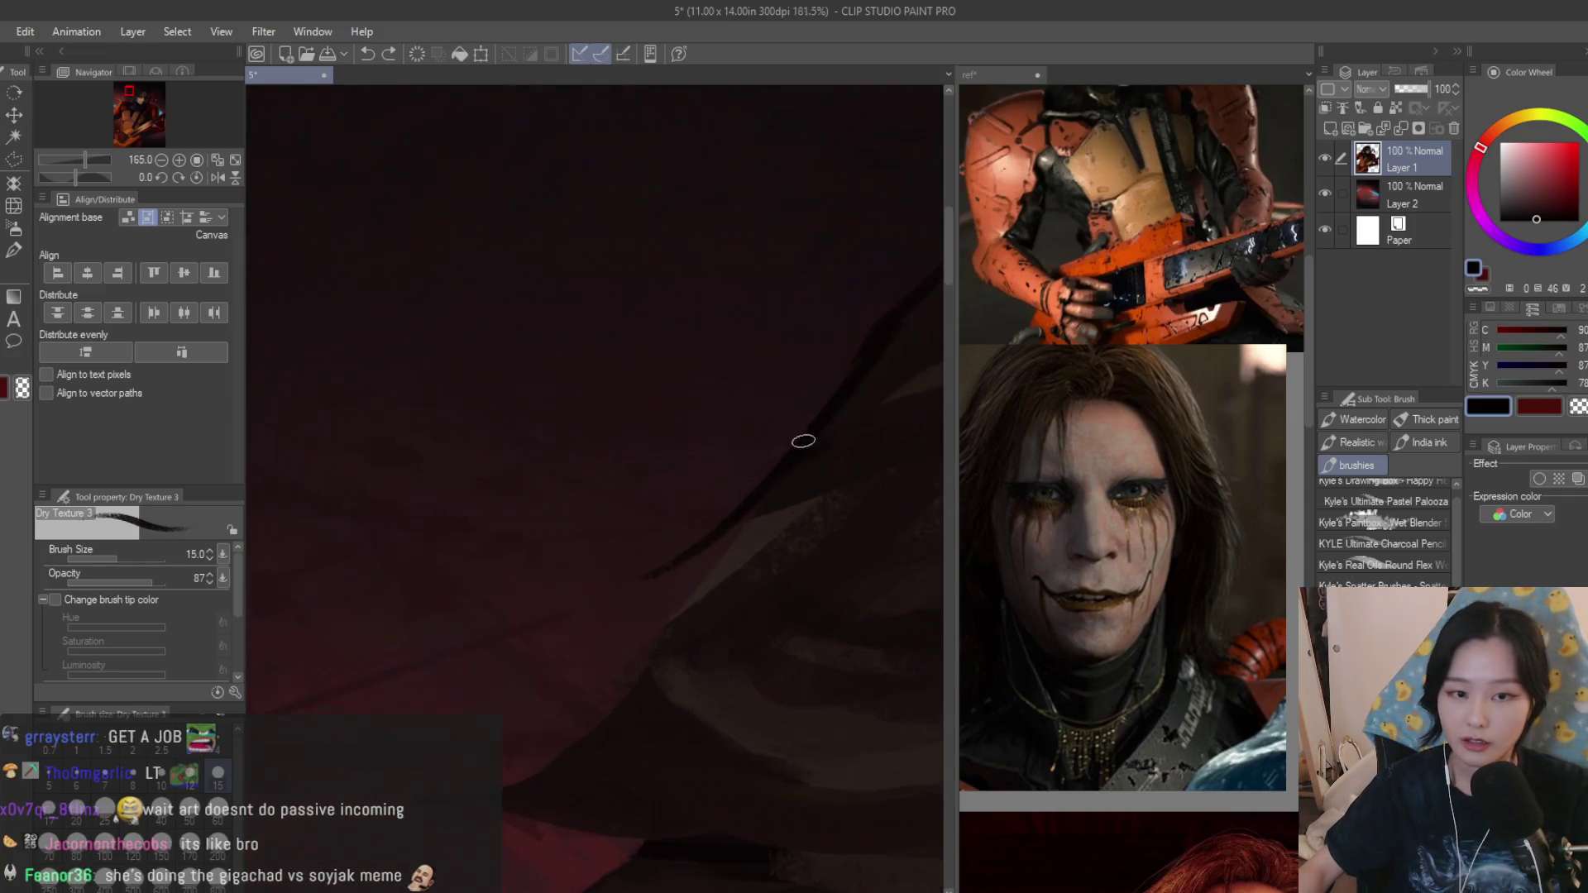
scroll(803, 441, "up", 2)
Sample dark grey-red and near-black hair tones, flipping the view to check the composition.
left_click(856, 464, "alt")
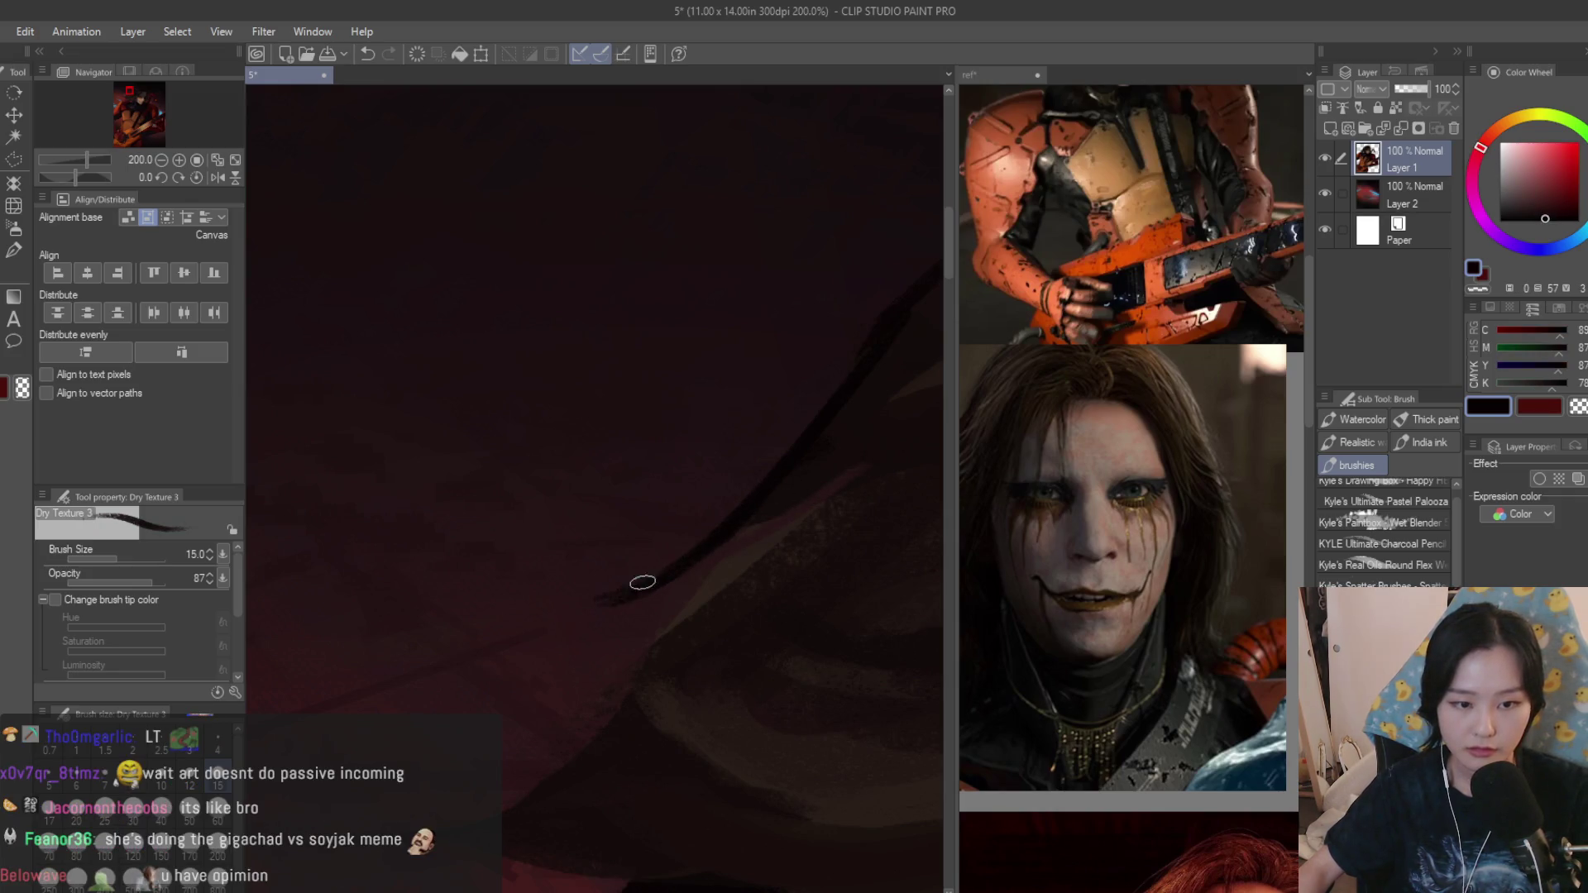
scroll(520, 432, "down", 10)
scroll(520, 432, "down", 2)
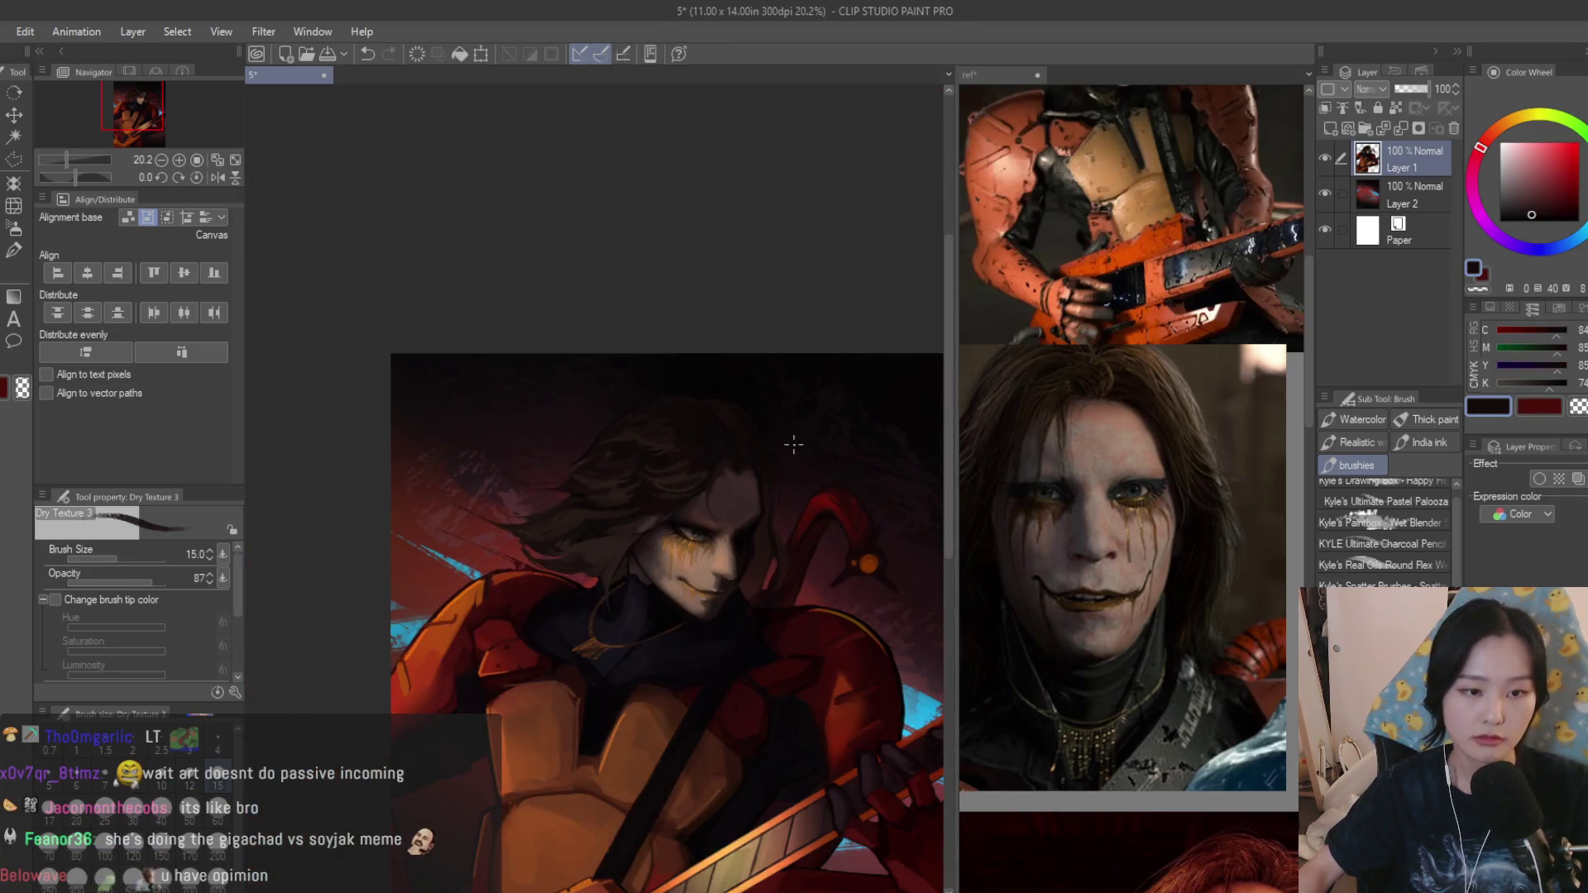
key("h")
key("h")
scroll(619, 453, "up", 2)
scroll(618, 452, "up", 1)
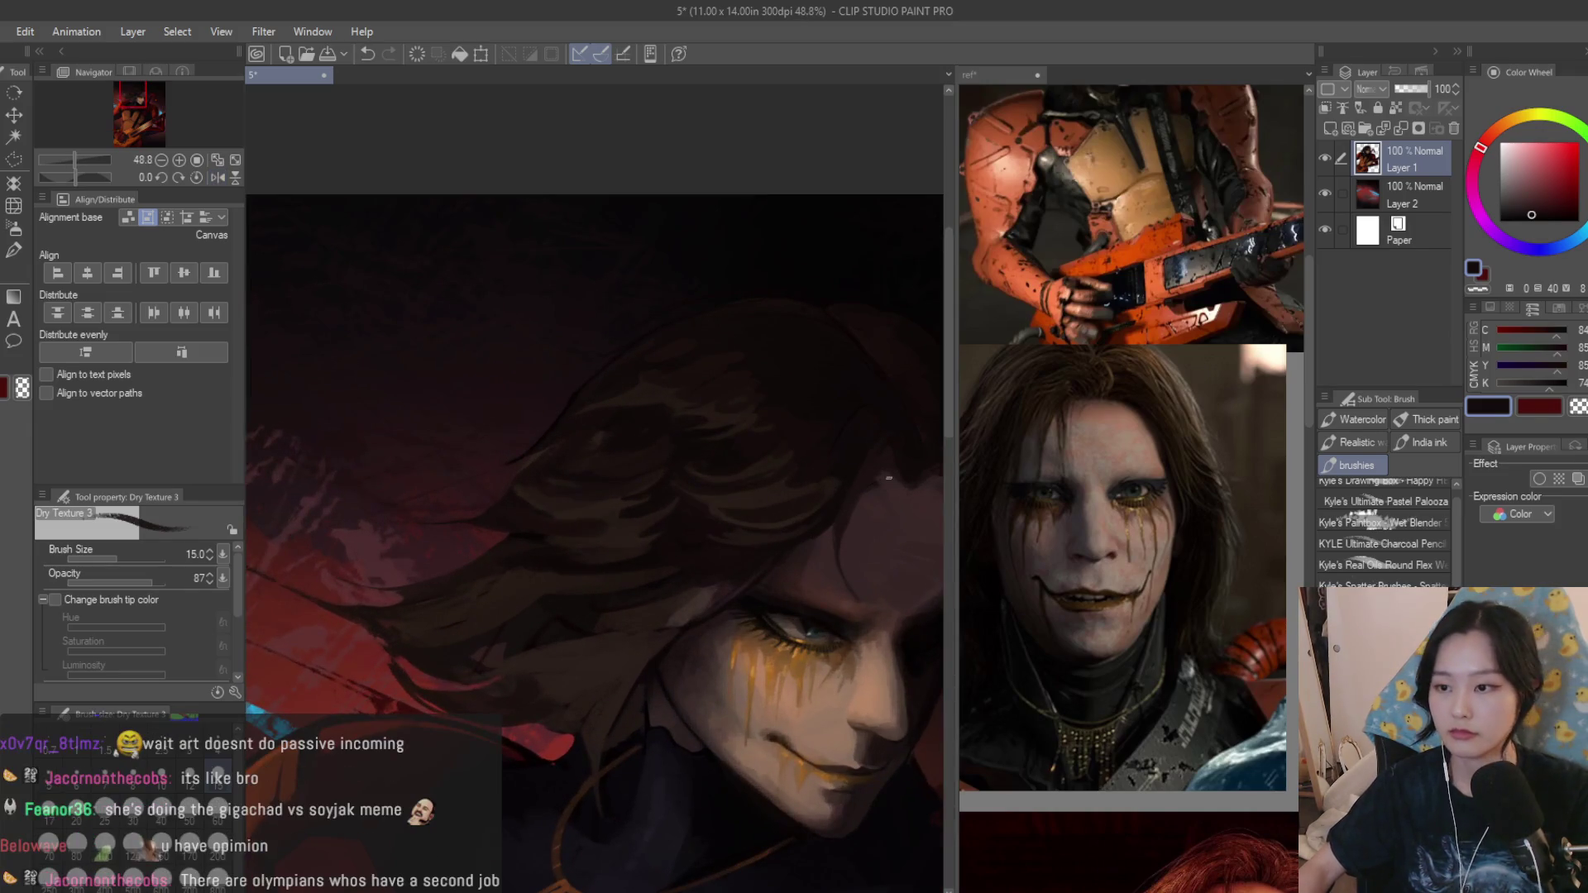
scroll(583, 478, "up", 1)
scroll(565, 493, "up", 1)
scroll(565, 492, "up", 5)
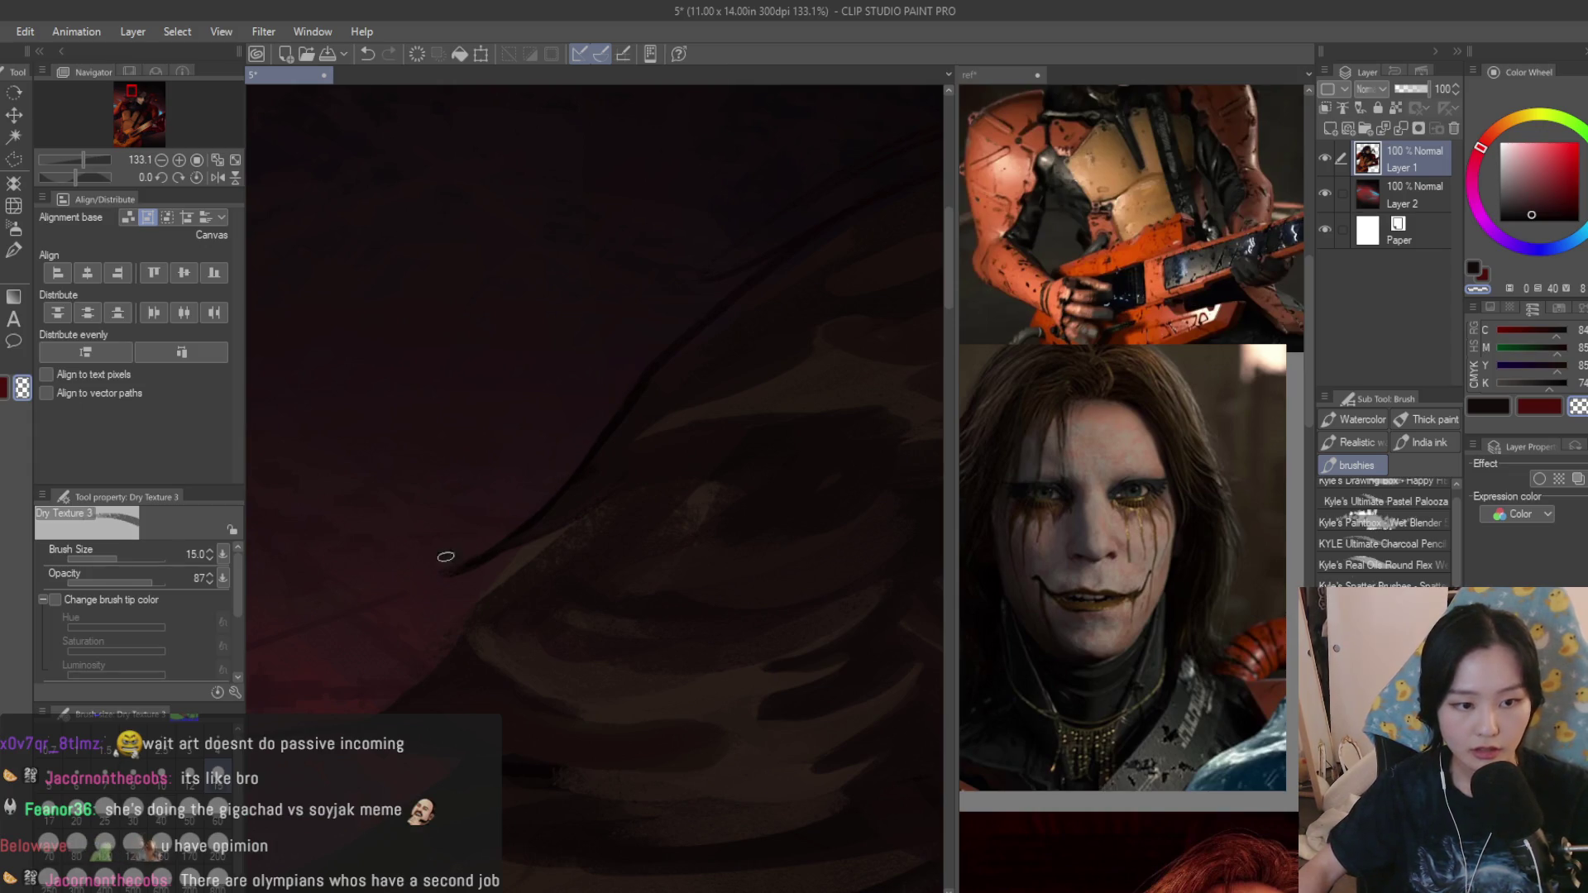
left_click(632, 395, "alt")
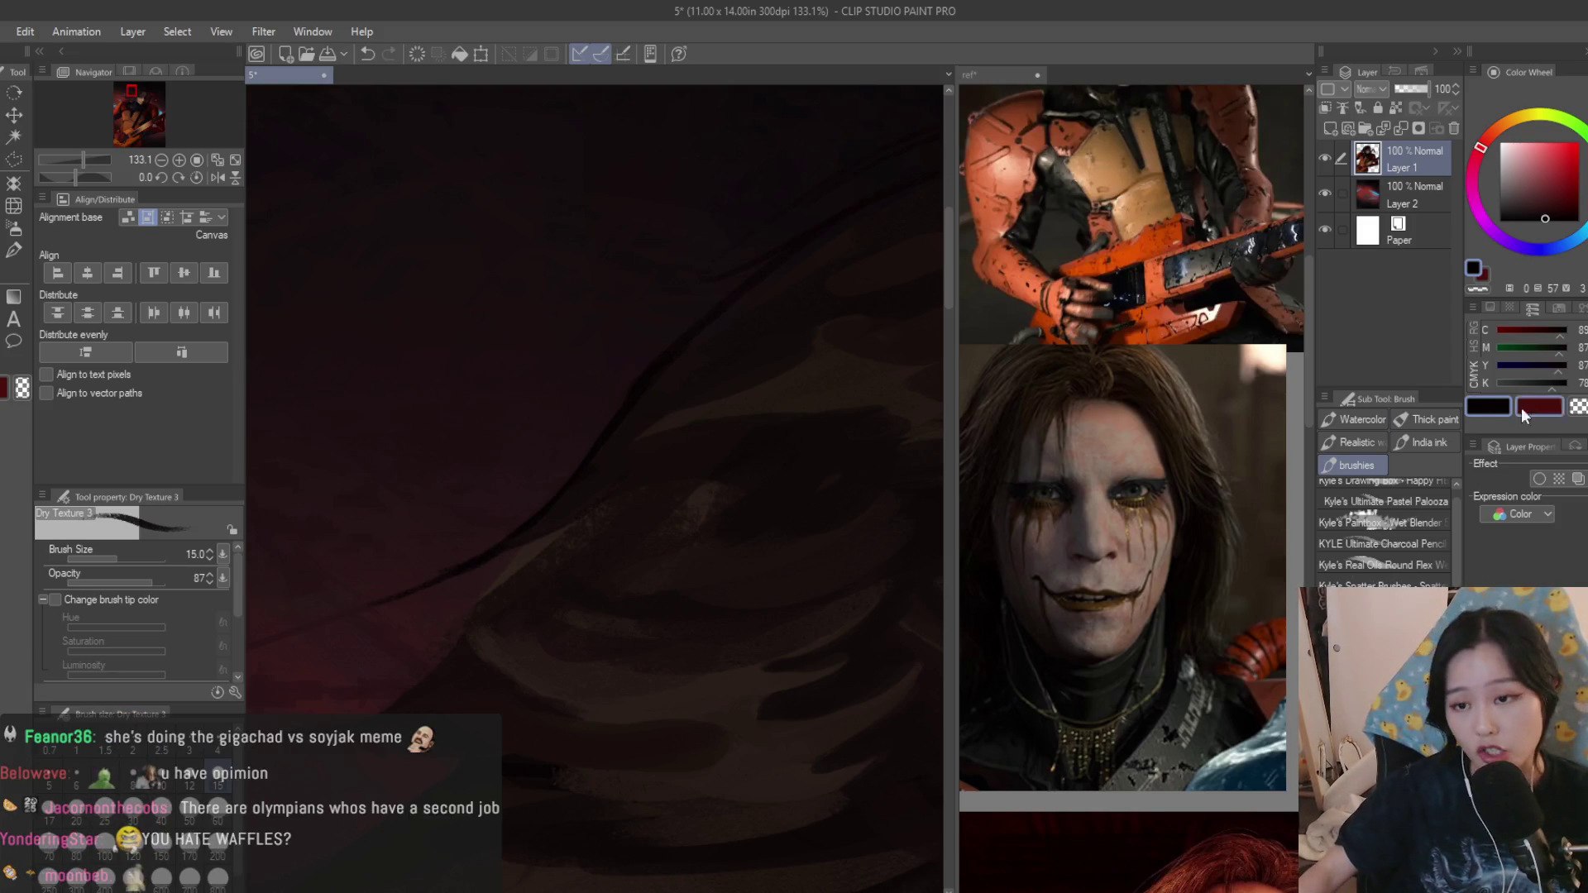
scroll(419, 542, "up", 2)
scroll(558, 496, "down", 1)
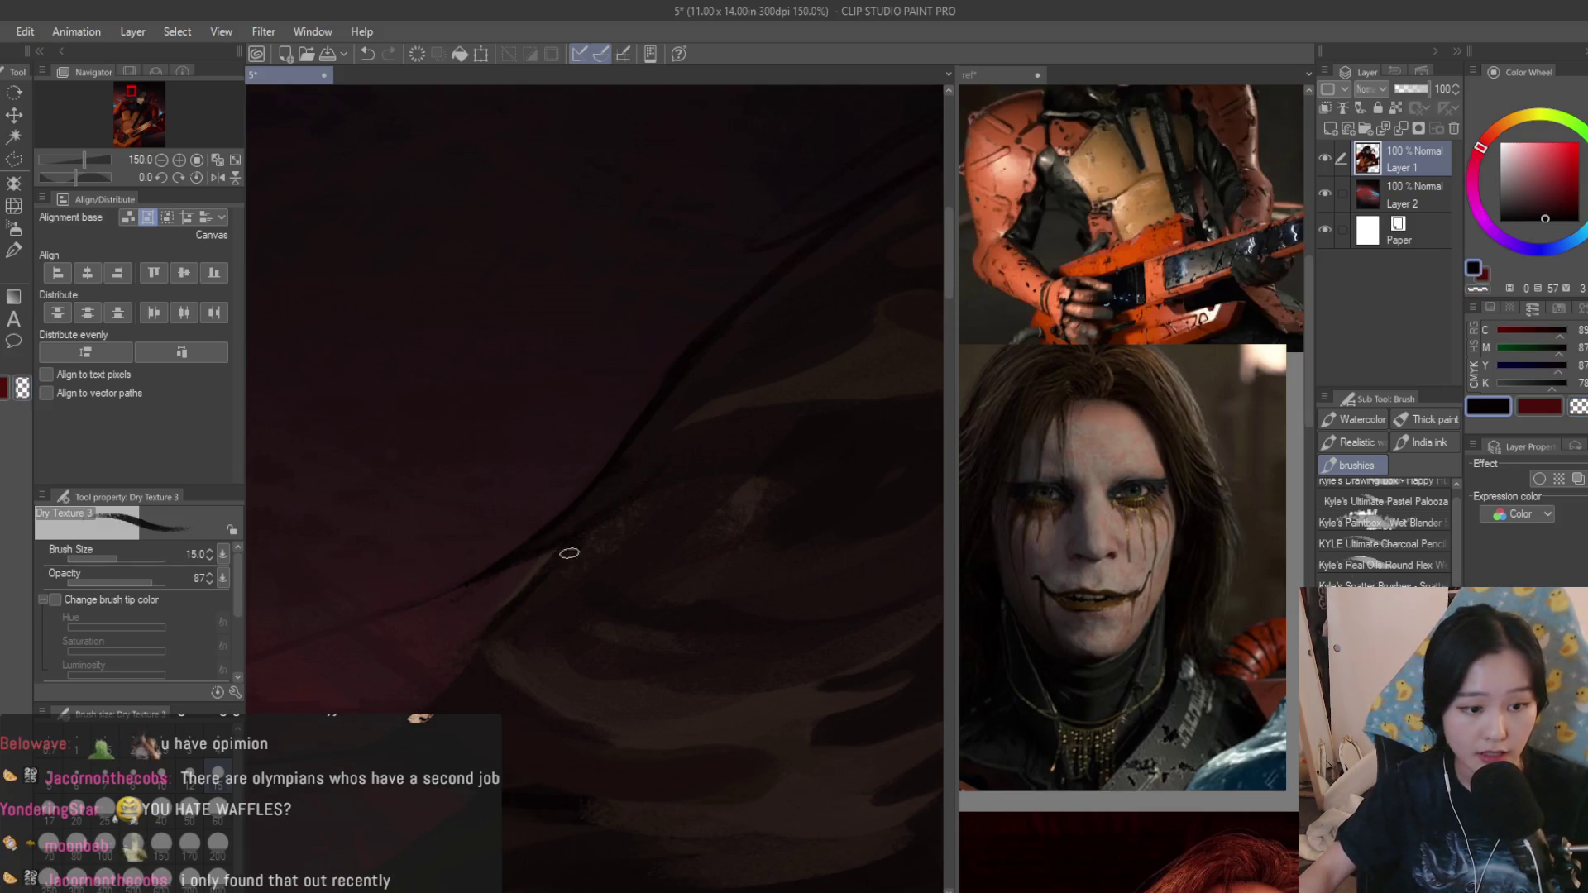
scroll(468, 661, "down", 2)
scroll(506, 667, "down", 2)
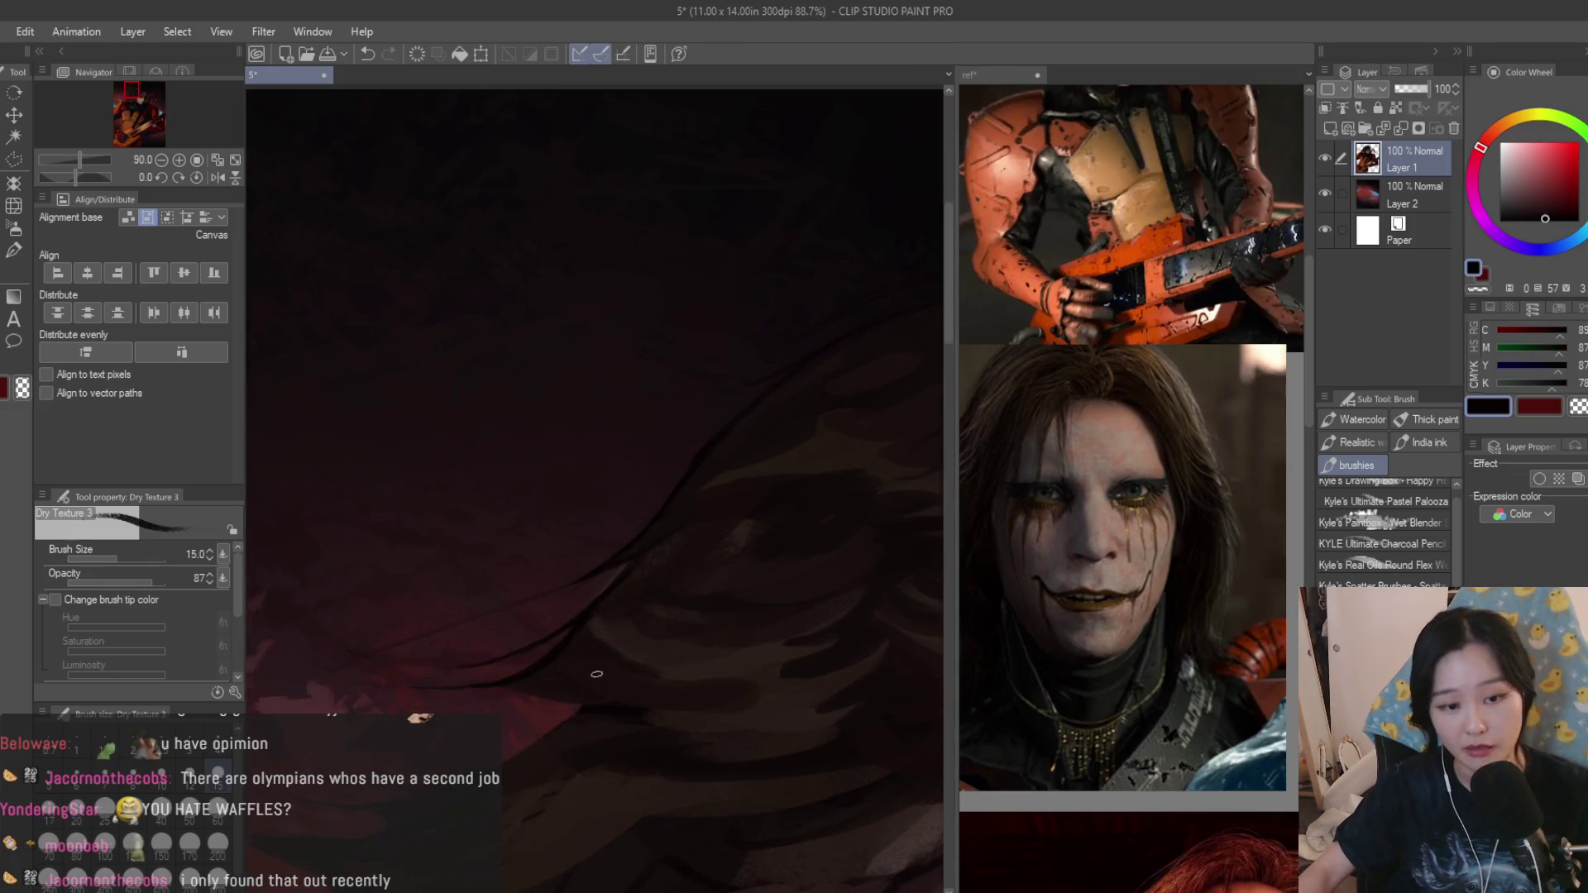
scroll(541, 628, "up", 2)
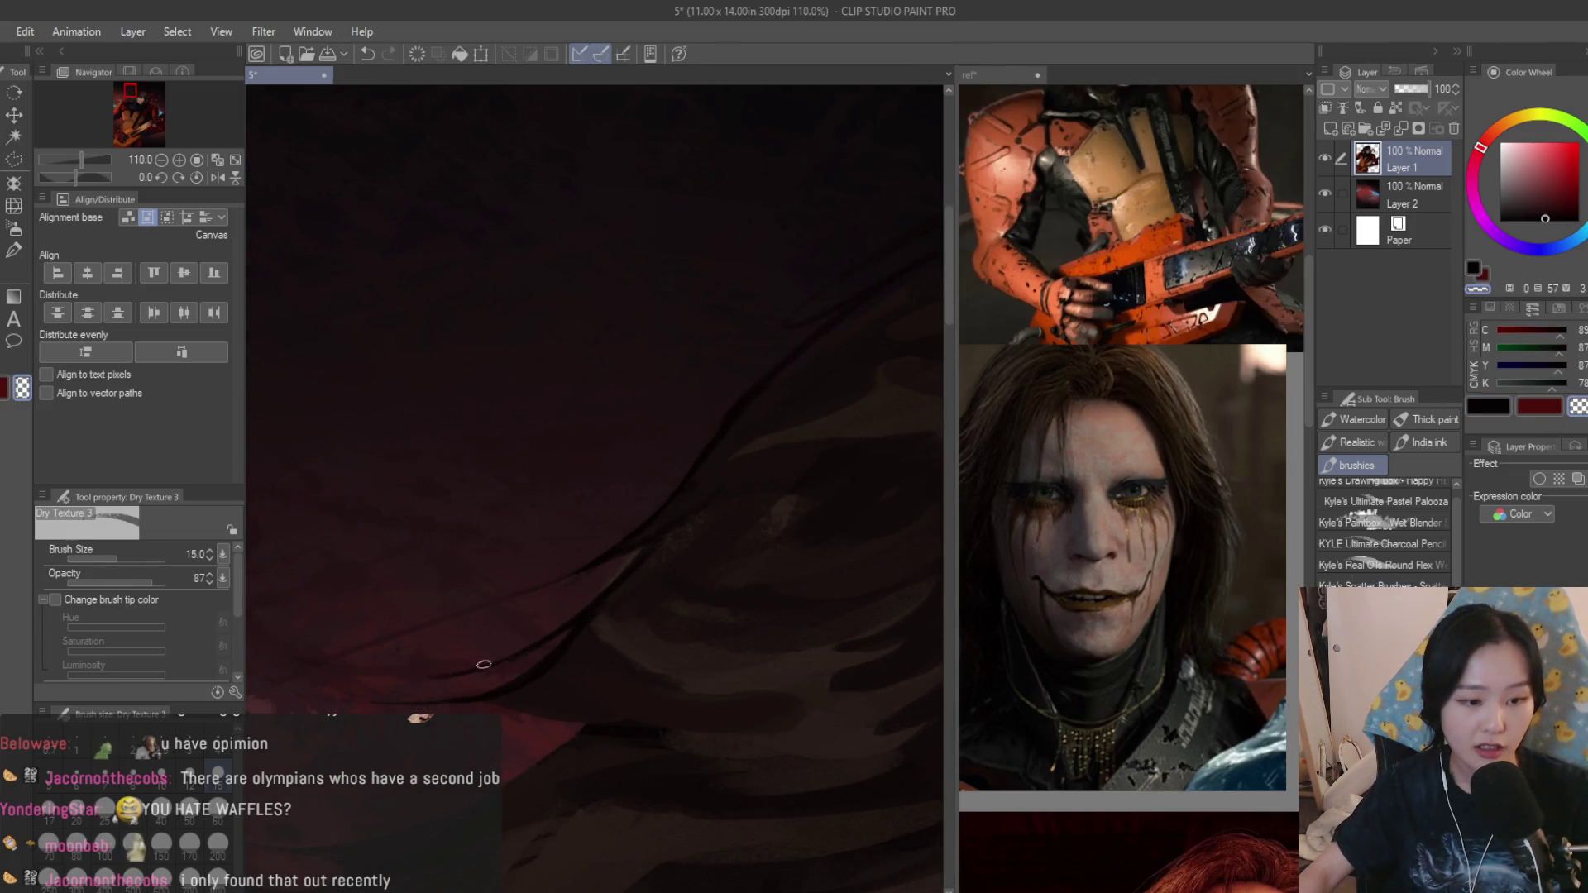
scroll(558, 596, "down", 2)
scroll(641, 525, "down", 2)
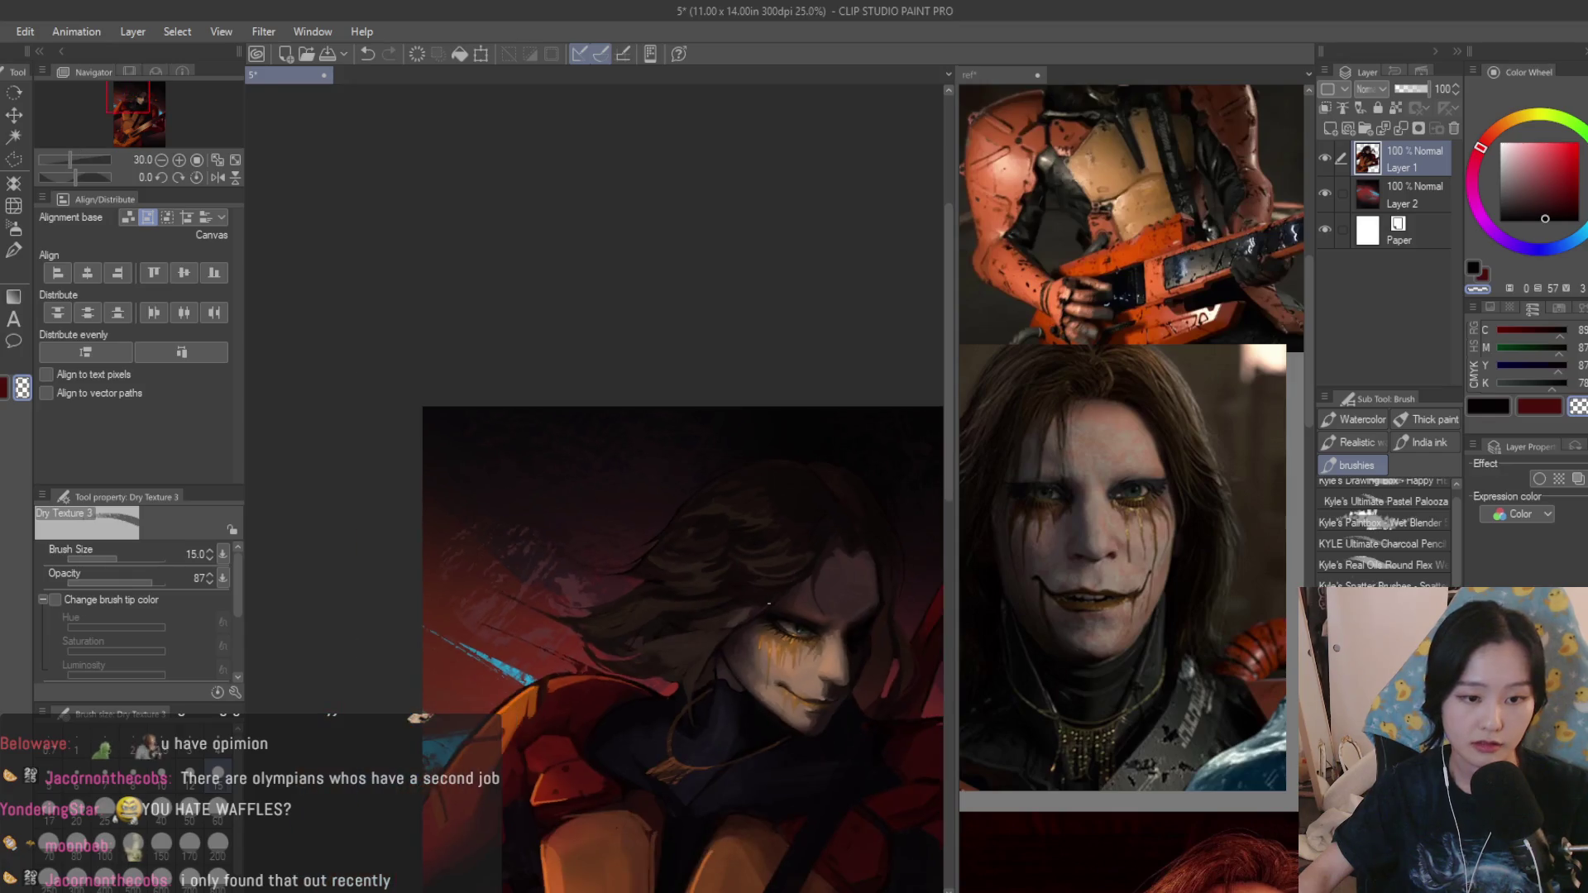
scroll(609, 400, "up", 2)
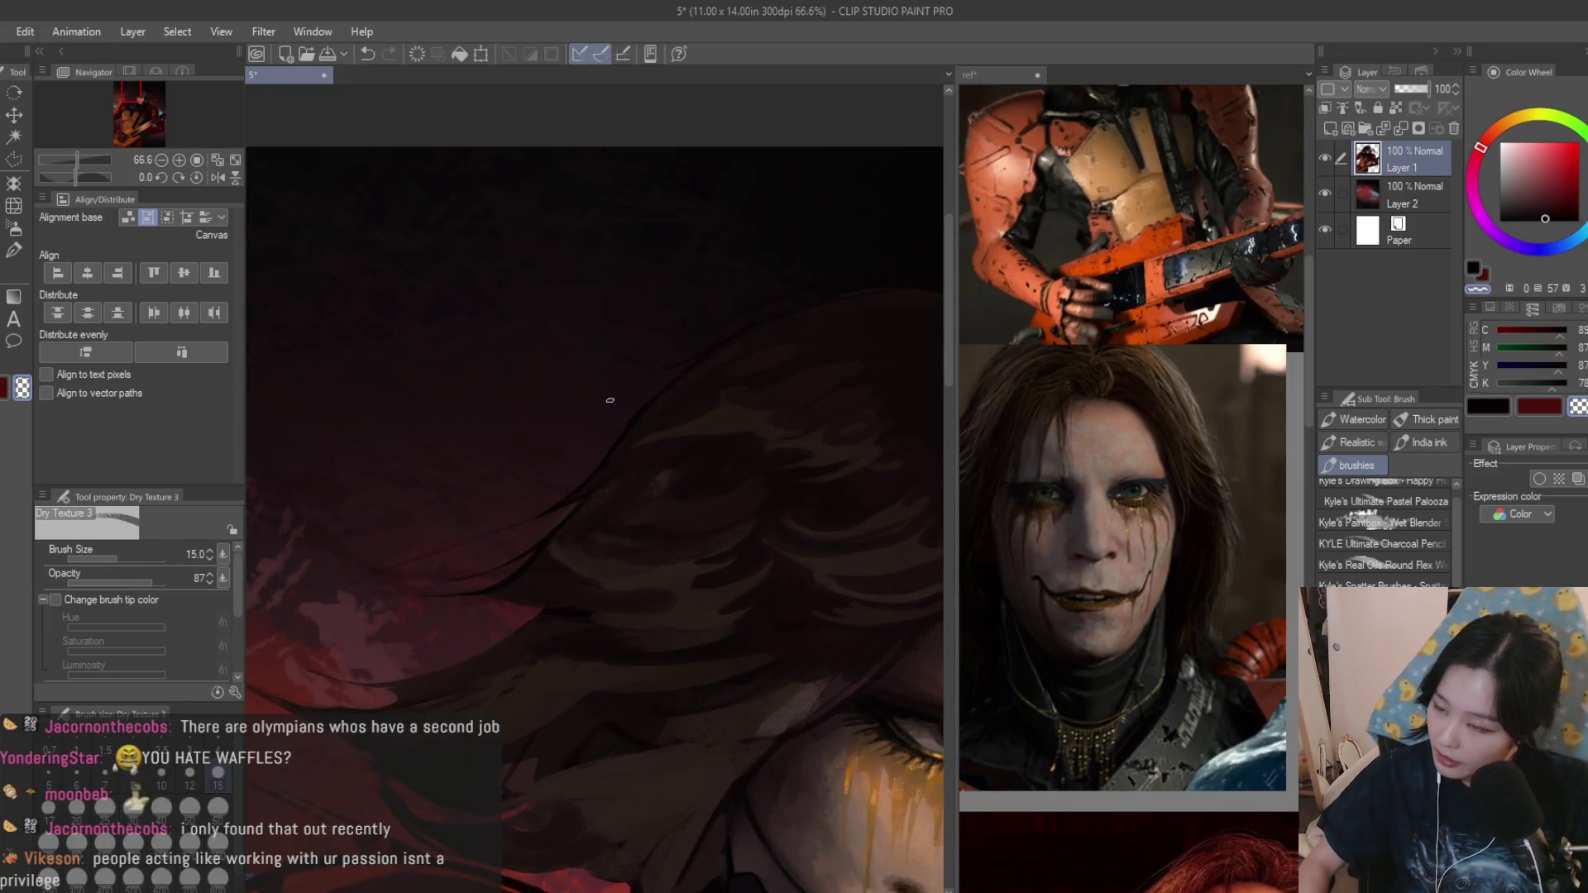
scroll(609, 409, "up", 2)
scroll(524, 440, "up", 2)
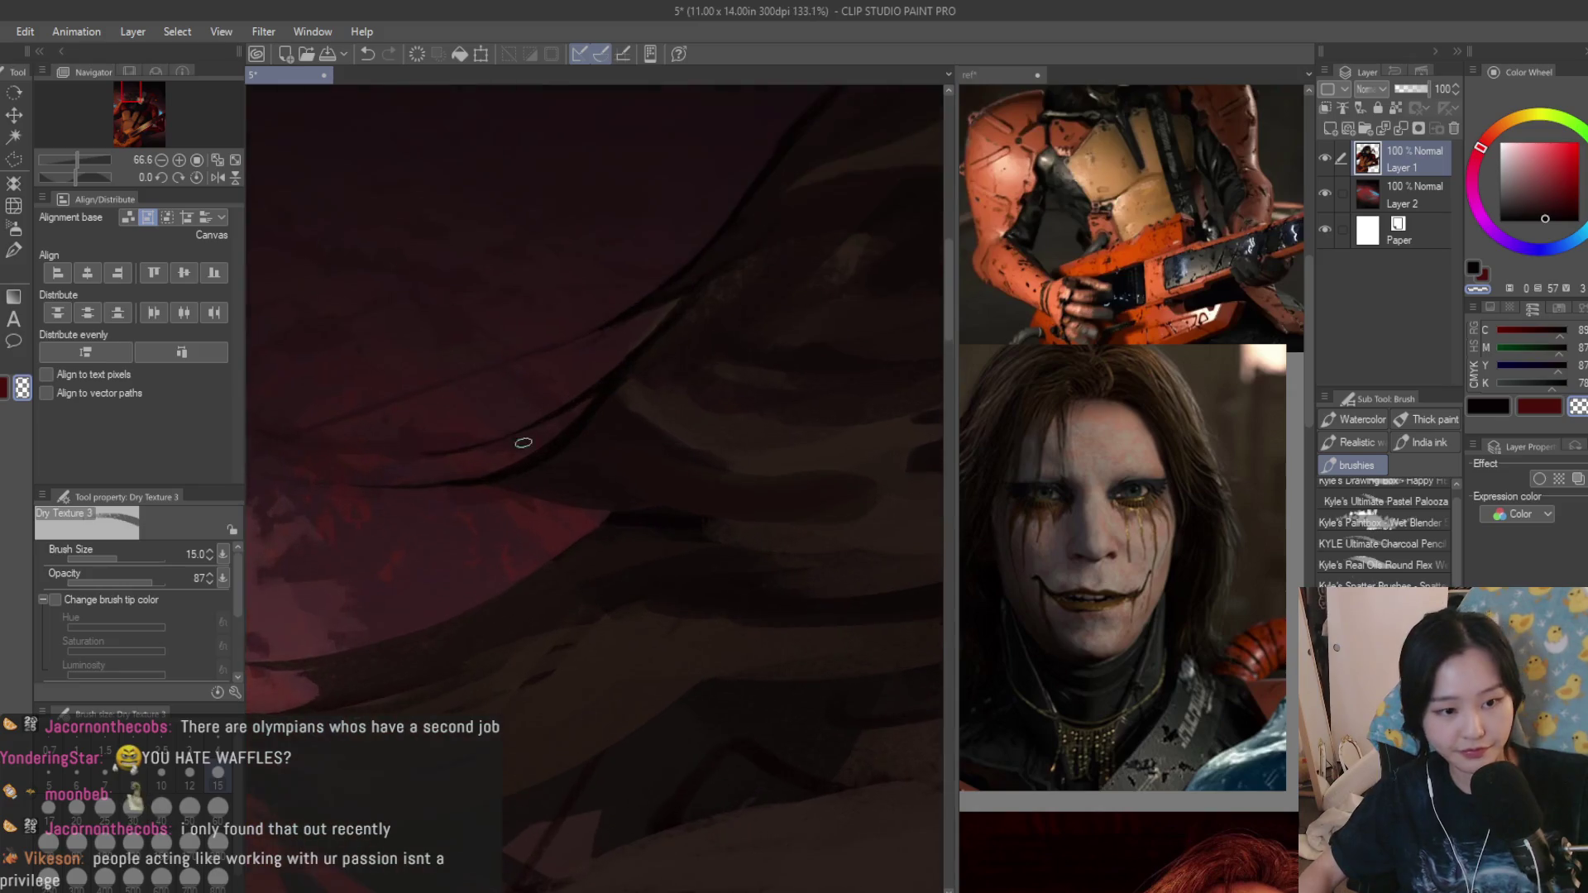
scroll(479, 479, "up", 2)
Paint fine dark Dry Texture strands through the lower hair, undoing and redrawing the stray ones.
left_click_drag(497, 491, 789, 511)
left_click(782, 491, "alt")
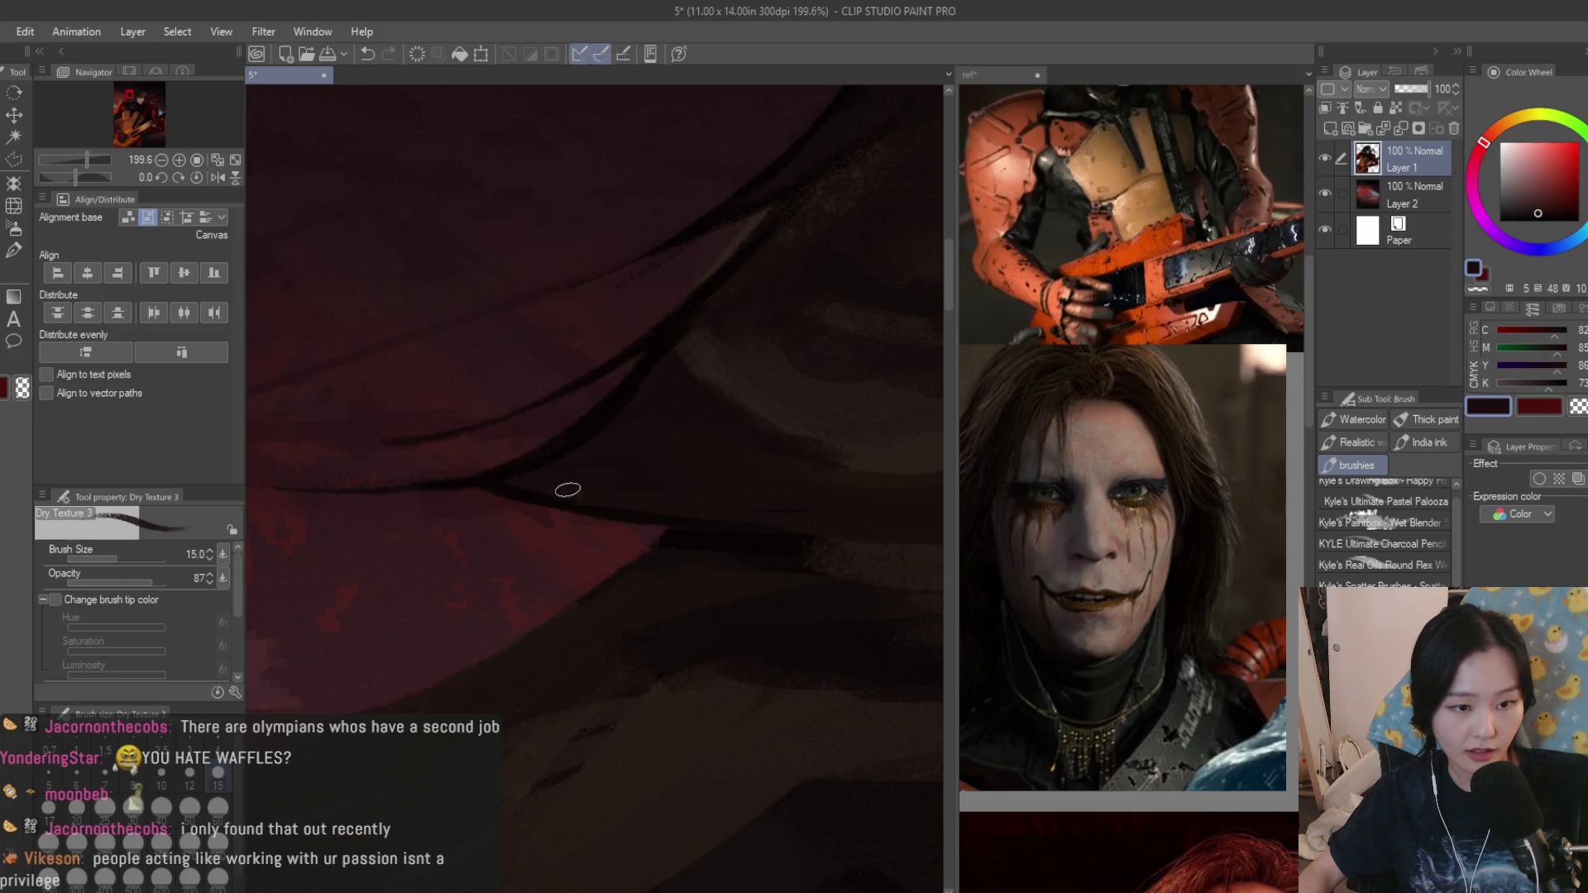
scroll(567, 489, "down", 2)
scroll(620, 483, "down", 2)
scroll(696, 480, "down", 2)
scroll(767, 474, "down", 1)
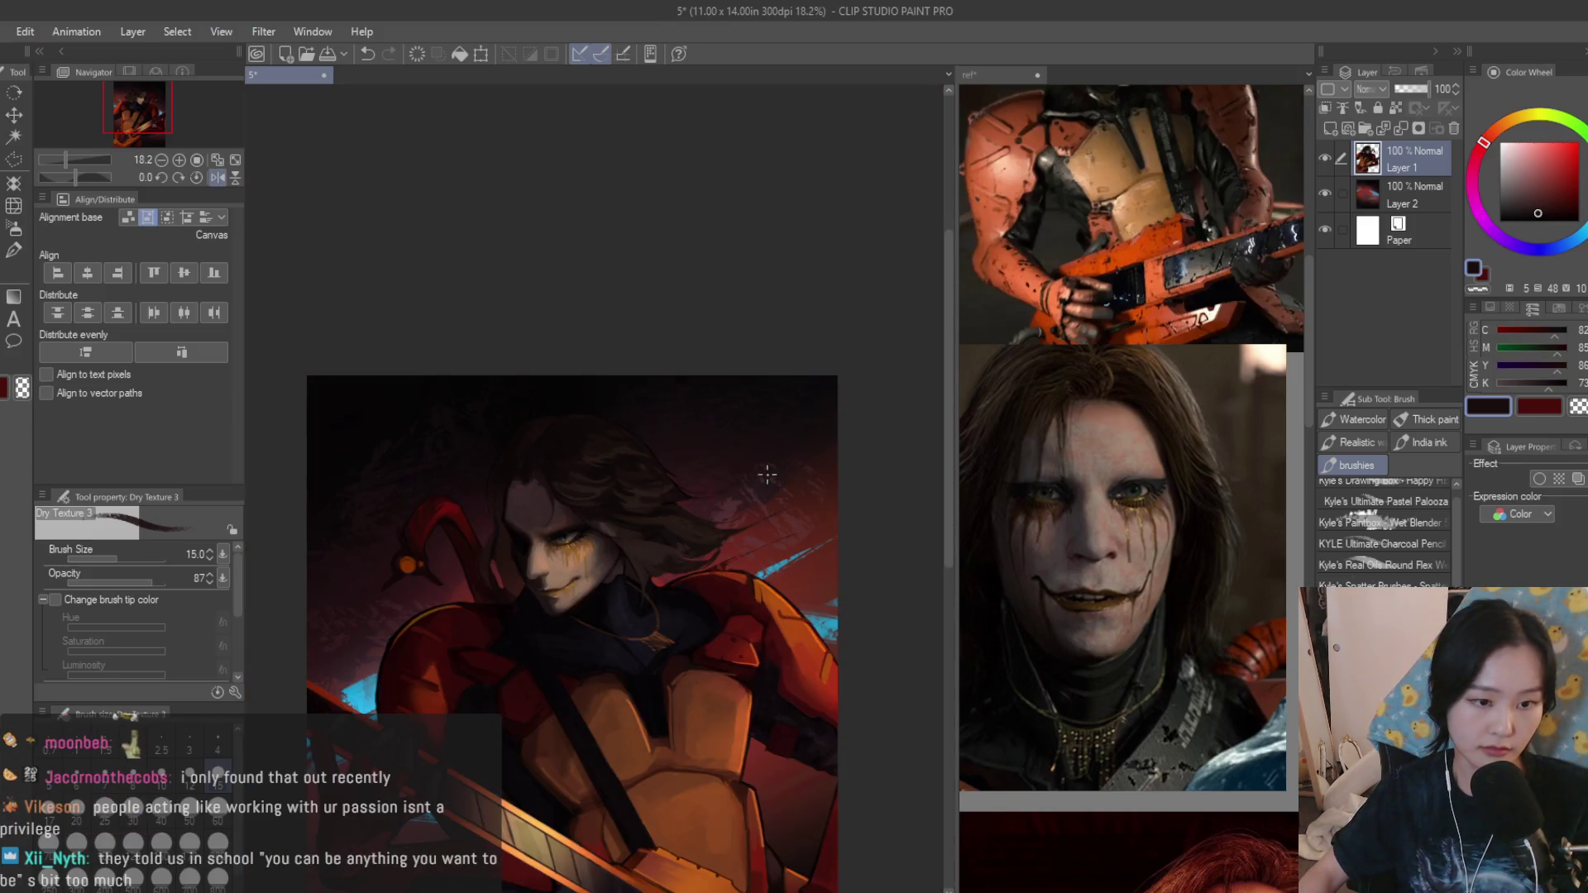
scroll(767, 474, "up", 2)
scroll(621, 474, "up", 1)
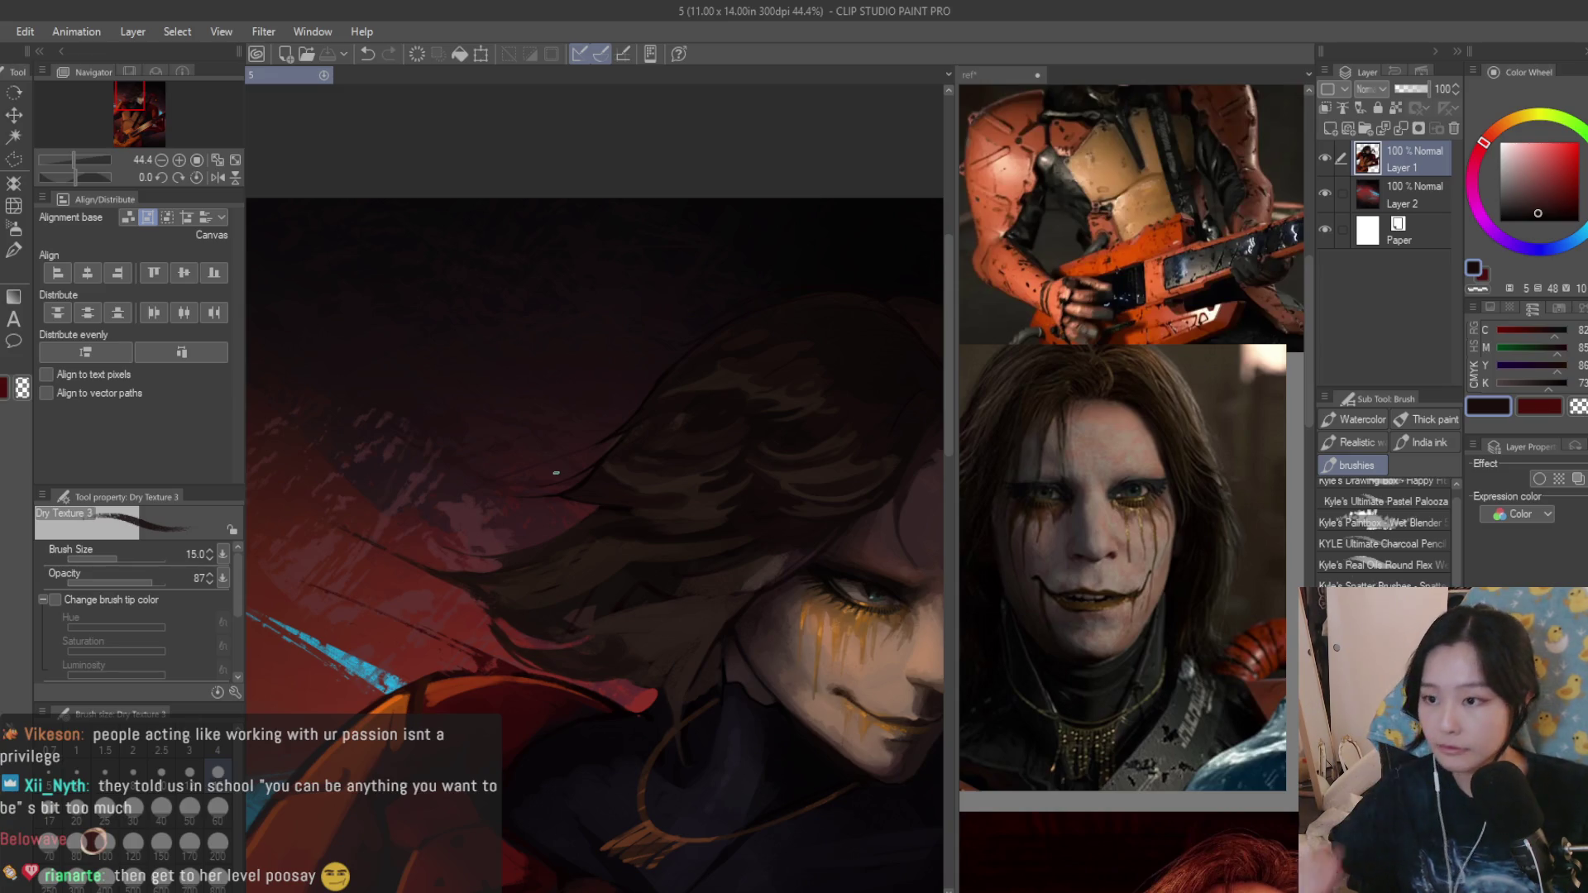
scroll(621, 478, "up", 2)
scroll(671, 512, "up", 1)
left_click_drag(659, 515, 422, 630)
left_click_drag(628, 525, 489, 606)
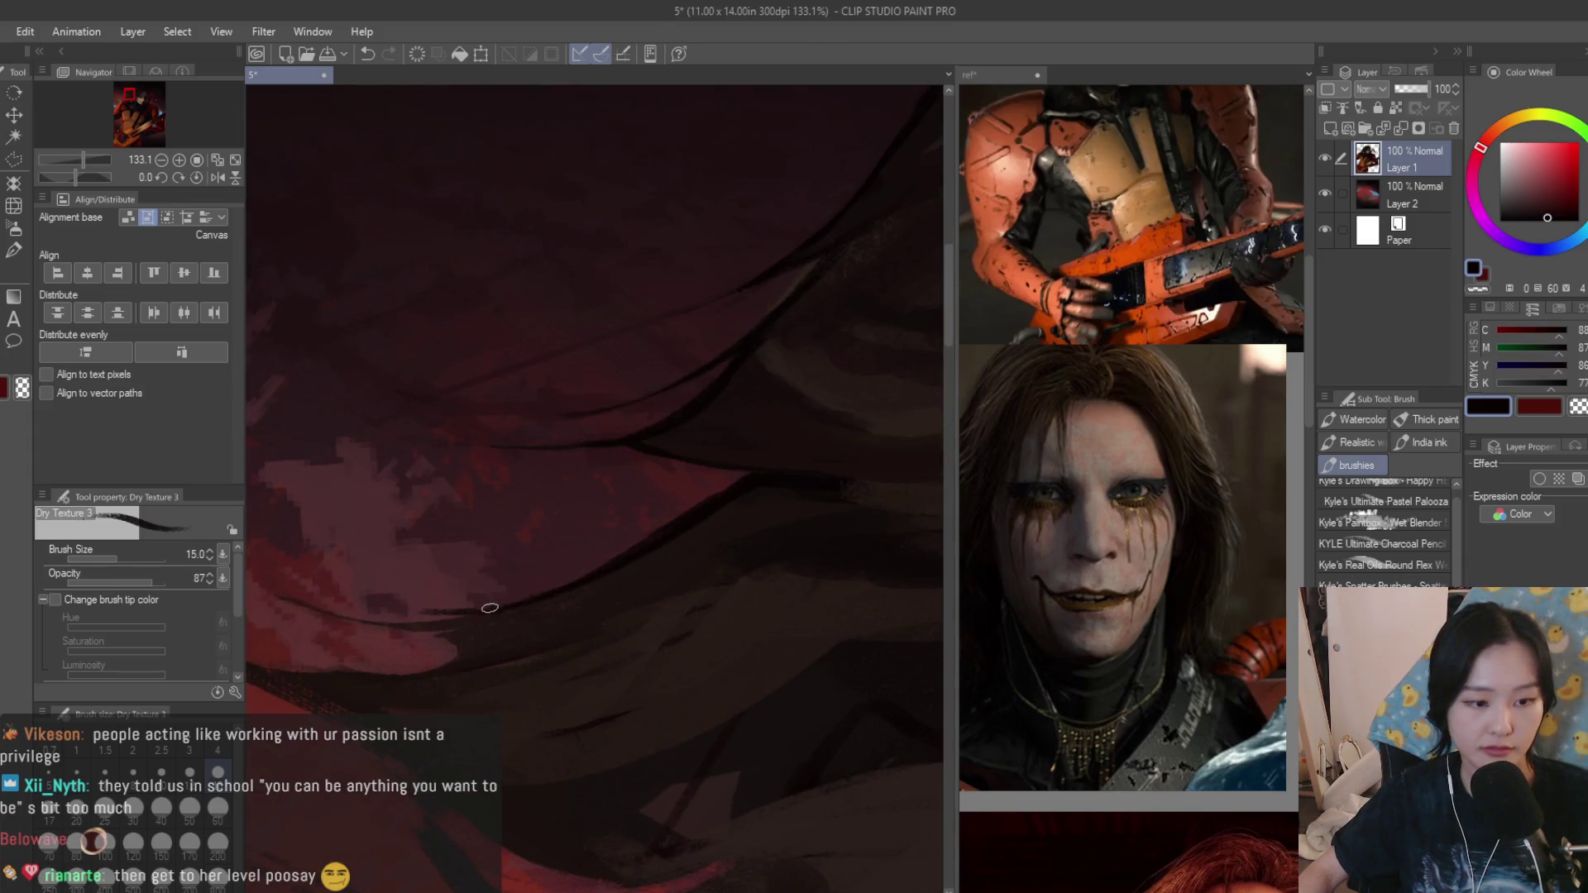
key("ctrl+z")
key("ctrl+z")
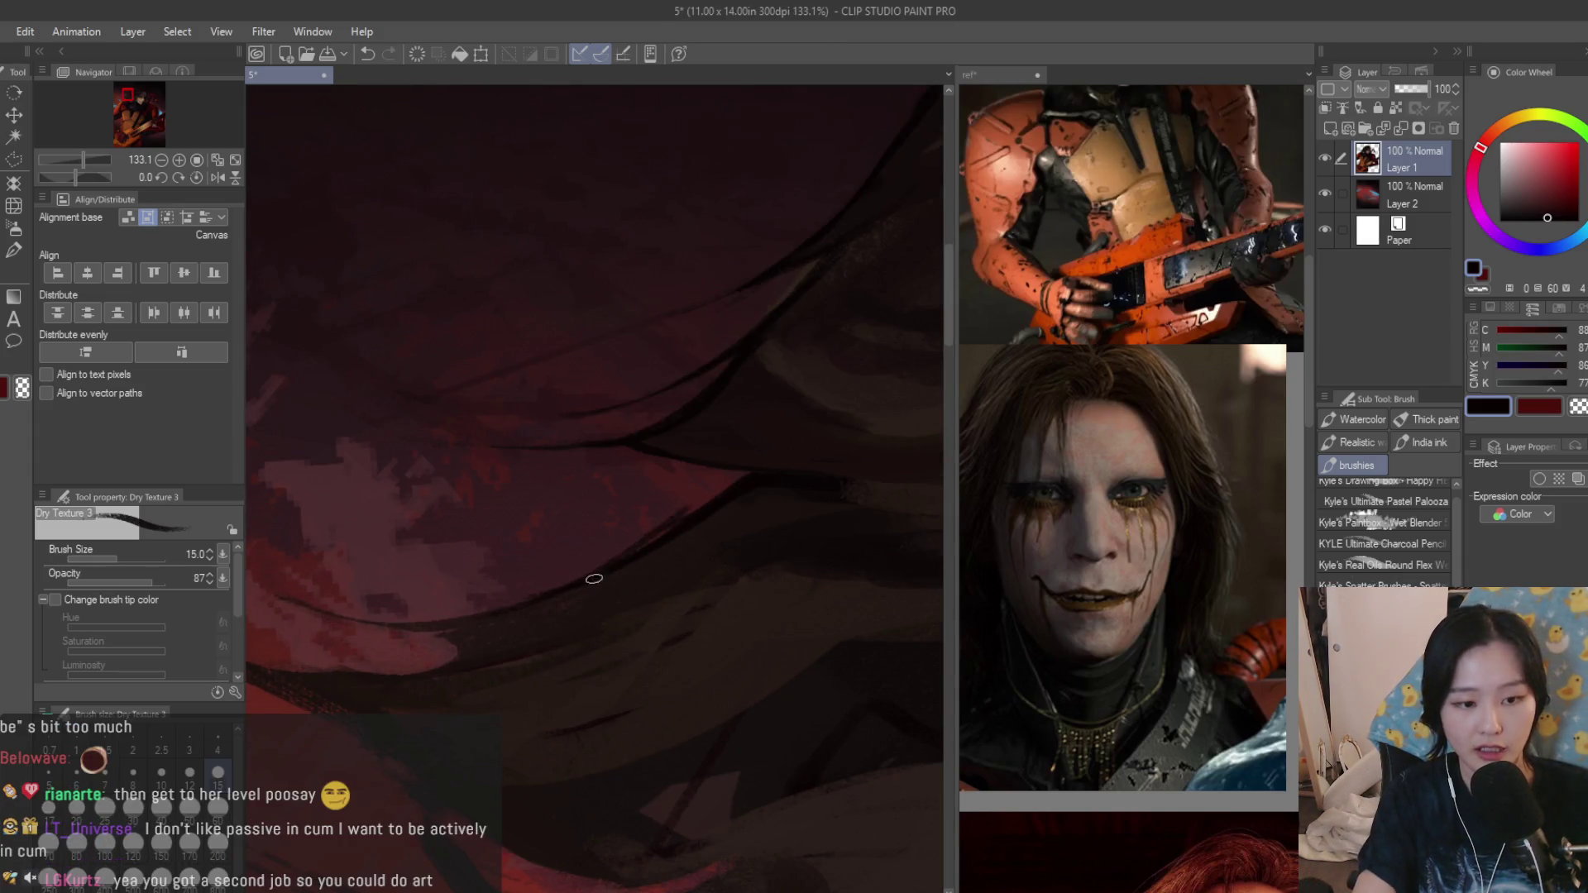
left_click_drag(434, 624, 466, 645)
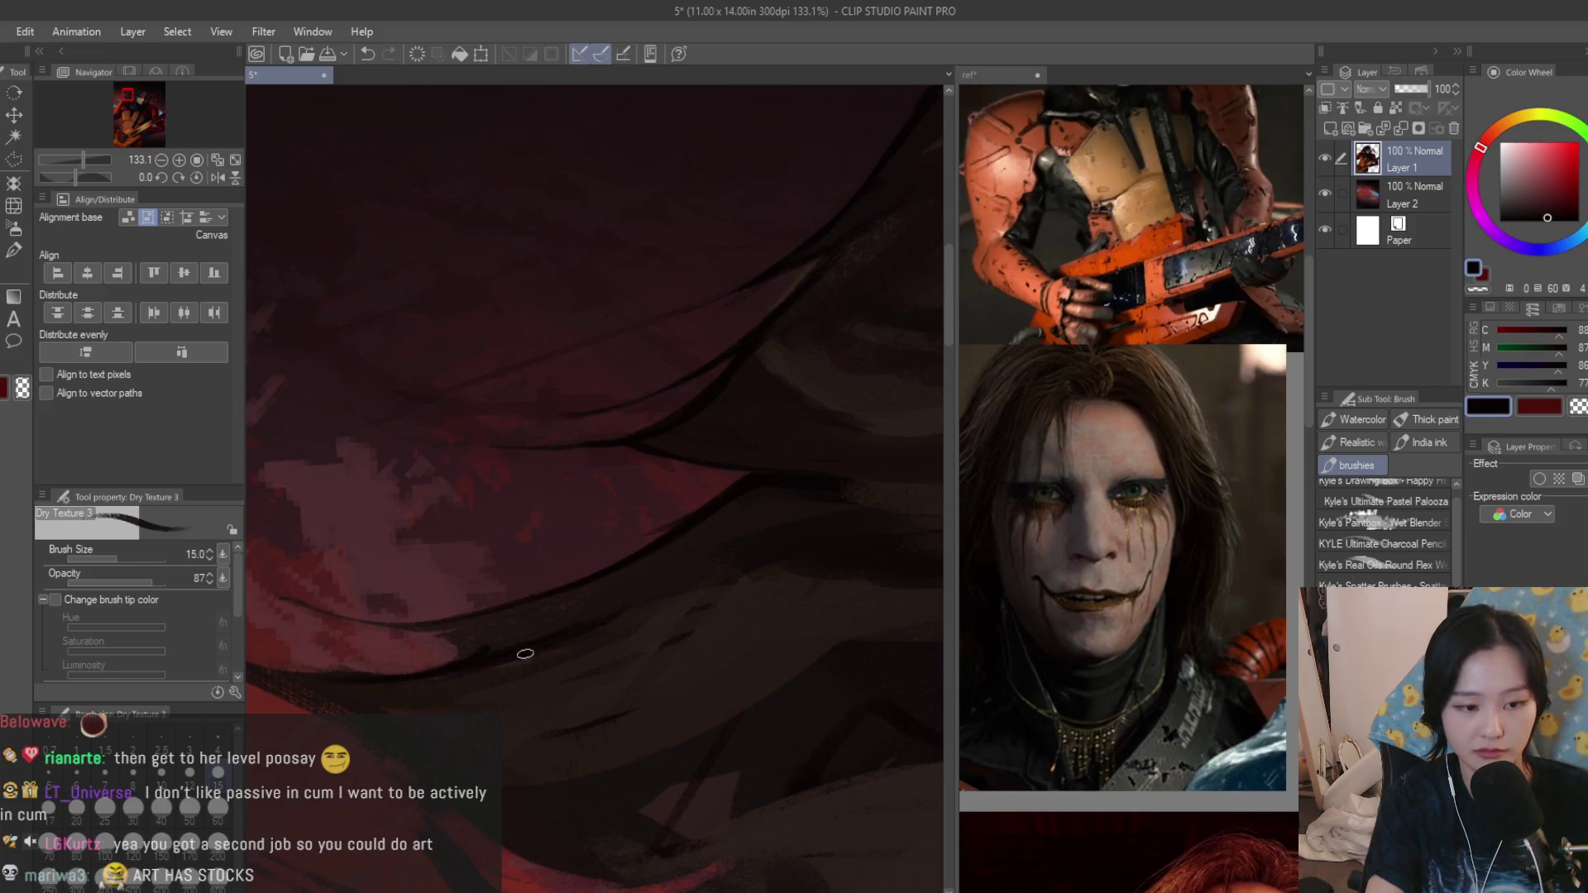
scroll(557, 426, "down", 1)
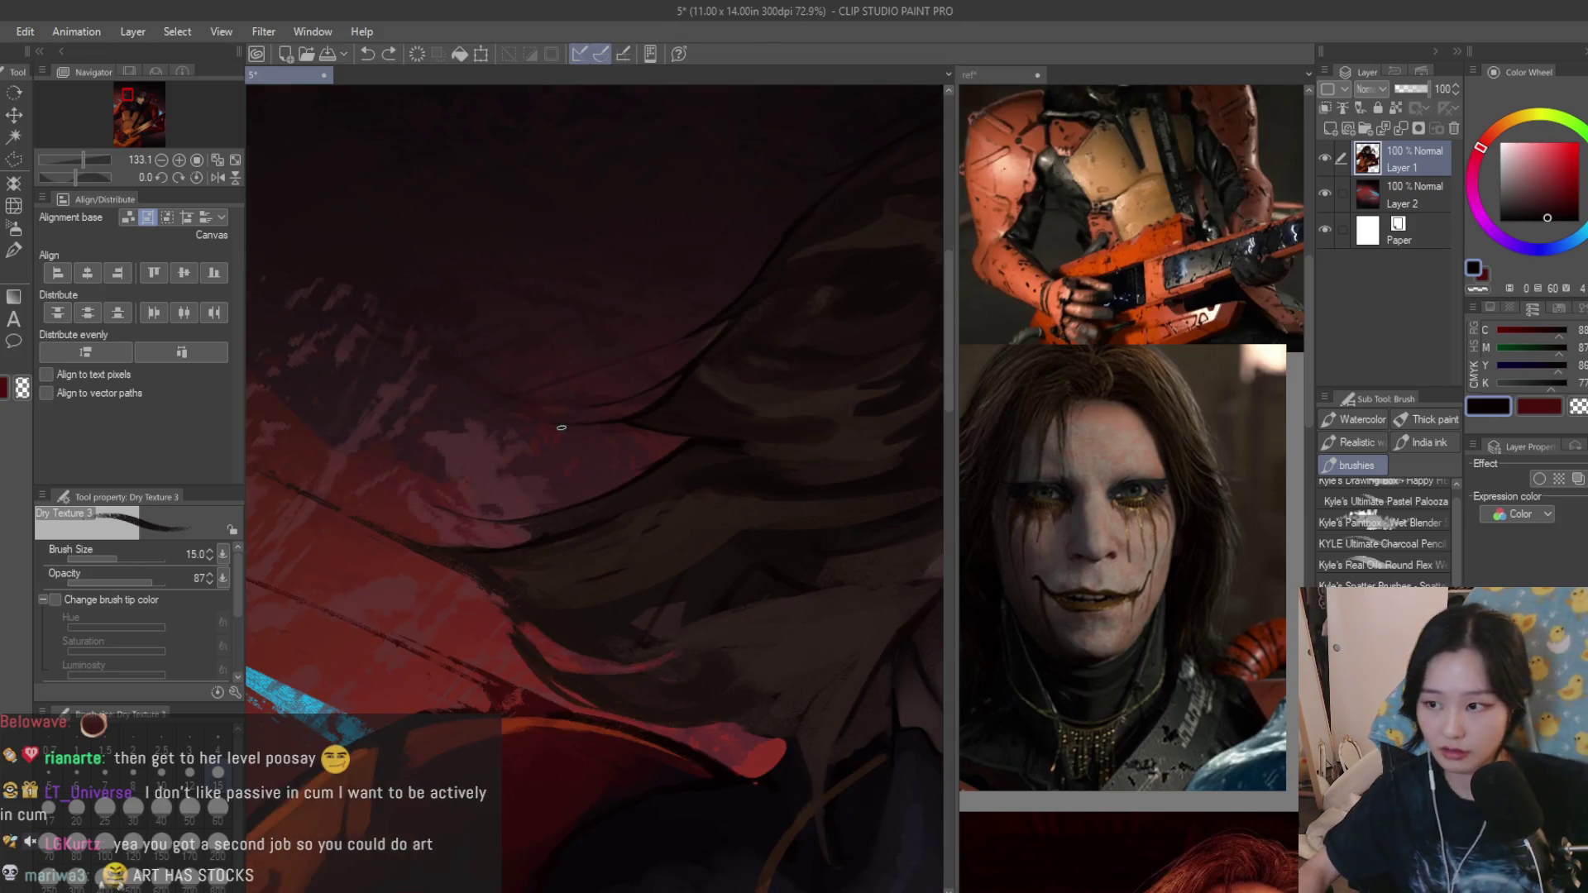
scroll(418, 488, "down", 1)
scroll(419, 488, "up", 1)
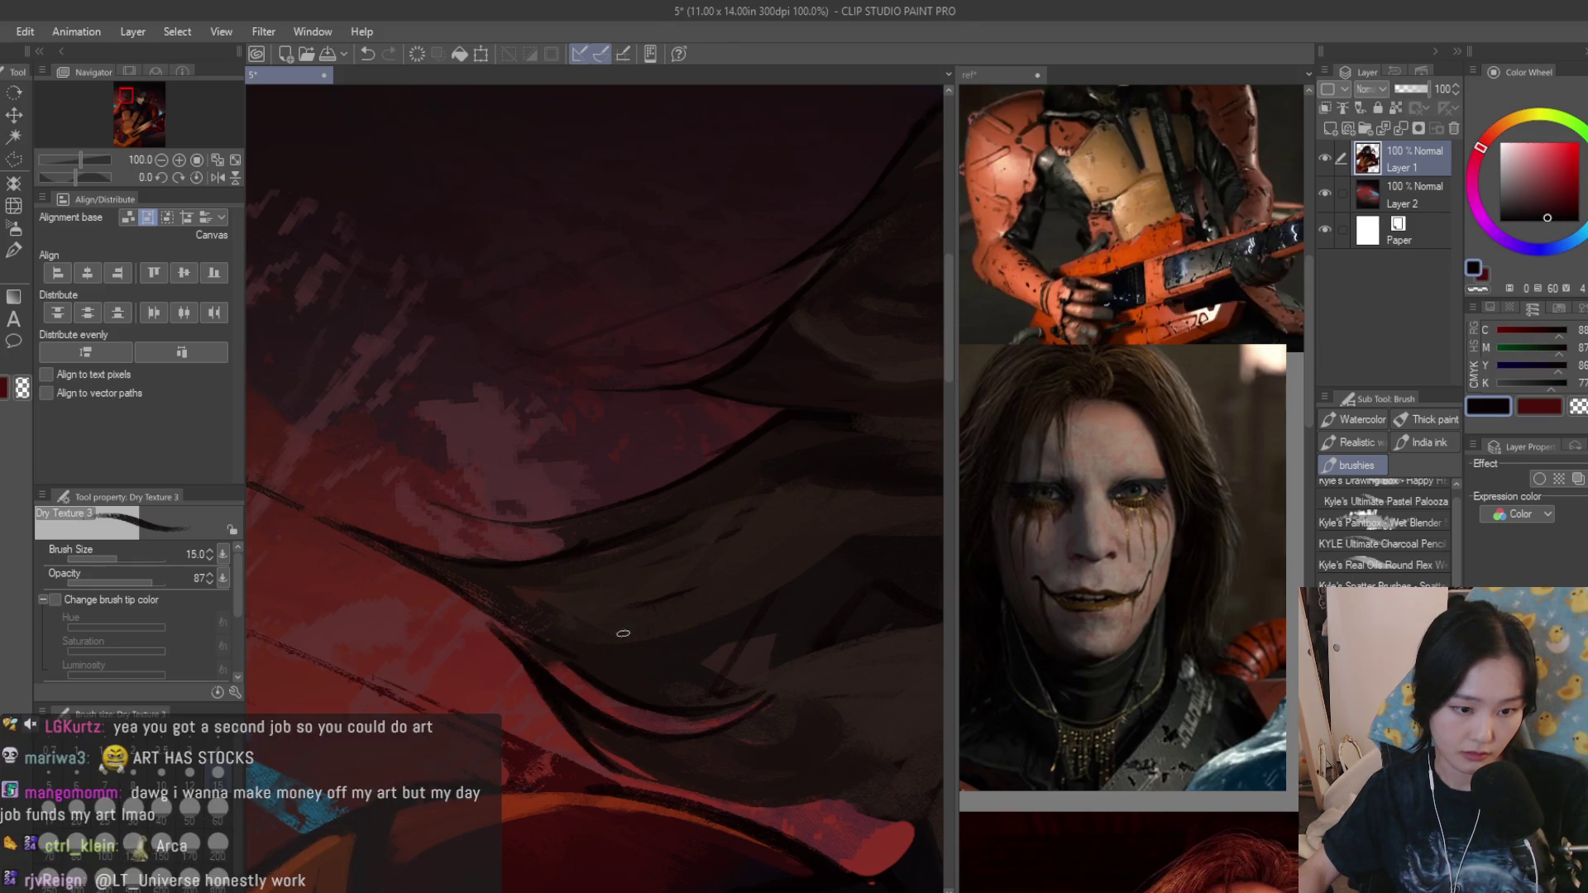
scroll(623, 634, "down", 2)
scroll(623, 634, "down", 1)
scroll(599, 446, "up", 1)
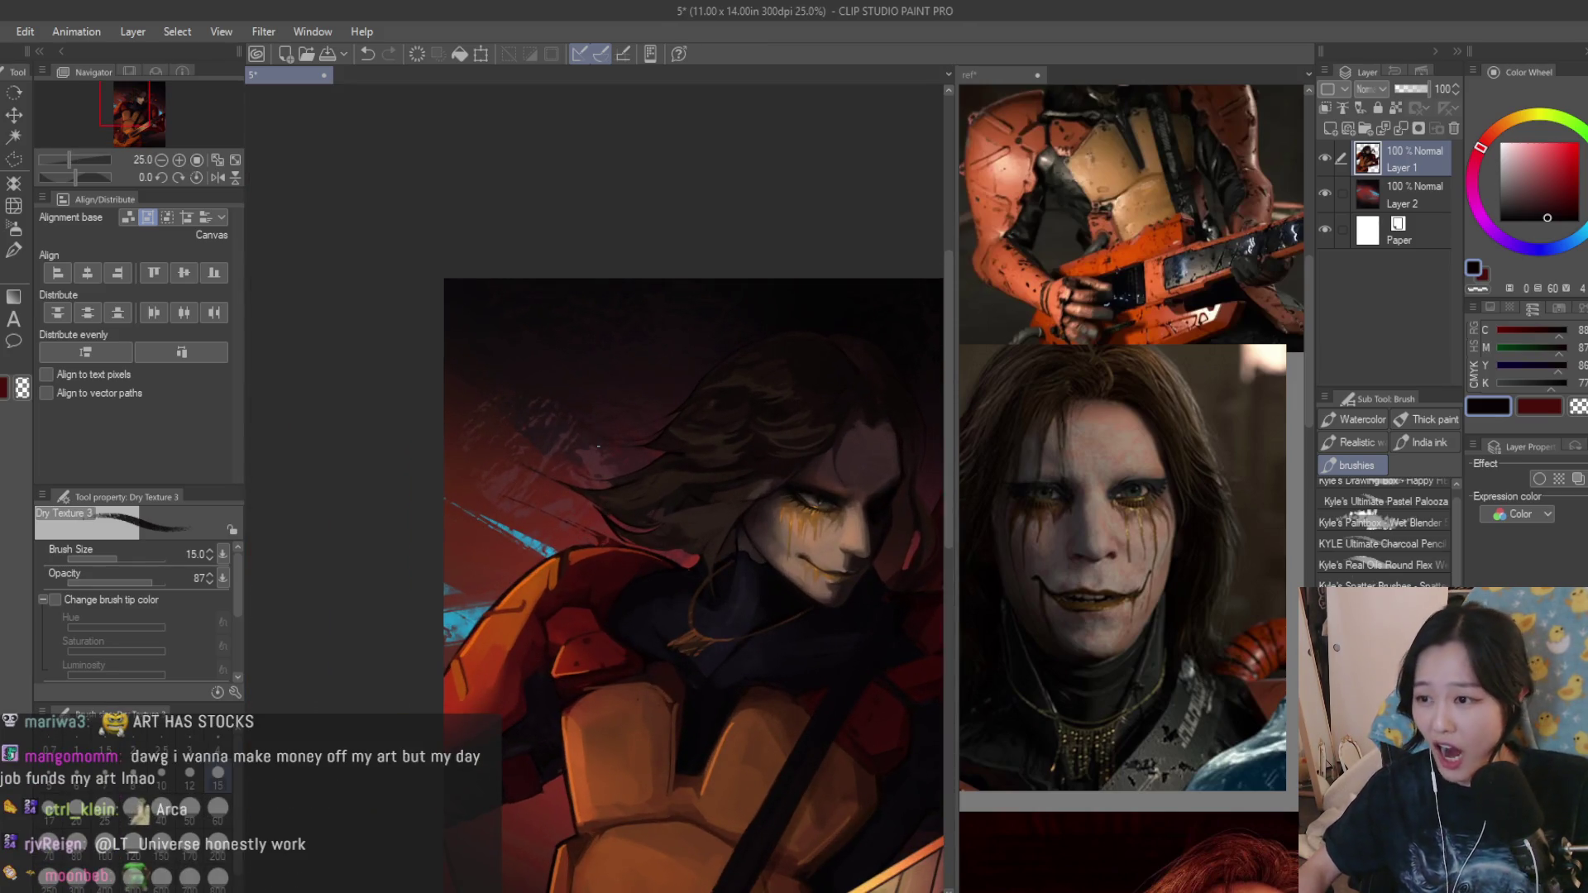
scroll(598, 445, "up", 1)
scroll(571, 484, "up", 1)
scroll(527, 536, "up", 2)
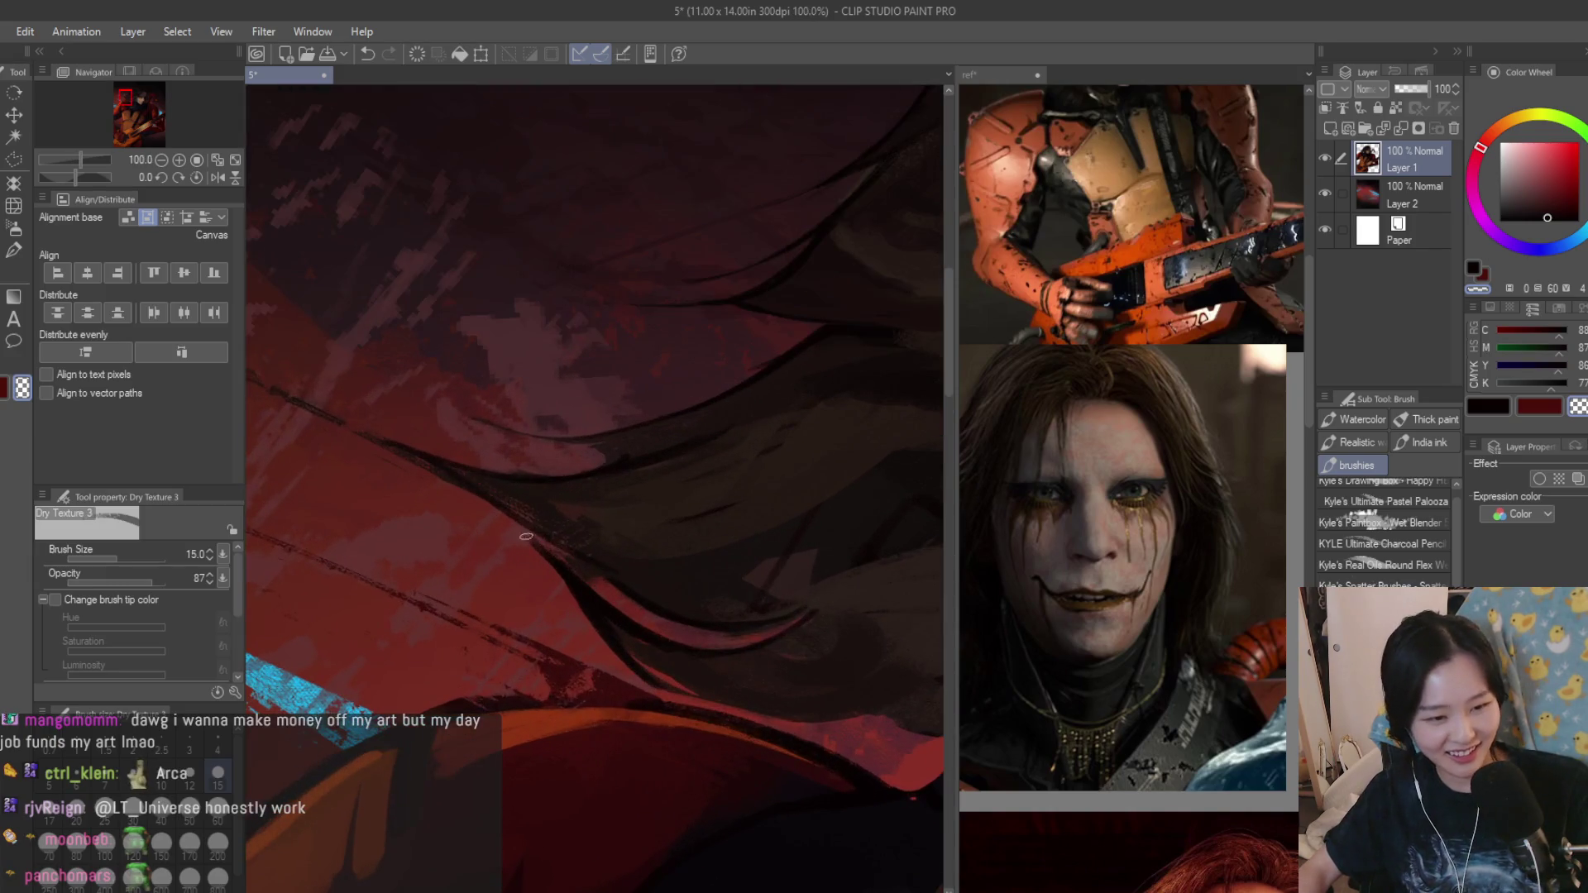
scroll(529, 540, "up", 2)
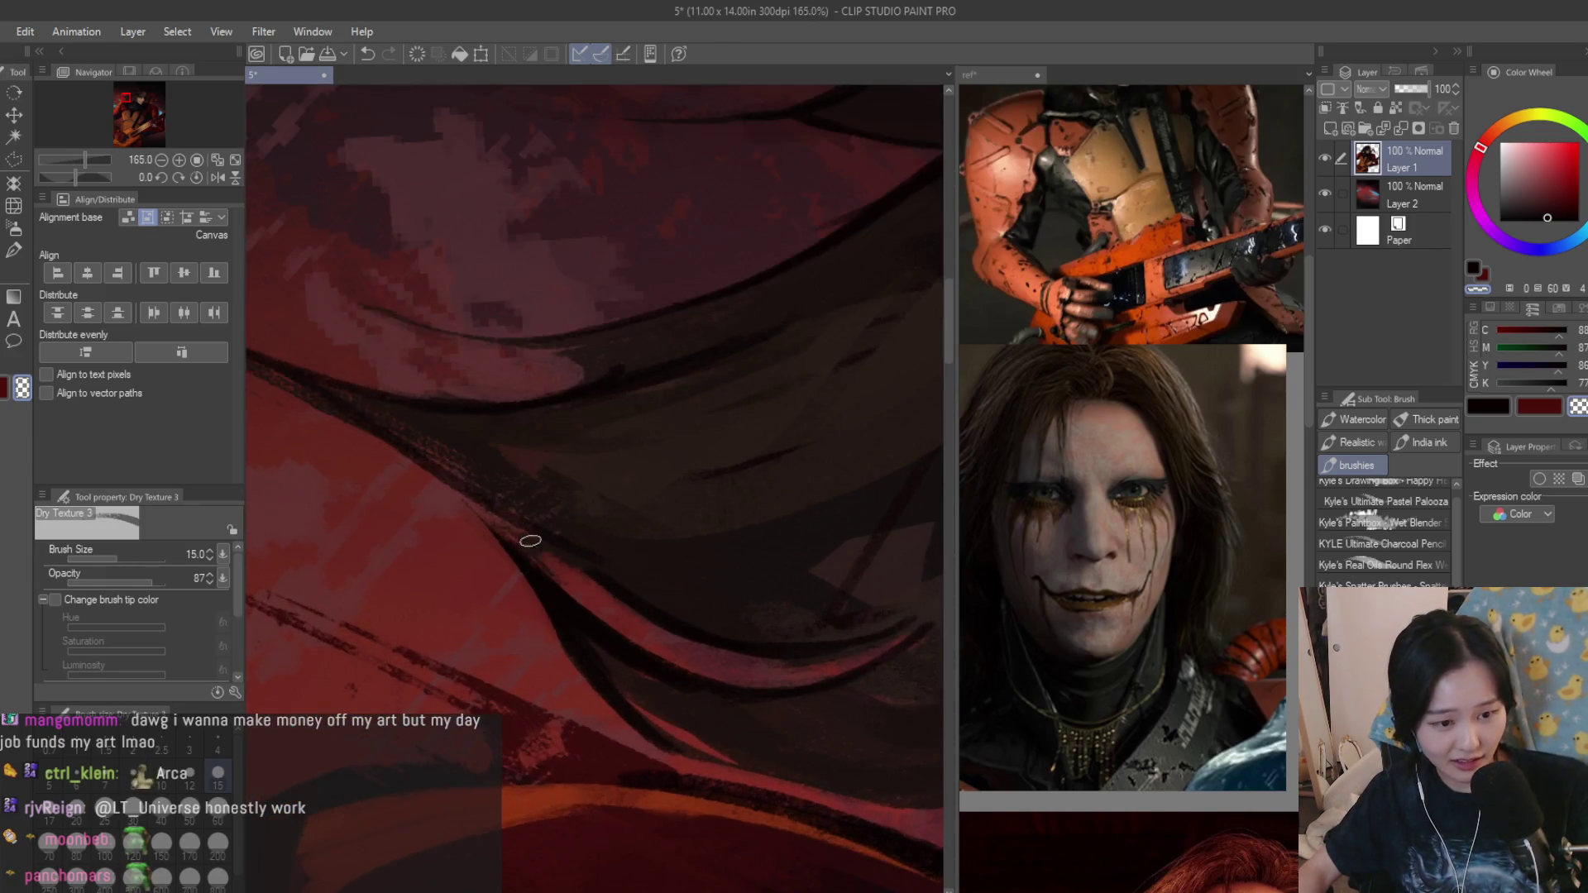
scroll(524, 525, "down", 1)
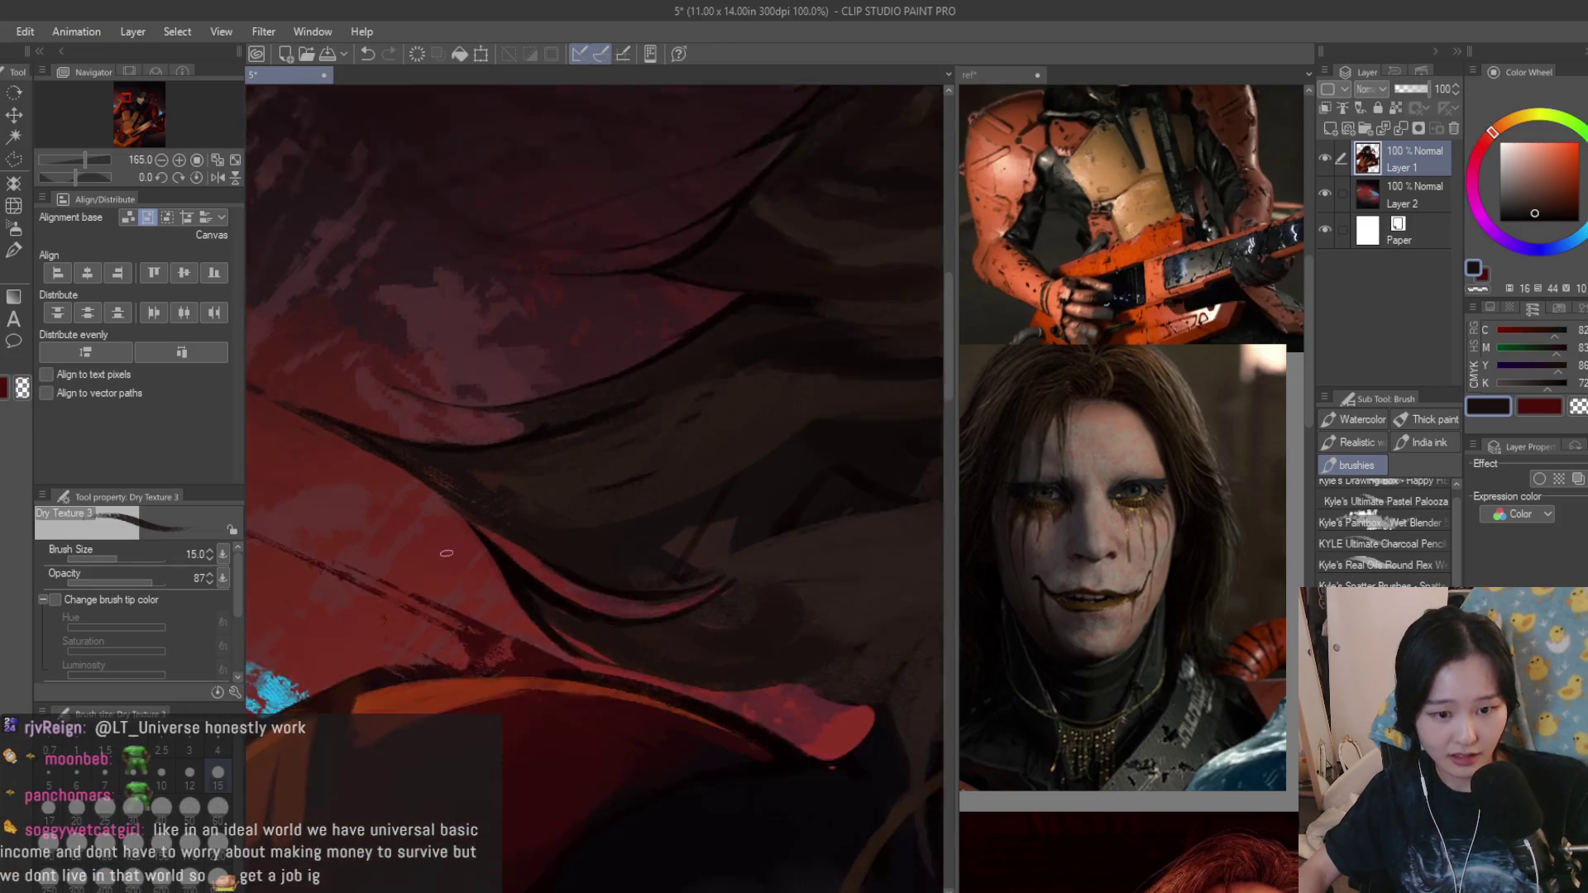
Paint sweeping curved dark strands over the shoulder hair at brush size 20 and sample a dark brown.
left_click_drag(579, 596, 815, 546)
key("bracketright")
key("bracketright")
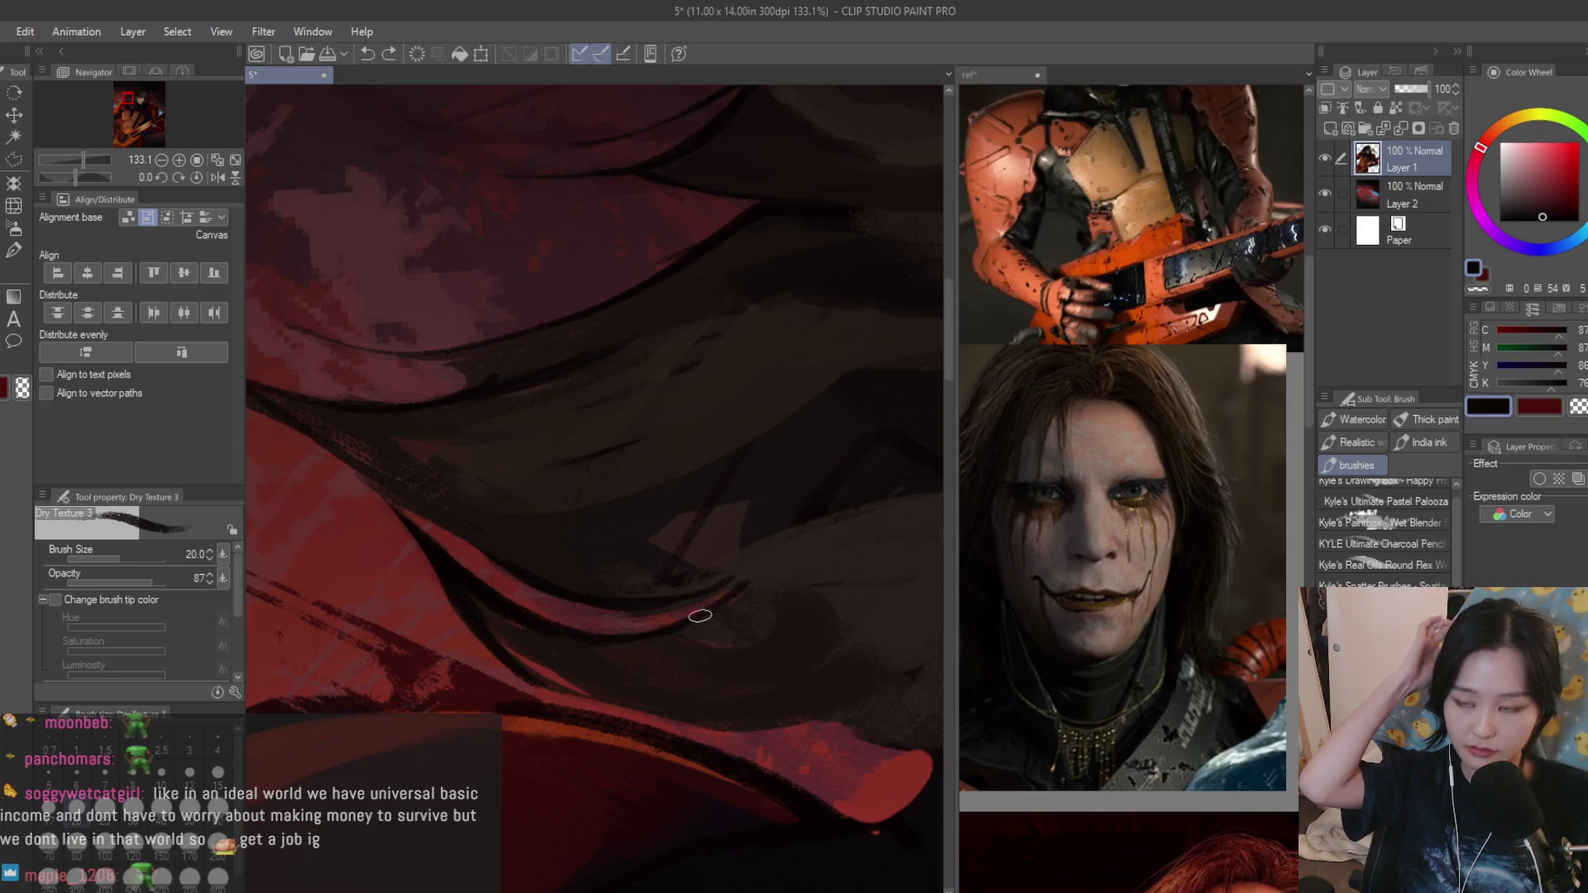
scroll(701, 615, "down", 2)
left_click_drag(744, 579, 604, 646)
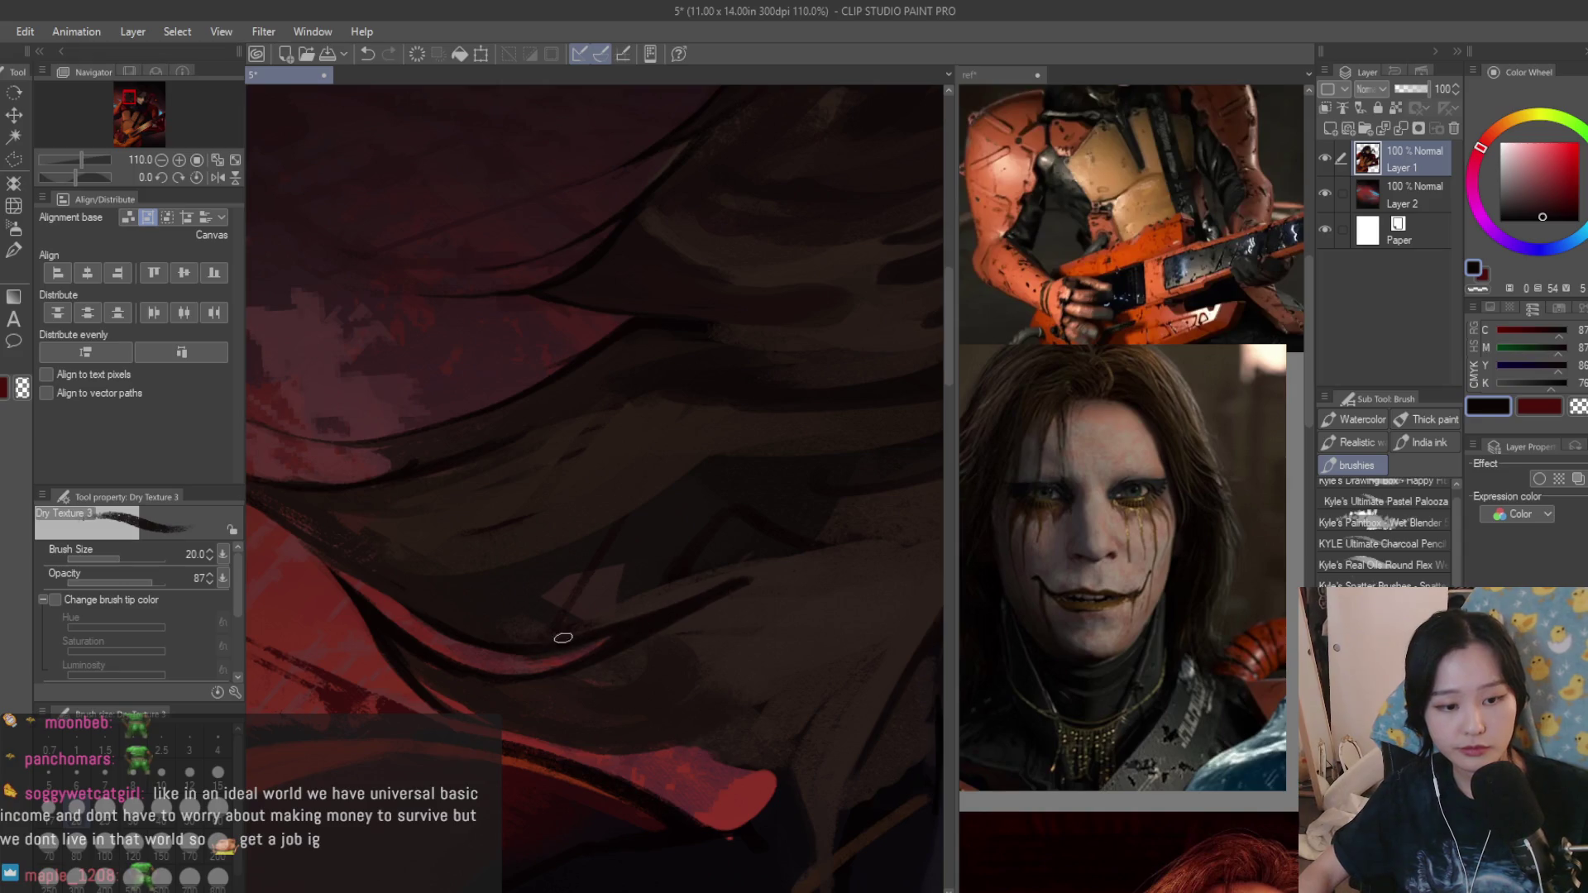
left_click(765, 573, "alt")
scroll(605, 618, "down", 3)
scroll(496, 496, "down", 2)
scroll(427, 306, "up", 1)
scroll(427, 305, "up", 2)
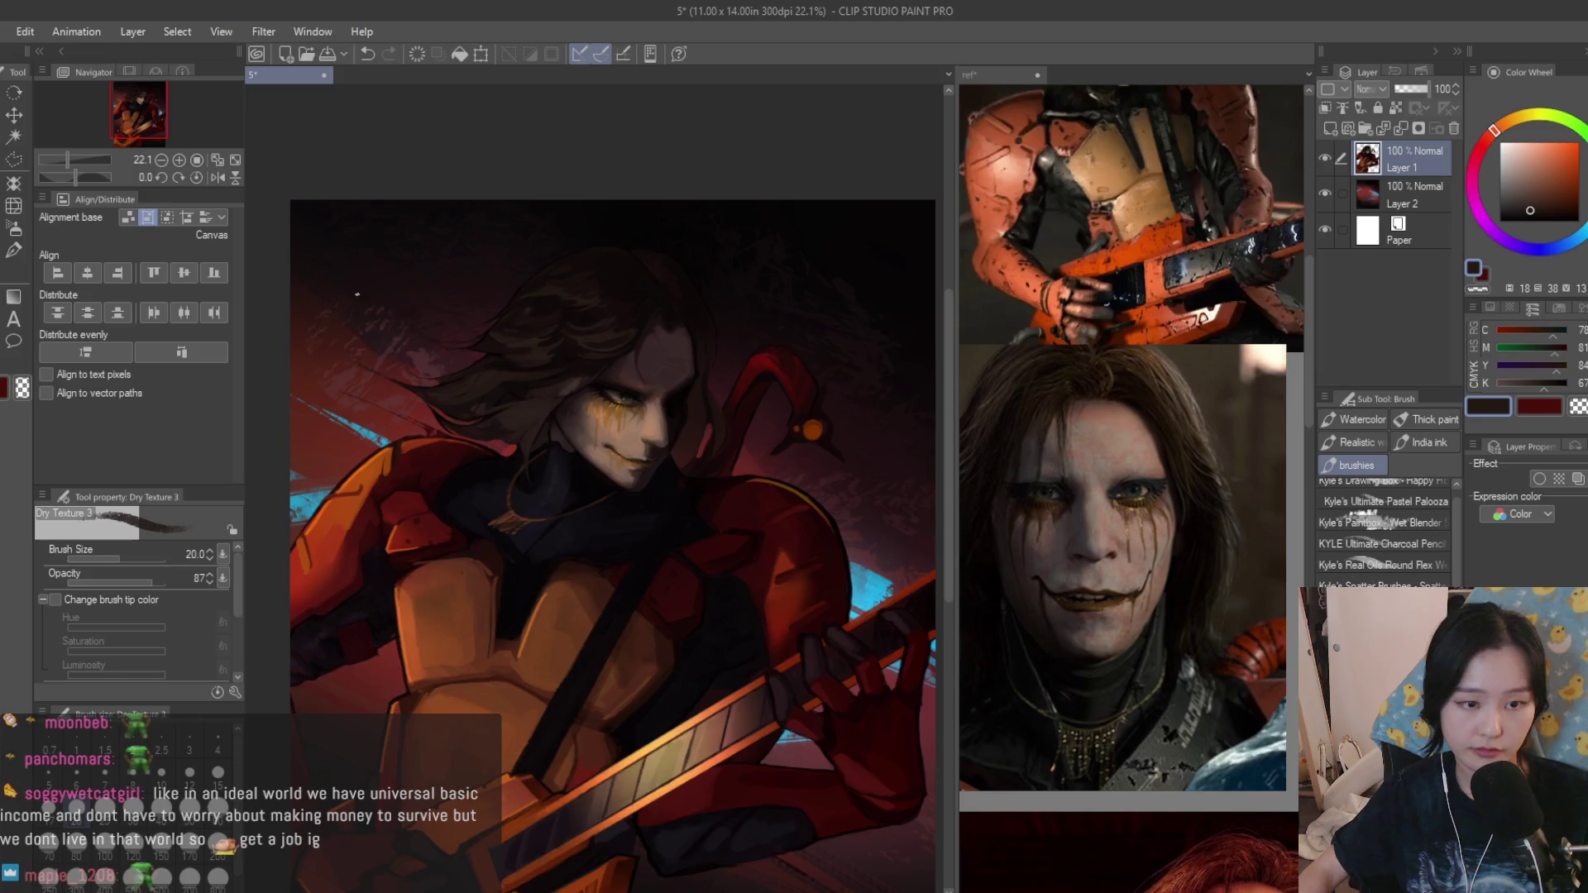
scroll(358, 294, "up", 2)
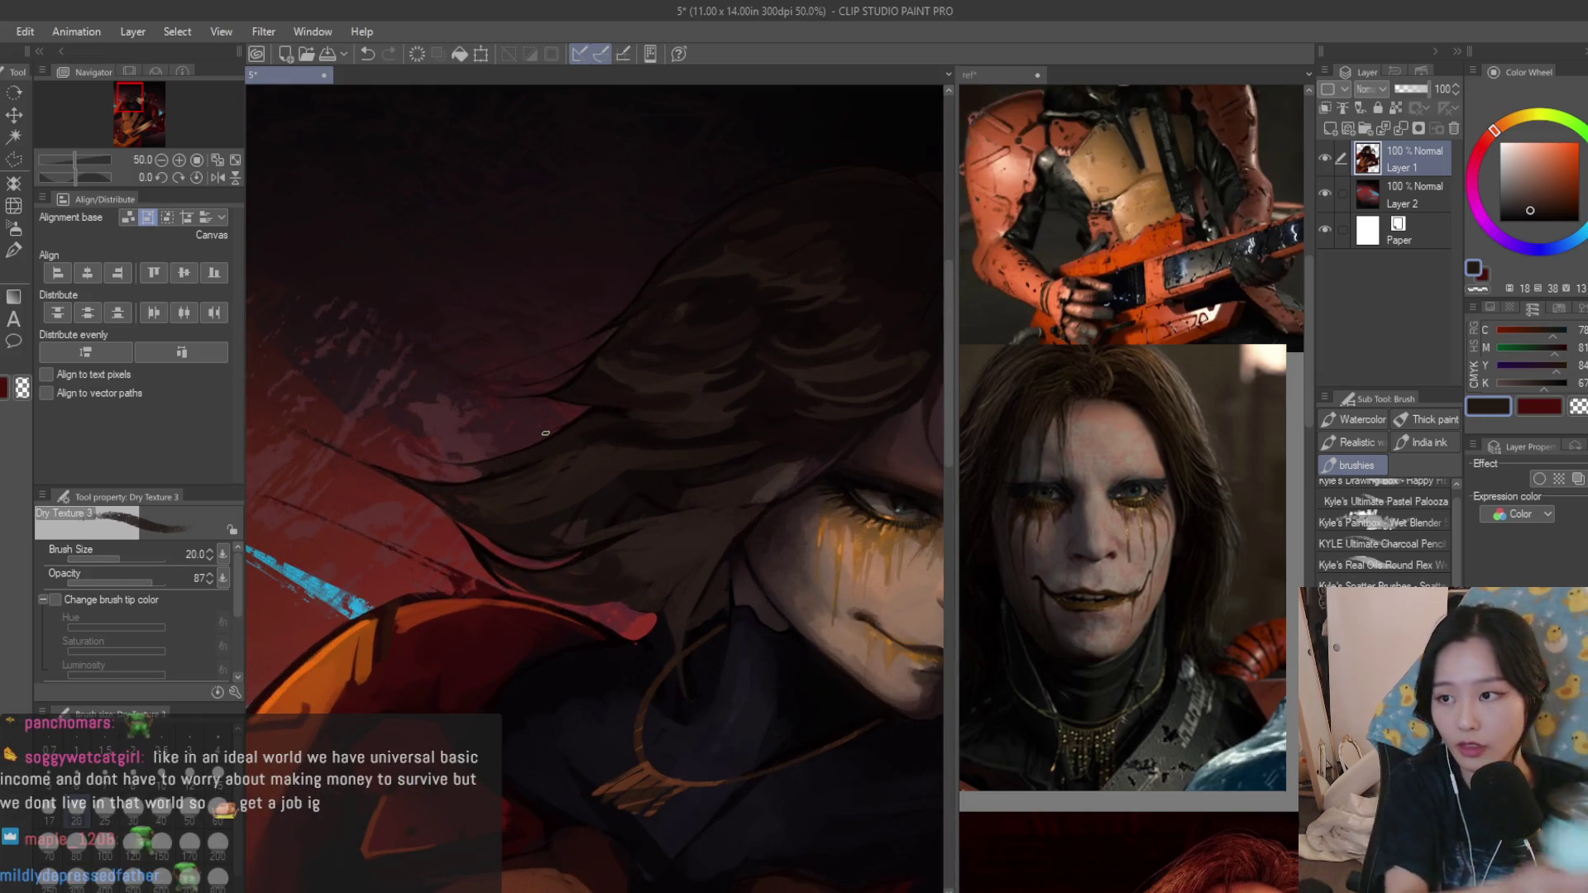